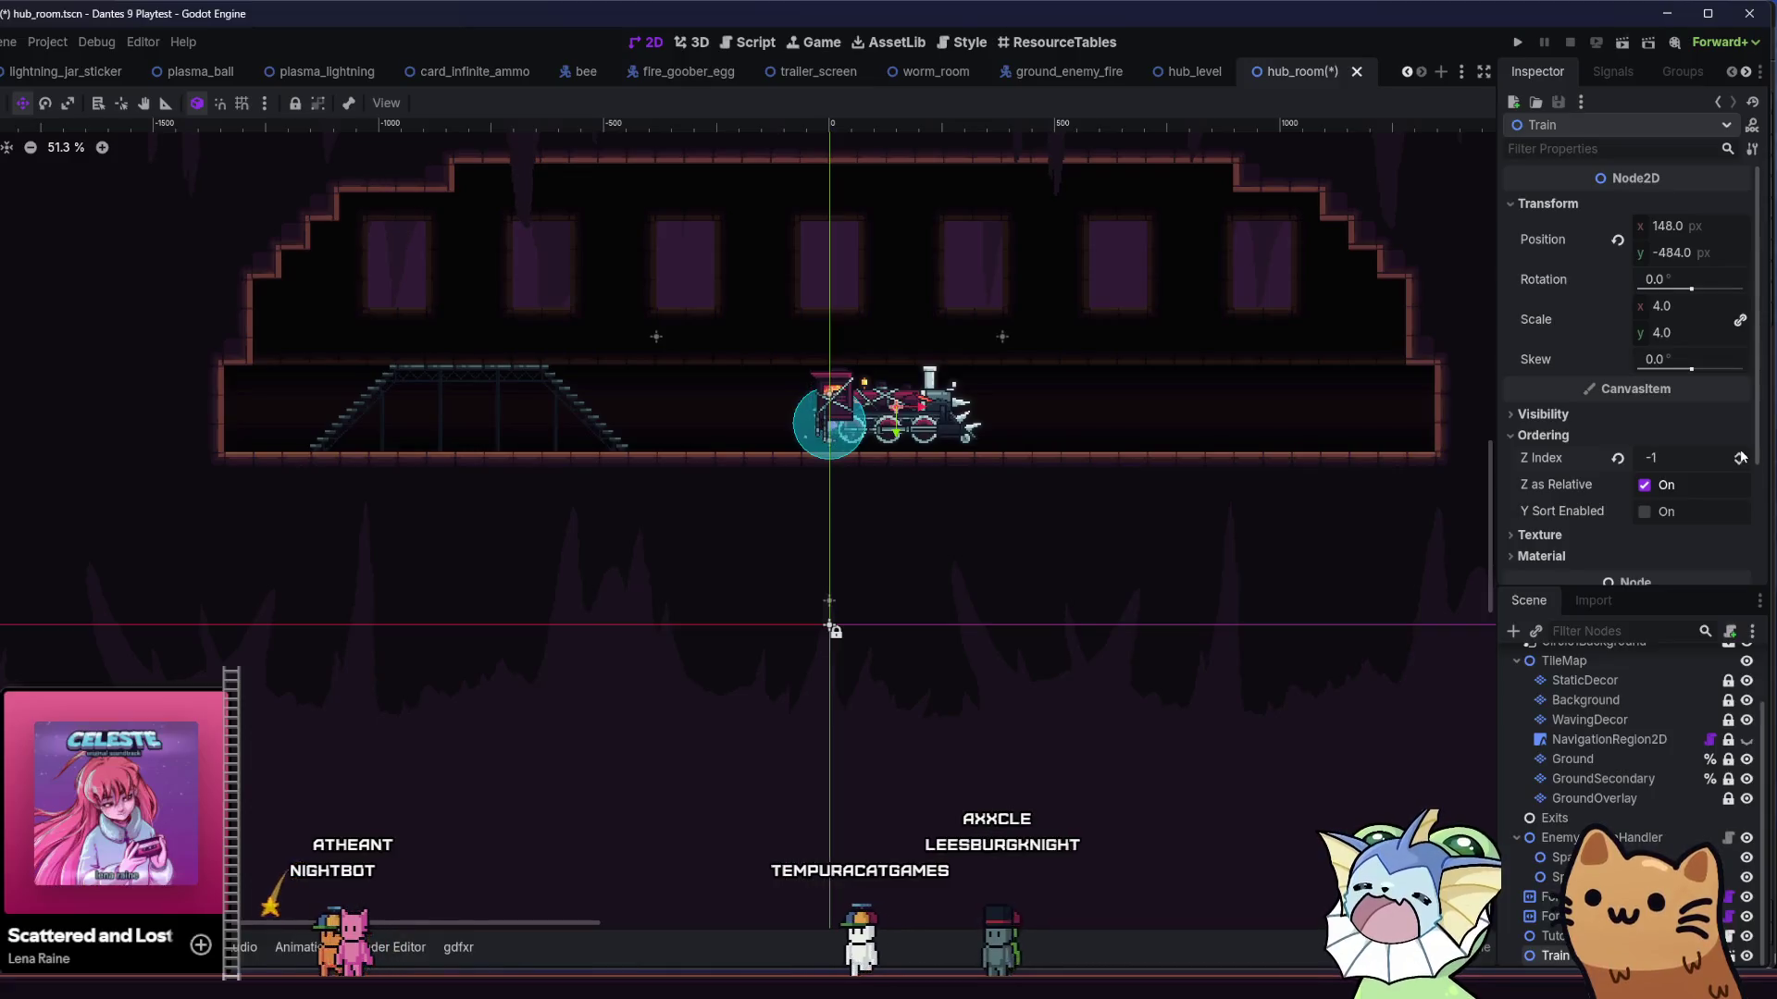
- Lower the Train toward the floor, set its Z Index to 0, and open the train scene
drag(855, 415, 862, 445)
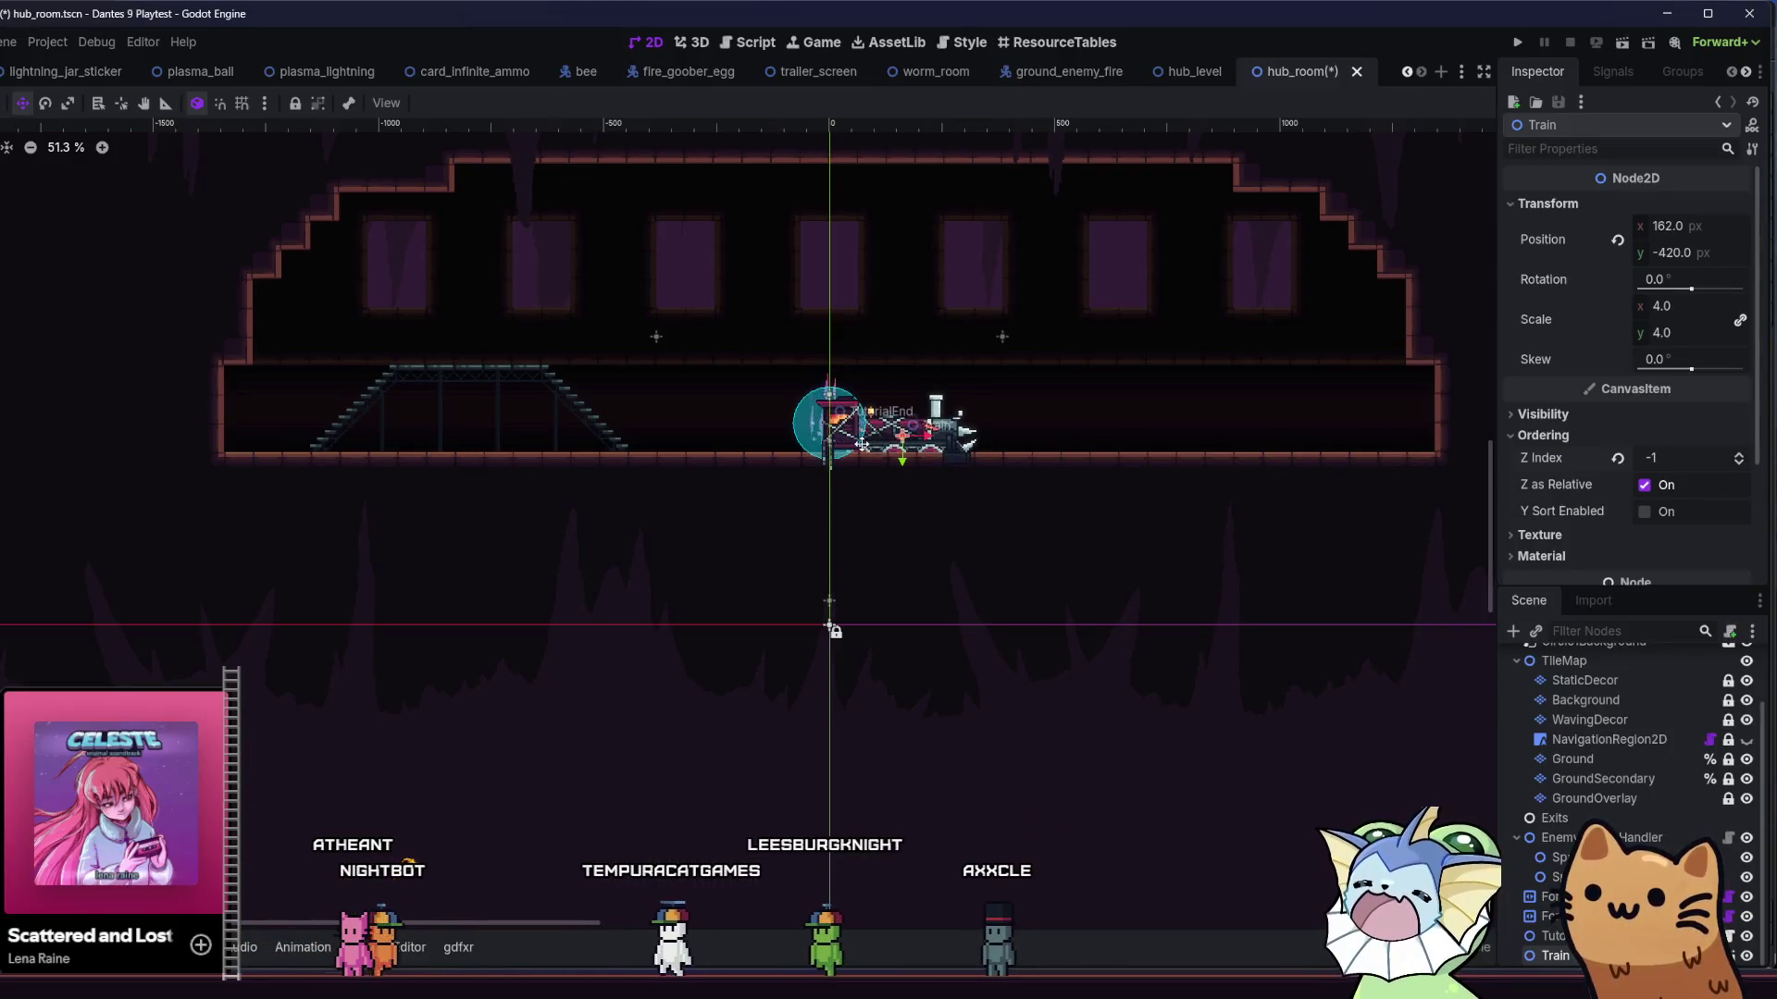
click(1741, 455)
scroll(1666, 518, down, 3)
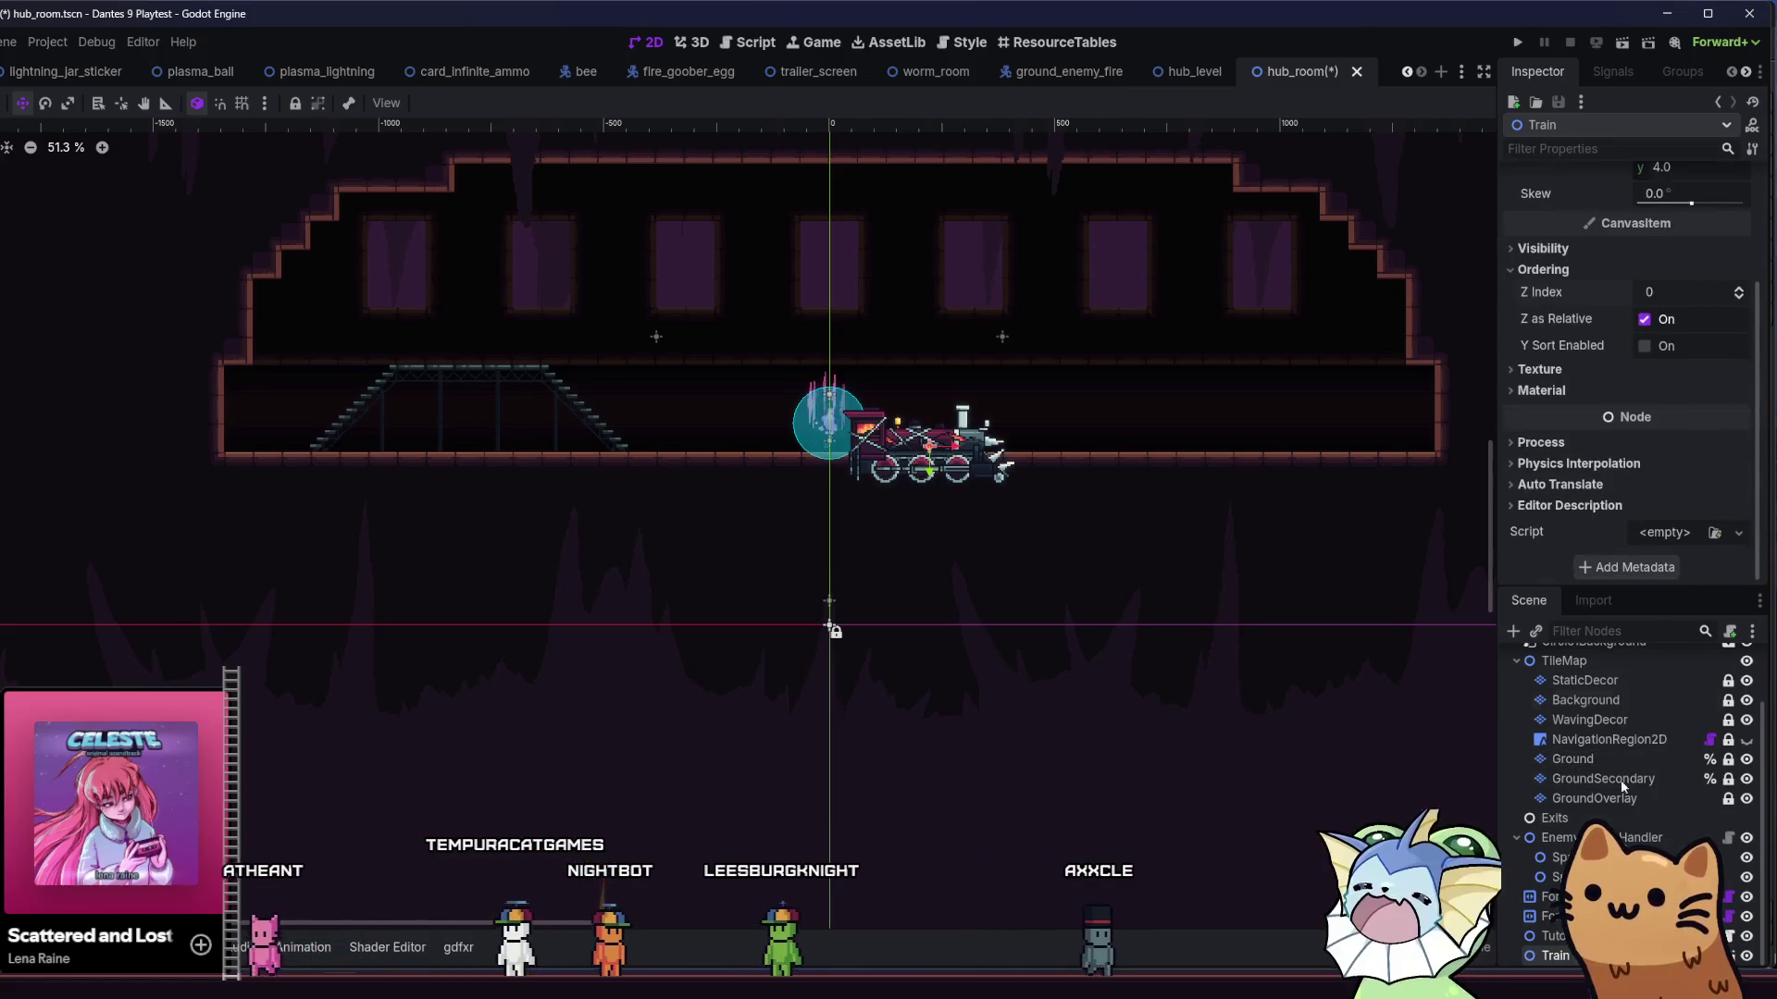
drag(1616, 797, 1582, 672)
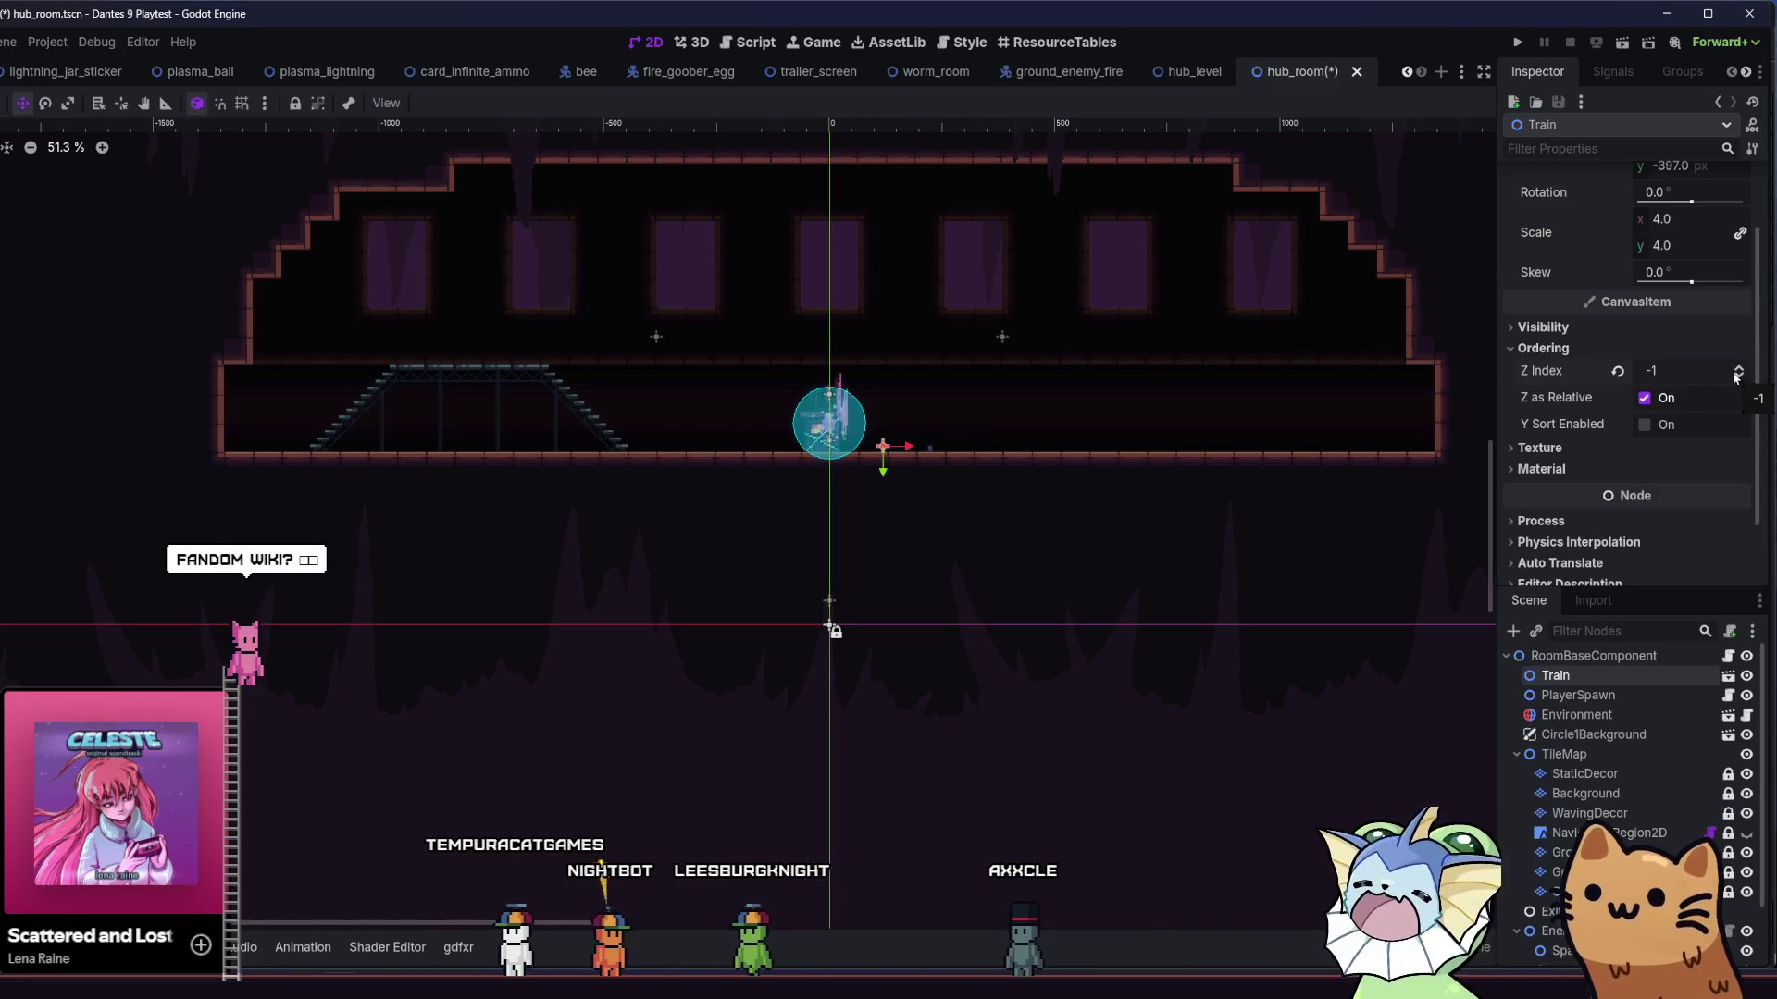
scroll(1740, 370, down, 1)
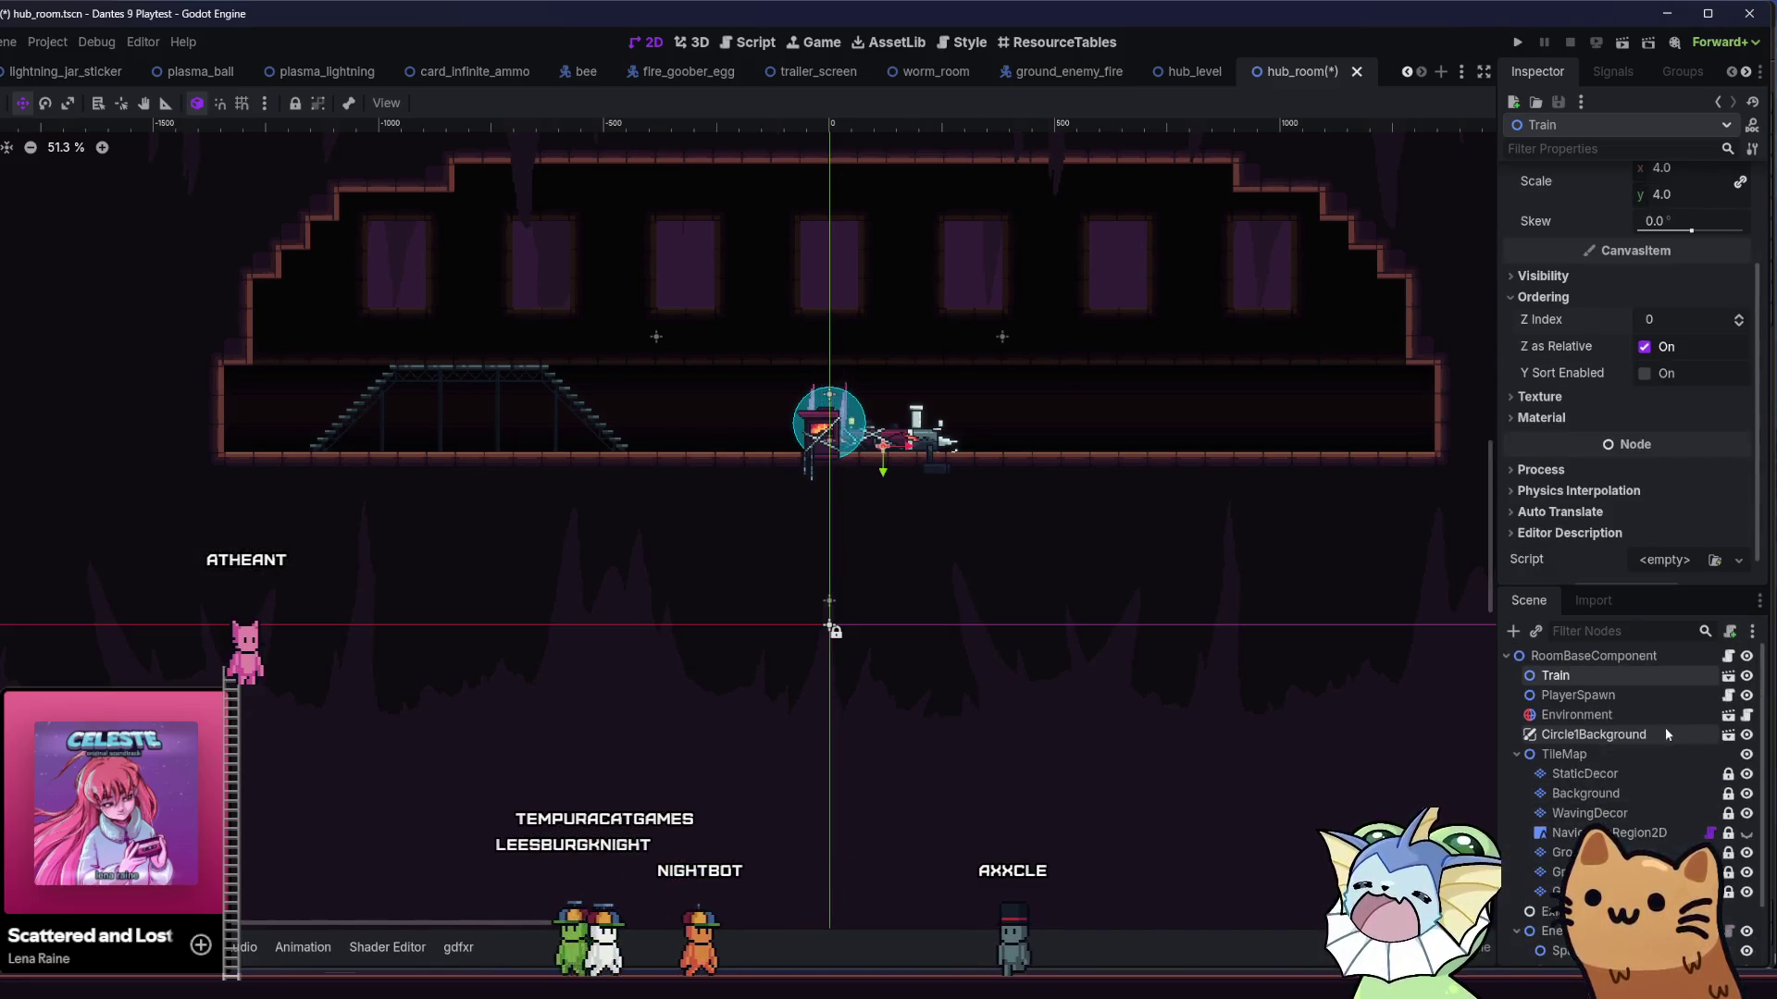
click(1728, 676)
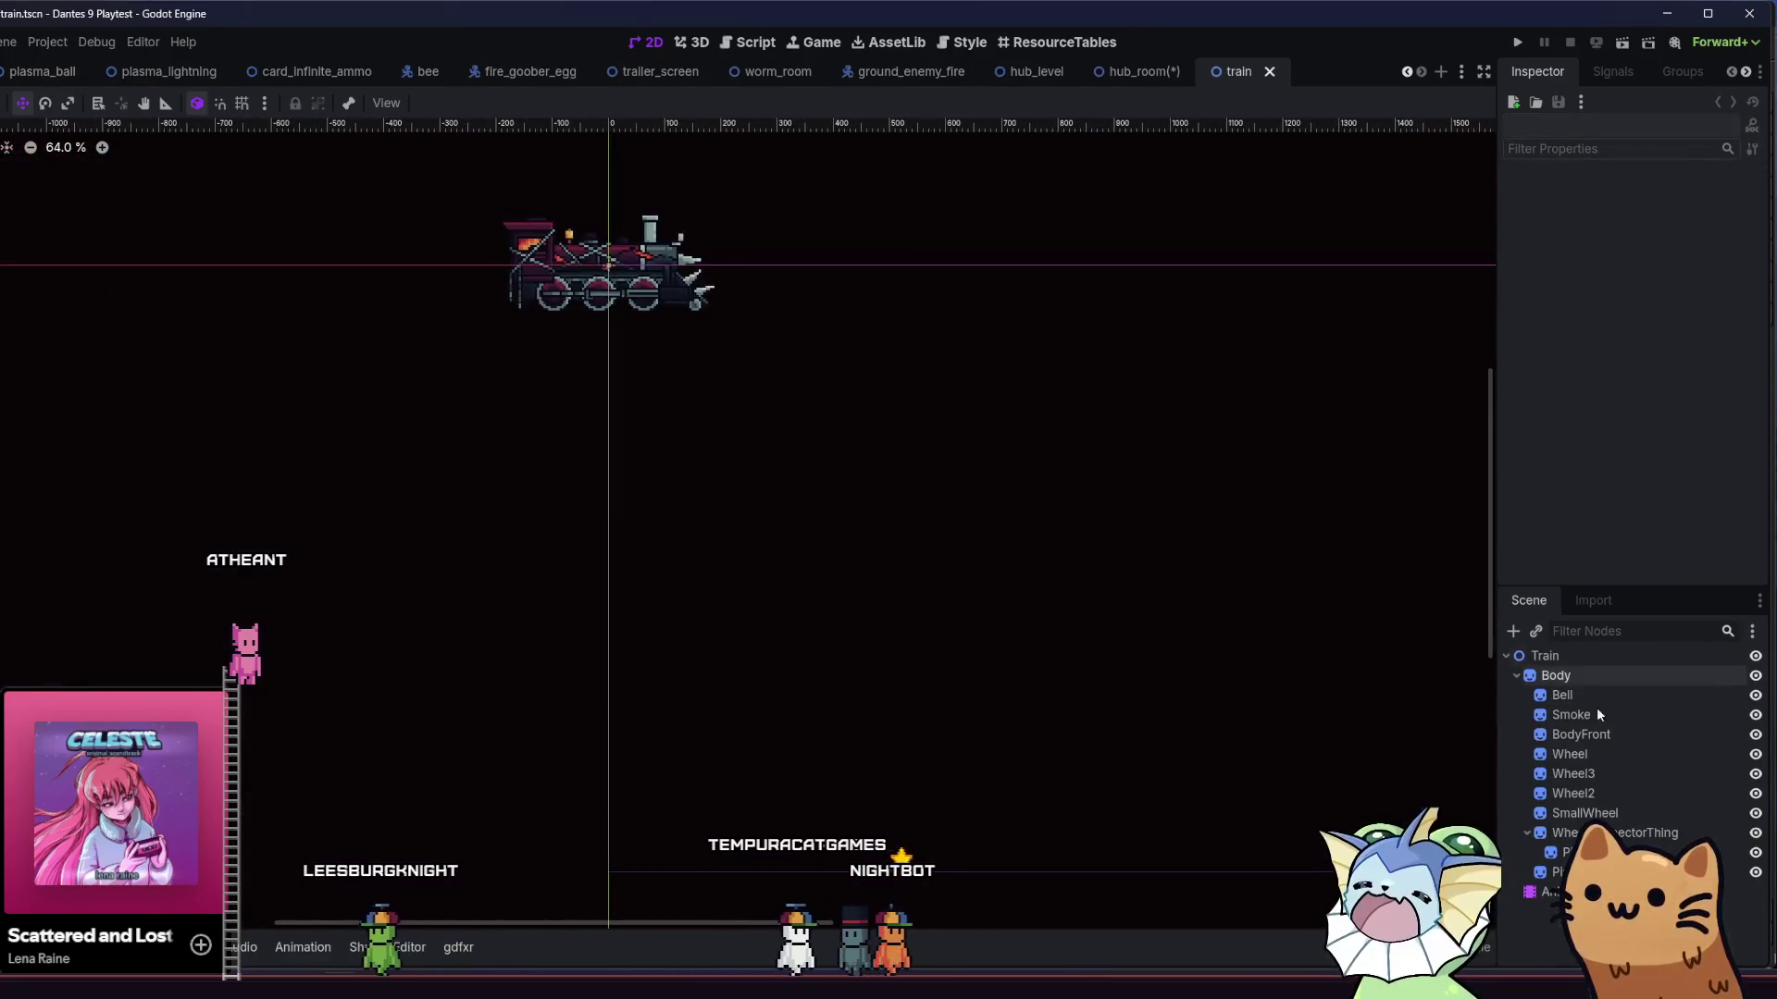
- Check the Bell and Smoke sprites, then change BodyFront's Z Index from 1 to 0
click(1634, 697)
scroll(1523, 512, down, 3)
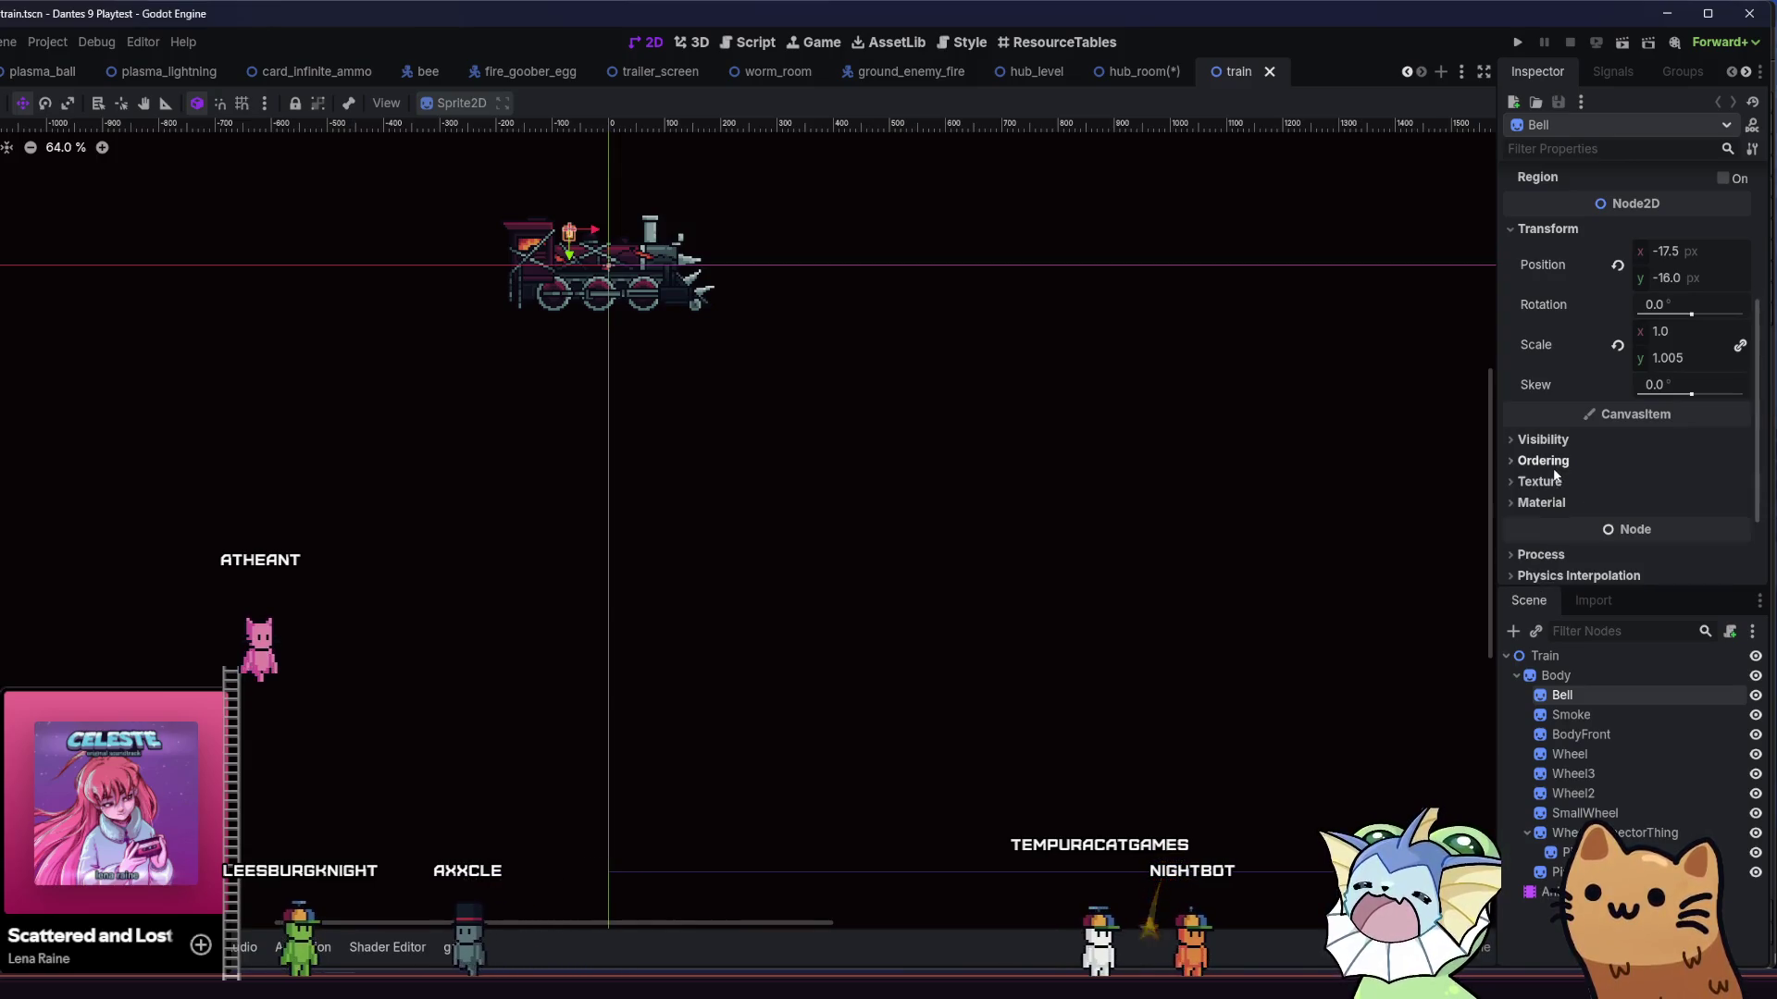
click(1570, 715)
click(1578, 733)
scroll(1556, 491, down, 3)
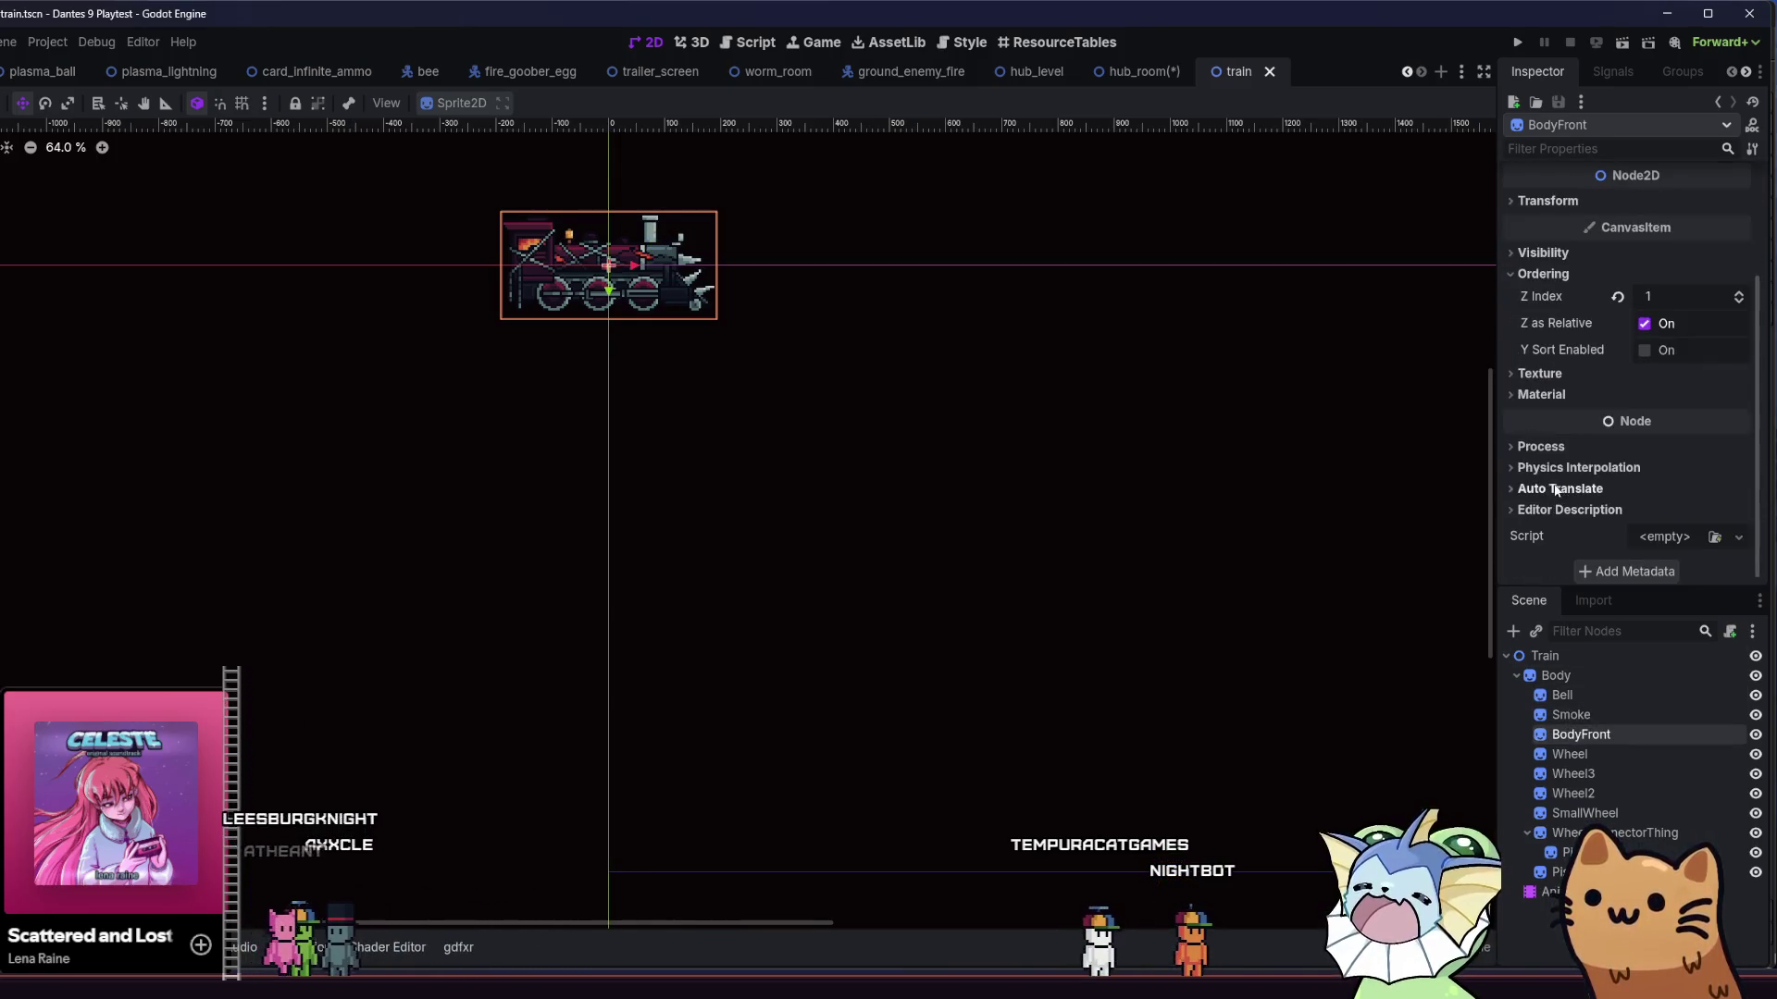
scroll(567, 333, up, 5)
- Move BodyFront below SmallWheel in the train's node order
mouse_move(567, 333)
mouse_down()
mouse_move(607, 463)
mouse_move(586, 598)
mouse_up()
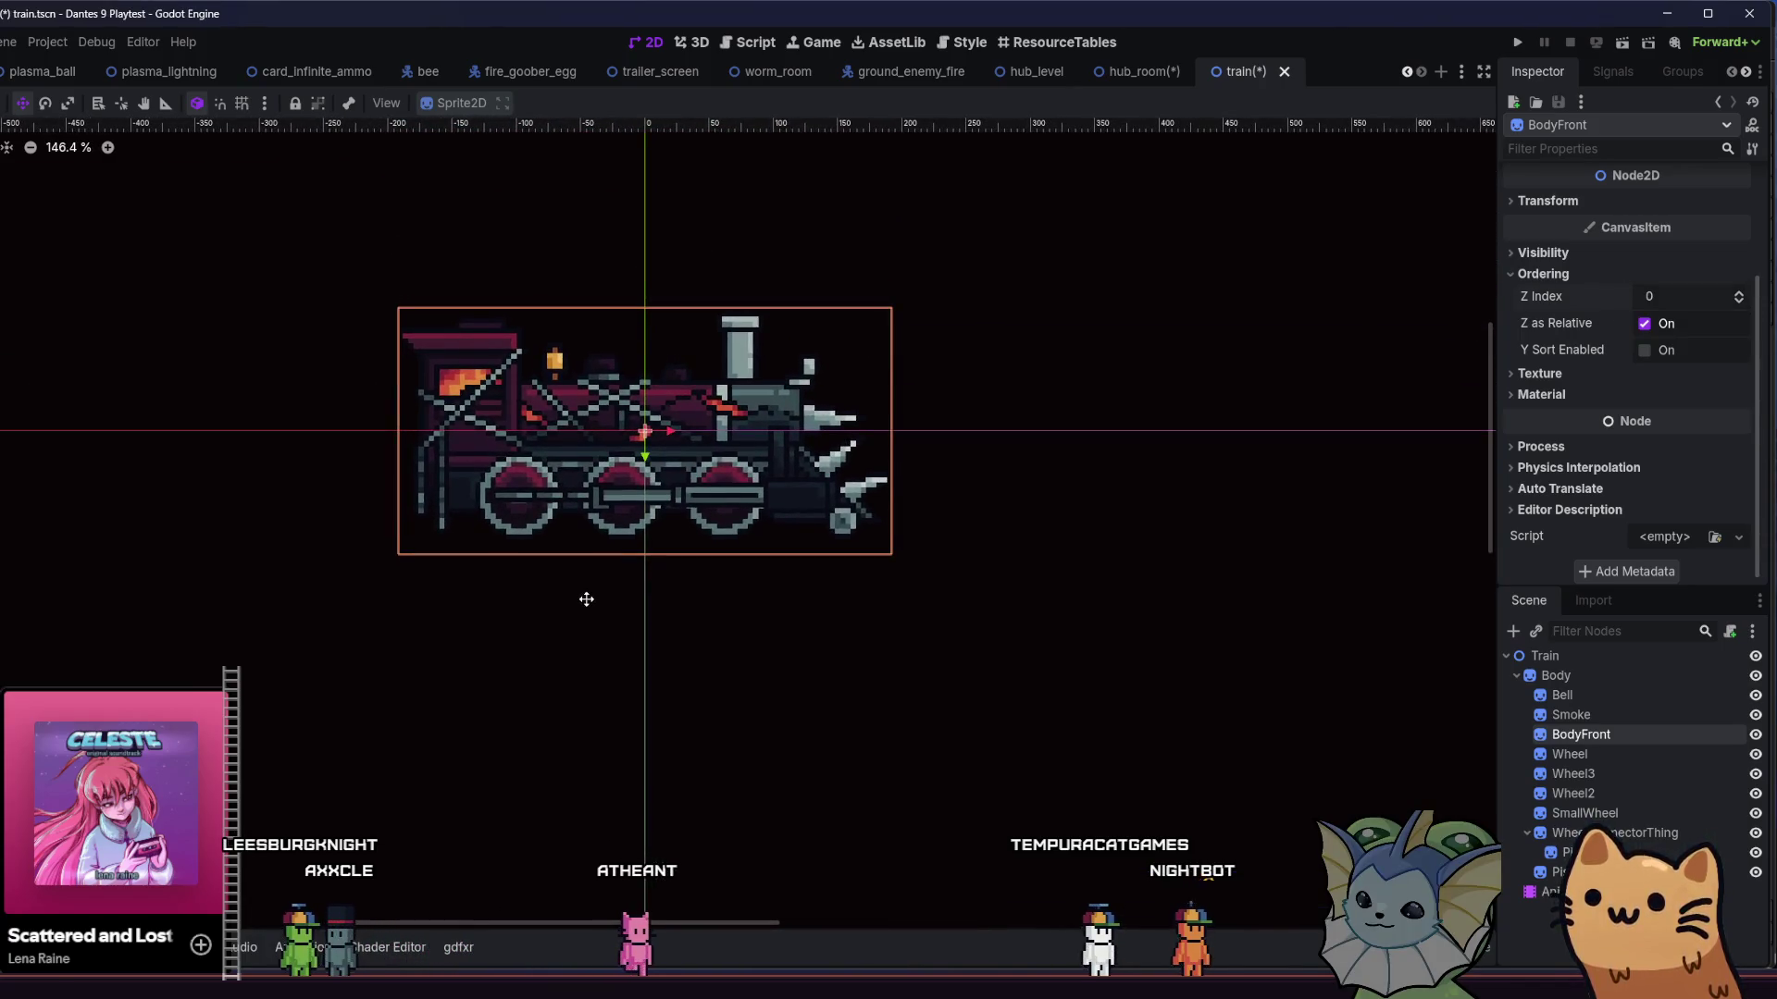
scroll(578, 487, up, 1)
mouse_move(1580, 733)
mouse_down()
mouse_move(1570, 692)
mouse_move(1599, 824)
mouse_up()
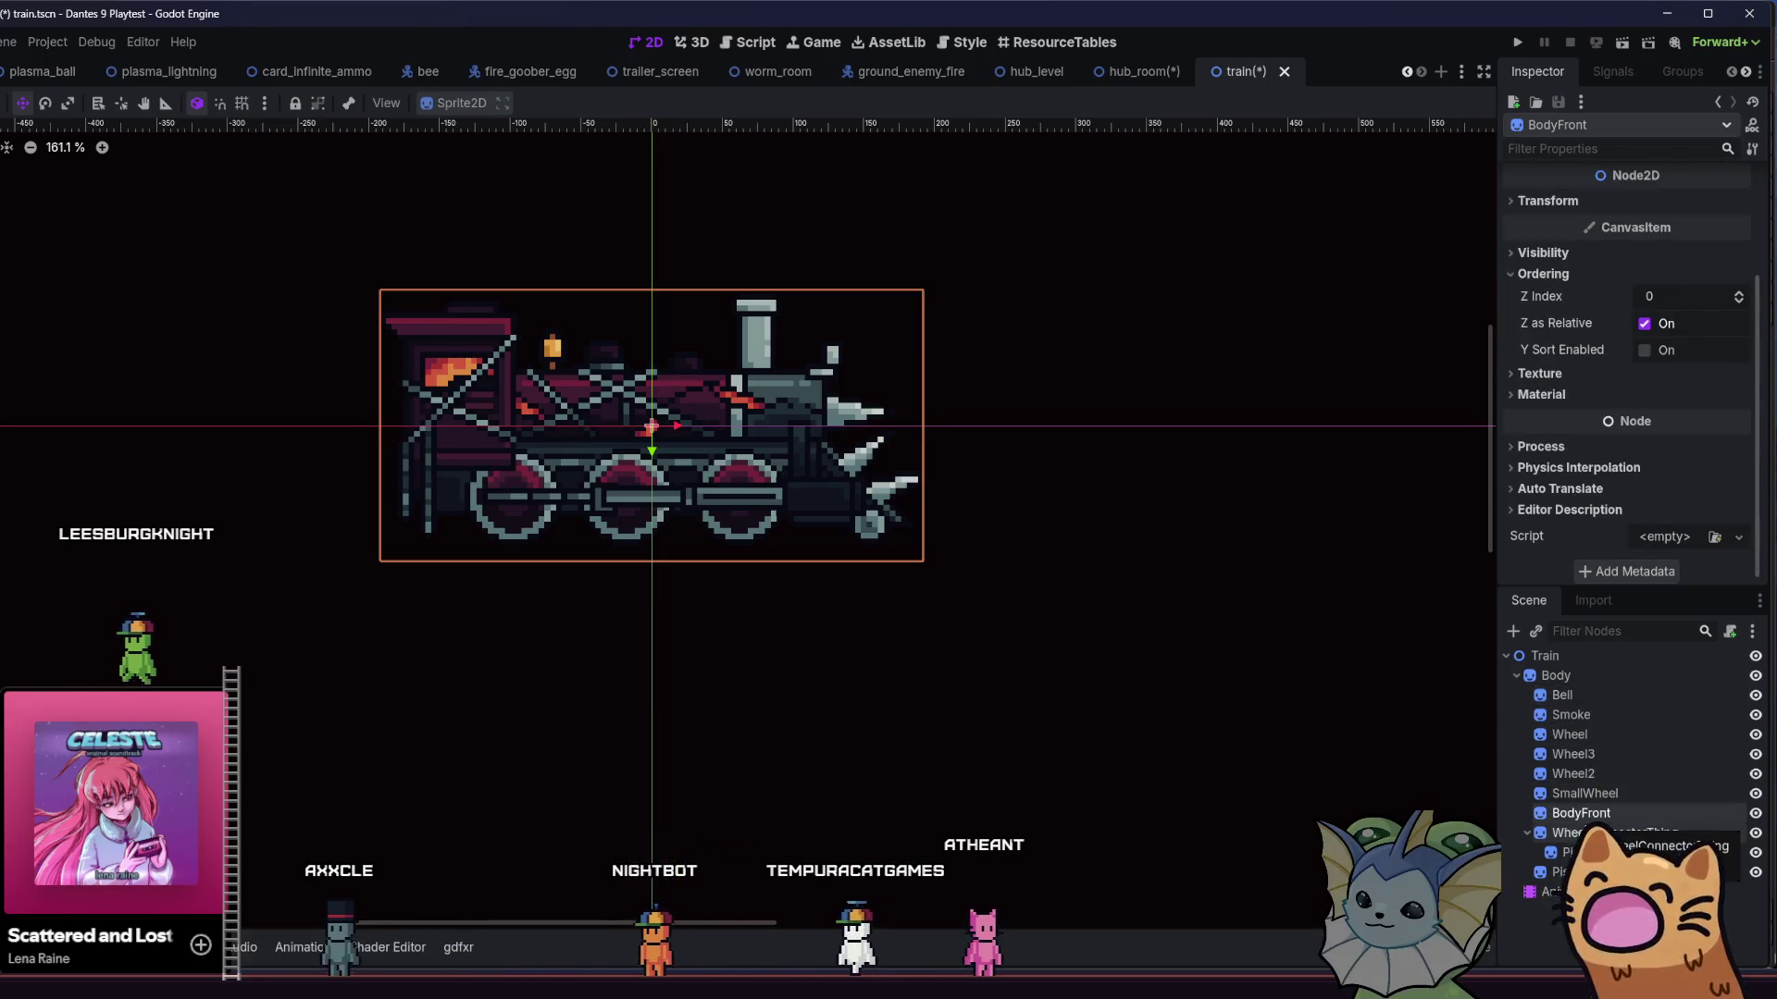
click(1568, 793)
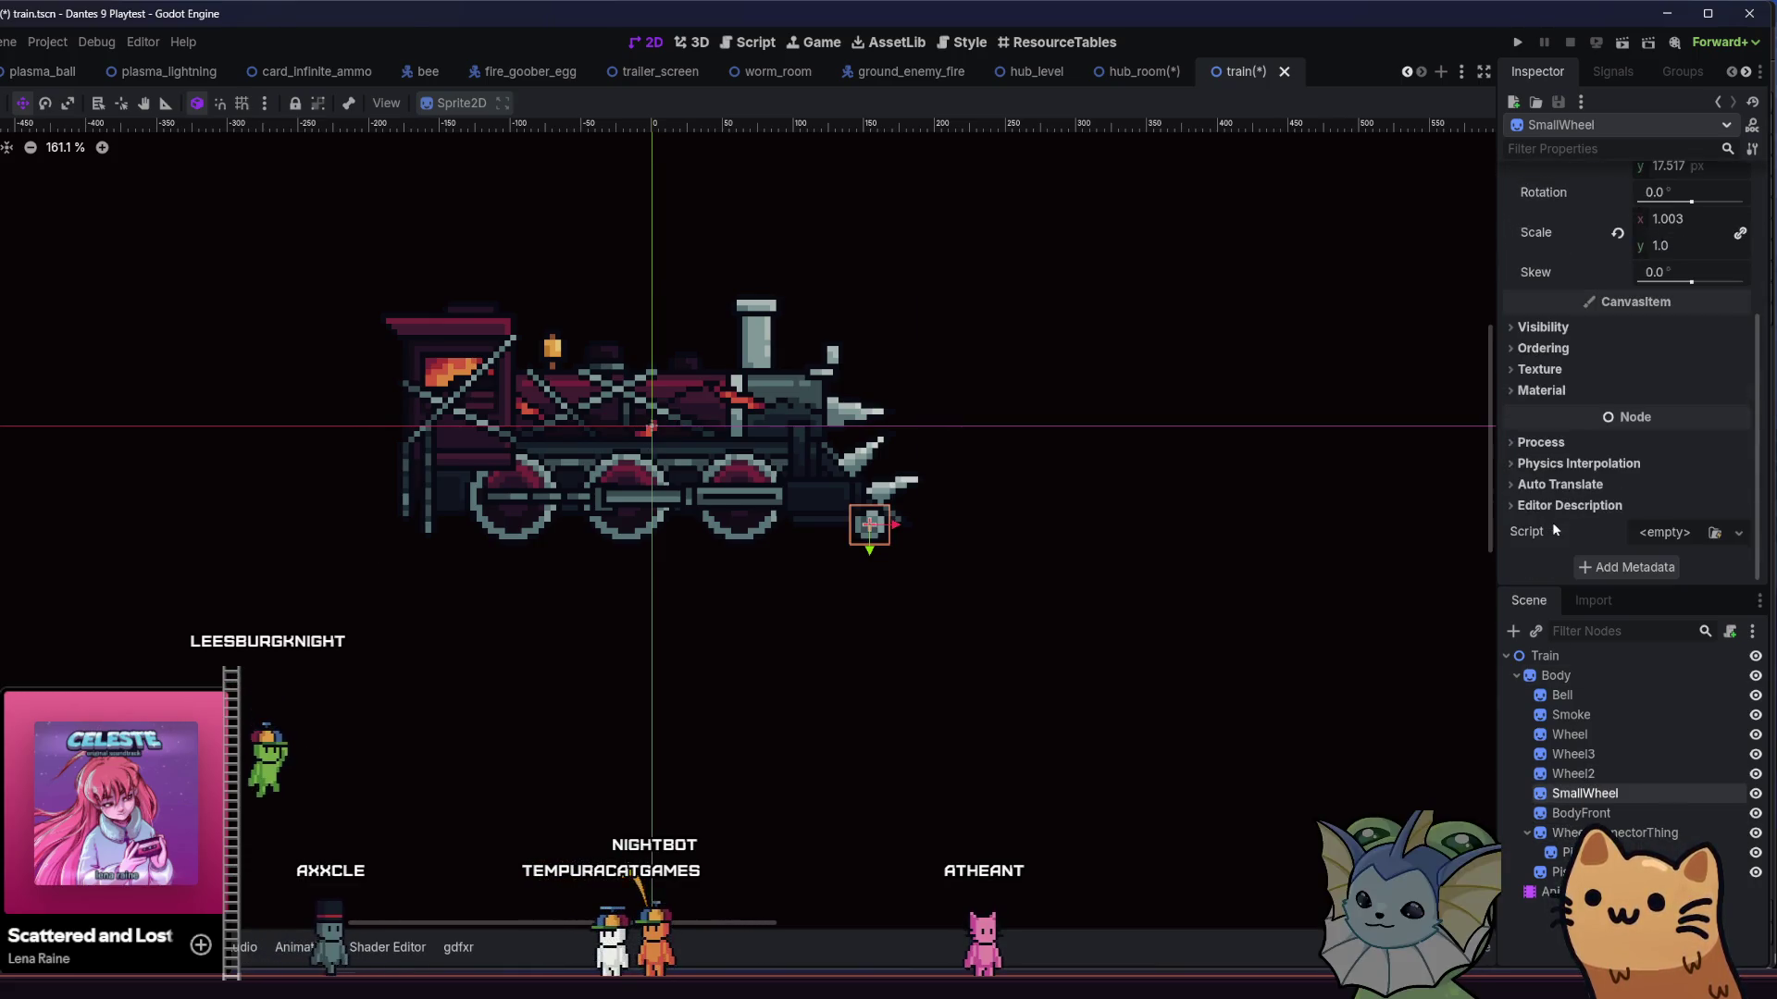
- Check the Wheel2, Wheel3, middle Wheel and WheelConnectorThing sprites
click(1566, 778)
scroll(1628, 417, down, 5)
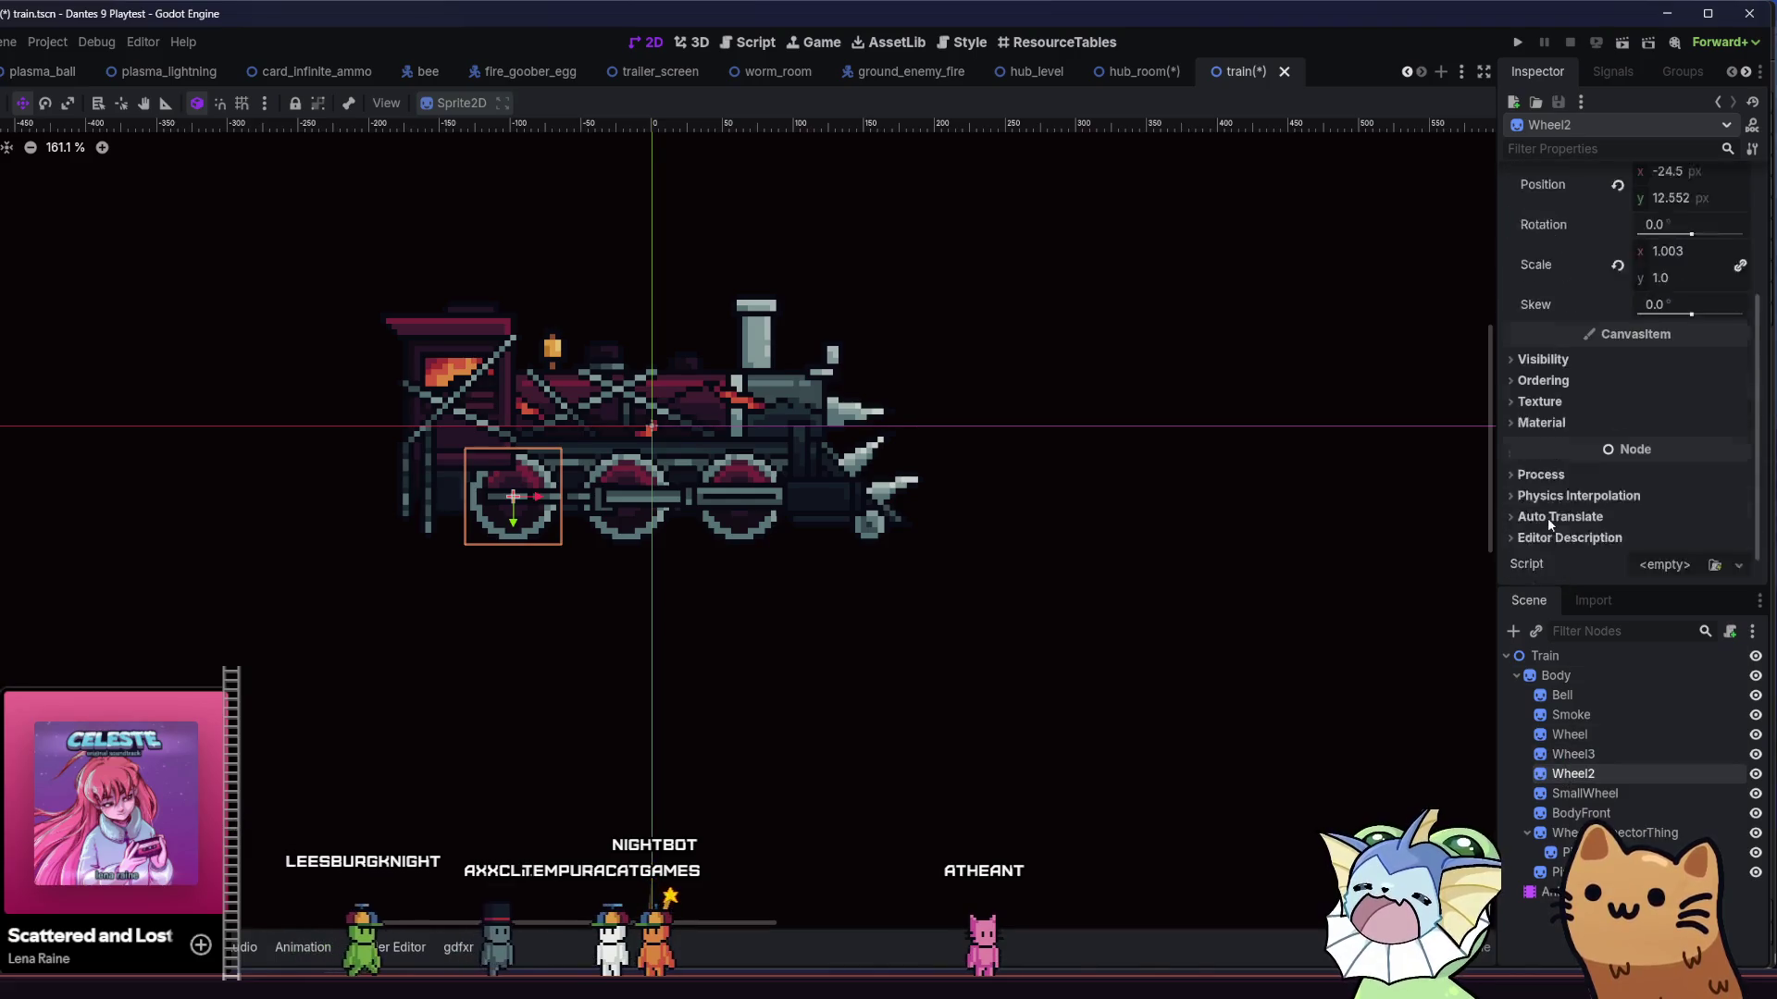
click(1573, 754)
scroll(1550, 470, down, 5)
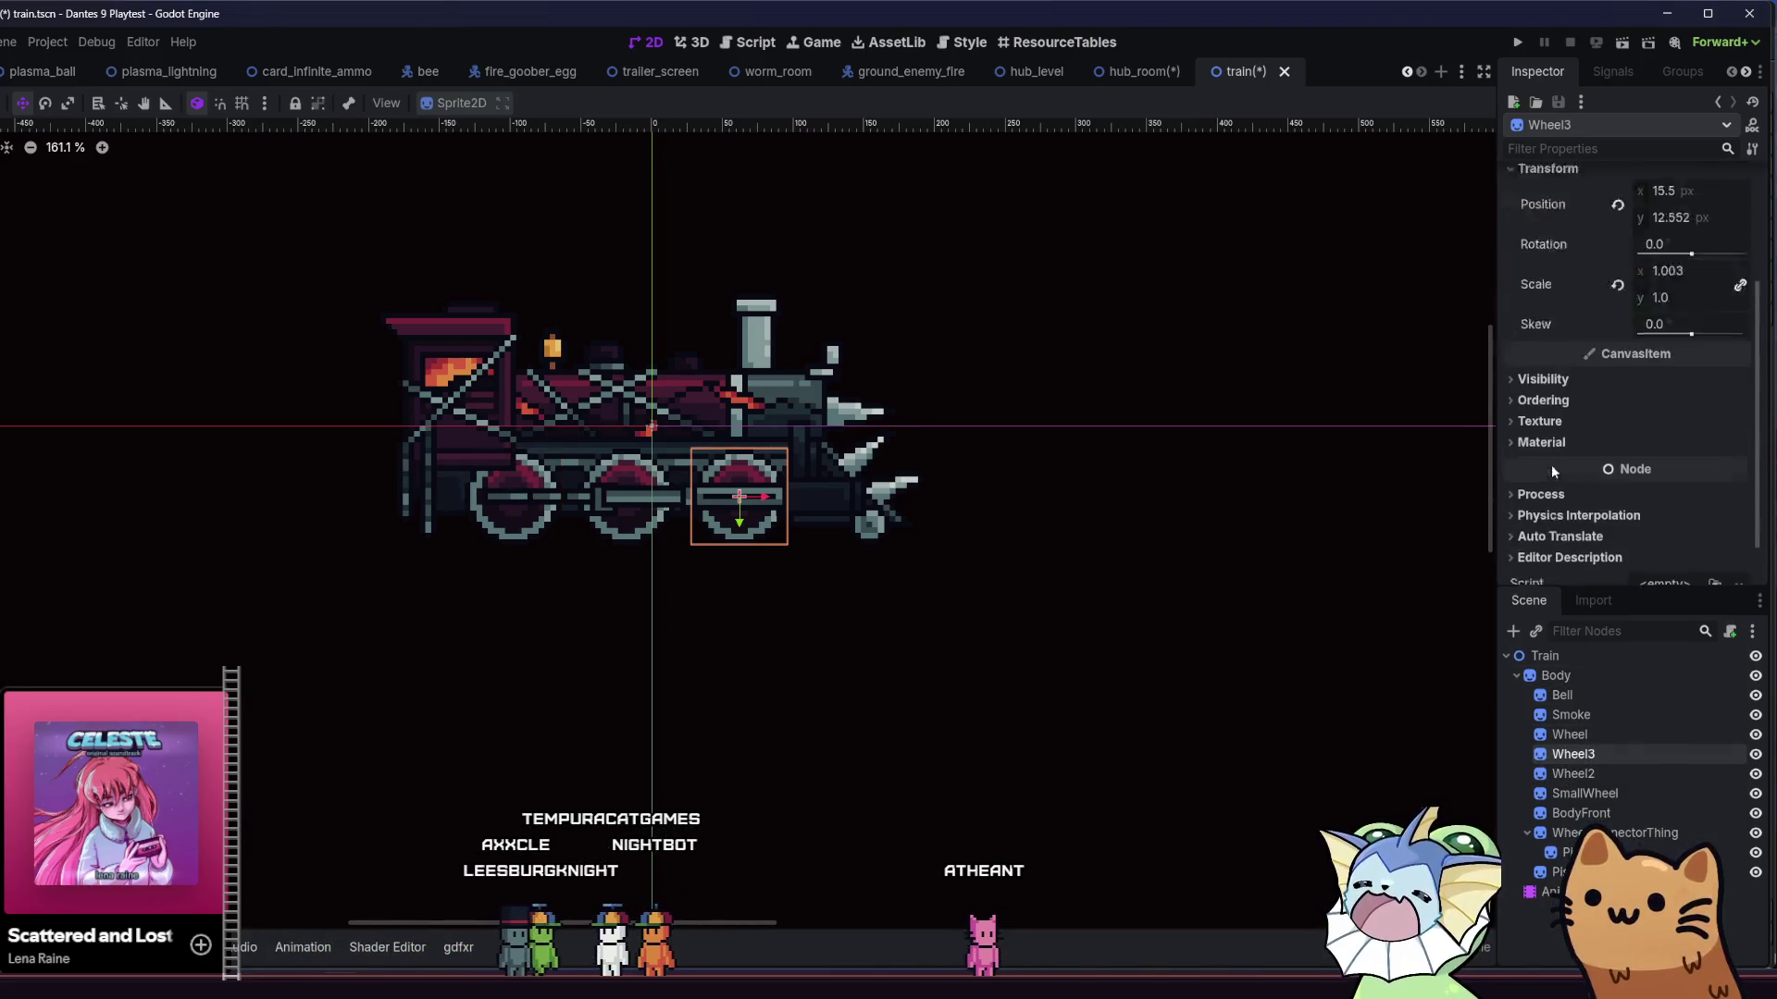
scroll(1555, 490, up, 5)
click(1566, 733)
scroll(1552, 481, down, 4)
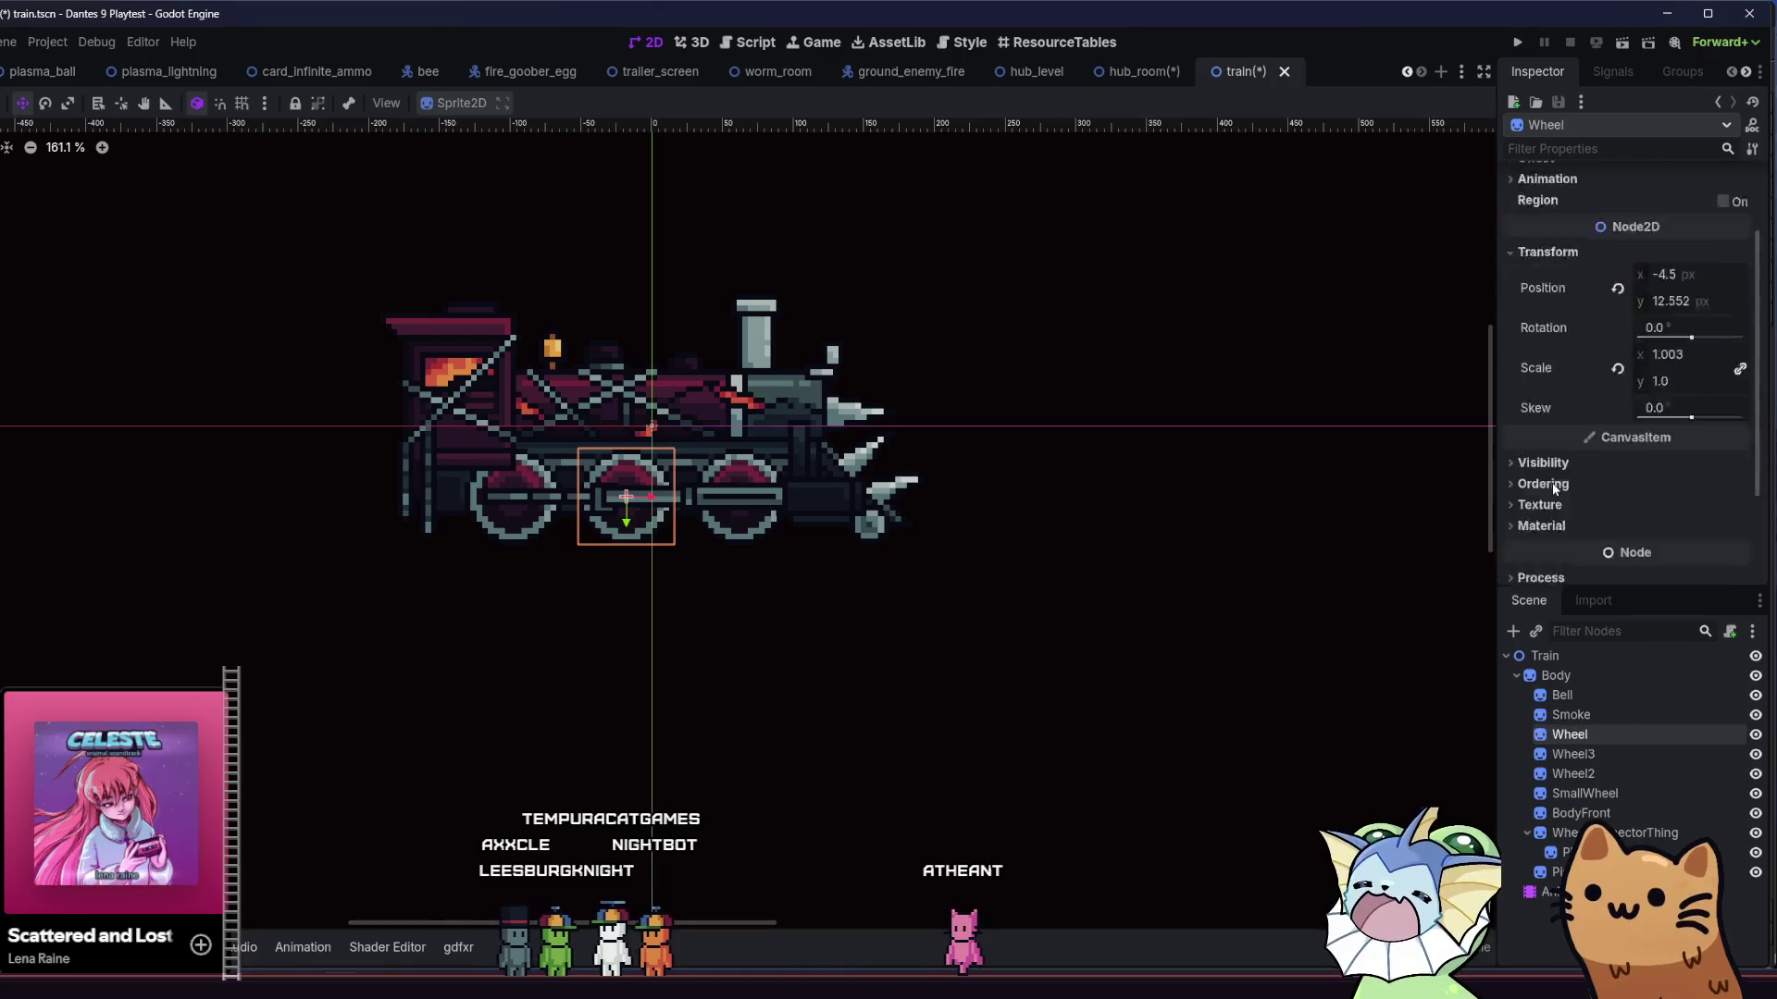
scroll(1564, 481, up, 1)
click(1562, 833)
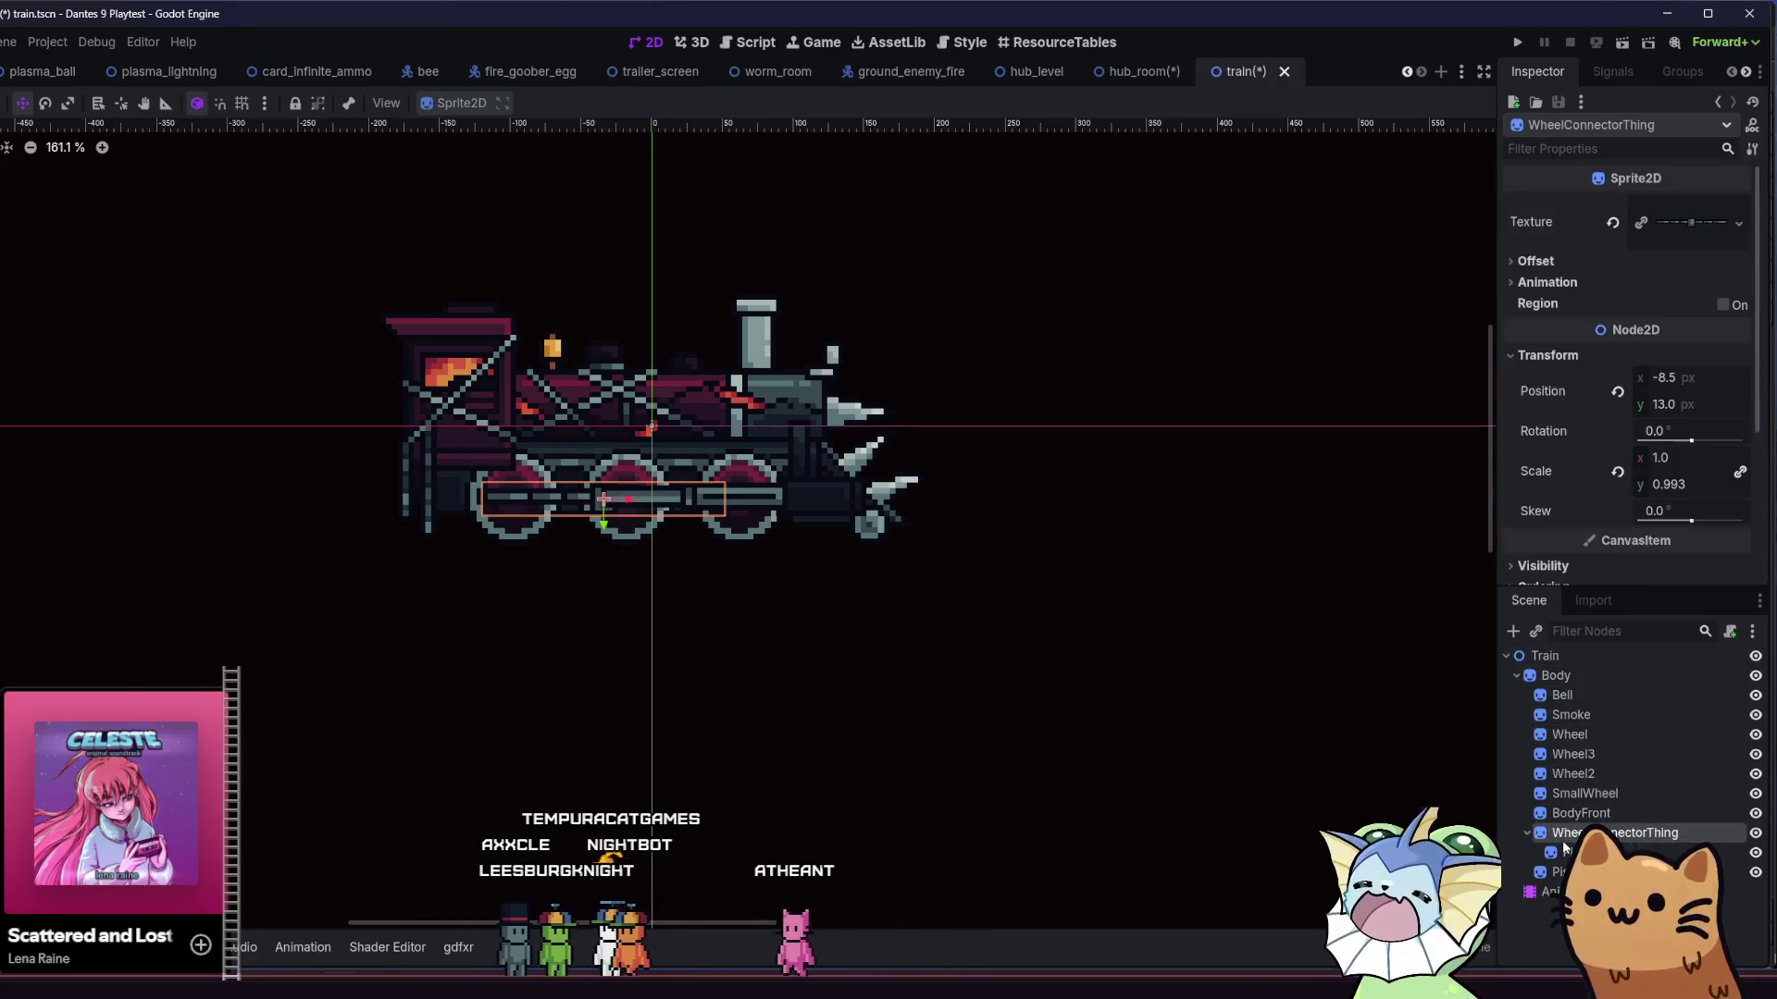
scroll(1536, 537, down, 3)
scroll(1536, 537, up, 3)
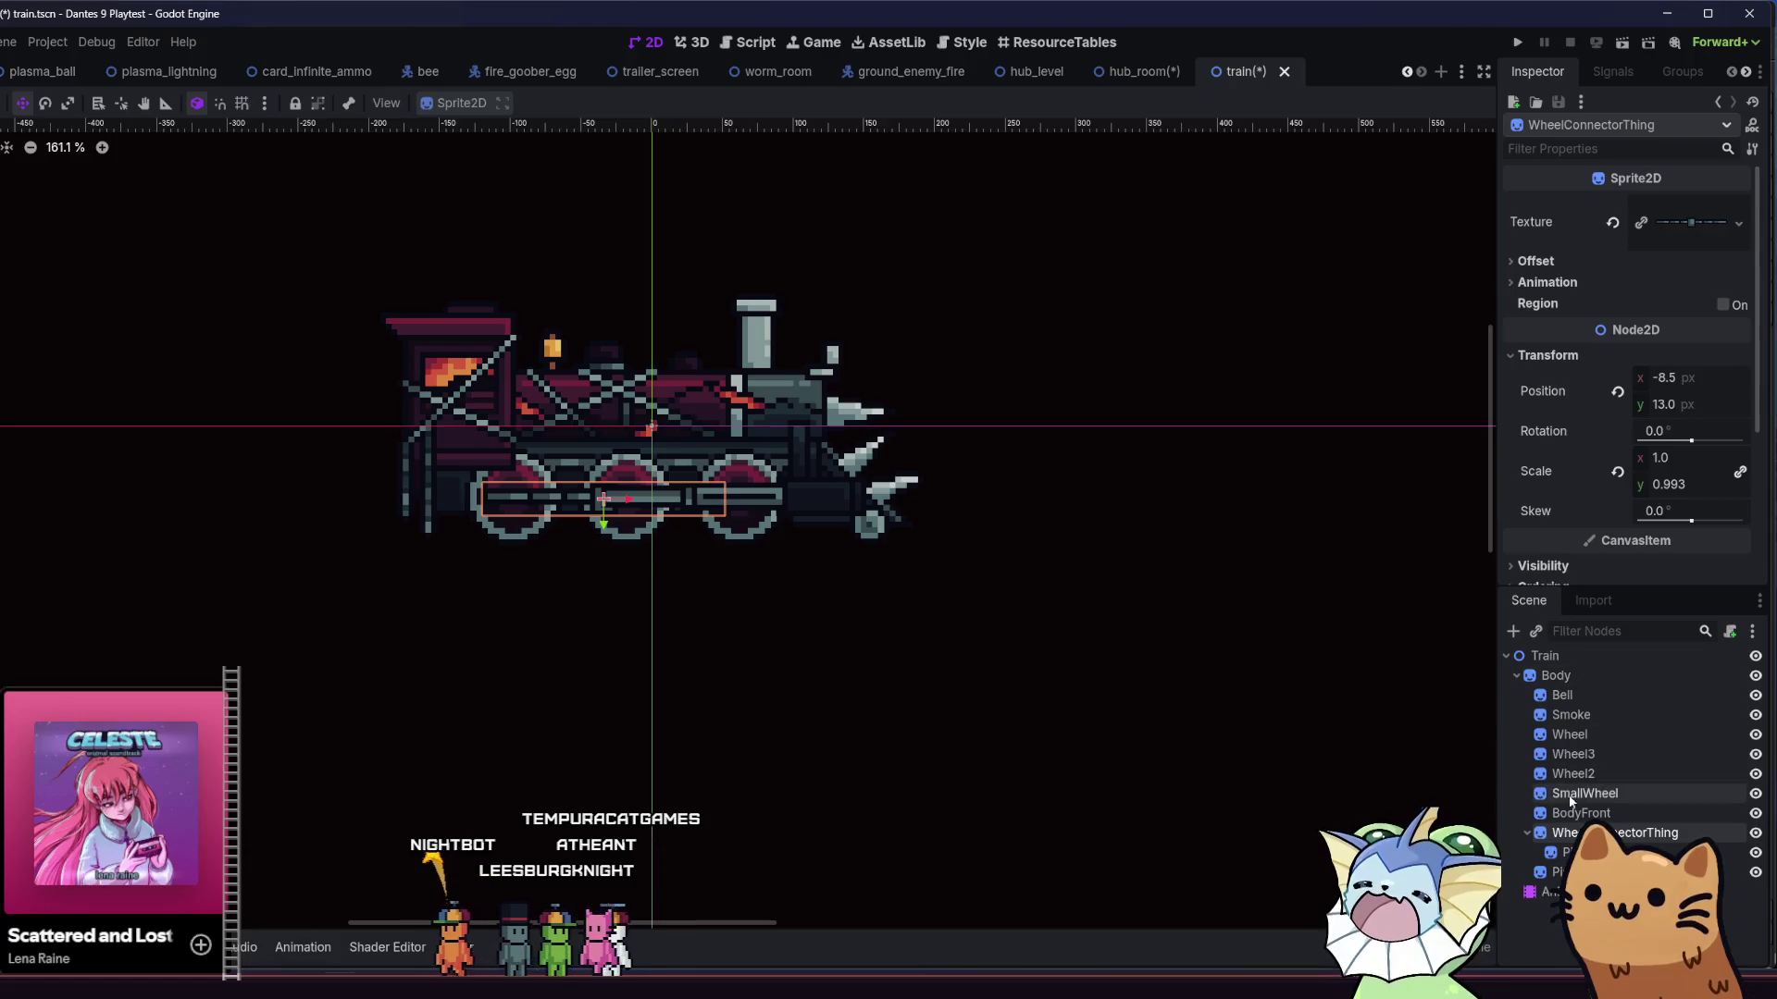
- Check the Piston2, Piston1, Body, Bell, Smoke and Wheel sprites, then save the train scene
click(1568, 852)
scroll(1580, 422, down, 3)
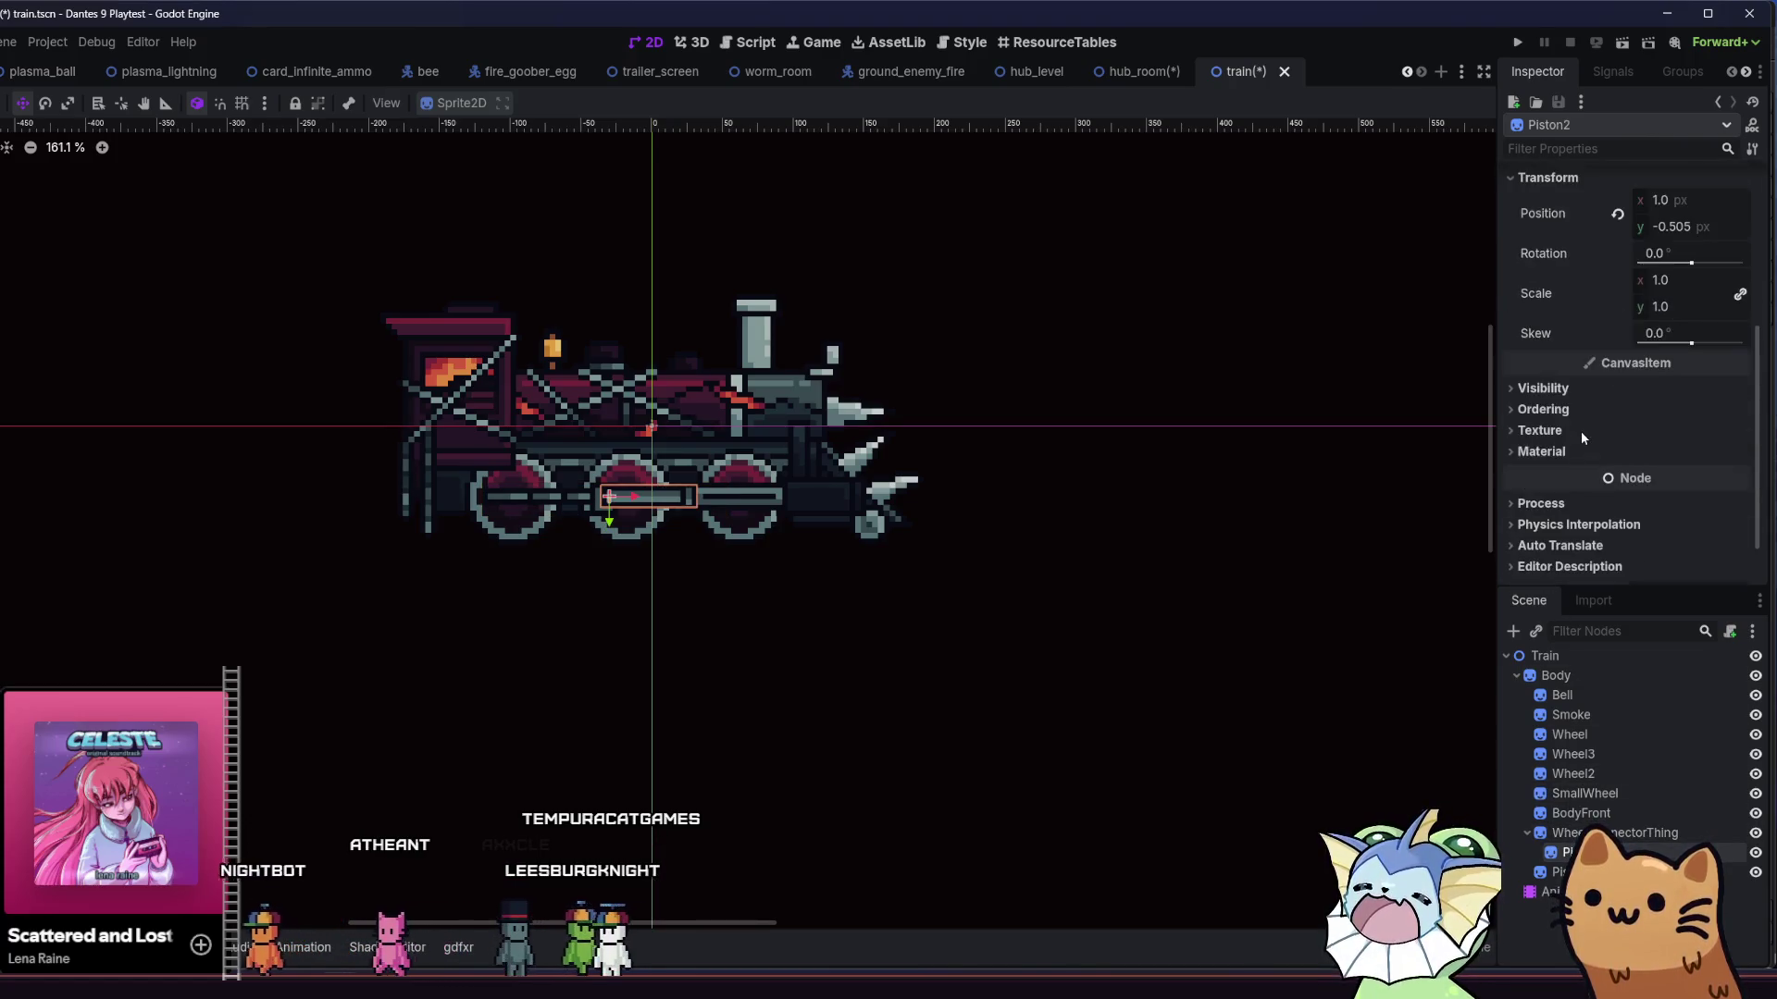
click(1557, 871)
scroll(1573, 416, down, 3)
scroll(1548, 453, up, 1)
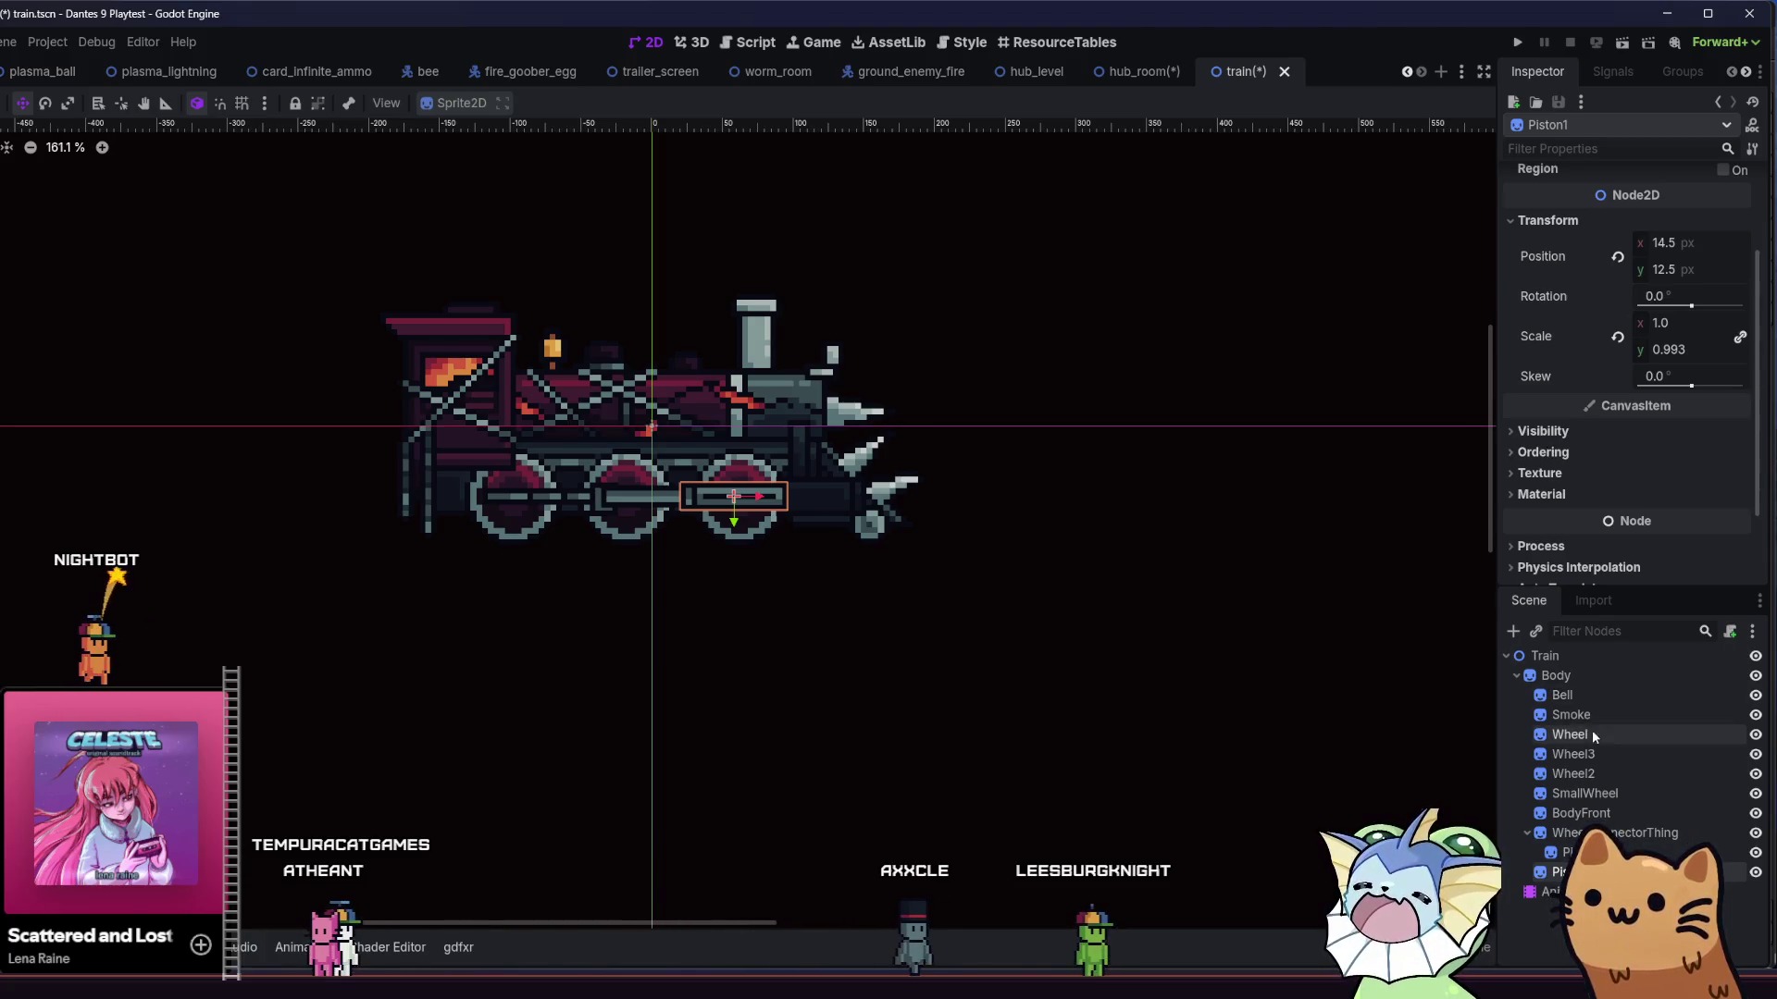
click(1588, 678)
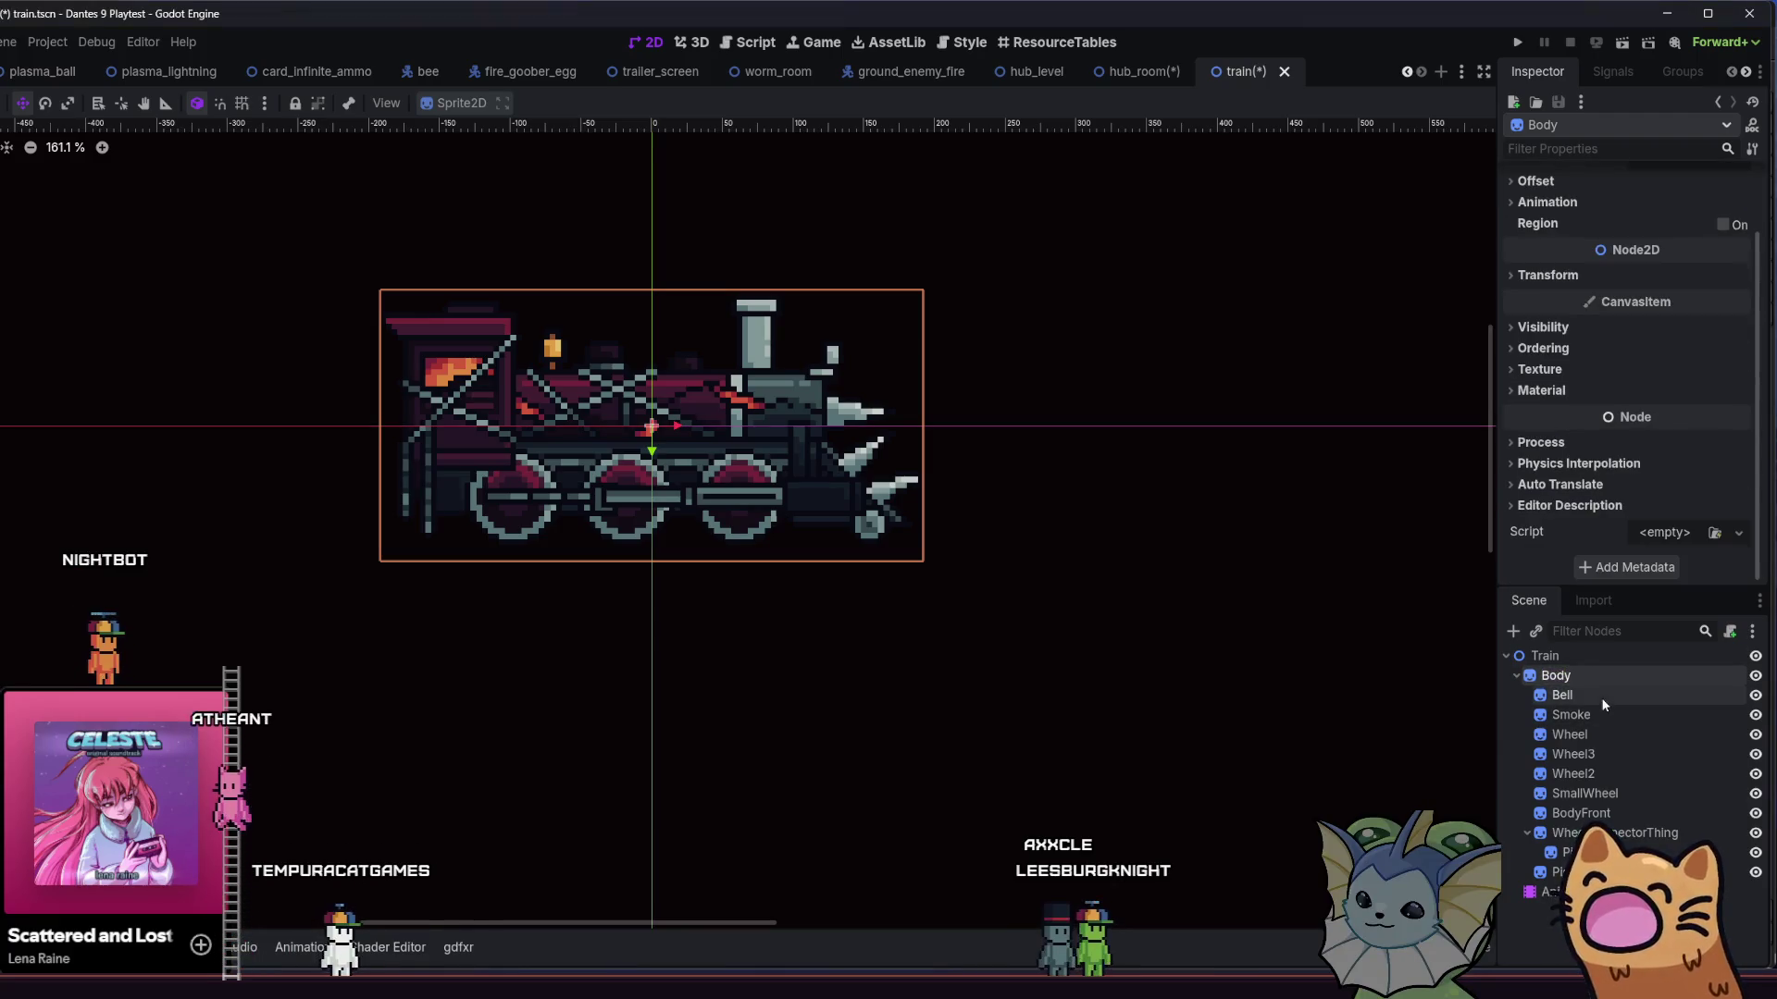
click(1604, 697)
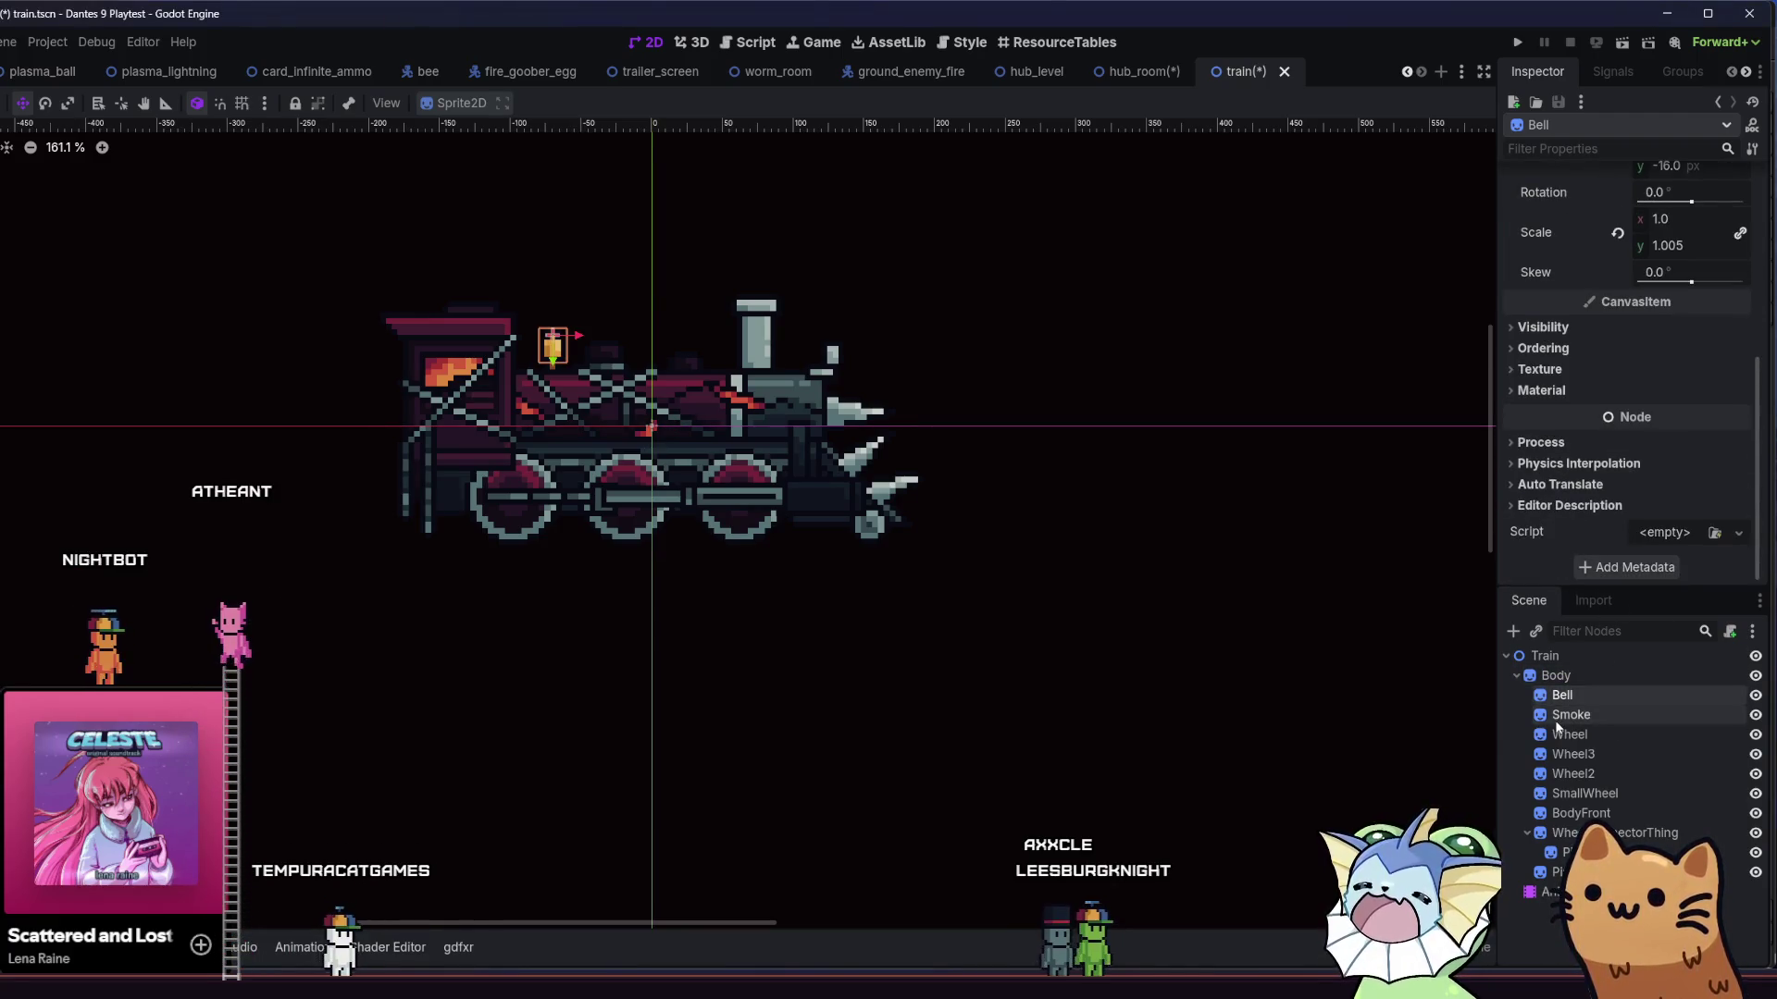
click(1564, 715)
scroll(1571, 569, down, 2)
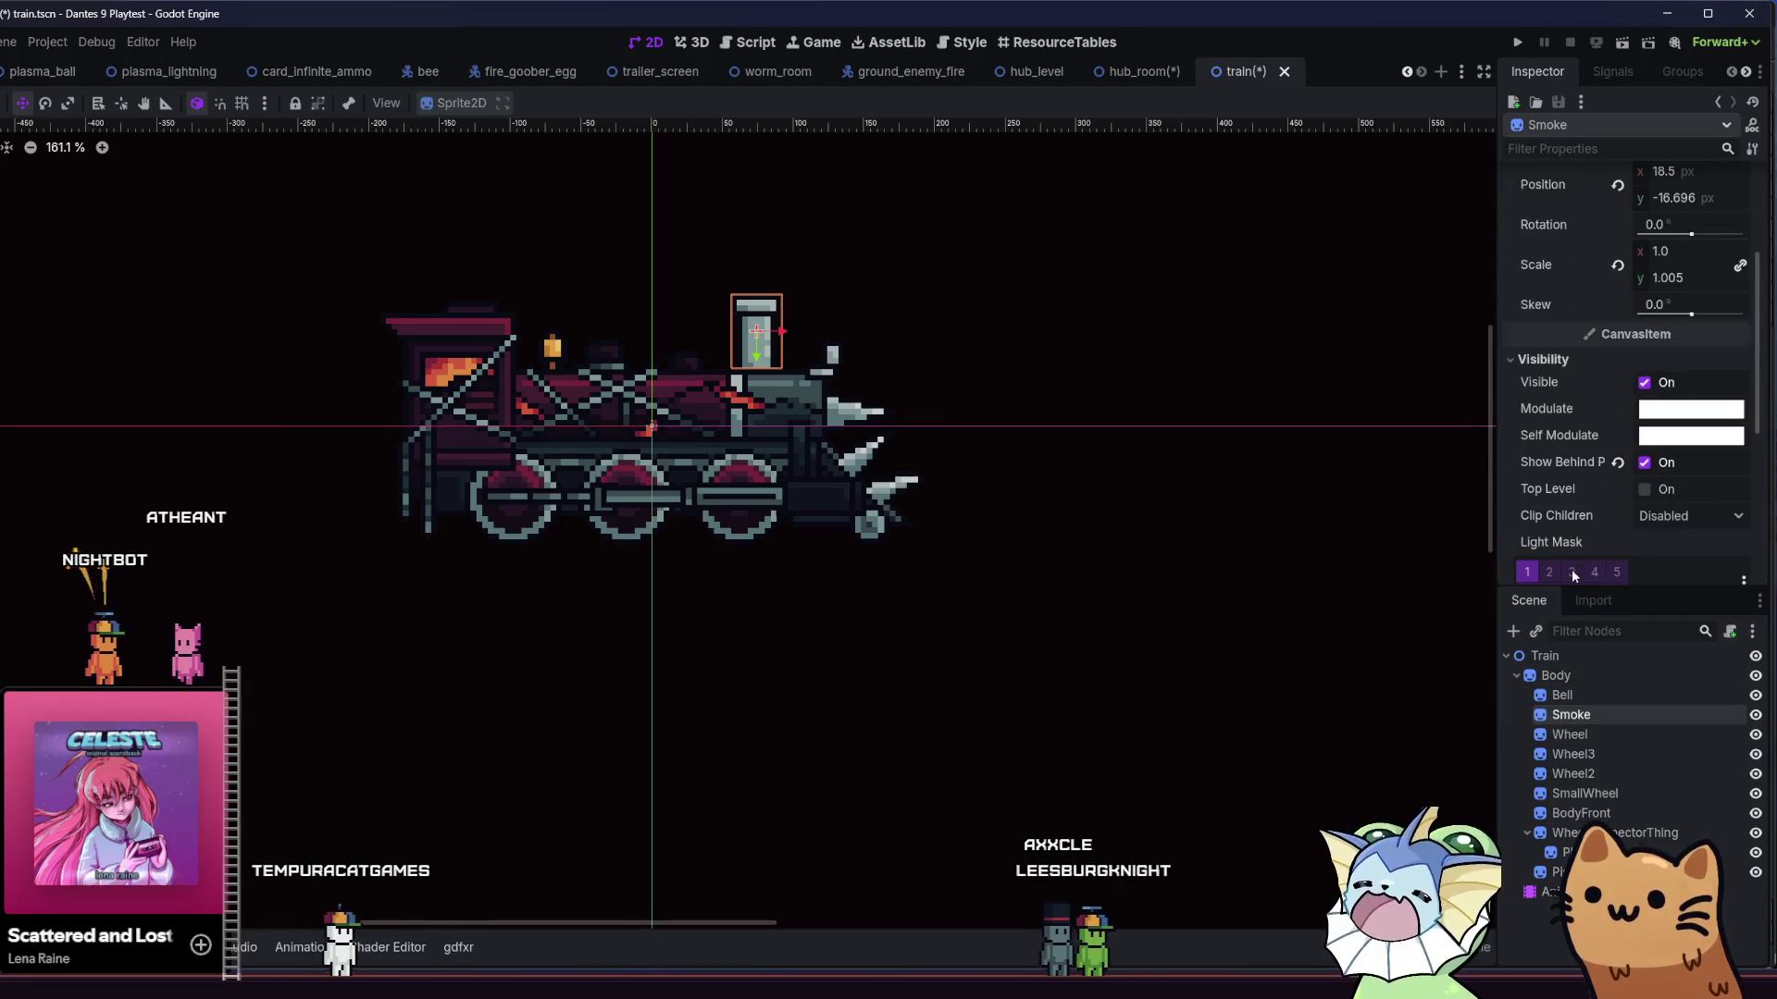
click(1584, 734)
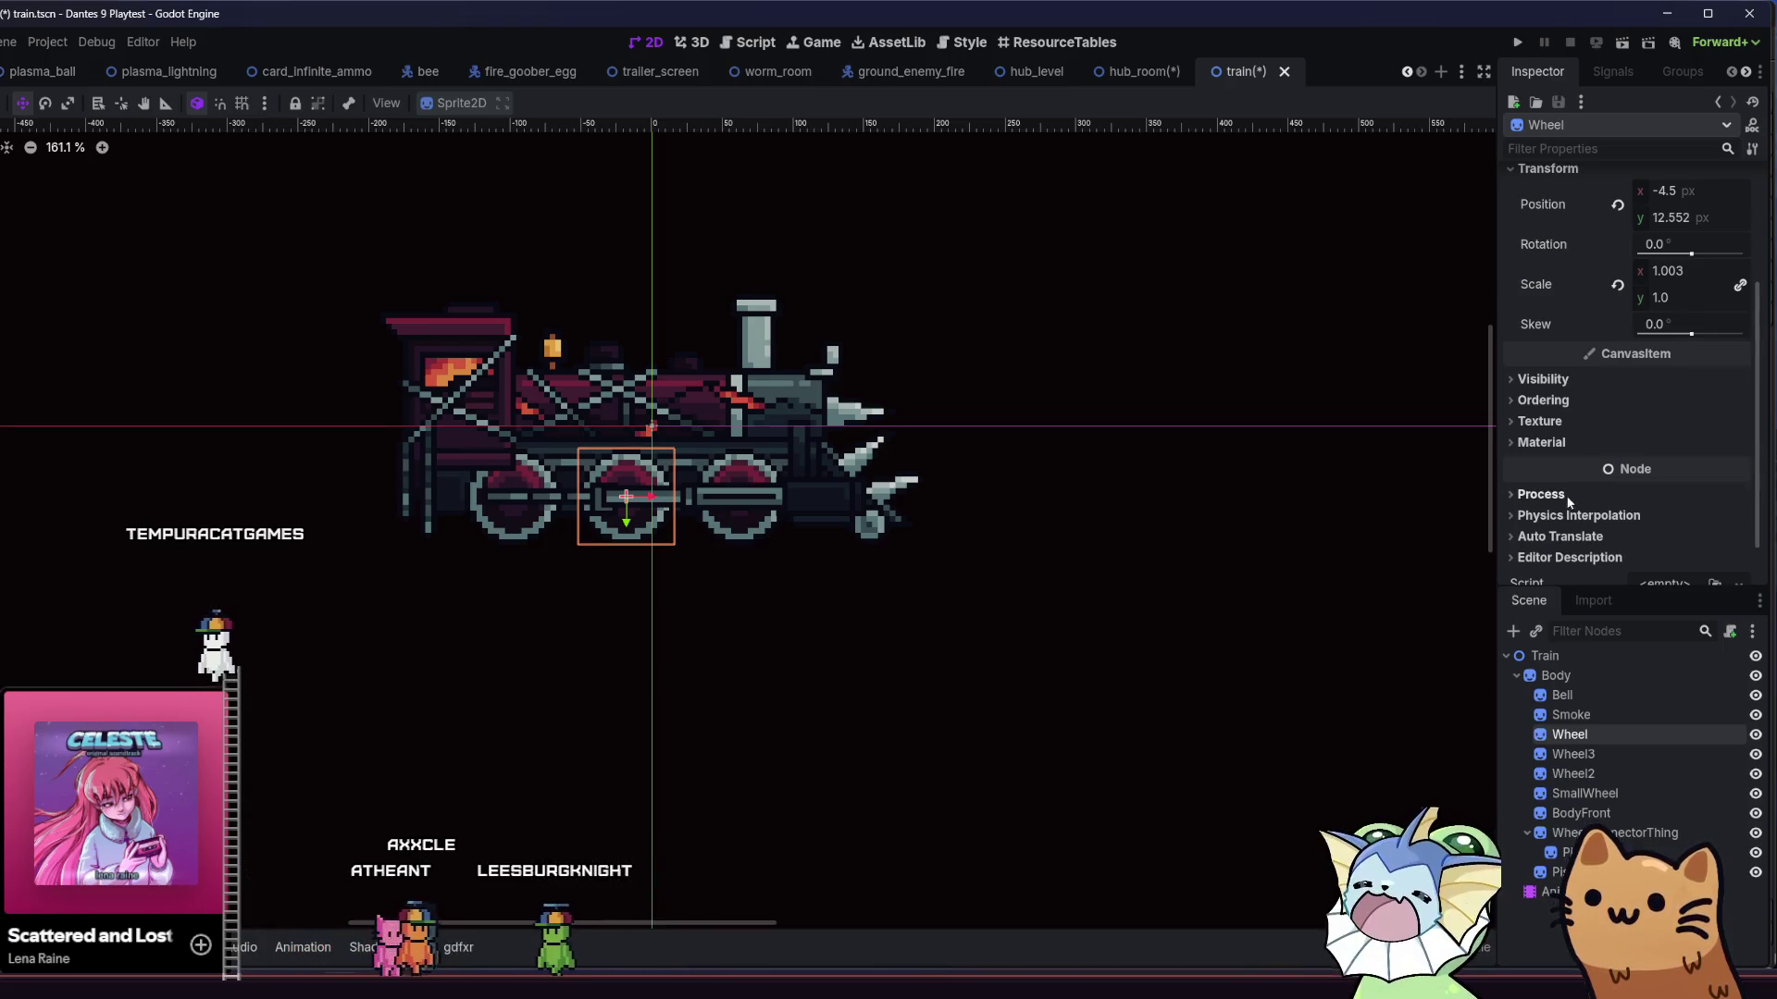
key(ctrl+s)
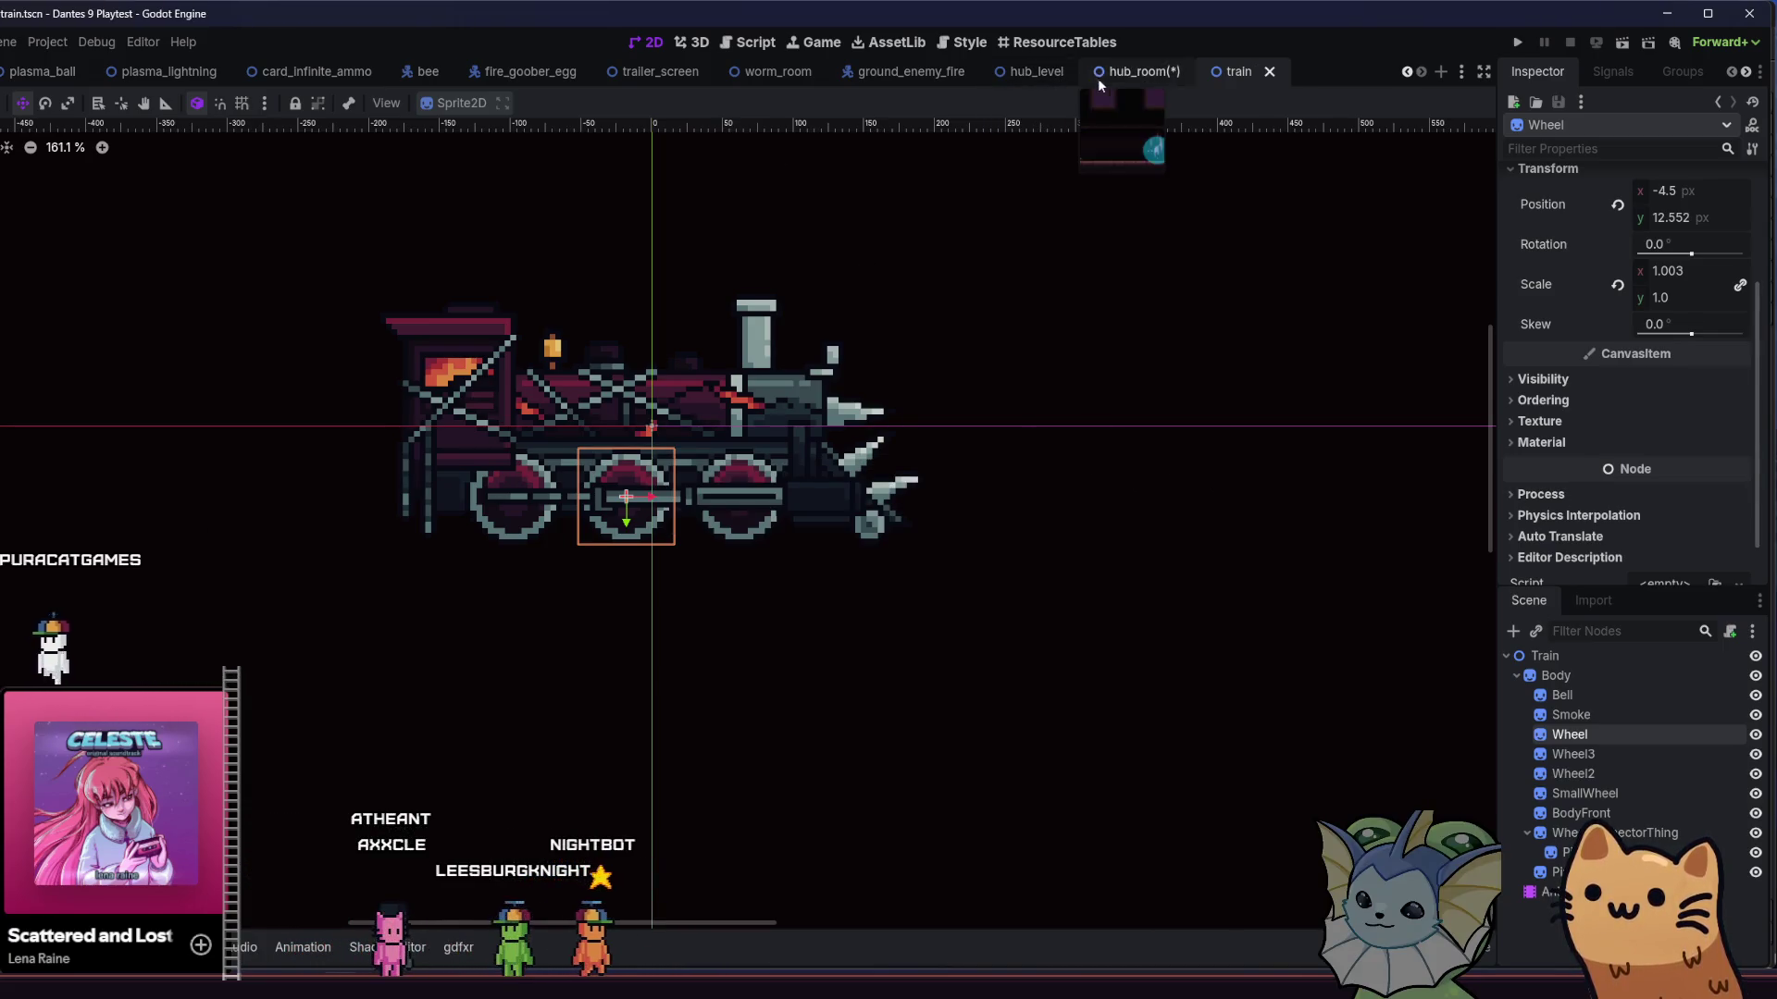
- Return to hub_room, save it, and drag the train up and to the left
click(1095, 81)
key(ctrl+s)
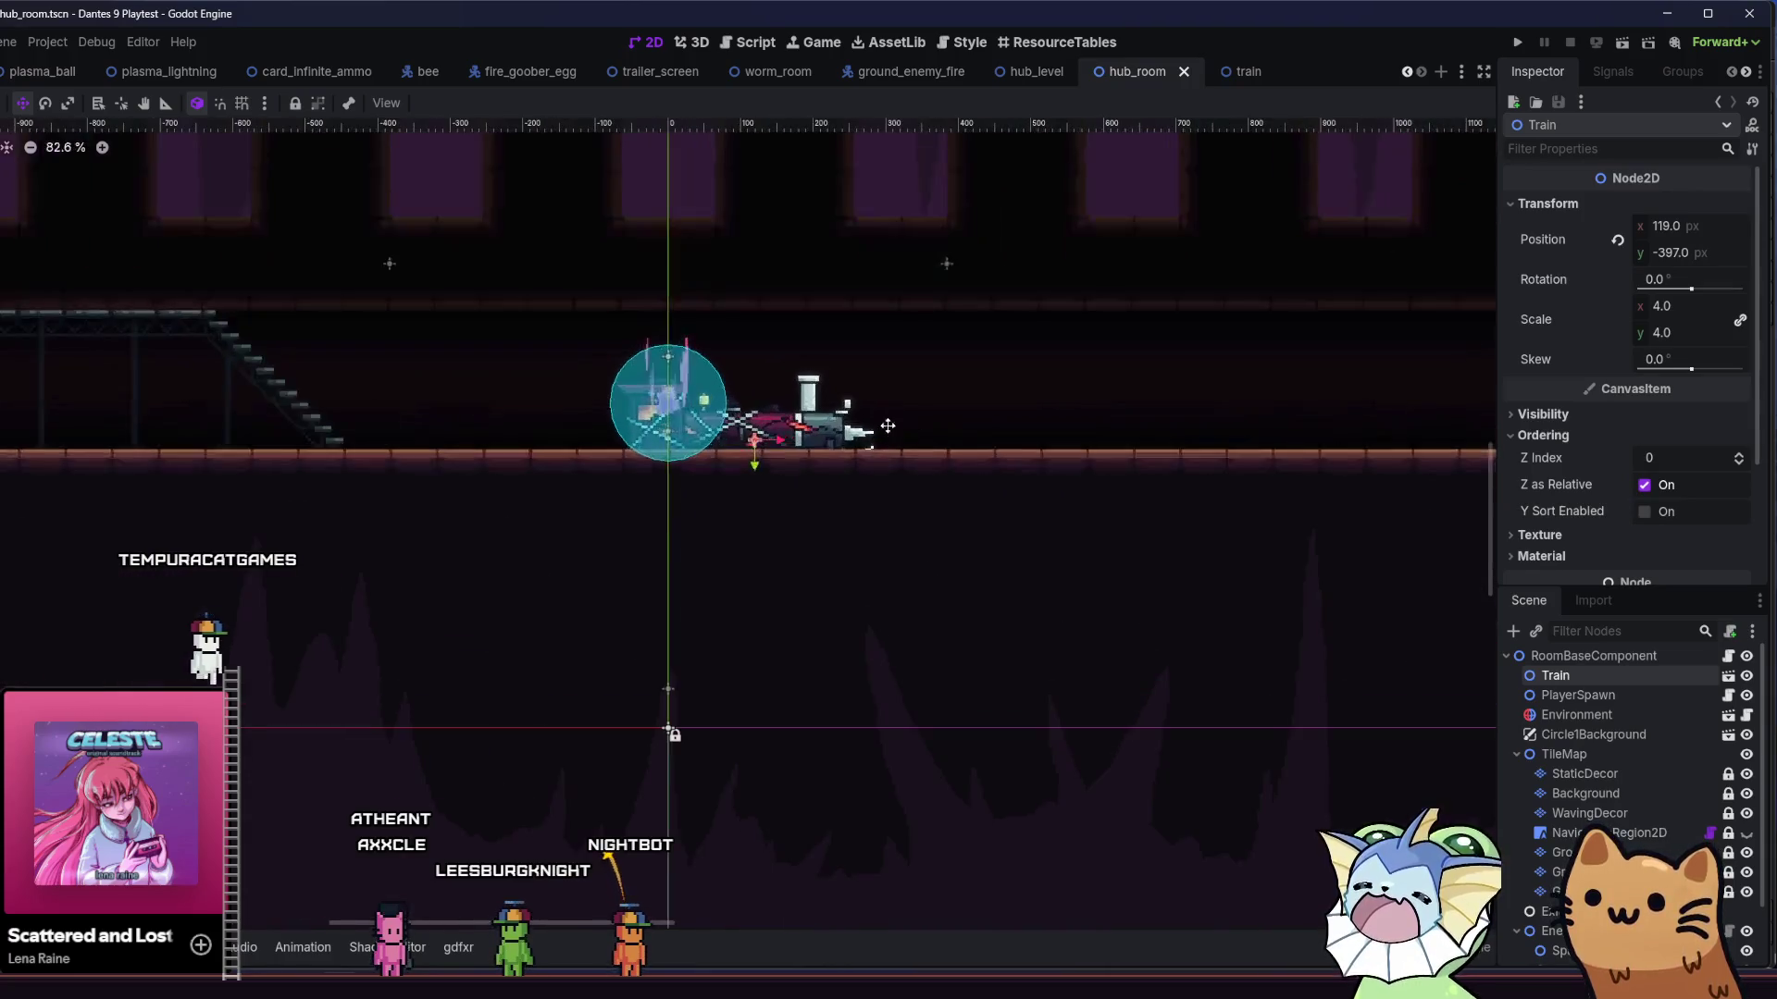
mouse_move(891, 426)
mouse_down()
mouse_move(883, 394)
mouse_move(748, 398)
mouse_up()
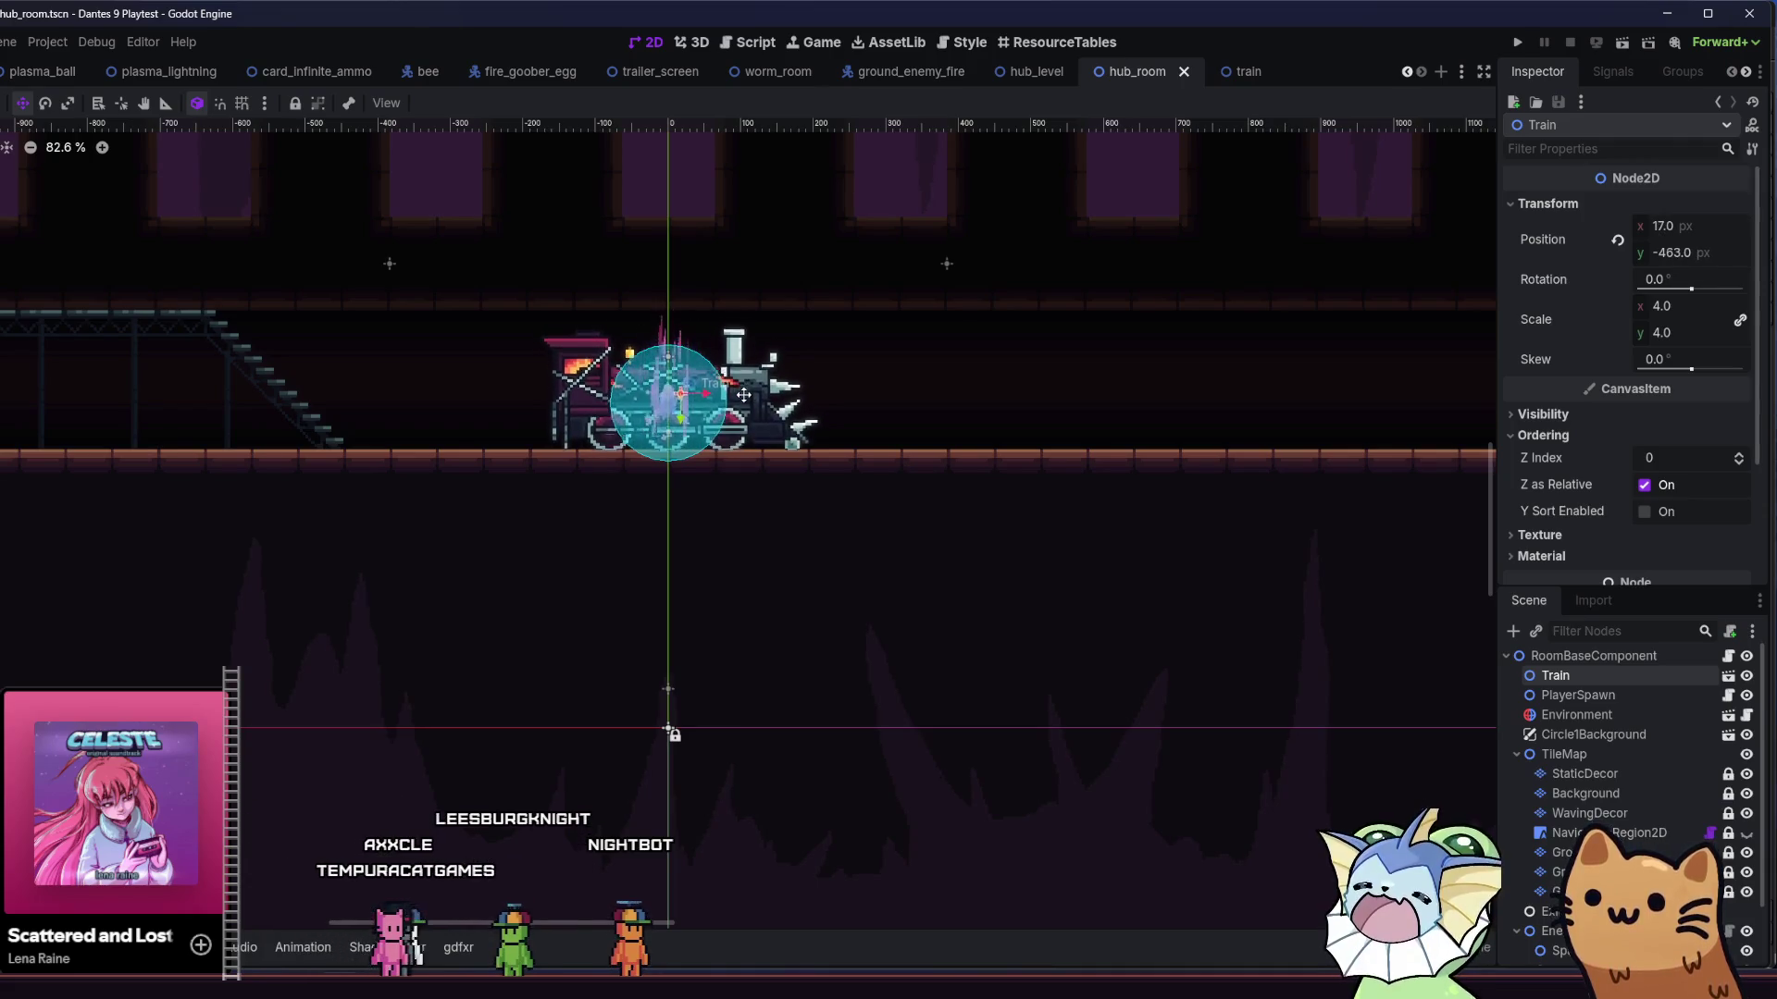
drag(745, 384, 743, 383)
scroll(726, 412, up, 9)
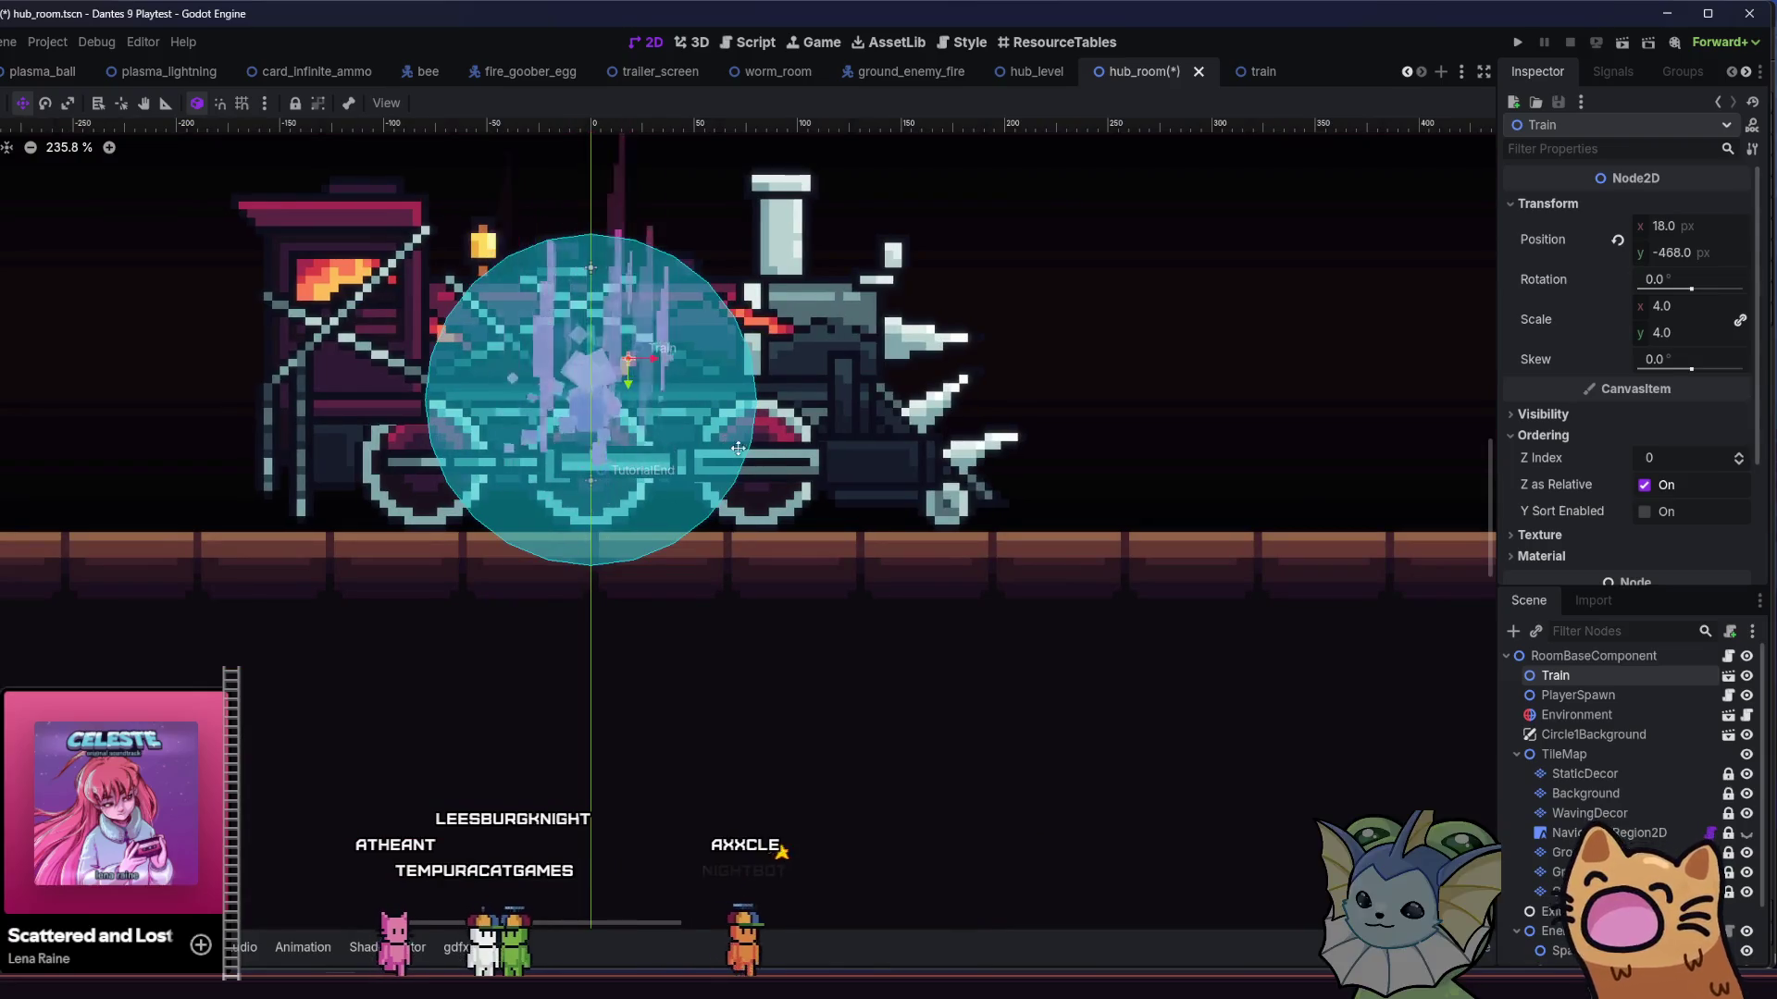
- Nudge the Train down to position y -428 on the floor and save hub_room
key(Down)
key(Down)
key(Down)
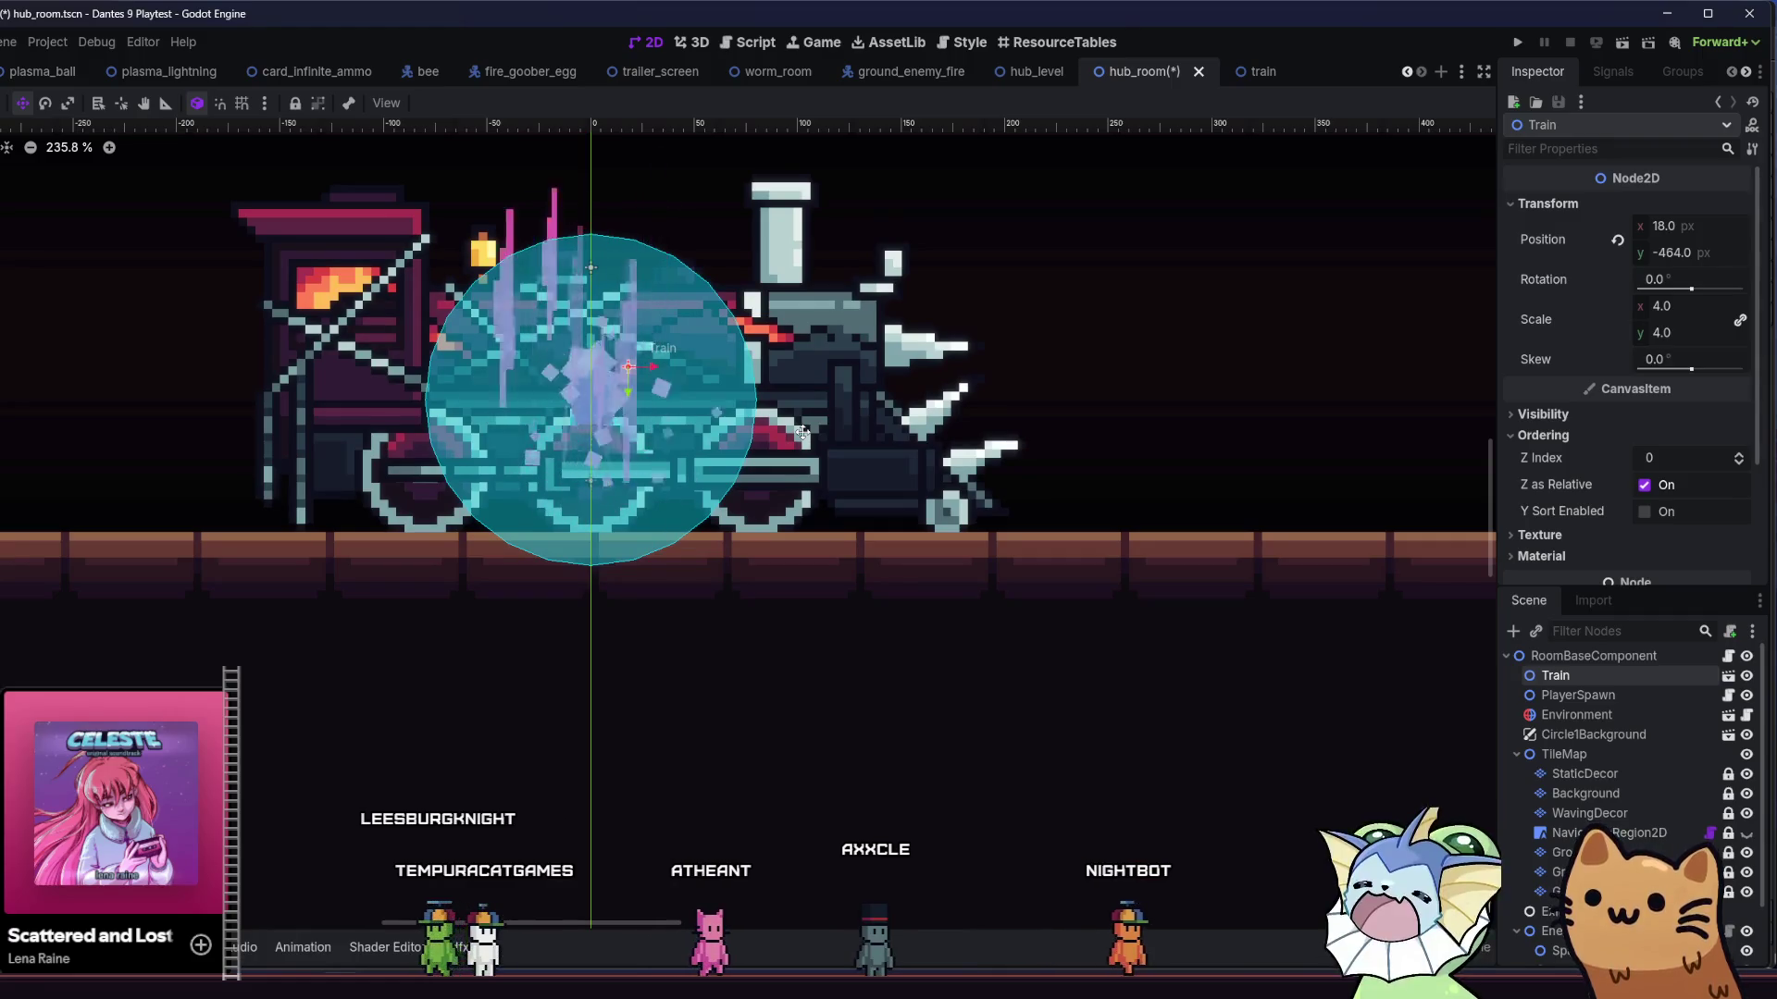
key(Down)
key(Down)
key(Down)
key(Down)
key(Down)
key(Down)
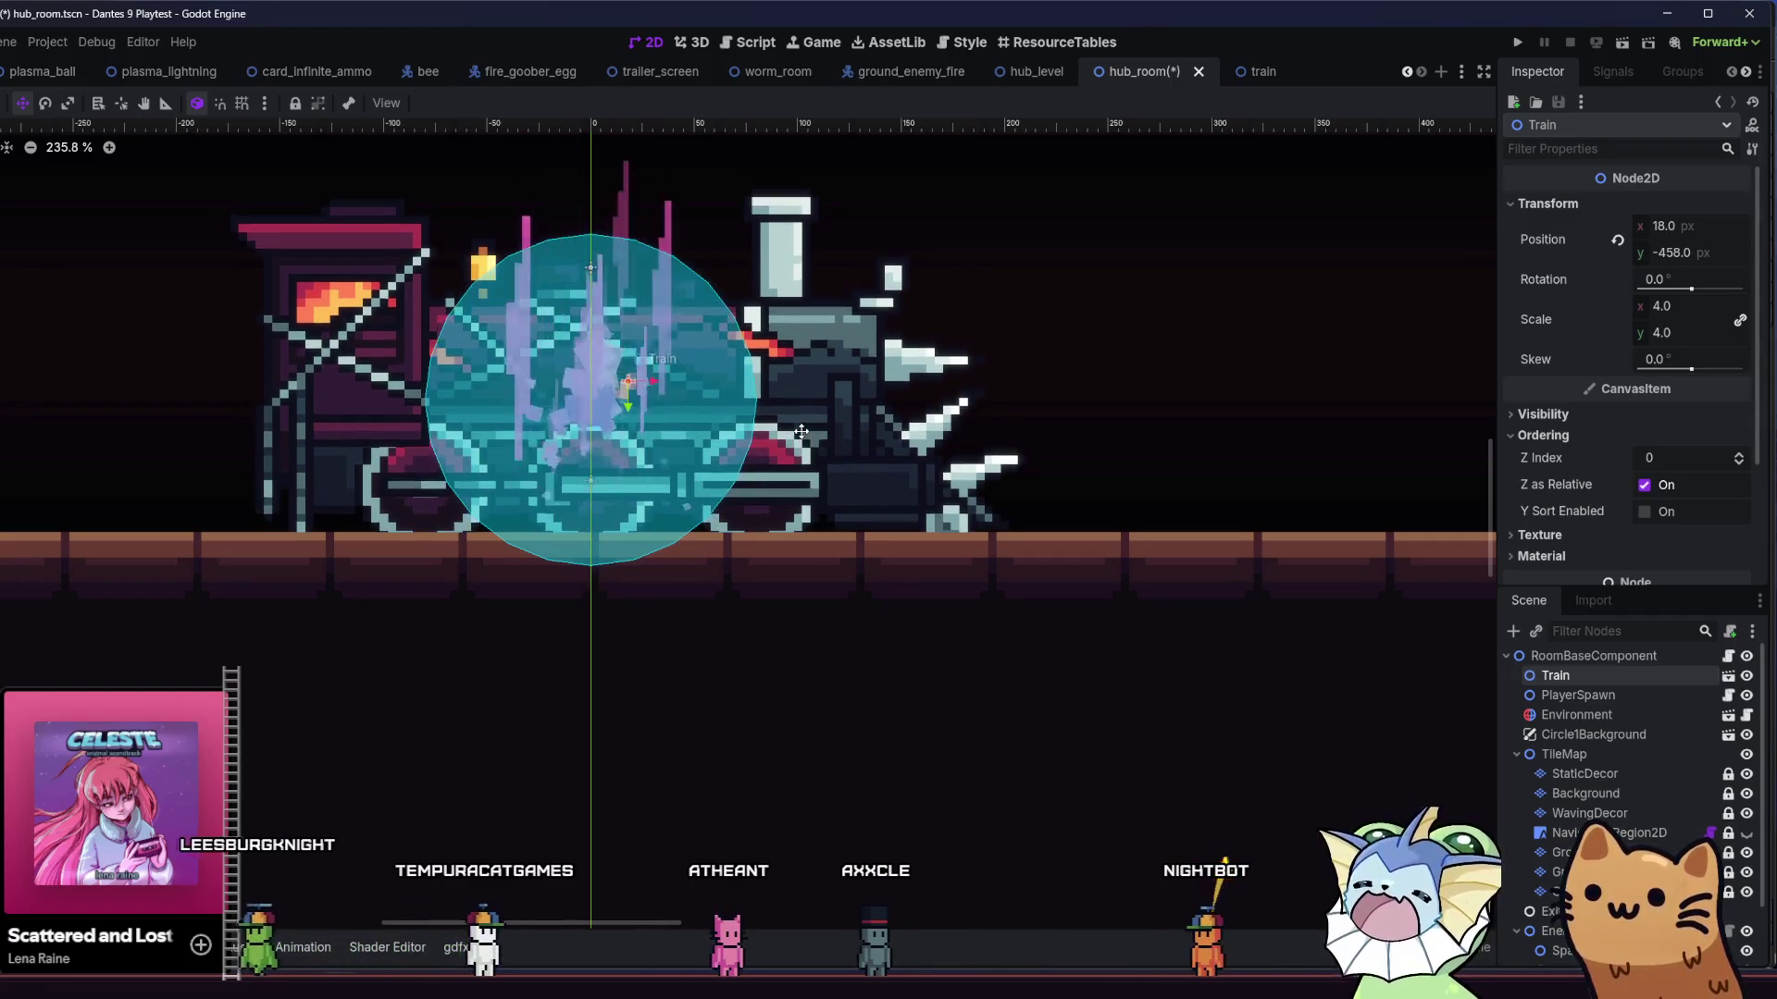
key(Down)
key(Down)
key(Down)
key(Down)
key(Down)
key(Down)
key(Down)
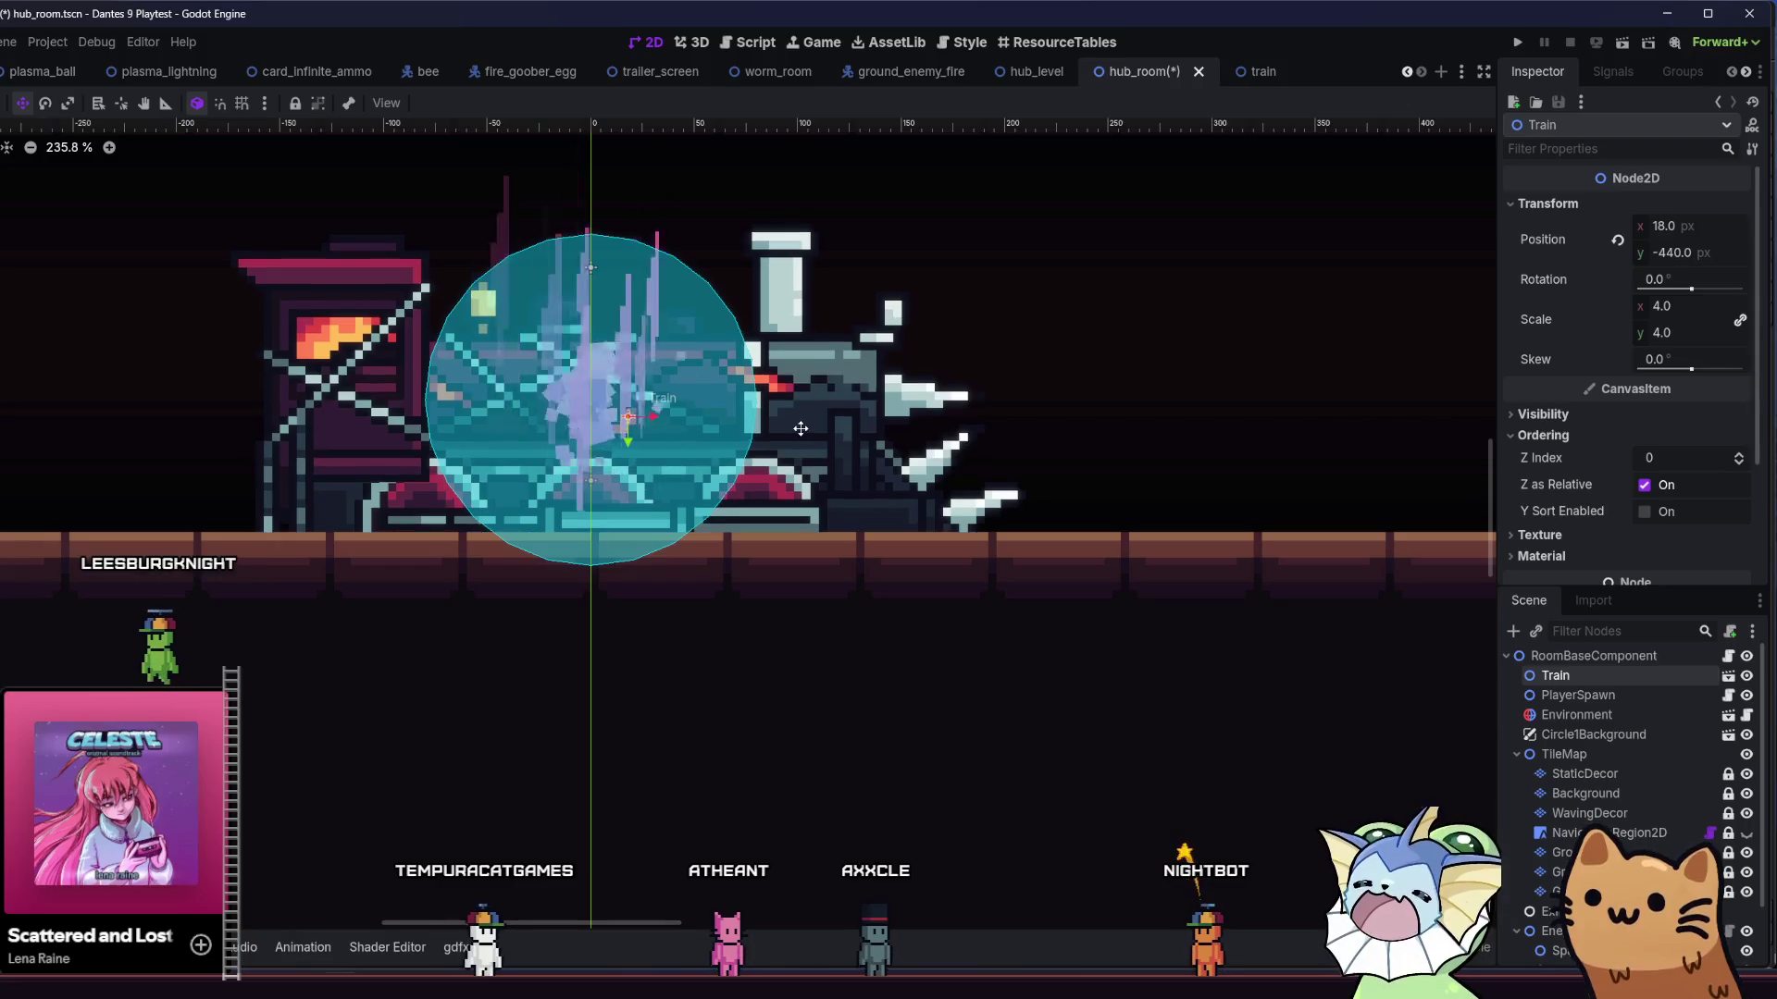
key(Down)
key(Down)
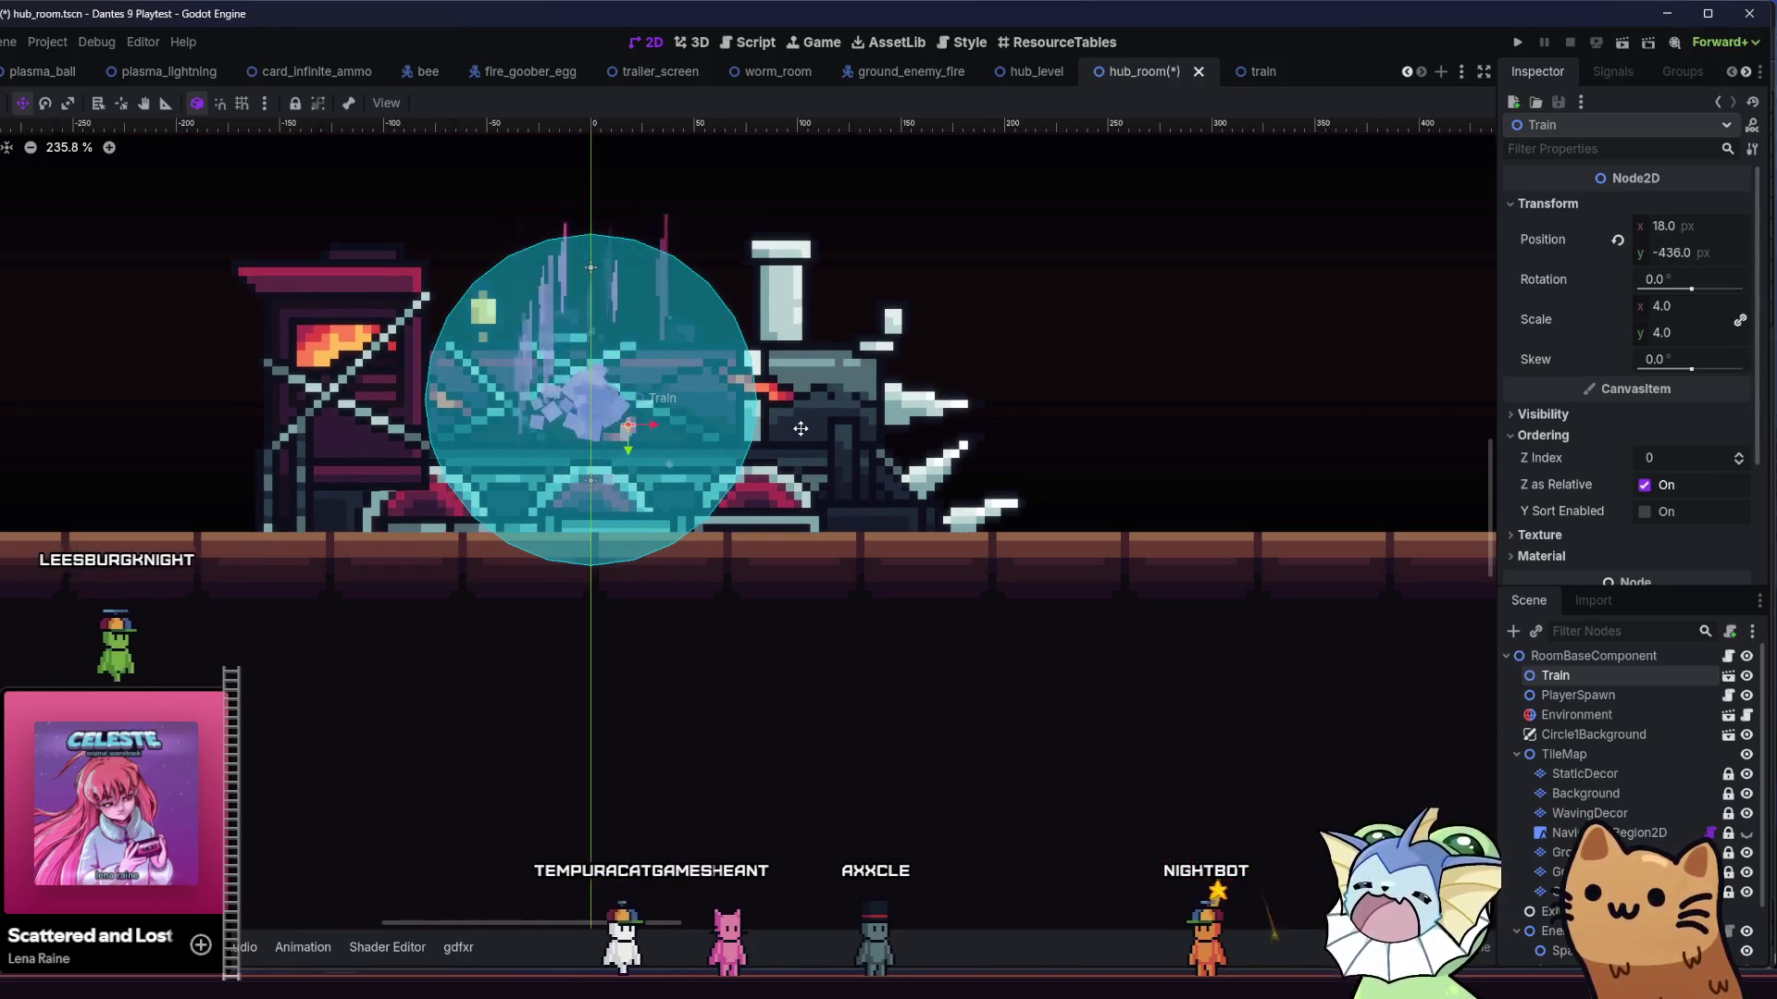
drag(450, 481, 503, 500)
scroll(504, 499, down, 4)
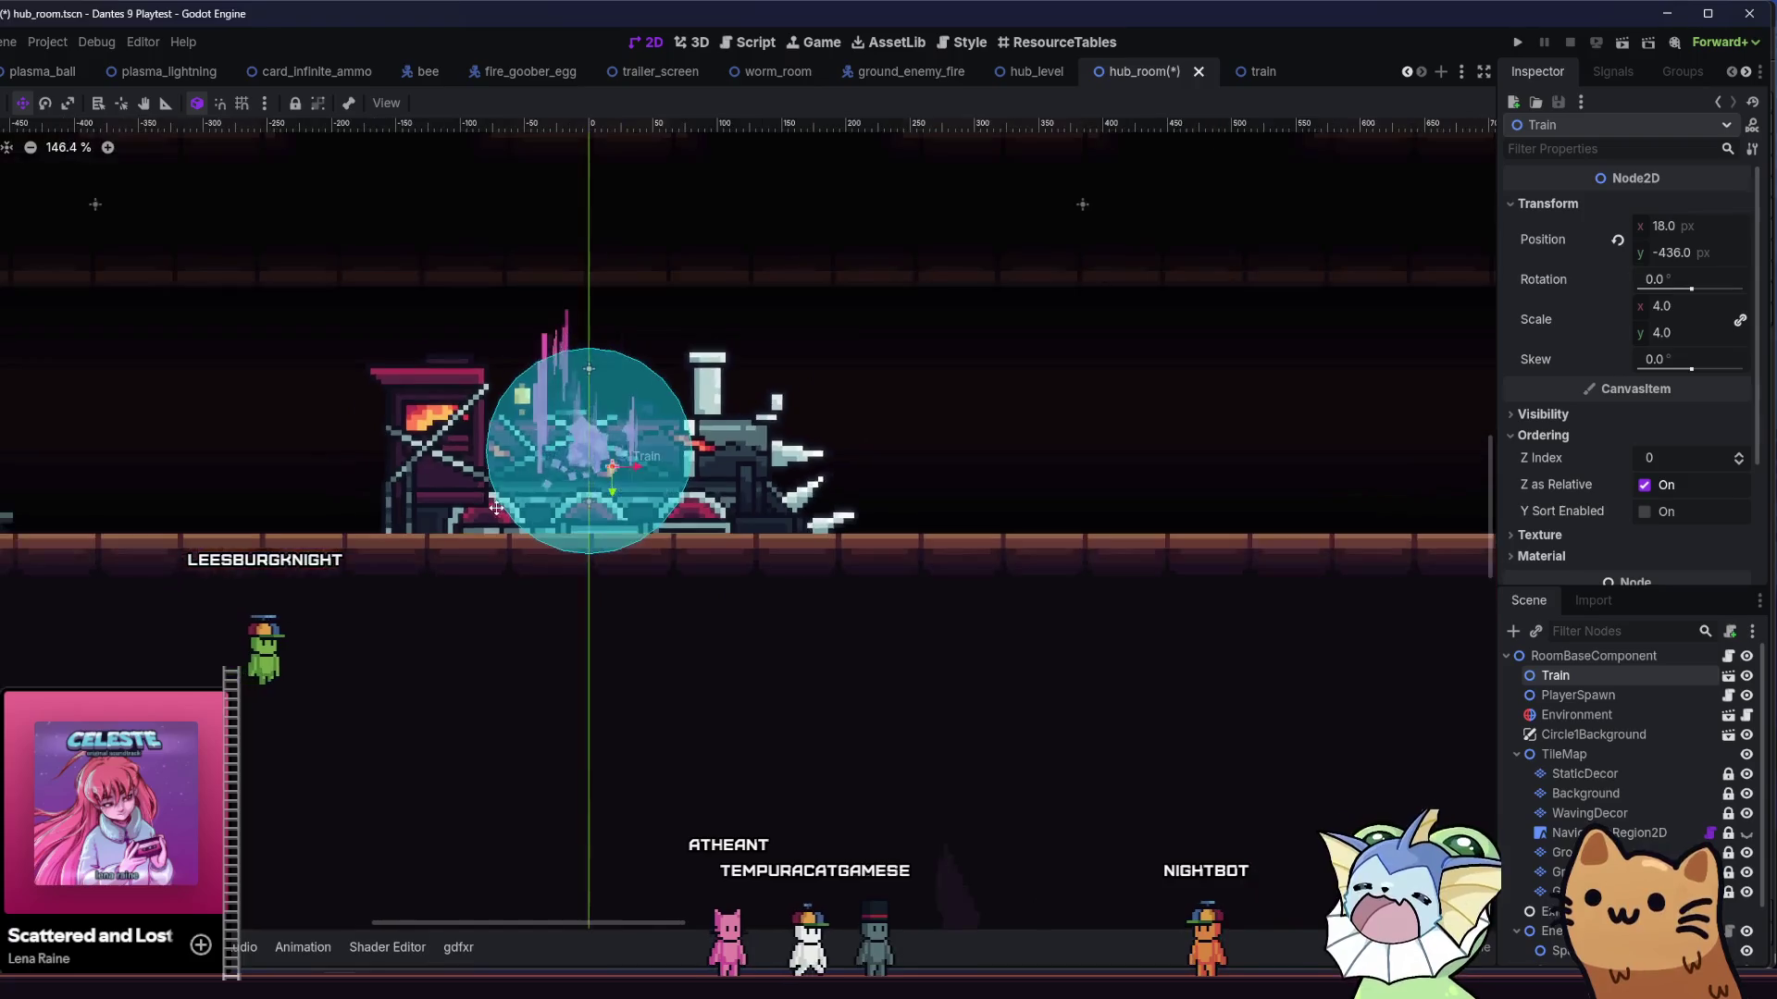
key(Down)
key(Down)
key(Down)
key(Down)
key(Down)
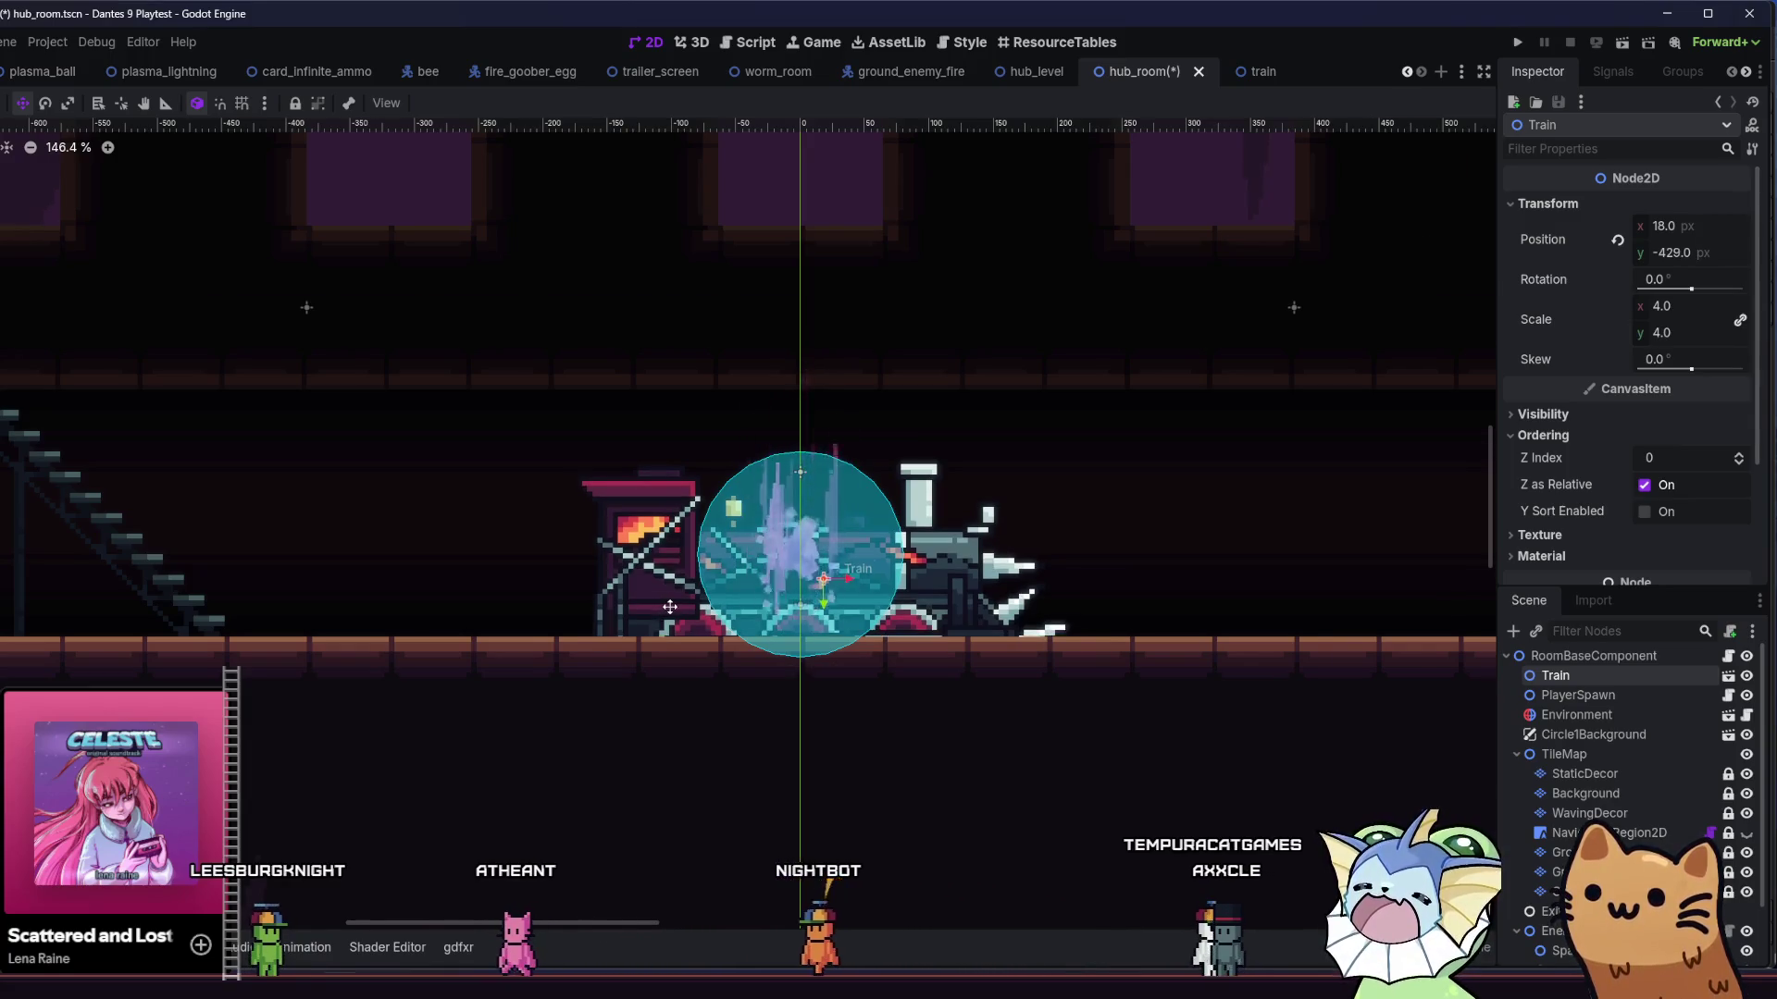
scroll(573, 612, up, 1)
scroll(573, 611, down, 5)
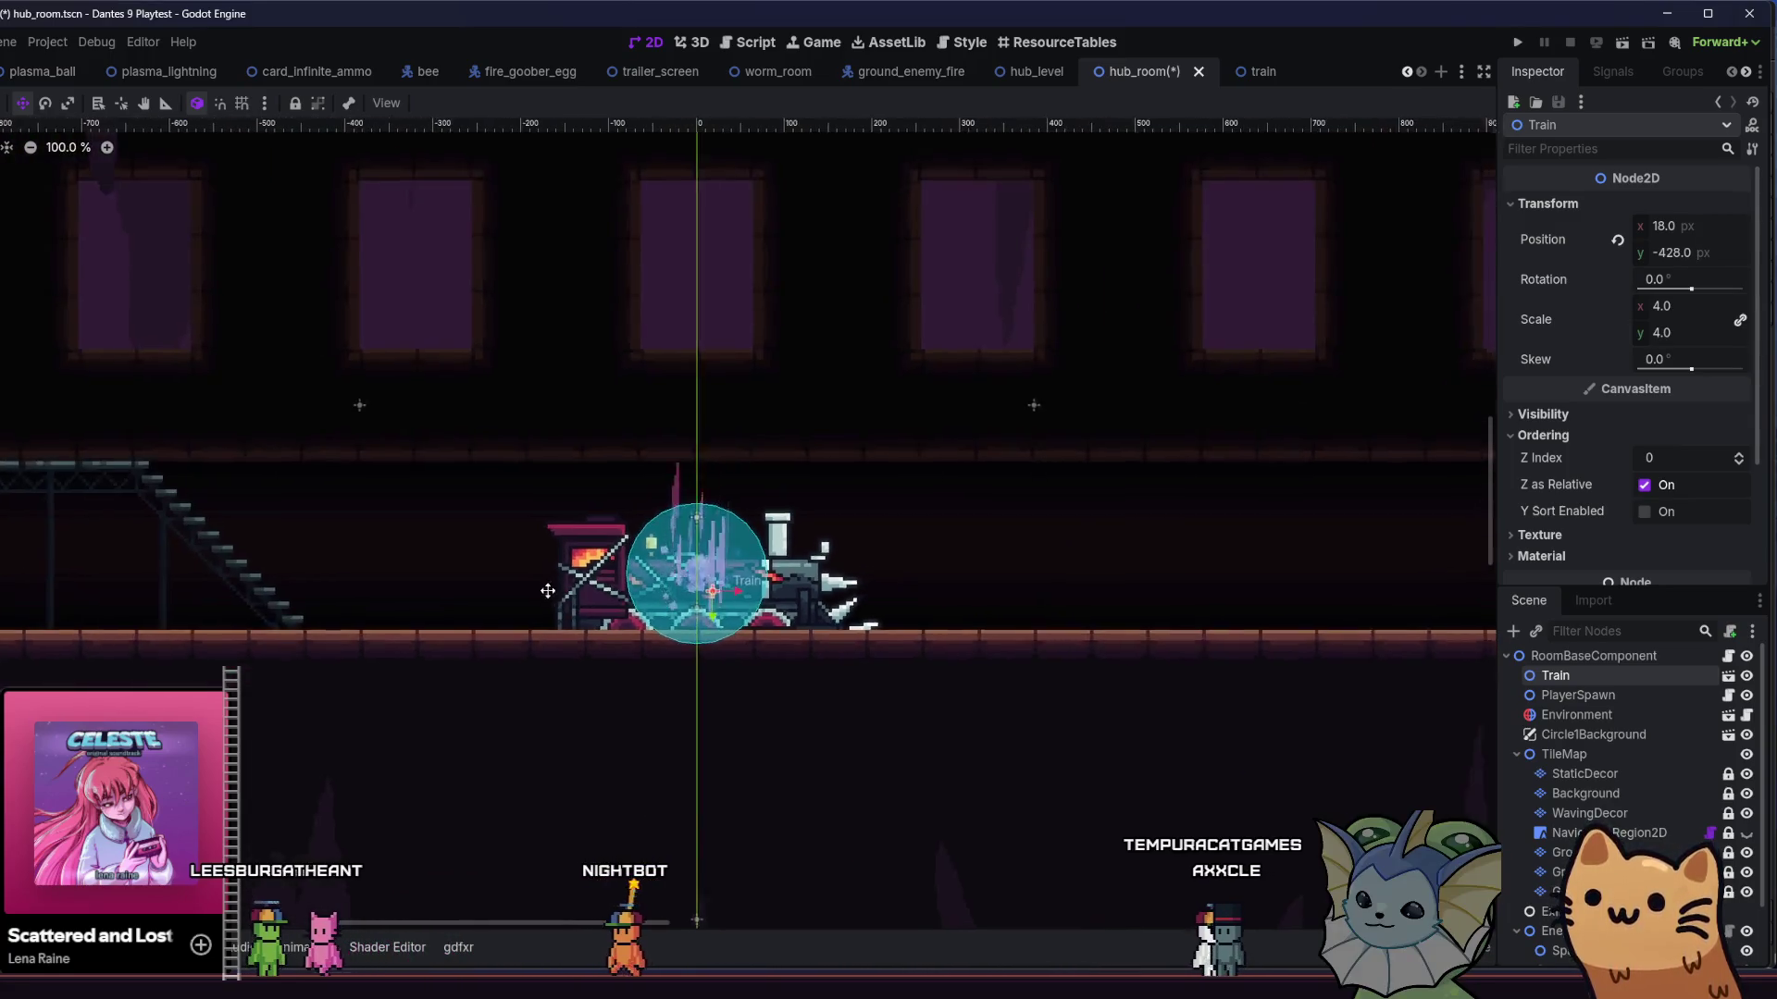
key(ctrl+s)
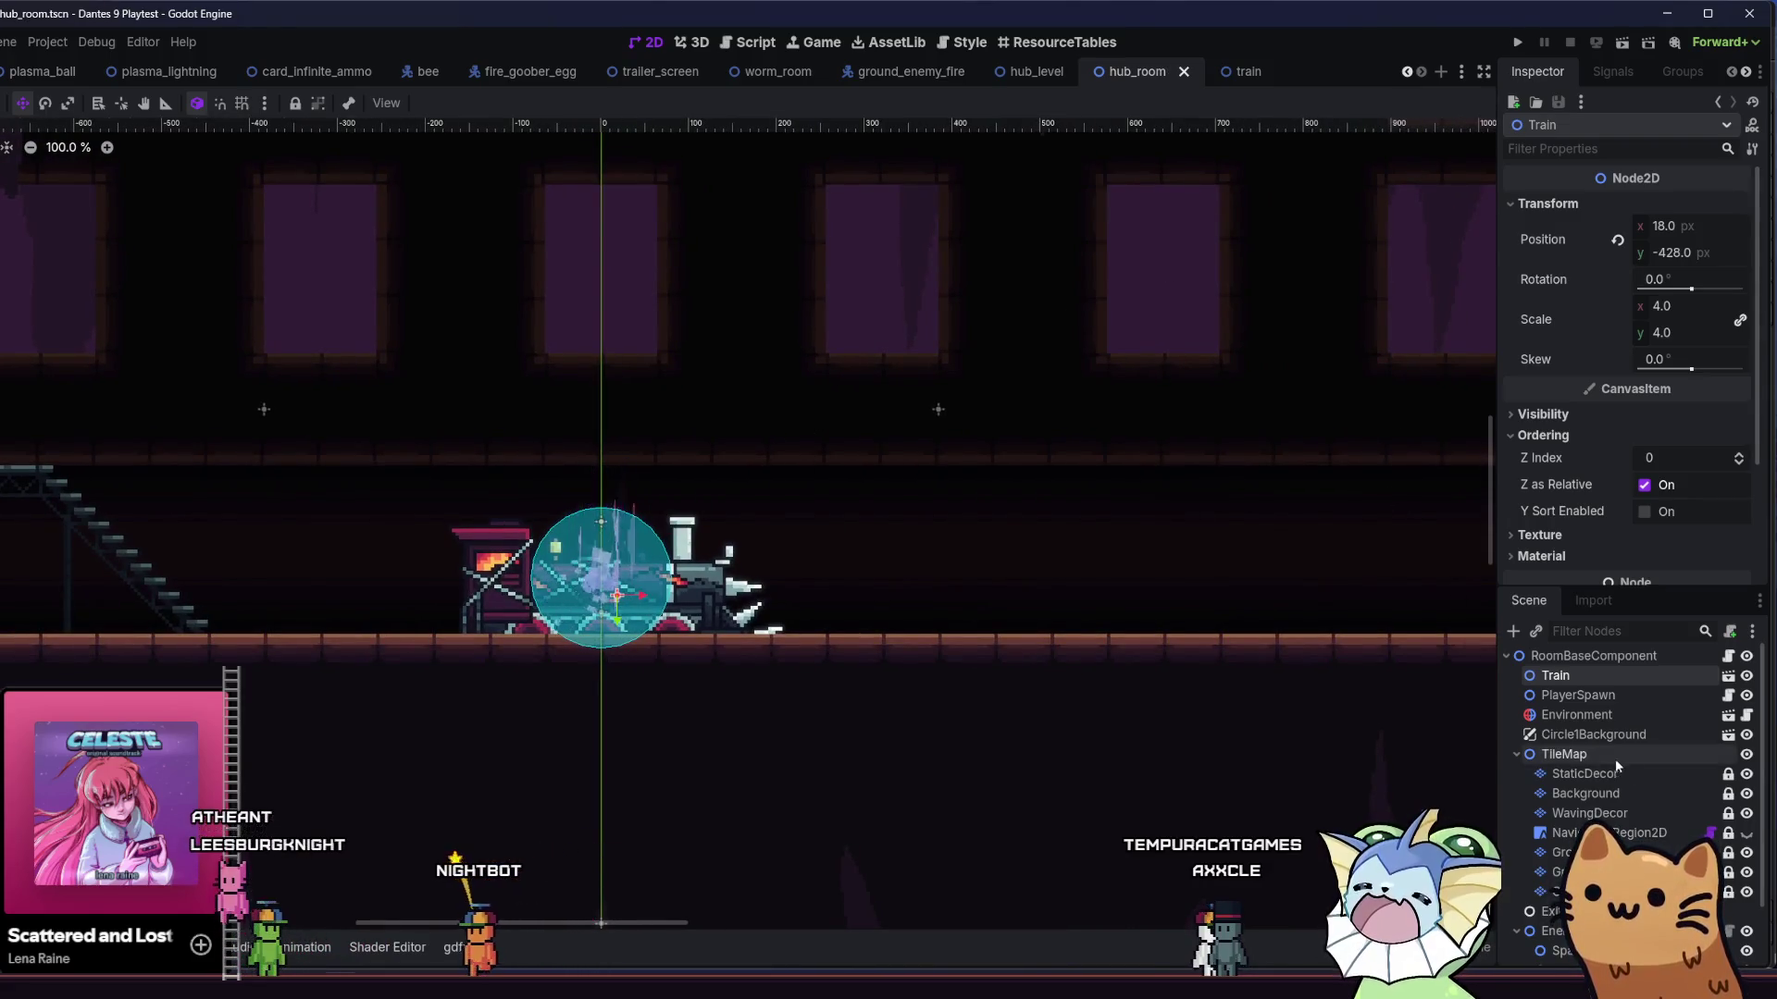
scroll(1626, 740, down, 2)
- Make TutorialEnd fully transparent by setting its Visibility Modulate alpha to 0
click(1610, 956)
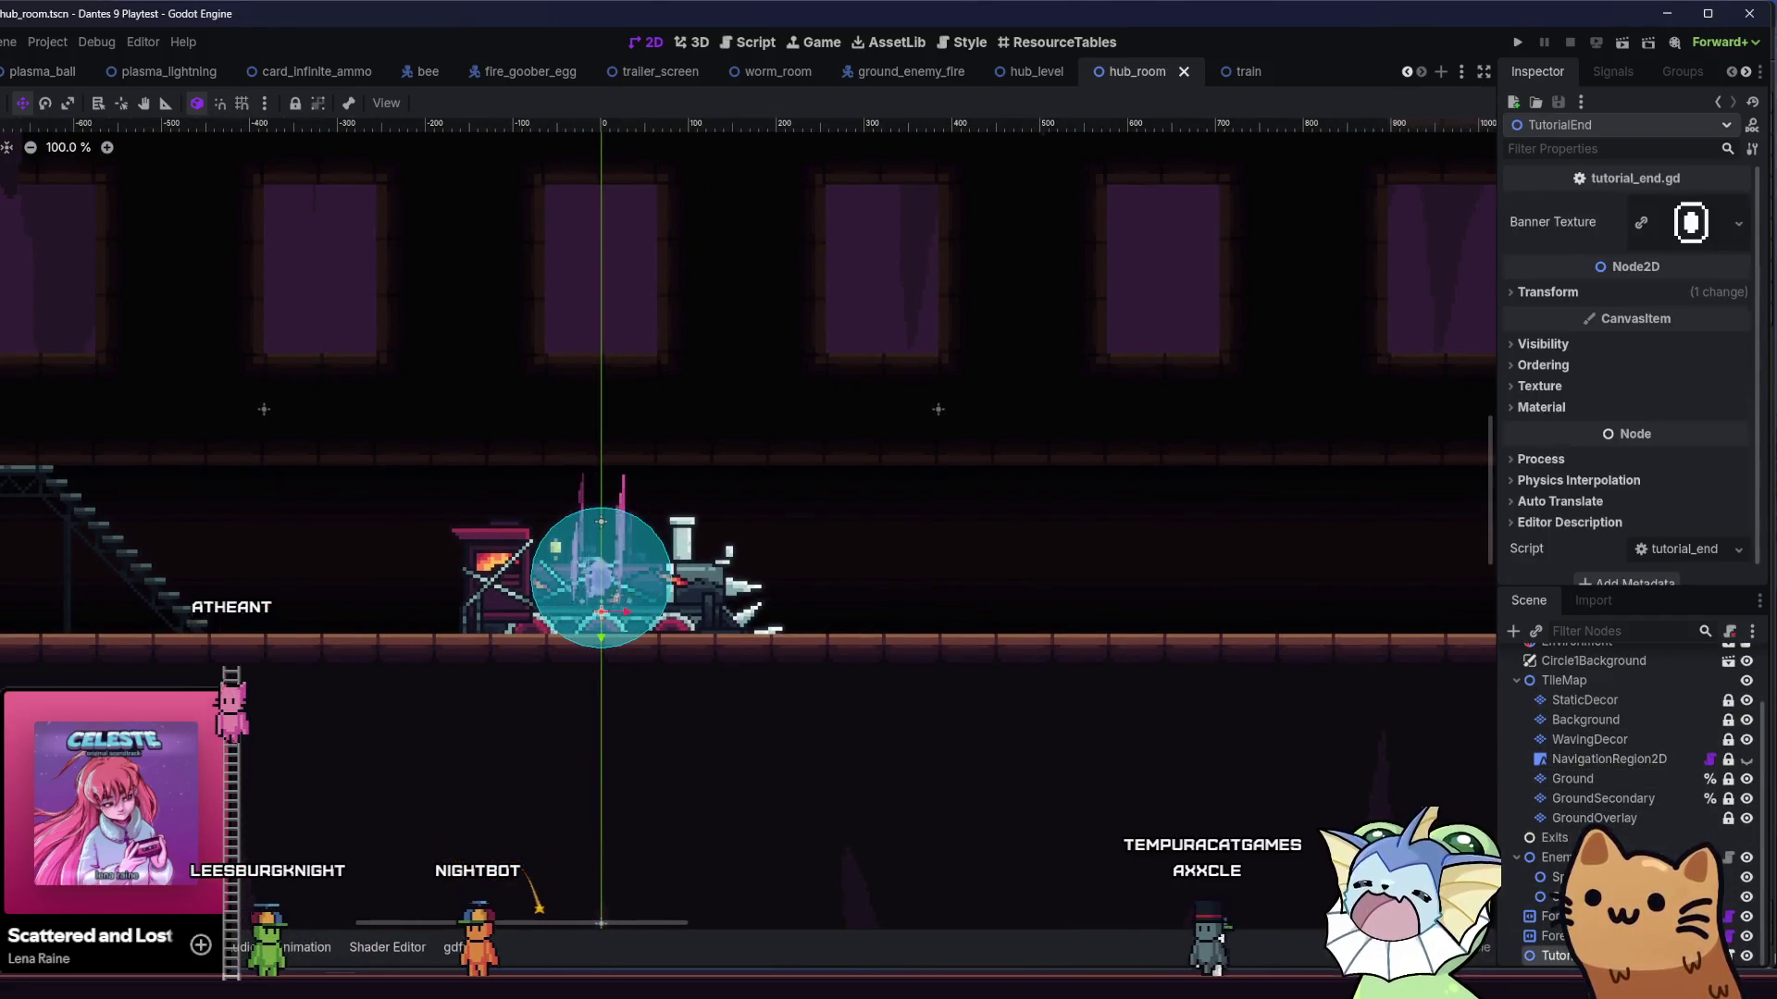
click(1547, 291)
click(1547, 291)
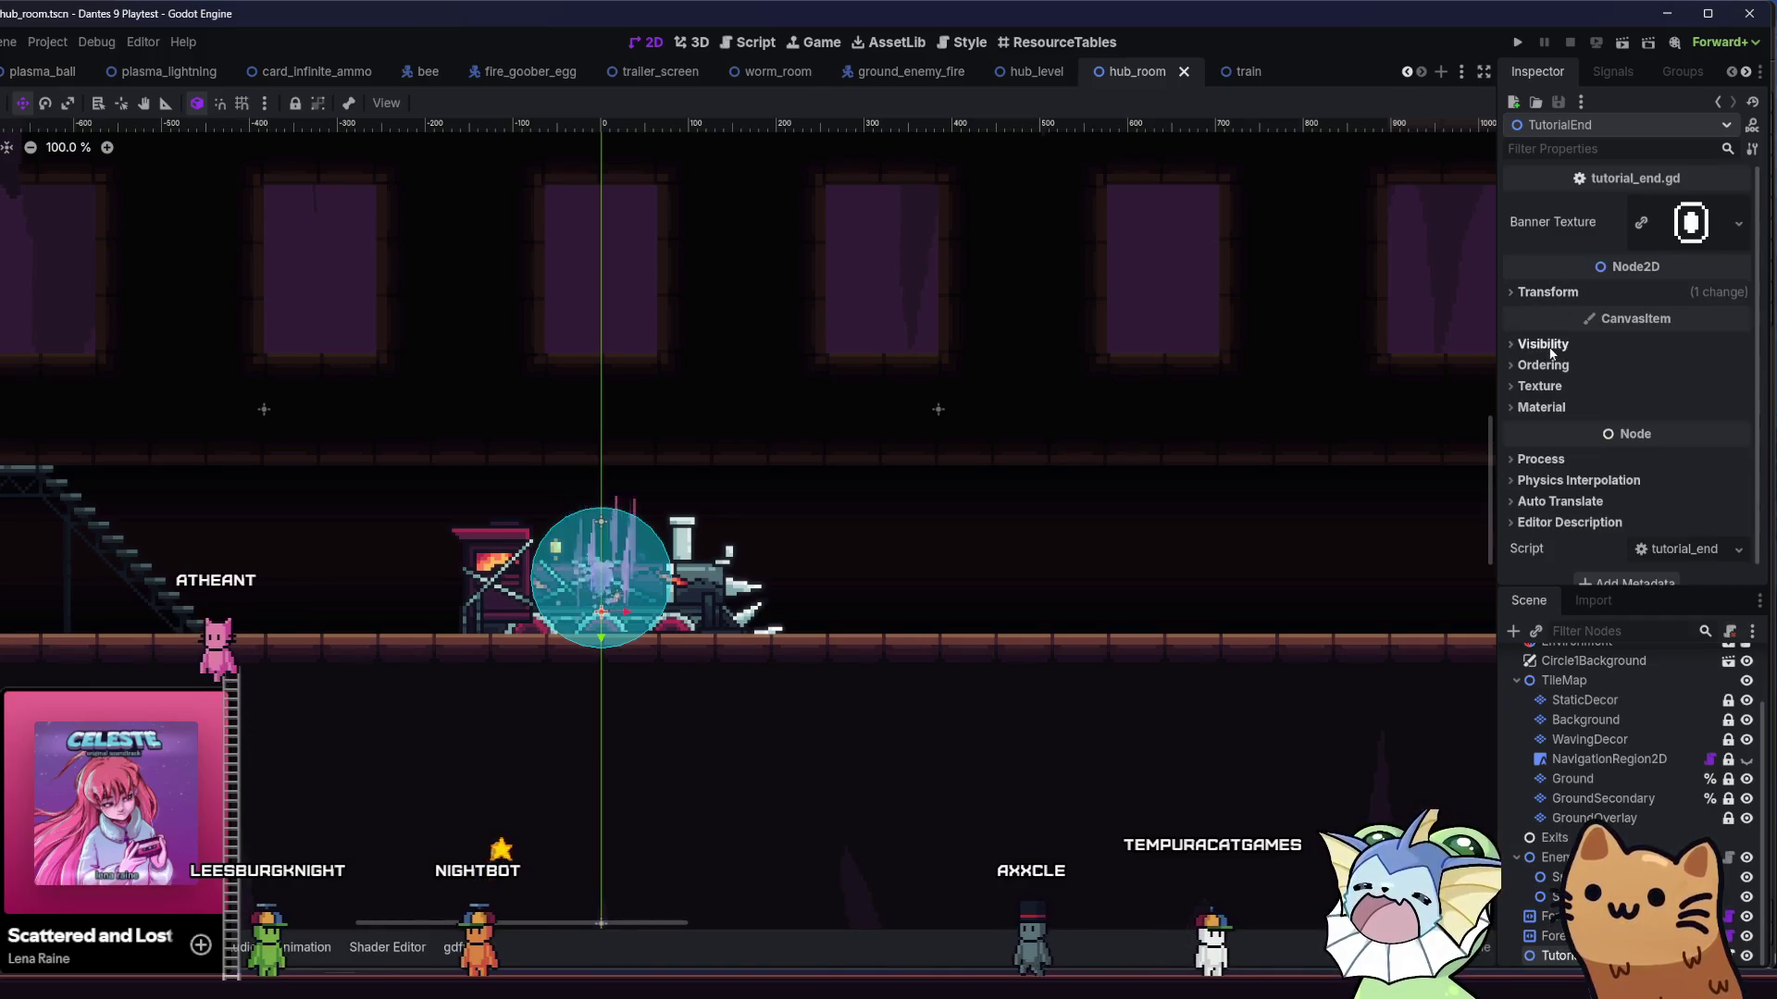
click(1546, 344)
click(1670, 394)
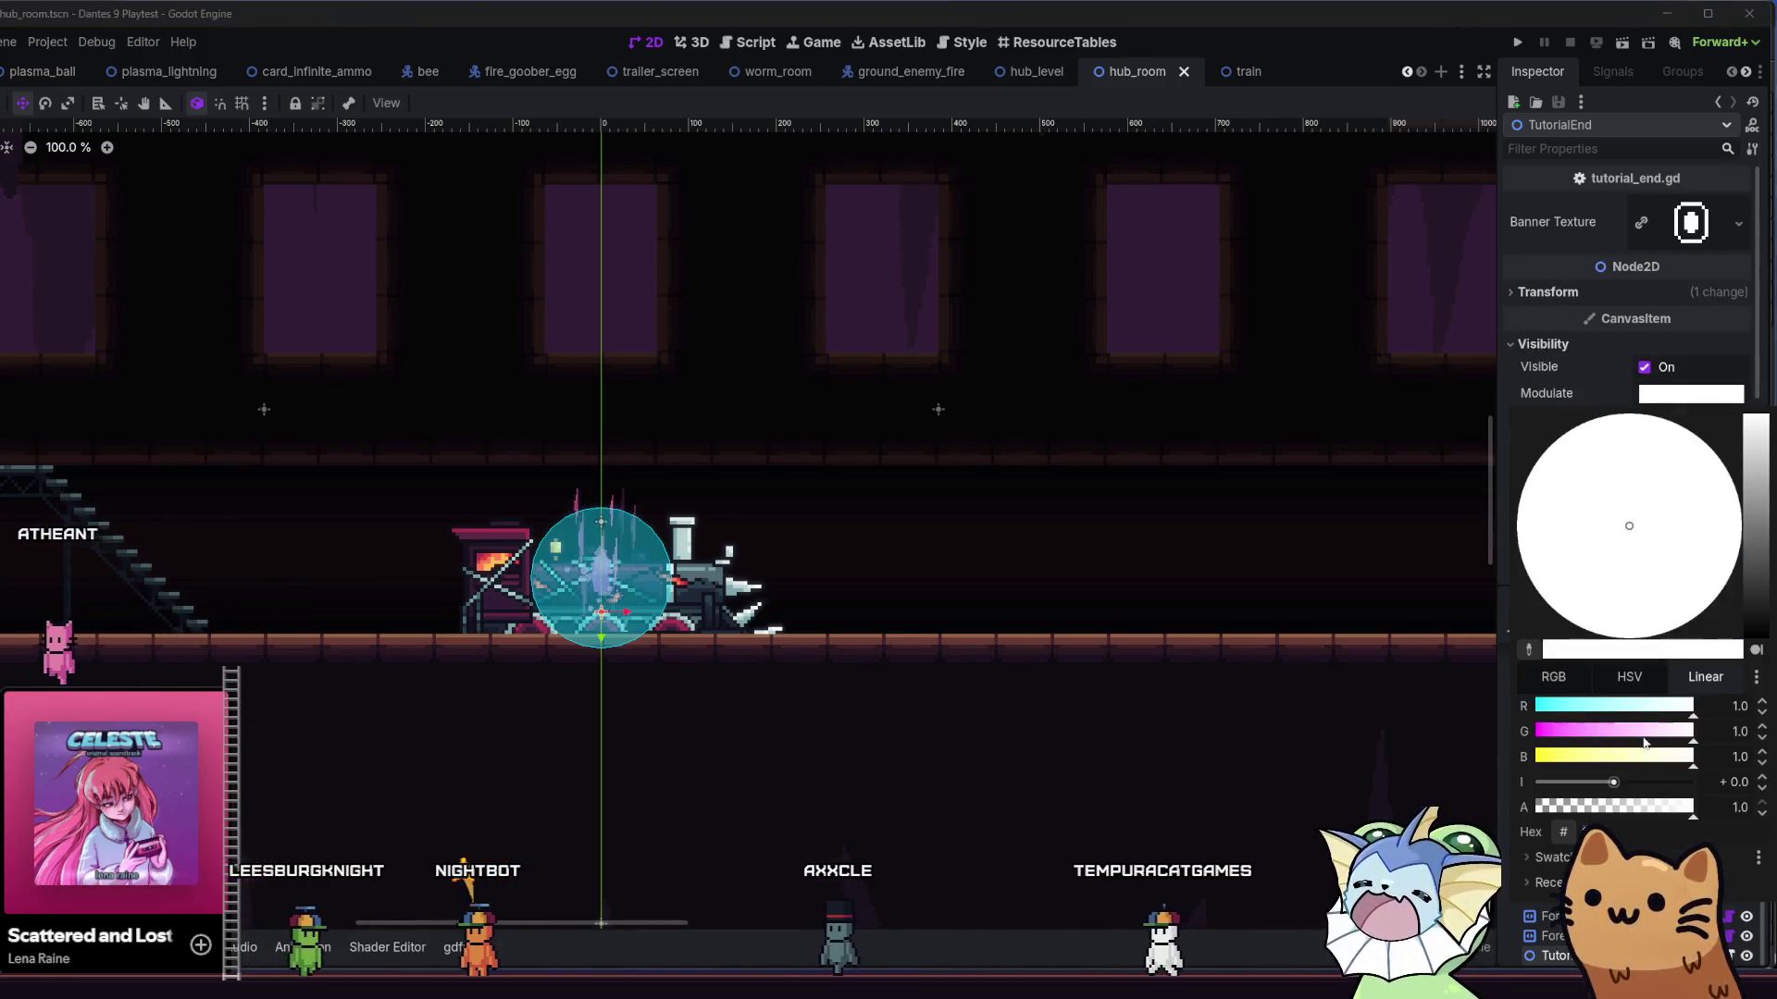
drag(1610, 820, 1314, 786)
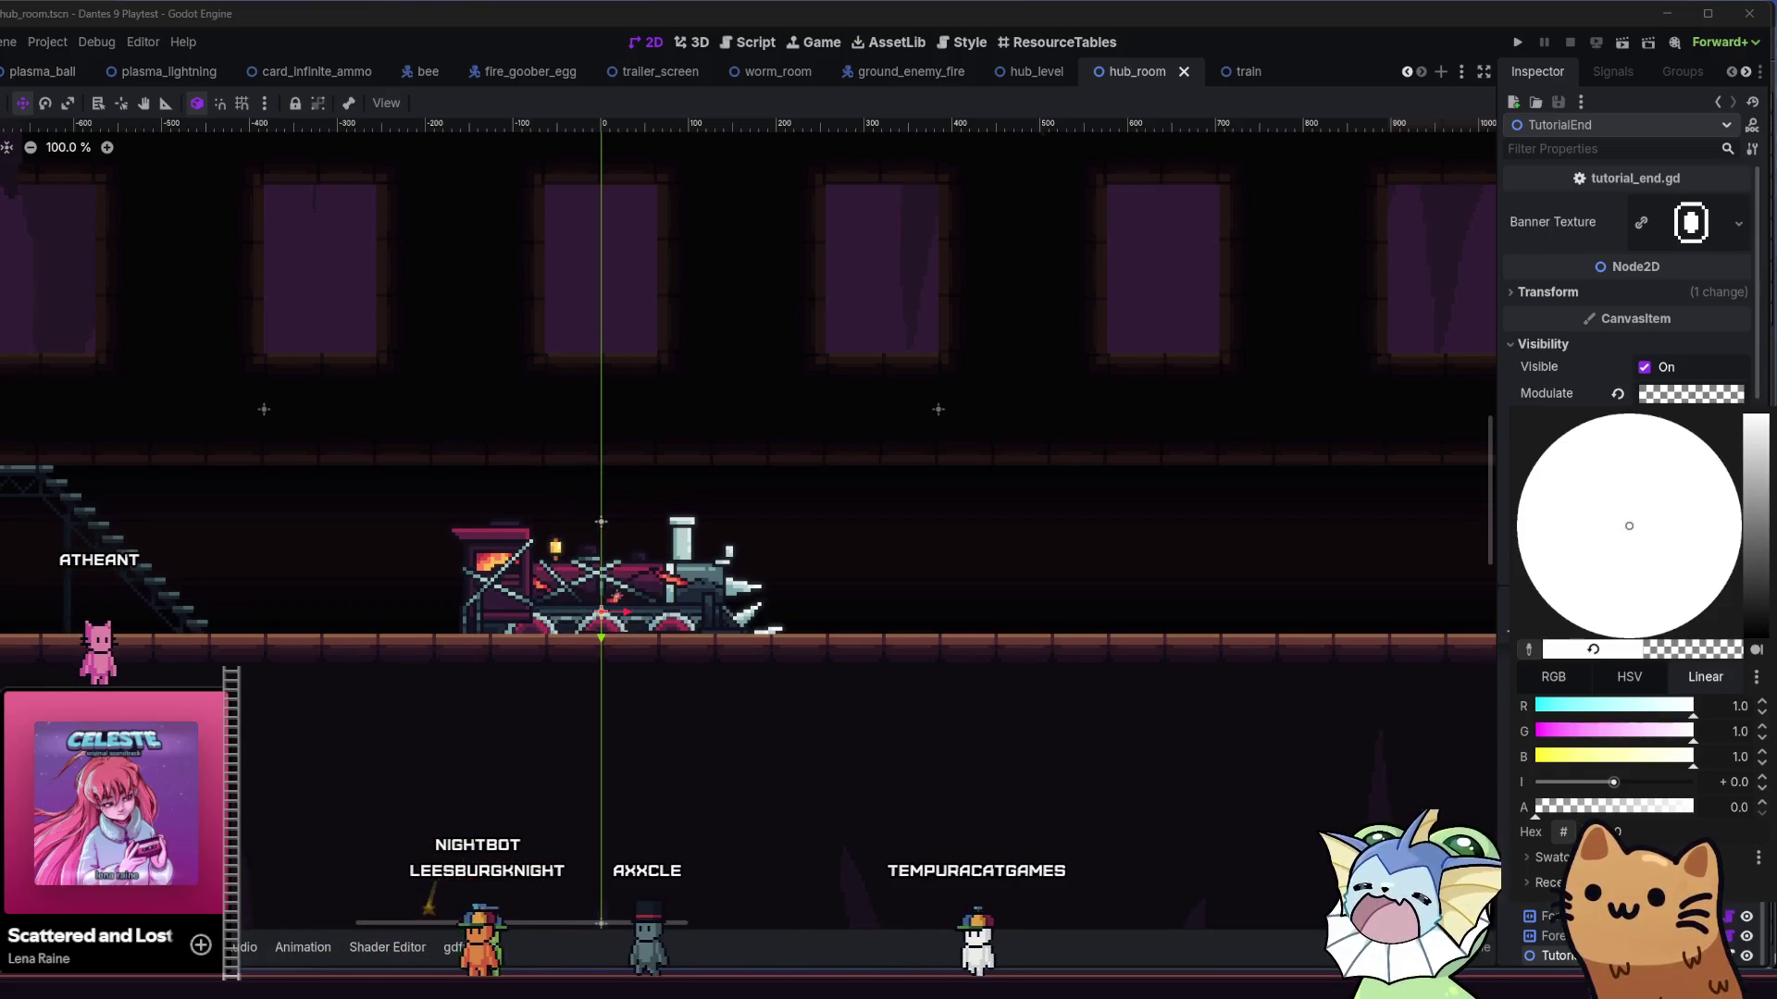
key(Escape)
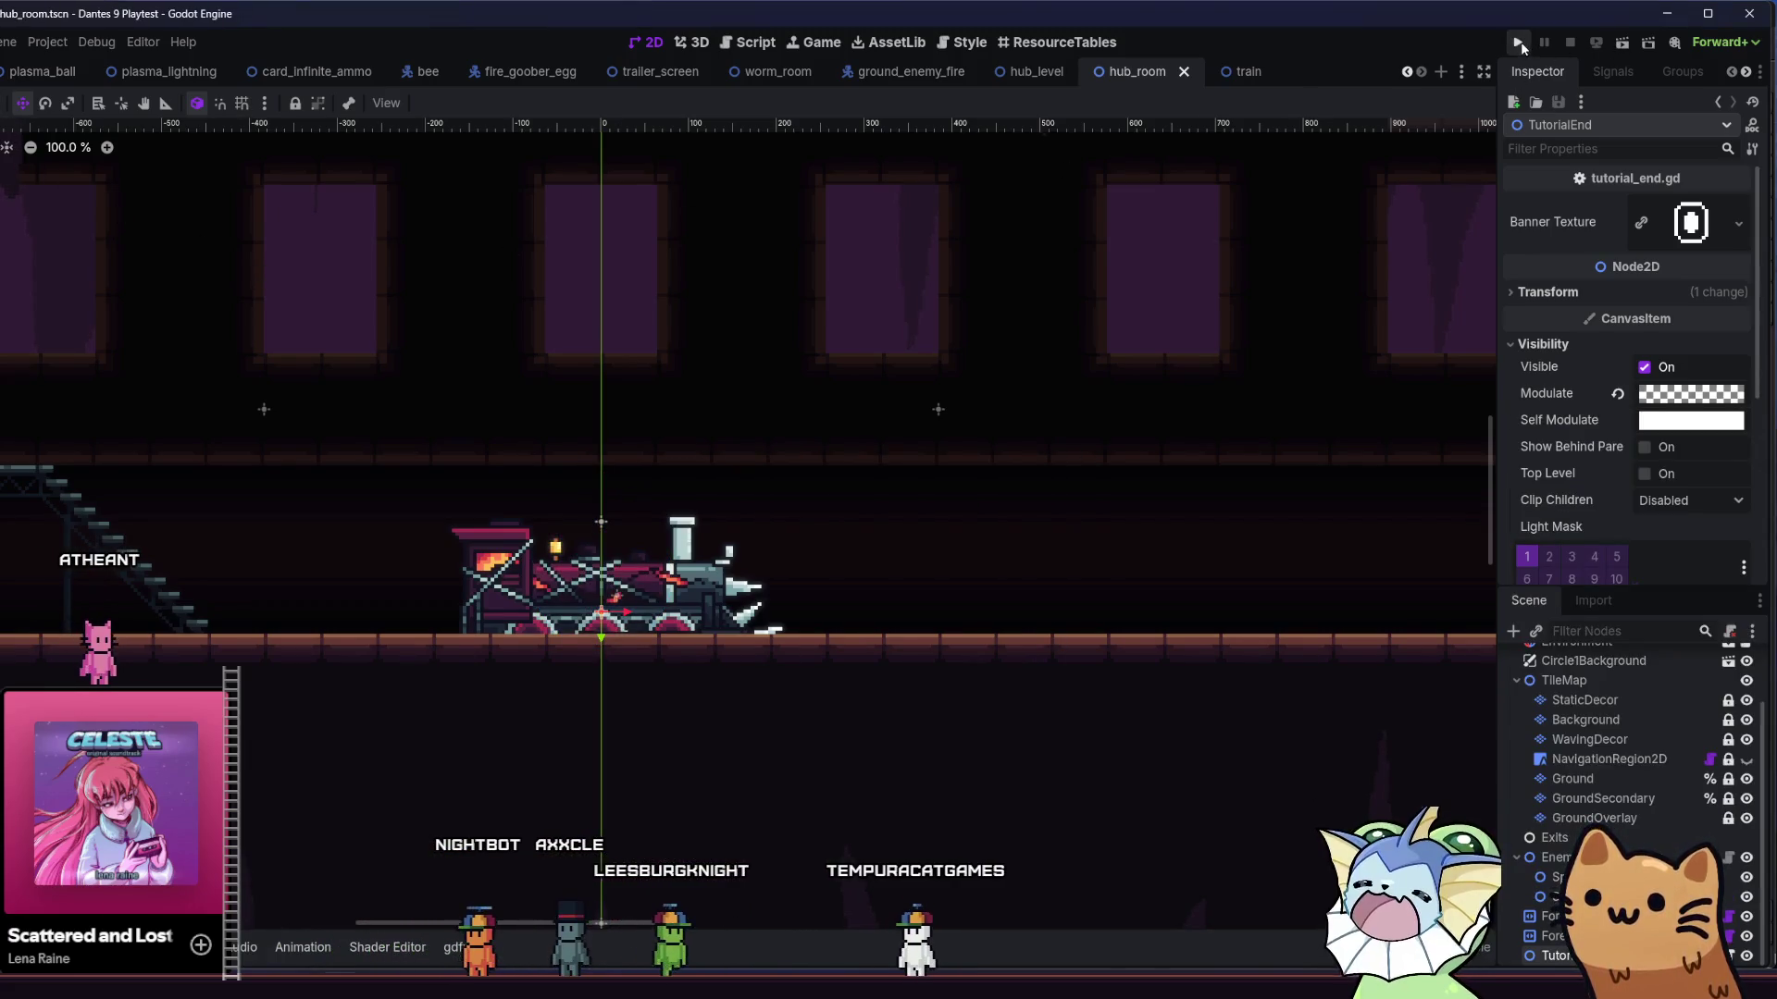
click(1519, 41)
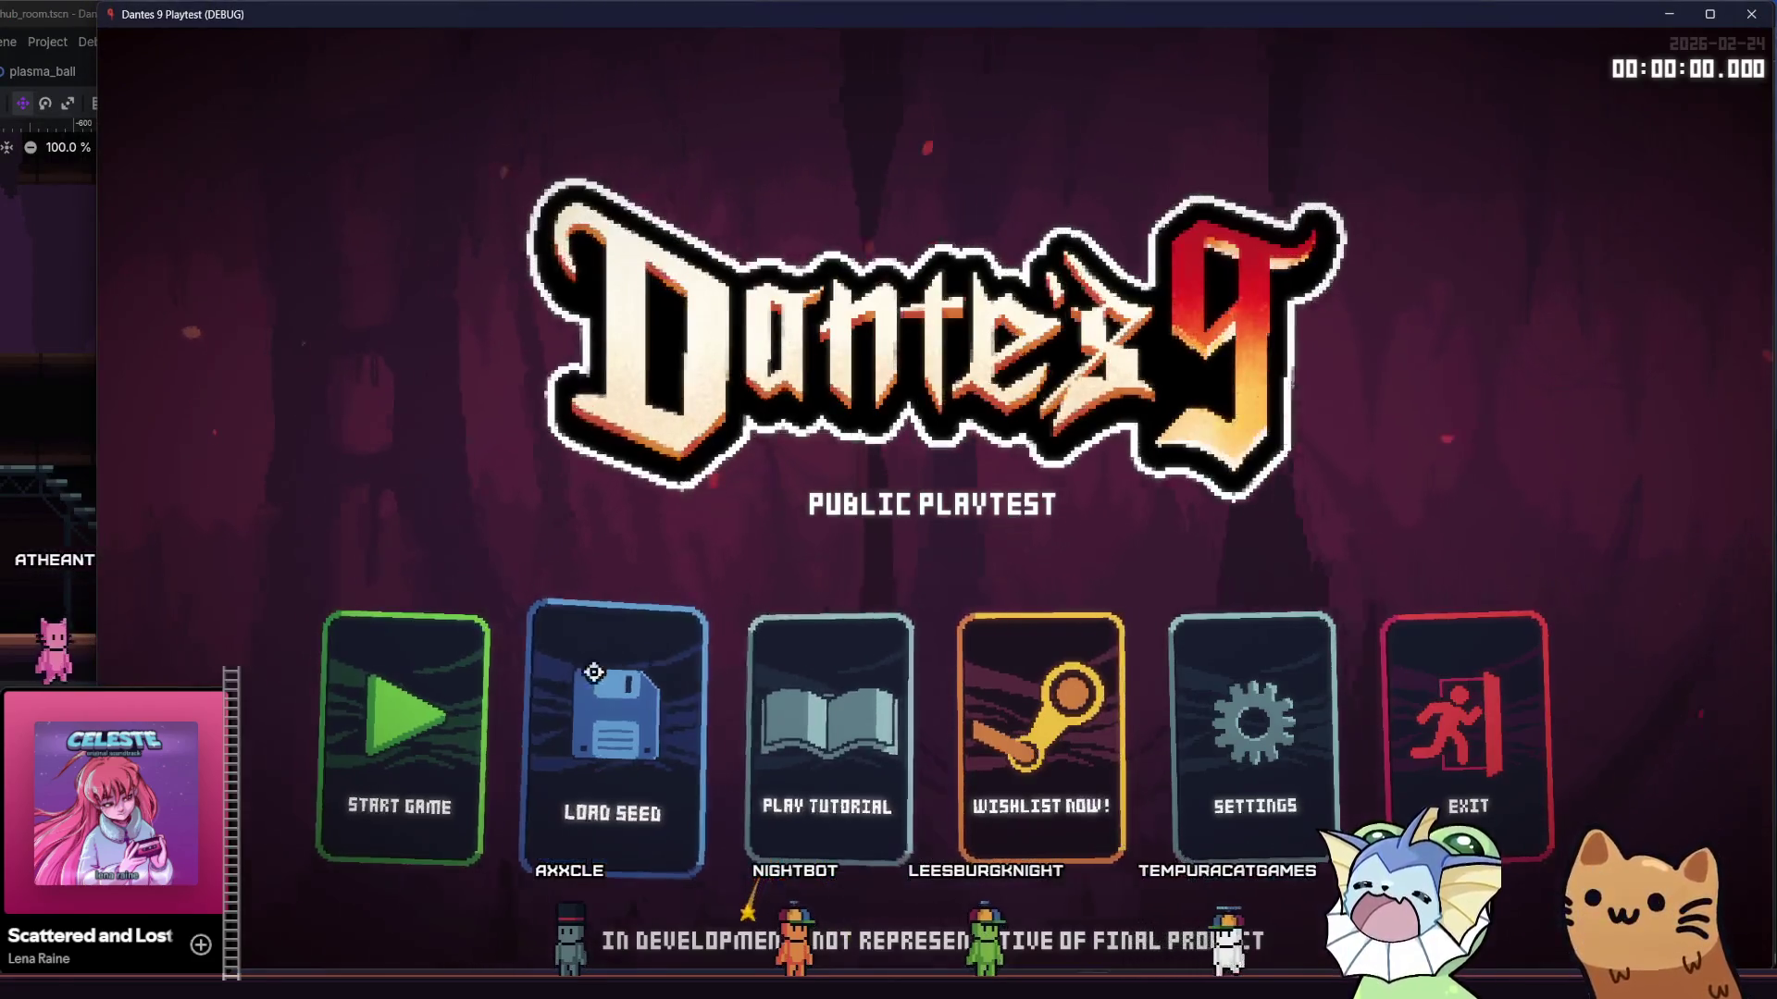
- Start a new game and walk the player left past the train
click(447, 702)
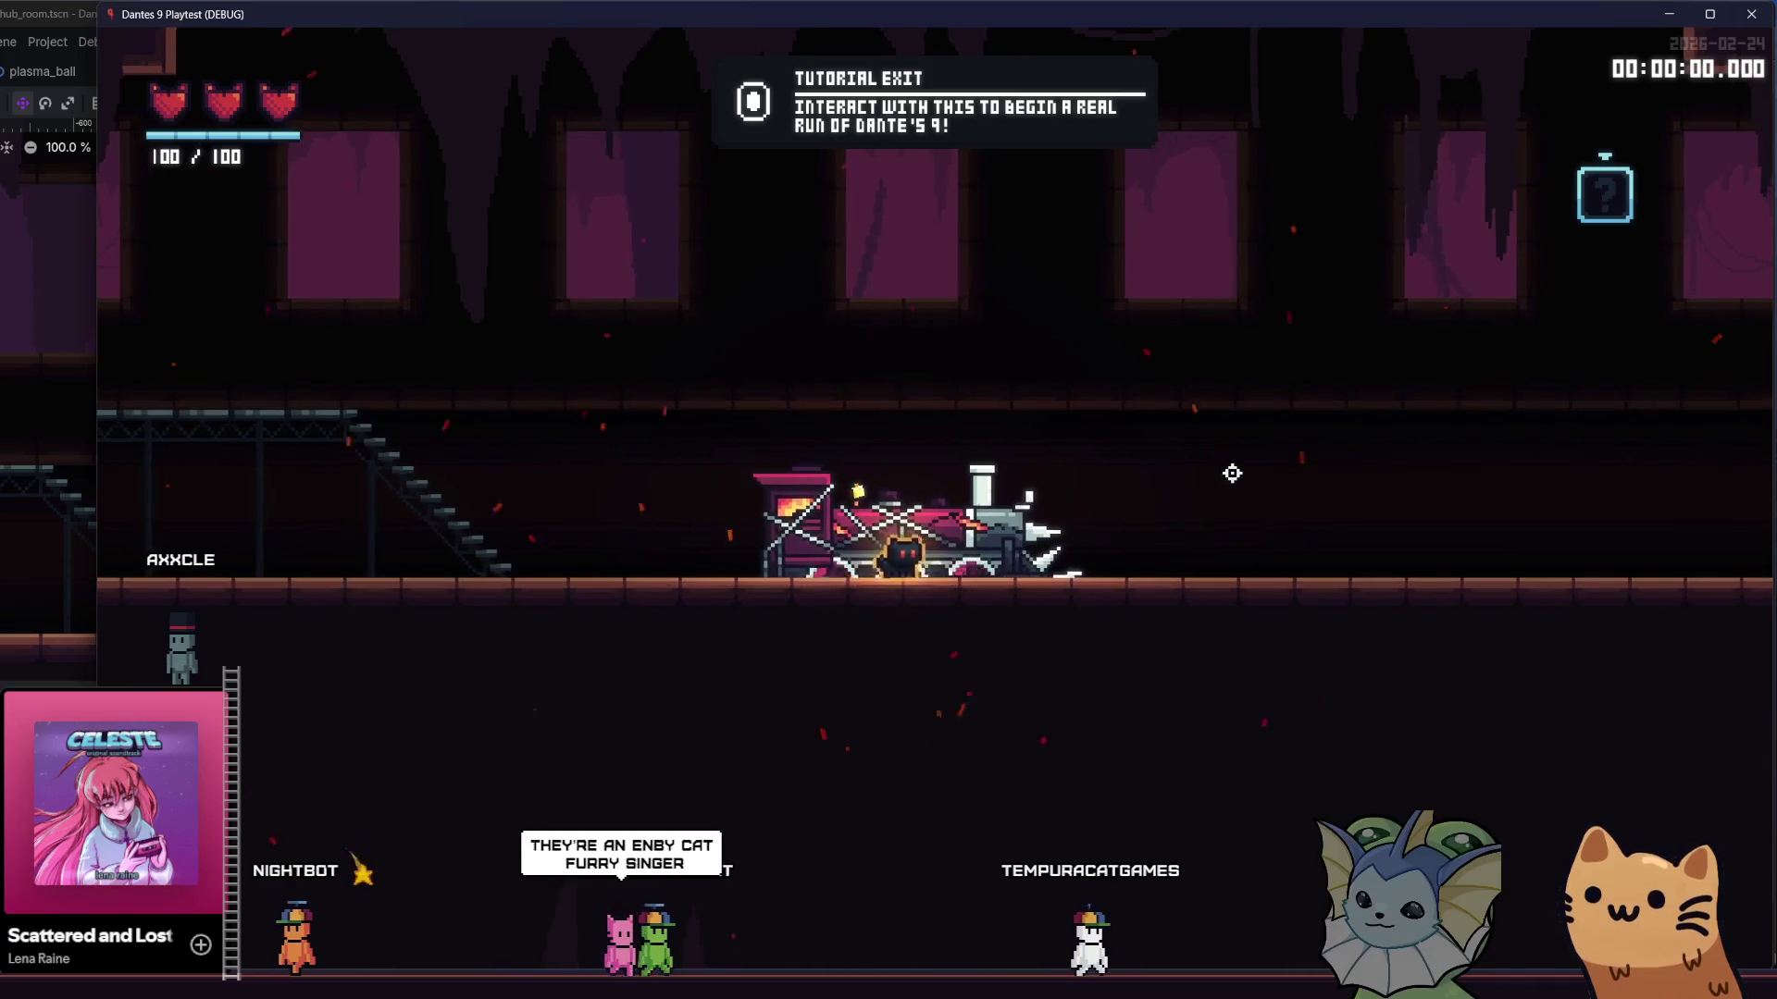
key(a)
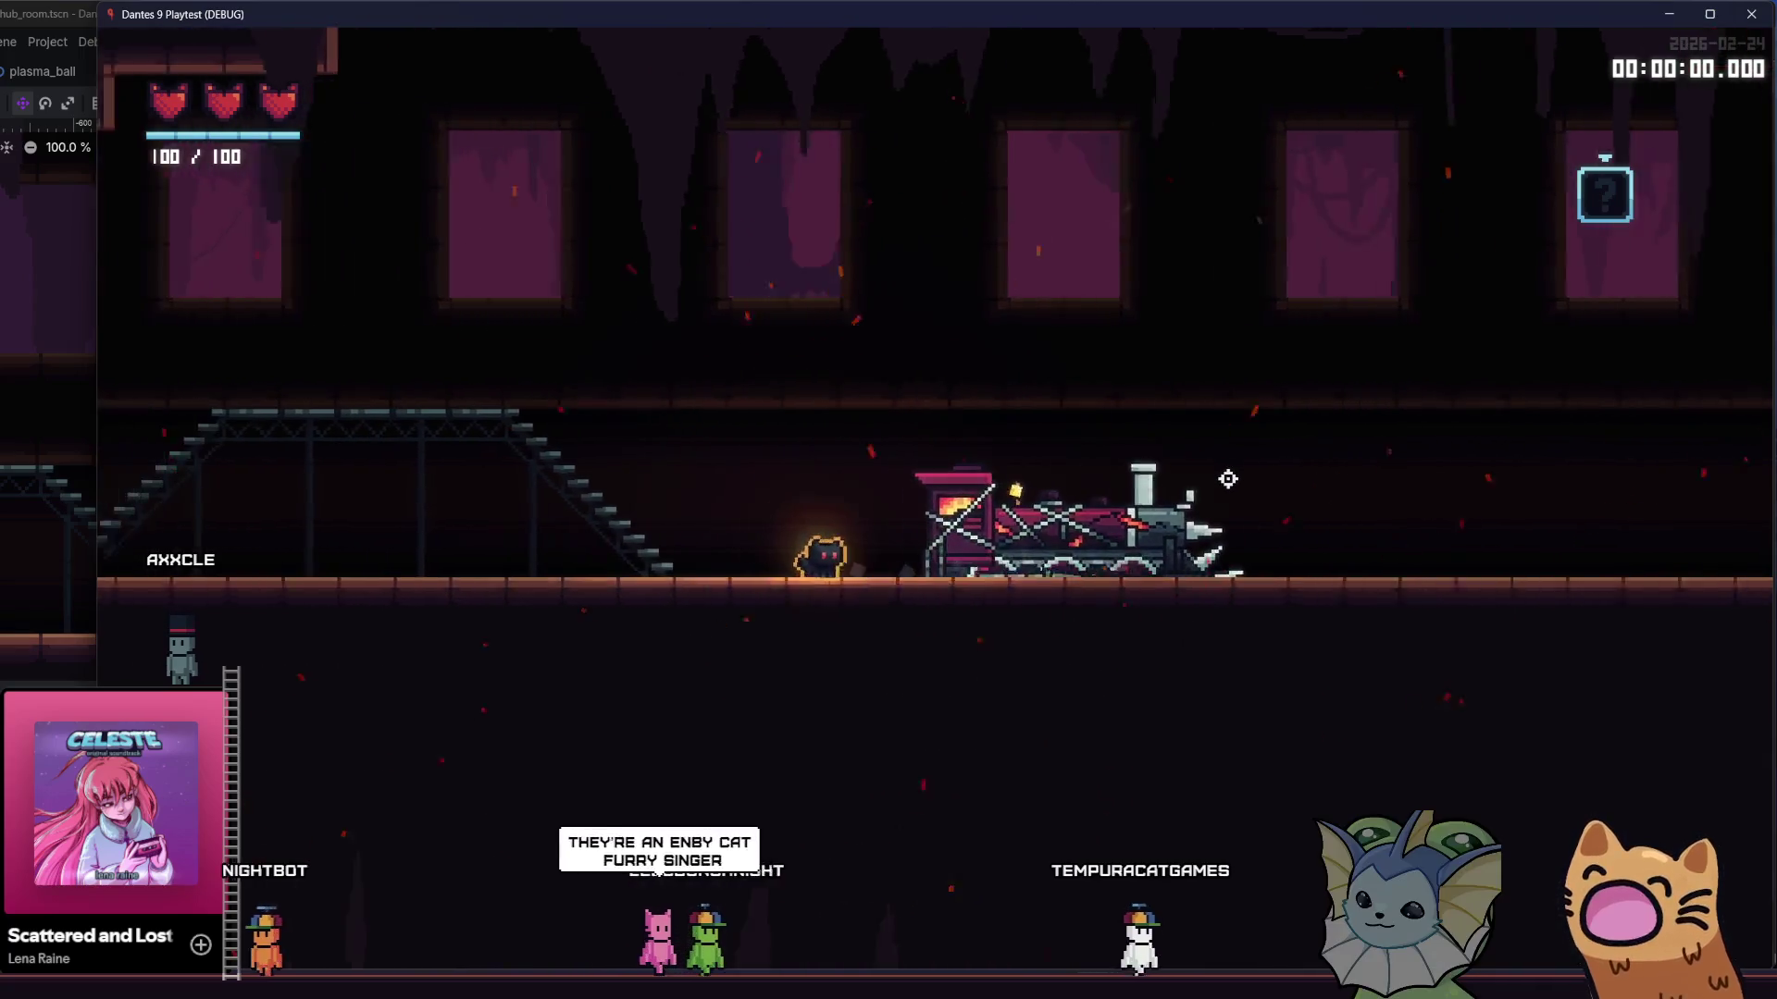
key(d)
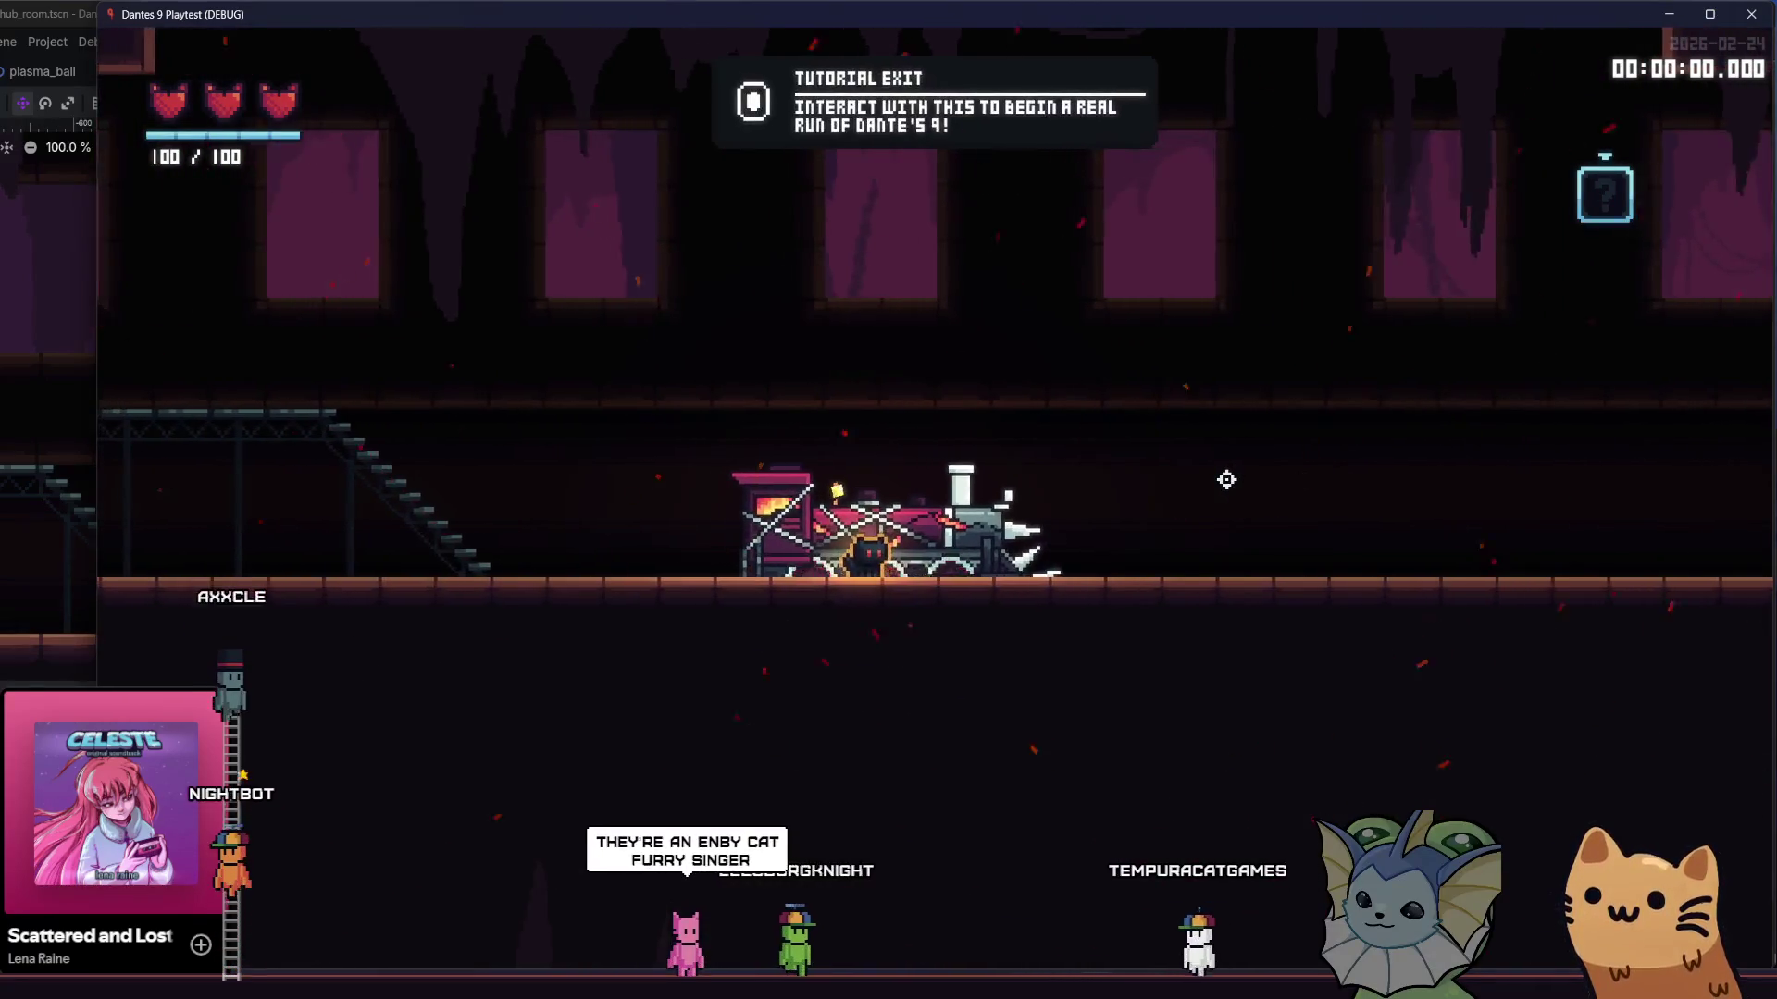
key(d)
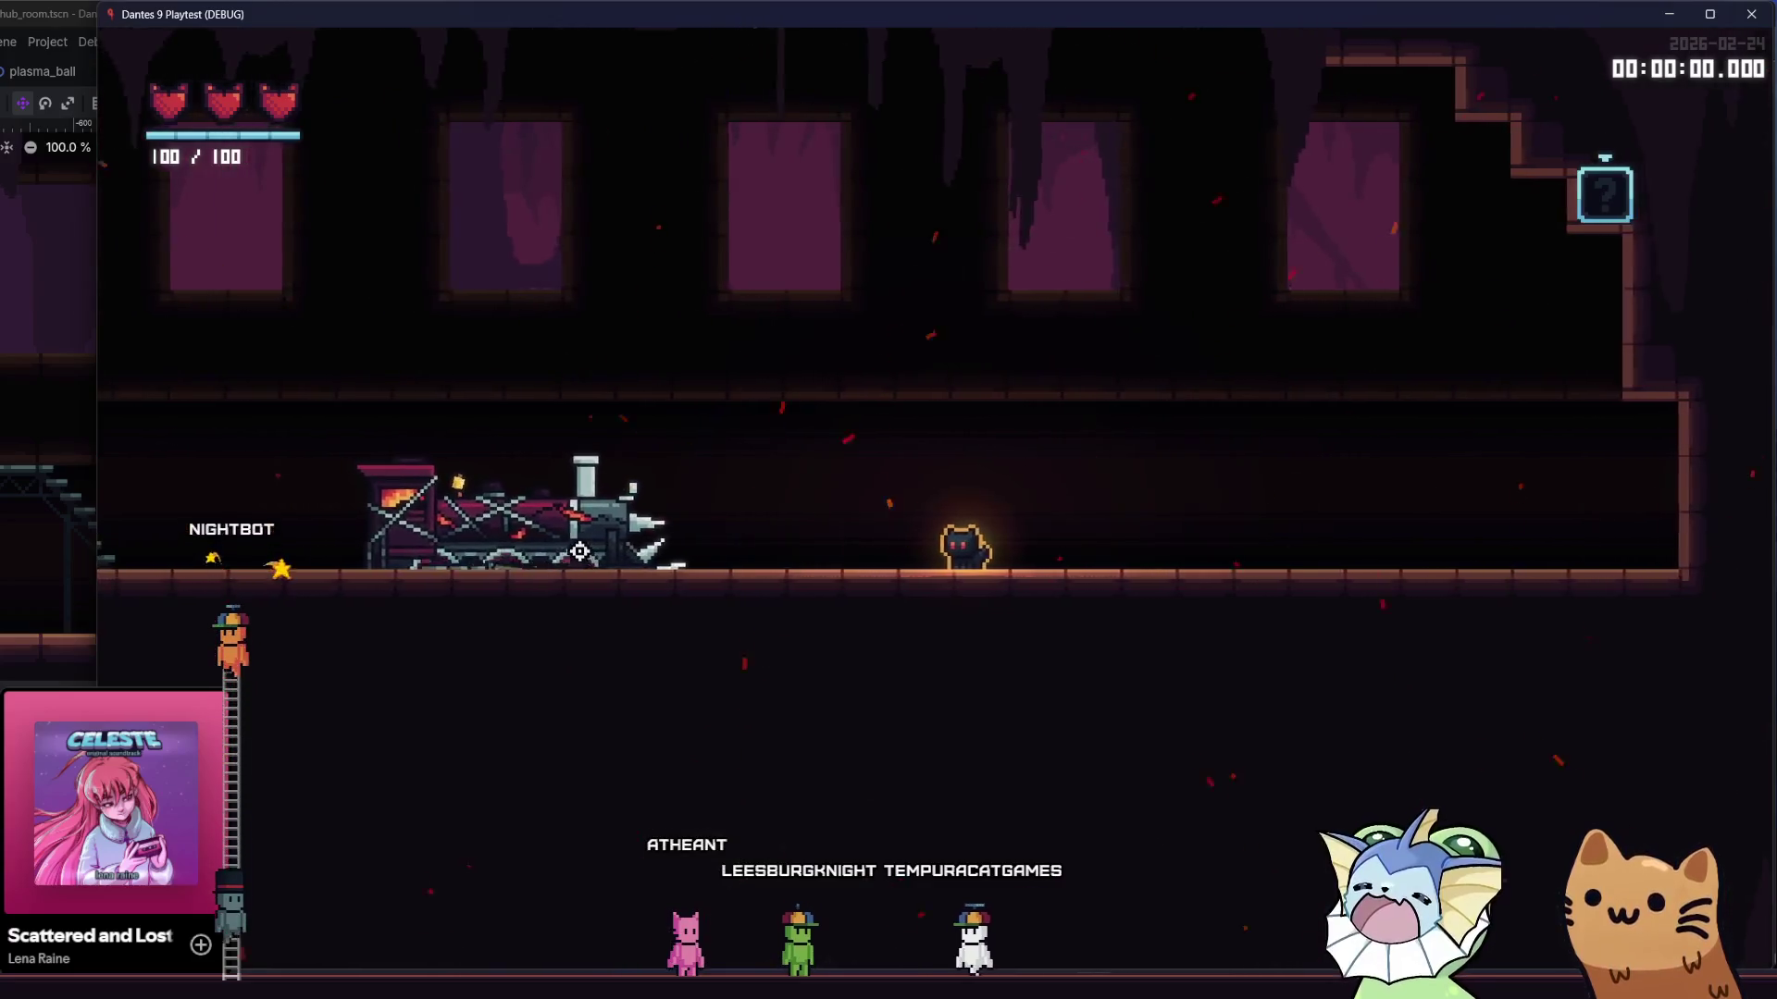
key(a)
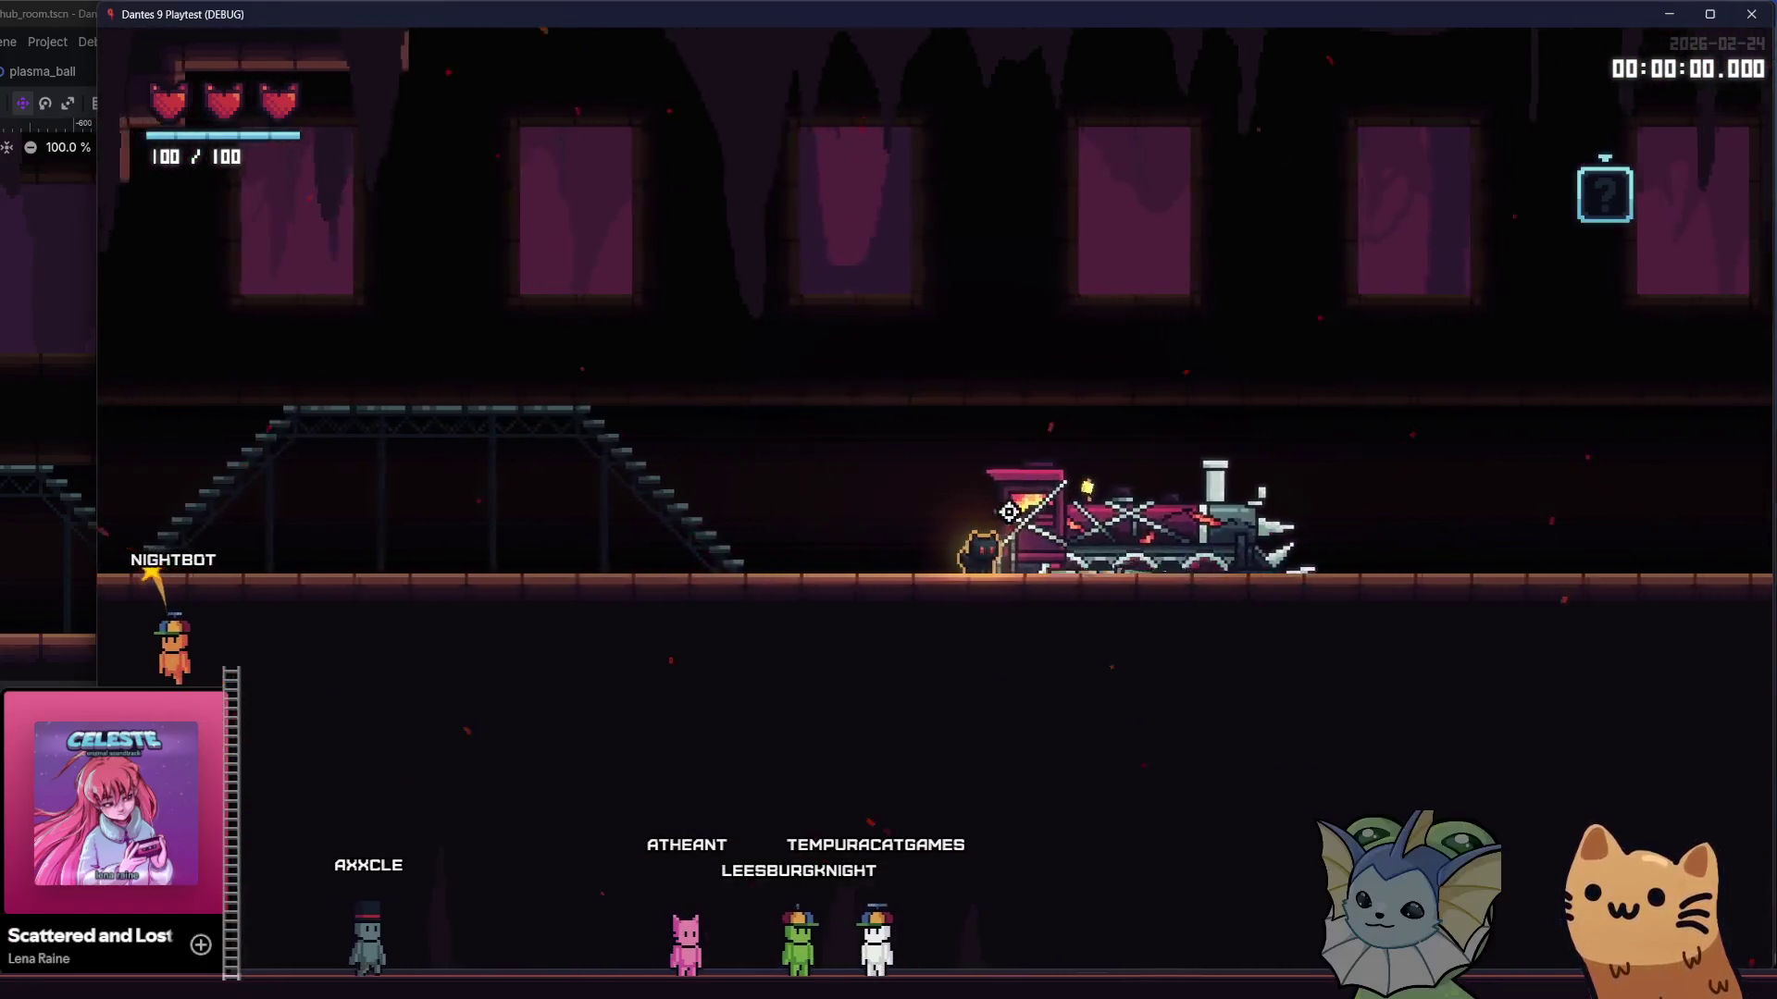
key(a)
- Jump onto the catwalk, drop down beside the stairs, and walk back along the train
key(space)
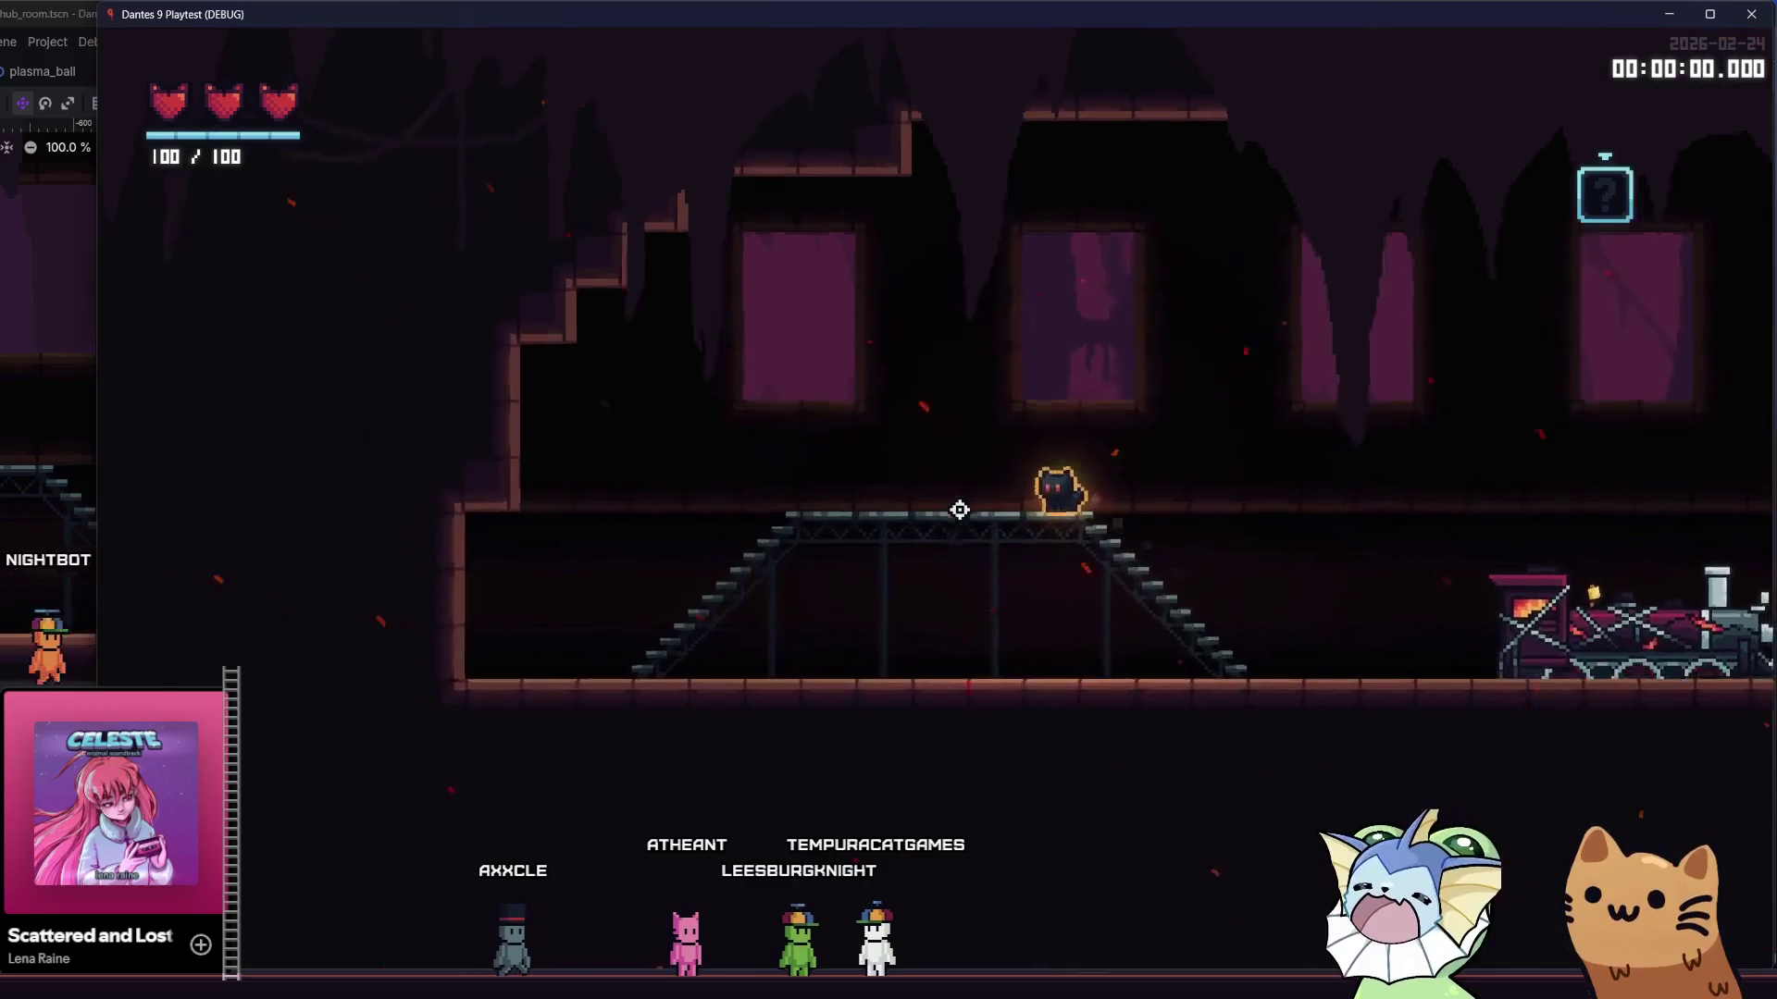
key(d)
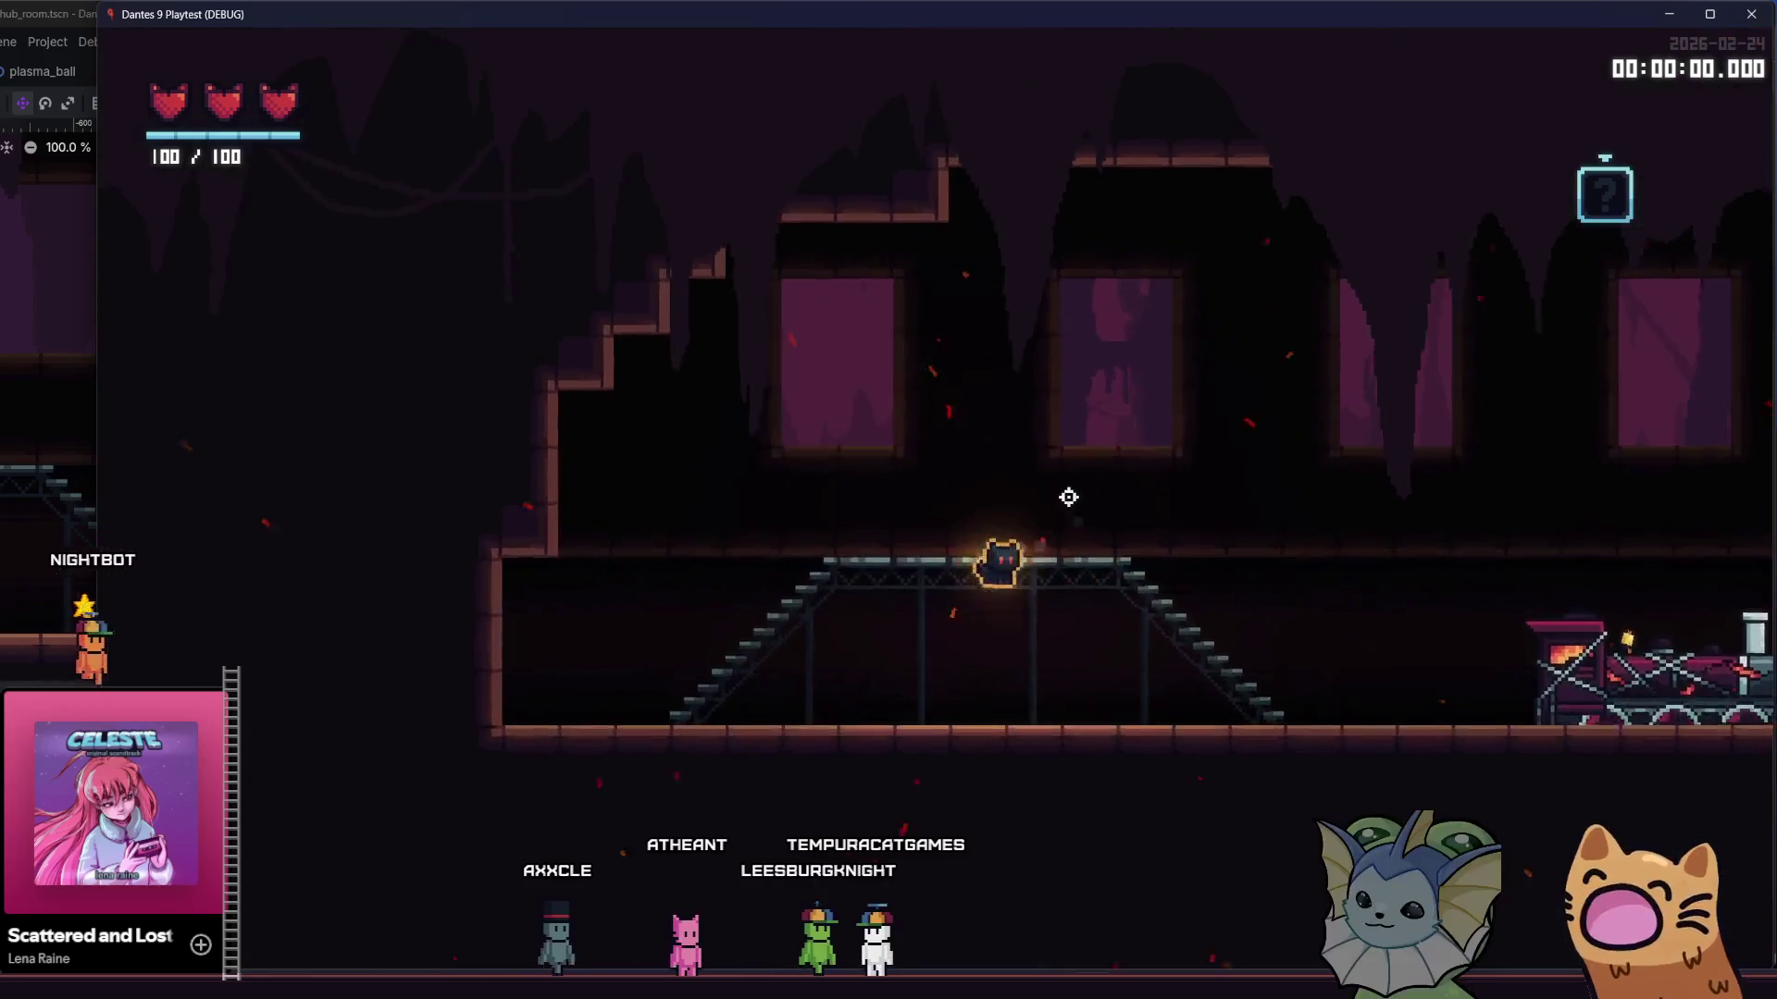
key(space)
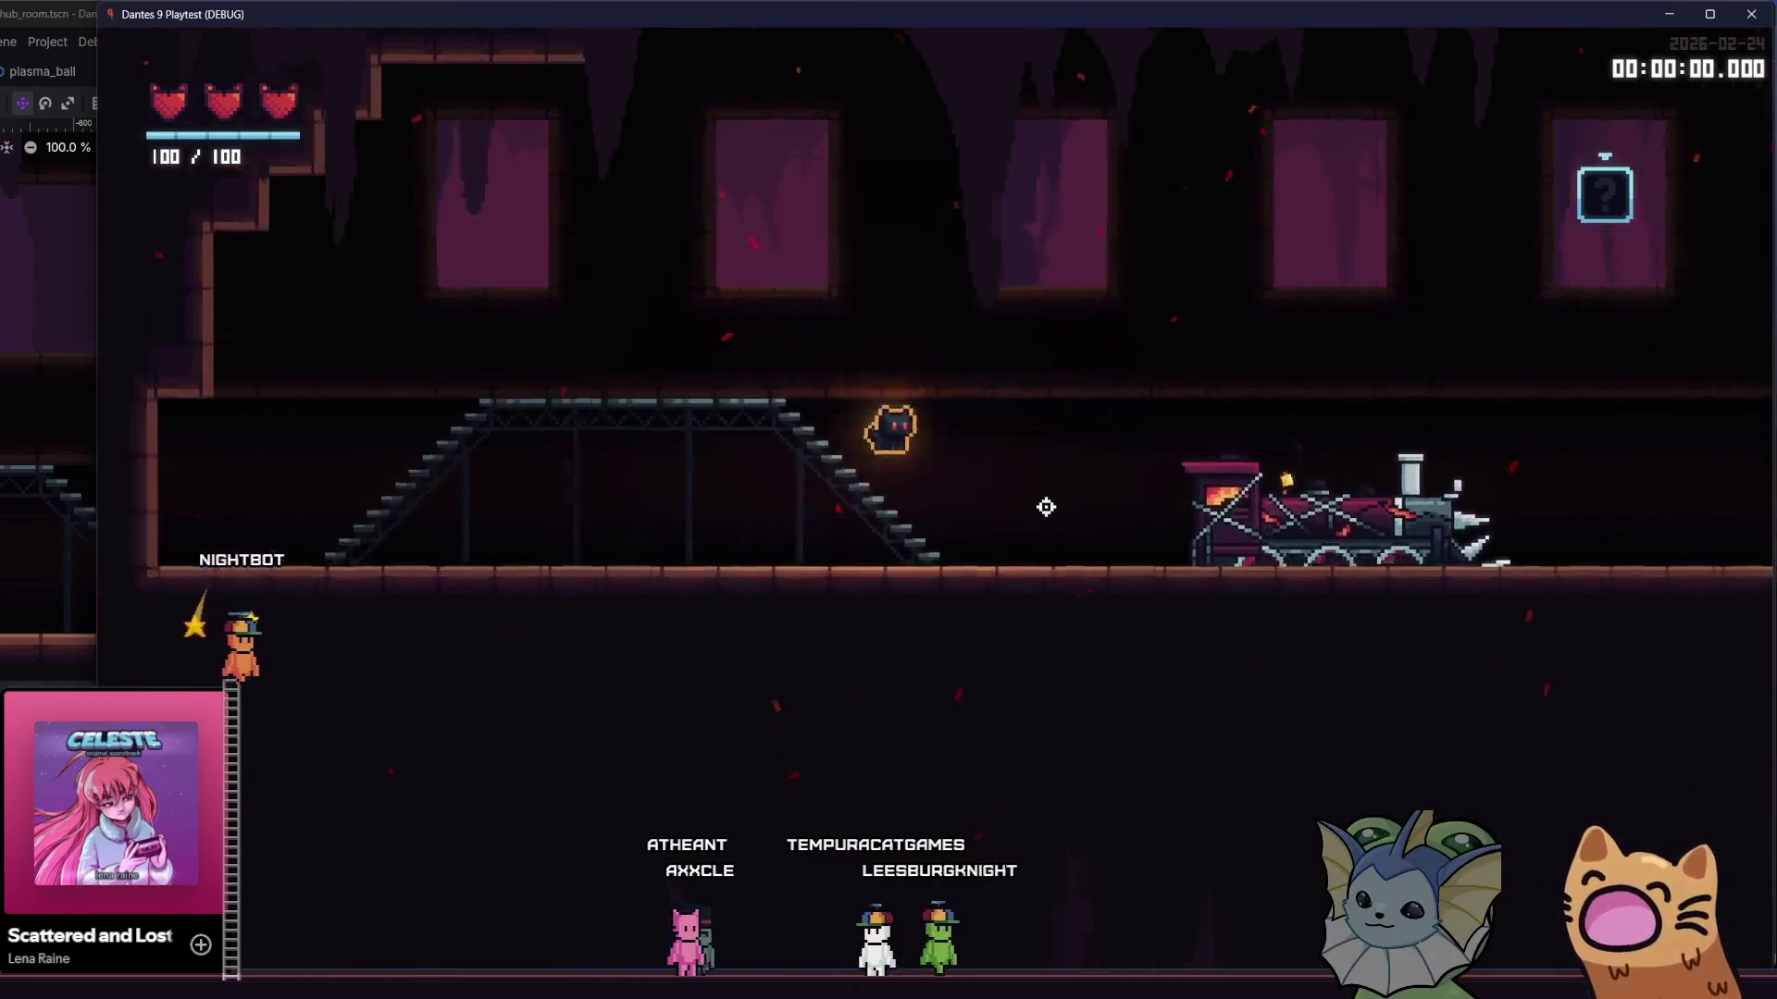
key(a)
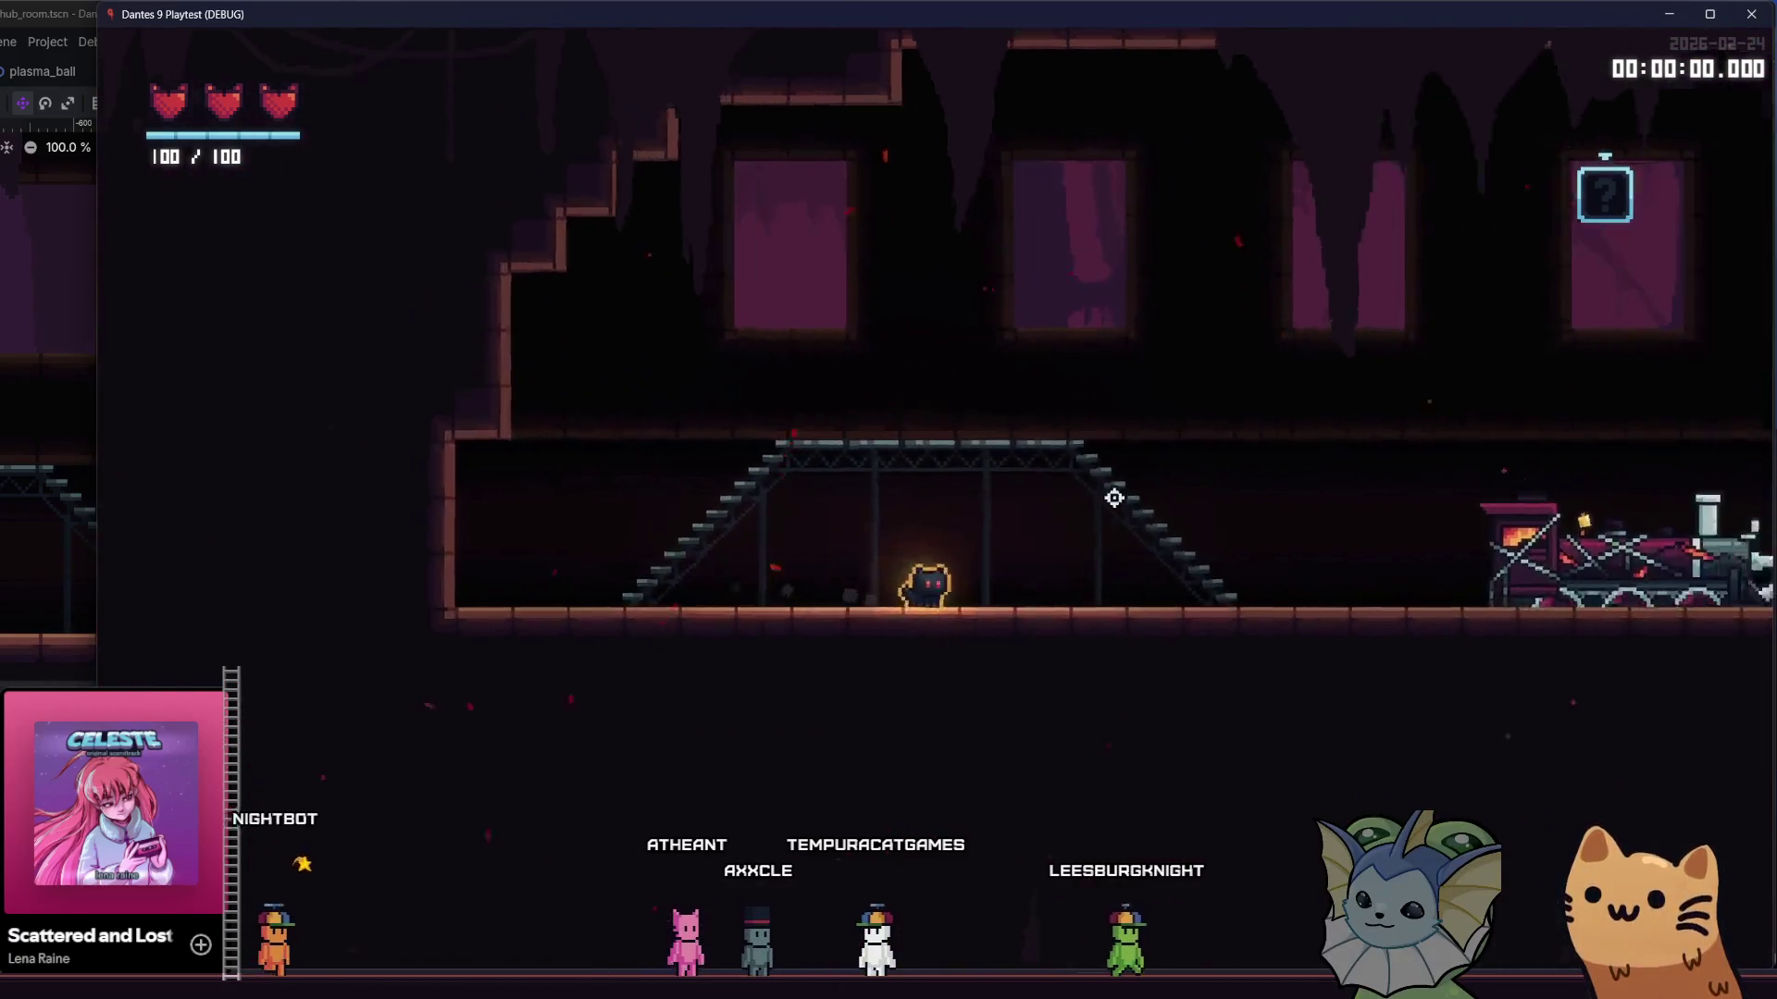
key(d)
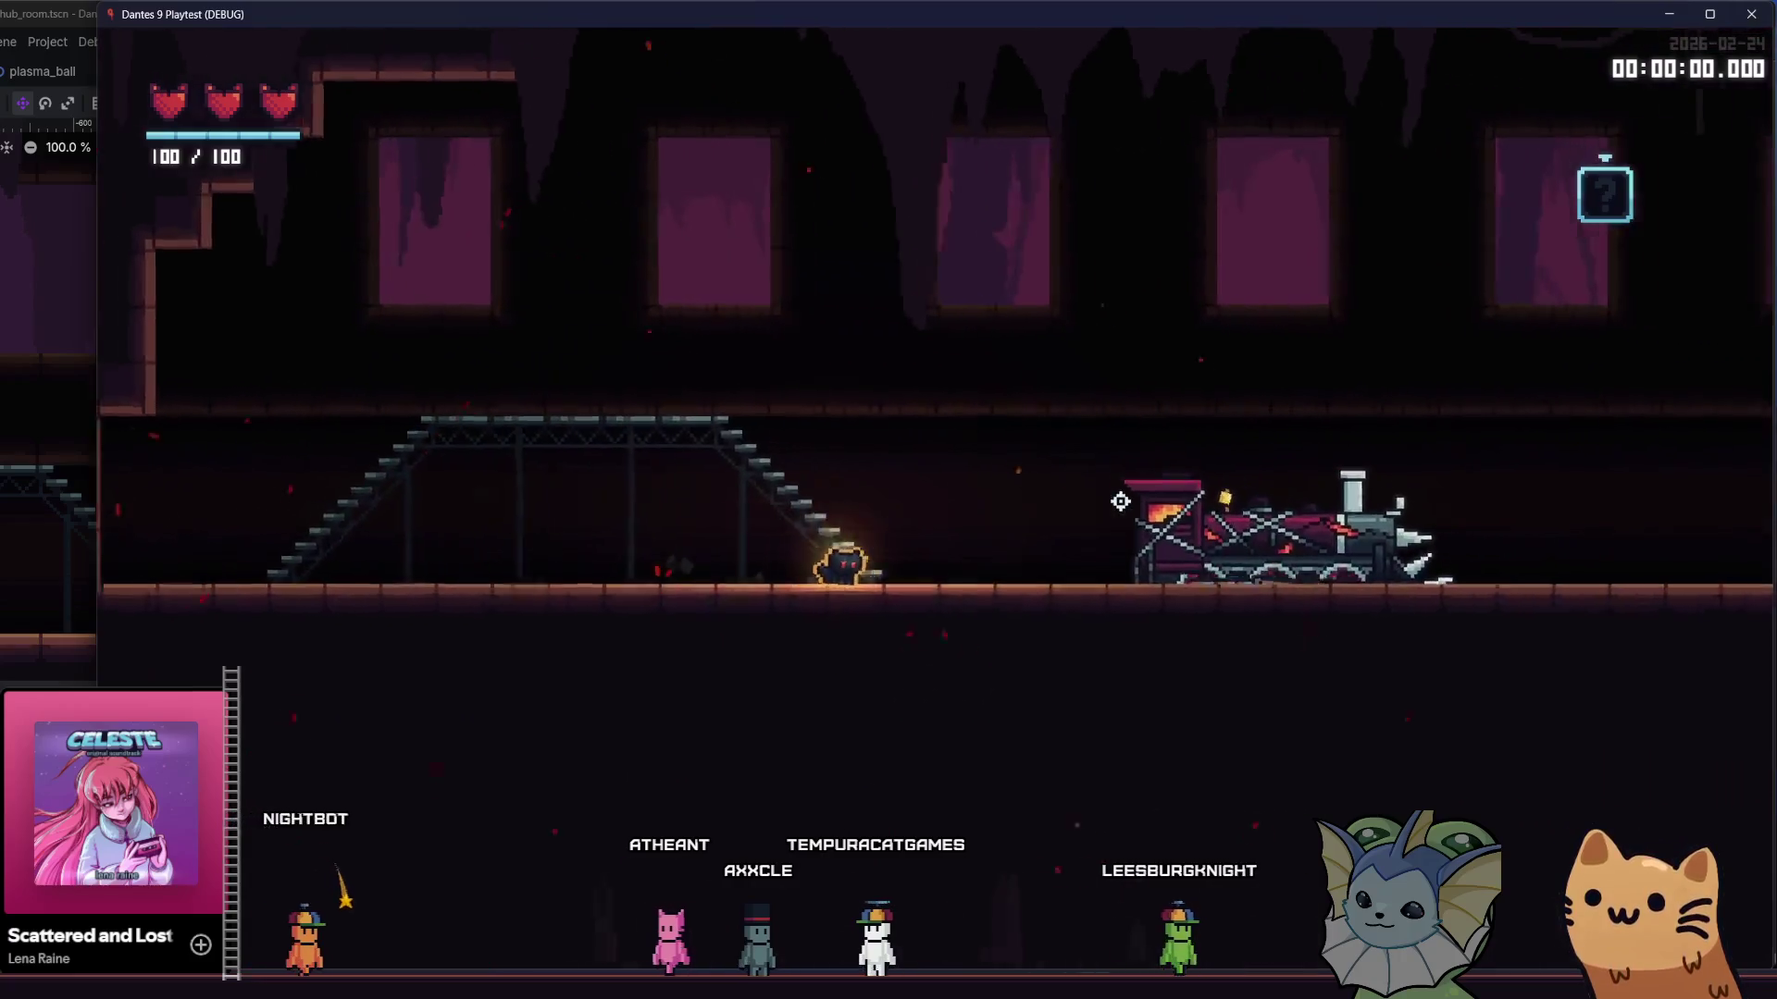
key(d)
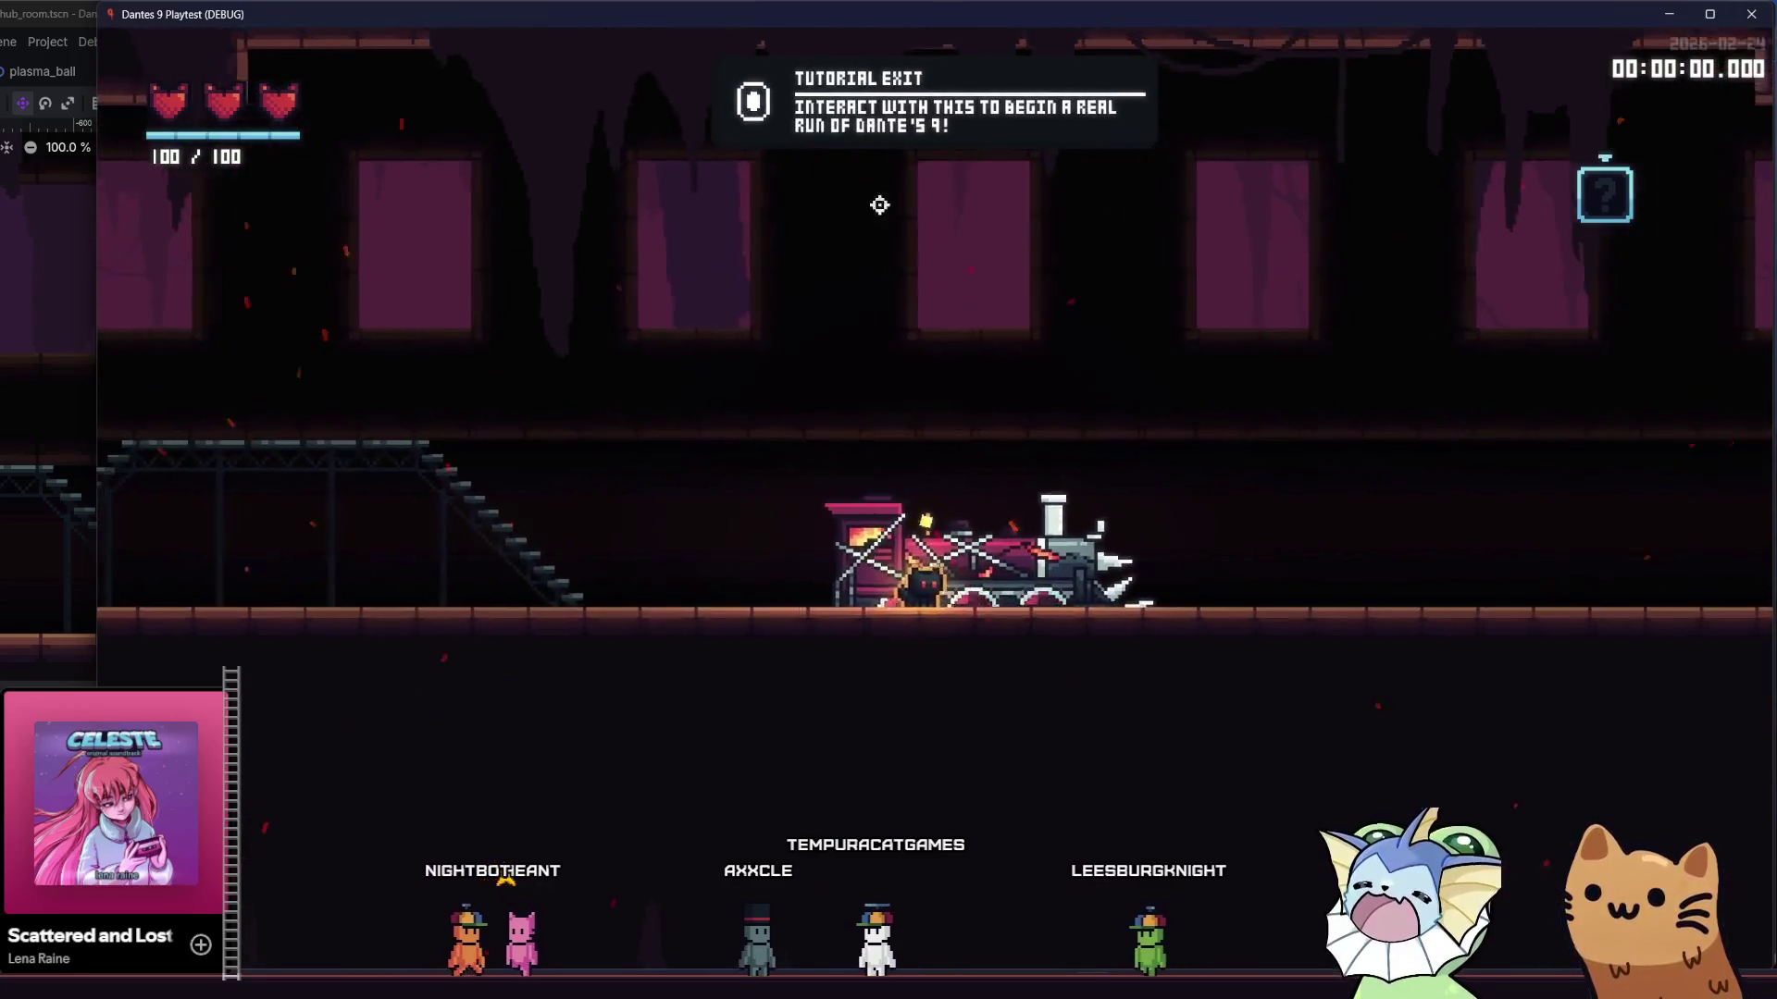
key(a)
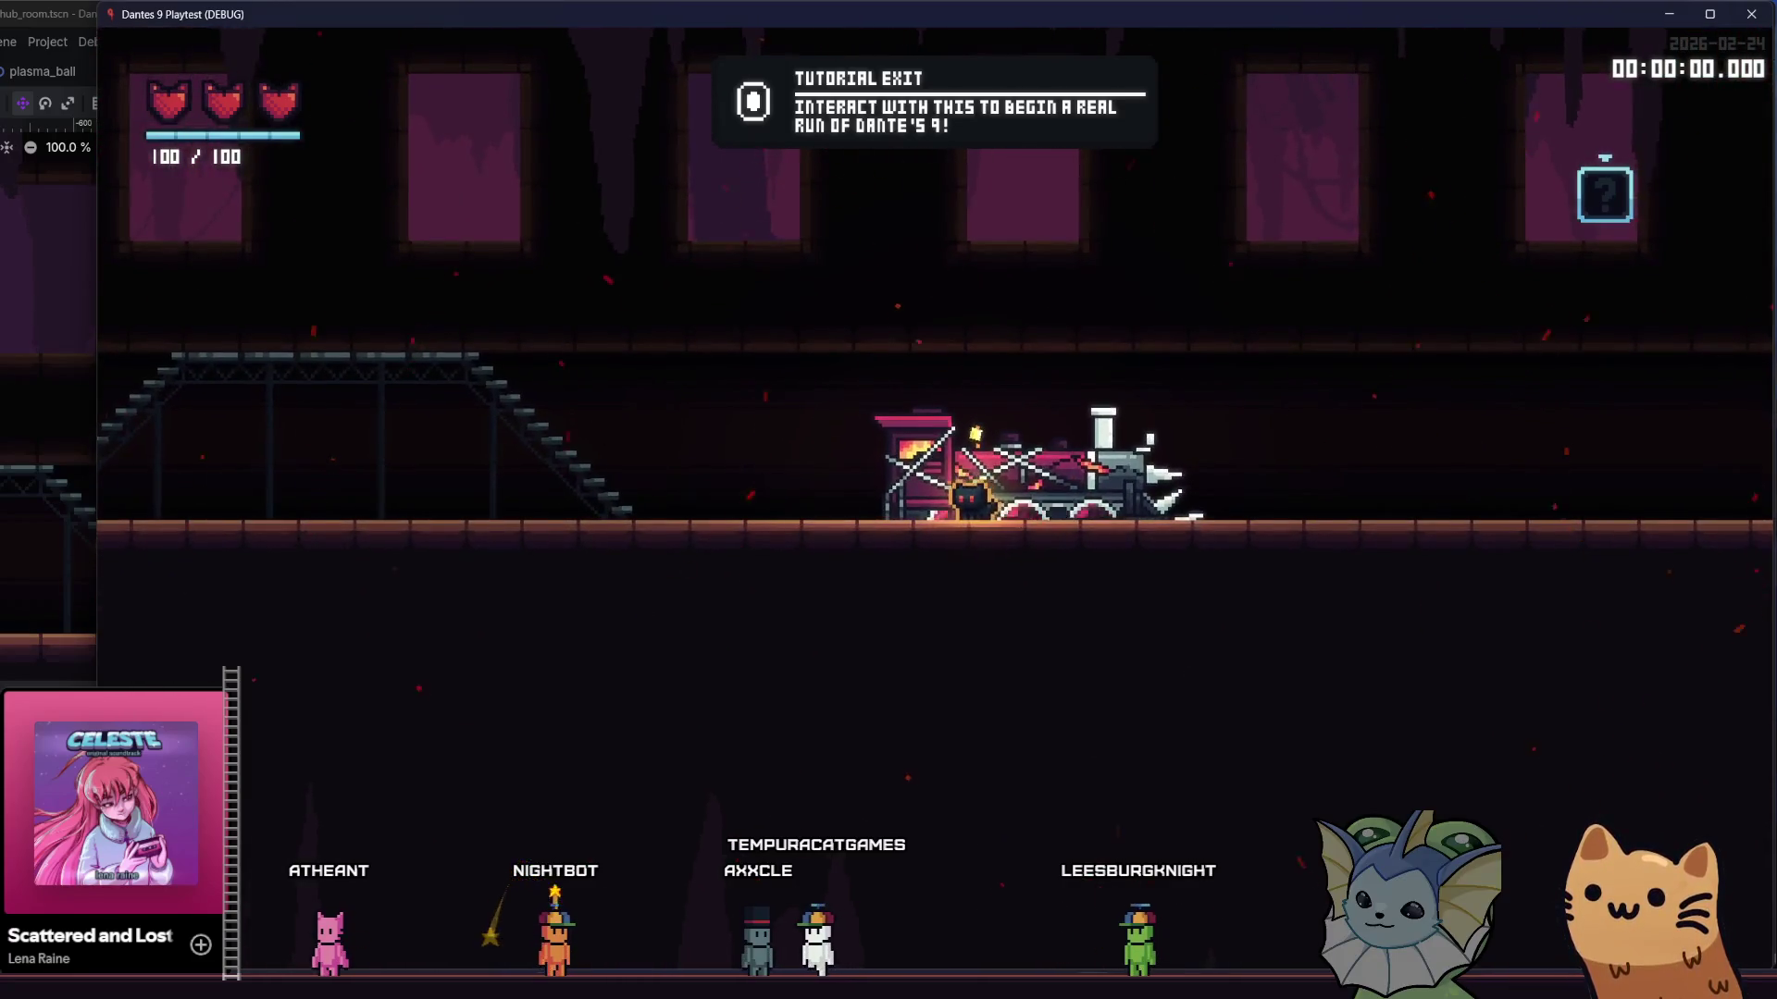
mouse_move(552, 995)
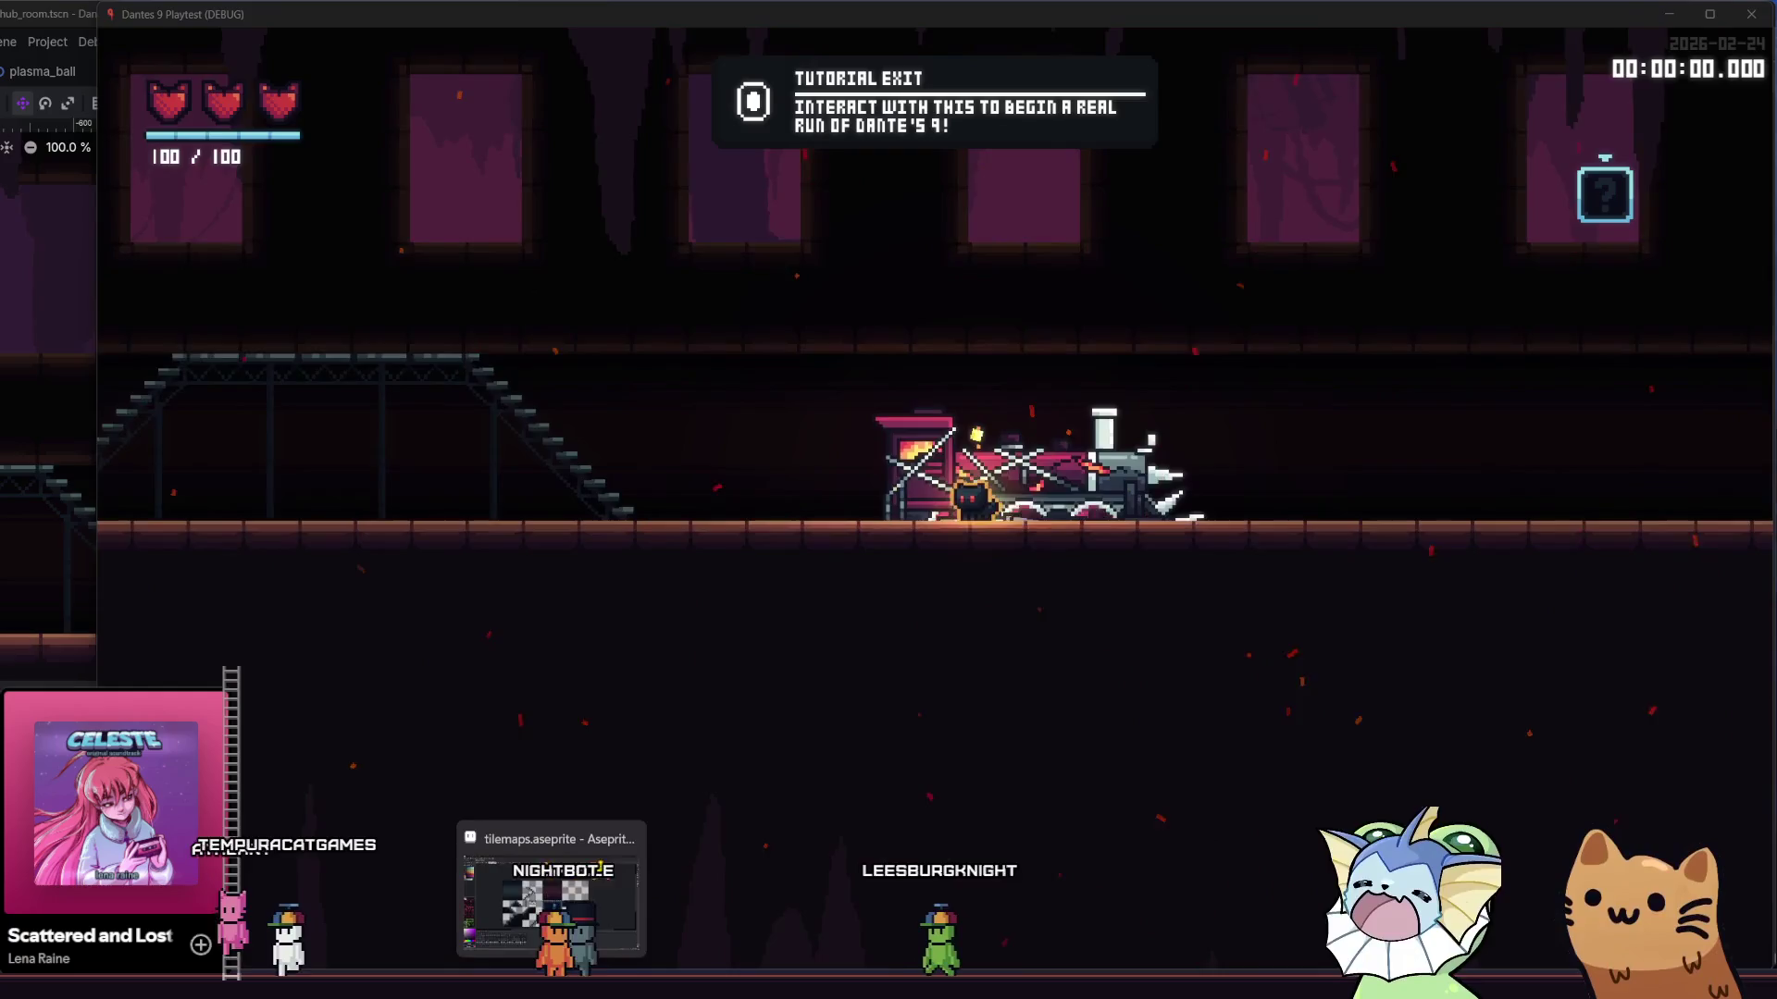
- Switch from the Aseprite tilemaps file back to Godot and show the FileSystem dock
click(549, 898)
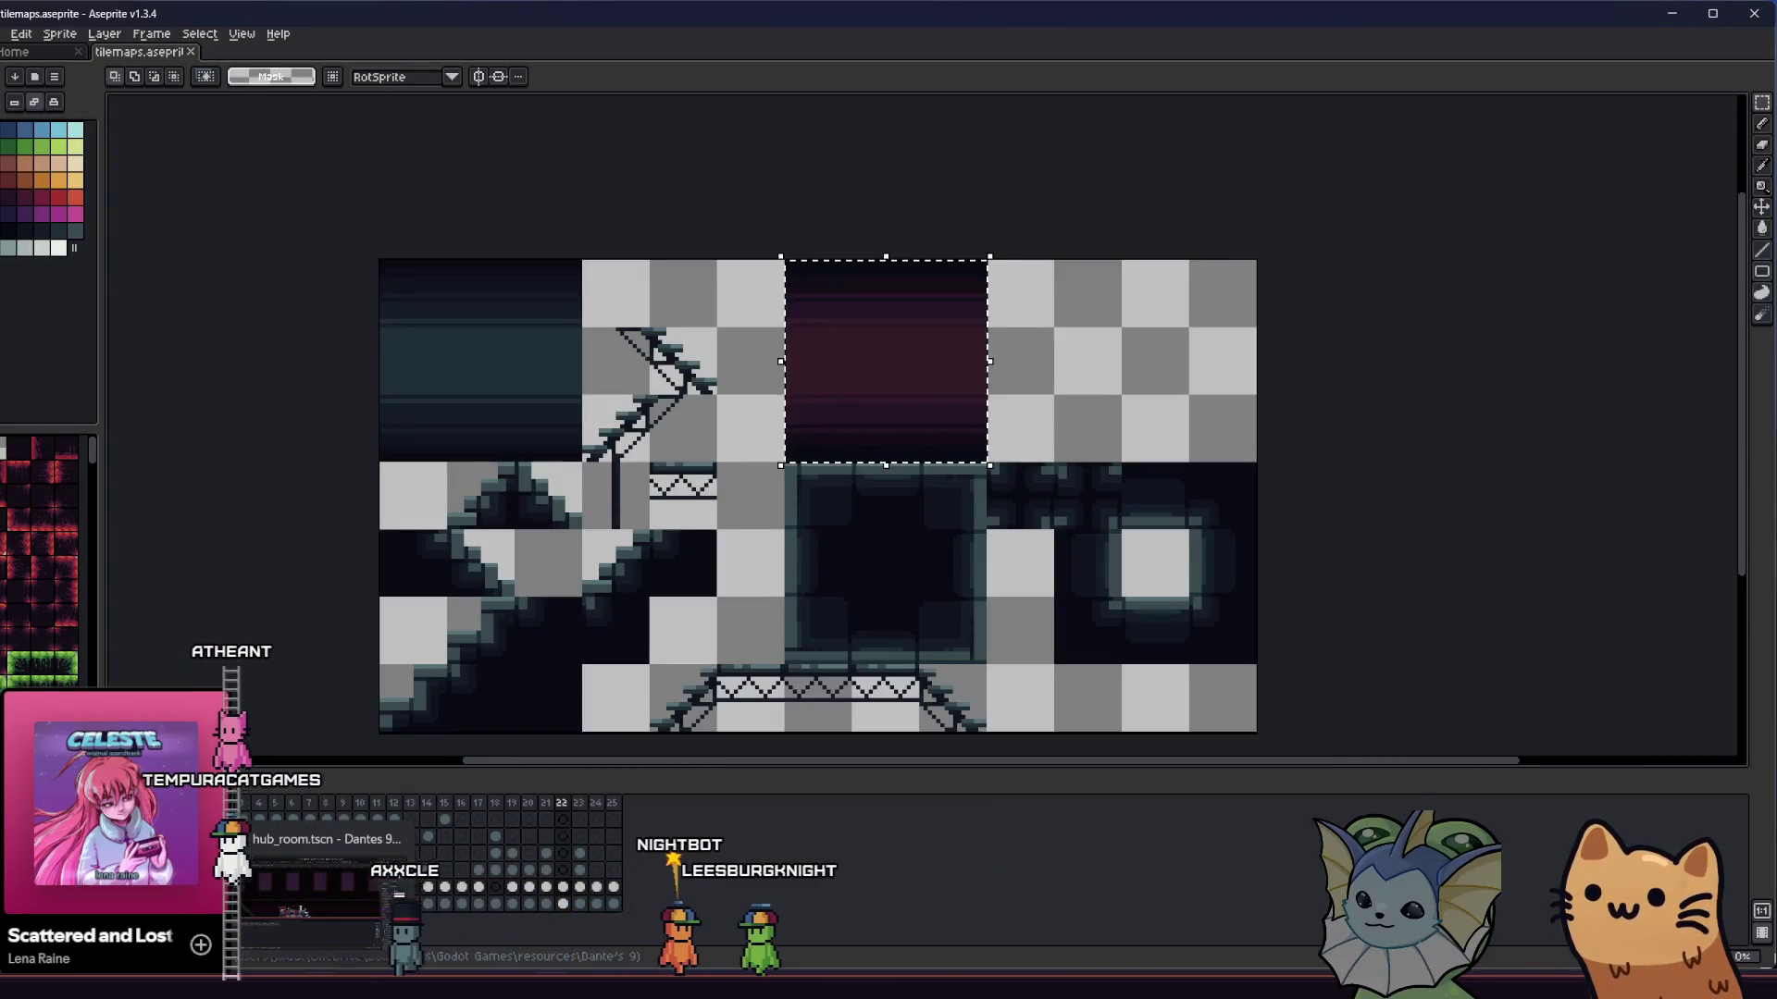
key(alt+Tab)
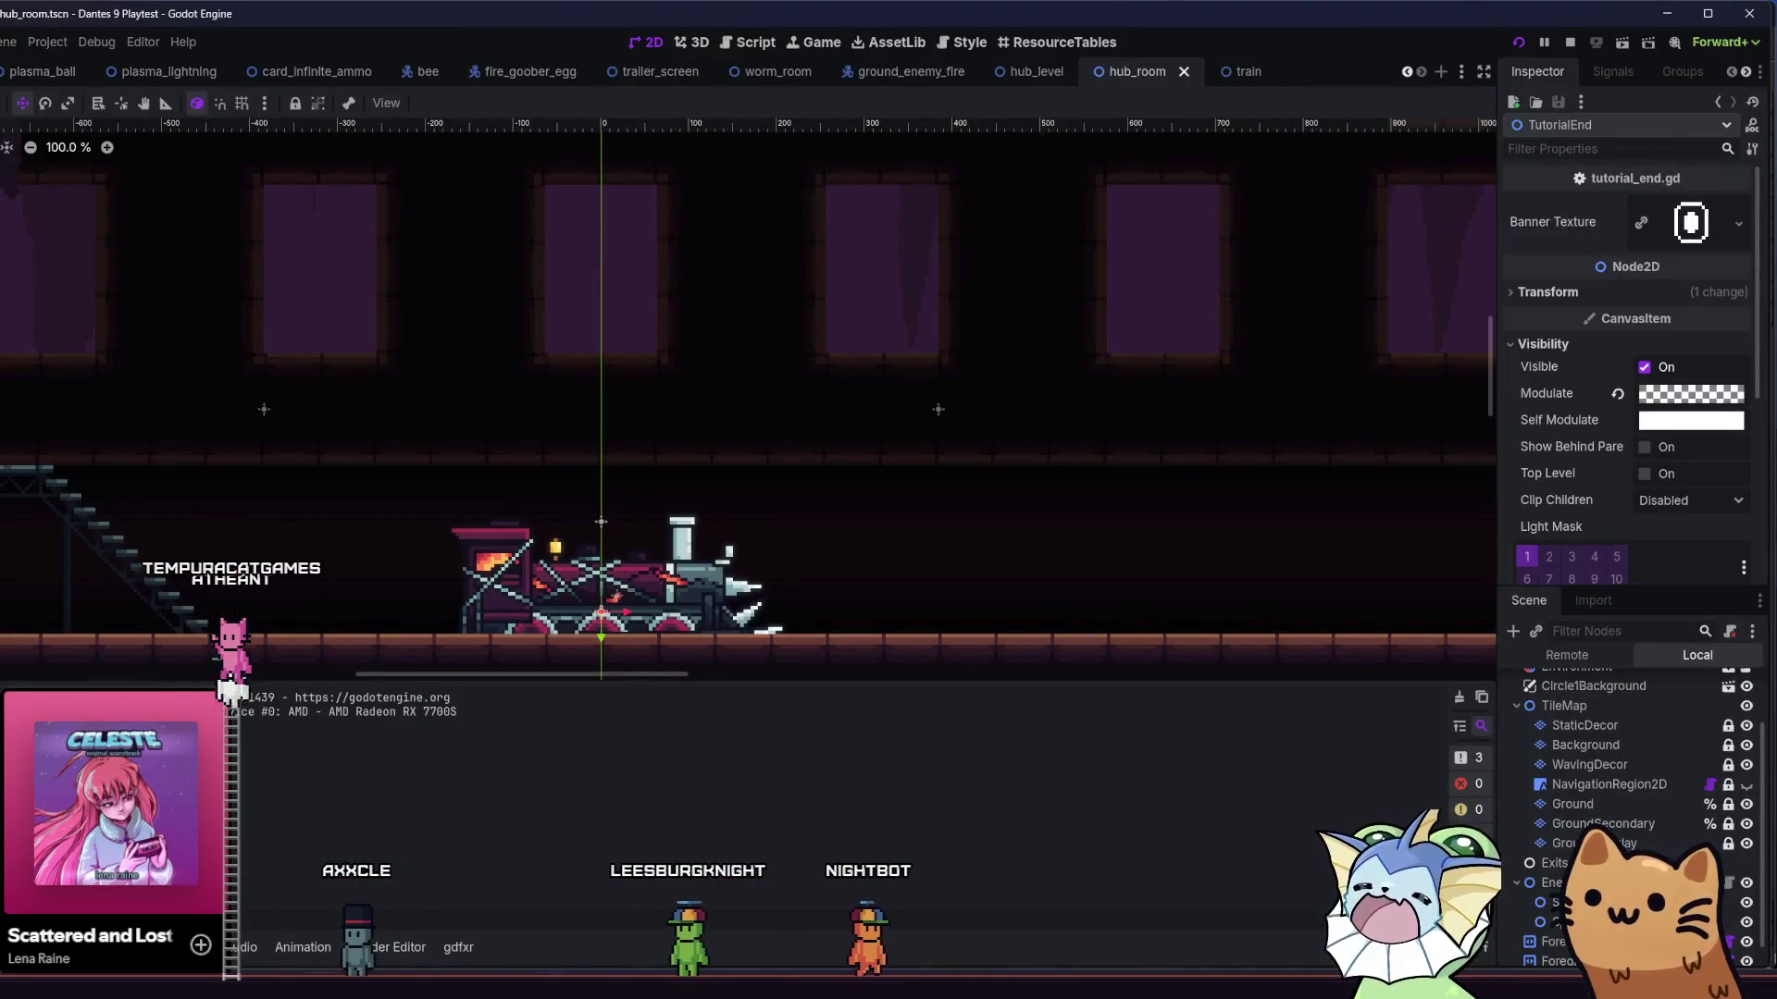
mouse_move(324, 995)
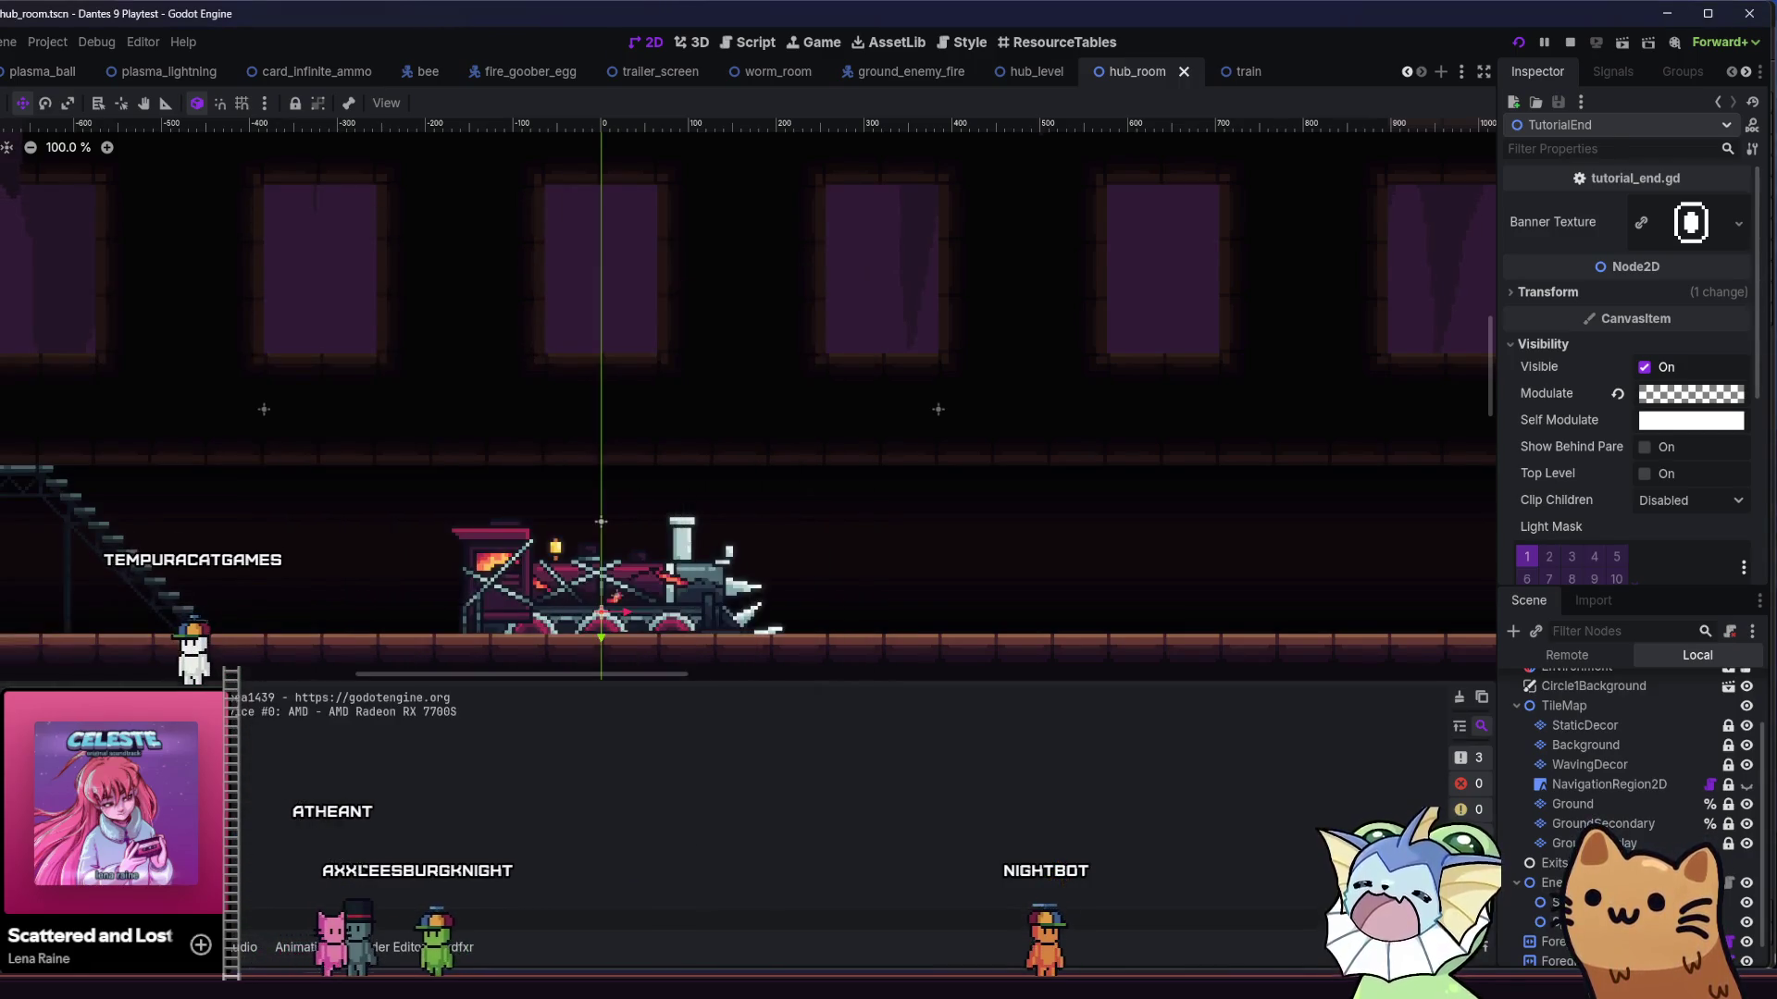
key(alt+f)
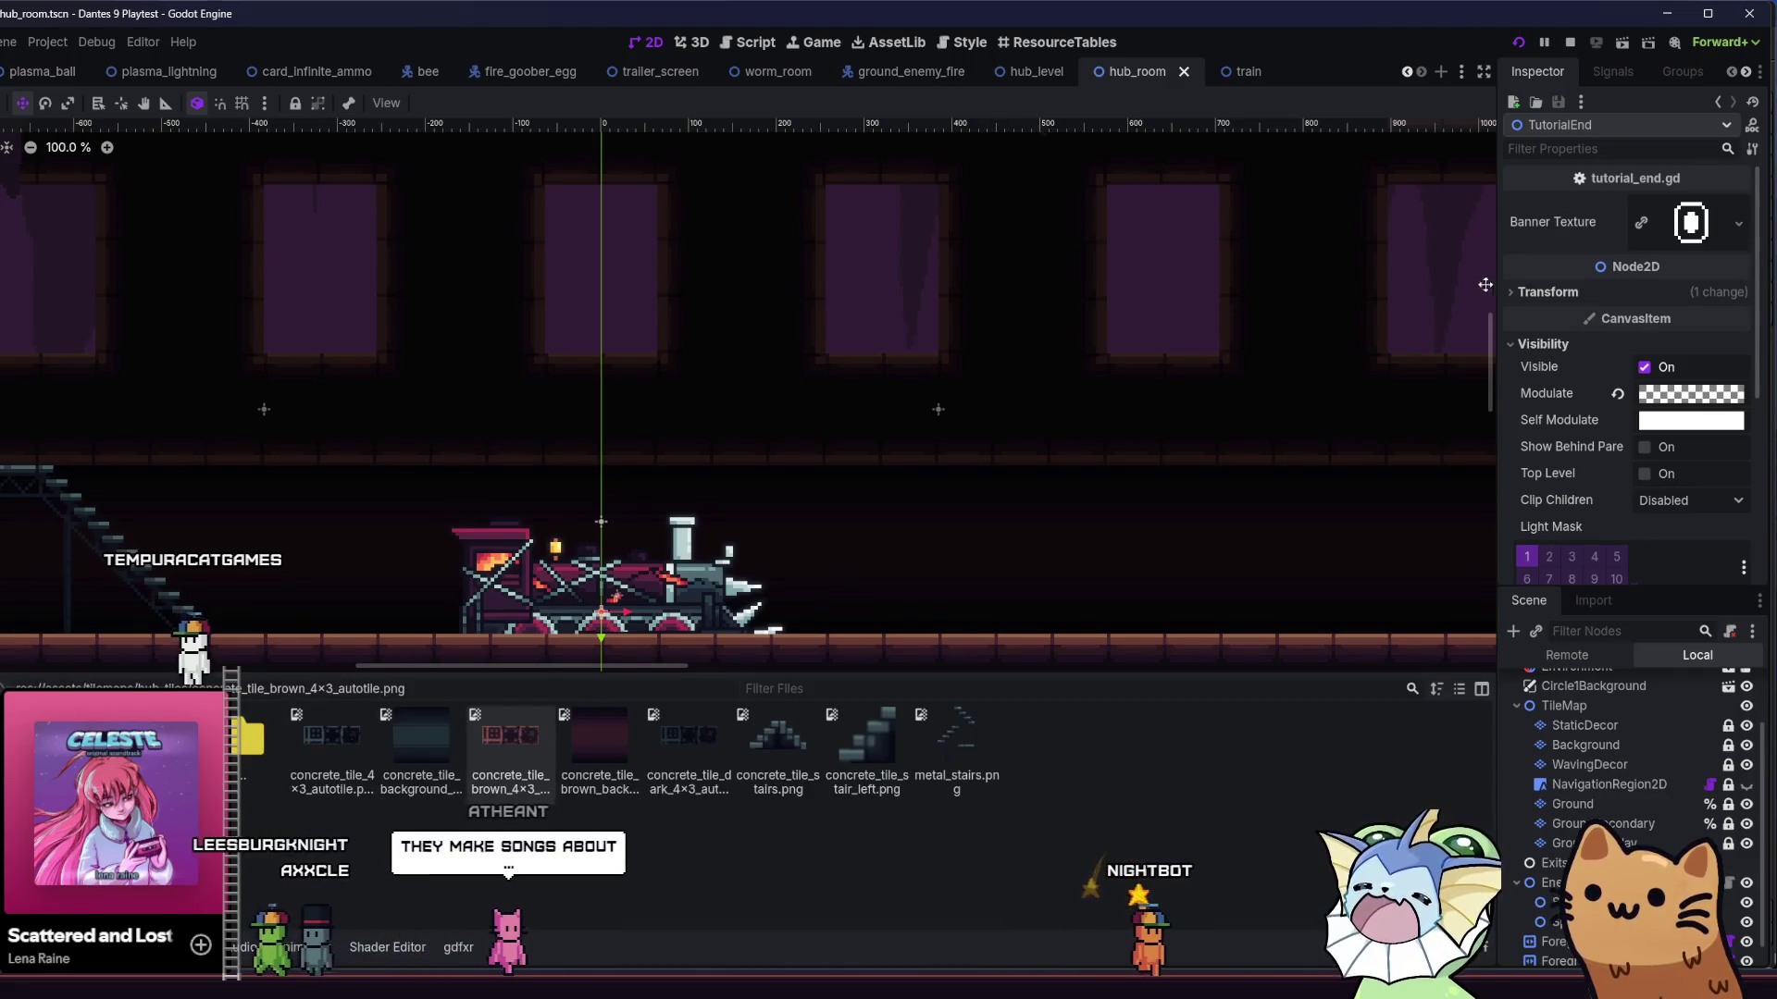
- Locate the Ground layer's hub_tileset.tres in FileSystem and open it in an external program
click(1572, 804)
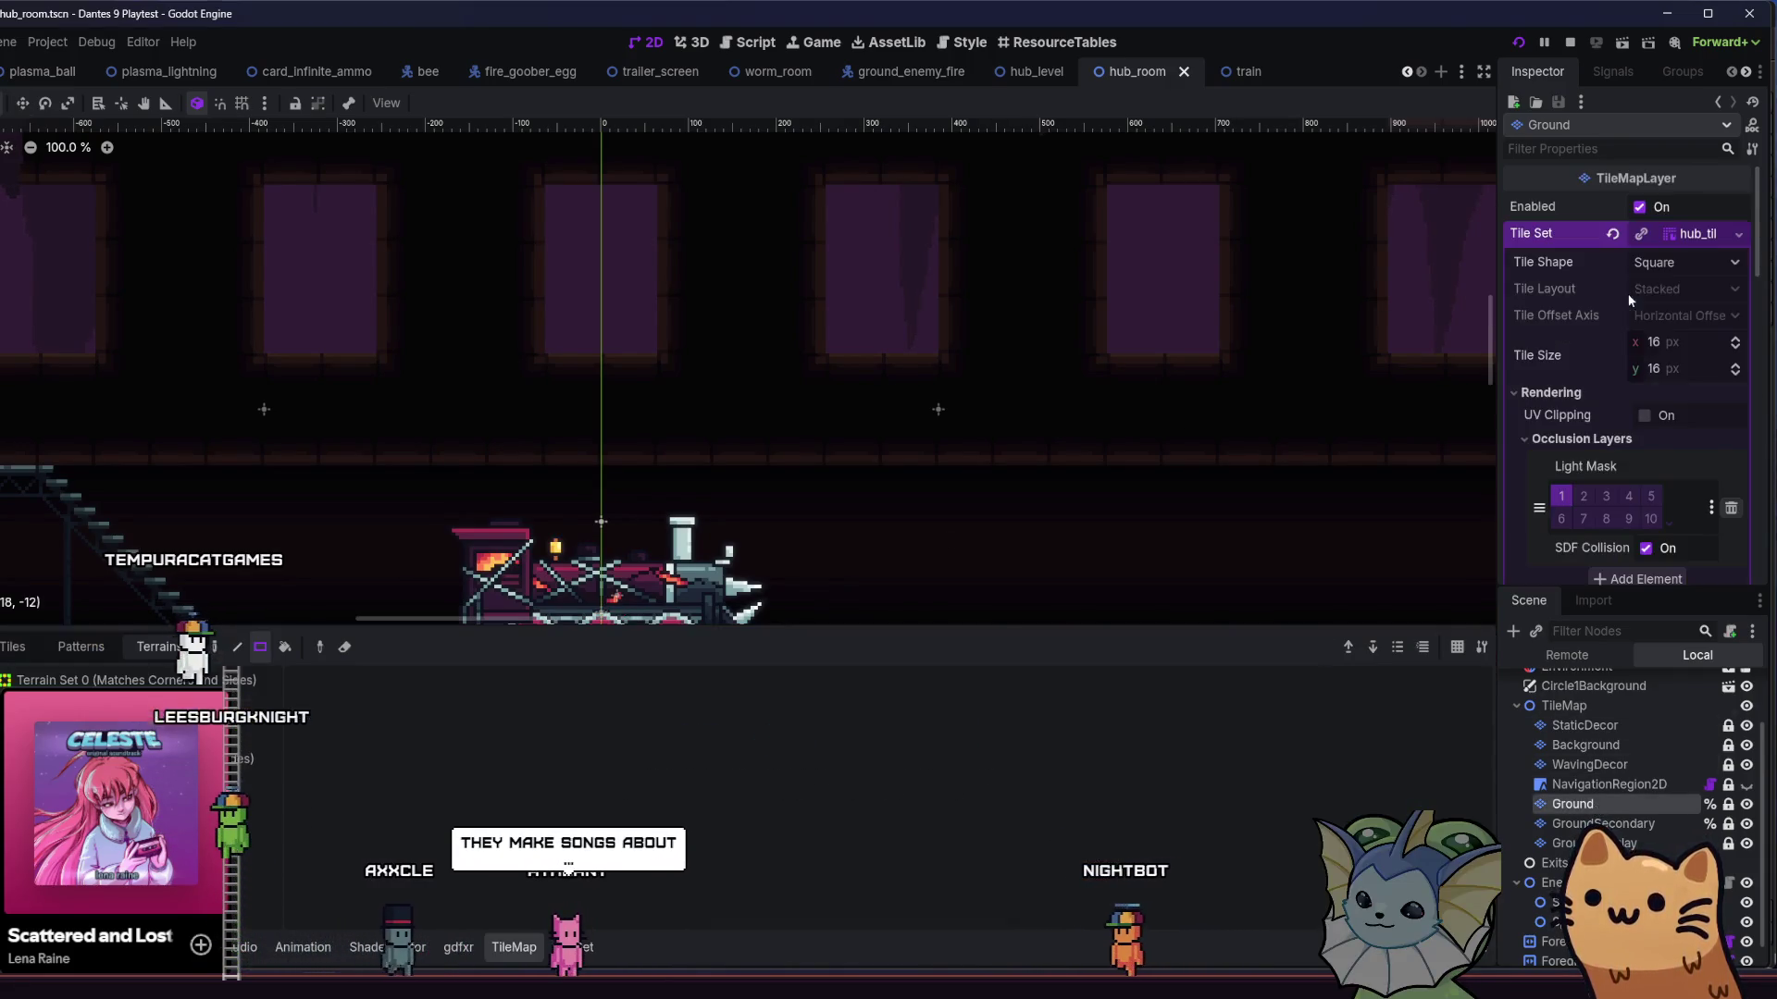
right_click(1673, 234)
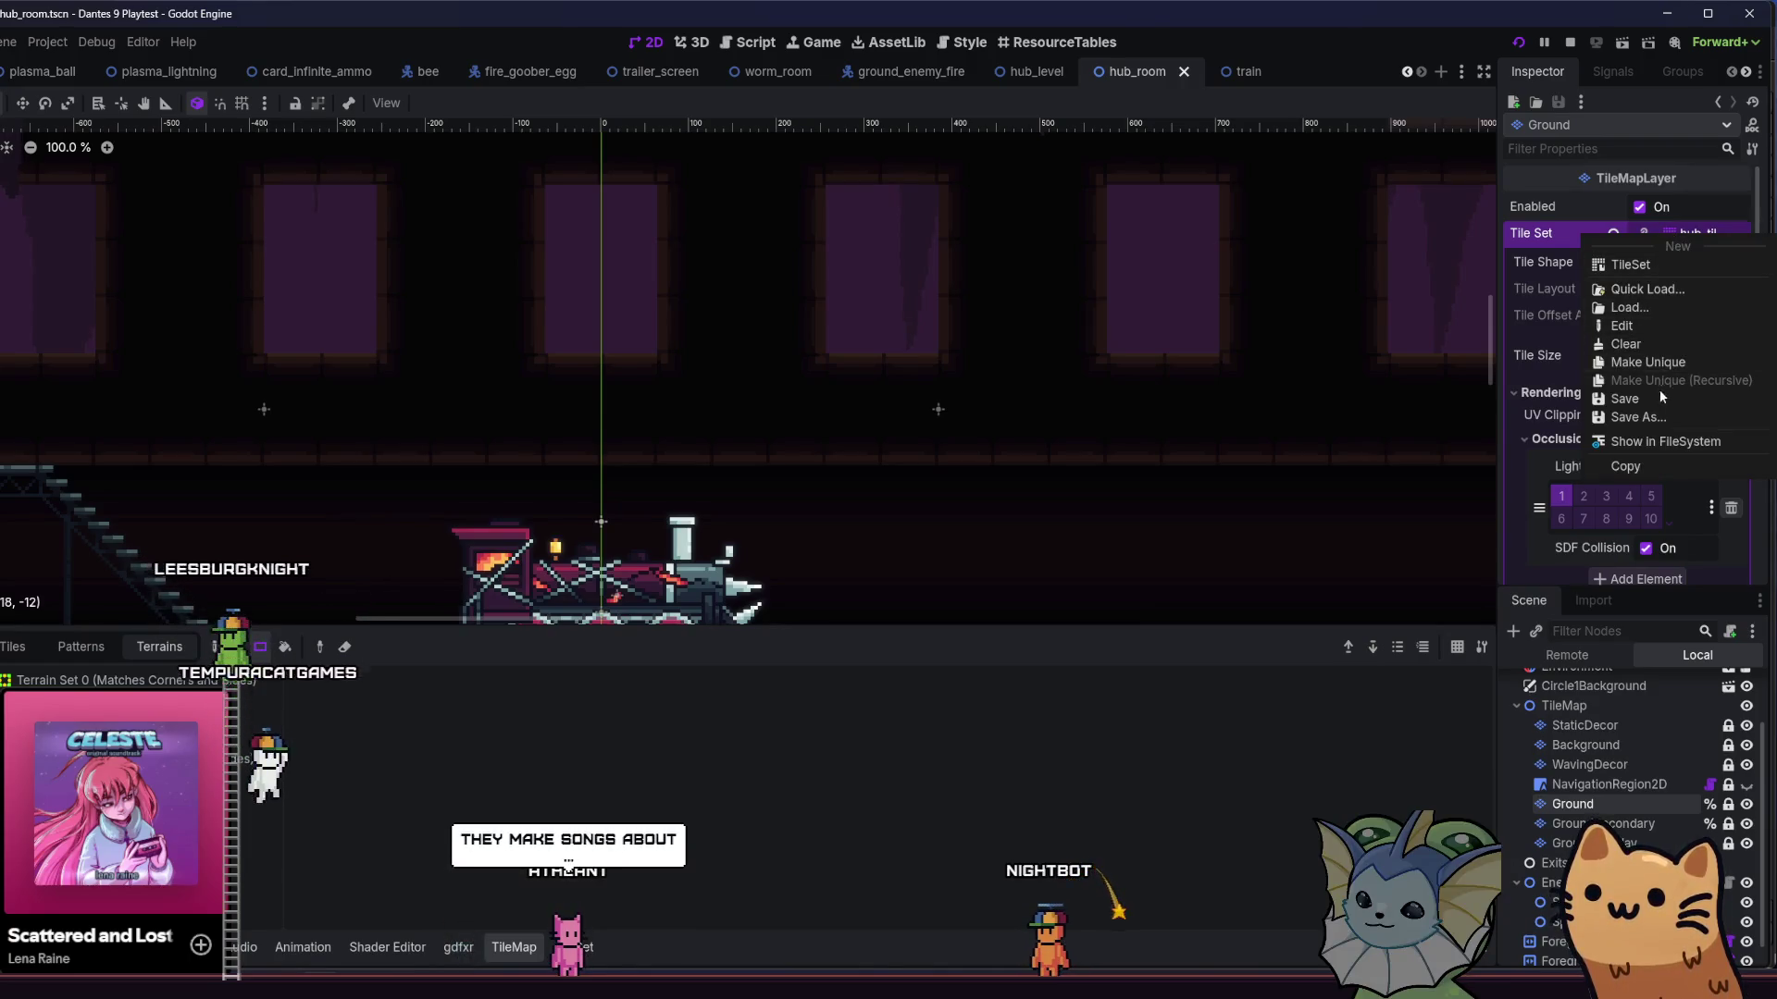
click(1656, 441)
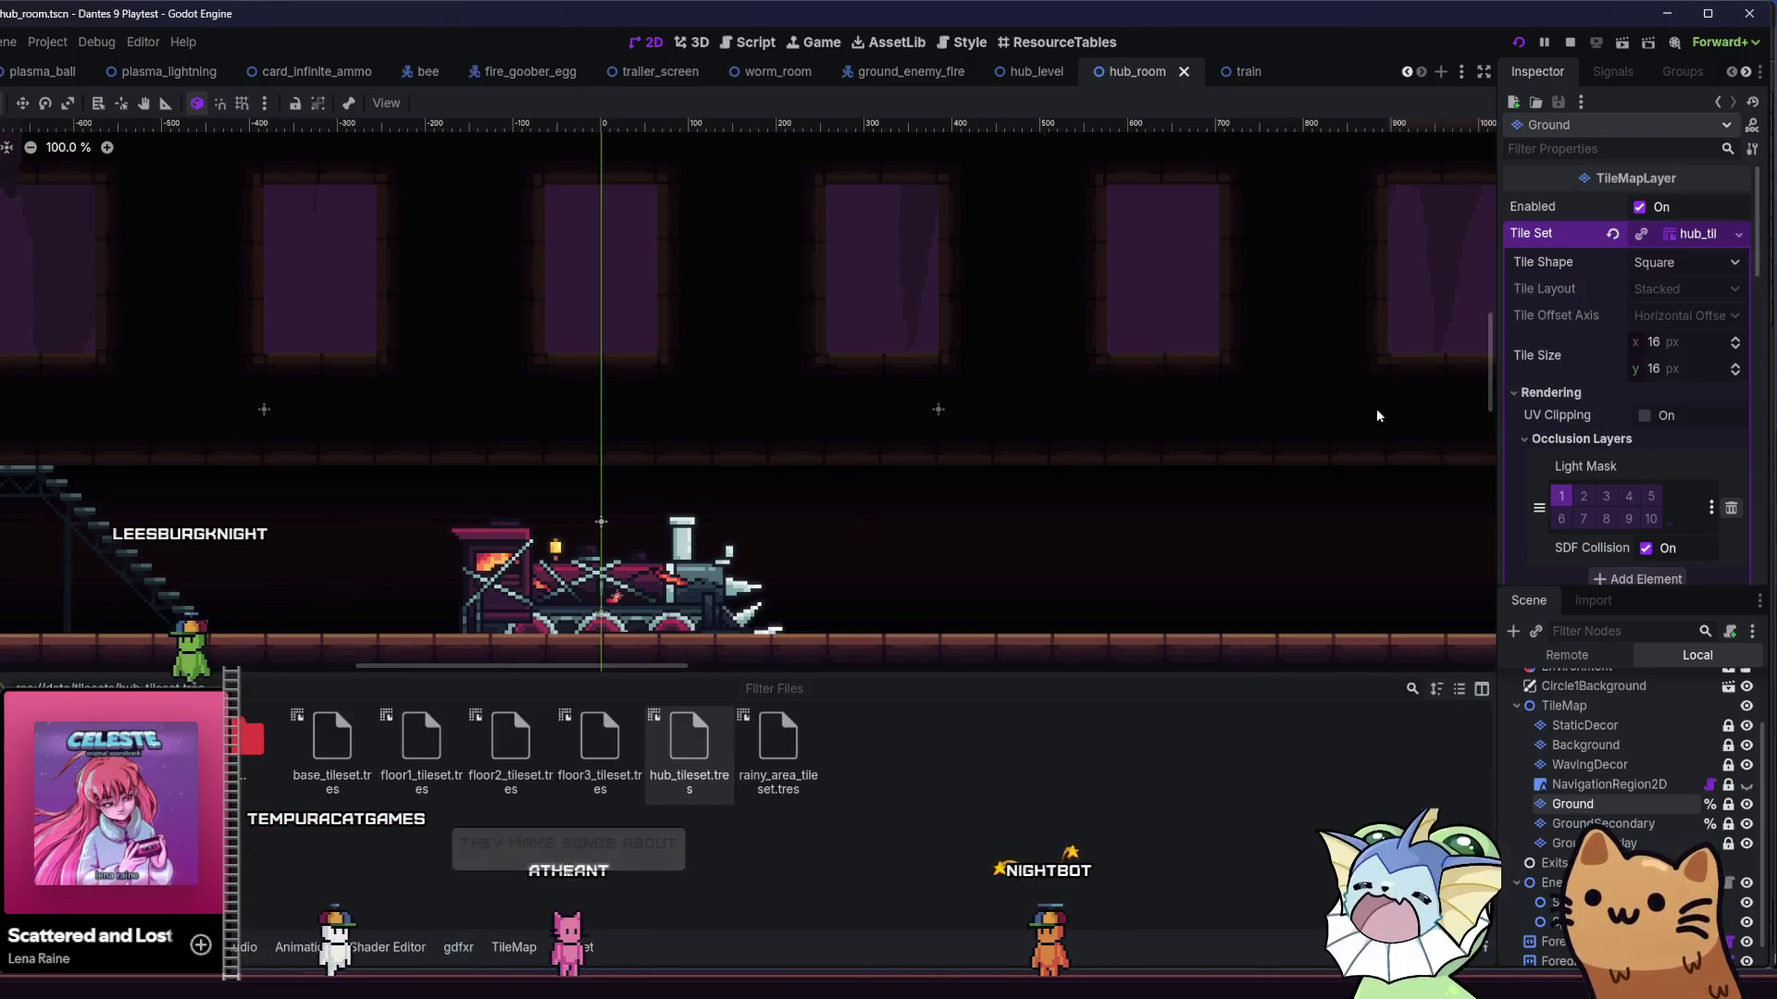
right_click(720, 745)
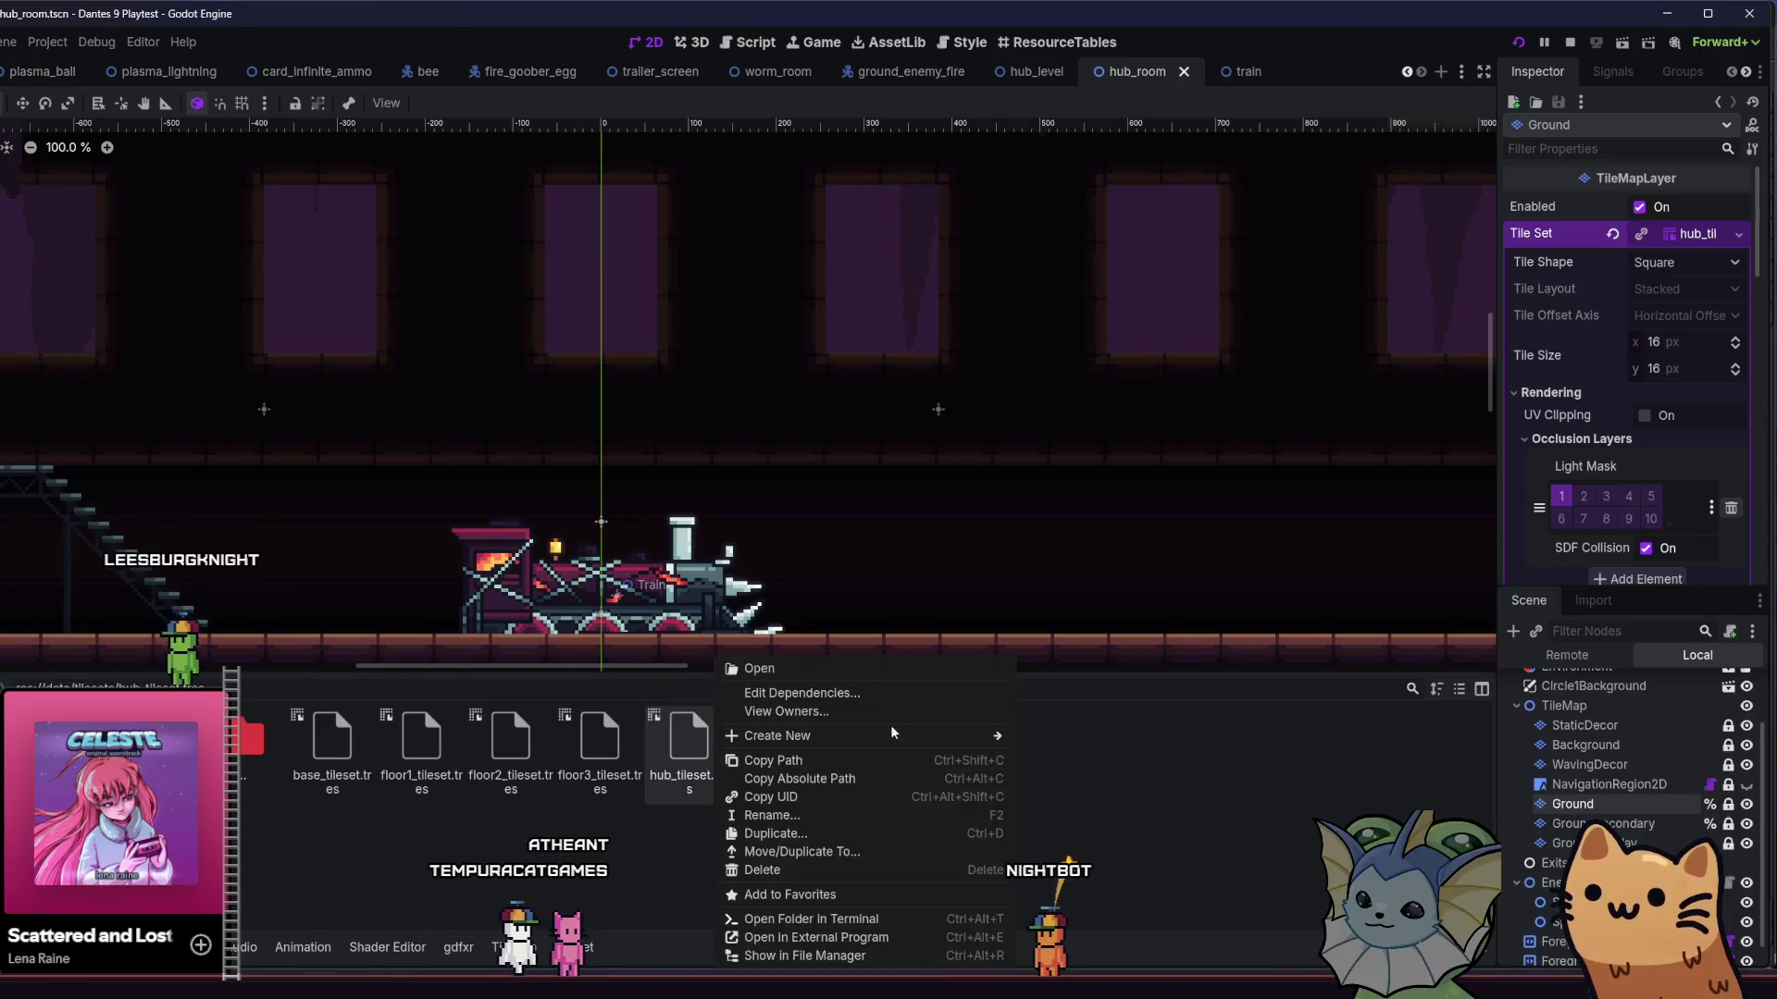
click(848, 938)
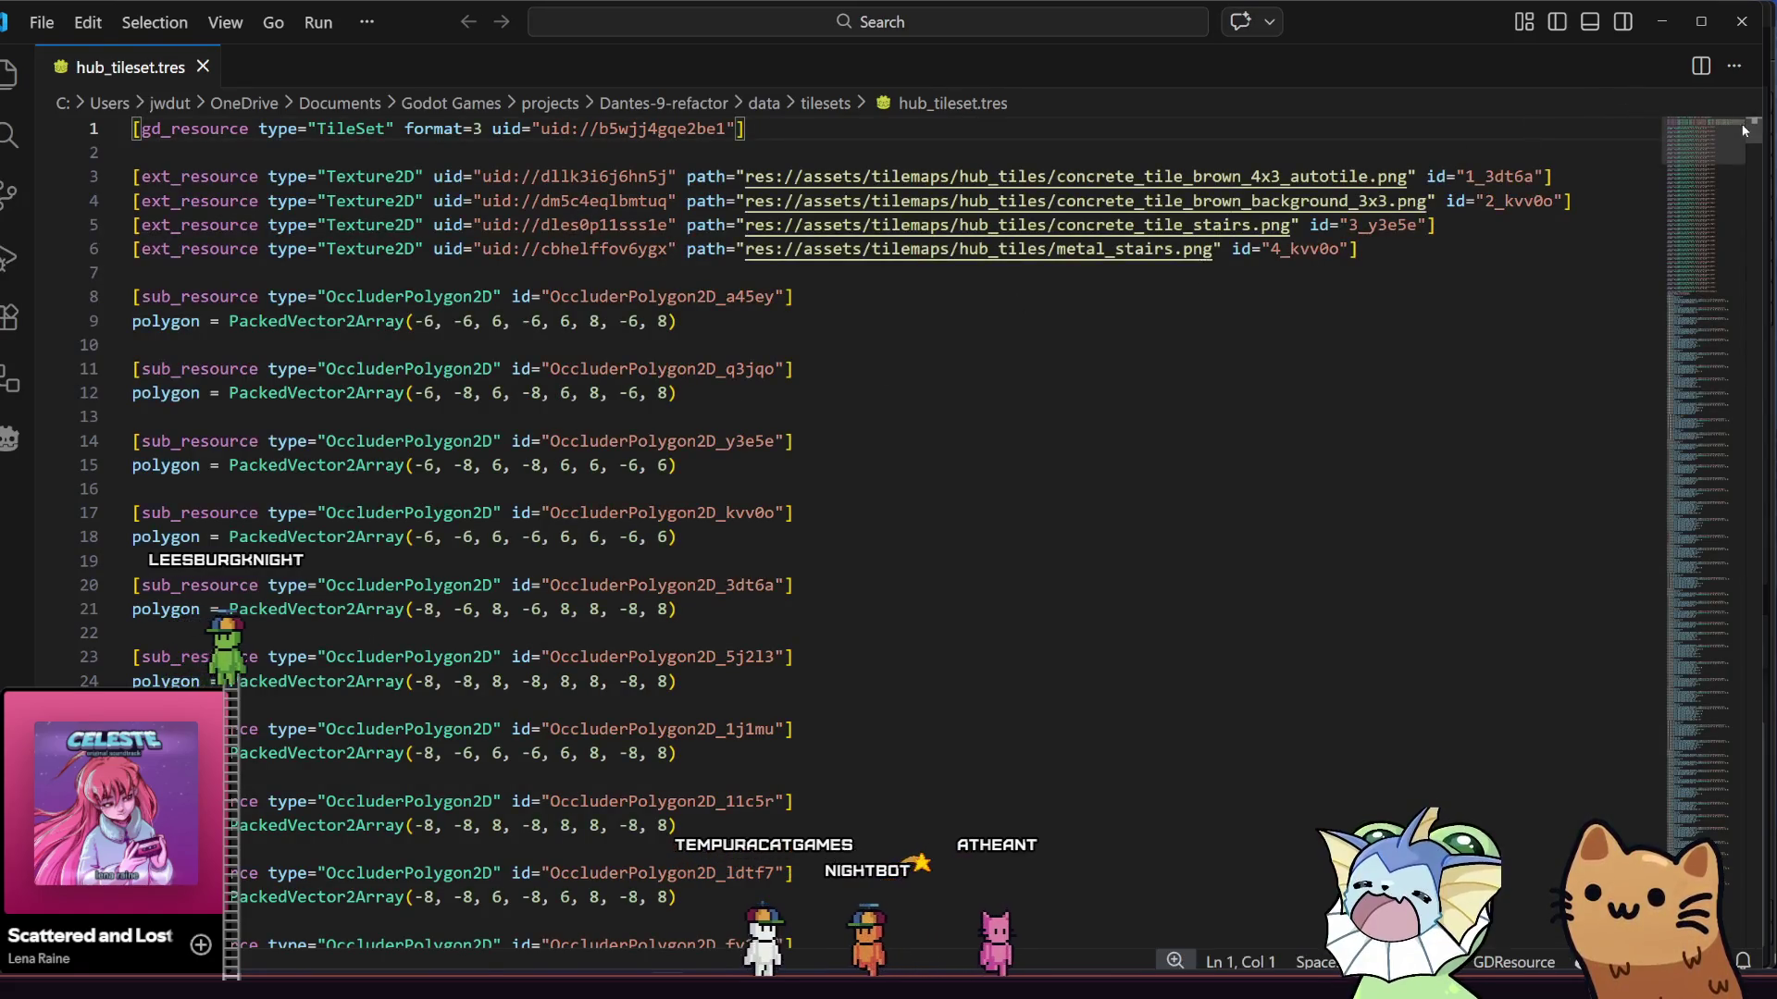
- Select and copy the concrete tile TileSetAtlasSource entries in hub_tileset.tres
scroll(1769, 264, down, 20)
scroll(1768, 268, down, 20)
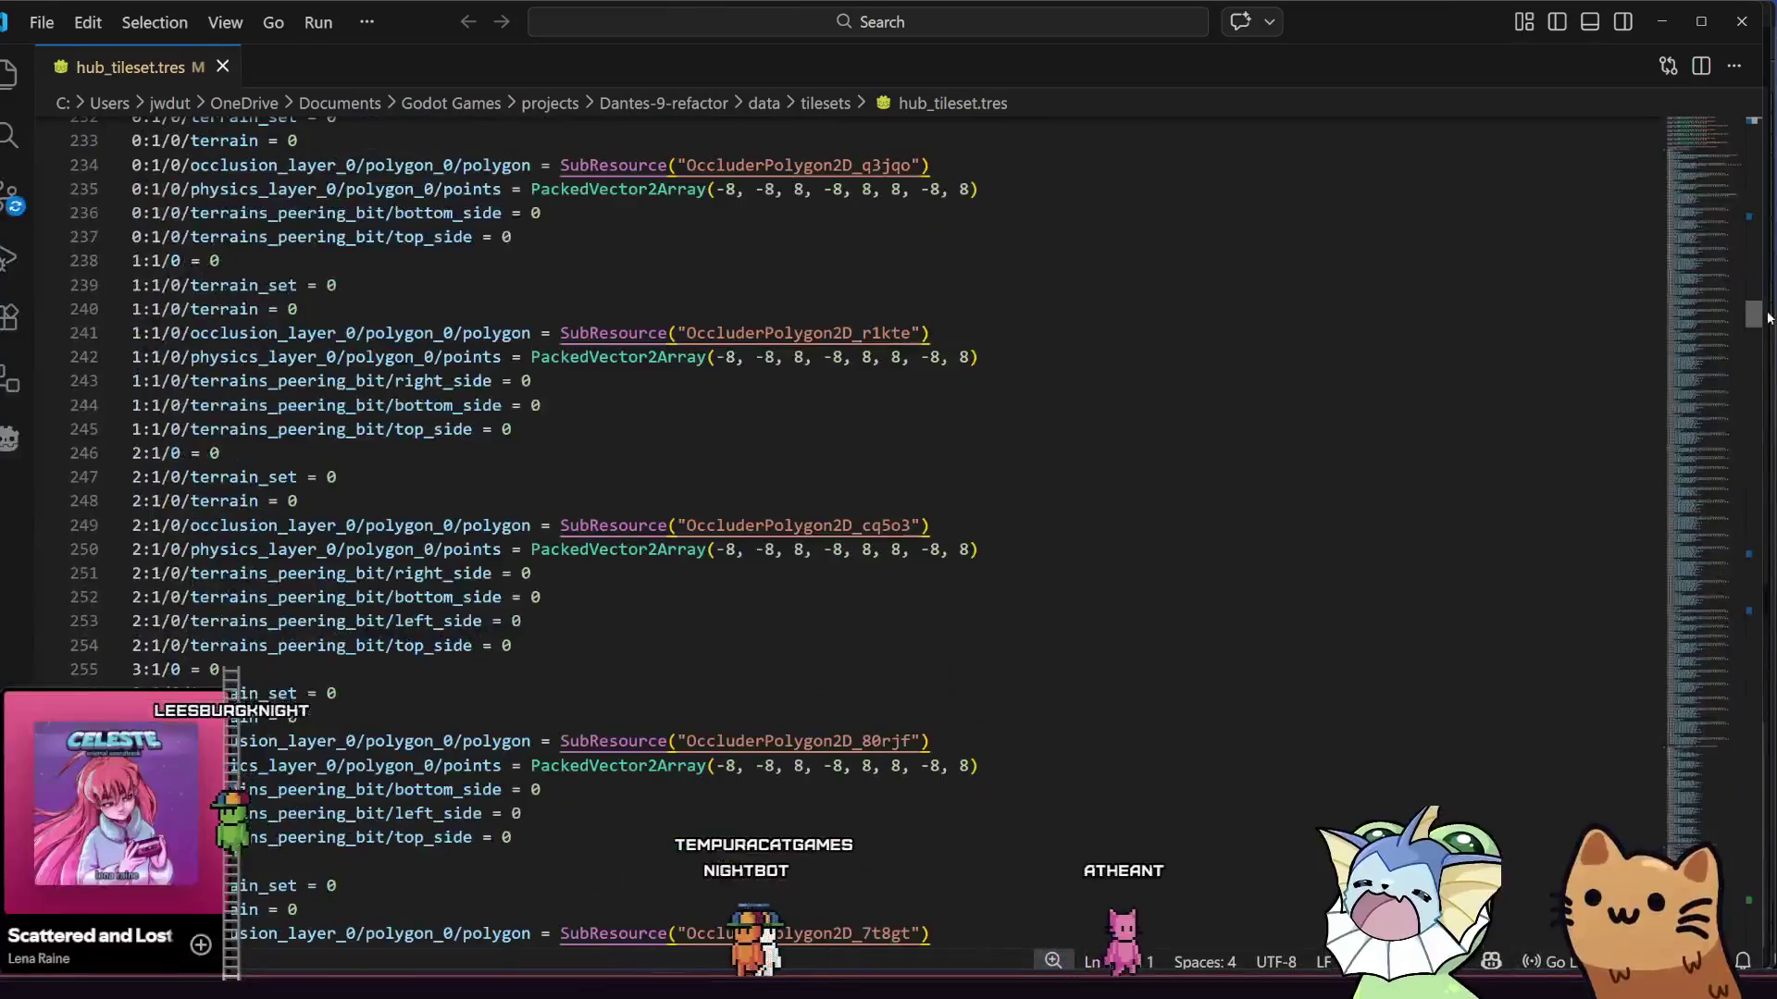
scroll(1763, 250, up, 20)
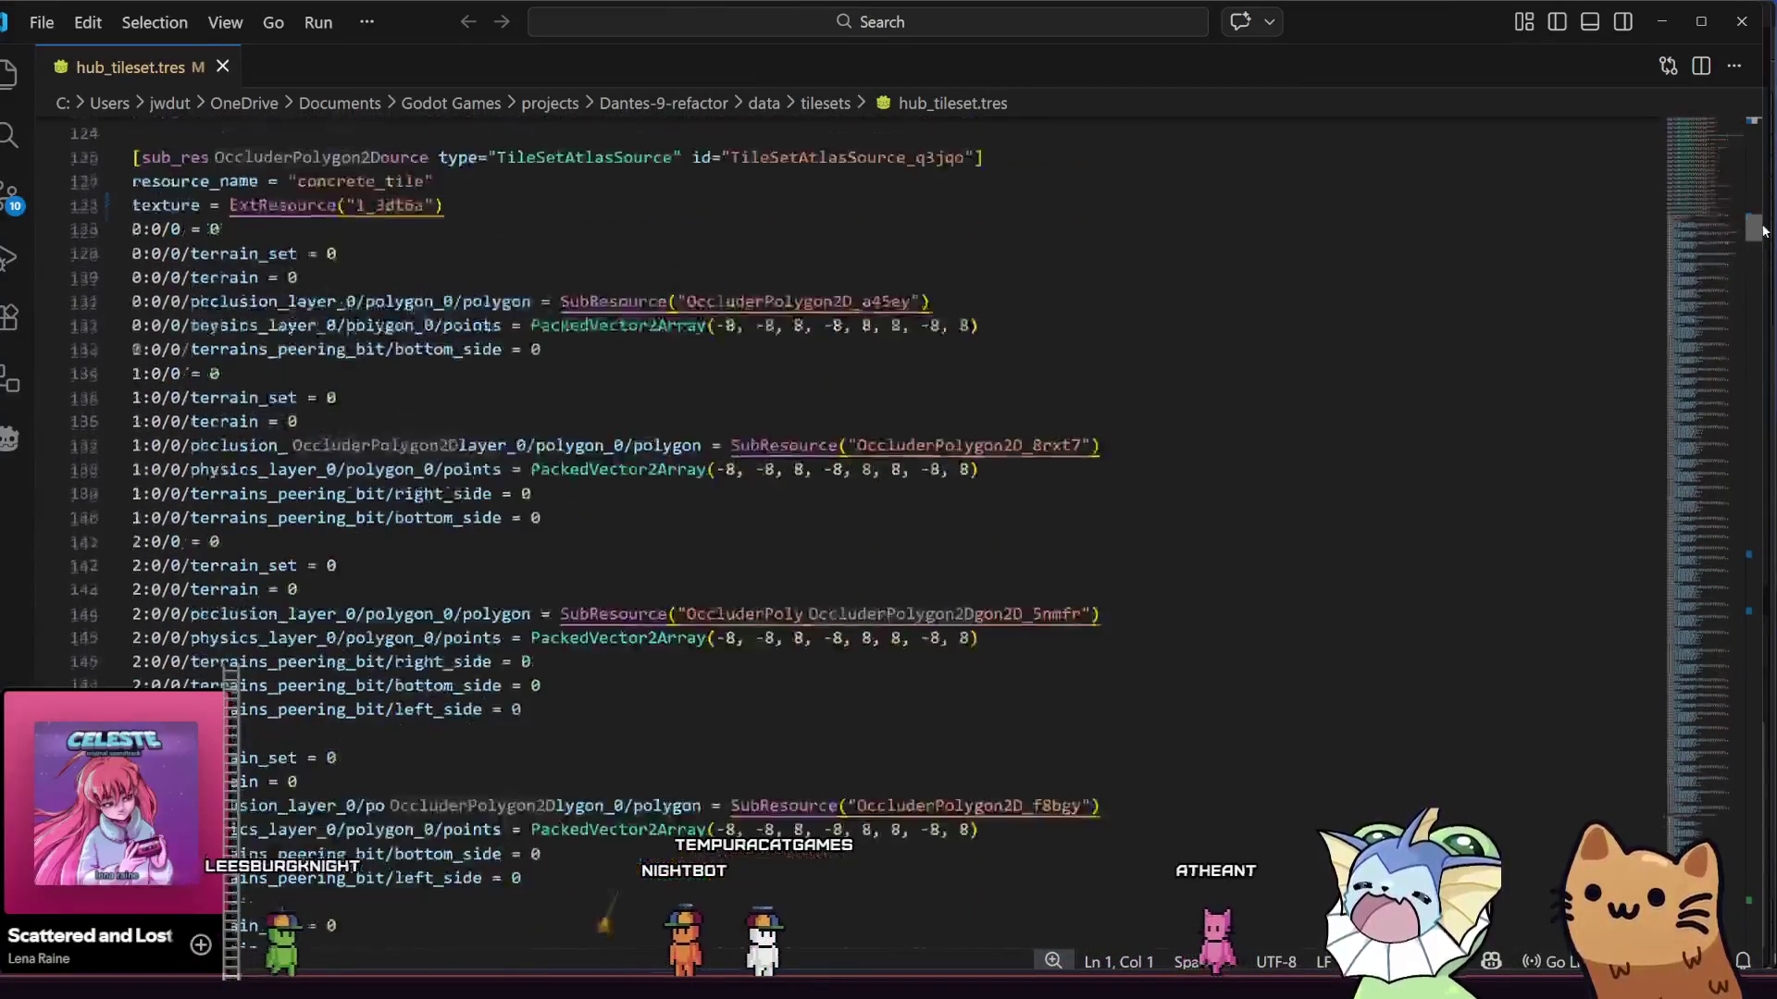
scroll(1765, 216, up, 3)
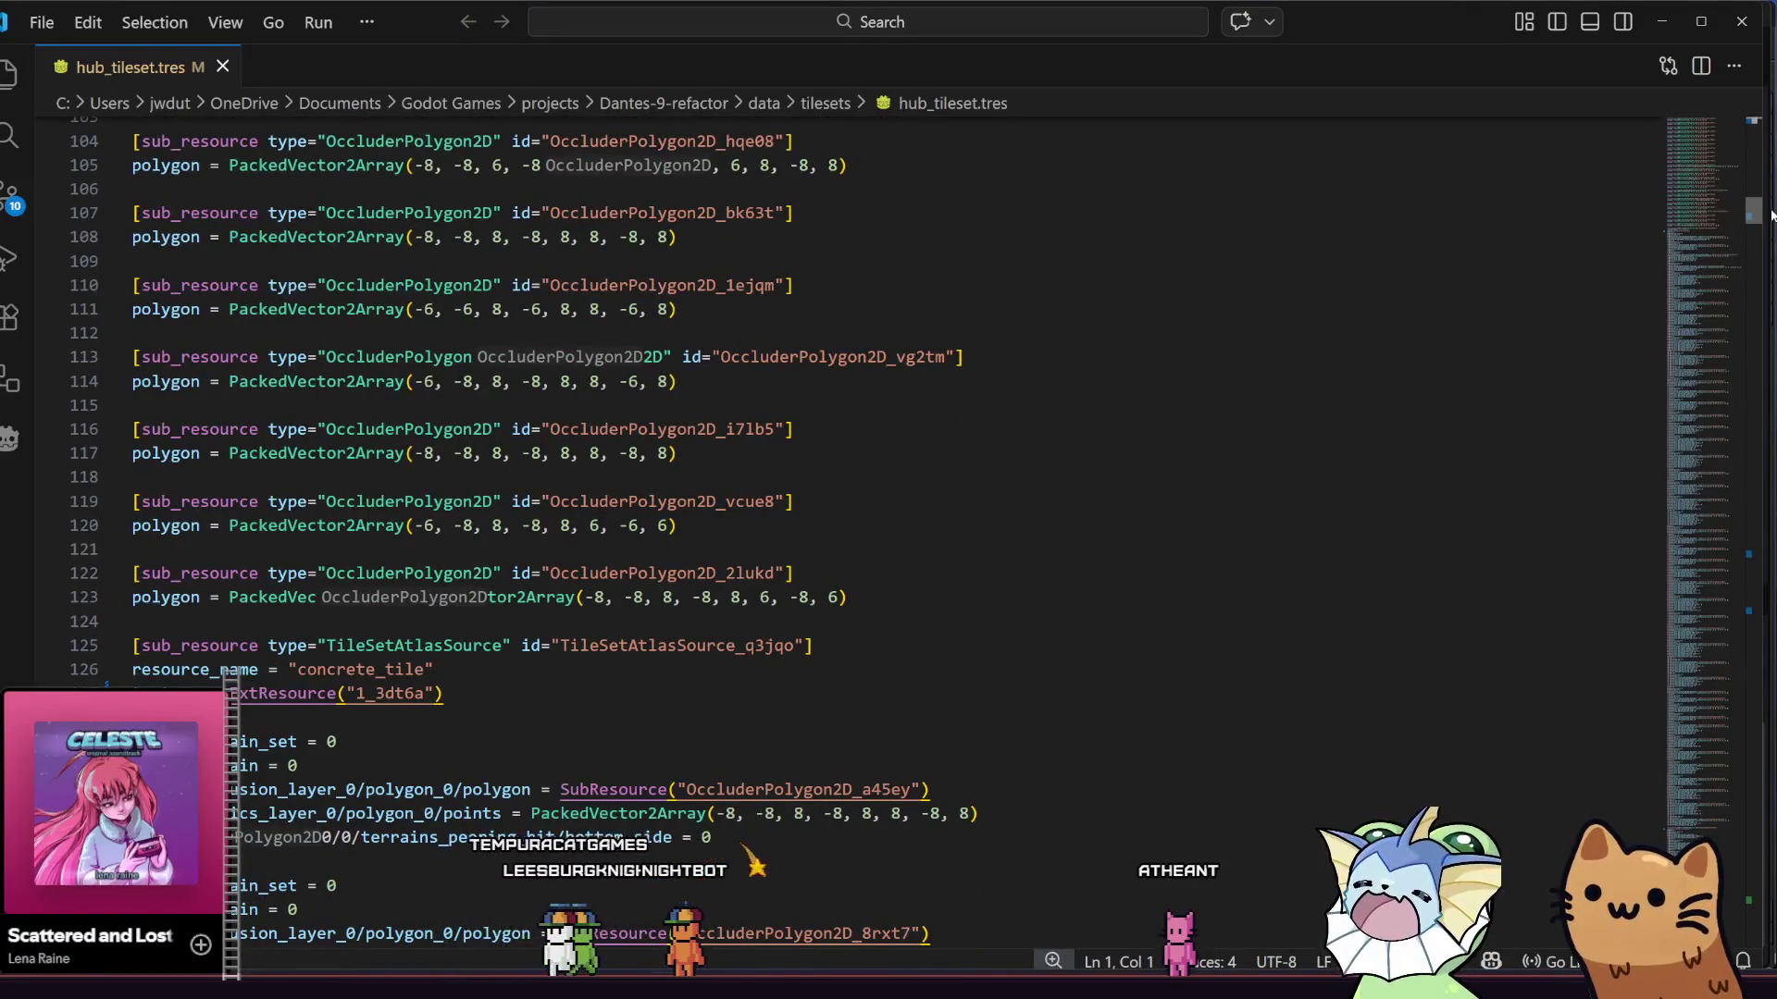
scroll(1770, 215, down, 1)
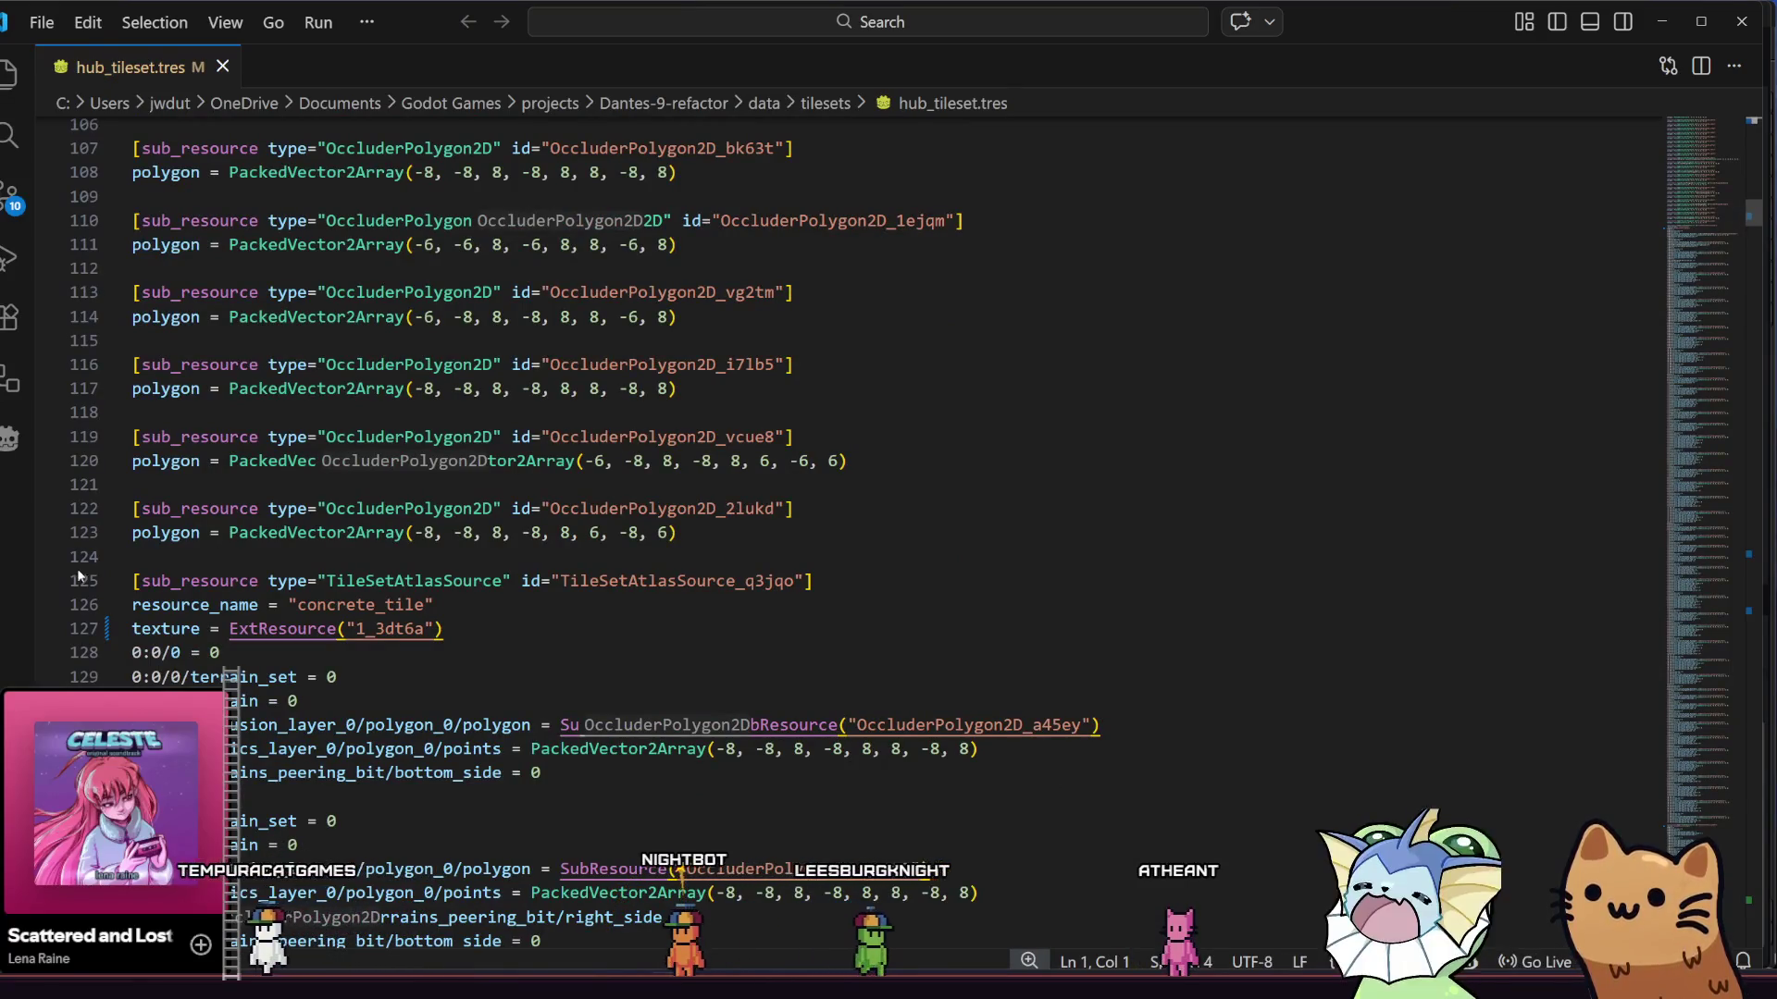
mouse_move(297, 678)
mouse_down()
mouse_move(259, 703)
mouse_move(222, 537)
mouse_move(231, 555)
mouse_move(278, 546)
mouse_move(400, 642)
mouse_move(444, 611)
mouse_move(402, 789)
mouse_up()
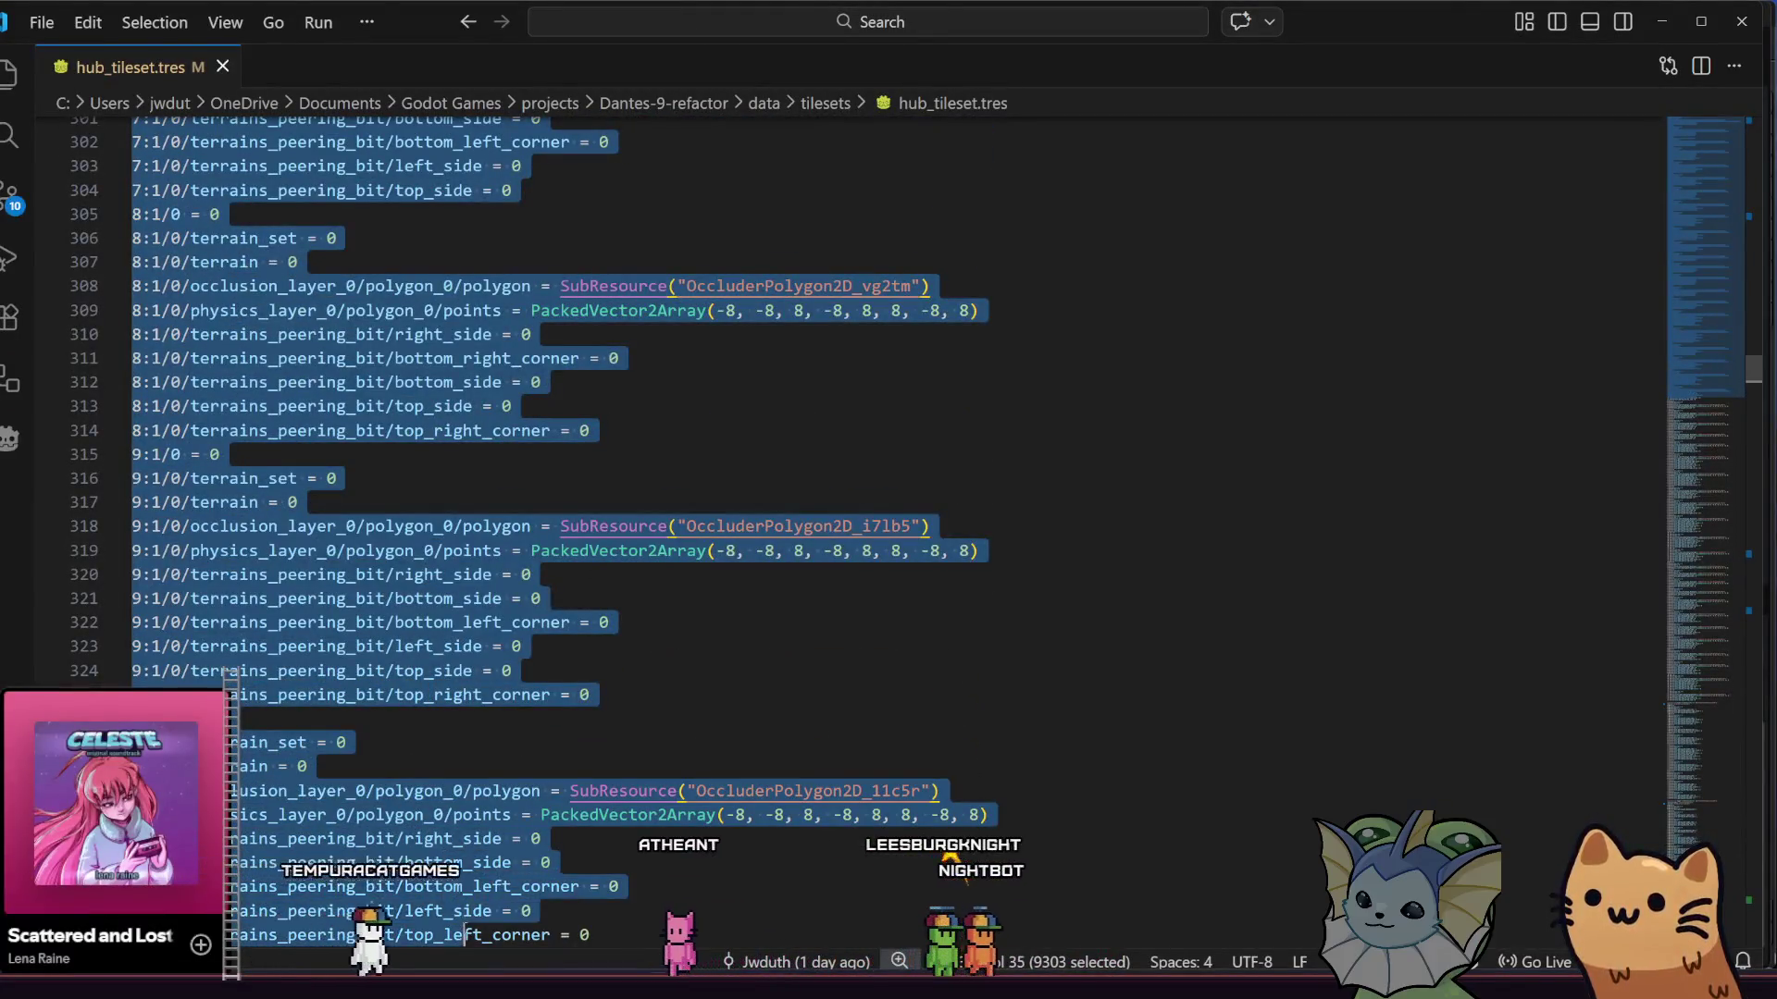
mouse_move(485, 935)
mouse_down()
mouse_move(463, 666)
mouse_move(536, 541)
mouse_up()
mouse_move(536, 719)
mouse_down()
mouse_move(534, 740)
mouse_move(387, 726)
mouse_move(424, 720)
mouse_up()
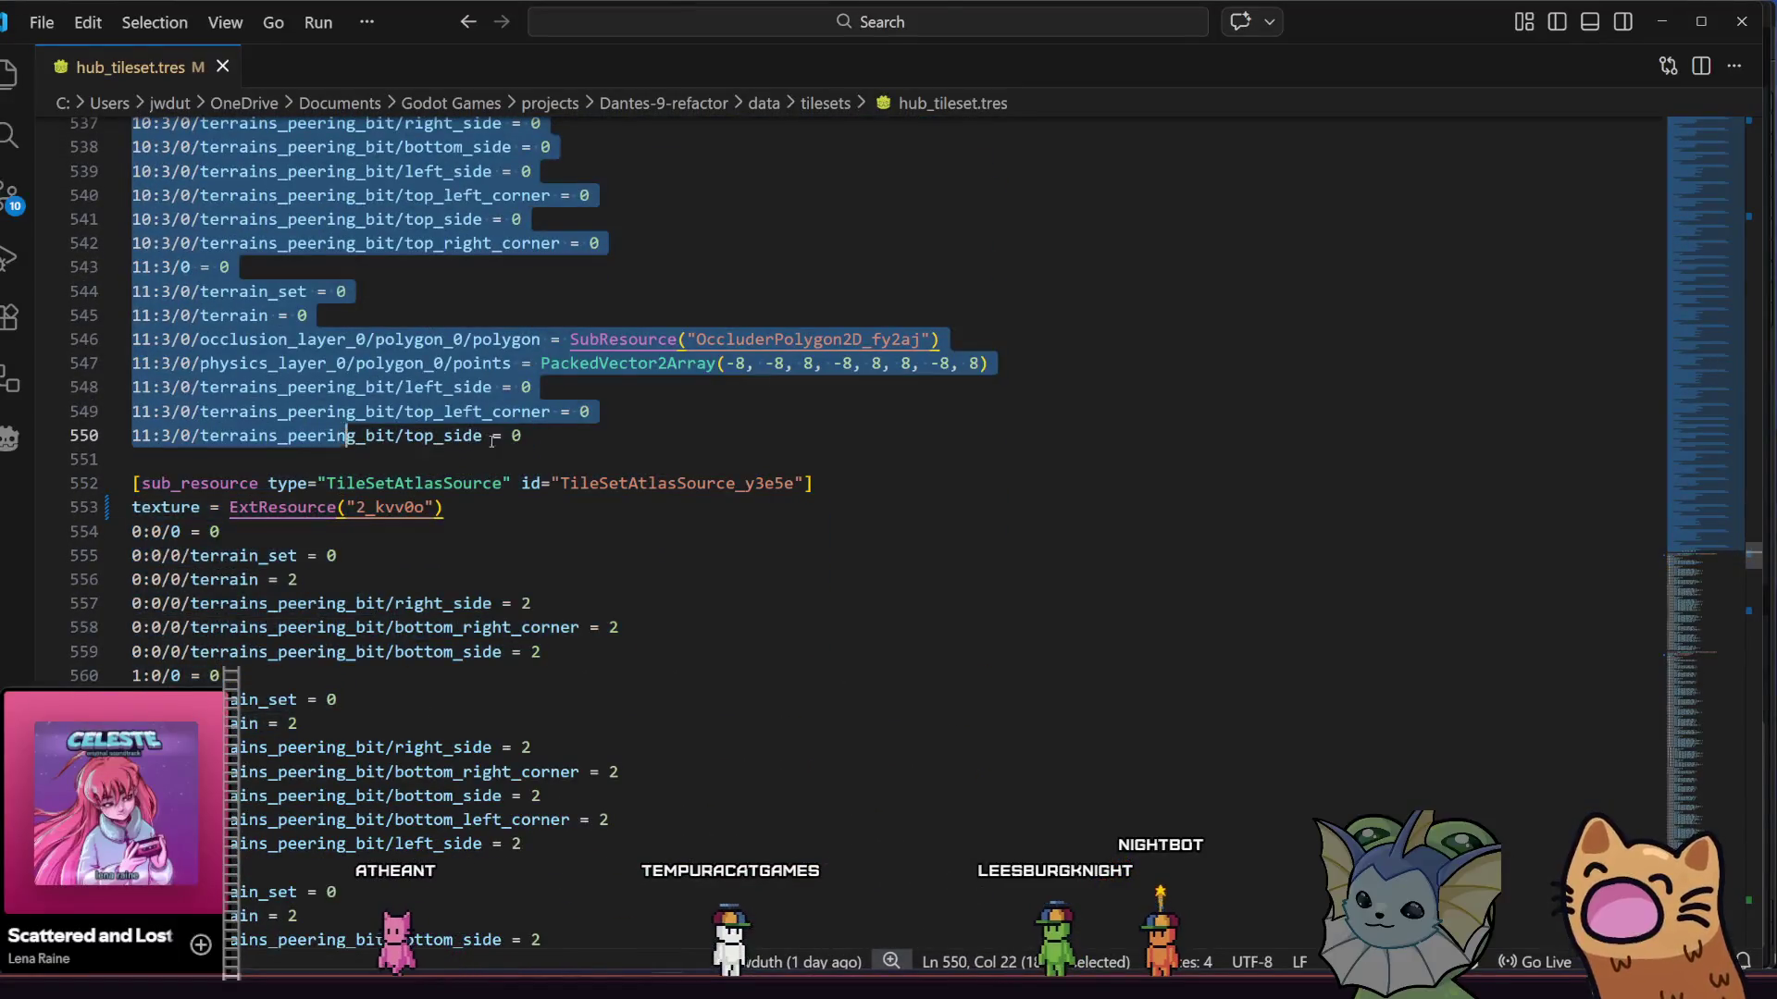
- Paste the copied atlas block as a new entry after line 550
click(600, 441)
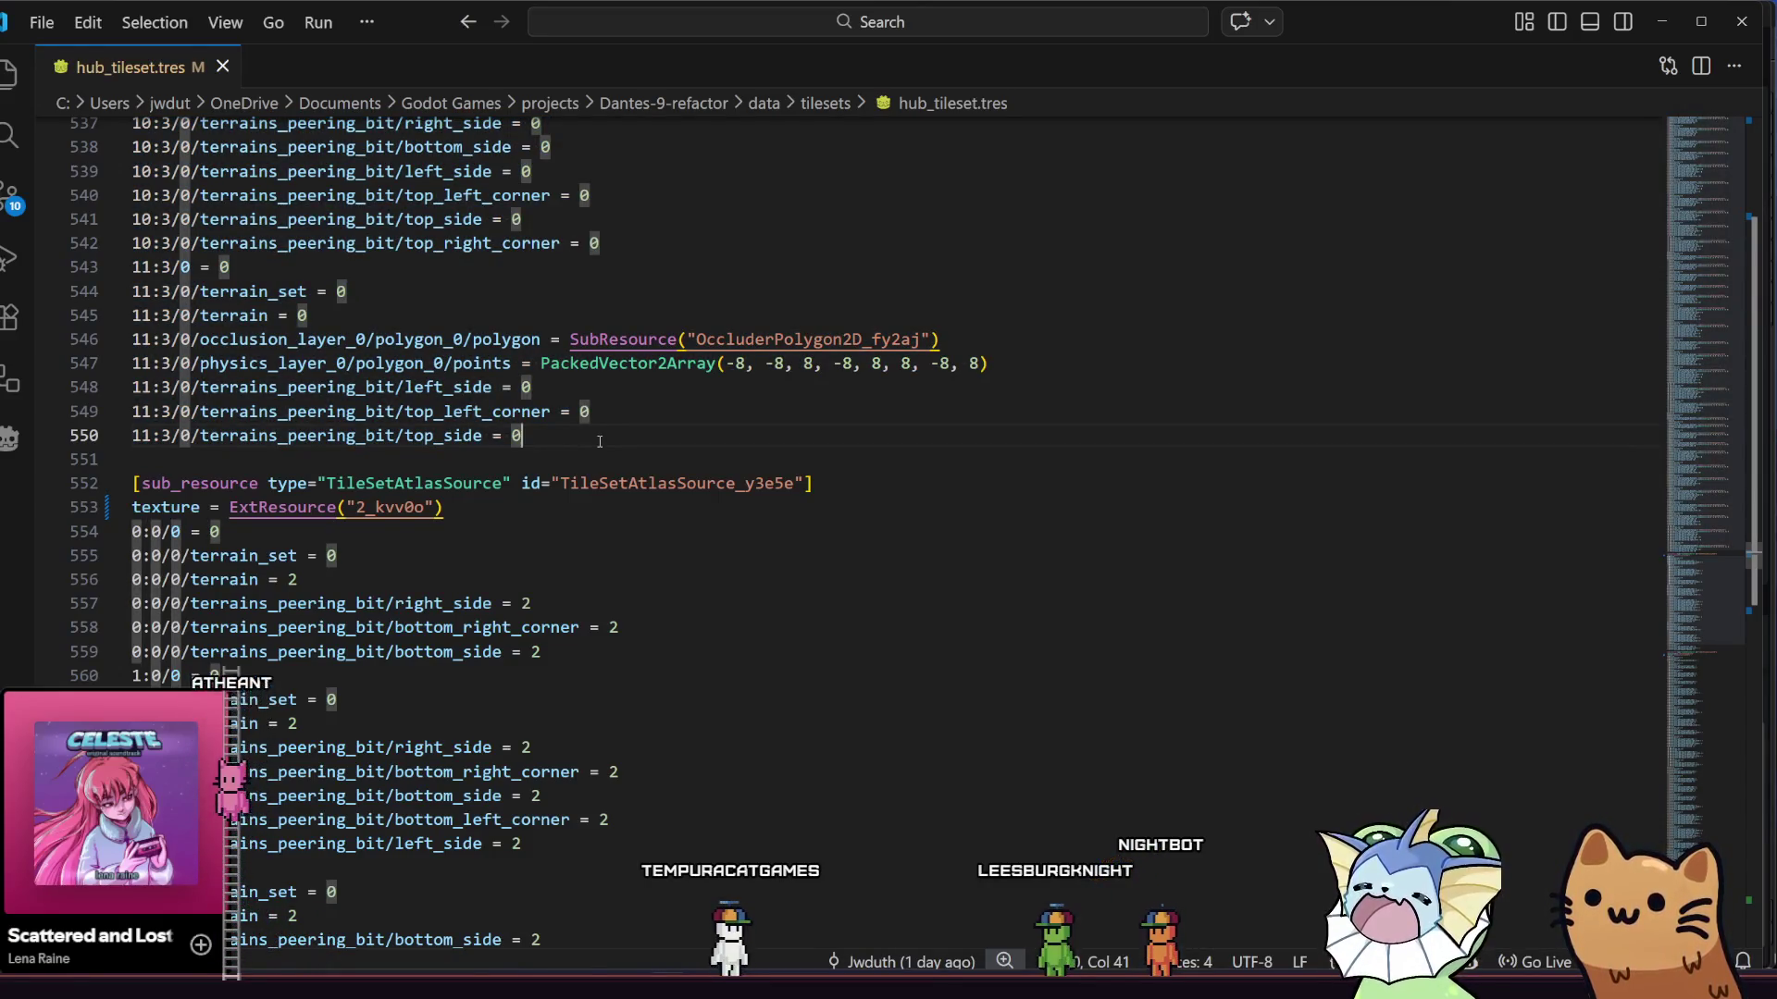
key(Return)
key(Return)
key(ctrl+v)
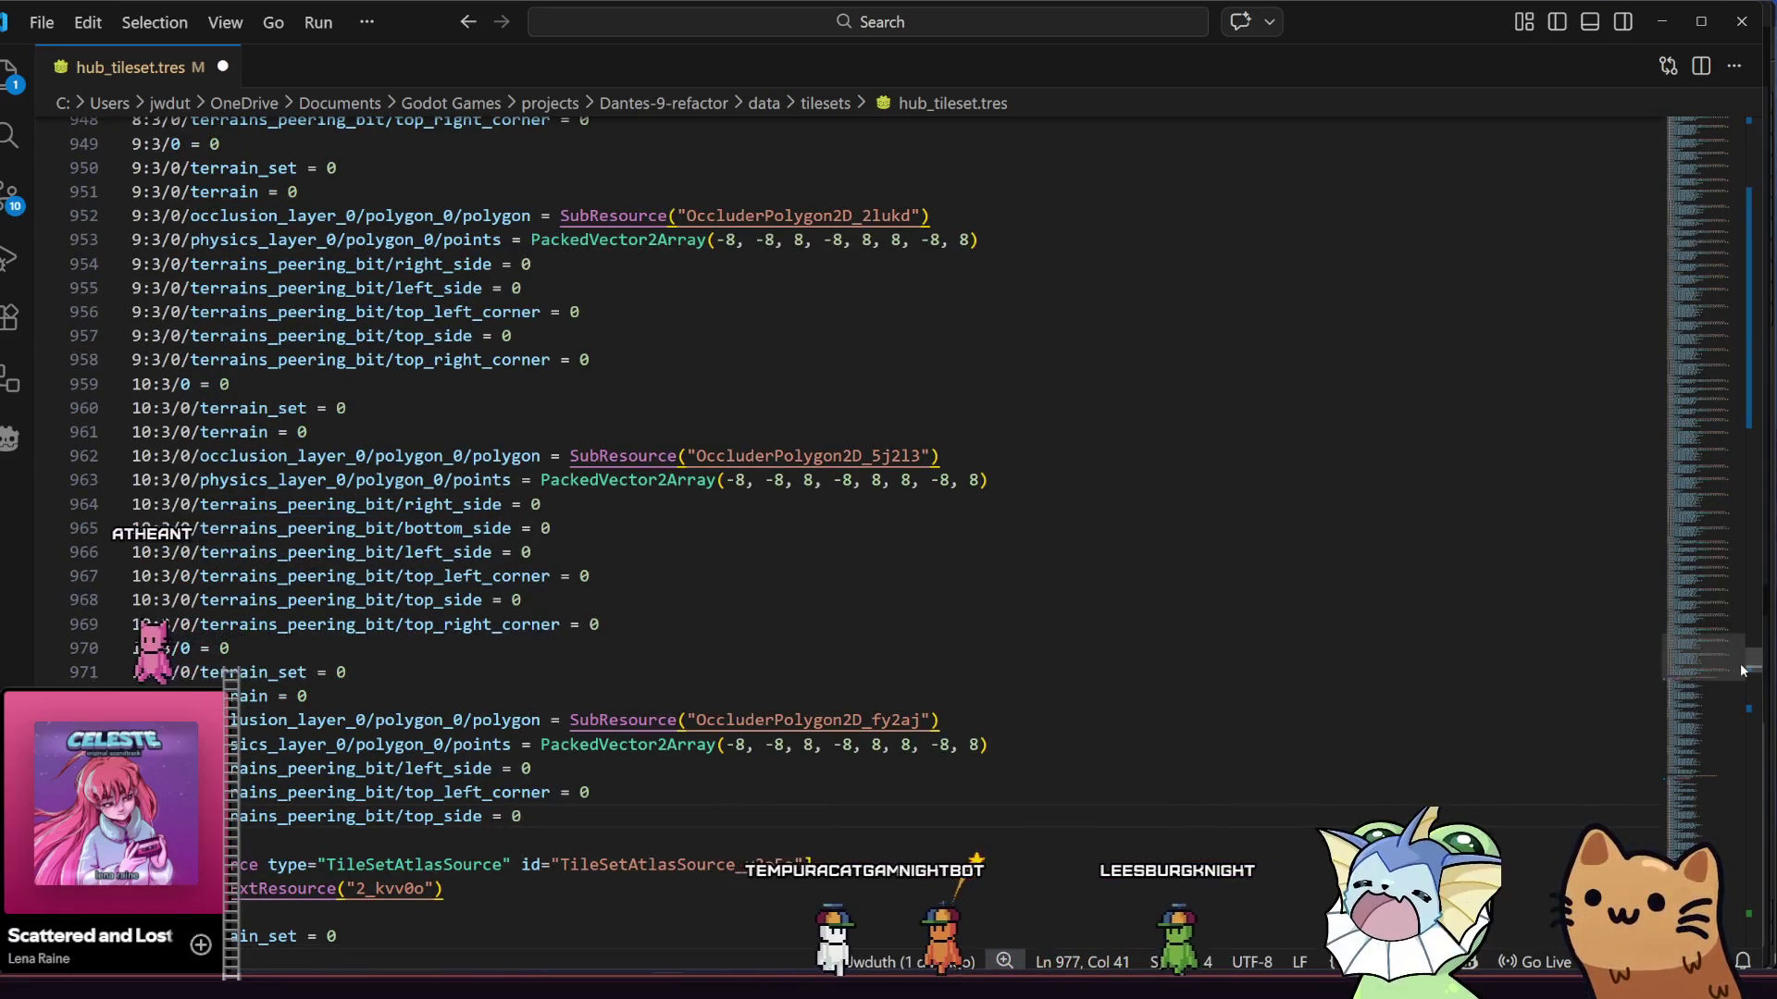
drag(1752, 667, 1719, 193)
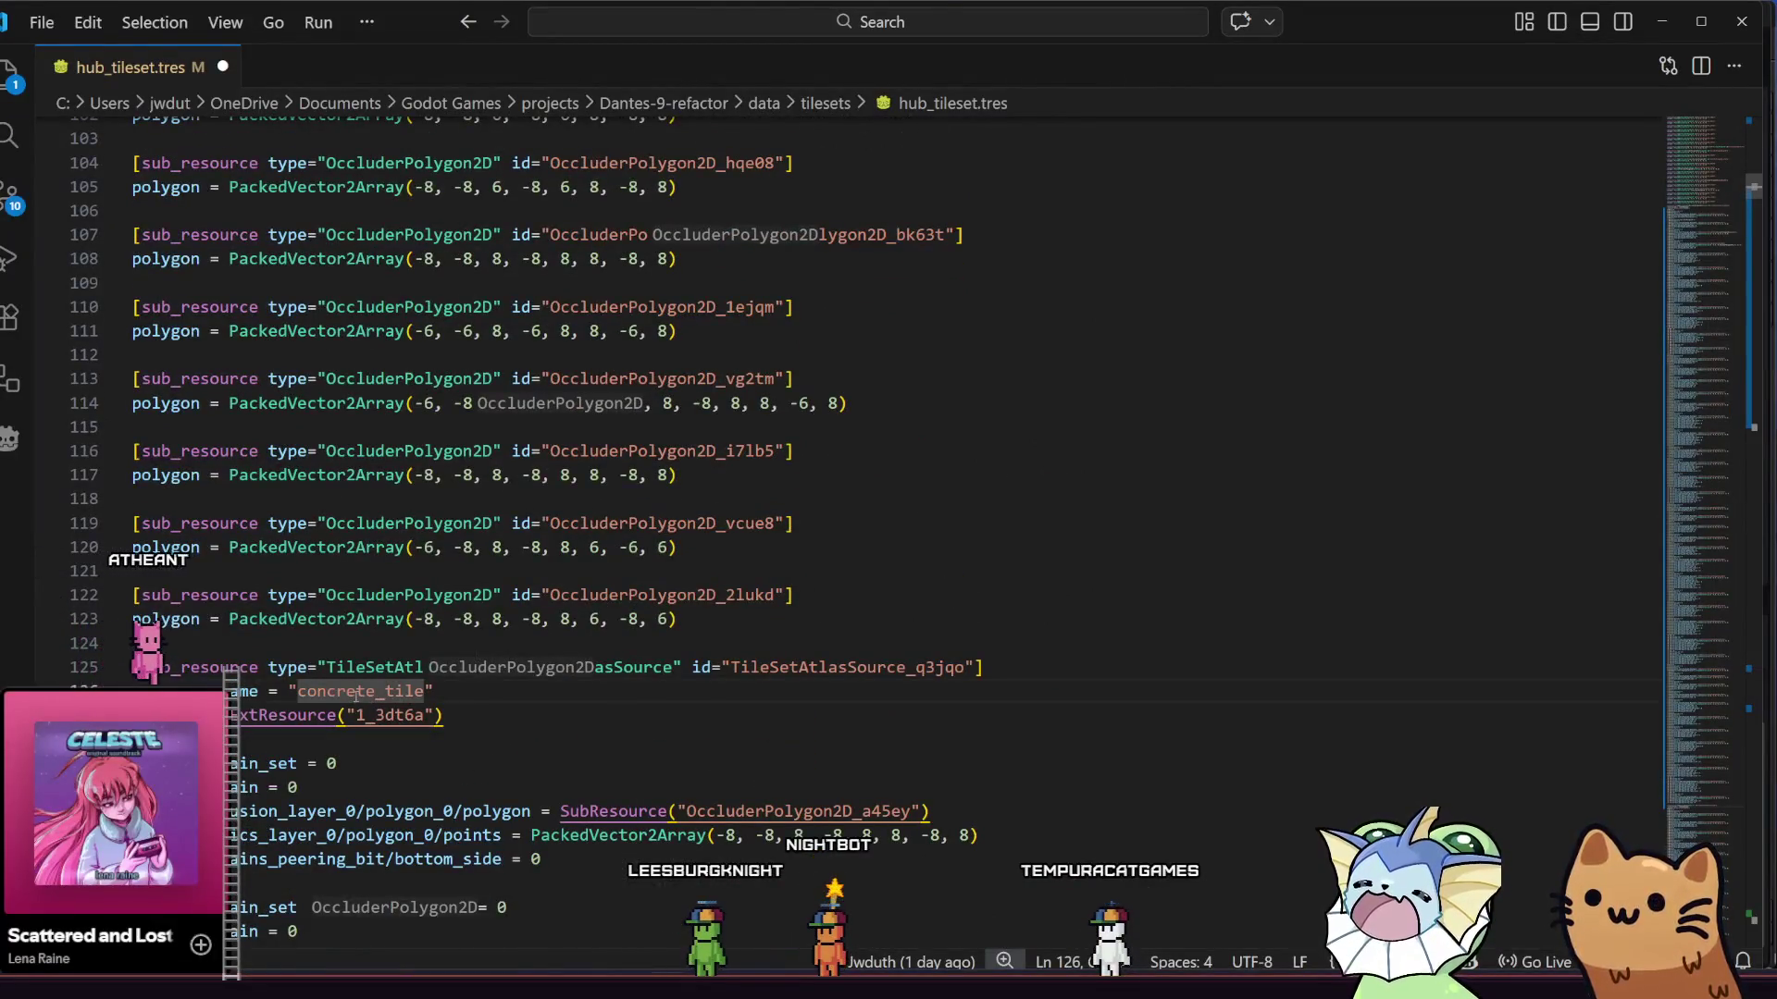
key(alt+Tab)
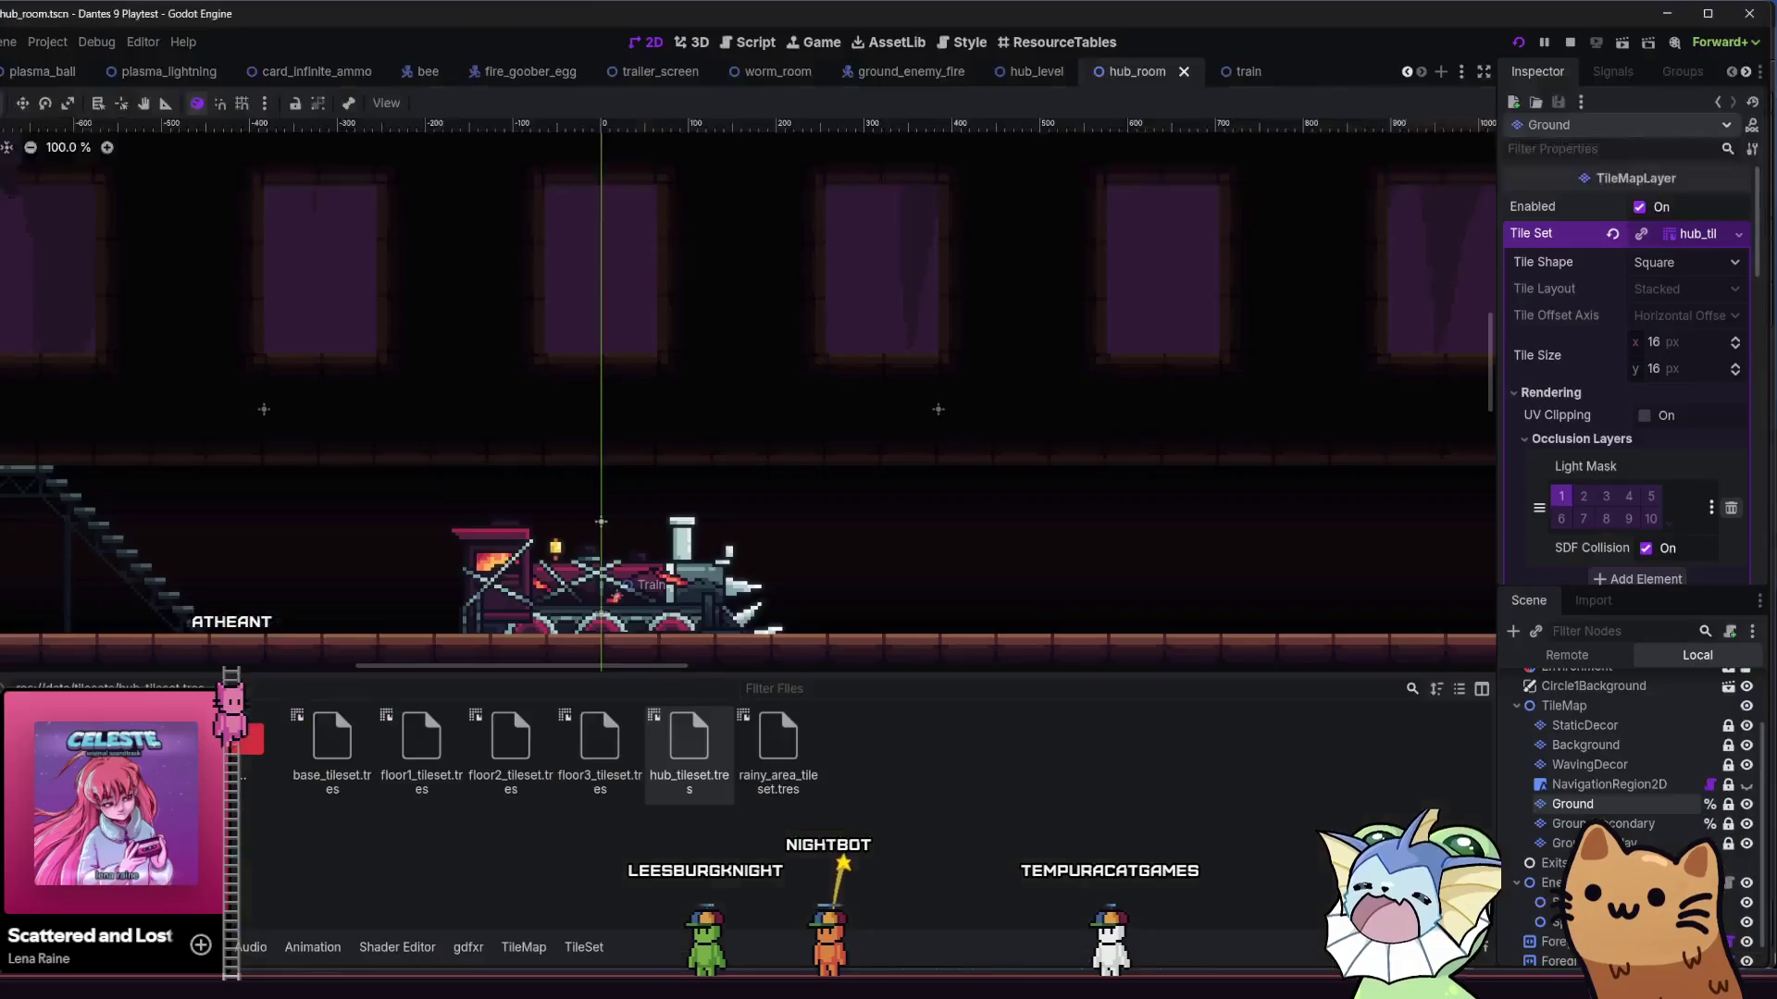
- View the concrete_tile atlas in Godot's TileSet panel, then return to VS Code
click(469, 948)
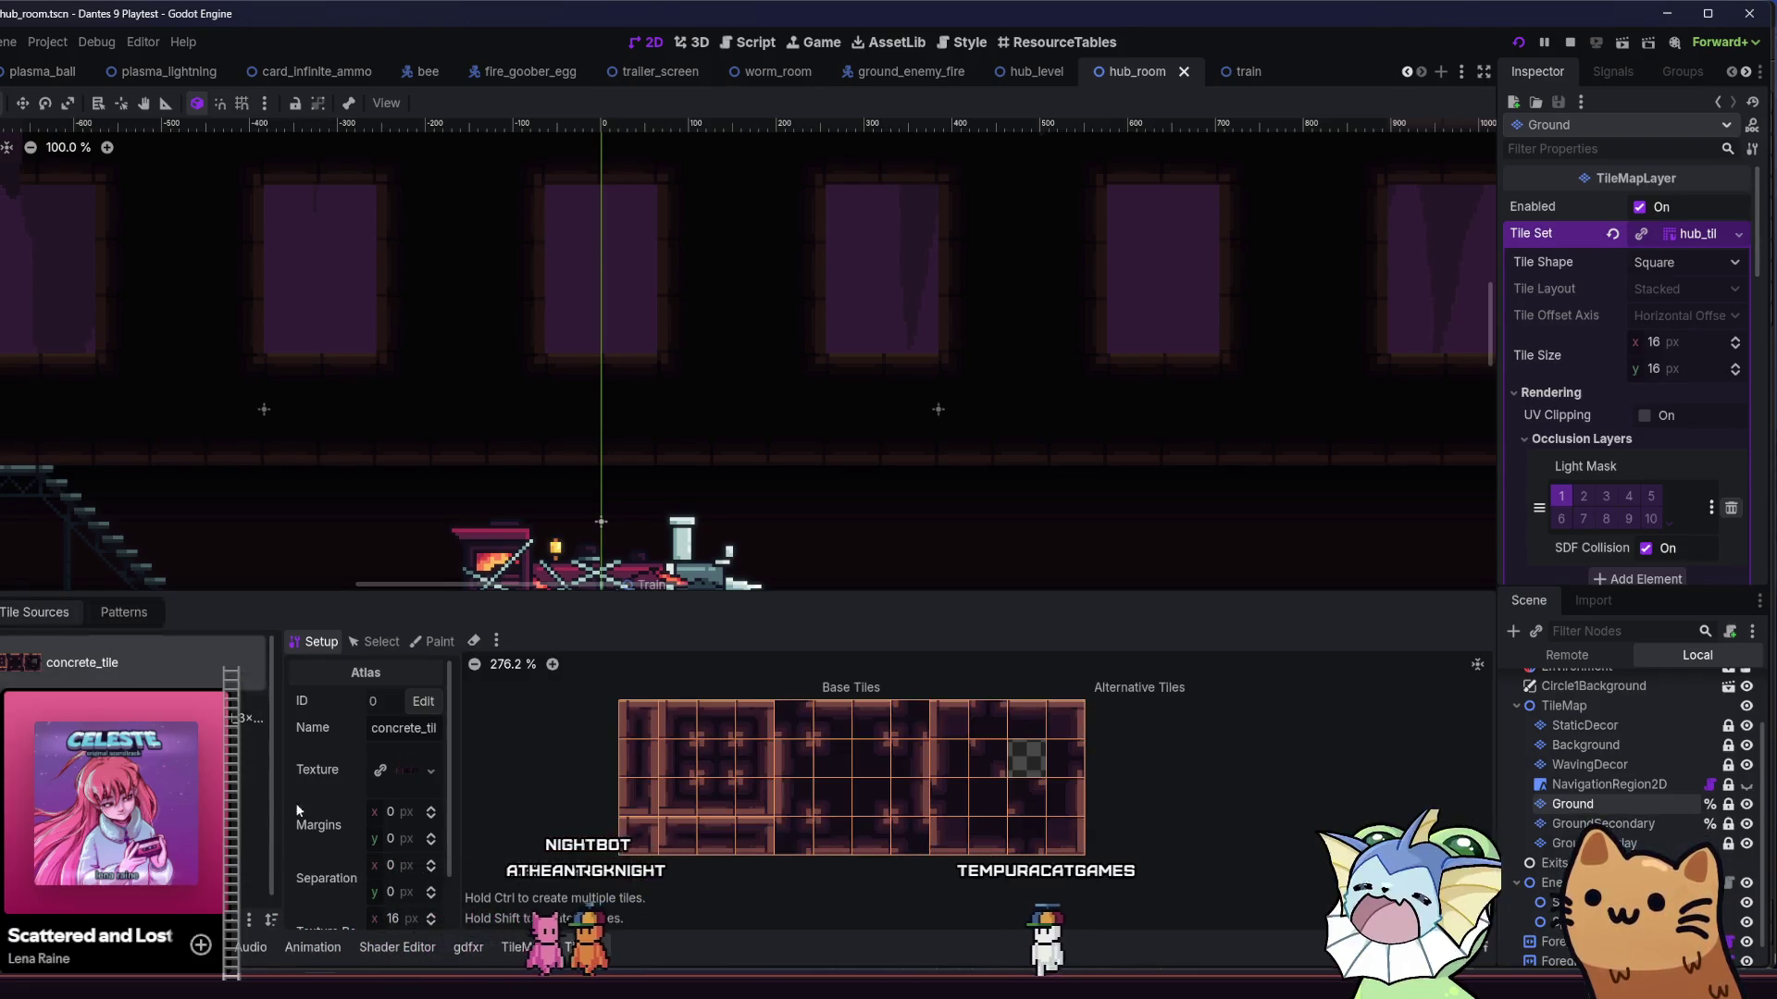
key(alt+Tab)
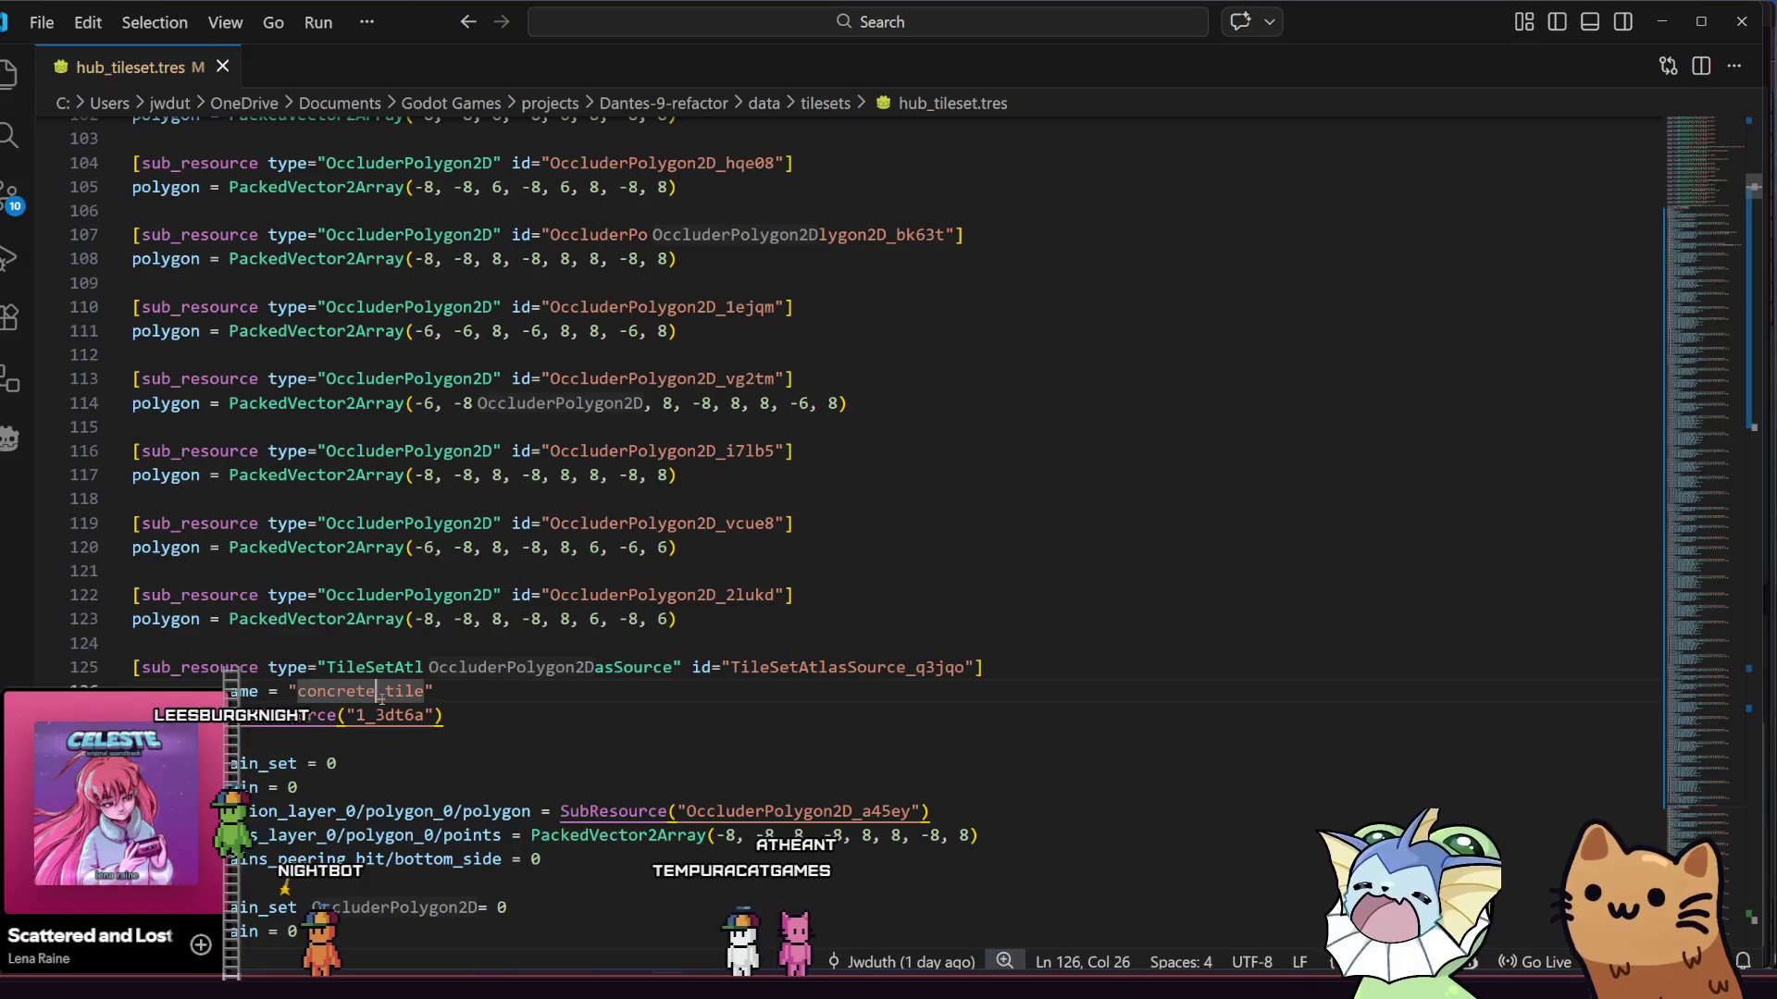
- Rename the copied atlas source to concrete_tile_brown and briefly test-run the game
key(Down)
key(Down)
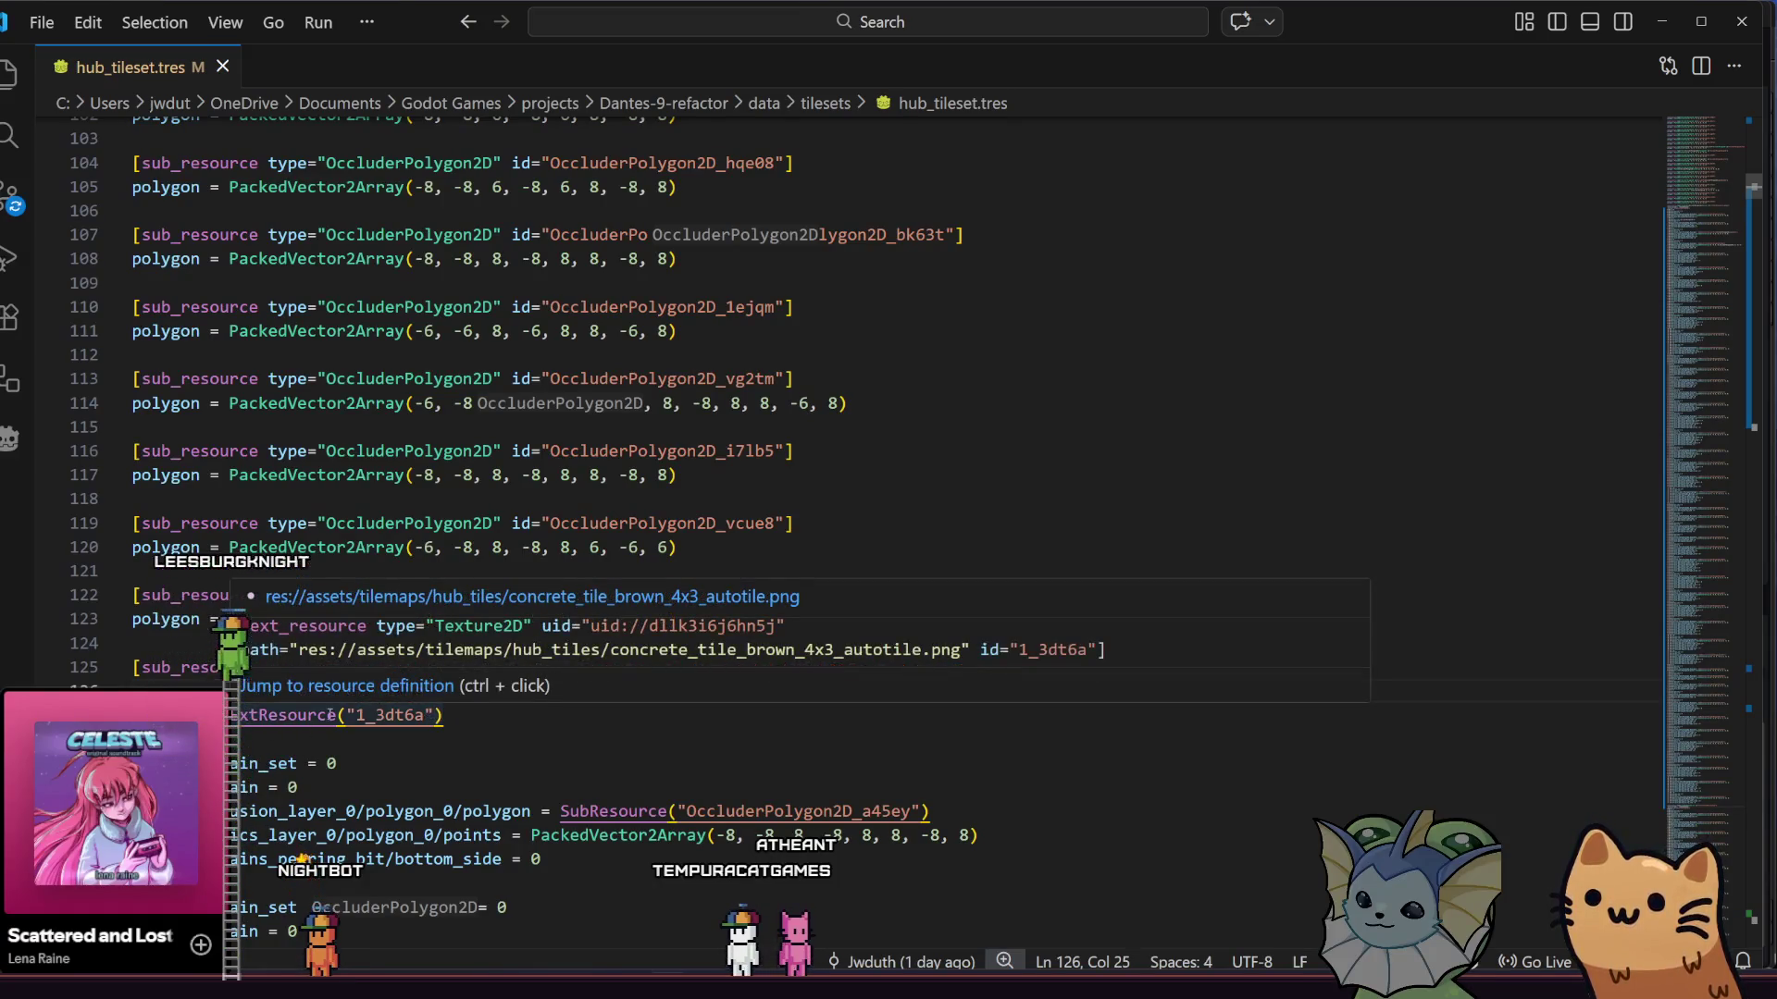
click(425, 691)
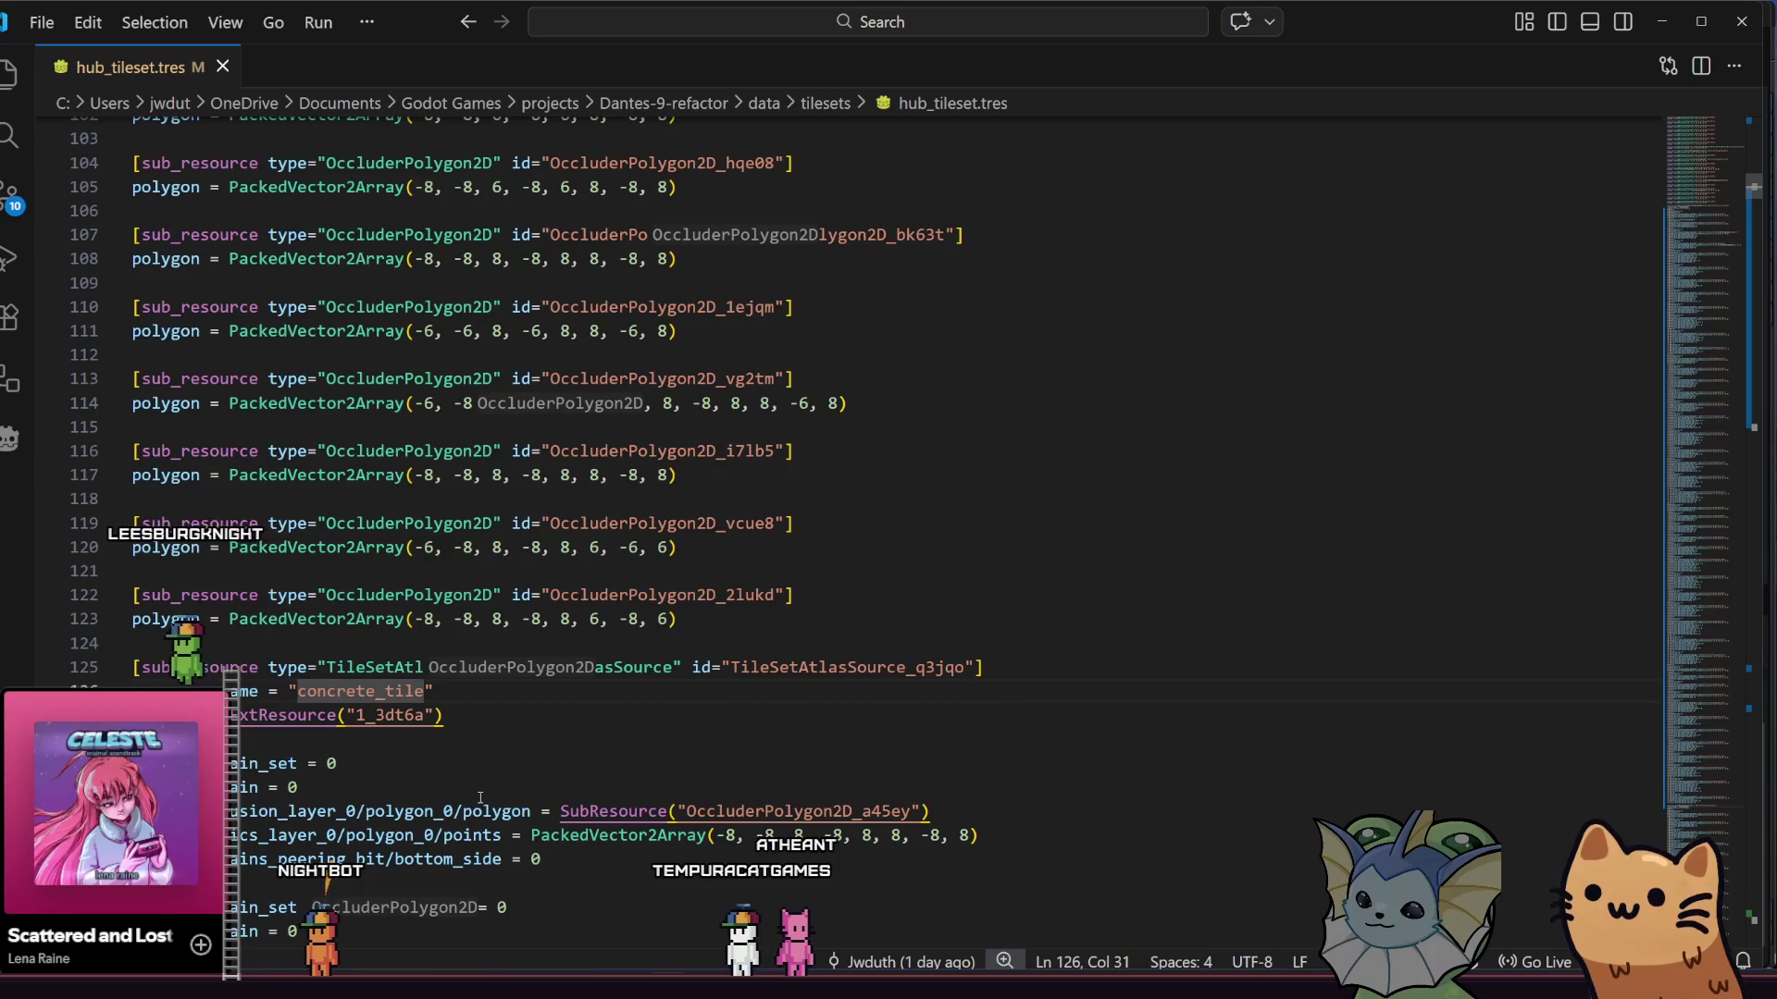
text(_b)
text(rown)
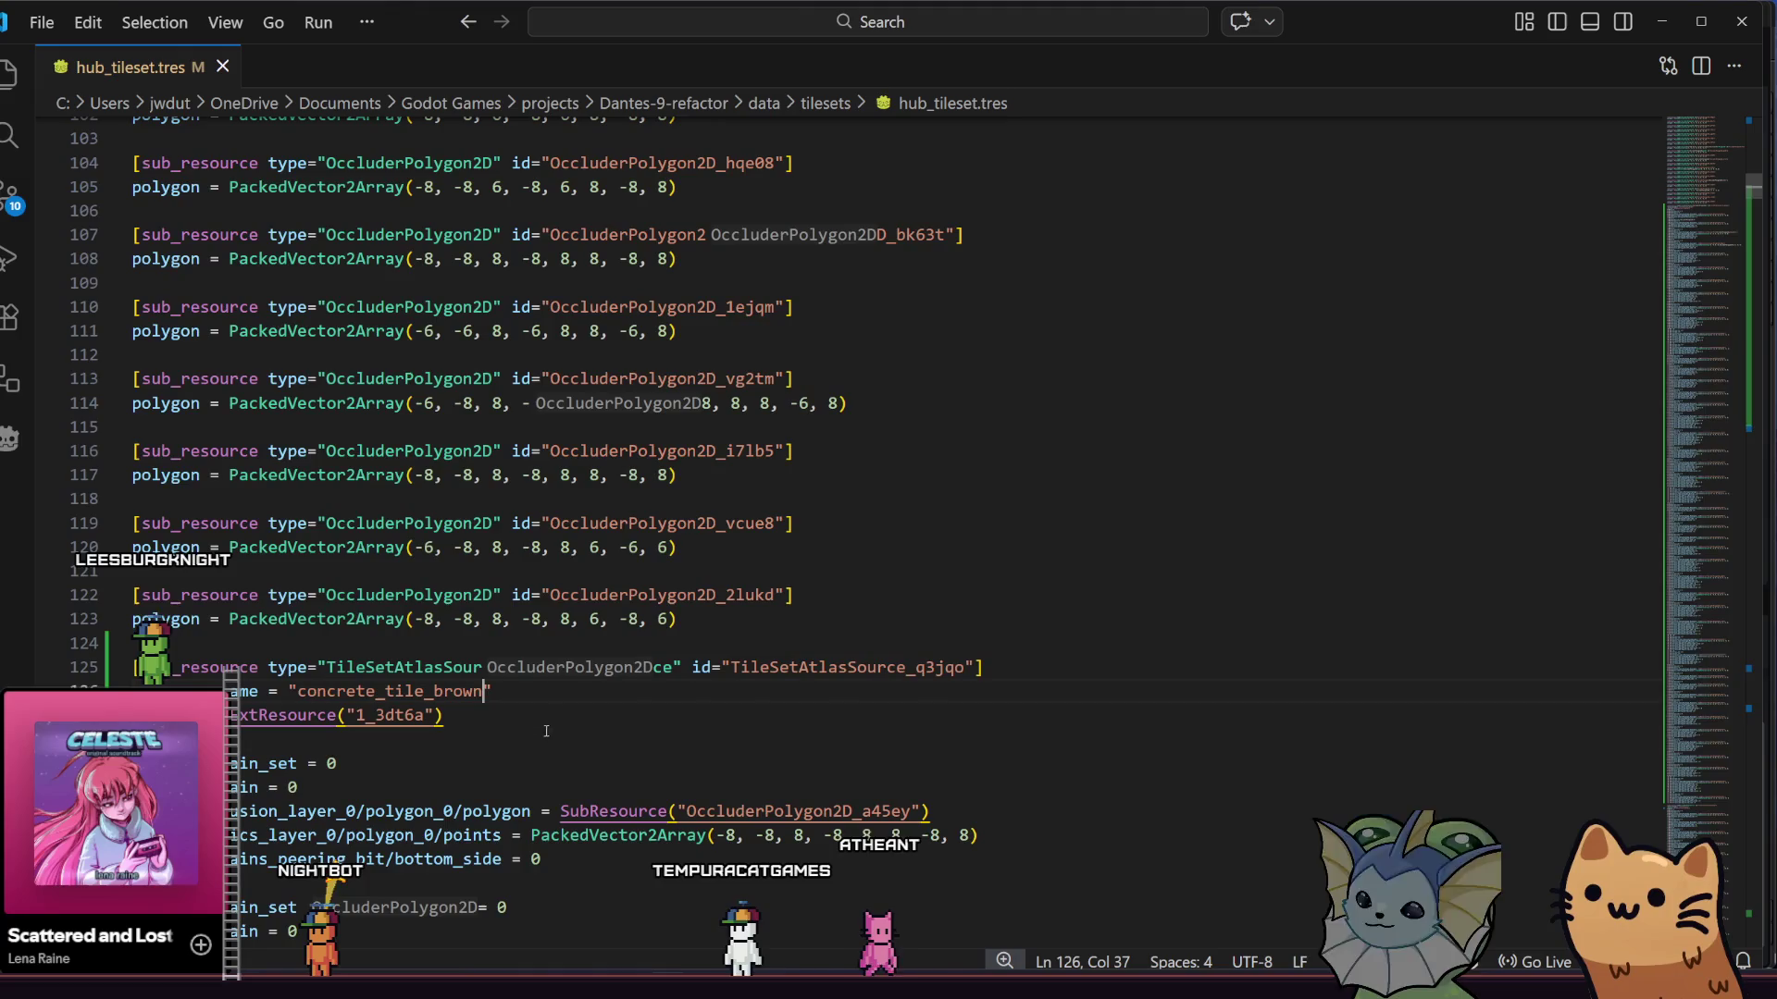
click(546, 731)
key(F5)
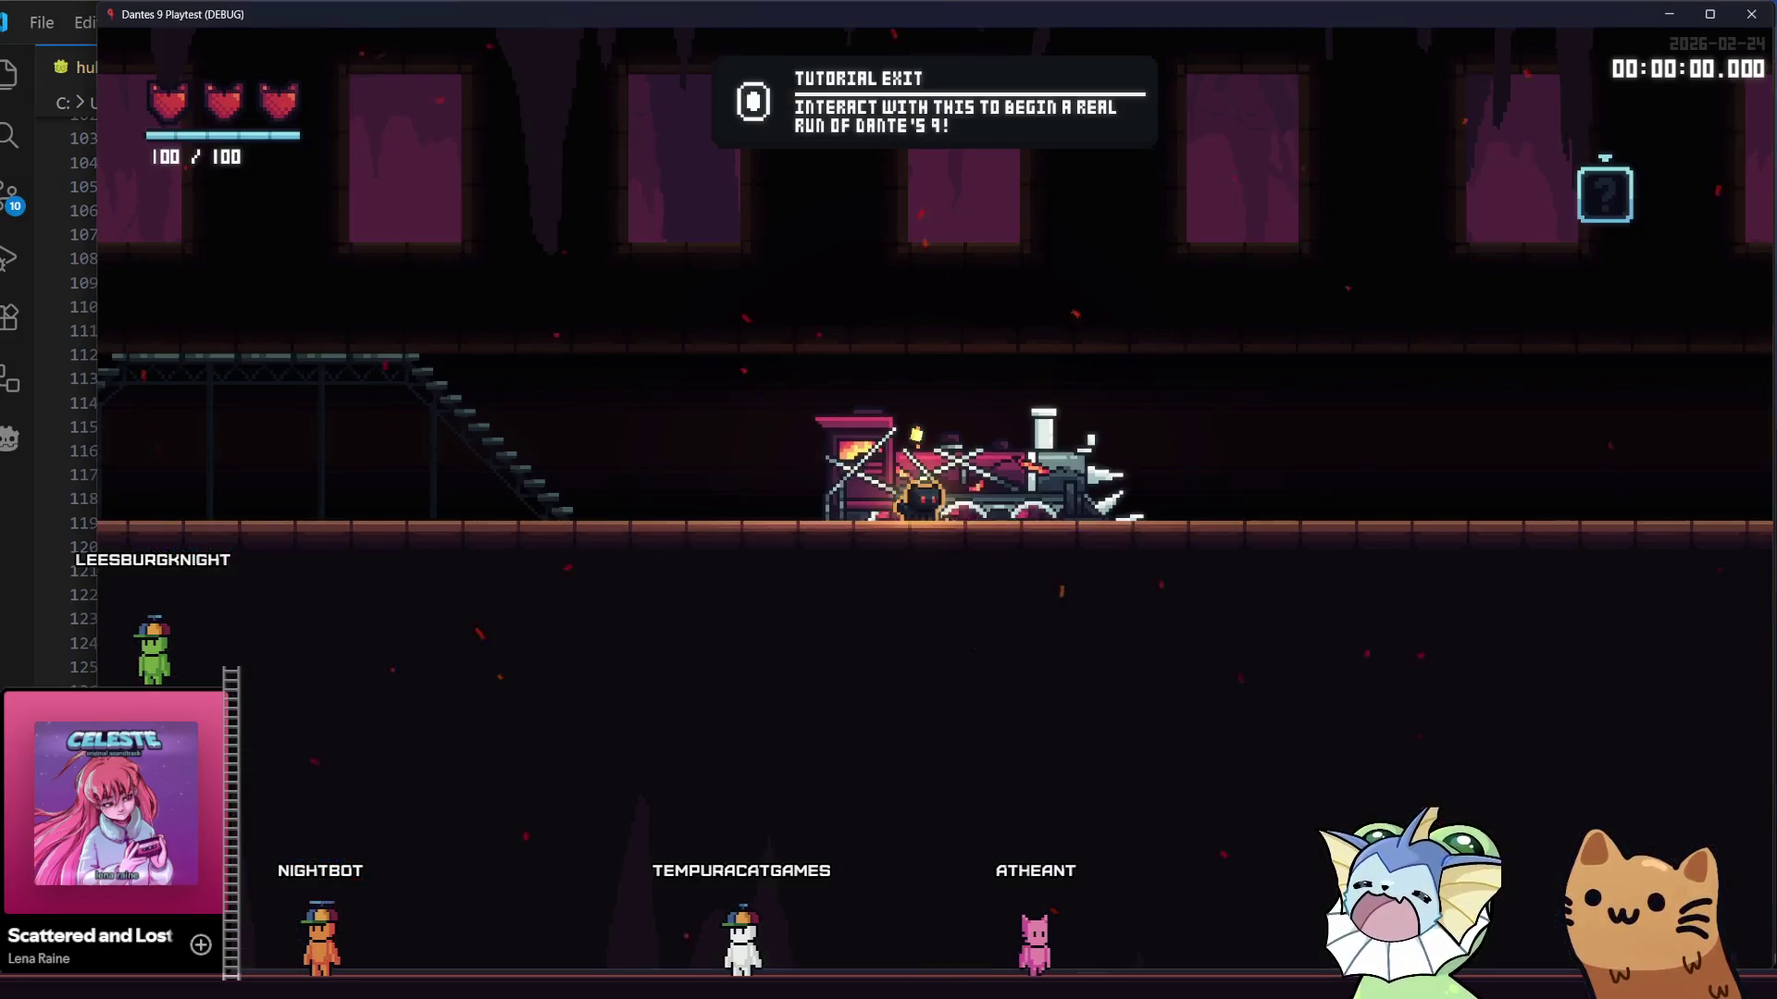
key(alt+F4)
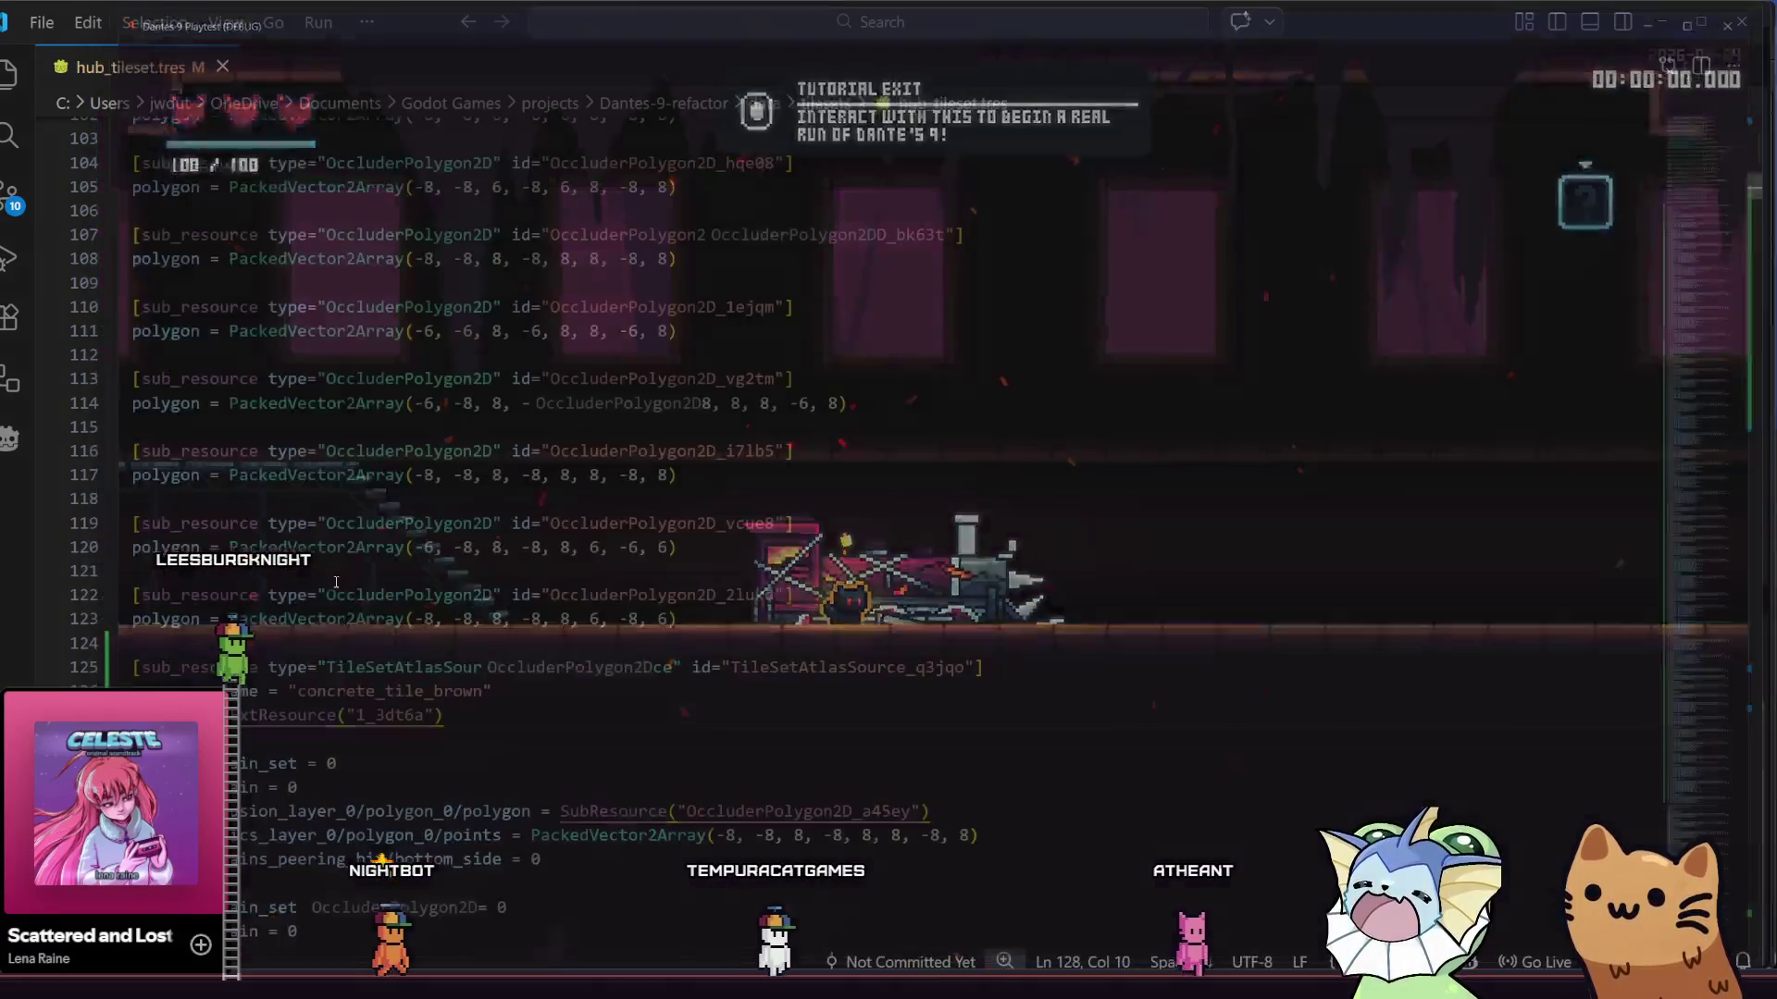
key(alt+Tab)
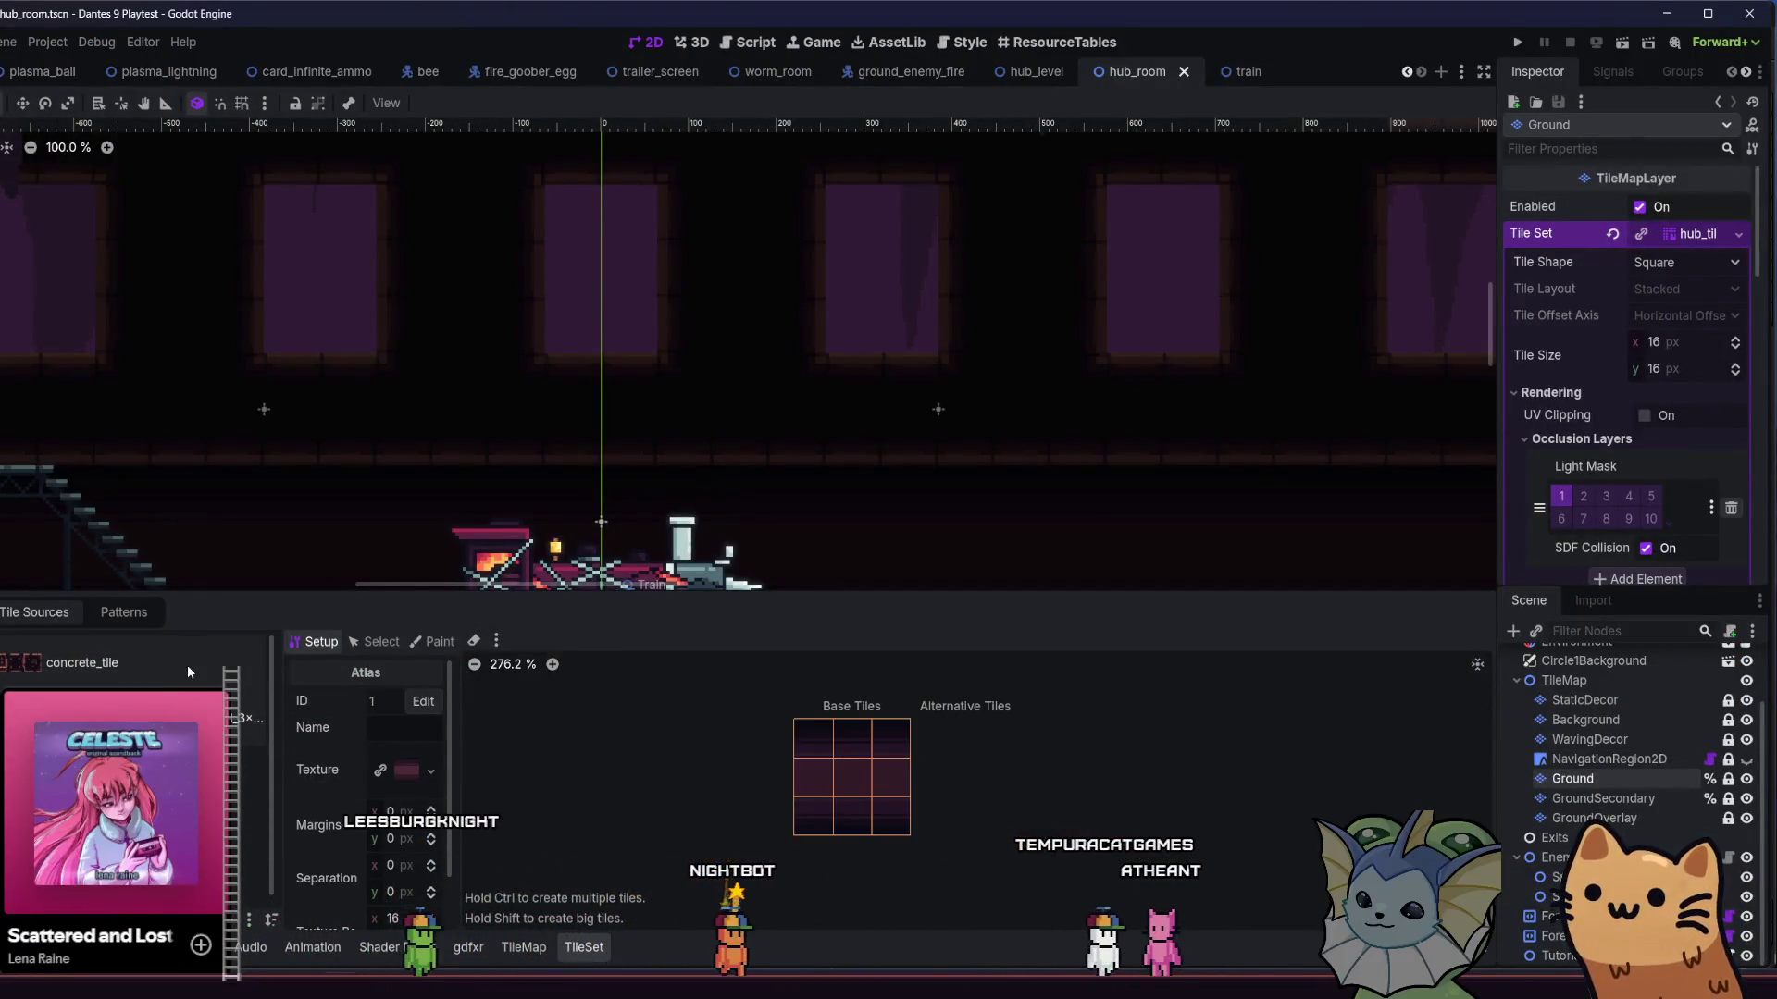
- Select the Ground layer and show its individual tile palette in the TileMap panel
click(111, 612)
click(42, 612)
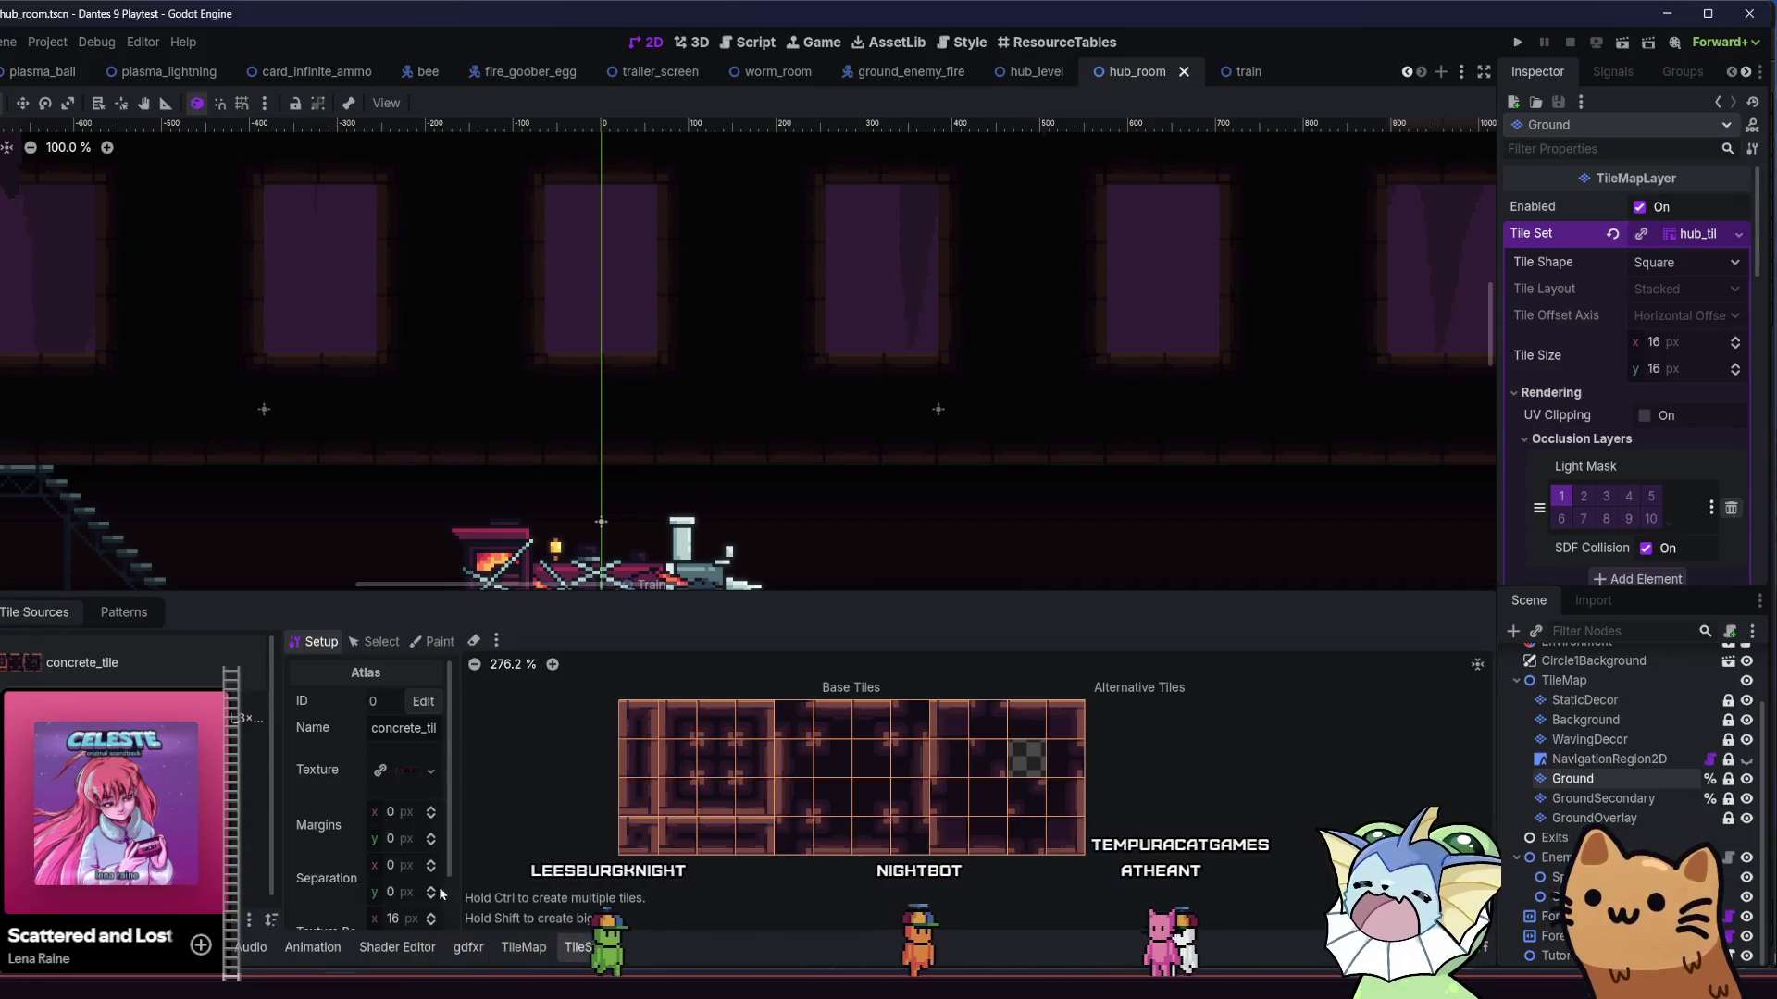
click(522, 946)
click(577, 947)
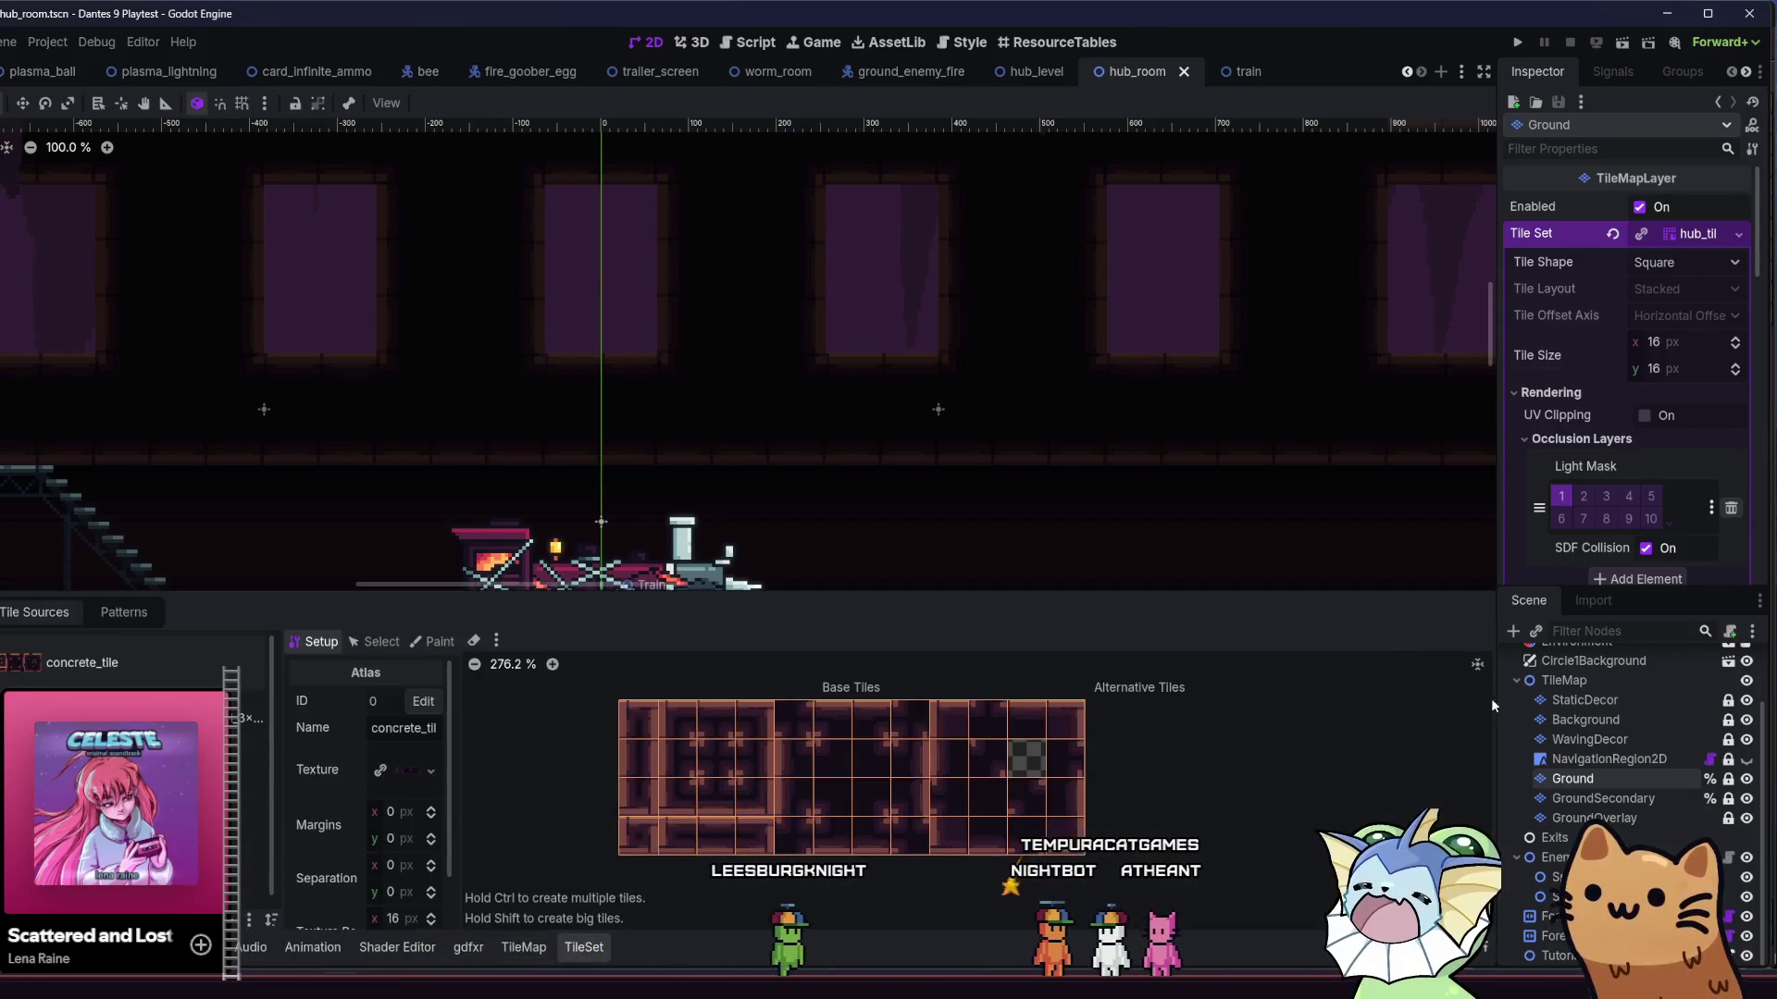
click(1577, 781)
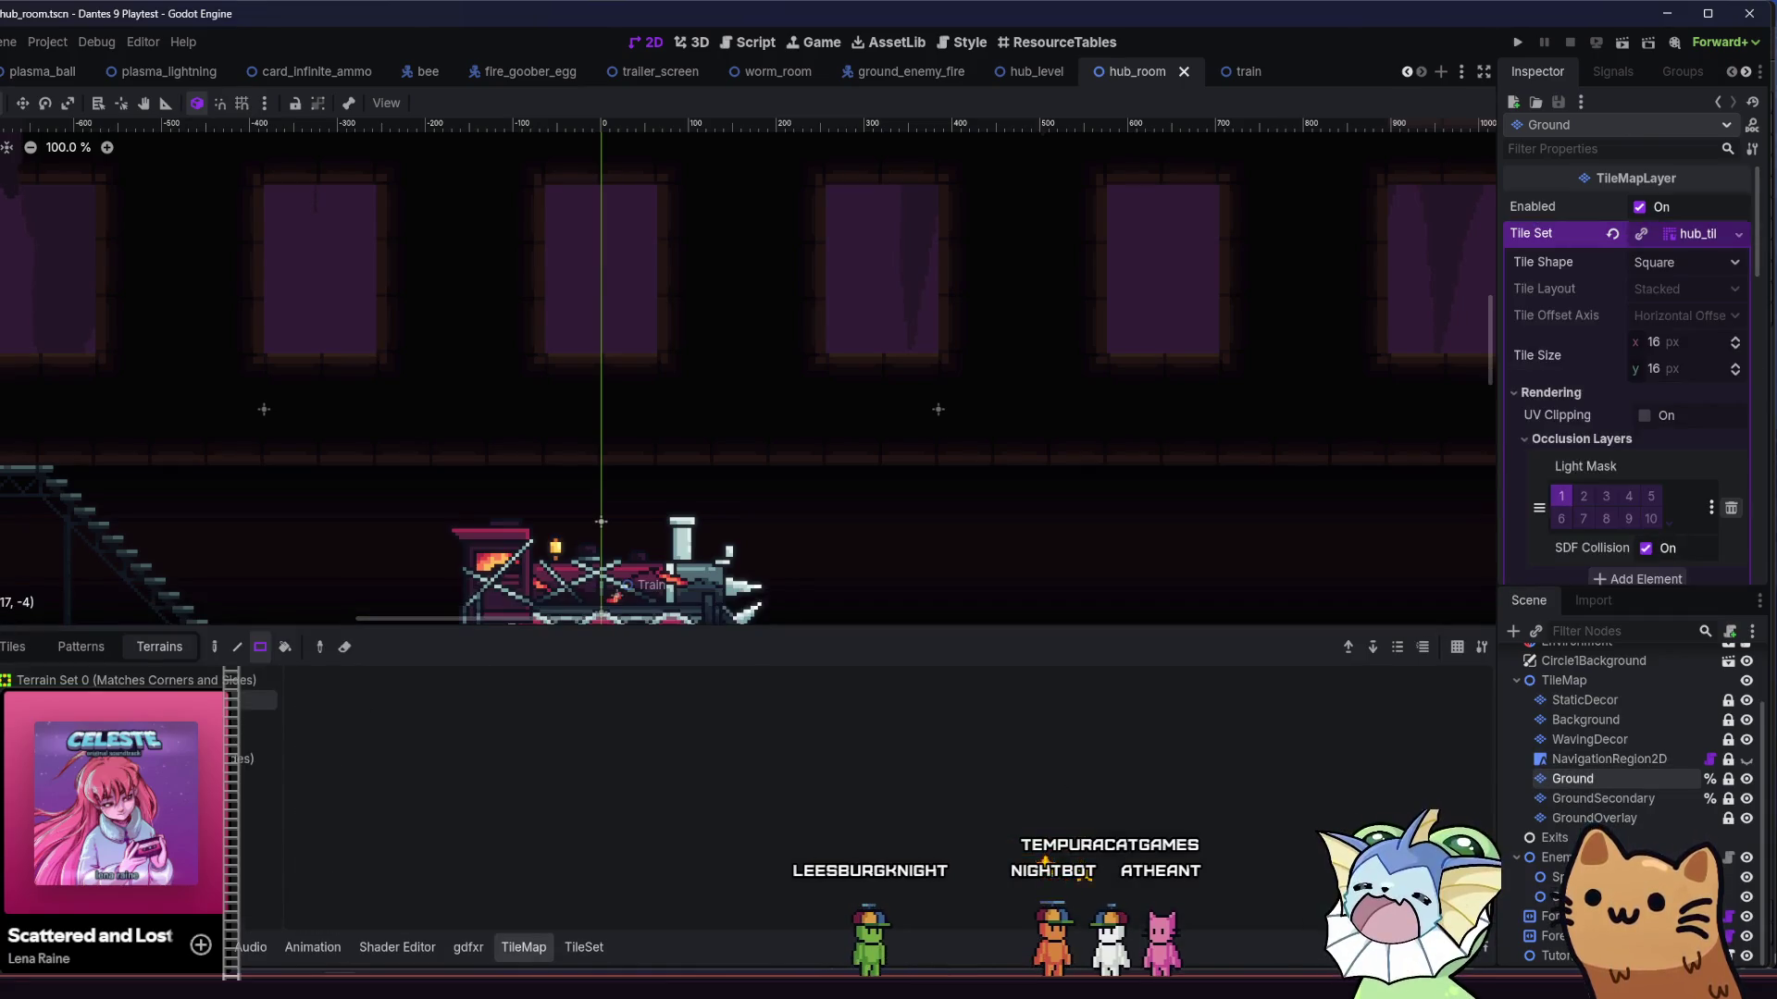
click(33, 651)
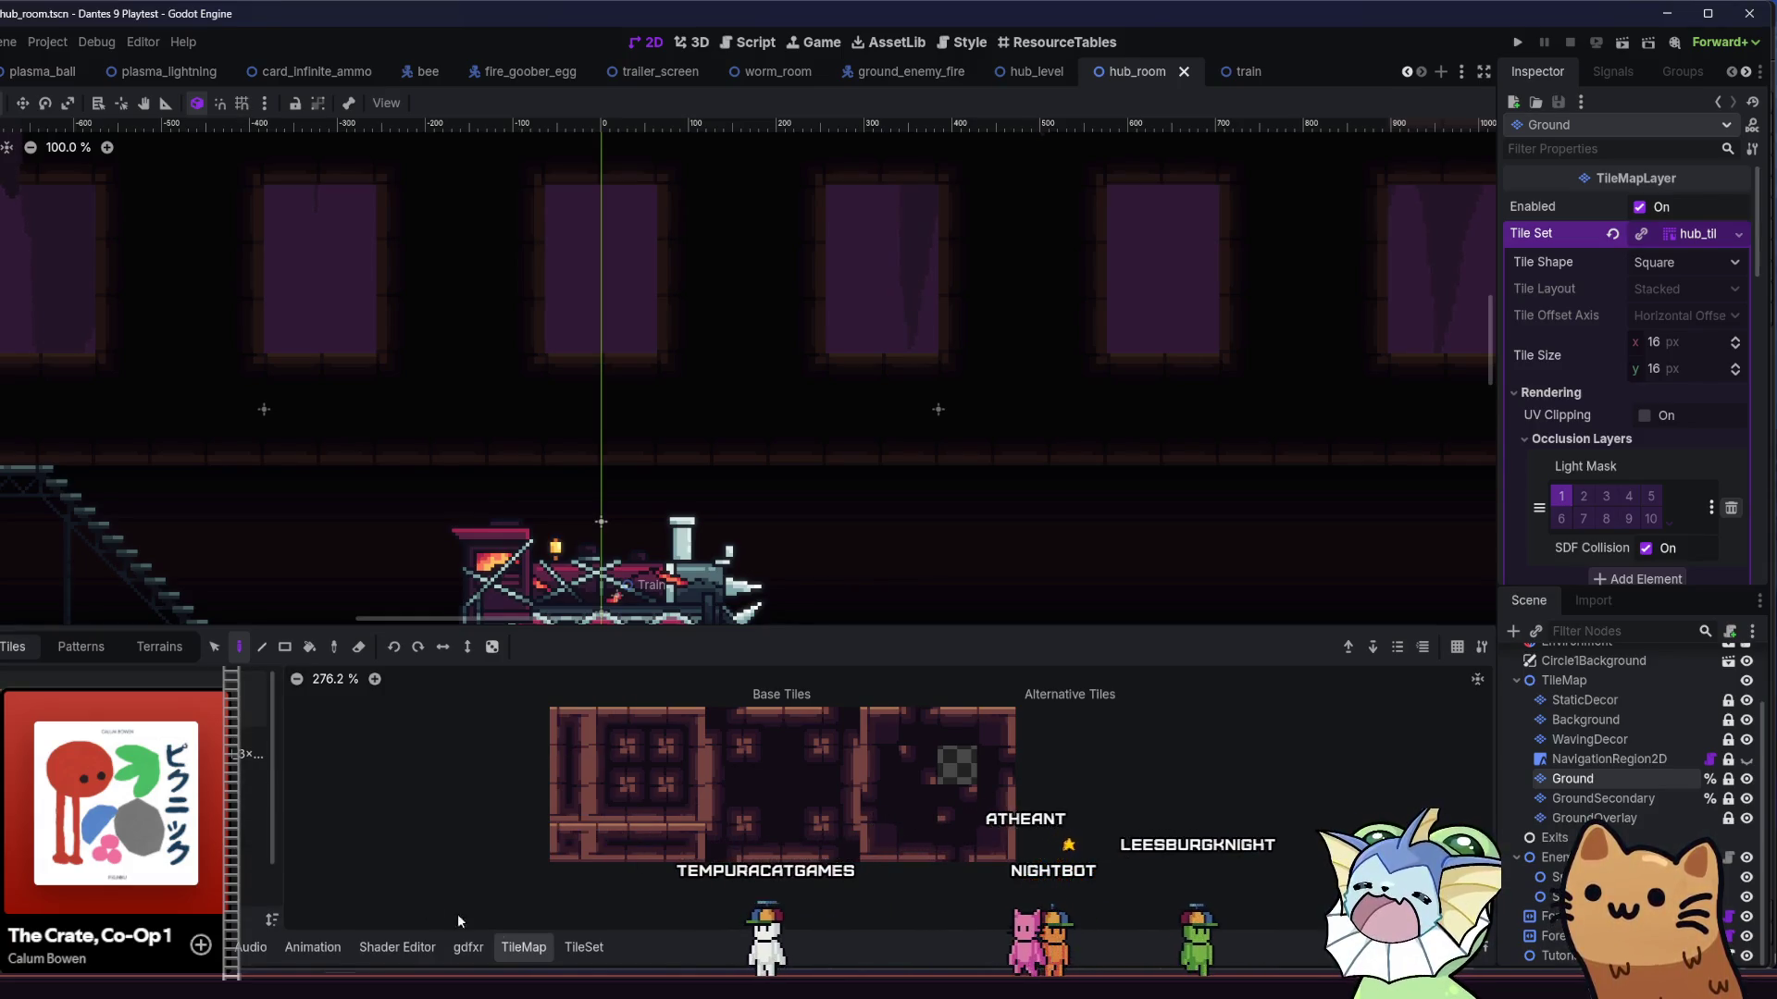
- Check the Ground layer's terrain sets, then return to the concrete_tile atlas view
click(584, 947)
click(121, 611)
click(37, 611)
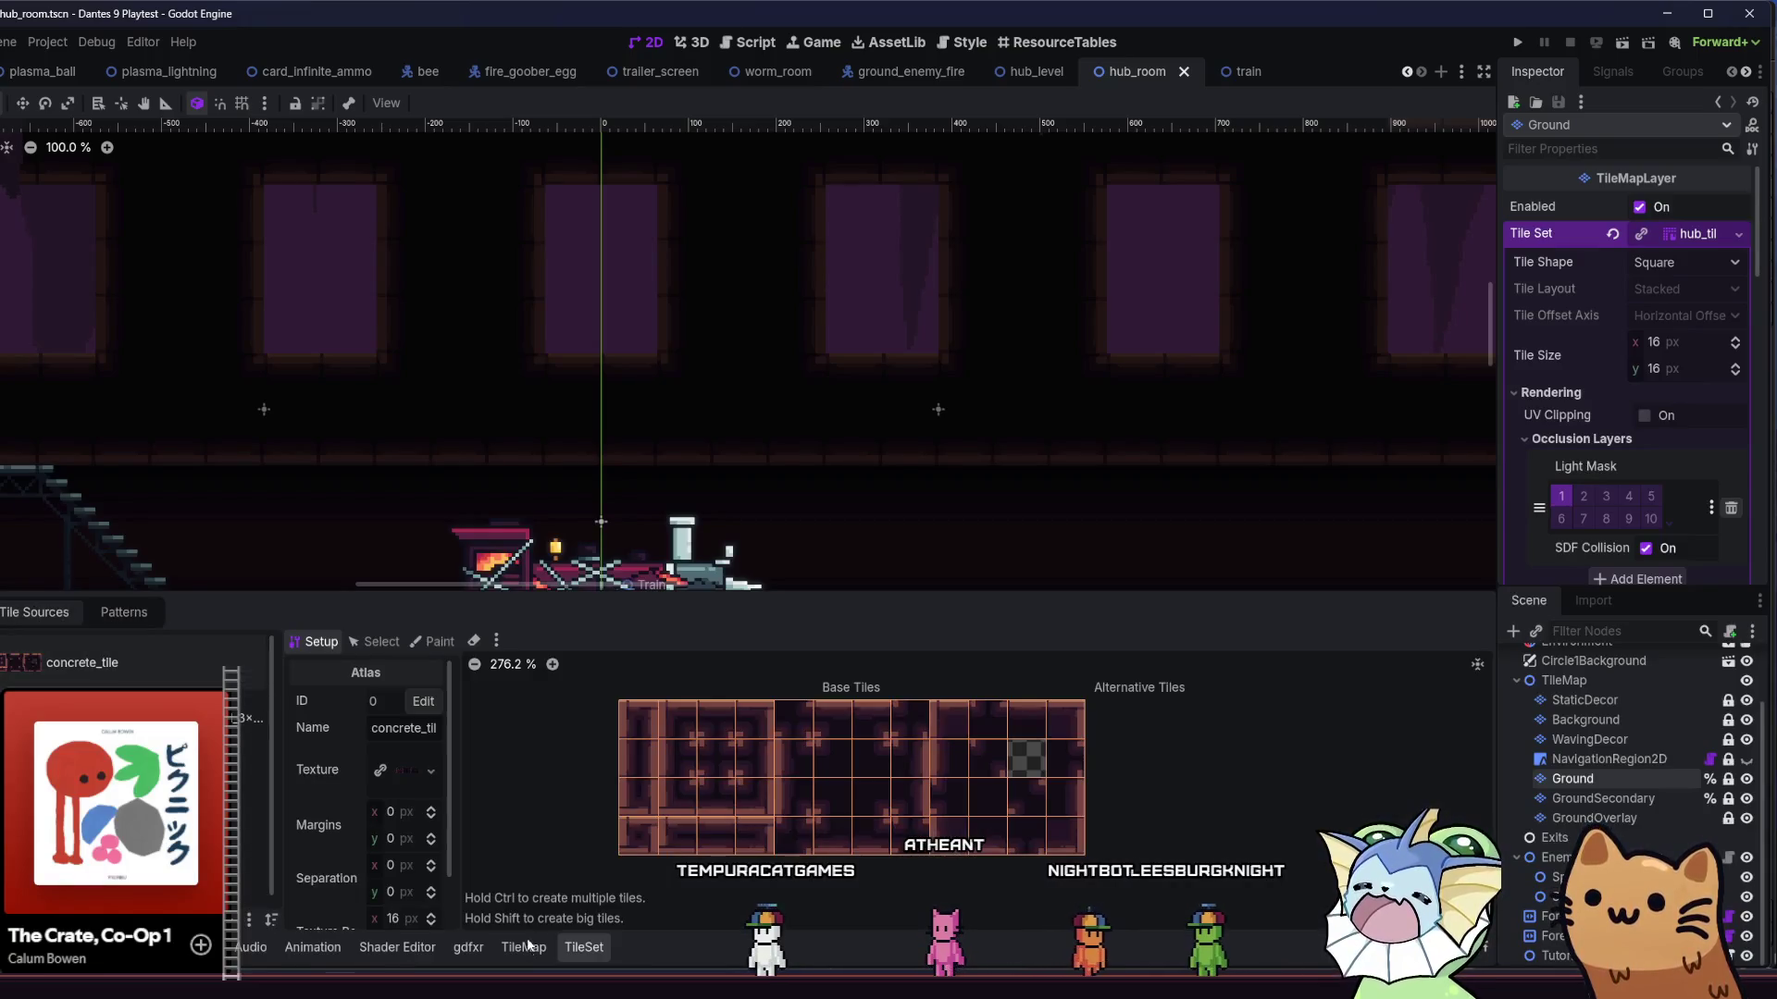
click(524, 947)
click(130, 648)
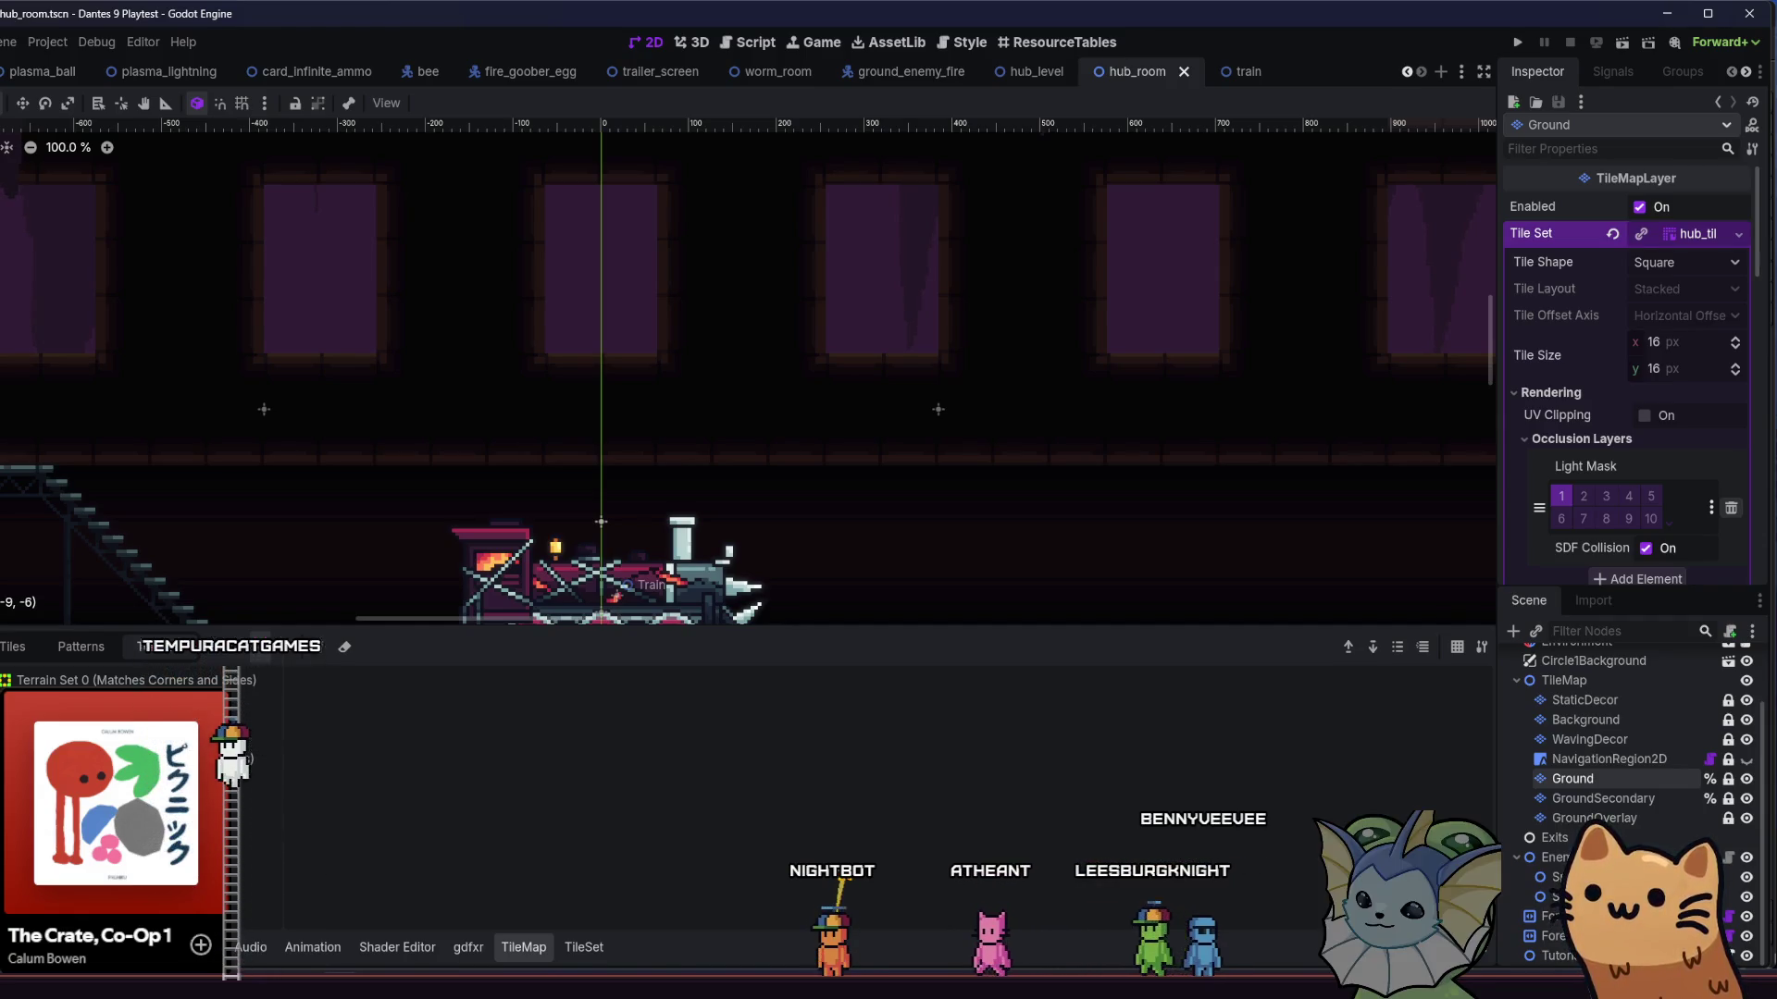
click(13, 647)
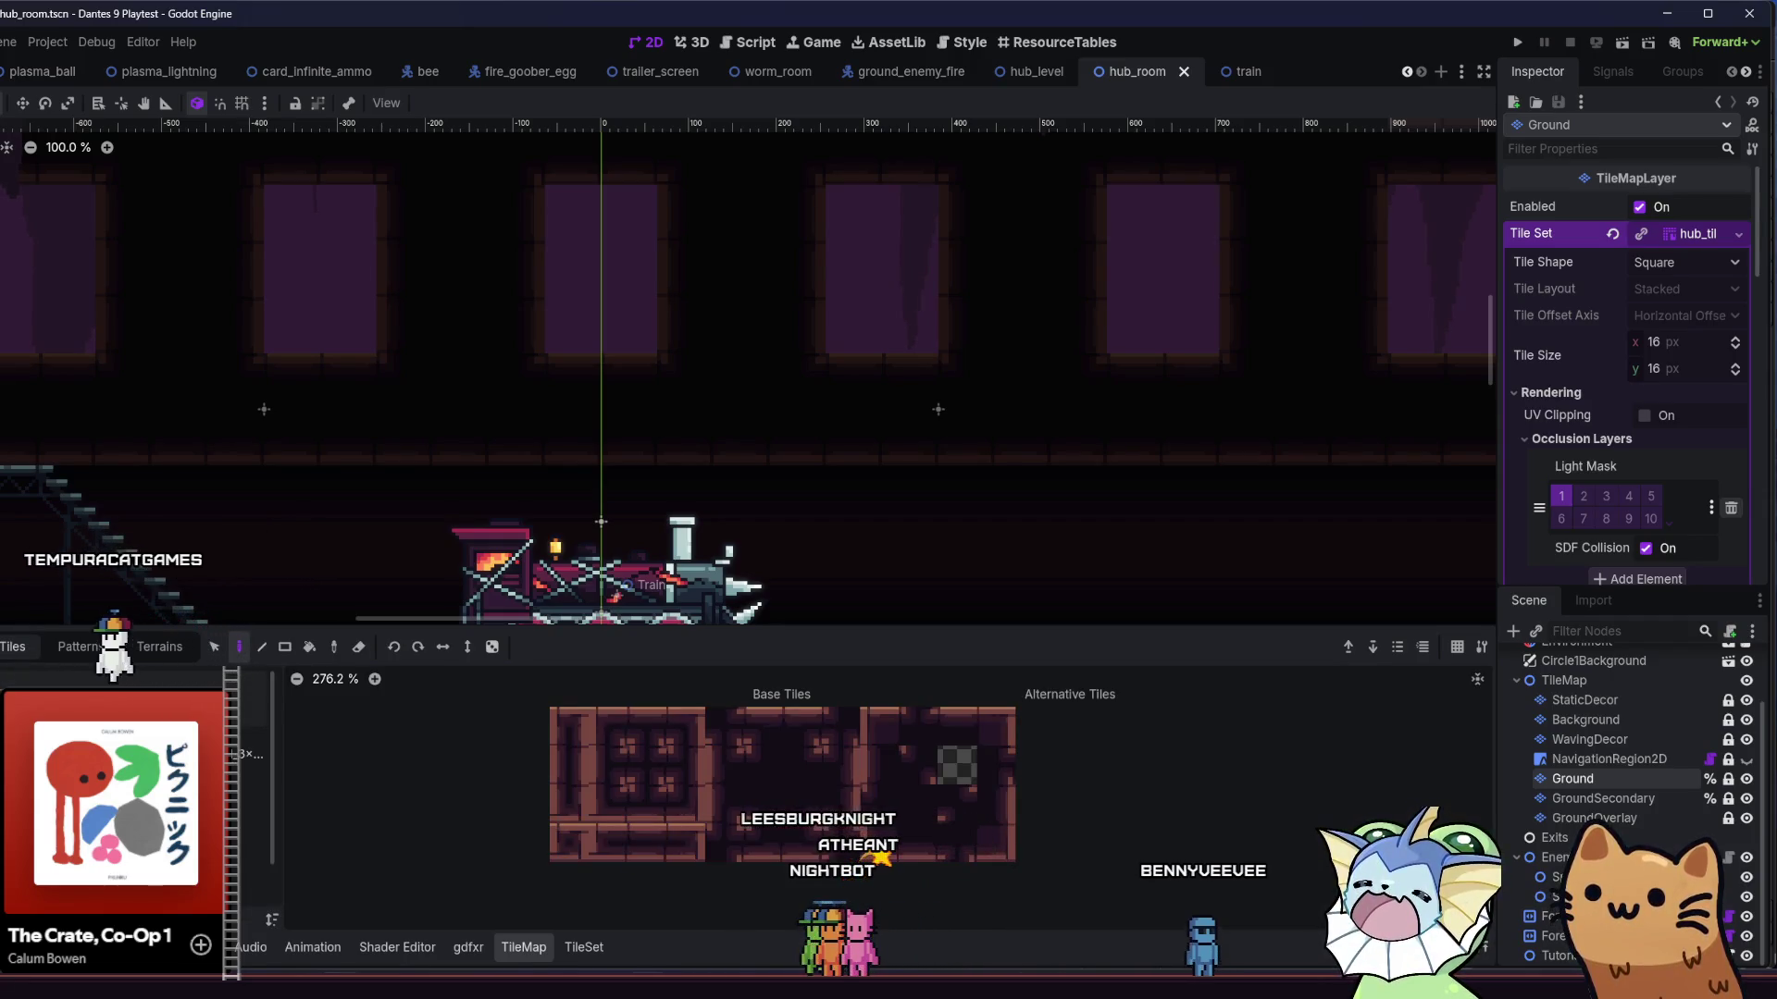
key(alt+Tab)
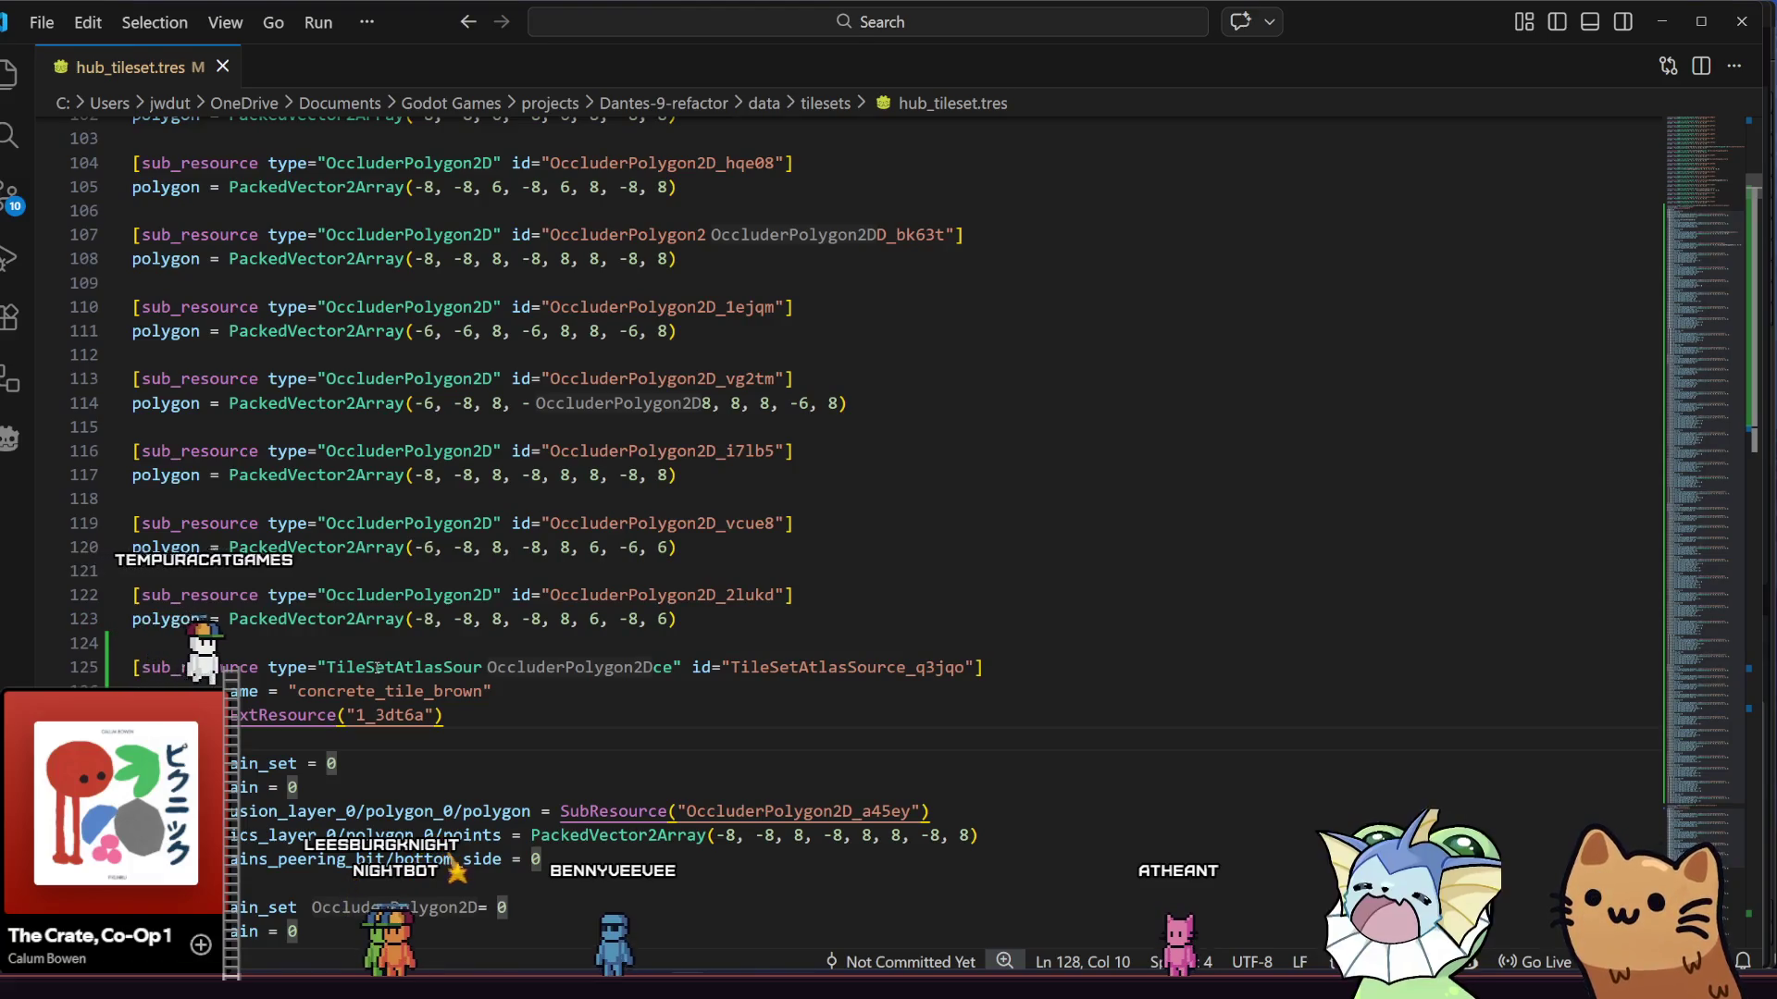
click(402, 651)
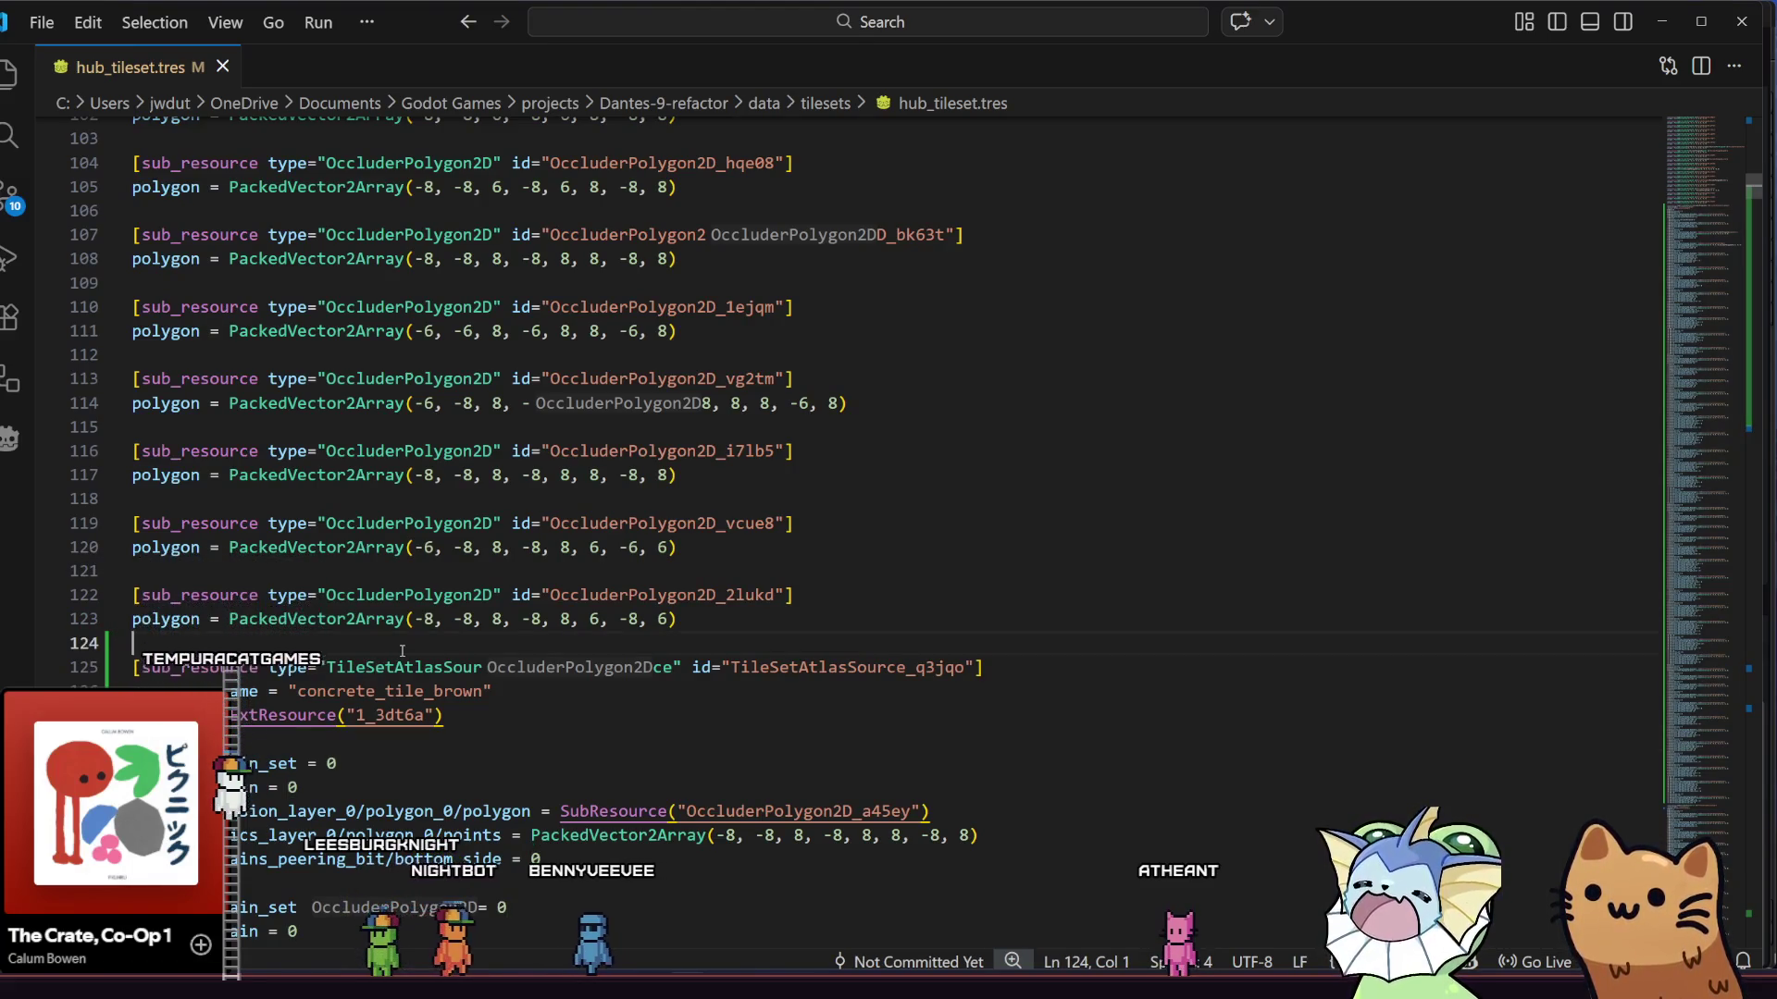
scroll(402, 651, up, 2)
scroll(1296, 601, down, 1)
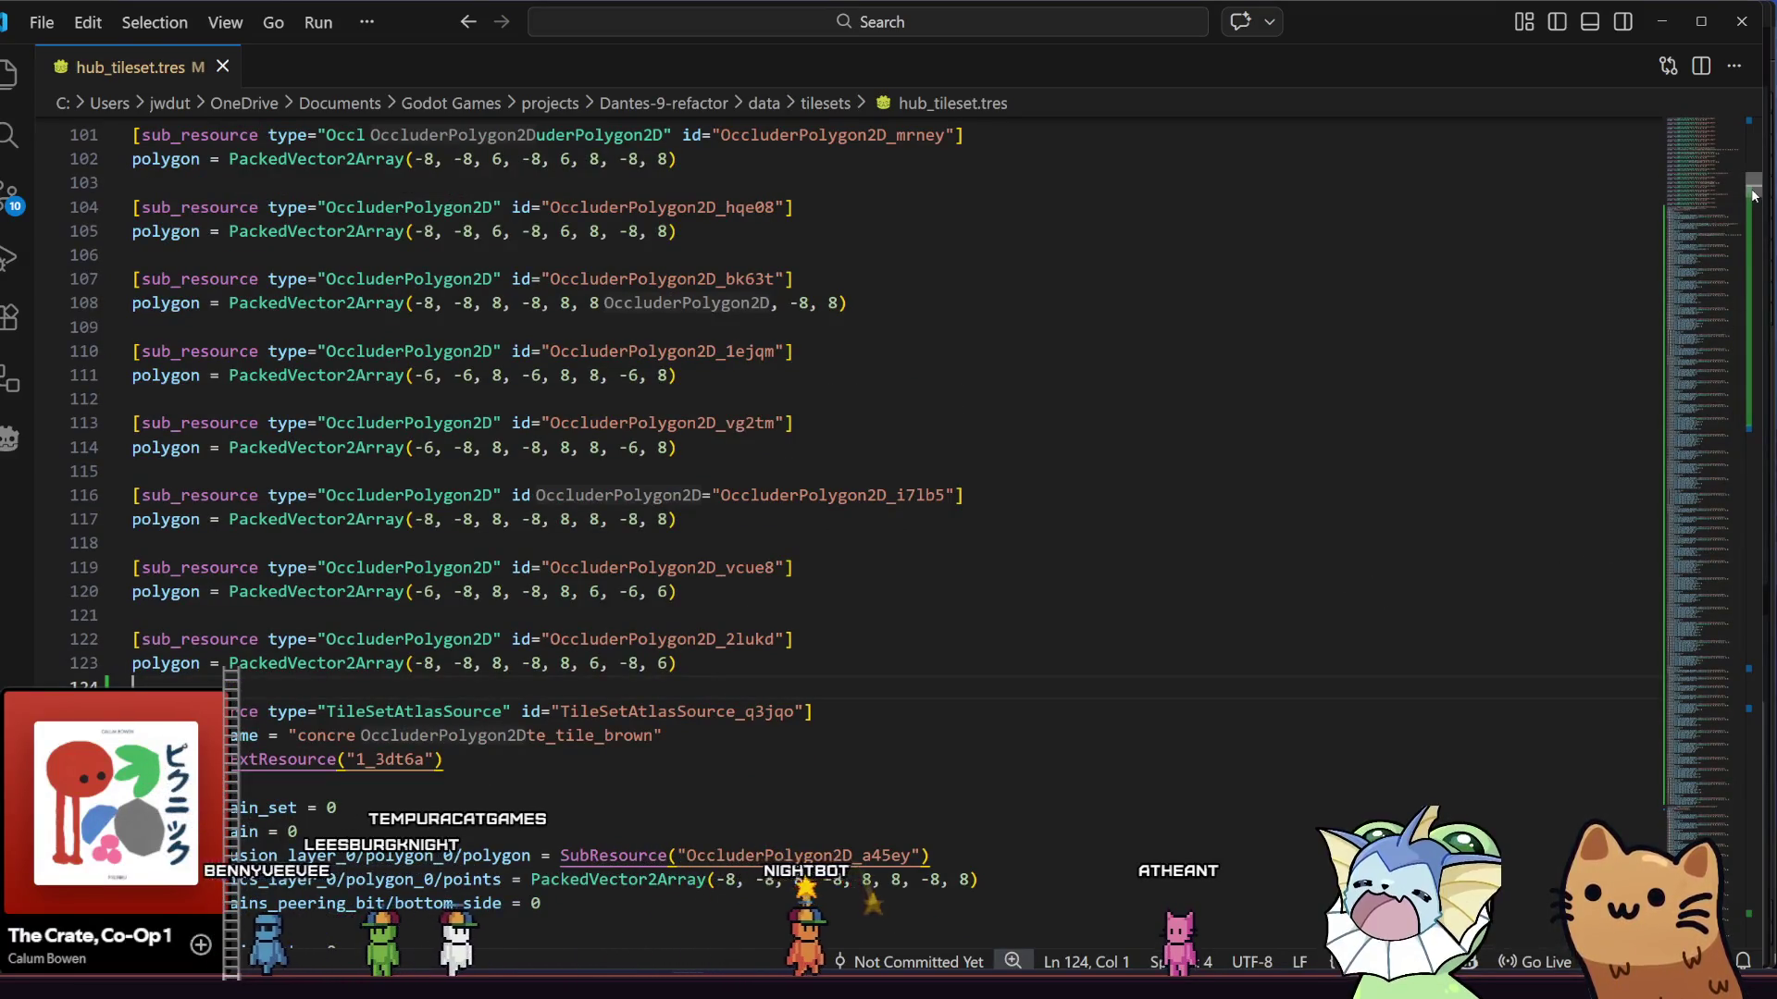
mouse_move(1752, 194)
mouse_down()
mouse_move(1743, 101)
mouse_move(1766, 439)
mouse_up()
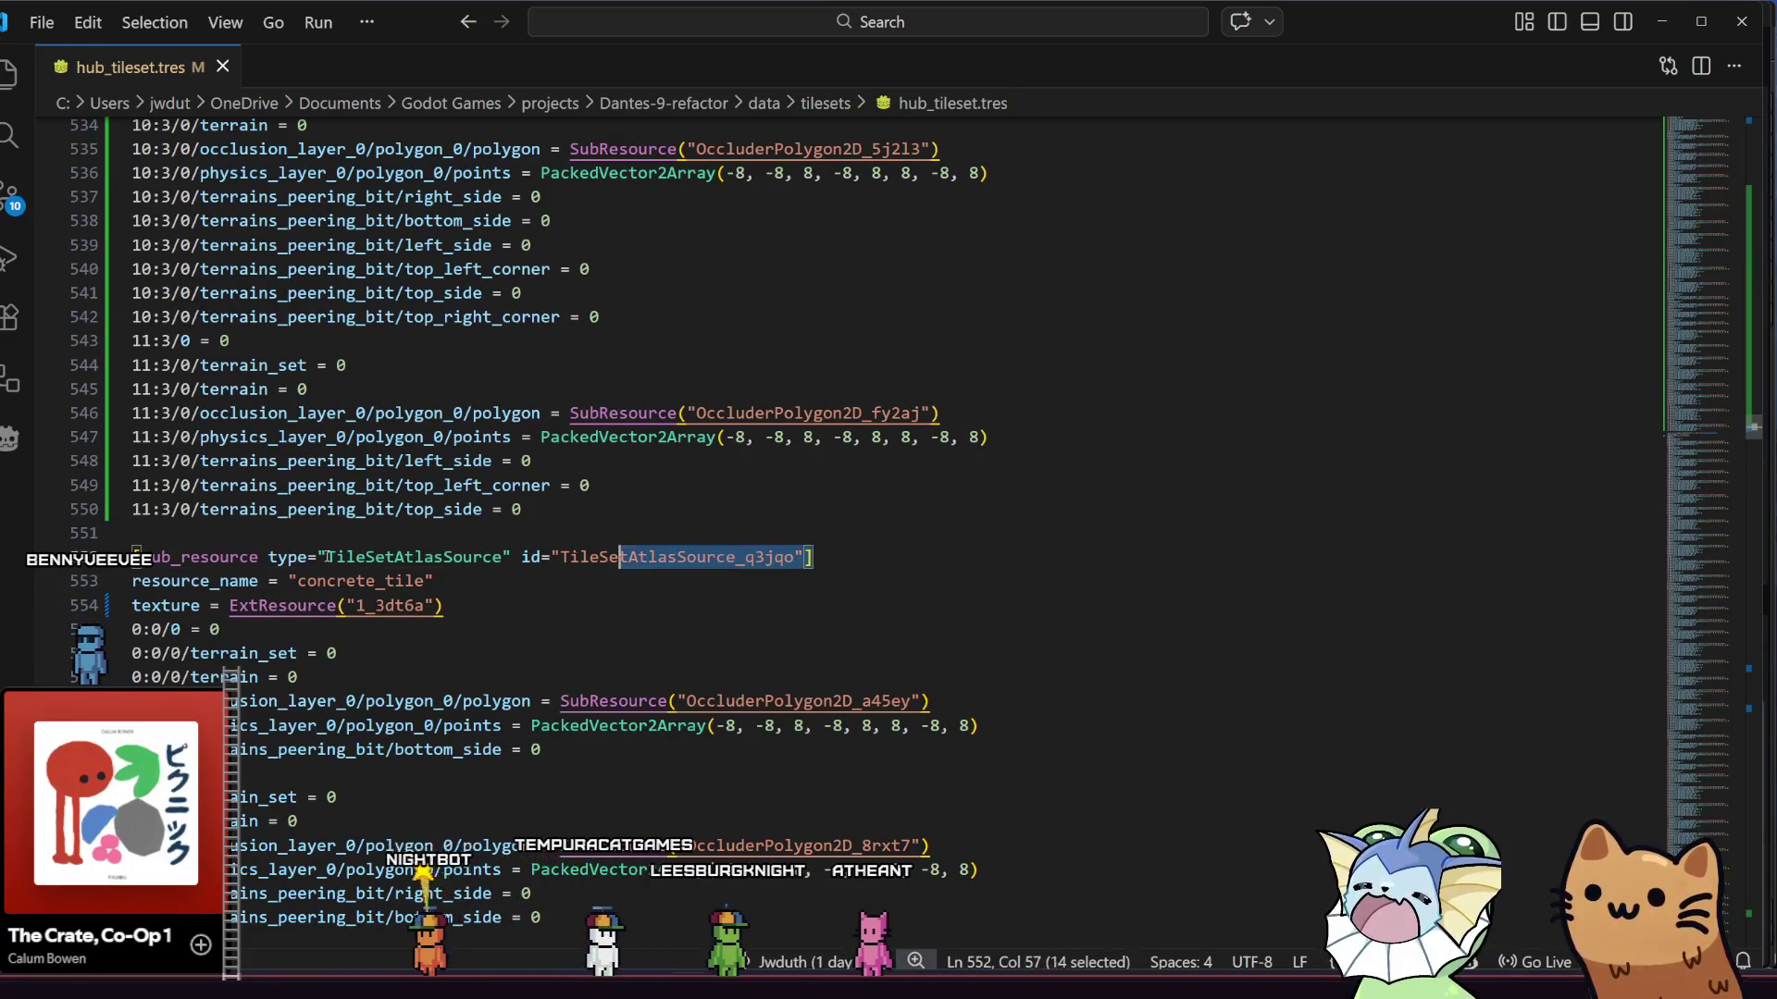
click(187, 558)
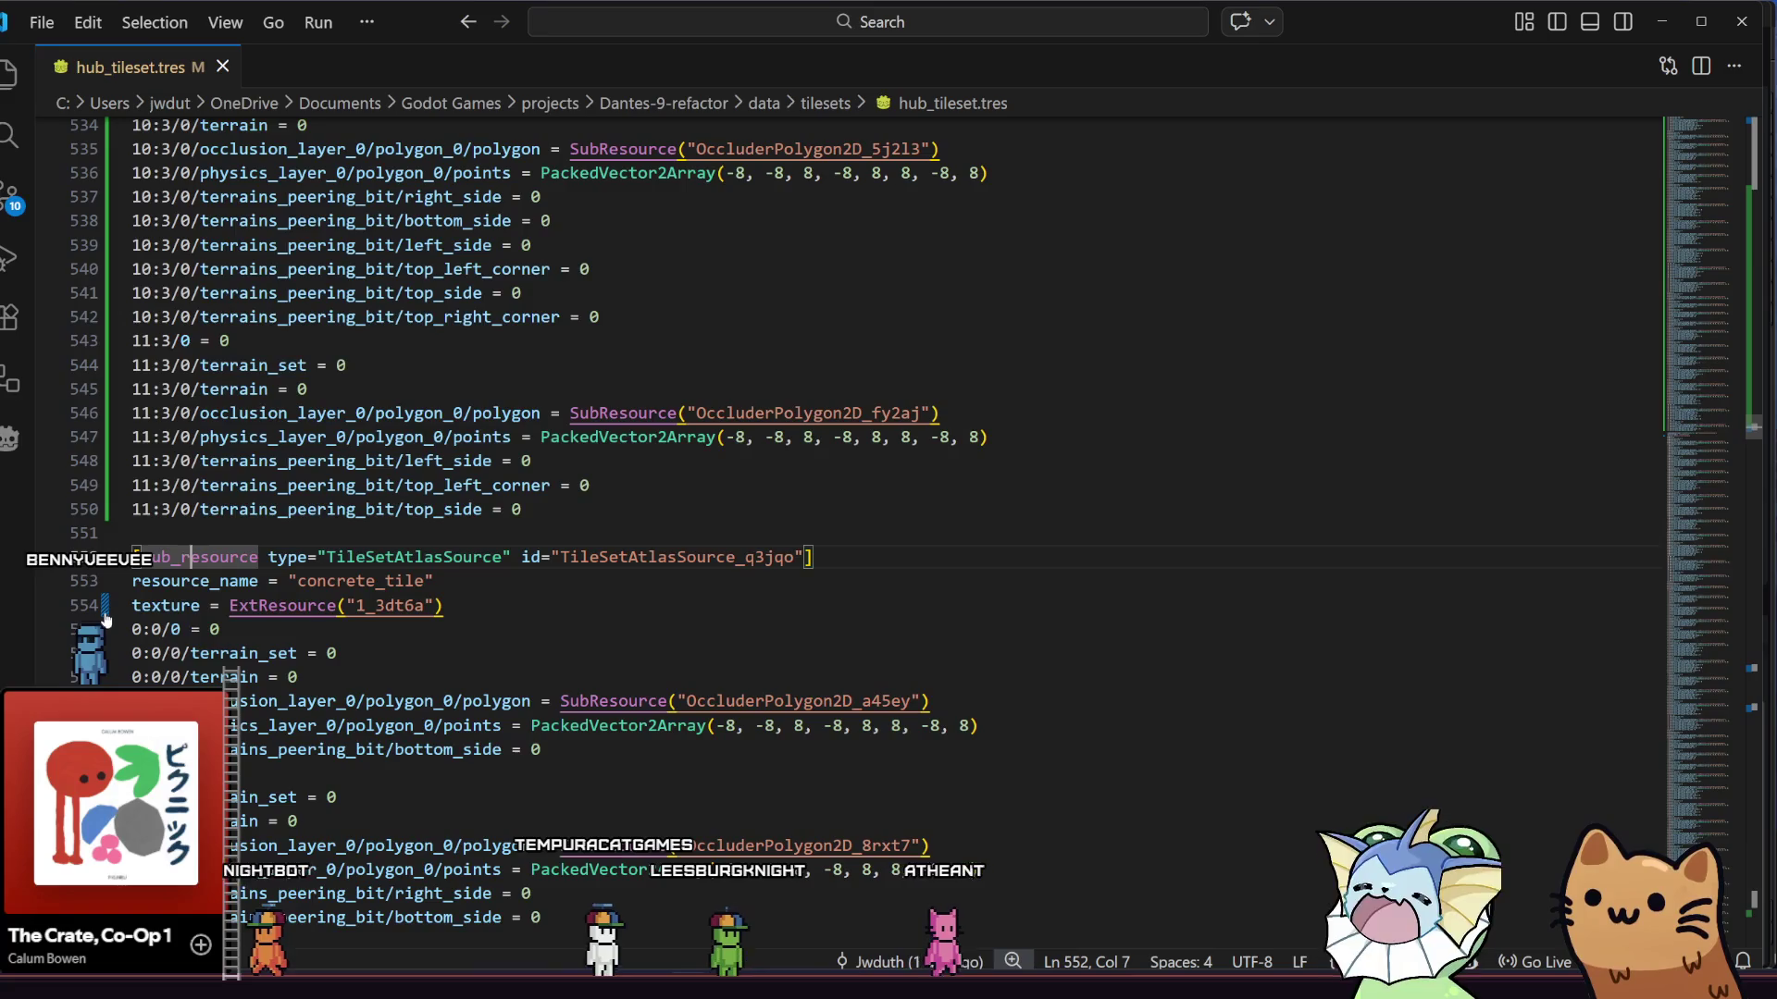
click(103, 613)
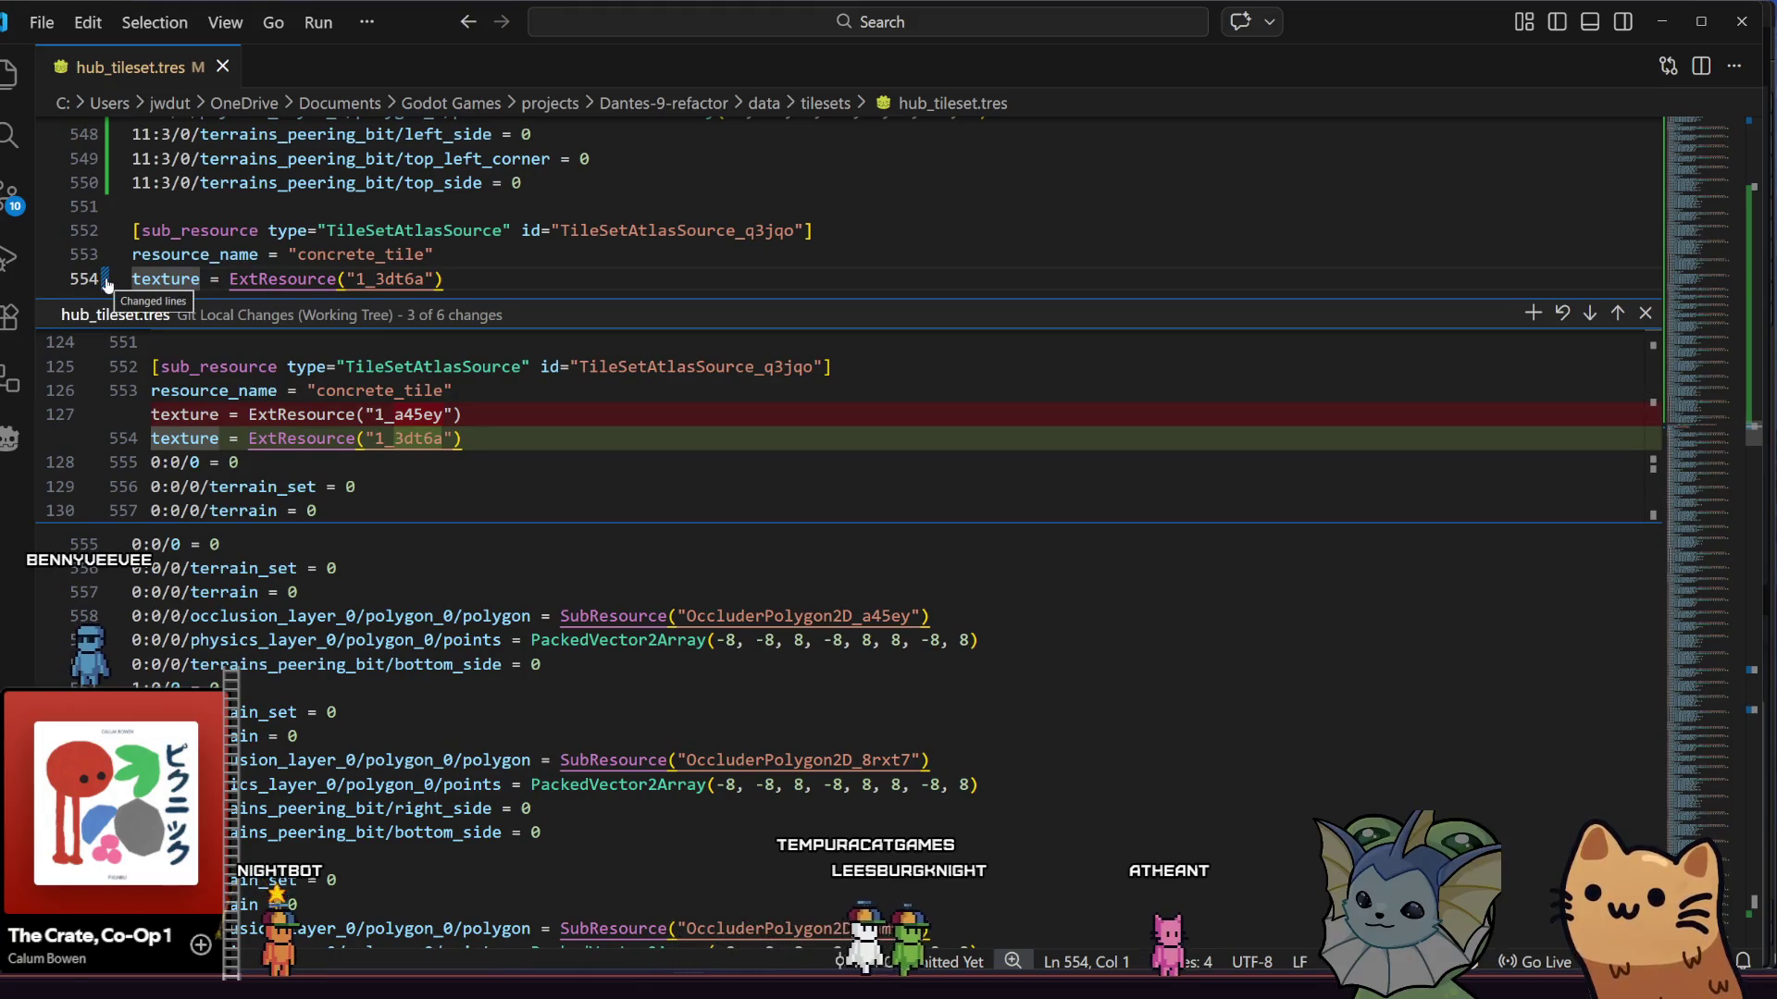
click(1644, 313)
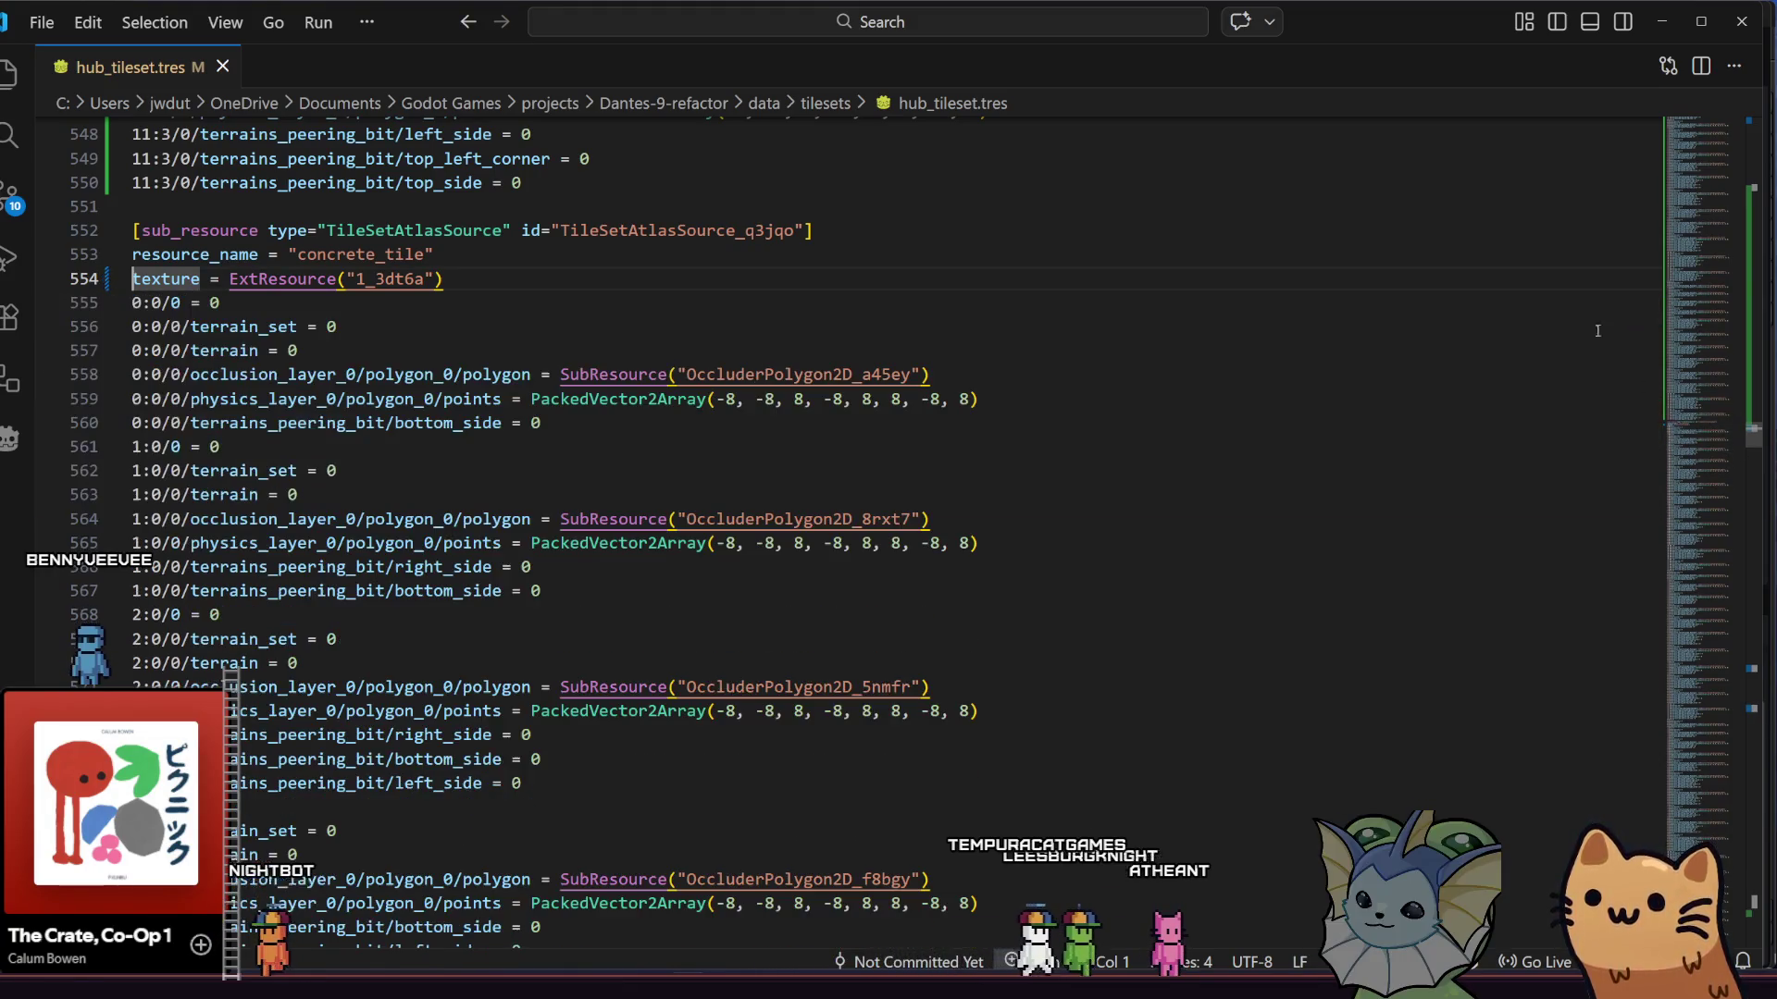
scroll(789, 421, up, 2)
click(787, 447)
scroll(479, 508, up, 3)
scroll(479, 508, up, 14)
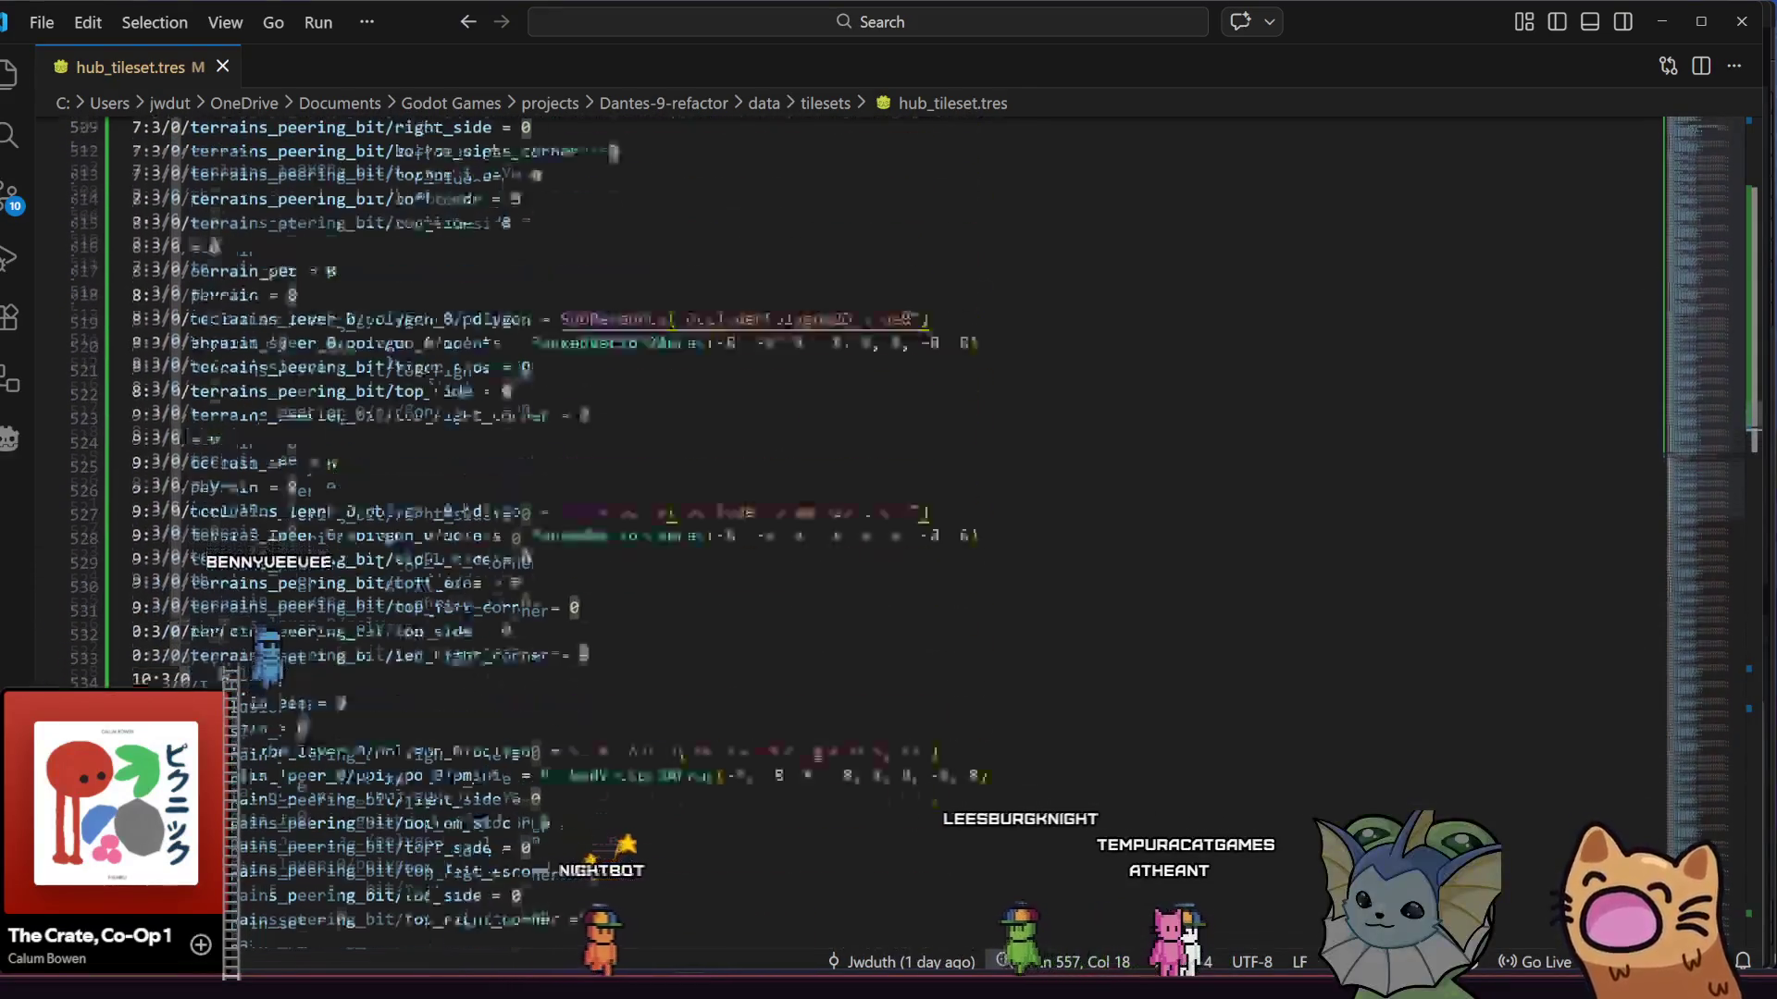
scroll(465, 507, up, 14)
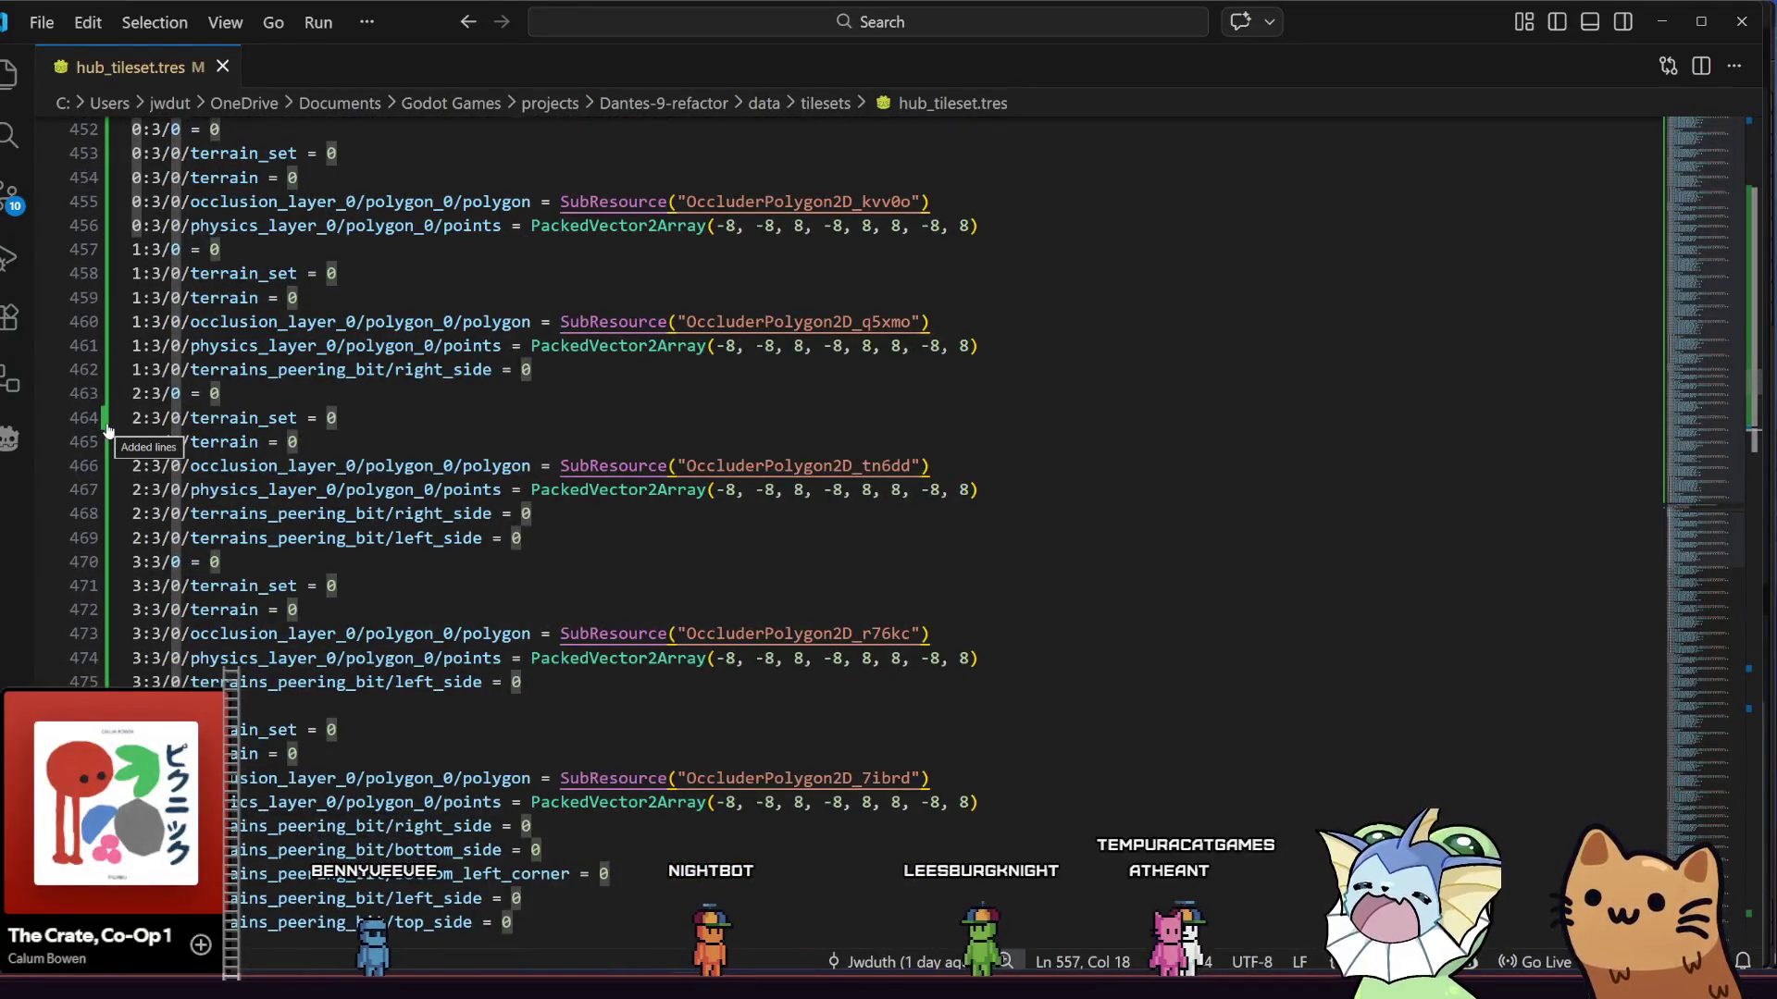
scroll(153, 548, down, 20)
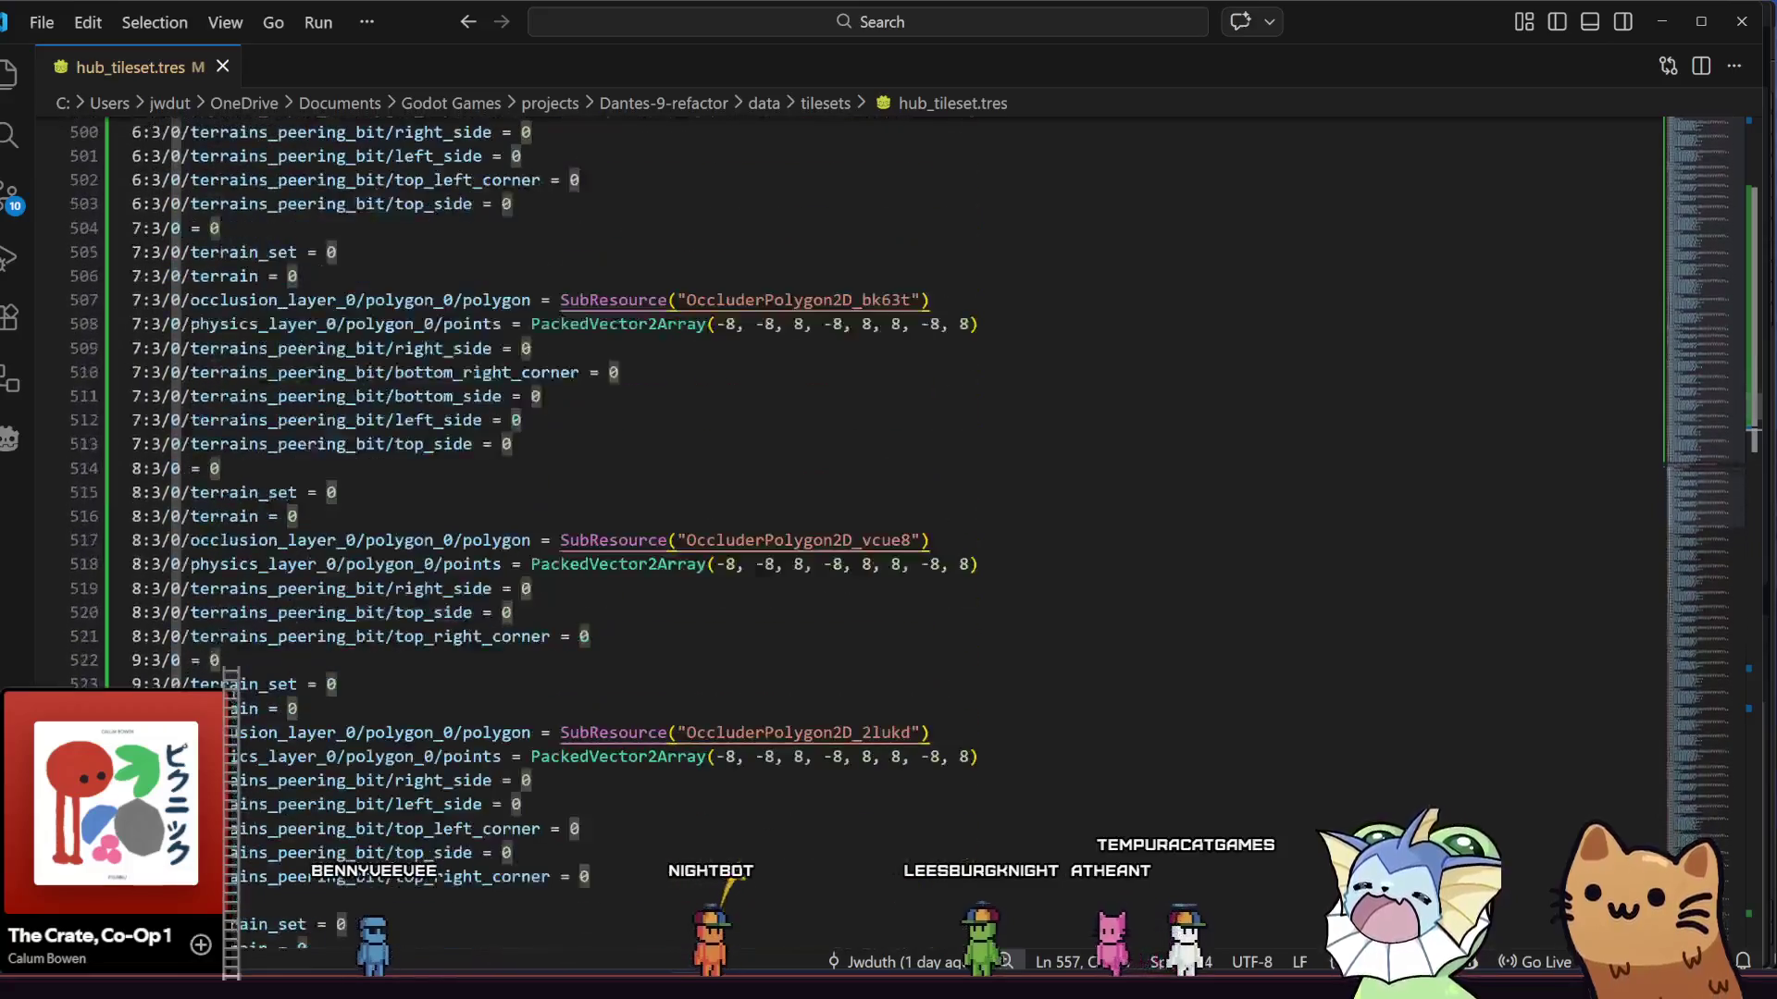
scroll(153, 548, down, 7)
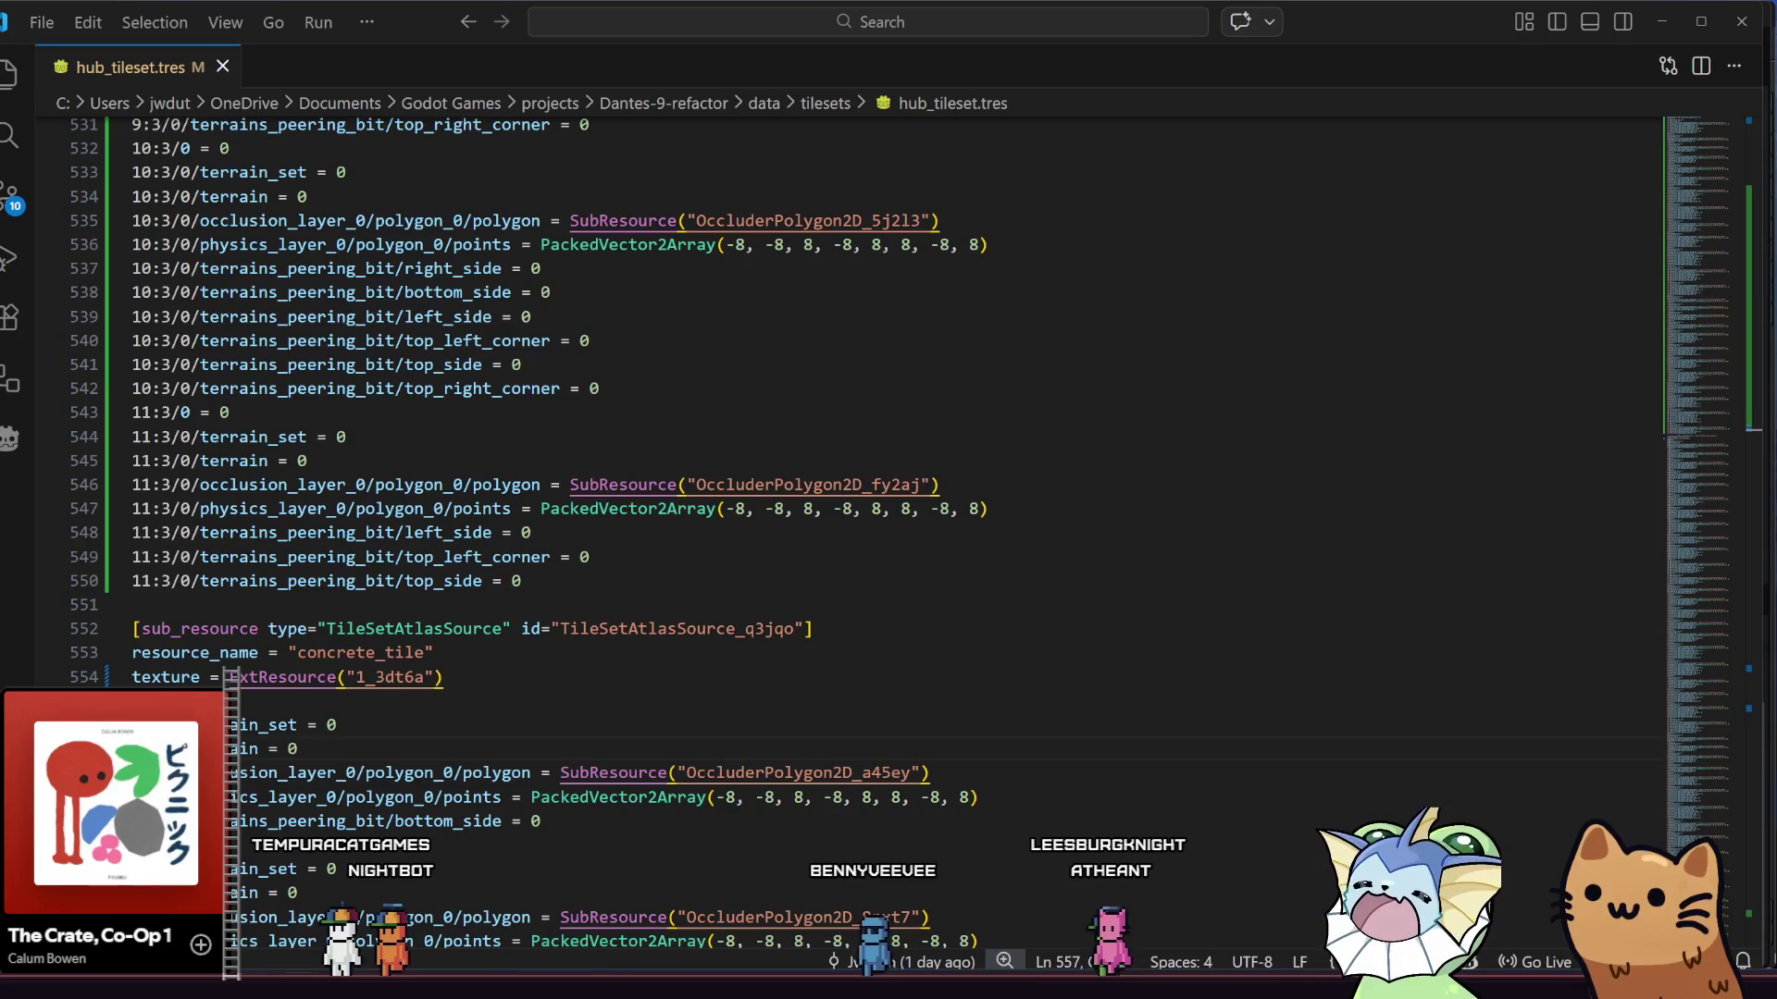
click(528, 584)
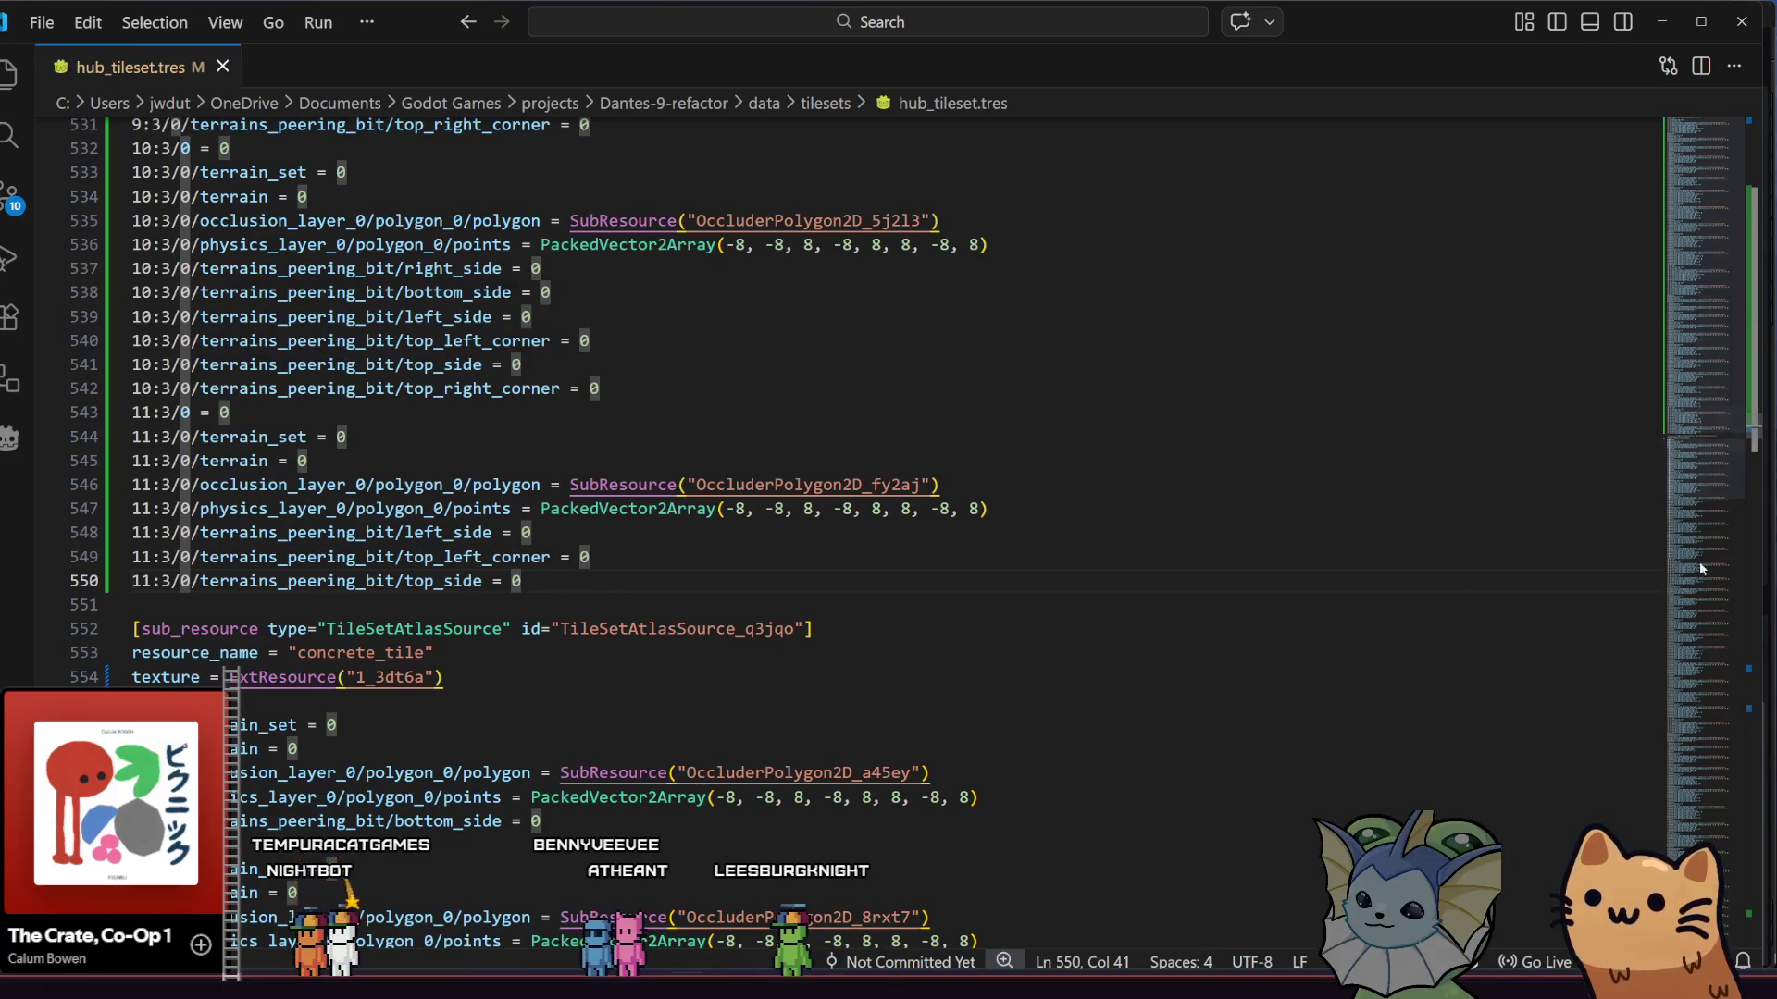
mouse_move(1755, 437)
mouse_down()
mouse_move(1742, 185)
mouse_move(1711, 166)
mouse_move(1710, 129)
mouse_up()
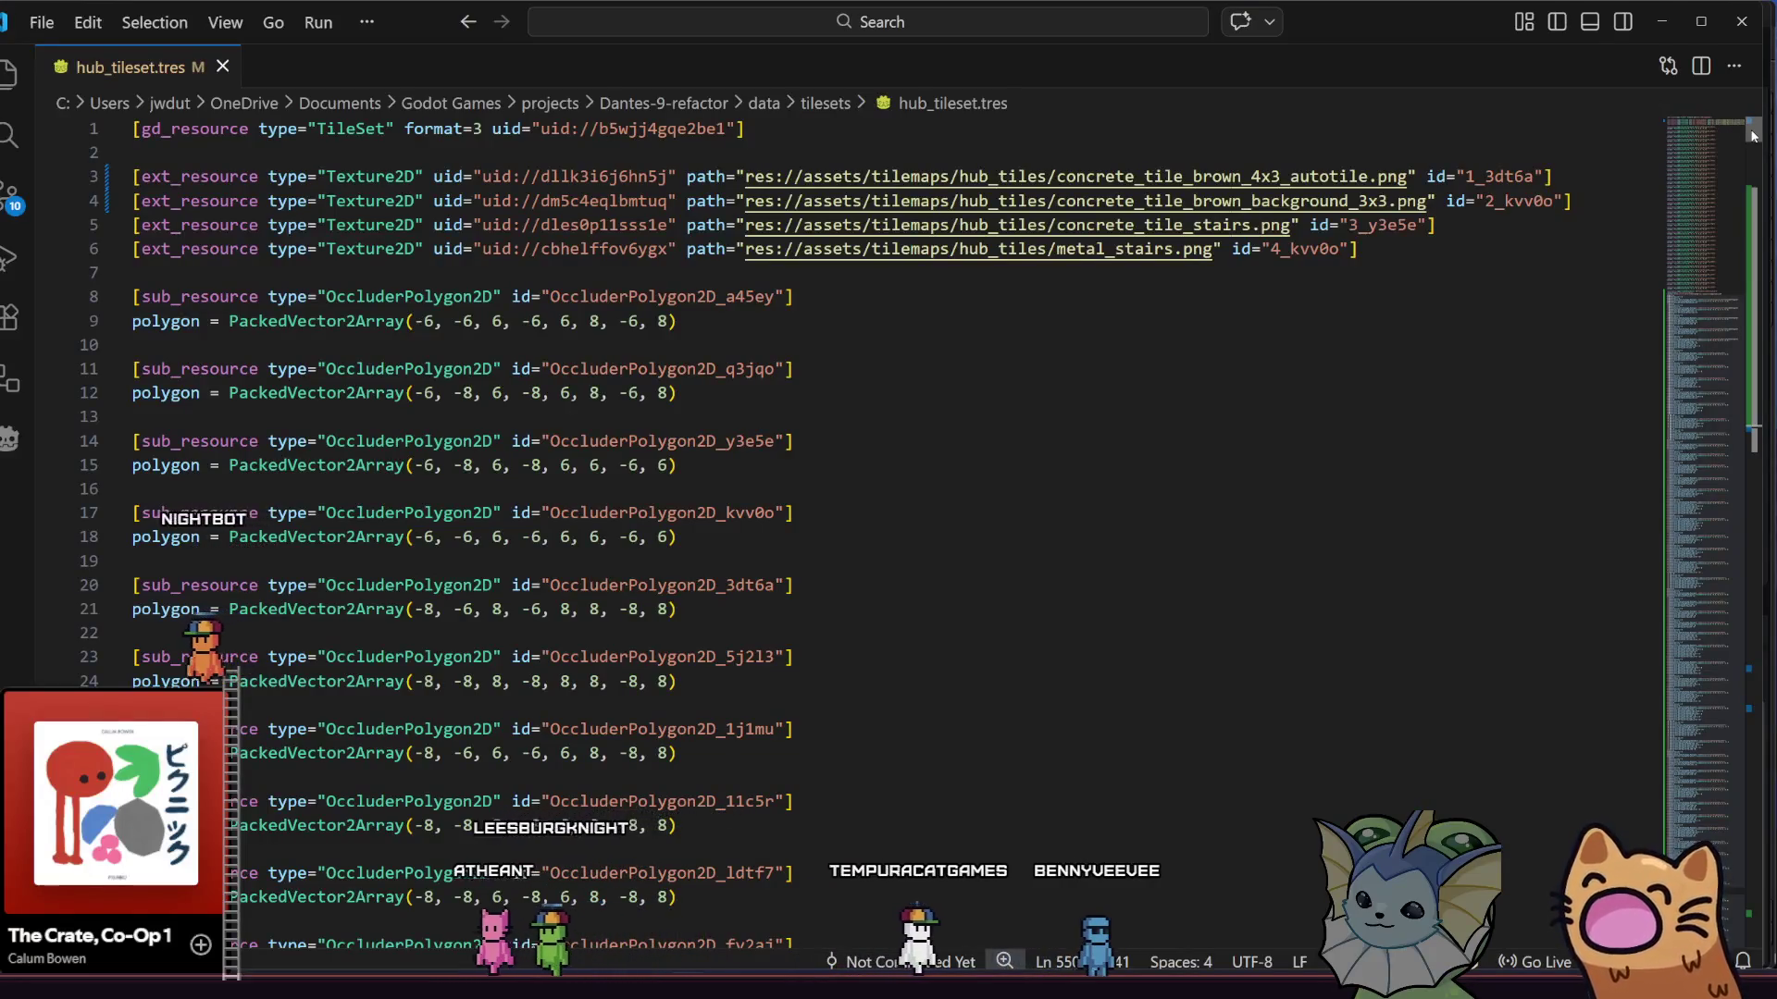
scroll(1751, 135, down, 1)
scroll(1751, 130, up, 1)
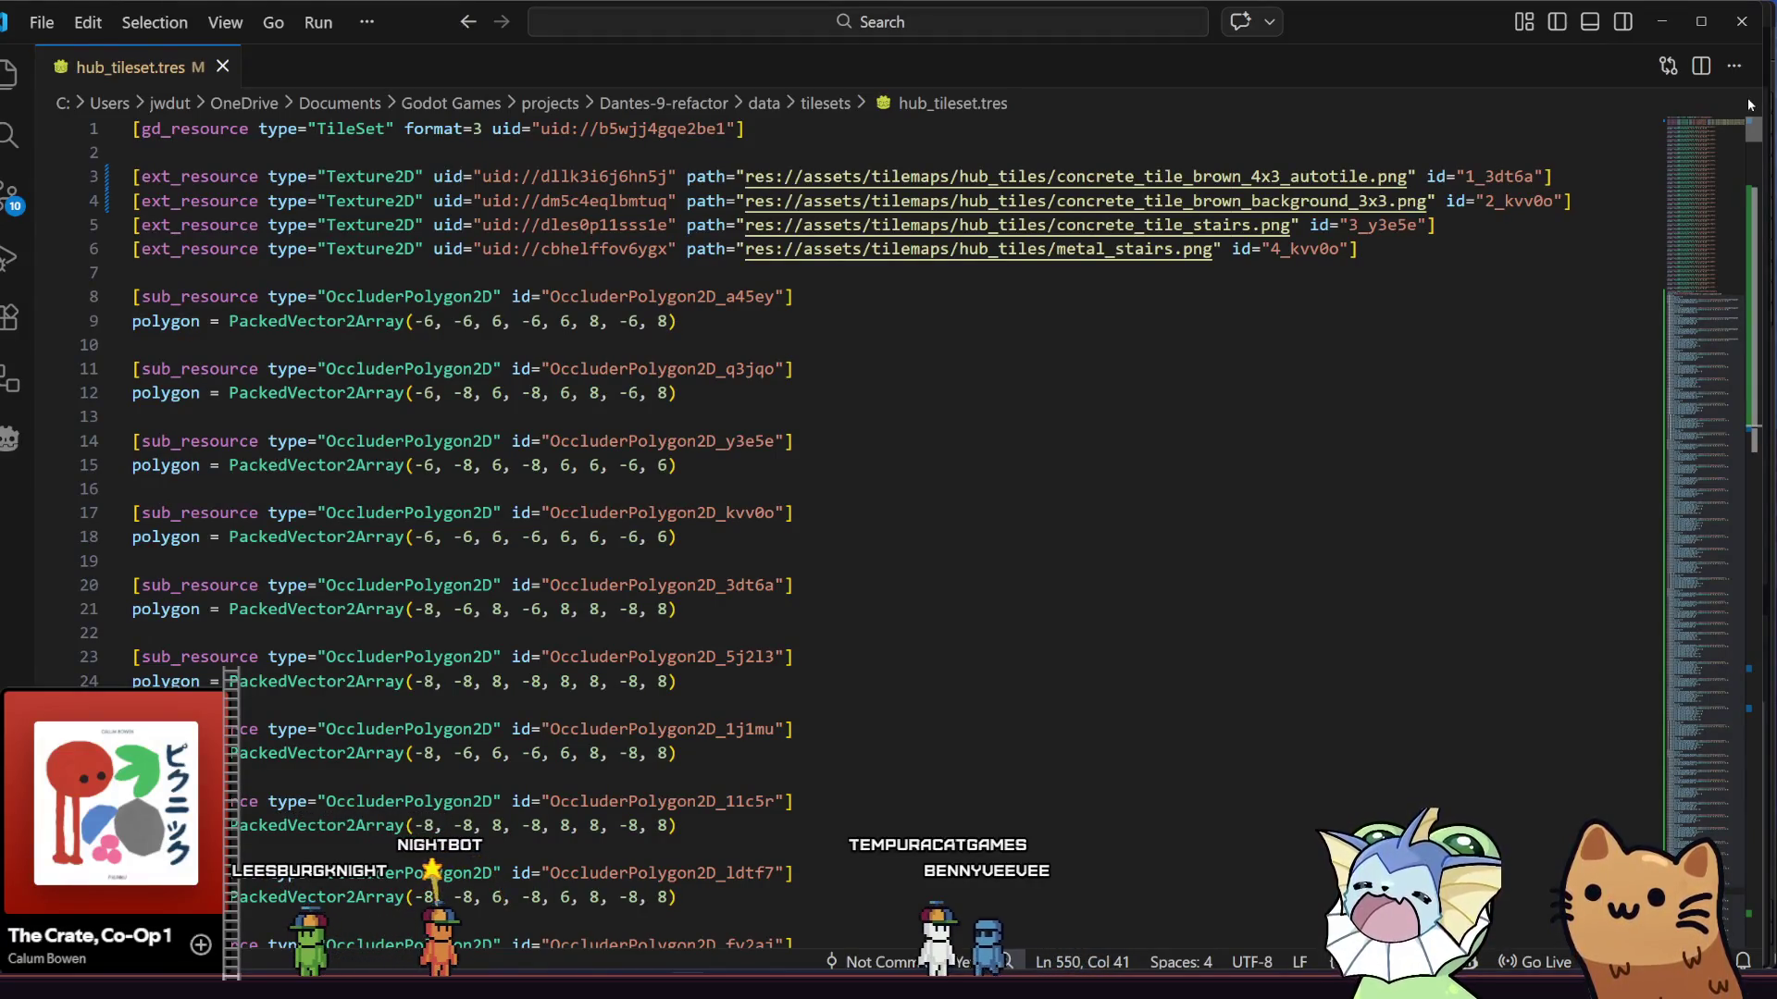
mouse_move(1752, 119)
mouse_down()
mouse_move(1747, 222)
mouse_move(1740, 196)
mouse_up()
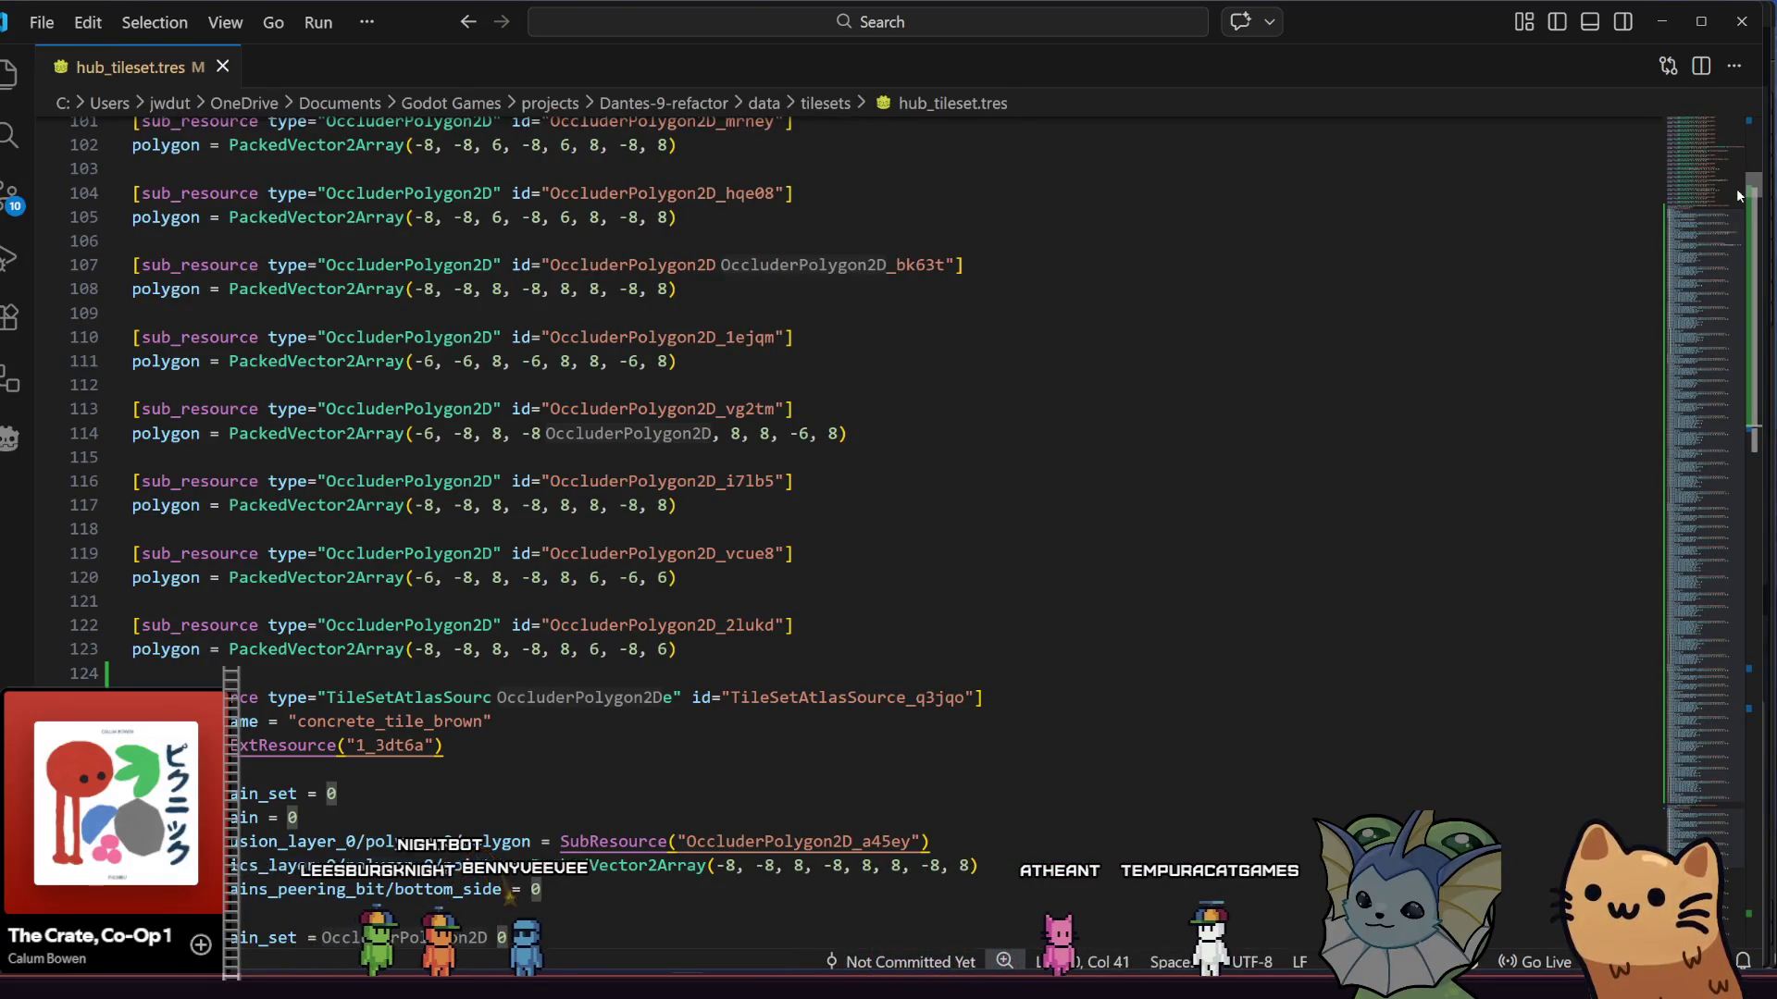
mouse_move(1739, 195)
mouse_down()
mouse_move(1717, 410)
mouse_move(1694, 437)
mouse_up()
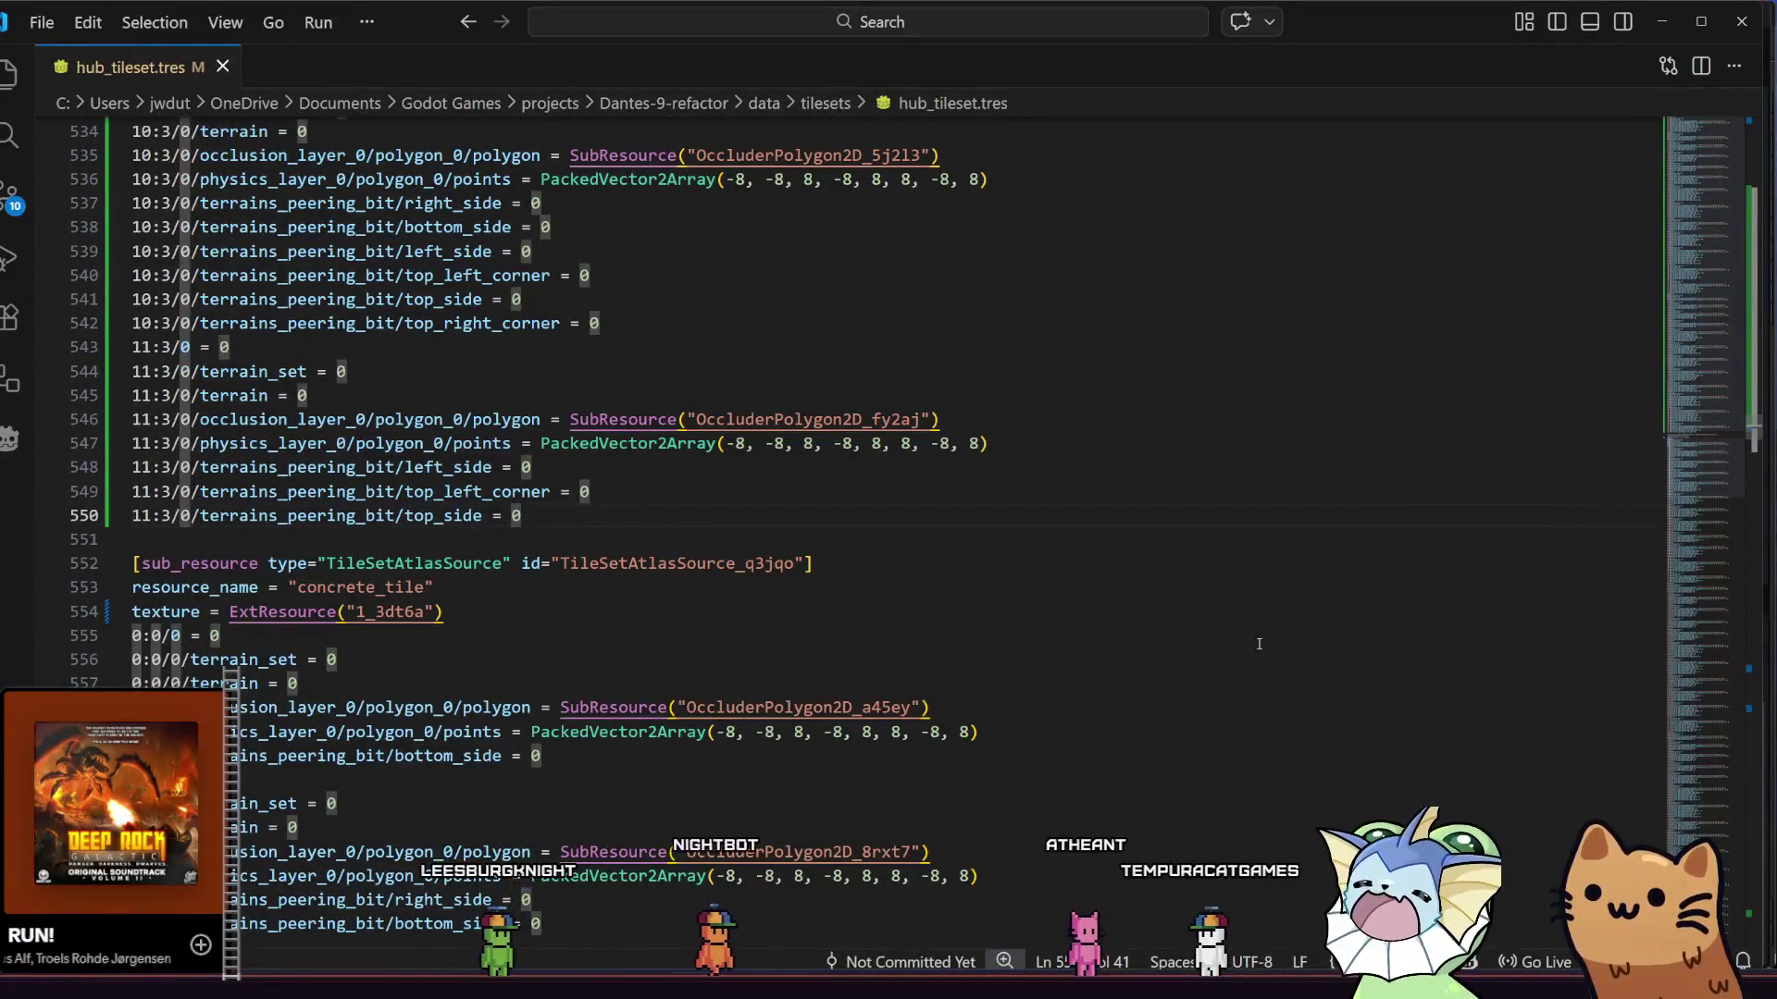
click(486, 615)
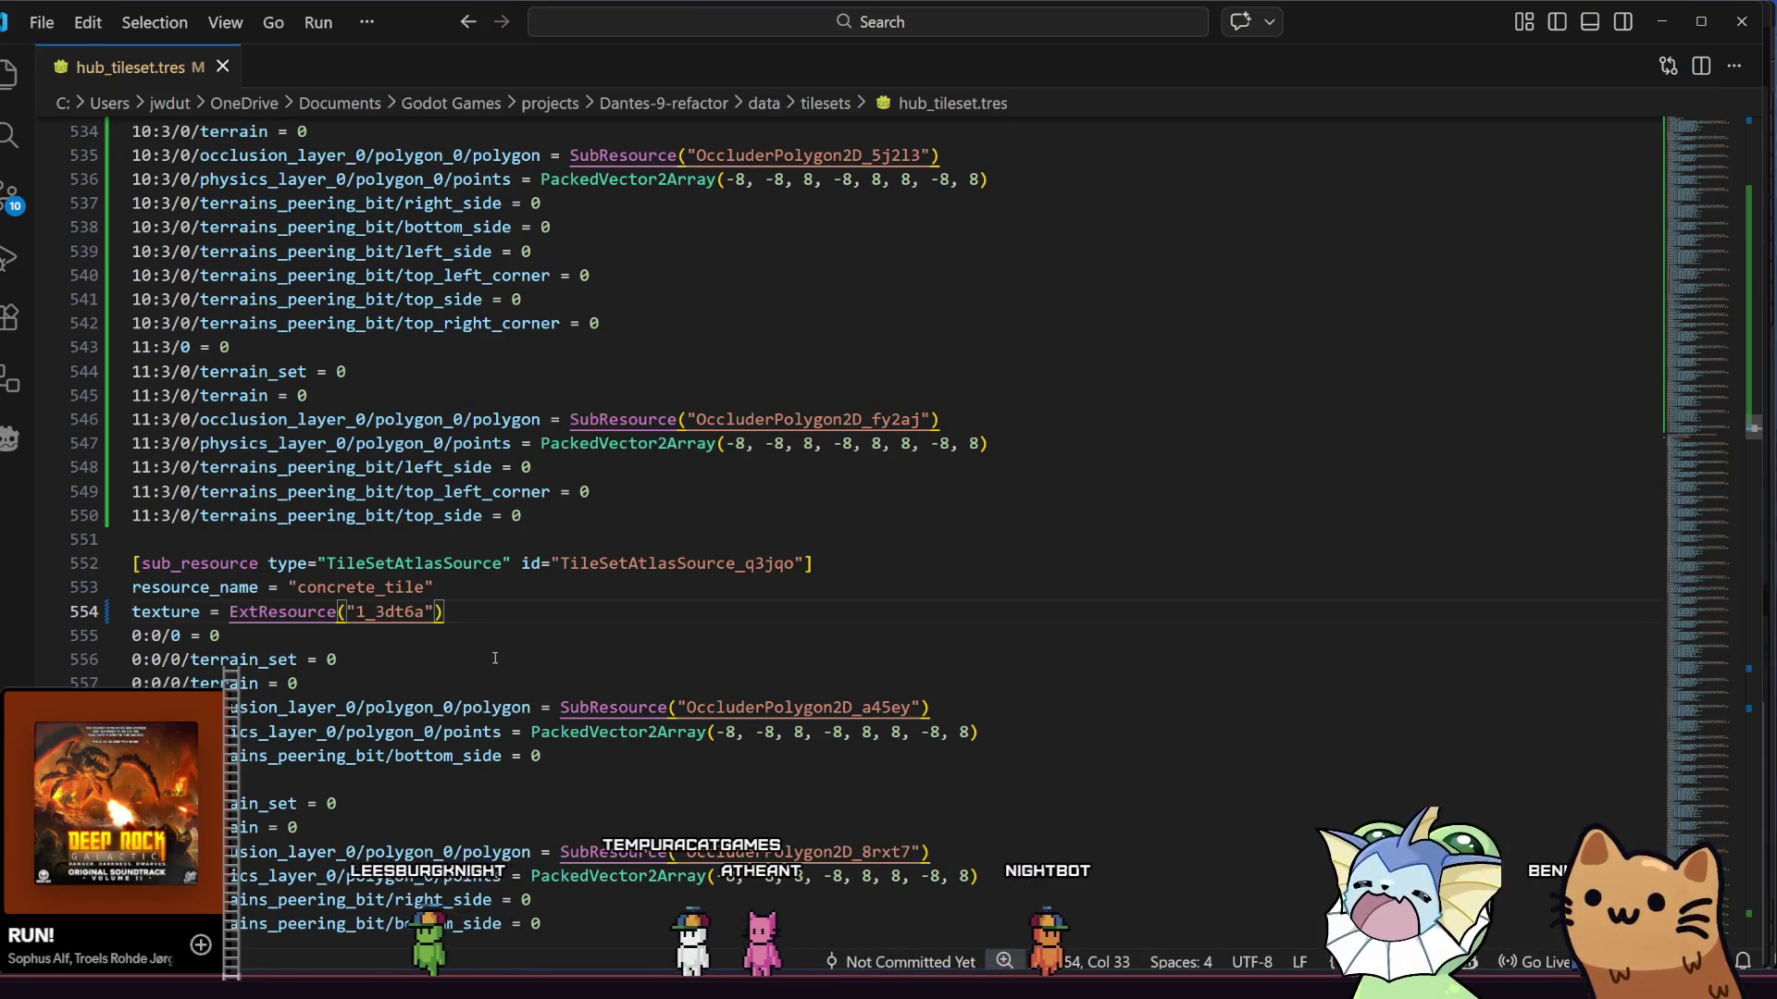
- Select lines 552–977, the concrete_tile TileSetAtlasSource block, and delete them
mouse_move(133, 564)
mouse_down()
mouse_move(277, 613)
mouse_move(389, 925)
mouse_move(407, 657)
mouse_up()
key(shift+Down)
key(shift+Down)
key(shift+Down)
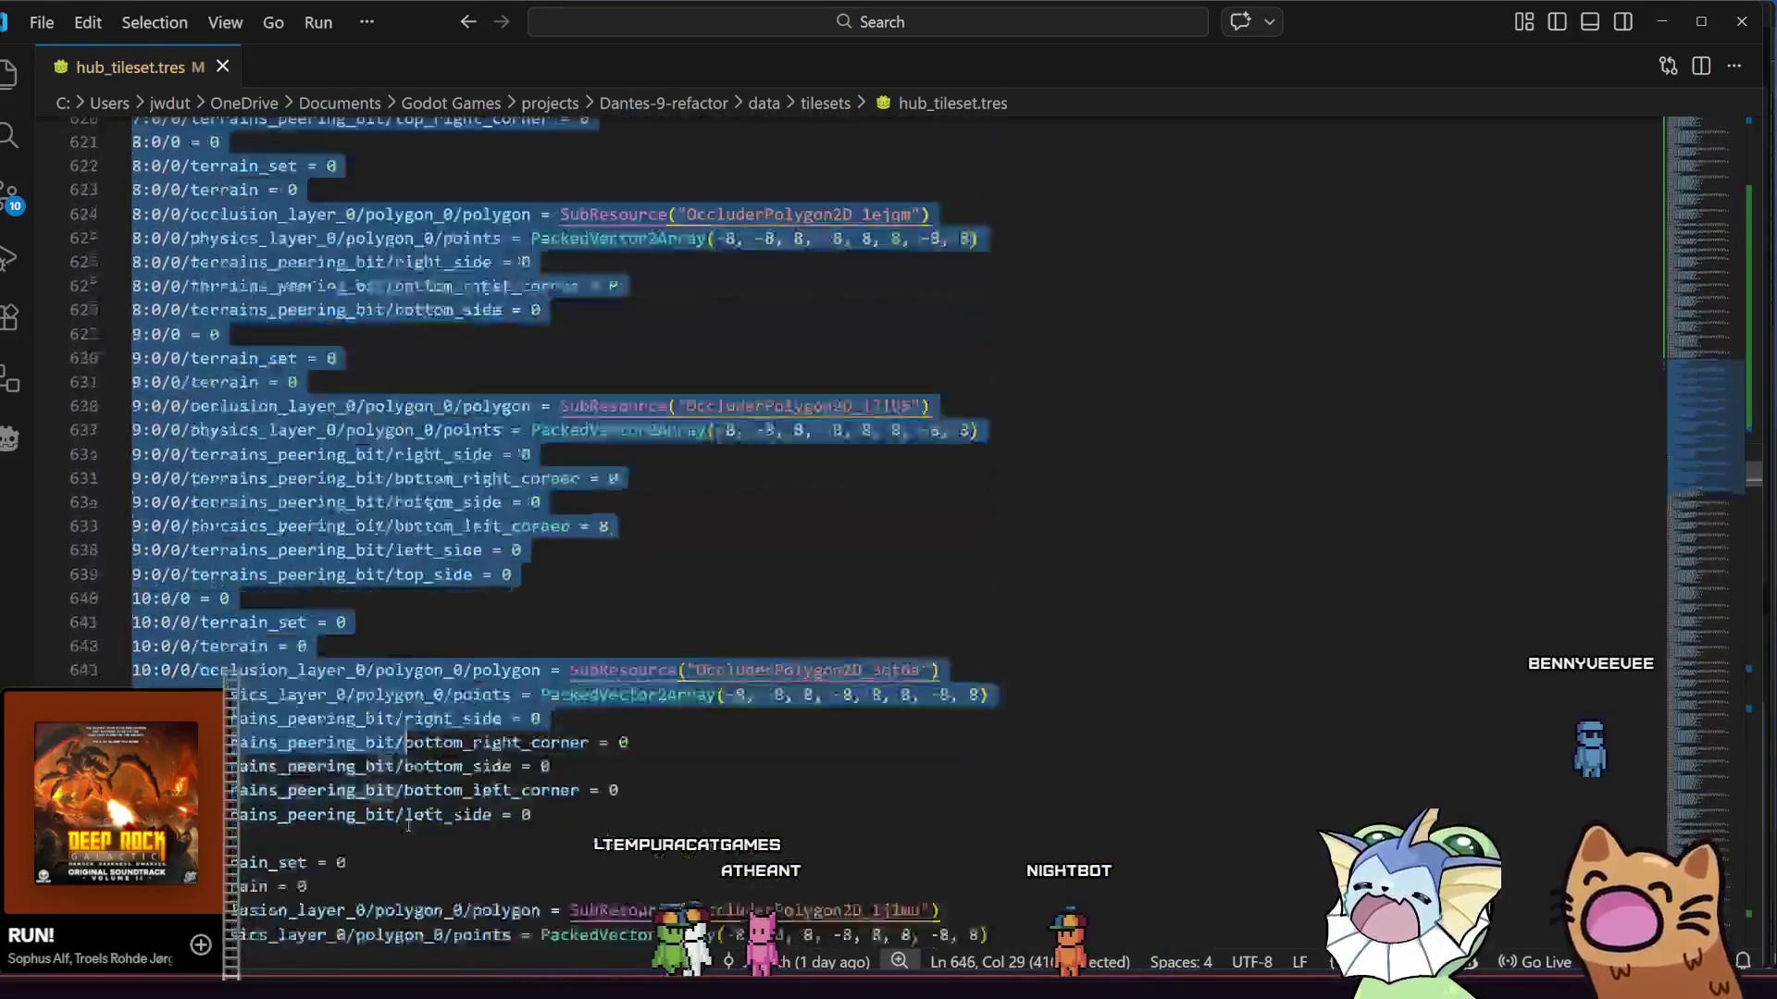
key(shift+Down)
key(shift+Down)
key(shift+Down)
key(shift+Down)
key(shift+Down)
key(shift+Down)
scroll(488, 837, down, 5)
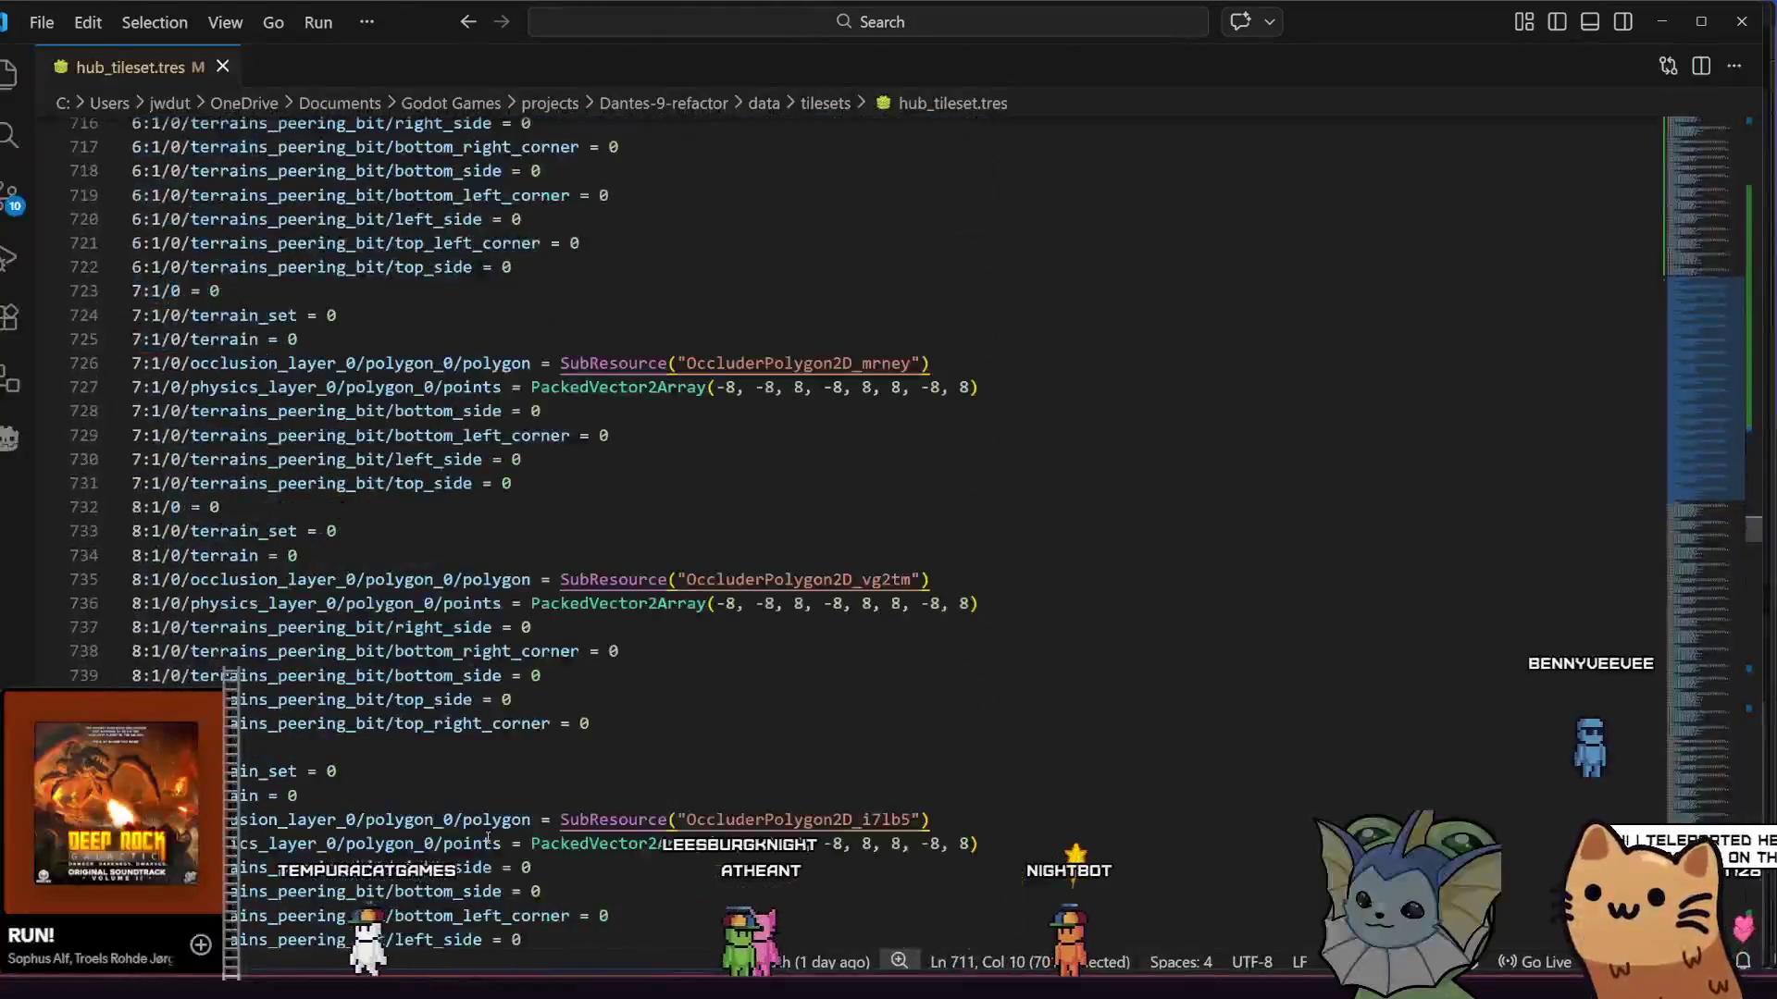
key(shift+Down)
key(shift+Down)
key(shift+Down)
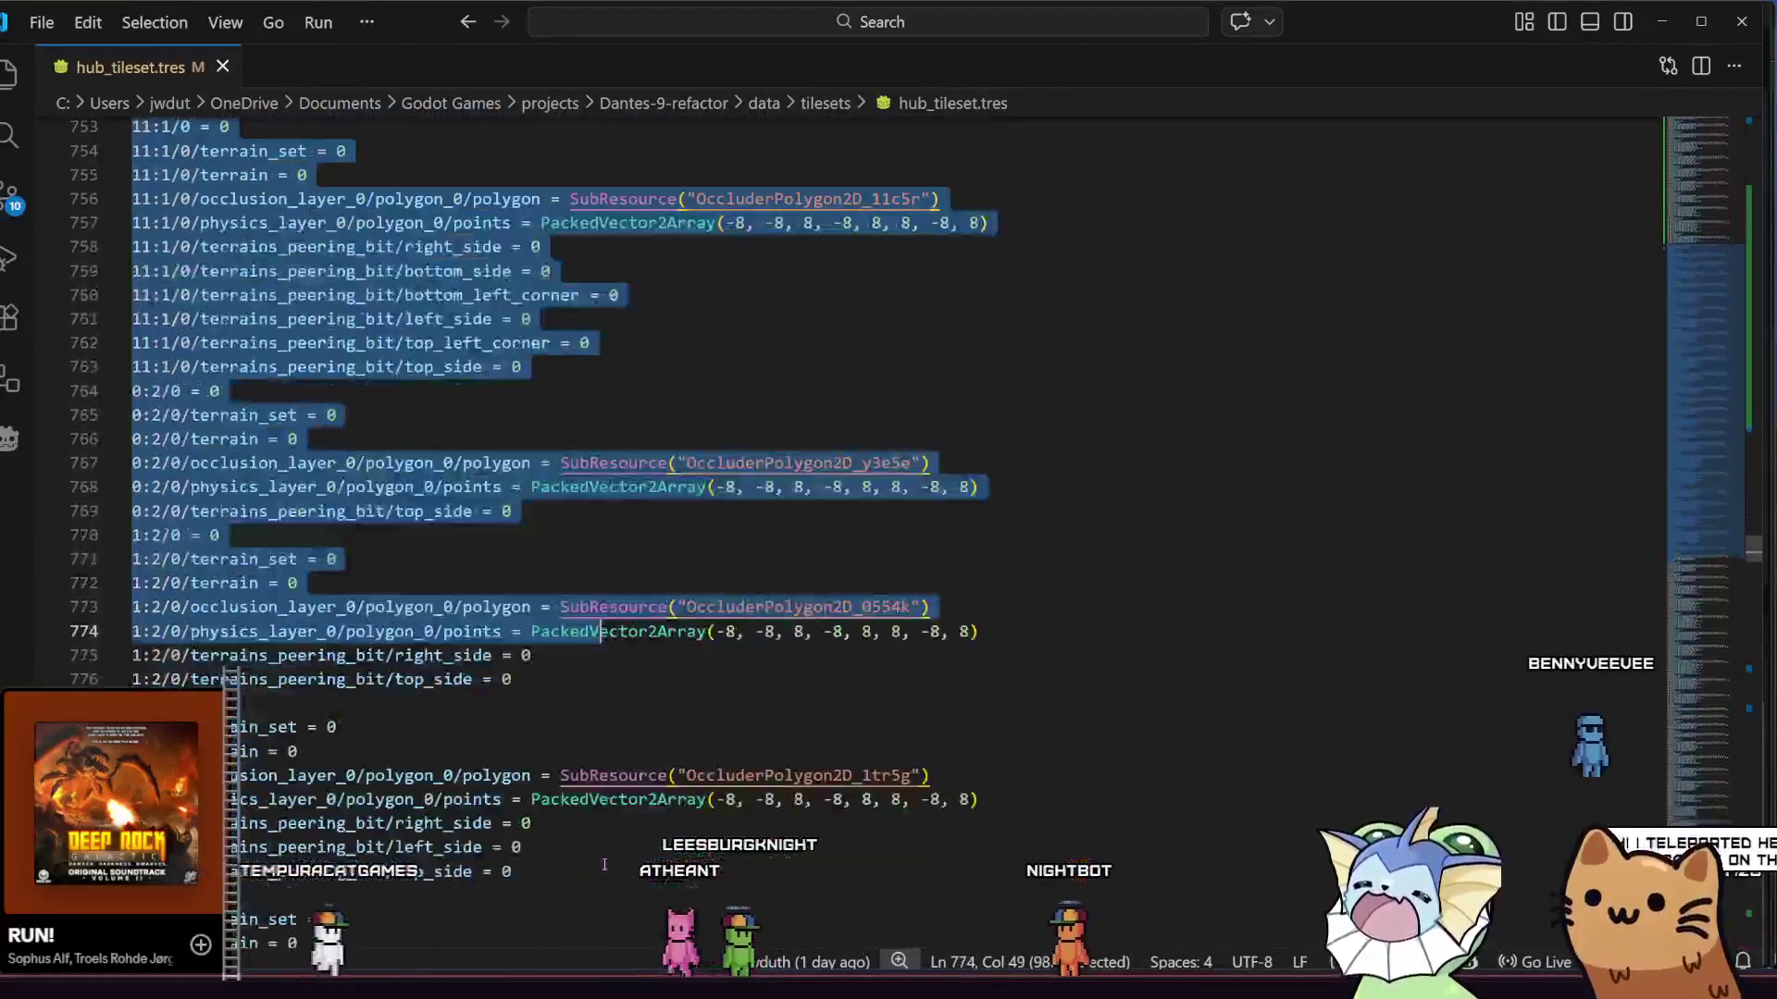
key(shift+Down)
key(shift+Down)
key(shift+Down)
scroll(606, 864, down, 8)
scroll(606, 863, down, 3)
shift+click(484, 850)
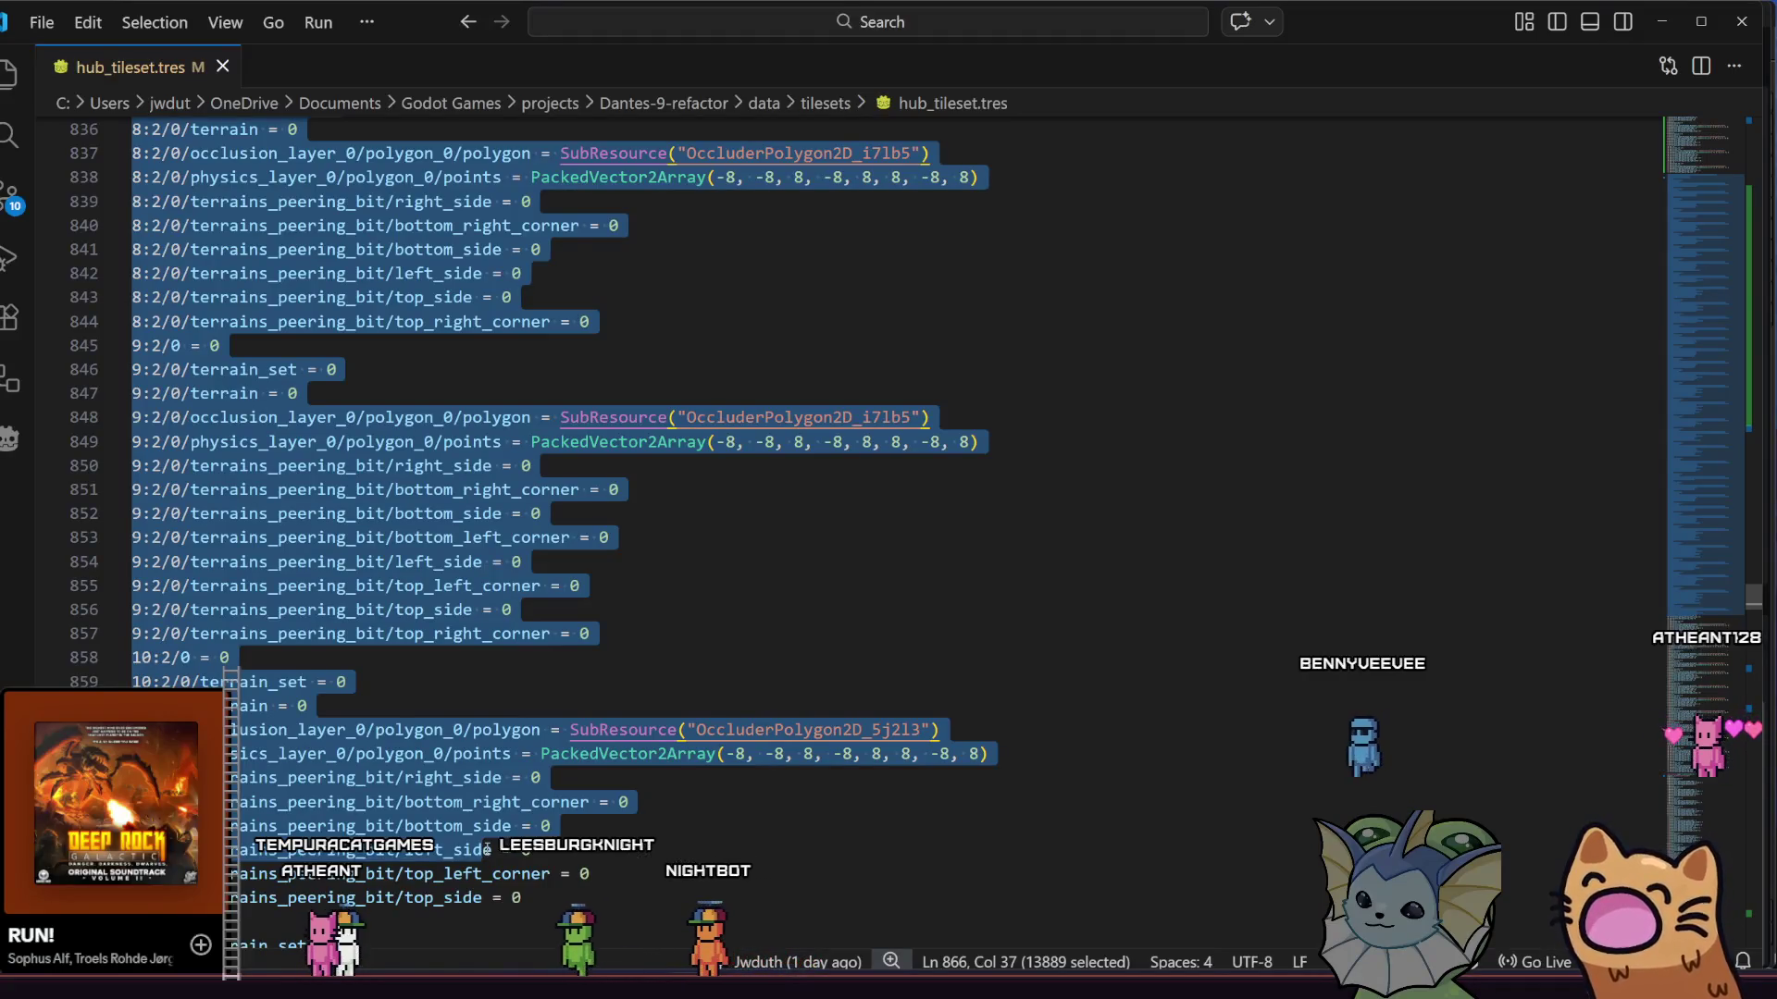
scroll(507, 842, down, 8)
shift+click(507, 842)
scroll(507, 842, down, 20)
shift+click(511, 860)
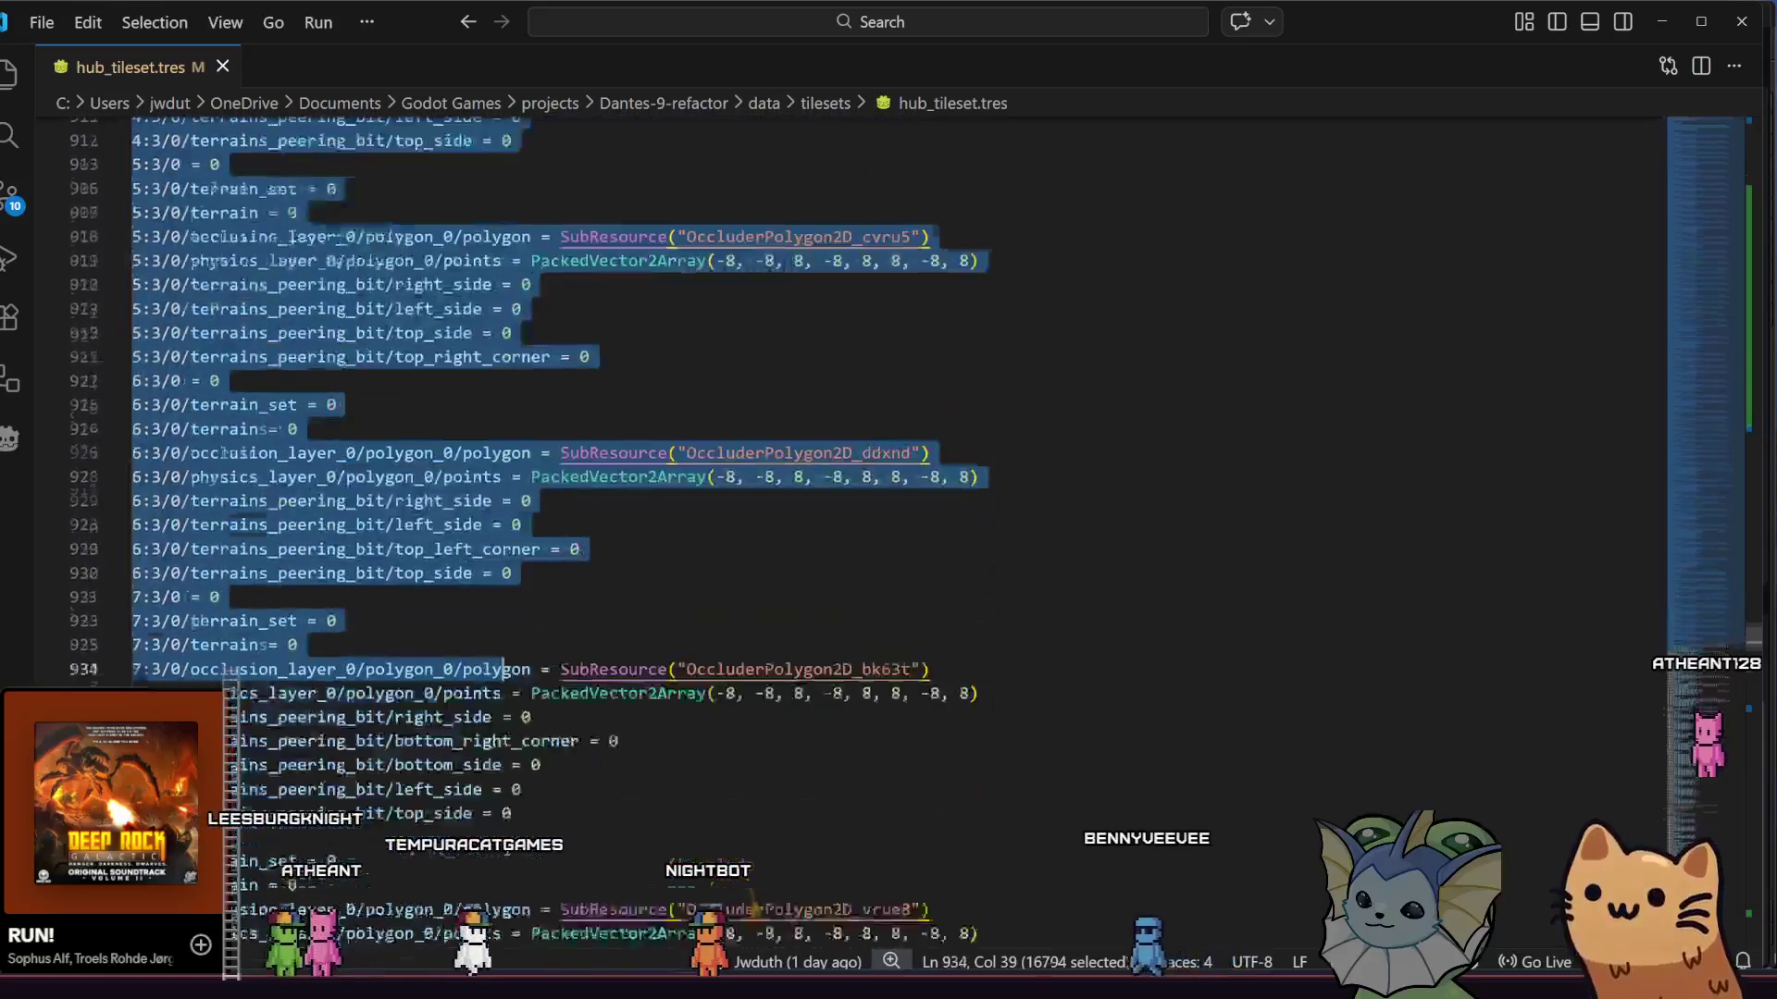
scroll(512, 860, down, 12)
shift+click(510, 856)
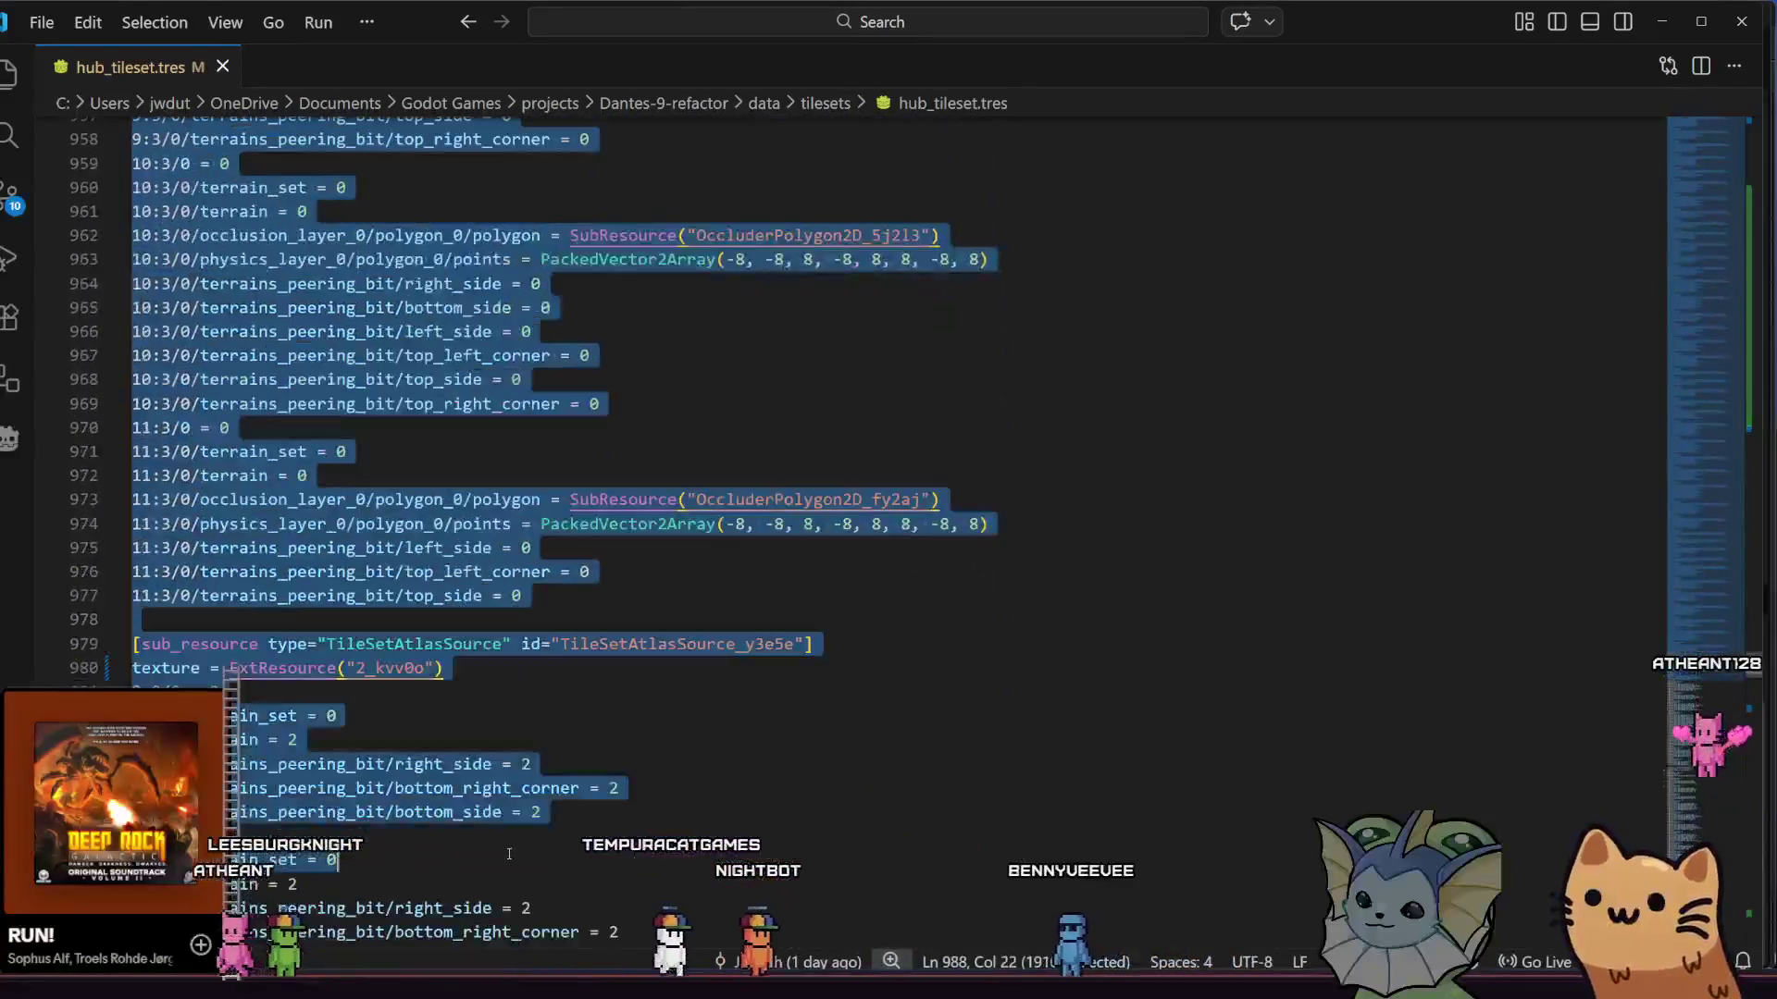
scroll(509, 854, down, 2)
mouse_move(509, 854)
mouse_down()
mouse_move(564, 574)
mouse_move(645, 370)
mouse_up()
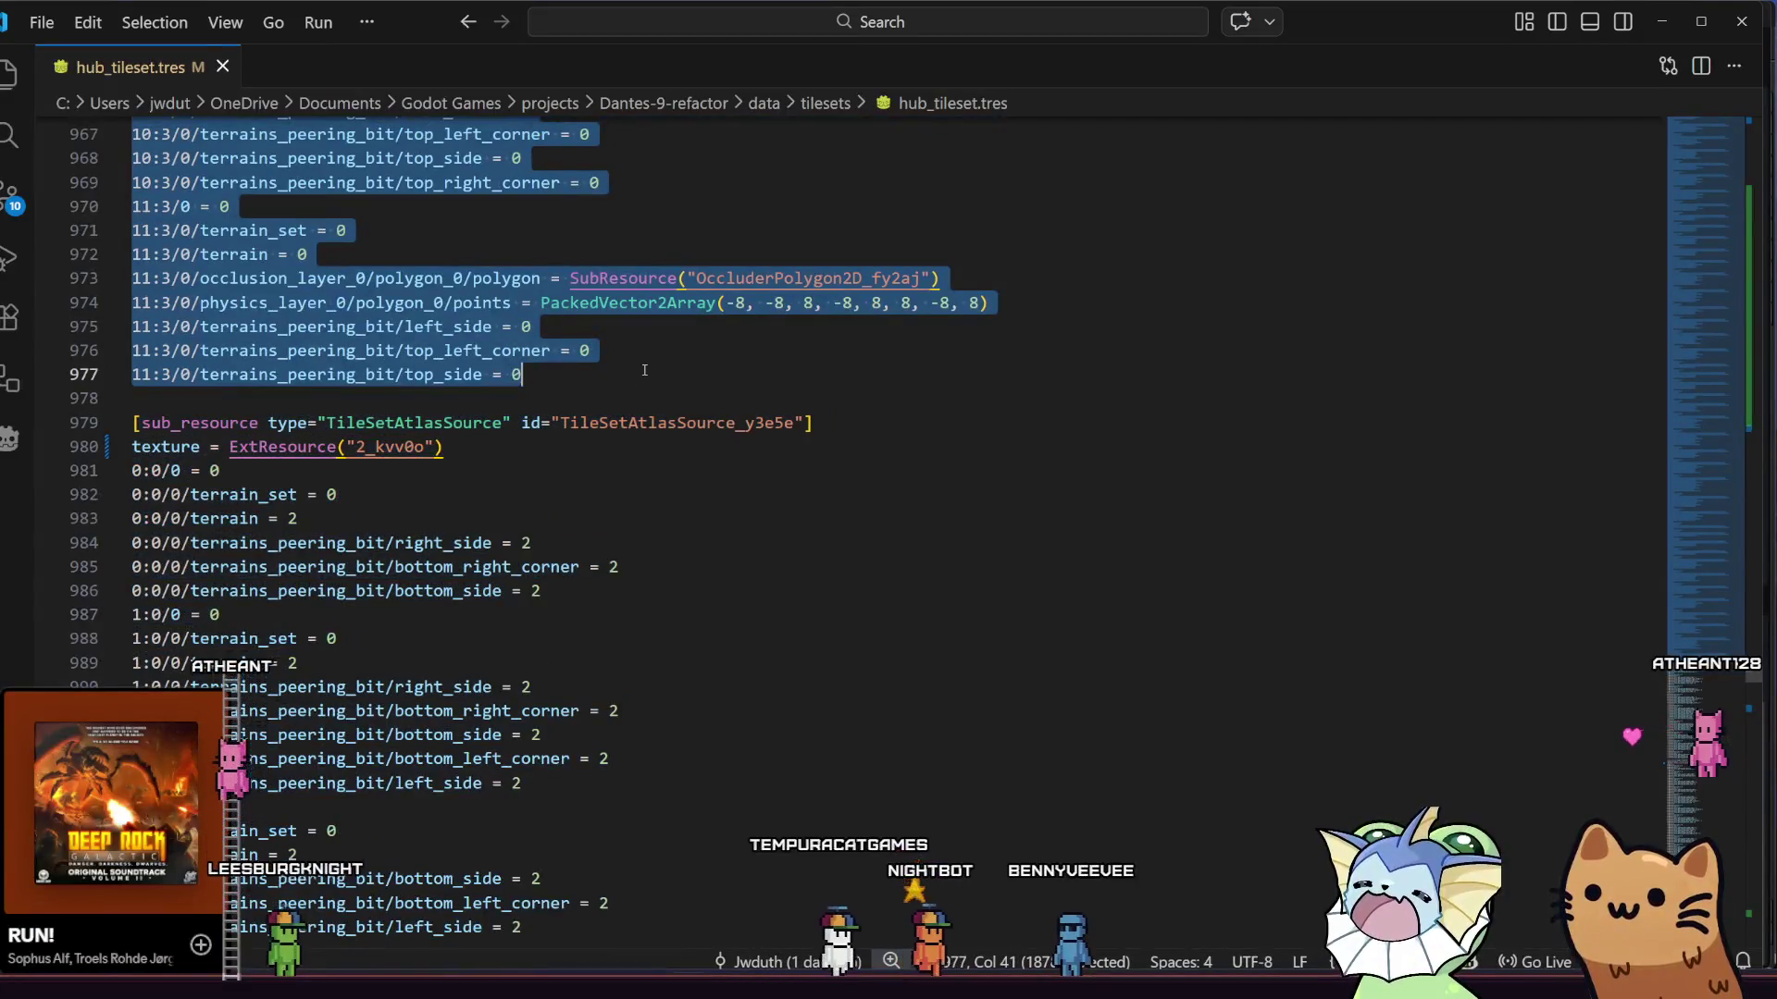
key(Delete)
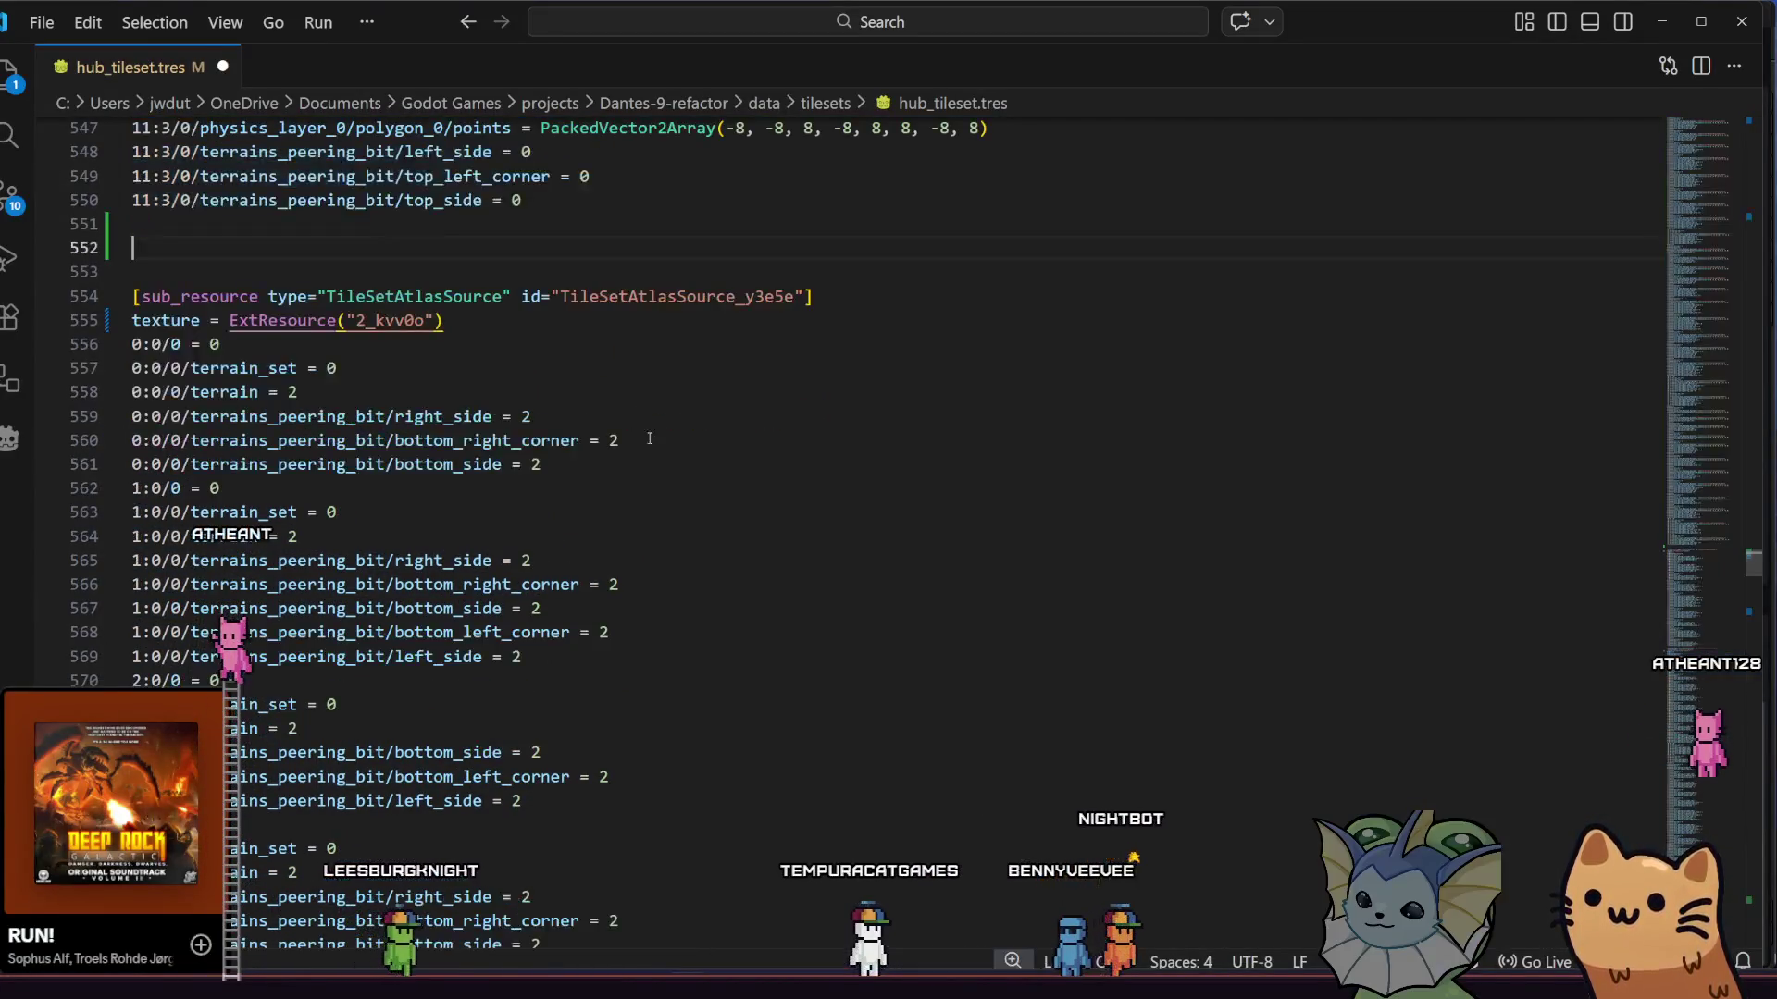
- Inspect the lines after the deletion, including the terrain value on line 564
scroll(666, 467, up, 1)
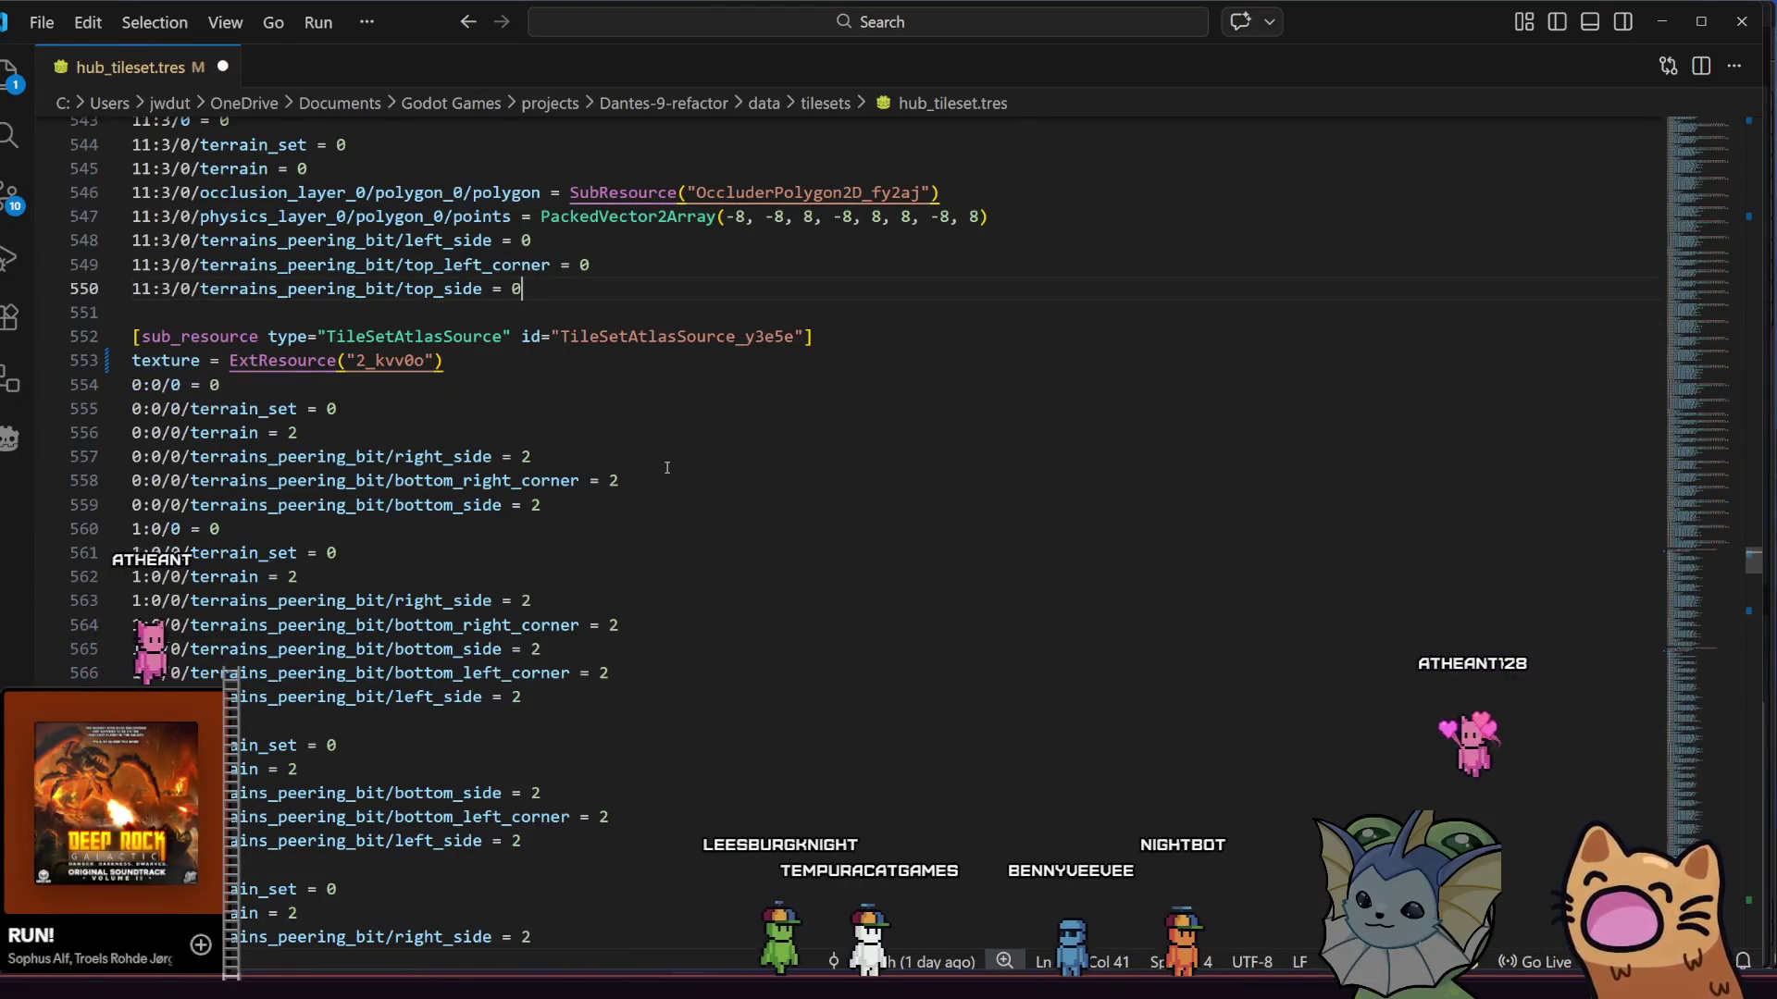
click(402, 343)
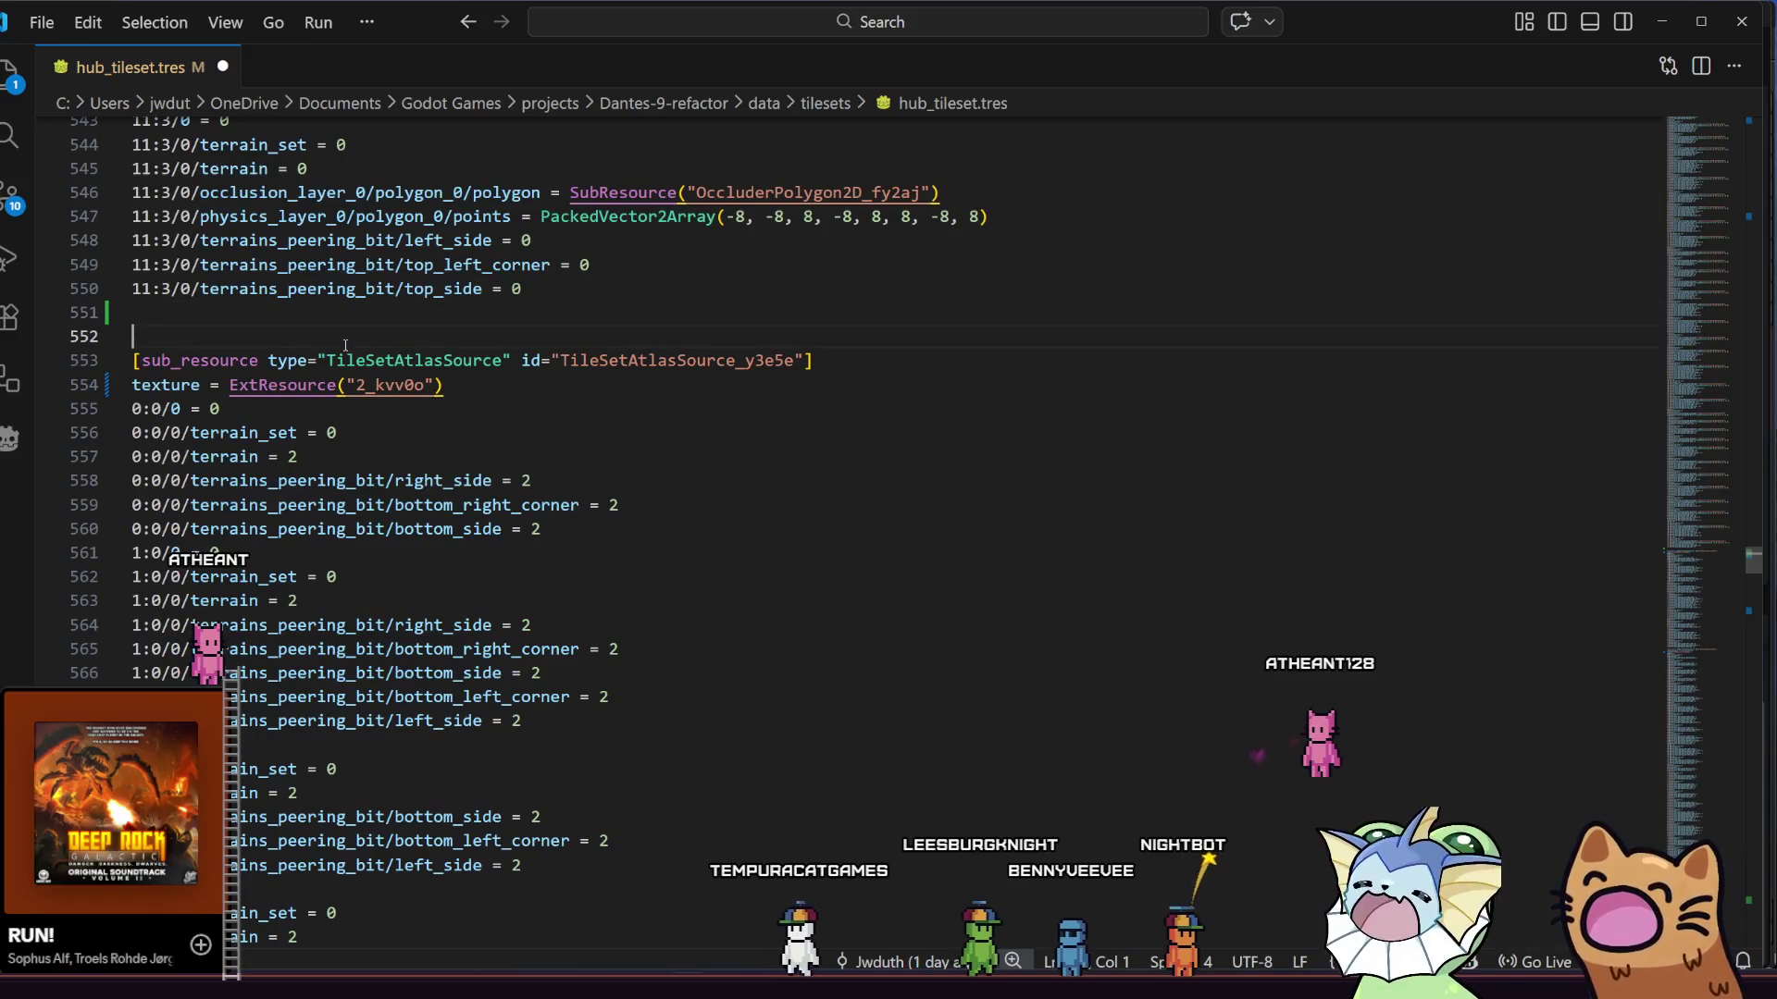
click(402, 323)
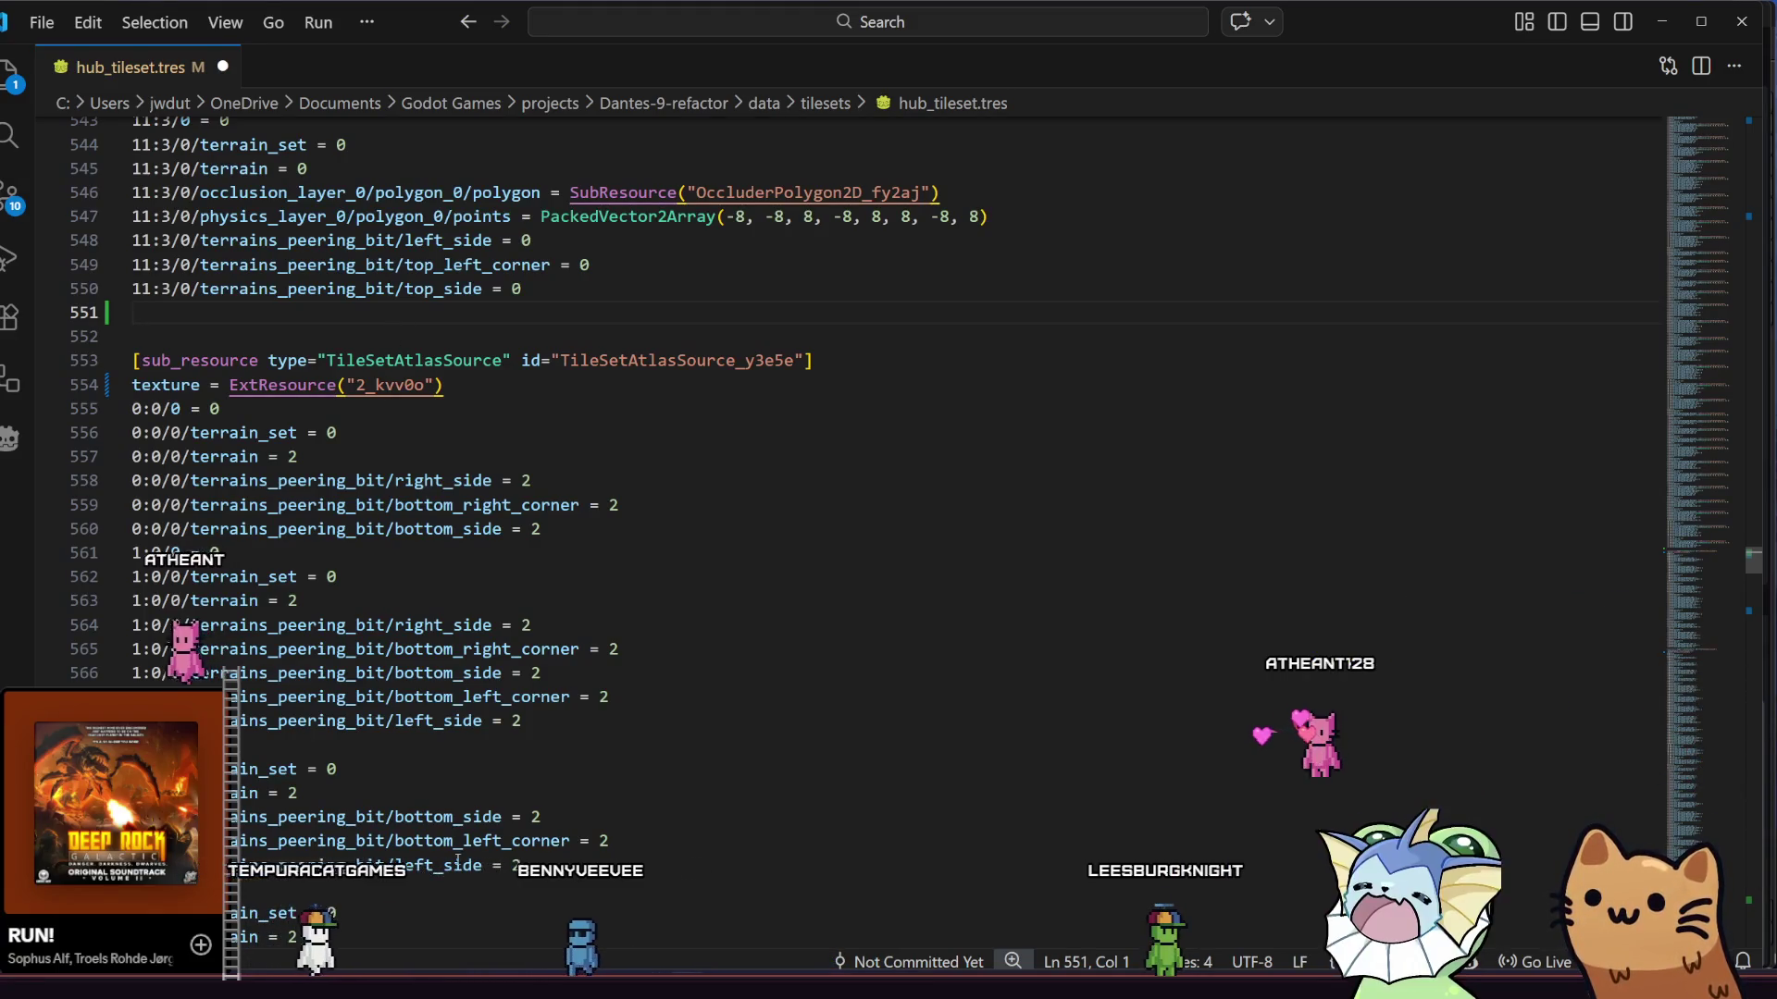
mouse_move(445, 961)
click(583, 621)
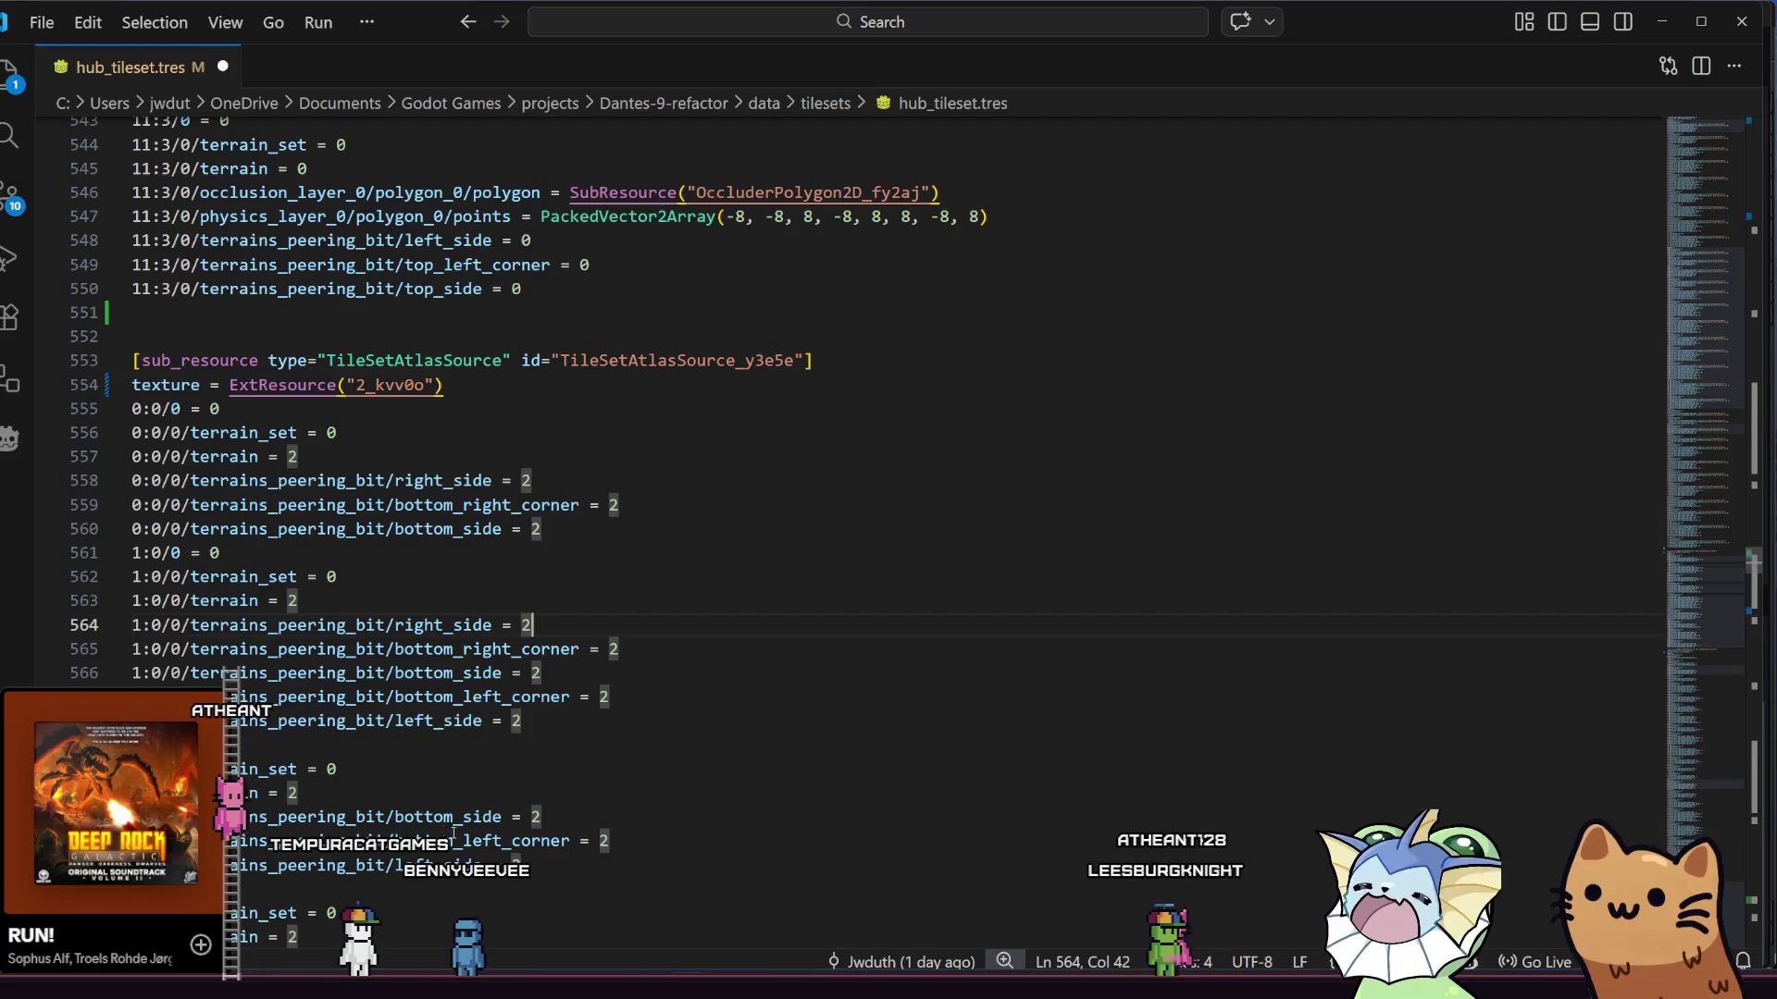
key(alt+Tab)
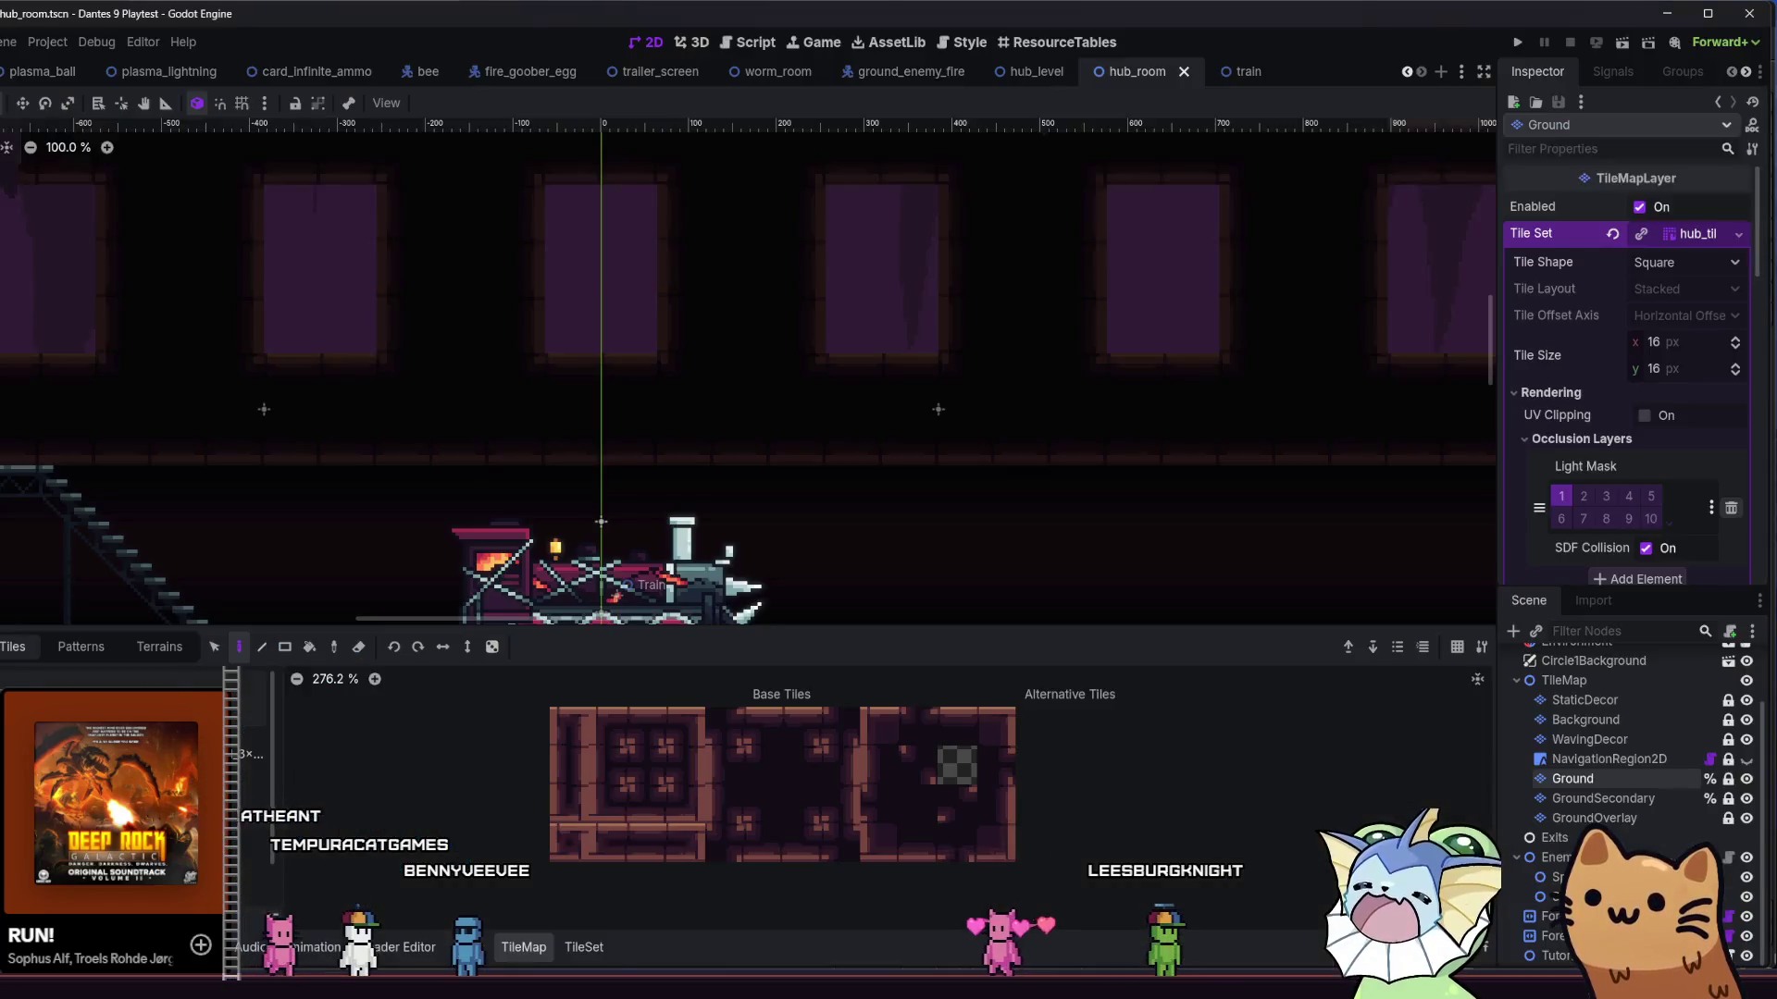
- Load the concrete tile texture into hub_tileset.tres's atlas, declining Auto Create Tiles
key(alt+f)
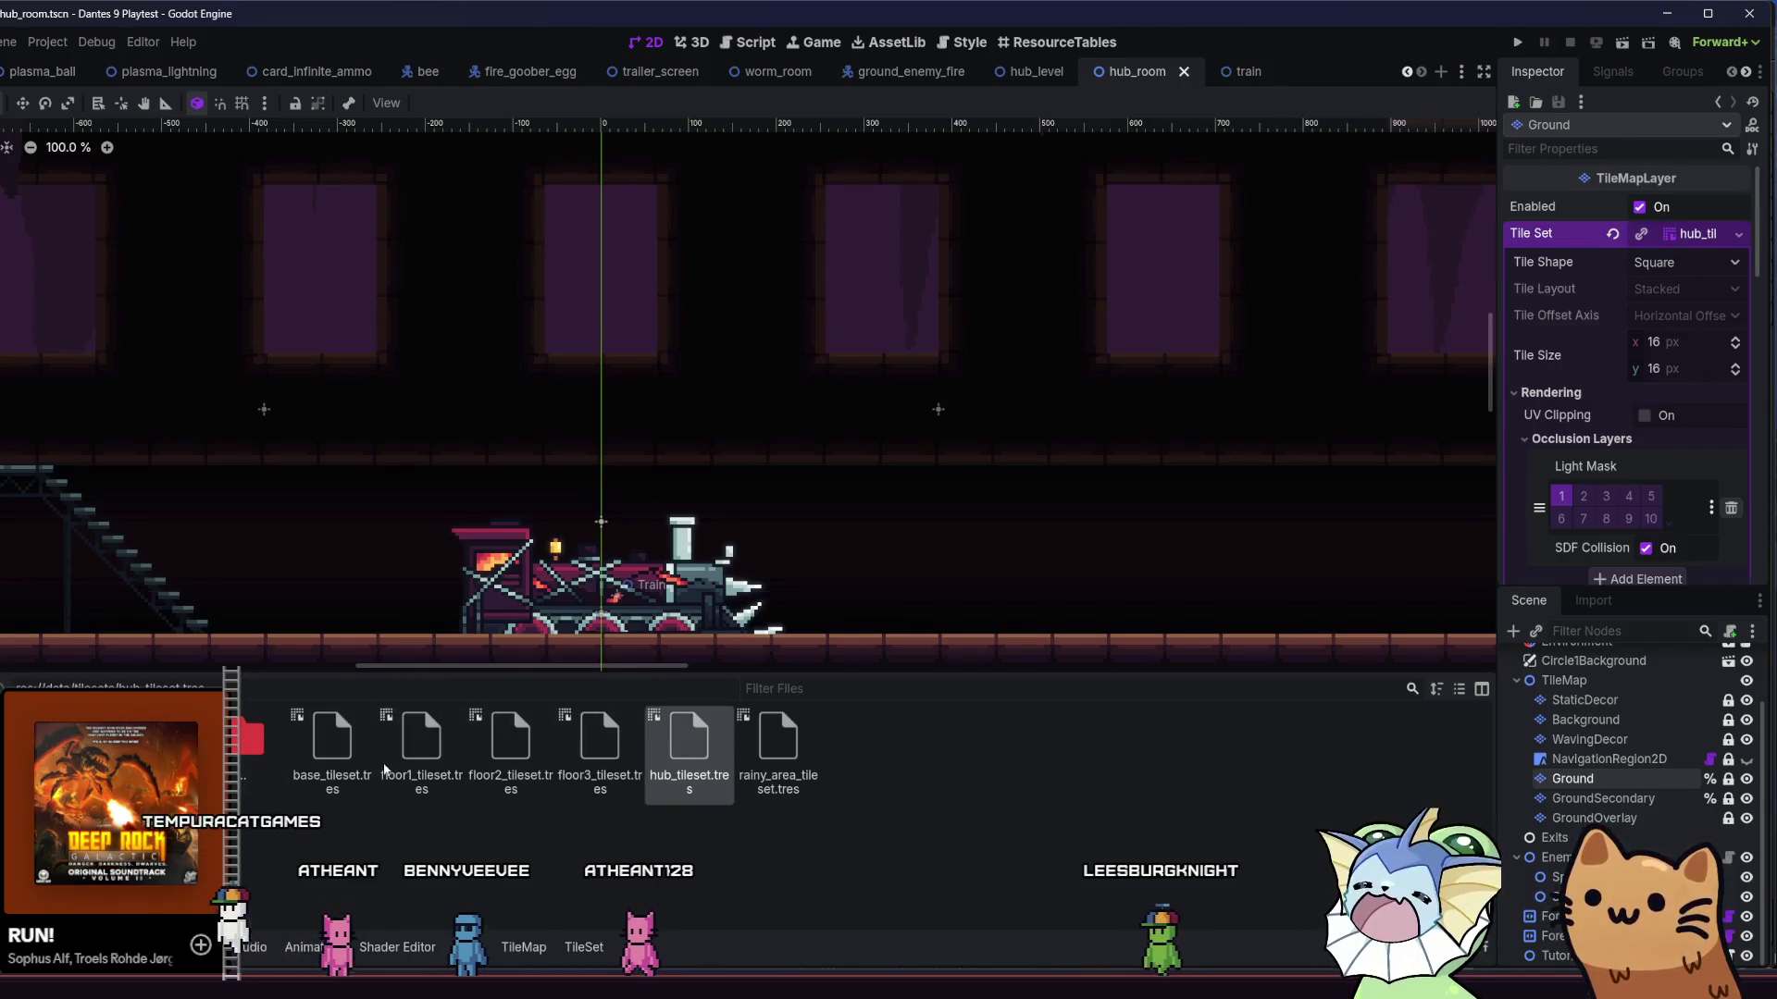
double_click(678, 749)
click(431, 770)
click(426, 766)
click(426, 770)
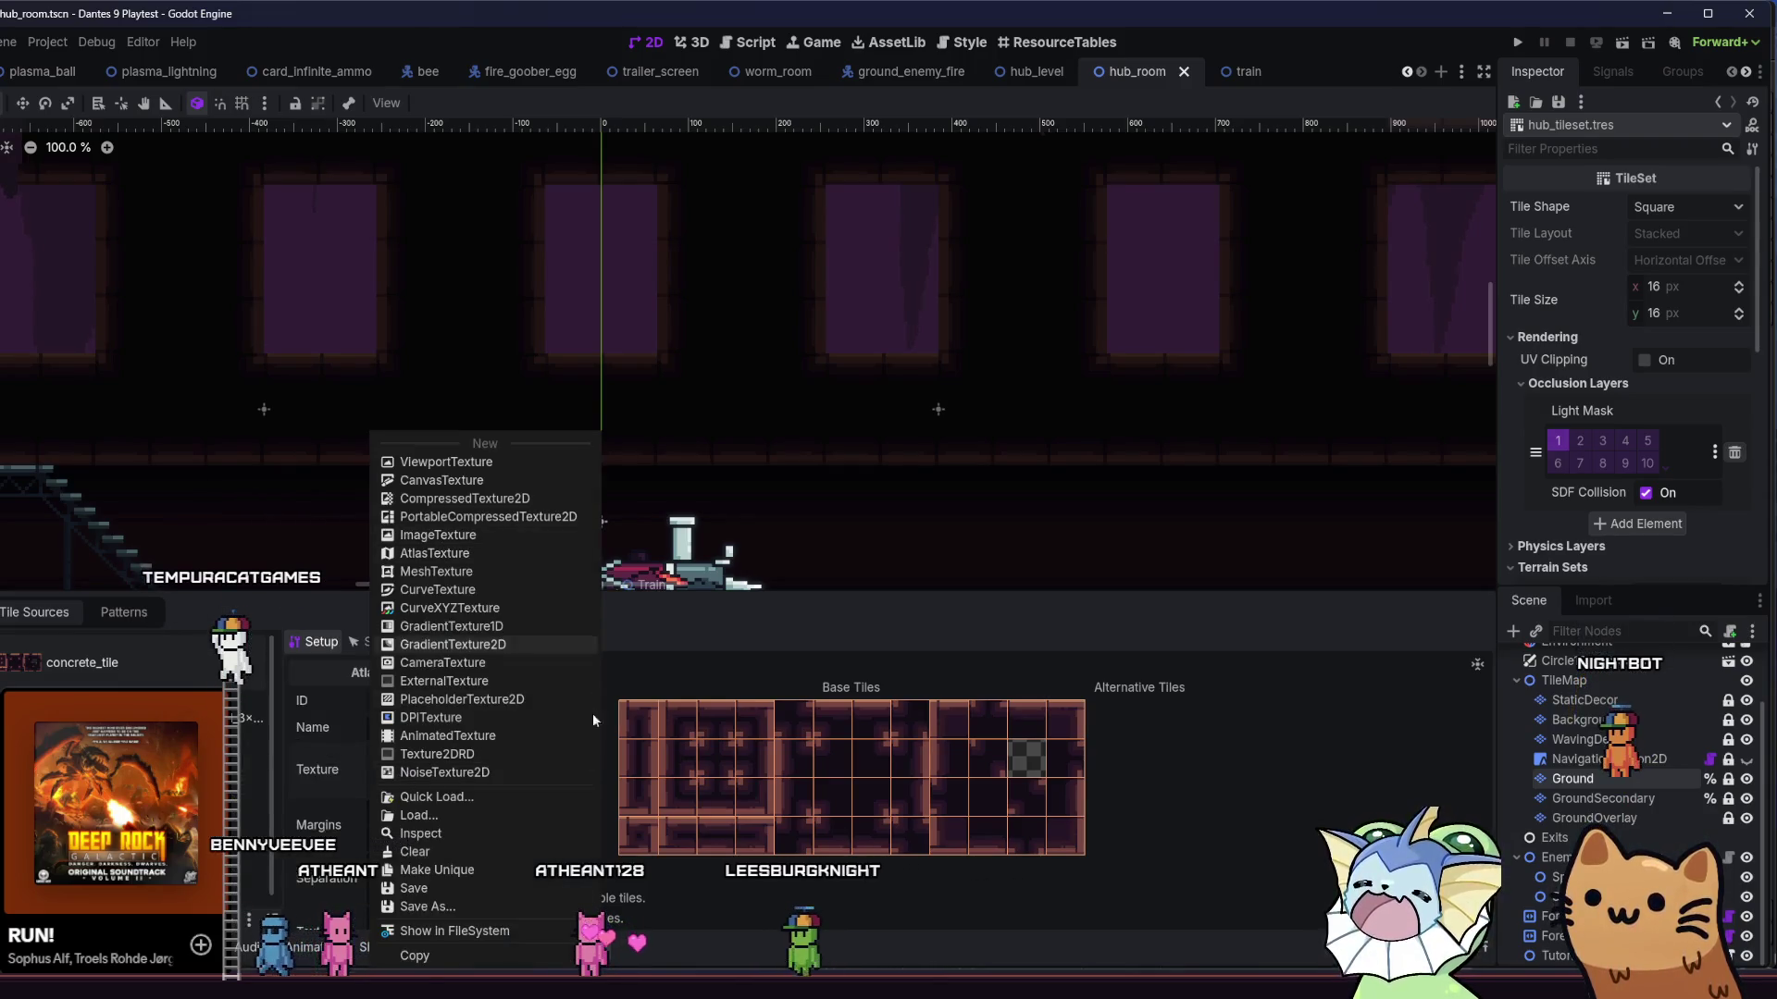
click(465, 798)
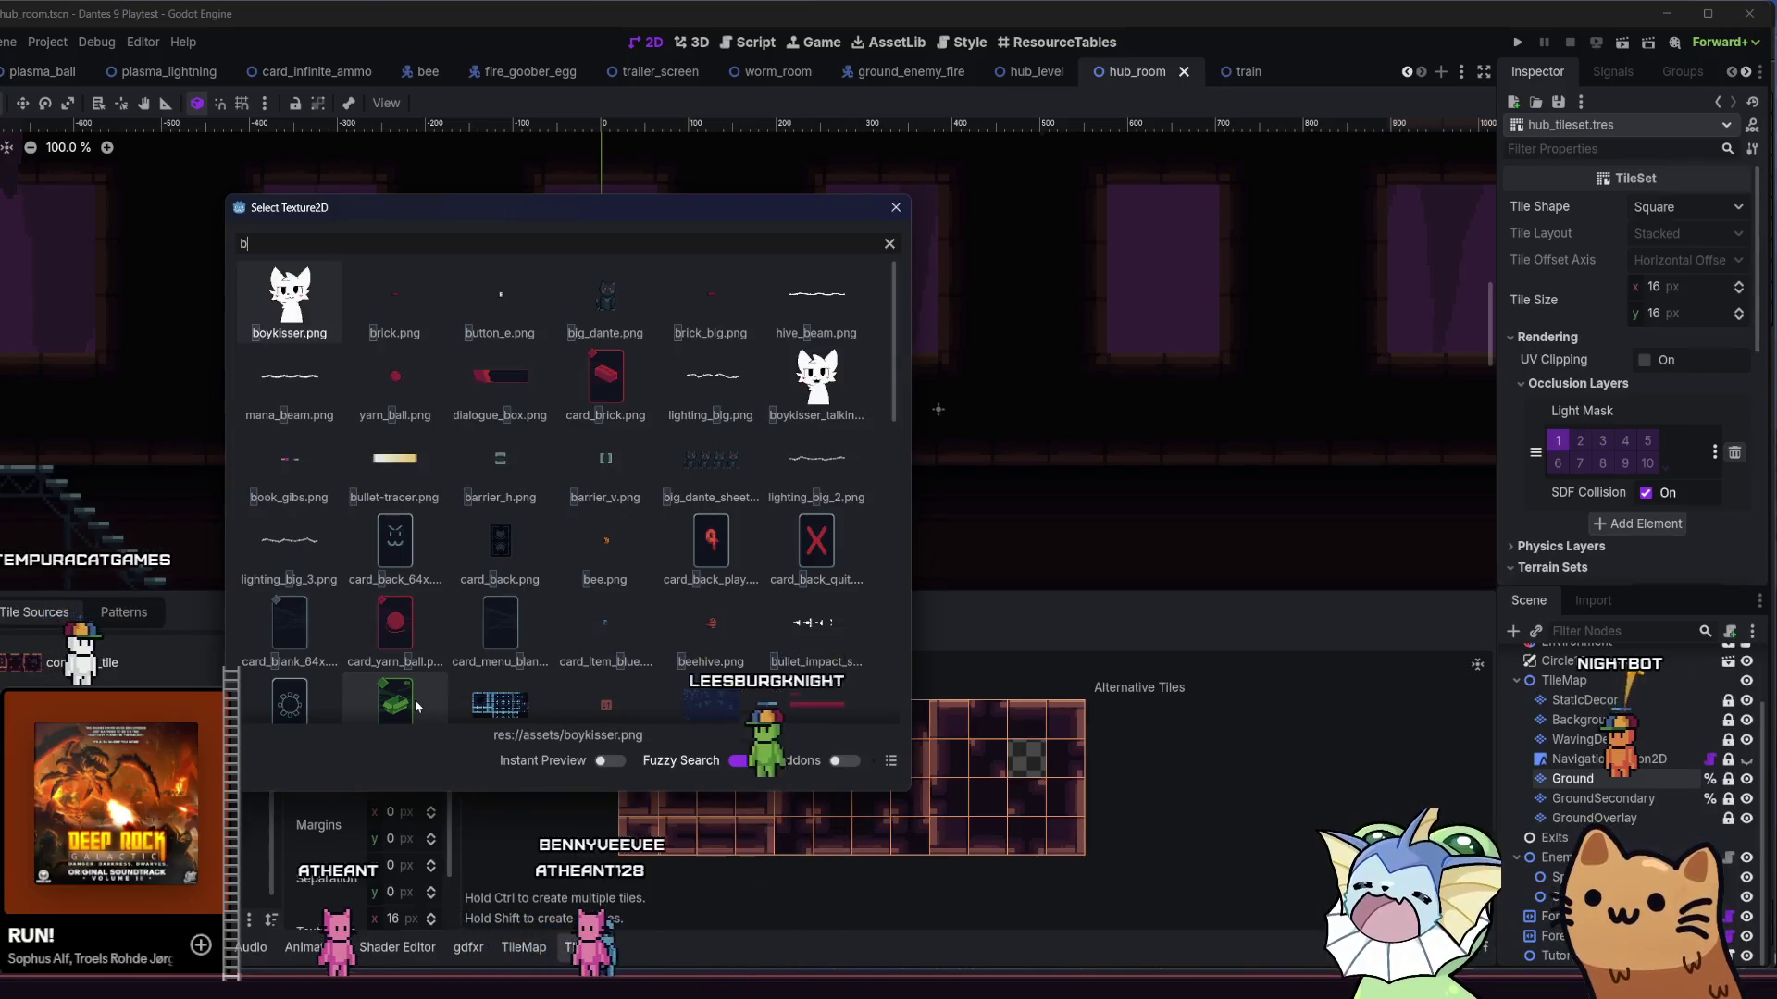
text(concret)
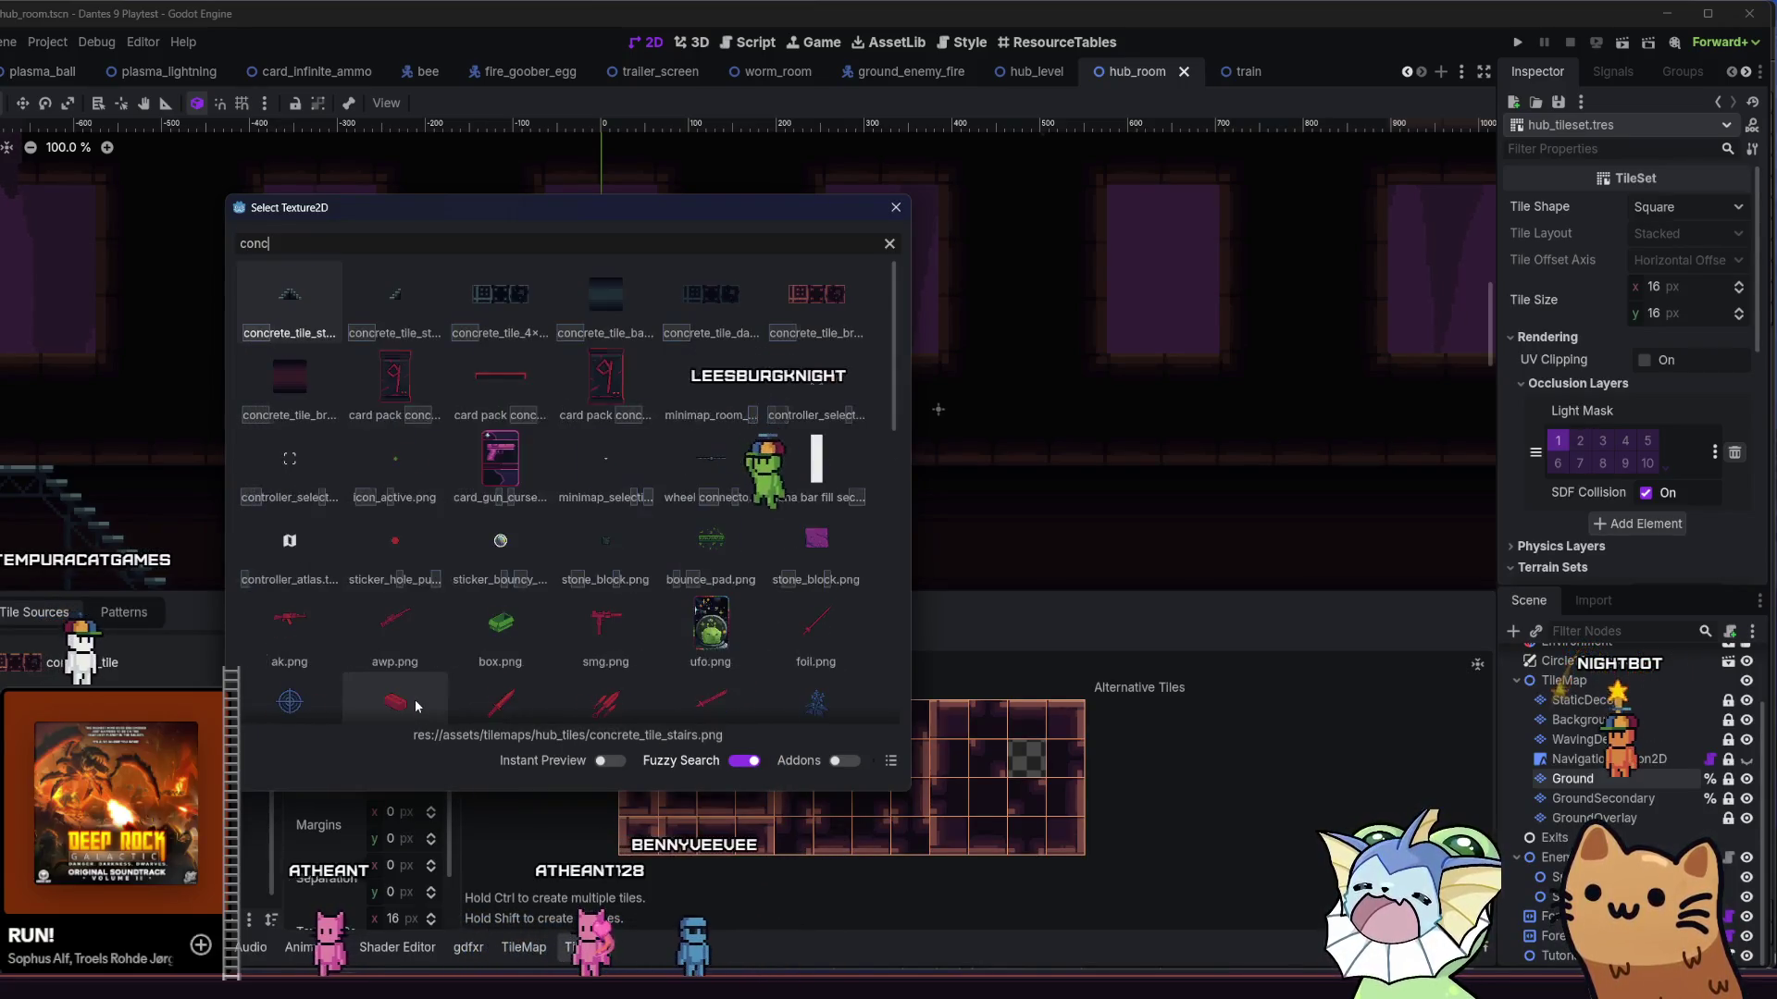
double_click(509, 309)
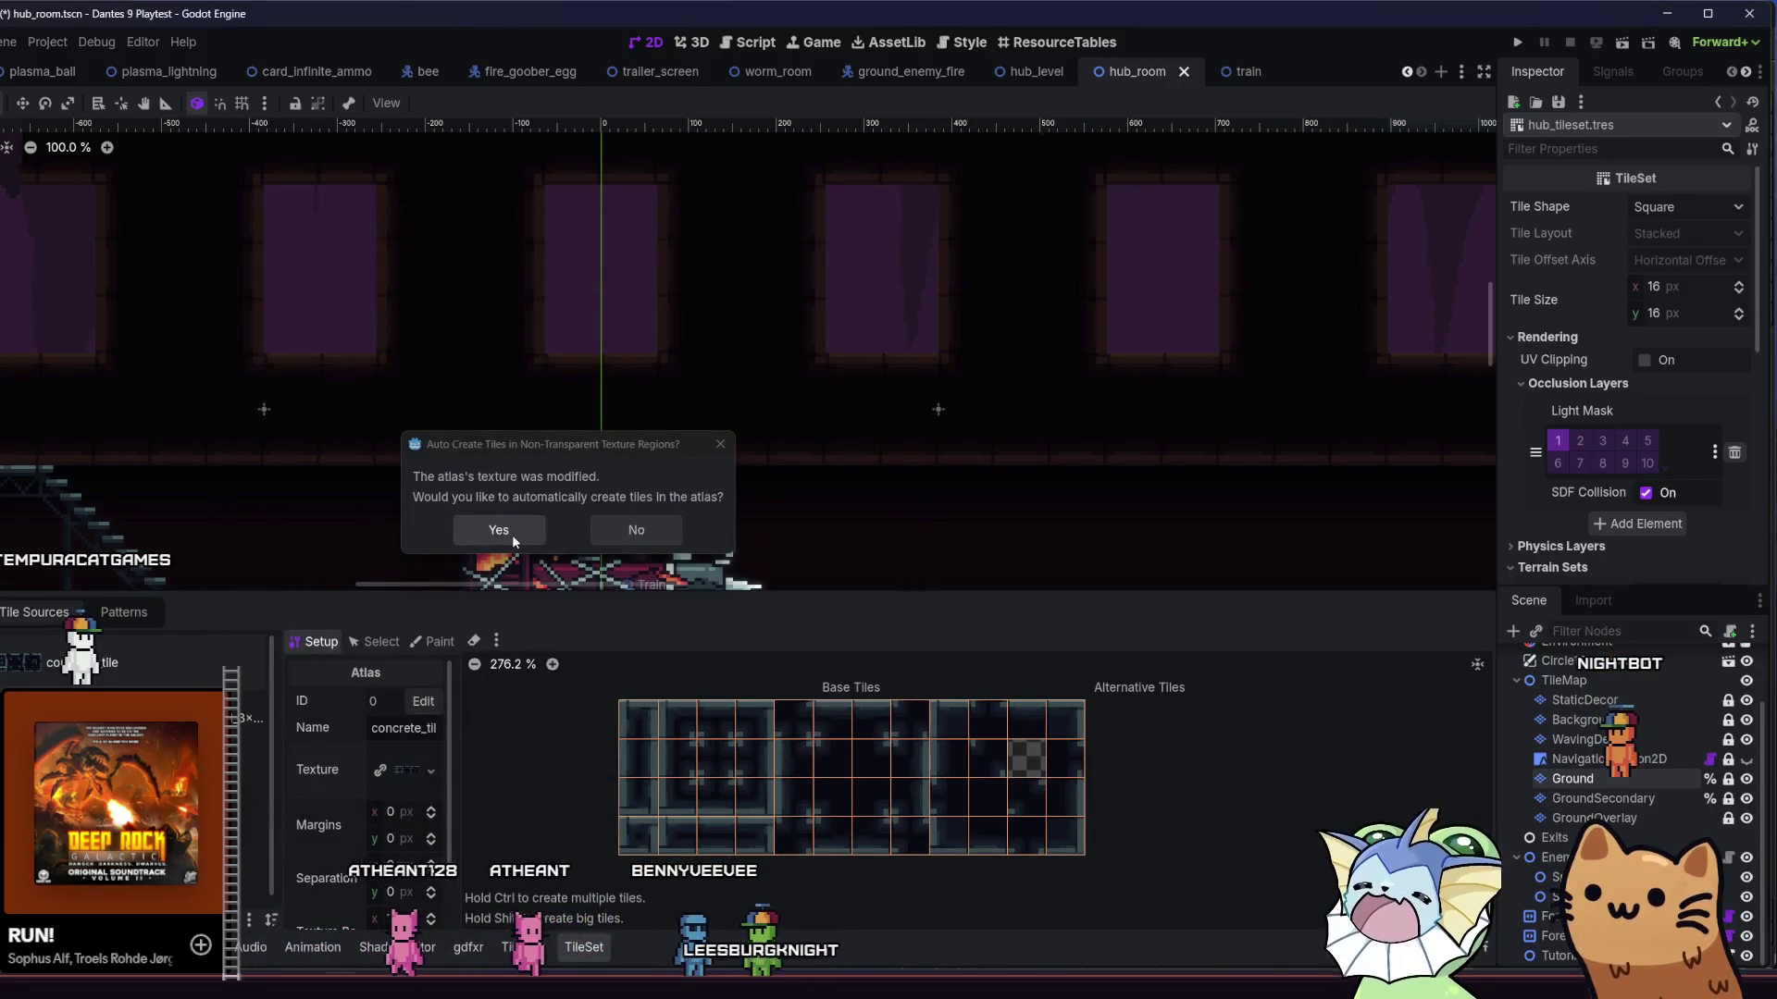
click(627, 530)
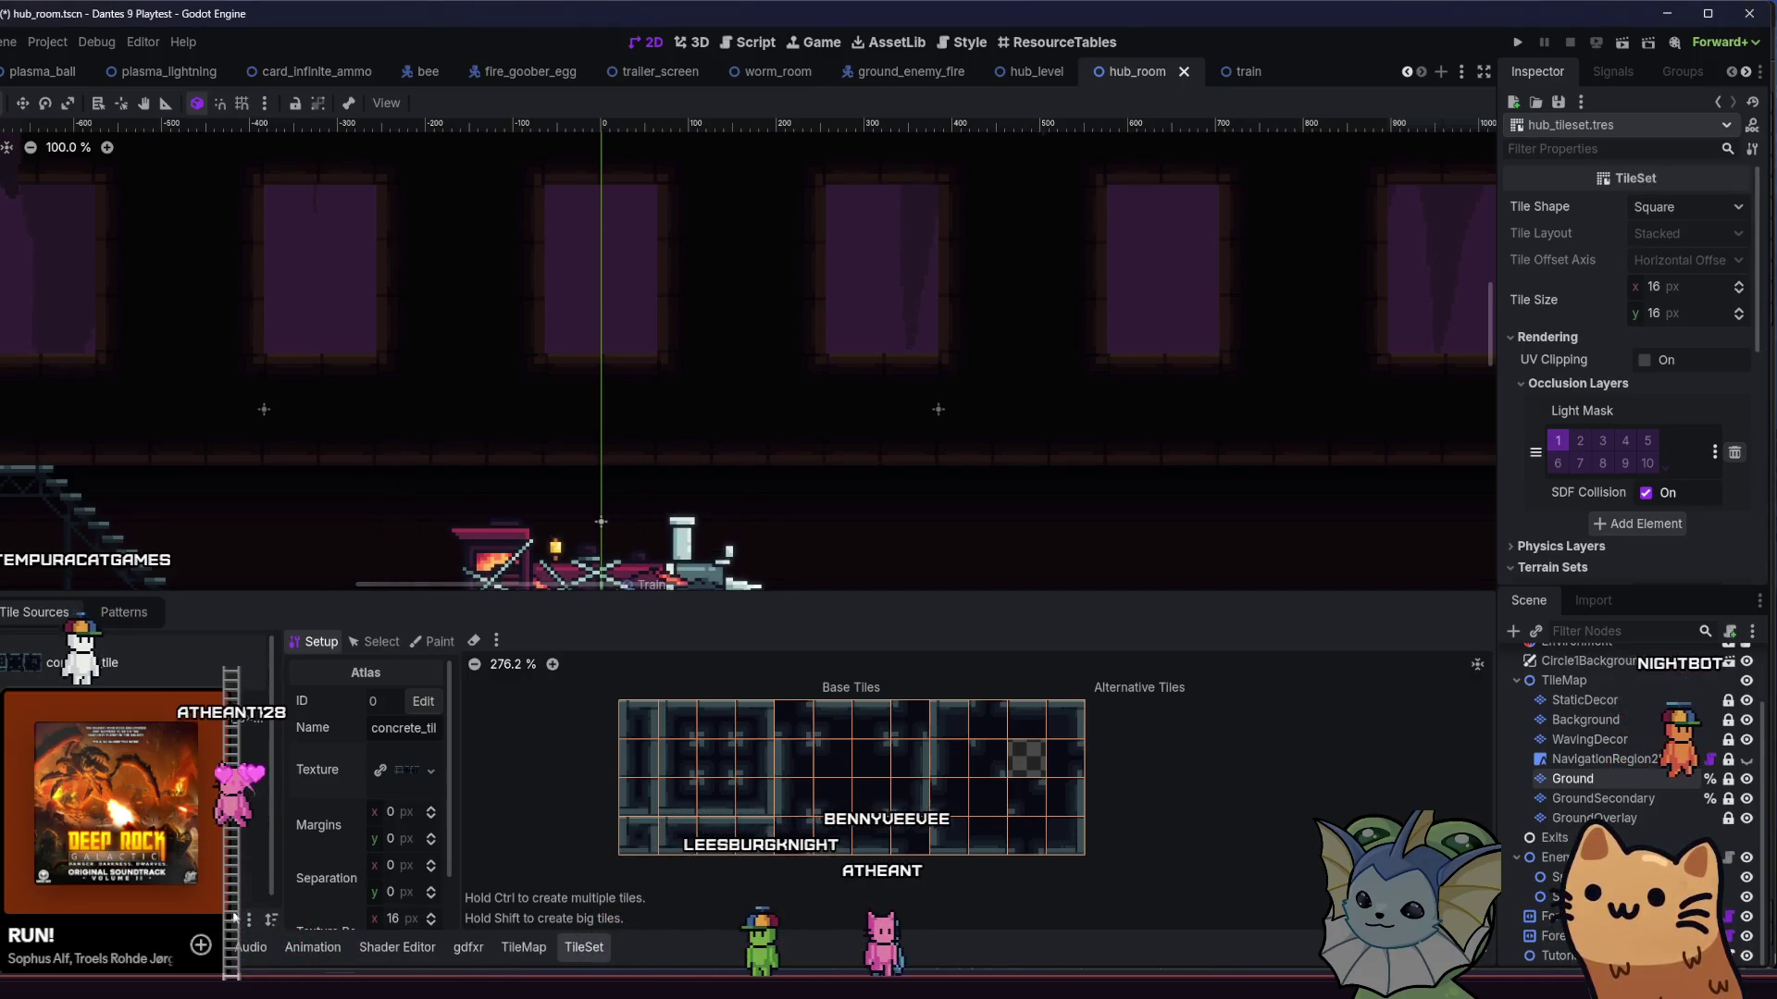
- Choose + > Atlas to browse for another atlas source
click(250, 920)
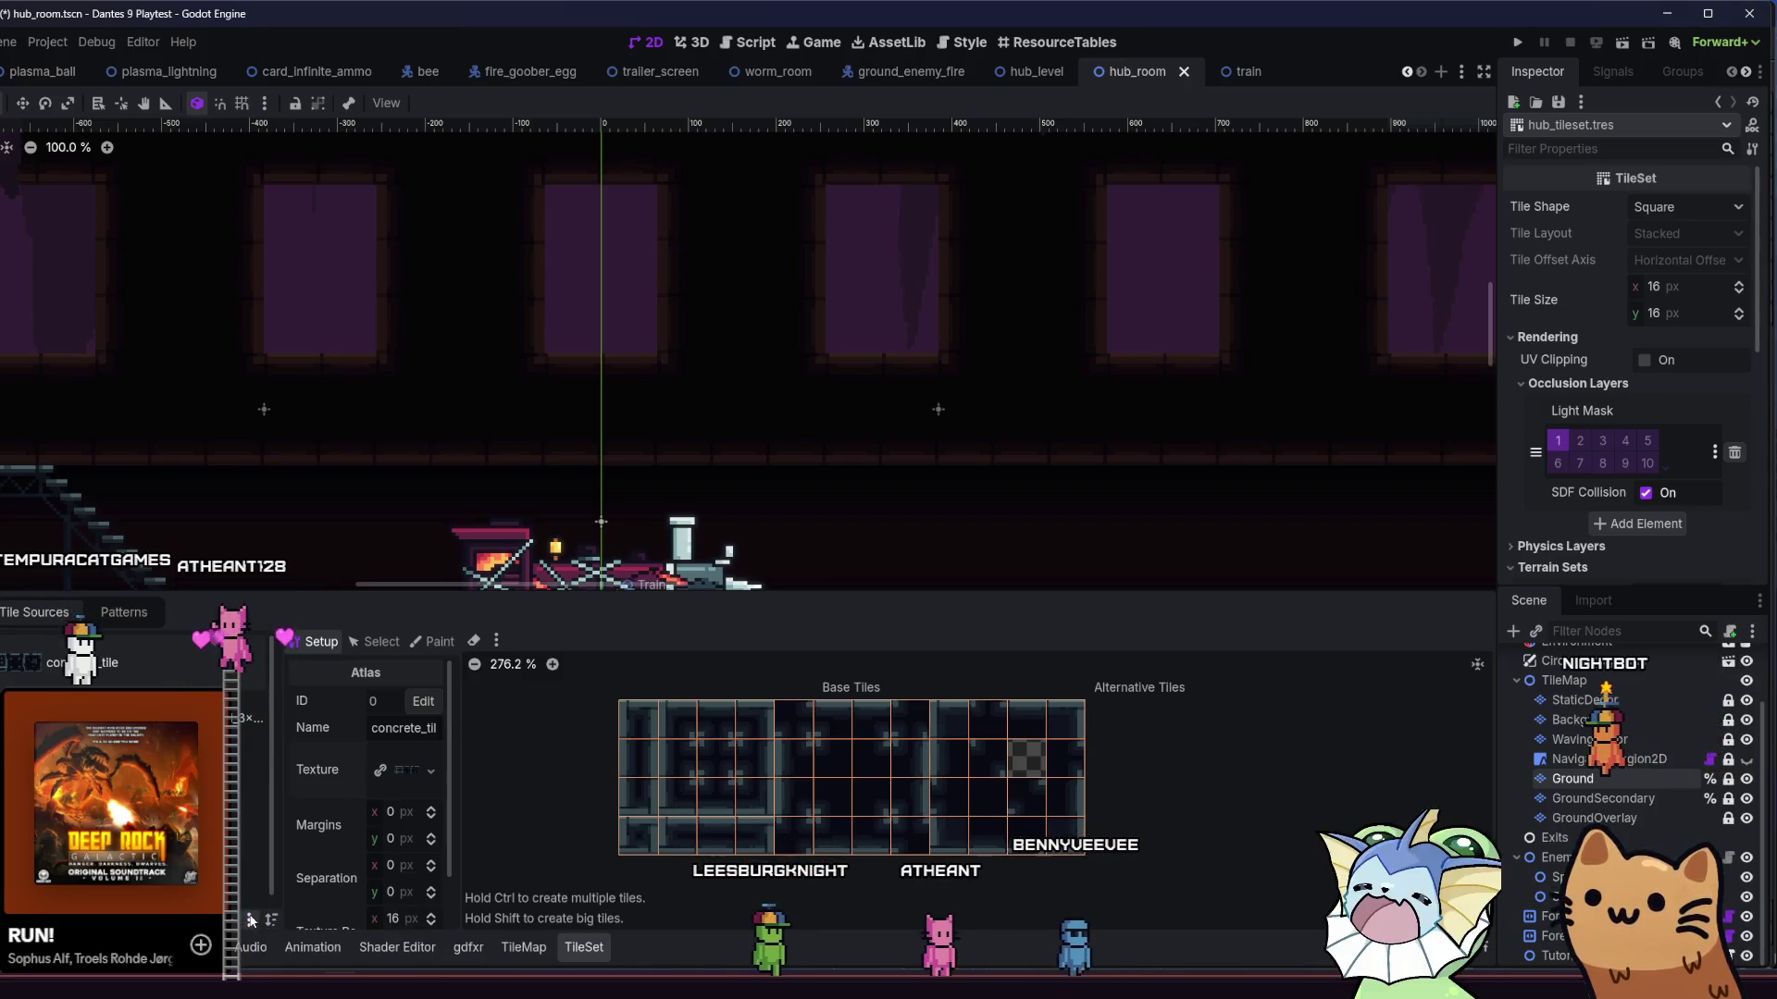
click(237, 920)
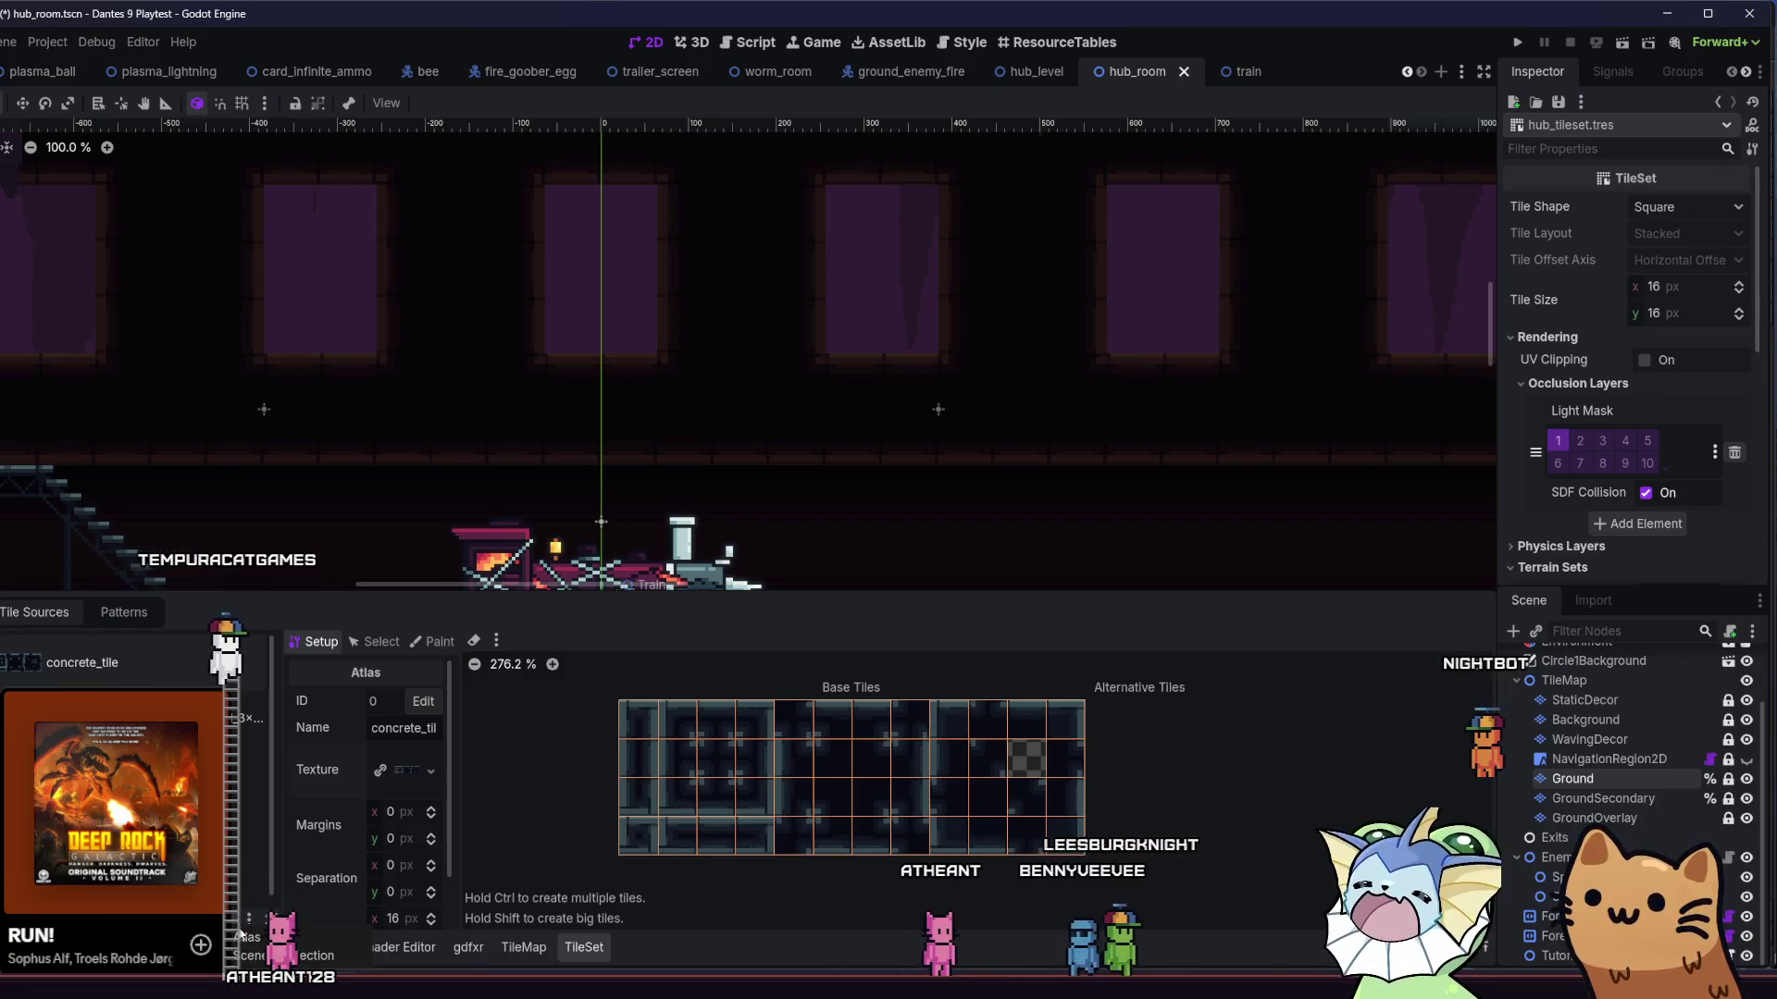
click(245, 939)
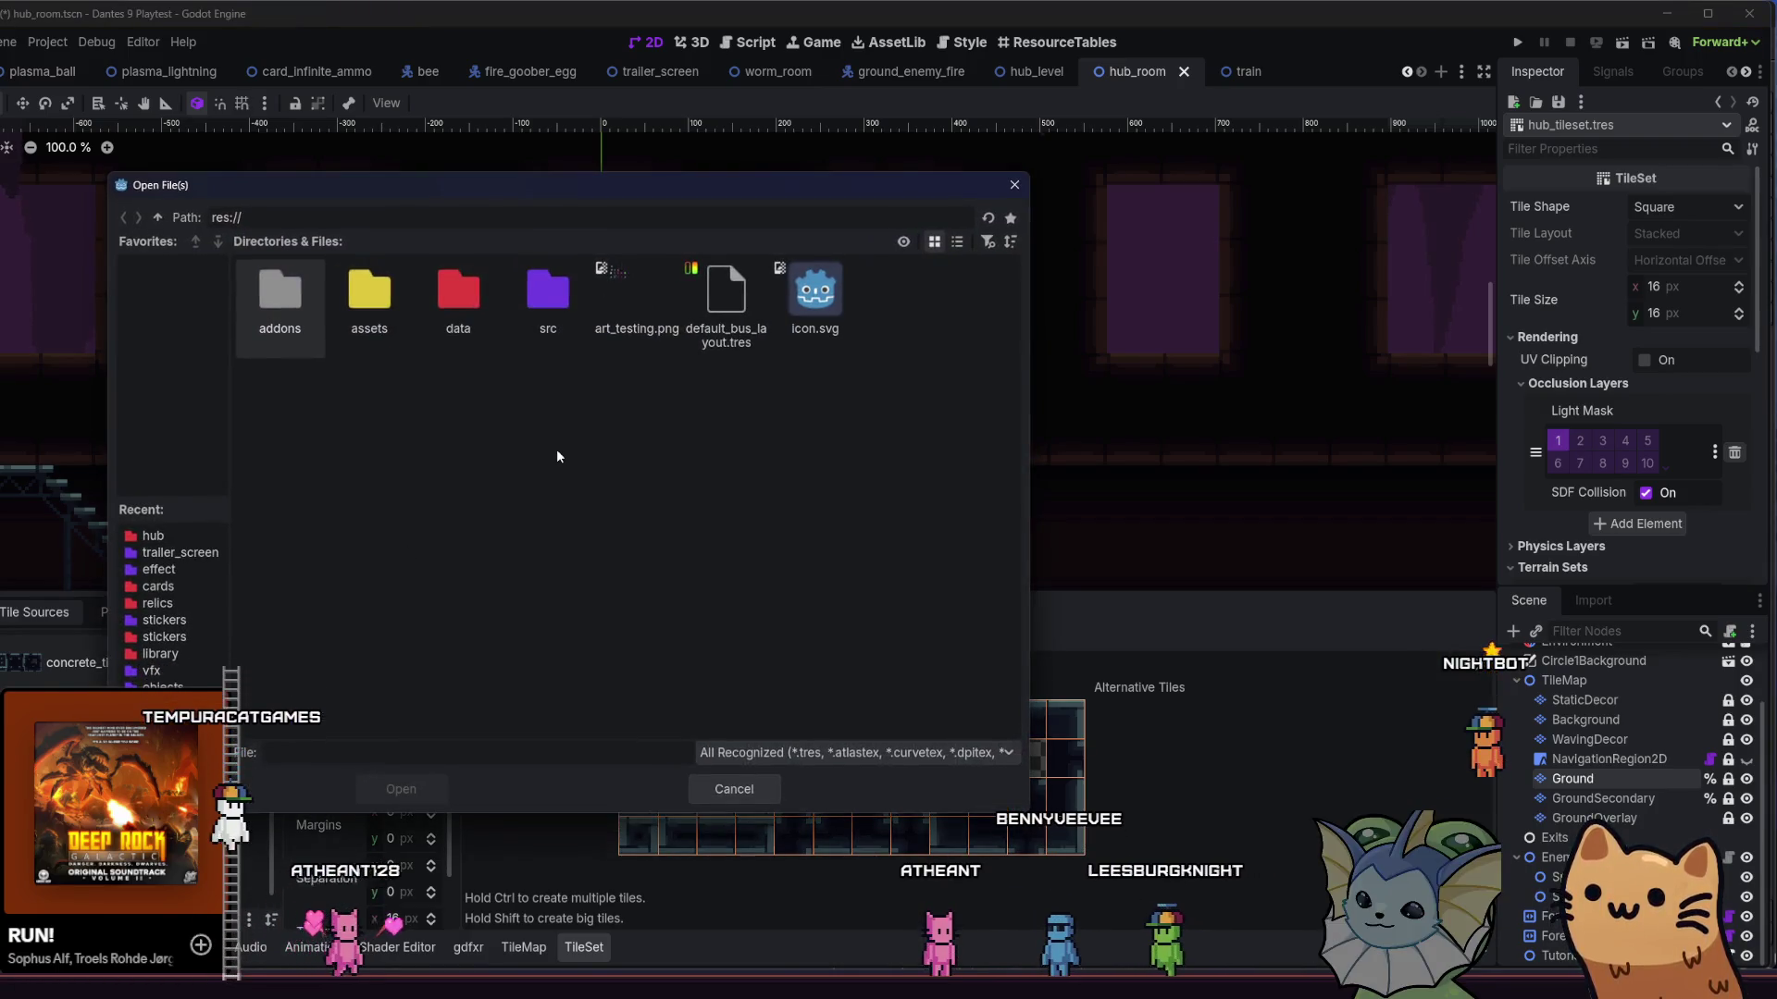
- Set concrete_tile_brown_4x3_autotile.png as the atlas texture and accept Auto Create Tiles
key(Escape)
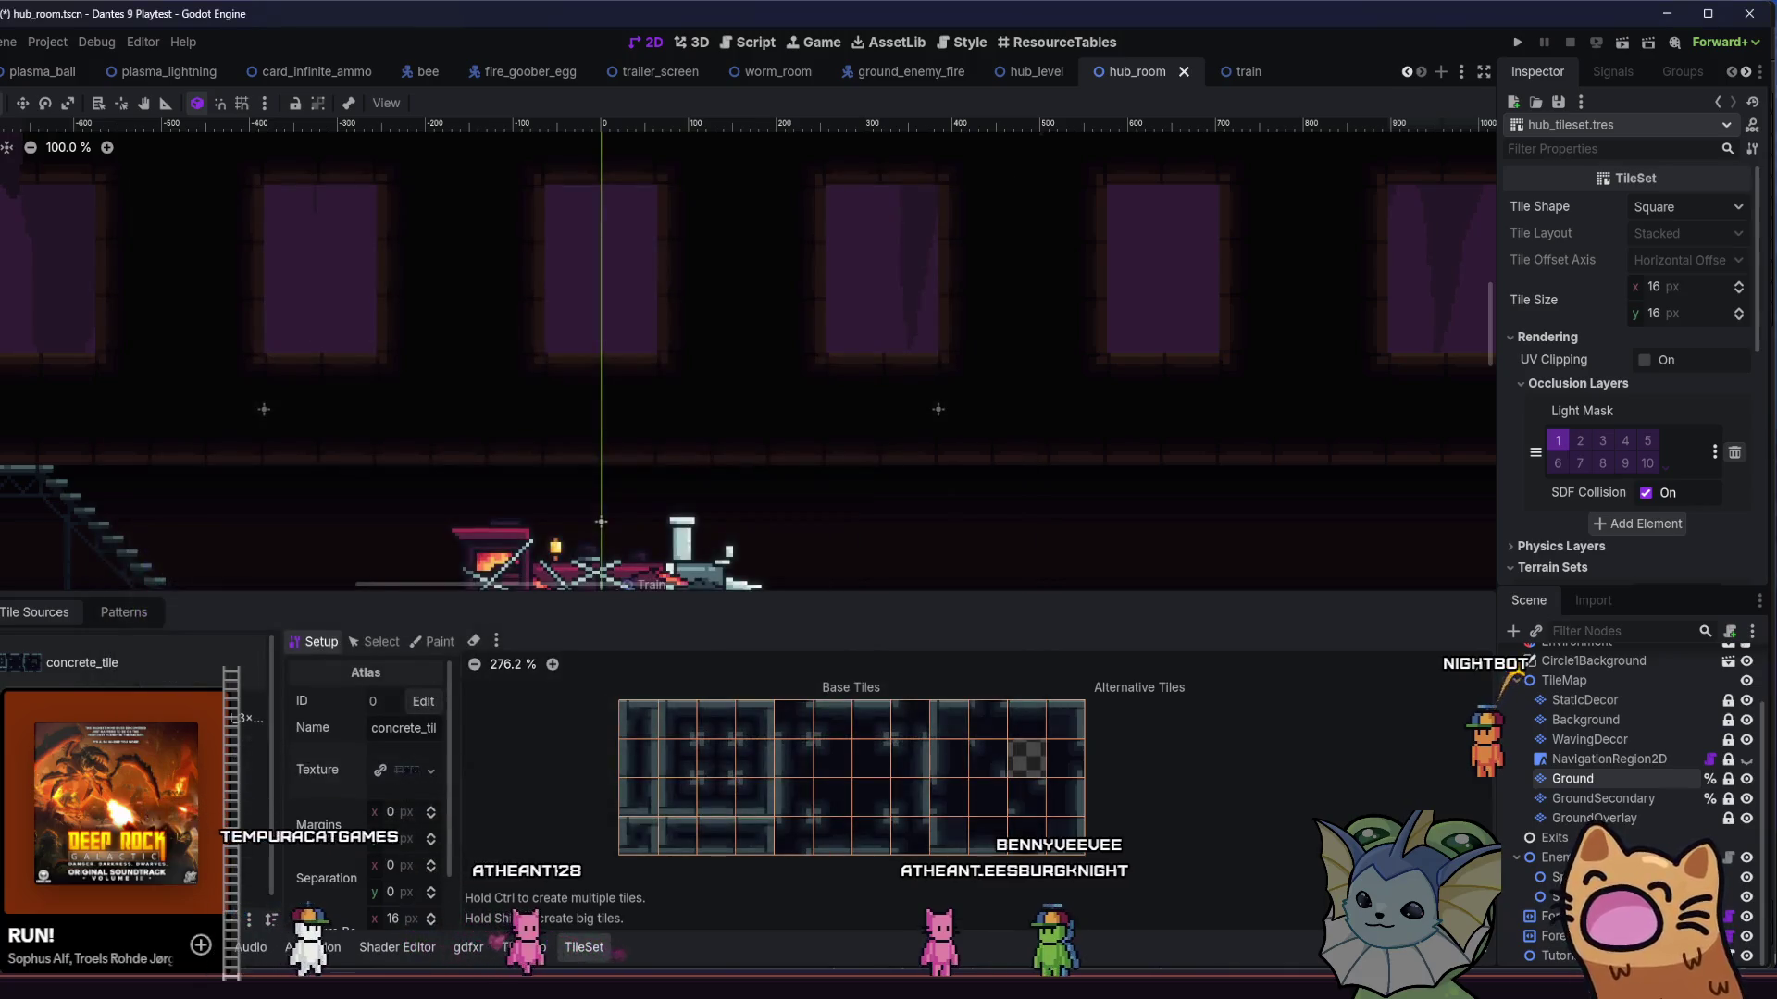
key(alt+f)
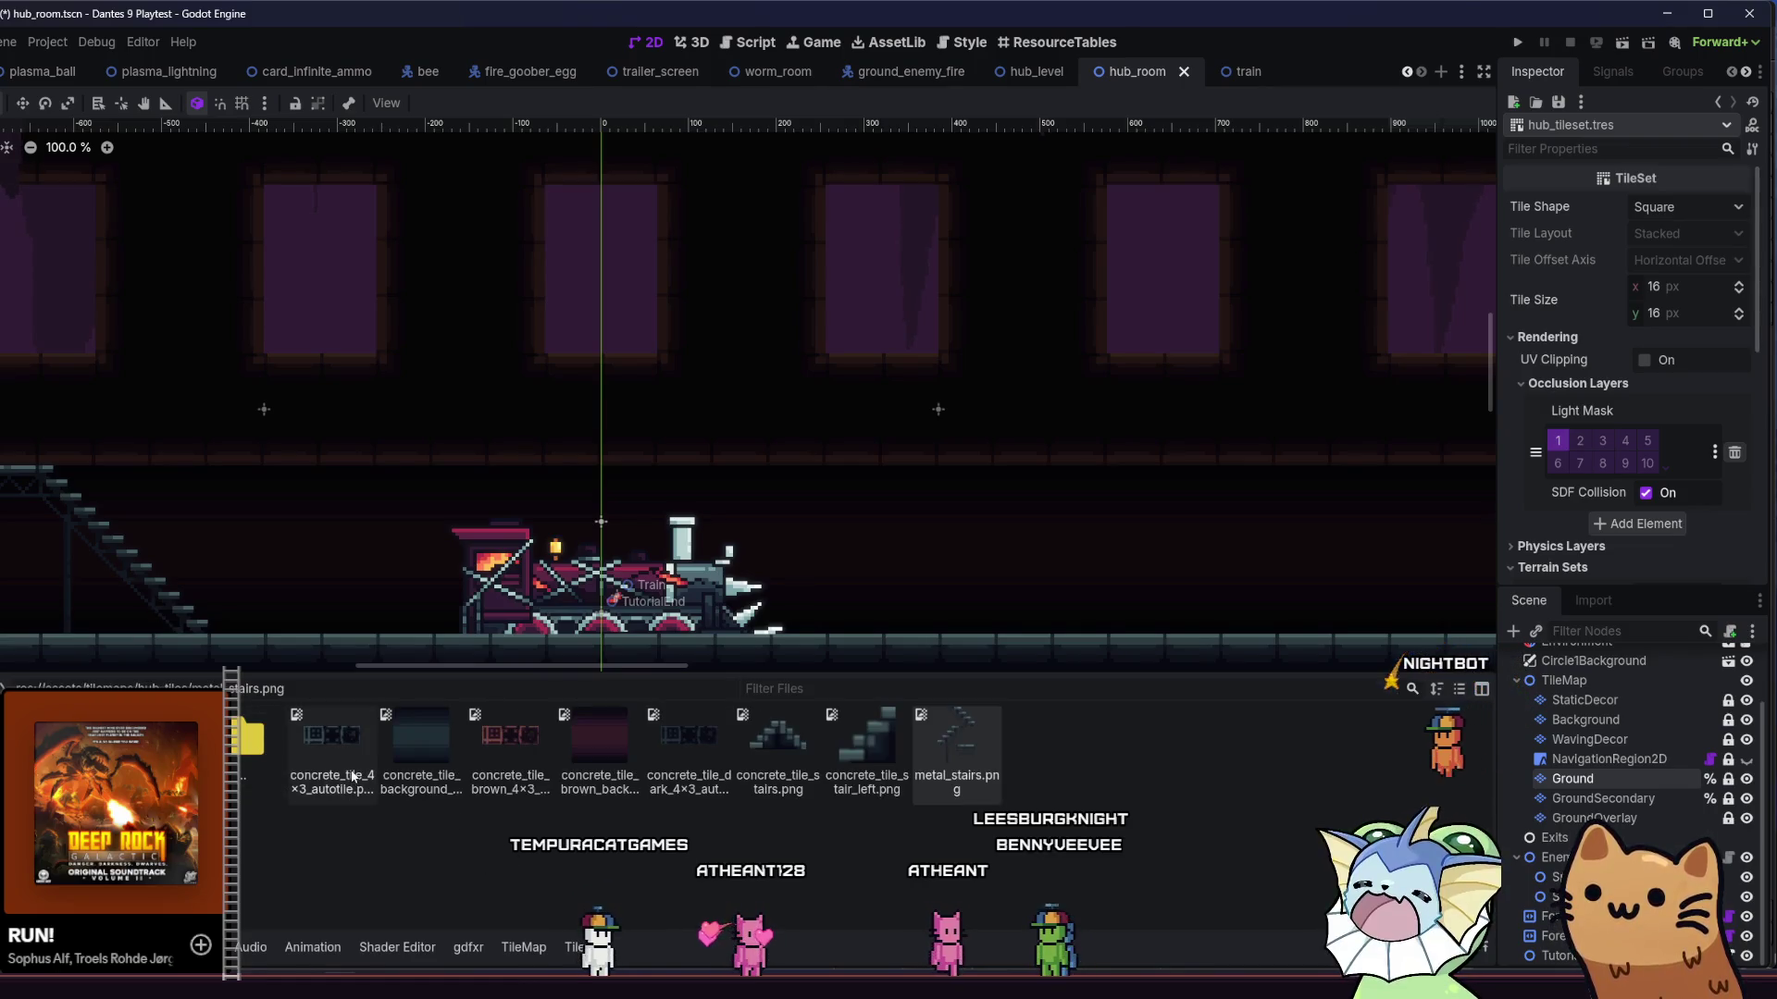
click(490, 757)
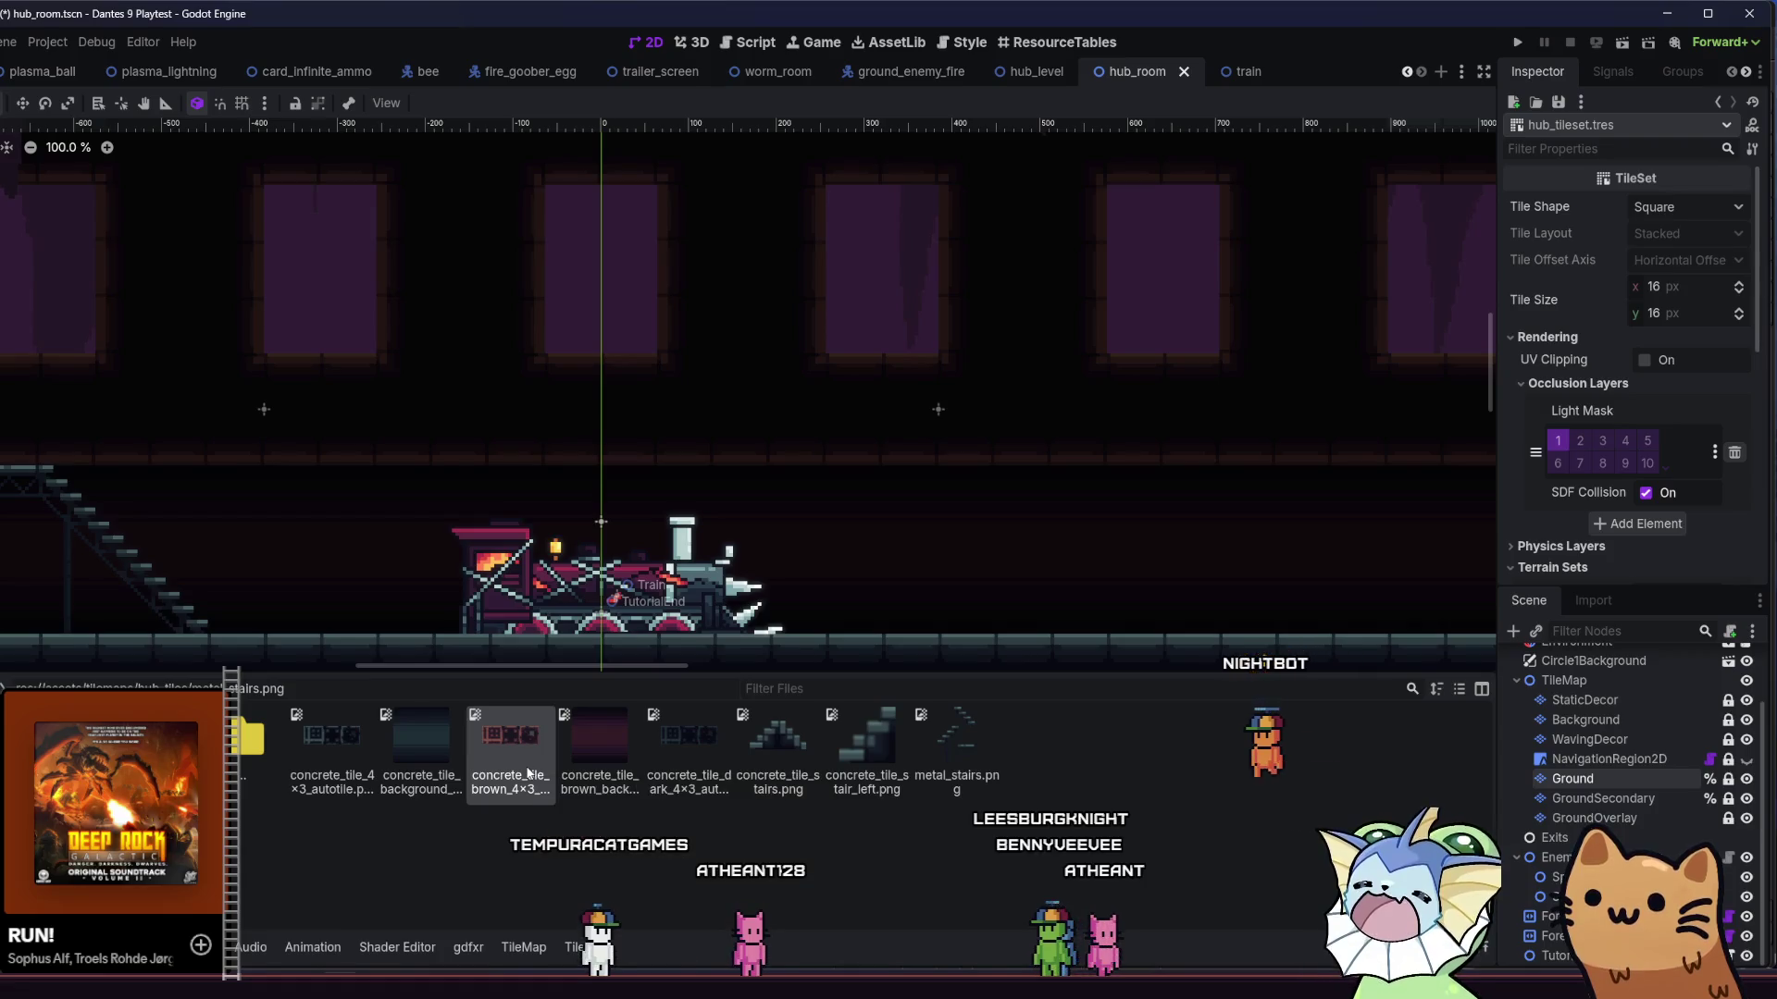
drag(530, 773, 534, 859)
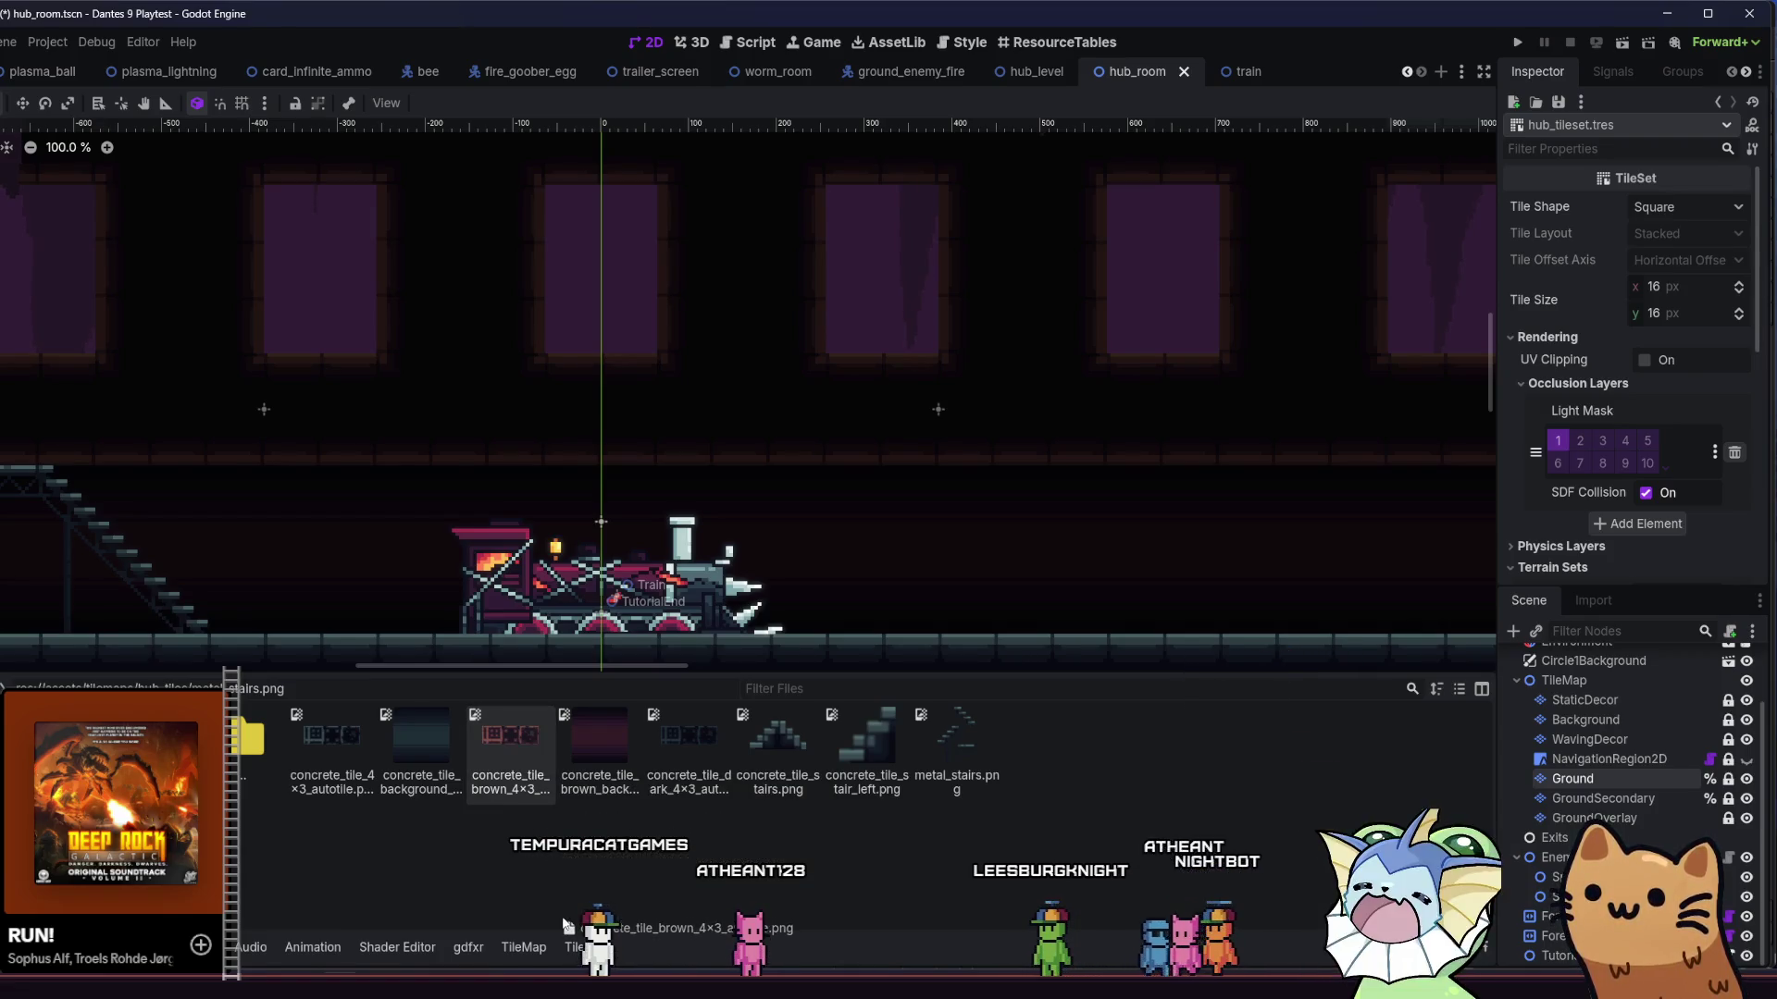
drag(572, 944, 576, 948)
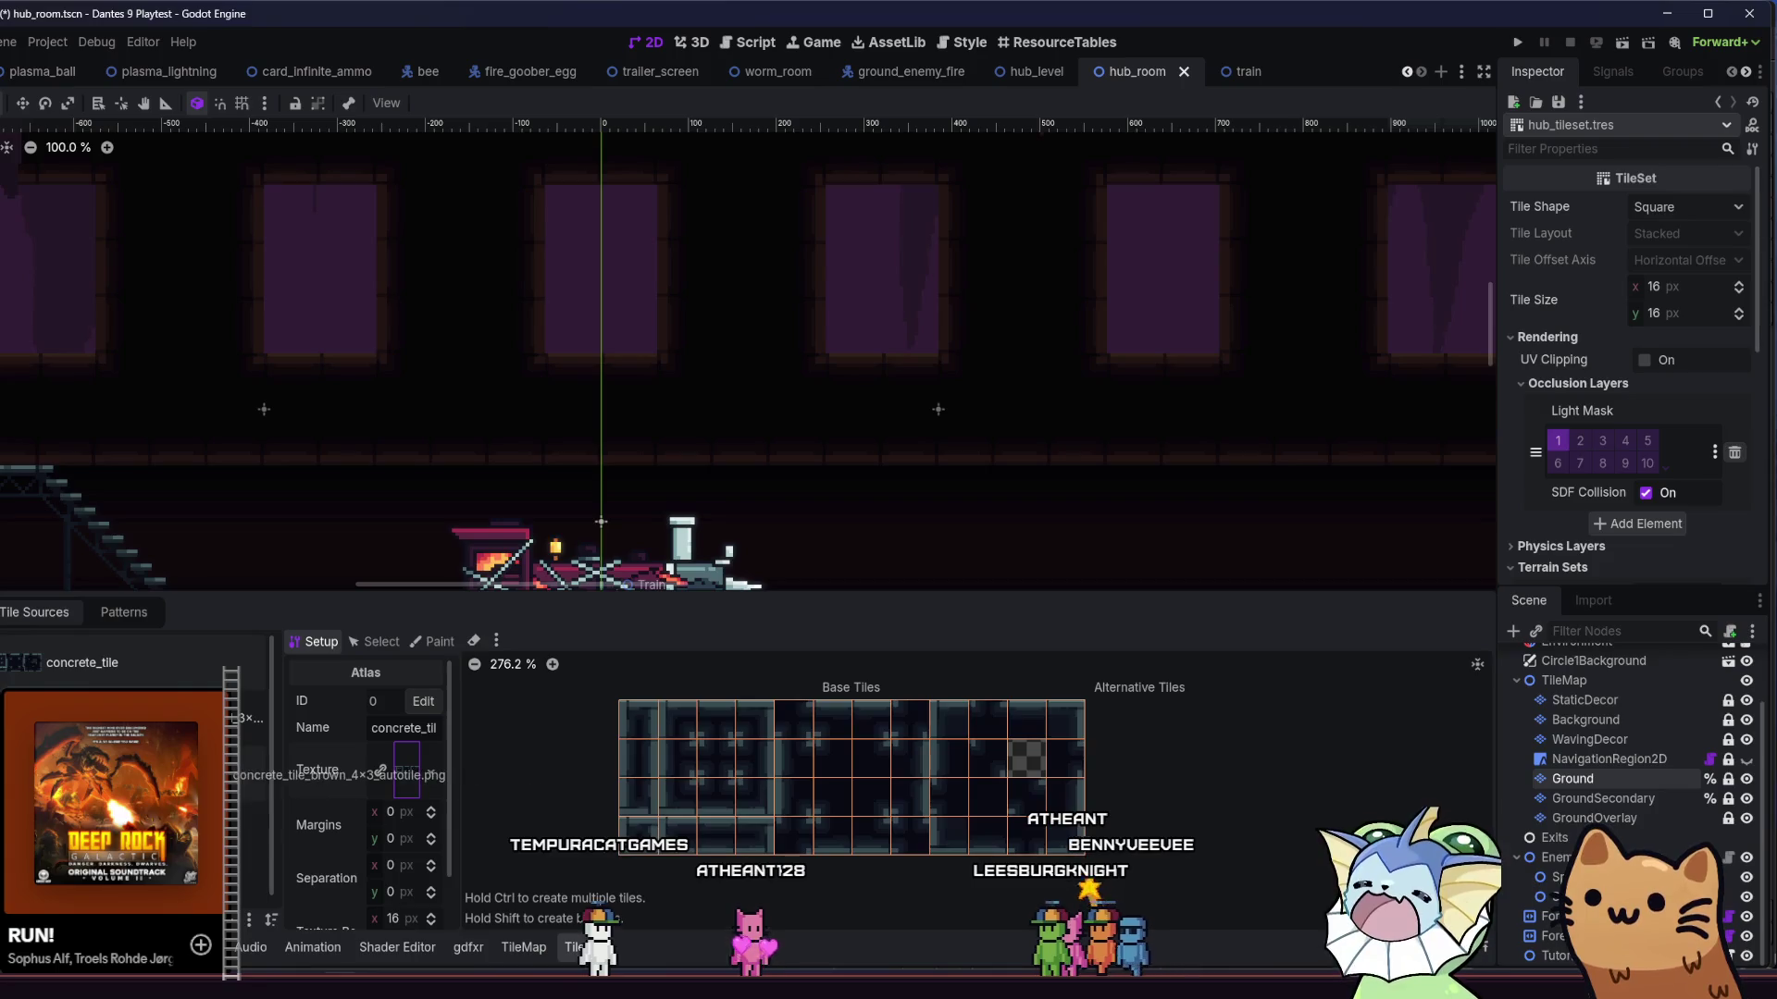
drag(407, 770, 407, 770)
click(537, 541)
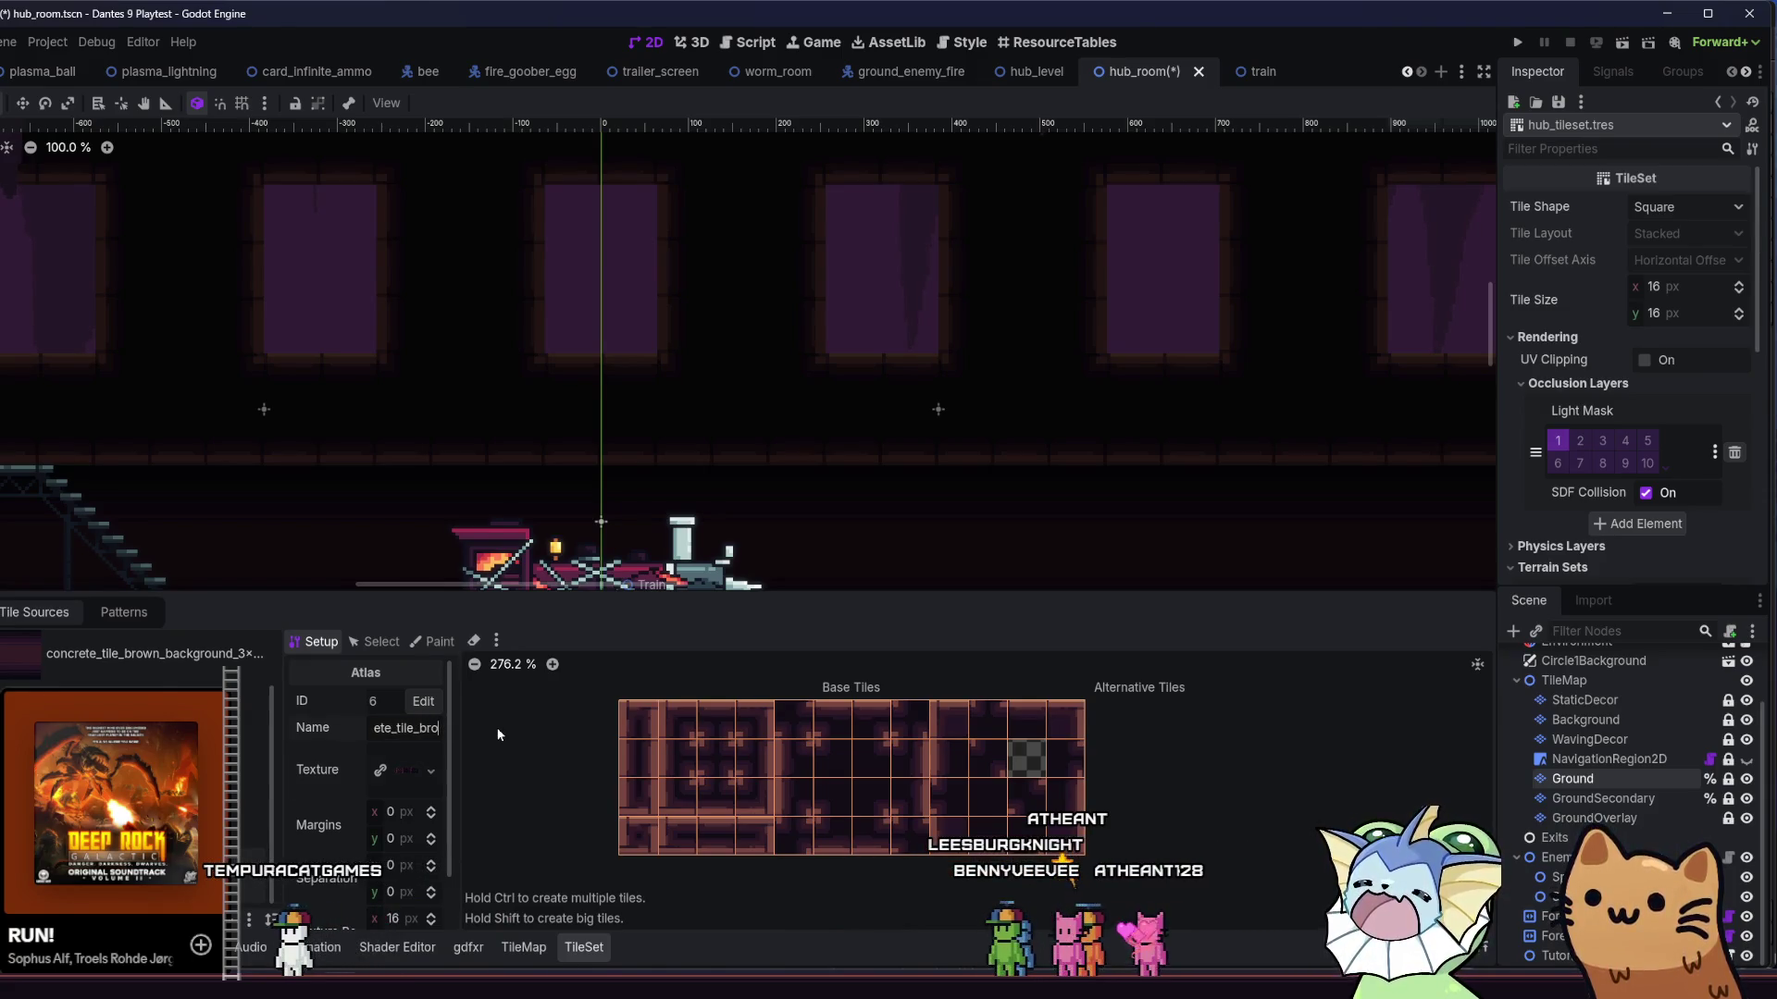
- Save the hub_room scene with Ctrl+S
key(ctrl+s)
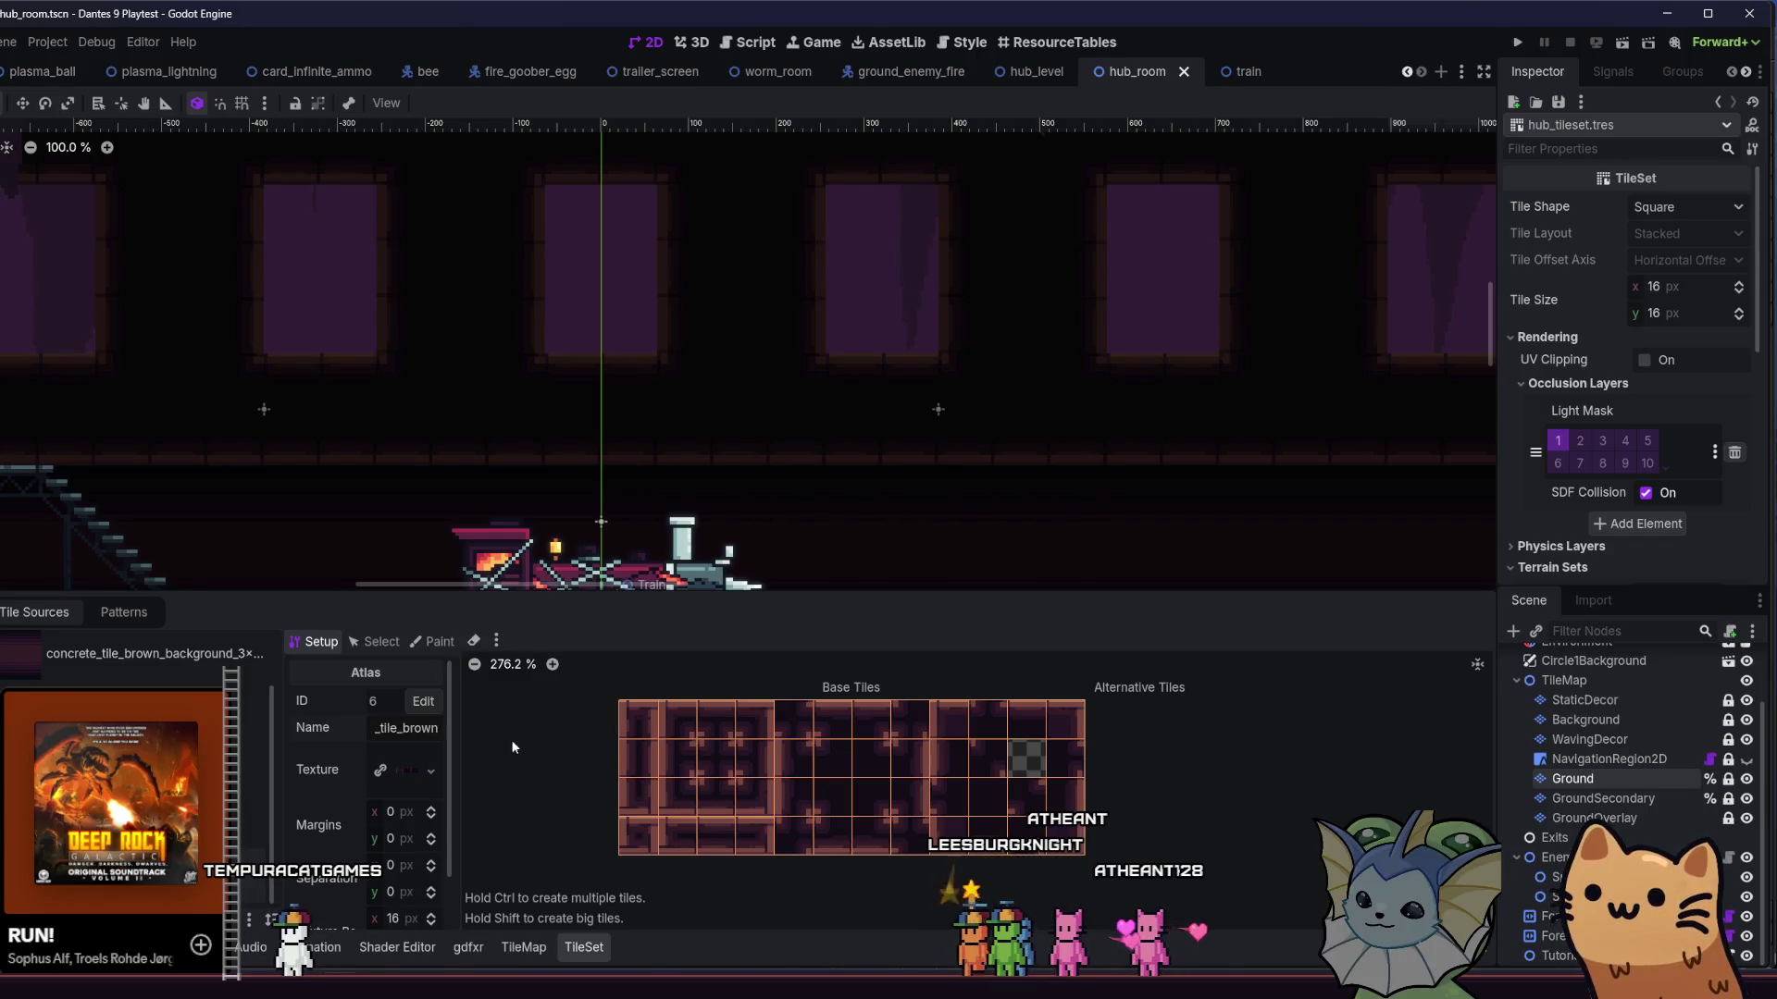
key(ctrl+s)
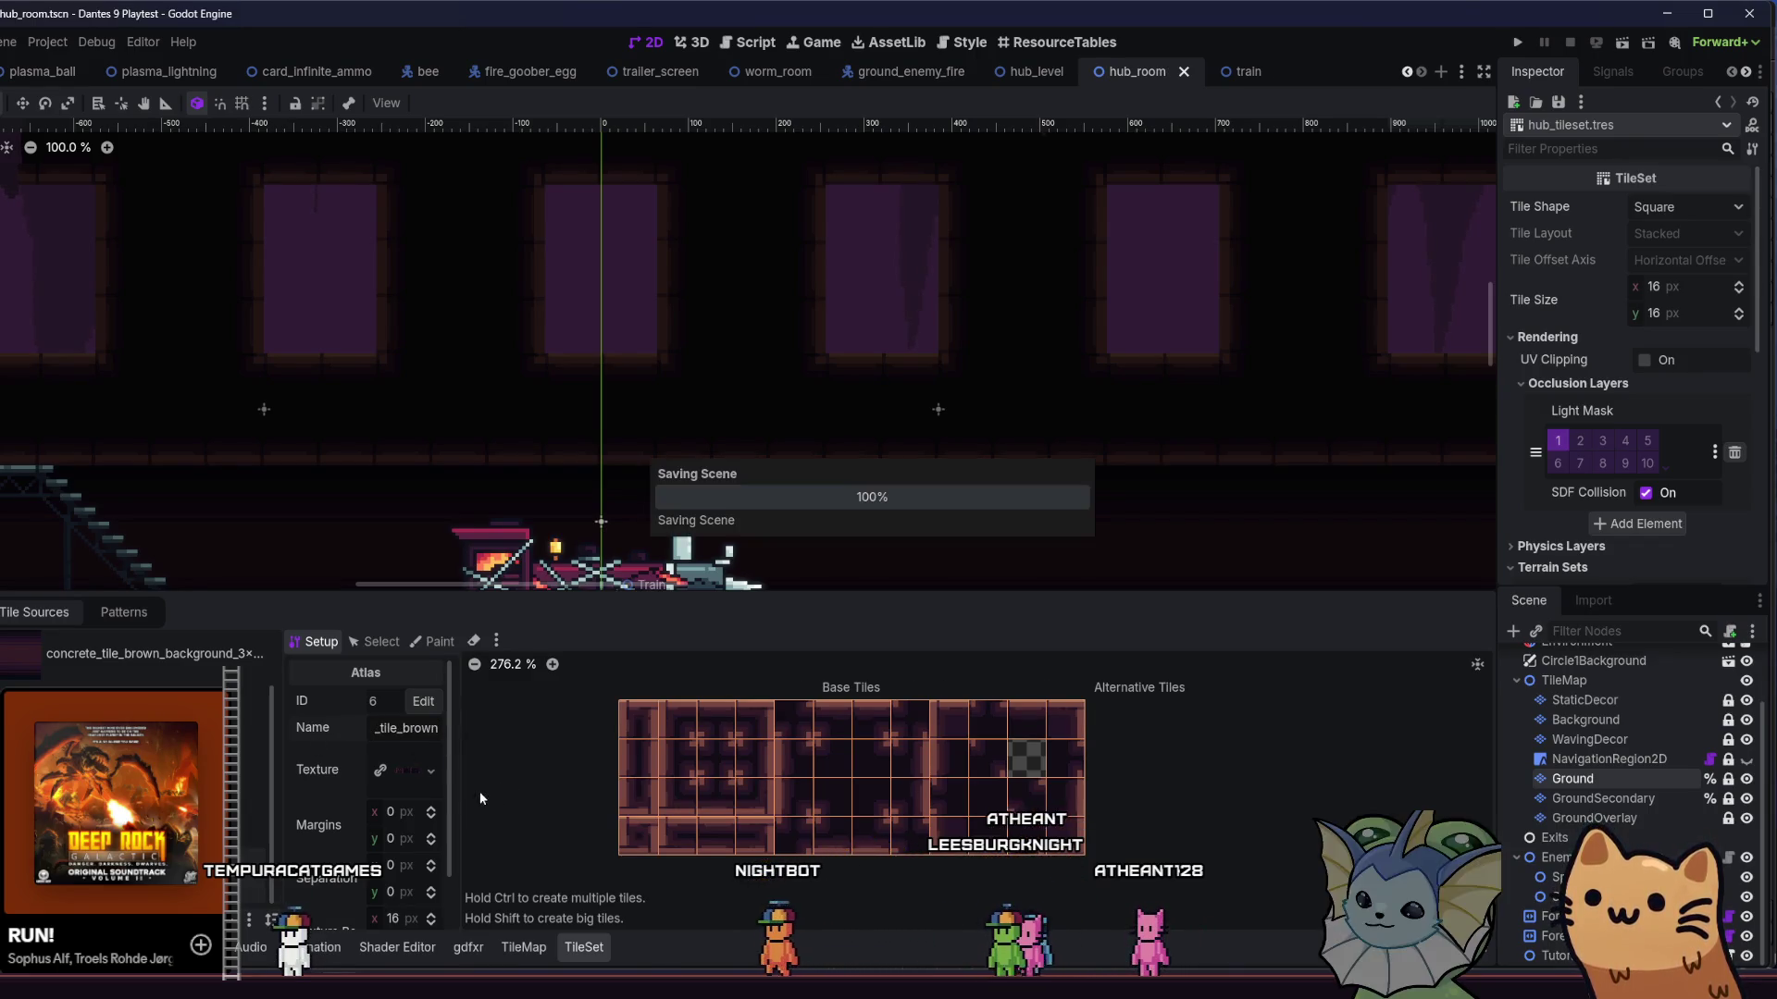
key(alt+Tab)
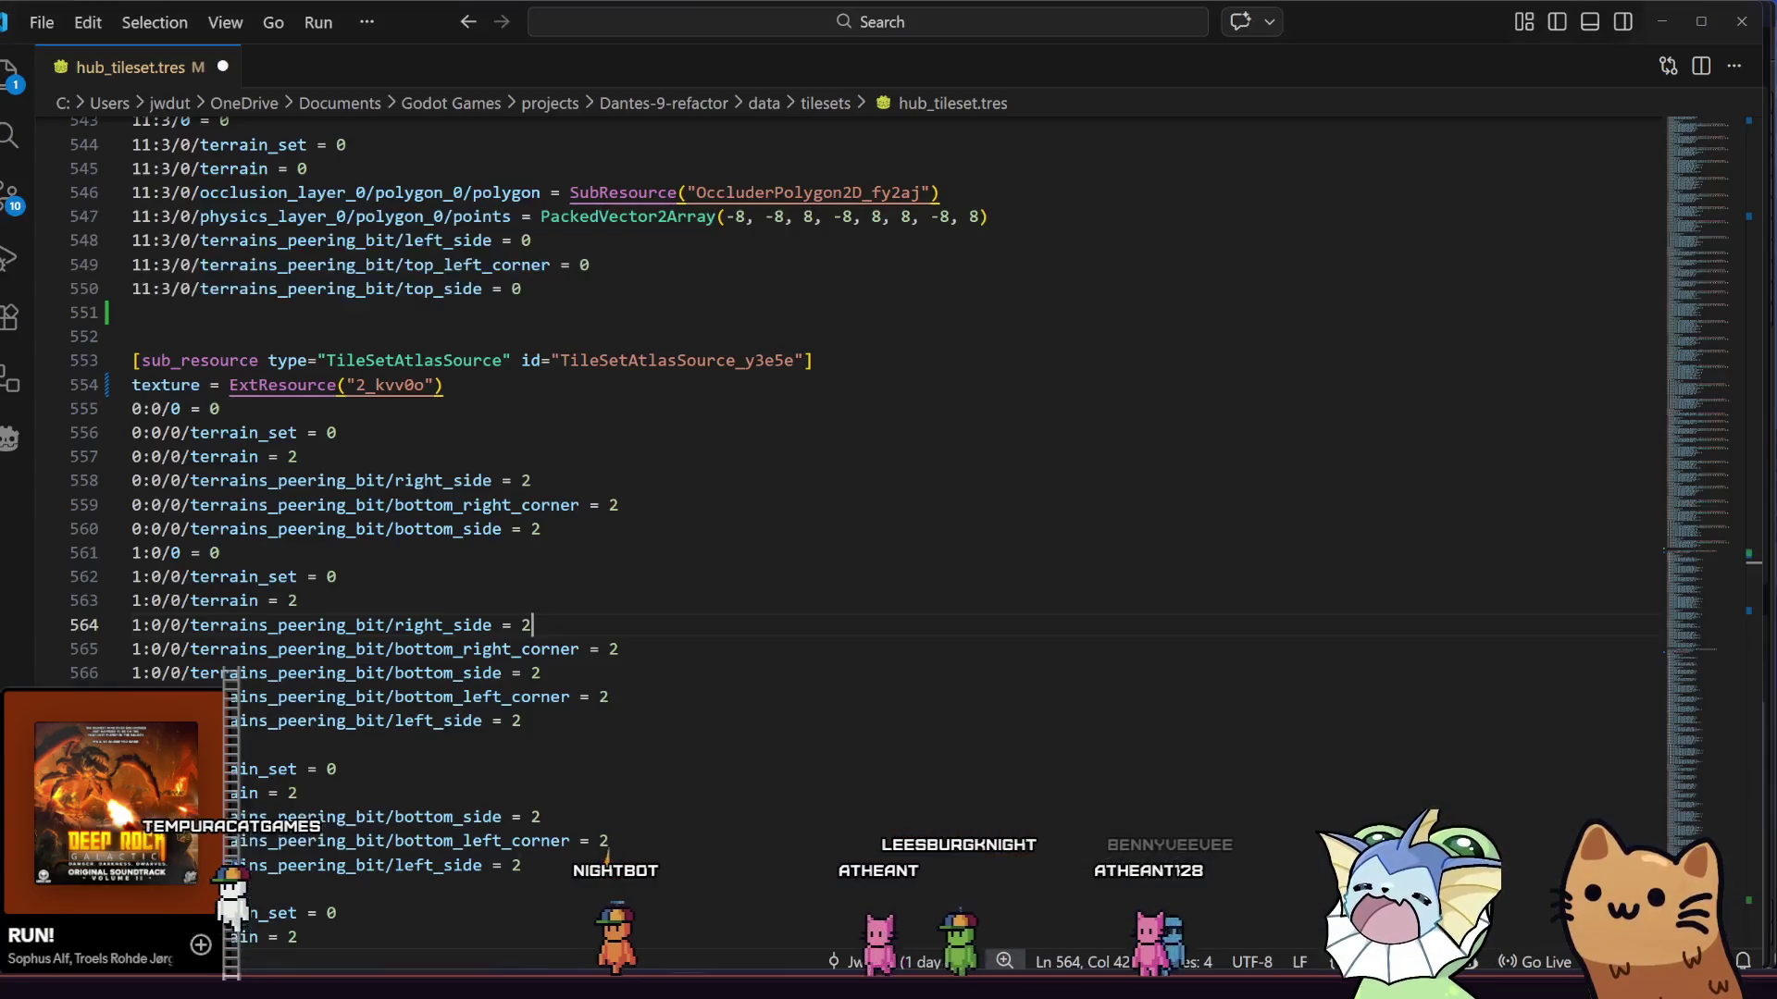
- Save hub_tileset.tres, overwriting the disk copy, check line 983, then close VS Code
key(ctrl+s)
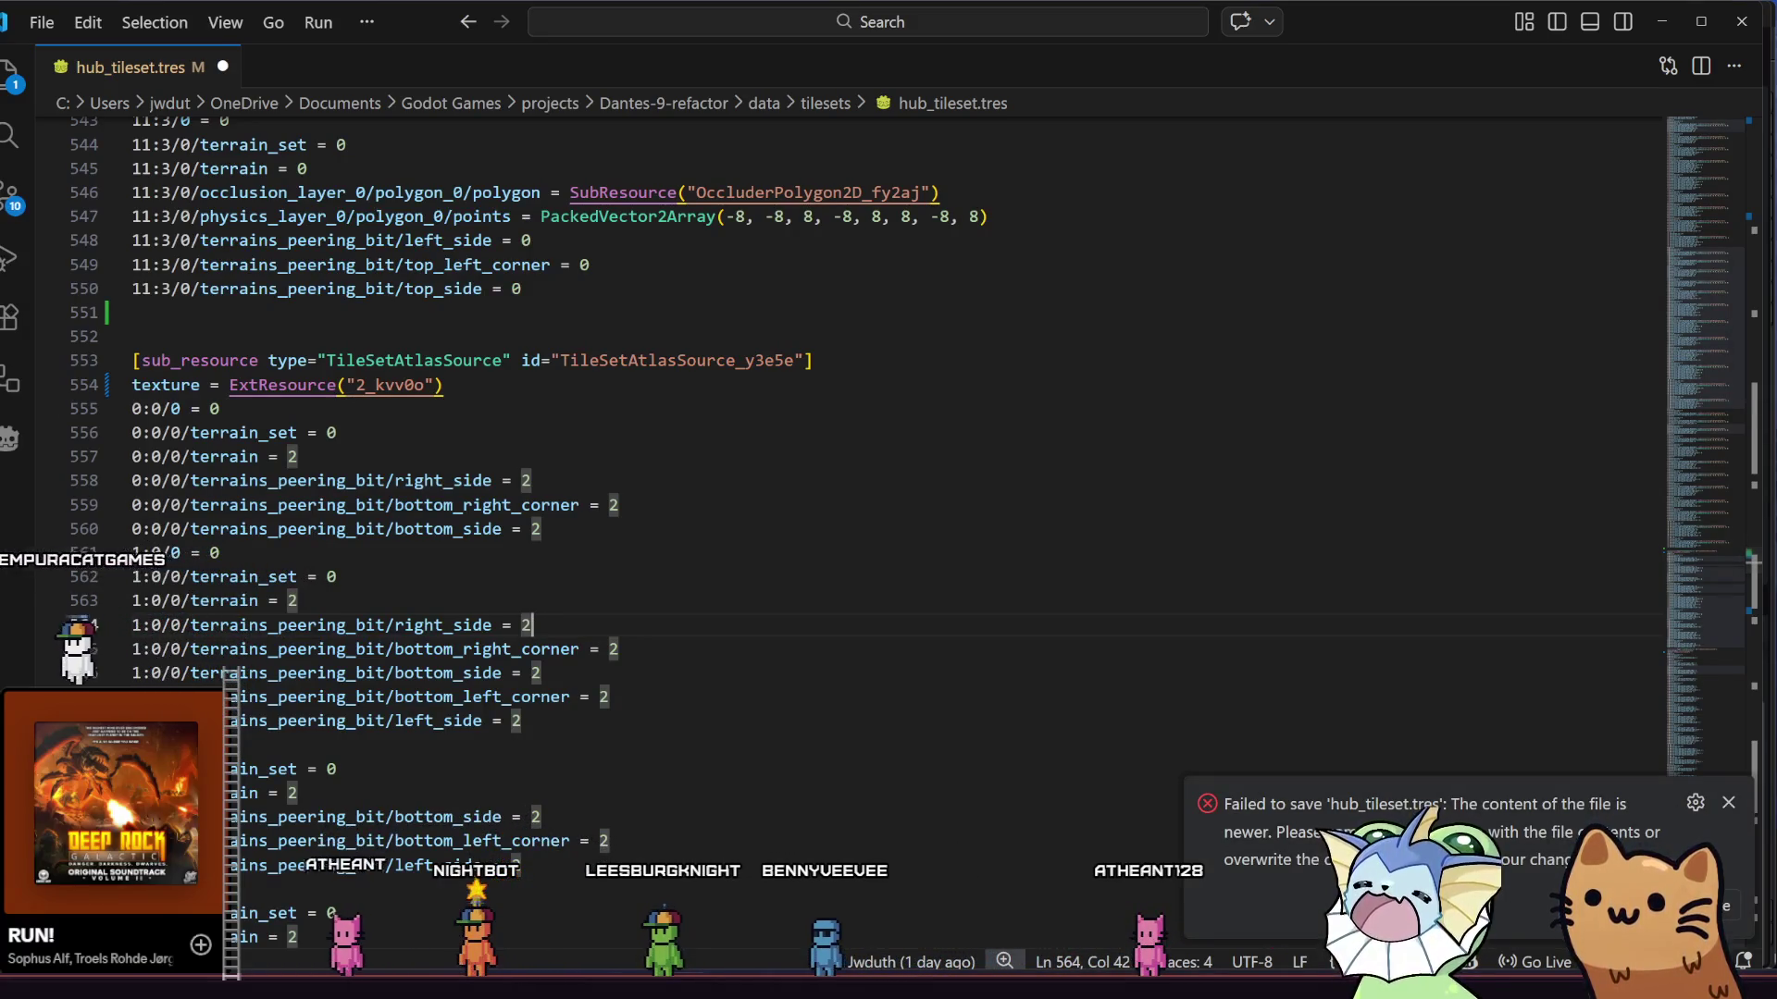
click(1717, 906)
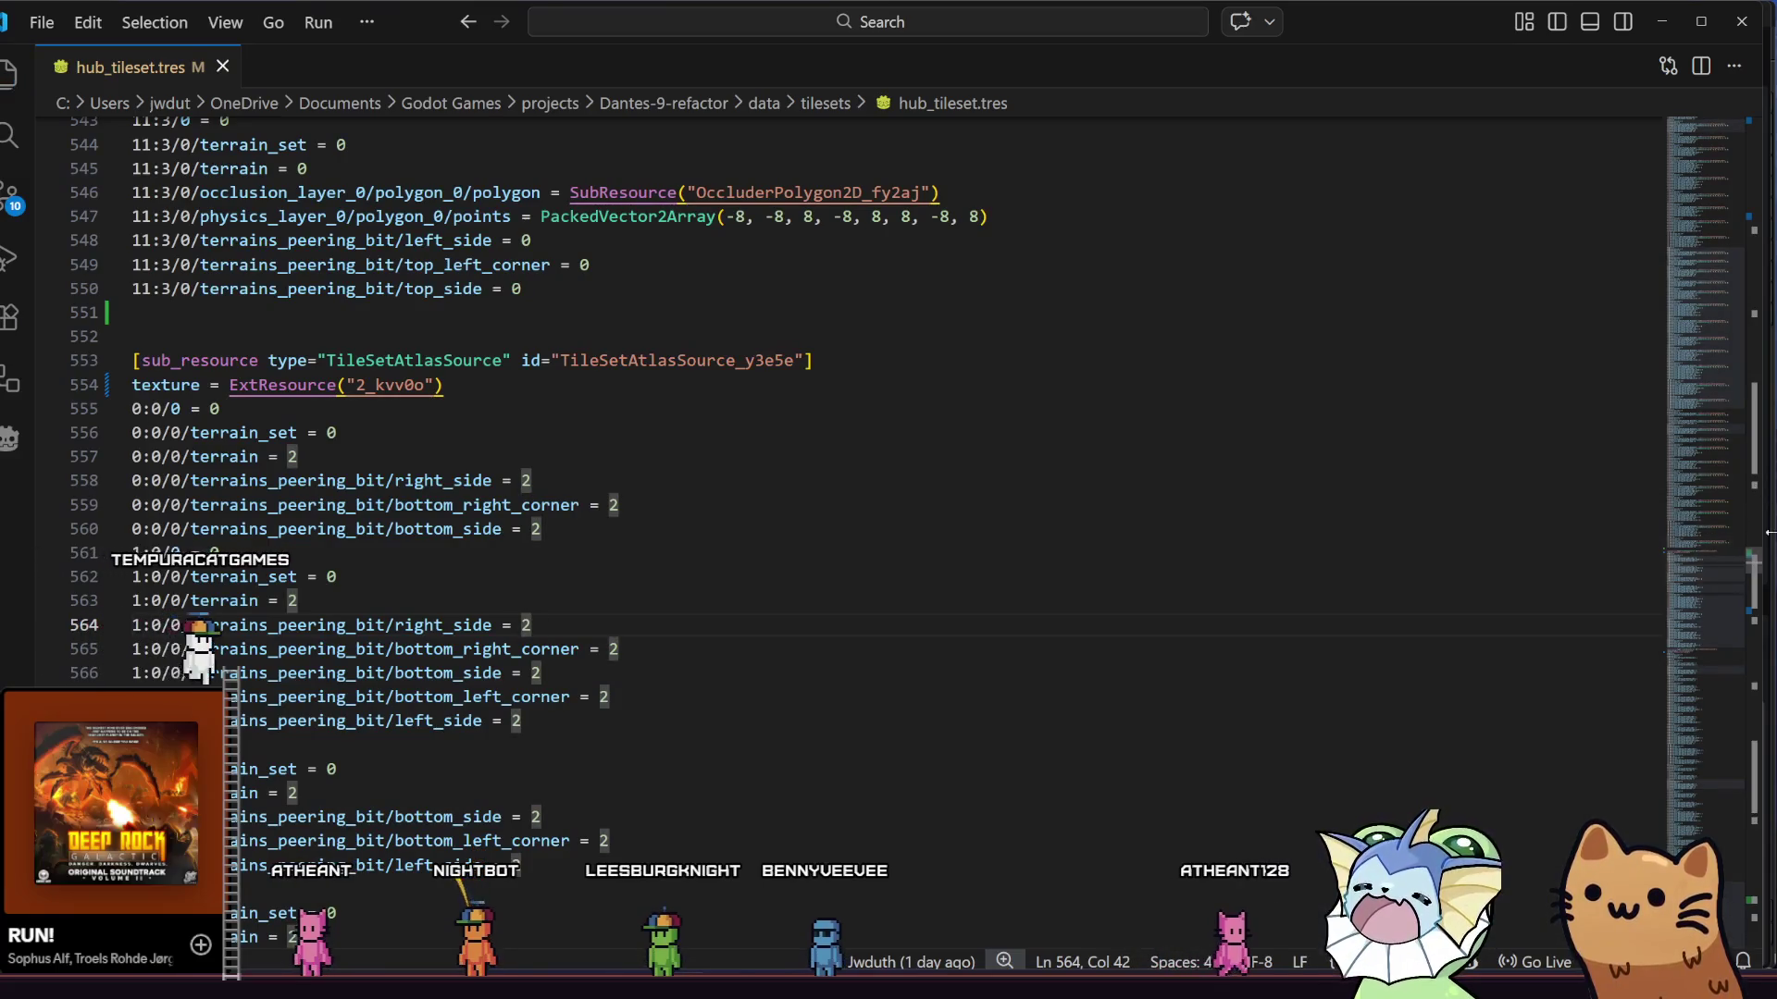
mouse_move(1756, 575)
mouse_down()
mouse_move(1749, 963)
mouse_move(1742, 902)
mouse_move(1735, 918)
mouse_up()
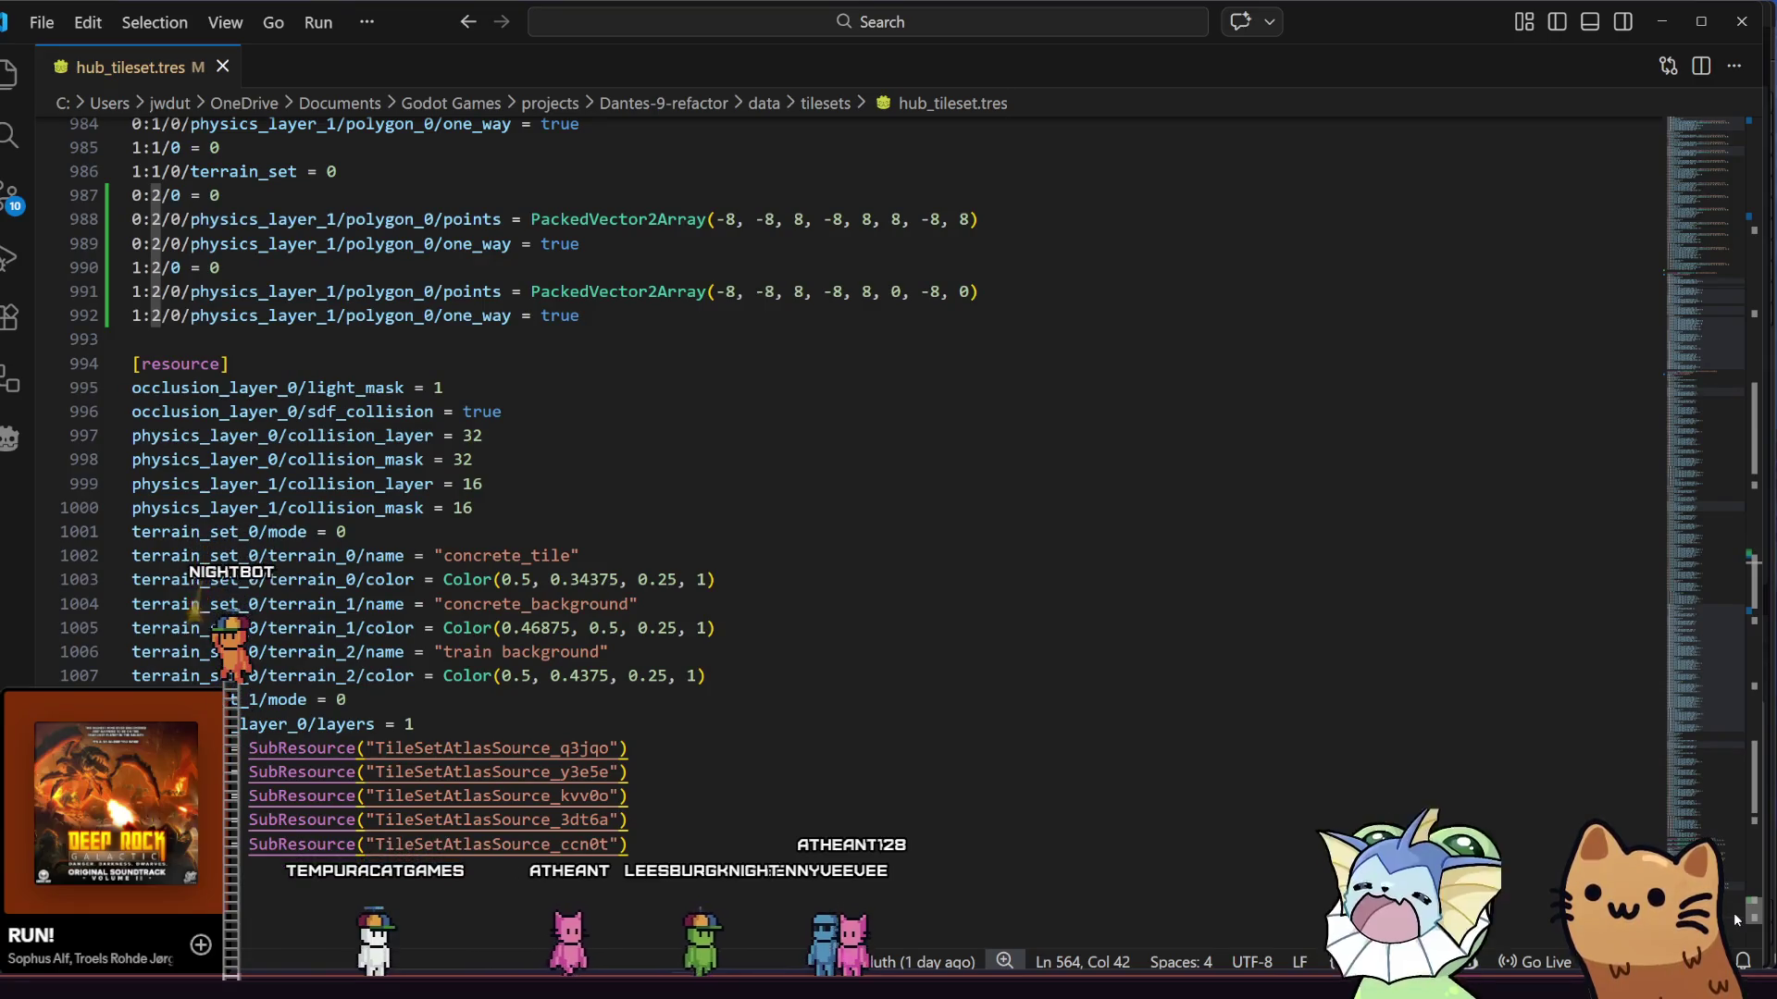
mouse_move(1734, 912)
mouse_down()
mouse_move(1723, 809)
mouse_move(1732, 895)
mouse_up()
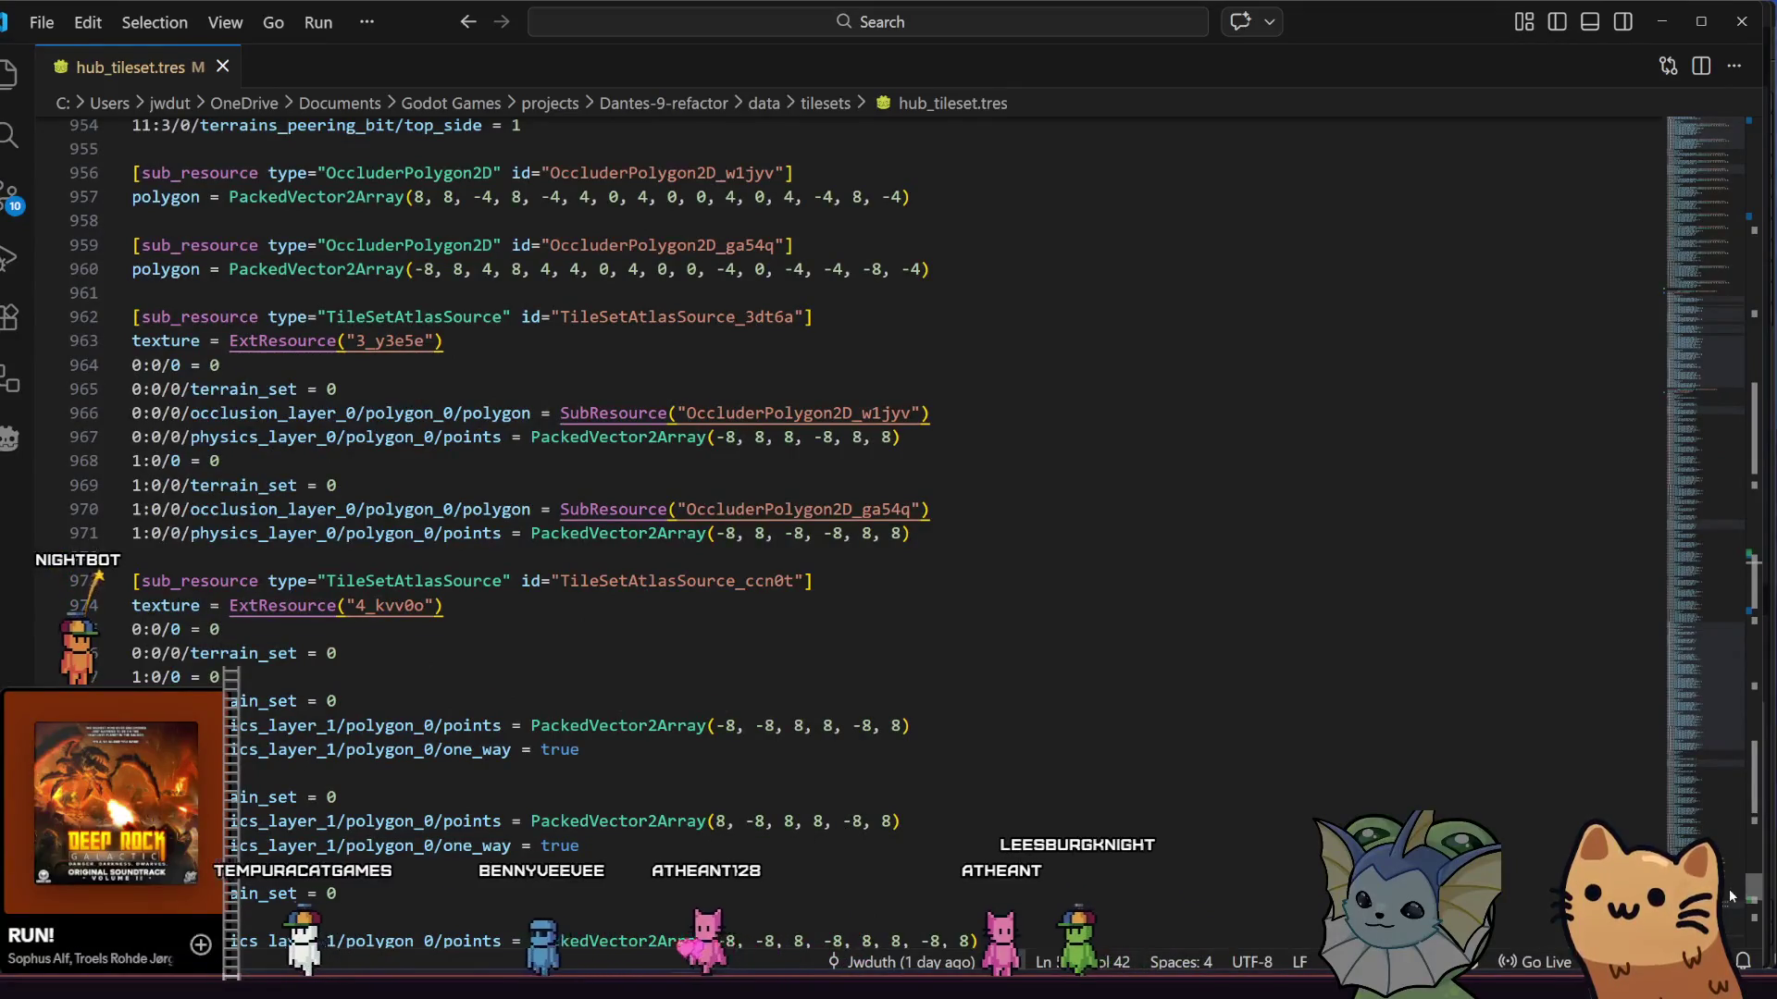
scroll(1054, 664, down, 4)
click(1054, 664)
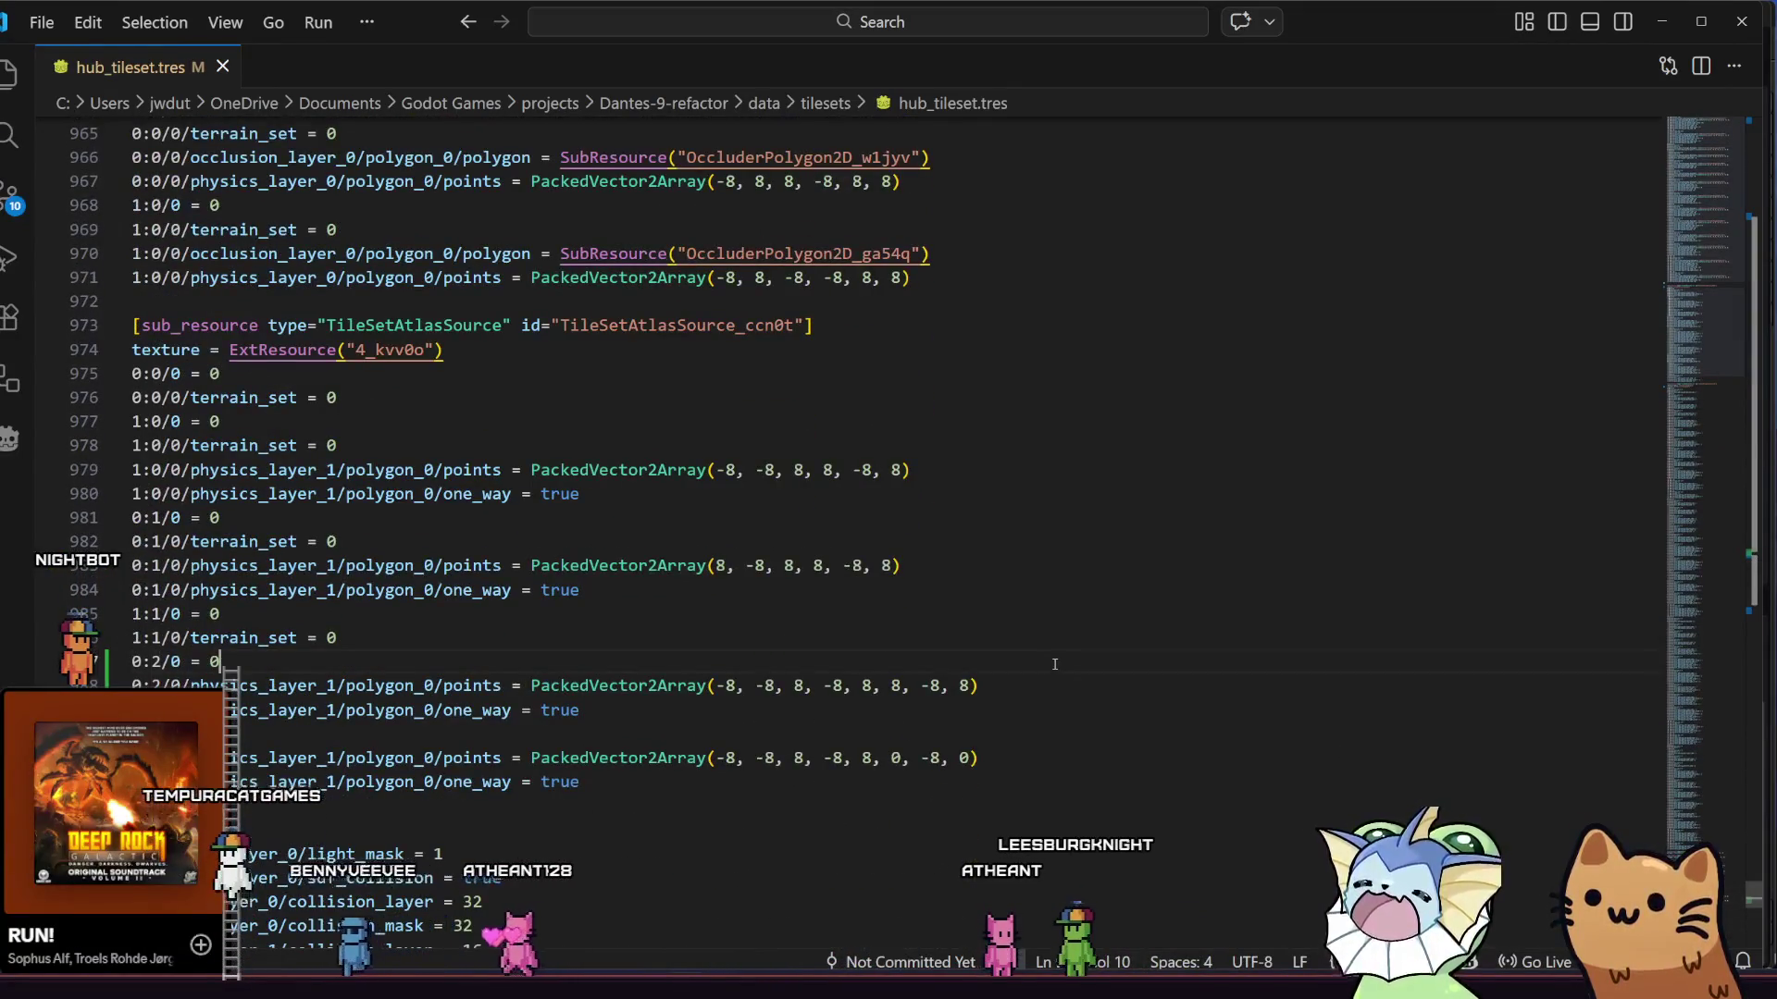
click(1765, 17)
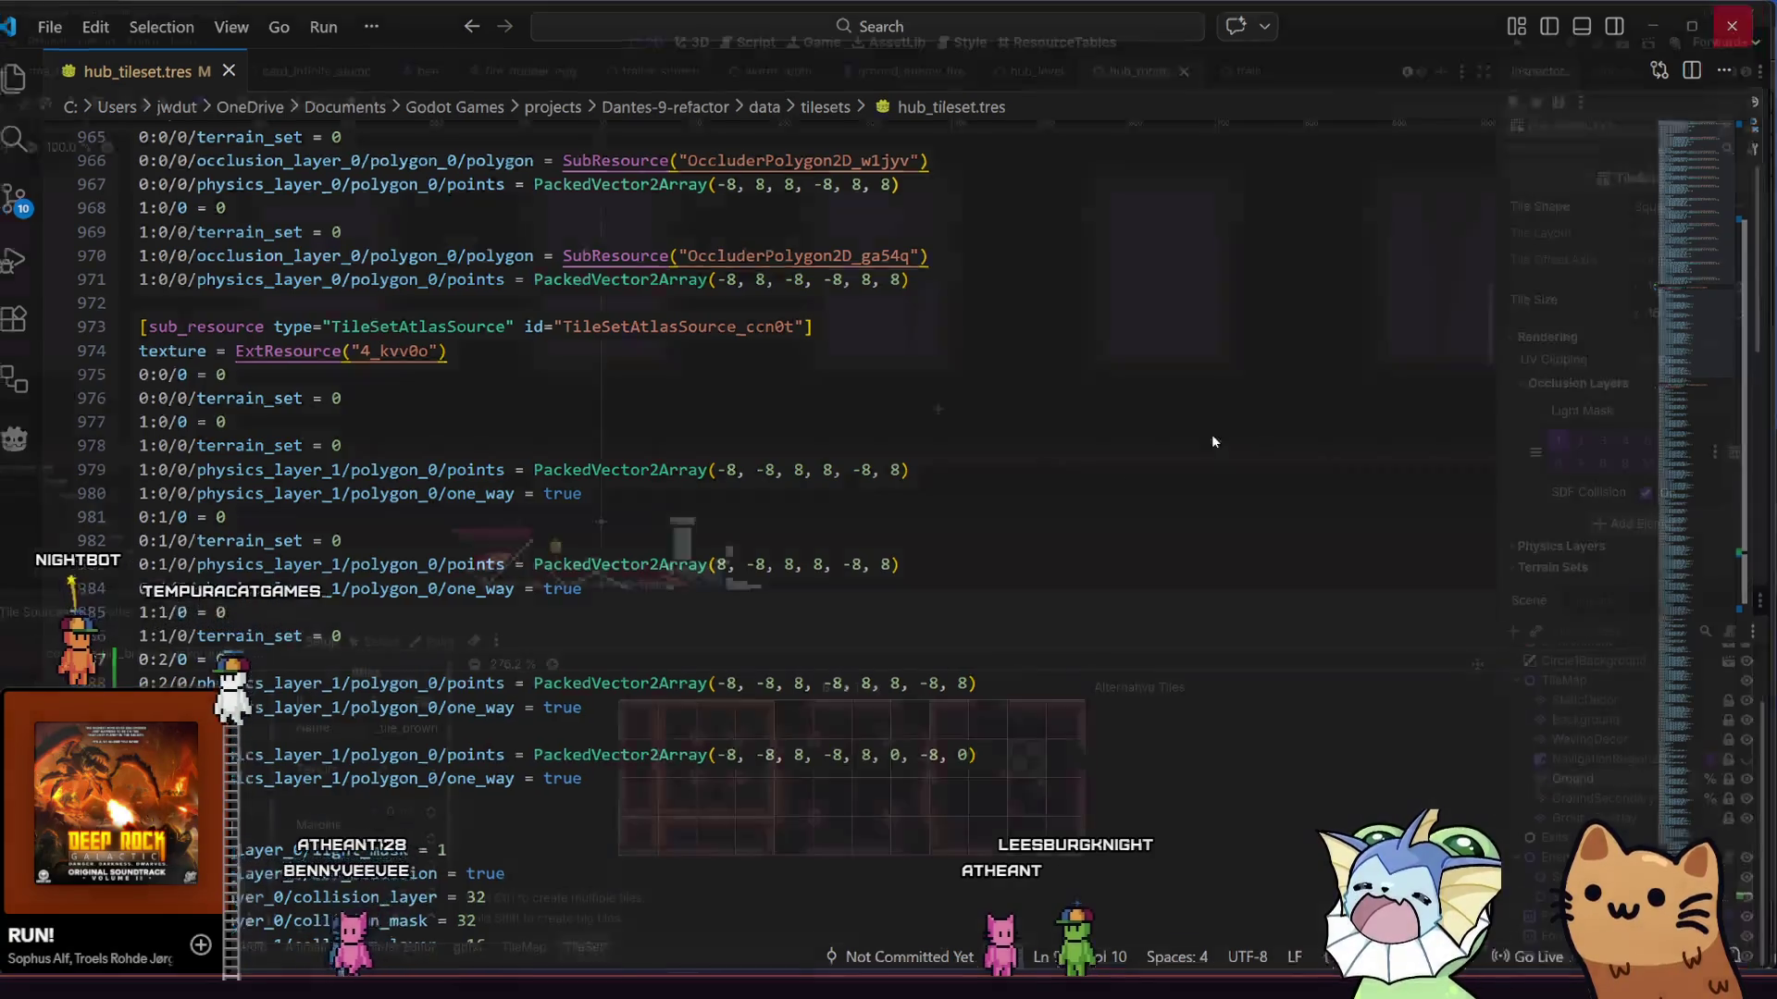
key(ctrl+s)
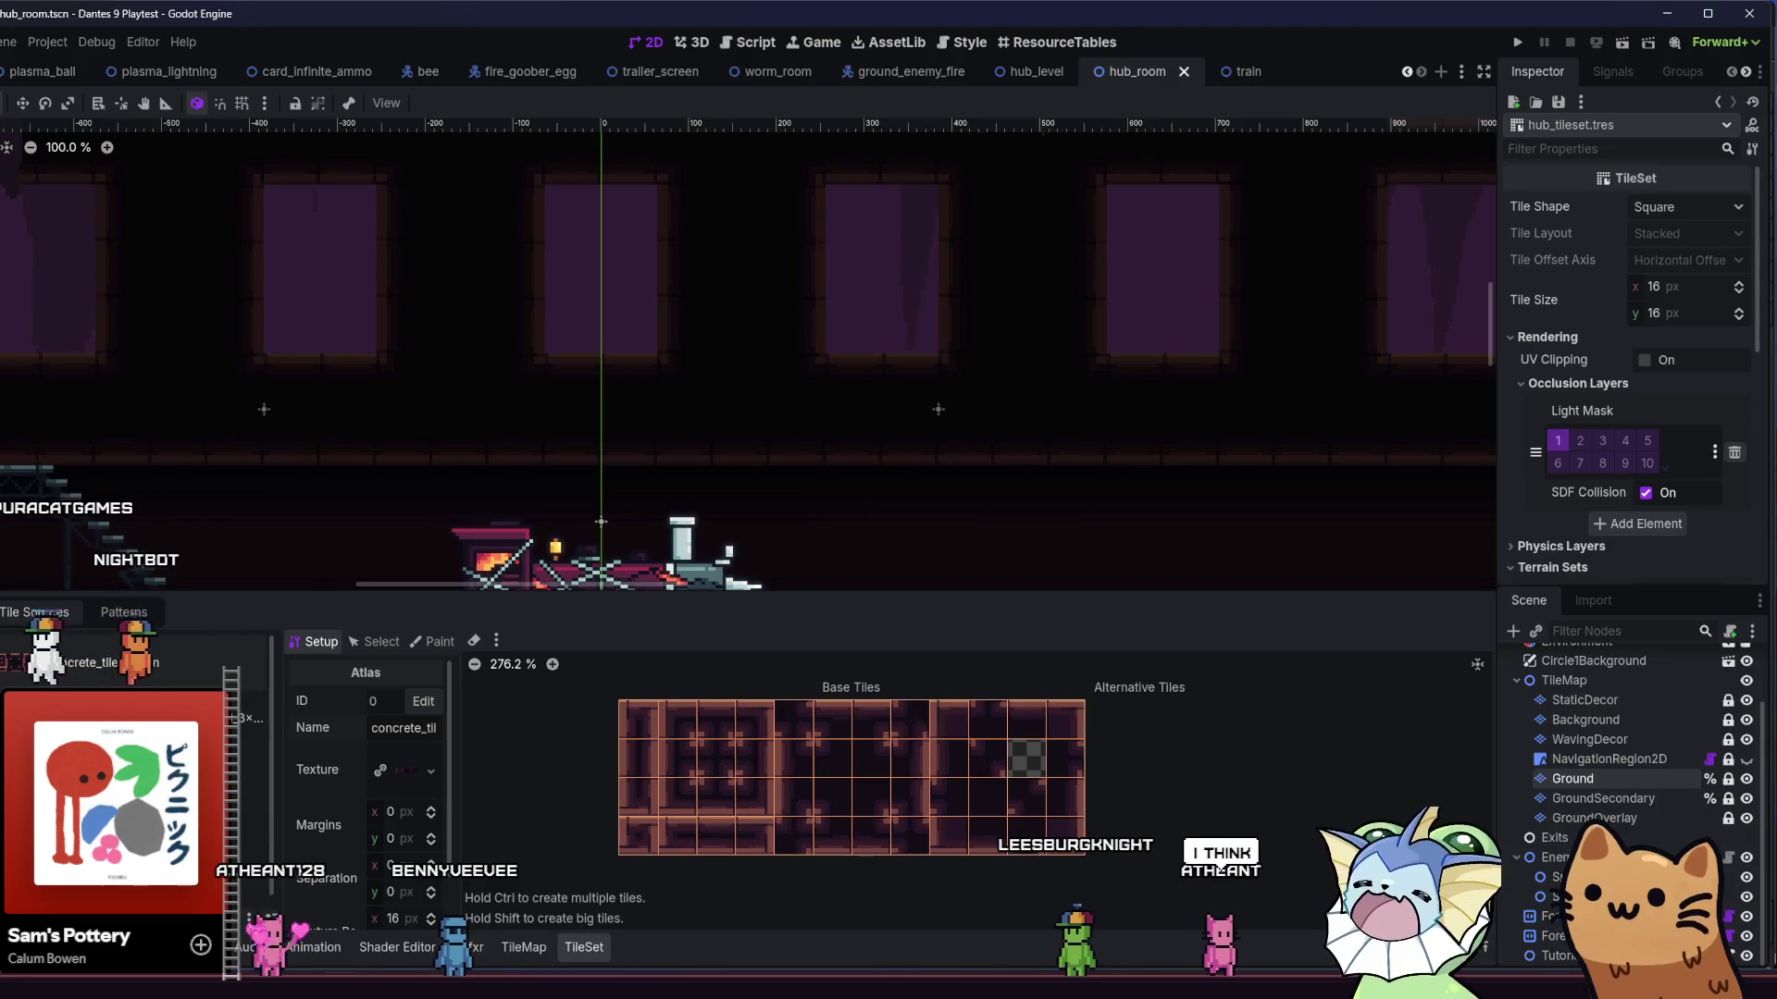
- Locate hub_tileset.tres in the FileSystem dock through the Ground layer's Tile Set property
mouse_move(417, 995)
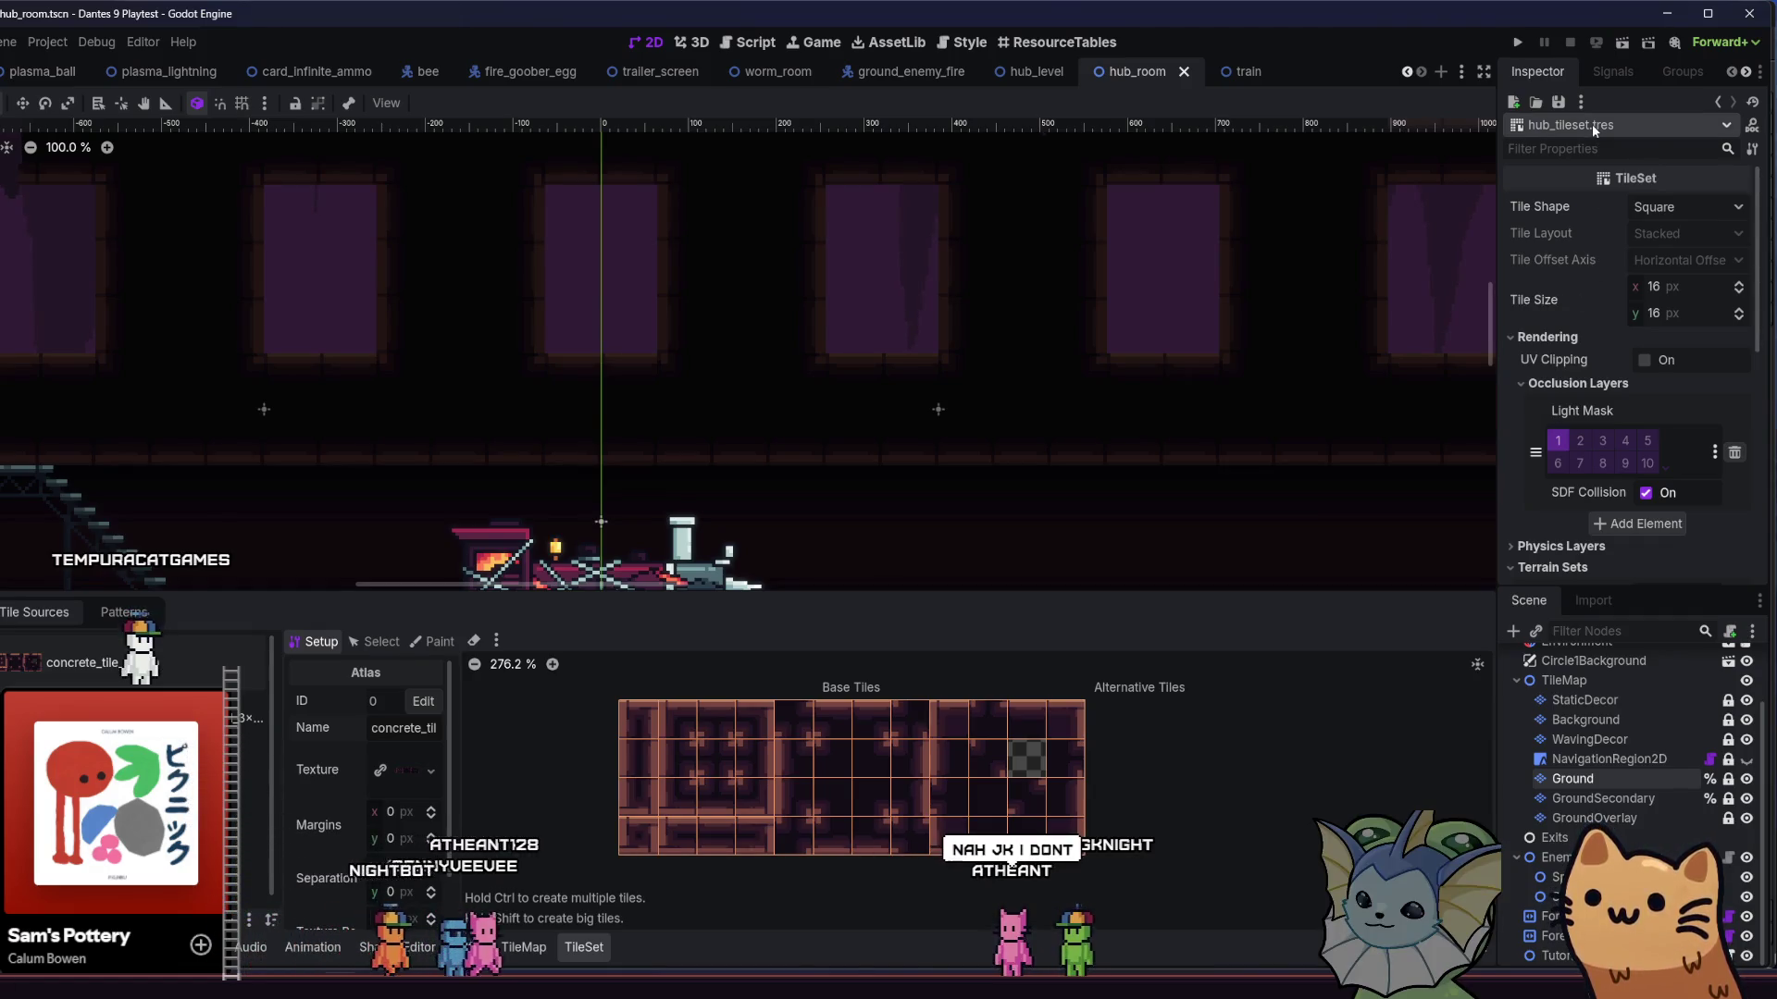
right_click(1593, 176)
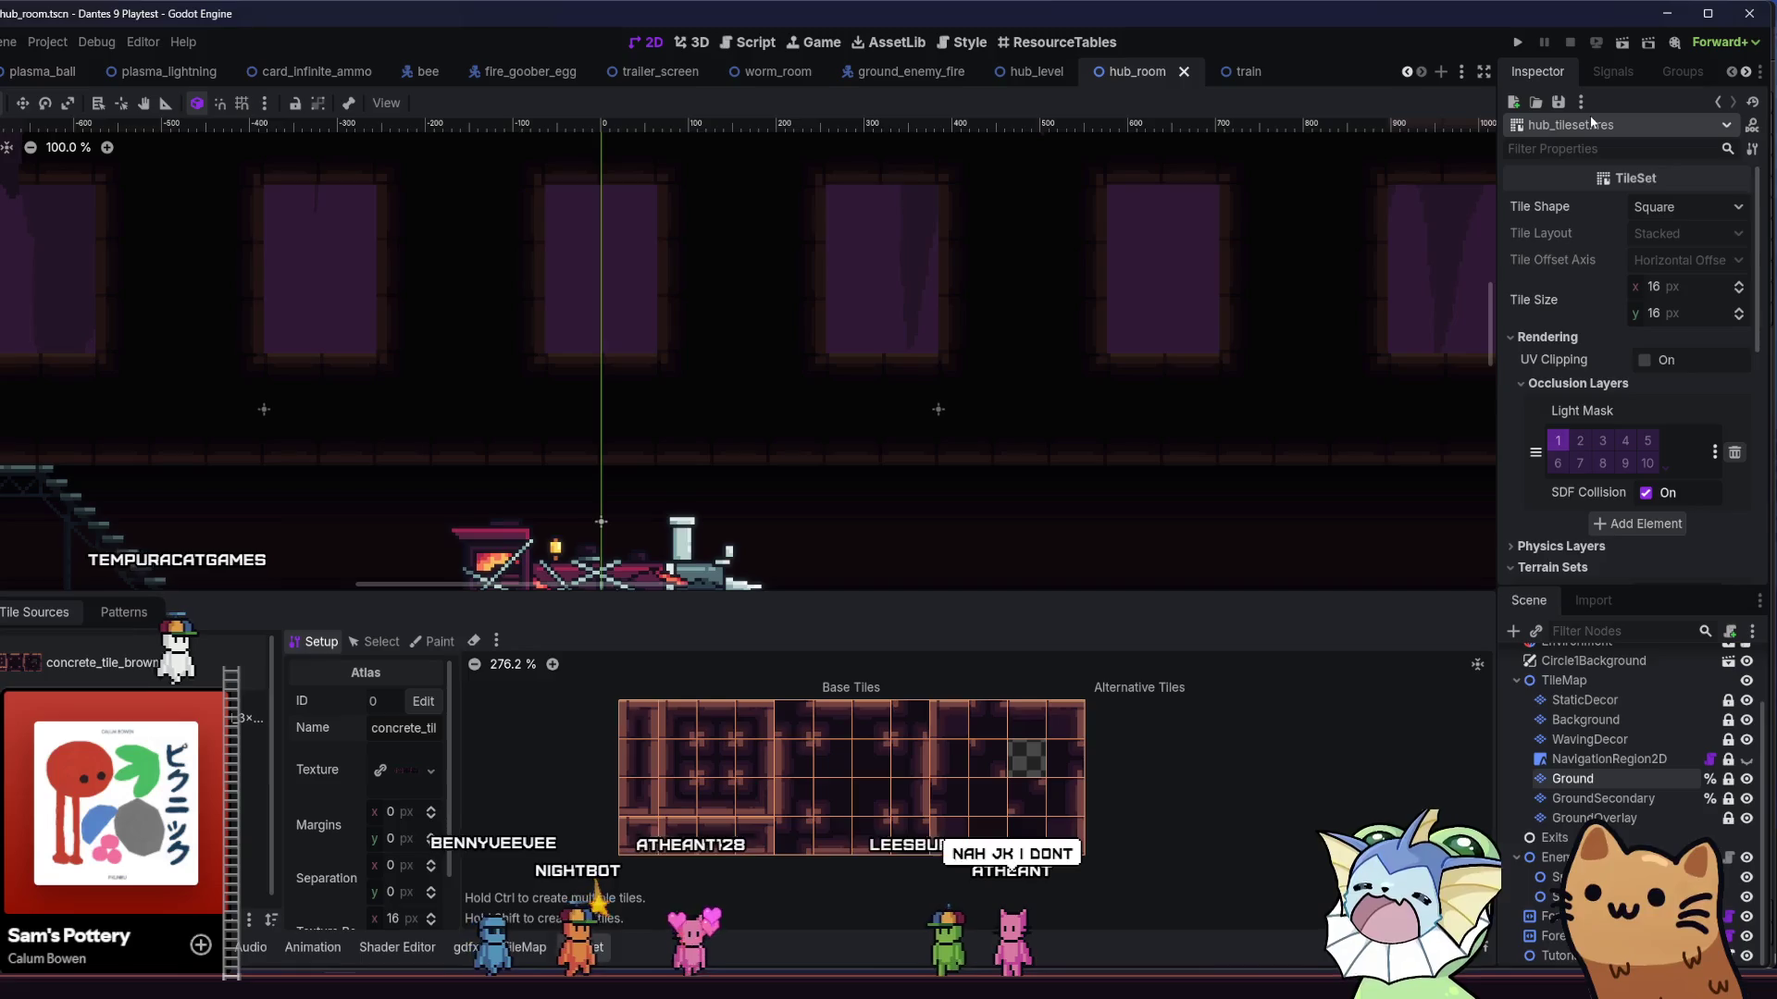
click(1680, 121)
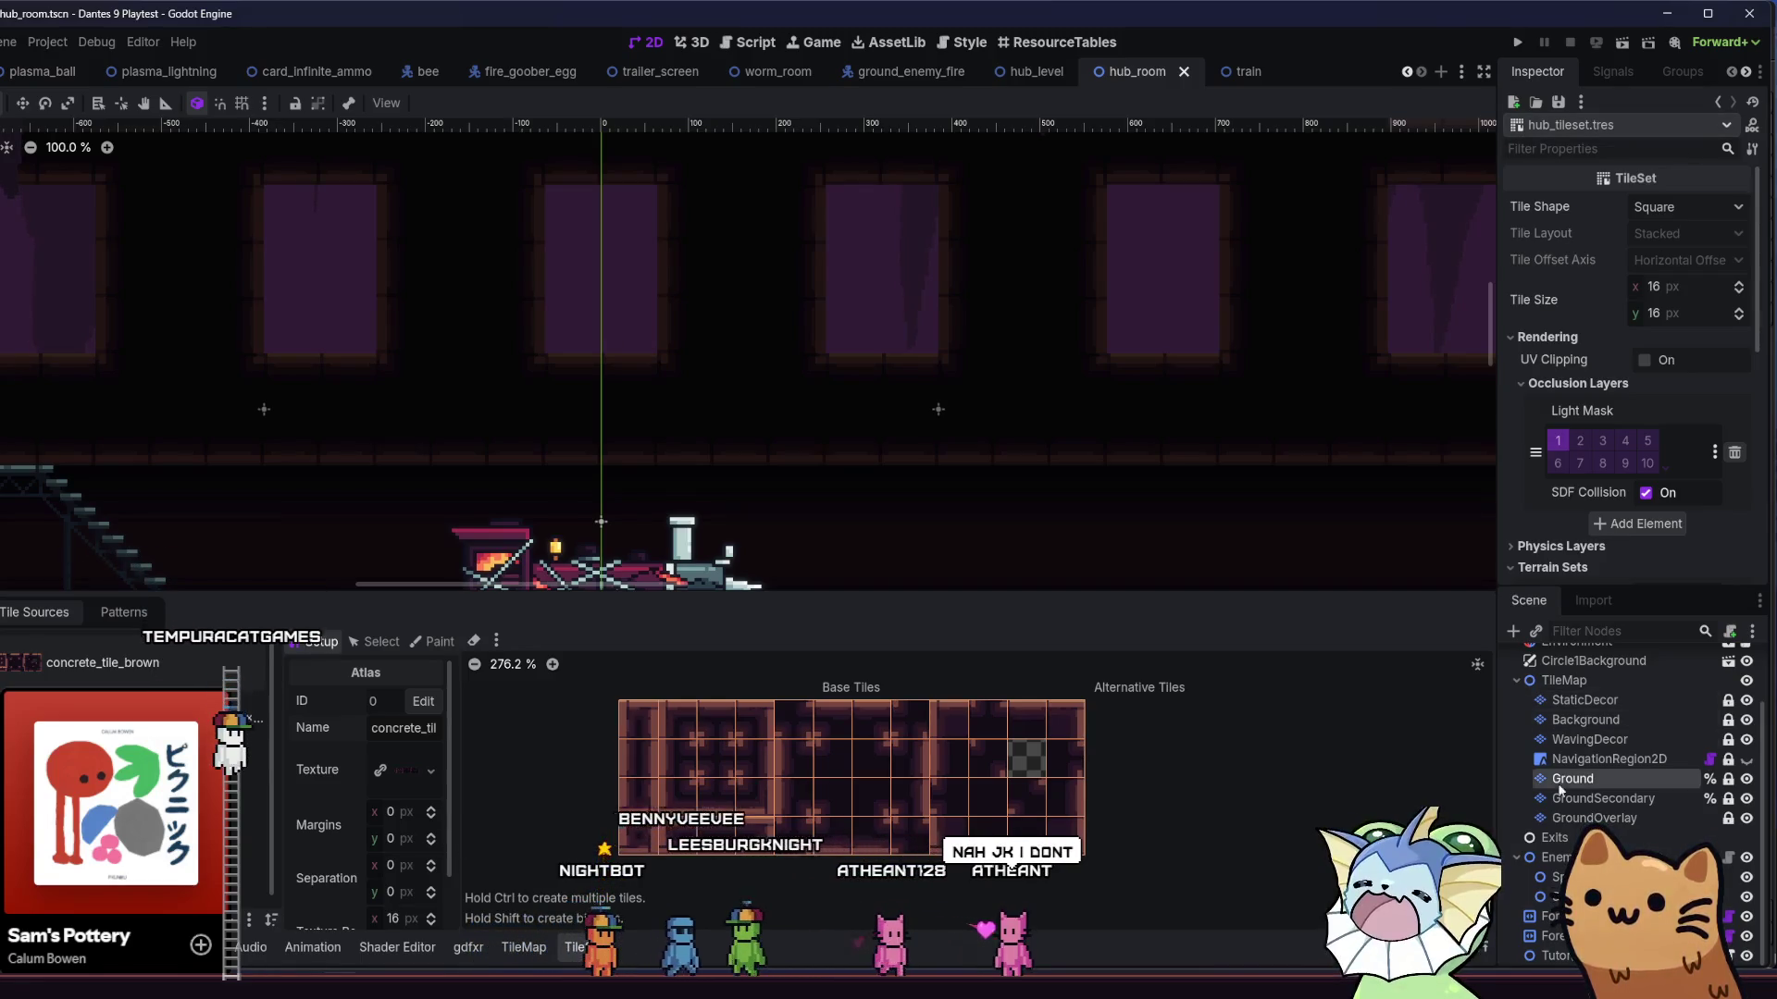
click(1718, 102)
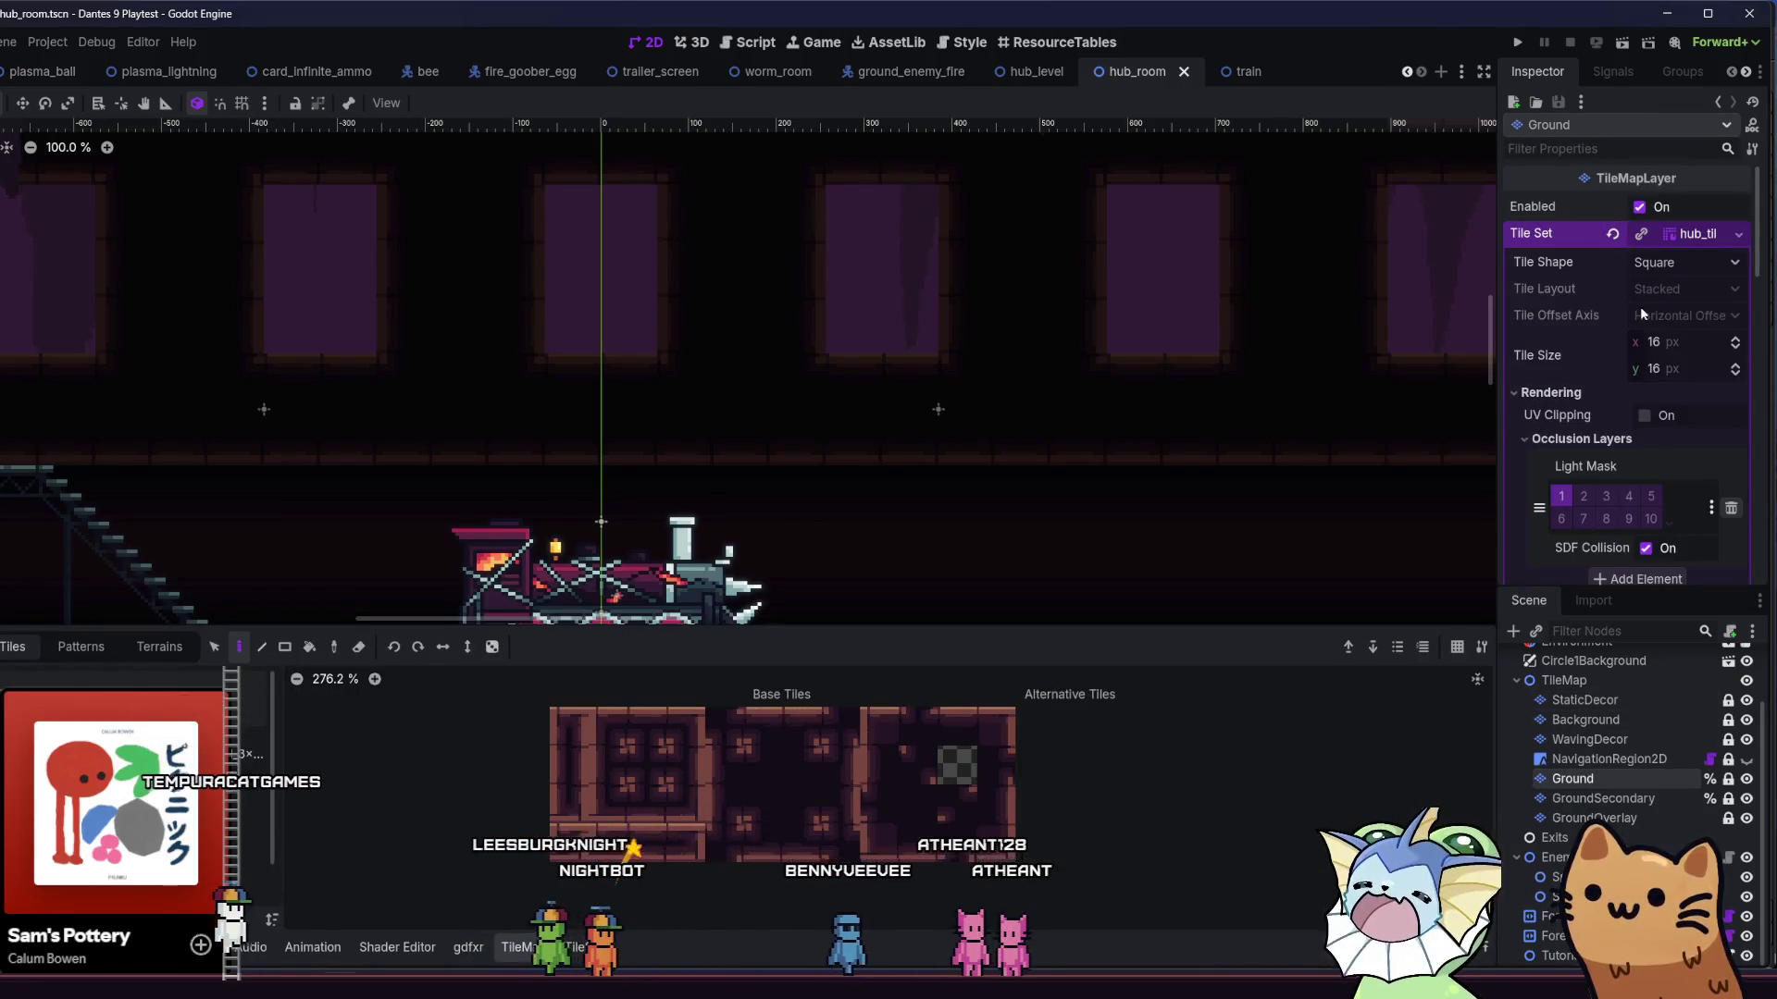
right_click(1671, 234)
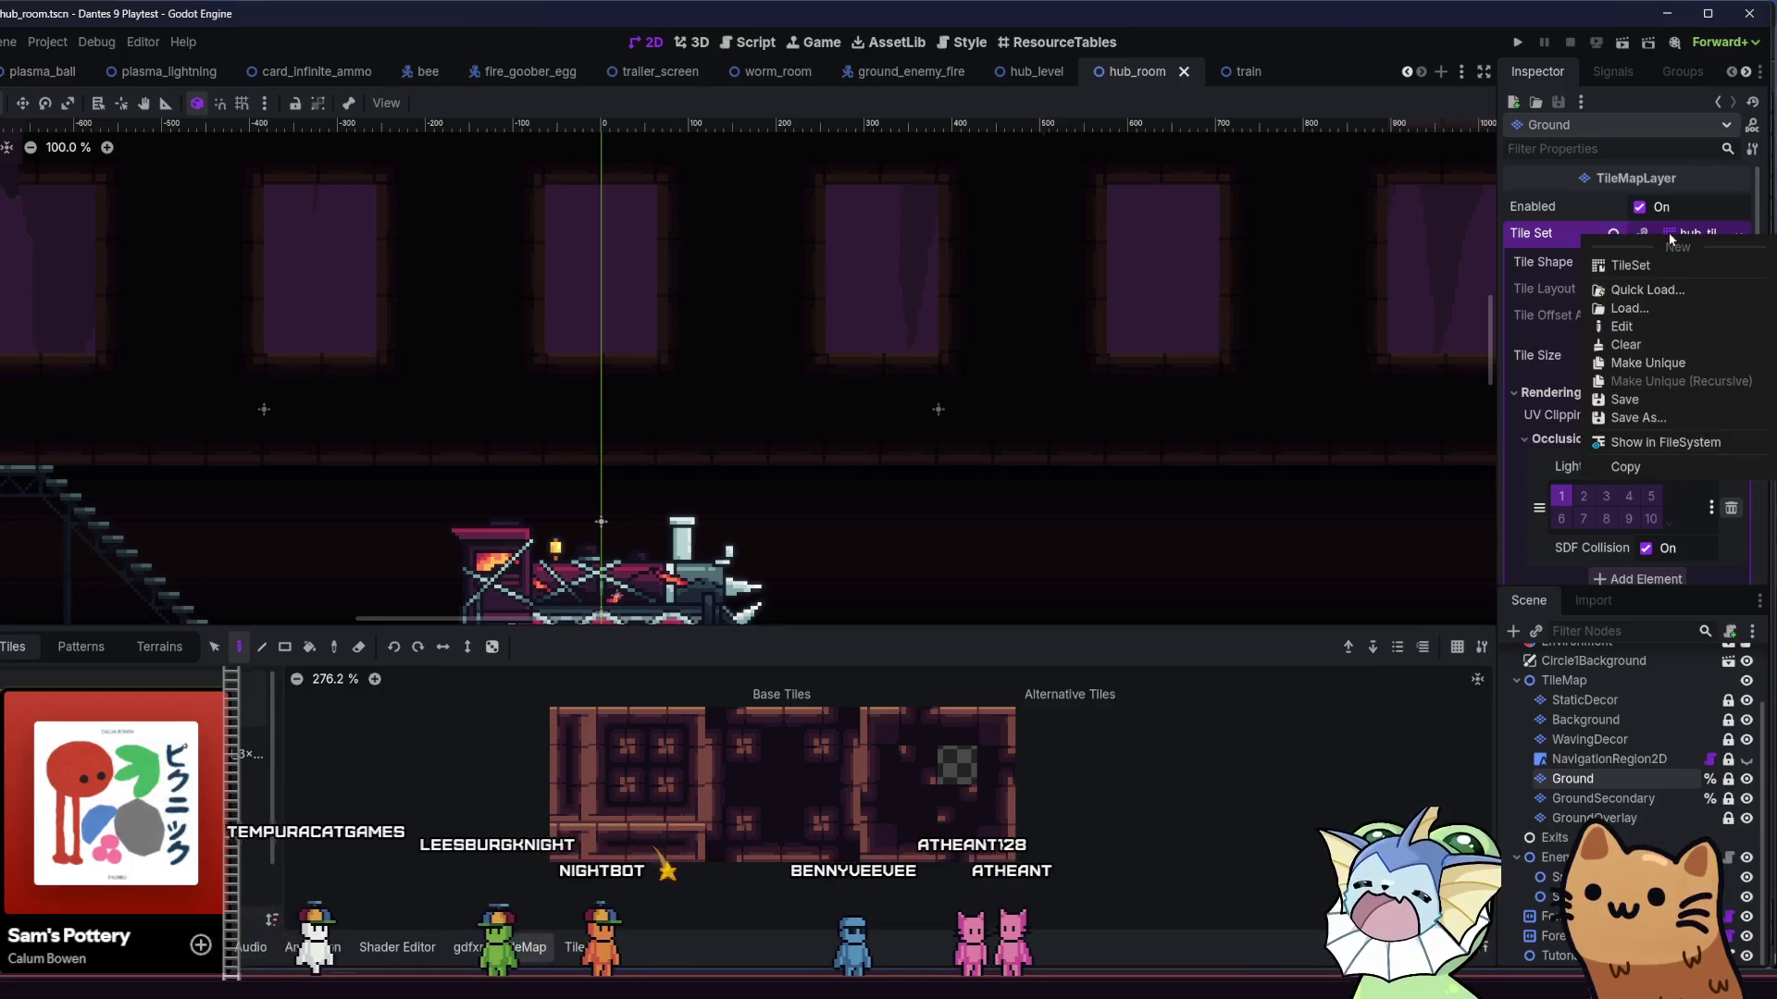
click(1626, 448)
- Open hub_tileset.tres in the external code editor from its context menu
right_click(713, 740)
mouse_move(832, 736)
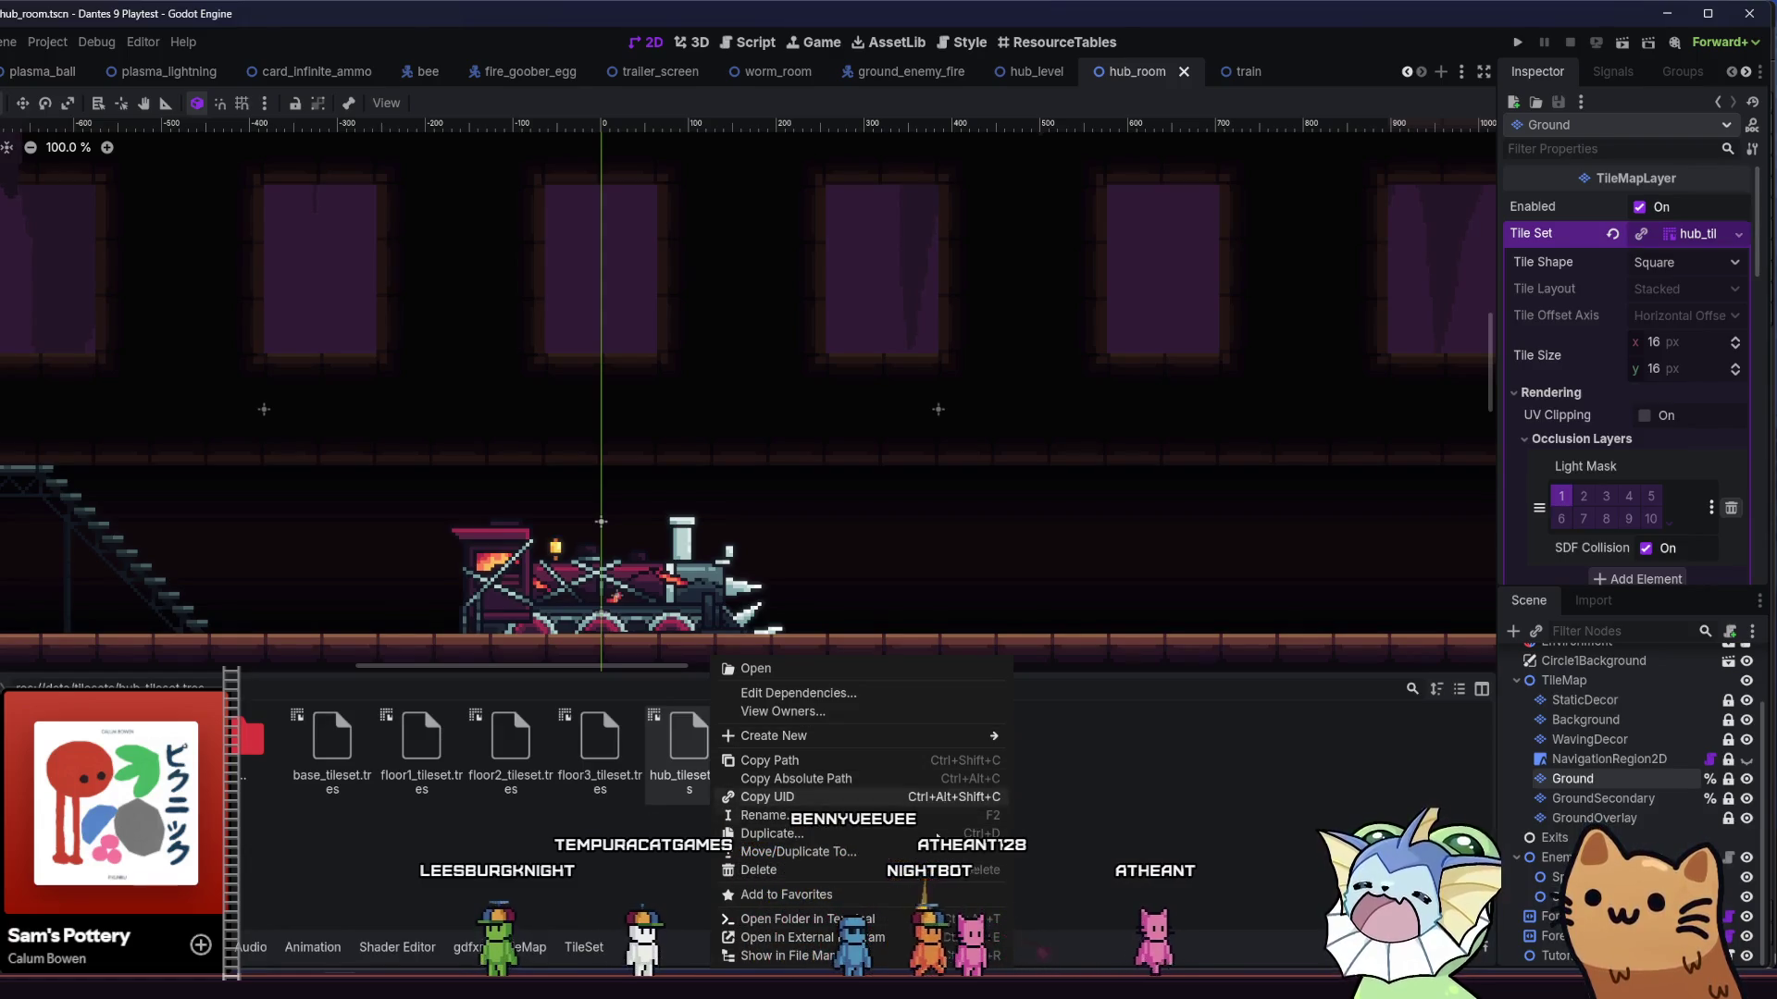
click(898, 955)
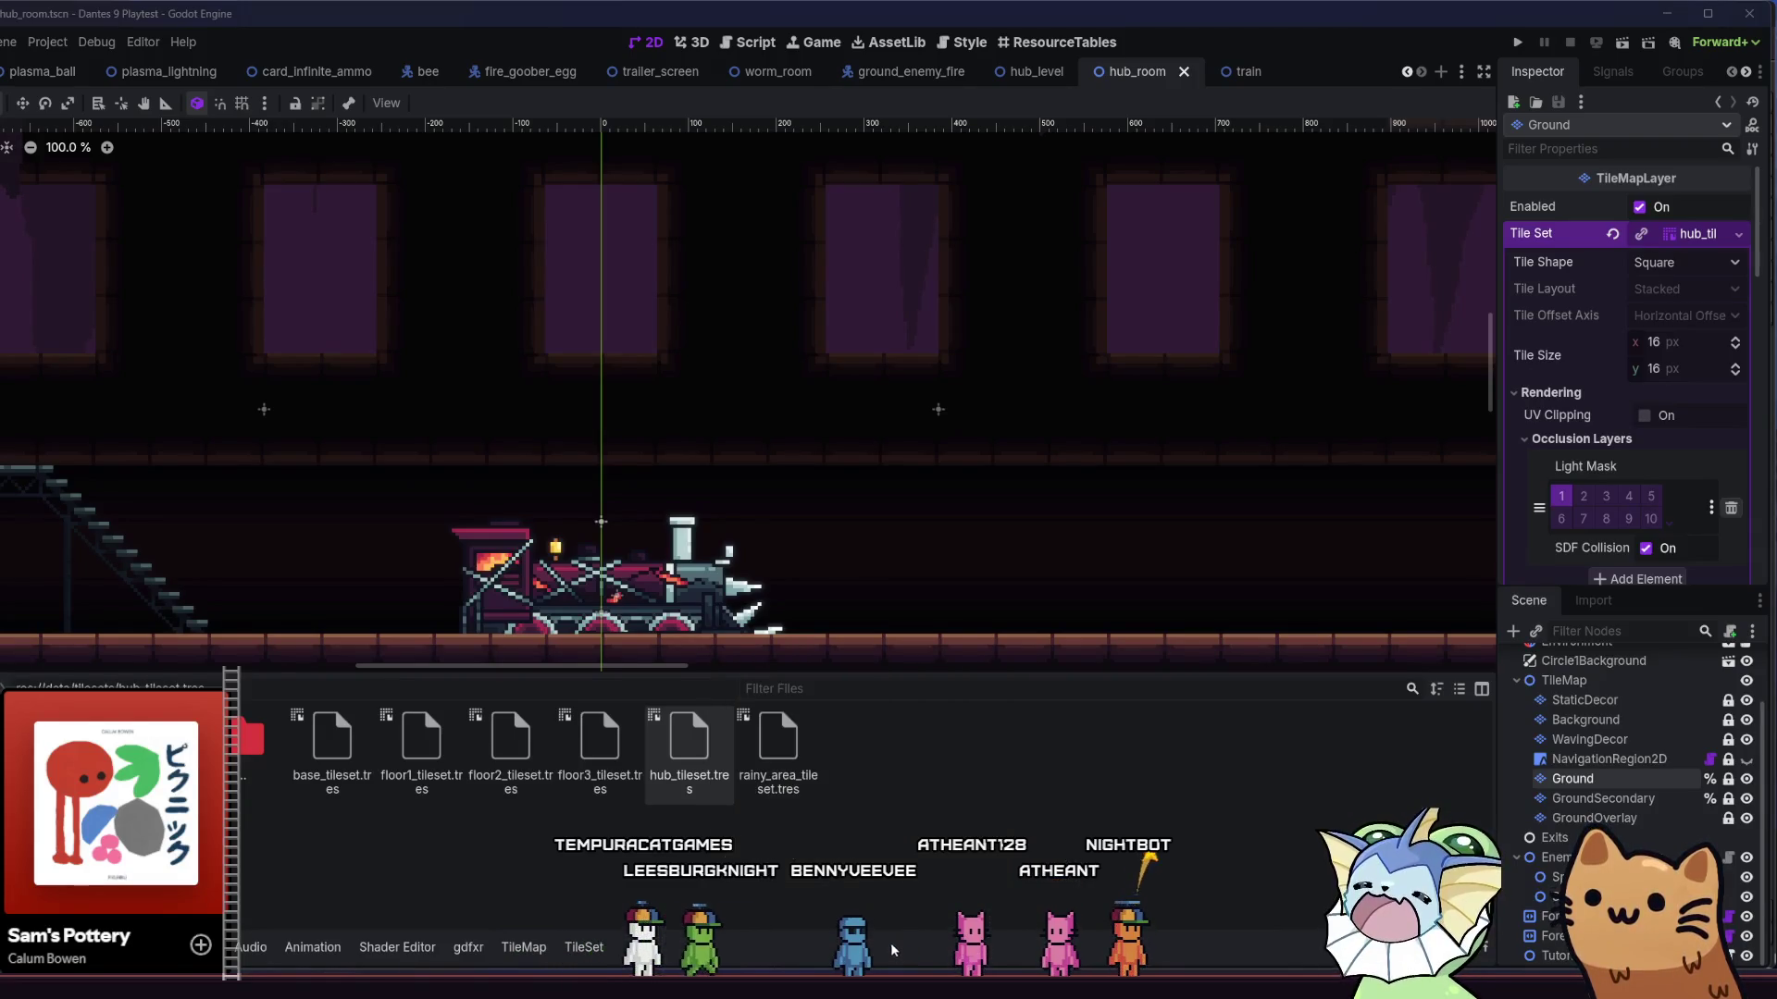
key(alt+F4)
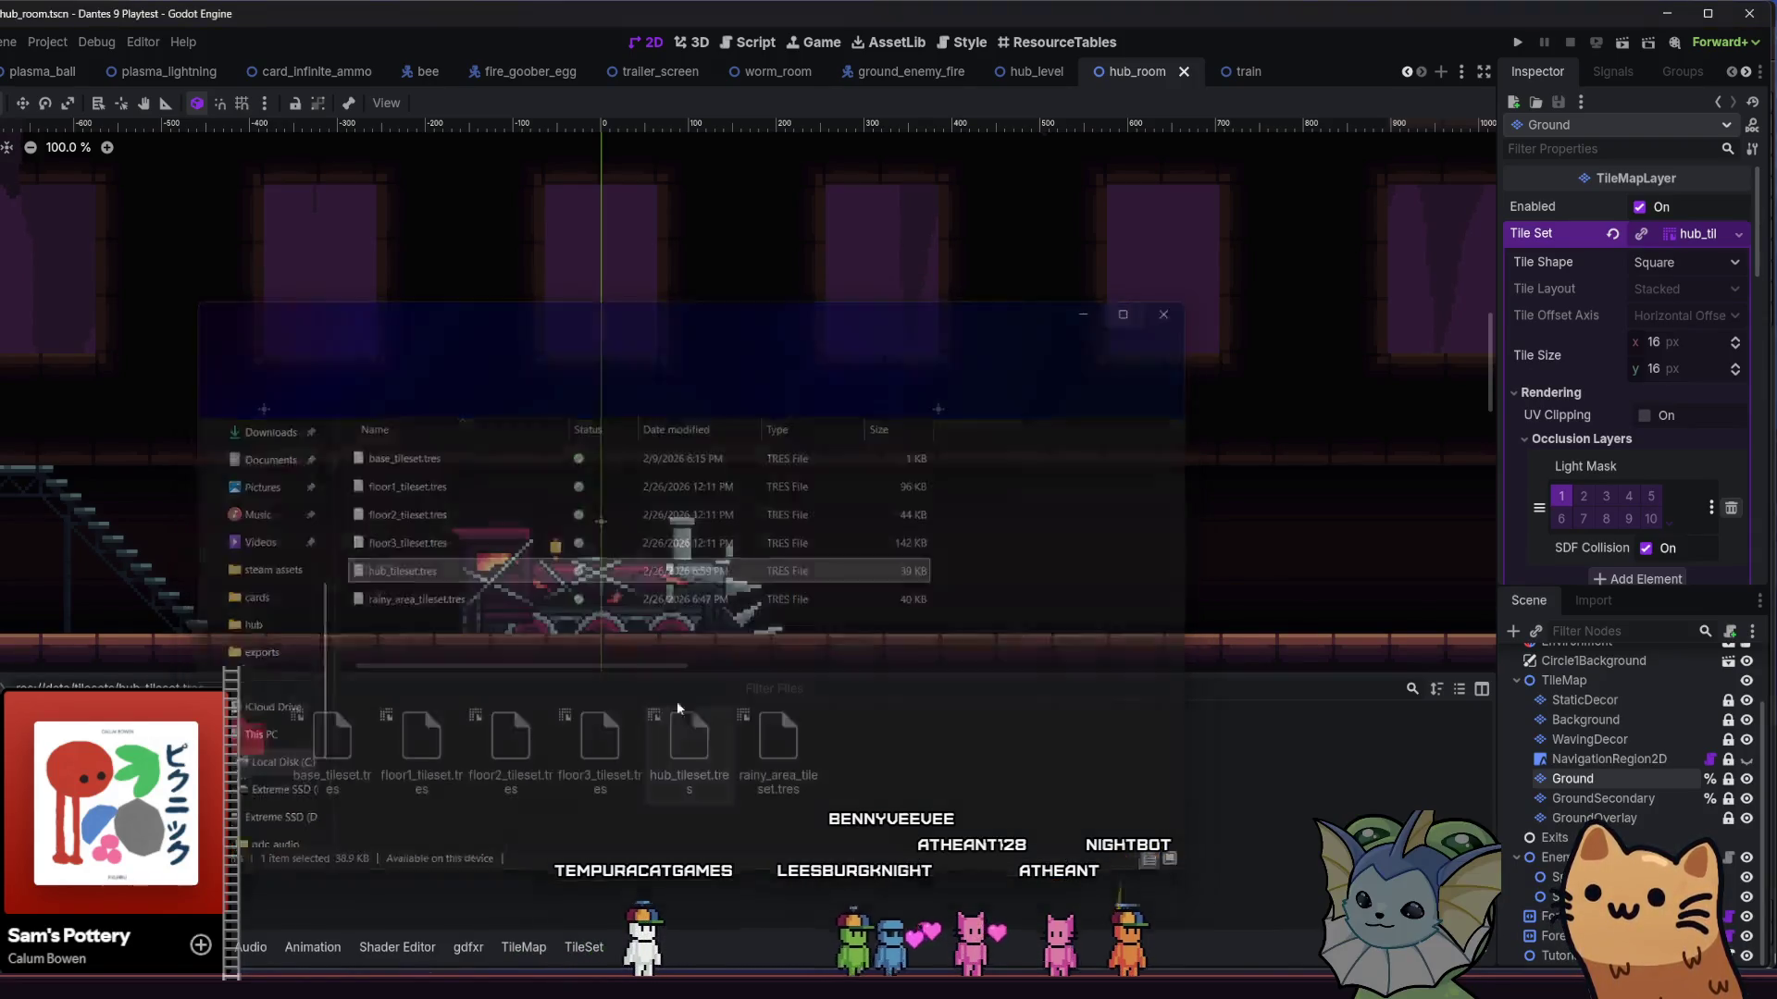
right_click(696, 755)
click(827, 945)
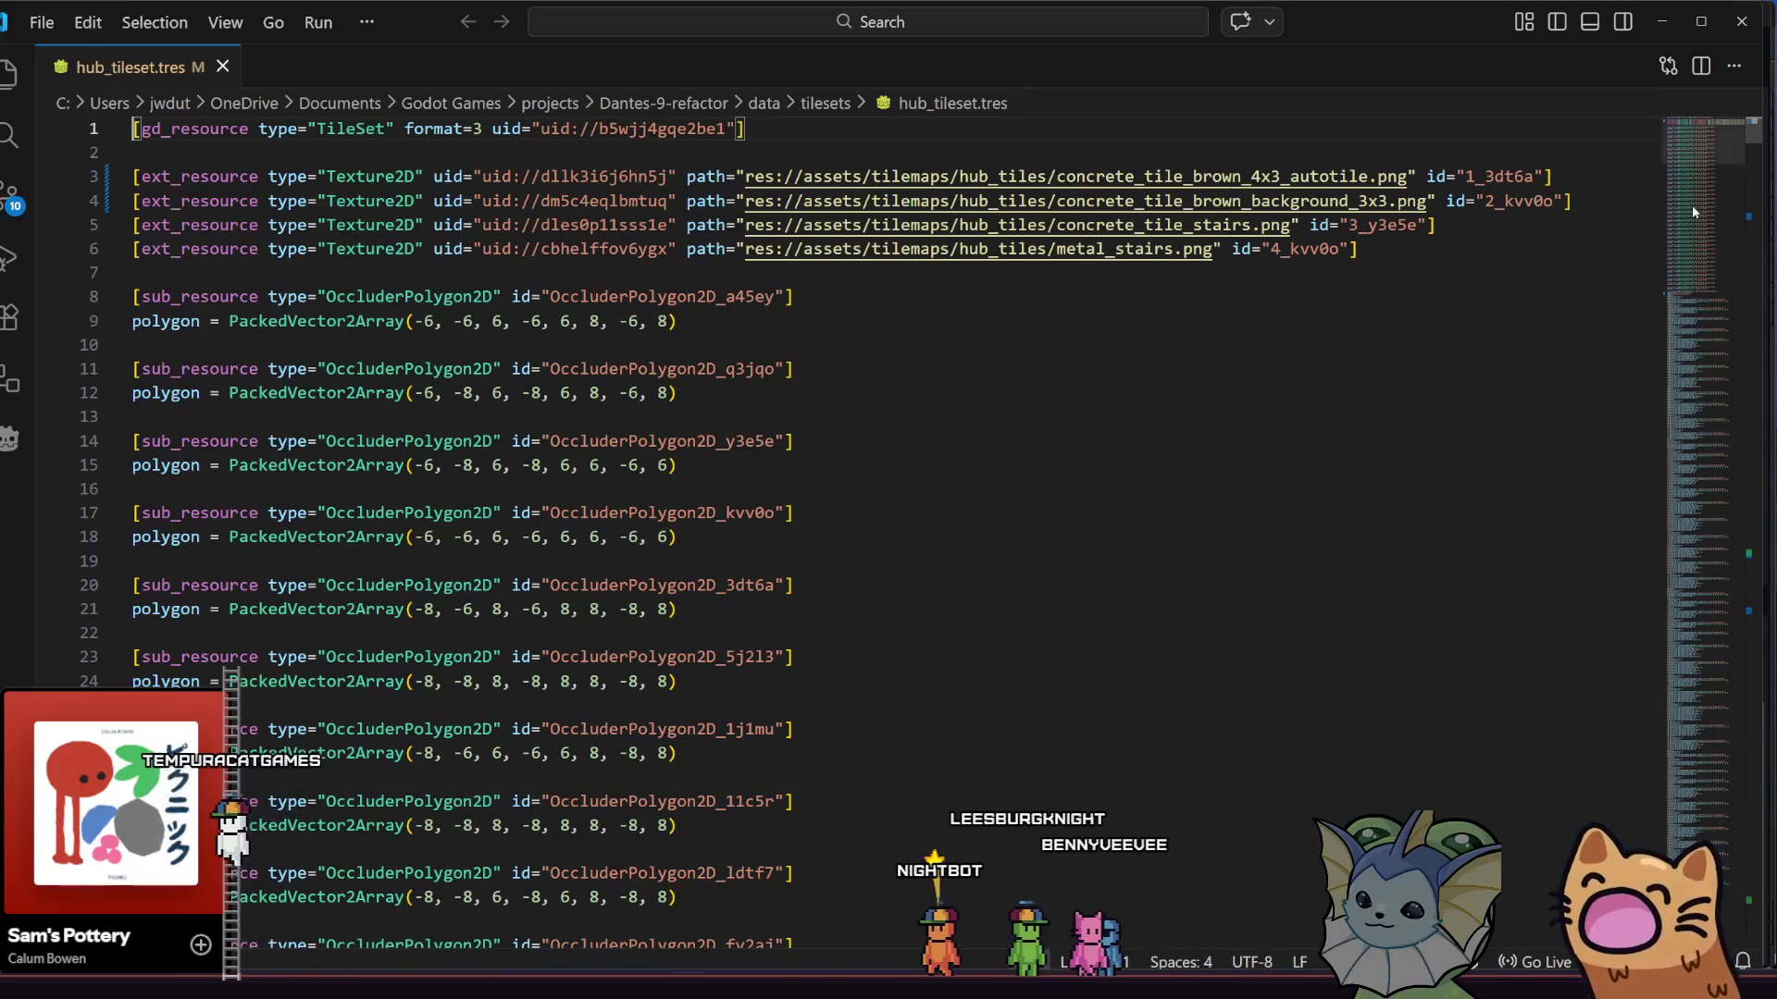
- Scroll through hub_tileset.tres's tile entries, then return to Godot
drag(1755, 132, 1755, 282)
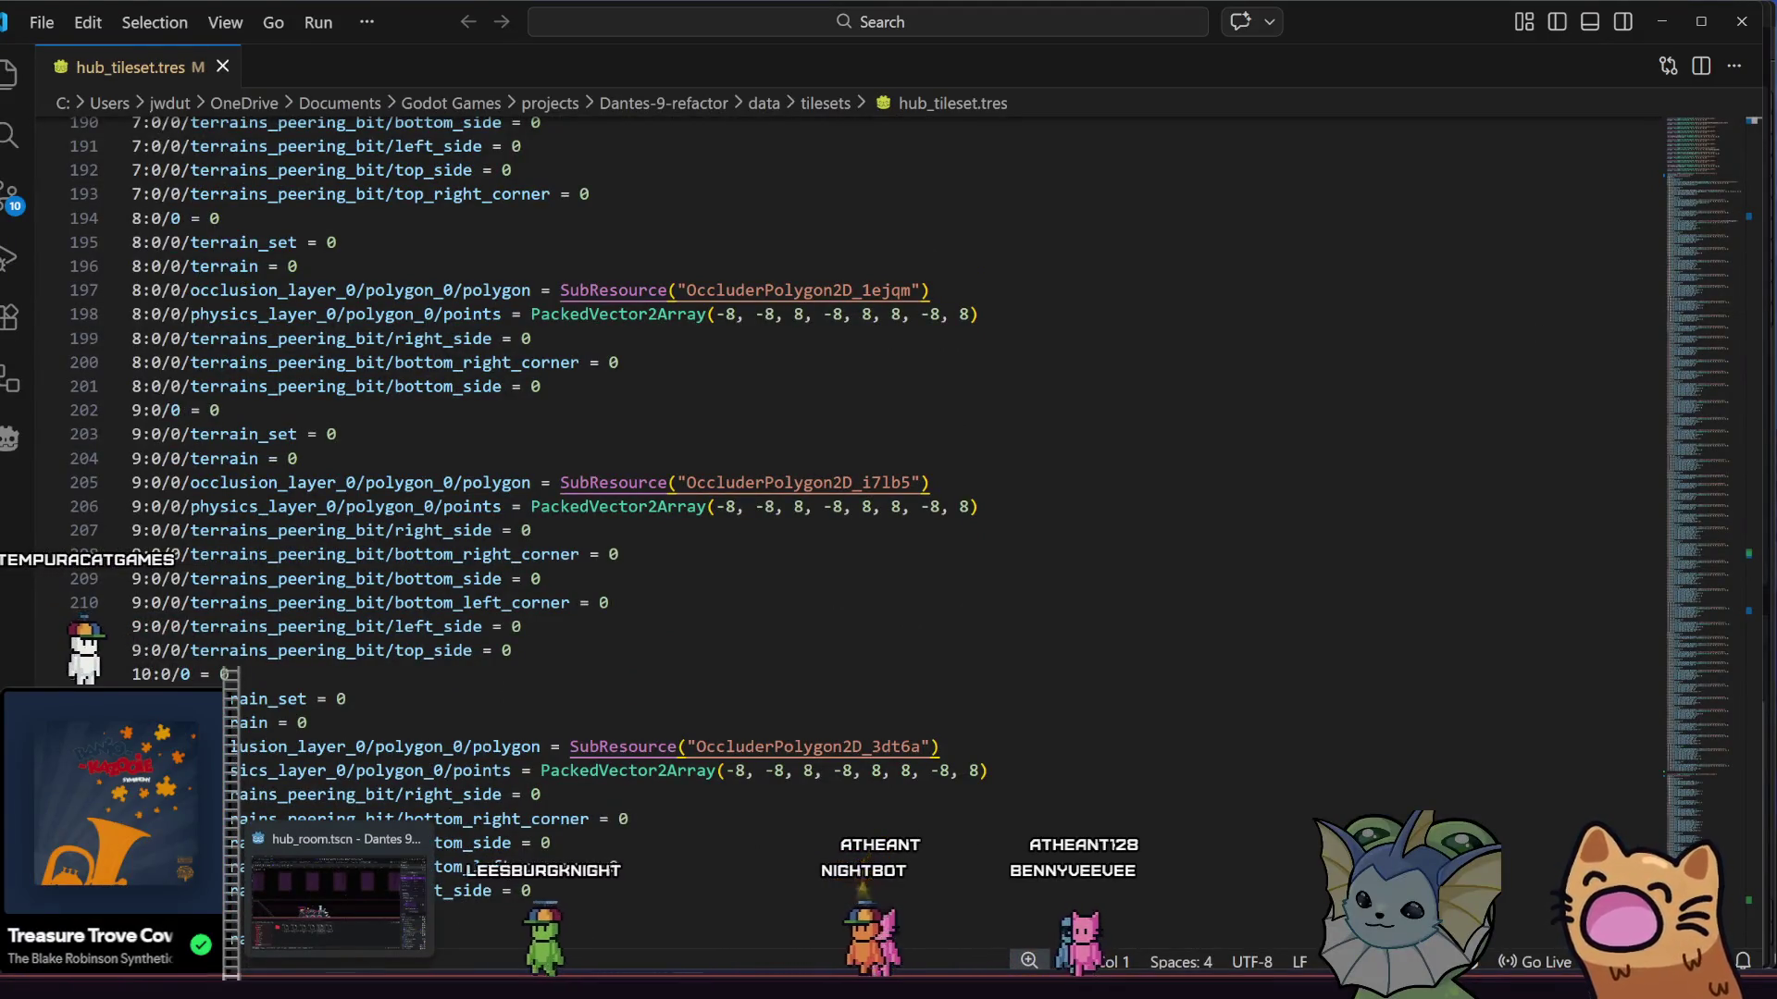
click(361, 958)
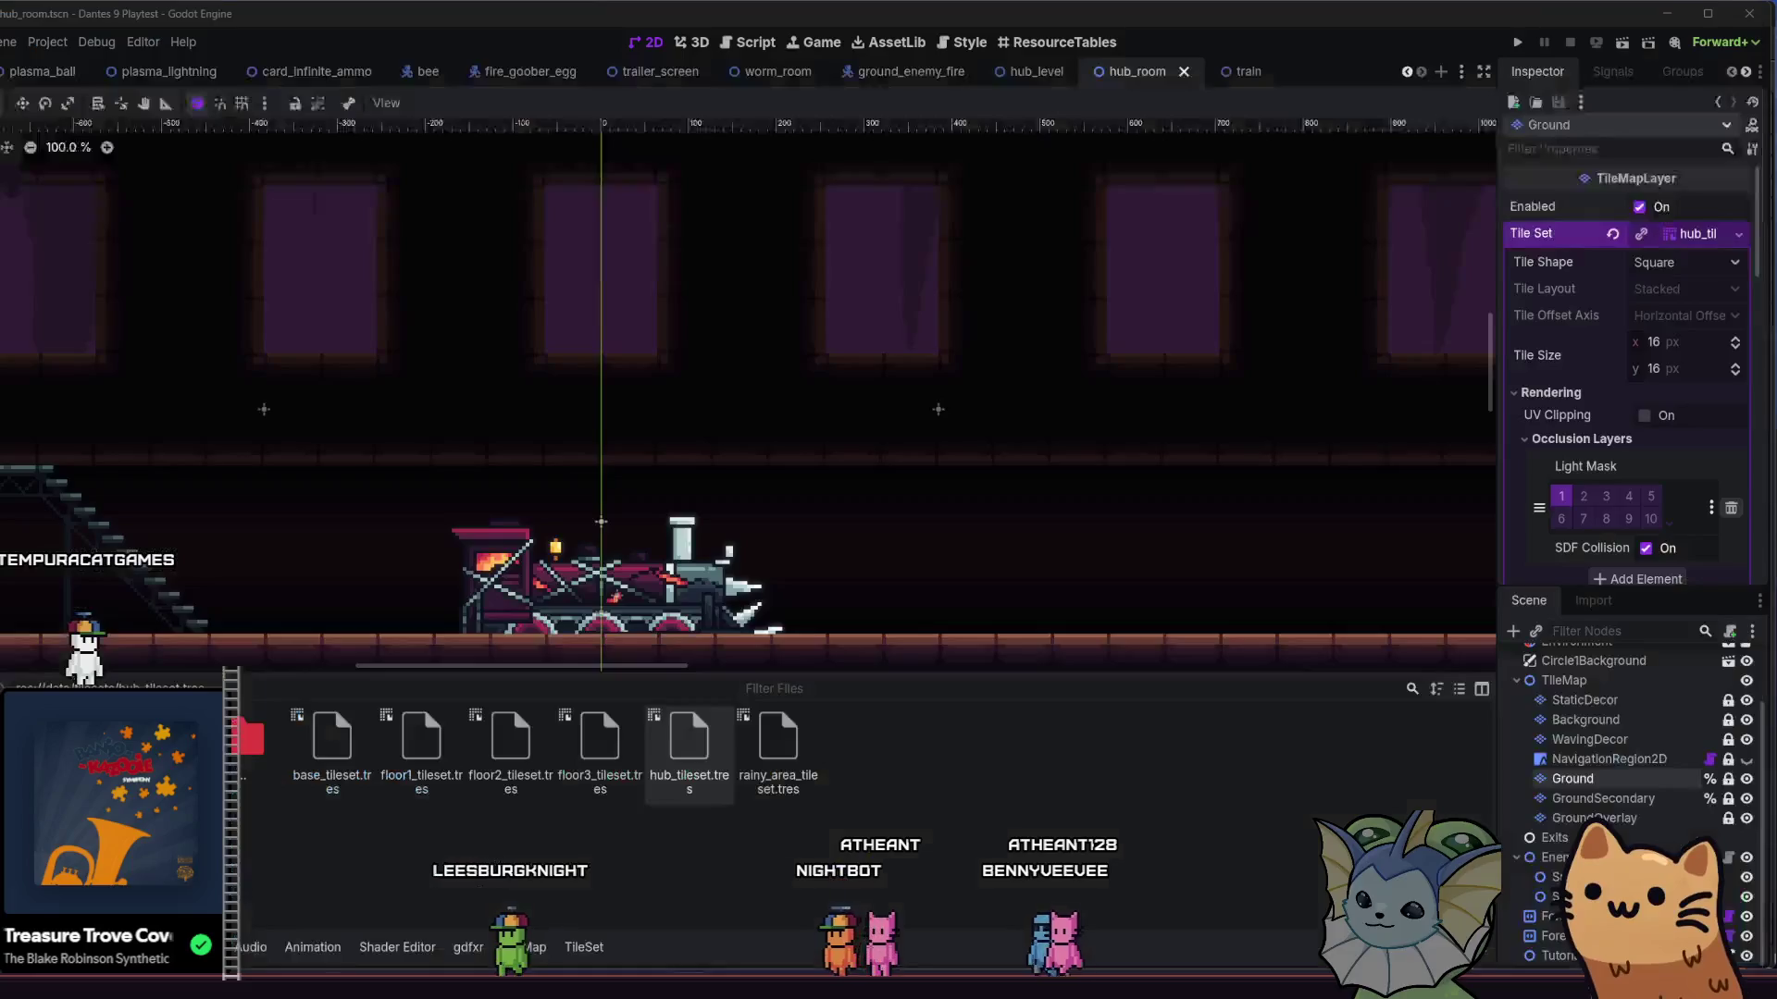
click(576, 949)
click(544, 953)
click(583, 948)
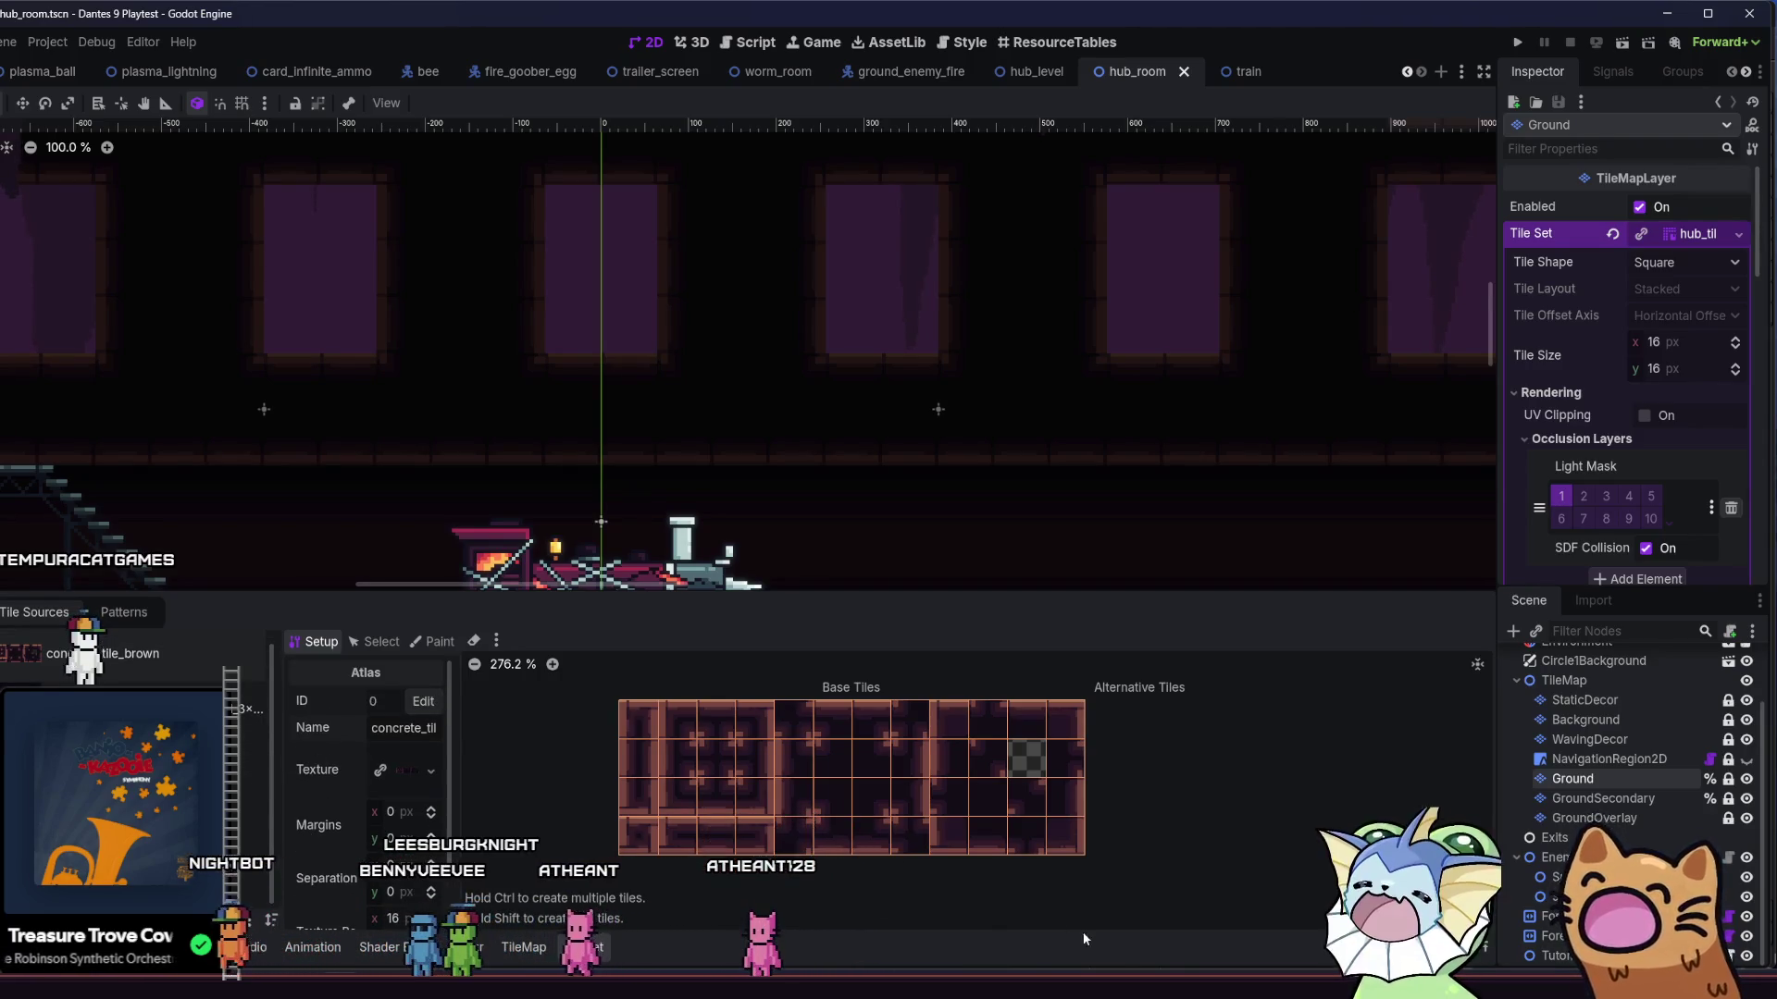
mouse_move(686, 990)
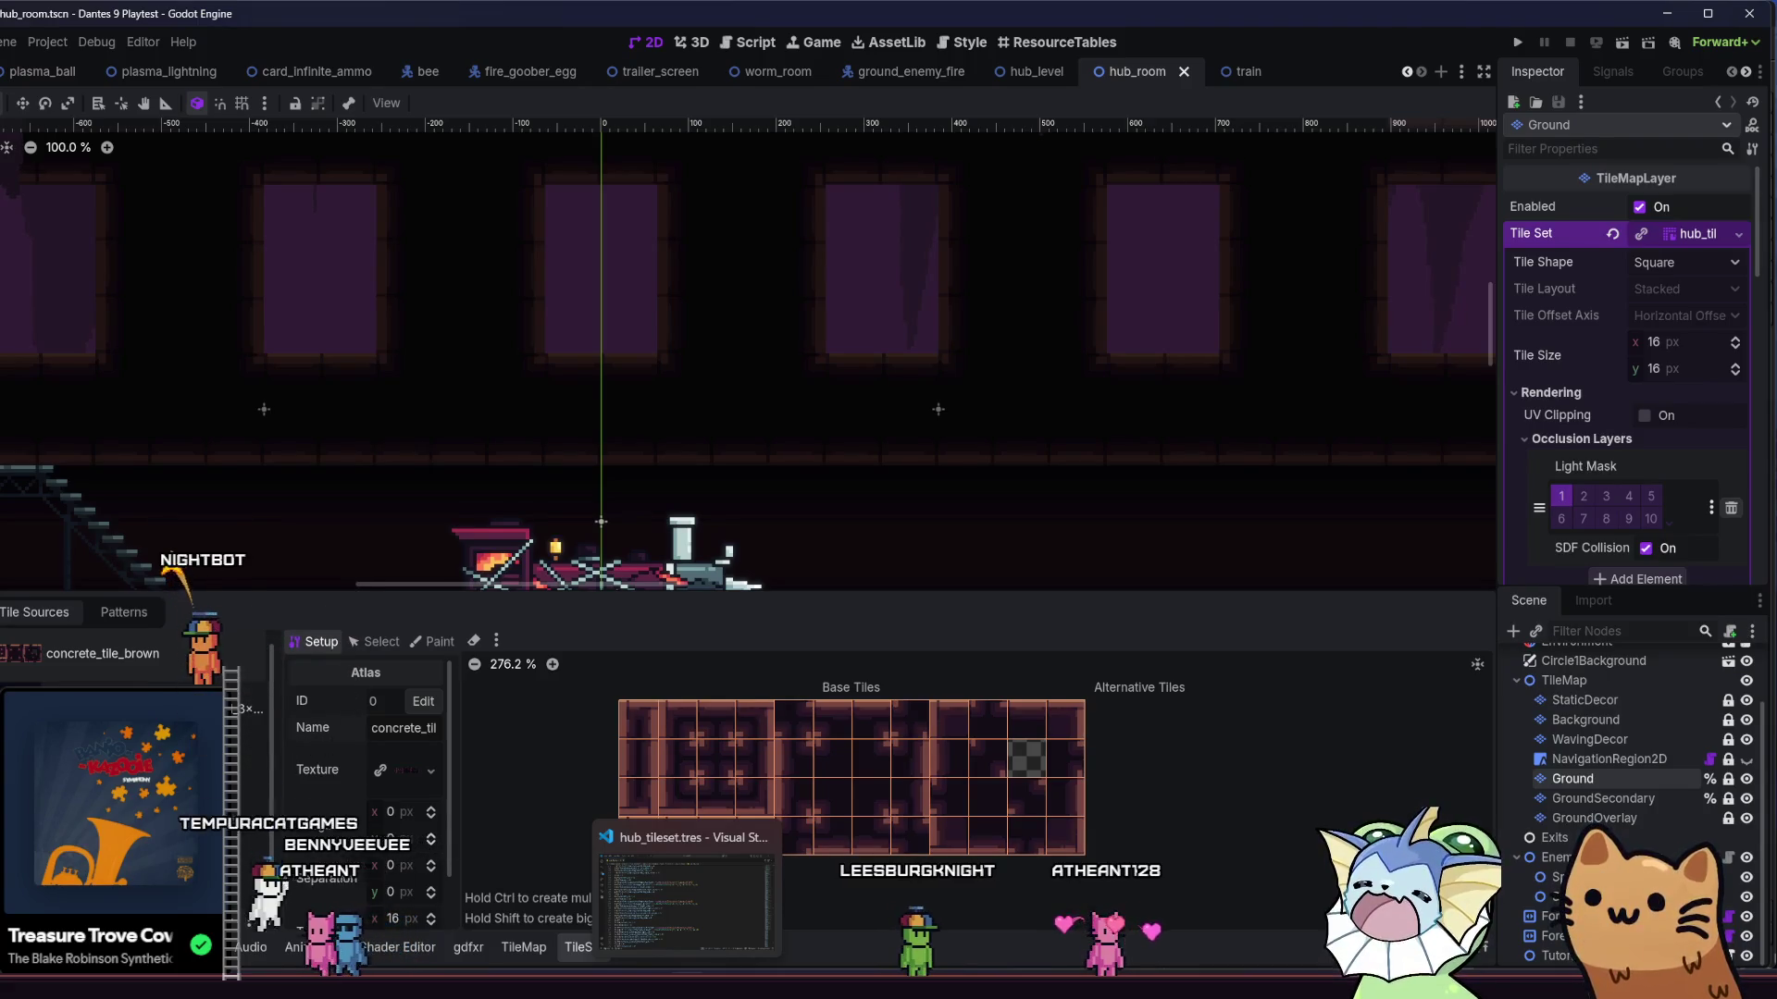
scroll(369, 448, down, 10)
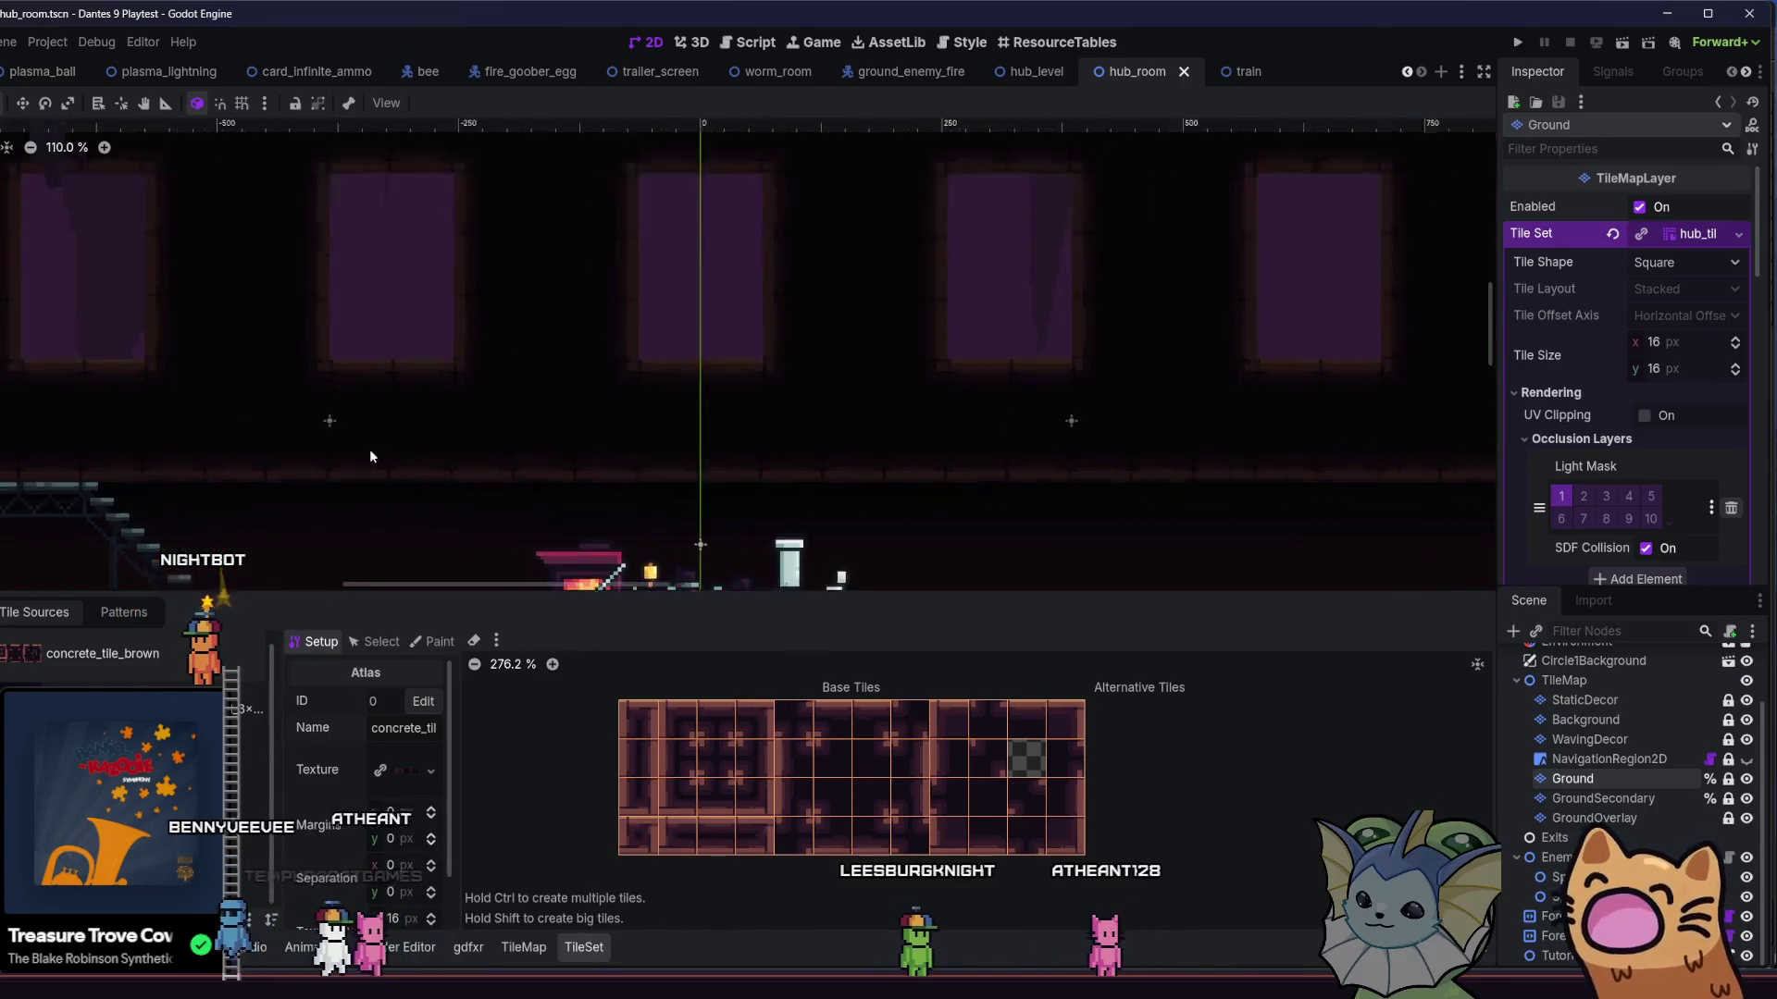
scroll(339, 305, up, 3)
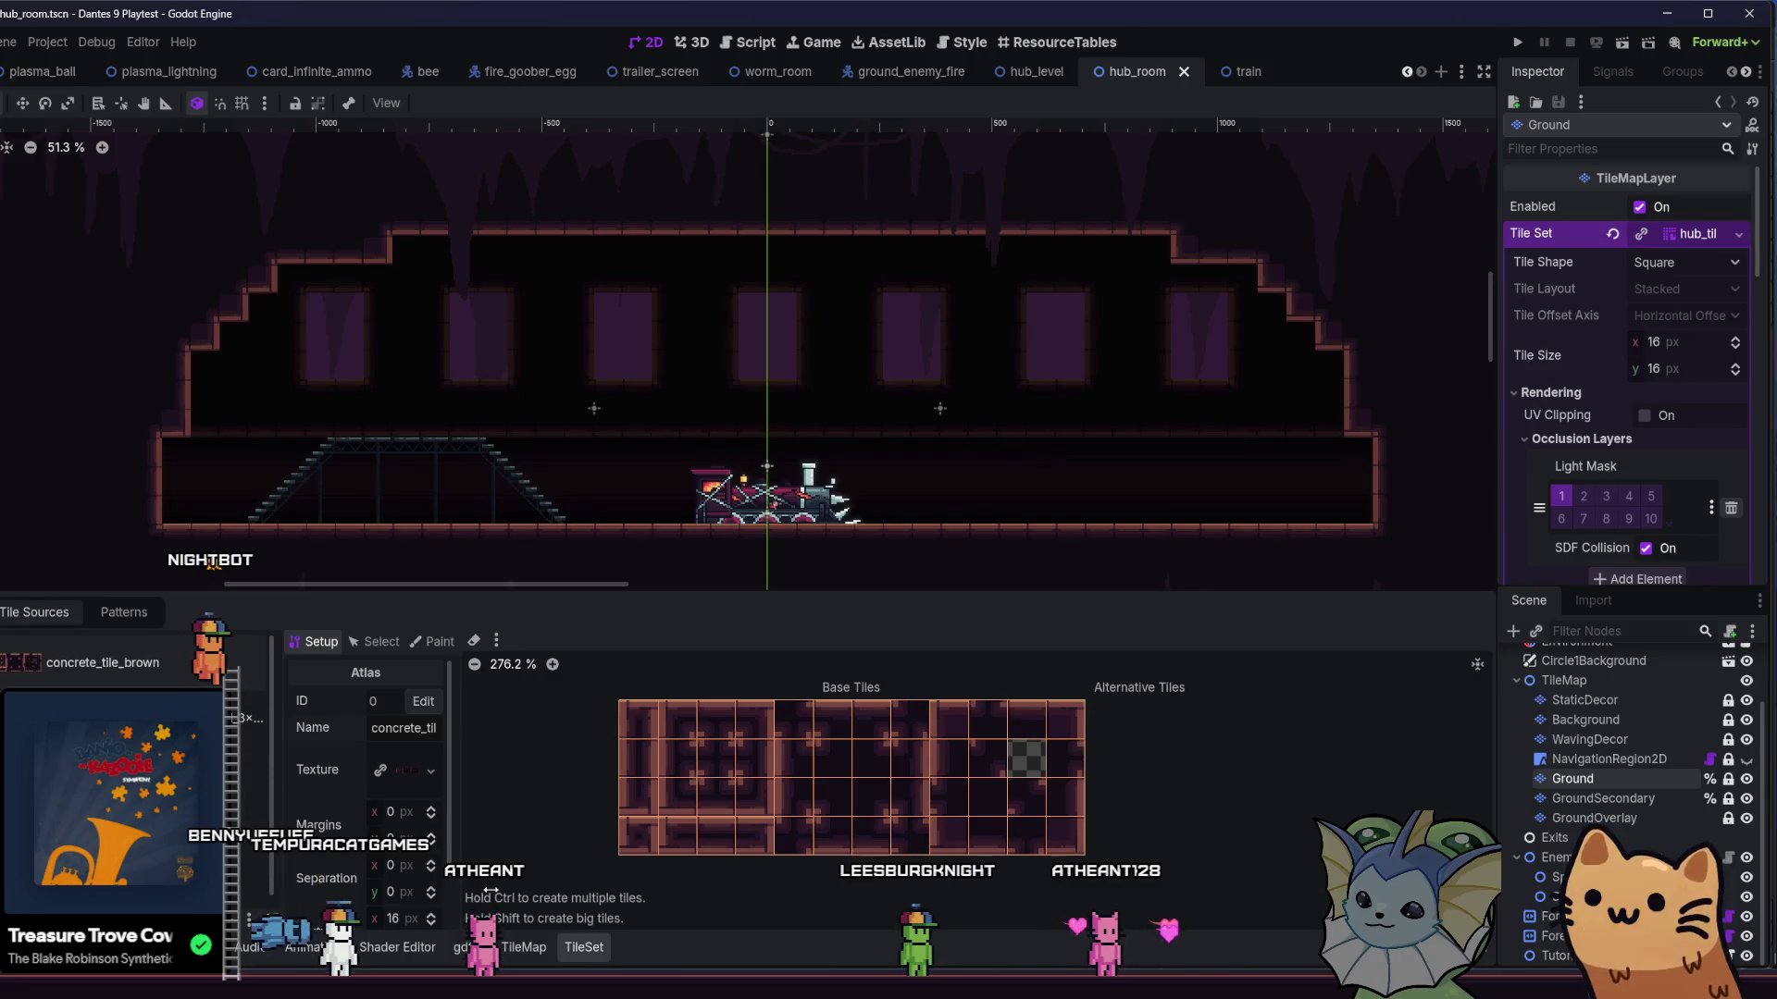
mouse_move(567, 988)
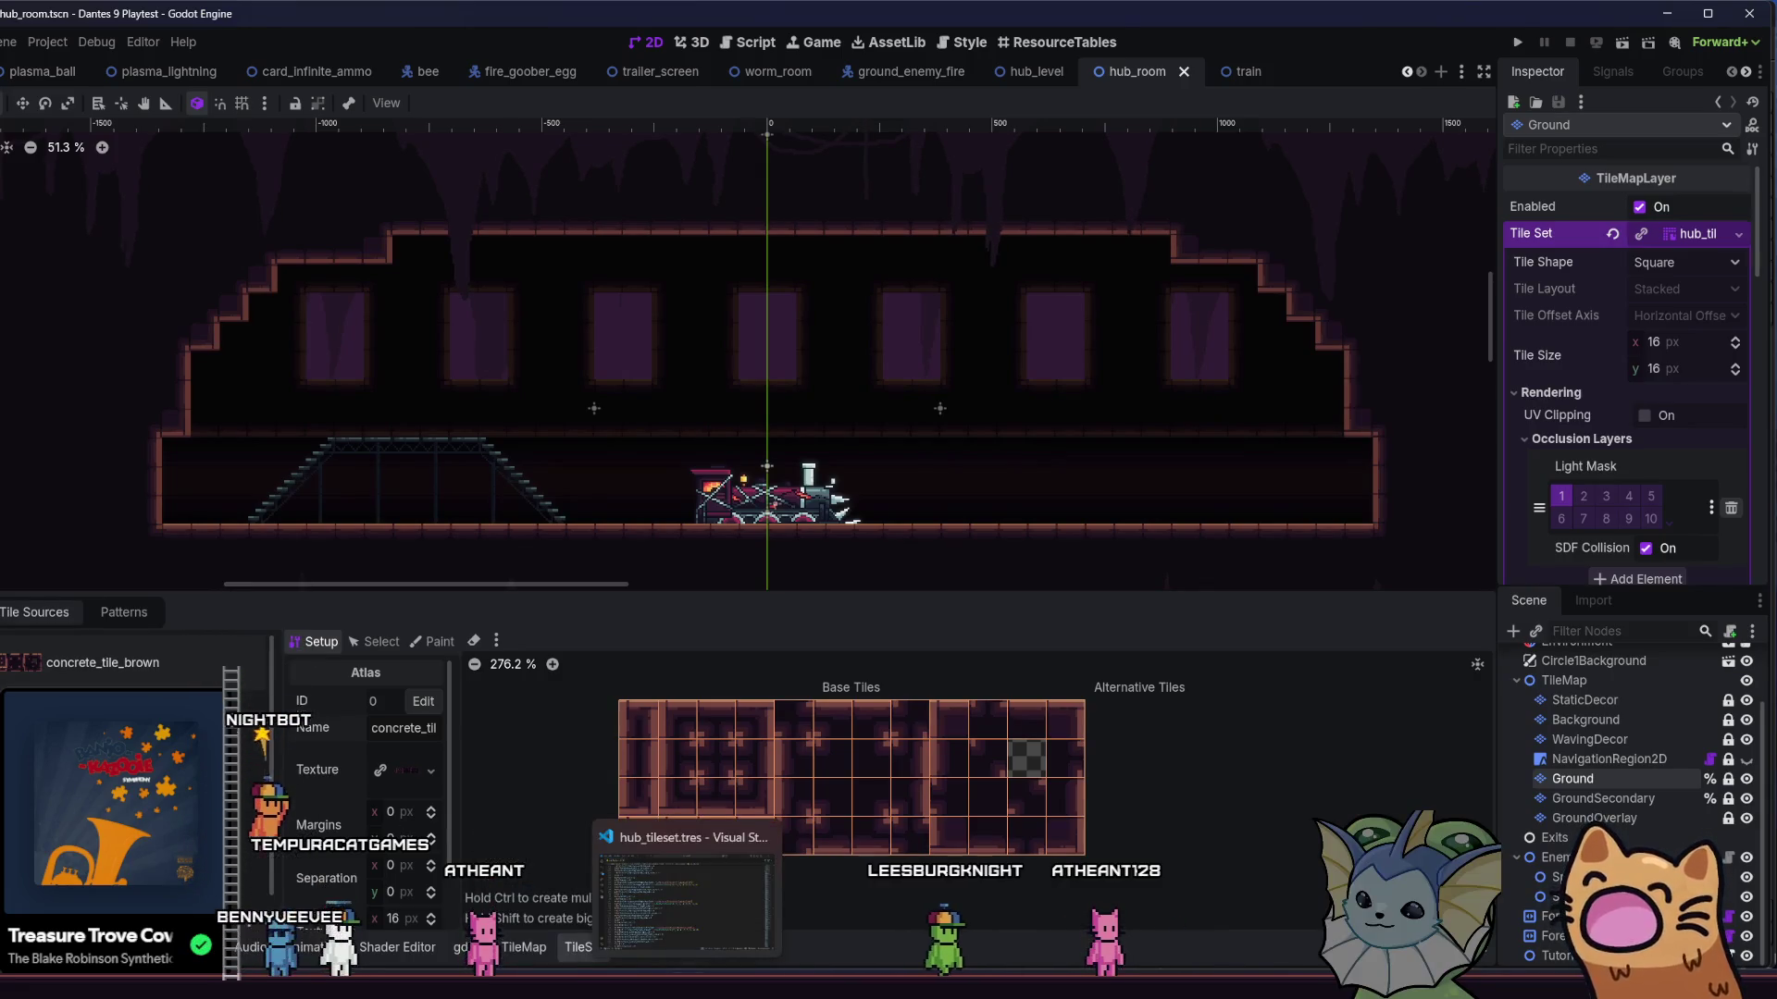
scroll(243, 798, down, 1)
scroll(237, 745, up, 1)
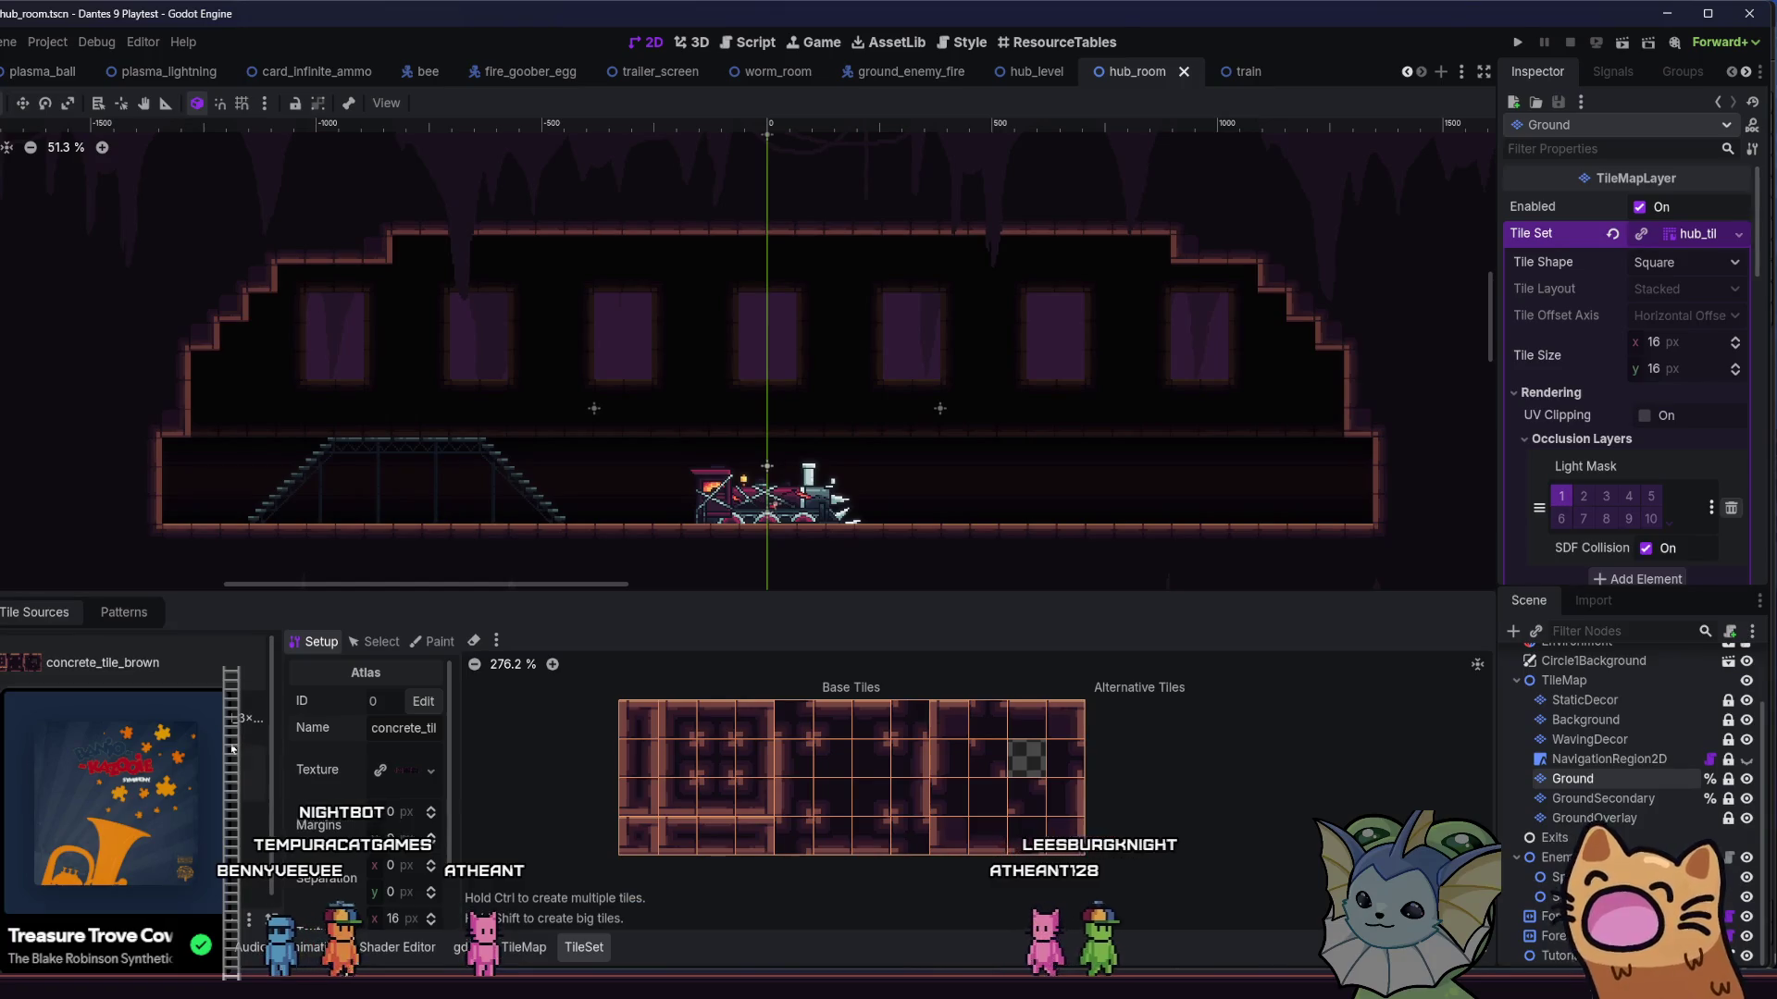
scroll(237, 746, down, 1)
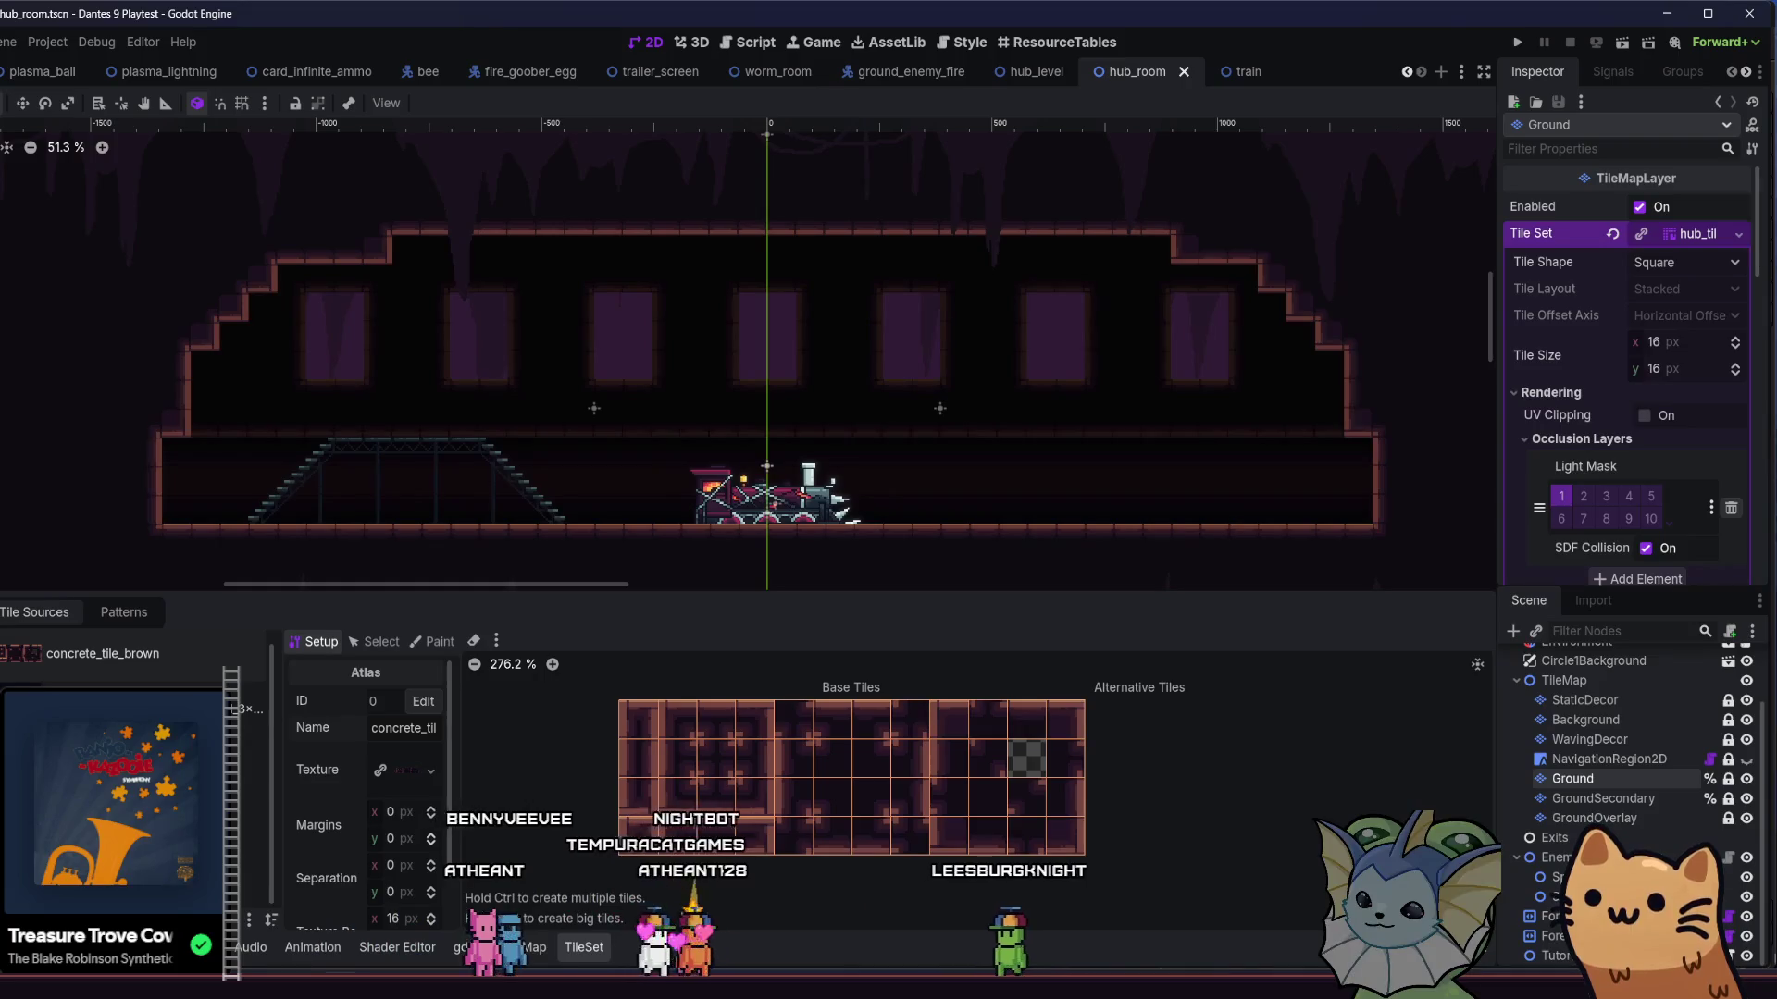
key(alt+f)
drag(690, 740, 527, 947)
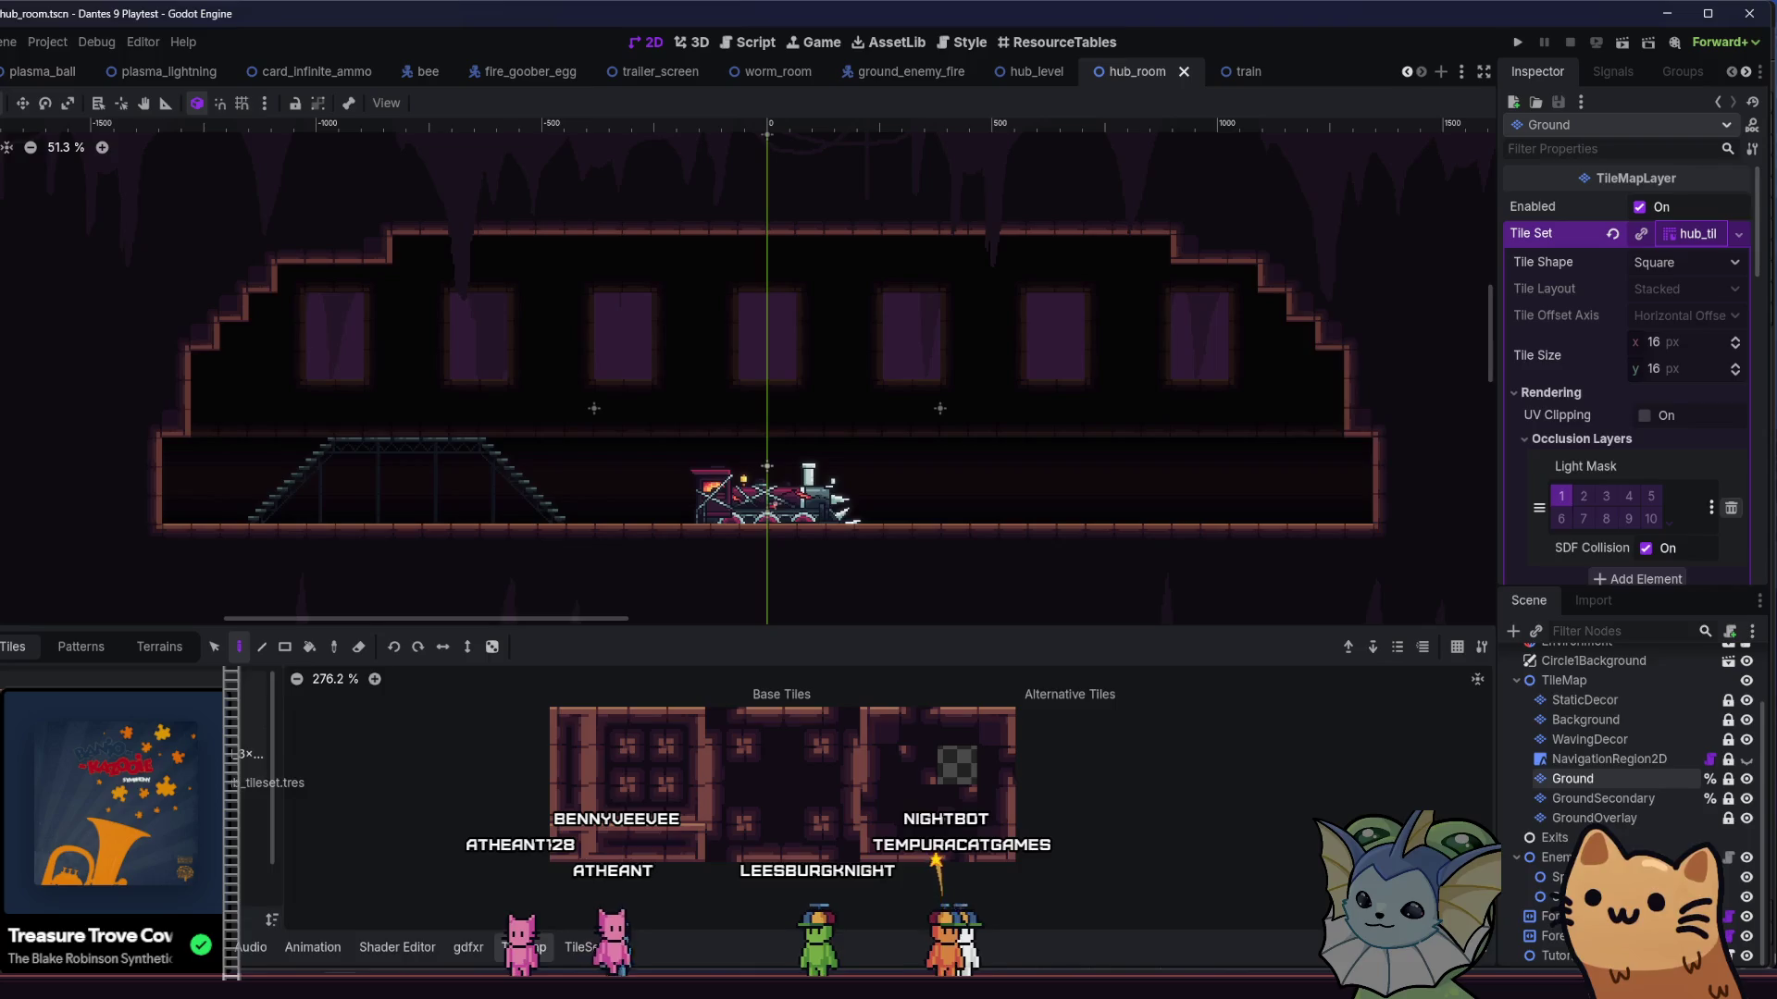
drag(324, 830, 583, 948)
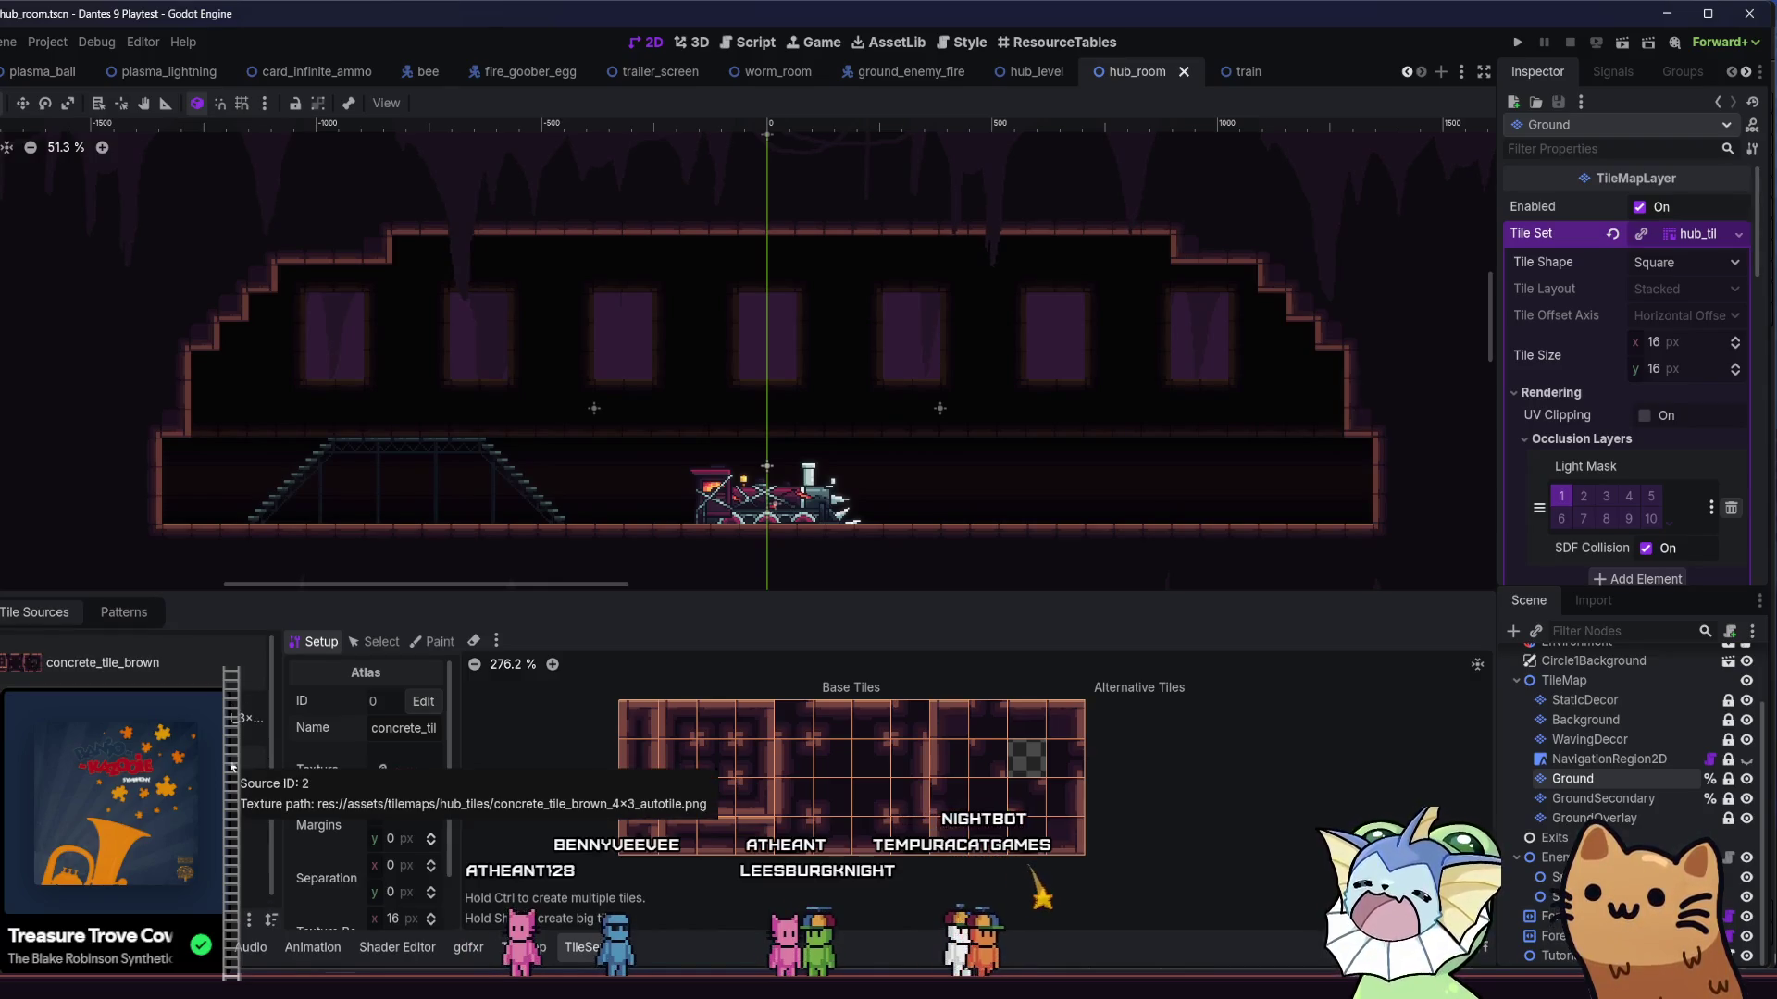
key(alt+f)
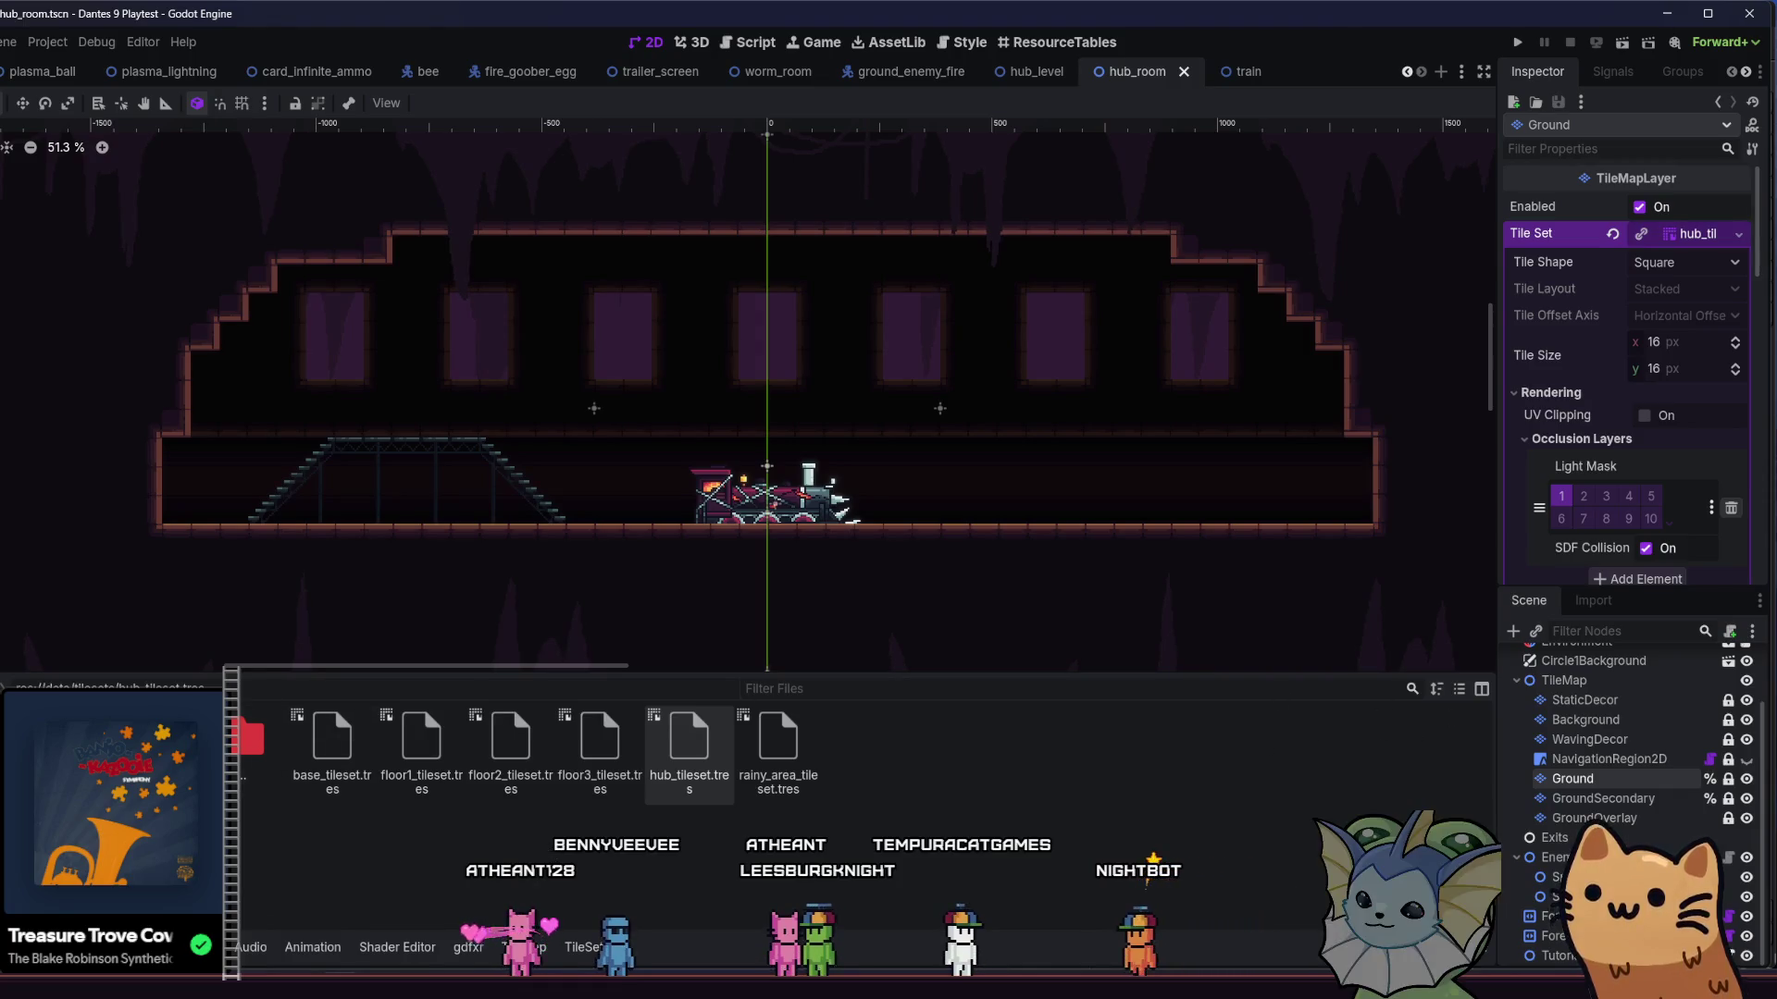
- Add concrete_tile_4×3_autotile.png as a new atlas source with auto-created tiles, named concrete_tile
click(957, 750)
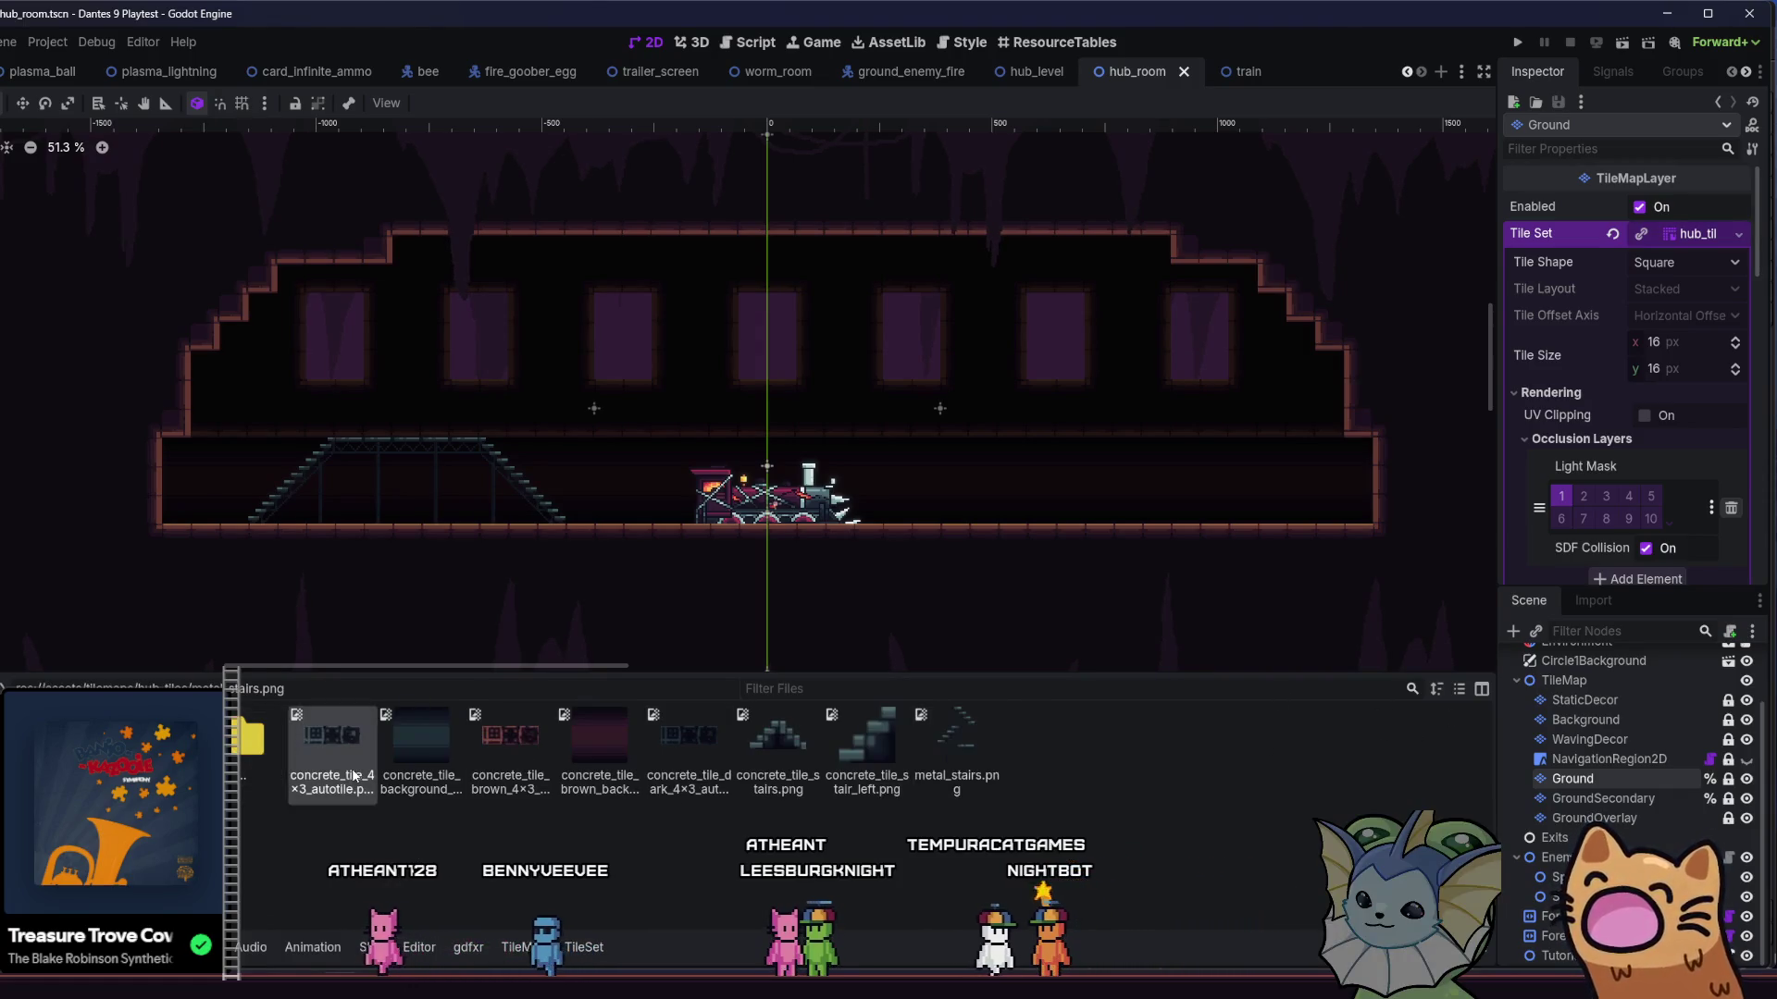
mouse_move(331, 741)
mouse_down()
mouse_move(580, 950)
mouse_move(185, 703)
mouse_move(139, 653)
mouse_up()
click(483, 531)
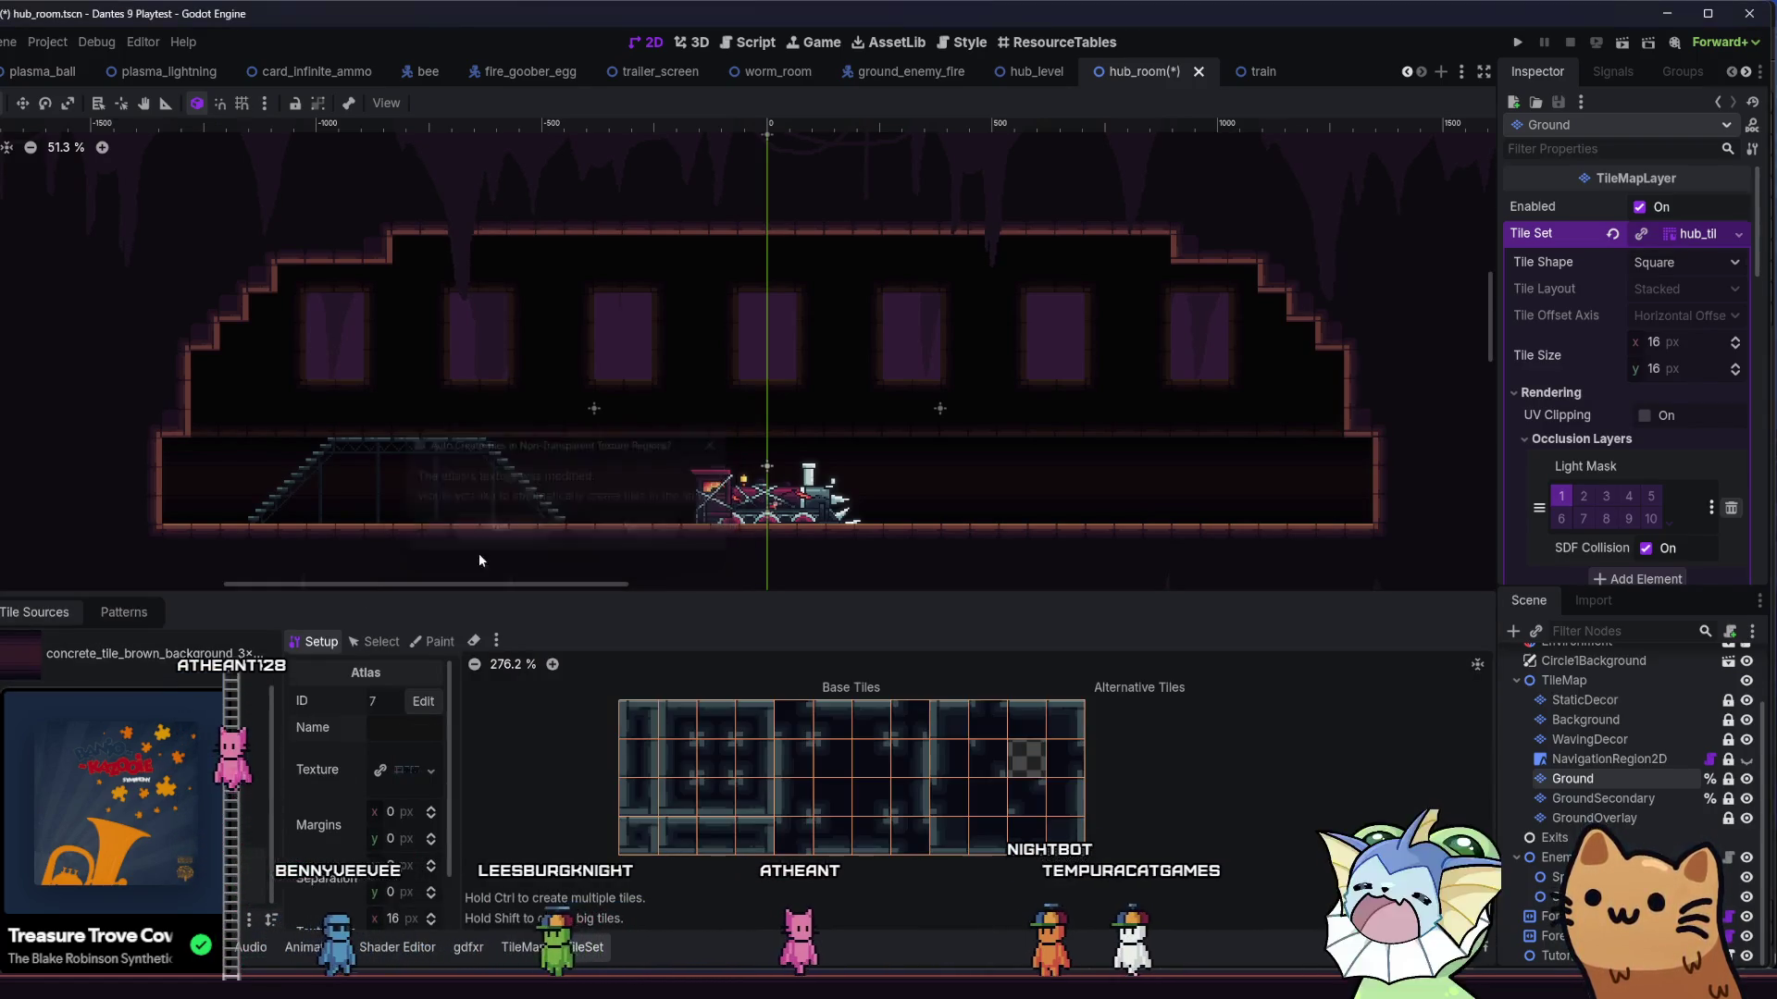
click(406, 735)
text(concrete_tile)
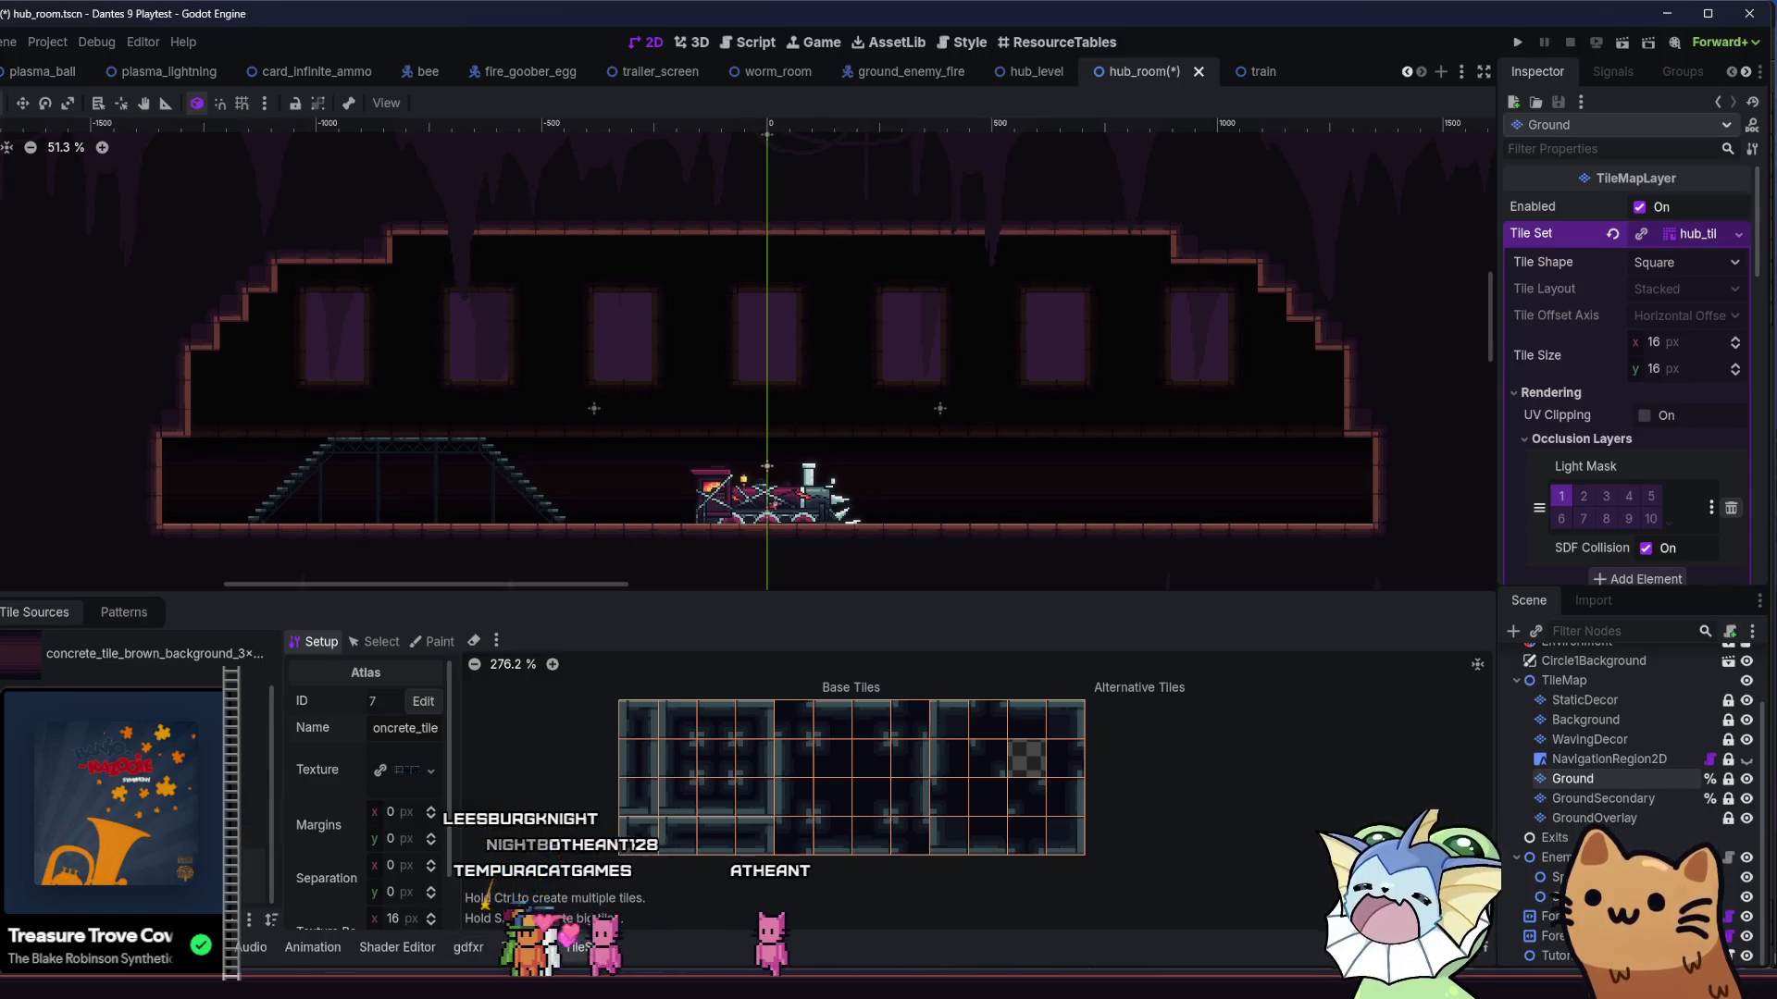
key(alt+Tab)
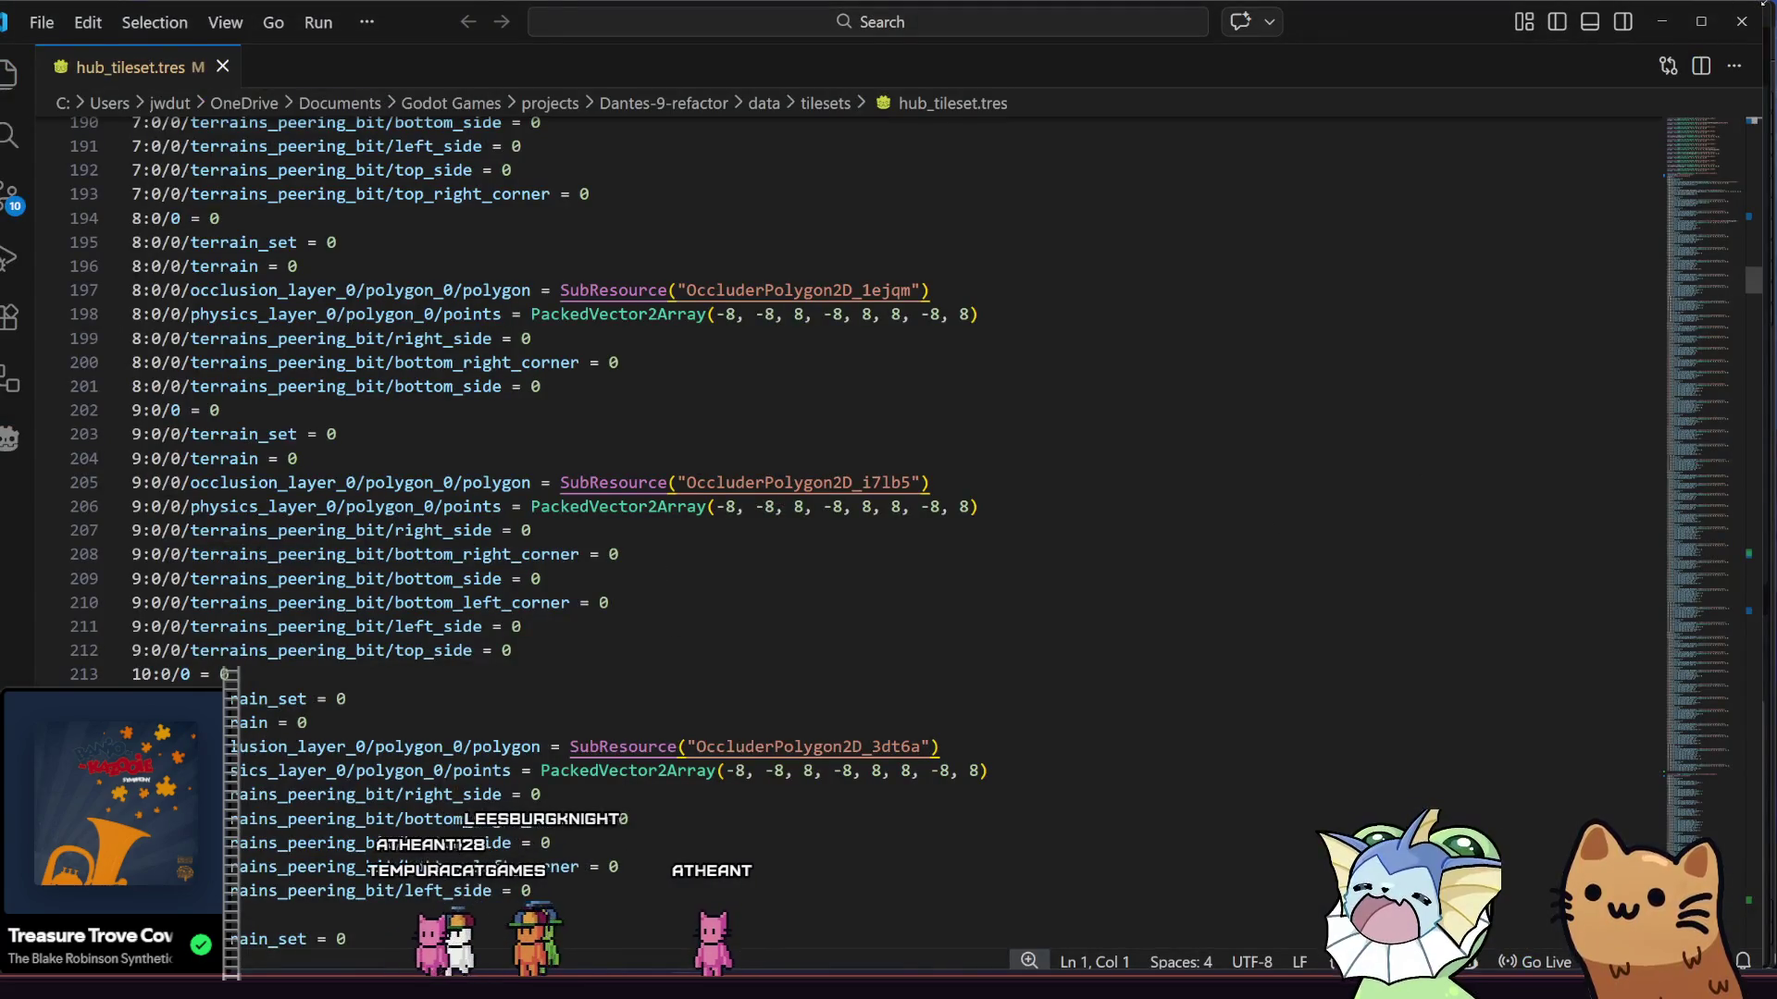
- Save the hub_room scene, cancelling the scene close instead
click(1741, 21)
click(1757, 23)
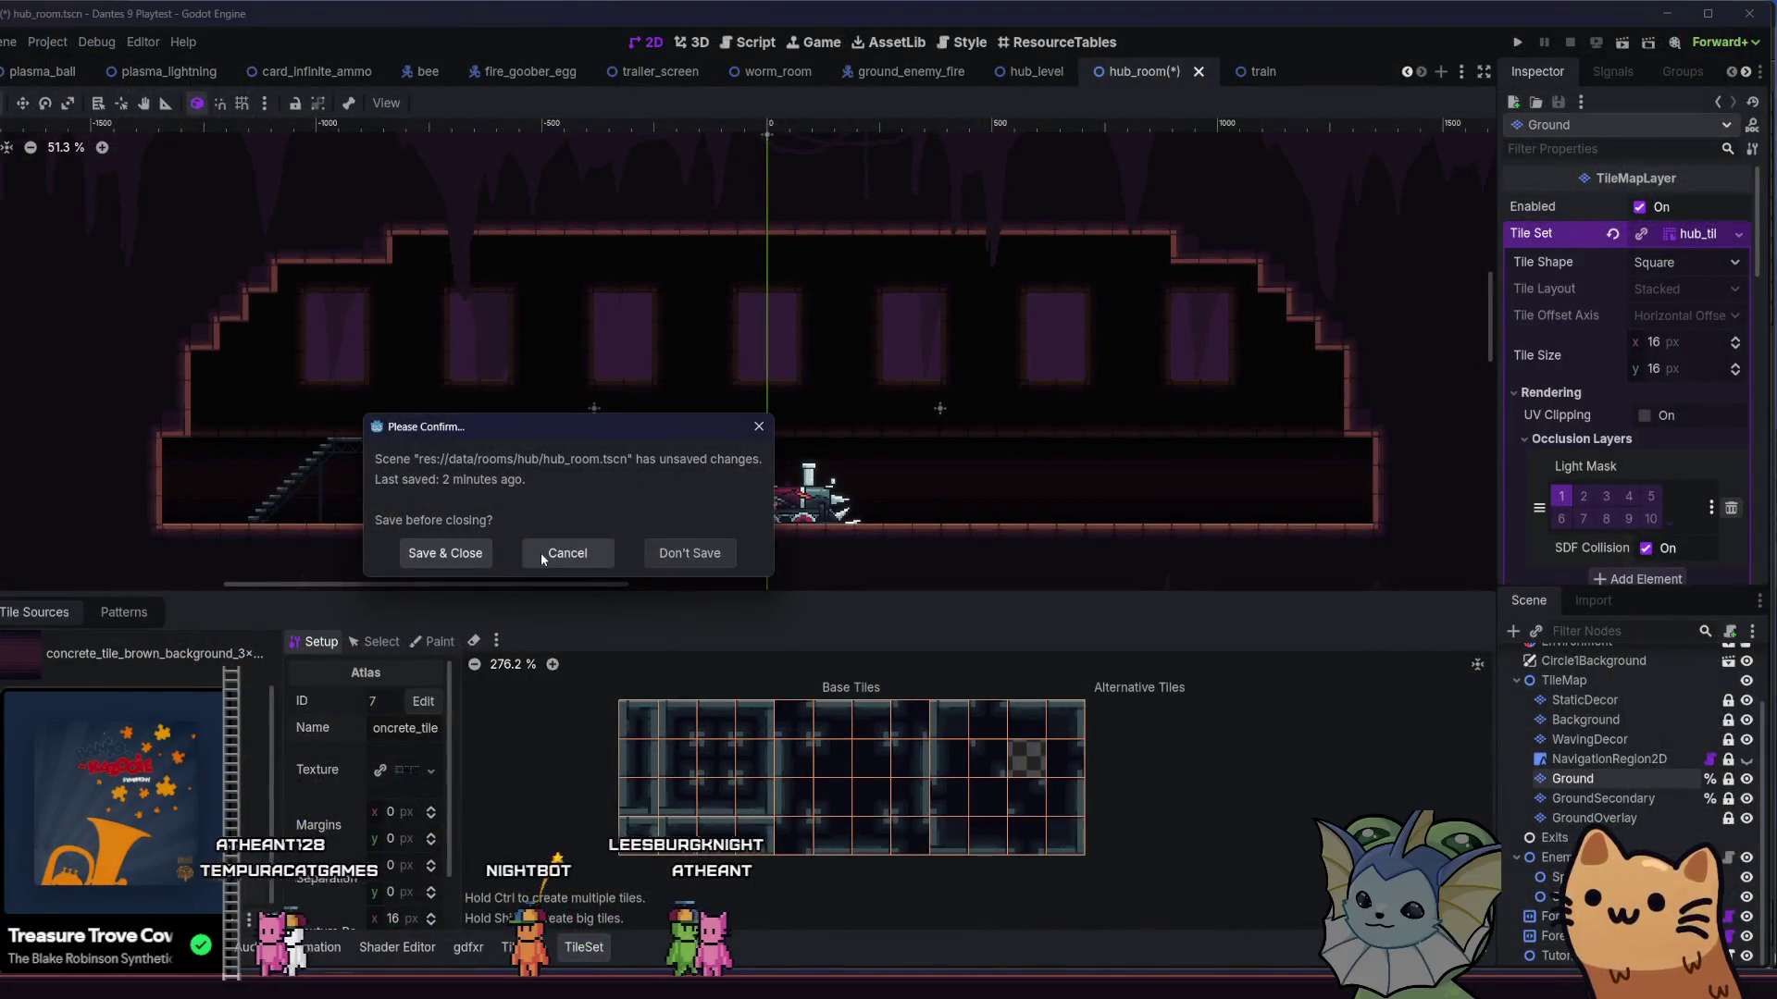
click(578, 561)
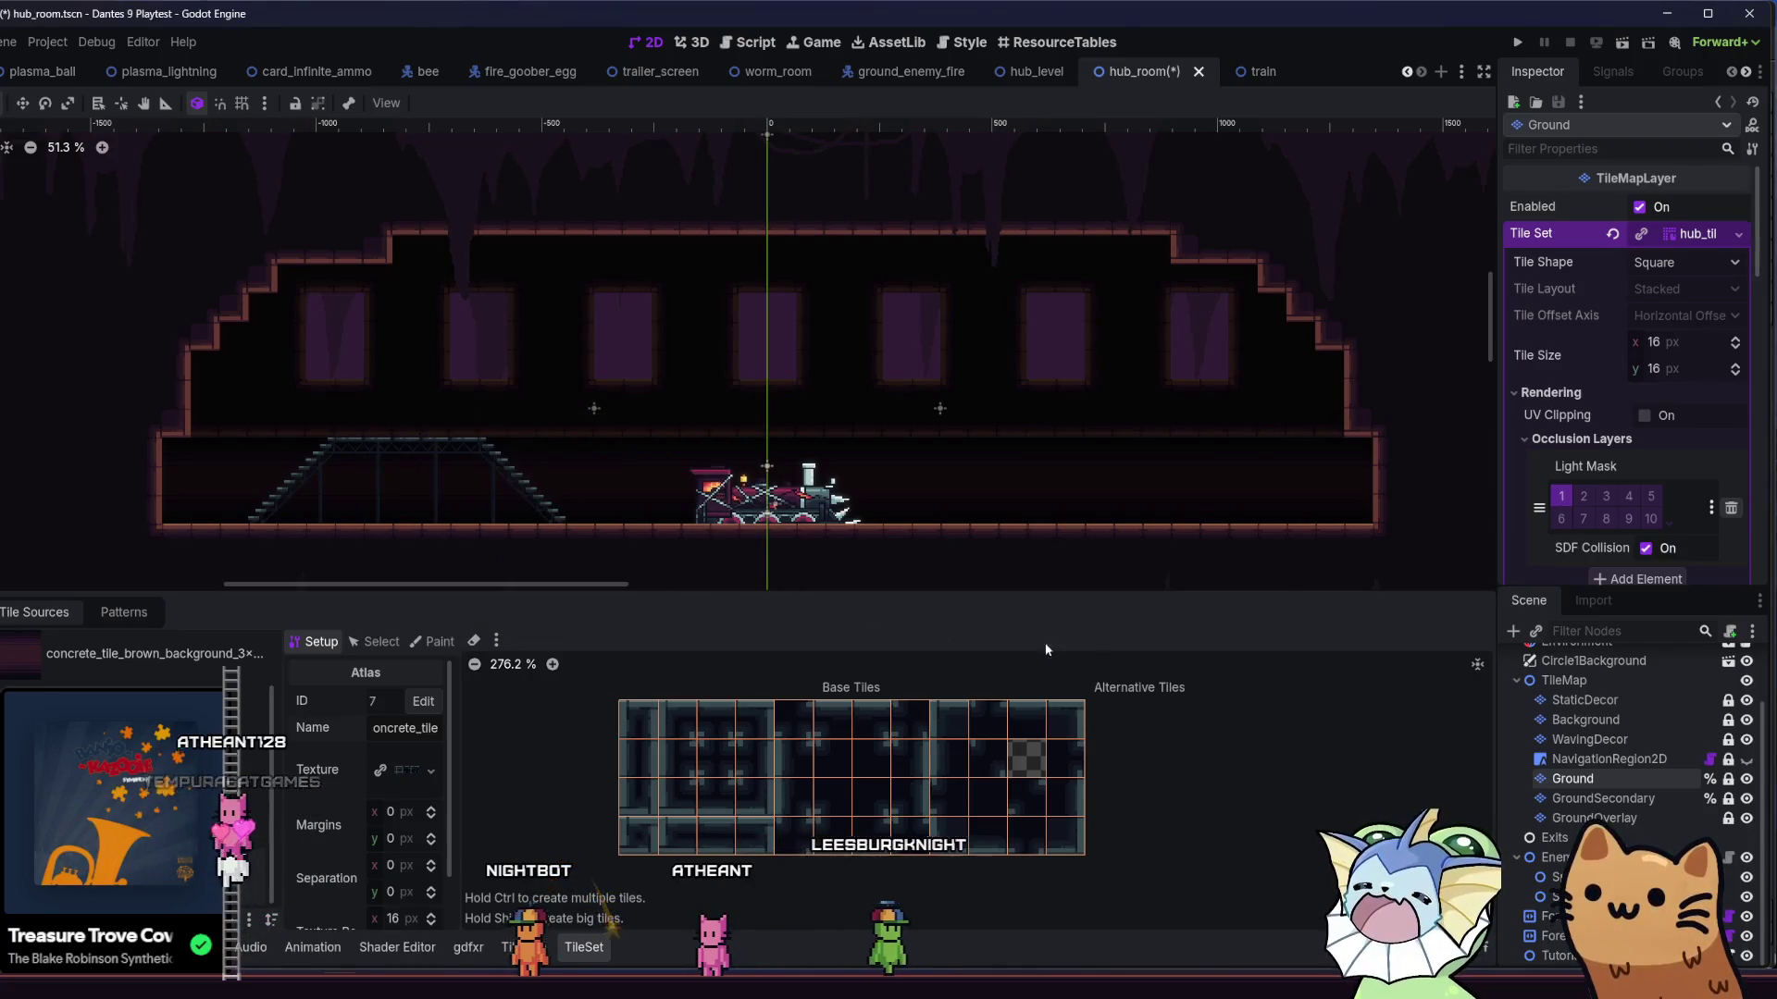
key(ctrl+s)
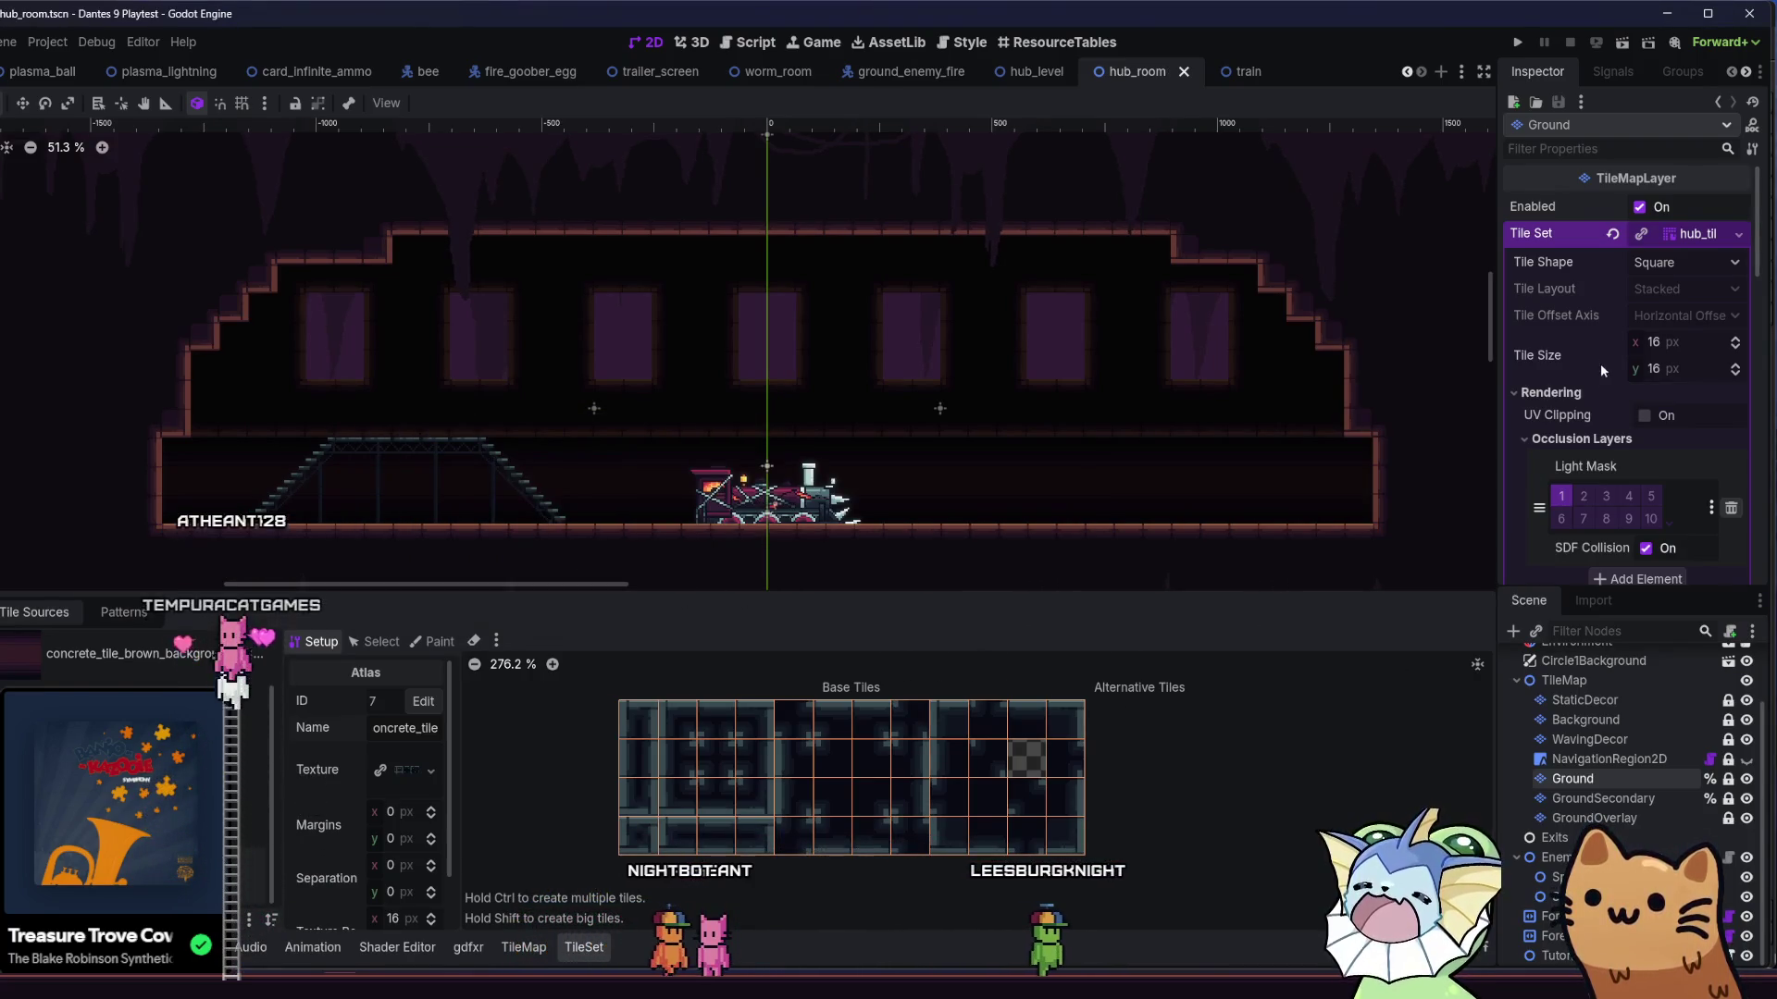
- Show hub_tileset.tres in the FileSystem and open it in the external code editor
right_click(1669, 238)
click(1656, 449)
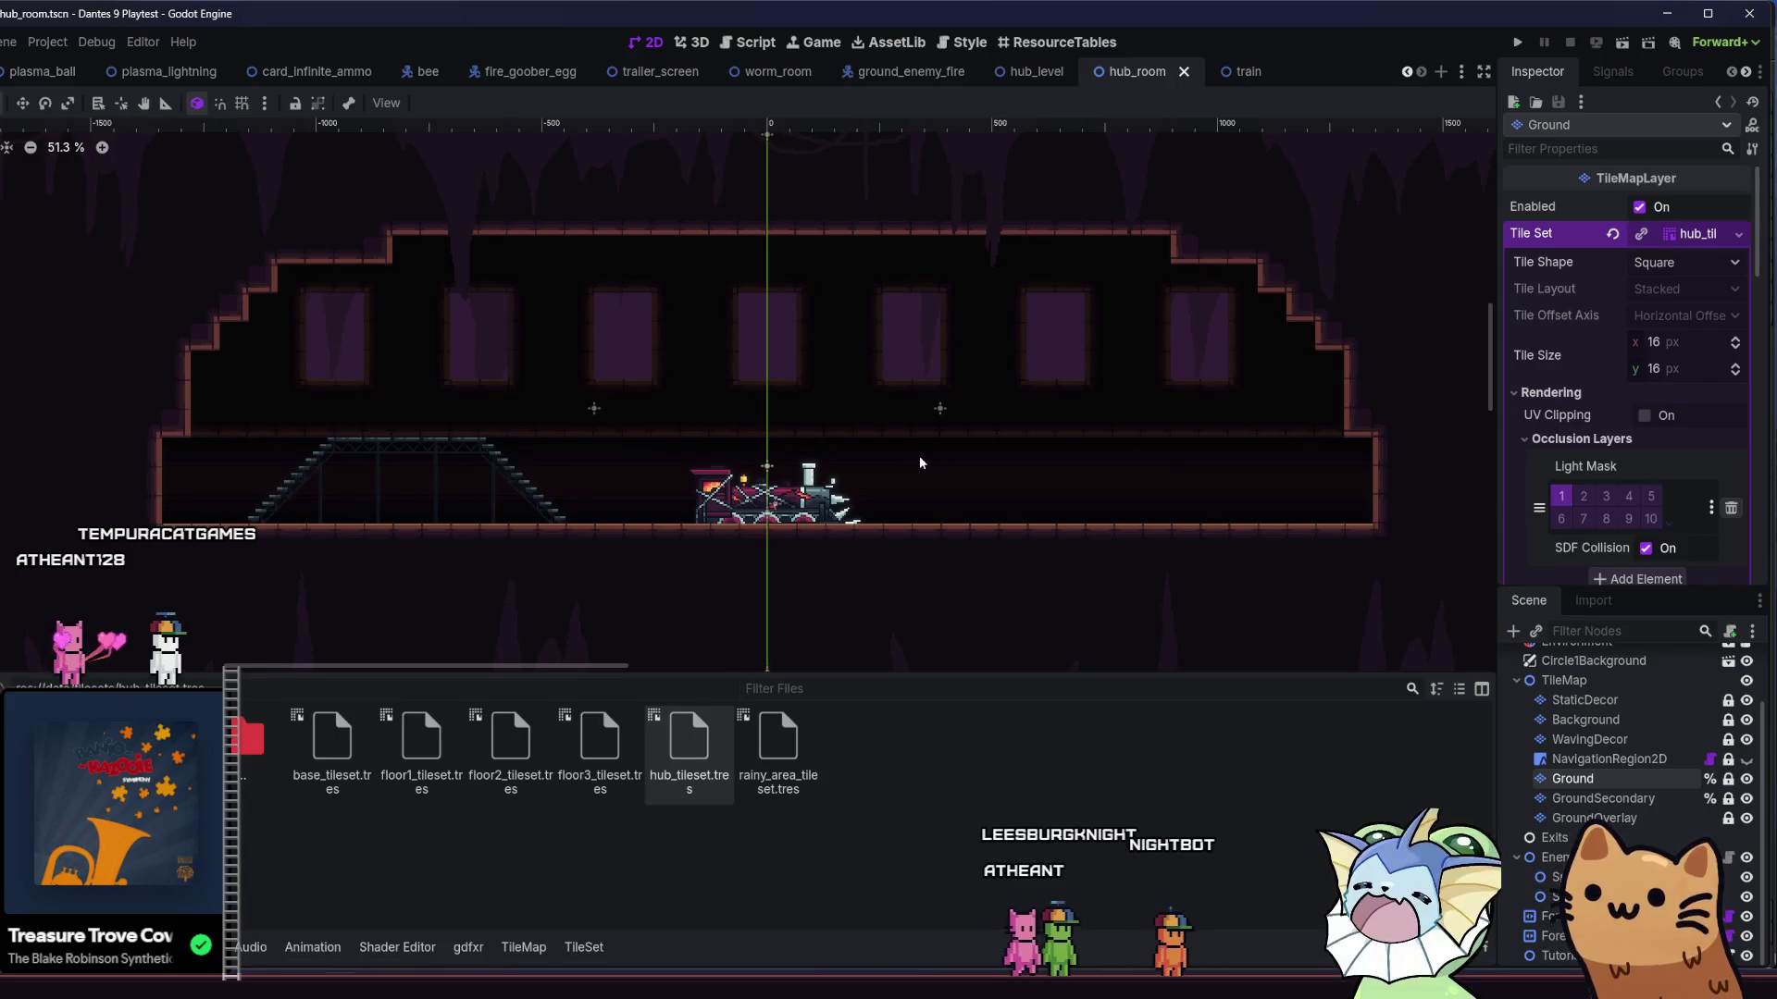
right_click(1673, 248)
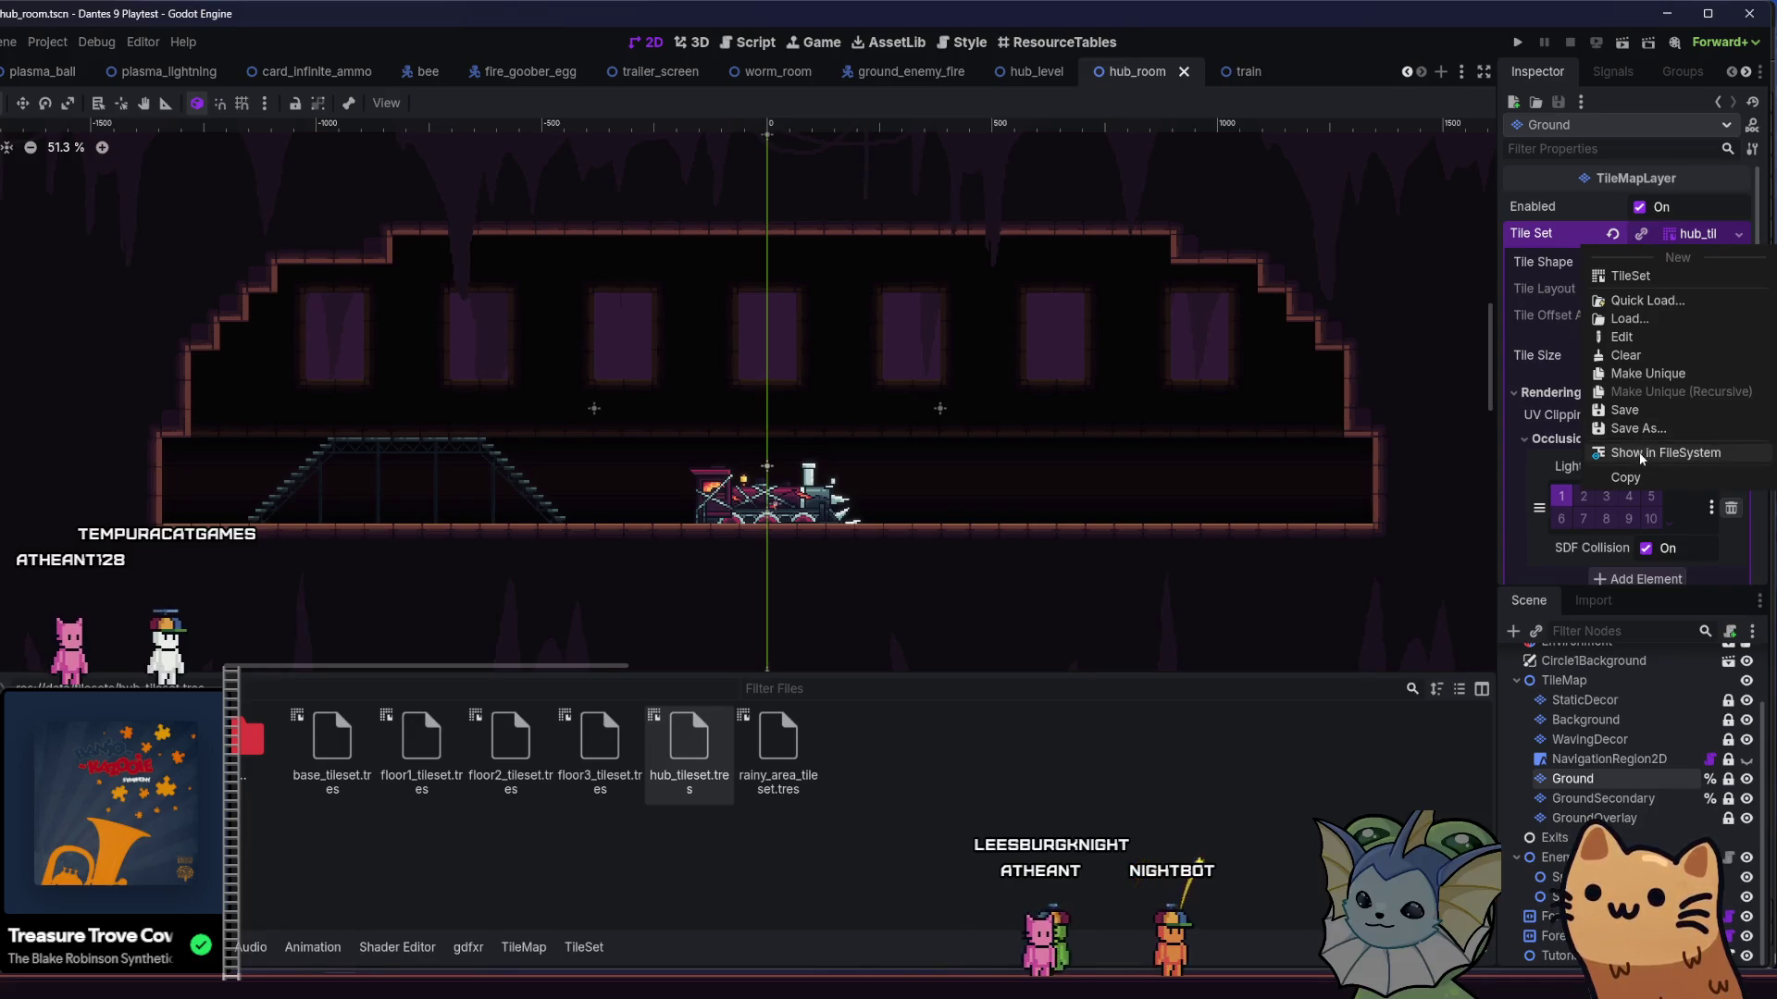
click(1640, 453)
right_click(678, 761)
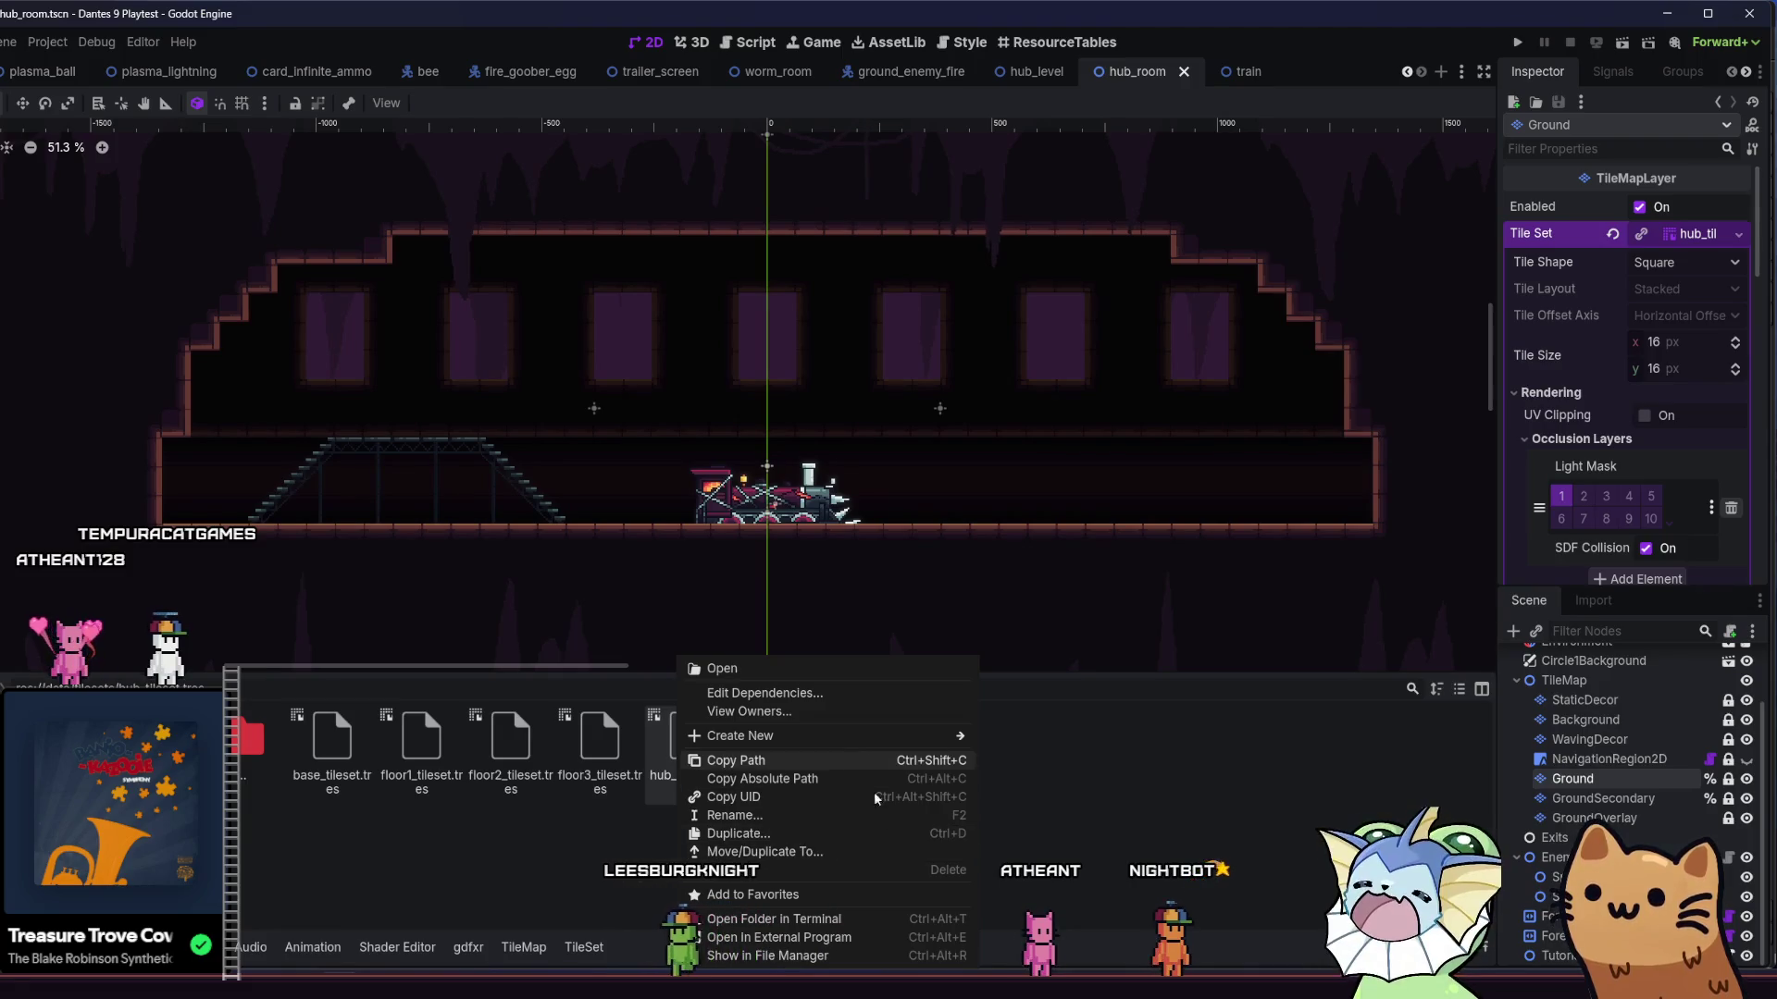
click(814, 936)
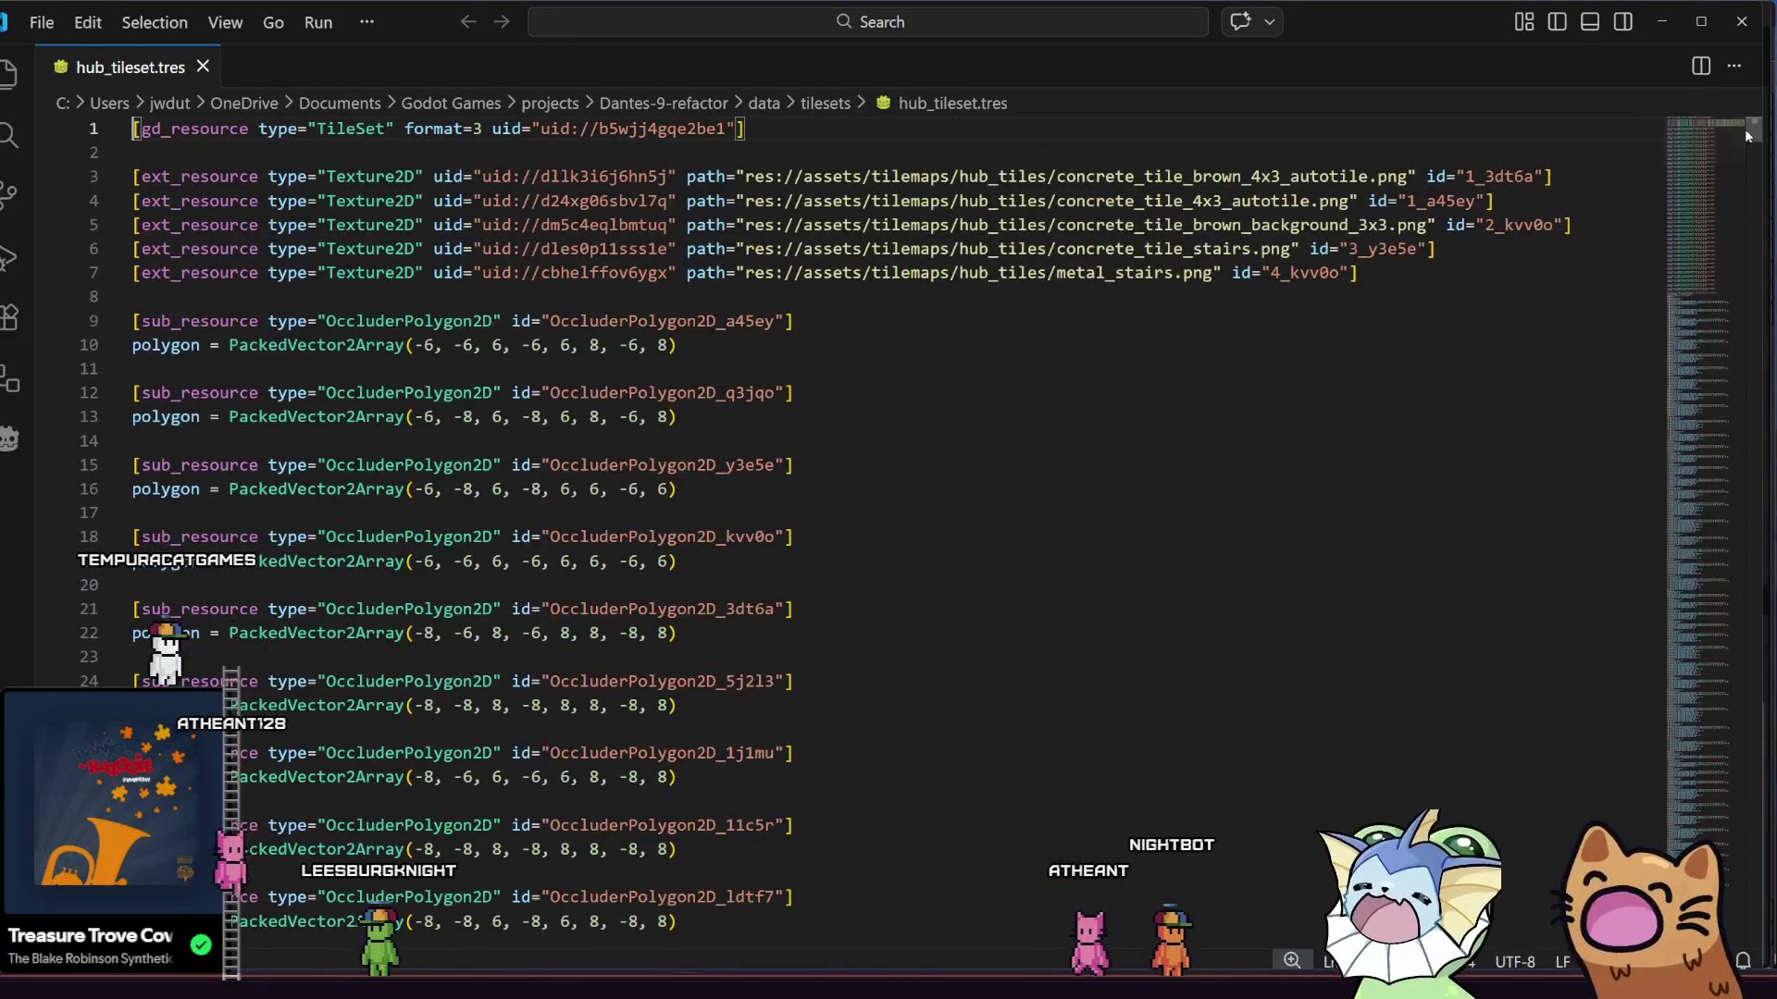
- Review the tile property lines in hub_tileset.tres's concrete_tile atlas source
mouse_move(1761, 148)
mouse_down()
mouse_move(1712, 797)
mouse_move(1753, 836)
mouse_move(1753, 914)
mouse_move(1744, 885)
mouse_move(1735, 912)
mouse_move(1714, 818)
mouse_move(1697, 113)
mouse_move(1702, 217)
mouse_up()
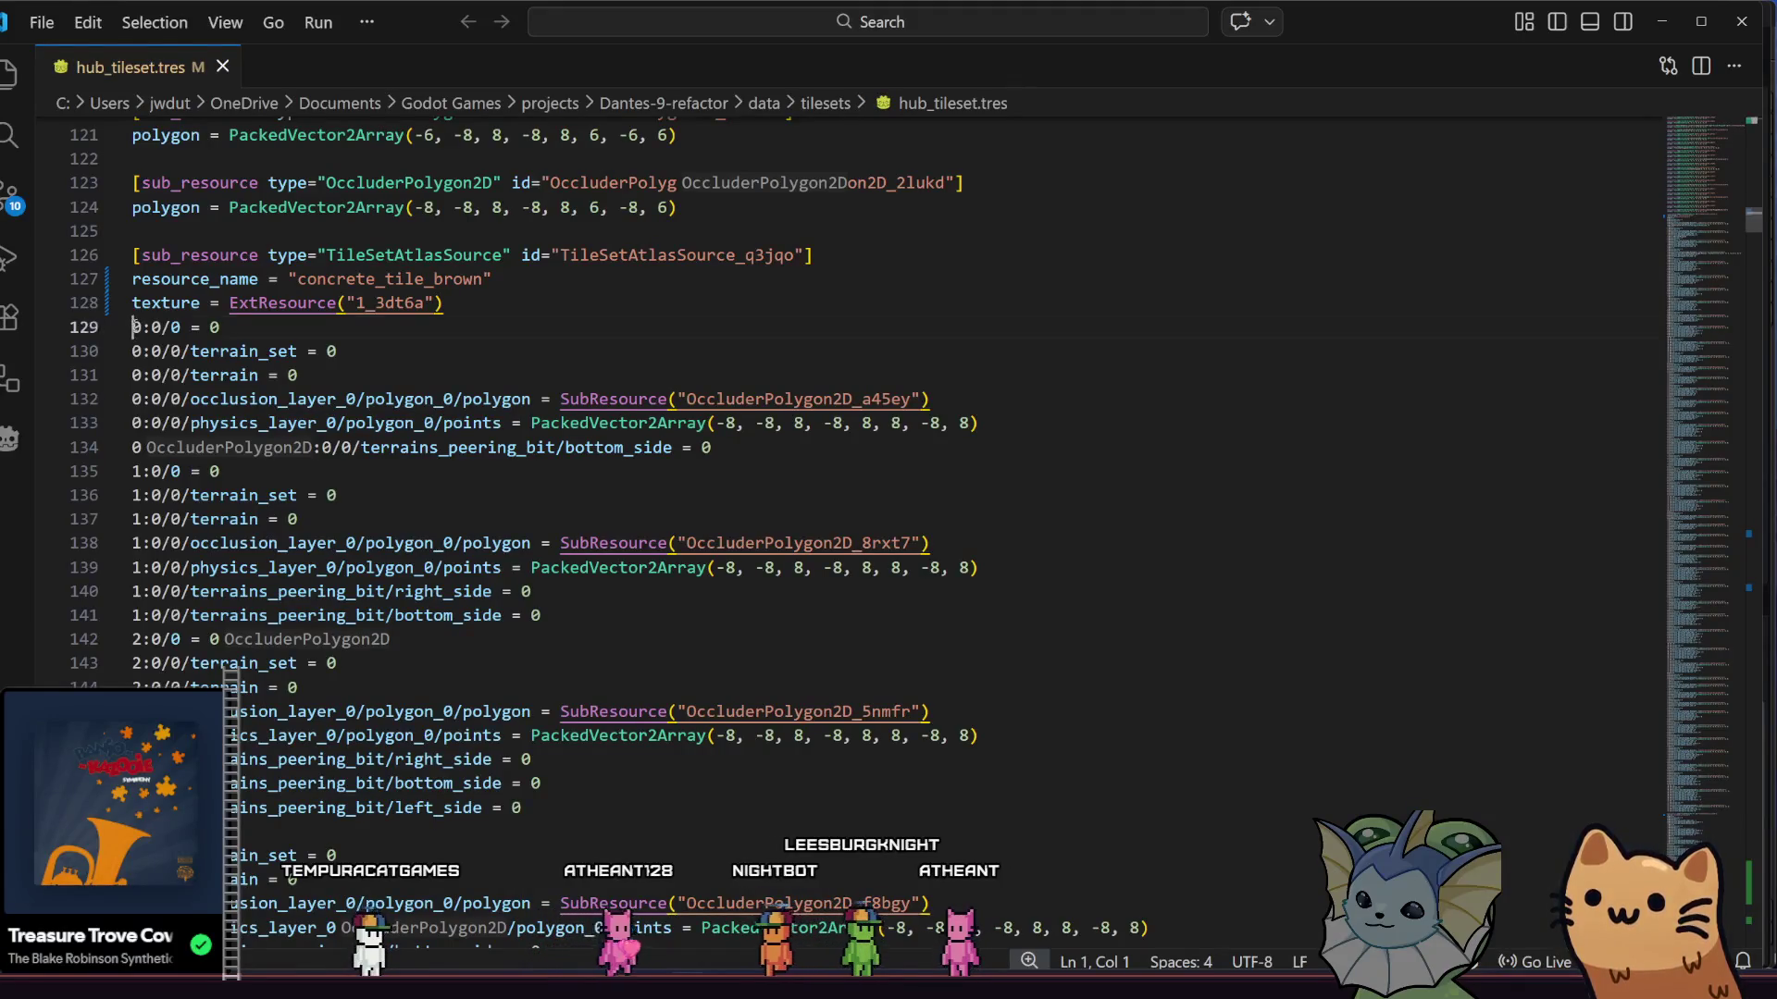
drag(136, 326, 214, 375)
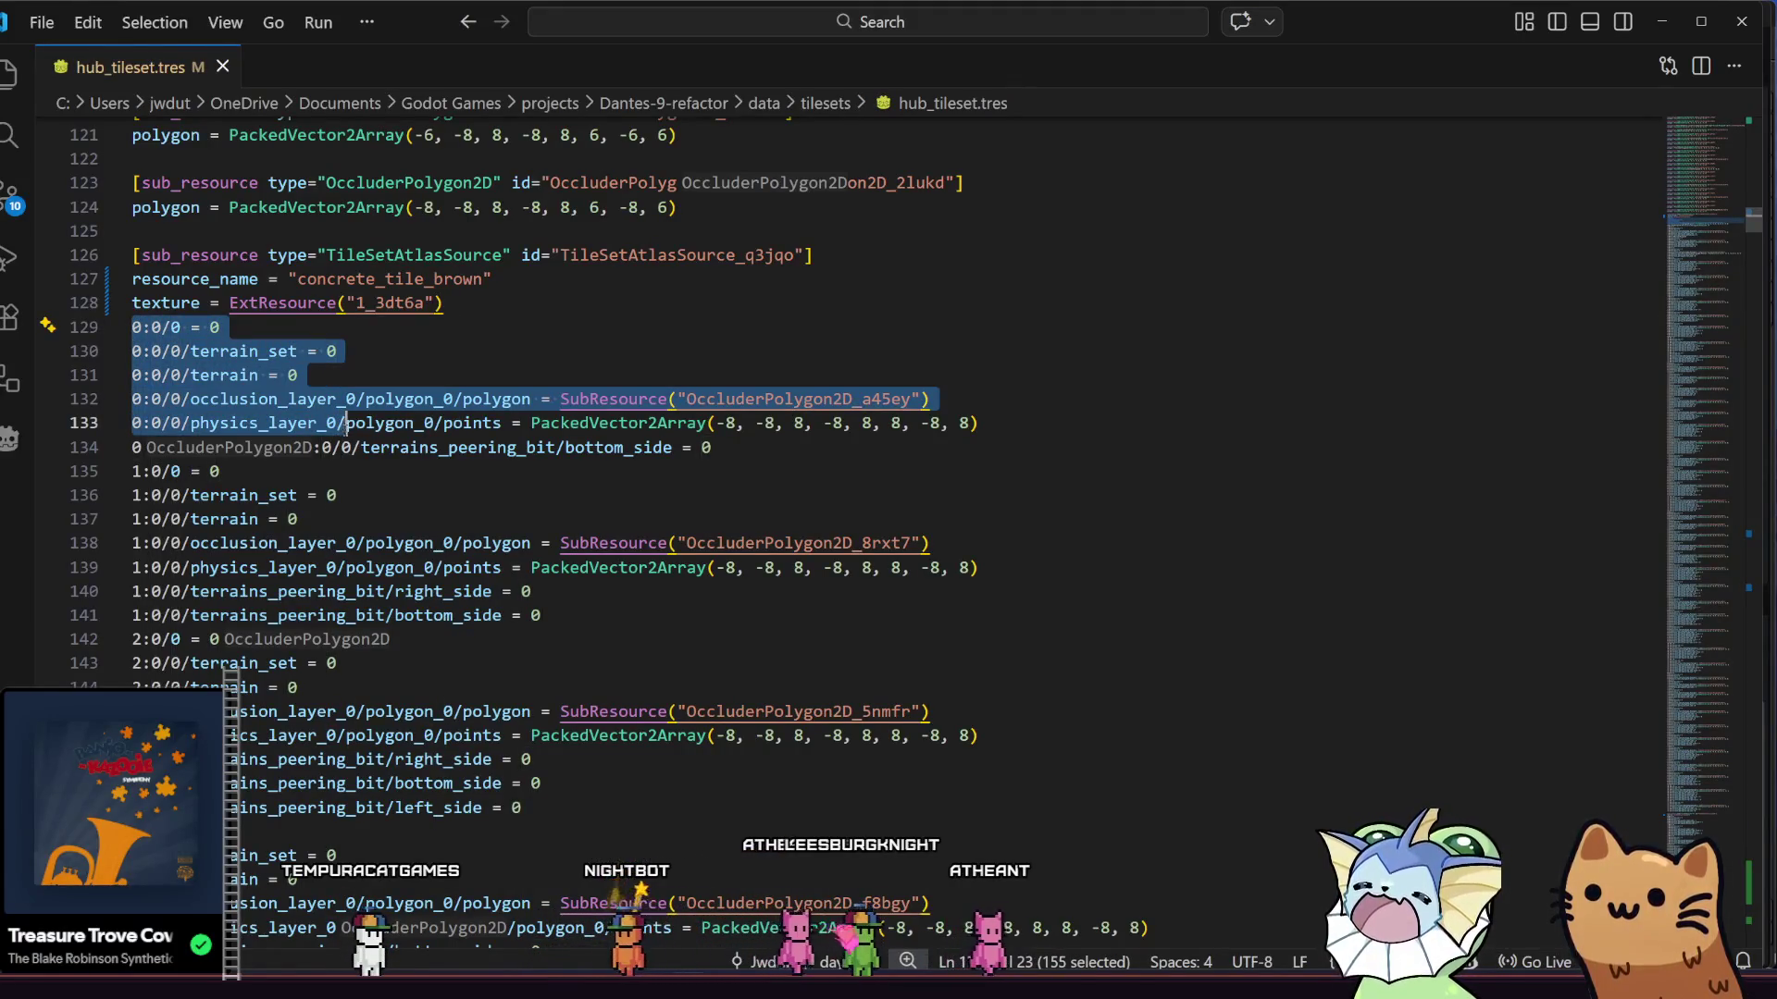
mouse_move(368, 496)
mouse_down()
mouse_move(386, 548)
mouse_move(396, 372)
mouse_up()
mouse_move(394, 603)
mouse_down()
mouse_move(397, 652)
mouse_move(454, 658)
mouse_up()
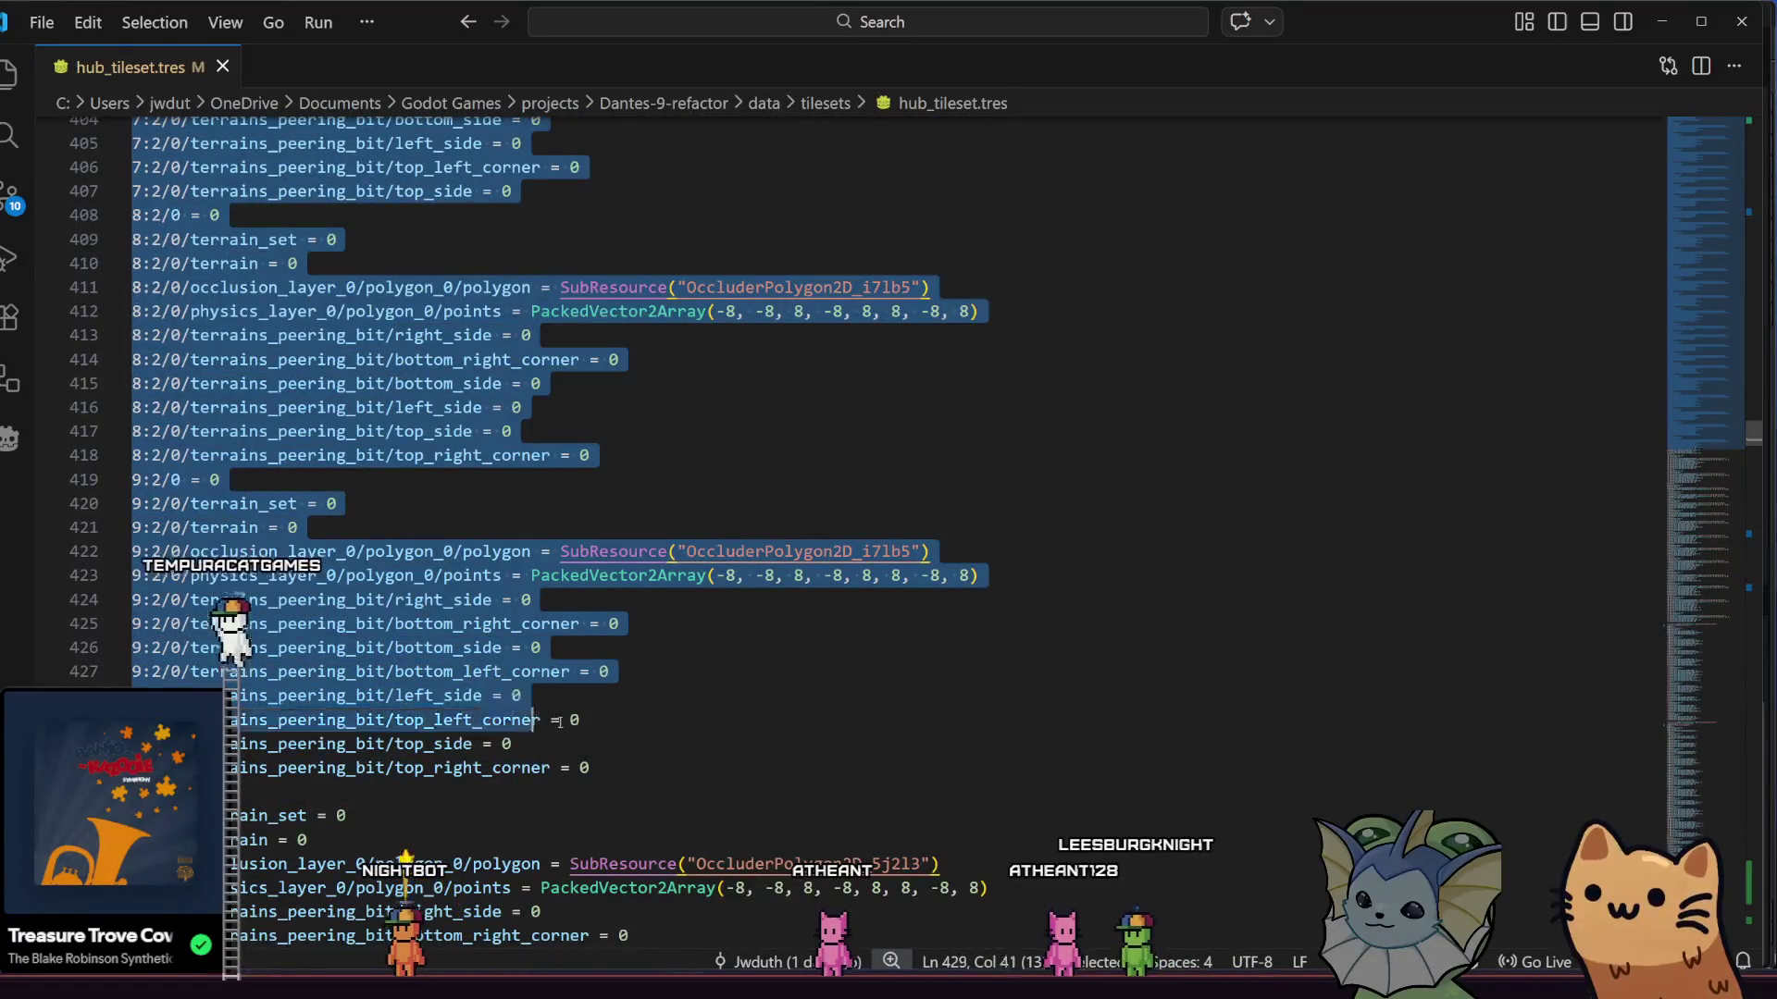
drag(614, 757, 520, 701)
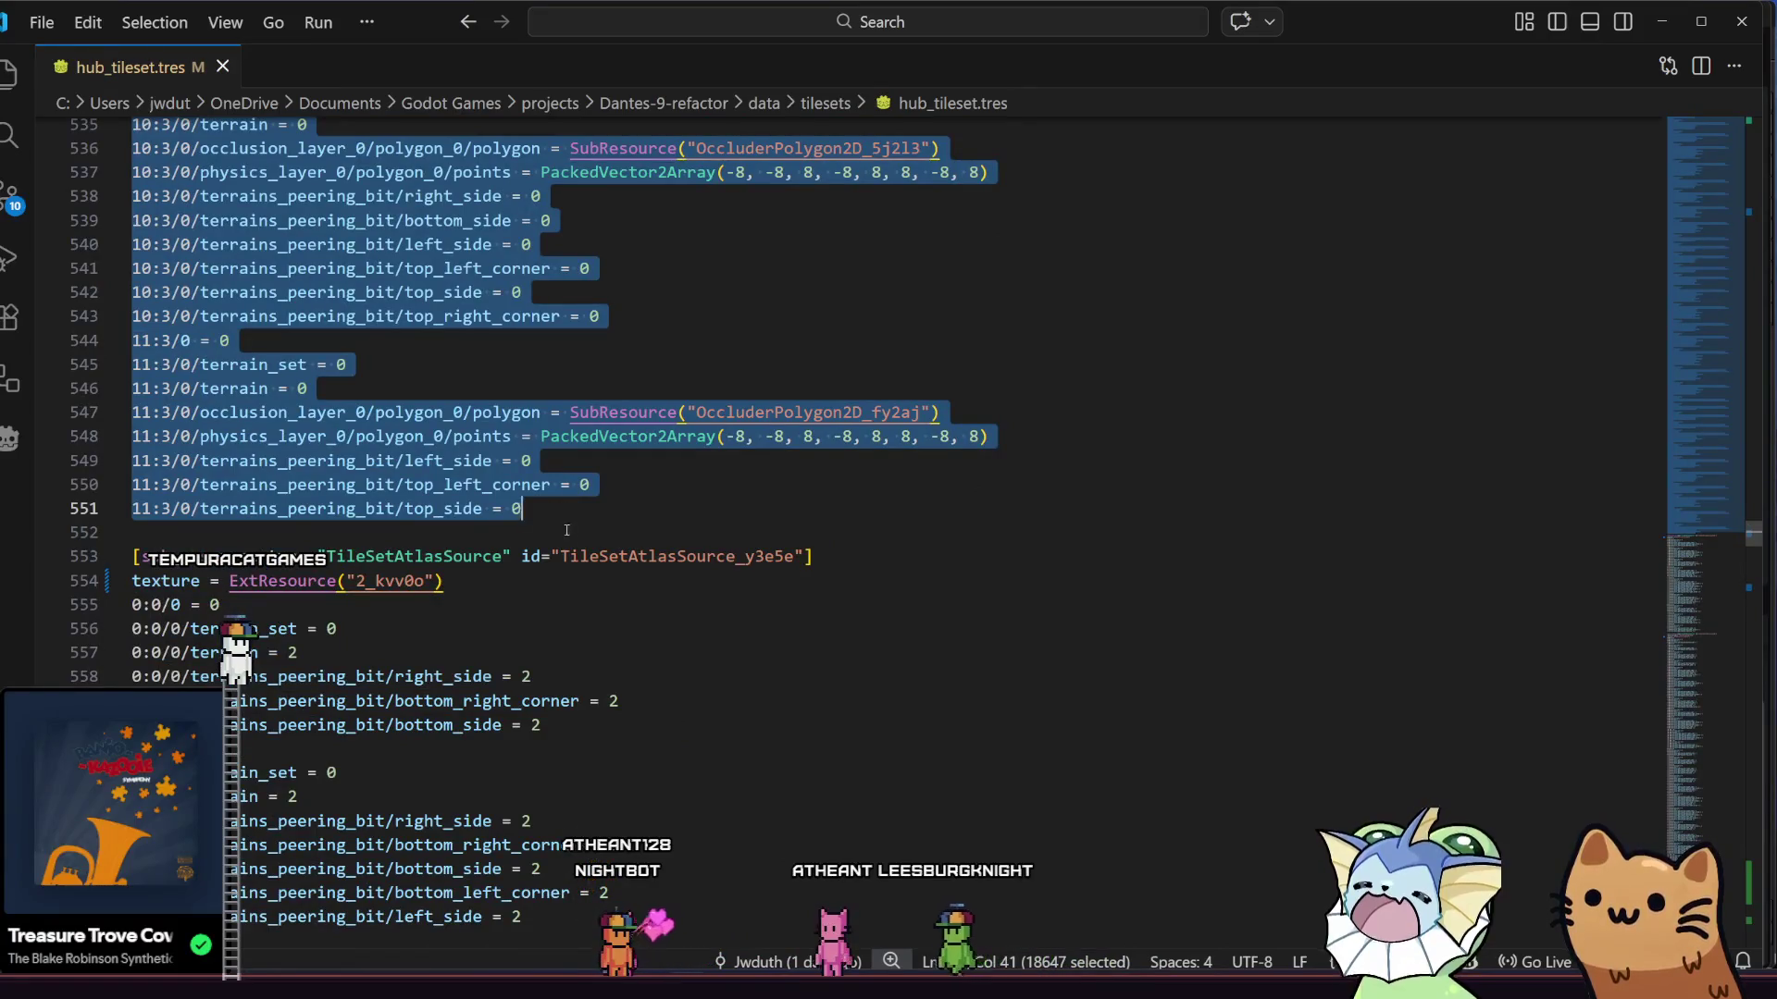
click(611, 484)
- Replace lines 997–1009 with the copied tile data using Ctrl+V
scroll(1764, 356, down, 20)
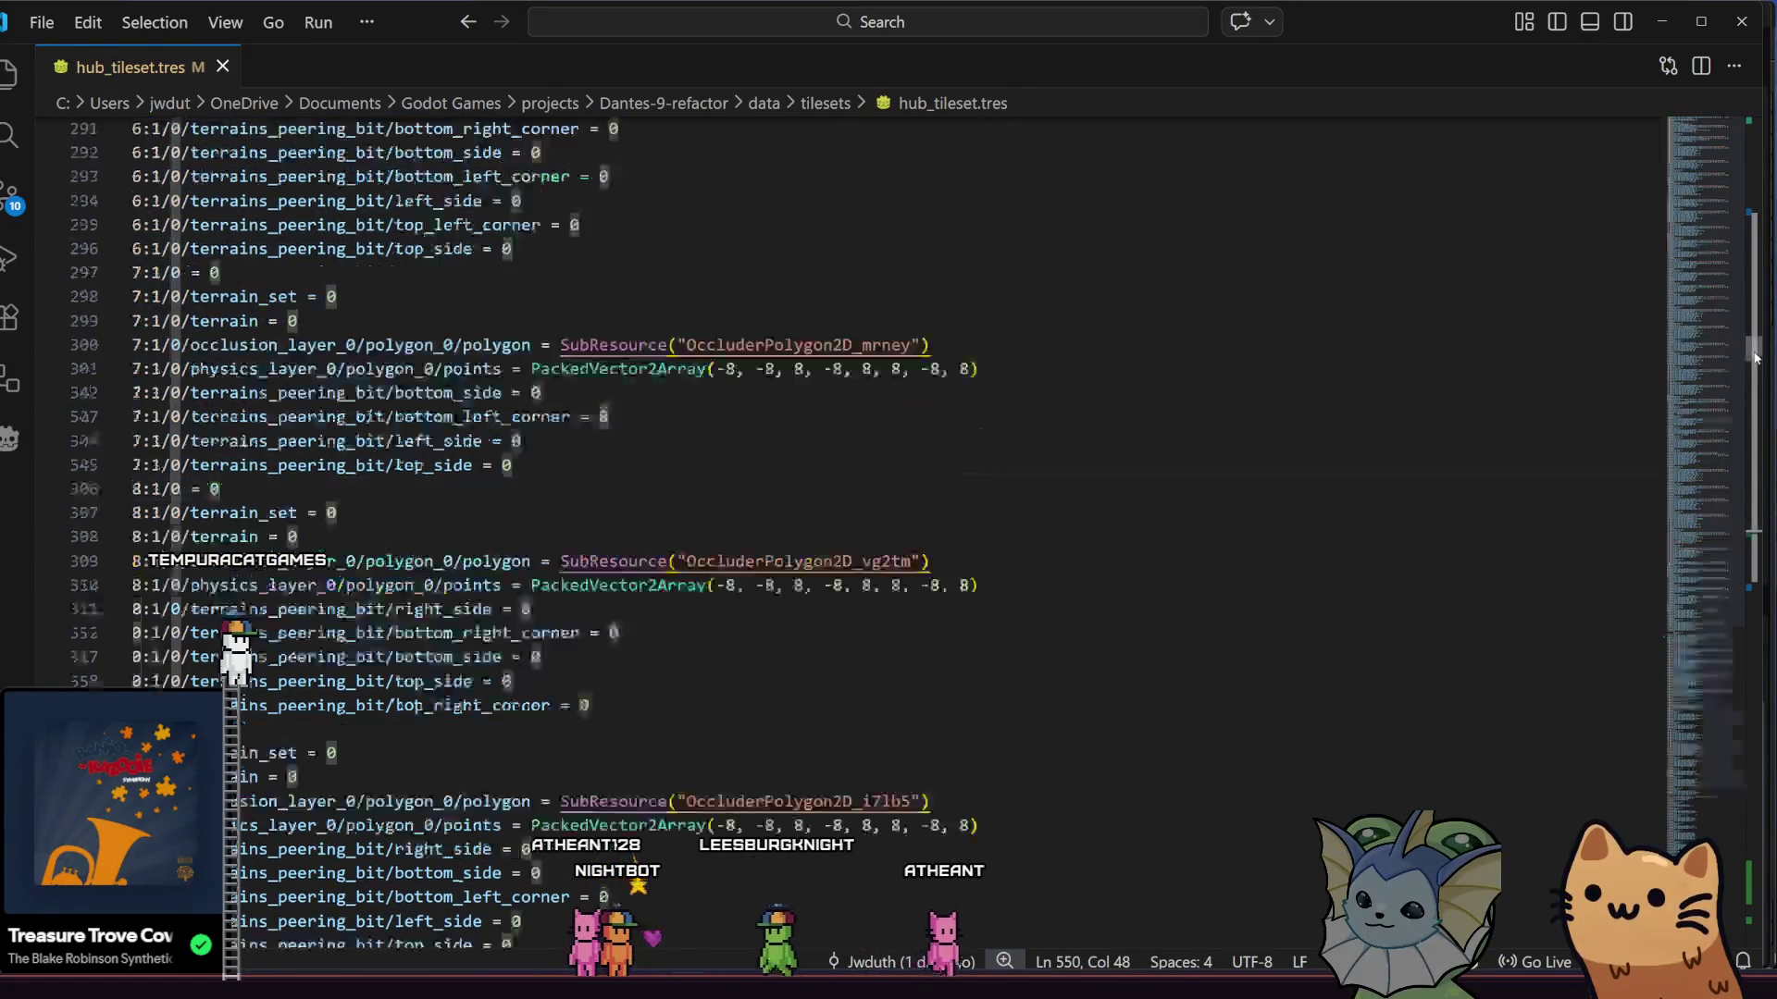
scroll(1770, 916, up, 10)
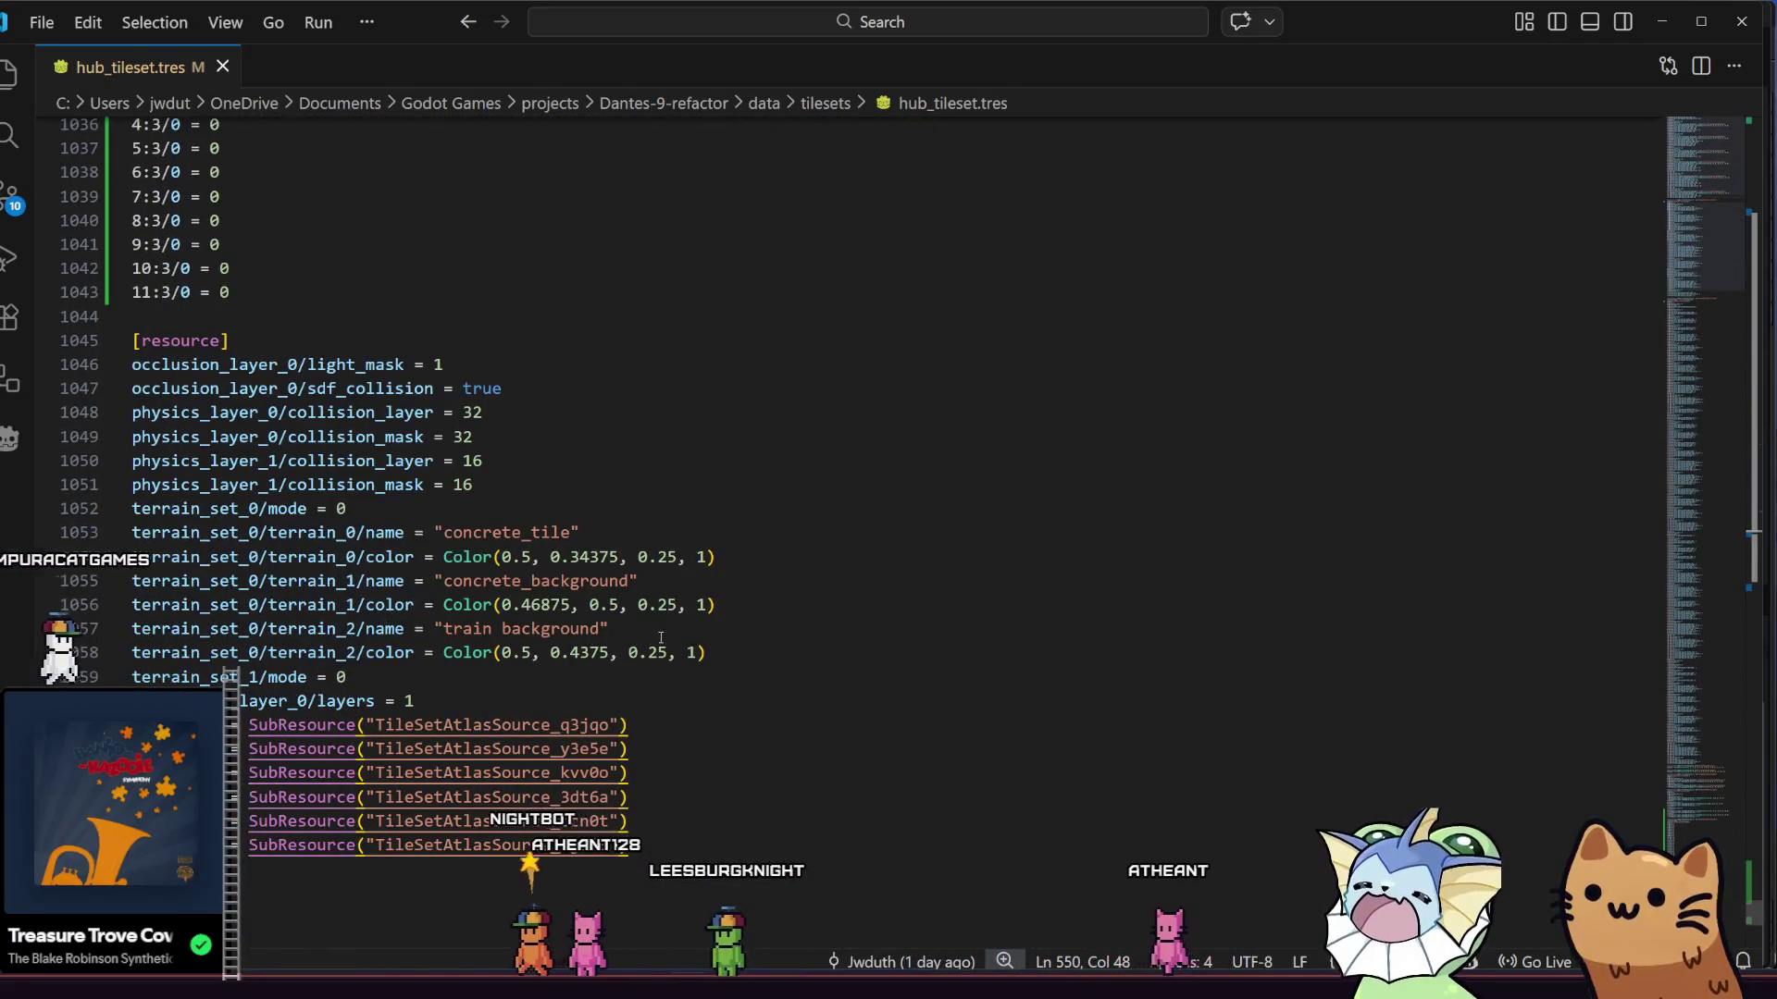
scroll(570, 602, up, 2)
scroll(570, 601, up, 2)
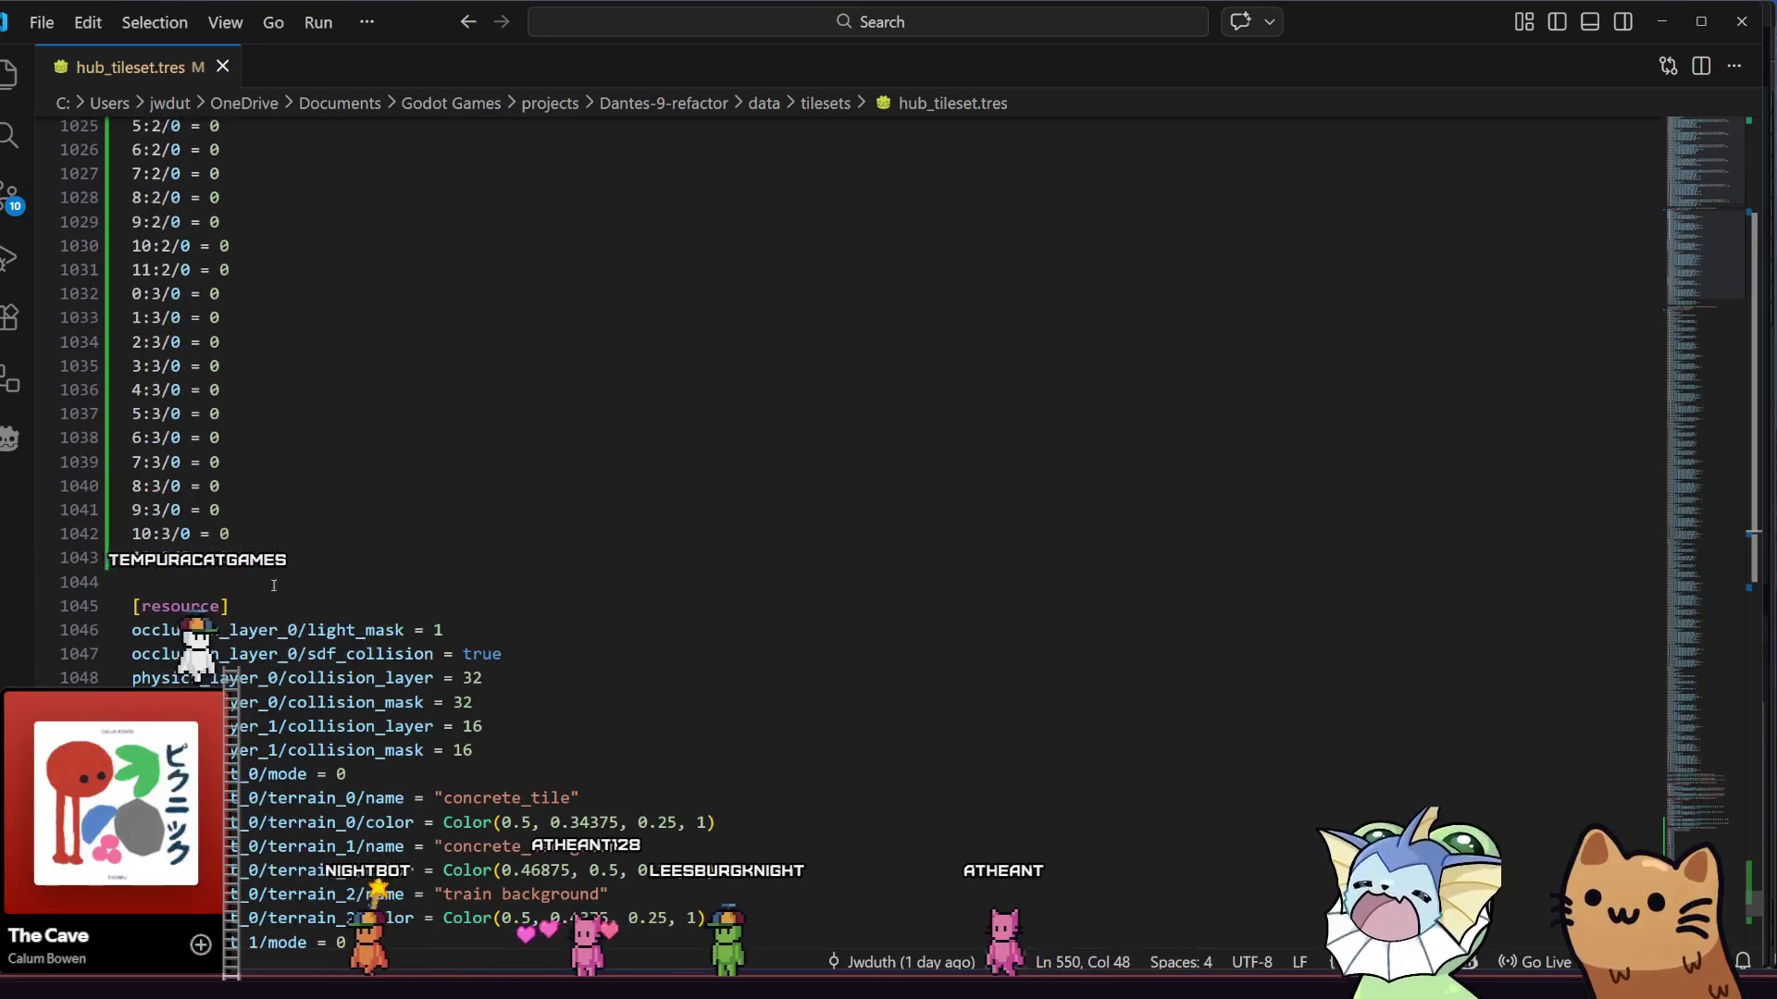
mouse_move(138, 592)
mouse_down()
mouse_move(134, 366)
mouse_move(121, 389)
mouse_up()
scroll(138, 444, up, 8)
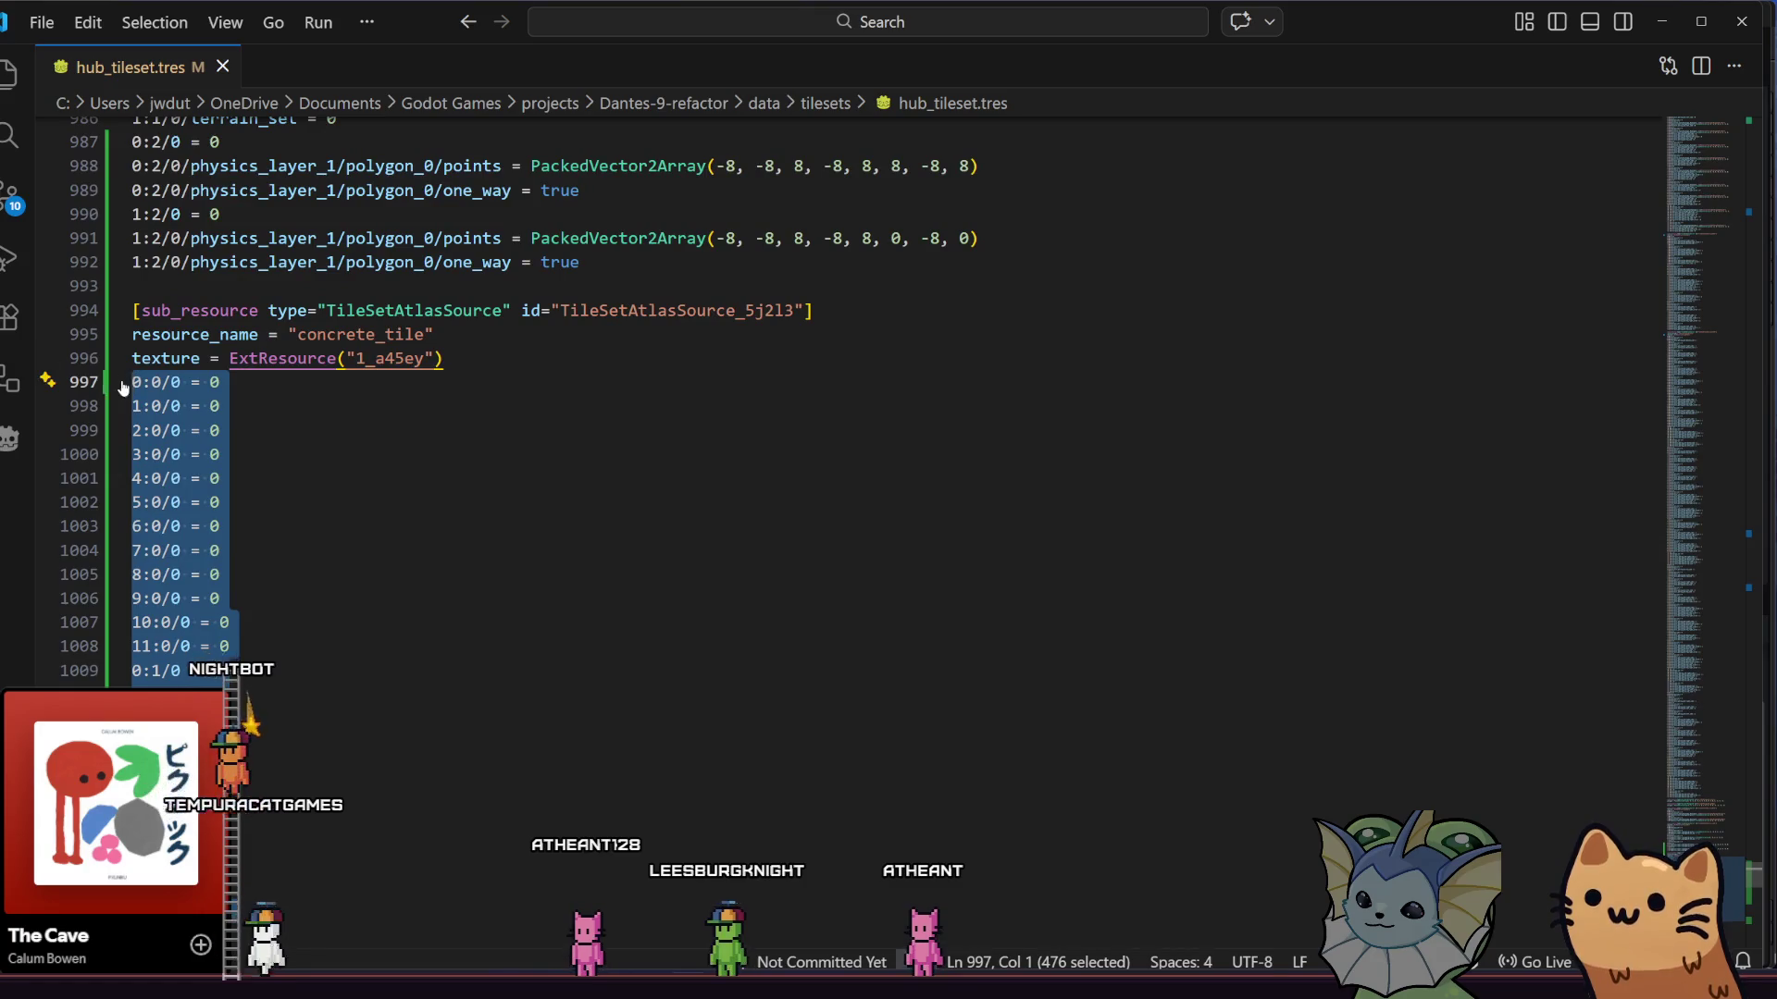
key(ctrl+v)
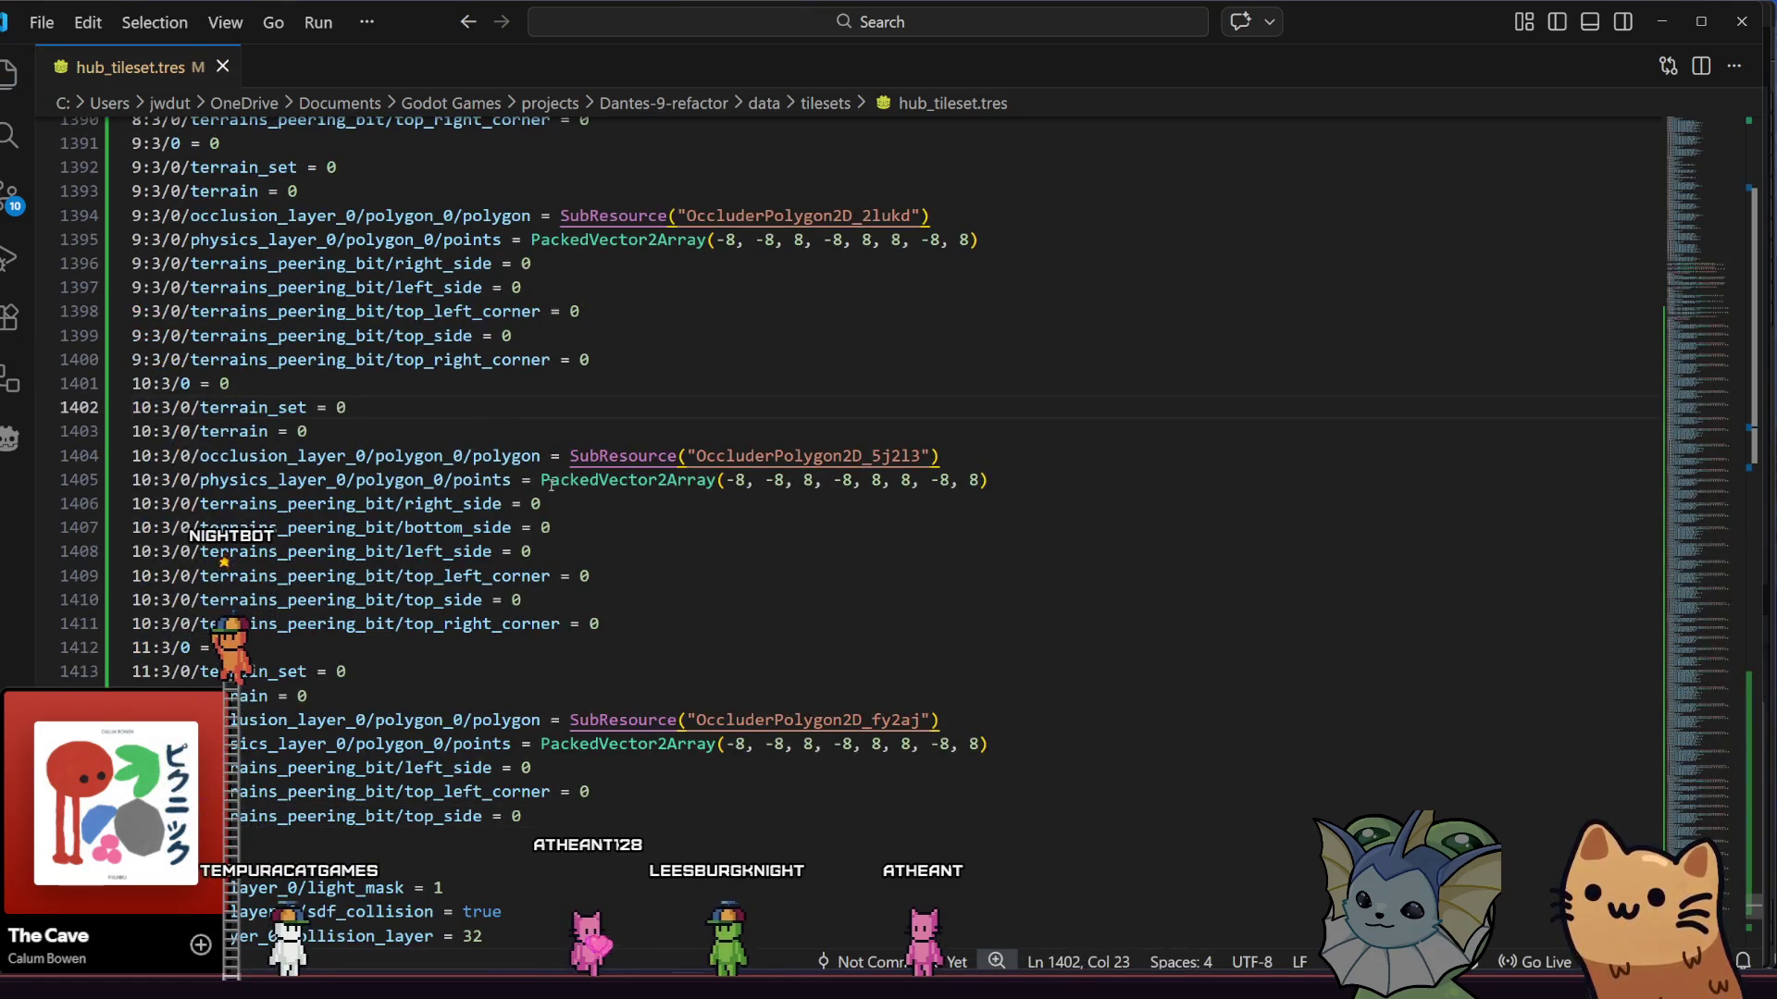
key(alt+Tab)
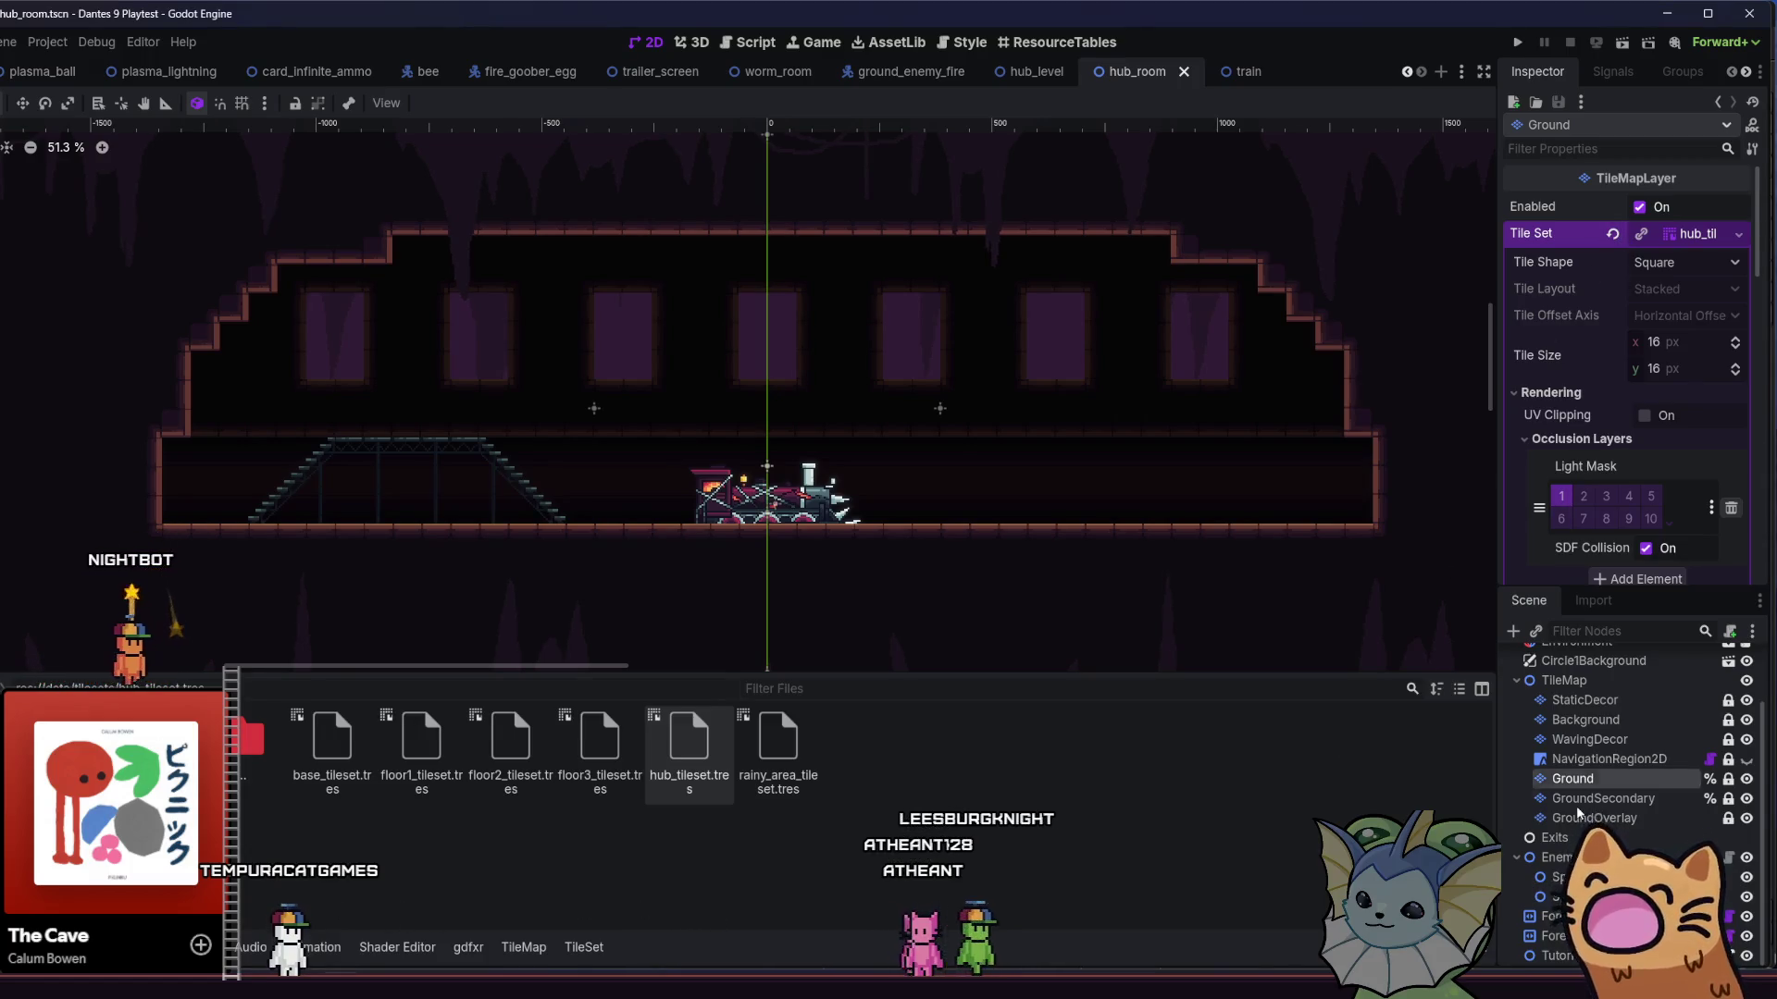
- Select the Ground layer and open its TileSet editor in Paint mode
click(1573, 778)
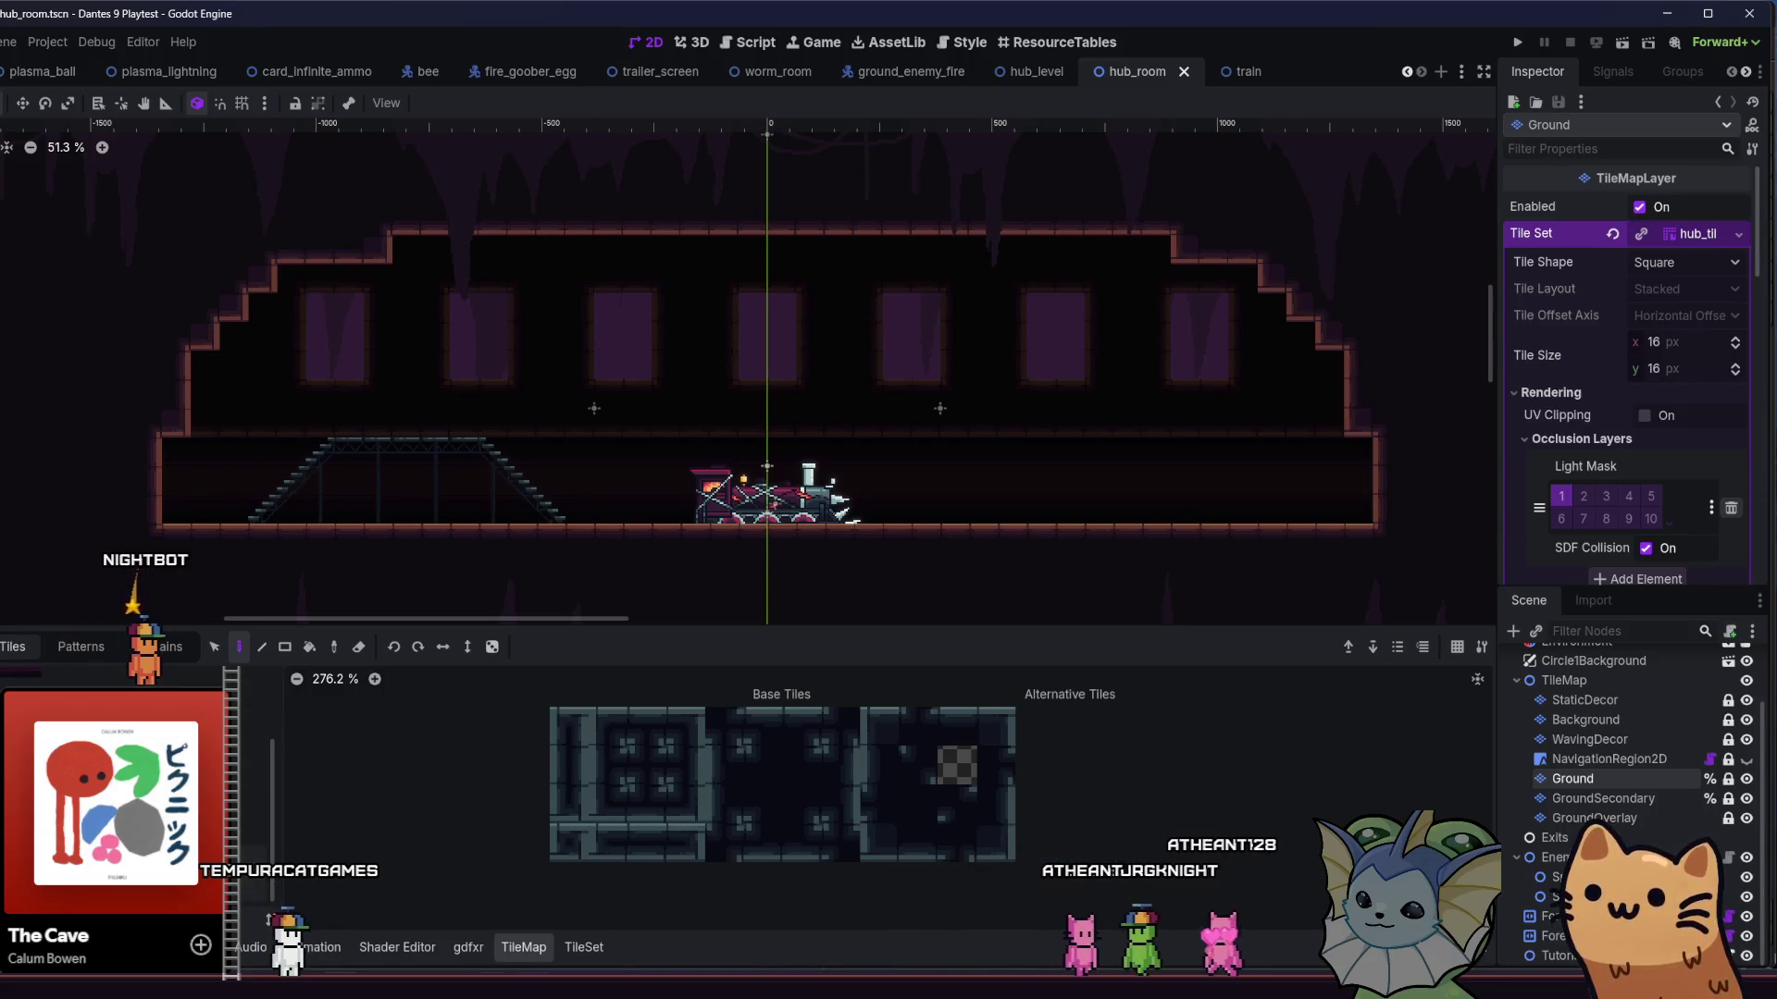
click(589, 954)
click(432, 642)
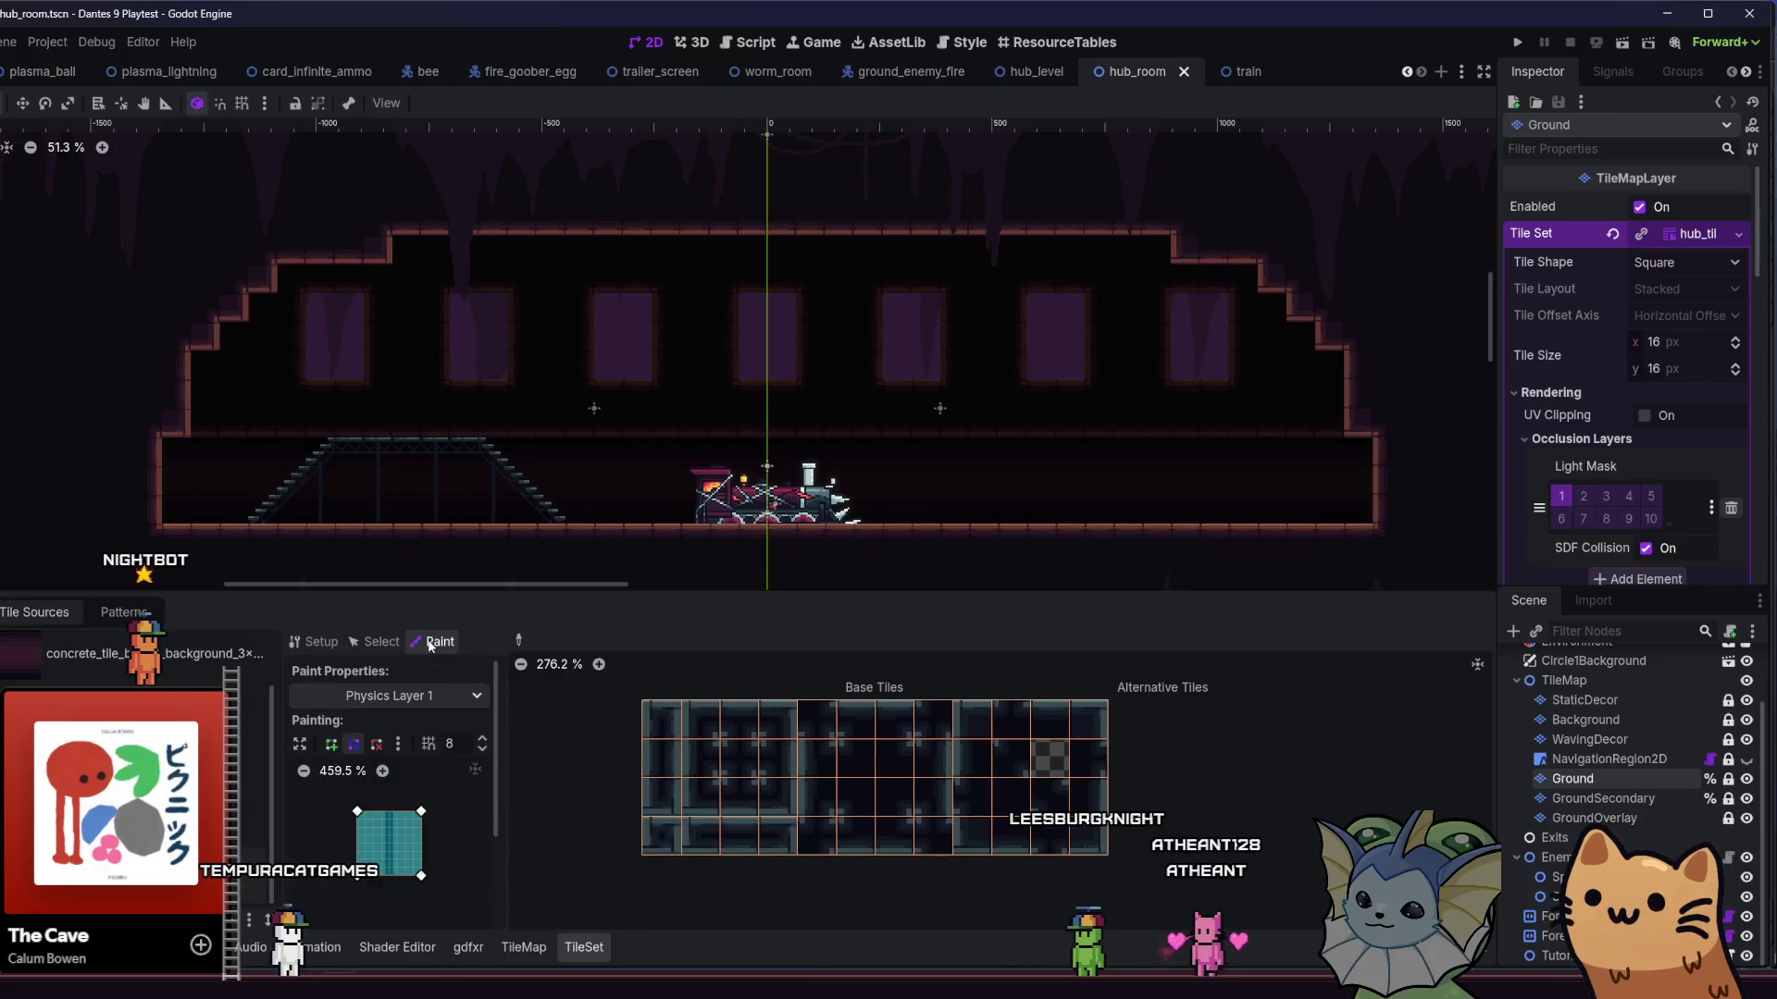
- Set the painted property to Terrains and choose Terrain Set 0
click(422, 696)
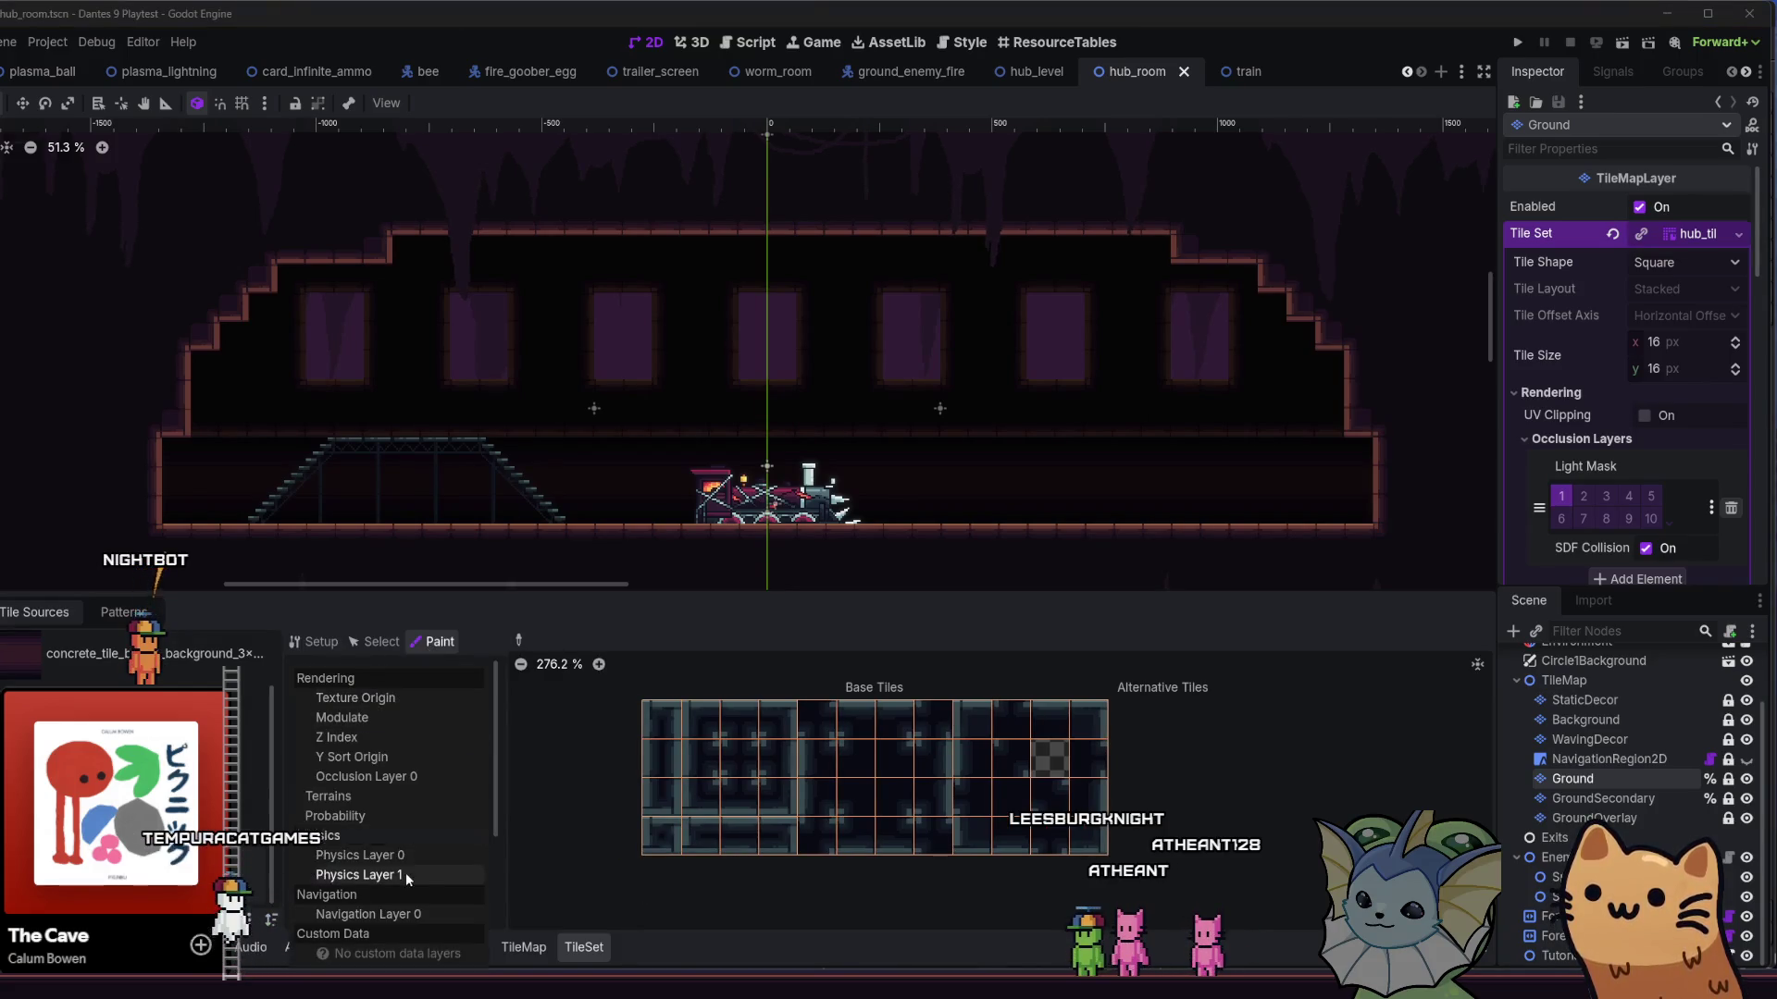
click(406, 862)
click(398, 696)
click(390, 719)
click(398, 695)
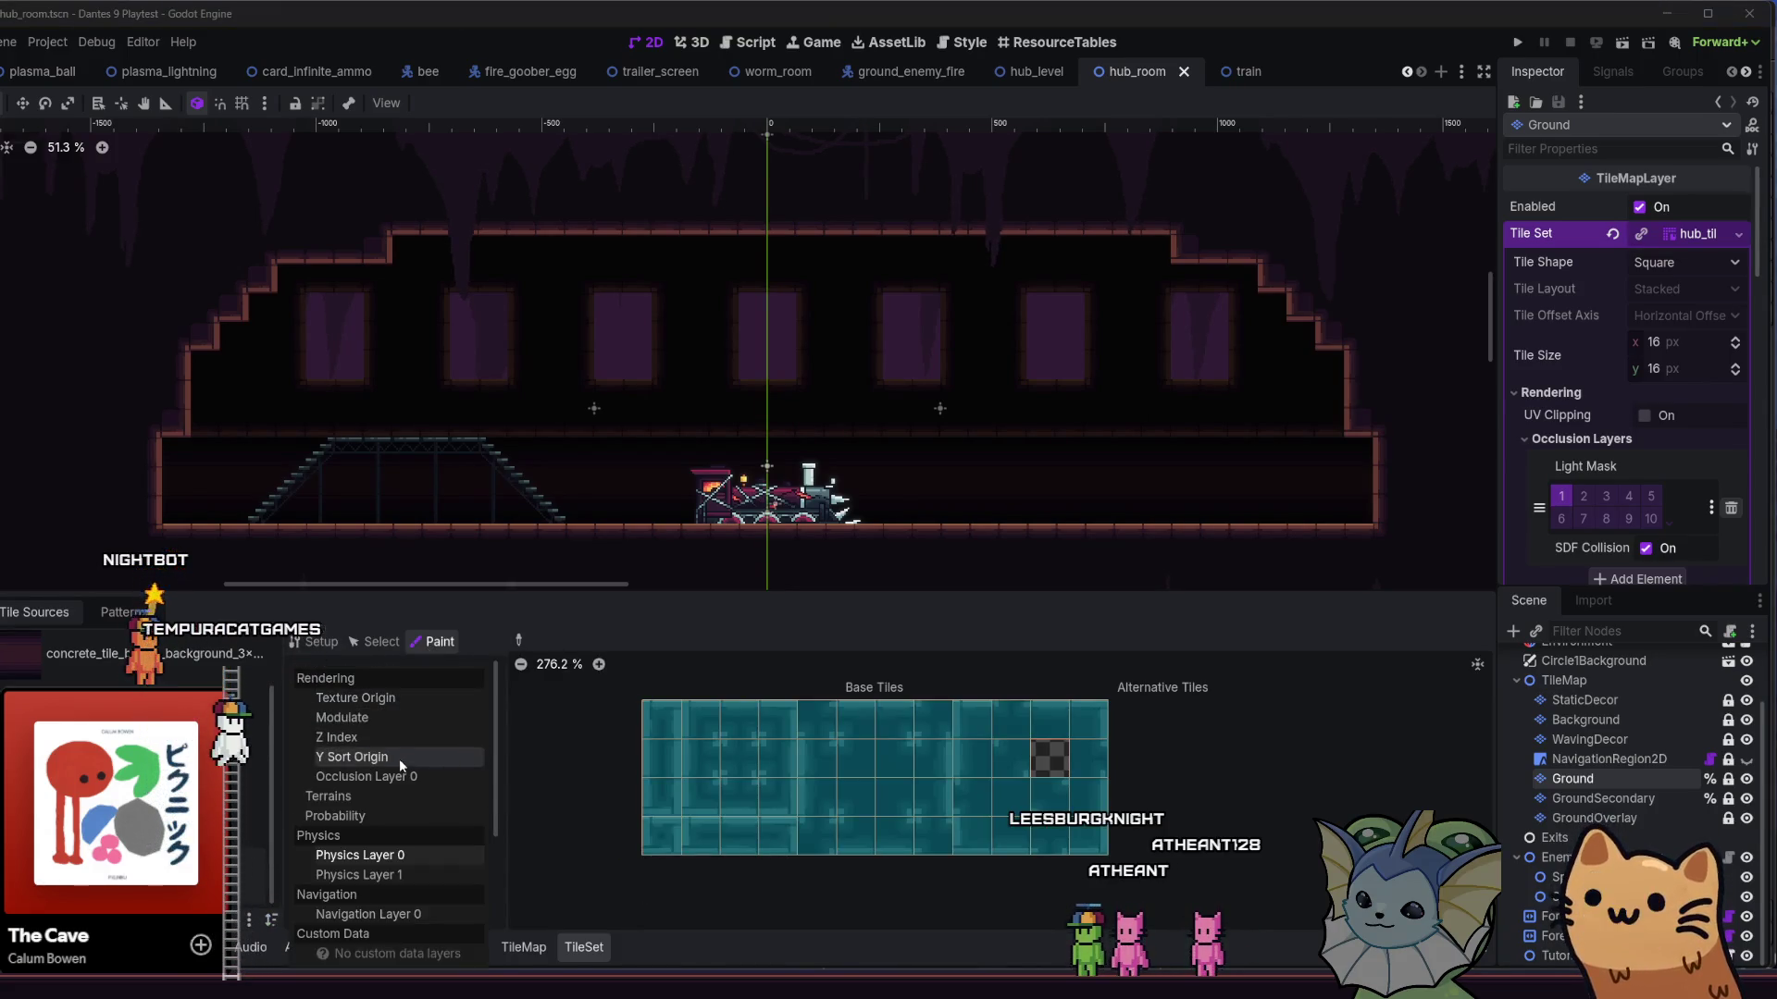
click(374, 799)
click(416, 746)
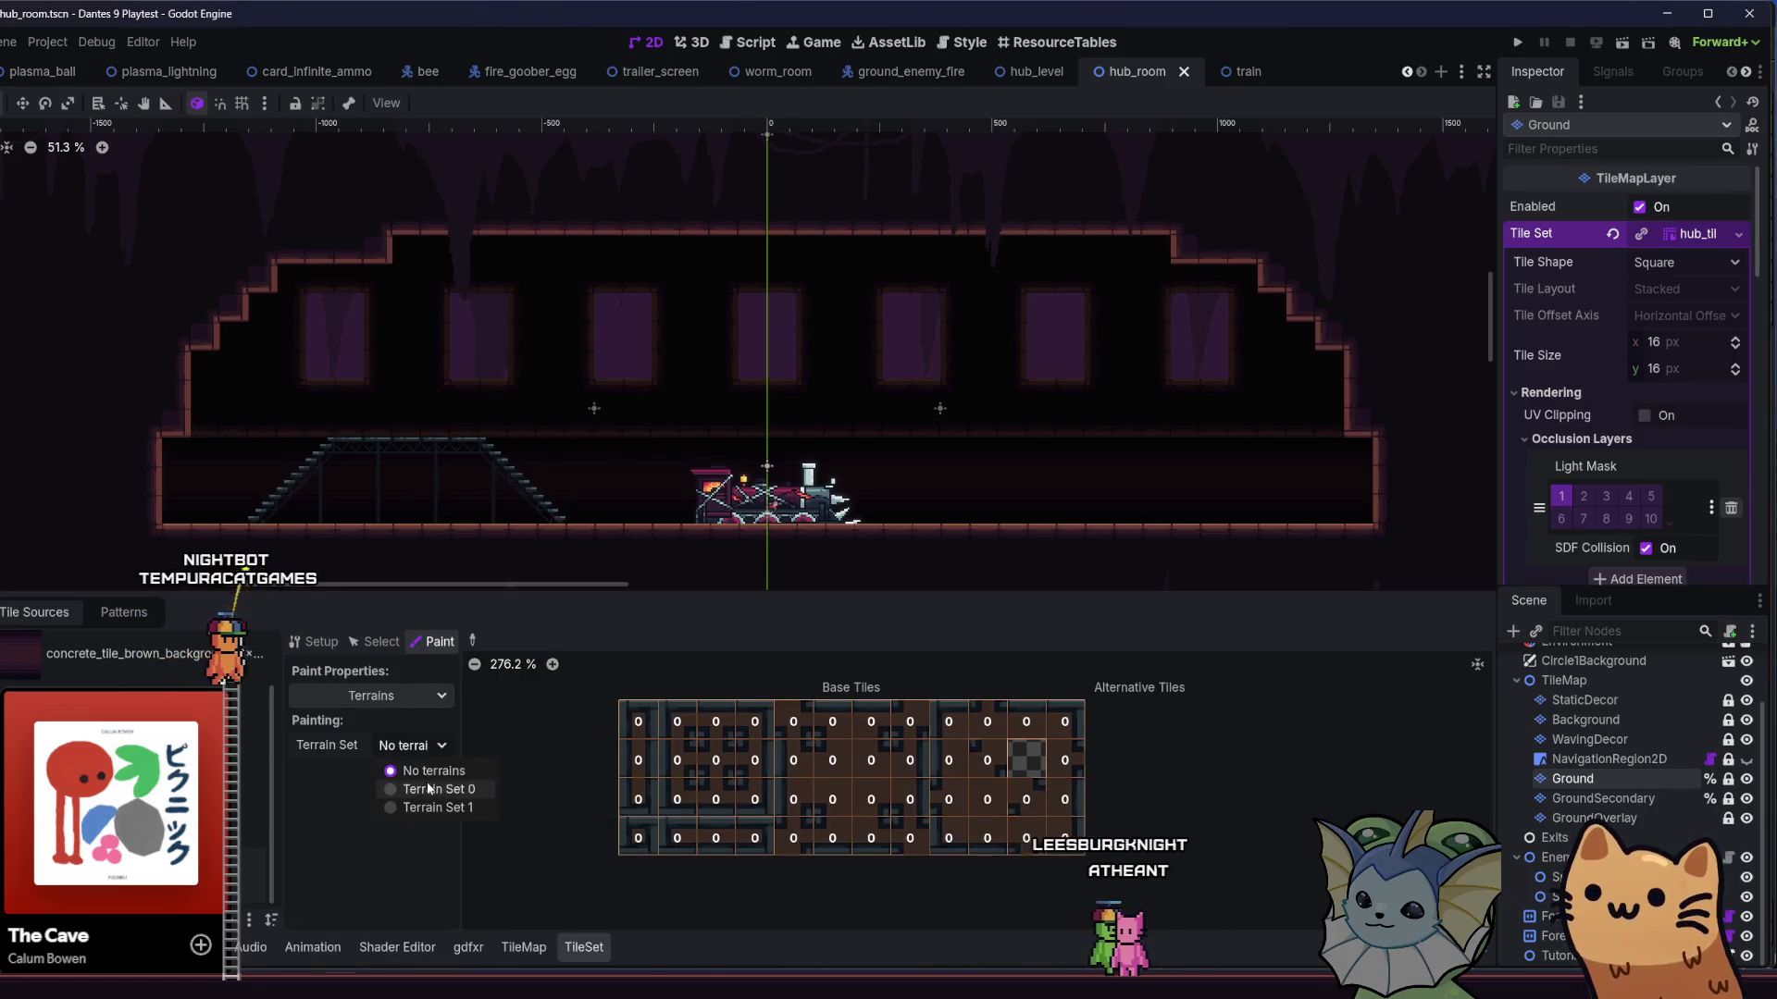
click(428, 788)
click(411, 771)
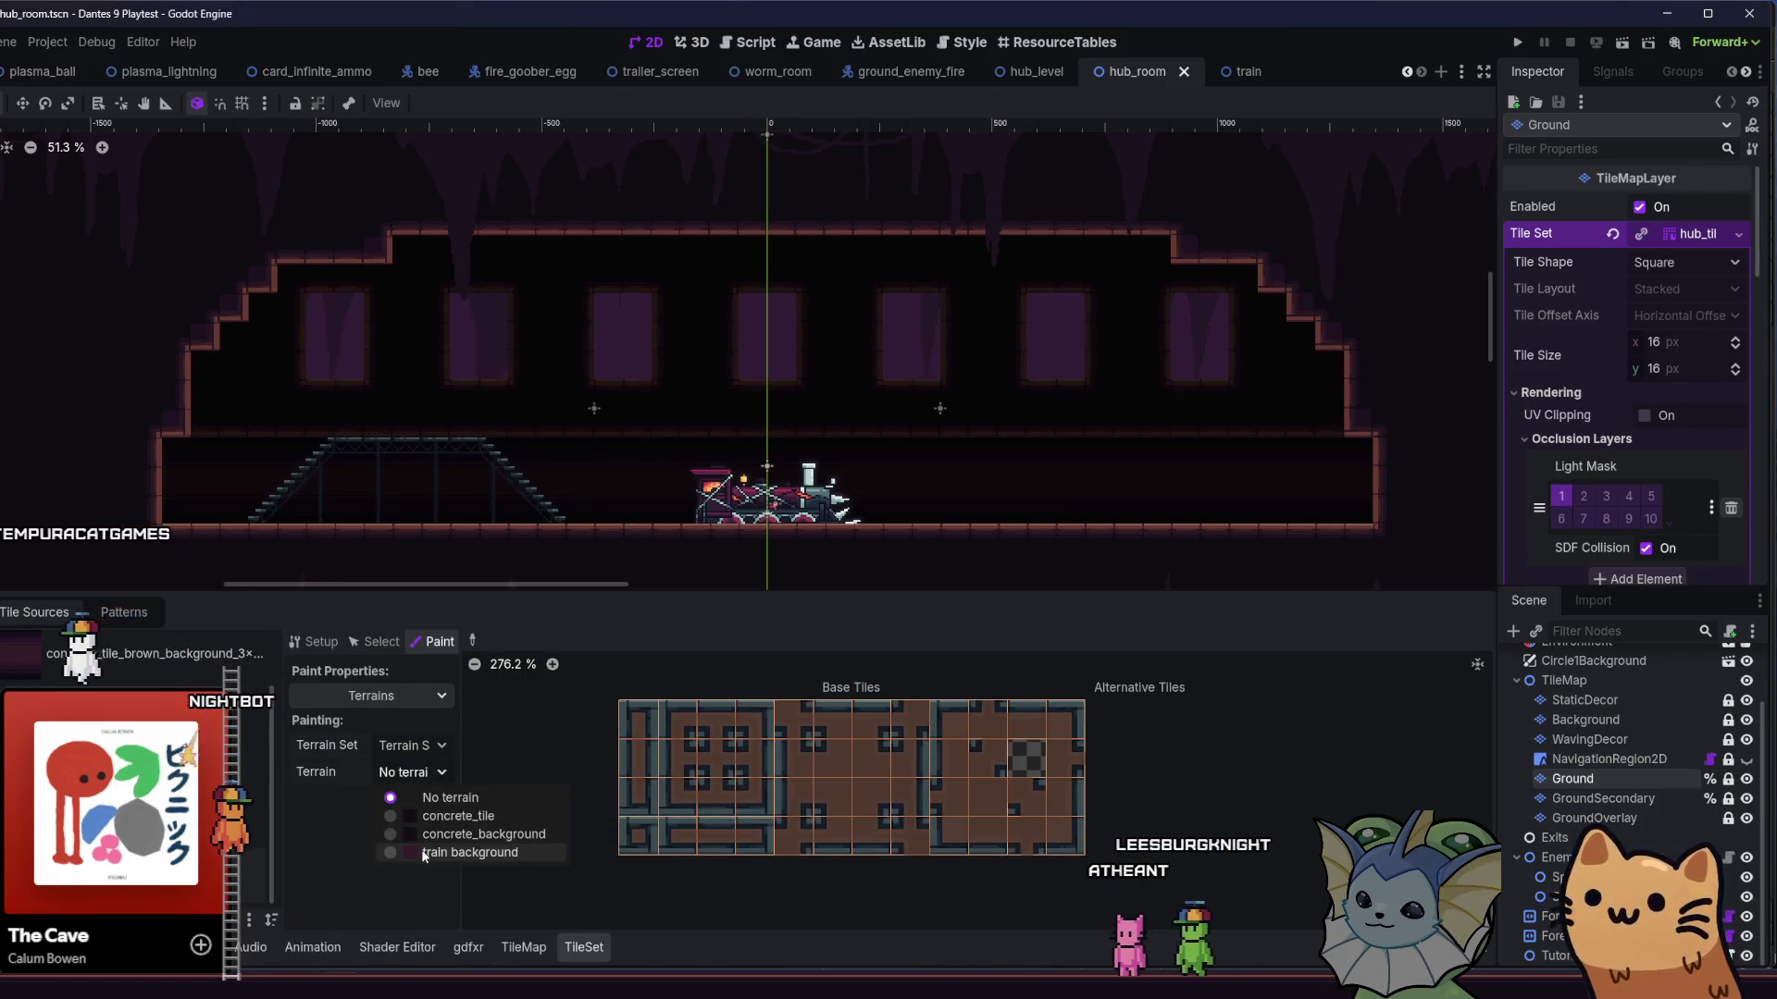
click(292, 840)
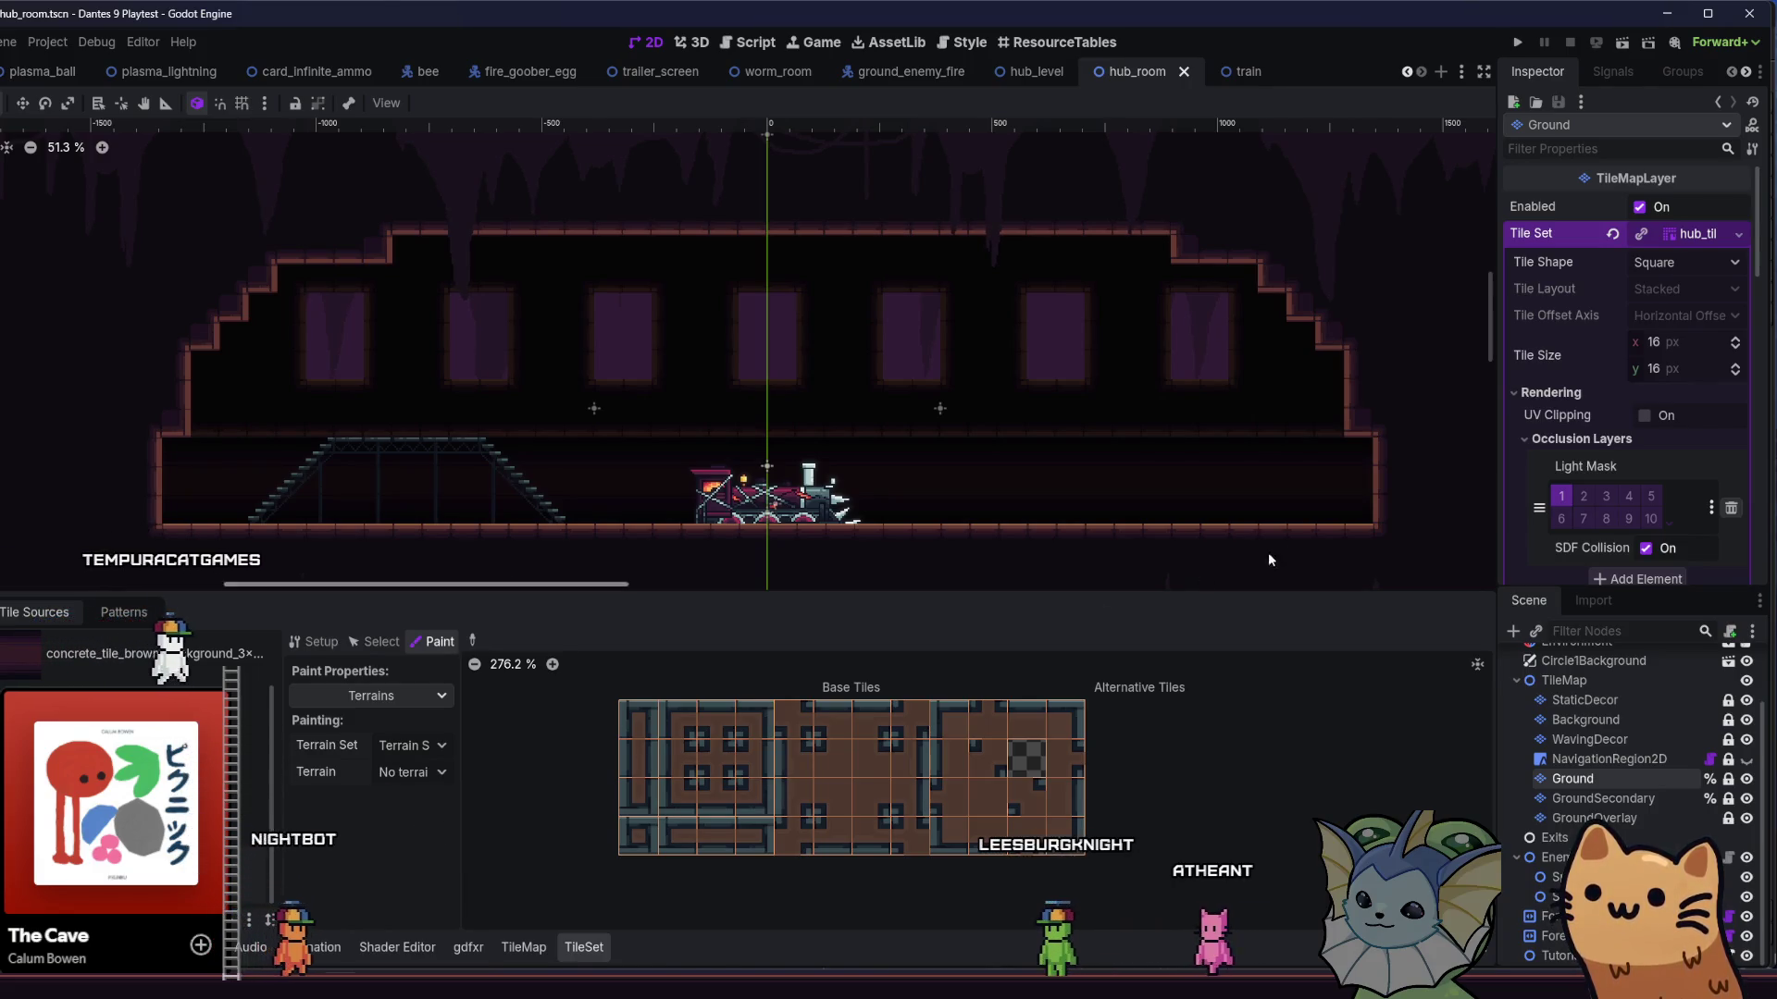
scroll(1577, 372, down, 5)
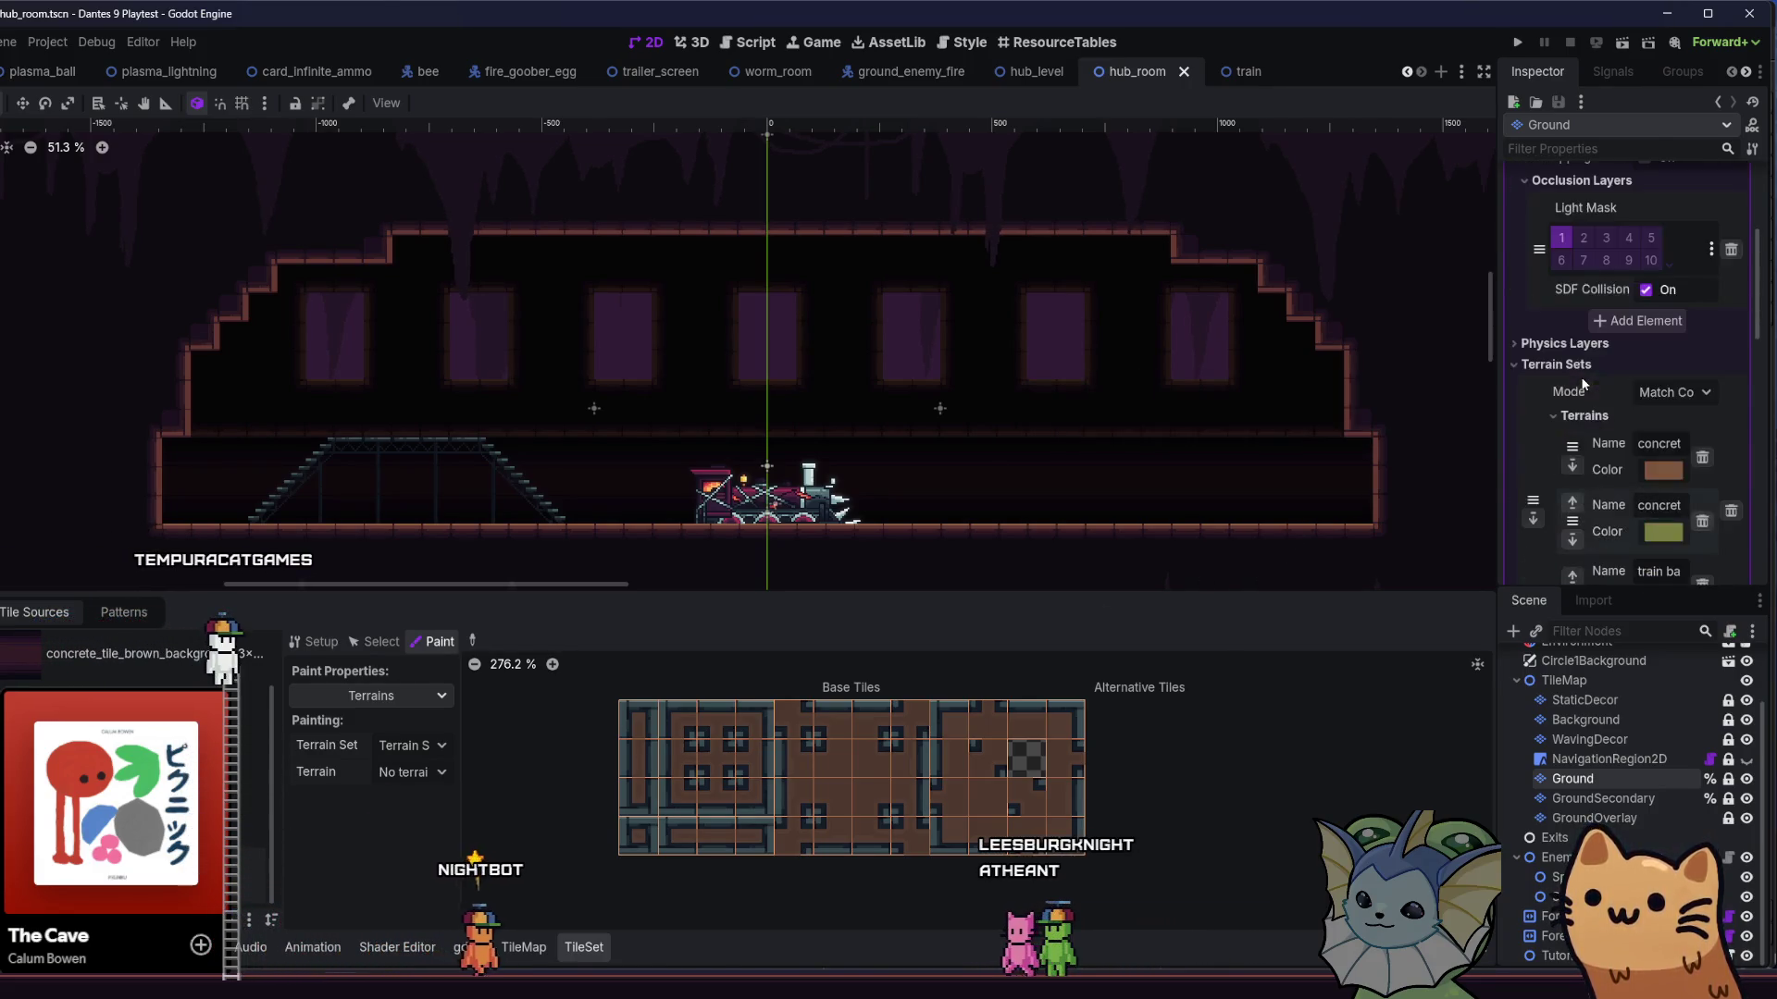
scroll(1565, 409, down, 3)
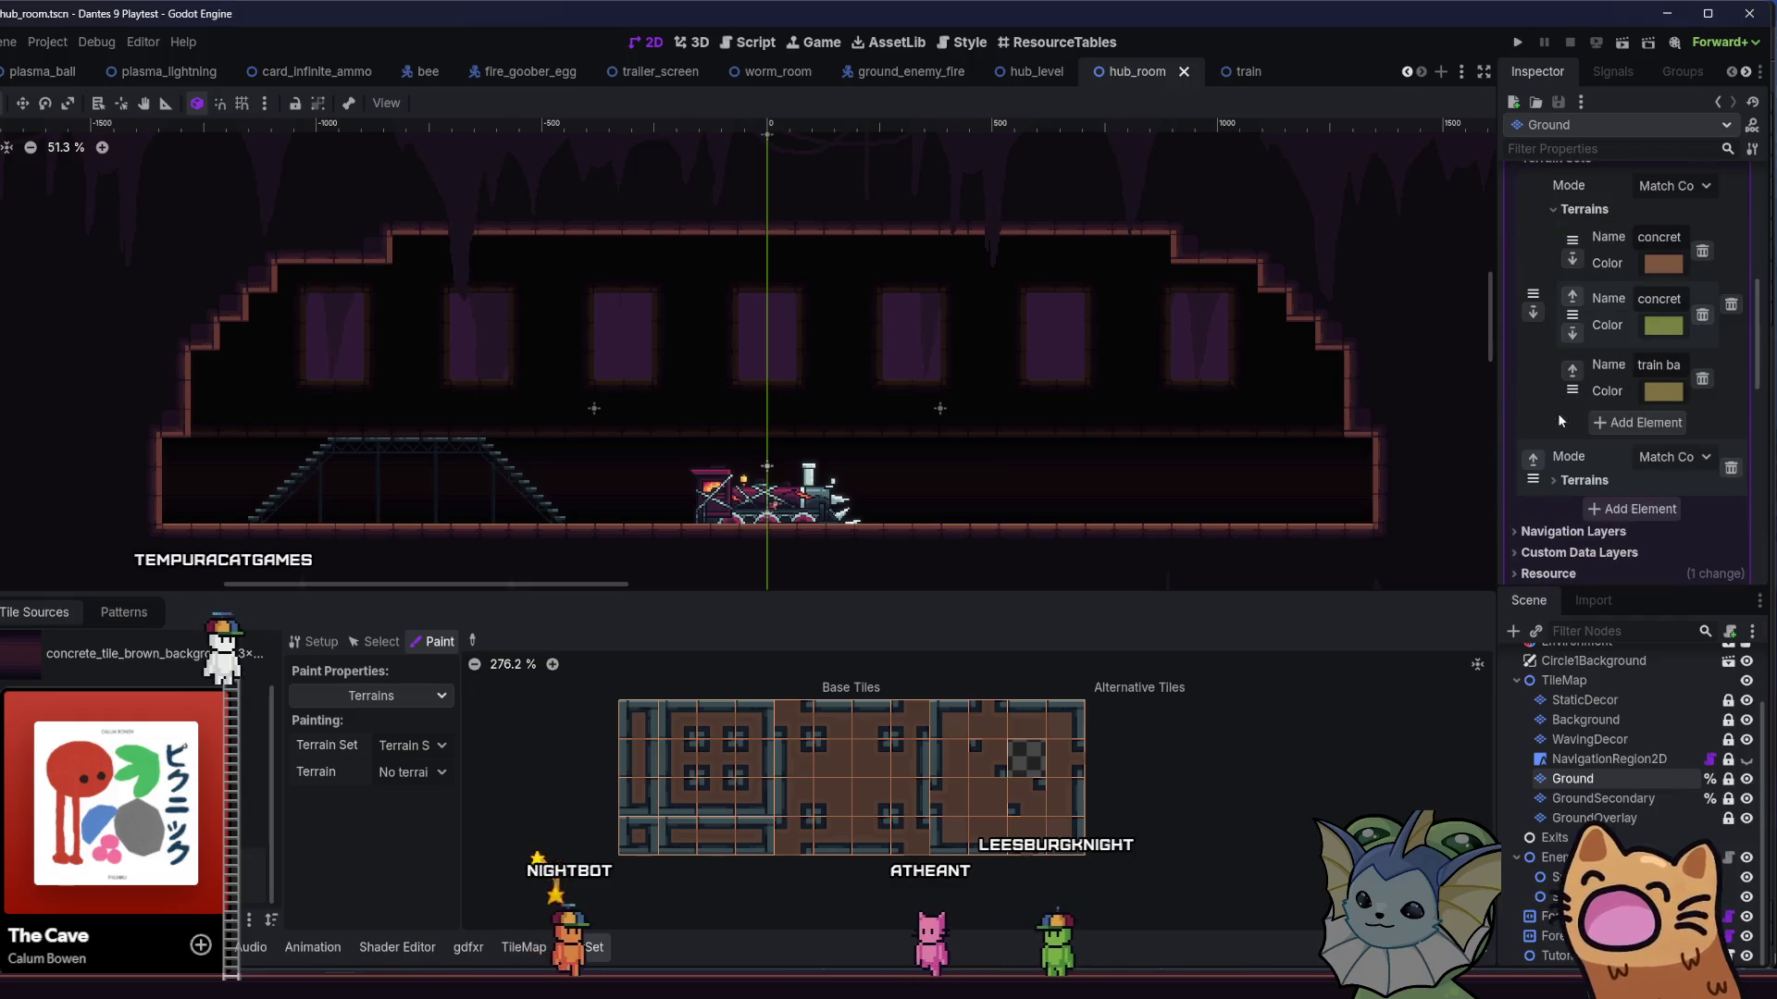
- Add a new terrain 'concrete tile brown' to Terrain Set 0 and select it for painting
click(1615, 424)
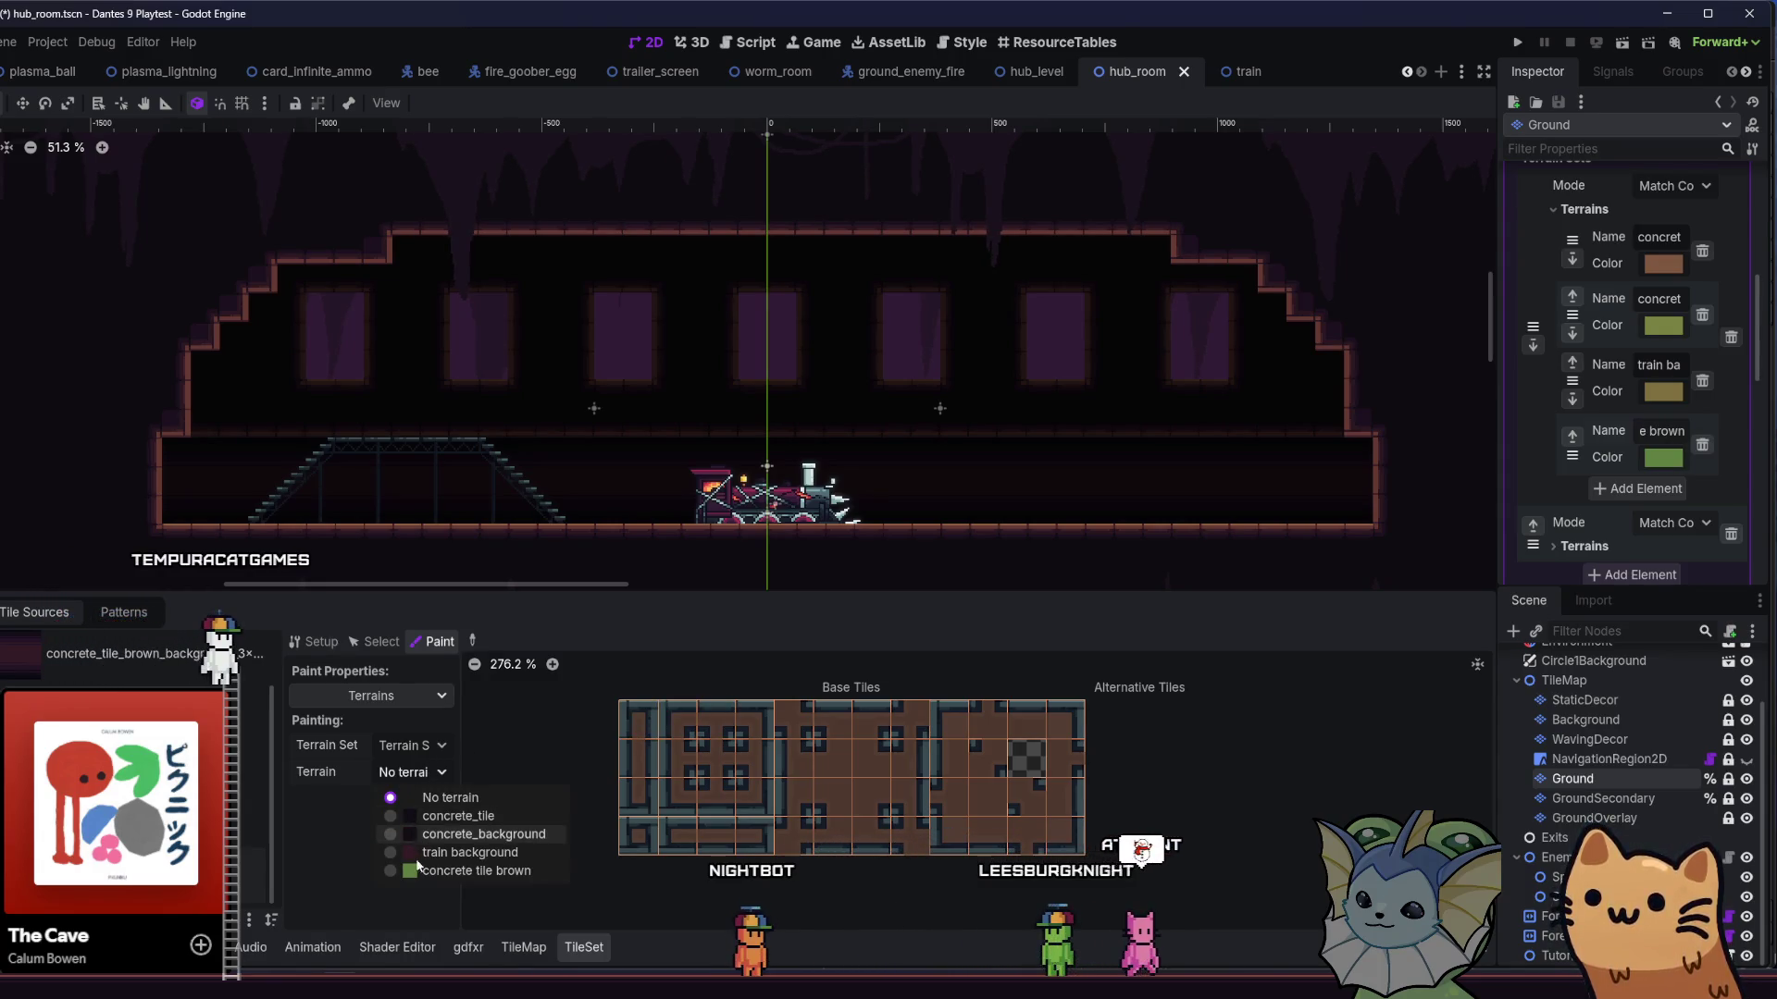
click(435, 870)
scroll(635, 737, up, 2)
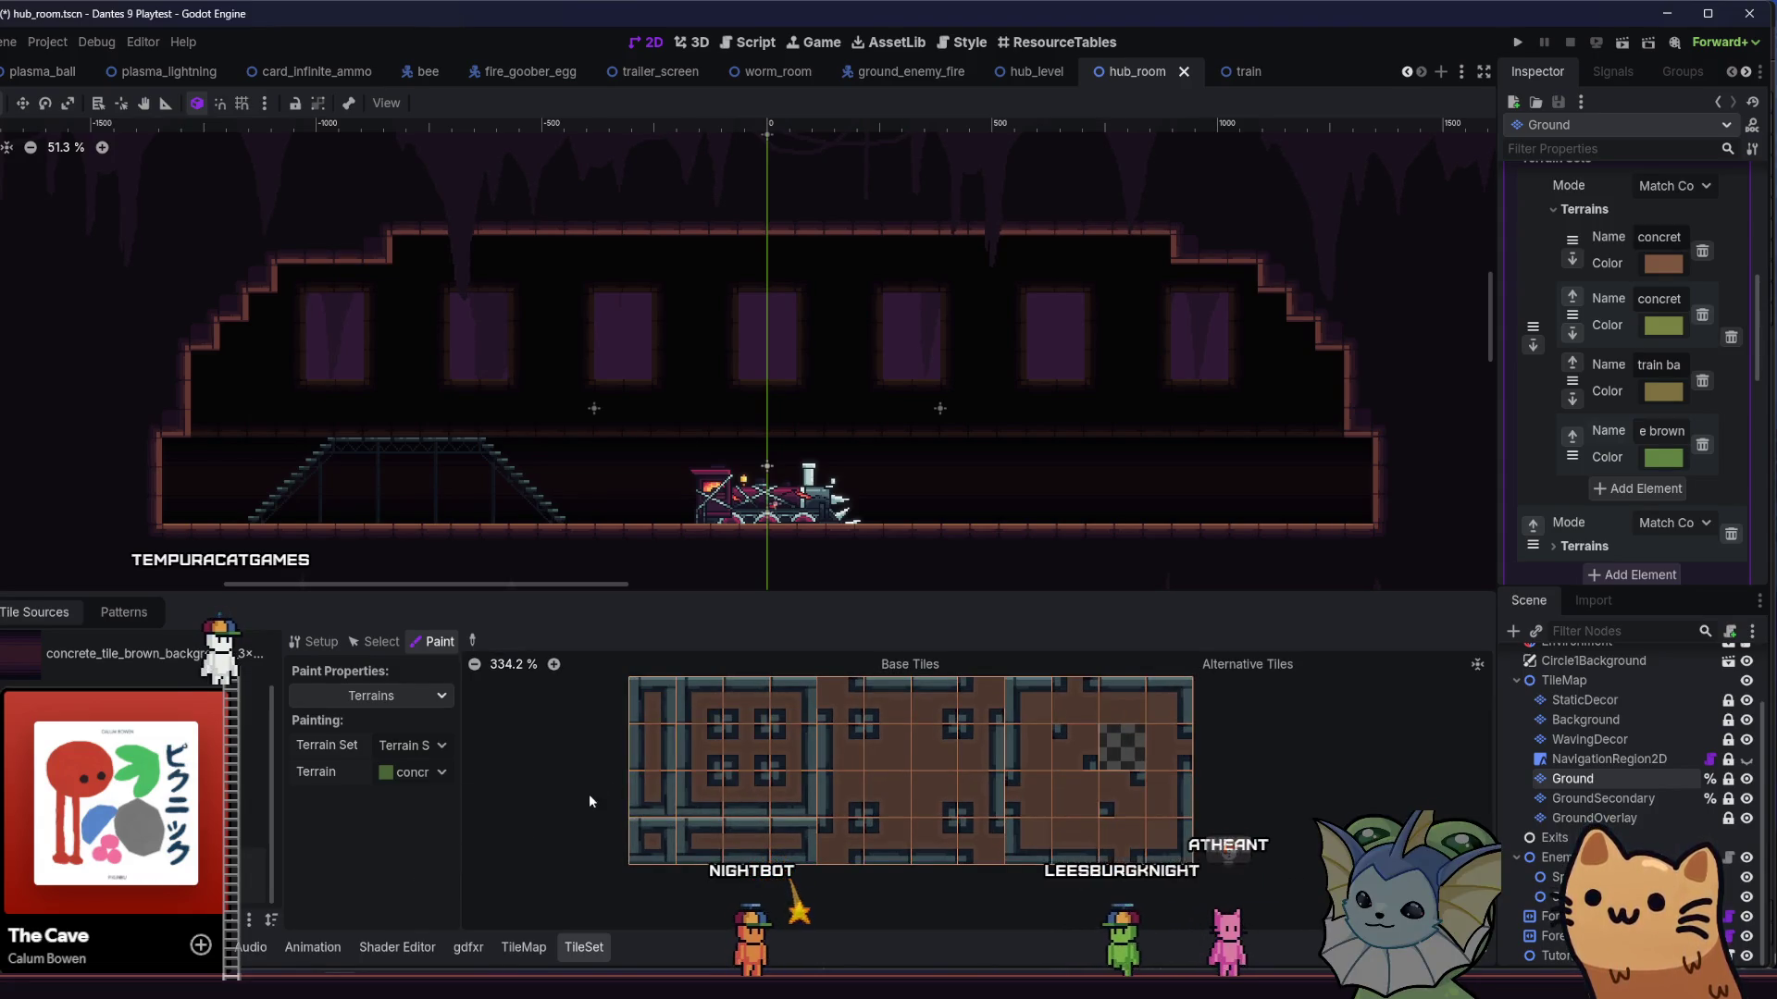
- Paint the concrete tile brown terrain over all the brown atlas tiles and save
mouse_move(652, 719)
mouse_down()
mouse_move(650, 802)
mouse_move(712, 840)
mouse_move(785, 841)
mouse_move(774, 797)
mouse_move(696, 794)
mouse_move(701, 710)
mouse_up()
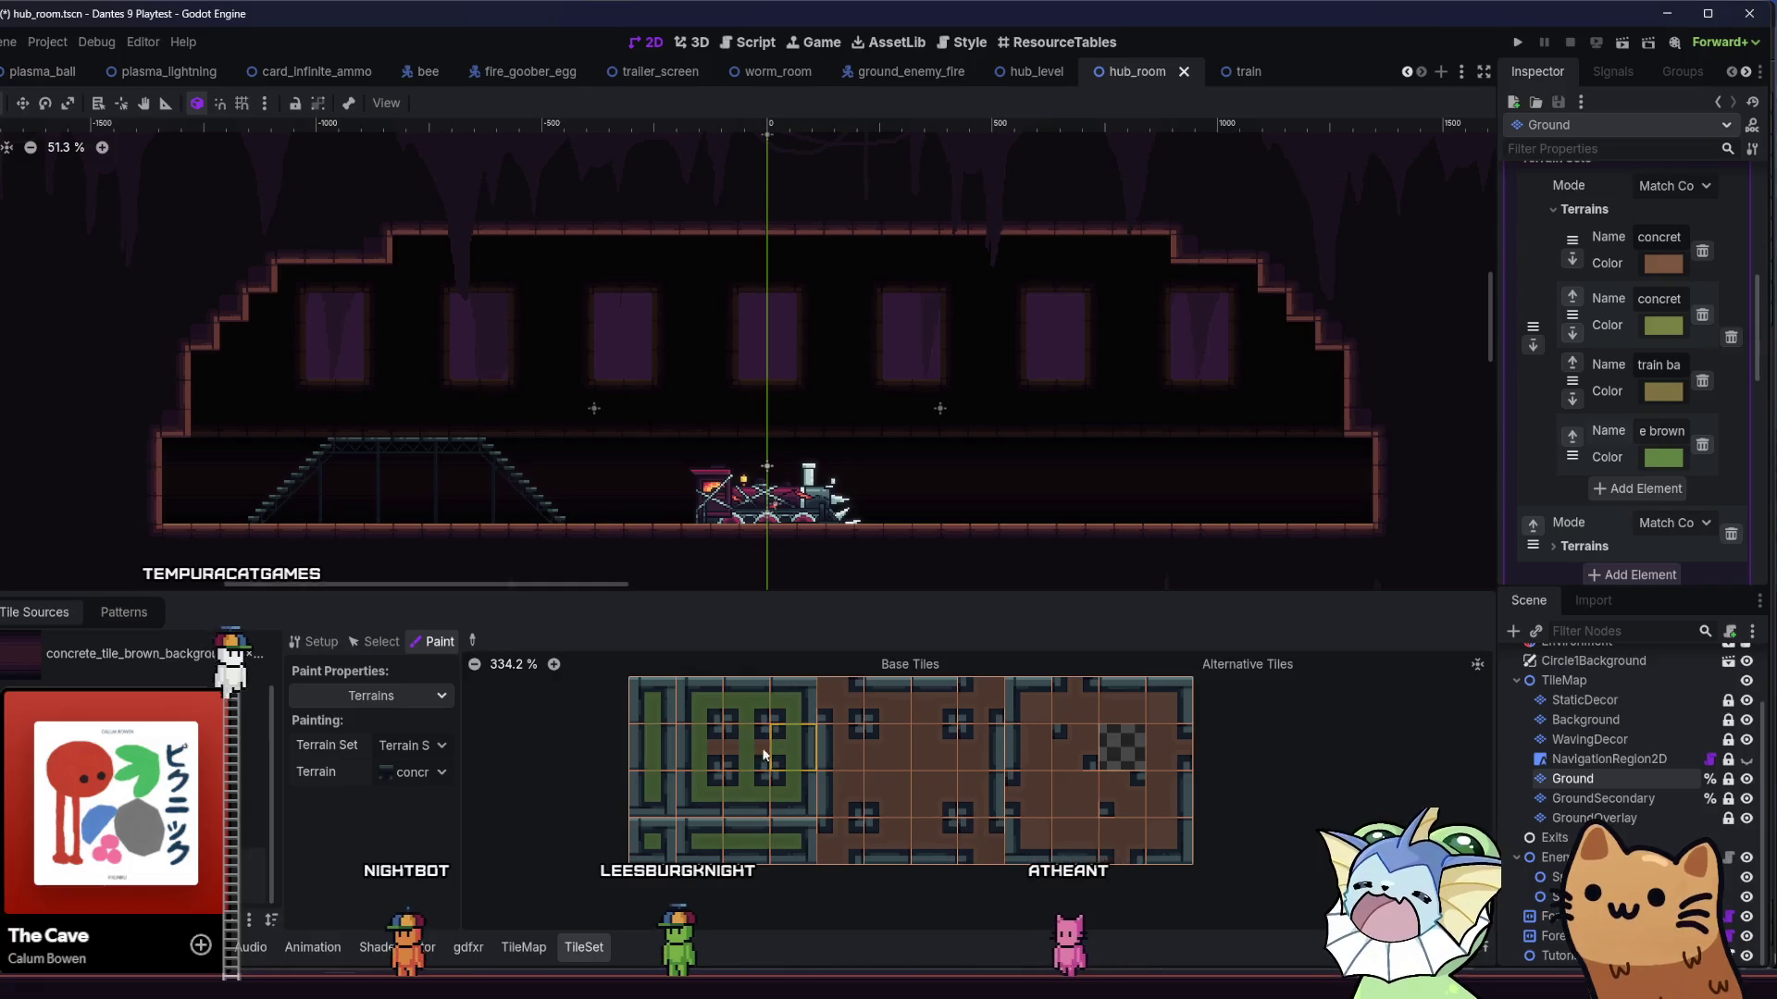
mouse_move(833, 694)
mouse_down()
mouse_move(831, 847)
mouse_move(918, 831)
mouse_move(907, 779)
mouse_move(930, 783)
mouse_move(930, 812)
mouse_move(894, 764)
mouse_up()
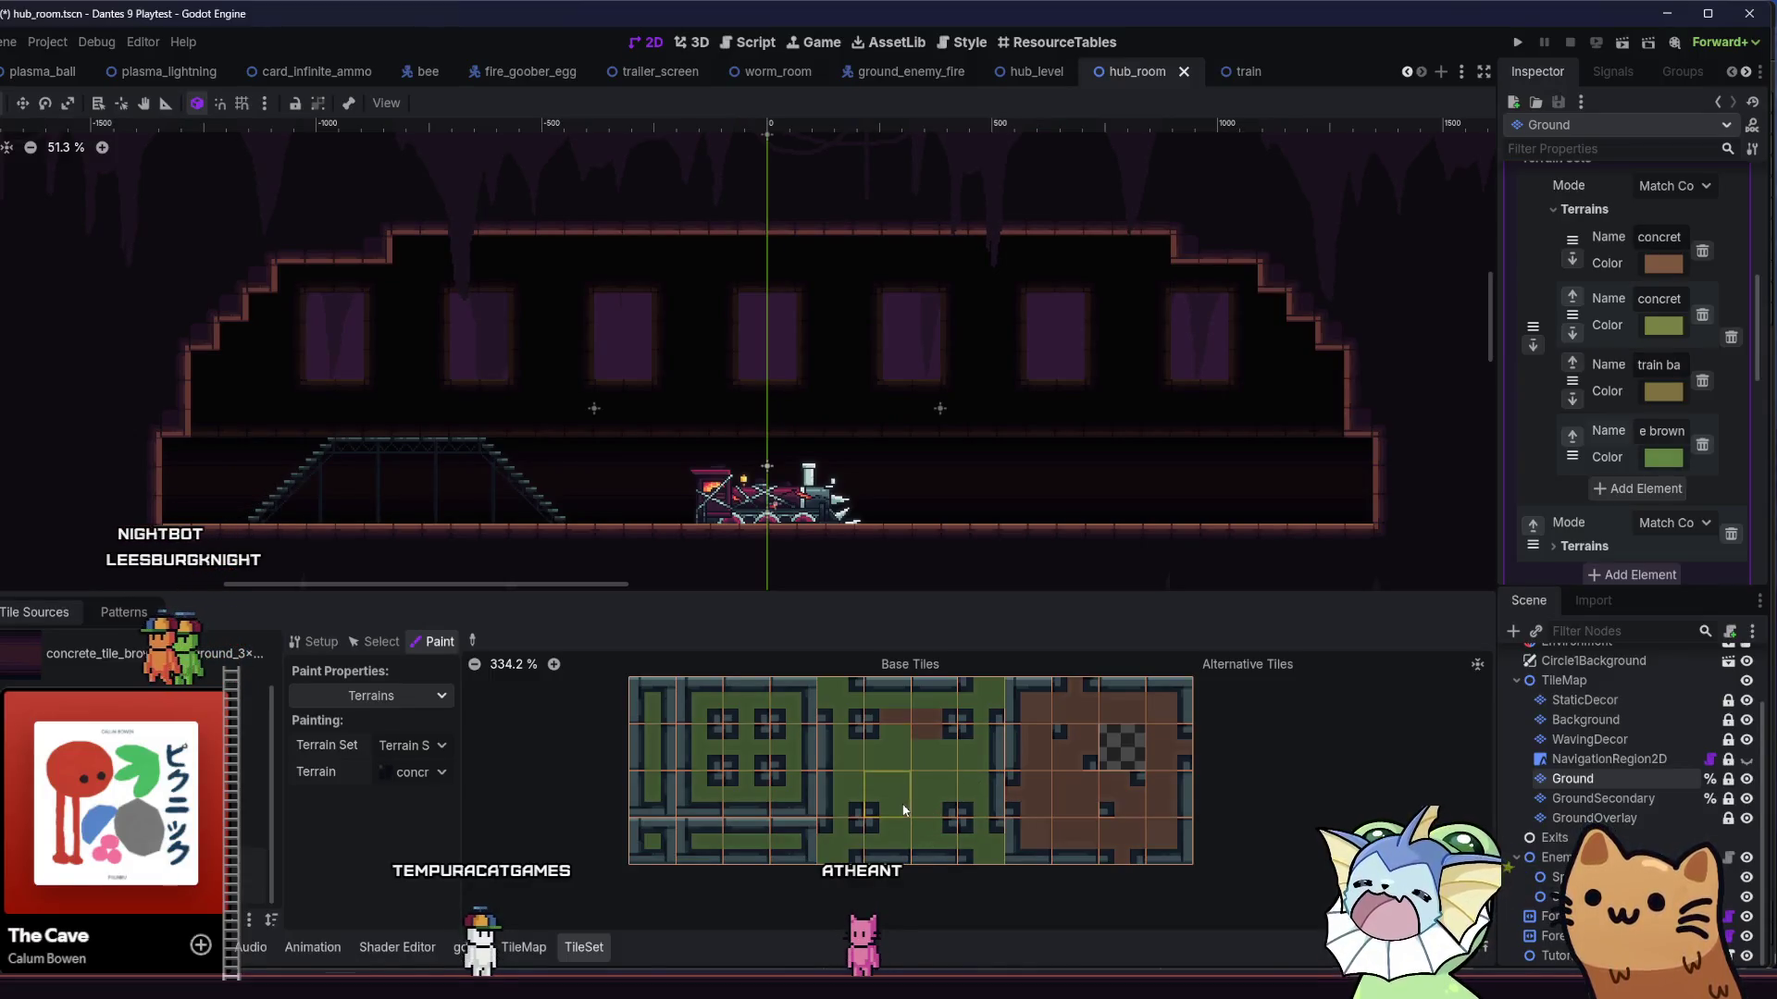
mouse_move(1029, 818)
mouse_down()
mouse_move(1034, 835)
mouse_move(1036, 742)
mouse_move(1095, 703)
mouse_move(1164, 705)
mouse_move(1070, 697)
mouse_move(1007, 805)
mouse_up()
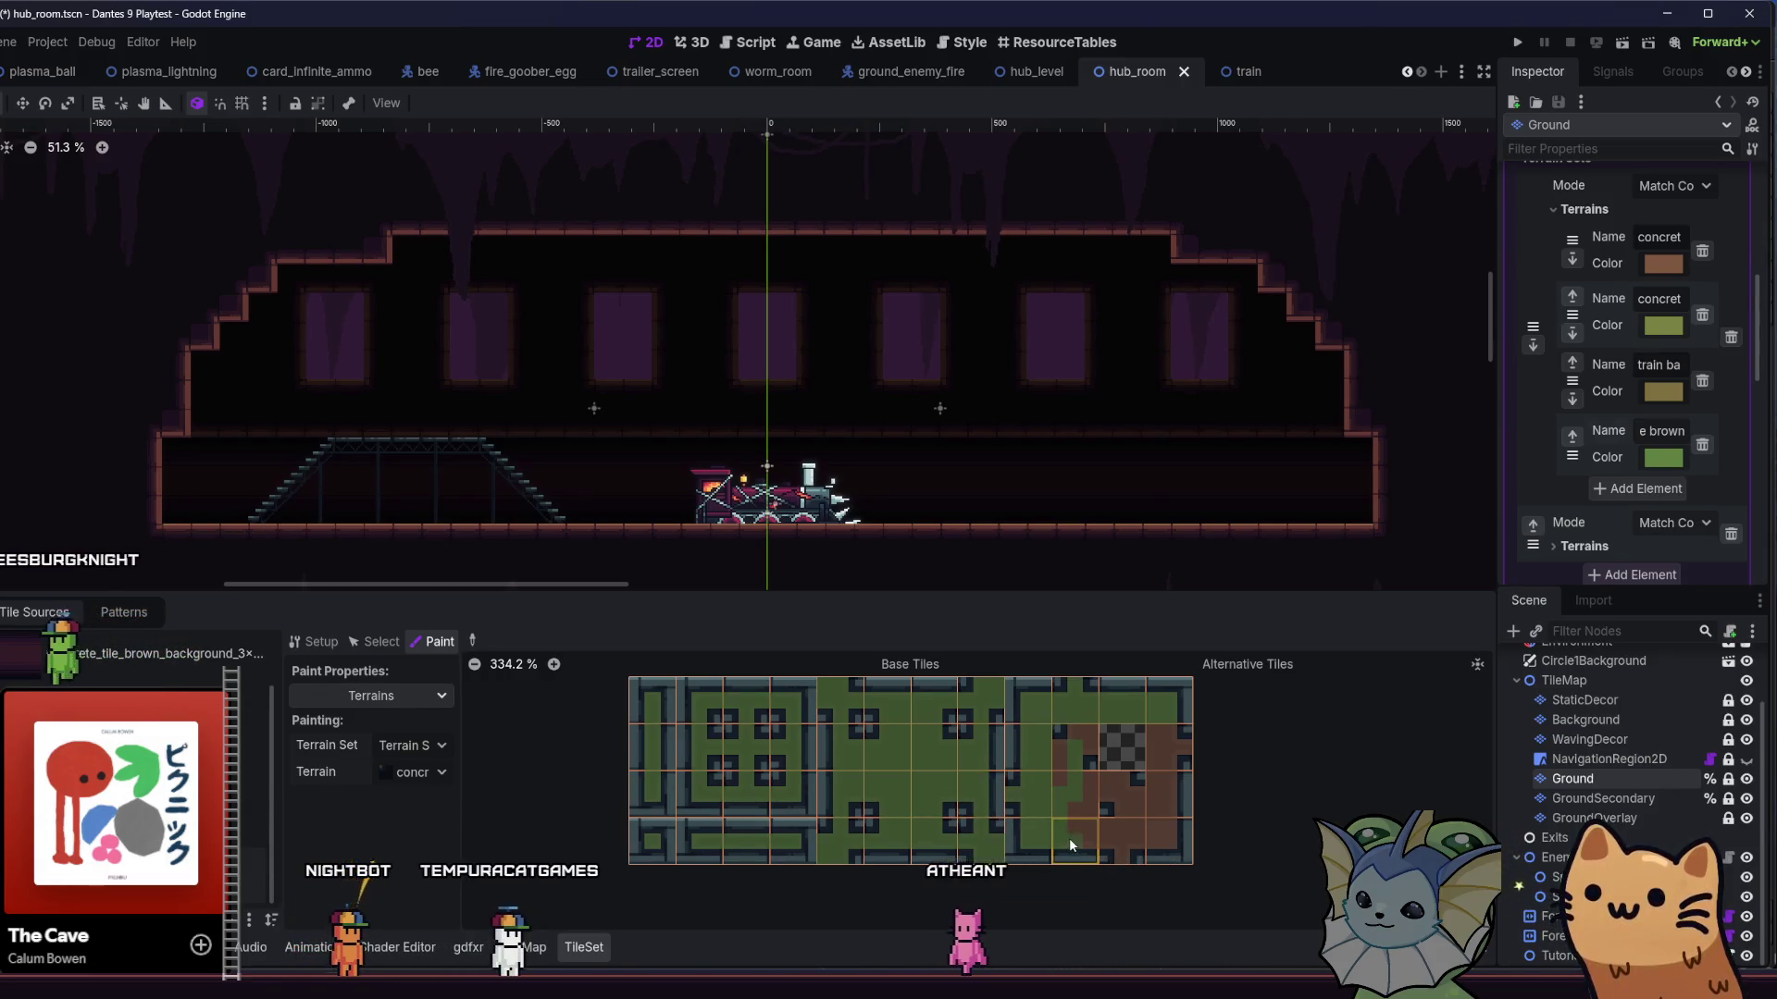
click(1064, 759)
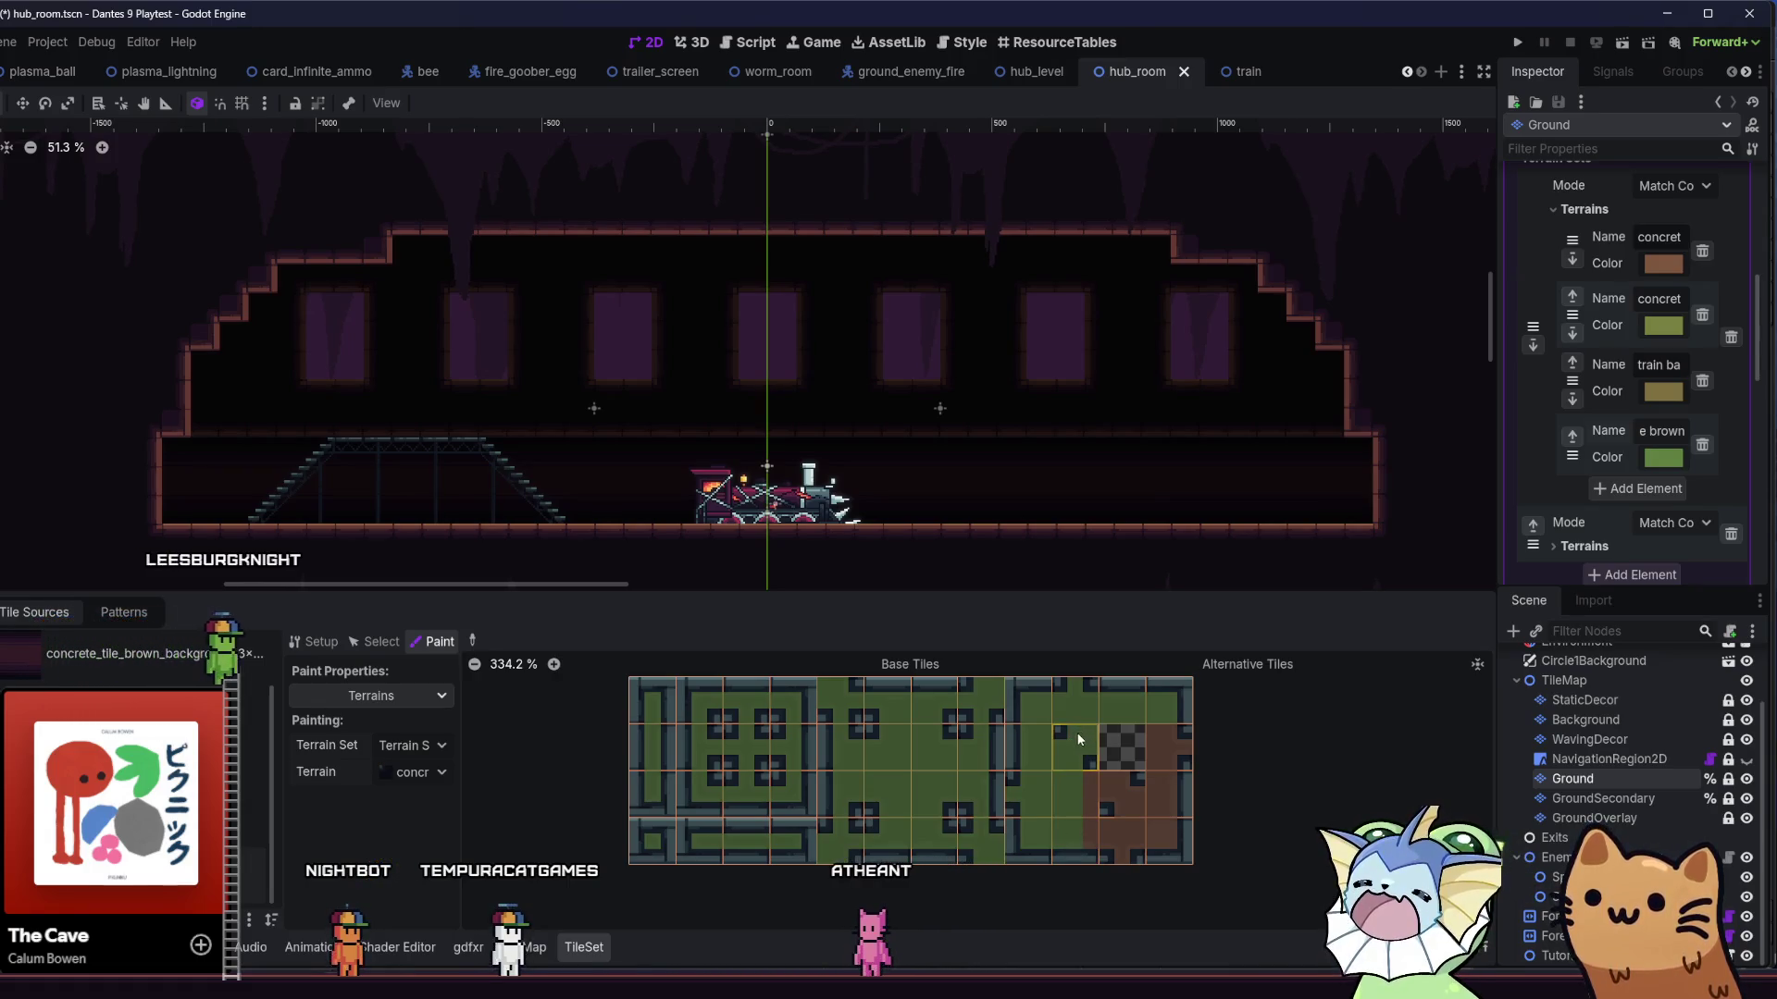
mouse_move(1092, 789)
mouse_down()
mouse_move(1092, 831)
mouse_move(1140, 839)
mouse_up()
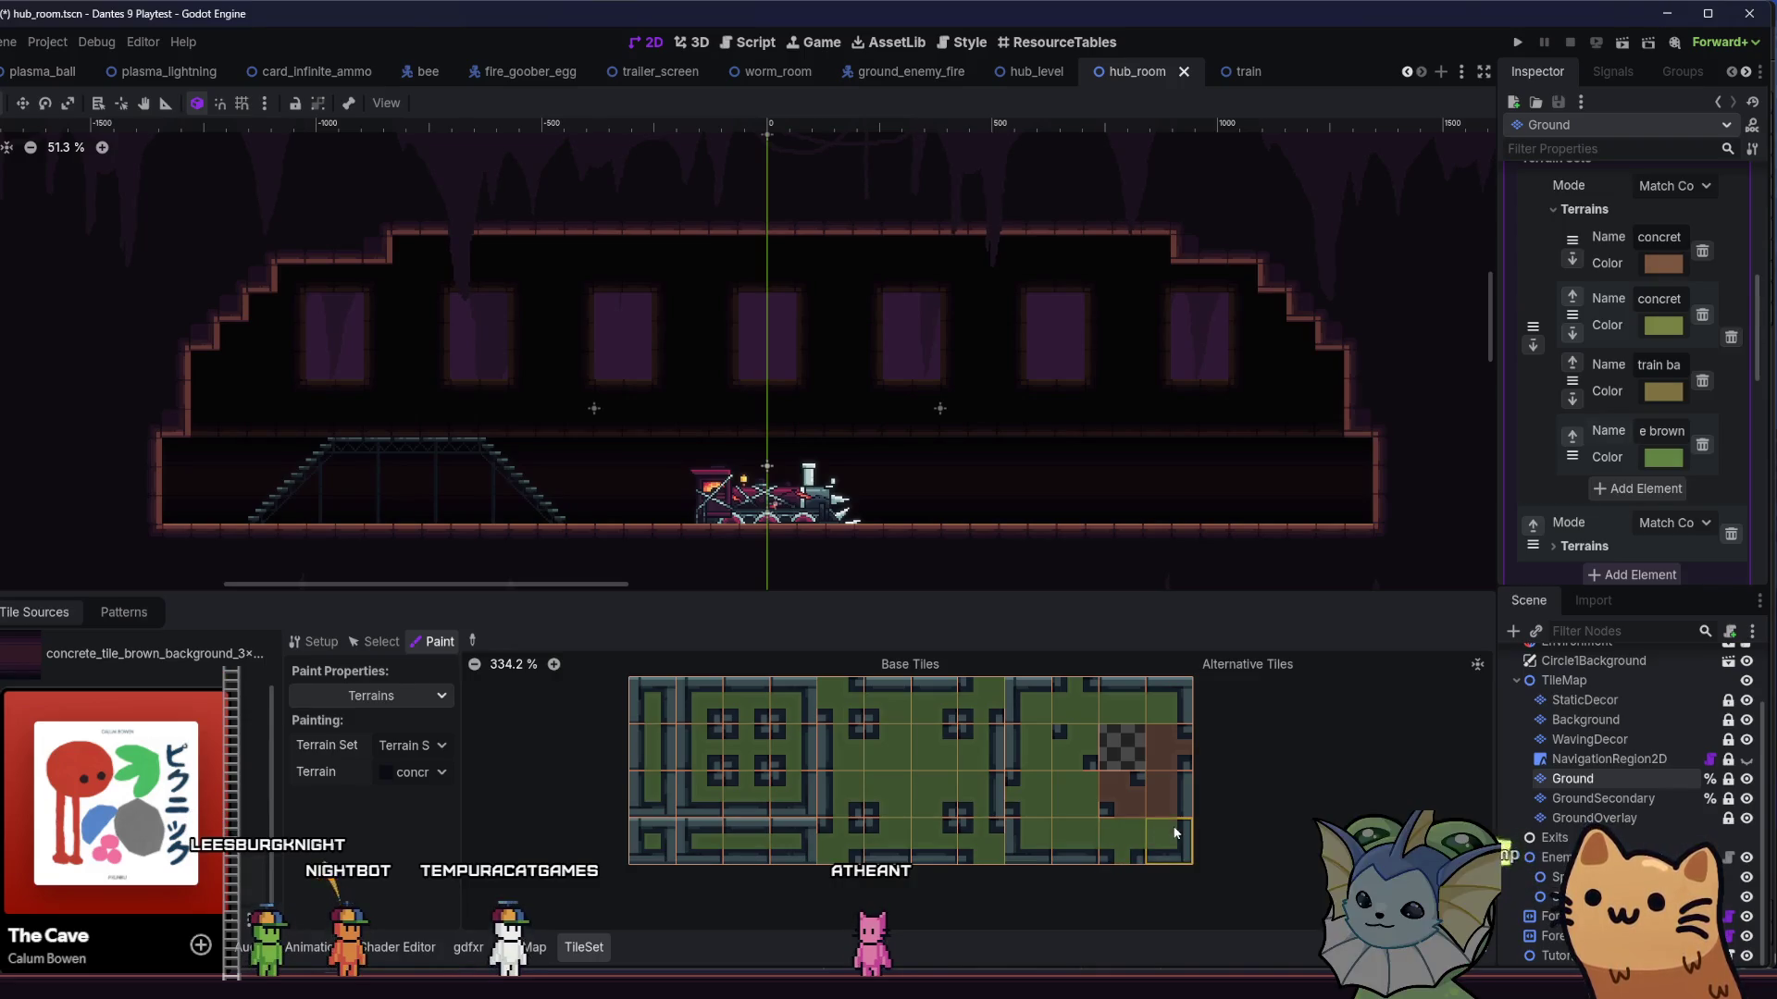
click(1123, 797)
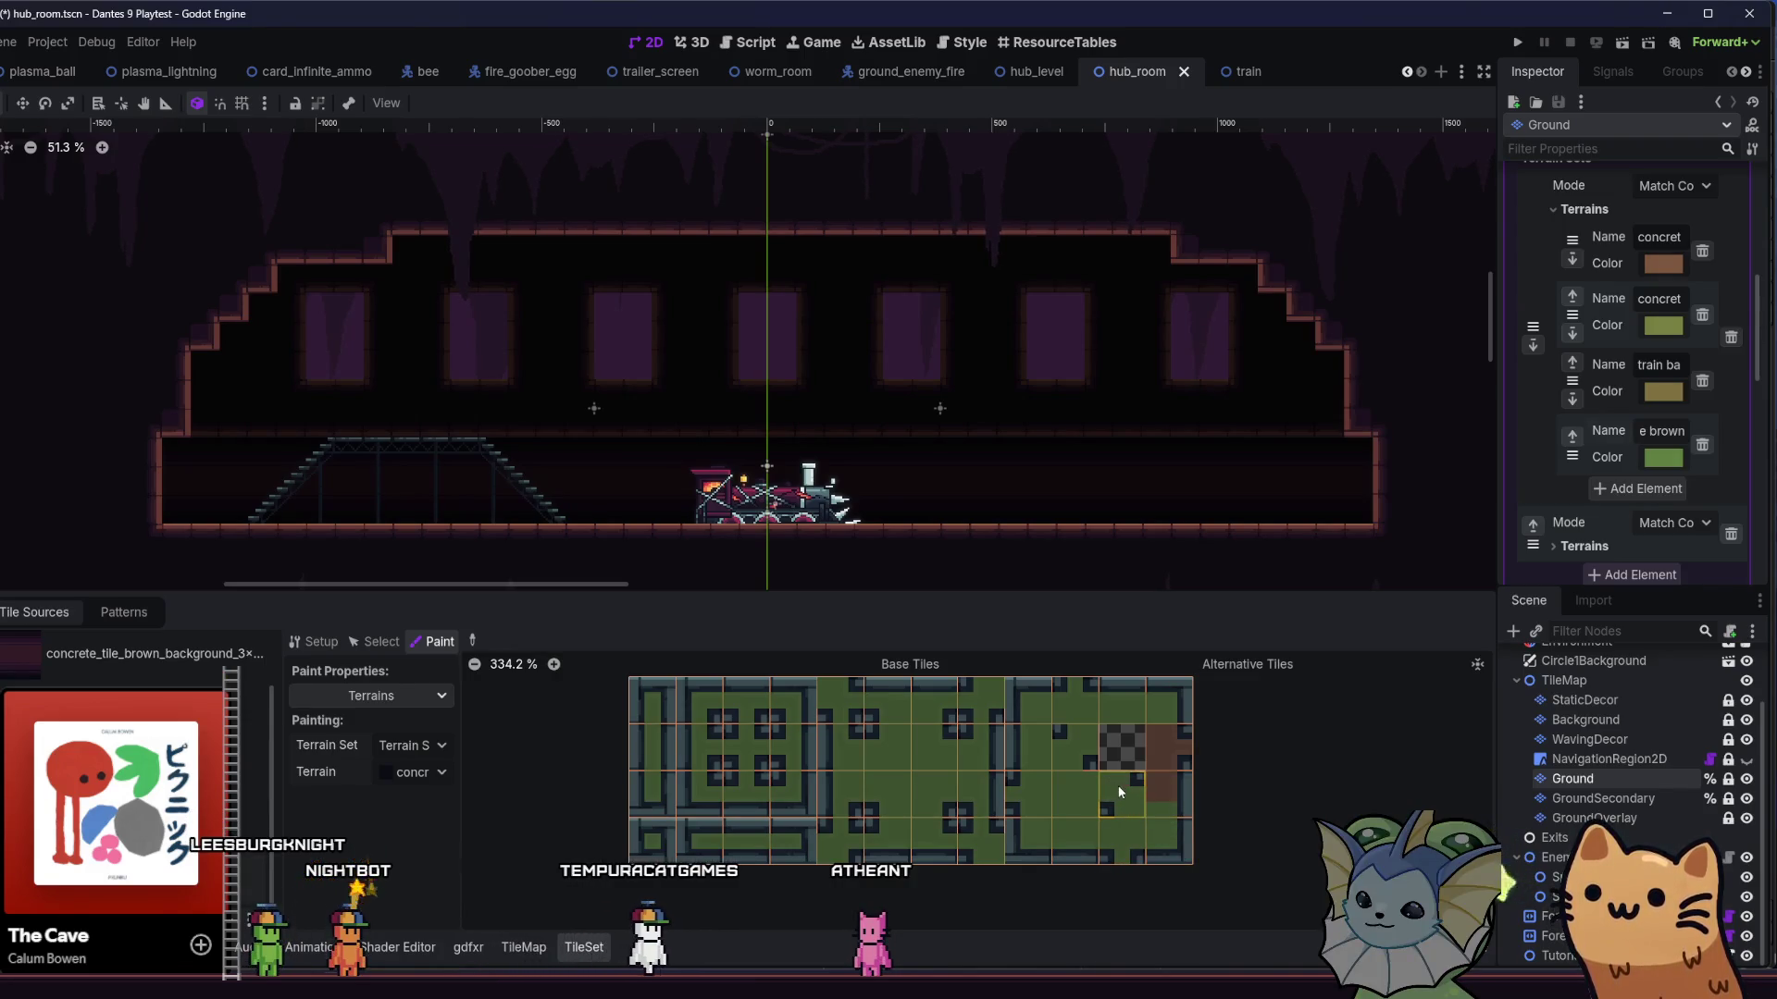
drag(1157, 796, 1169, 753)
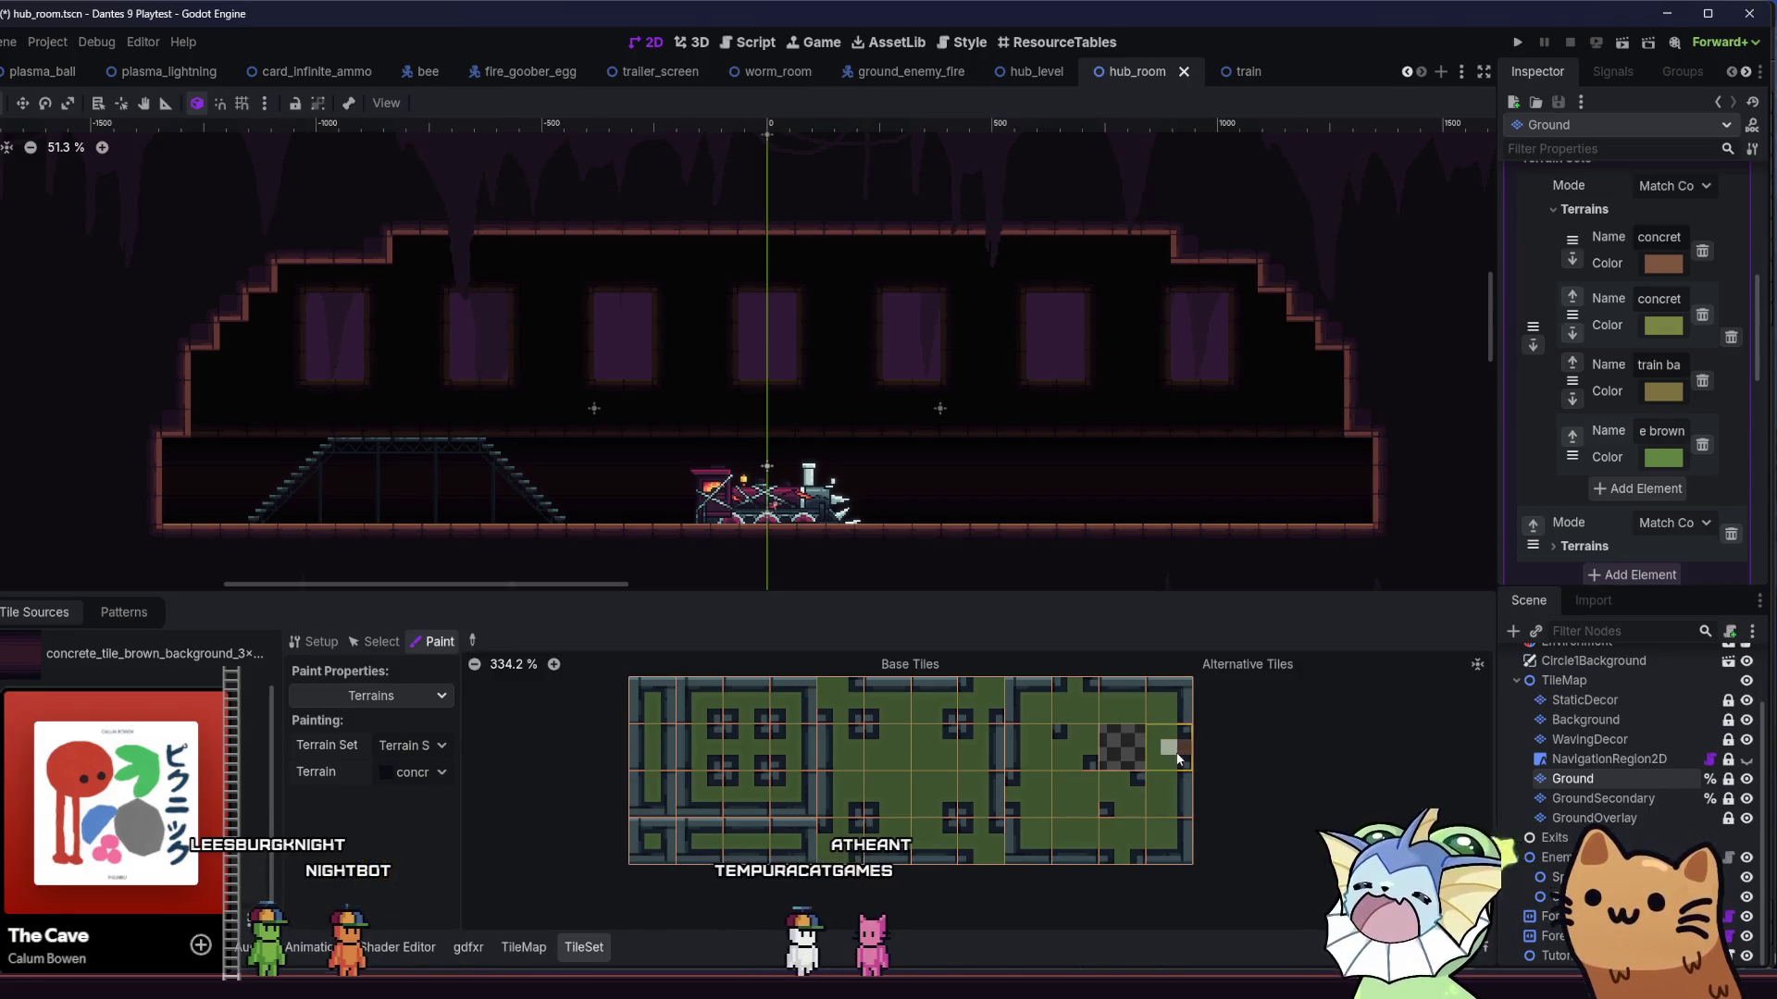
key(ctrl+s)
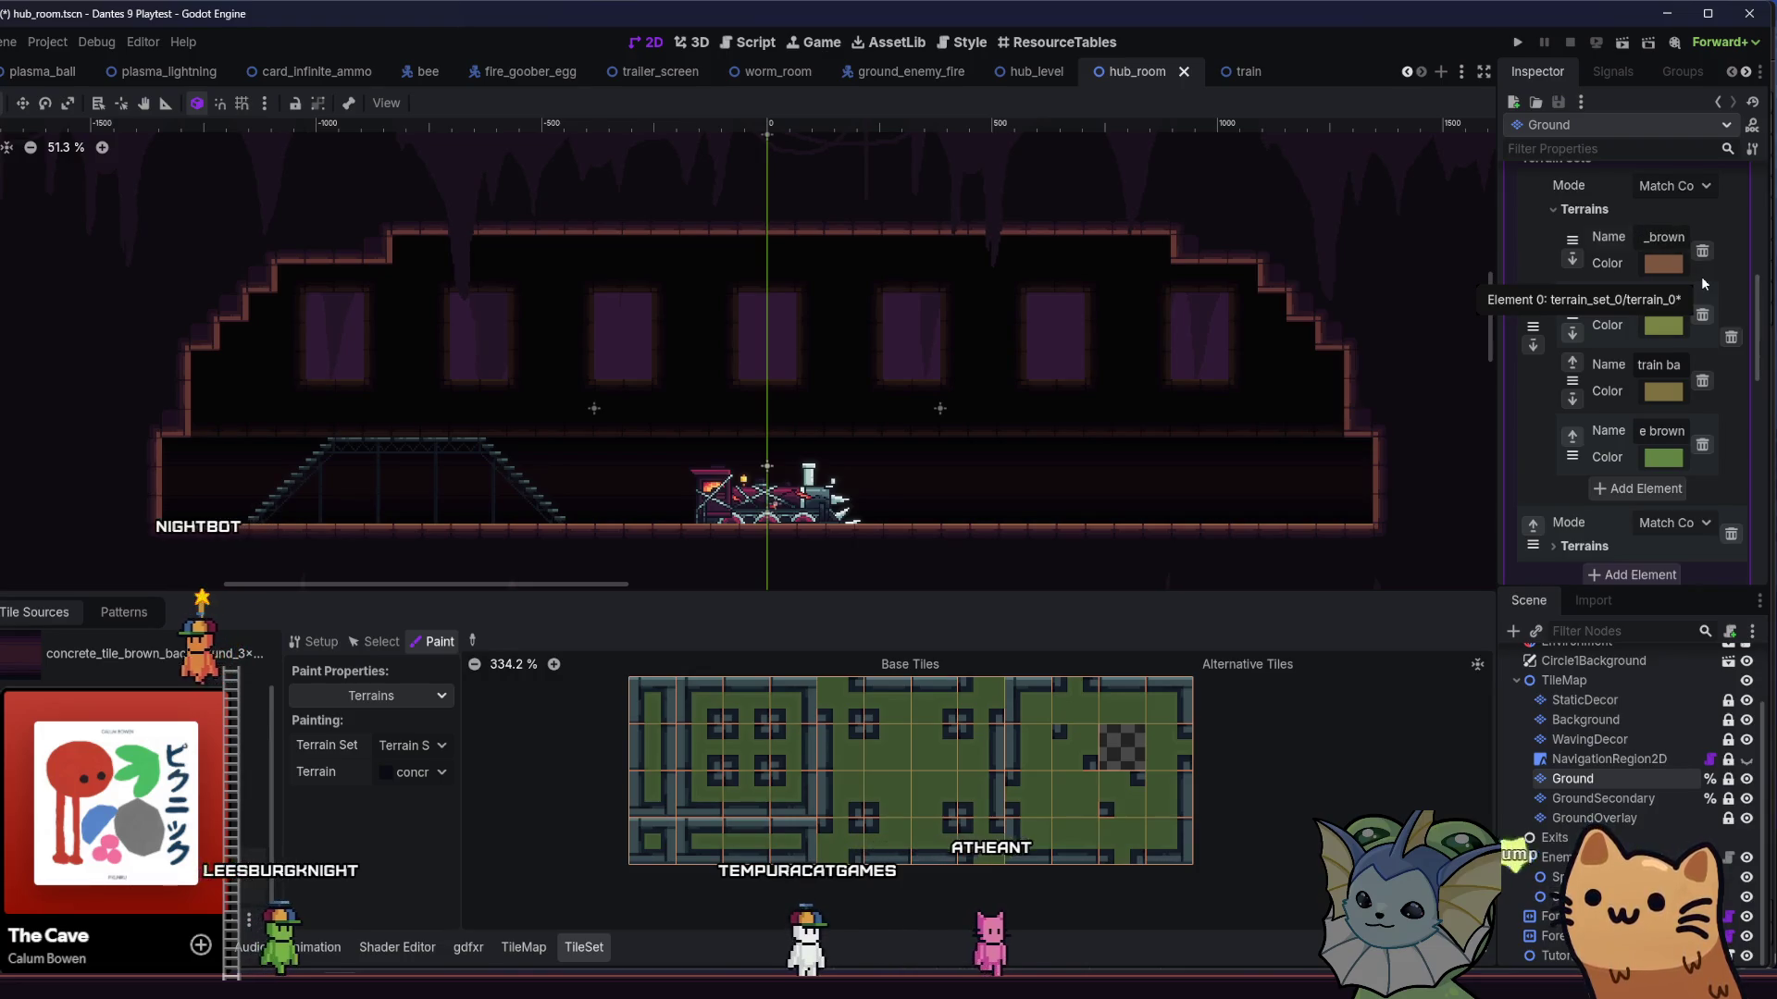
- Replace spaces with underscores in the brown concrete terrain name, then show the TileMap Terrains palette
double_click(1667, 431)
key(BackSpace)
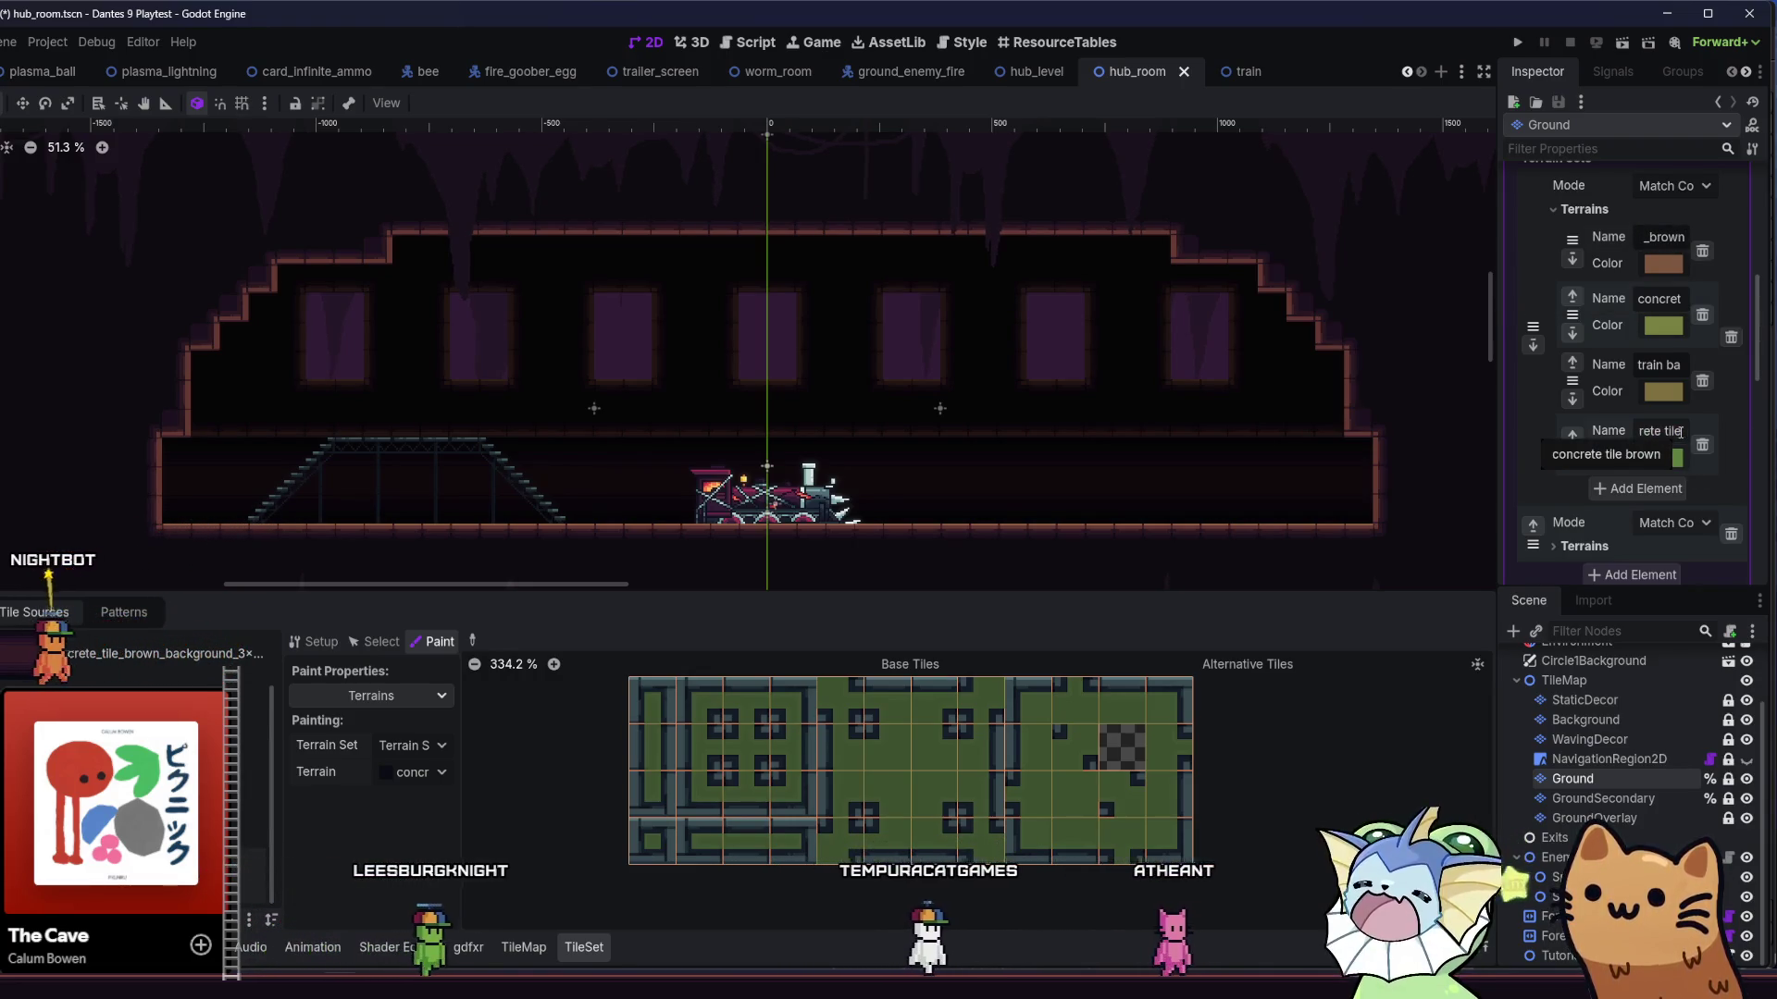
key(BackSpace)
key(BackSpace)
key(BackSpace)
text(_til)
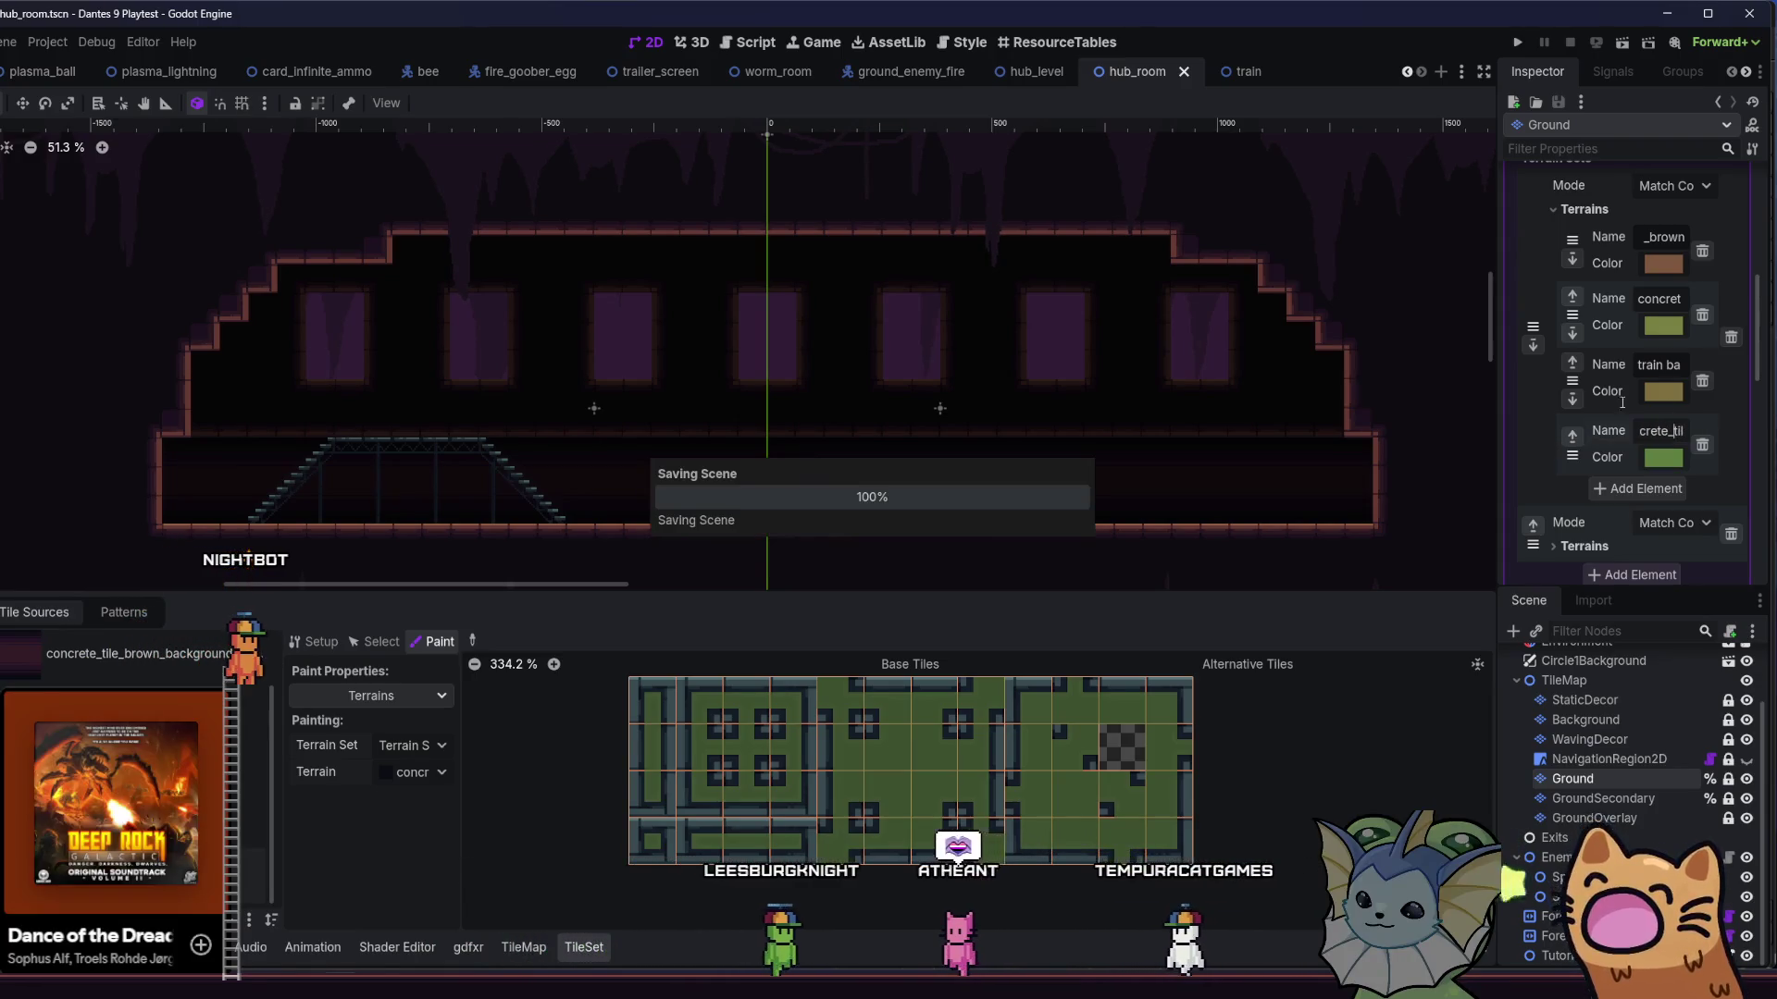
key(alt+f)
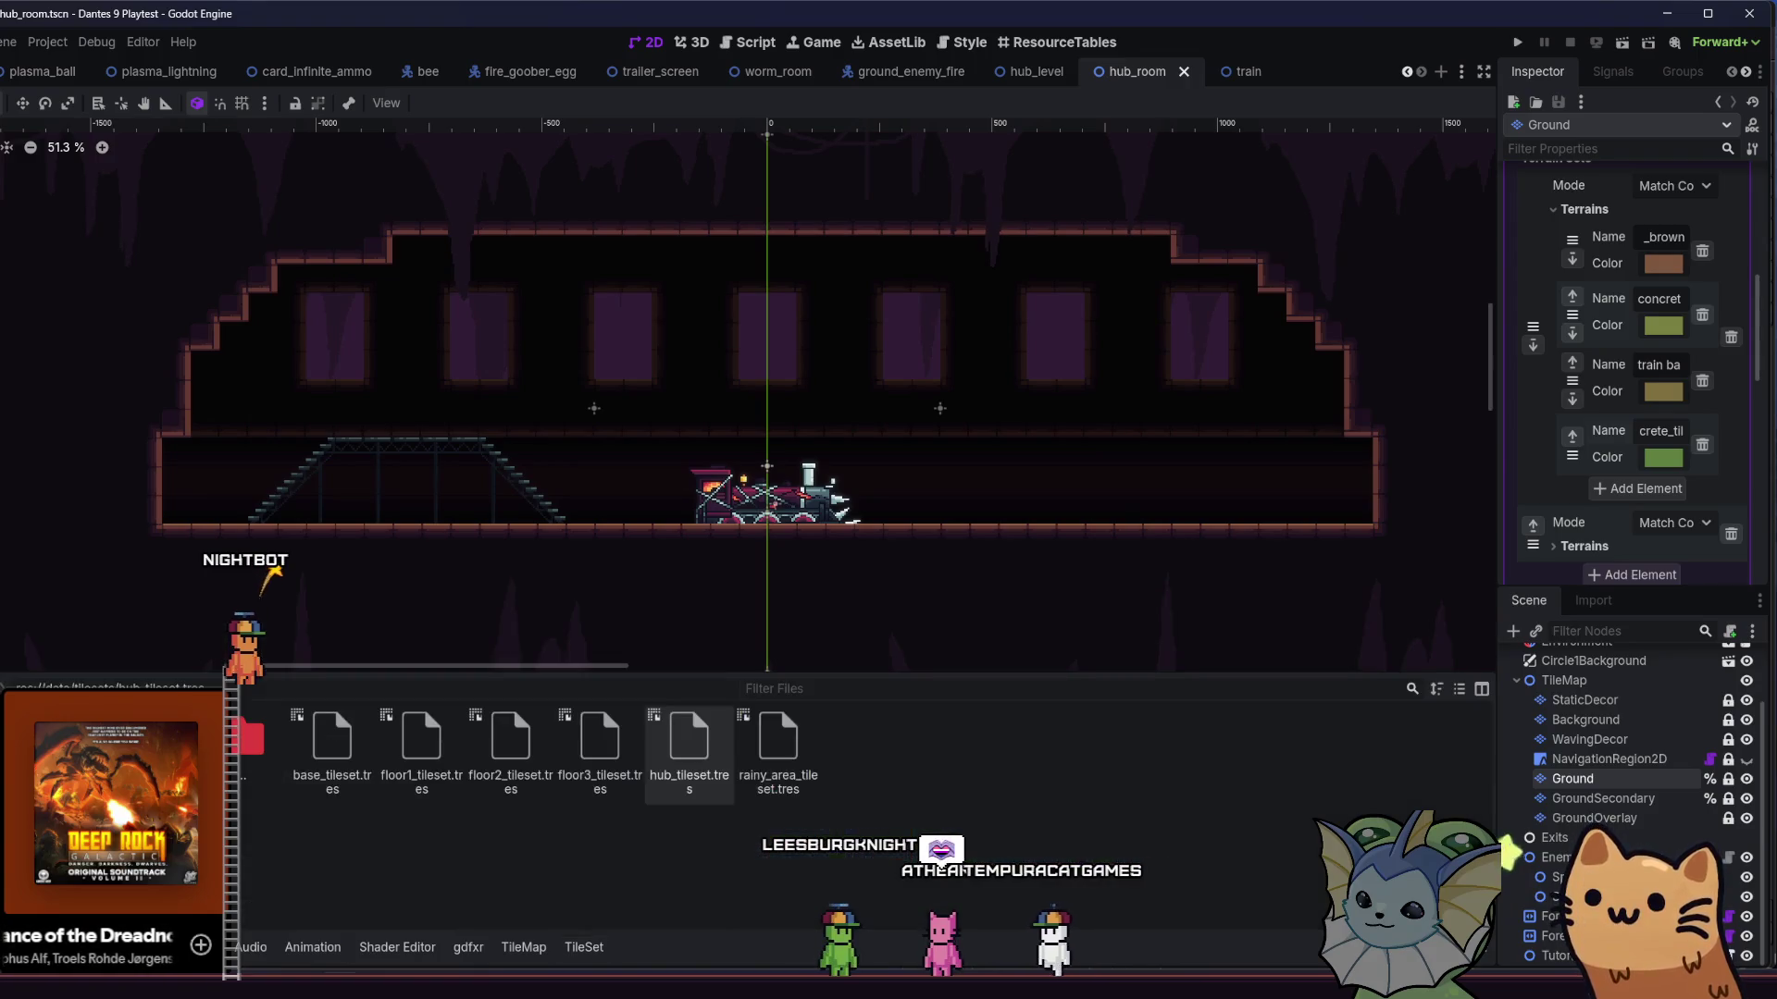
click(550, 944)
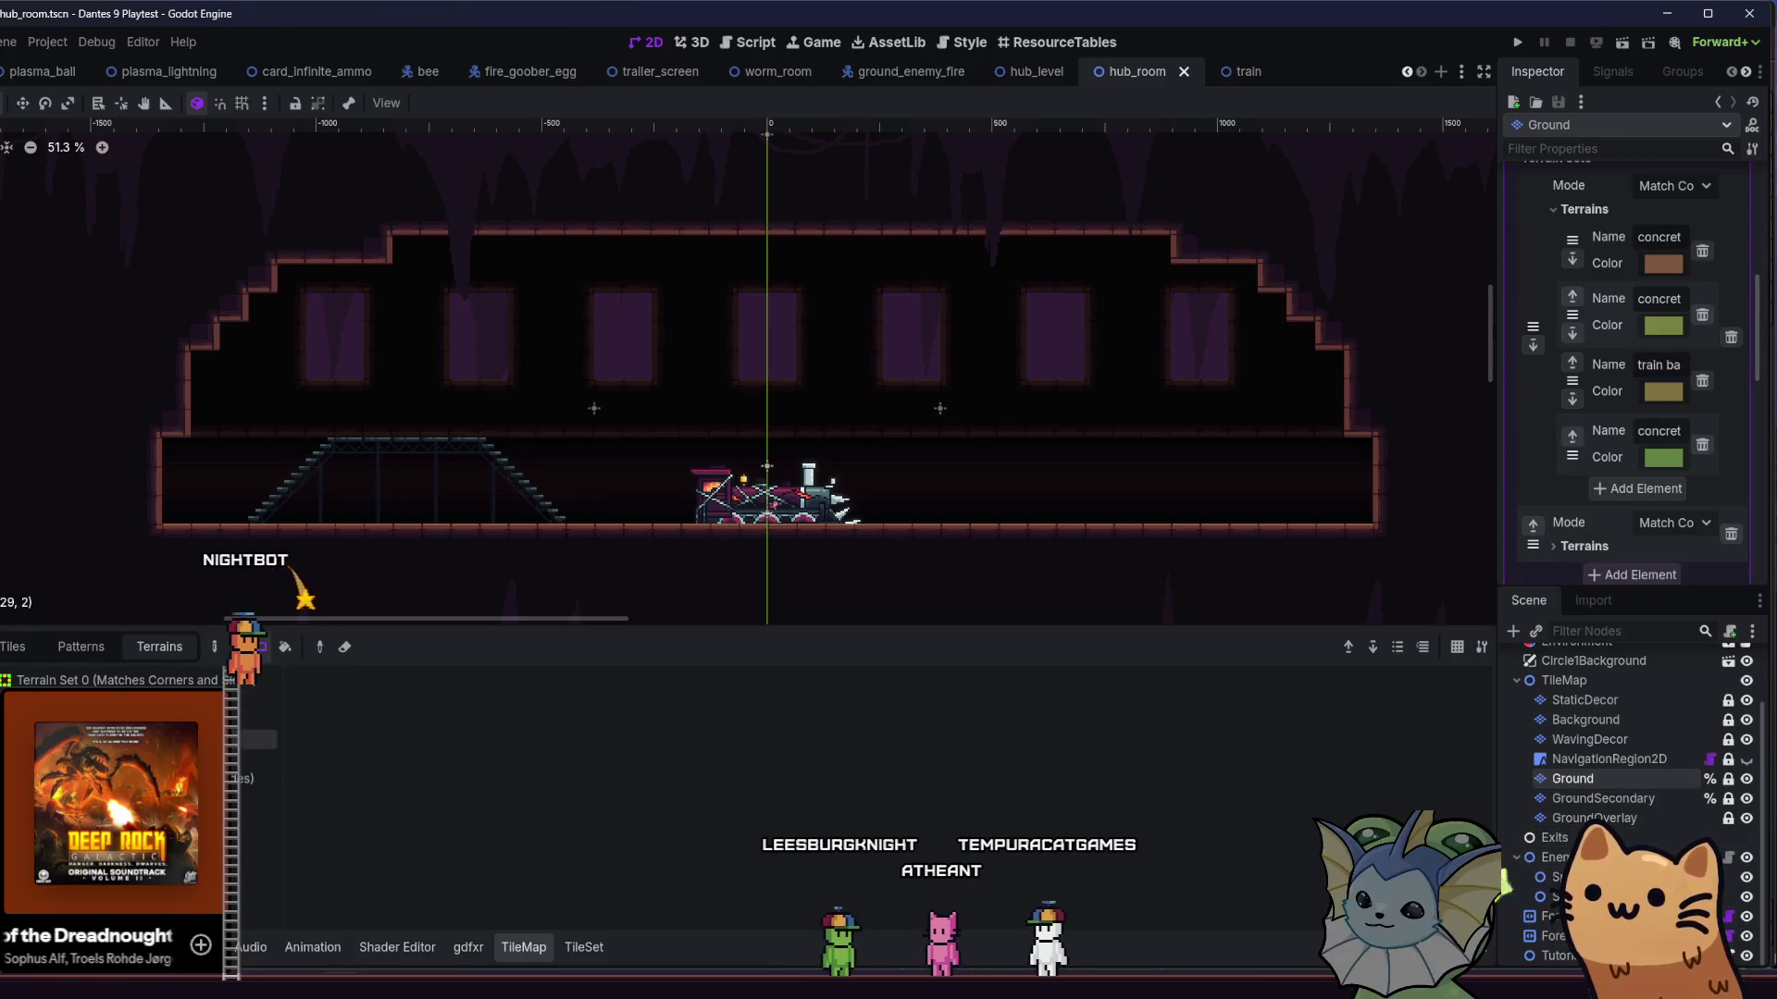
- Pick the dark wall terrain and rect-fill the area left of the room
click(250, 758)
drag(470, 461, 527, 447)
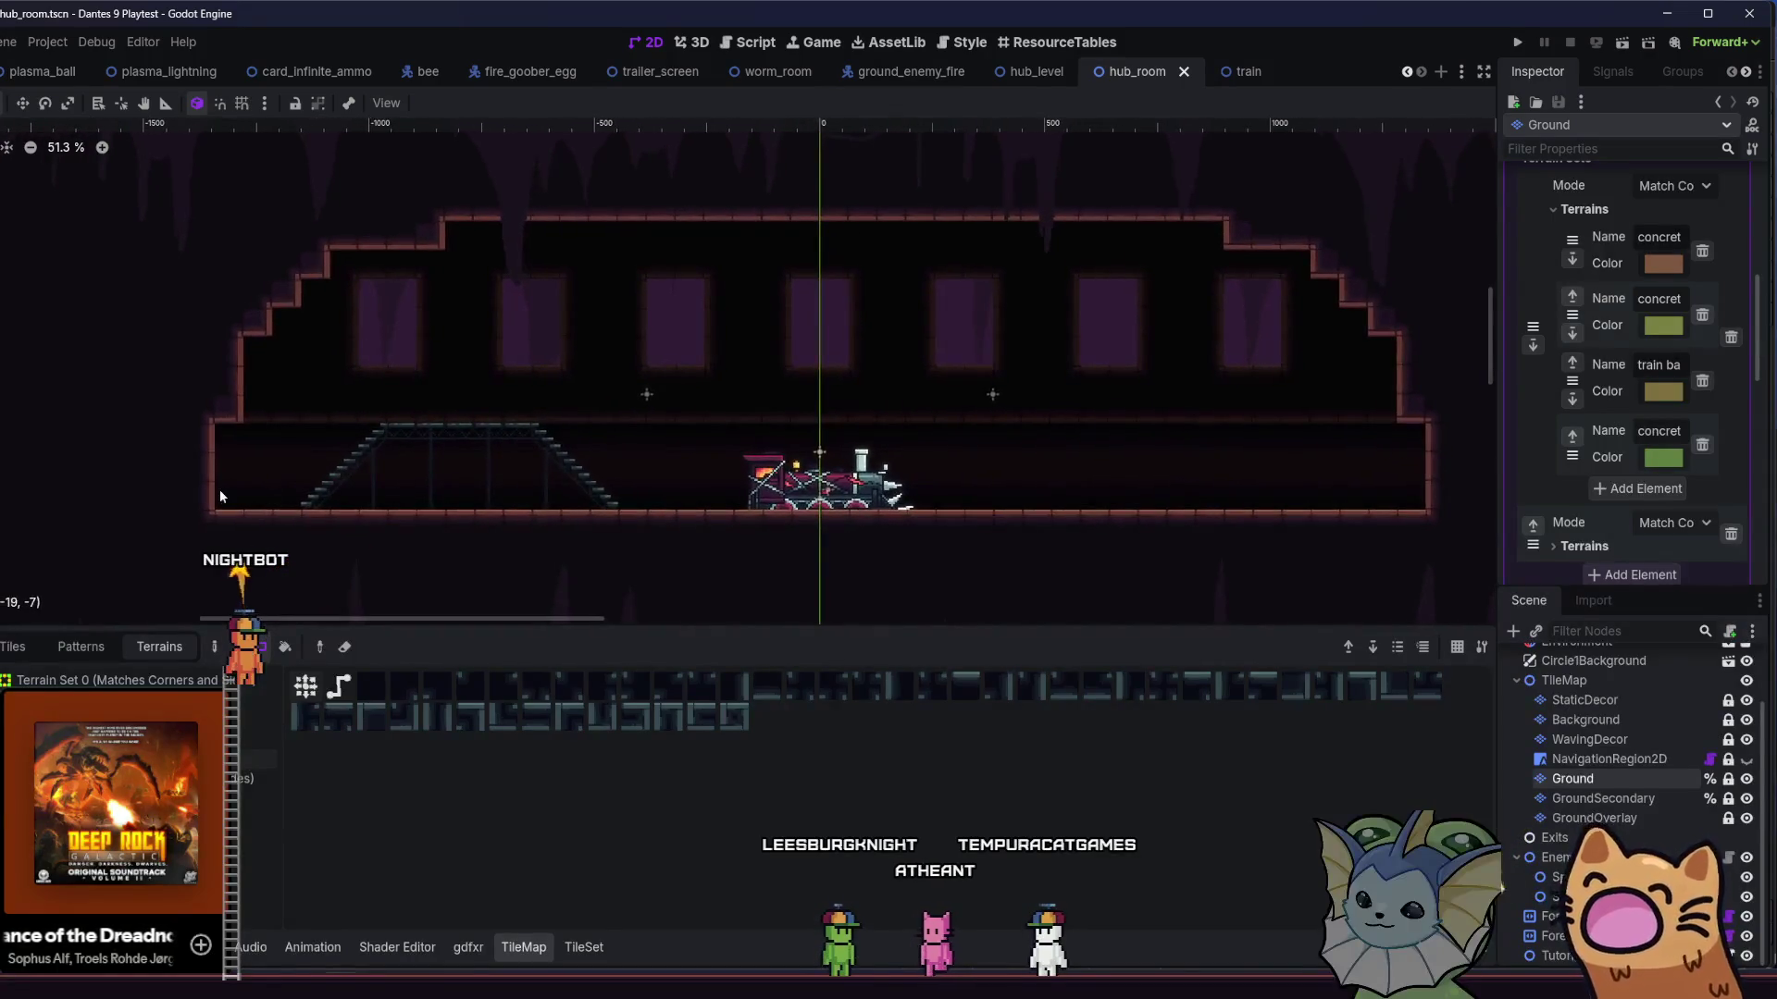
scroll(222, 504, down, 2)
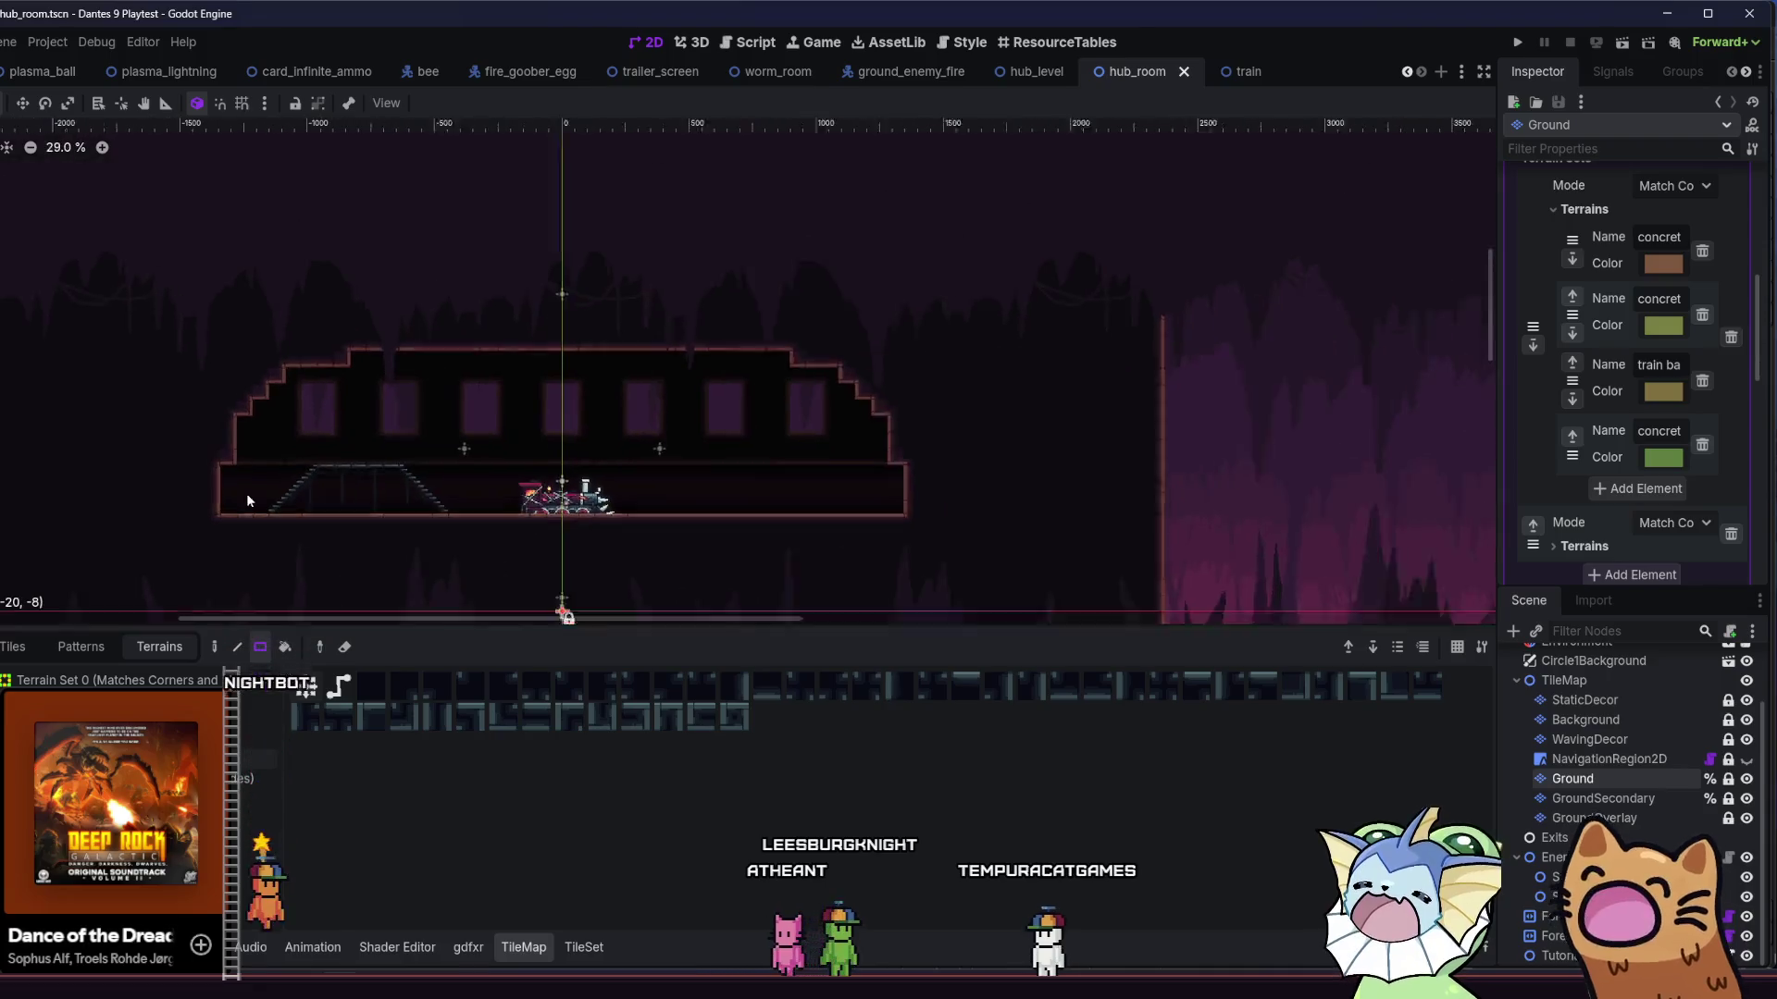
scroll(246, 500, down, 1)
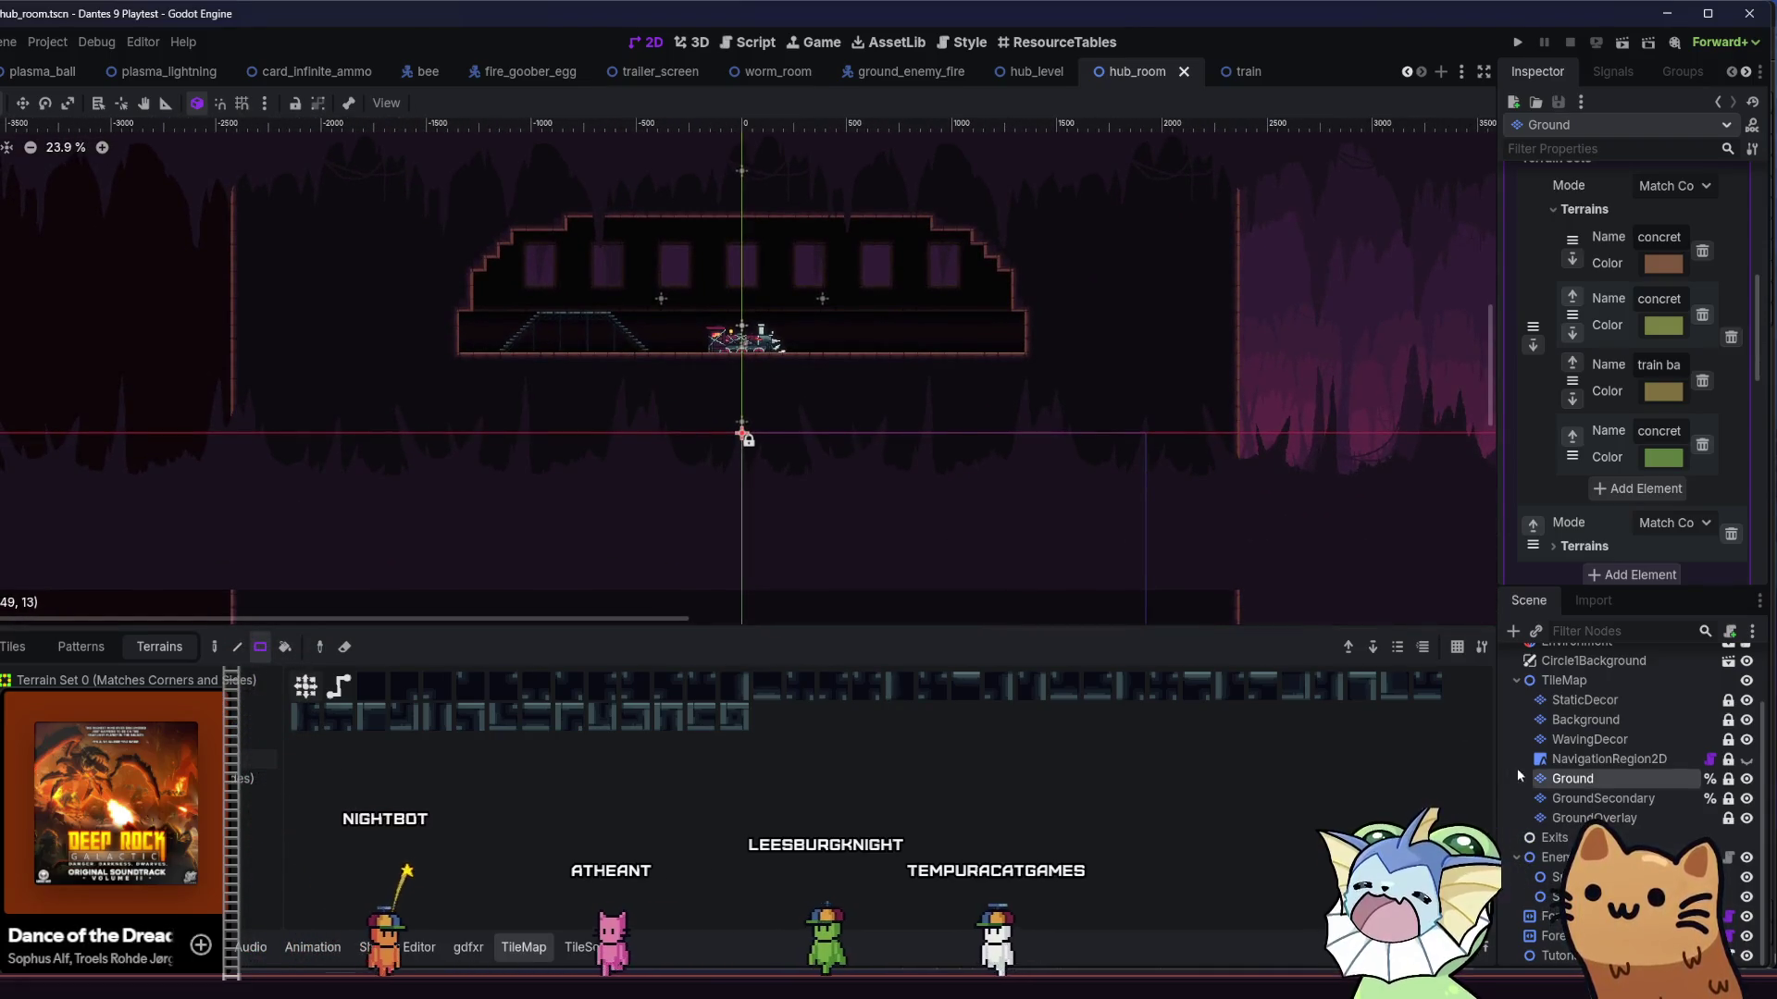
click(1746, 916)
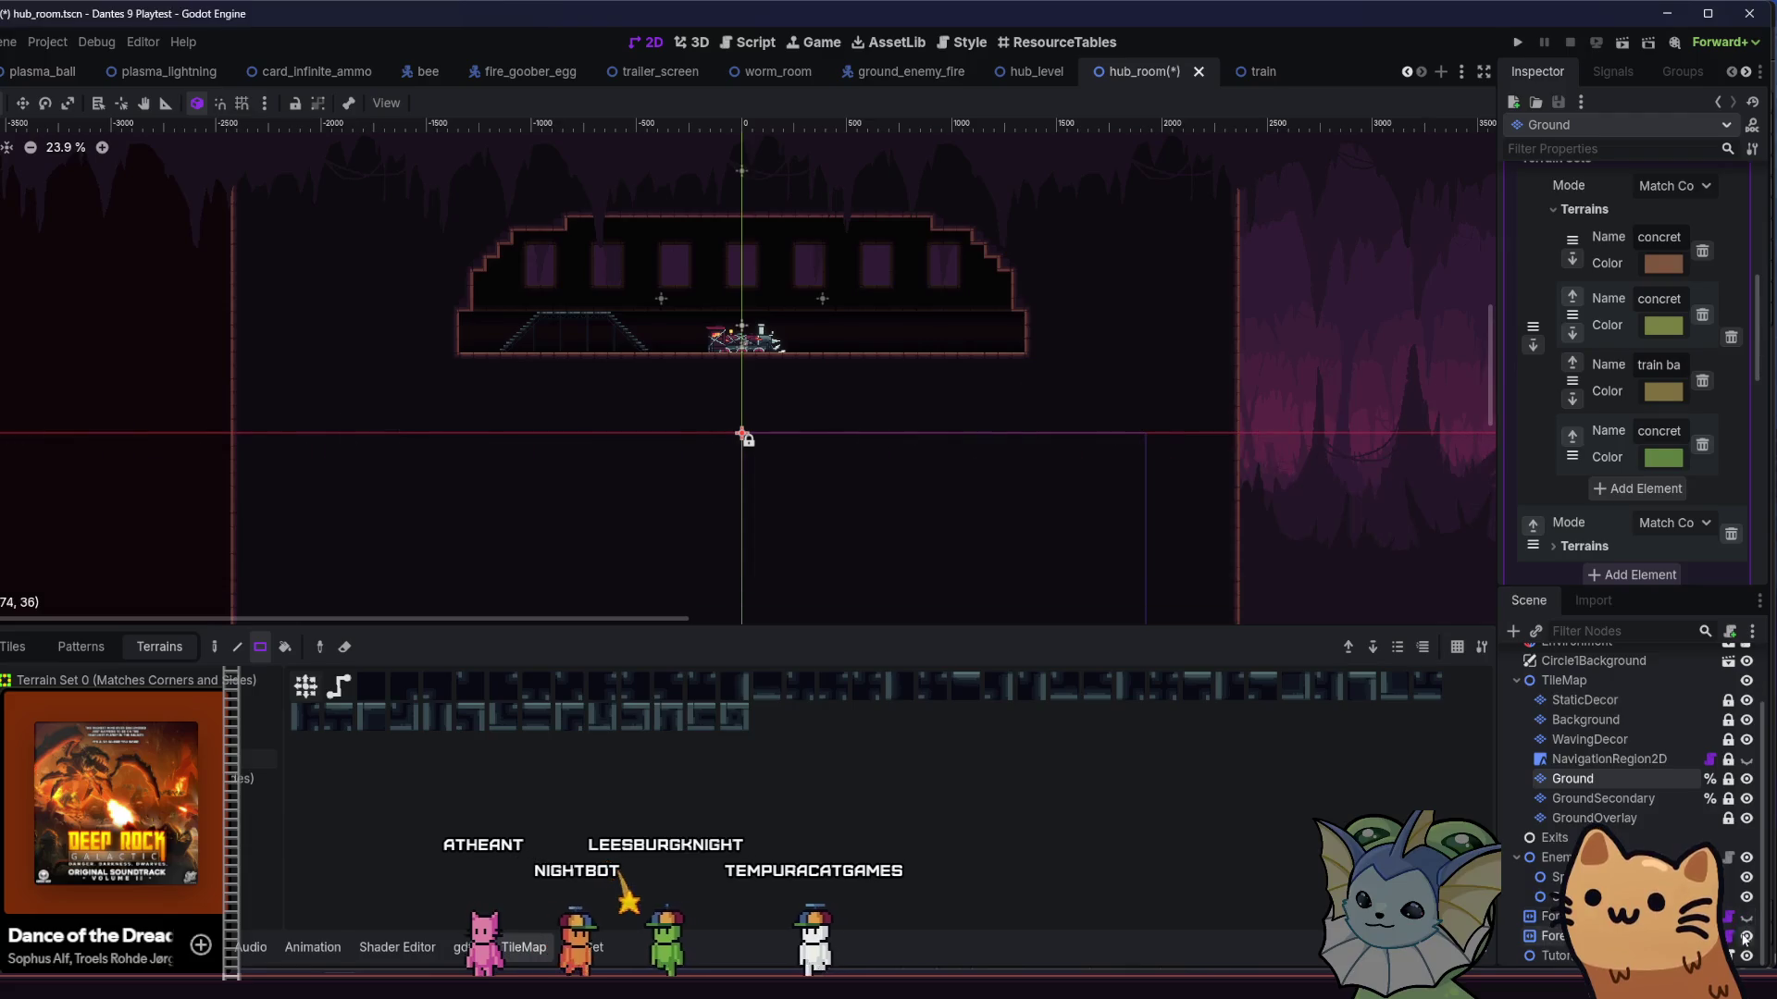
scroll(505, 426, down, 2)
mouse_move(328, 164)
mouse_down()
mouse_move(353, 280)
mouse_move(479, 542)
mouse_move(476, 574)
mouse_up()
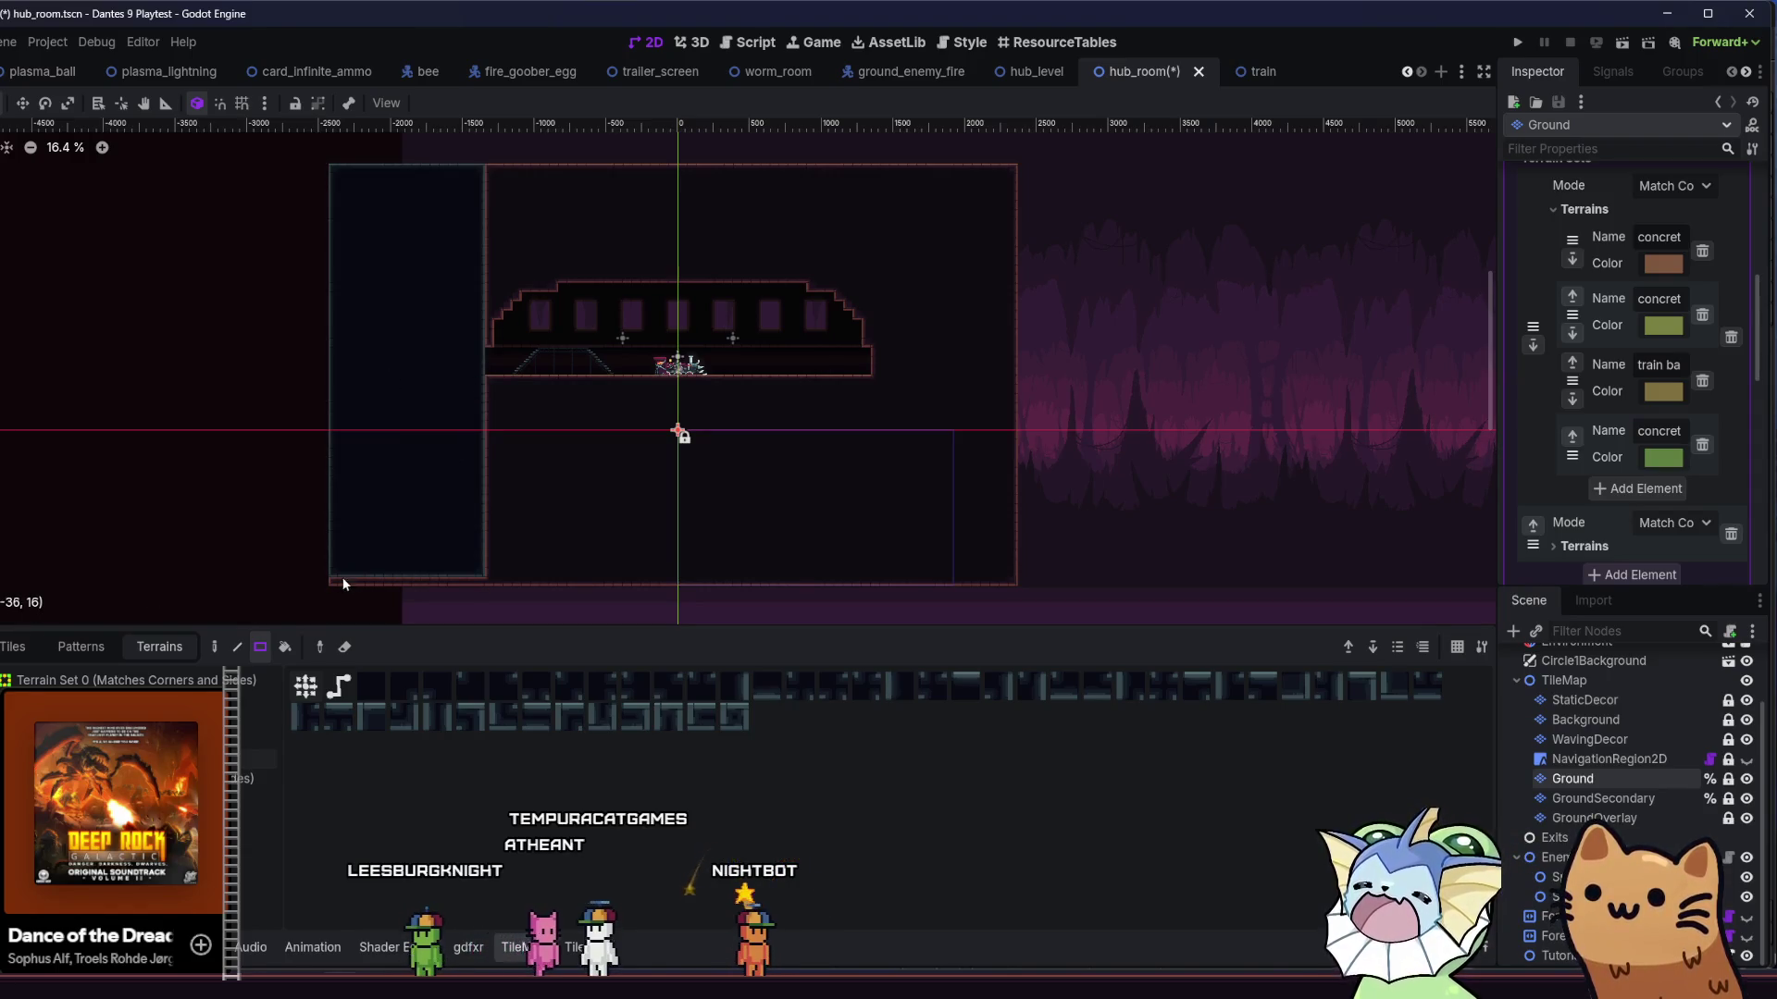
mouse_move(325, 582)
mouse_down()
mouse_move(917, 384)
mouse_move(1015, 385)
mouse_up()
drag(601, 394, 726, 498)
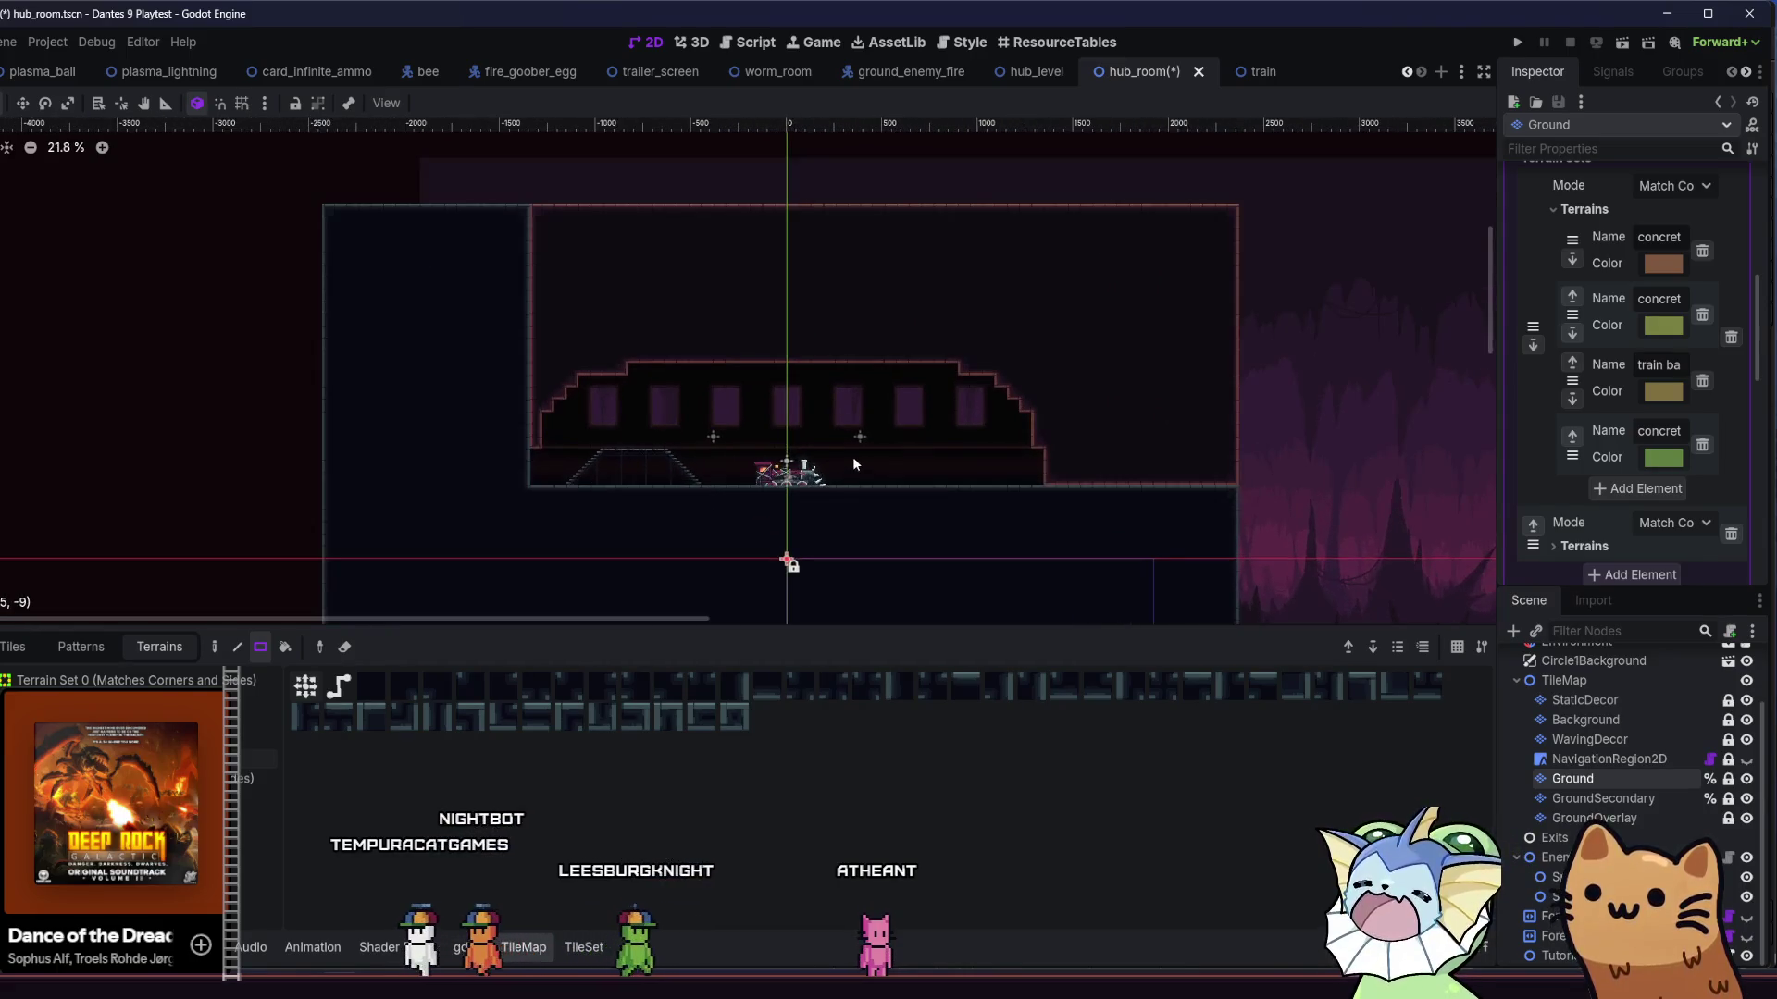
- Fill the remaining space around and above the room with dark terrain and save
scroll(849, 457, up, 2)
drag(1044, 482, 1231, 205)
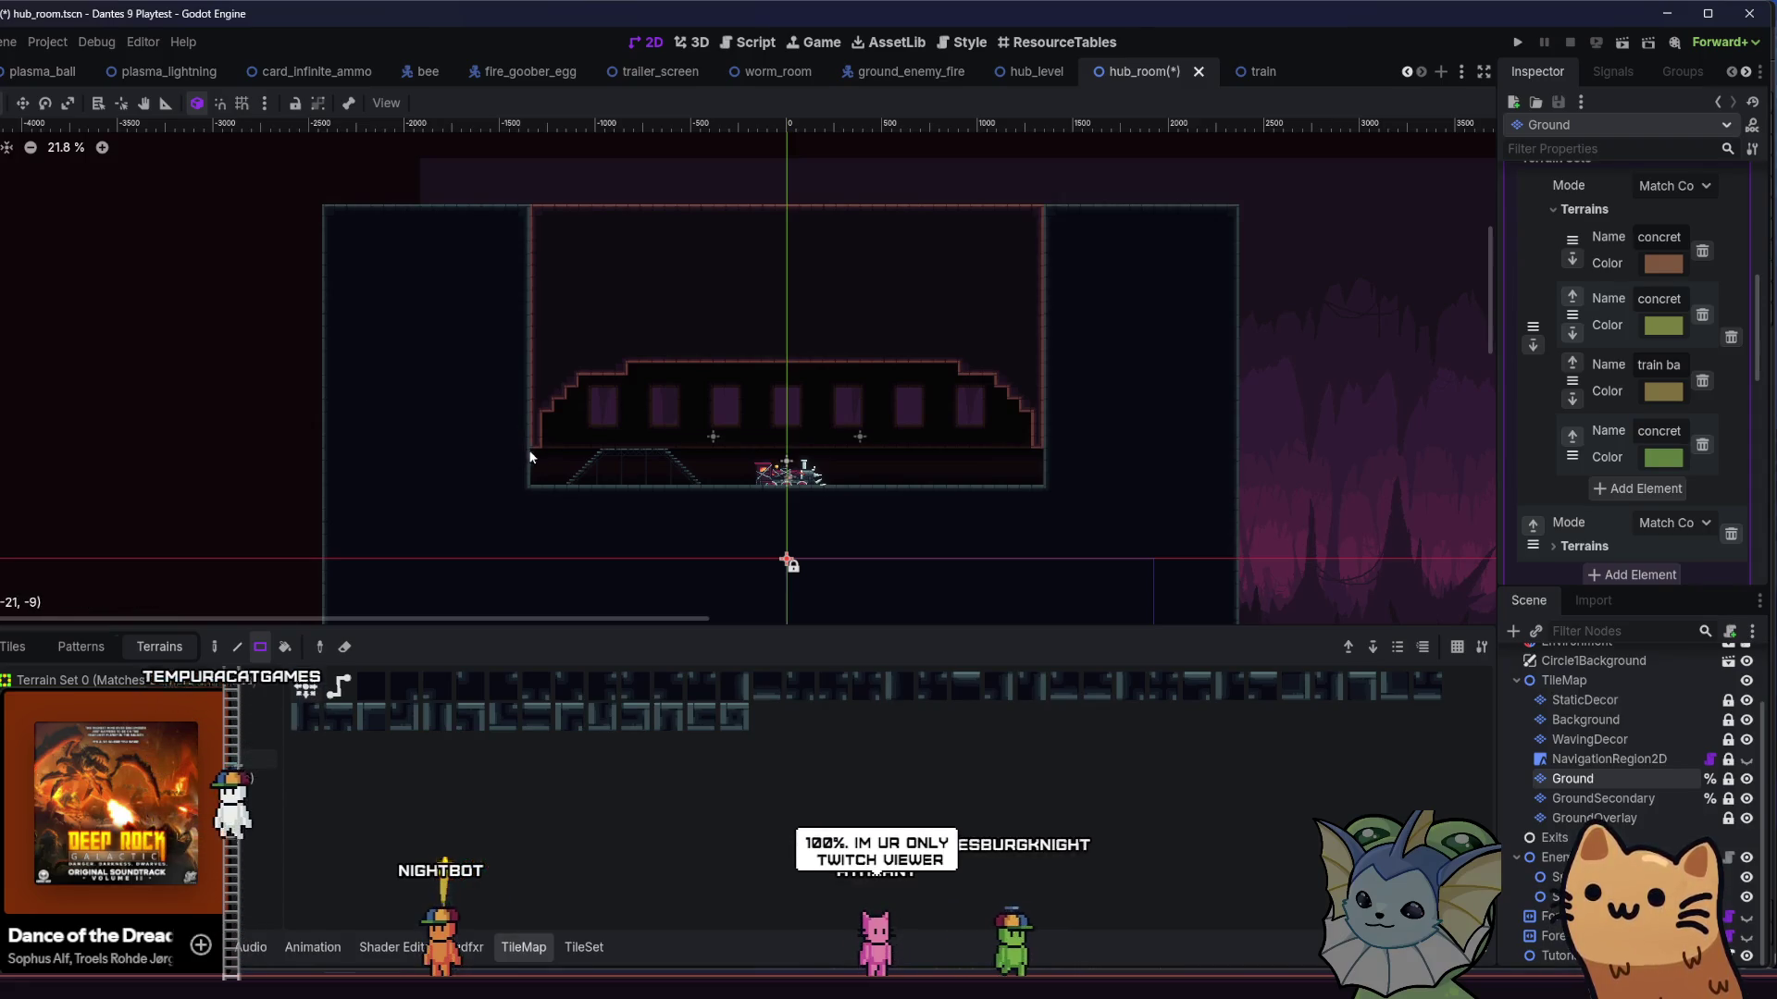
mouse_move(531, 448)
mouse_down()
mouse_move(1079, 271)
mouse_move(1031, 185)
mouse_move(1035, 208)
mouse_up()
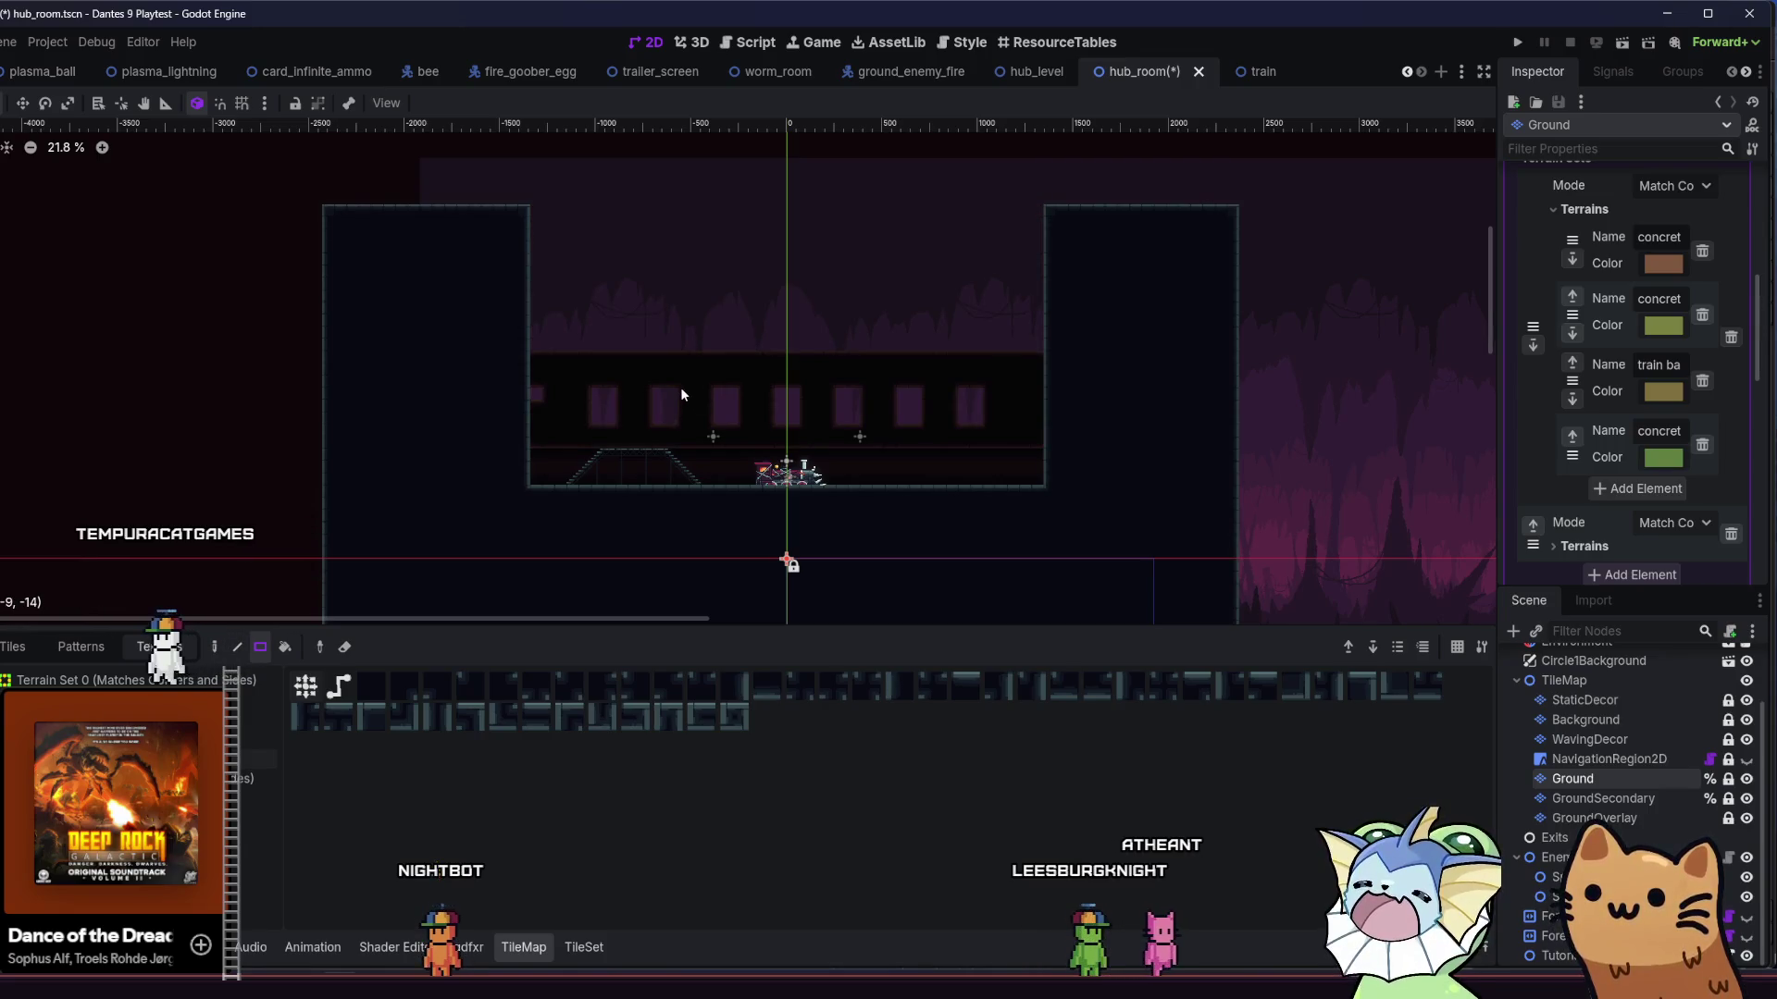
scroll(681, 386, up, 2)
key(ctrl+s)
mouse_move(462, 154)
mouse_down()
mouse_move(1203, 339)
mouse_move(1179, 310)
mouse_up()
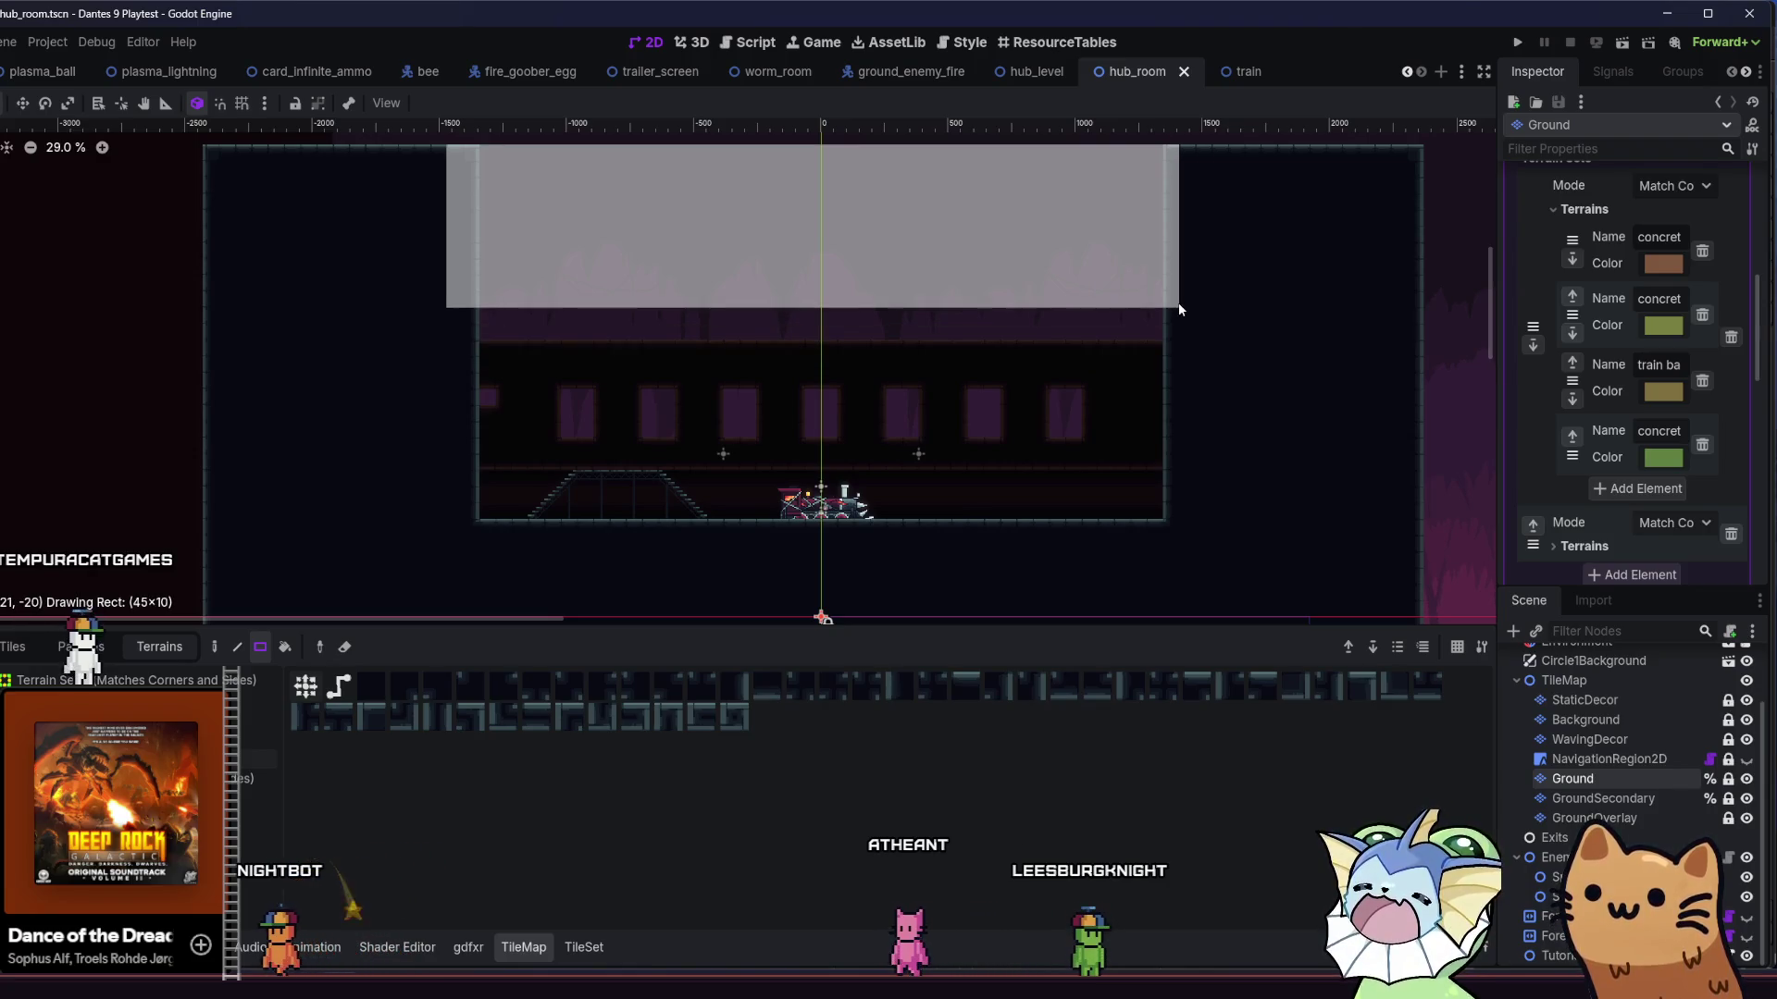
drag(1179, 309, 1179, 309)
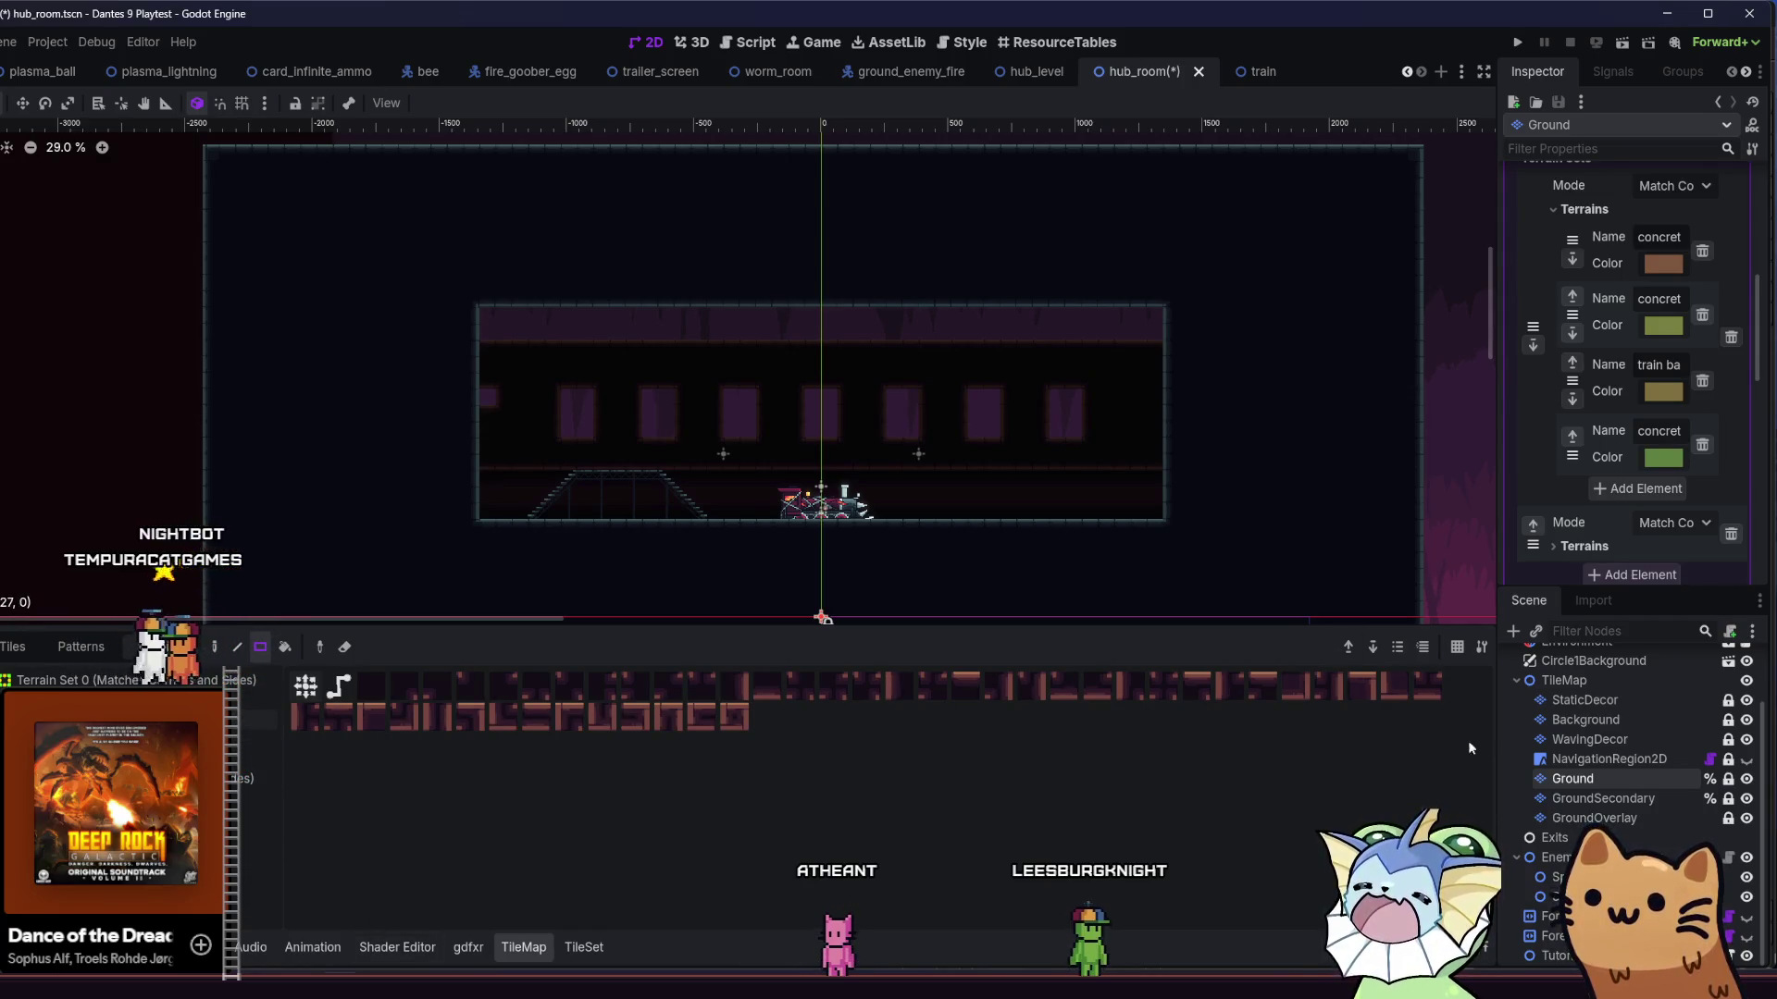
- On the Background layer, darken the band above the windows and stretch the first window full height
click(1585, 720)
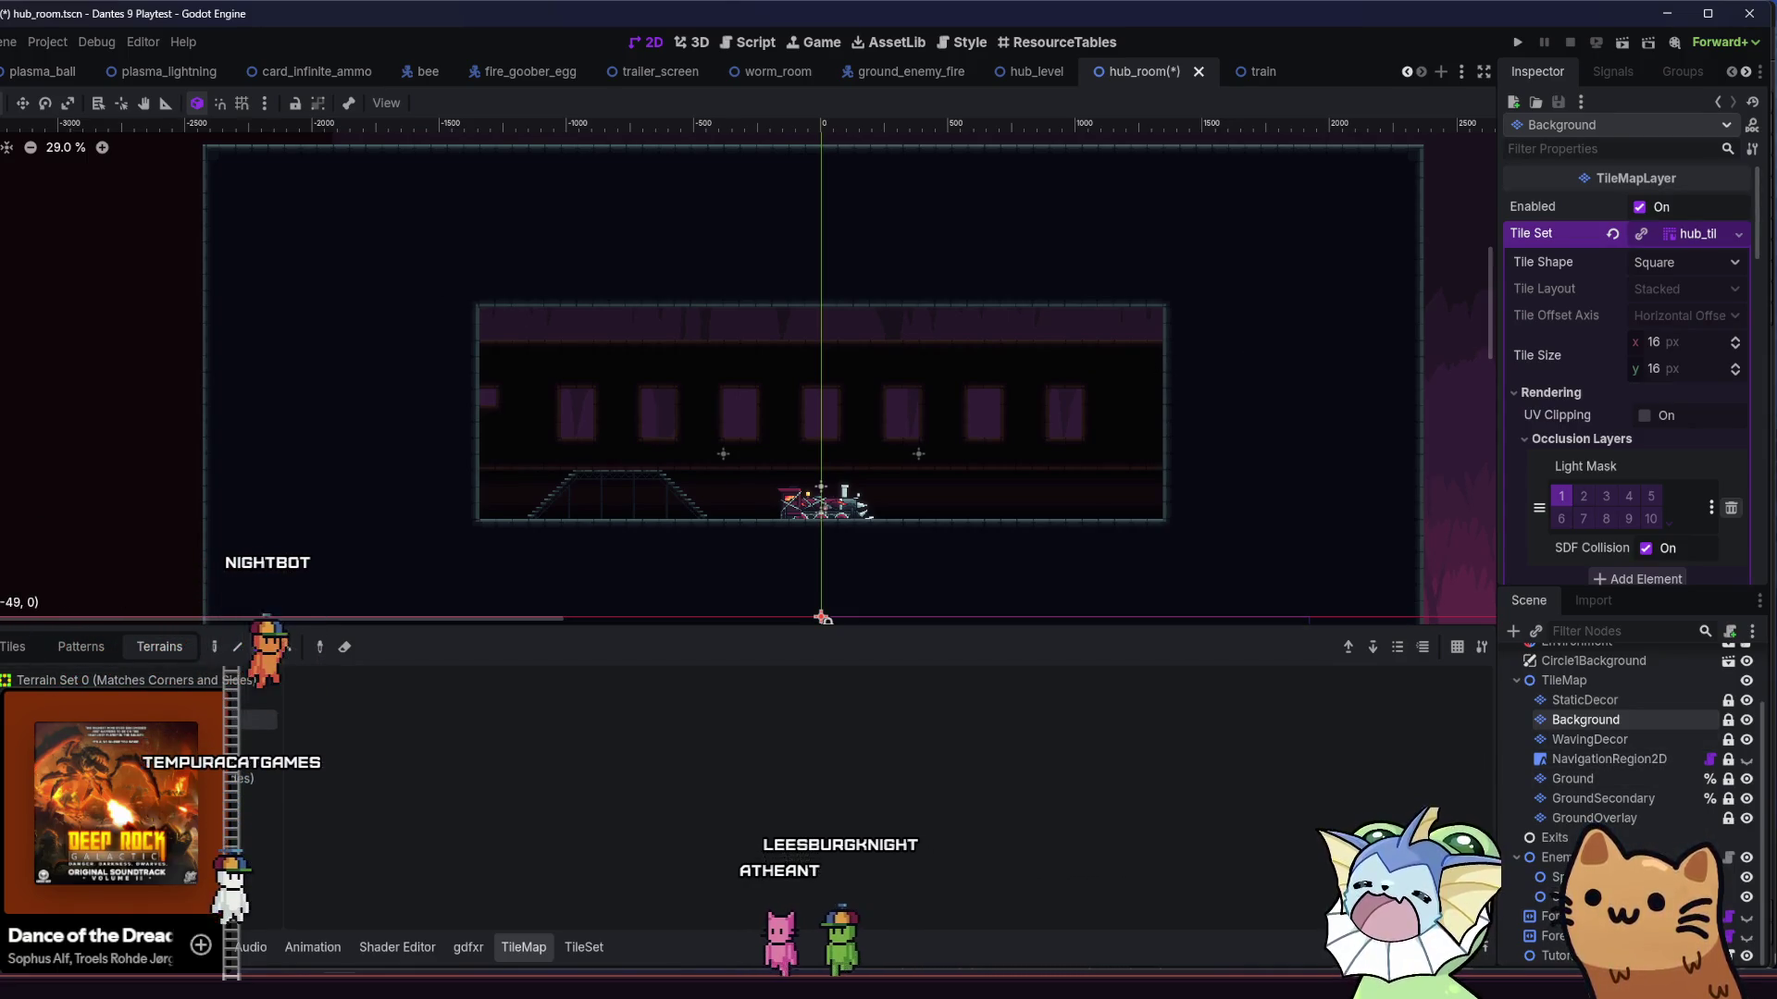
mouse_move(415, 261)
mouse_down()
mouse_move(983, 356)
mouse_move(1257, 355)
mouse_up()
drag(436, 397, 508, 412)
drag(570, 357, 673, 408)
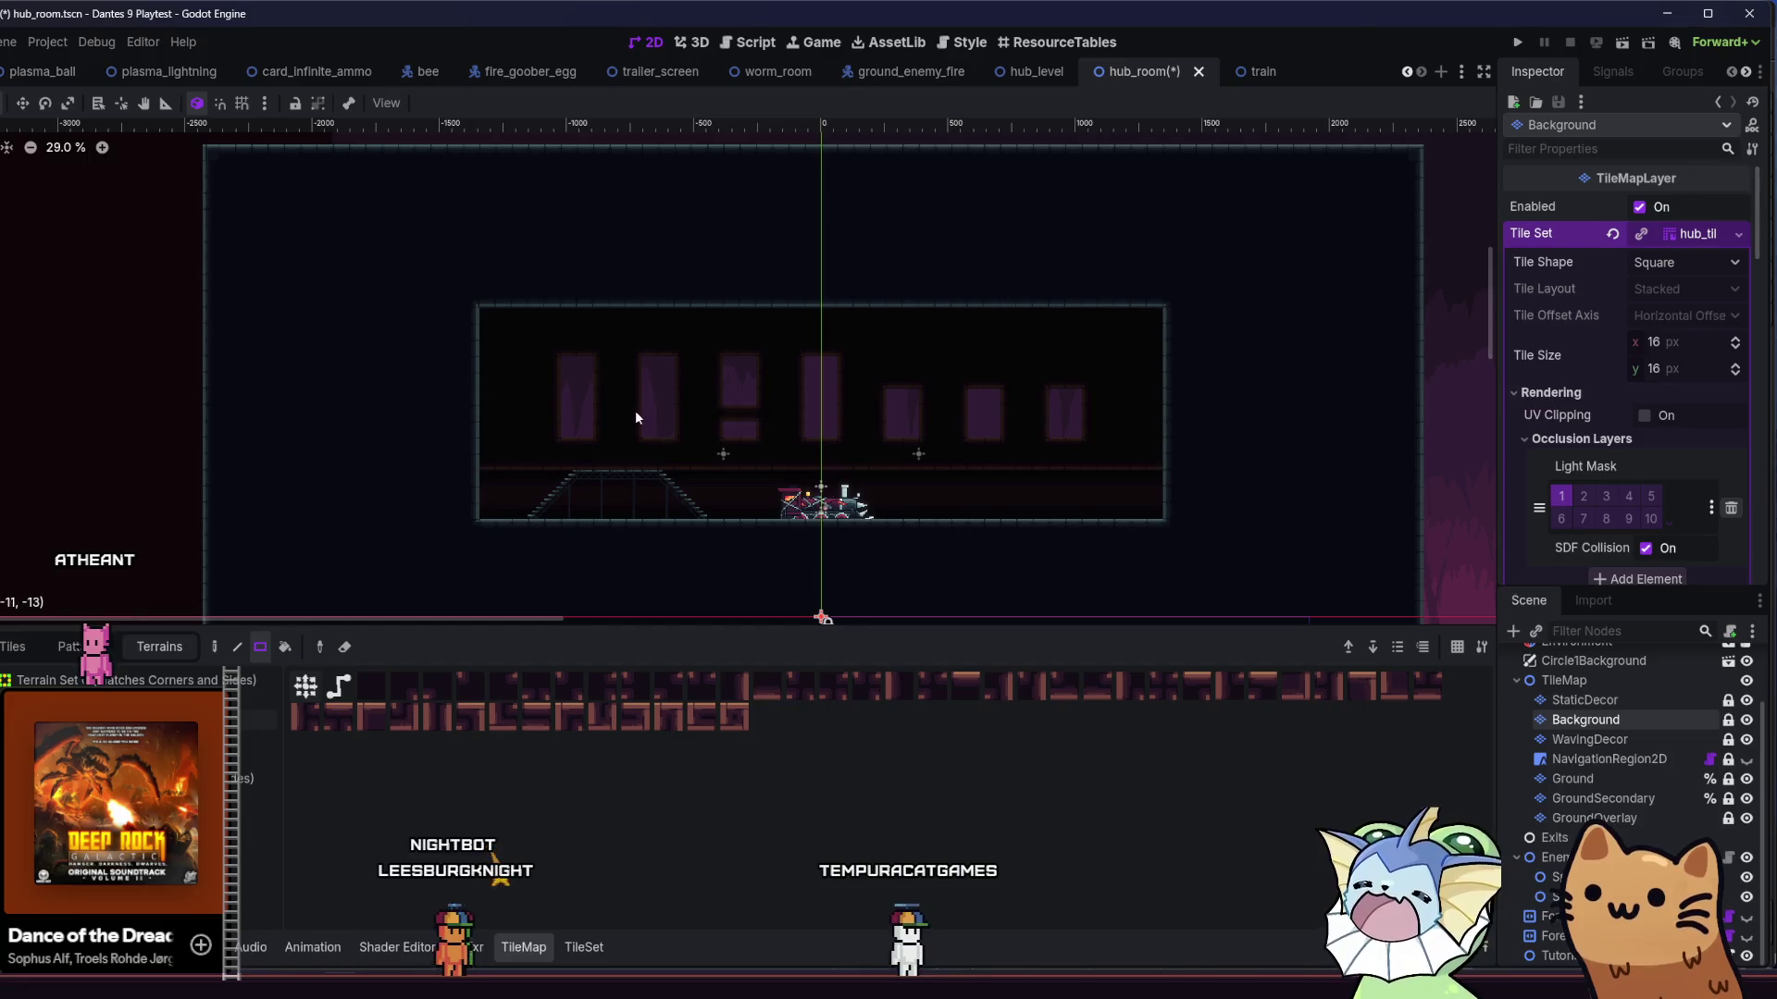
- Split the windows into tall and short rows with a dark strip, match the rightmost window, and save
drag(559, 413, 1125, 418)
drag(979, 366, 988, 384)
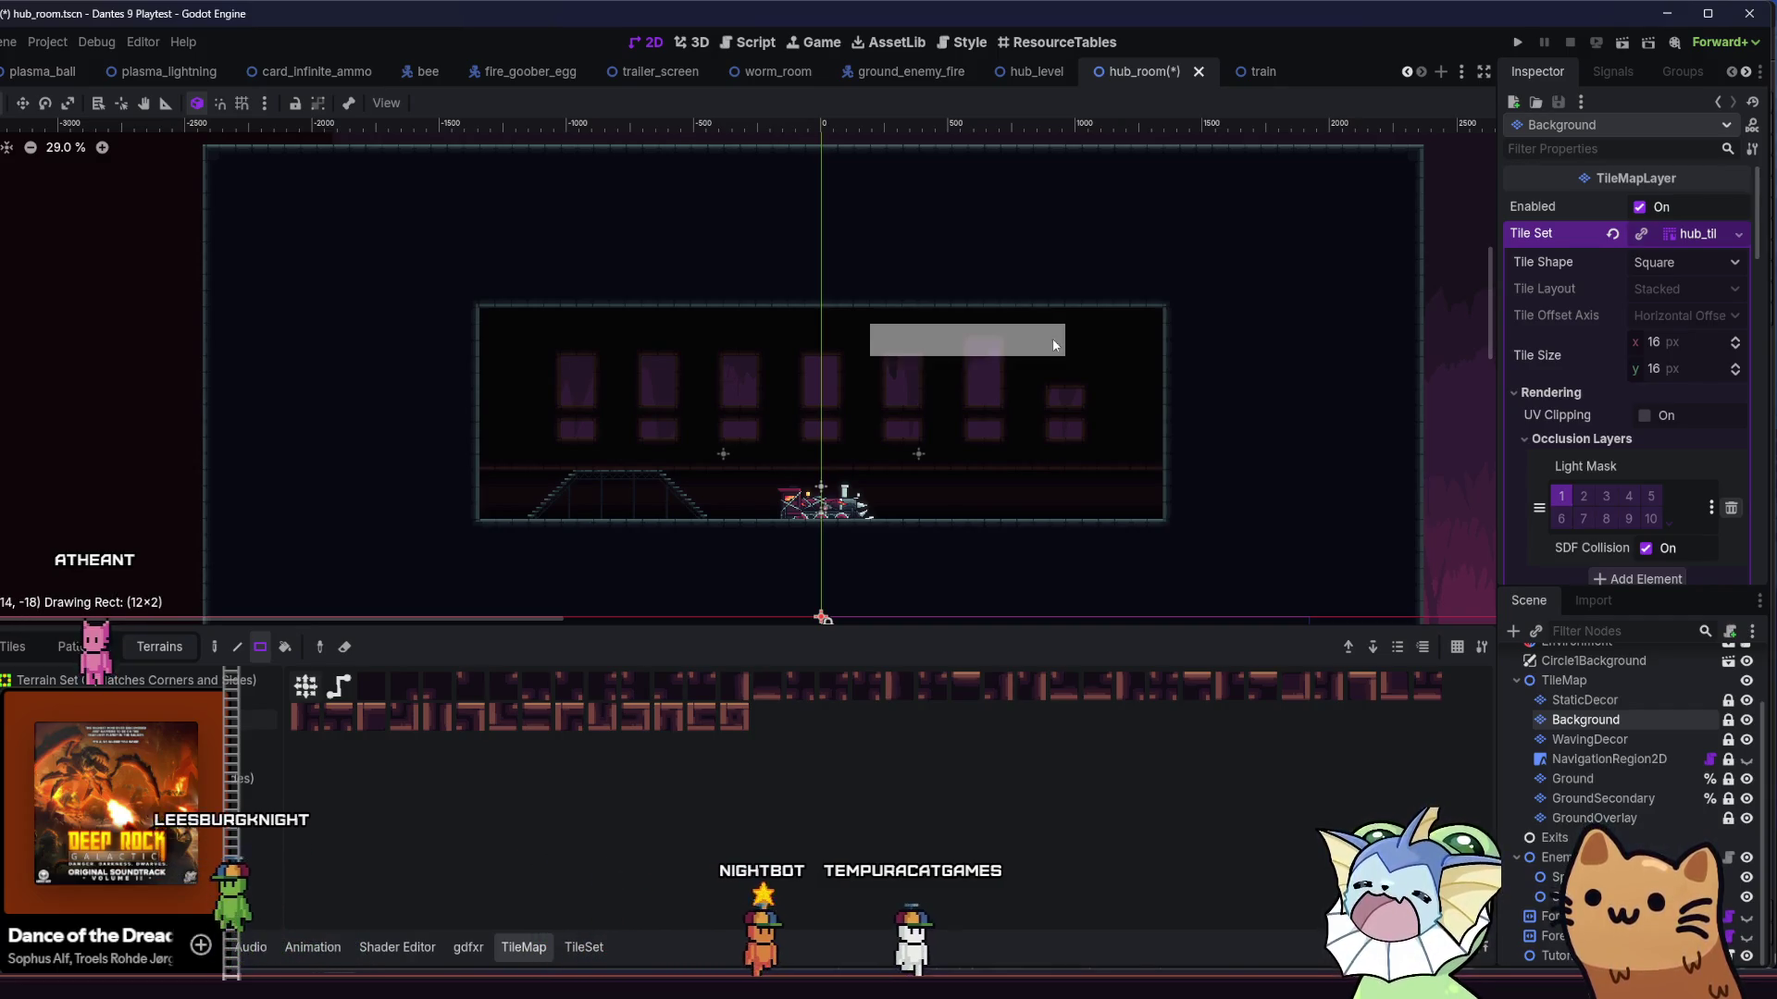
drag(1062, 368, 1077, 396)
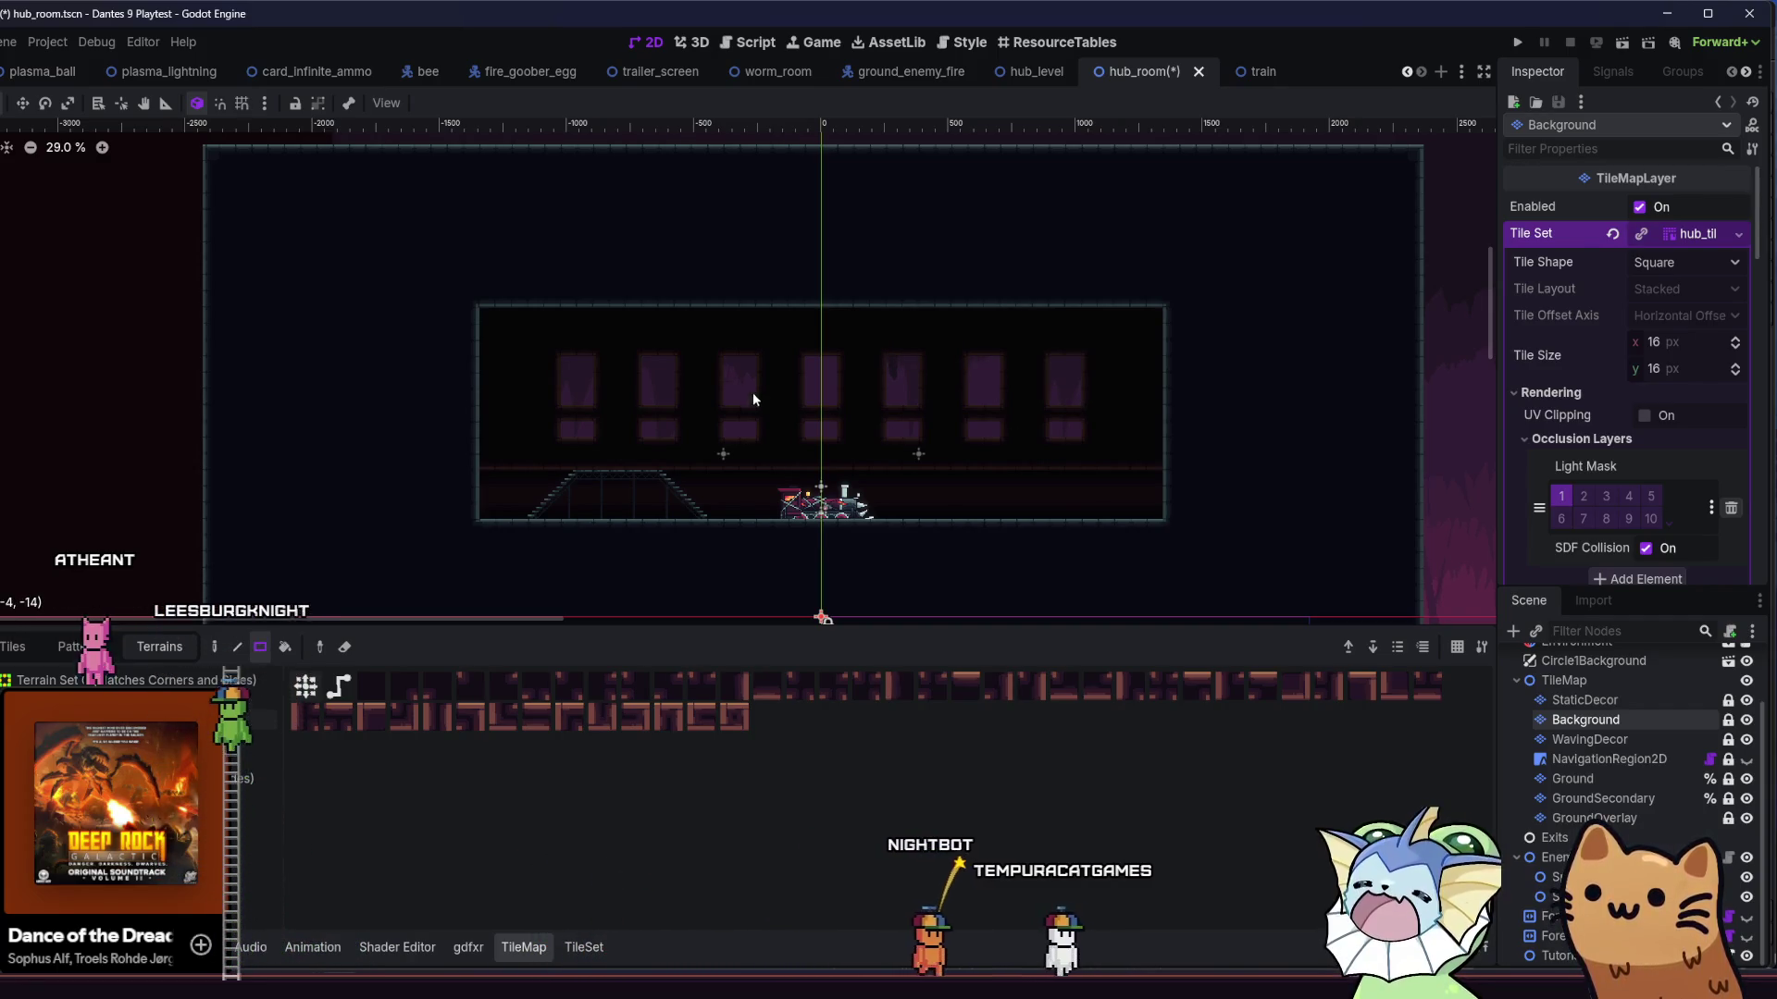
key(ctrl+s)
- Repaint the floor row, then cover the lower band with a different dark terrain and save
mouse_move(519, 400)
mouse_down()
mouse_move(567, 442)
mouse_move(540, 397)
mouse_move(548, 409)
mouse_up()
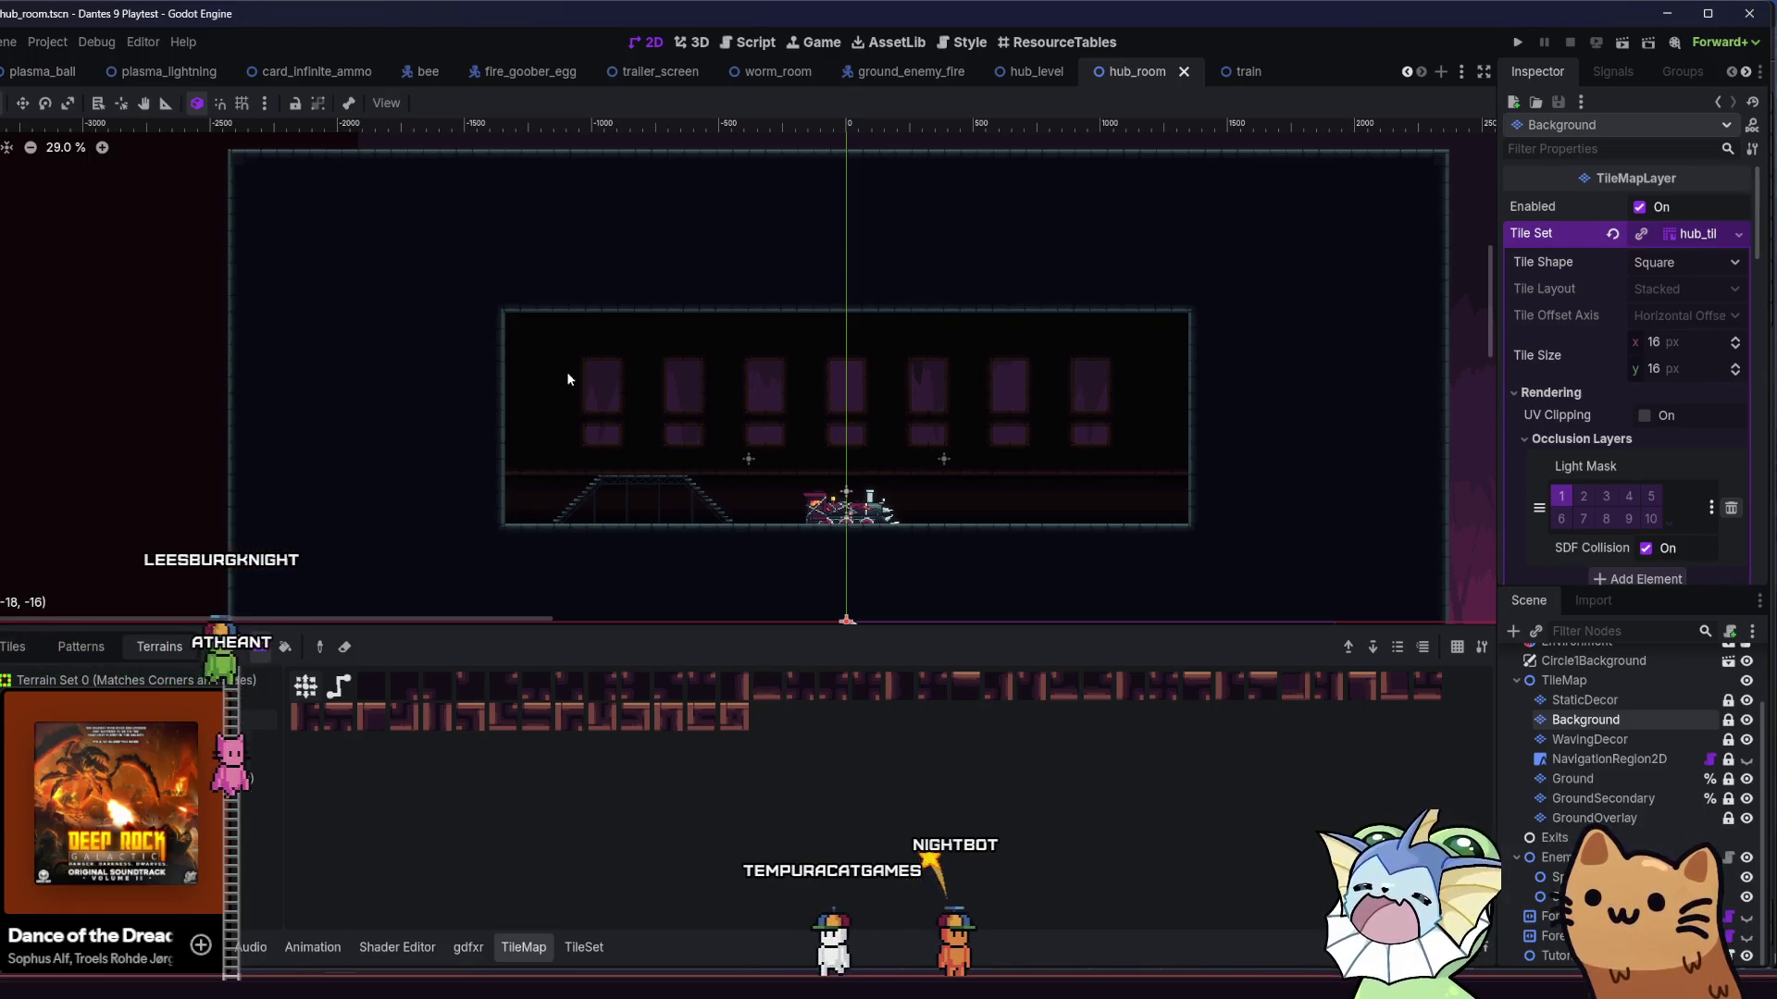
drag(498, 465, 1203, 533)
key(ctrl+s)
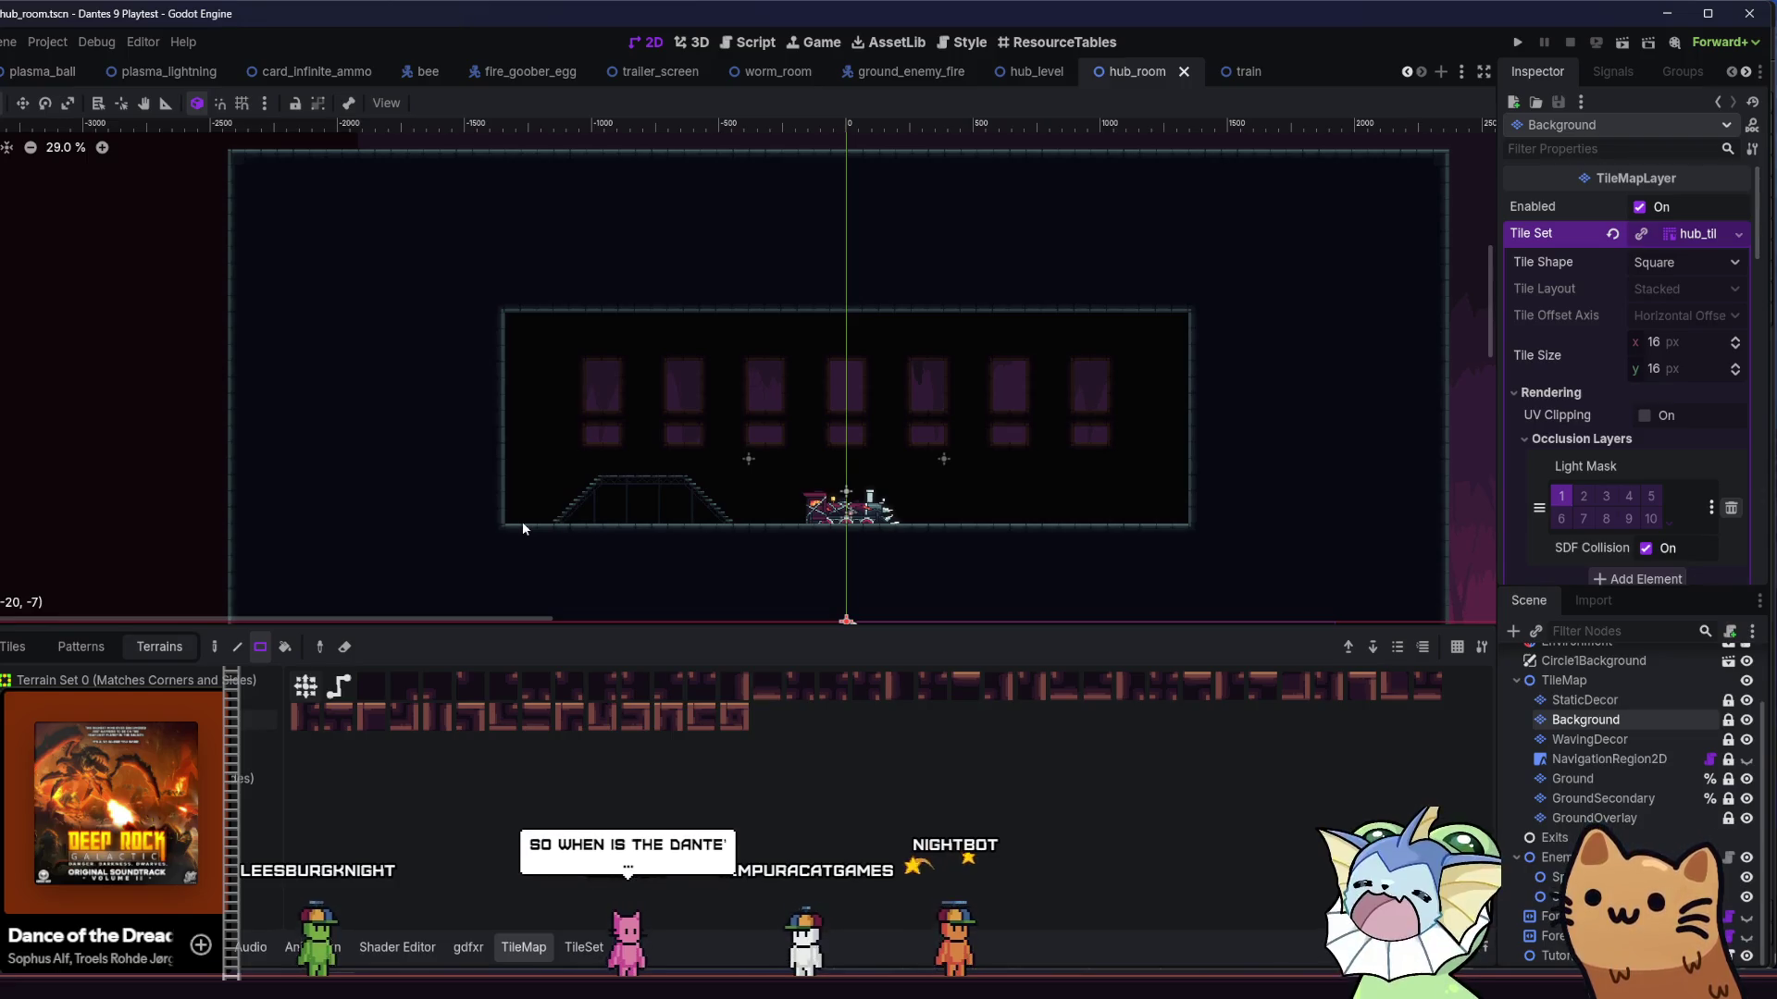
scroll(684, 444, up, 1)
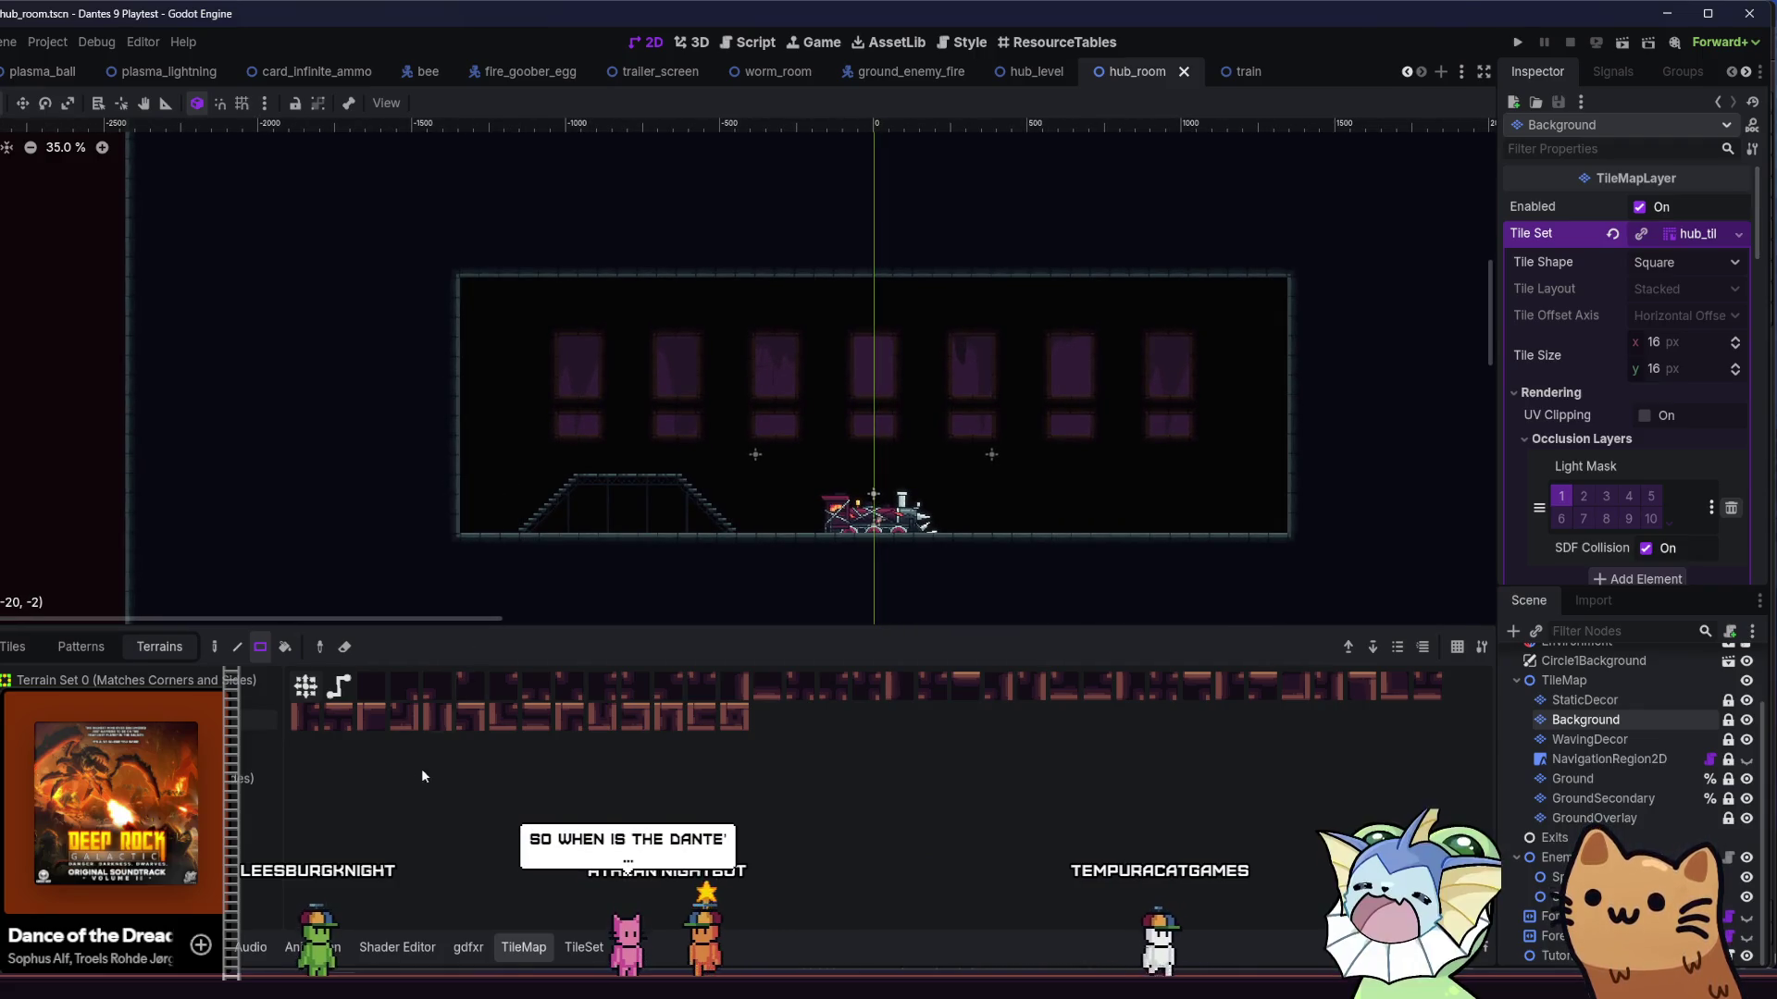
click(254, 739)
mouse_move(442, 456)
mouse_down()
mouse_move(738, 590)
mouse_move(1316, 576)
mouse_move(1300, 537)
mouse_up()
key(ctrl+s)
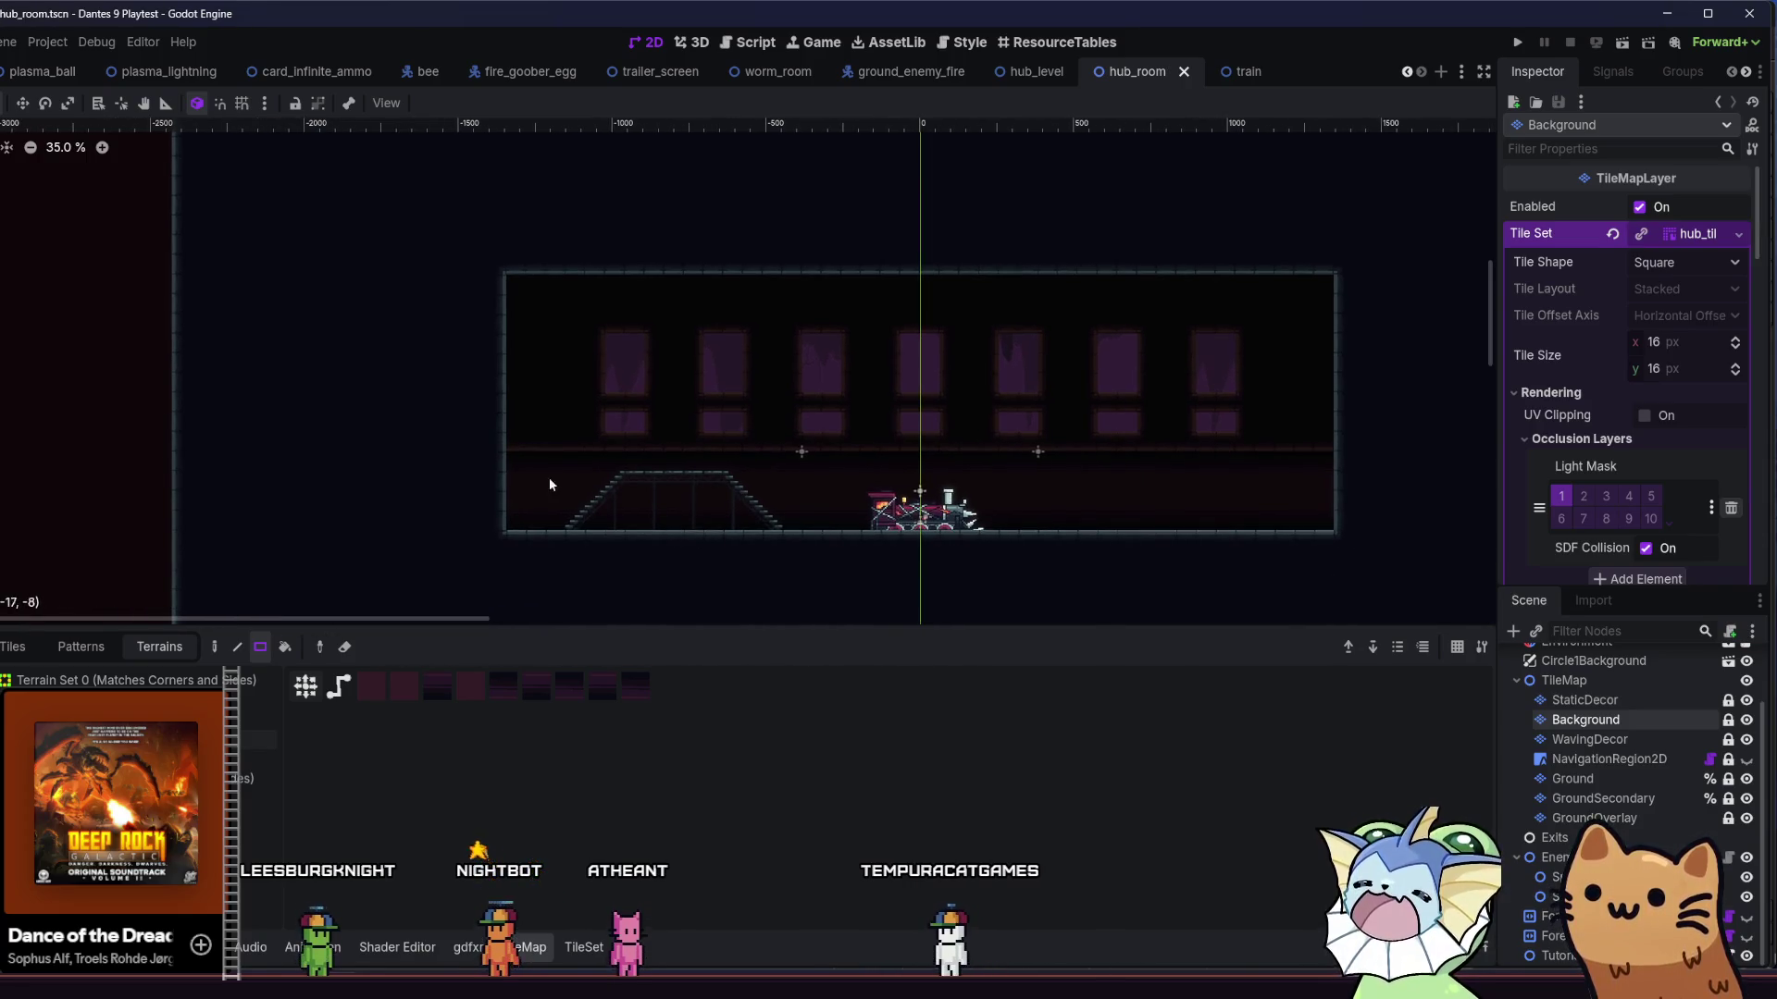
mouse_move(491, 479)
mouse_down()
mouse_move(1363, 559)
mouse_move(1357, 520)
mouse_up()
key(ctrl+s)
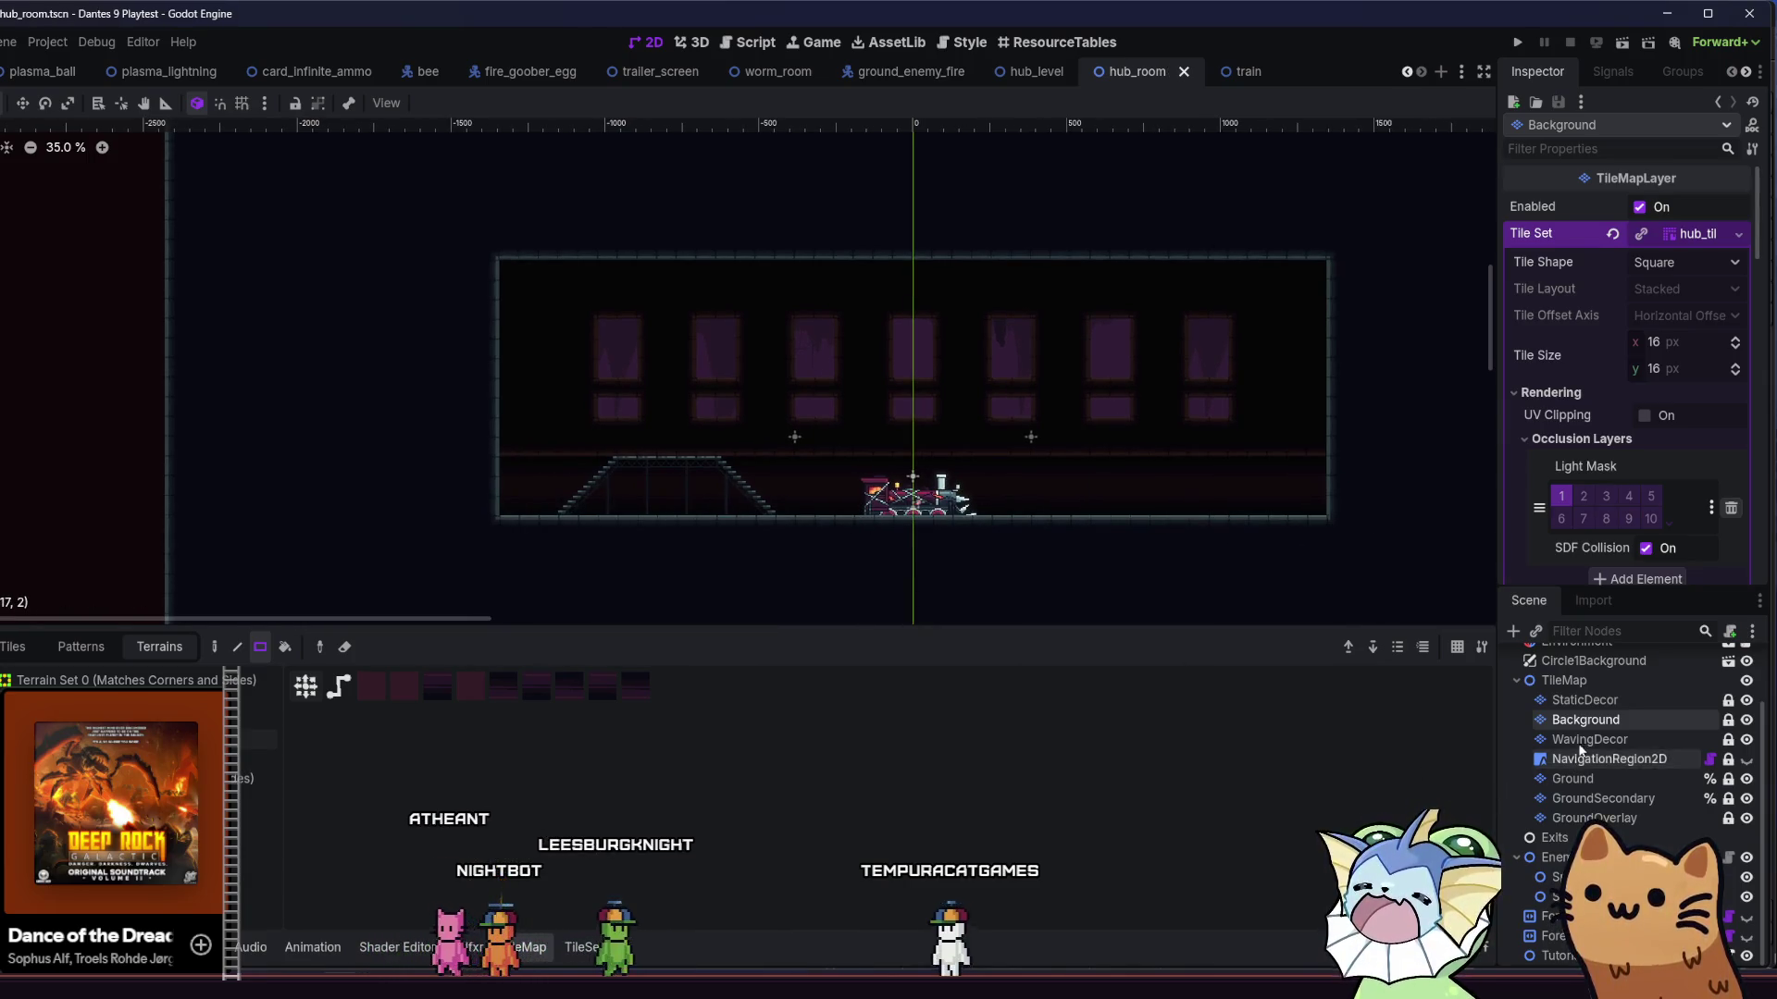
click(1573, 681)
- On the Ground layer, erase the old walkway between the two staircases
click(1585, 702)
click(1572, 779)
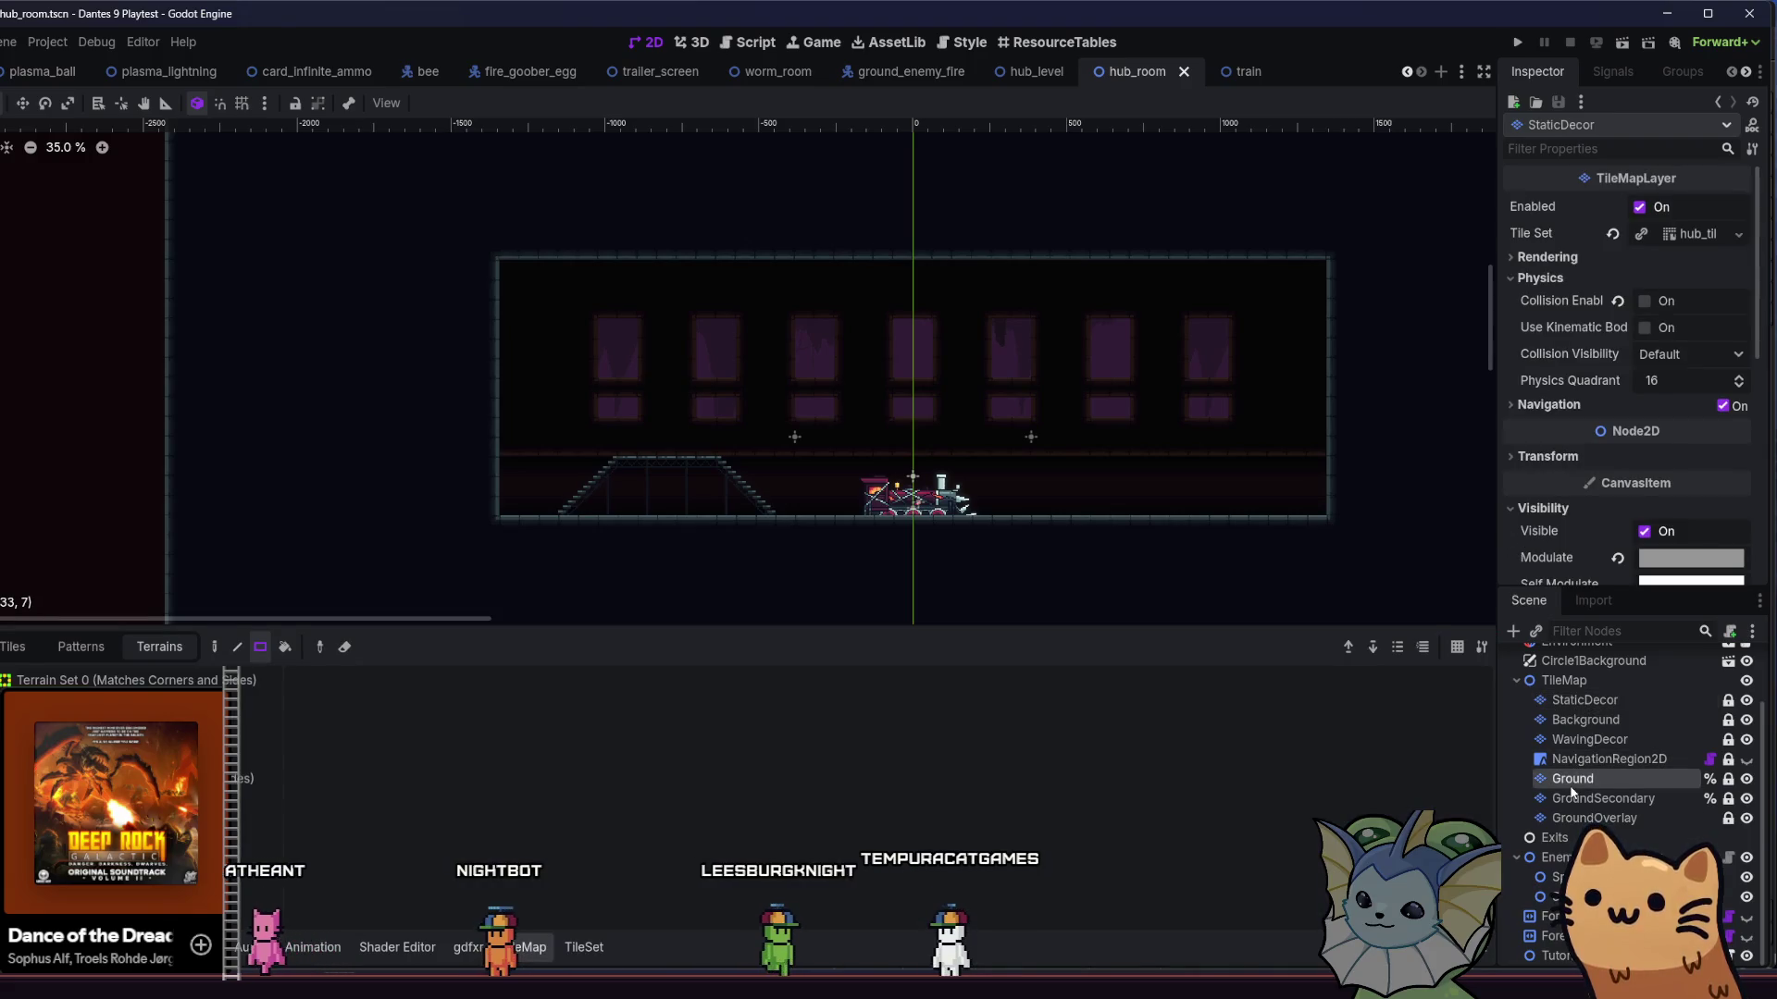
scroll(546, 507, up, 2)
click(15, 647)
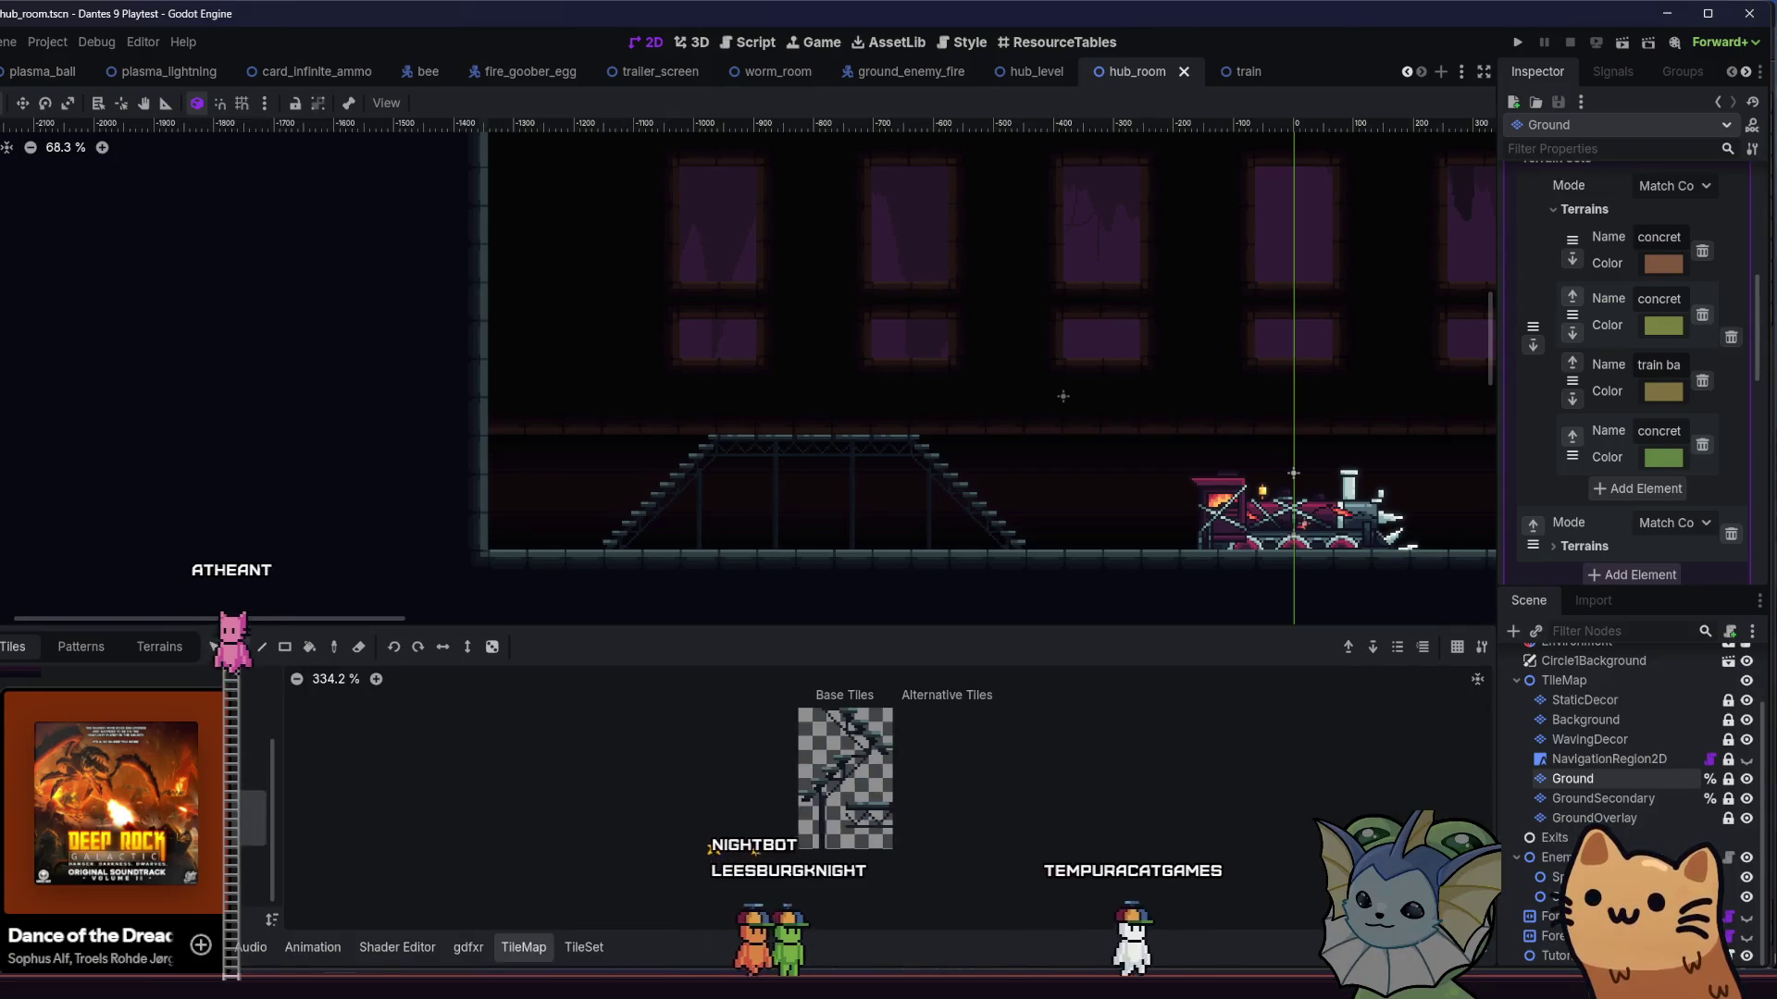
mouse_move(731, 482)
mouse_down()
mouse_move(901, 450)
mouse_move(683, 446)
mouse_move(885, 448)
mouse_move(975, 481)
mouse_up()
scroll(901, 450, up, 1)
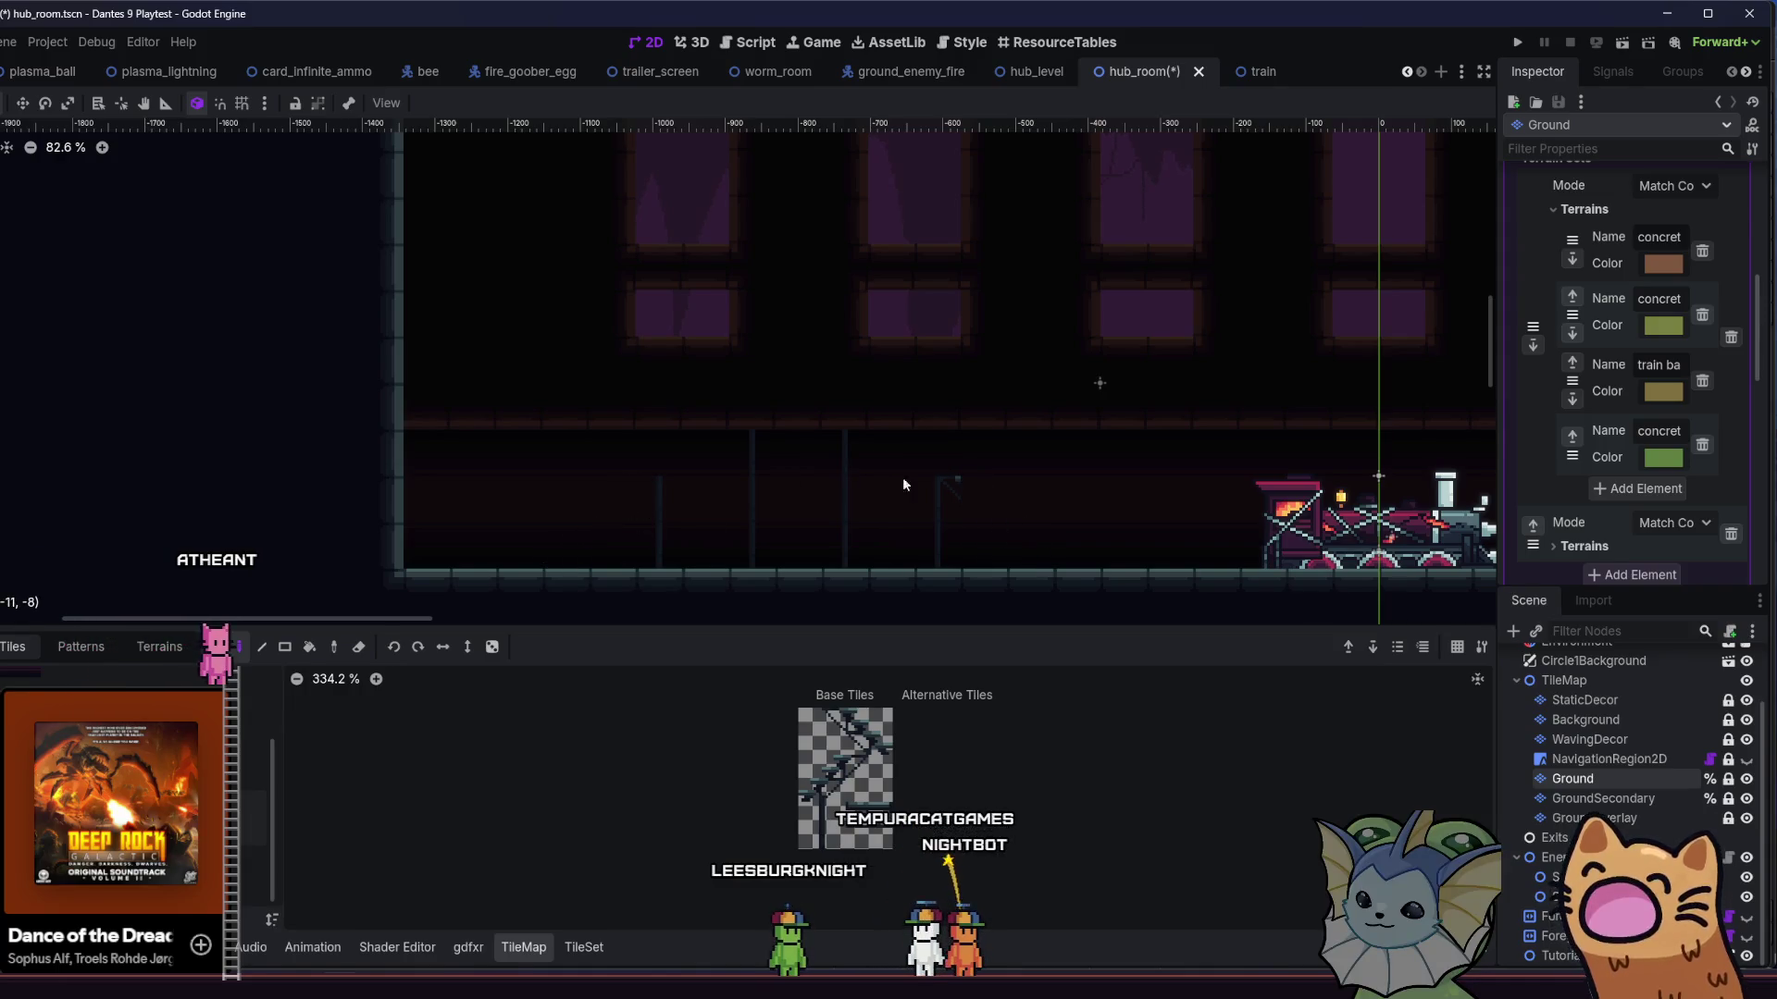
- On StaticDecor, paint a two-tile staircase rising left of the train to a walkway reaching the left wall
click(1571, 701)
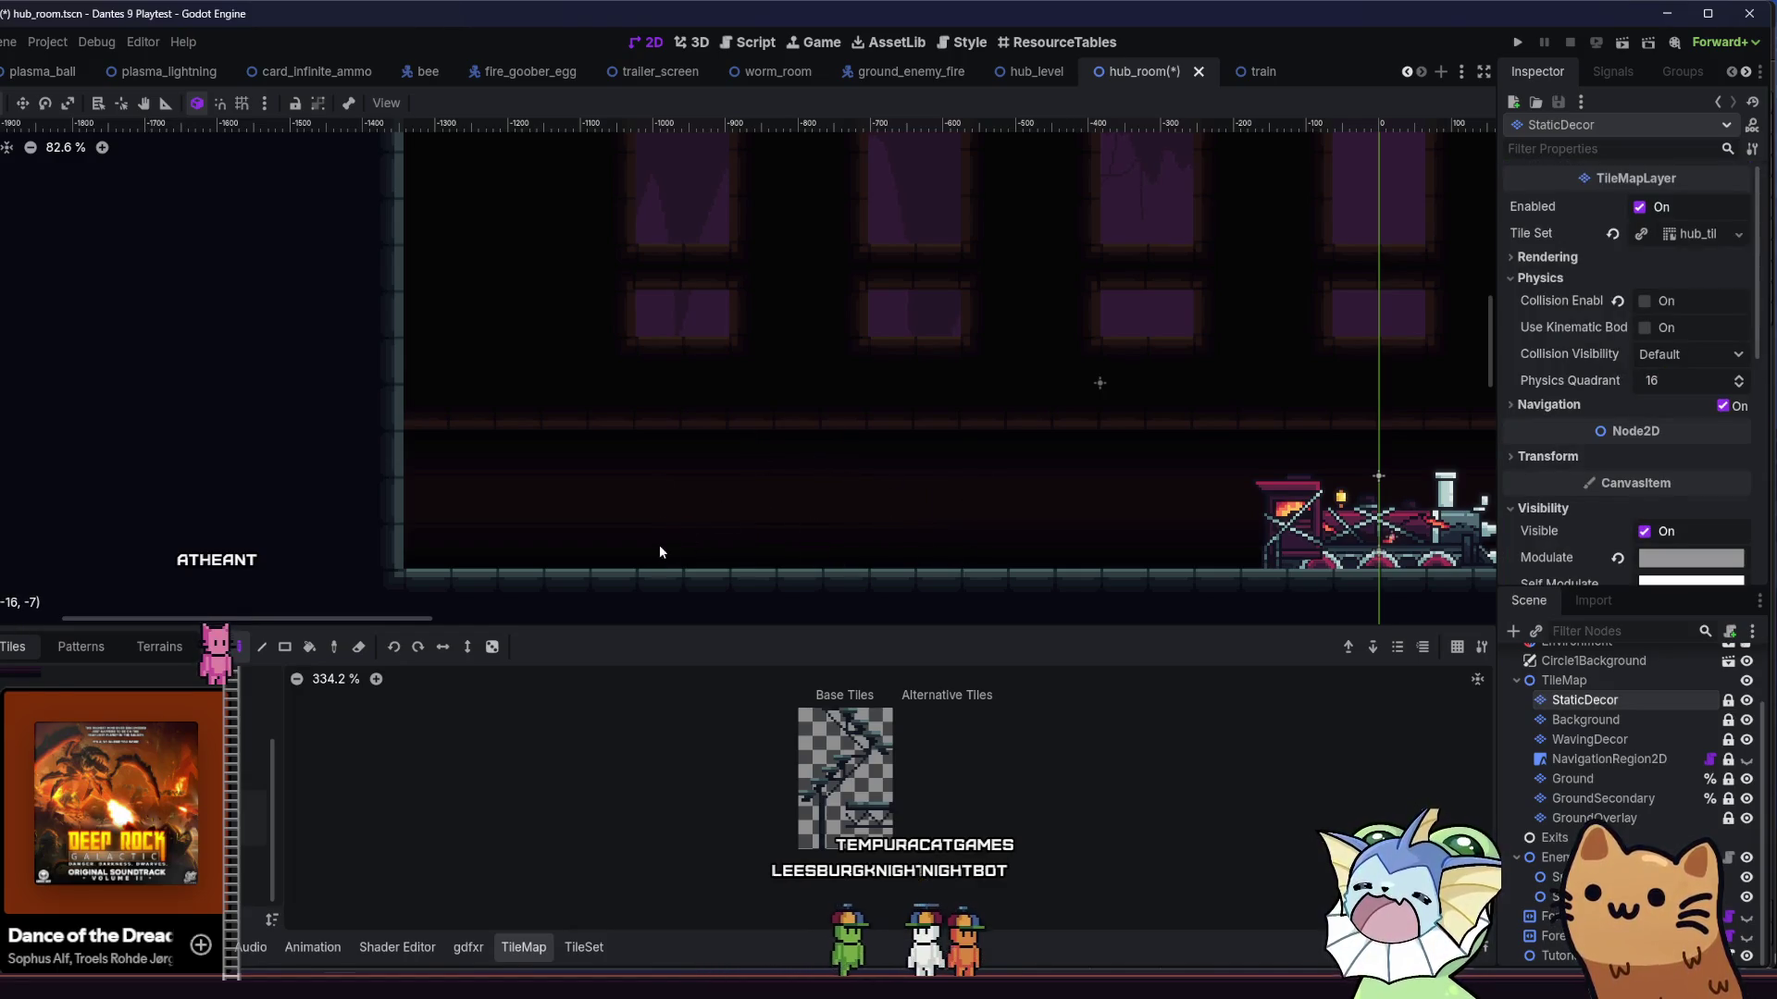
scroll(659, 552, right, 2)
scroll(546, 542, down, 2)
scroll(509, 532, right, 3)
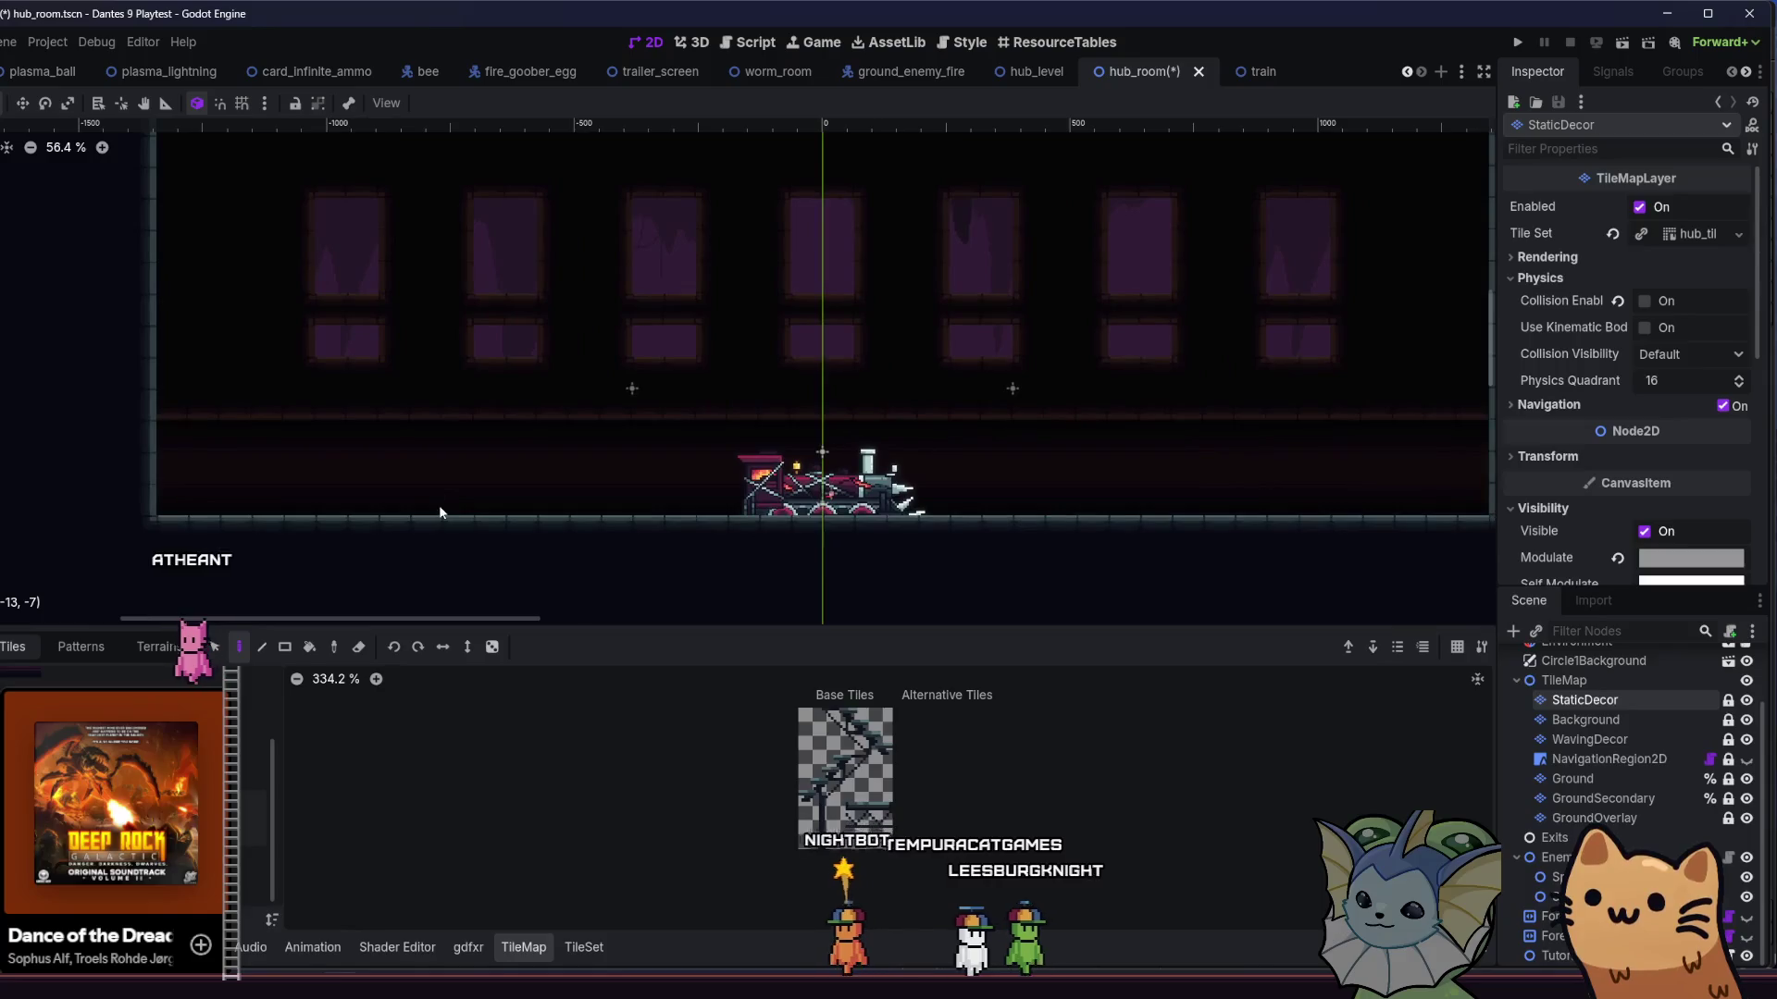
click(840, 736)
drag(840, 736, 868, 736)
drag(526, 474, 504, 440)
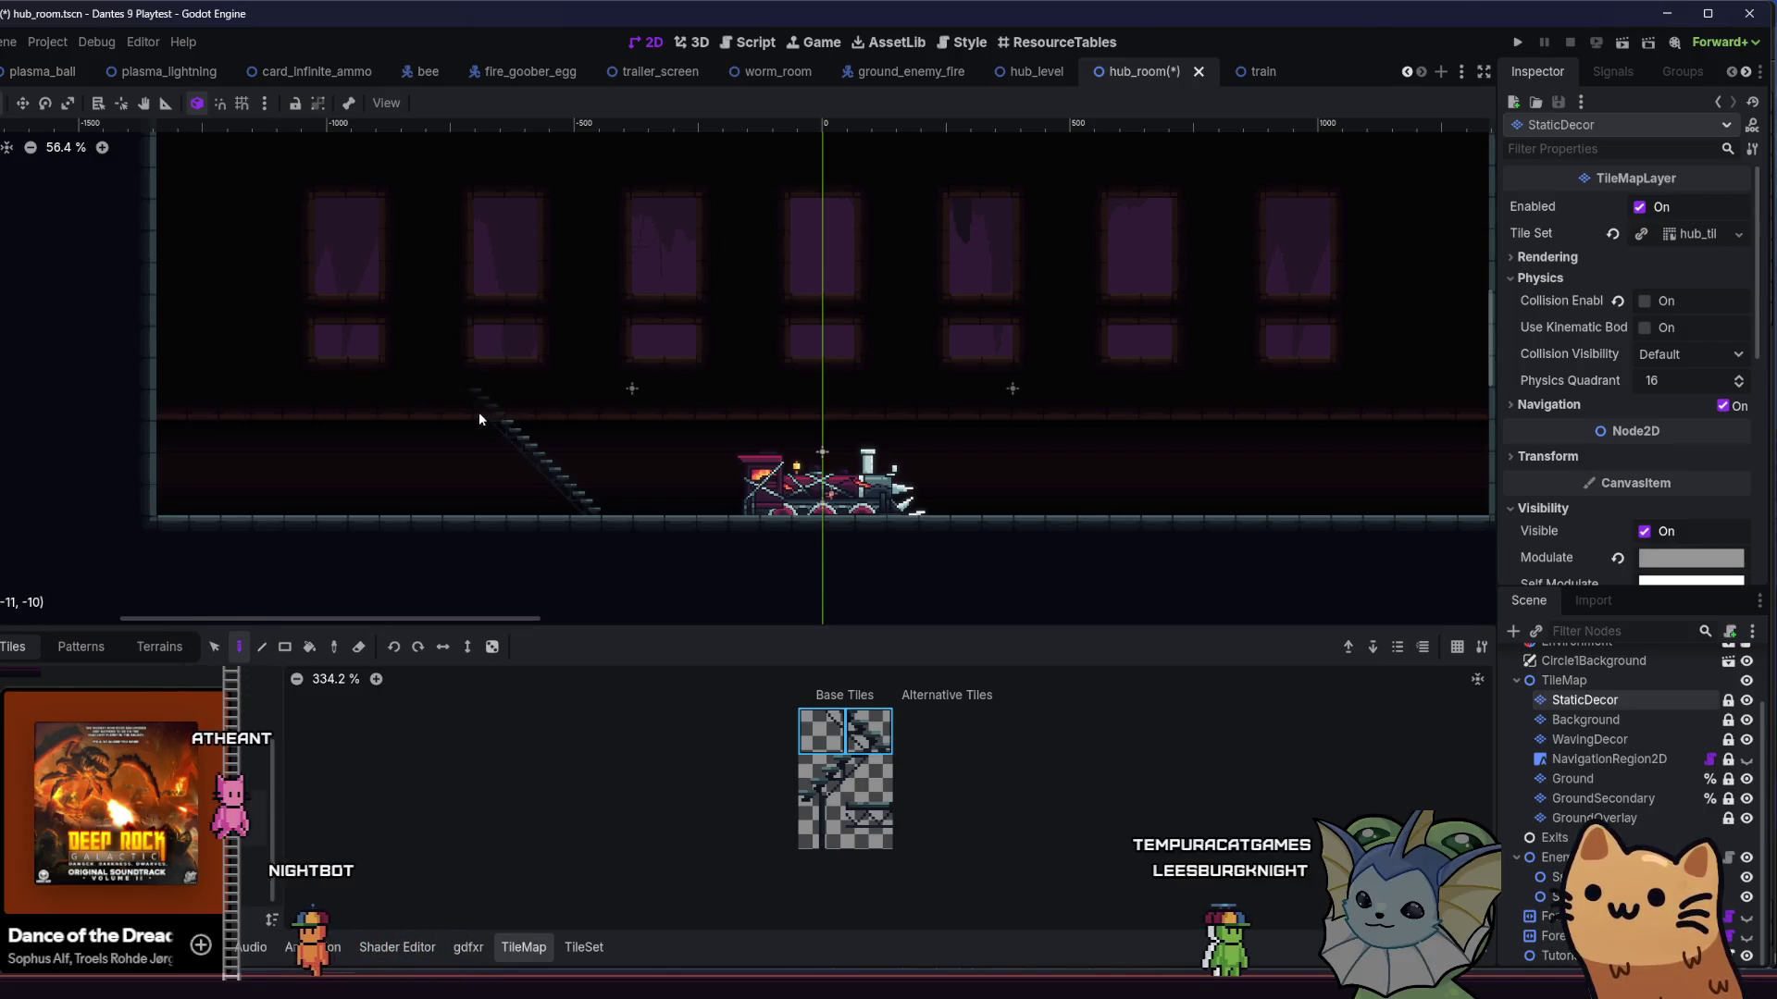
scroll(702, 527, right, 2)
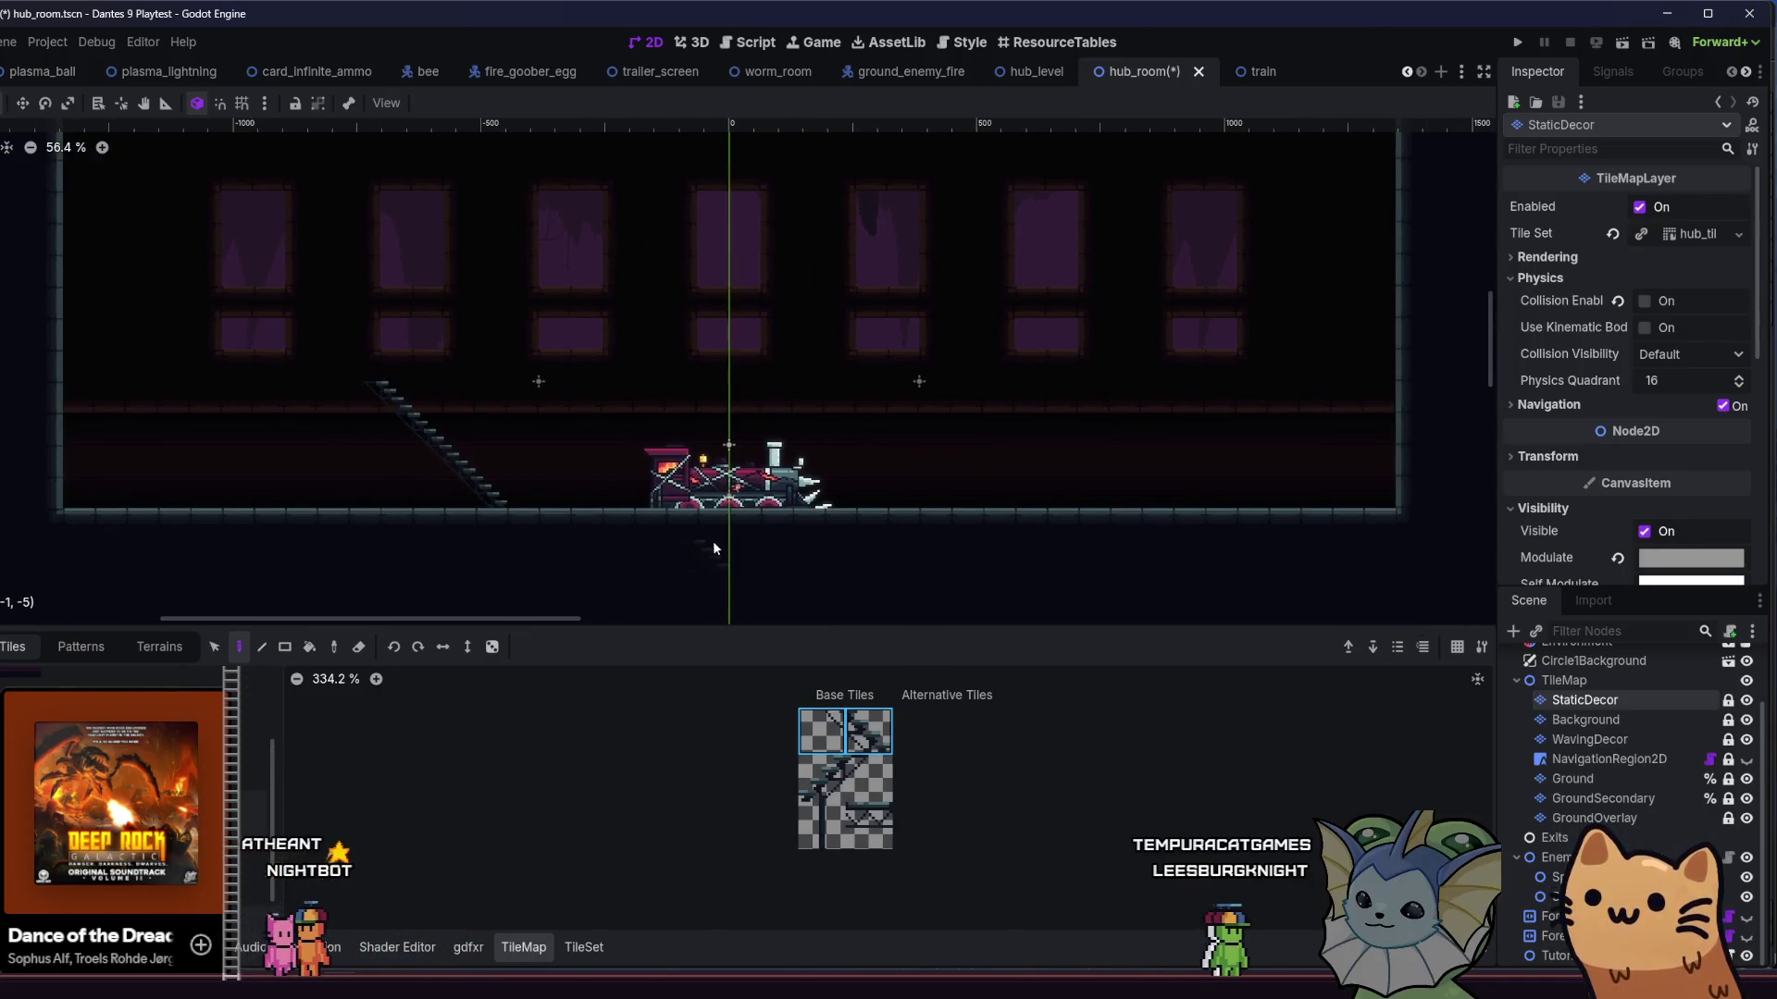
scroll(718, 546, left, 2)
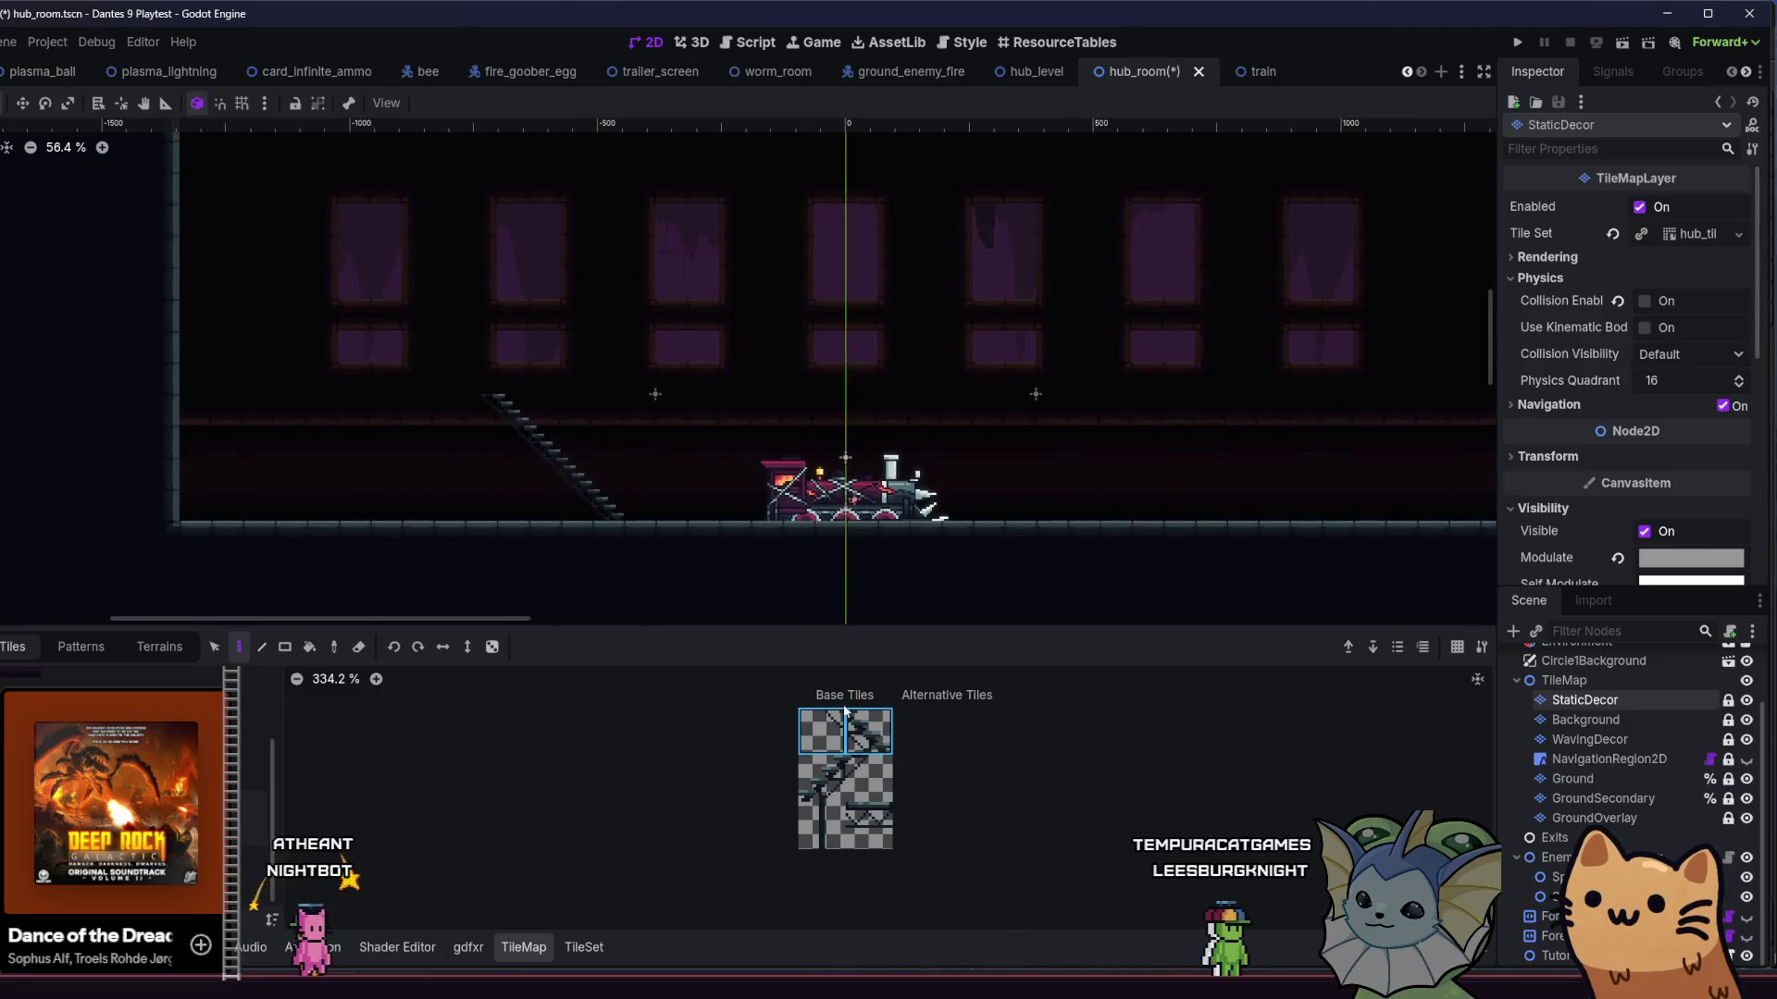
click(479, 396)
drag(366, 416, 353, 416)
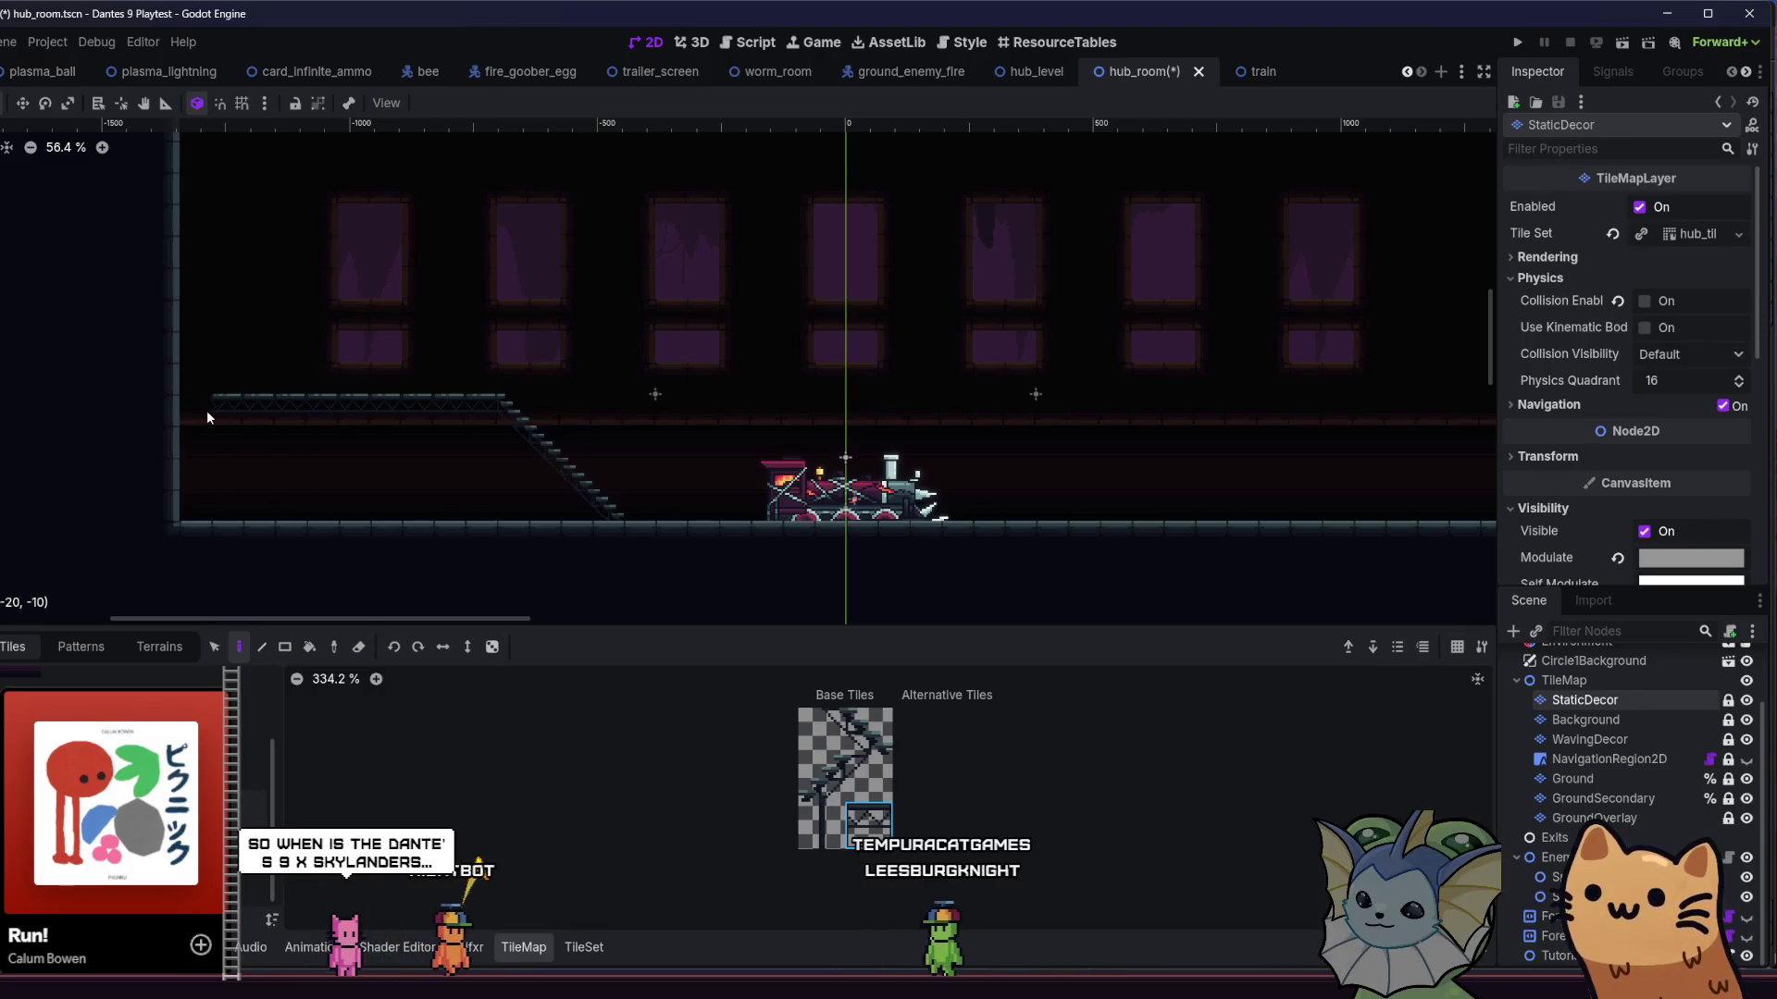
- Paint a walkway along the room's right side
mouse_move(193, 418)
mouse_down()
mouse_move(239, 489)
mouse_move(305, 481)
mouse_move(255, 472)
mouse_up()
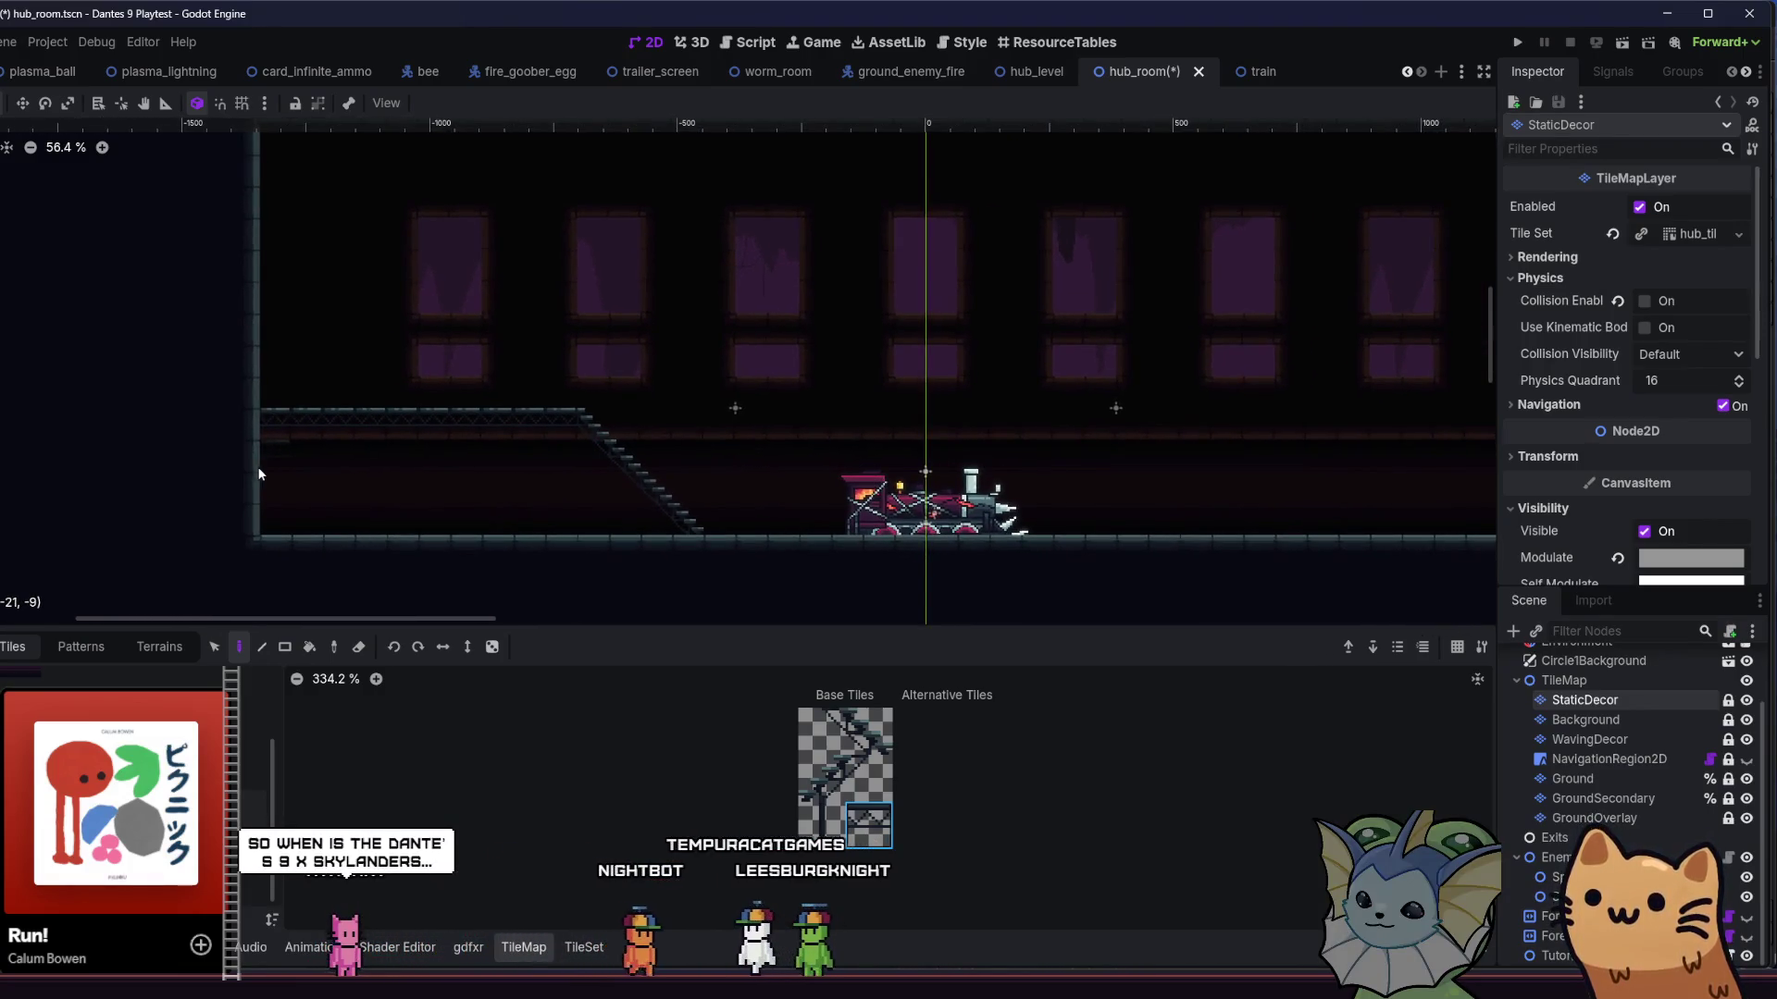
scroll(255, 472, down, 4)
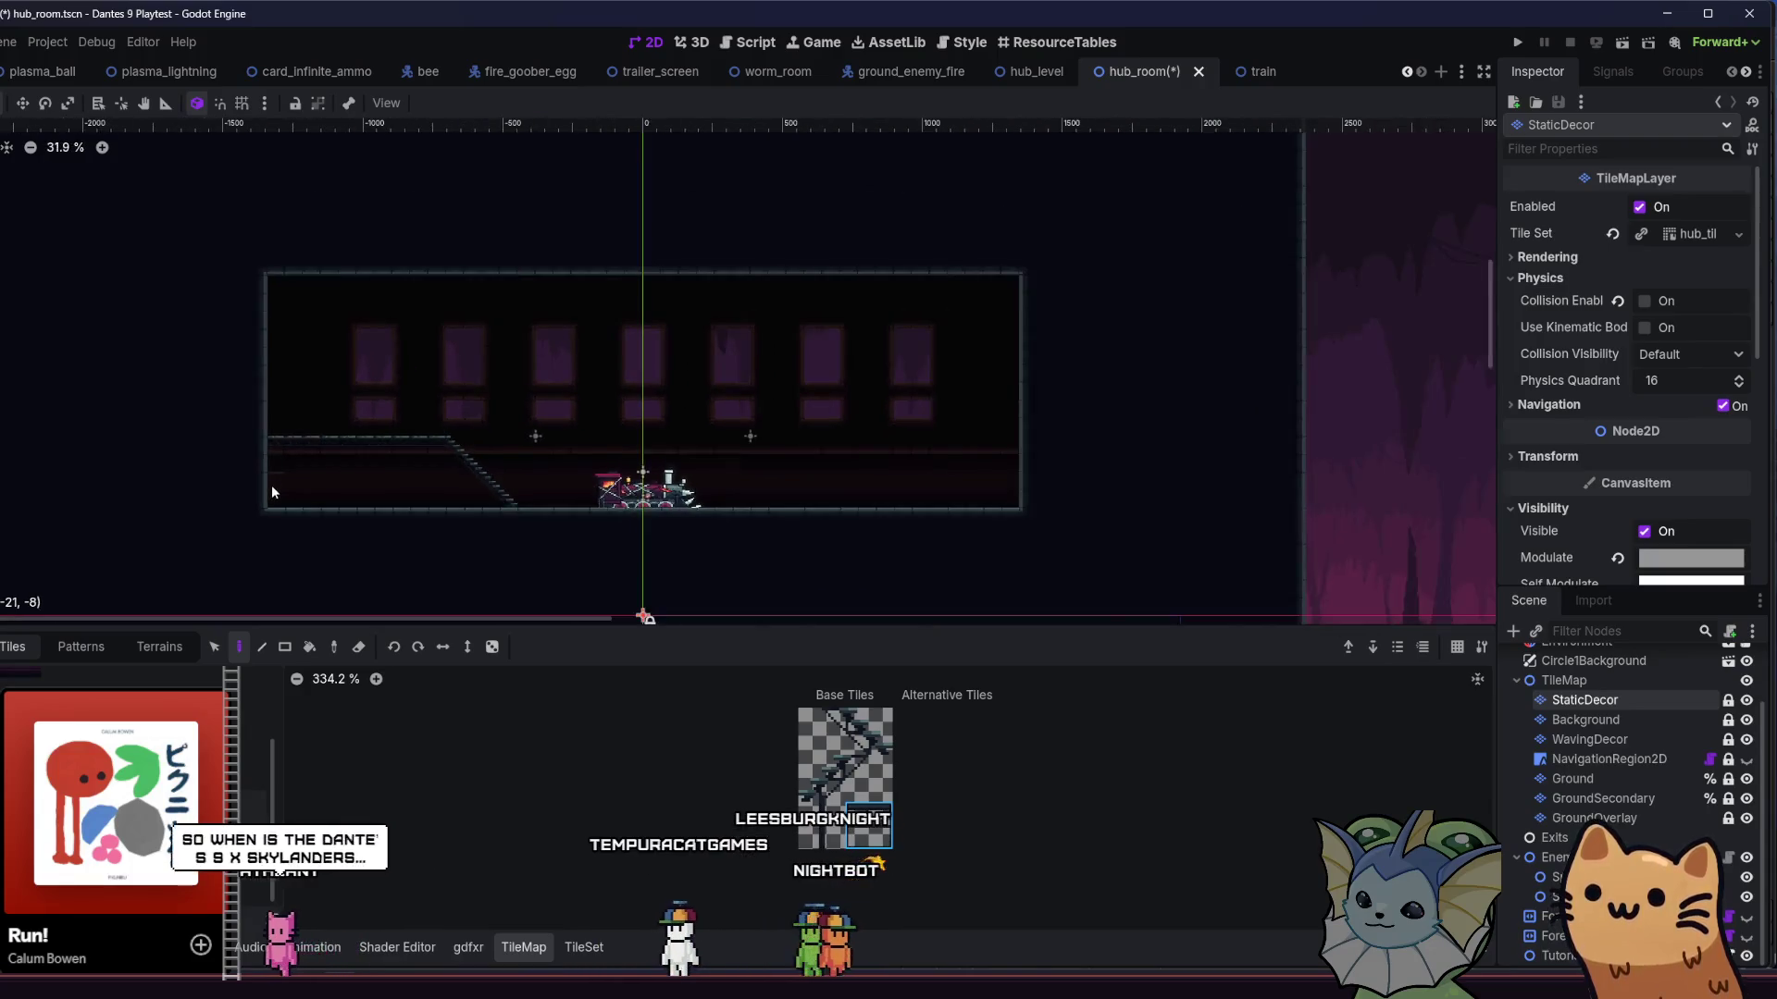
drag(265, 487, 433, 470)
scroll(467, 467, up, 3)
scroll(547, 447, up, 1)
drag(536, 444, 425, 425)
scroll(1340, 394, down, 1)
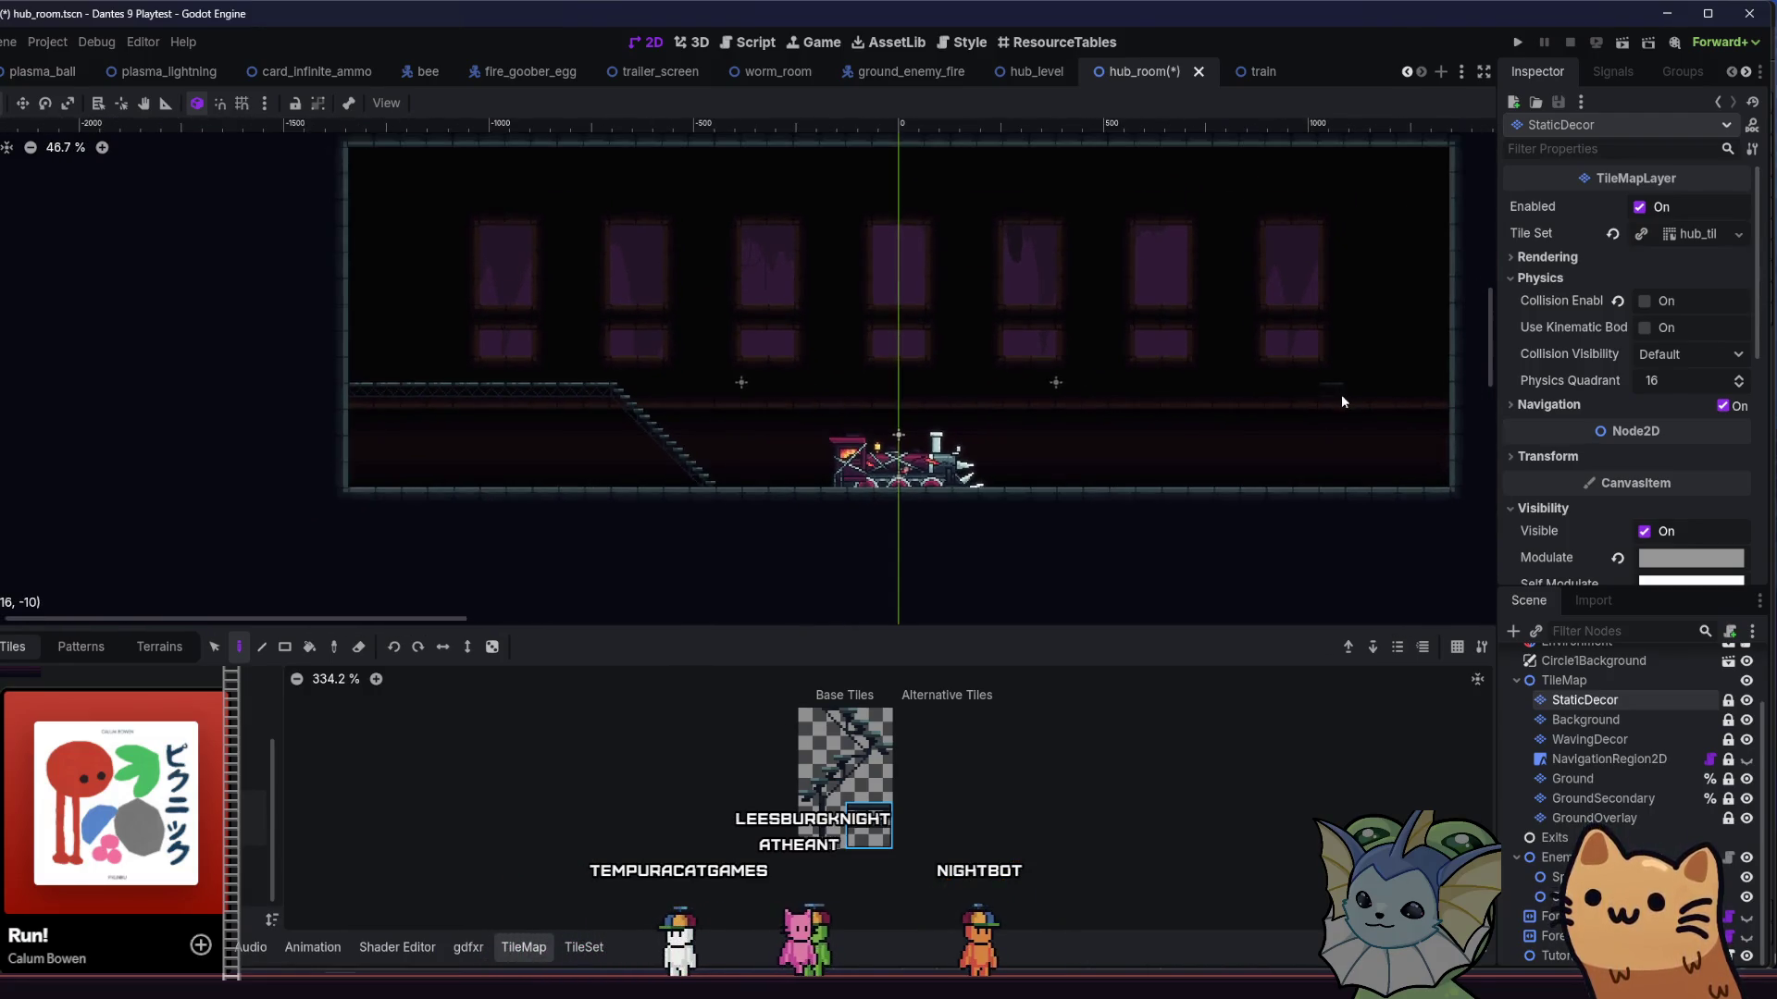
drag(1435, 396, 1324, 400)
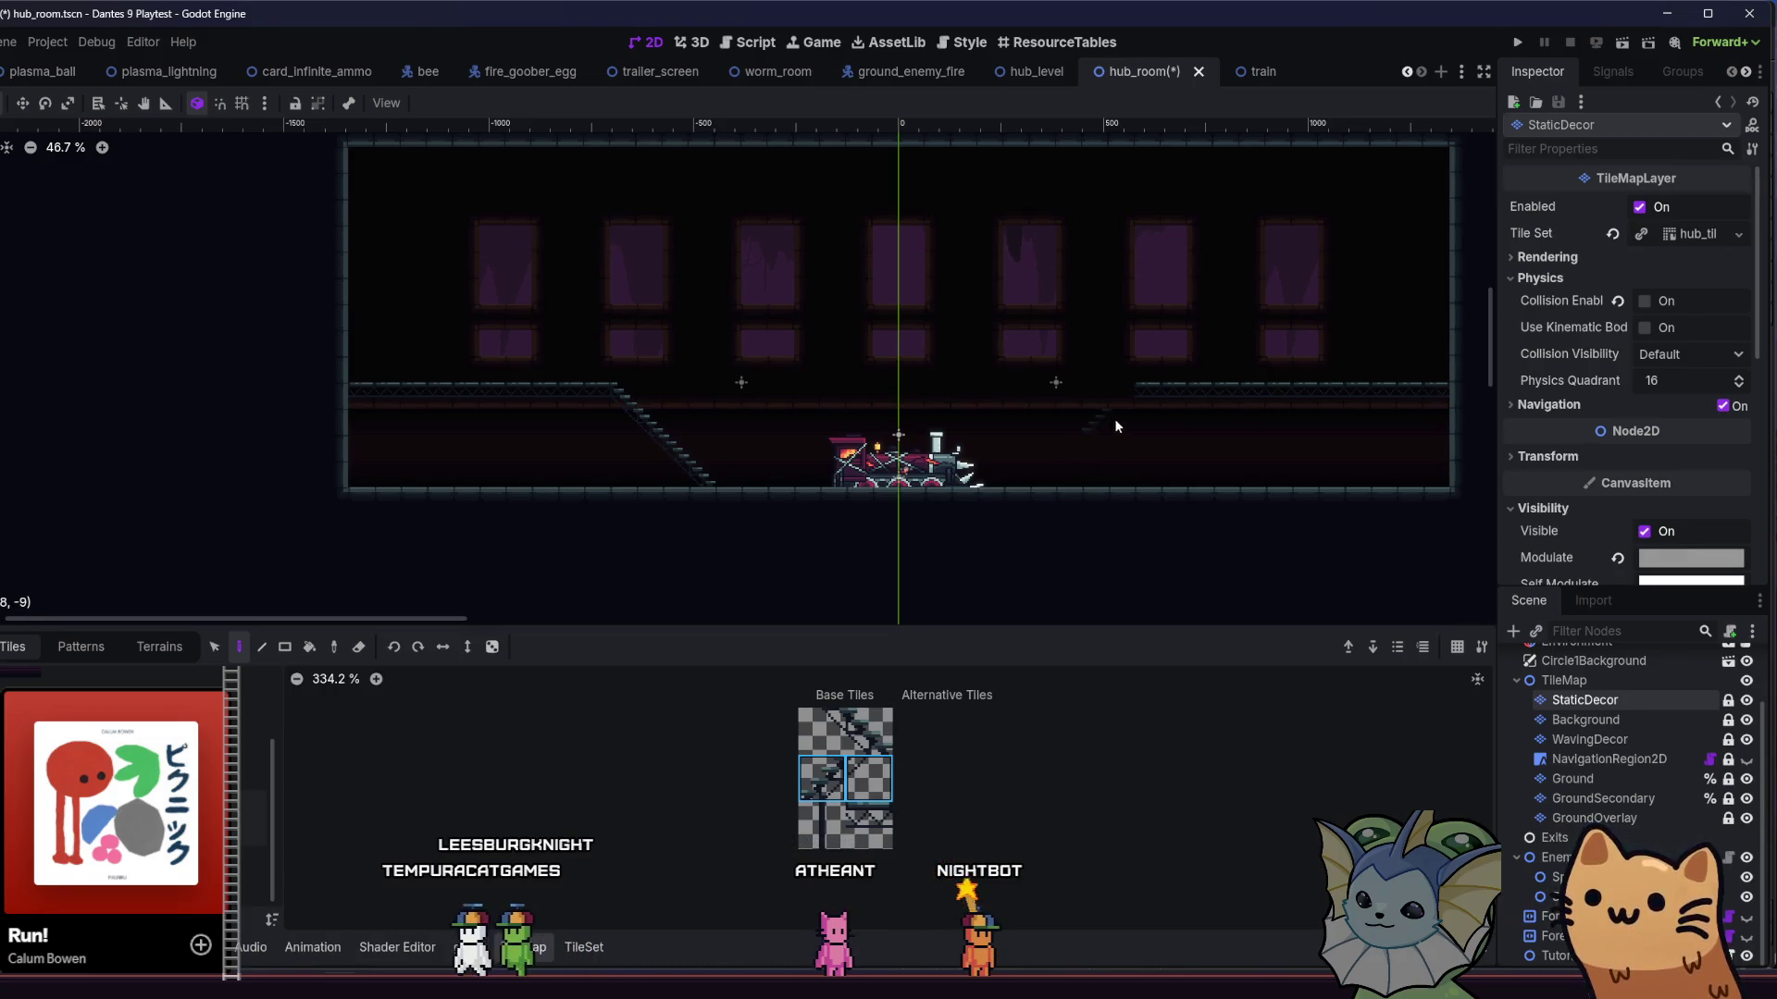
- Paint a staircase descending from the right walkway toward the train, redo it once, and save
drag(1131, 404, 1047, 480)
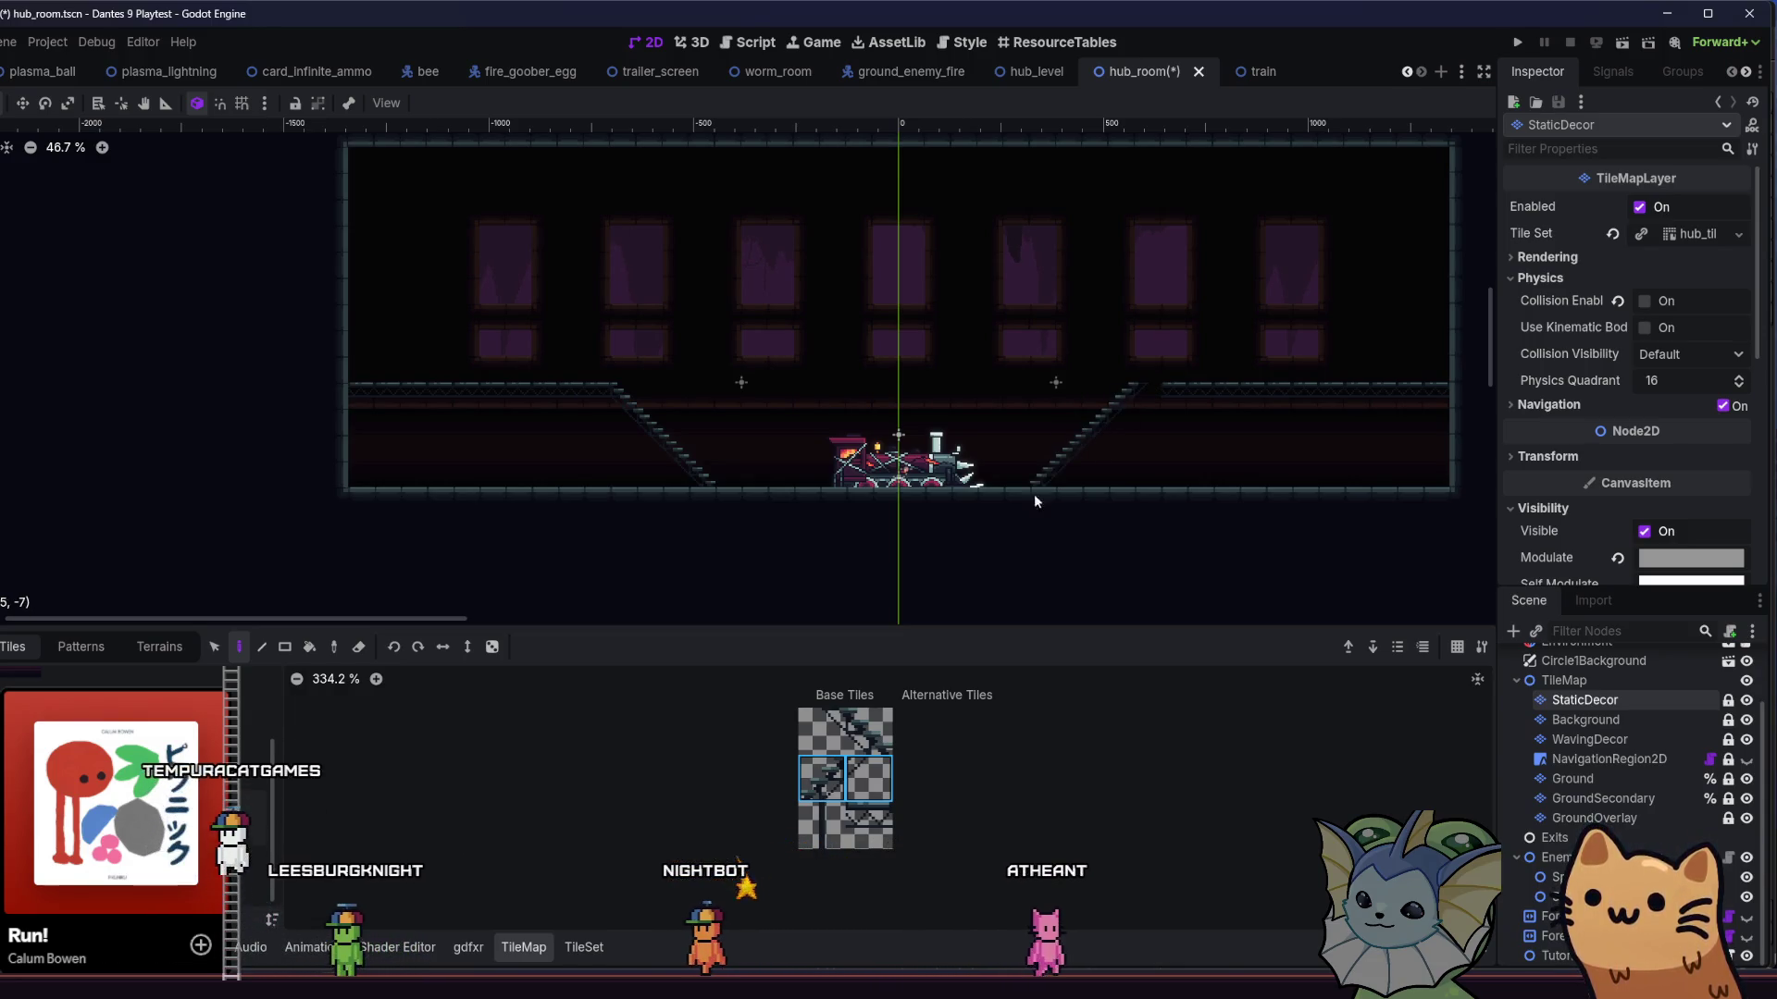
key(ctrl+z)
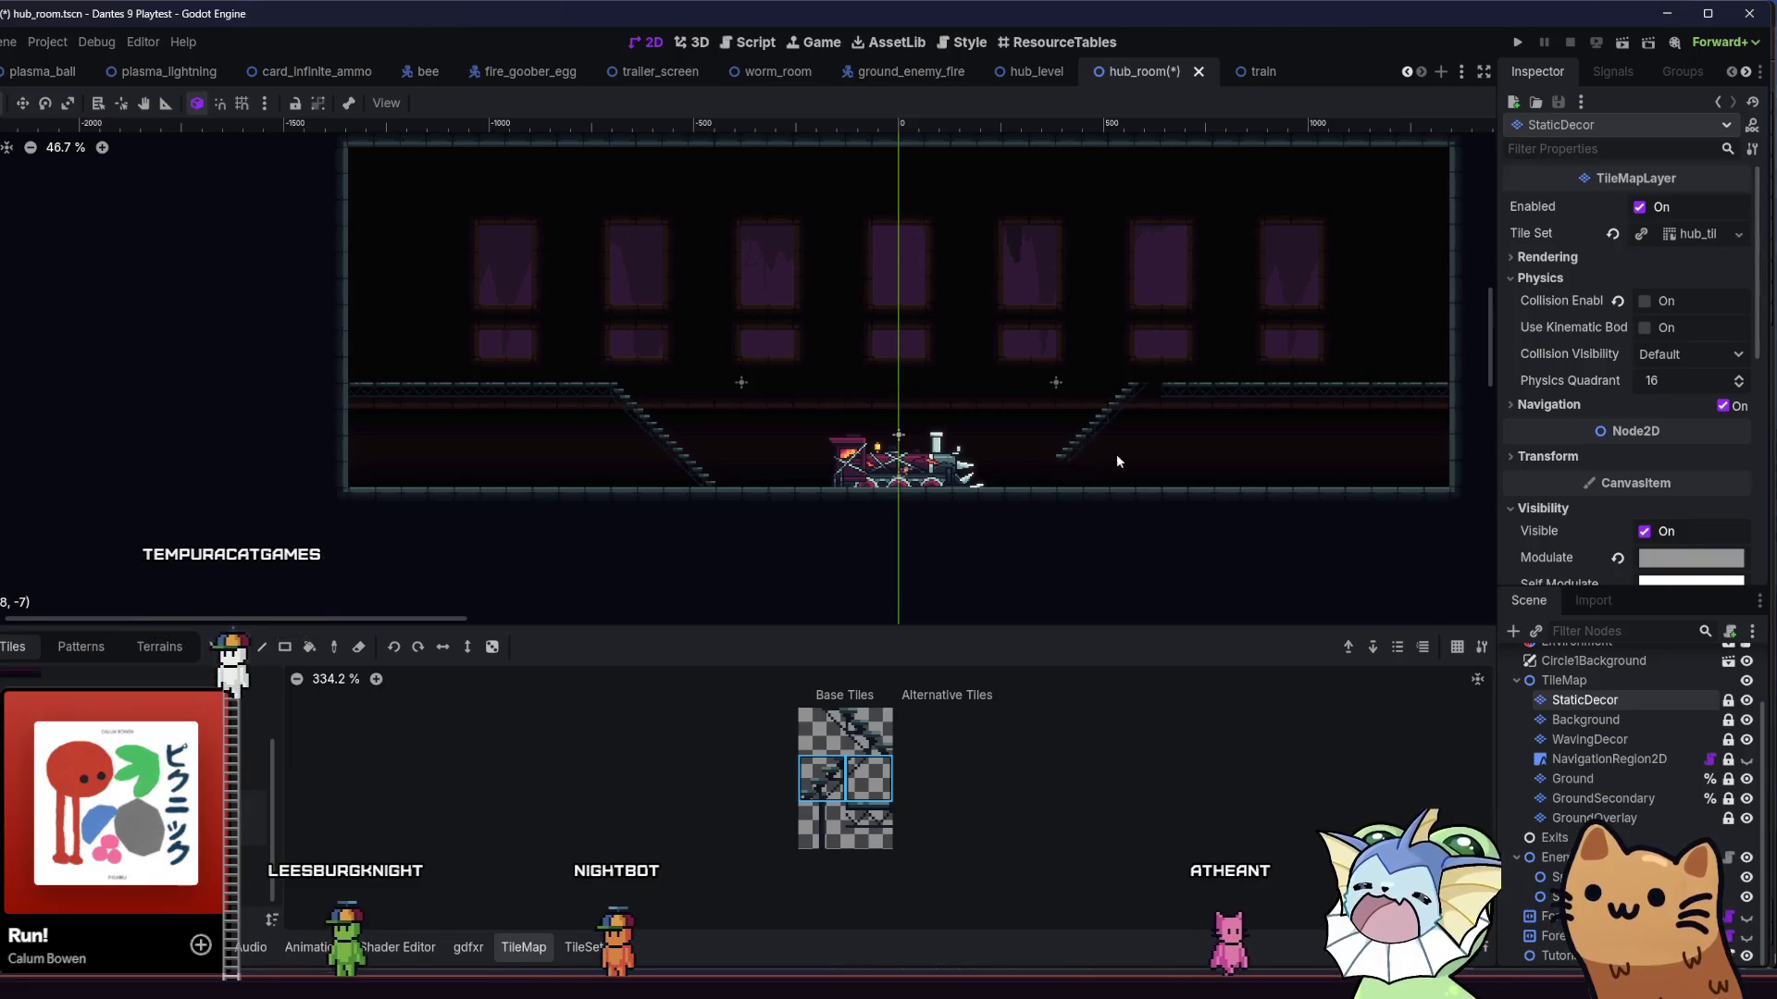
key(ctrl+z)
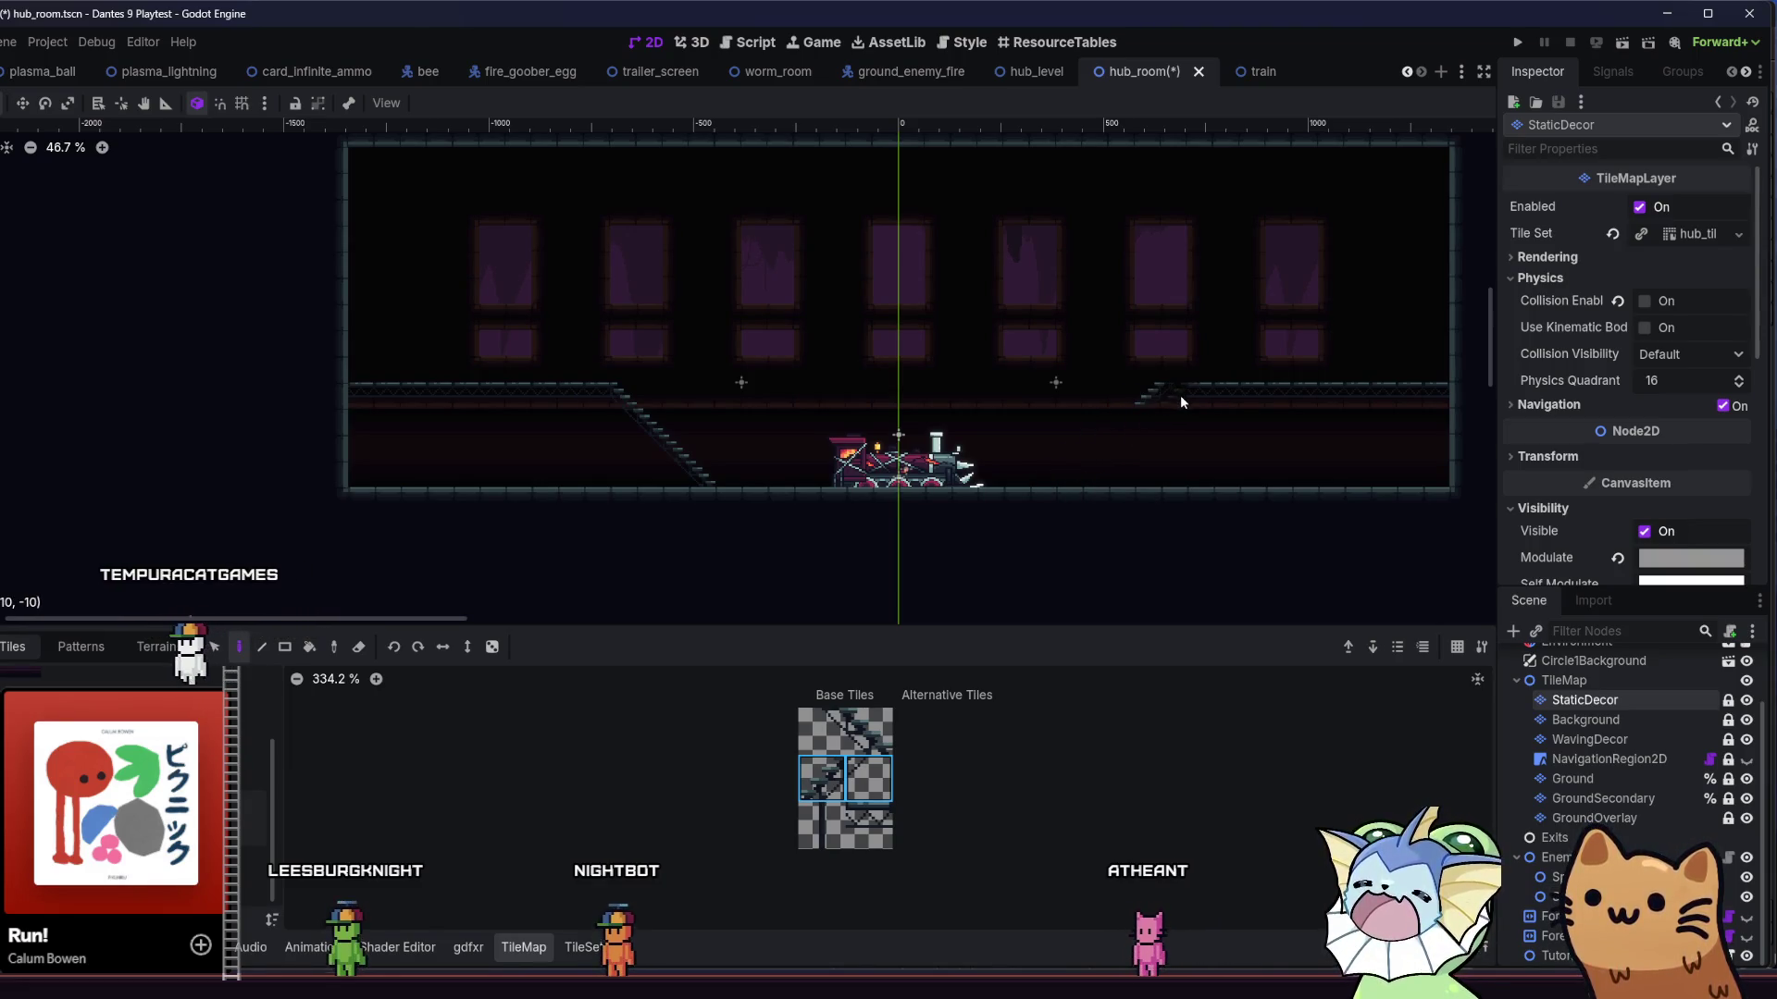
key(ctrl+z)
drag(1158, 429, 1092, 482)
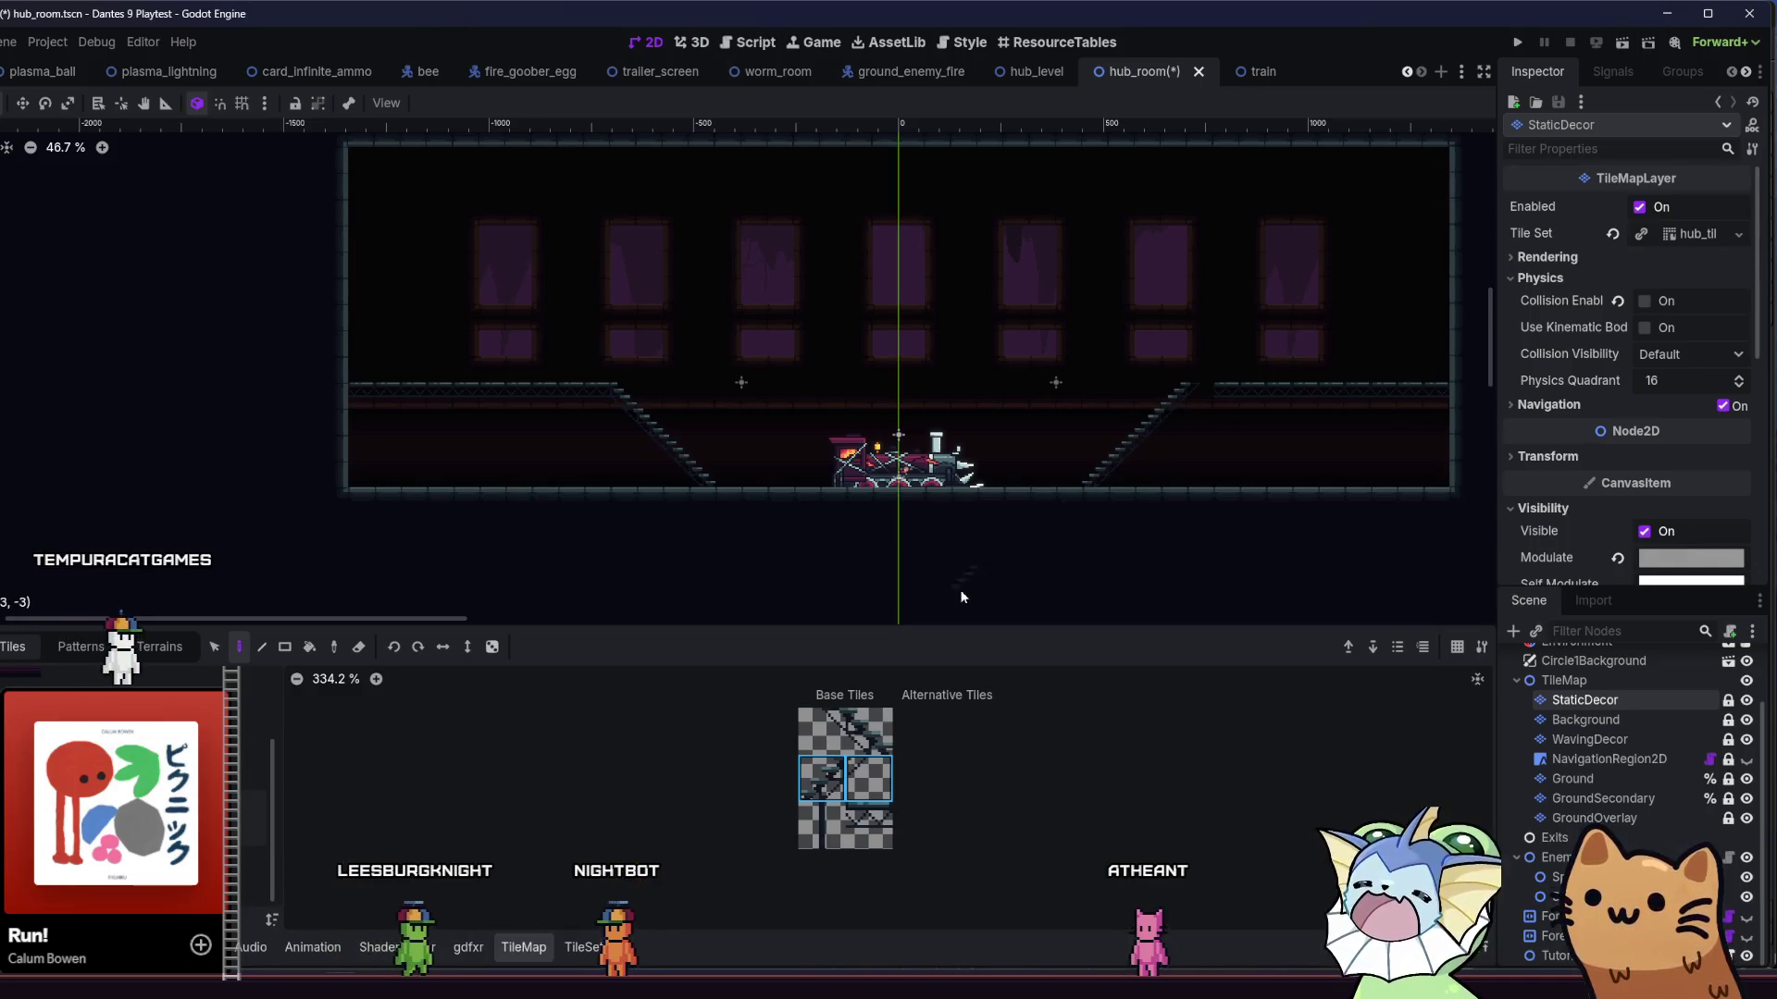
click(854, 820)
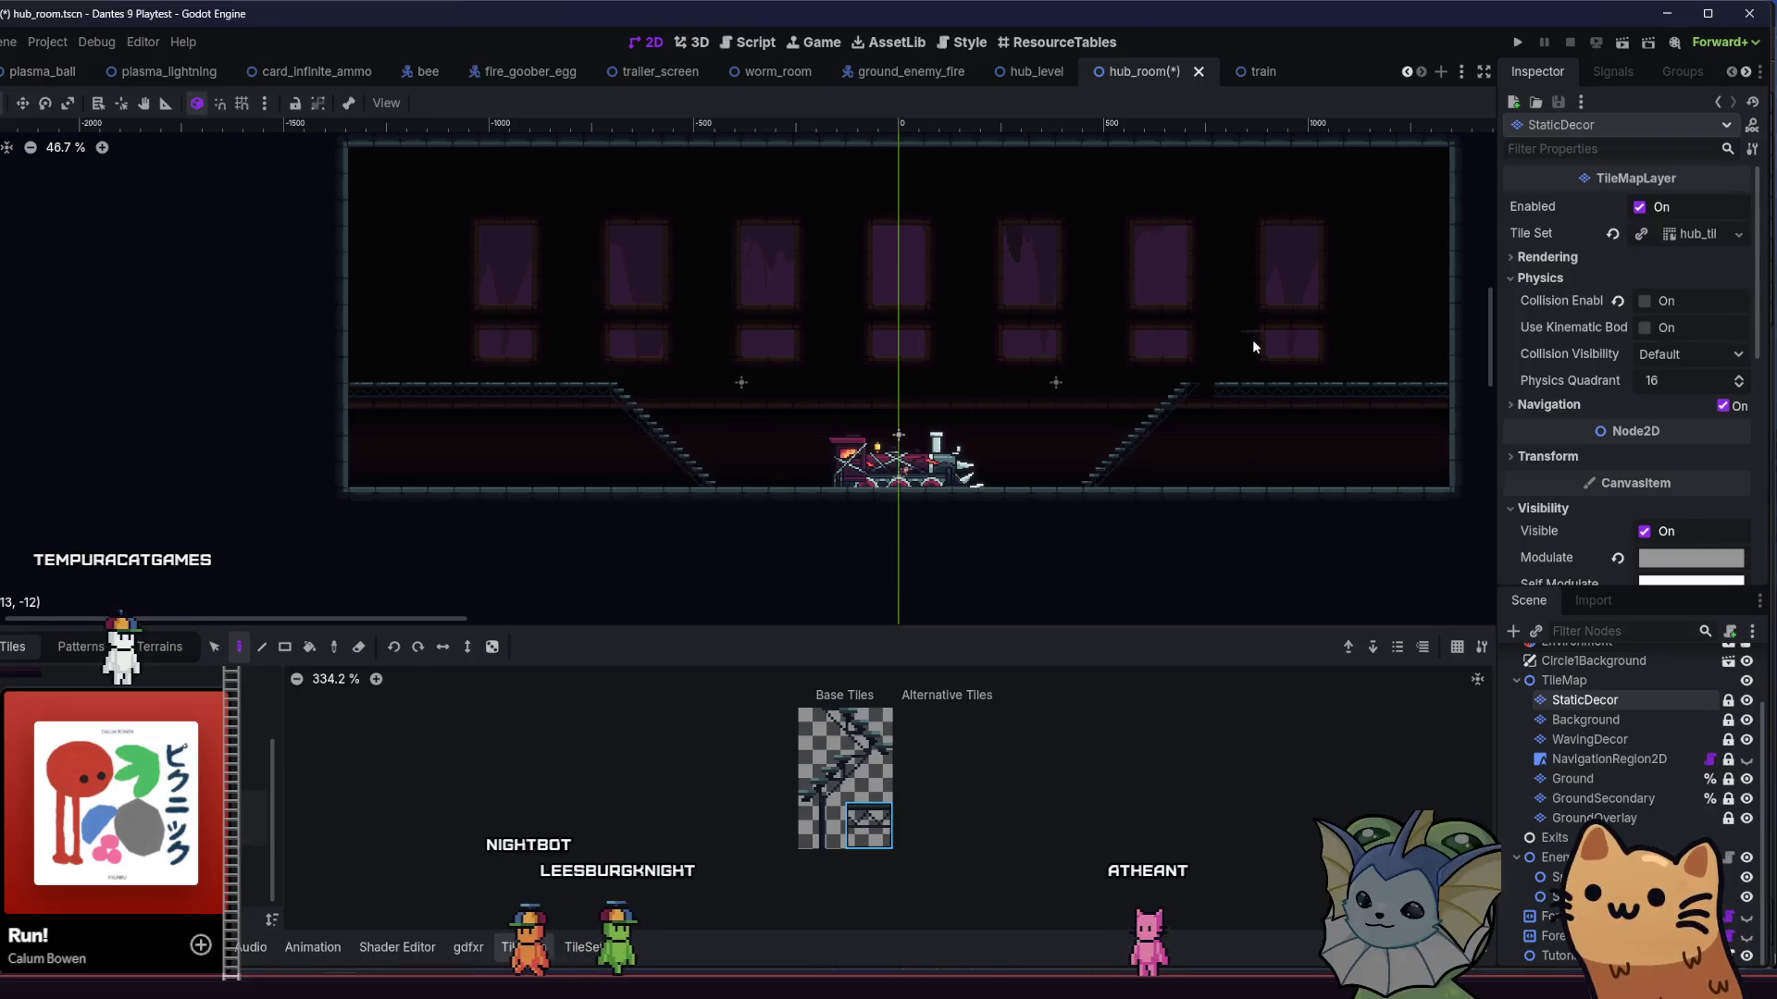
key(ctrl+s)
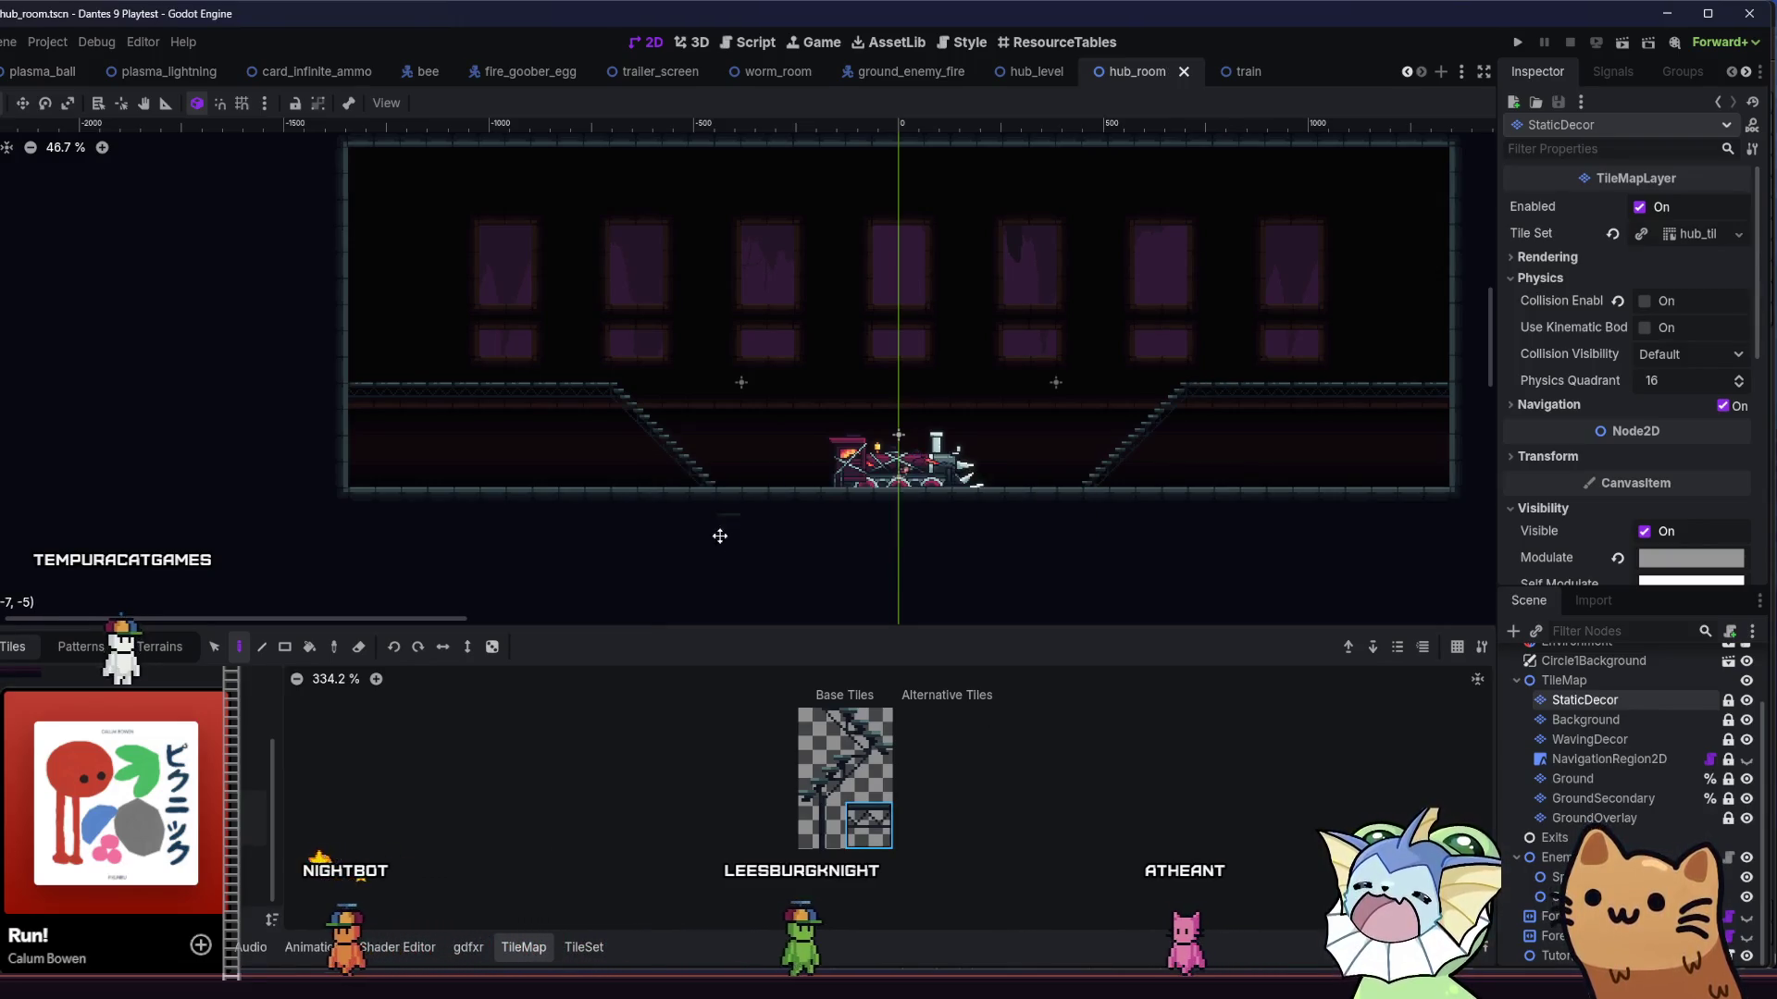
drag(718, 532, 622, 536)
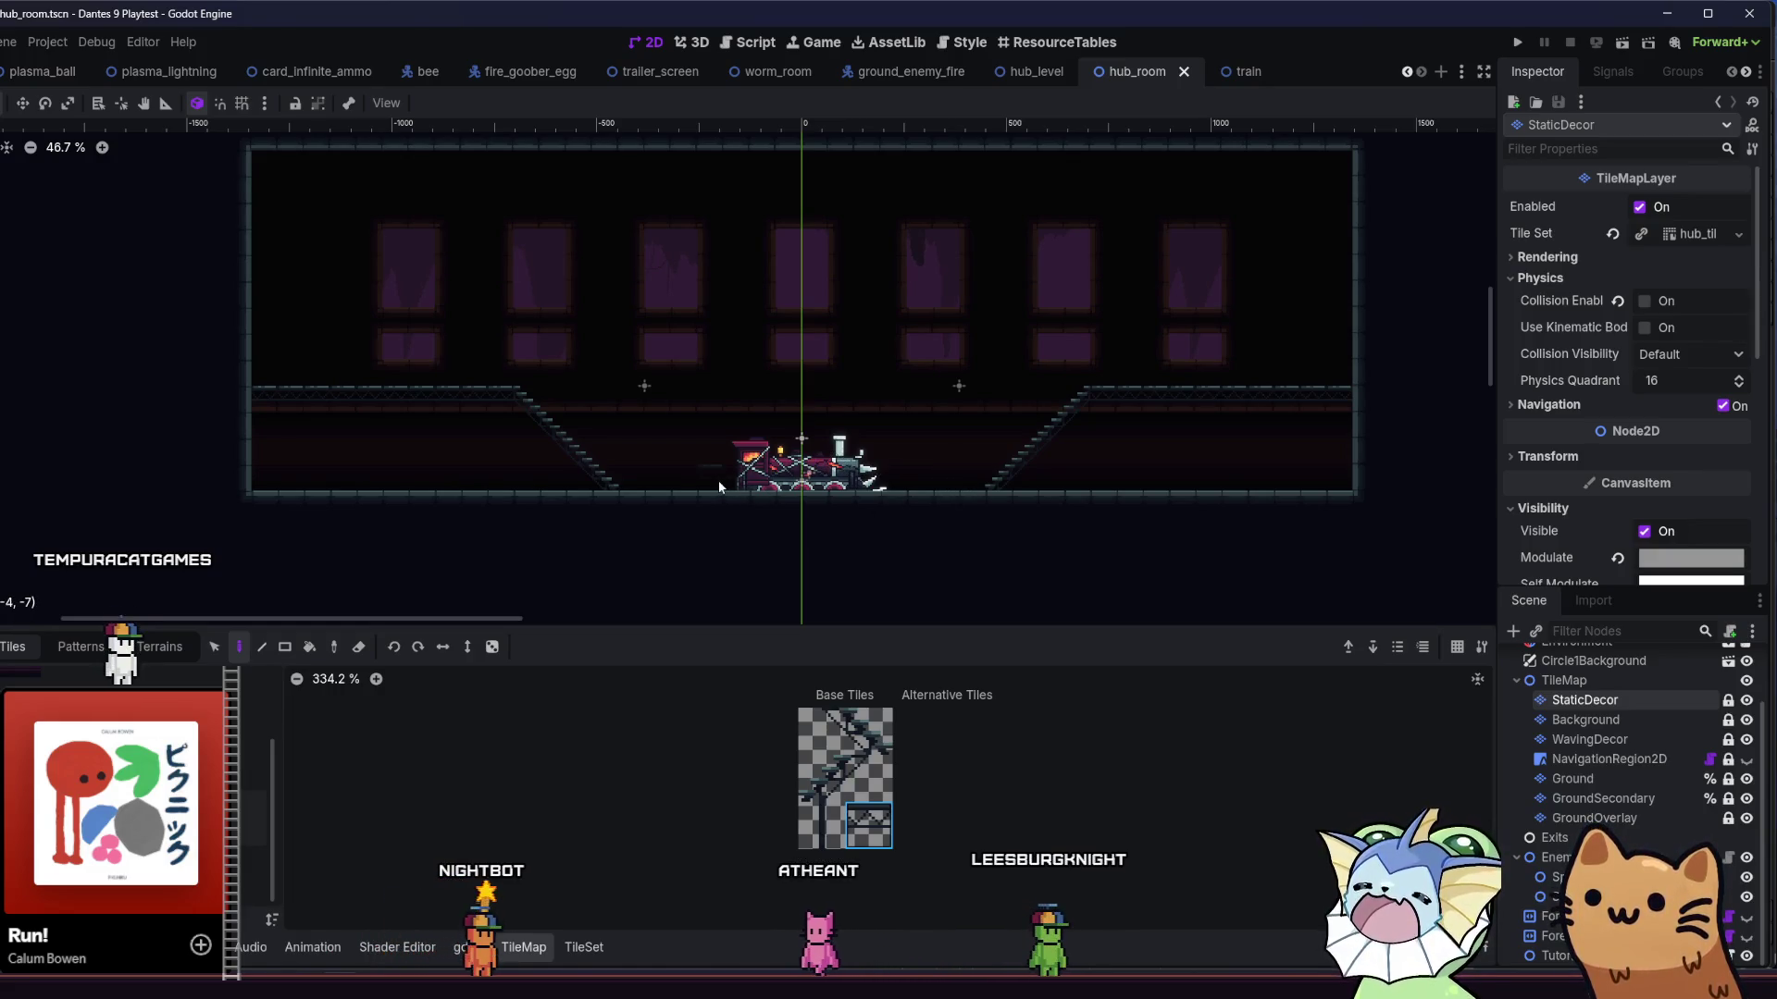
scroll(652, 485, down, 4)
- Erase the left and right staircases and their walkways from the StaticDecor layer
key(ctrl+s)
scroll(590, 520, up, 6)
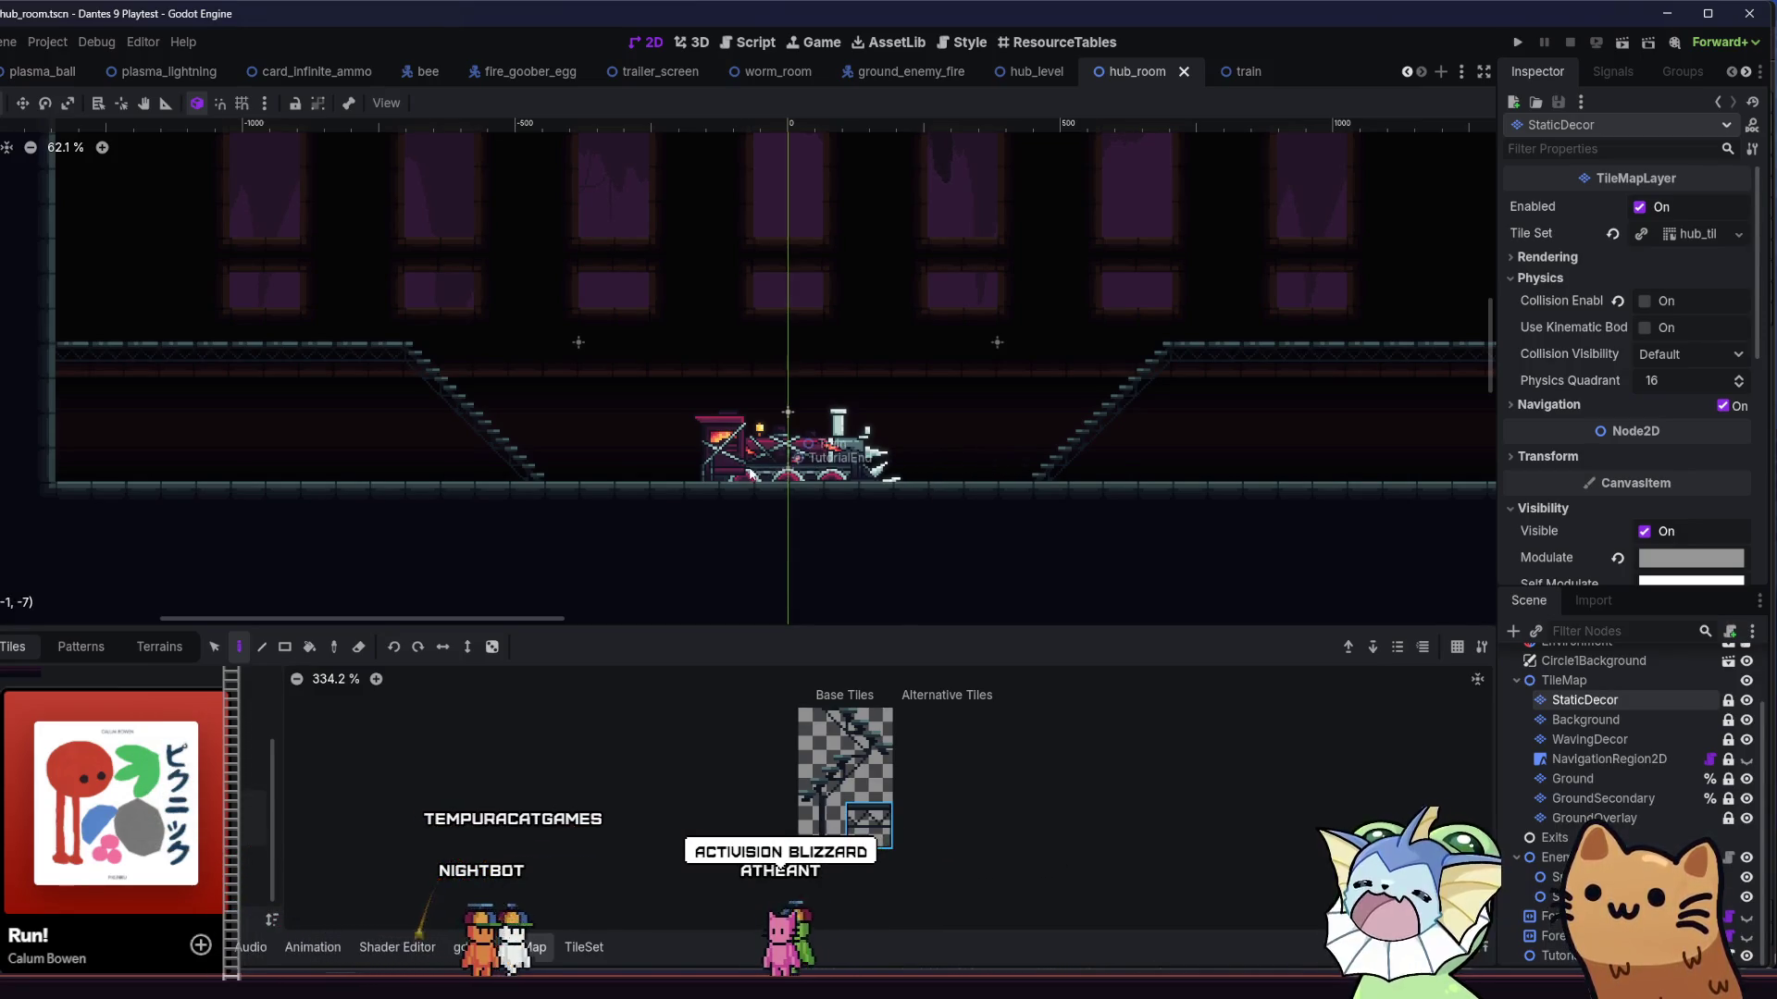
drag(636, 477, 763, 492)
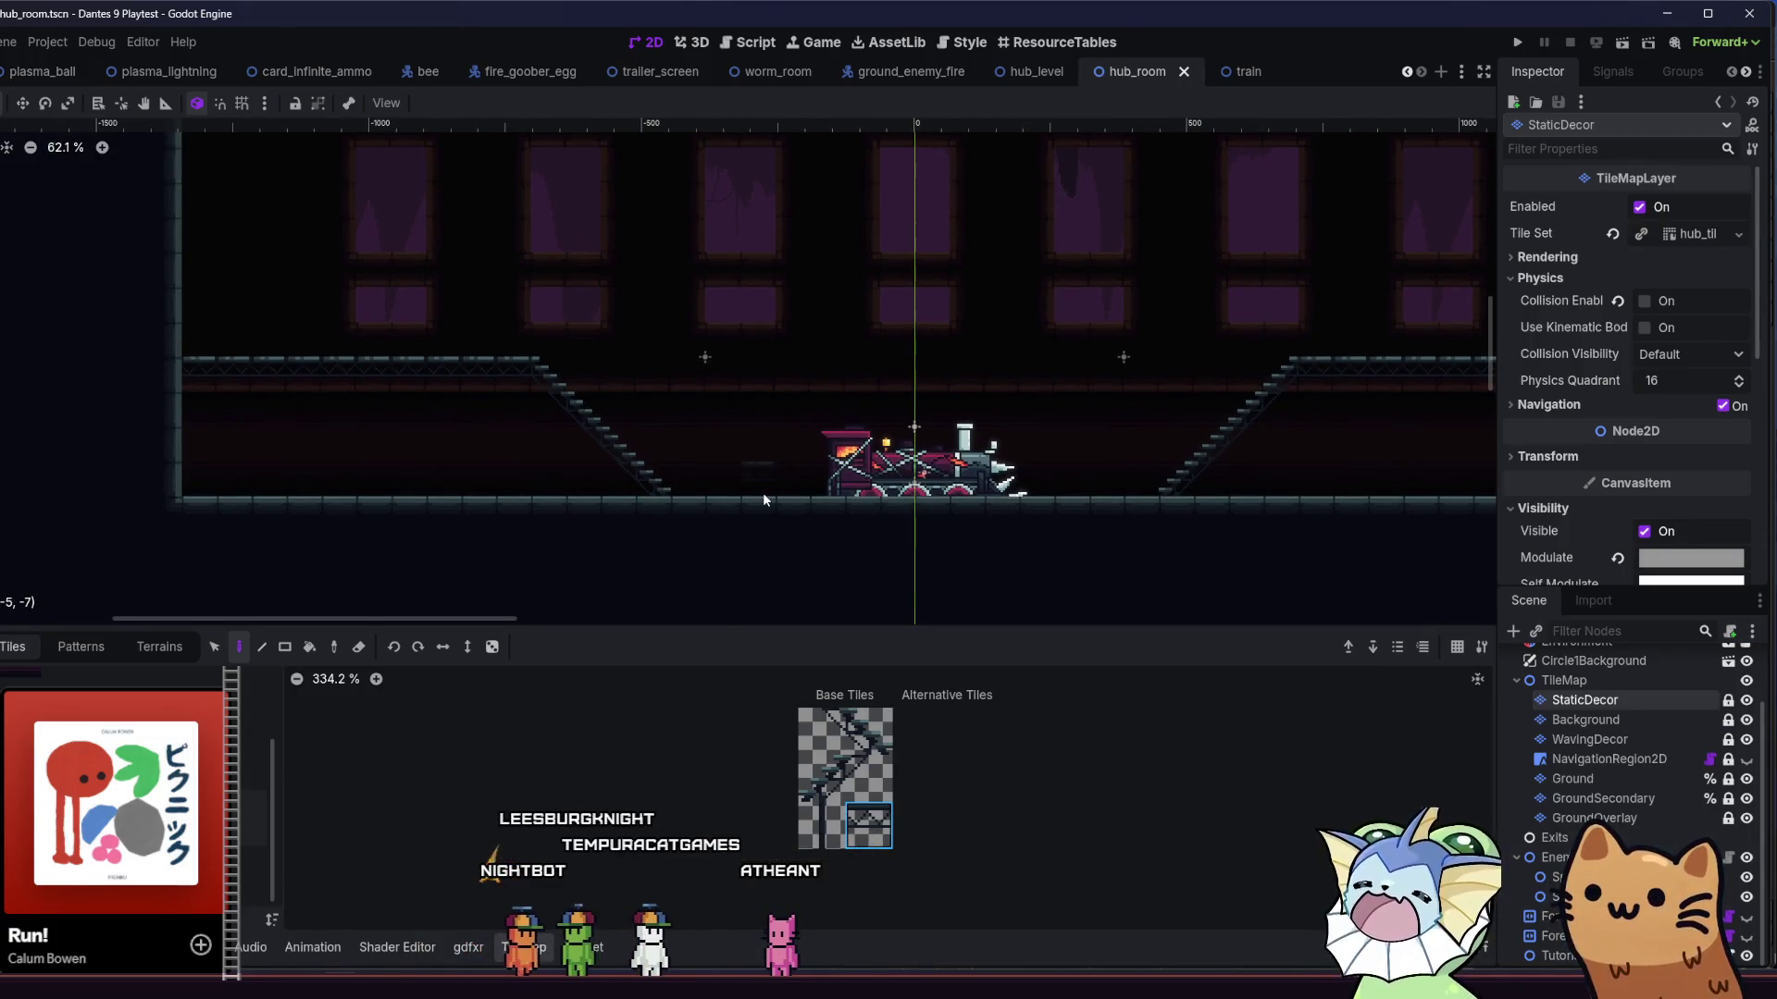
drag(814, 476, 727, 487)
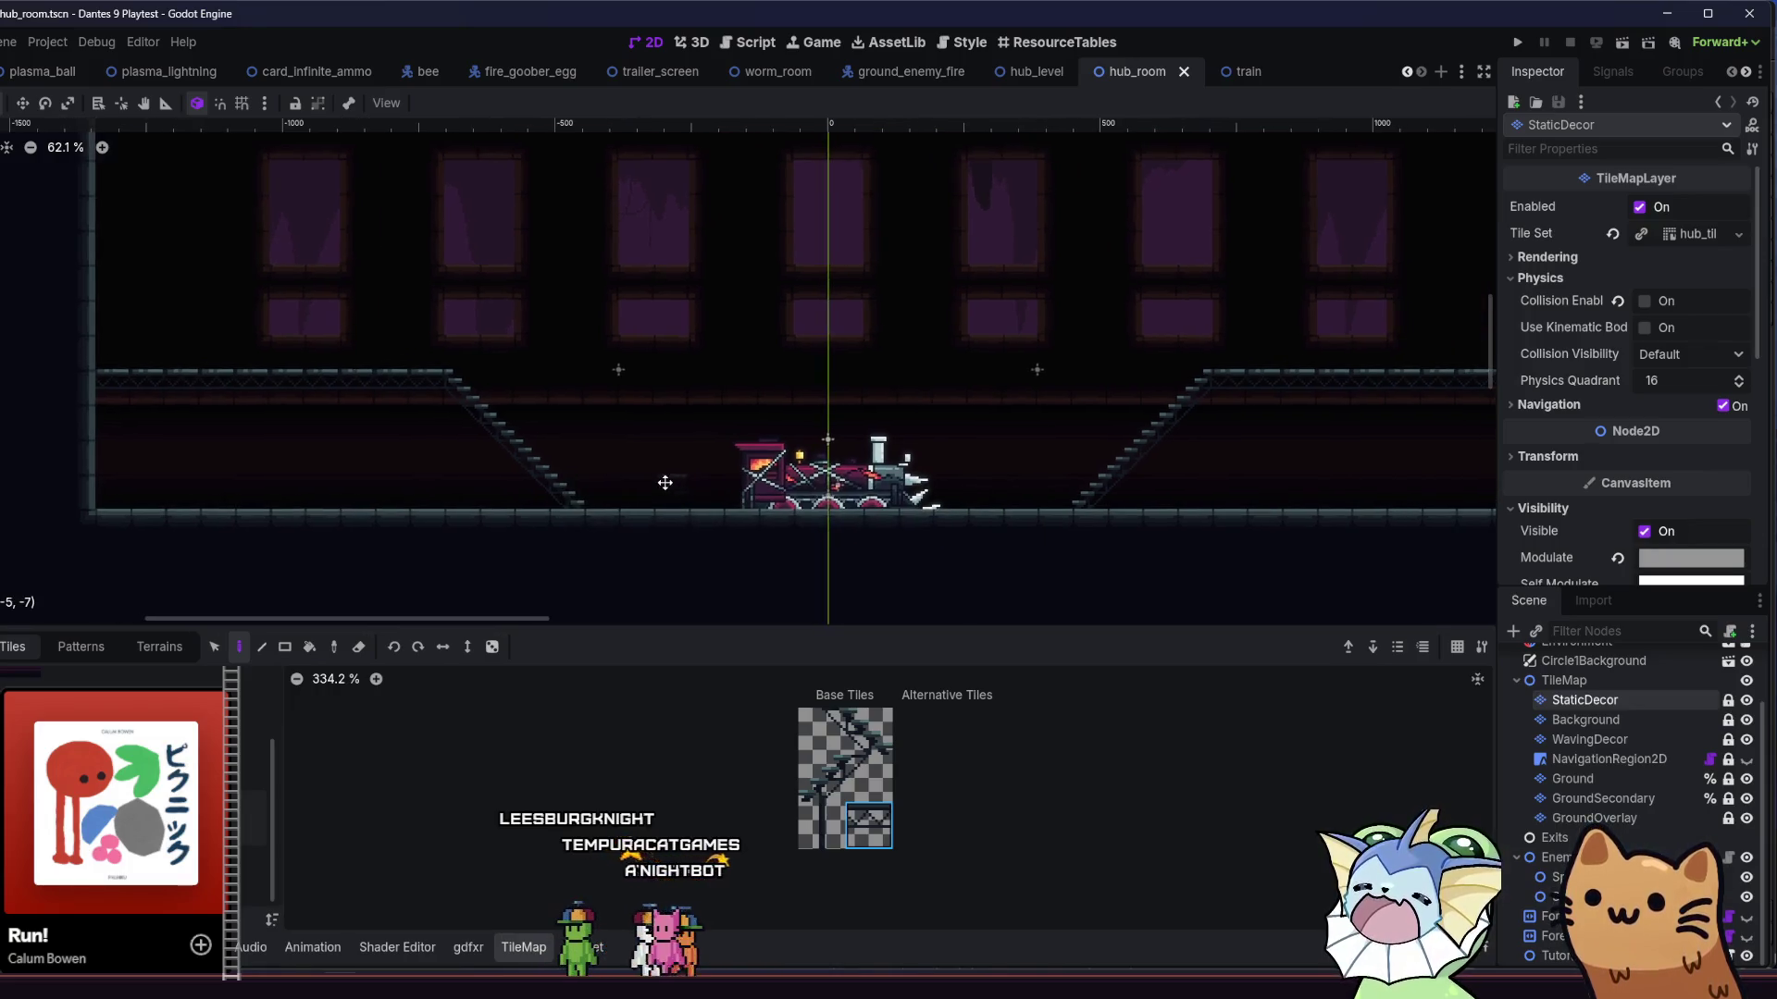
scroll(714, 475, down, 1)
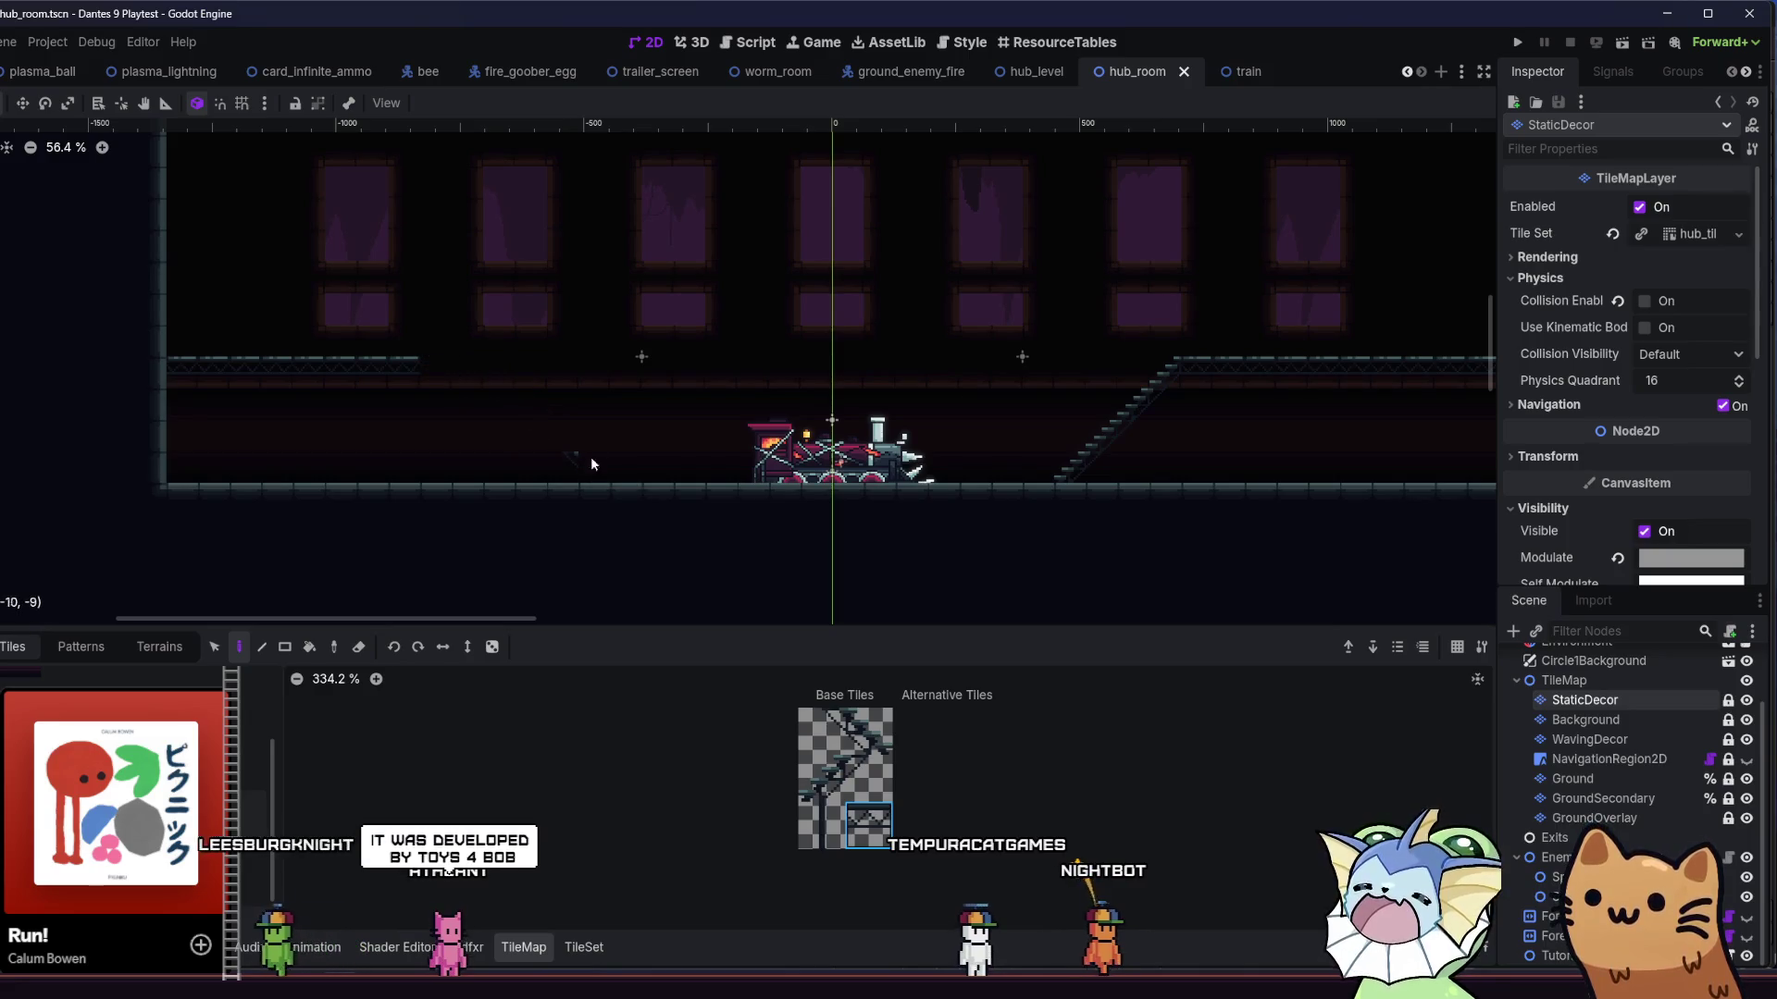
drag(559, 456, 186, 368)
scroll(575, 415, down, 3)
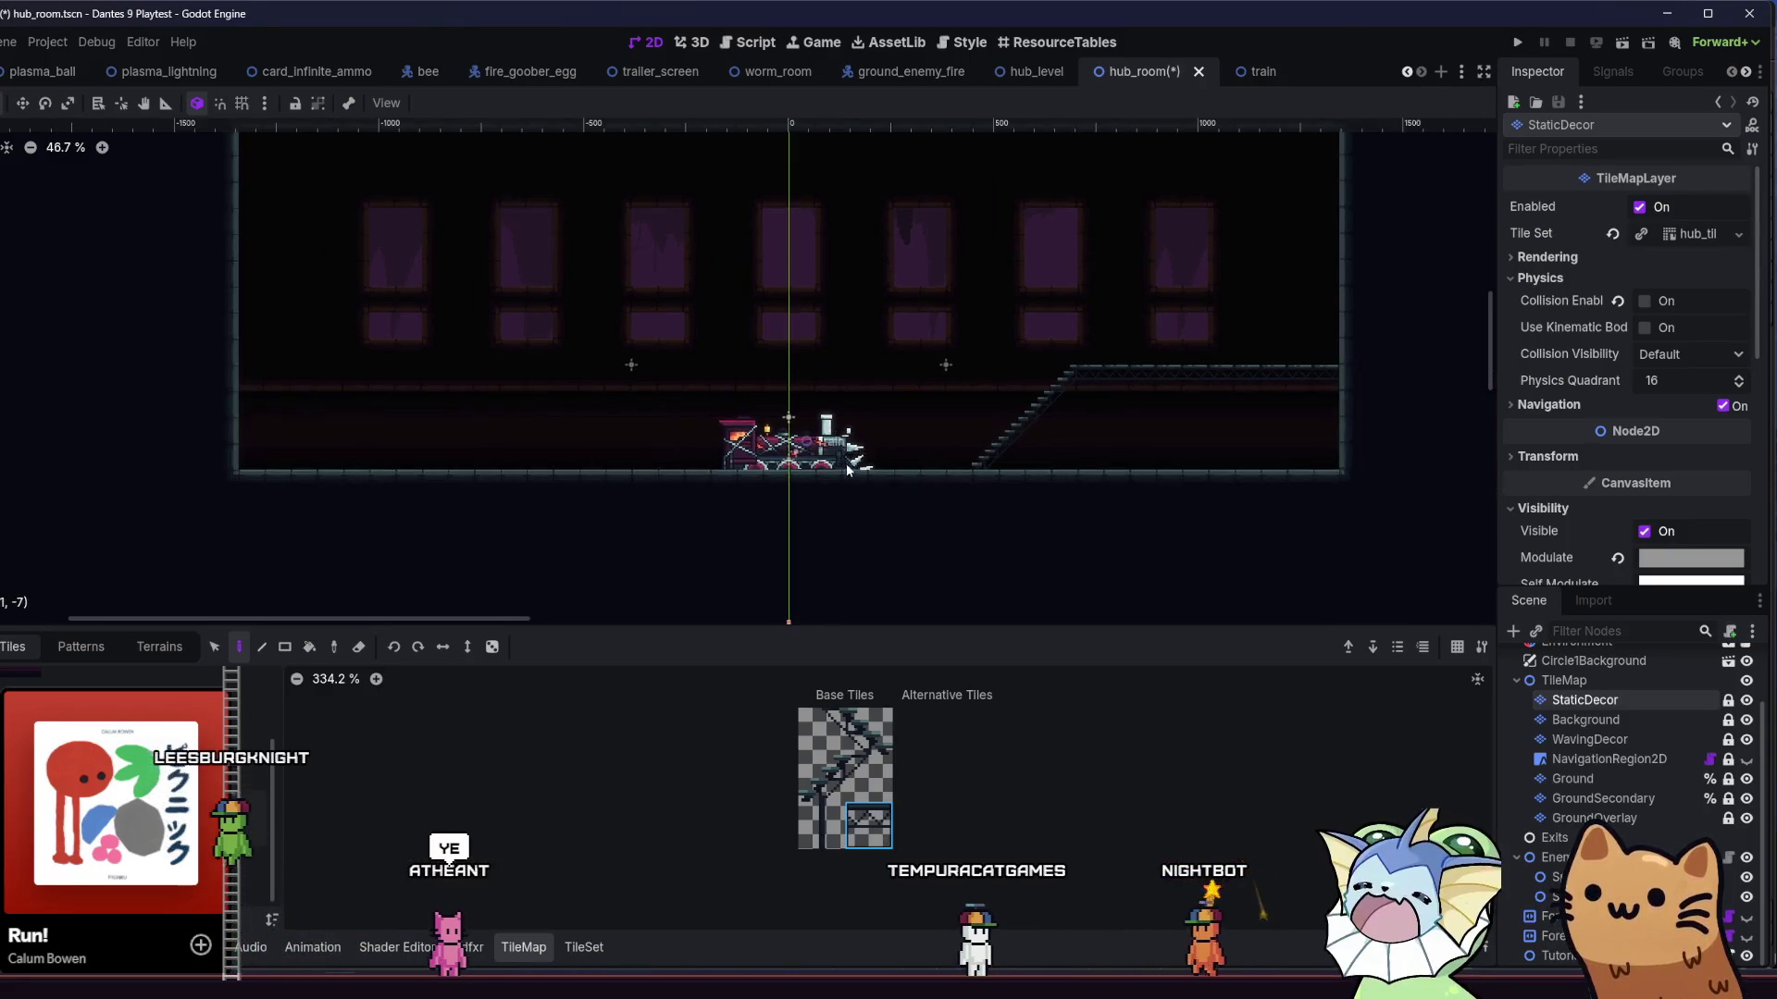
mouse_move(980, 457)
mouse_down()
mouse_move(1066, 379)
mouse_move(1007, 429)
mouse_move(1145, 368)
mouse_move(1334, 381)
mouse_up()
click(1573, 778)
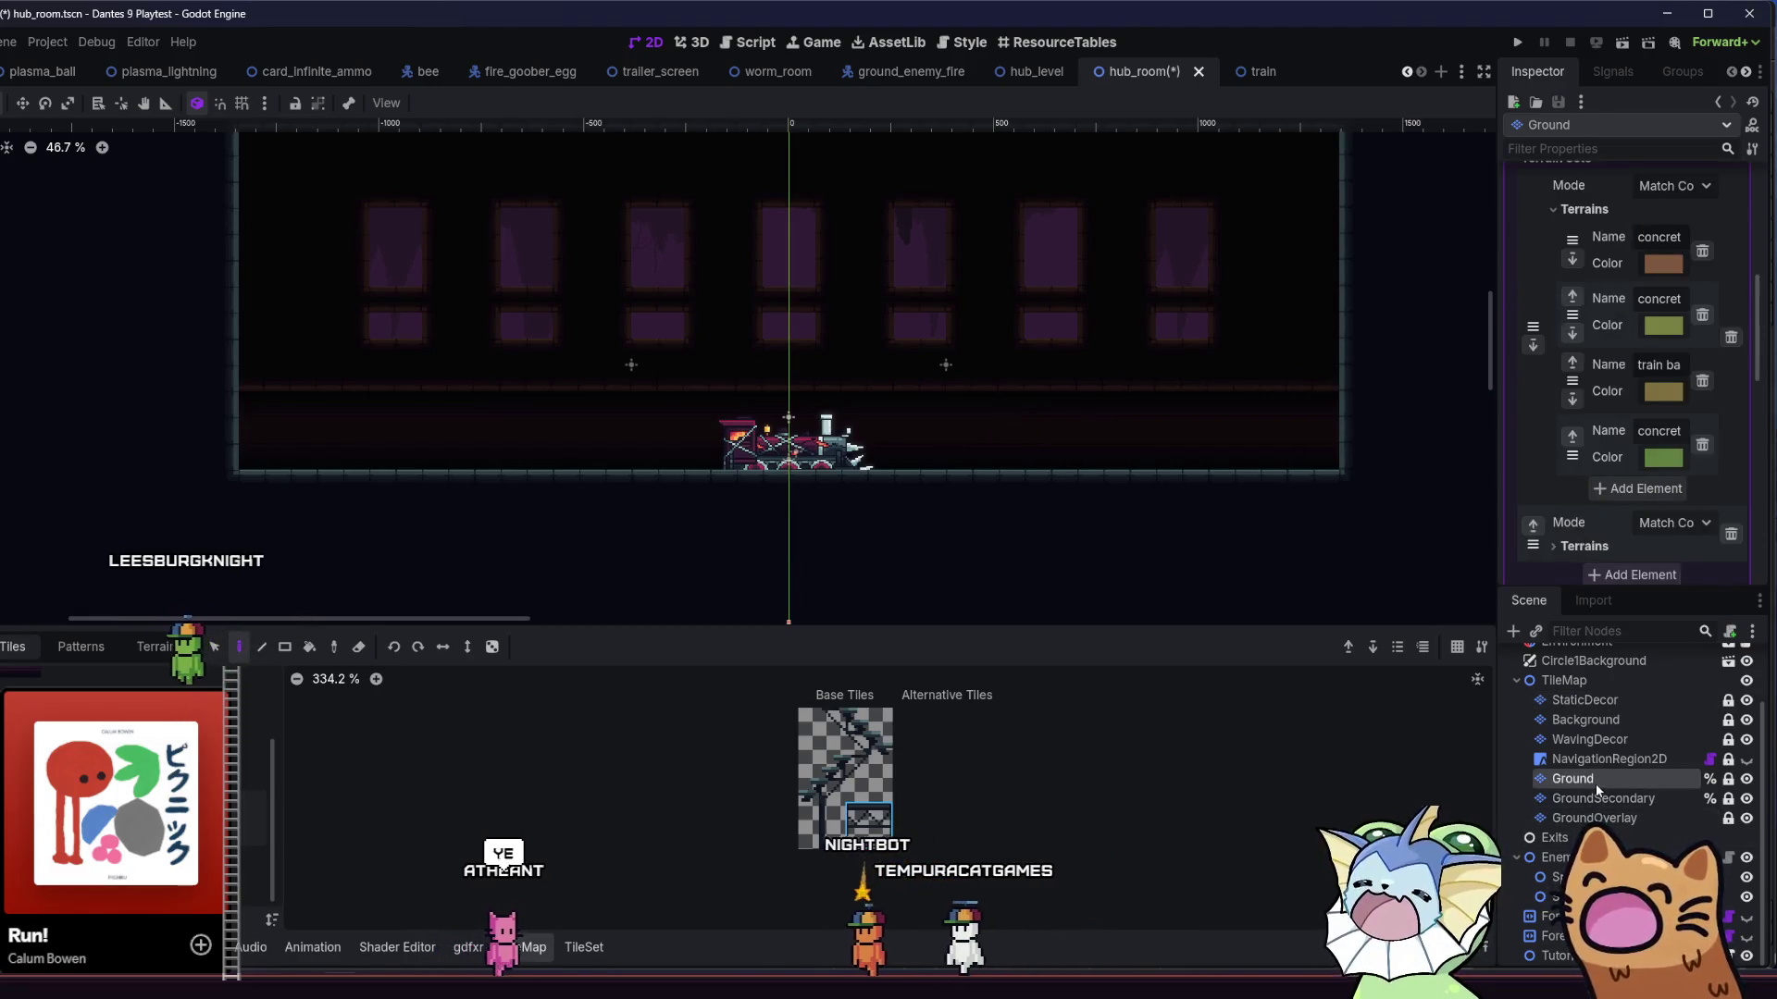
- On the Ground layer, paint walkway rows on both sides of the train and save
scroll(579, 456, up, 2)
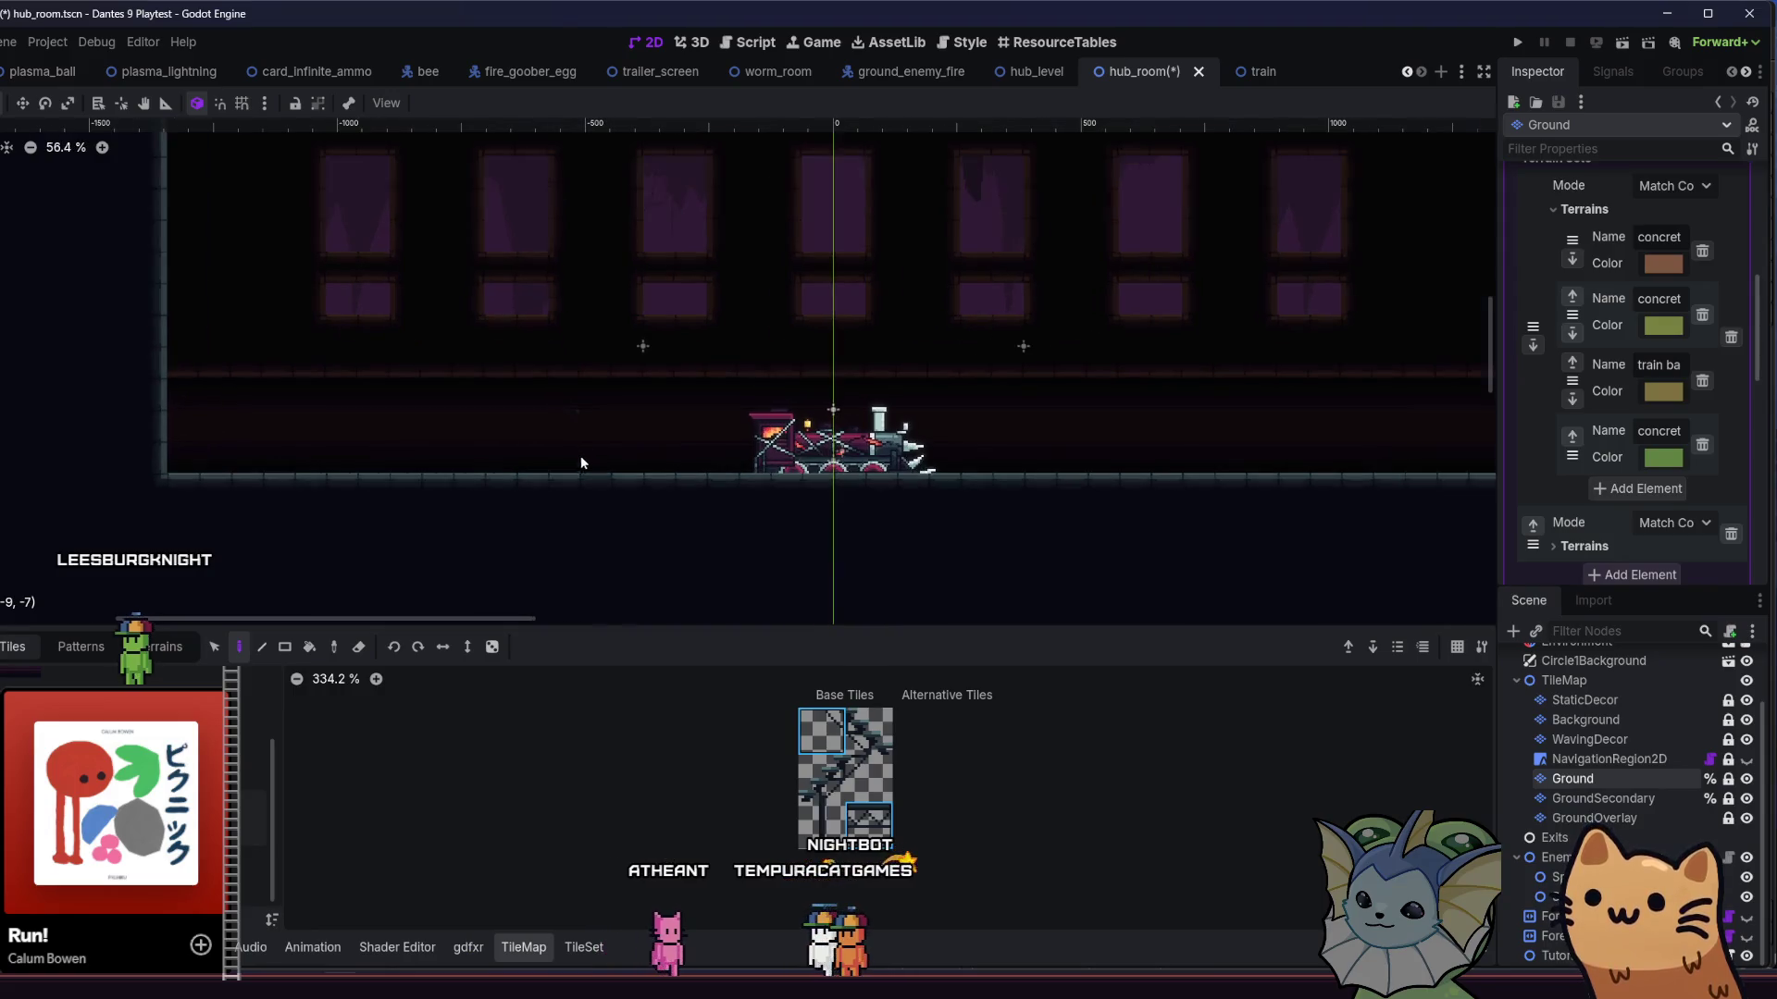
click(866, 731)
shift+click(833, 731)
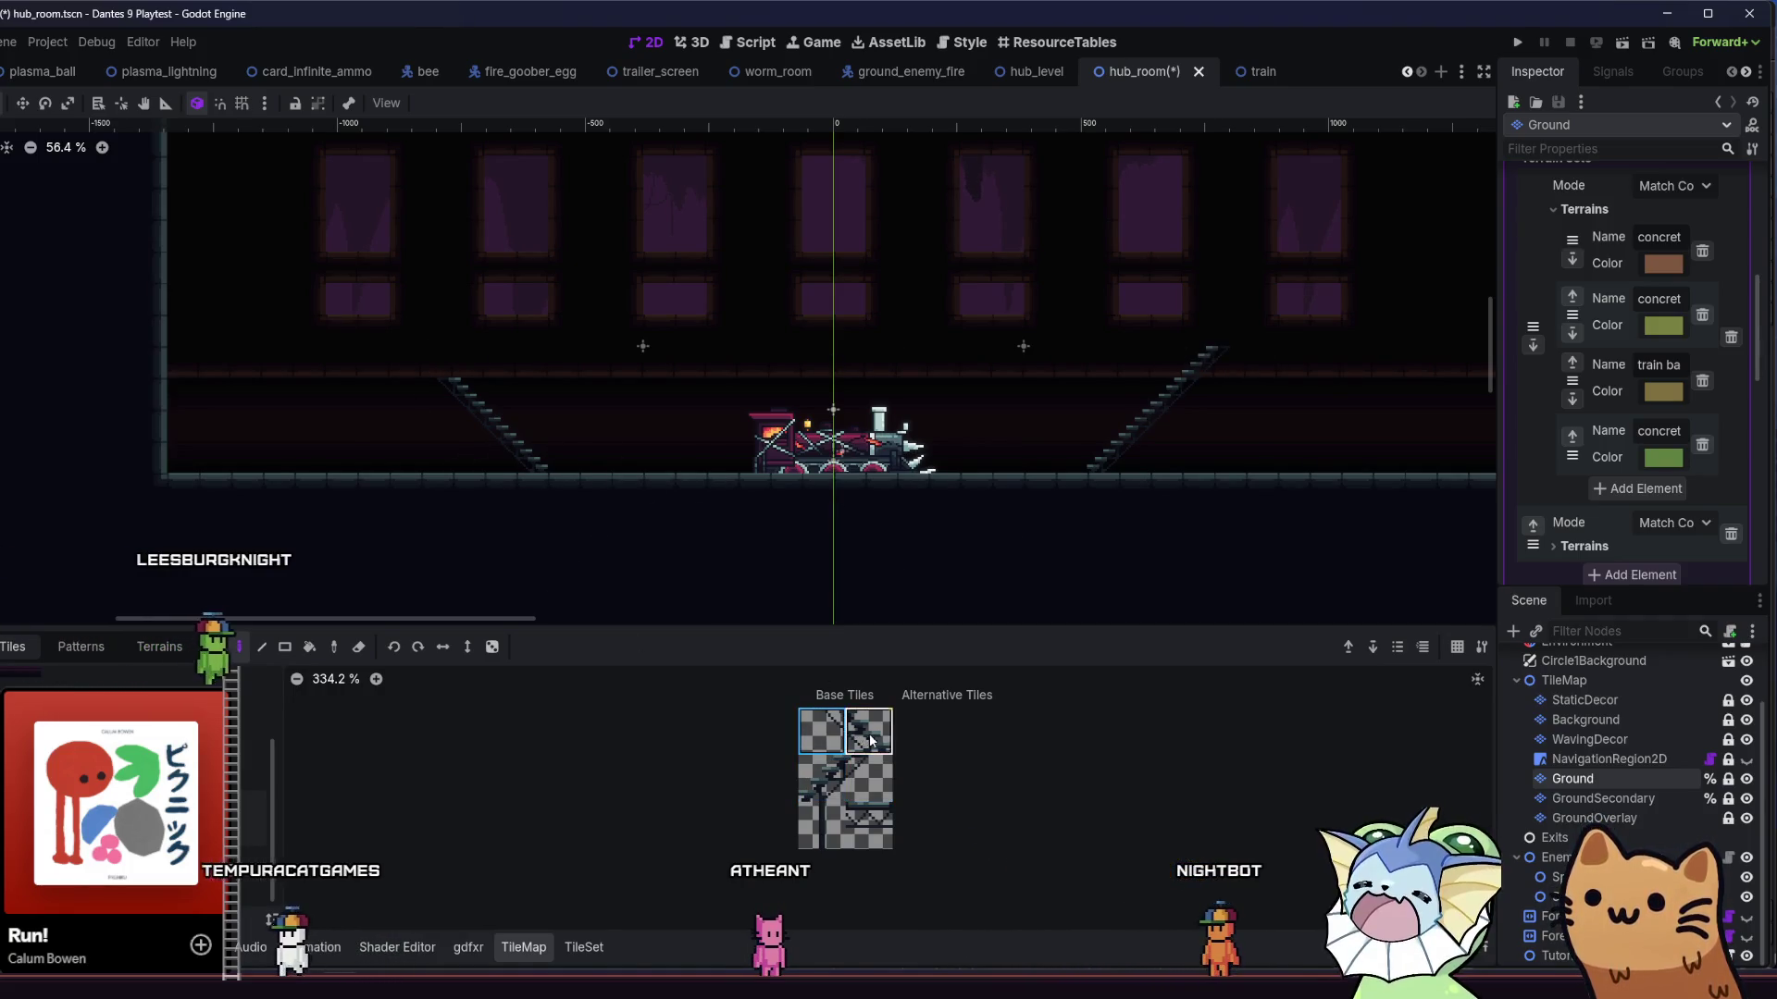
ctrl+click(431, 367)
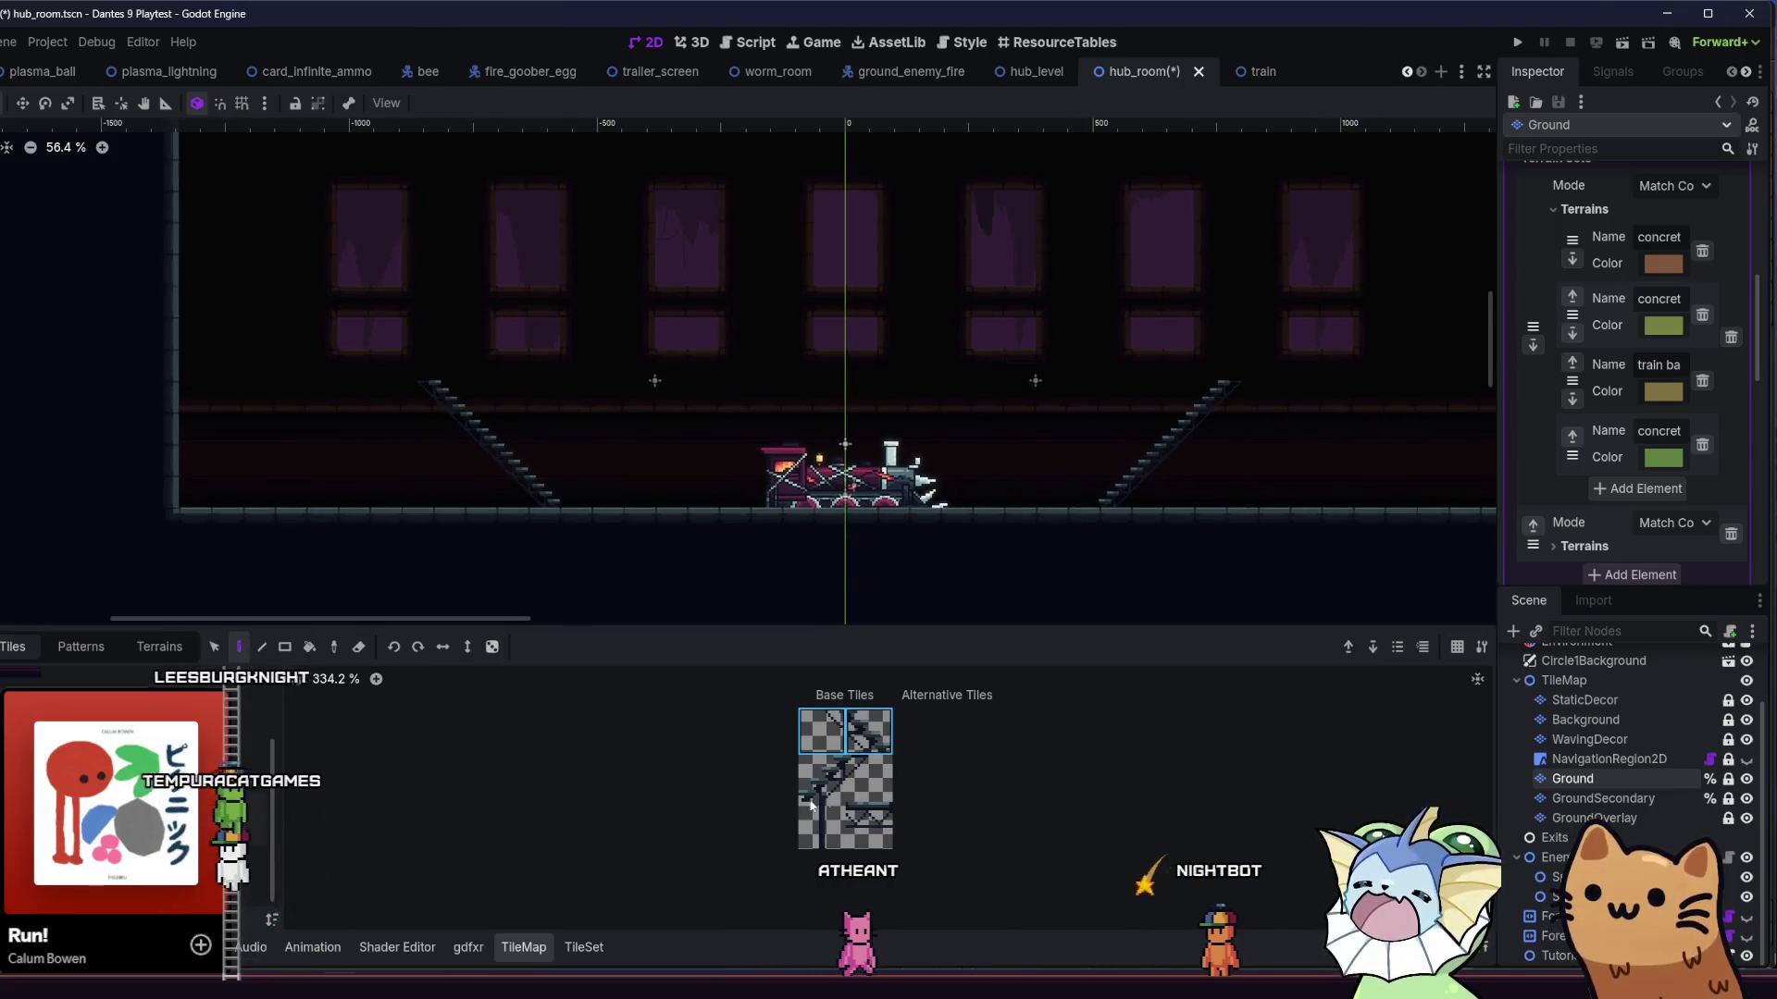
drag(425, 393, 199, 401)
scroll(197, 394, down, 1)
drag(1147, 386, 1379, 387)
key(ctrl+s)
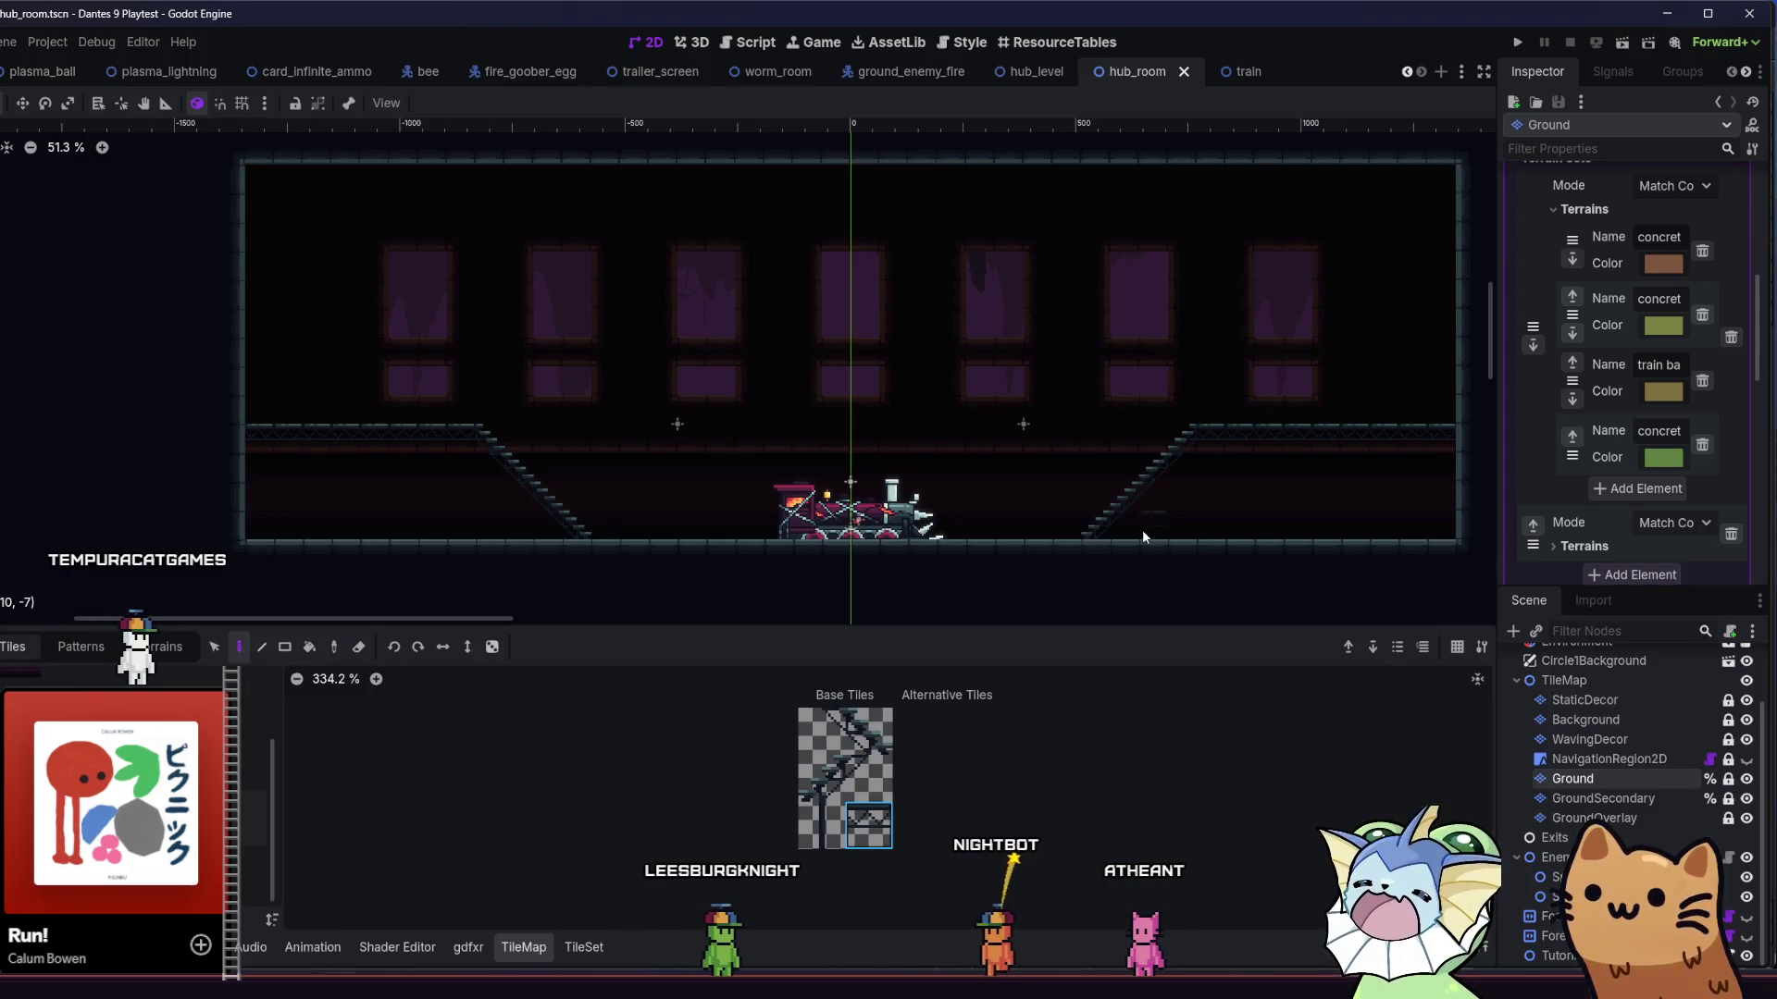
click(1541, 700)
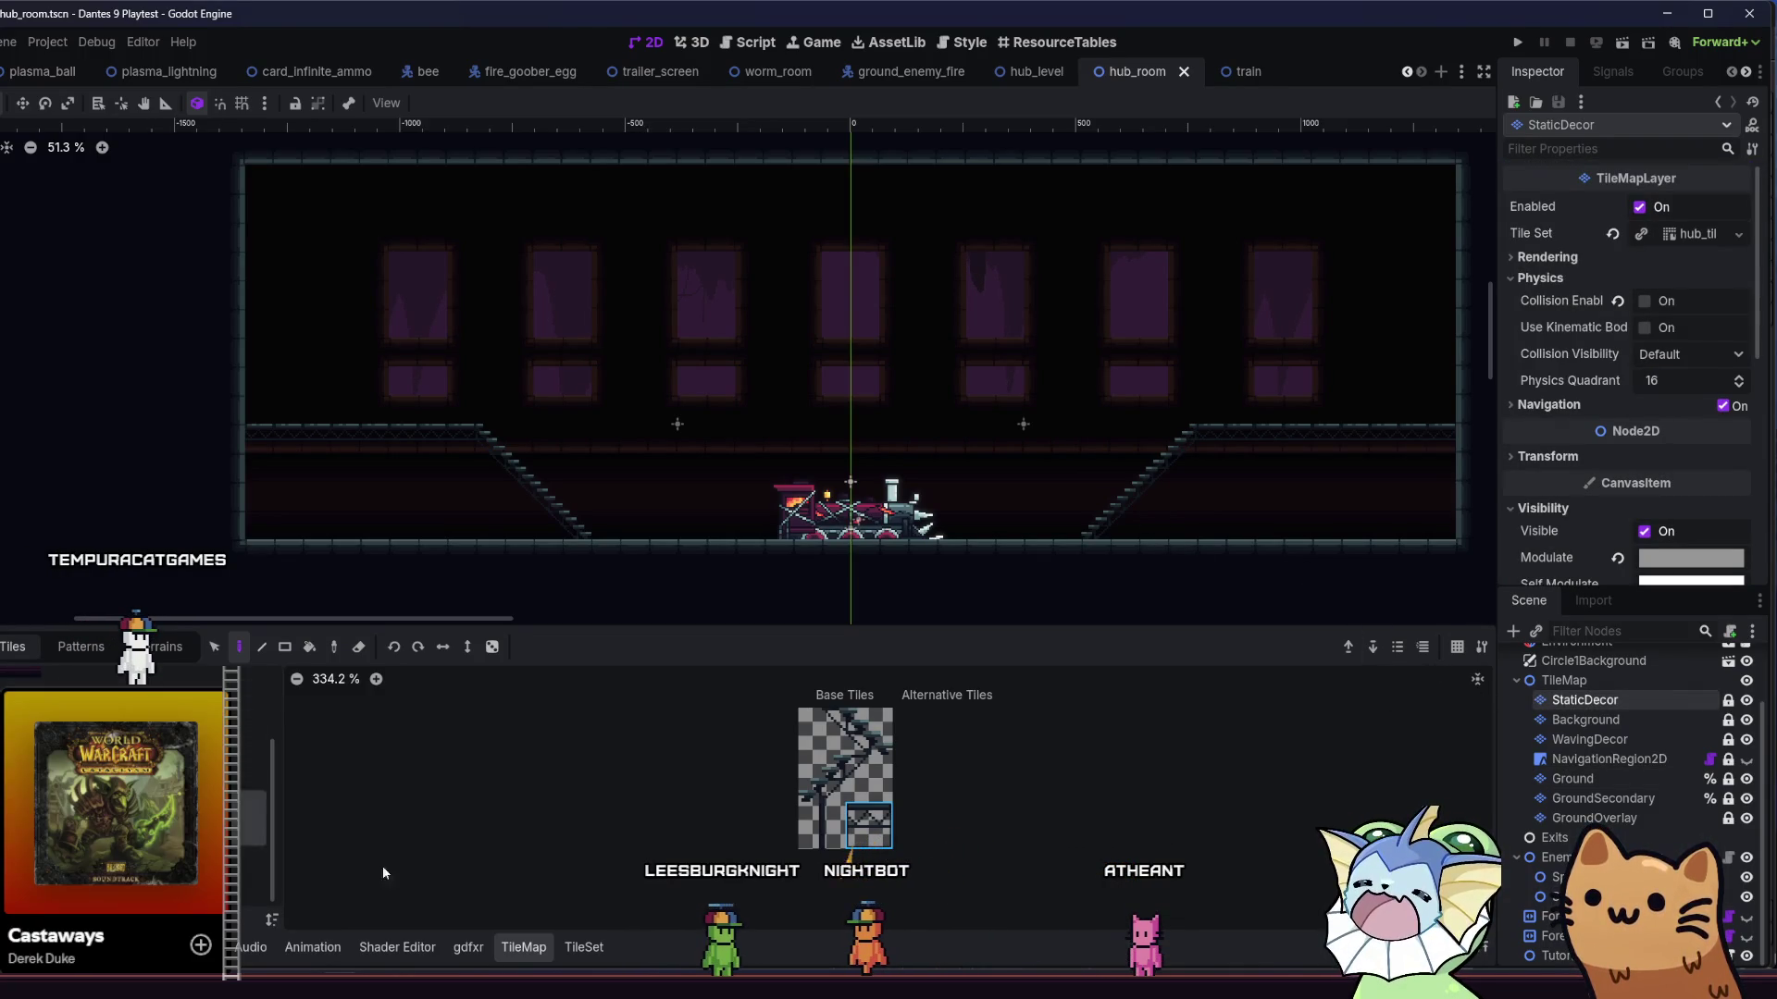
- Playtest the scene with F6, then paint two support posts under the left walkway and save
key(F6)
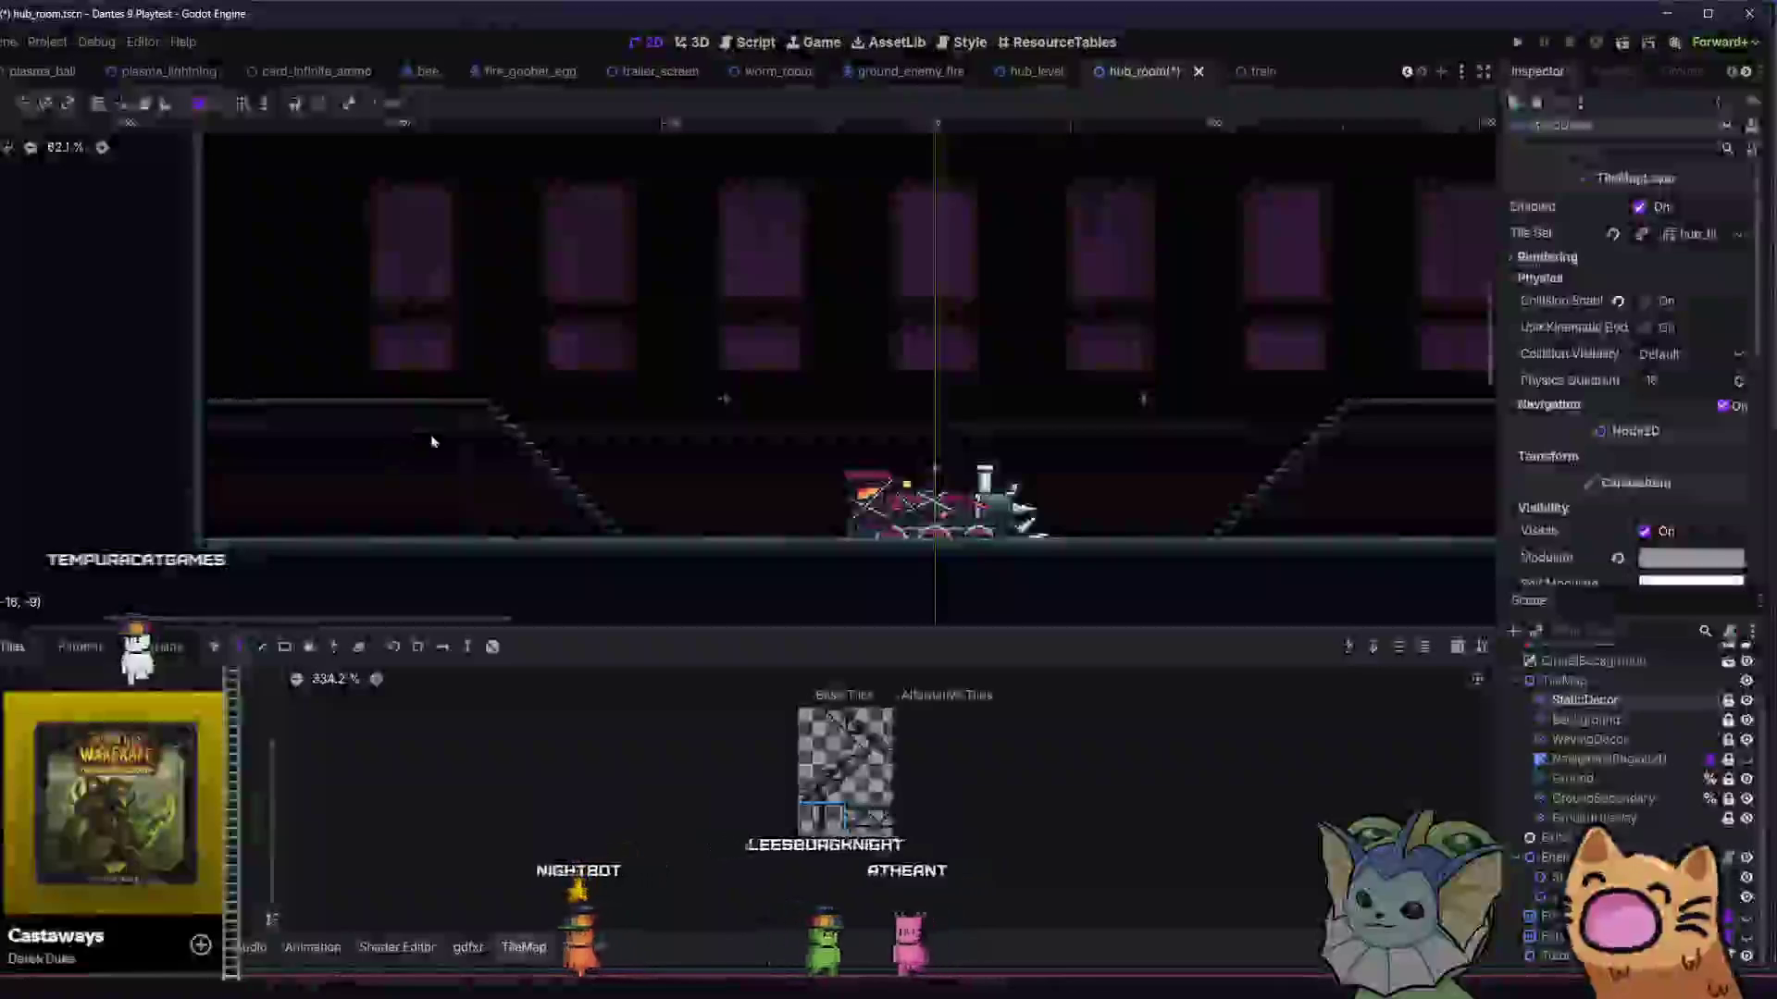
key(ctrl+s)
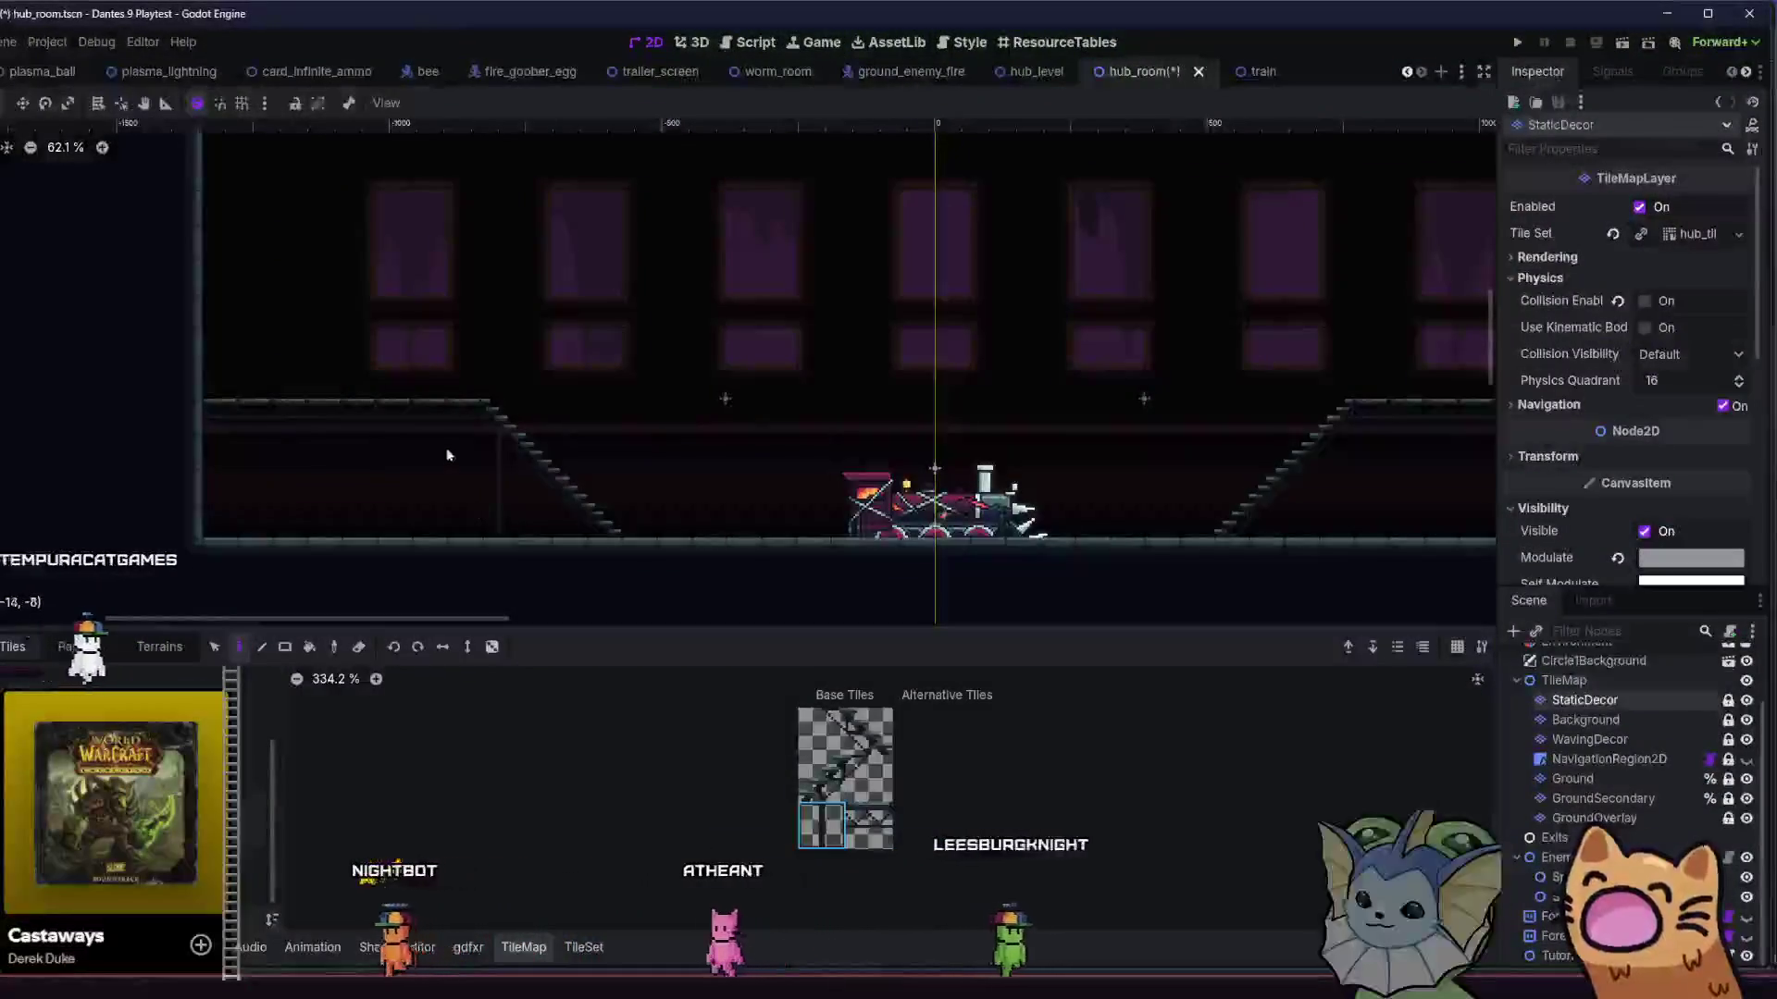
drag(390, 429, 396, 505)
drag(287, 431, 306, 537)
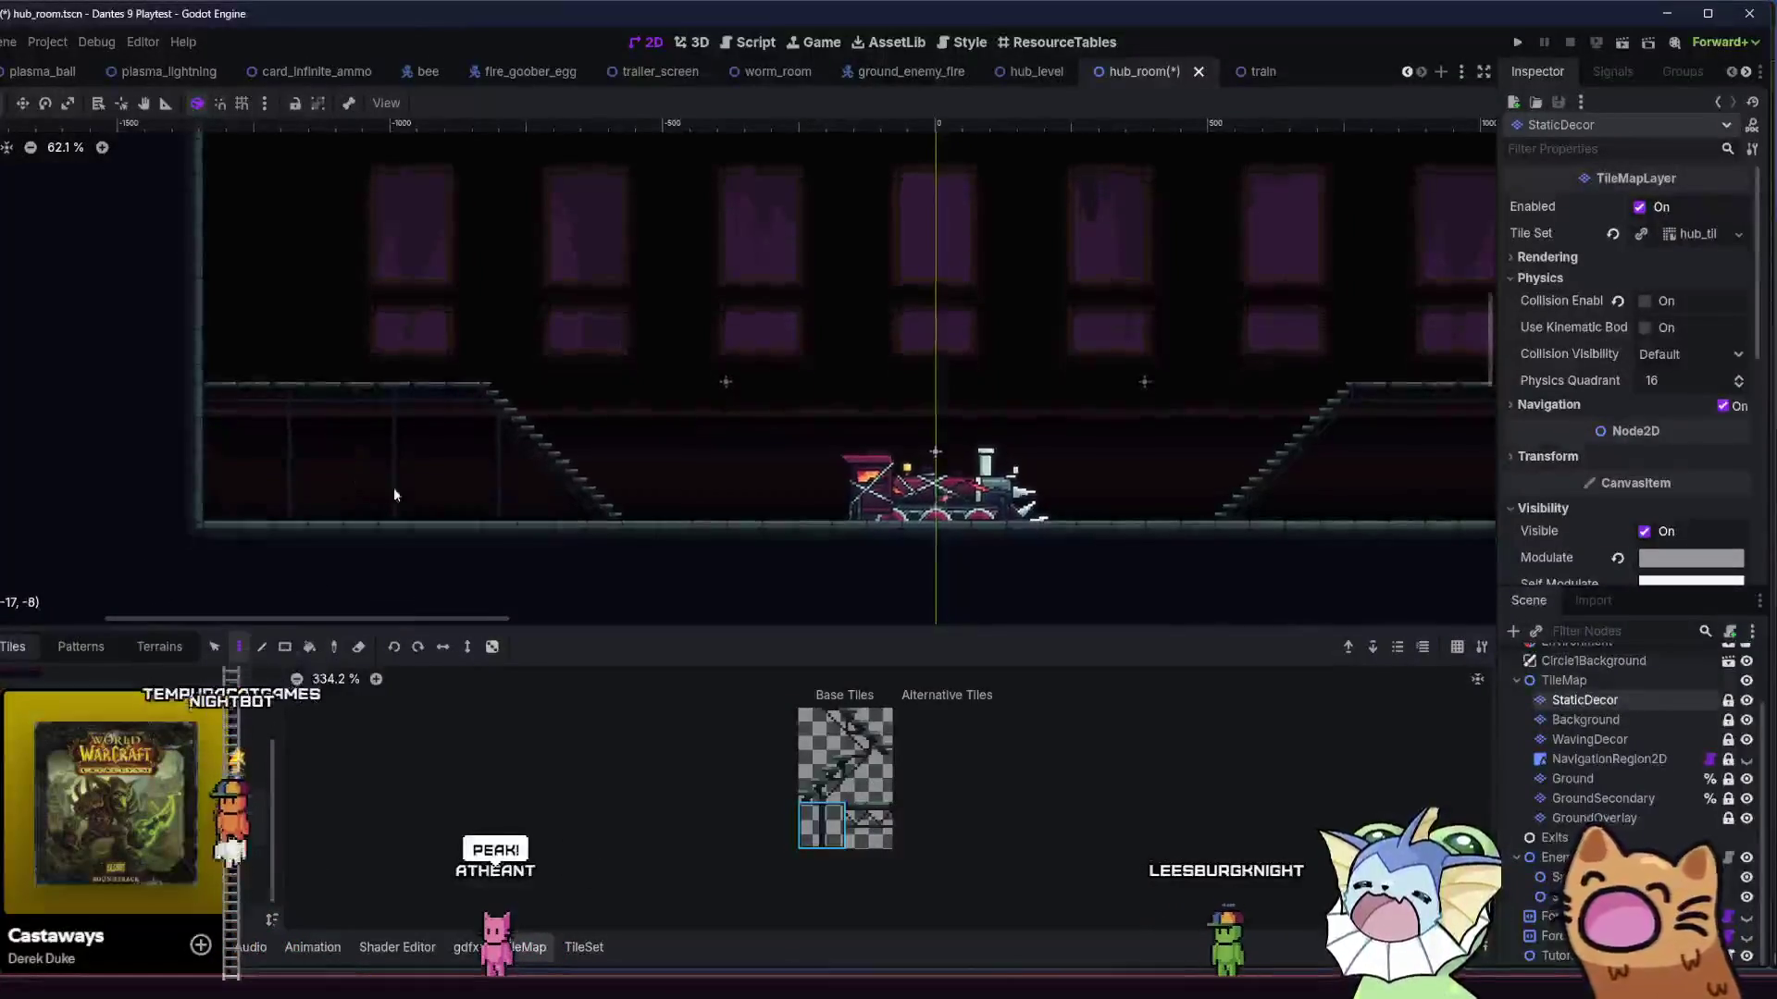
key(ctrl+s)
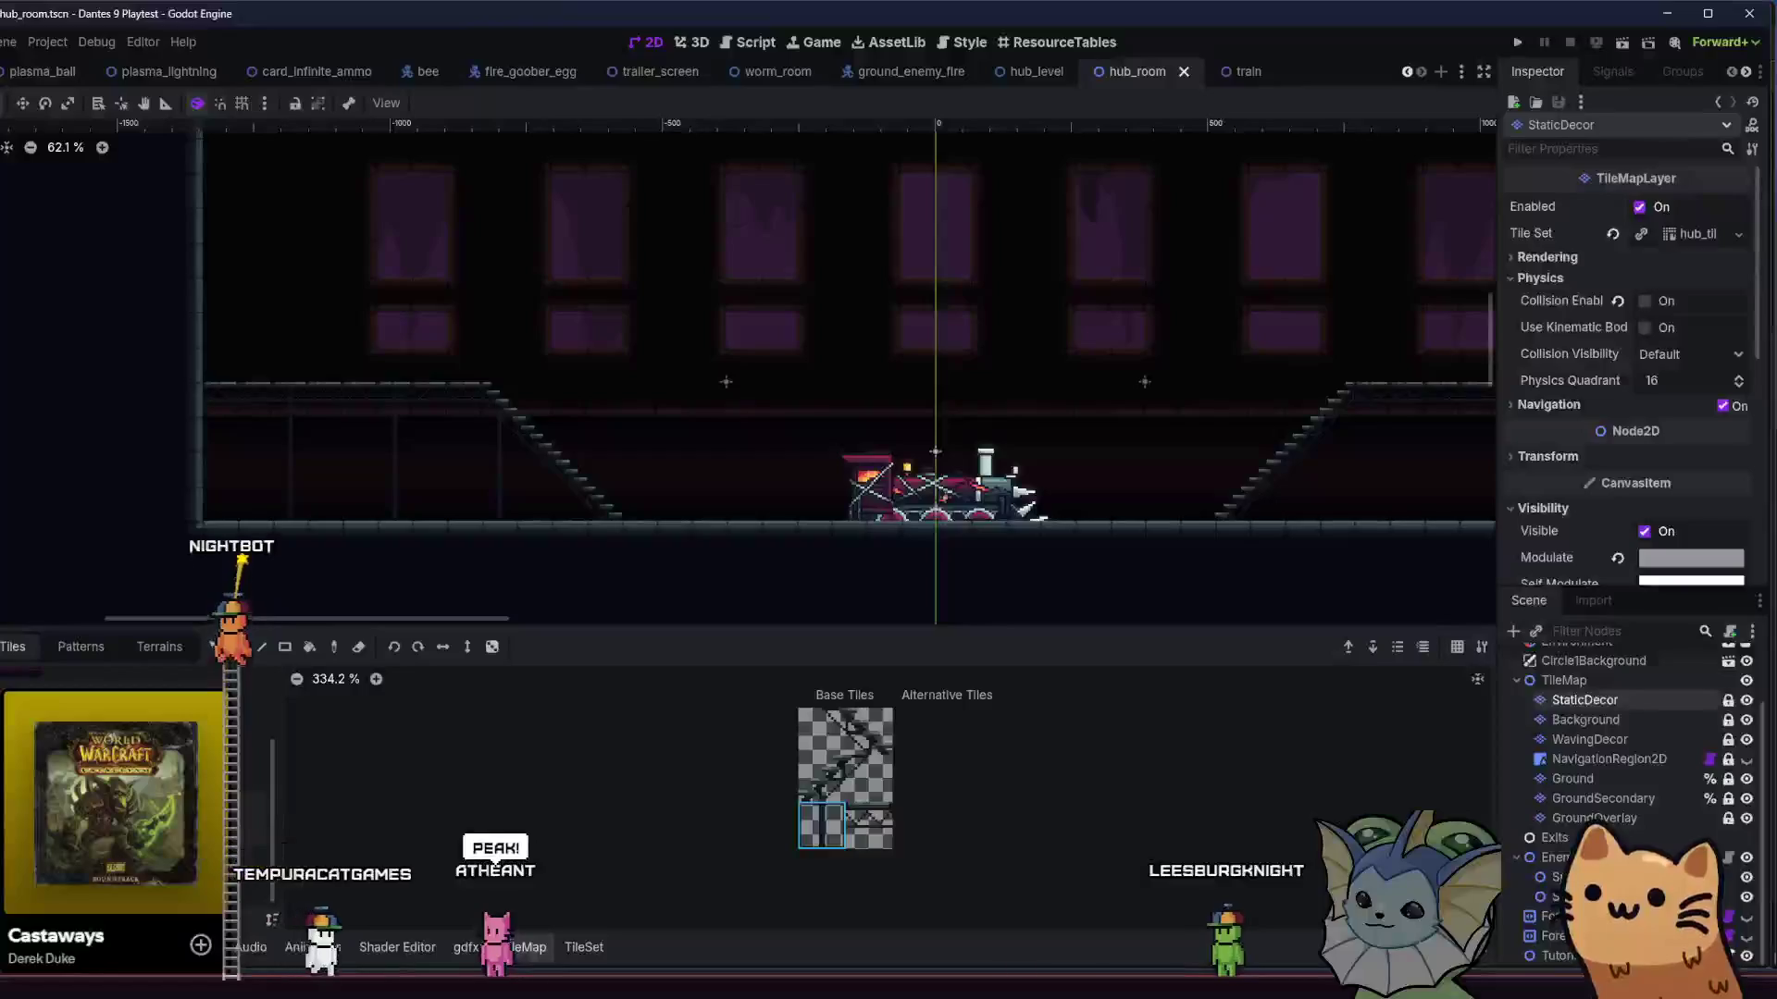
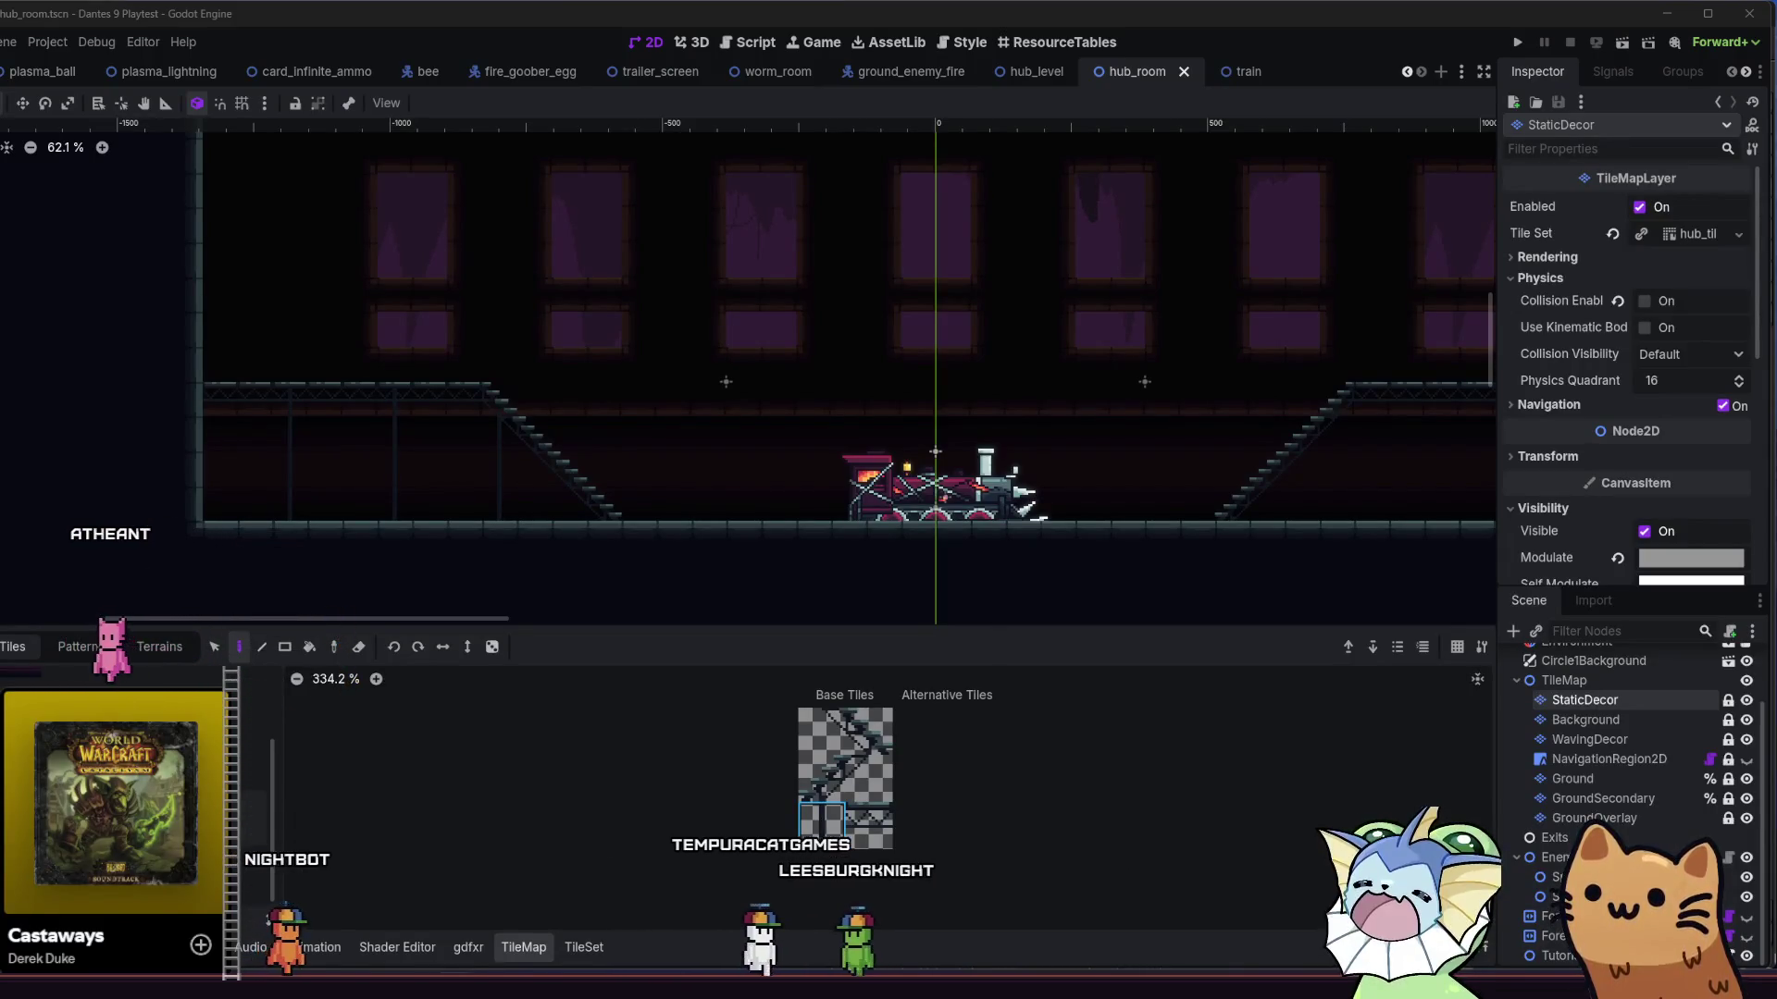
- Repaint the hub room's right-edge wall column with terrain on the Ground layer
drag(684, 542, 244, 494)
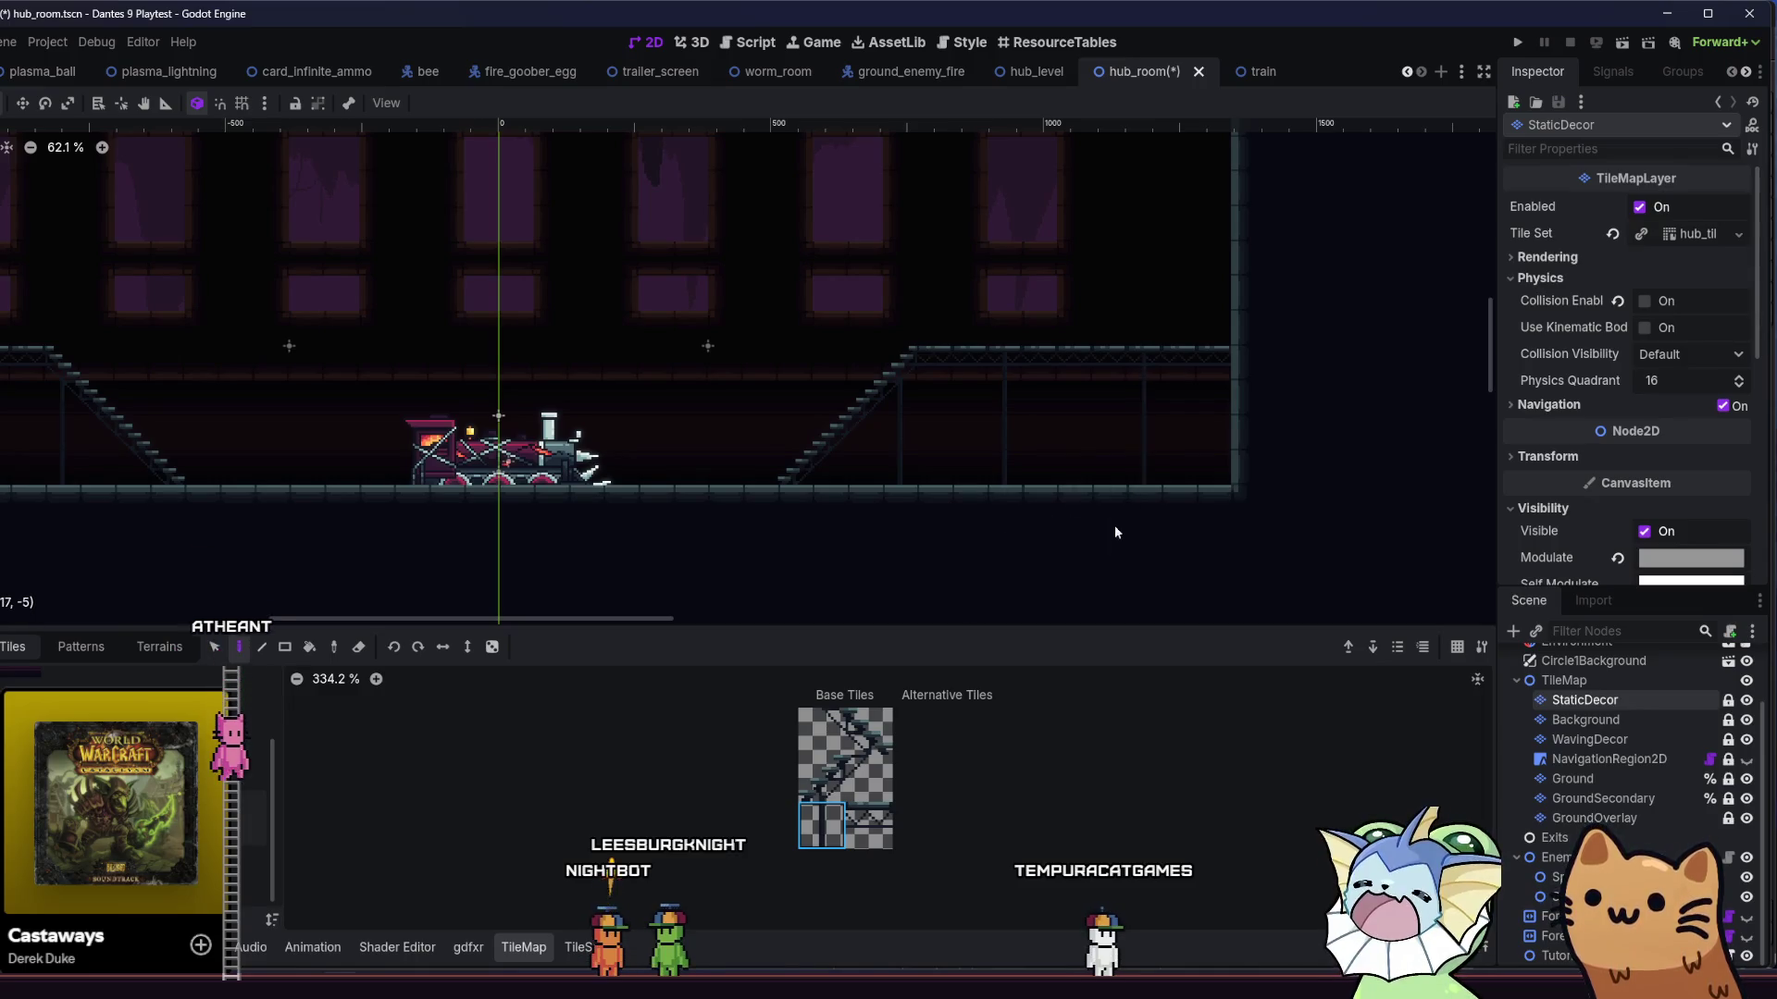
scroll(885, 460, down, 3)
drag(470, 420, 662, 436)
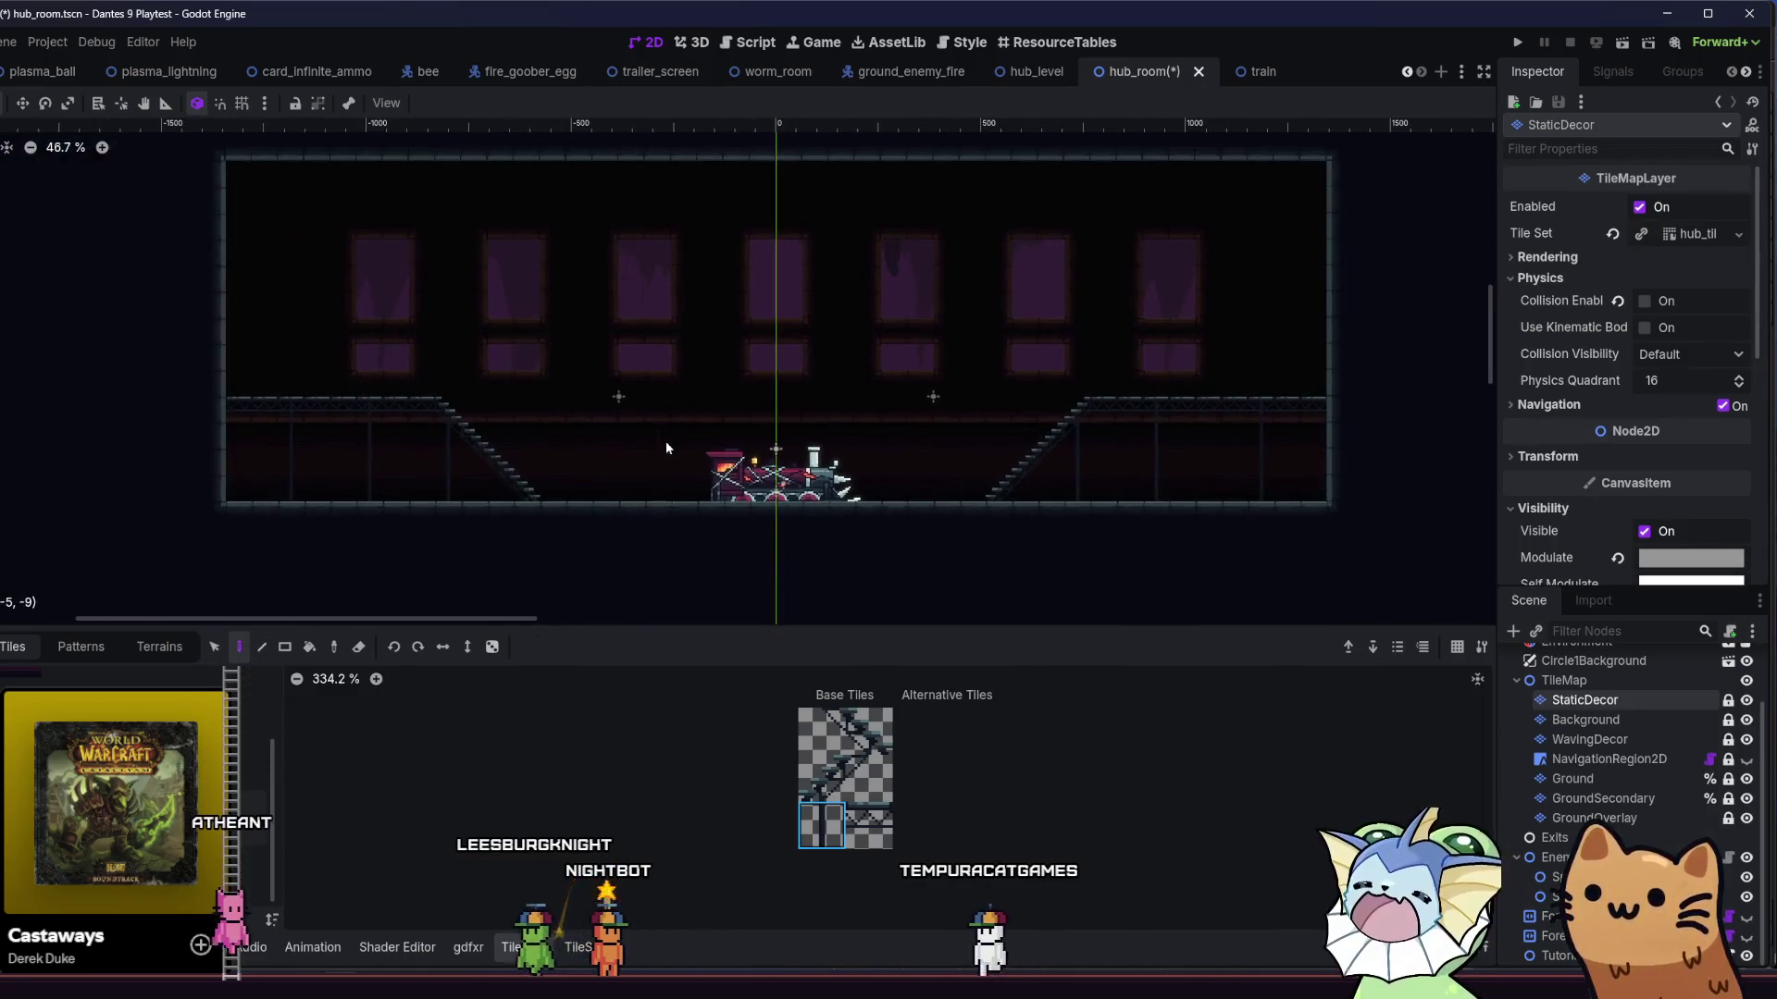
scroll(1092, 444, up, 2)
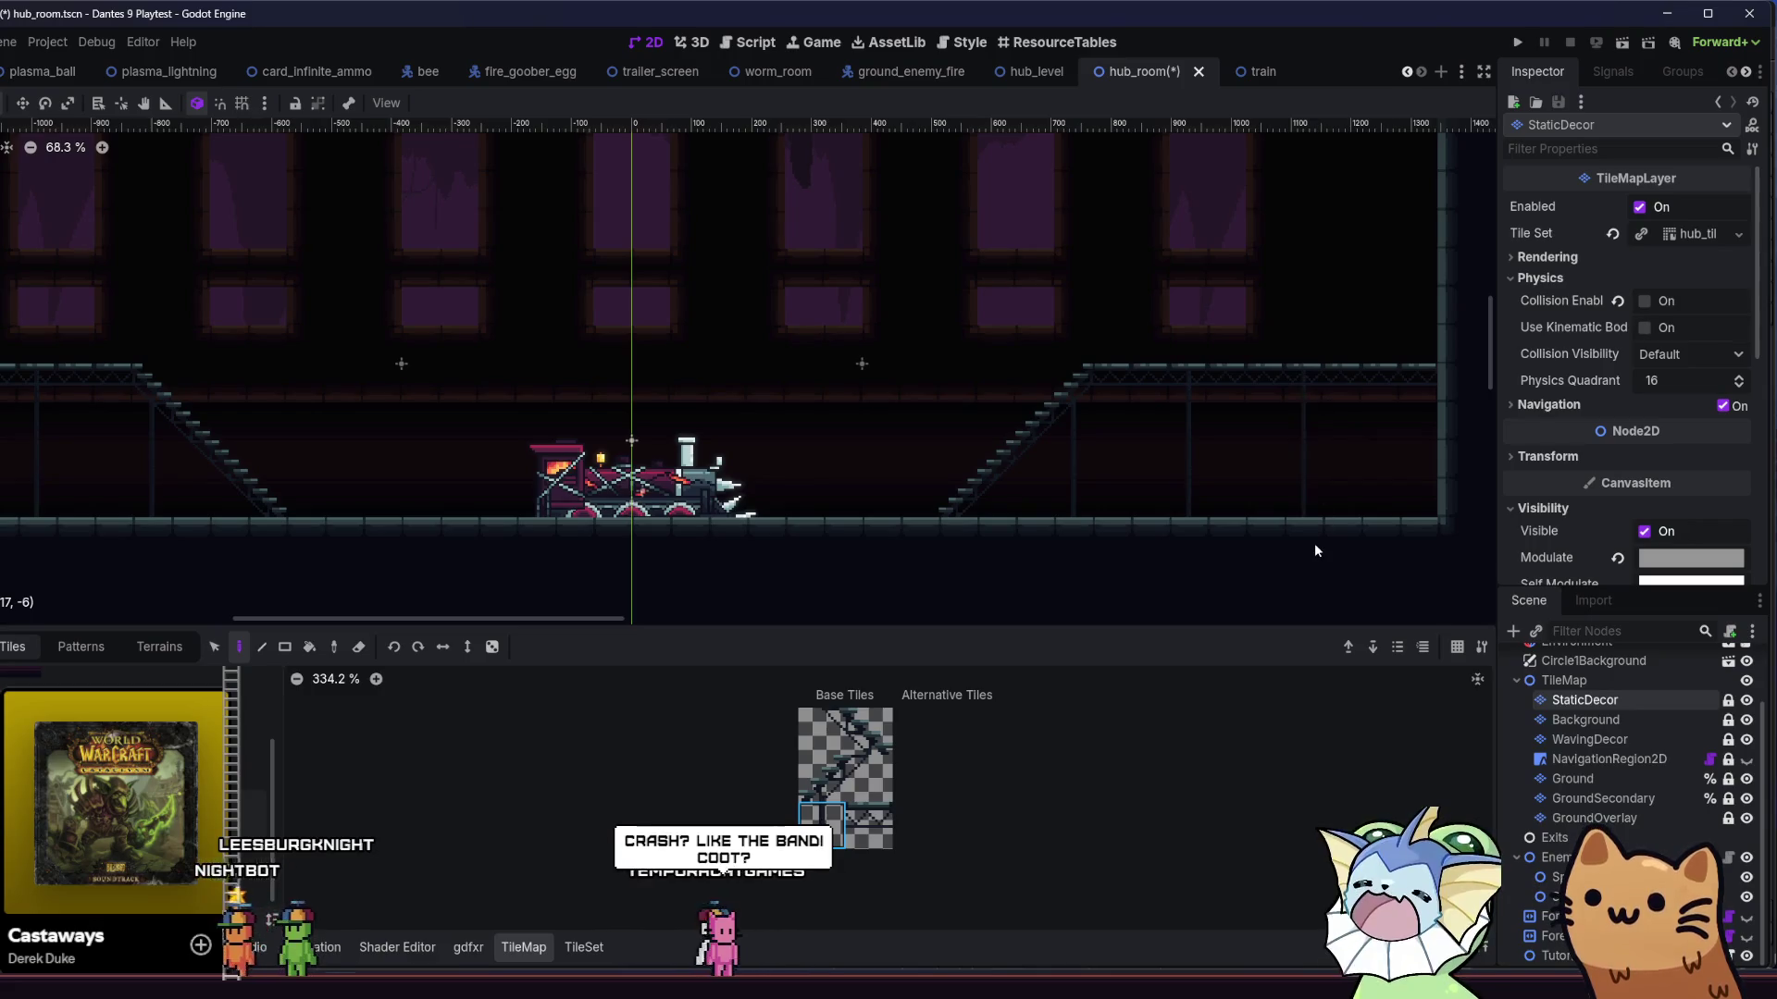
drag(1118, 527, 1217, 545)
scroll(1217, 545, down, 1)
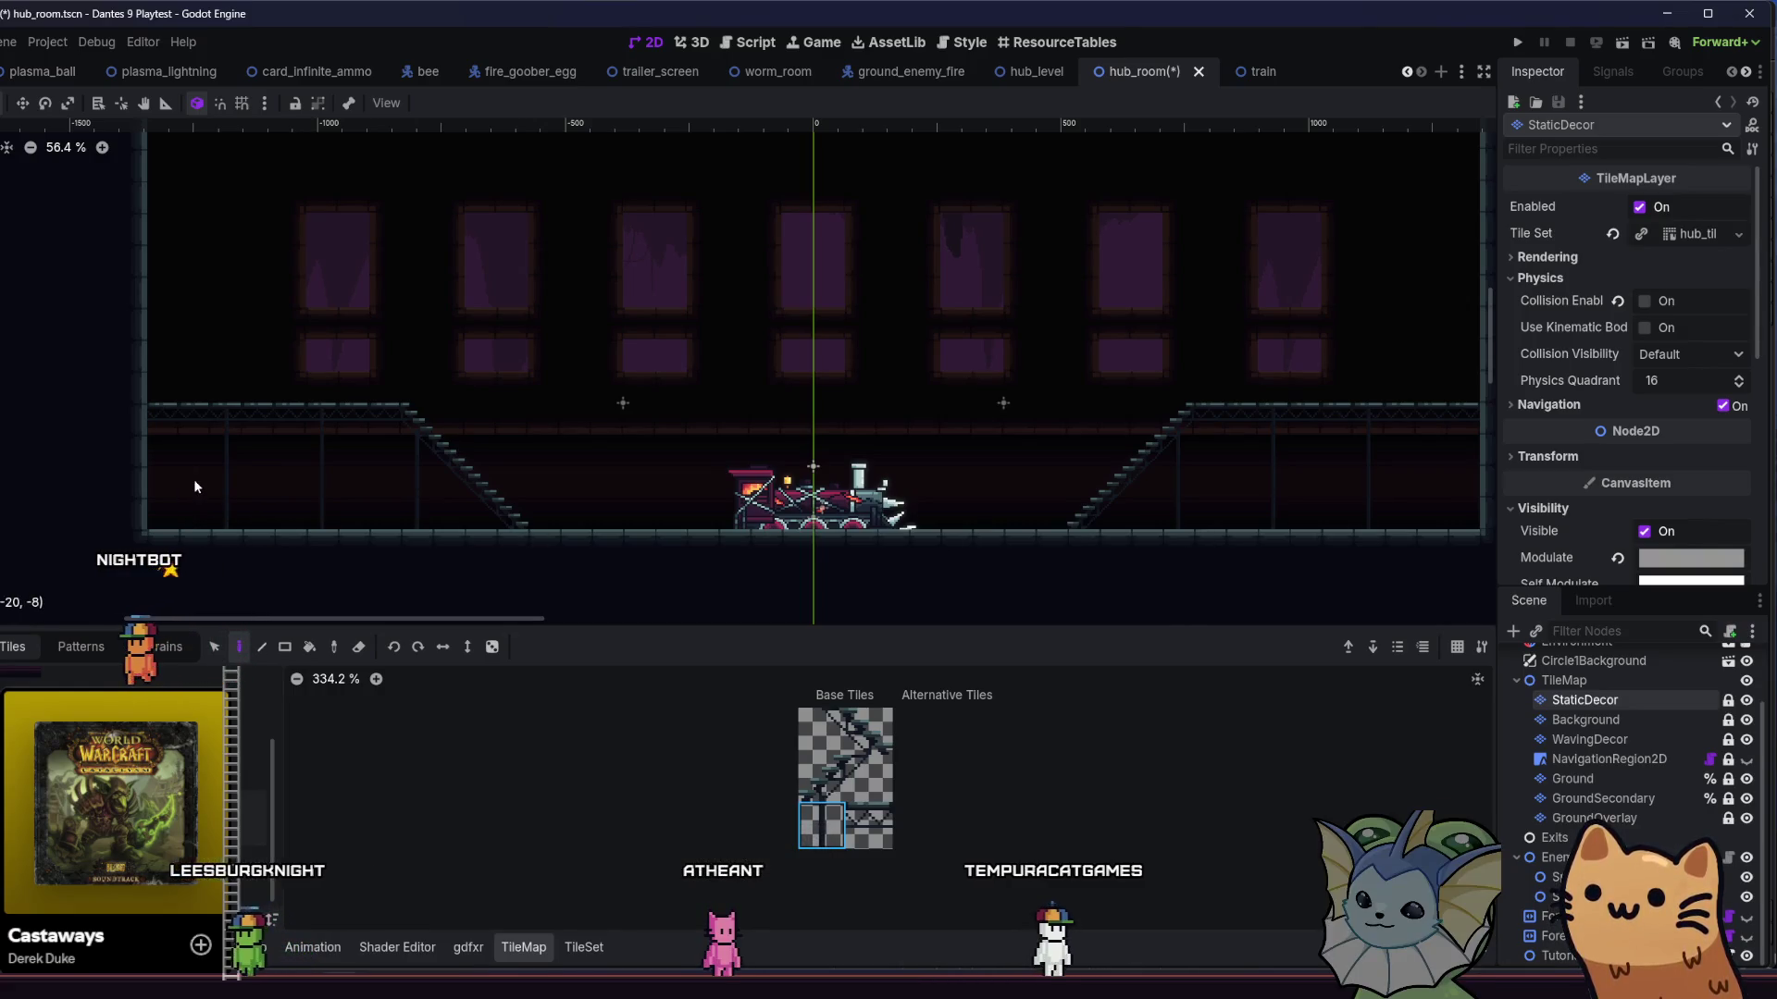
scroll(796, 481, down, 1)
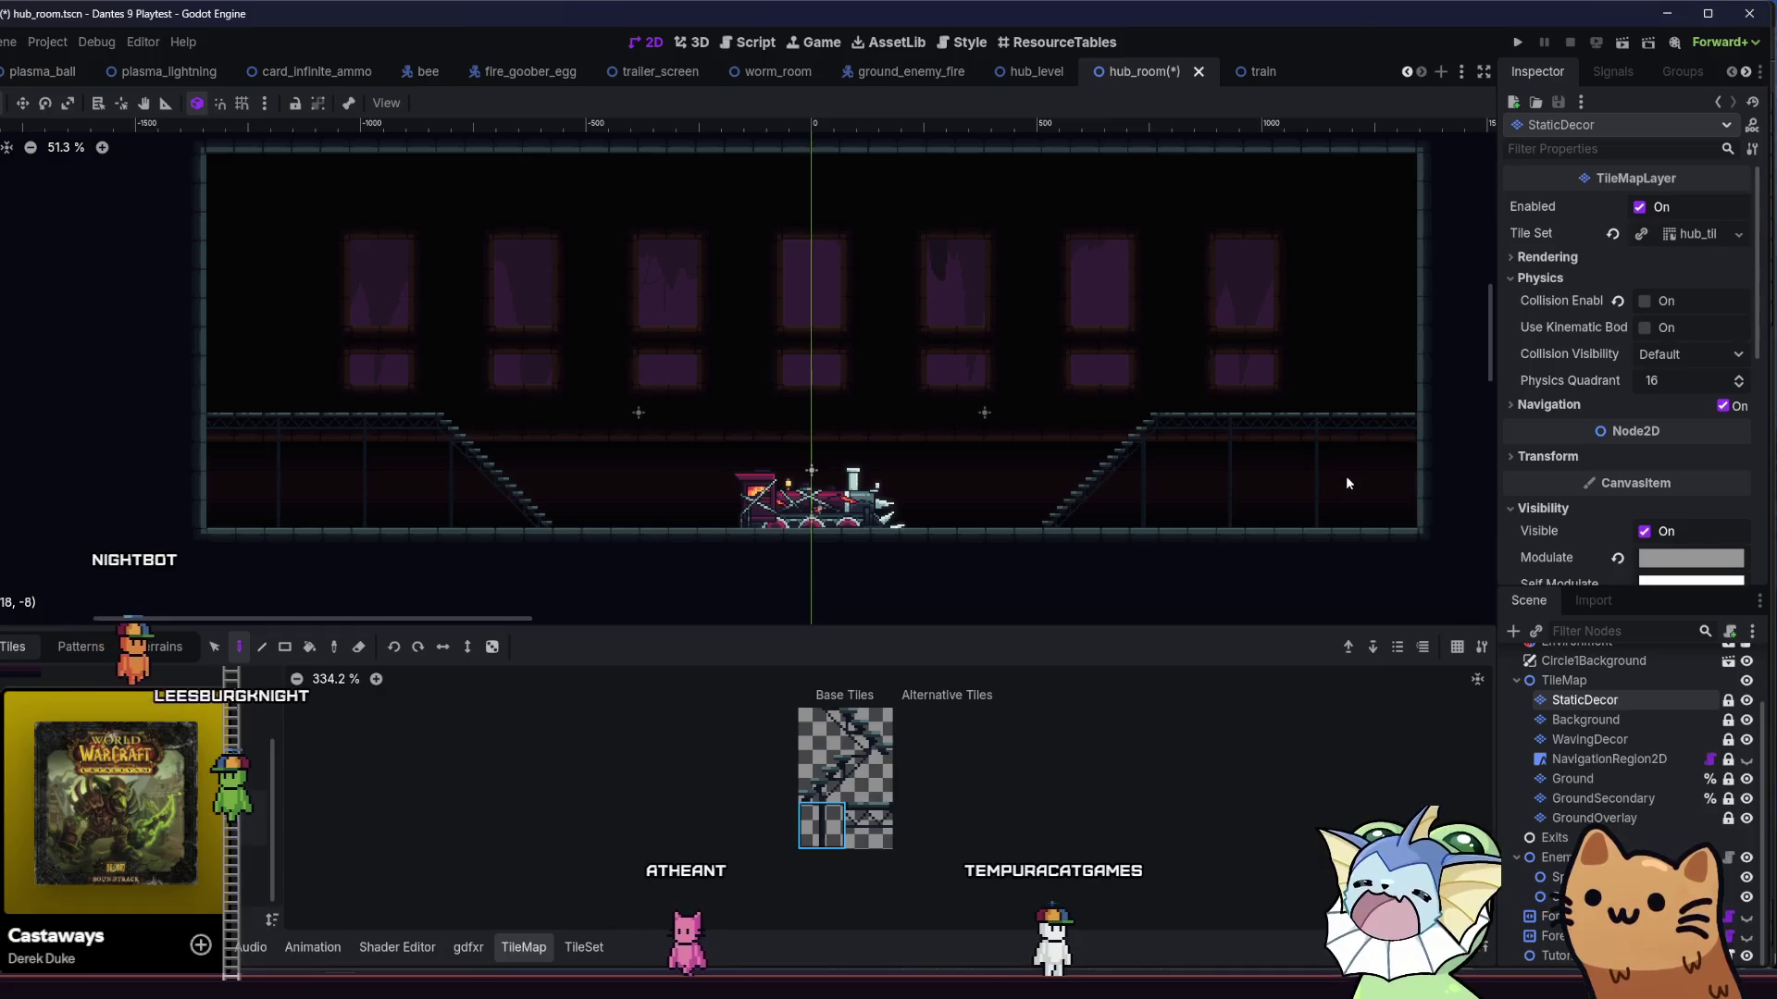
click(1570, 780)
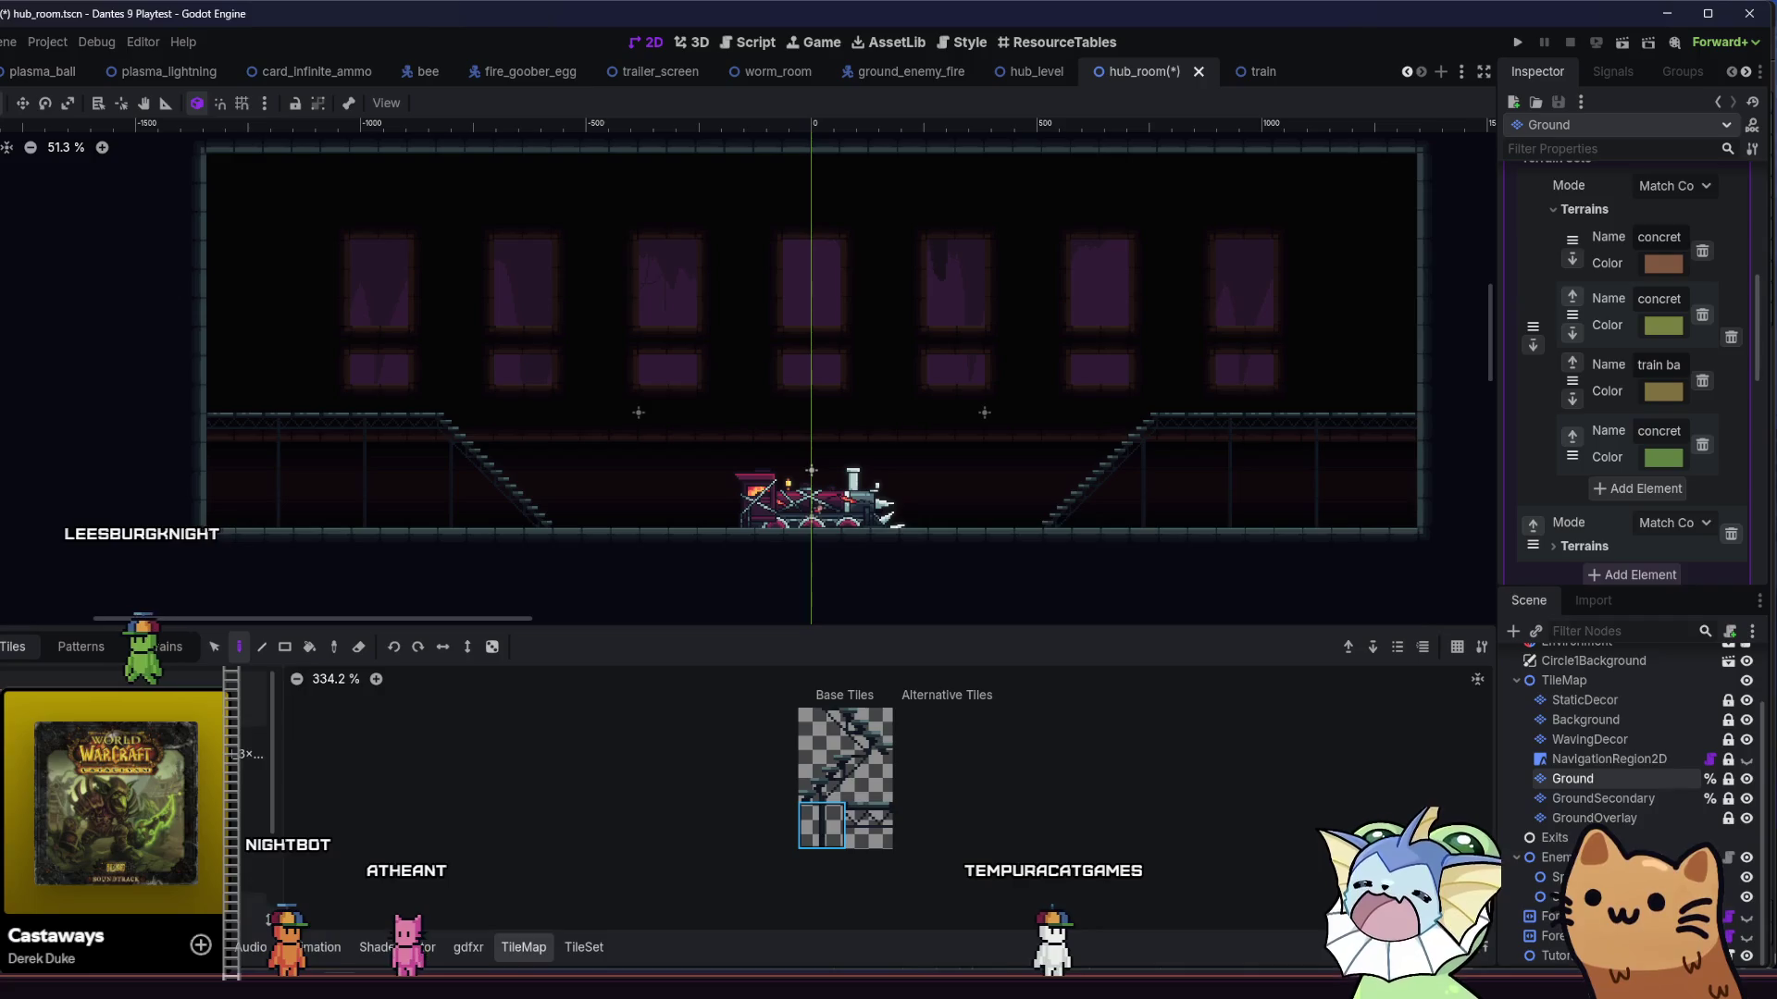
click(159, 647)
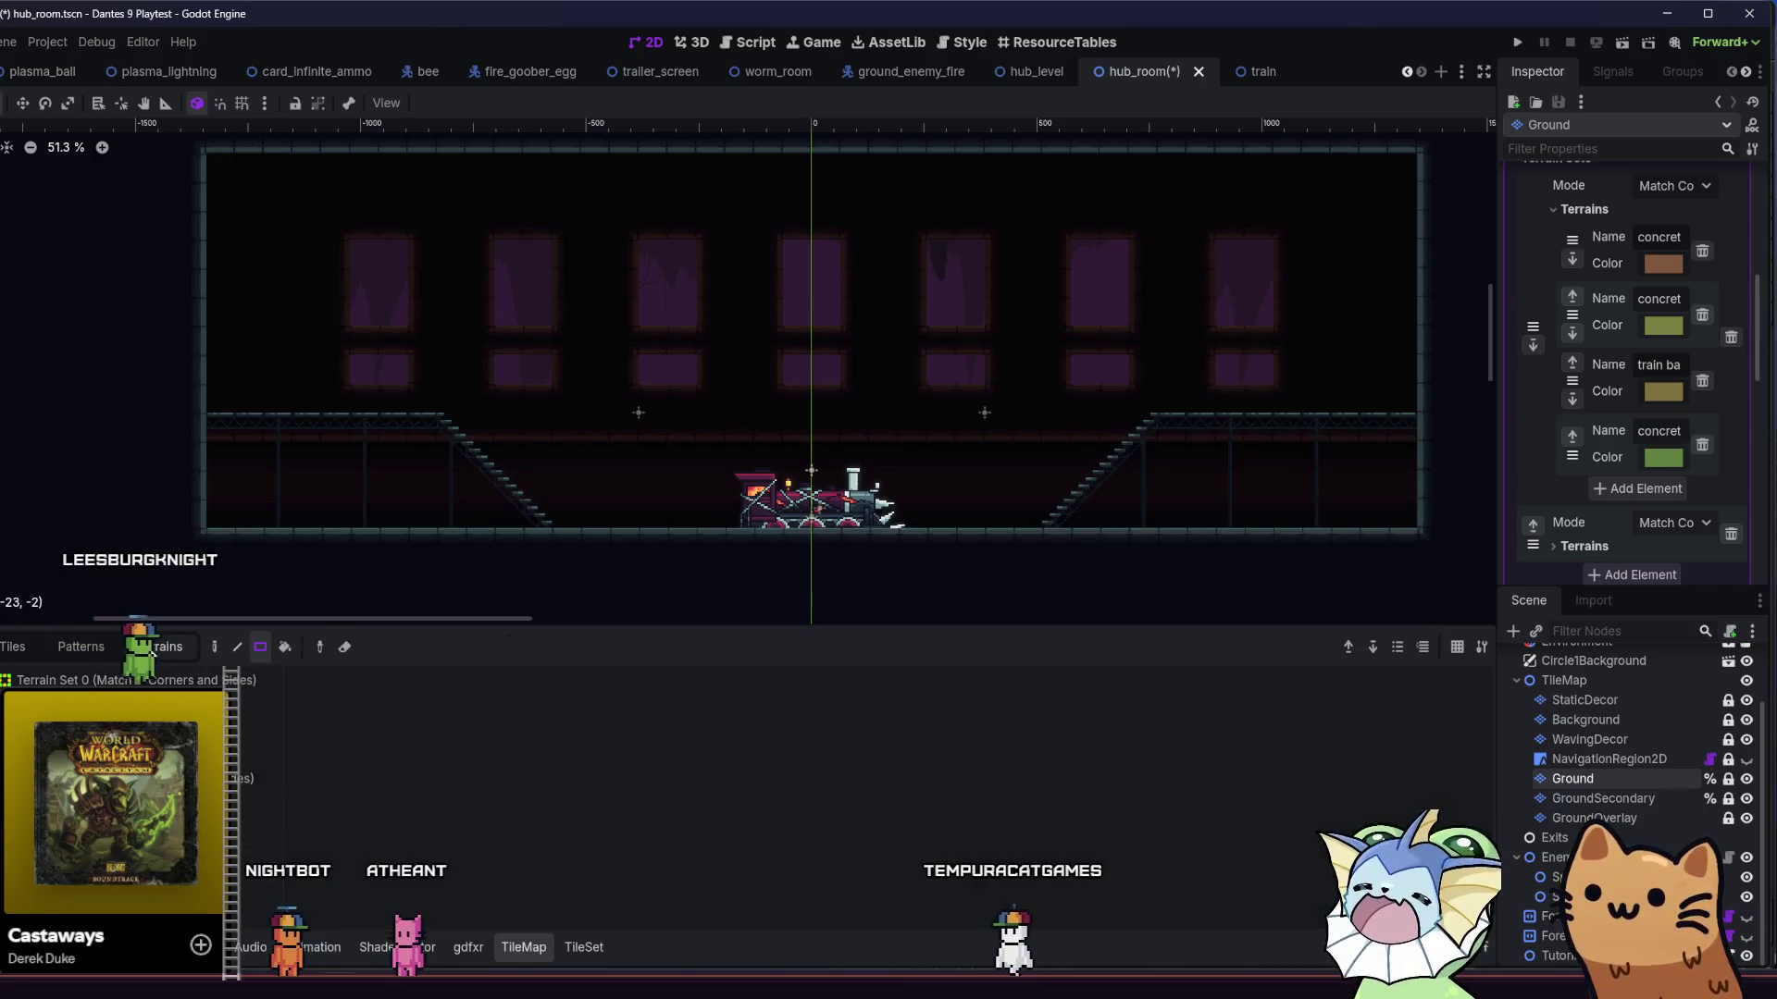
scroll(999, 463, down, 1)
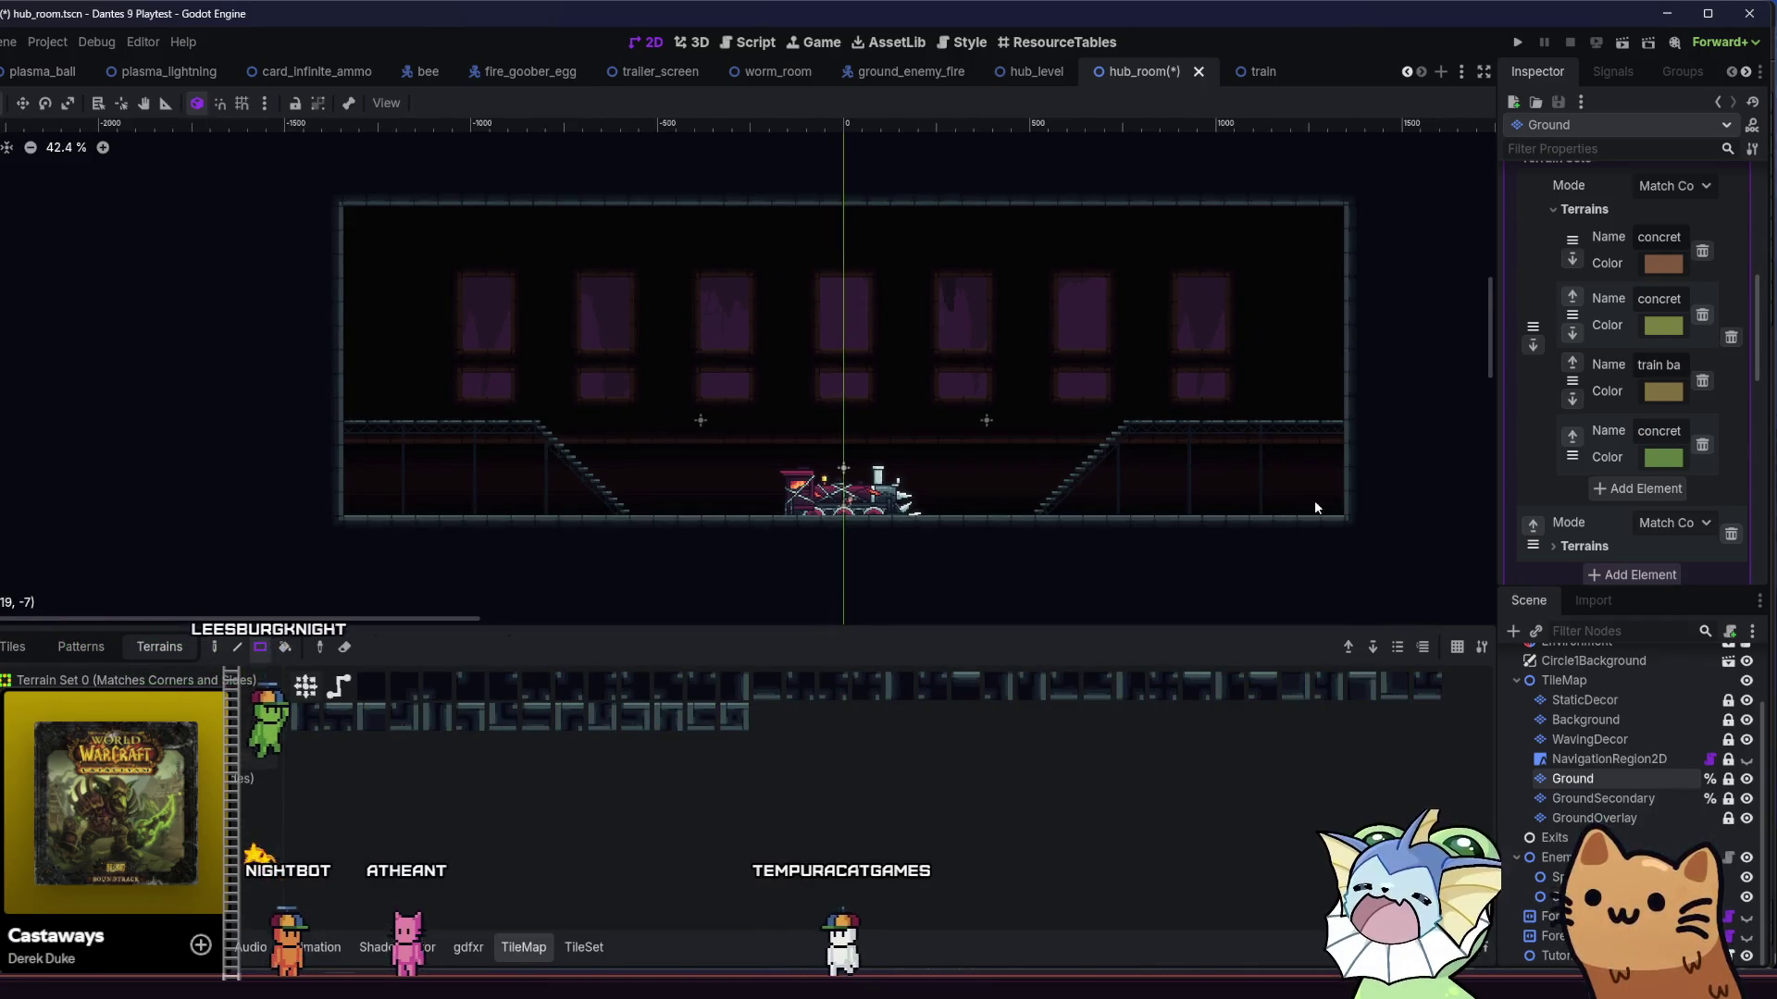
drag(1338, 410, 1338, 410)
- Save hub_room and run the current scene
key(ctrl+s)
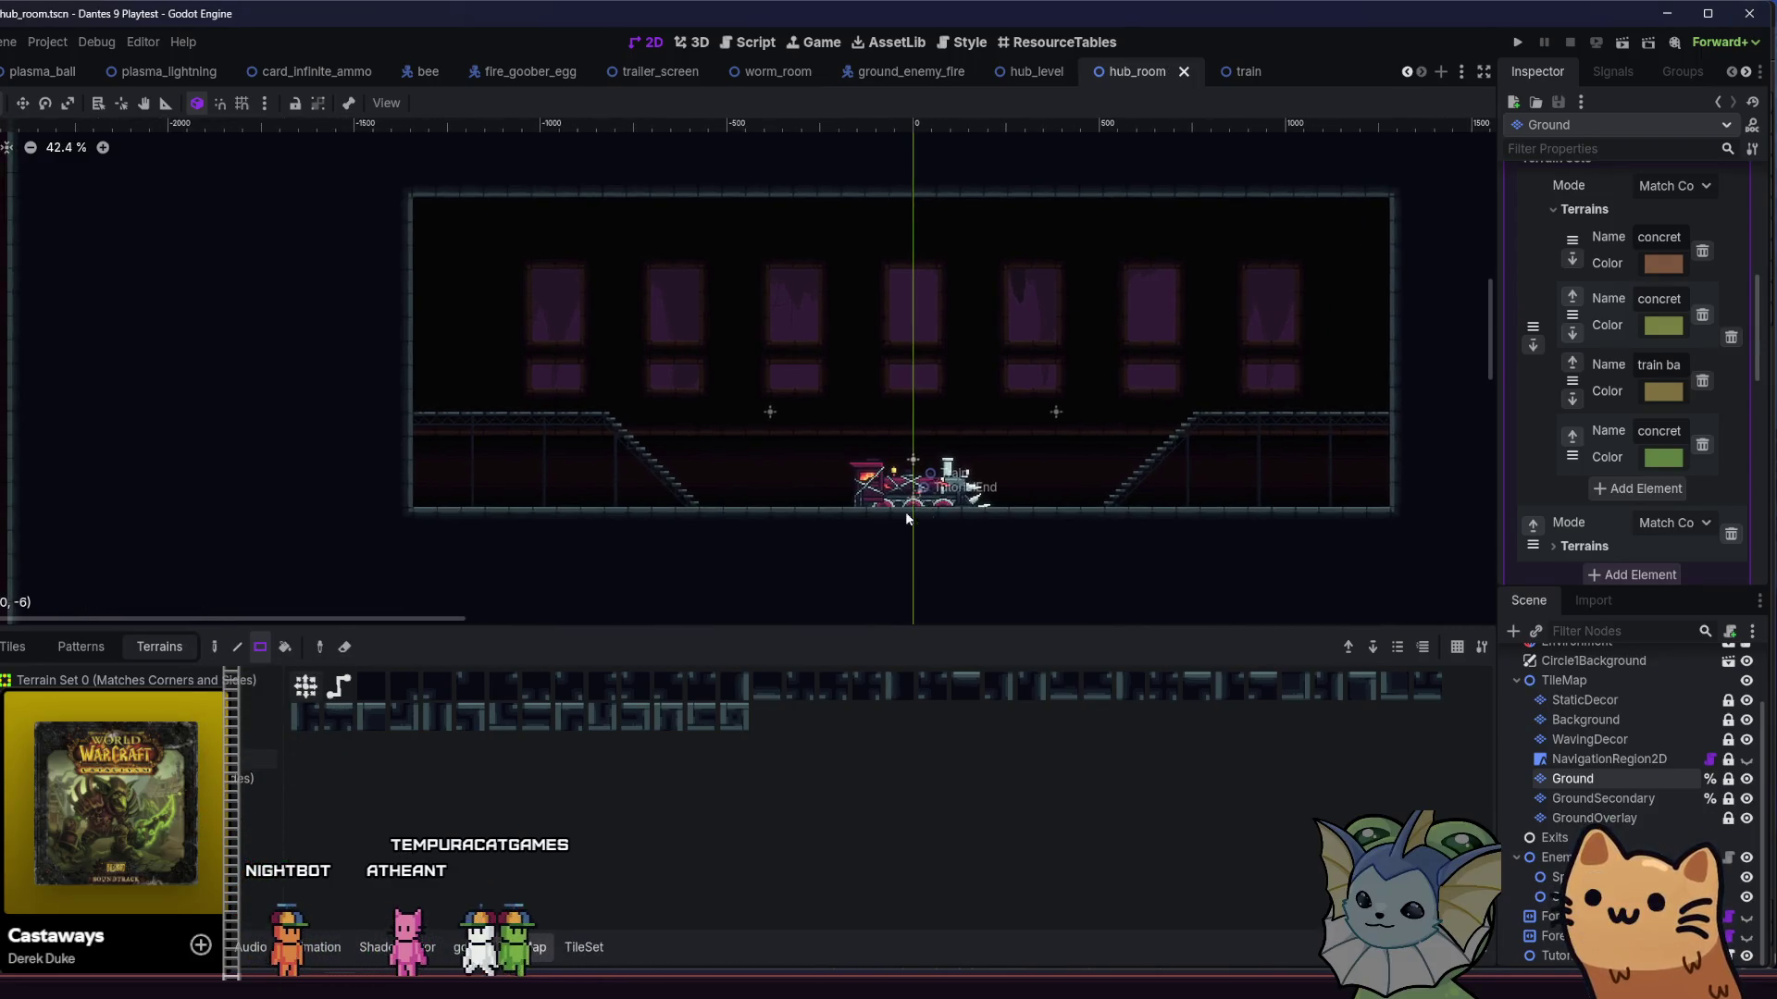
scroll(894, 514, up, 1)
scroll(894, 513, right, 2)
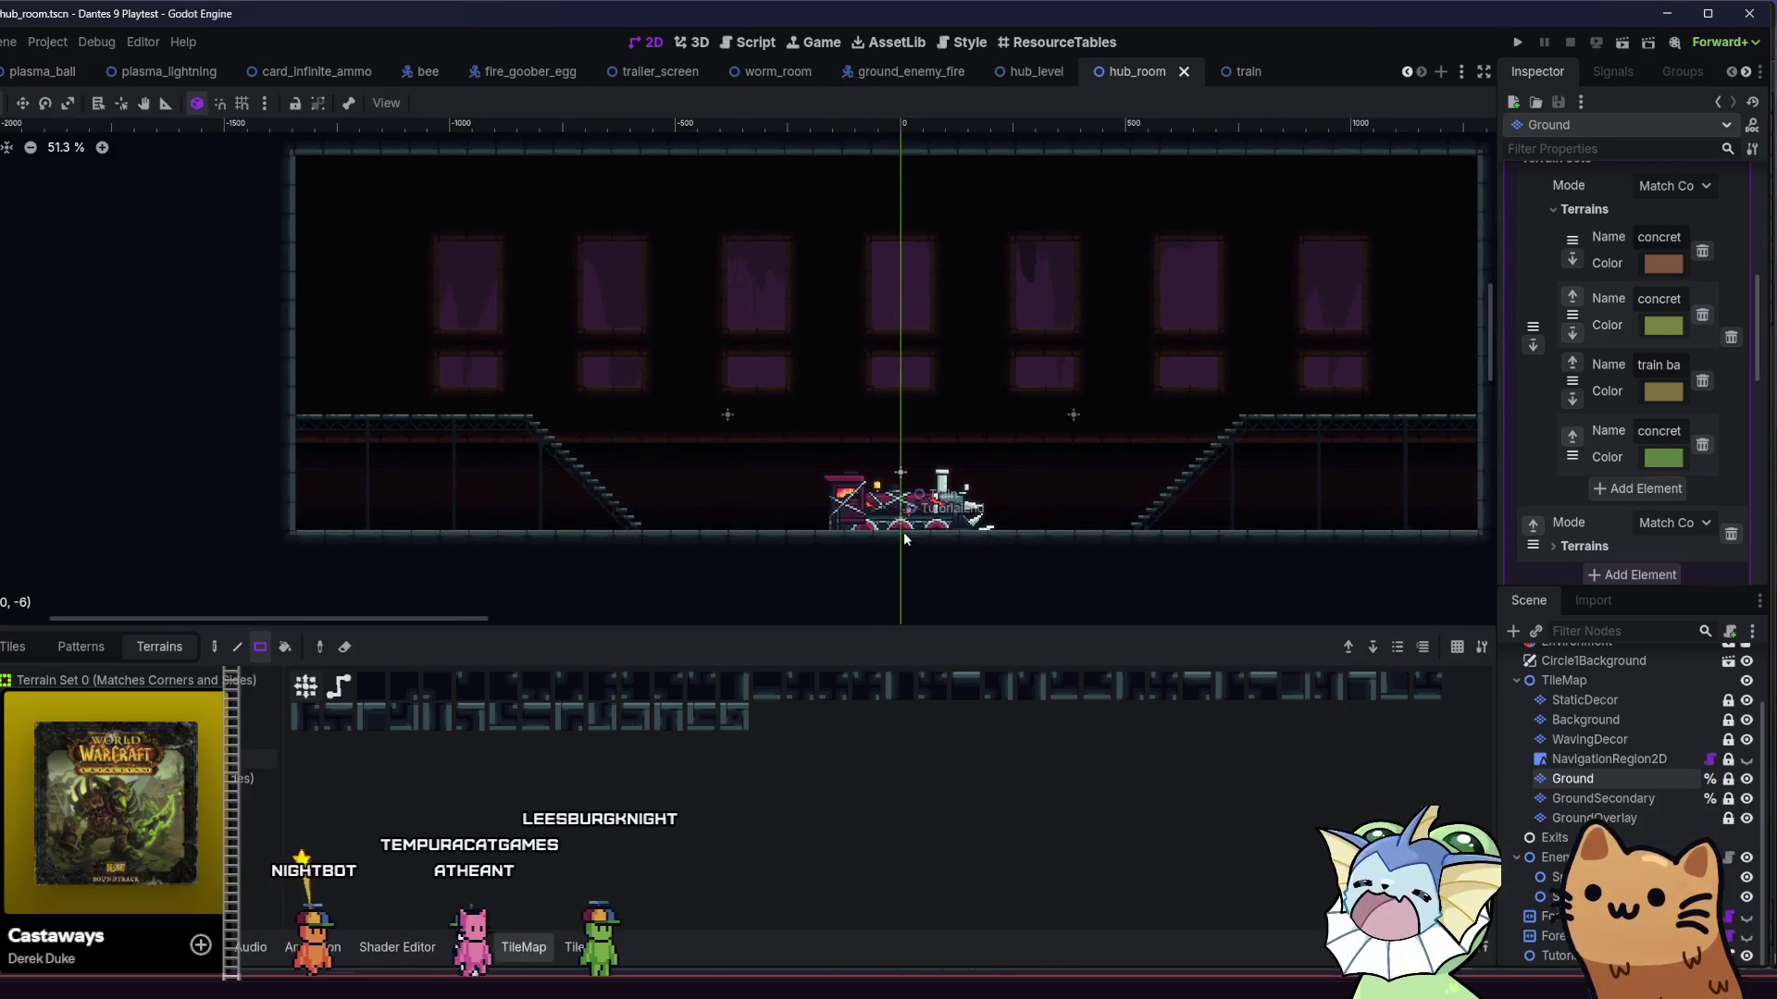
click(1621, 48)
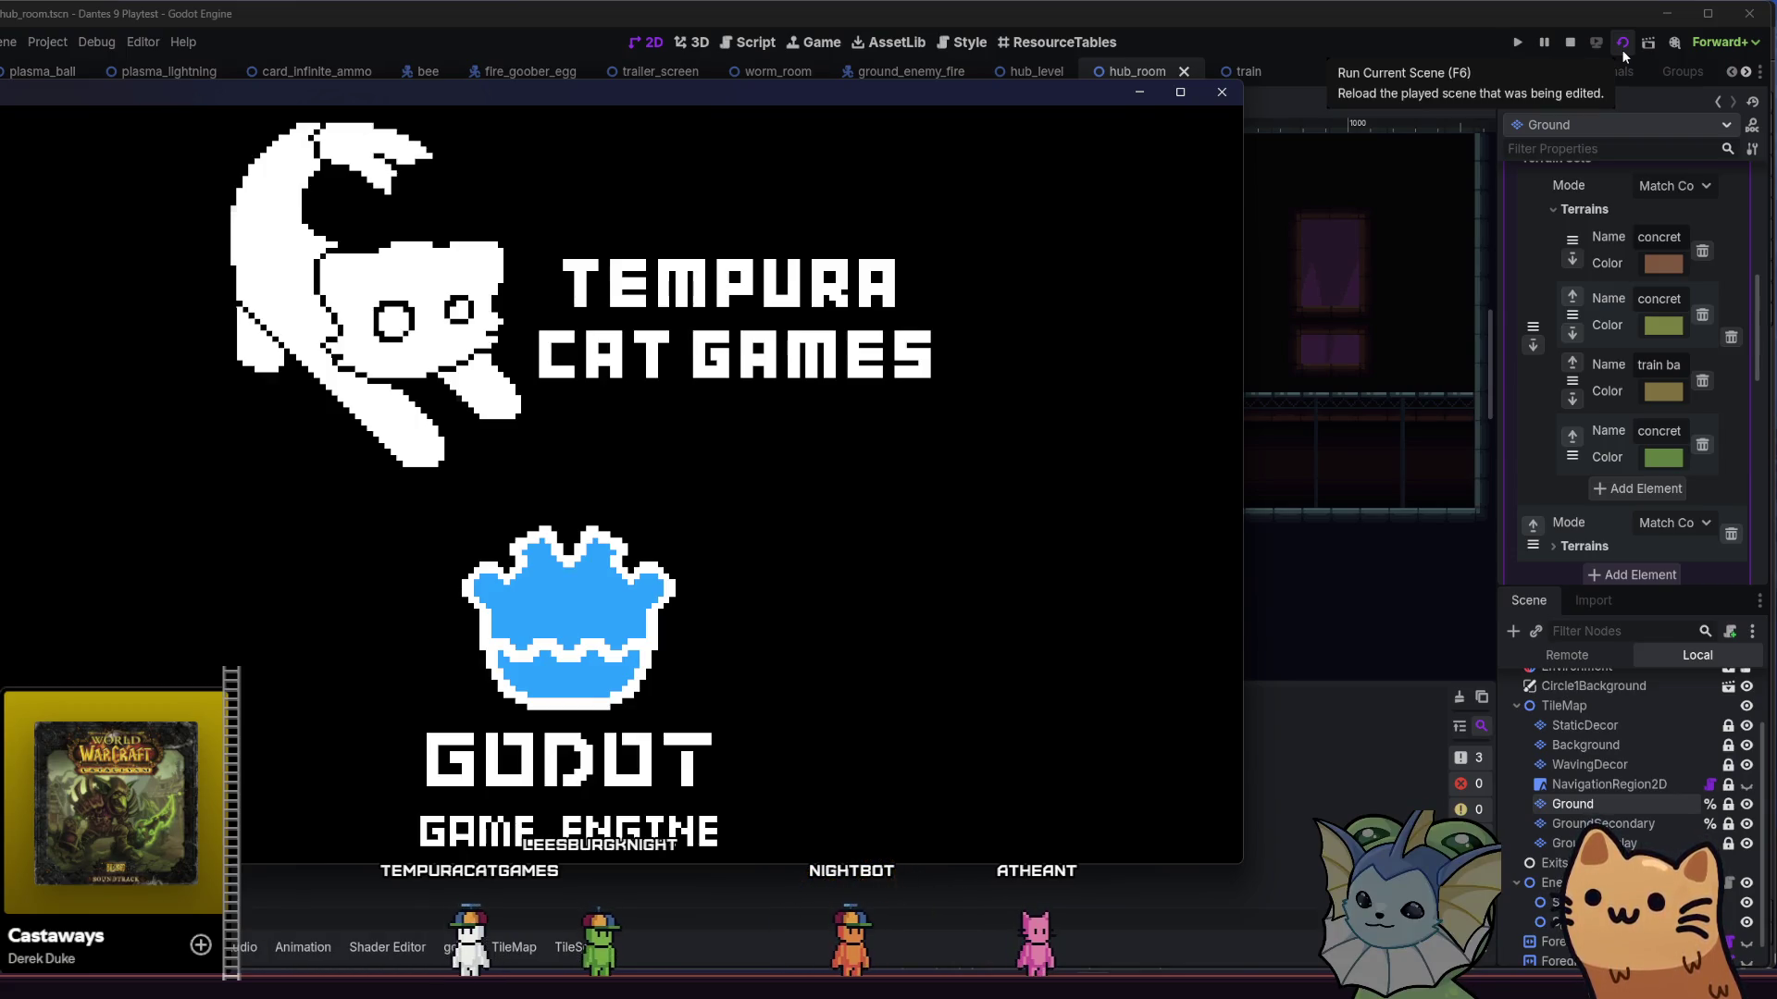
- Restart the scene and walk the cat over the stairs and across the room to the train
click(1621, 48)
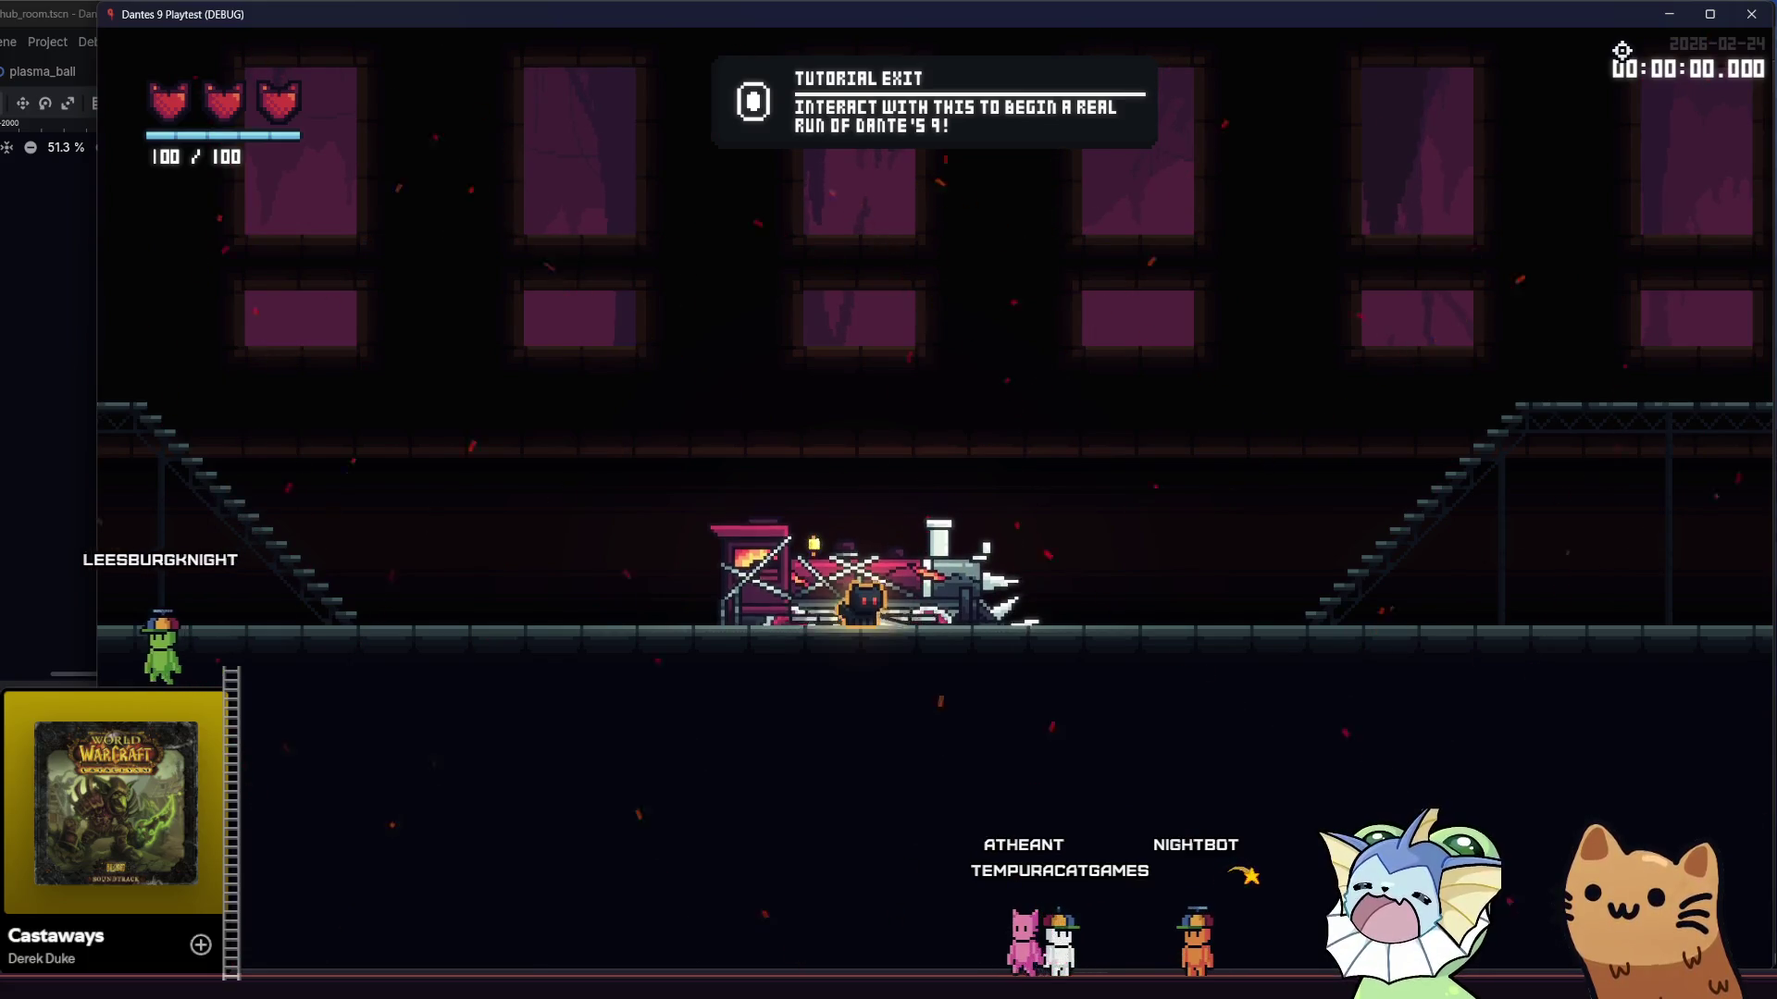
key(a)
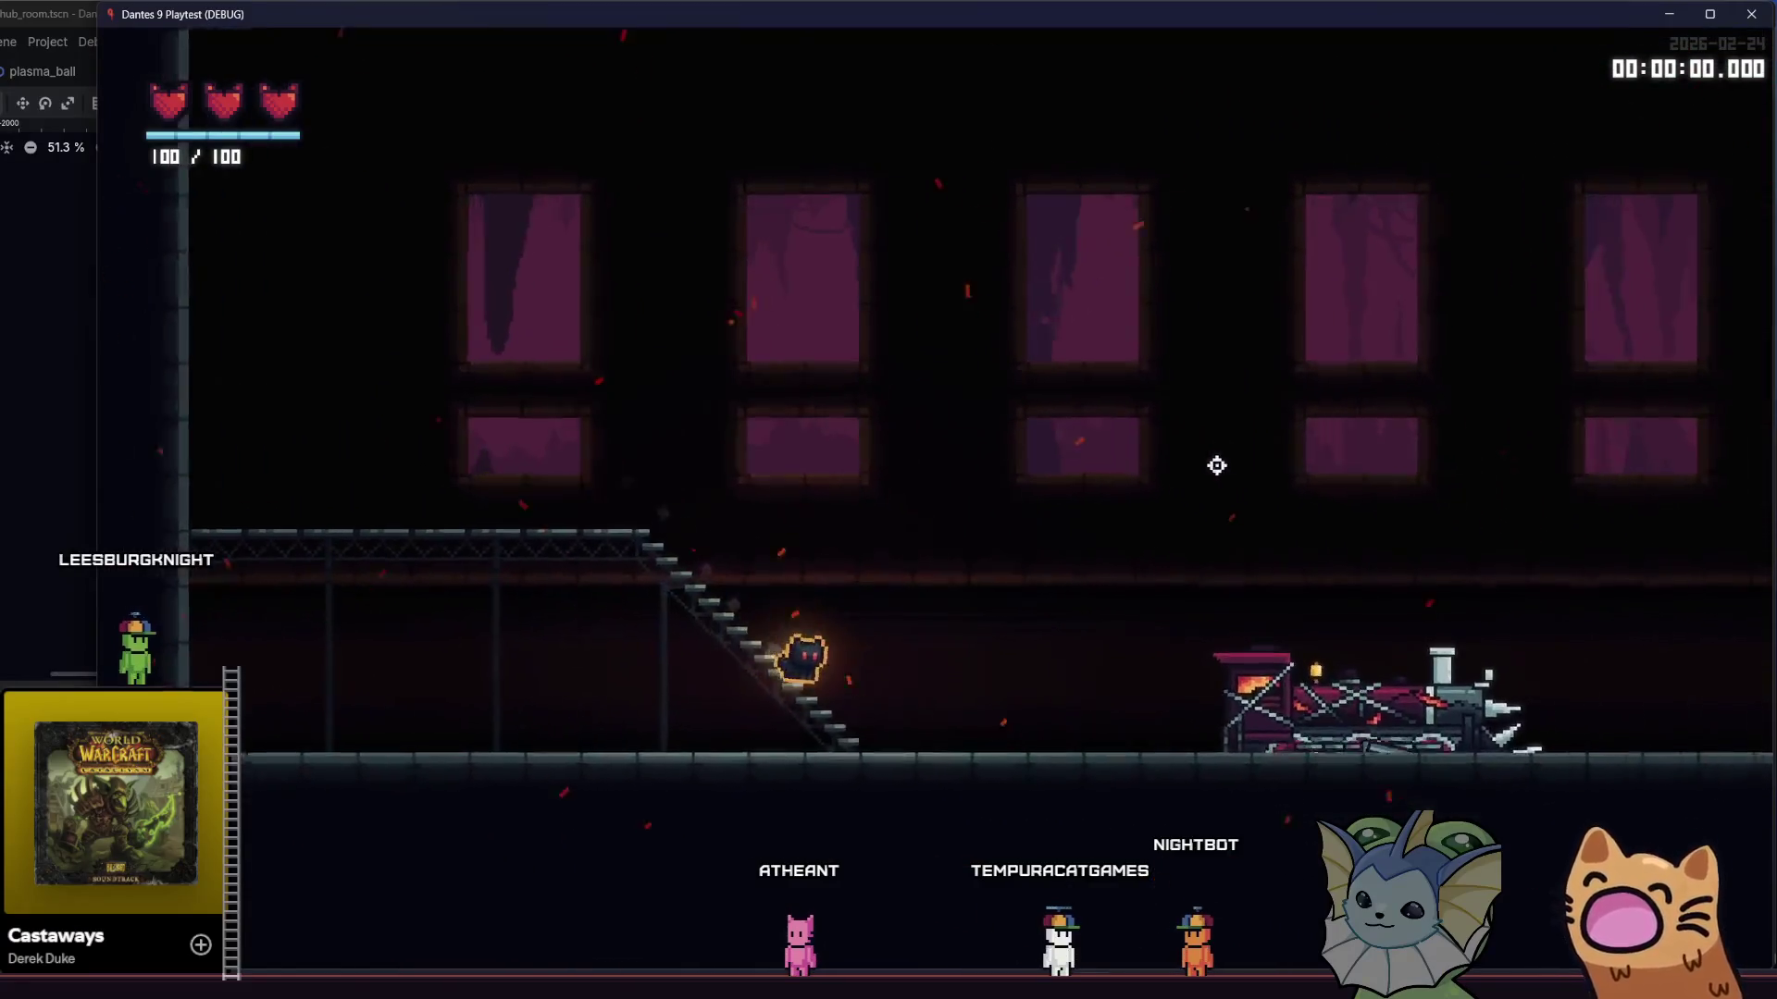
key(d)
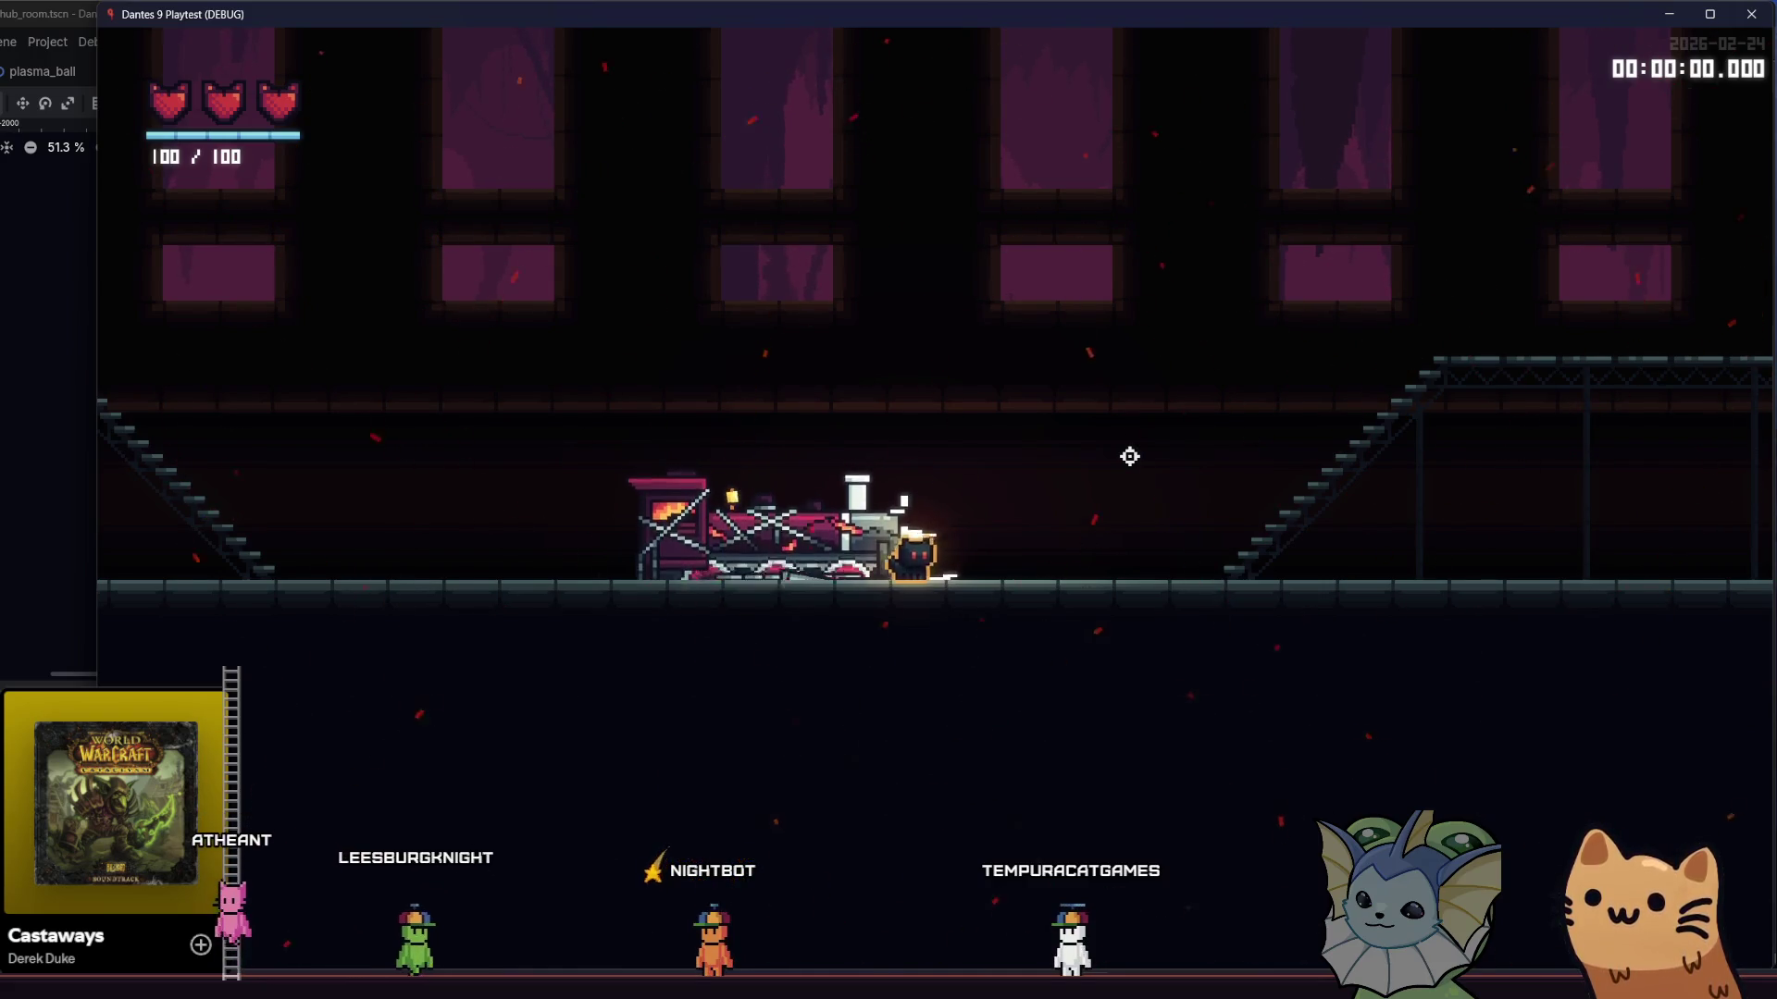
key(a)
key(d)
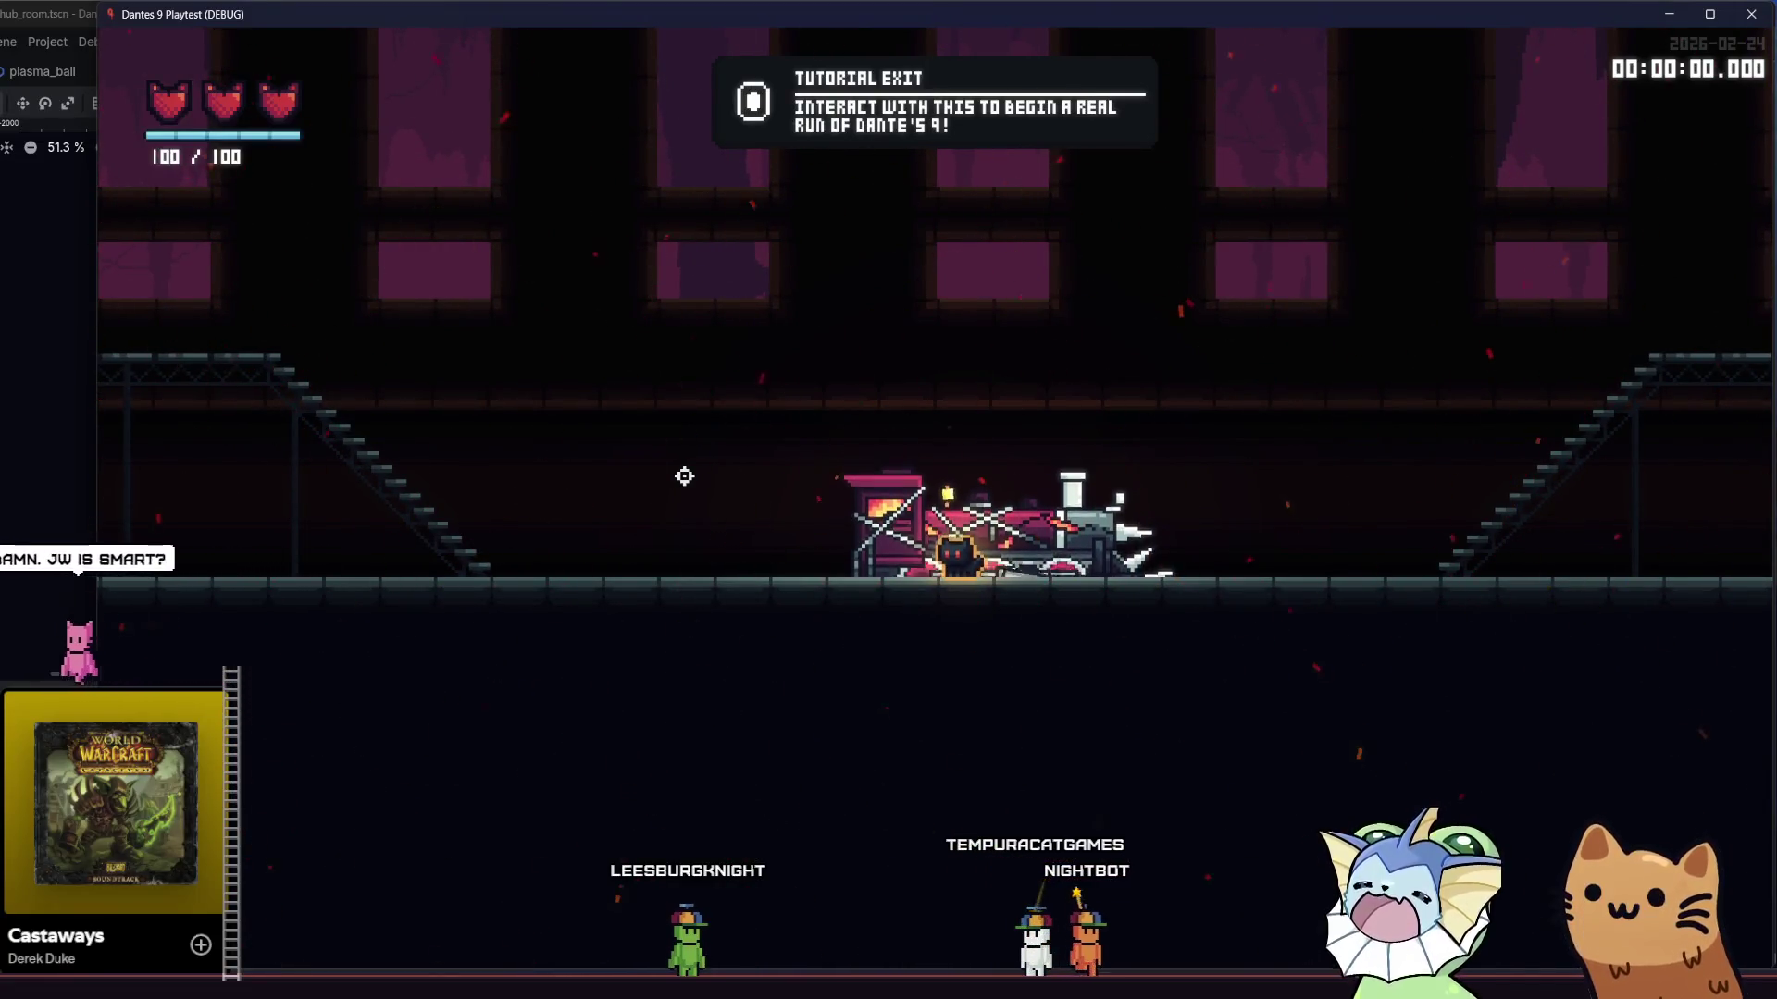
key(d)
key(a)
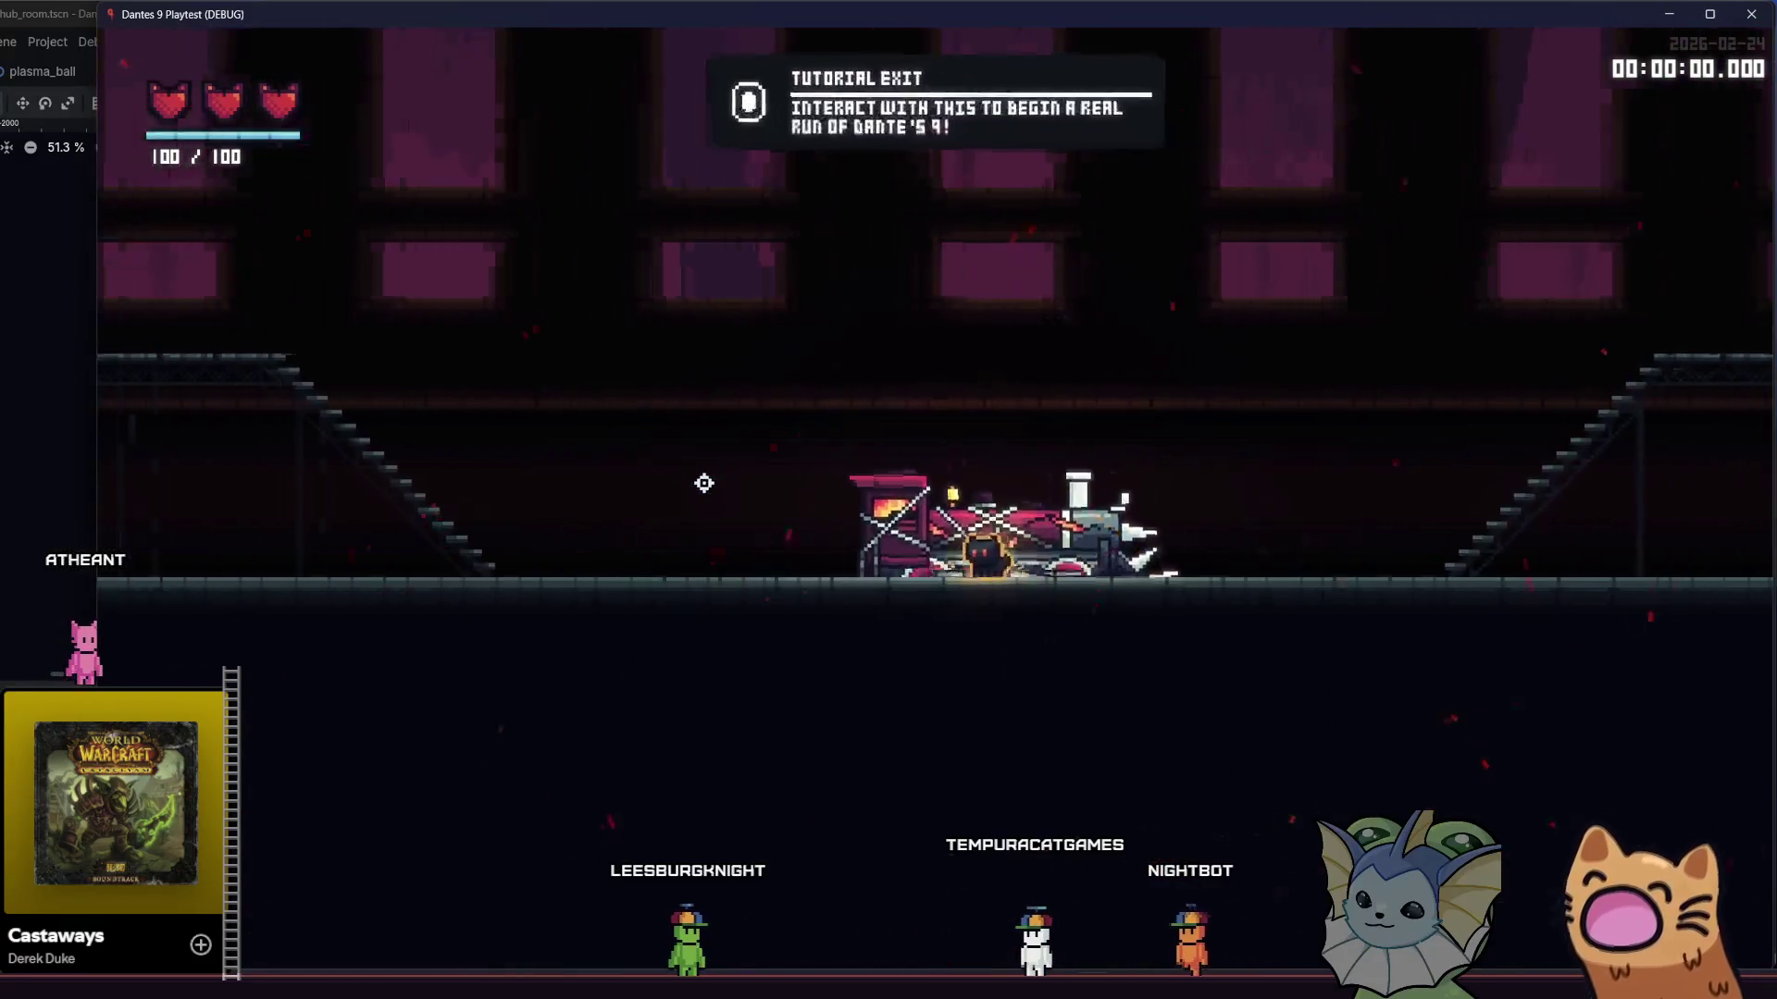
- Walk the cat back and forth around the train and up and down the stairs
key(a)
key(d)
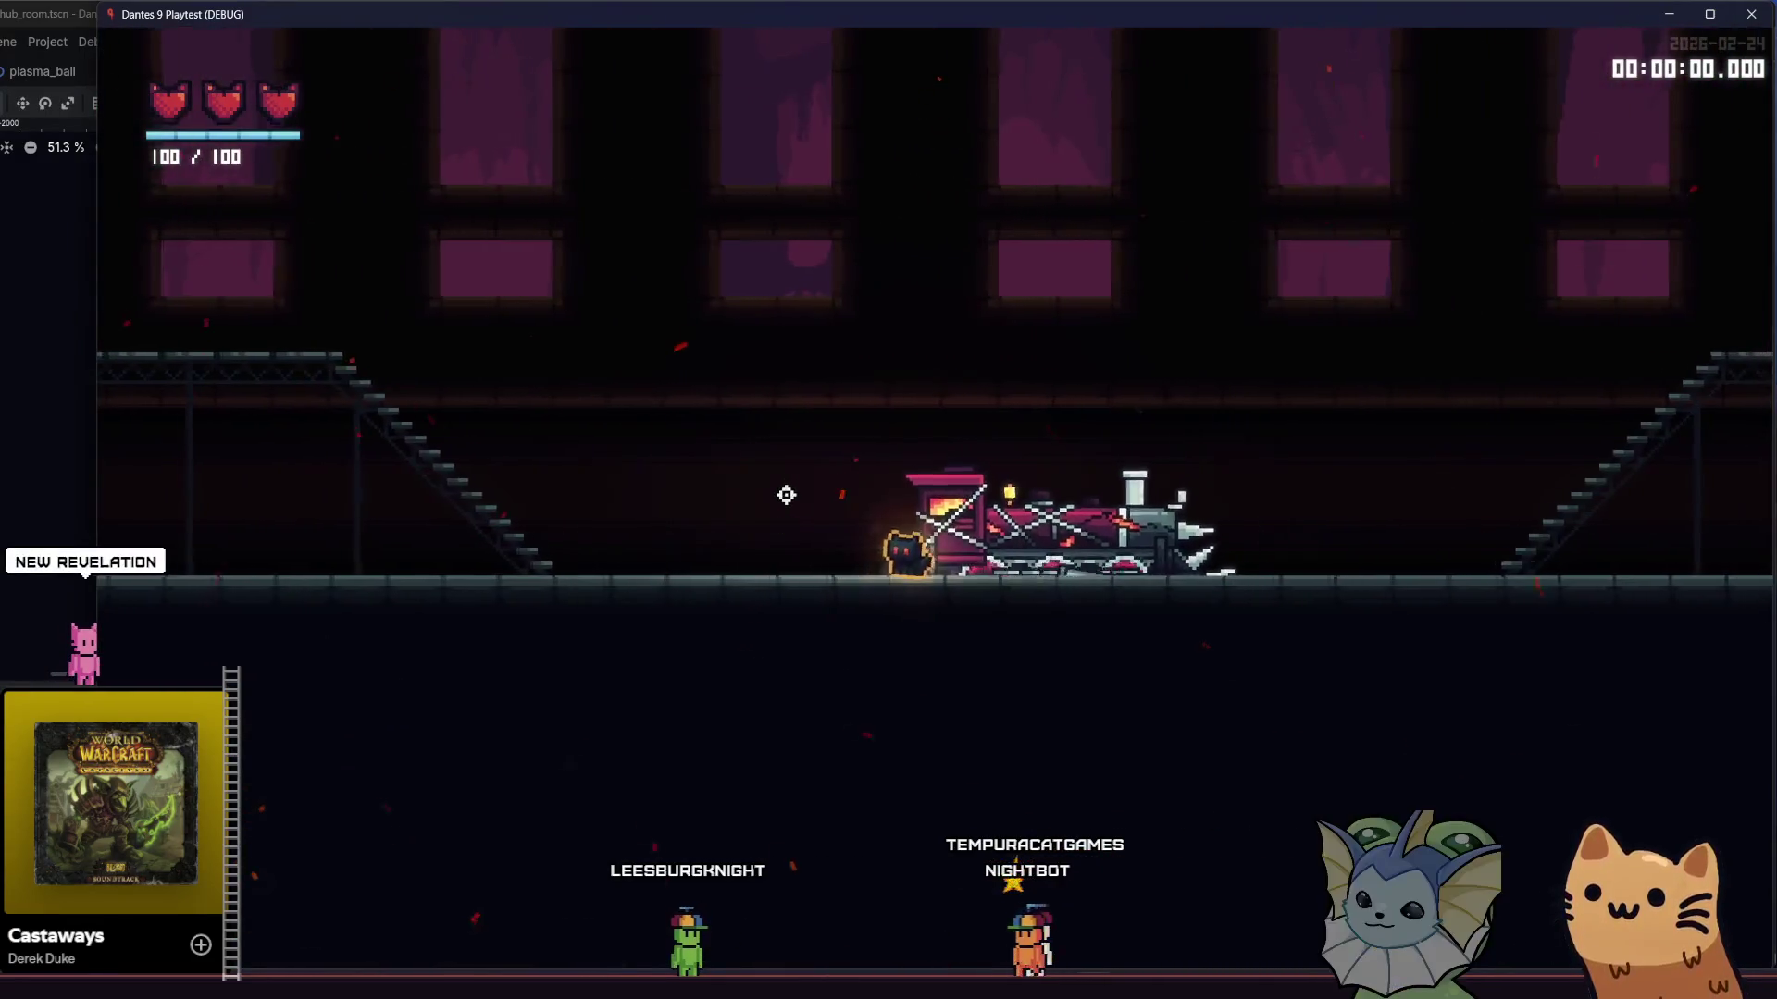
key(d)
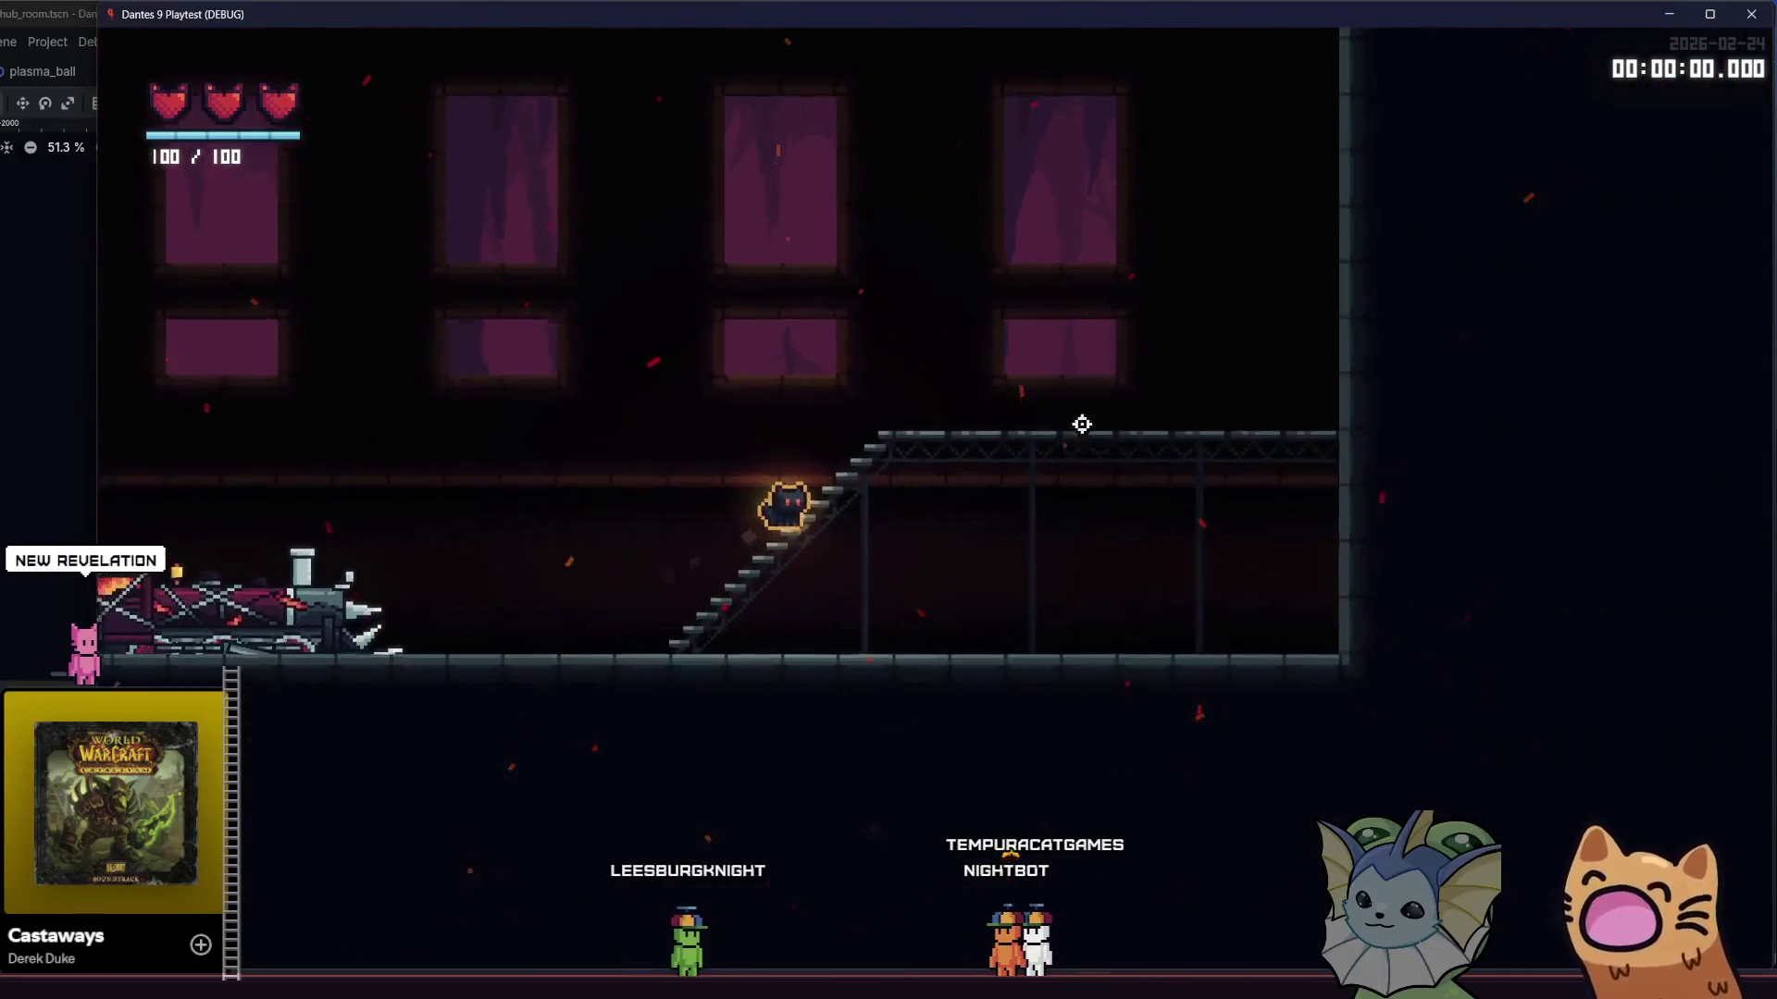
key(a)
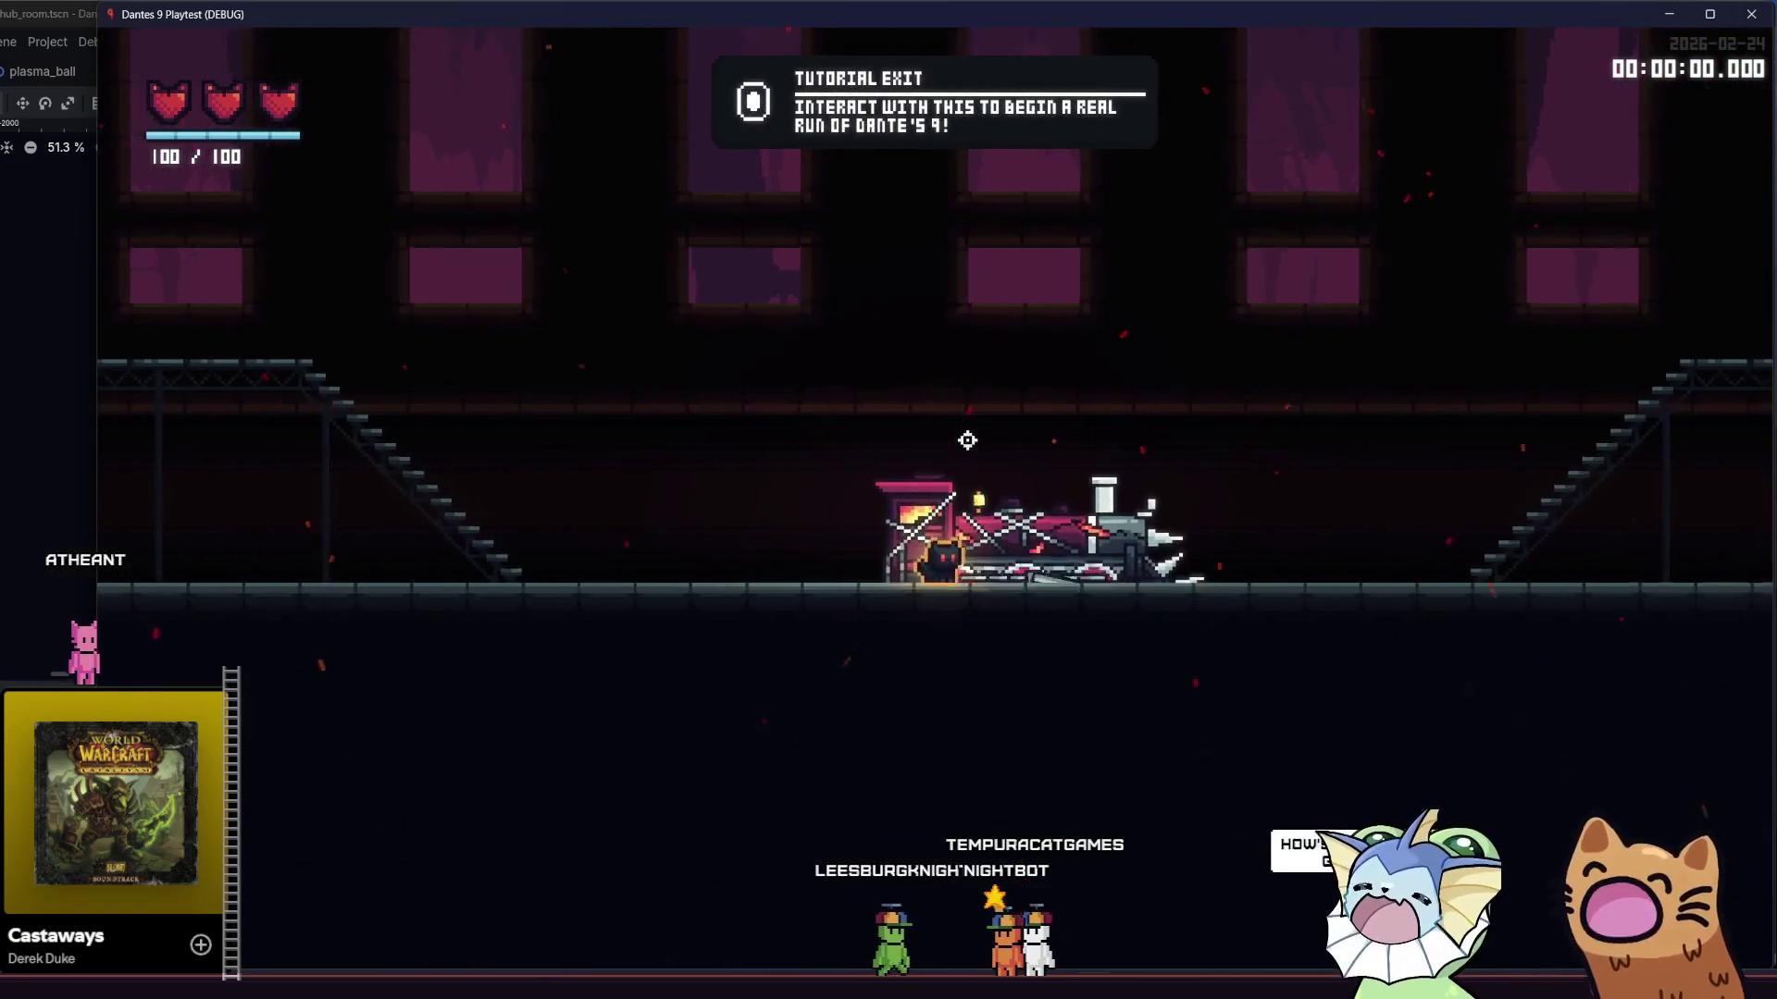
key(d)
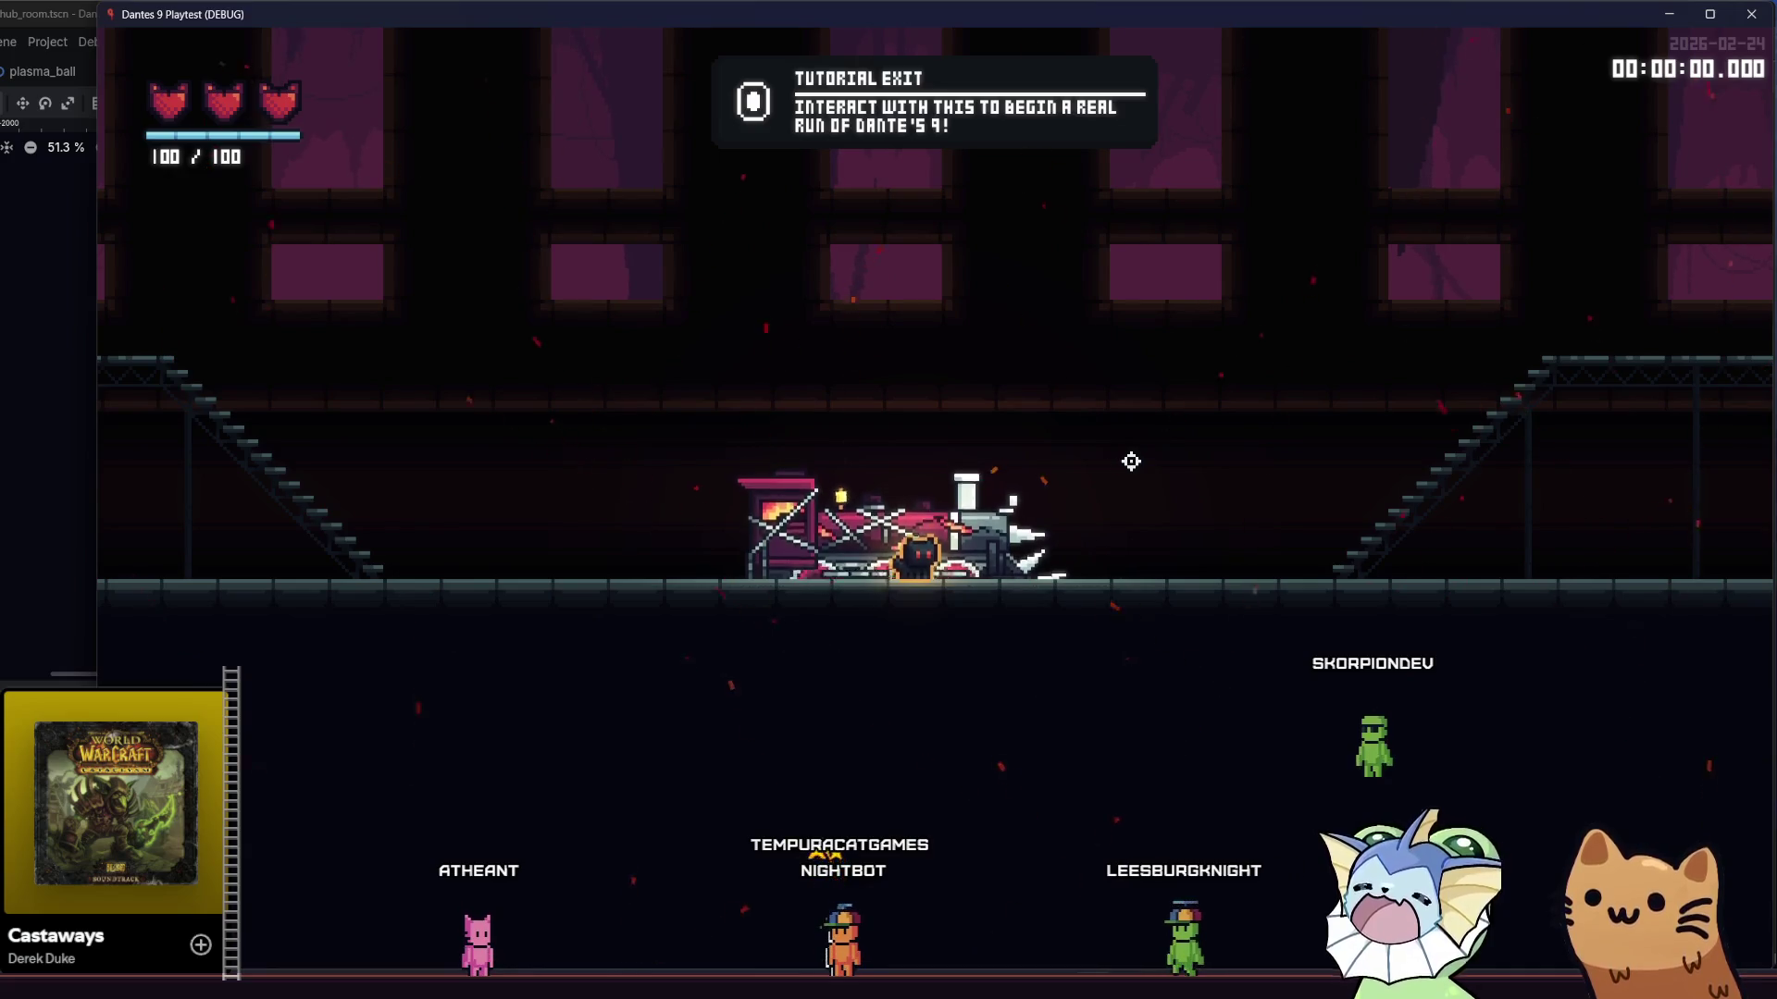
key(a)
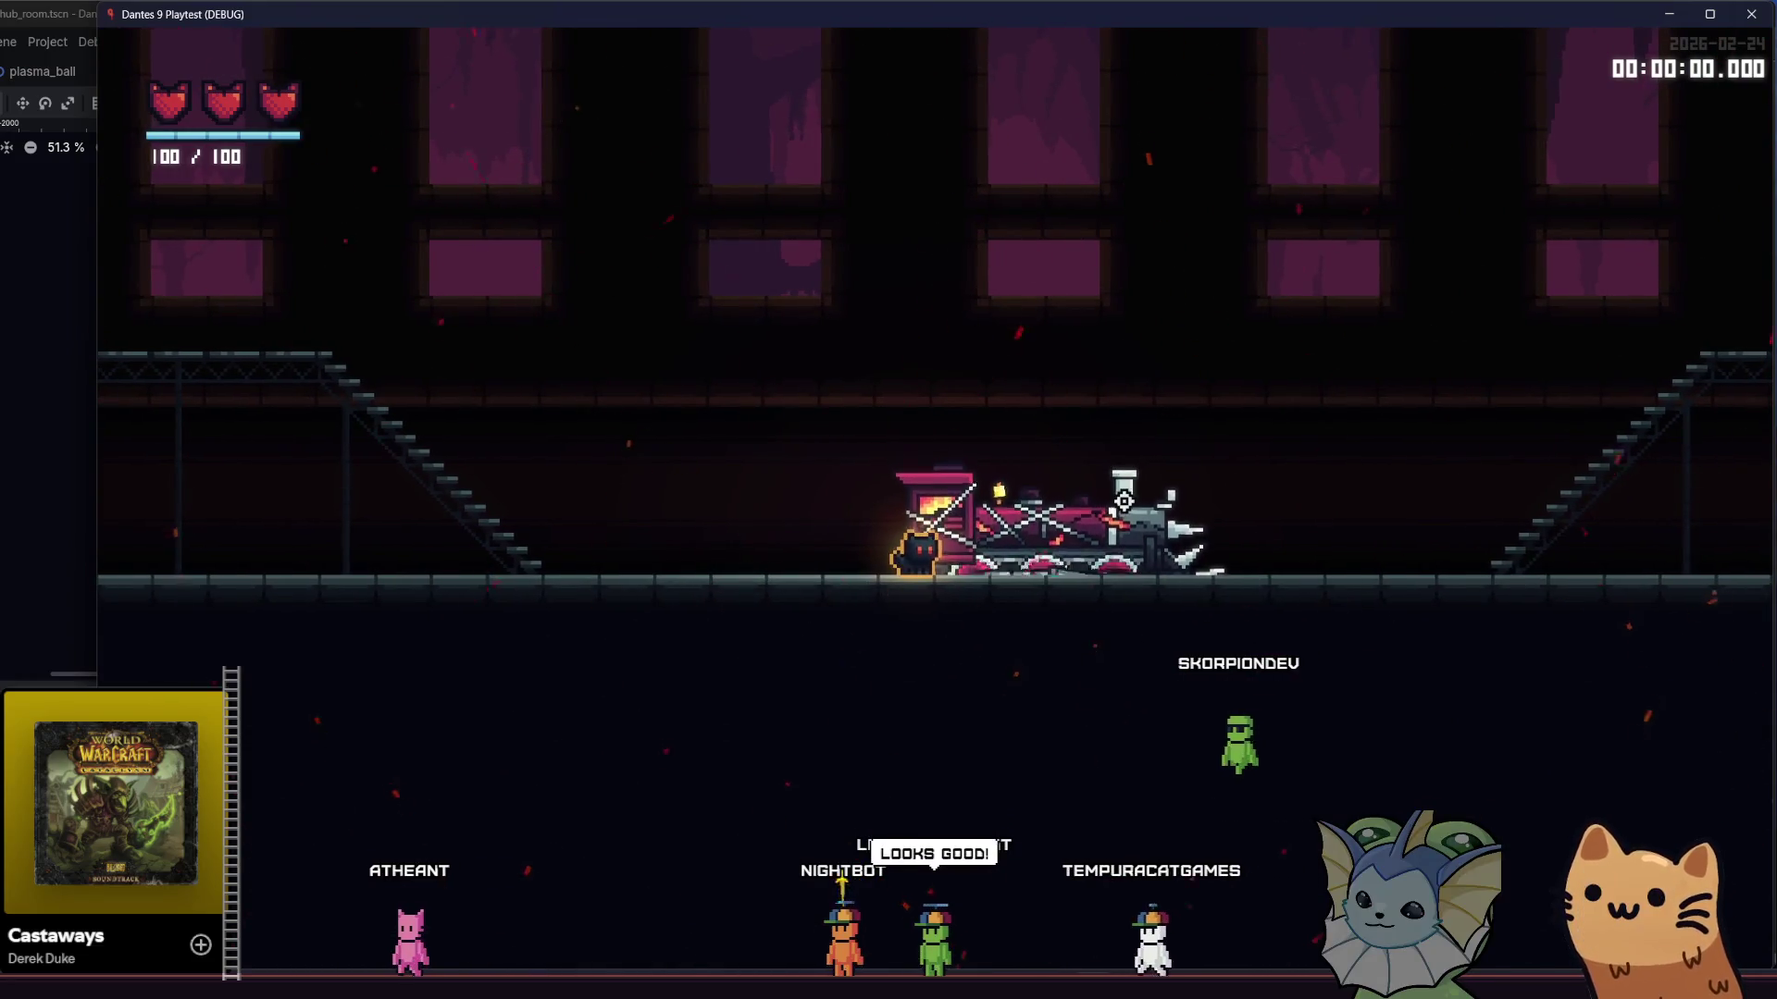
key(d)
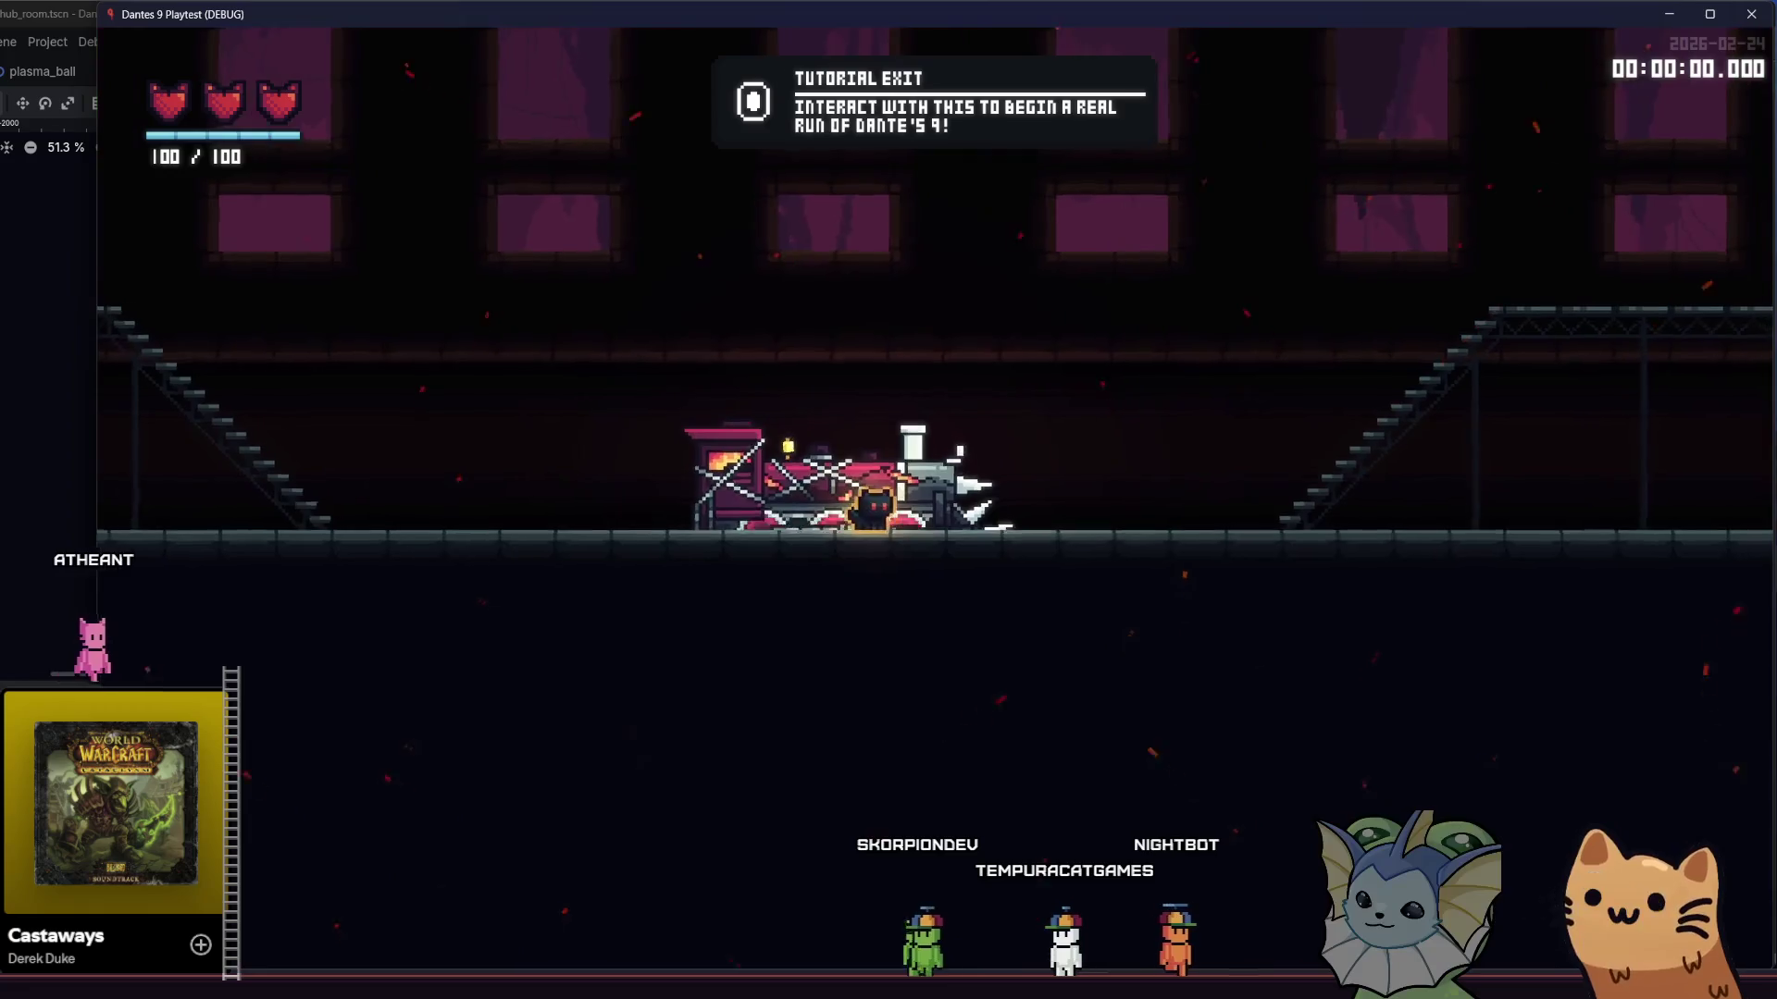
key(a)
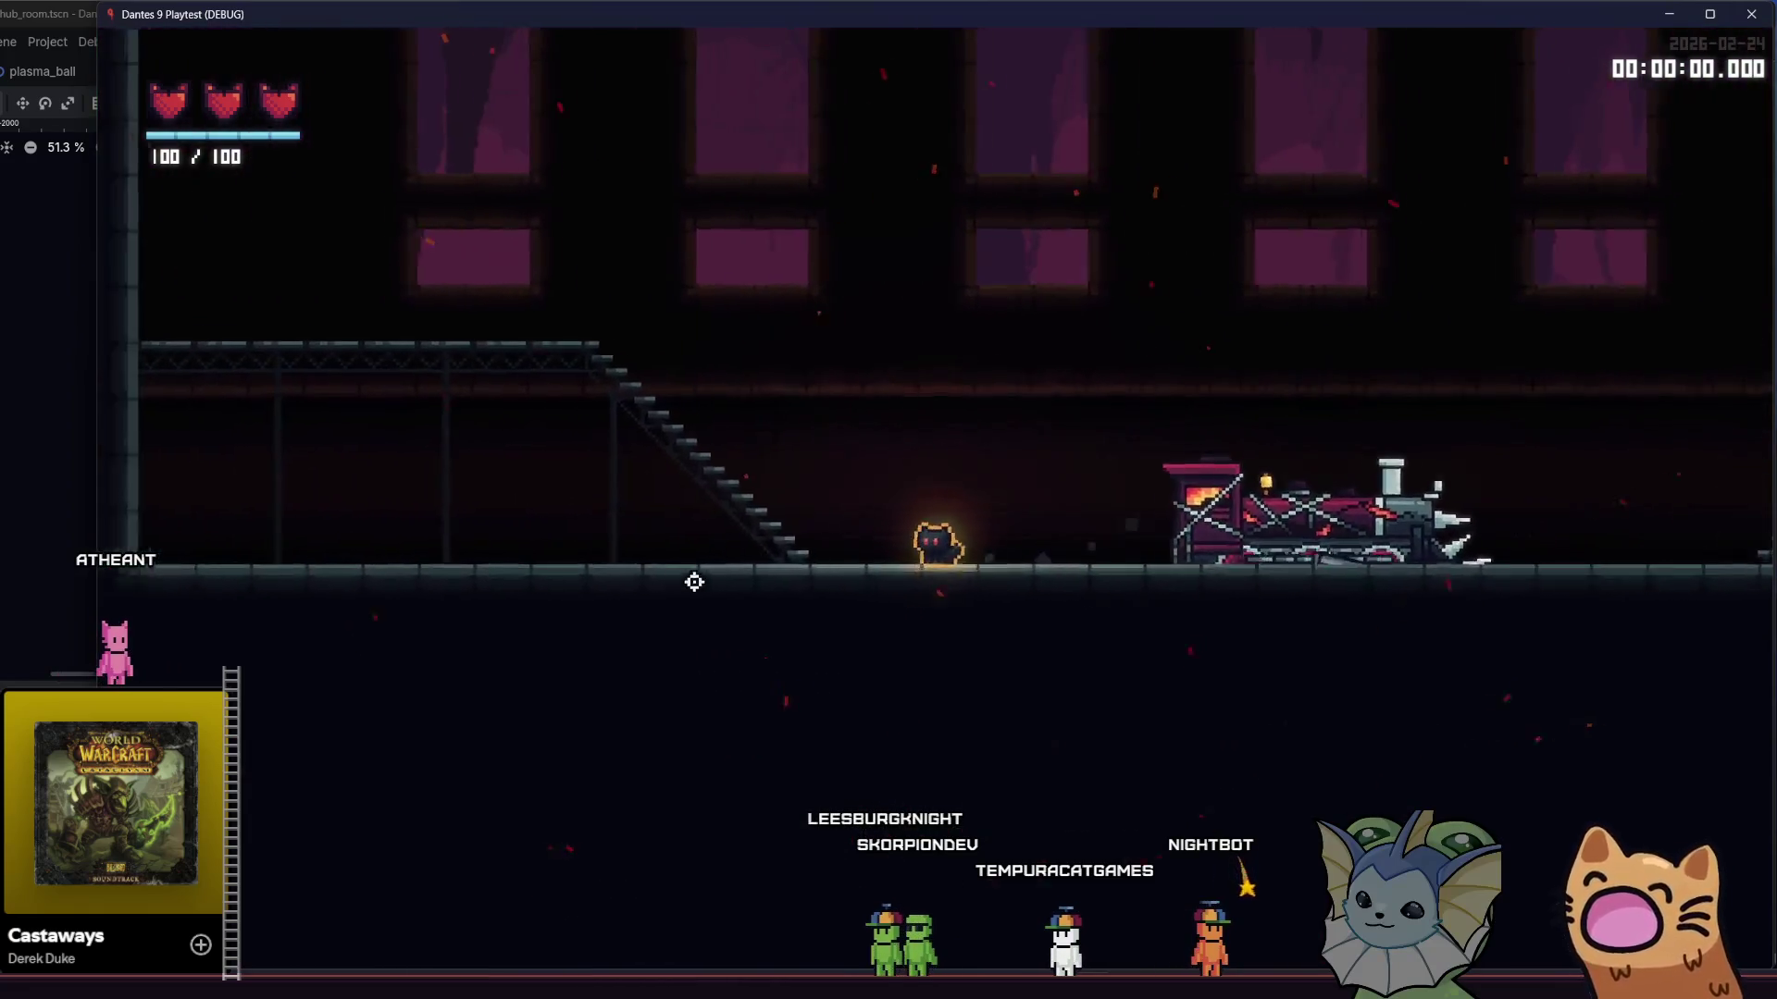
key(d)
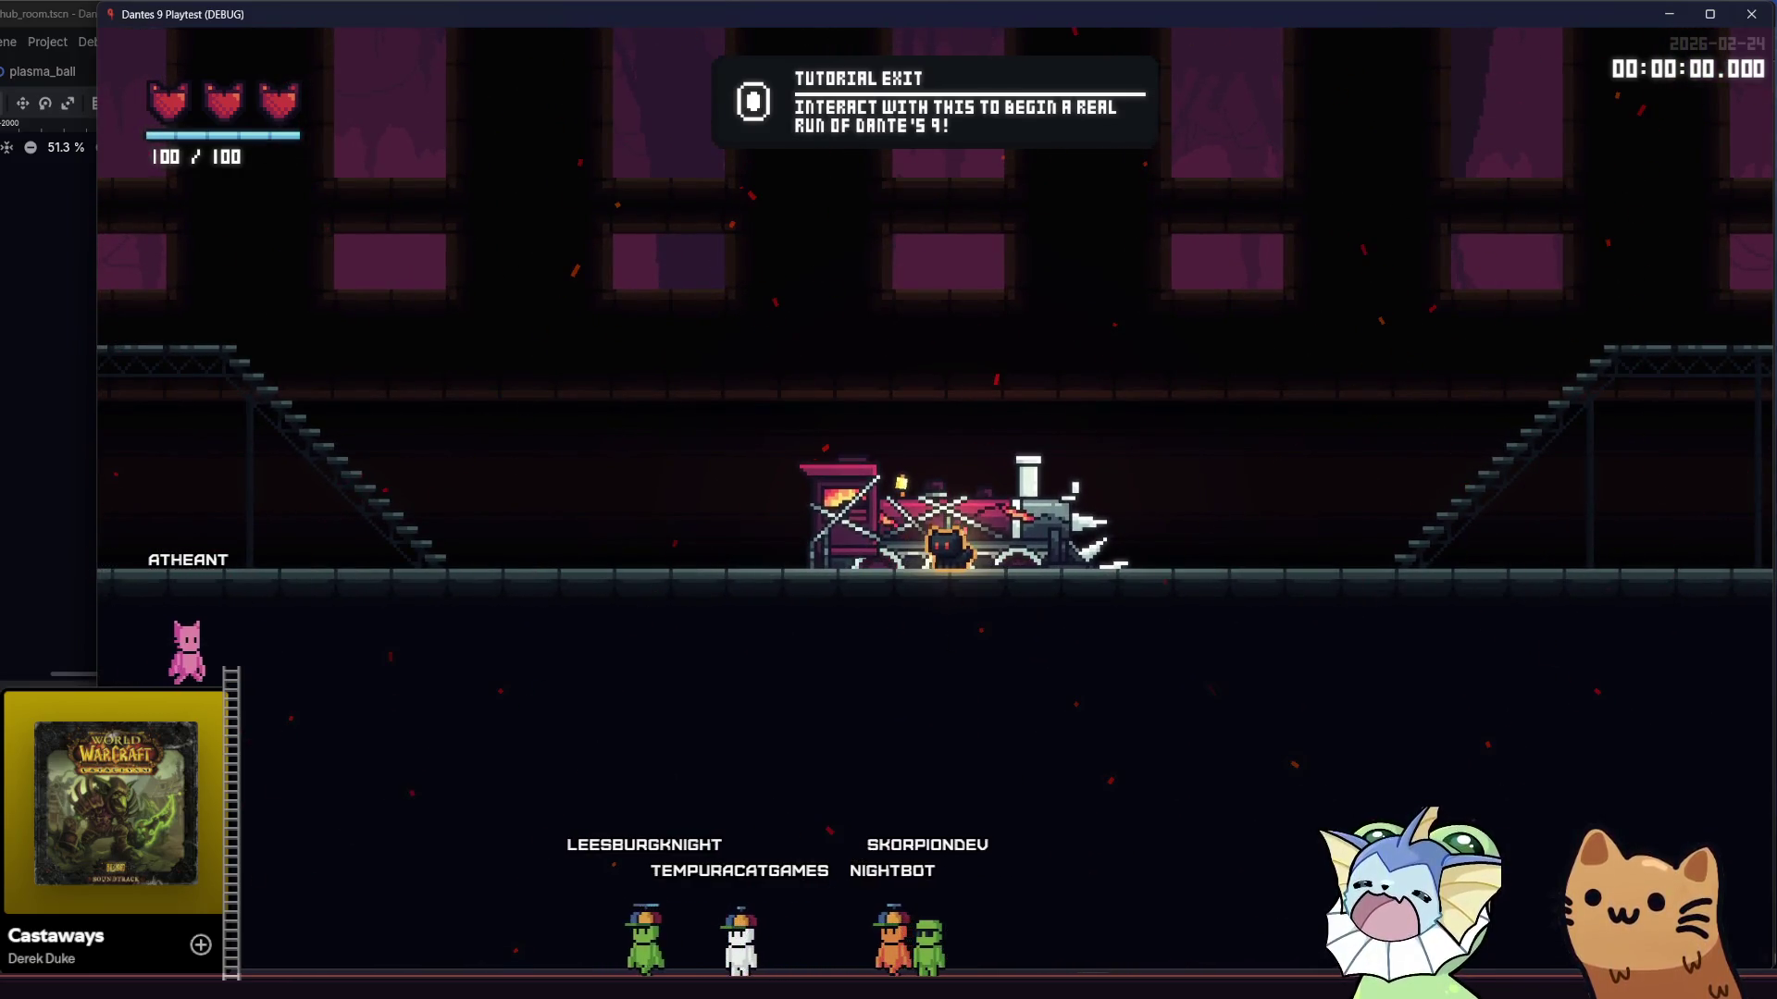
- Start a run from the tutorial exit and inspect failing line 49 of simple_level_generator.gd
key(e)
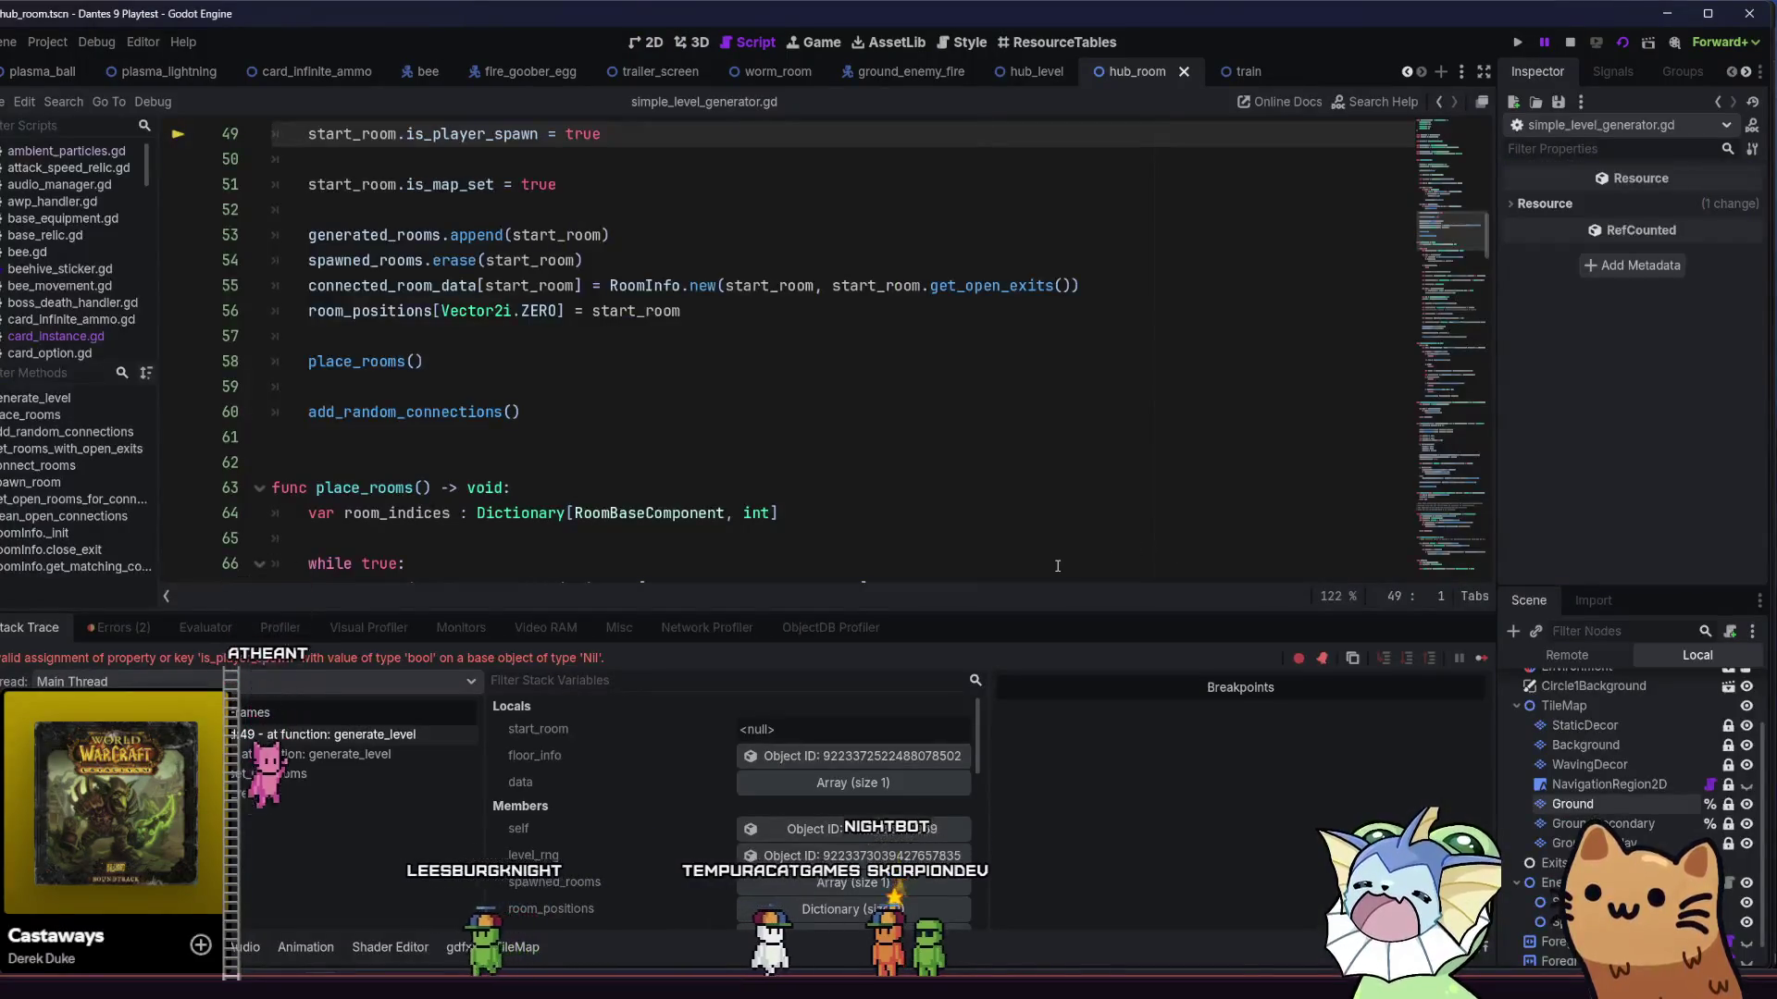
click(747, 310)
scroll(747, 310, up, 2)
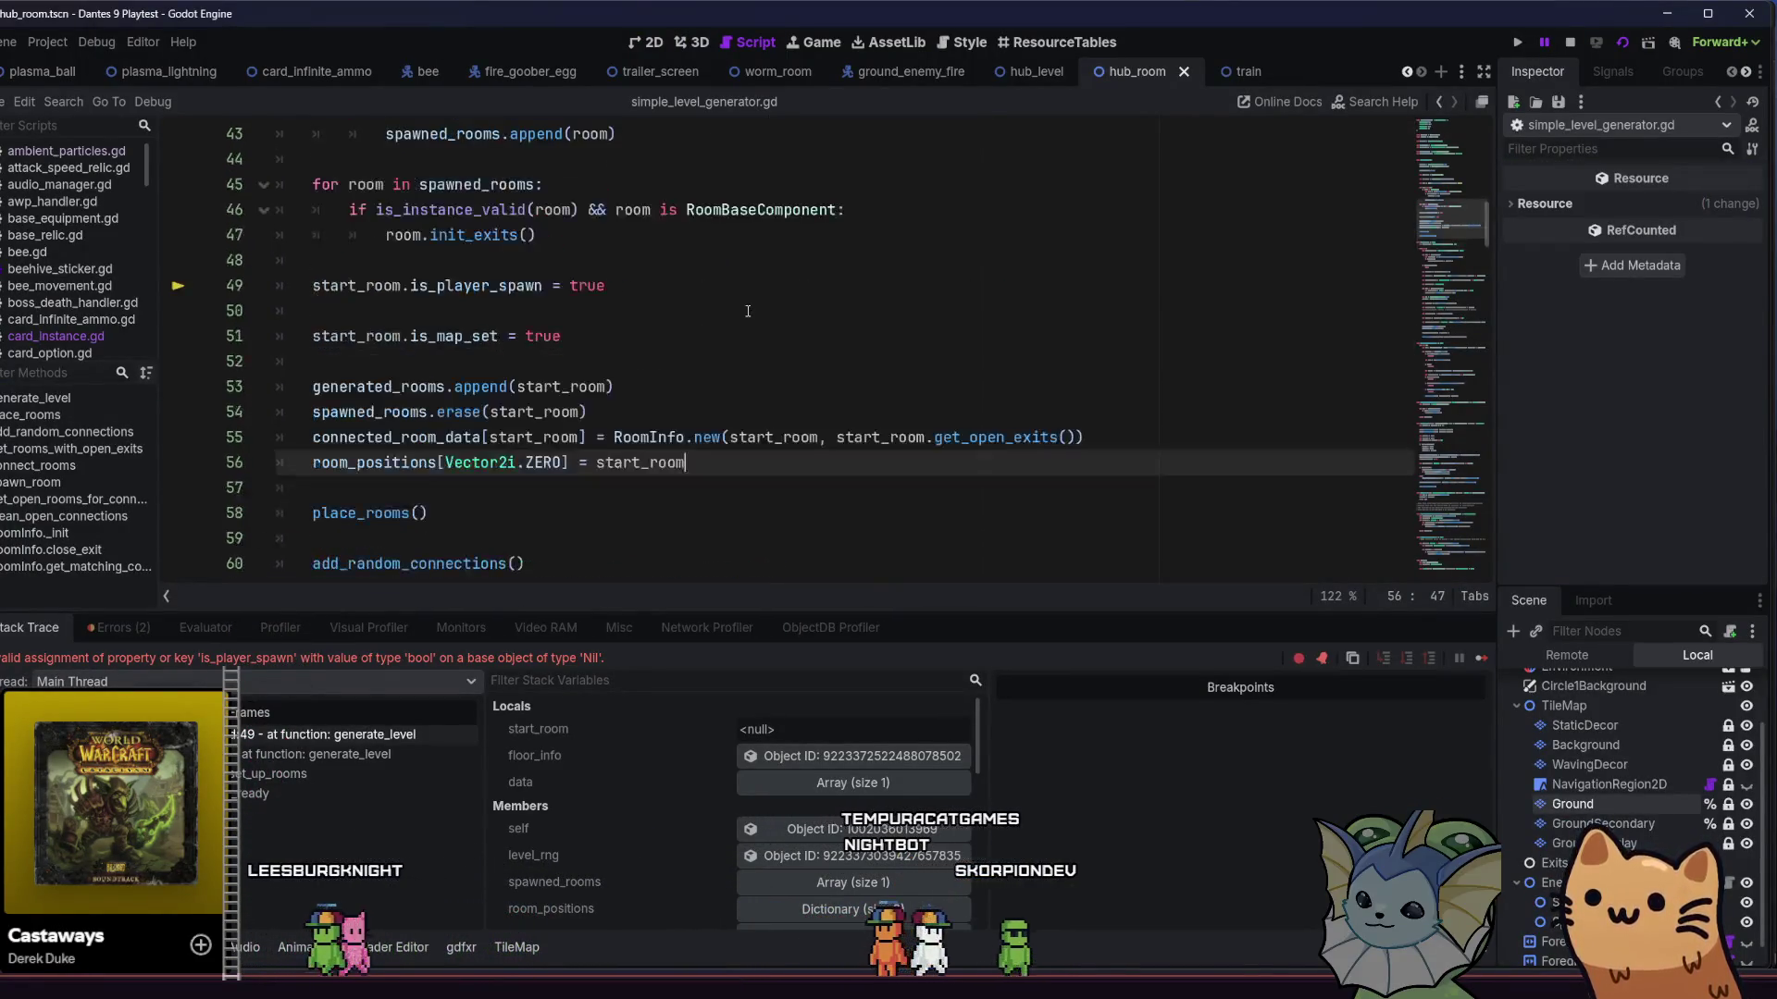
click(745, 311)
click(740, 294)
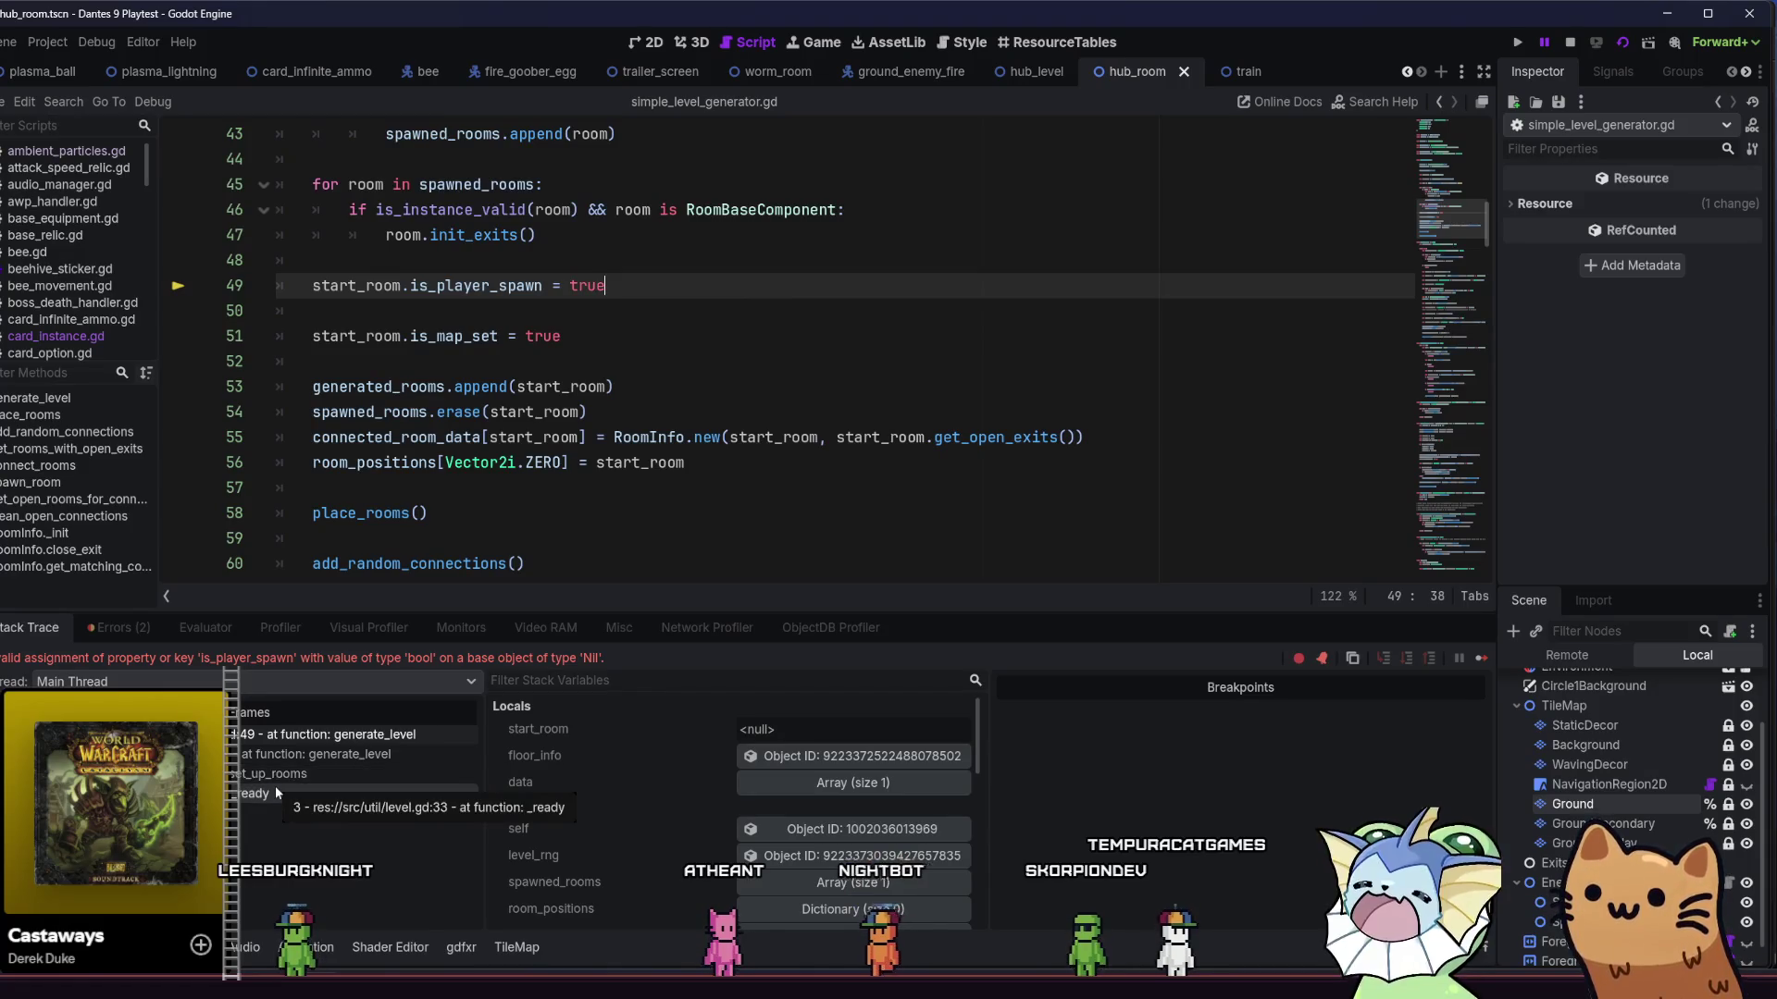
- Review the generate_level, set_up_rooms and ready stack frames, then stop and relaunch the project
click(313, 757)
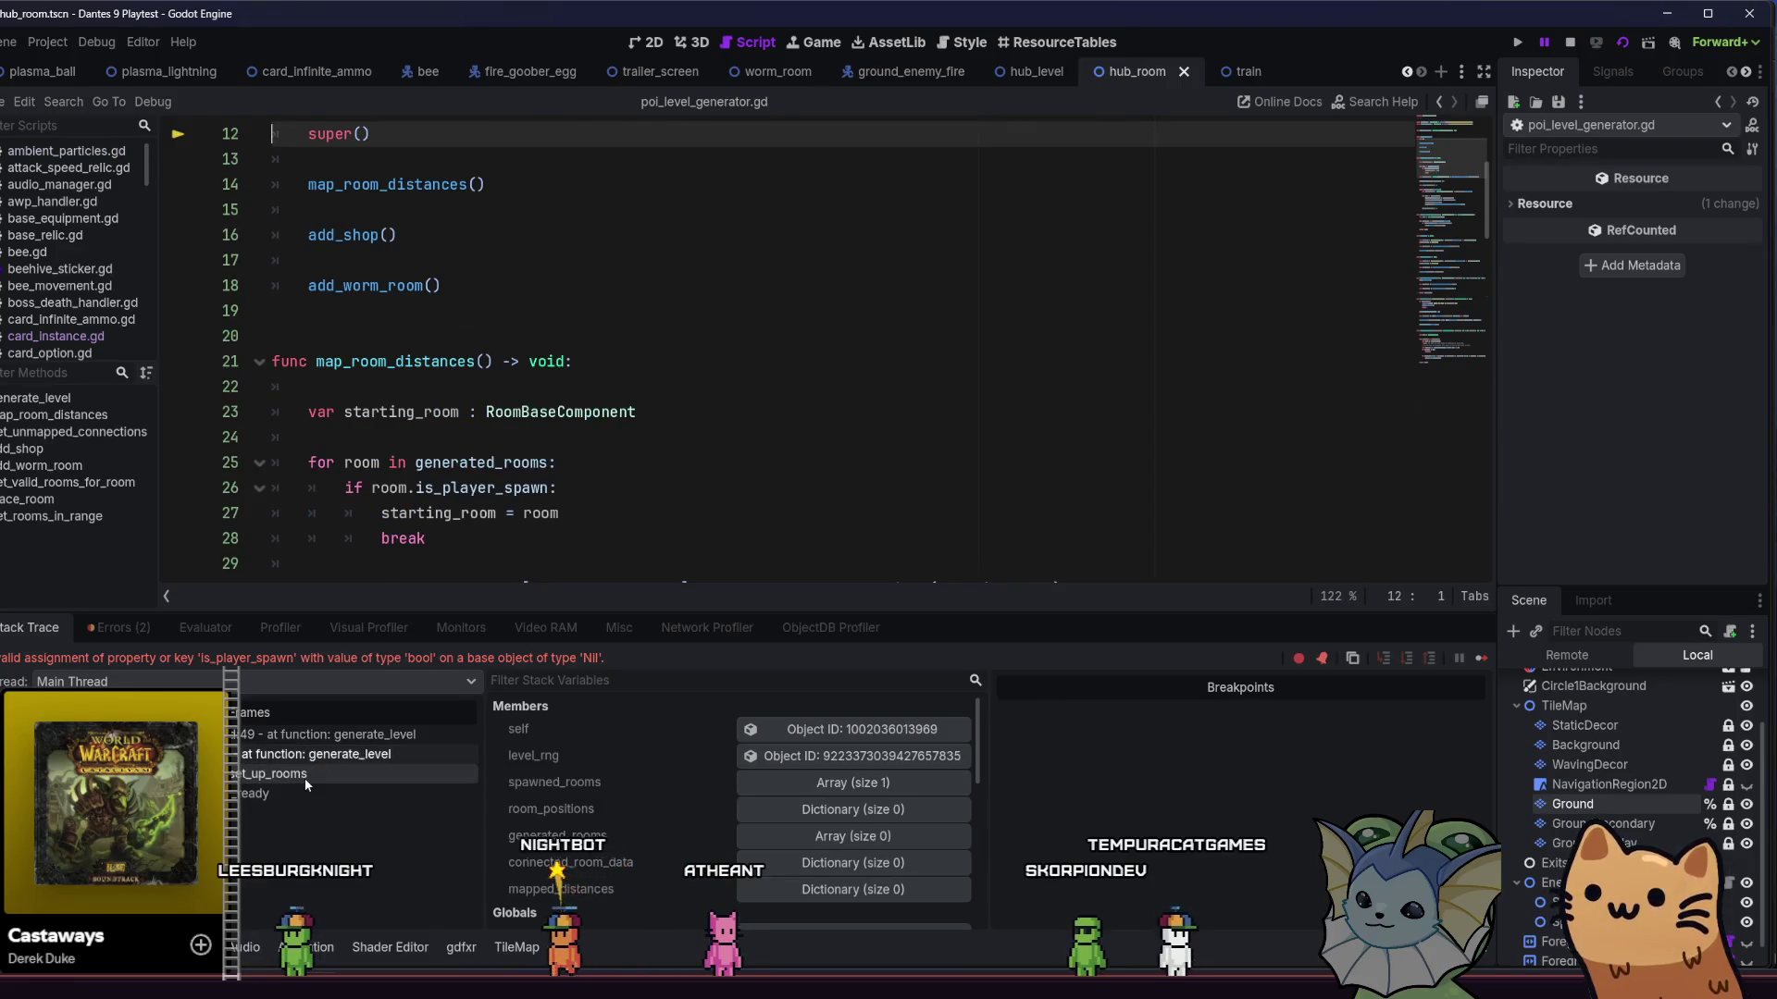
click(303, 779)
click(289, 796)
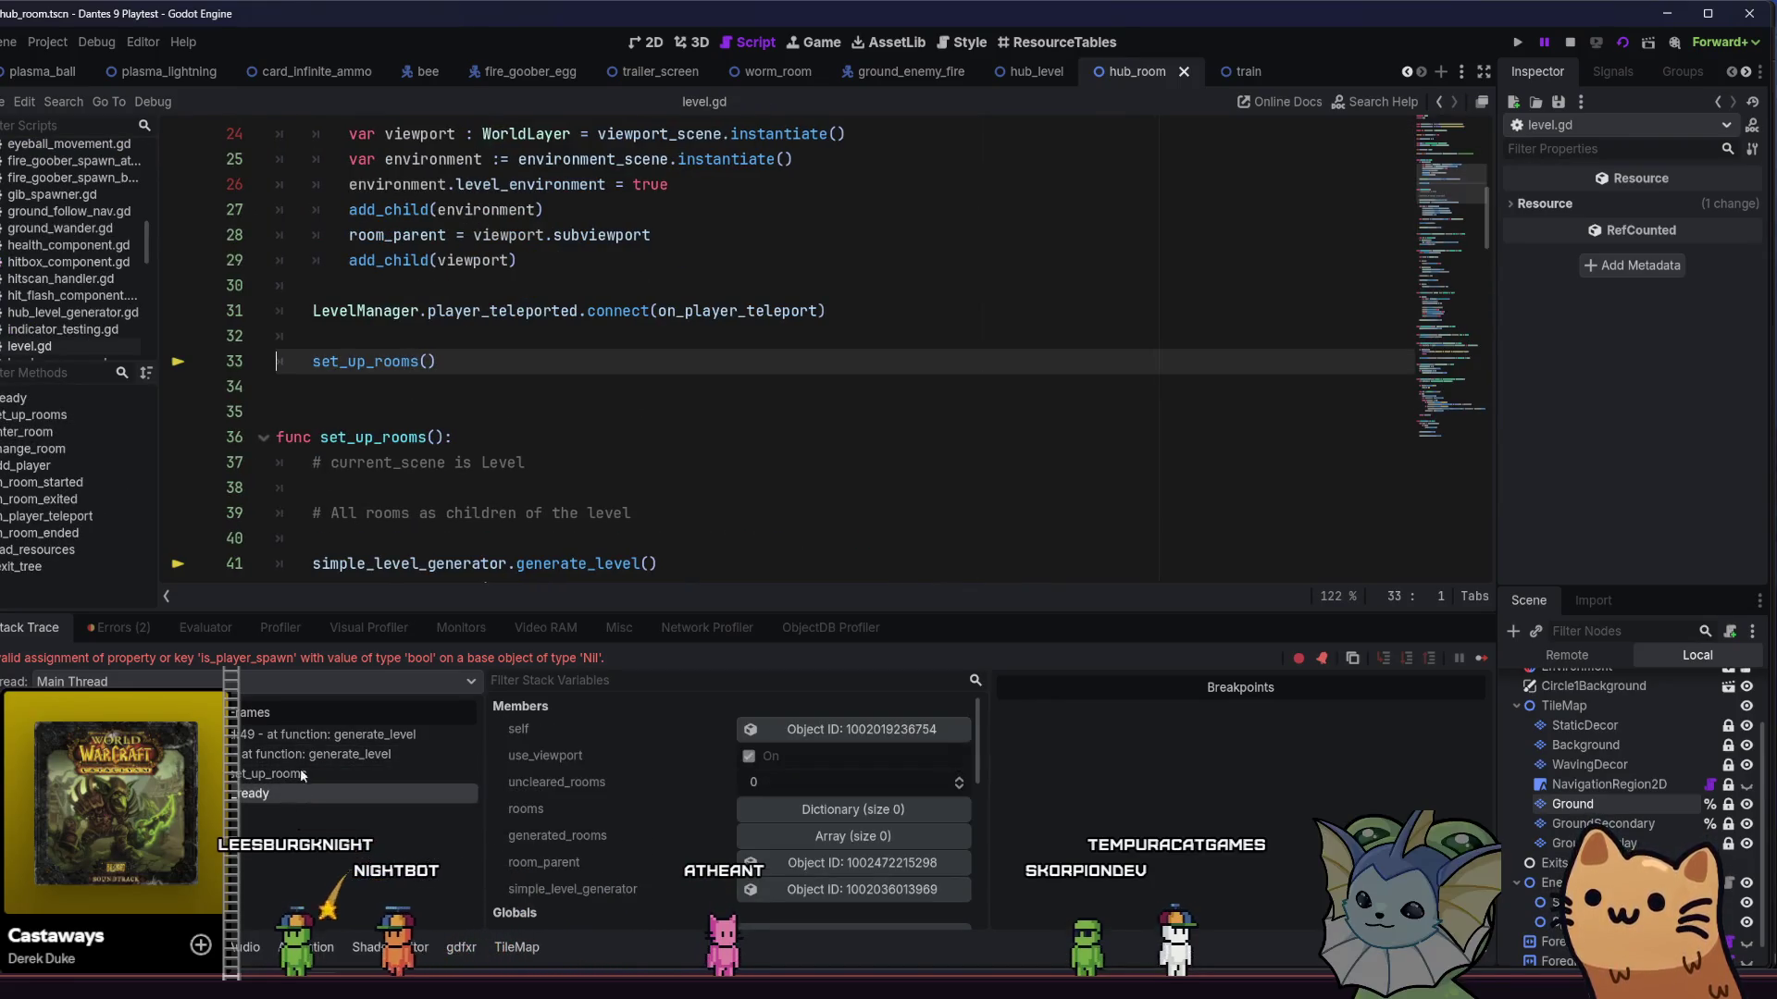
click(320, 735)
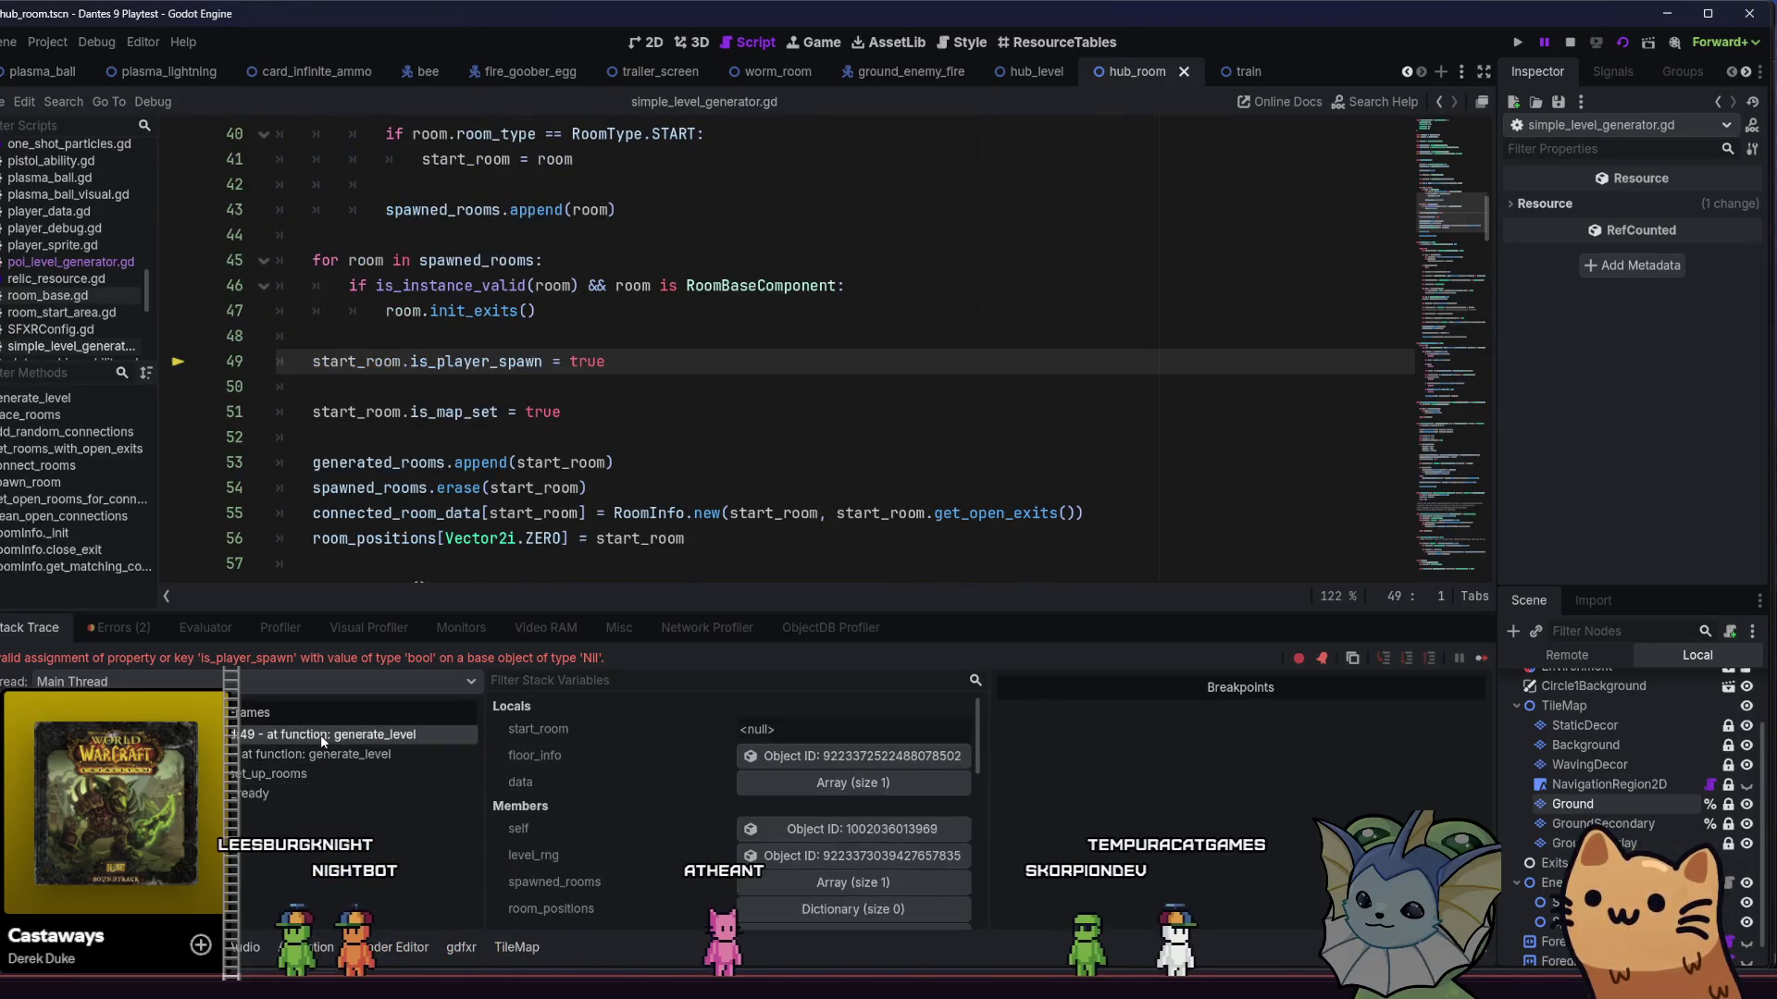
click(1570, 44)
click(1520, 42)
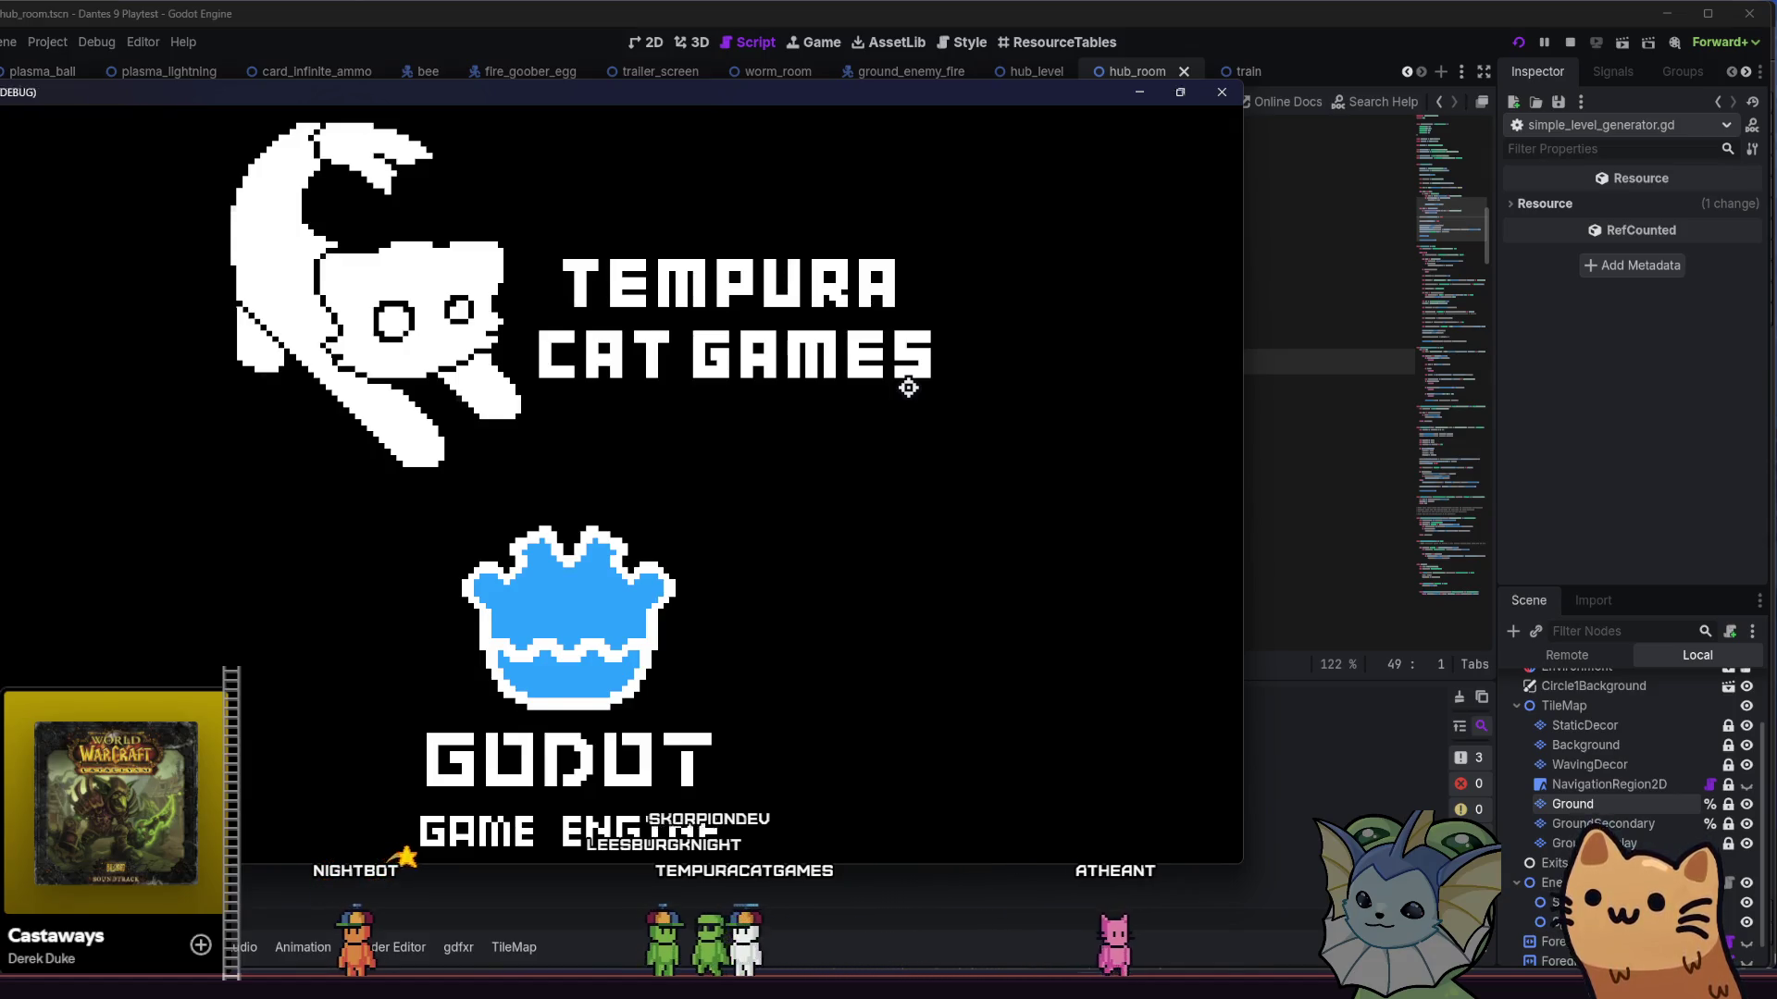
- Start a game, take the tutorial exit, and pick the Sawed Off card from the pack
key(super+Up)
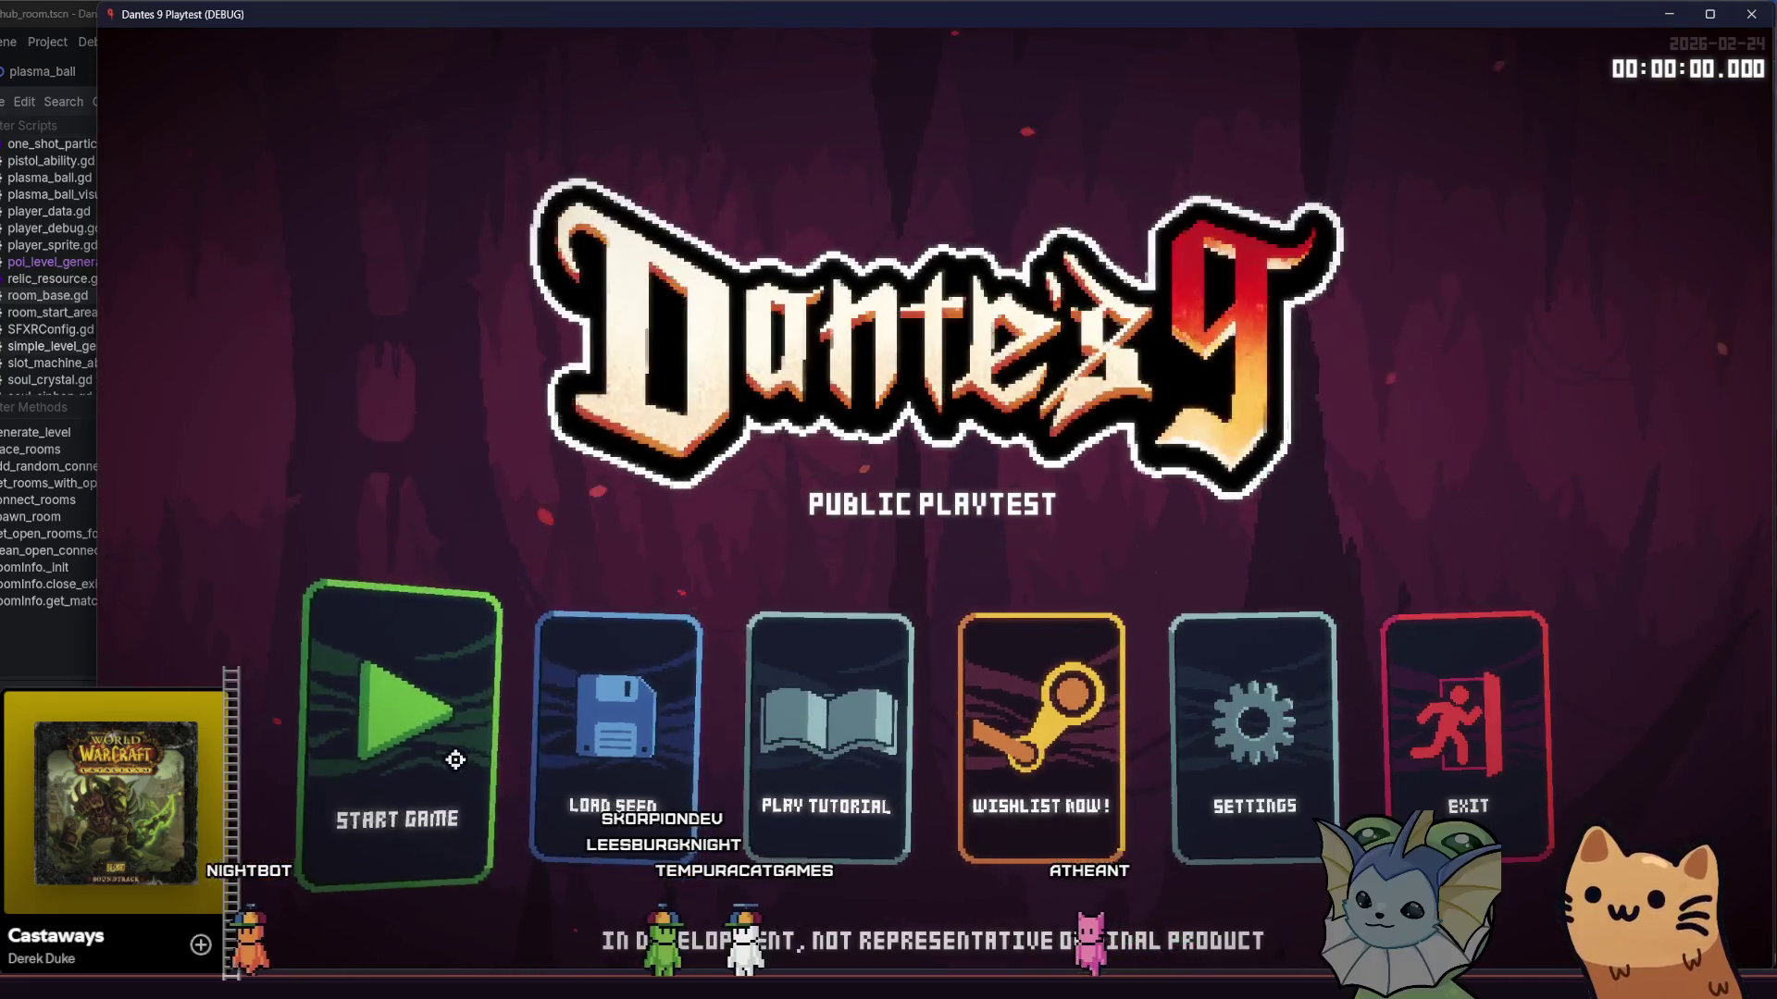
click(455, 760)
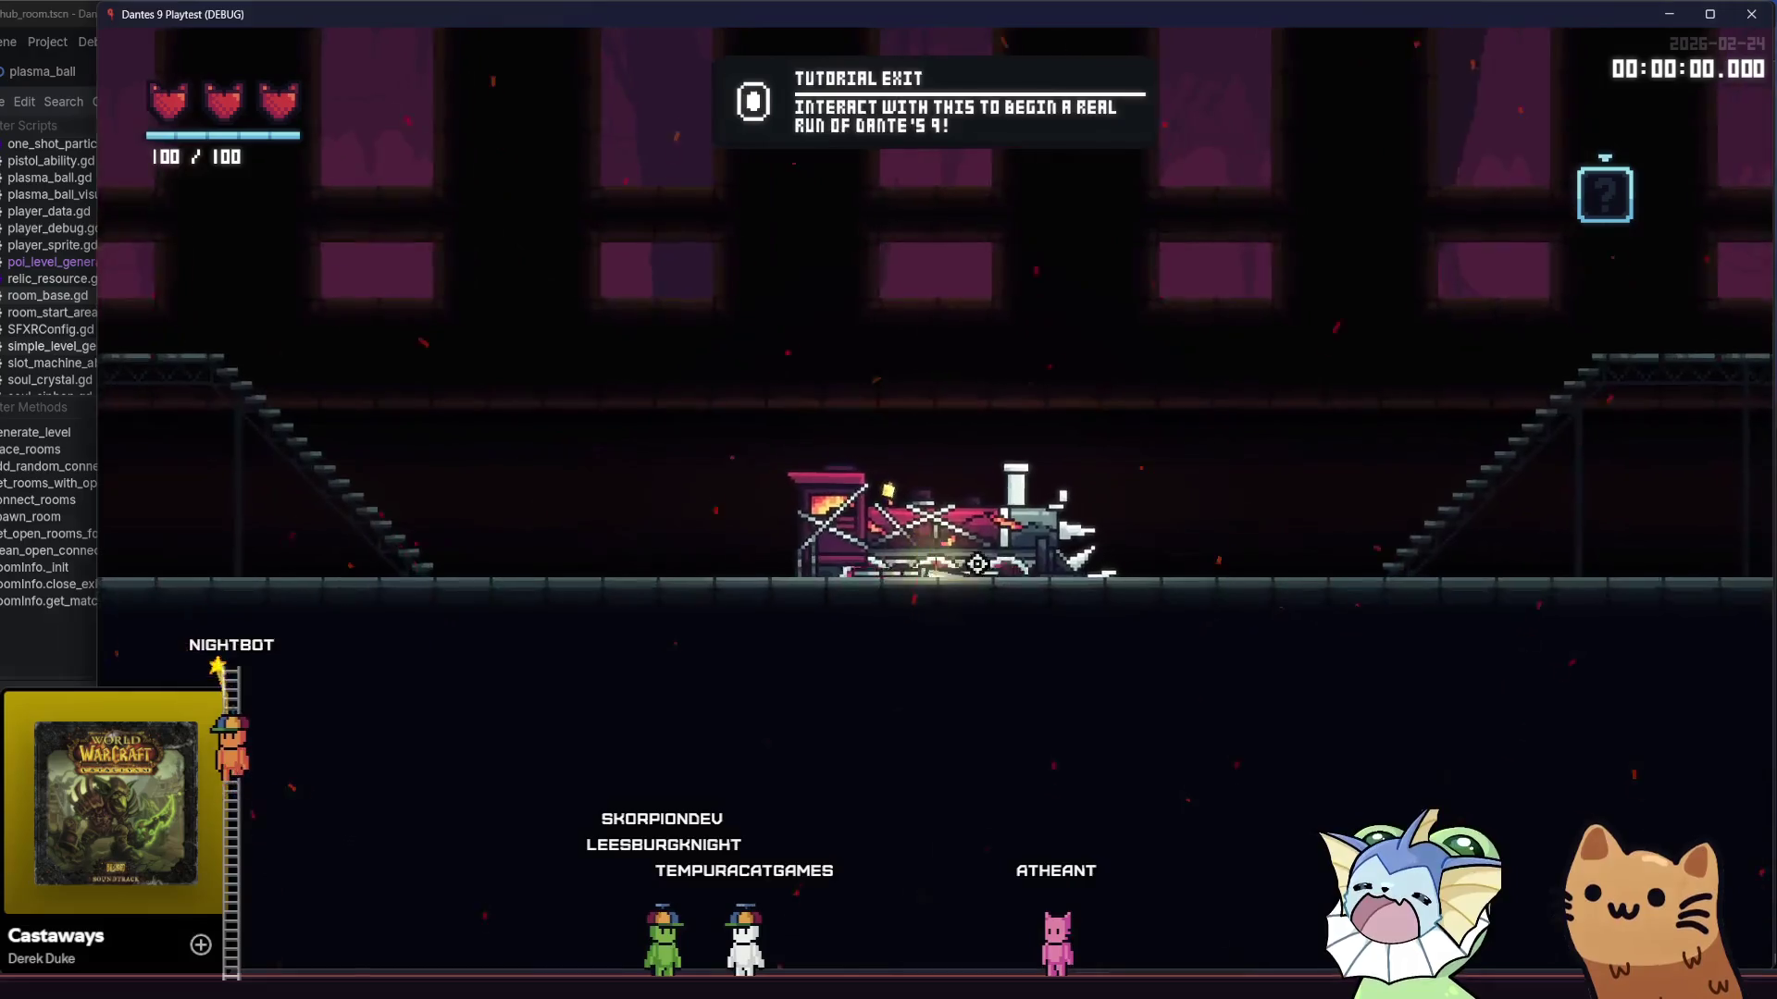
key(e)
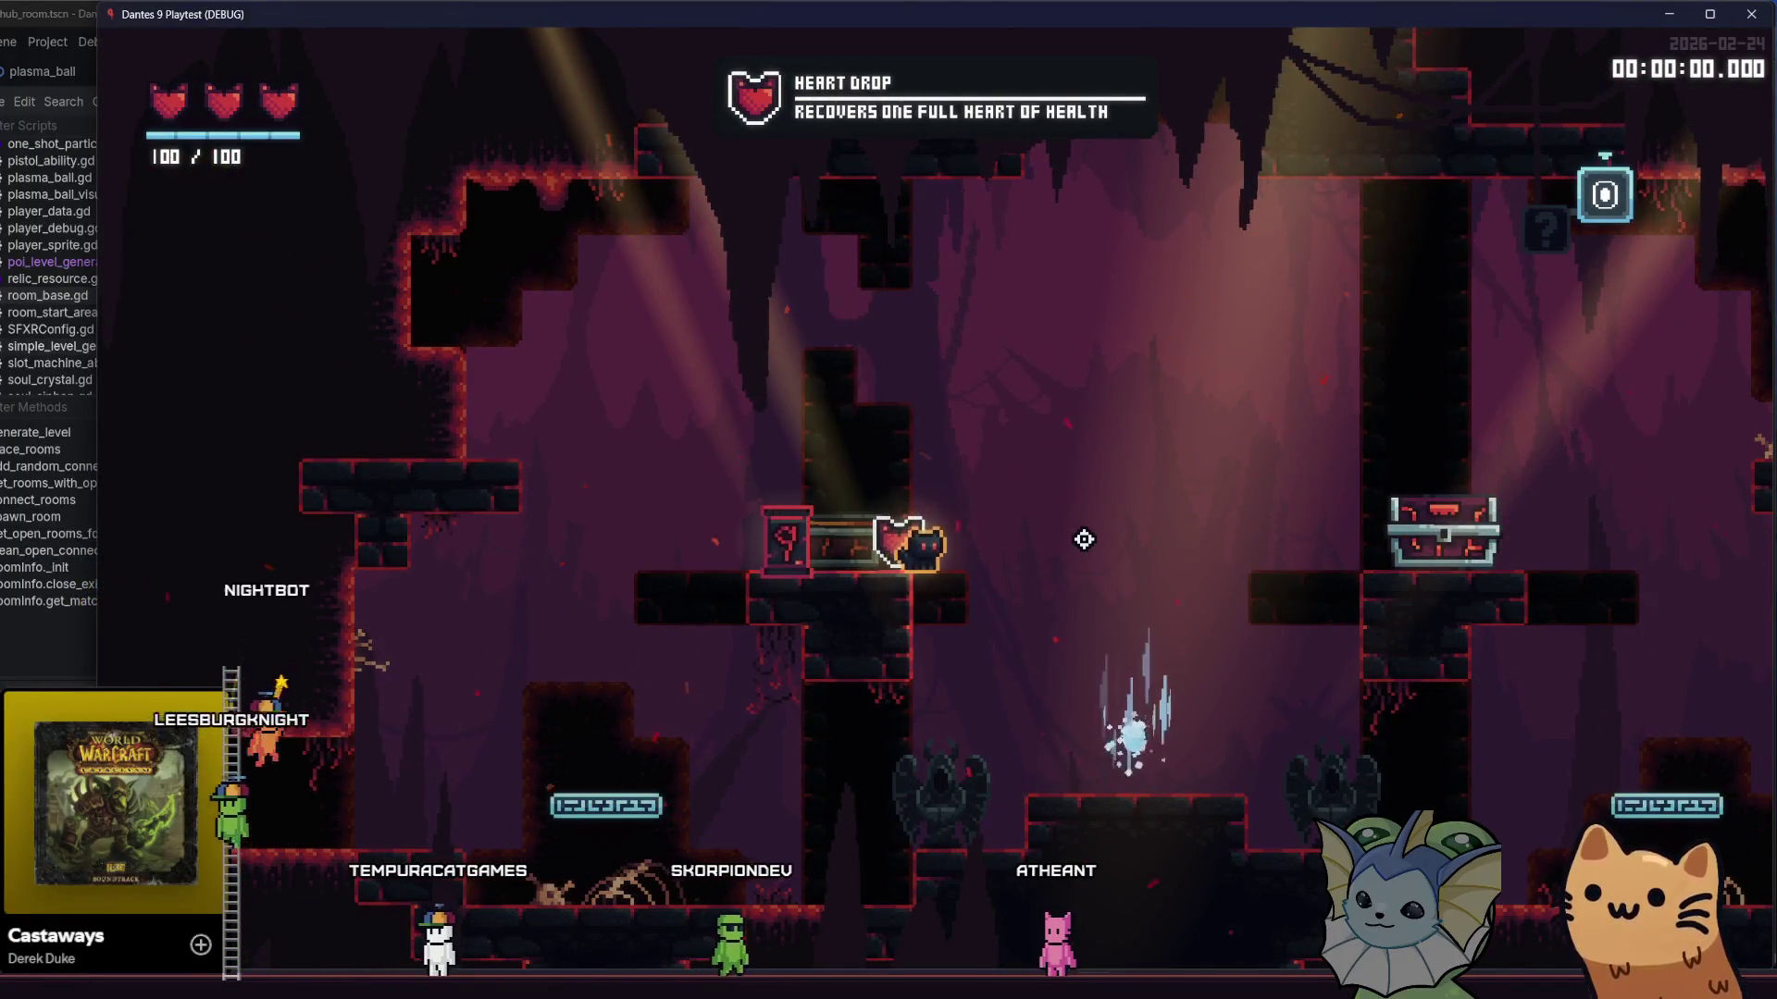
key(a)
key(e)
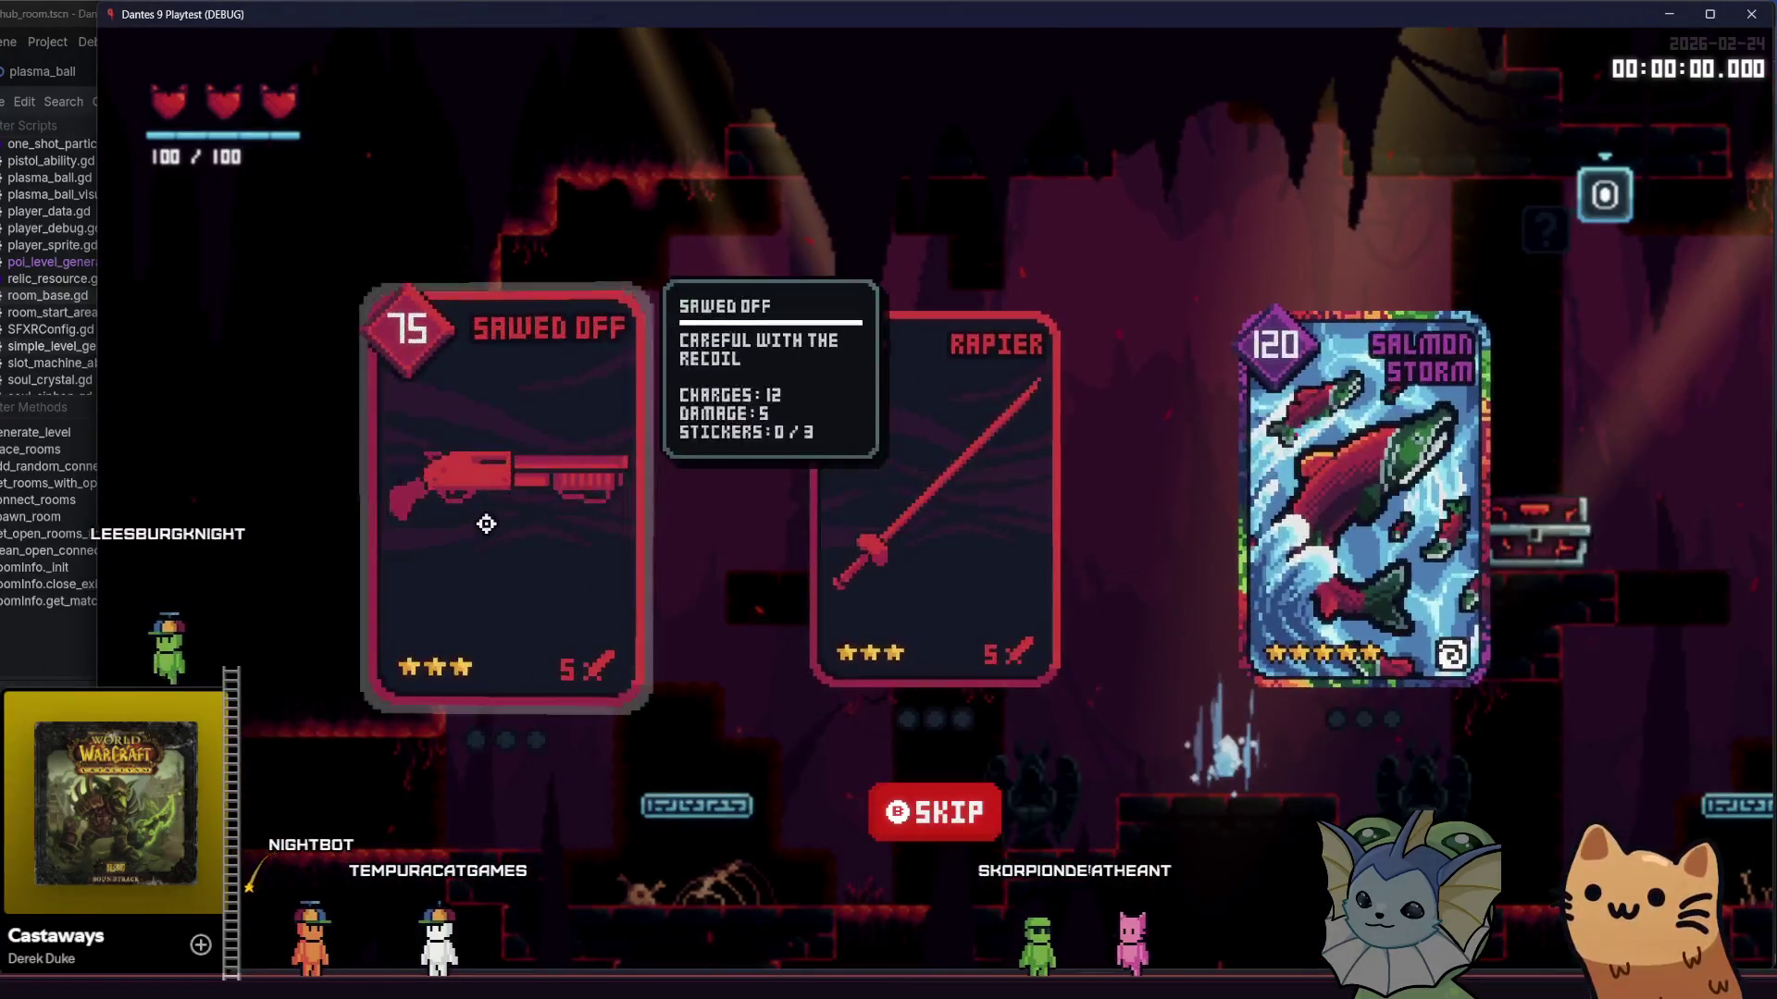
click(486, 523)
- Climb out of the hub into the cave level and shoot the winged enemies
key(a)
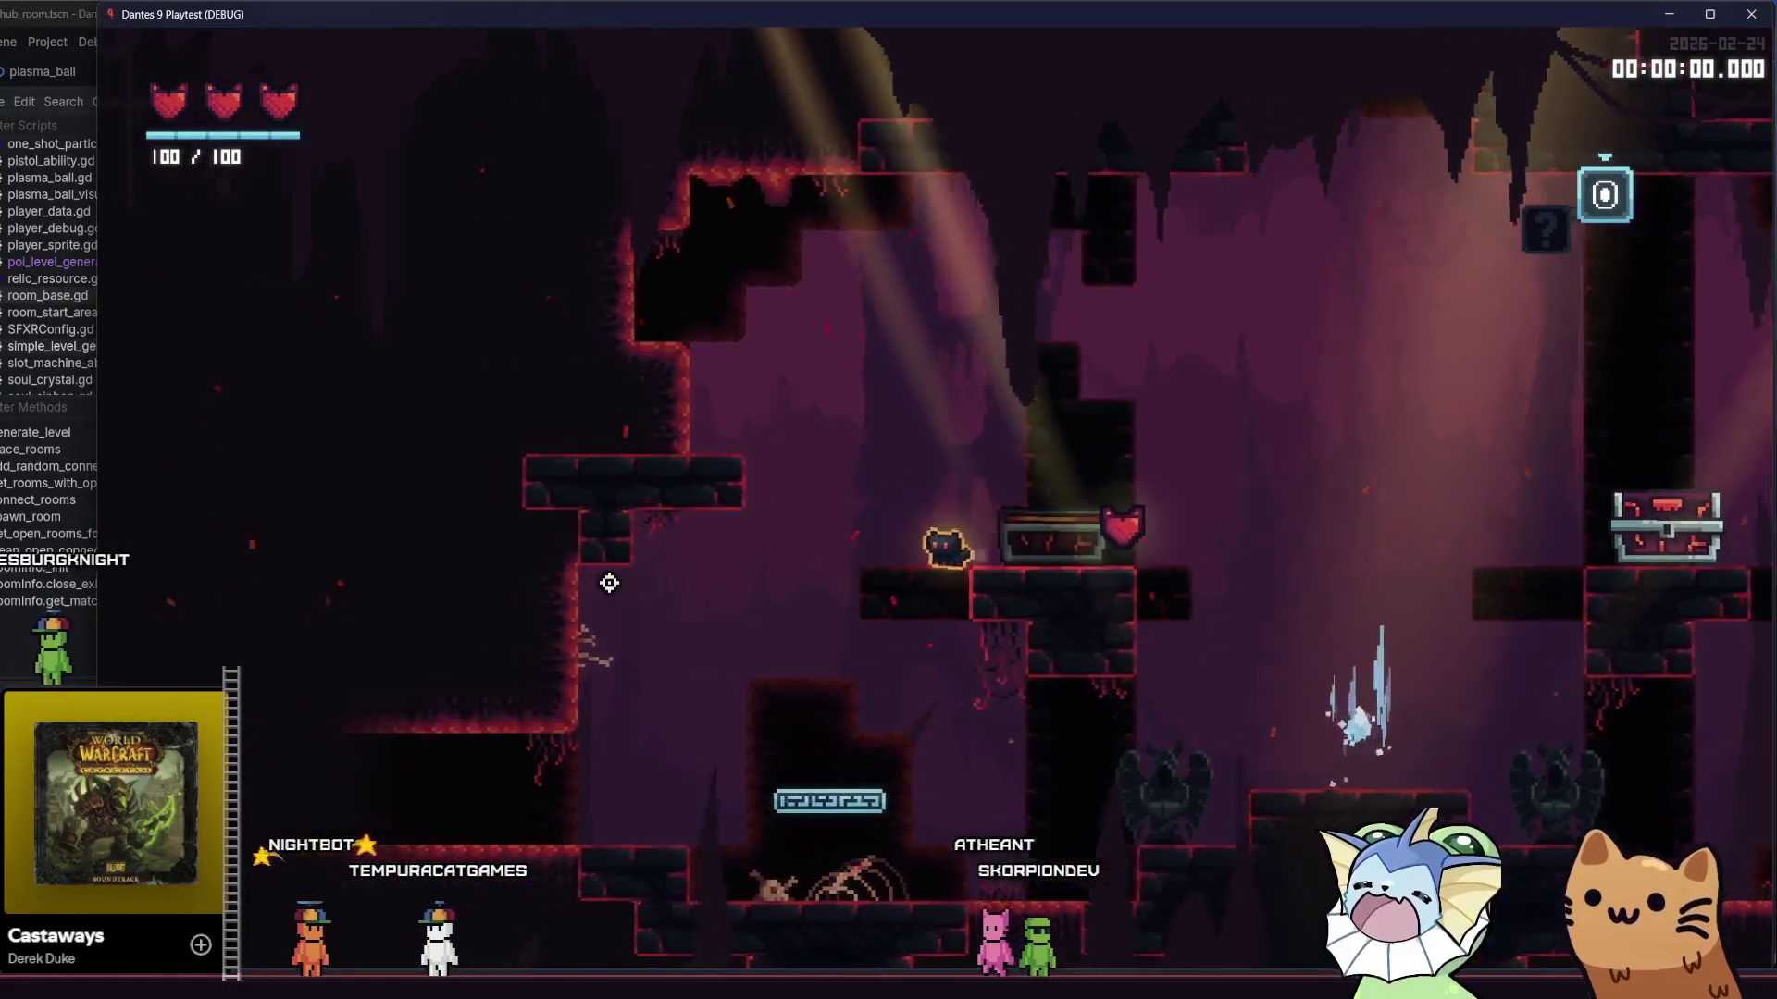
key(space)
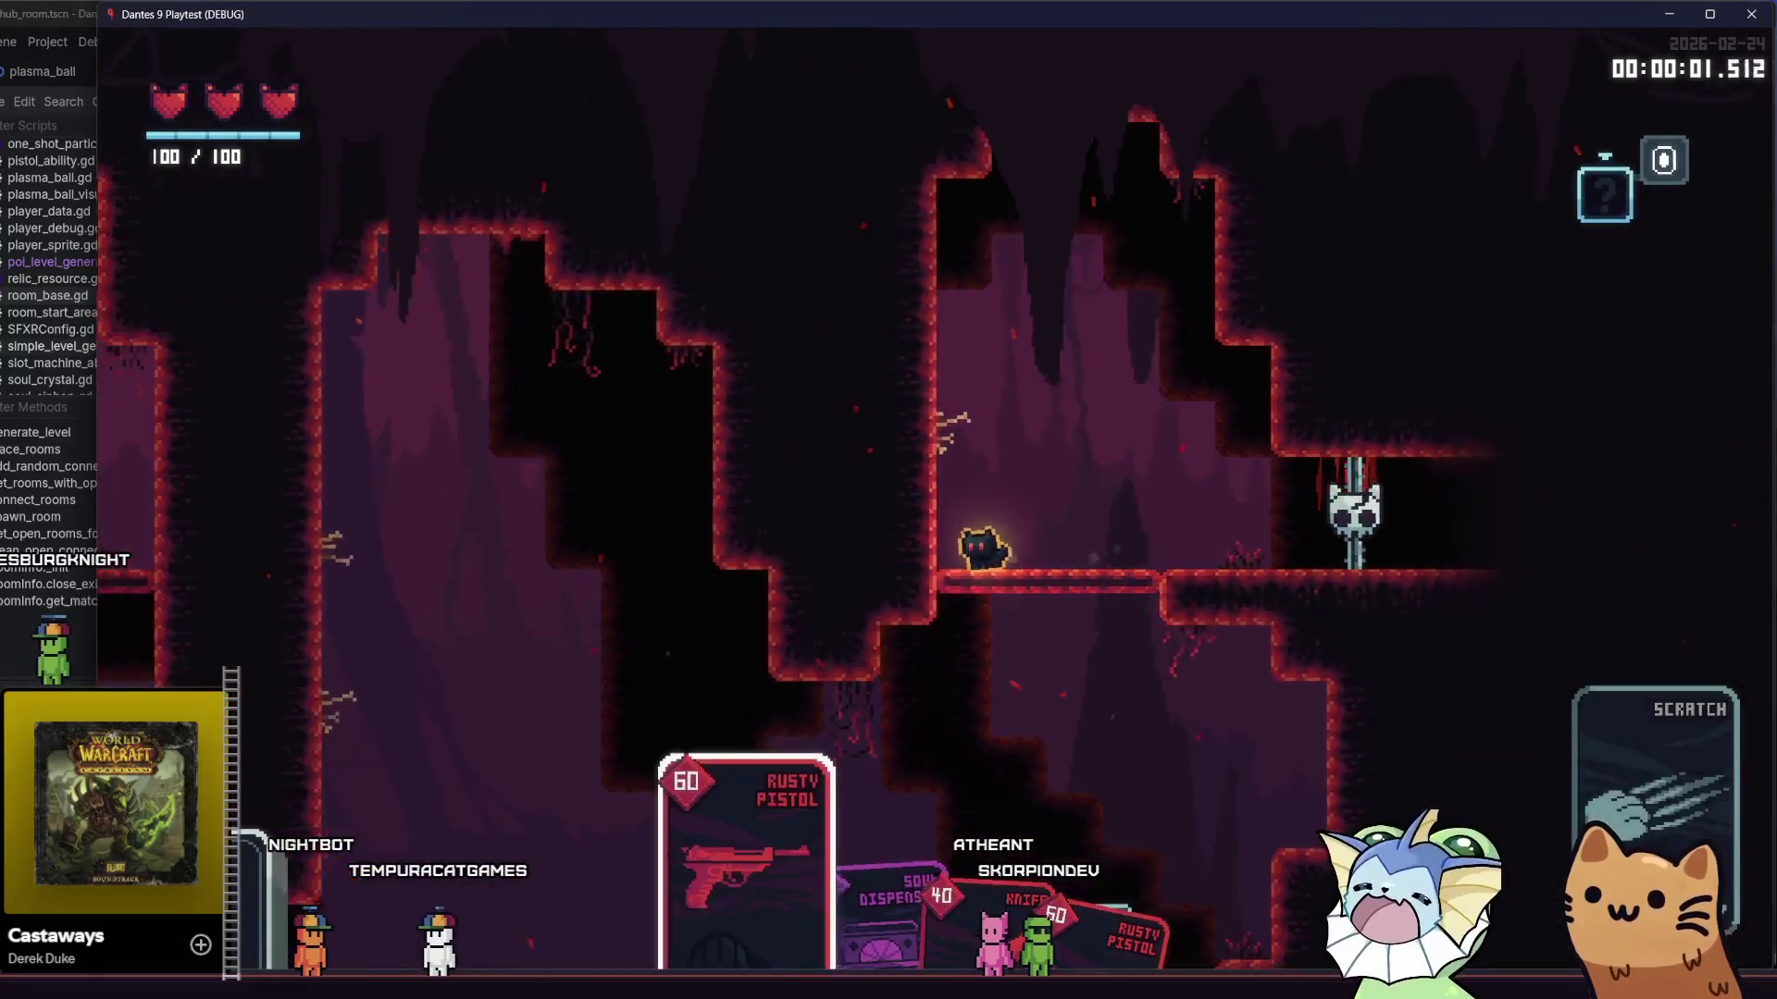
click(729, 564)
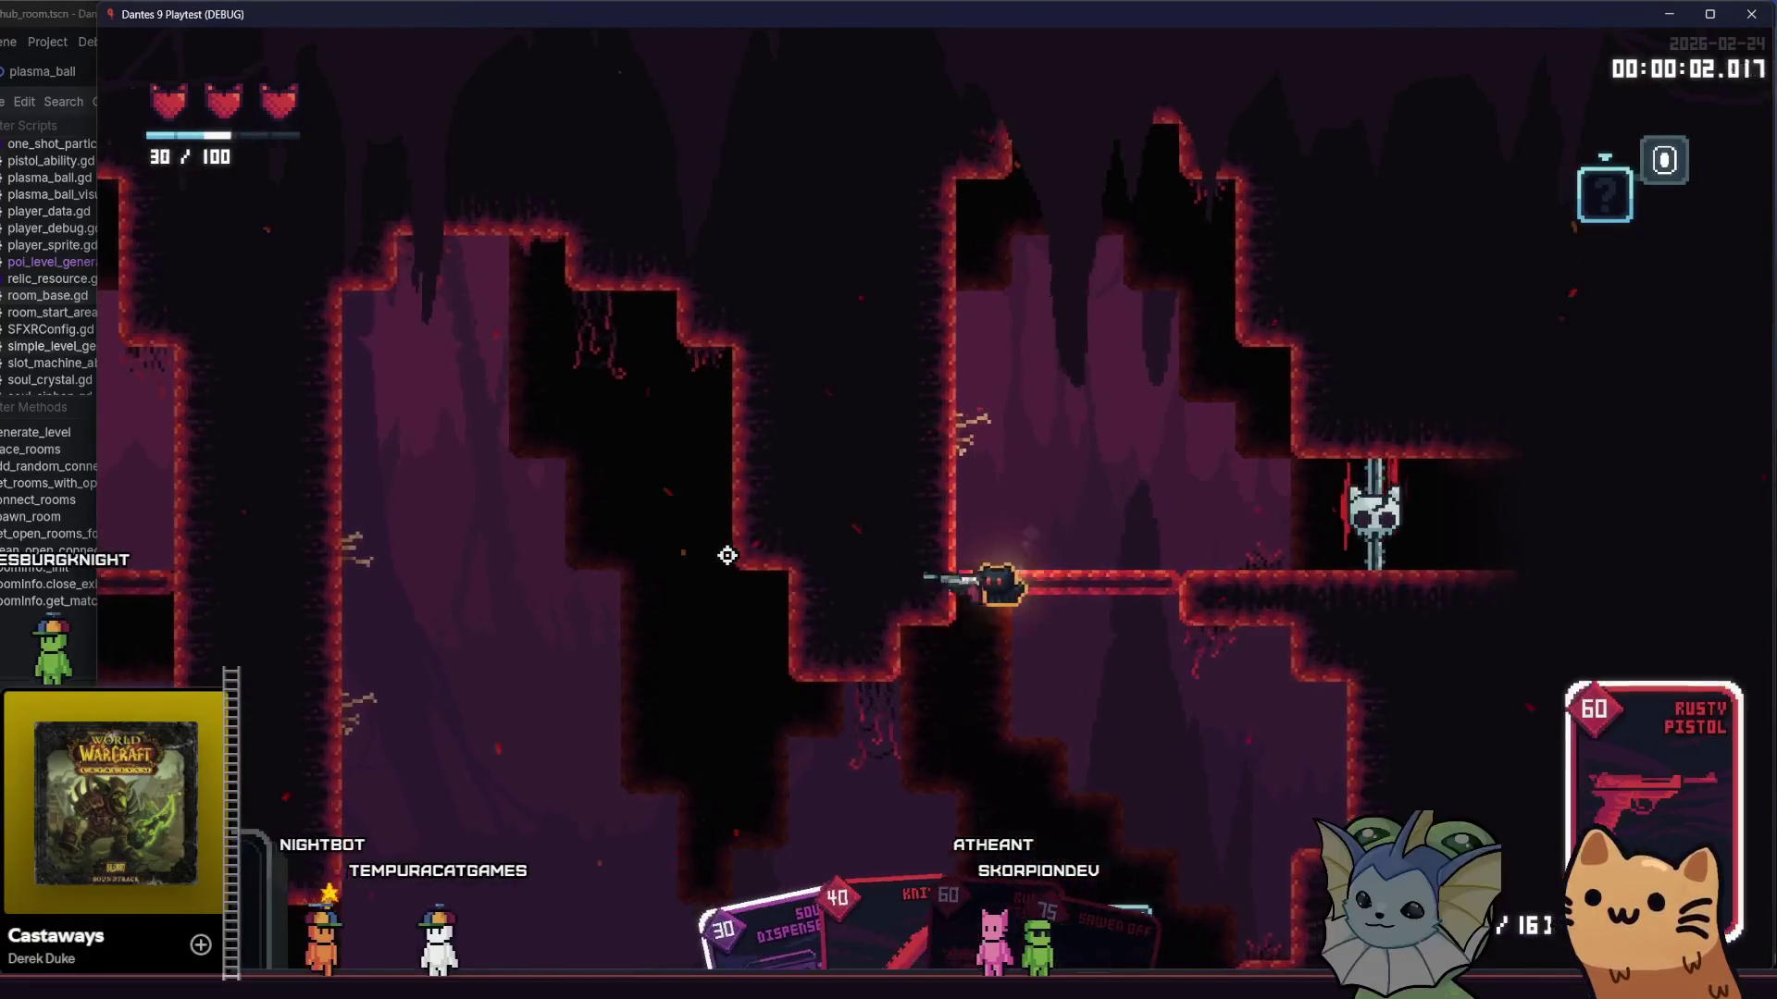
key(a)
key(a)
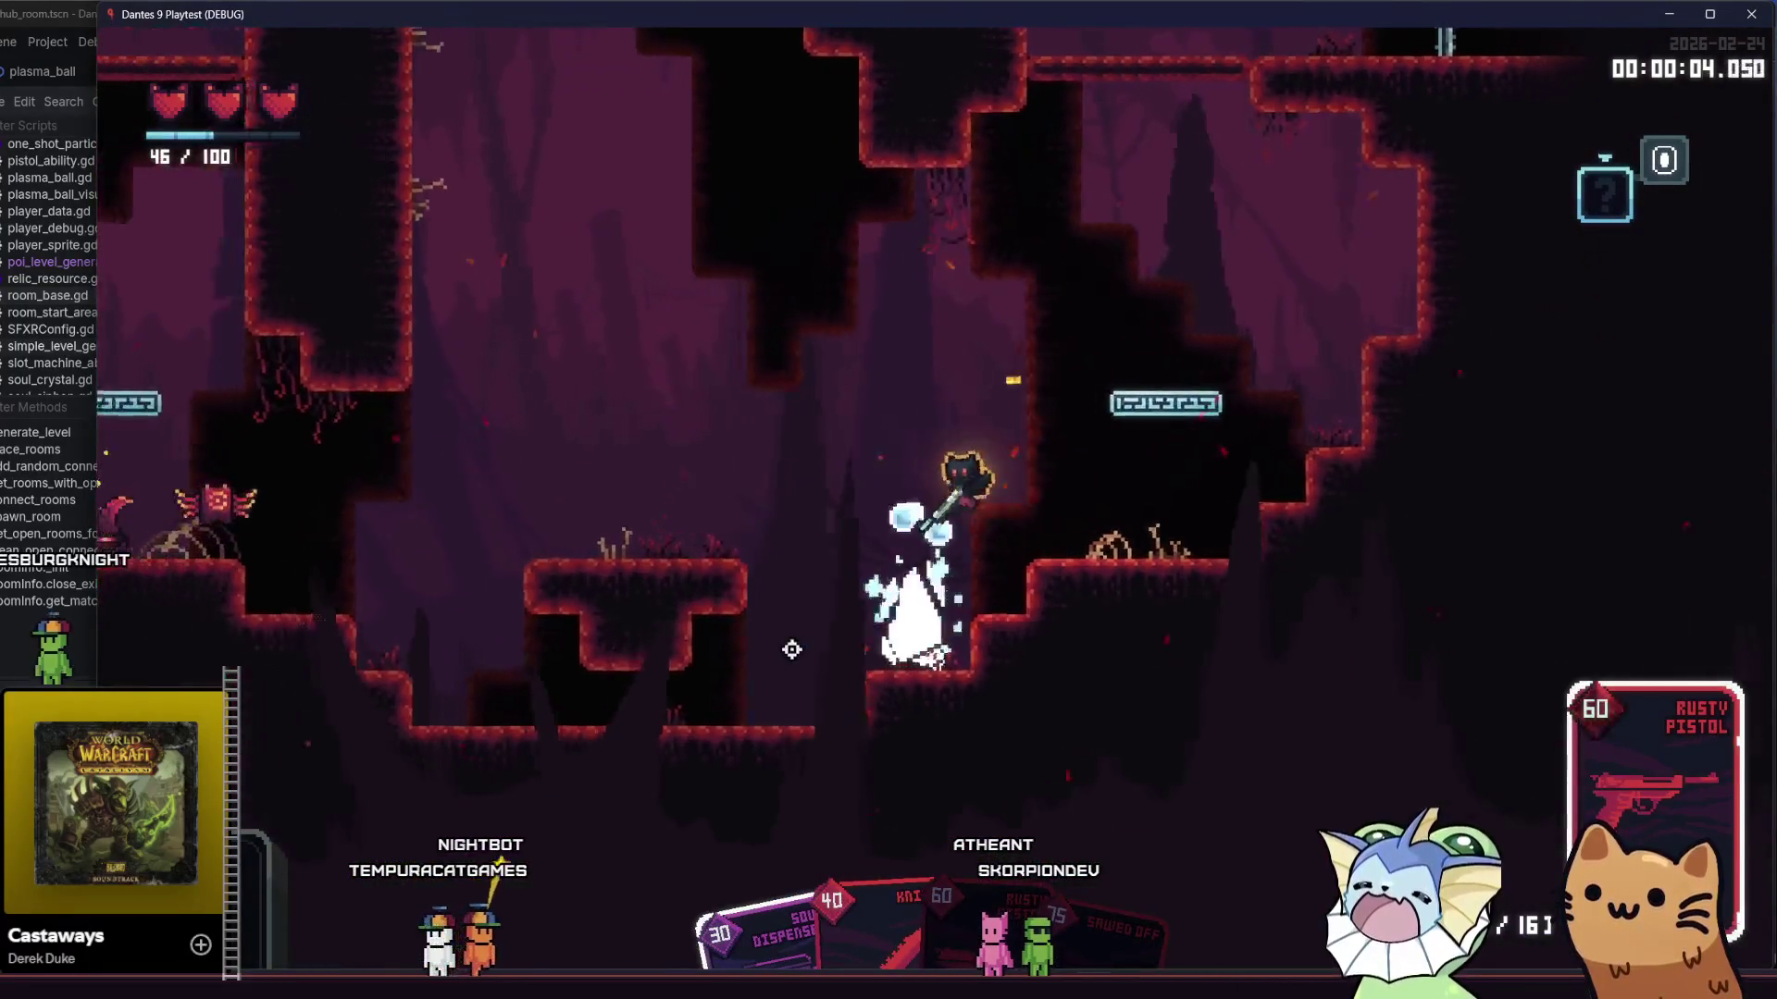
key(a)
click(706, 457)
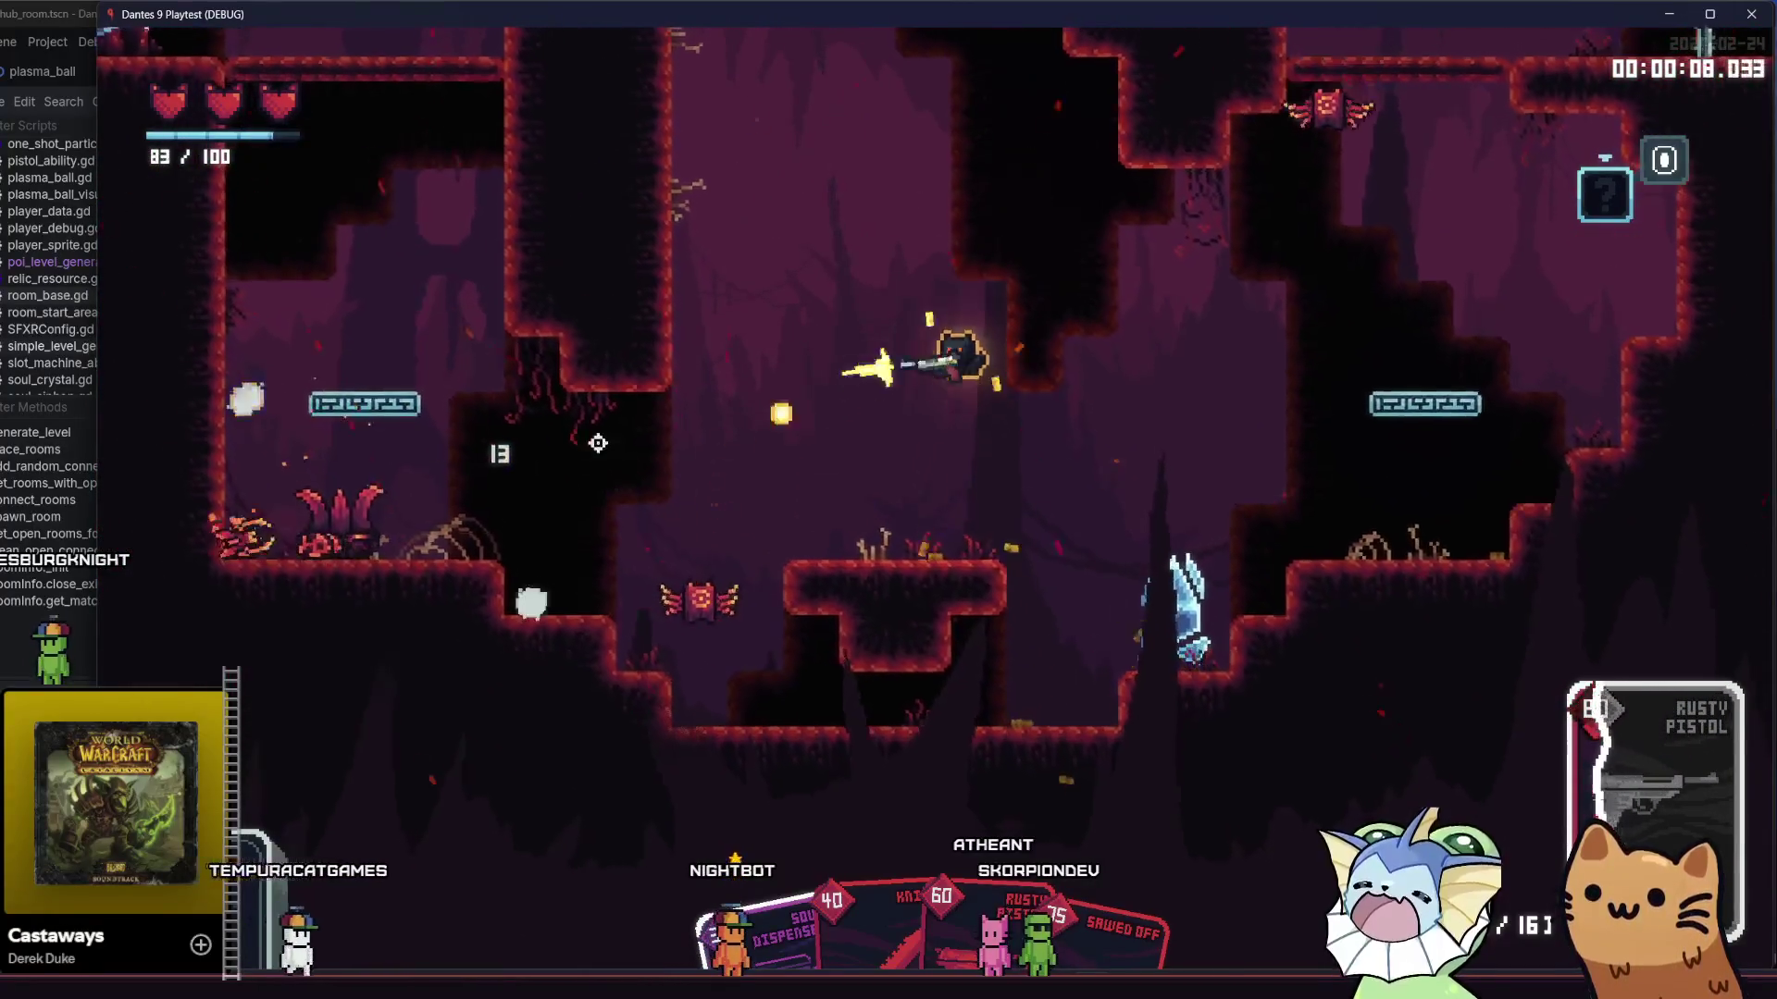
click(561, 474)
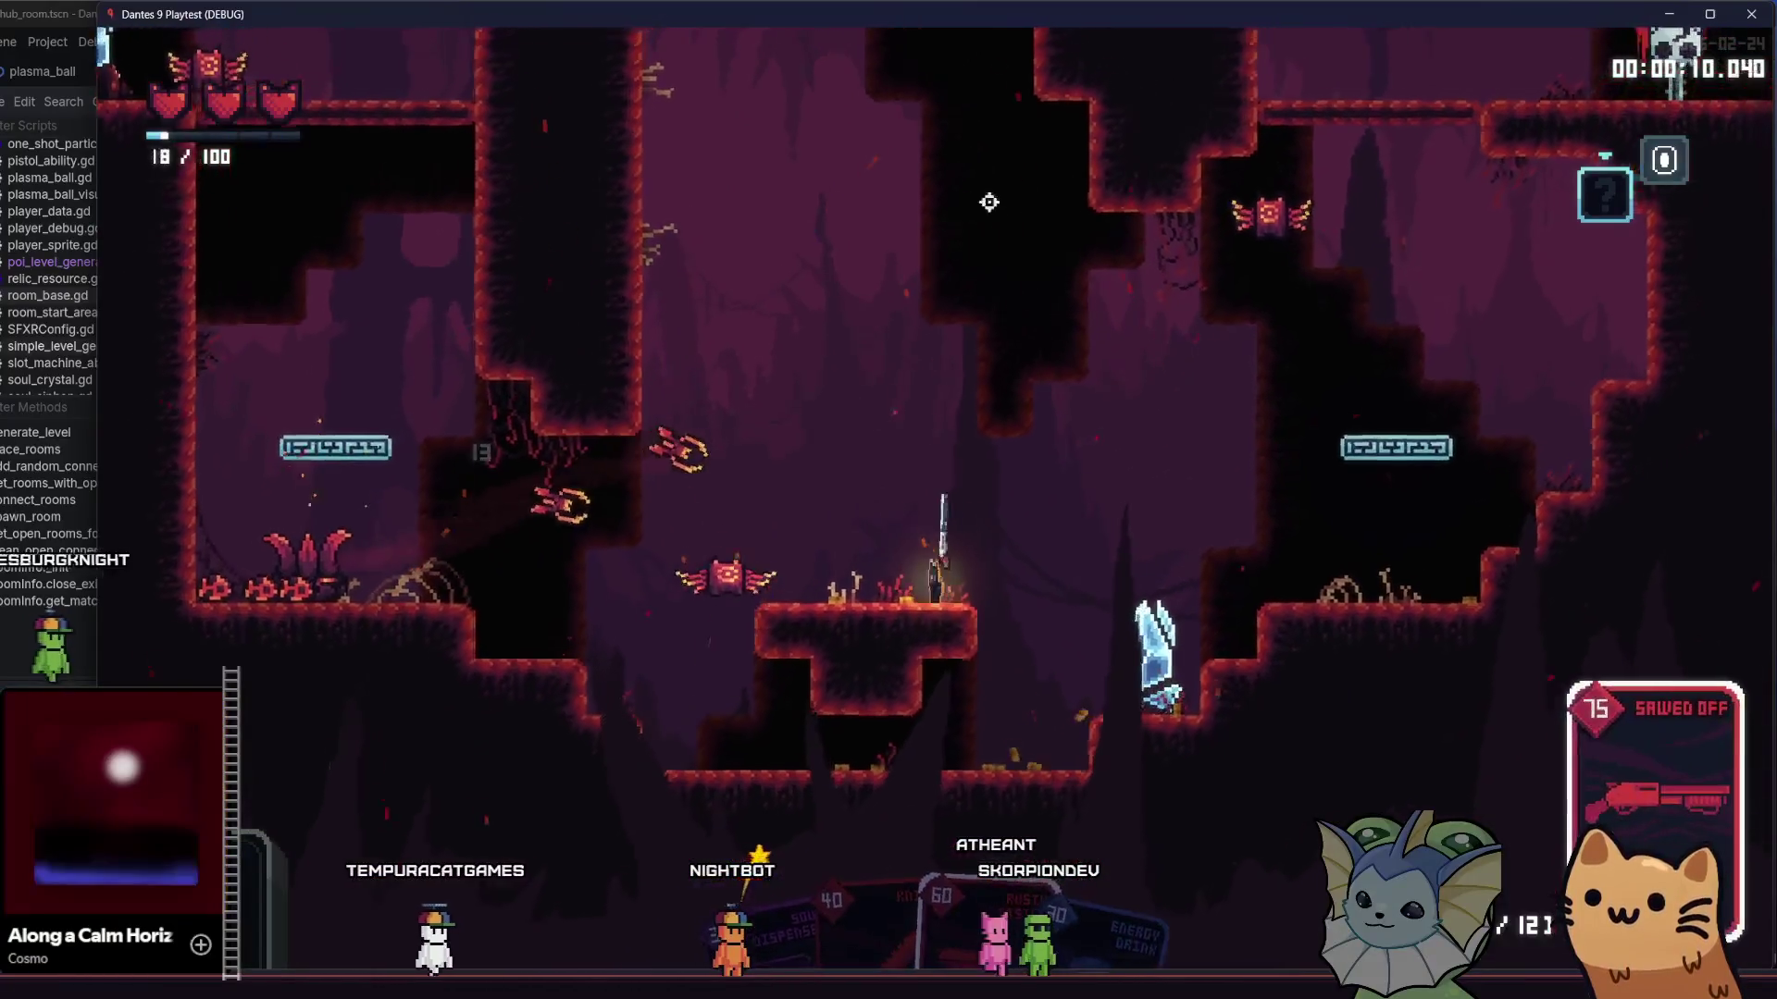
- Fight through the cave with the shotgun, dropping below the platform to hit enemies
key(d)
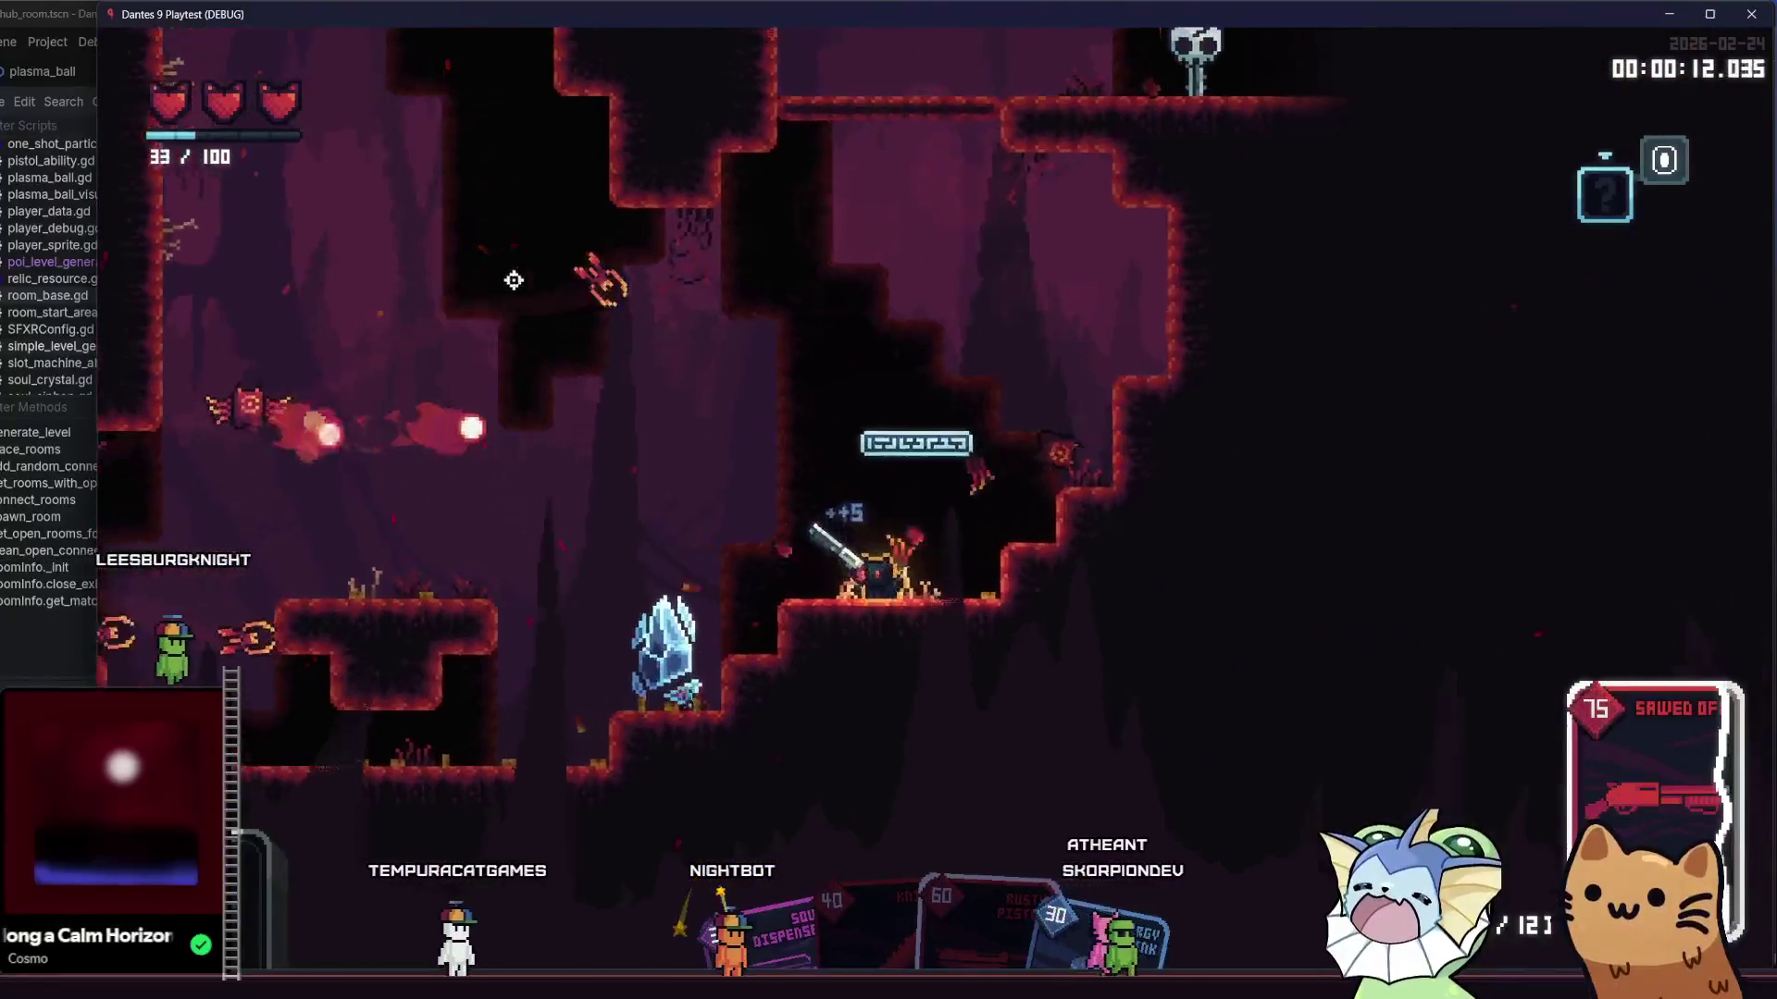
click(575, 251)
key(a)
click(377, 441)
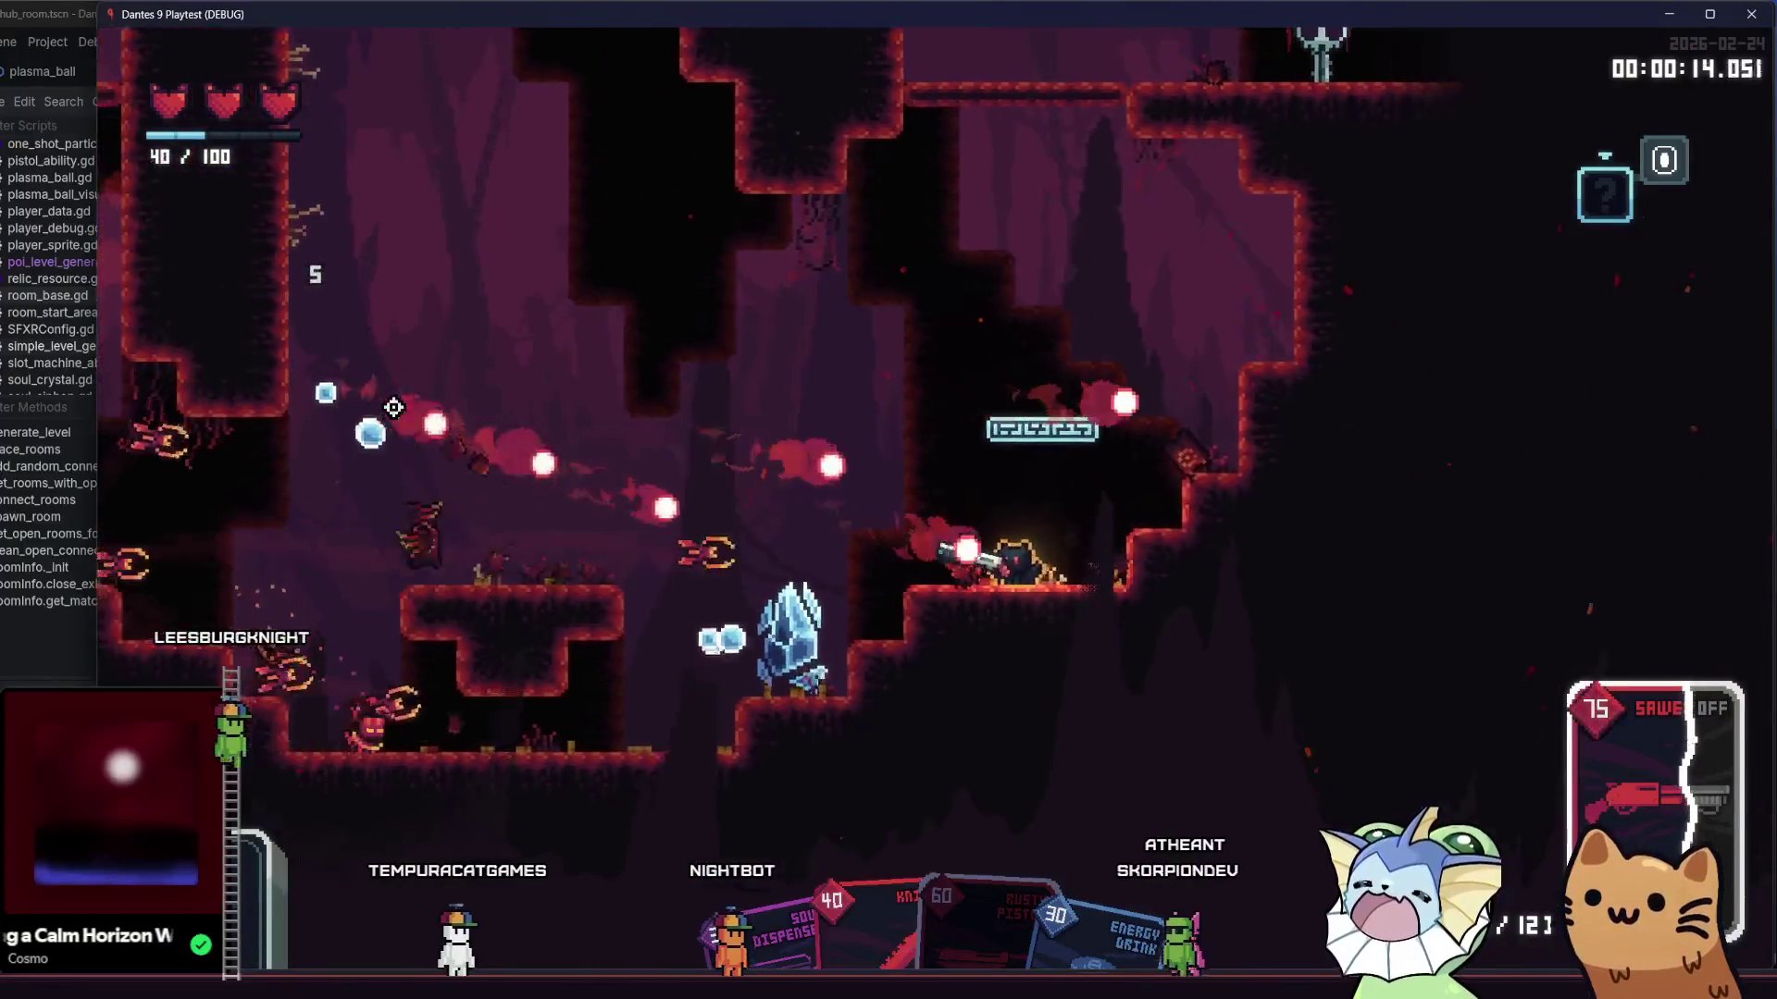
key(a)
click(473, 444)
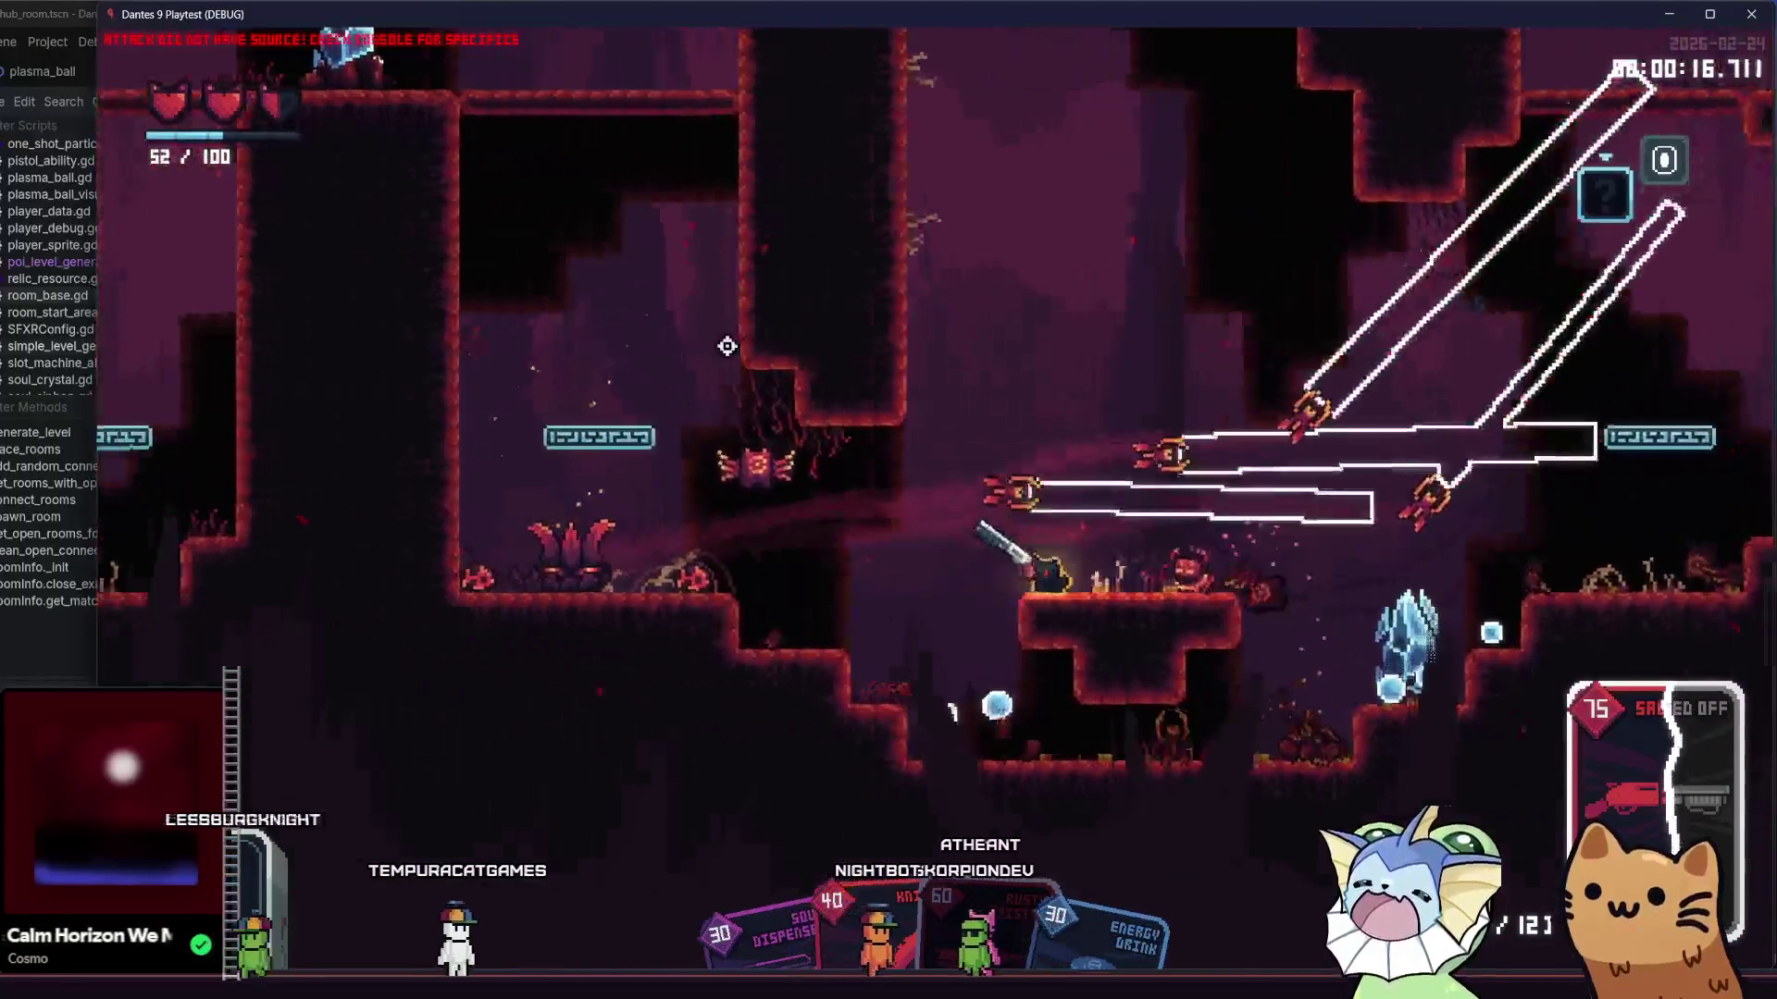
key(s)
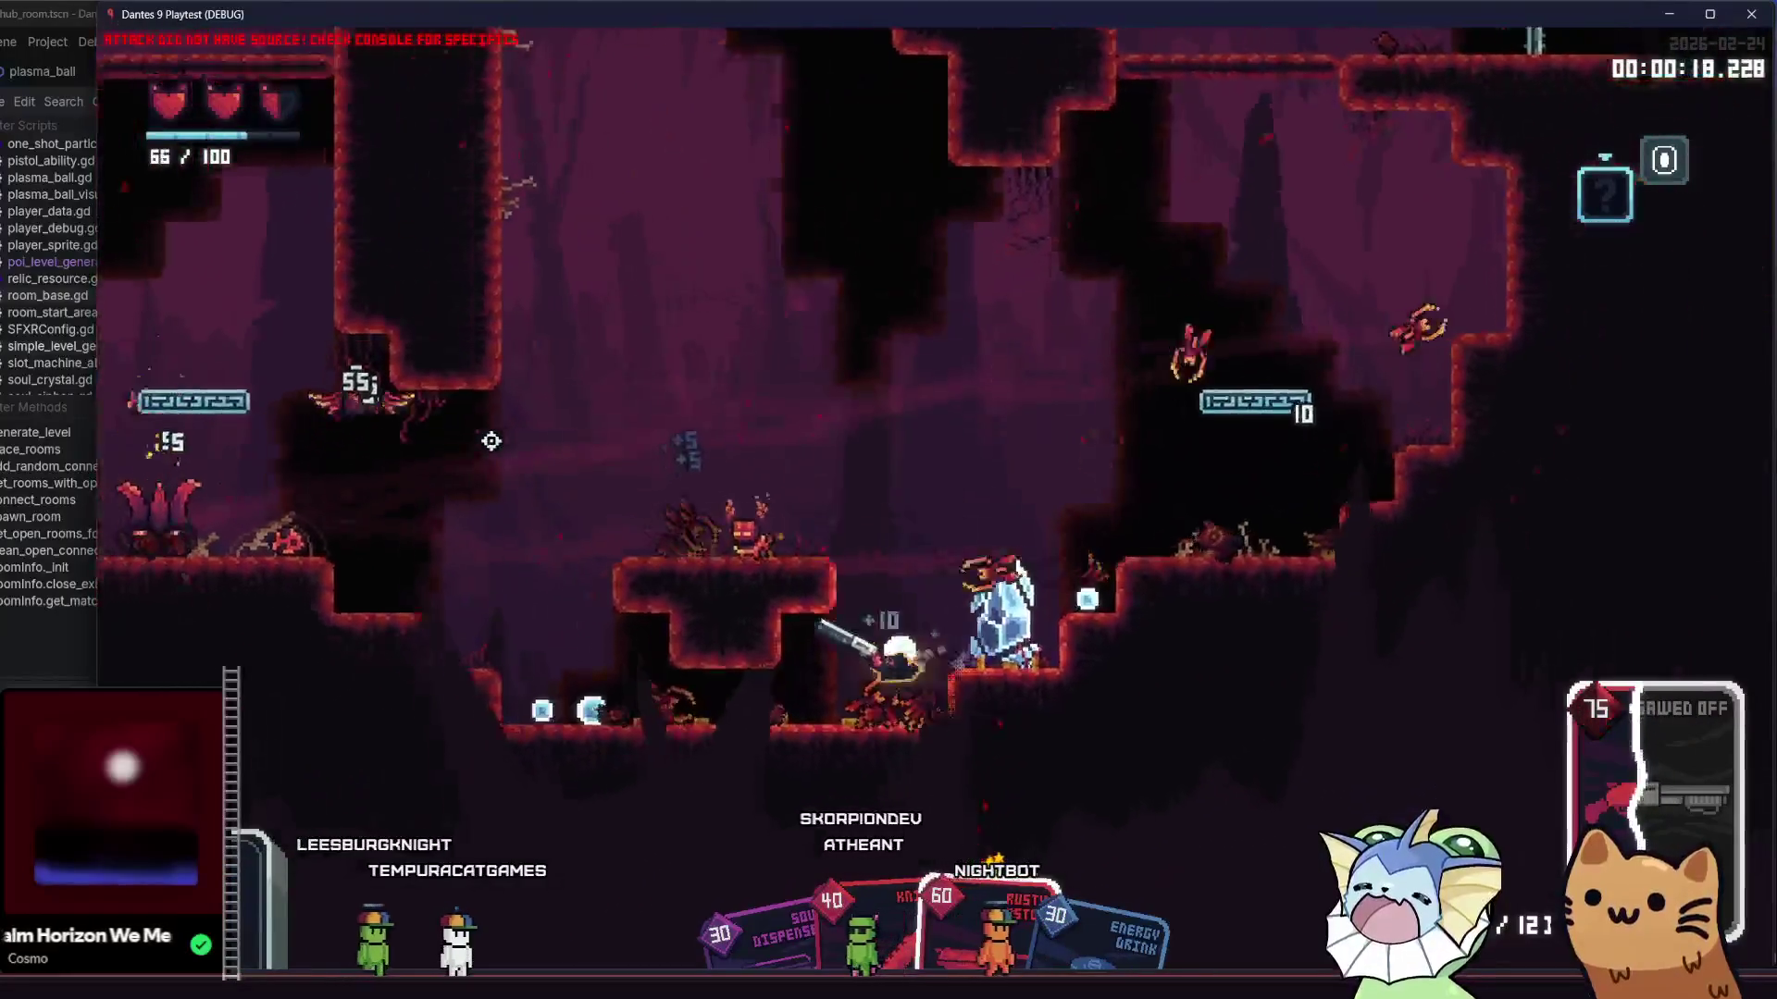
click(619, 408)
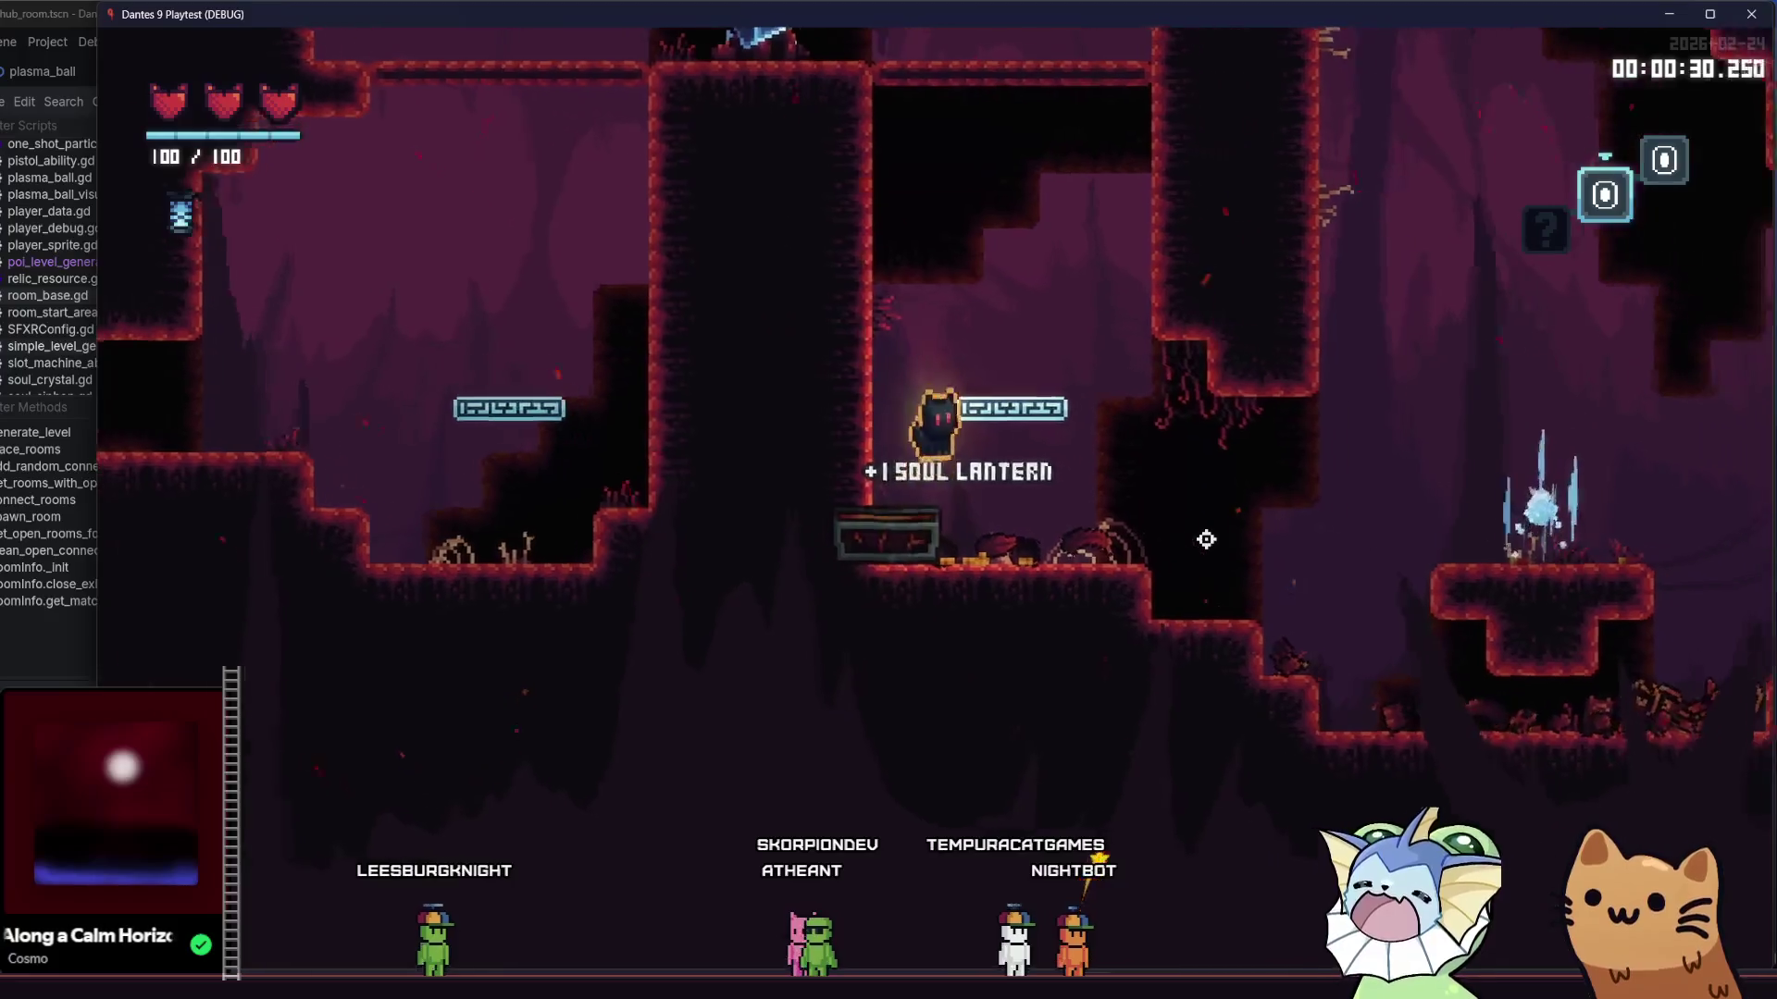
- Climb and jump through the cave up to the crystal ledge and drop down to the lower floor
key(space)
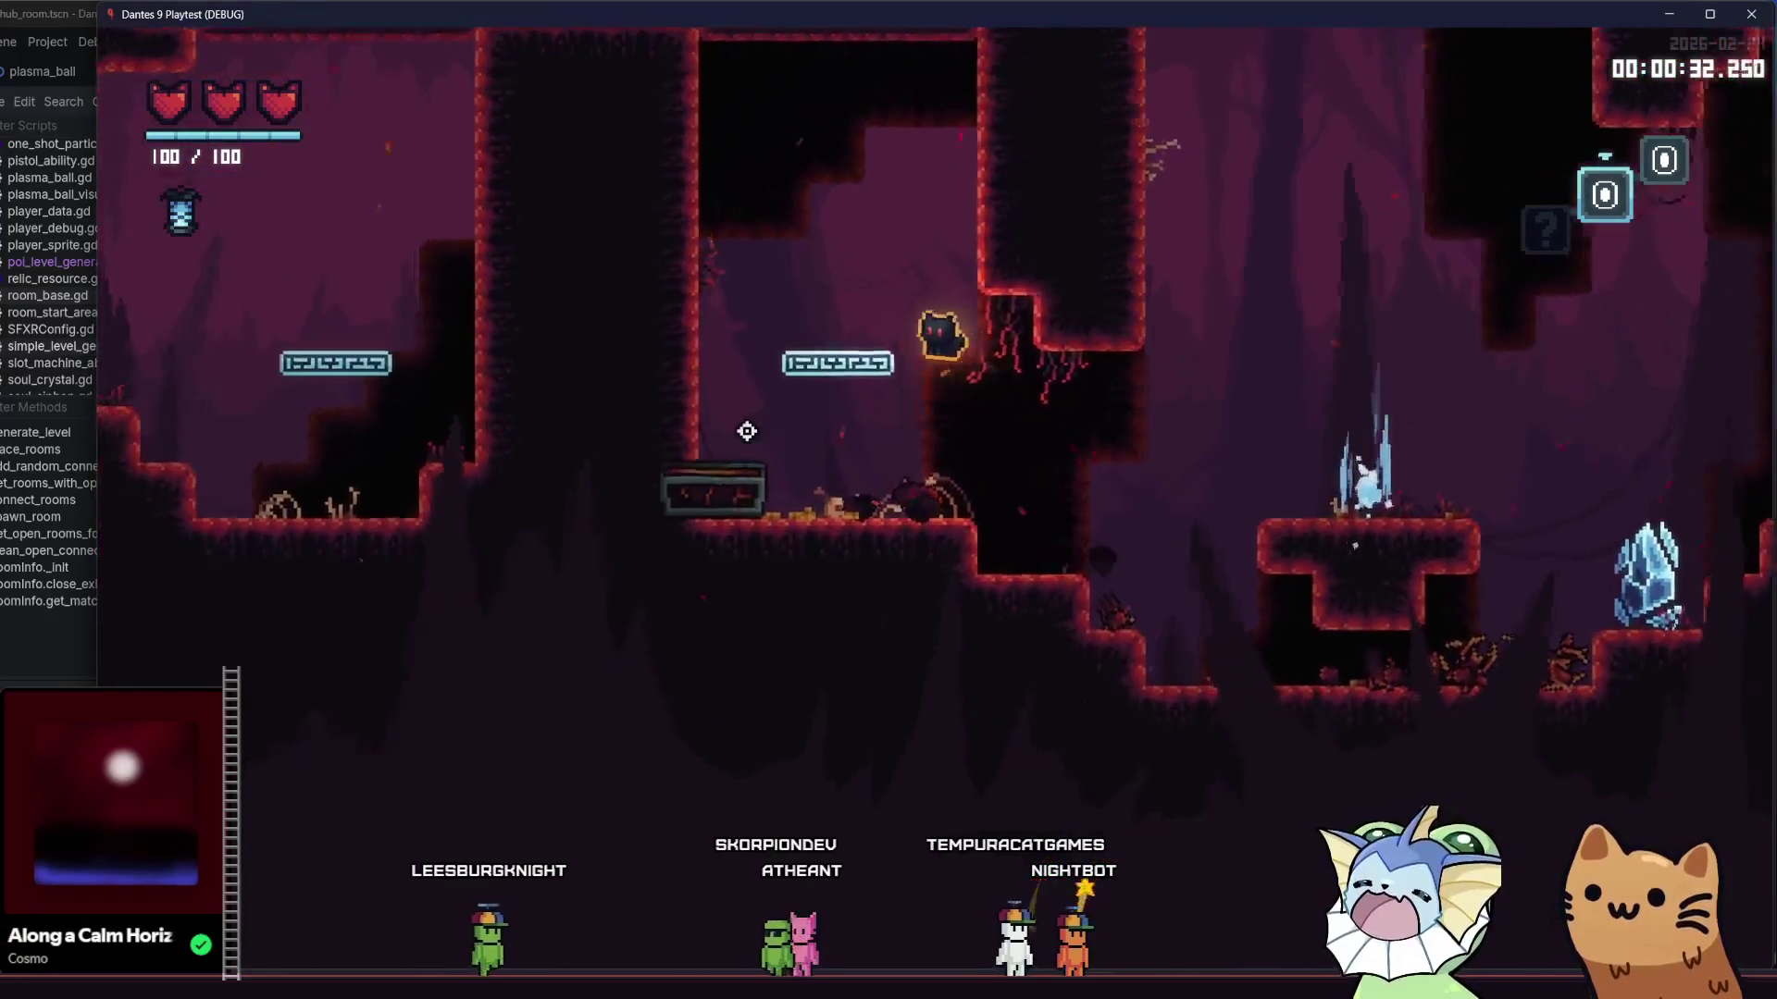
click(747, 430)
key(d)
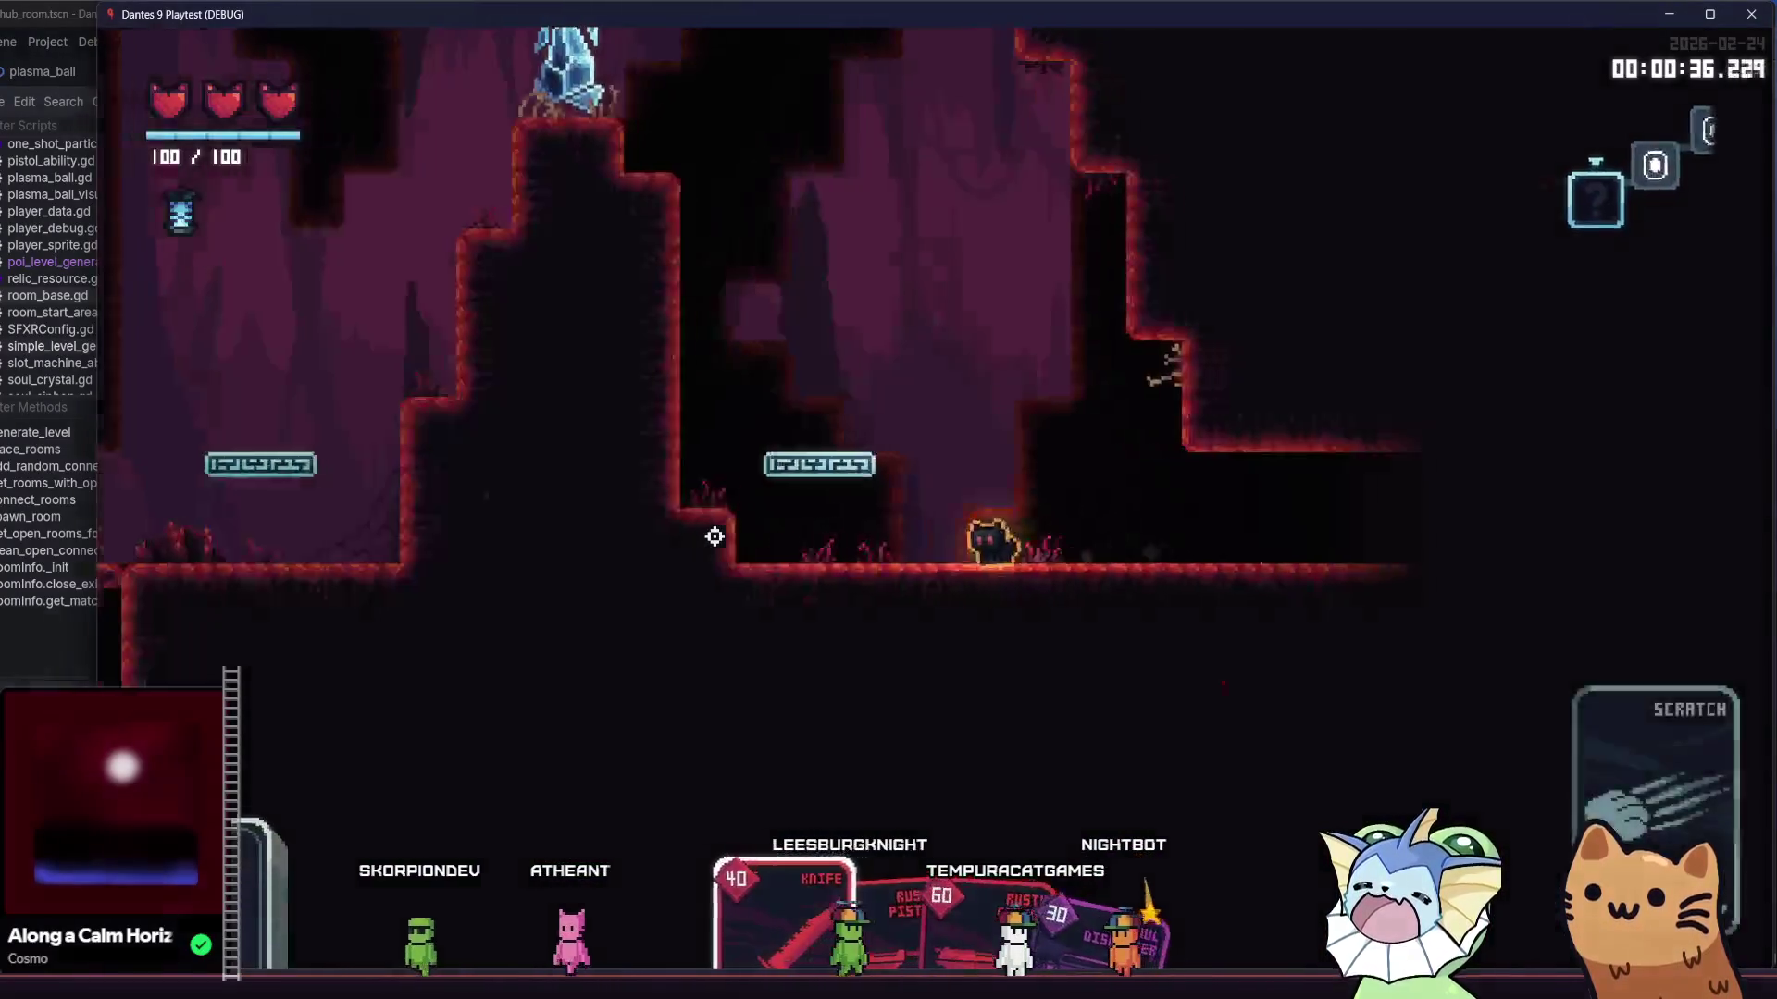
click(714, 535)
key(space)
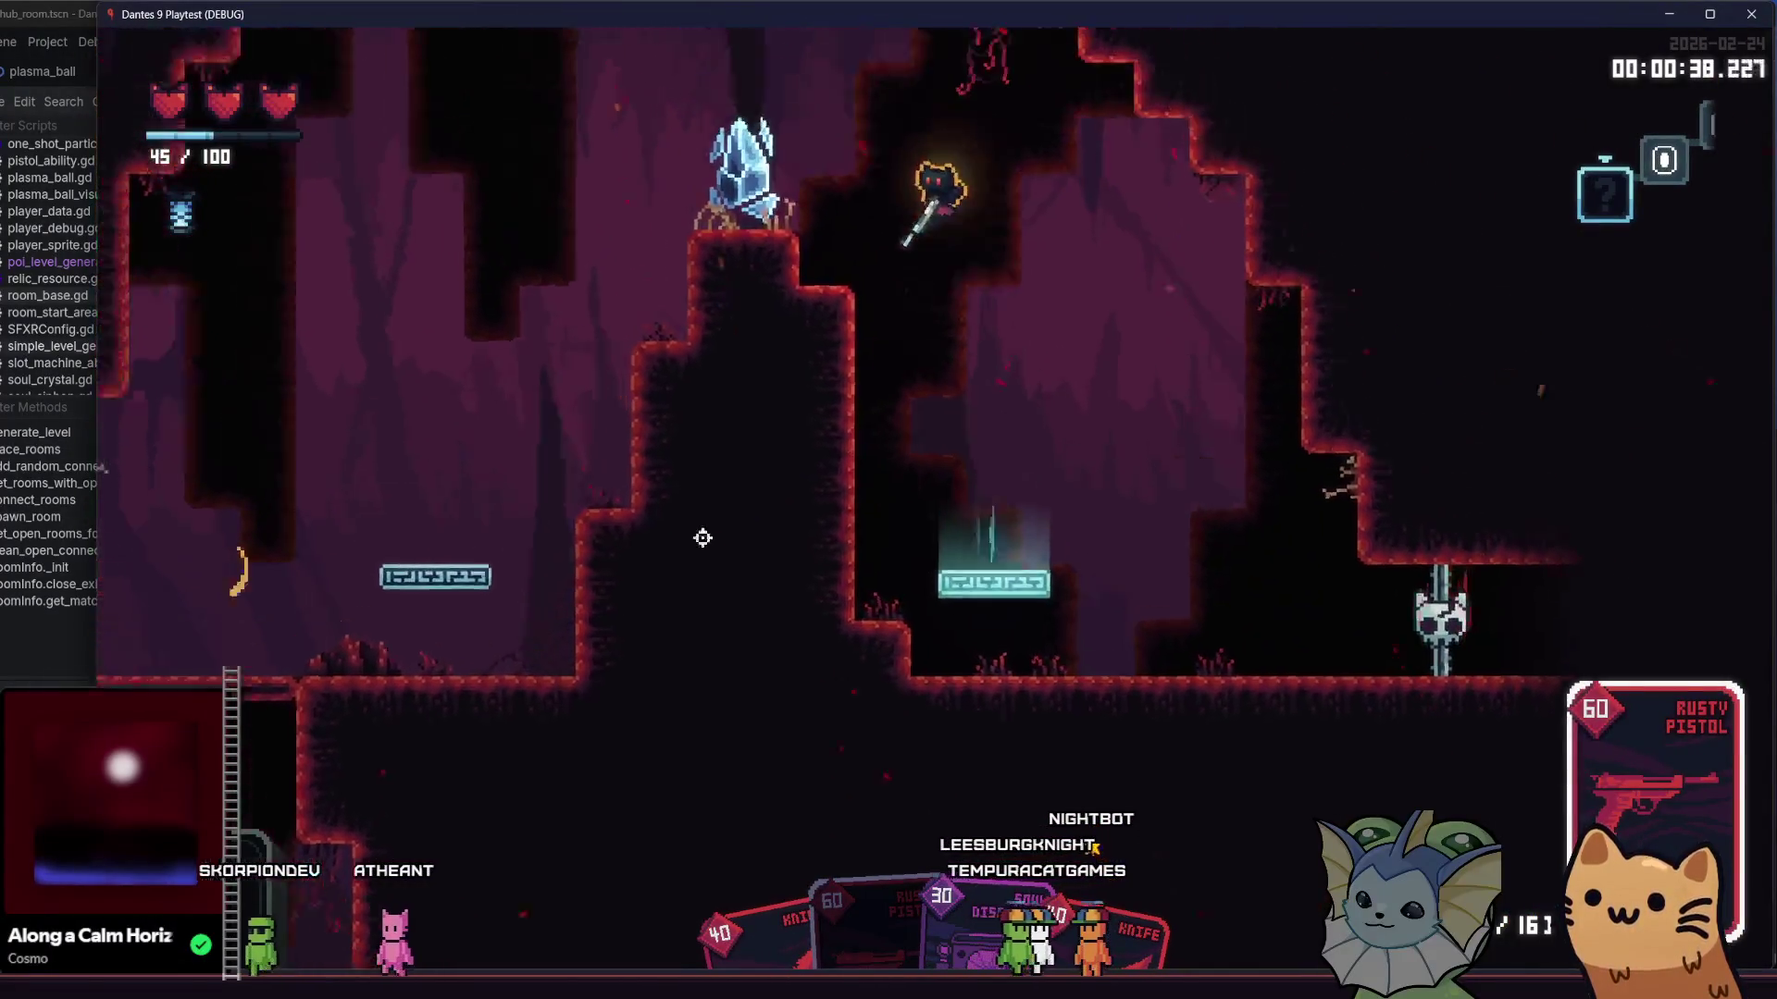
key(space)
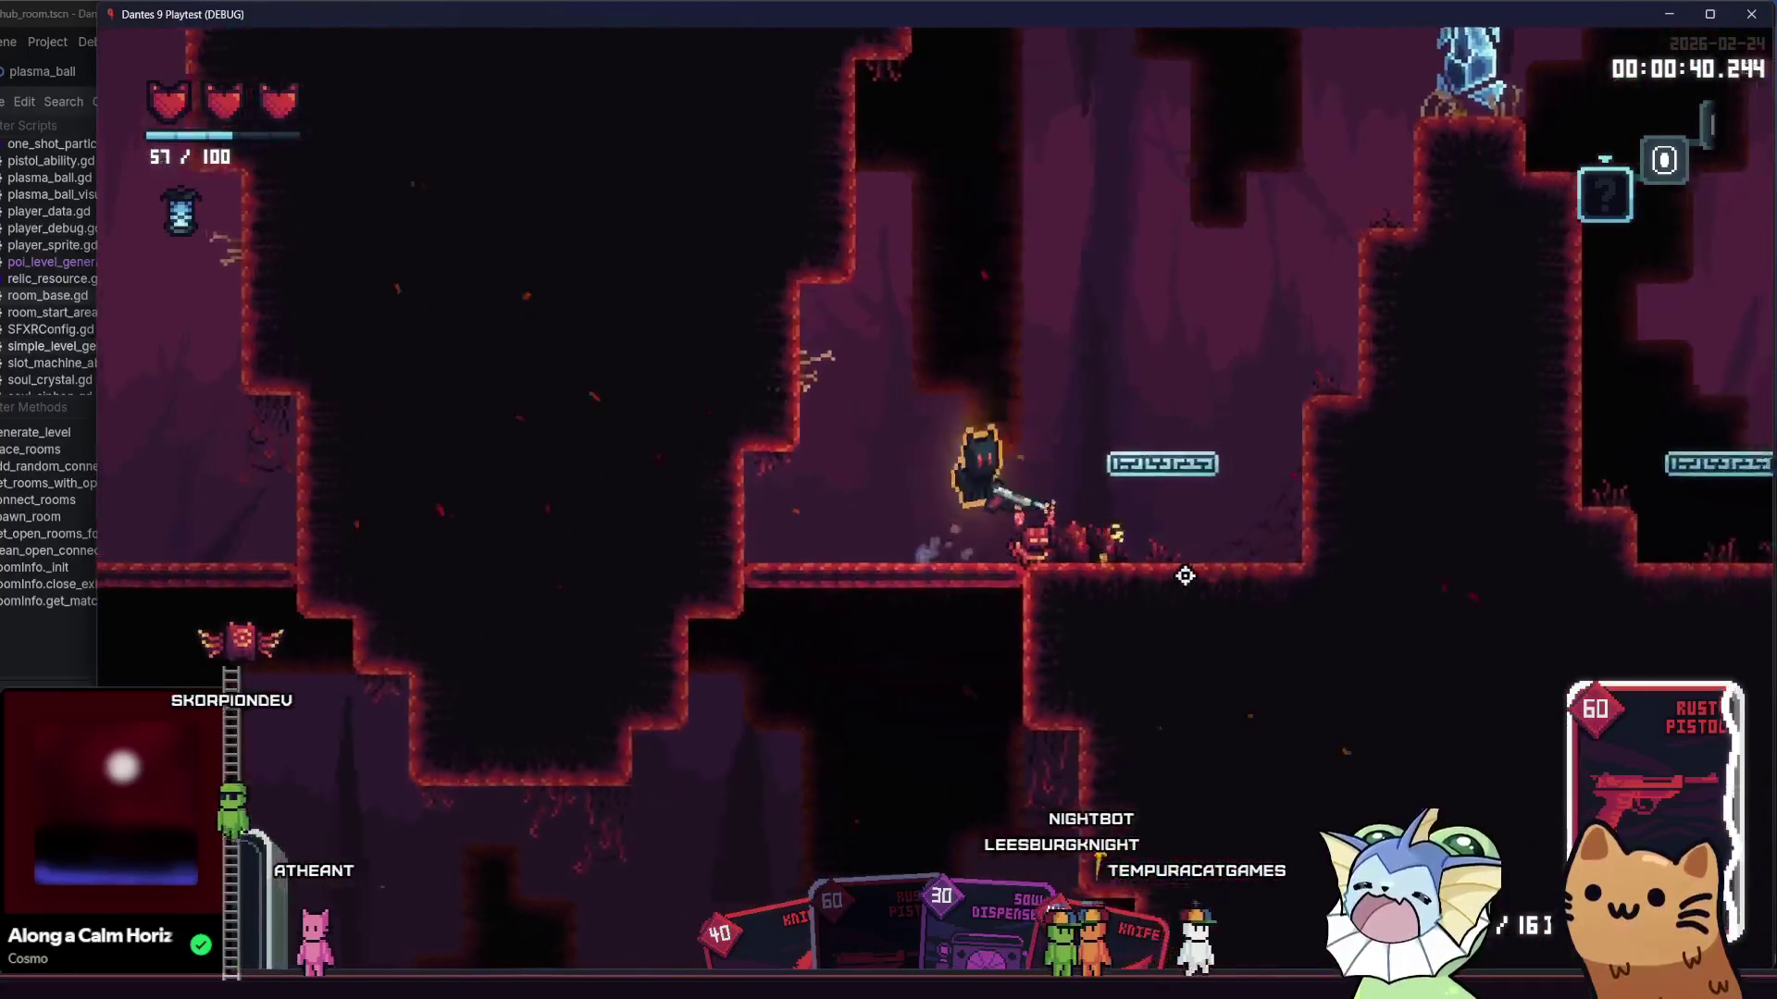
key(d)
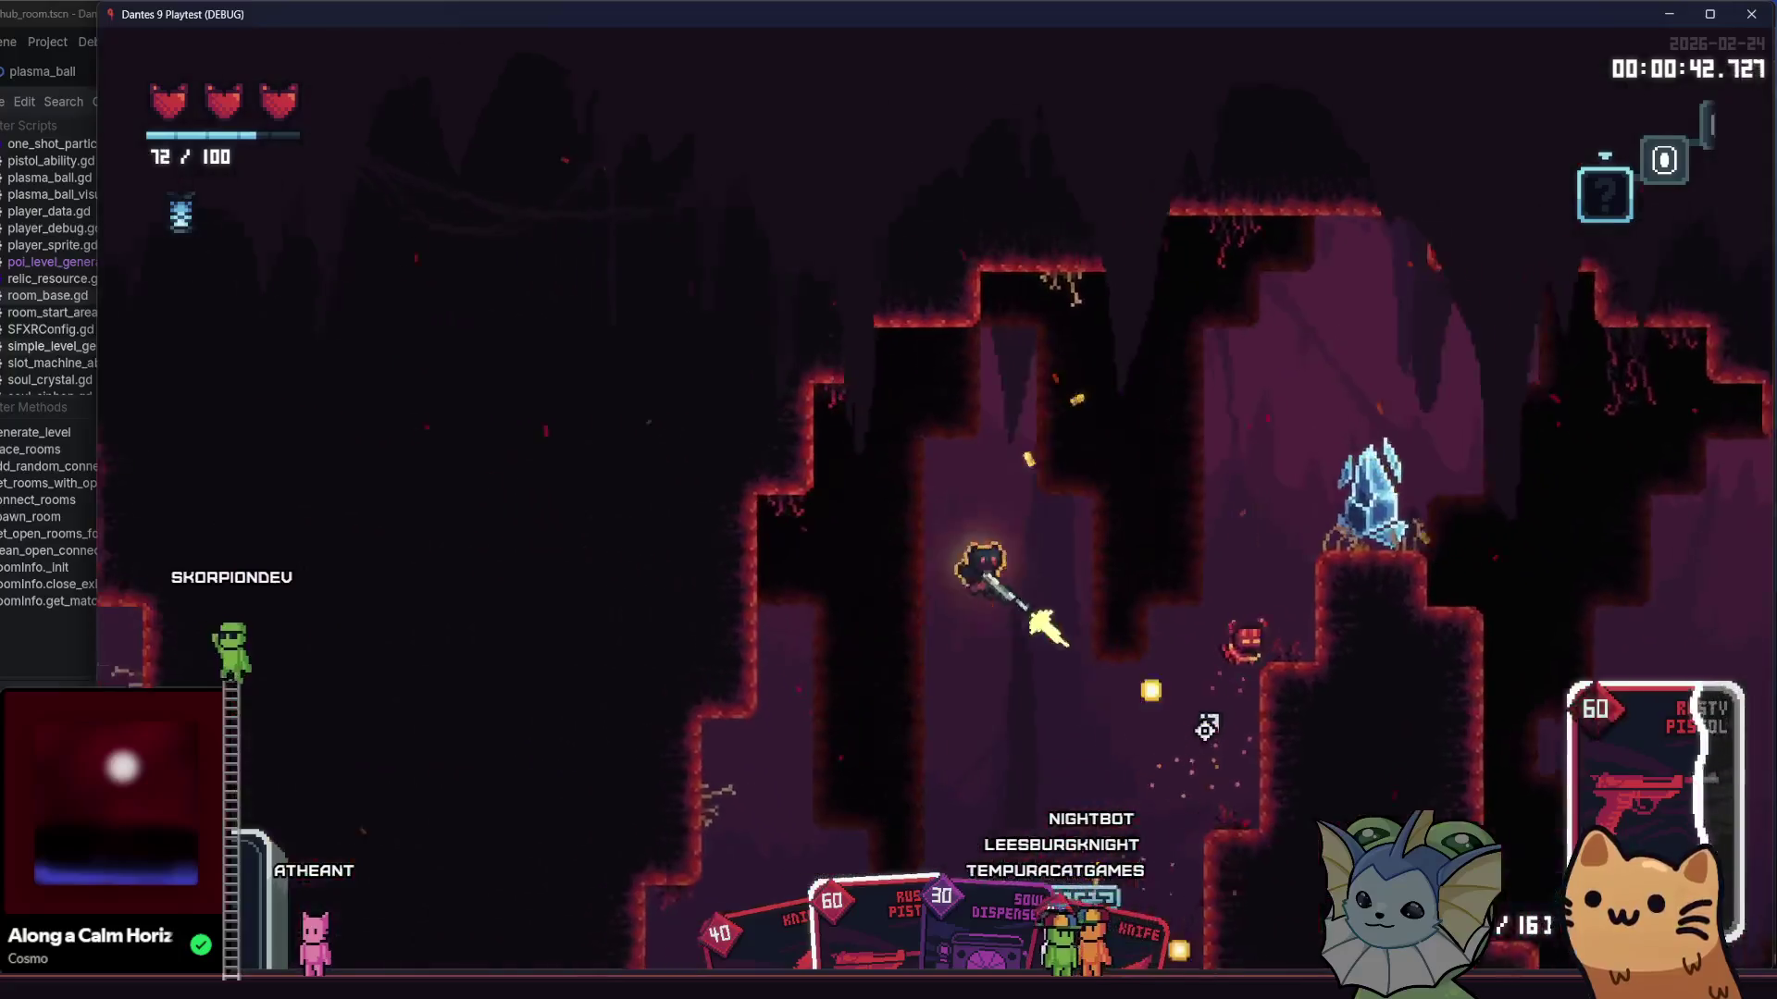
- Defeat the enemies around the crystal and jump up into the shaft
click(1436, 277)
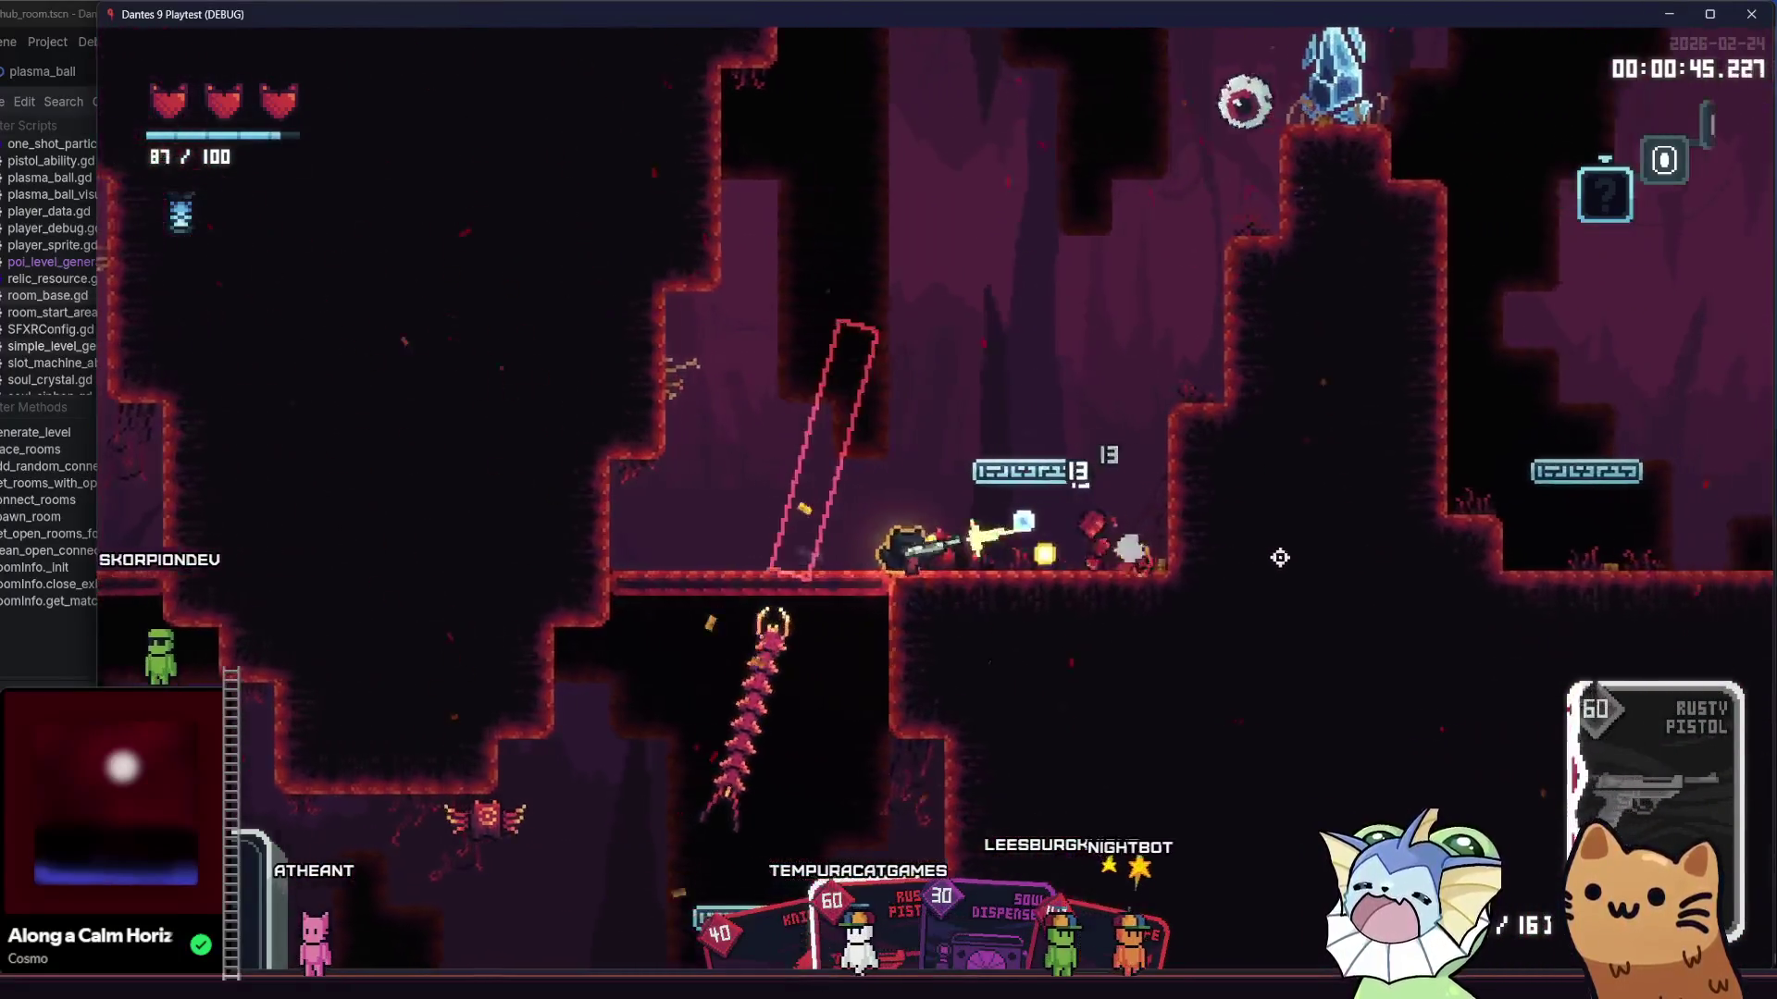
click(971, 408)
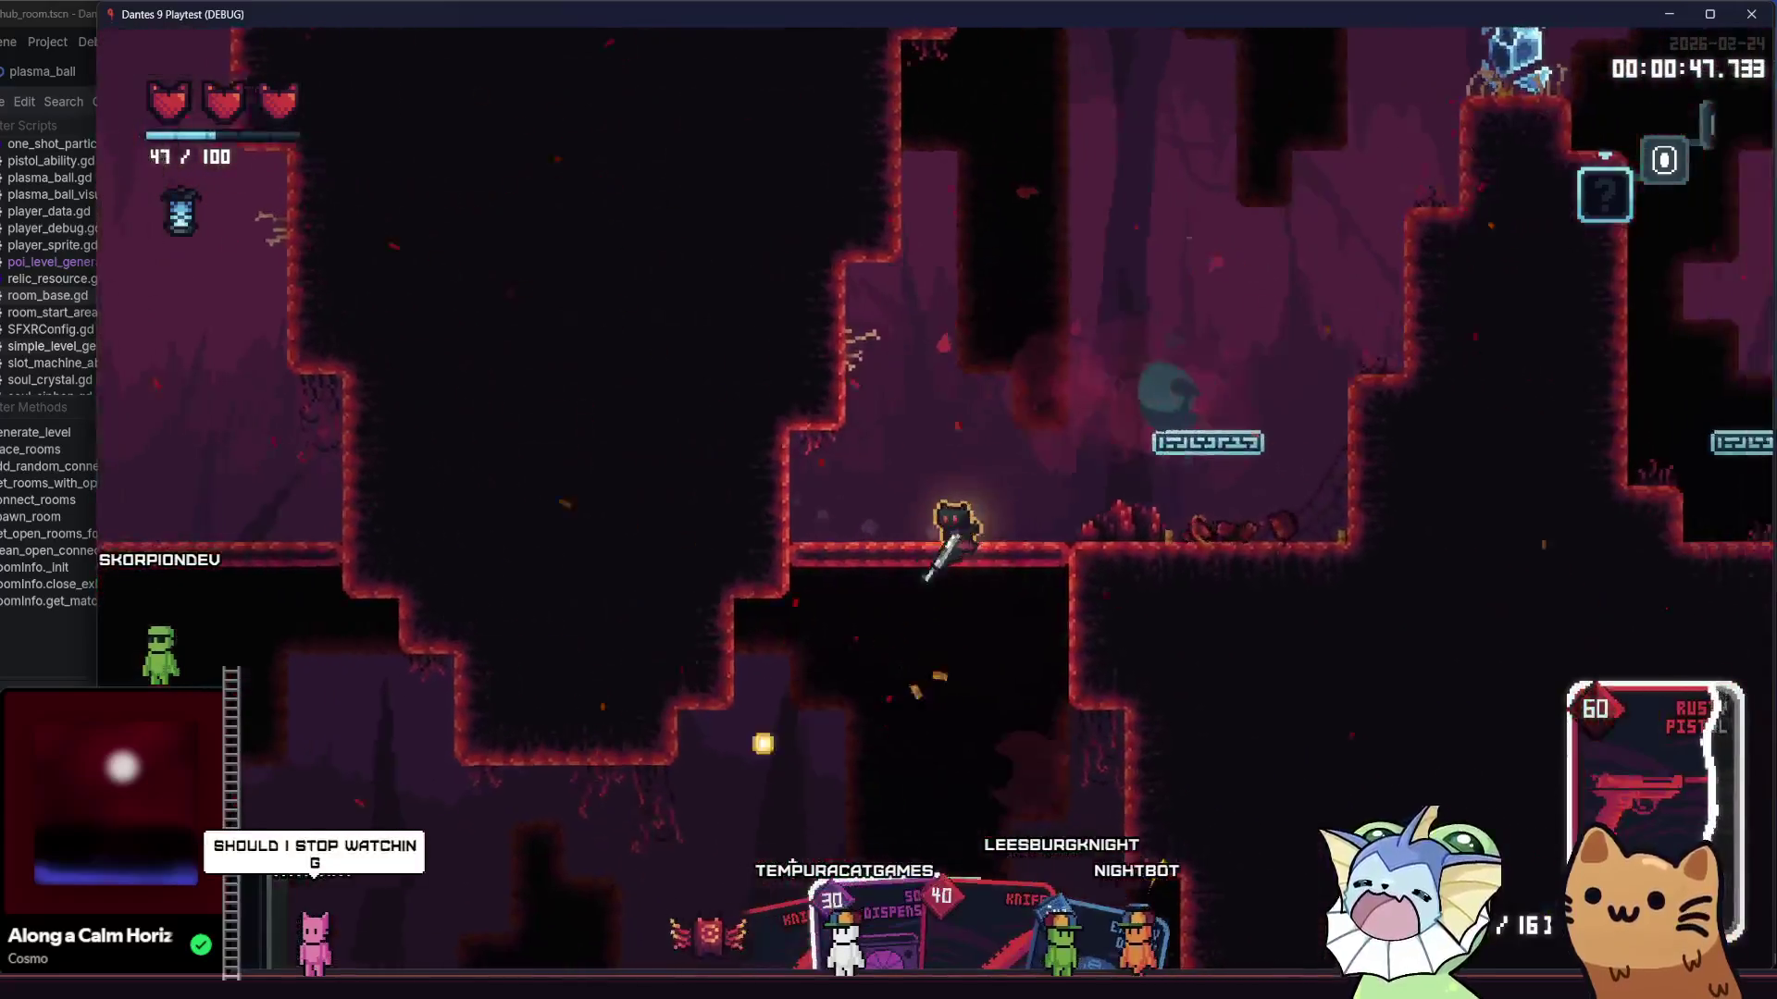
click(706, 833)
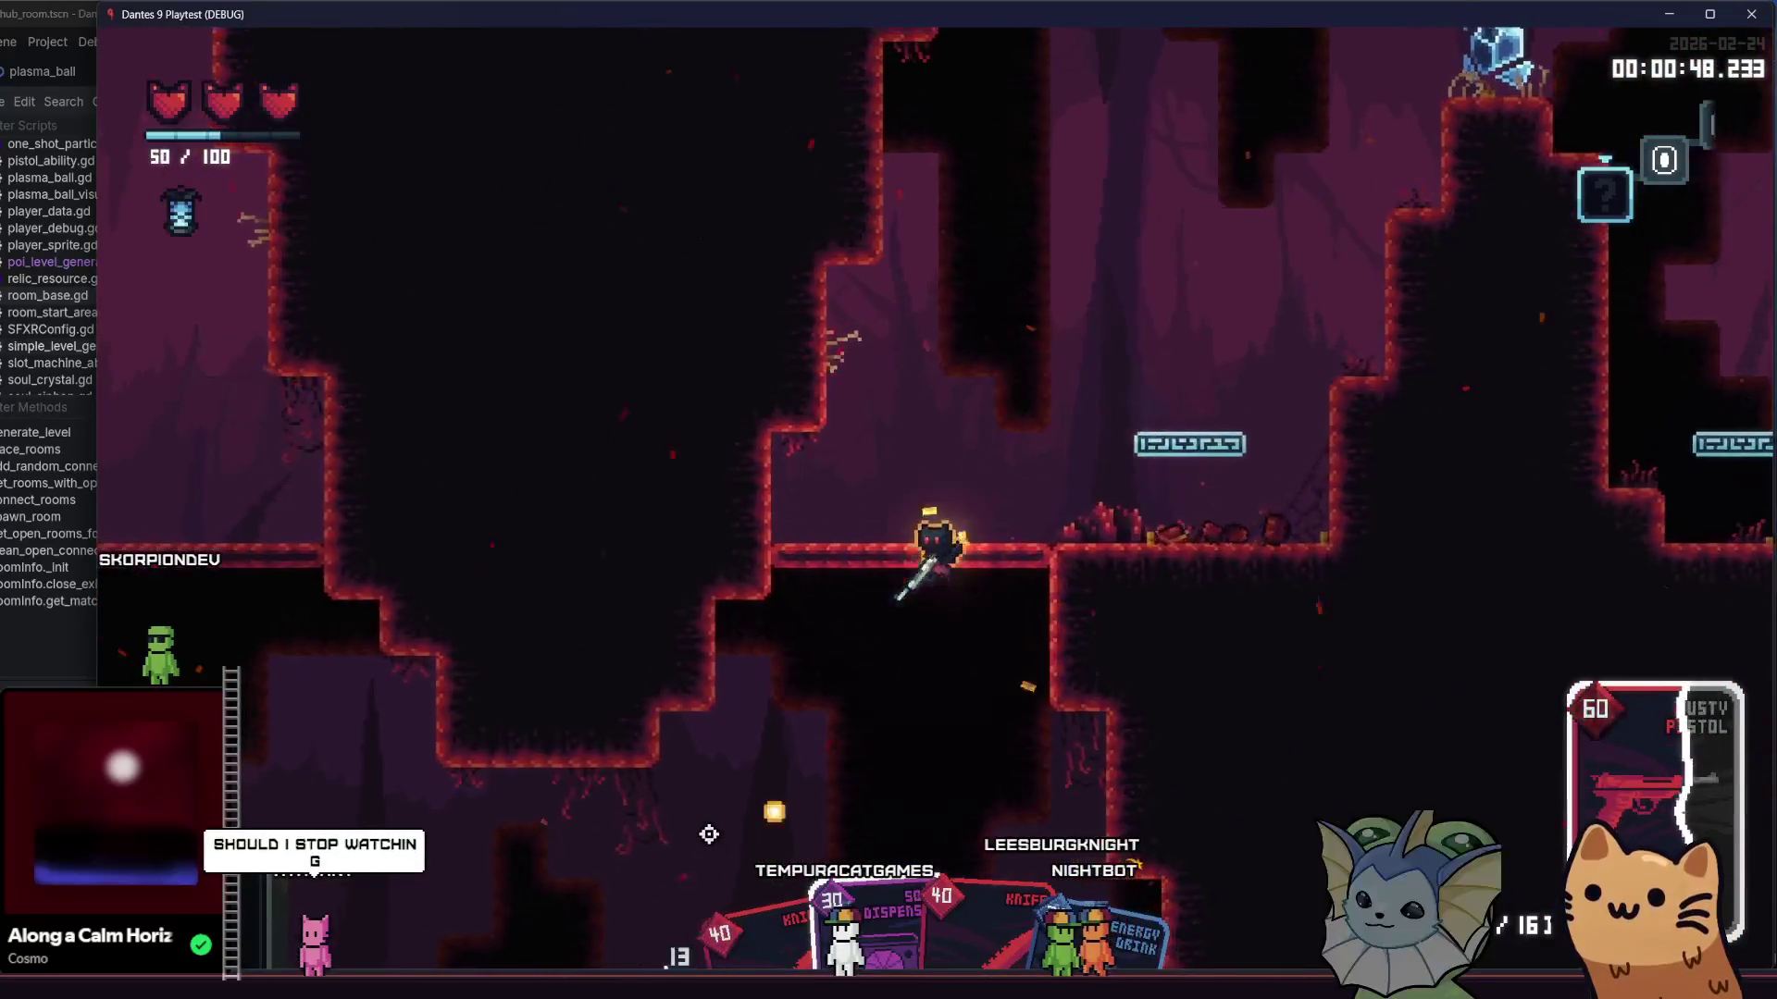
click(723, 684)
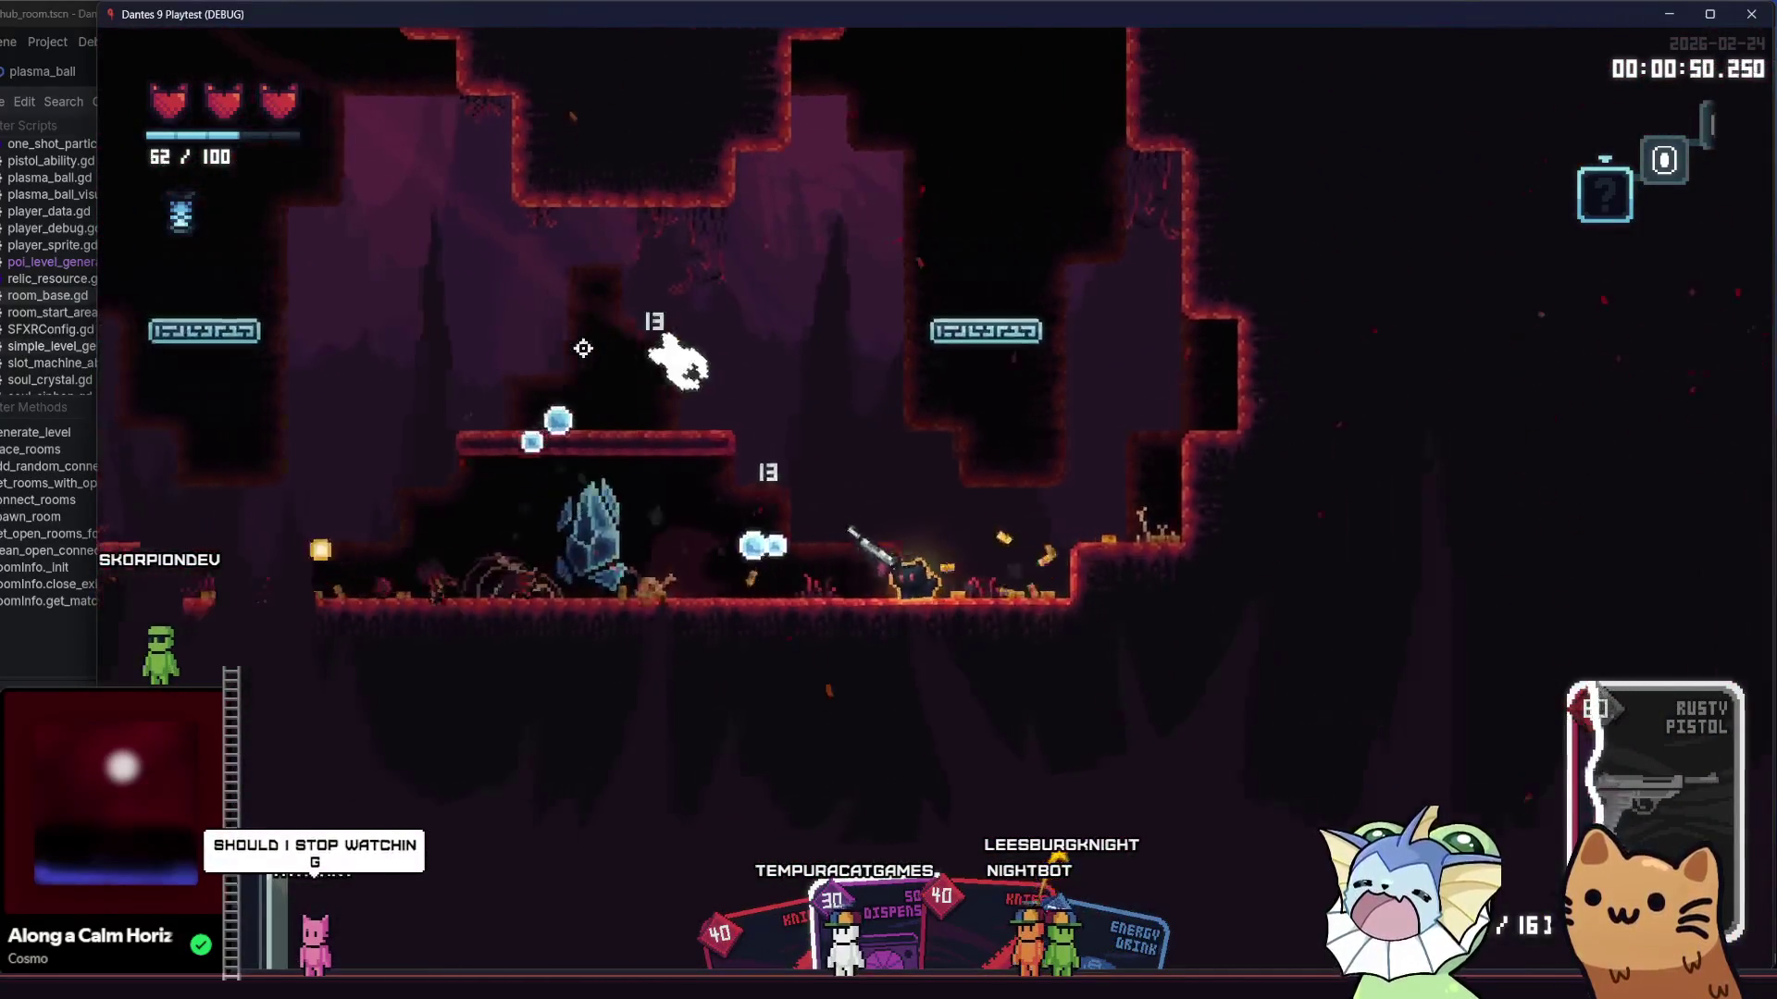
click(672, 307)
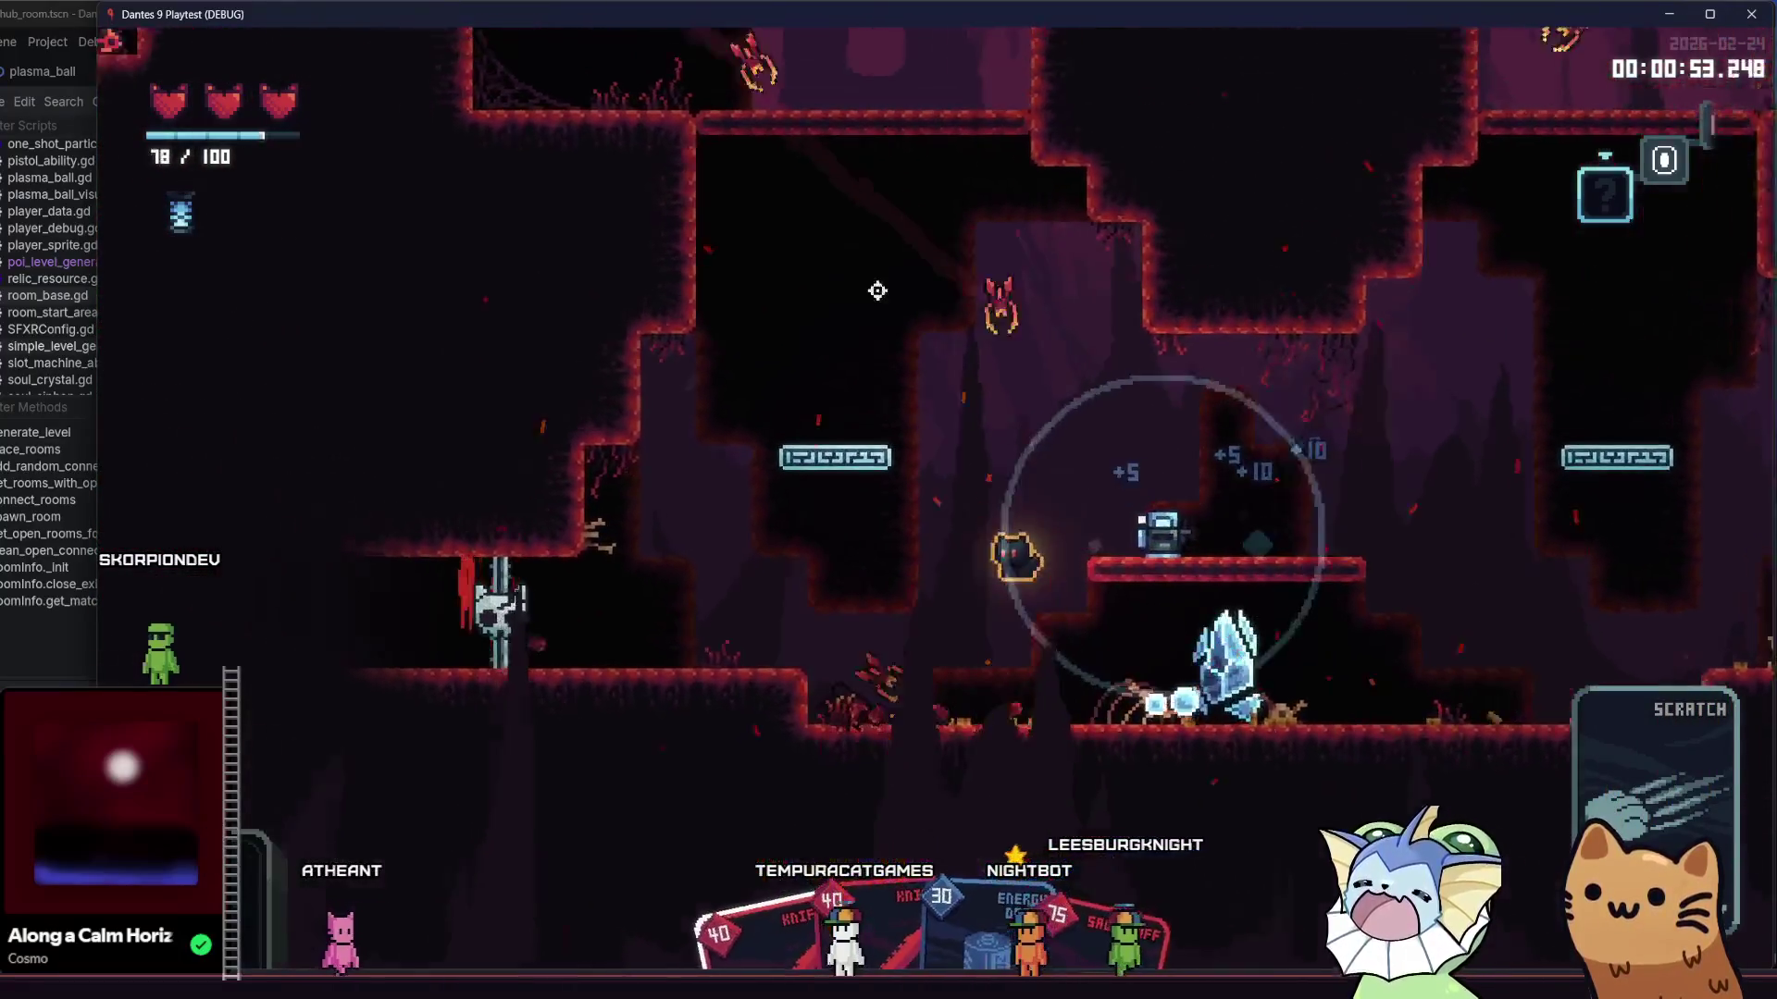
click(944, 324)
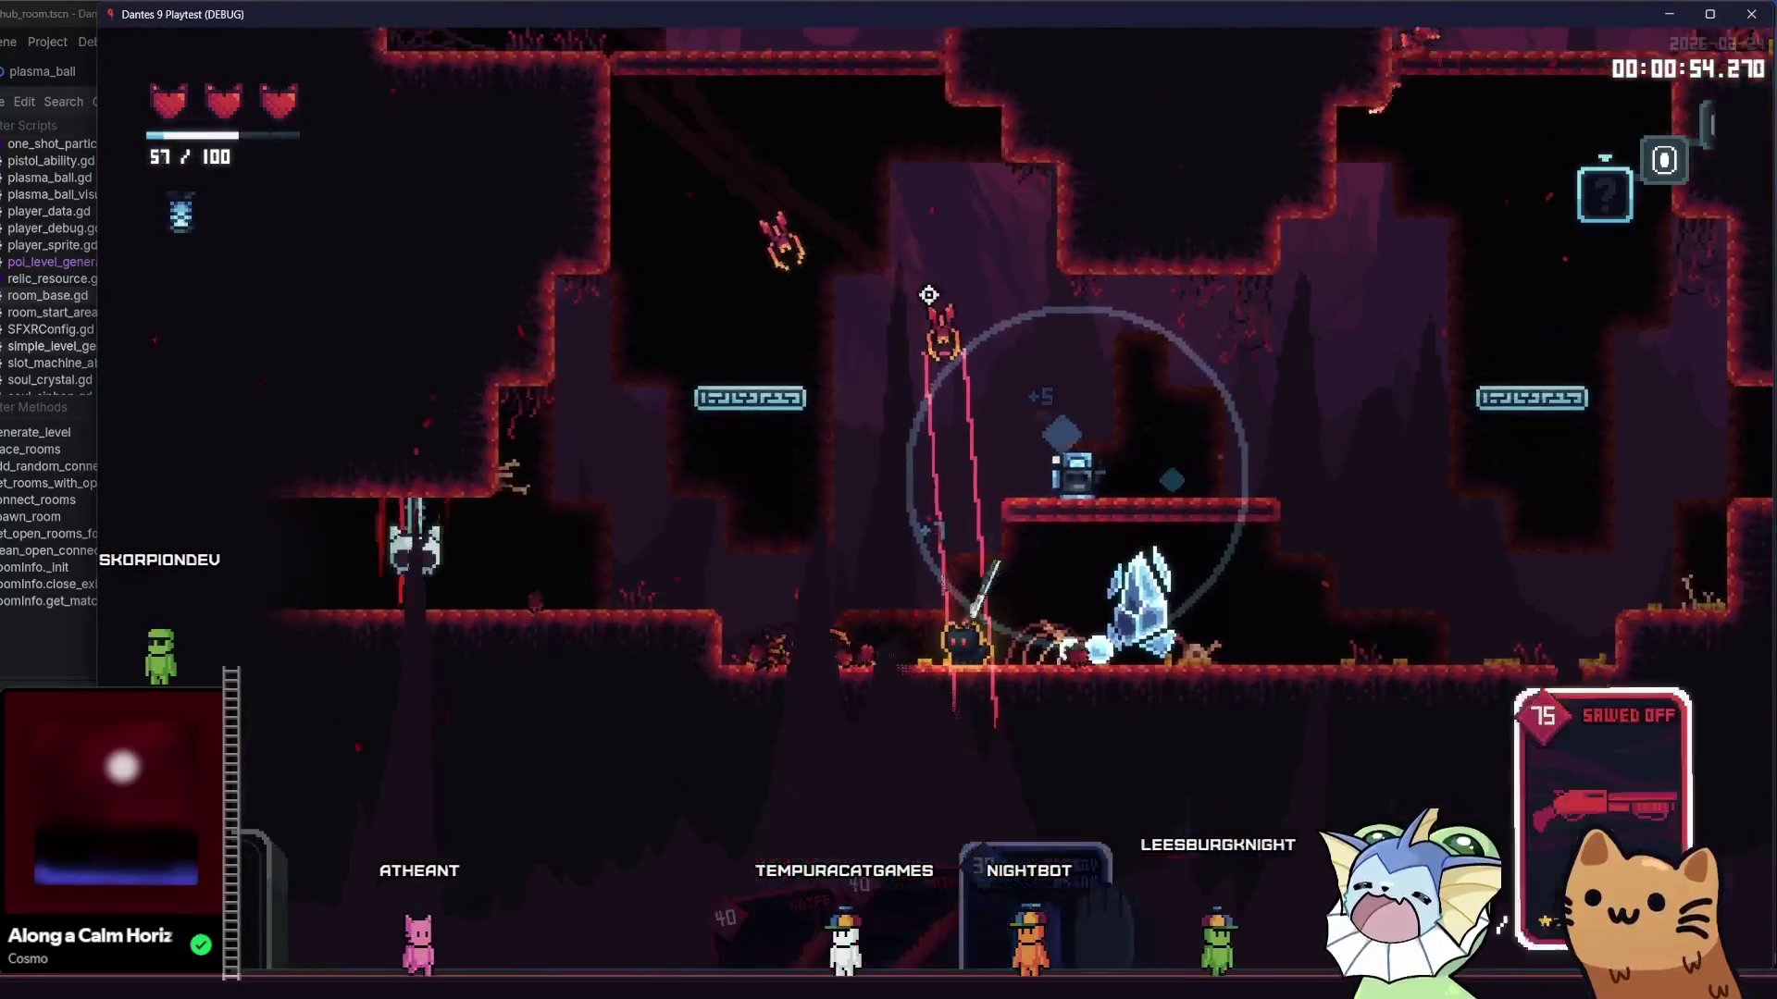
click(884, 187)
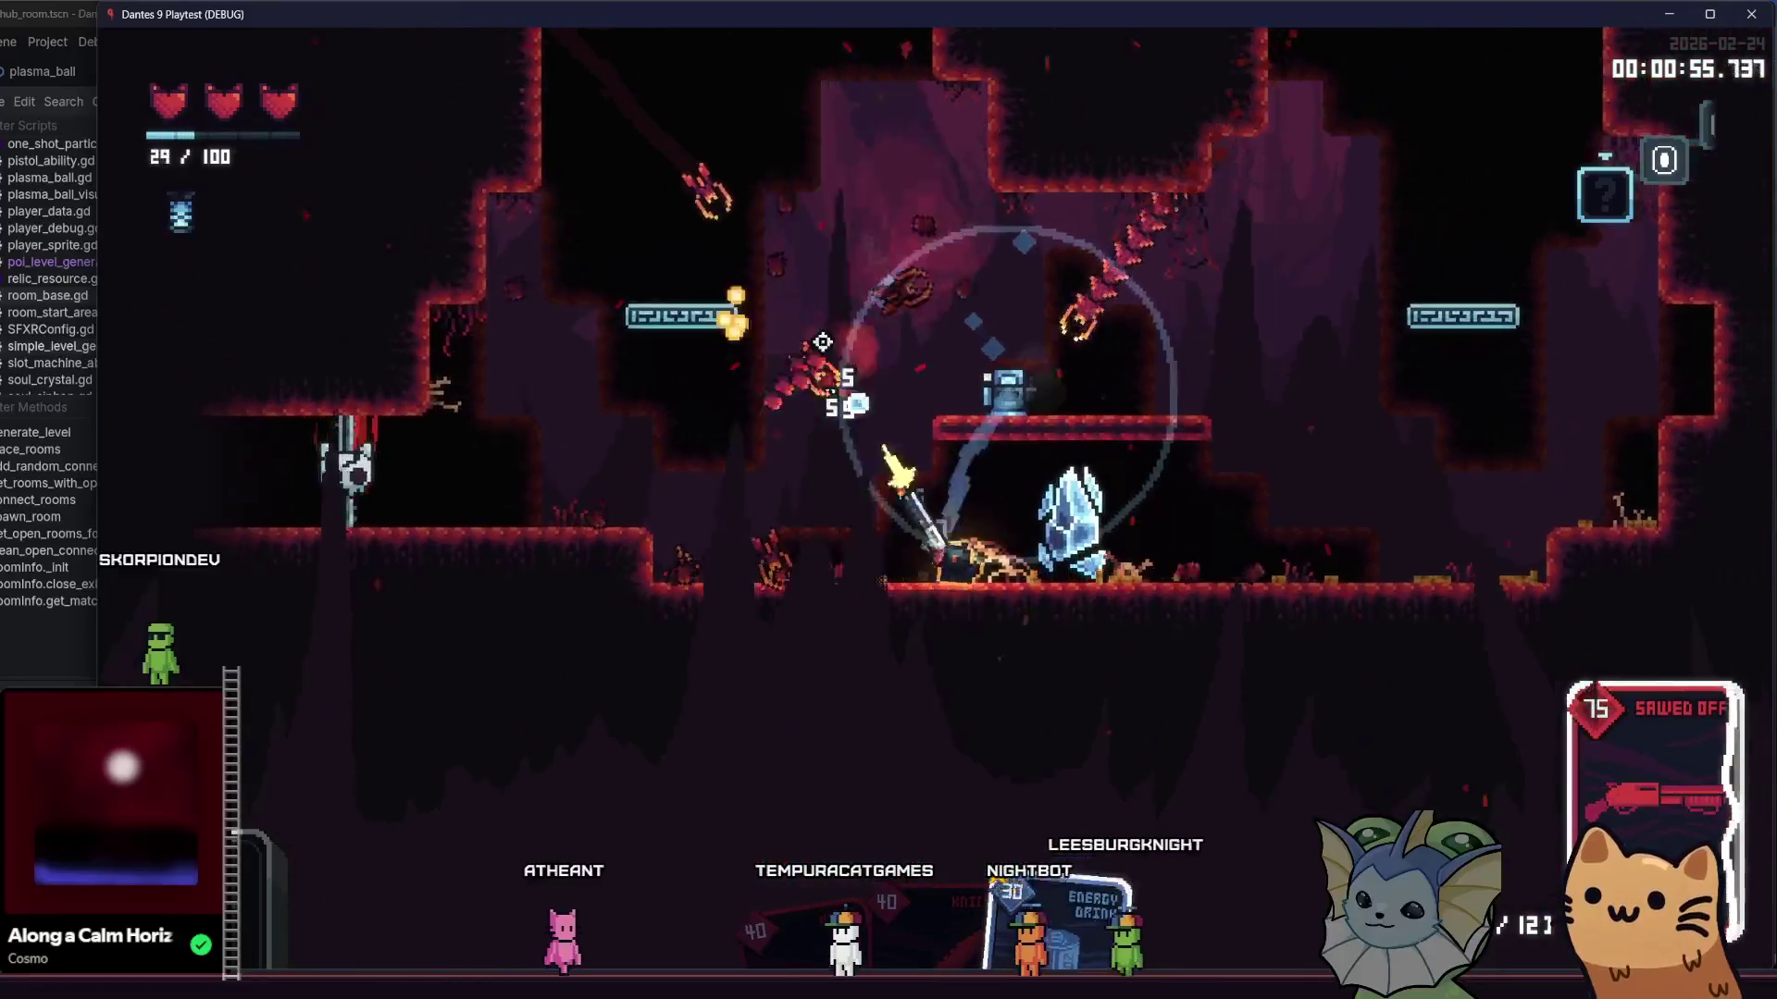
key(a)
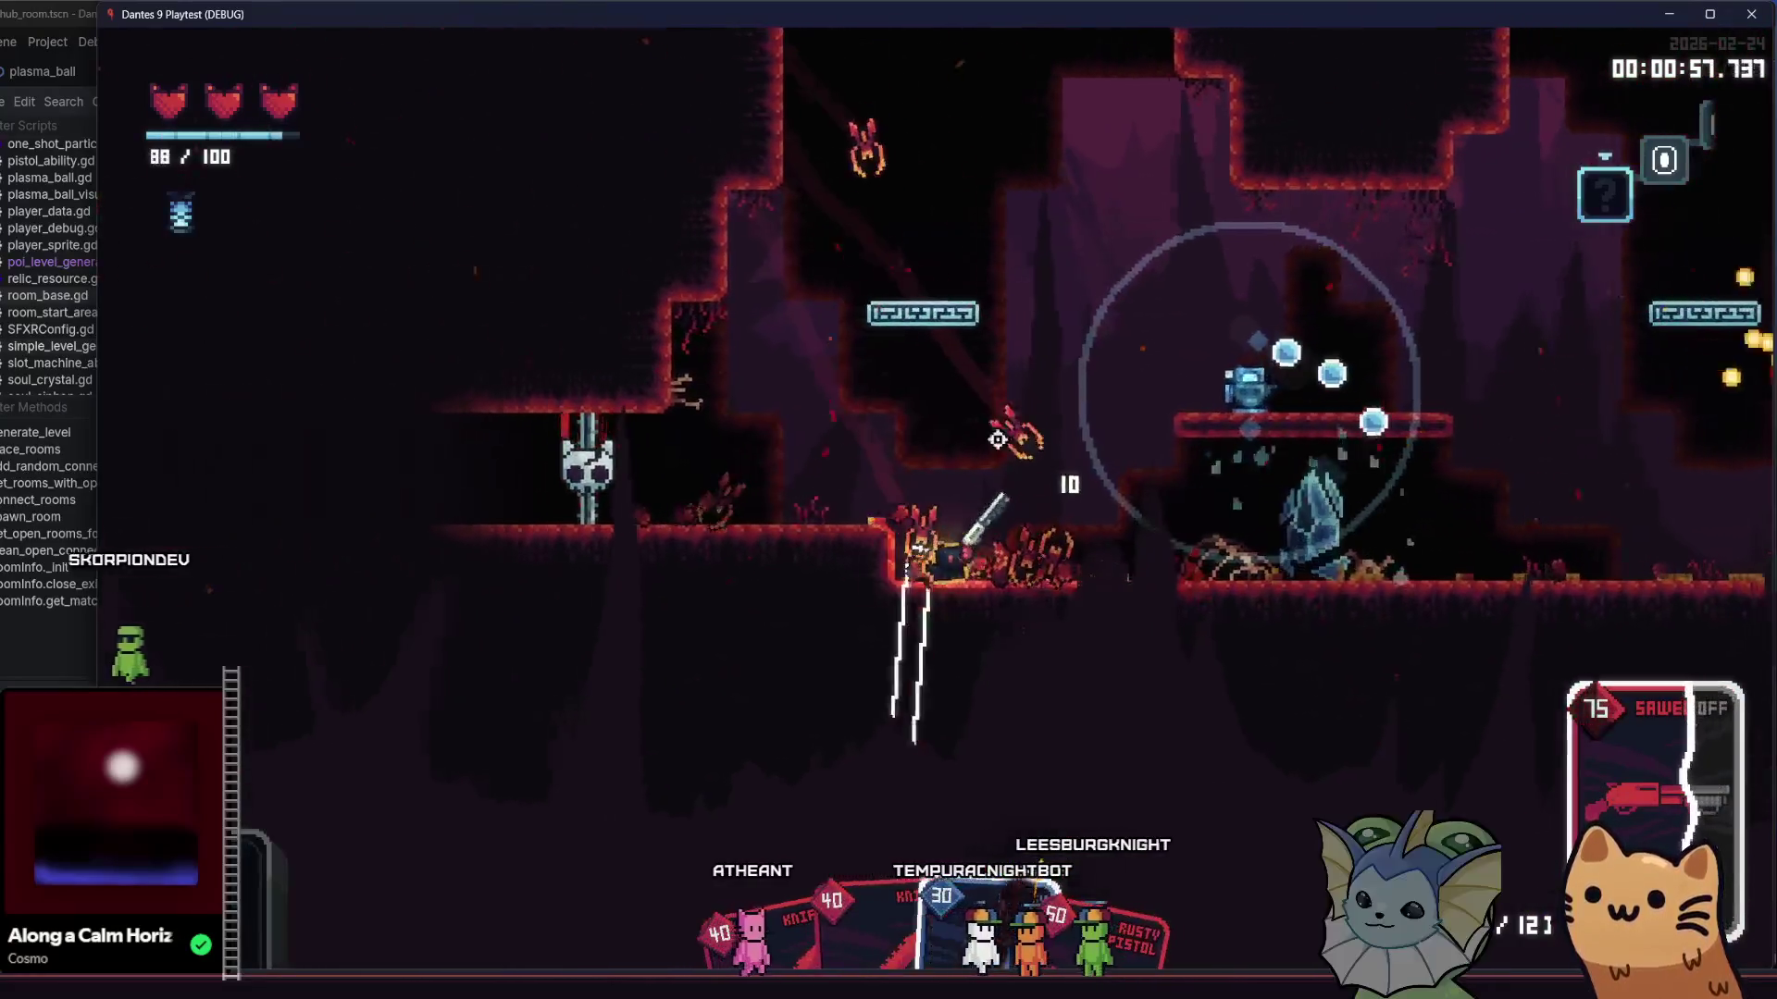
key(d)
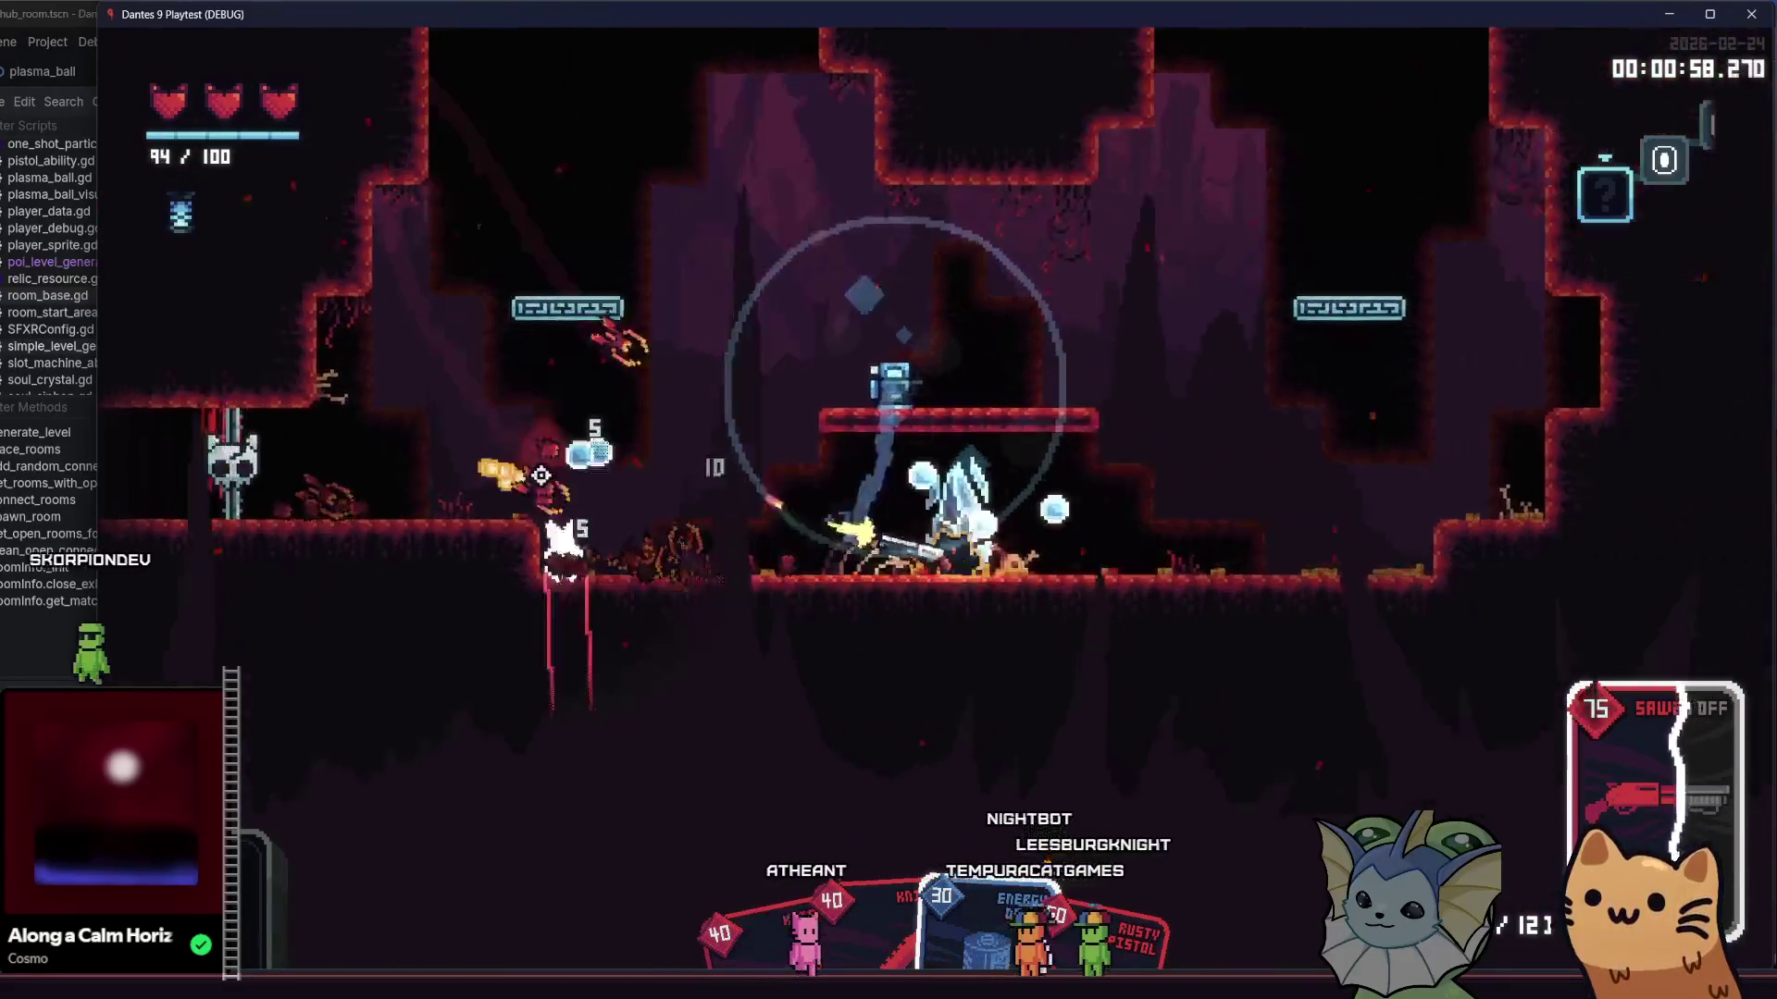
key(space)
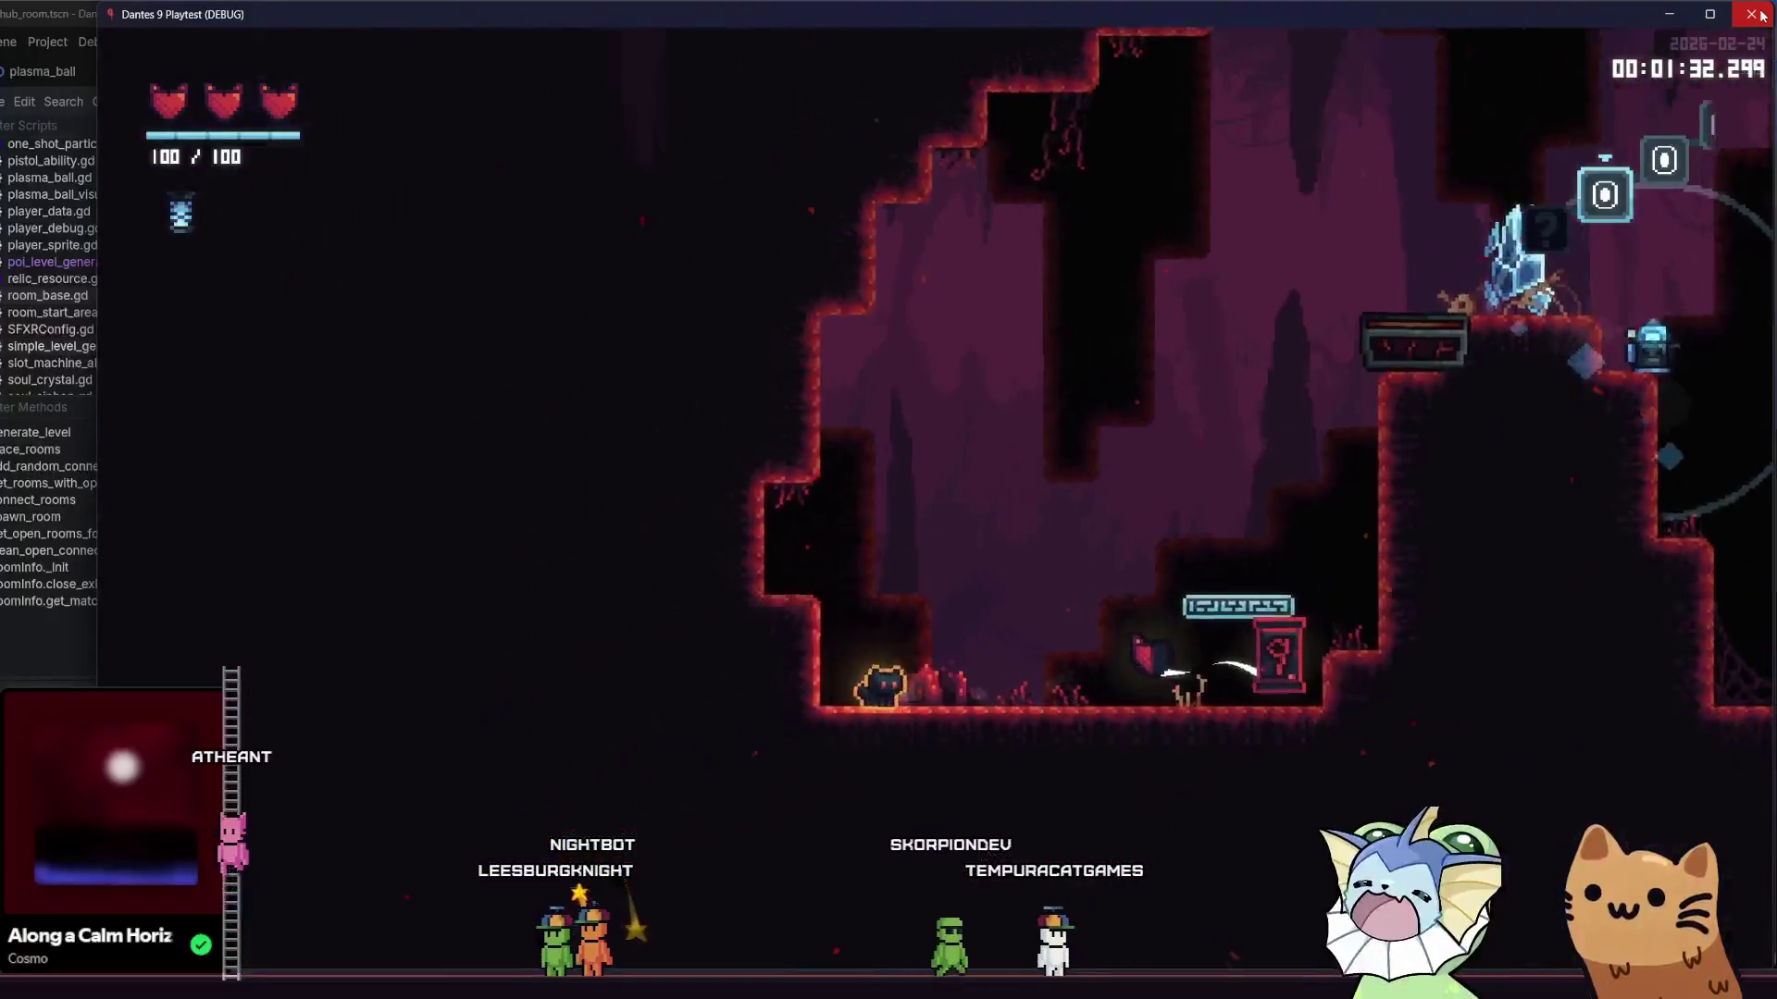
- Close the playtest and return to the hub_room scene in the 2D view
click(1761, 15)
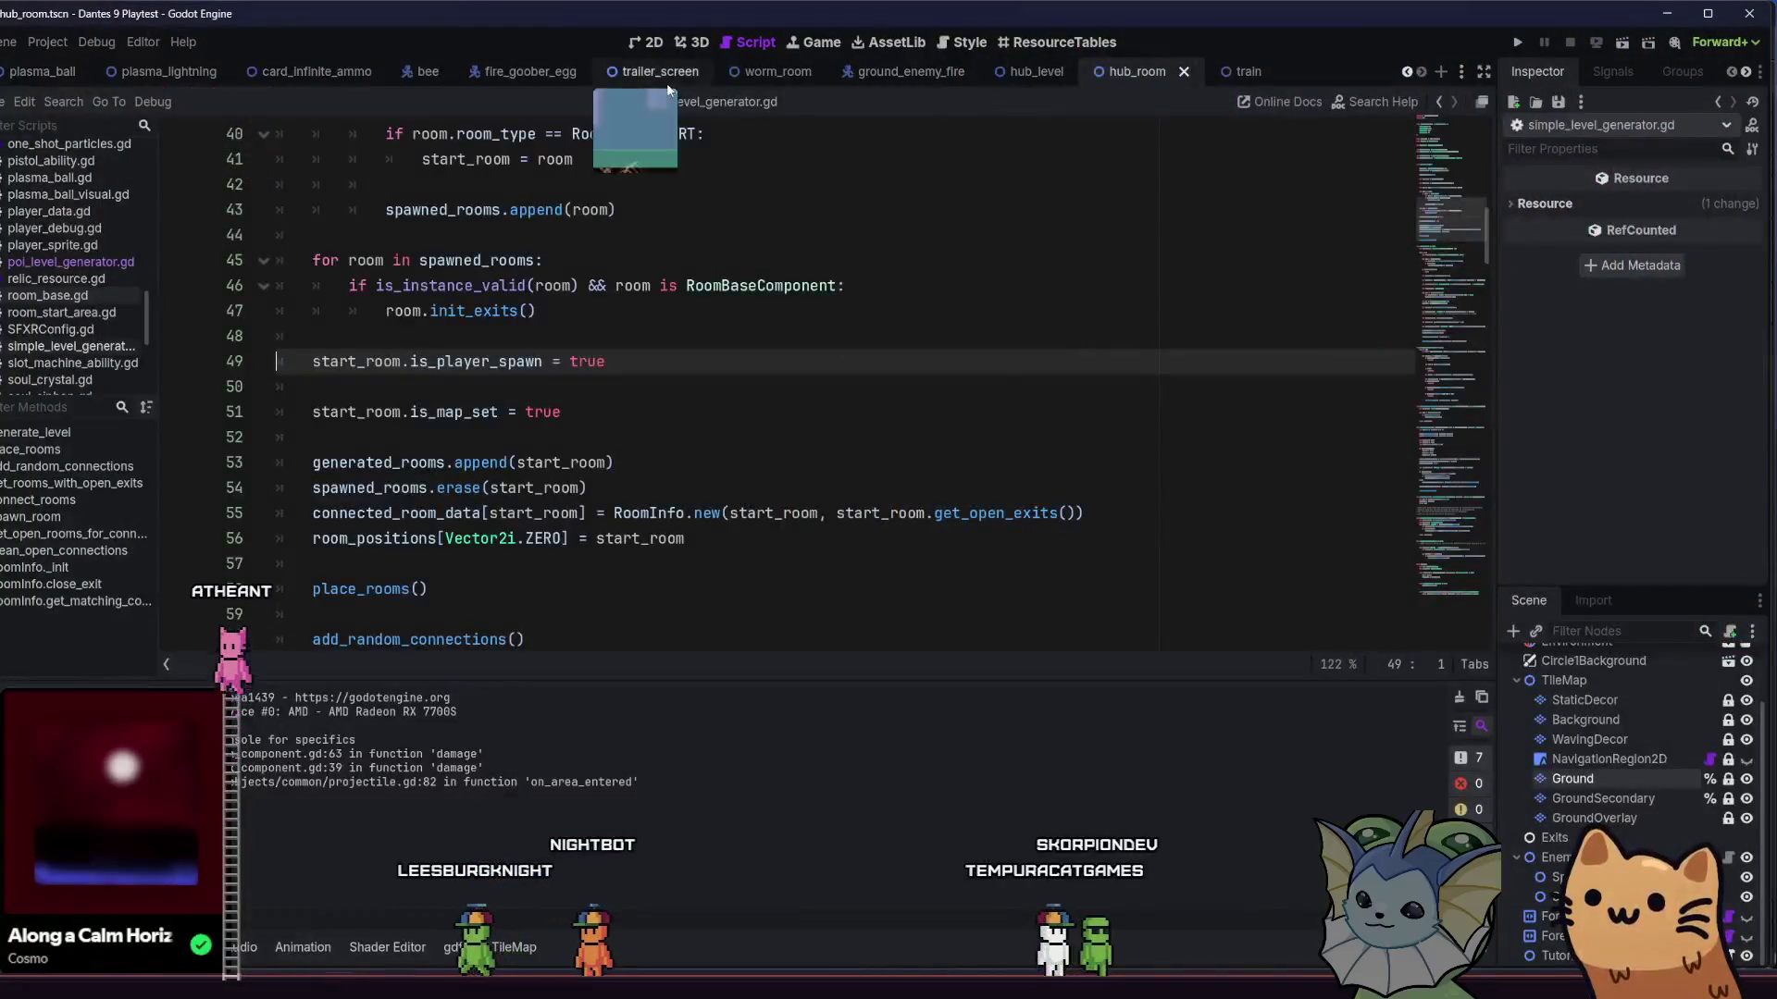
click(650, 43)
drag(688, 337, 631, 385)
key(alt+f)
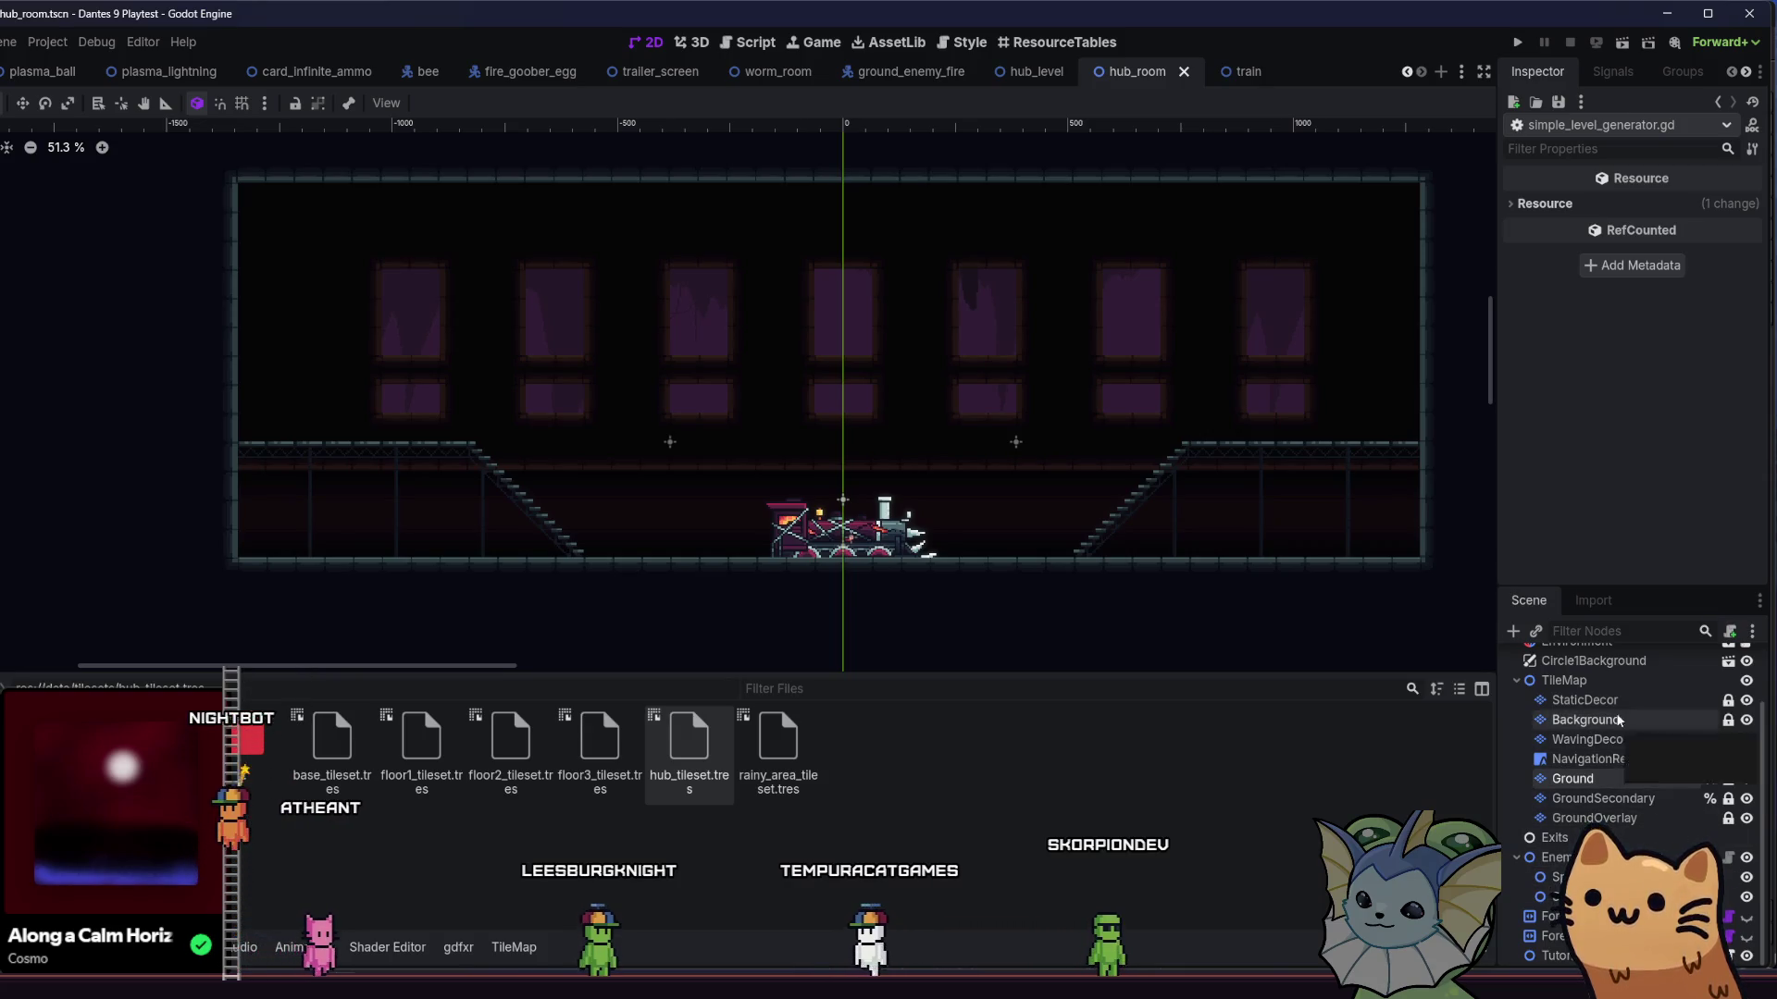
scroll(1619, 723, up, 2)
- Instance rain_background.tscn into hub_room next to Circle1Background
click(1594, 735)
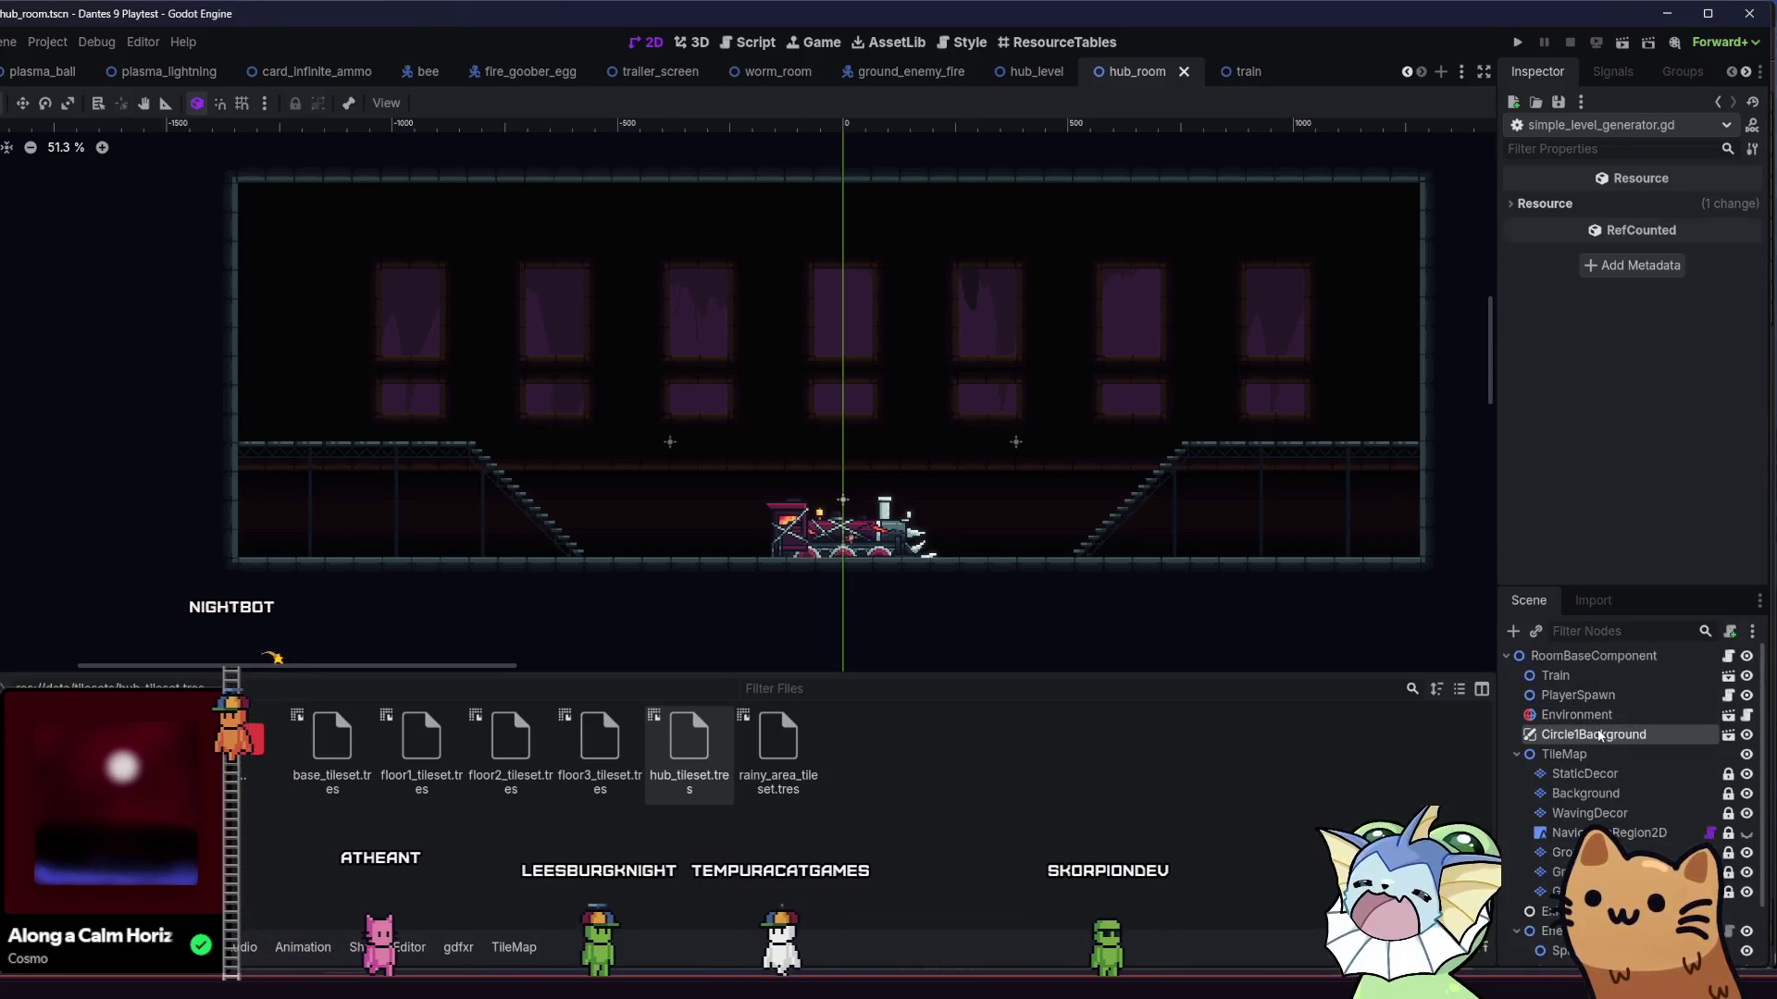
click(1535, 631)
text(circle3)
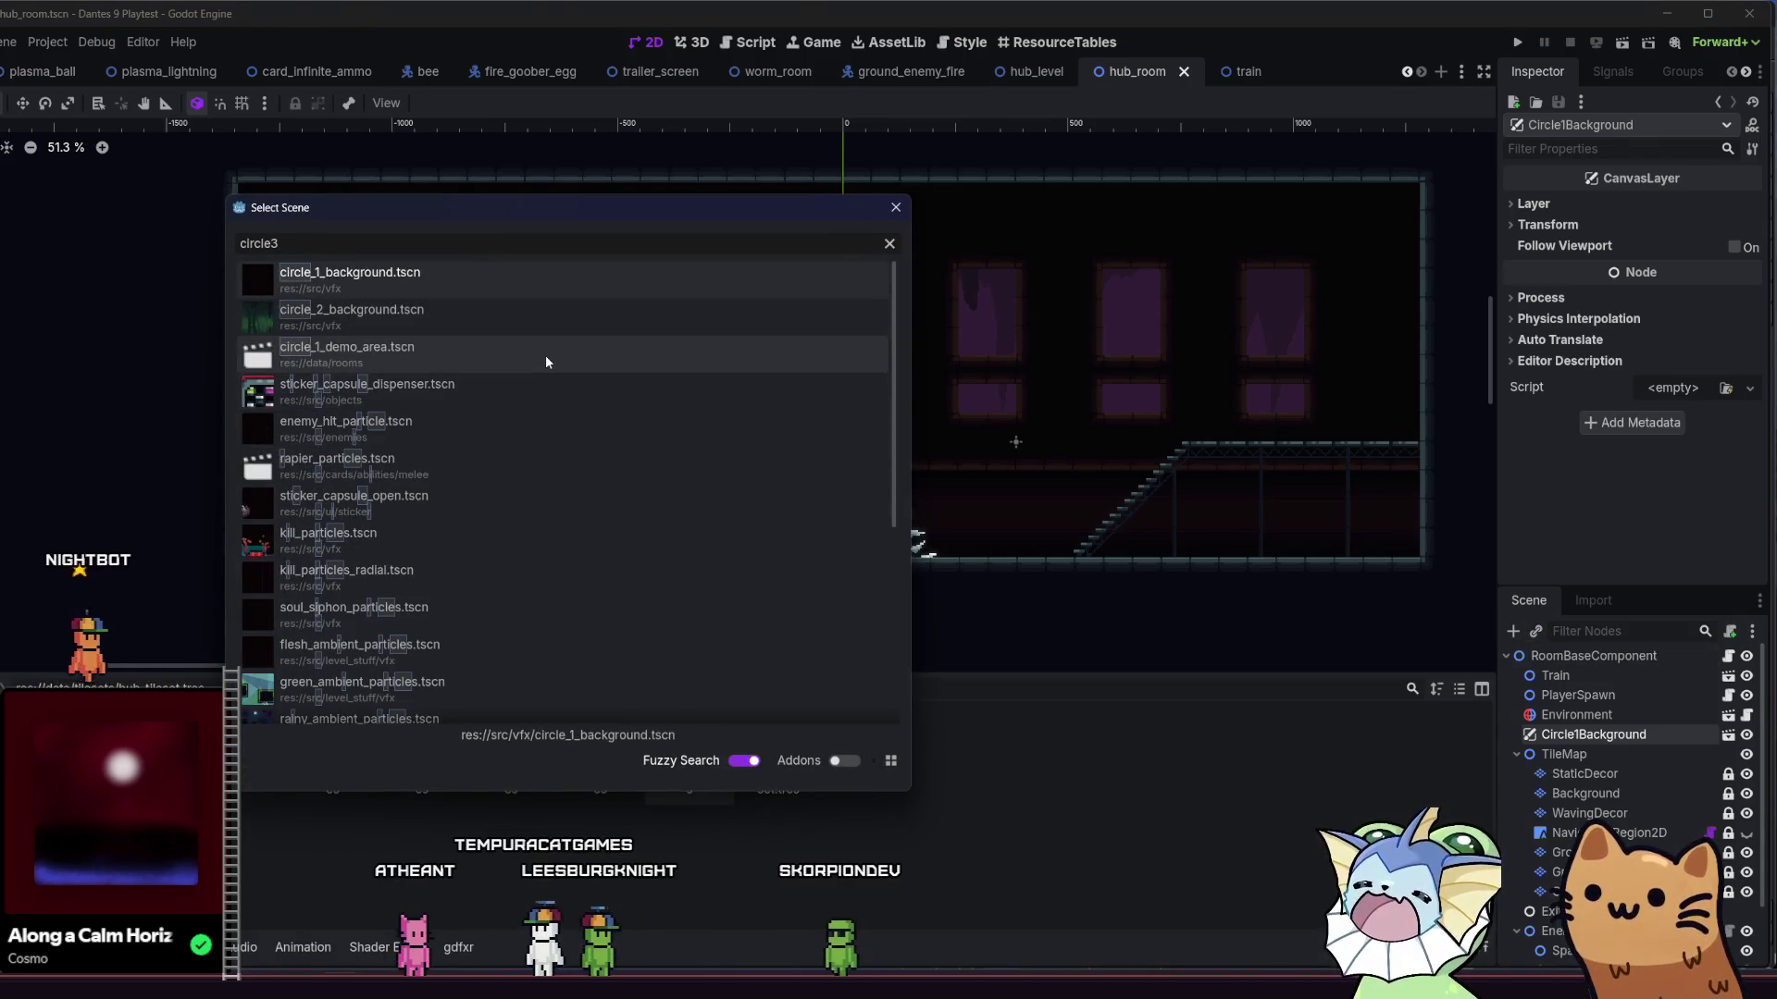
key(ctrl+a)
text(rain)
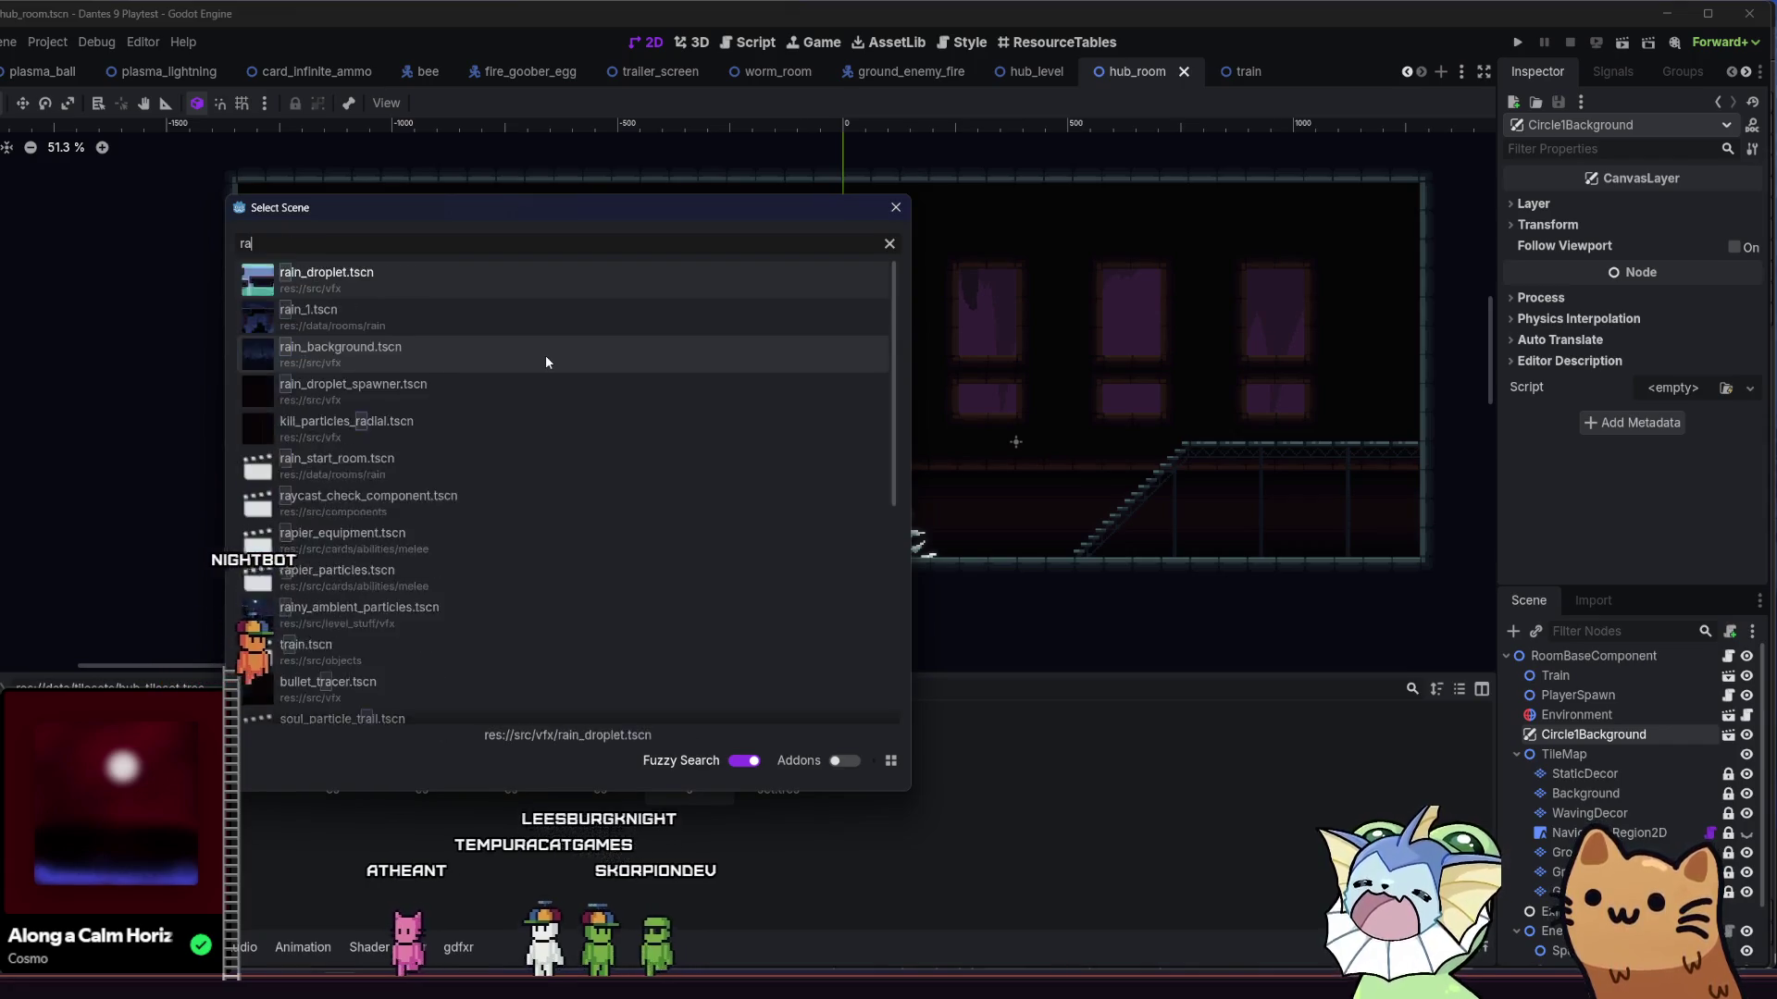
right_click(546, 362)
click(457, 393)
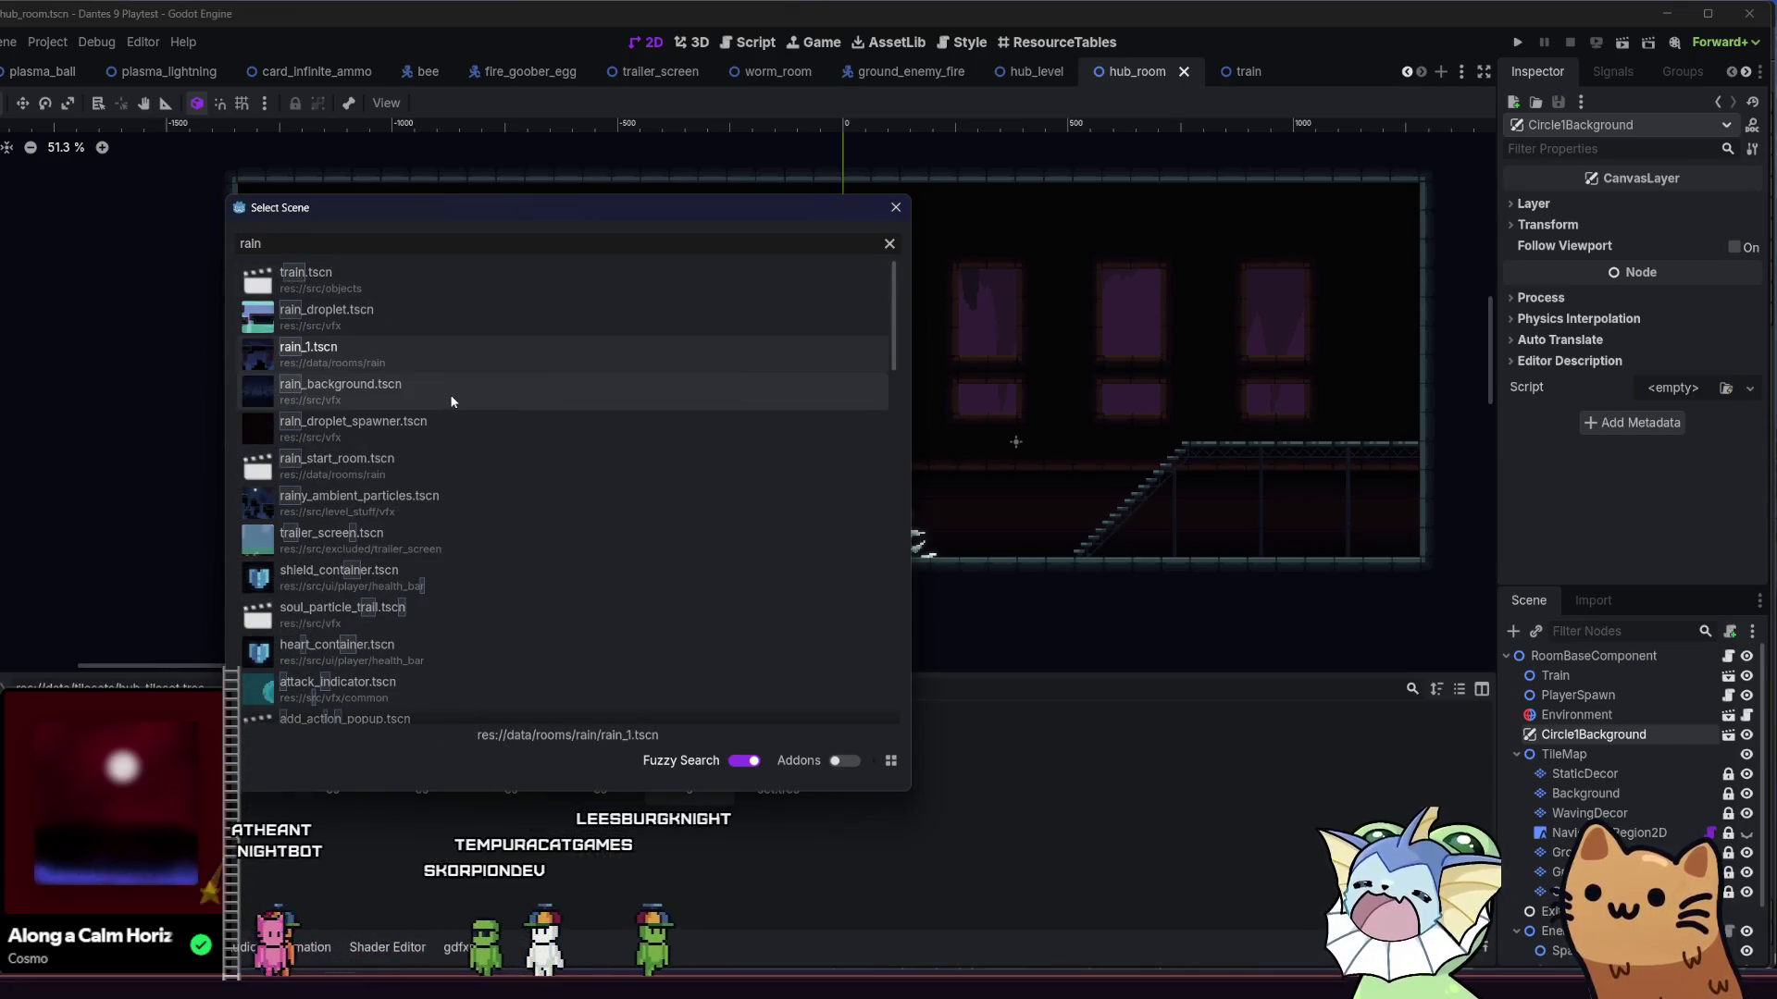
double_click(452, 394)
- Place RainBackground above Circle1Background and delete the old Circle1Background node
drag(1608, 733, 1606, 731)
key(Delete)
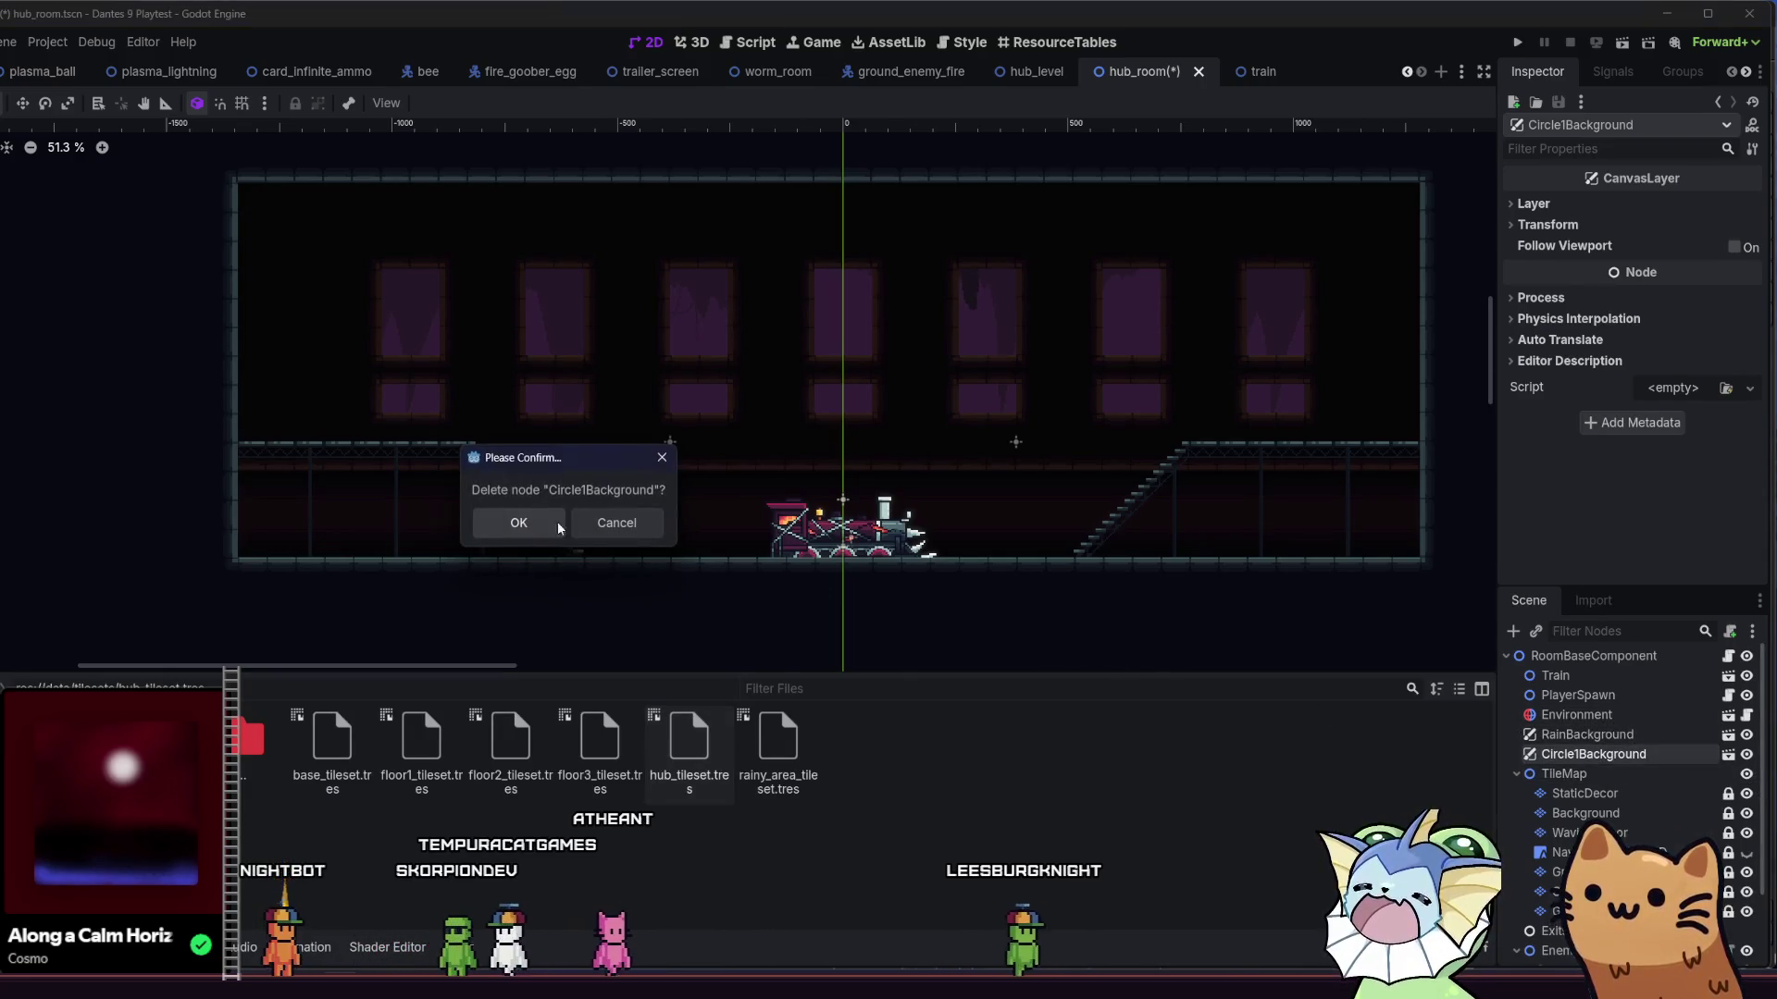
click(544, 525)
scroll(711, 551, down, 2)
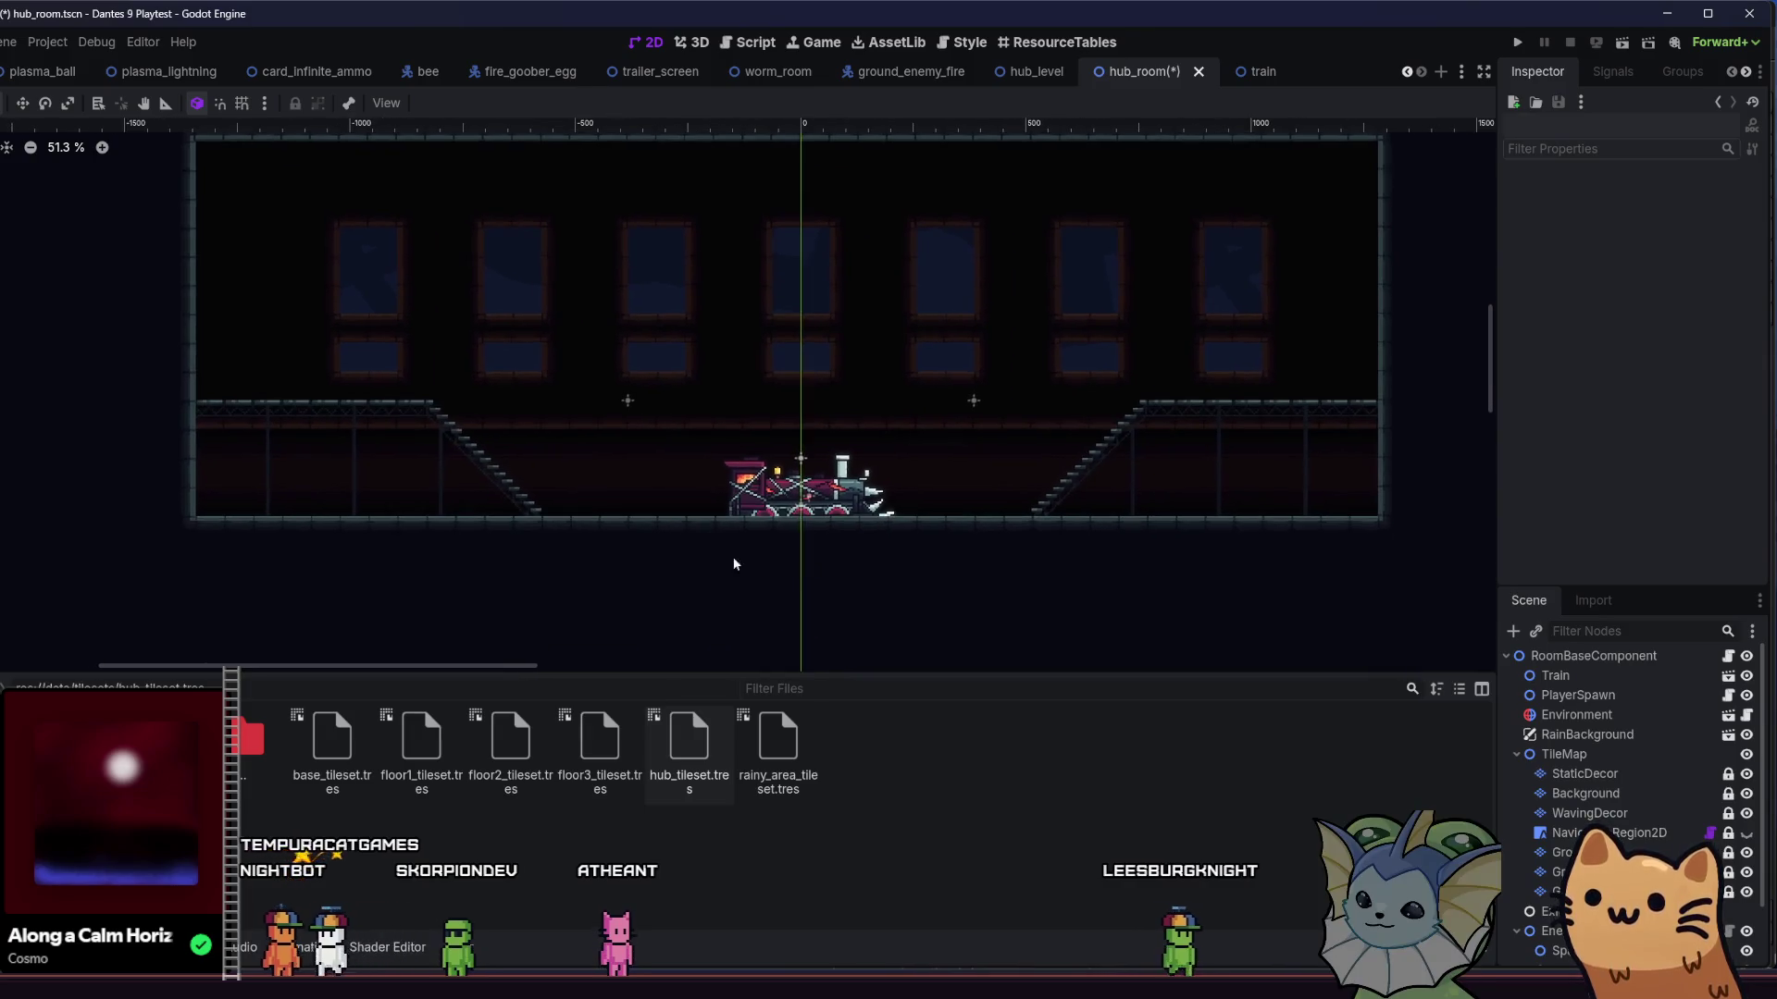
- Review the room root, hub tileset and Hub floor settings, then save hub_room
click(1648, 656)
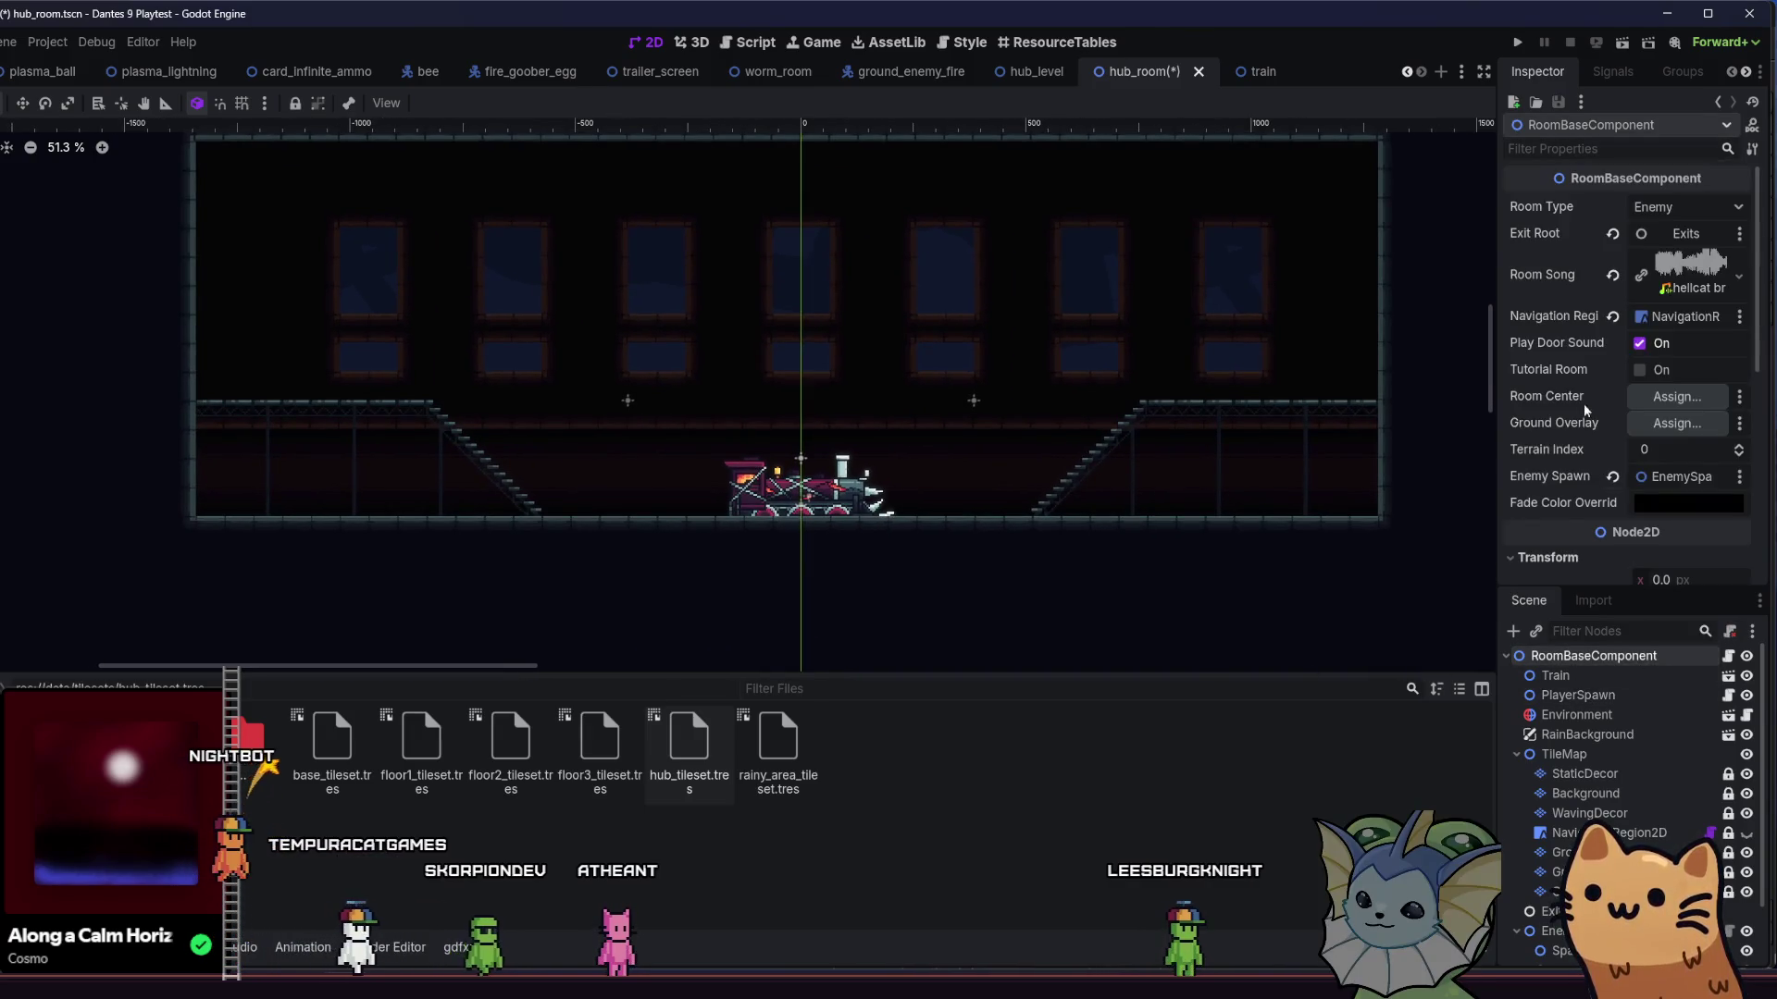
double_click(693, 744)
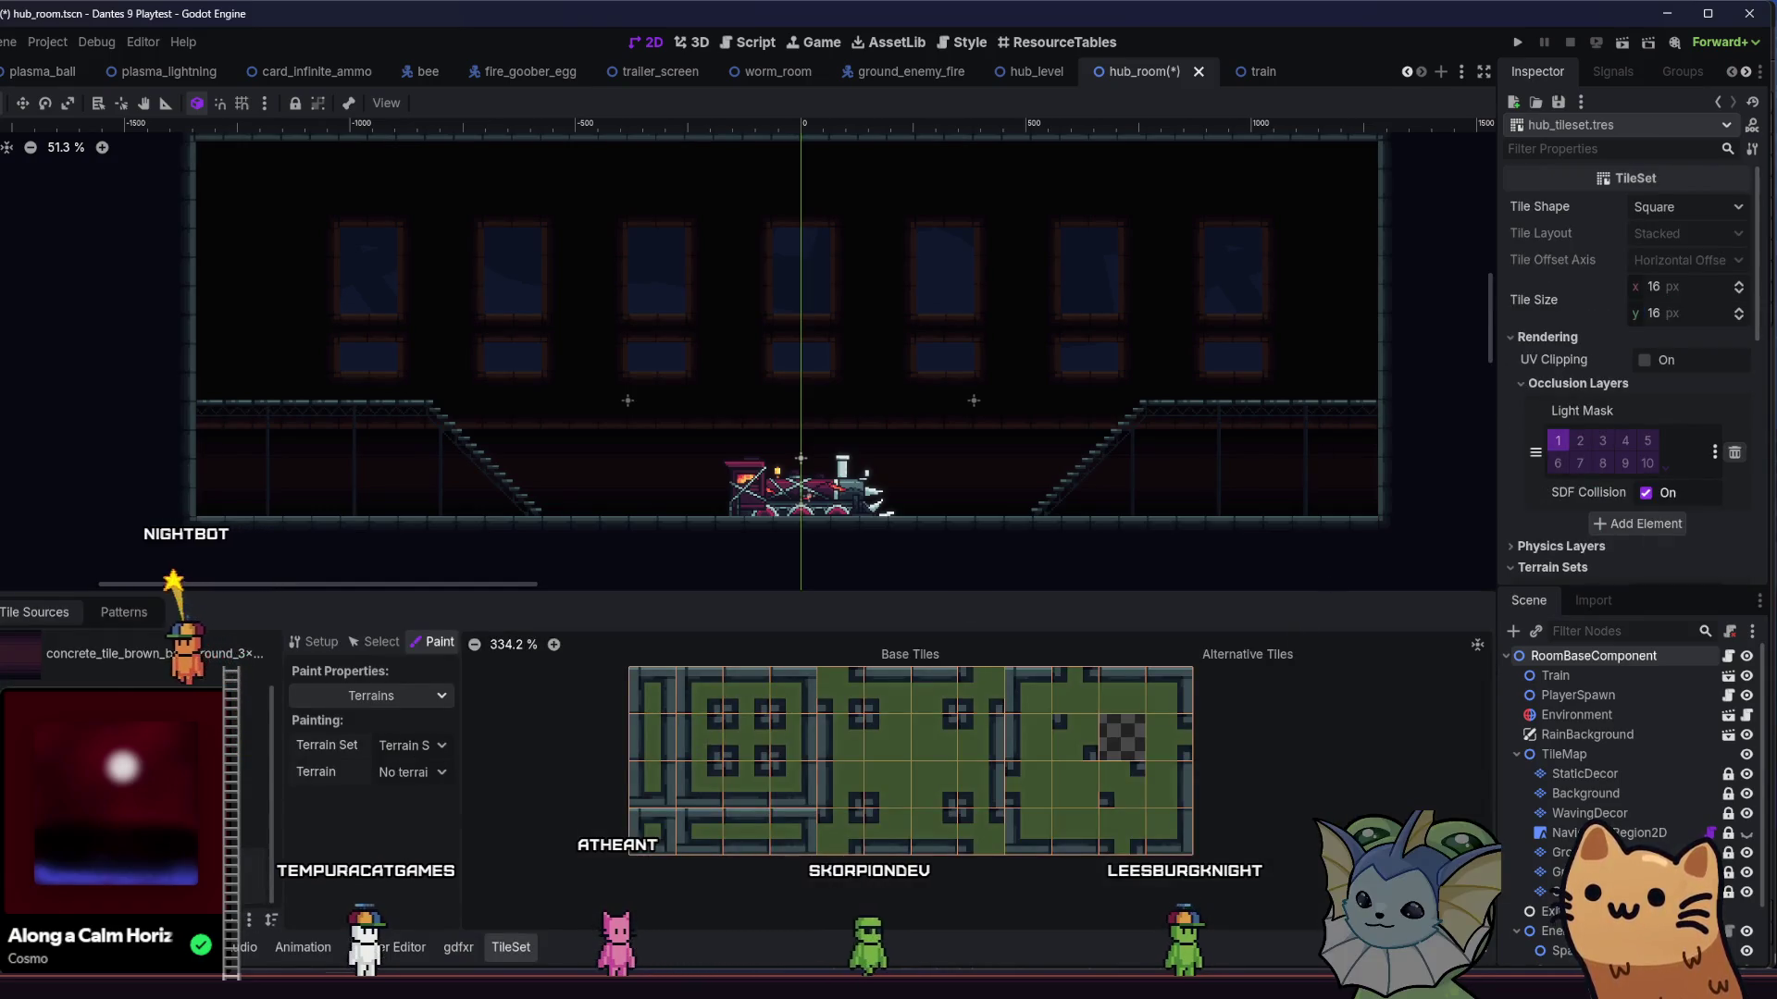
key(alt+f)
double_click(1581, 665)
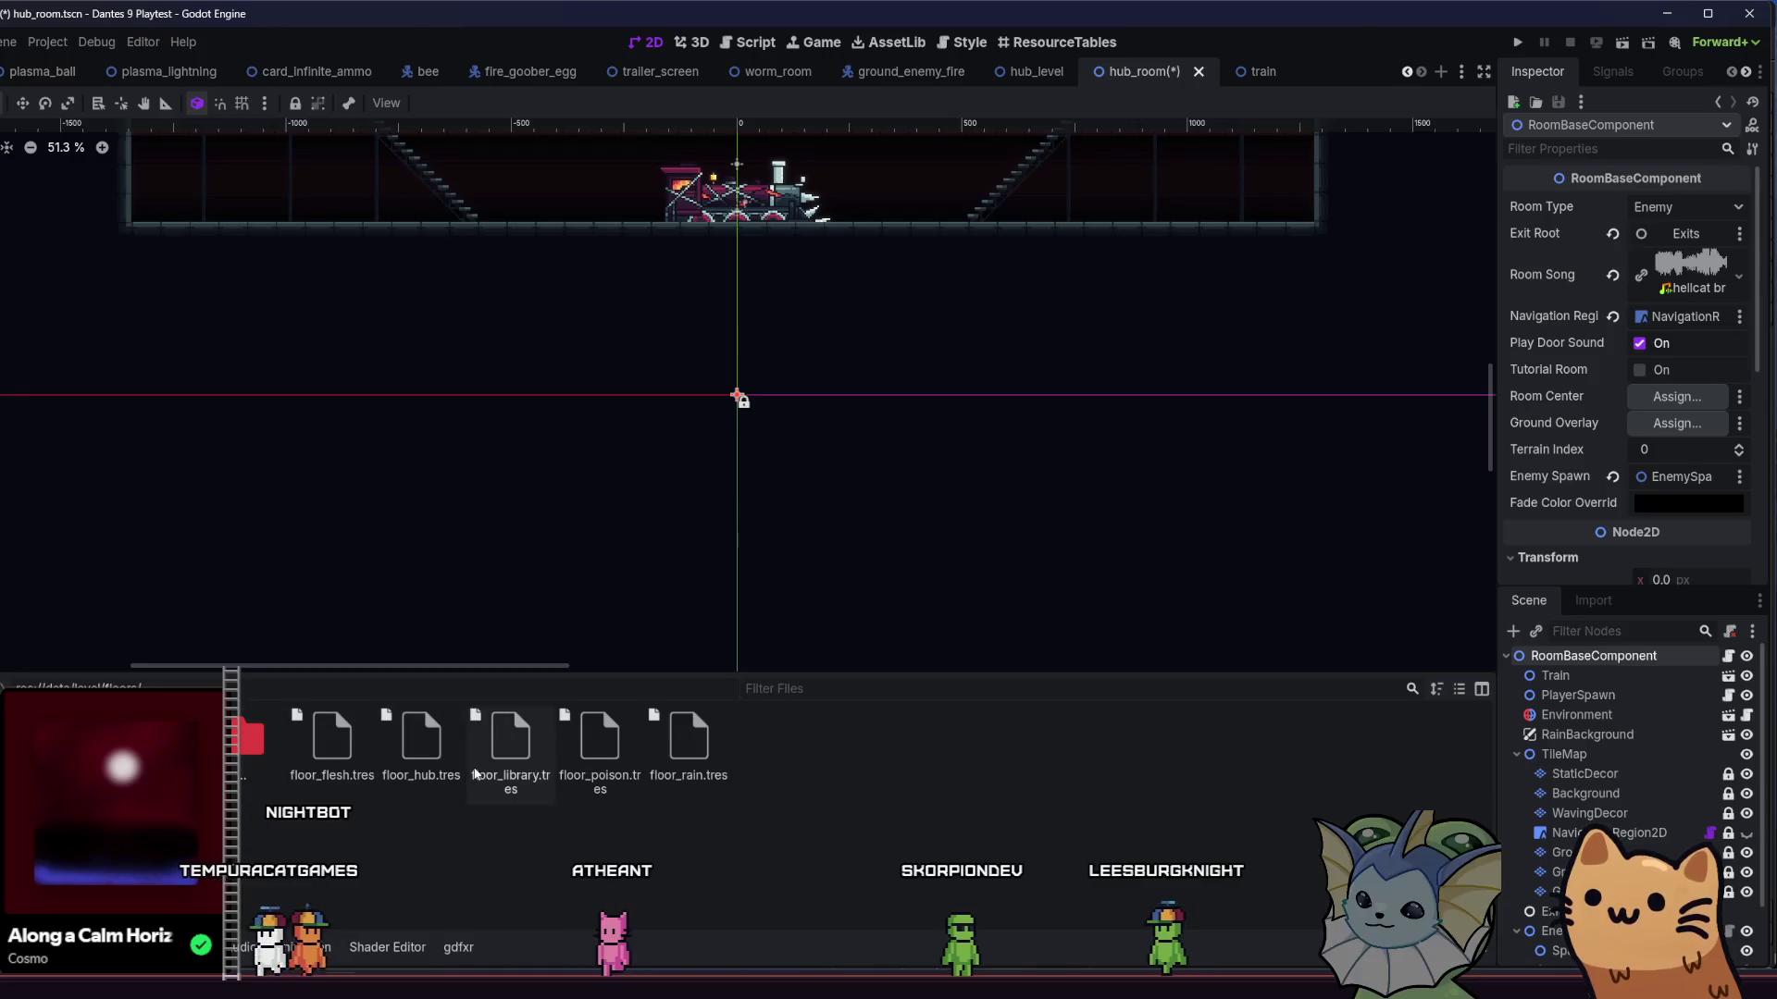
click(421, 740)
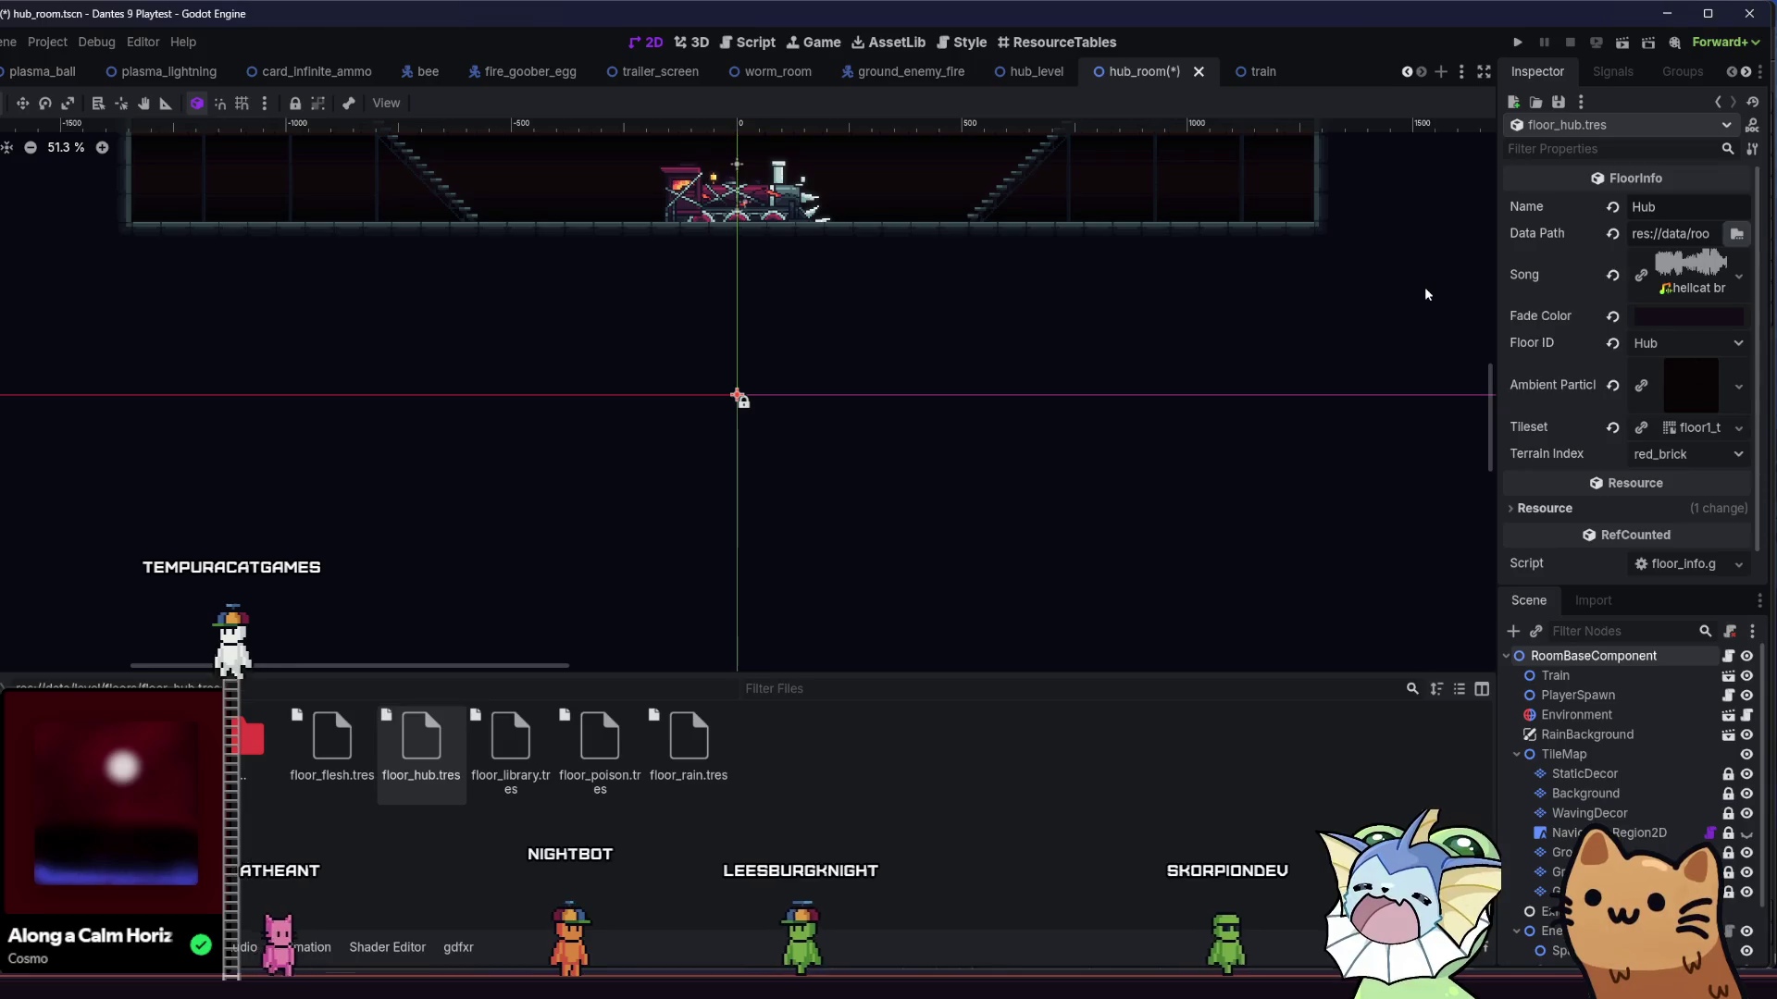
key(ctrl+s)
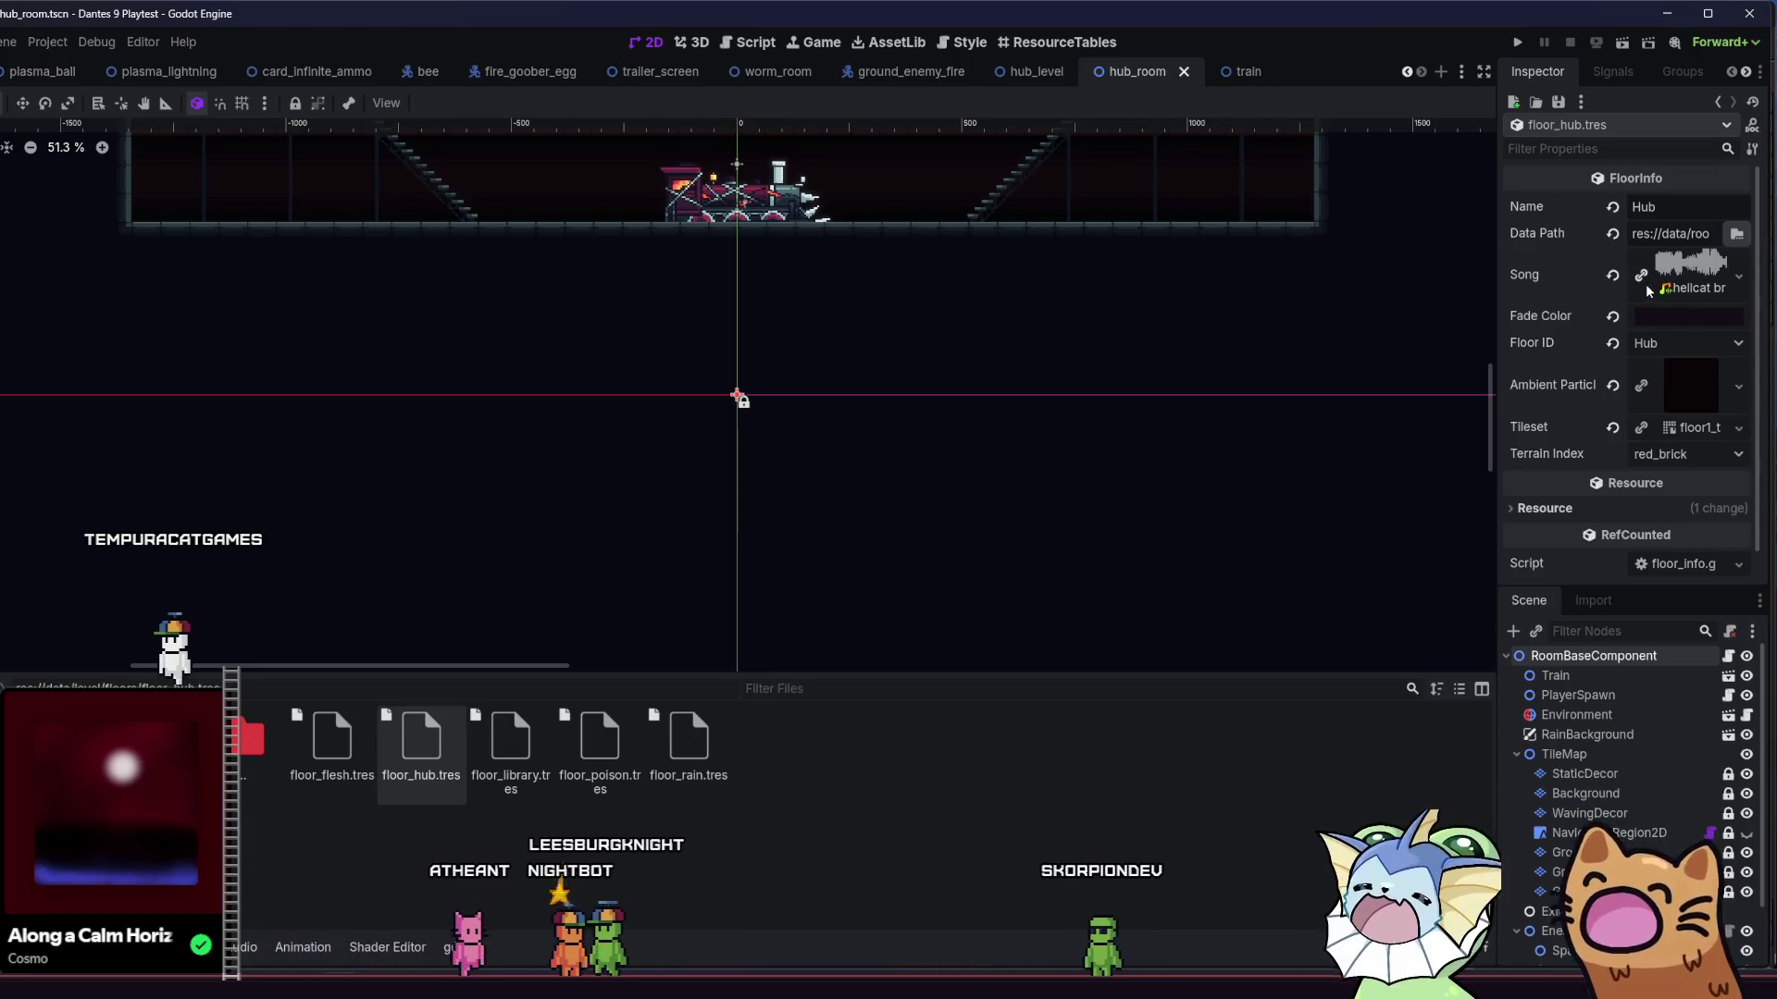
- Find the Rainy floor's rainy_ambient_particles.tscn, duplicate it as hub_ambient_particles.tscn, and open it
click(700, 768)
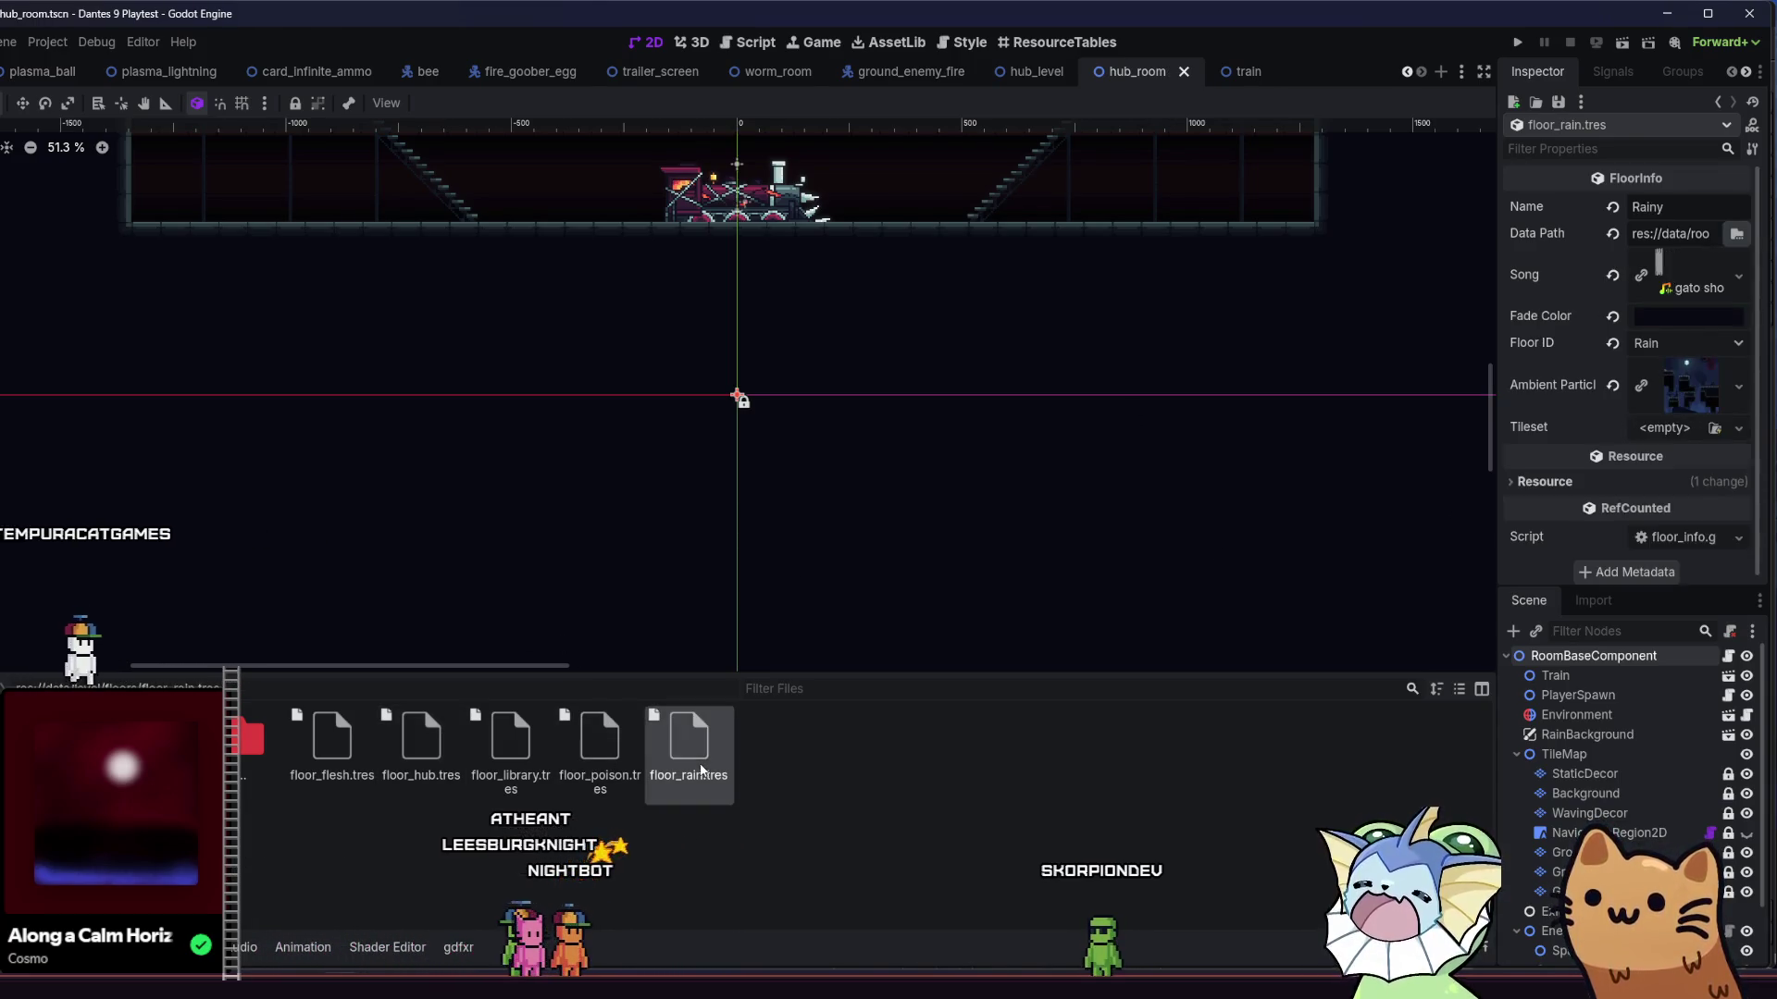
right_click(1657, 382)
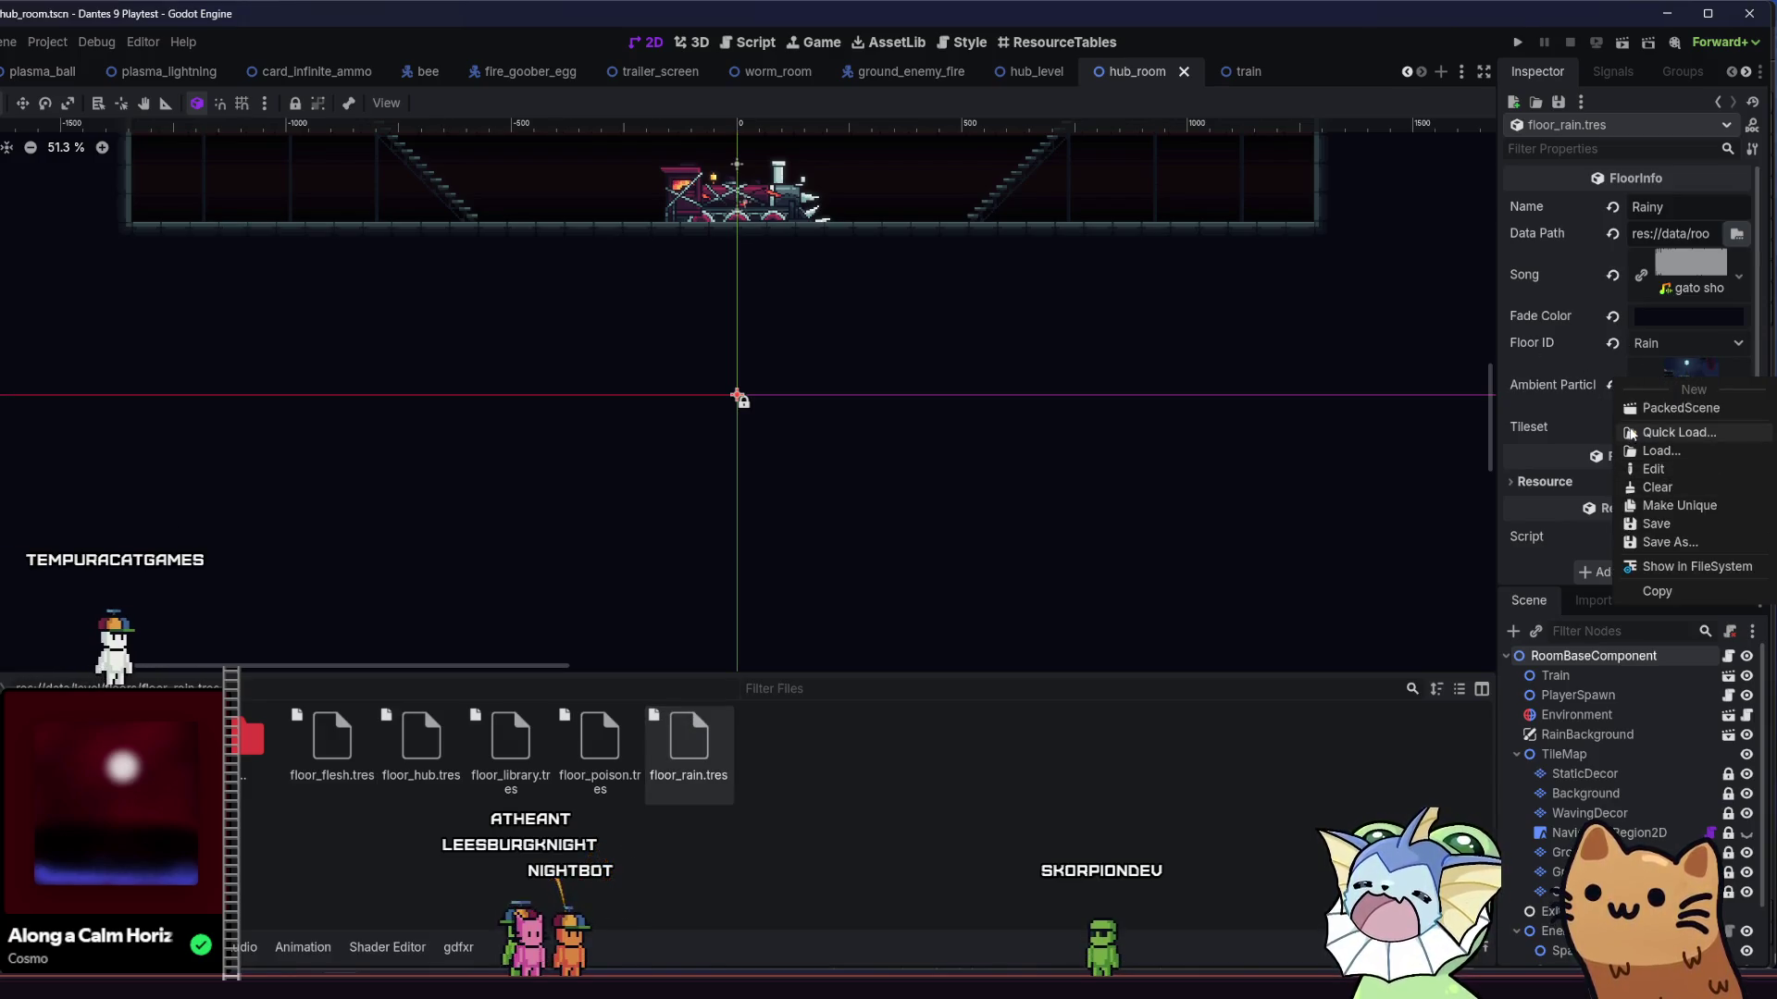
click(1660, 567)
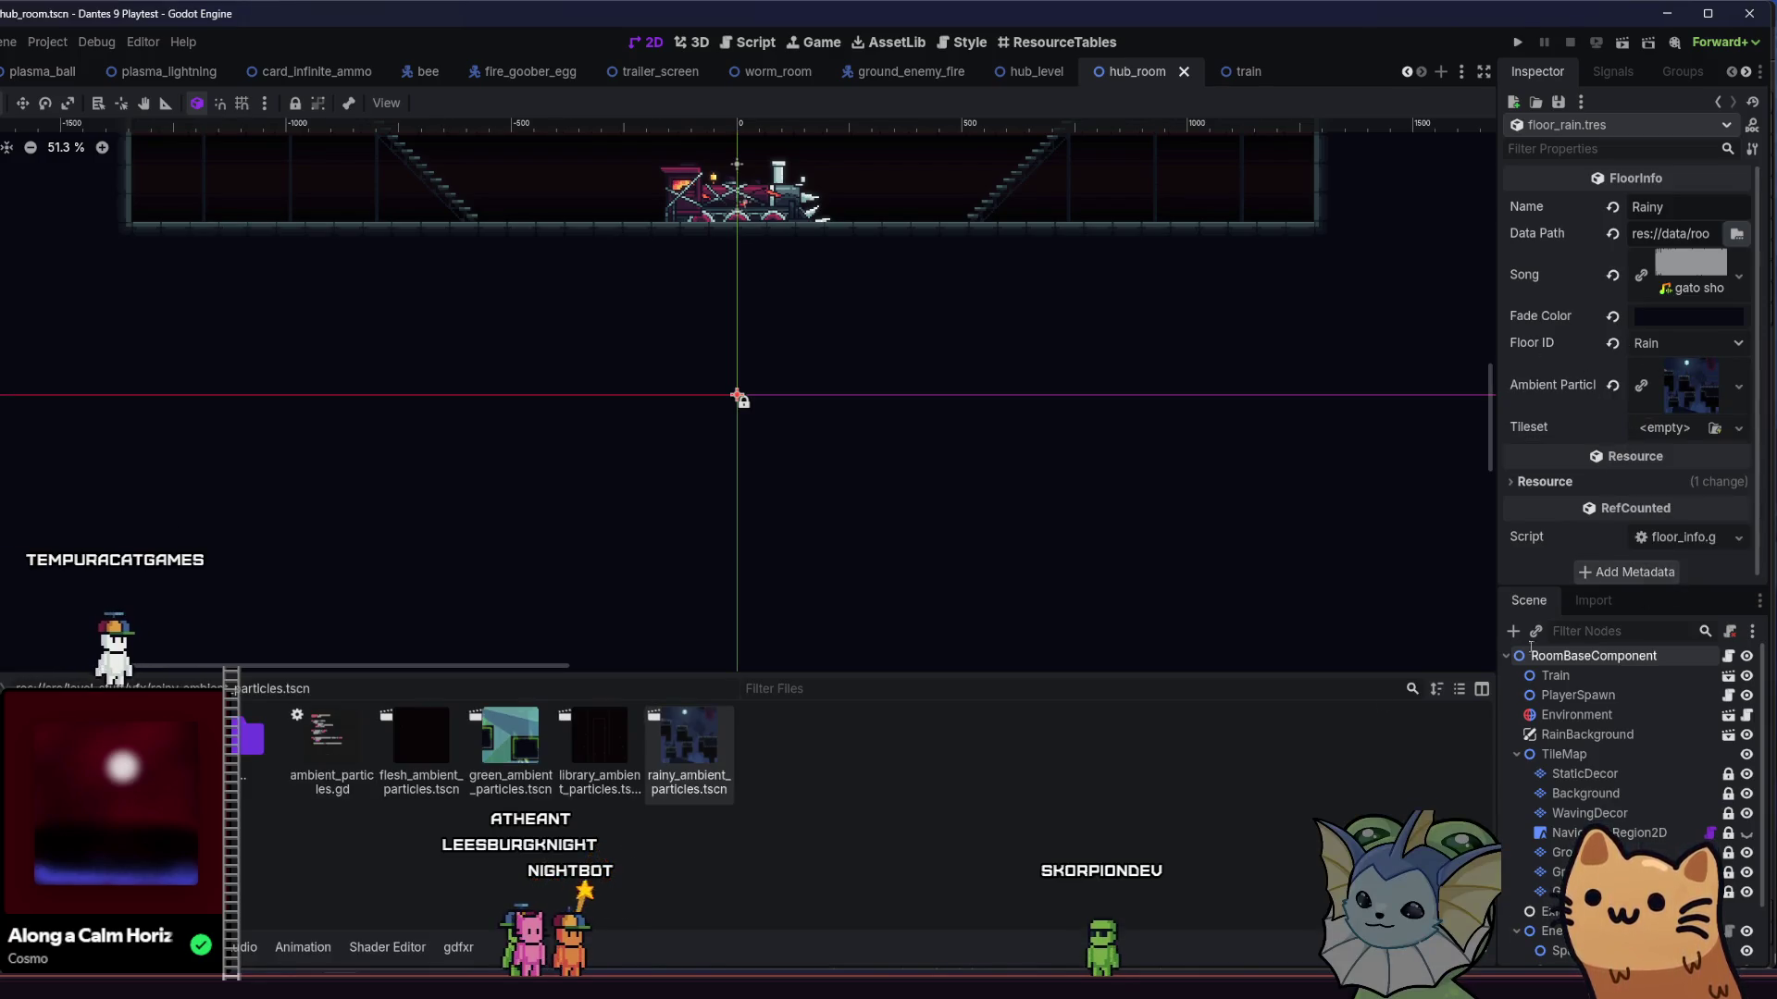
right_click(710, 764)
click(800, 832)
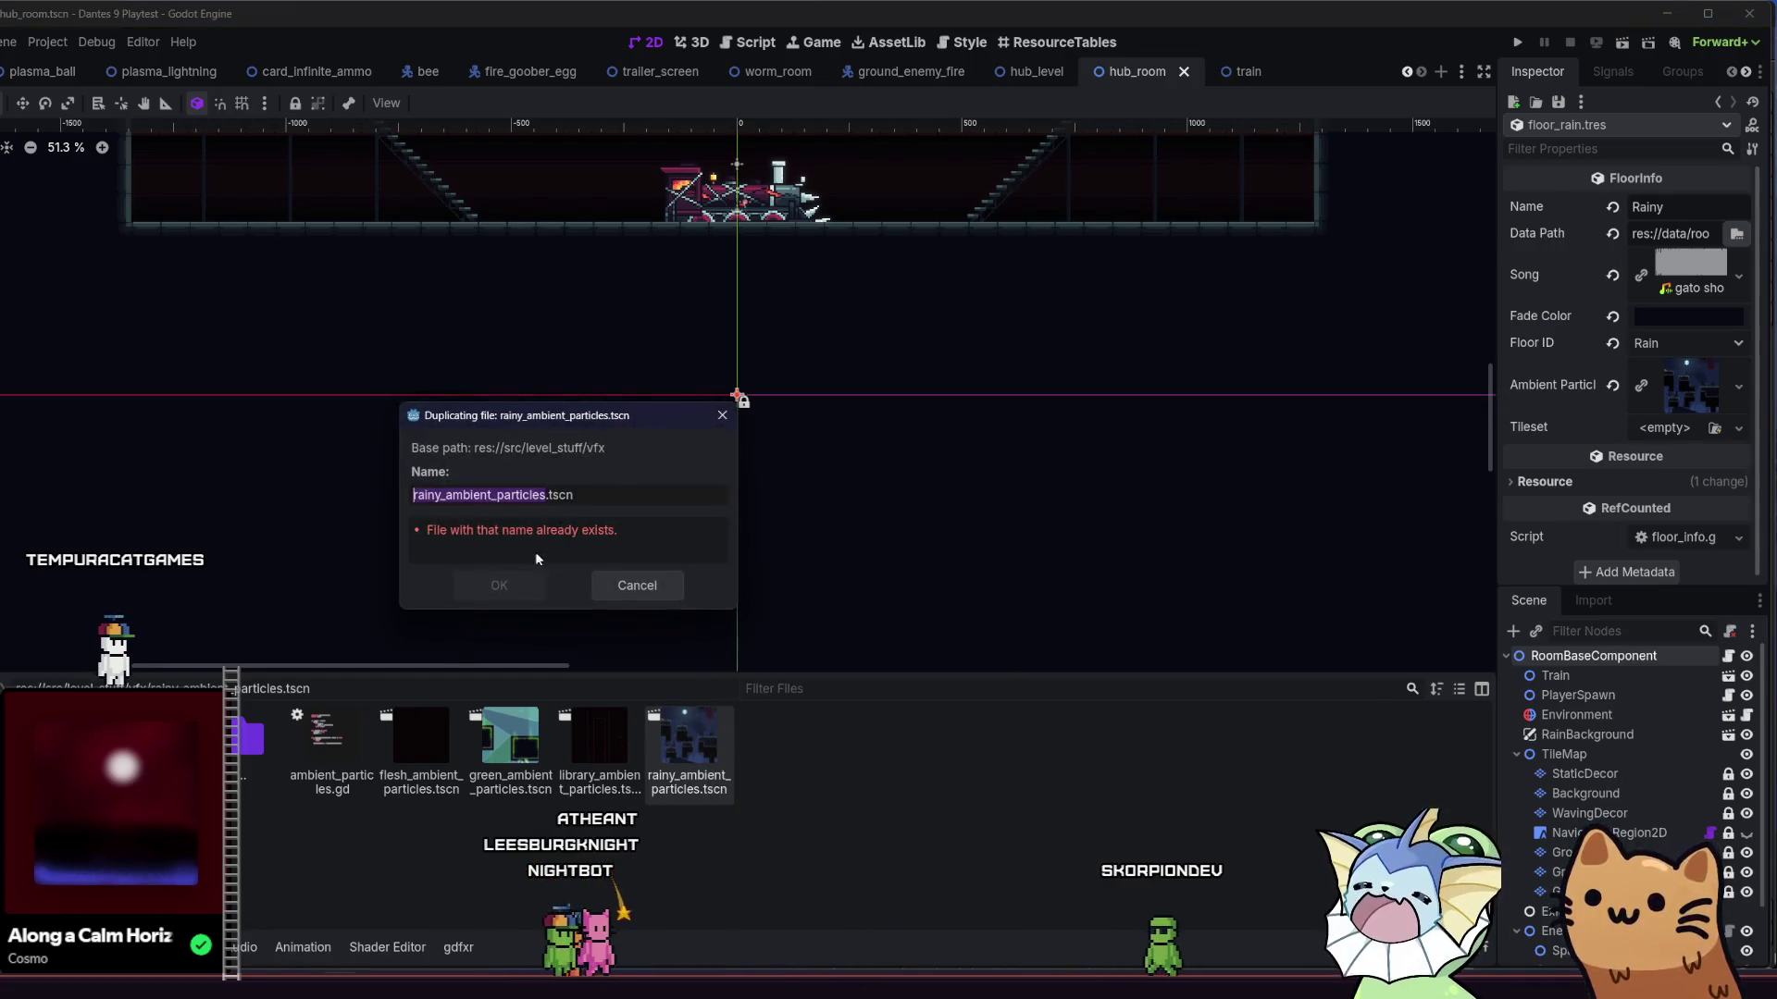
key(BackSpace)
key(BackSpace)
key(BackSpace)
text(hub)
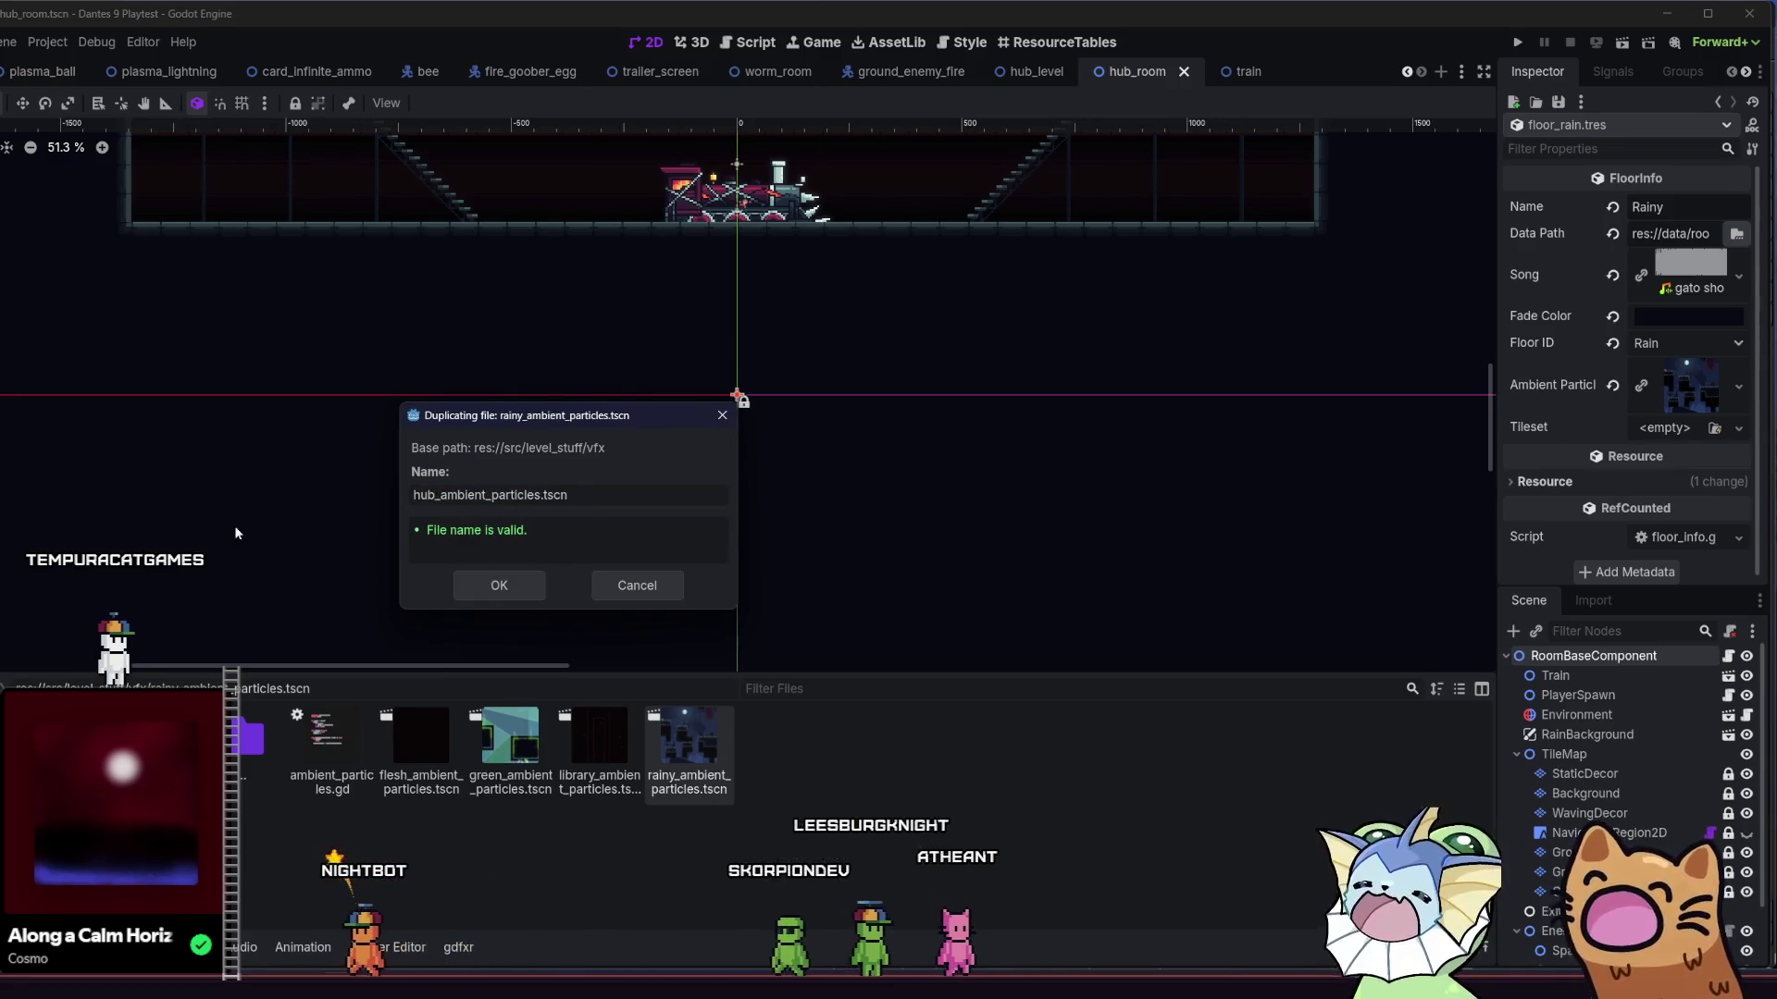
click(487, 595)
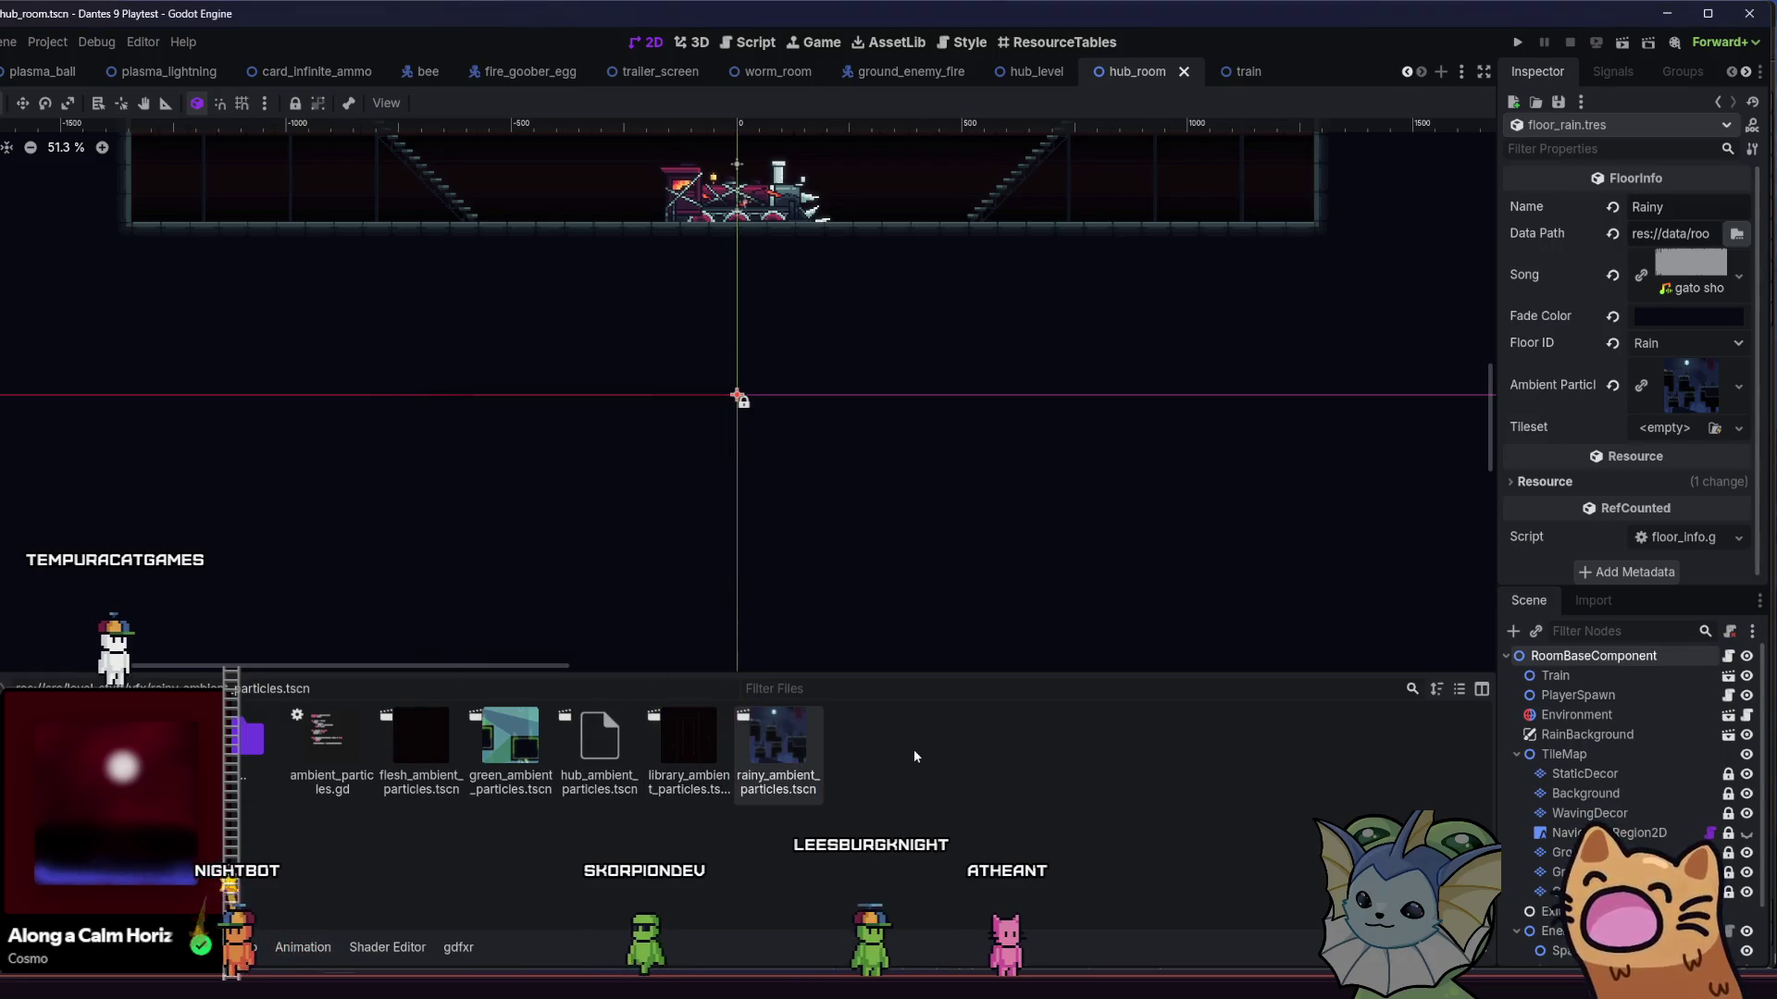
double_click(586, 752)
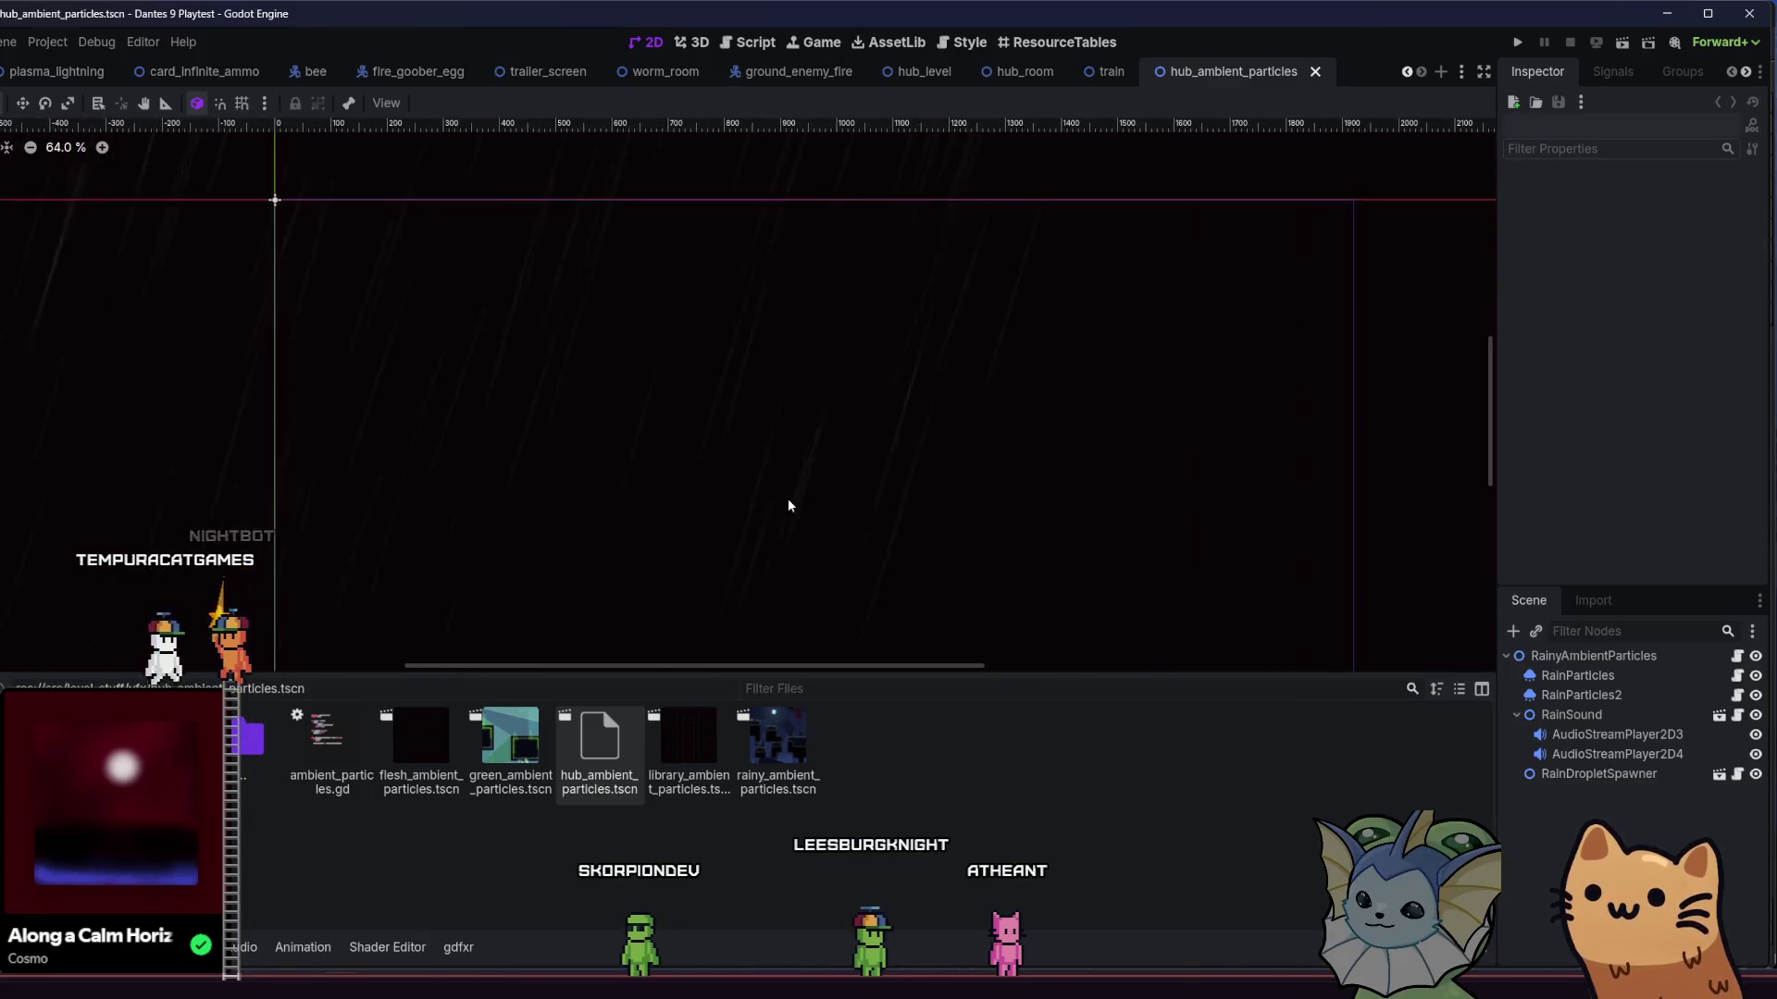
- Set the hub_ambient_particles root's Z Index to -1, save, and launch the project
click(1592, 655)
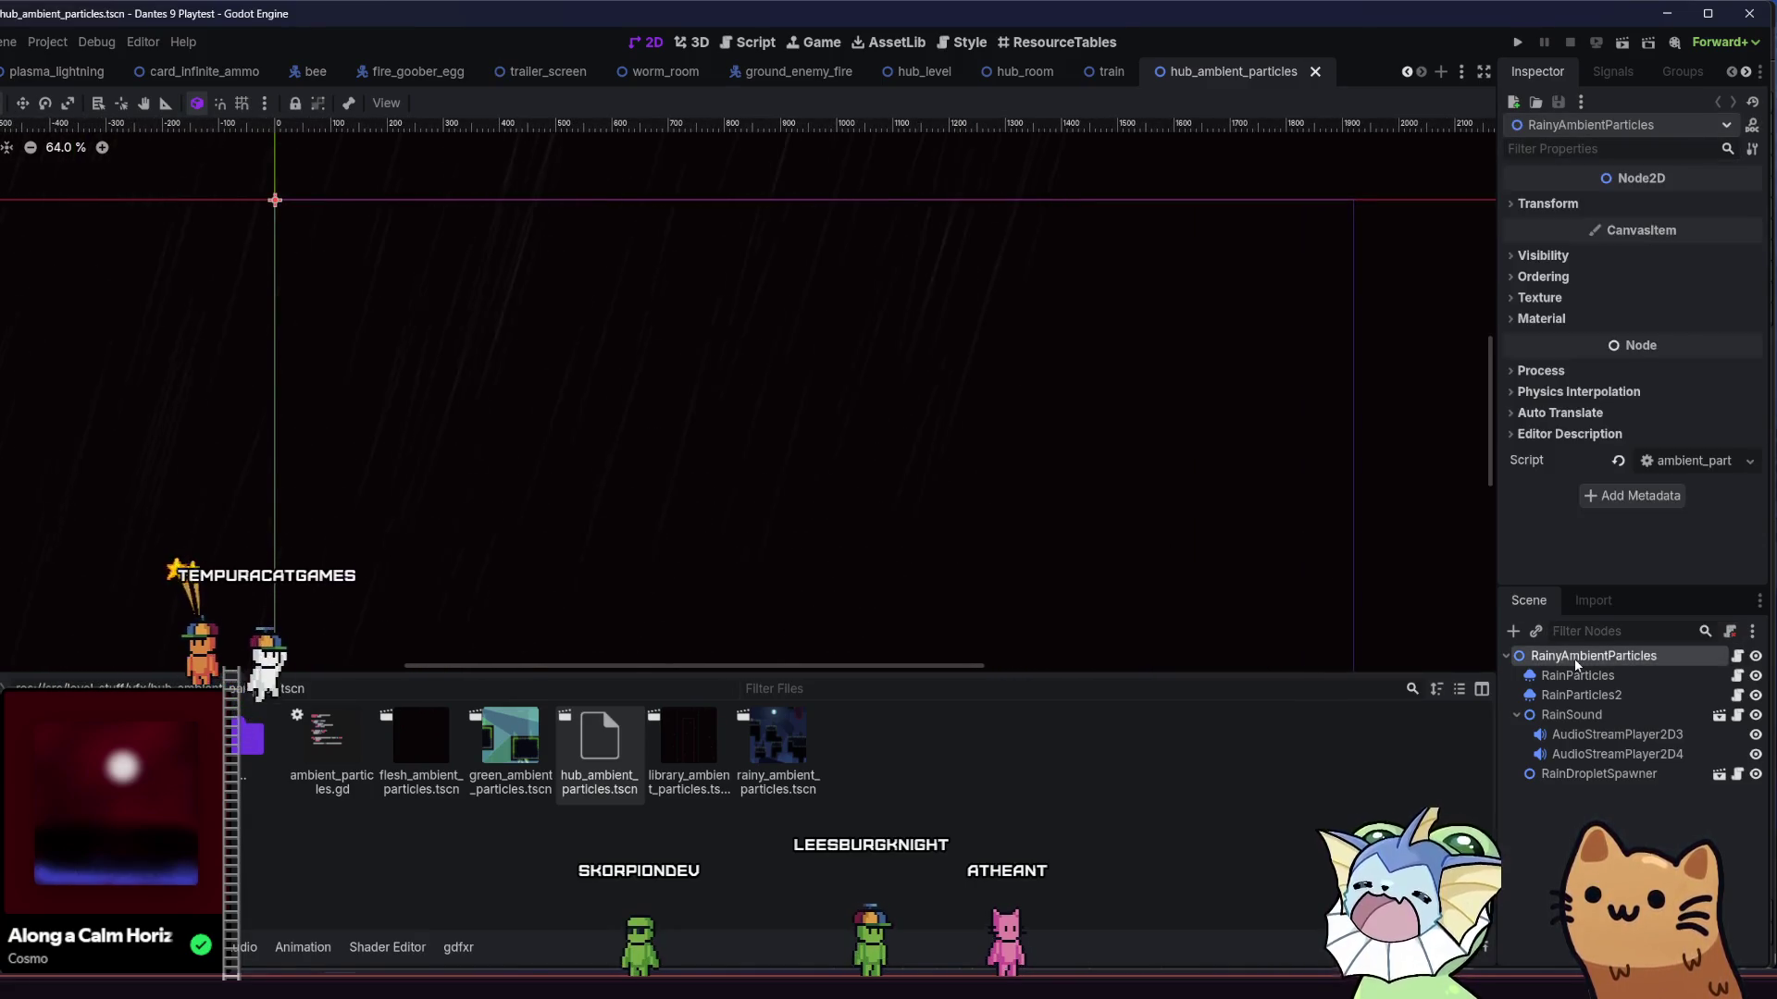
click(1570, 256)
click(1563, 256)
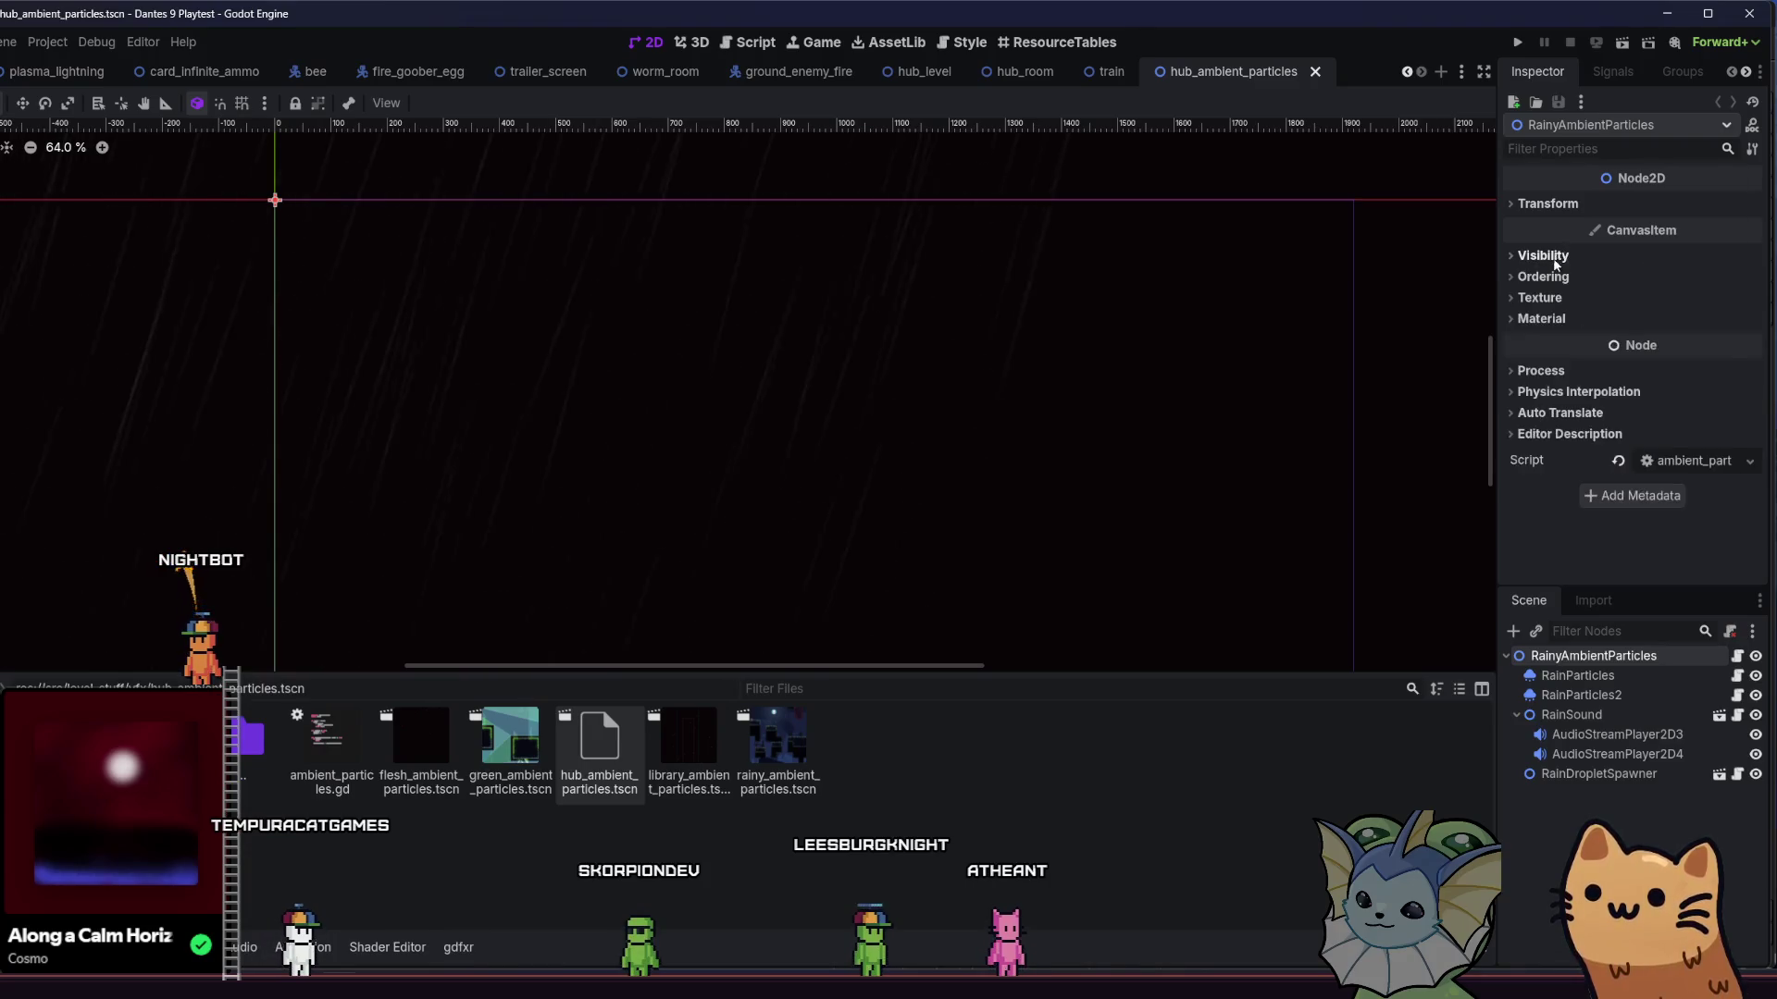
click(1543, 277)
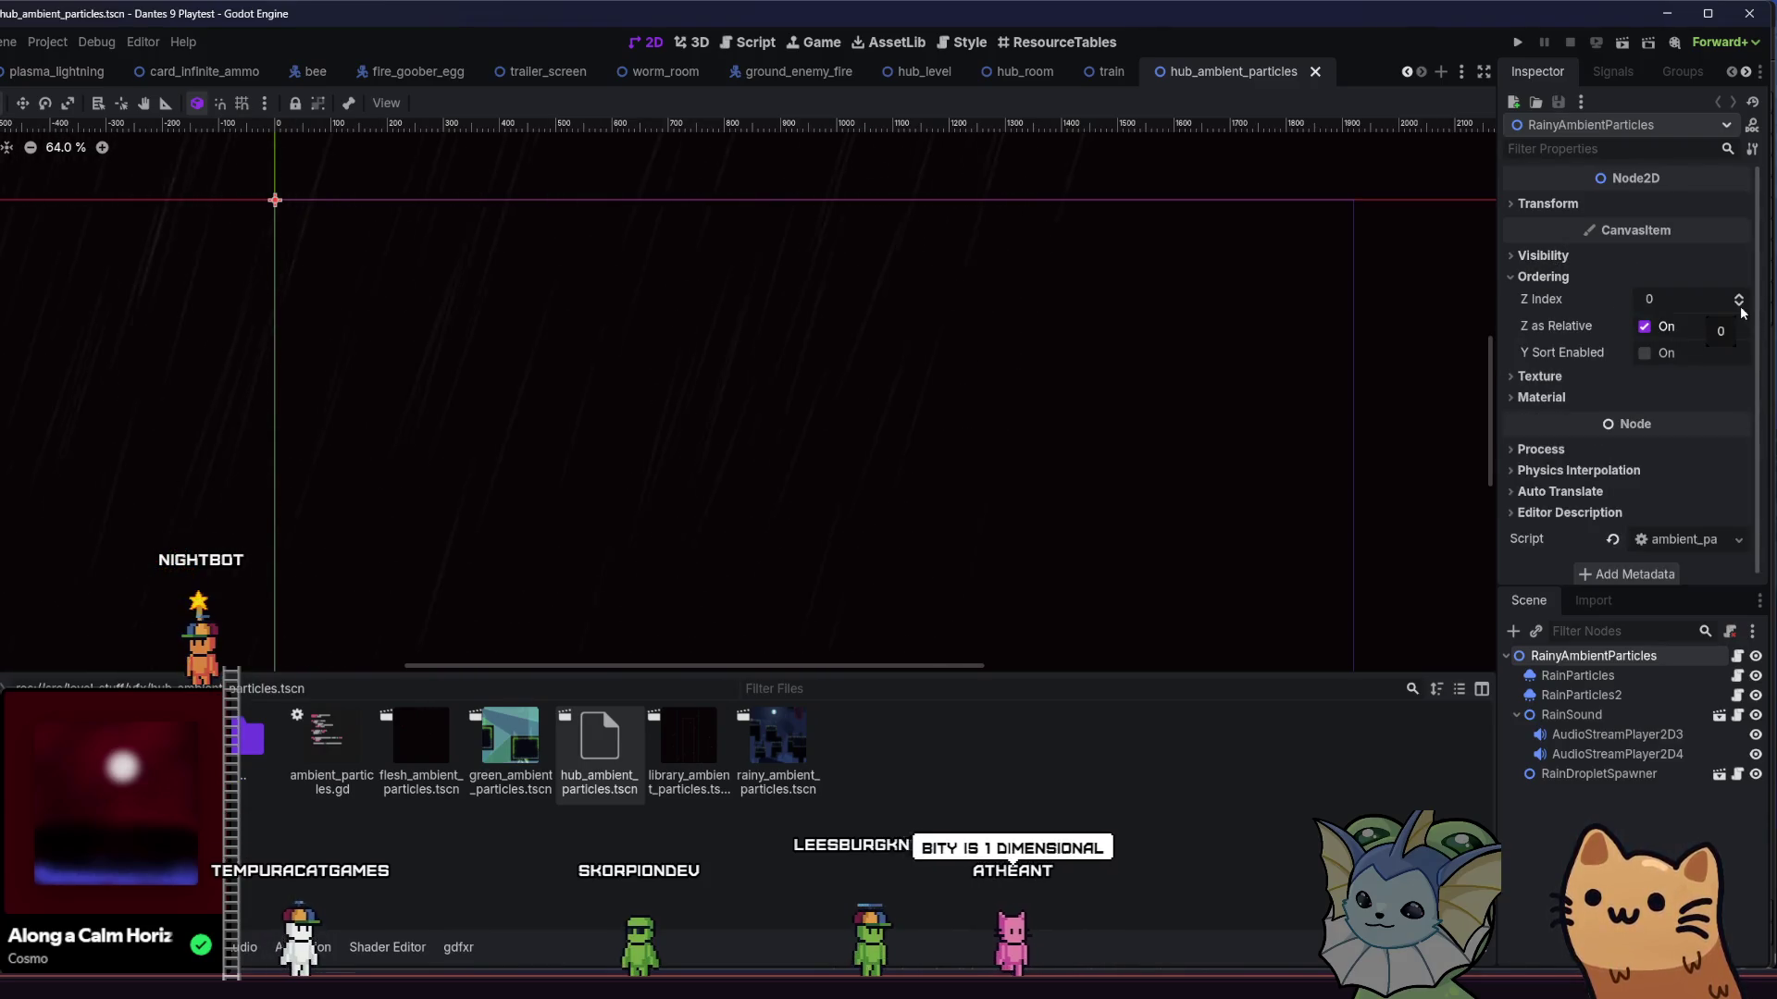
key(ctrl+s)
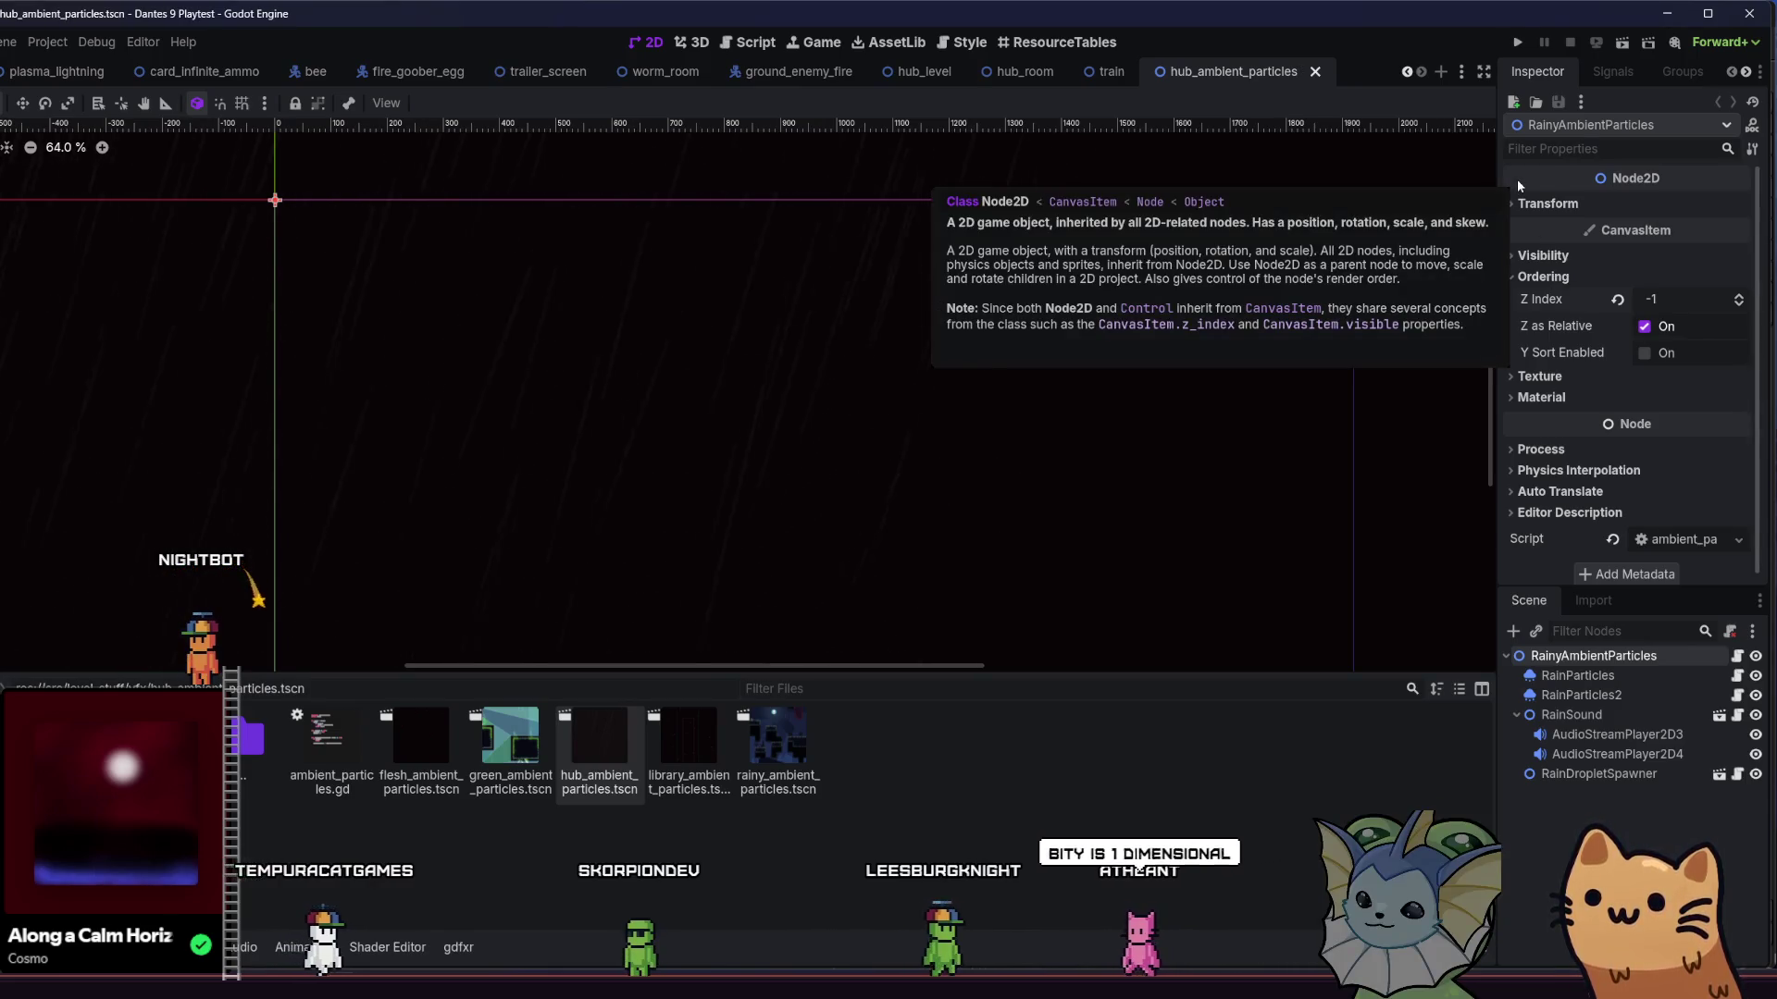
click(1524, 39)
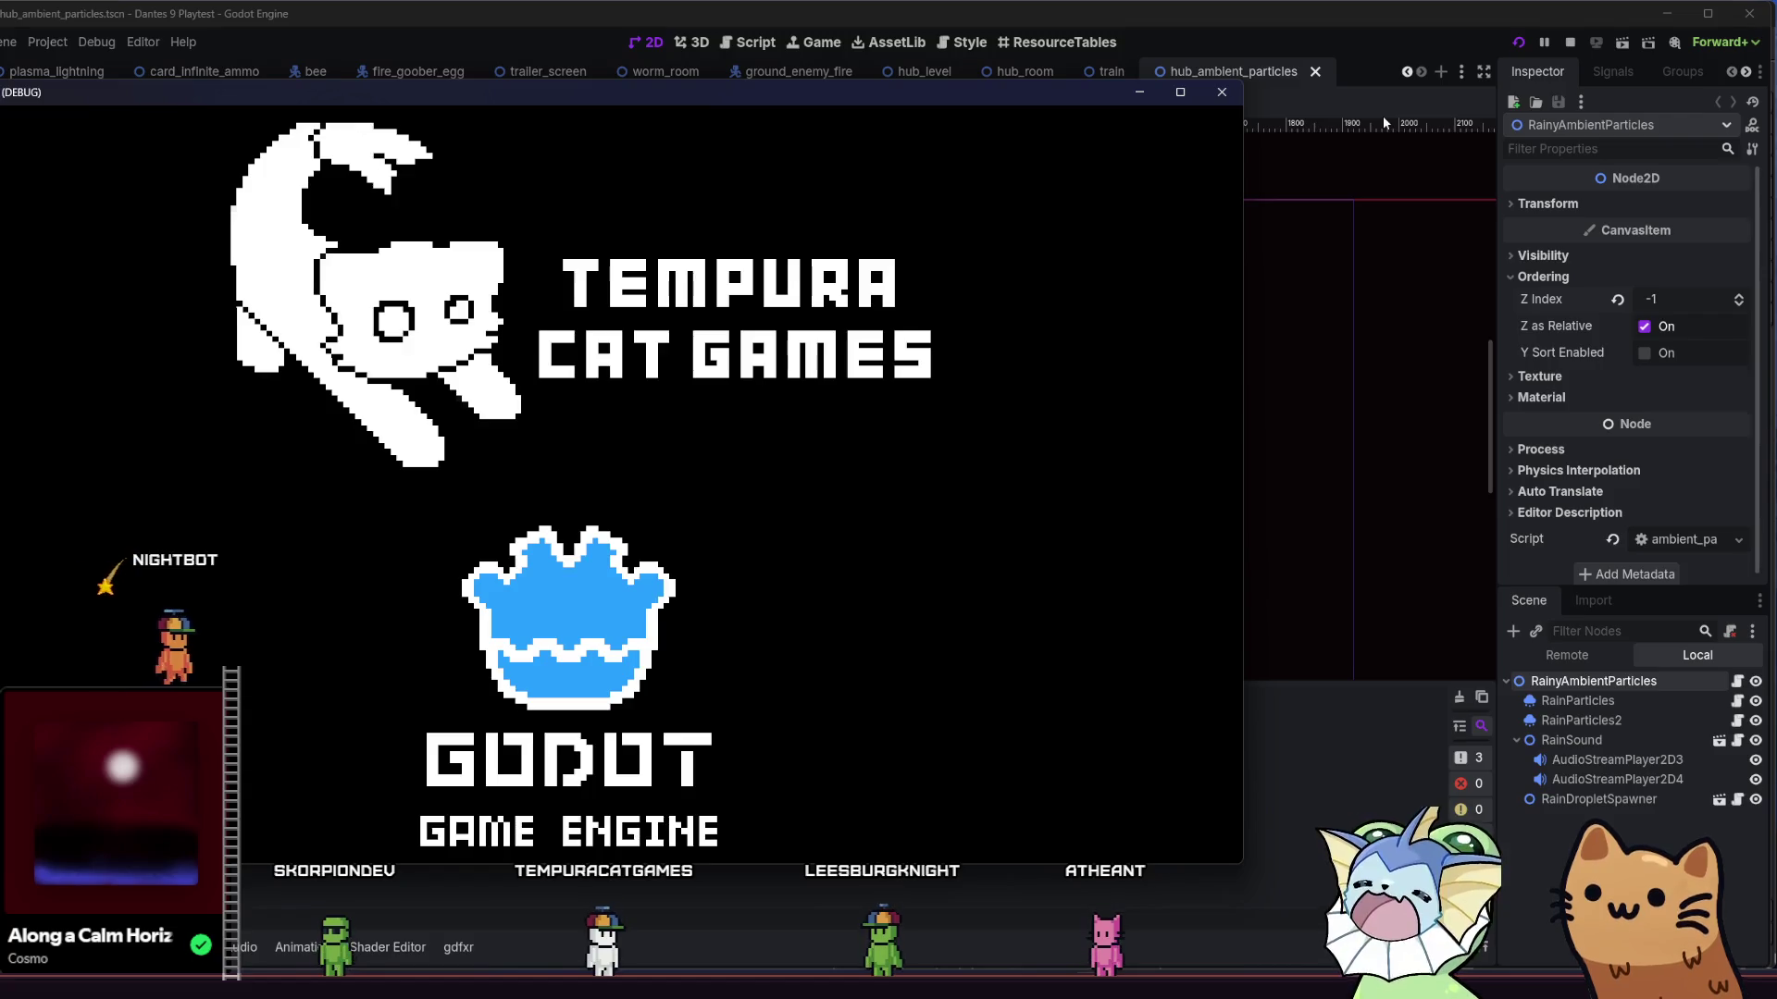
- Maximize the game, start a run to check the hub room, then quit the game
key(super+Up)
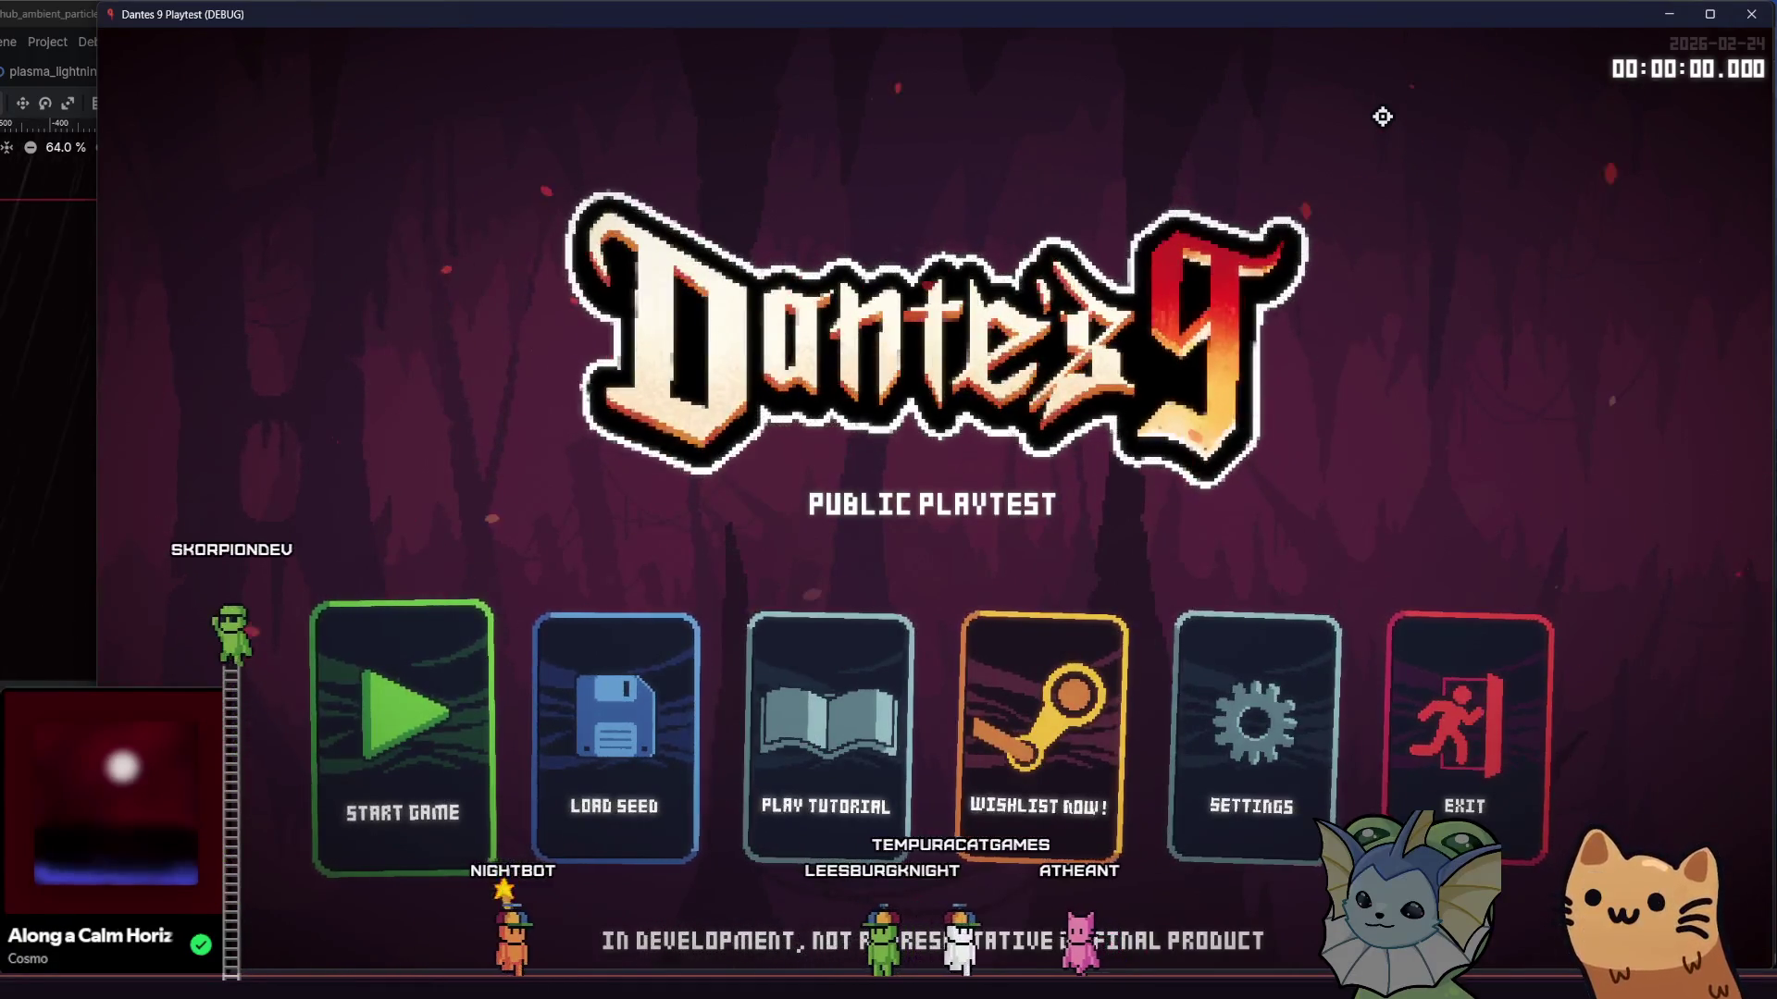
click(395, 760)
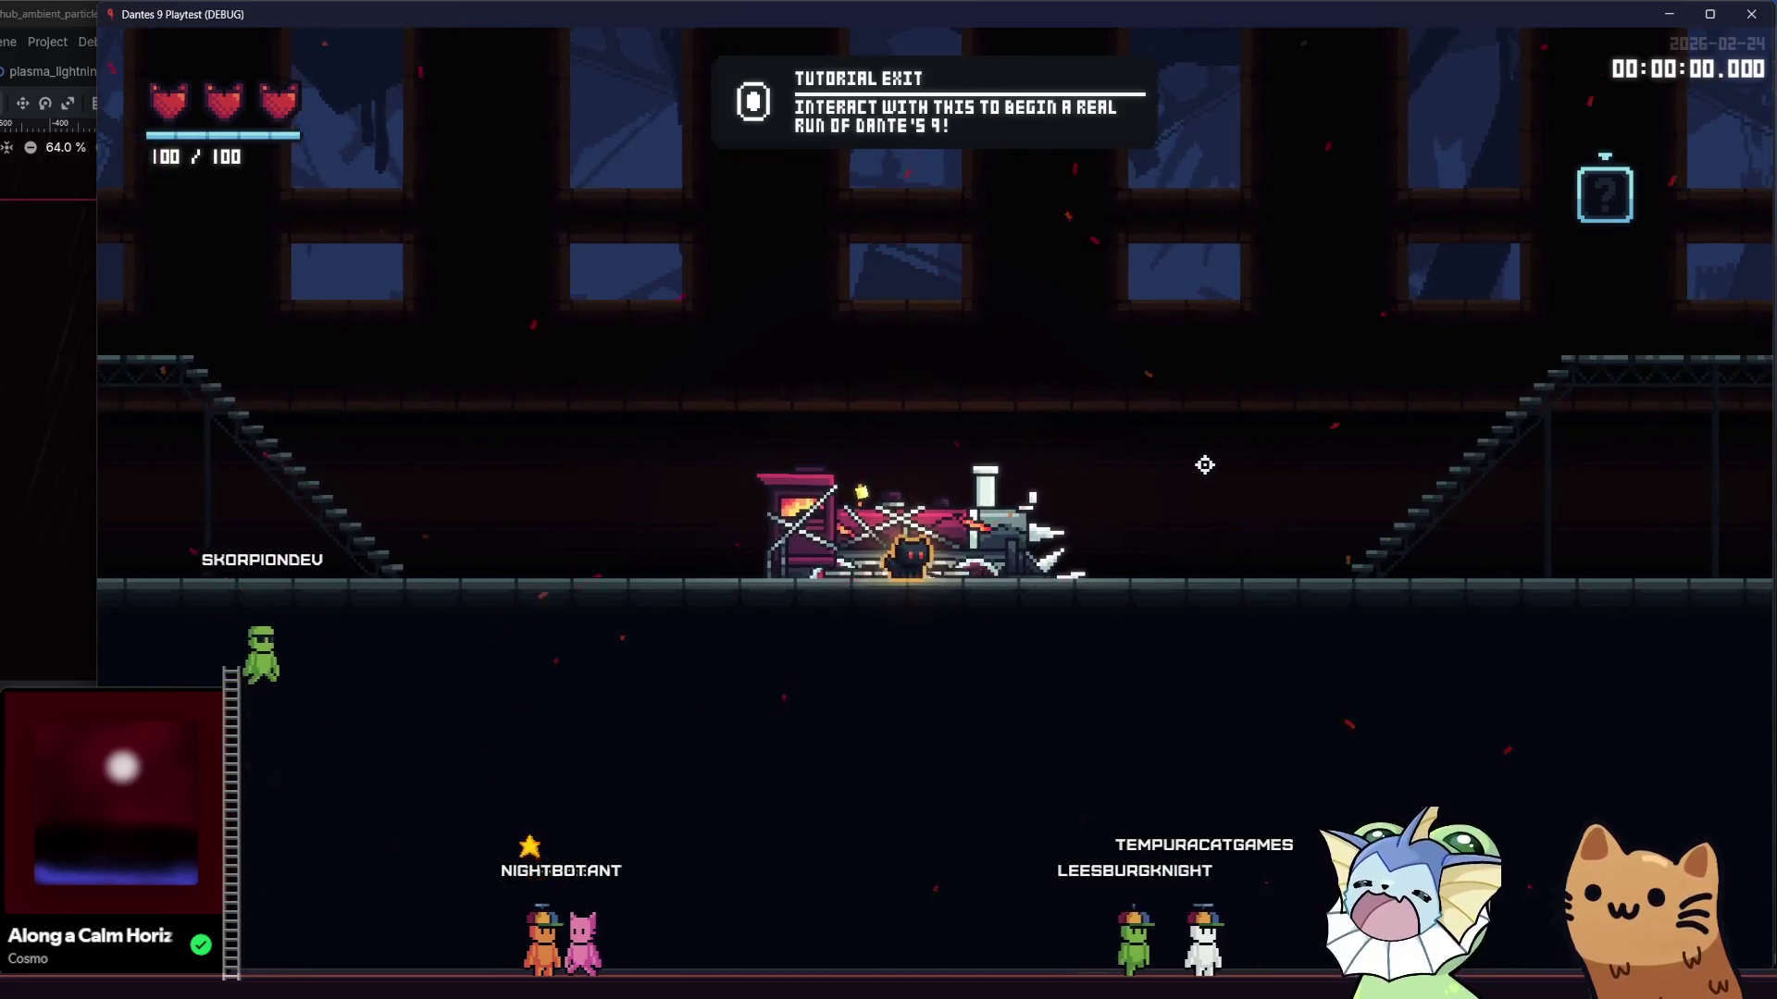
key(alt+F4)
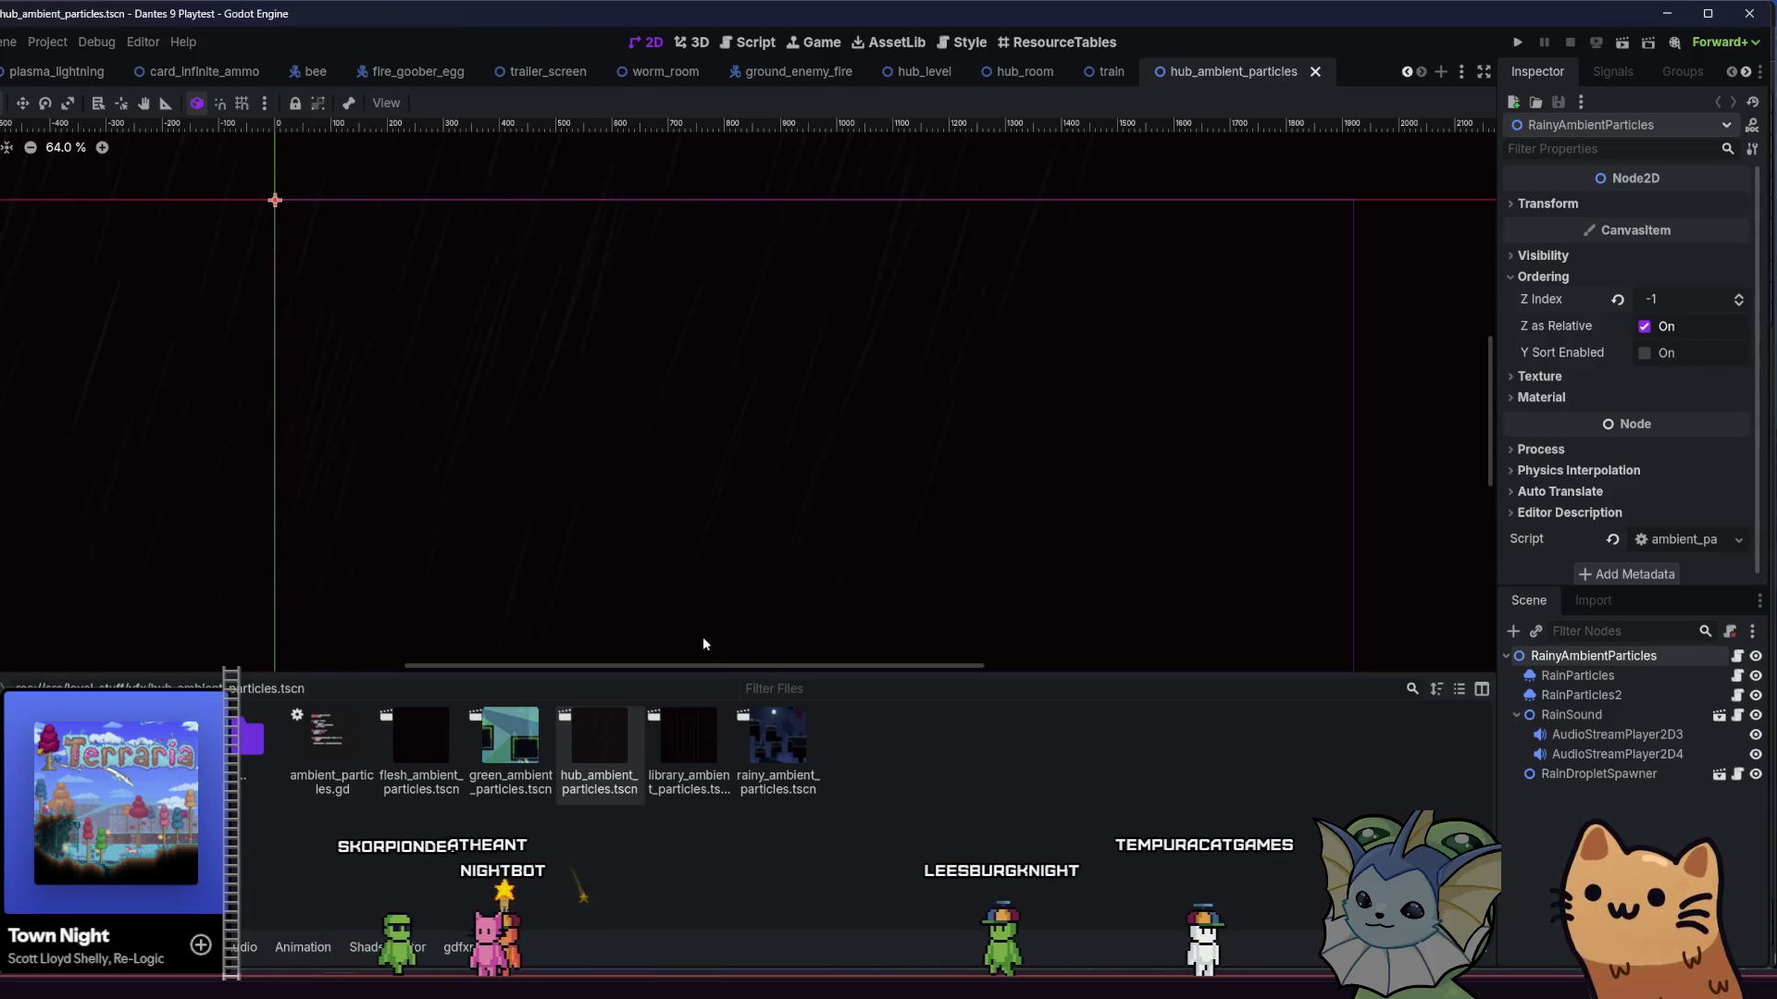
- Assign rainy_ambient_particles.tscn as floor_hub.tres's Ambient Particles, save, and relaunch the game
click(813, 753)
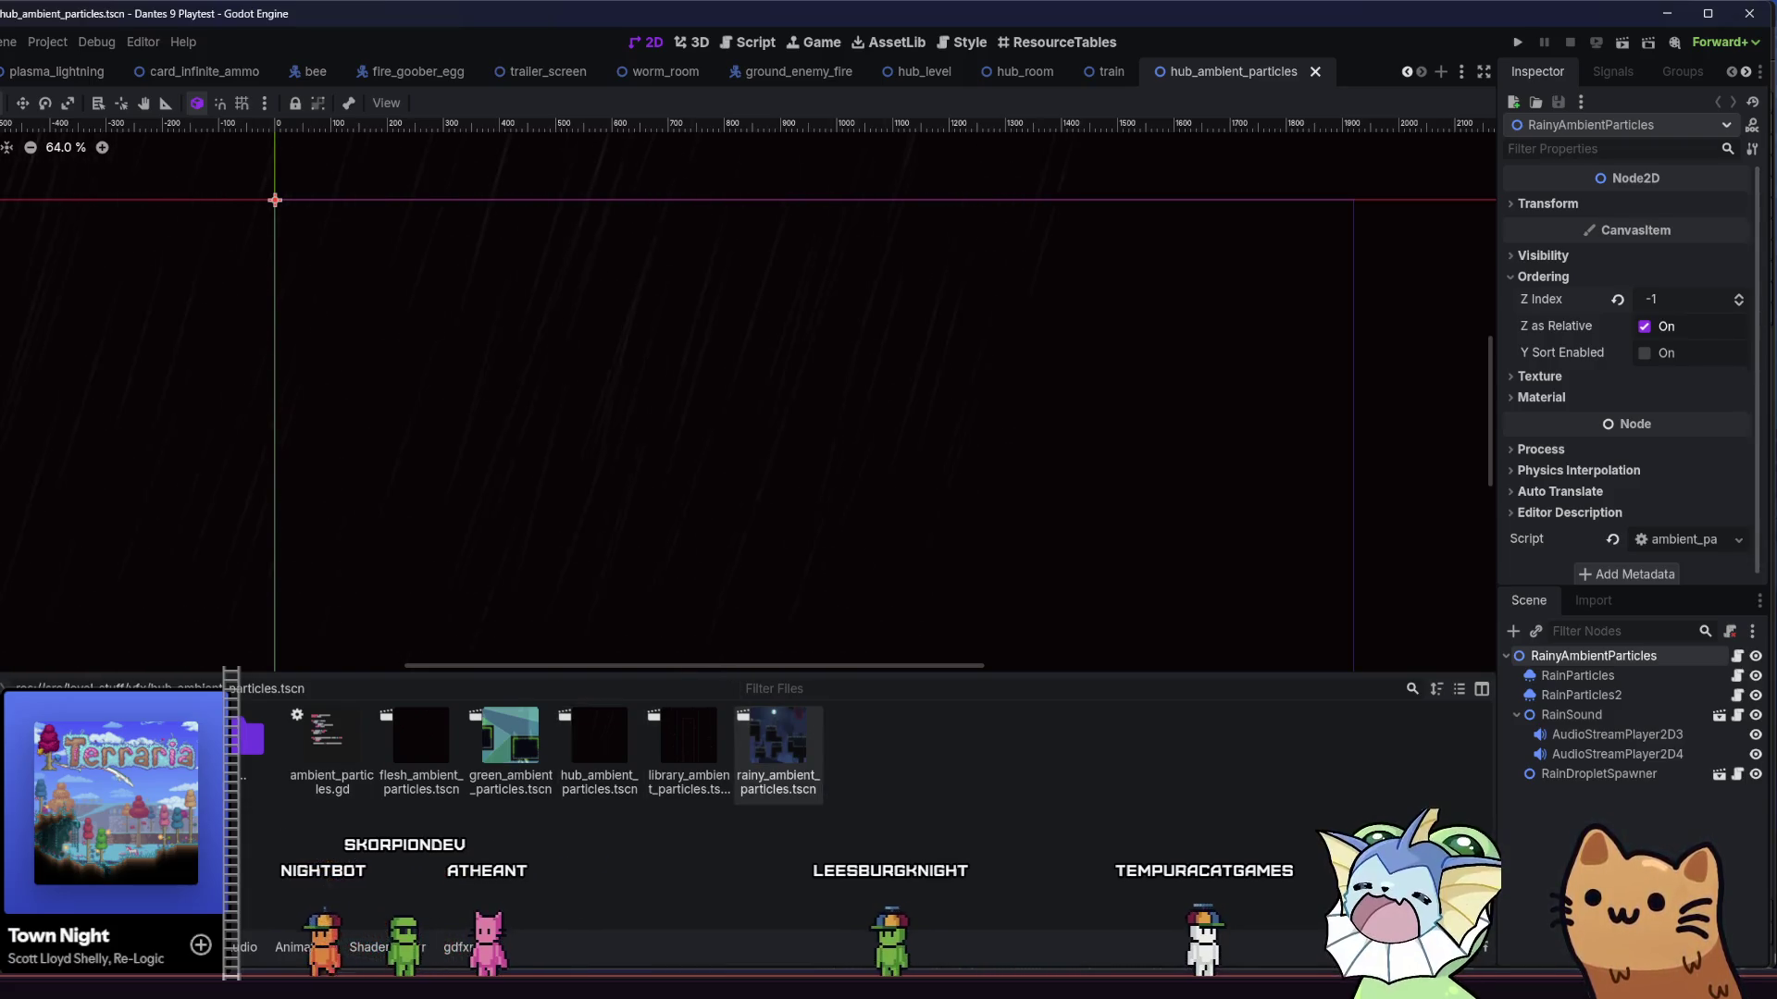
key(shift+alt+o)
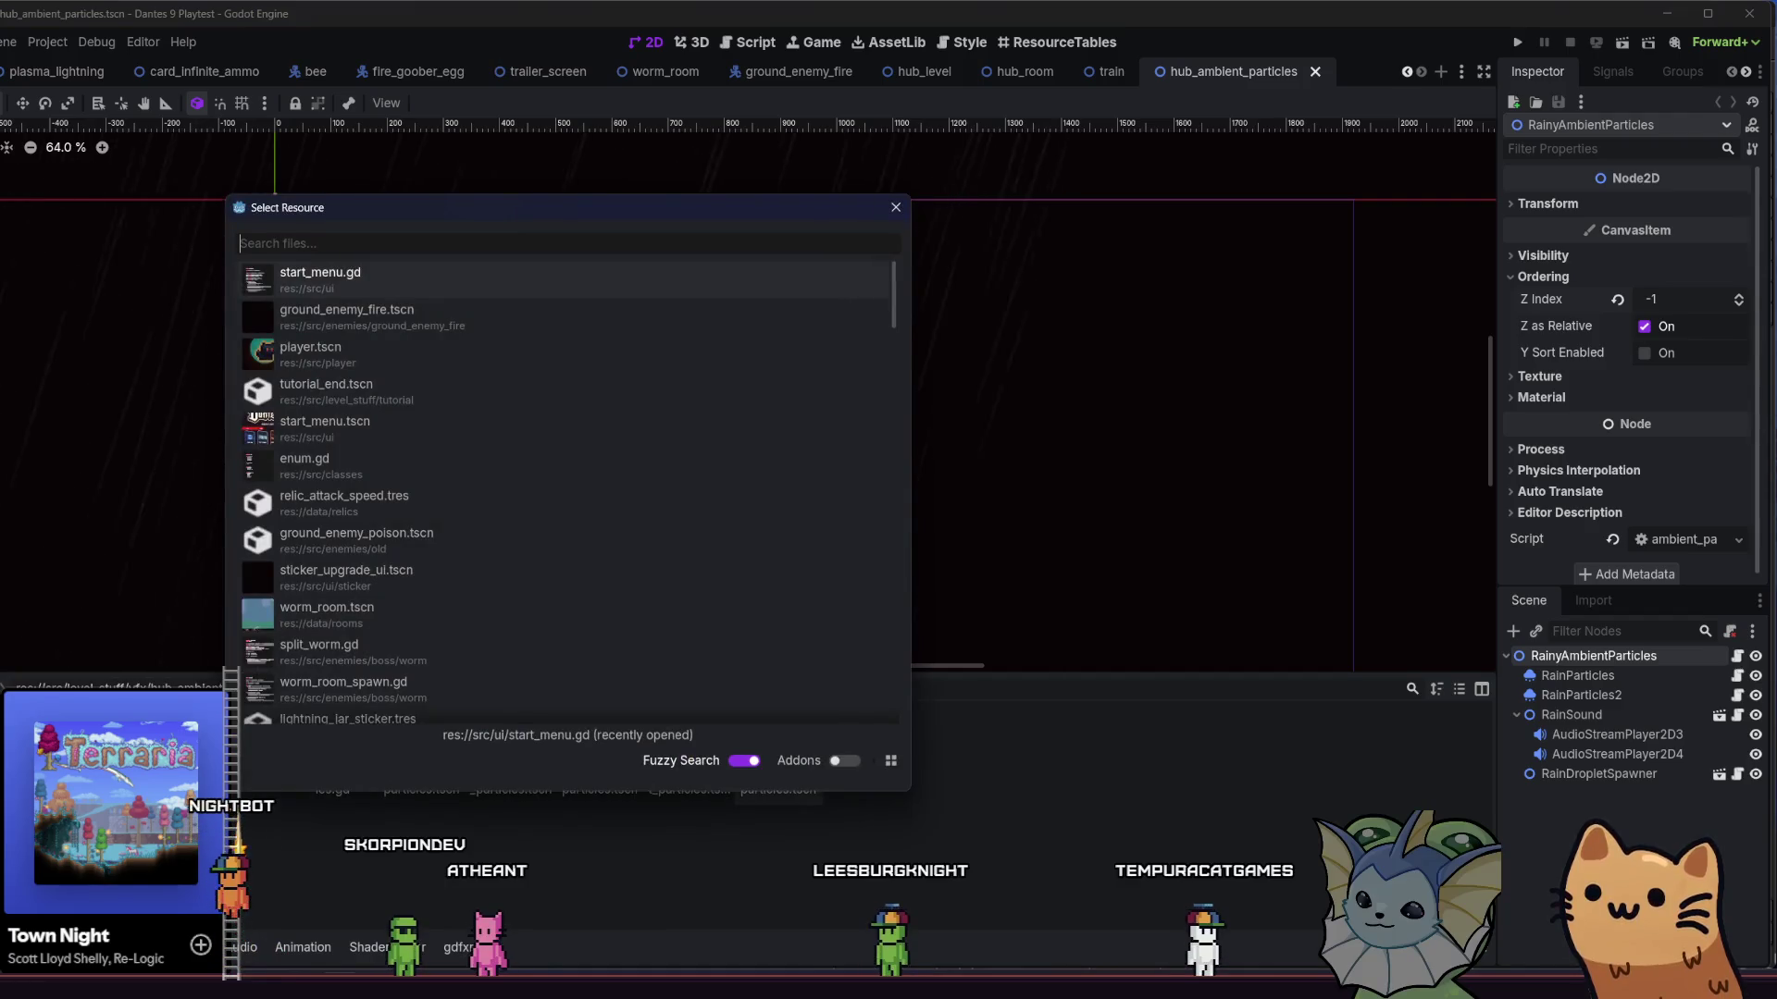
text(hub)
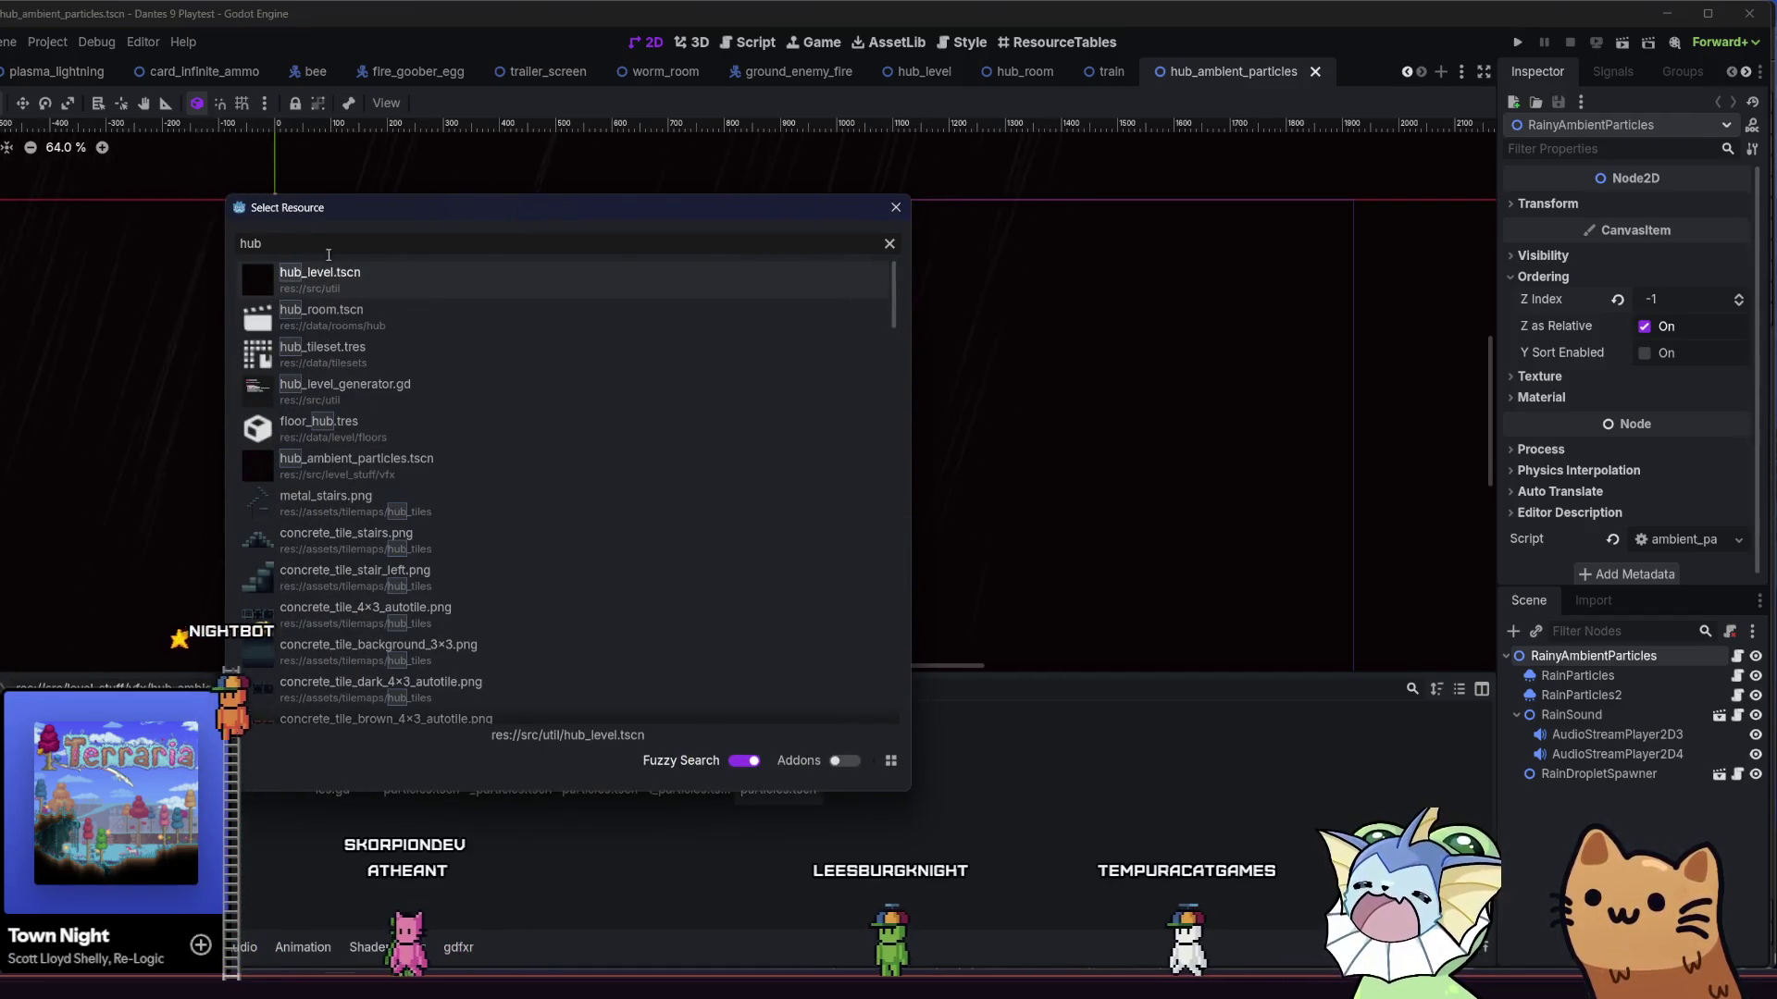
click(430, 426)
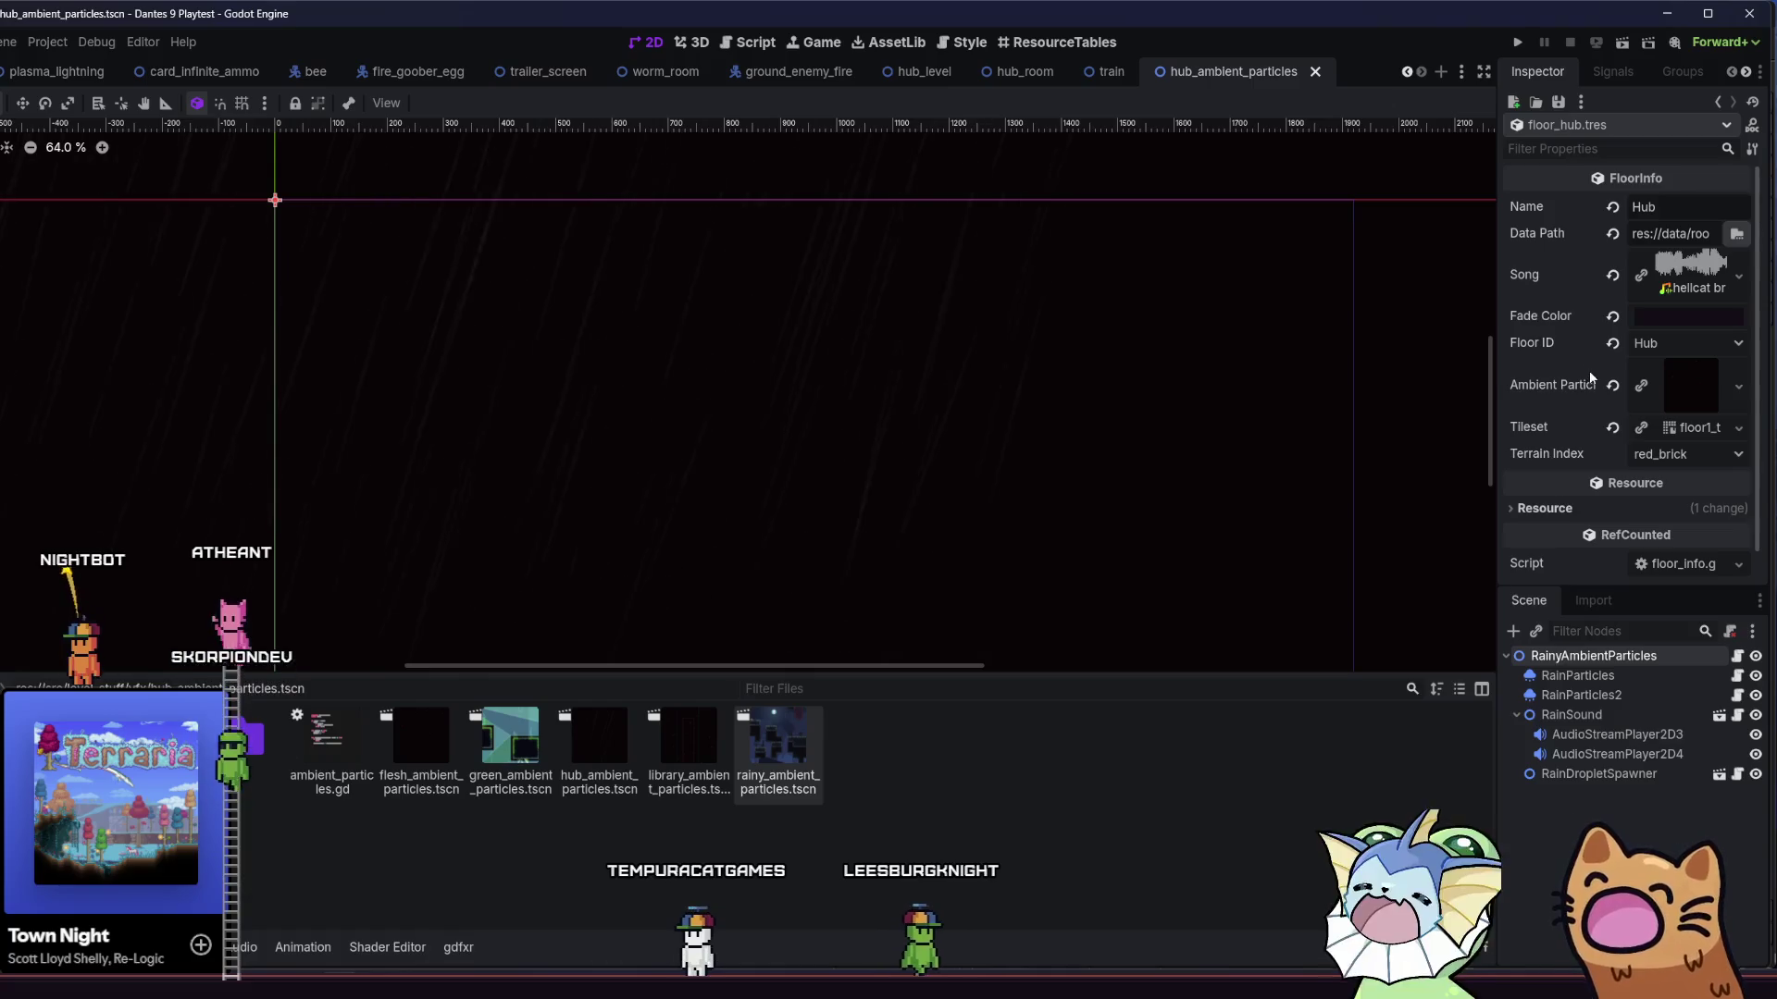
mouse_move(777, 750)
mouse_down()
mouse_move(896, 731)
mouse_move(1419, 738)
mouse_move(1681, 408)
mouse_move(1592, 390)
mouse_up()
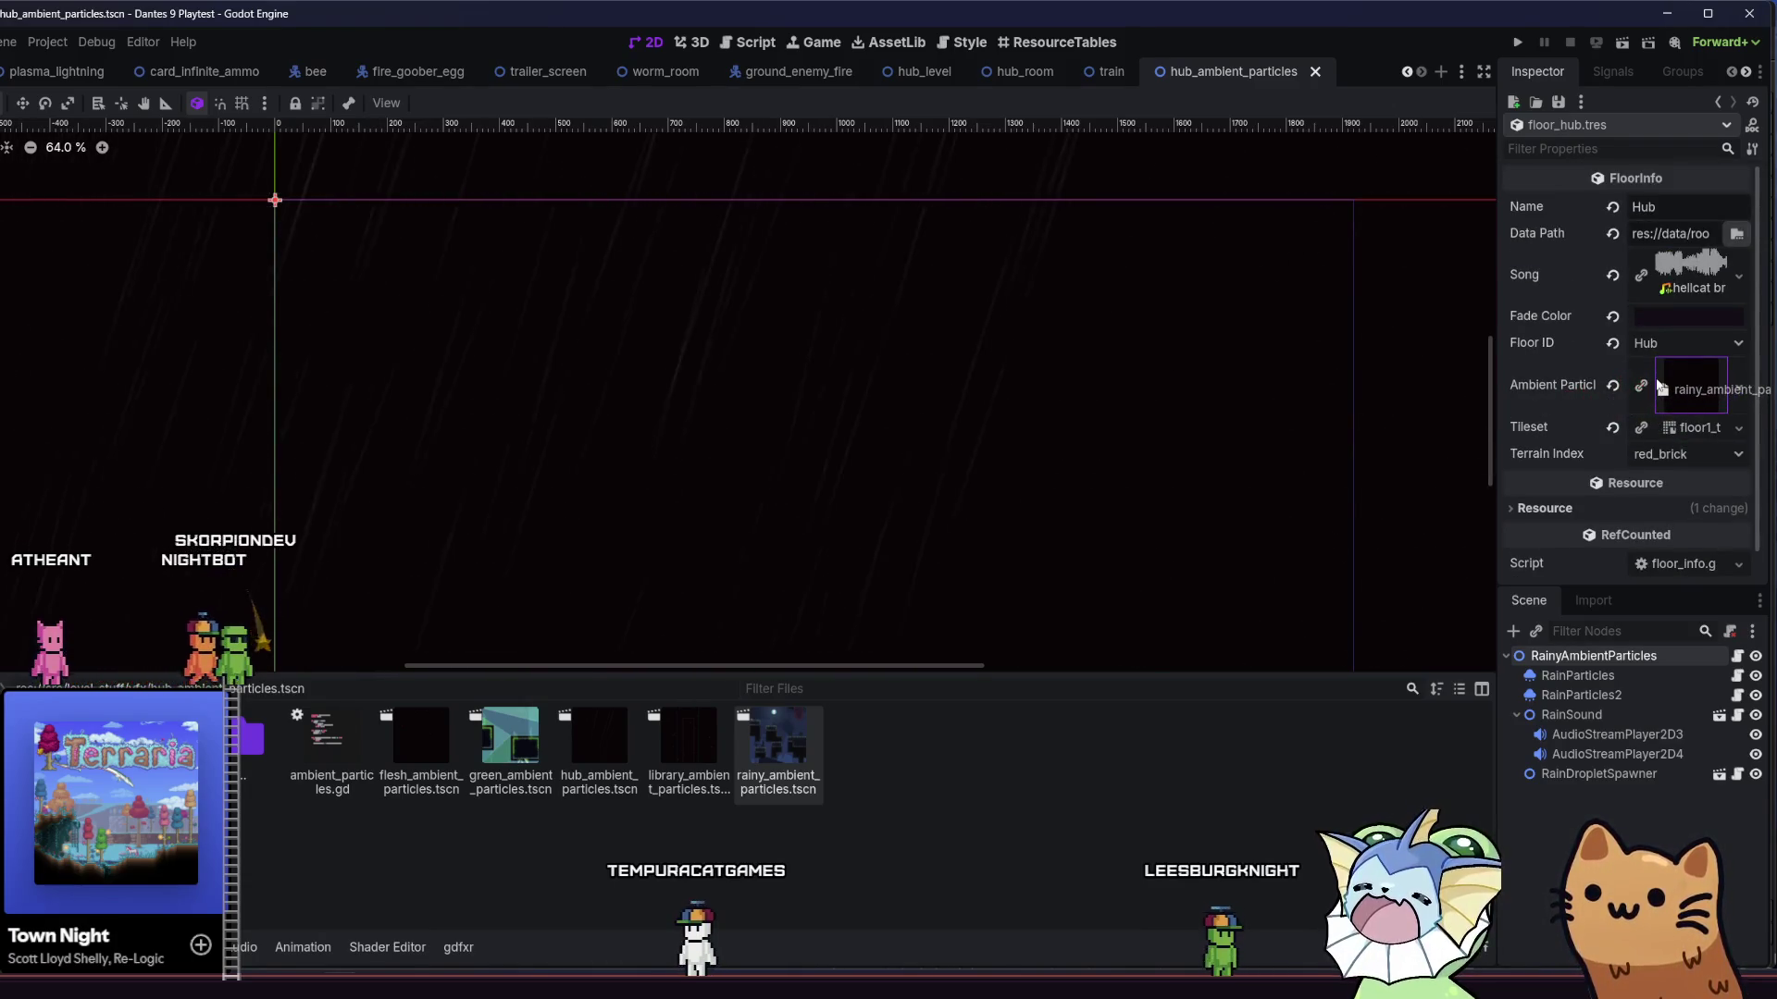
key(ctrl+s)
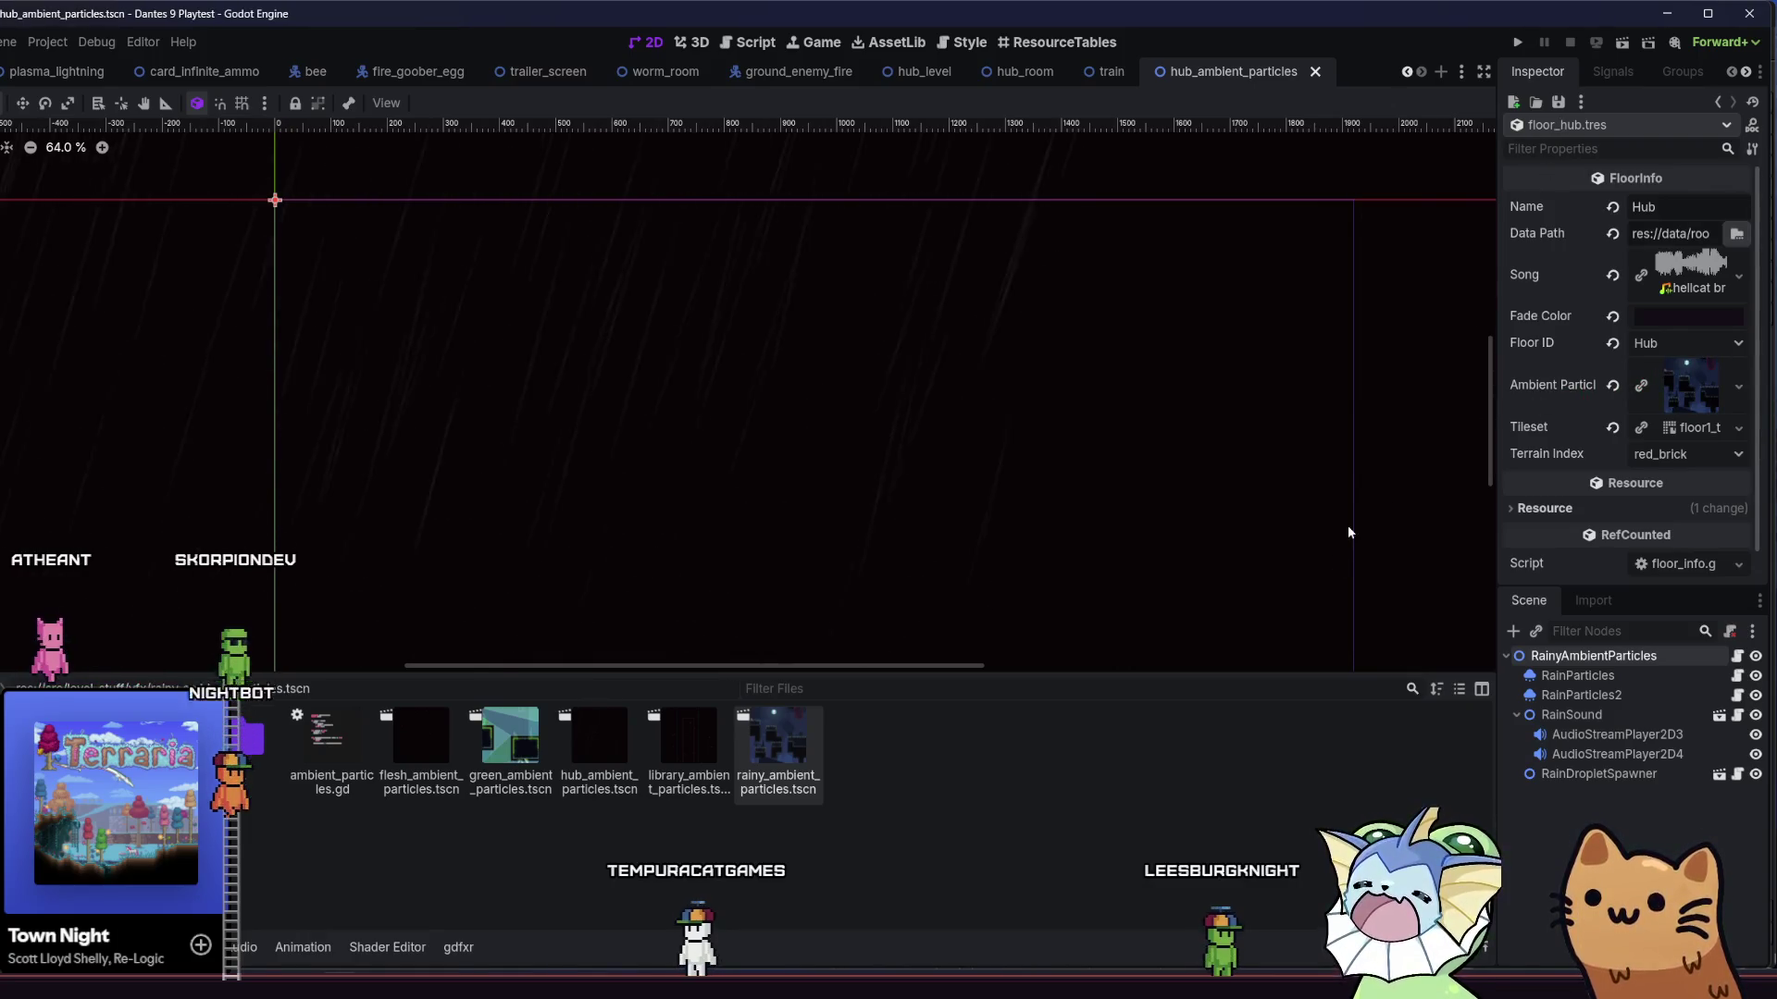
click(1519, 42)
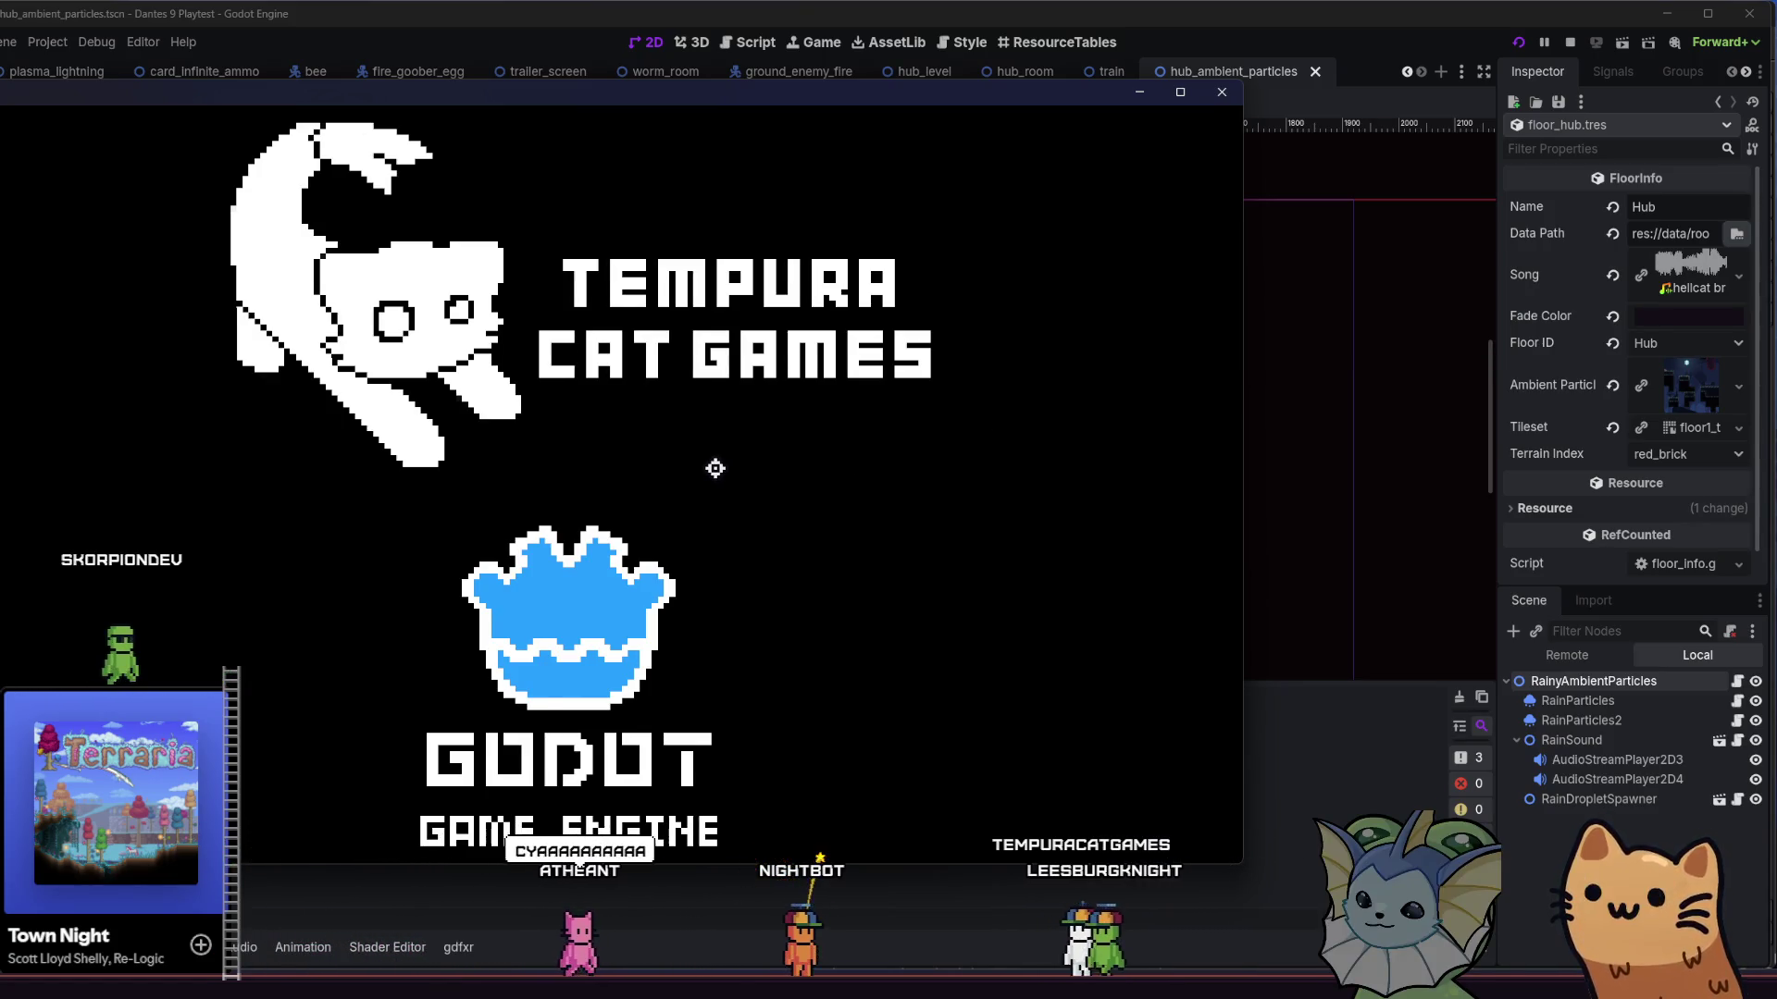
- Maximize the game, start a new game to view the hub, then close the playtest window
key(super+Up)
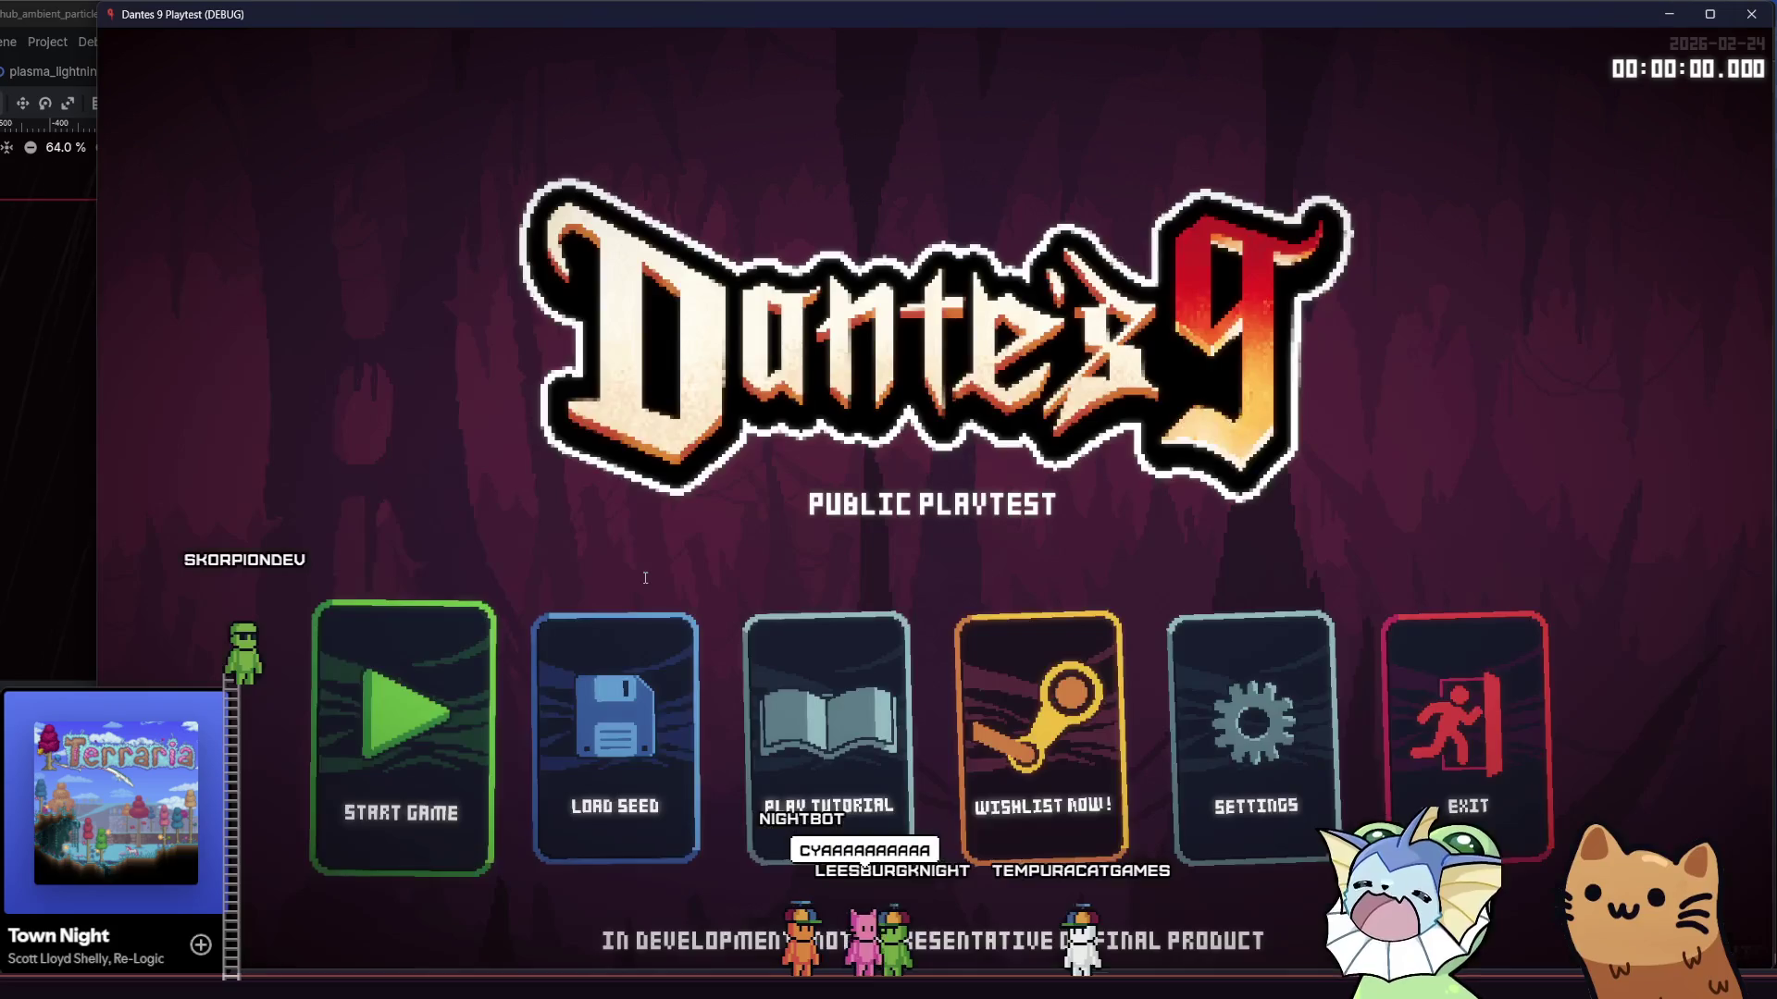
click(380, 765)
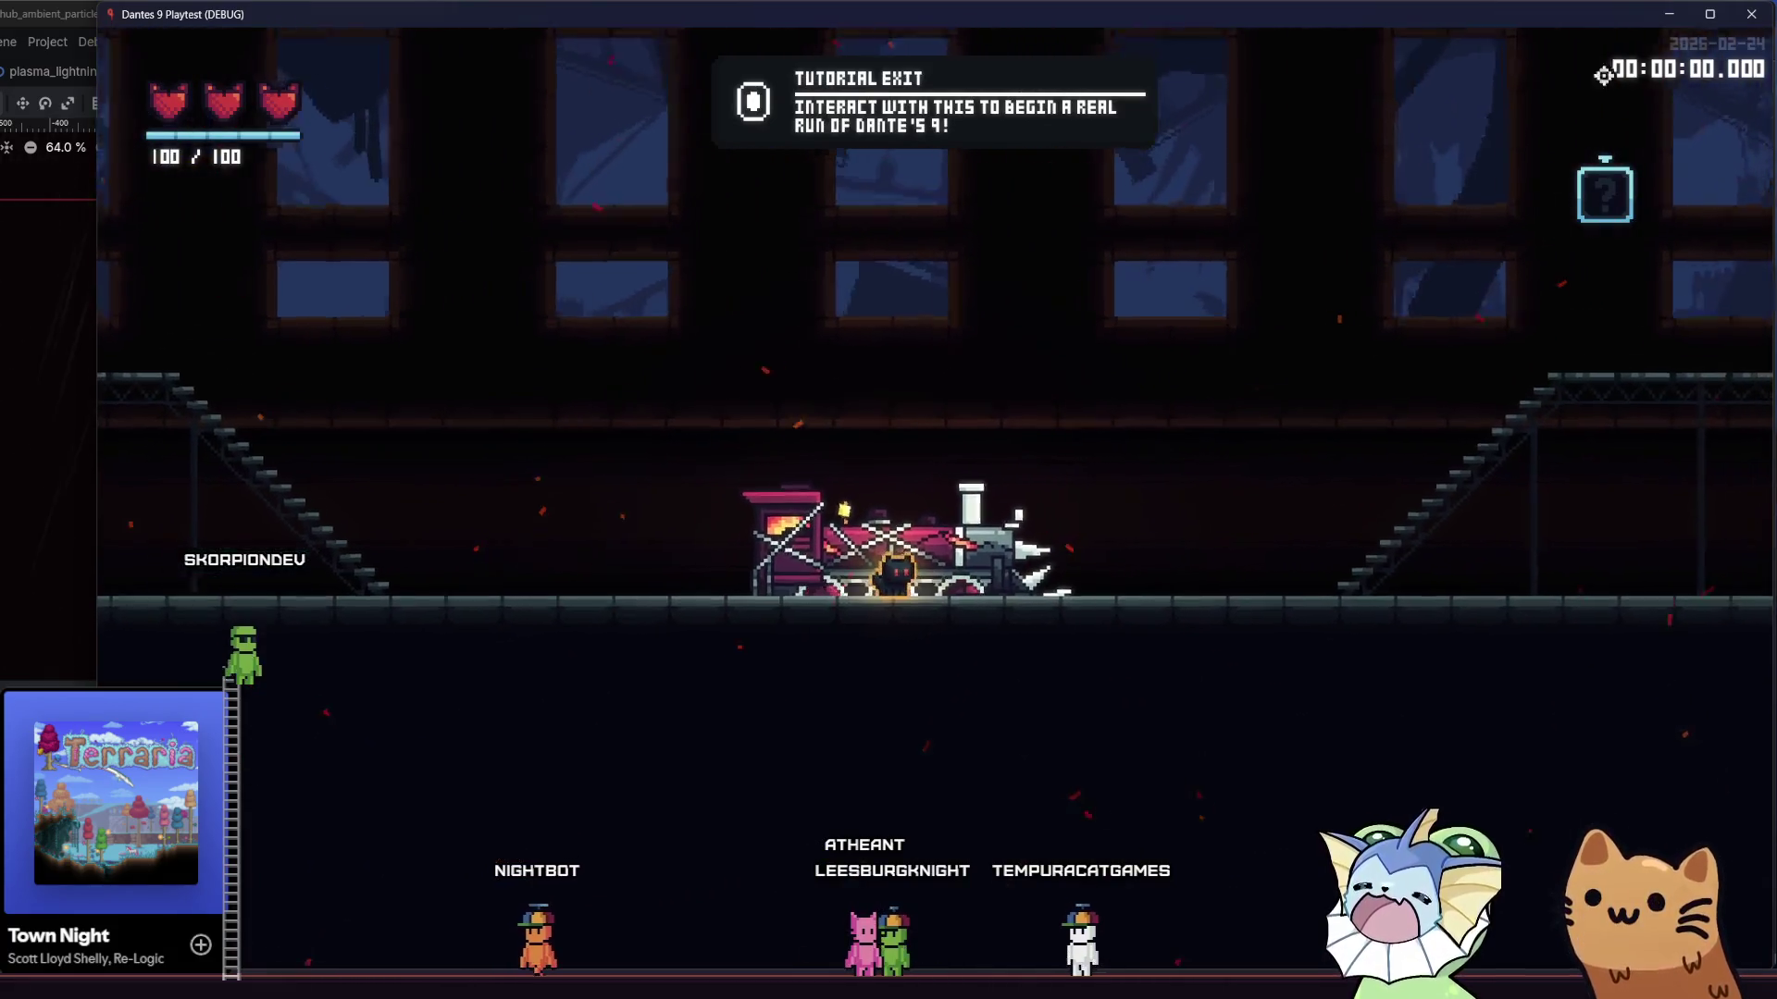
click(1751, 13)
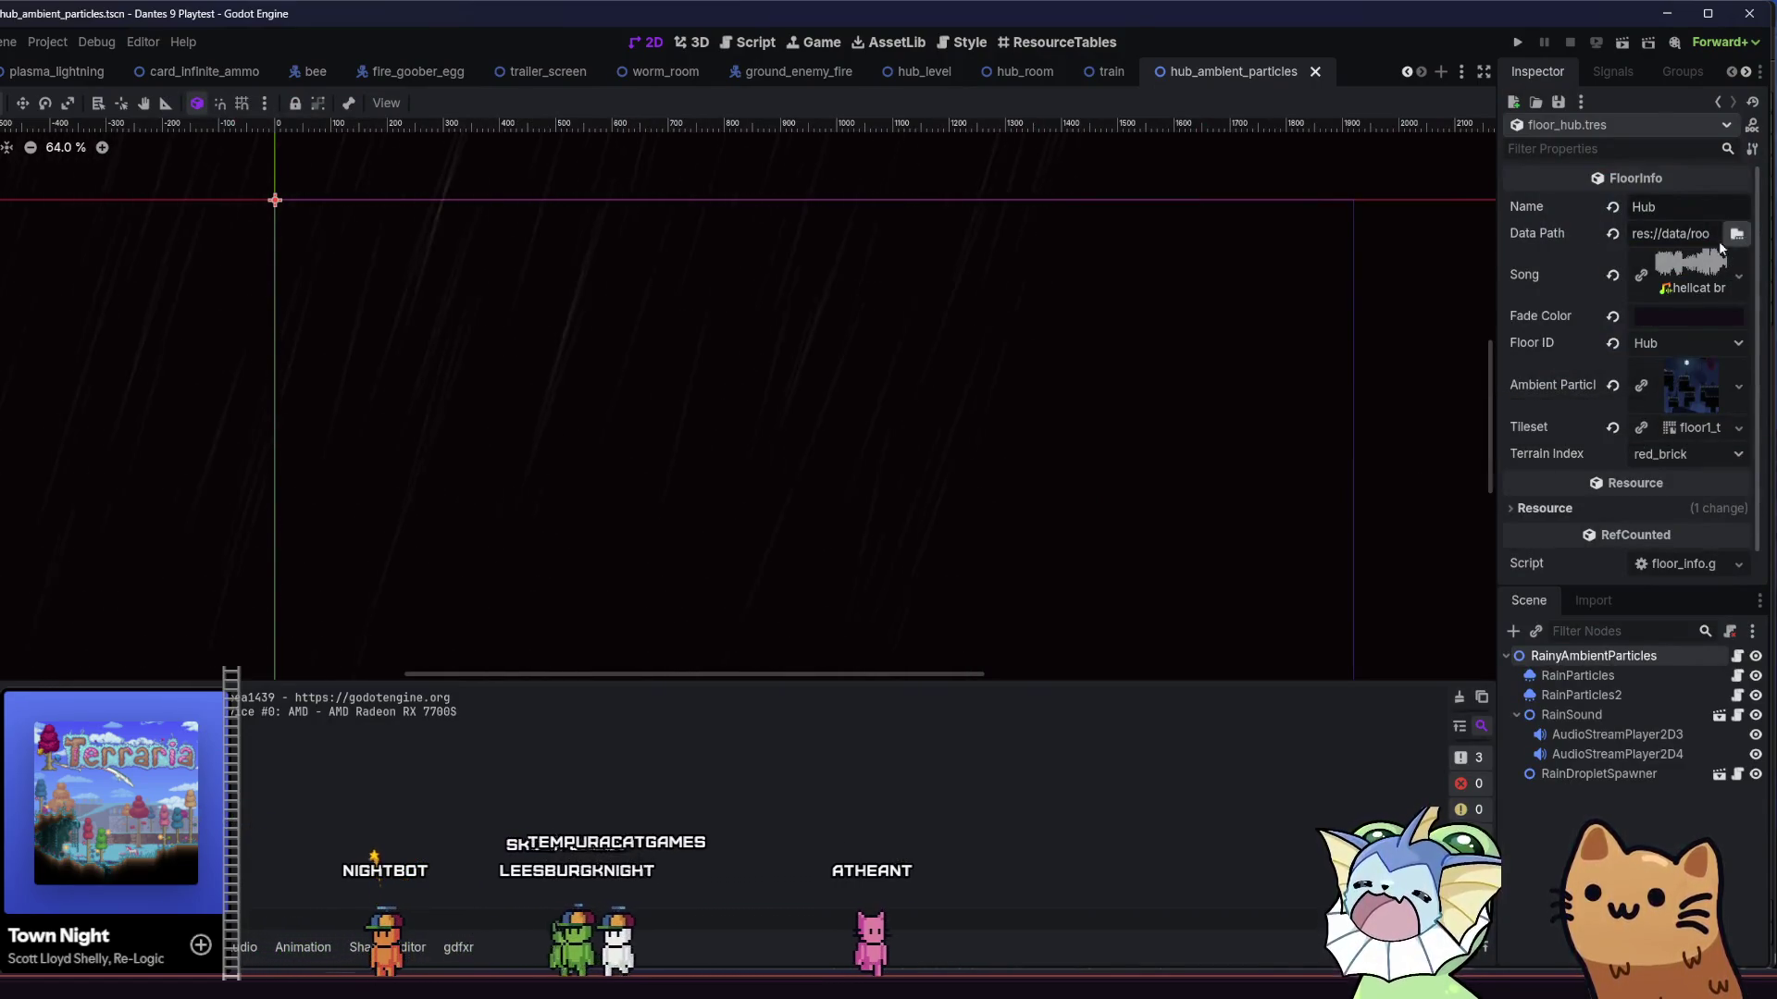
- Show the FileSystem dock and open the hub rooms folder, dismissing the Data Path folder picker
key(alt+f)
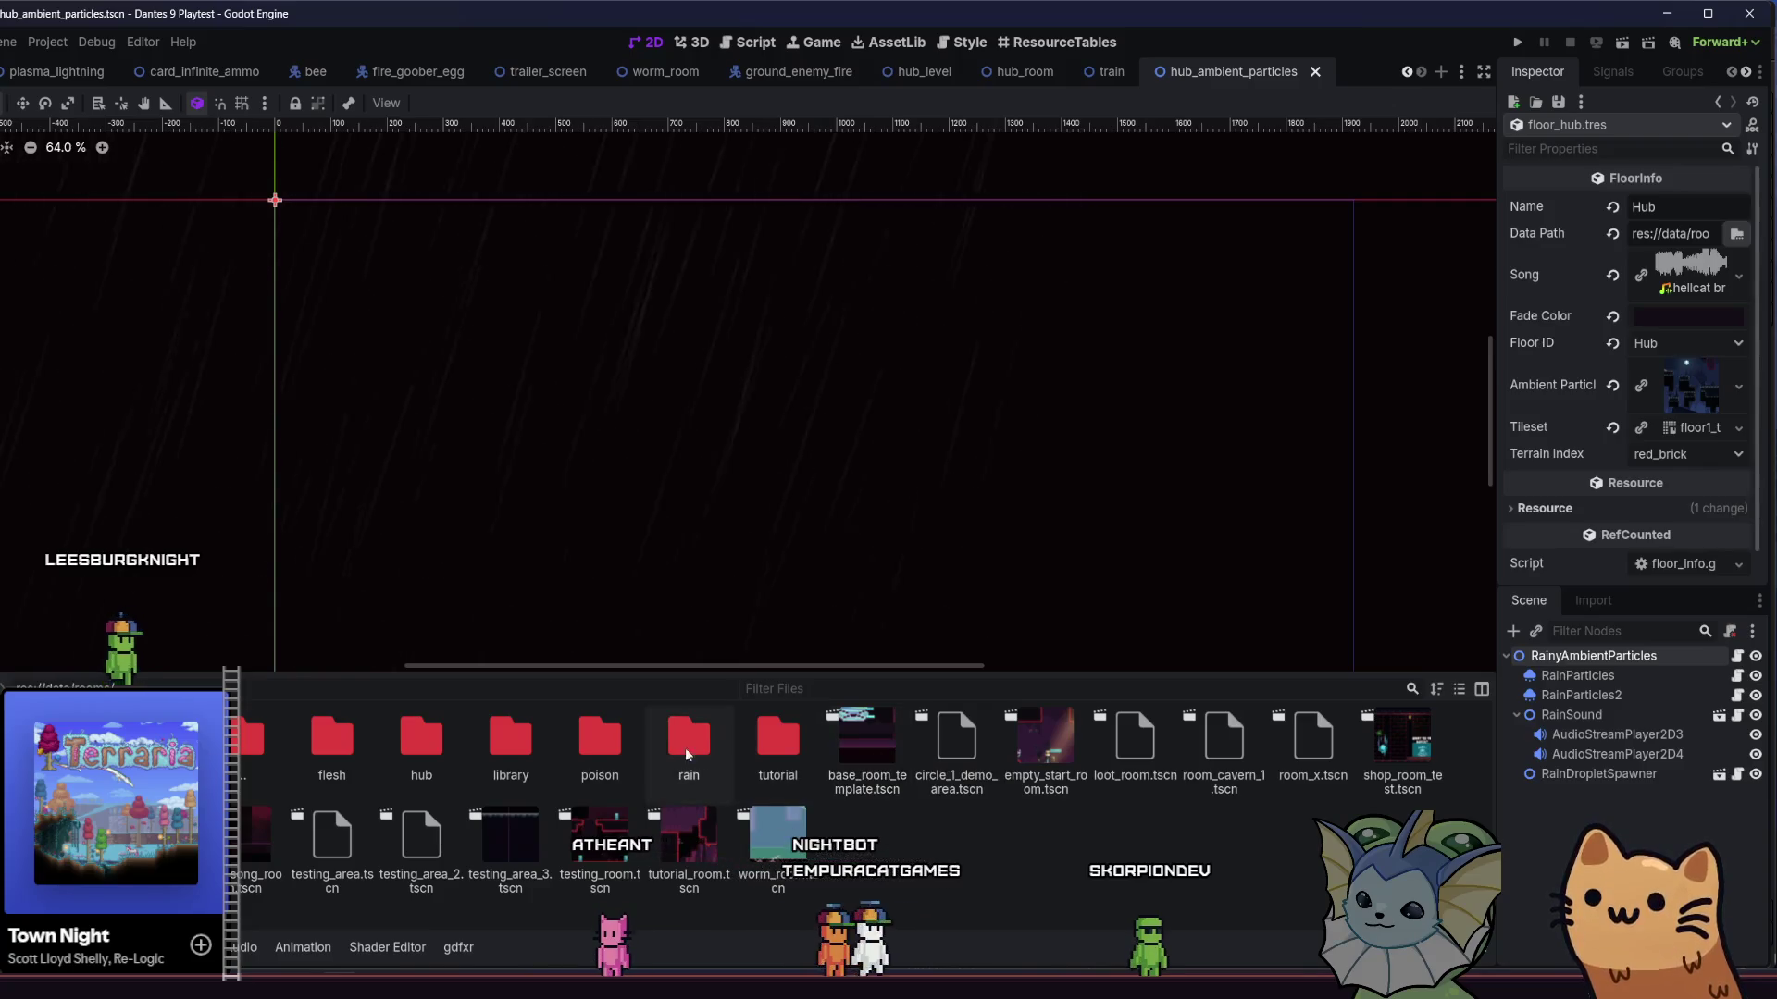
double_click(401, 770)
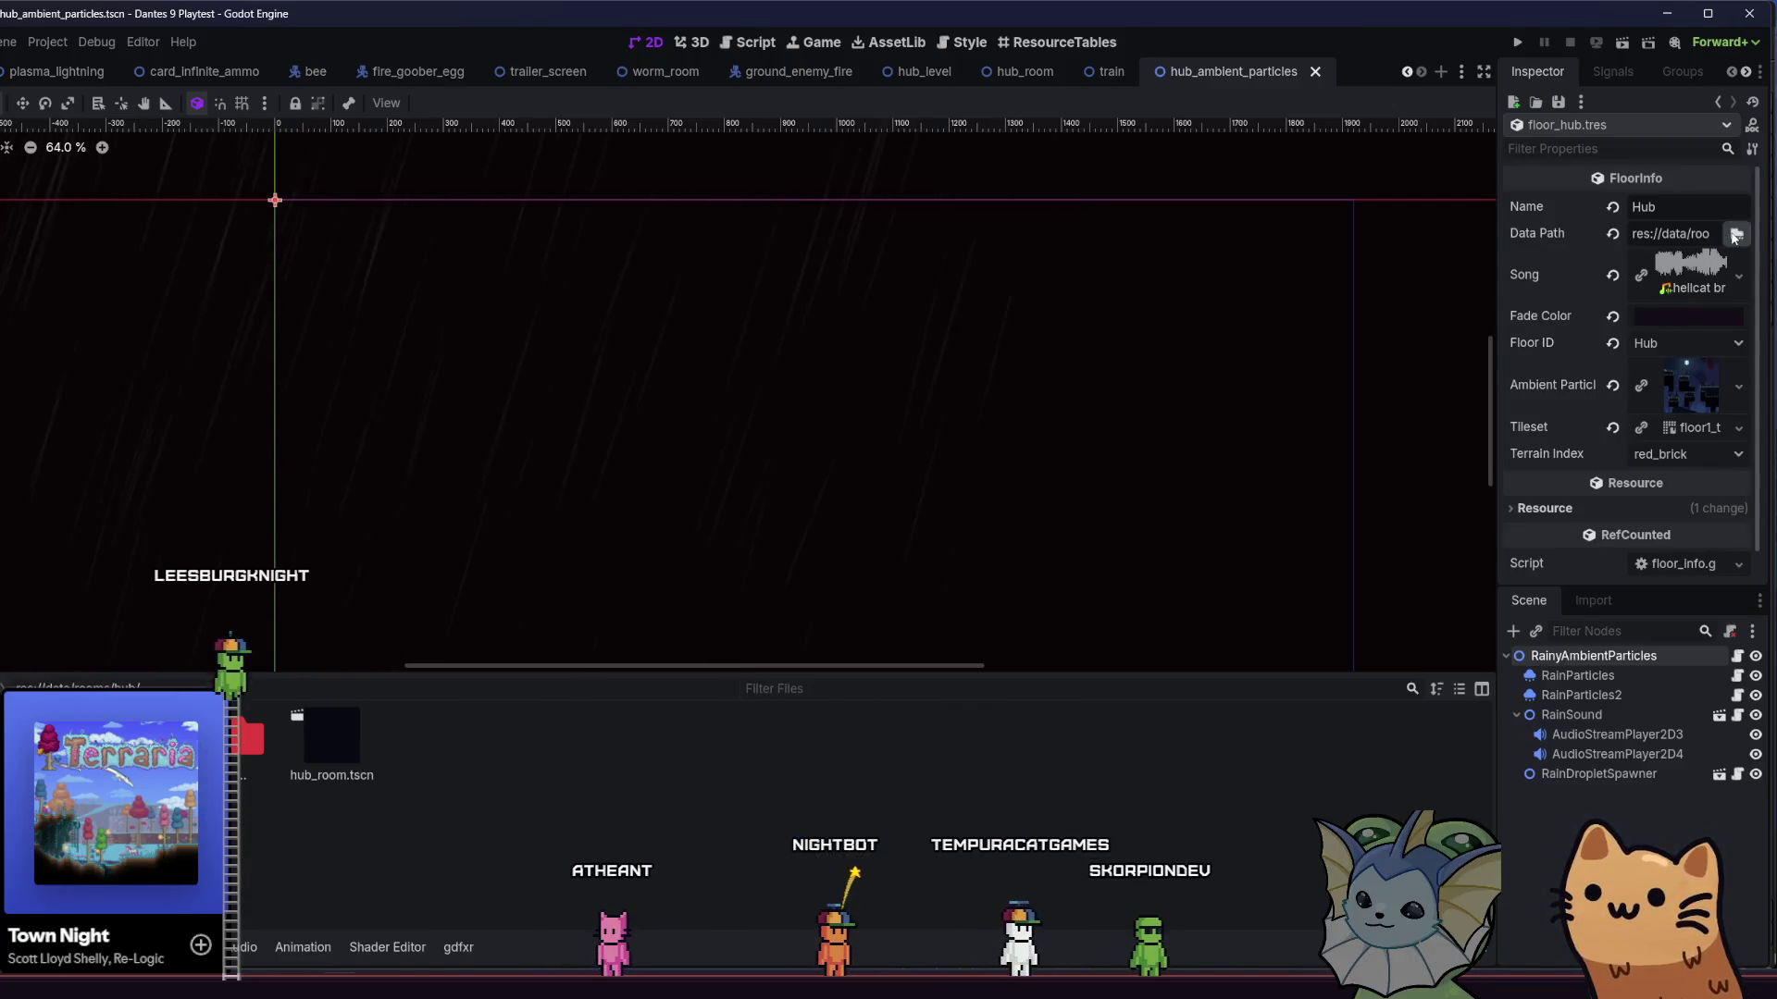
click(1682, 238)
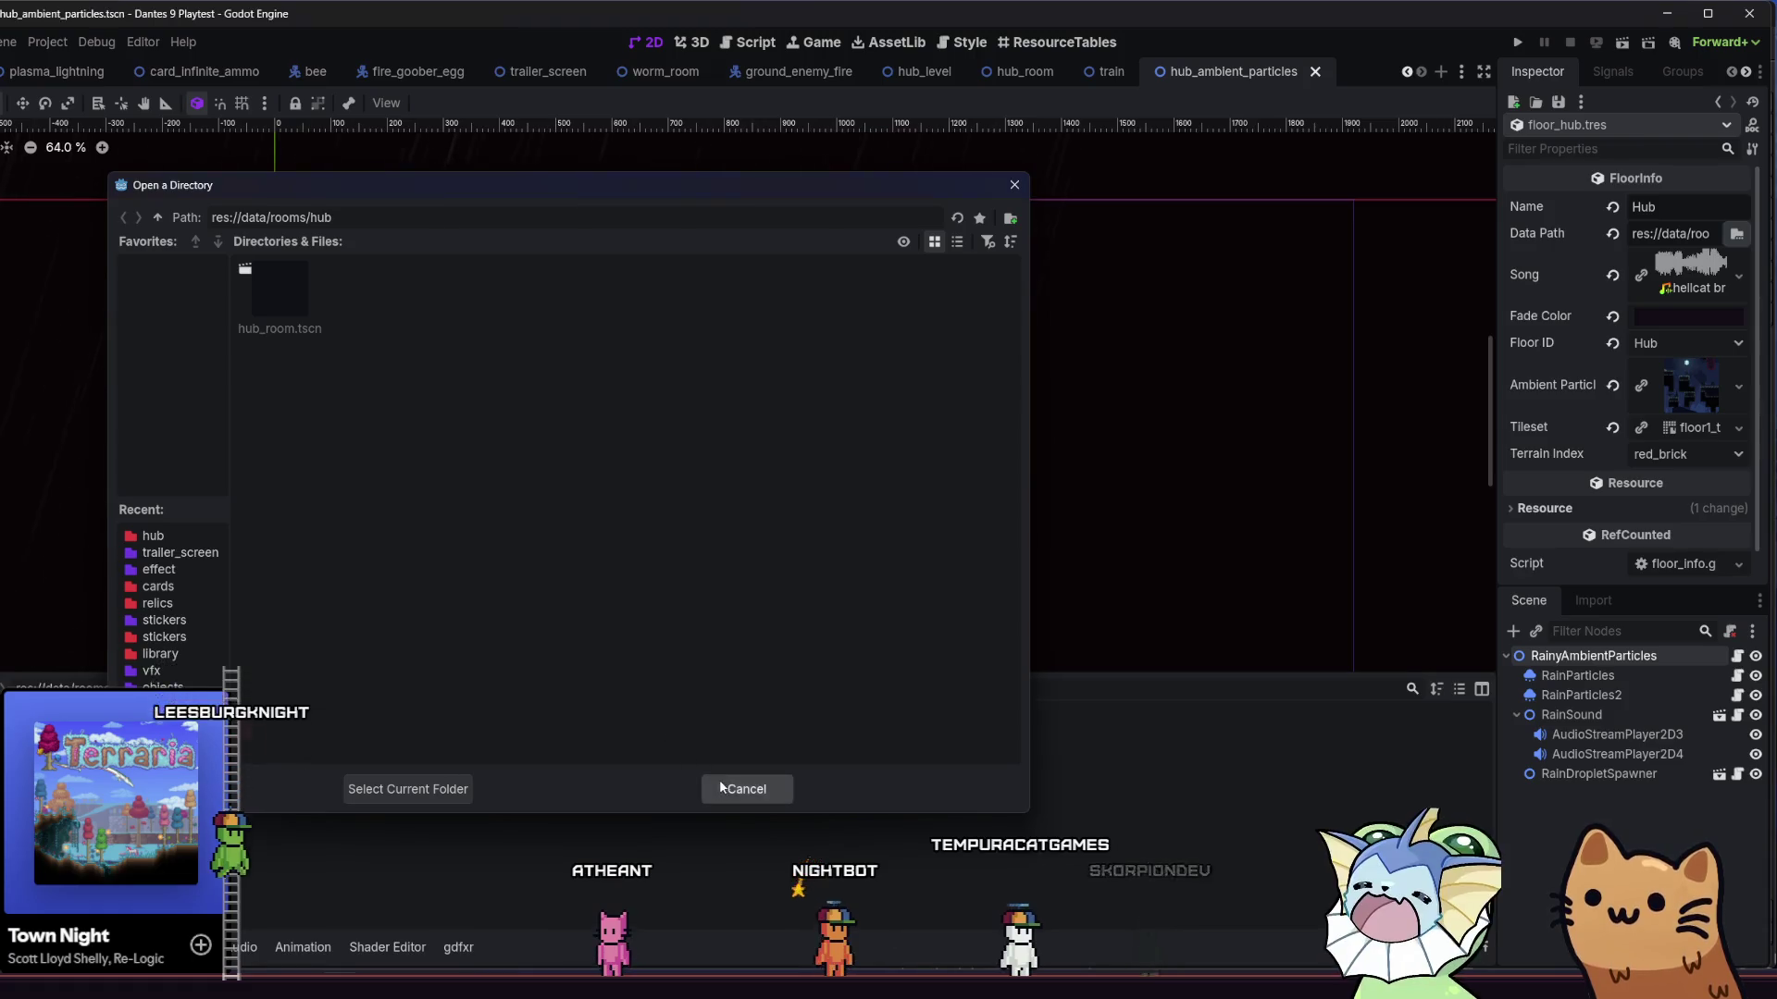
click(746, 789)
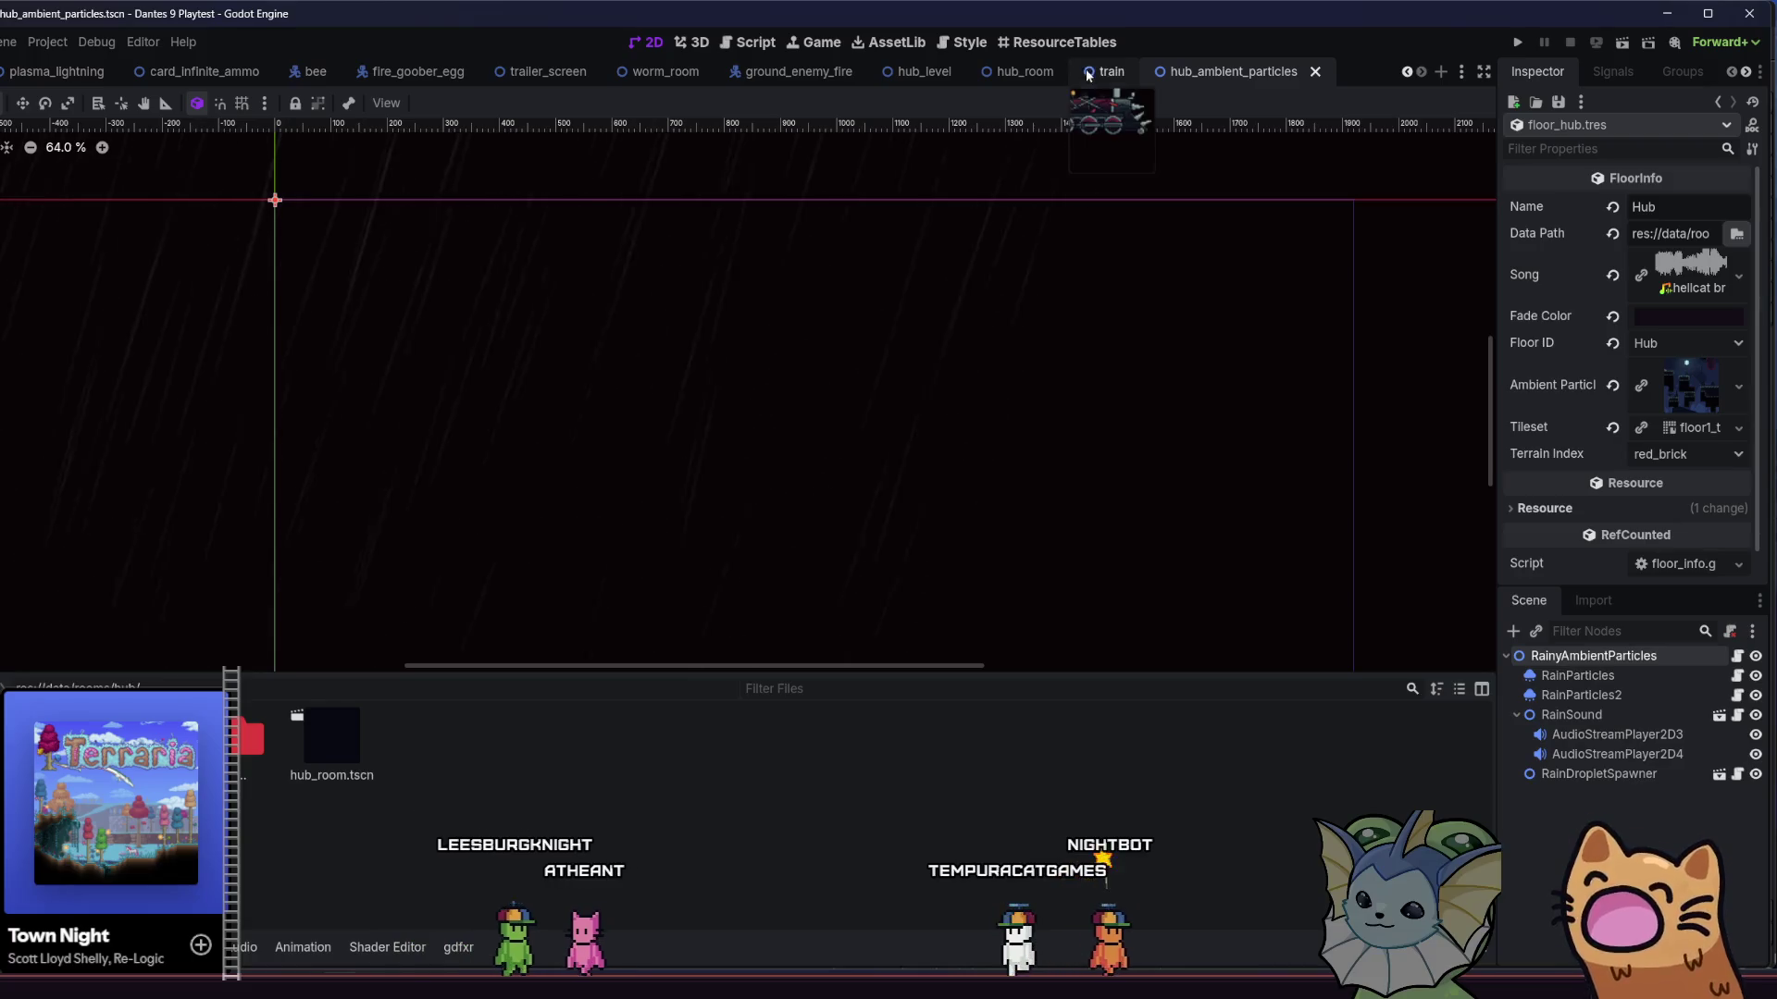
- Save the hub_room scene, then return to hub_ambient_particles
click(1022, 71)
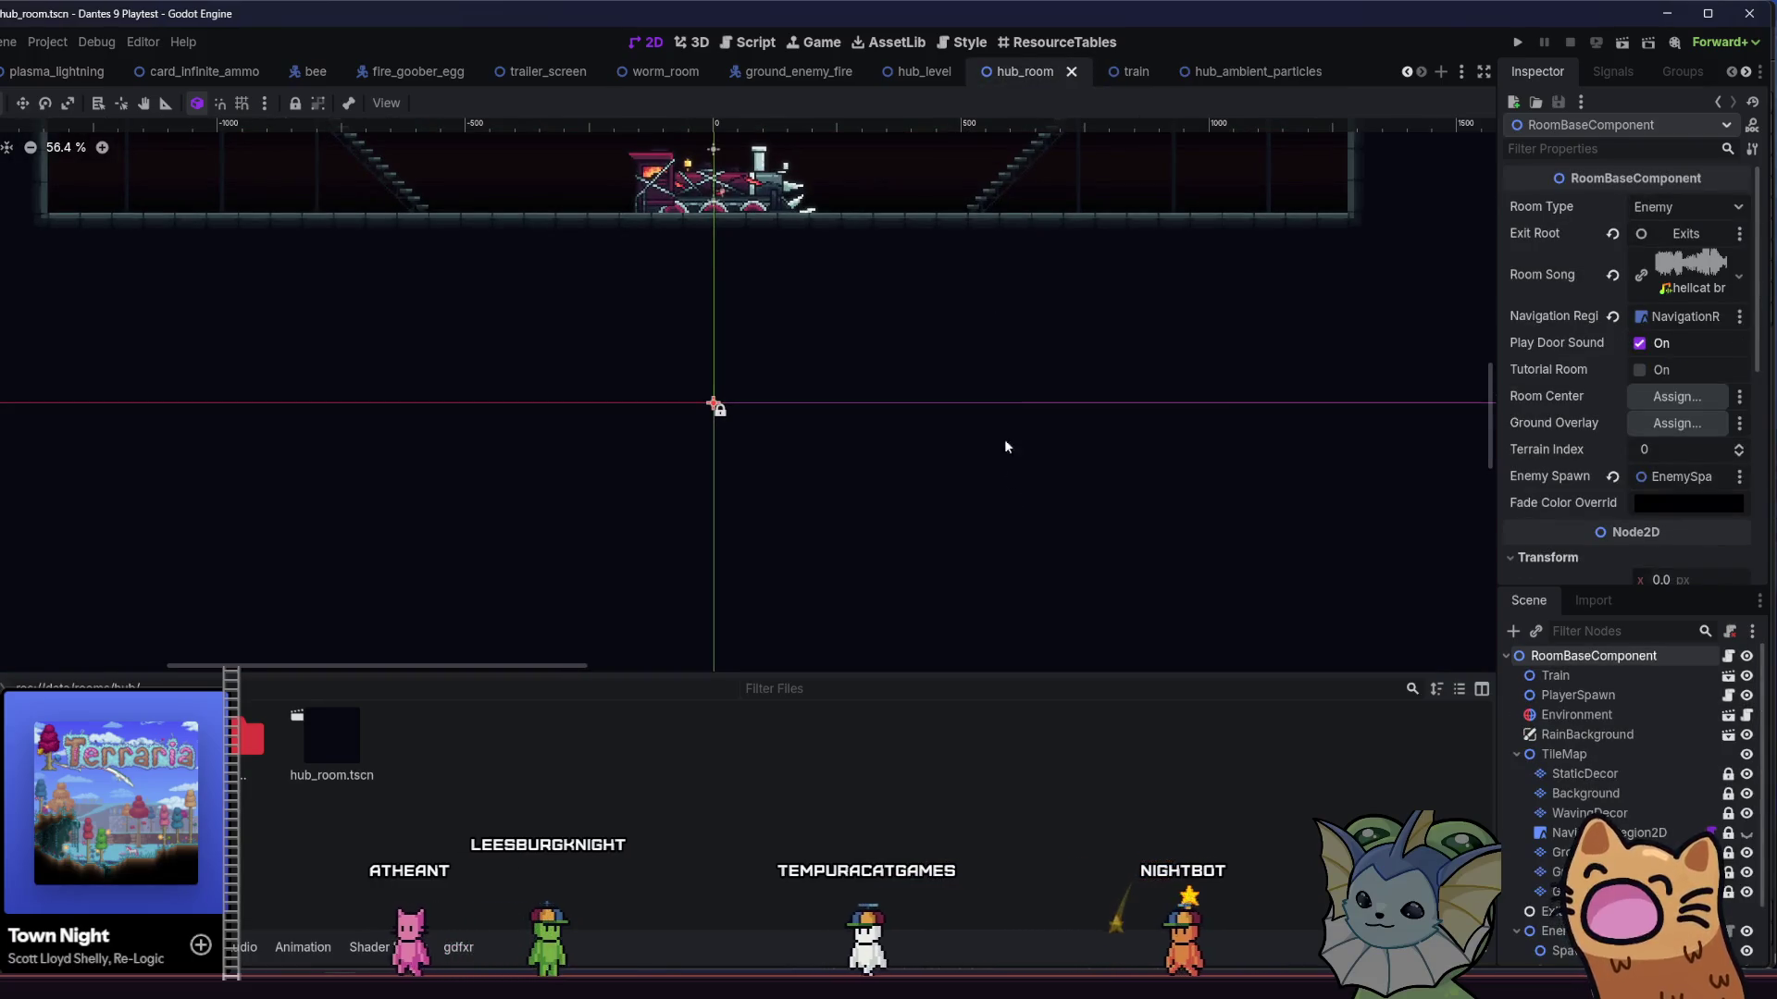
scroll(1008, 480, up, 5)
key(ctrl+s)
scroll(1073, 499, up, 3)
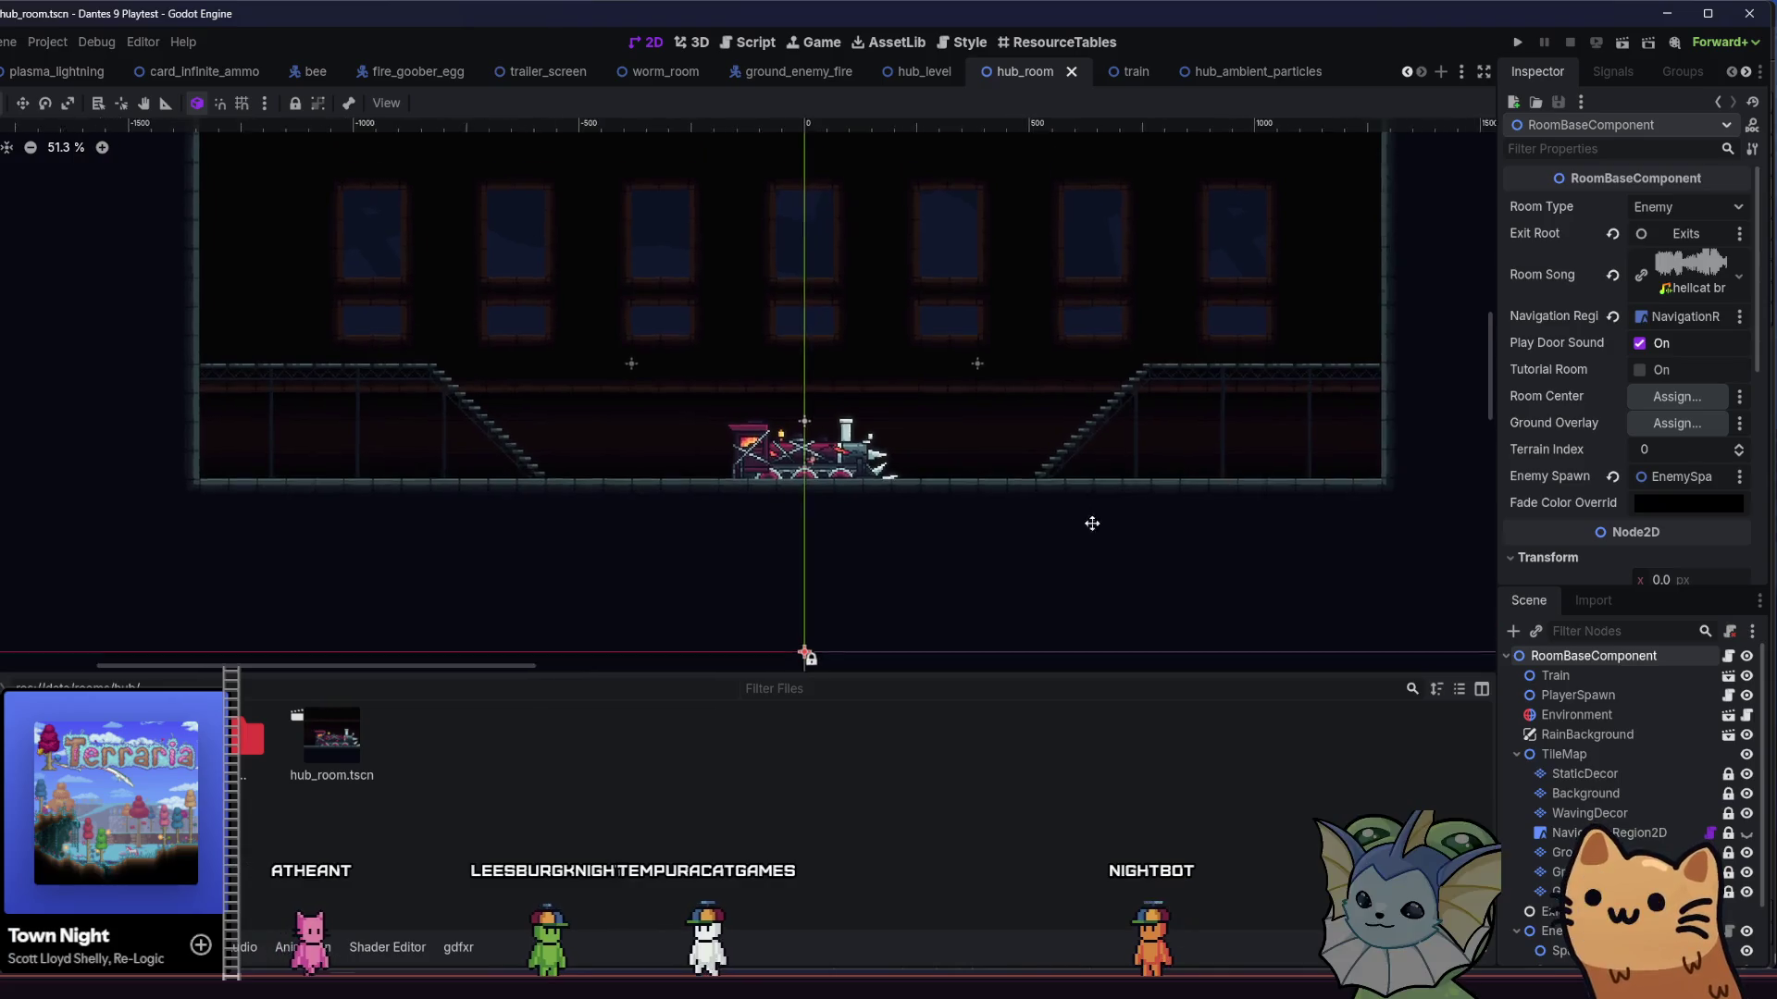
click(1223, 66)
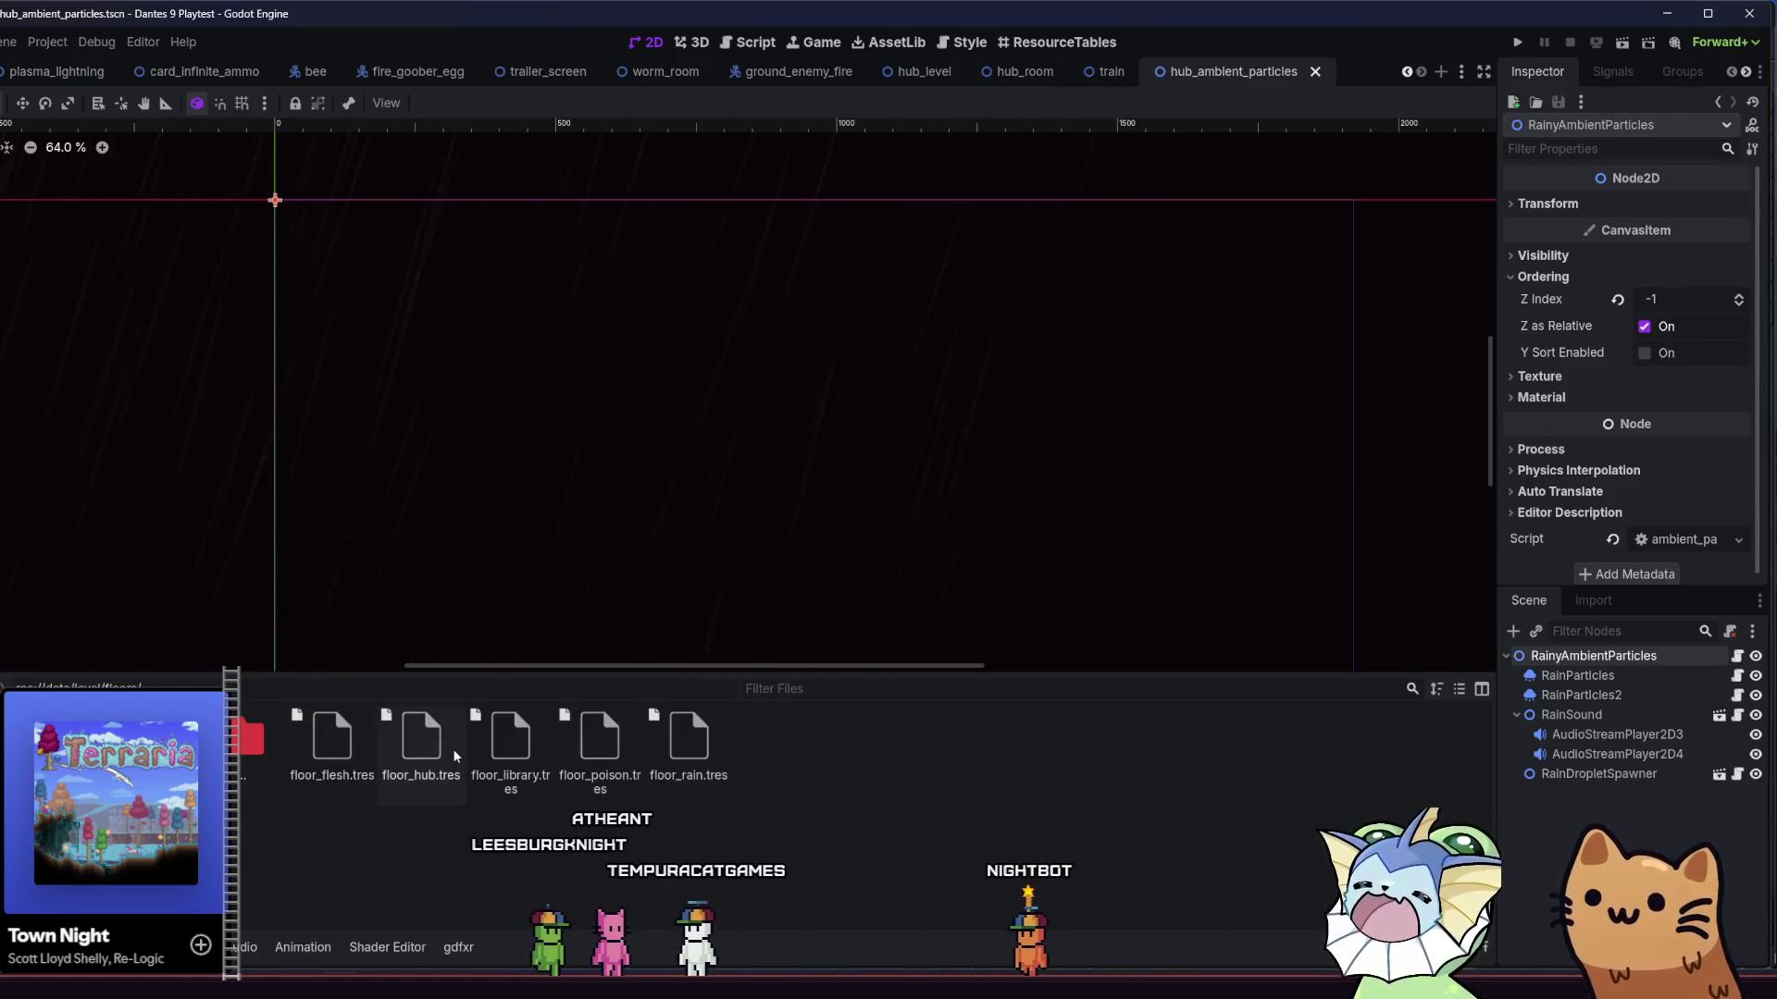
- Inspect the Ambient Particles resource in floor_hub.tres and save
click(421, 740)
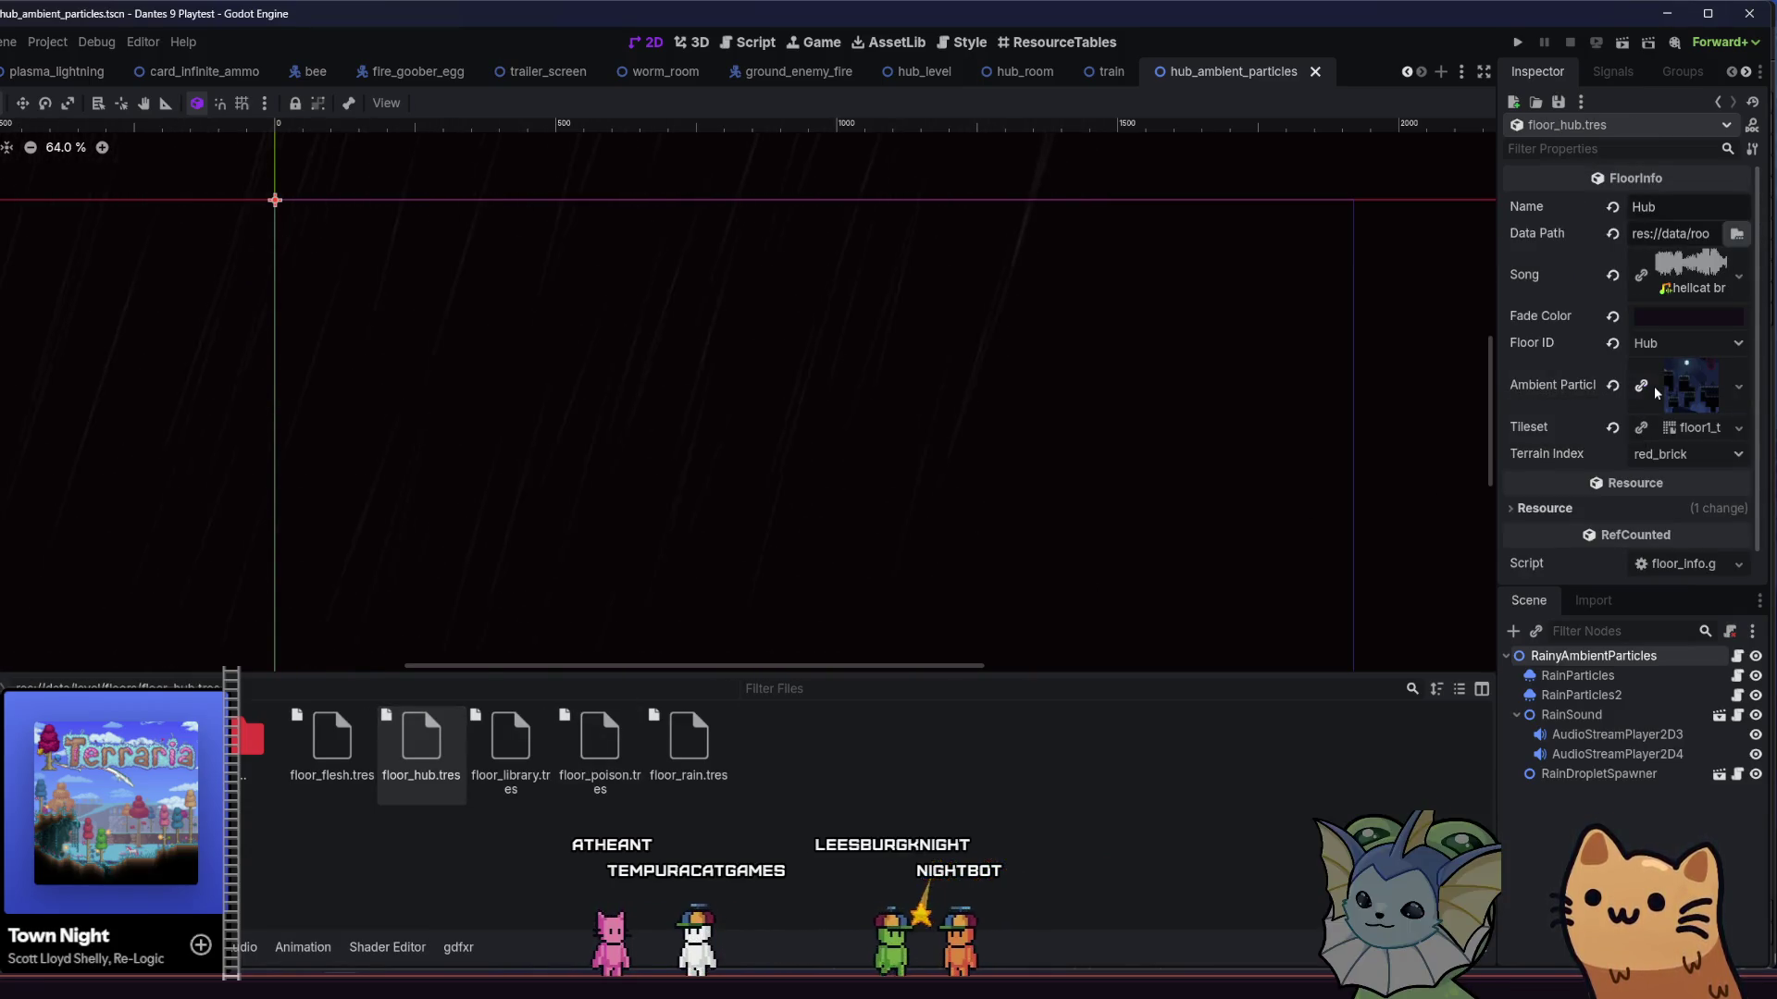
click(1656, 392)
right_click(1618, 392)
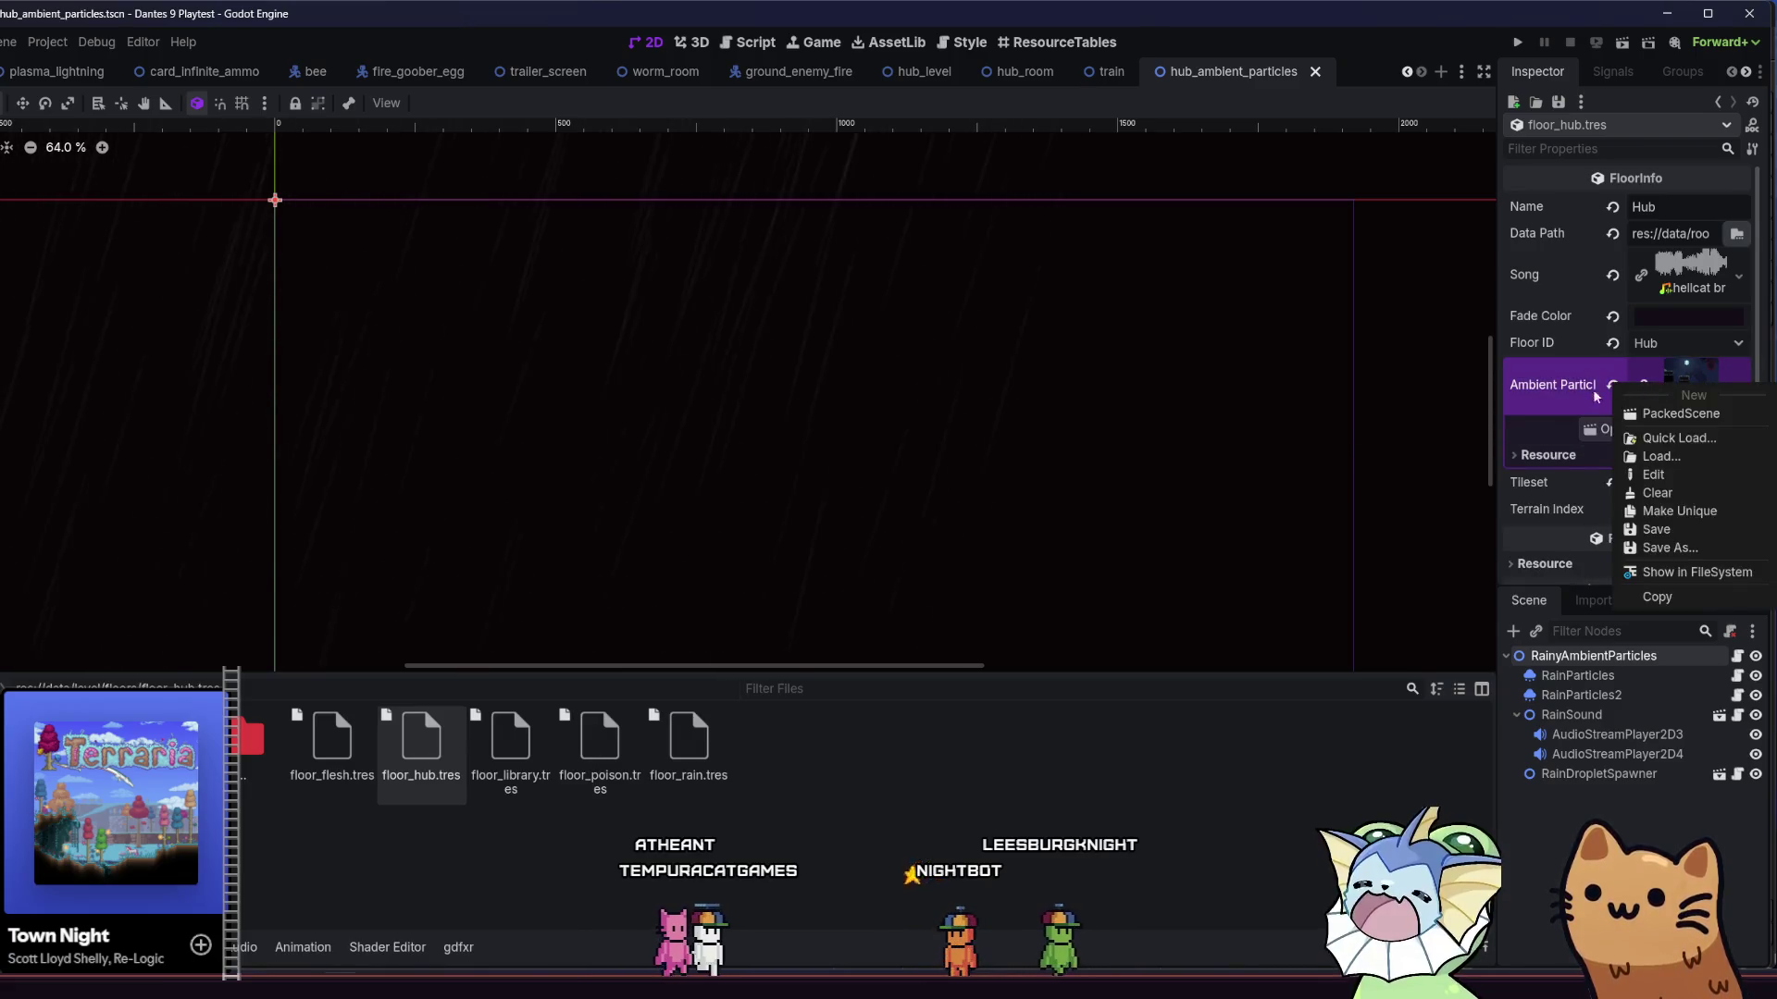
key(Escape)
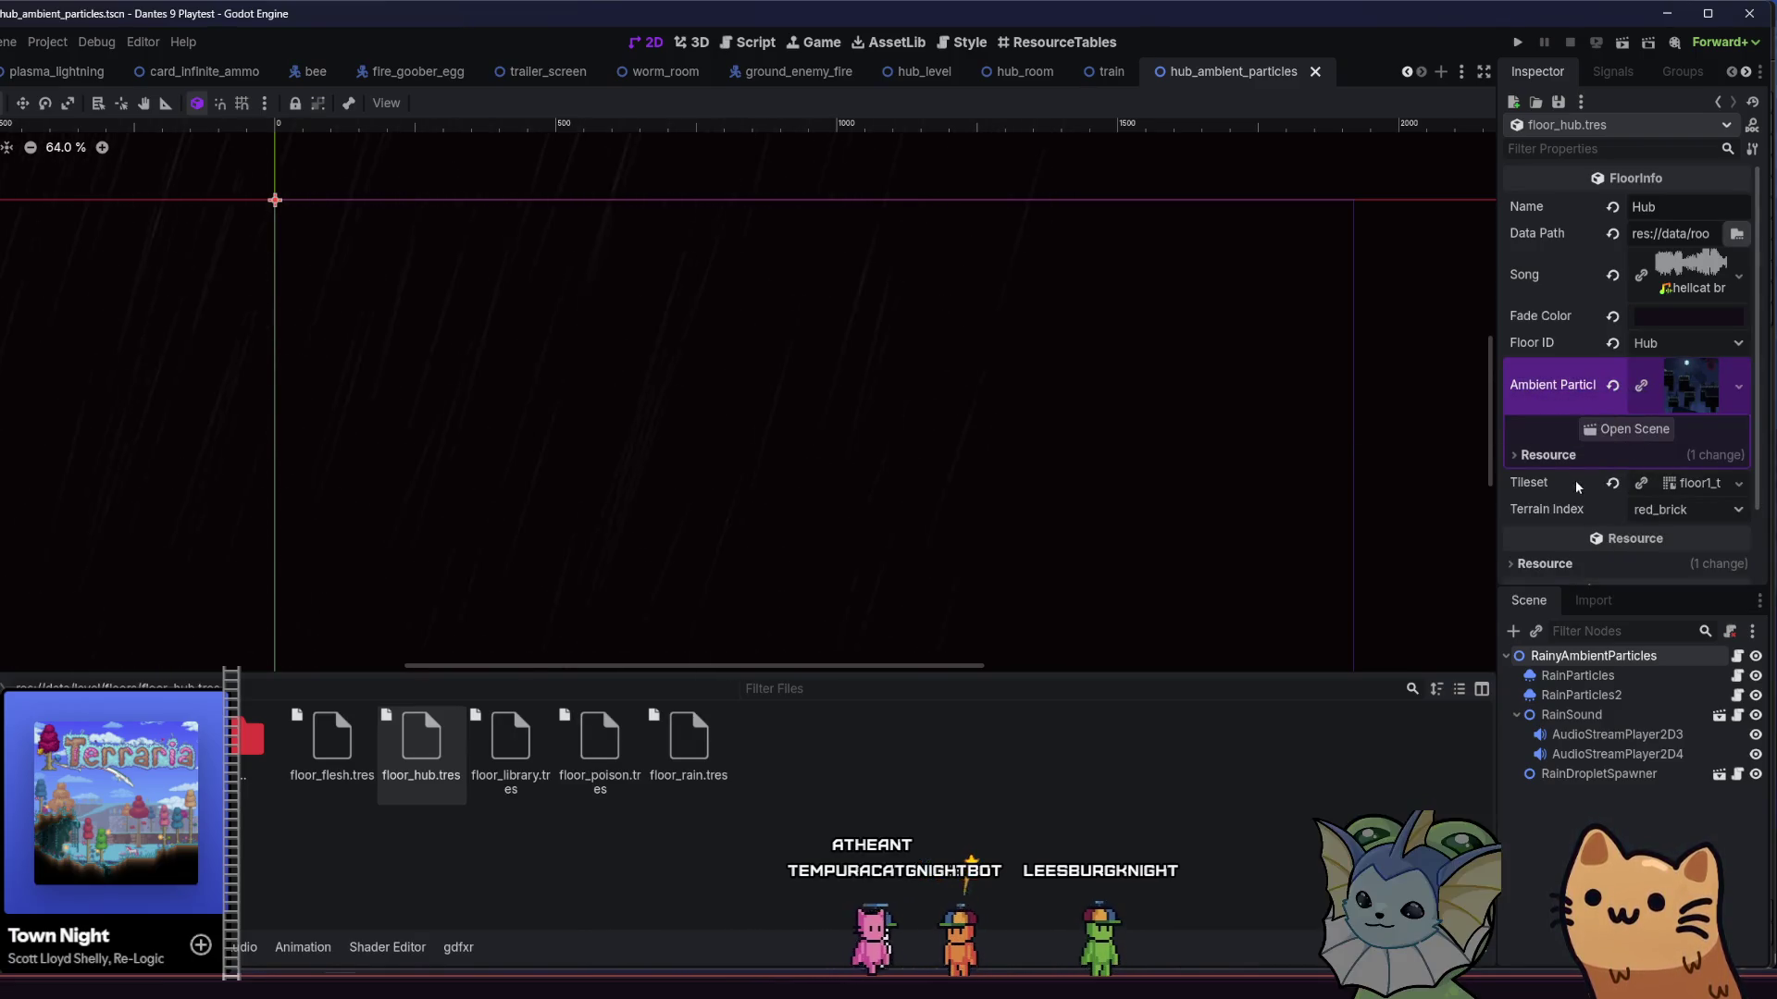
click(1577, 455)
triple_click(1689, 504)
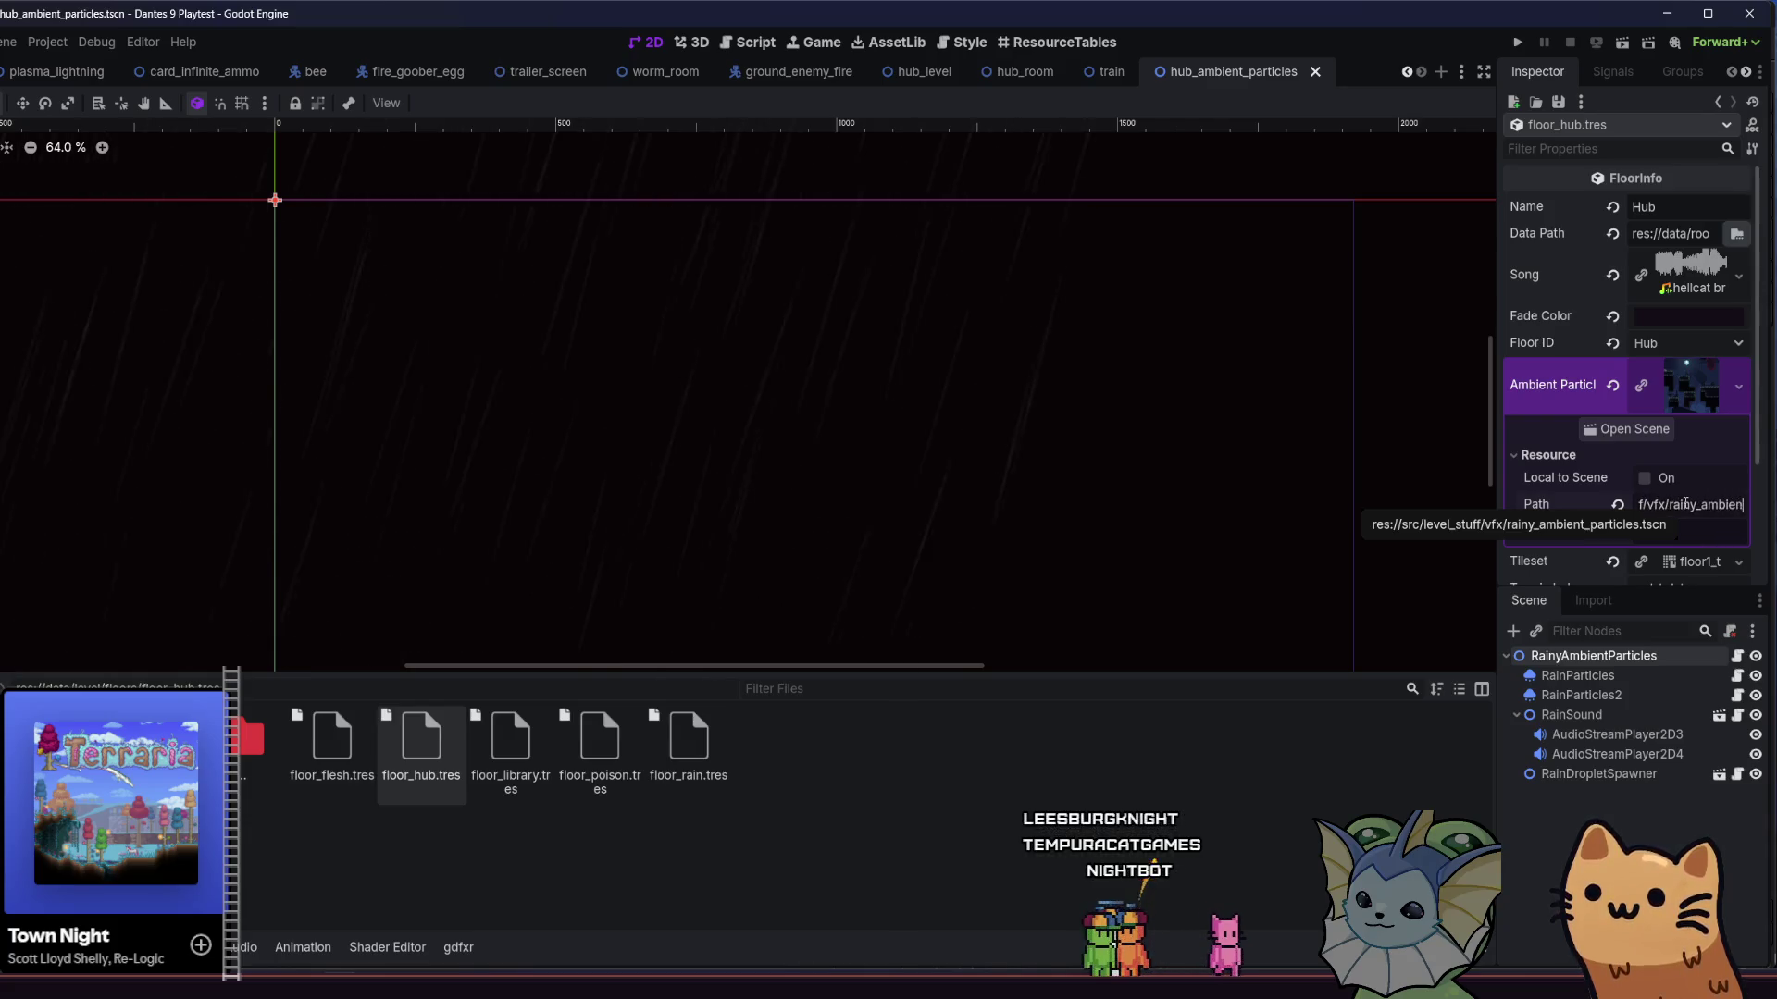
click(1677, 381)
key(ctrl+s)
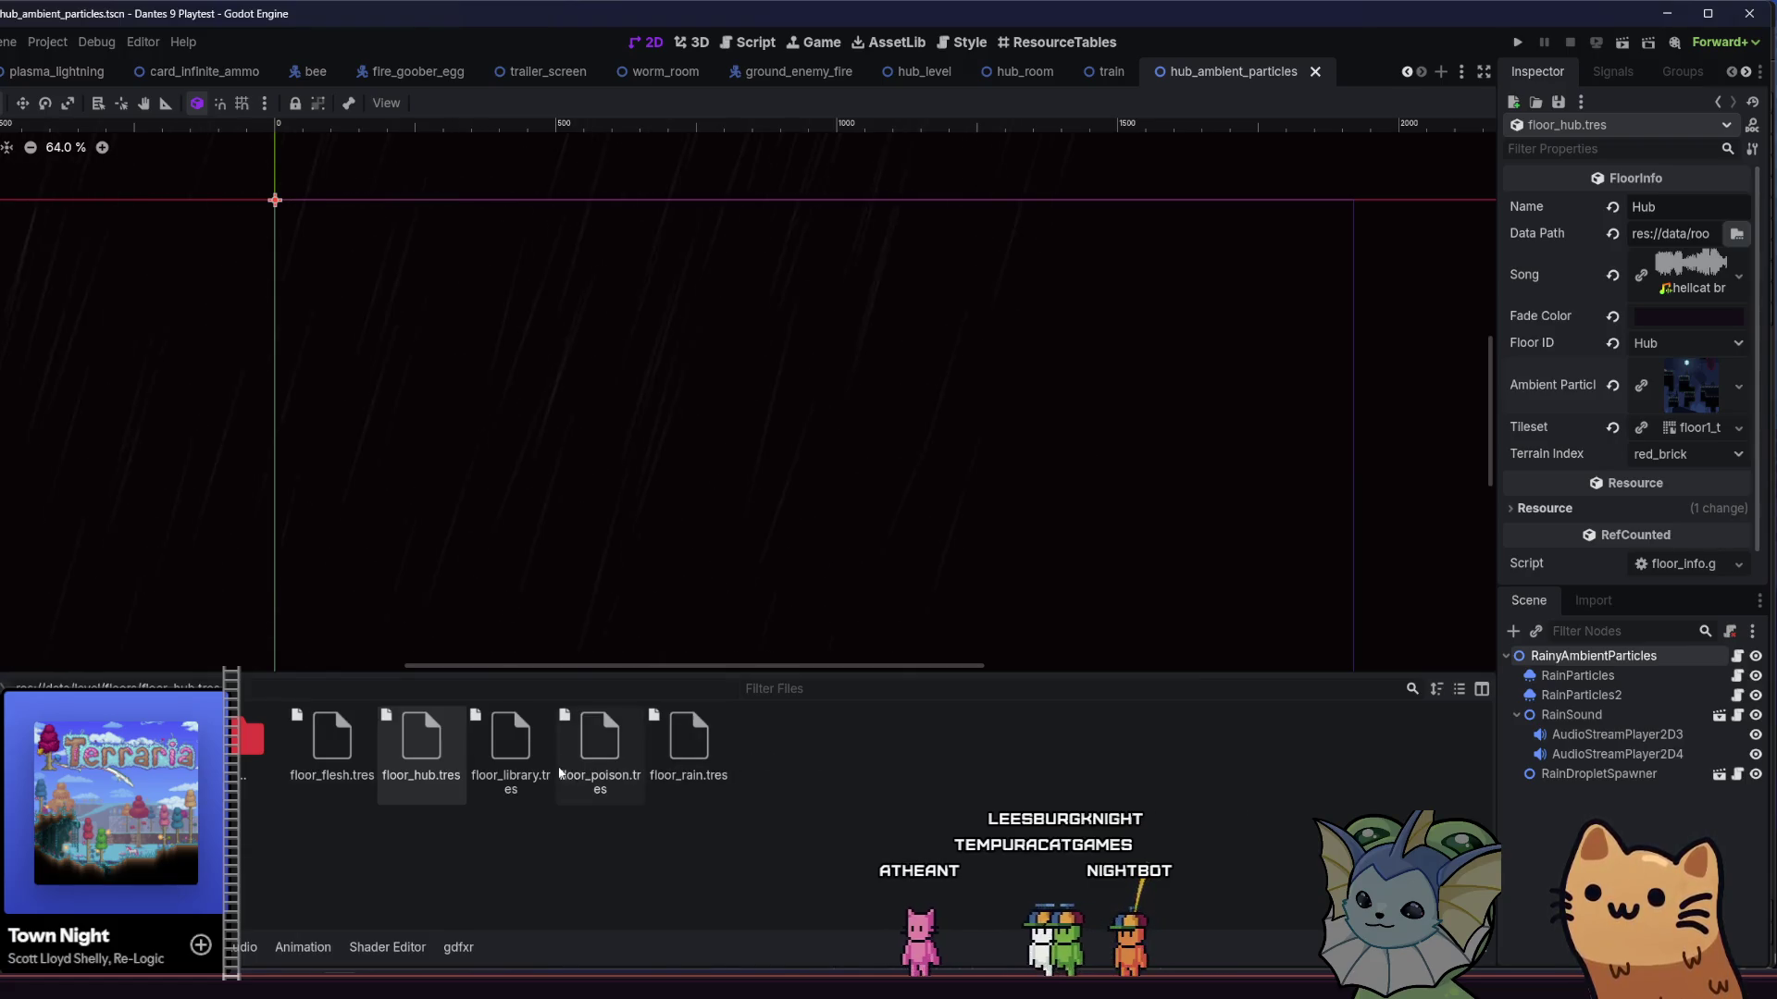
- Drag hub_ambient_particles.tscn into the Hub floor's Ambient Particles slot and save
click(511, 745)
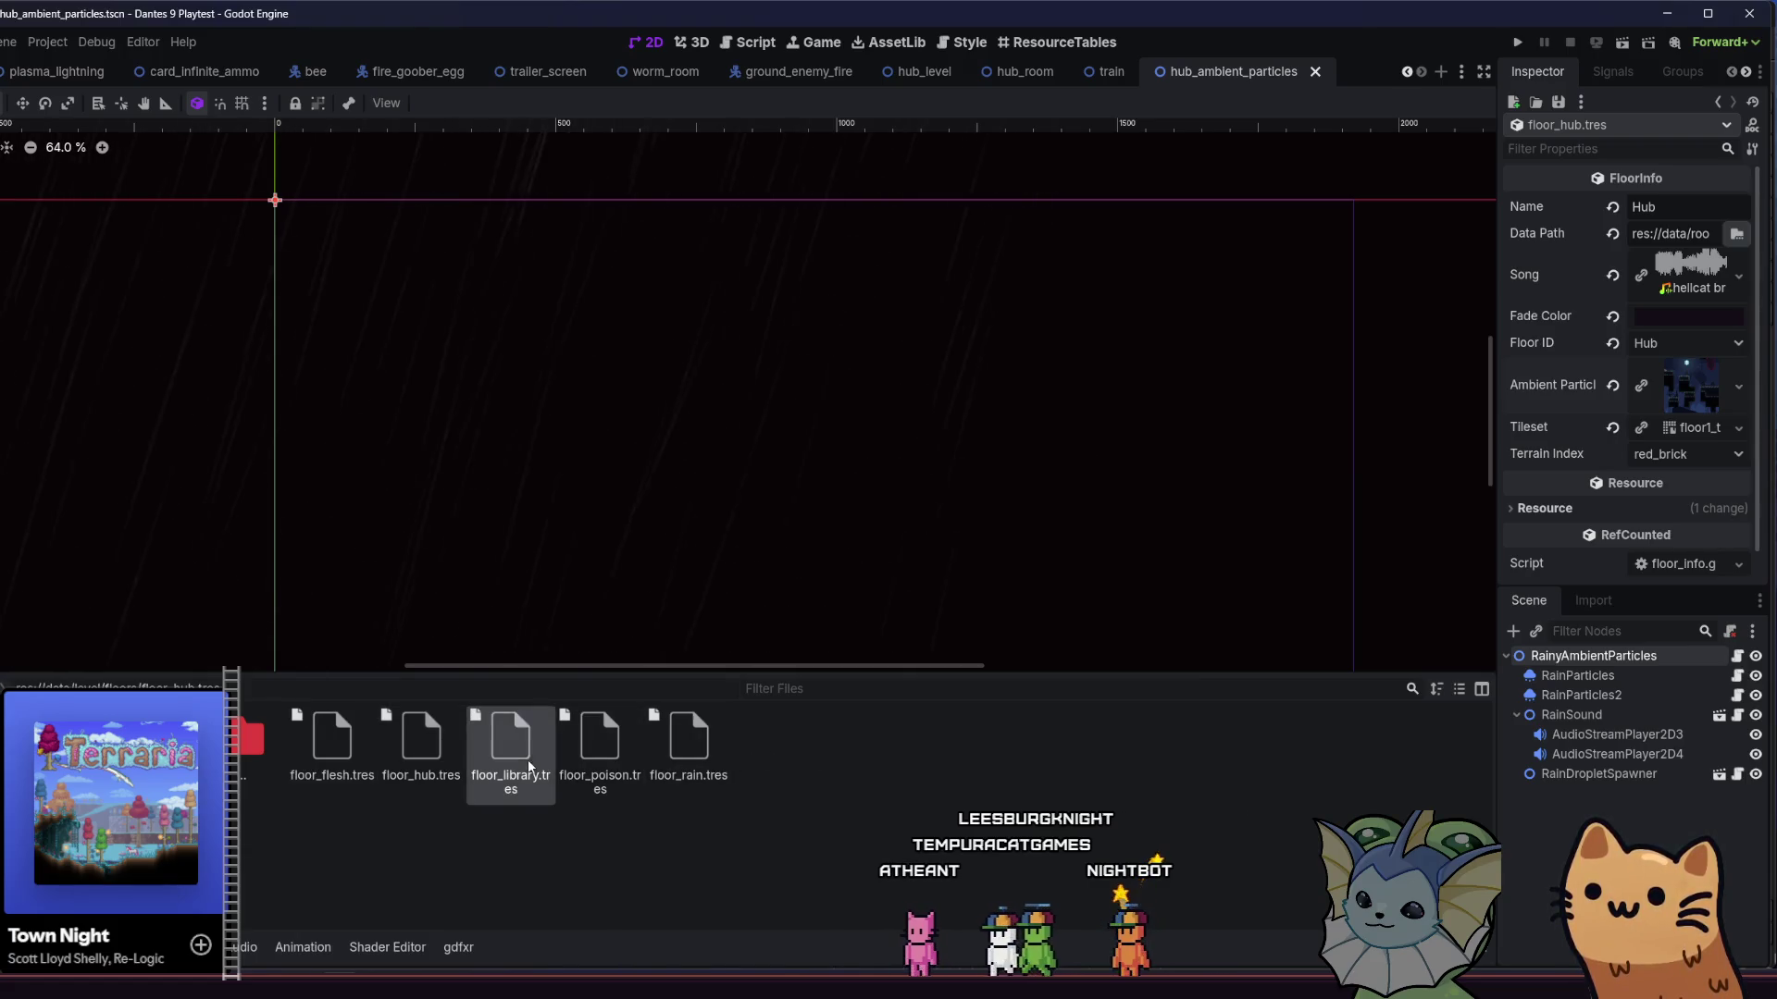
right_click(1260, 83)
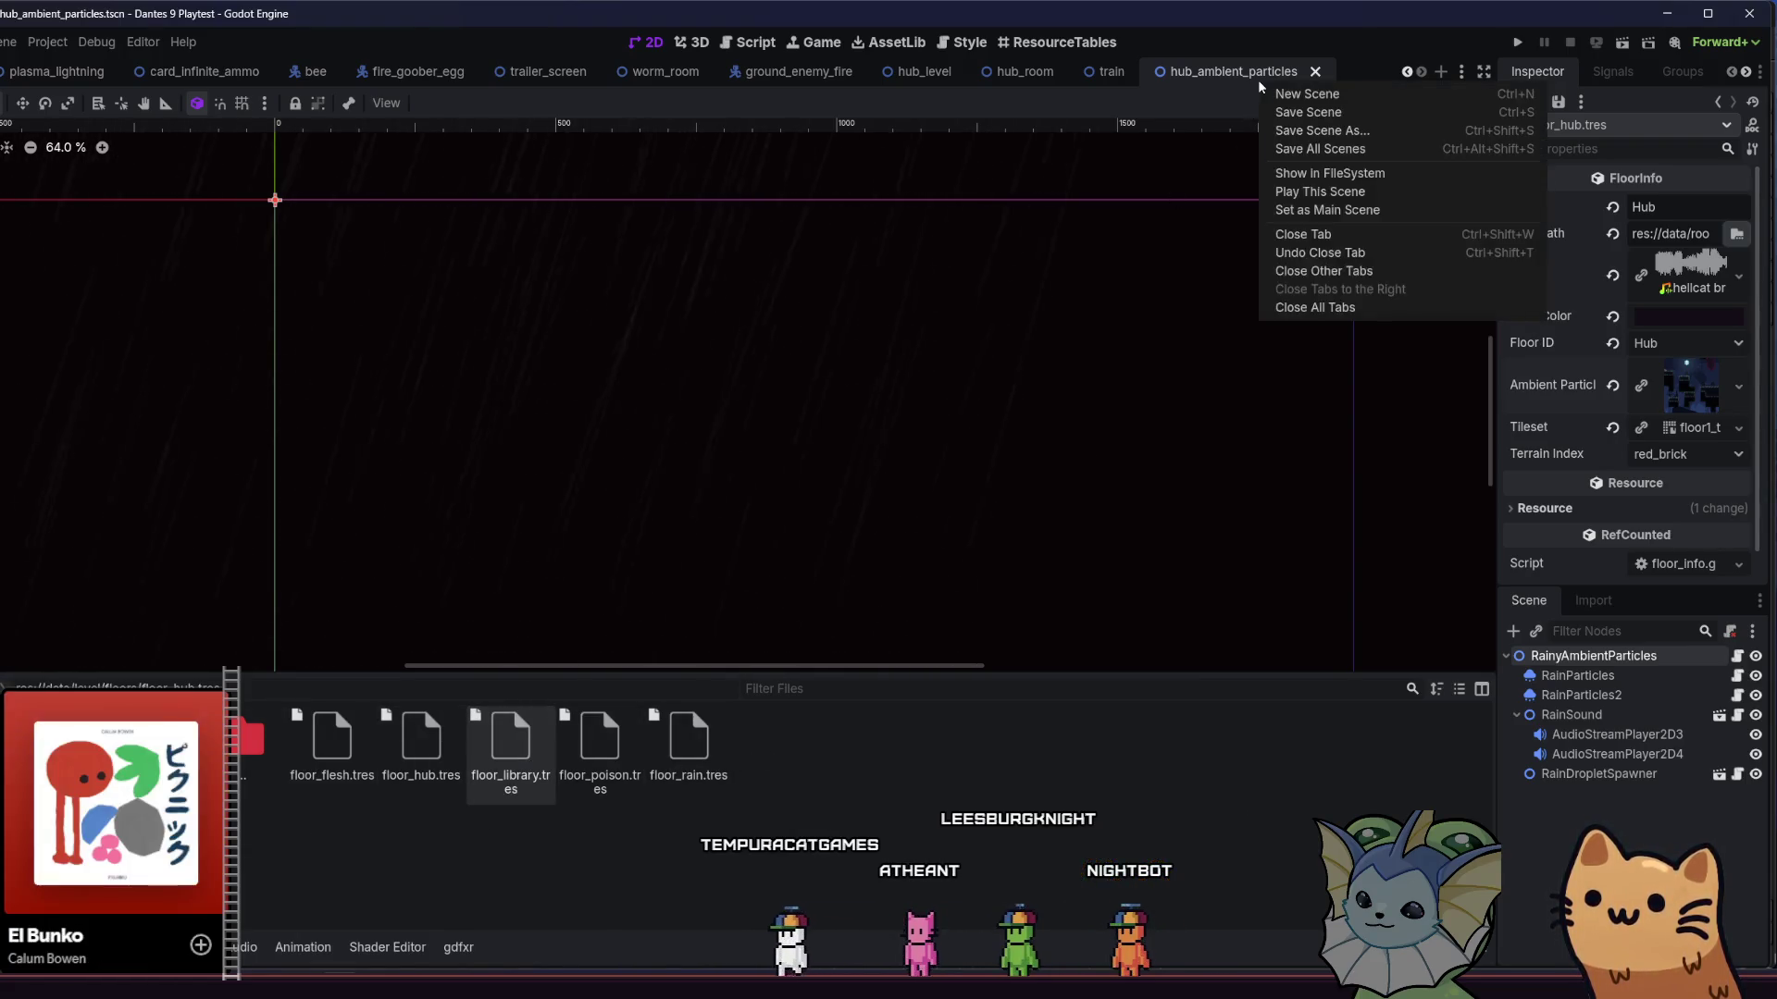
click(1354, 173)
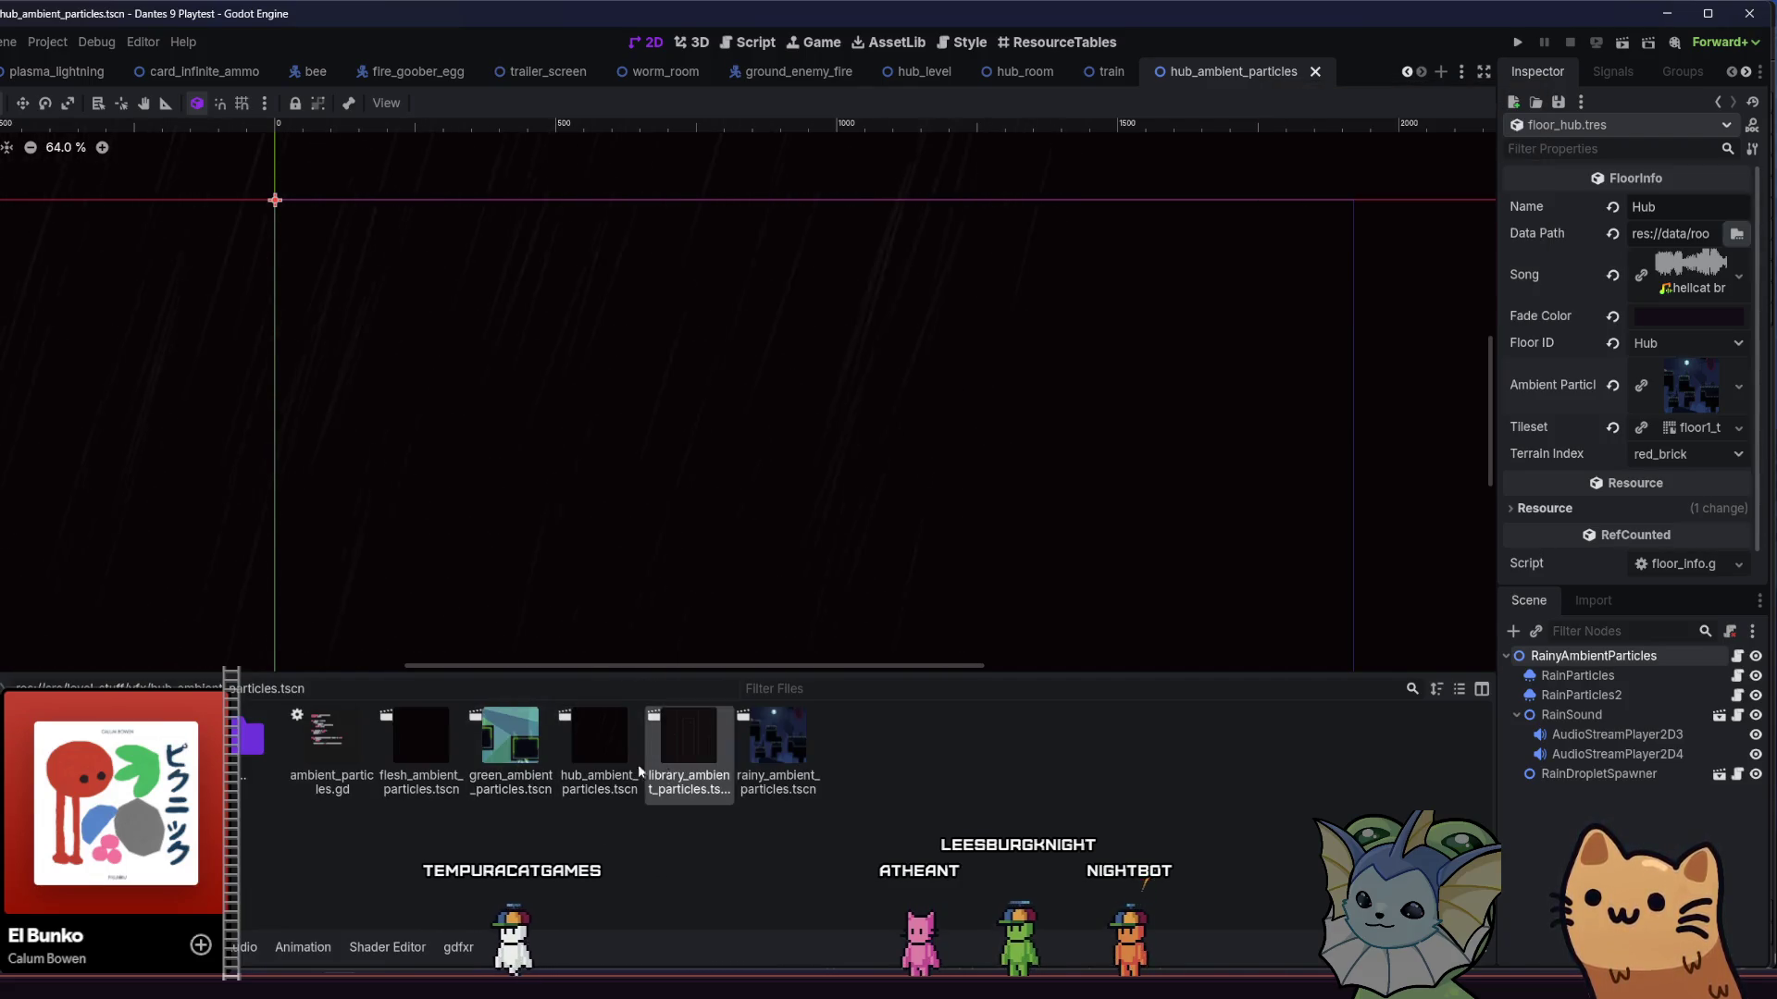
drag(603, 787, 1288, 465)
drag(1671, 398, 1667, 391)
key(ctrl+s)
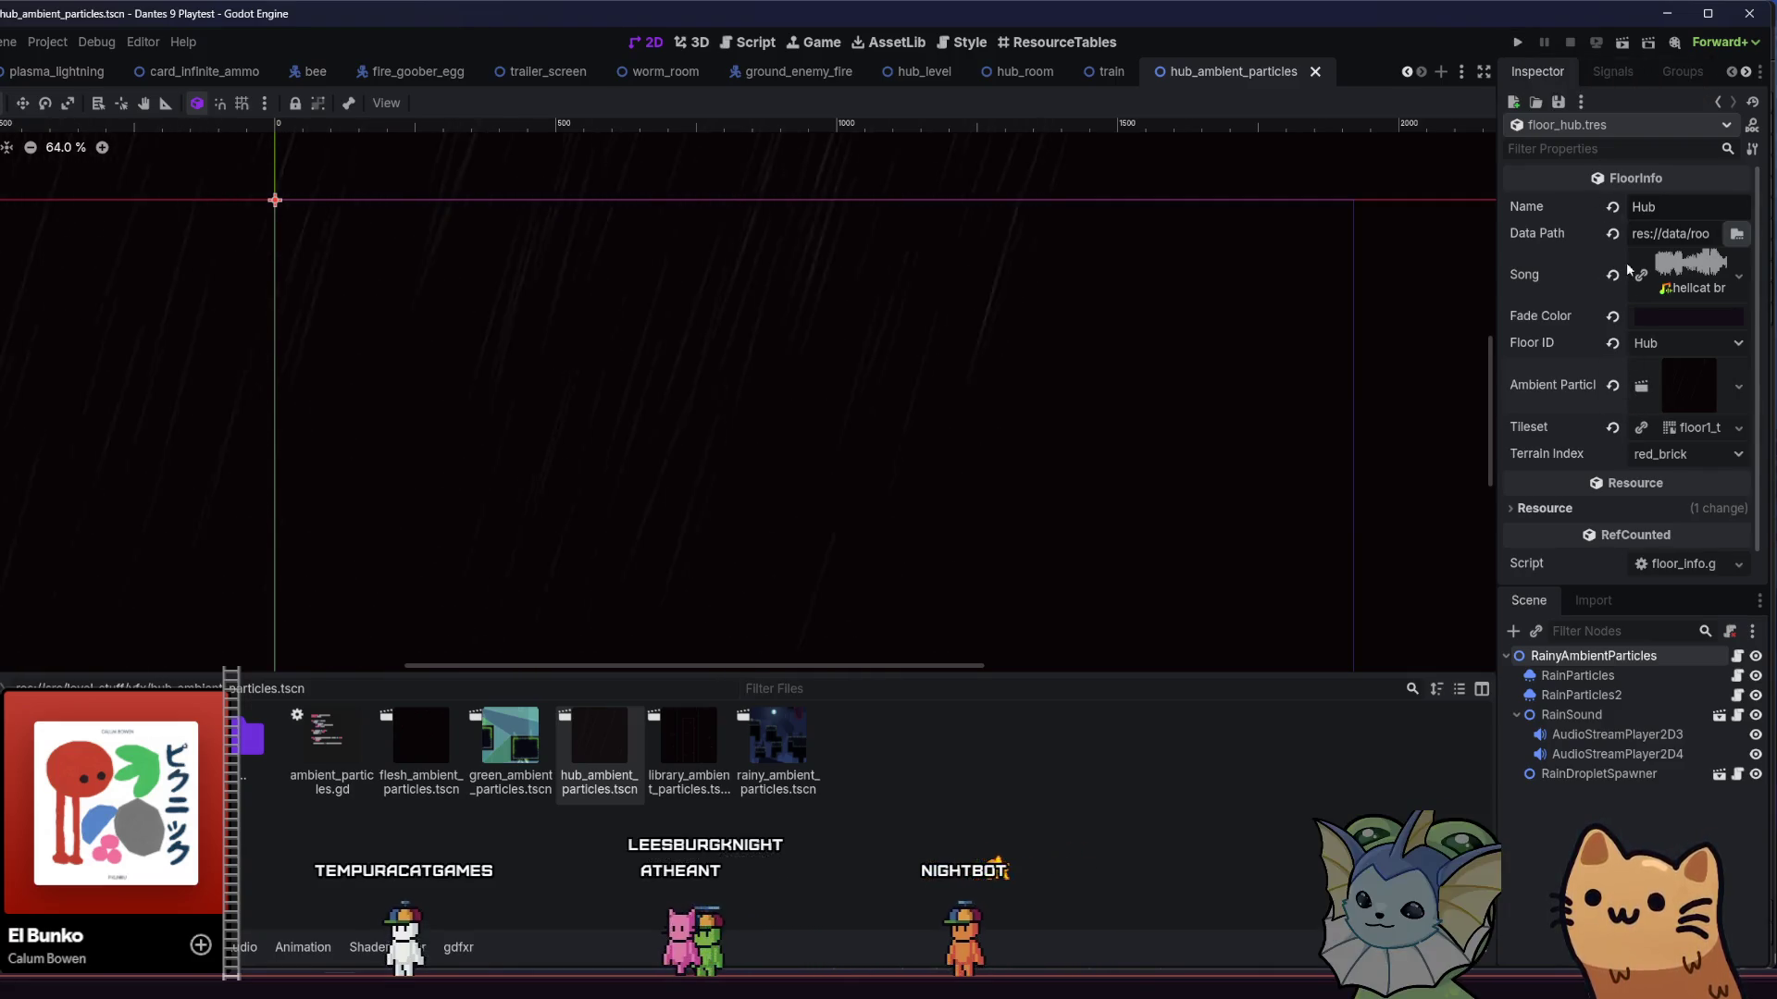
- Quick Load hub_tileset.tres into the Hub floor's Tileset field and launch the playtest
right_click(1686, 428)
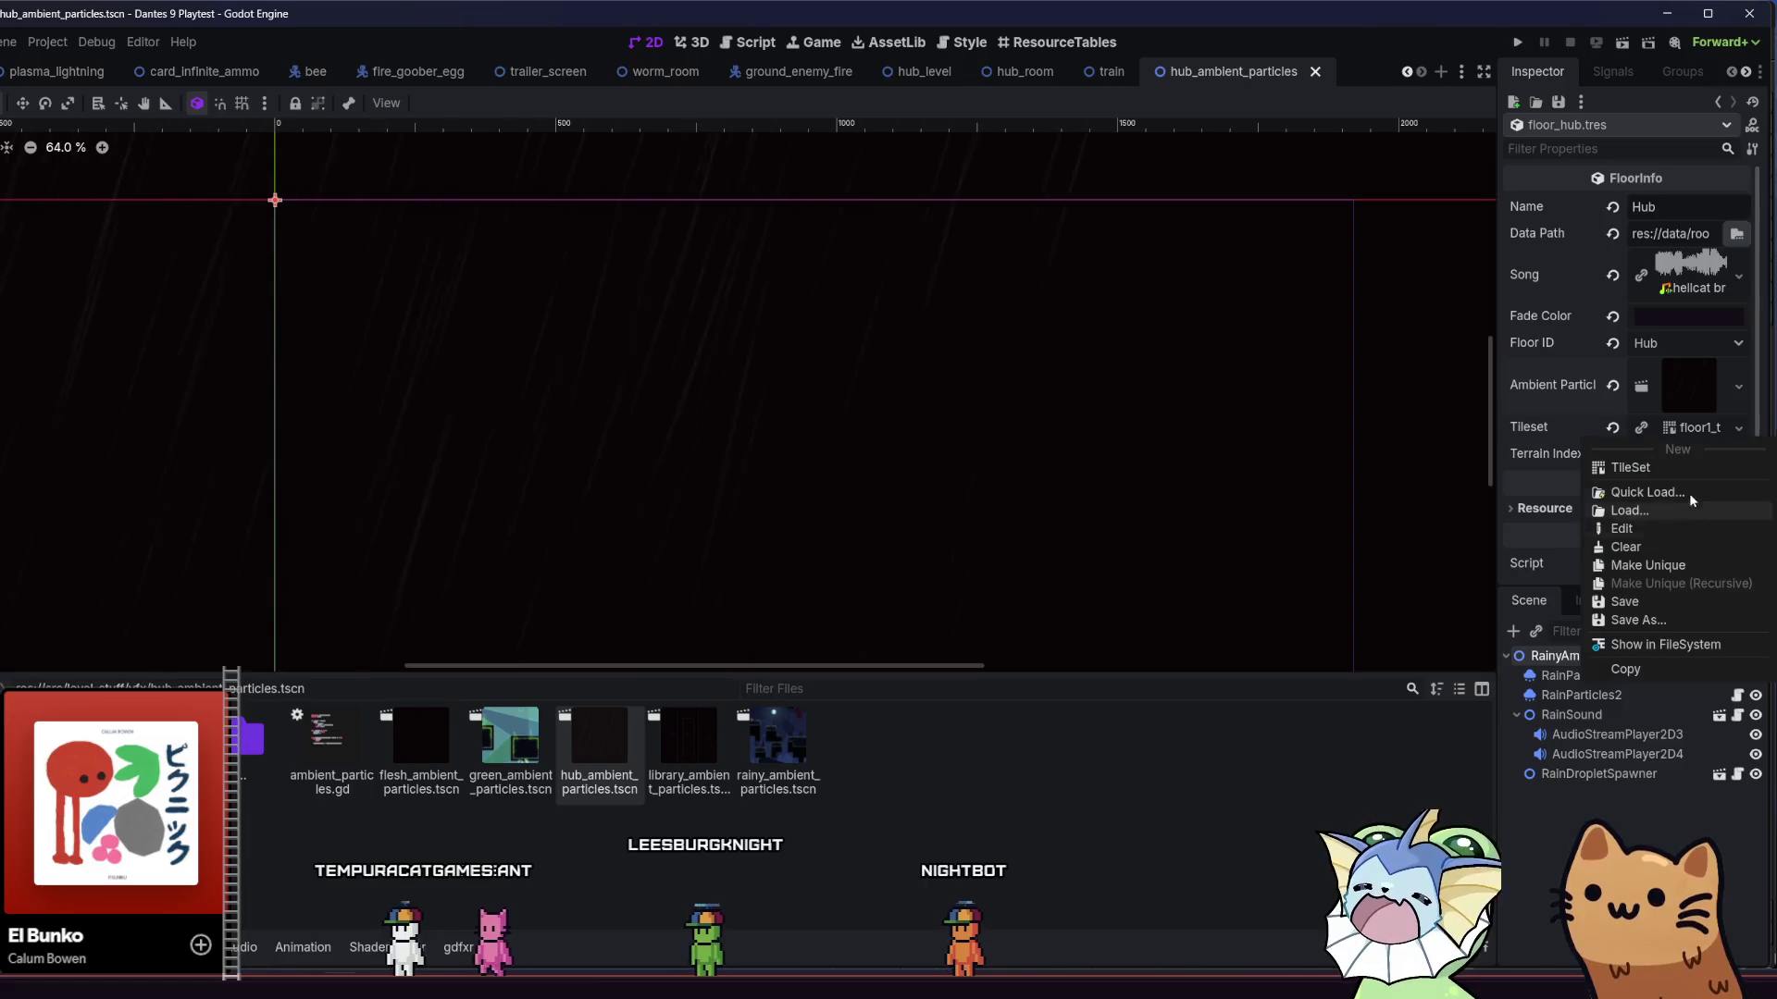
click(1686, 491)
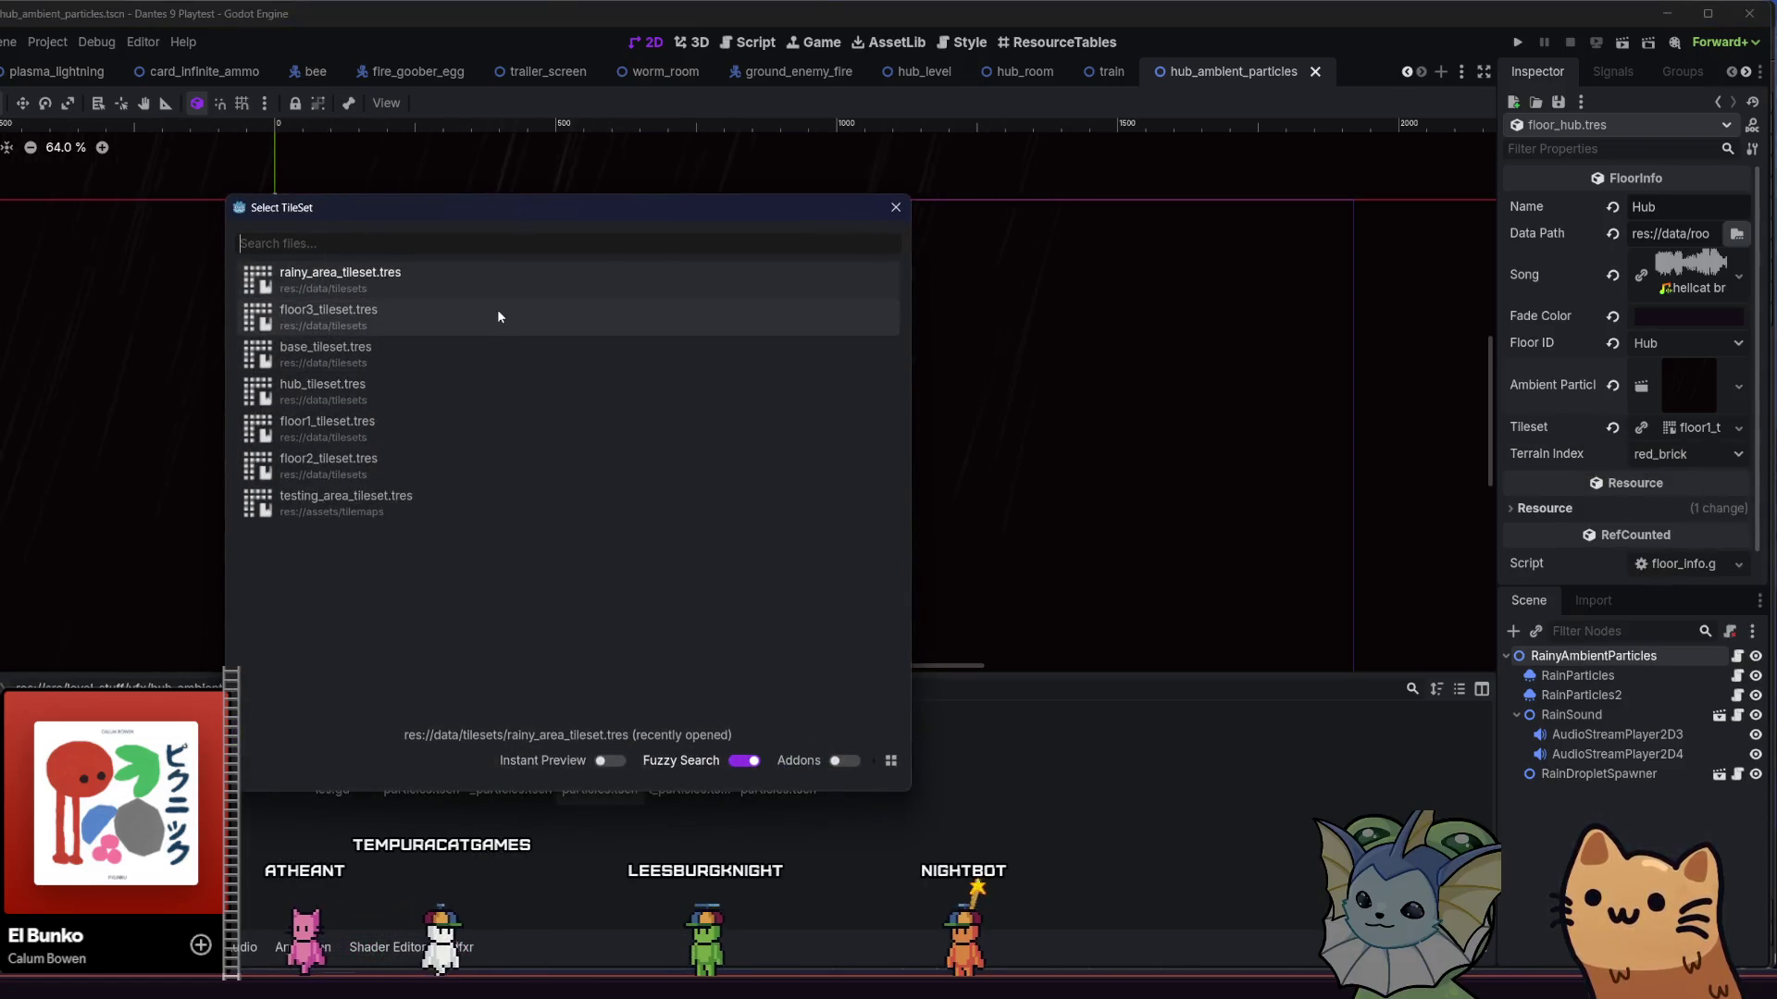
double_click(485, 393)
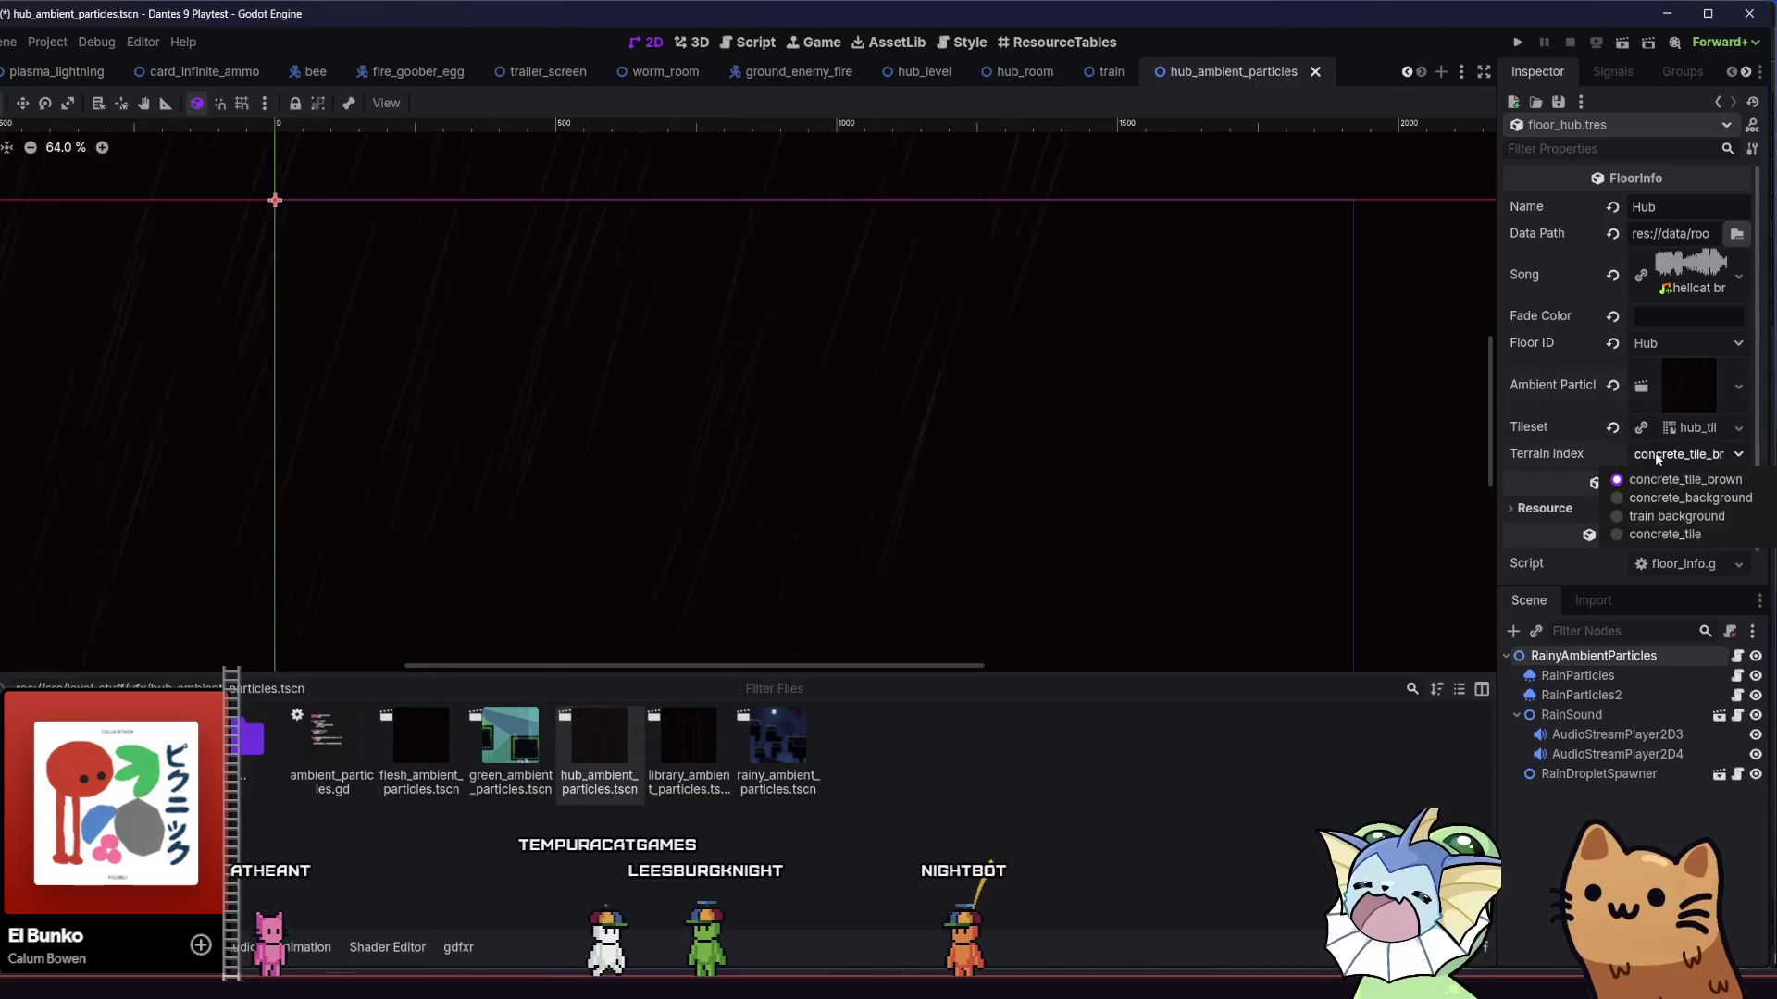
click(1523, 48)
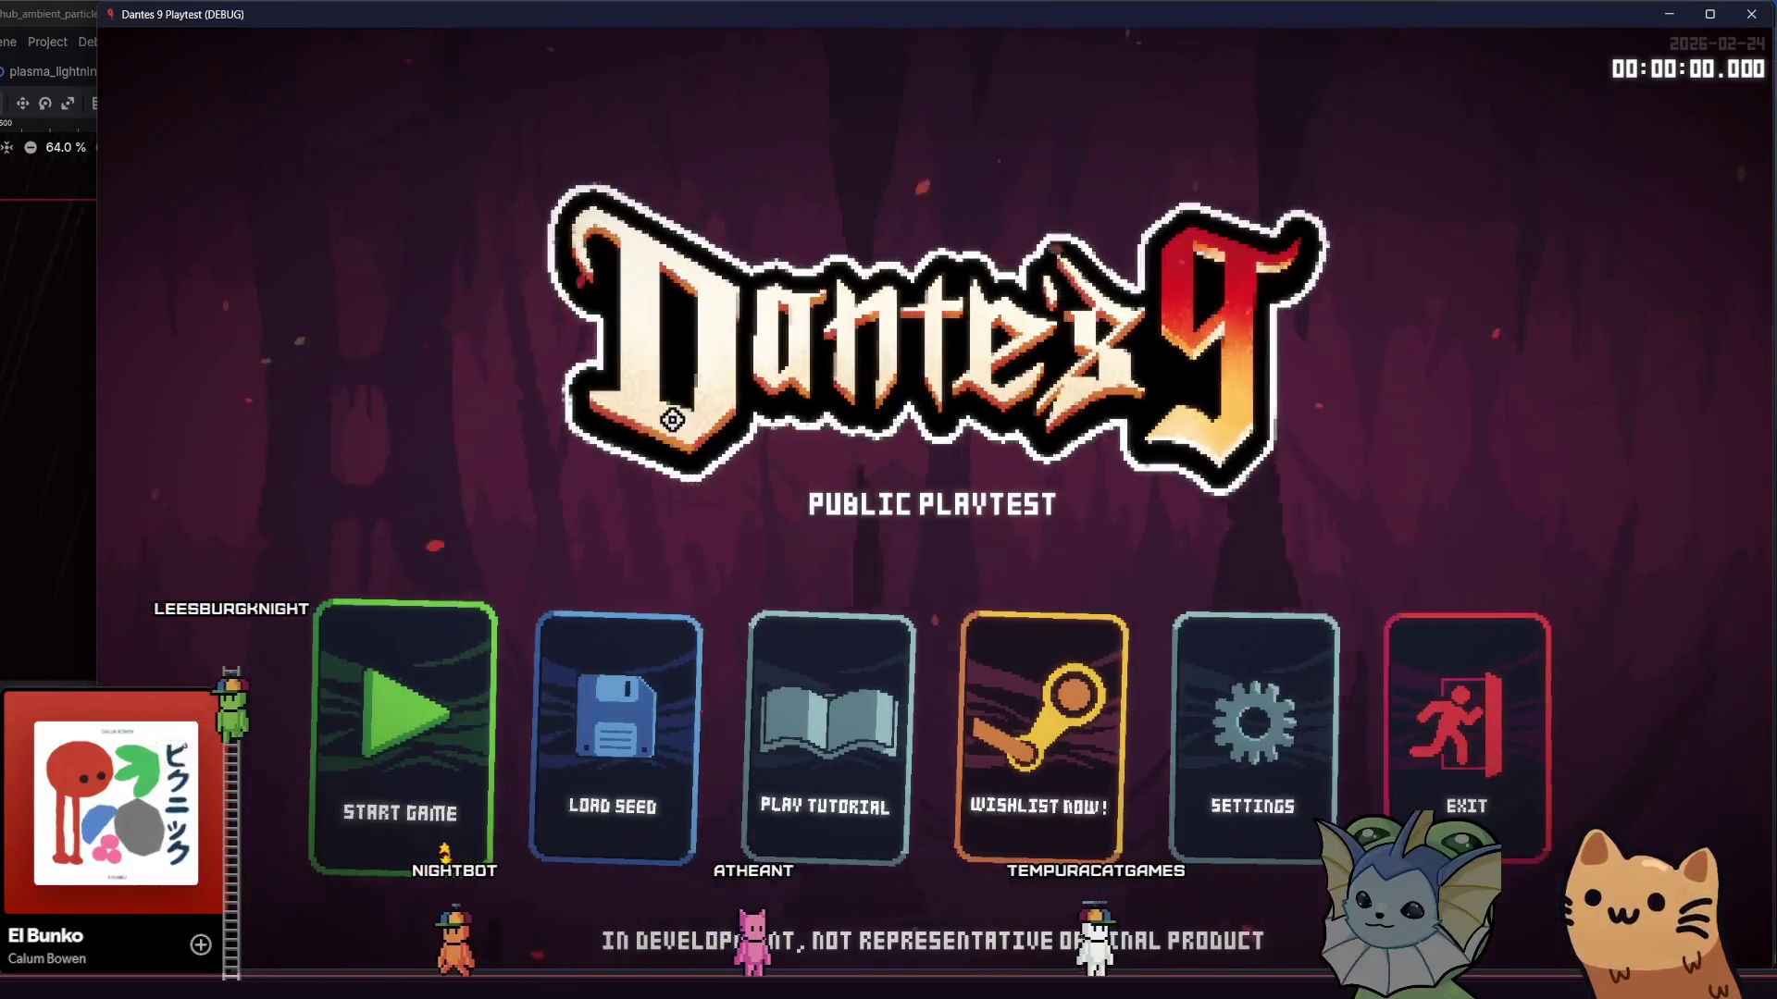
- Start the game, walk the player to the staircase and jump up it, then close the playtest
click(338, 696)
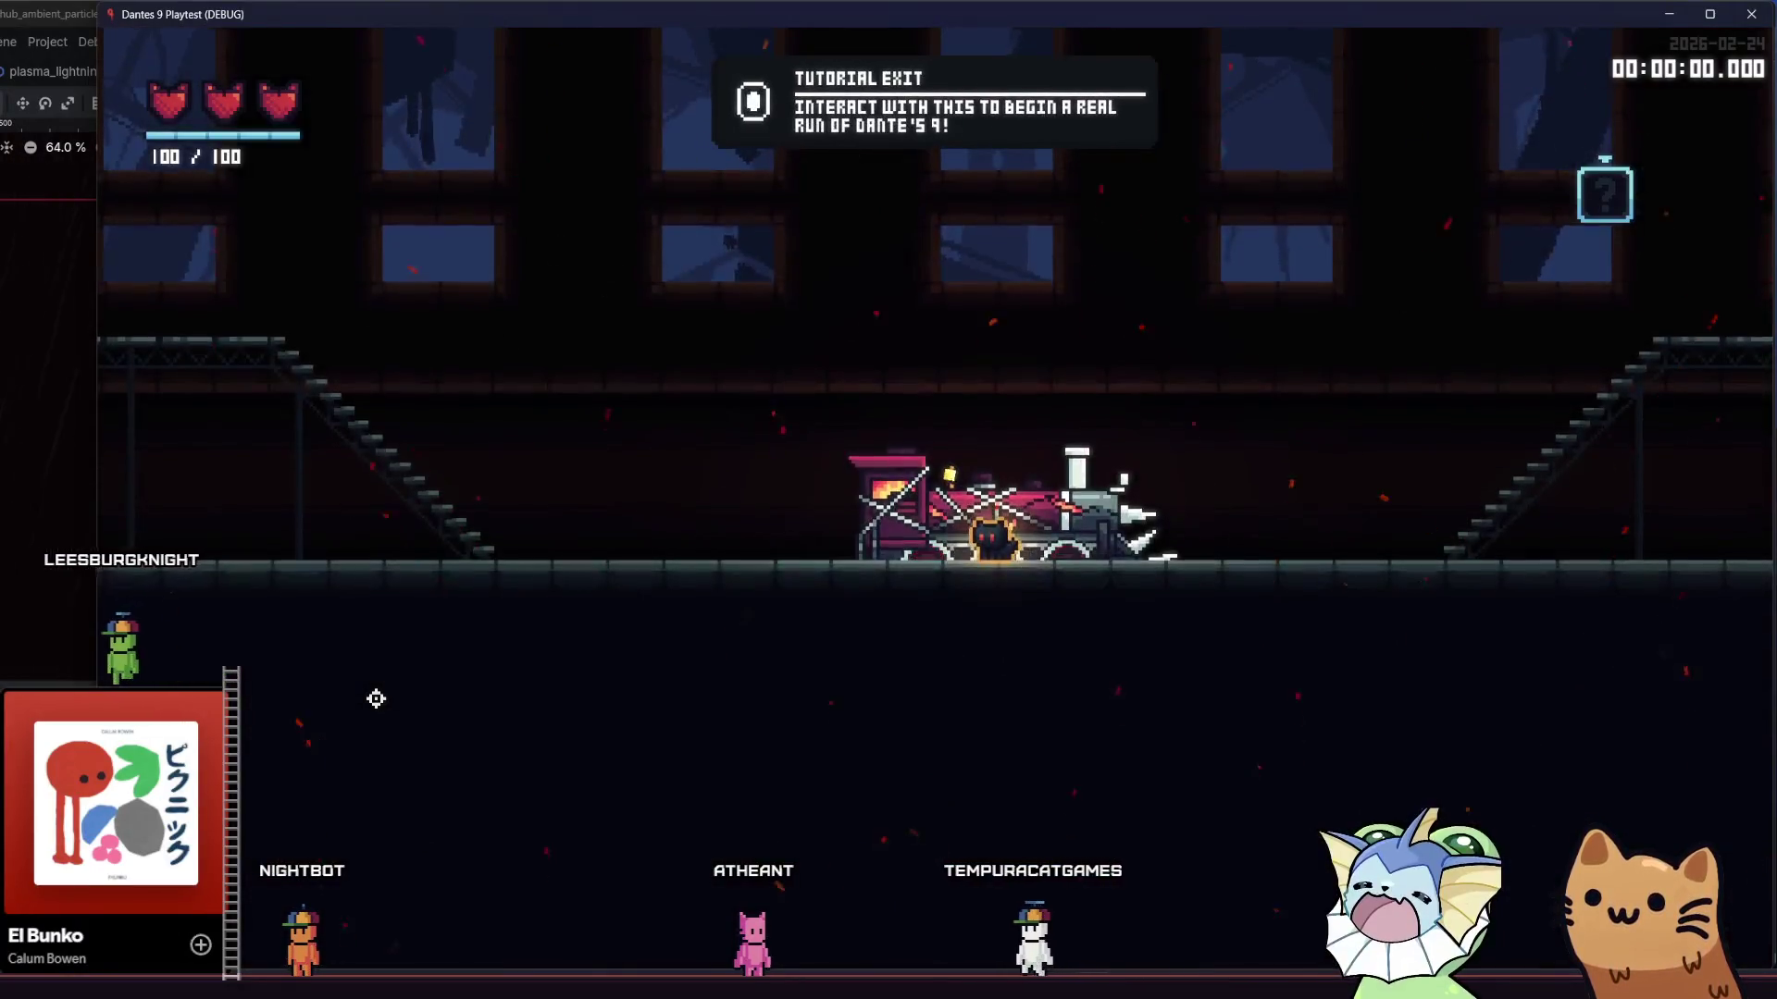
key(d)
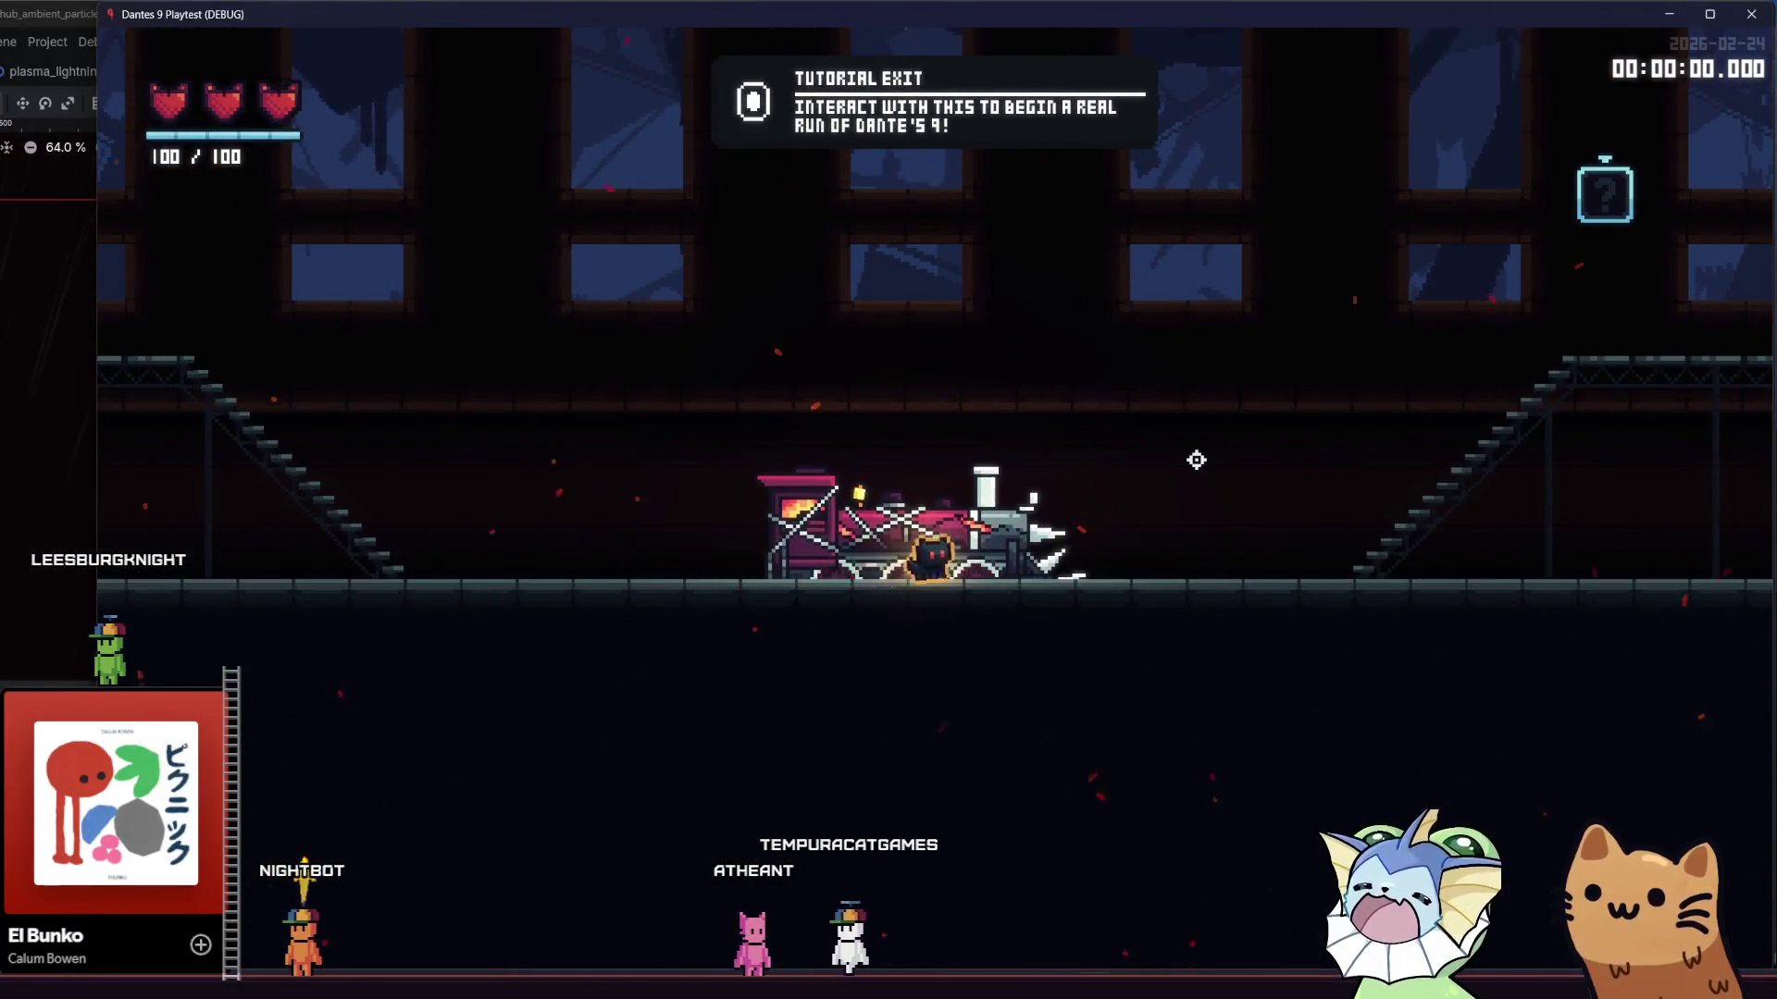
key(space)
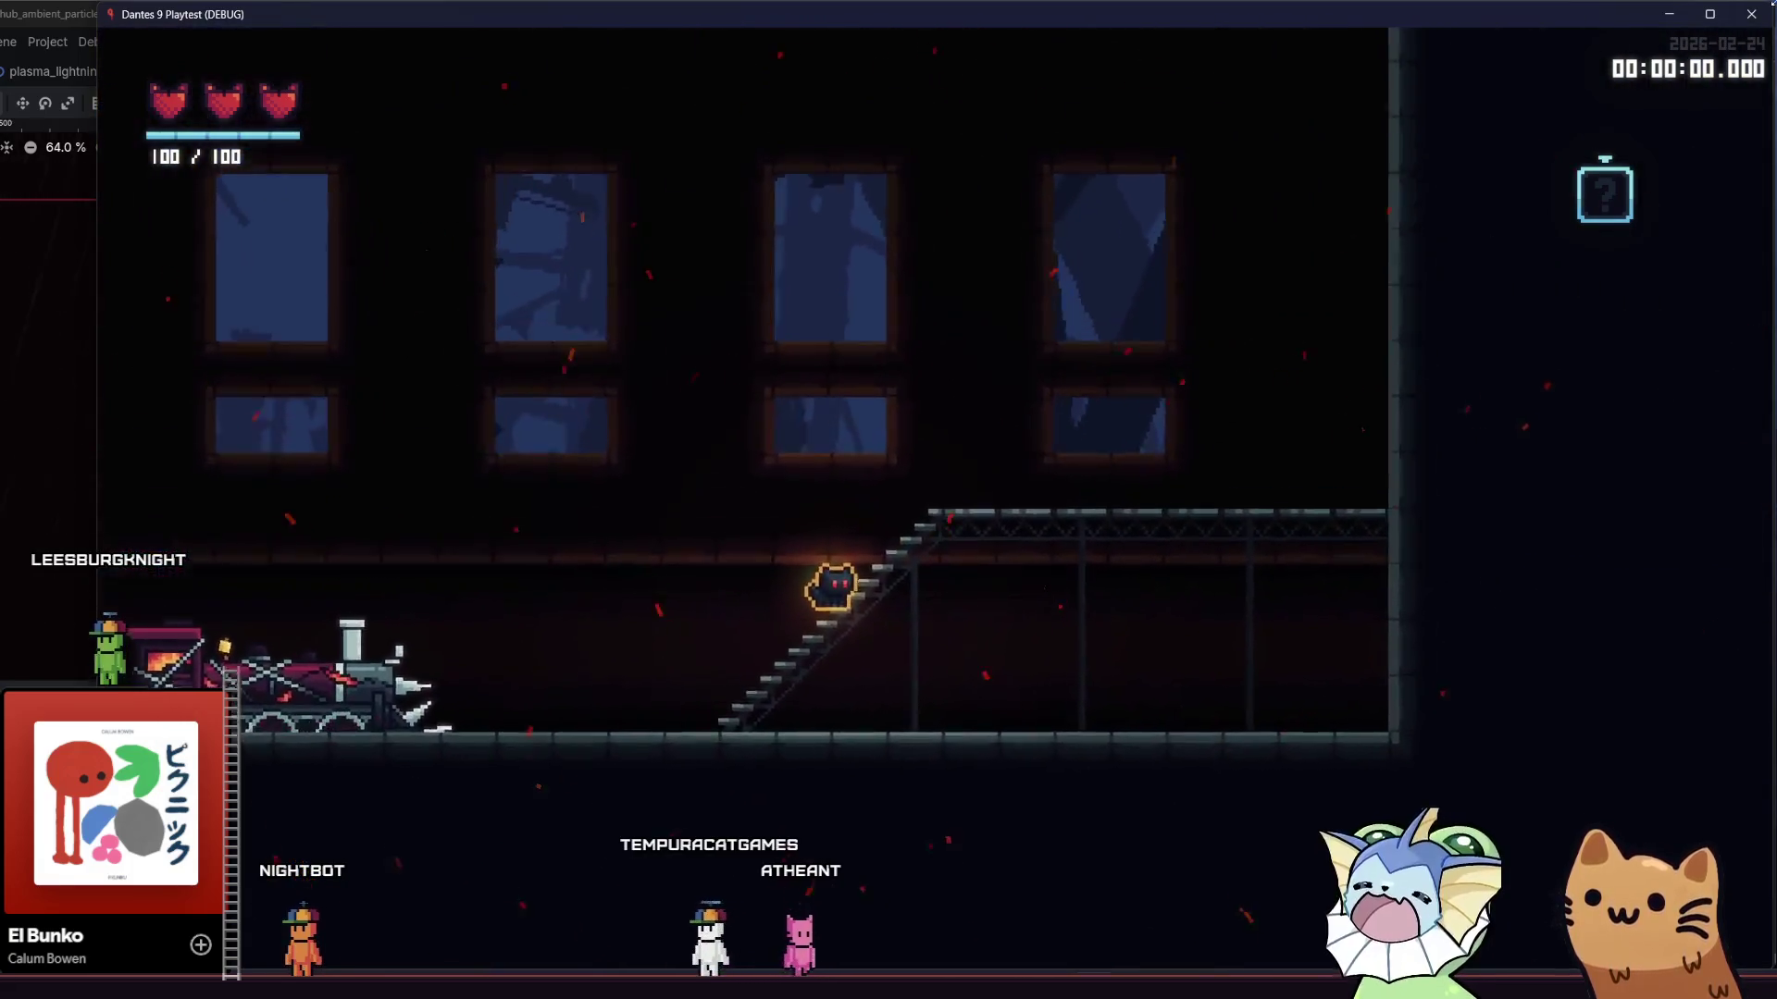
click(1754, 17)
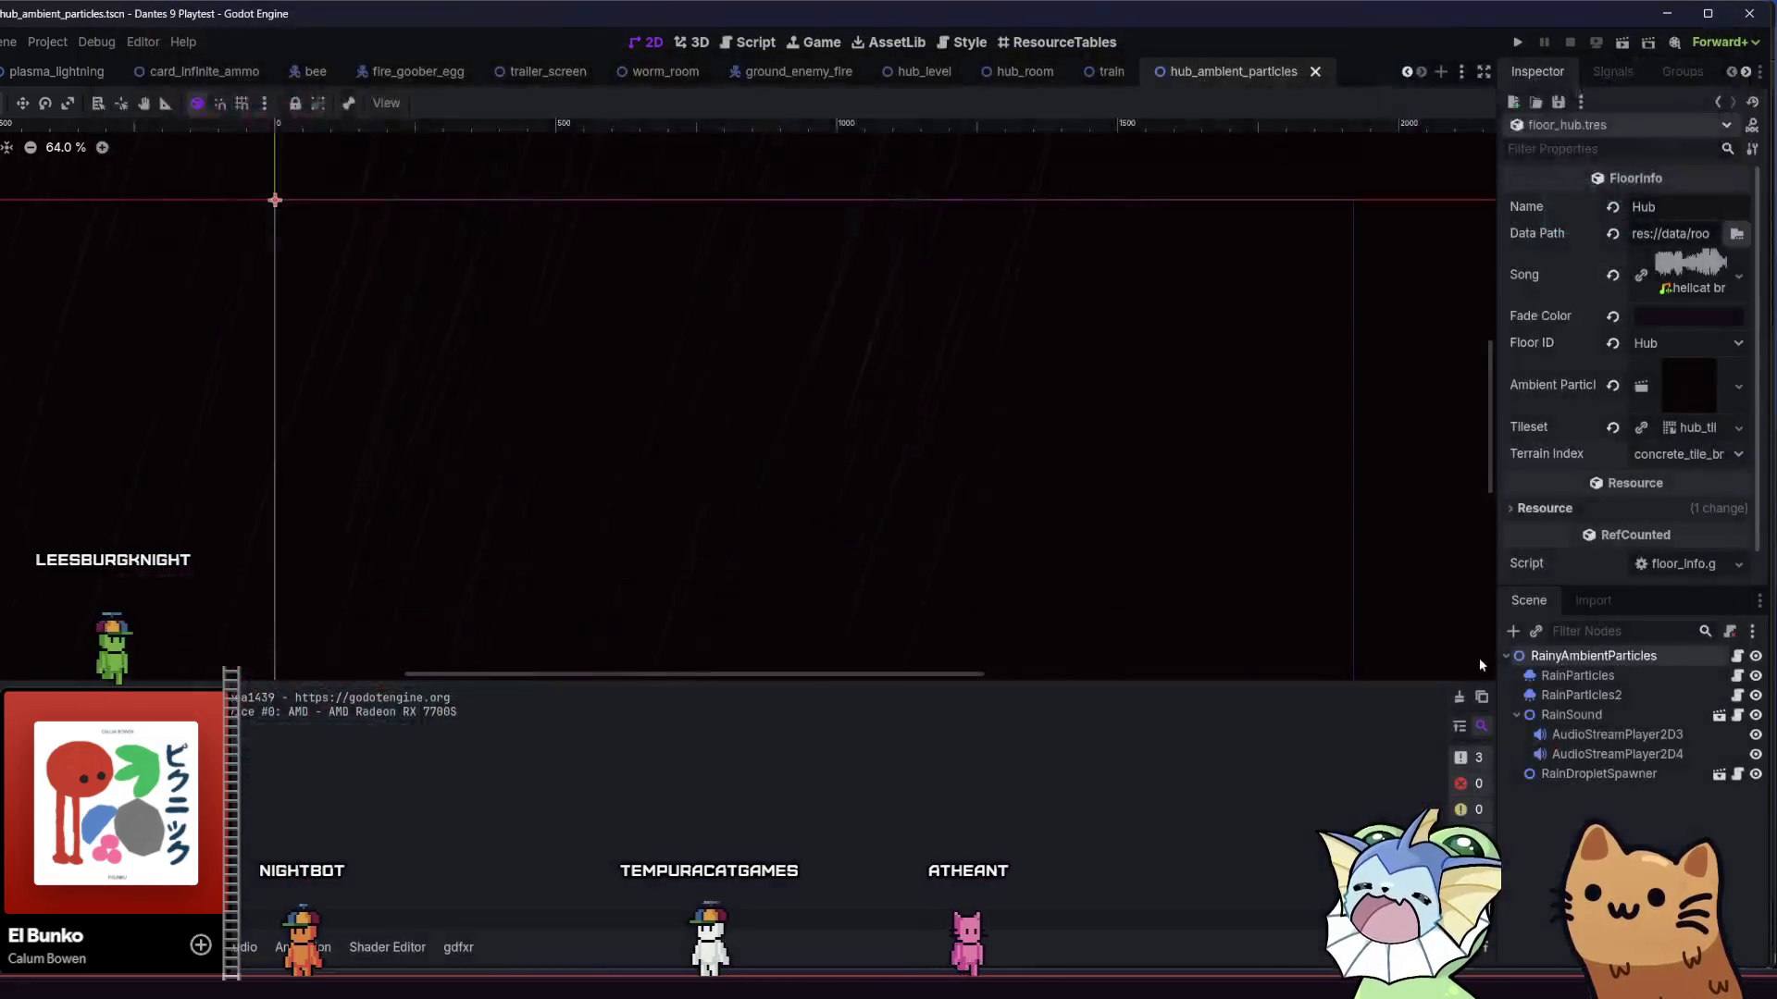
- Change hub_room's Room Type to None, save it, and quick-open a resource search for 'hub'
click(1109, 71)
click(1024, 71)
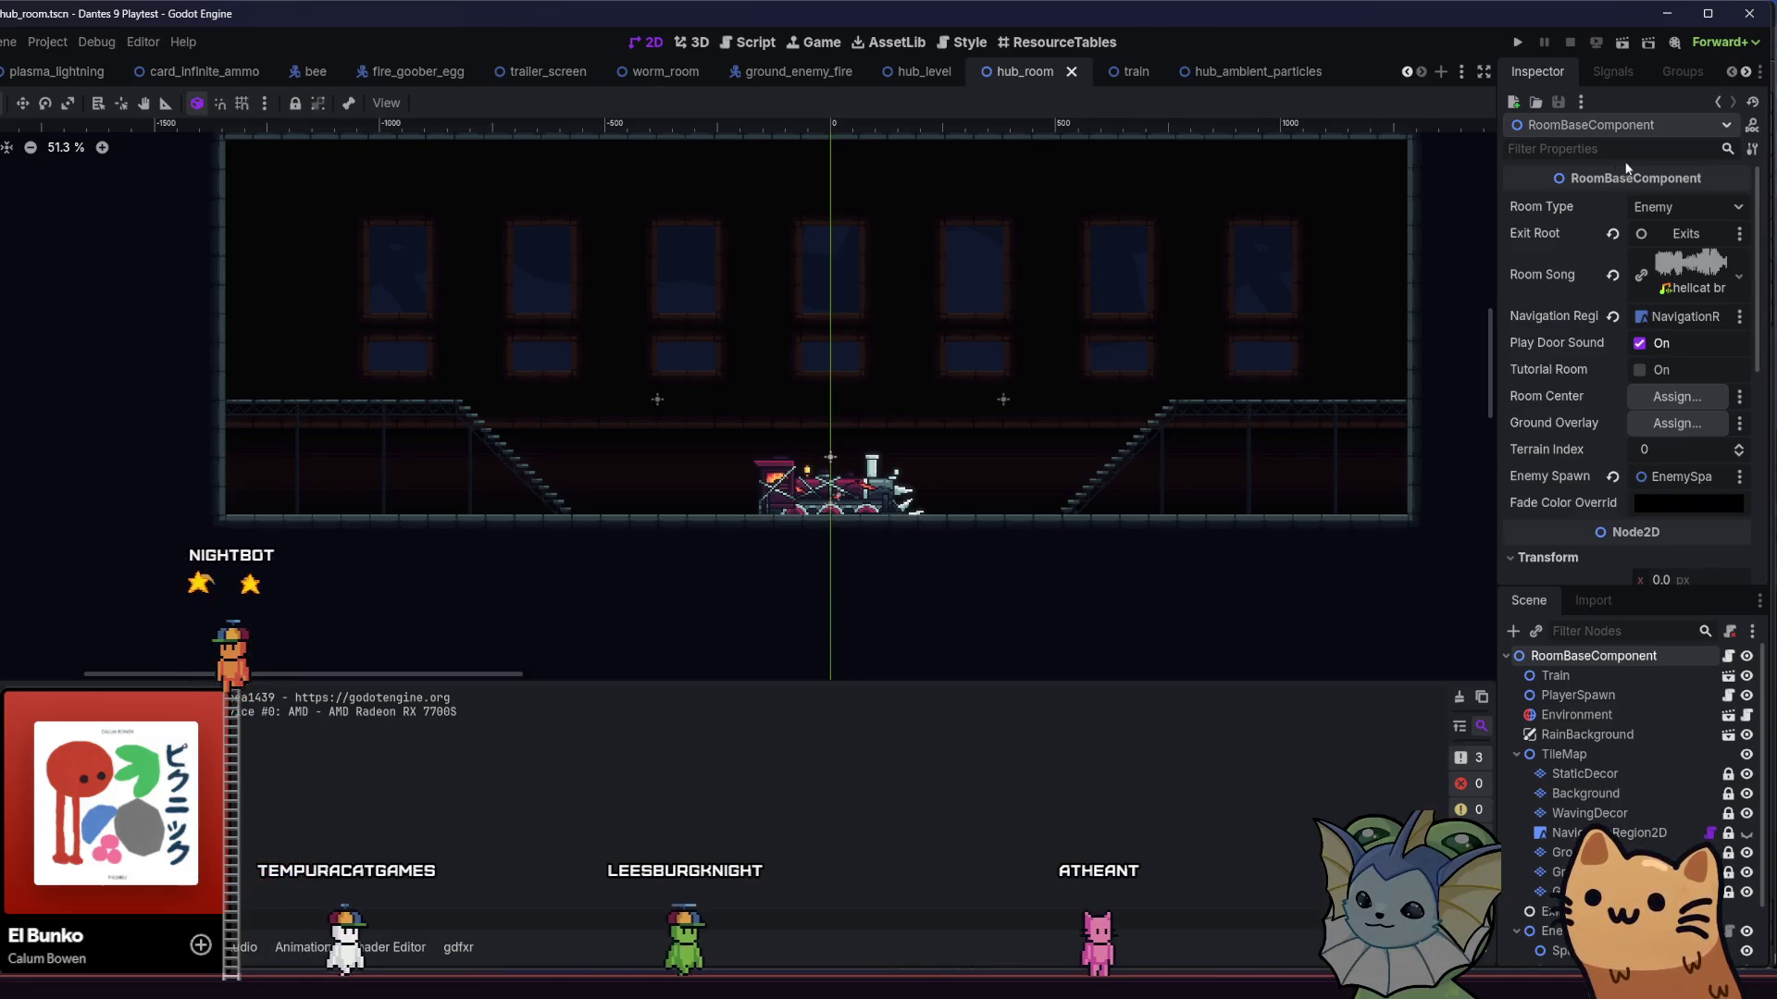
click(1665, 206)
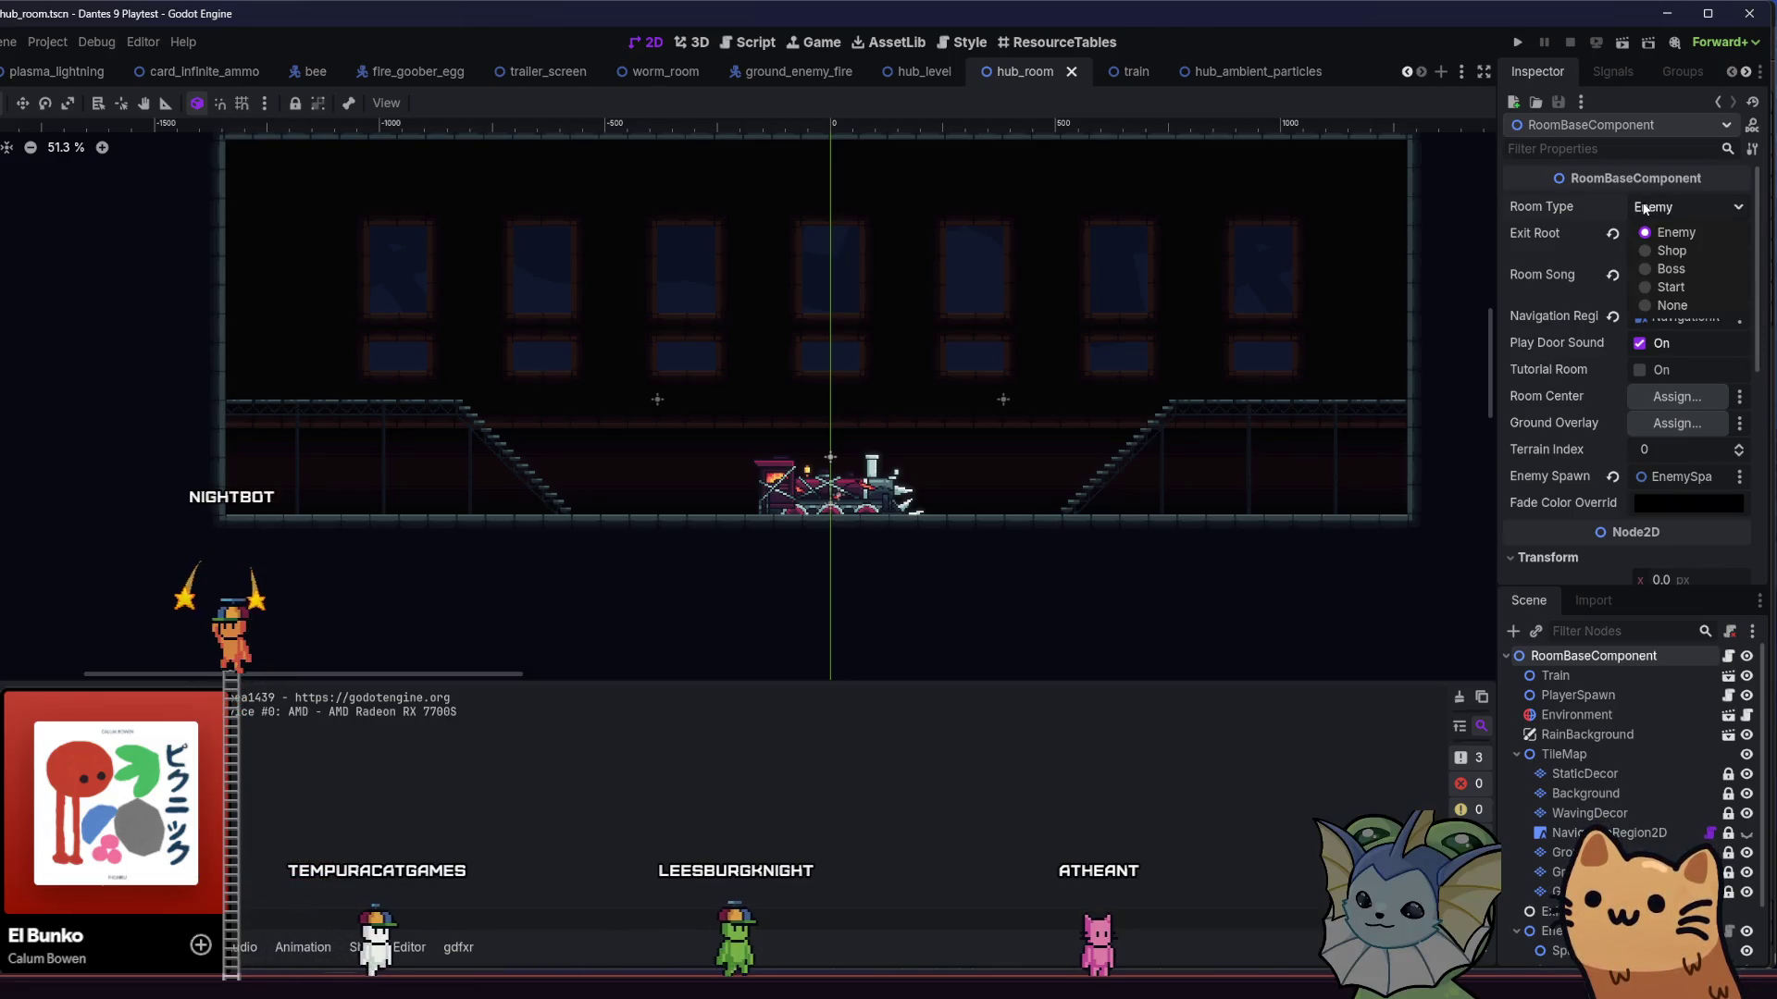
click(1642, 306)
key(ctrl+s)
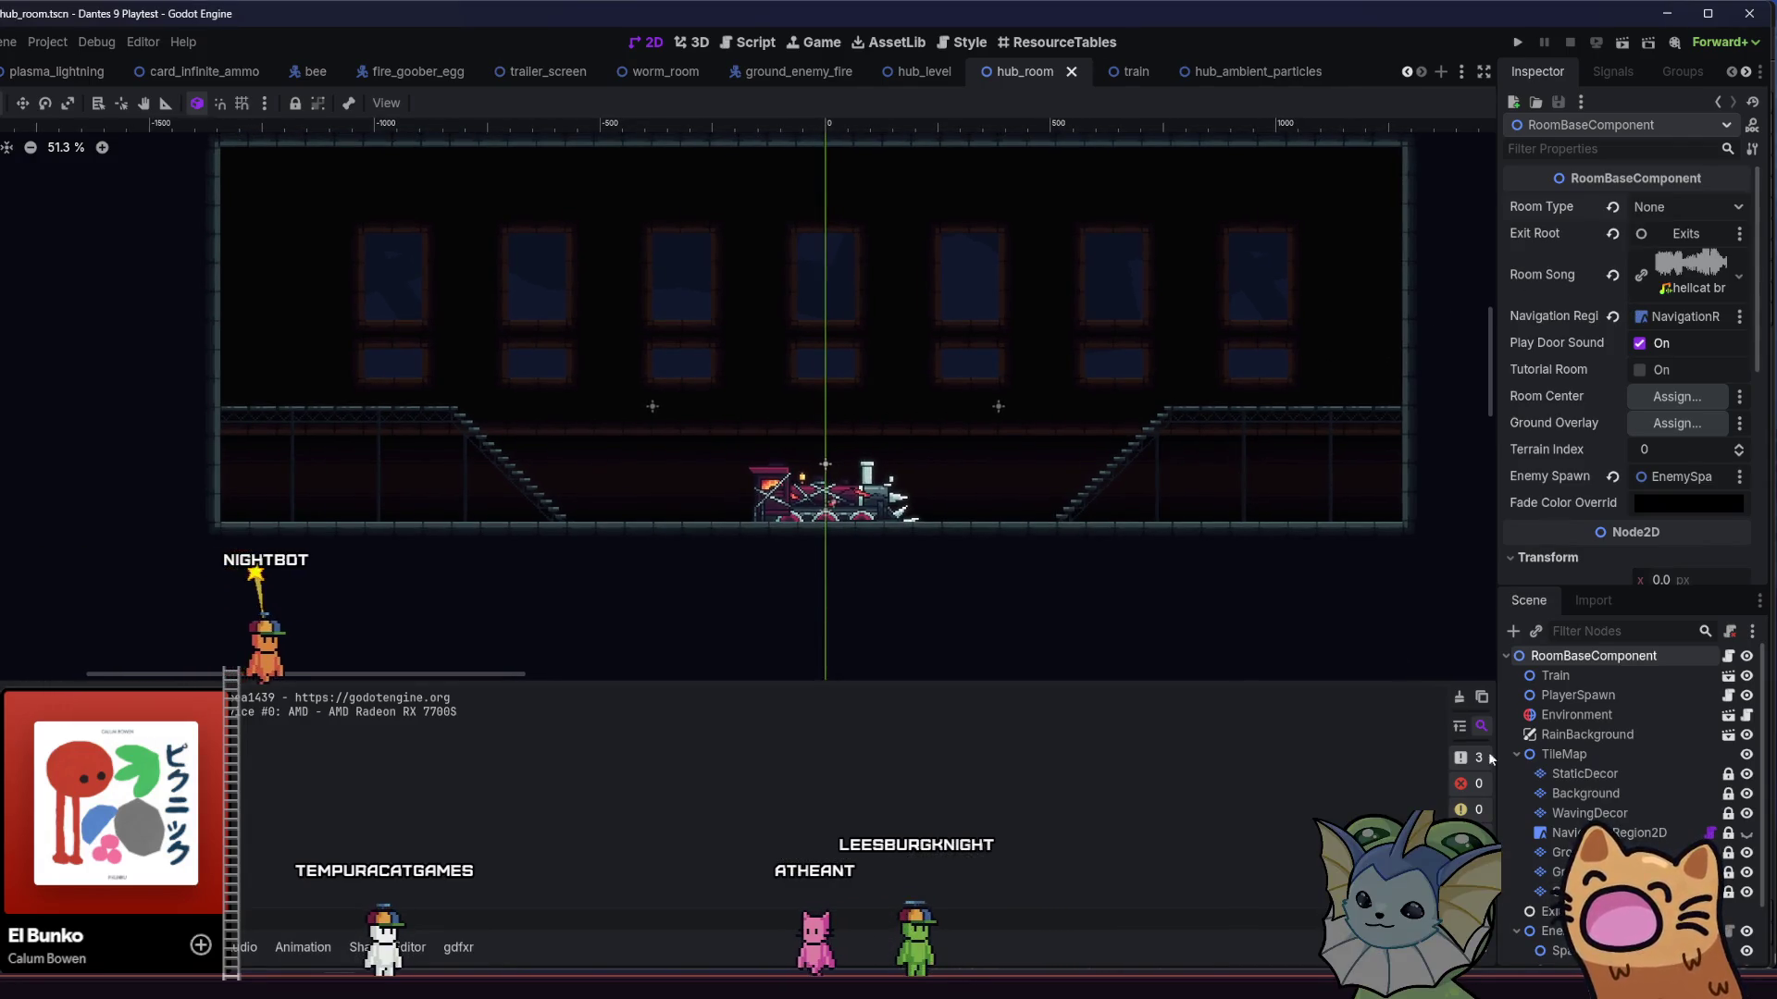
scroll(1556, 818, down, 2)
scroll(1566, 815, up, 2)
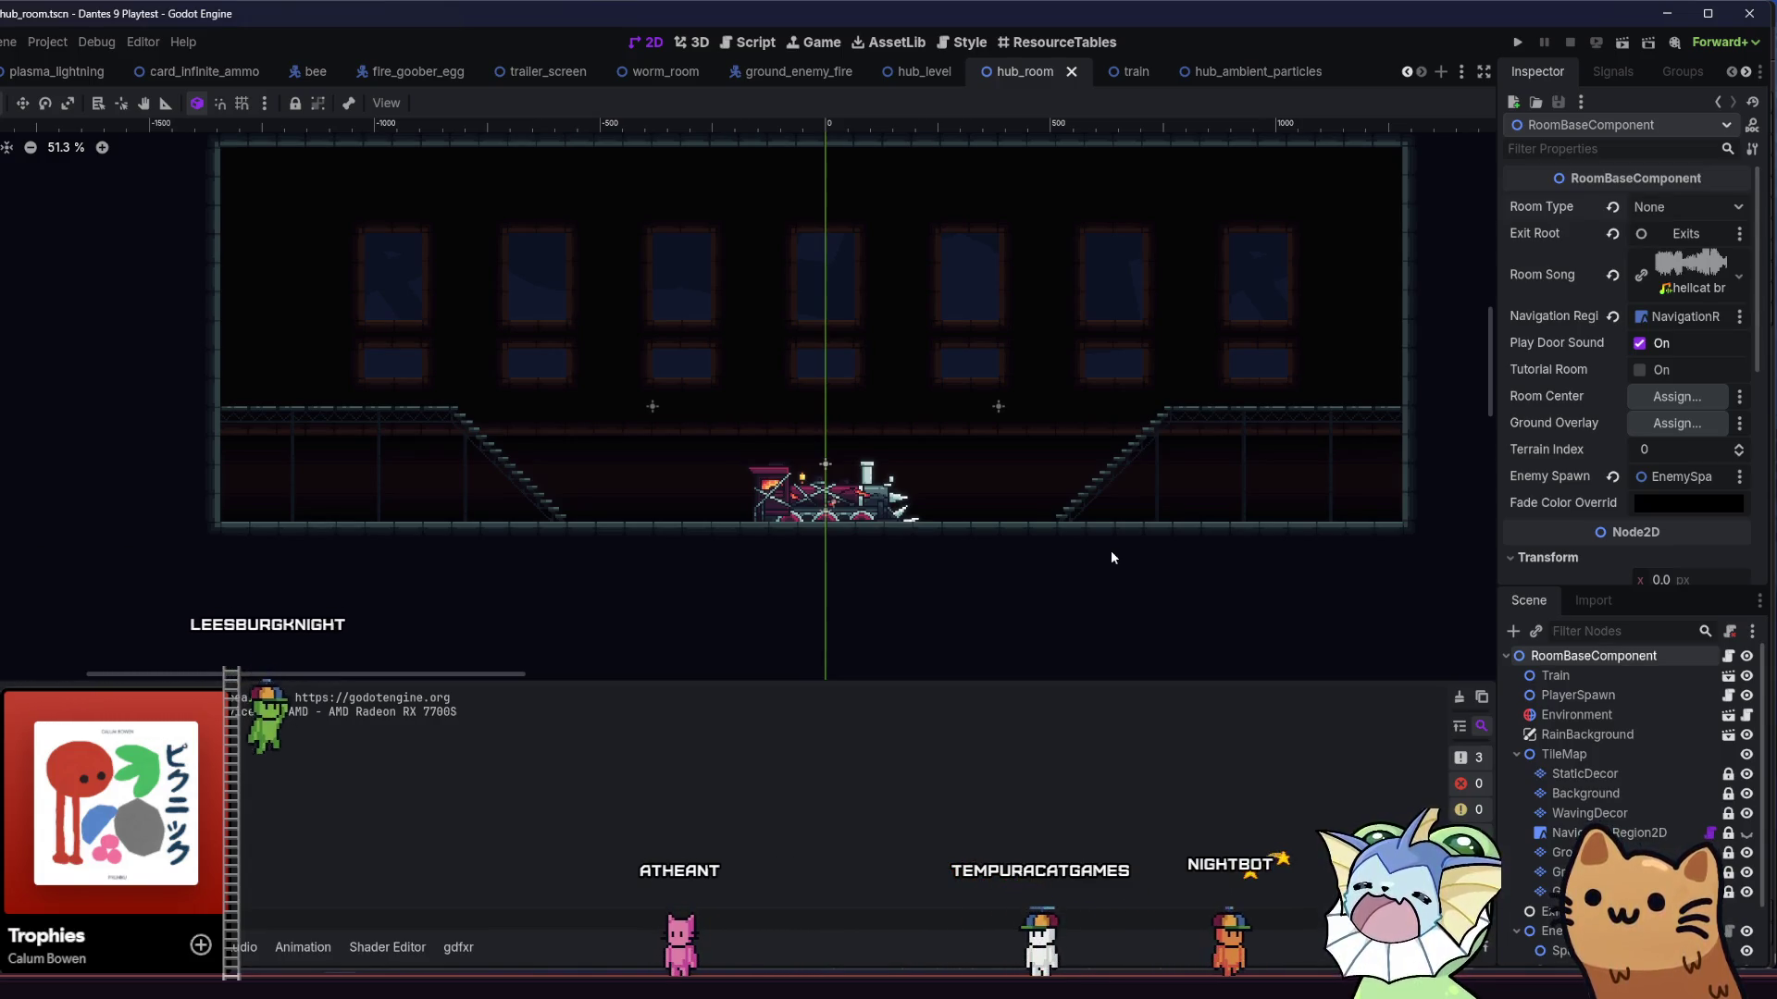
key(shift+alt+o)
text(hub)
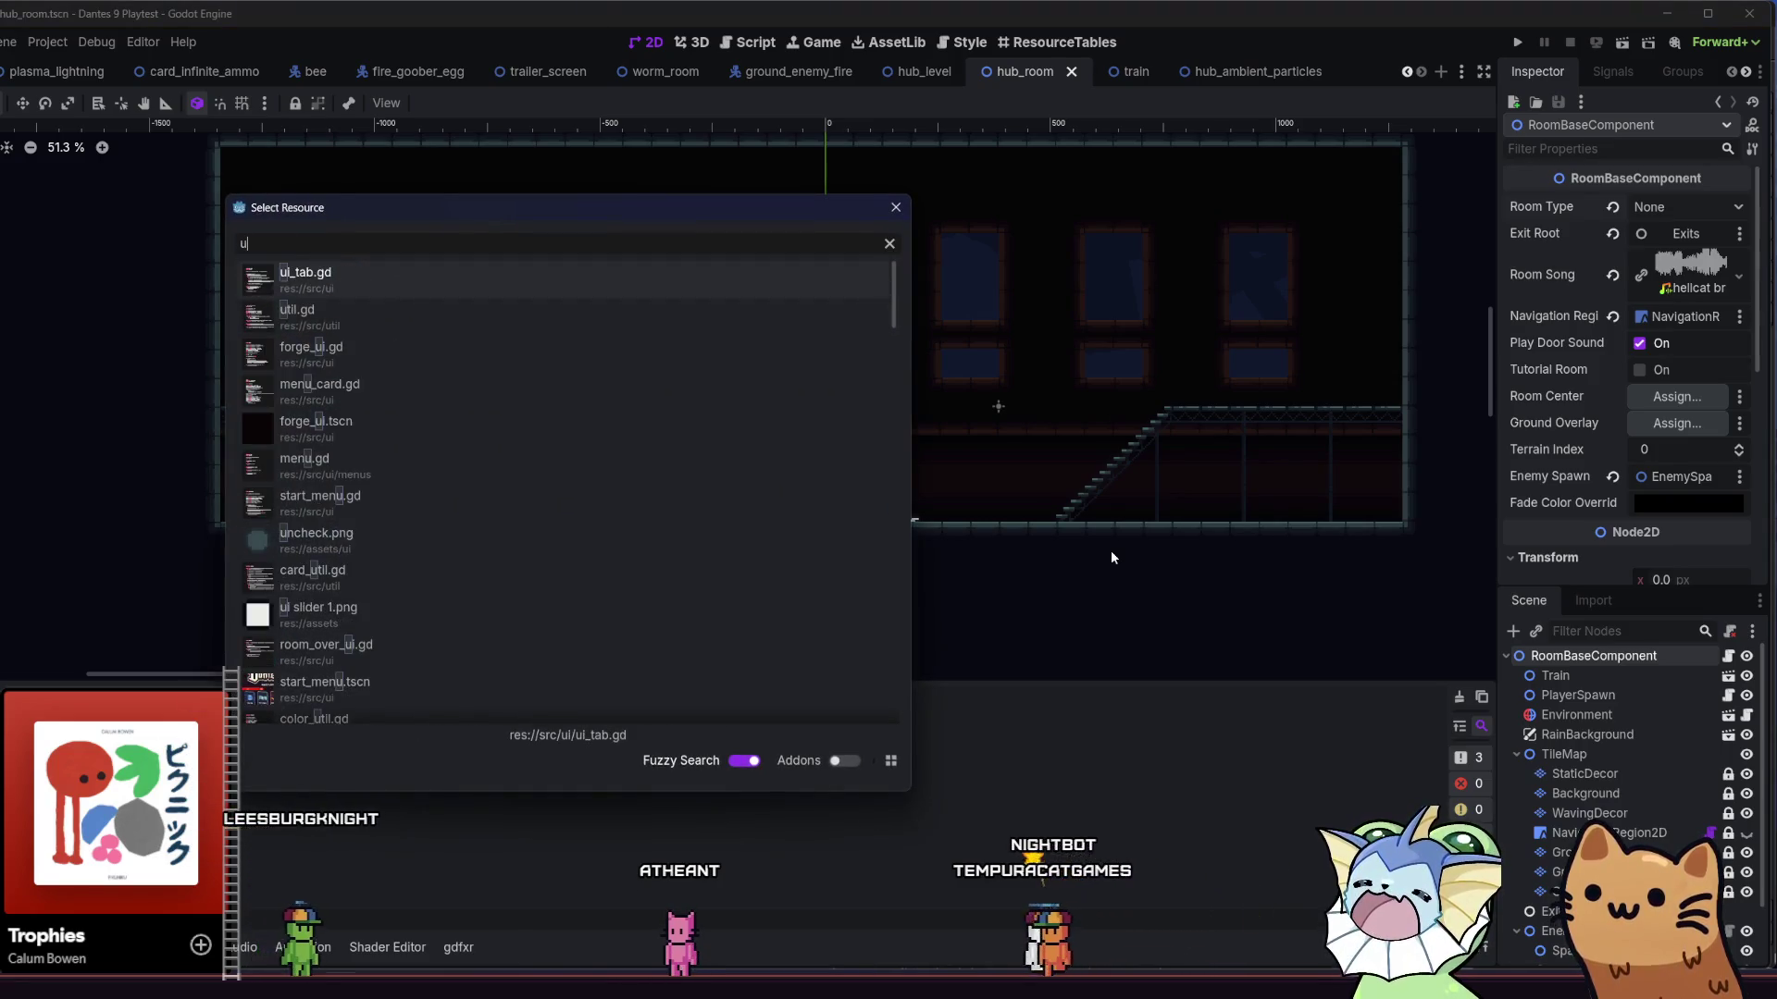
- Open hub_level.tscn's generator script and add, then undo, a blank line in generate_level
double_click(535, 293)
click(1754, 678)
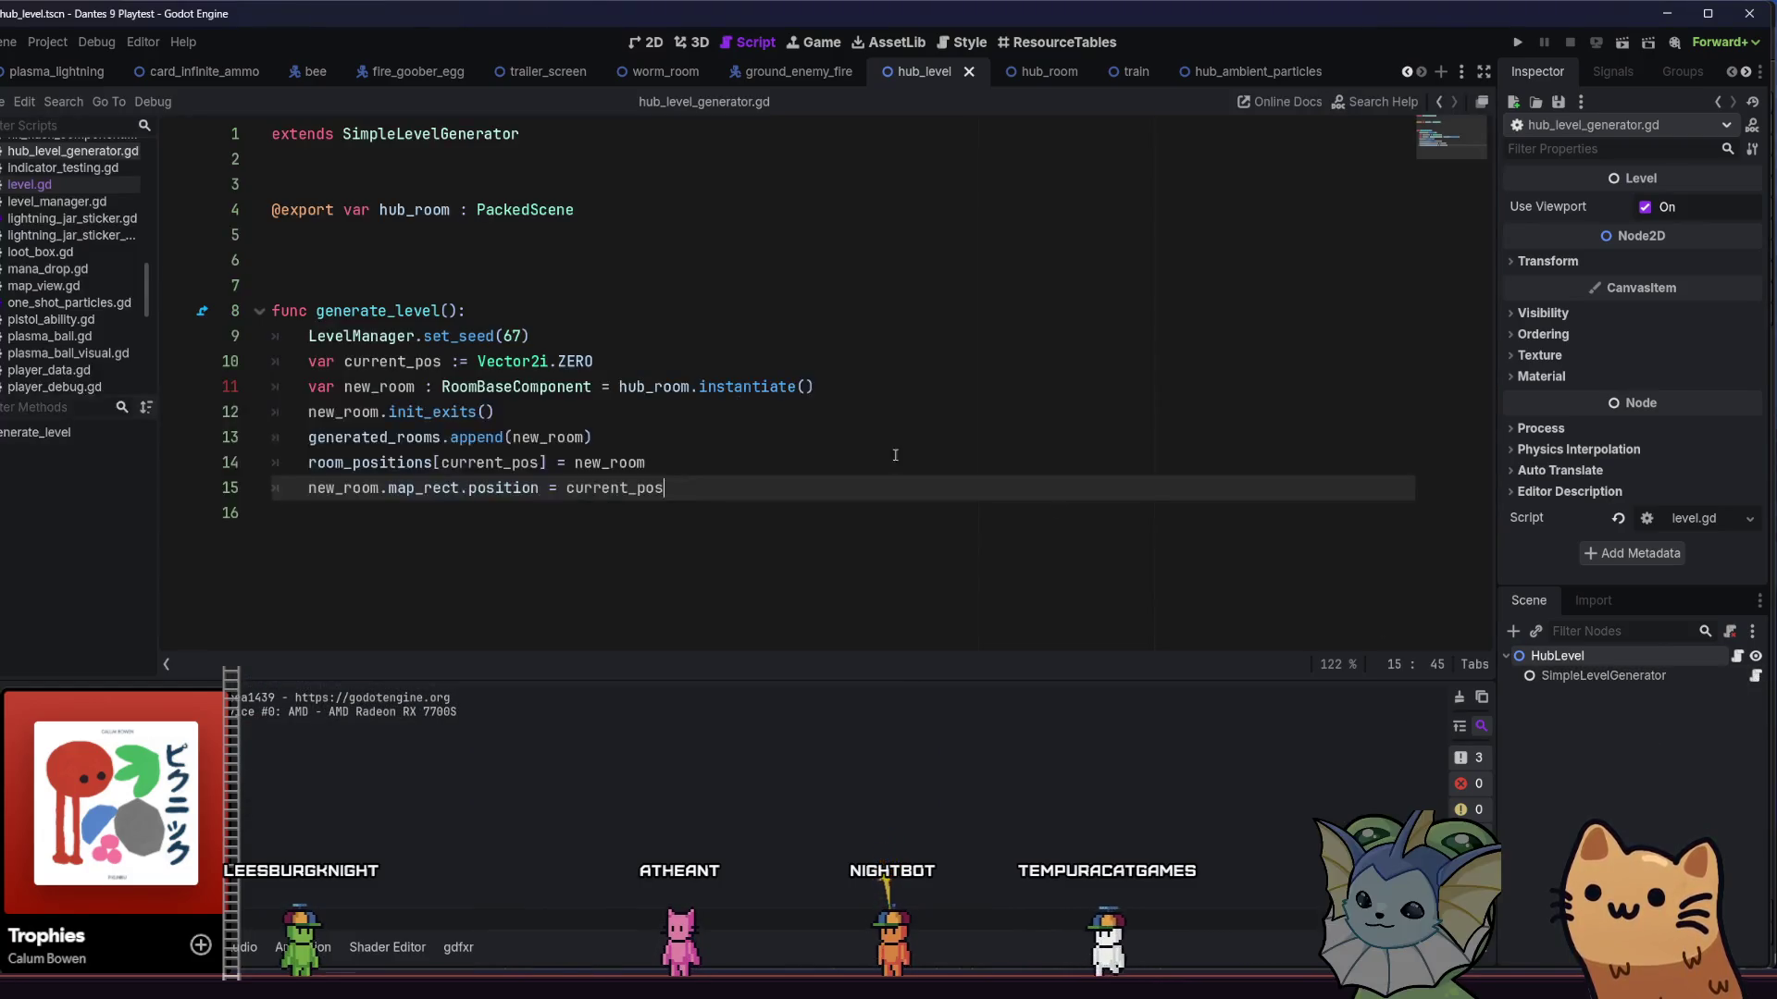
click(906, 311)
key(Down)
key(Down)
key(Down)
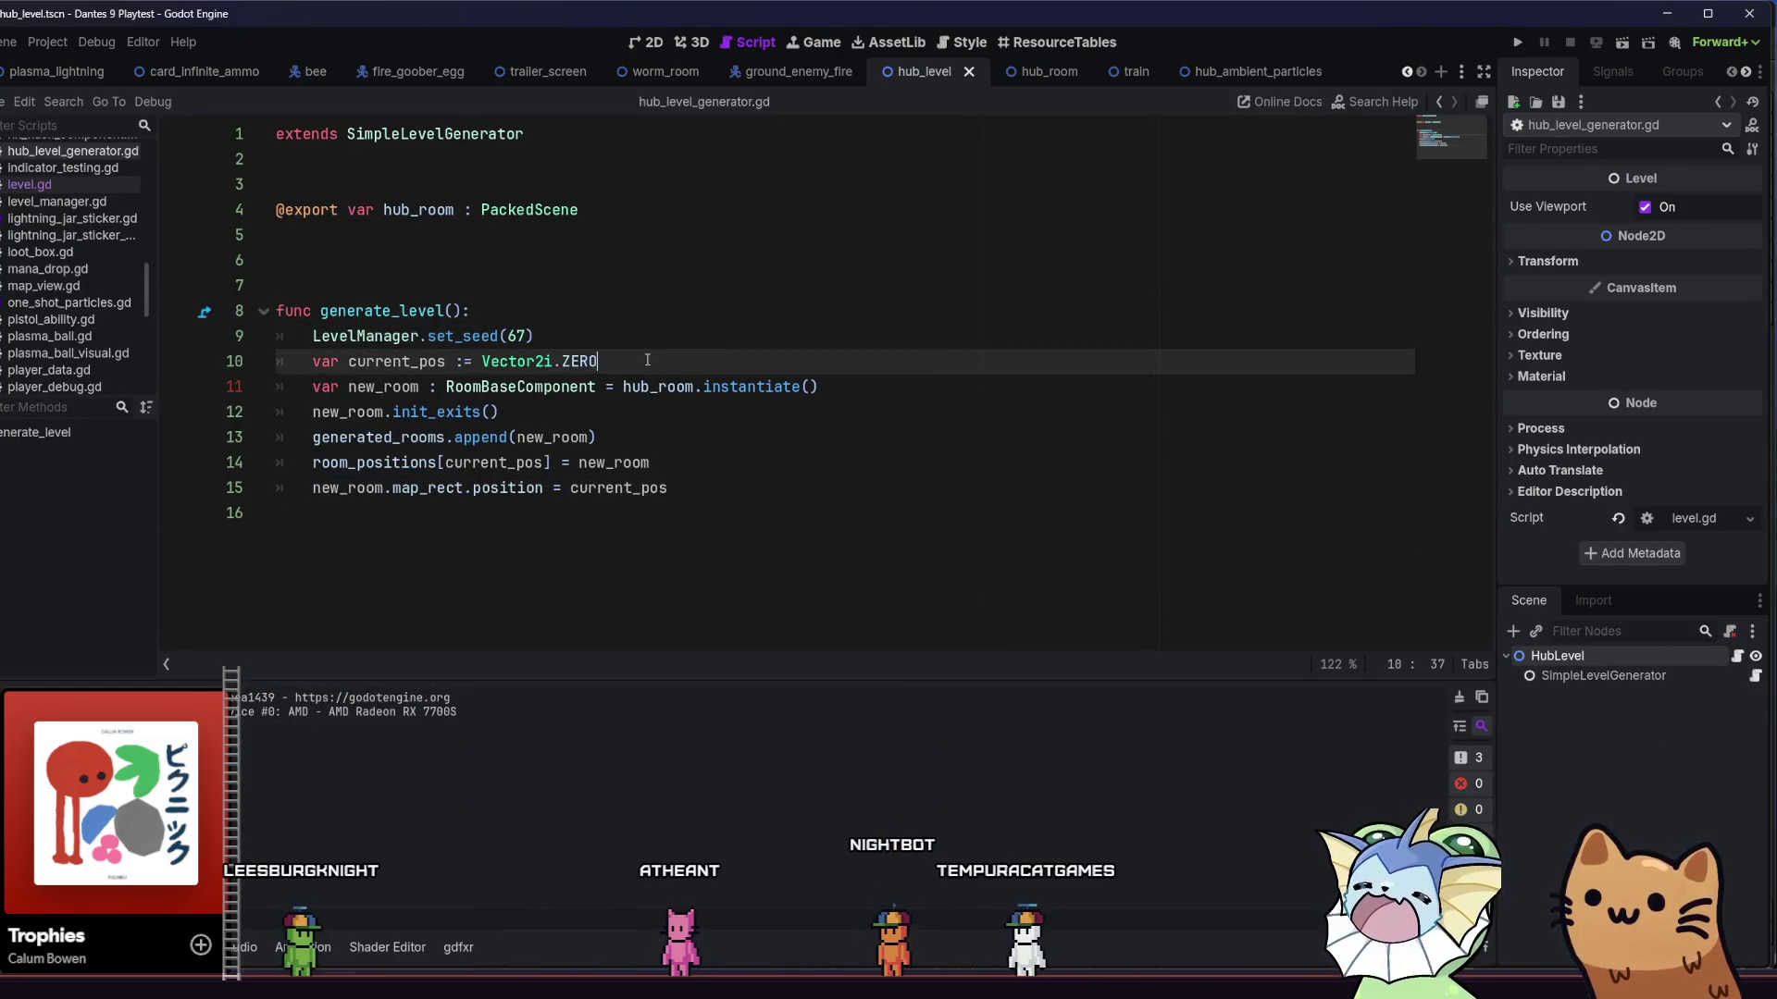
click(750, 313)
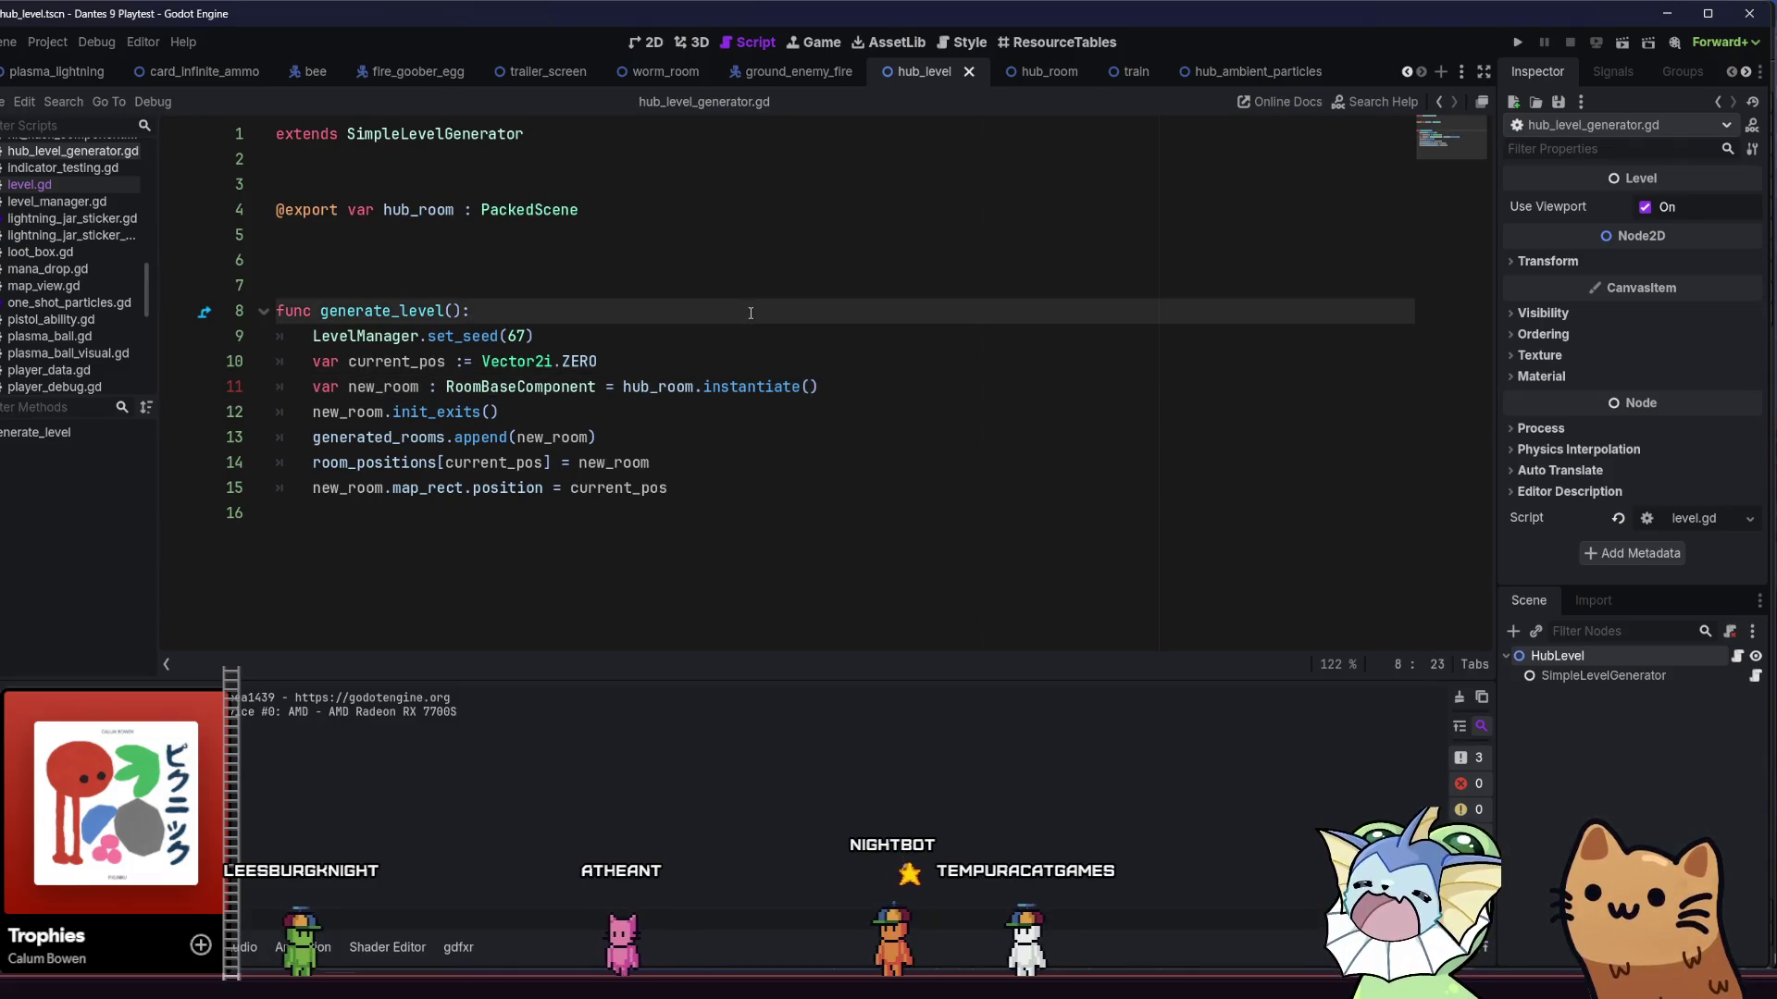
key(Return)
text(floo)
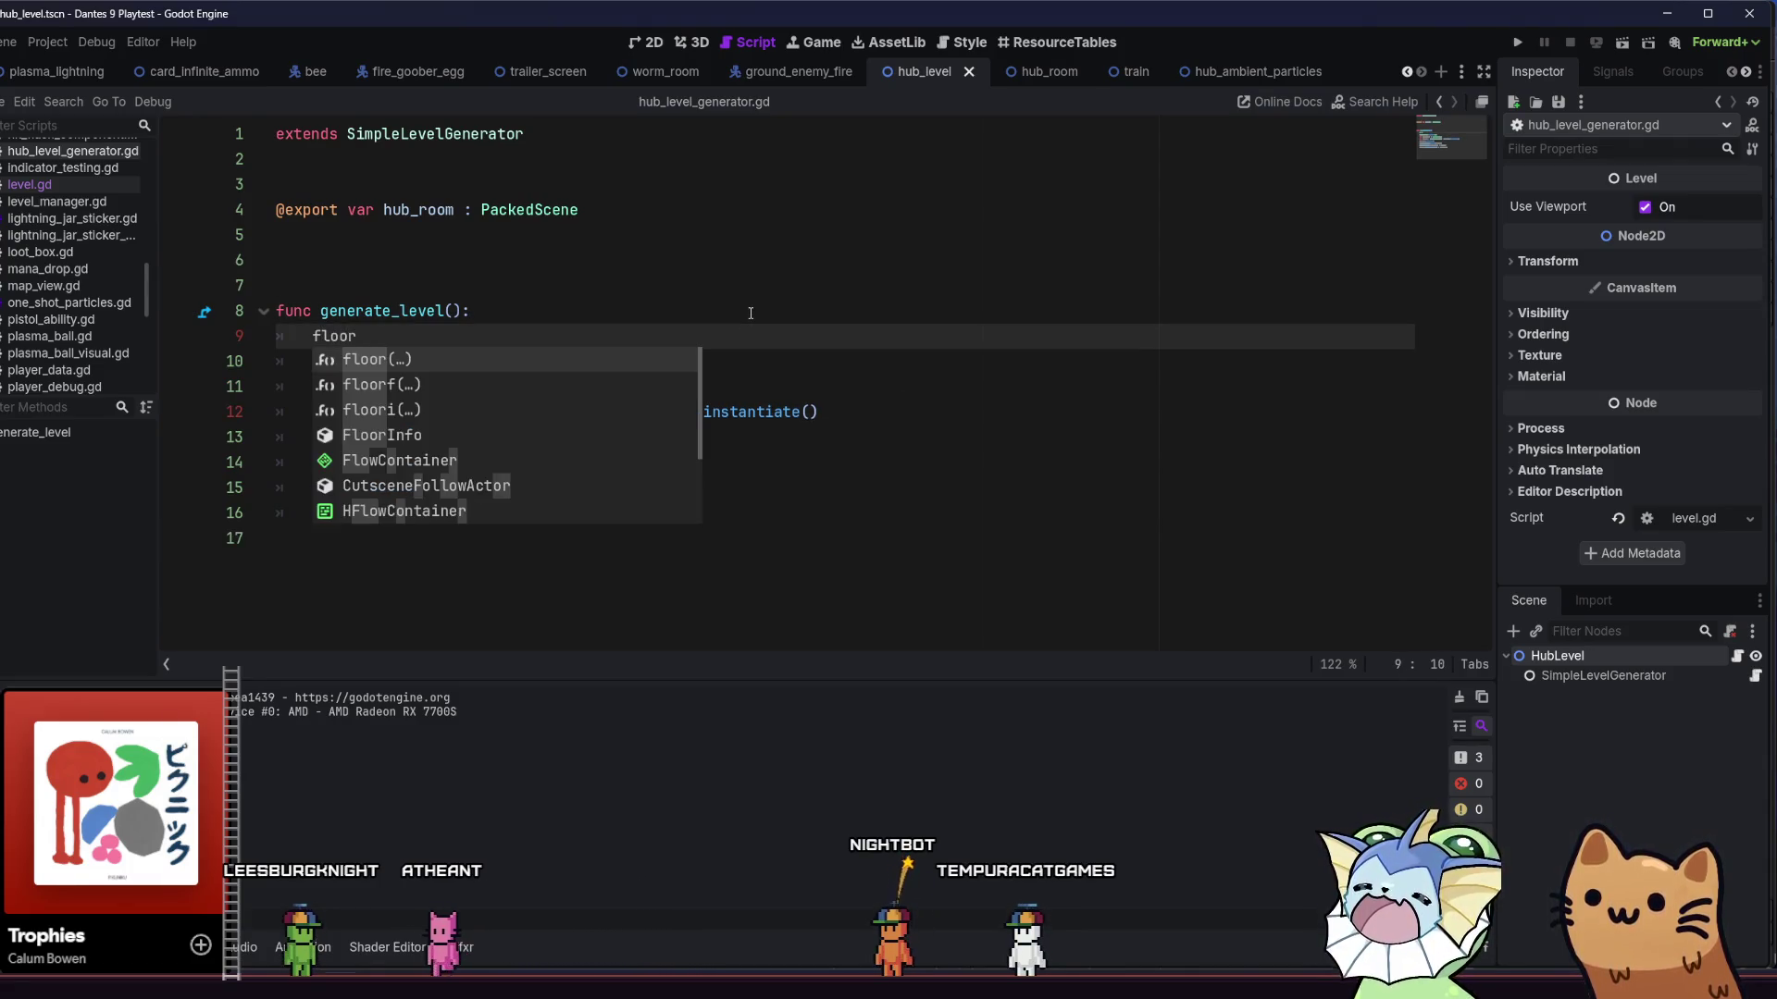
key(ctrl+z)
key(ctrl+z)
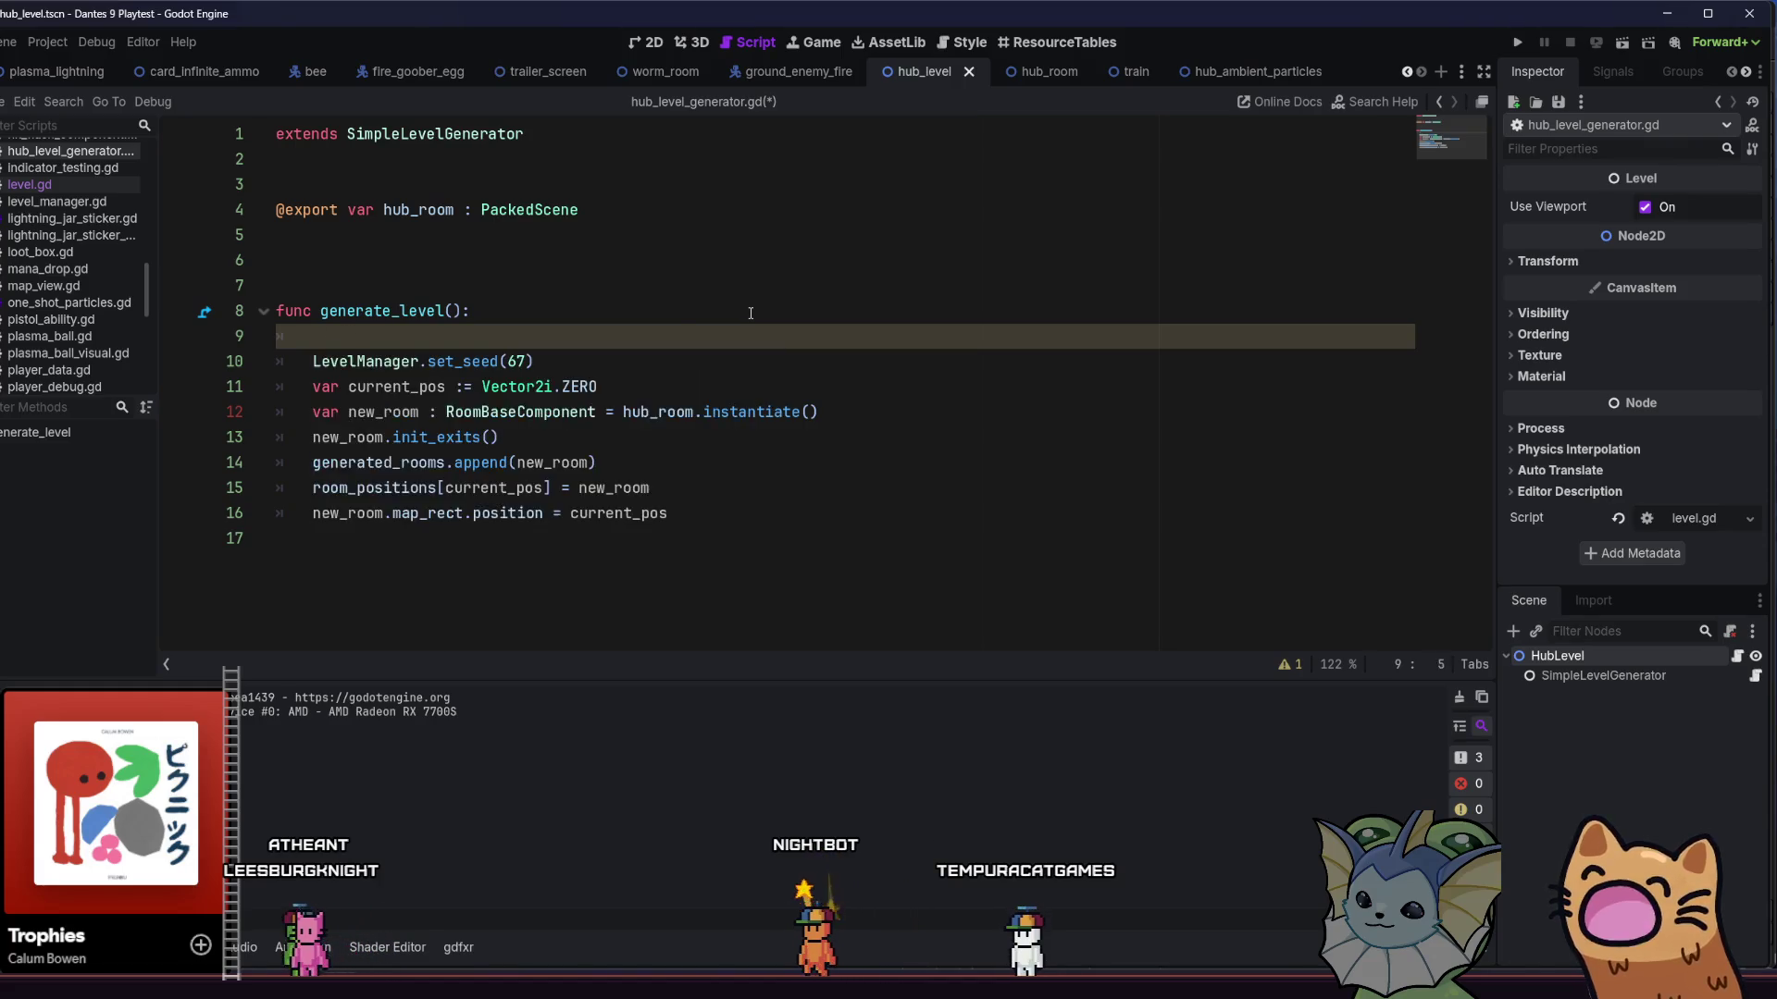
- Quick-open start_menu.gd by searching resources for 'start'
key(shift+alt+o)
text(start)
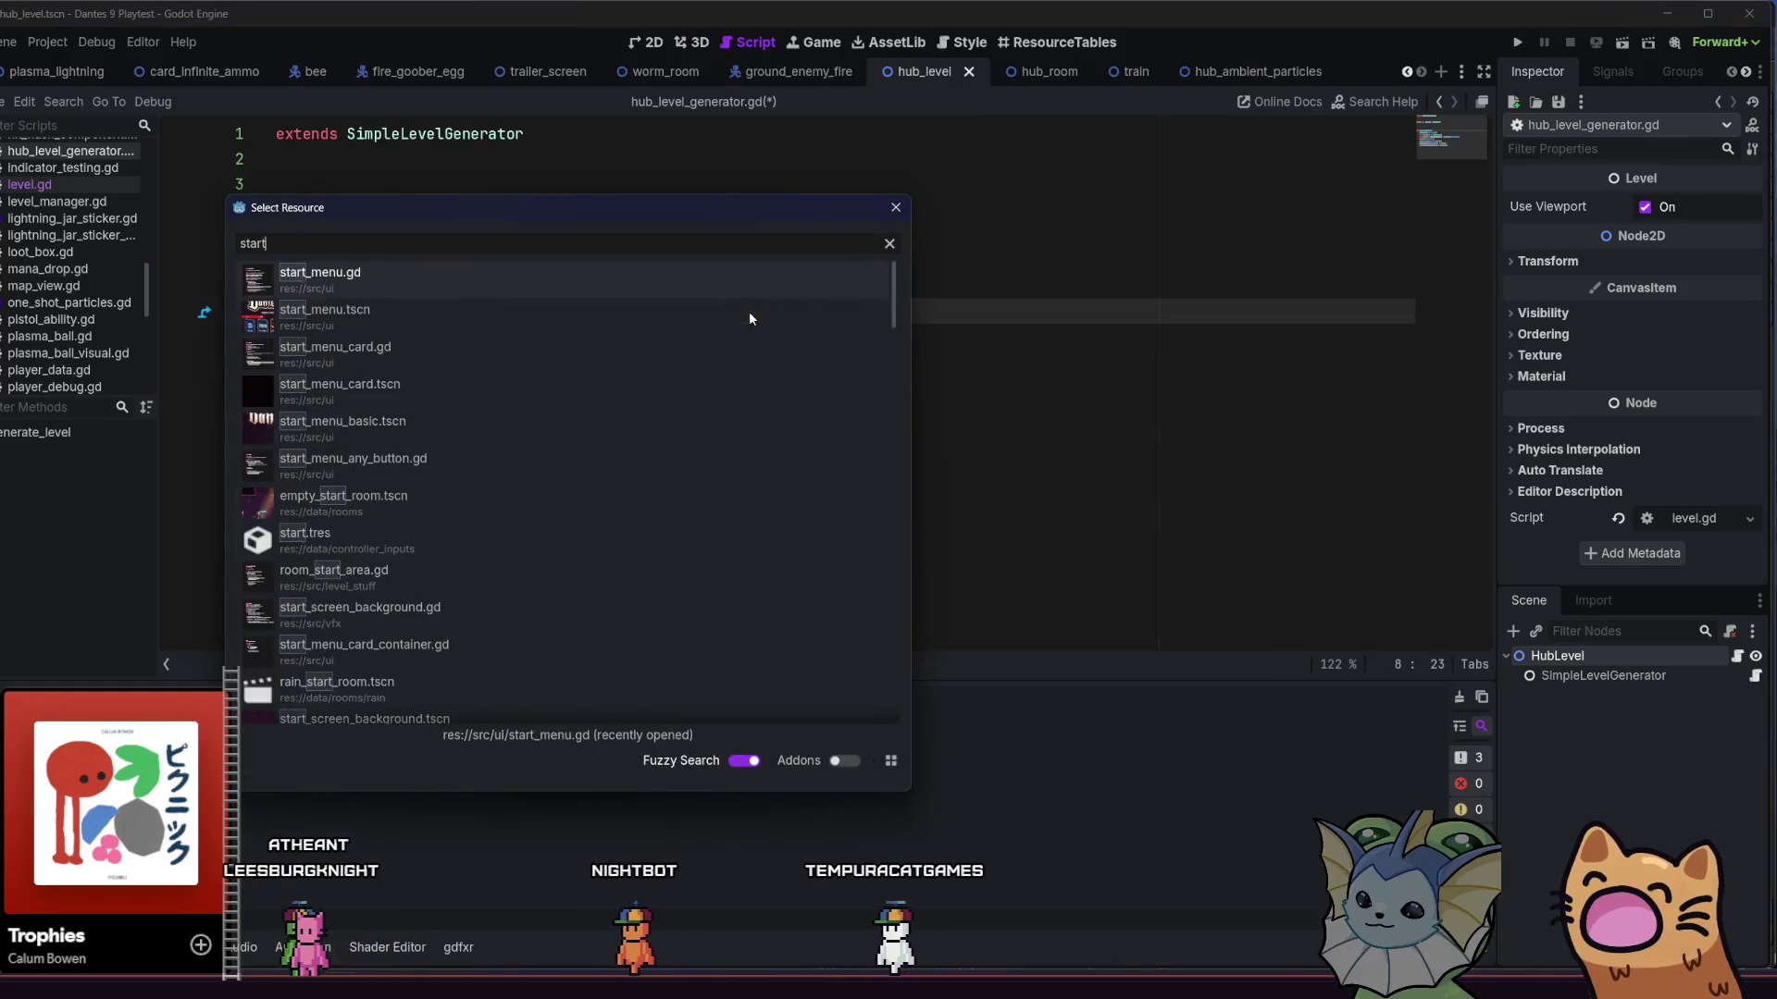
key(Return)
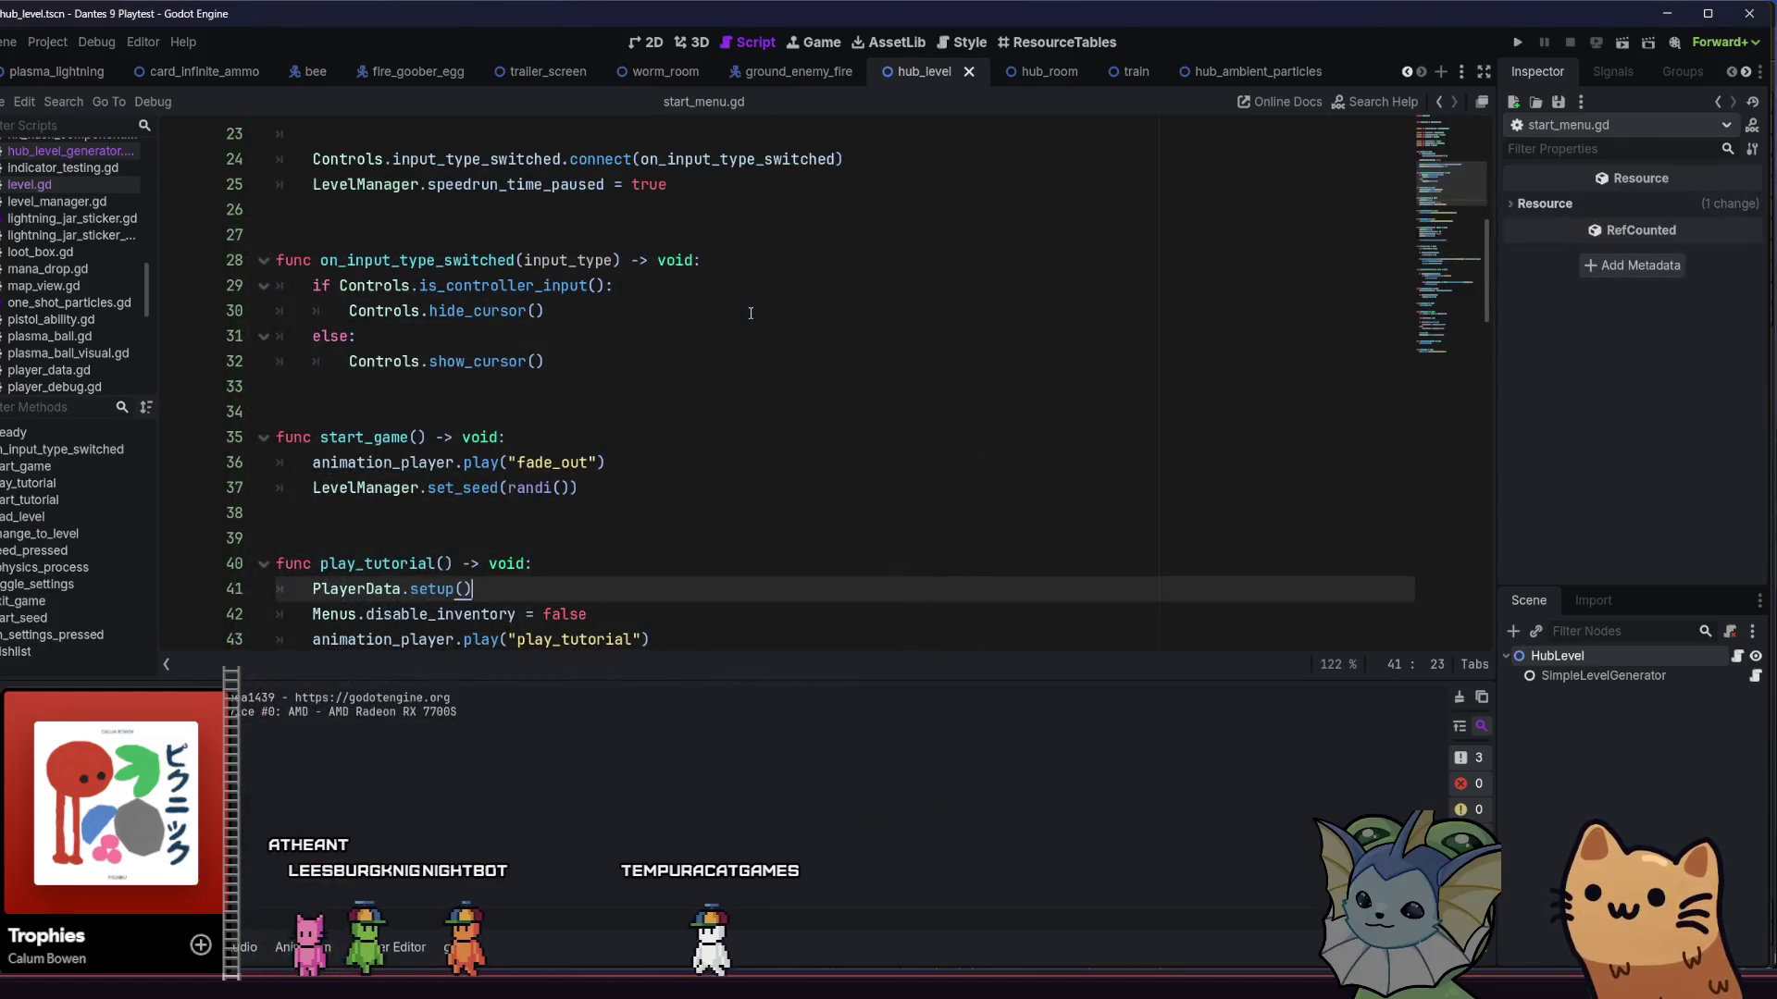
- Browse start_game and load_level in start_menu.gd, adding then removing a blank line
scroll(751, 342, down, 1)
click(708, 356)
click(671, 384)
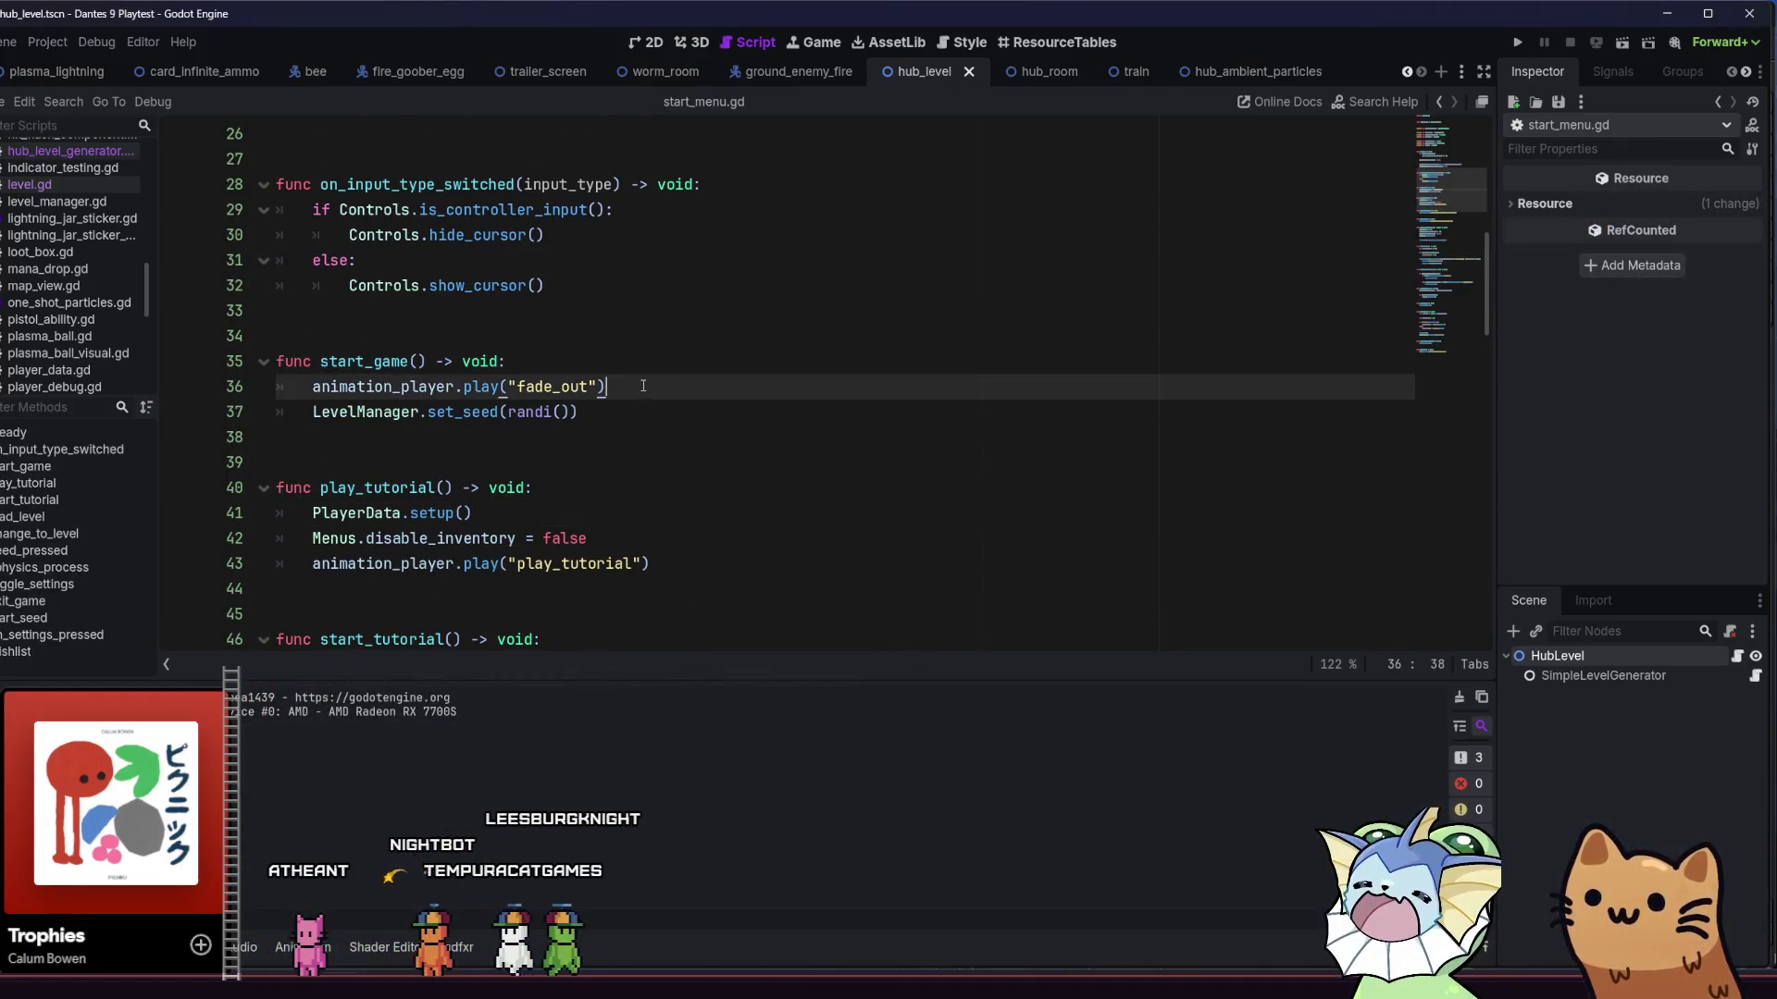
click(632, 402)
click(635, 385)
click(637, 362)
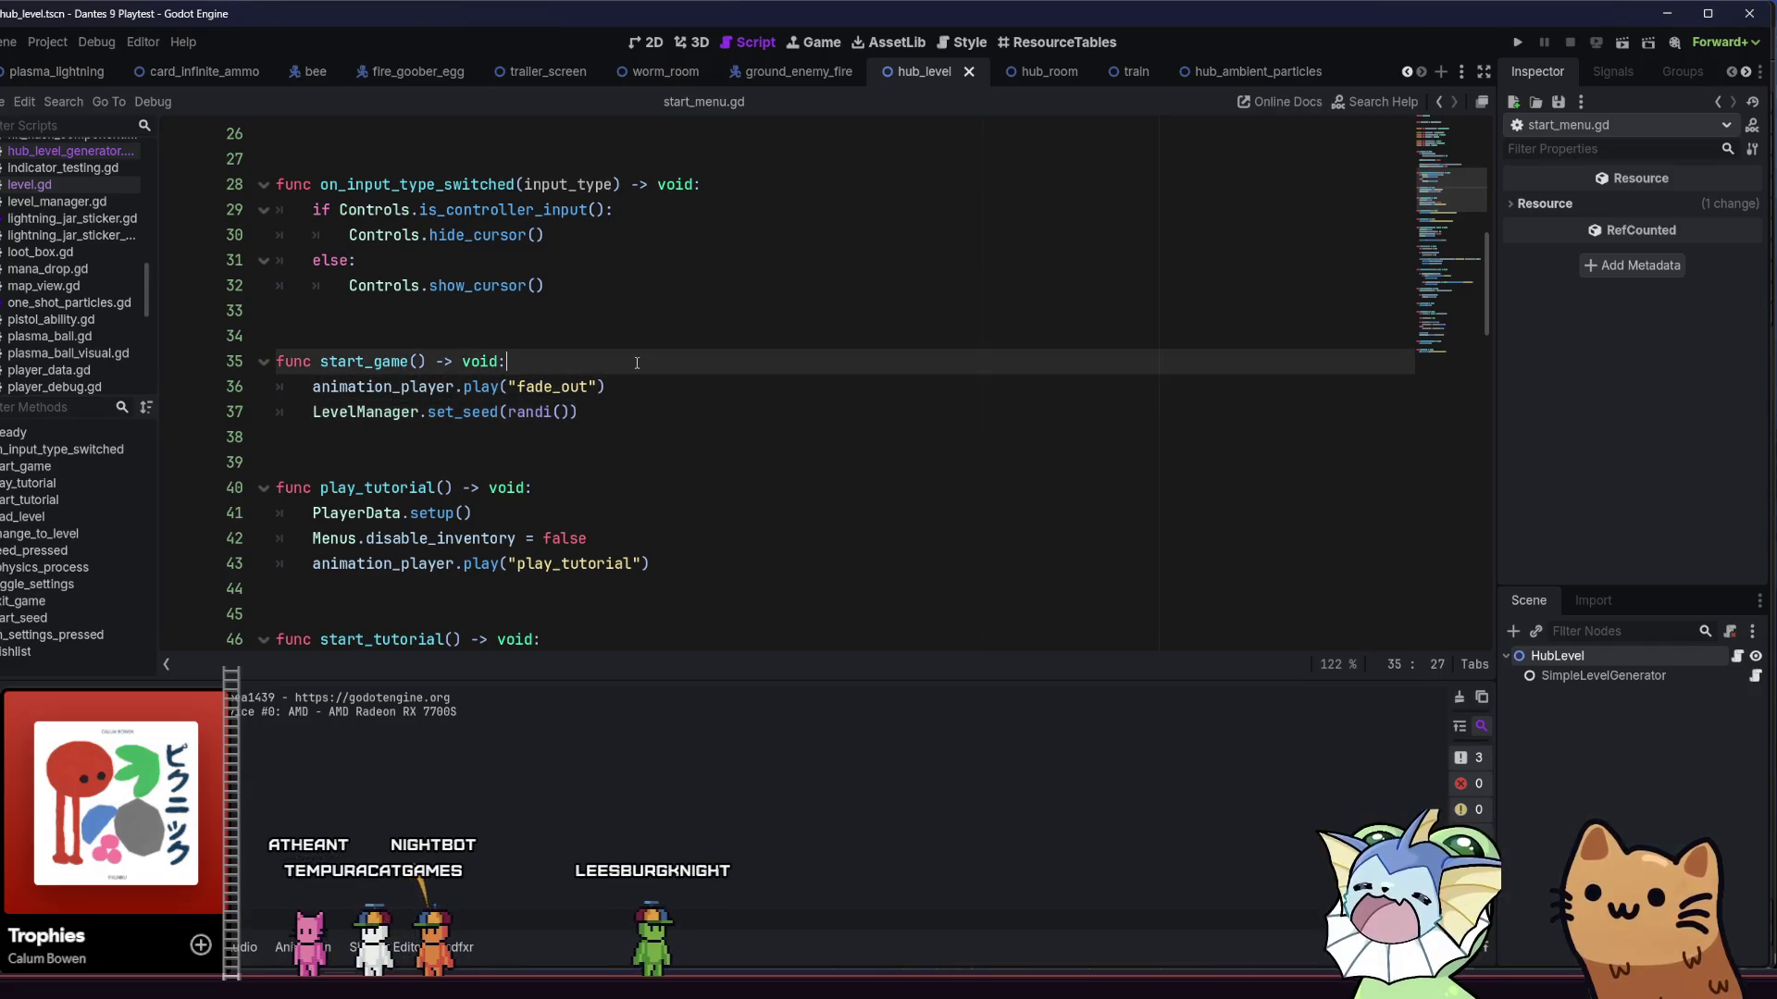
scroll(415, 379, down, 2)
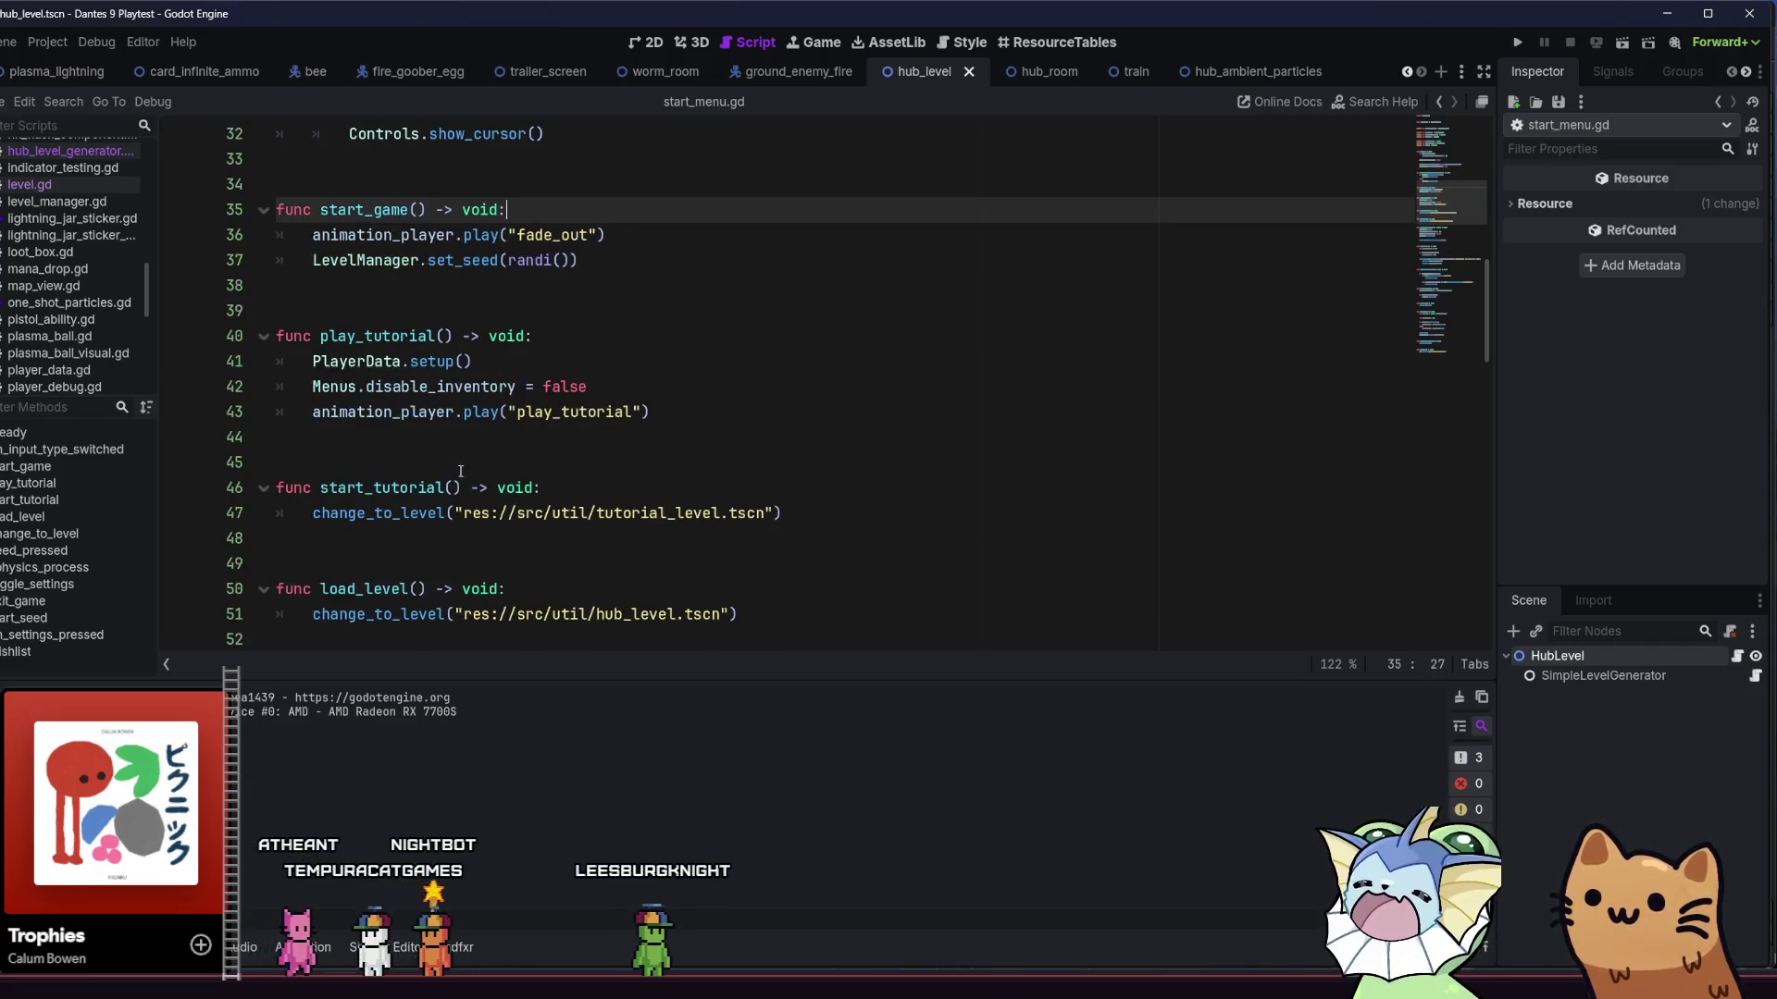
scroll(460, 472, down, 3)
click(587, 364)
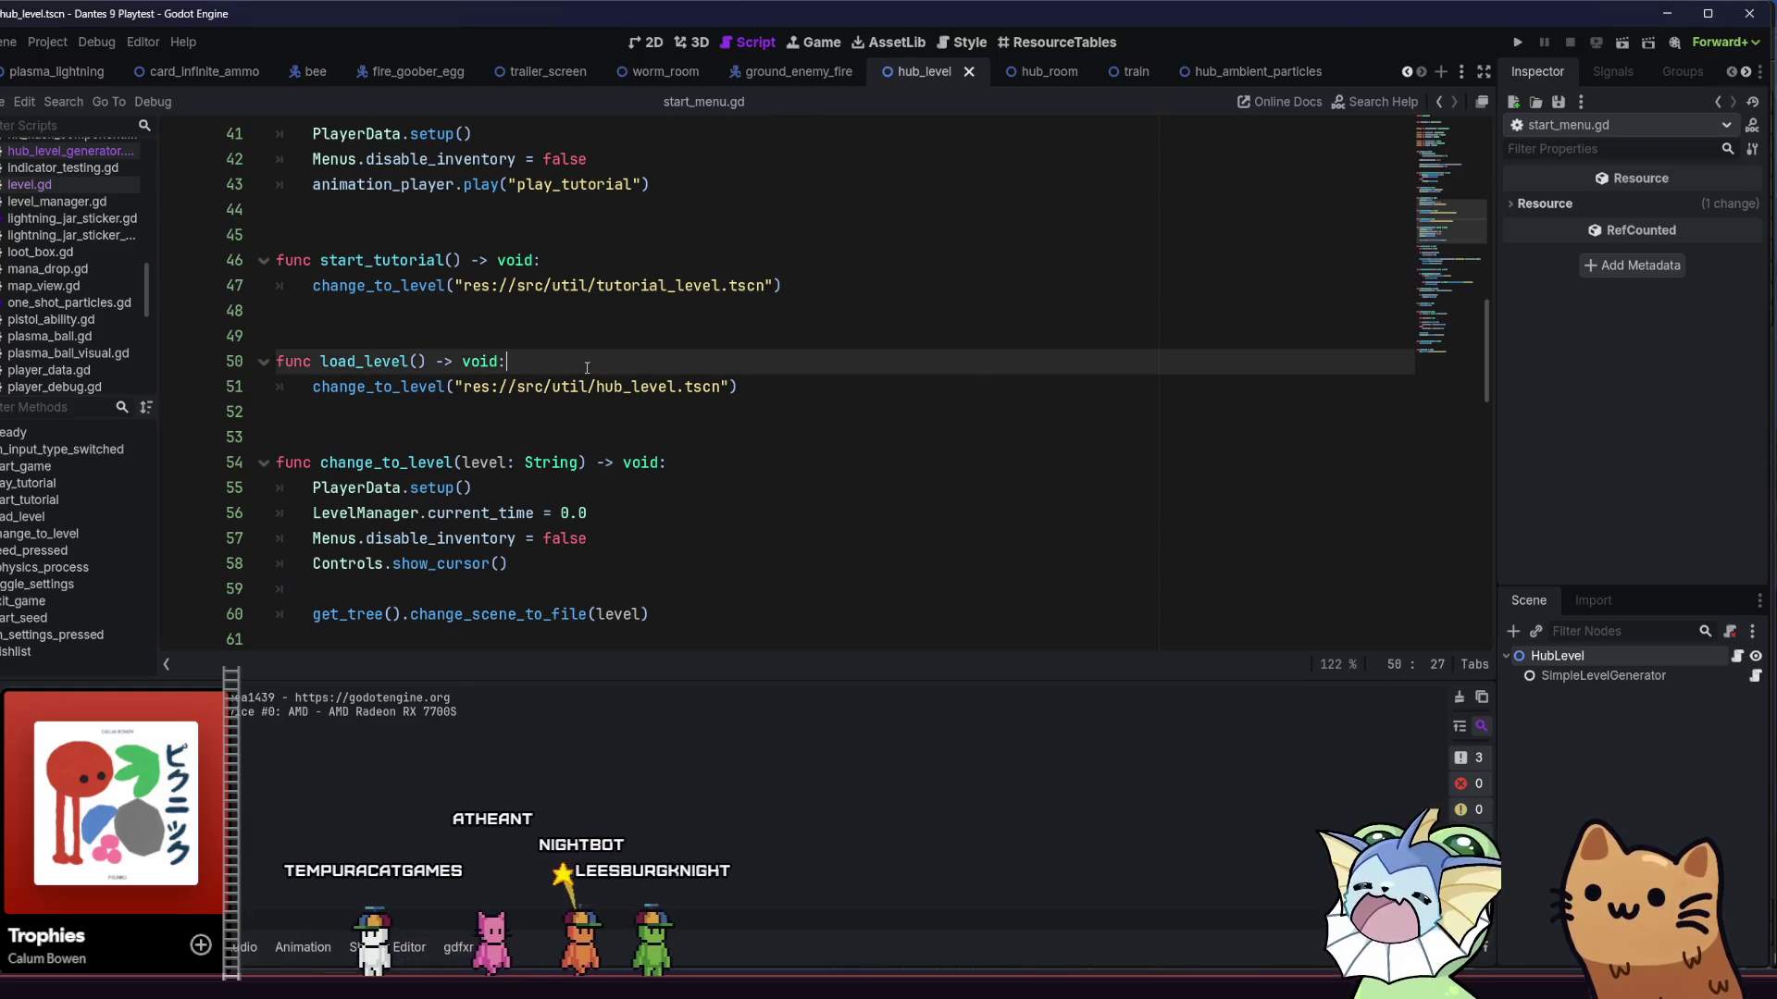
key(Return)
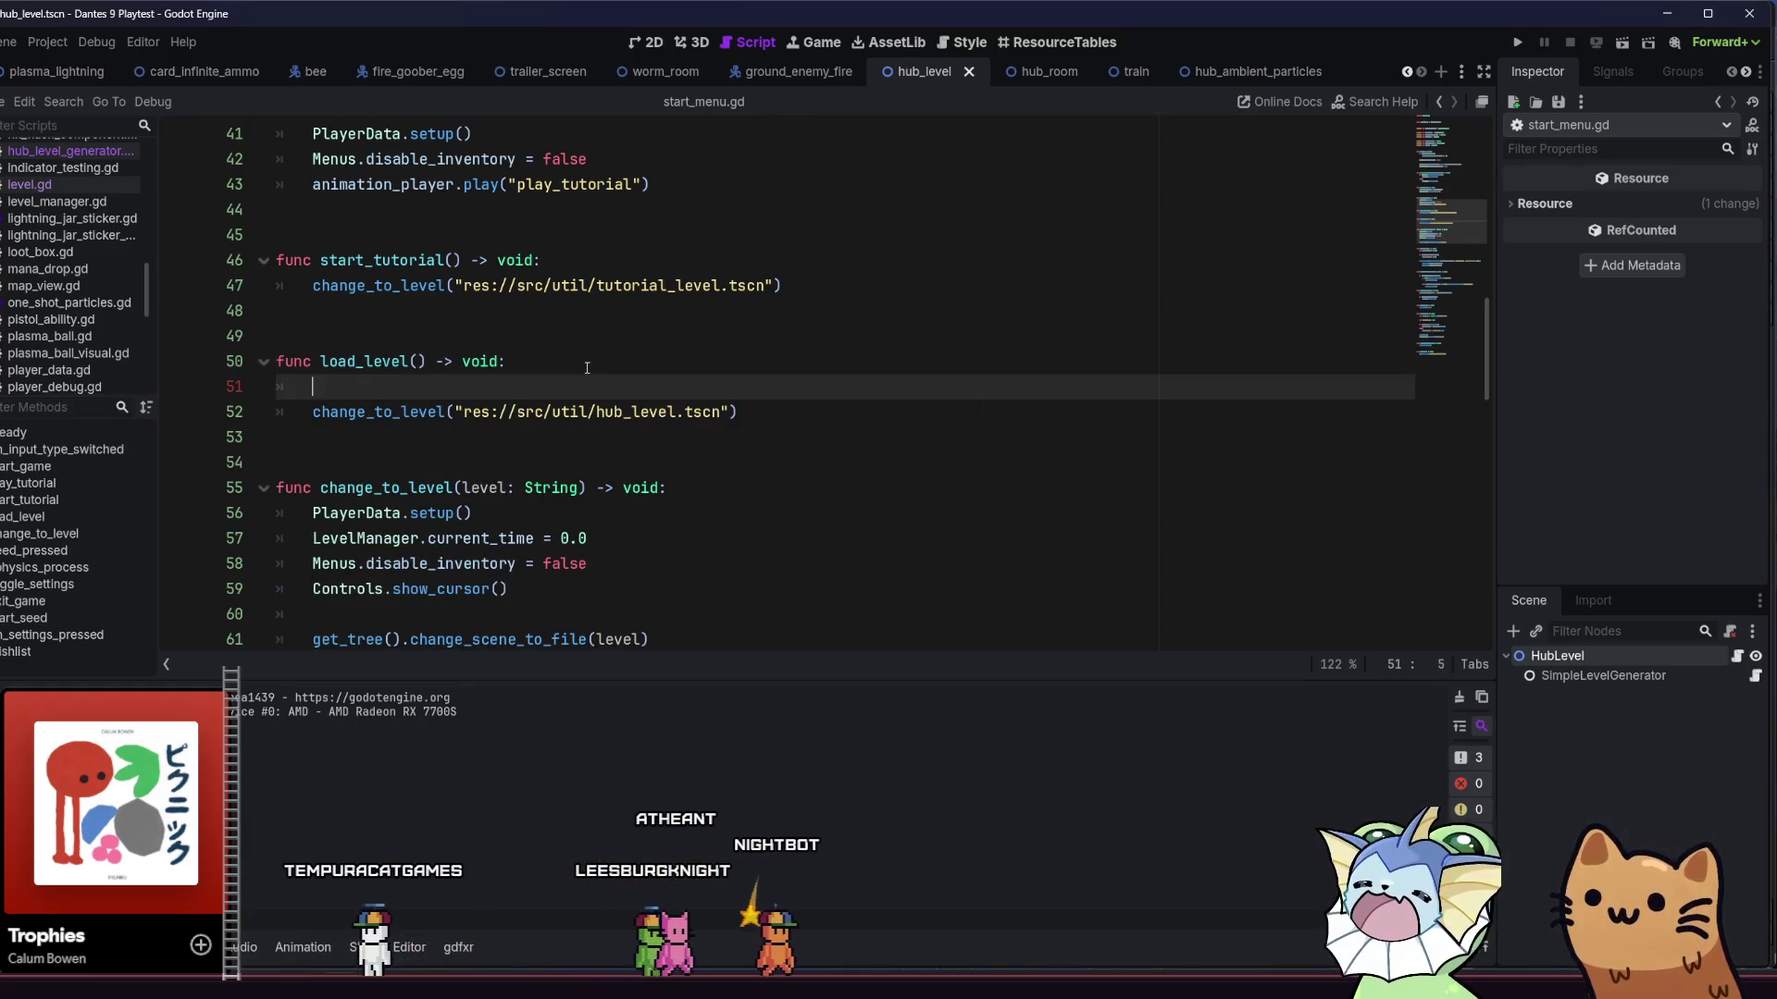
key(BackSpace)
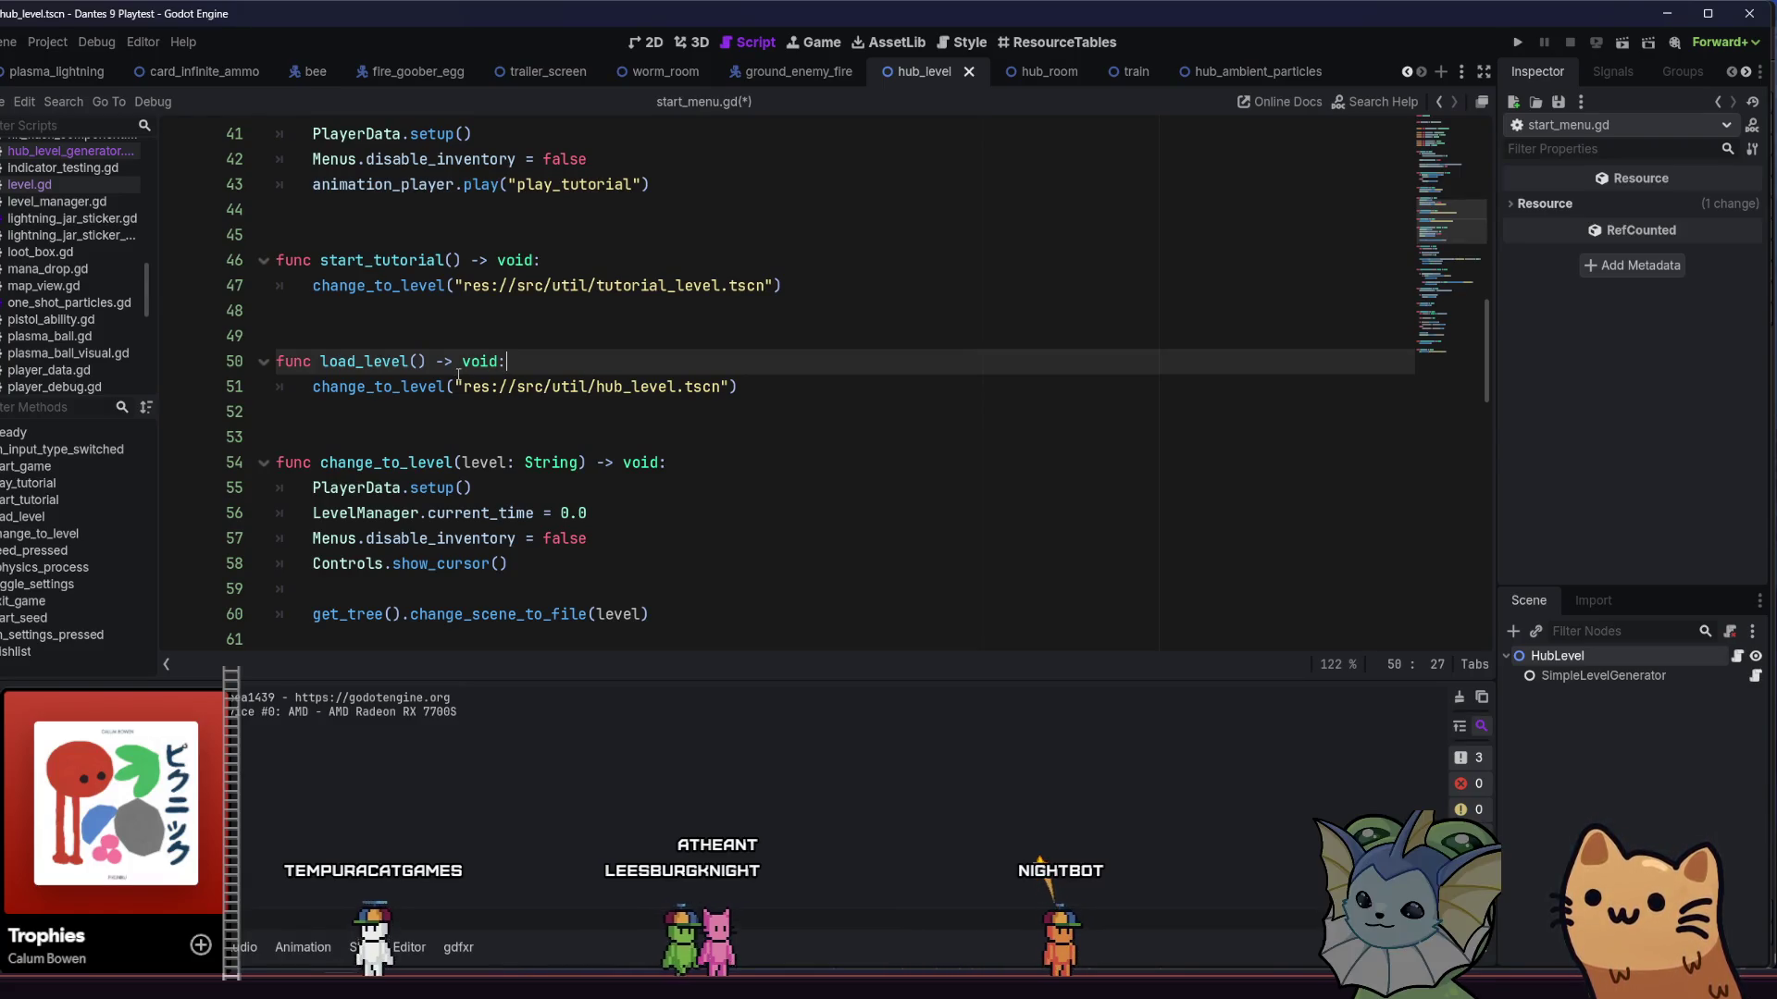
- Jump to the change_to_level definition to inspect it, then go back to load_level
ctrl+click(438, 389)
click(730, 392)
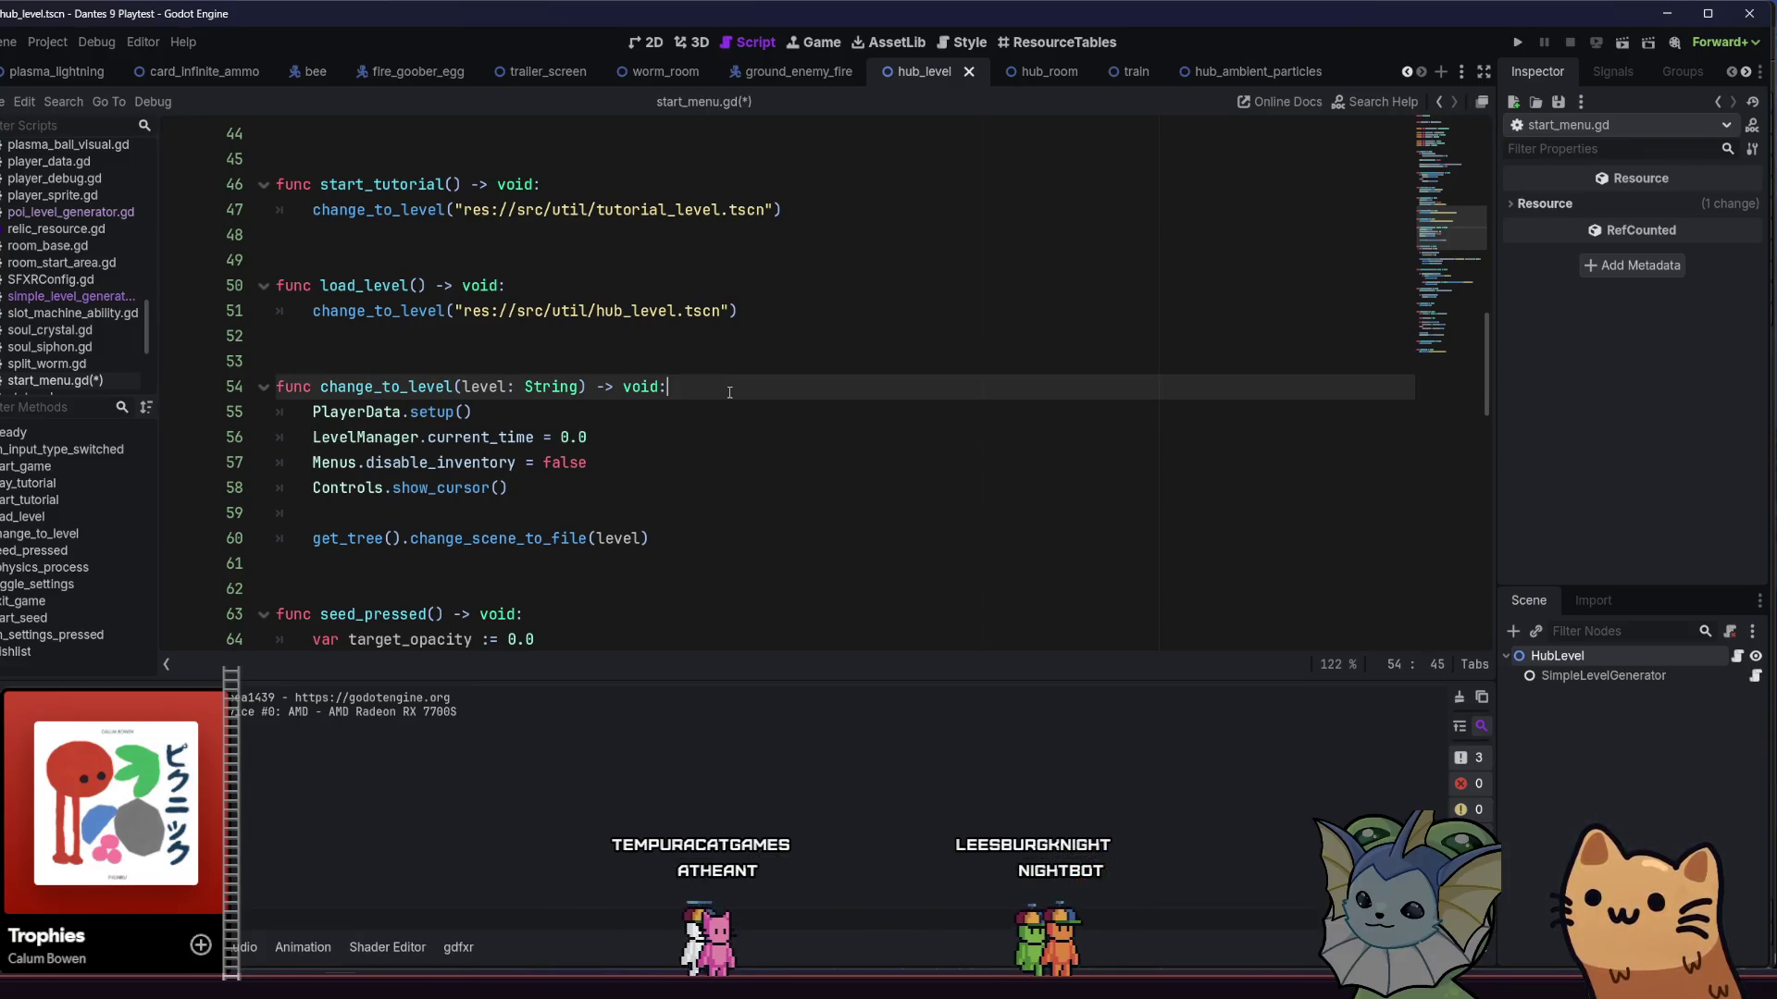
click(1439, 101)
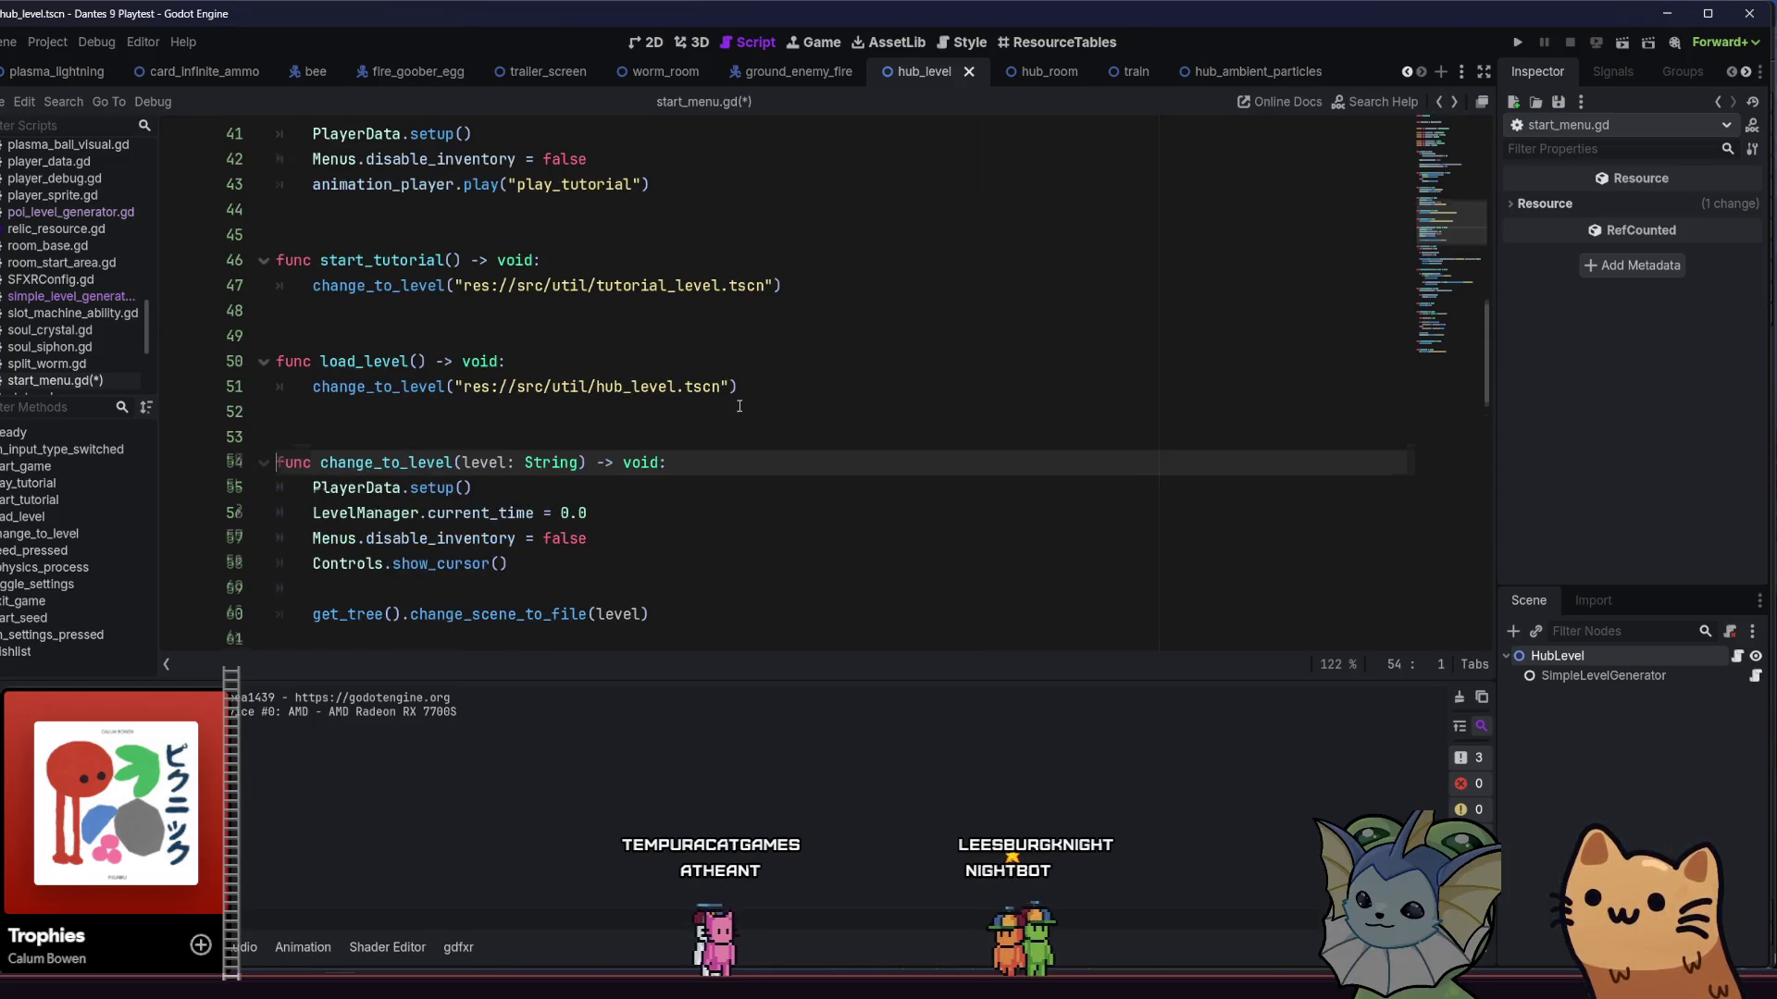
scroll(739, 407, down, 2)
click(722, 334)
click(722, 321)
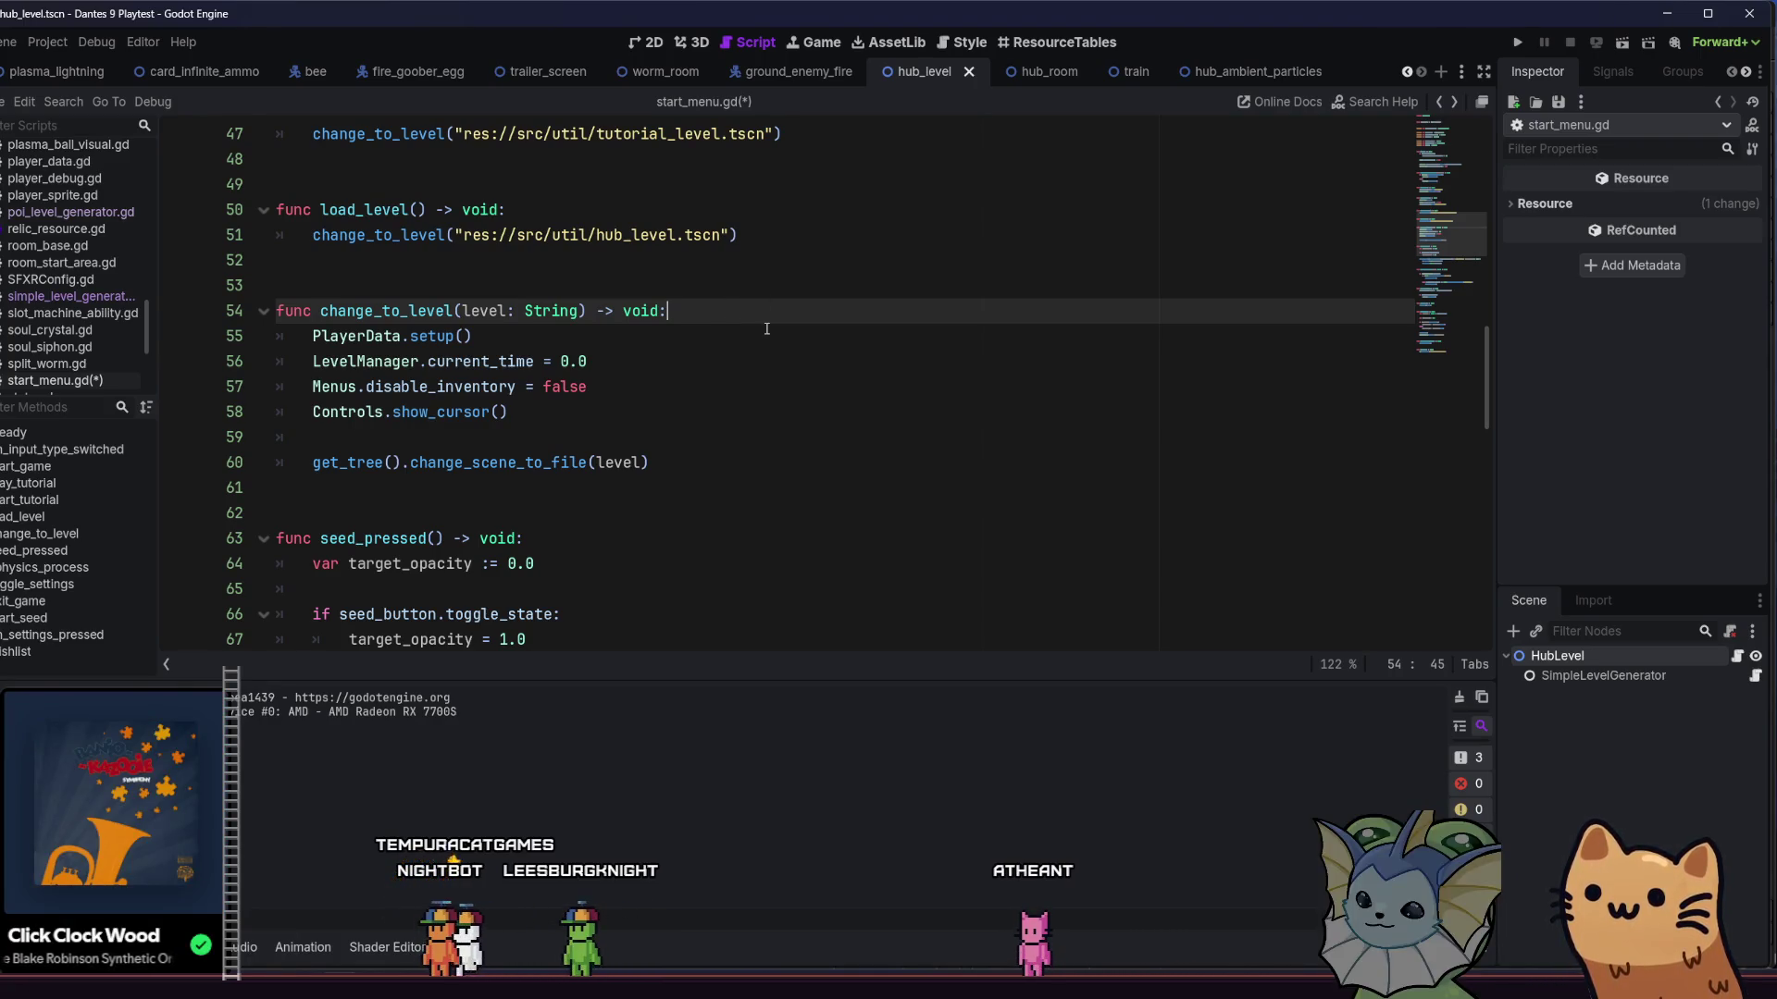
scroll(696, 270, up, 1)
click(681, 292)
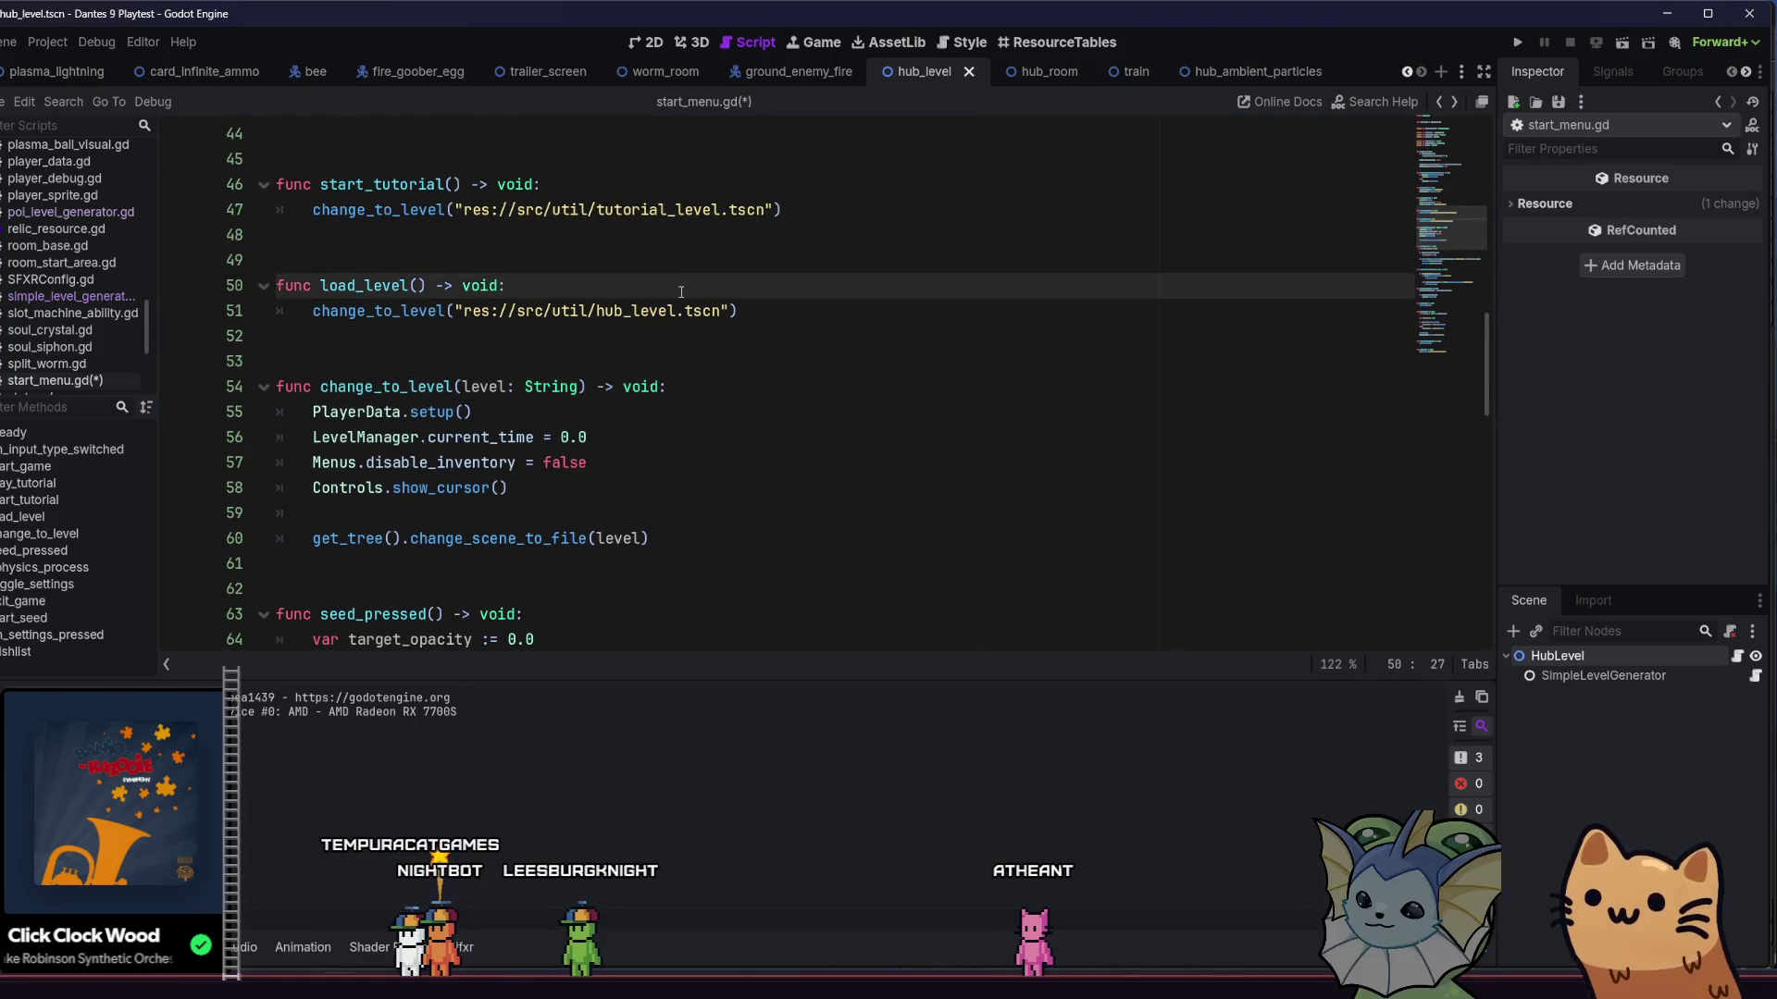
- Add LevelManager.set_floor(Enum.LevelFloor.HUB) as load_level's first line via autocomplete and save start_menu.gd
key(Return)
text(Levle)
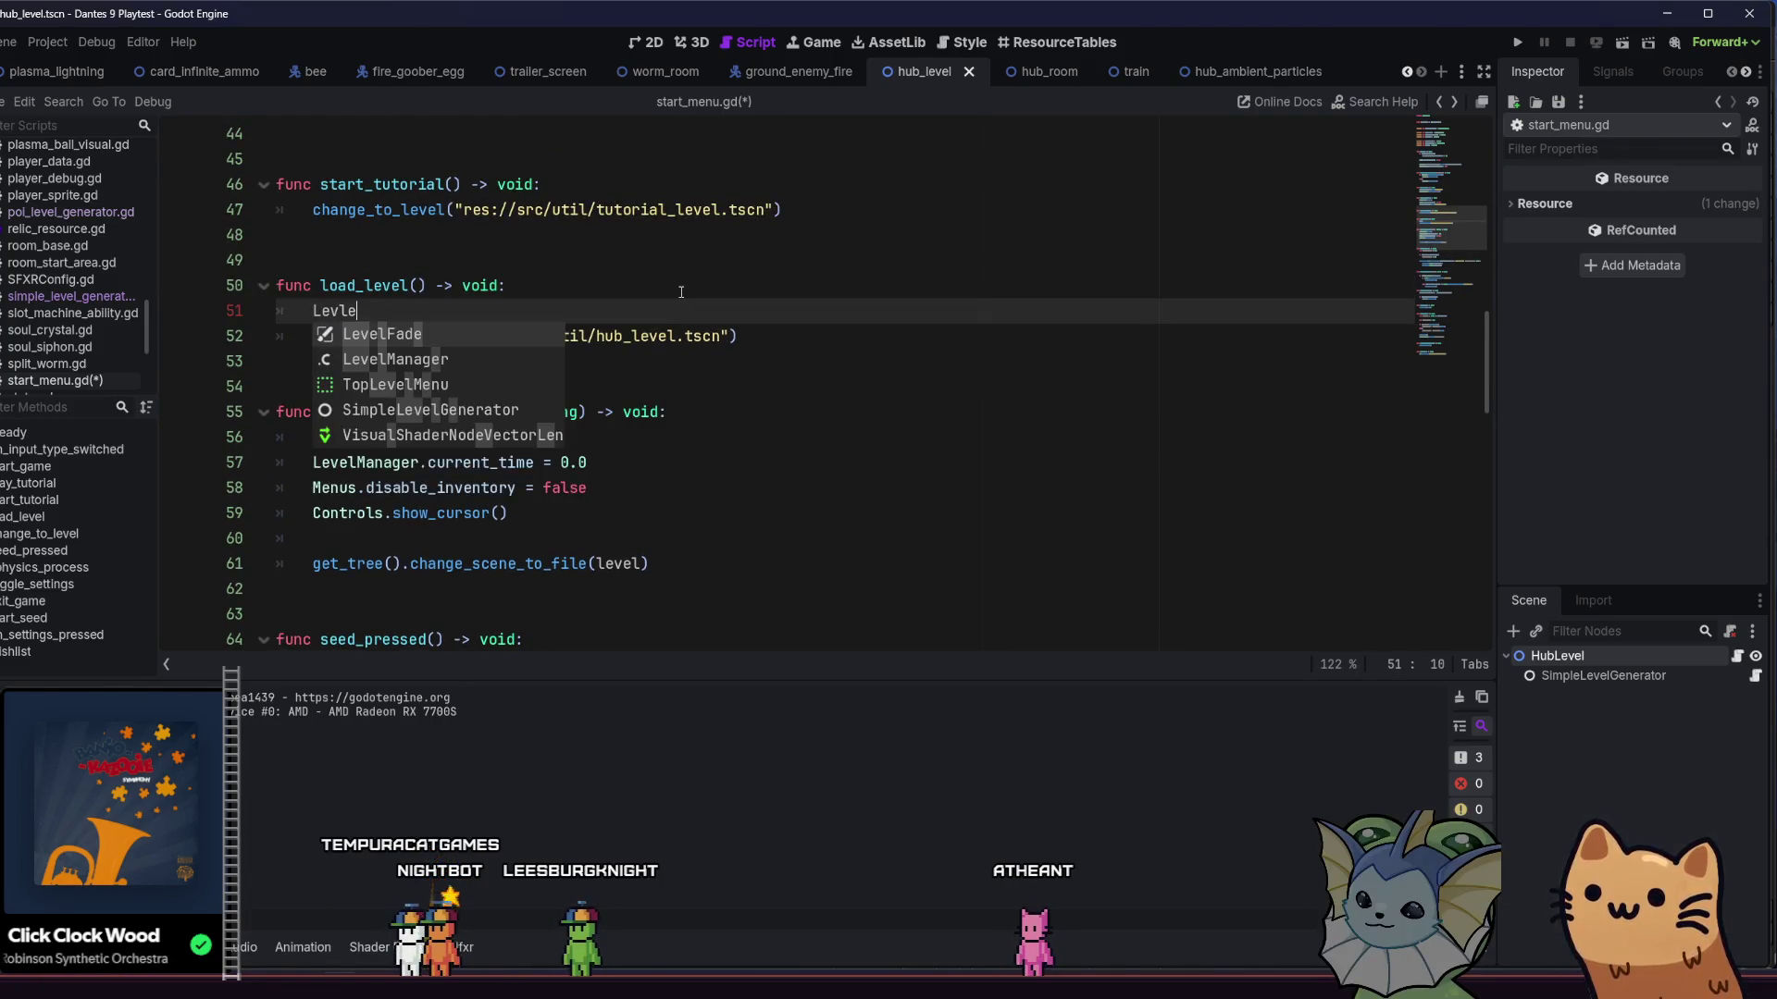
key(BackSpace)
key(BackSpace)
text(el)
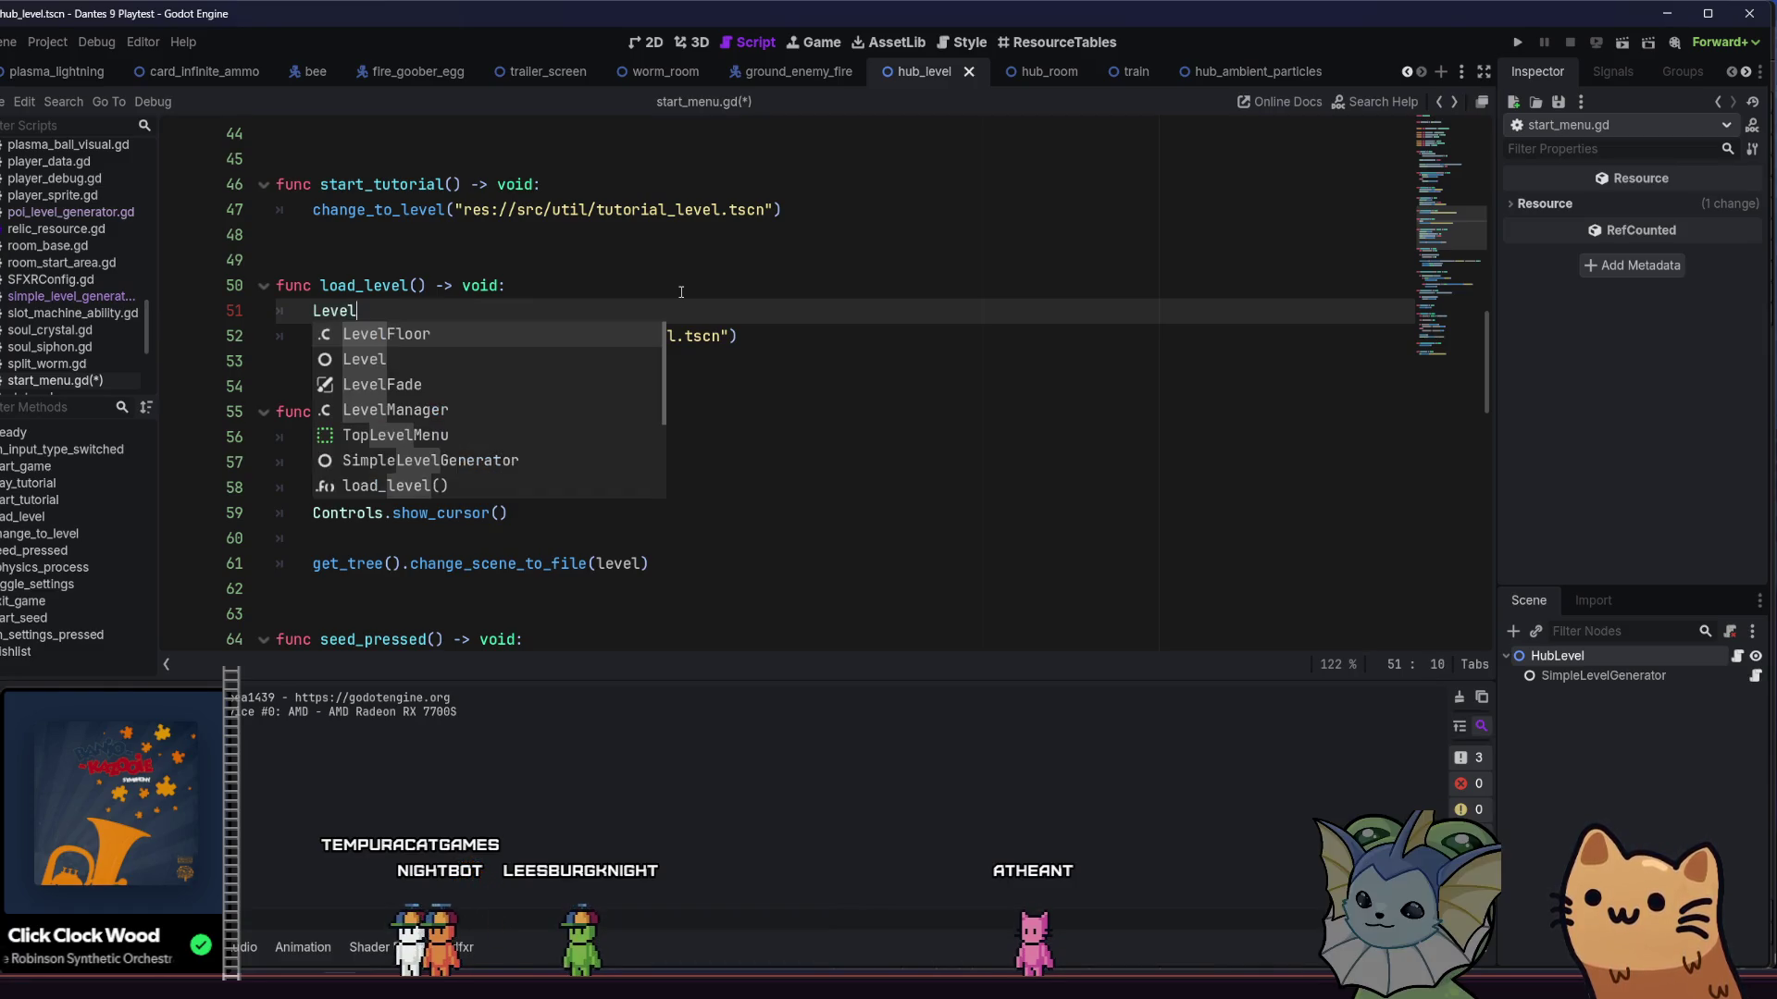
text(M)
text(.set_)
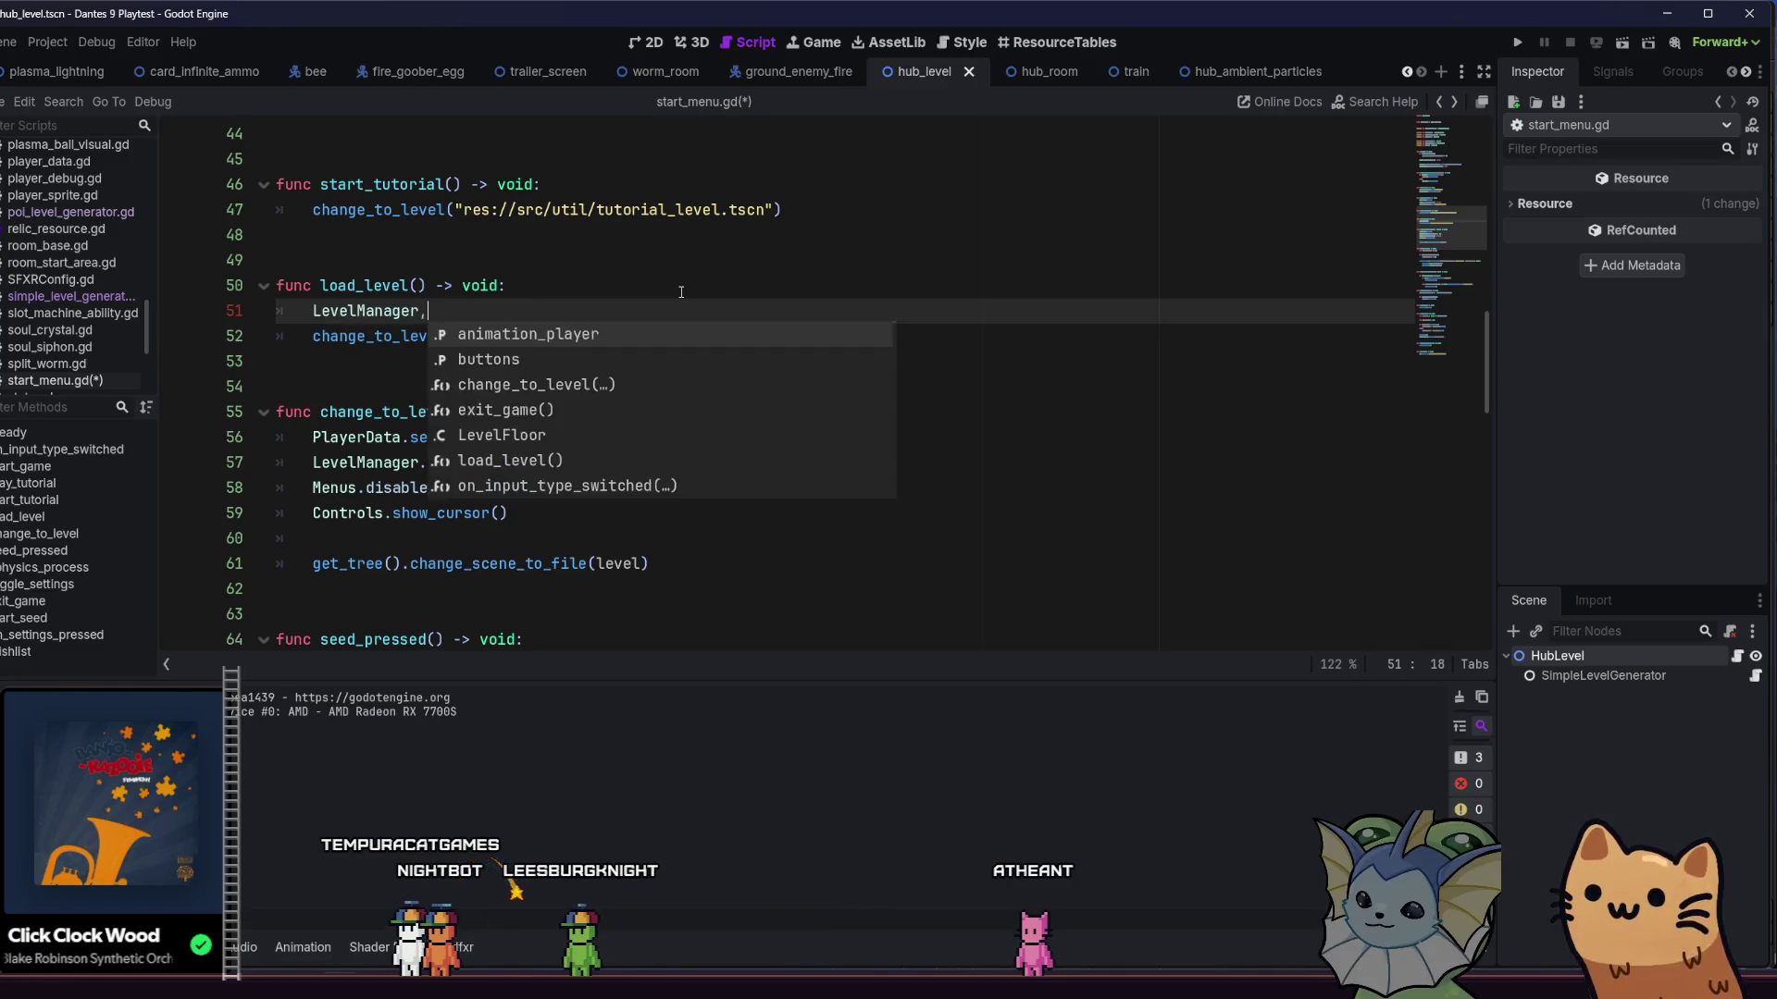
text(fl)
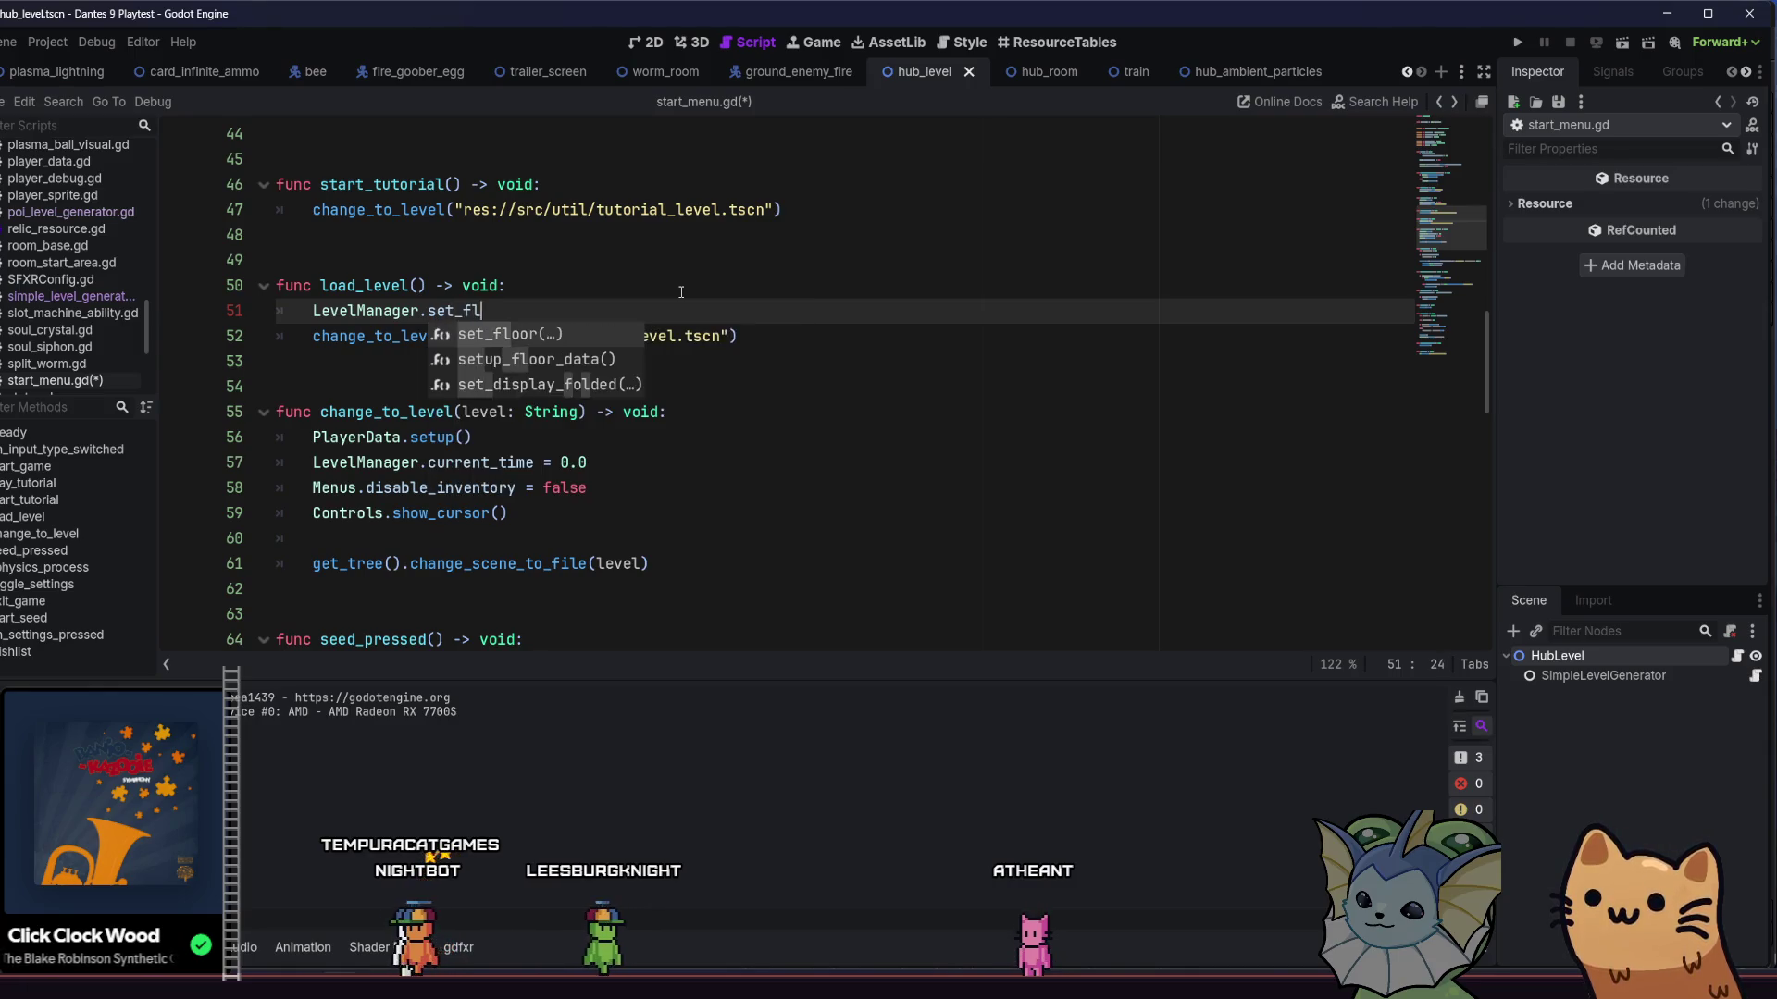
key(Return)
text(enum)
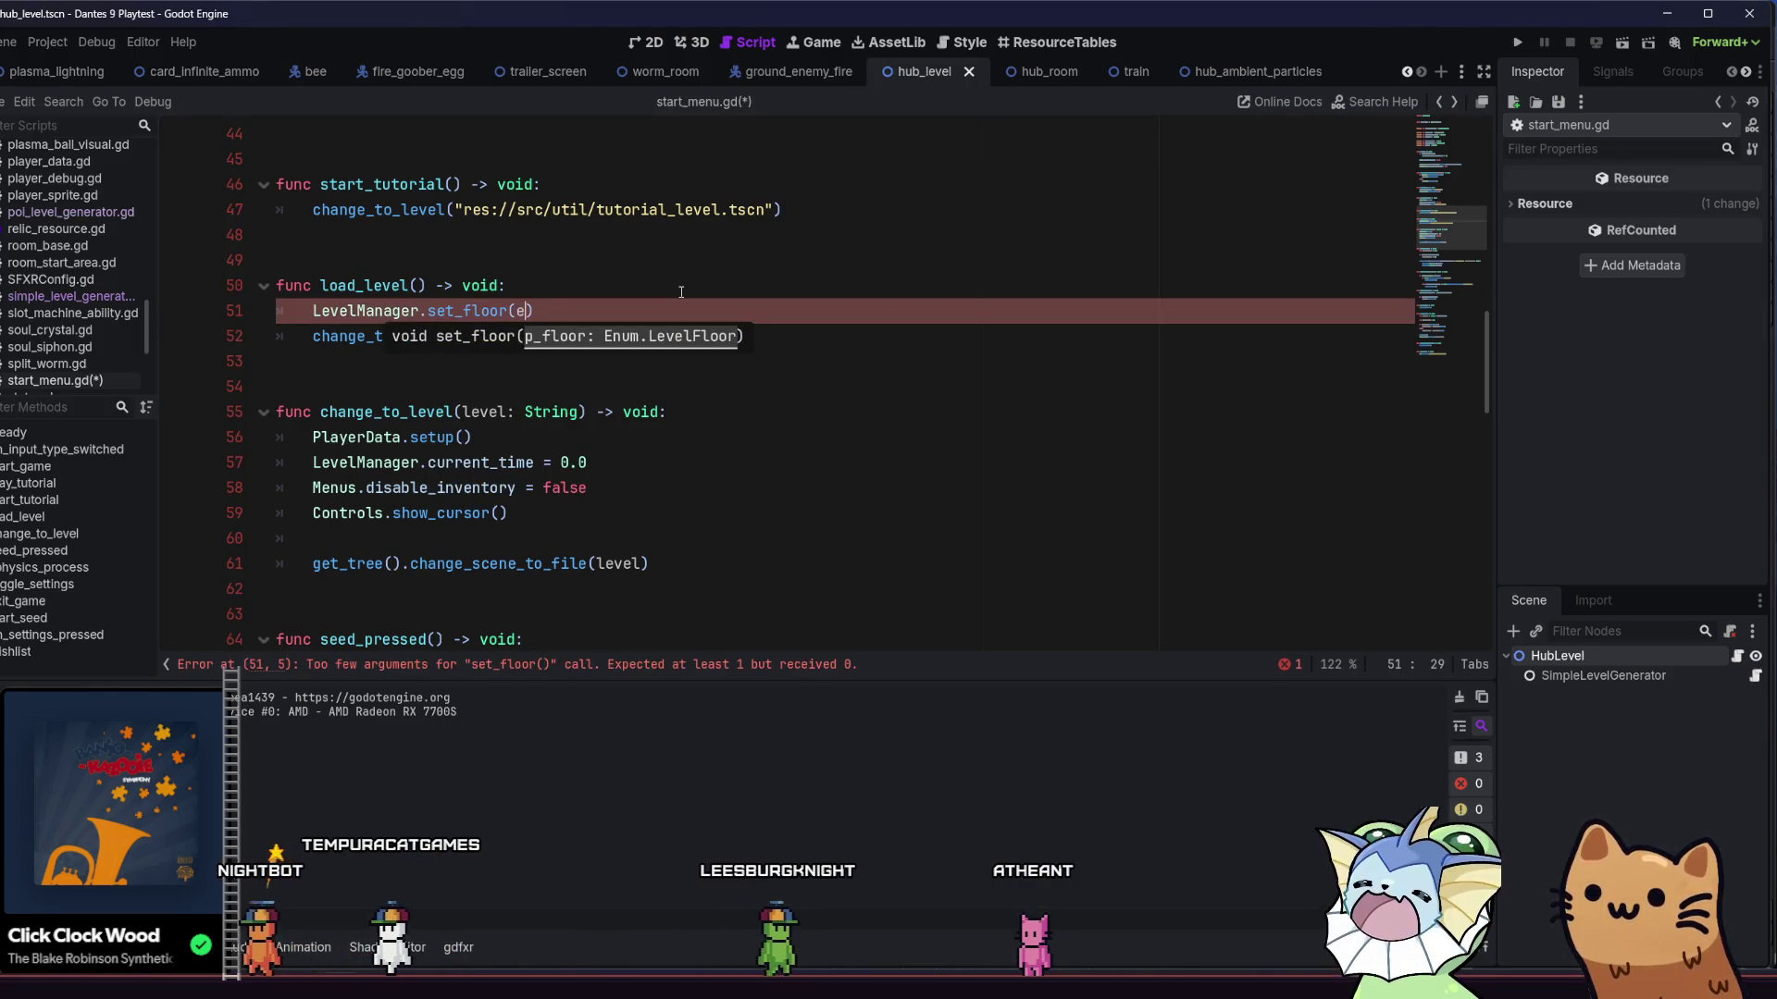
key(BackSpace)
key(BackSpace)
key(BackSpace)
text(Enum.LevelFloor.)
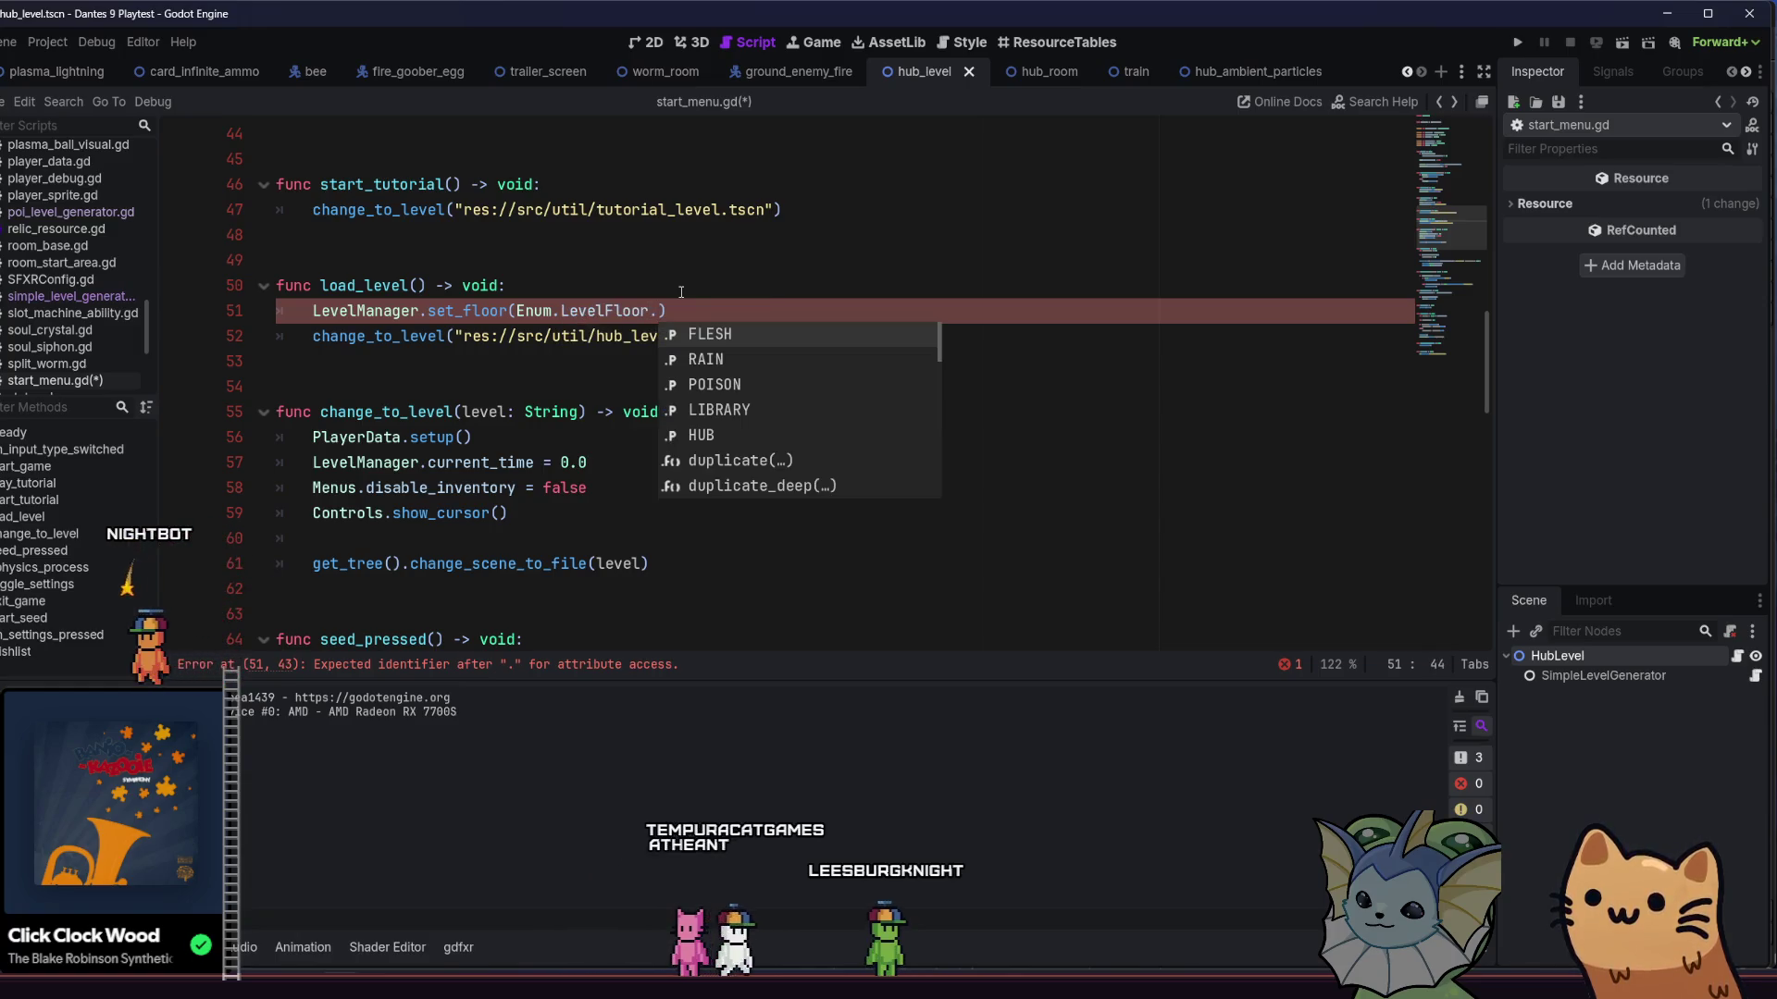
text(hu)
key(ctrl+s)
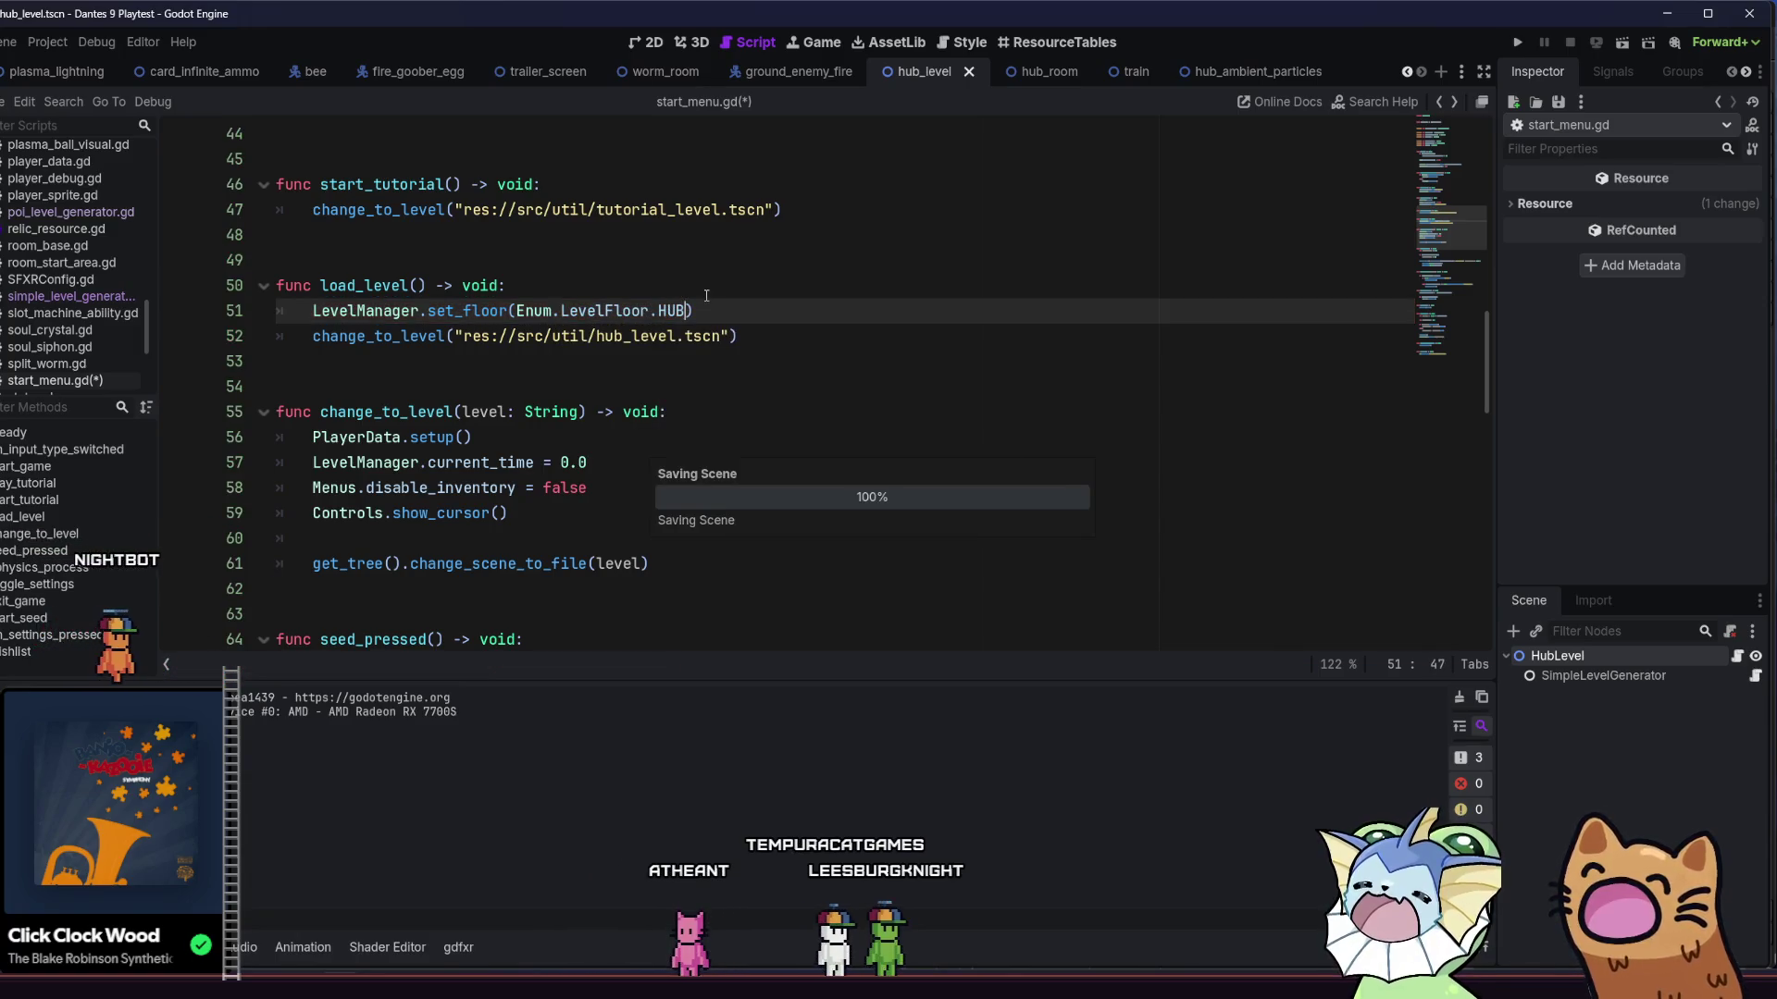
click(717, 312)
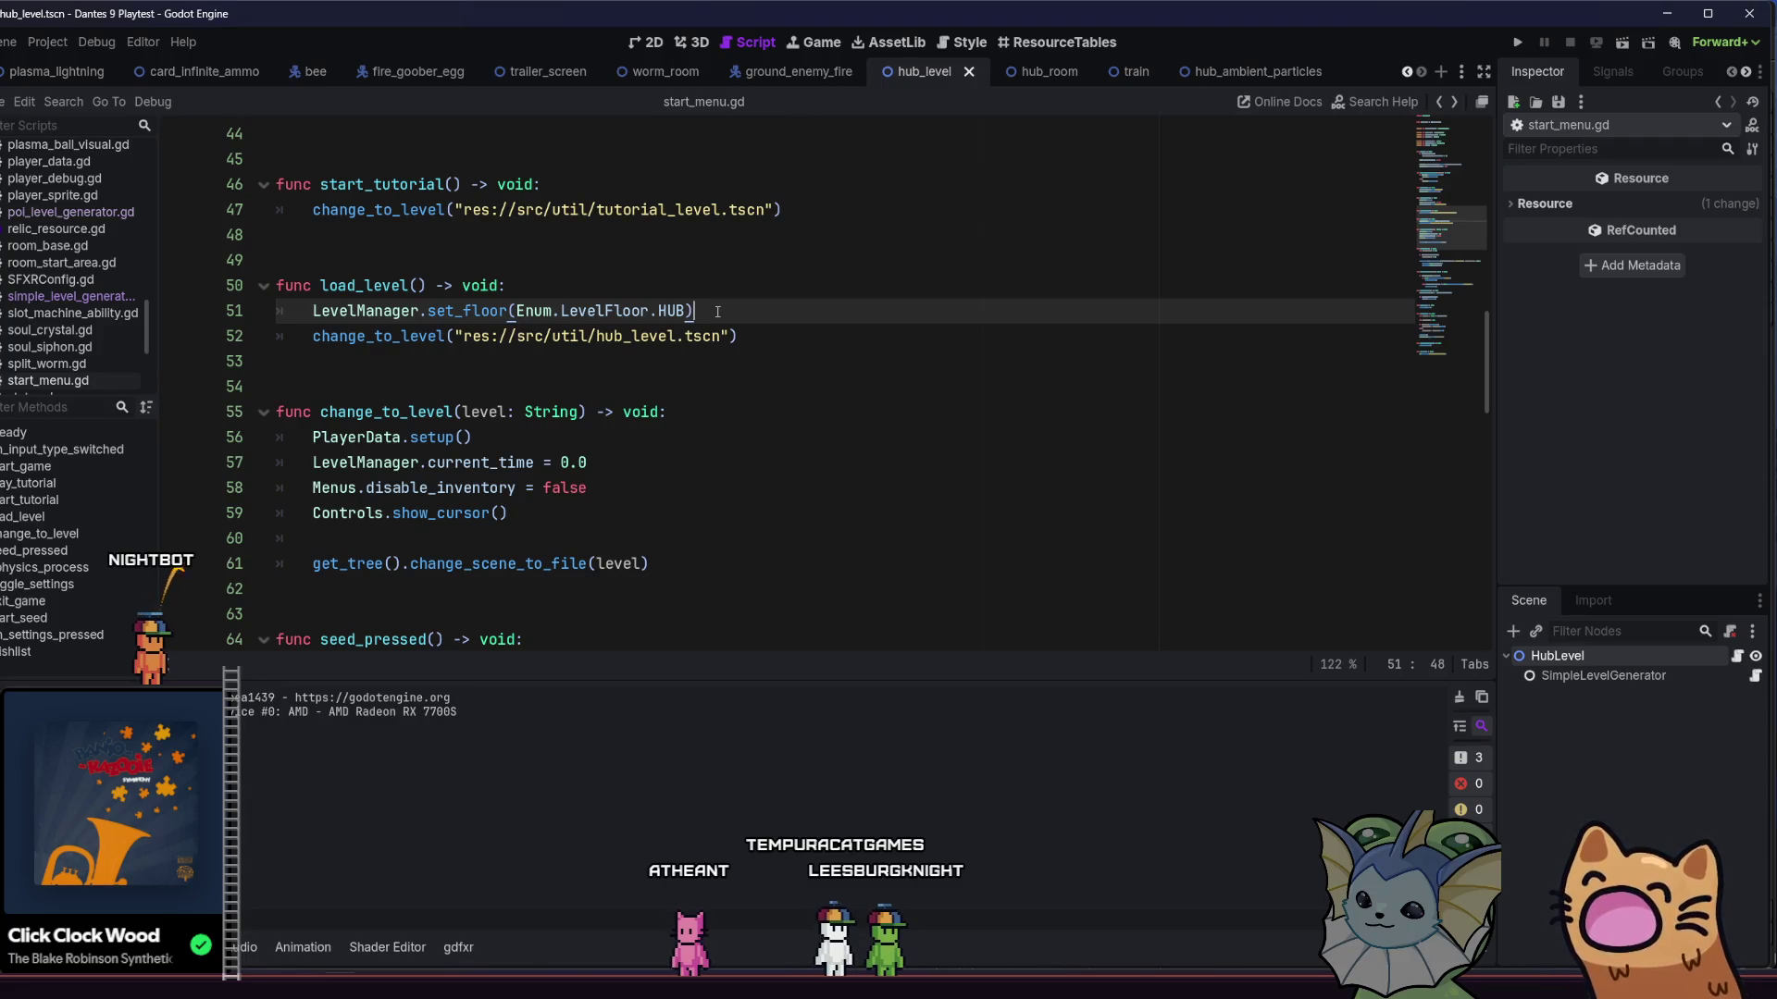
scroll(717, 312, up, 3)
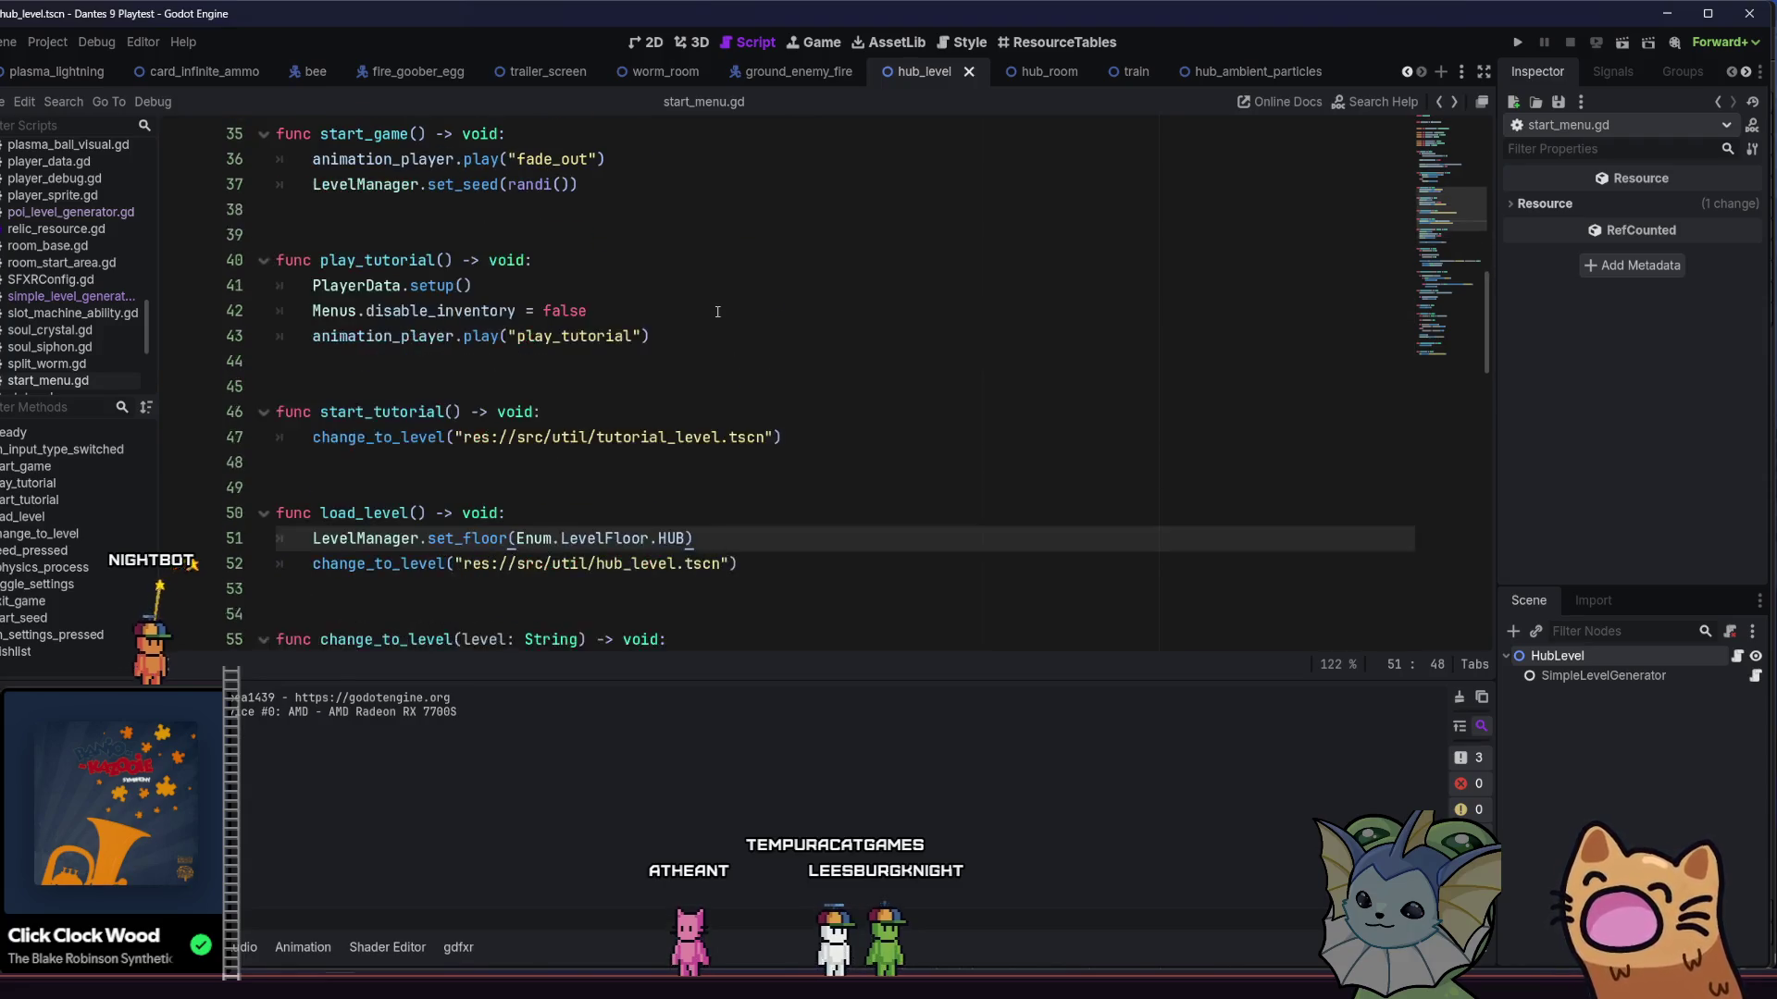
click(1519, 47)
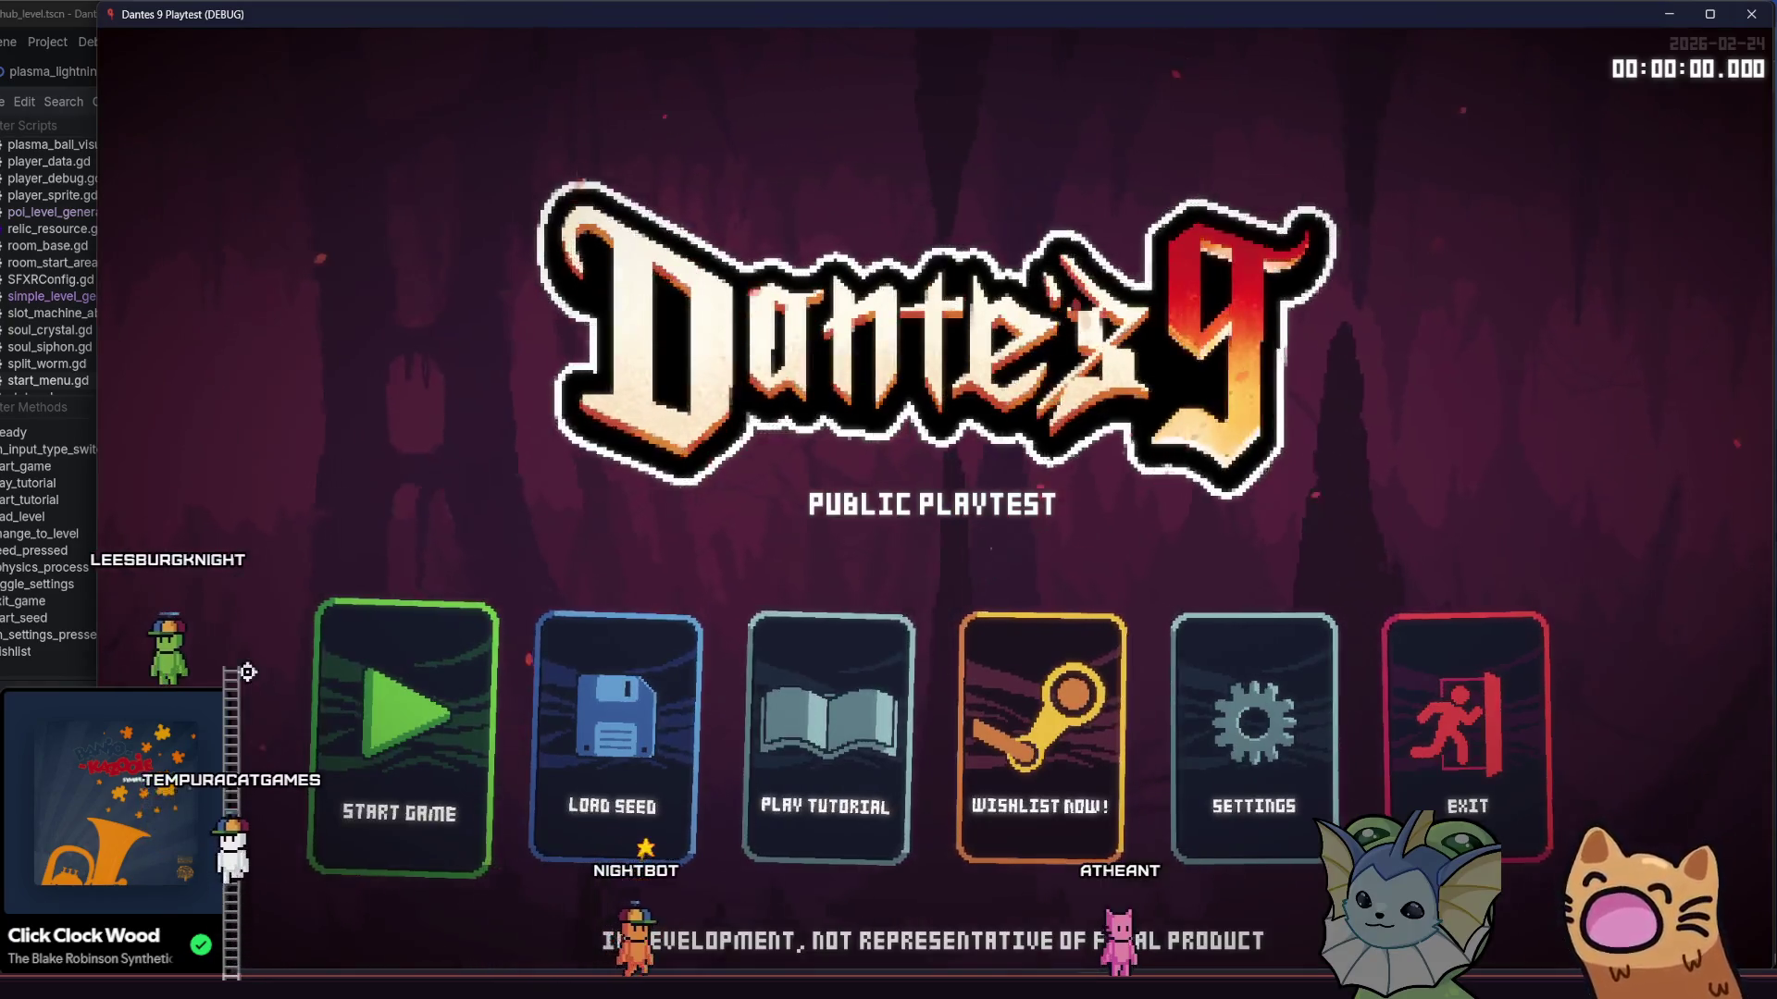
click(336, 702)
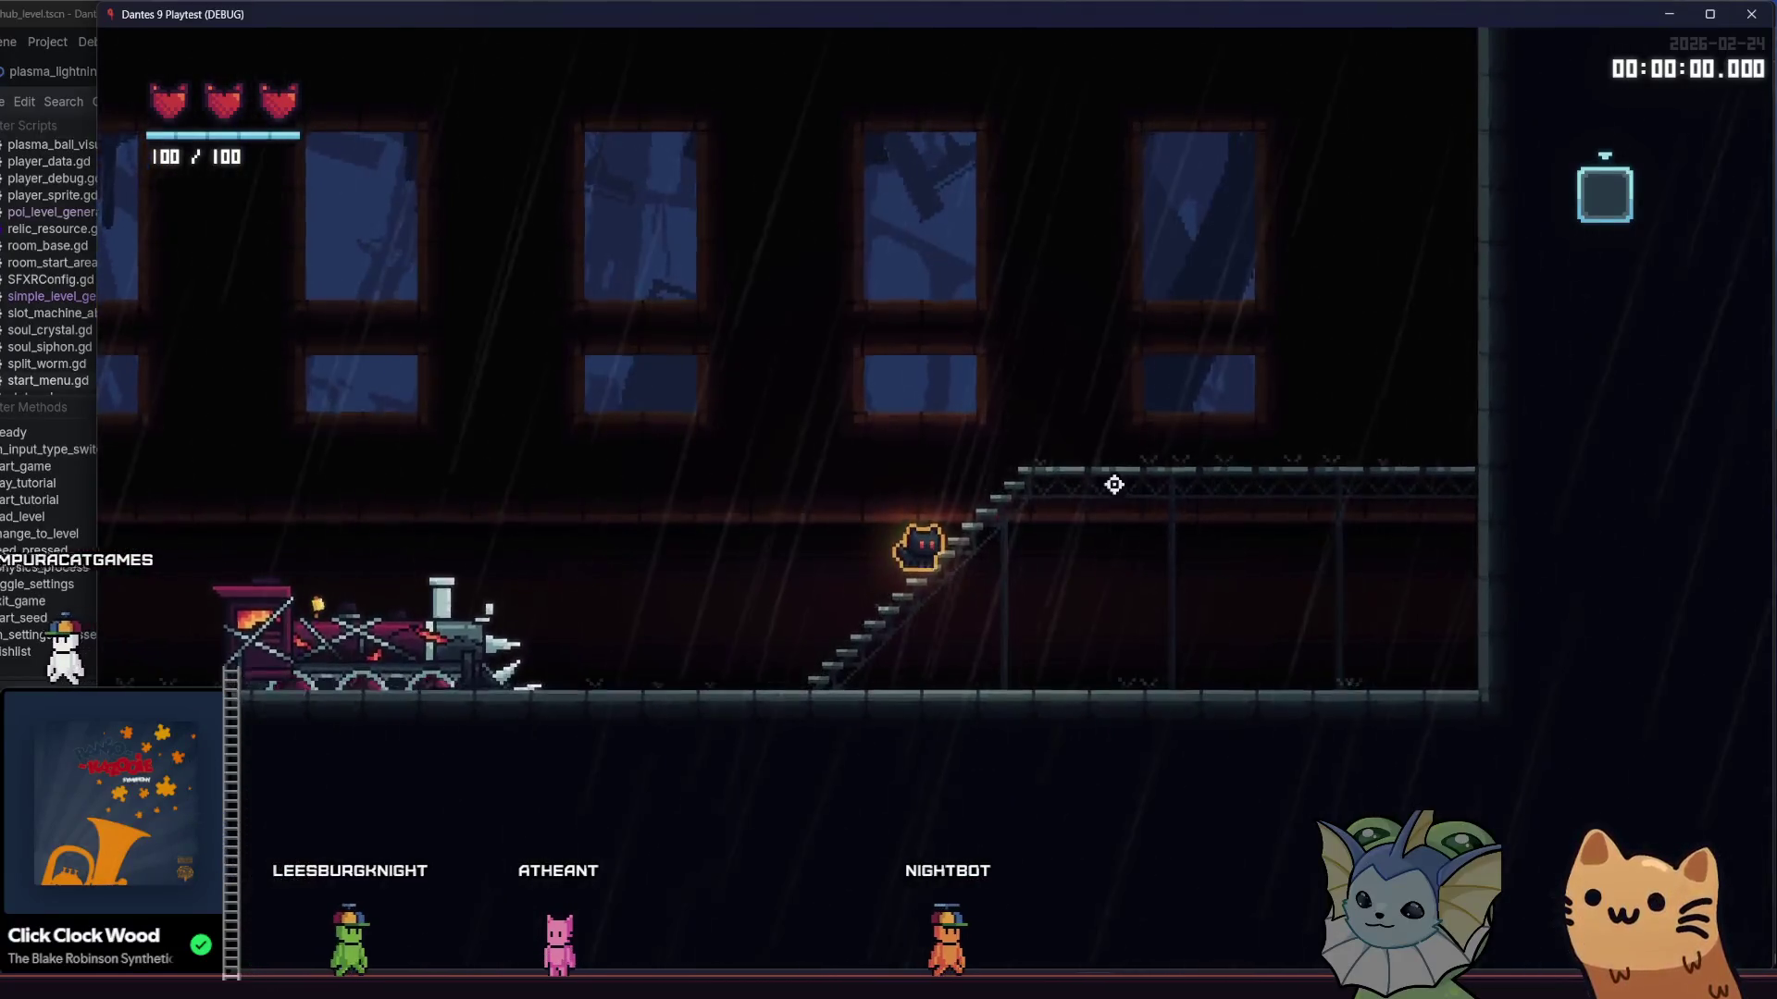
key(a)
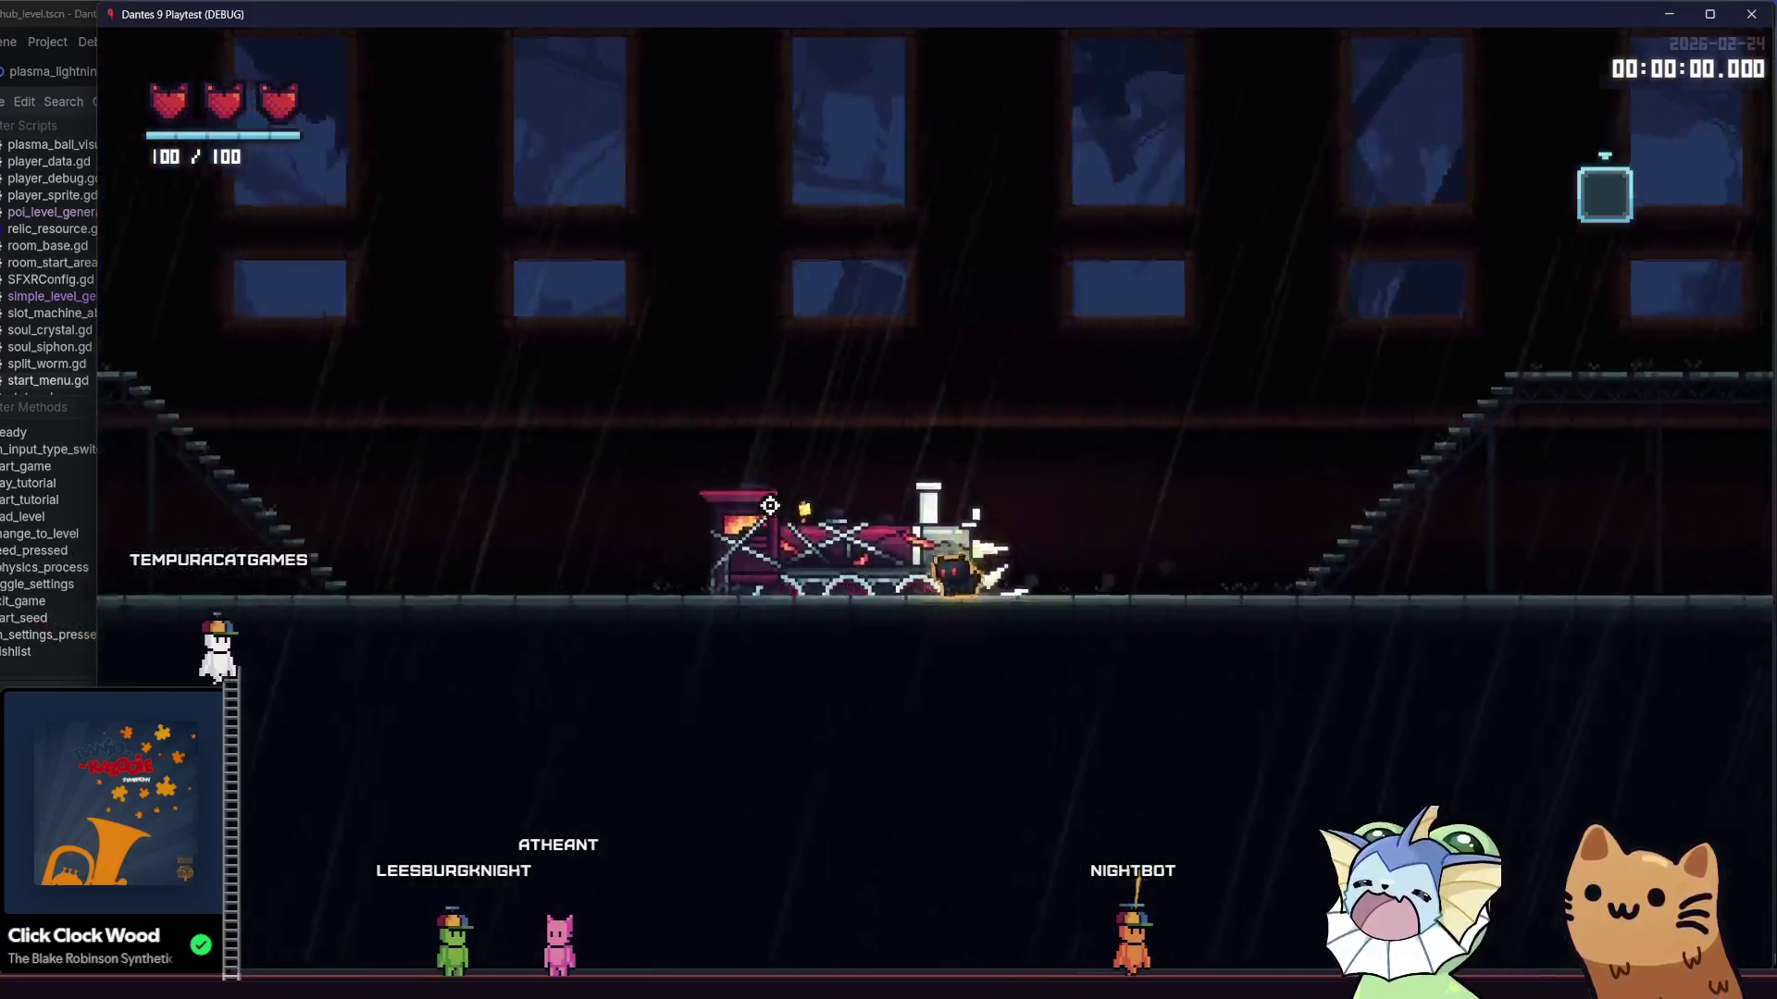
key(a)
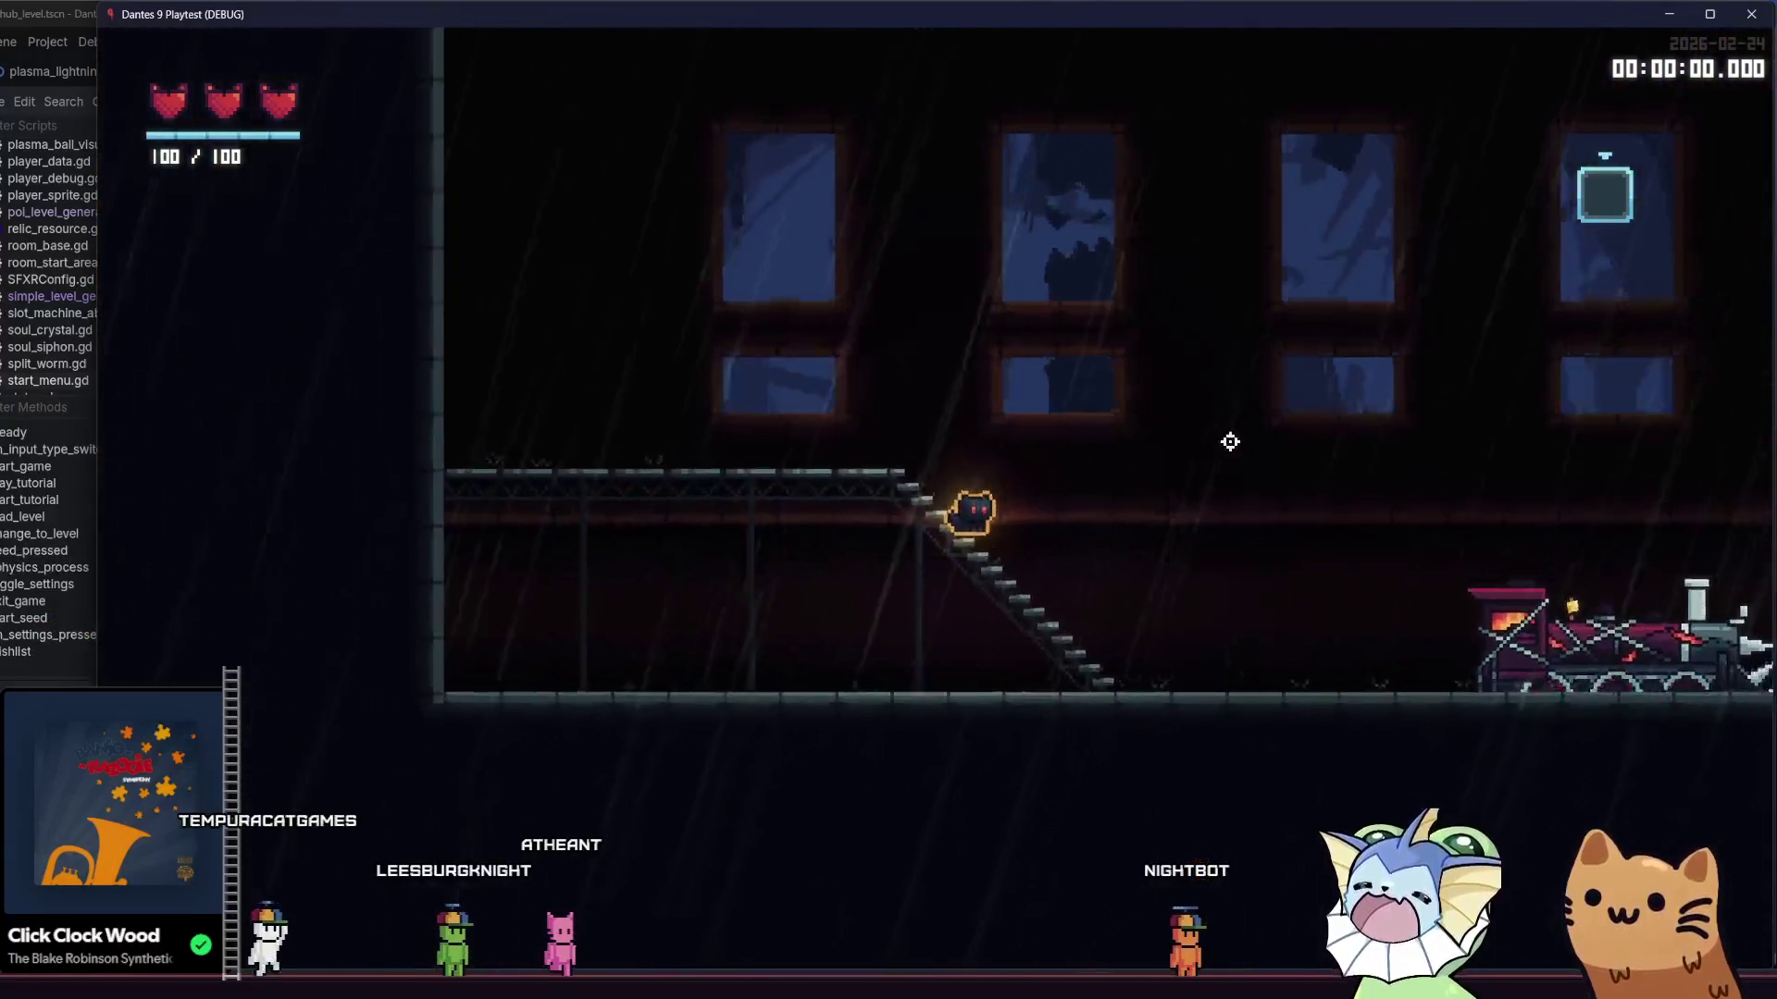
key(F8)
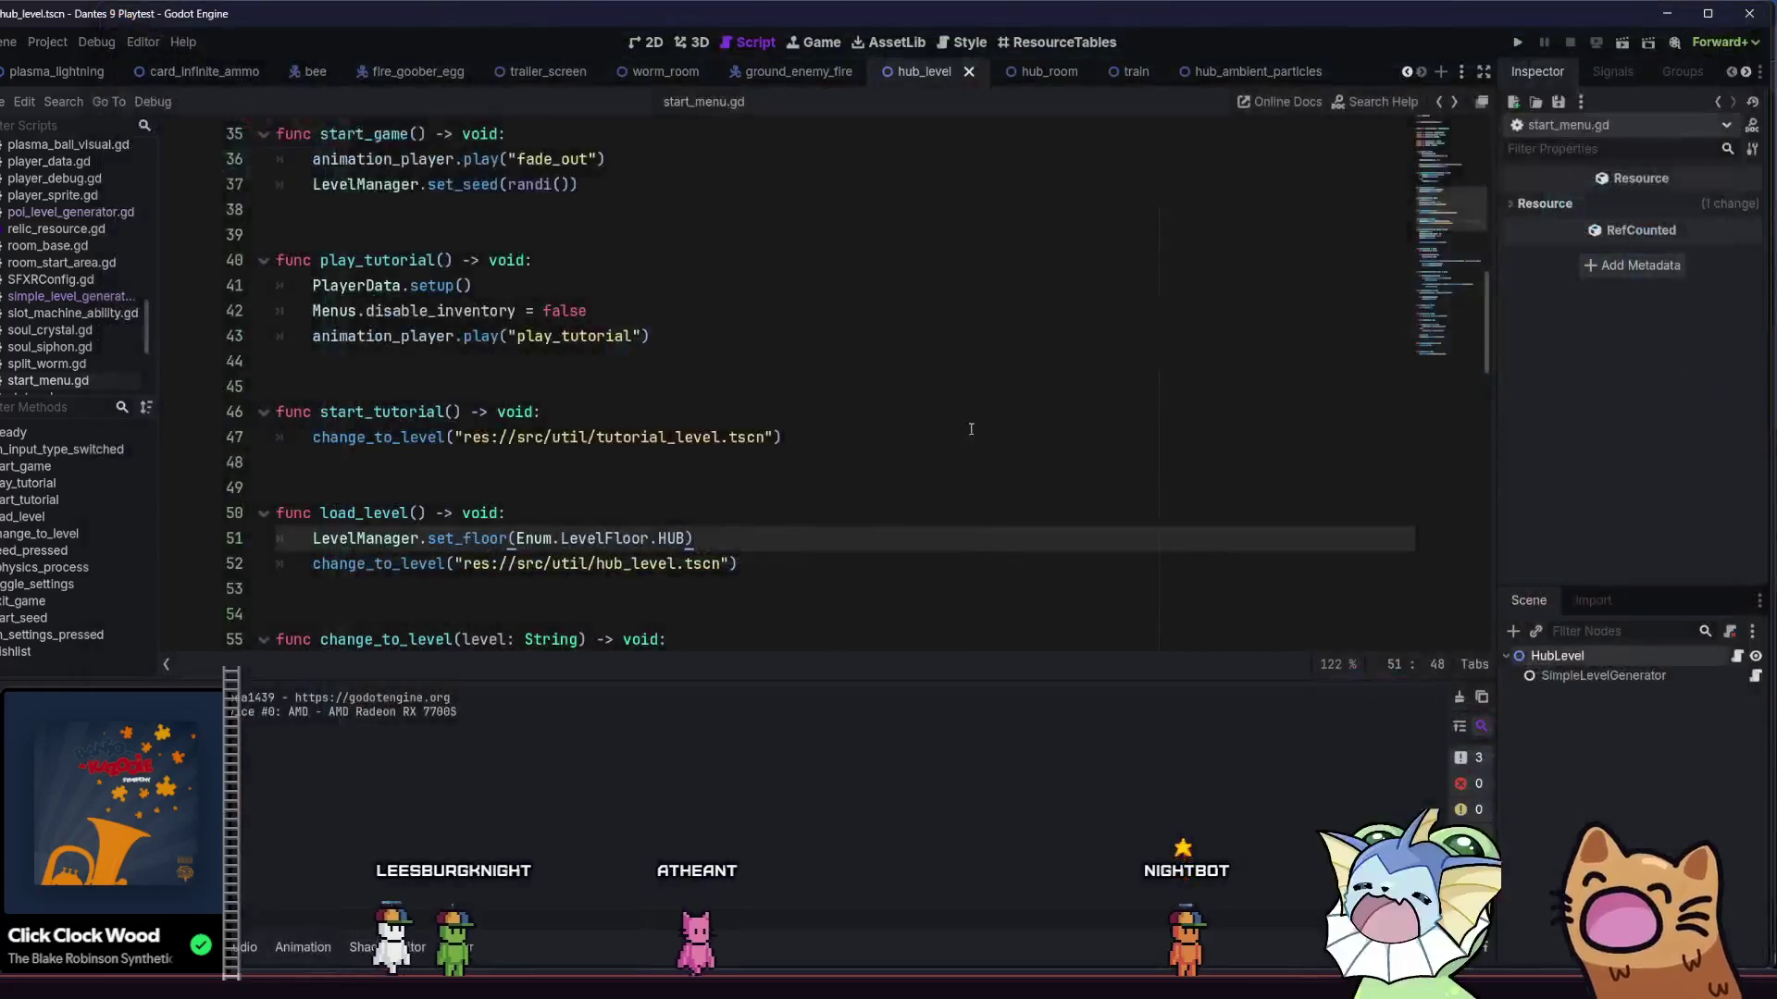
- Switch to hub_ambient_particles, adjust the RainyAmbientParticles root's Z Index, and save
click(138, 946)
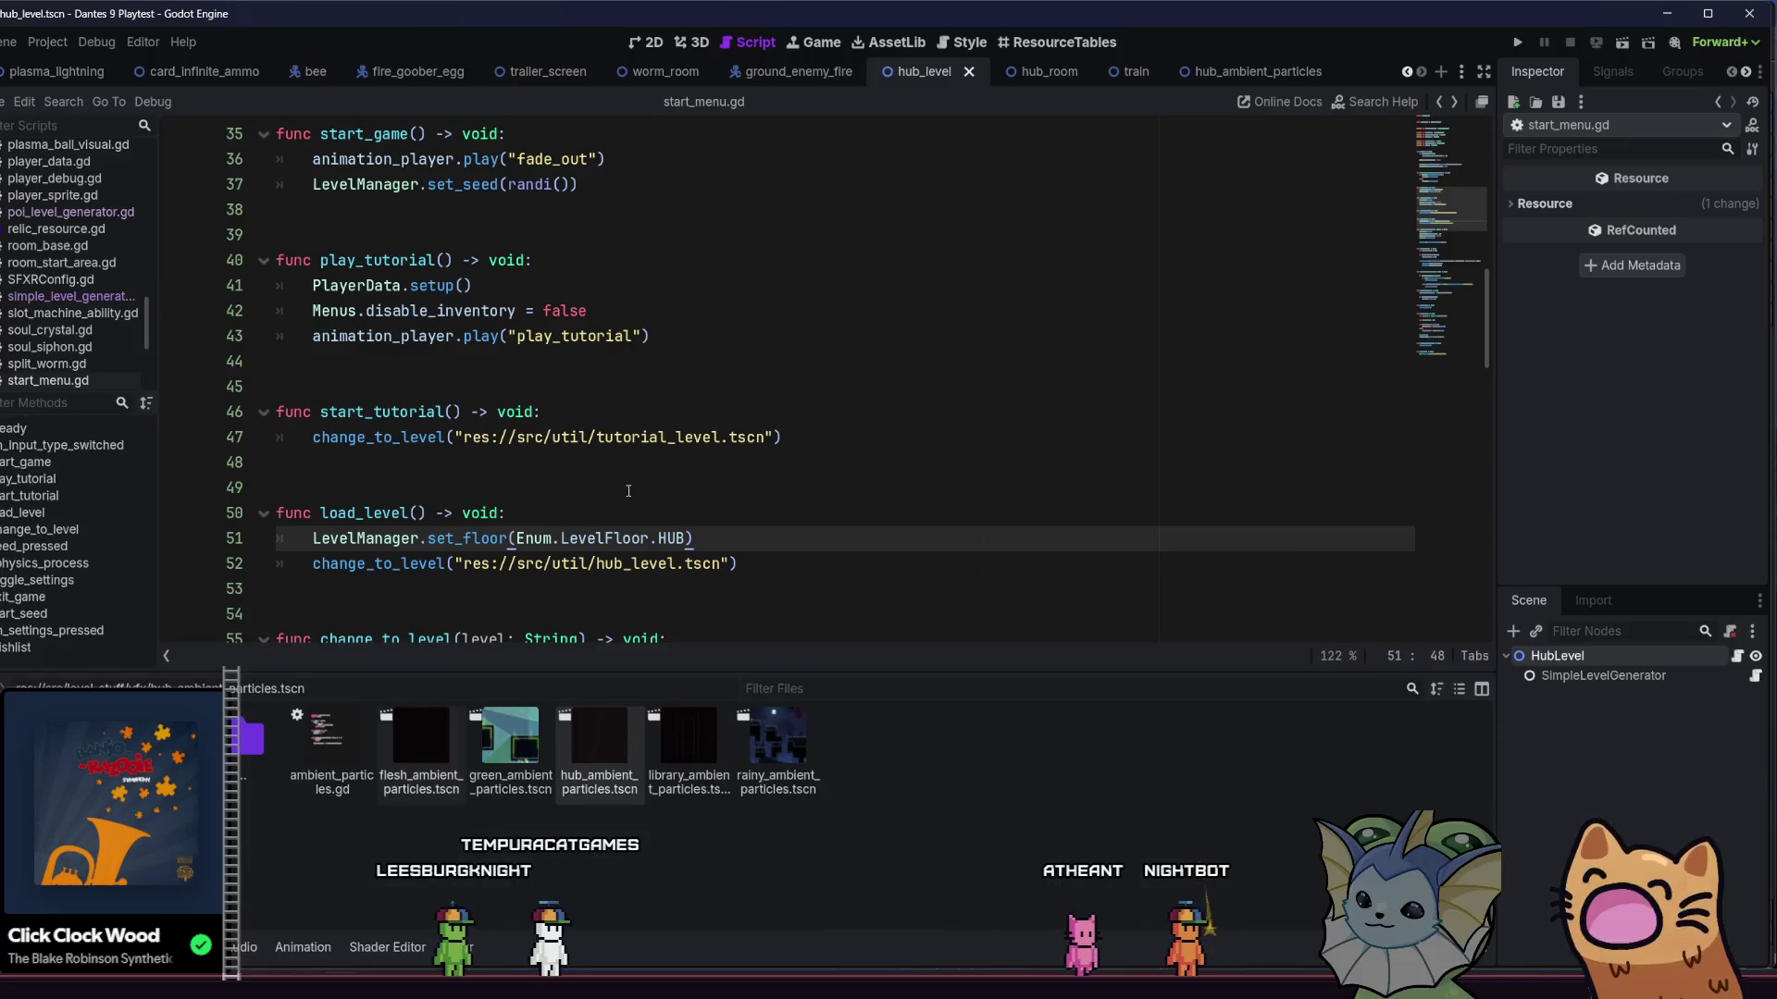
click(1137, 82)
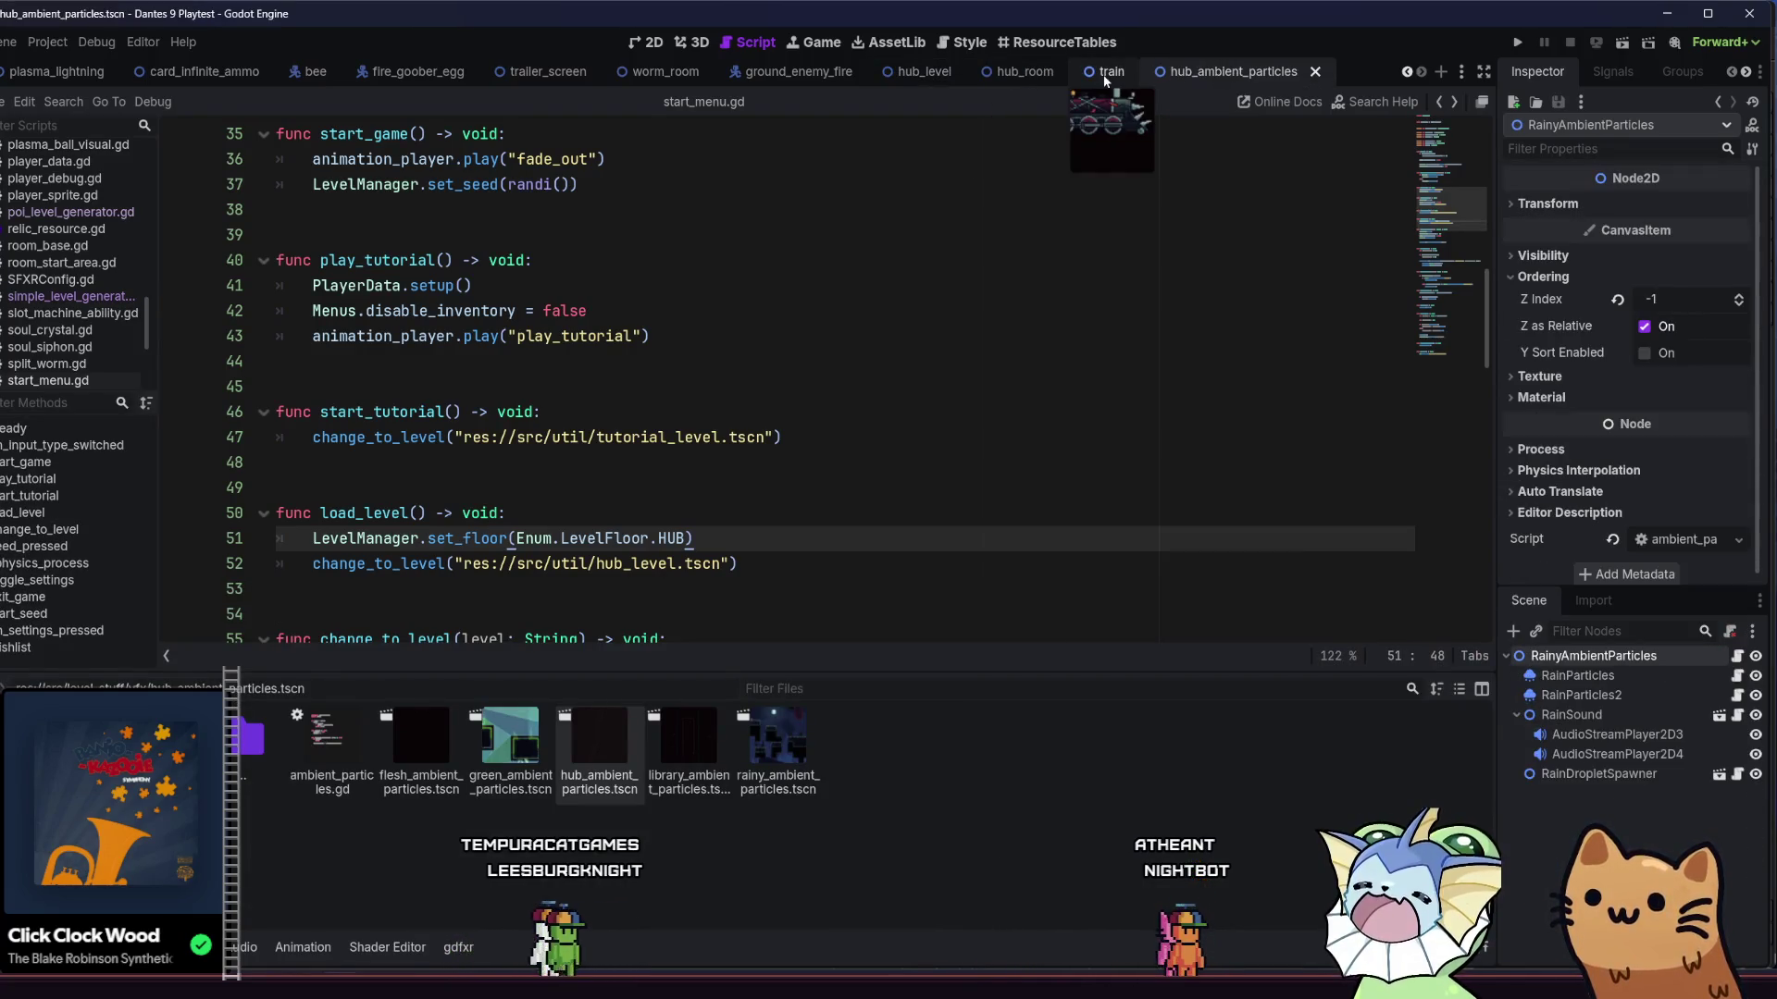
click(1169, 78)
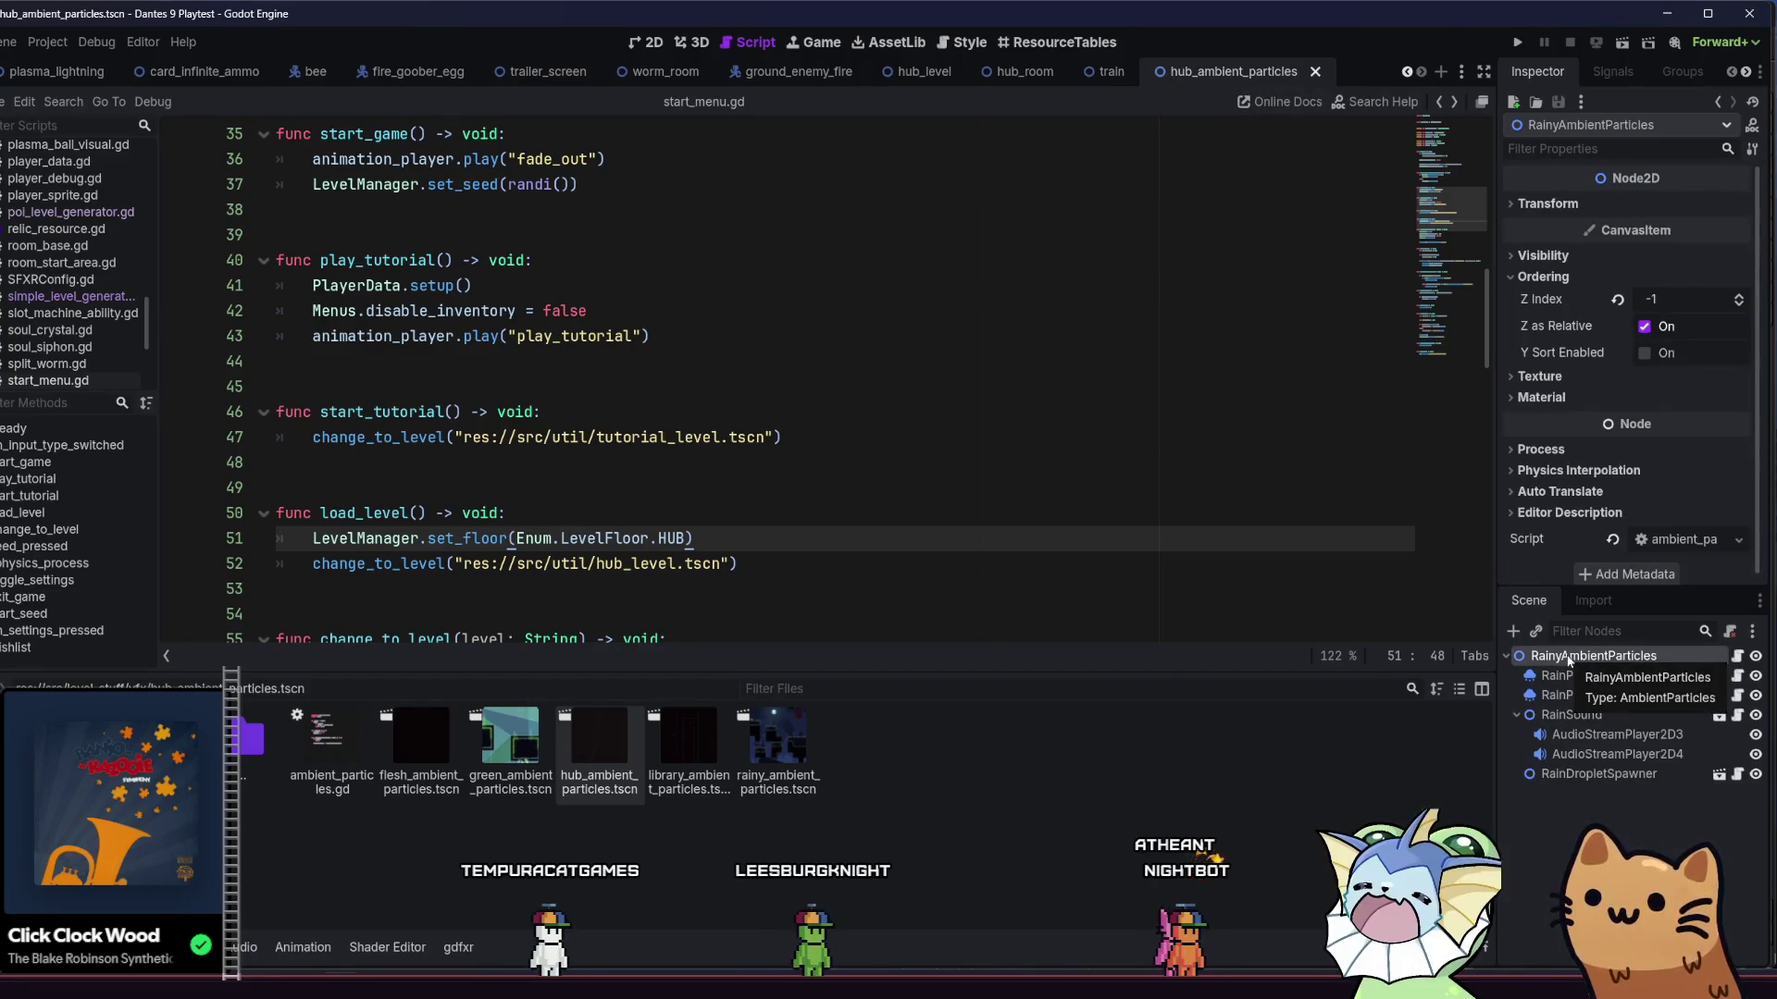
click(1739, 305)
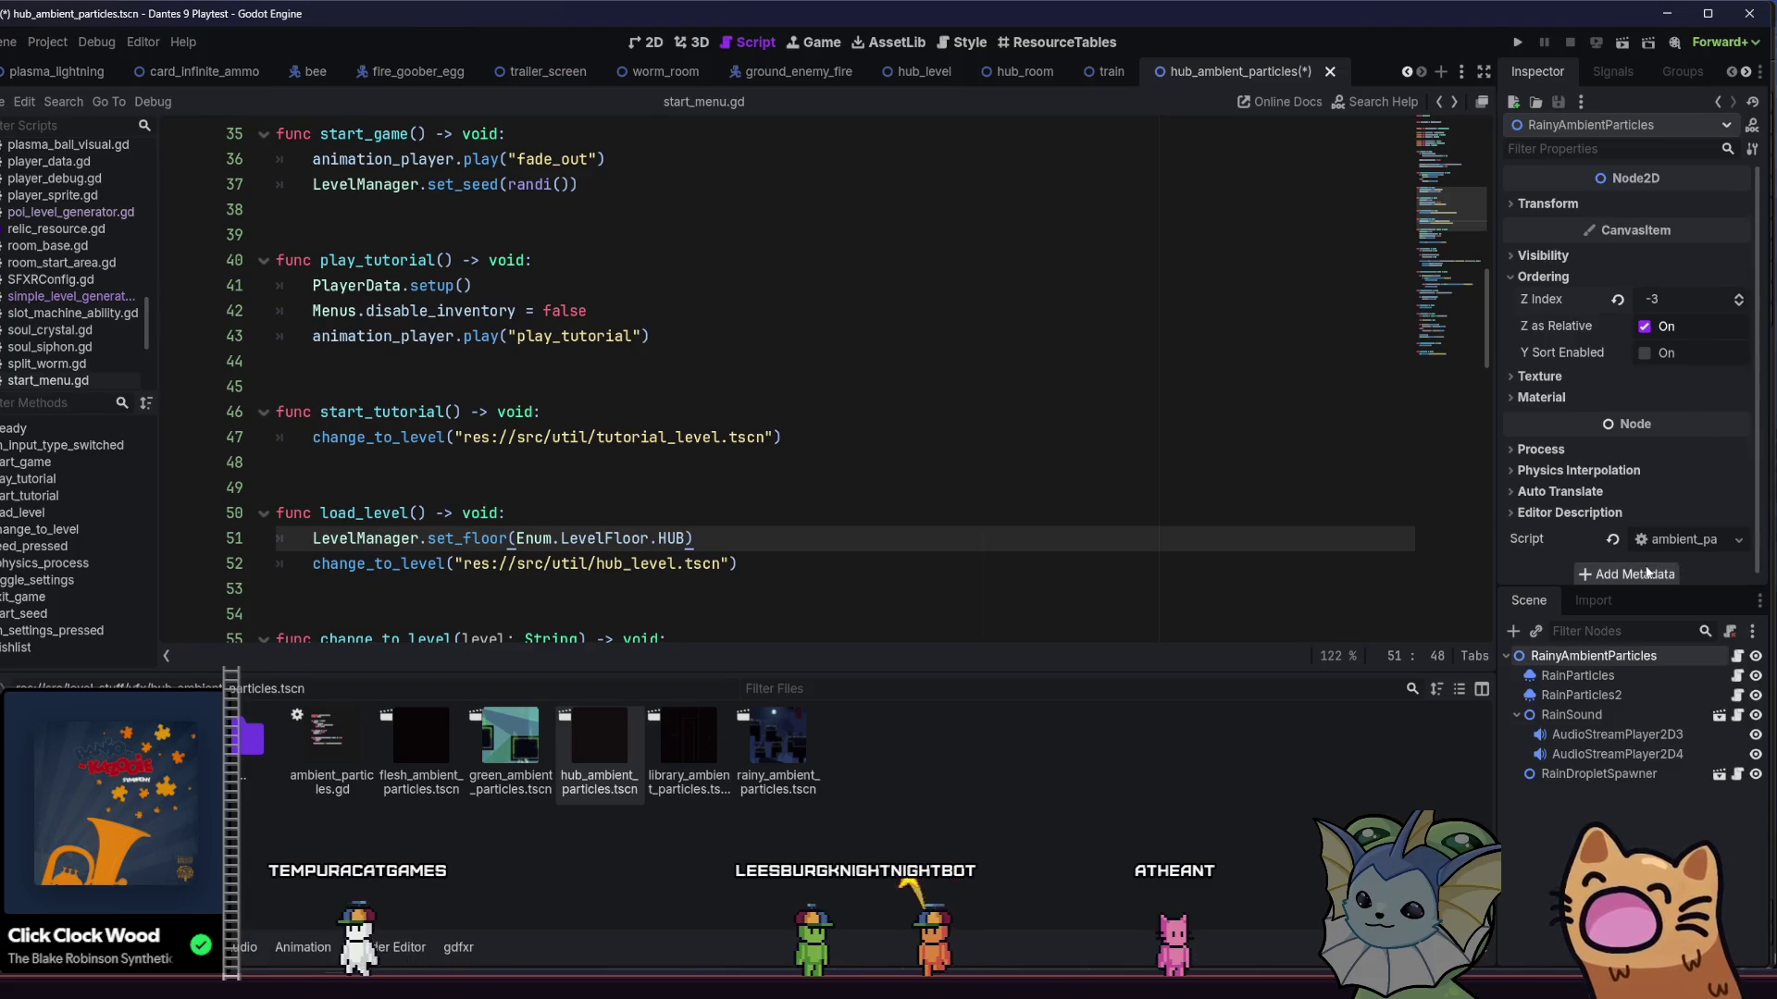
key(ctrl+s)
click(1739, 305)
click(1740, 305)
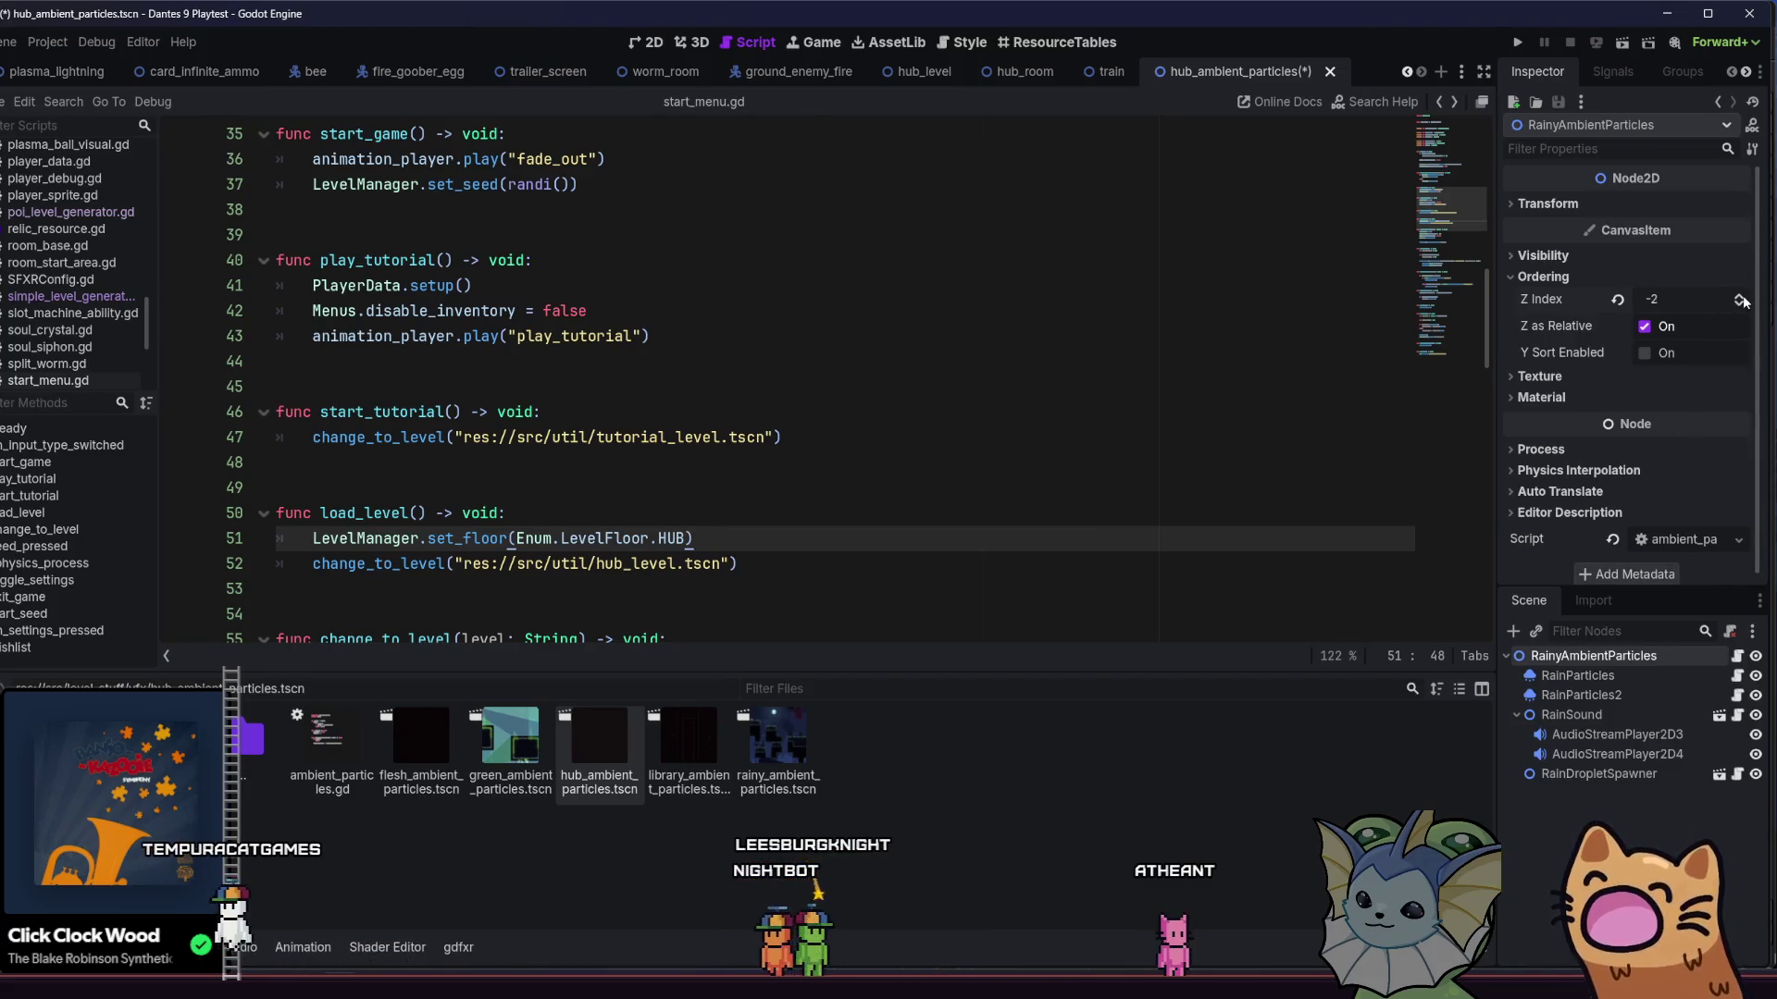
- Raise RainParticles2's Z Index to 0, save the scene, and launch a test run
click(1580, 695)
scroll(1587, 452, down, 3)
scroll(1586, 452, down, 2)
click(1543, 377)
click(1739, 396)
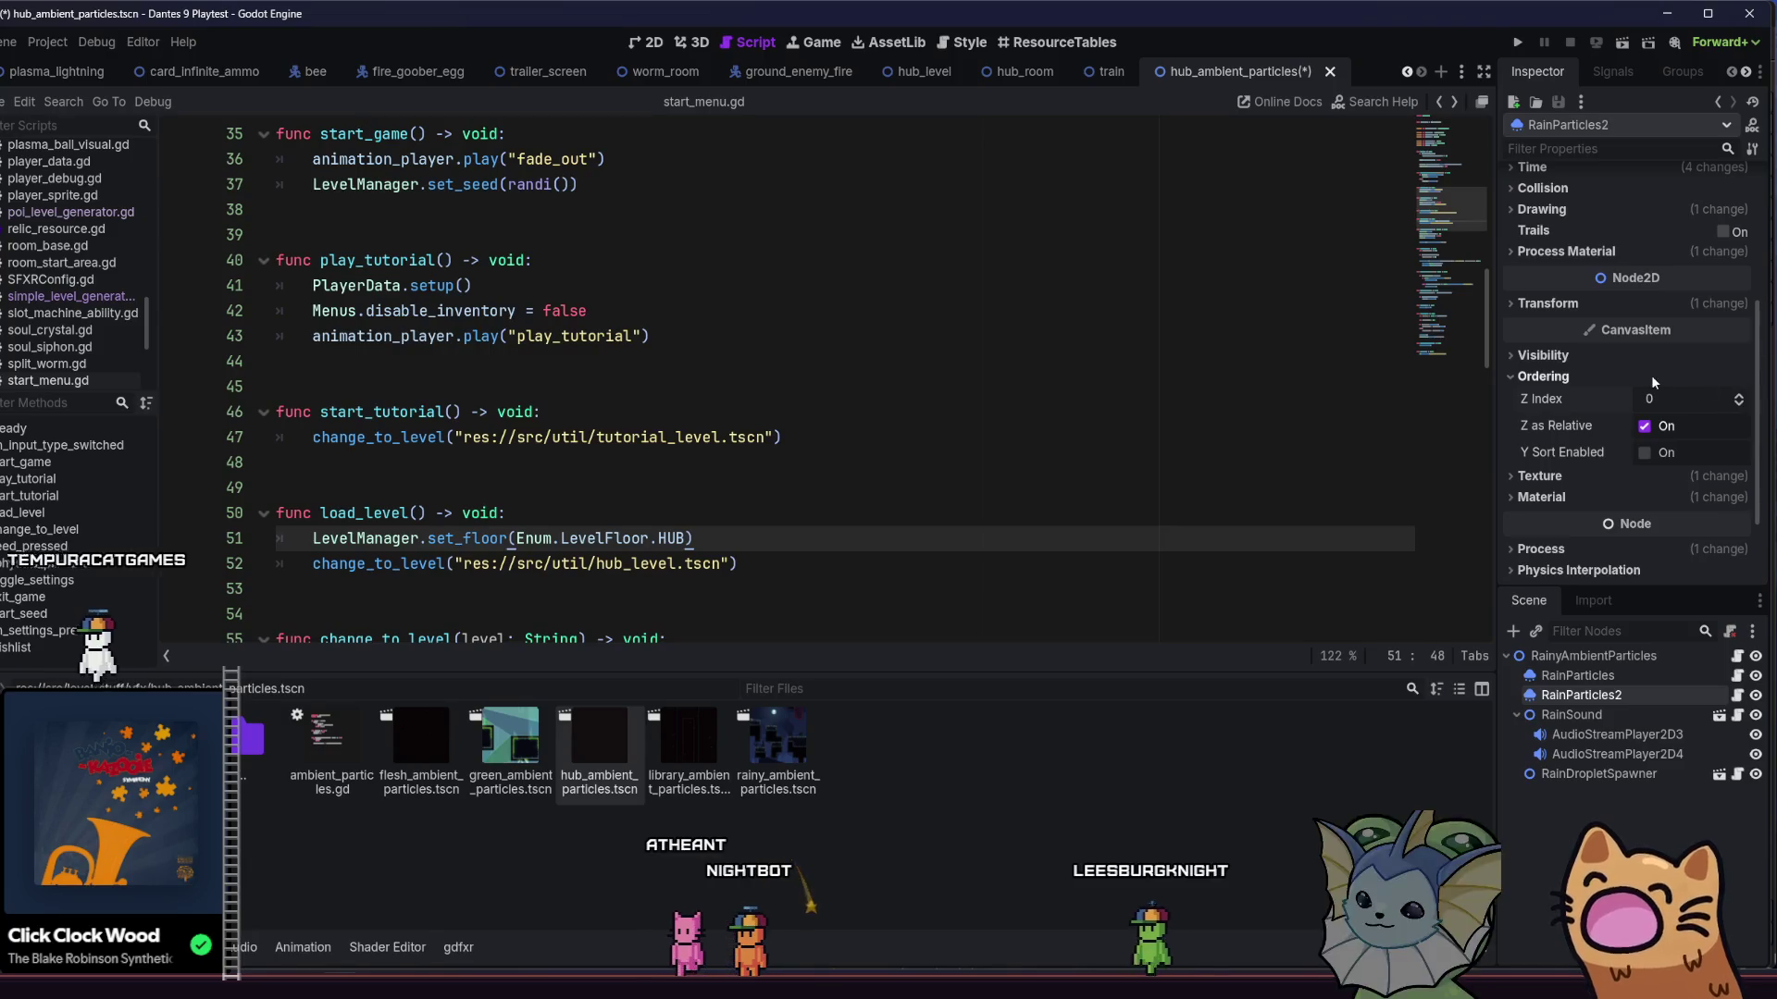
key(ctrl+s)
click(1592, 656)
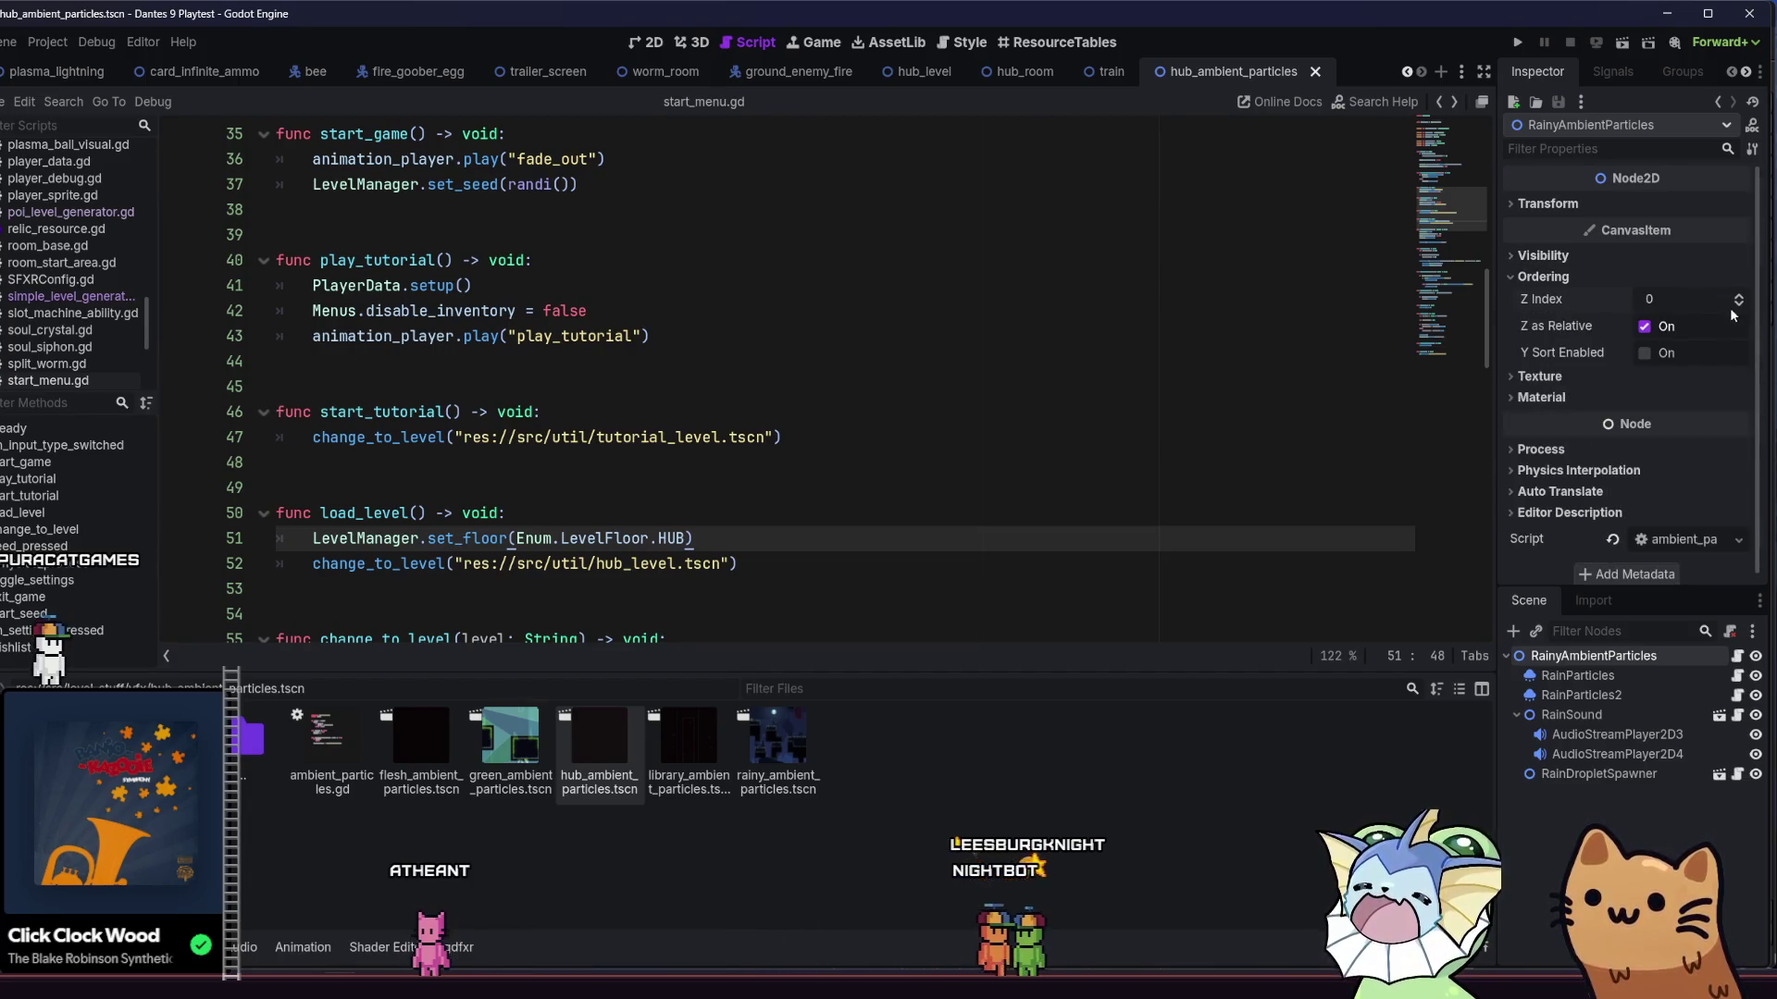
click(1518, 41)
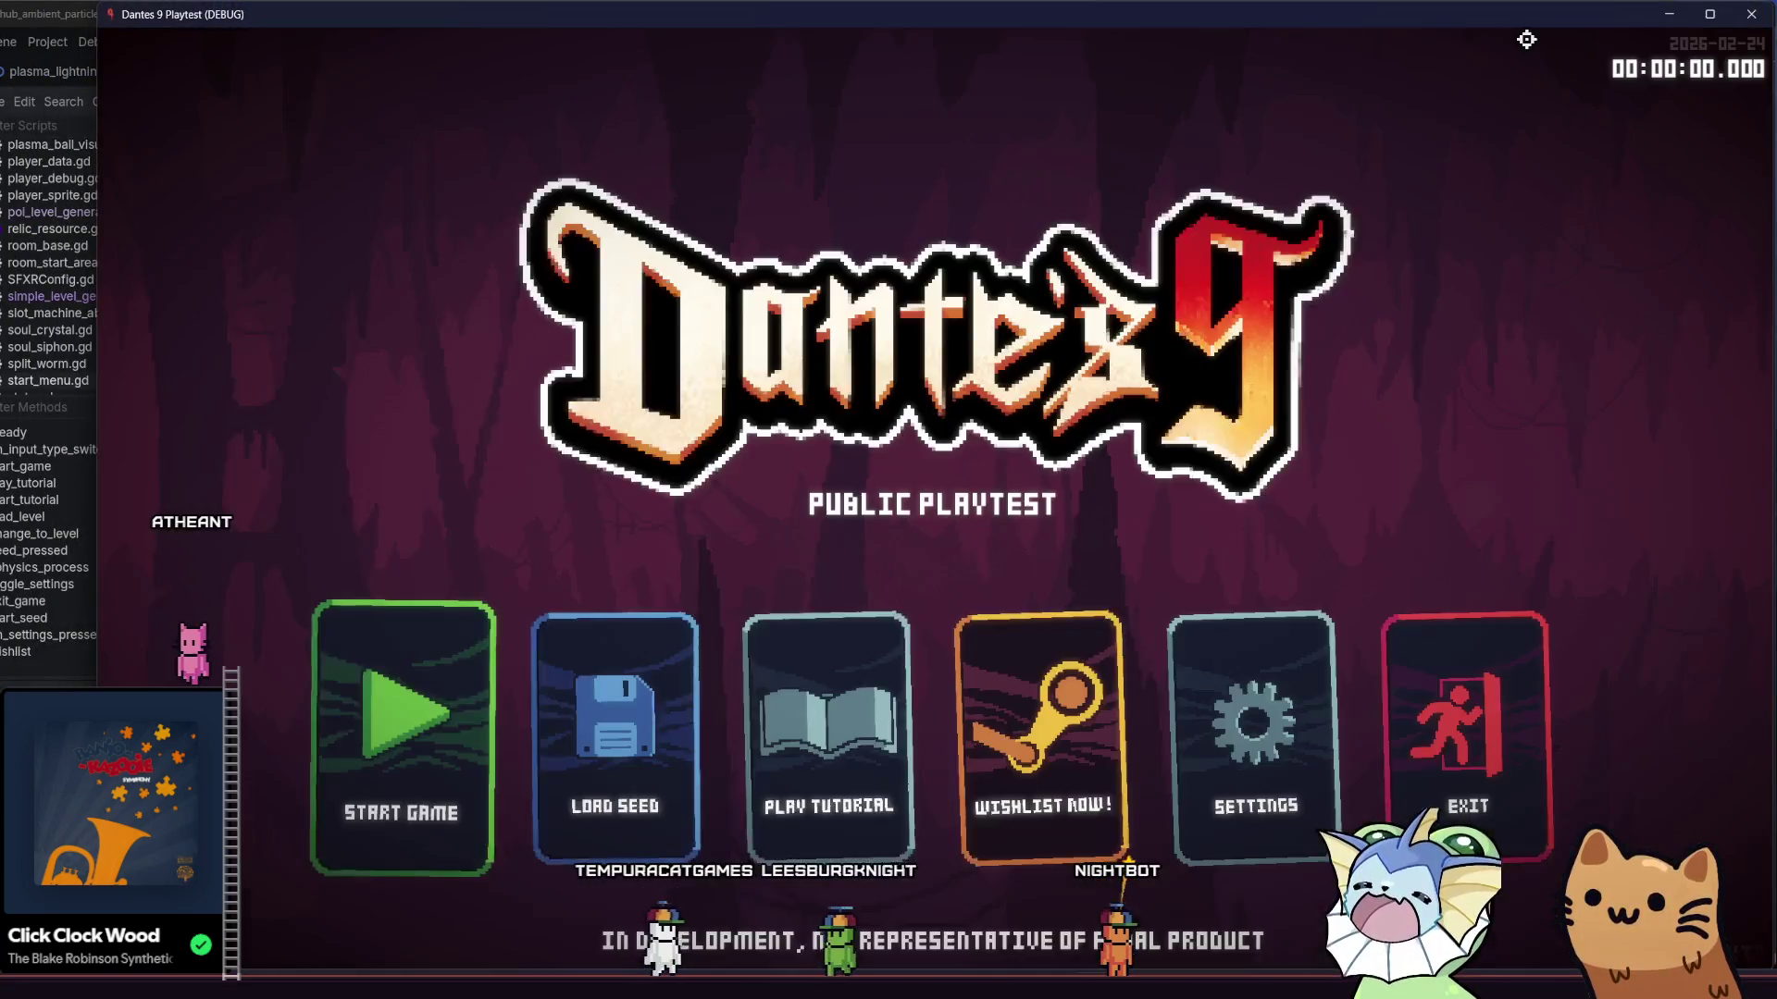
- Start a game to check the rainy hub, then select RainParticles and RainParticles2 together
click(412, 703)
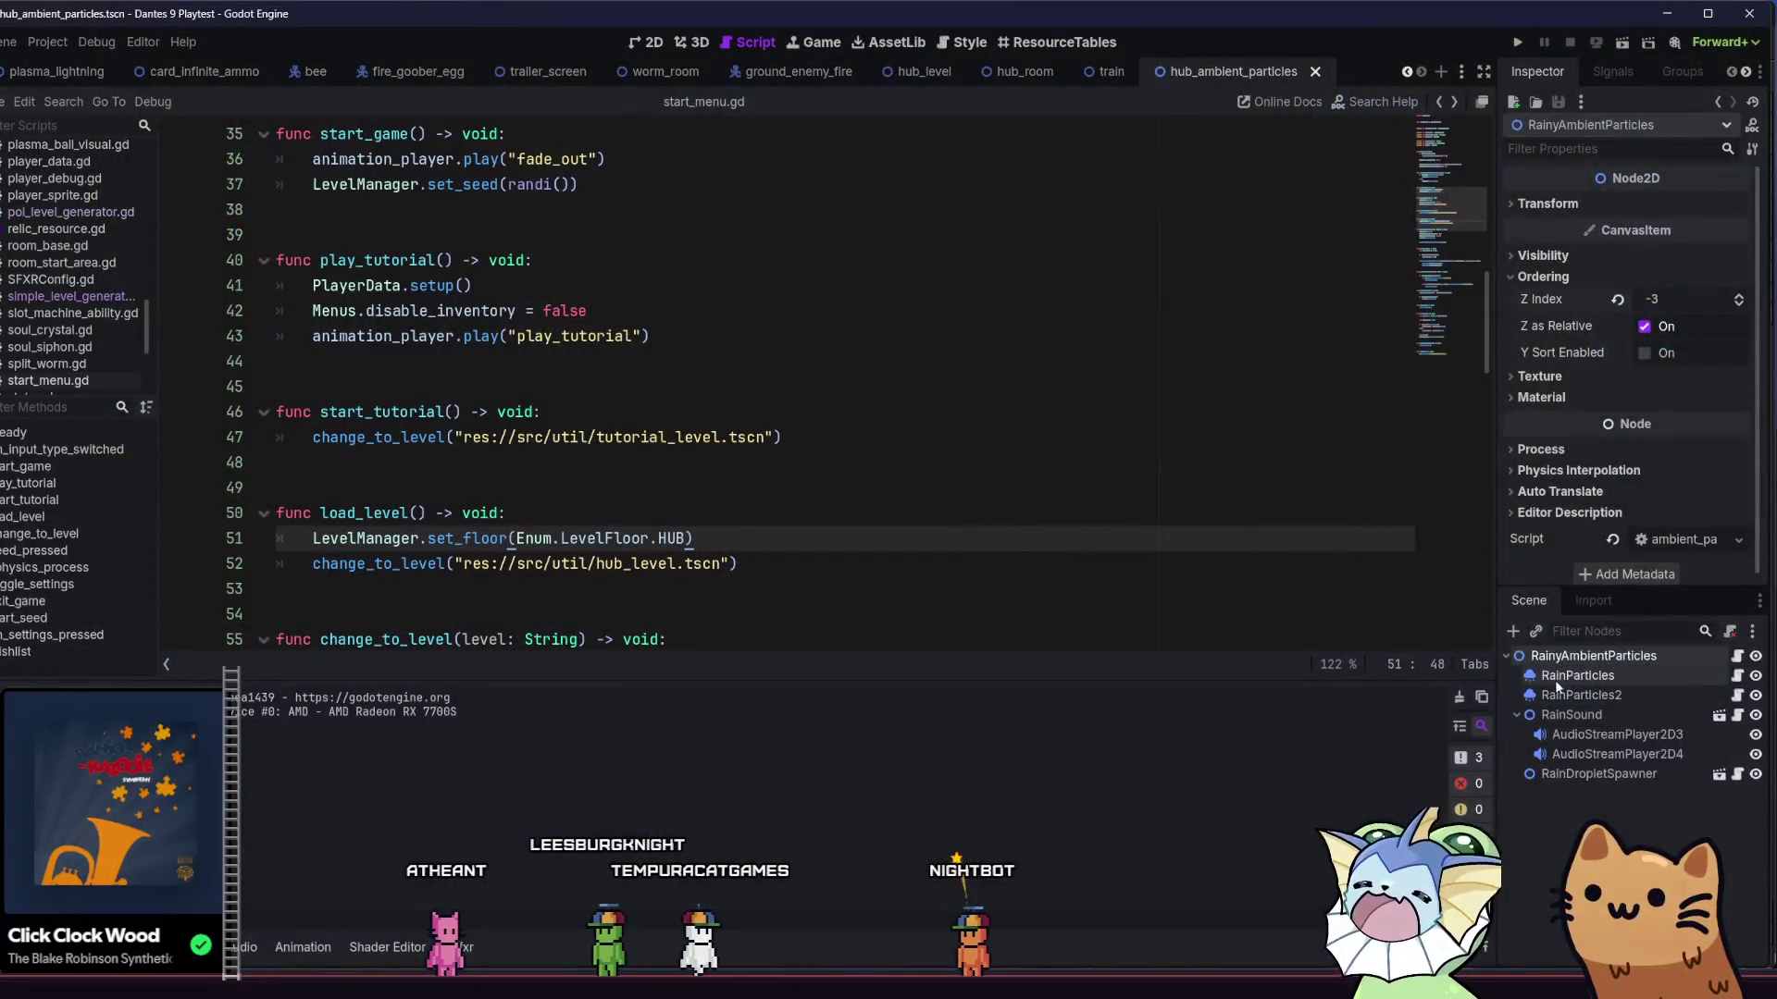
click(1555, 682)
click(1573, 657)
click(1580, 695)
shift+click(1577, 675)
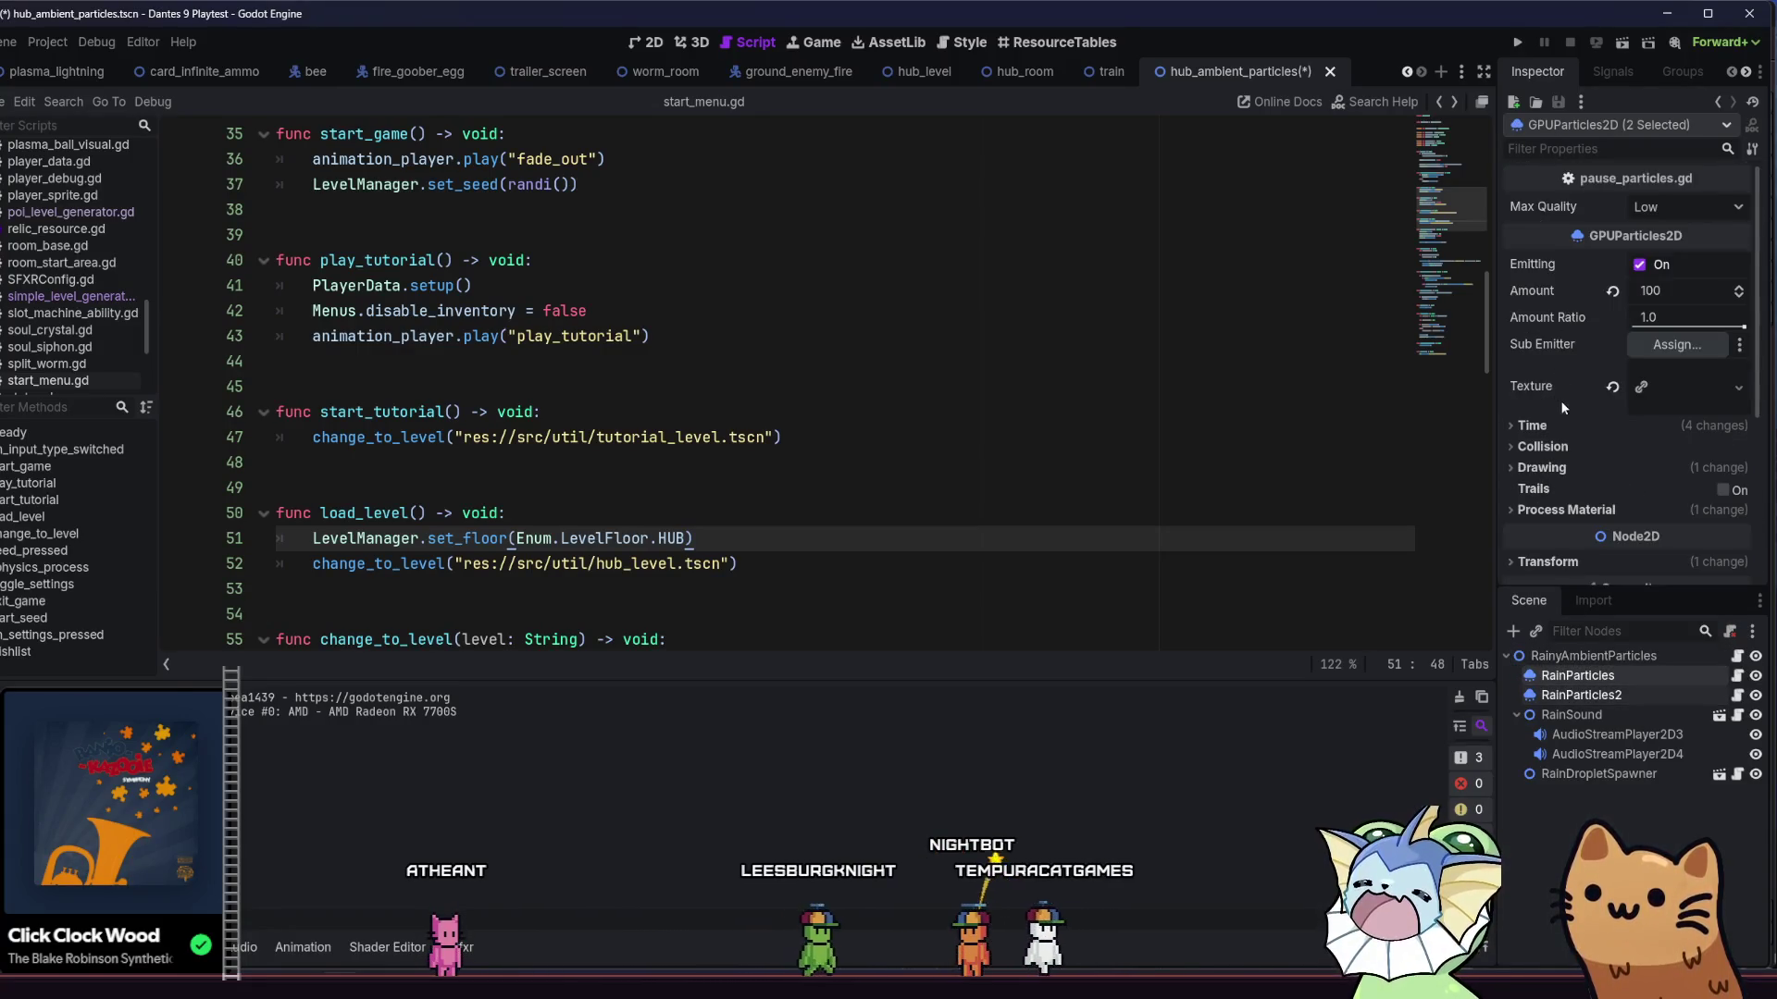
- Give RainParticles and RainParticles2 Z Index -1, save hub_ambient_particles, and start a test run
scroll(1567, 459, down, 3)
click(1543, 376)
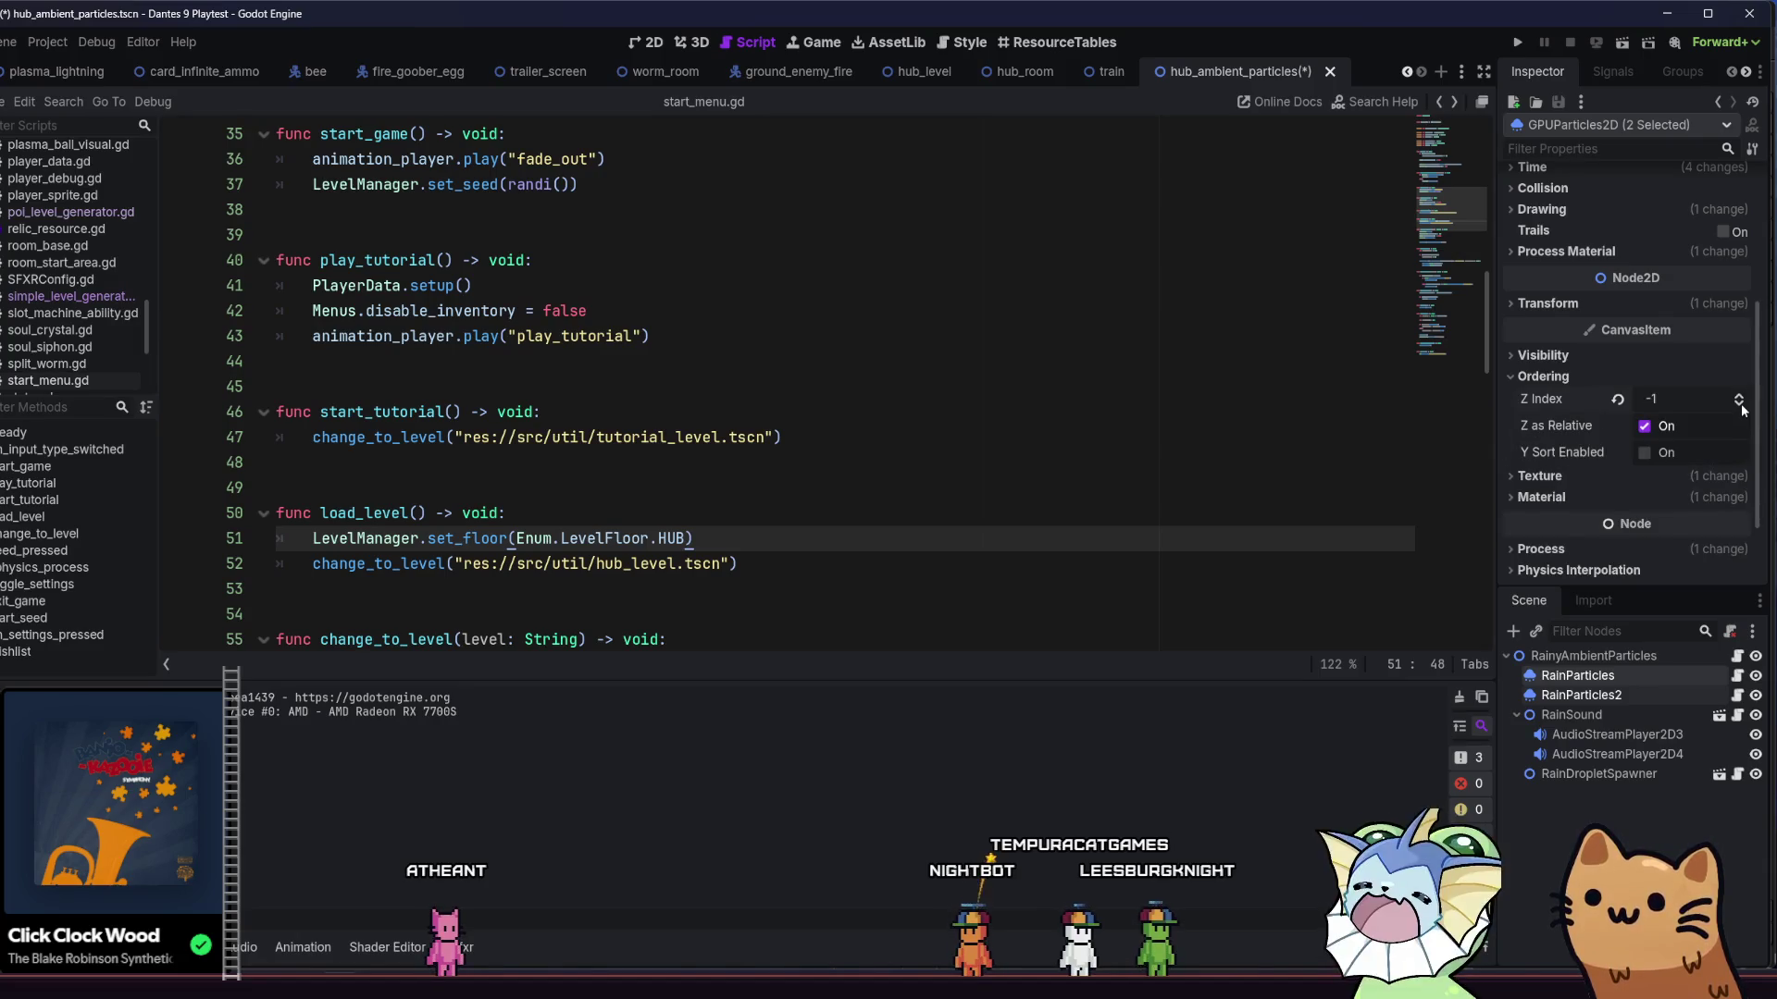
key(ctrl+s)
click(1584, 357)
click(1584, 357)
click(1581, 375)
key(ctrl+s)
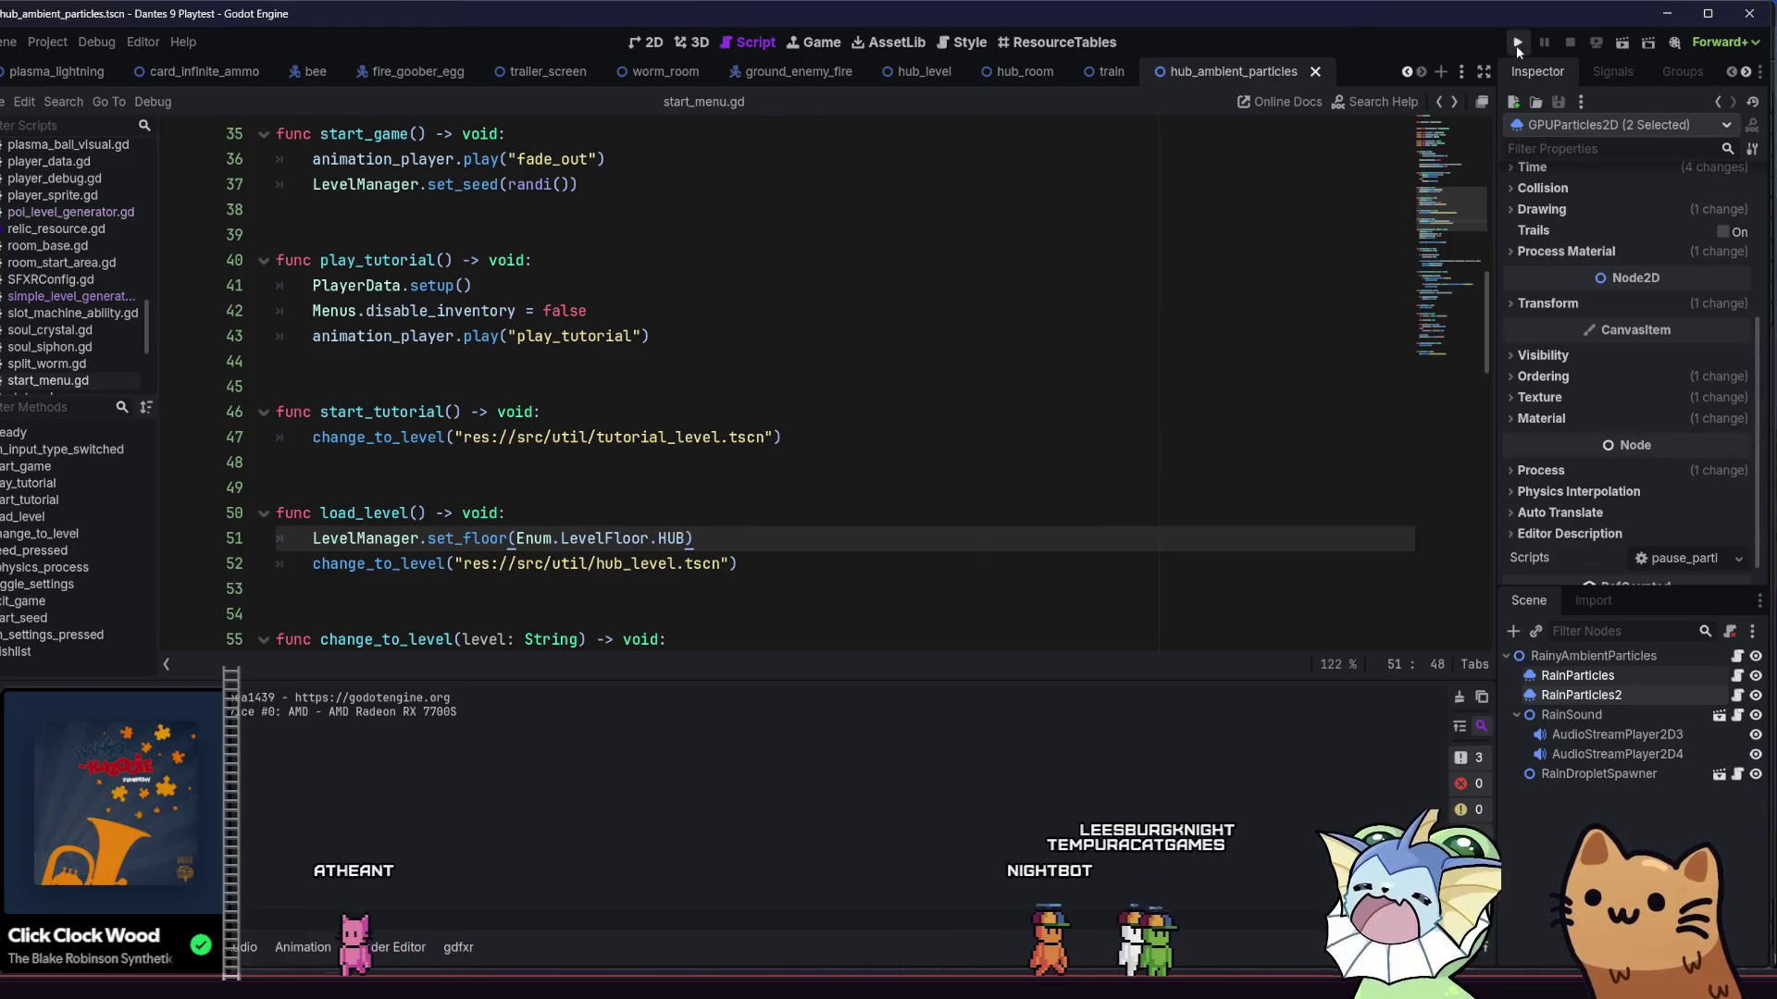
click(1517, 46)
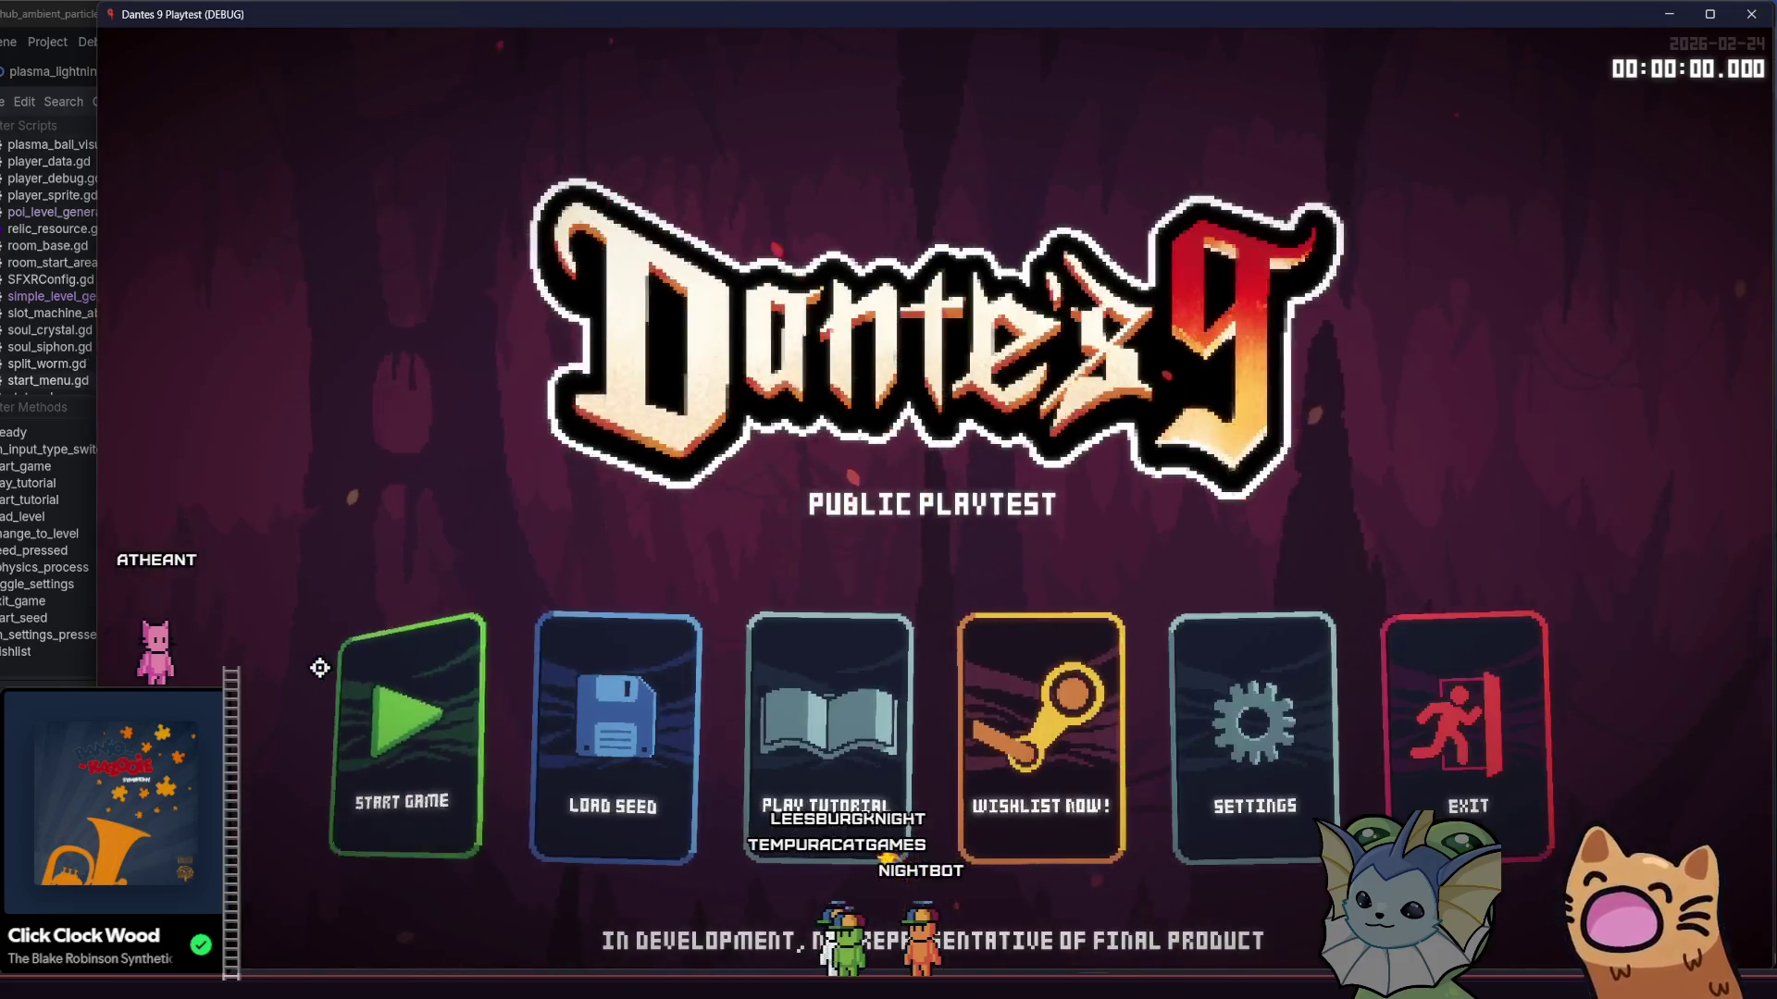
click(326, 662)
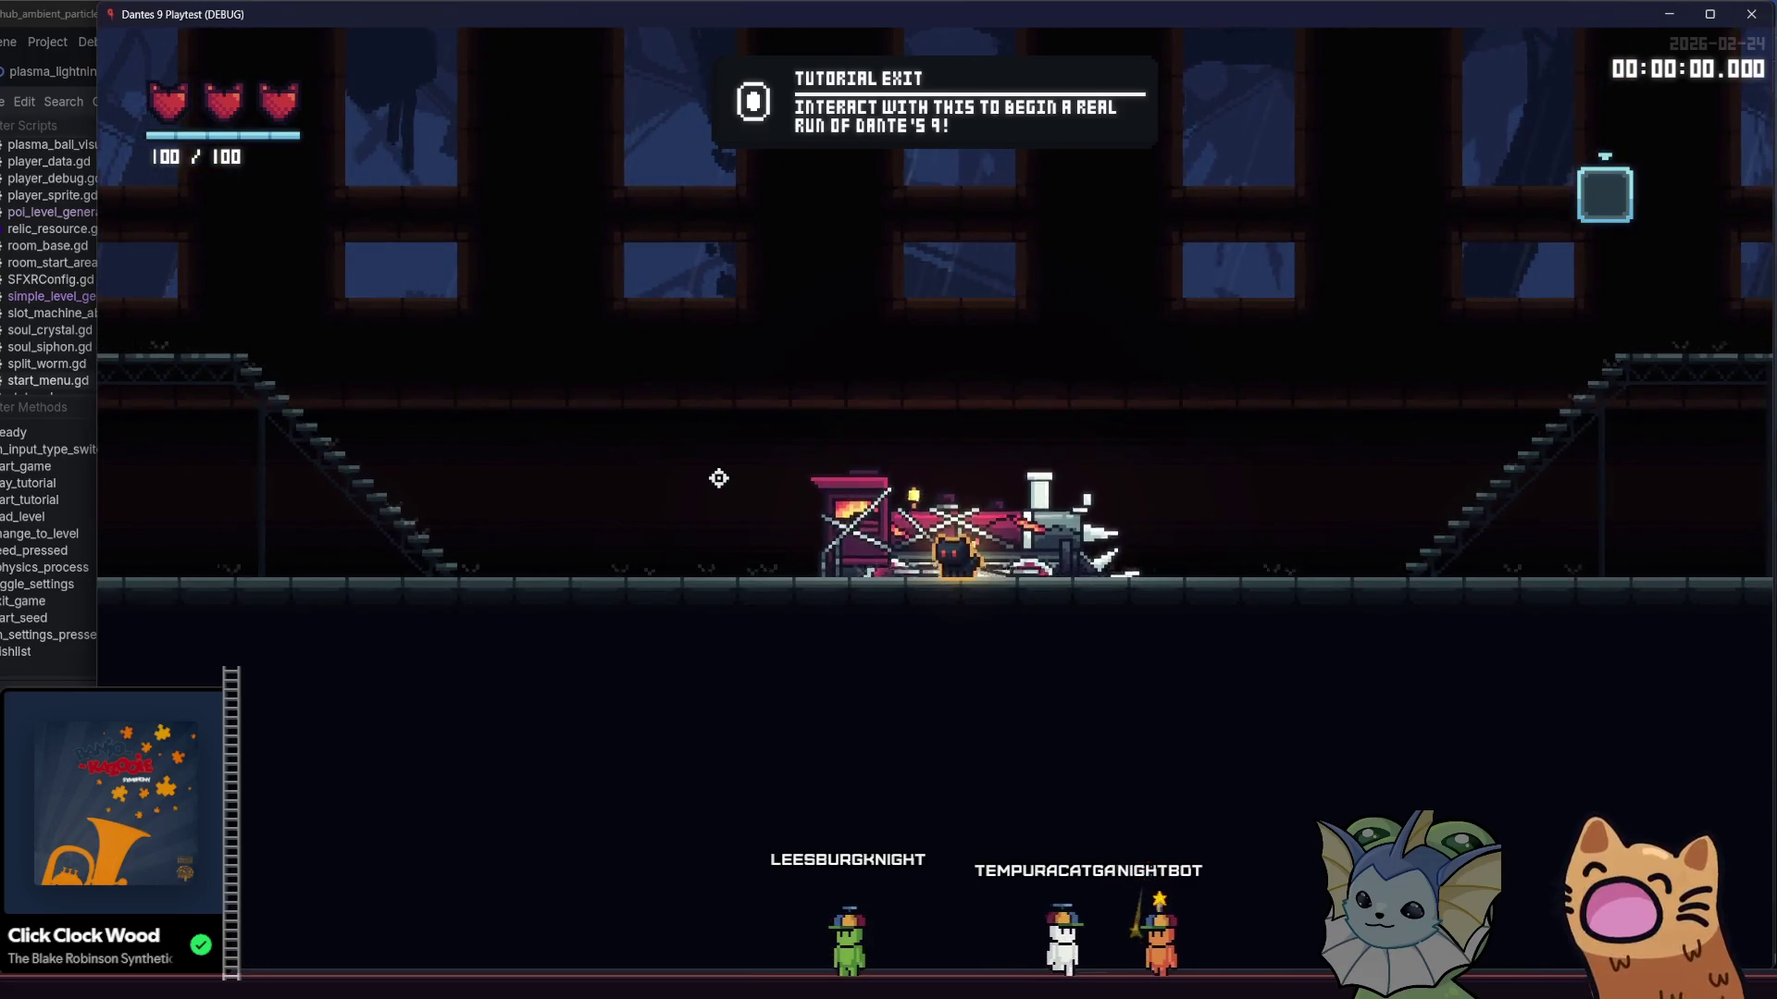
key(d)
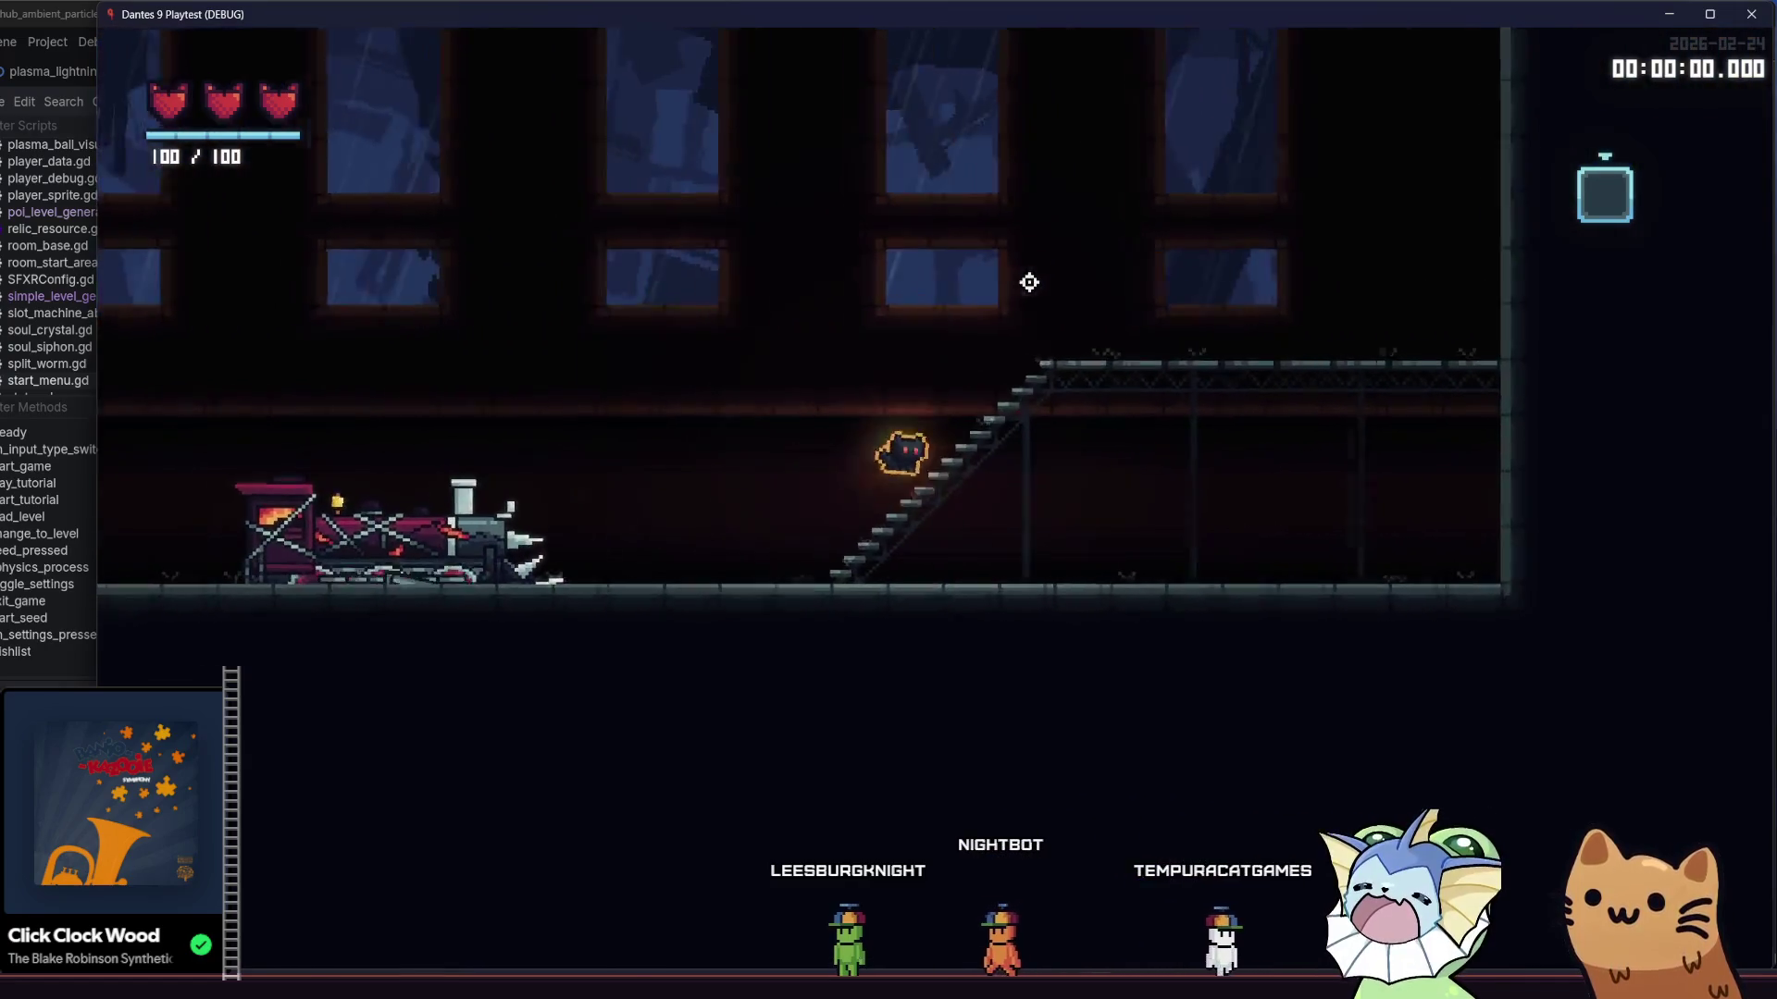
key(d)
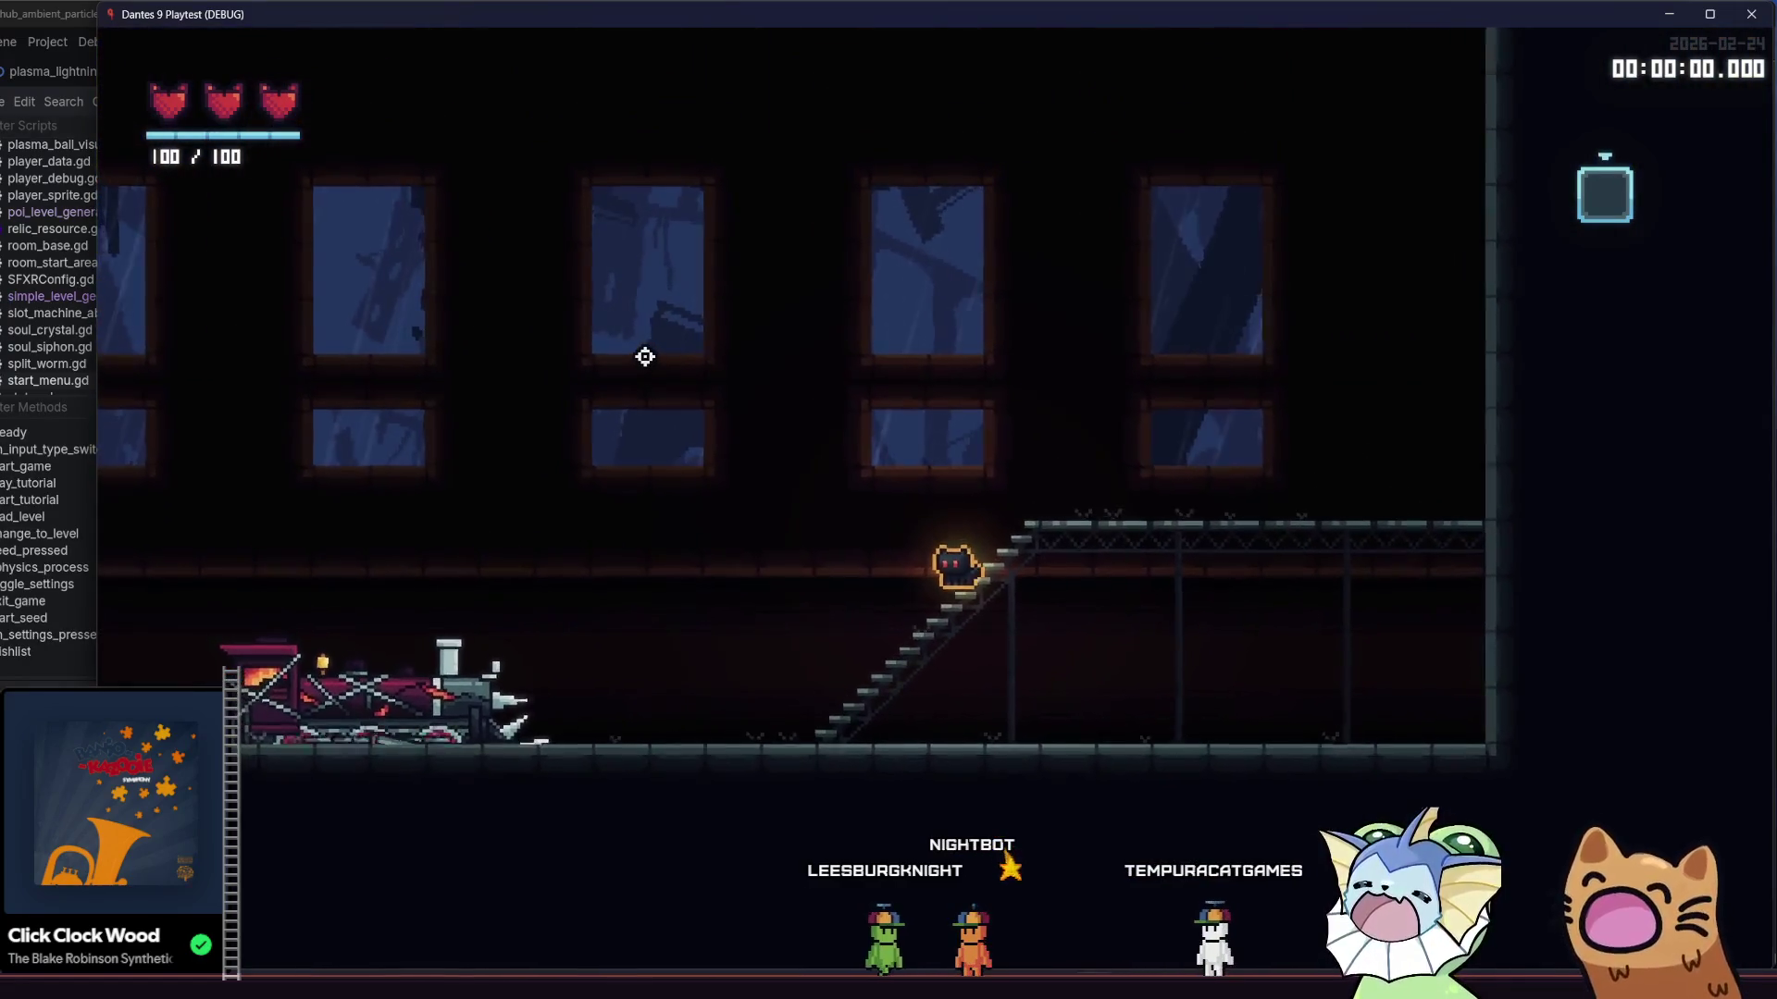
key(a)
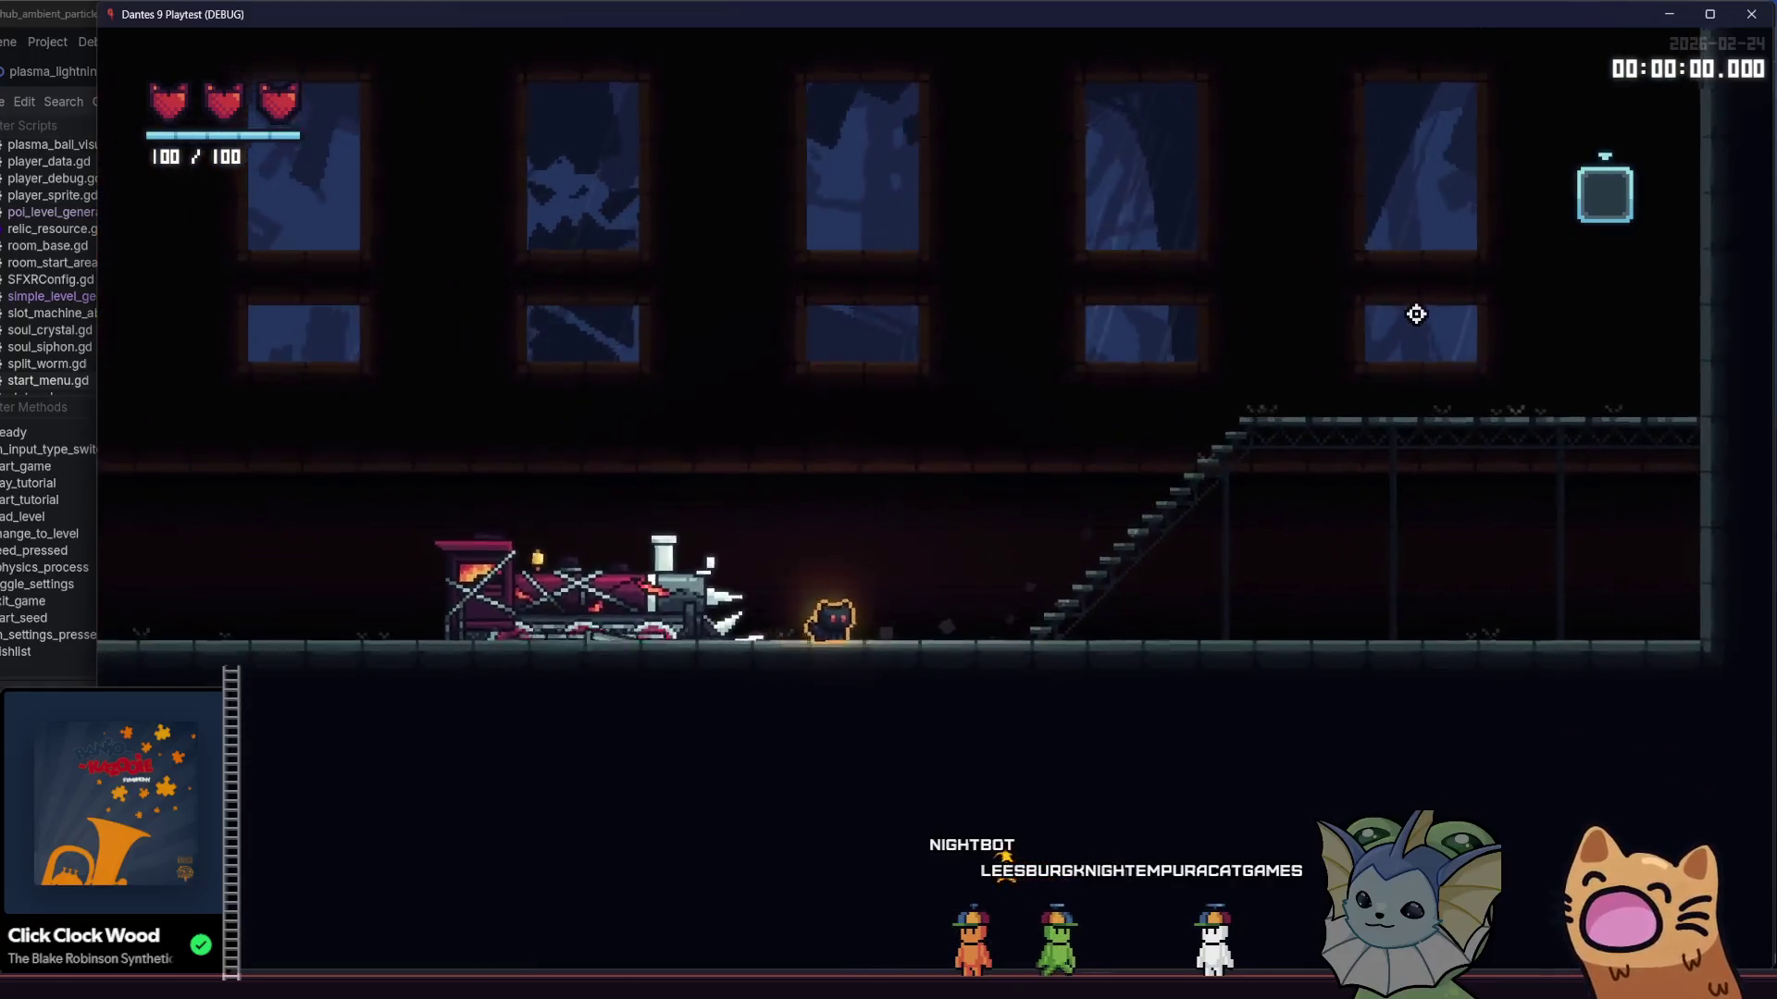
key(a)
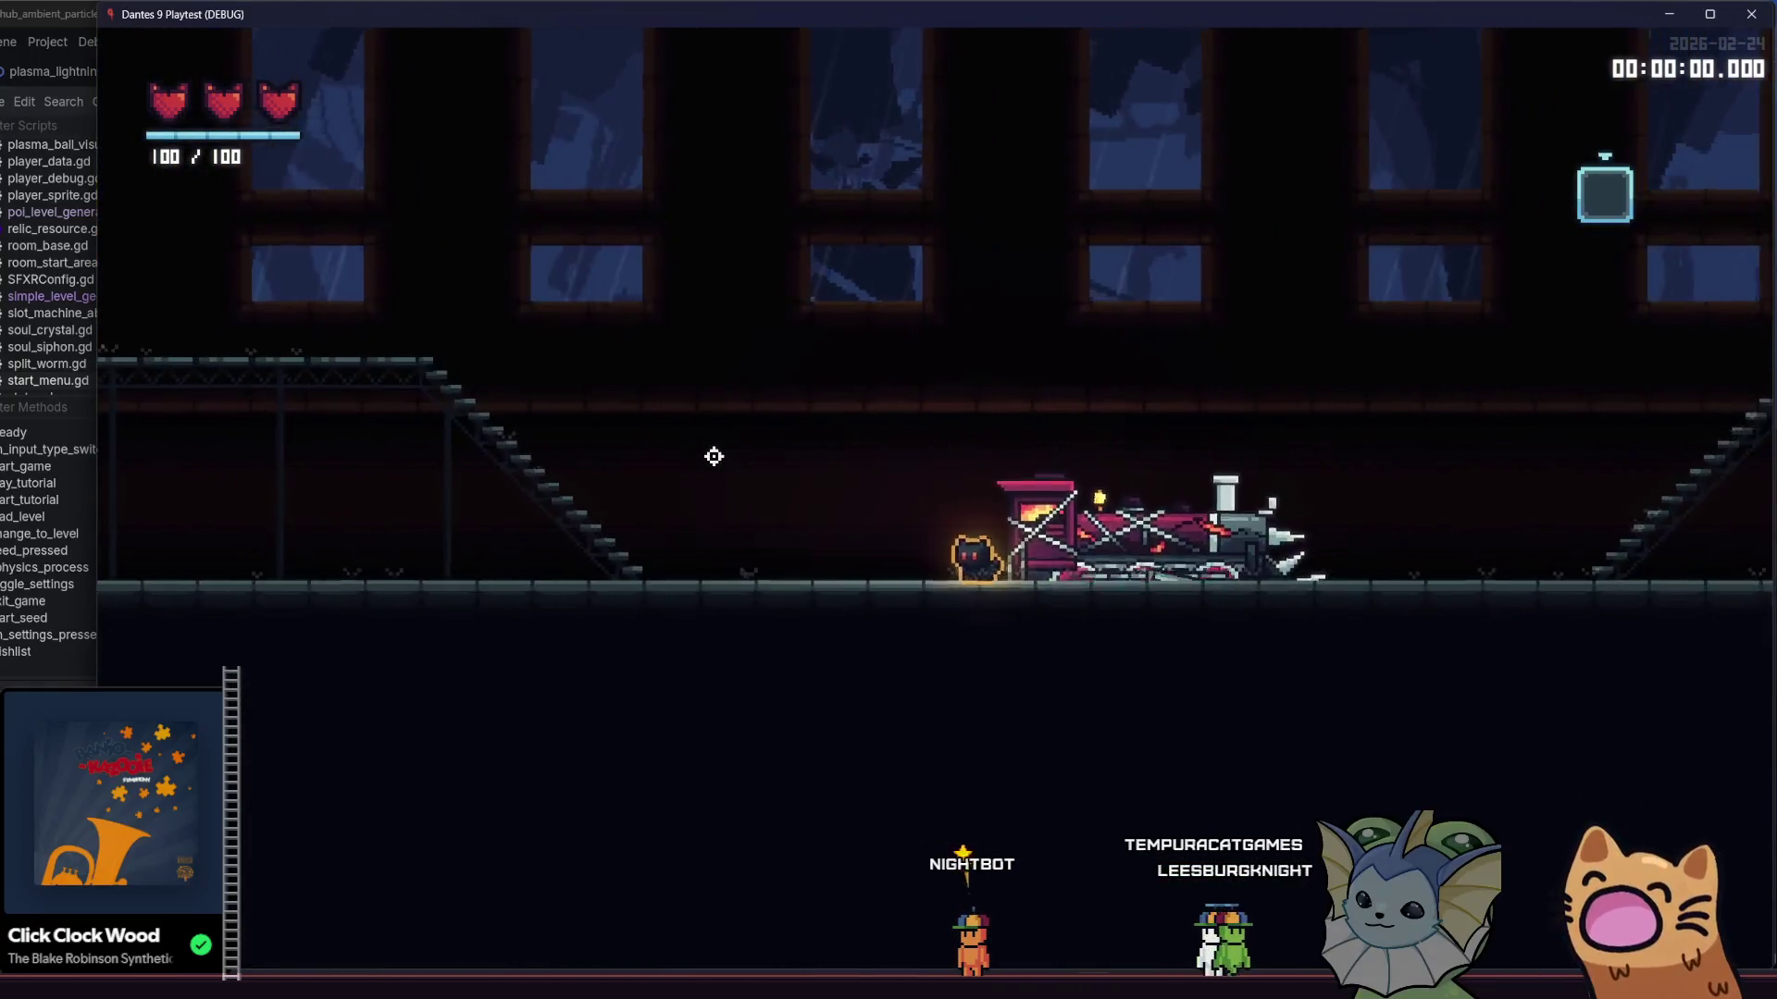
key(a)
key(space)
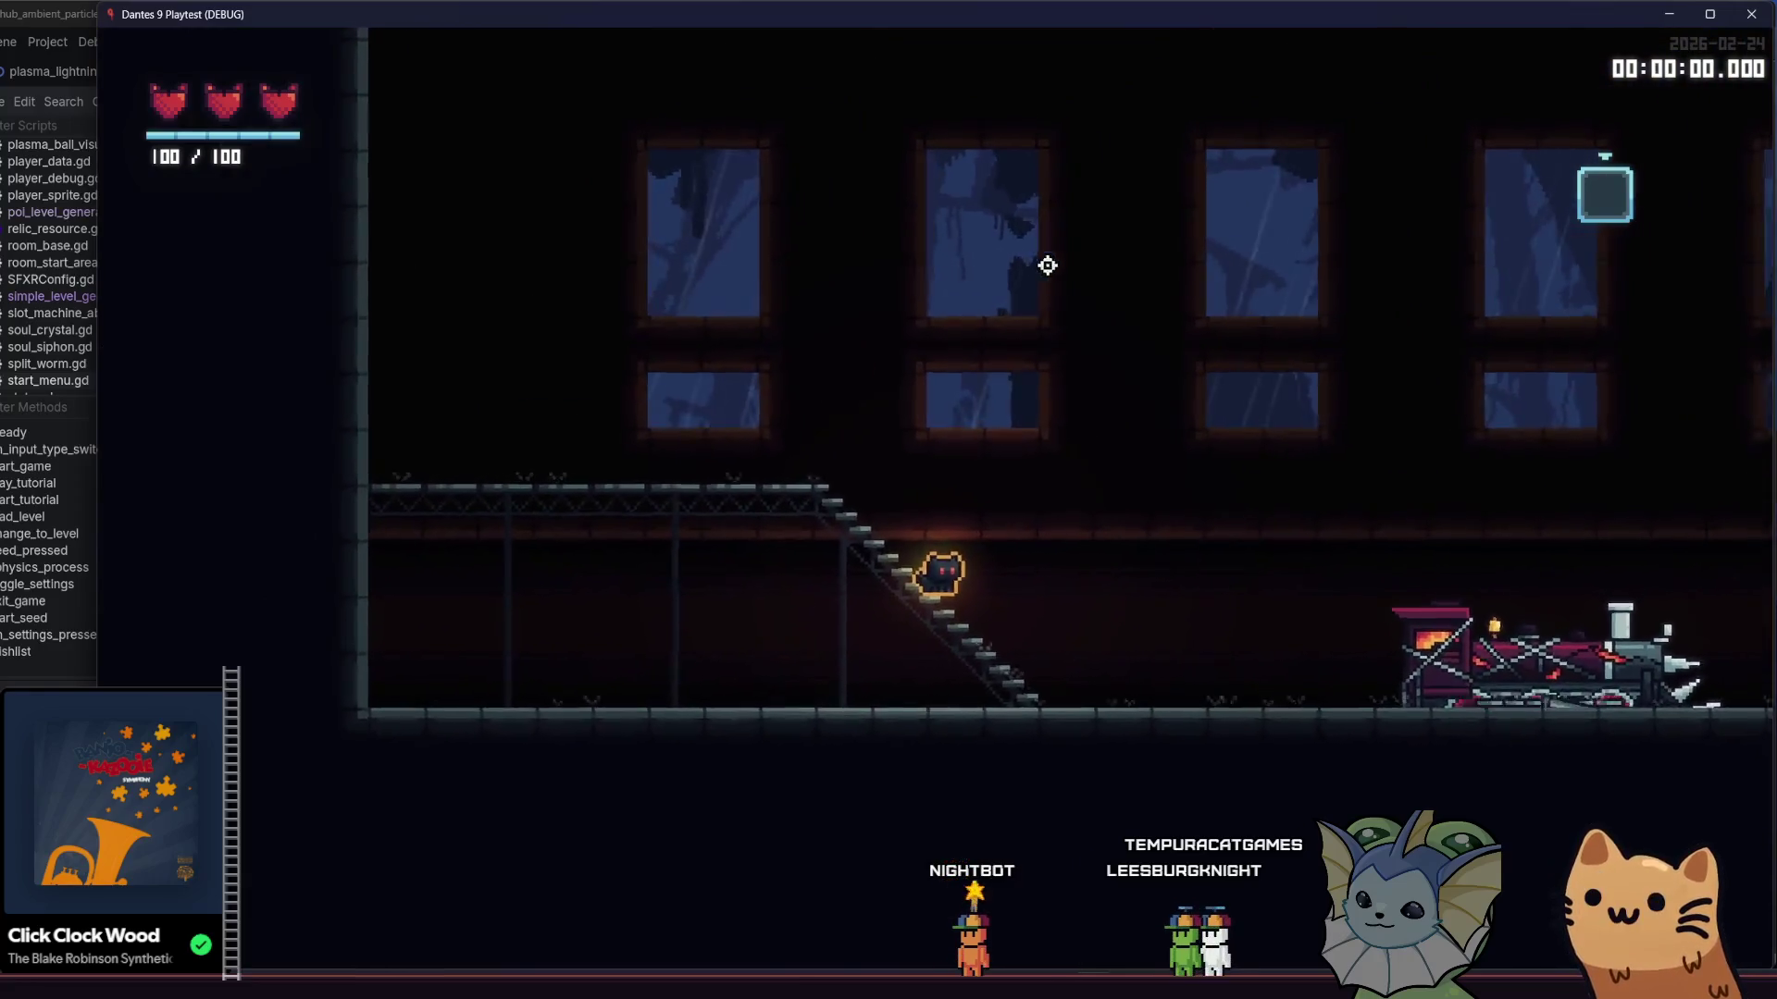
key(d)
key(a)
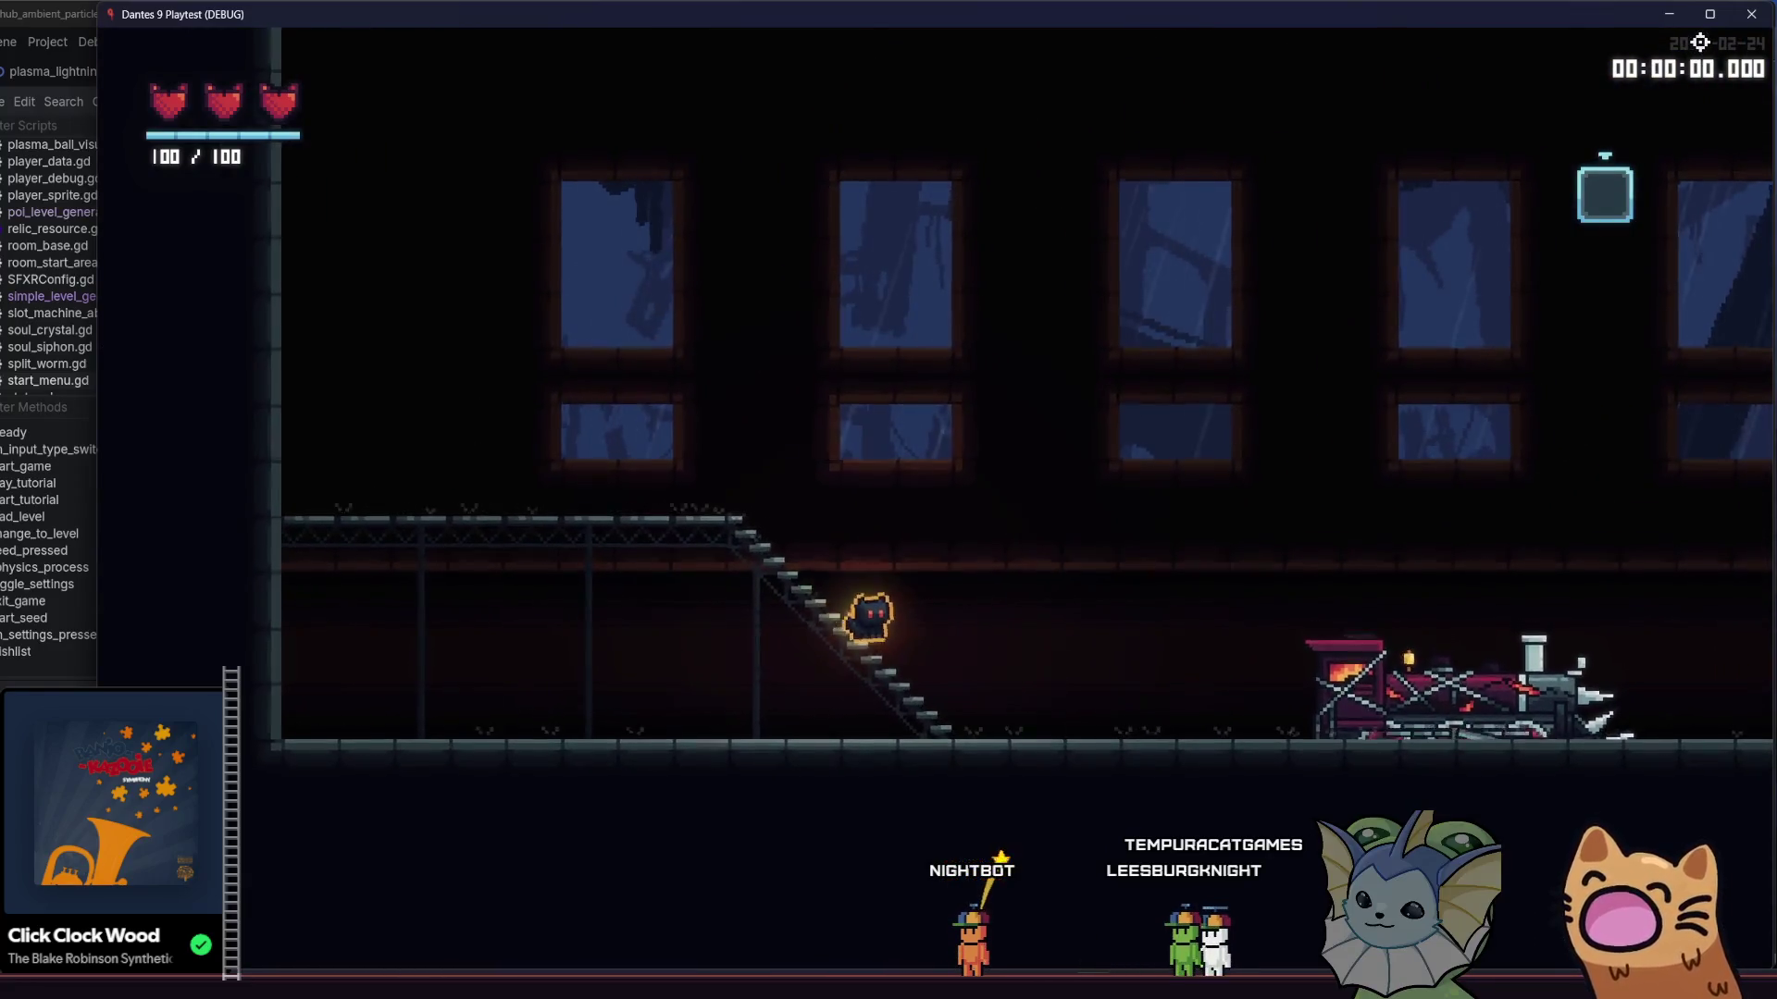
key(d)
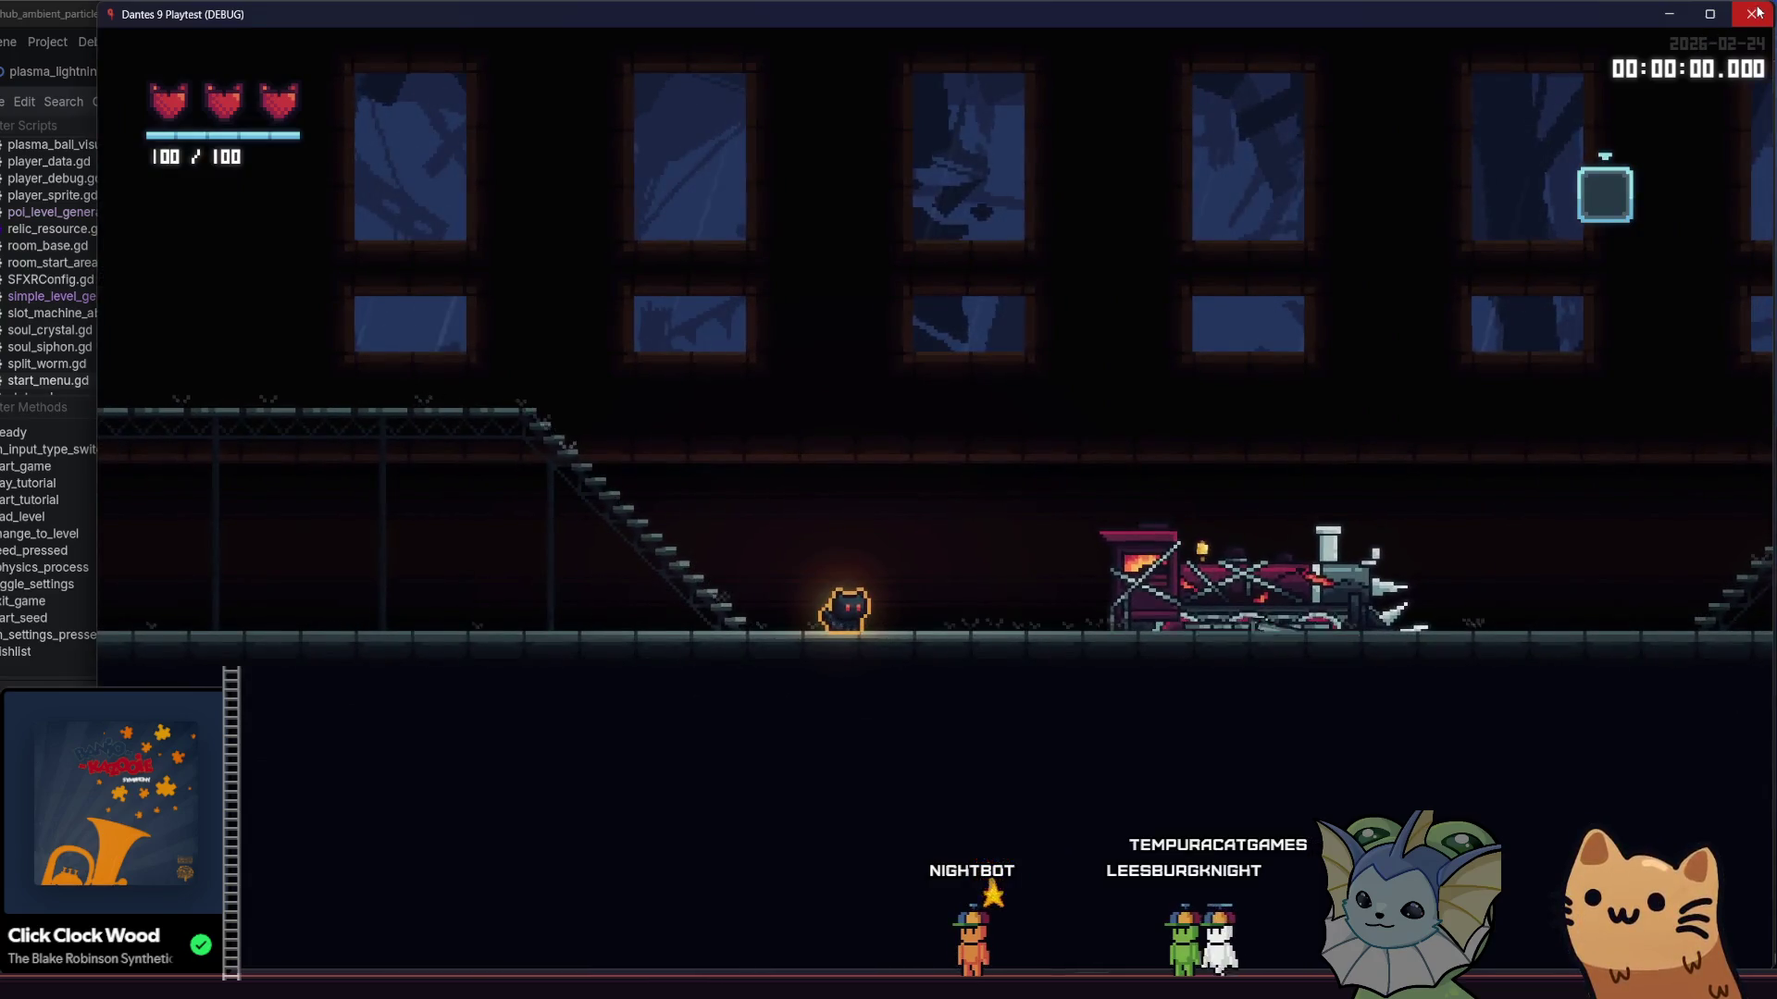
click(1755, 12)
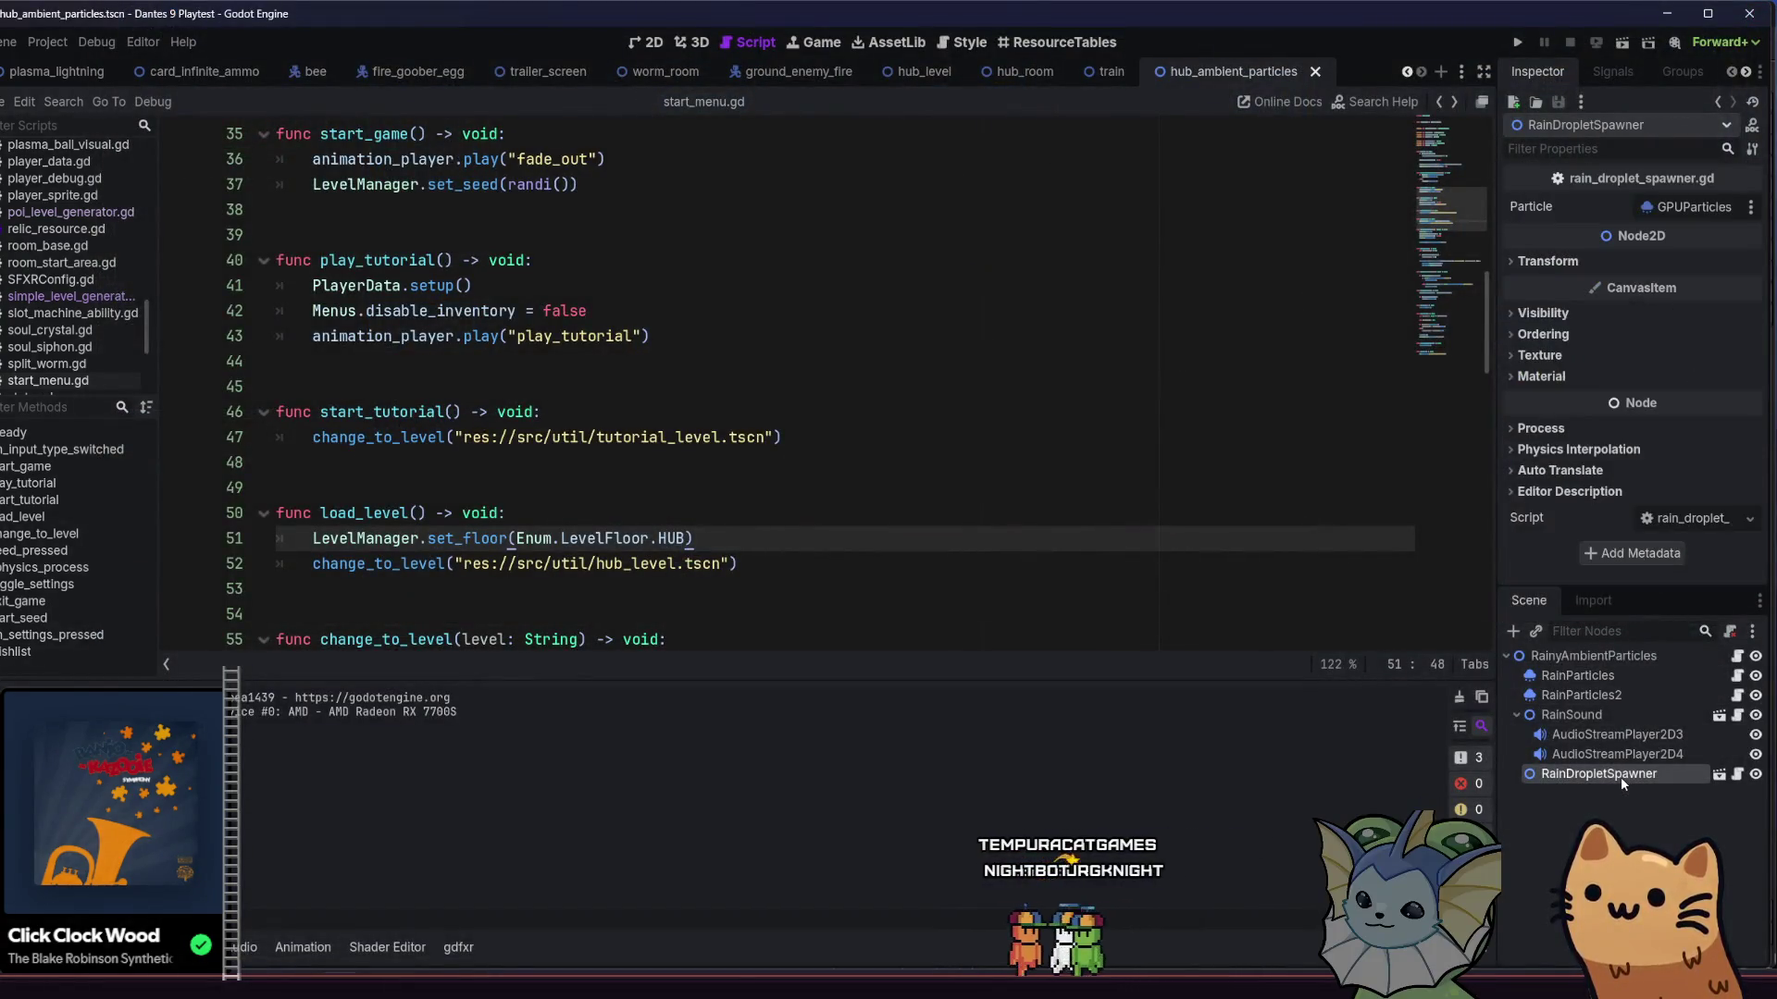
key(Delete)
key(Return)
key(F5)
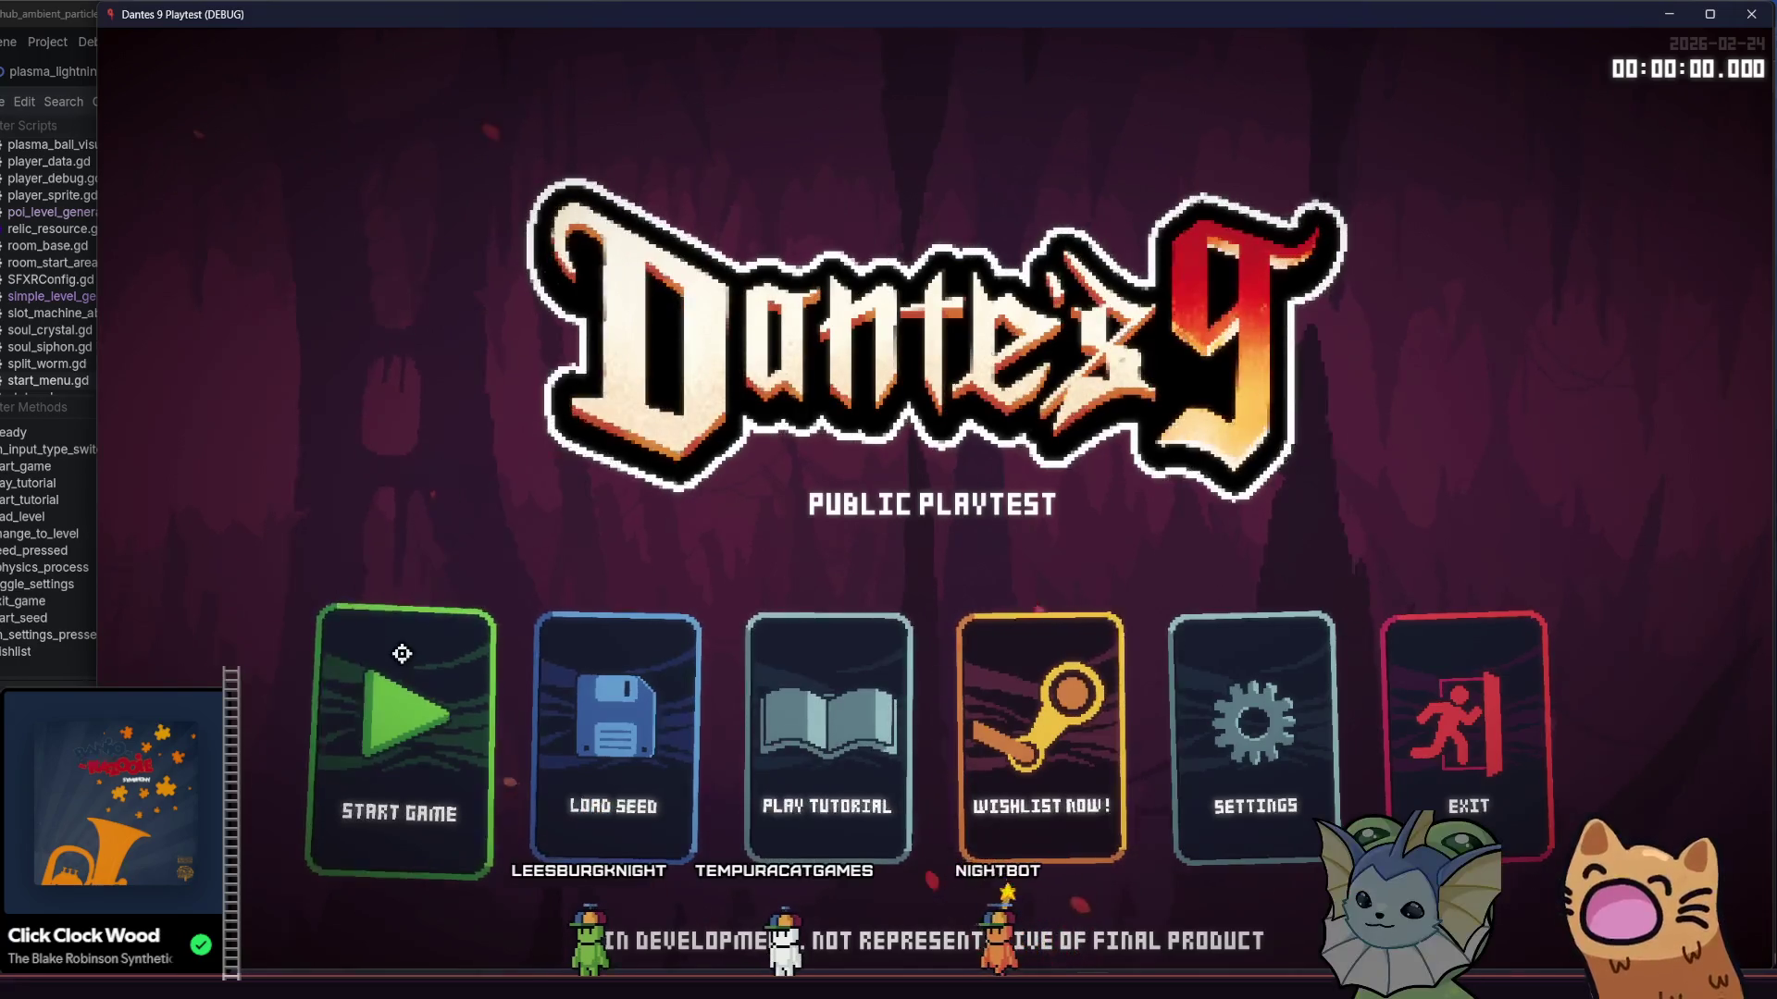
click(403, 650)
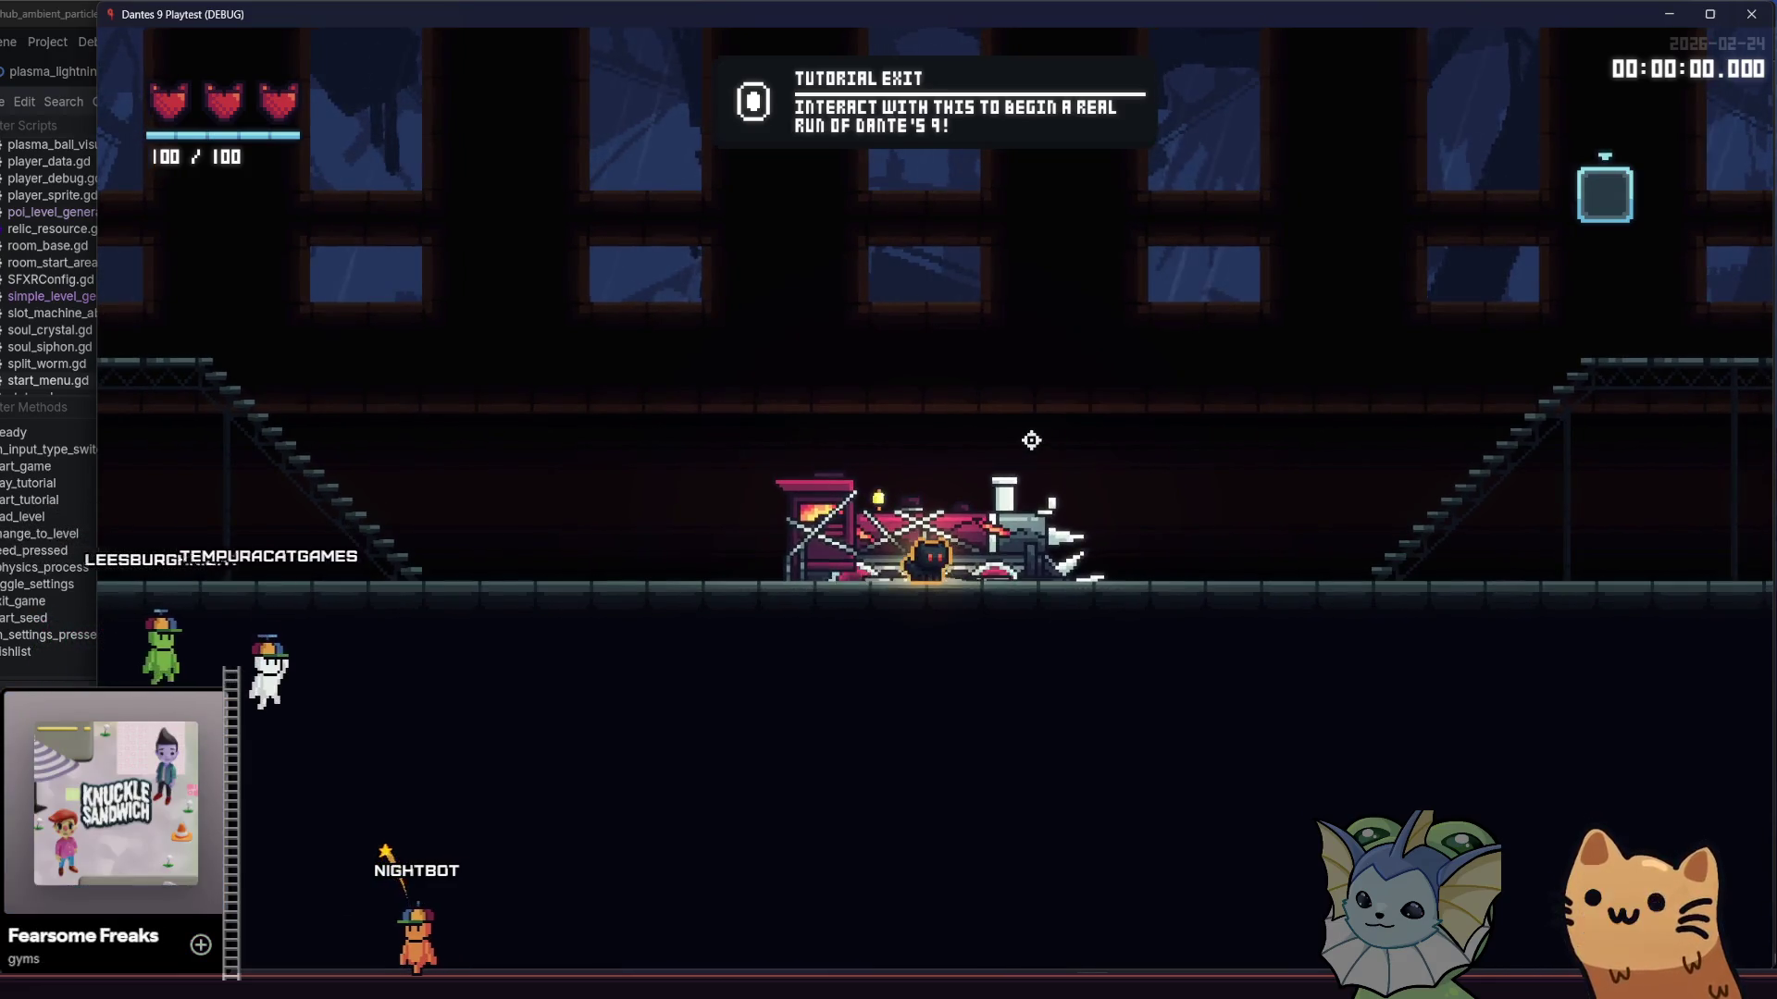
key(d)
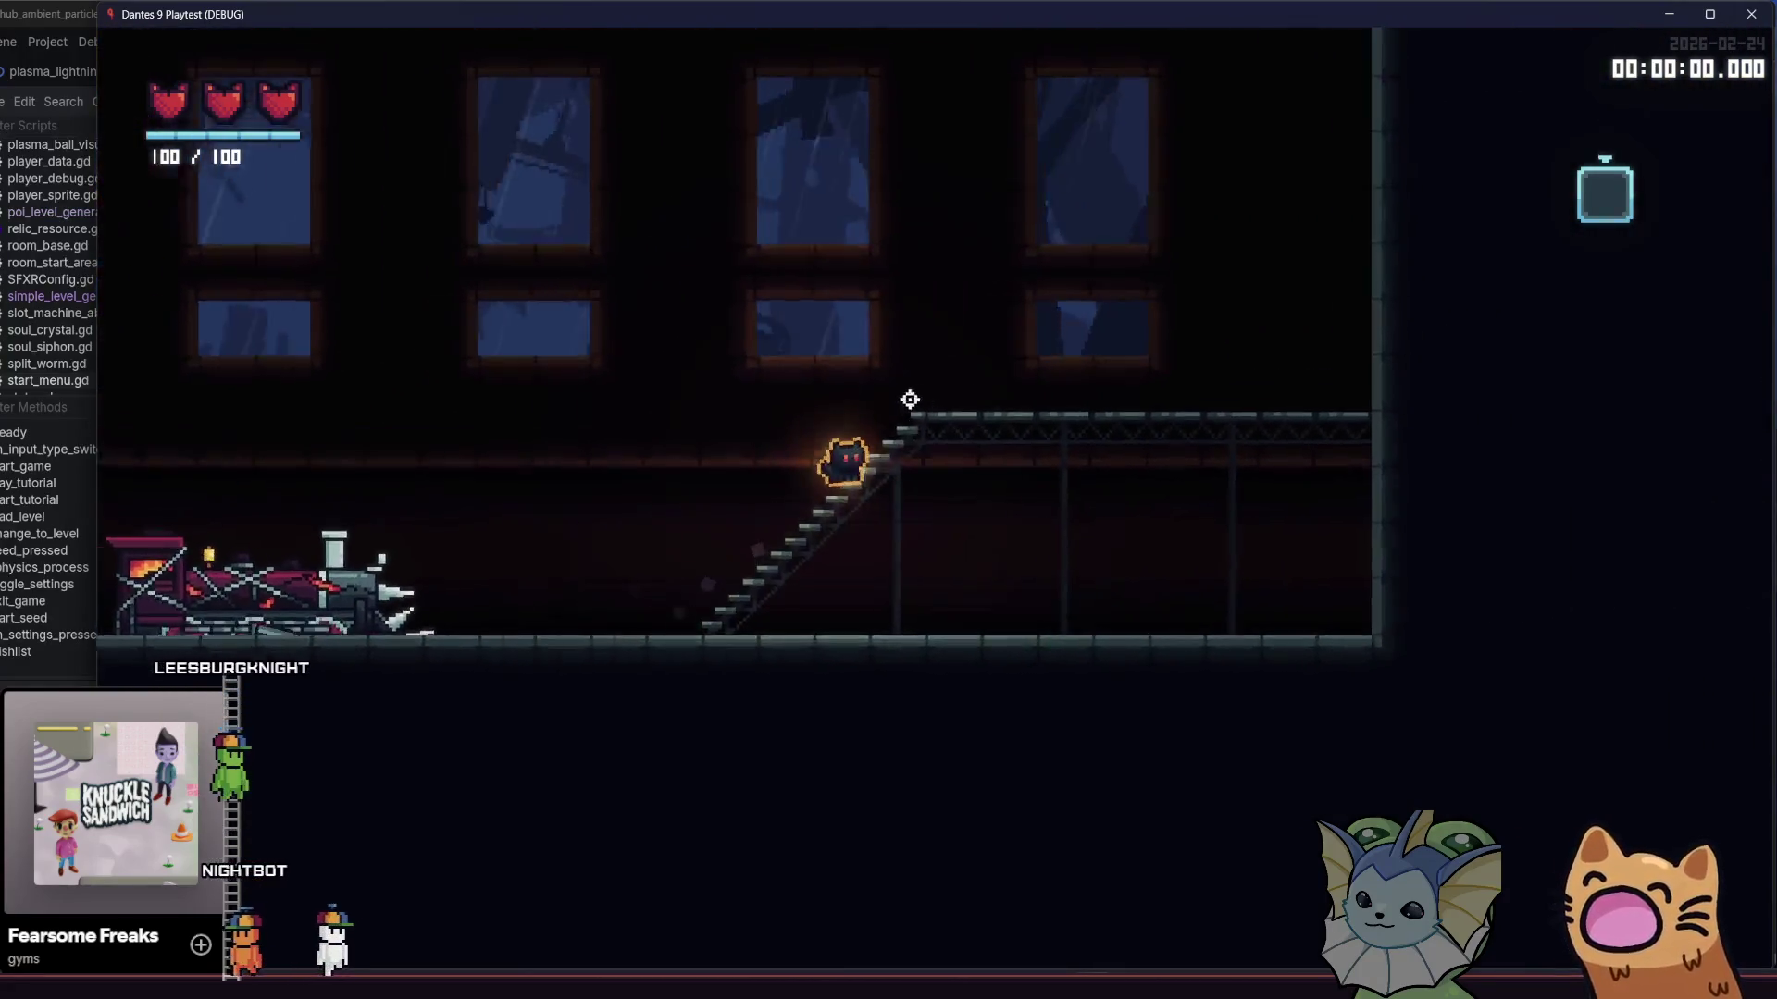
key(d)
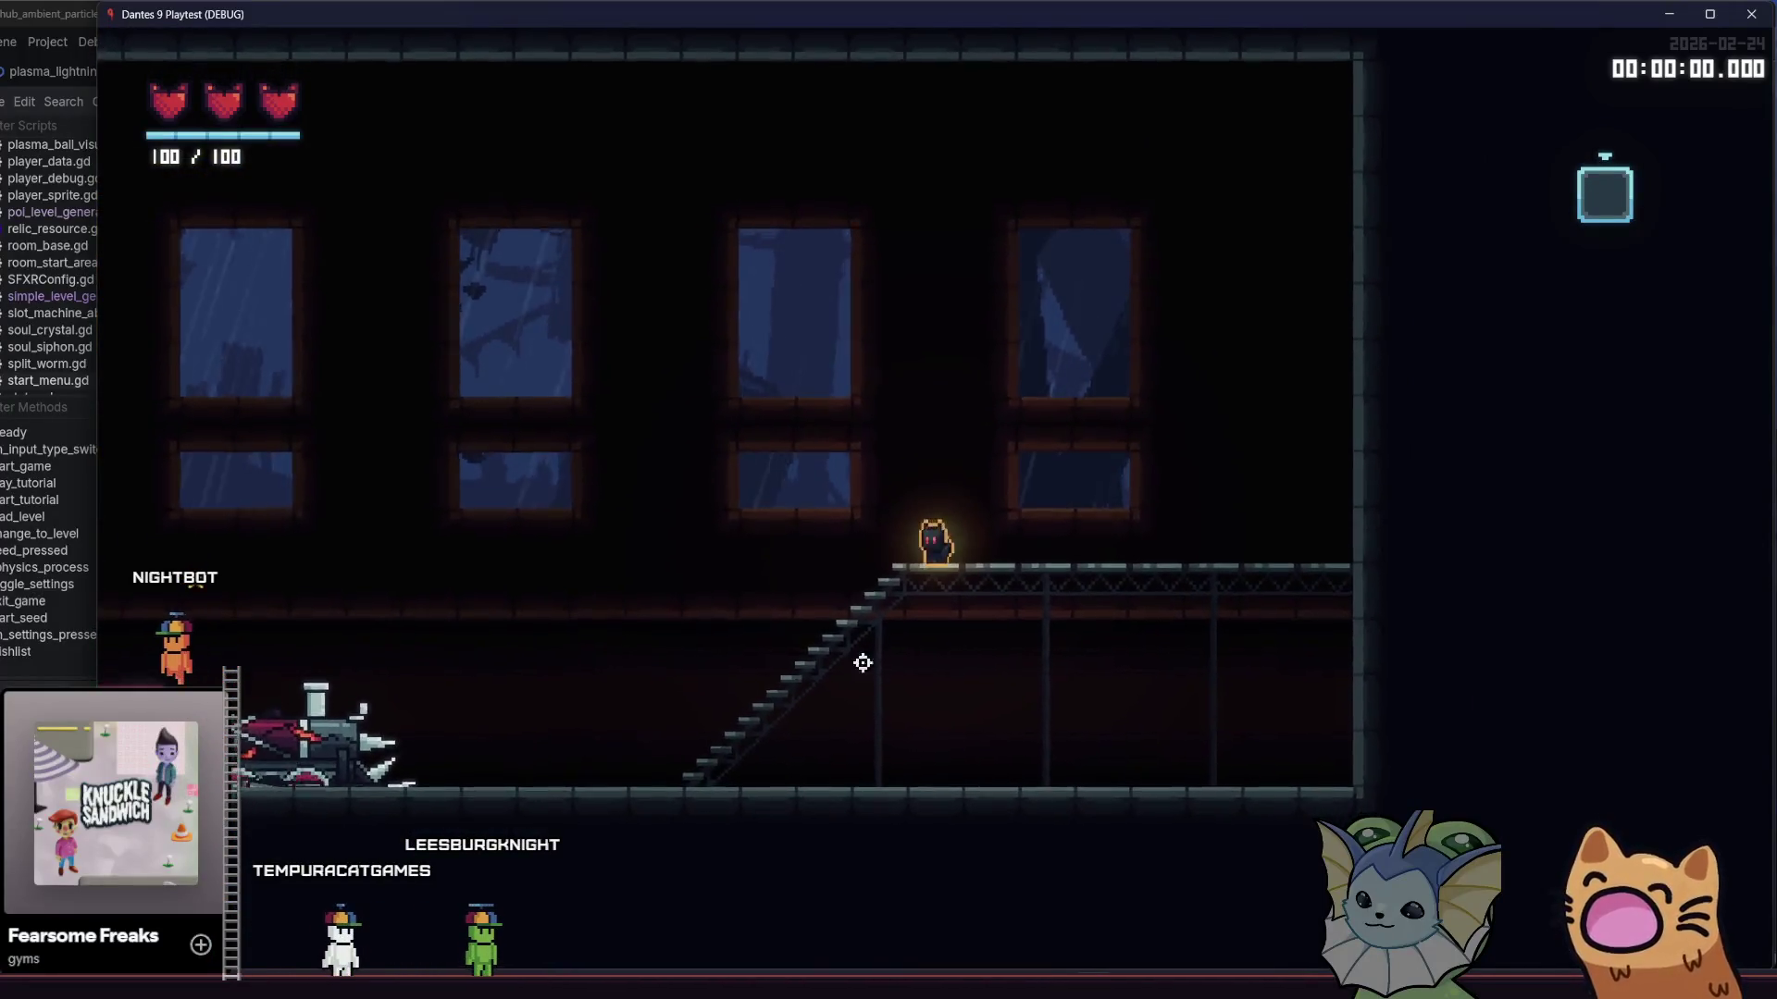
key(a)
key(a)
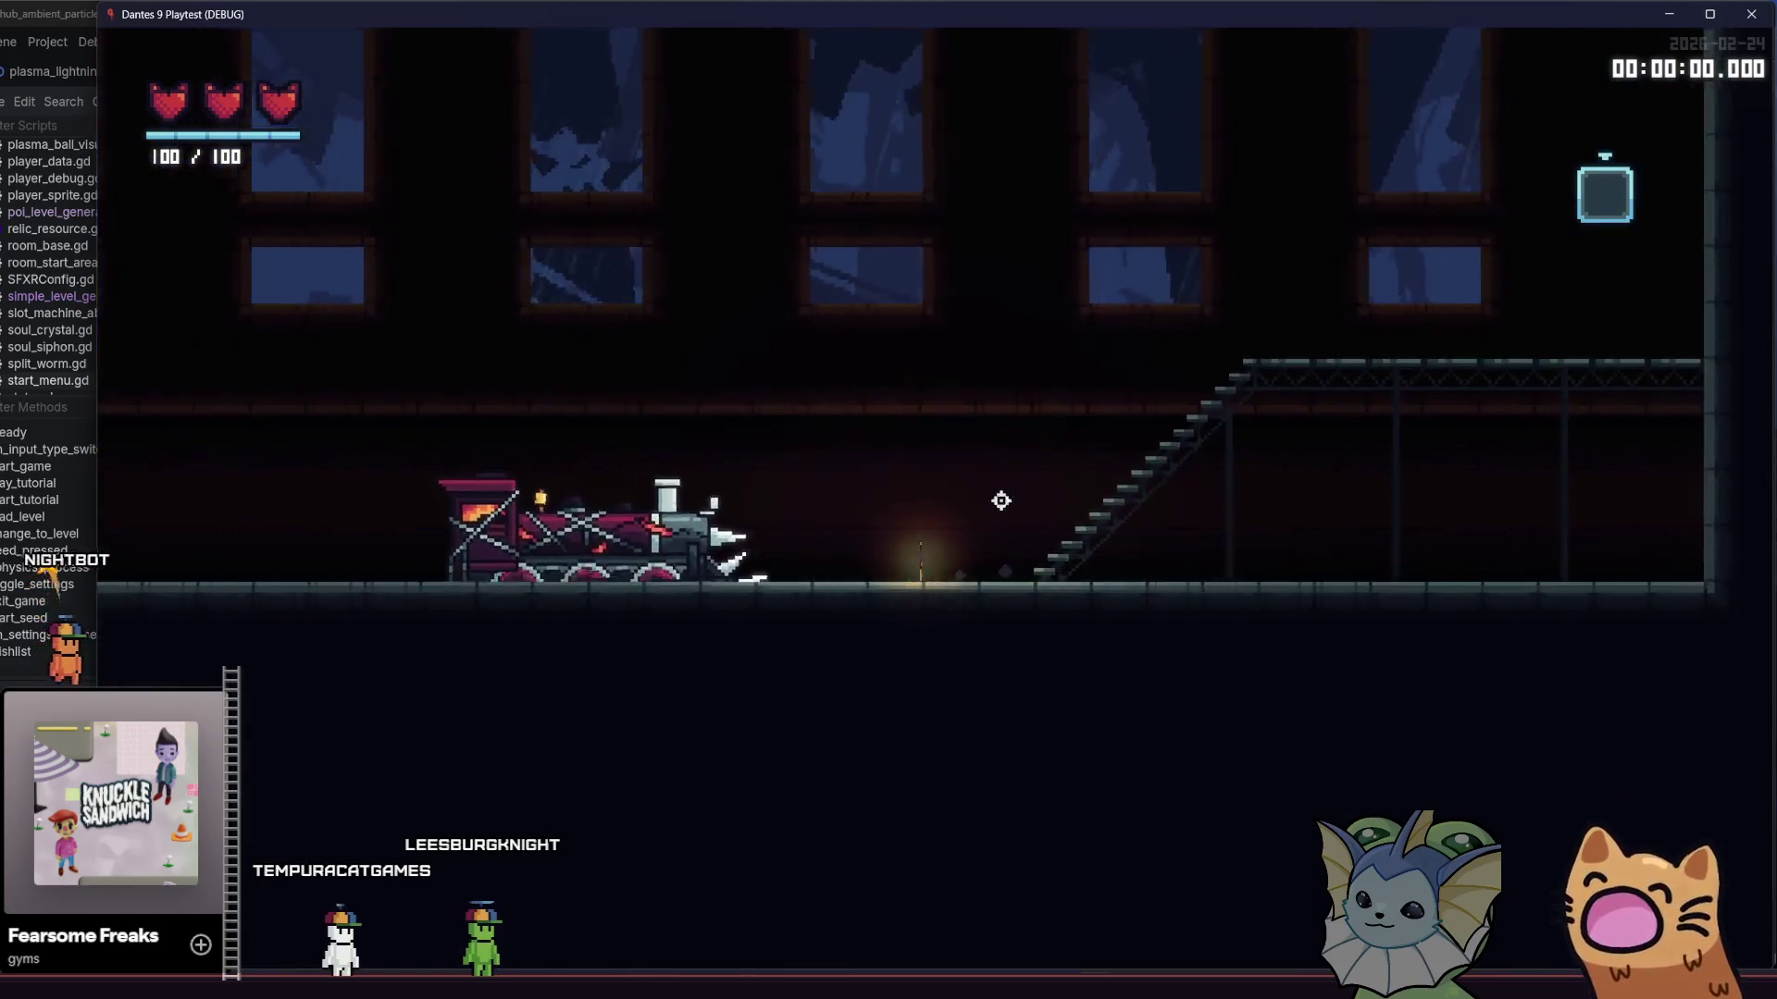
key(a)
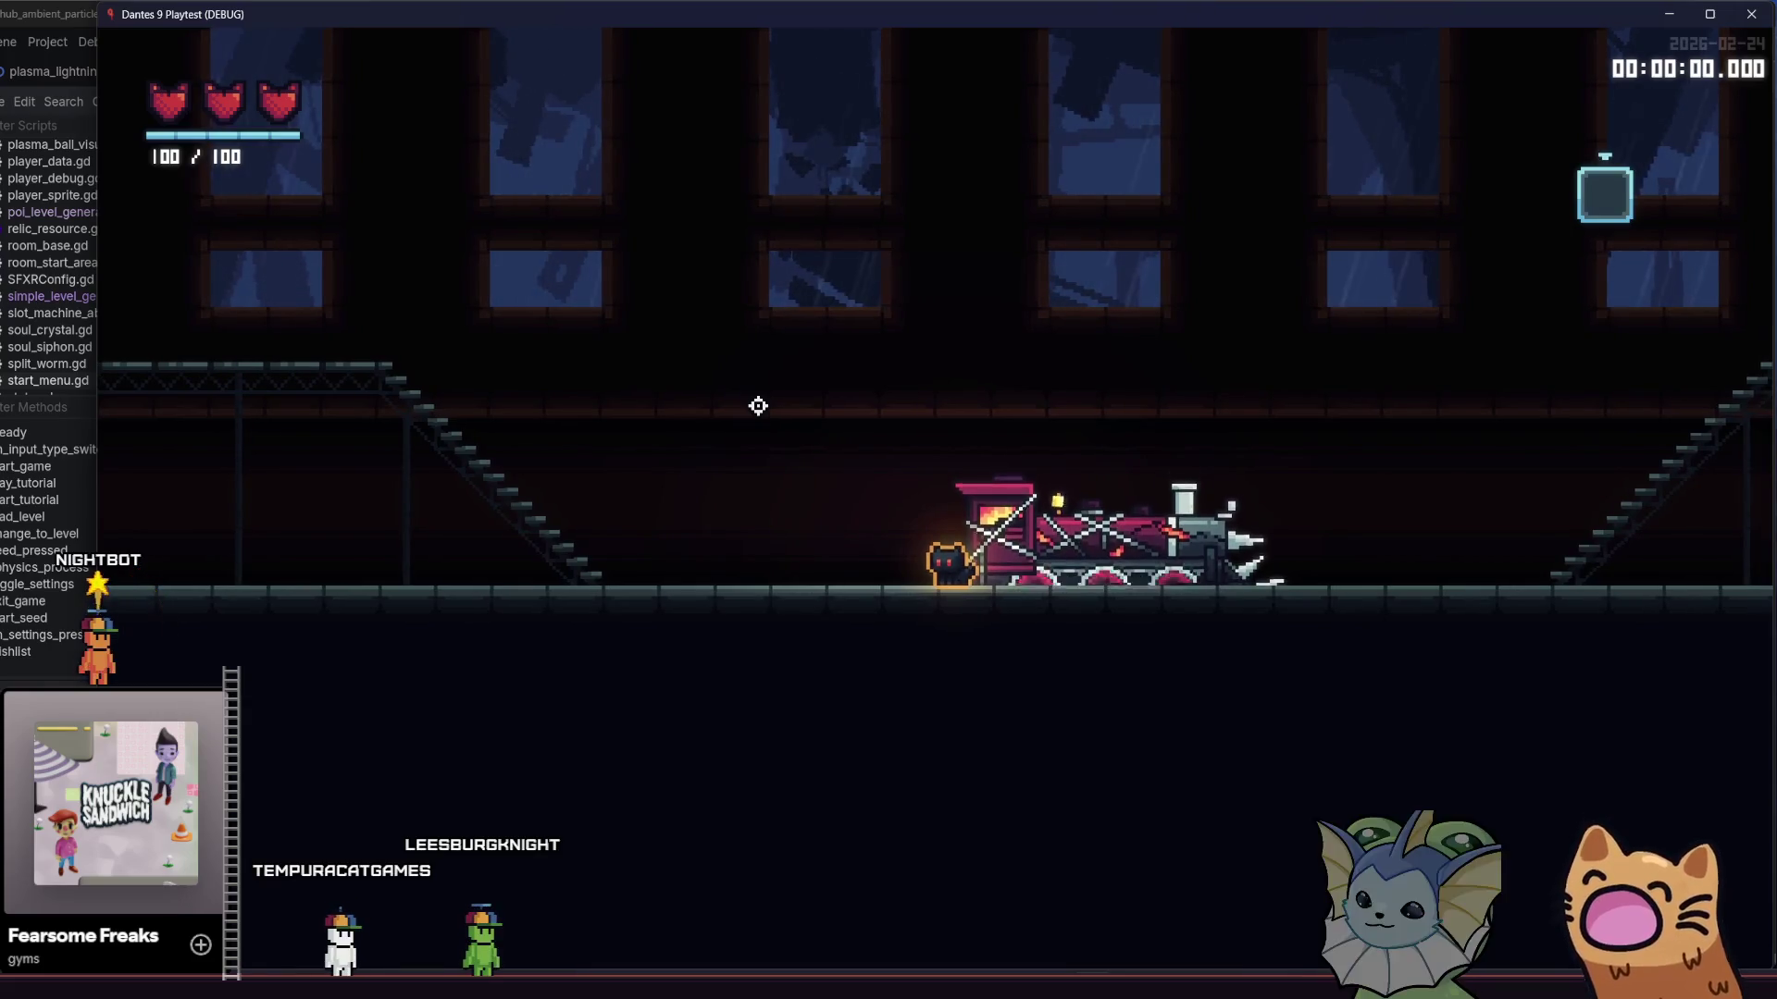
key(a)
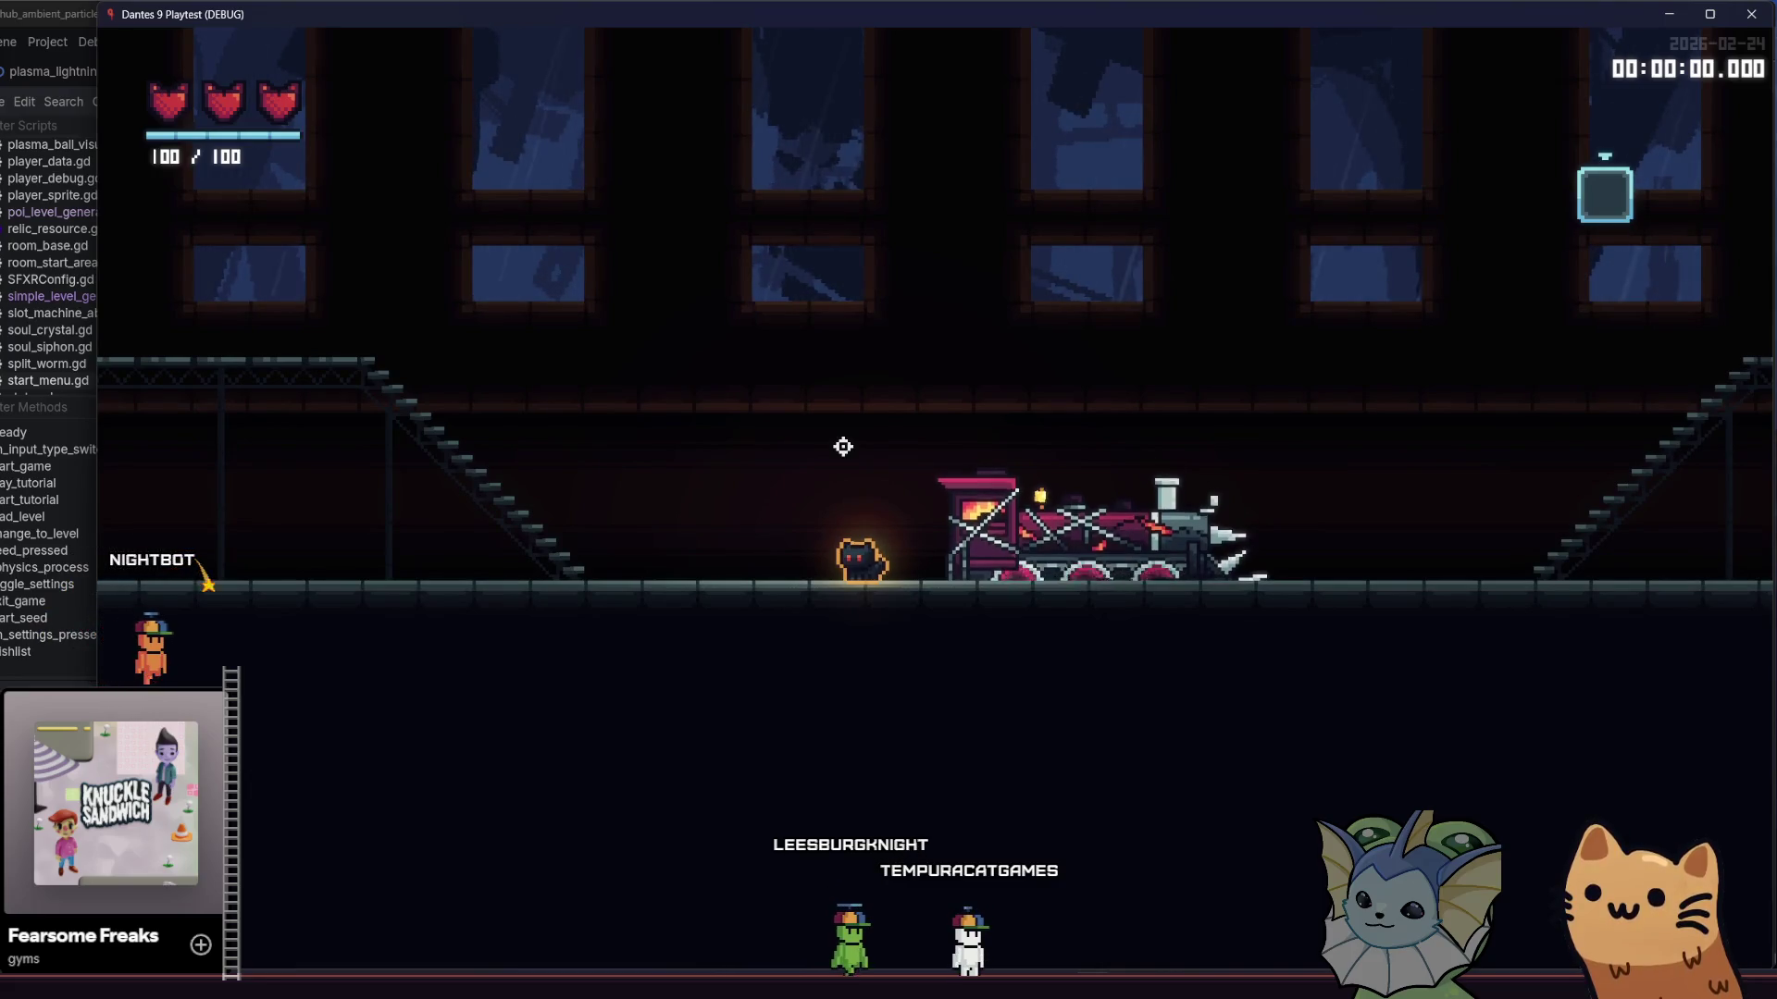
key(a)
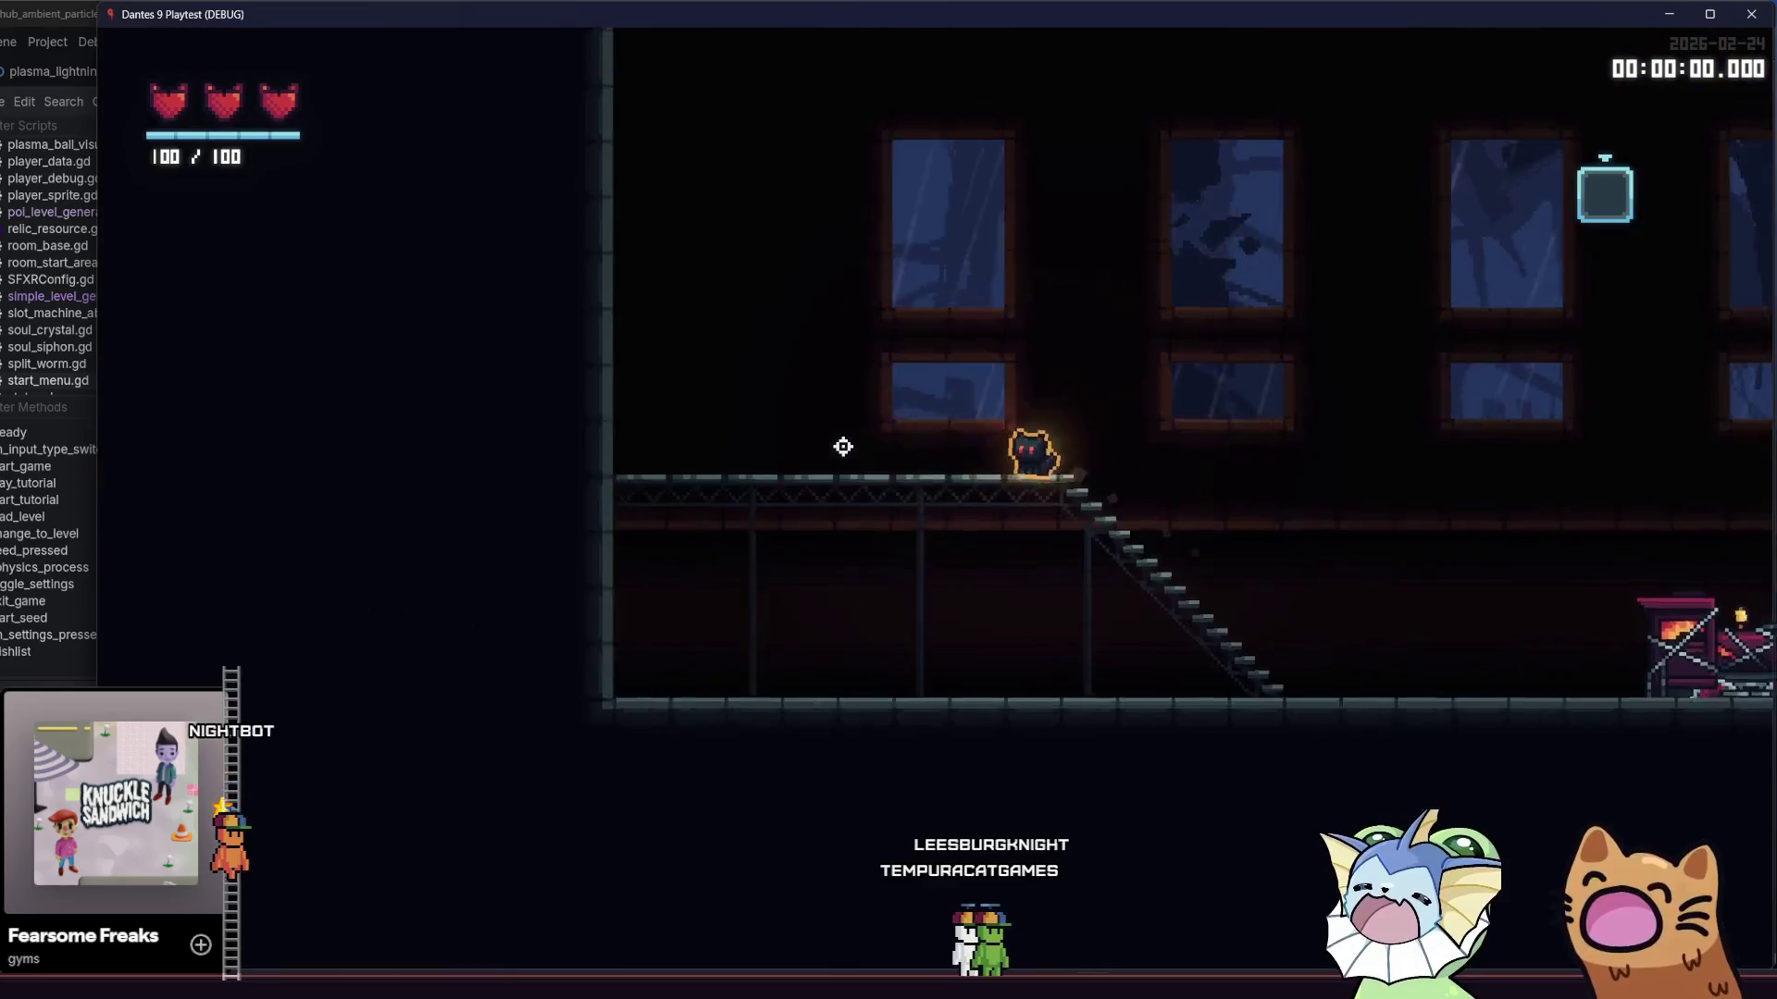
key(d)
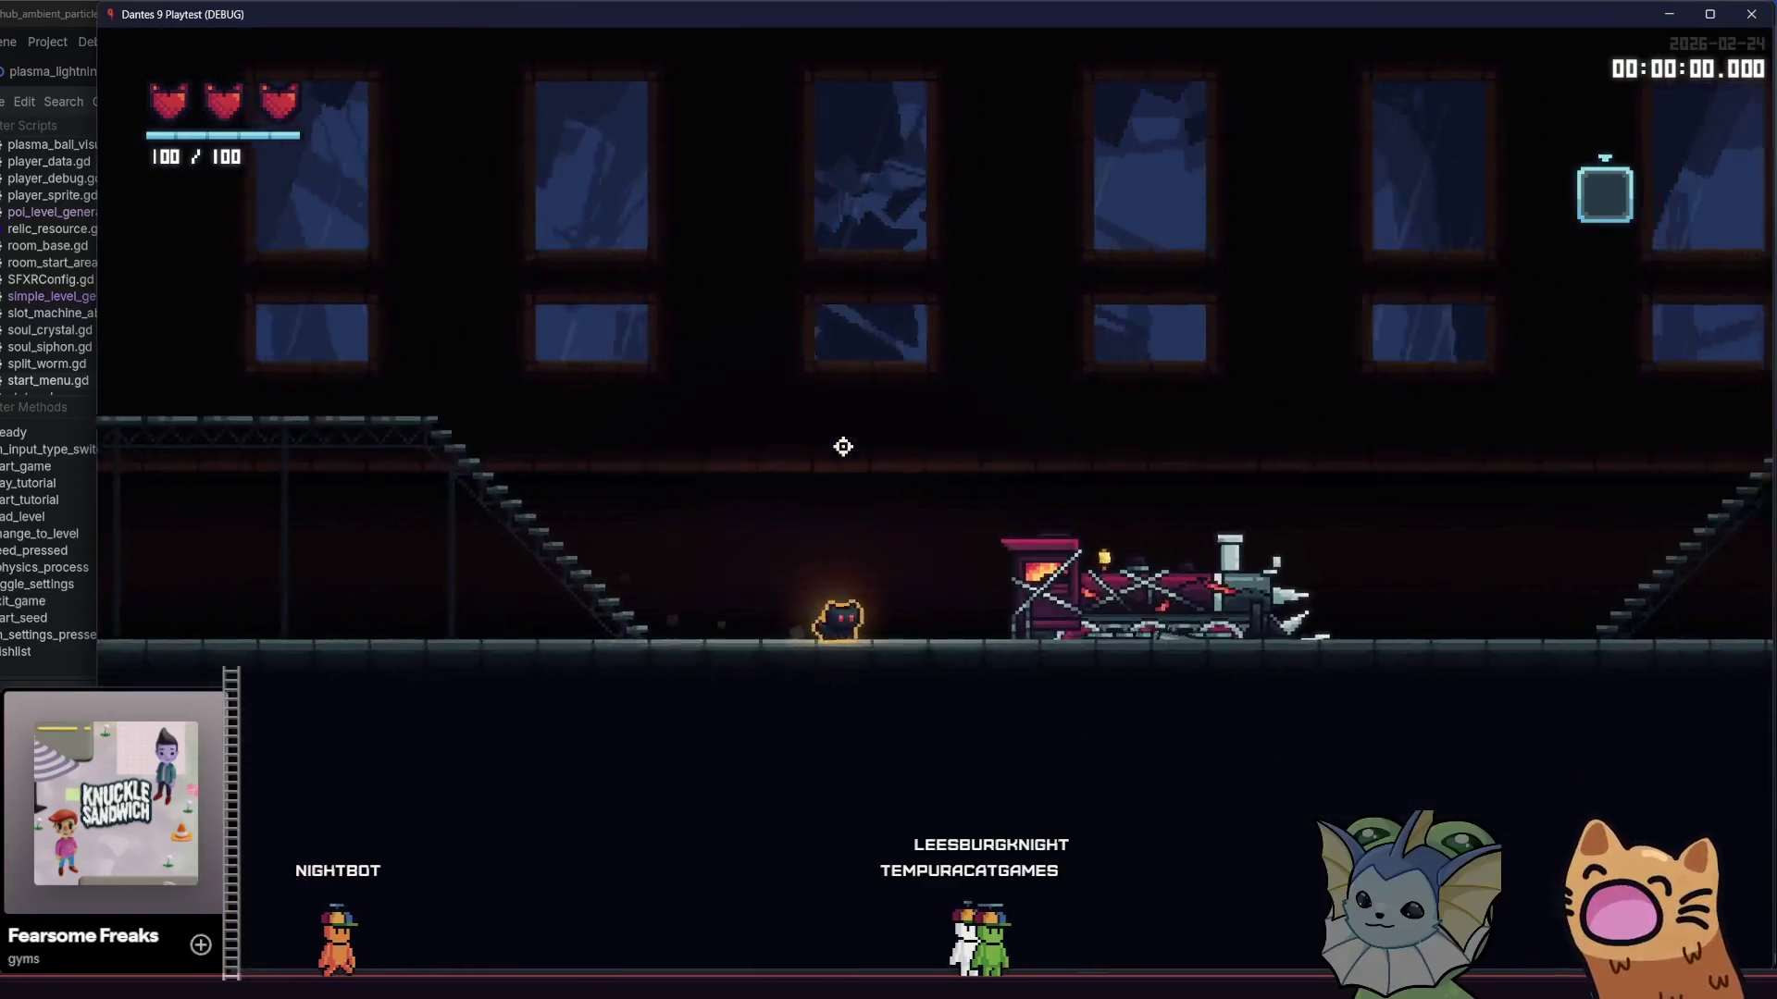
key(d)
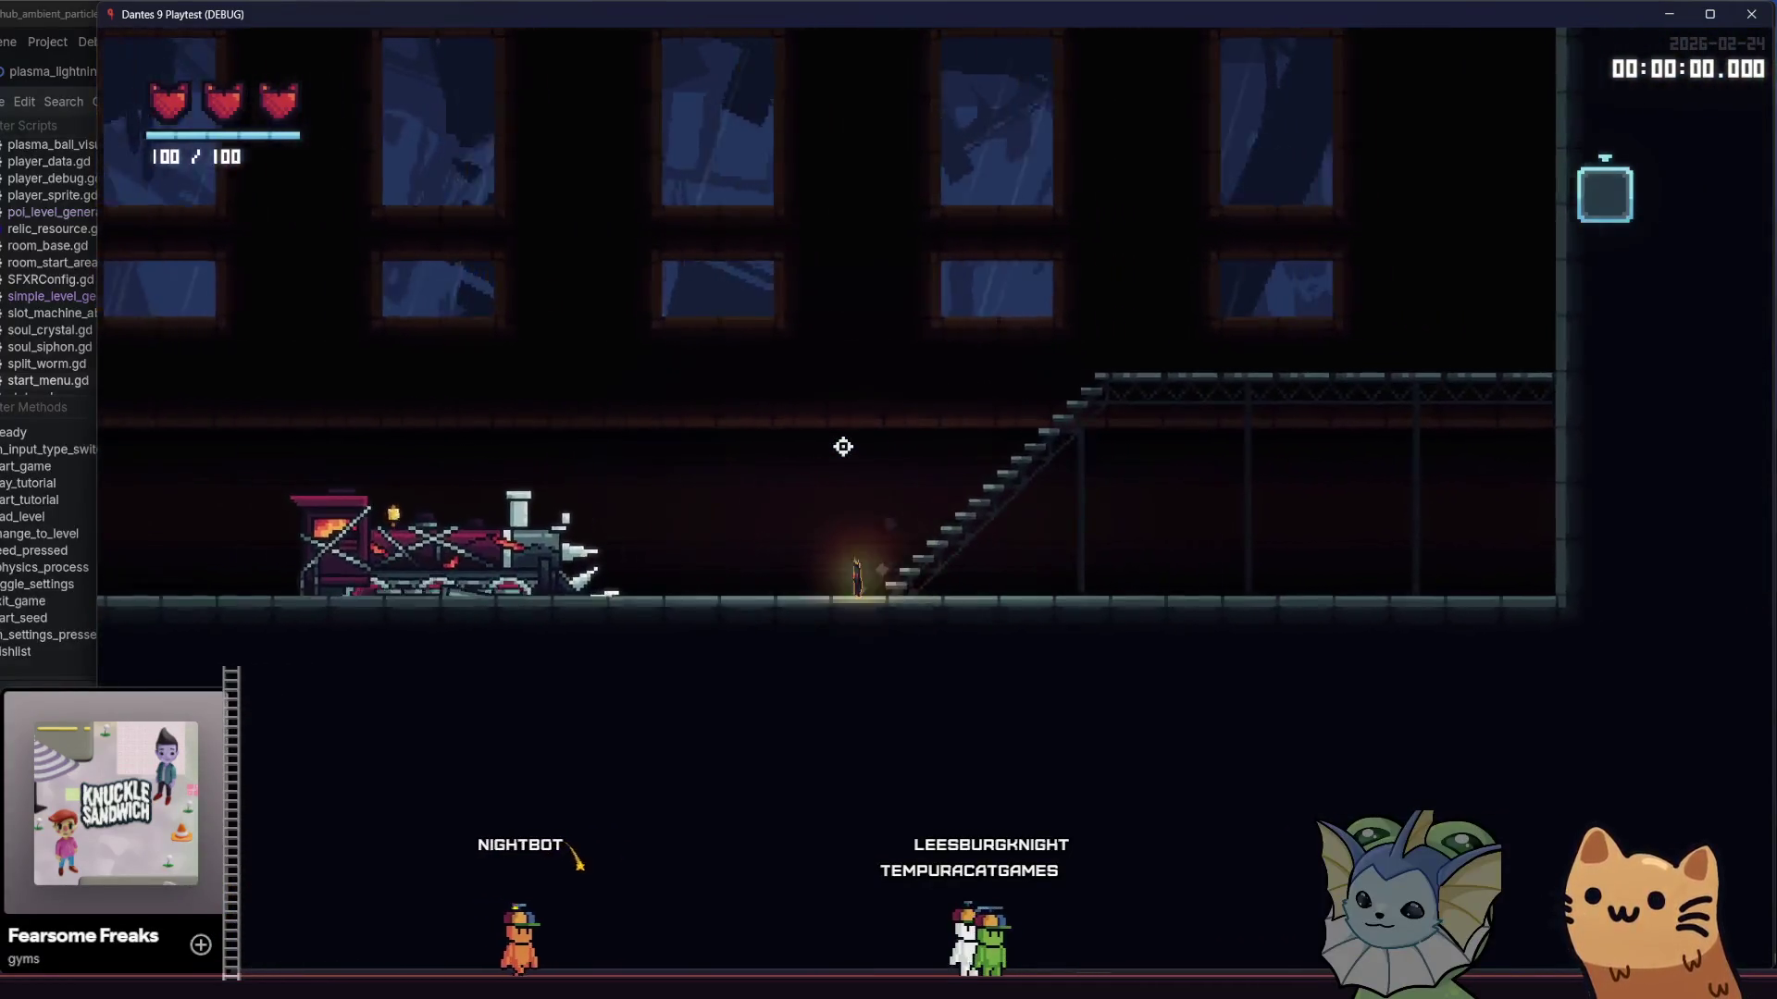
key(a)
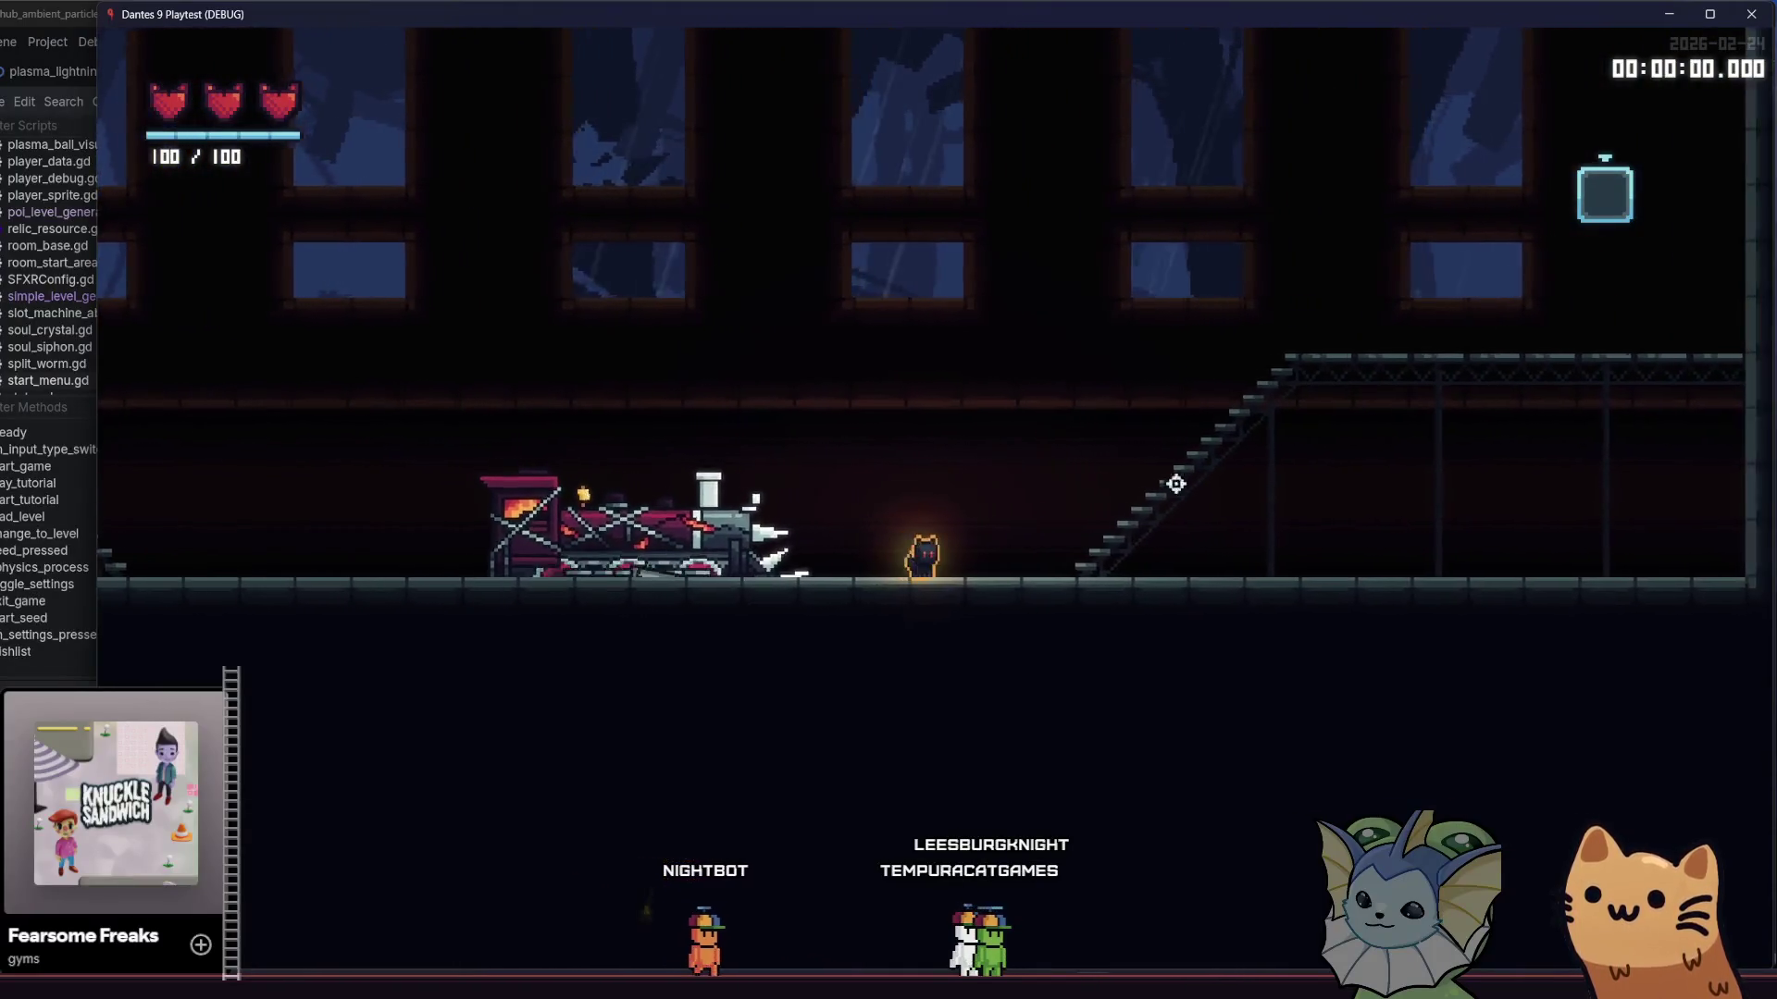
key(a)
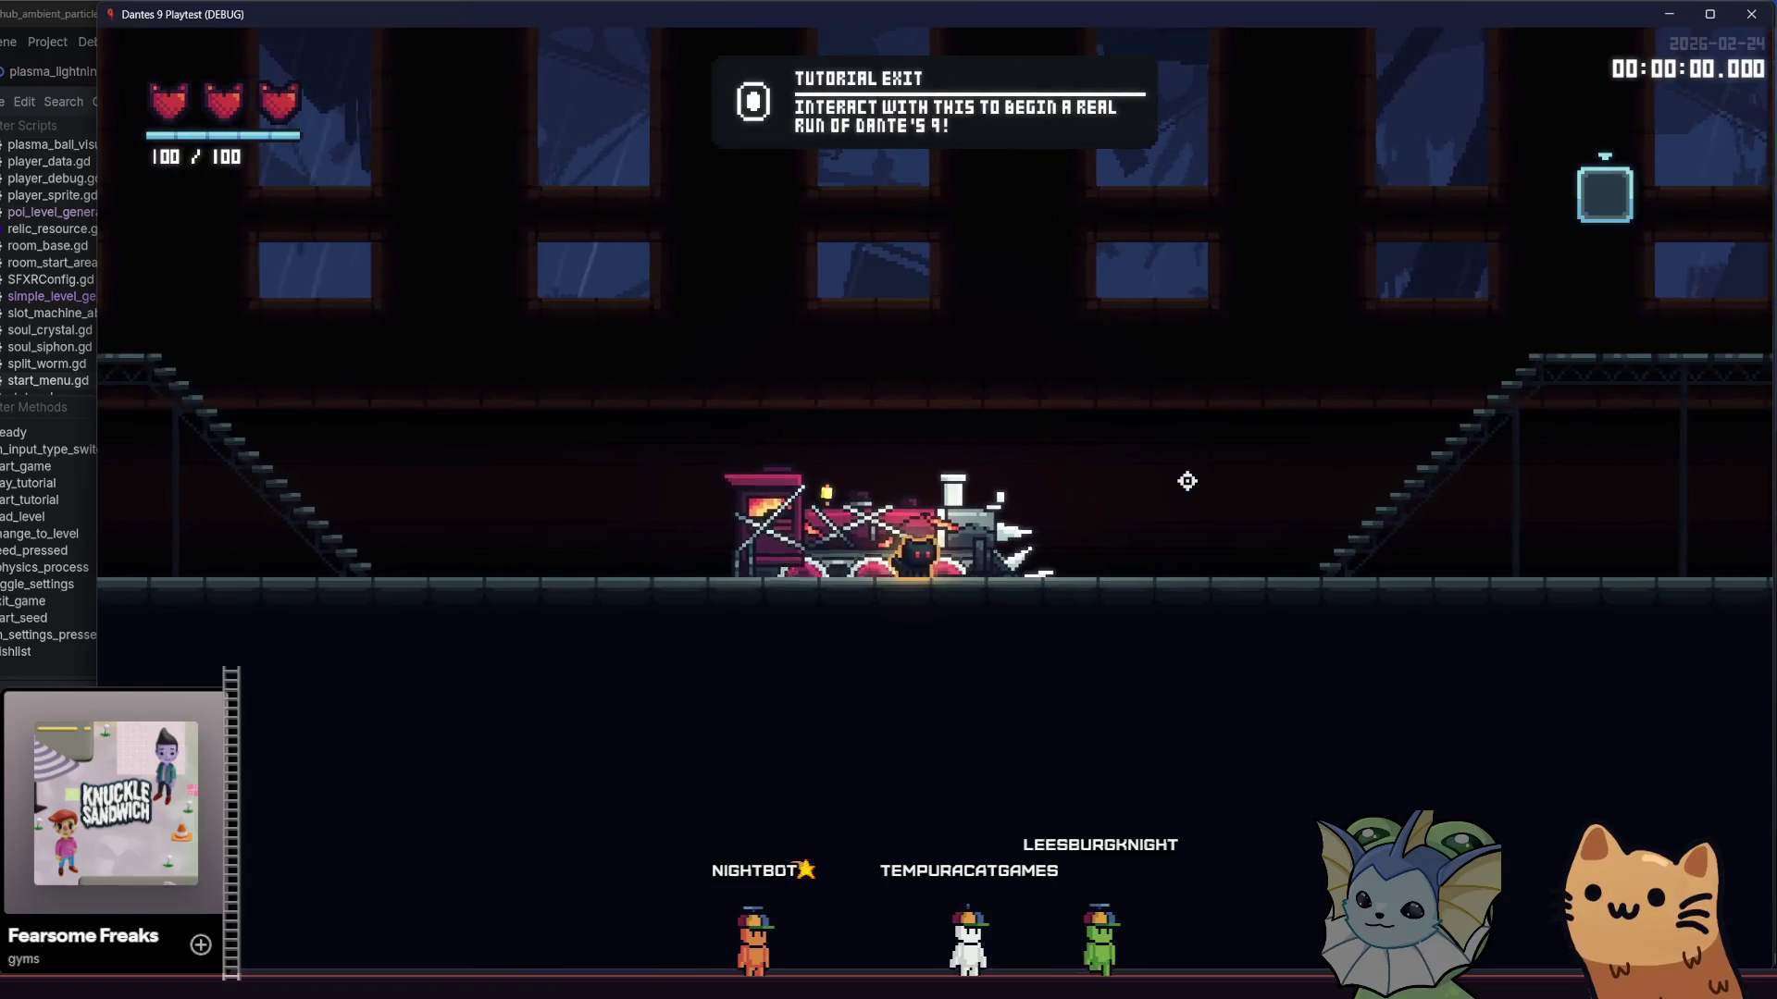
key(a)
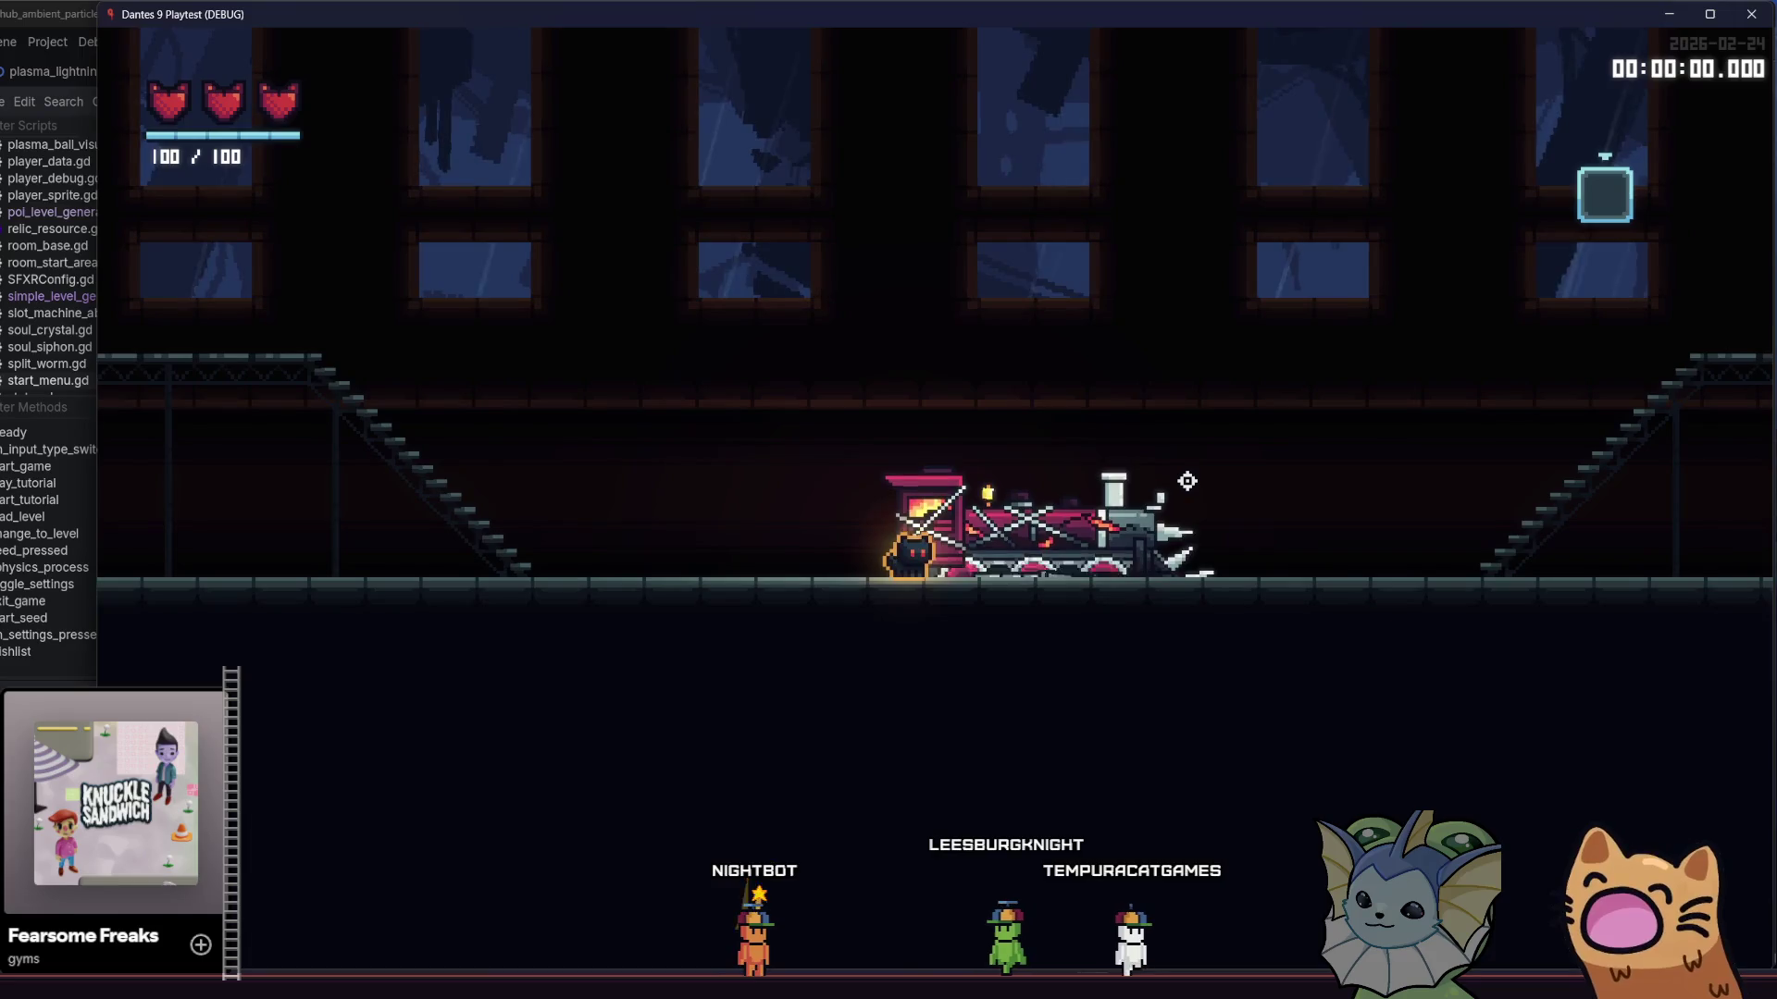
key(d)
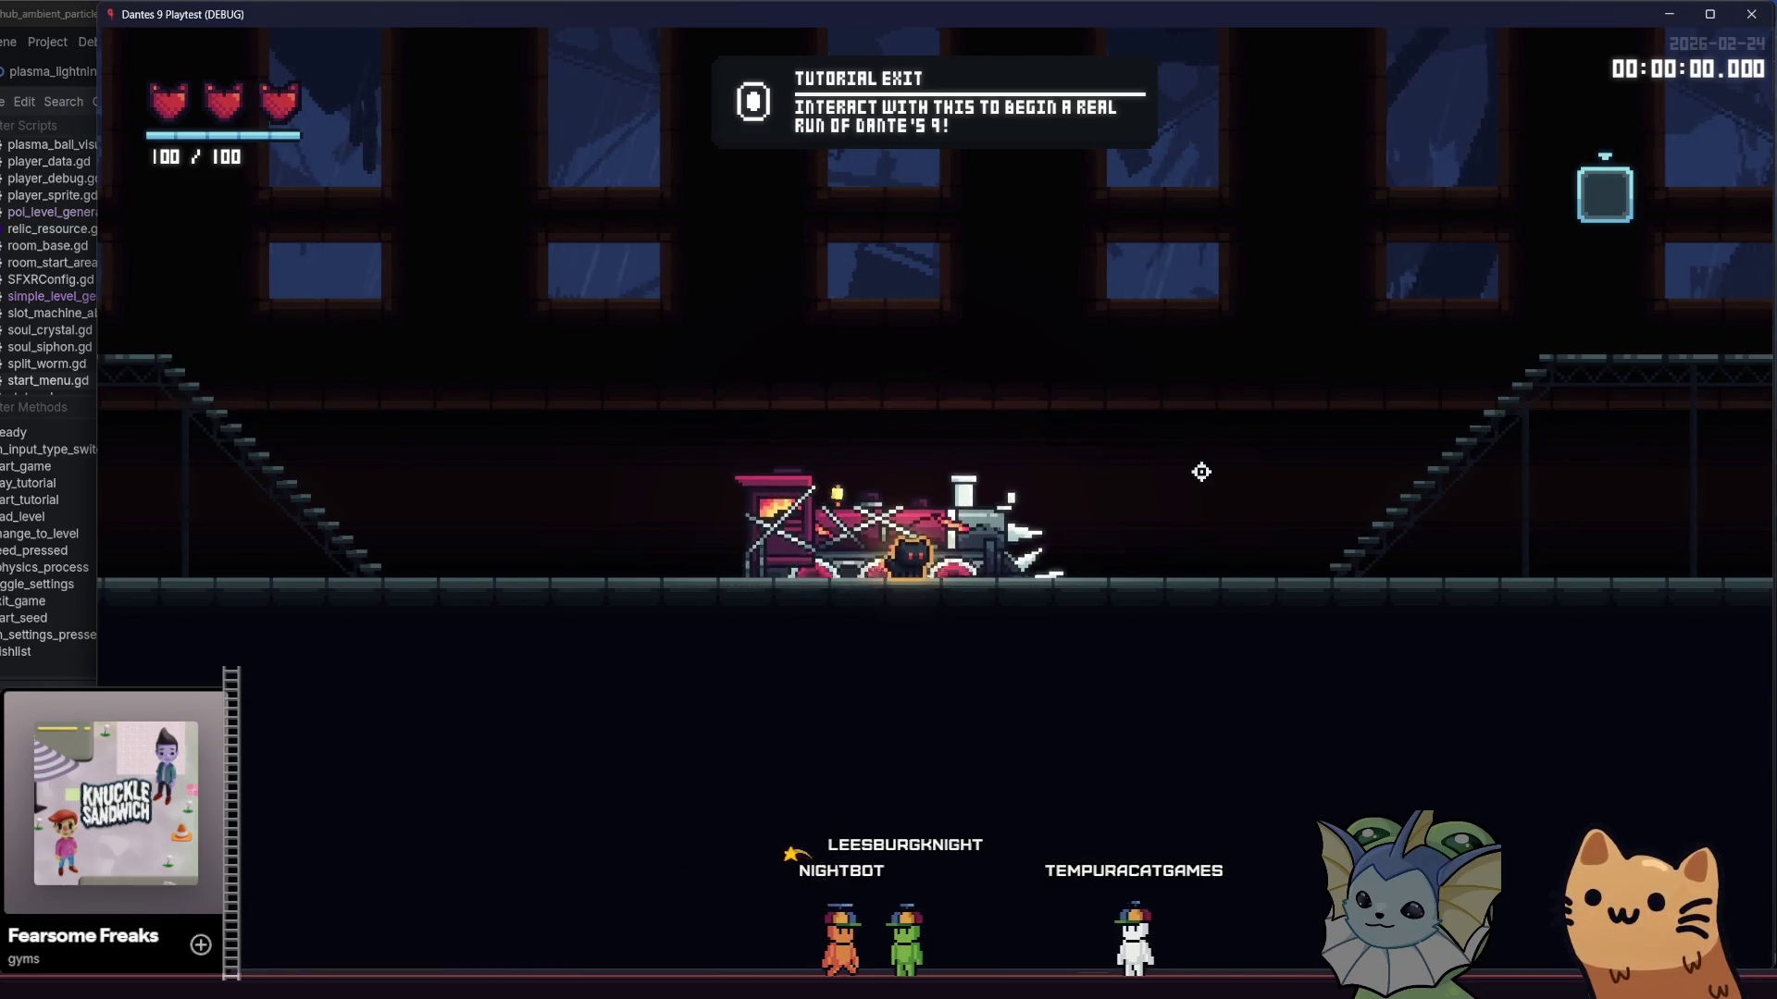
key(d)
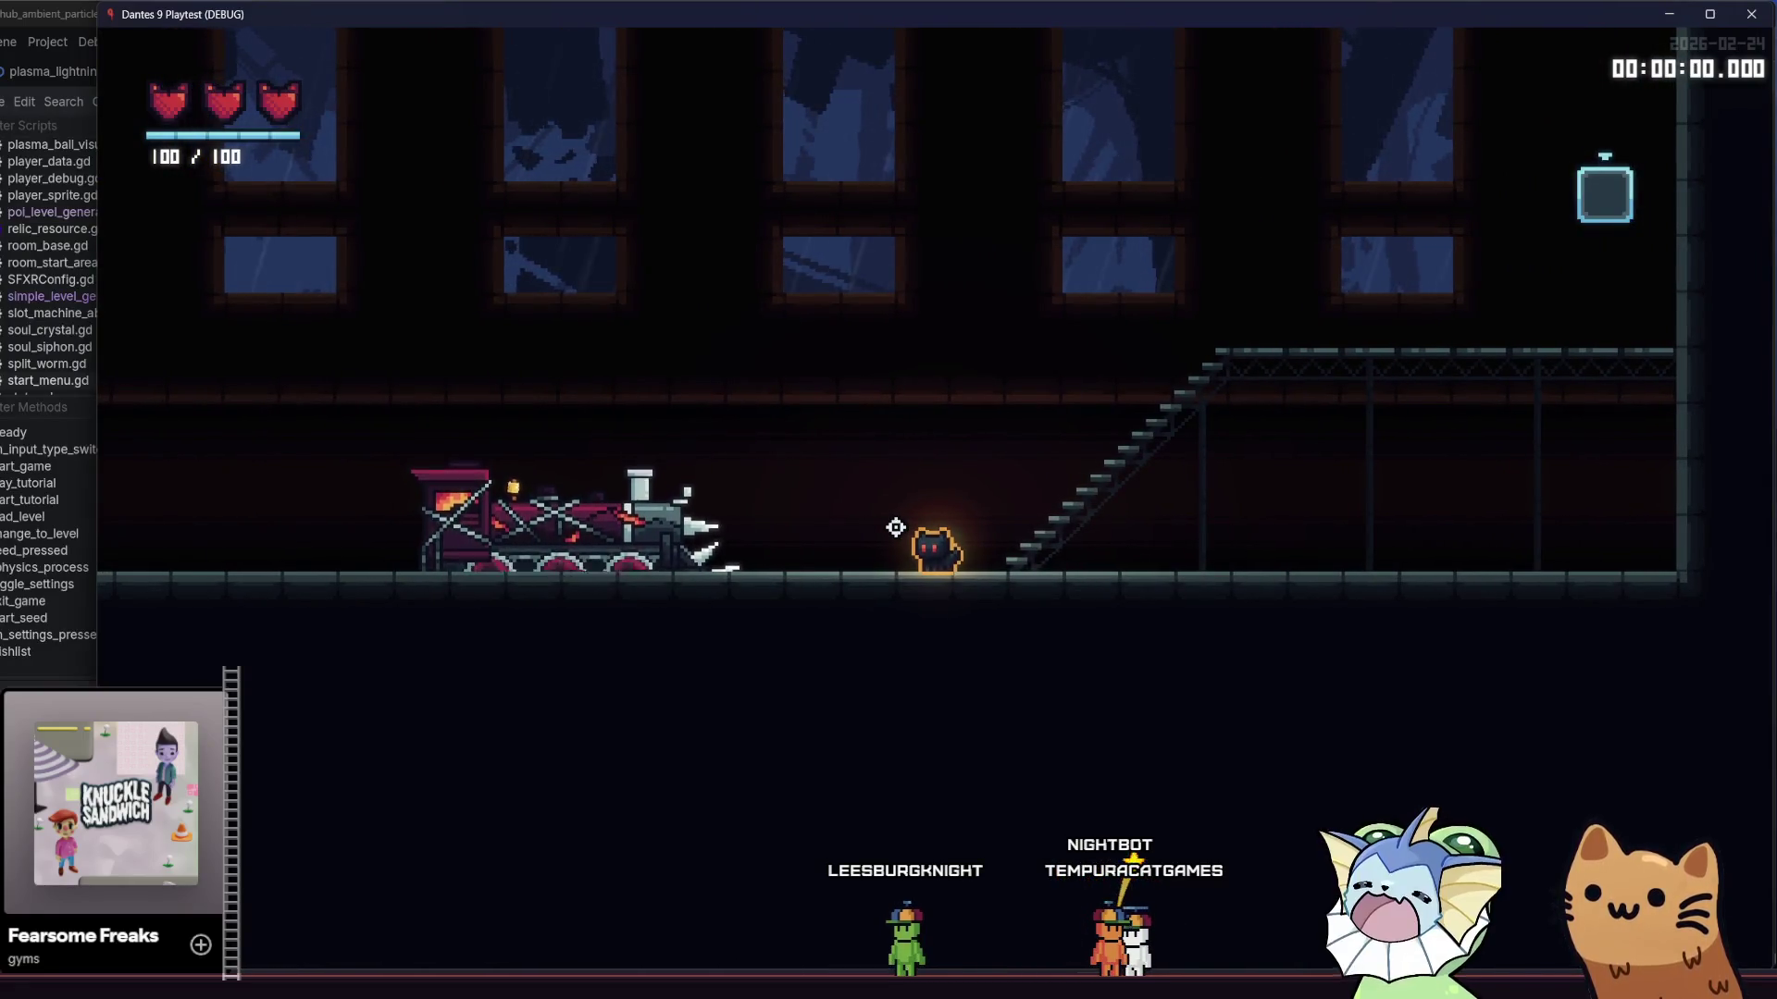
key(d)
key(d)
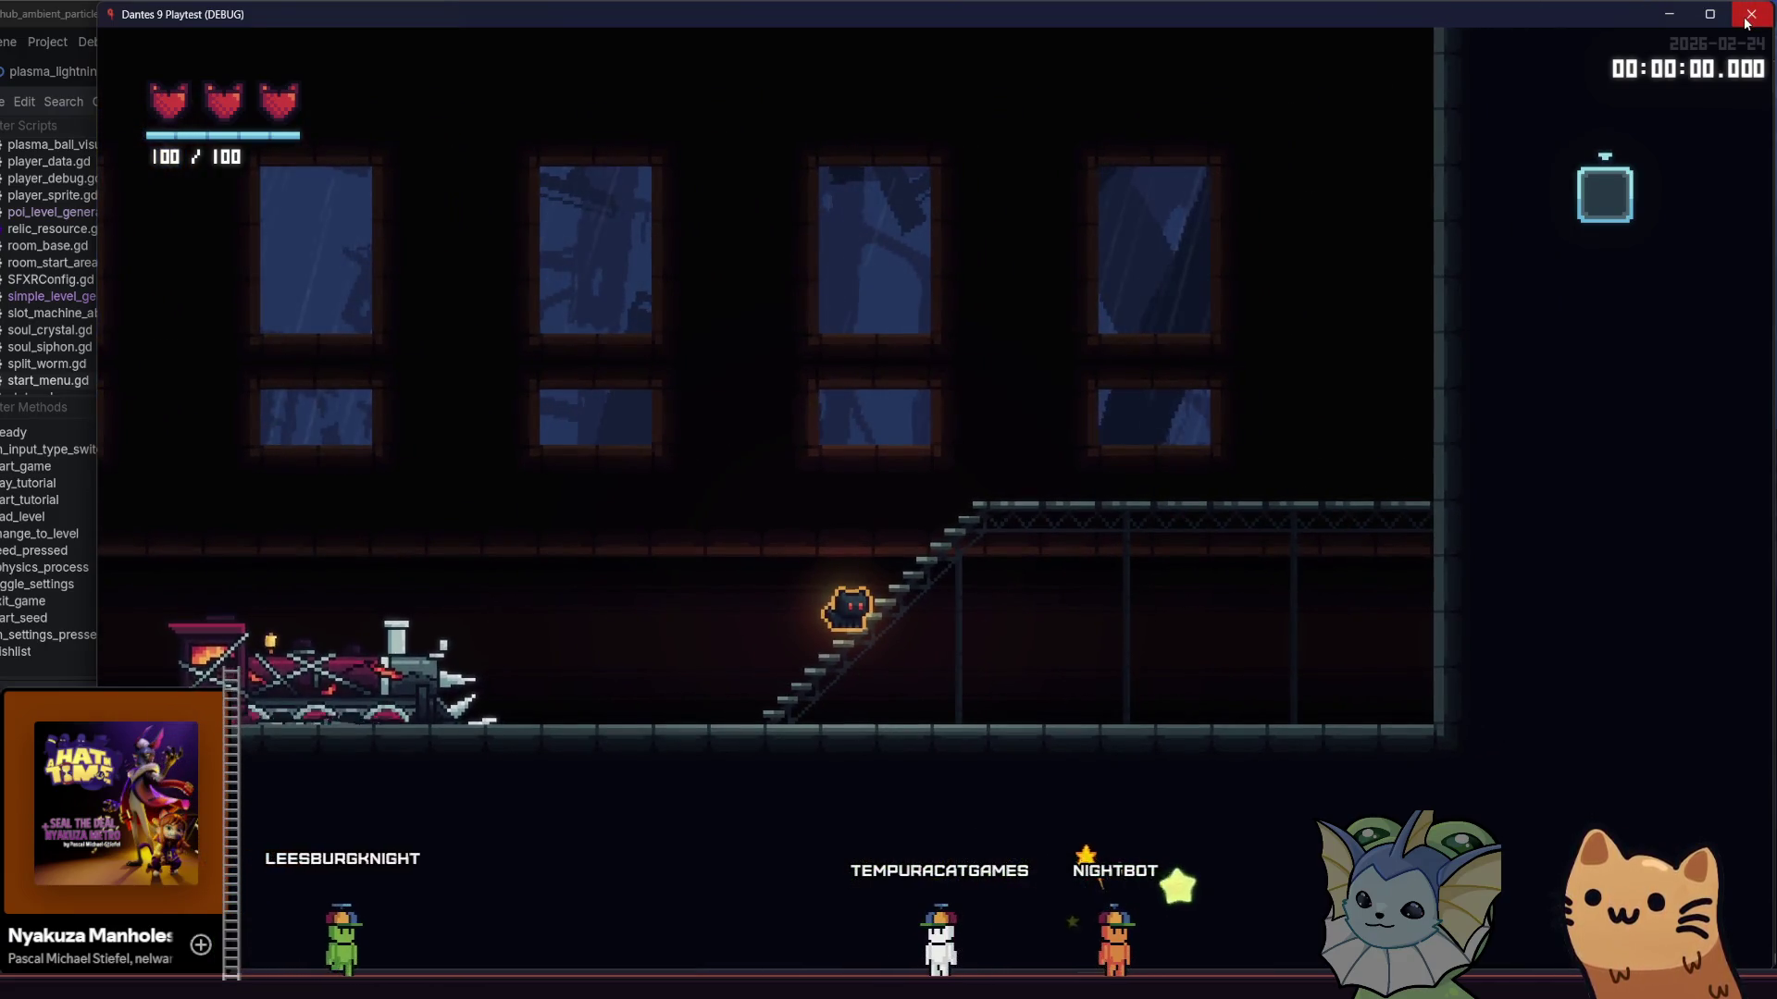
- Close the playtest, open hub_room in the 2D view, and select the Ground layer
click(1752, 14)
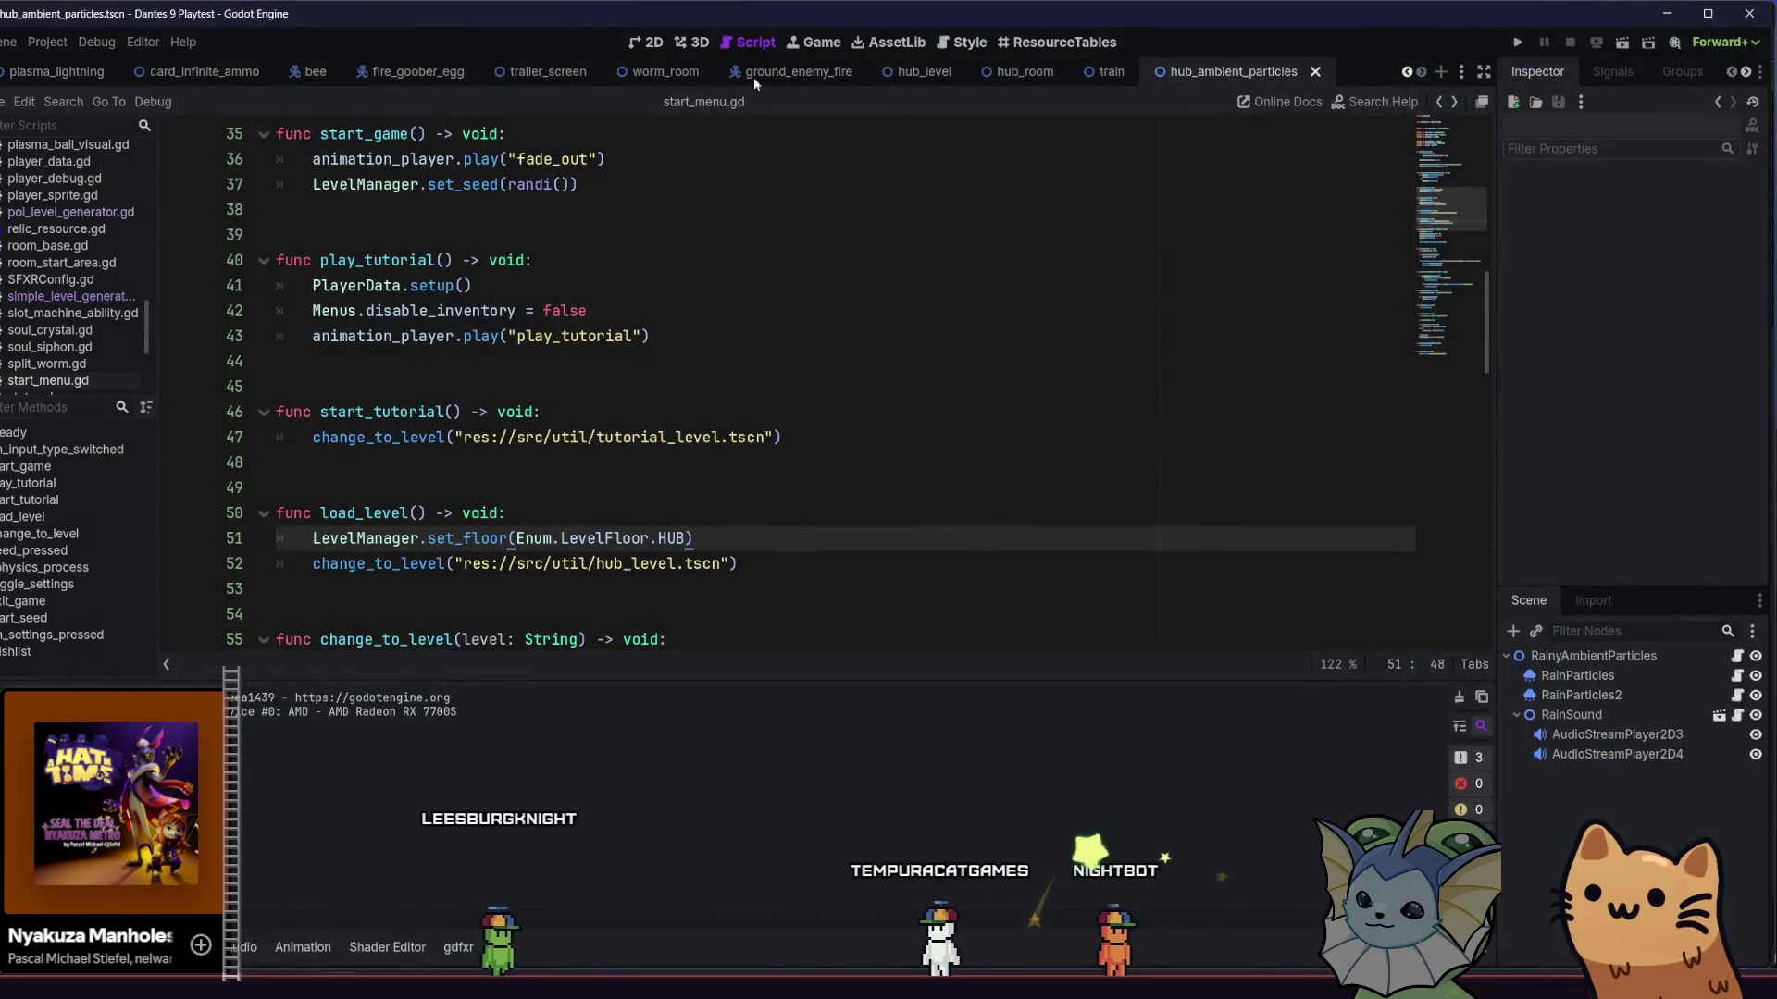
click(628, 41)
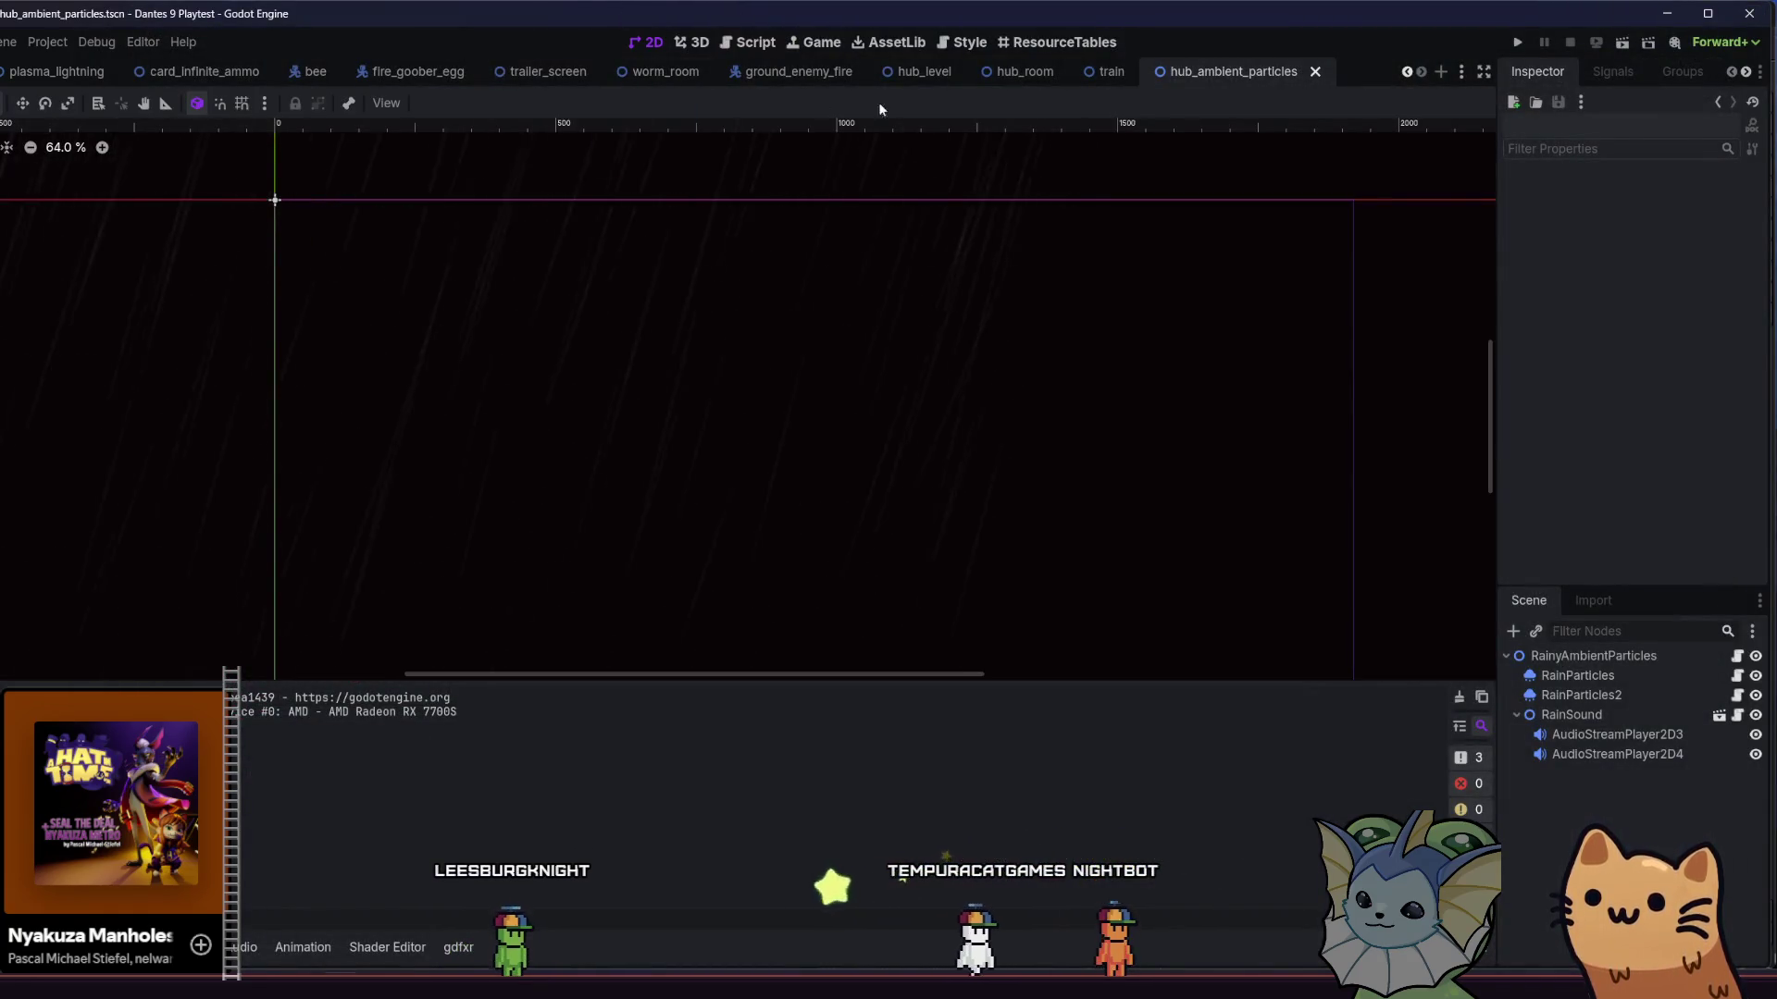
click(1024, 71)
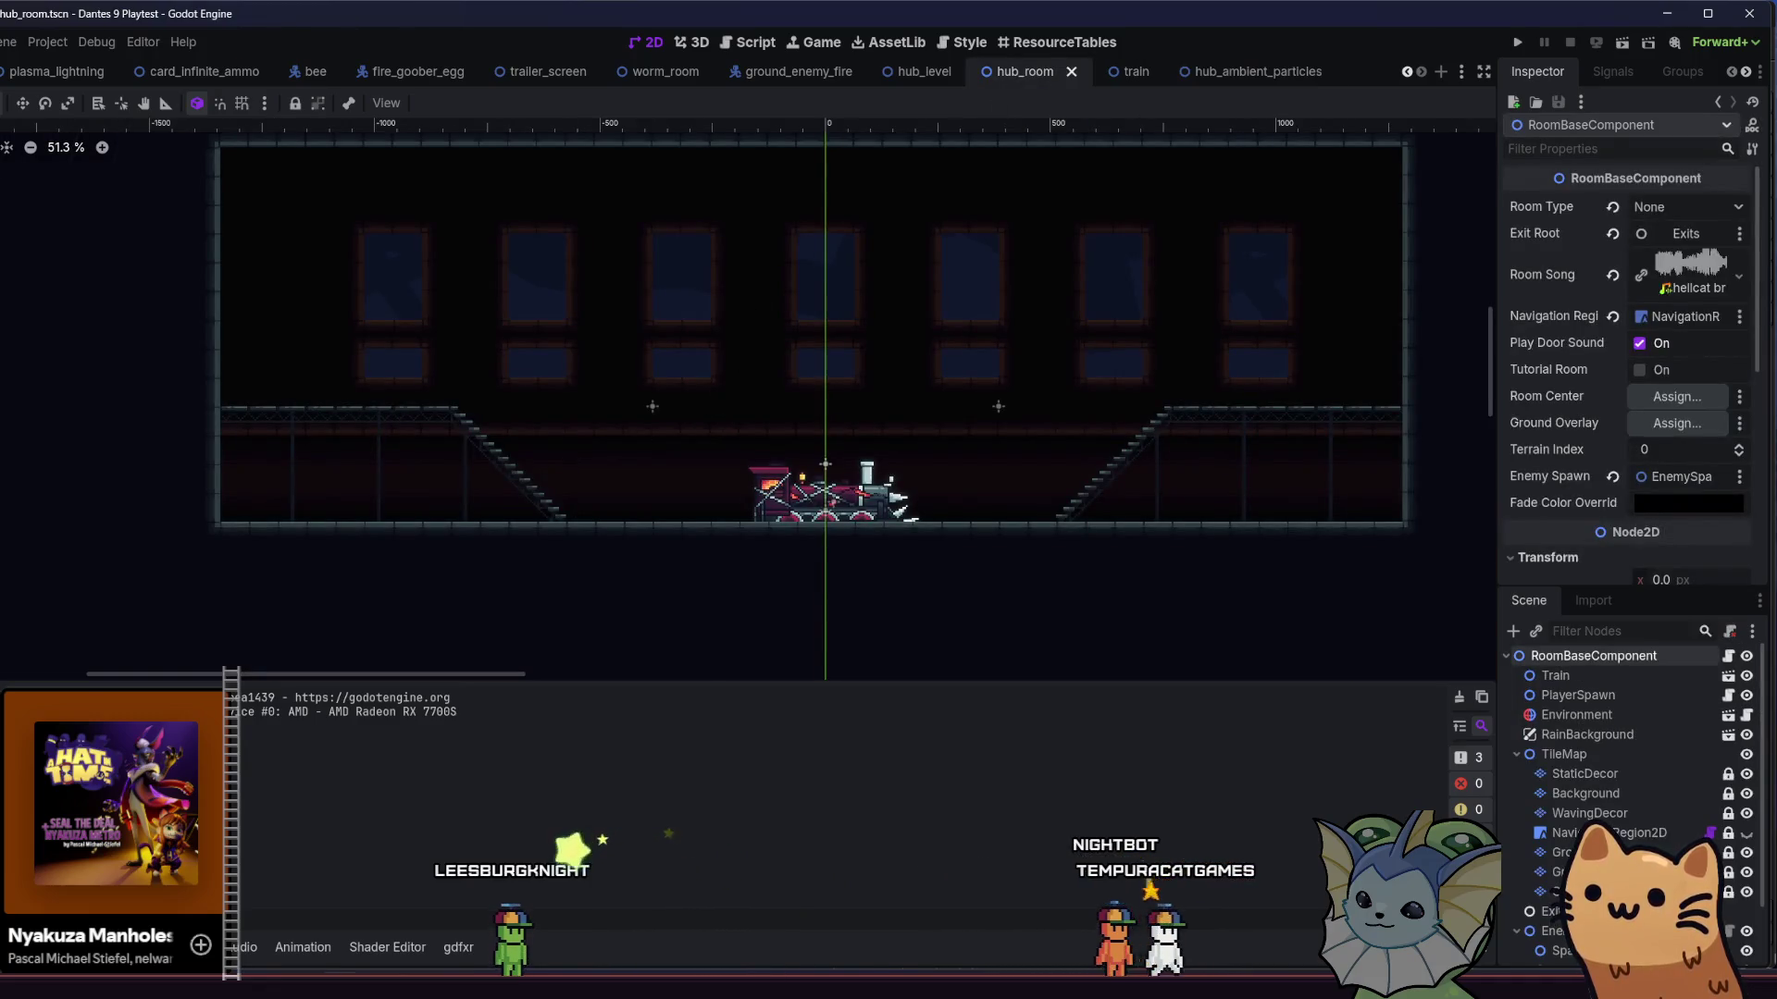
key(alt+f)
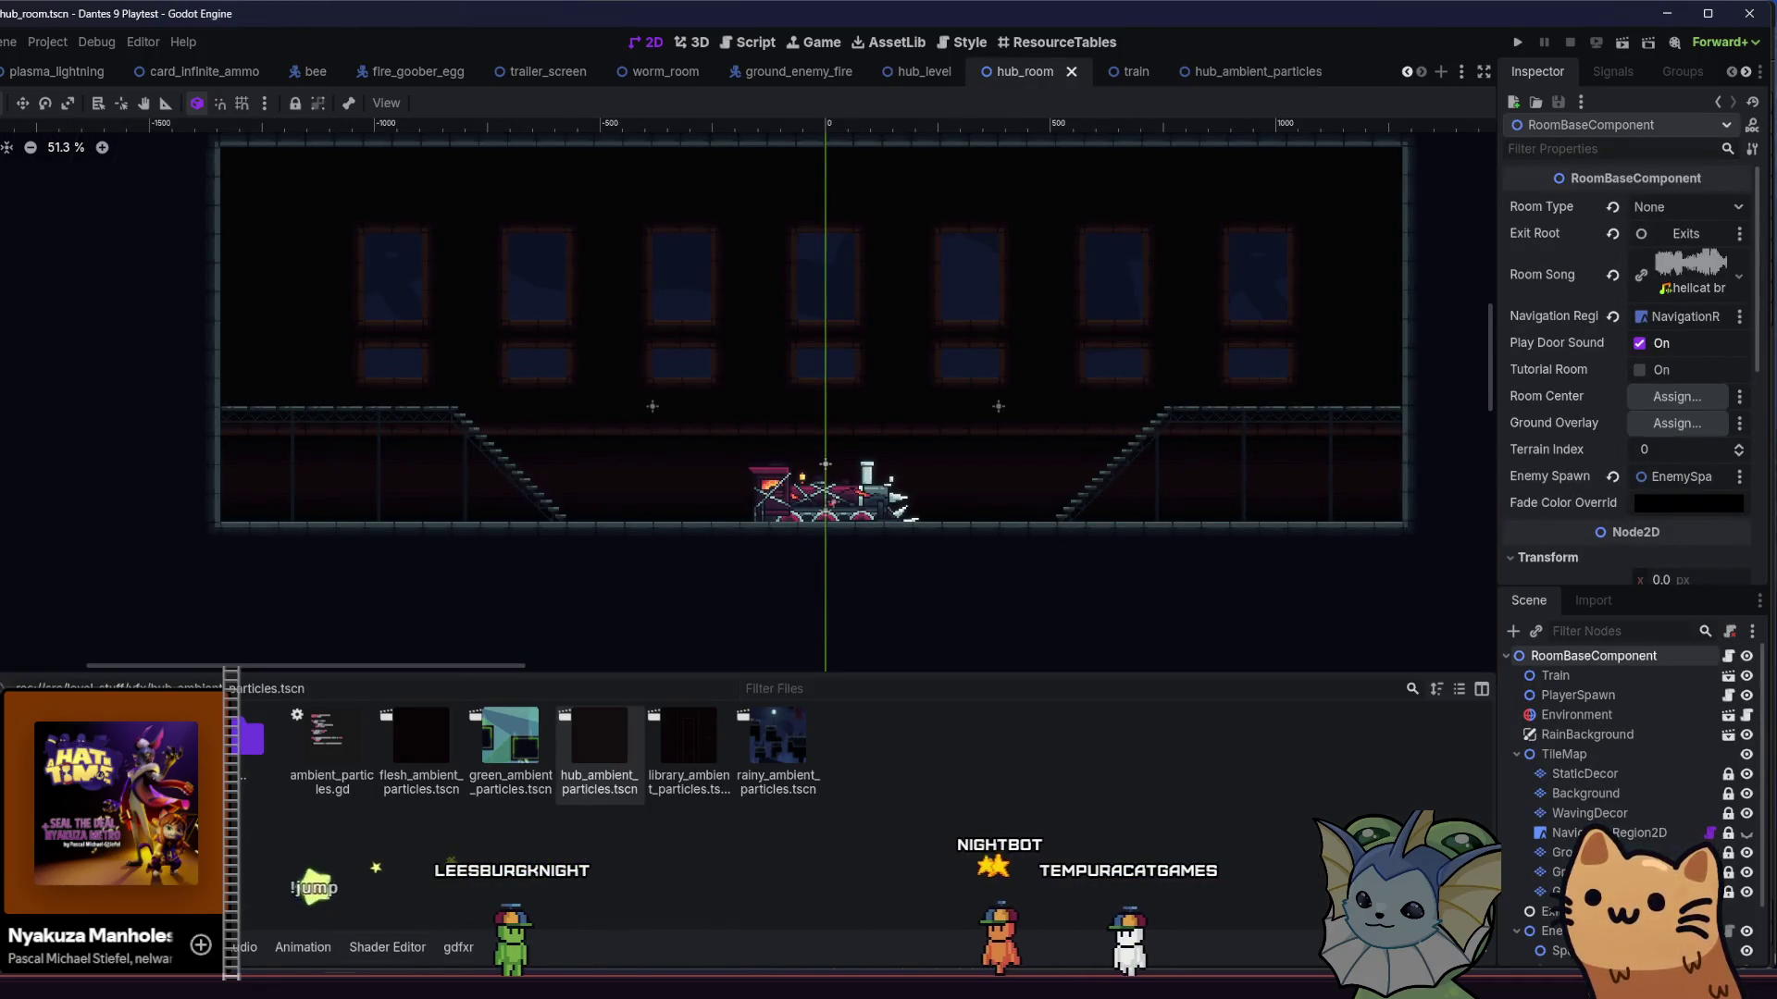
click(1561, 852)
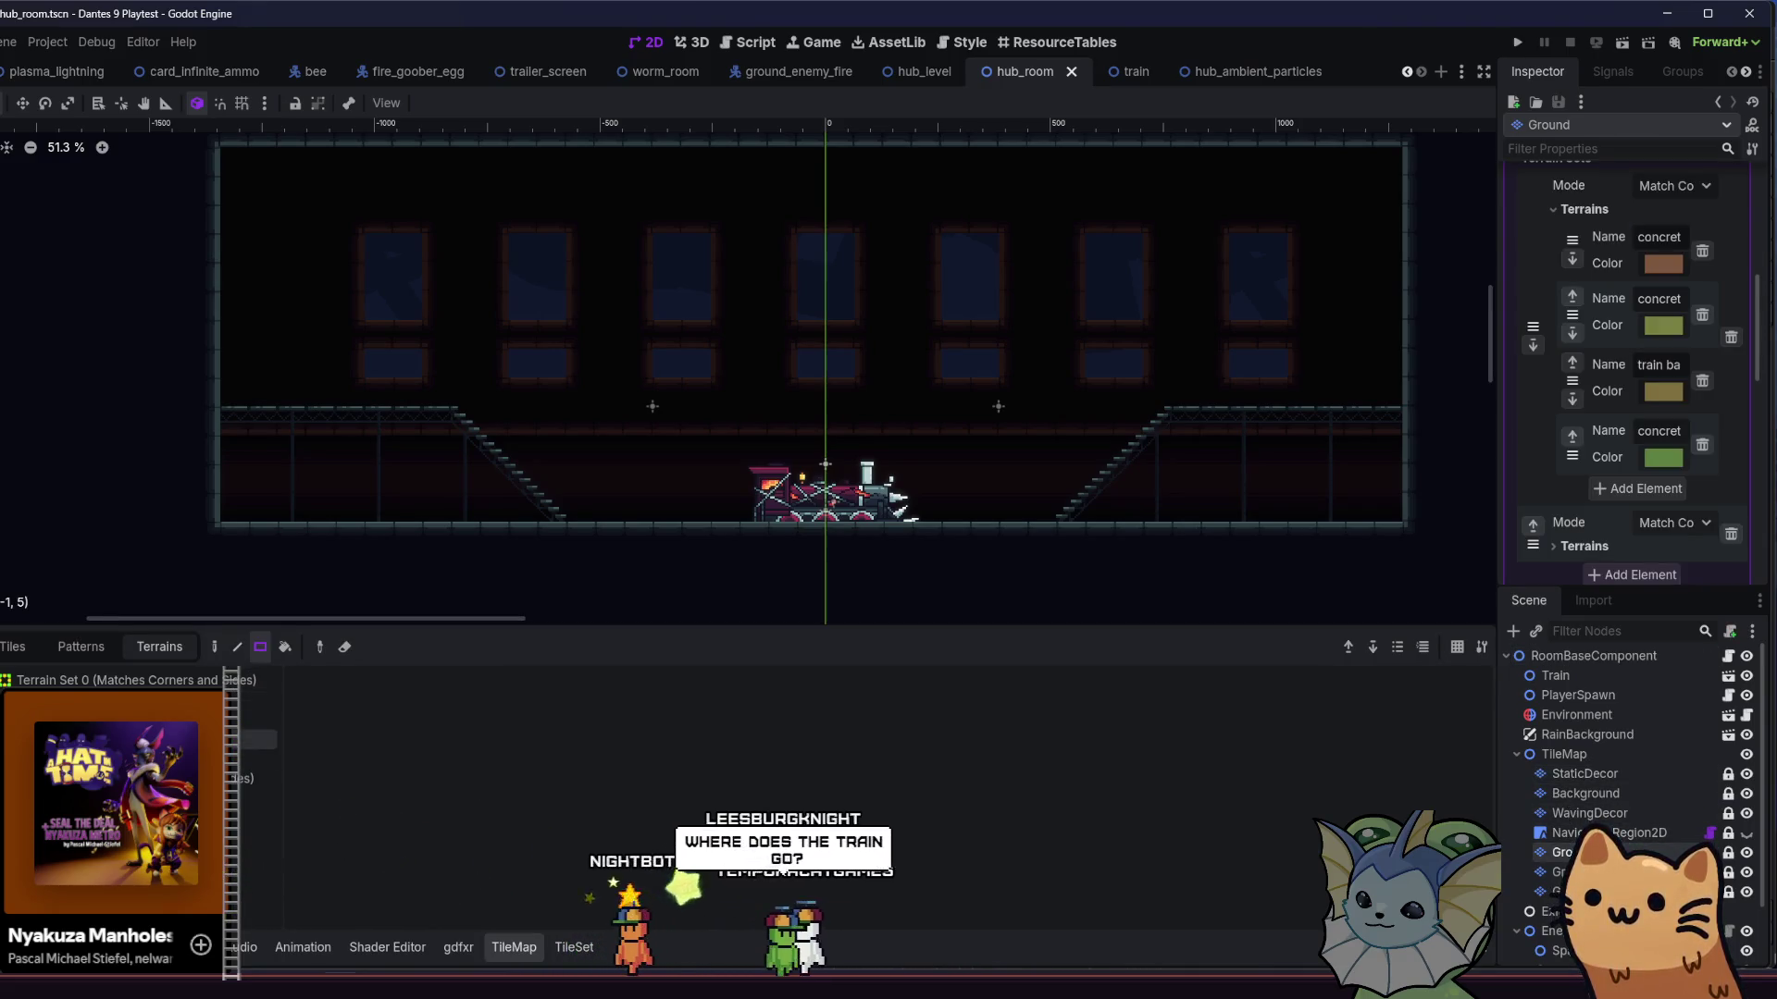
- Line-paint a catwalk row of single atlas tiles across the upper room and save
drag(562, 402, 460, 453)
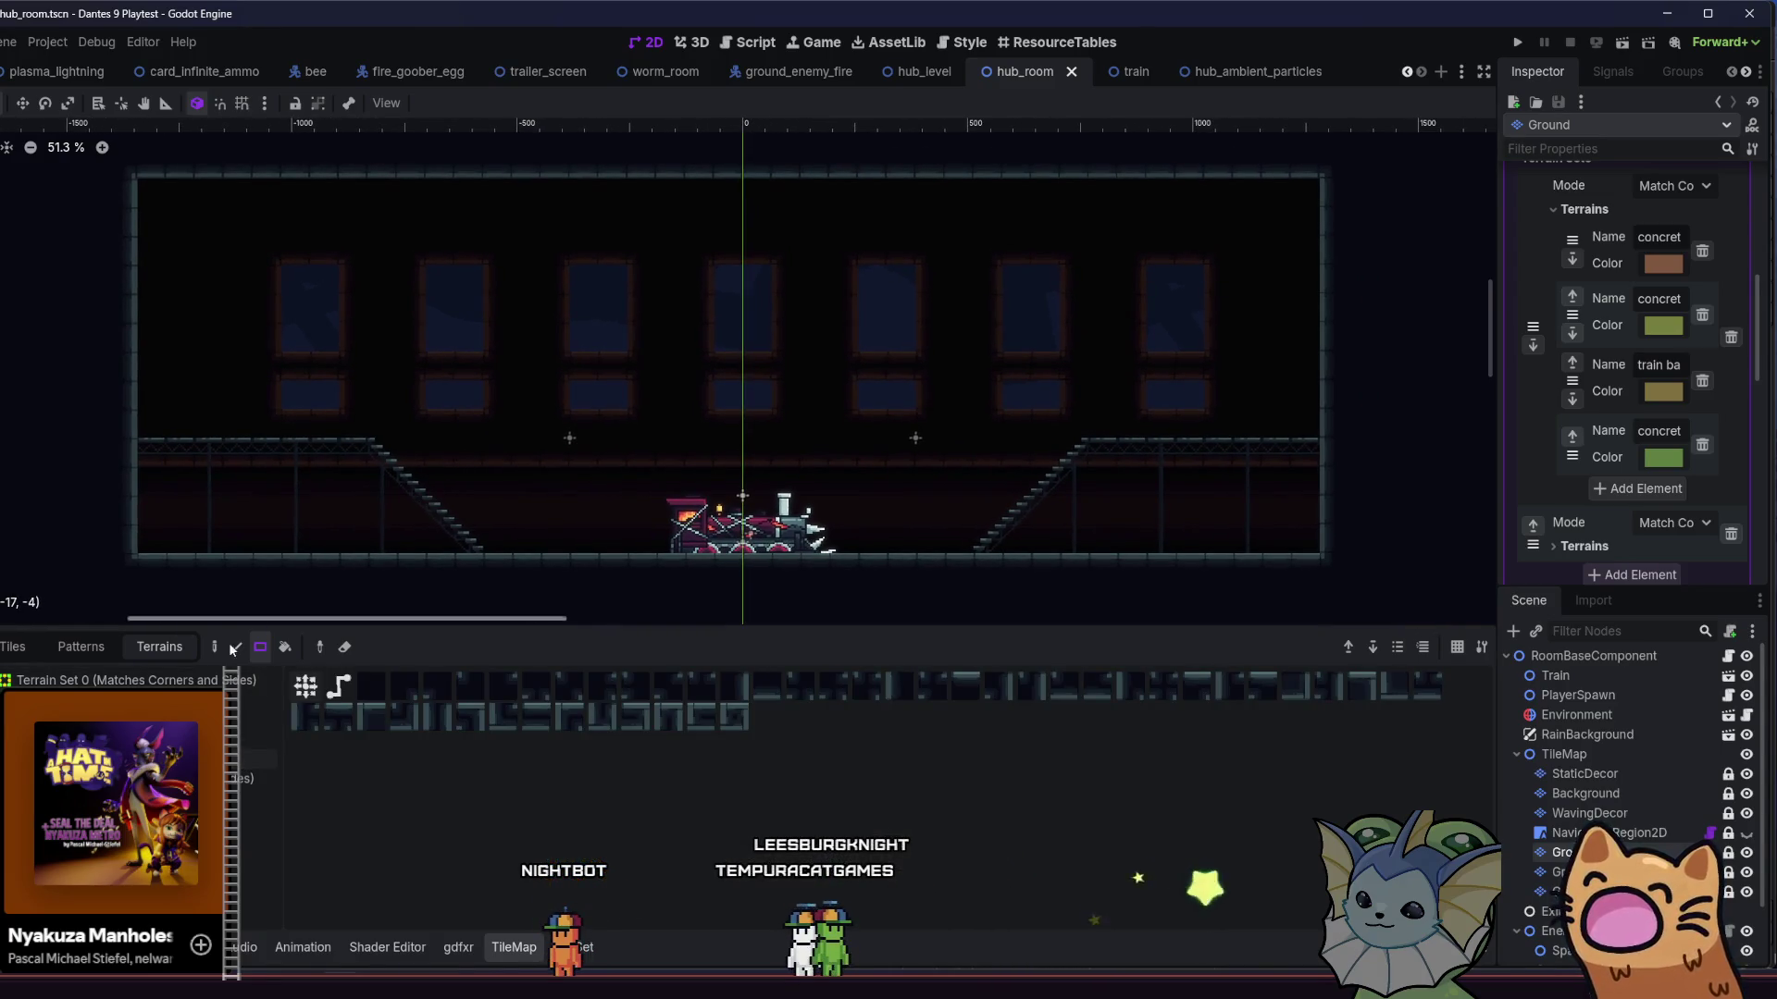
click(69, 652)
click(13, 657)
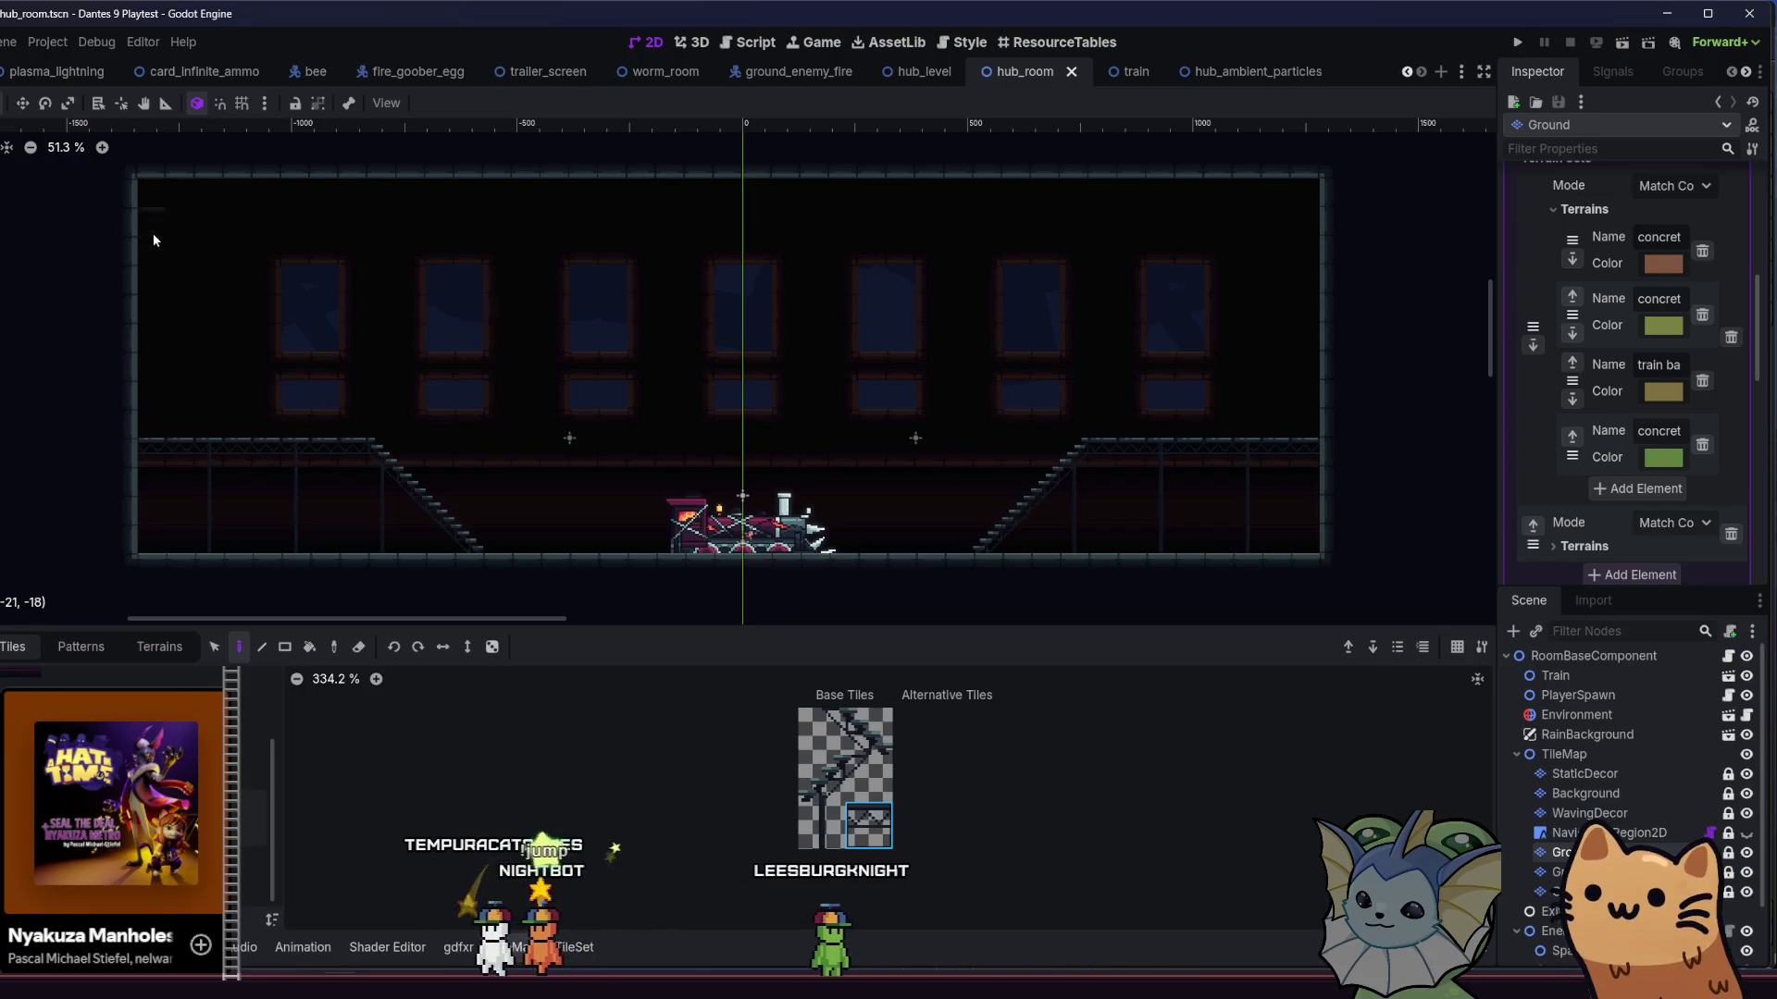
click(263, 648)
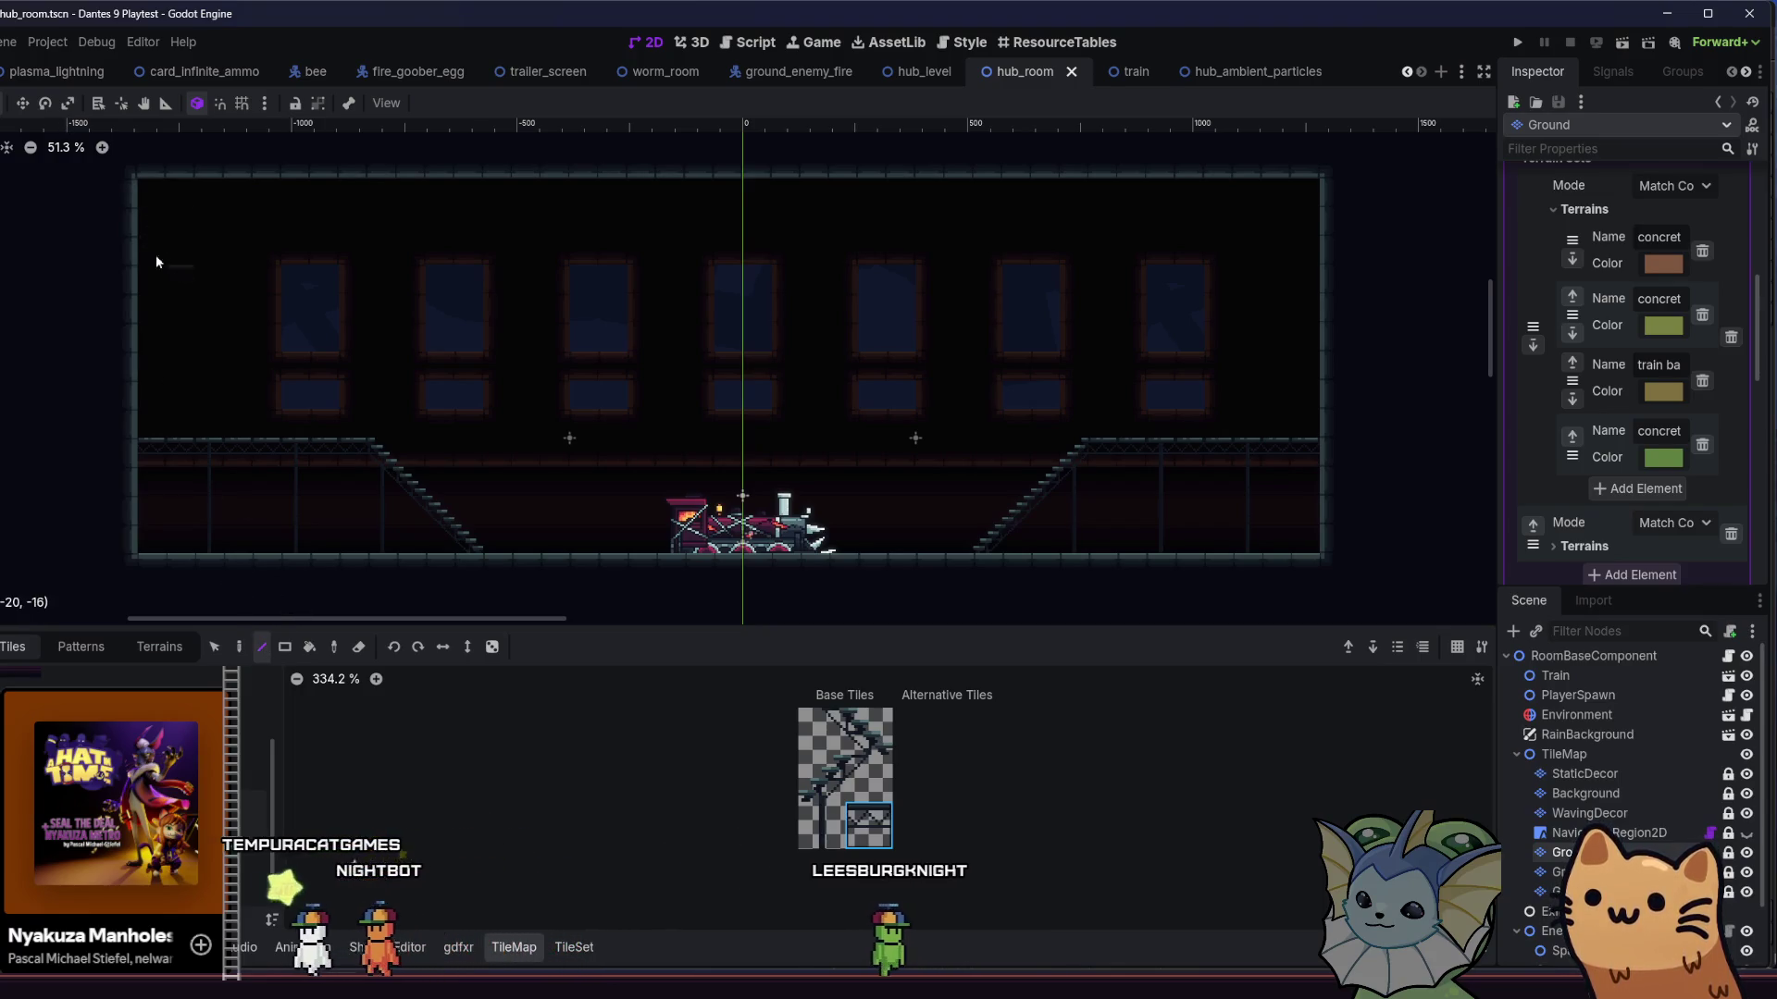
mouse_move(927, 266)
mouse_down()
mouse_move(1347, 256)
mouse_move(1341, 222)
mouse_move(1312, 213)
mouse_up()
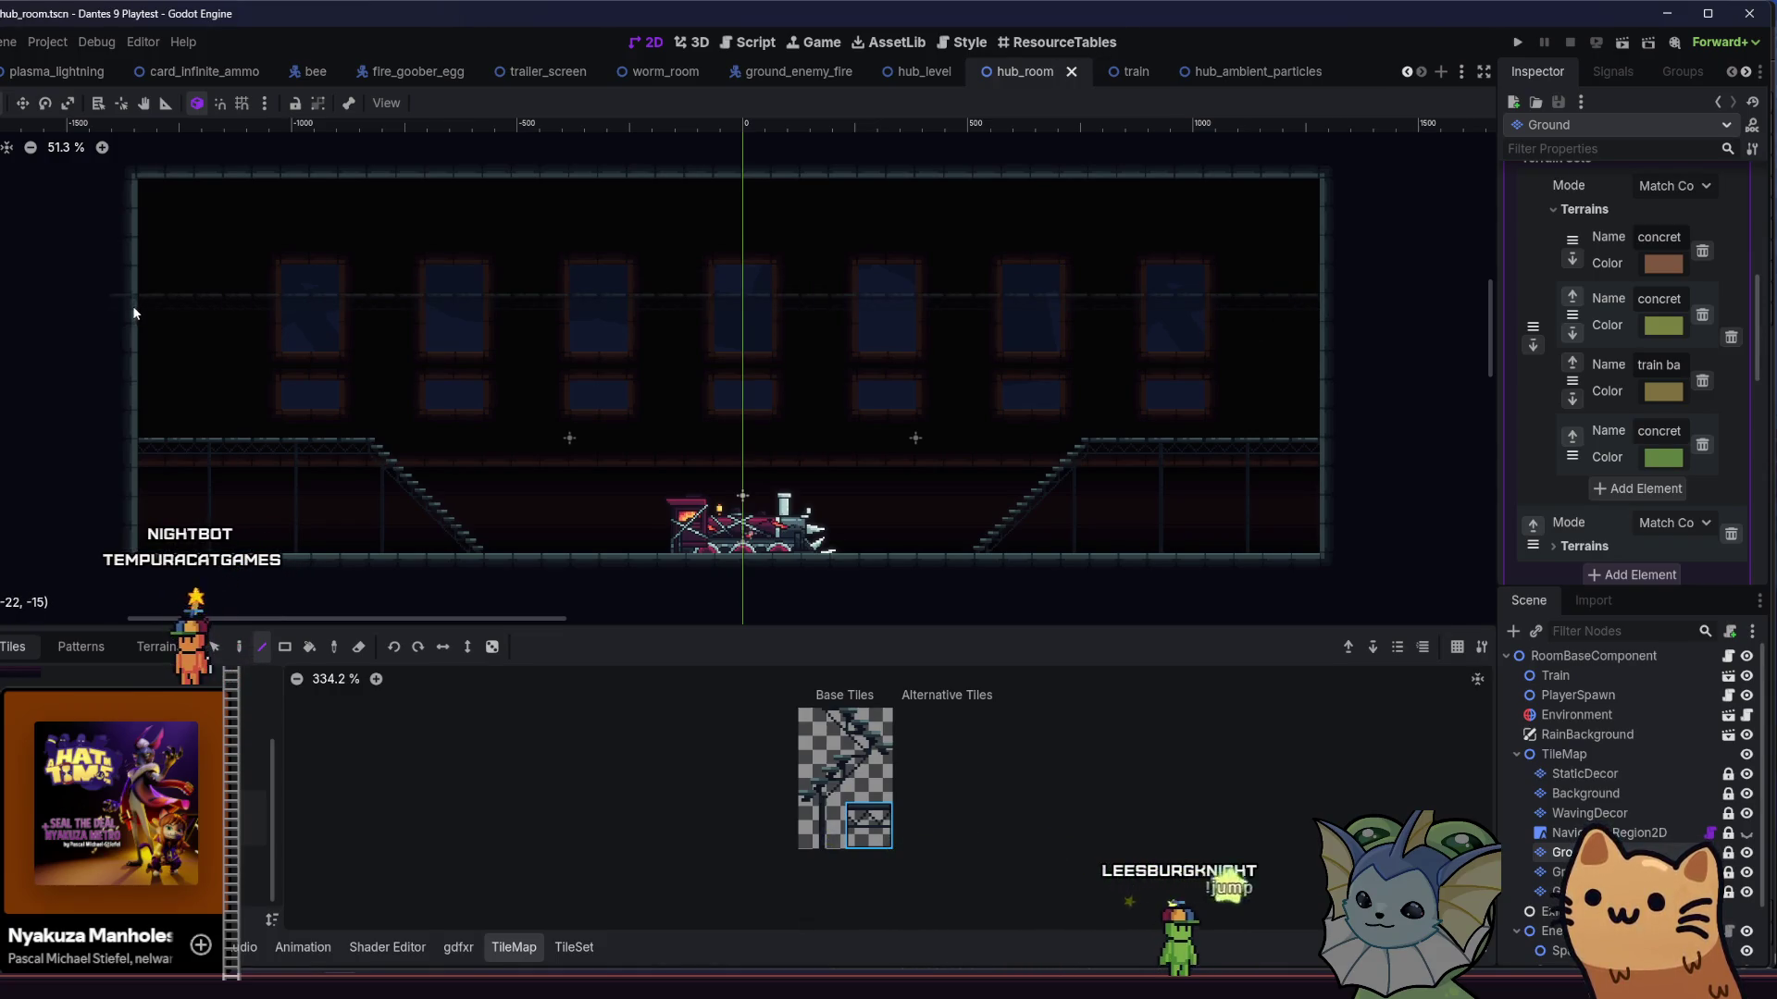
drag(123, 335, 169, 377)
key(ctrl+s)
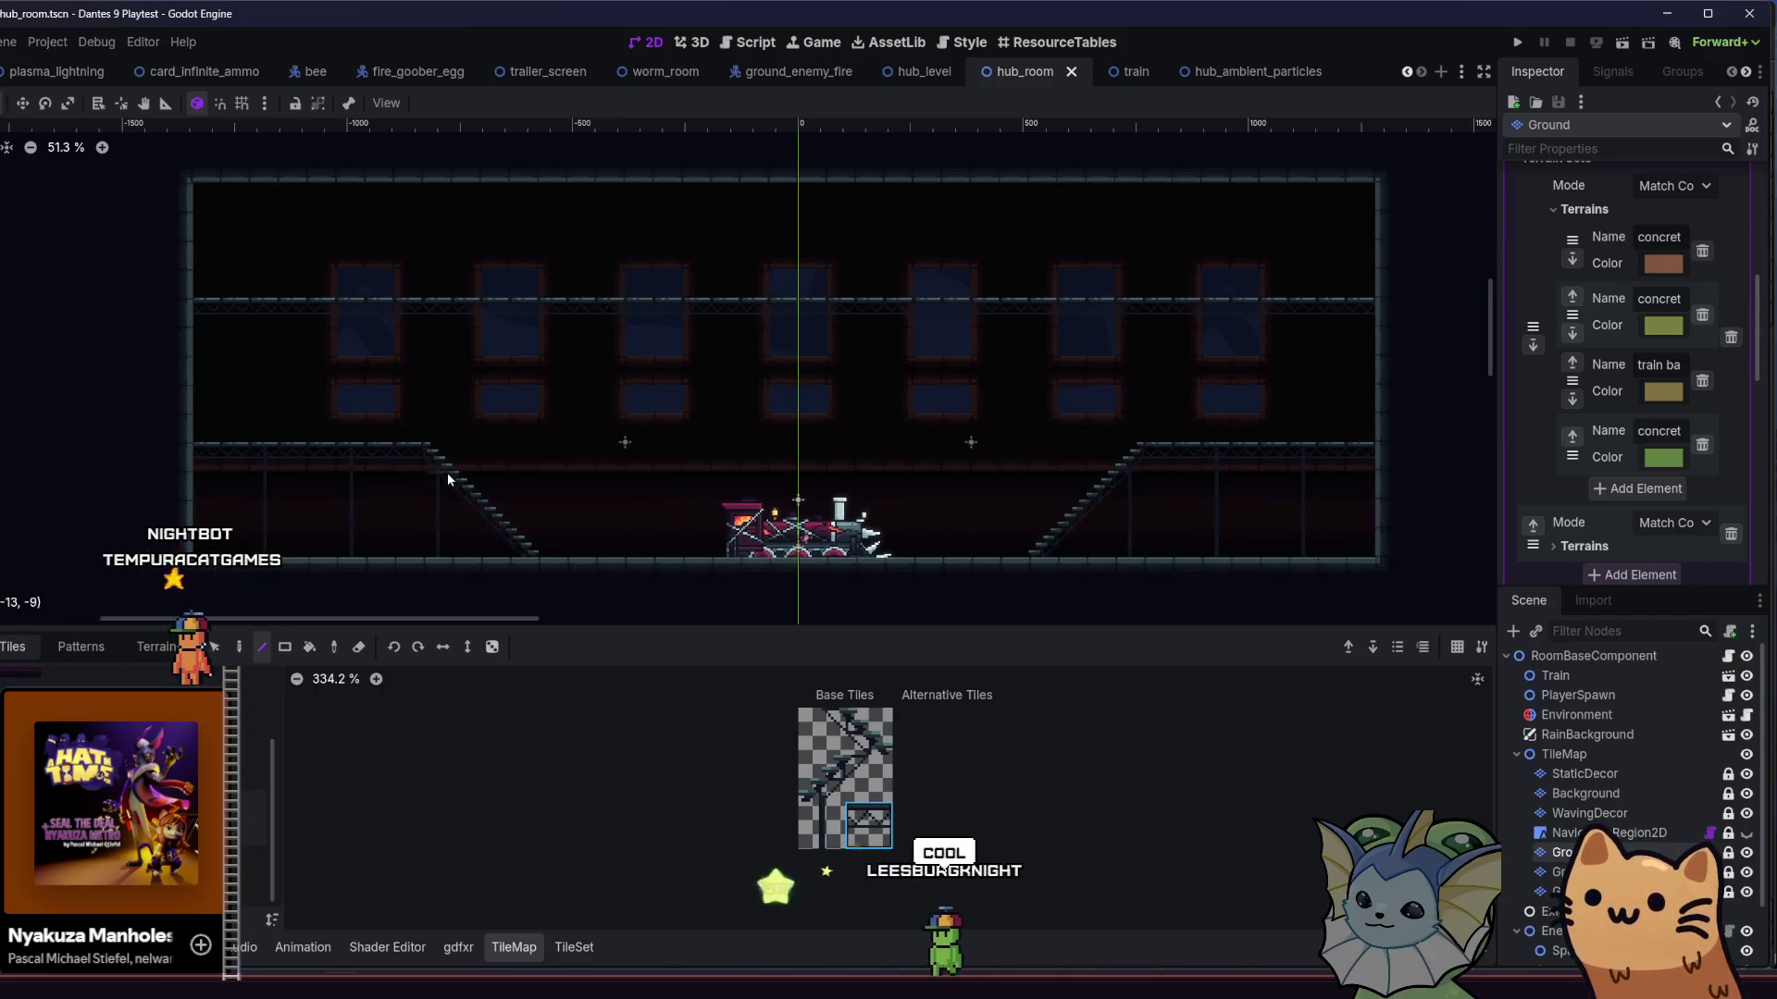
- Clear the misplaced beam row, repaint the catwalk as a solid tile row, and save
drag(198, 278, 1149, 305)
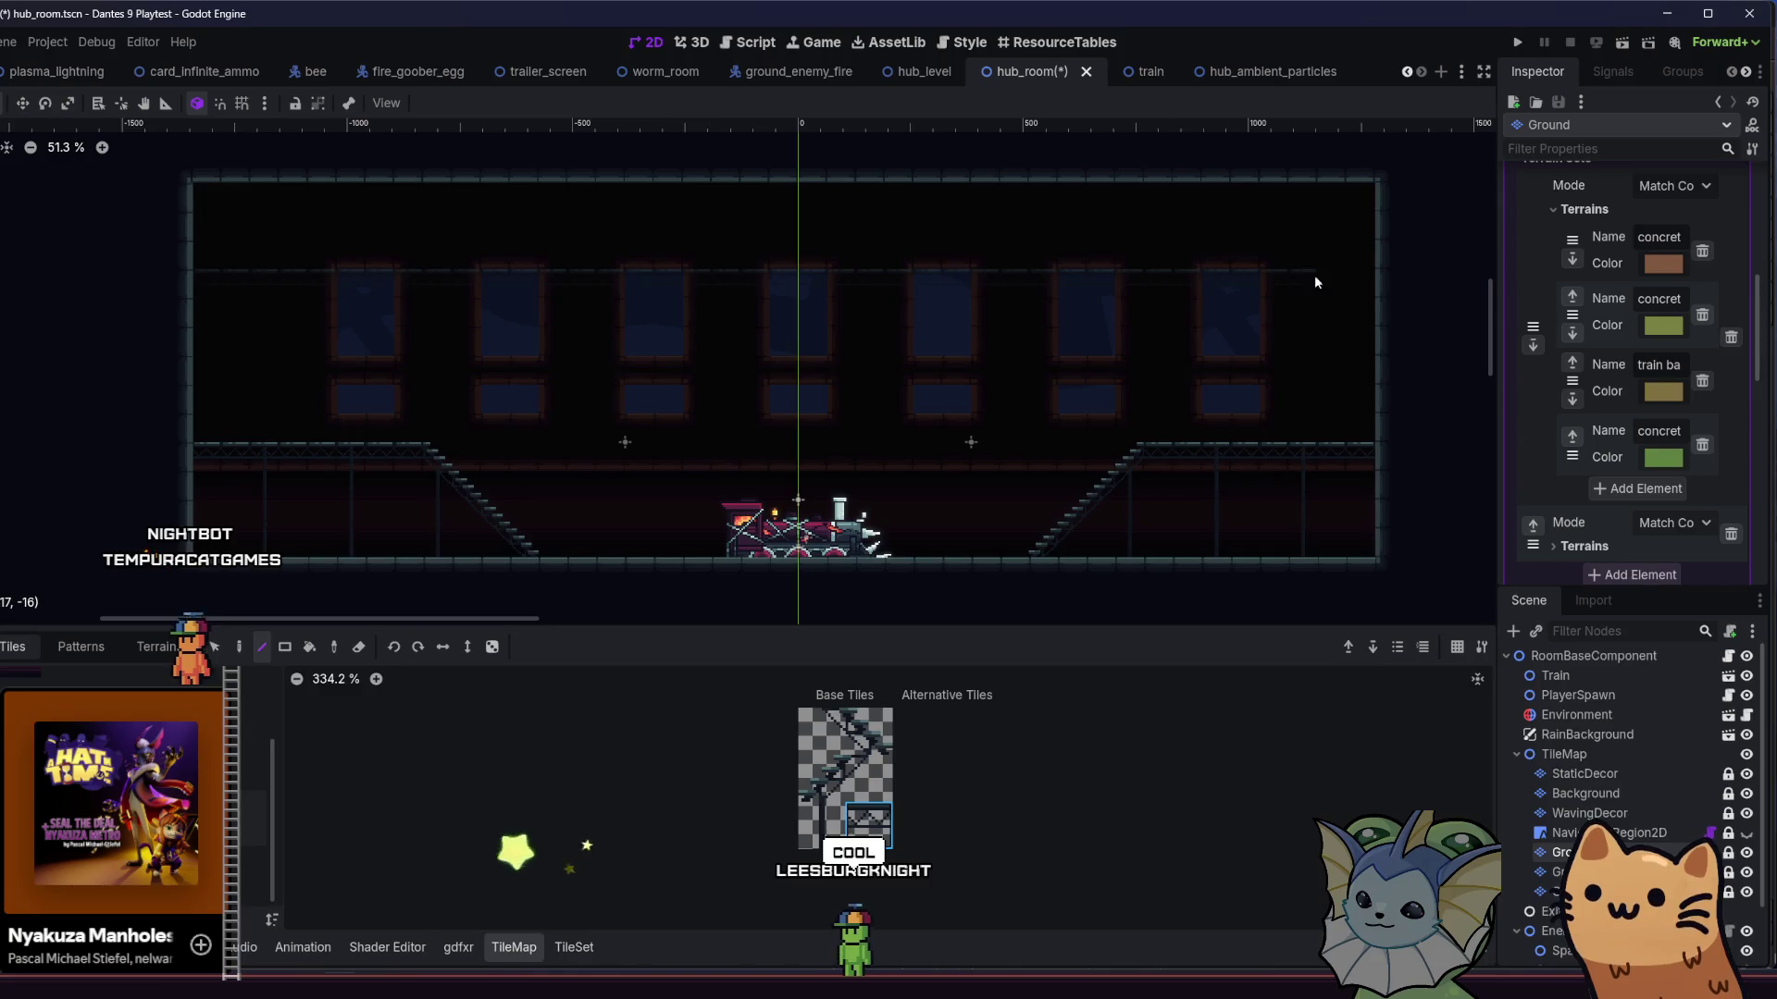
drag(1340, 275, 1354, 279)
scroll(625, 392, down, 4)
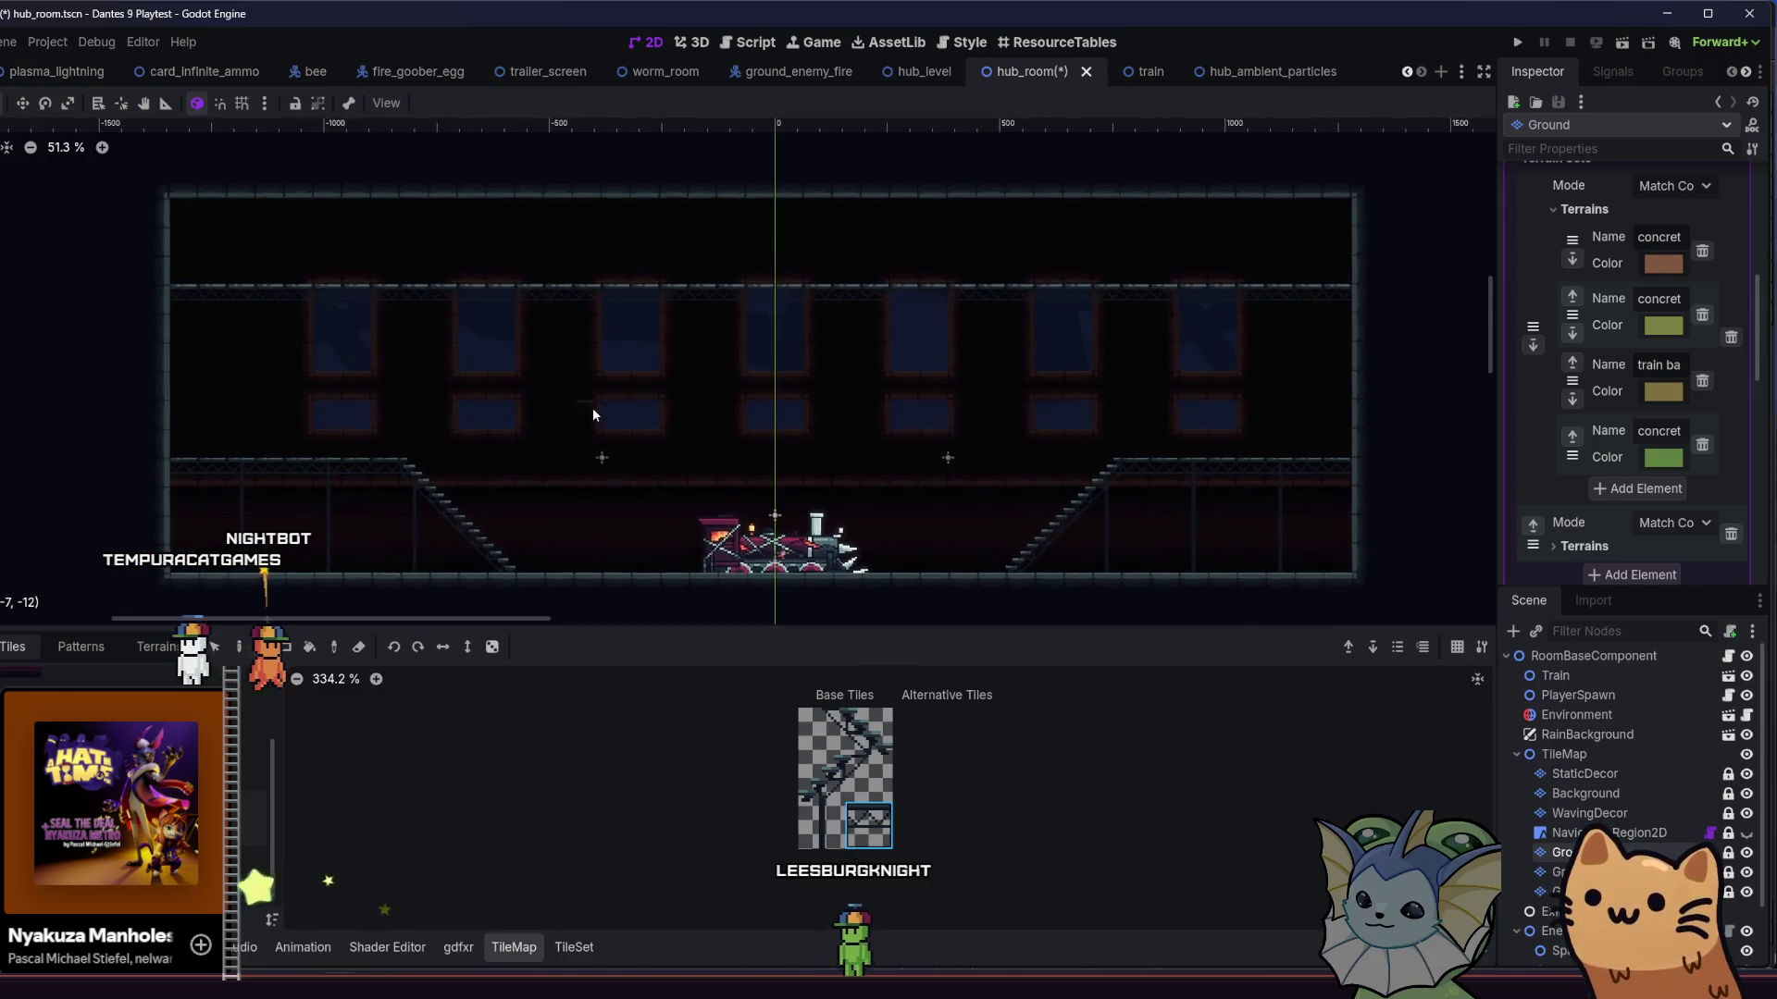
scroll(531, 382, up, 4)
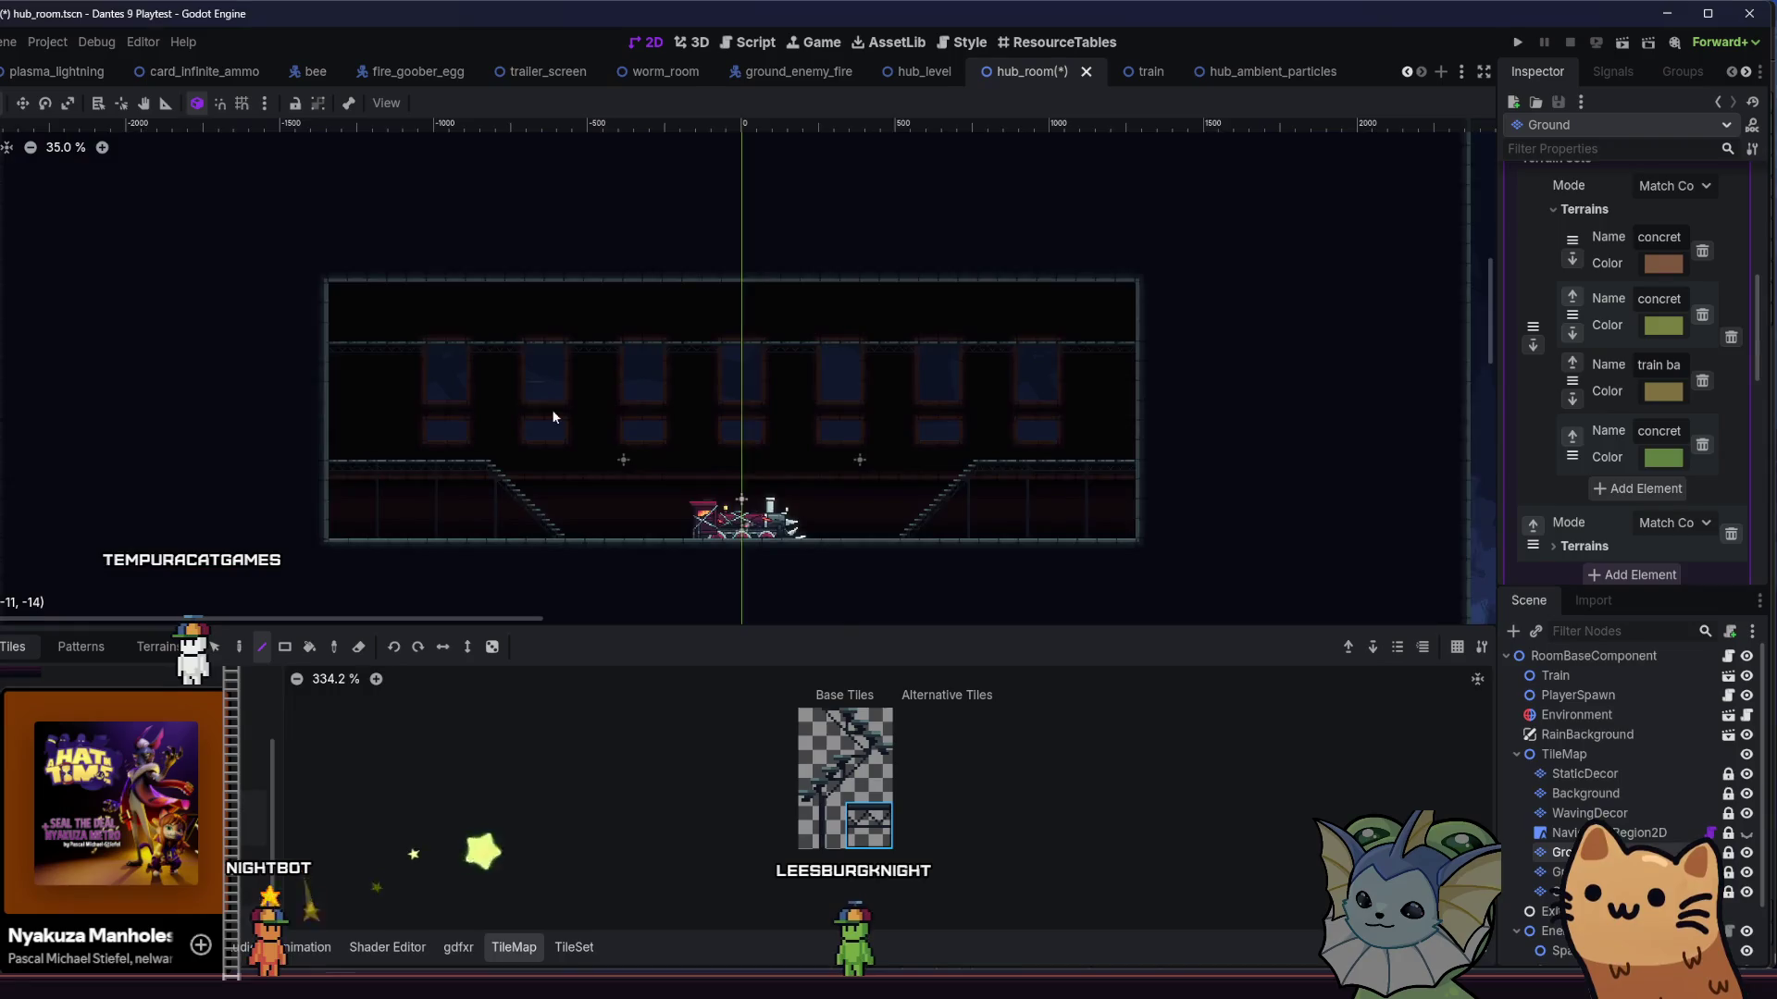
drag(664, 326, 582, 313)
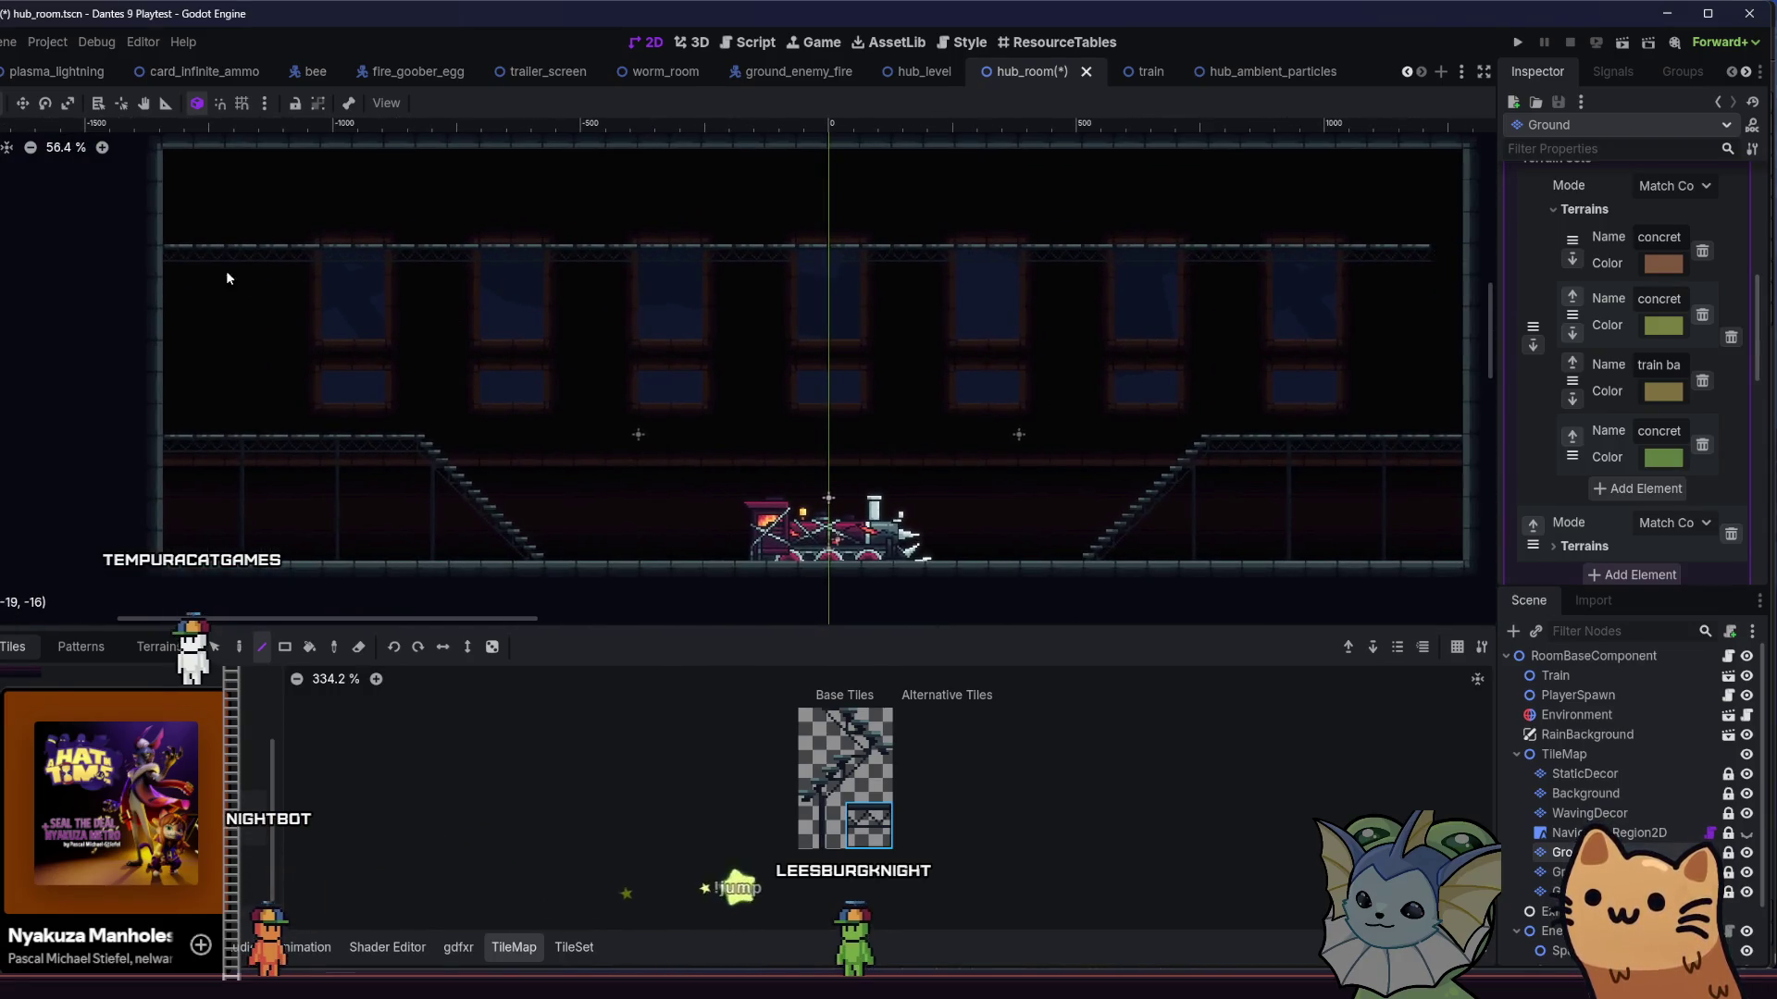
key(ctrl+s)
scroll(1119, 313, right, 2)
click(80, 647)
click(12, 647)
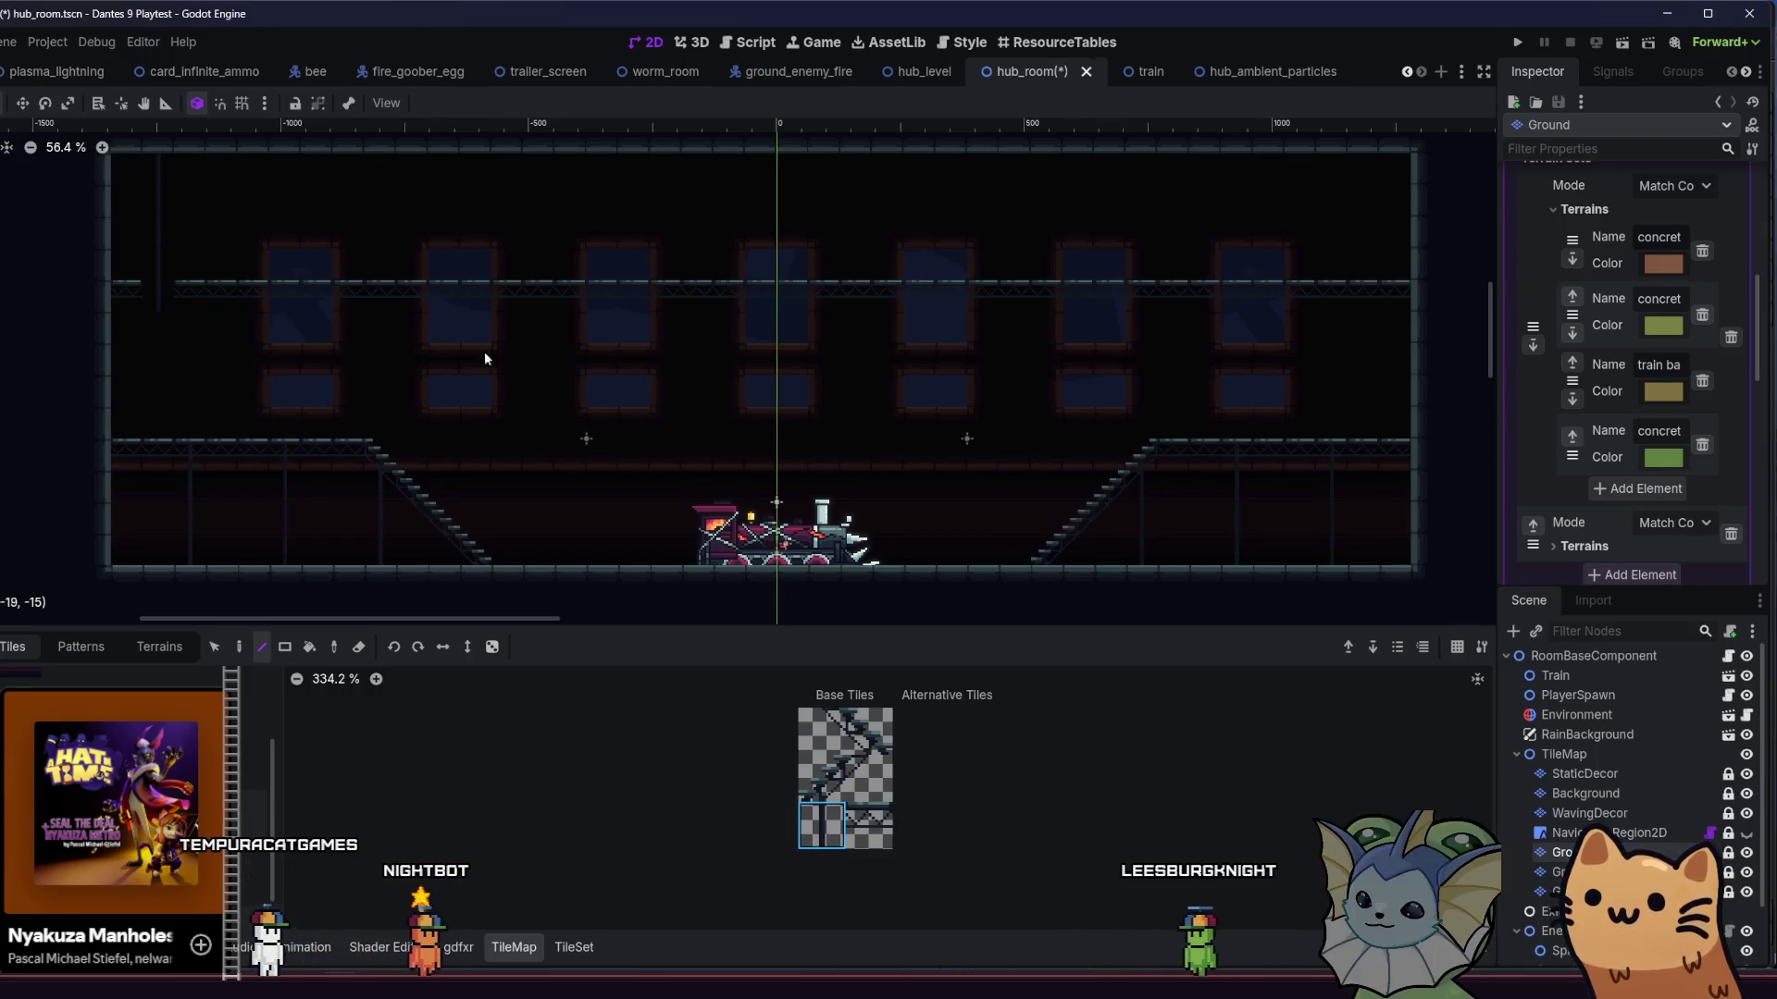
click(1539, 782)
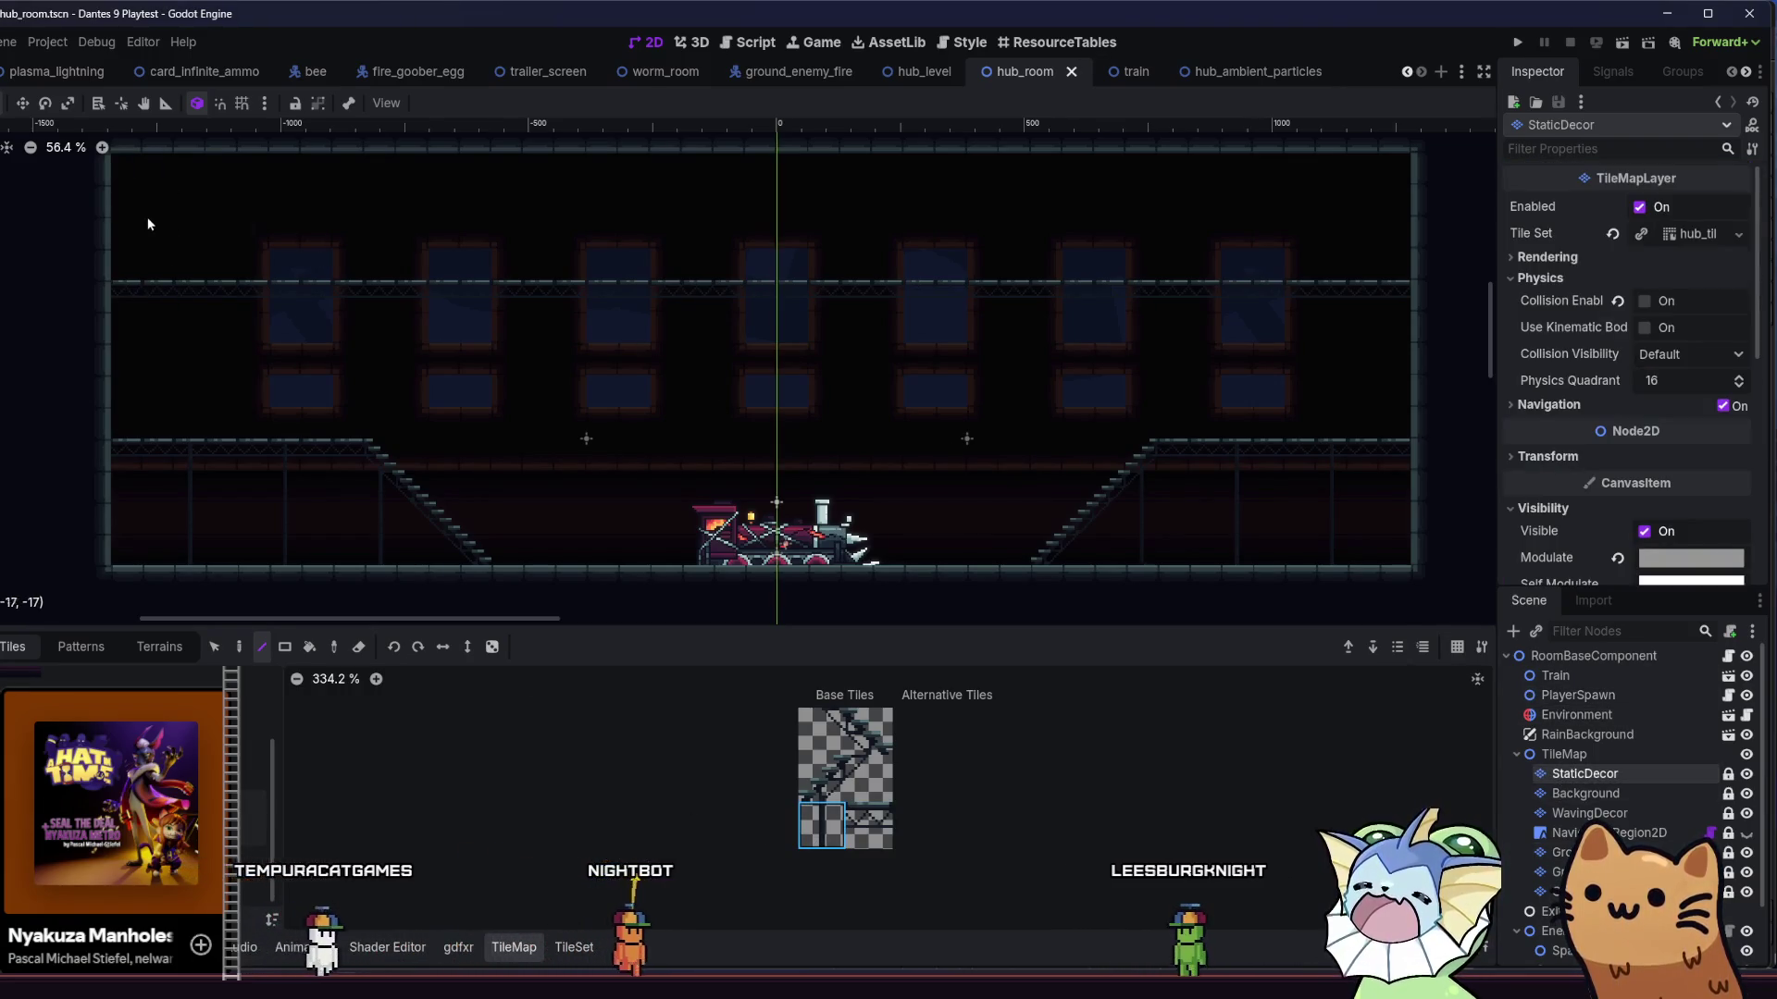
- Paint a pillar tile under the catwalk on StaticDecor and save
key(ctrl+s)
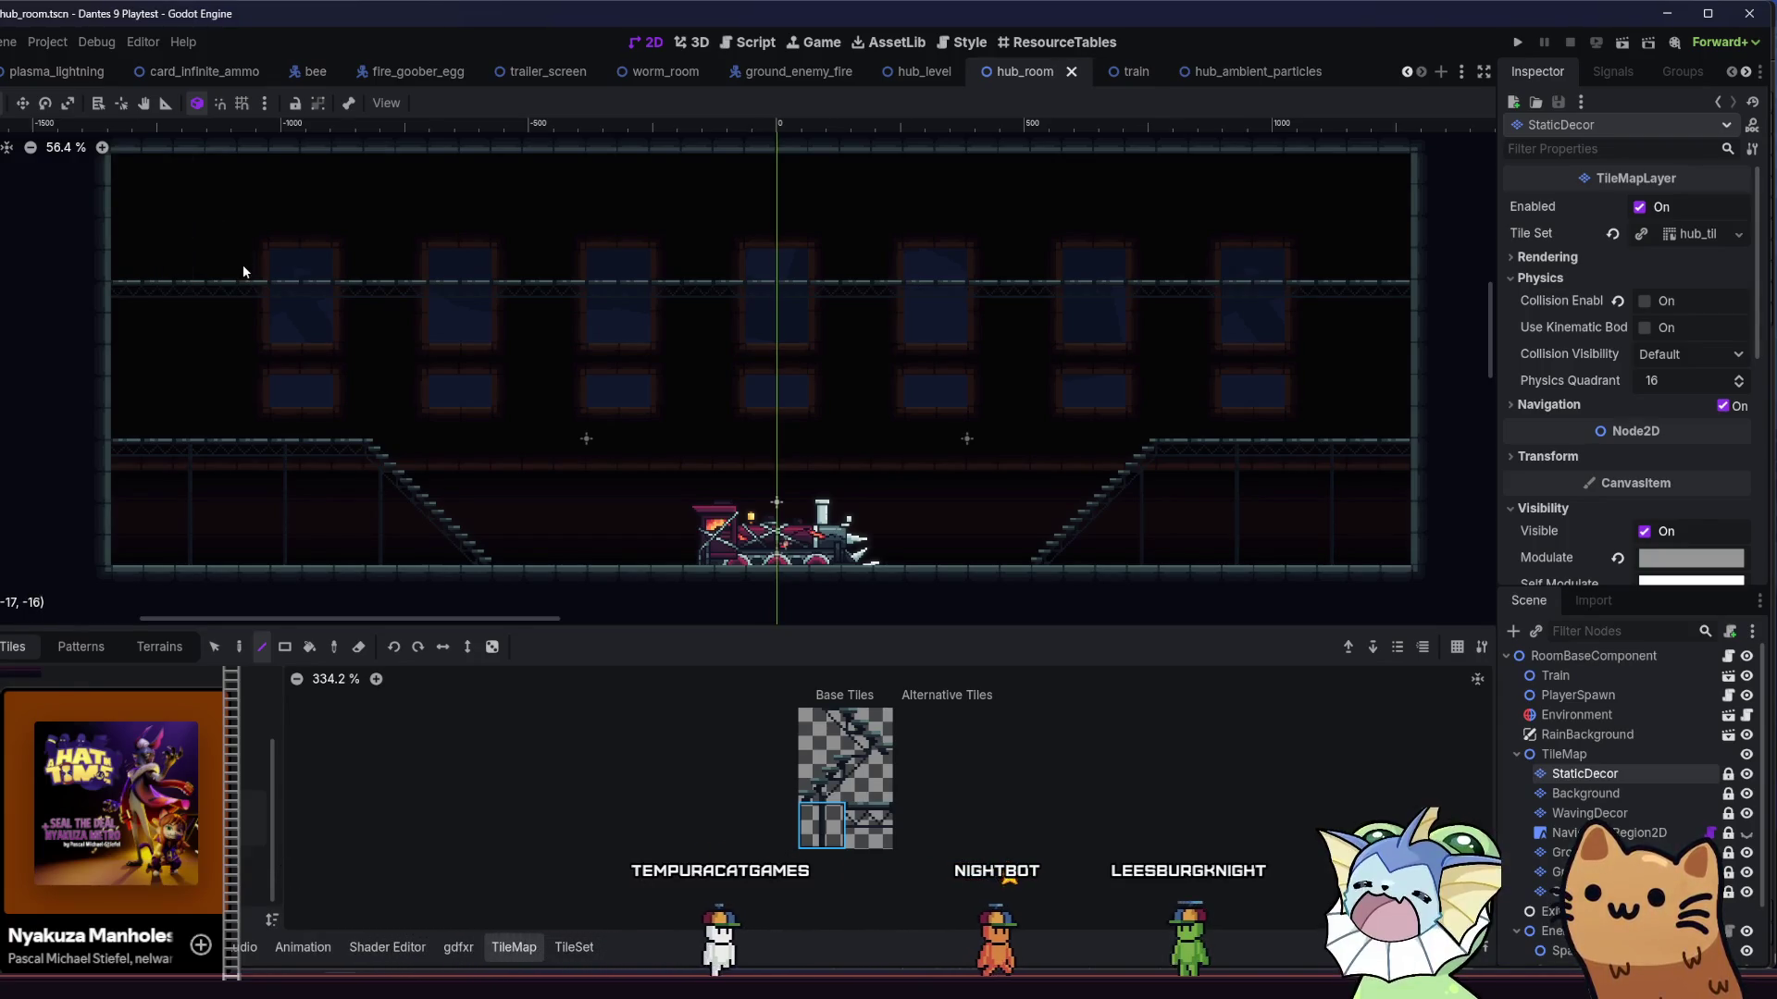
click(229, 178)
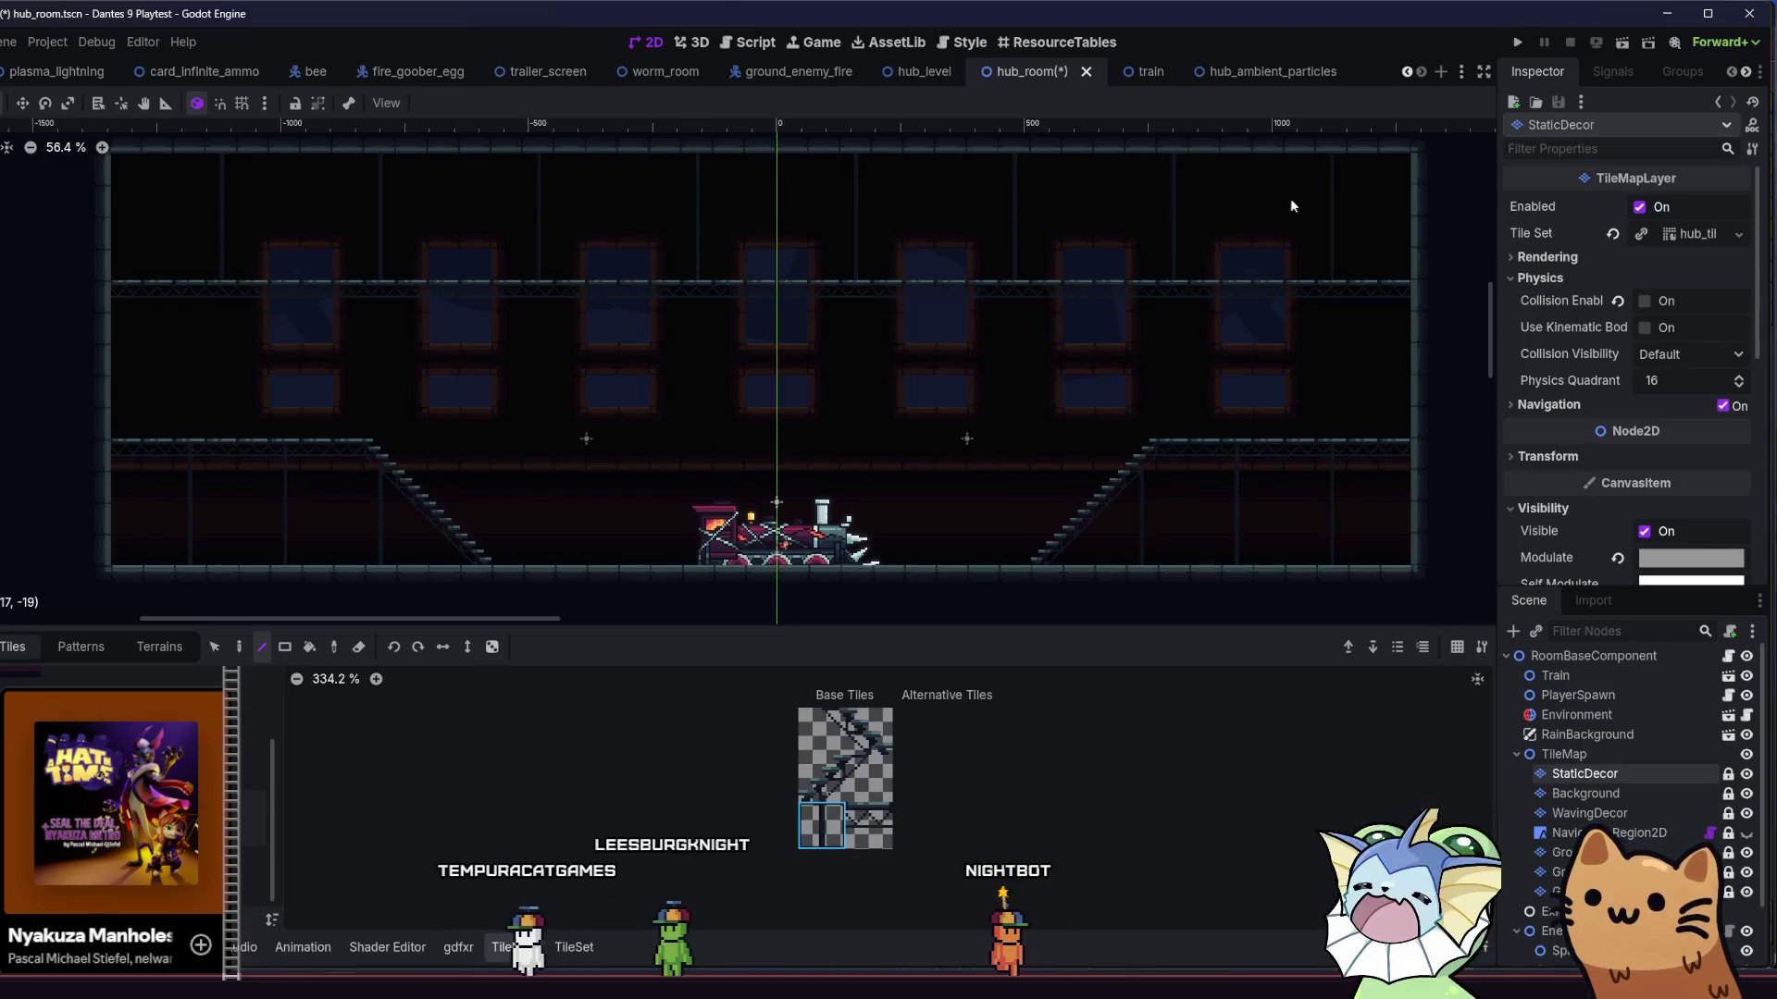
key(ctrl+s)
- Paint vertical support posts under the left and right stair platforms, undoing one misplaced post
mouse_move(559, 332)
mouse_down()
mouse_move(574, 359)
mouse_move(515, 392)
mouse_move(436, 324)
mouse_move(607, 293)
mouse_up()
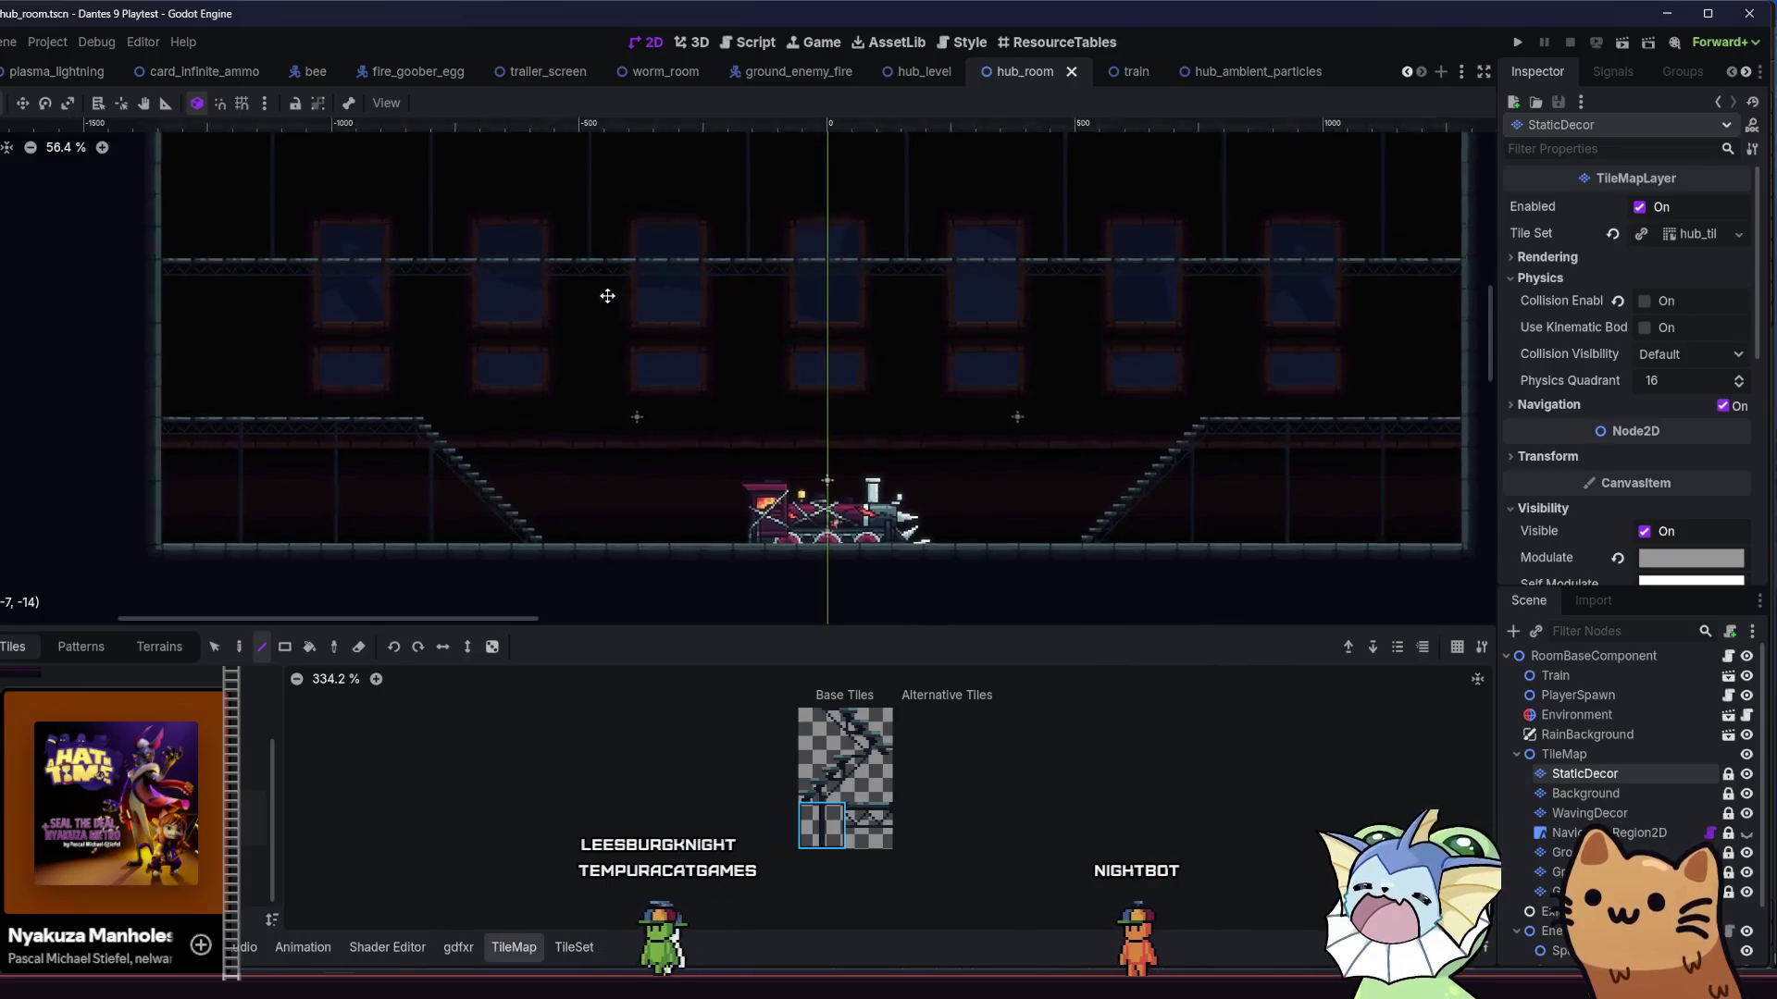
drag(248, 425, 248, 535)
key(ctrl+z)
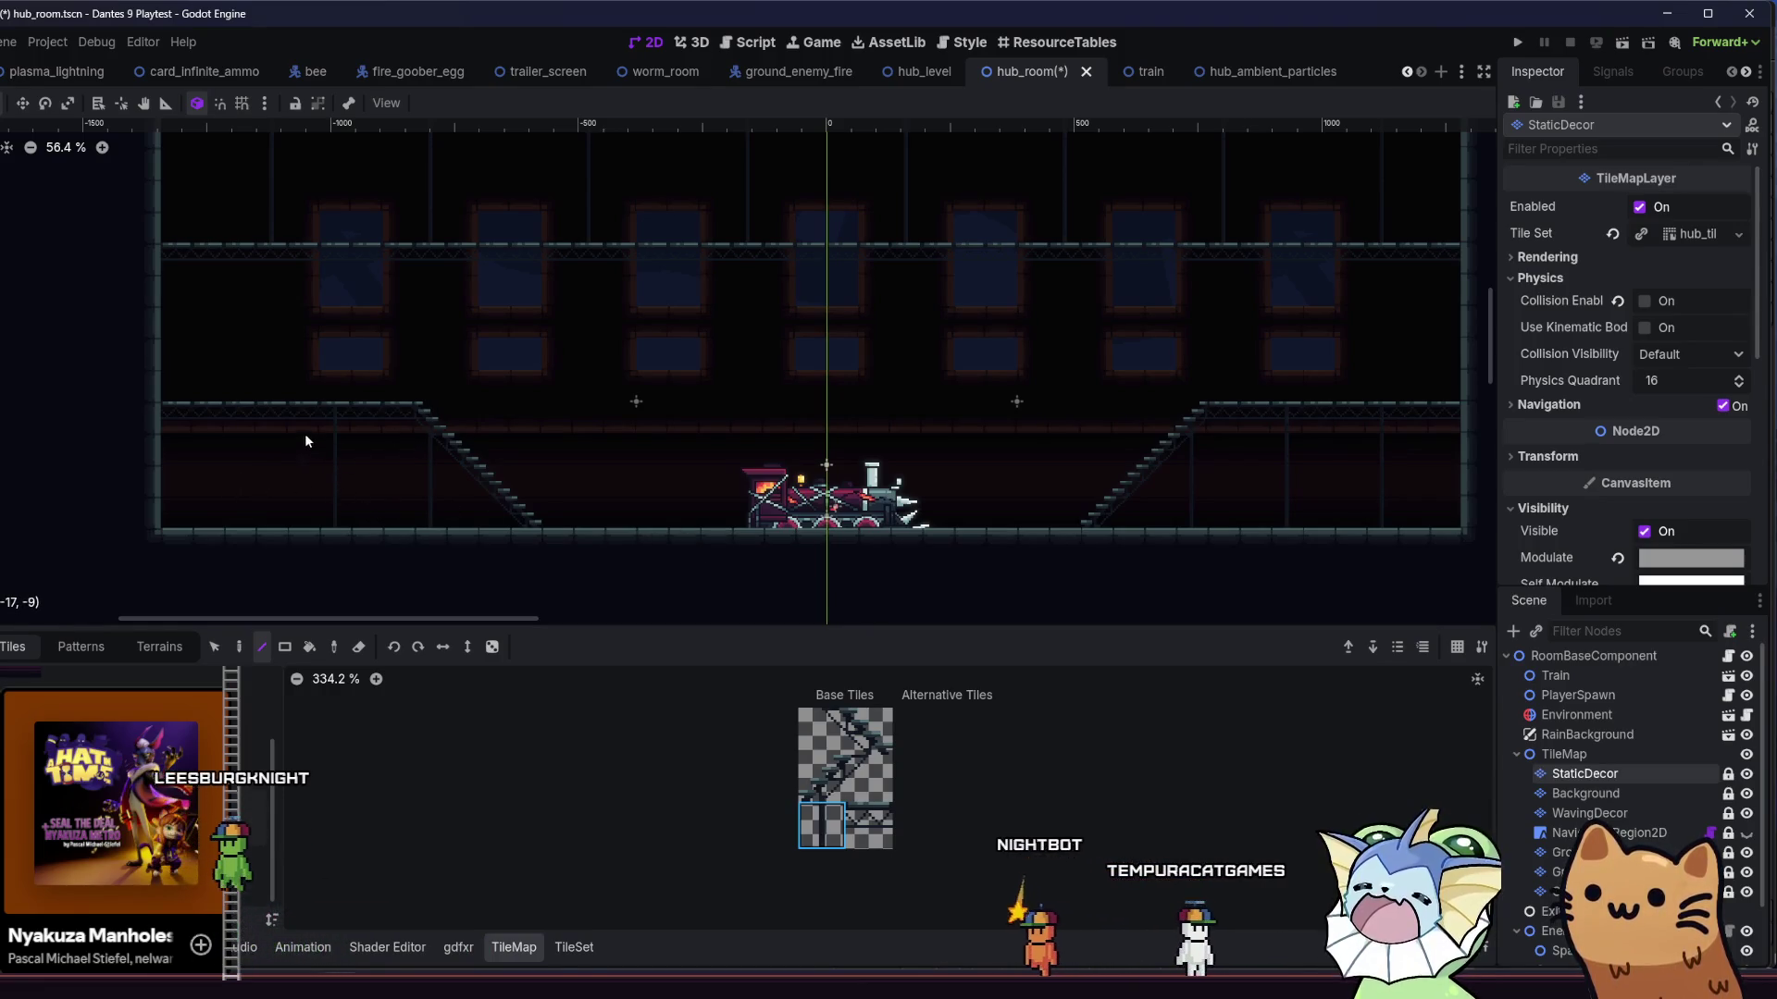
drag(392, 433, 397, 515)
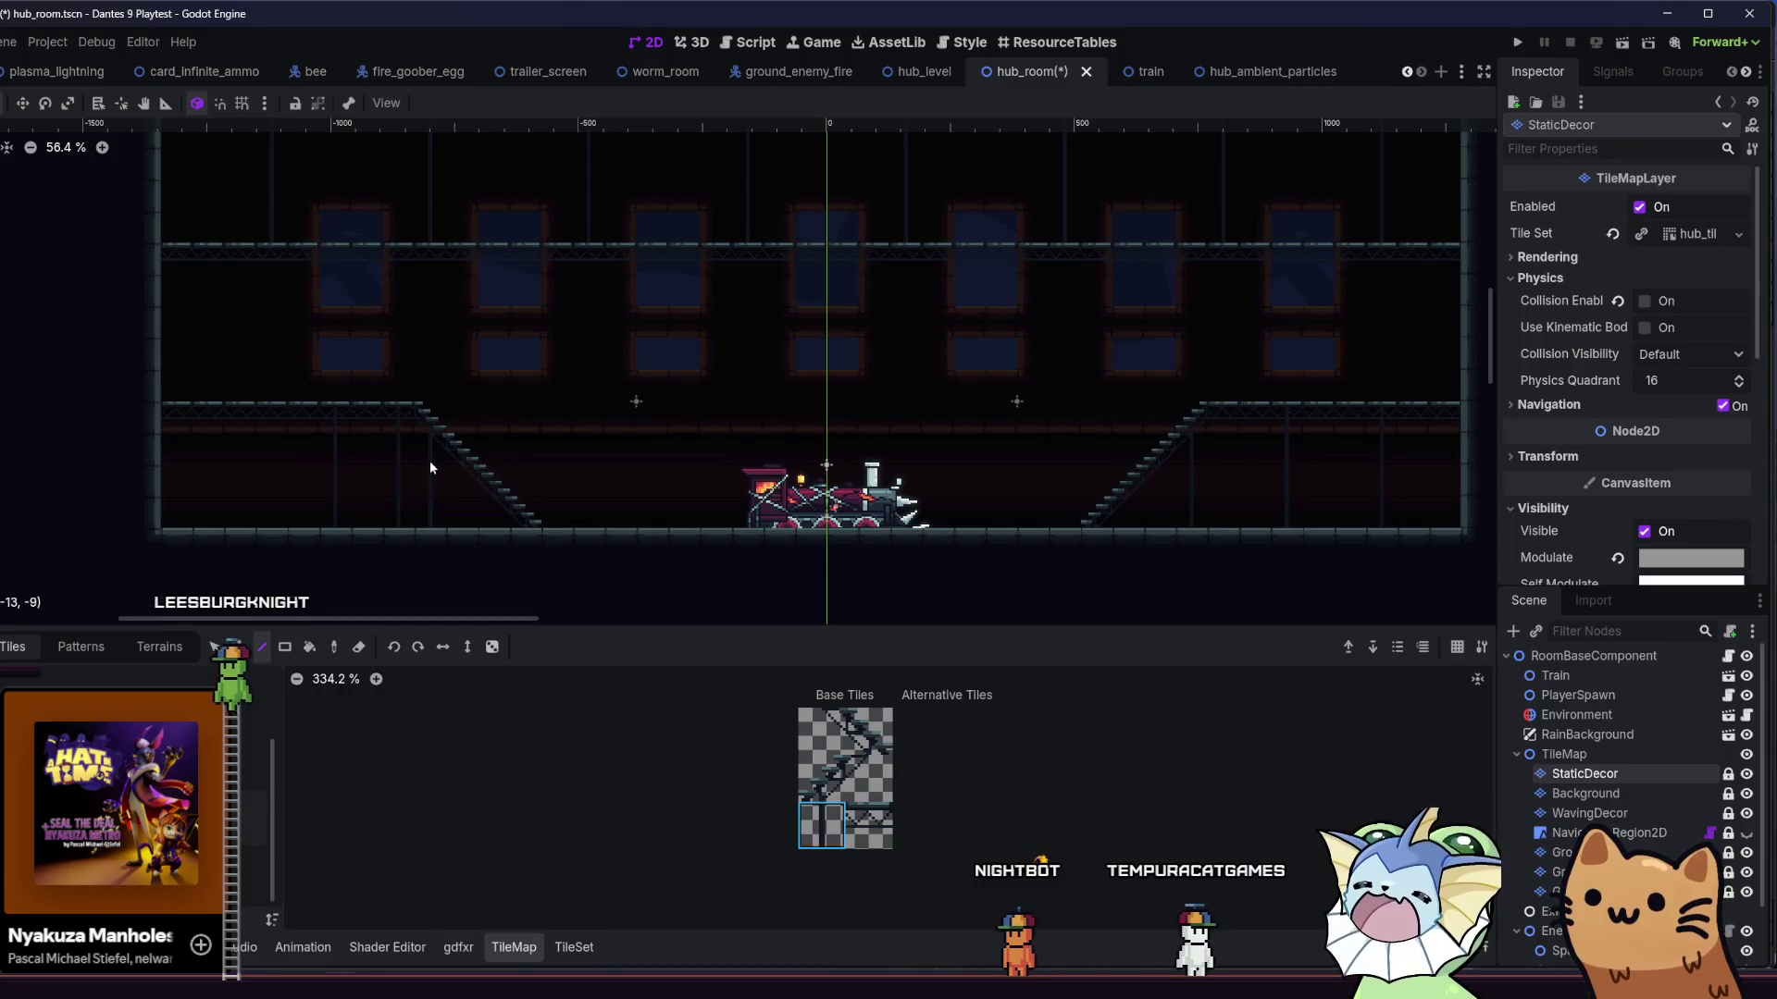
drag(335, 562, 253, 562)
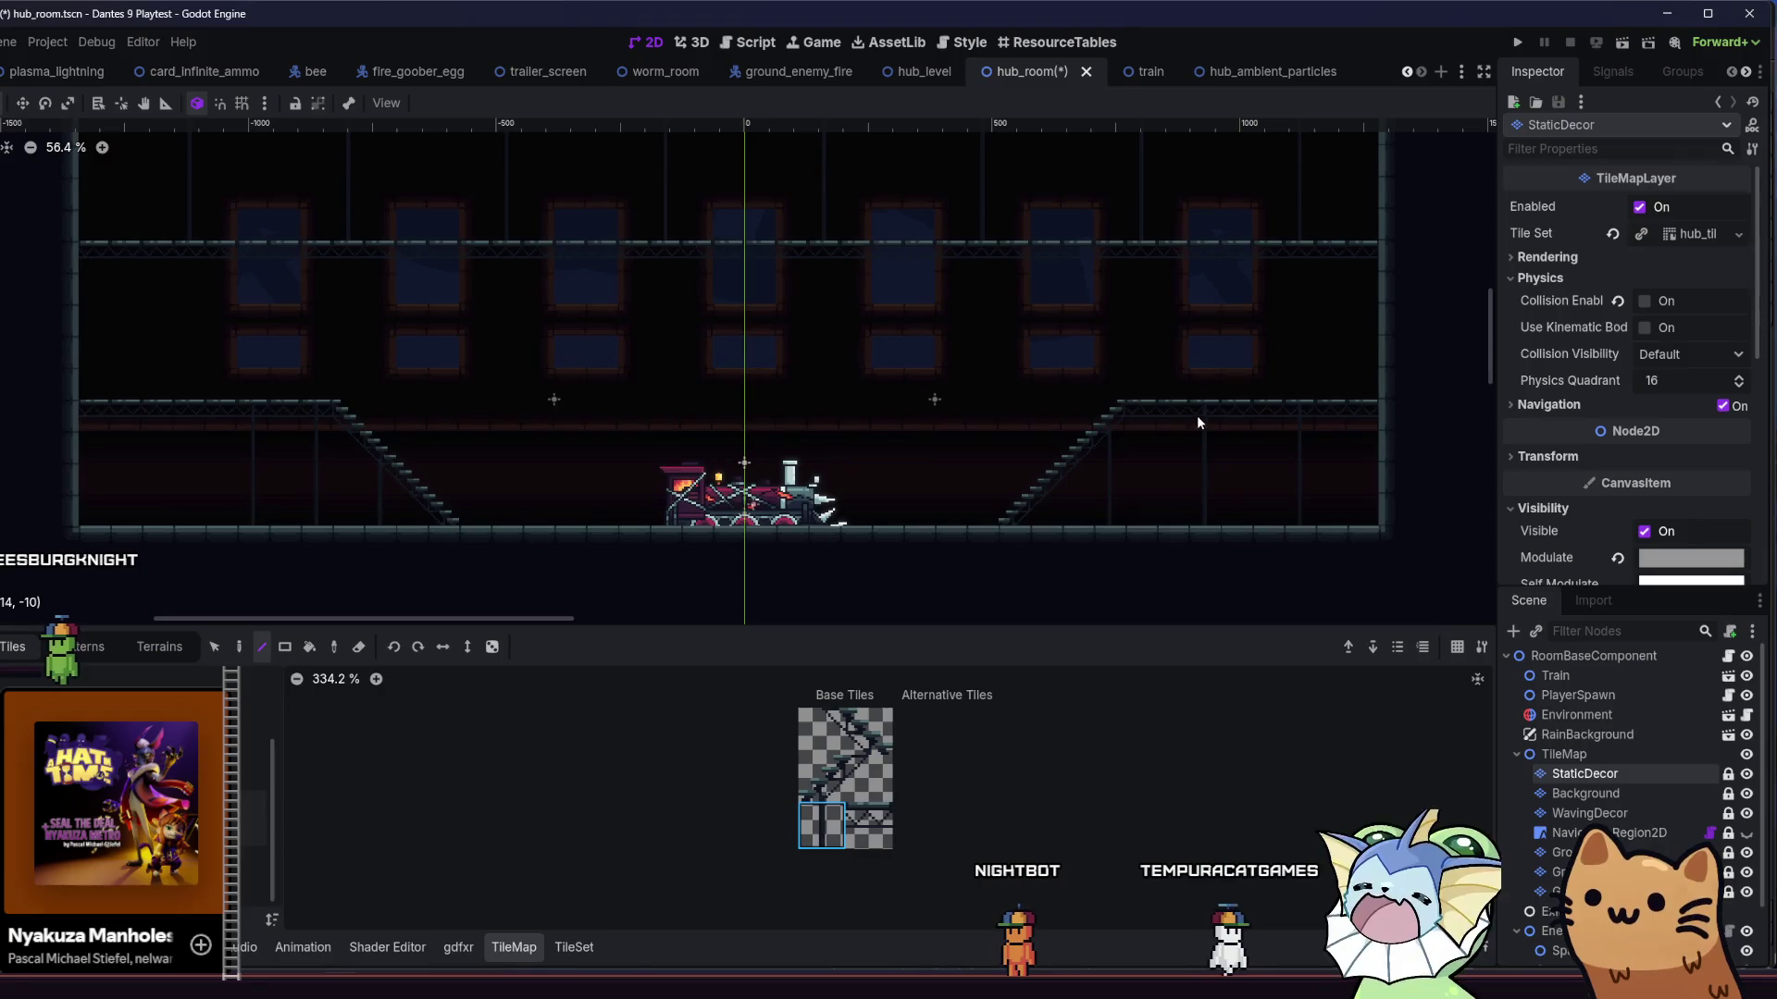
drag(1175, 422, 1173, 540)
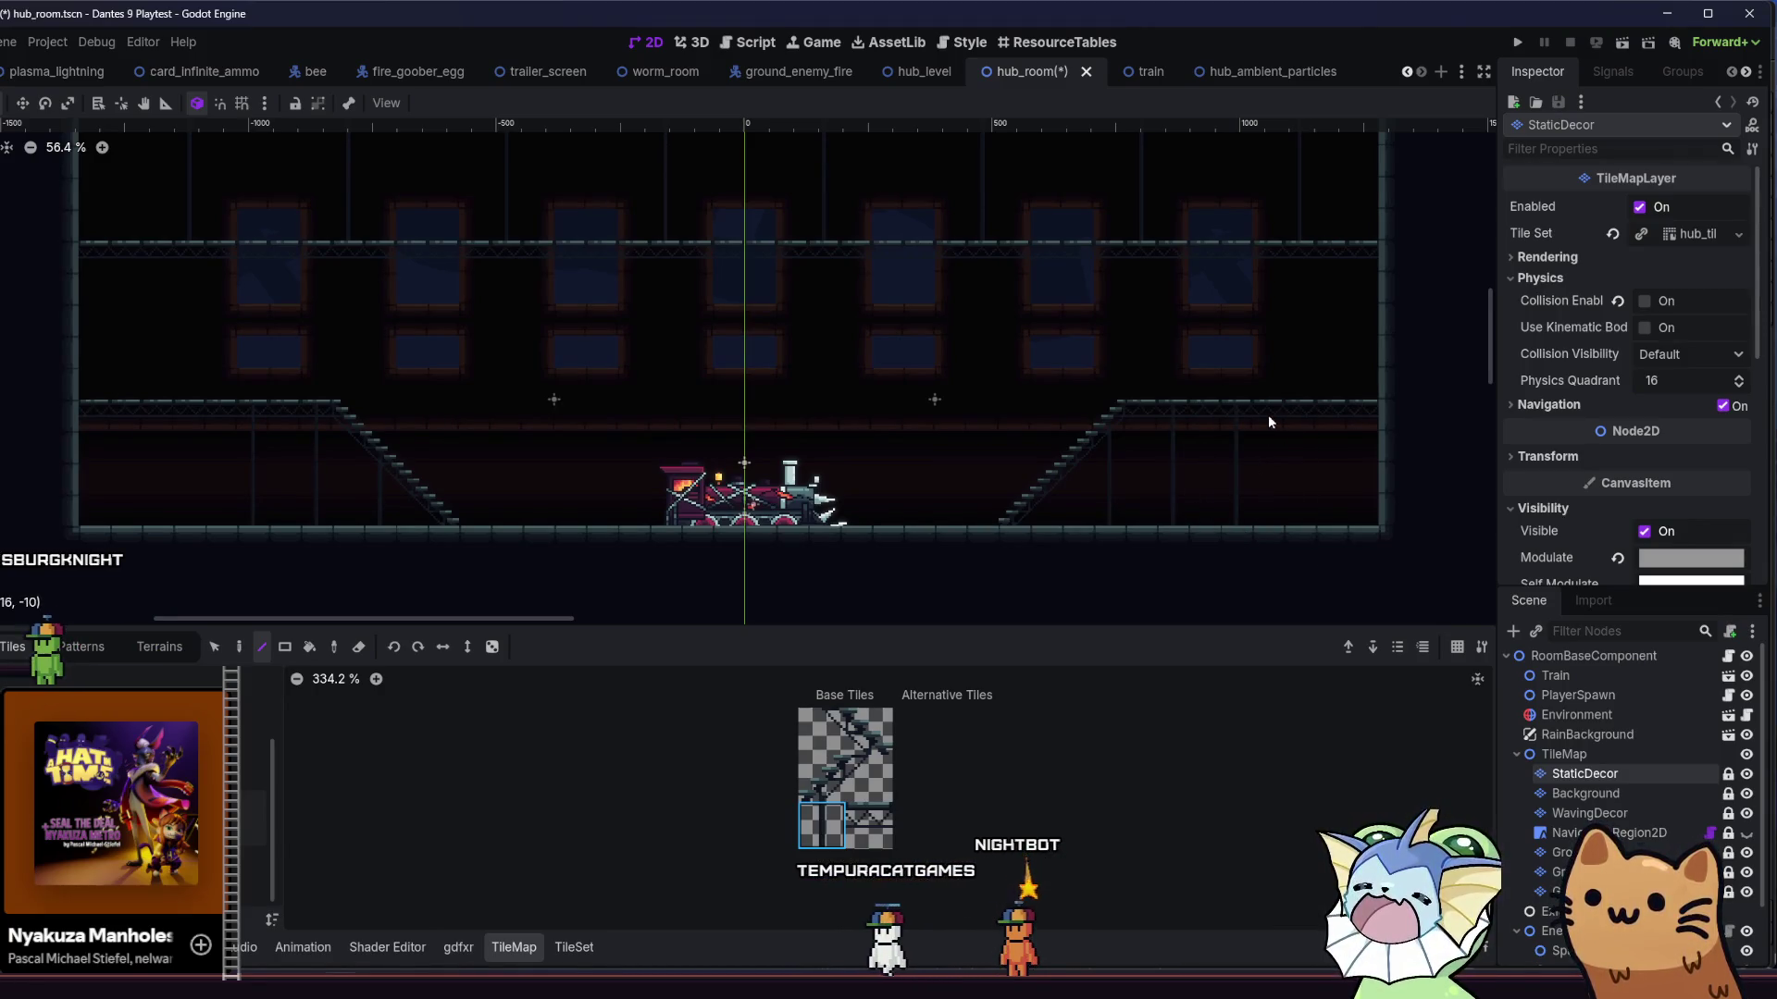
click(1559, 852)
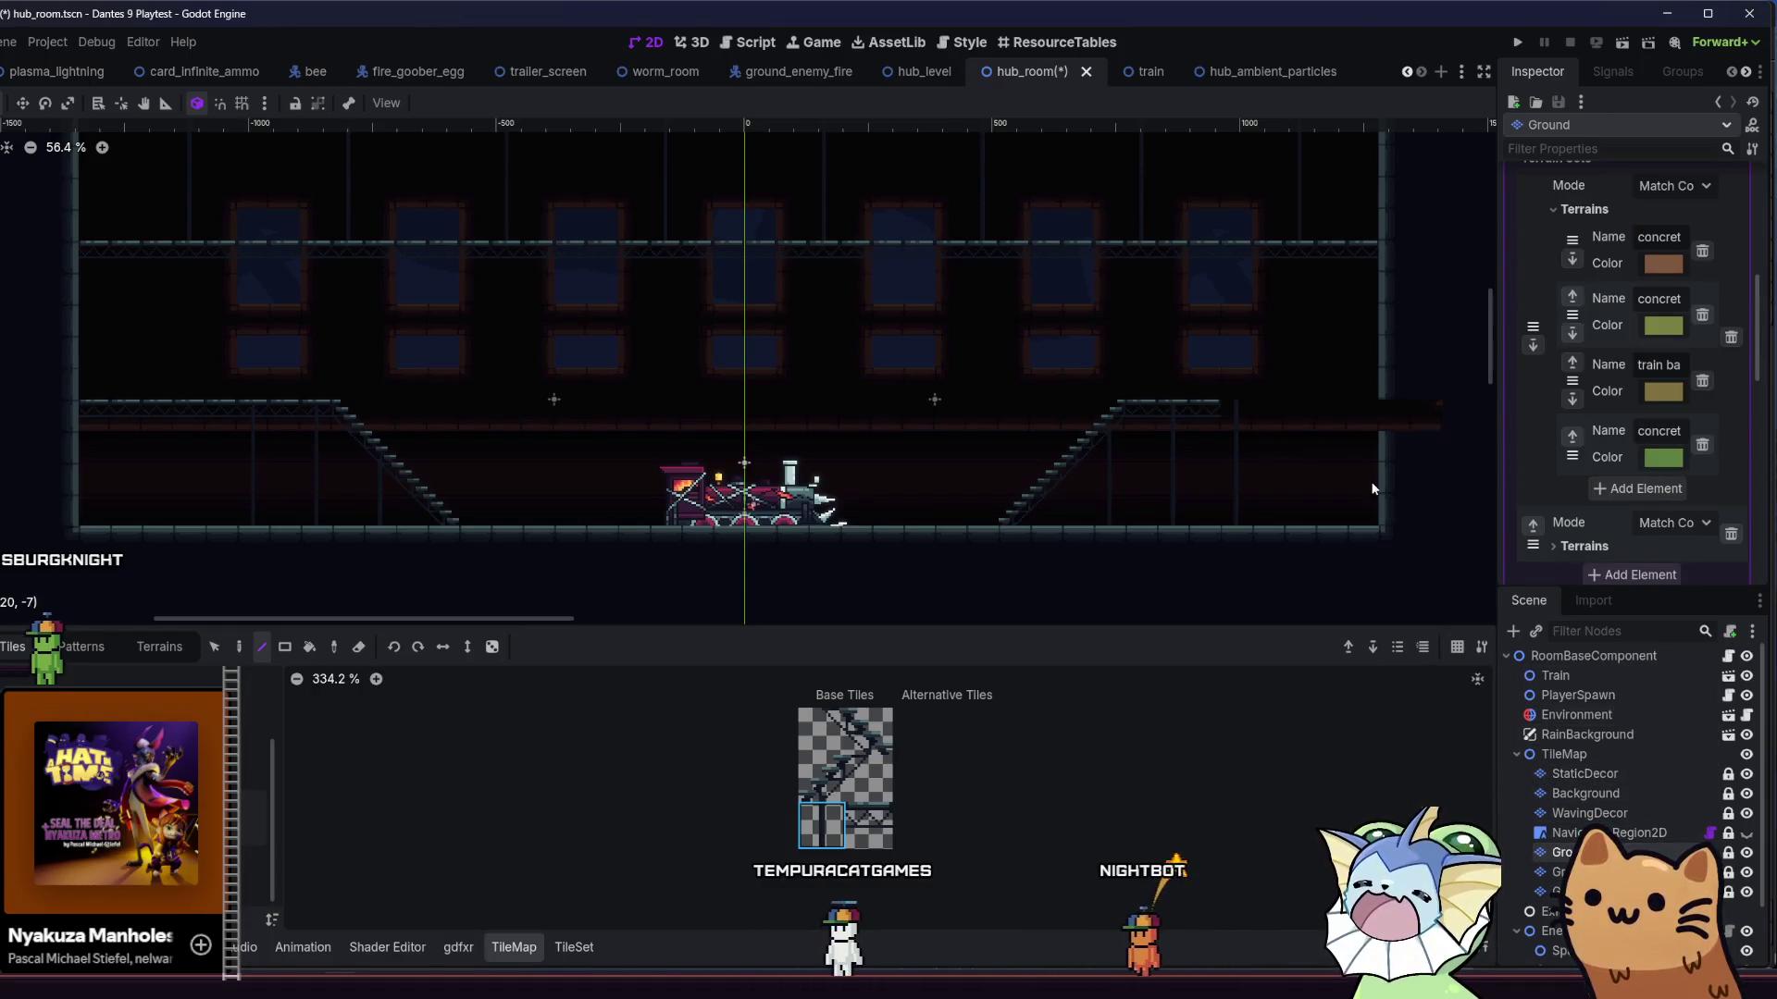
- Erase the right walkway segment and trim the left upper walkway, saving in between
right_click(1332, 421)
key(ctrl+z)
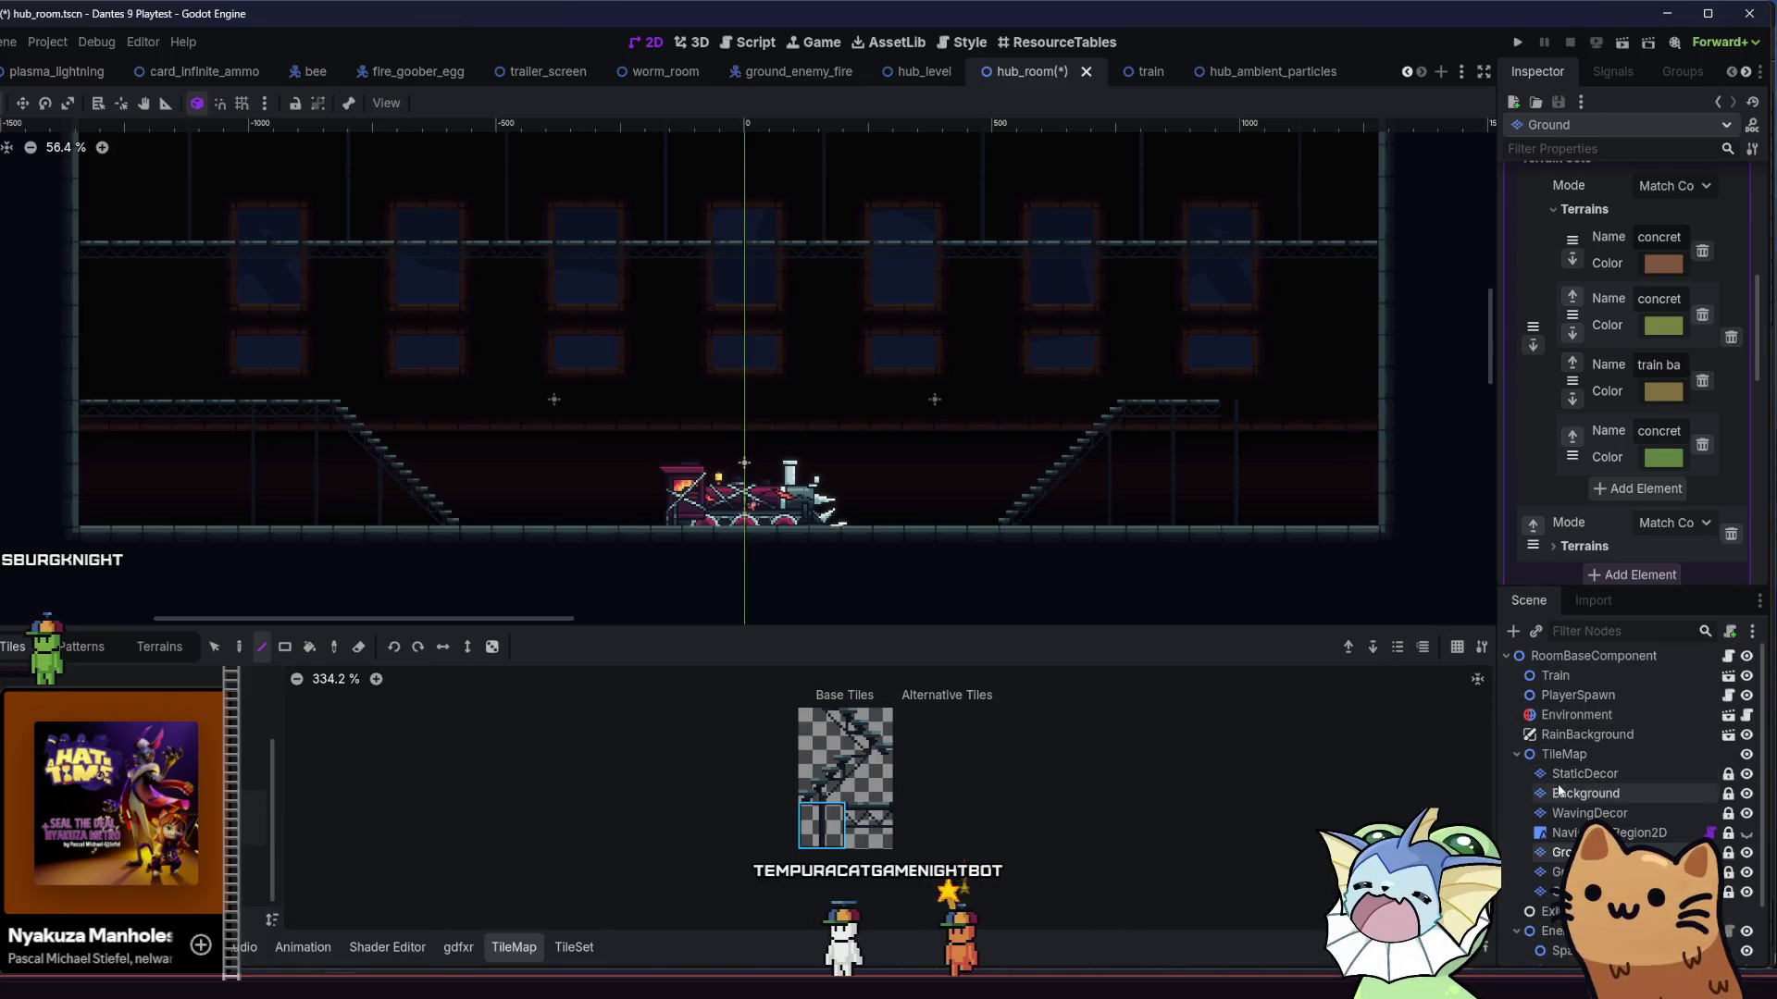
right_click(1360, 422)
key(ctrl+s)
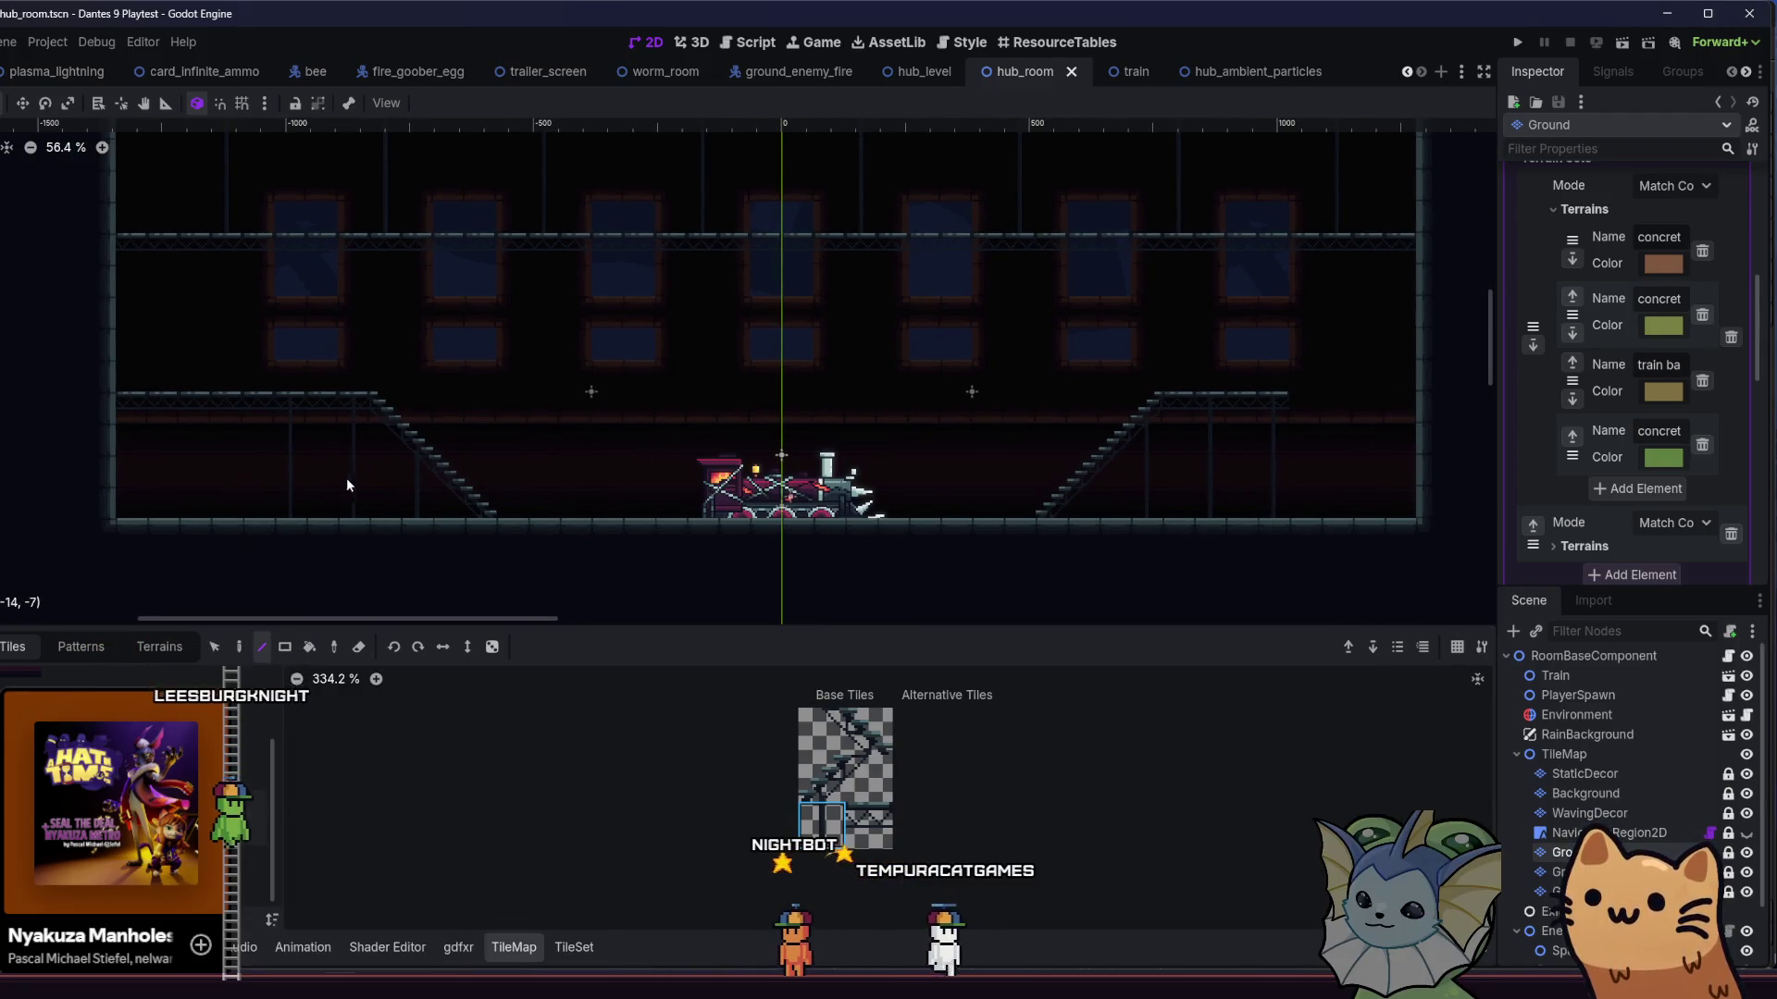
right_click(254, 400)
right_click(146, 407)
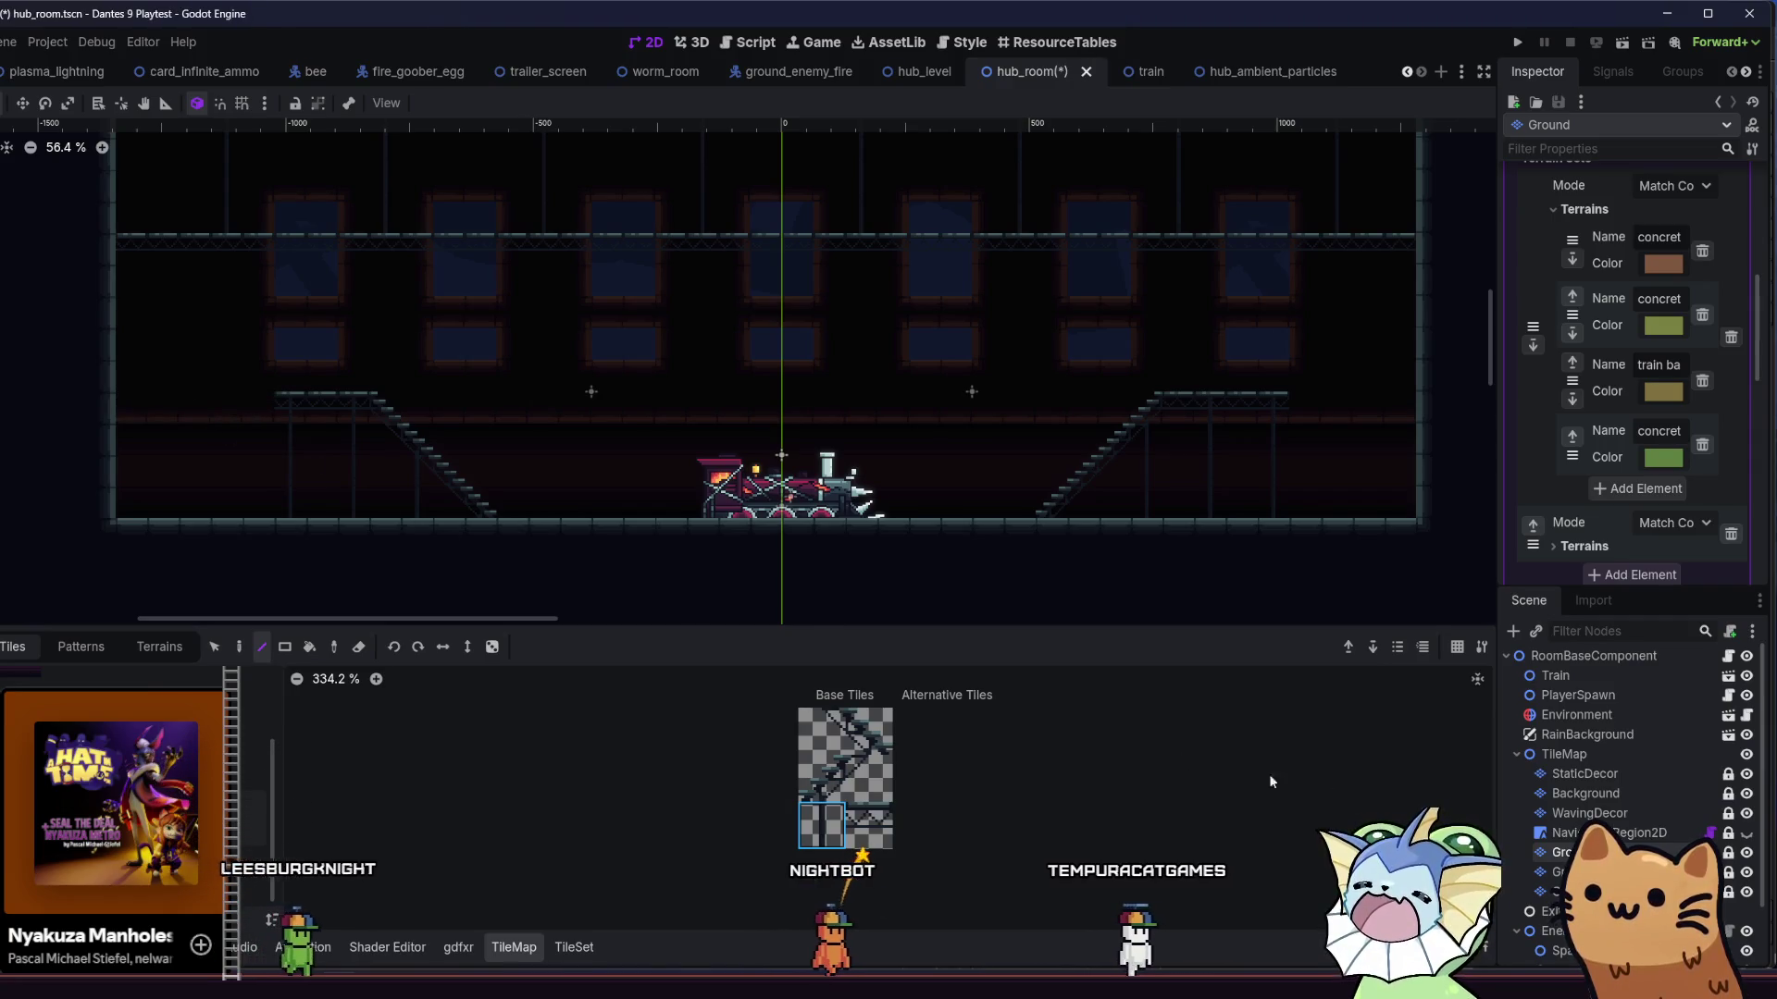
- On StaticDecor, repaint the support post under the right stair platform
click(1570, 773)
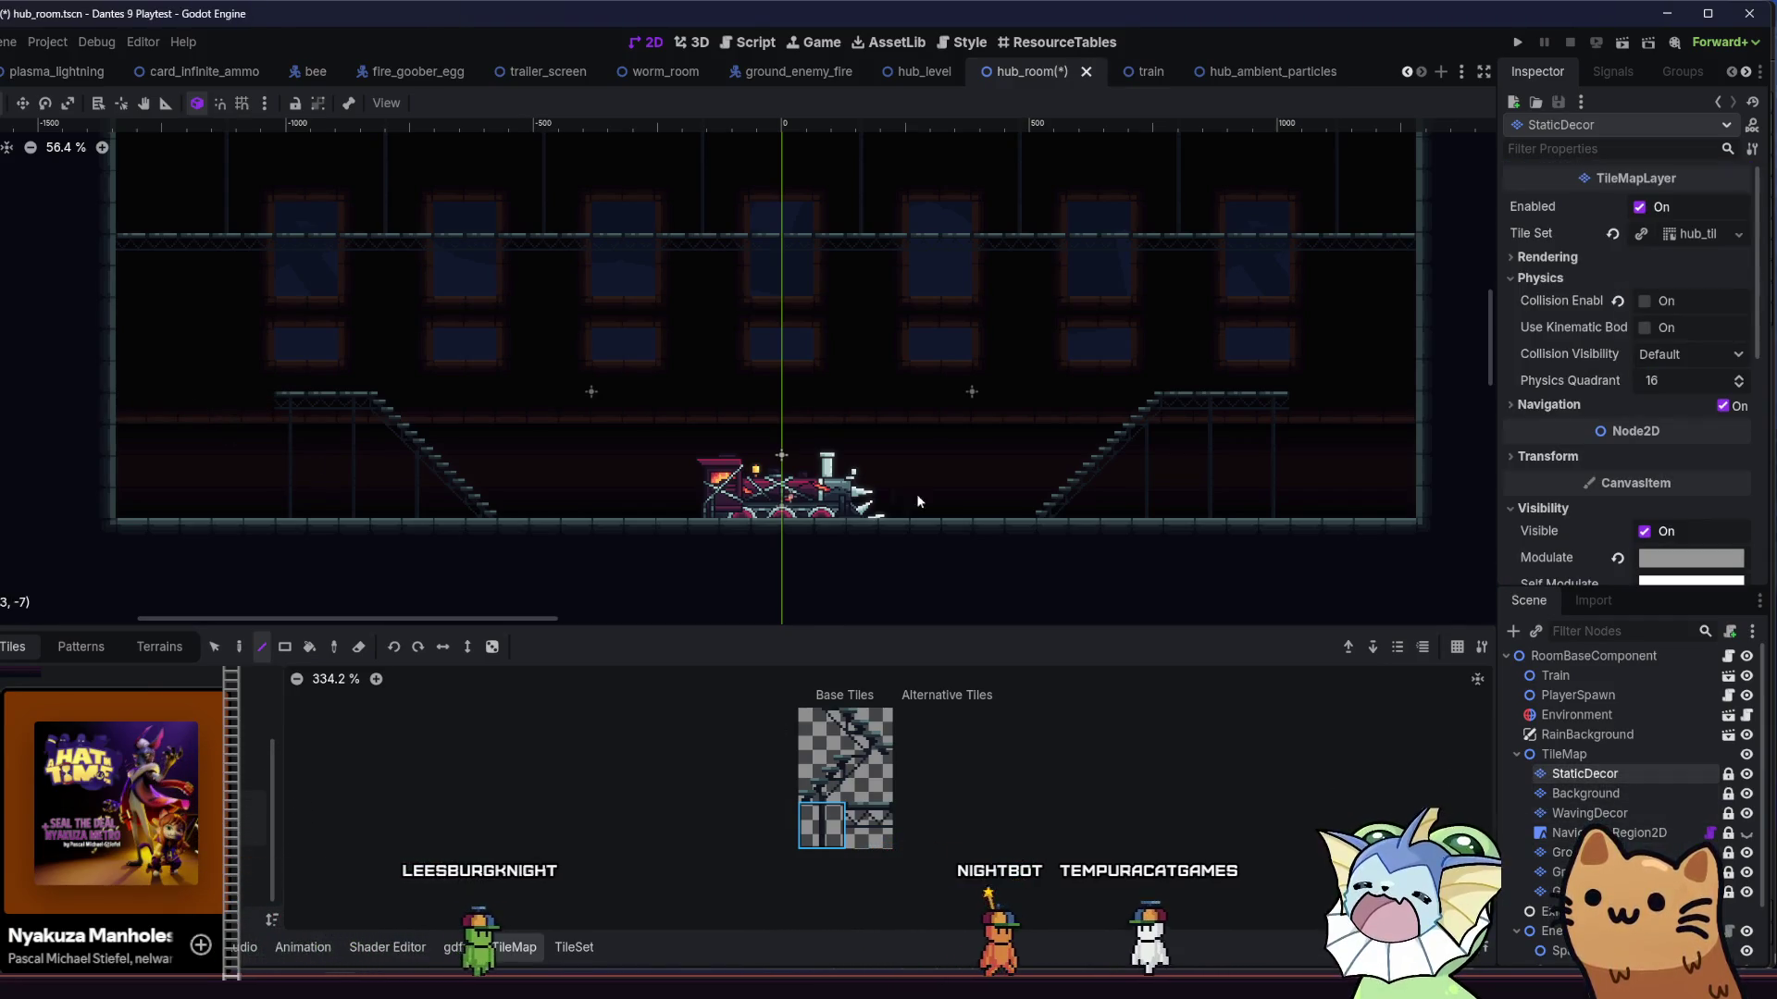
click(1112, 488)
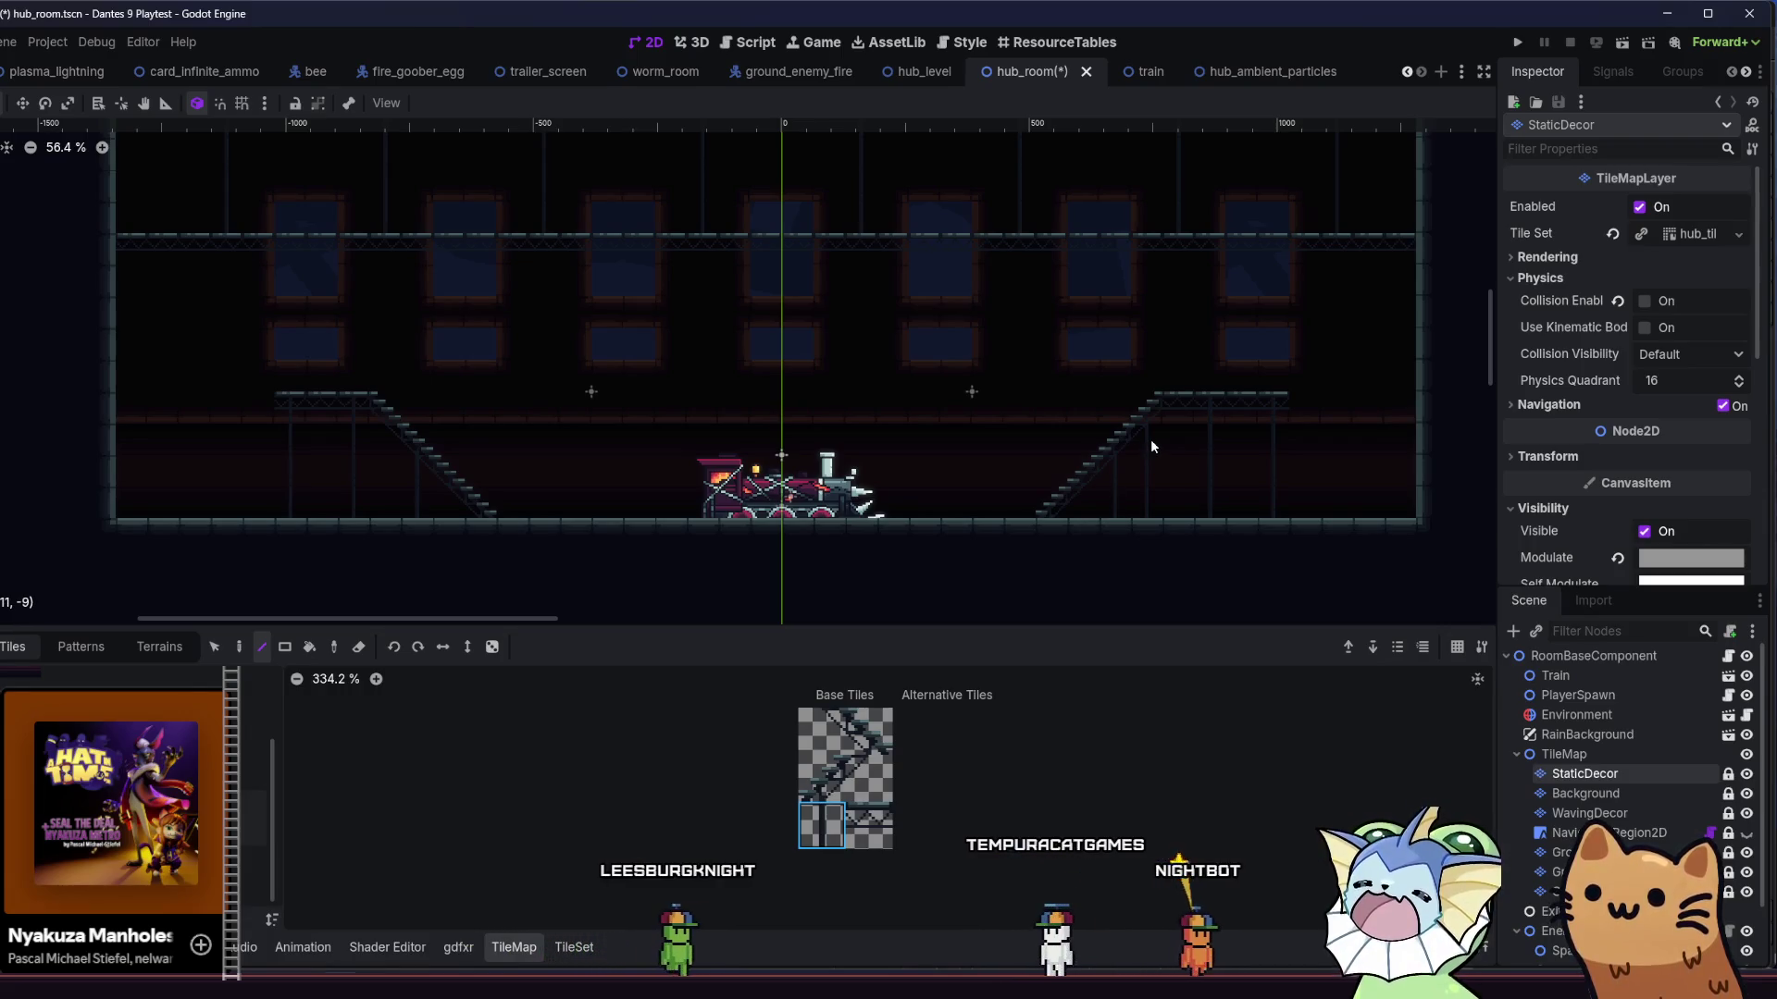
right_click(1151, 520)
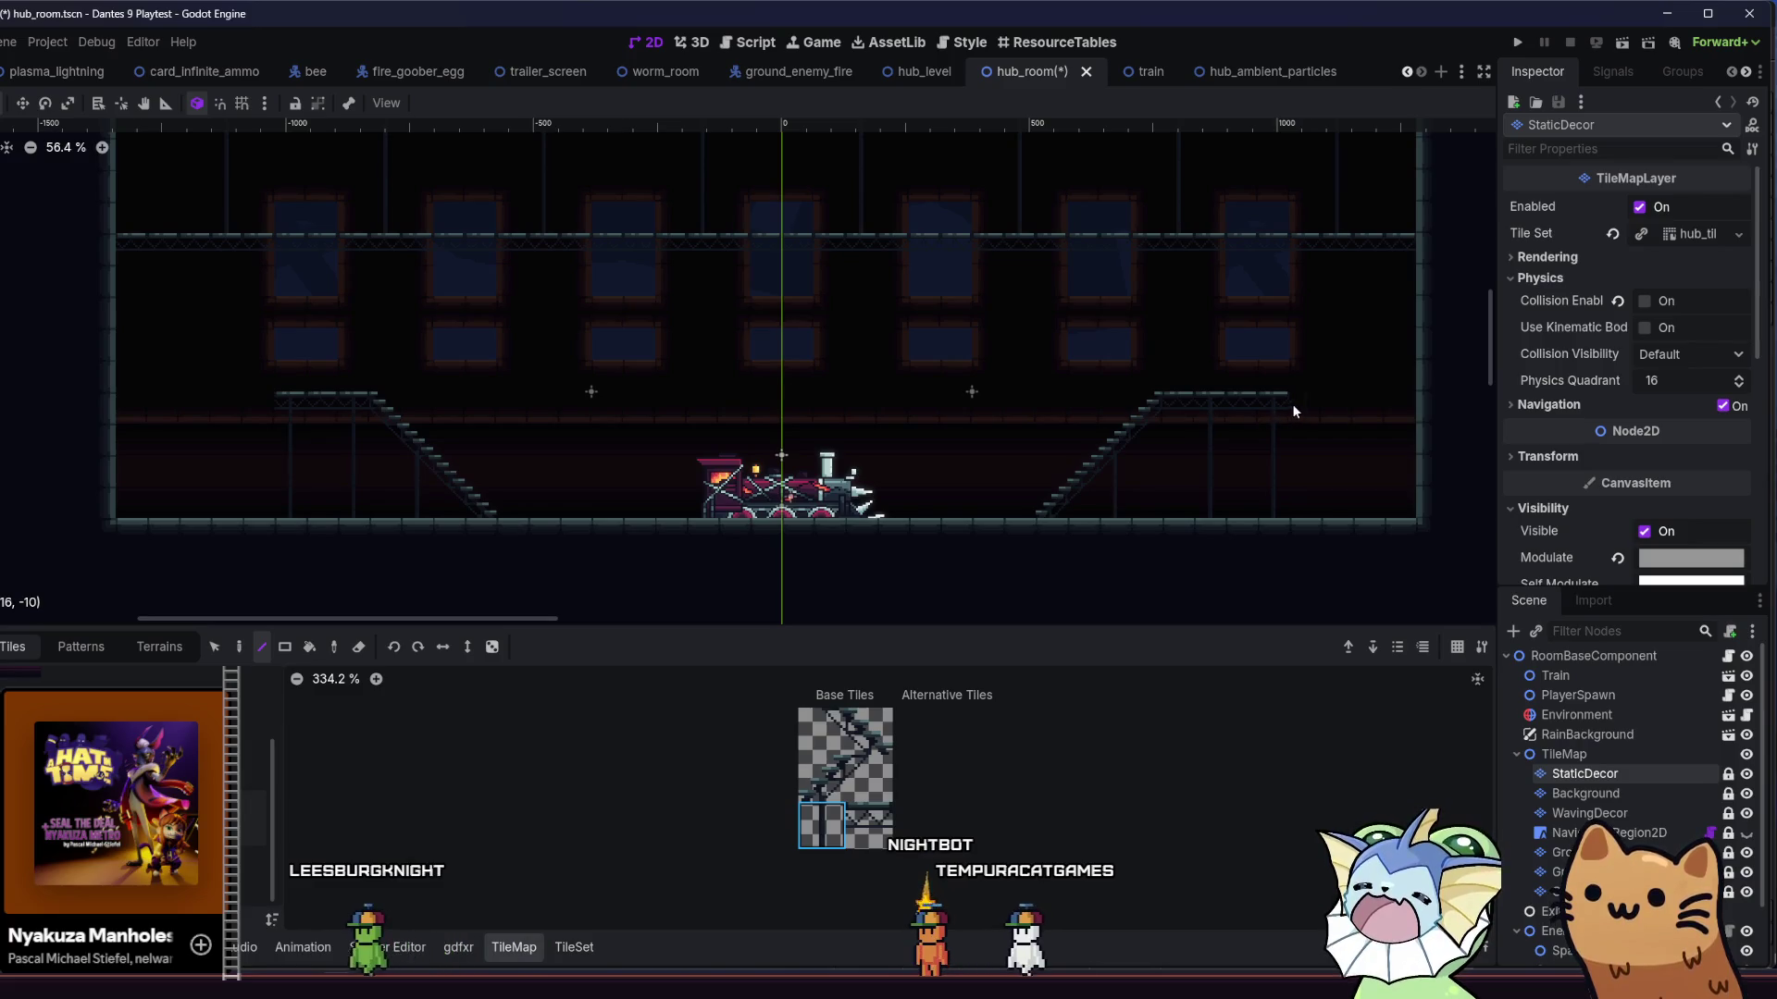
click(1269, 424)
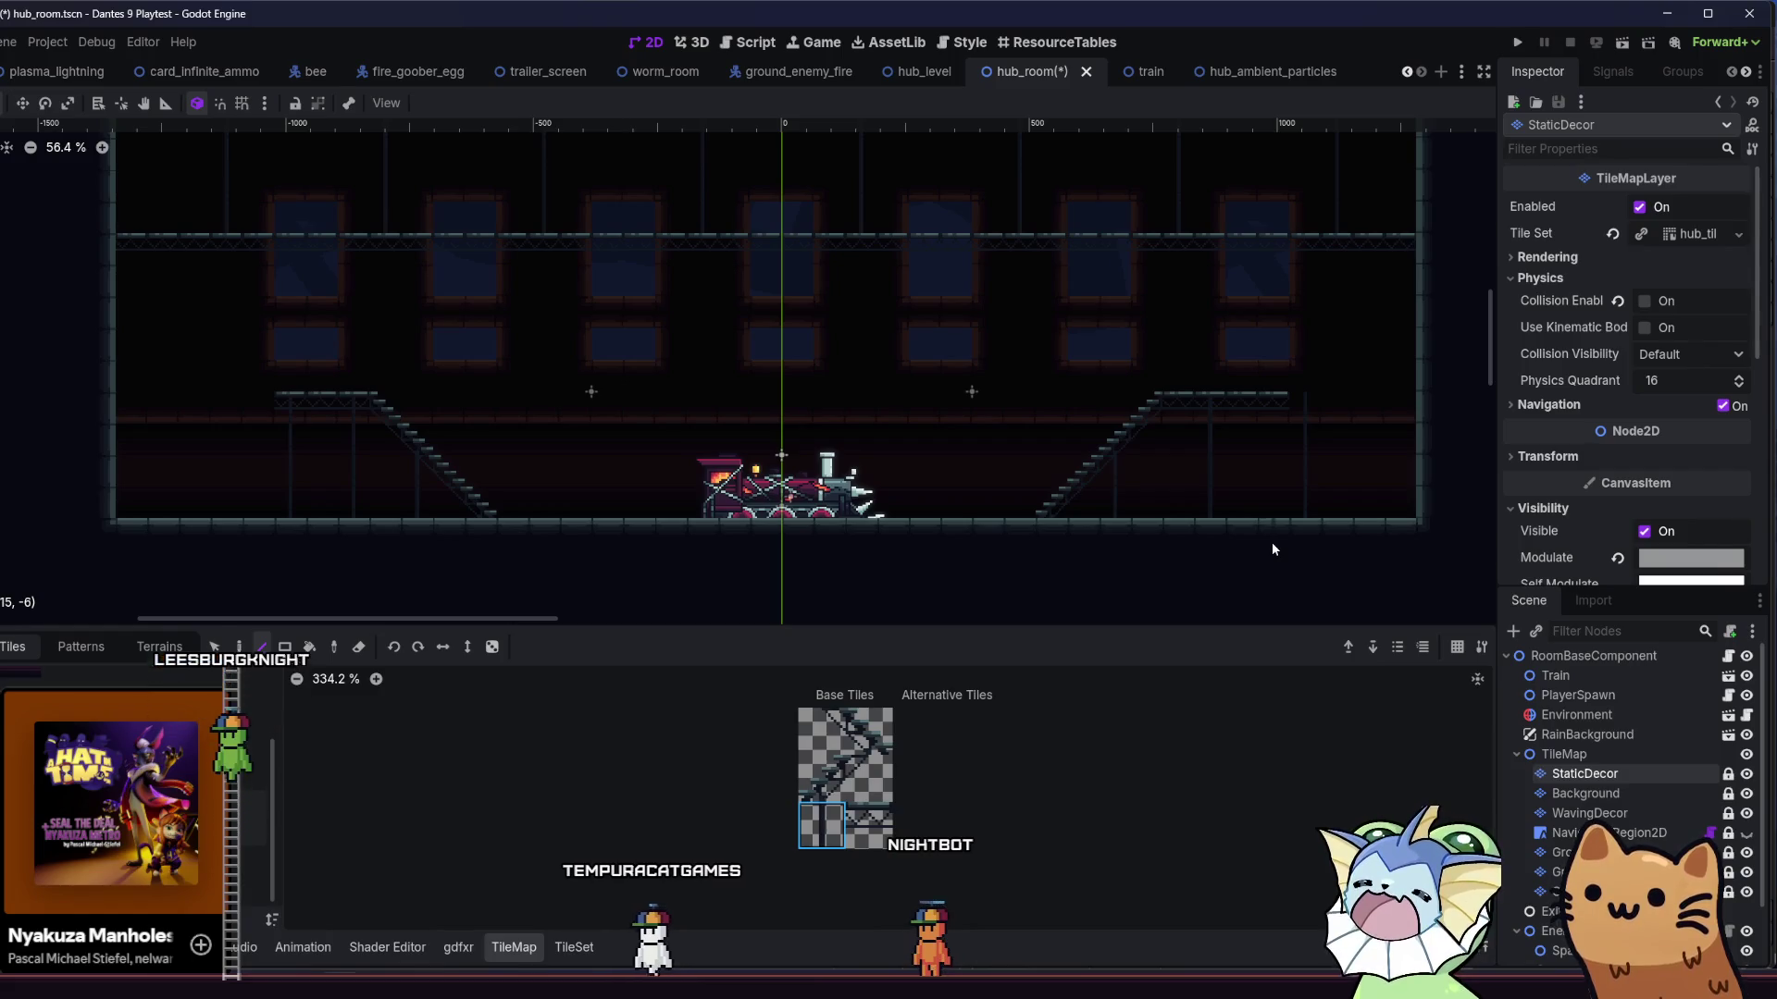
key(ctrl+z)
click(1184, 413)
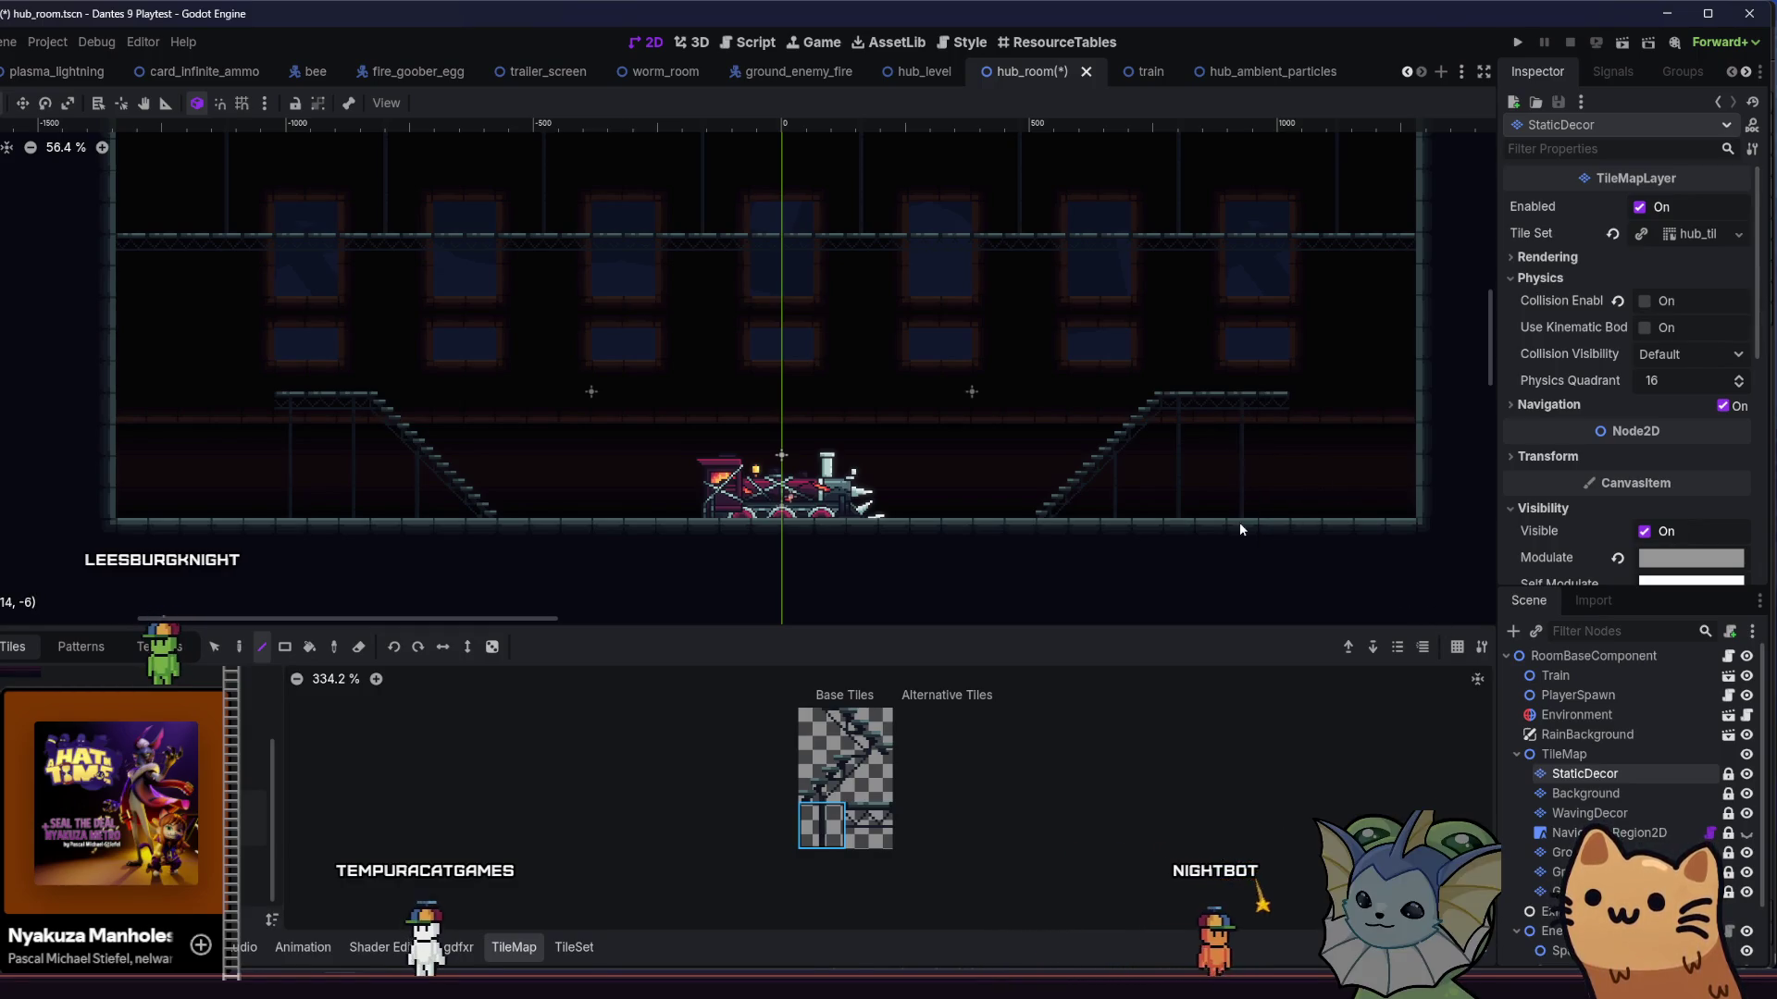
- Return to the Ground layer and save the hub_room scene
click(1564, 852)
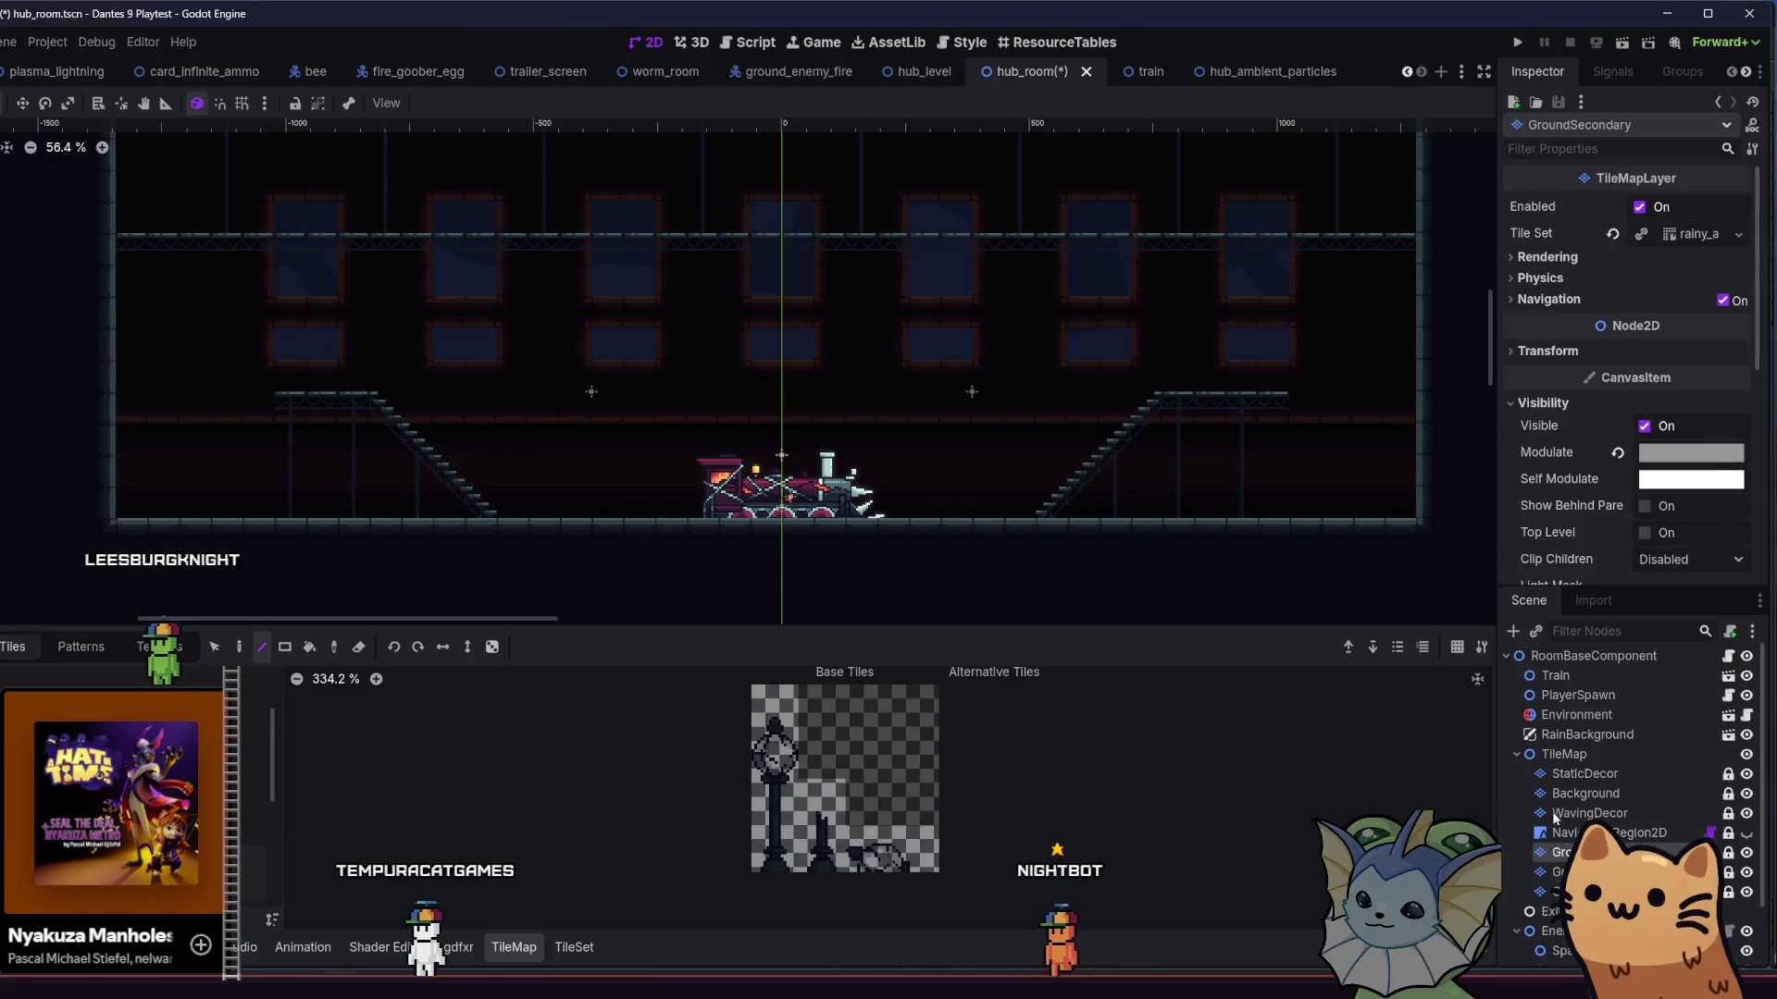
key(ctrl+s)
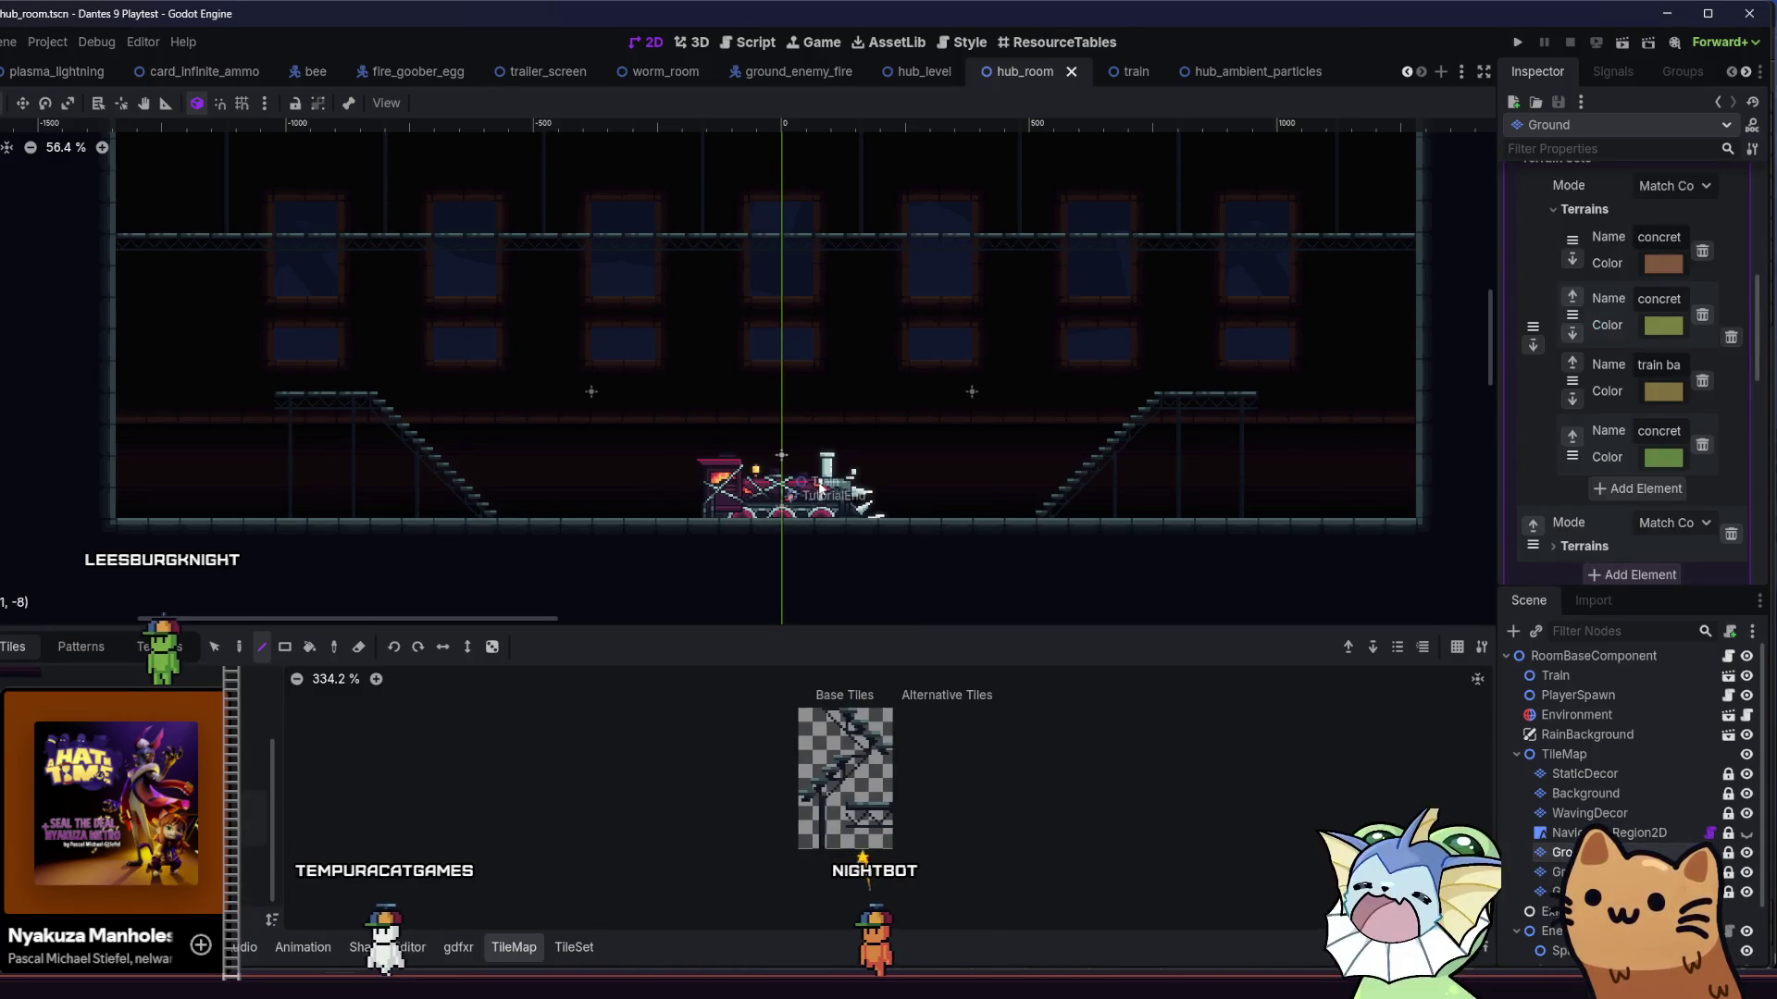
drag(587, 488, 483, 487)
scroll(483, 487, down, 4)
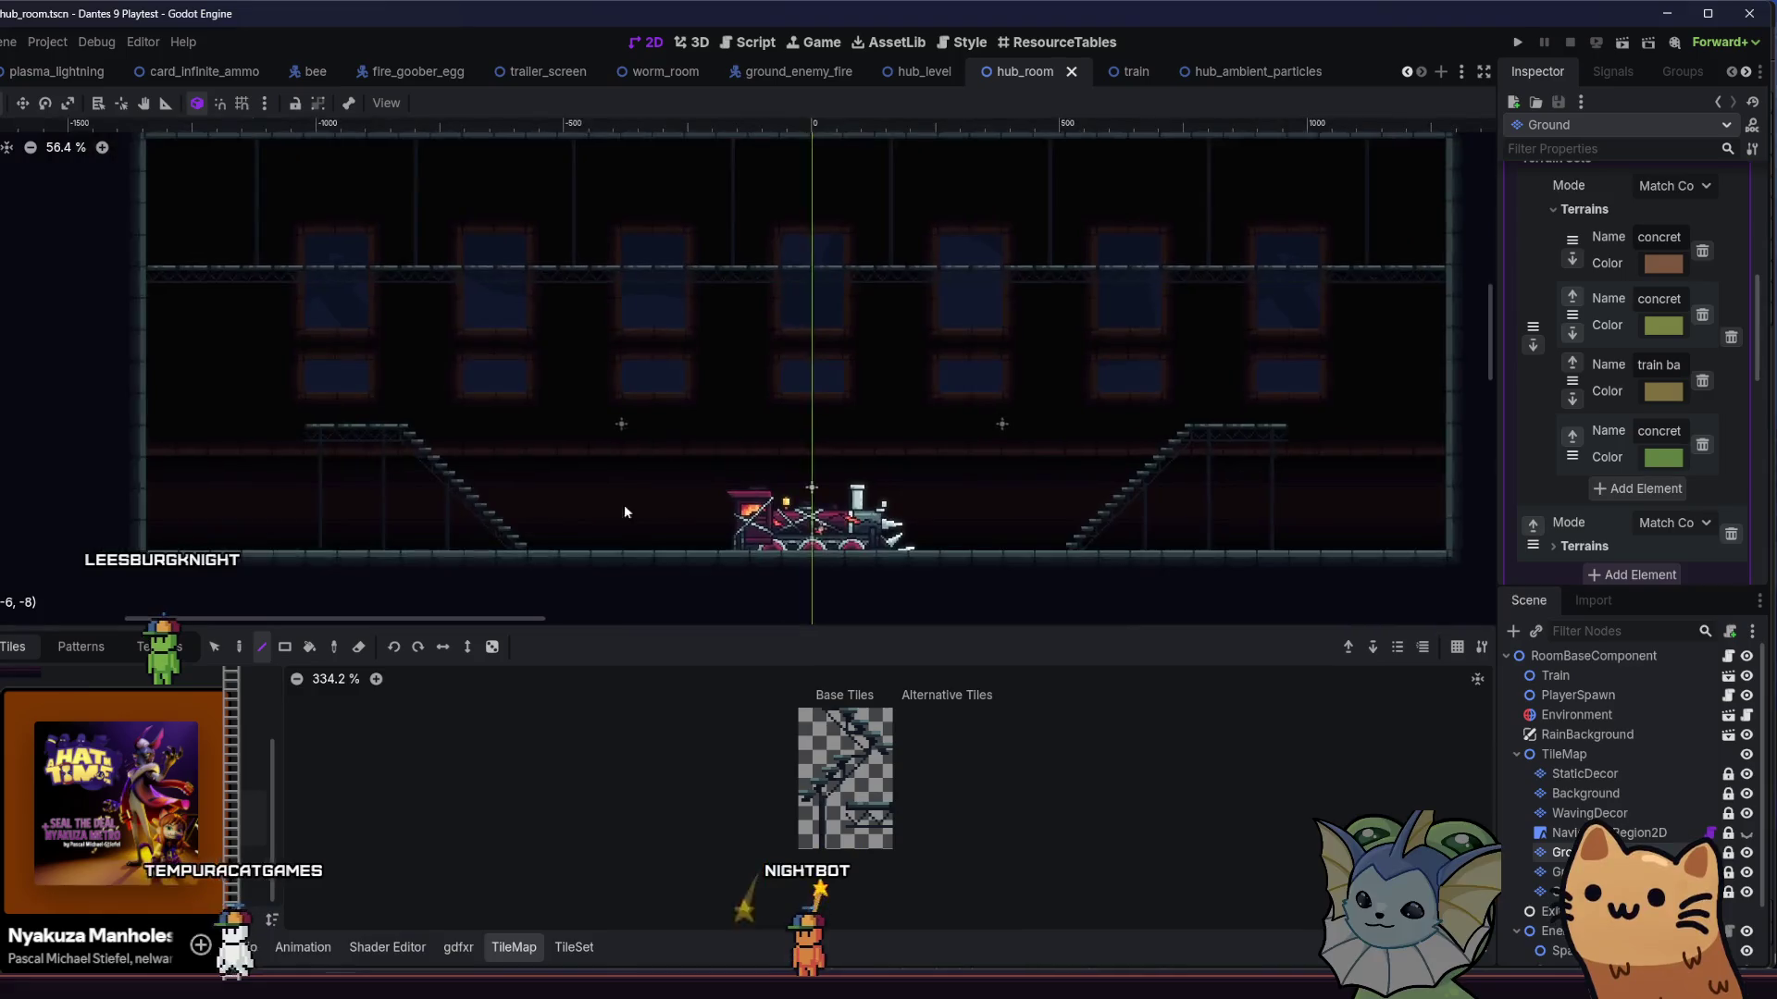
mouse_move(669, 485)
mouse_down()
mouse_move(910, 497)
mouse_move(641, 443)
mouse_move(563, 458)
mouse_move(571, 426)
mouse_move(614, 450)
mouse_up()
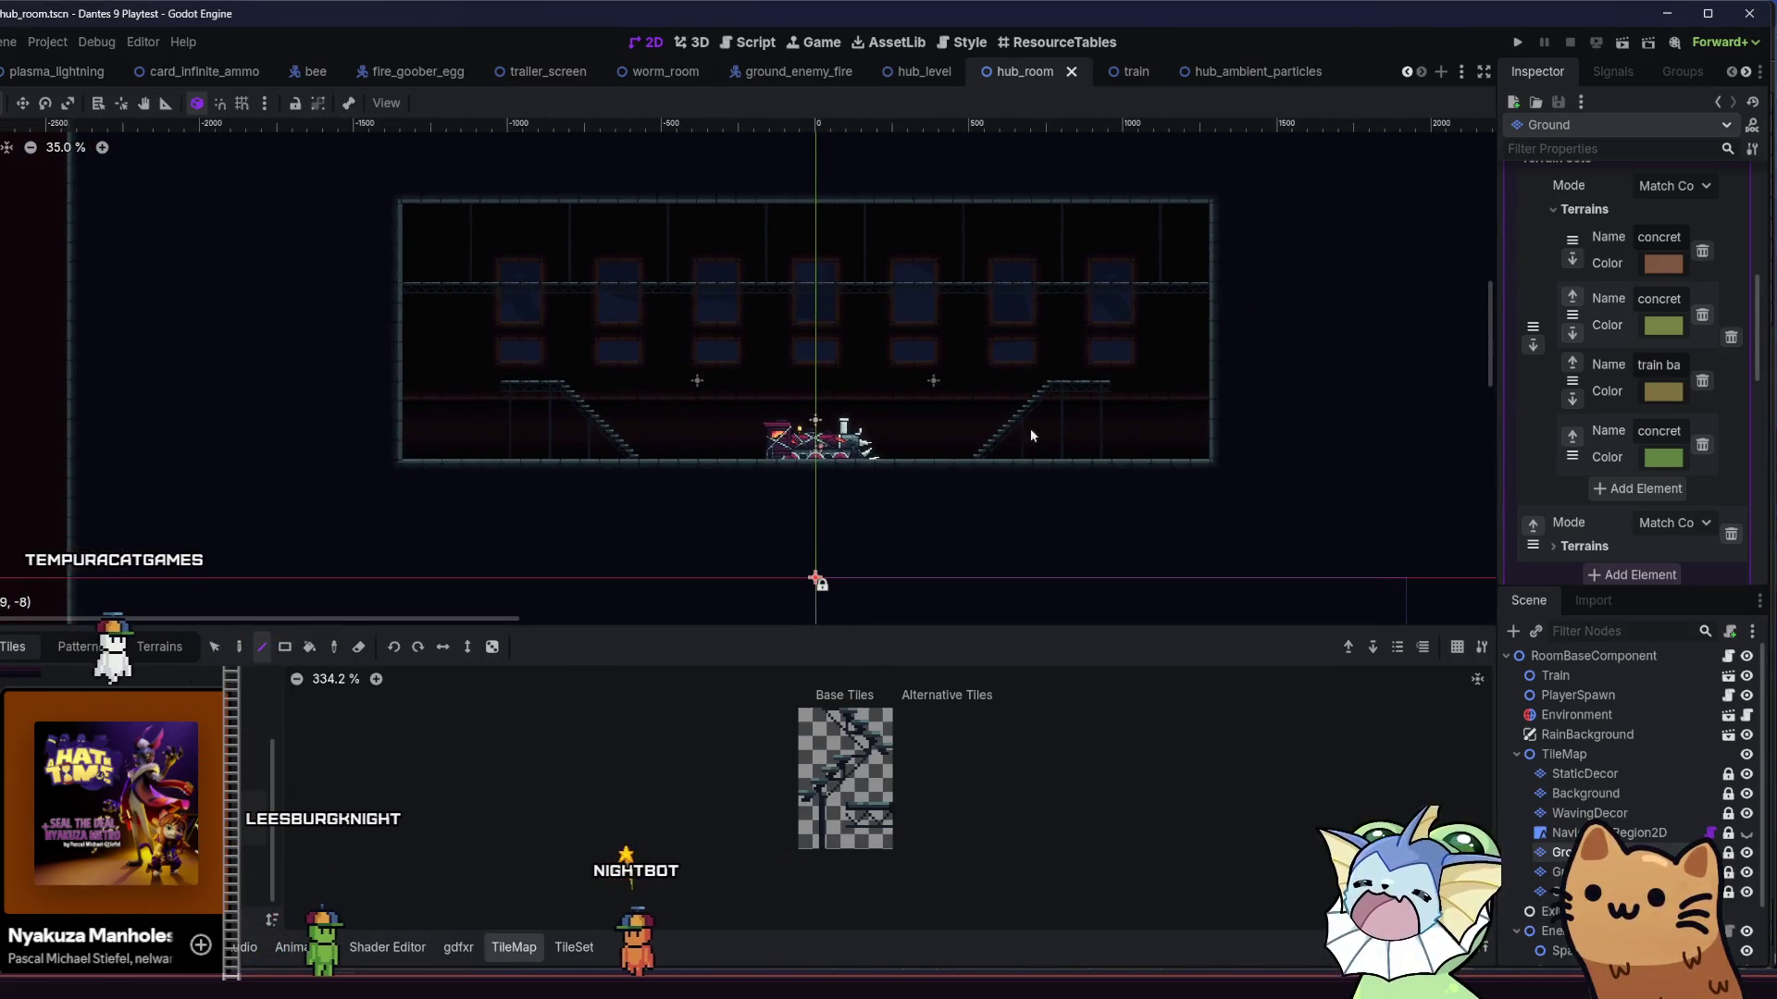
click(1518, 44)
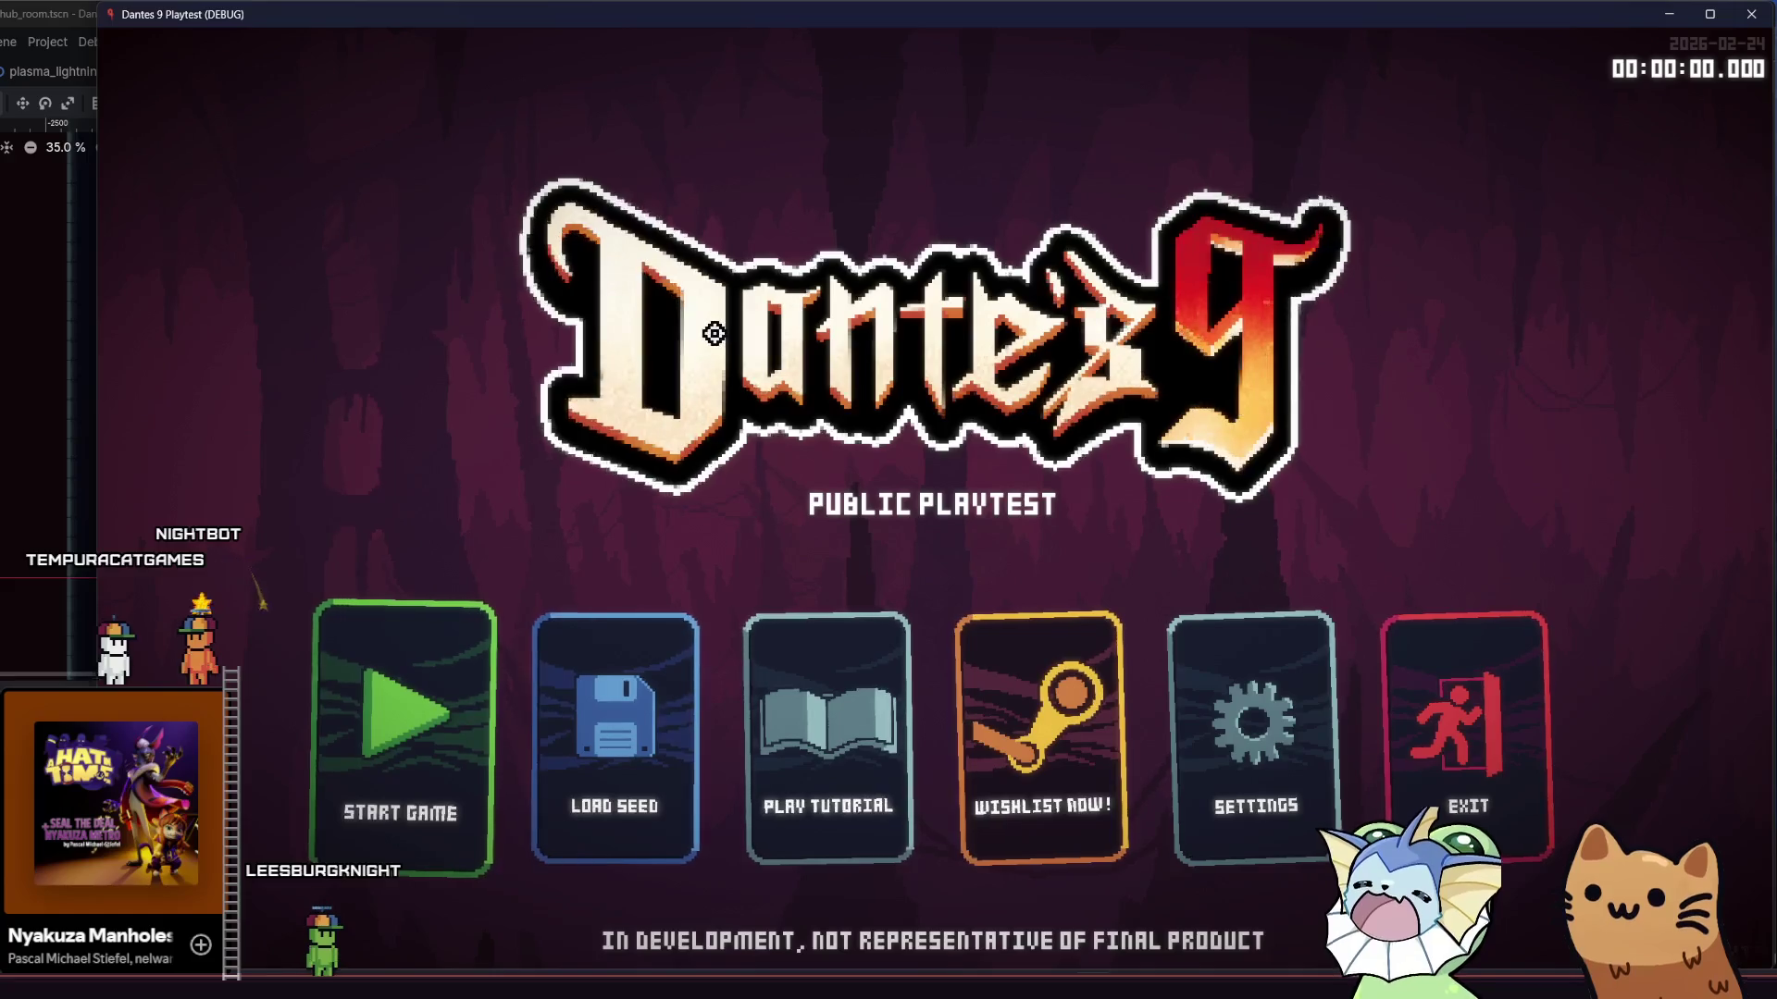
click(472, 702)
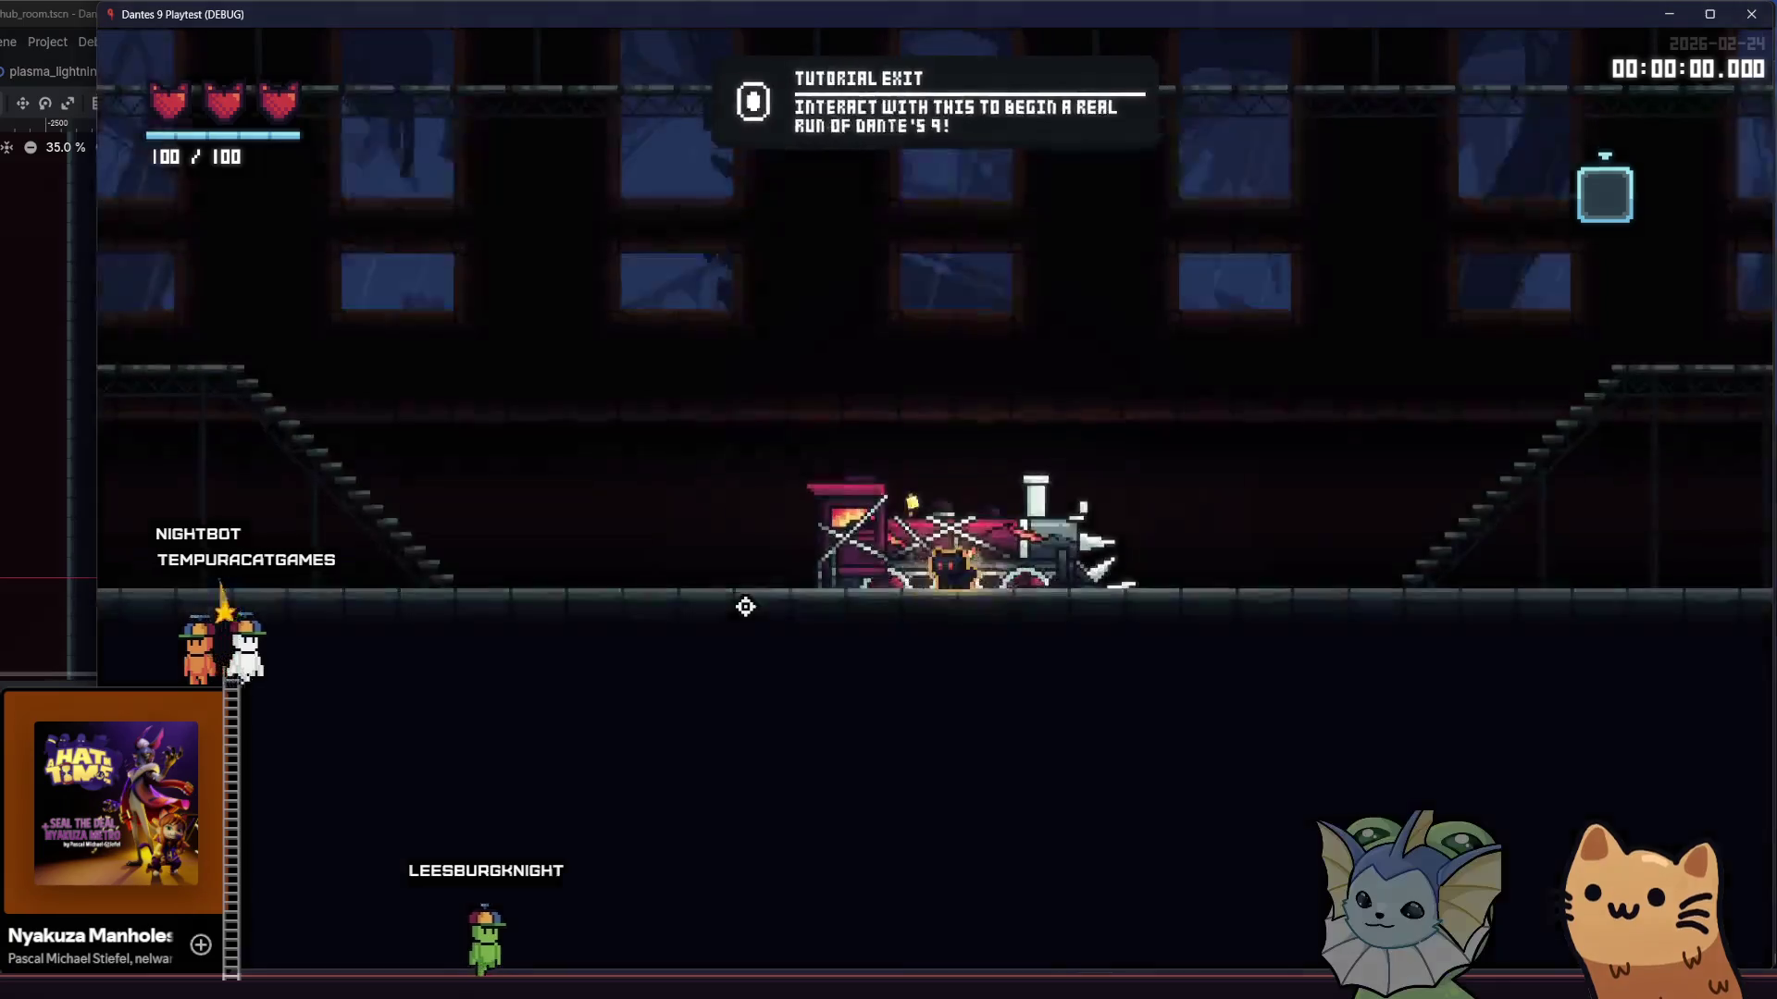
key(a)
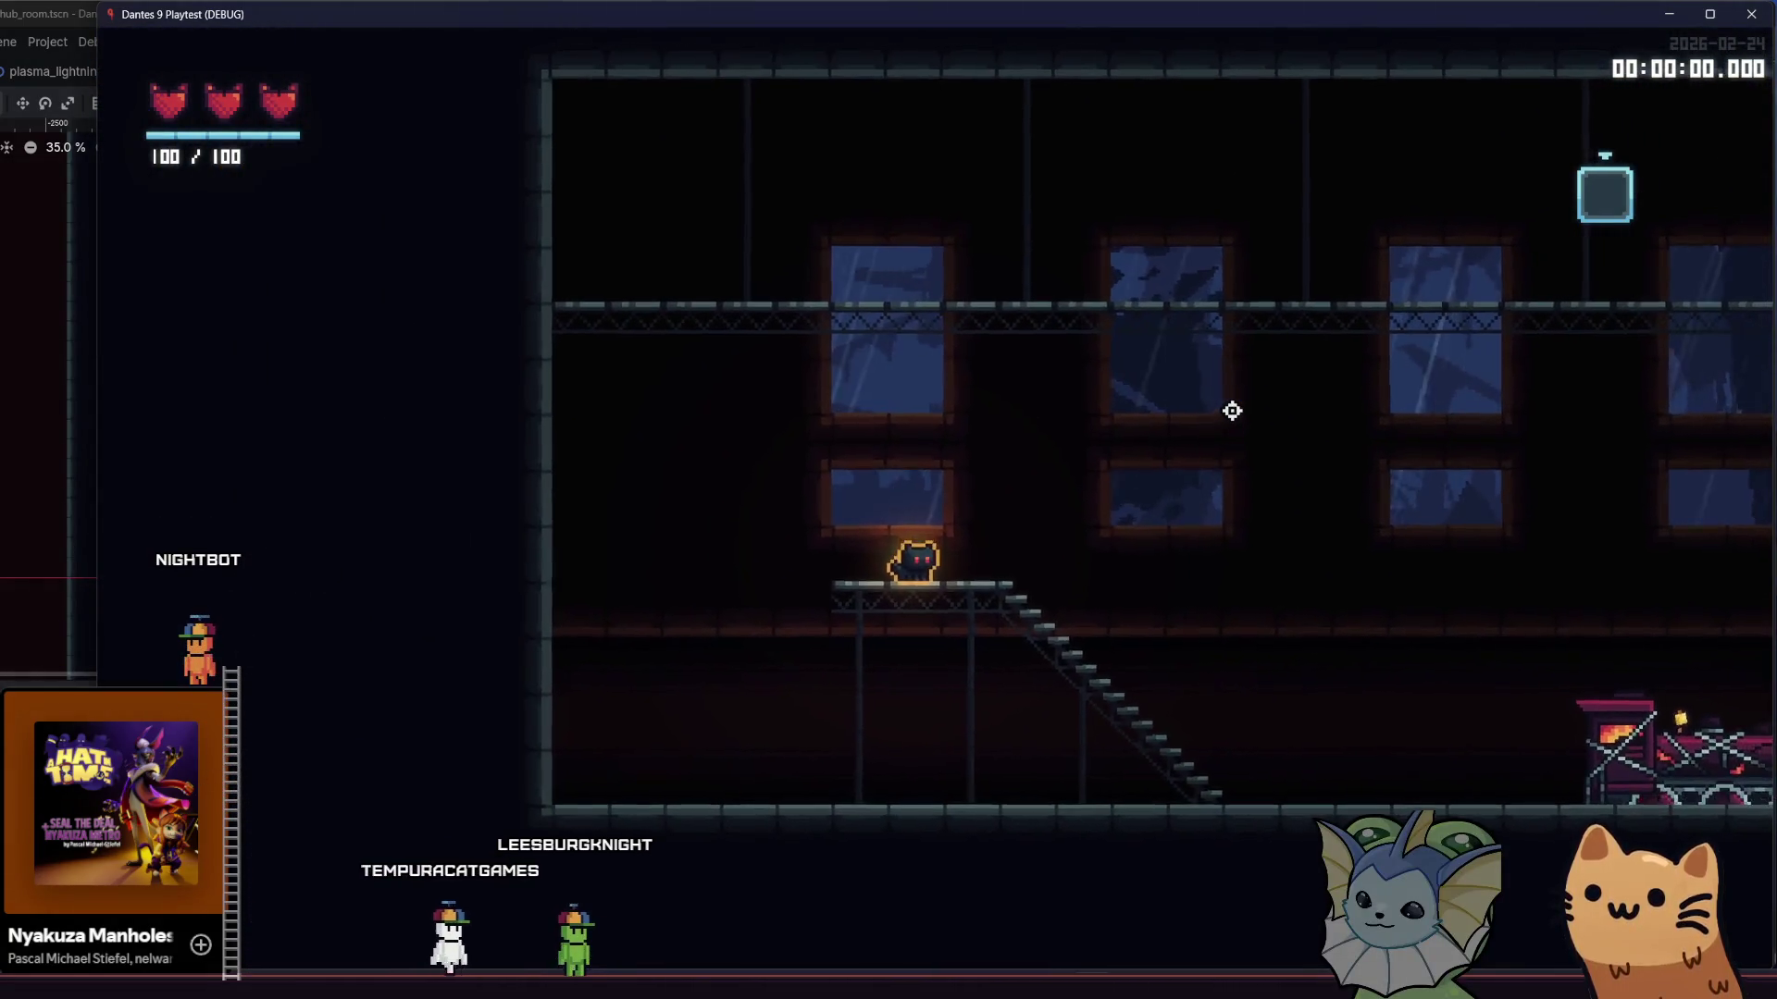
key(d)
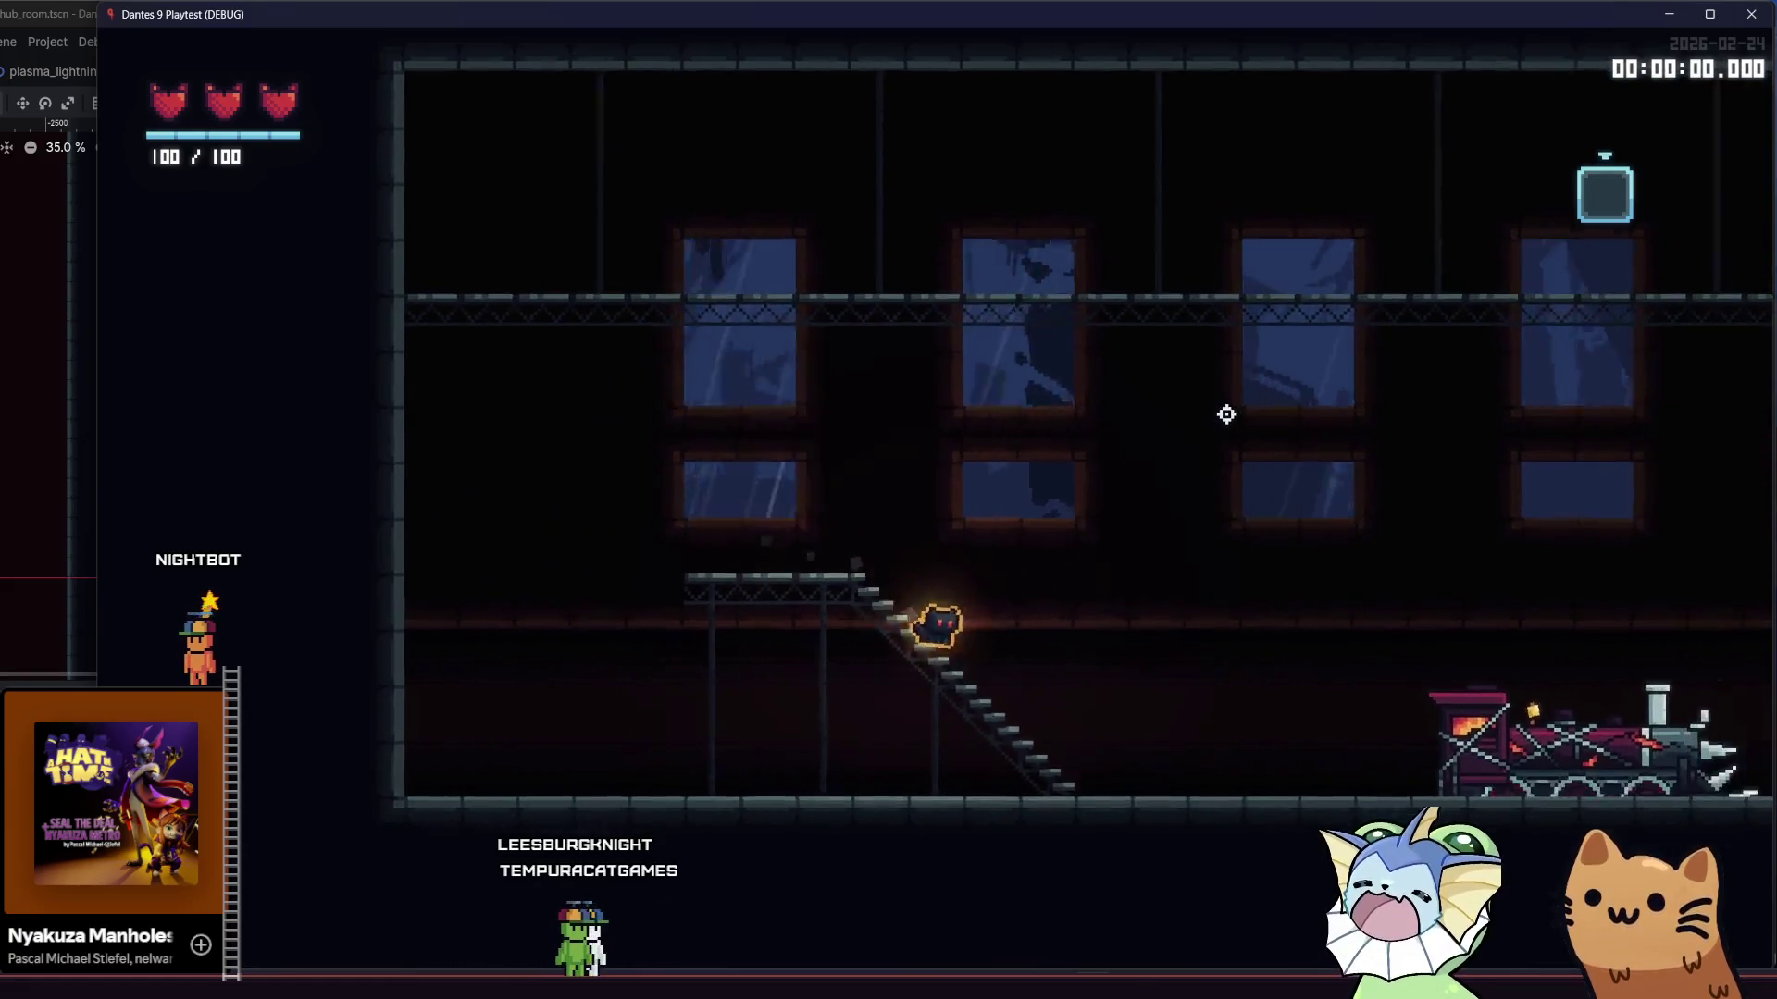
key(d)
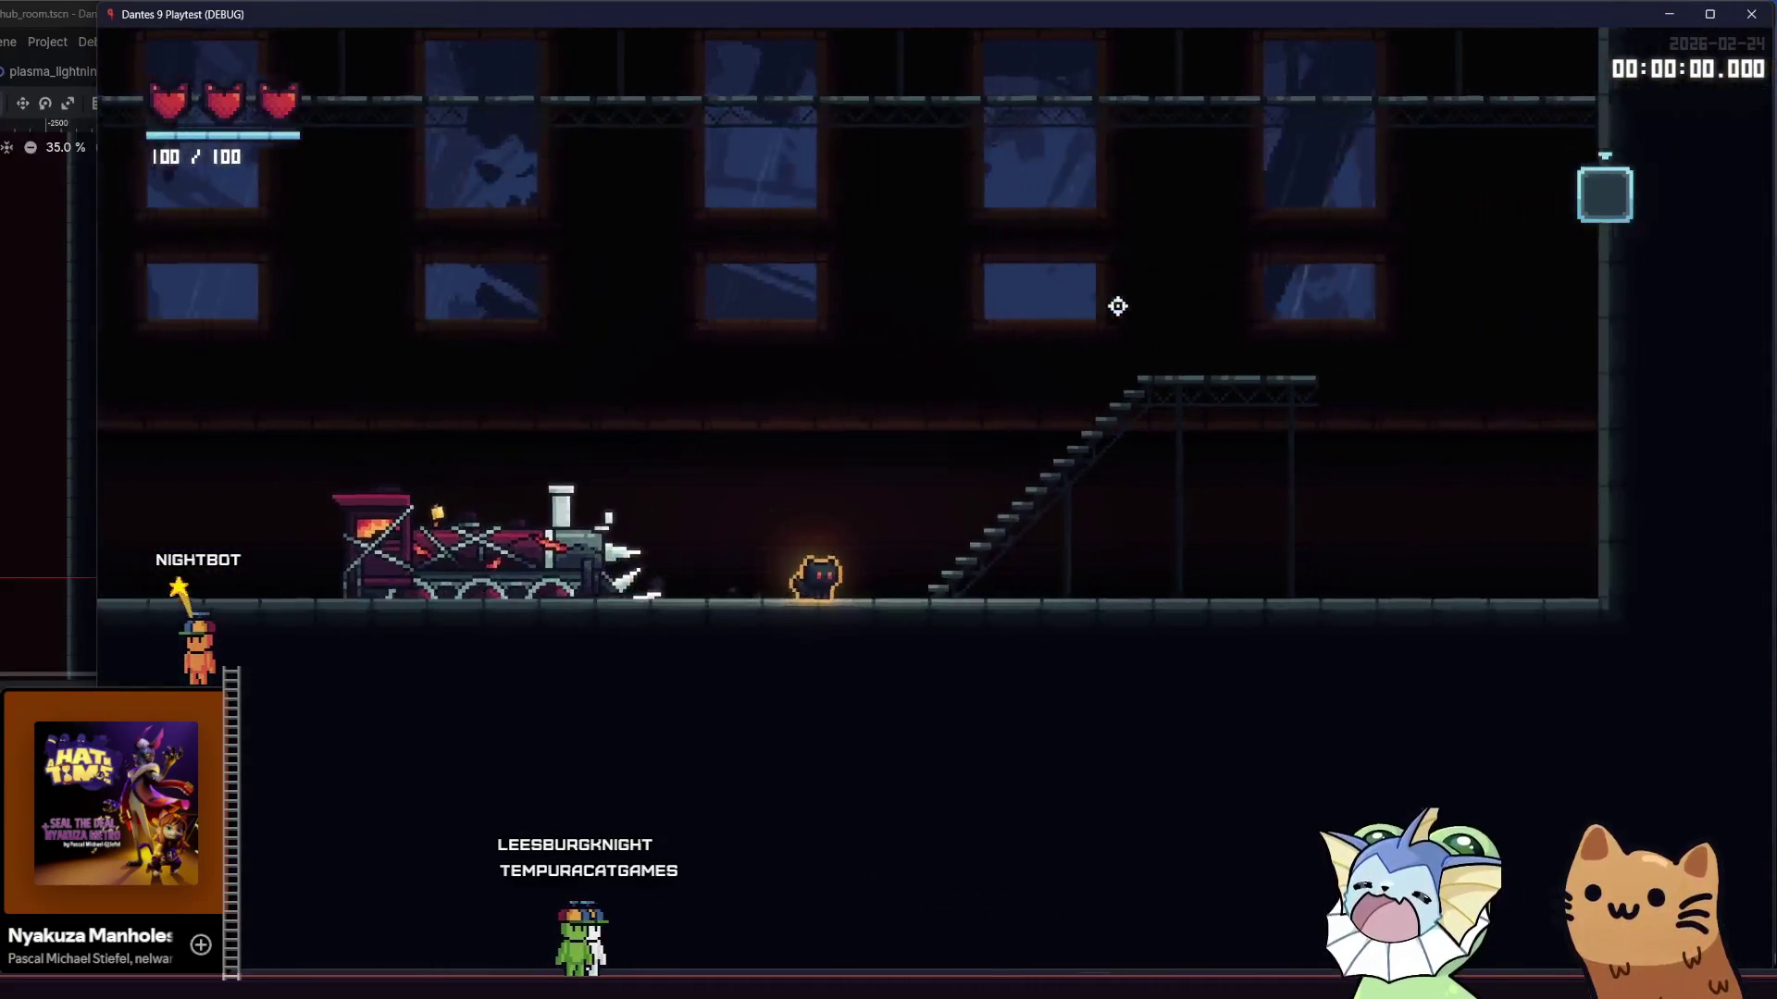
key(a)
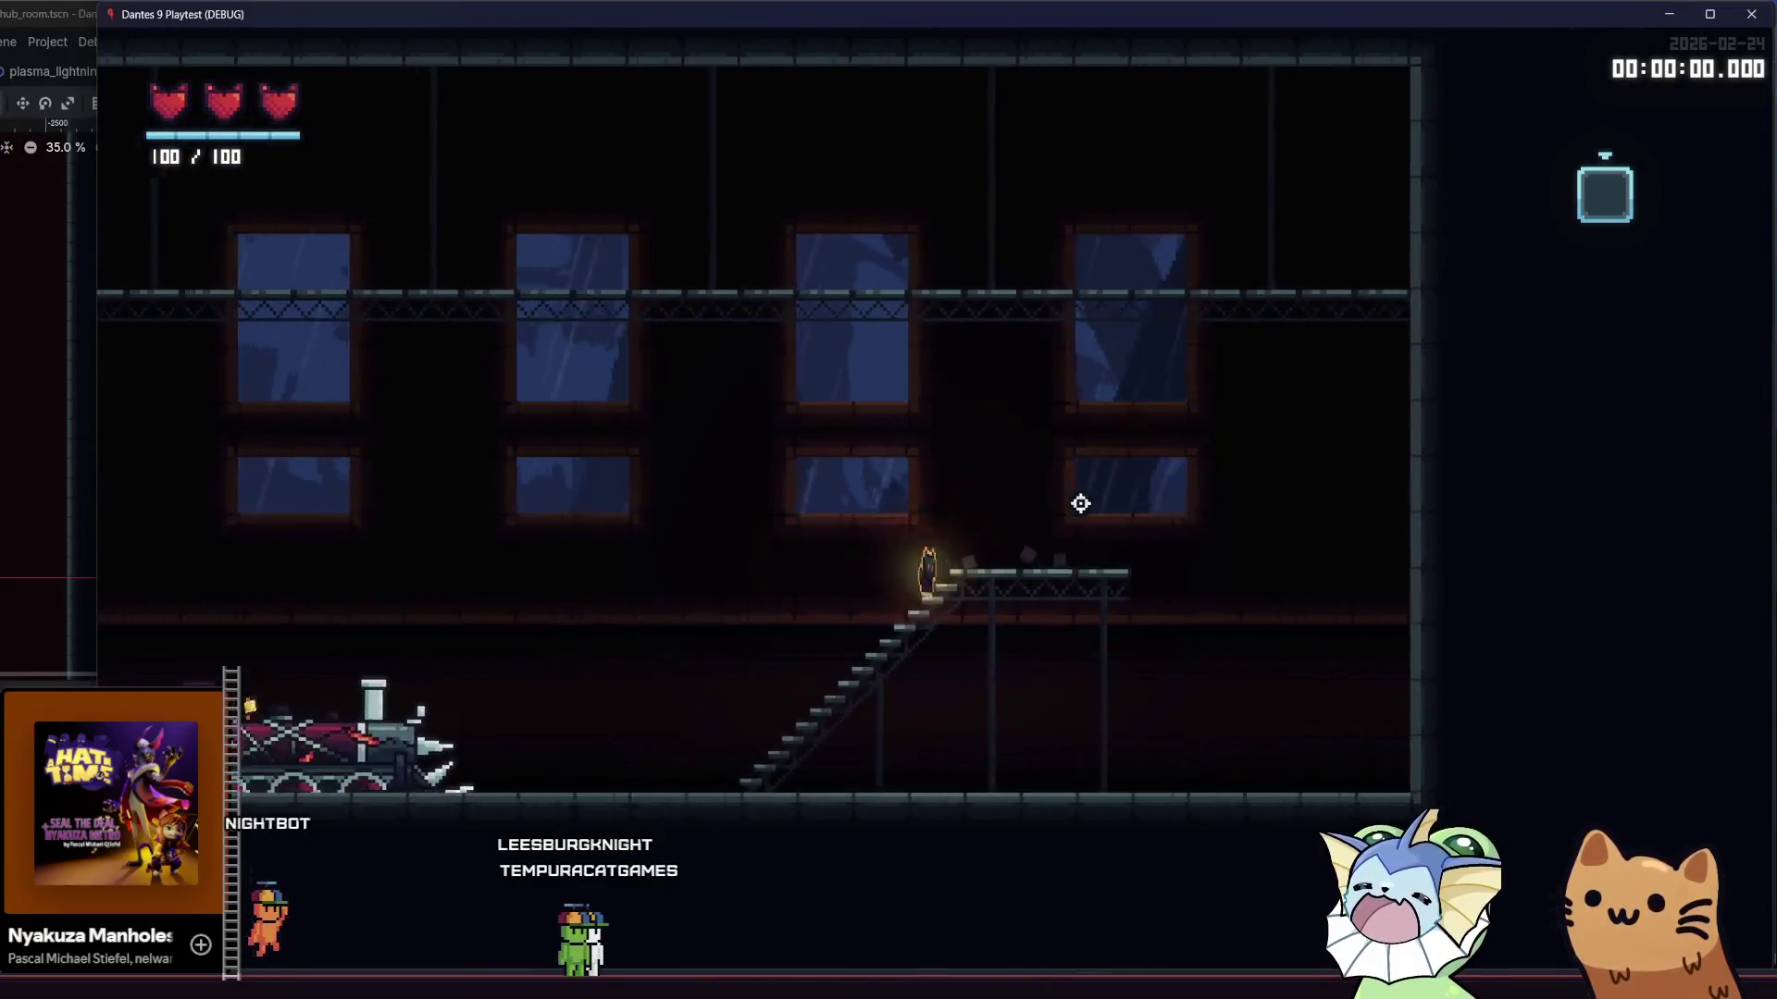
key(d)
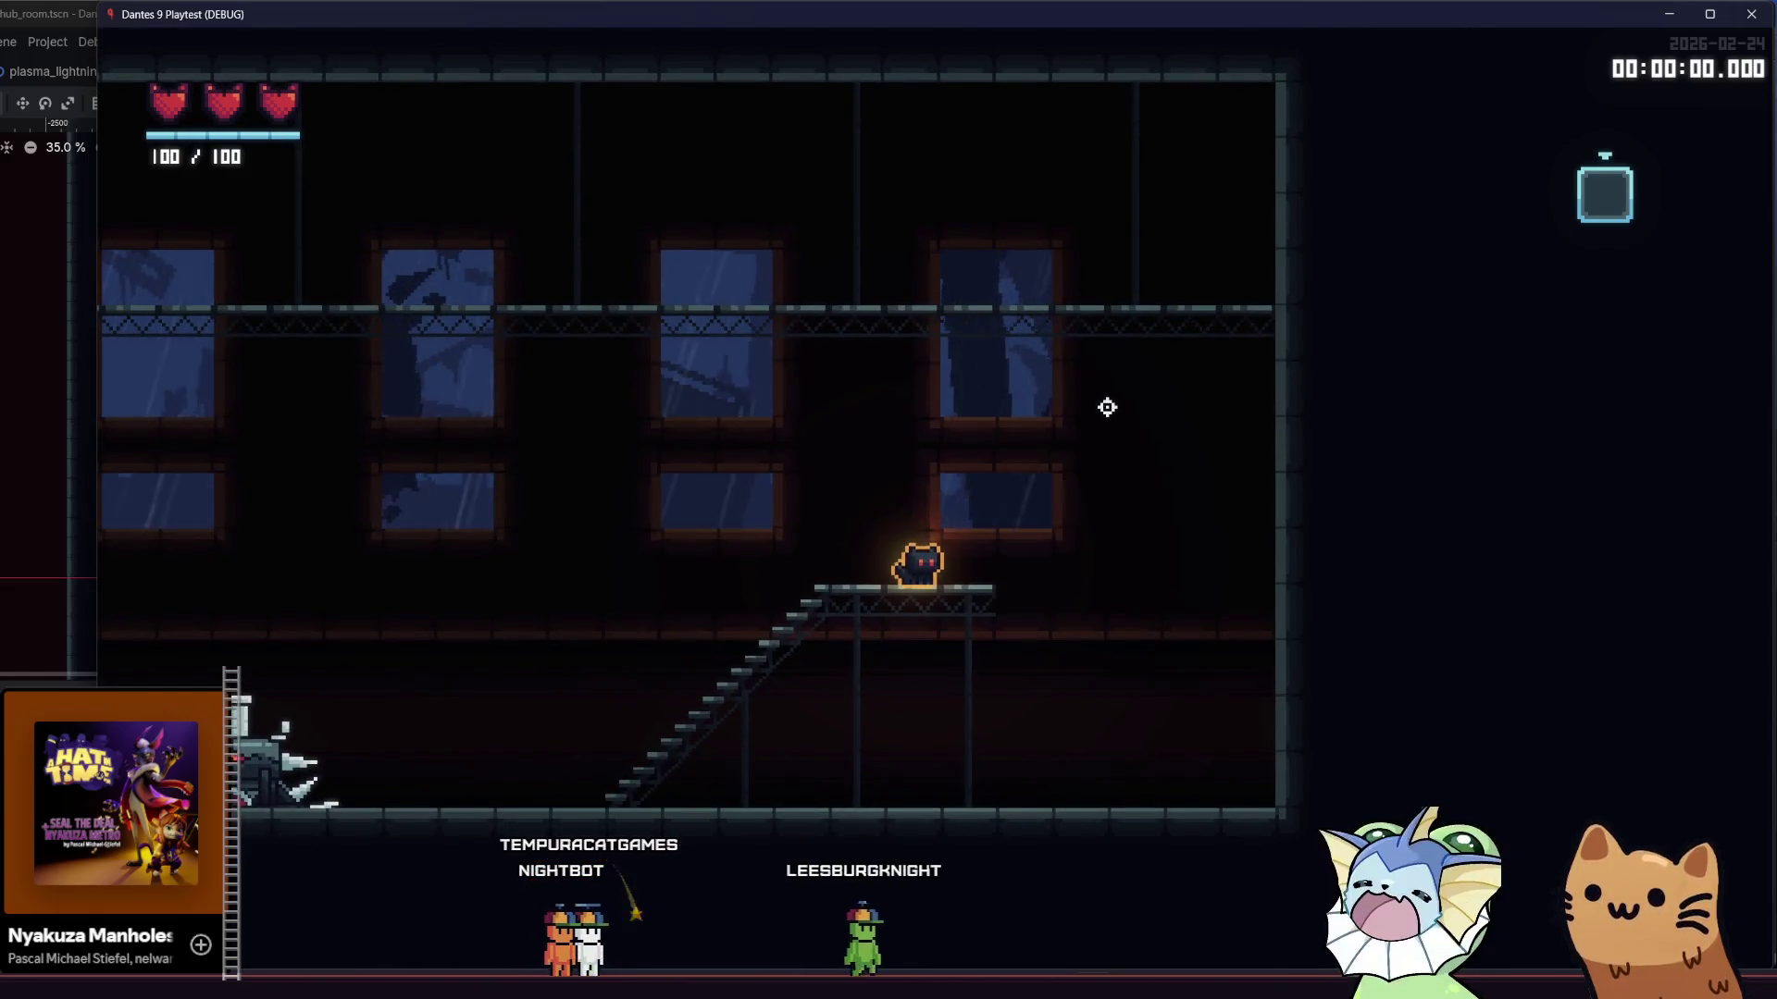
key(a)
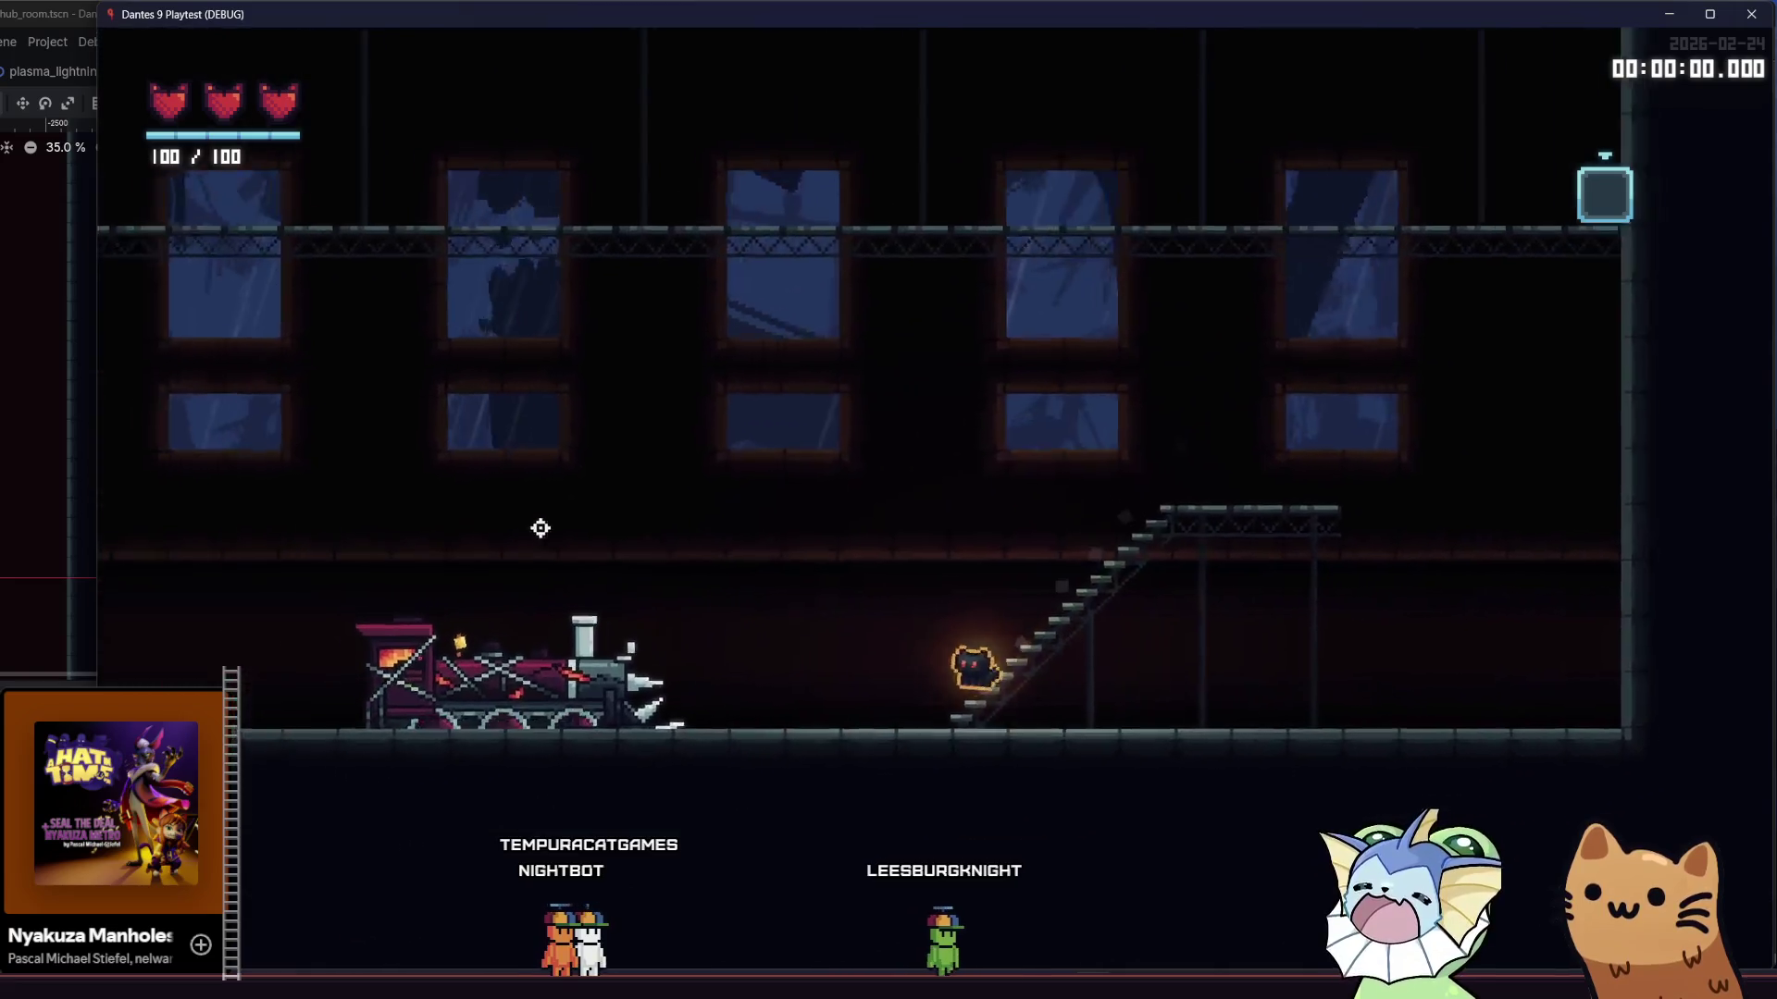
key(a)
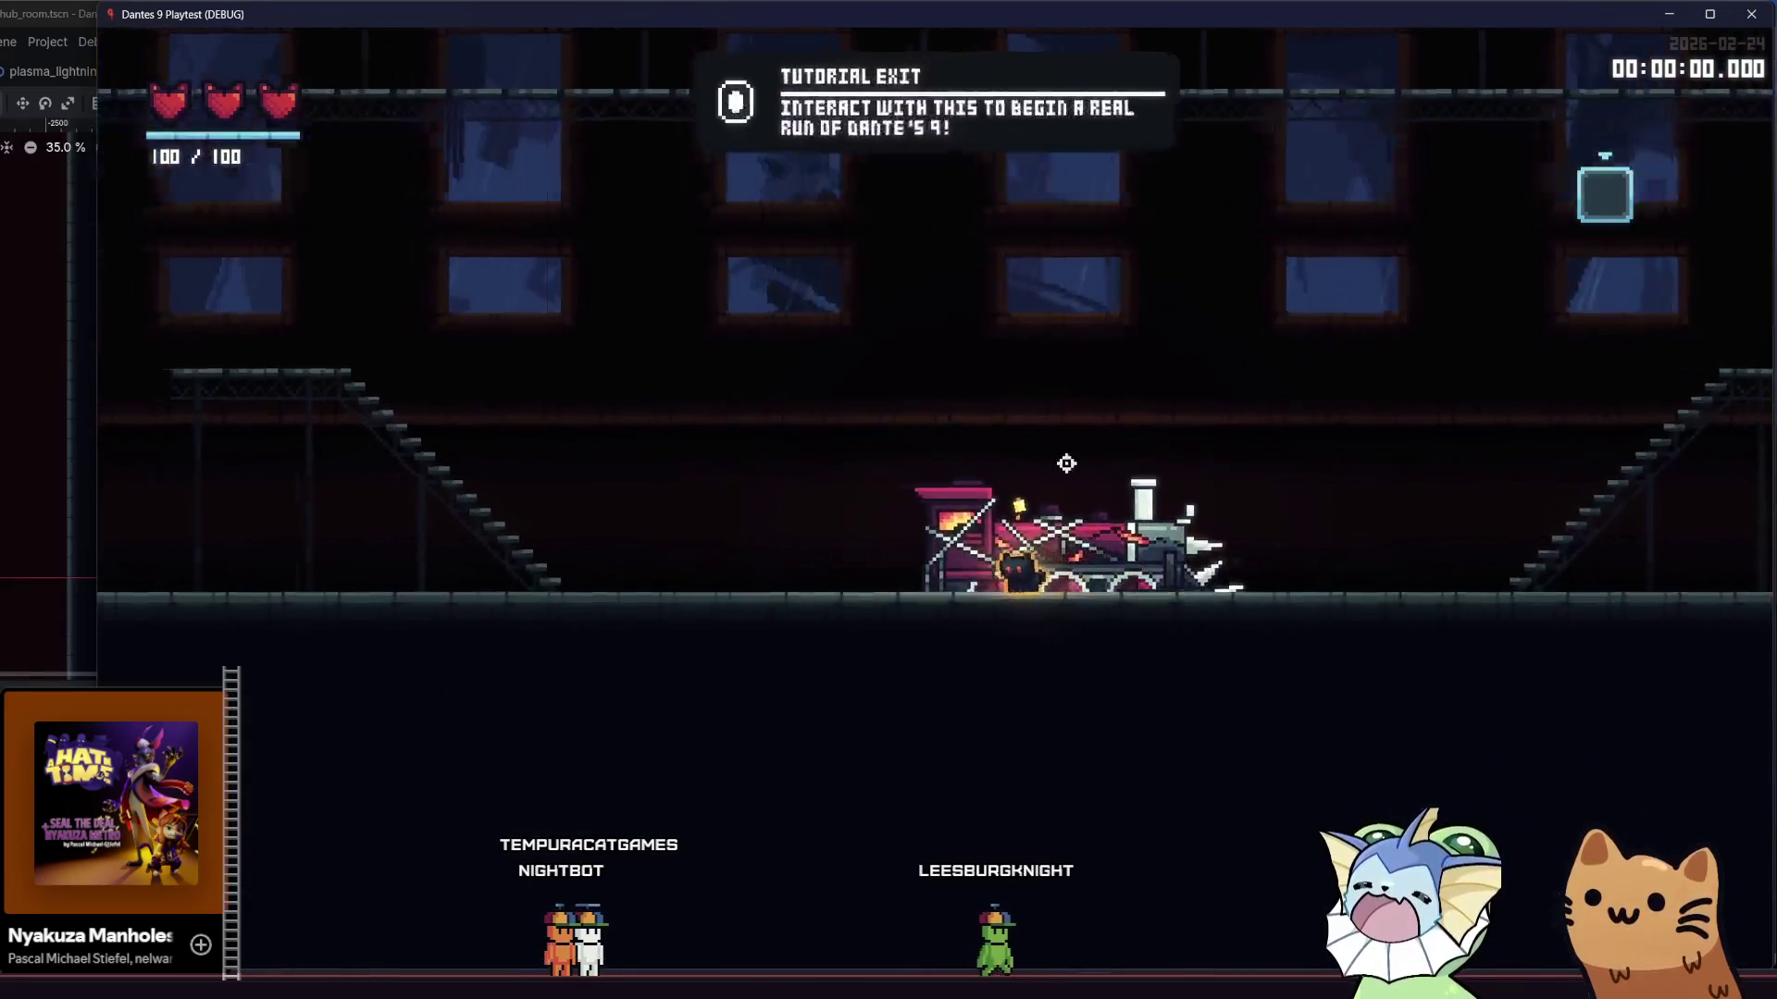
key(a)
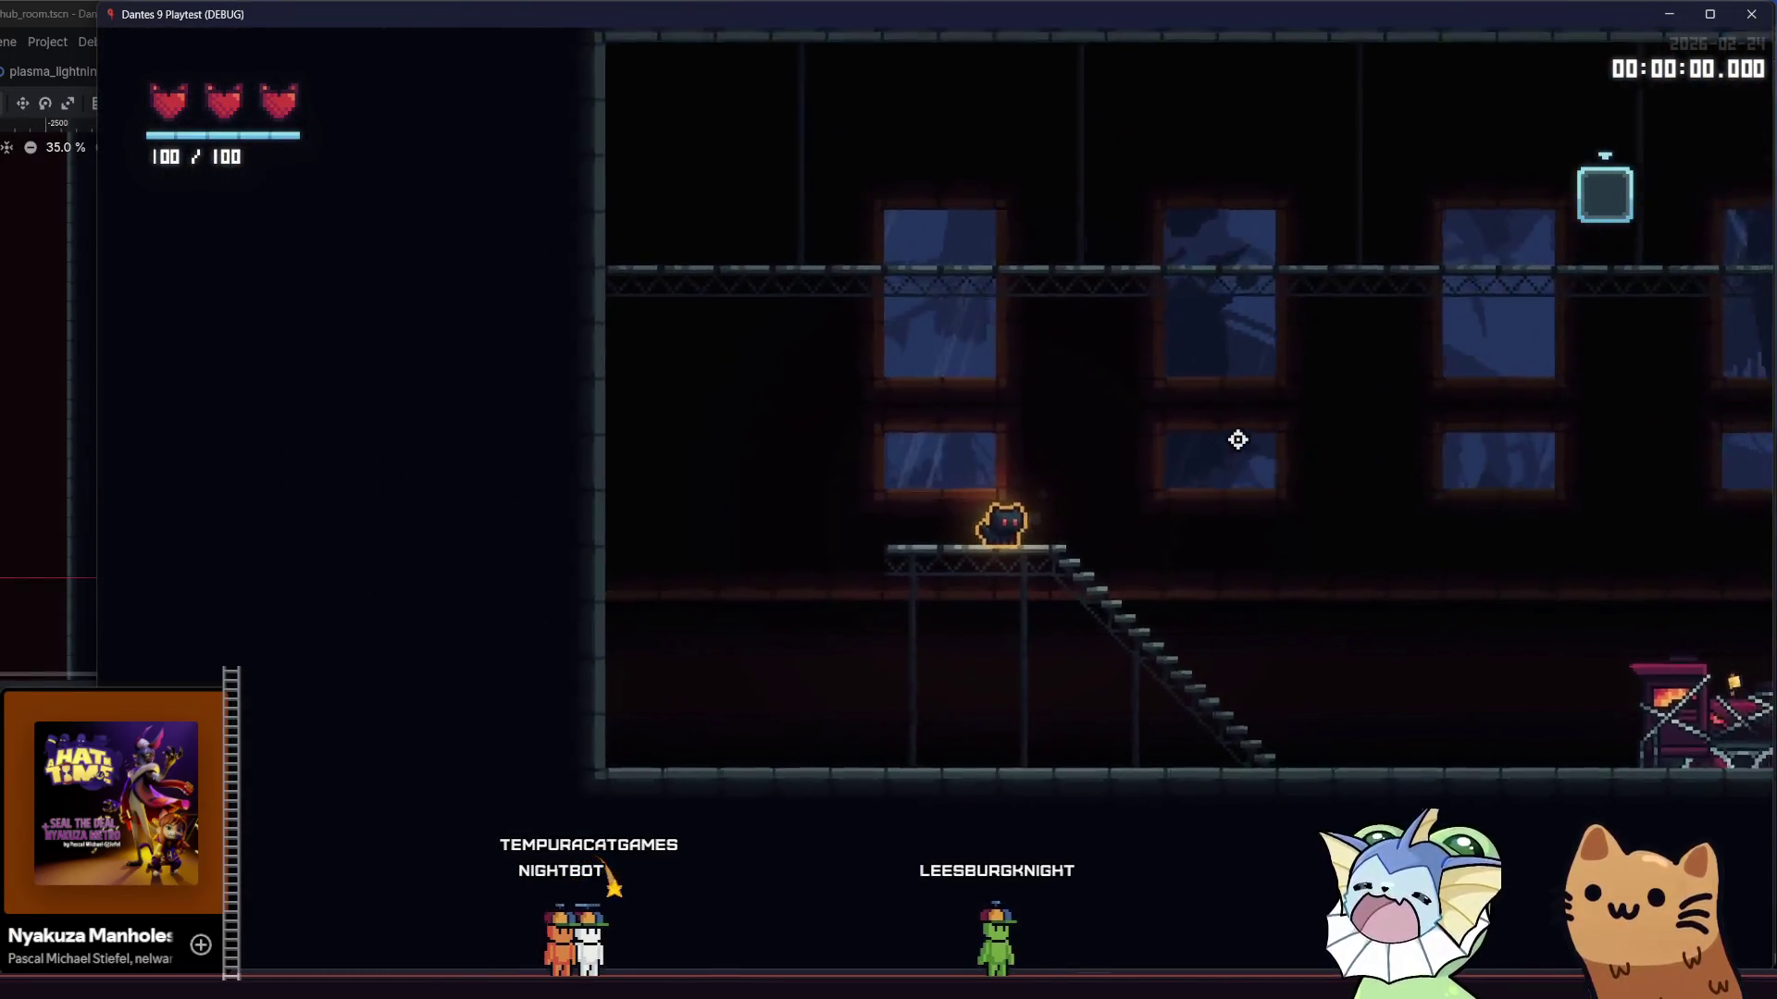
key(space)
key(d)
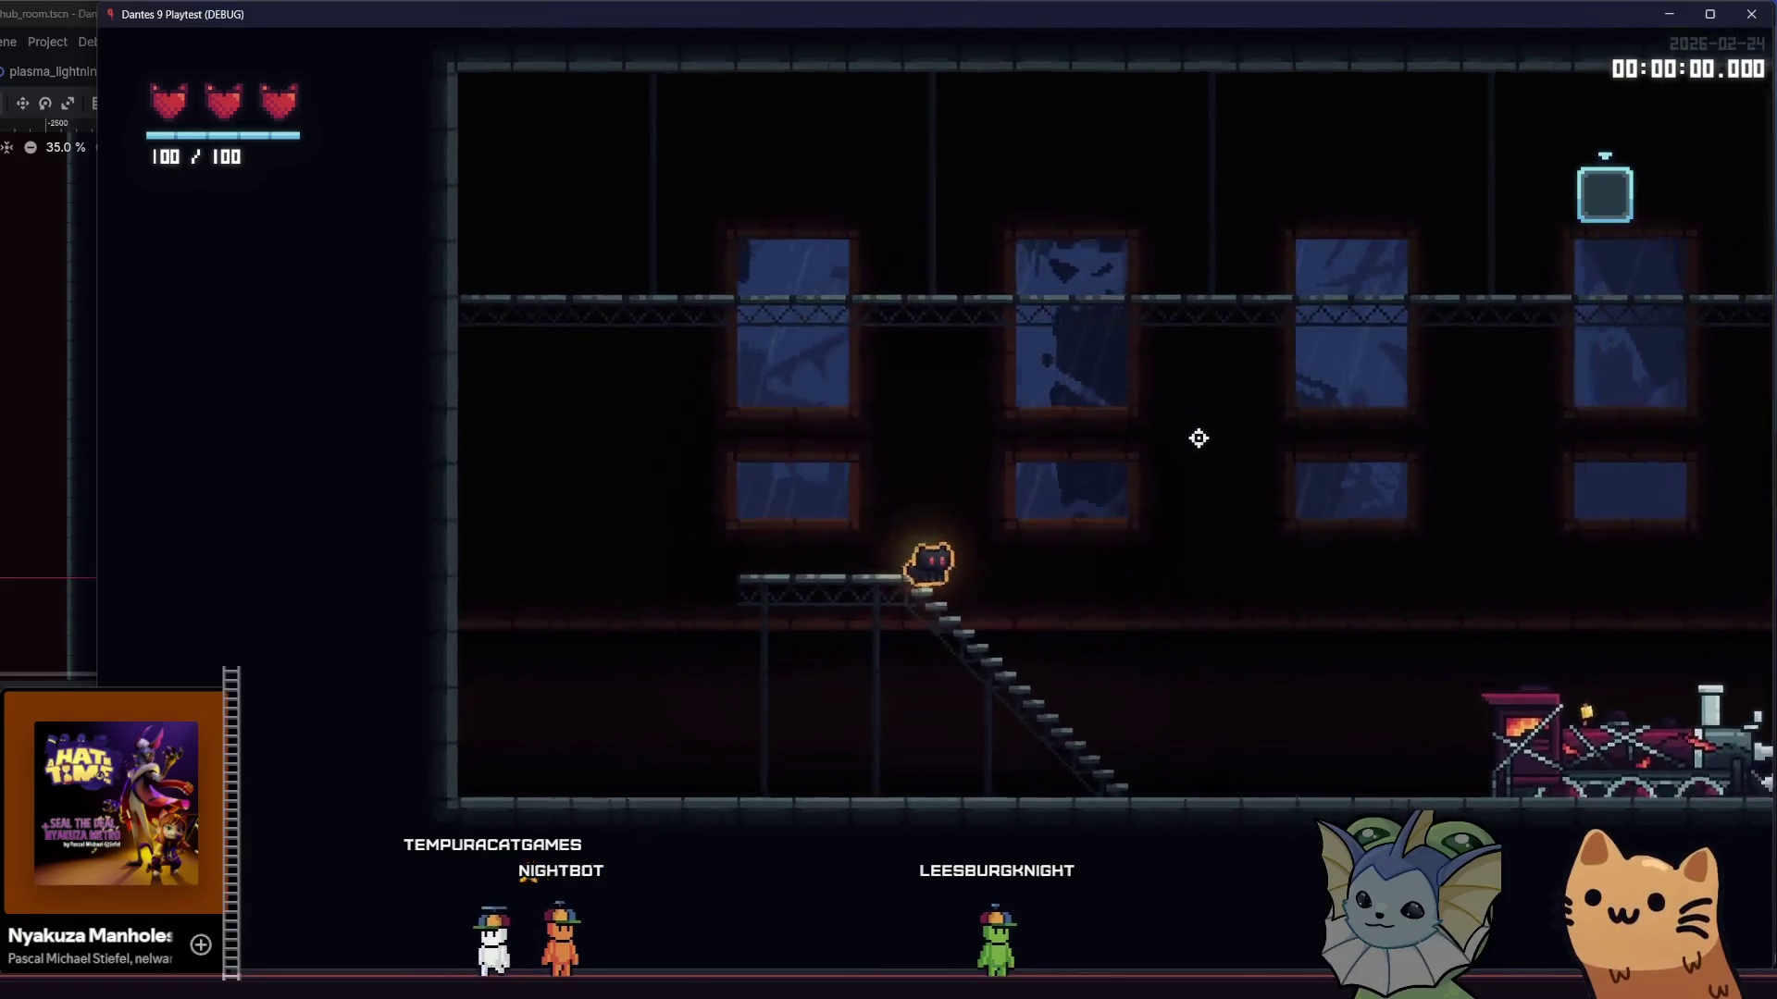
key(d)
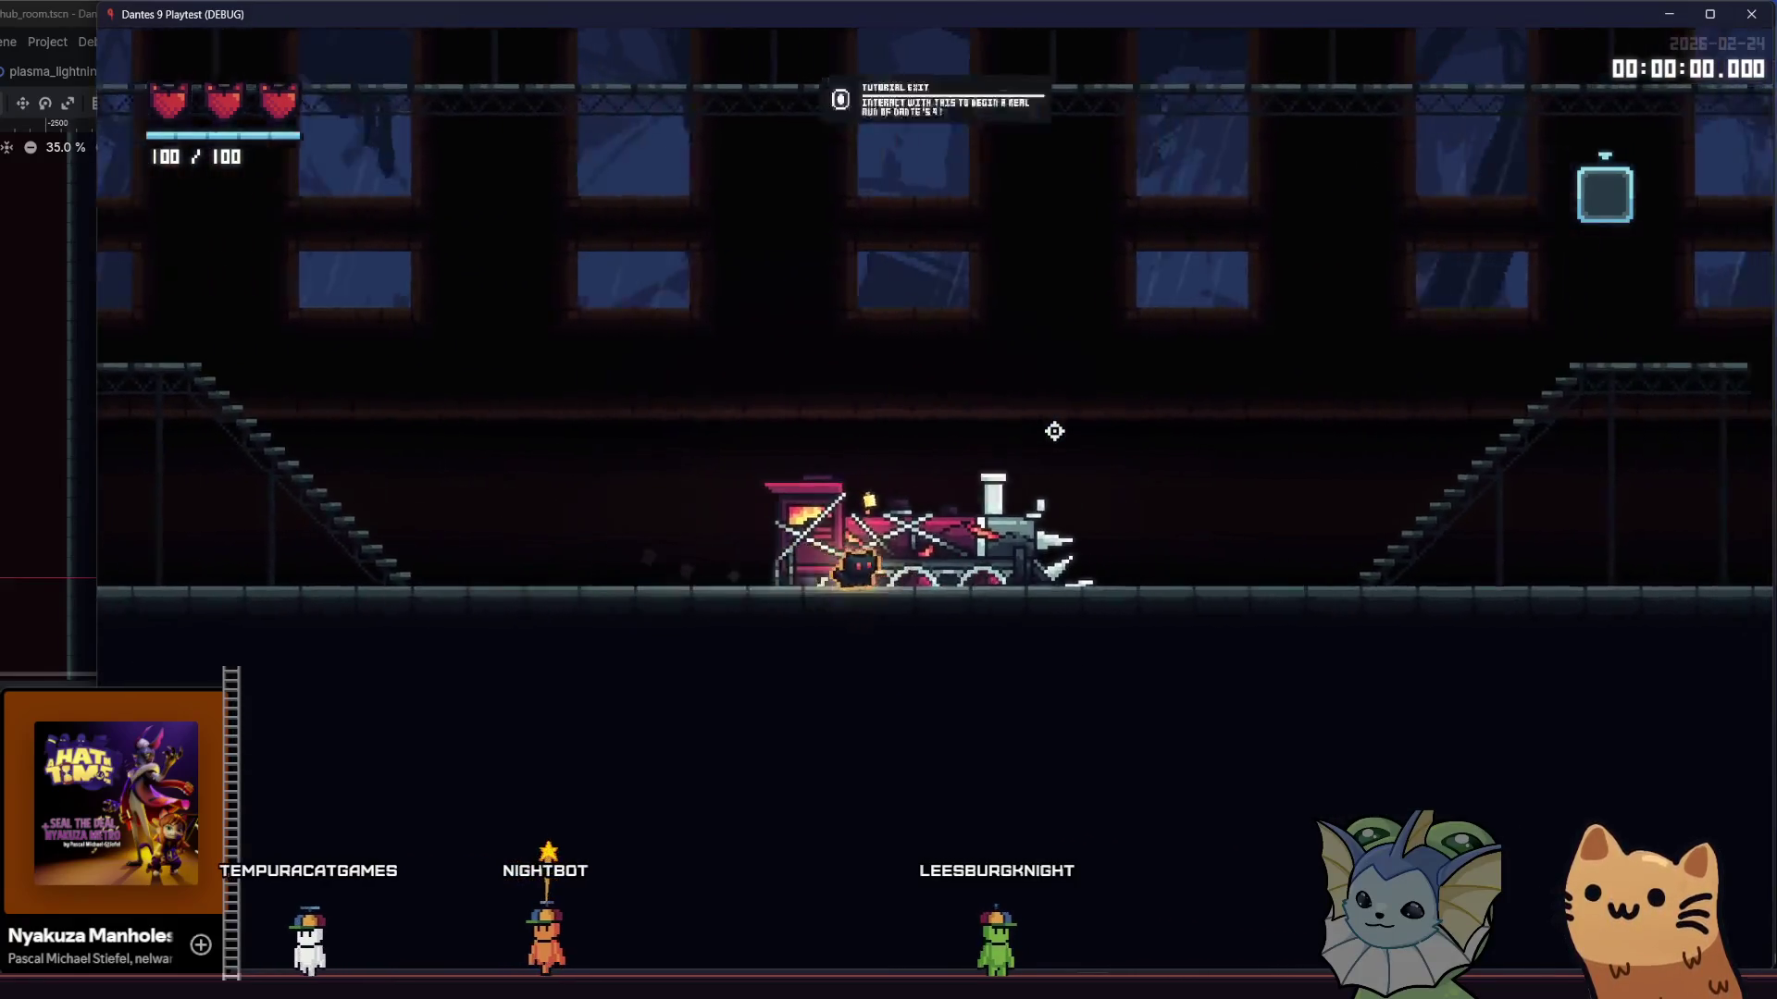
key(a)
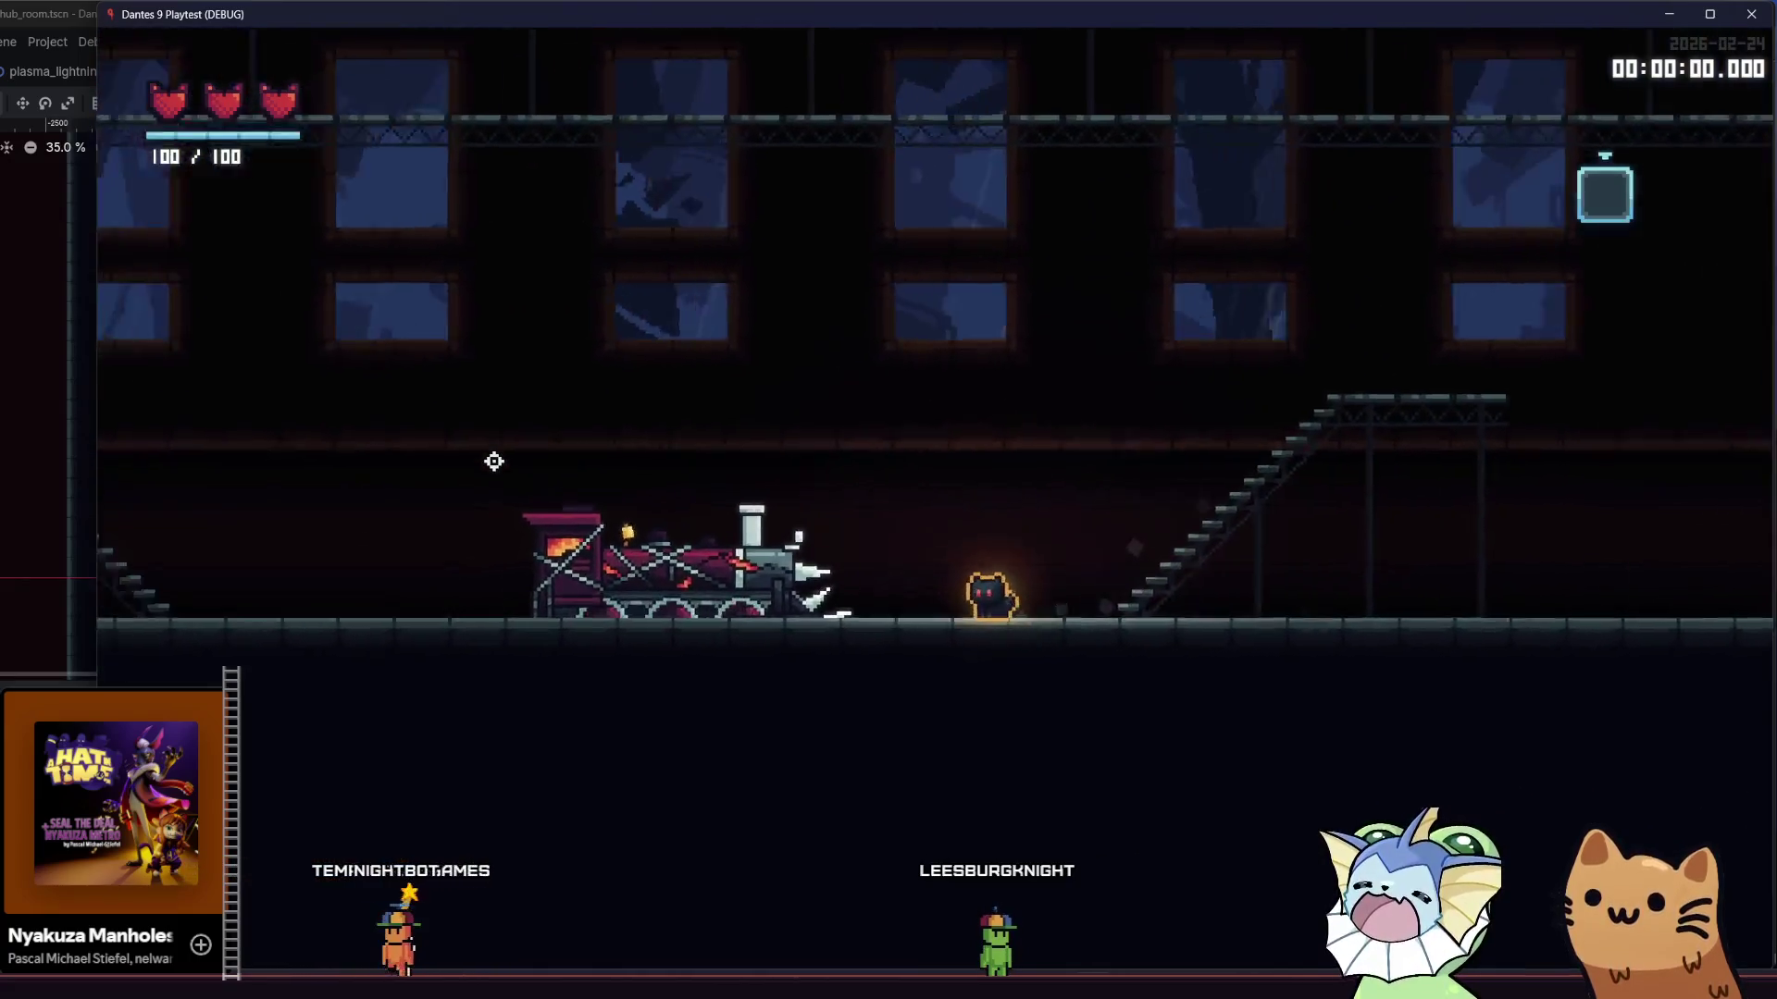
key(a)
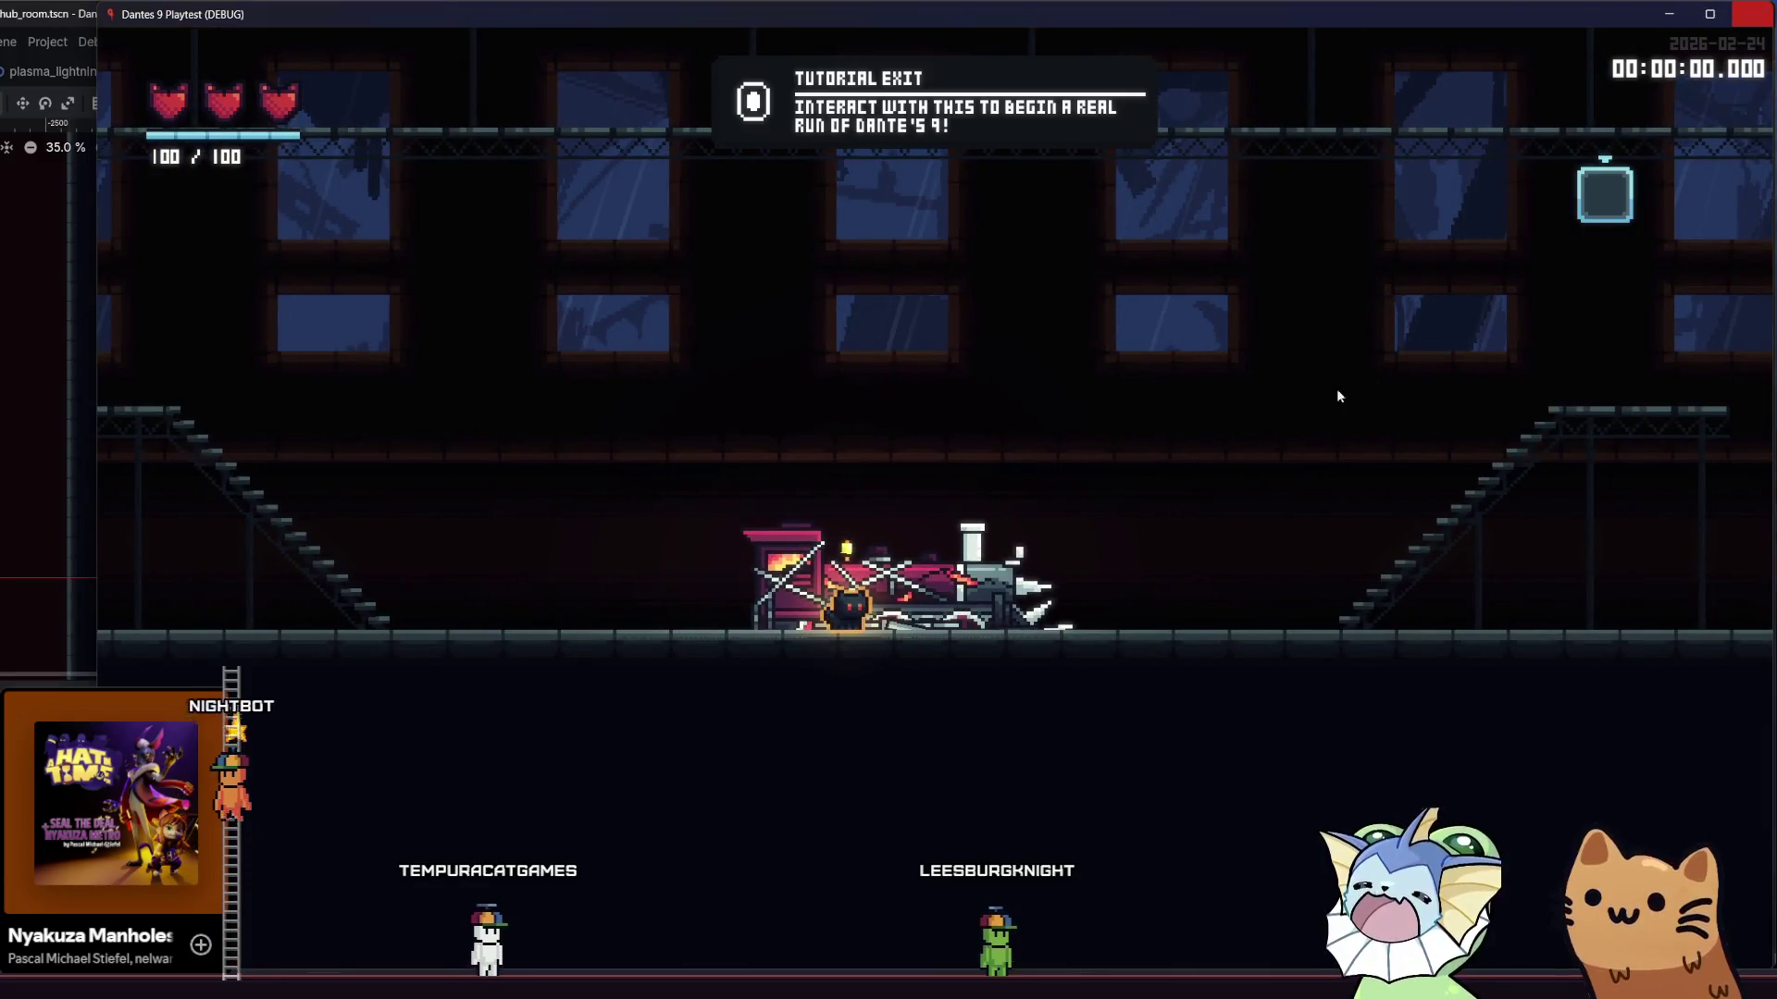
key(F8)
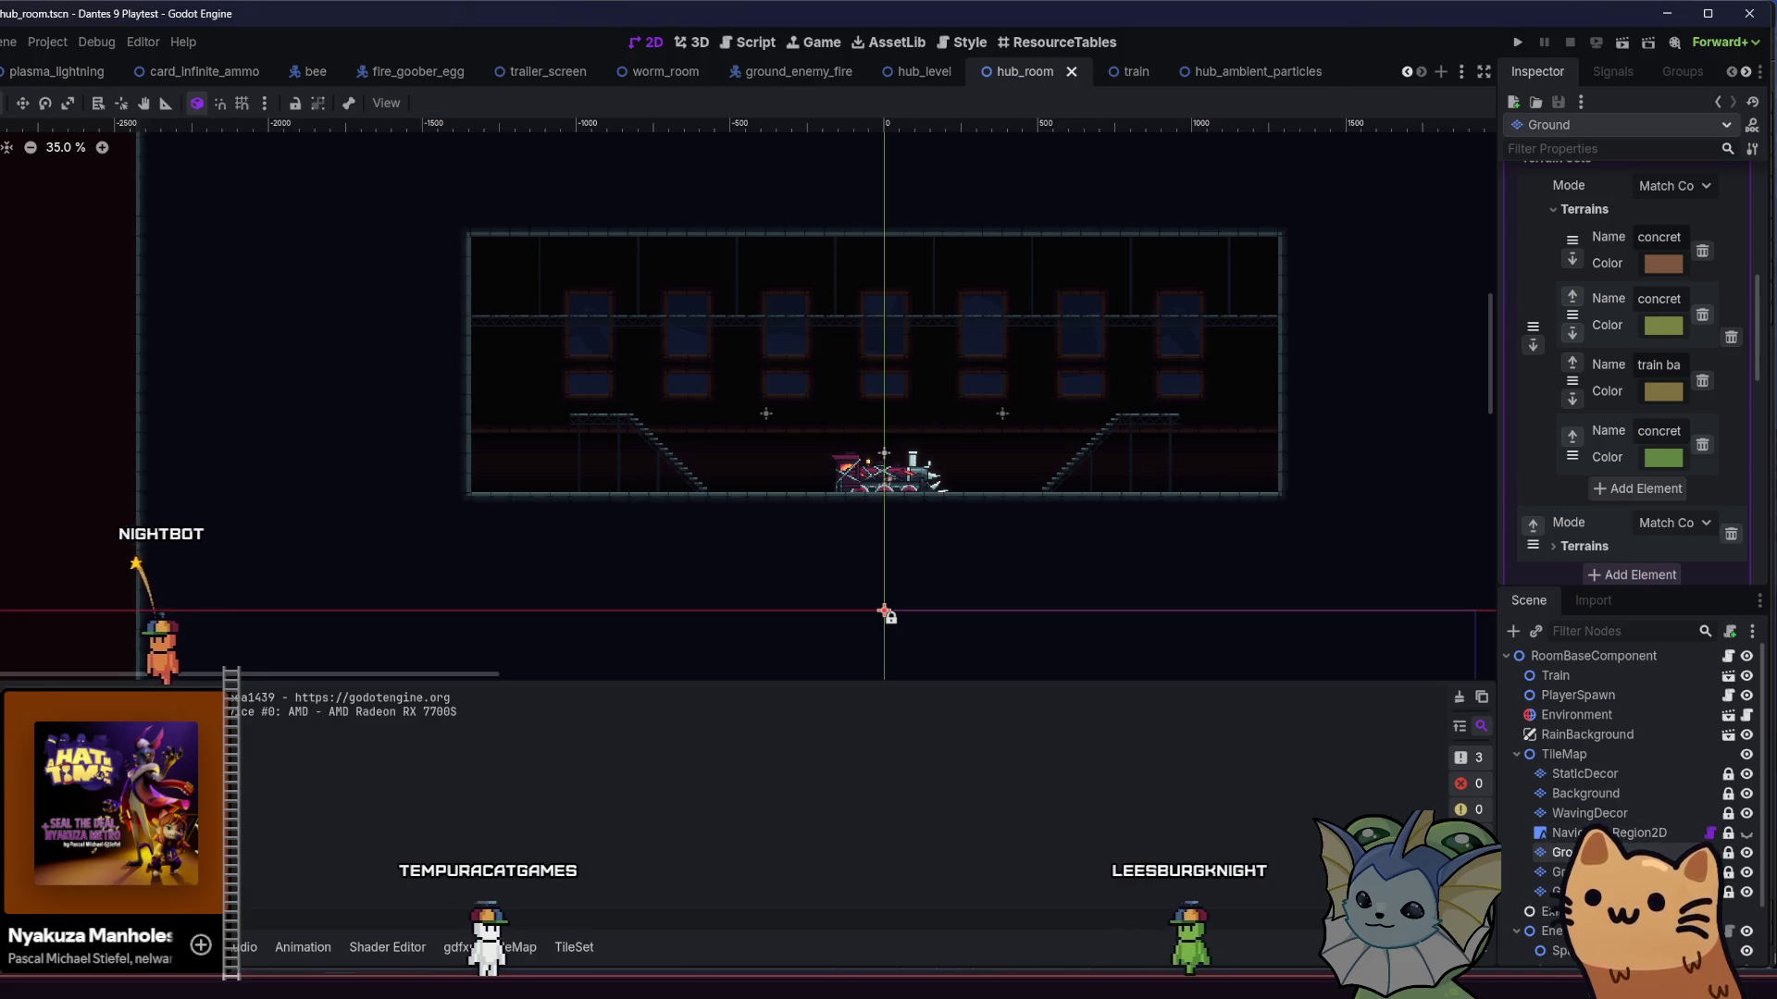
- Bring up the TileMap painting panel and switch to its Terrains tab
key(alt+f)
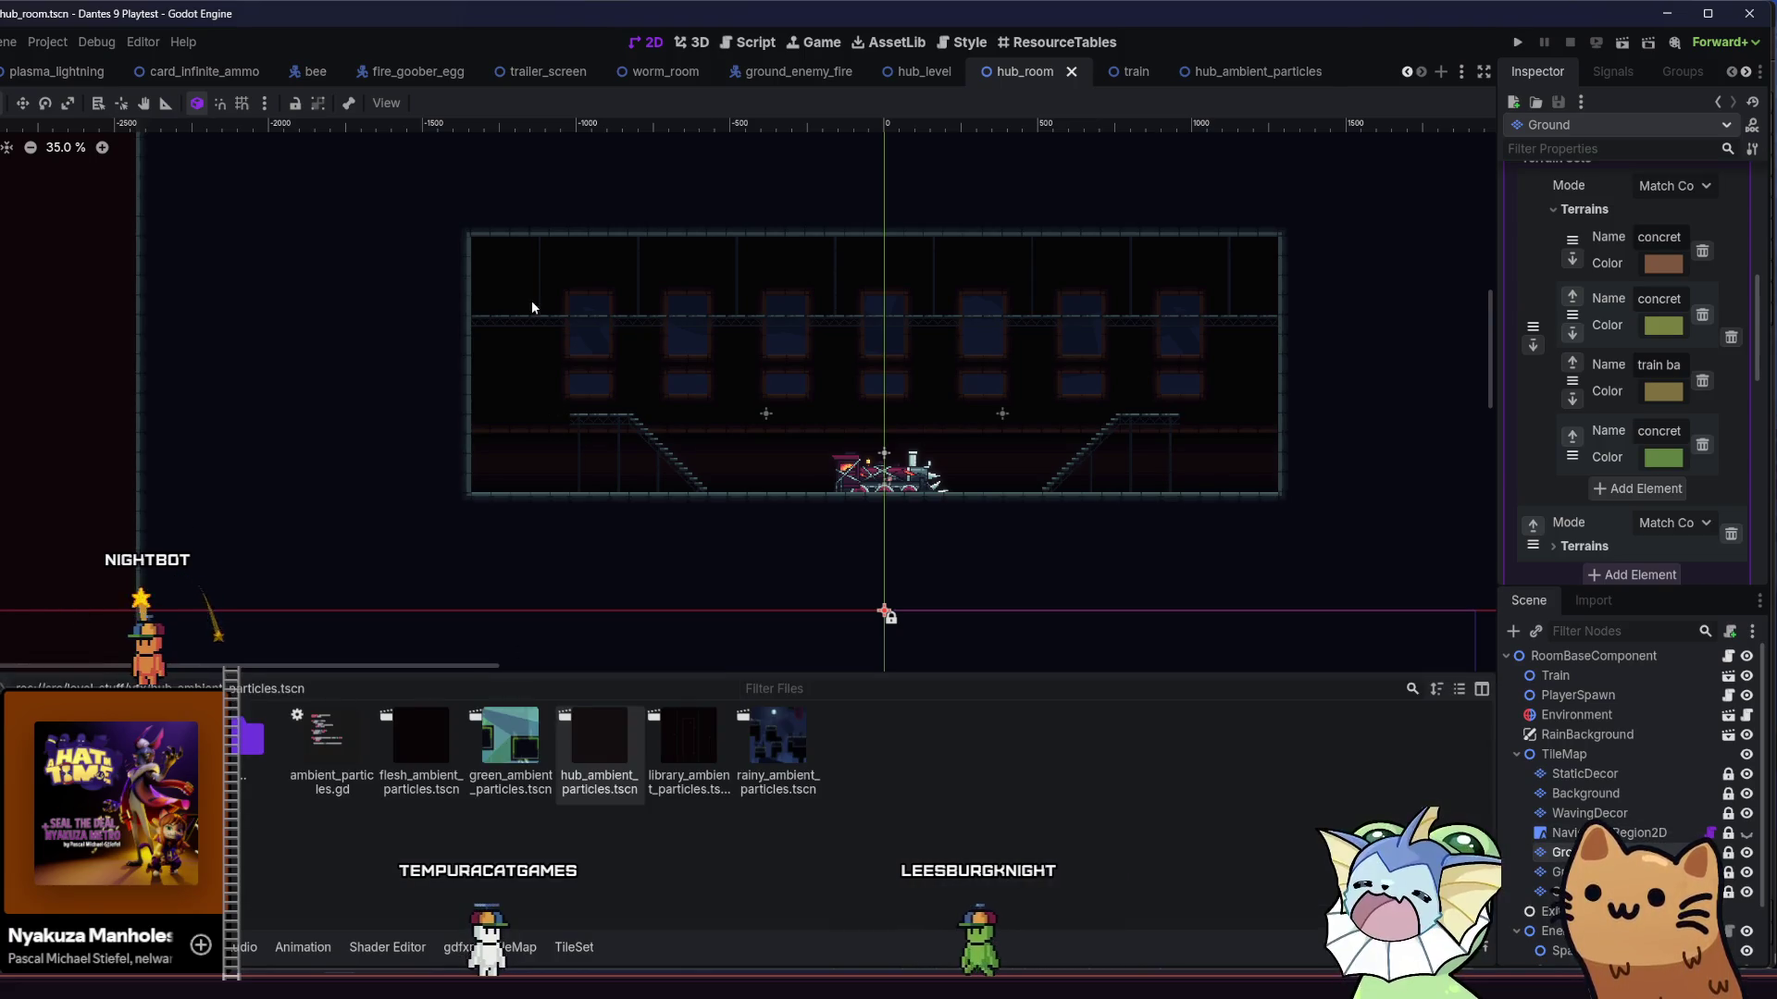
scroll(514, 237, up, 1)
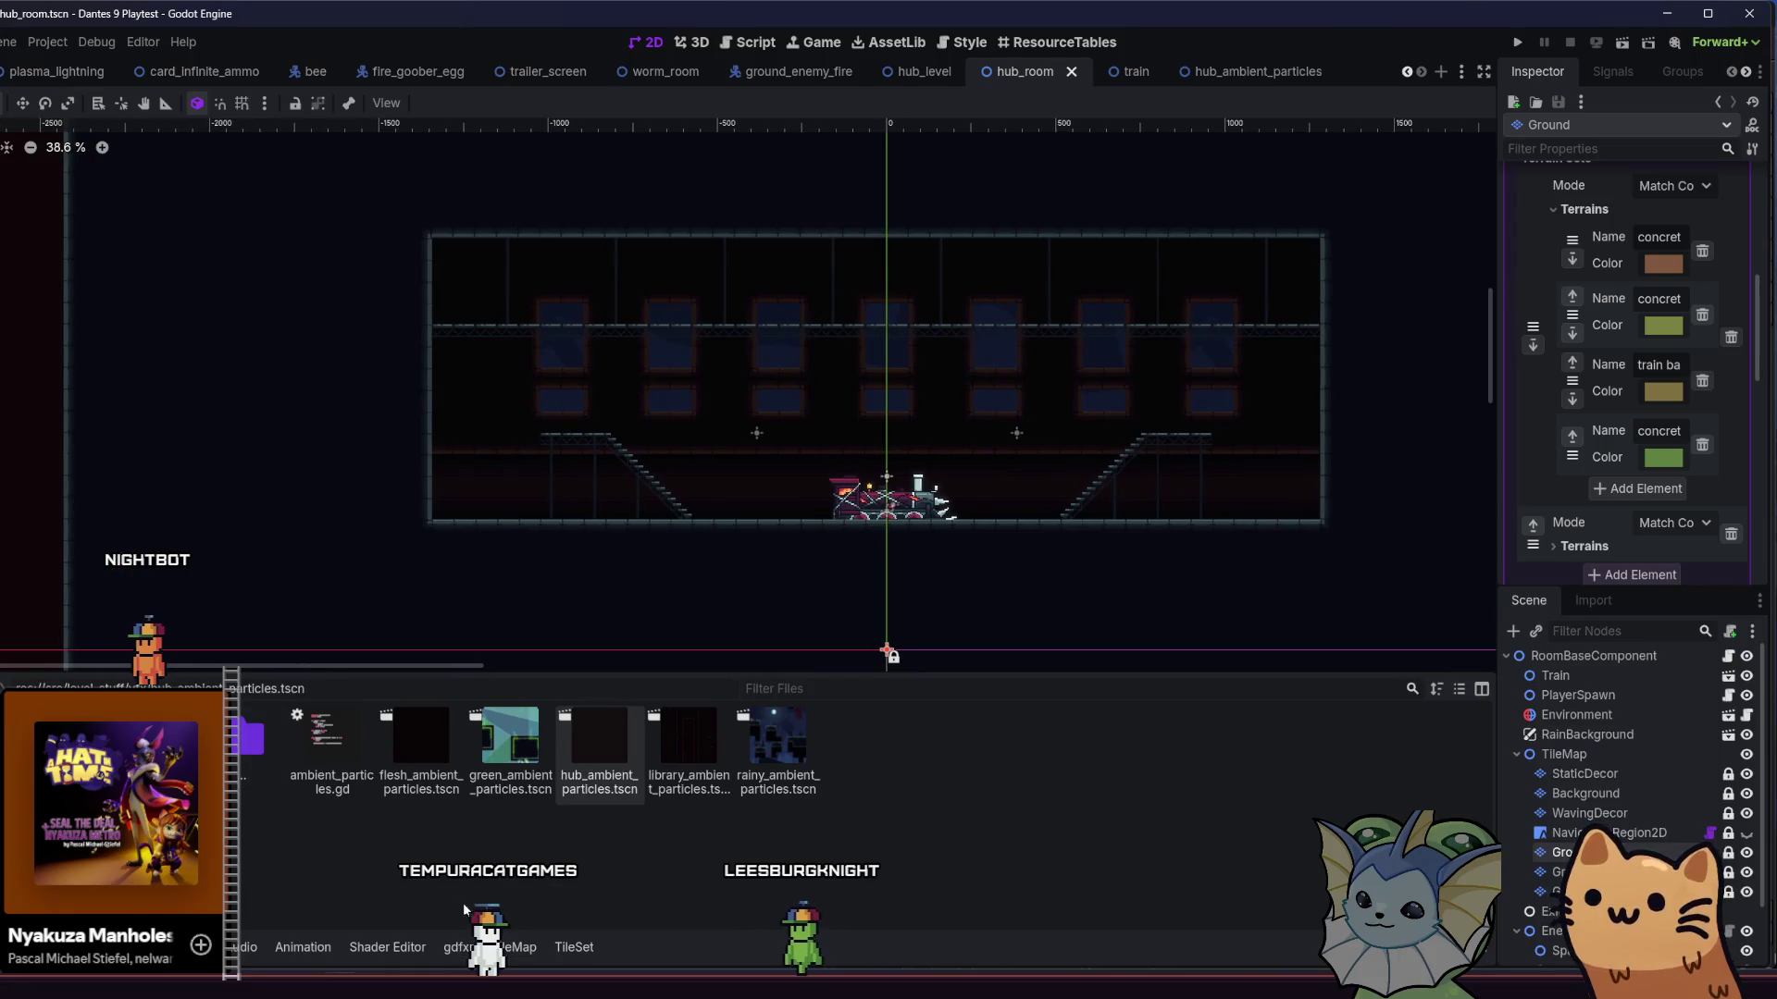
click(522, 948)
click(580, 953)
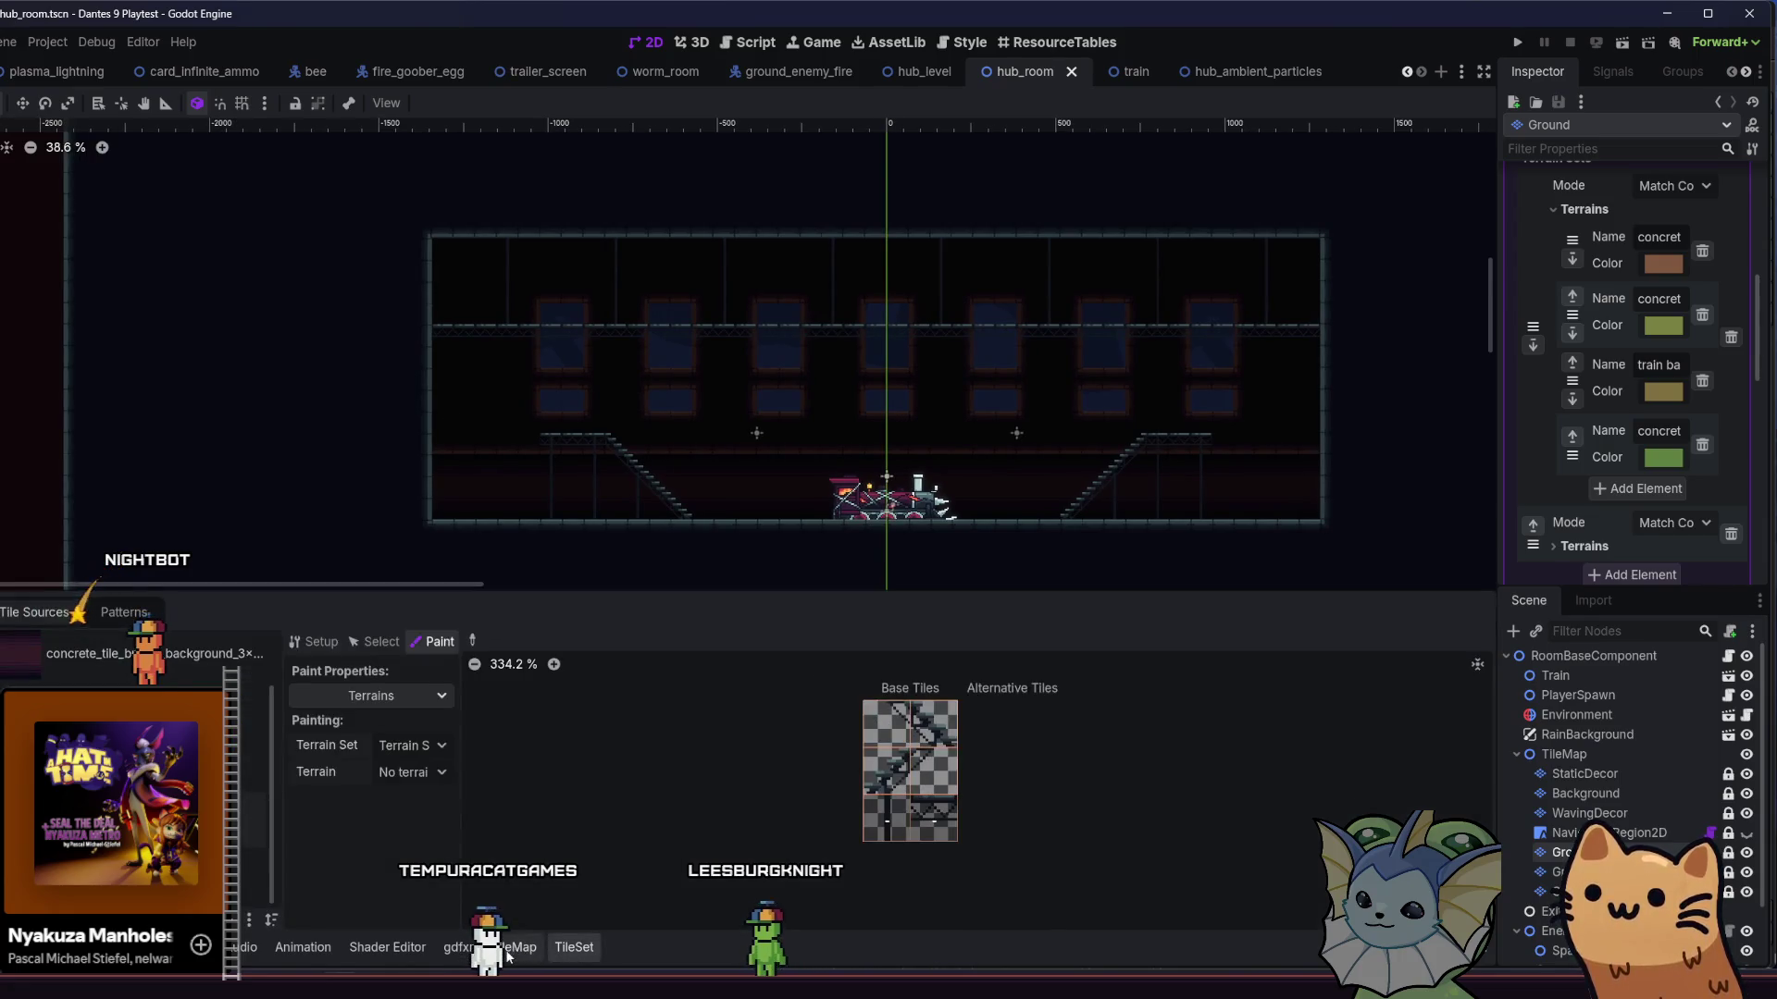
click(129, 613)
click(521, 947)
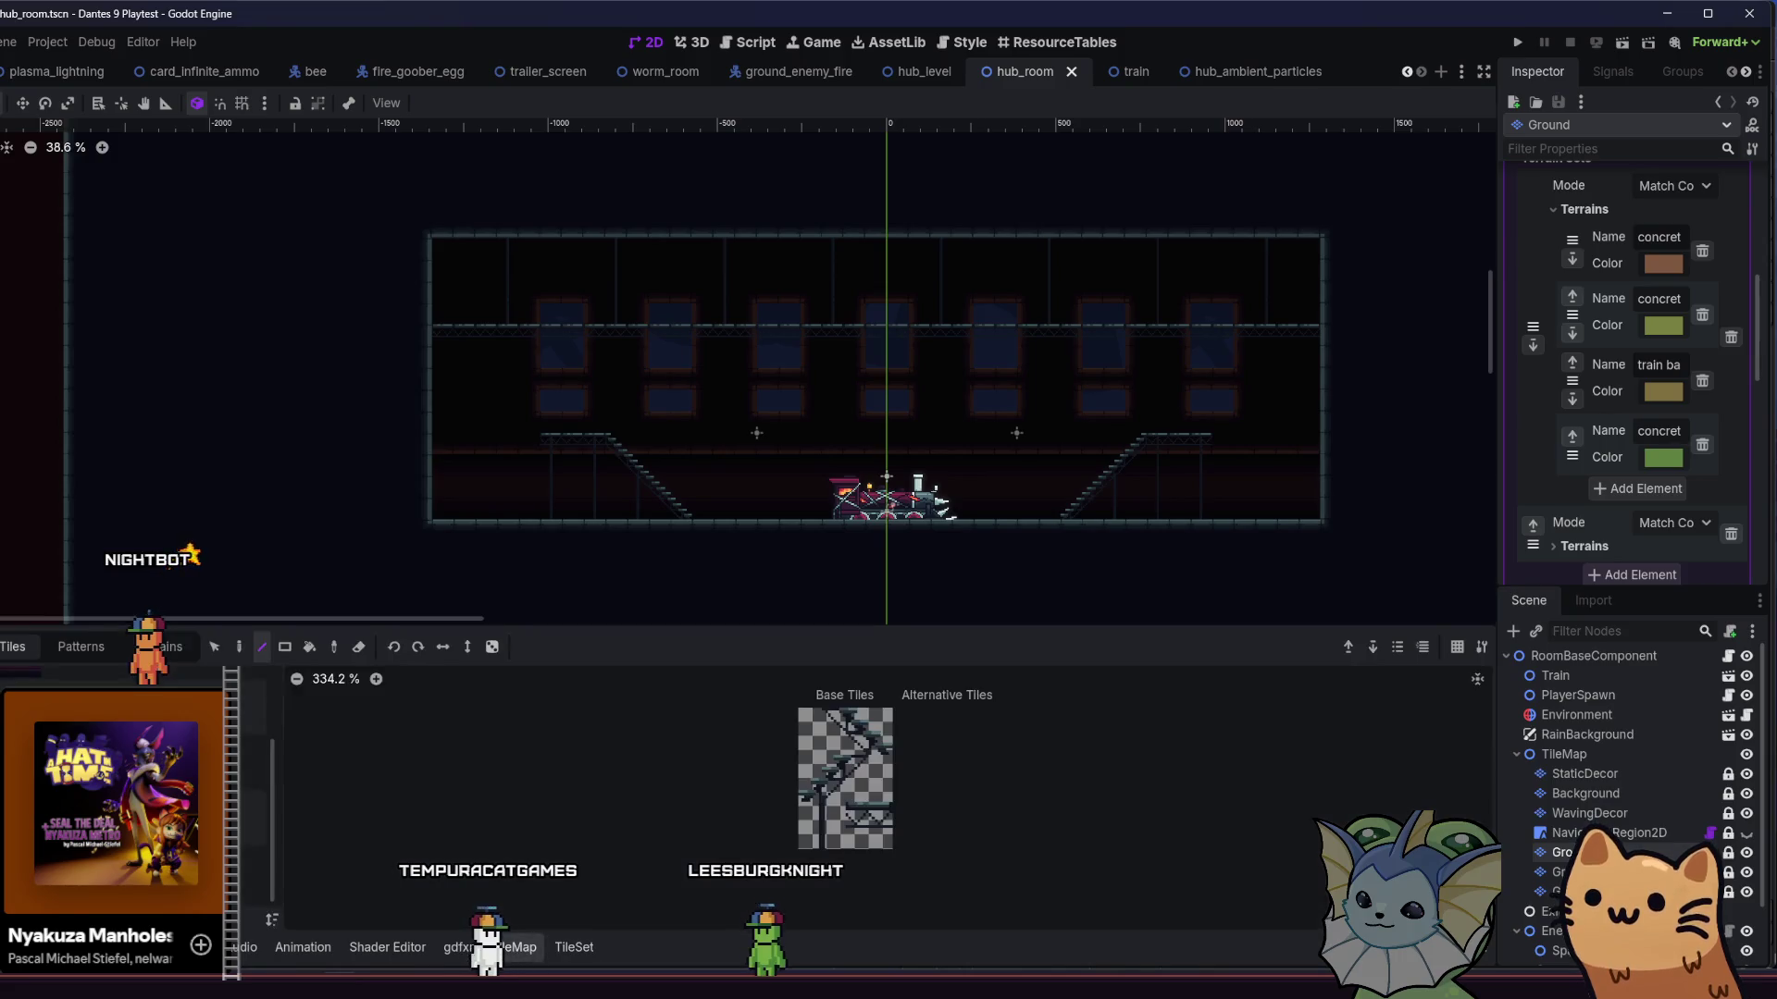
click(165, 646)
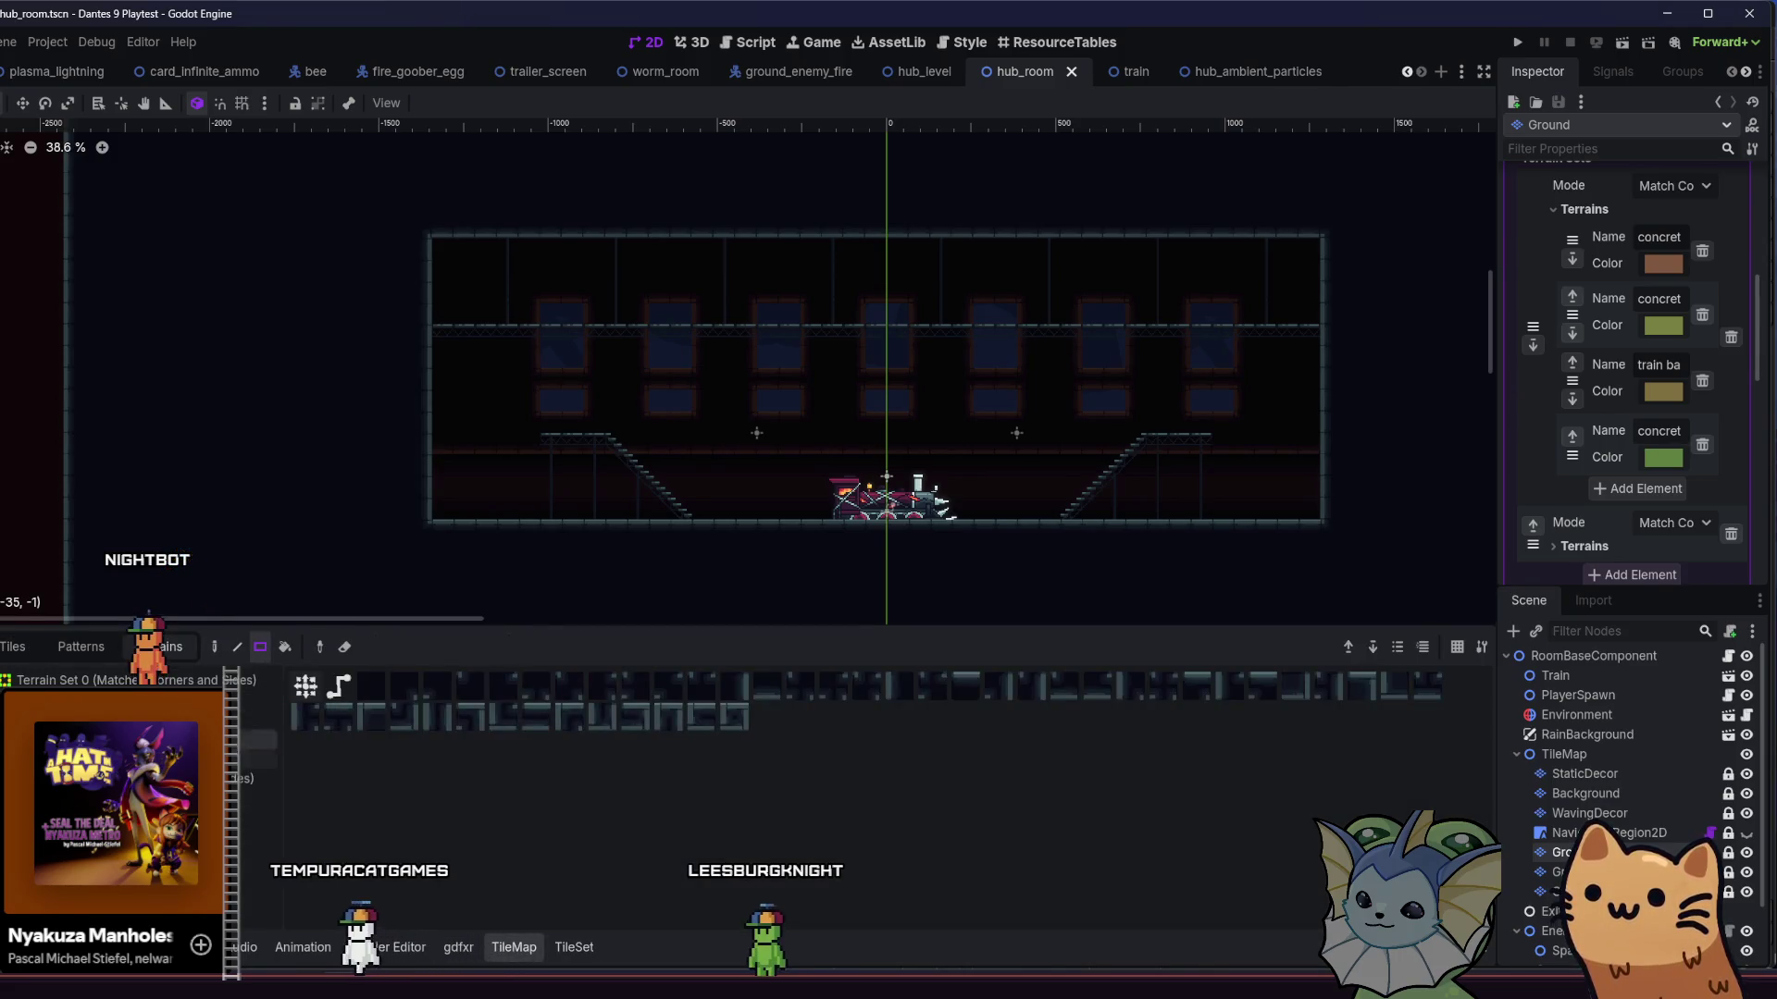
- Rectangle-paint a thick terrain band across the room's top and a strip along its bottom, saving once
mouse_move(436, 235)
mouse_down()
mouse_move(1185, 218)
mouse_move(1305, 163)
mouse_move(1291, 179)
mouse_move(972, 203)
mouse_move(433, 183)
mouse_up()
key(ctrl+z)
key(ctrl+s)
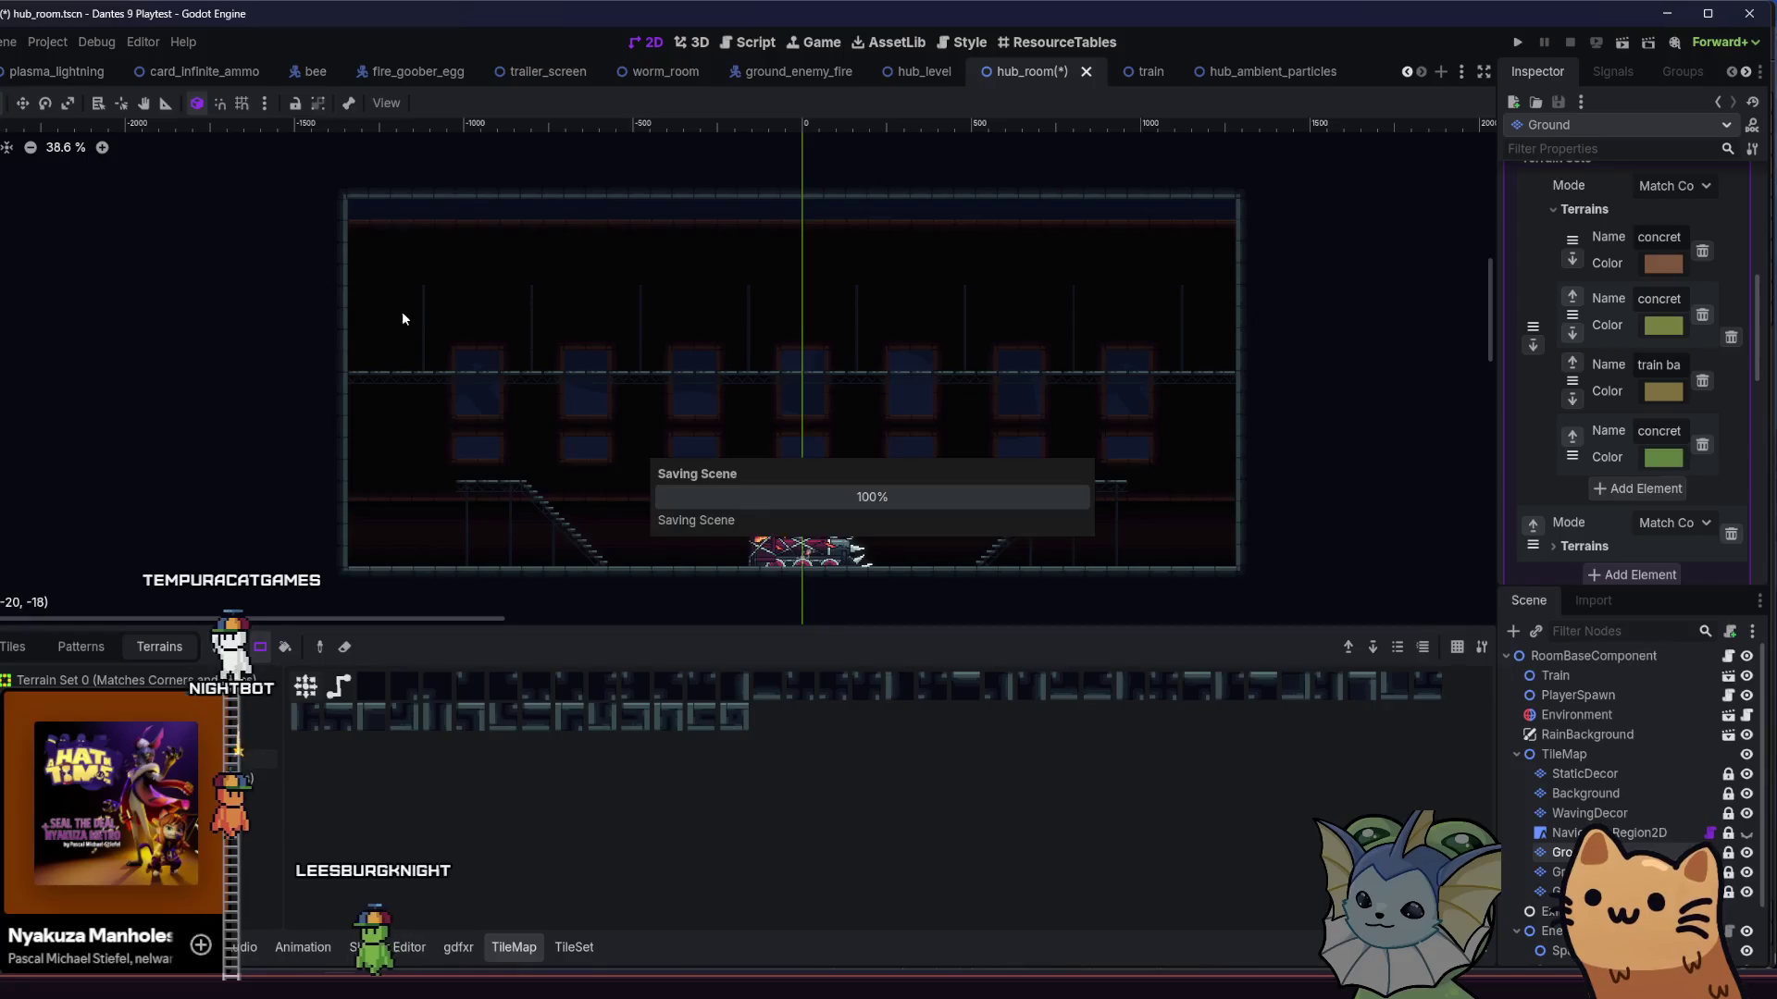
drag(429, 303, 1268, 320)
mouse_move(1251, 226)
mouse_down()
mouse_move(785, 324)
mouse_move(474, 299)
mouse_up()
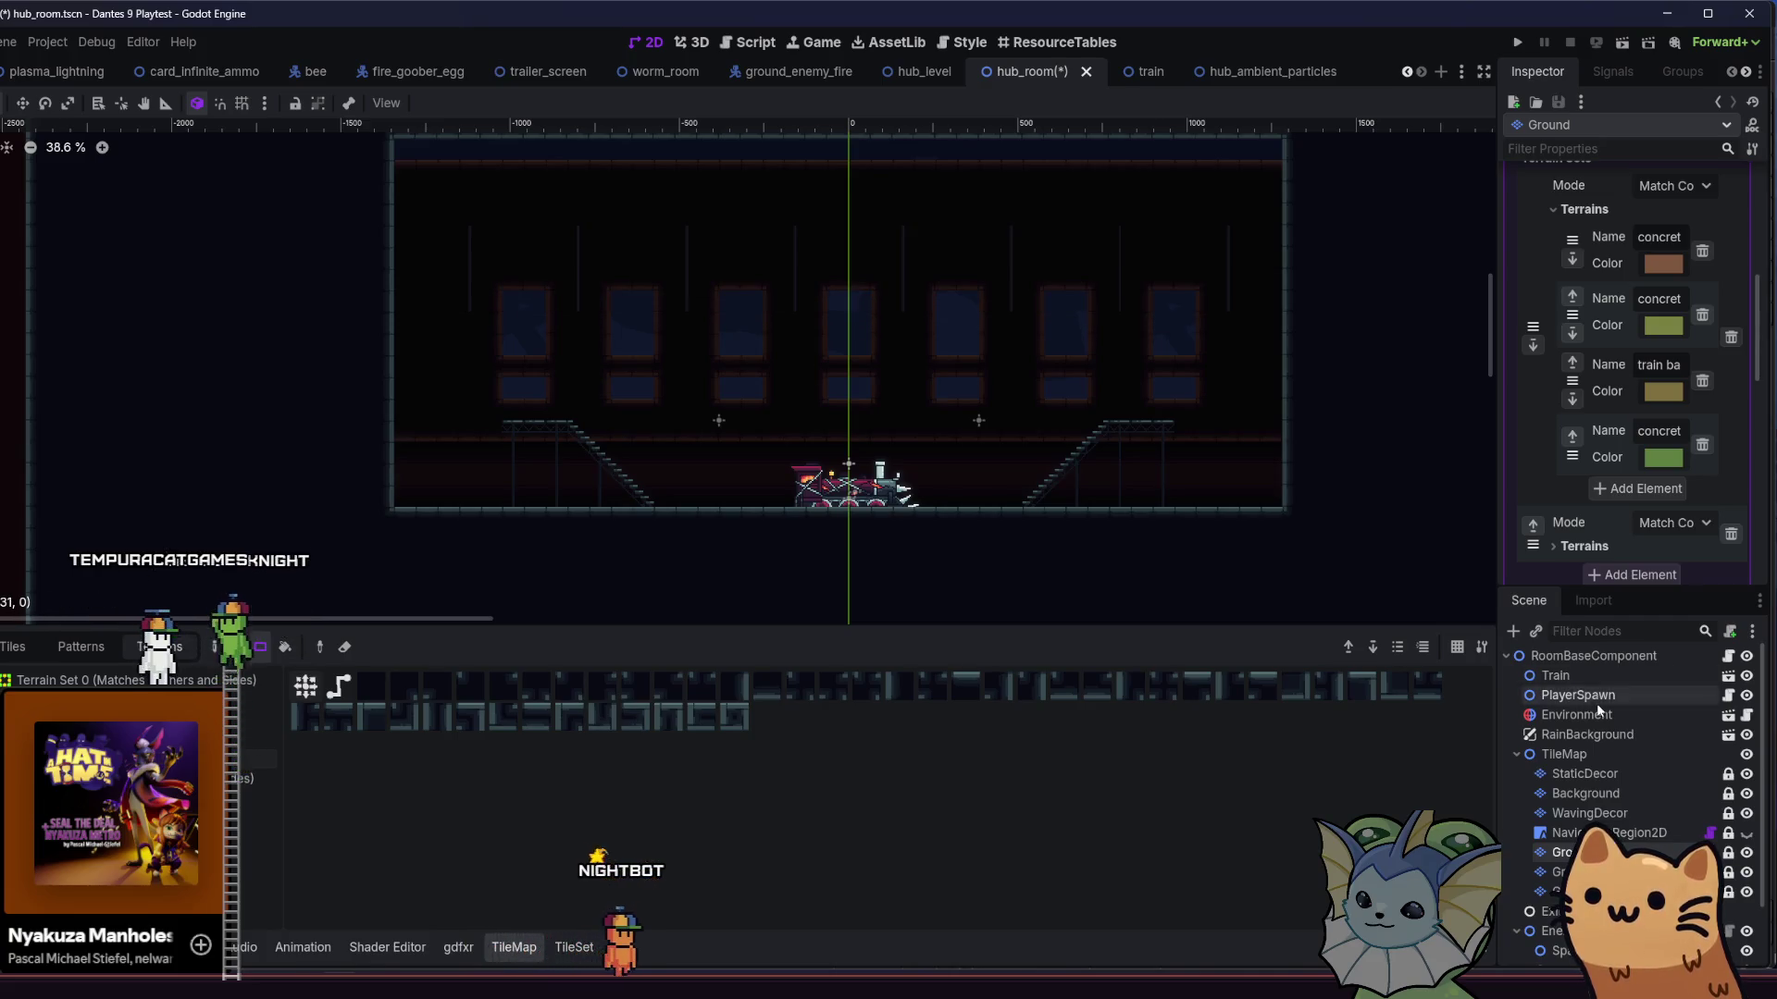
- On StaticDecor, place a rectangle of rebuilt window tiles and save
click(1588, 771)
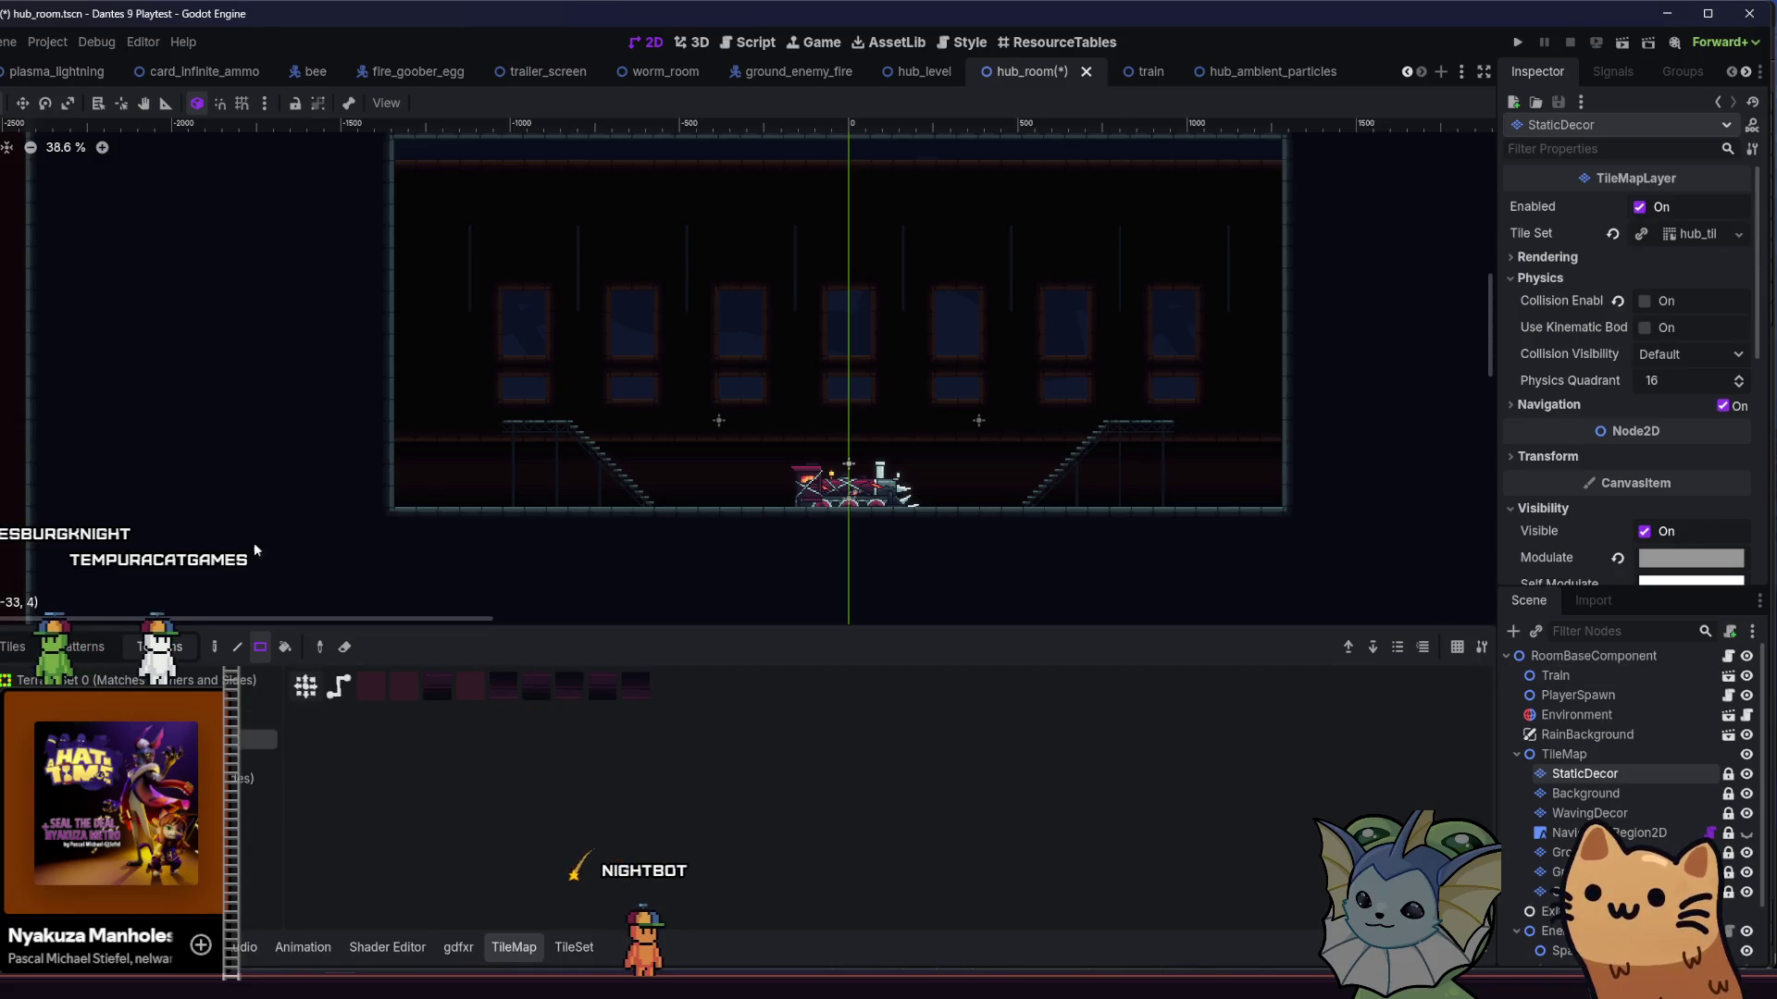
drag(875, 333, 982, 366)
drag(1239, 318, 1240, 319)
key(ctrl+s)
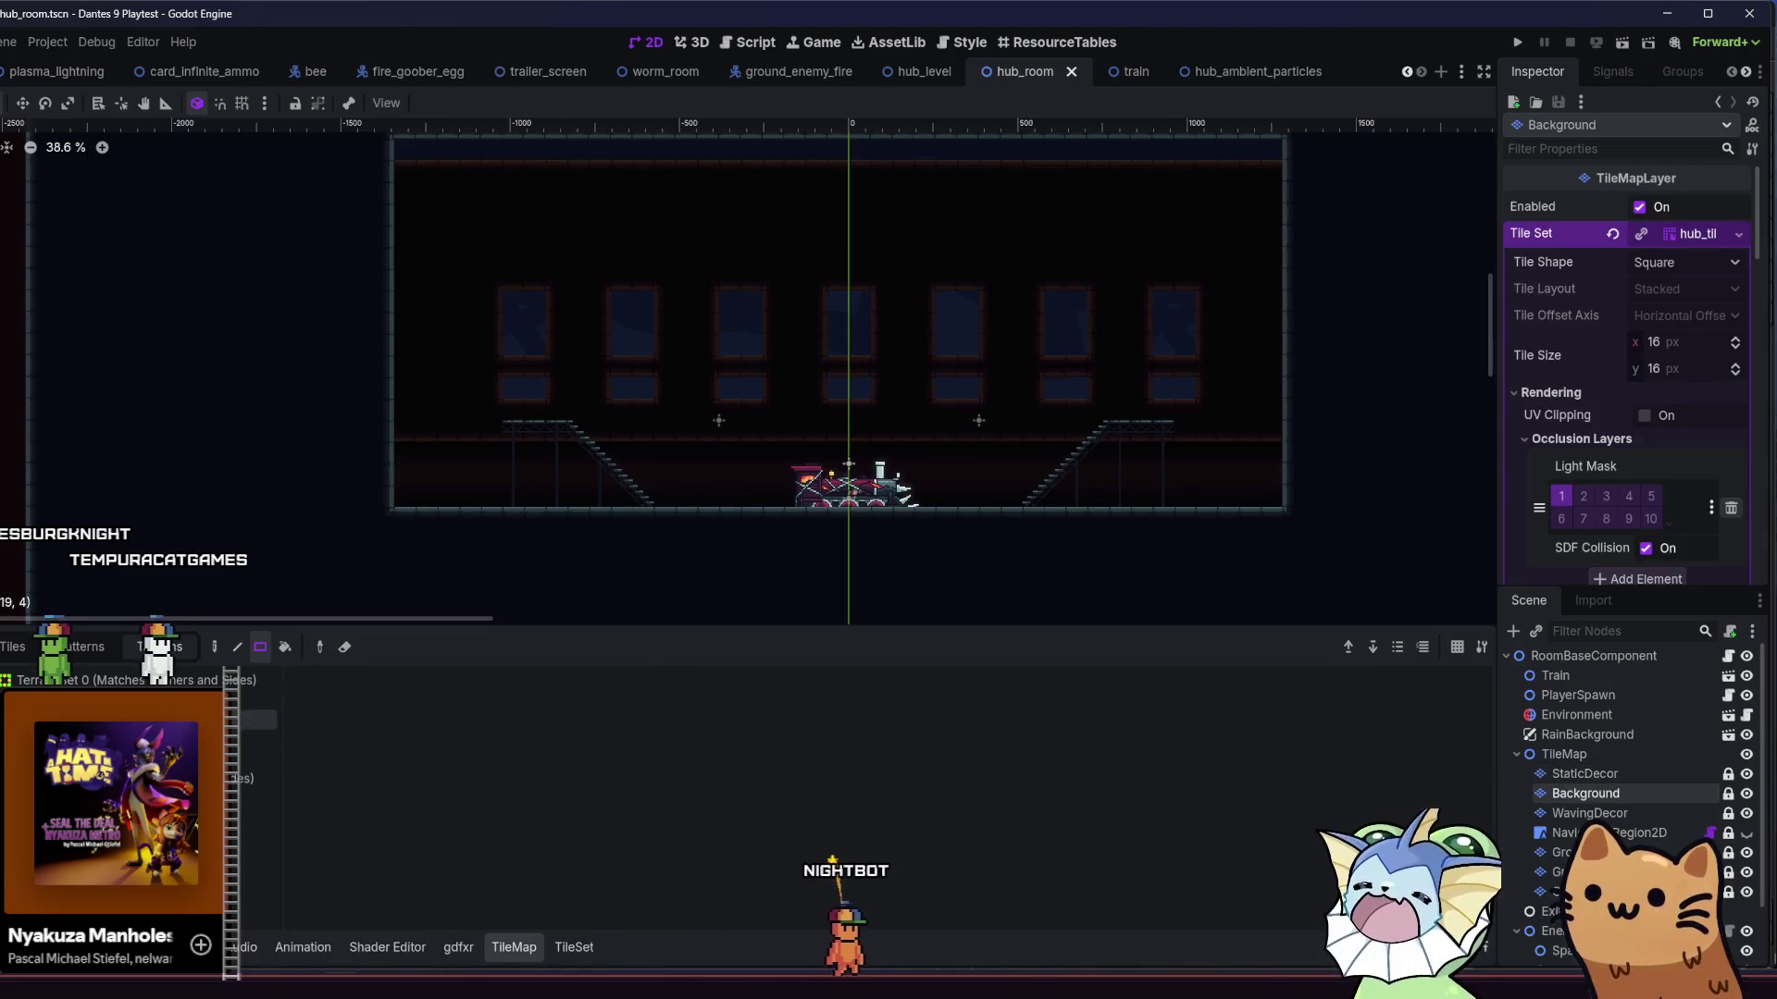
- On Background, adjust the leftmost window panes, then paint window tiles across the whole window row
click(245, 779)
scroll(504, 316, up, 2)
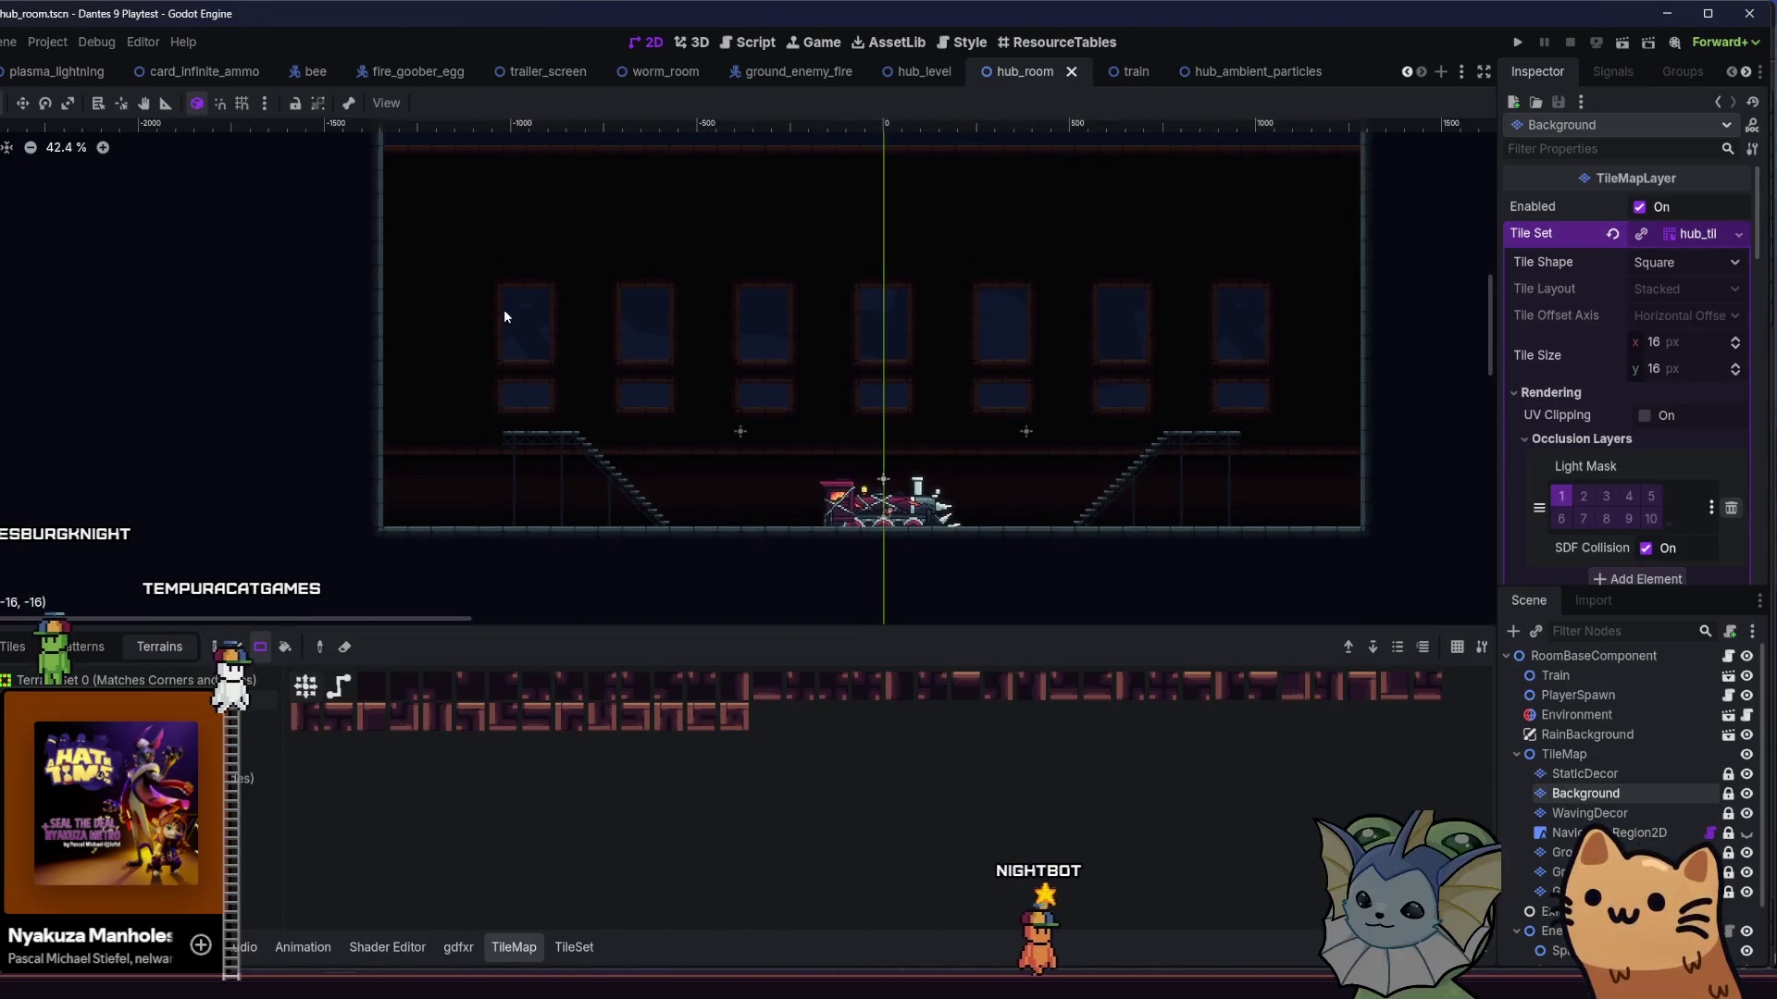
mouse_move(468, 358)
mouse_down()
mouse_move(480, 289)
mouse_move(495, 422)
mouse_move(498, 385)
mouse_up()
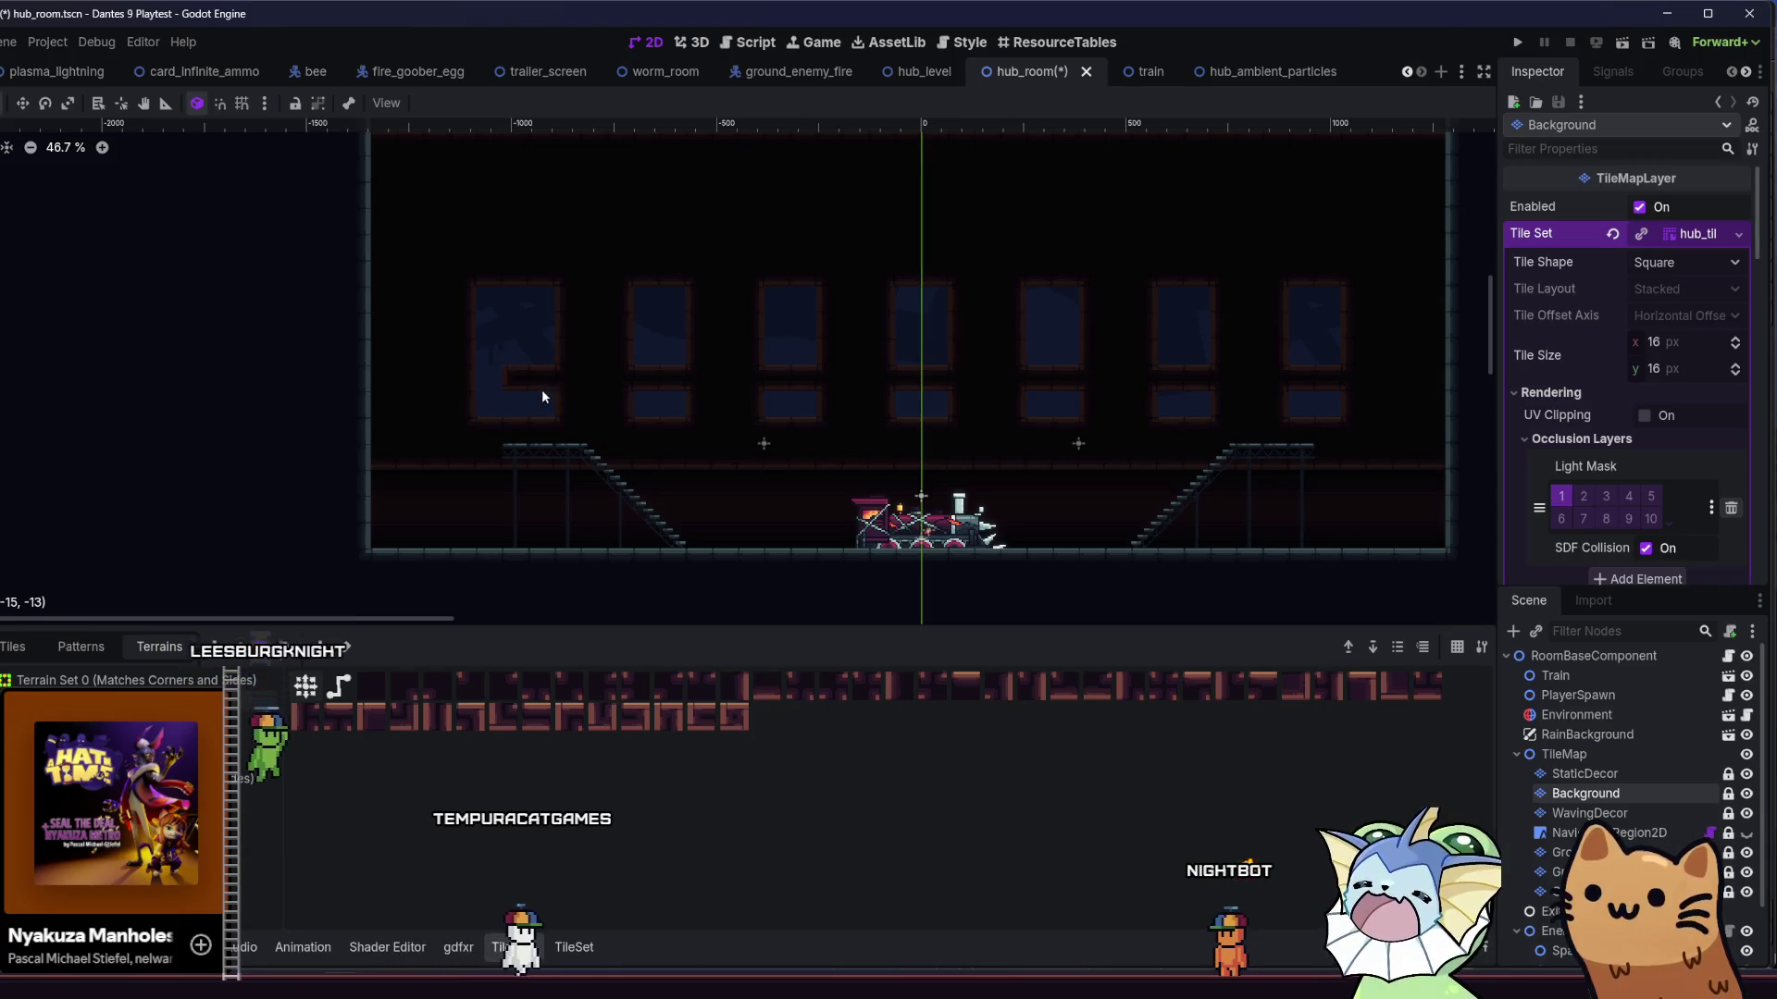
mouse_move(498, 379)
mouse_down()
mouse_move(504, 429)
mouse_move(453, 422)
mouse_up()
drag(474, 282, 492, 369)
key(ctrl+s)
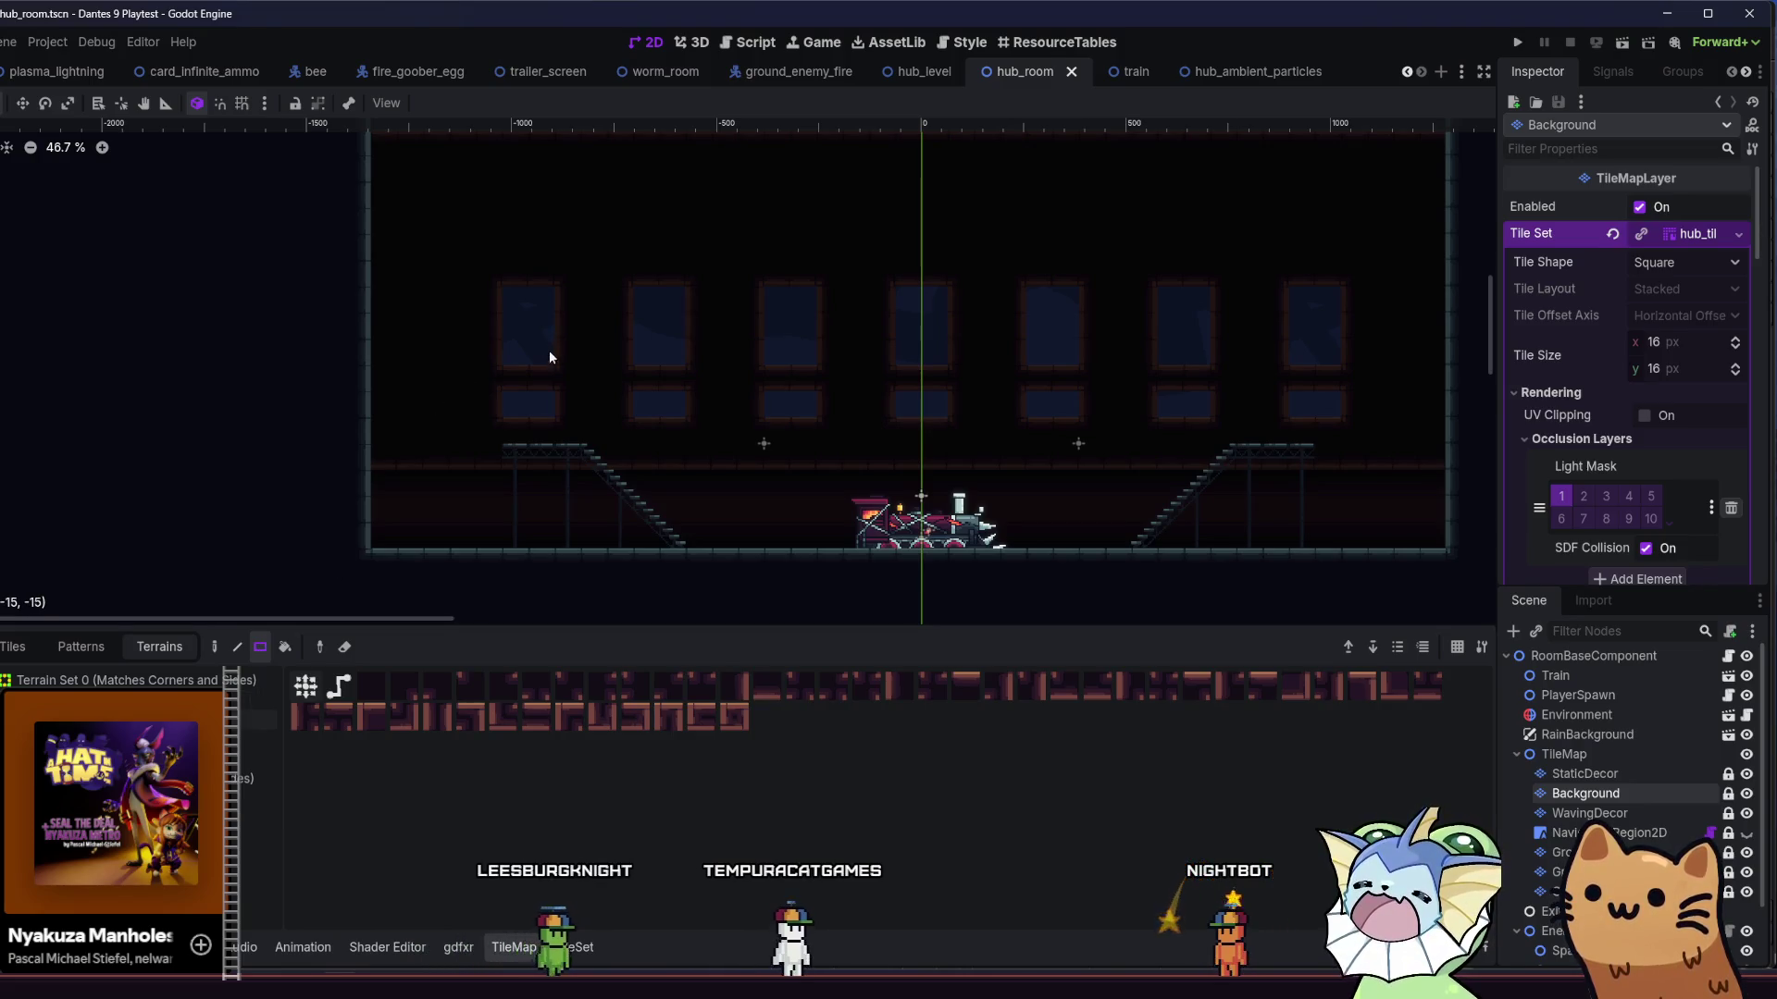
mouse_move(485, 407)
mouse_down()
mouse_move(1367, 242)
mouse_move(1393, 208)
mouse_up()
scroll(813, 321, up, 2)
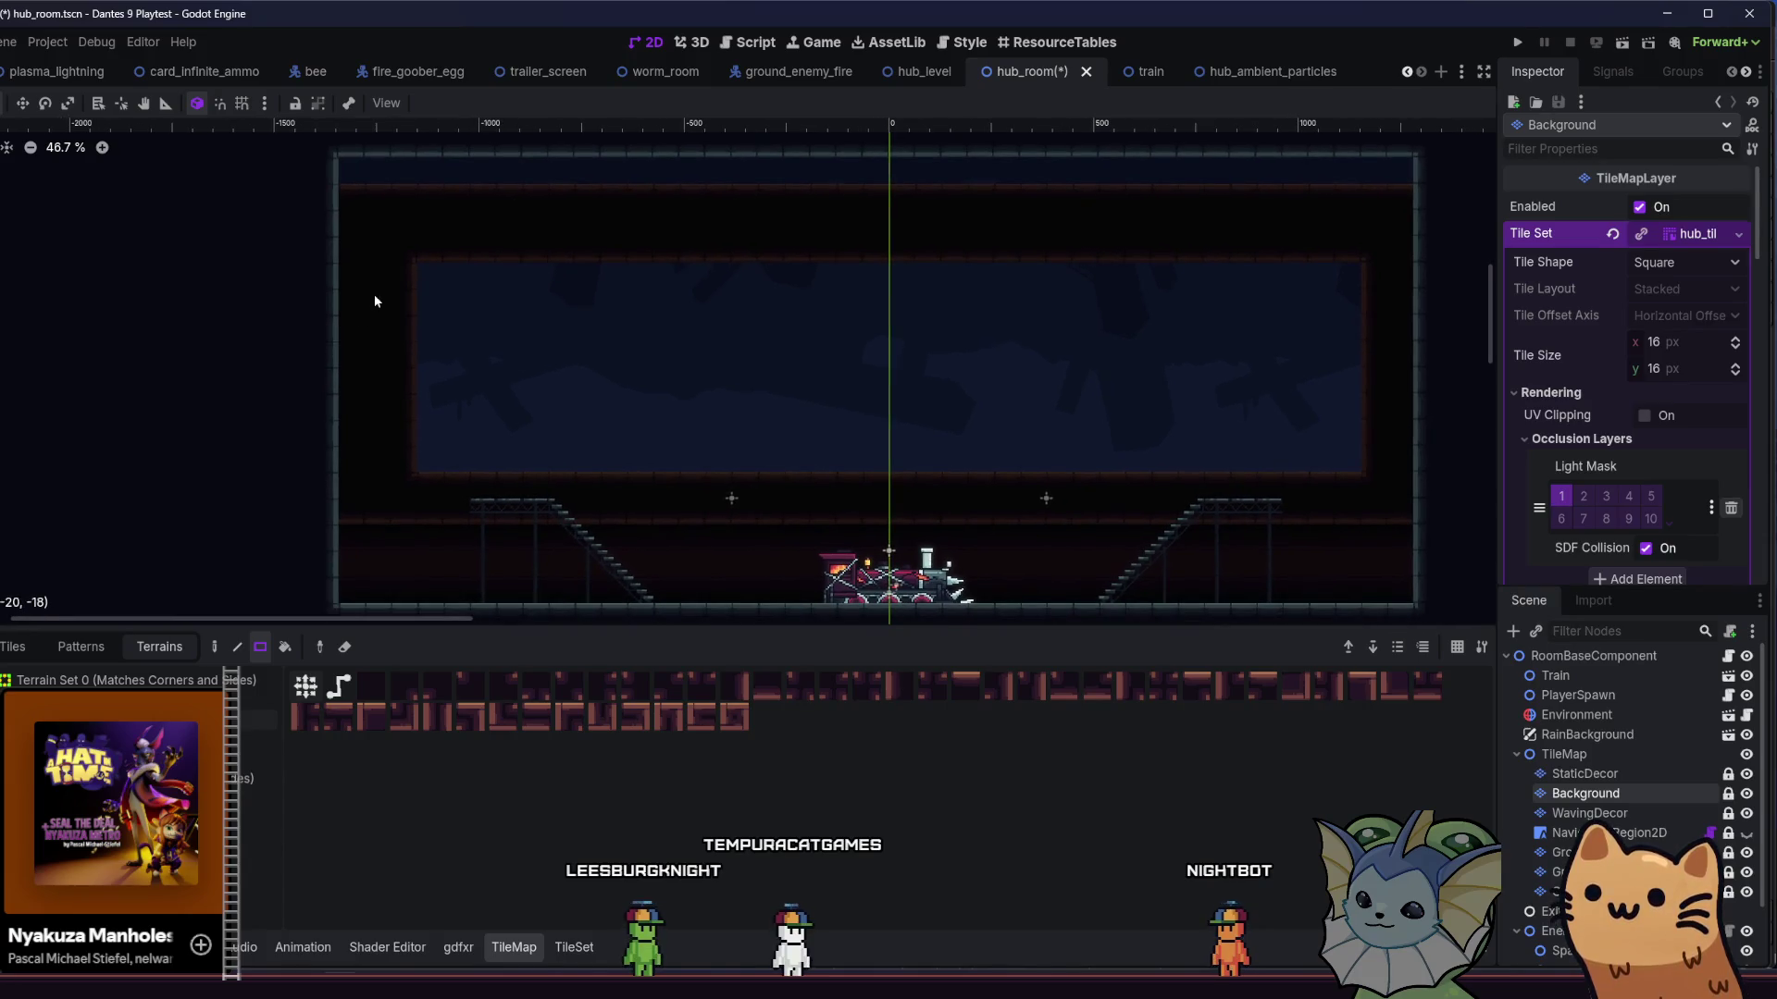
- Resize the blue window panel, extending it left and up and raising its bottom edge
mouse_move(432, 462)
mouse_down()
mouse_move(524, 457)
mouse_move(364, 254)
mouse_up()
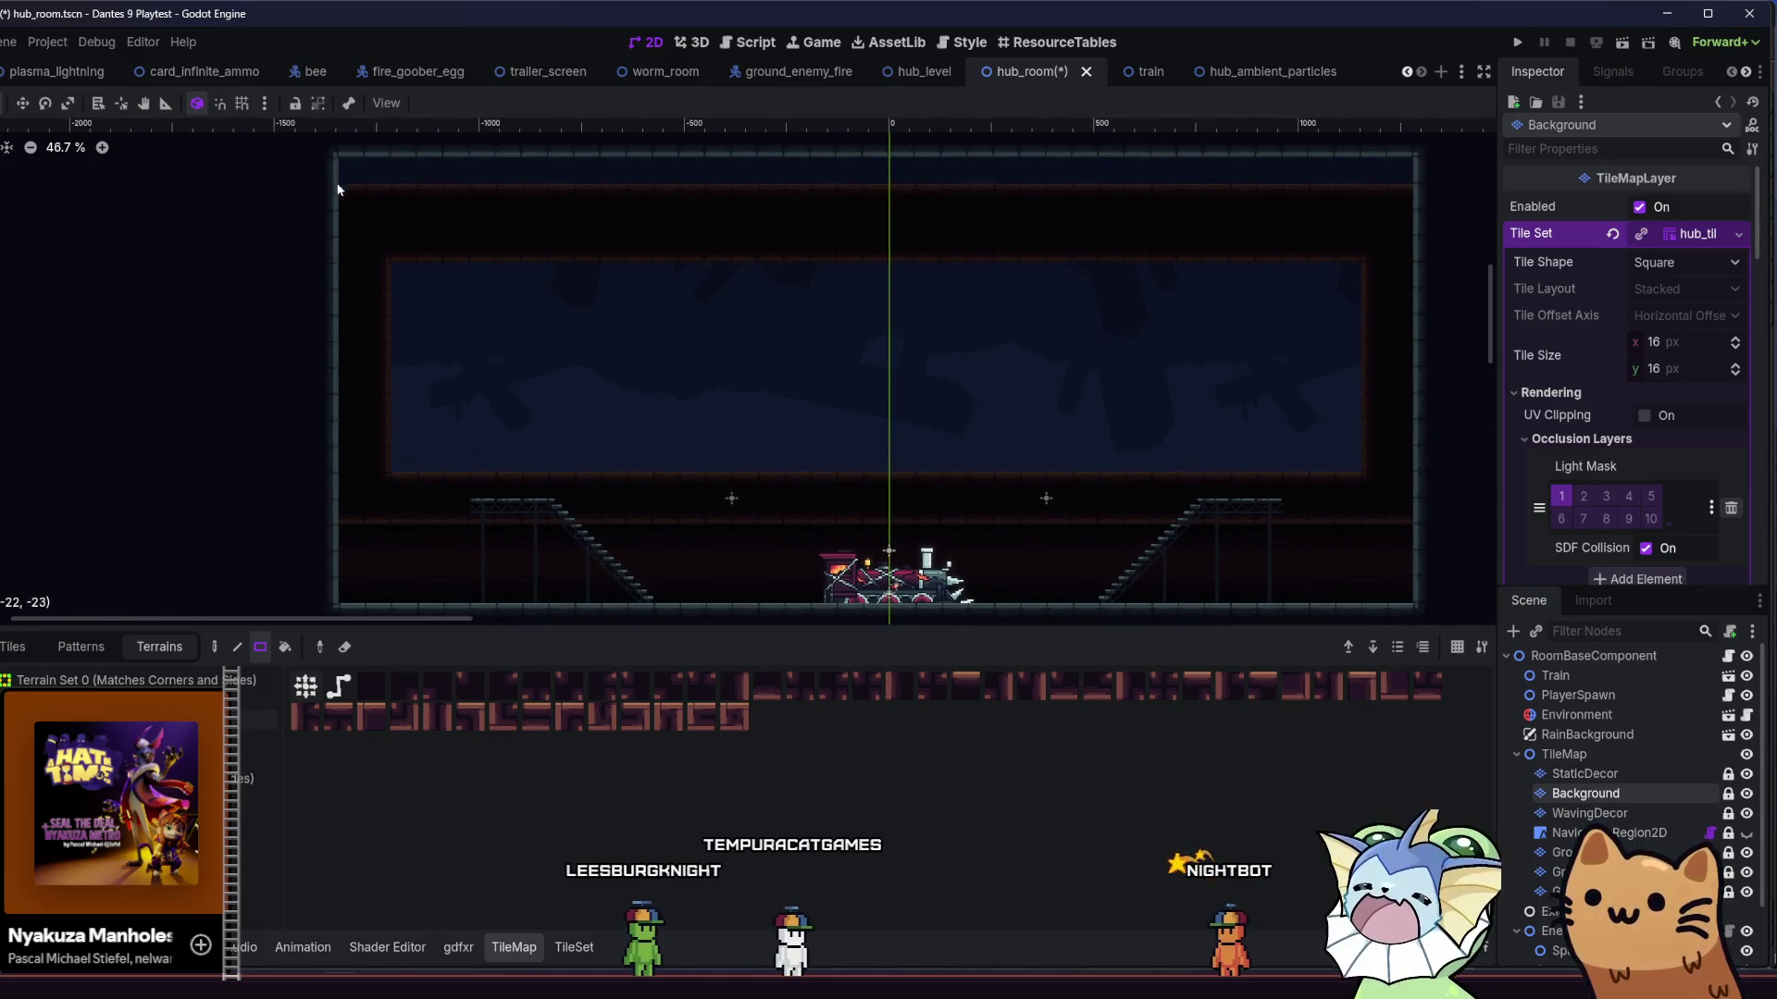
drag(338, 183, 1277, 144)
drag(1445, 148, 1438, 153)
mouse_move(1329, 258)
mouse_down()
mouse_move(515, 274)
mouse_move(412, 246)
mouse_up()
drag(408, 478, 1317, 459)
click(502, 444)
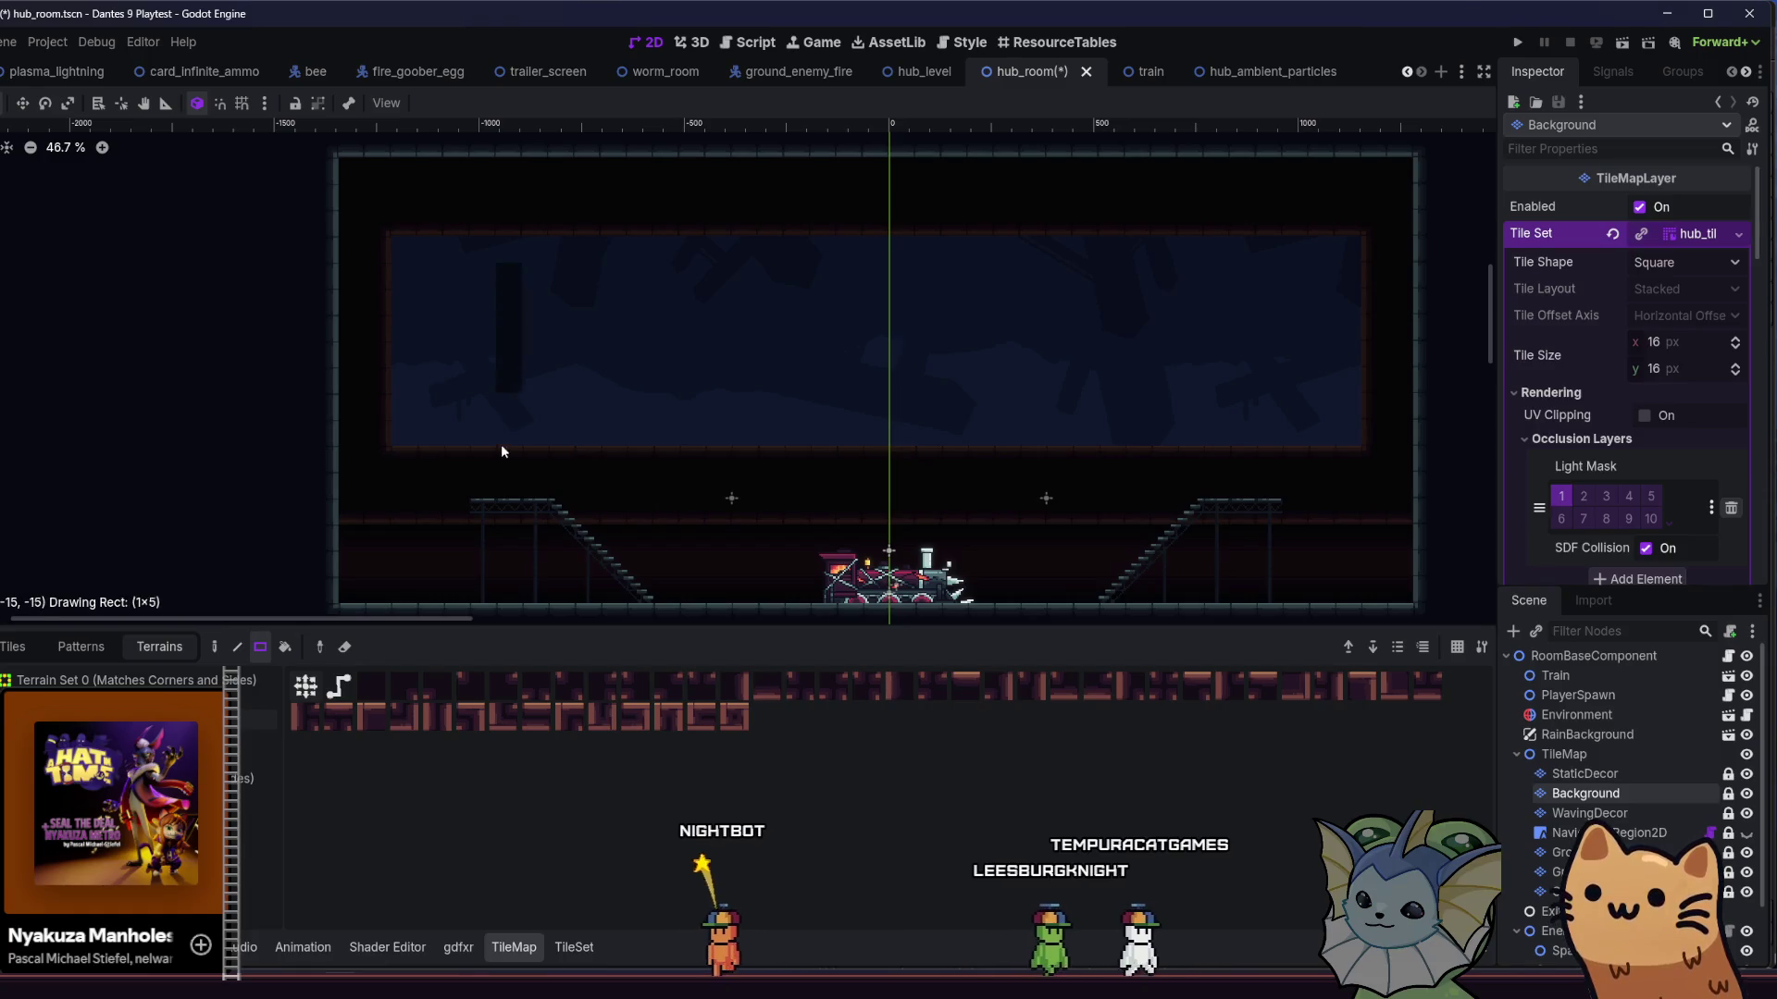
- Draw tall wall columns through the panel to split it into several windows
drag(507, 248, 509, 444)
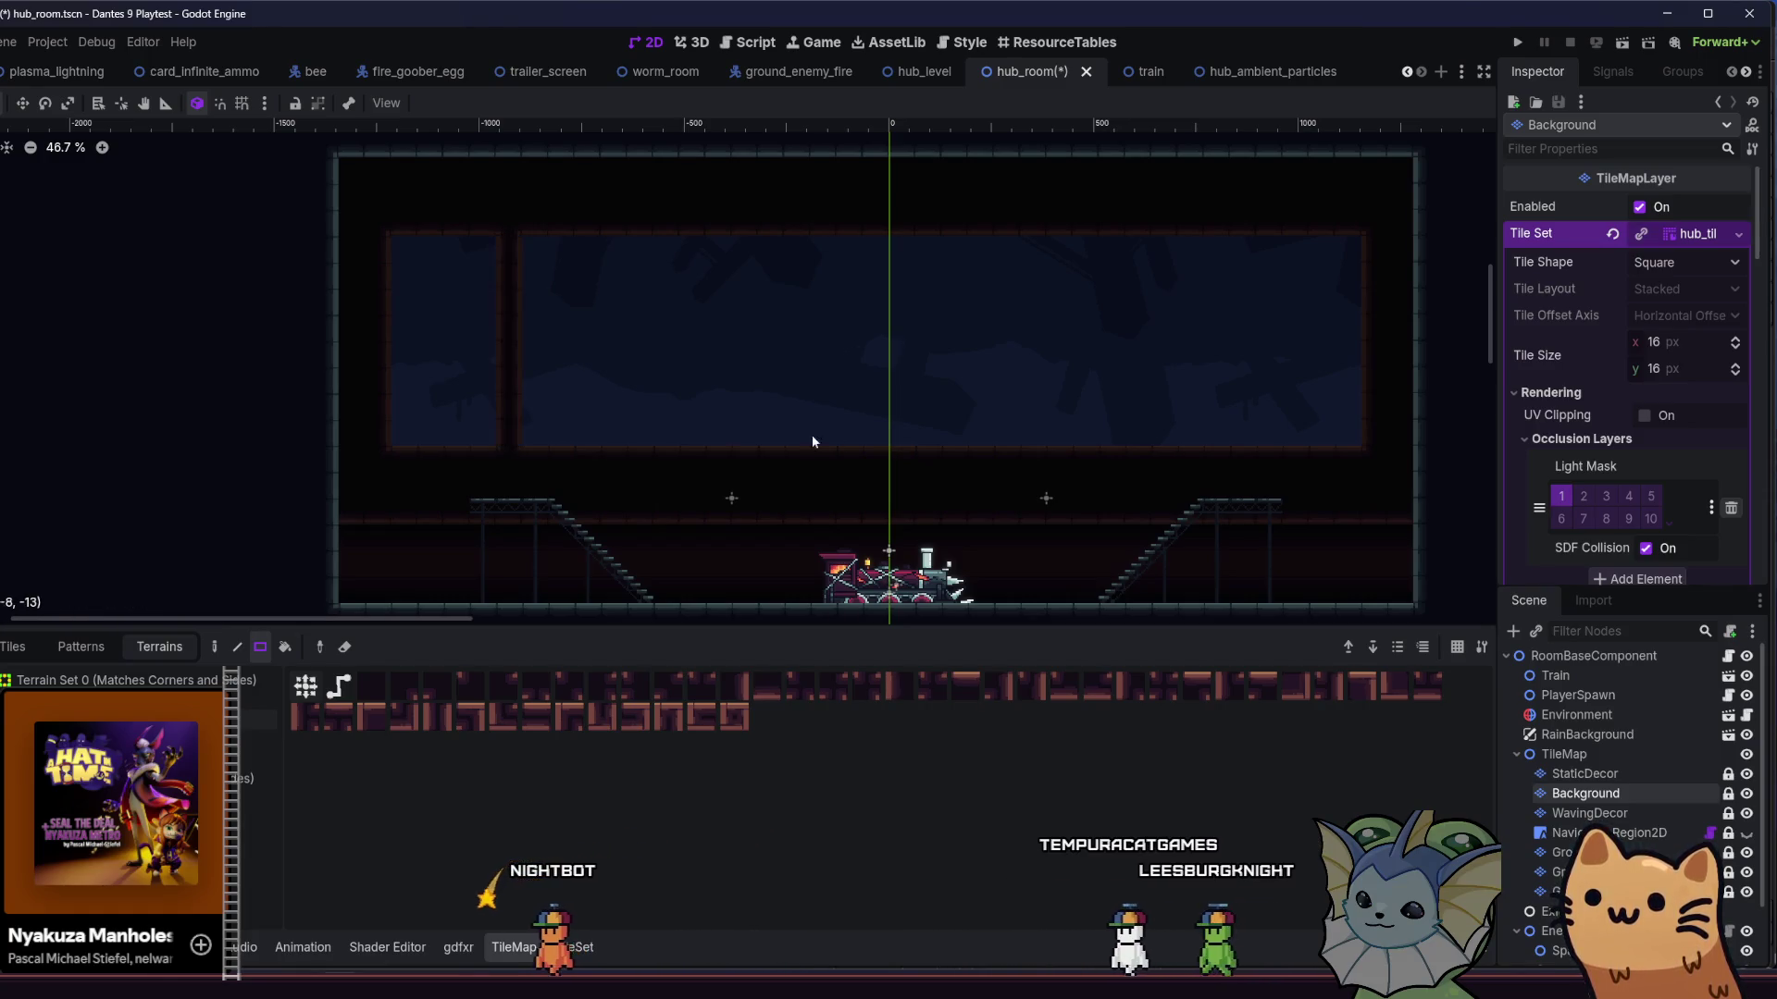
drag(879, 443, 899, 246)
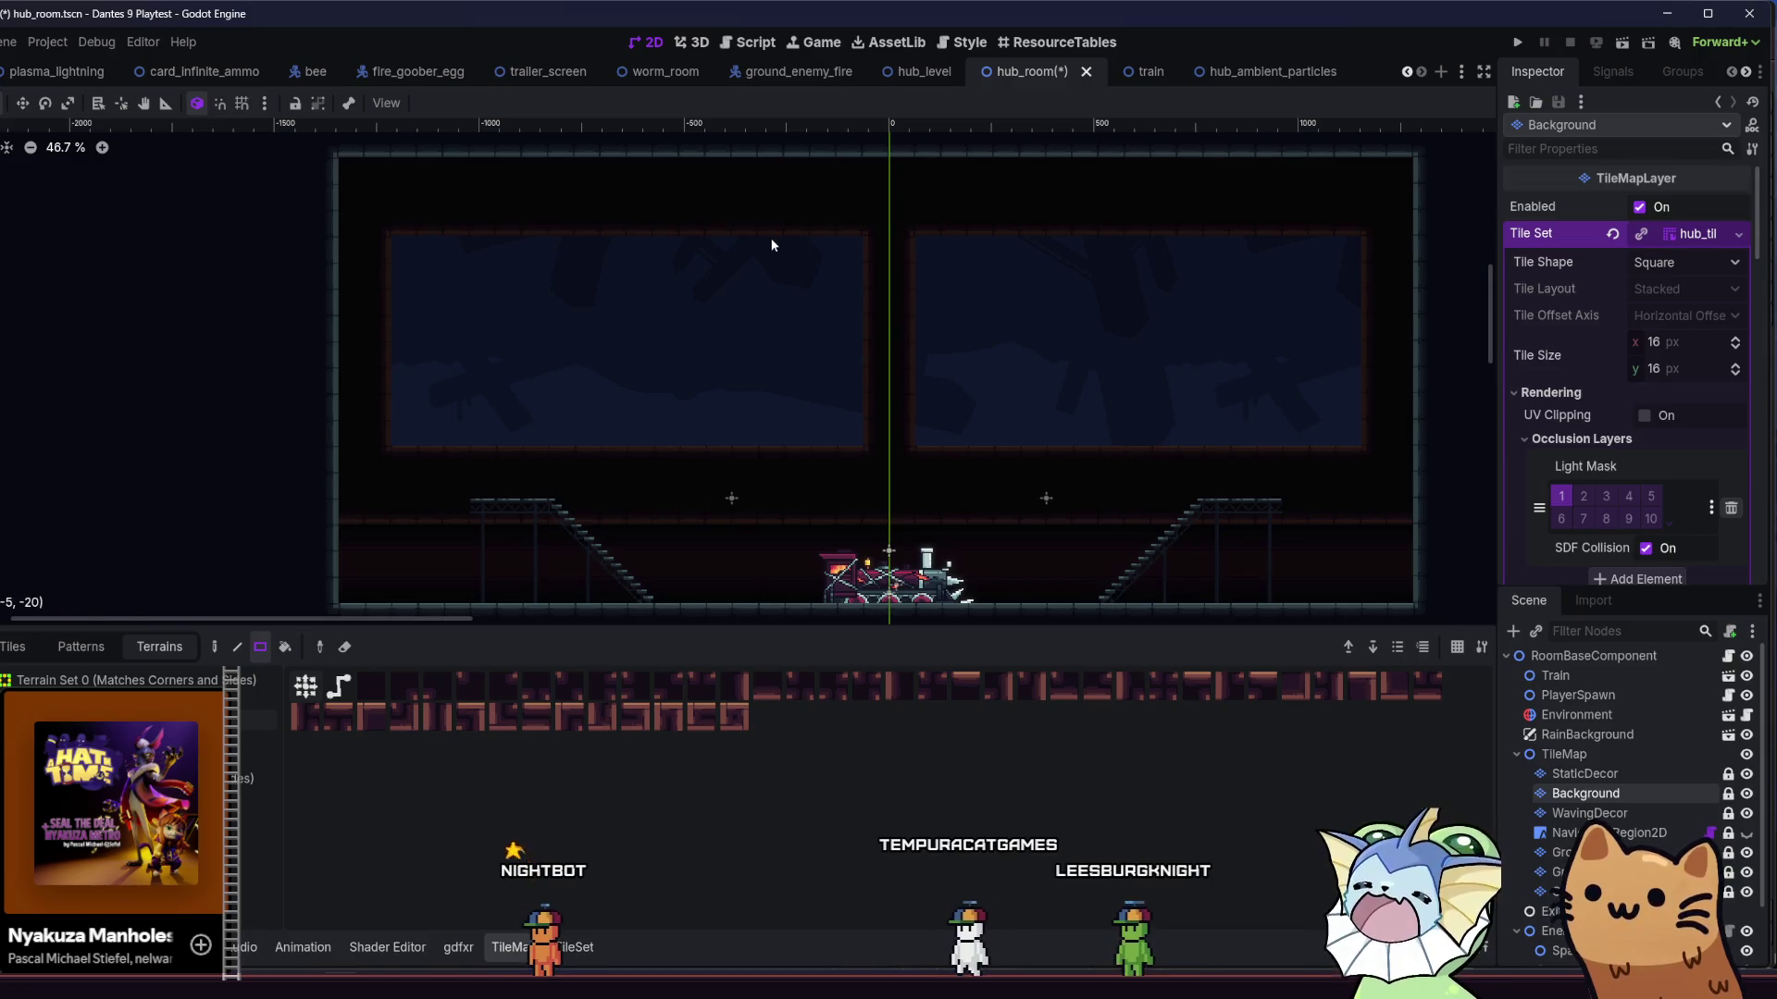
drag(740, 268, 717, 470)
drag(601, 243, 551, 386)
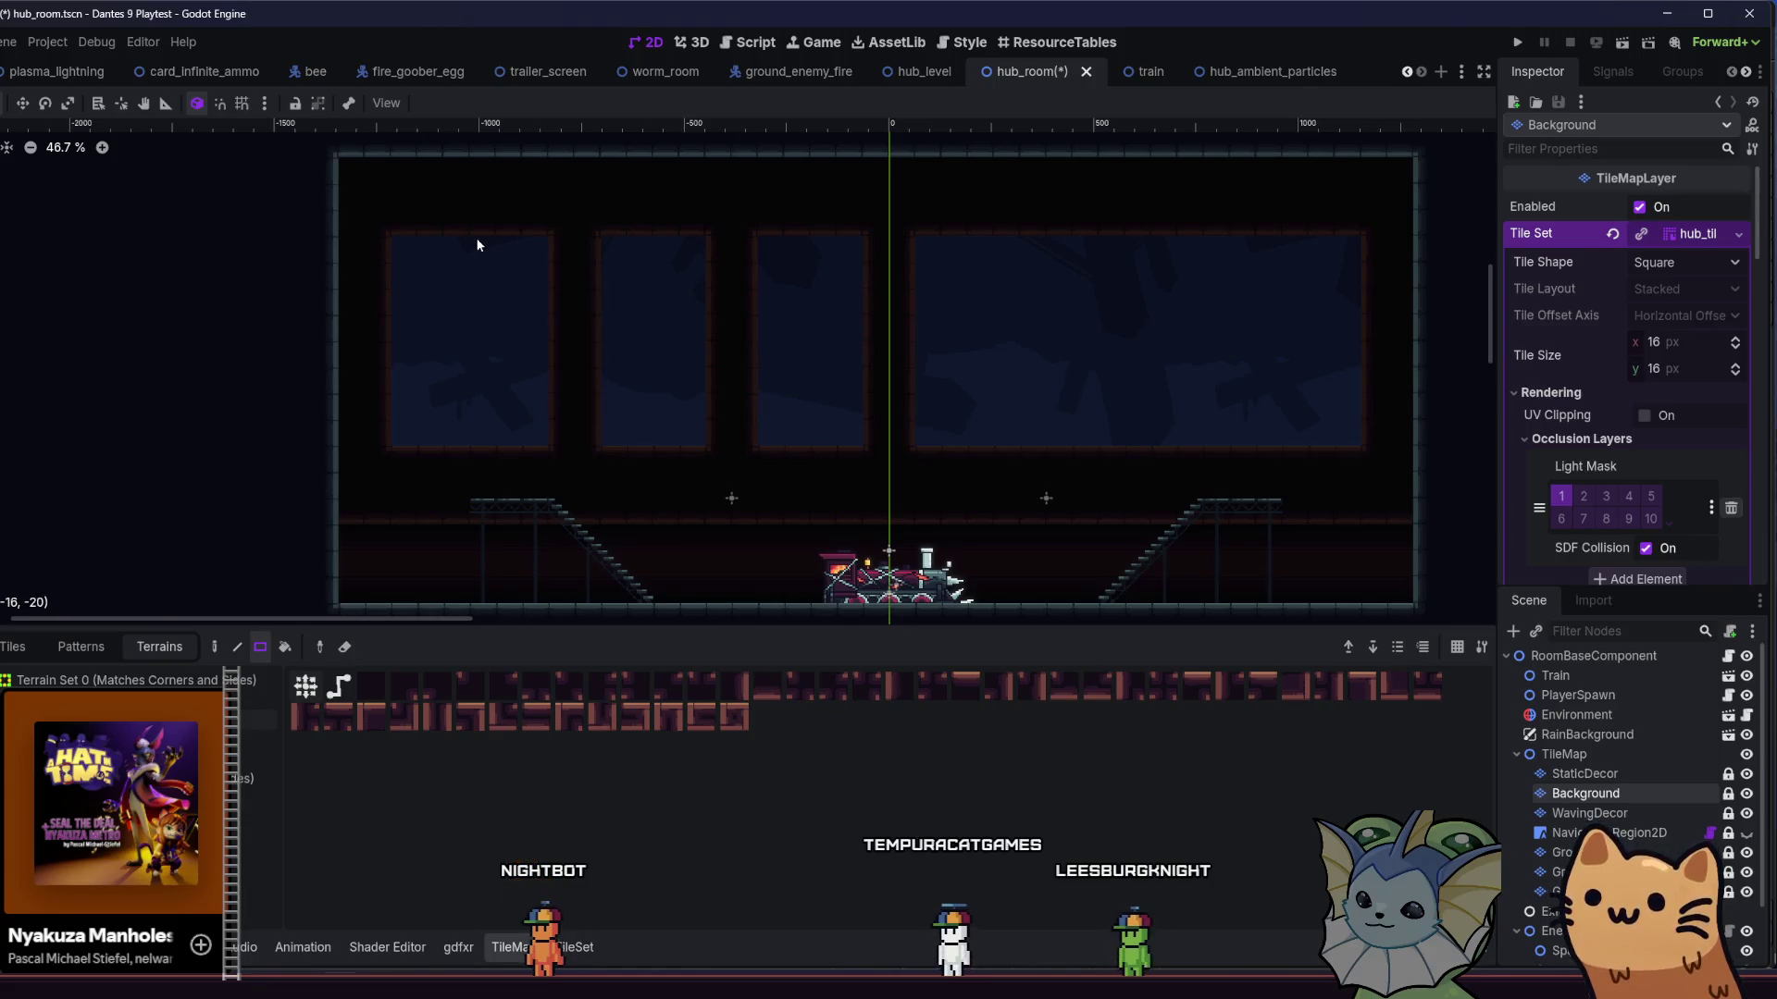
mouse_move(477, 245)
mouse_down()
mouse_move(421, 446)
mouse_move(451, 223)
mouse_up()
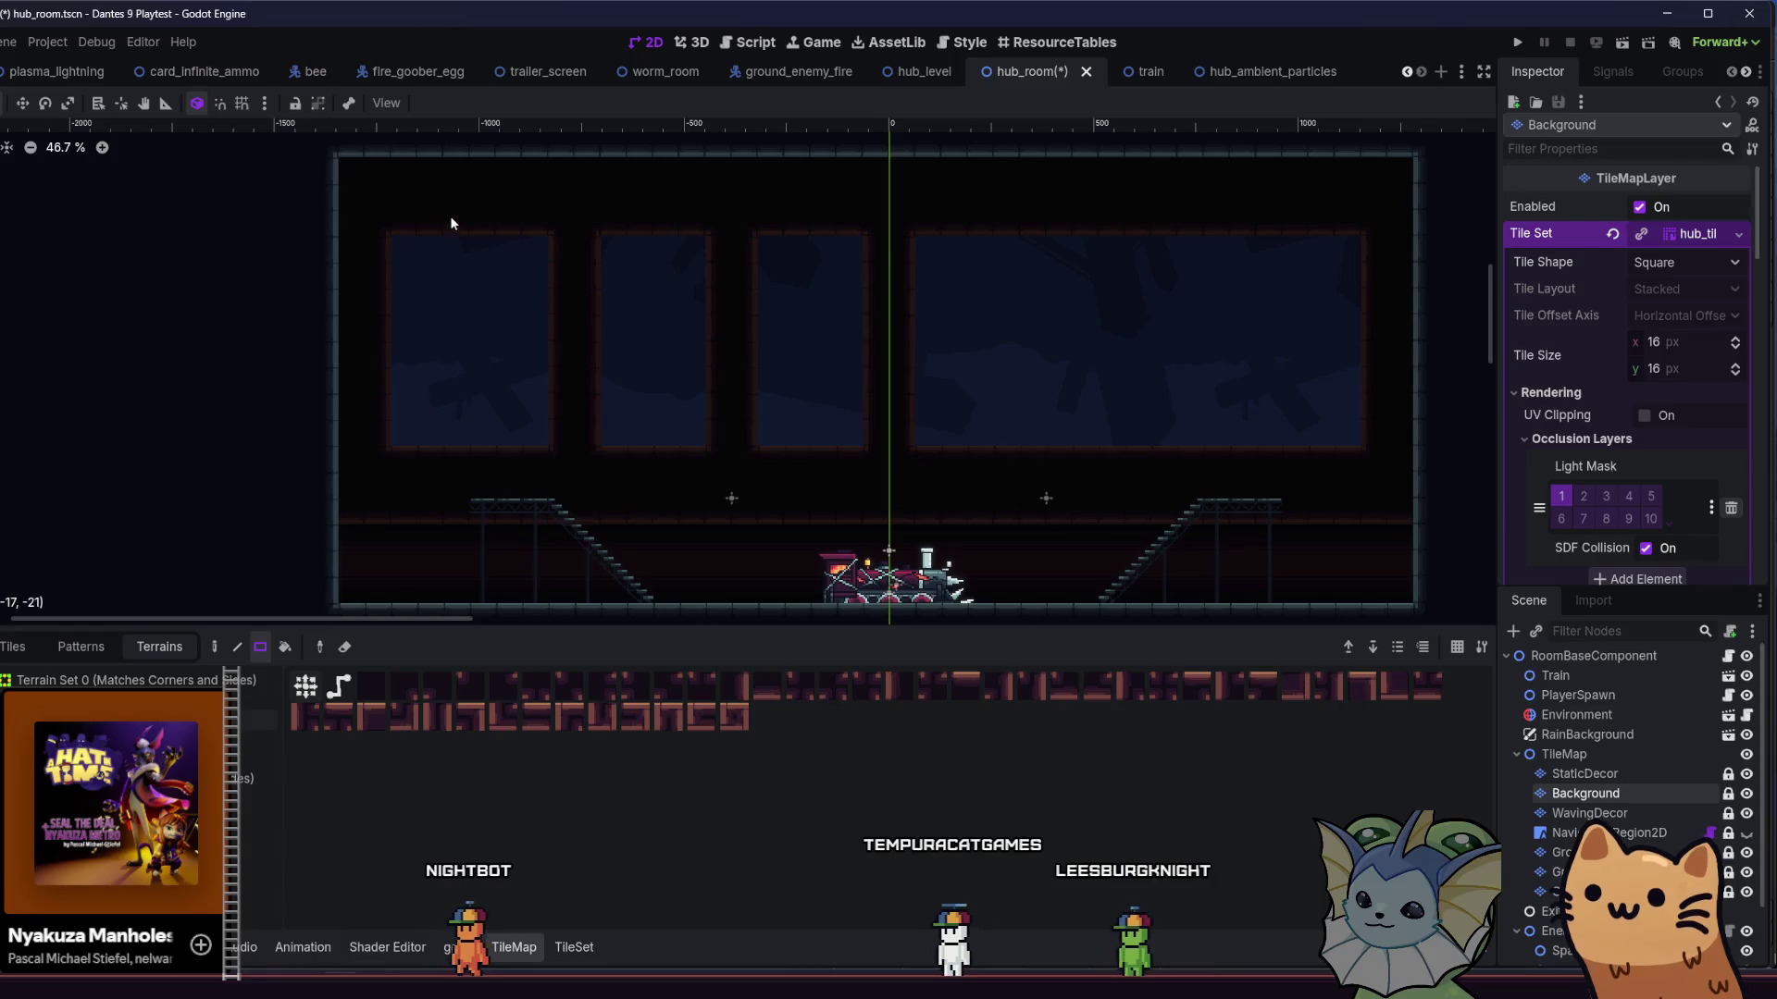
drag(437, 451, 437, 452)
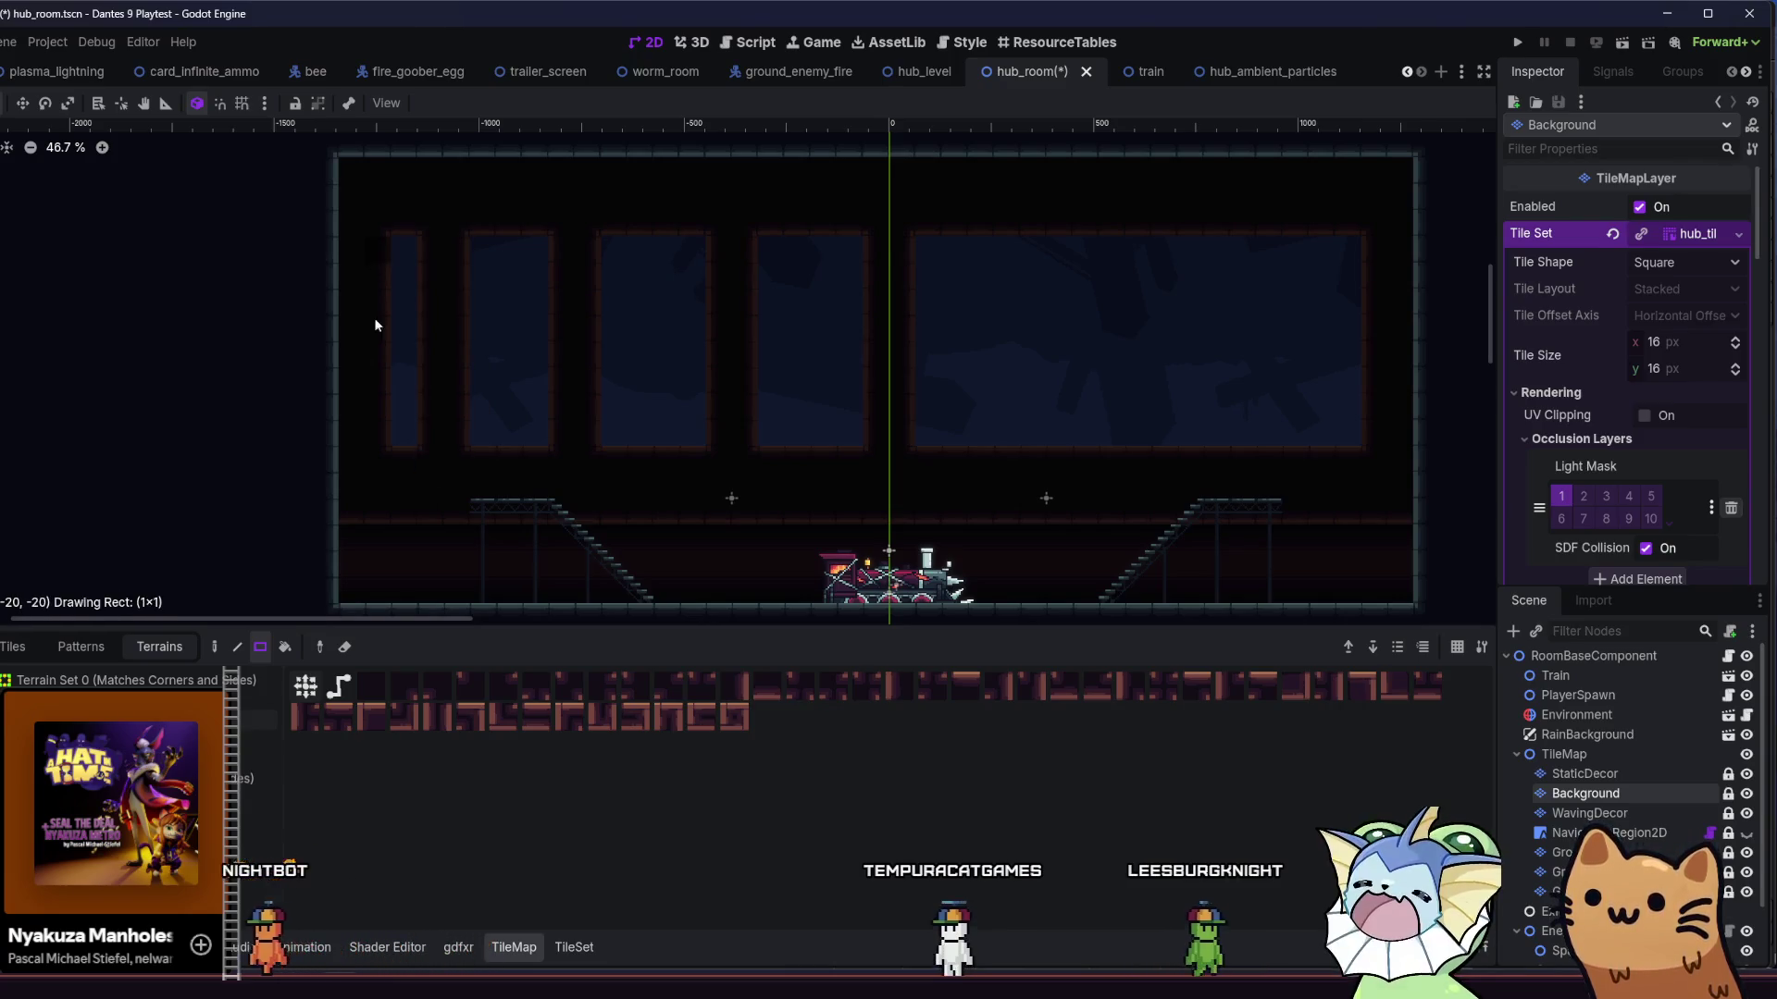
drag(351, 272, 359, 446)
mouse_move(452, 251)
mouse_down()
mouse_move(472, 432)
mouse_move(413, 453)
mouse_move(431, 441)
mouse_up()
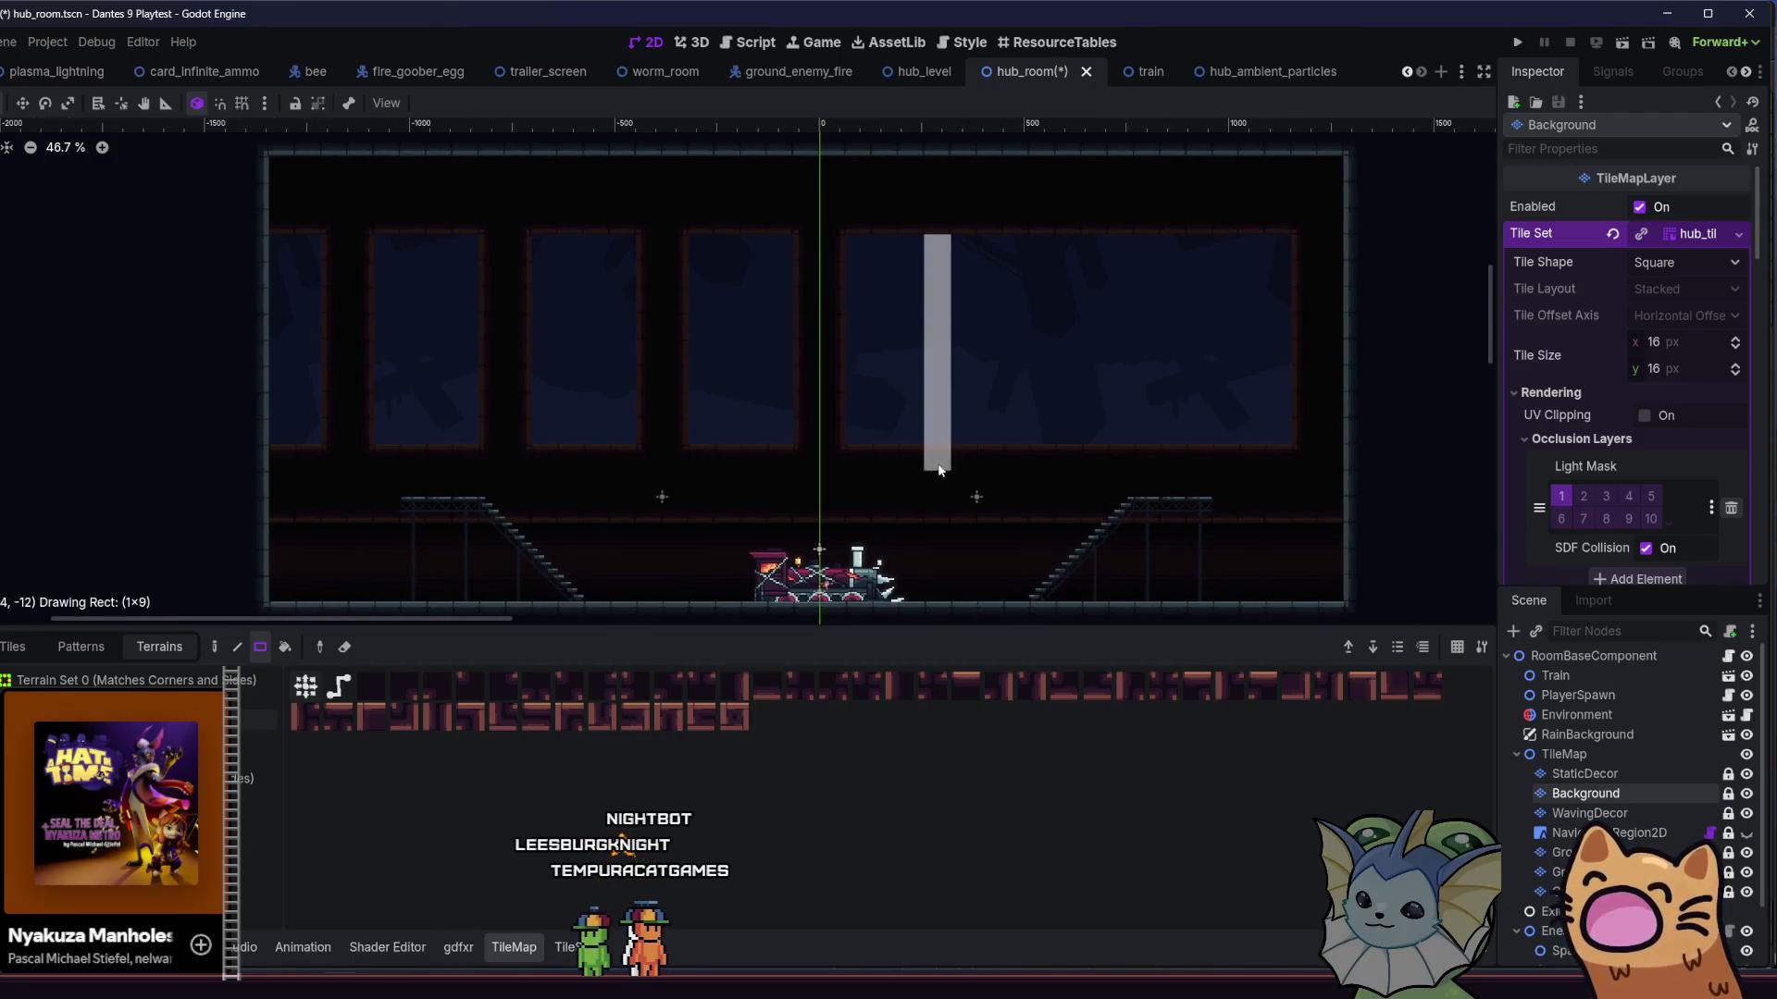
drag(836, 356, 767, 363)
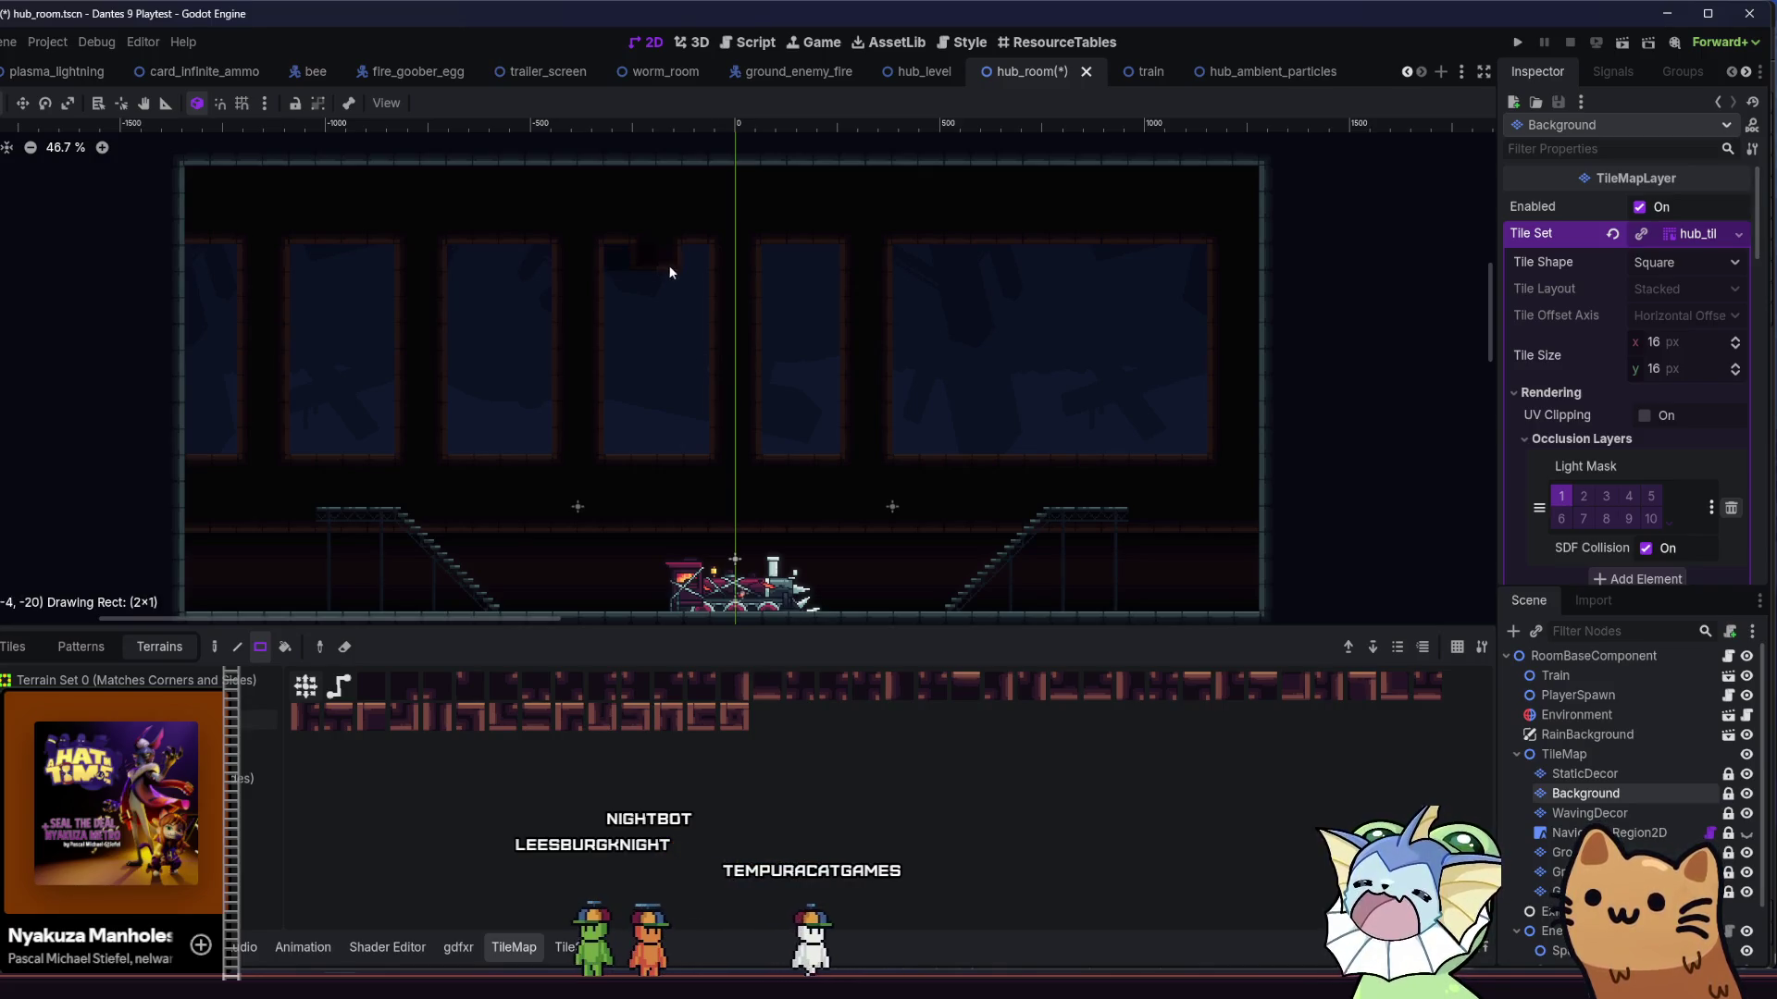
- Repaint the left wall and window columns so the left windows are evenly spaced
drag(613, 262, 615, 471)
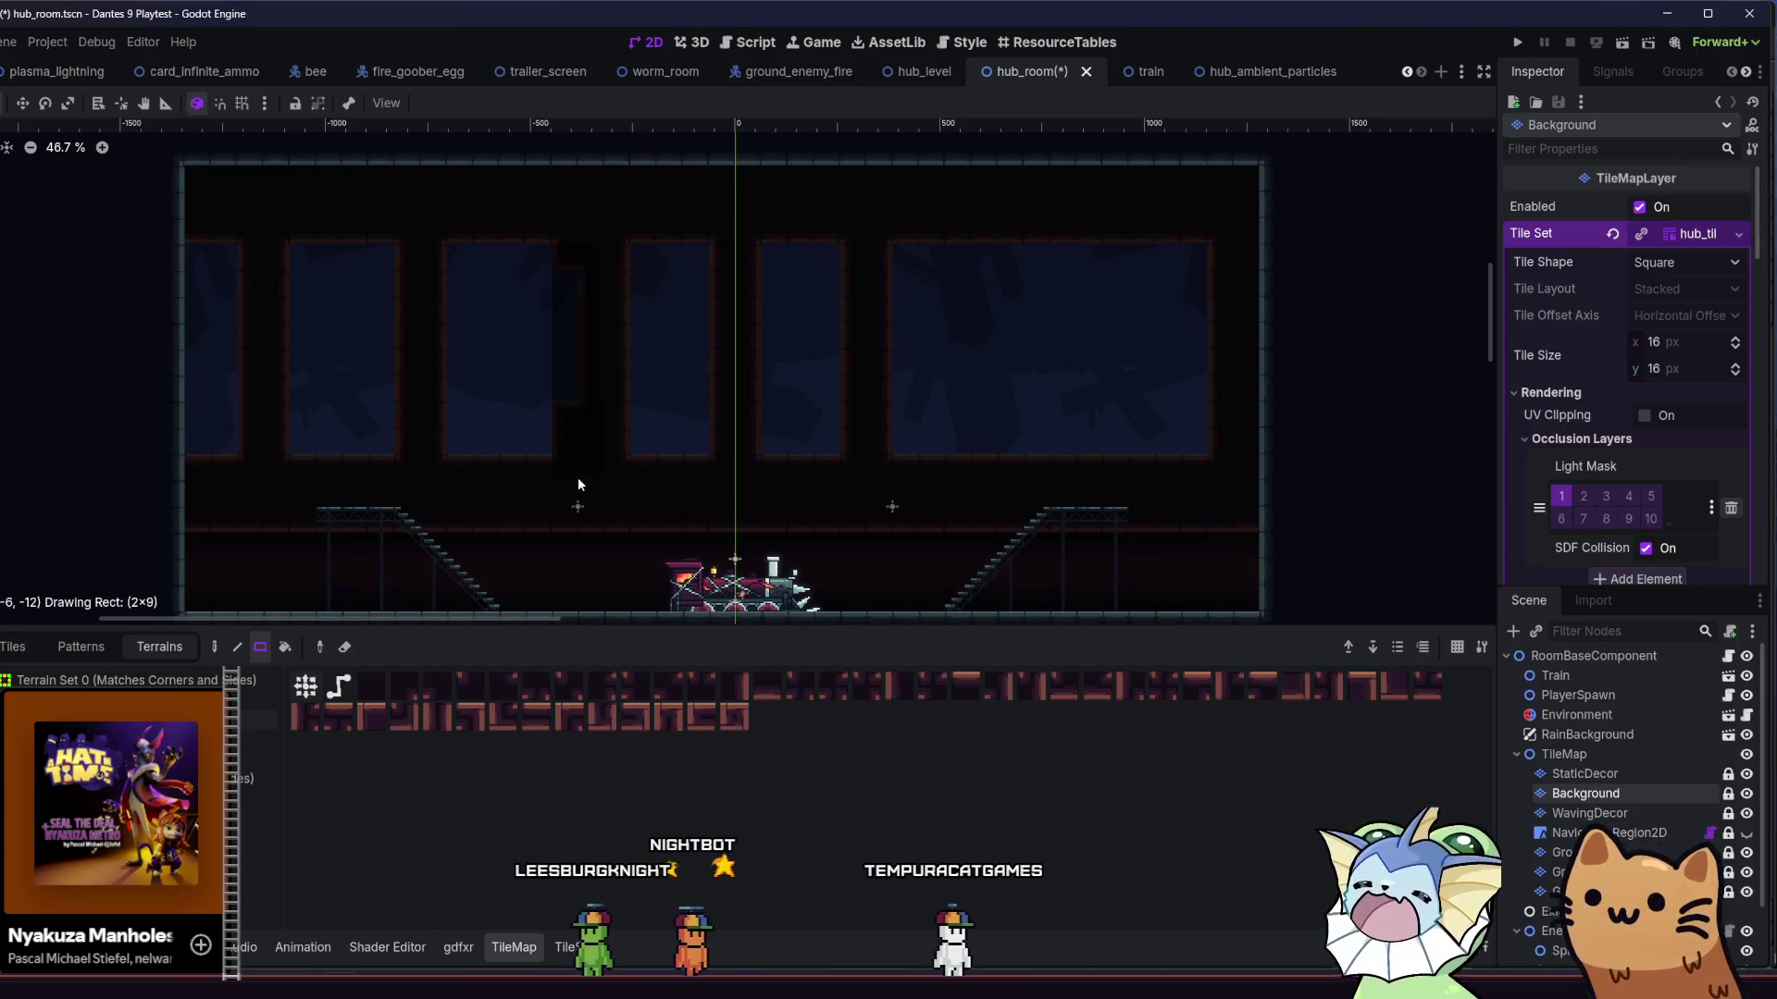
key(ctrl+z)
drag(457, 203, 490, 488)
drag(403, 257, 435, 433)
drag(297, 259, 370, 431)
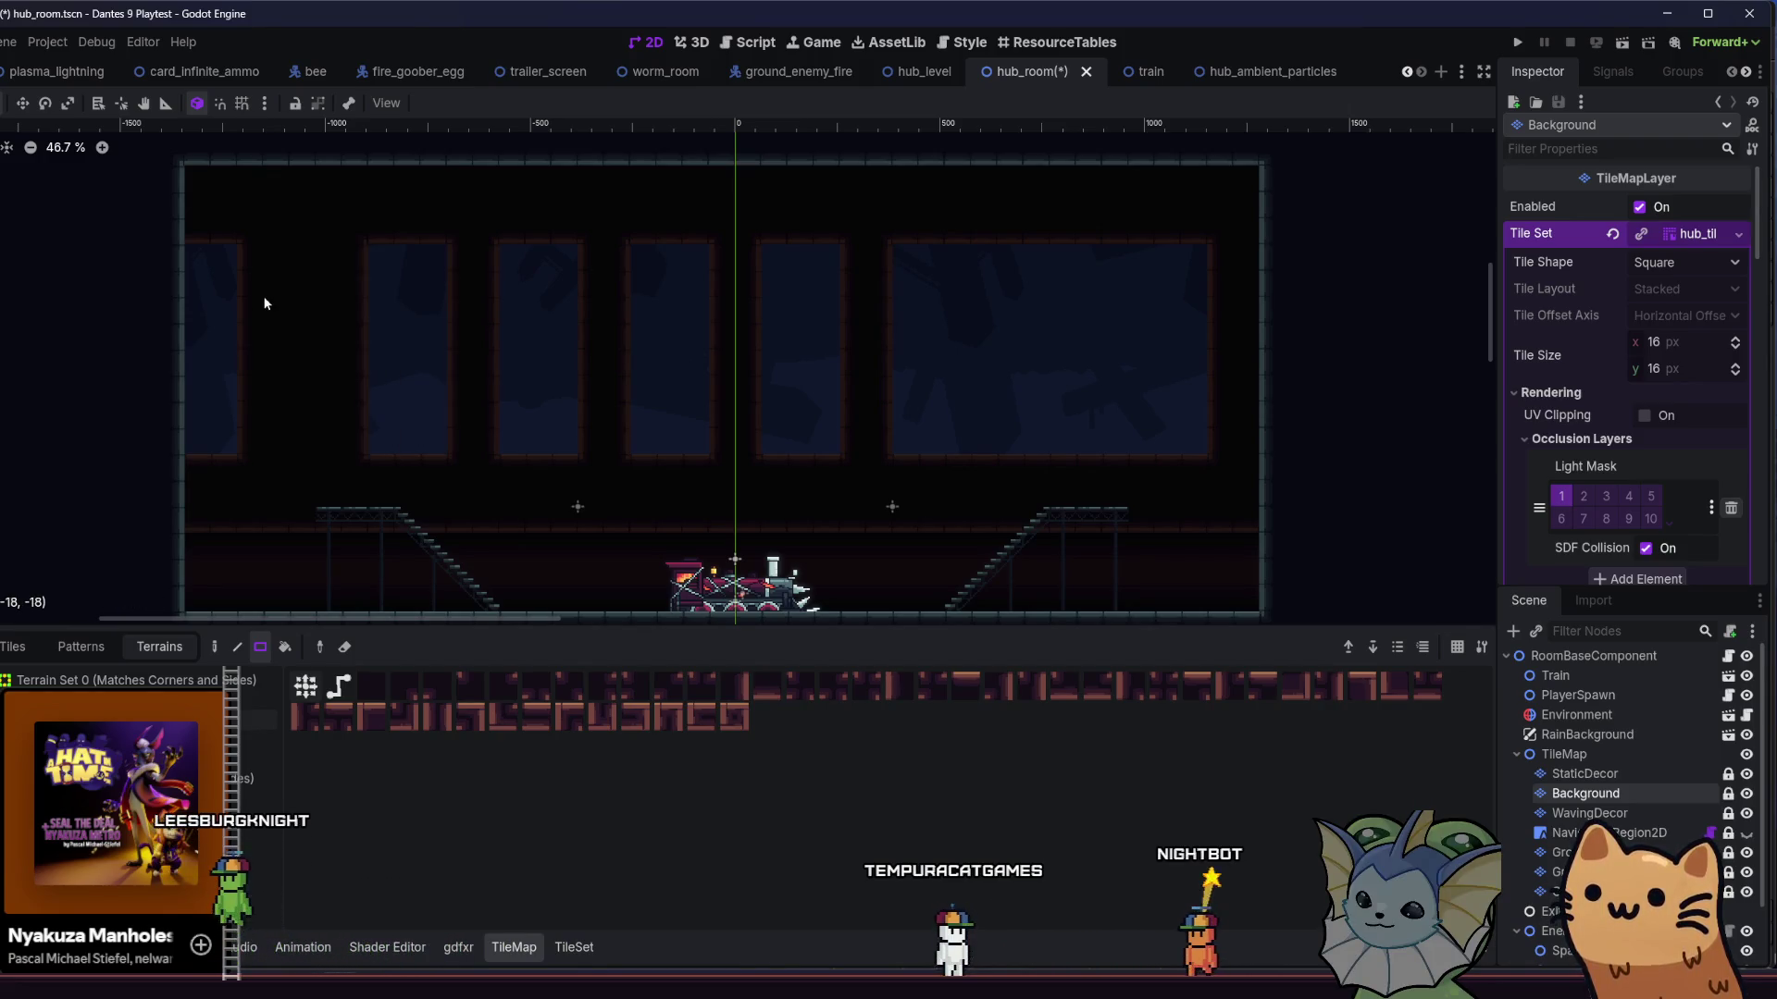
mouse_move(258, 264)
mouse_down()
mouse_move(273, 451)
mouse_move(302, 264)
mouse_move(305, 448)
mouse_up()
drag(206, 246, 224, 479)
- Split the rightmost window with a wall column and move the room's right wall out one column on Ground
drag(976, 248, 990, 432)
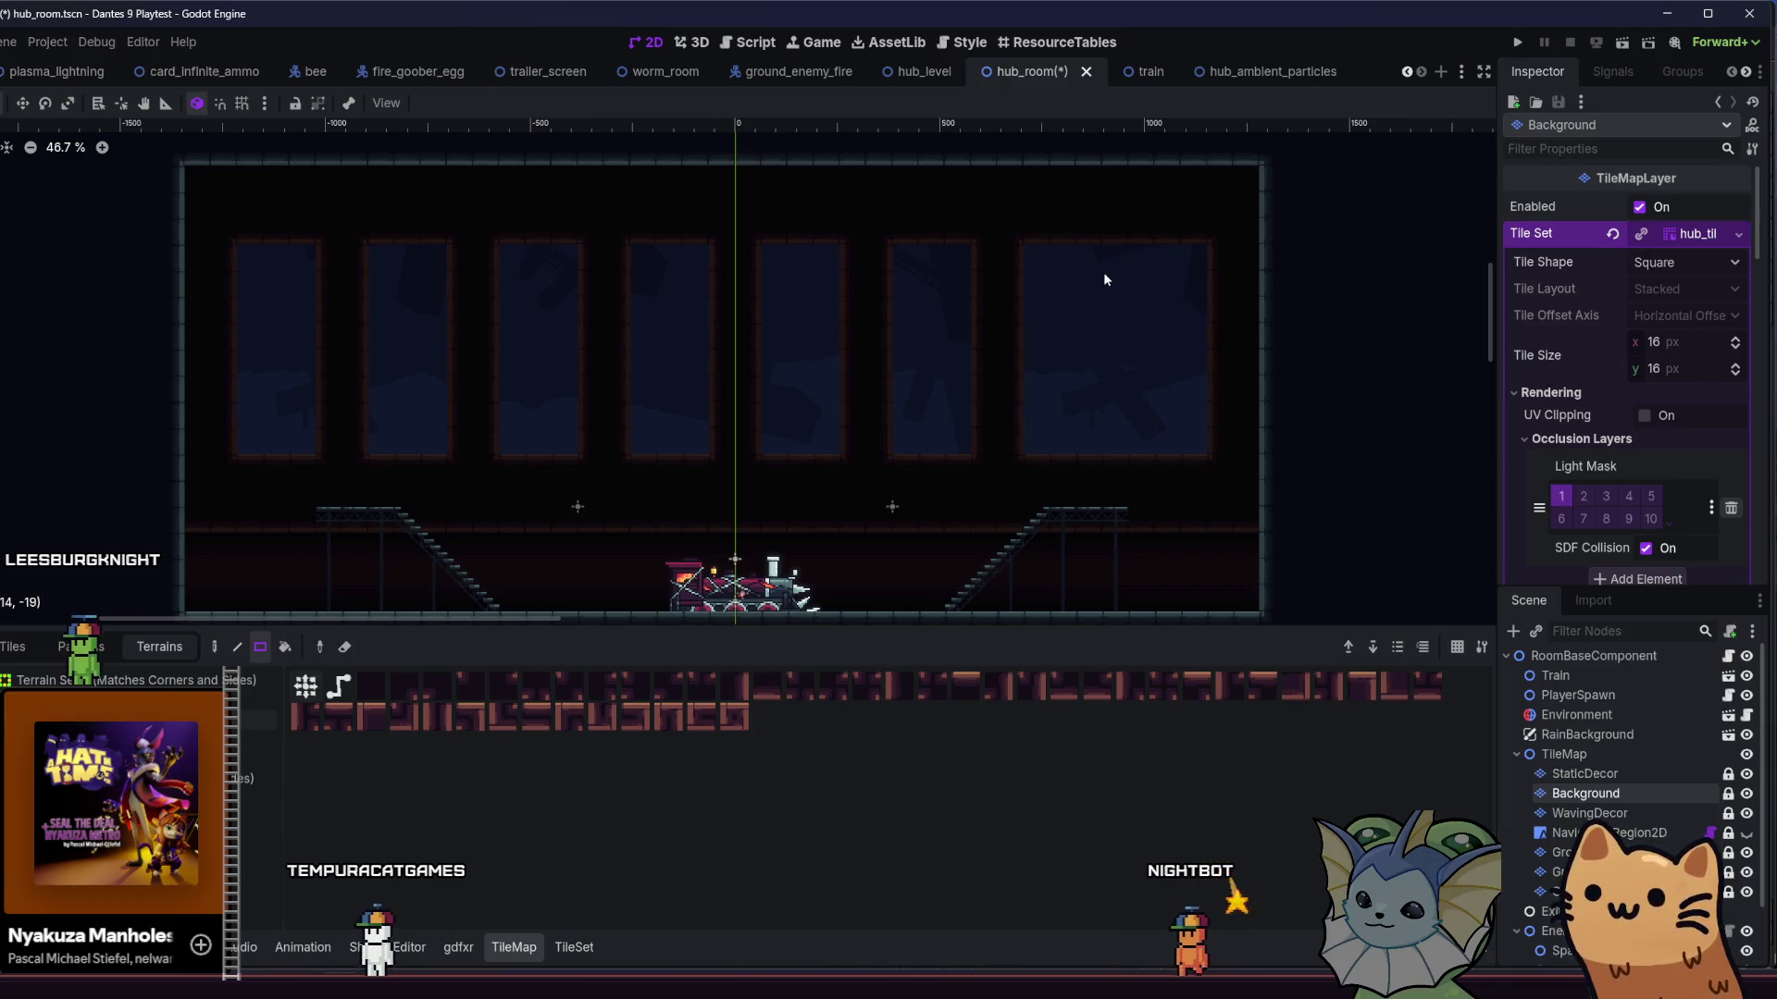
drag(1146, 472, 1143, 460)
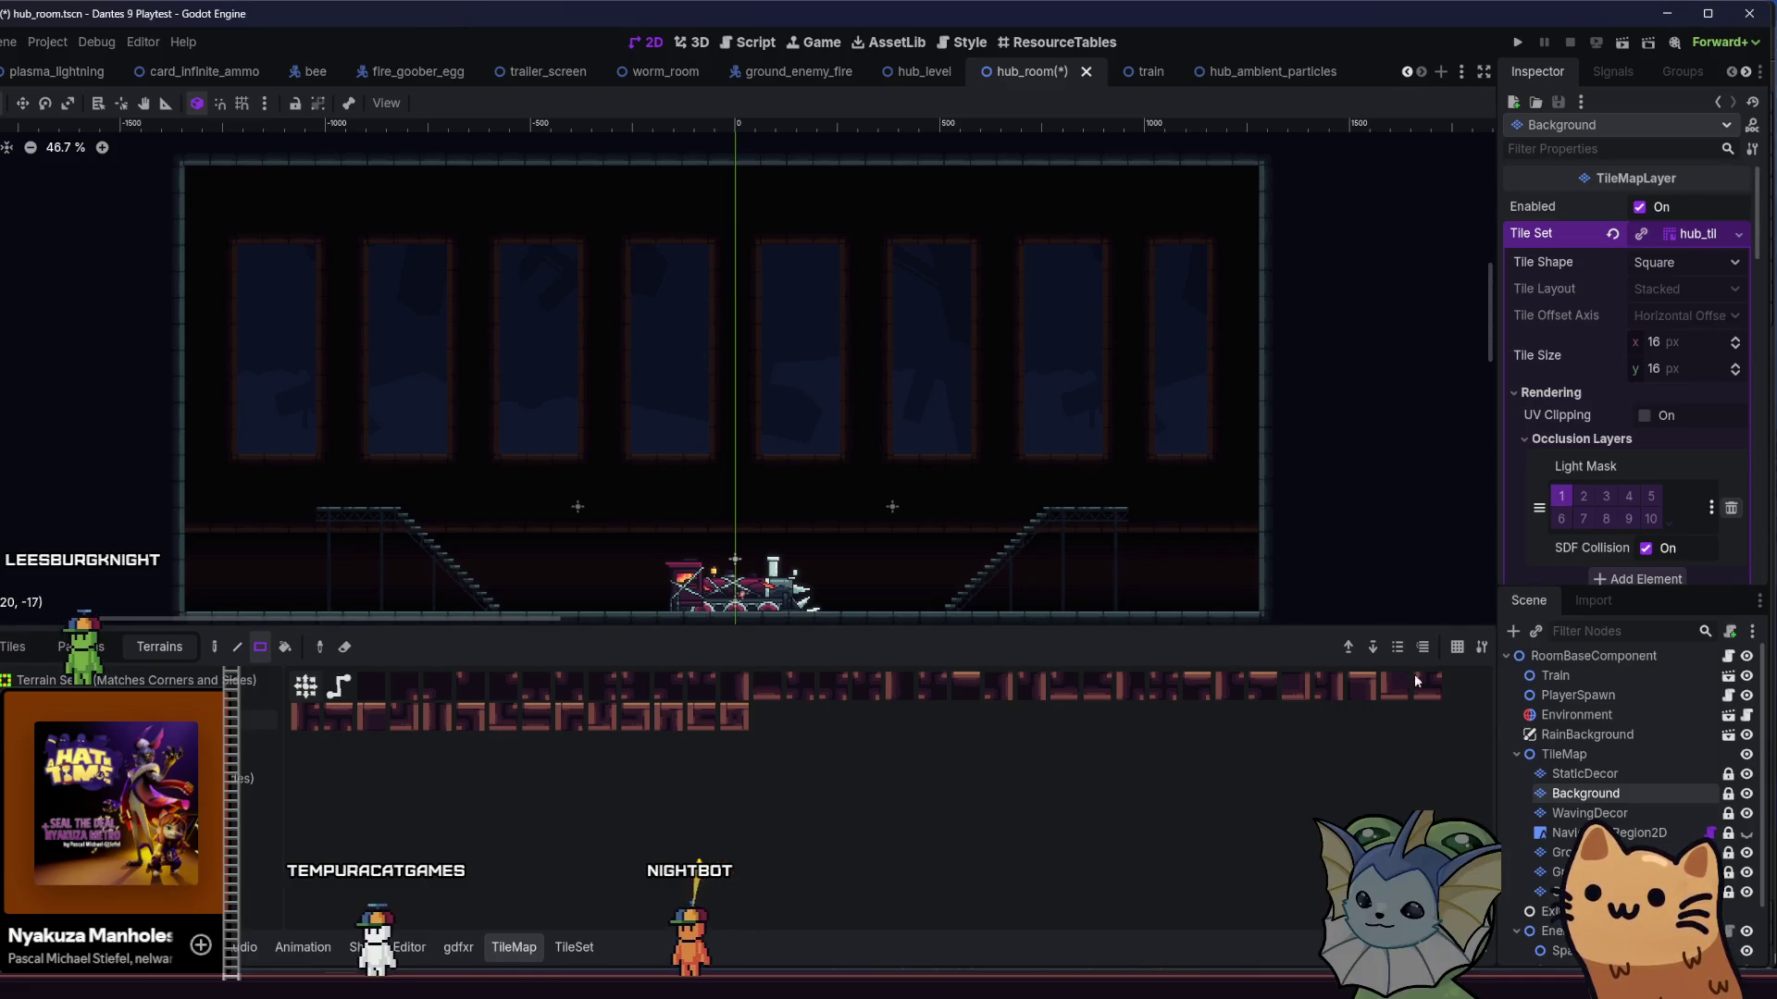
click(1573, 853)
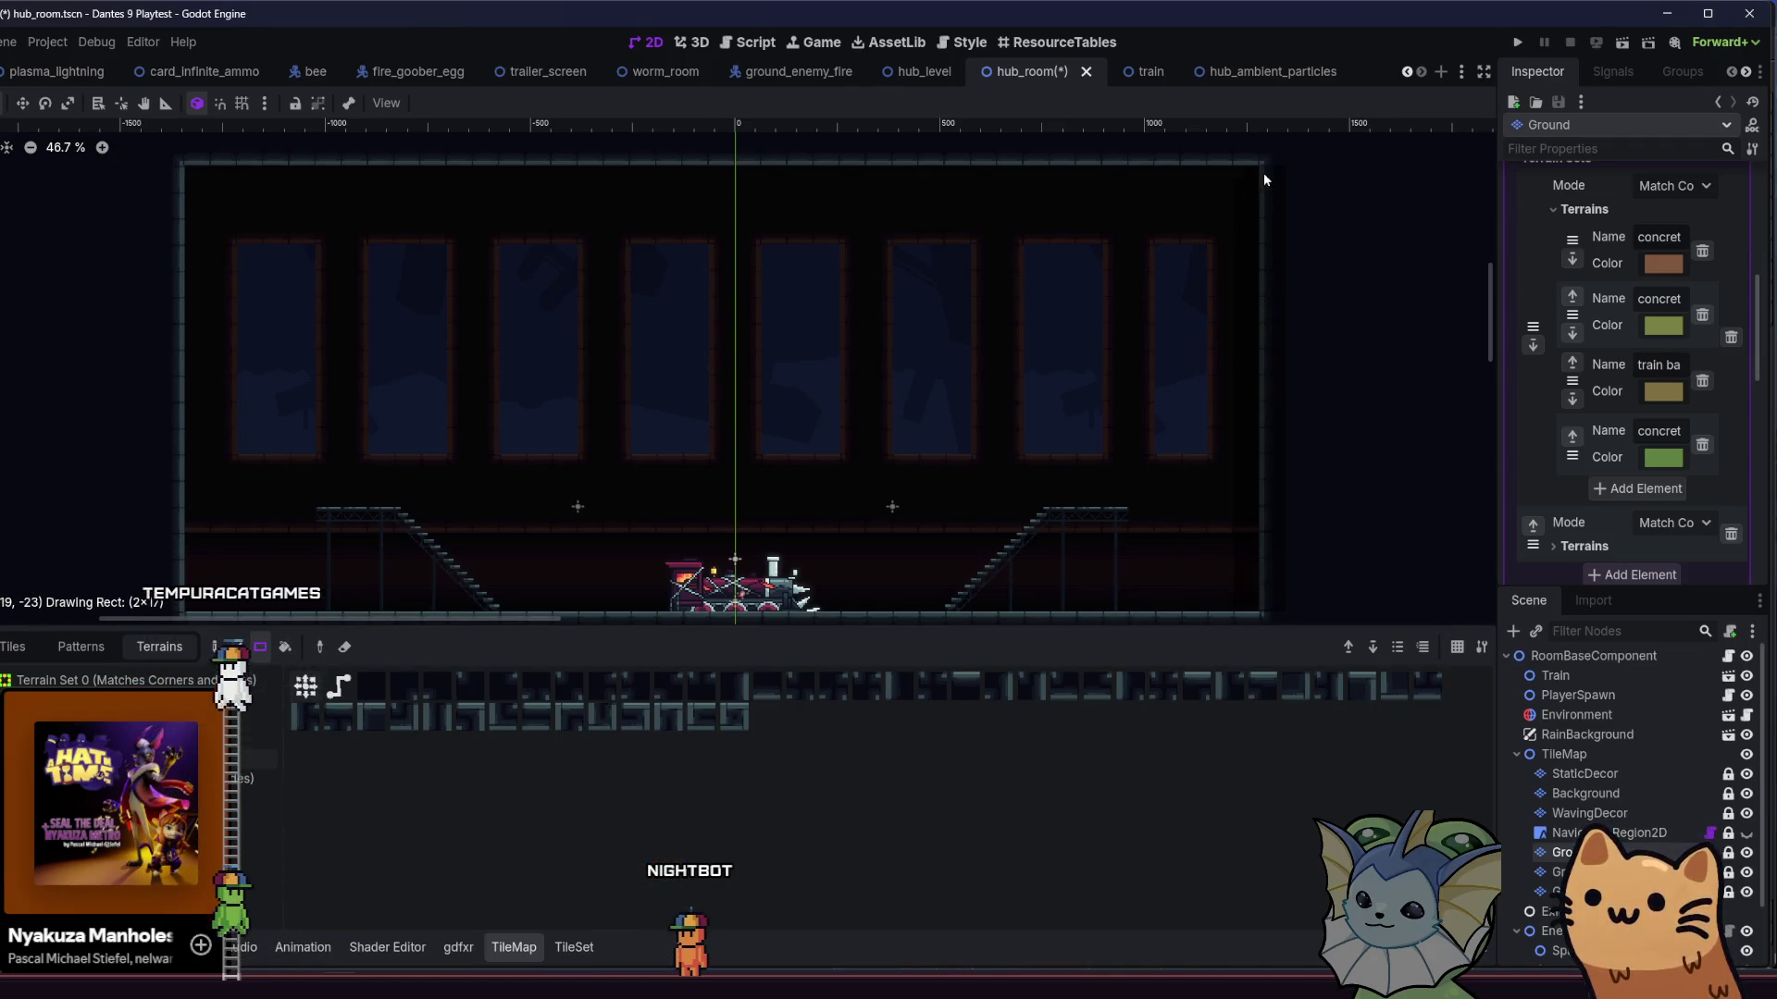
drag(1263, 174, 1277, 611)
- Save the widened right wall and zoom in so the room fills the view
key(ctrl+s)
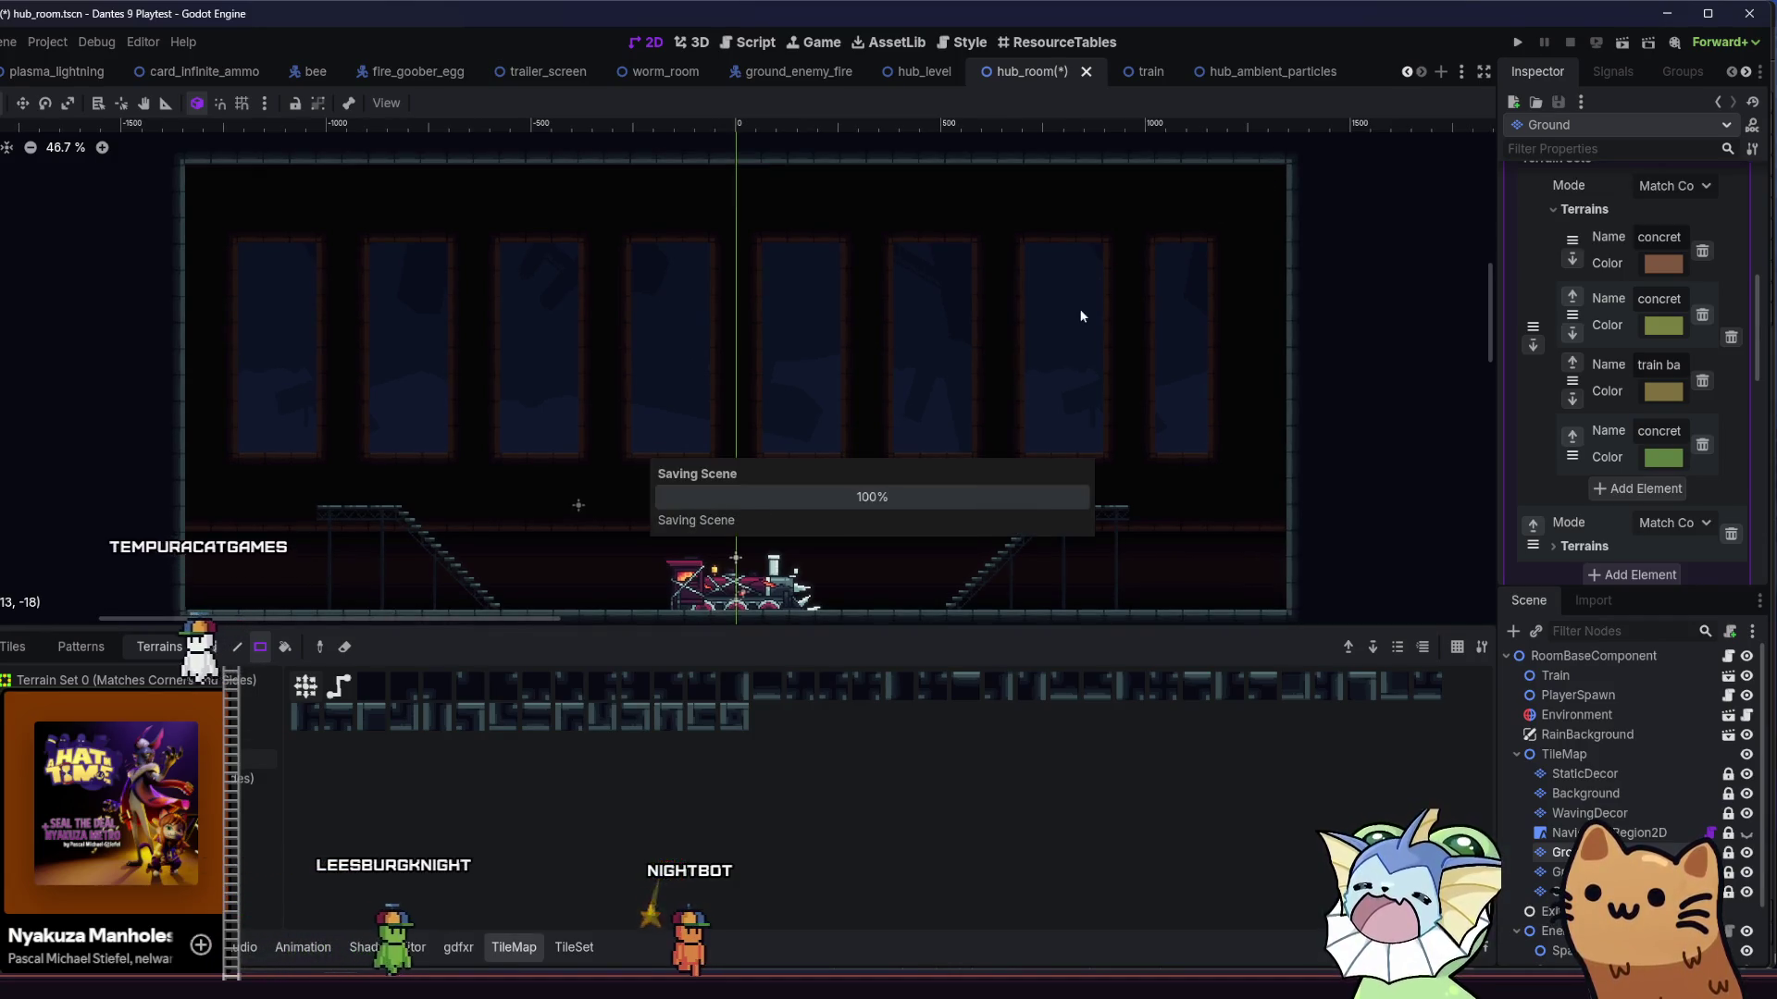
scroll(805, 387, down, 4)
scroll(481, 437, up, 1)
scroll(616, 409, down, 1)
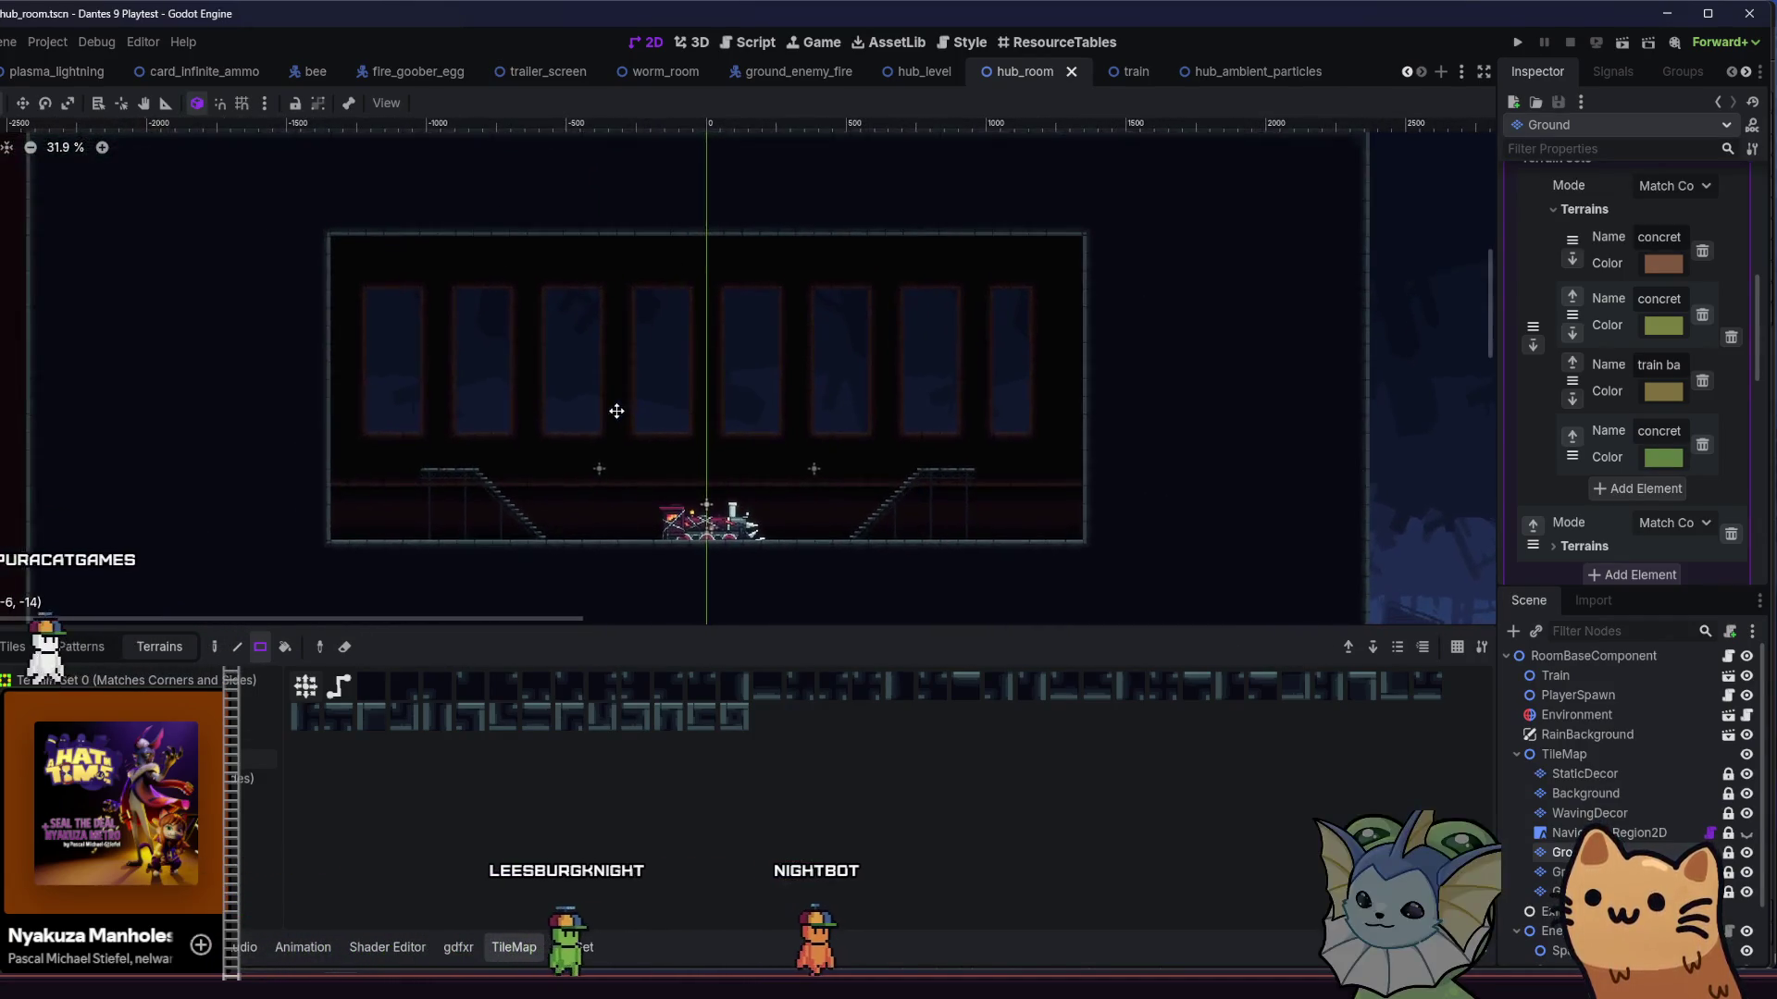
drag(708, 405, 841, 413)
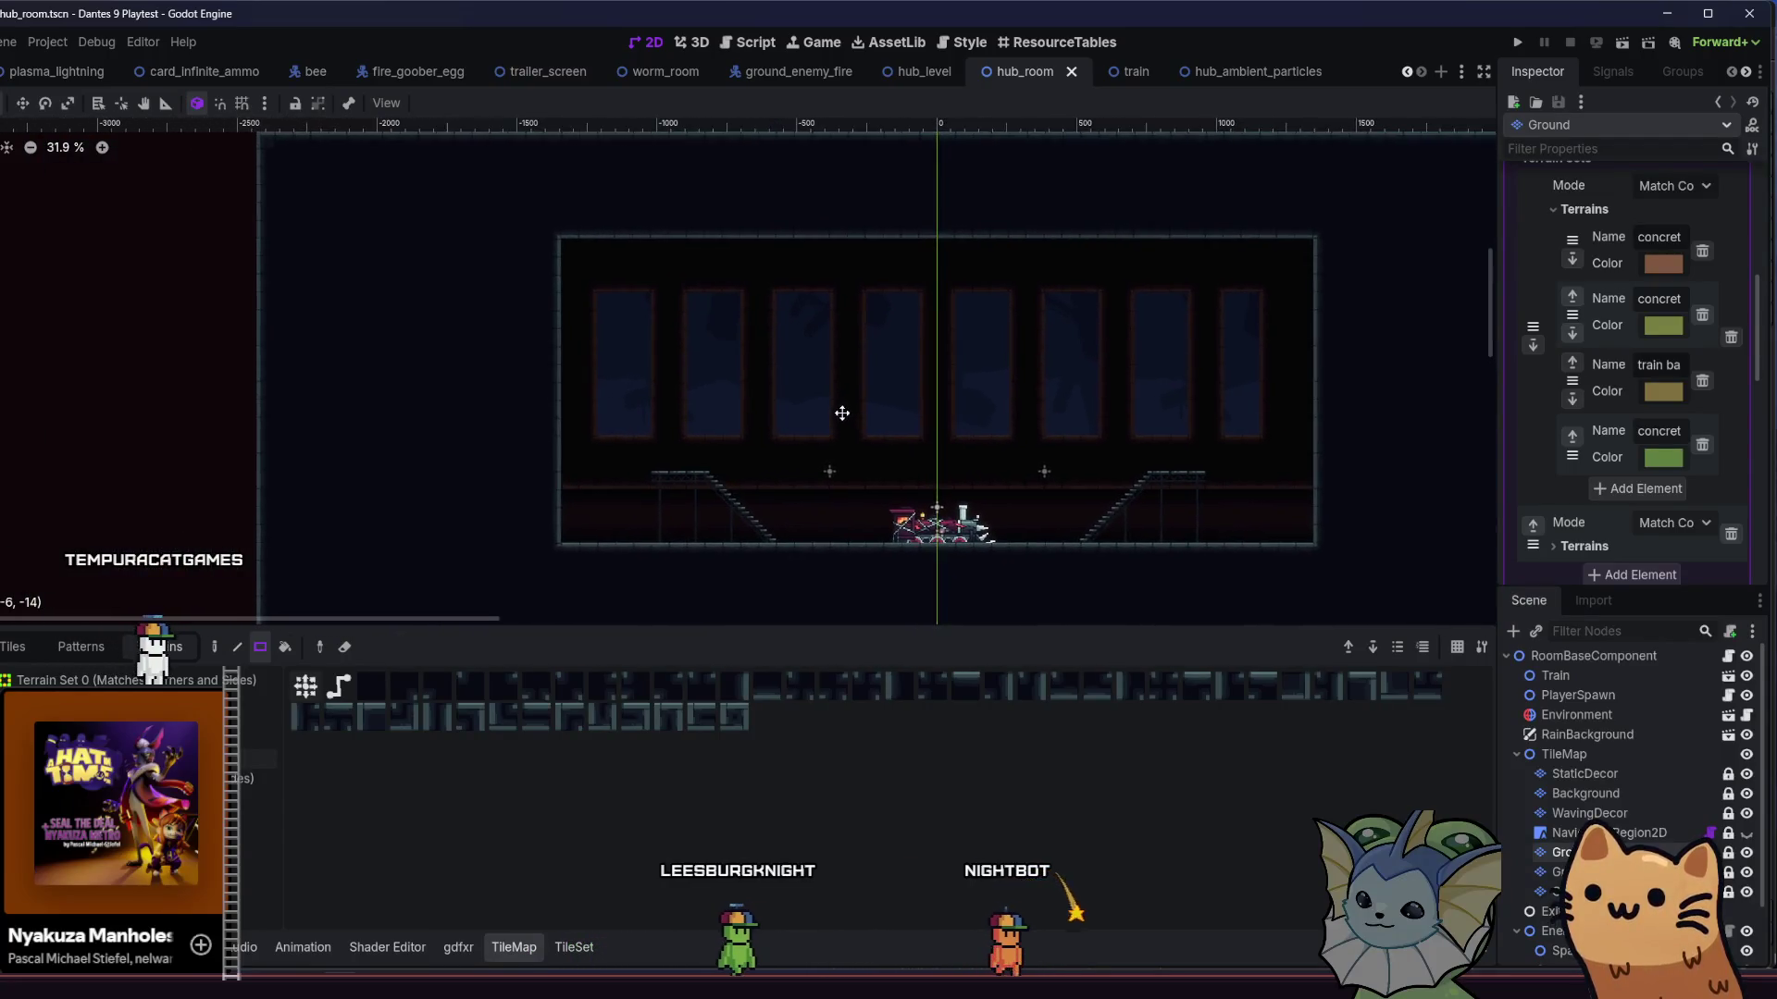
scroll(992, 418, up, 2)
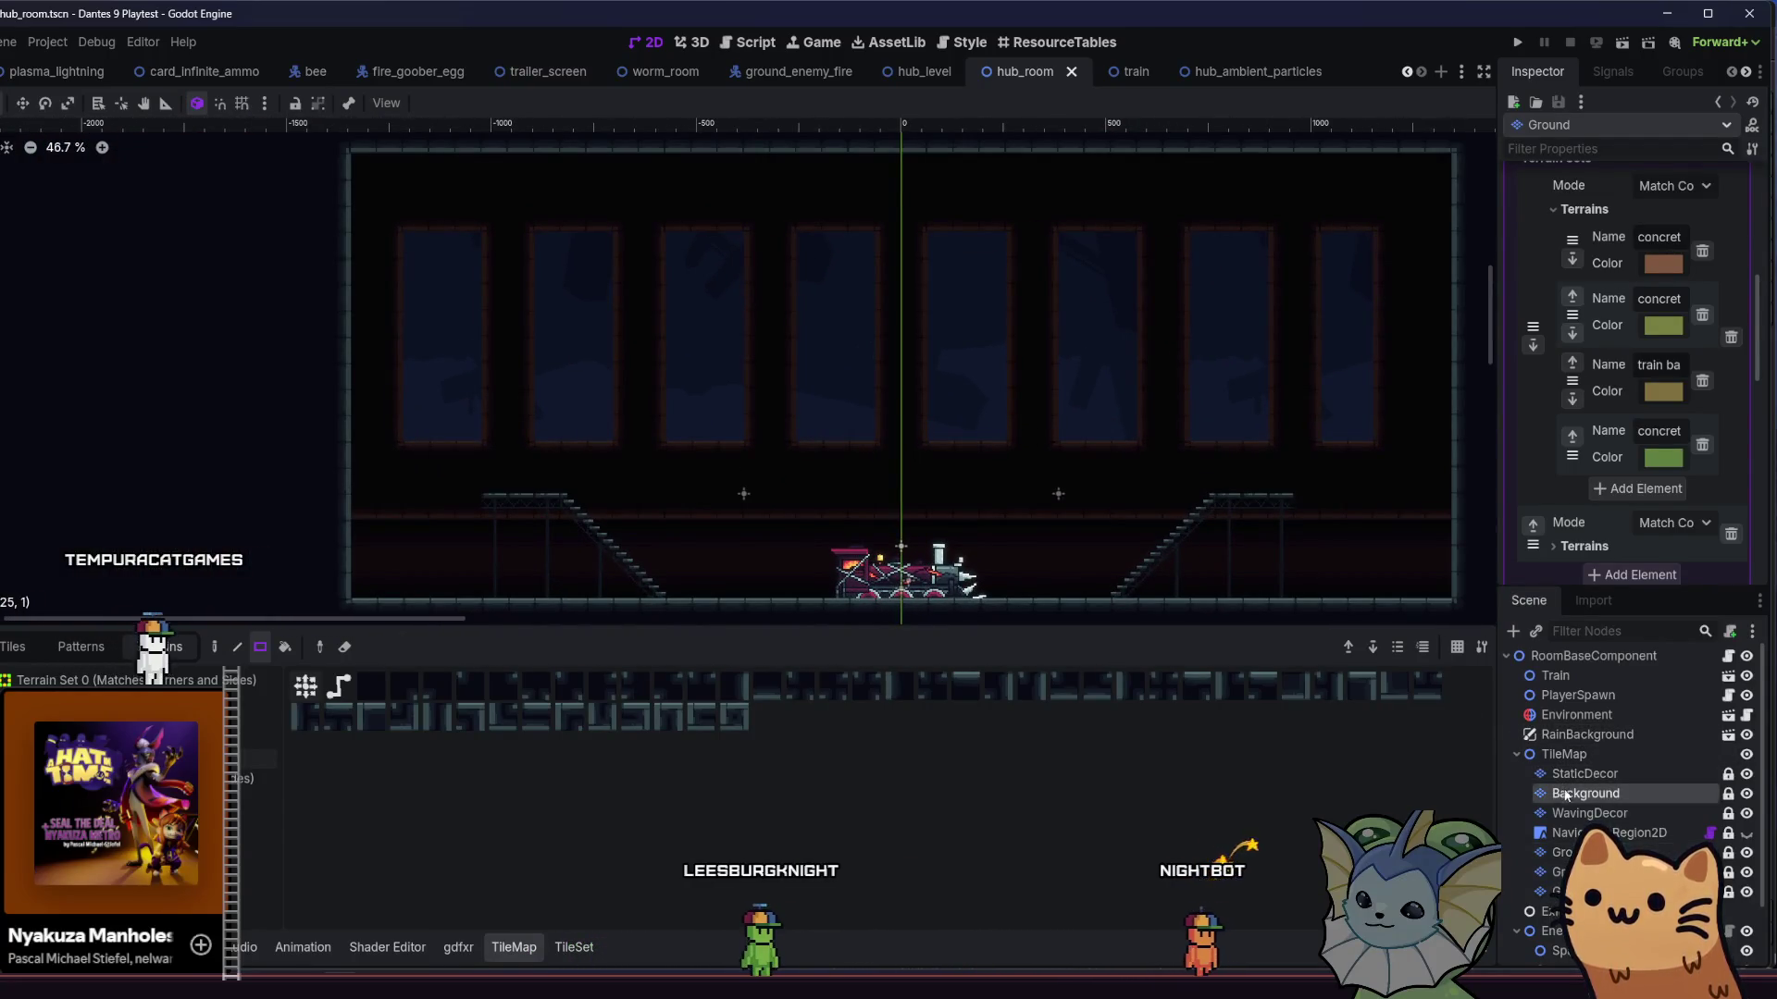
- On Background, merge the two middle windows and add wall at their top corners, then save
click(1585, 793)
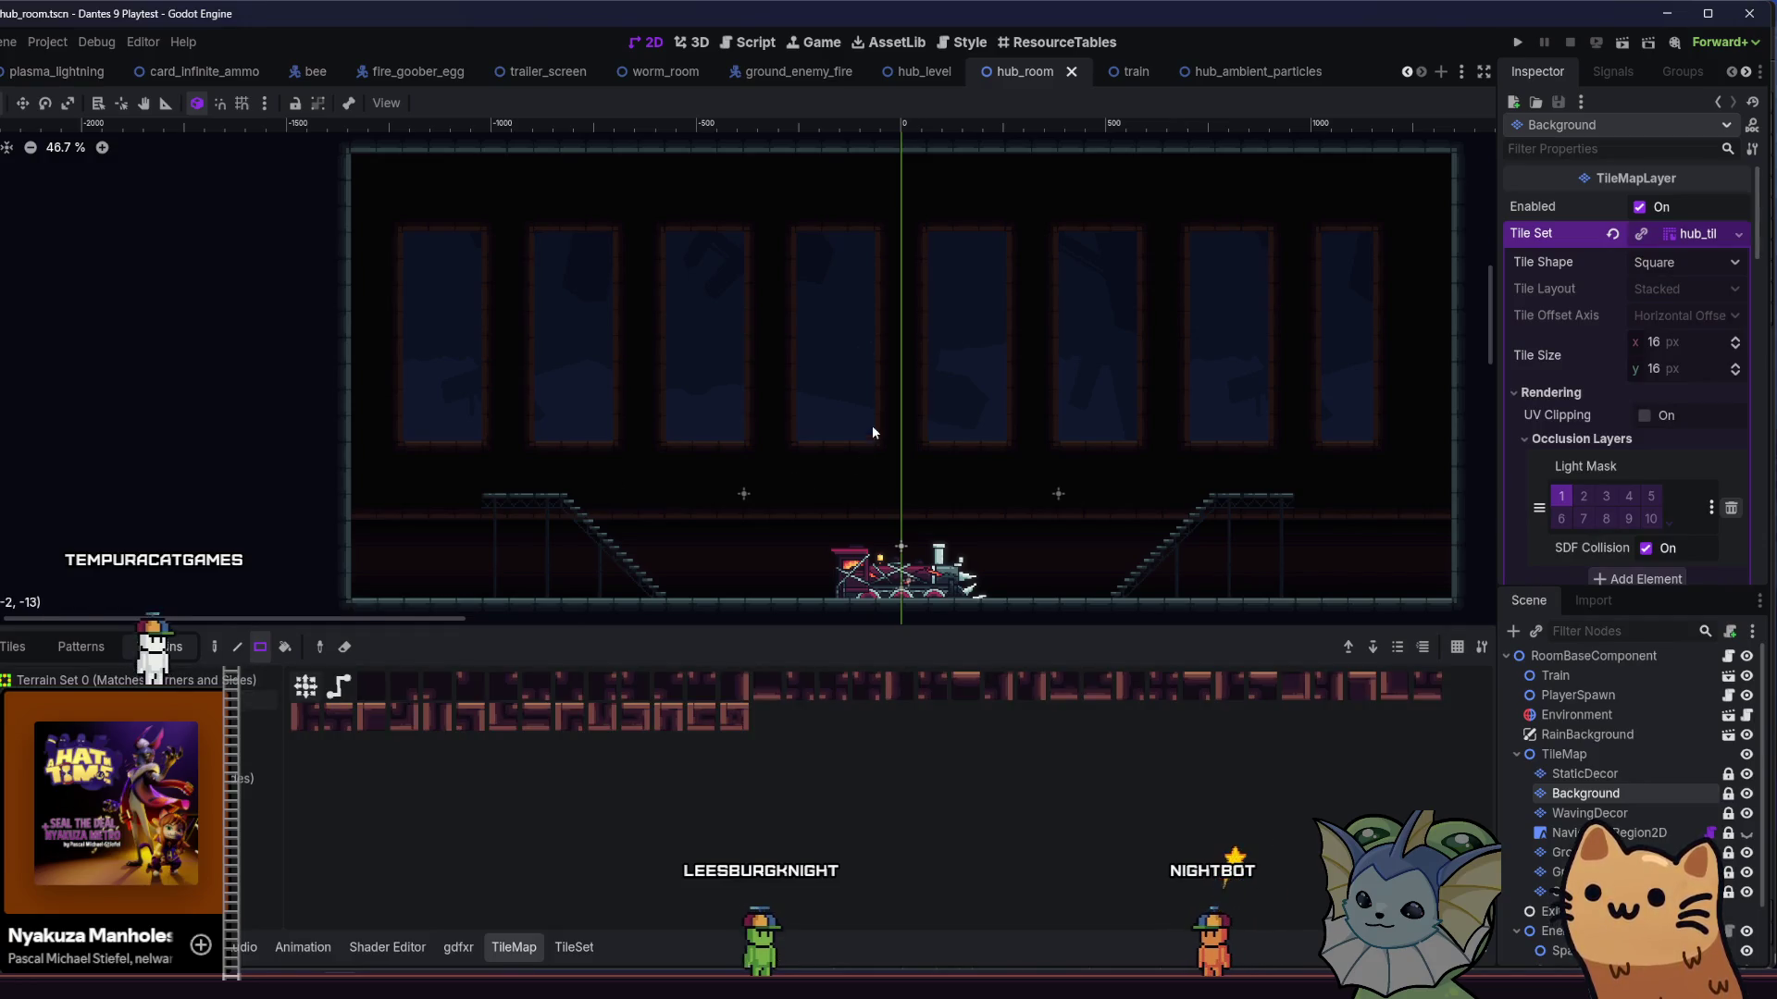
mouse_move(925, 266)
mouse_down()
mouse_move(818, 236)
mouse_move(995, 228)
mouse_up()
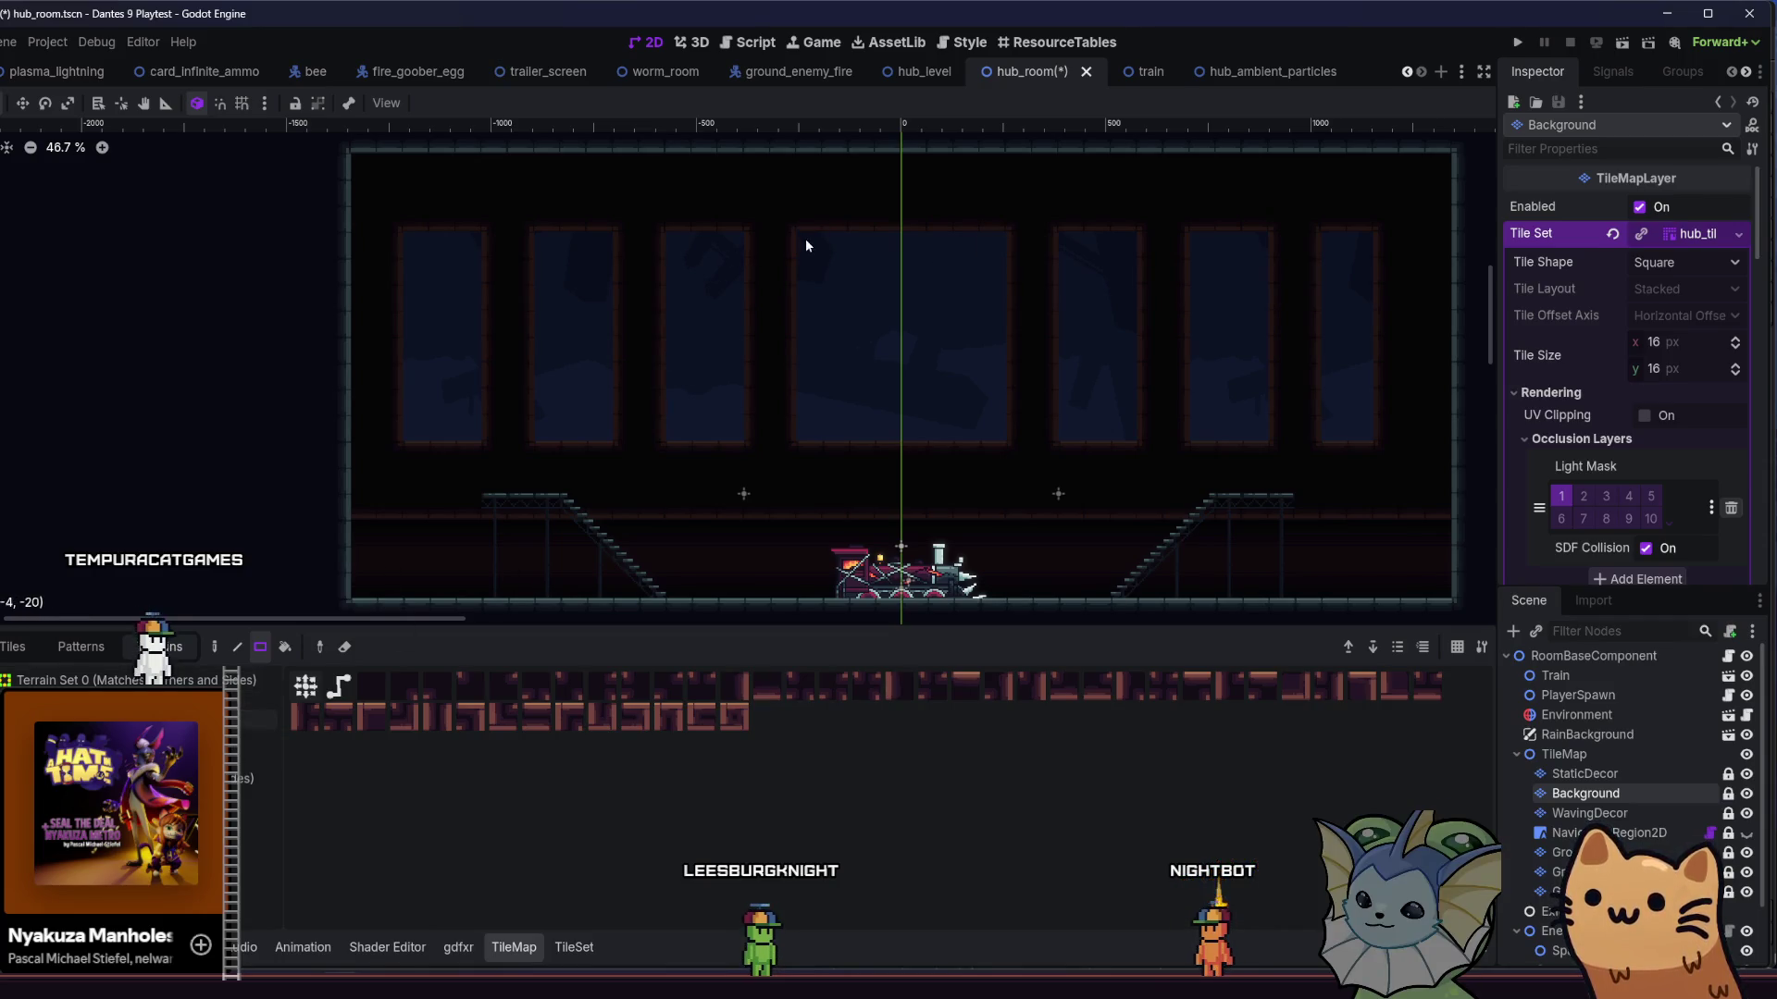
click(803, 237)
drag(1007, 235, 986, 250)
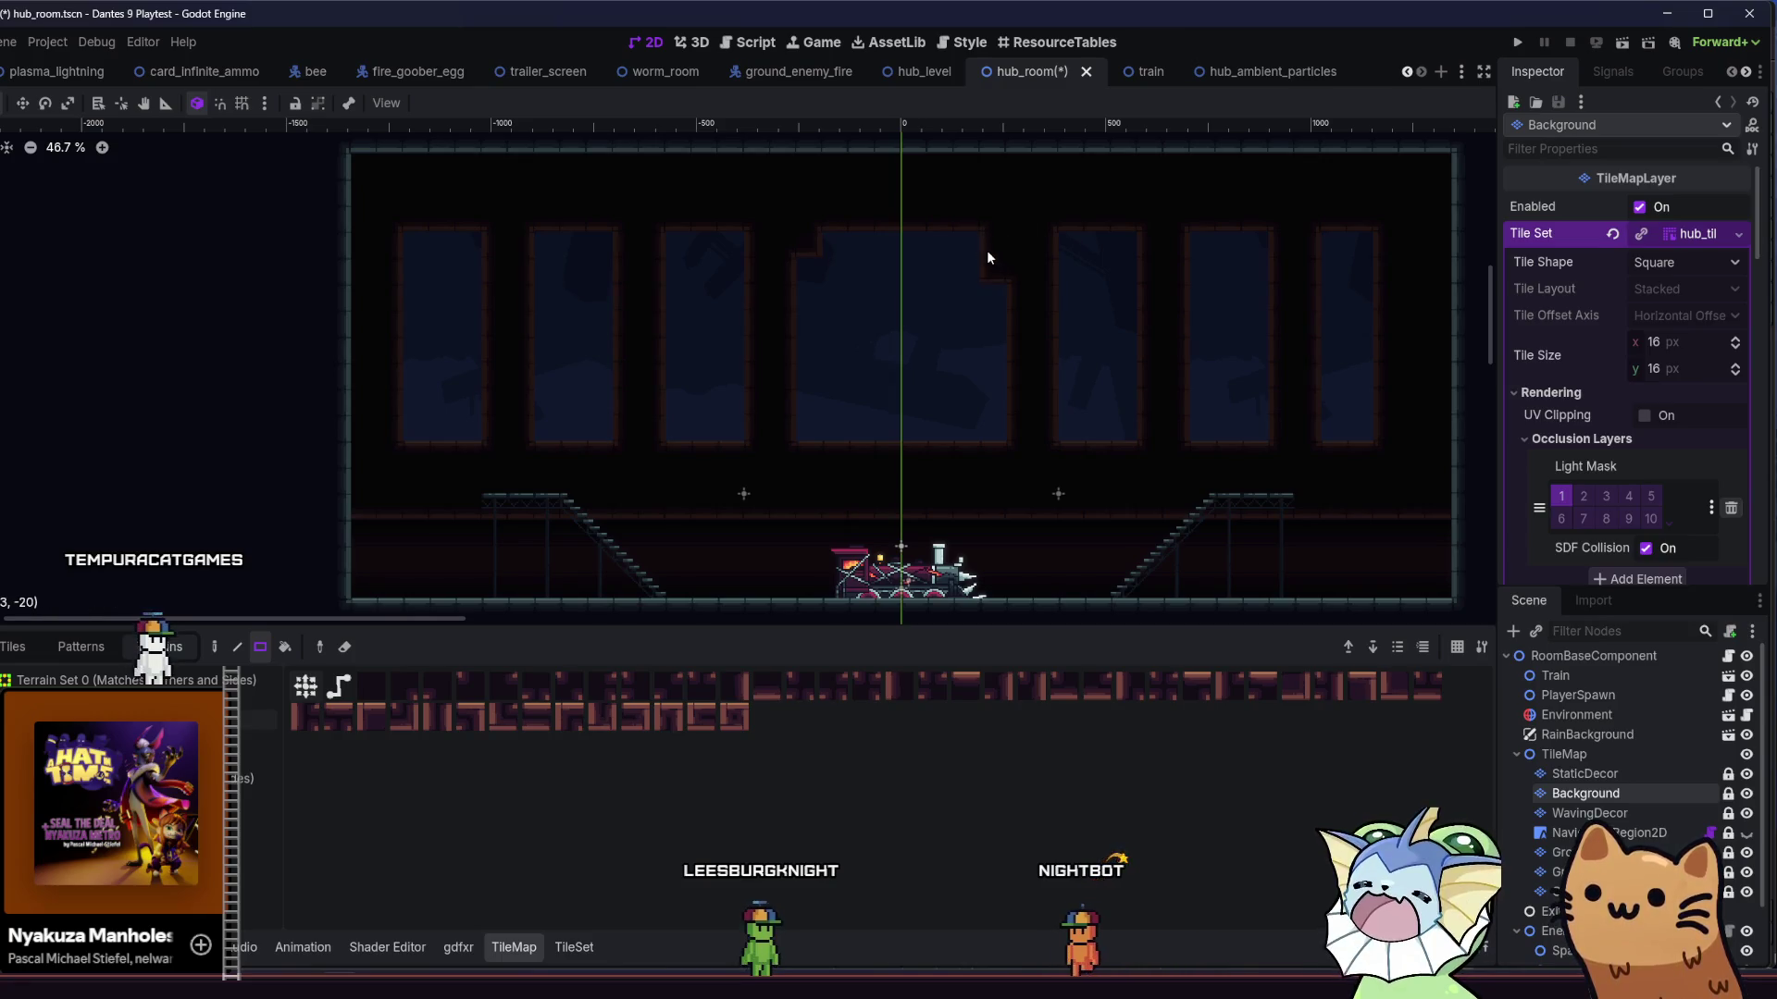
key(ctrl+s)
- Pan and zoom around the room to review the new central window
drag(668, 320, 603, 320)
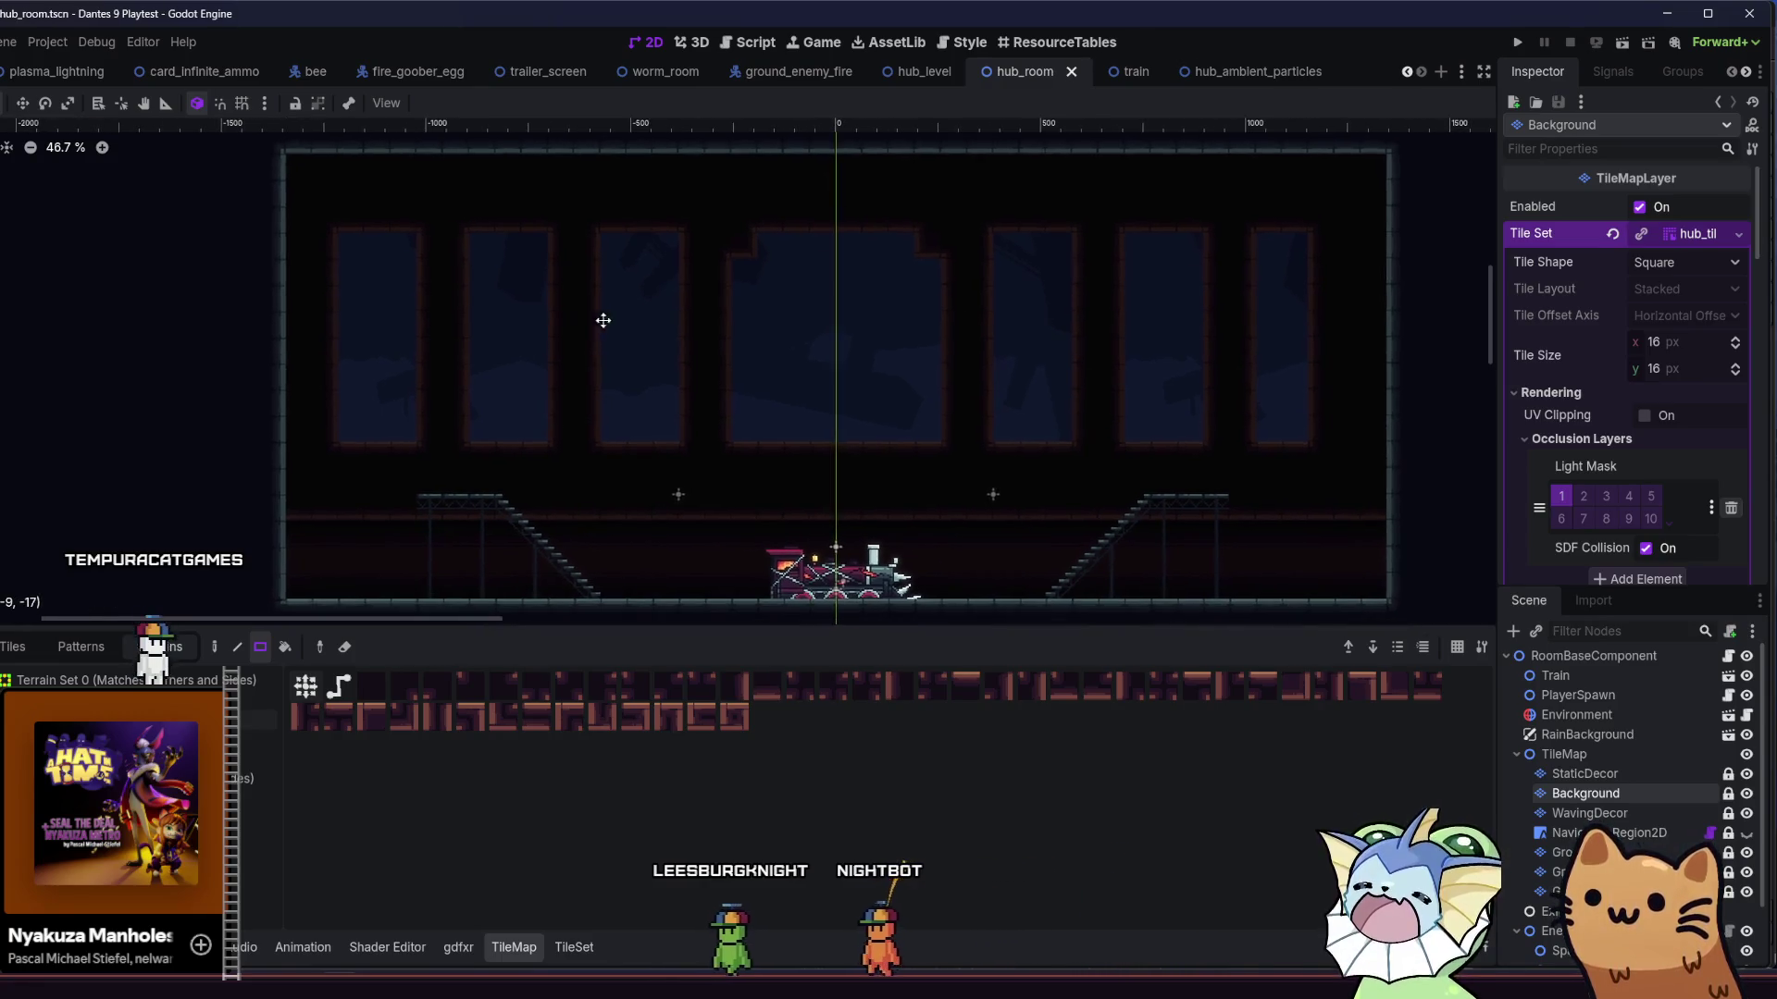
scroll(557, 367, down, 4)
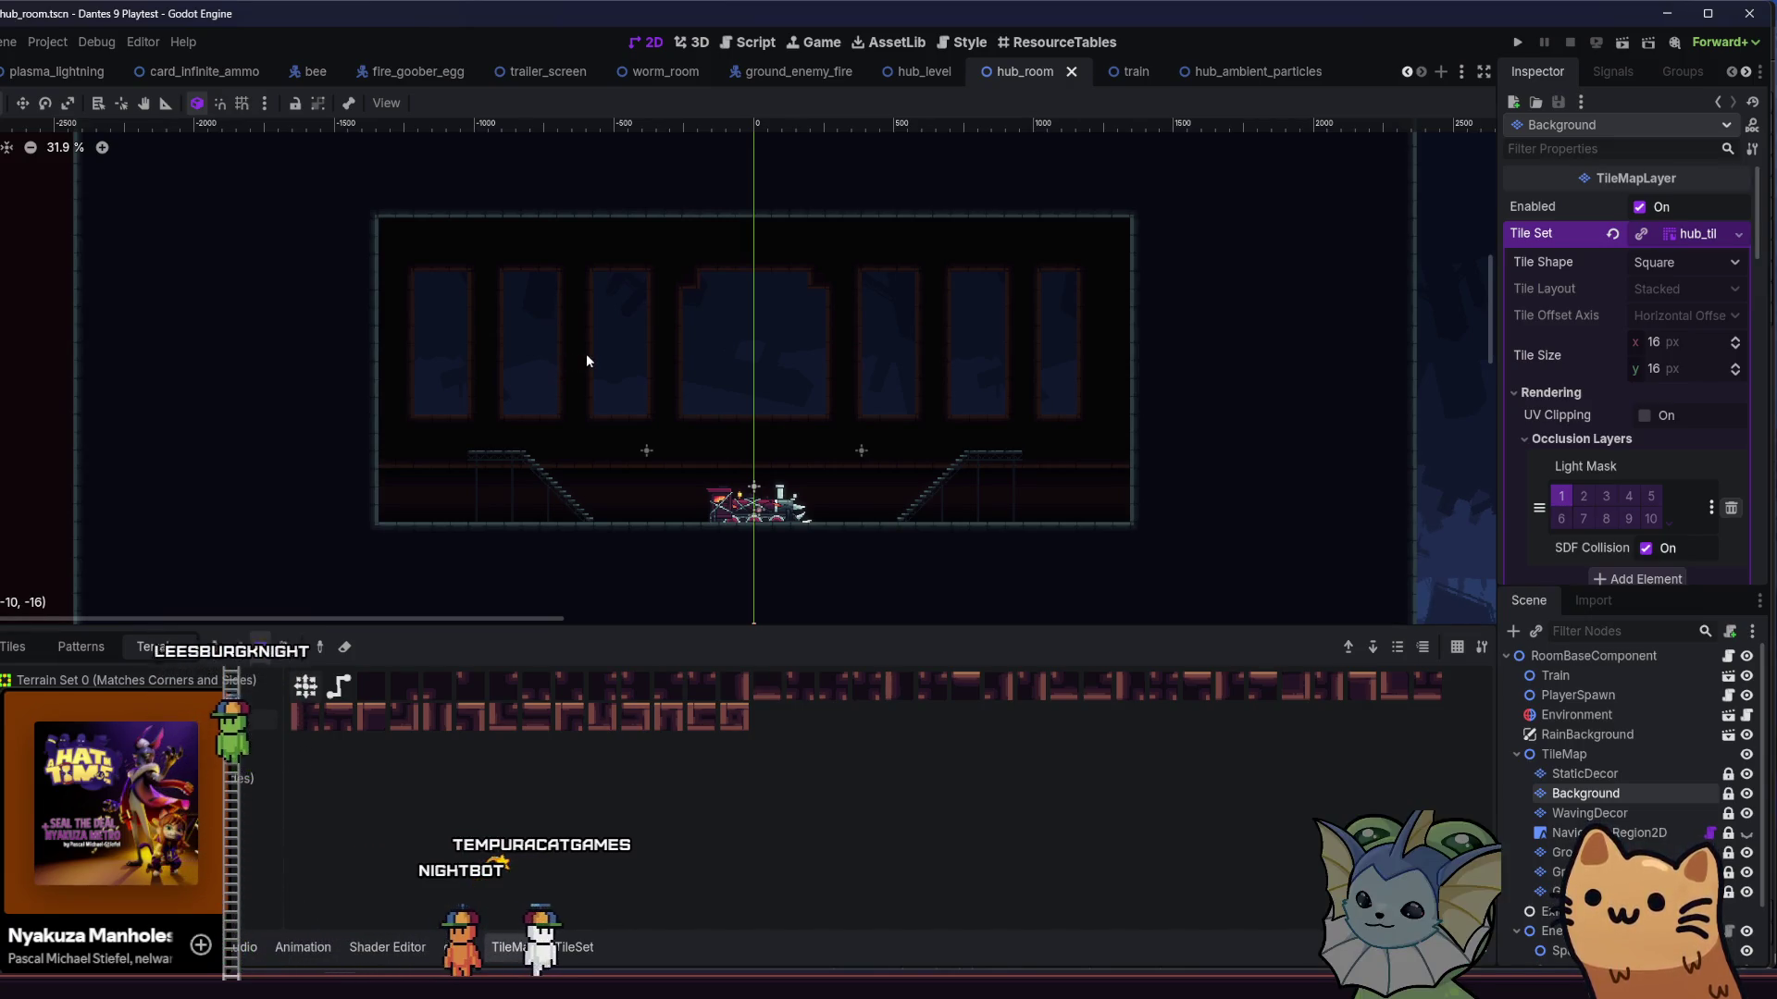
scroll(561, 359, down, 5)
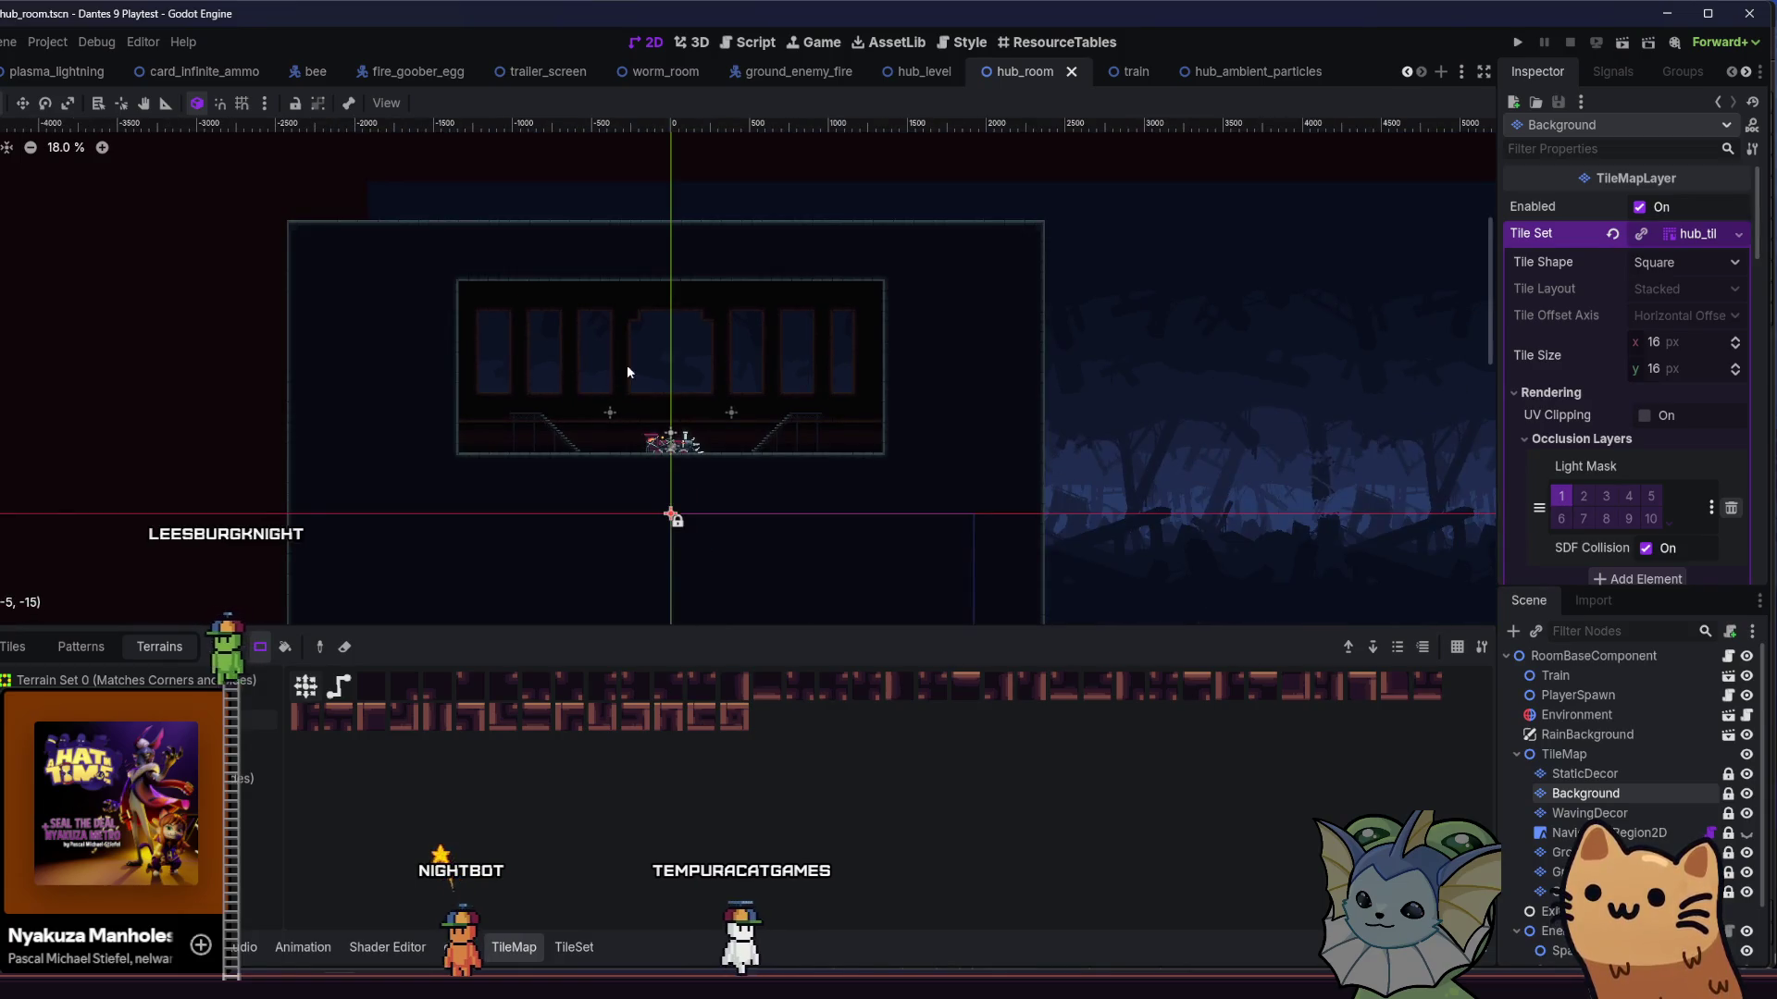
scroll(625, 364, up, 5)
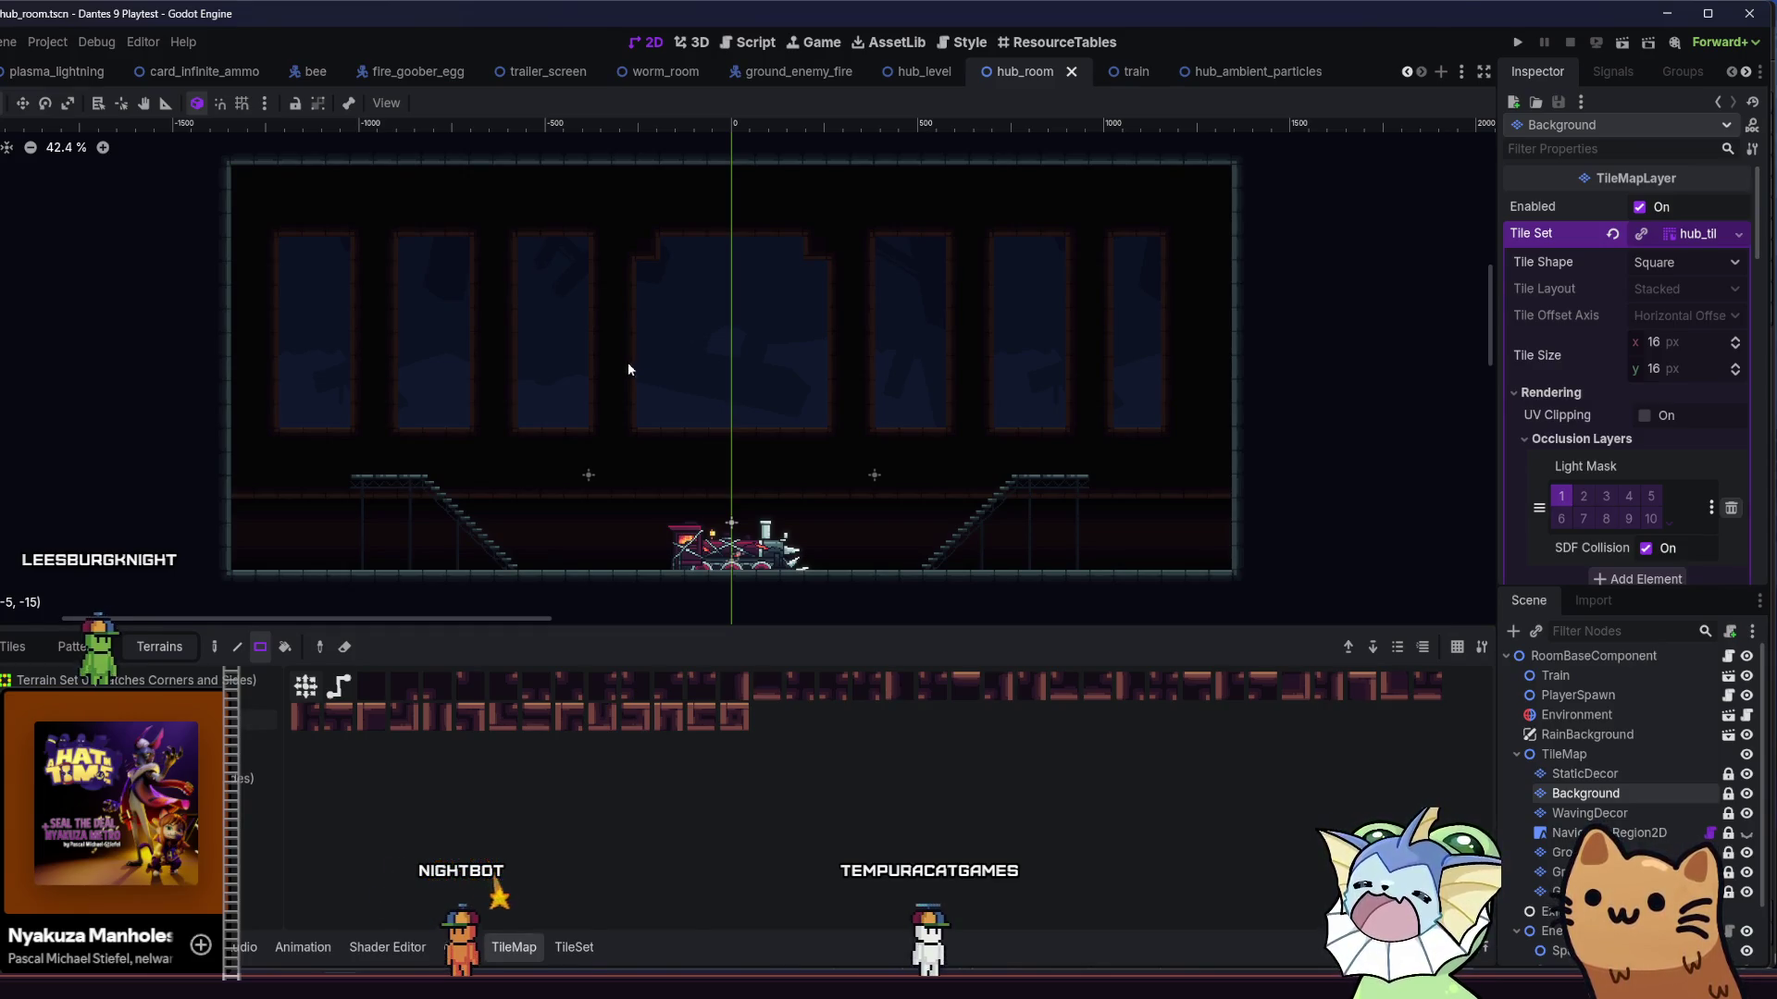
drag(637, 372, 719, 363)
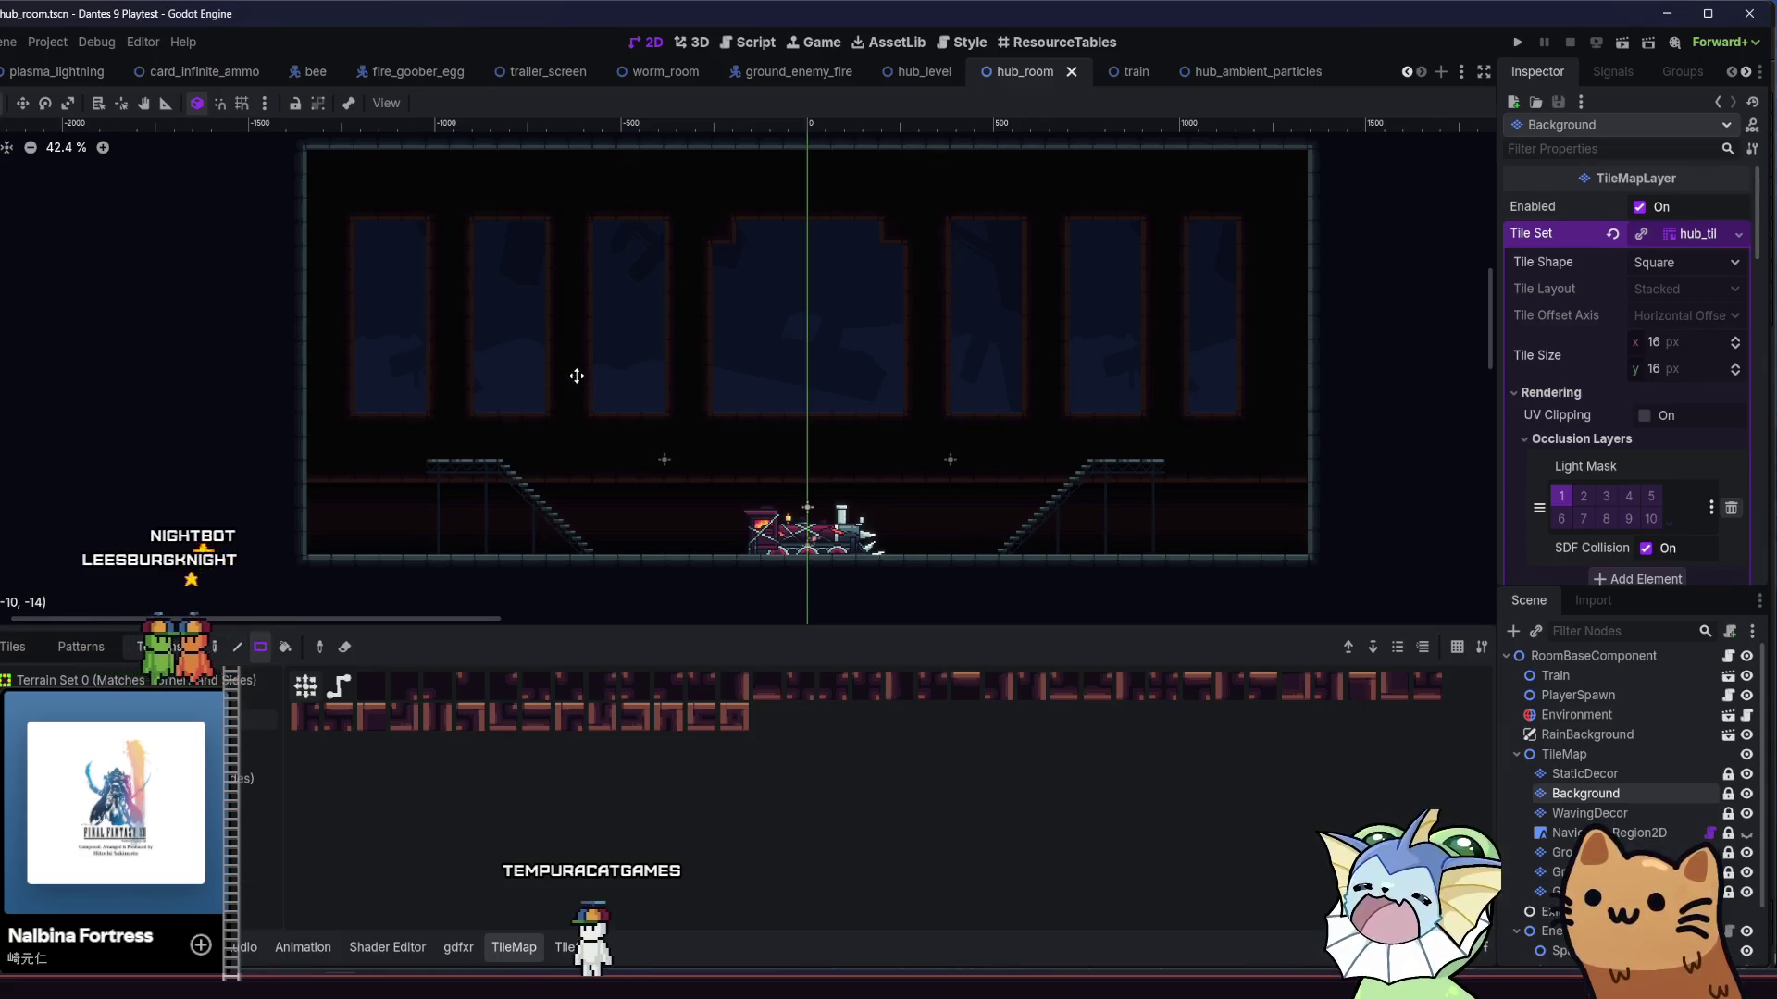
scroll(611, 389, down, 4)
scroll(555, 480, left, 3)
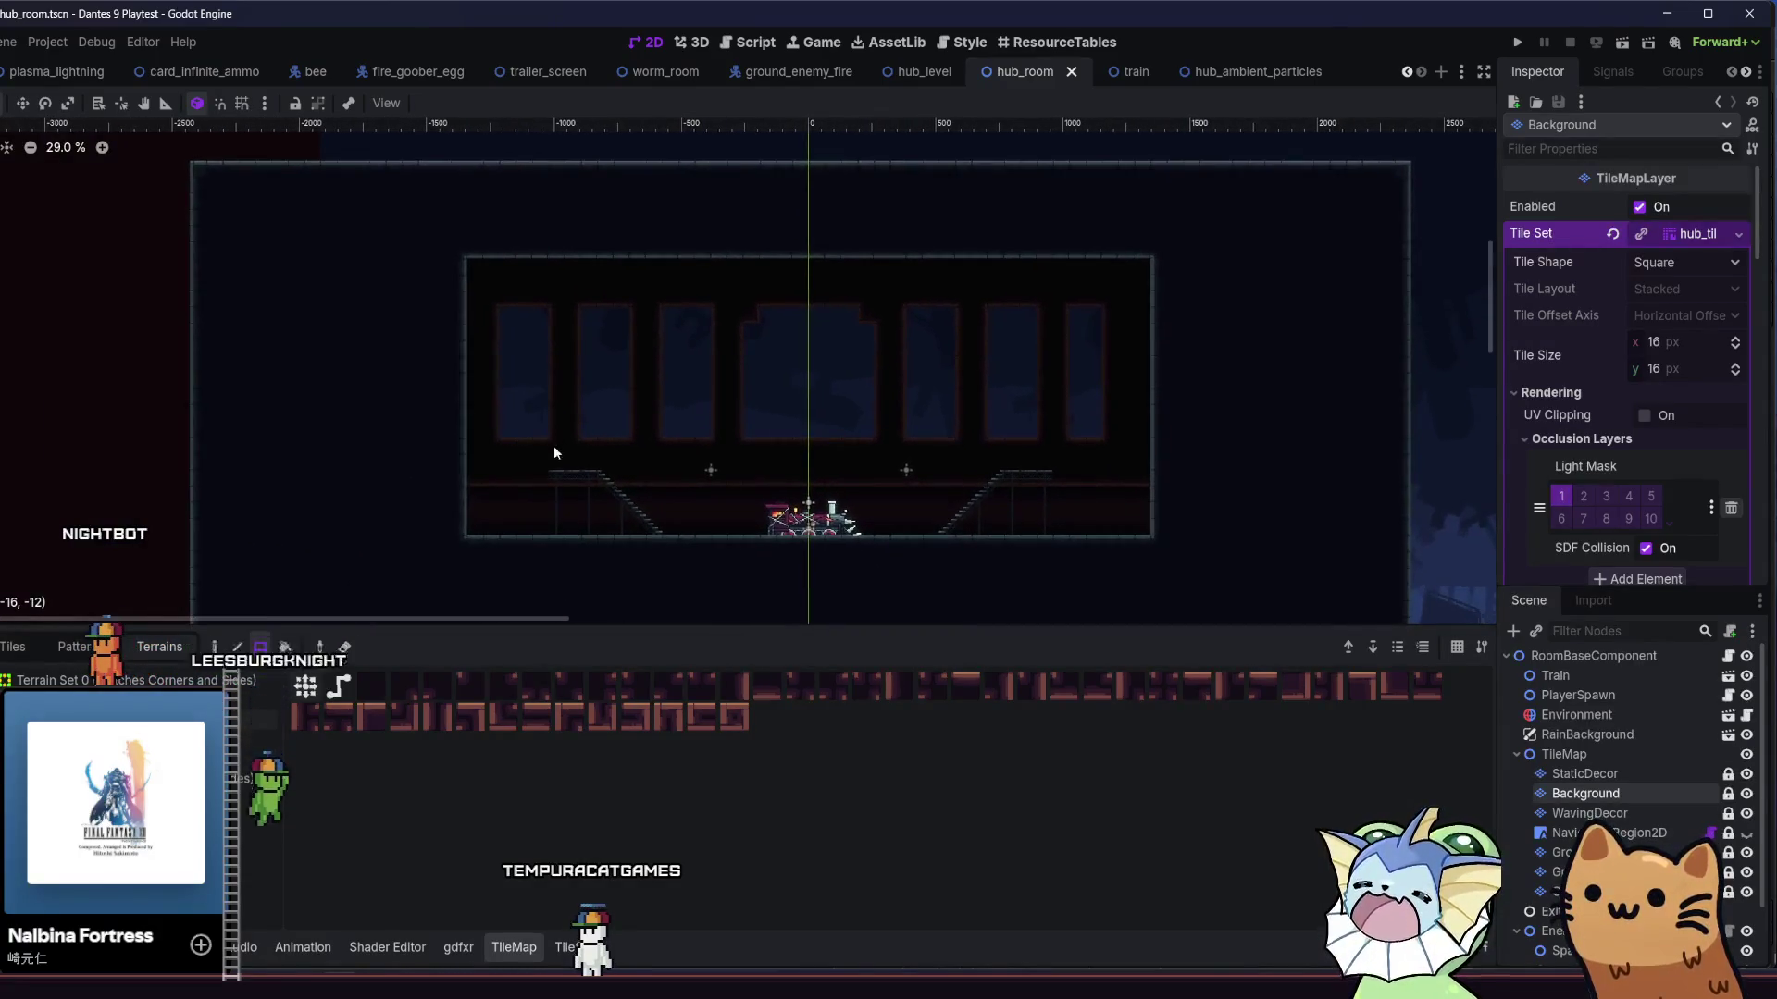
scroll(729, 453, up, 4)
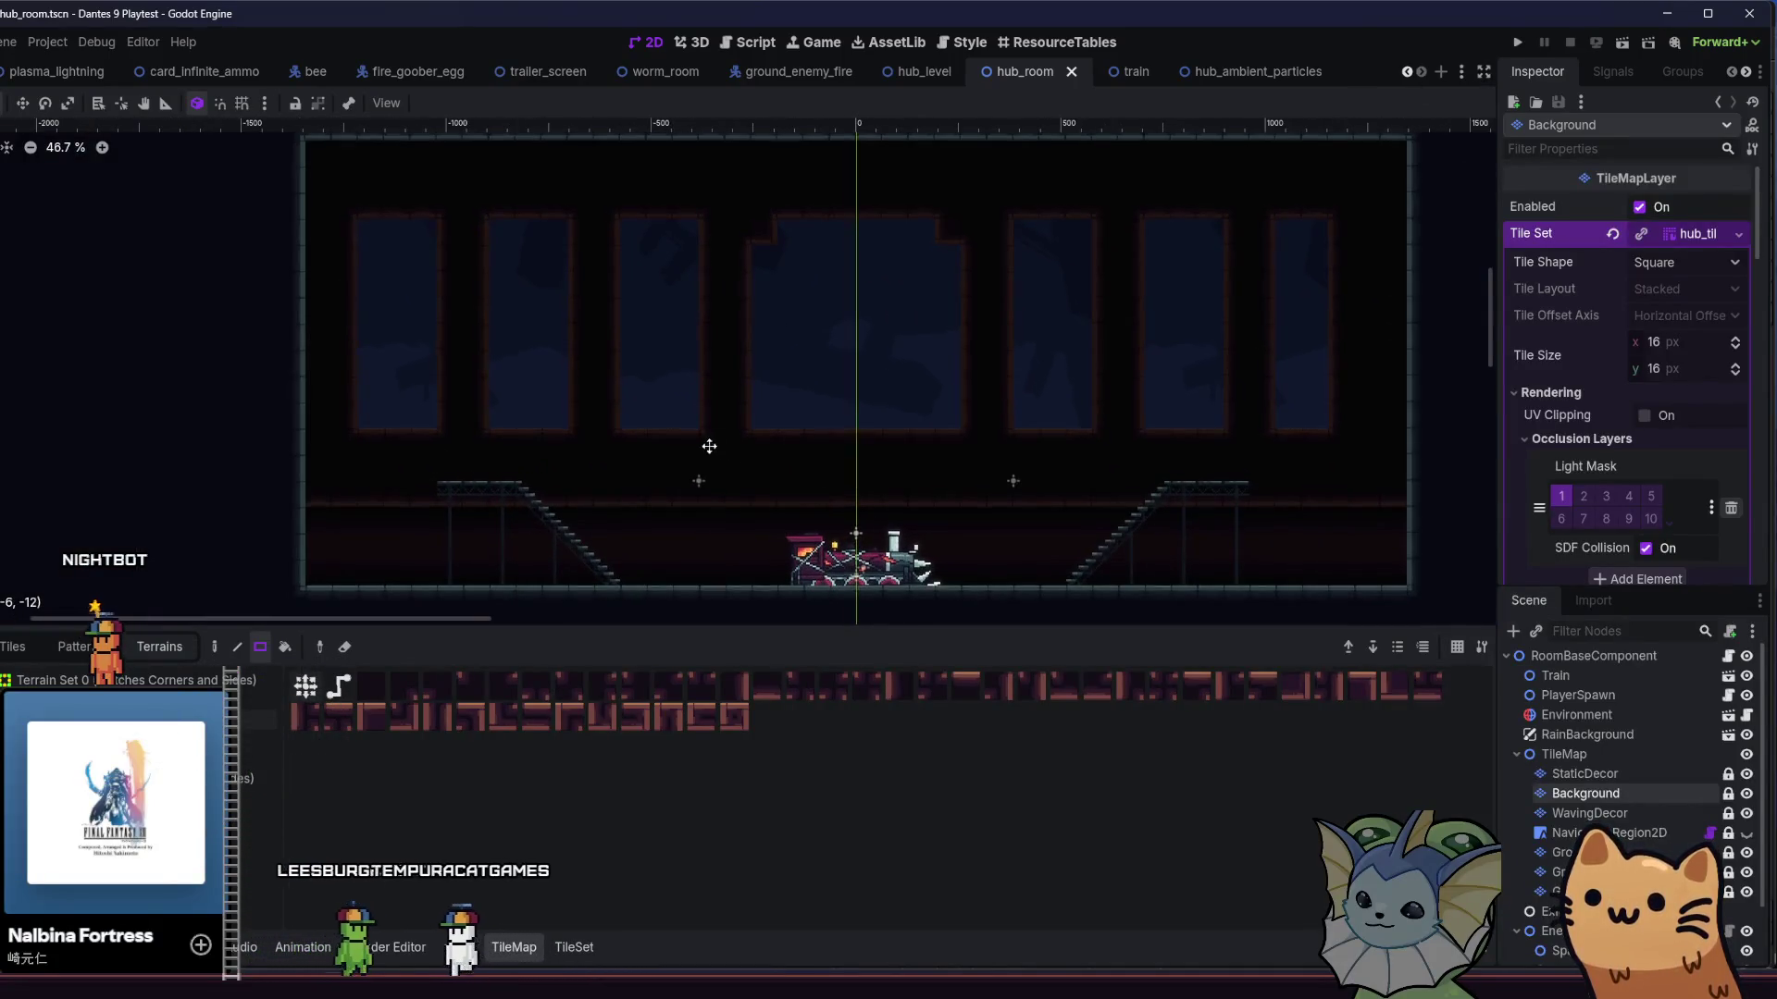
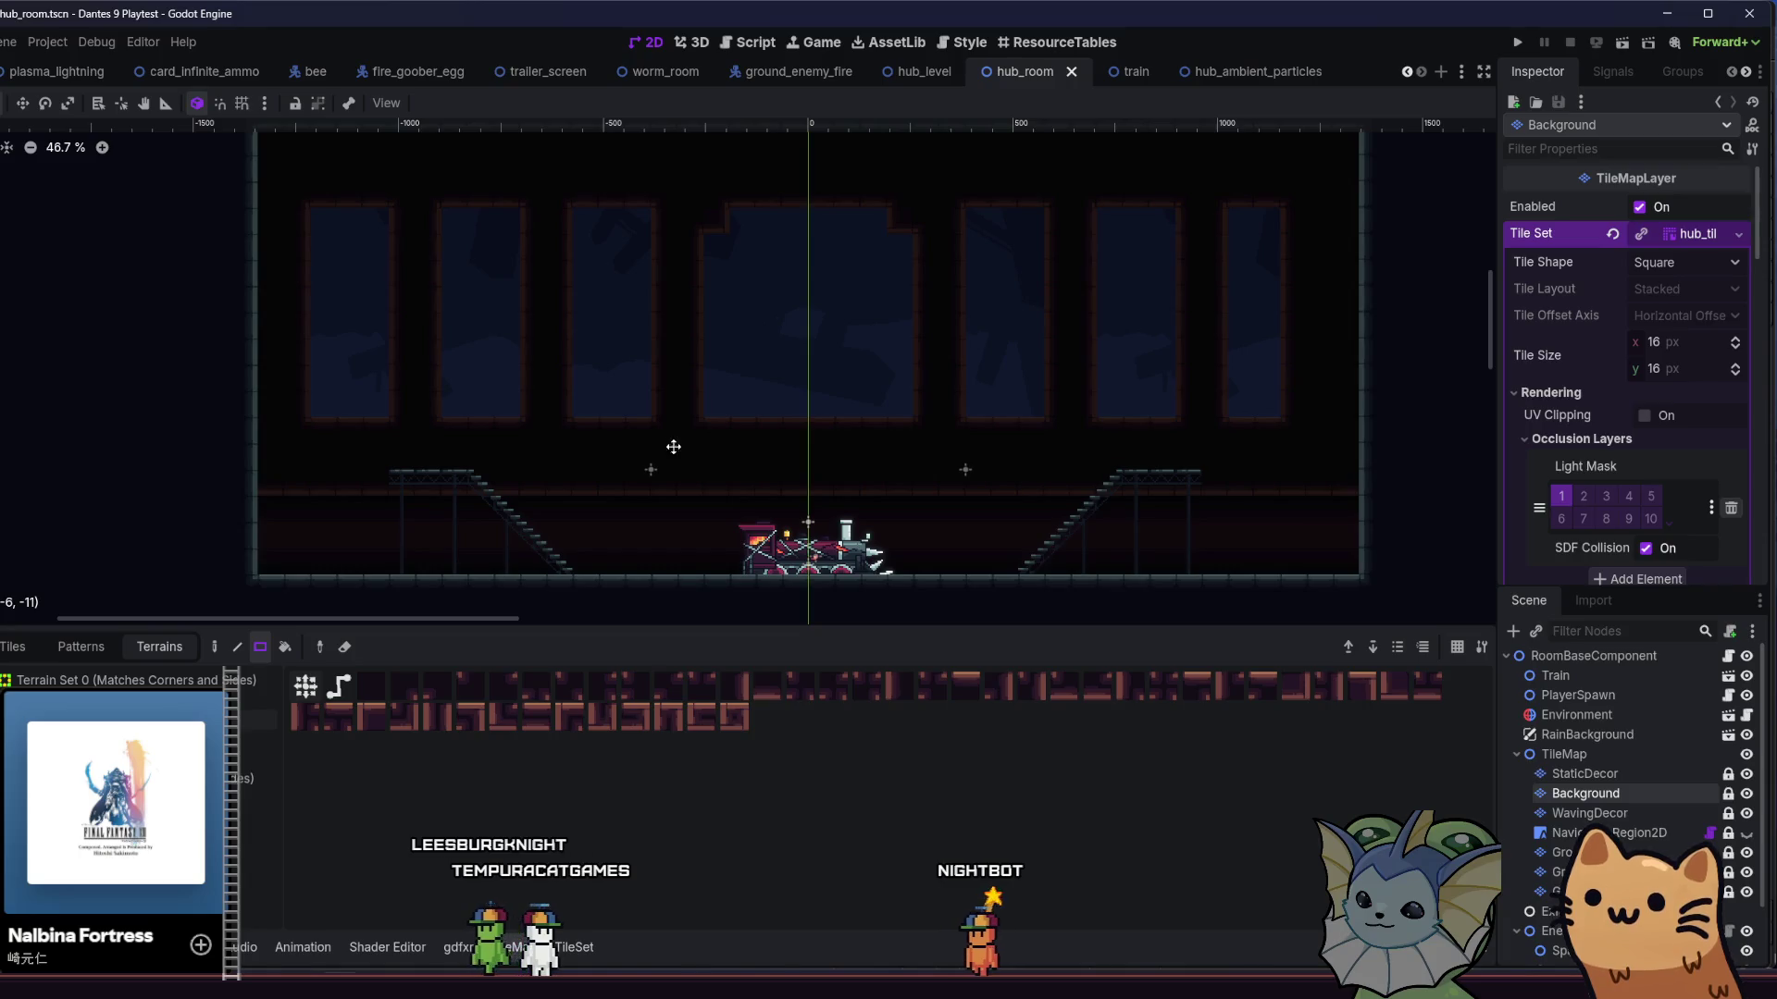
- Run the project and start a new game from the title menu
scroll(669, 449, down, 2)
scroll(668, 448, up, 2)
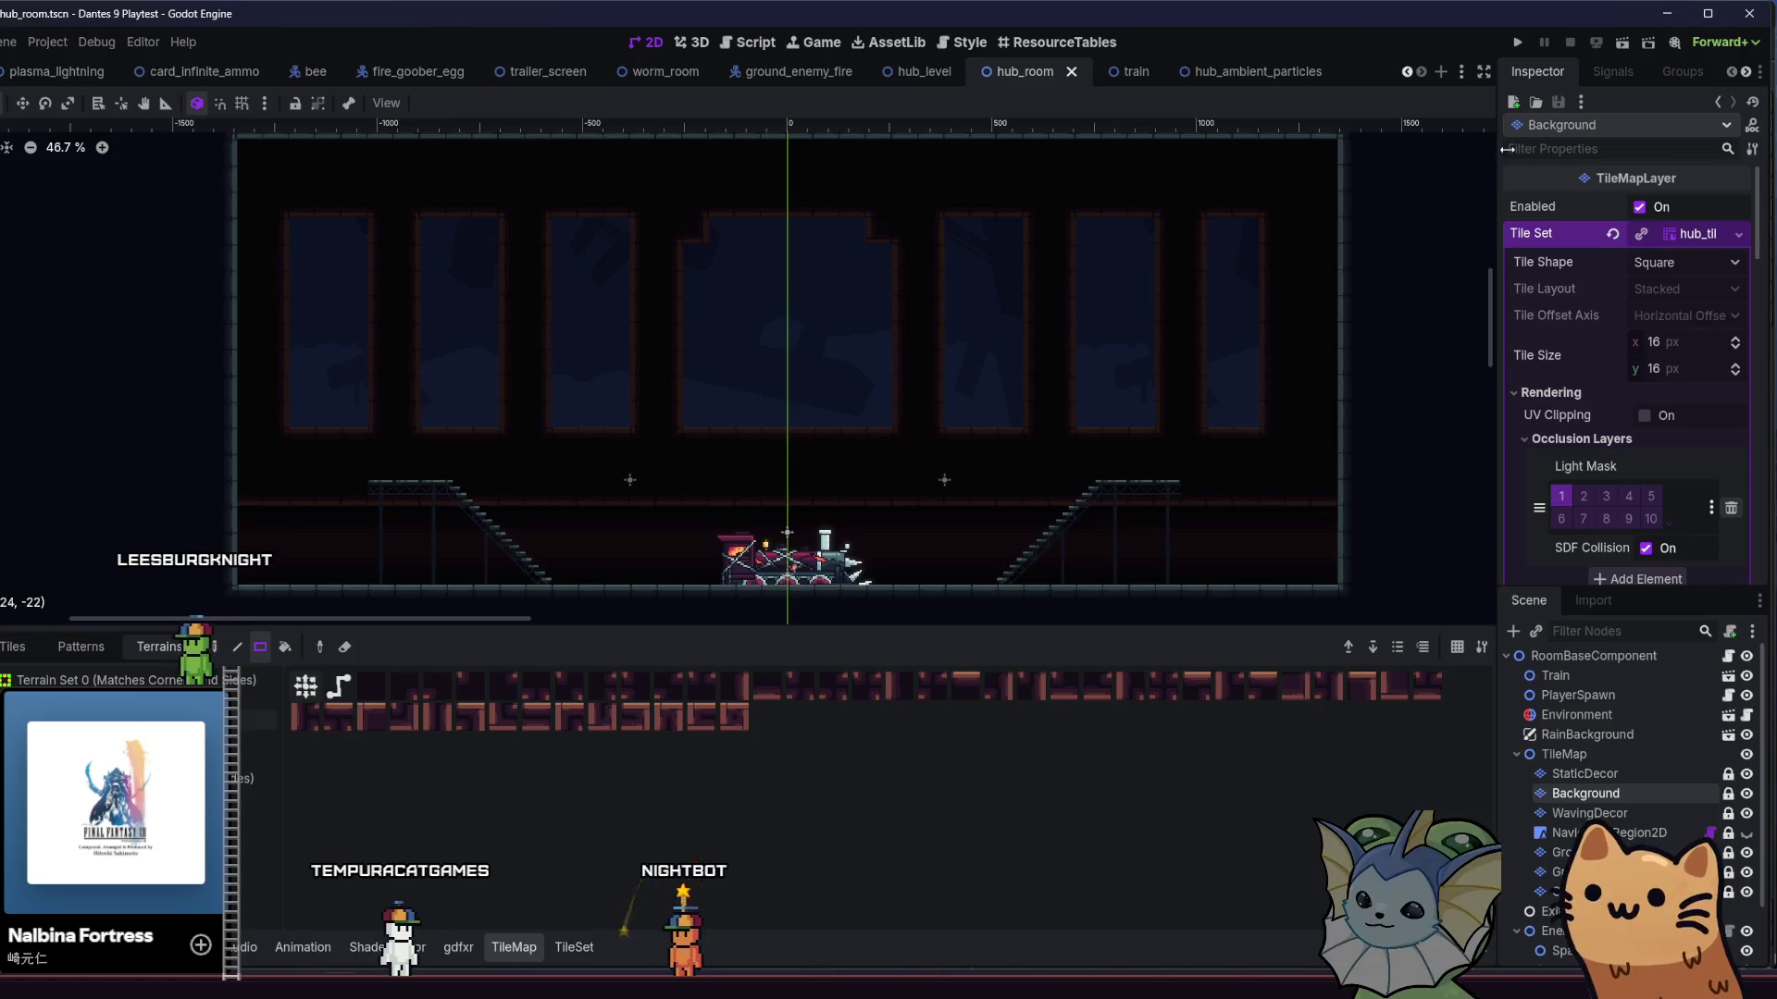
click(1620, 44)
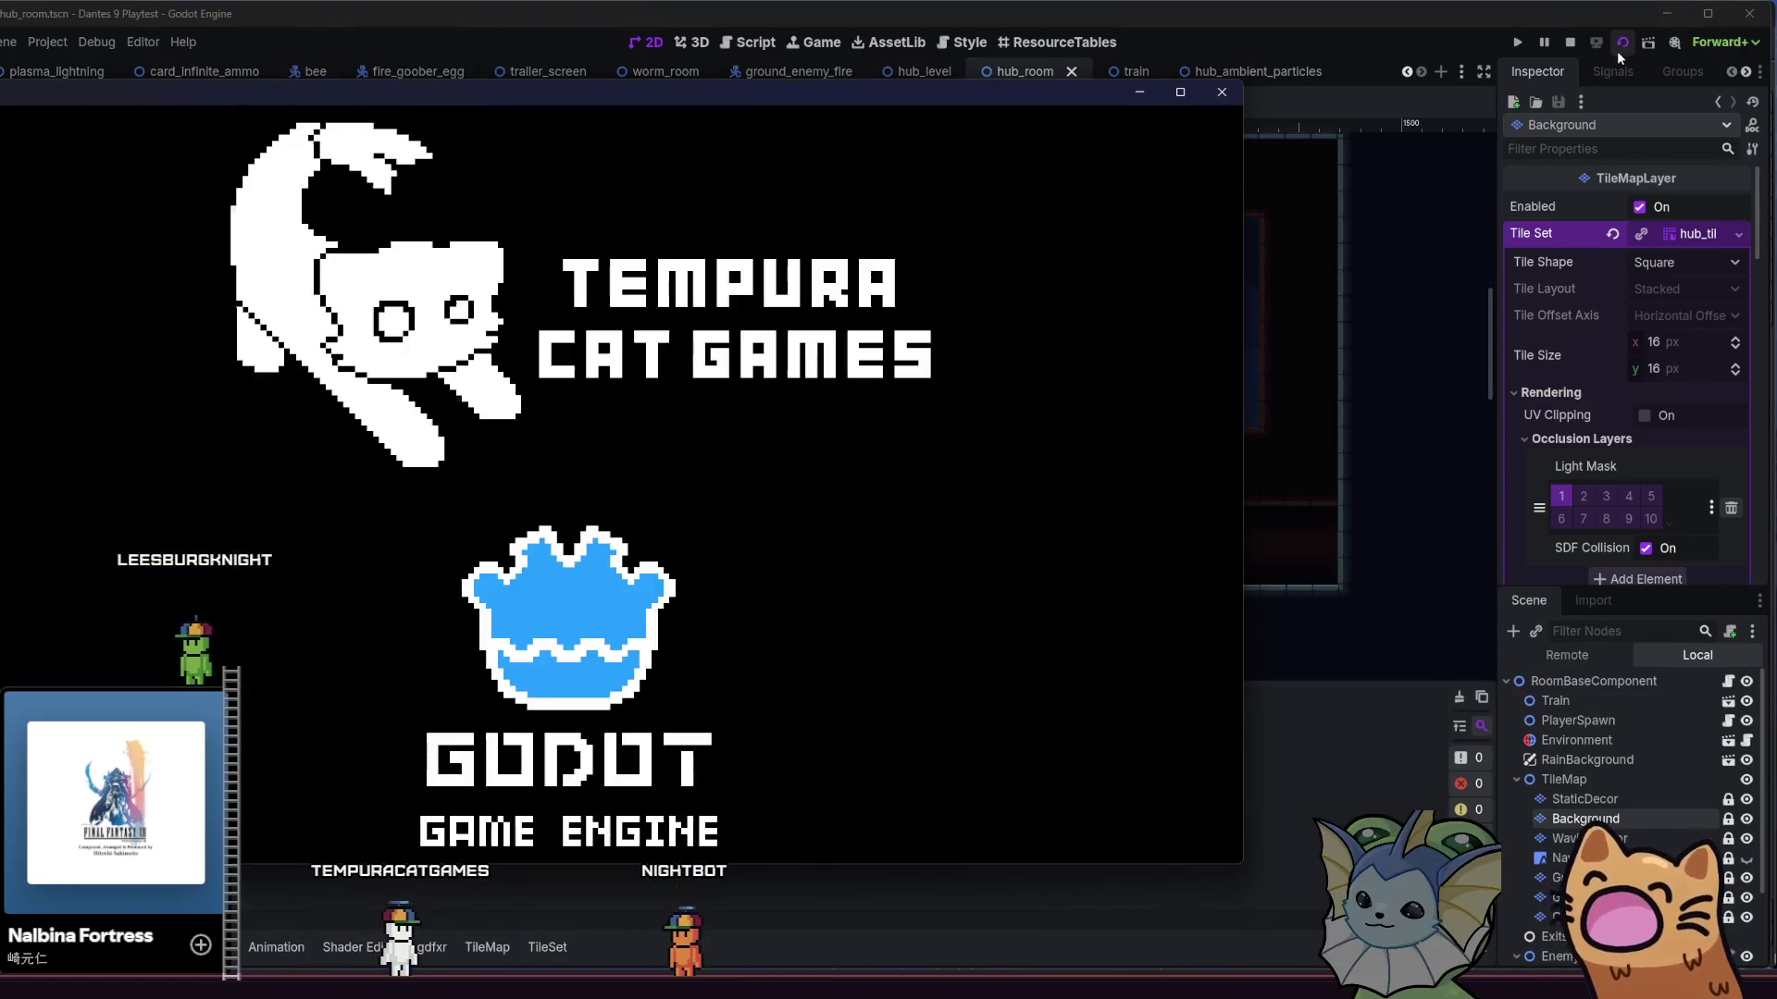
click(1571, 43)
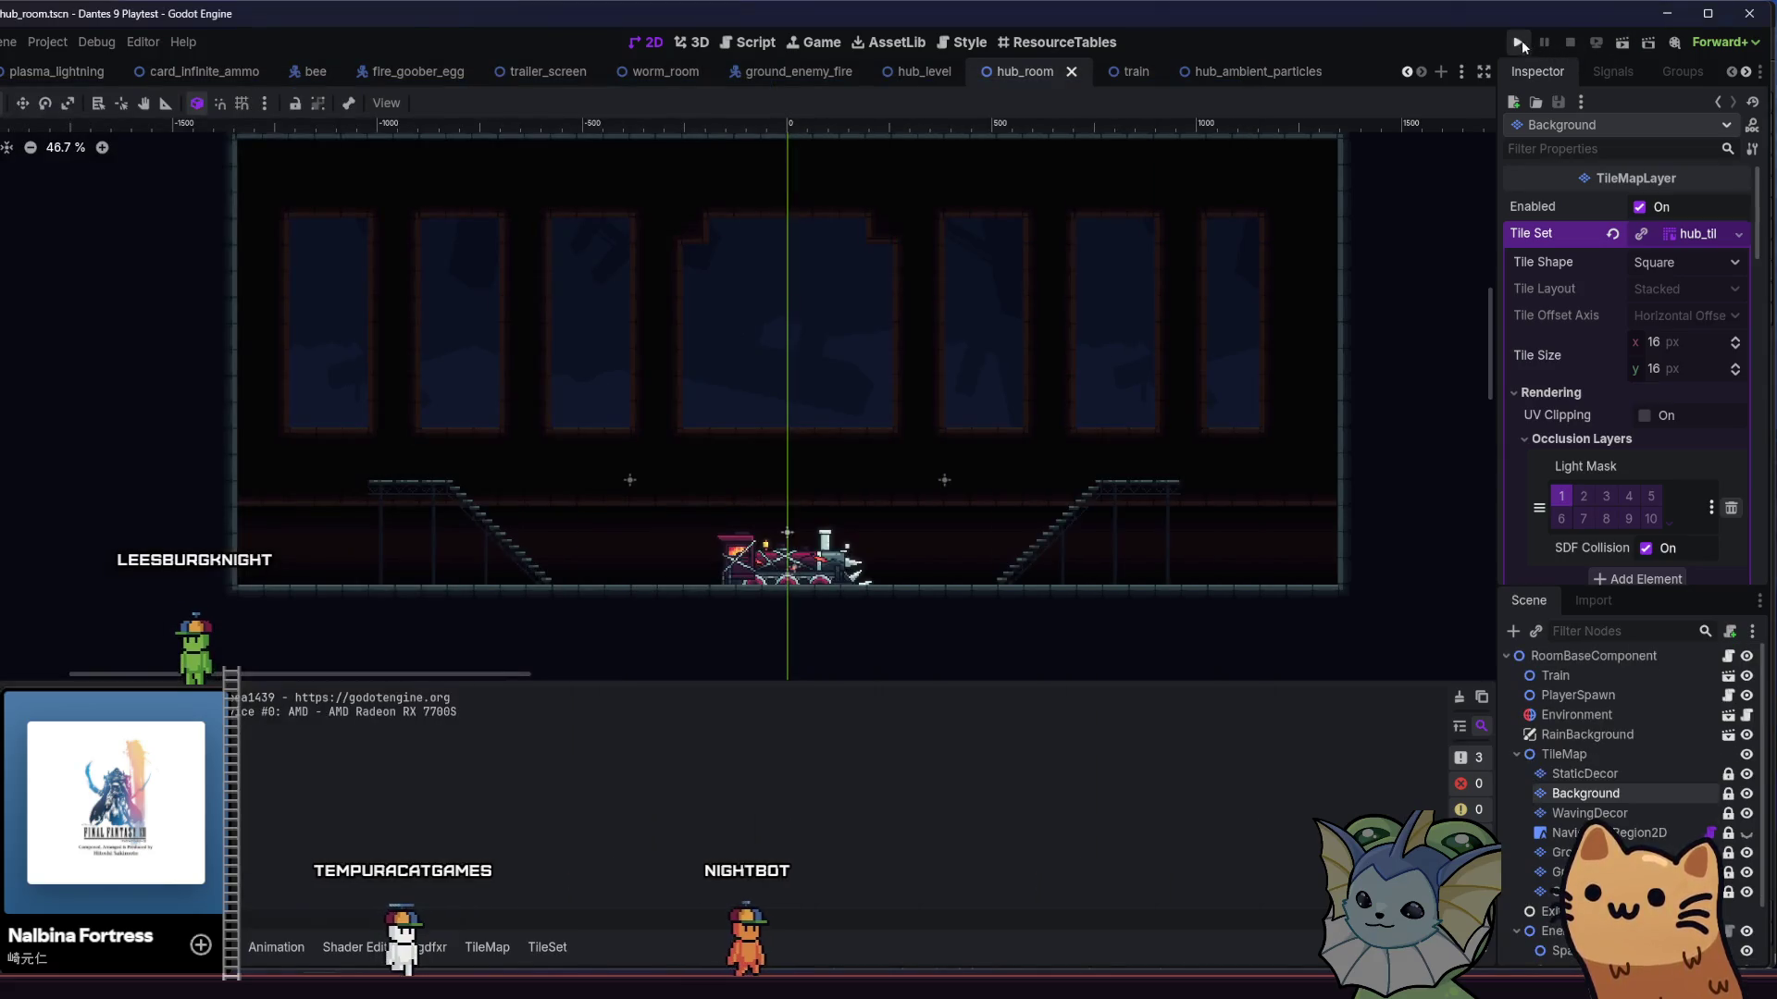
click(1517, 43)
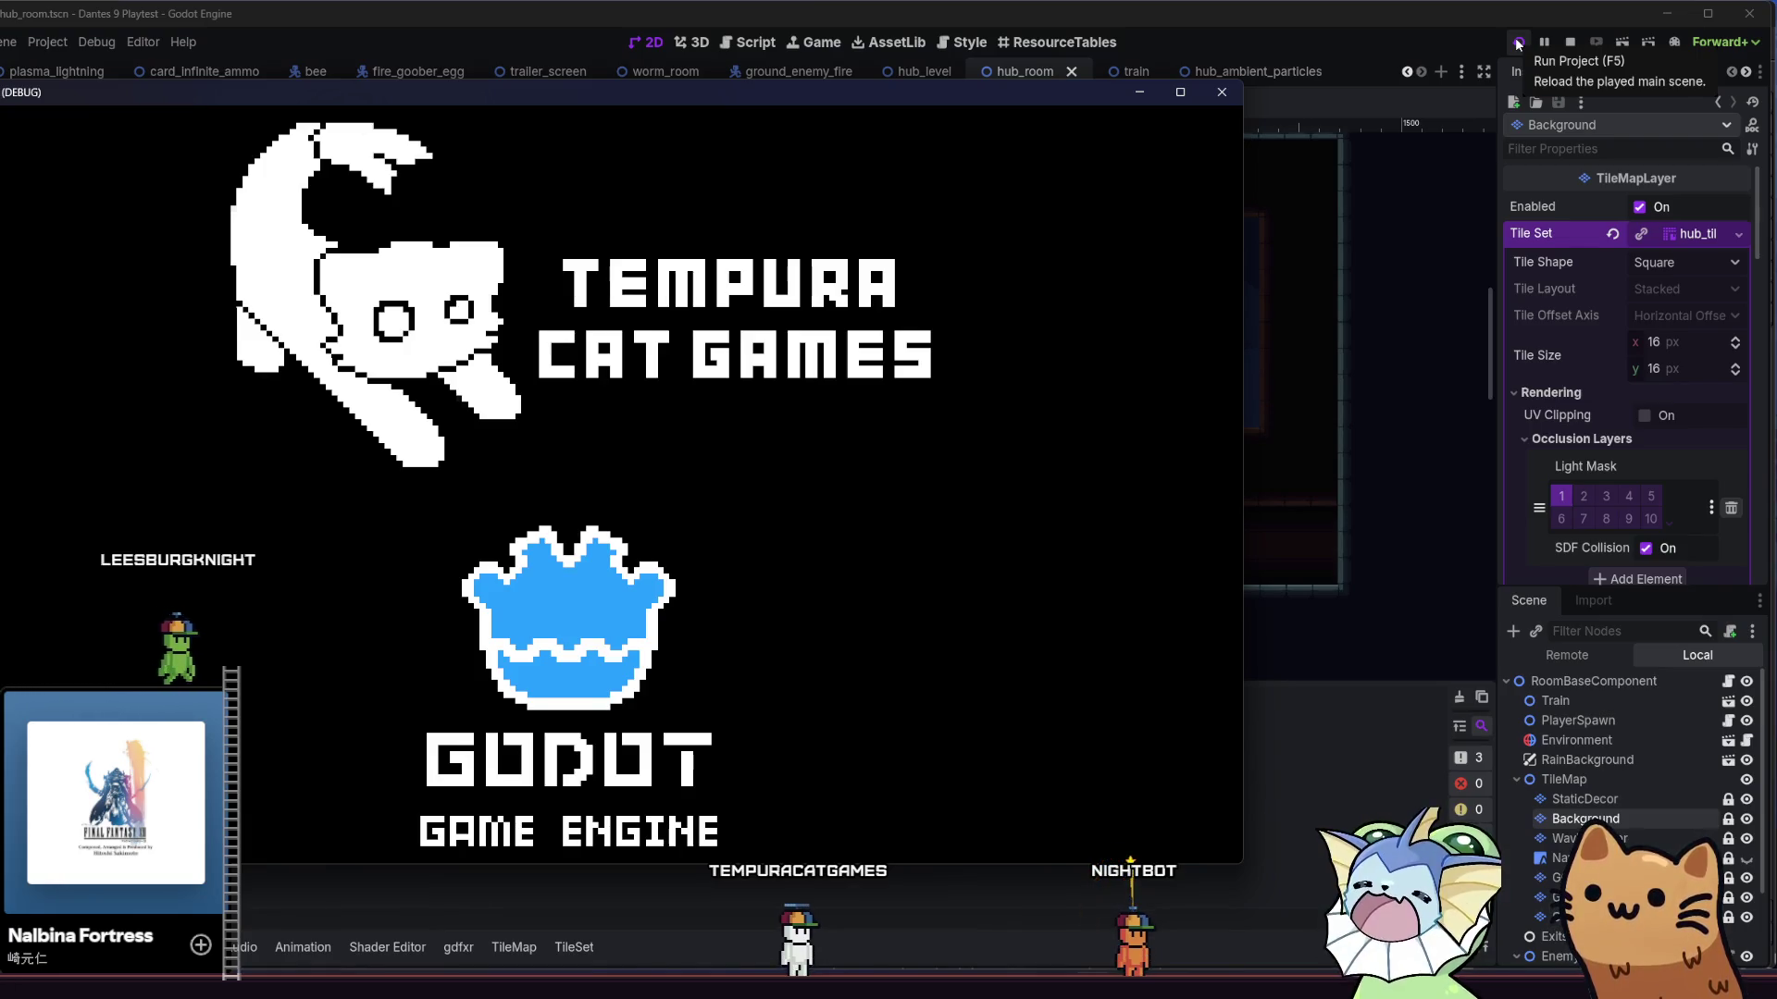
click(1518, 43)
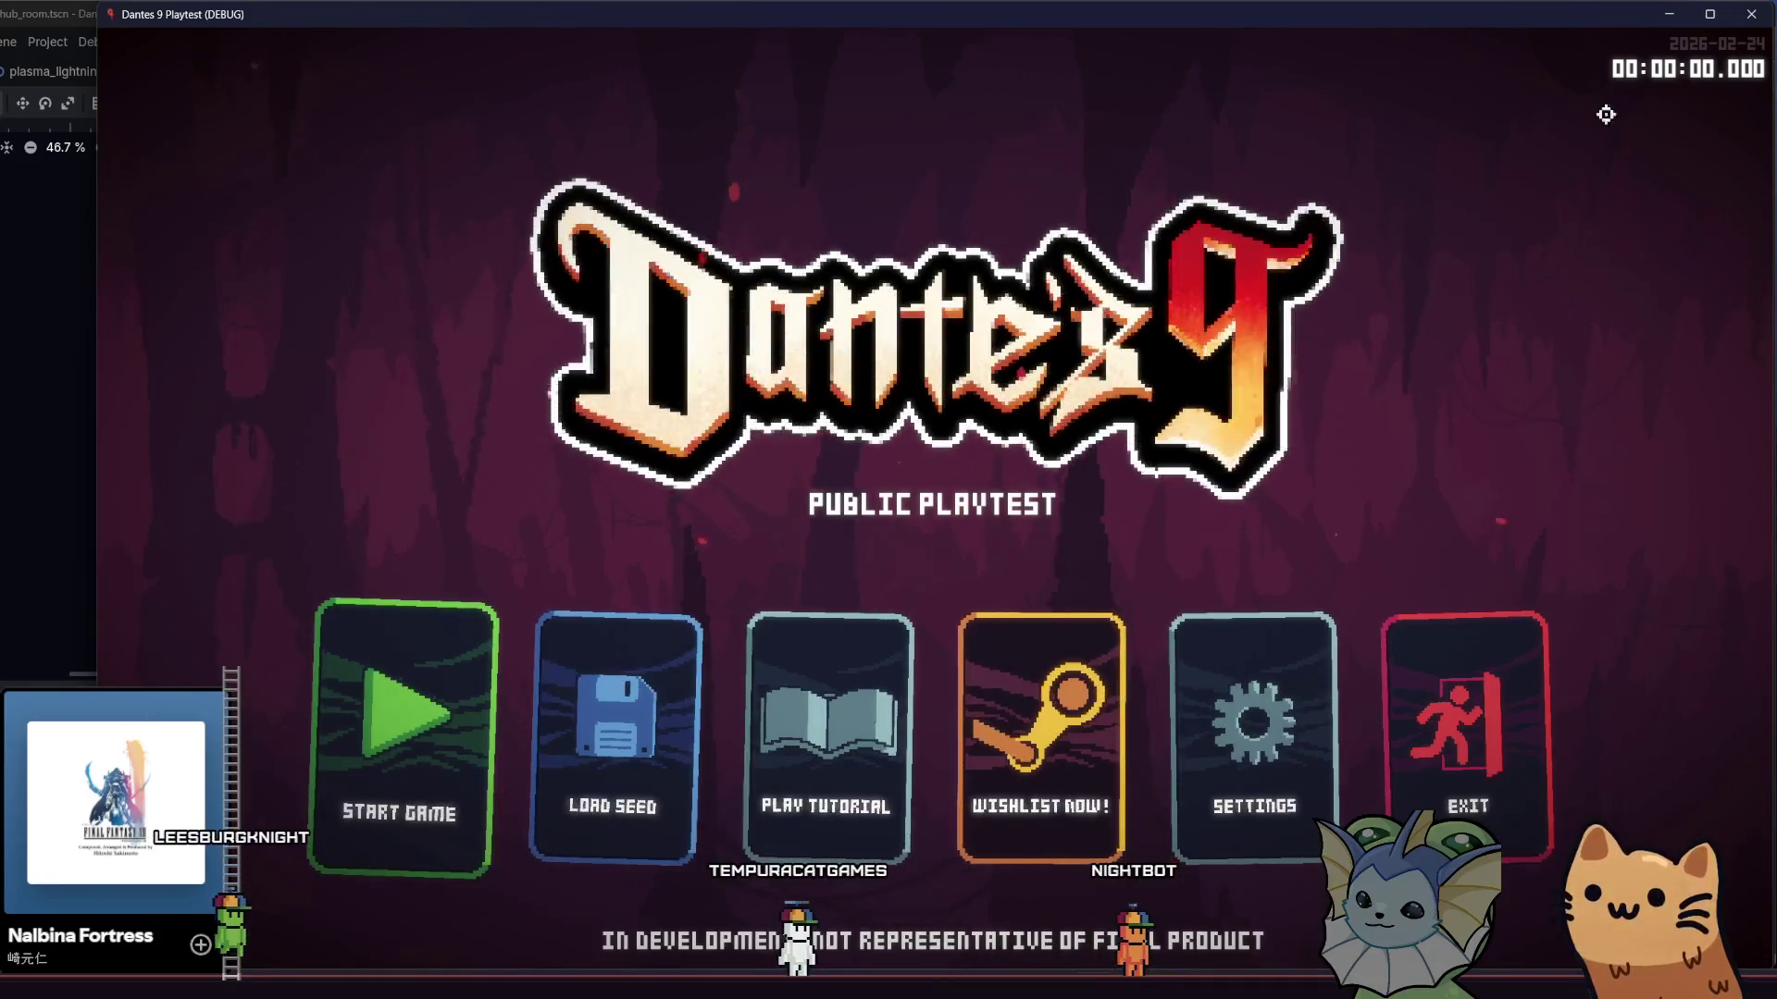
click(464, 715)
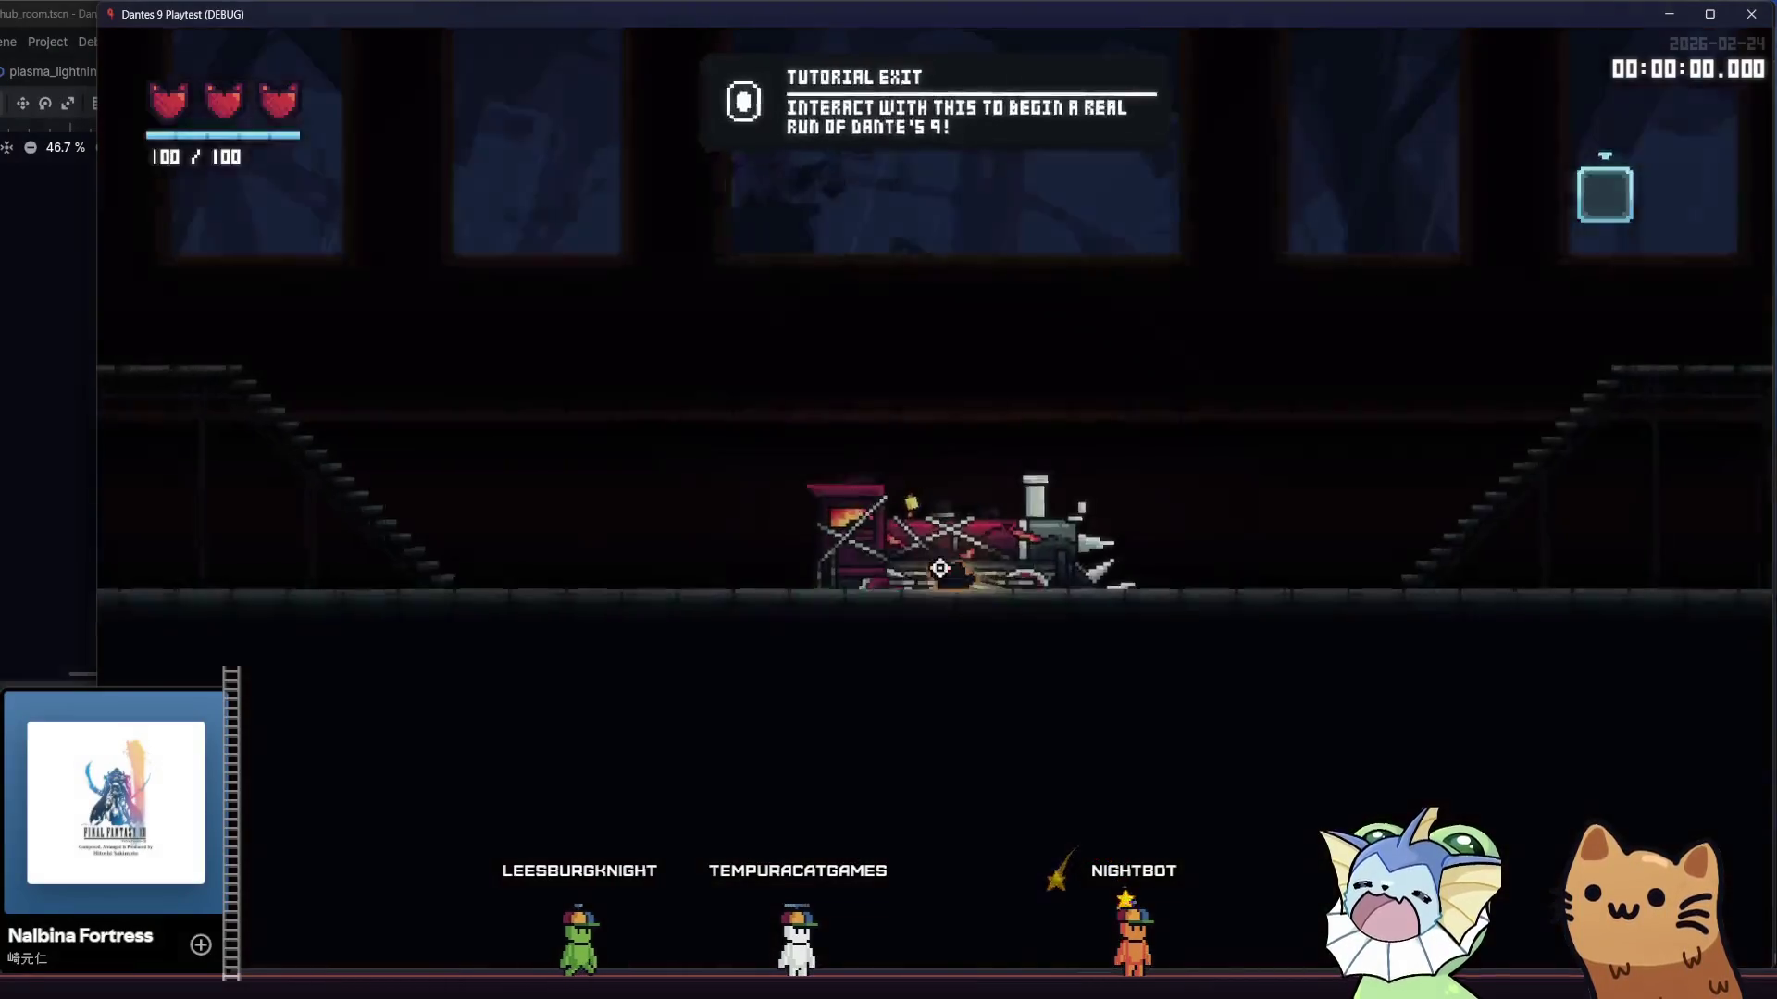
- Walk the cat over both staircases and the wrecked train, then stop the playtest
key(a)
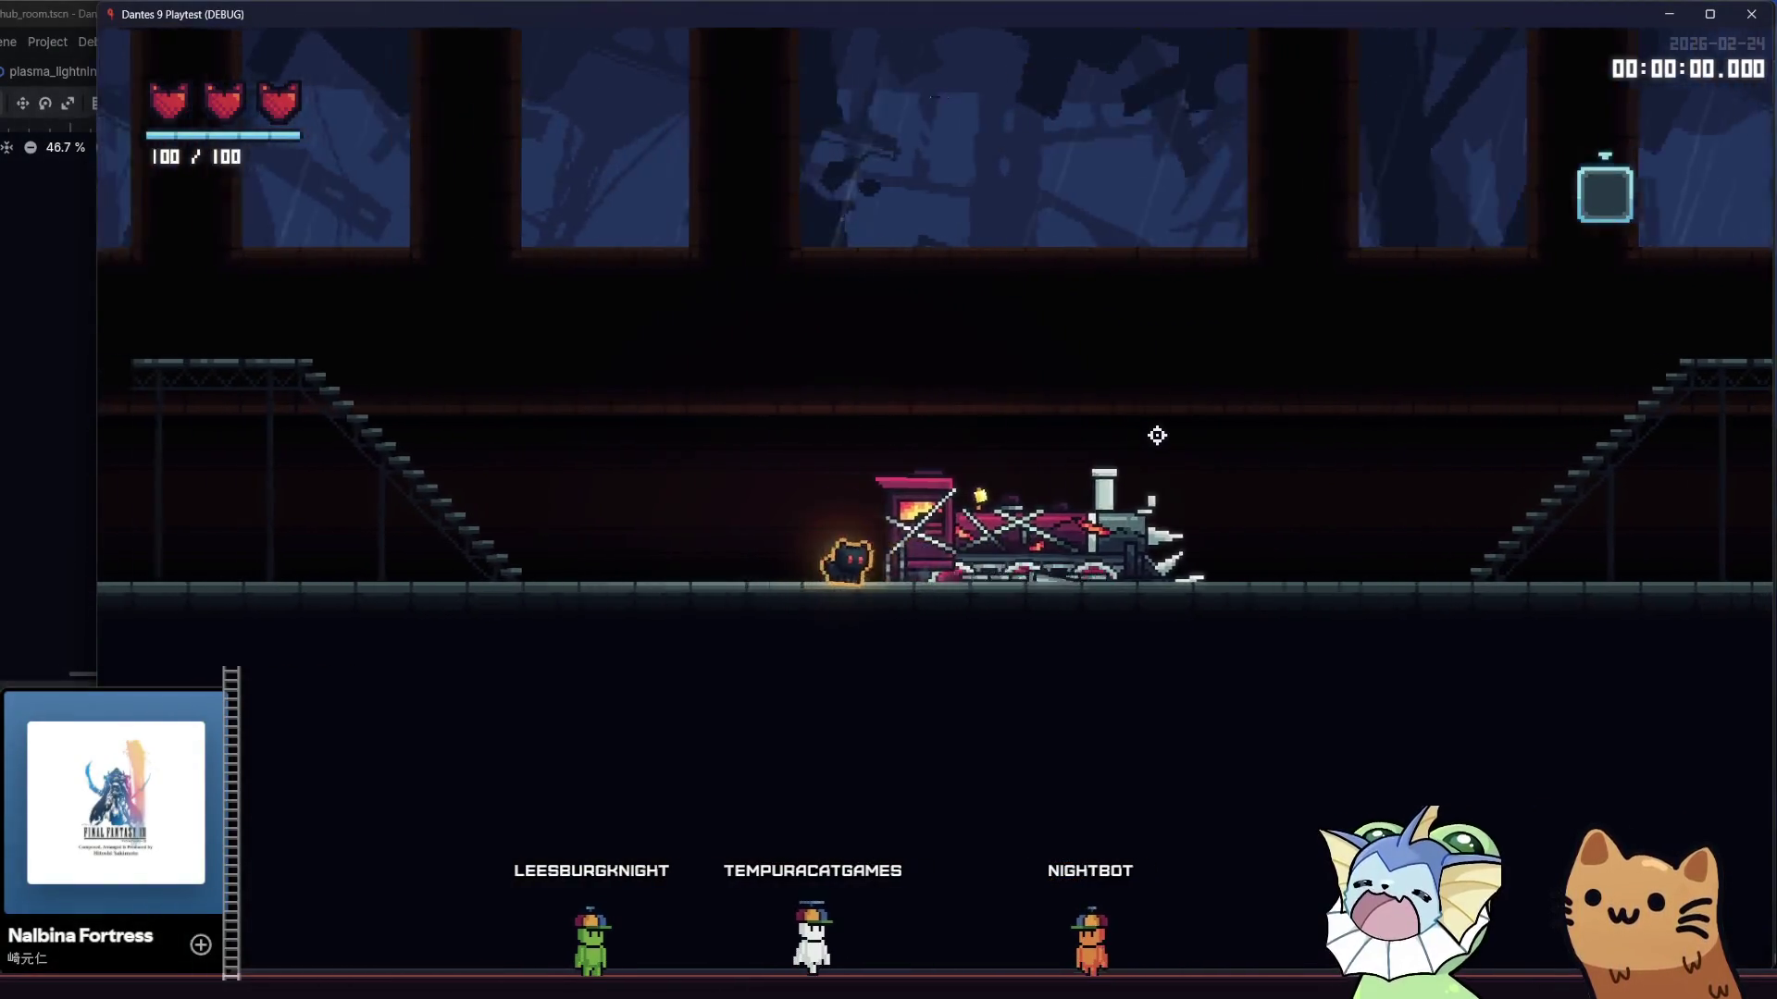
key(d)
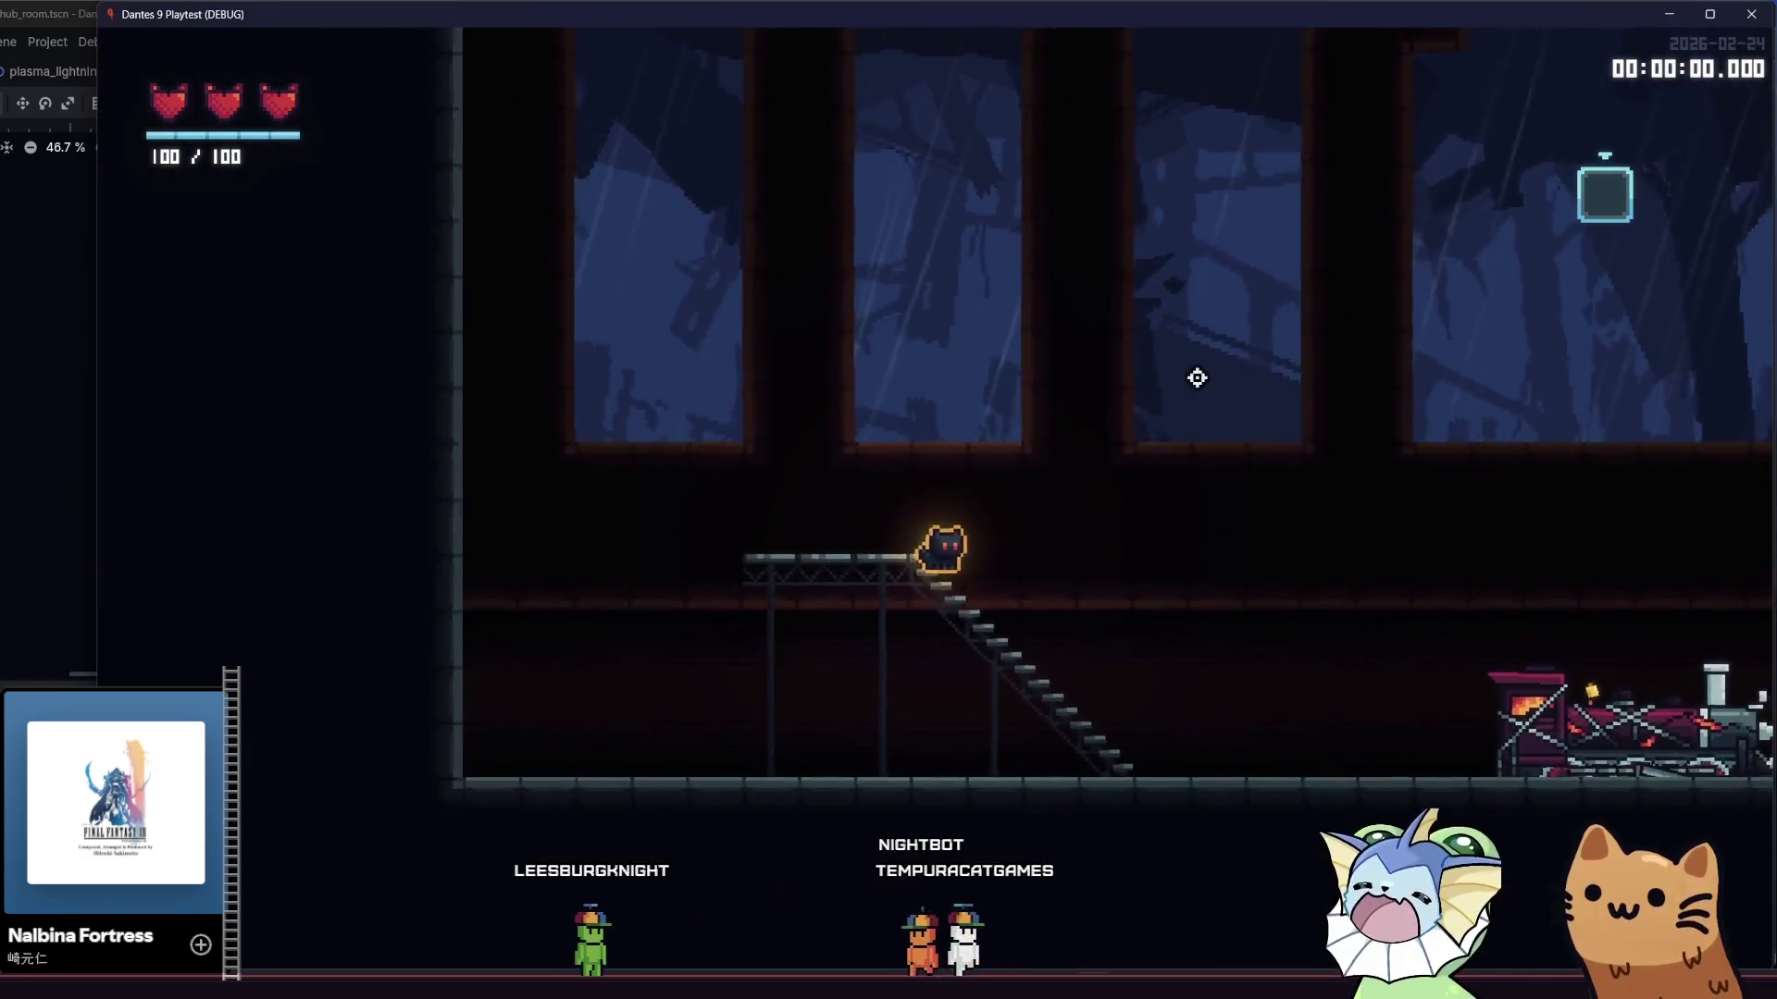
key(d)
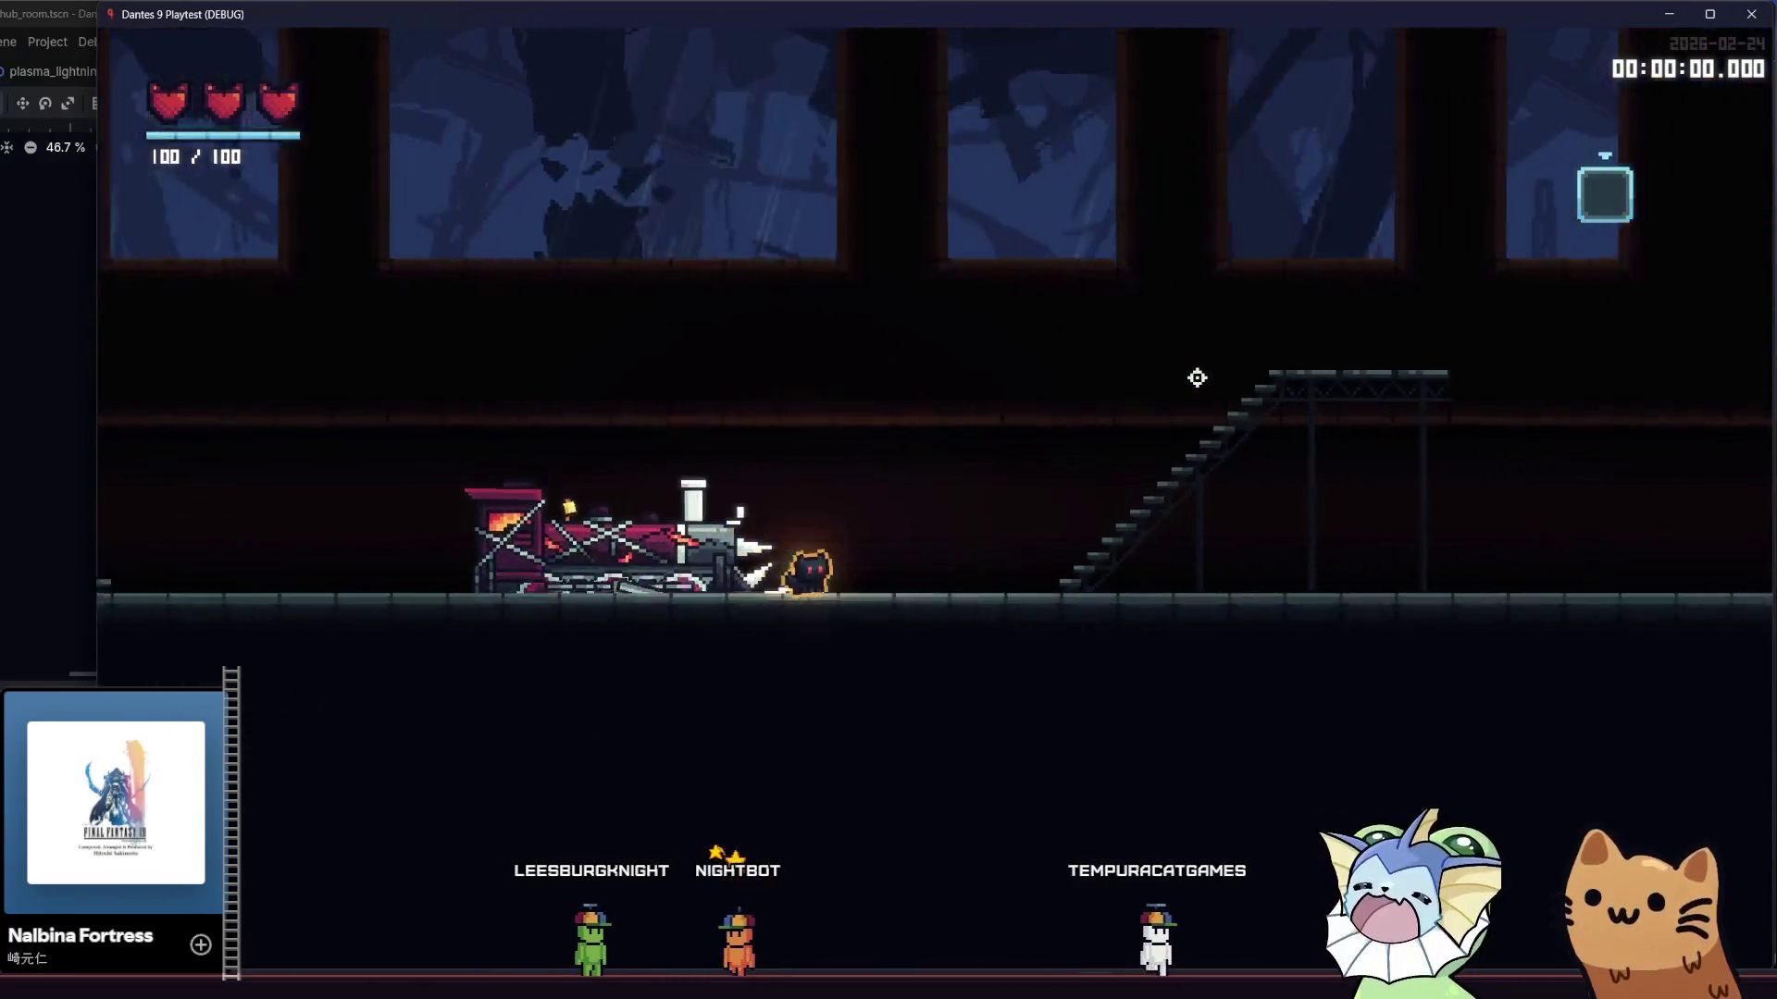
key(a)
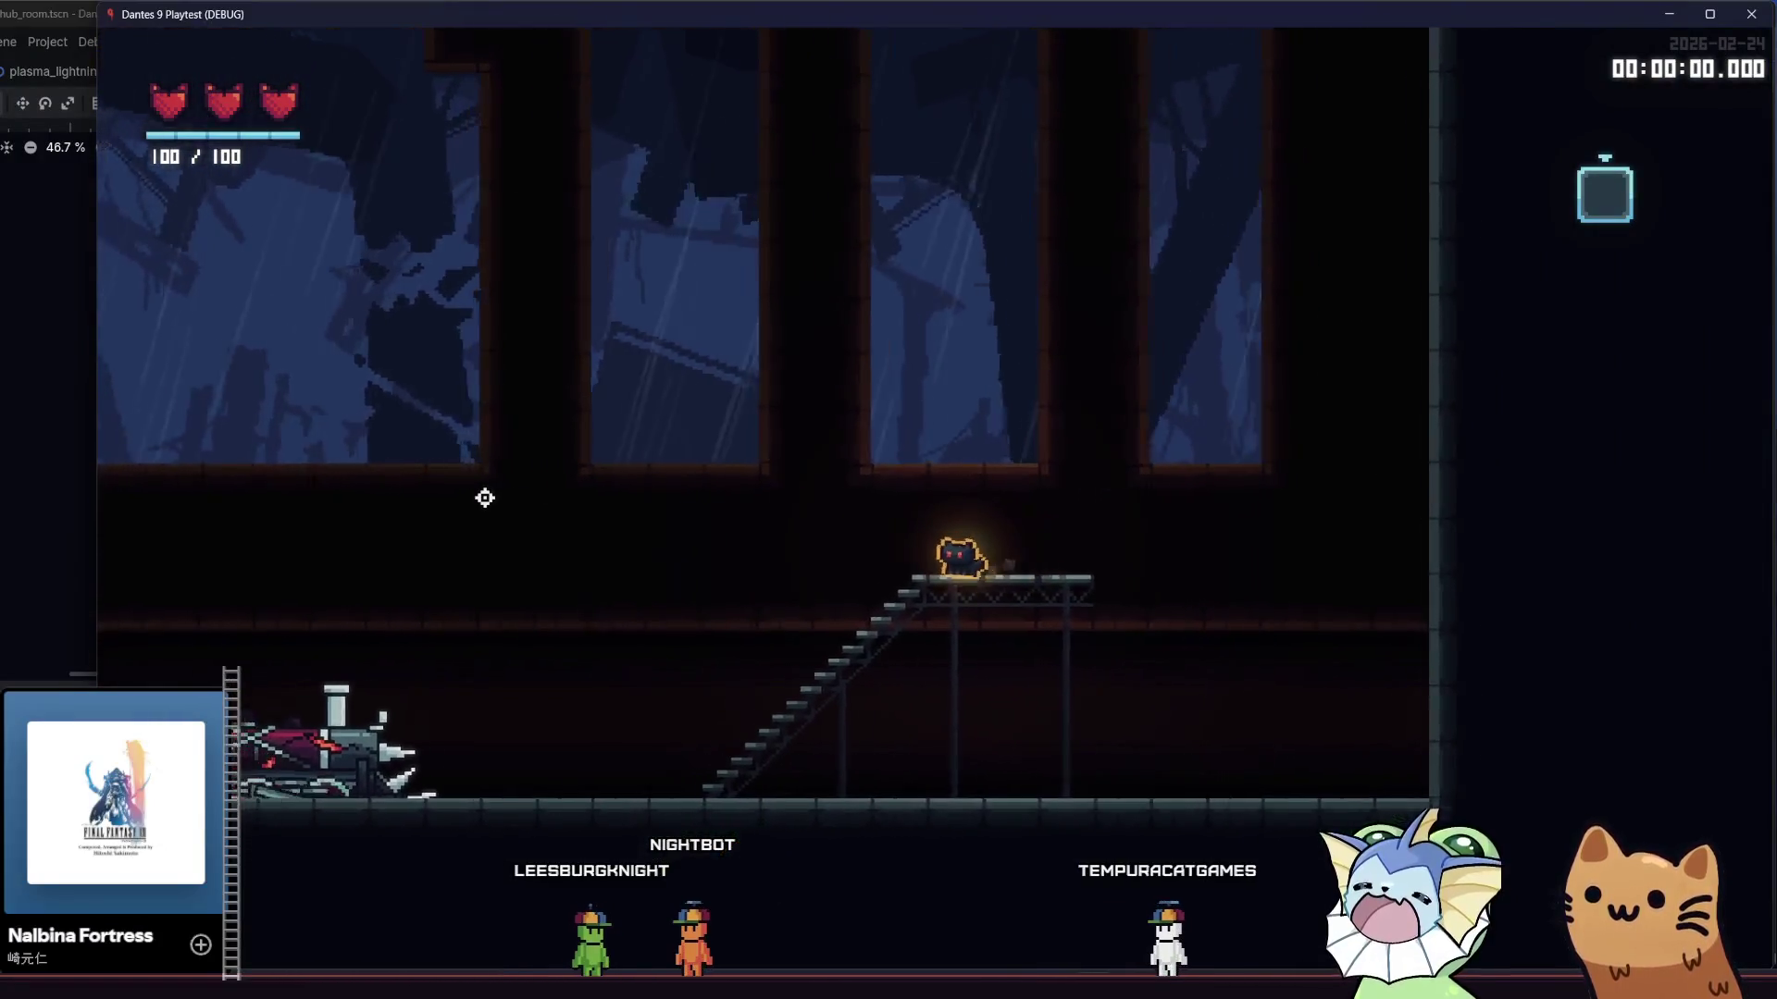
key(a)
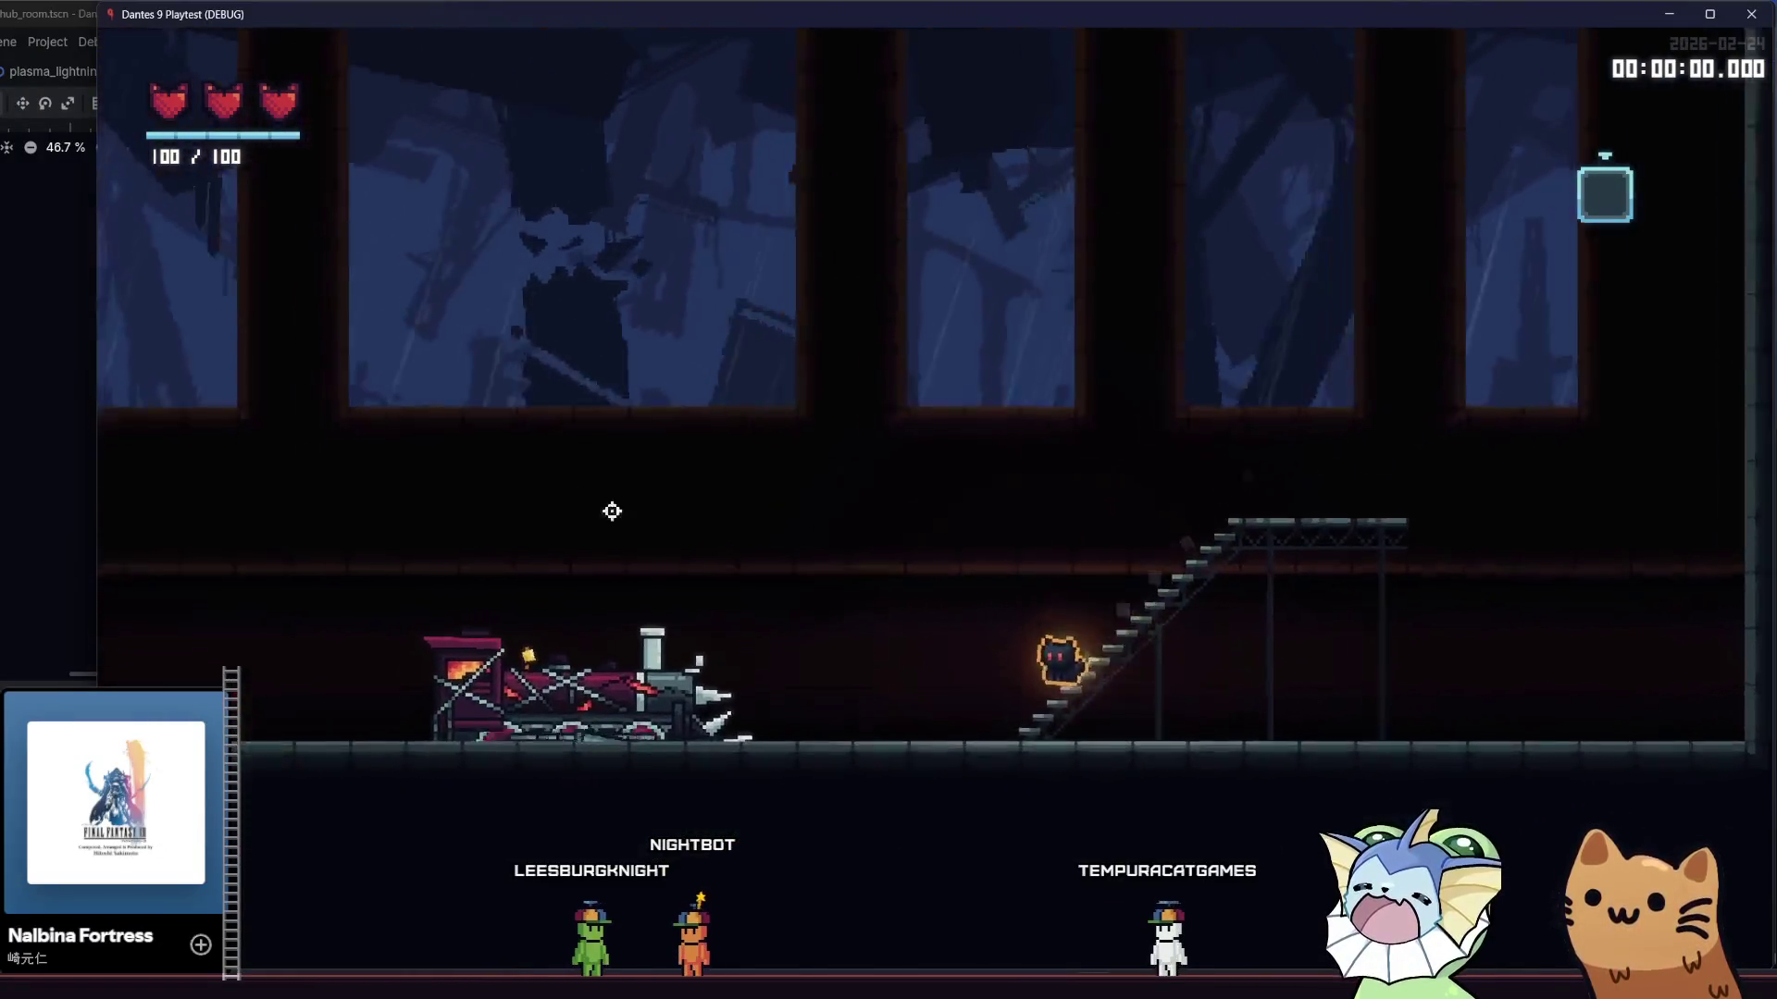
key(d)
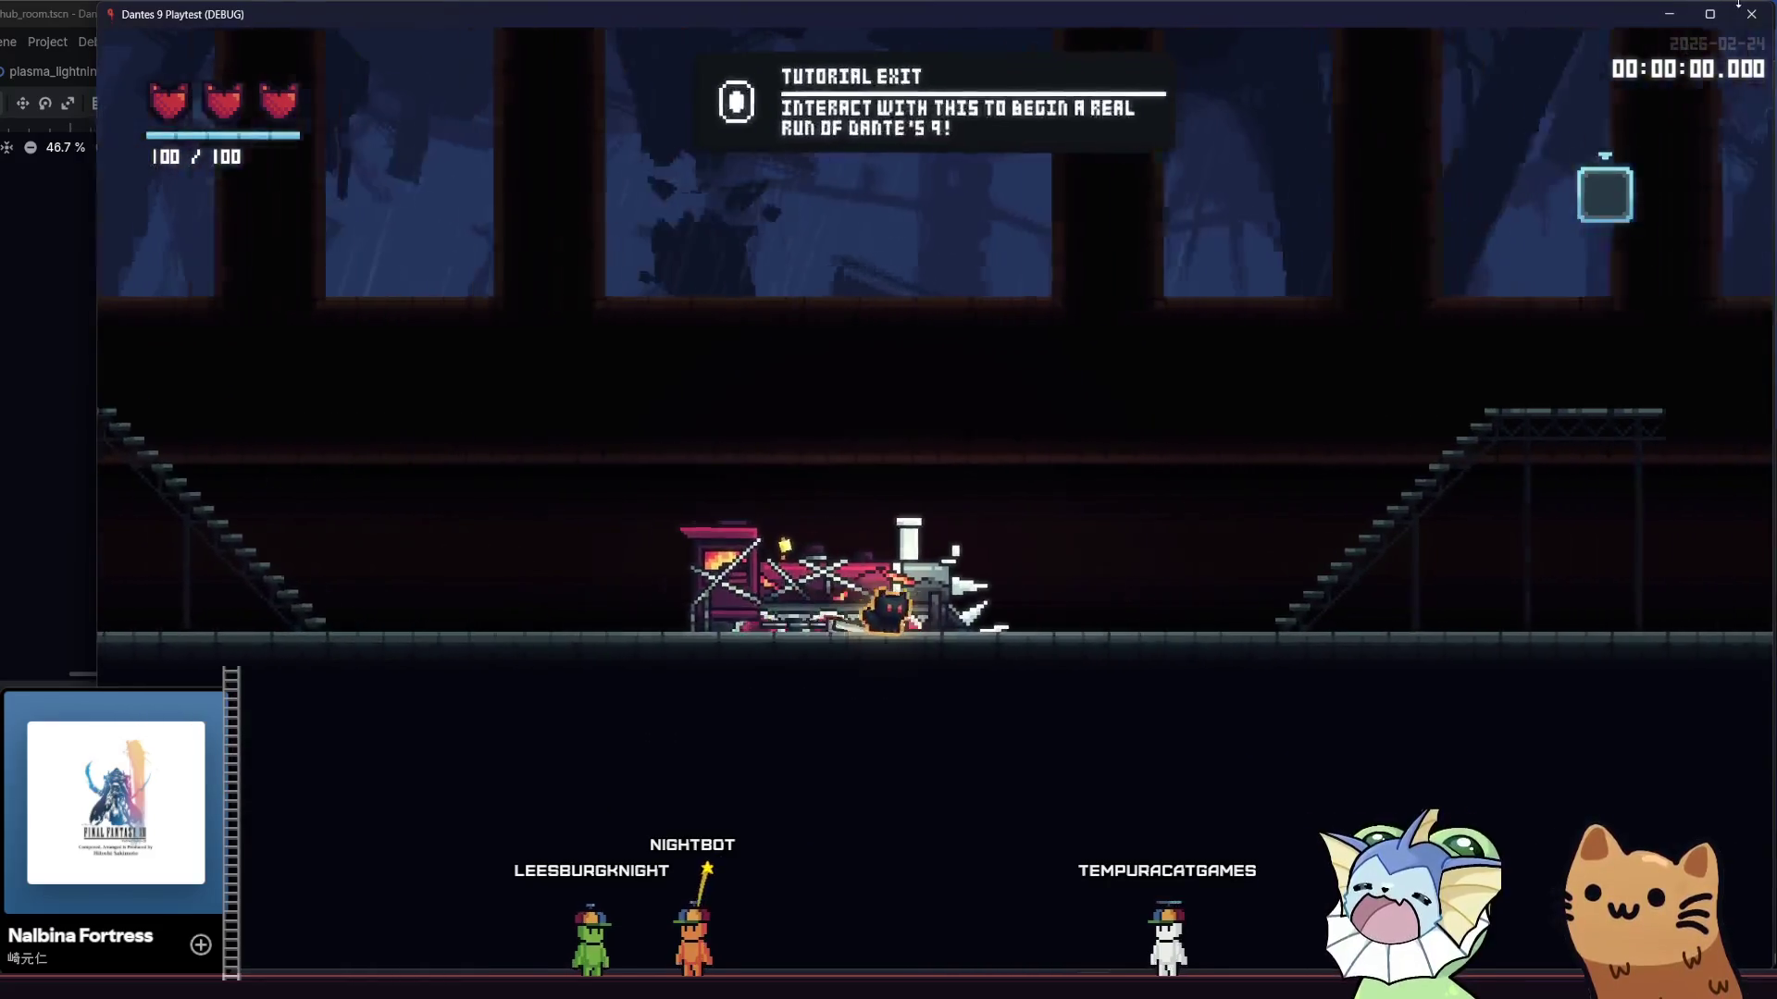
key(F8)
drag(702, 668, 677, 631)
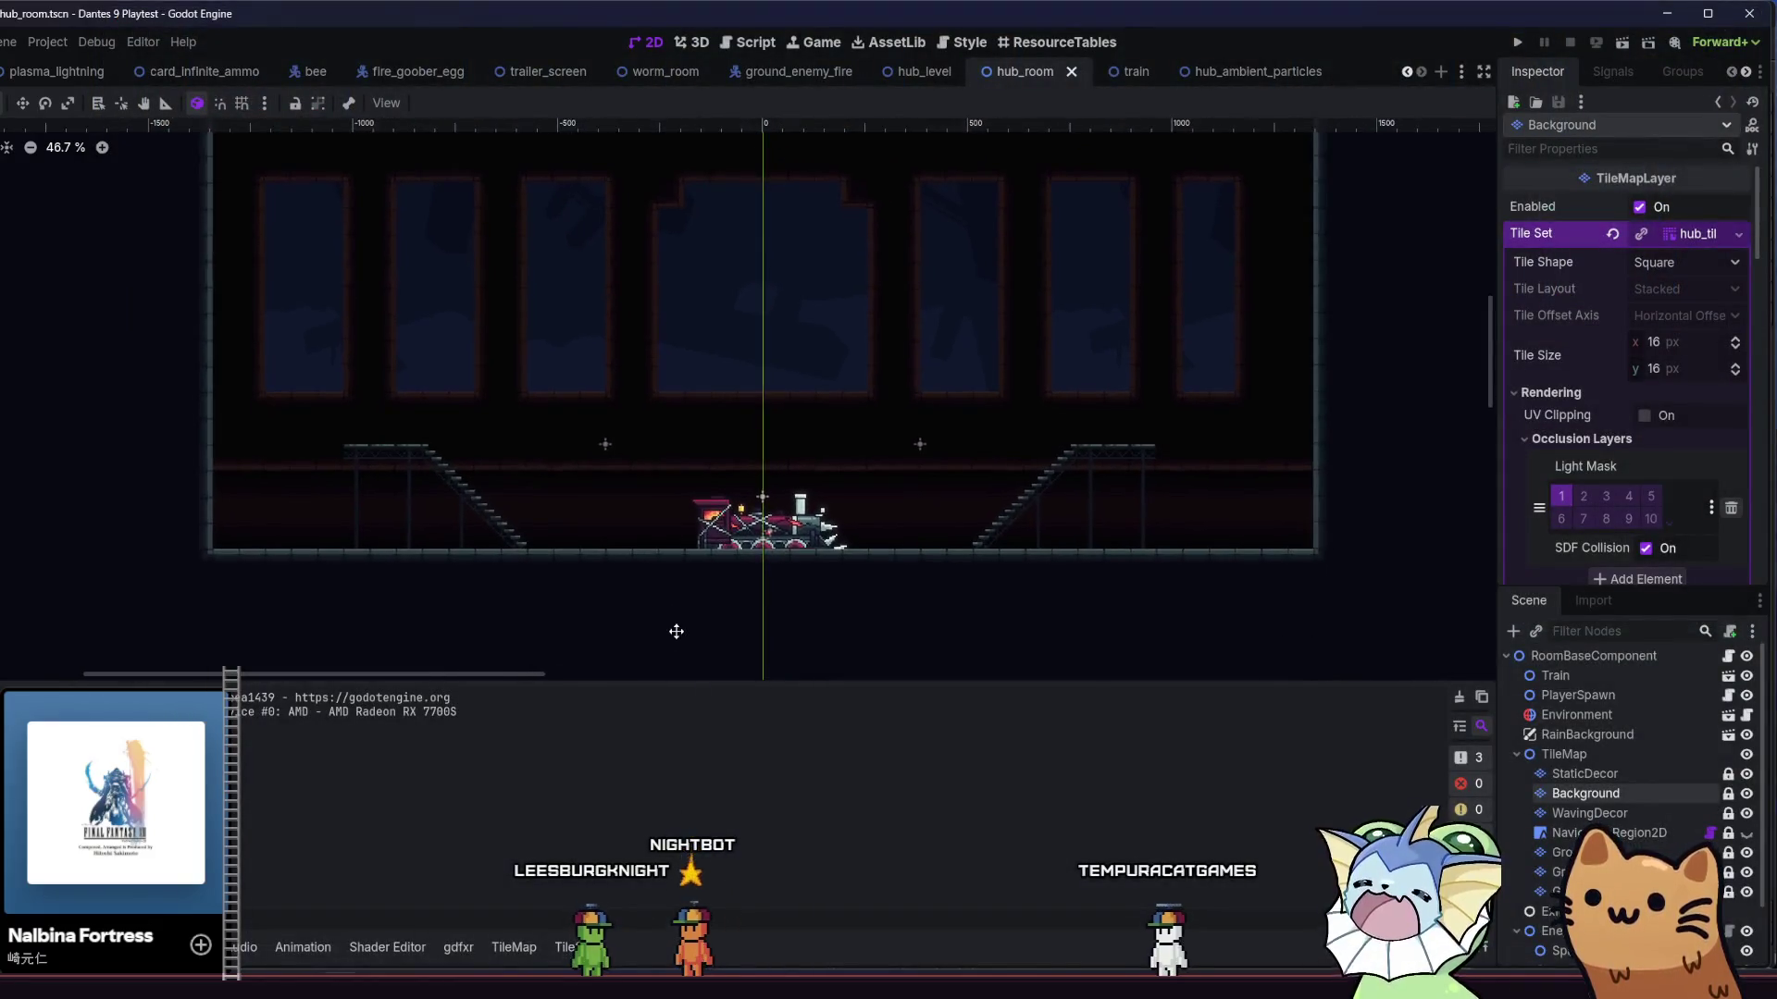
- Select the Background tile layer and fill the room's lower wall with a terrain rectangle
scroll(819, 592, up, 5)
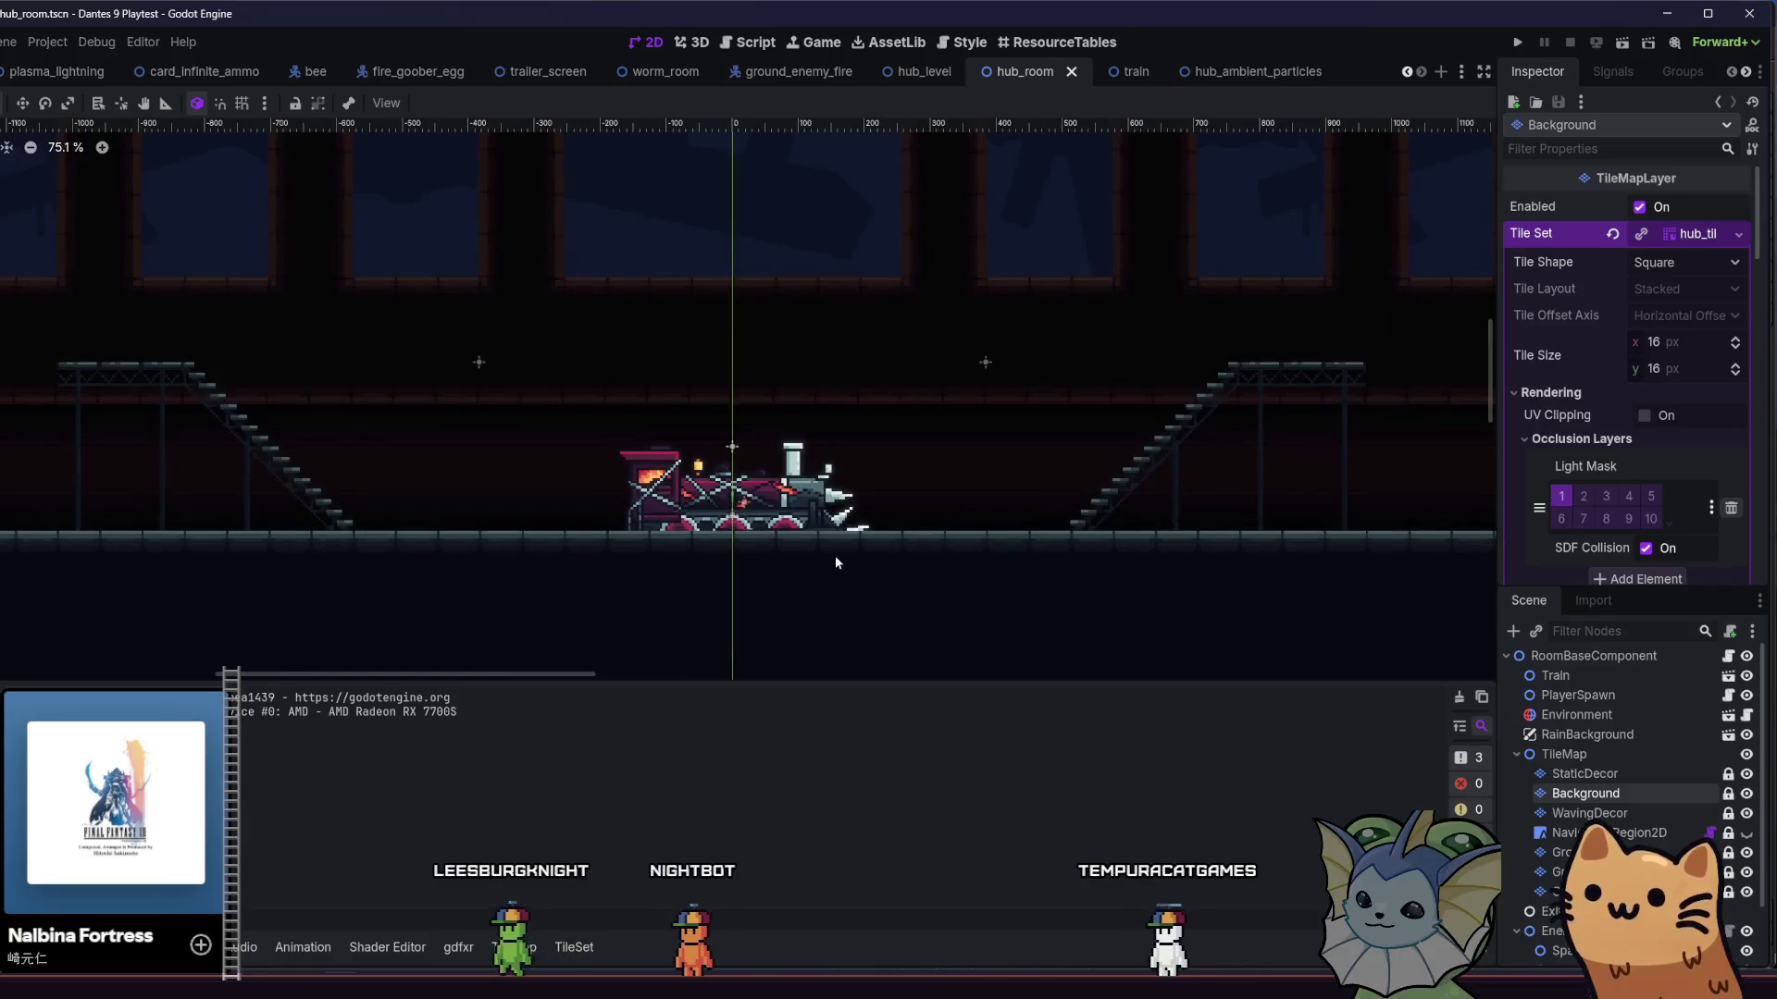
click(1573, 793)
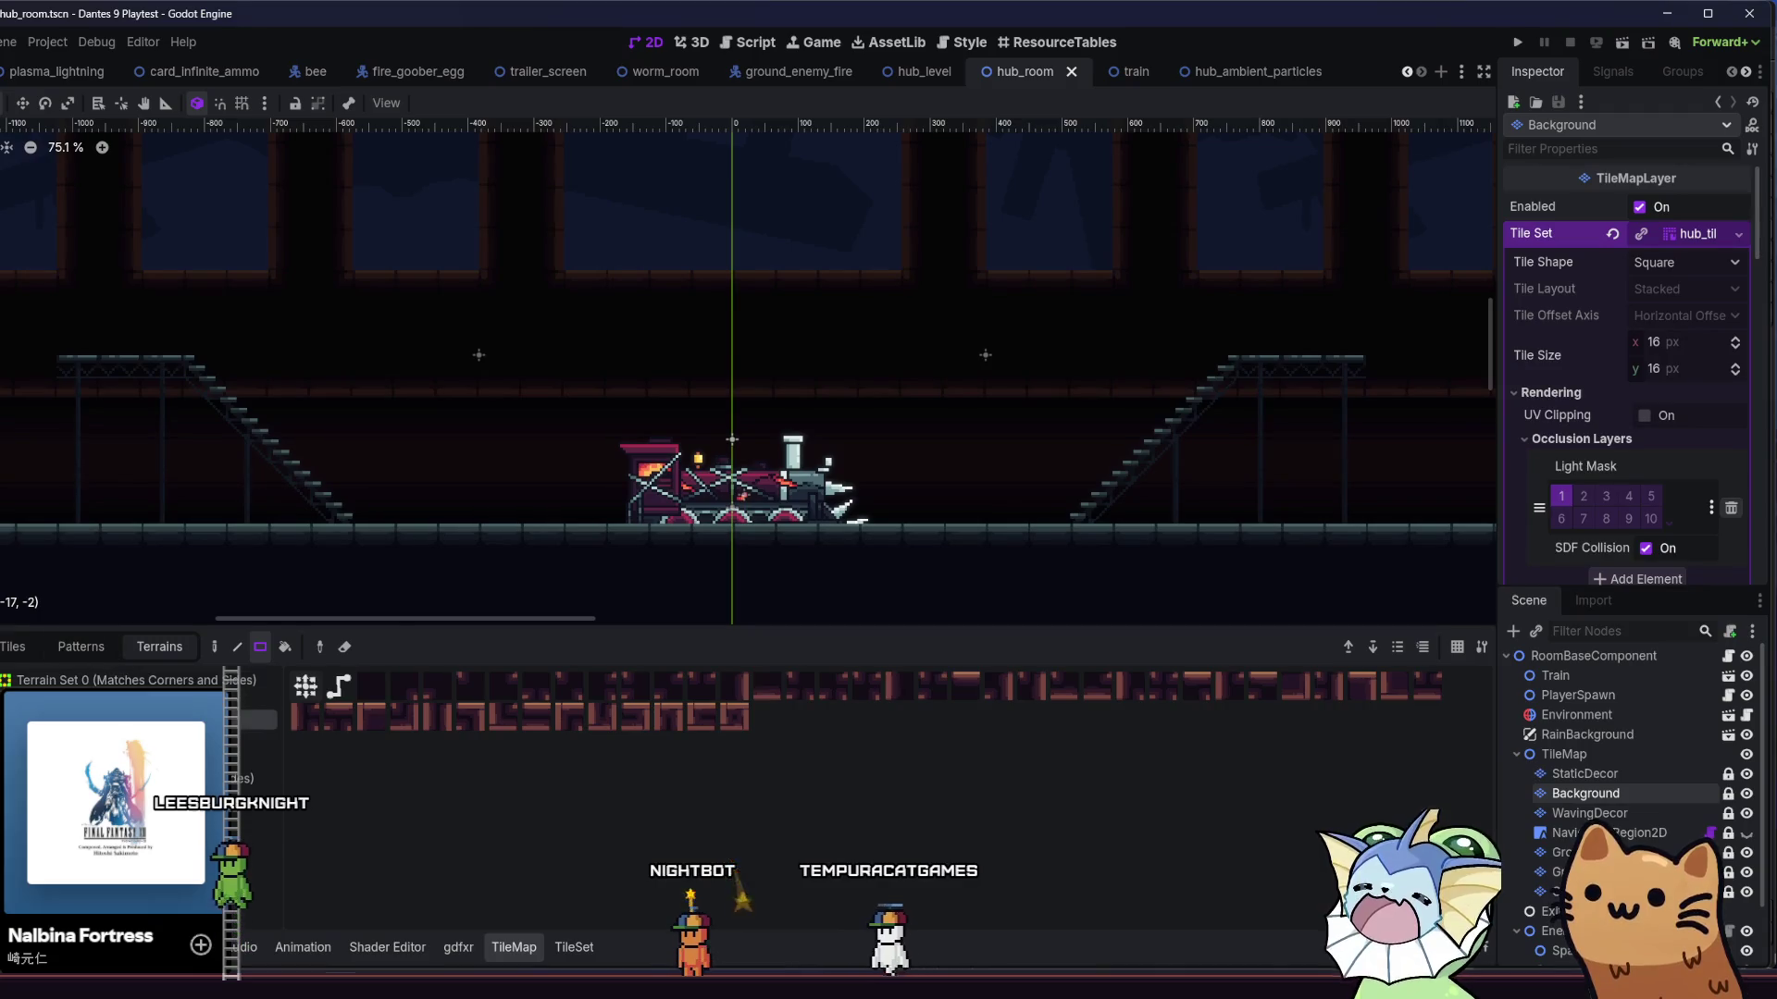
scroll(190, 534, down, 7)
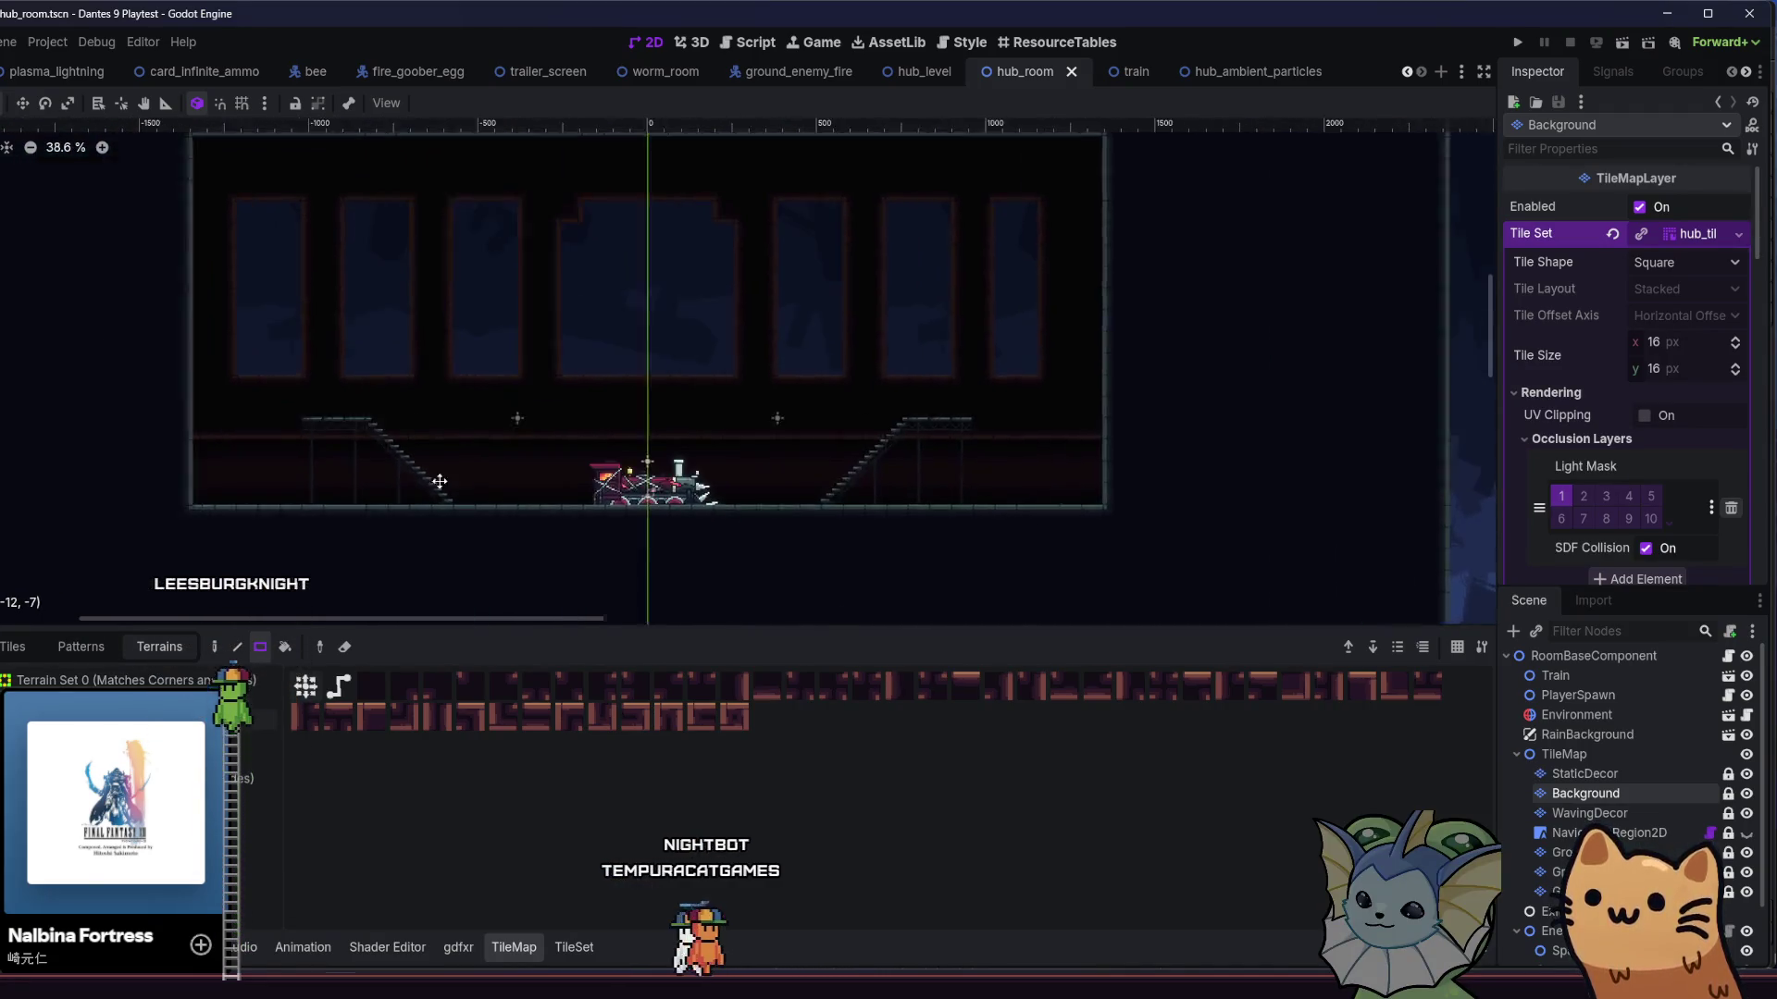
drag(218, 398, 1157, 558)
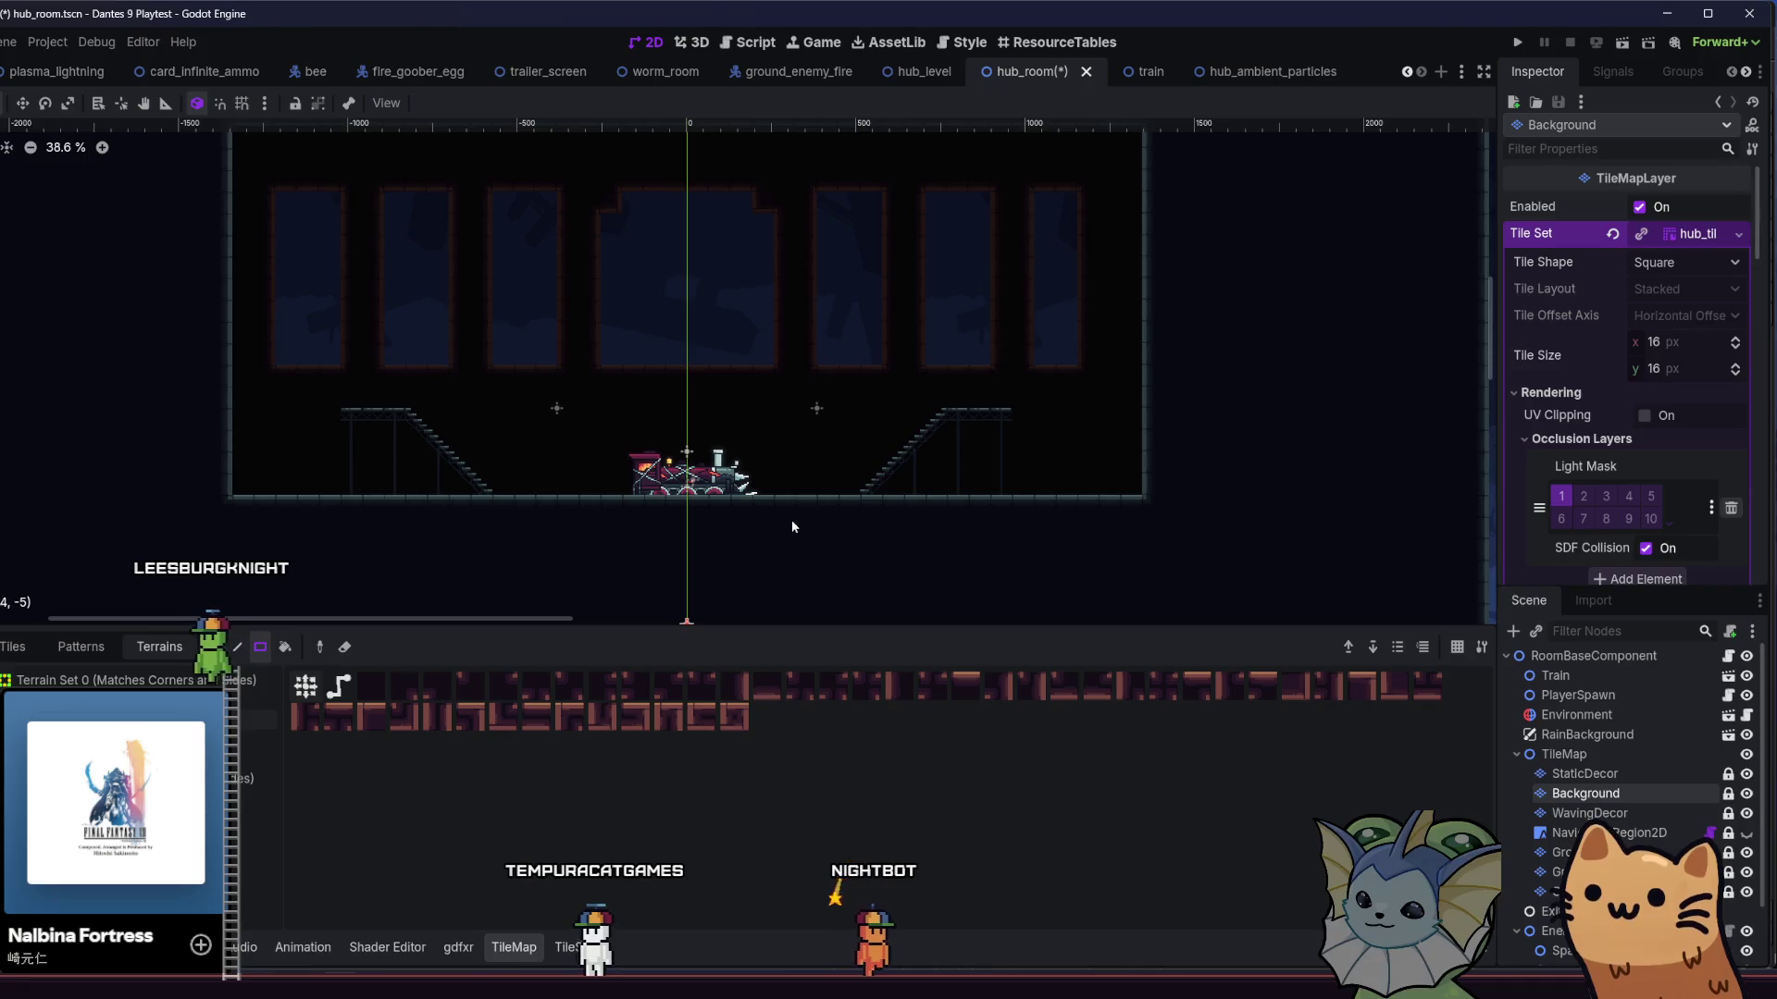
scroll(805, 528, up, 4)
- Paint 3×4 window rectangles along the lower wall, behind both staircases and beside the train
mouse_move(648, 435)
mouse_down()
mouse_move(898, 509)
mouse_move(663, 423)
mouse_move(905, 516)
mouse_up()
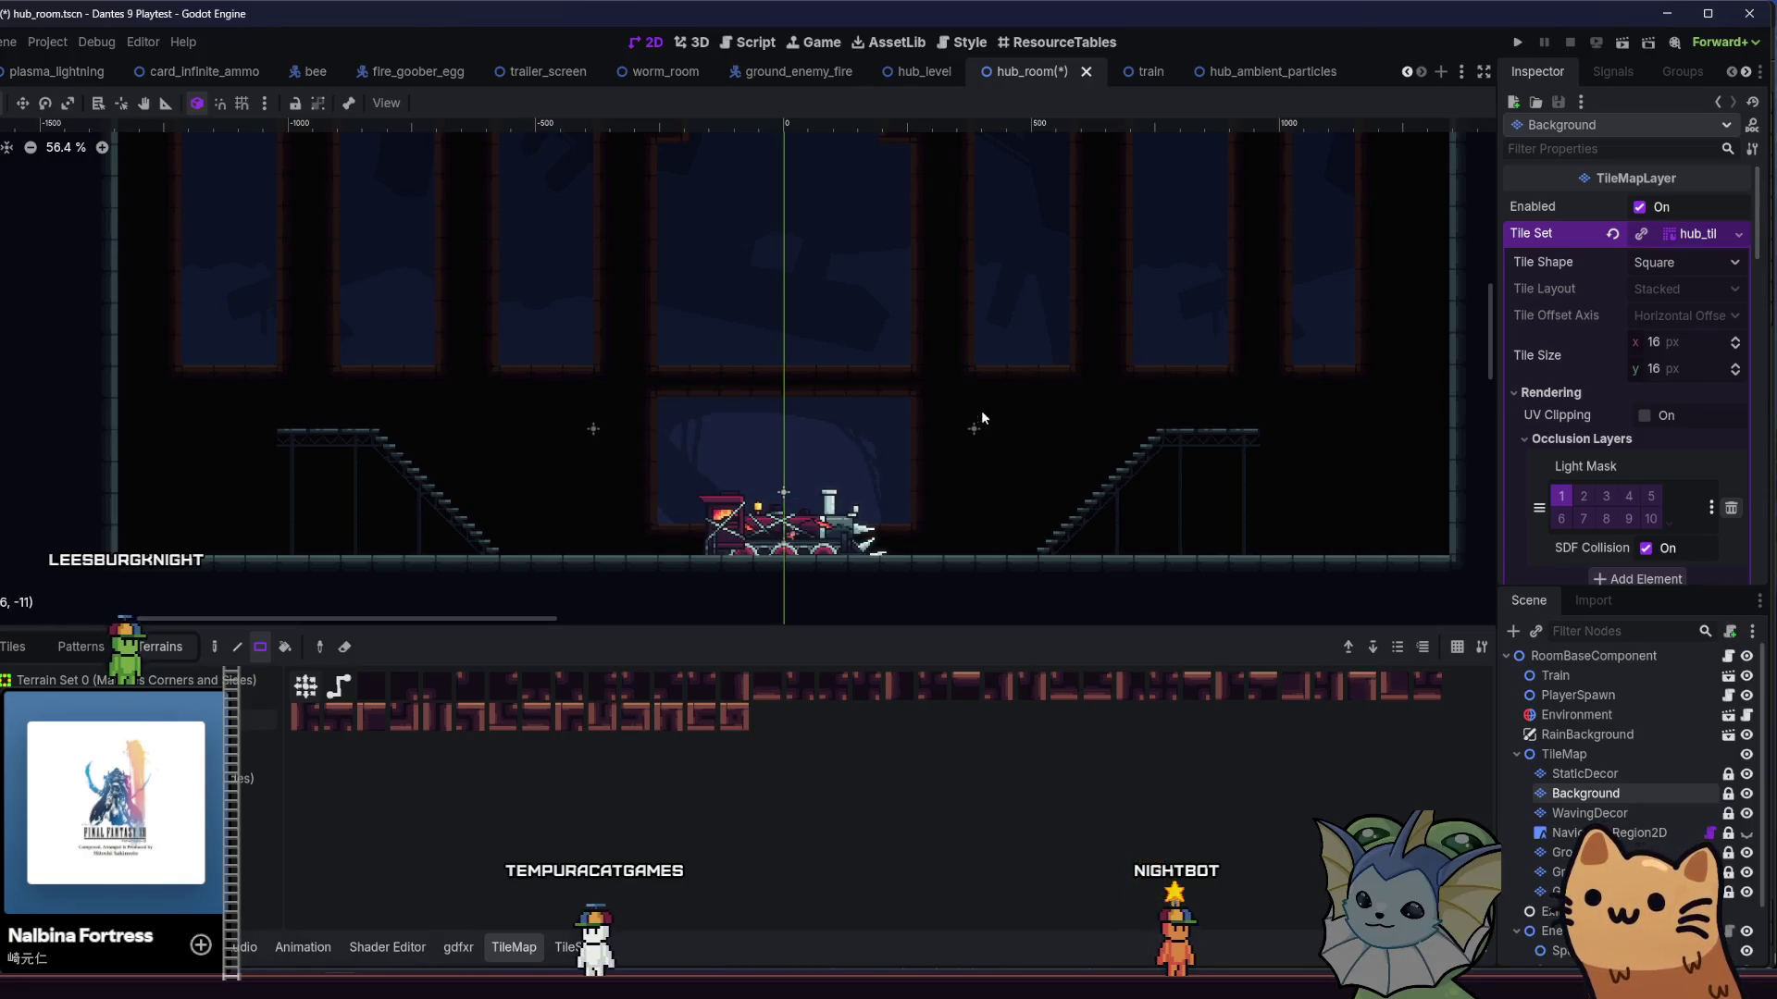
drag(1063, 528, 1062, 528)
drag(1140, 443, 1205, 525)
drag(1300, 427, 1346, 516)
drag(583, 424, 505, 518)
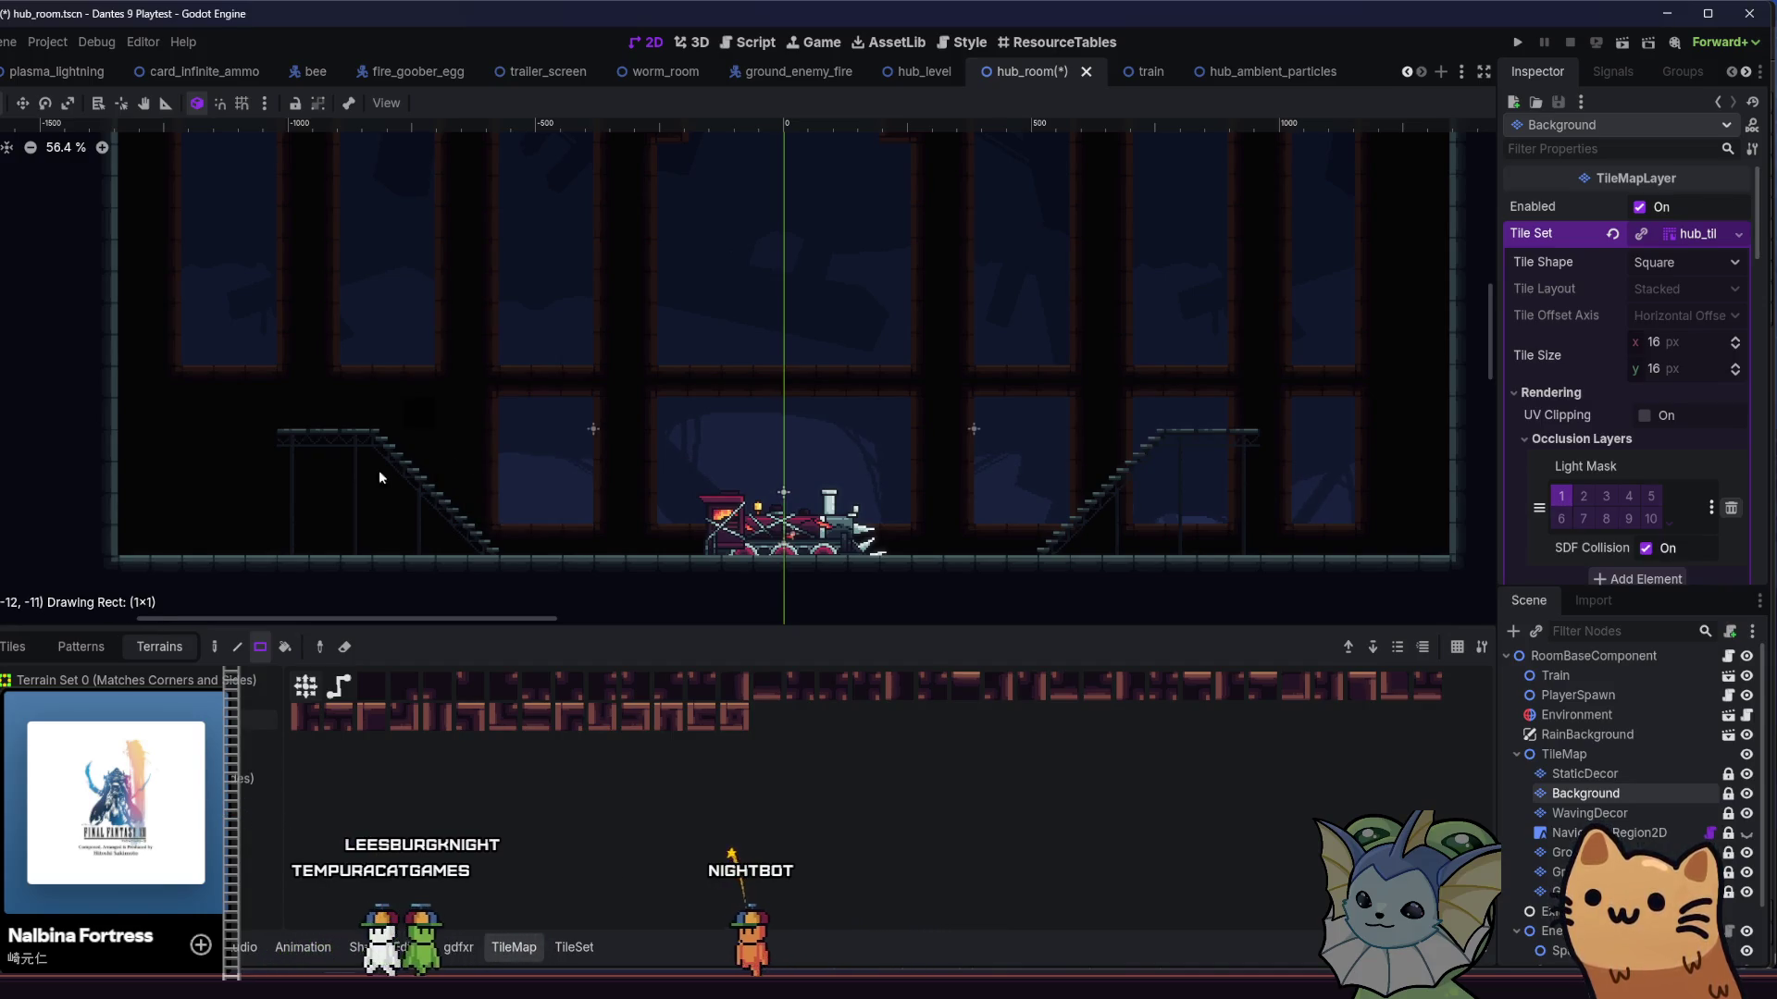
drag(352, 508, 351, 508)
drag(263, 403, 194, 501)
scroll(231, 481, down, 4)
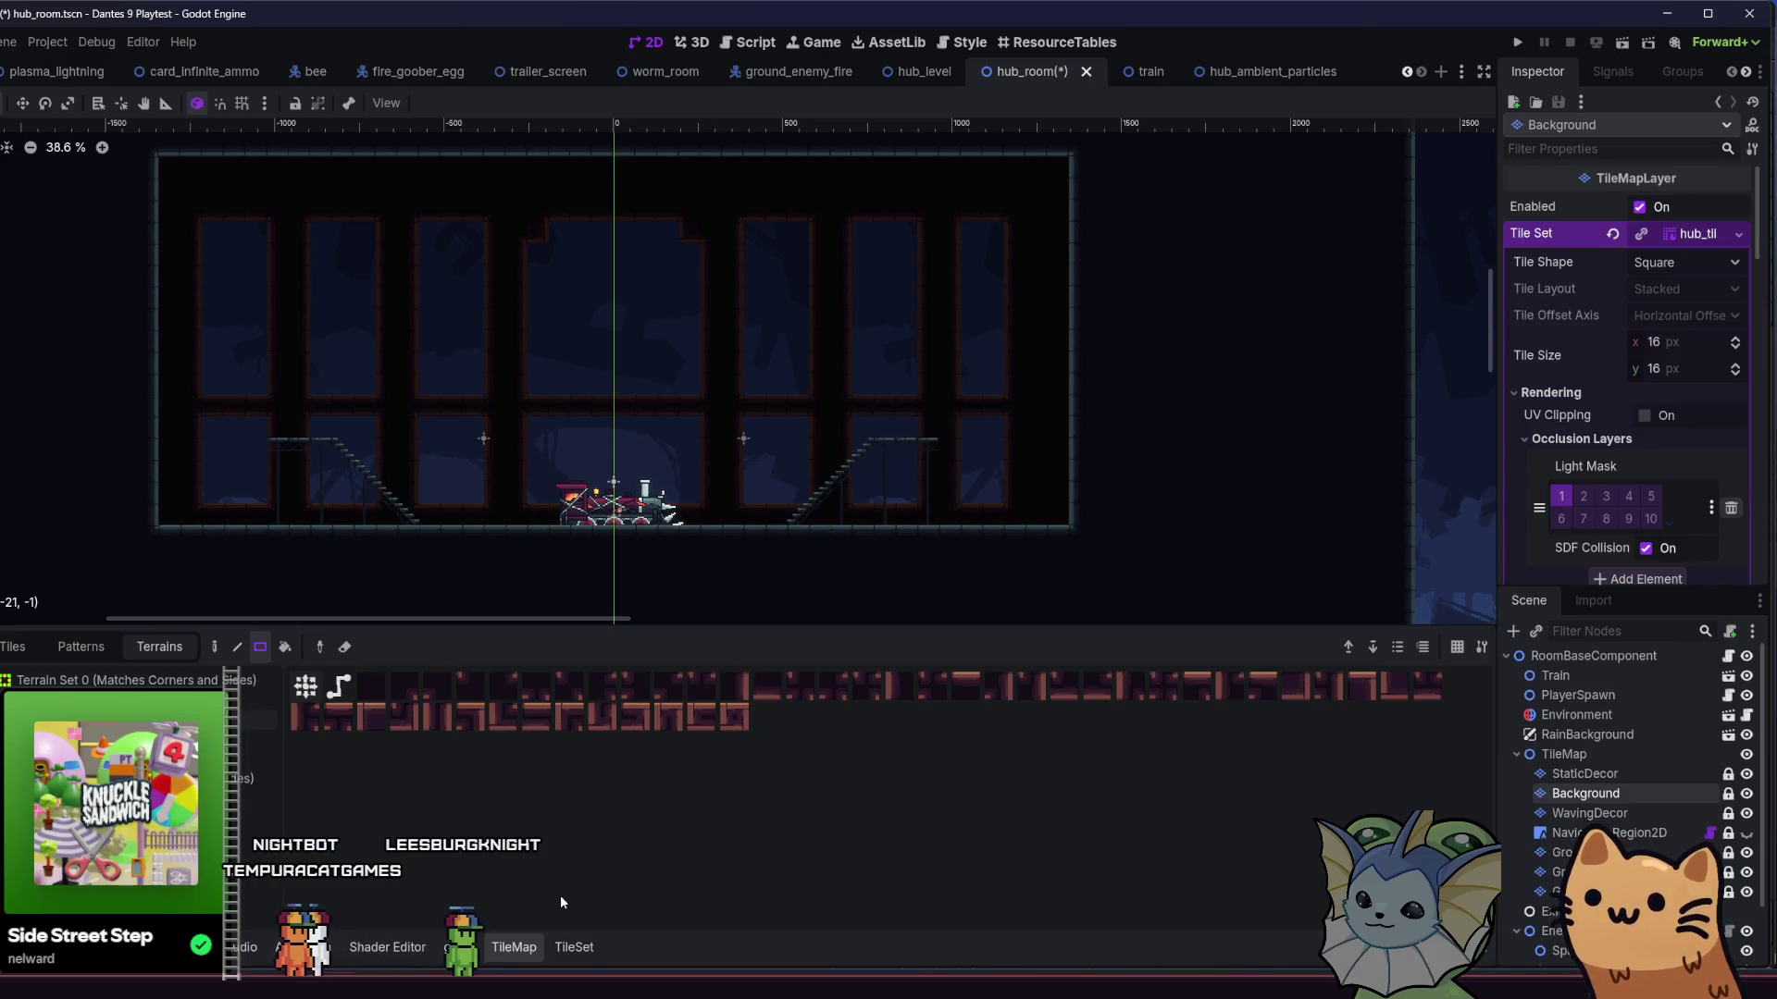
- Switch from Godot to the tilemaps.aseprite sheet in Aseprite
click(583, 968)
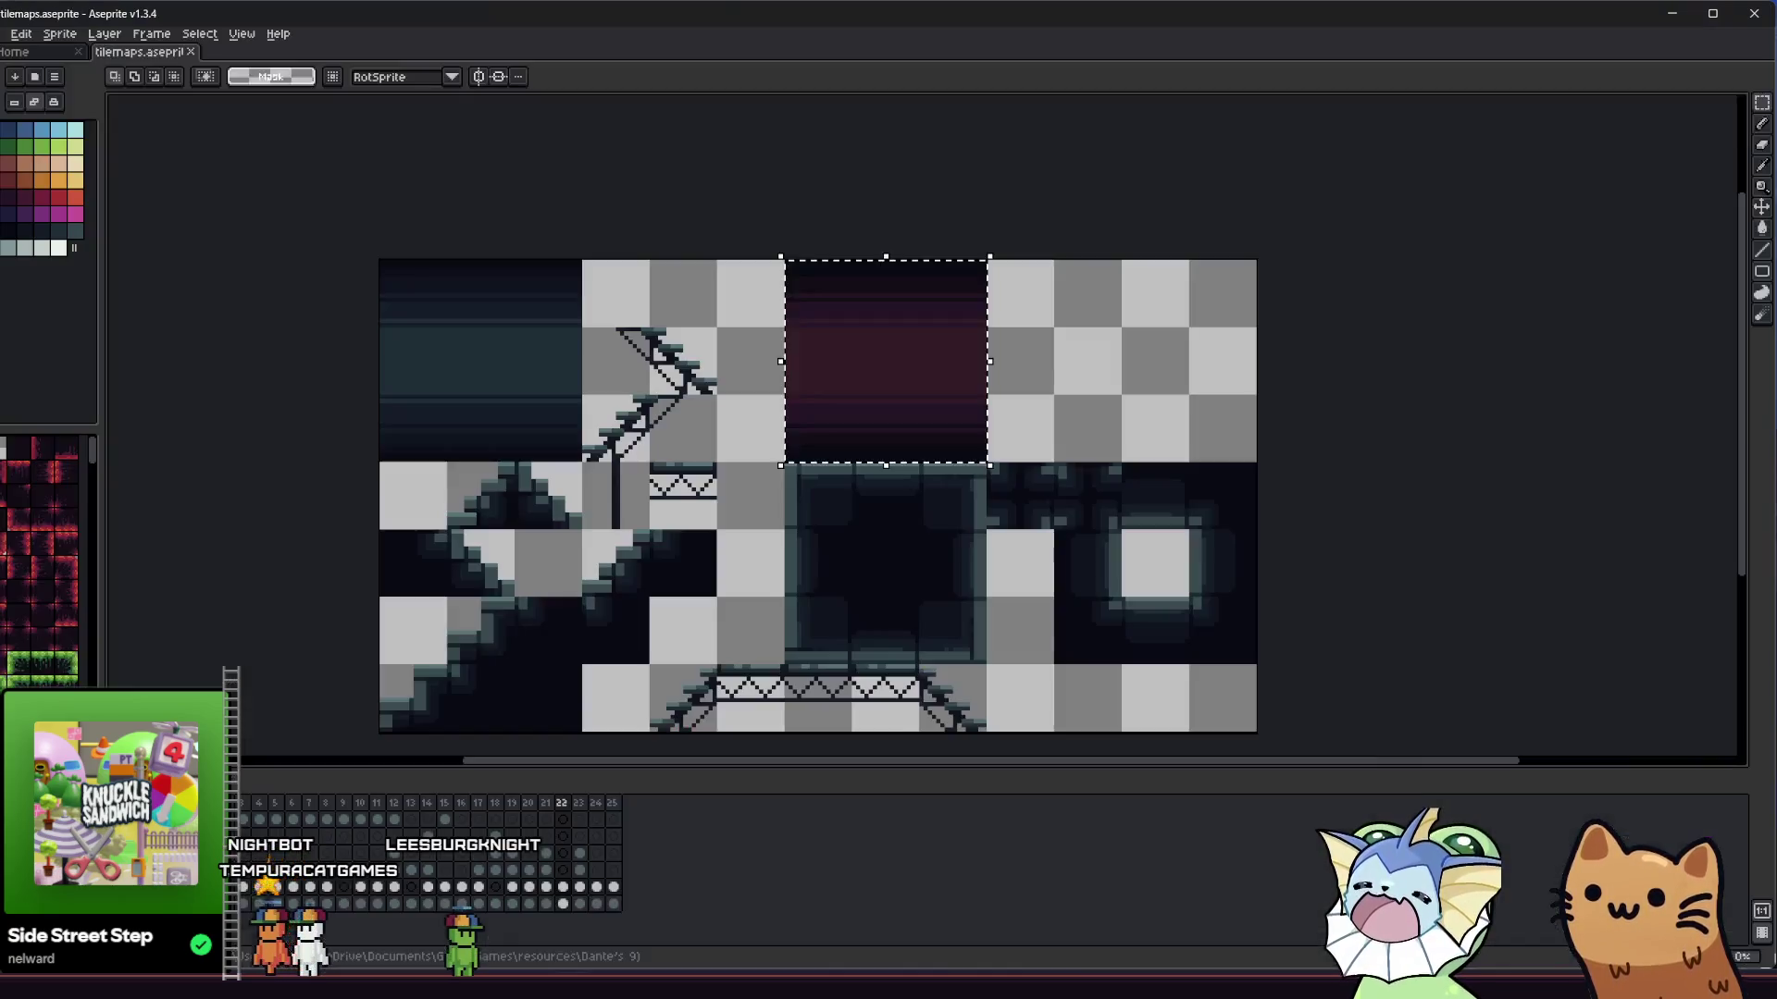
- Open parallax.aseprite from the resources > Dante's 9 > parallax folder
click(3, 34)
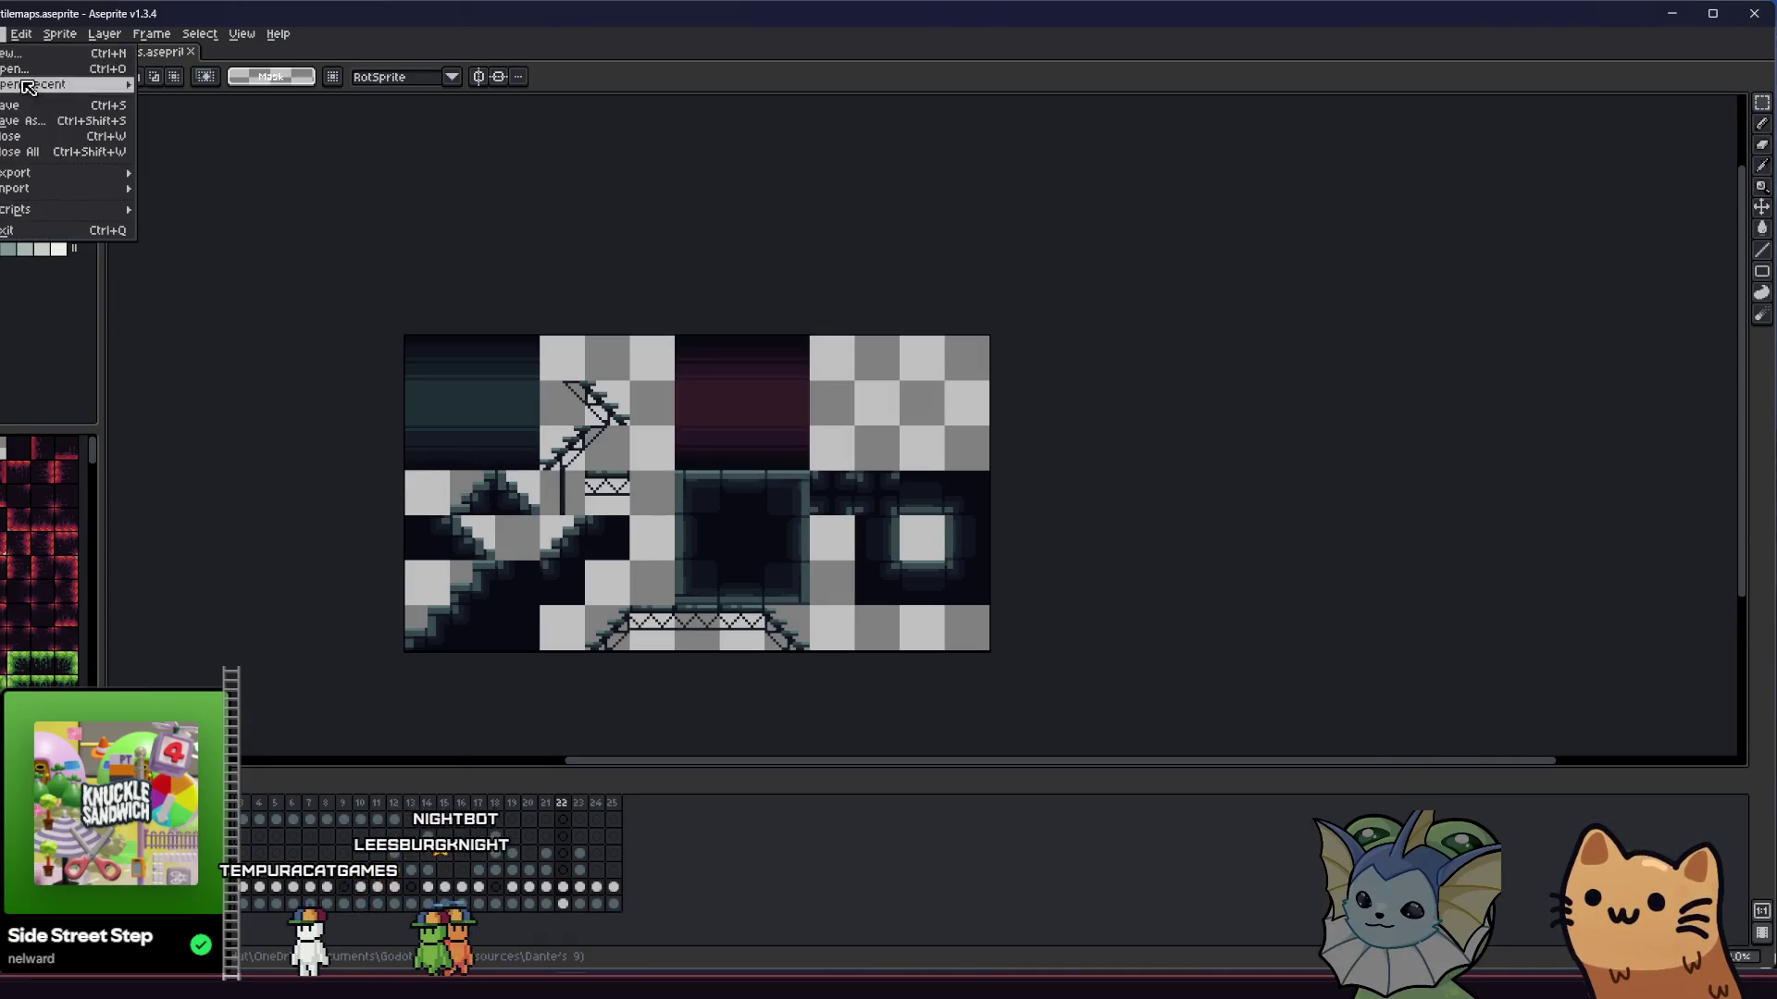
mouse_move(55, 84)
key(ctrl+o)
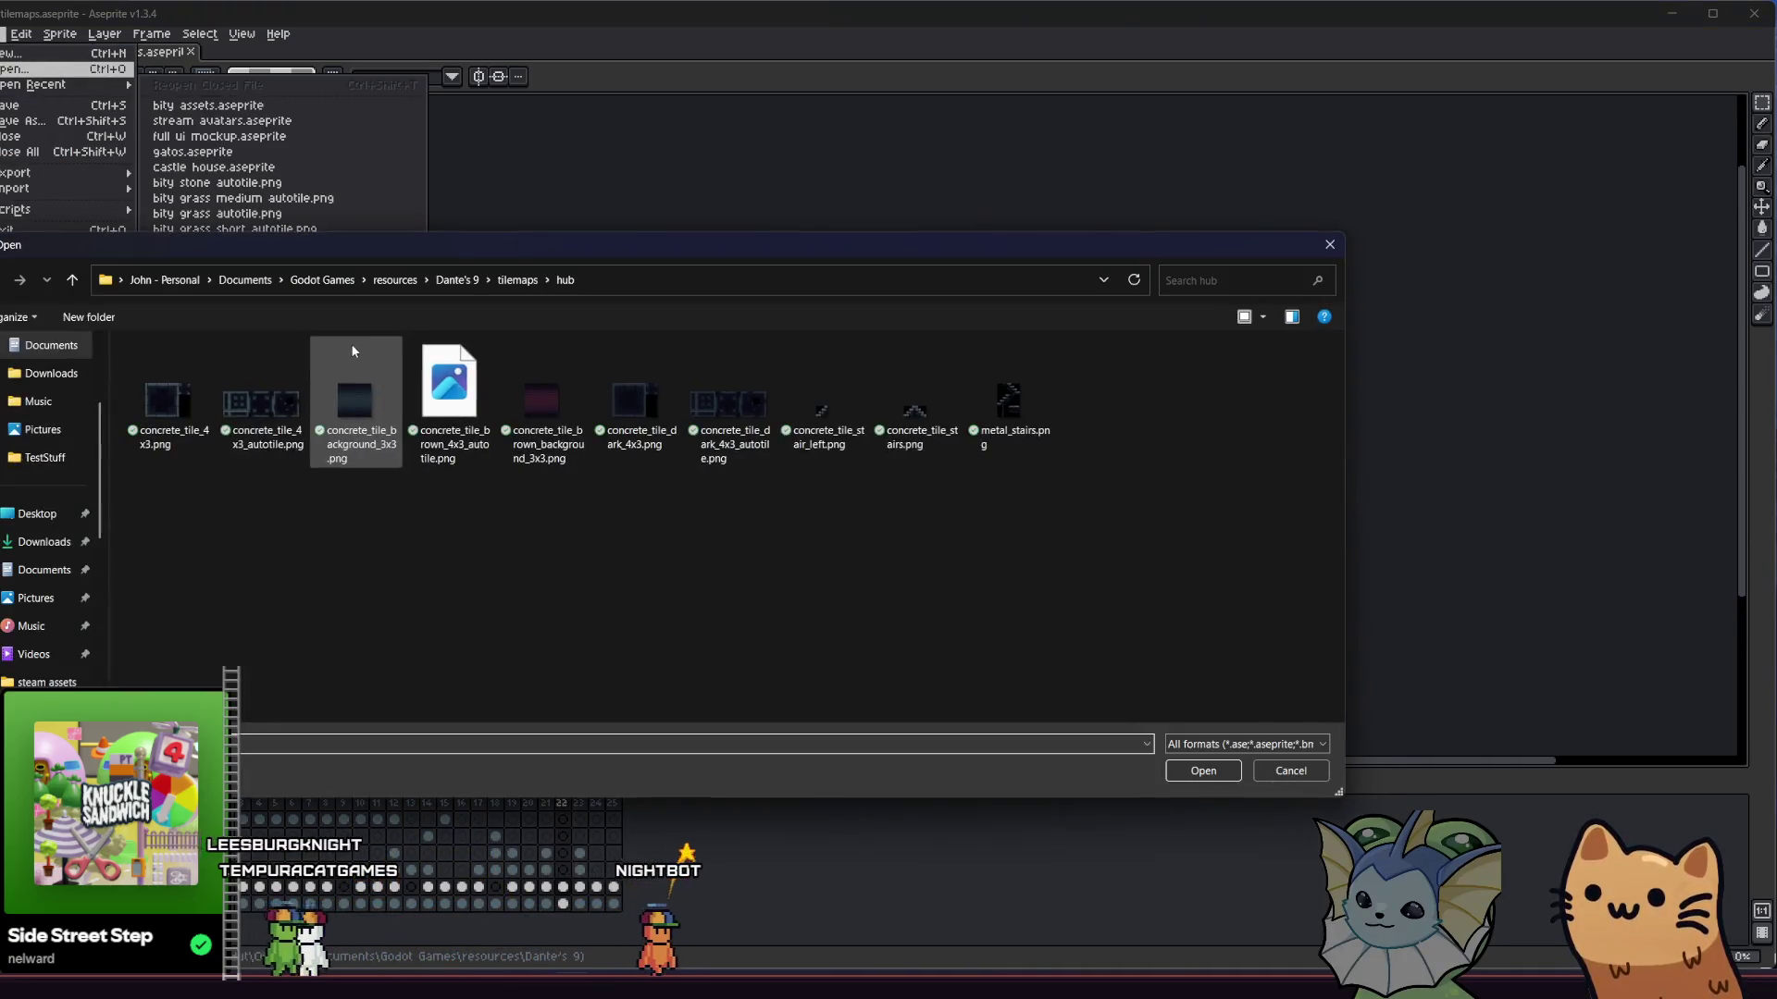
click(70, 276)
click(71, 278)
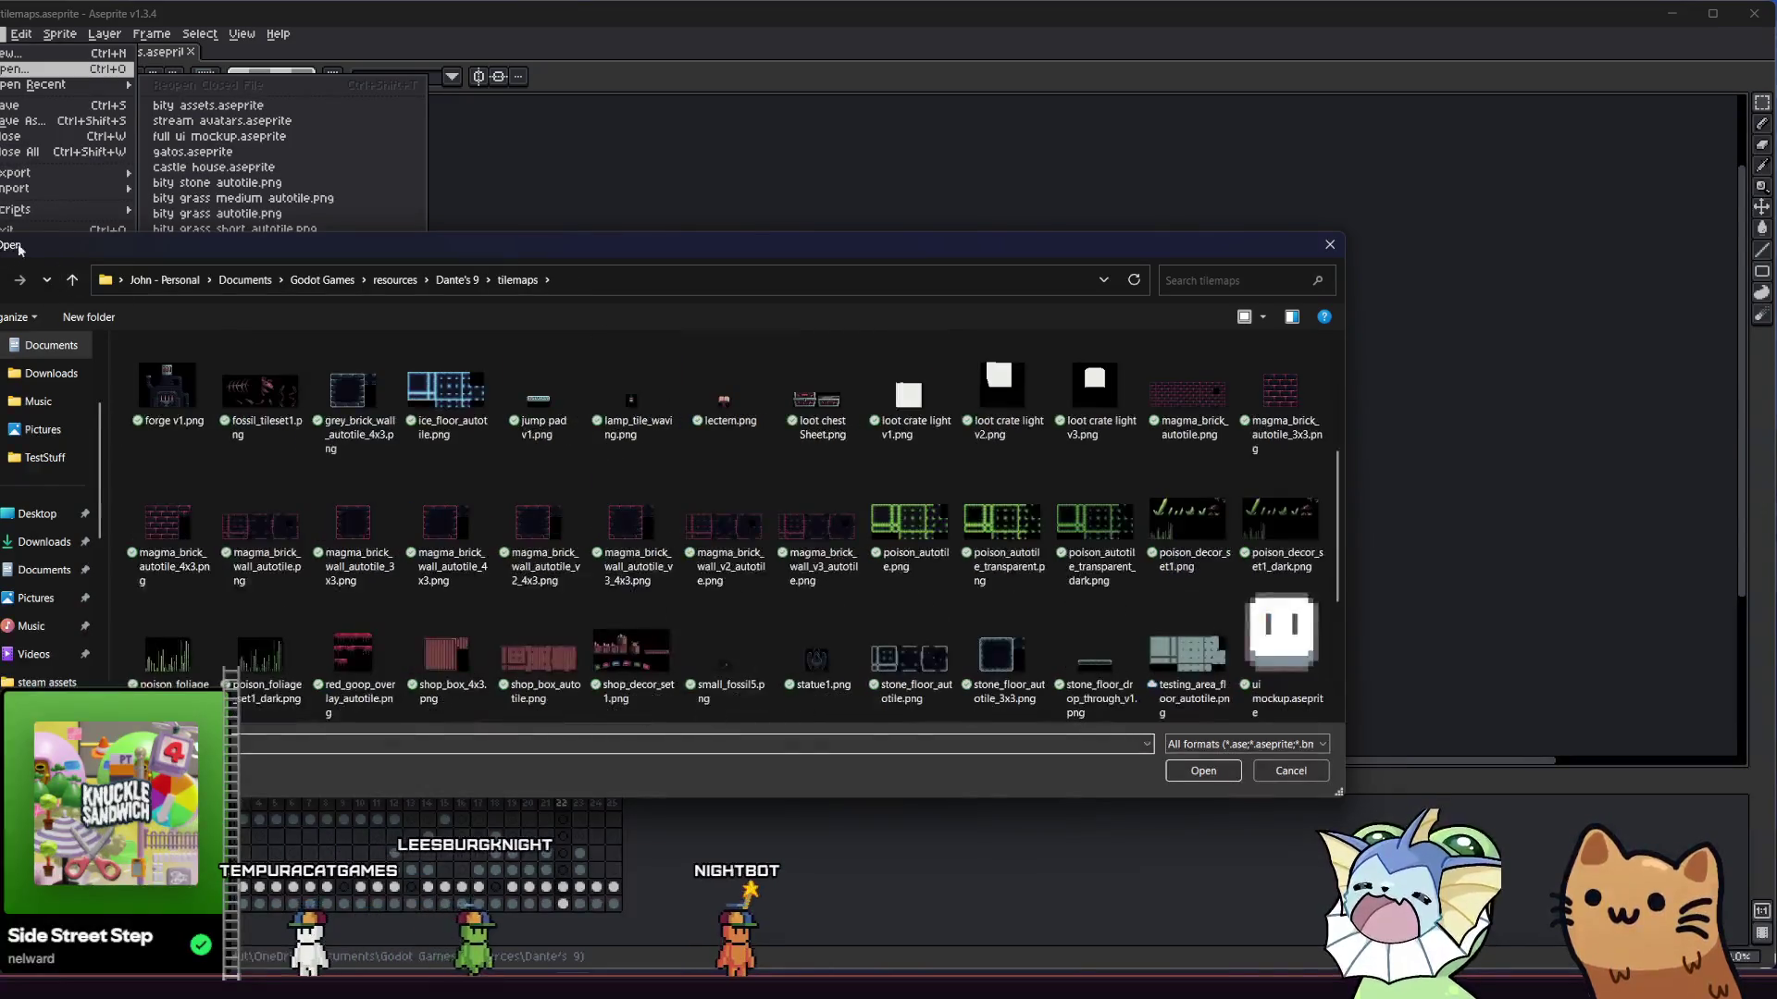
click(70, 276)
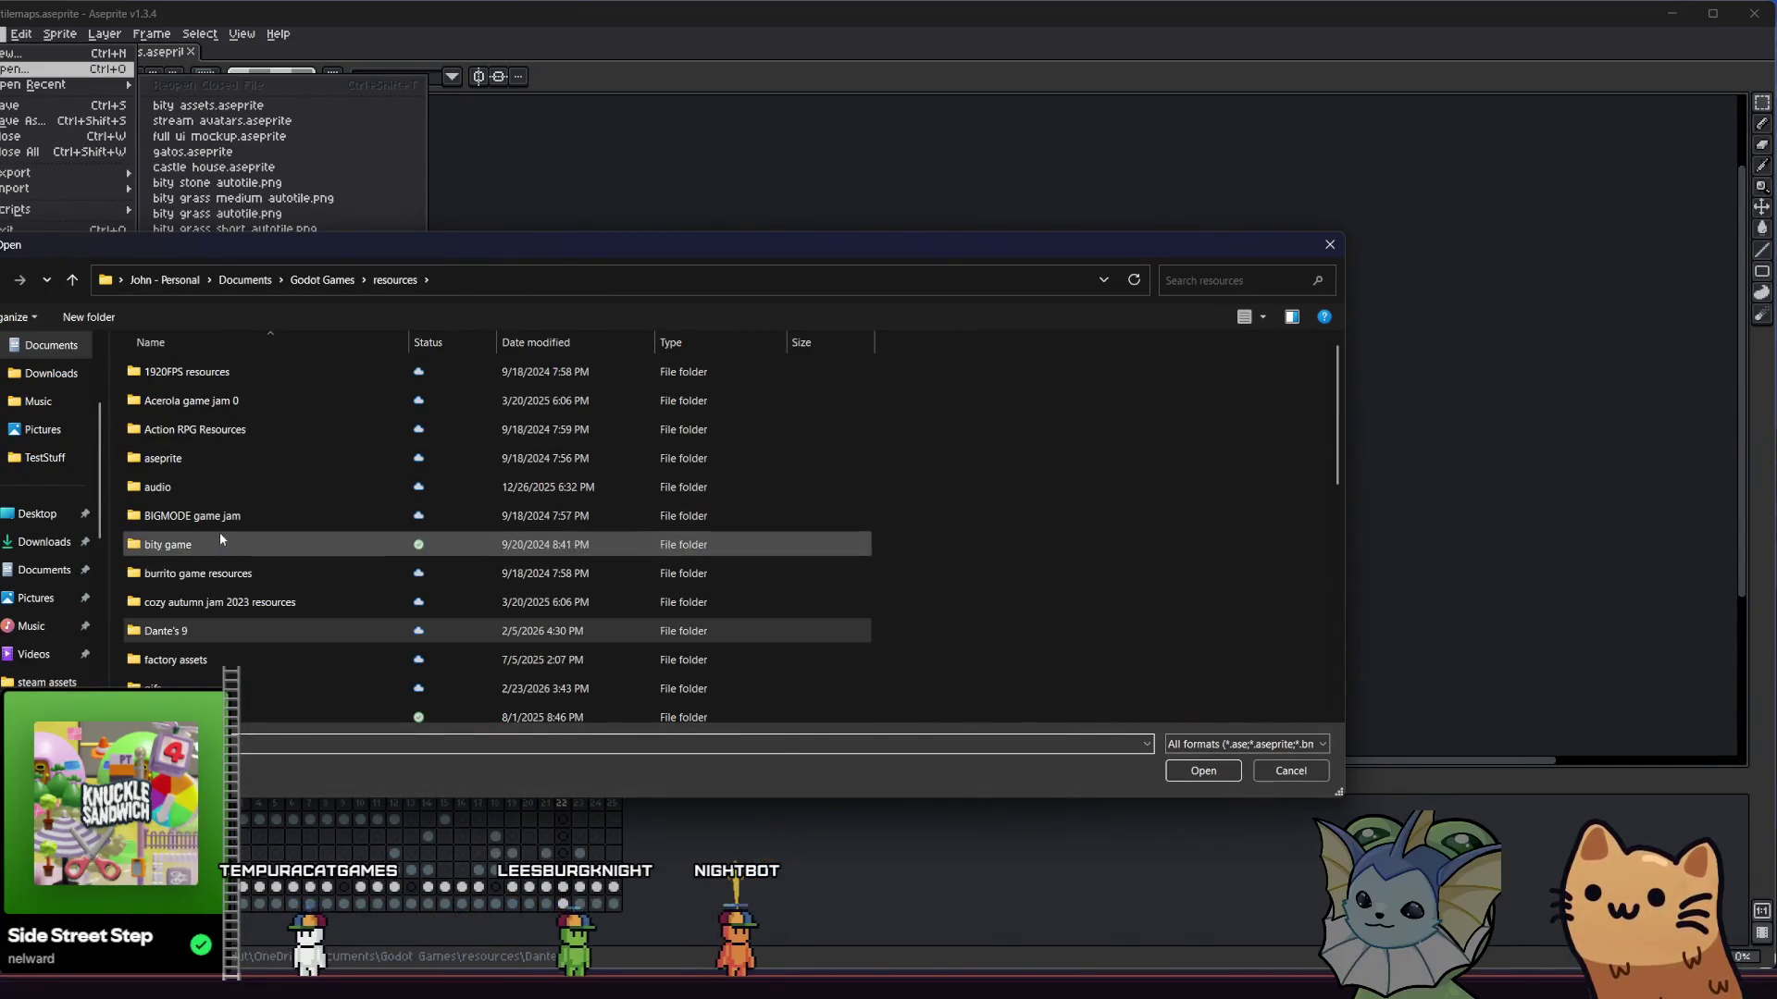
double_click(203, 620)
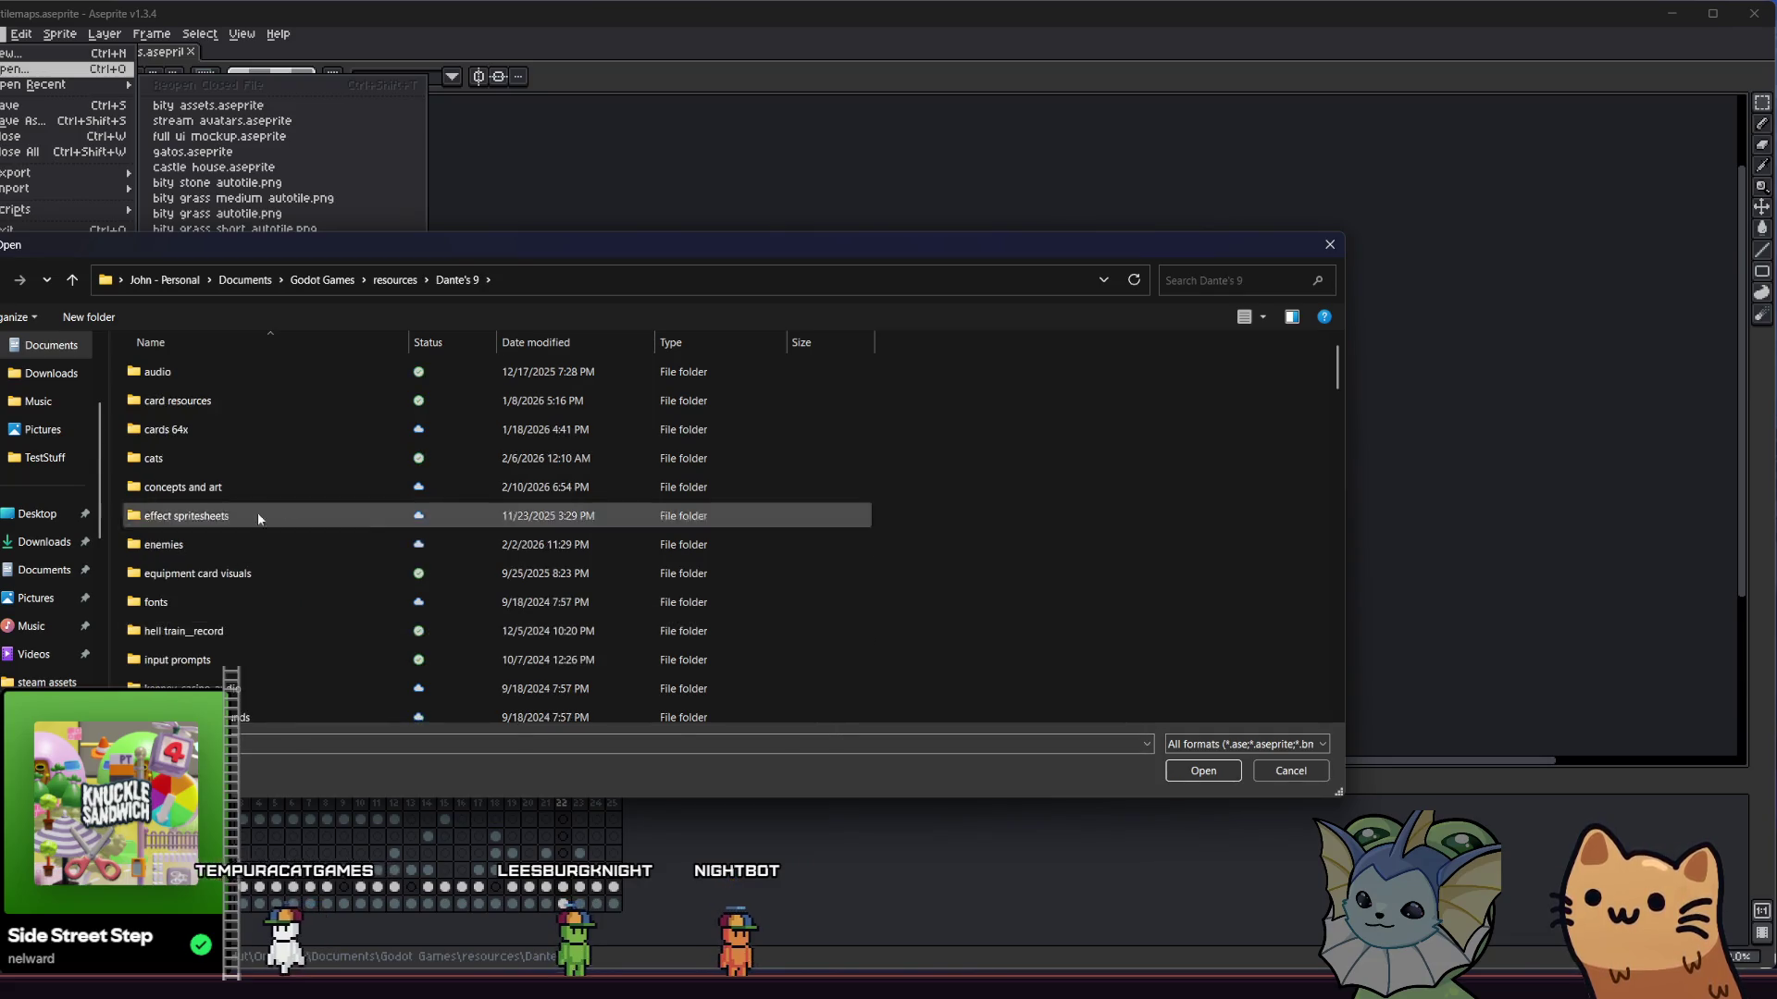
scroll(277, 495, down, 5)
scroll(289, 481, up, 6)
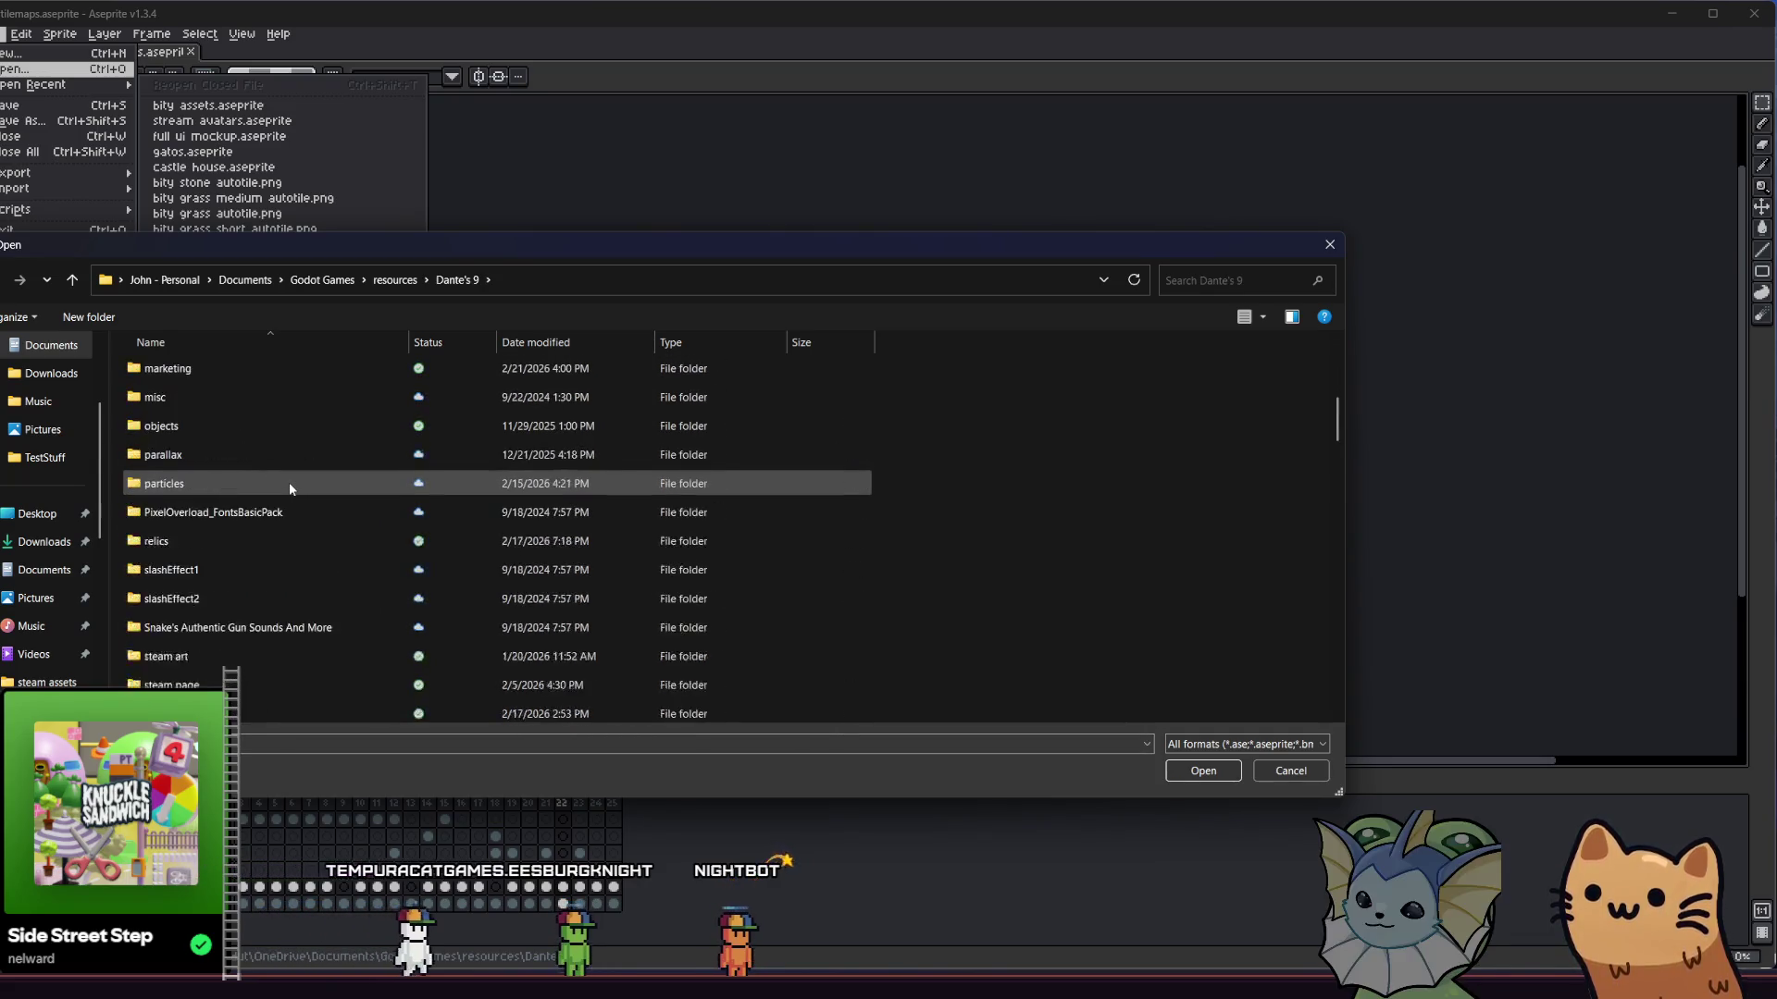
double_click(303, 460)
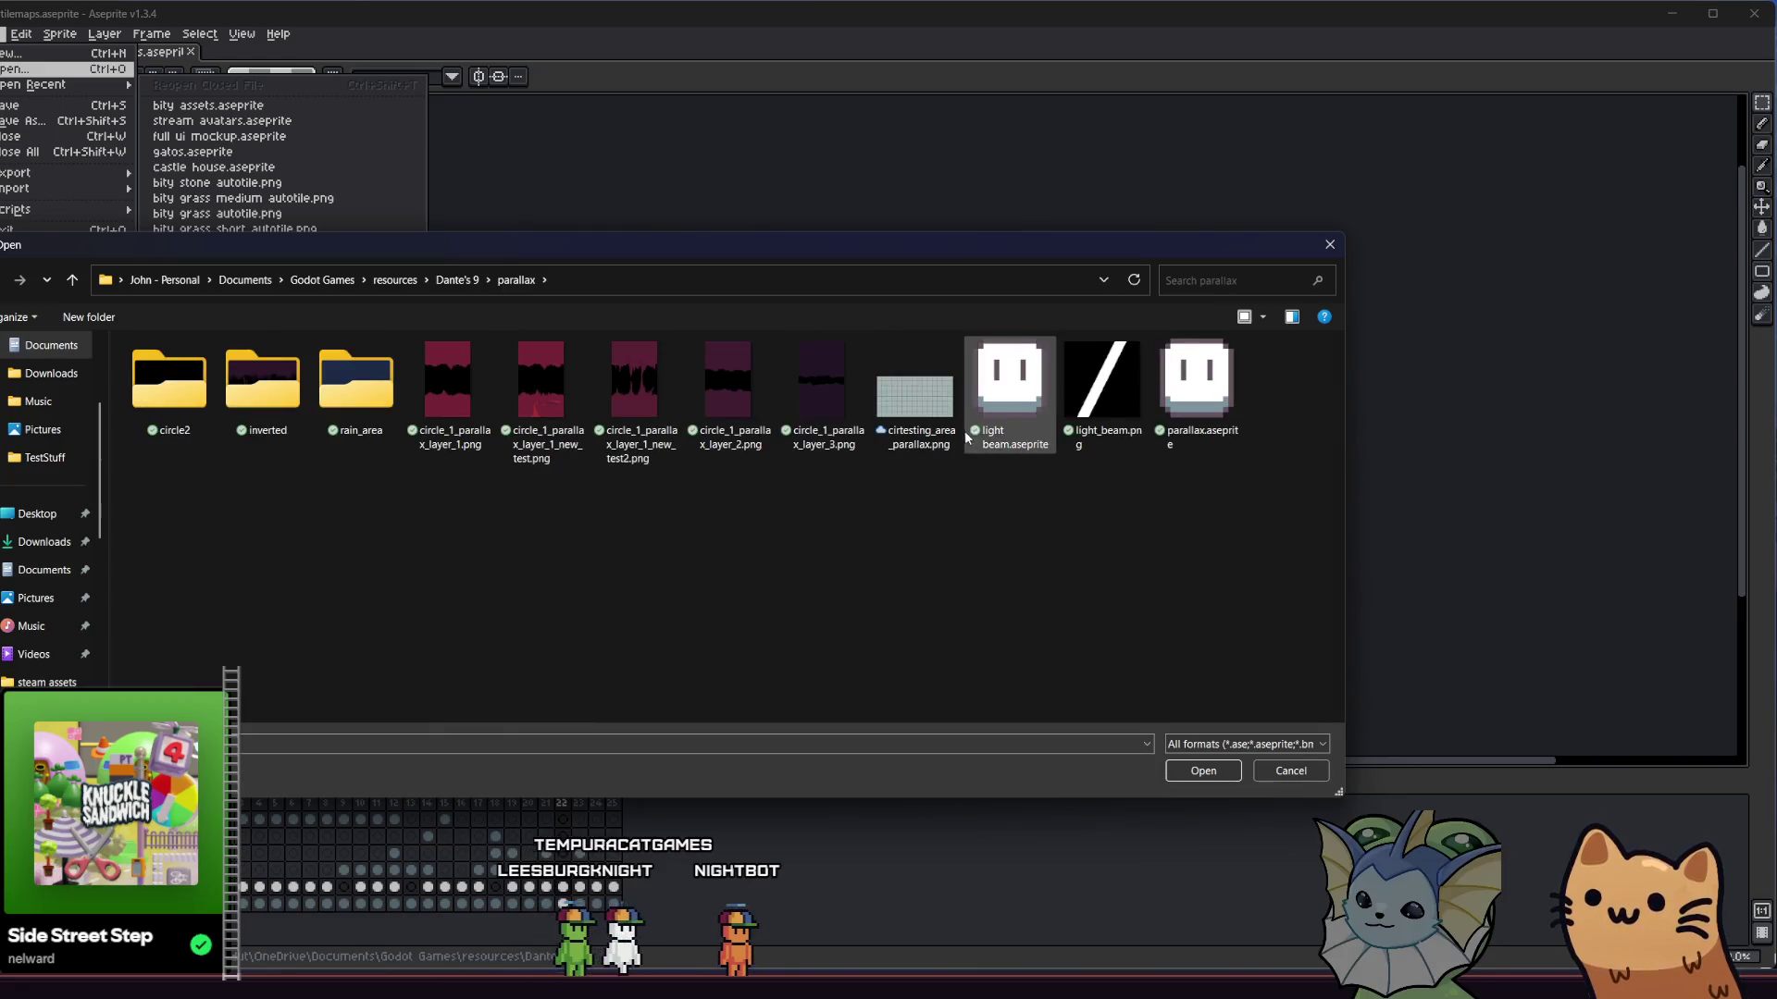
double_click(1175, 419)
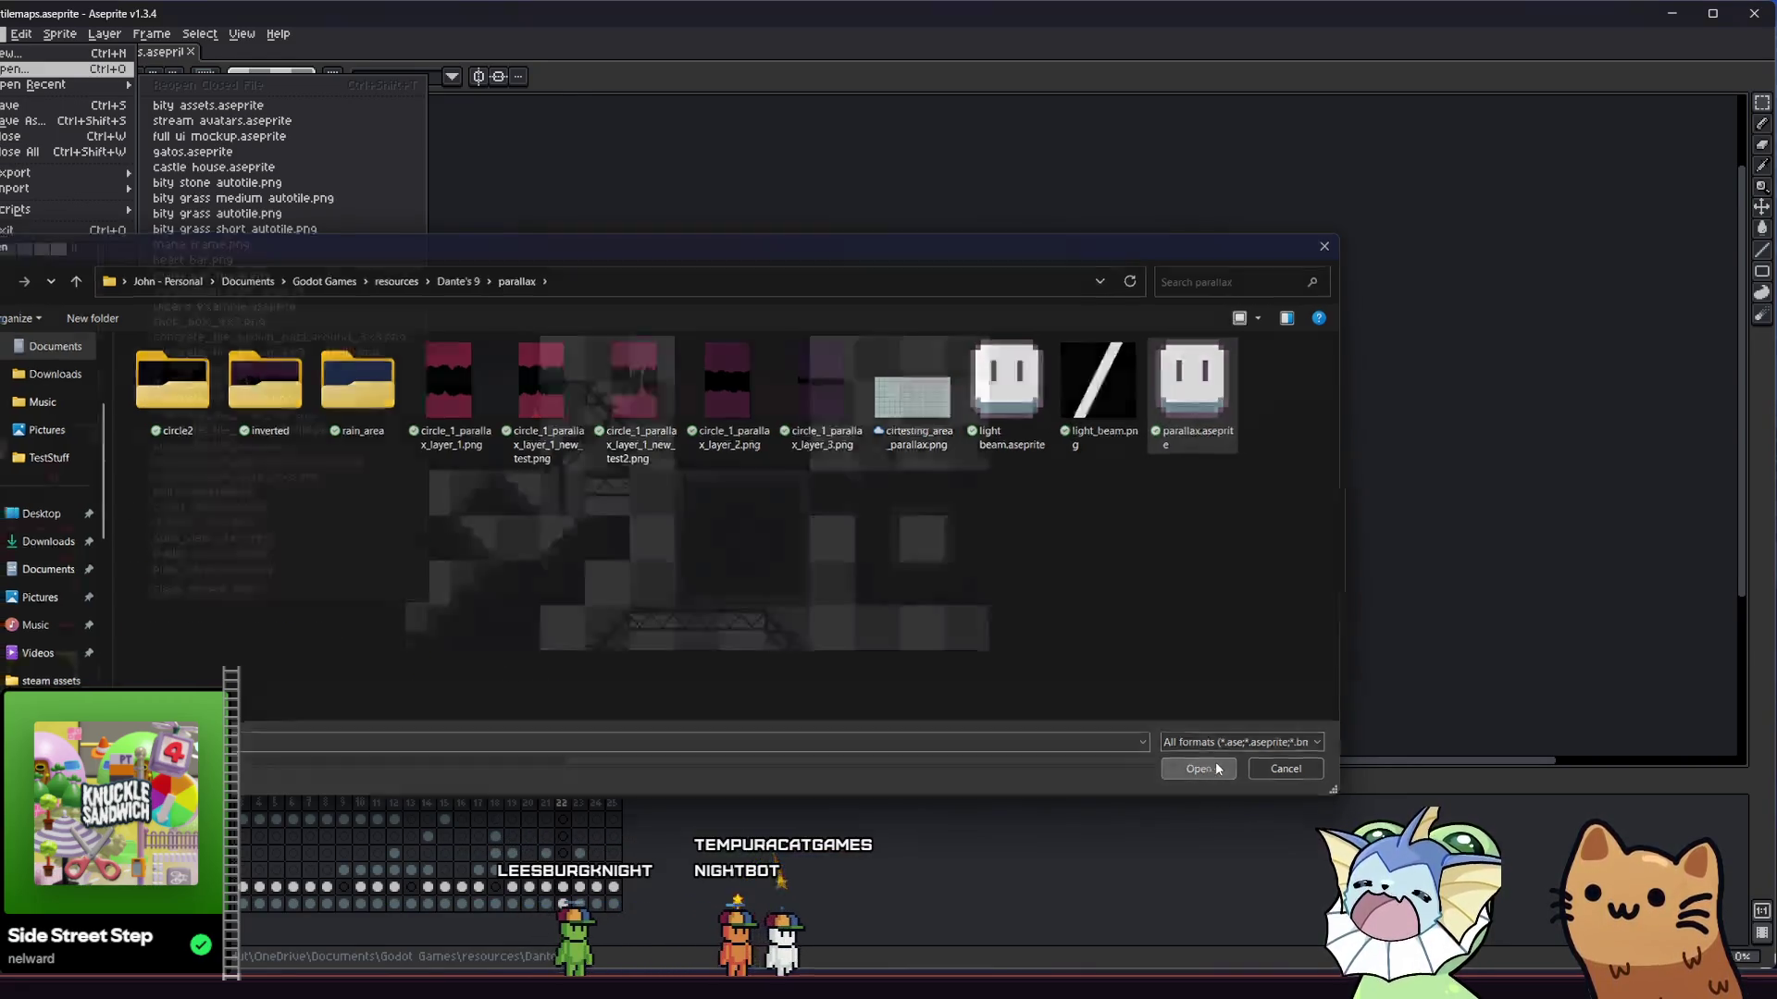
scroll(850, 501, down, 1)
scroll(847, 500, up, 5)
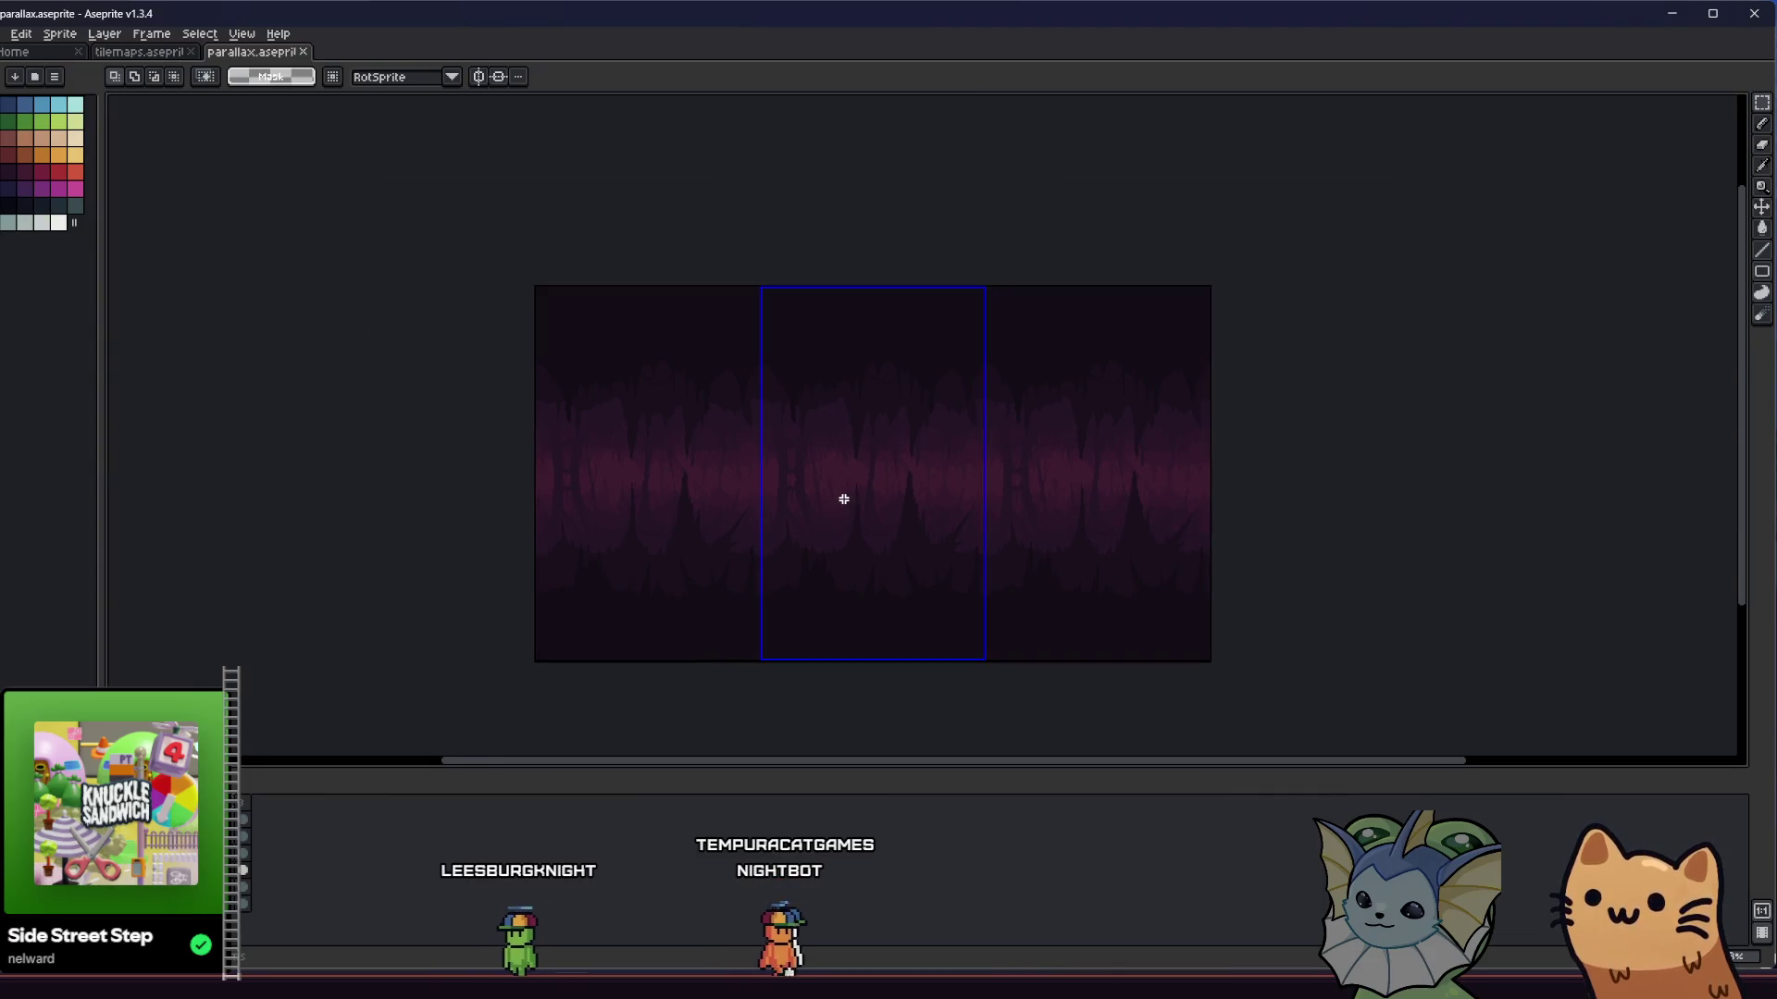
- Preview the other background frames of the parallax sprite
key(Return)
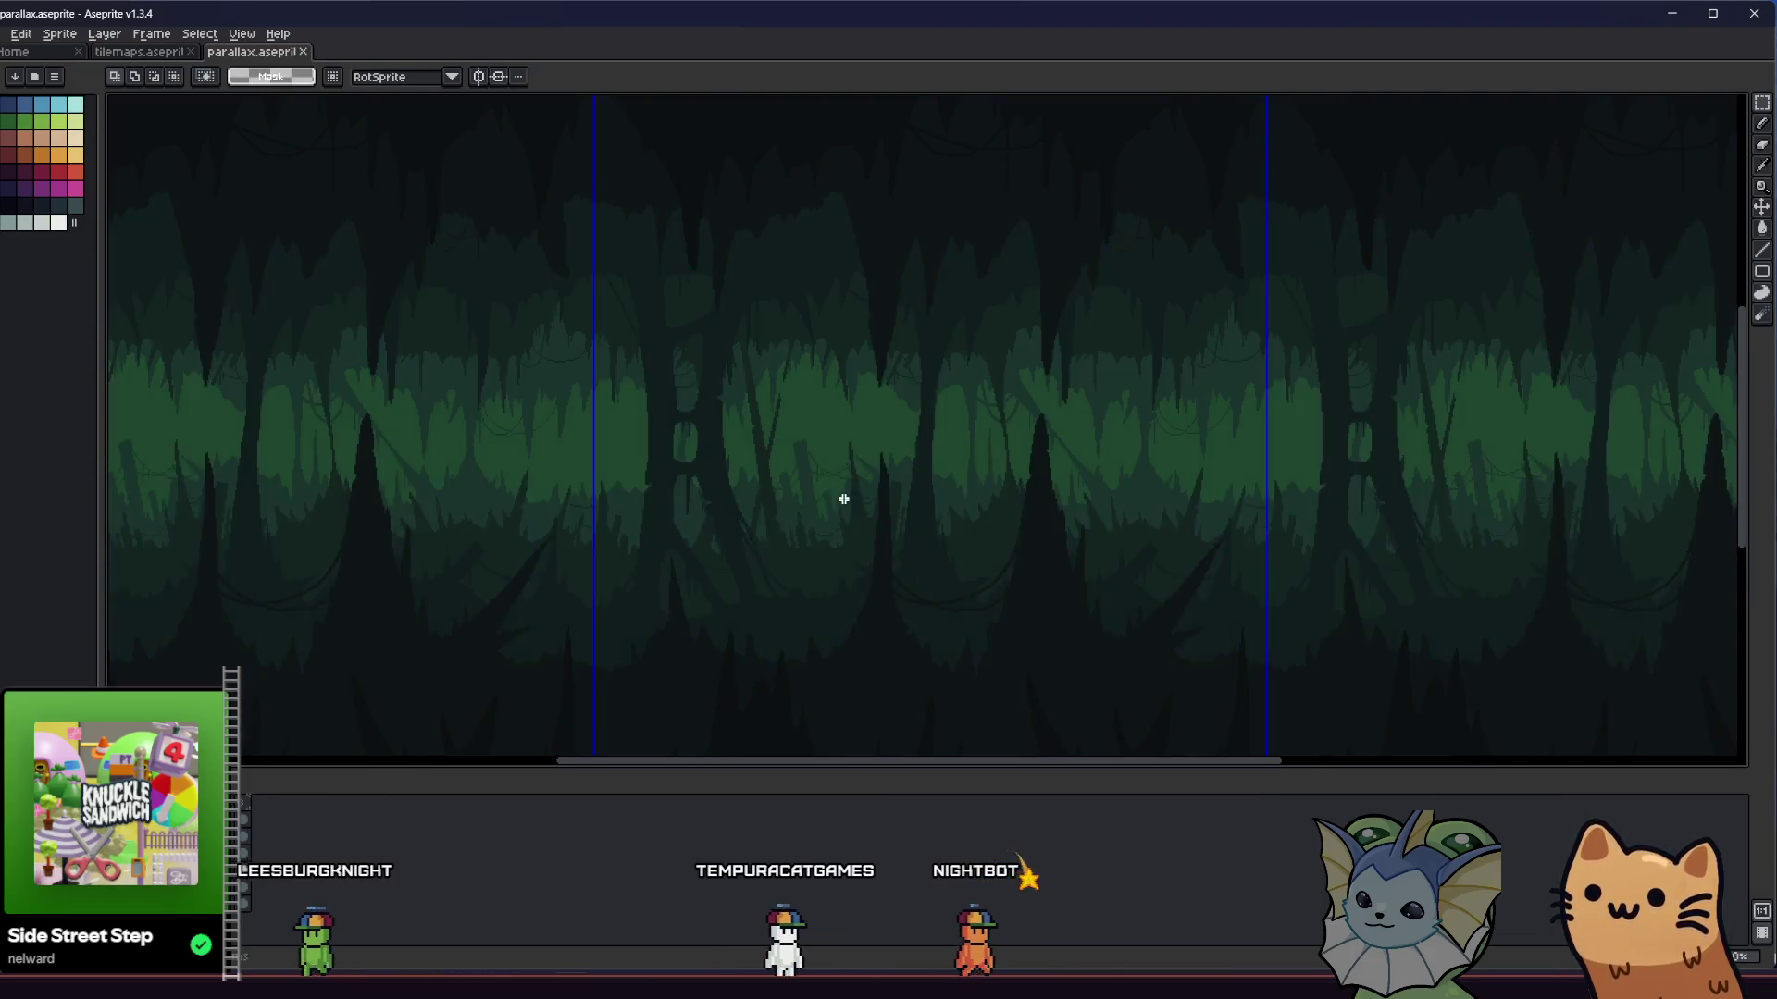
scroll(813, 489, down, 2)
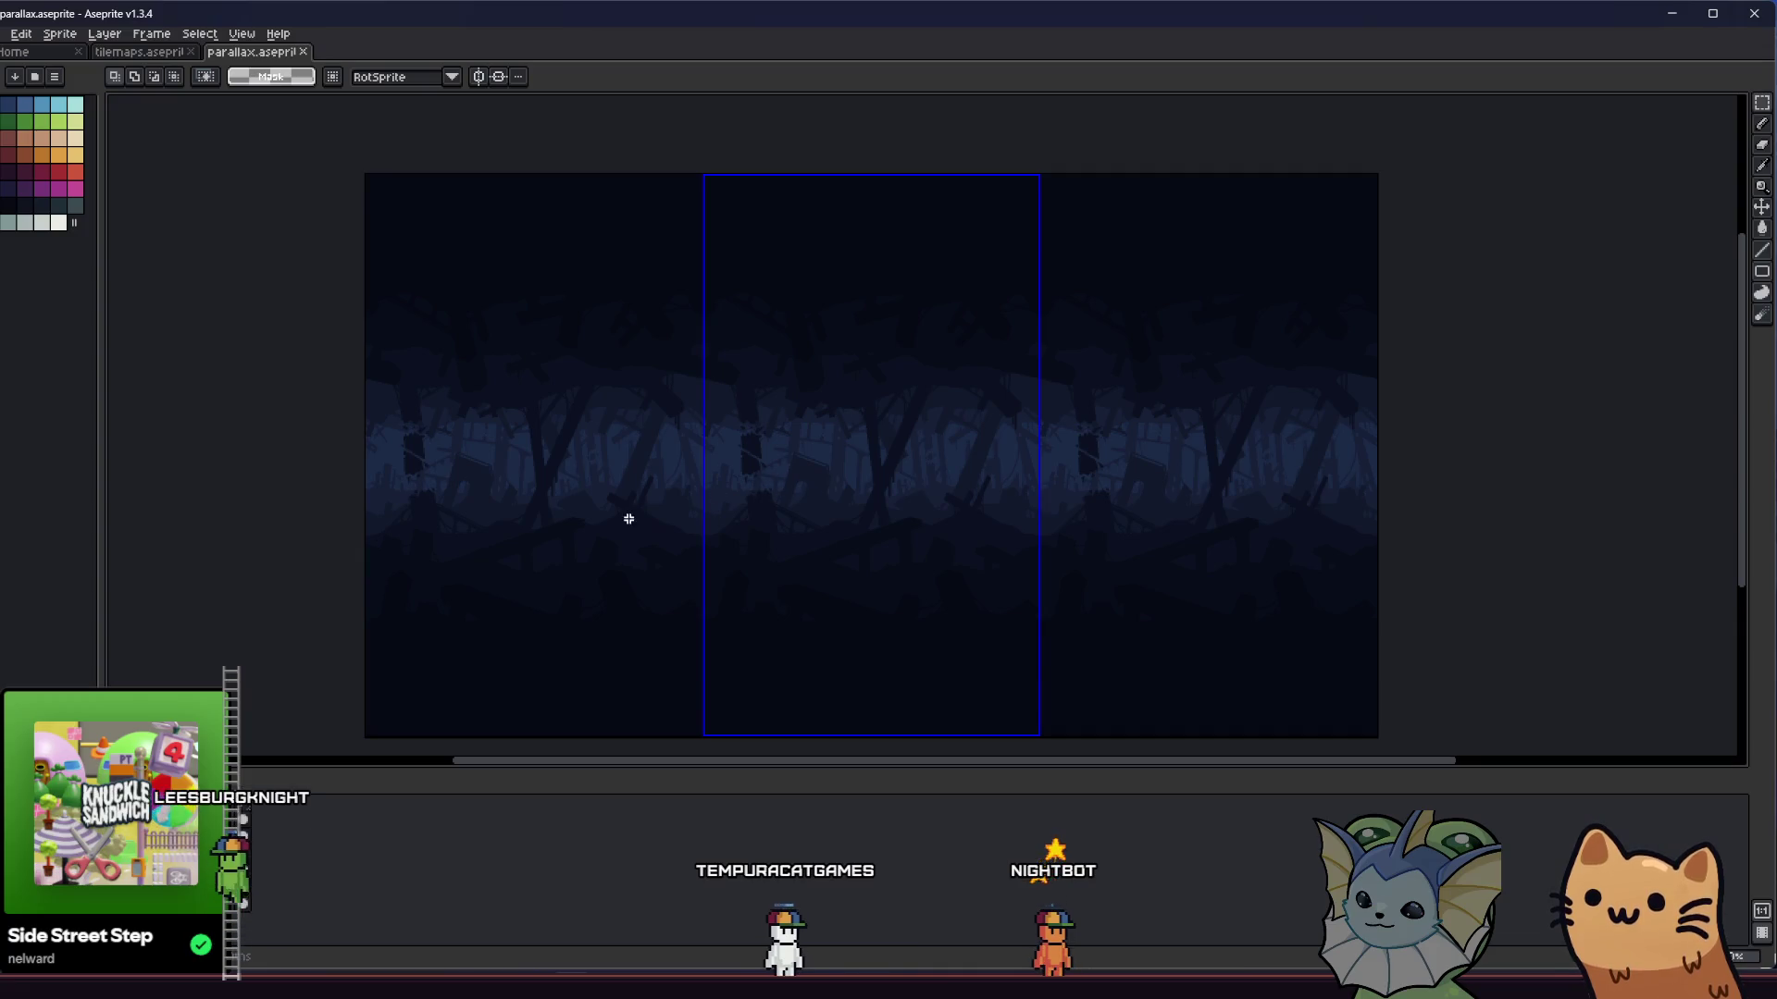
scroll(828, 468, up, 2)
scroll(730, 455, down, 2)
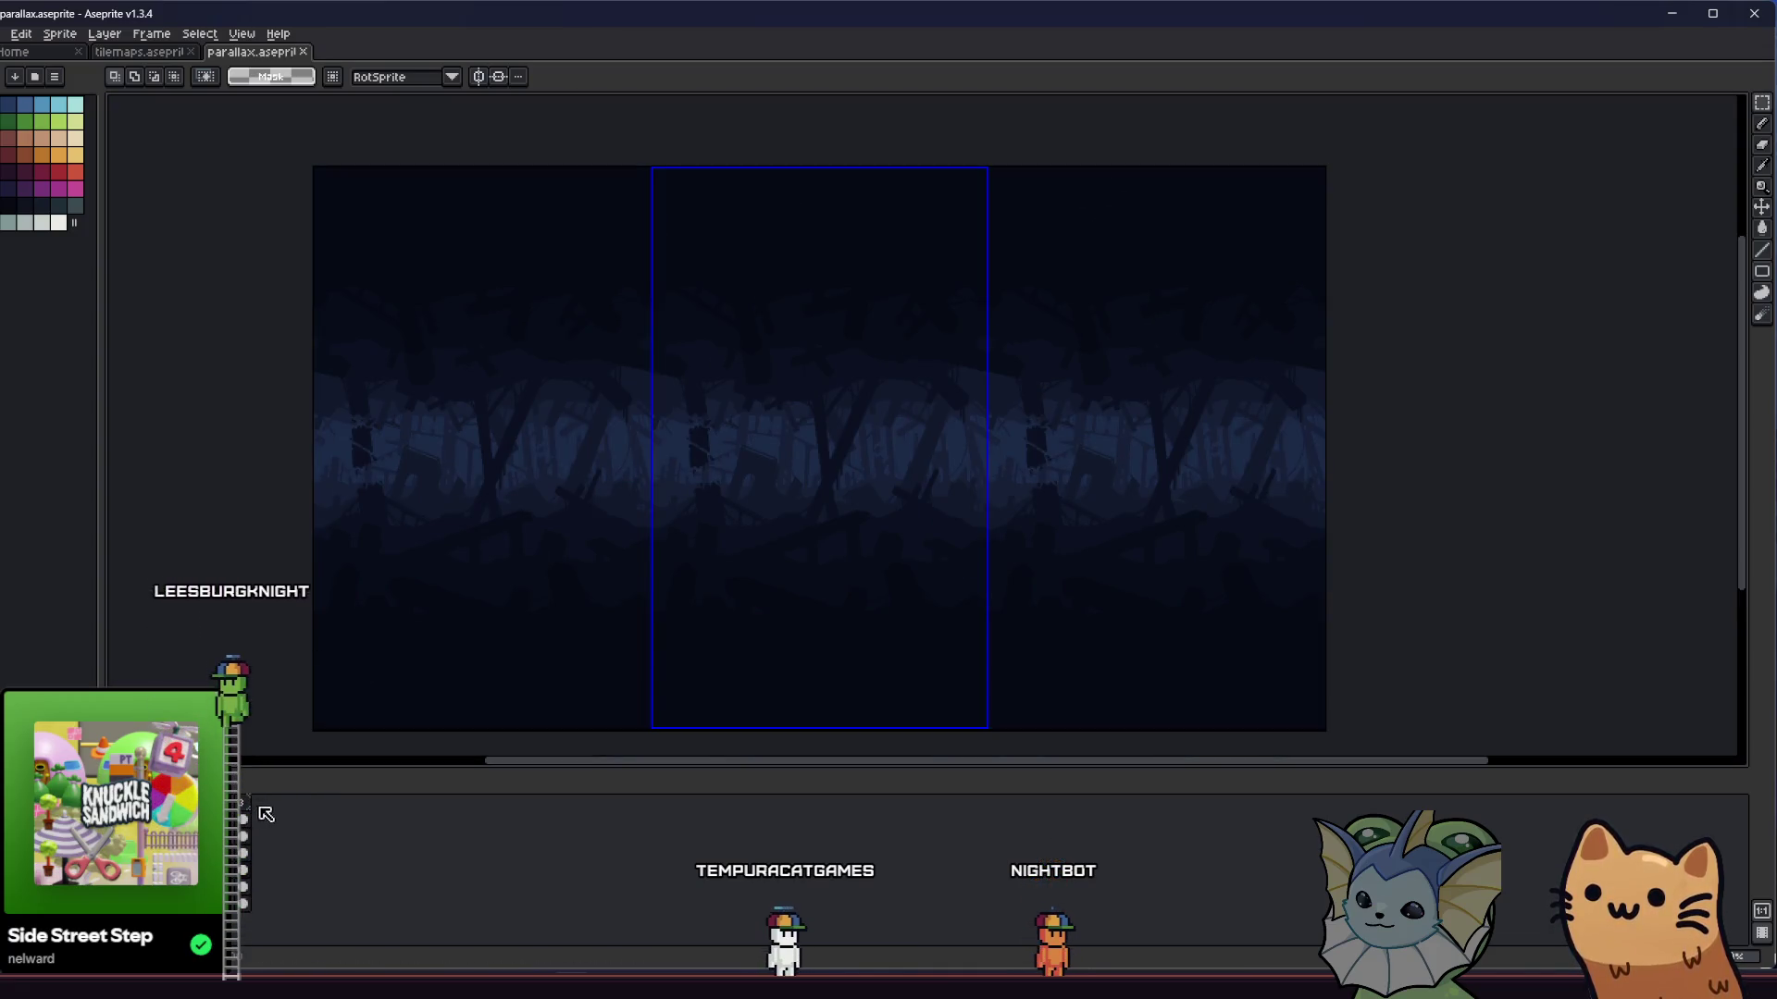
- Add a fourth frame, compare the green and blue forest artwork, and clear the selection
right_click(246, 803)
click(303, 834)
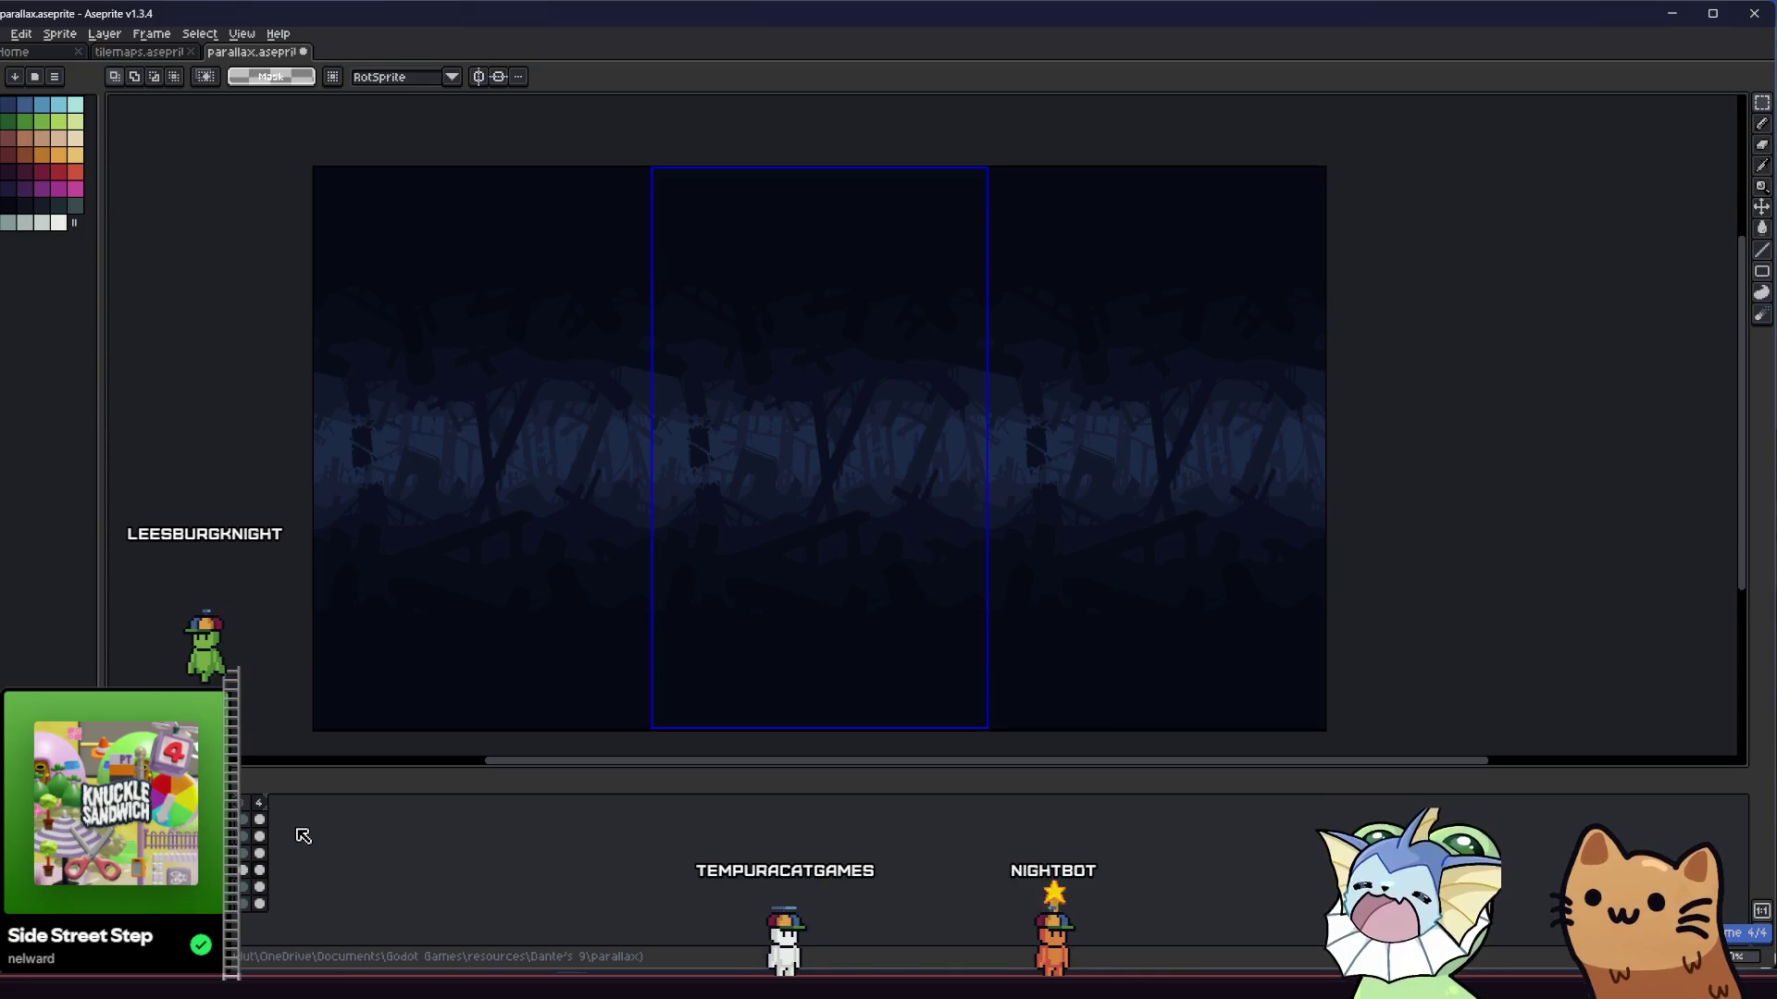
click(240, 817)
click(239, 816)
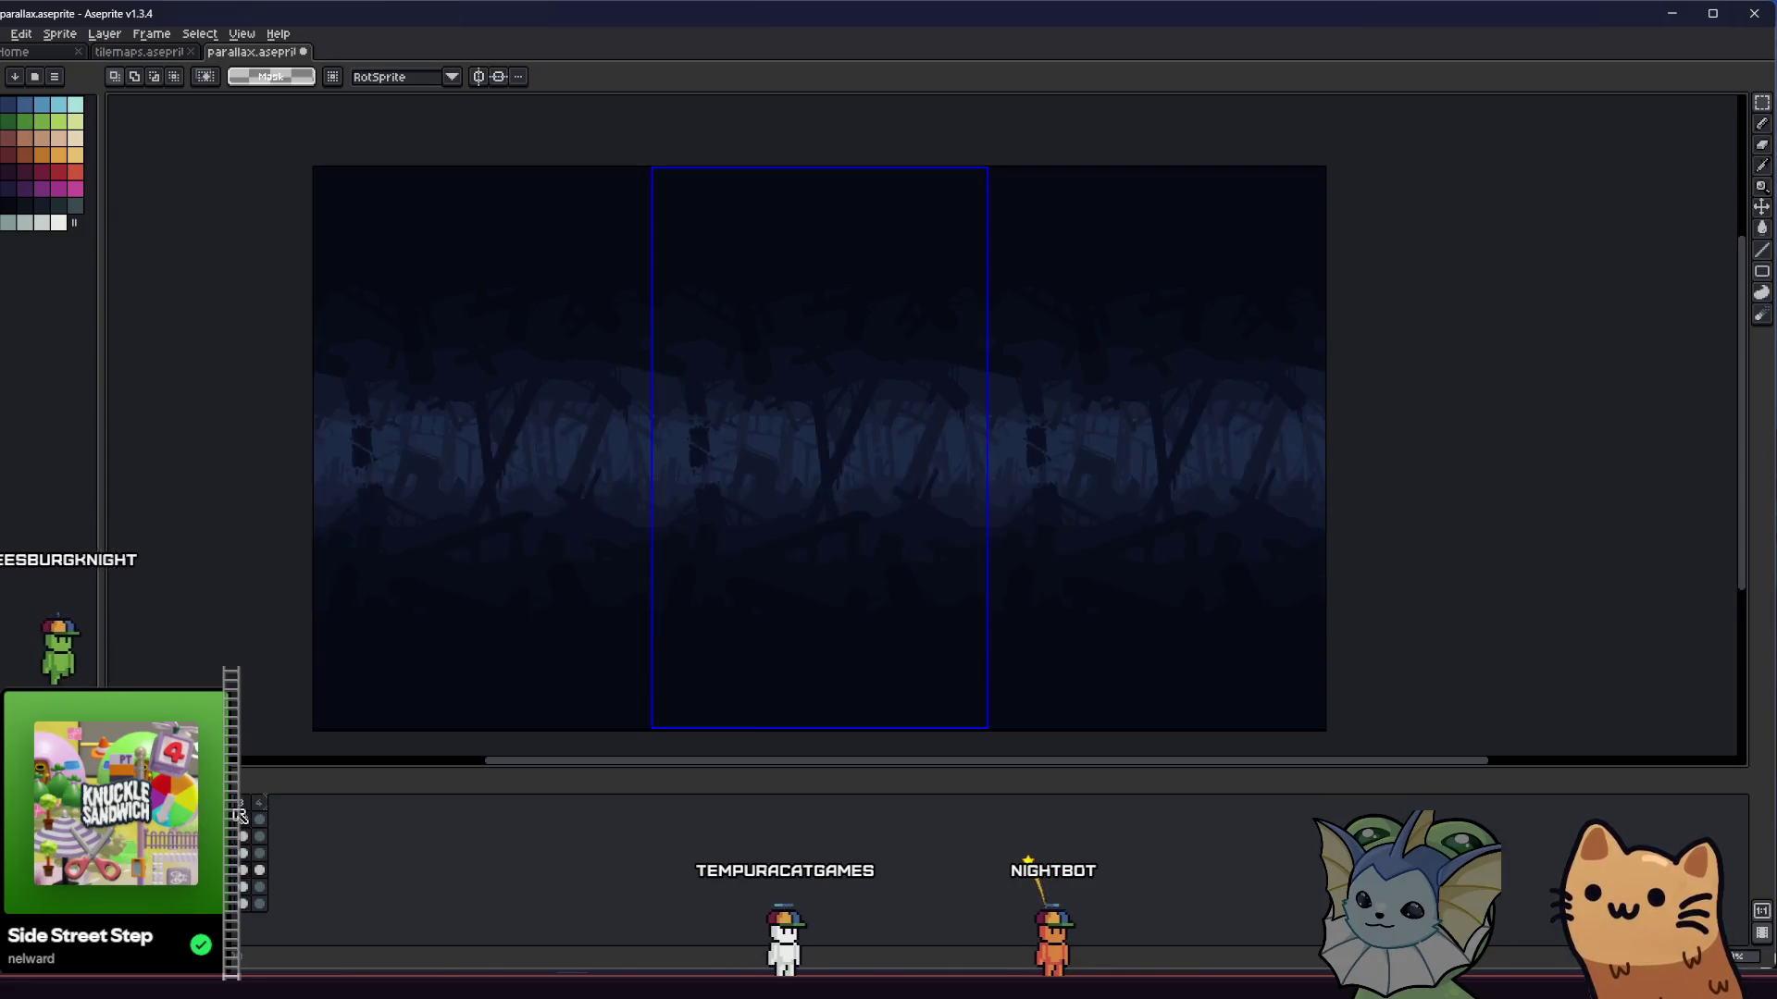
scroll(297, 706, up, 2)
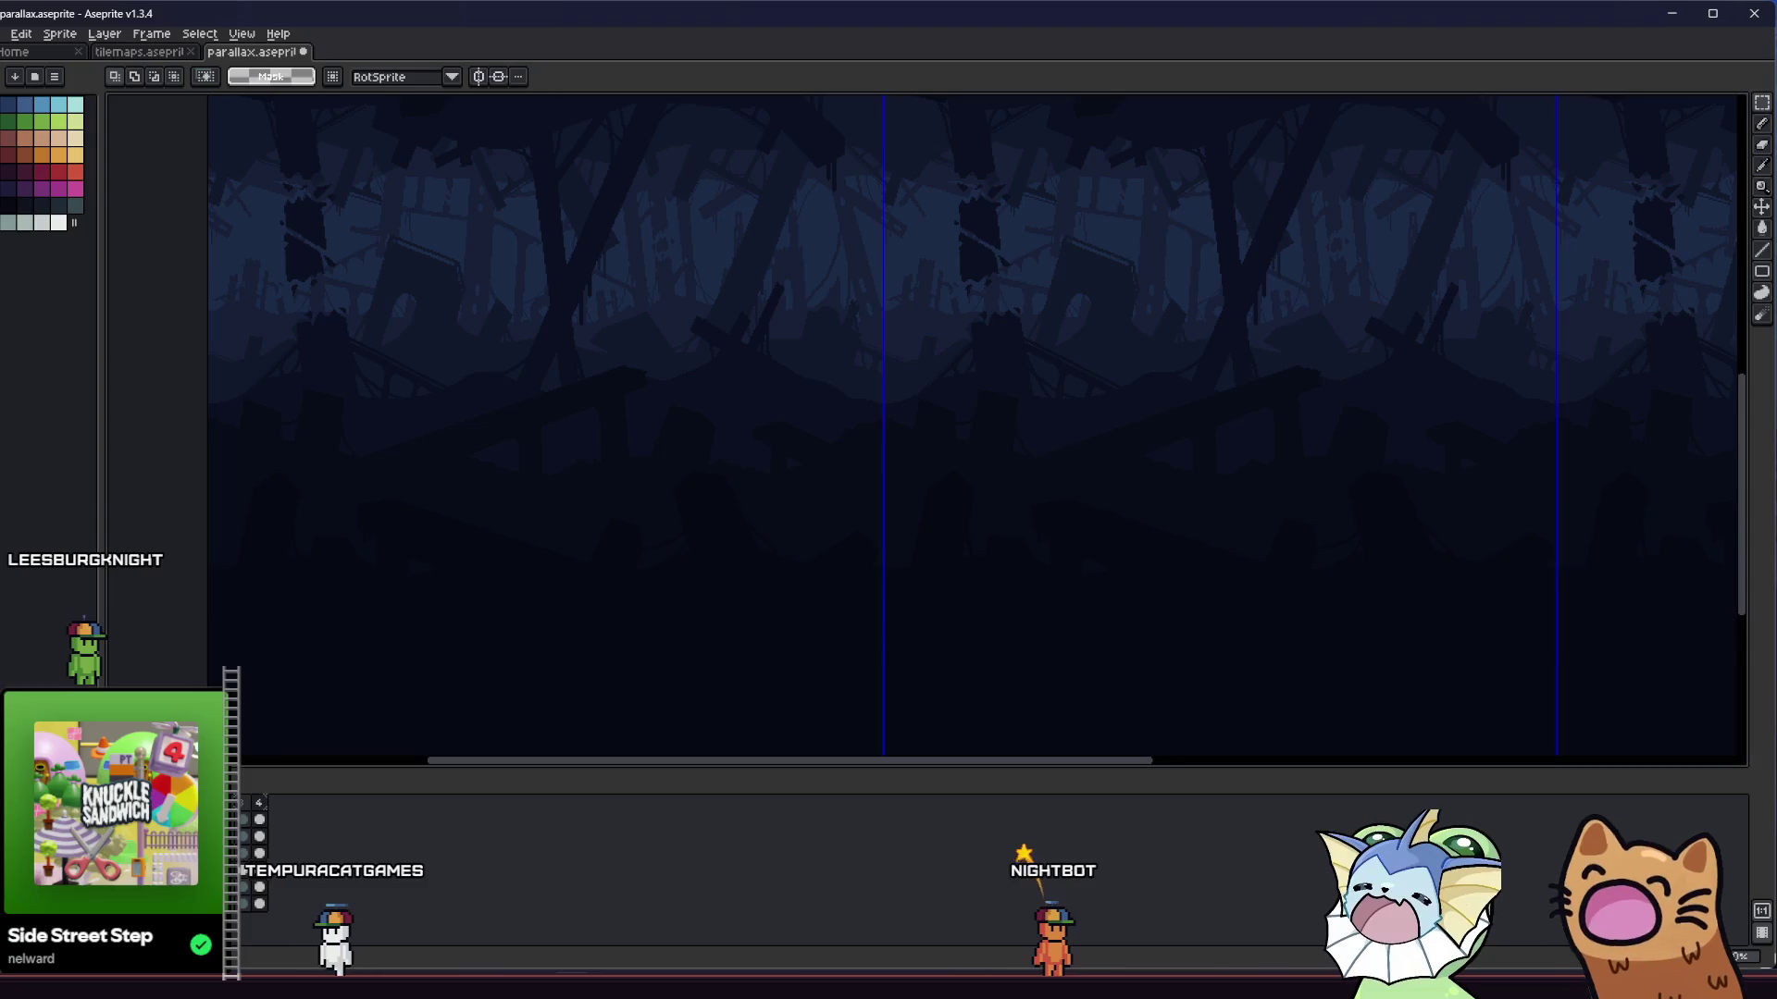
scroll(342, 702, down, 2)
scroll(369, 630, down, 1)
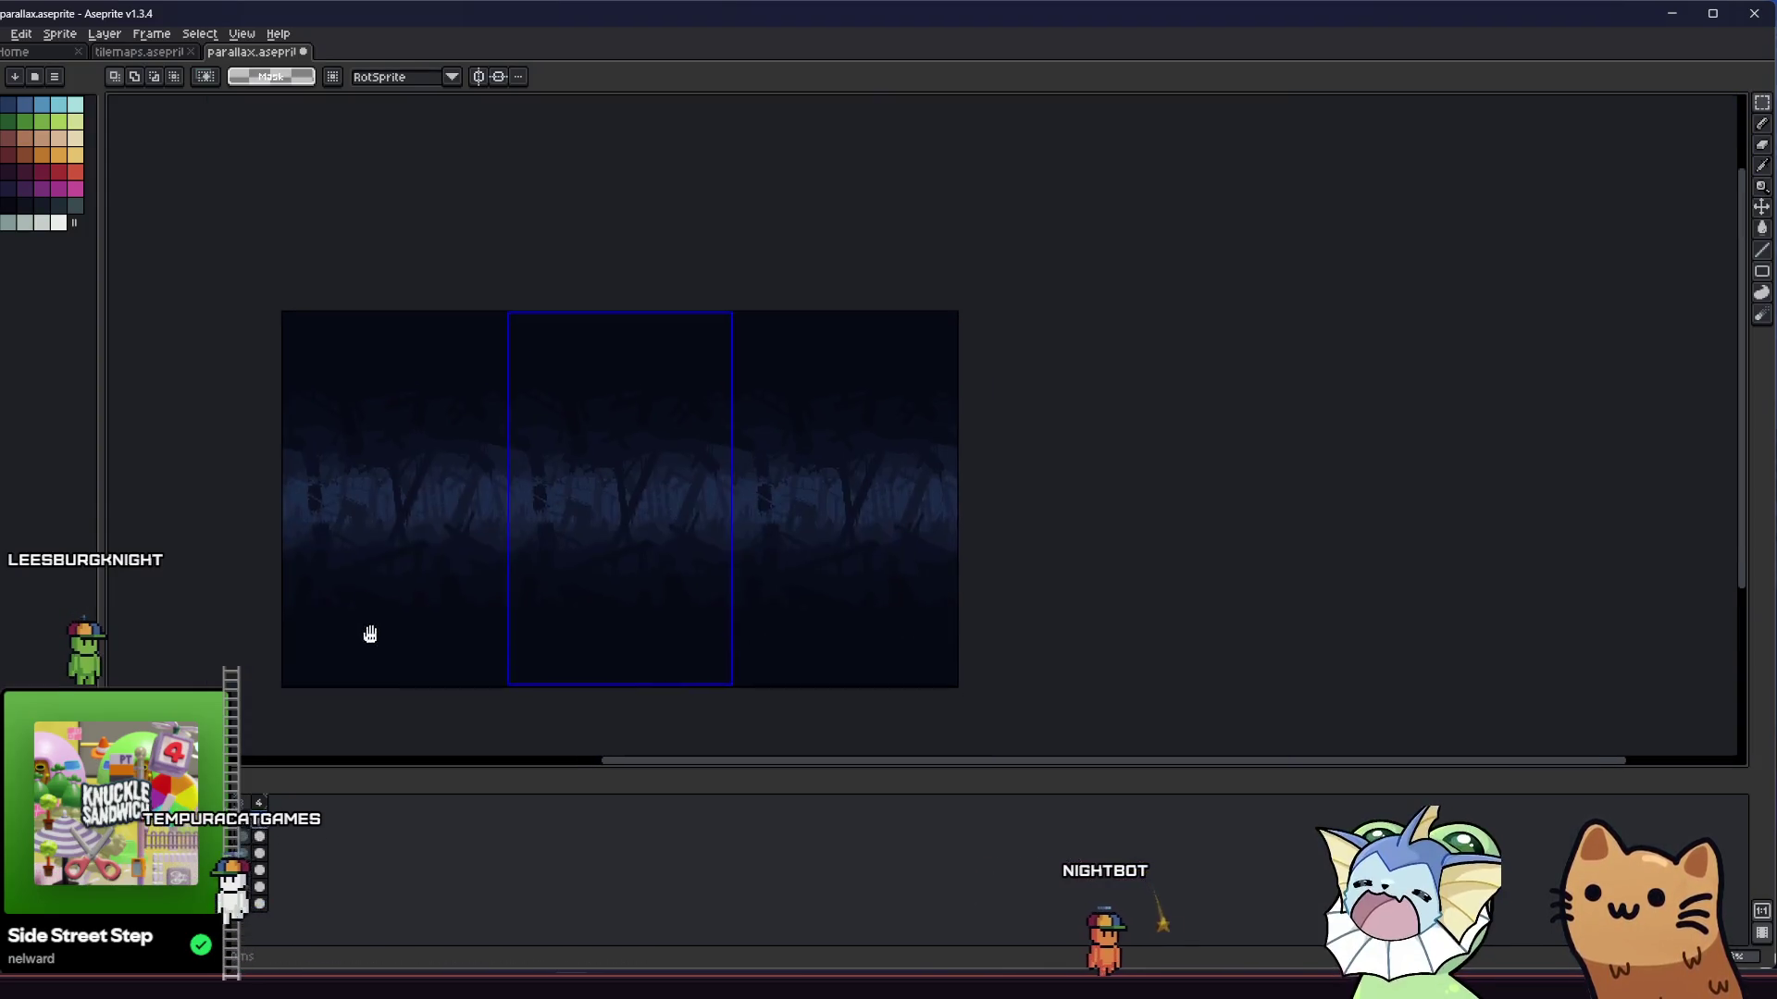
scroll(402, 620, up, 1)
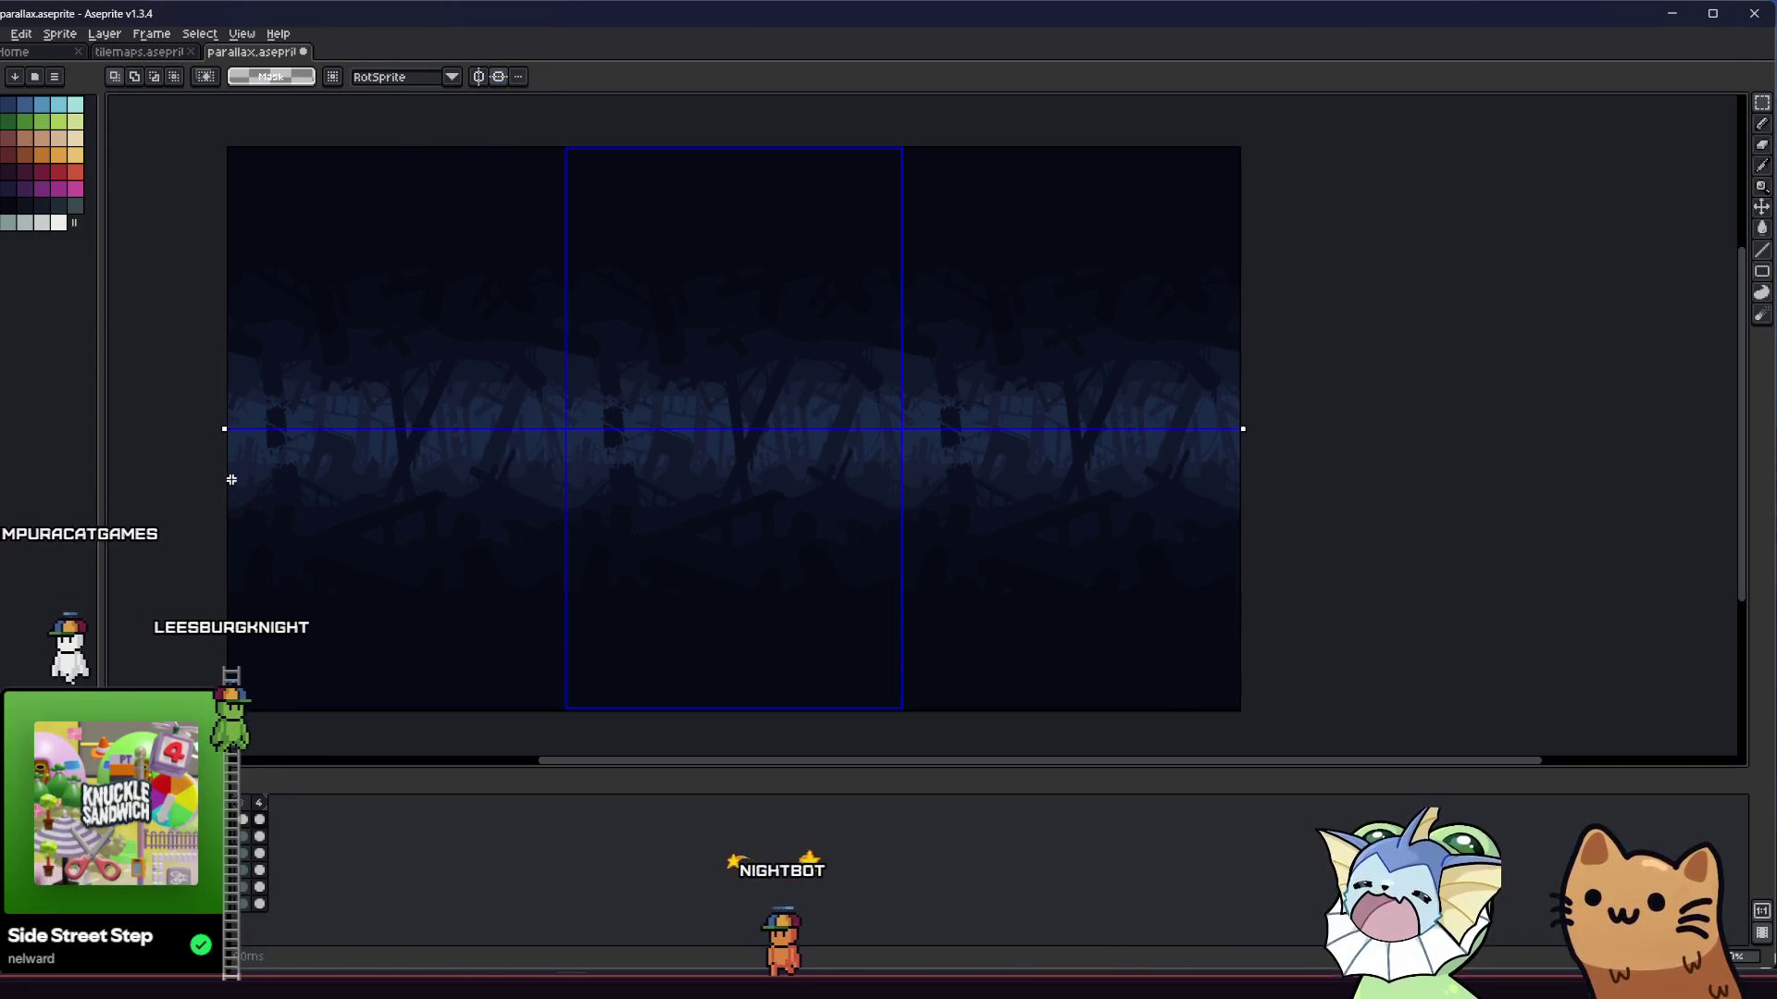
click(1310, 627)
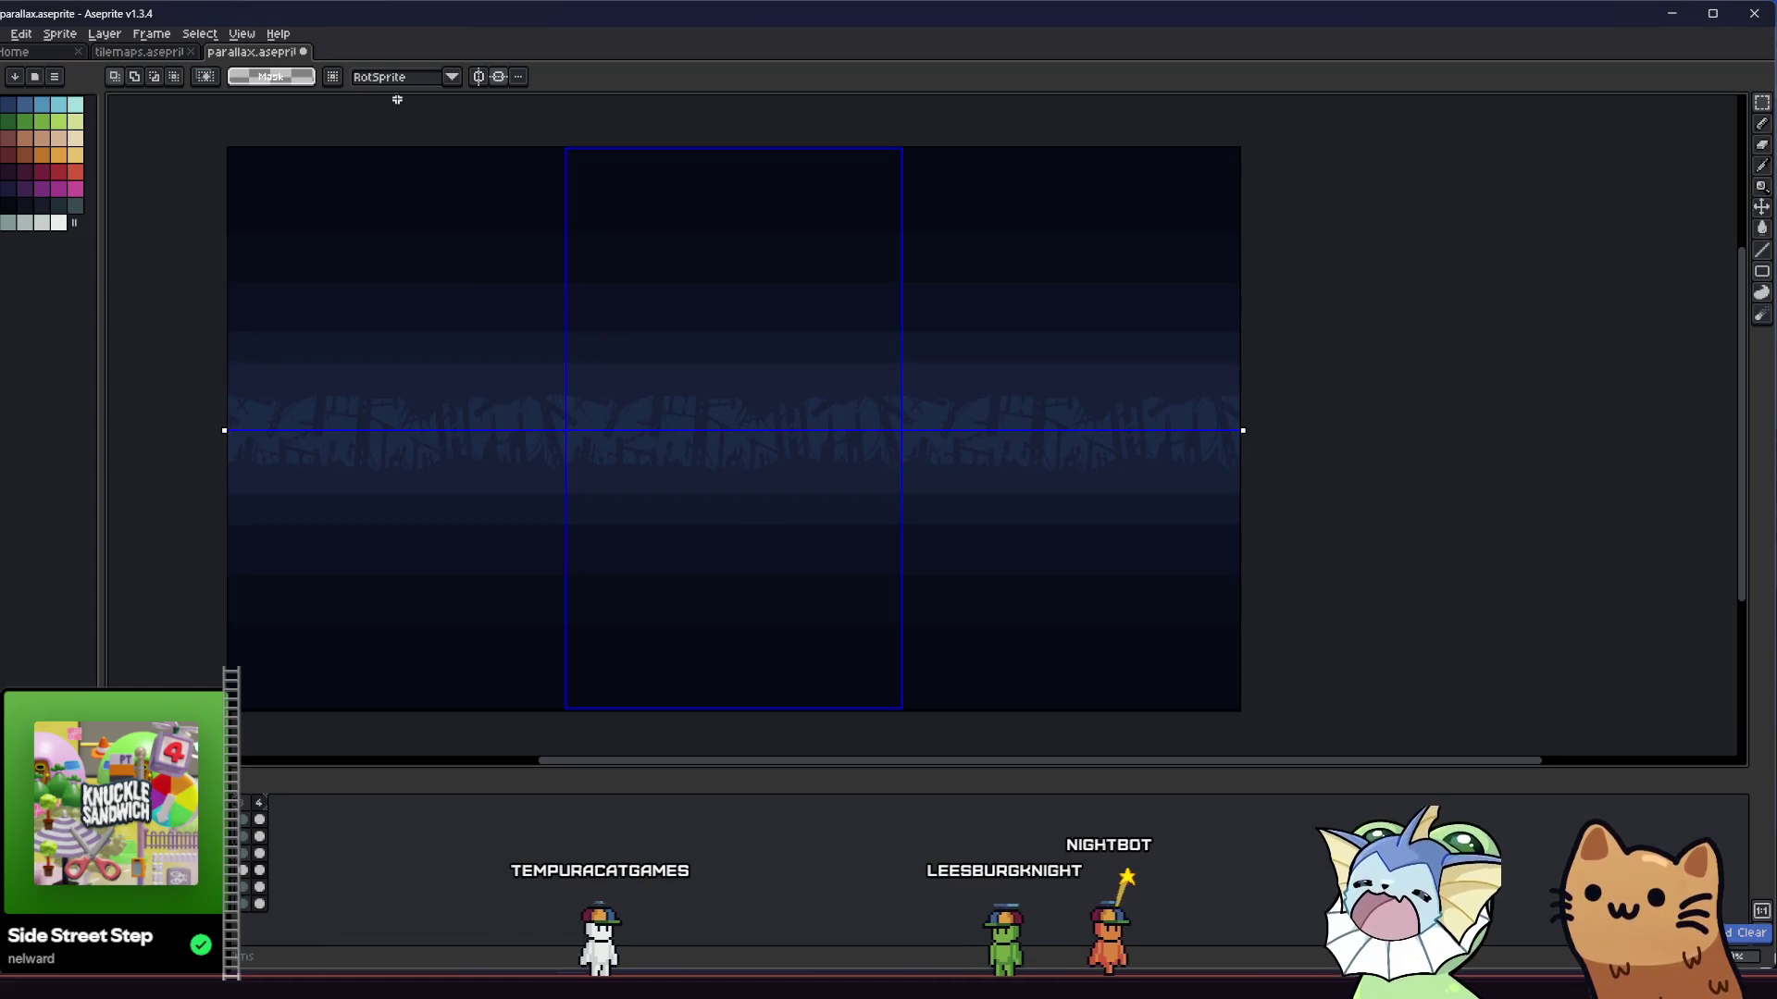
- Delete the tree band cel from the new fourth frame
click(905, 471)
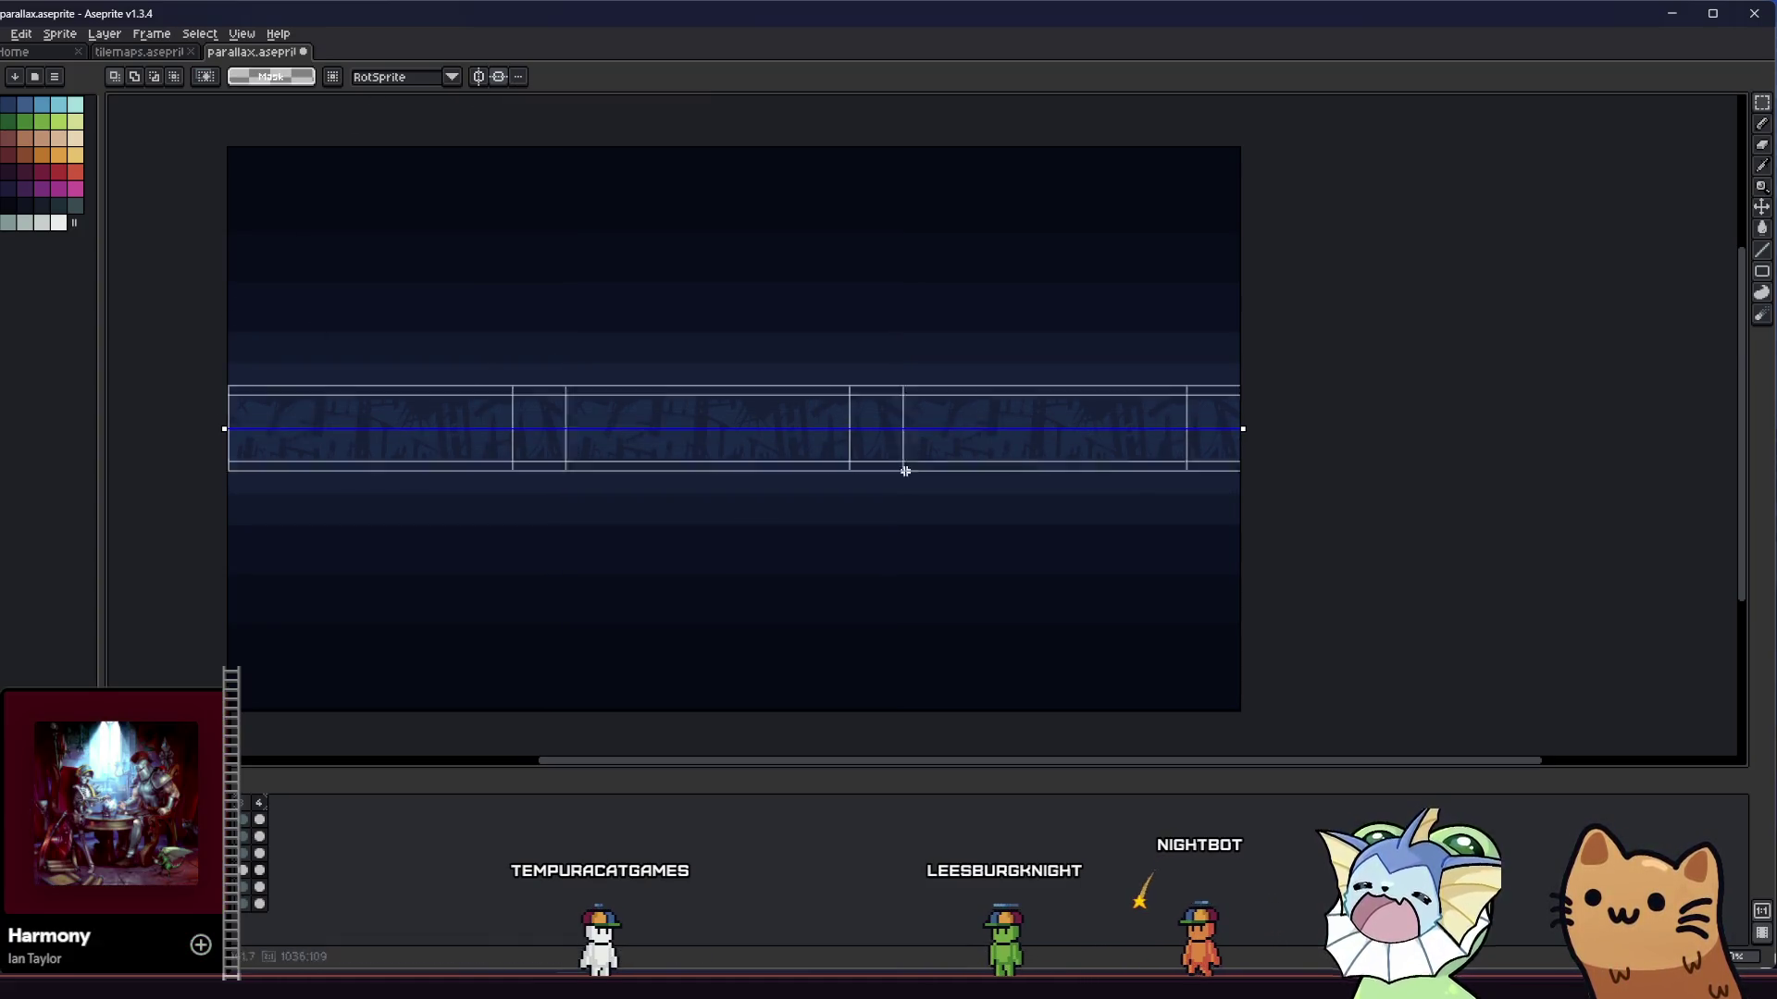
click(1142, 550)
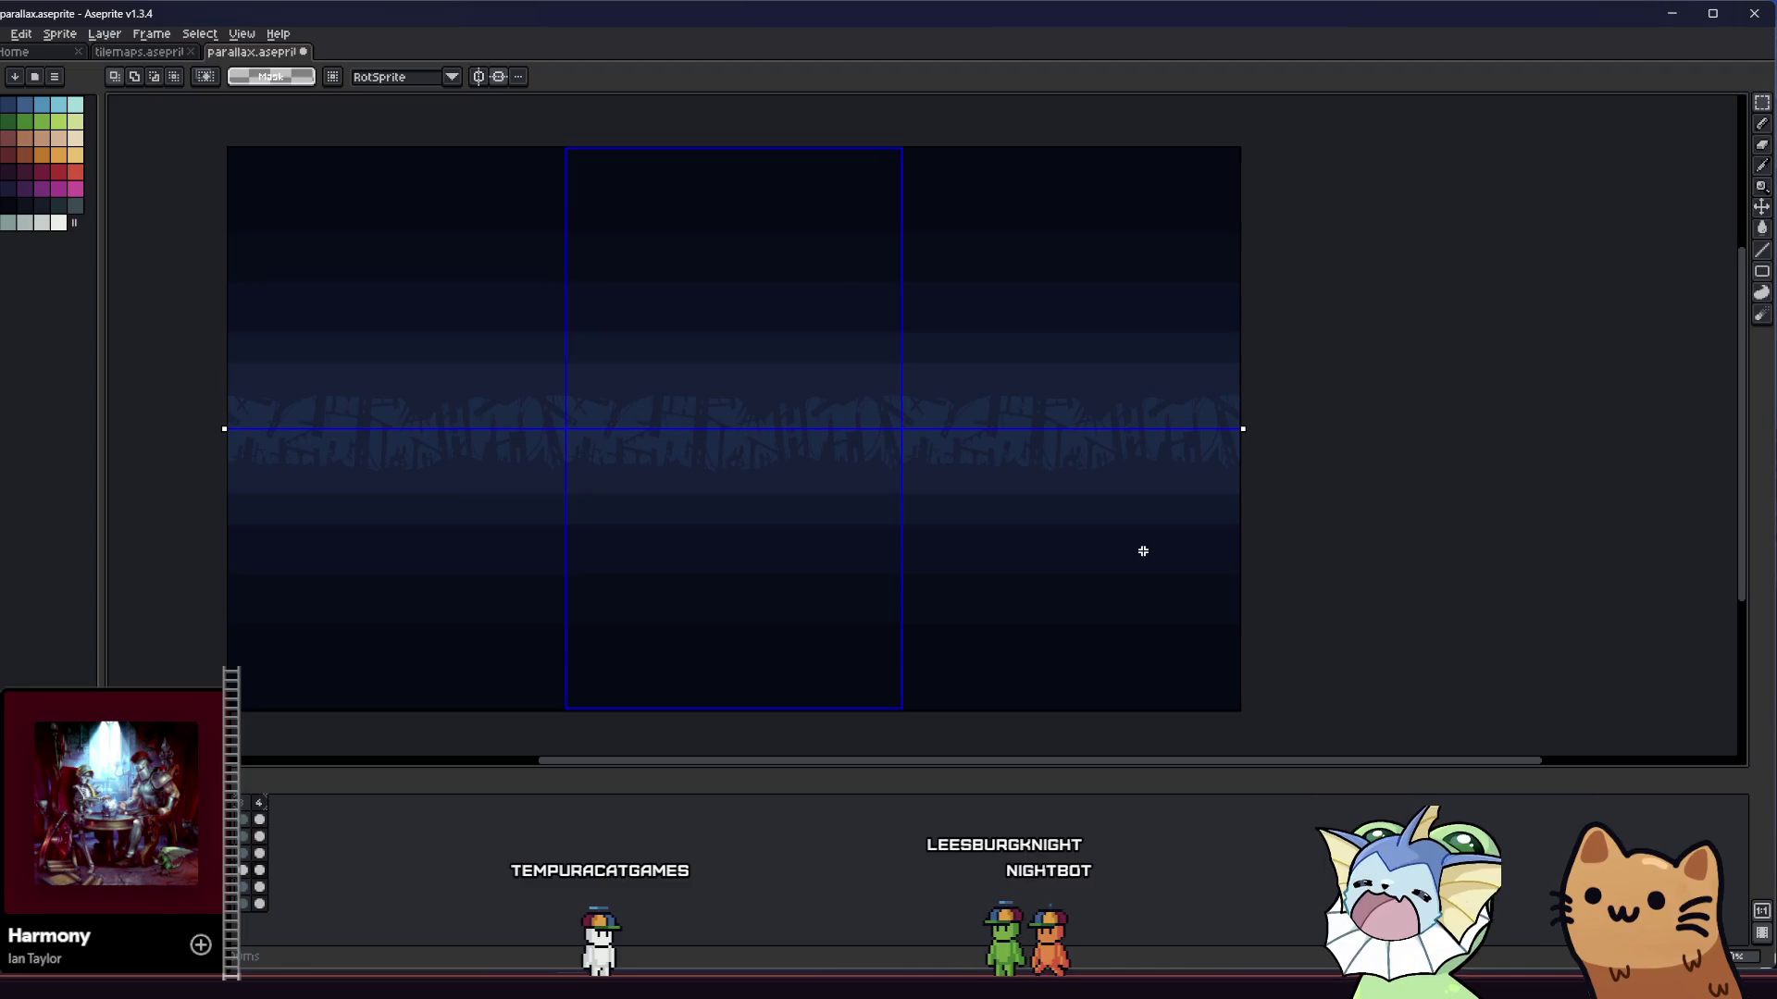
ctrl+click(999, 468)
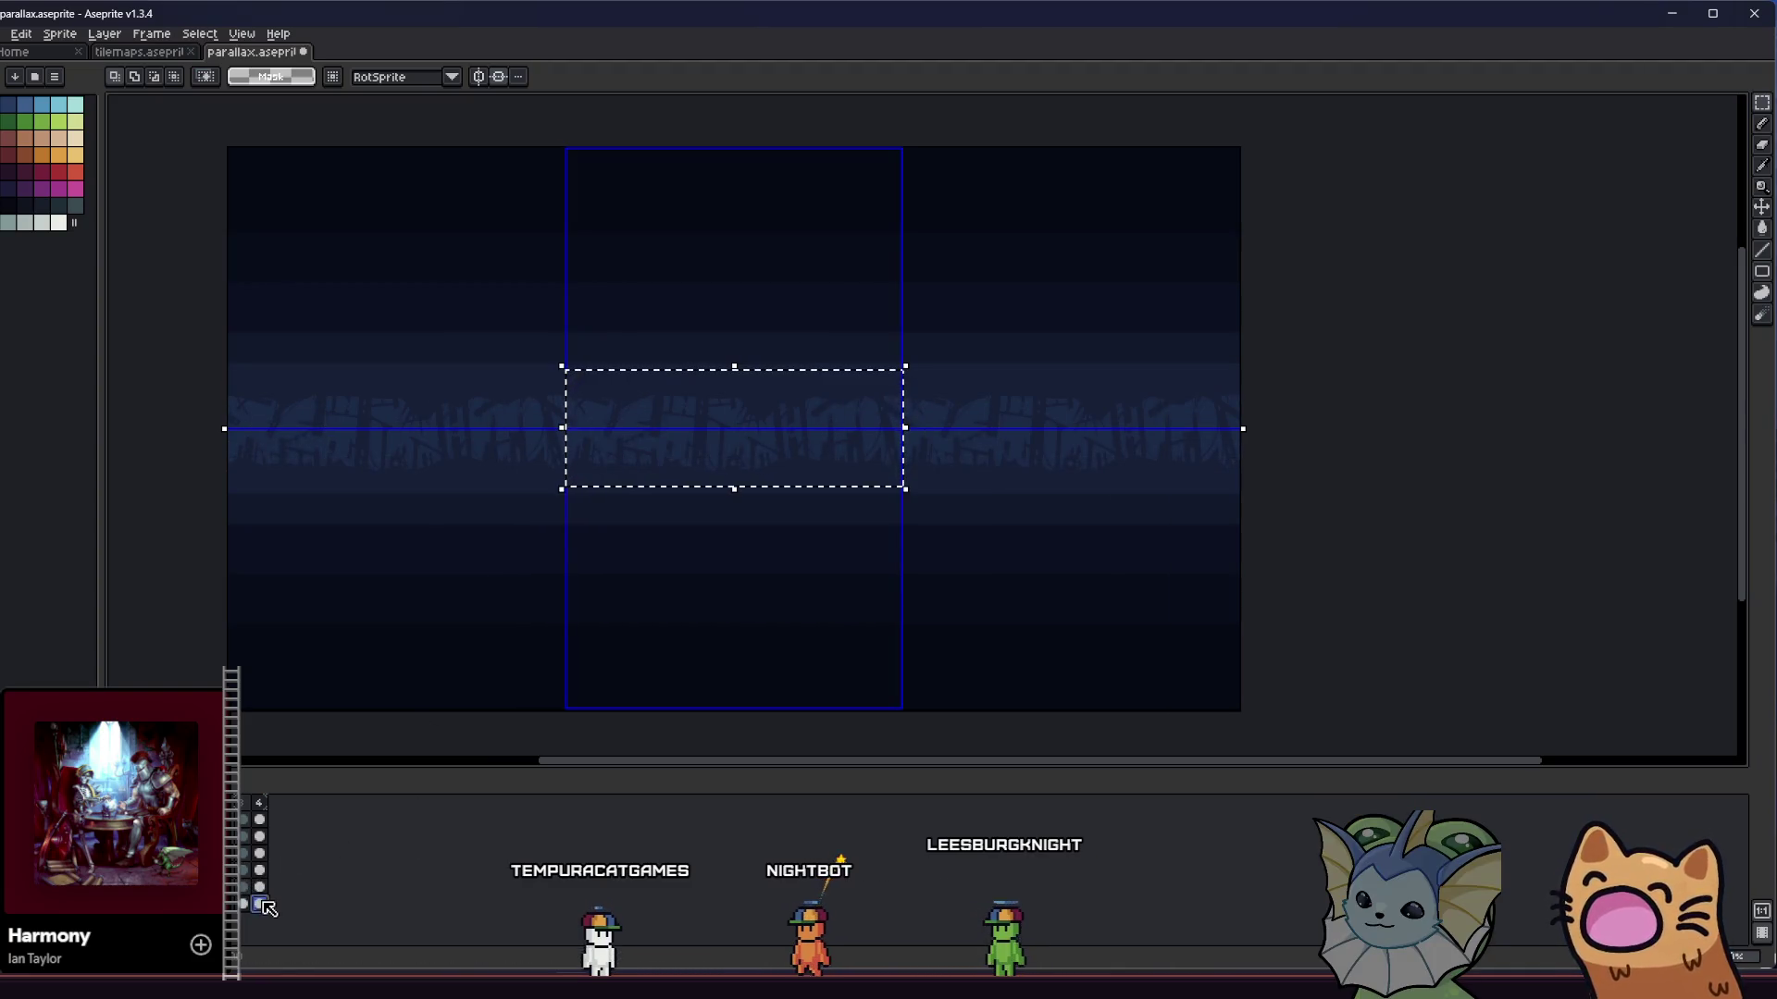
click(278, 460)
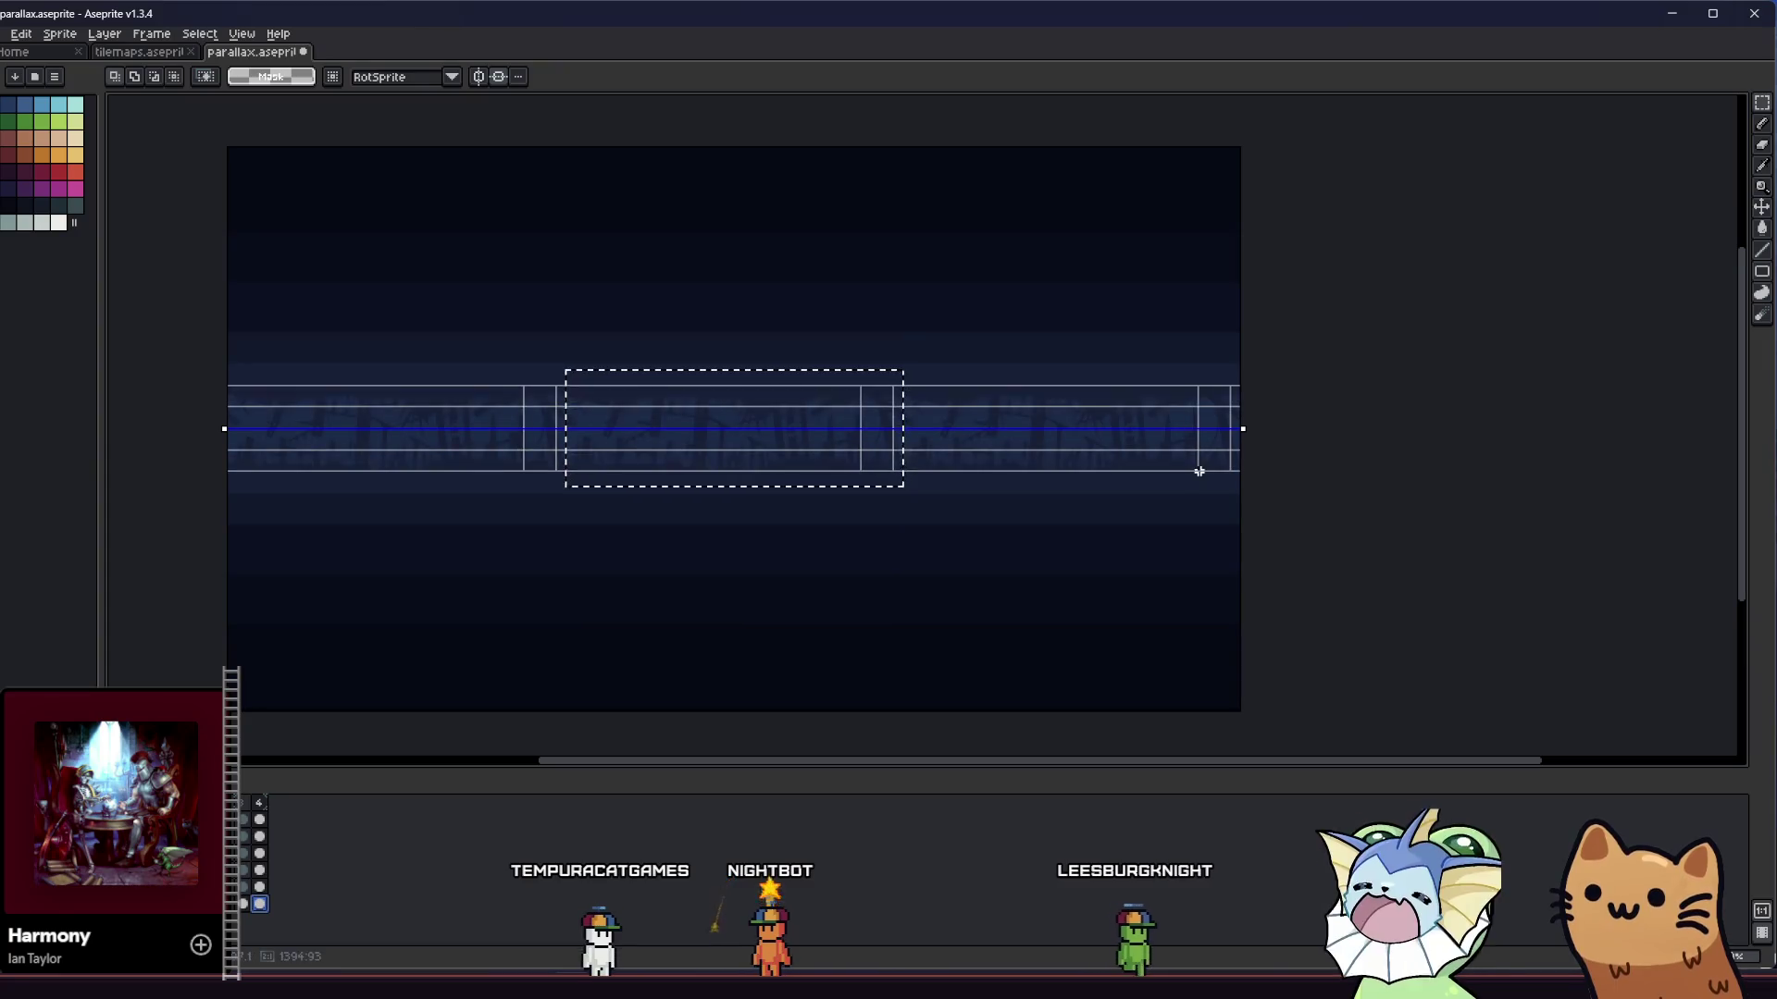
click(1201, 466)
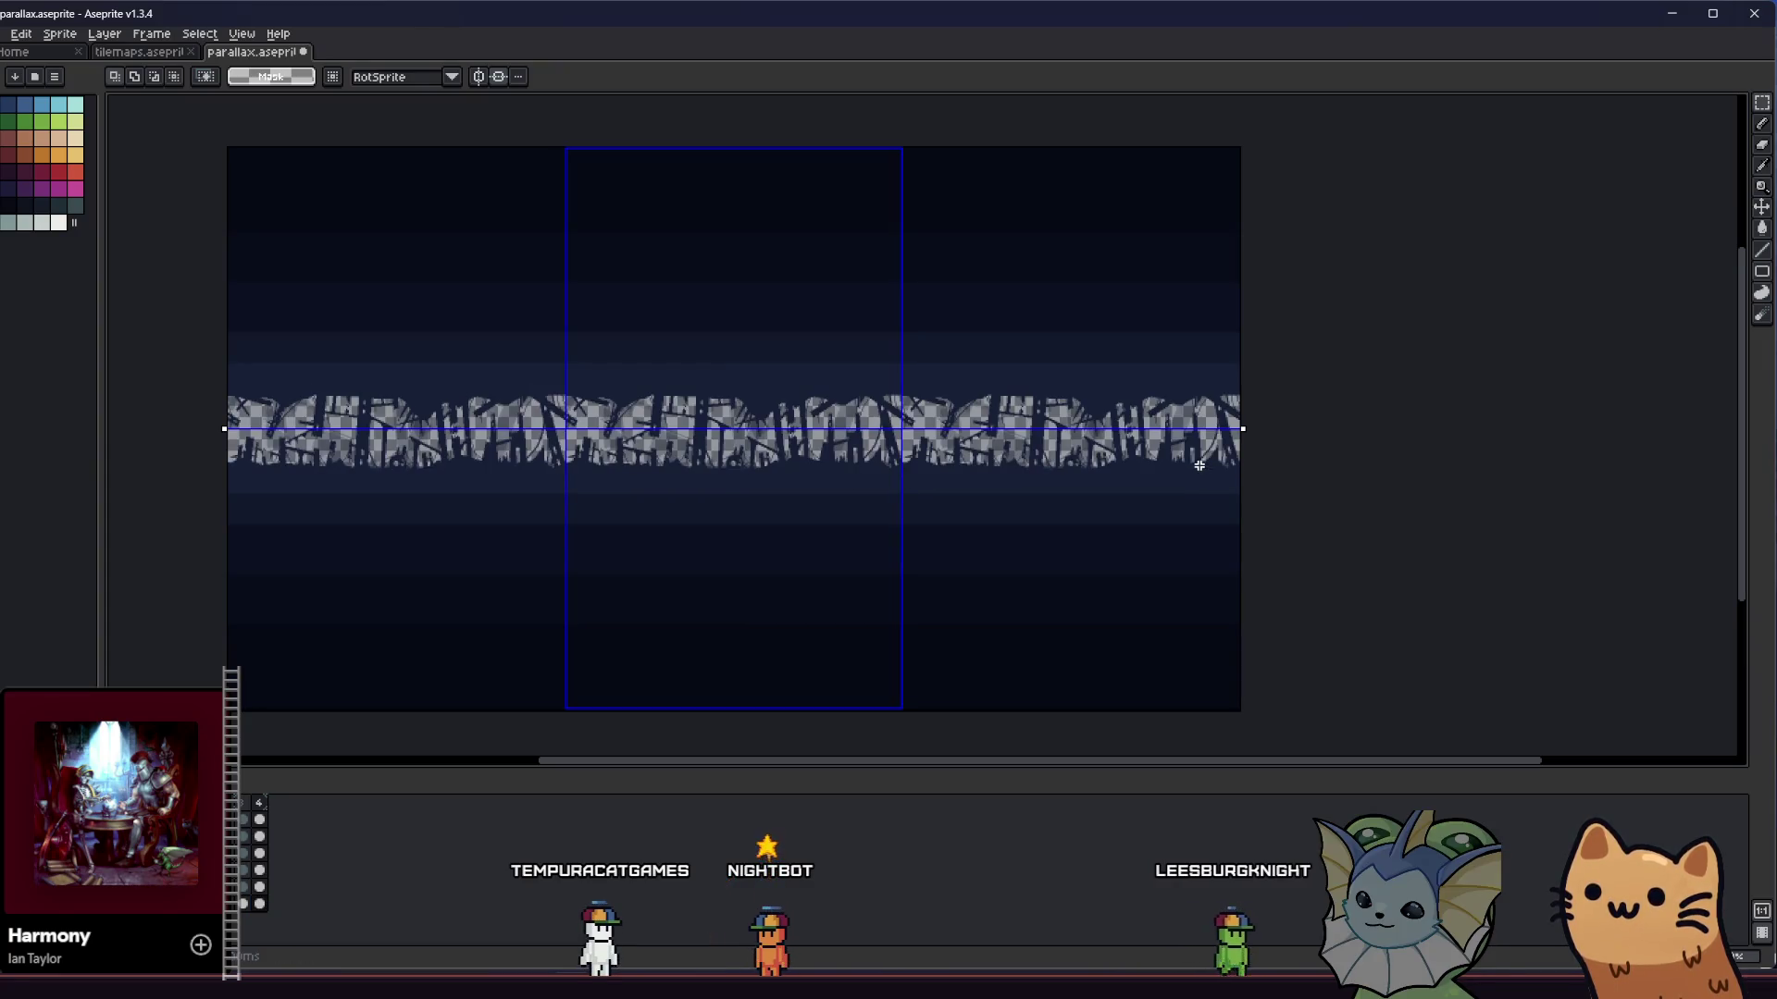
click(262, 889)
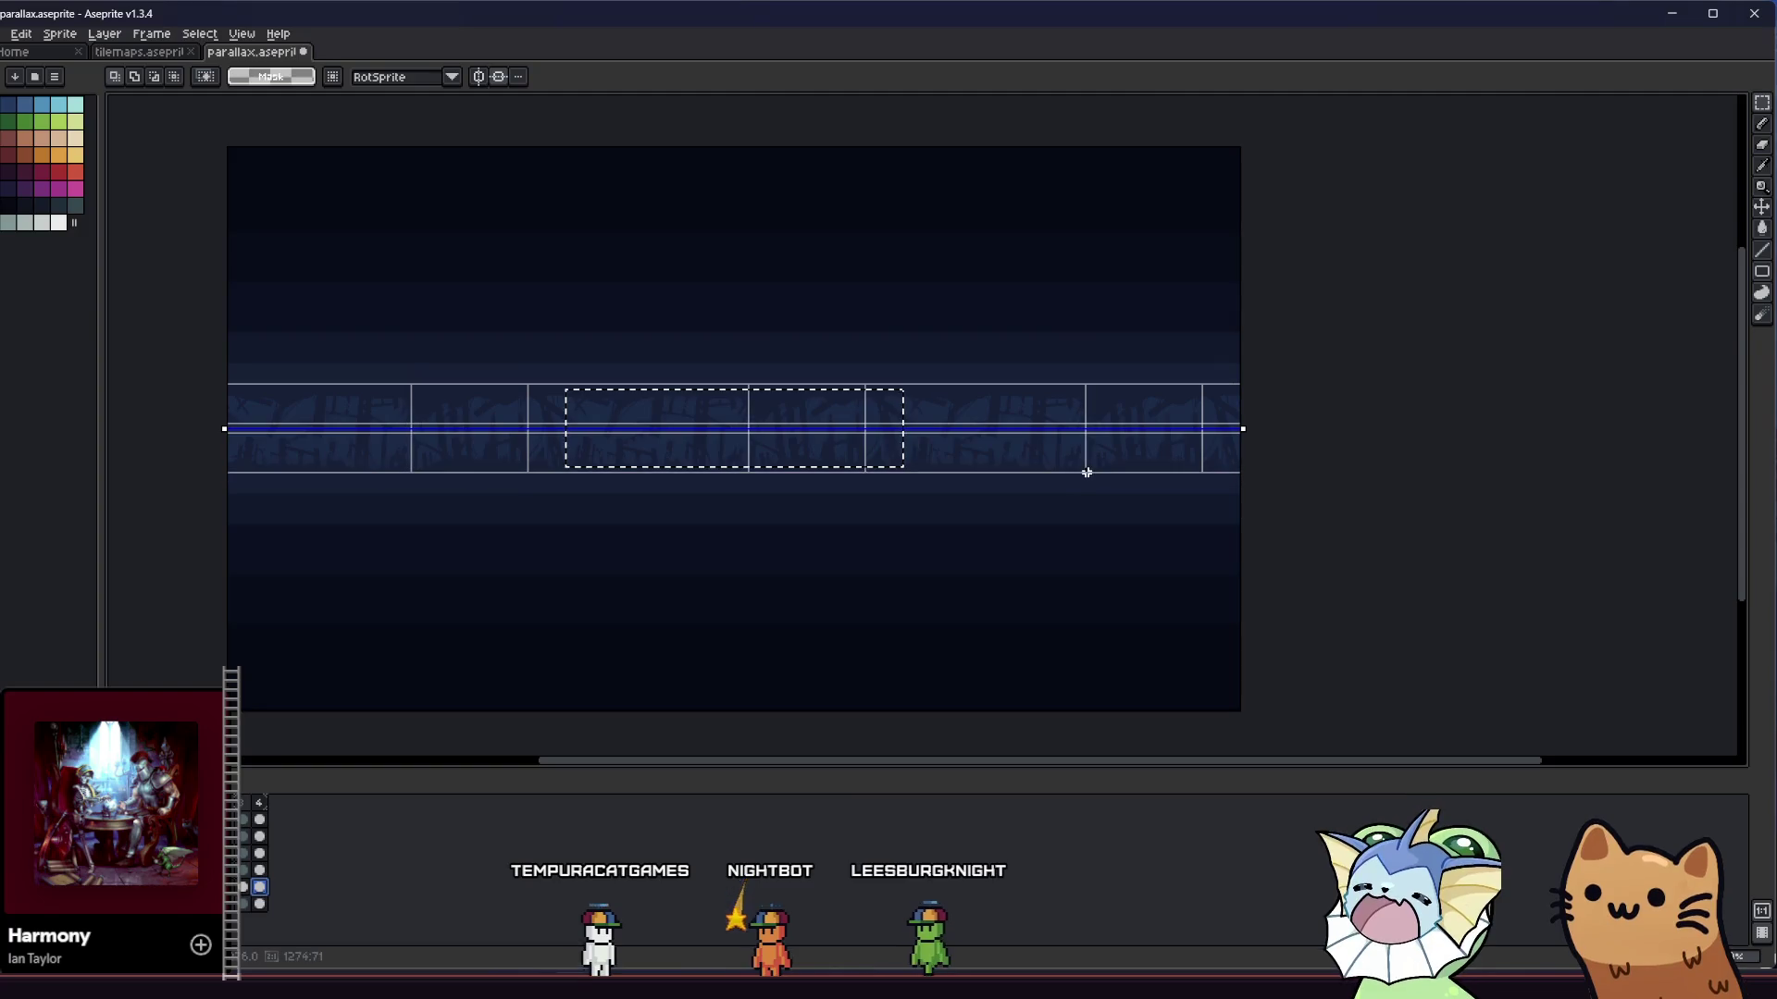
key(Delete)
- Save parallax.aseprite and return to its tab from the start page
key(ctrl+s)
drag(517, 497, 563, 516)
click(2, 50)
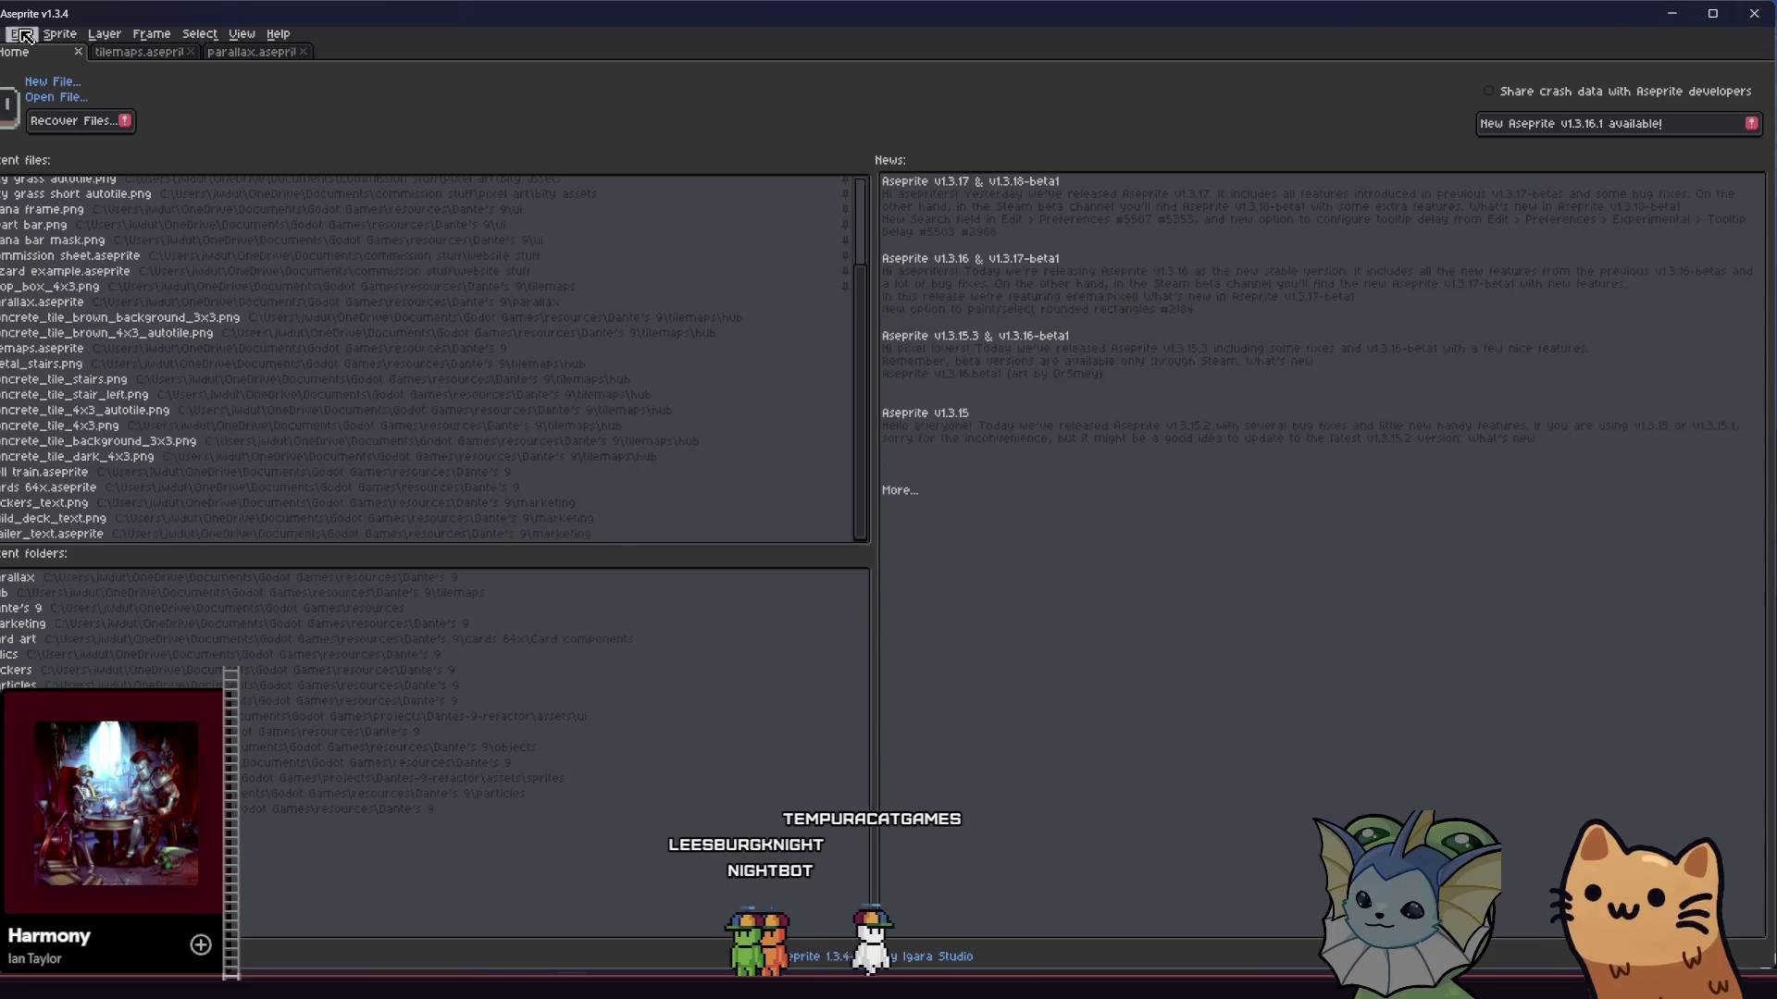
click(252, 55)
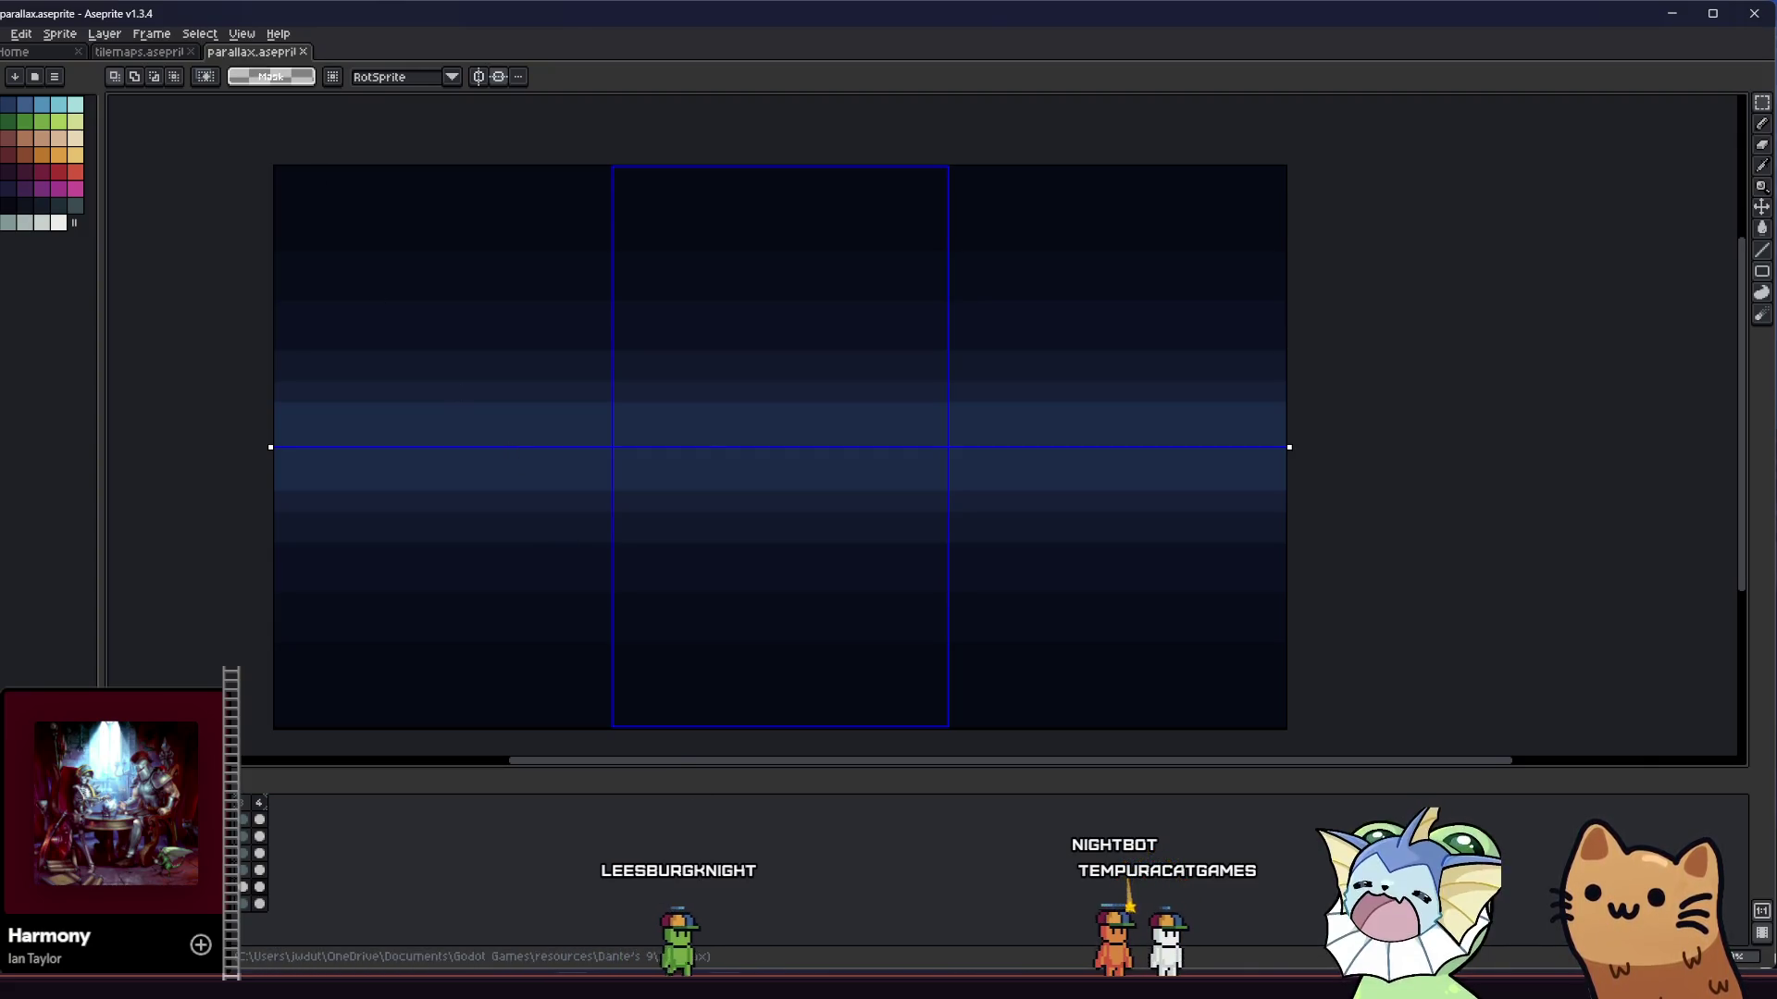
mouse_move(957, 994)
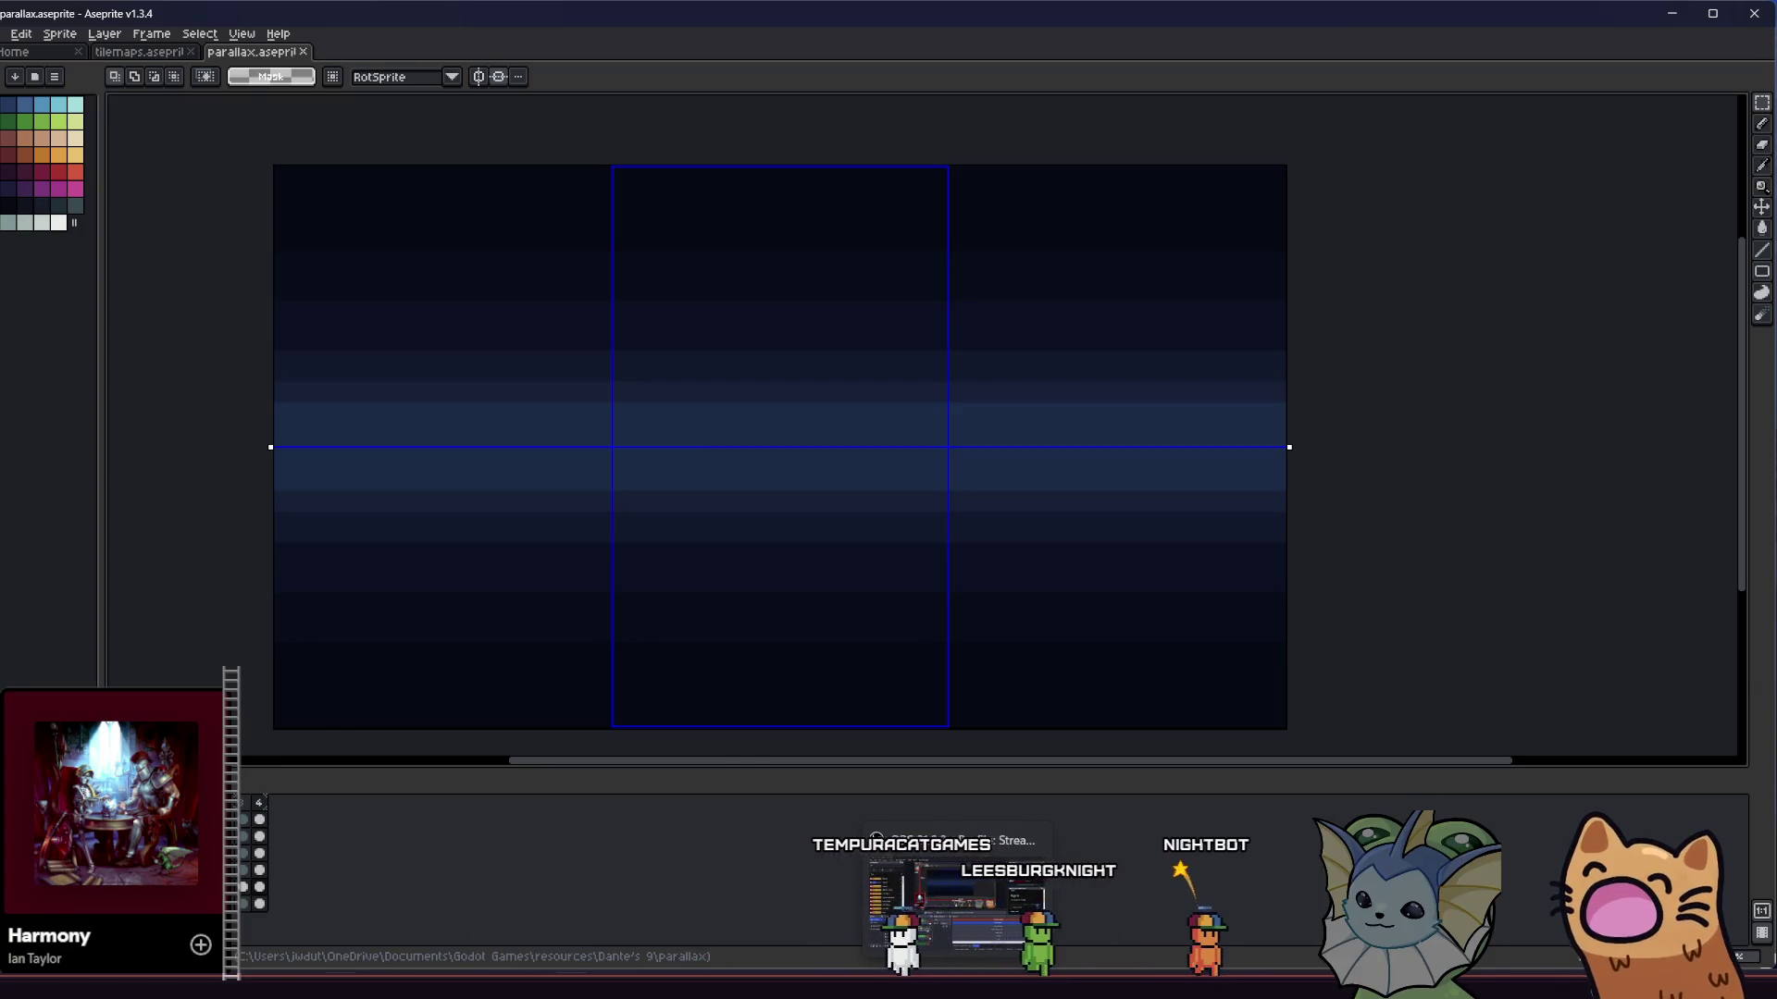
key(alt+Tab)
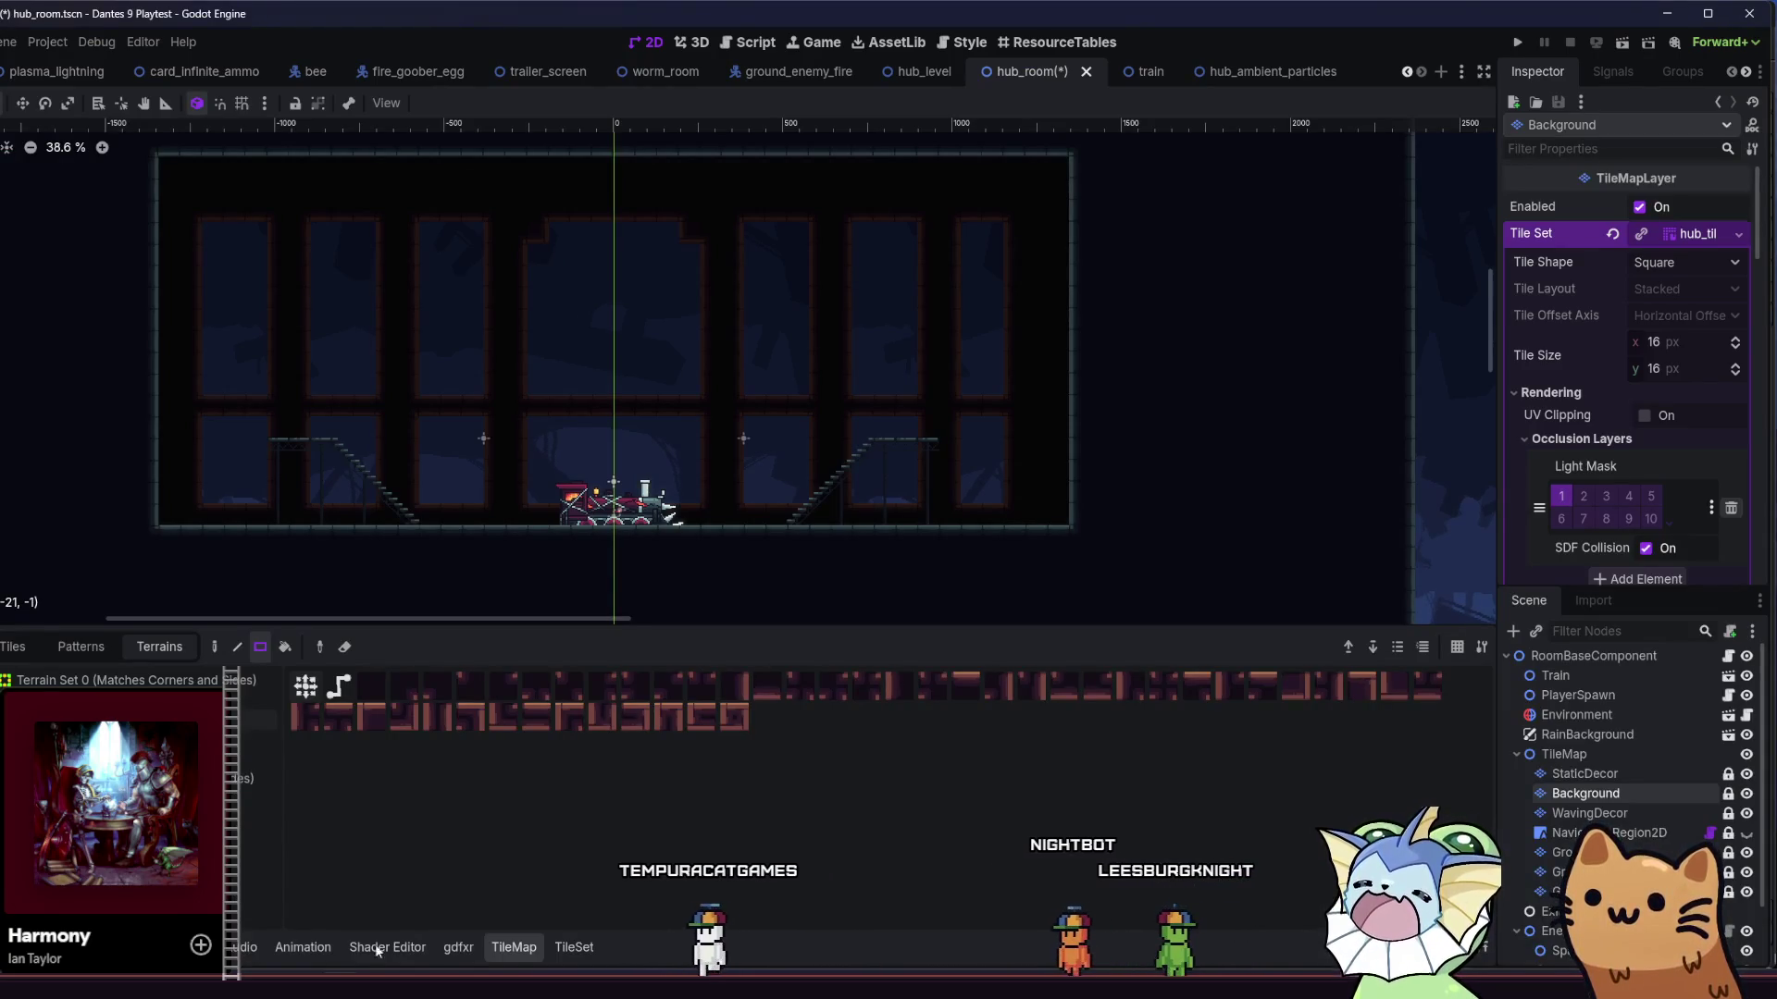
scroll(458, 531, down, 4)
scroll(474, 552, down, 1)
drag(474, 552, 514, 407)
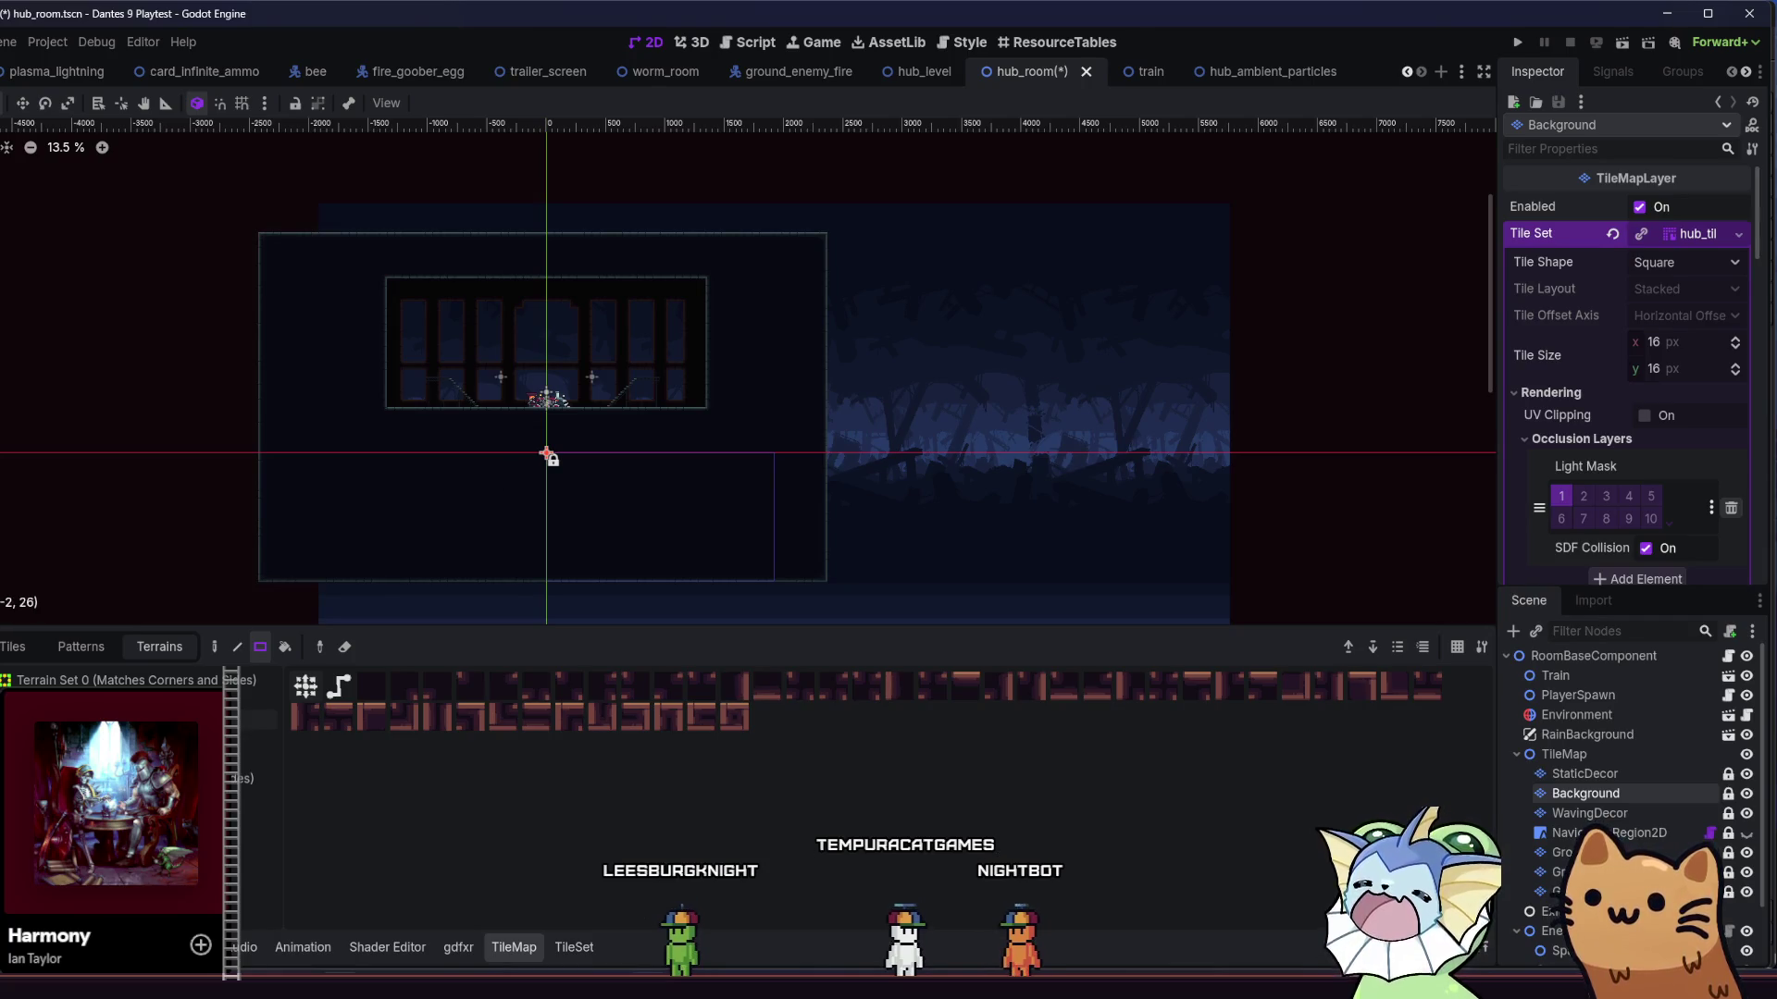
key(alt+Tab)
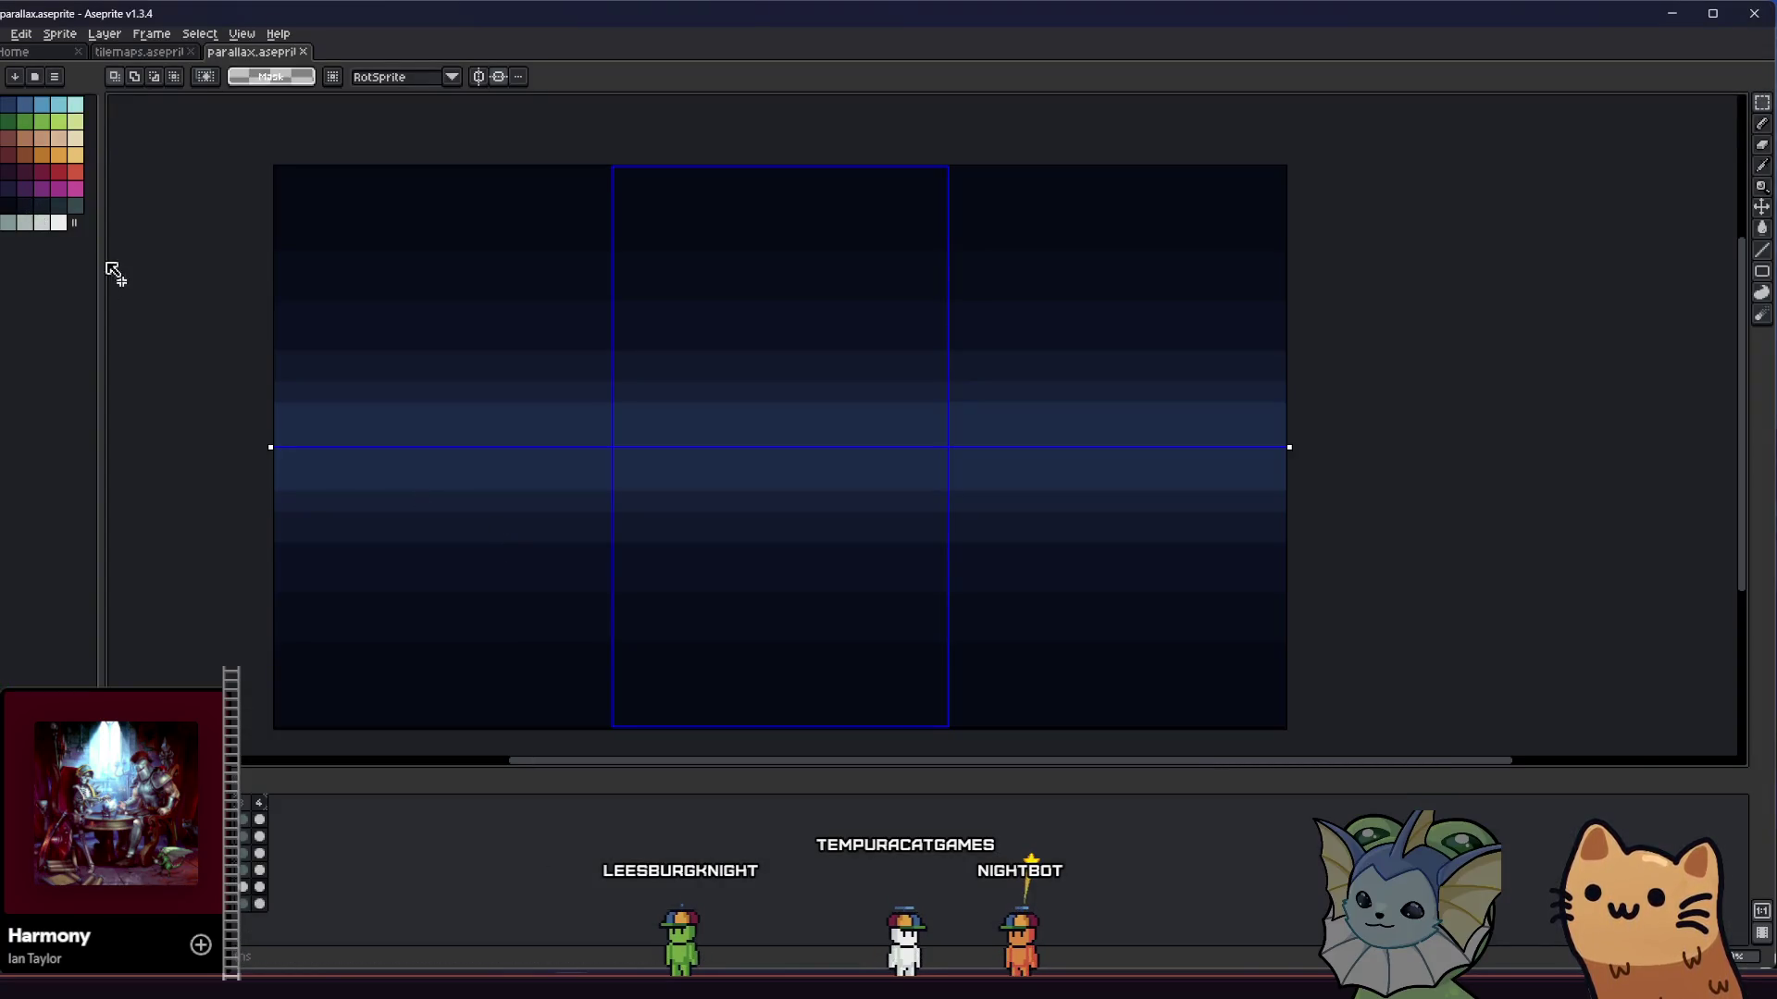
- Paint-bucket the lower dark bands purple, undoing the unwanted band fills
key(g)
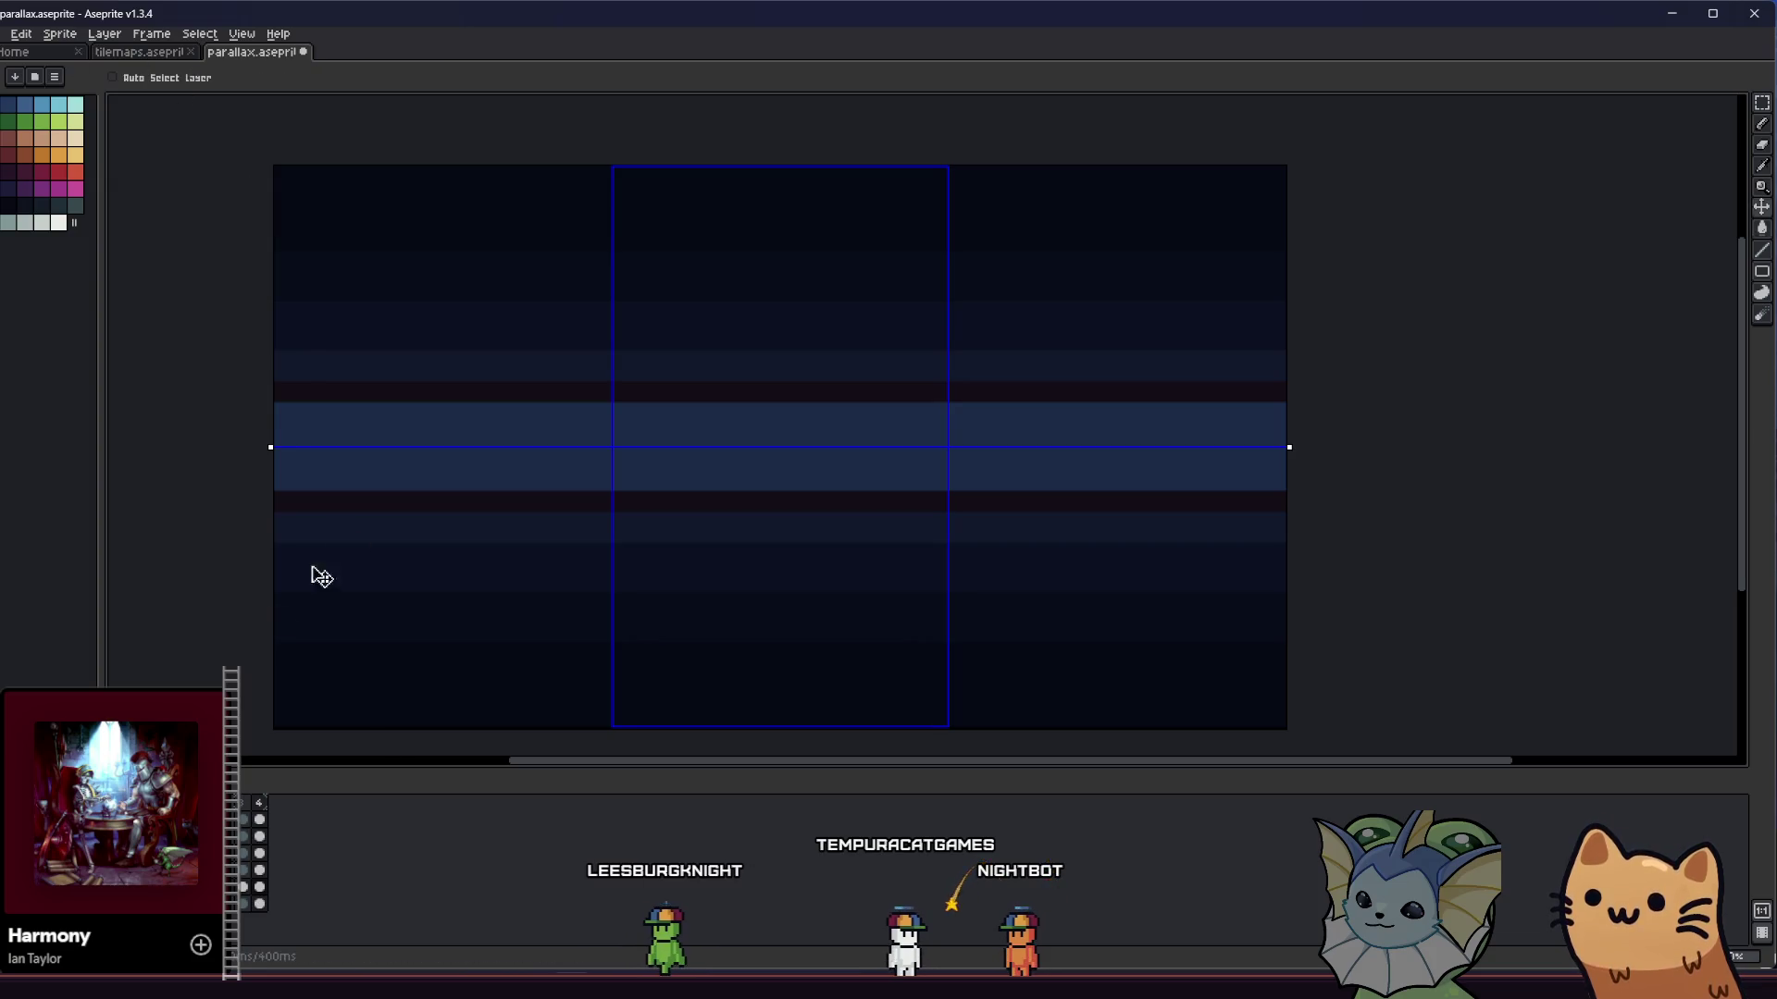
click(358, 717)
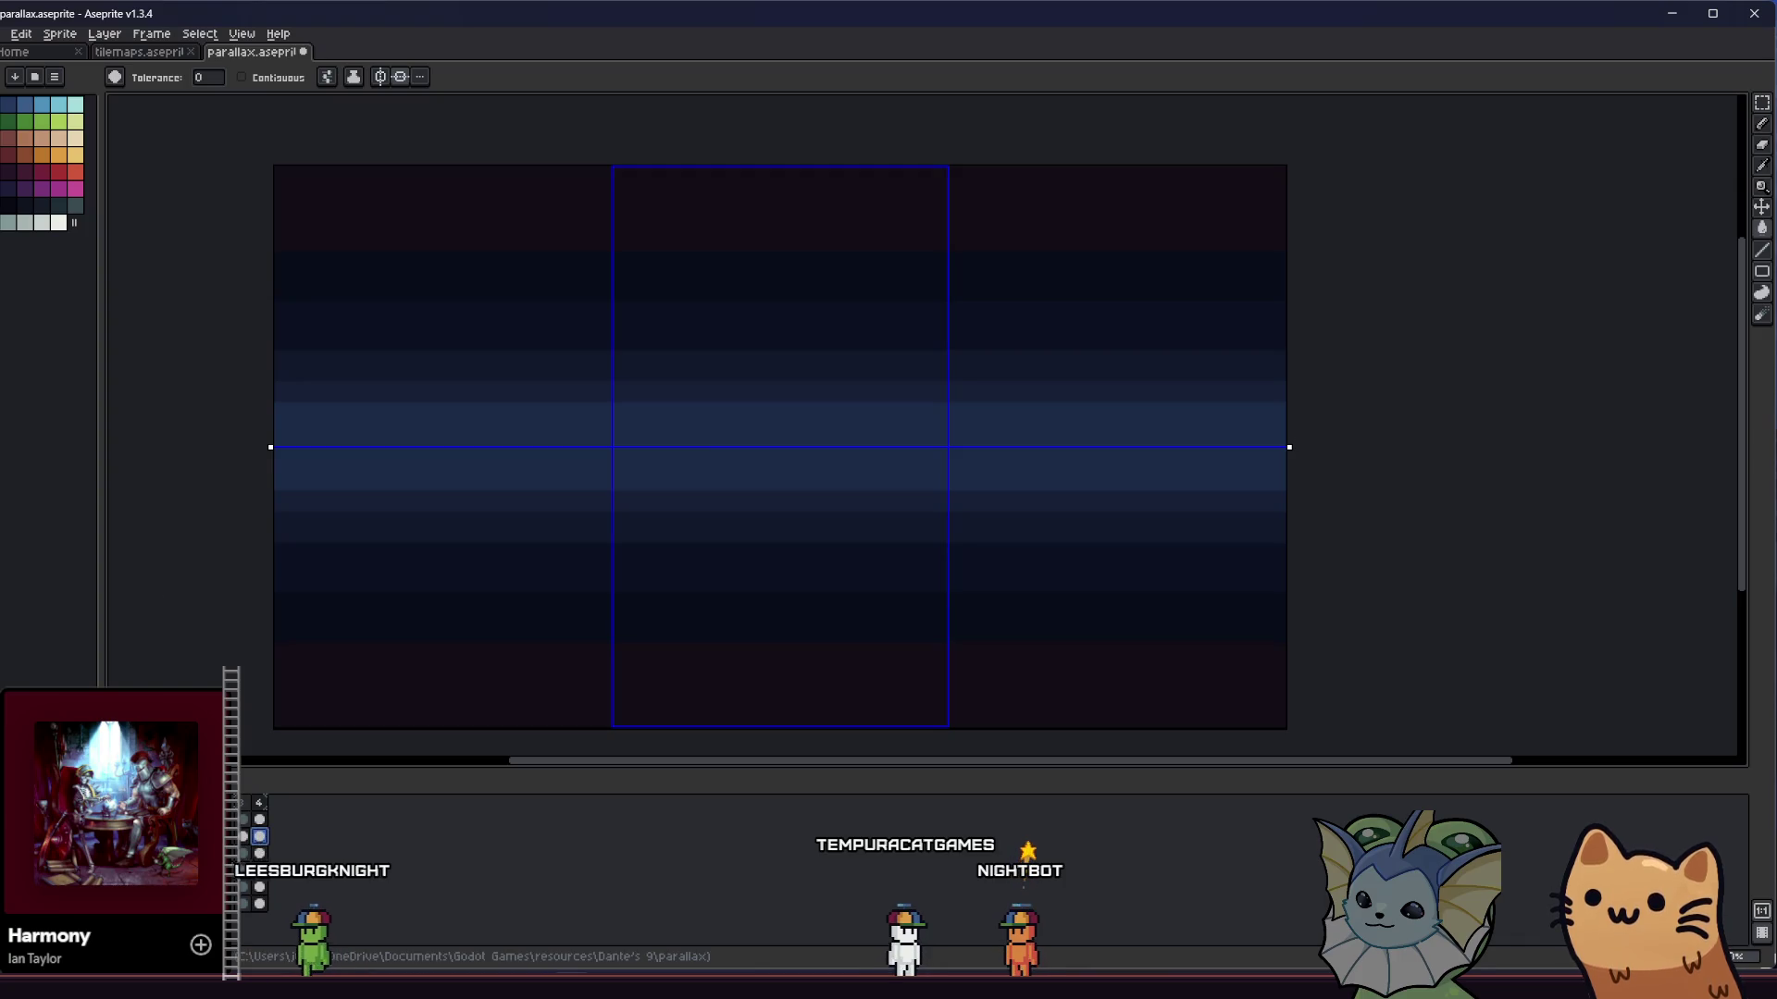
click(295, 612)
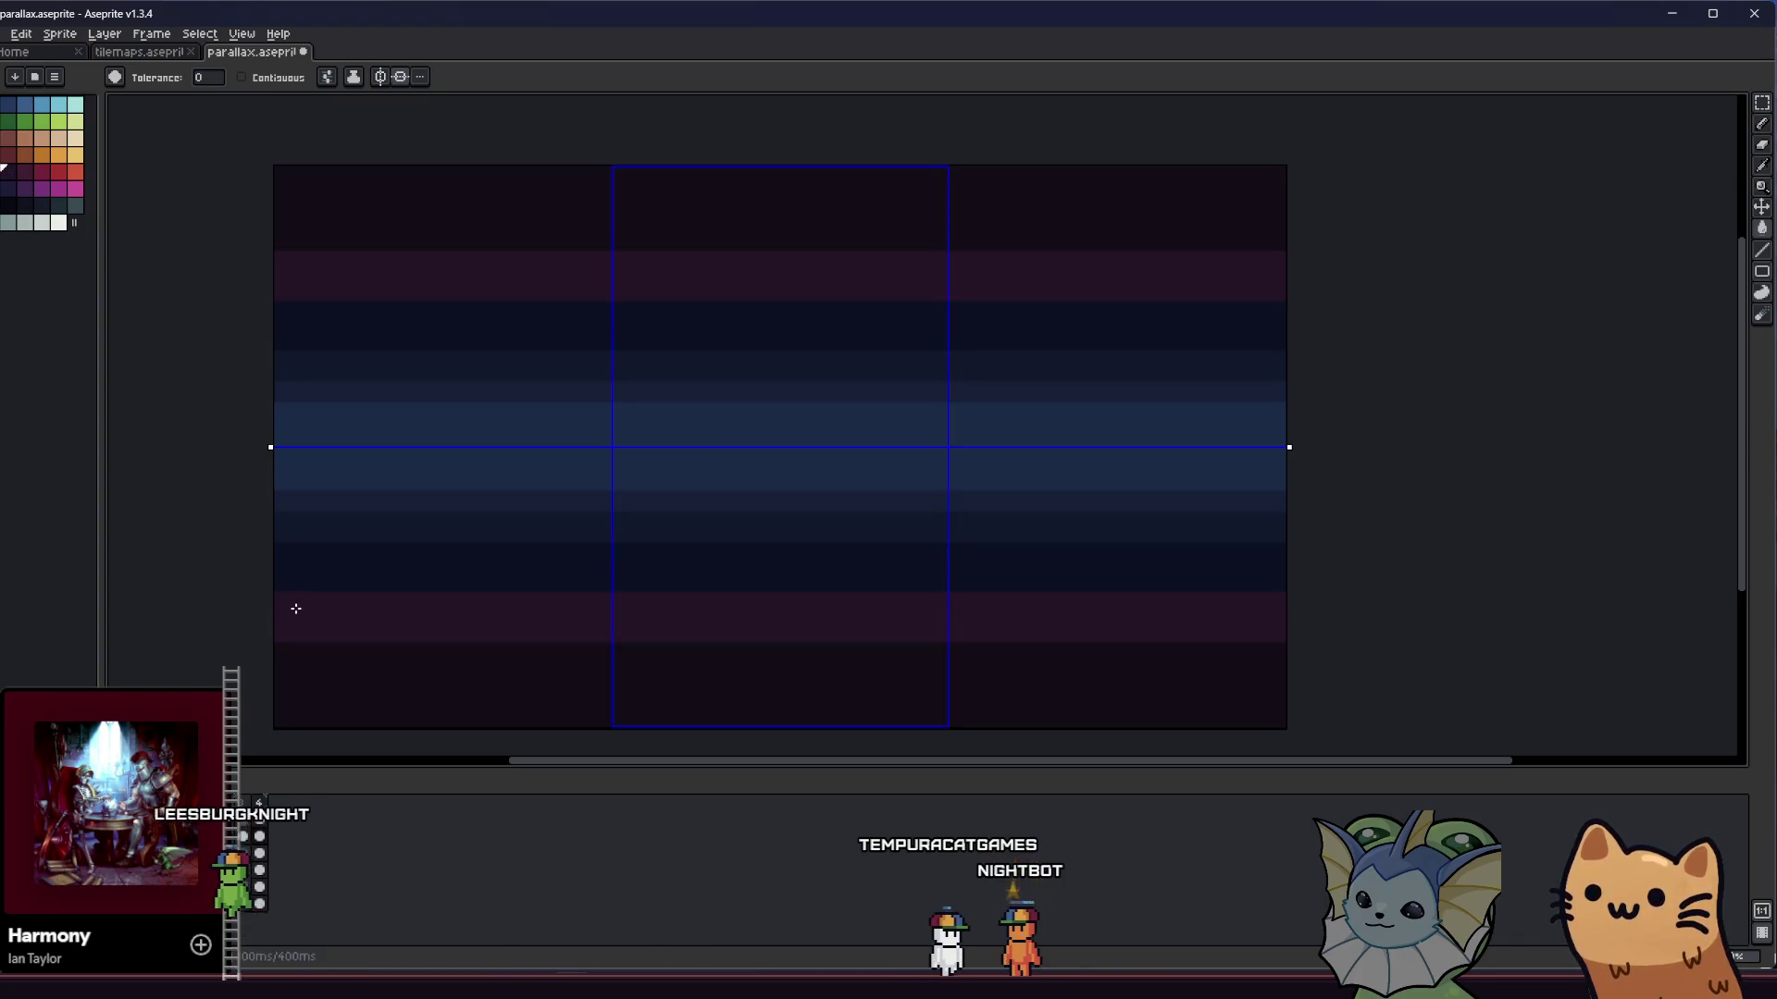
key(ctrl+z)
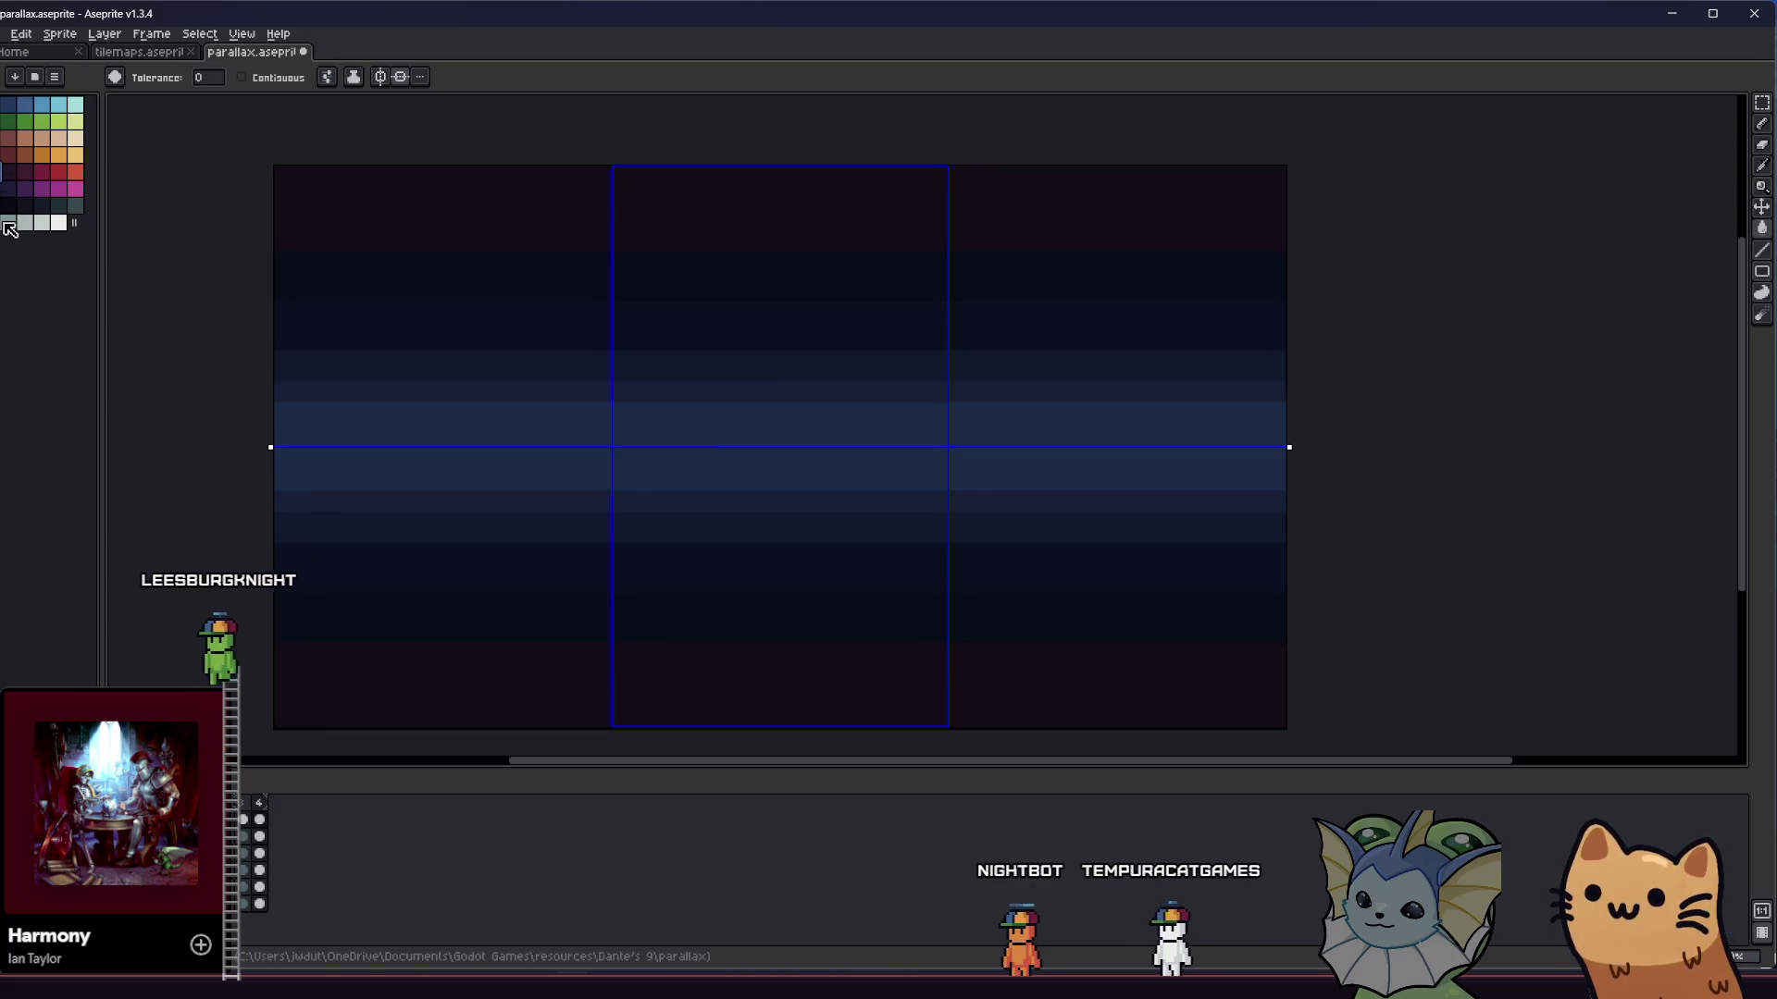
key(ctrl+z)
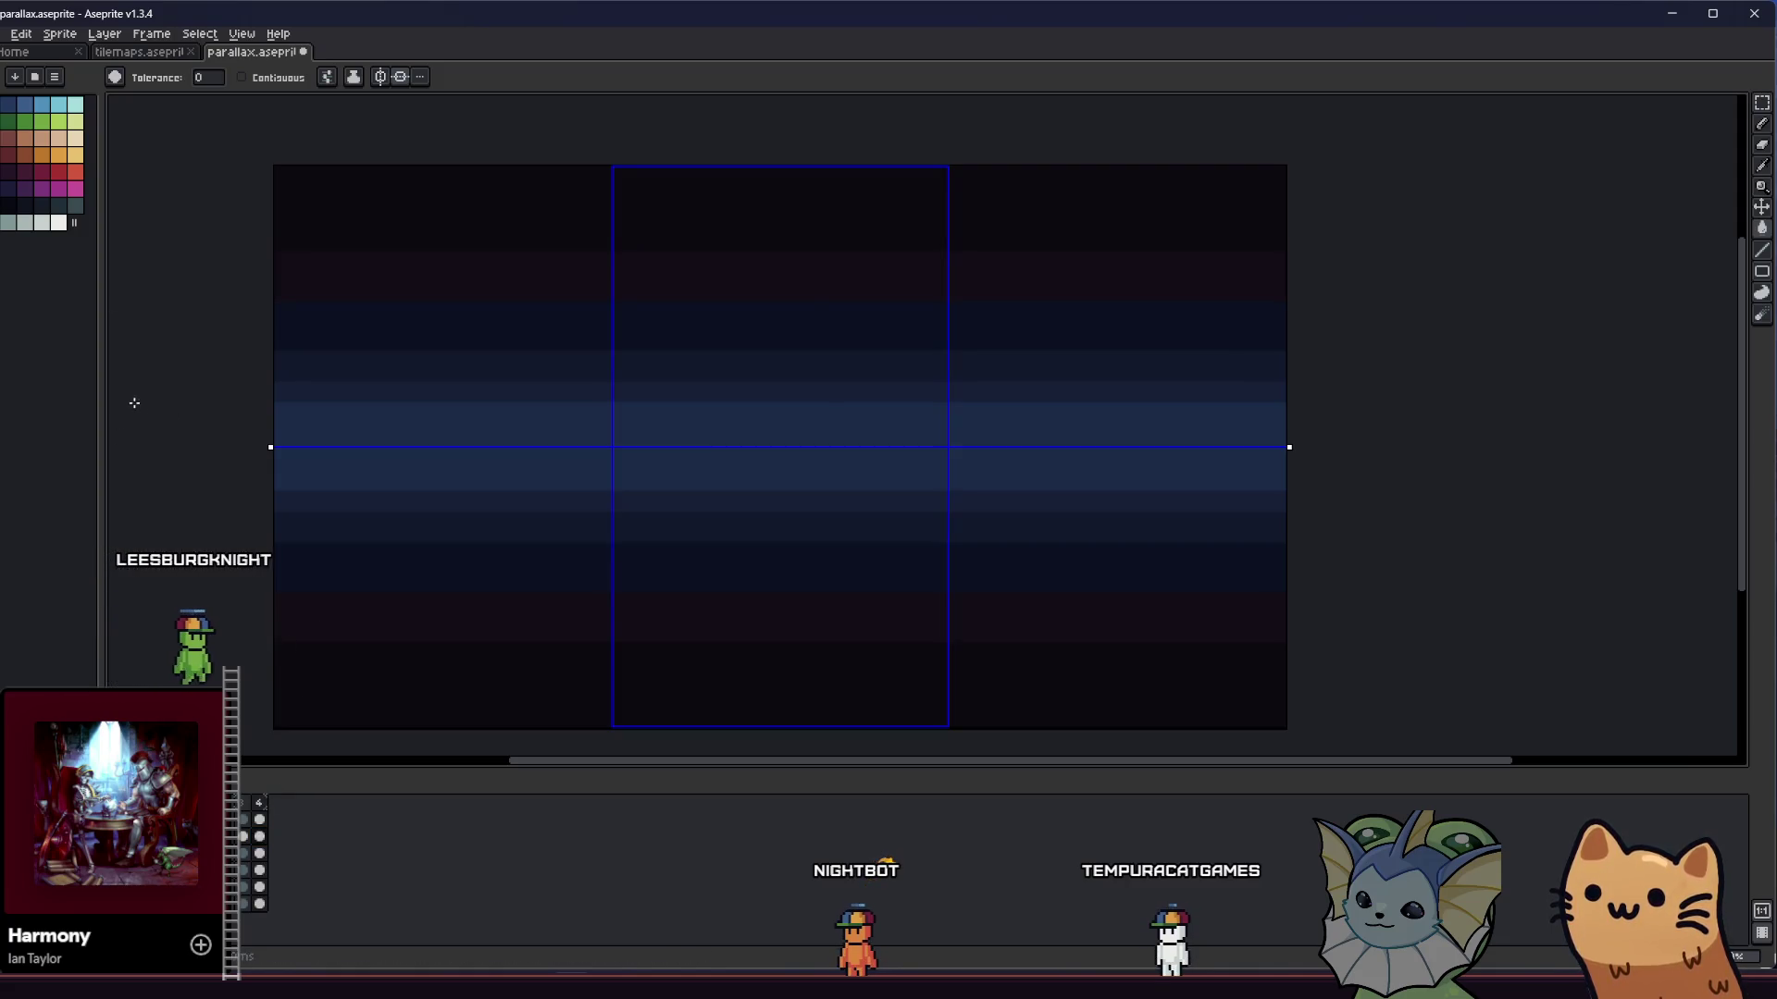
click(301, 540)
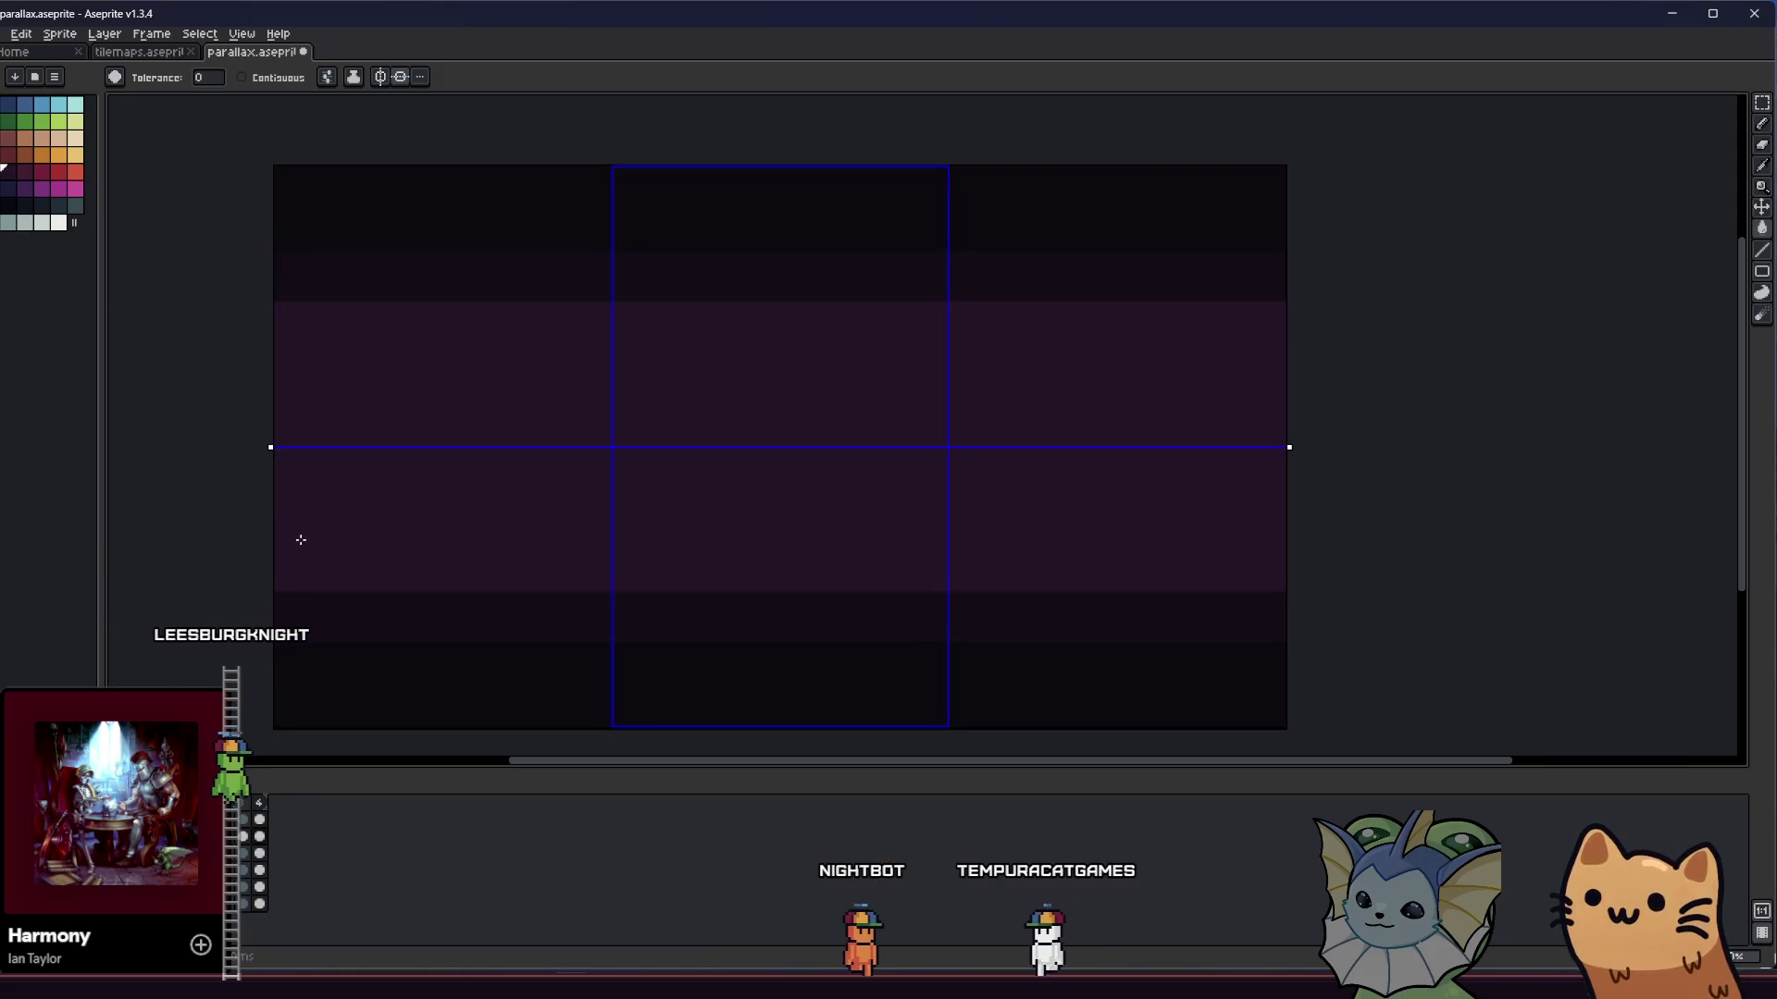
key(ctrl+z)
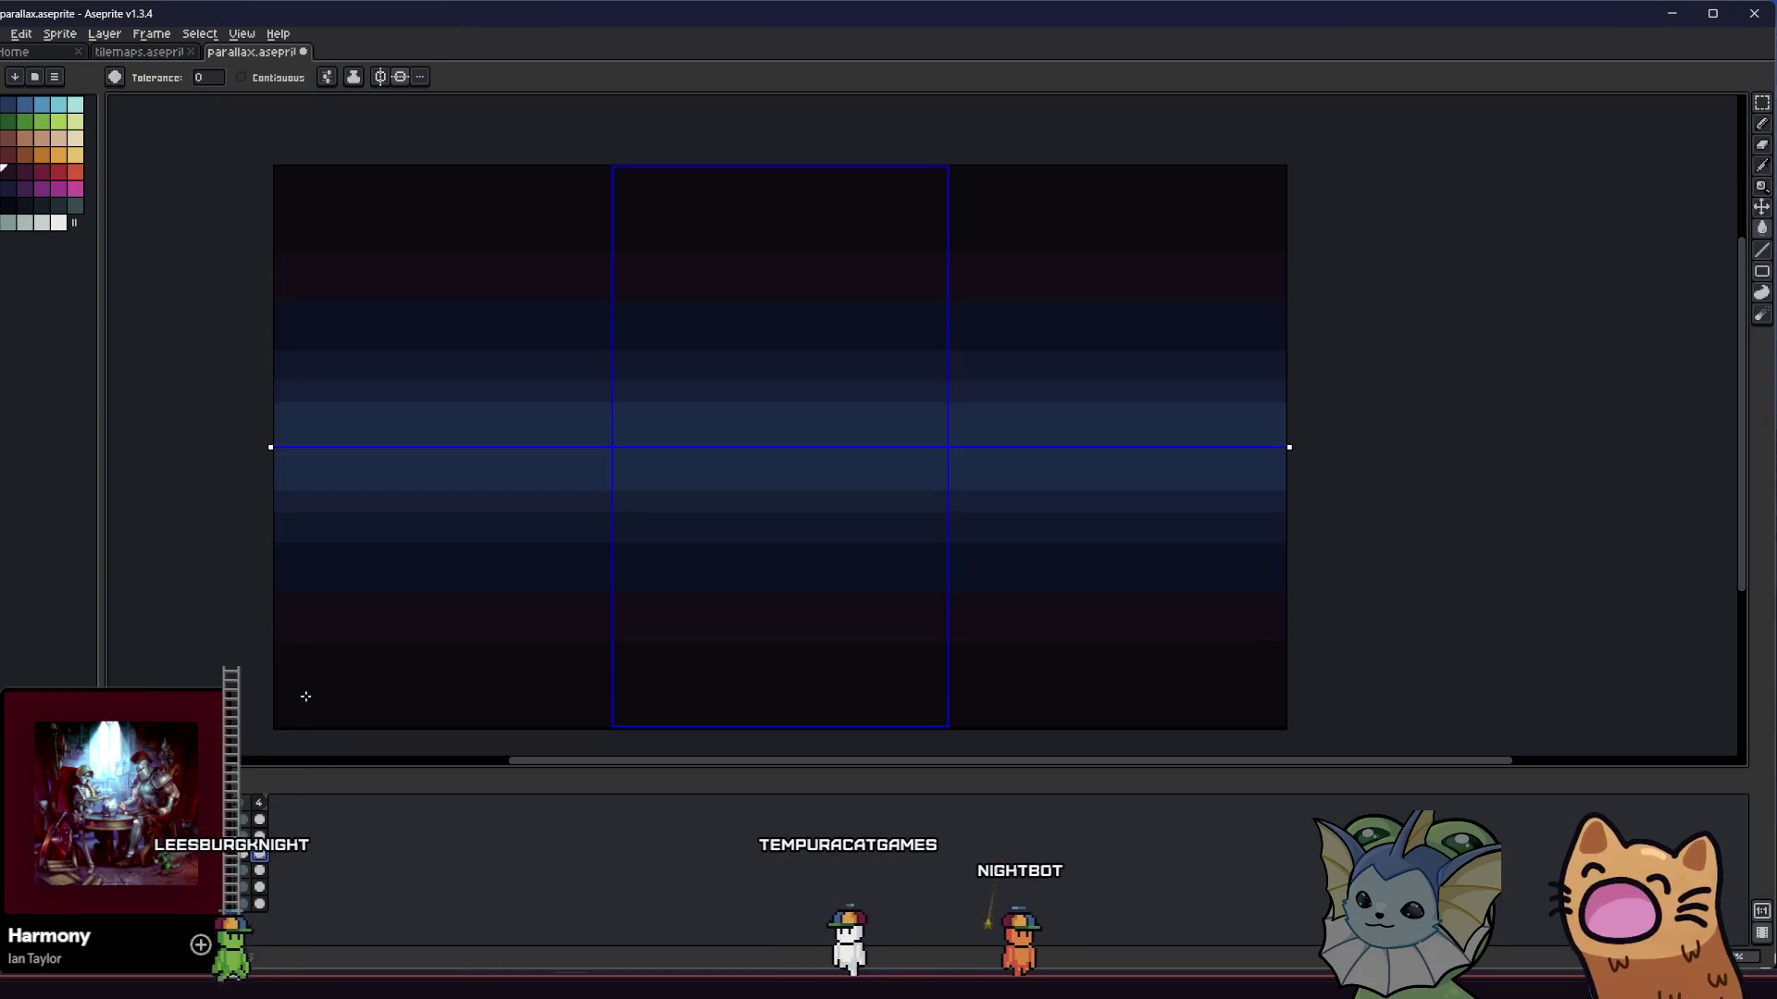
click(311, 555)
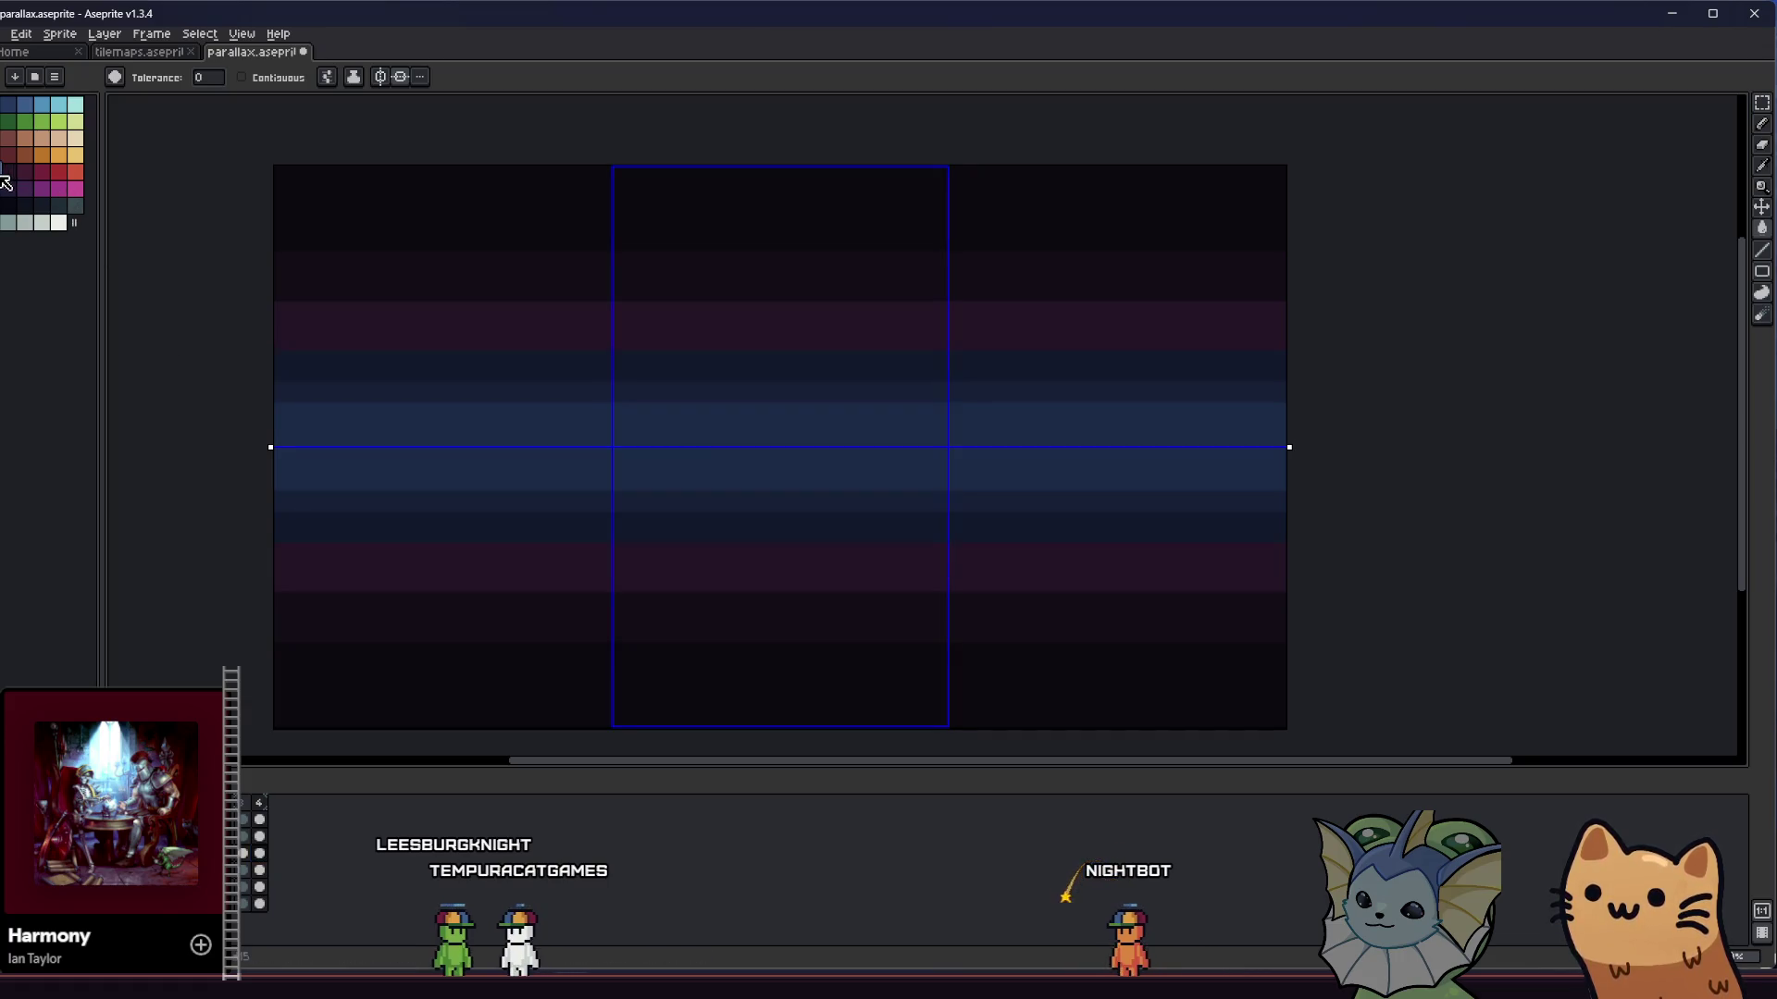
- Set the ink to Alpha Compositing and save parallax.aseprite
click(354, 77)
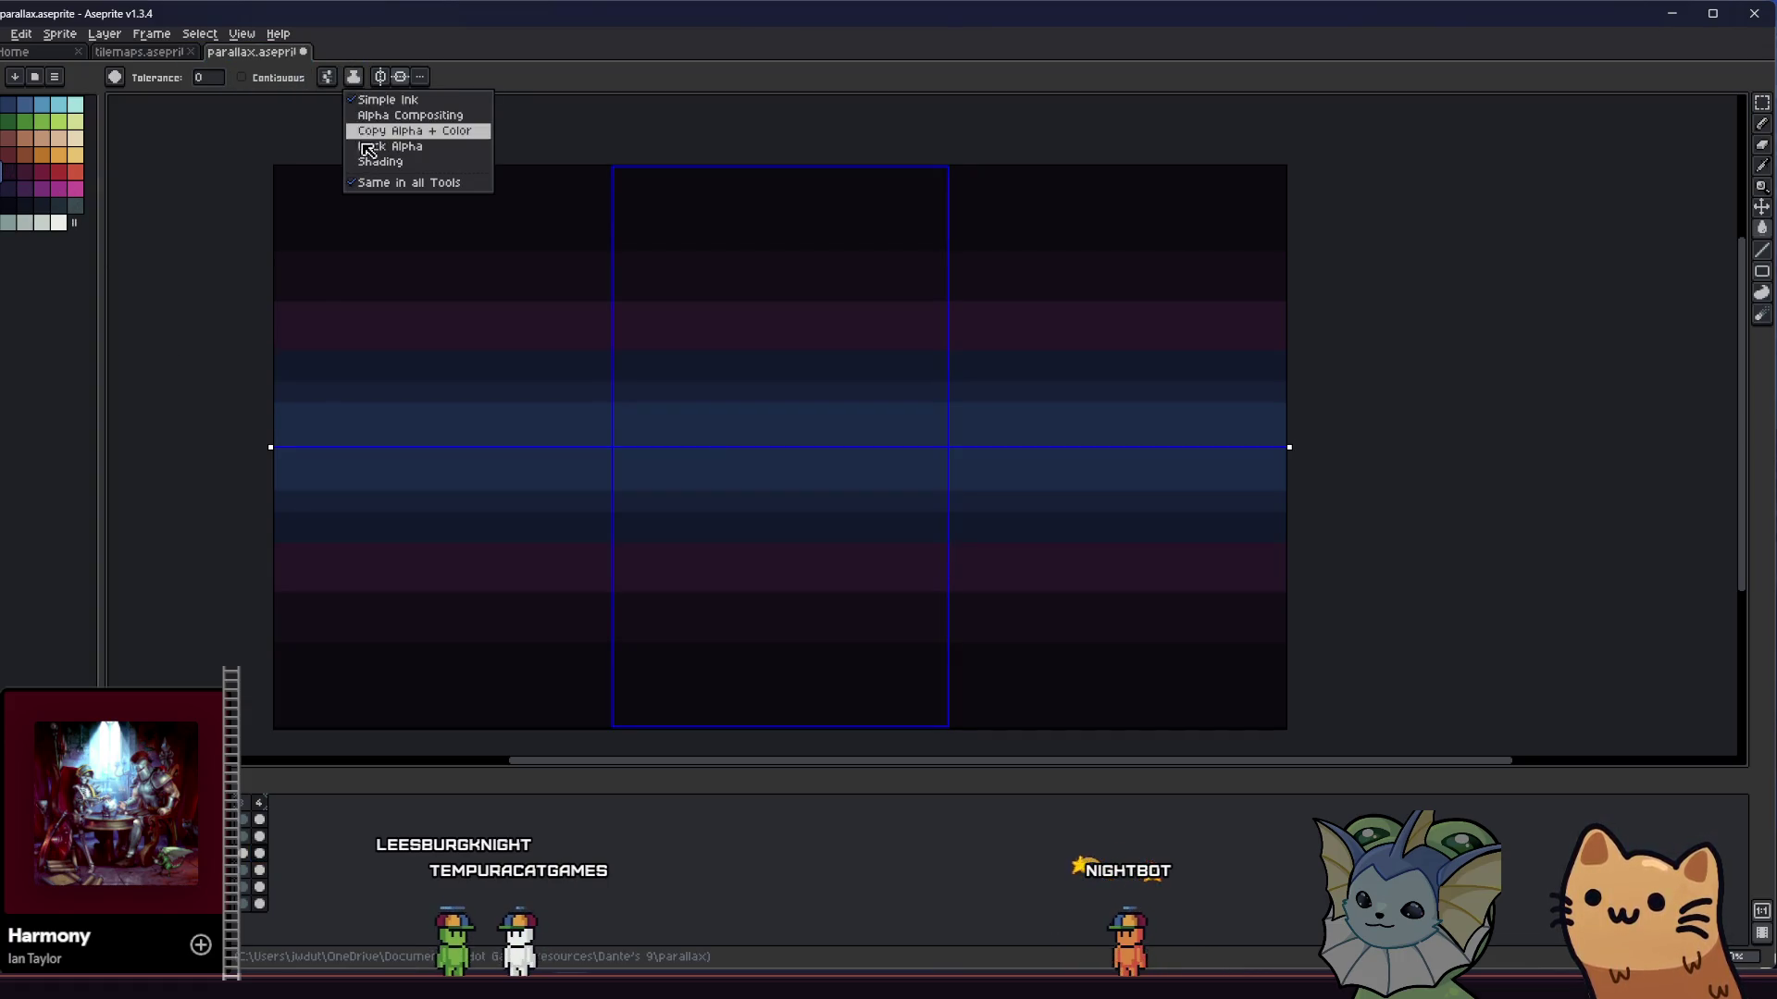
click(377, 117)
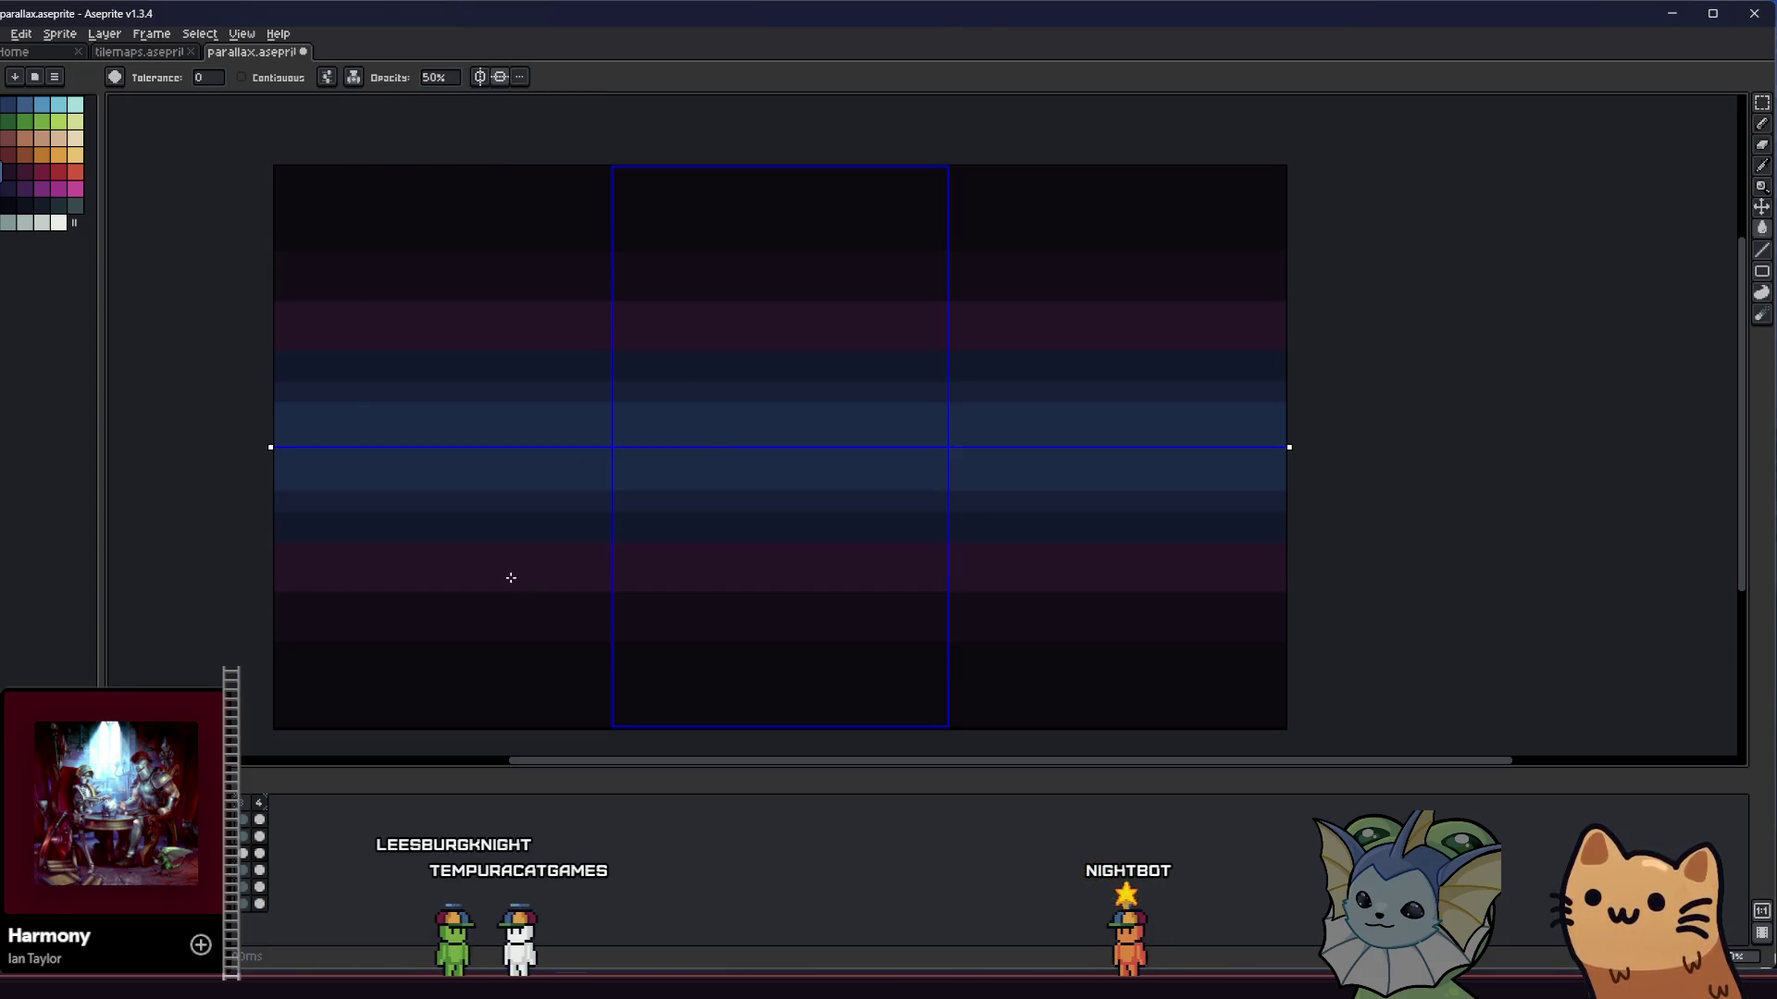
key(ctrl+s)
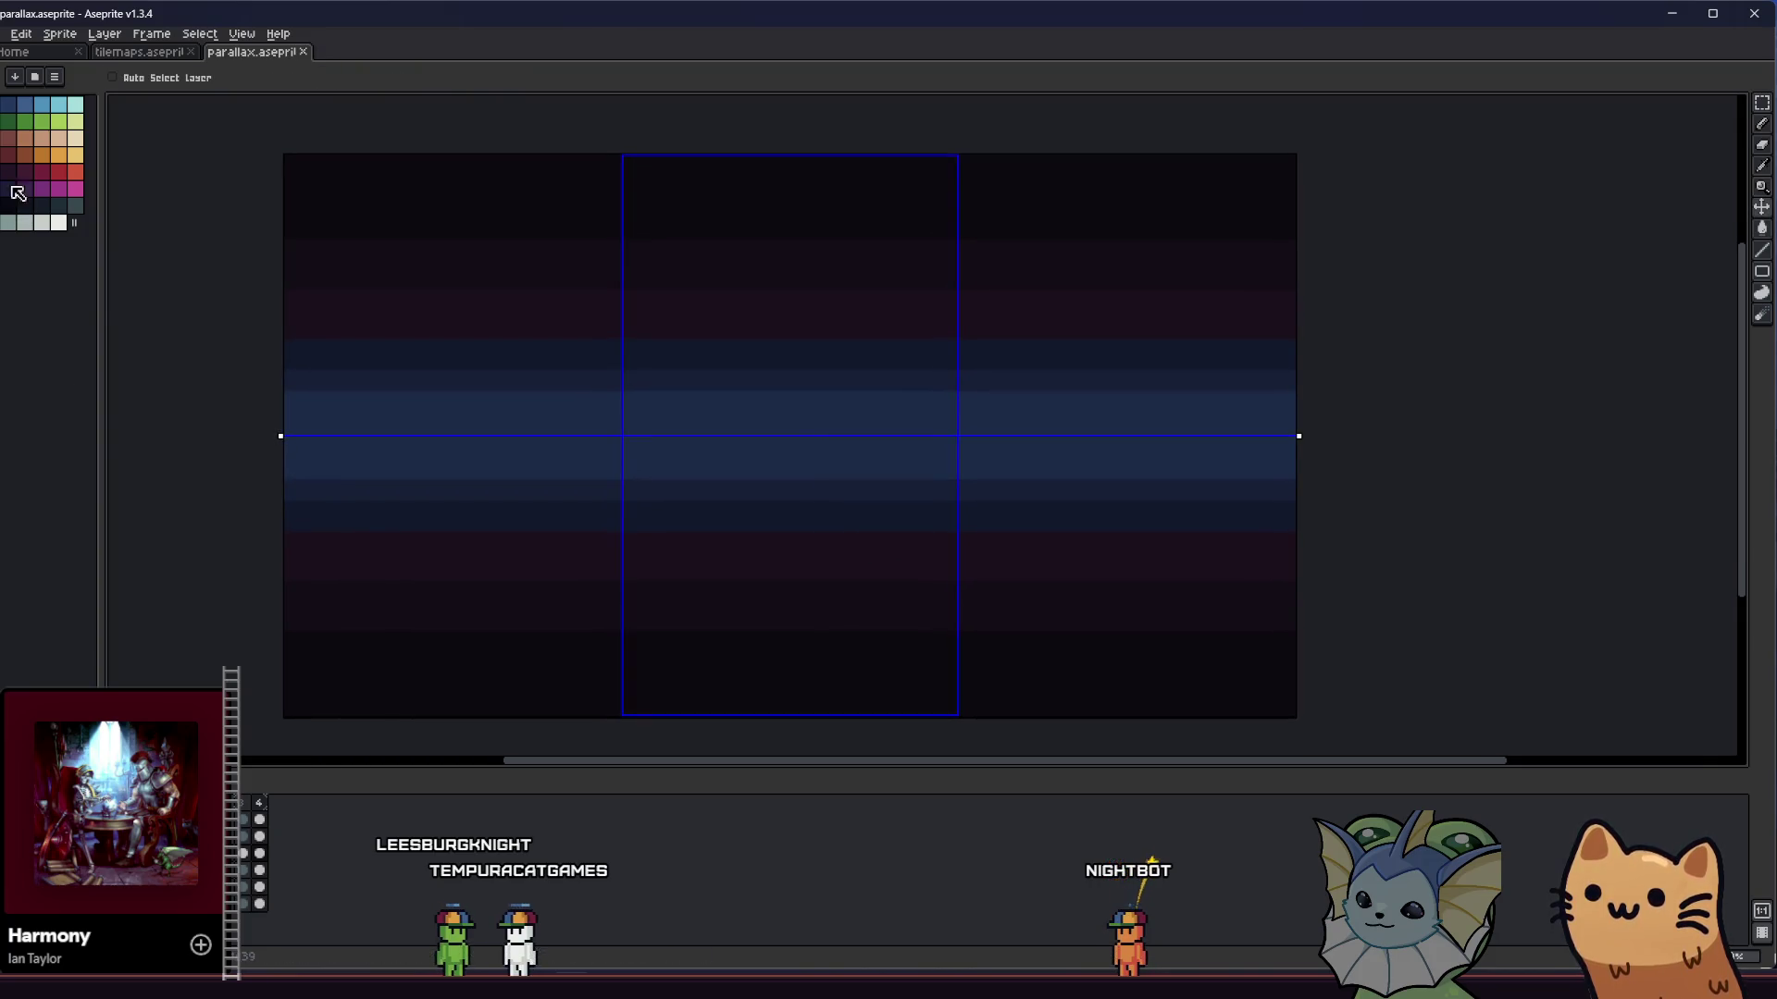
- Tint the rows above and below the blue band reddish-purple, keeping the band blue
key(g)
click(353, 77)
click(370, 95)
click(383, 507)
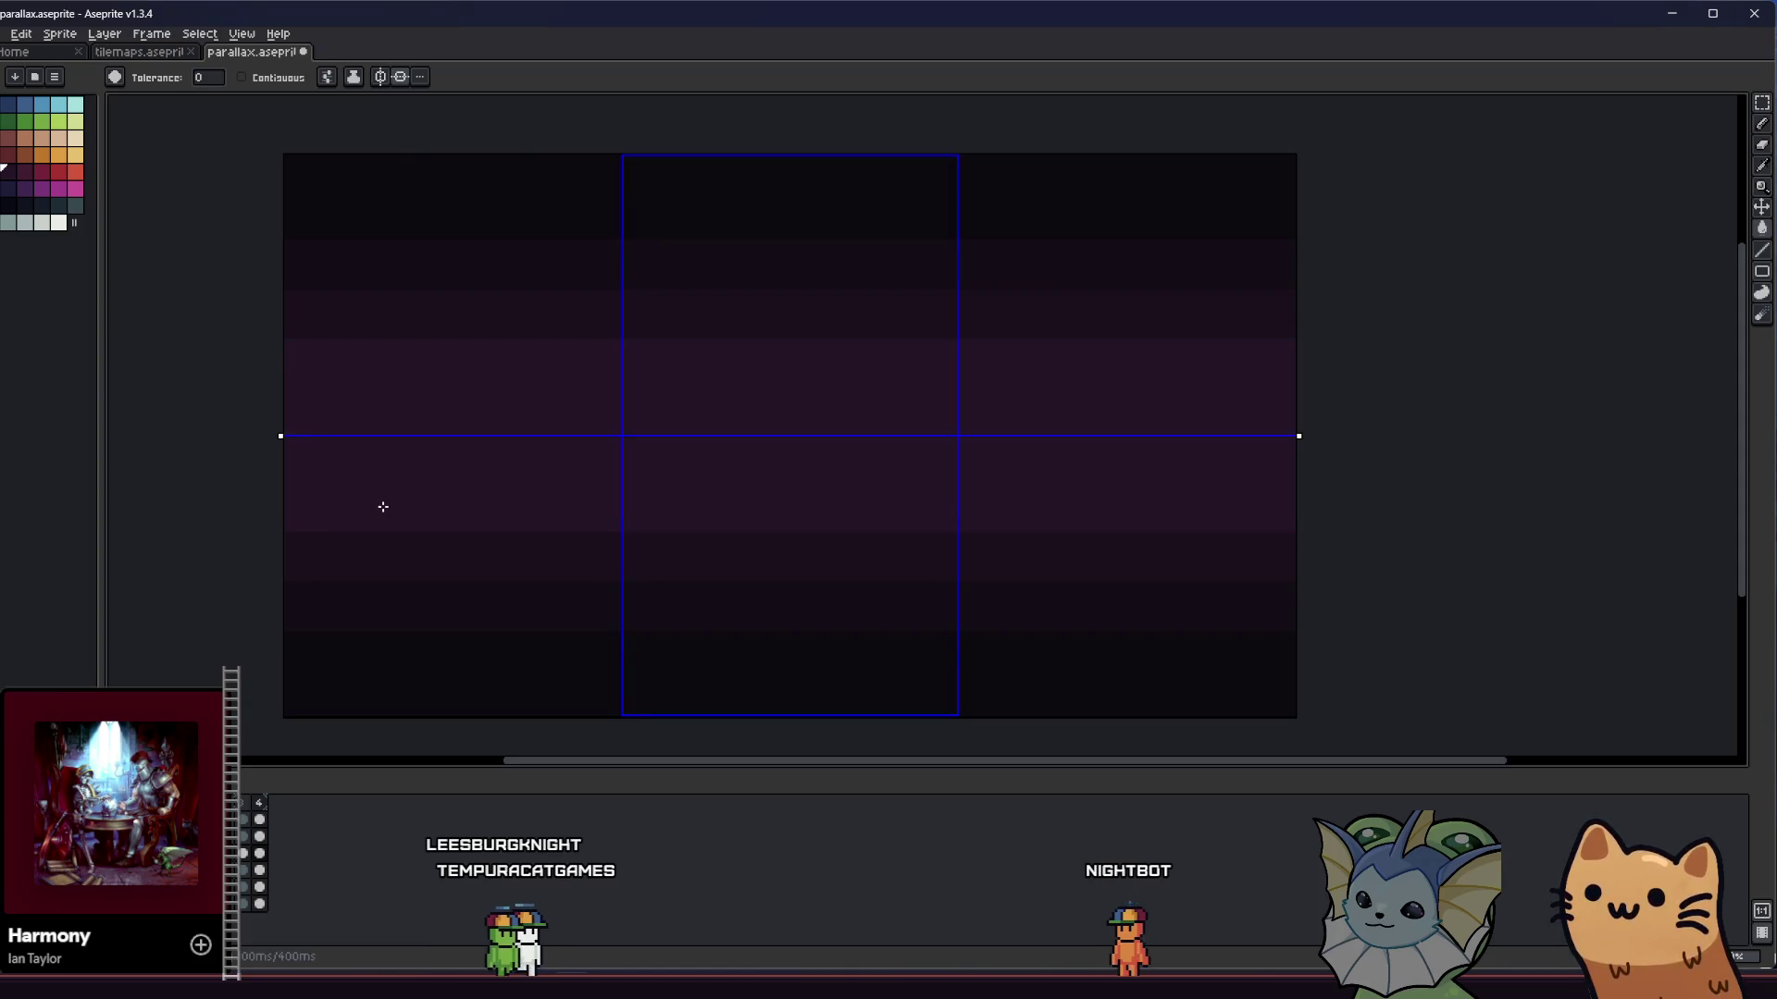
key(ctrl+z)
click(361, 508)
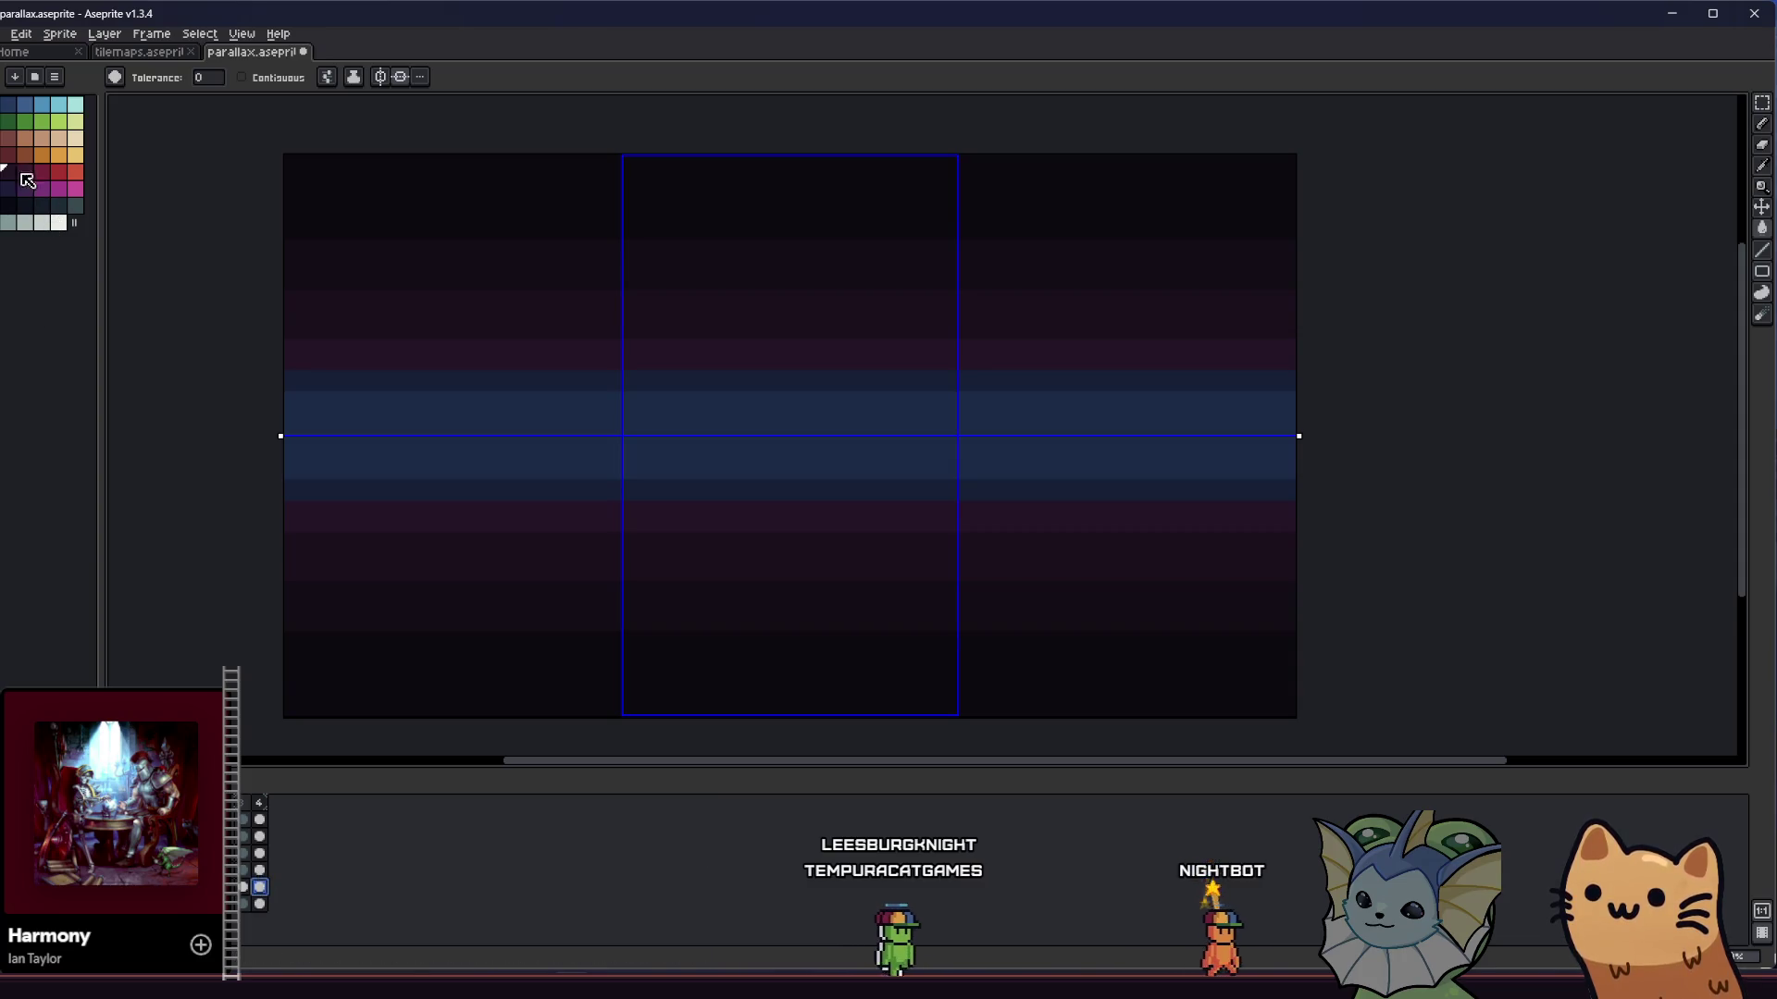
click(323, 489)
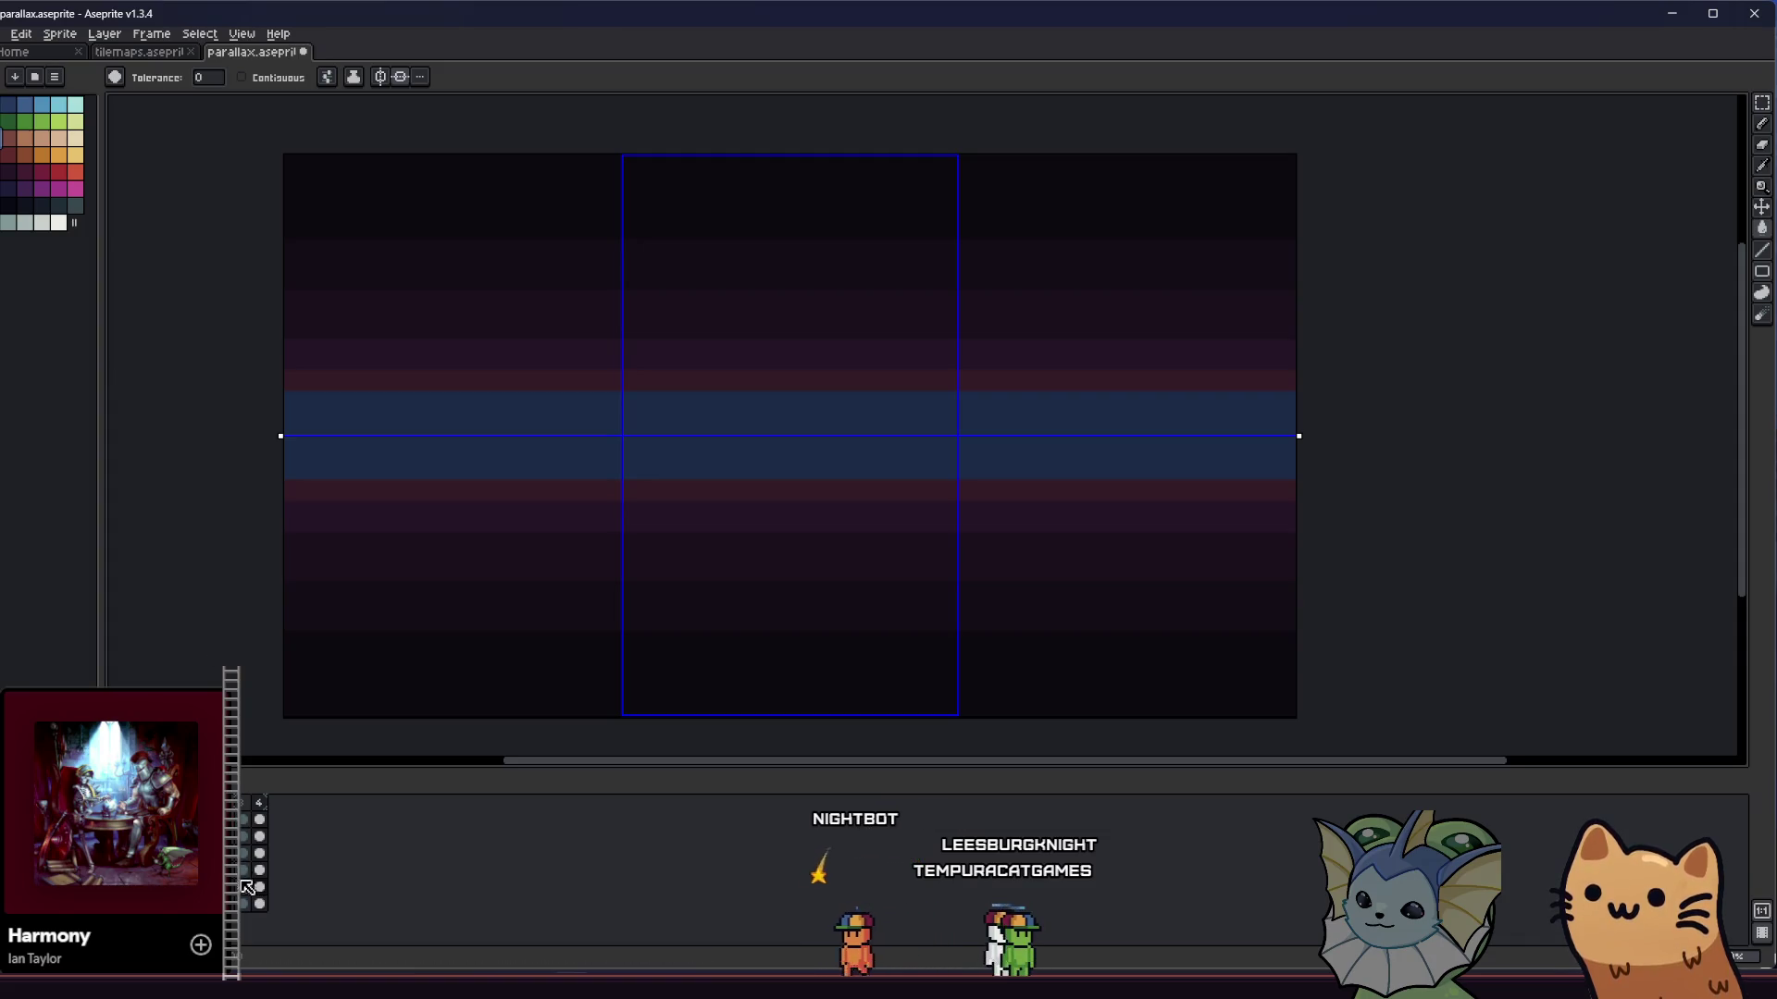
click(359, 456)
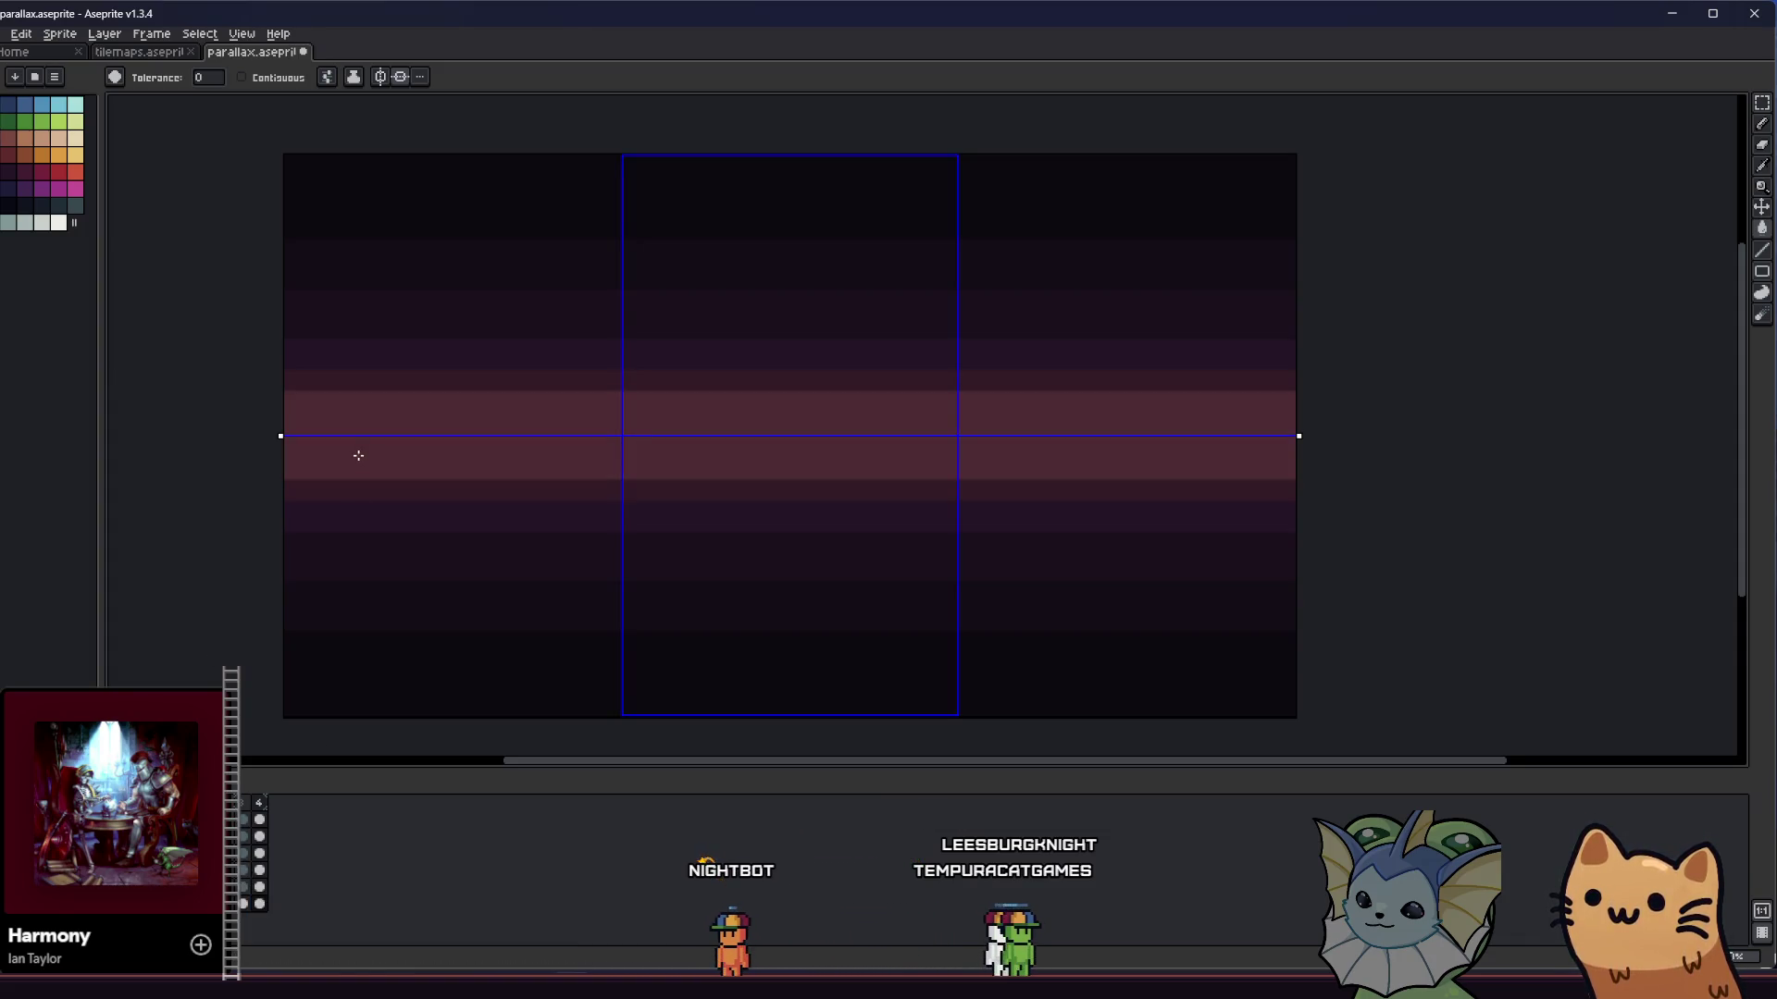
scroll(356, 457, up, 2)
key(ctrl+z)
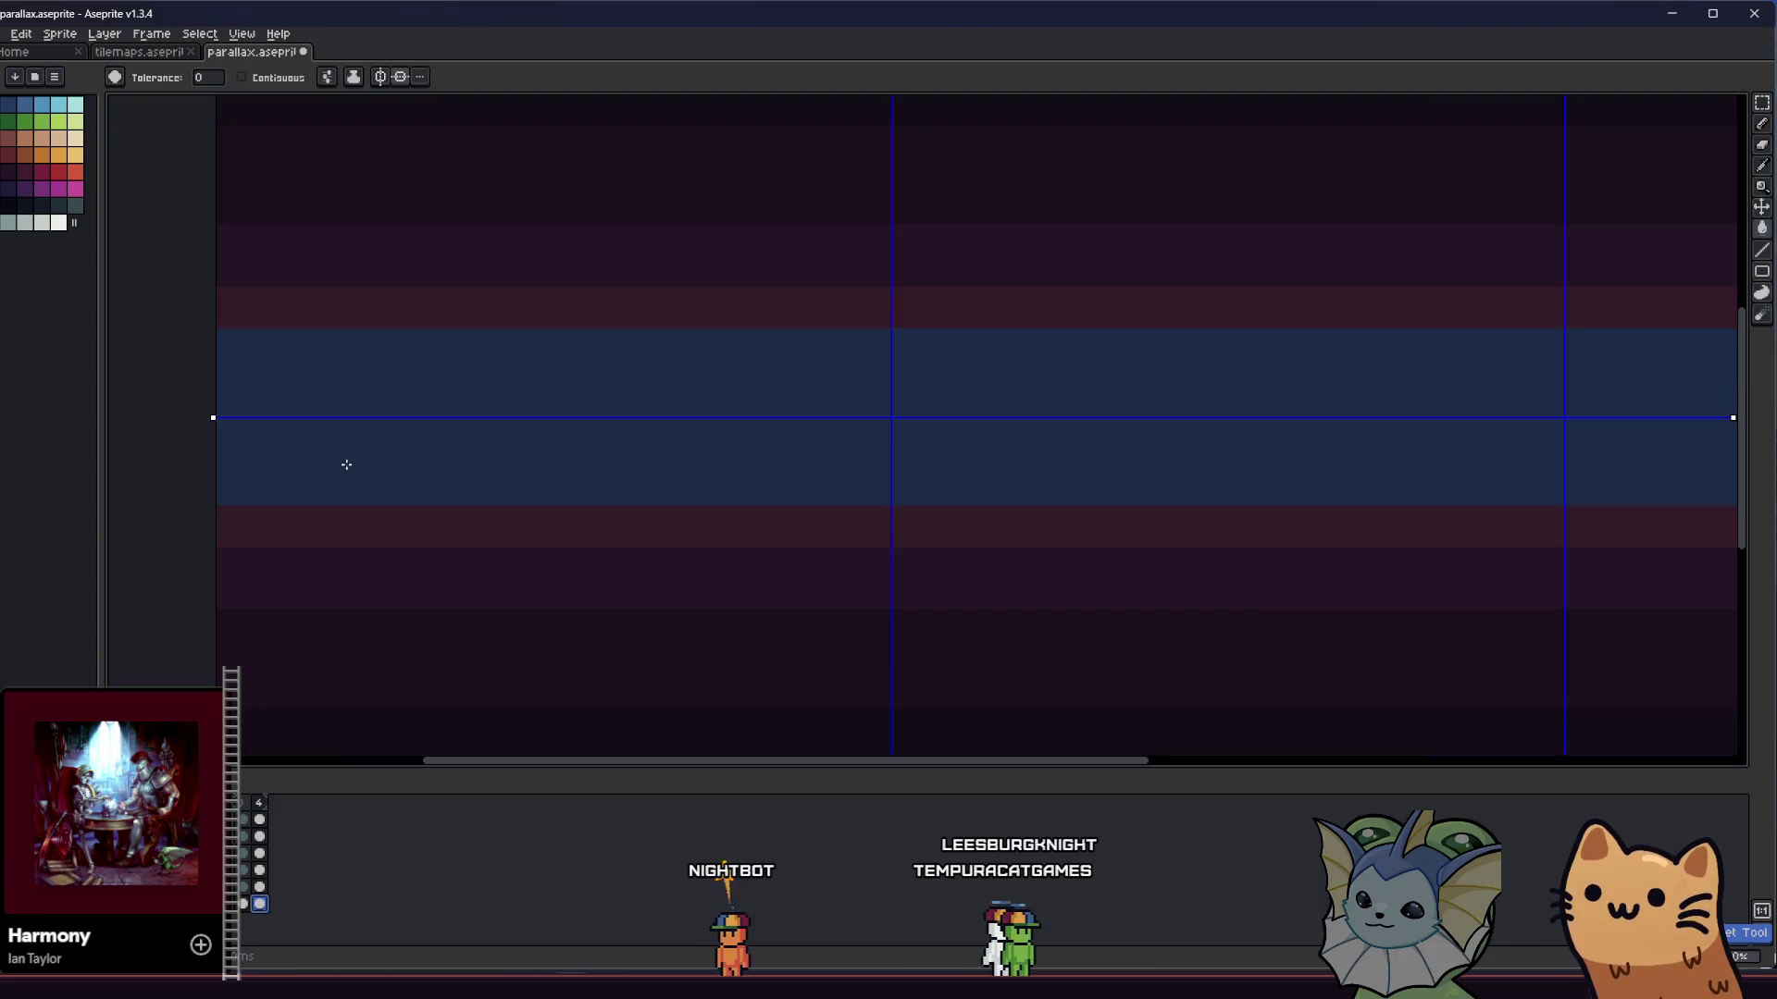
drag(320, 481, 379, 475)
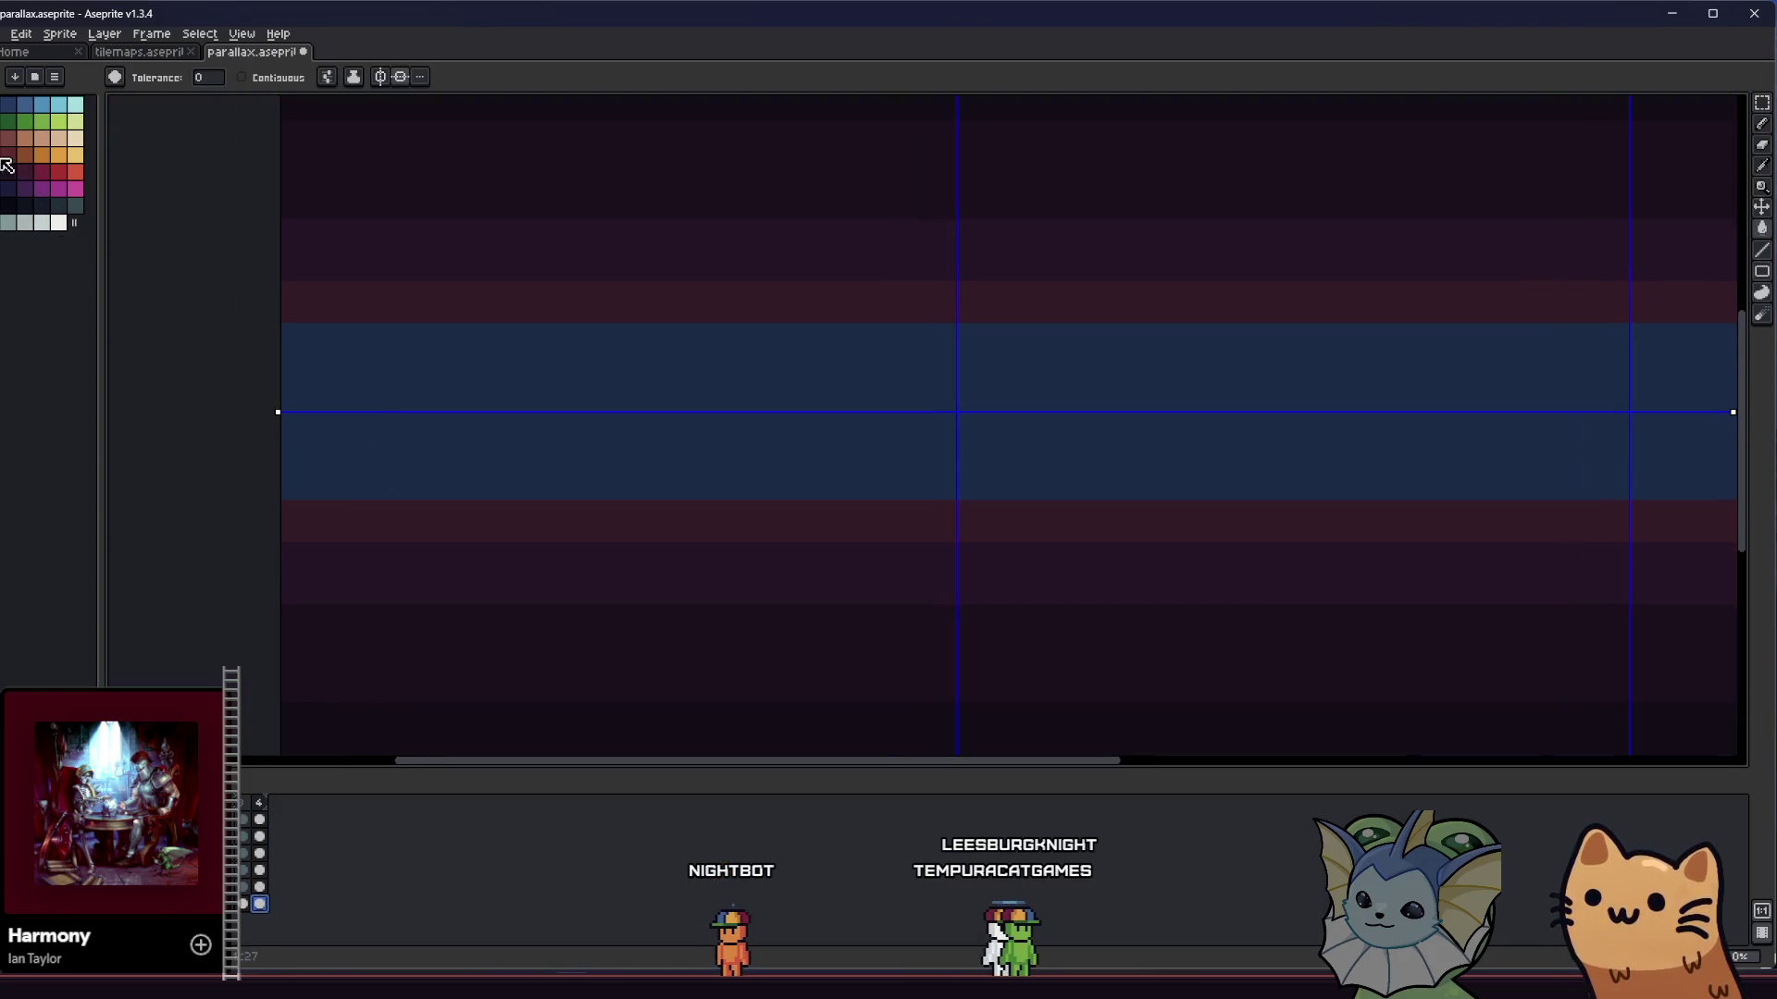
- Set fills to Alpha Compositing at 50% opacity and save the sprite
click(352, 77)
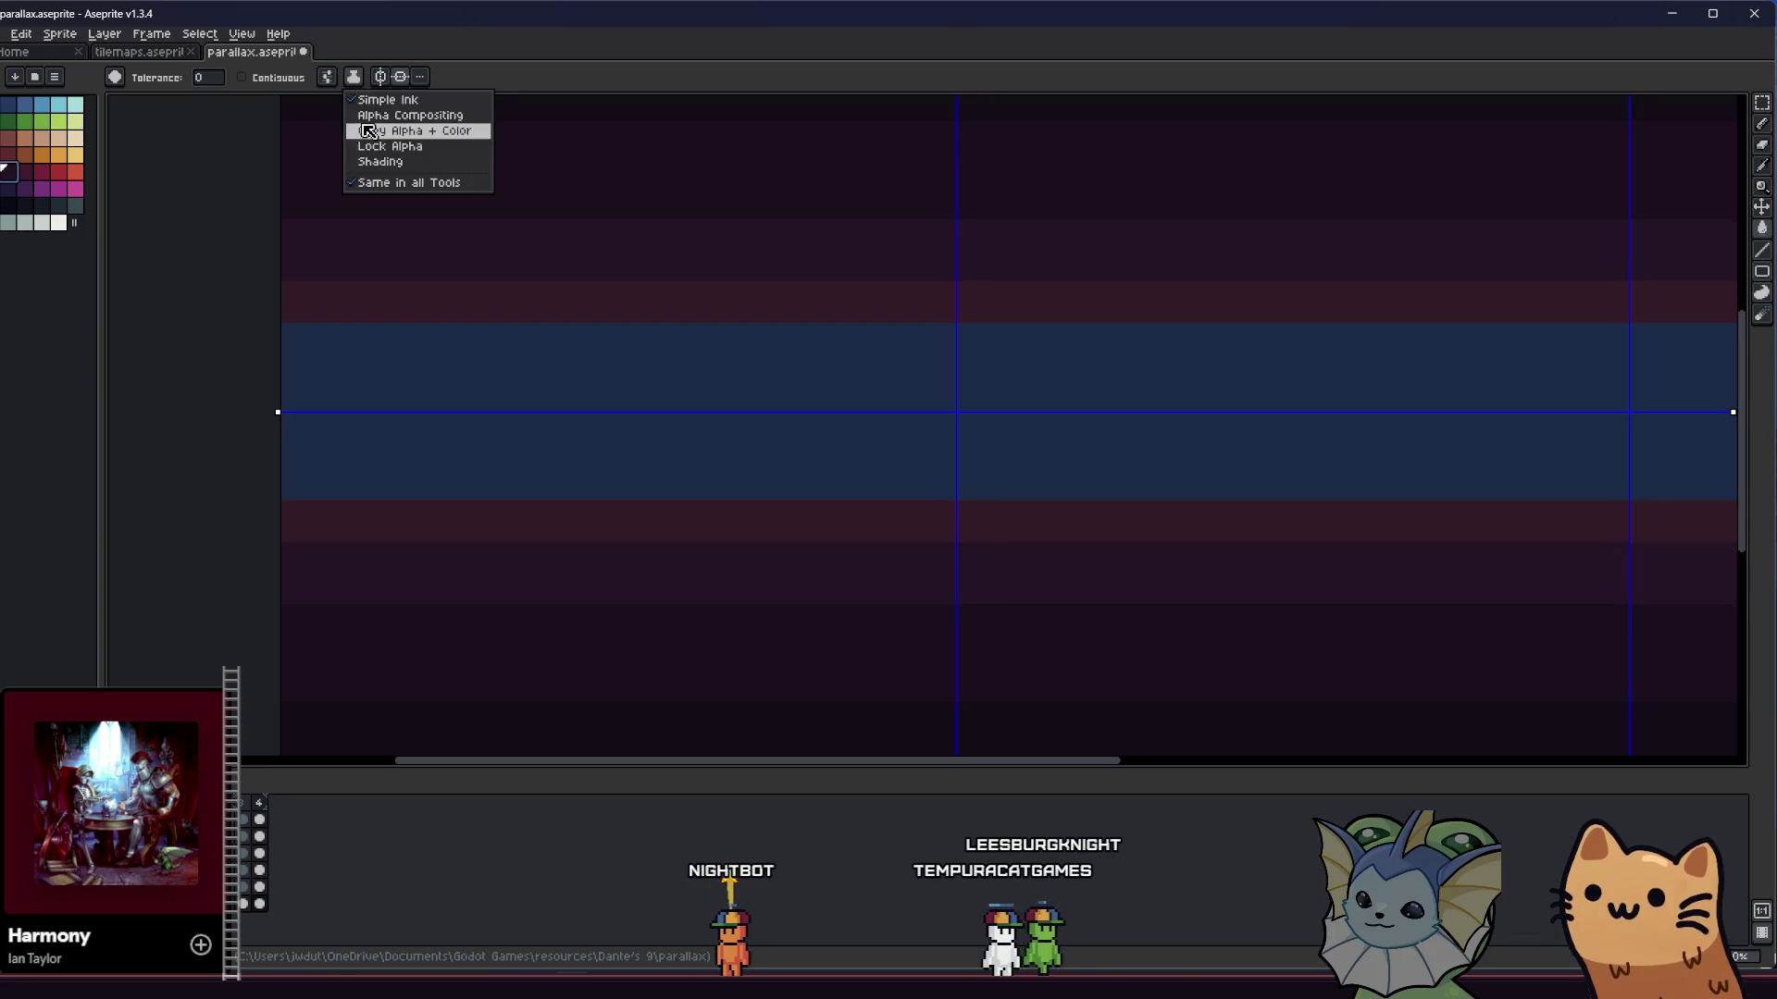
click(375, 111)
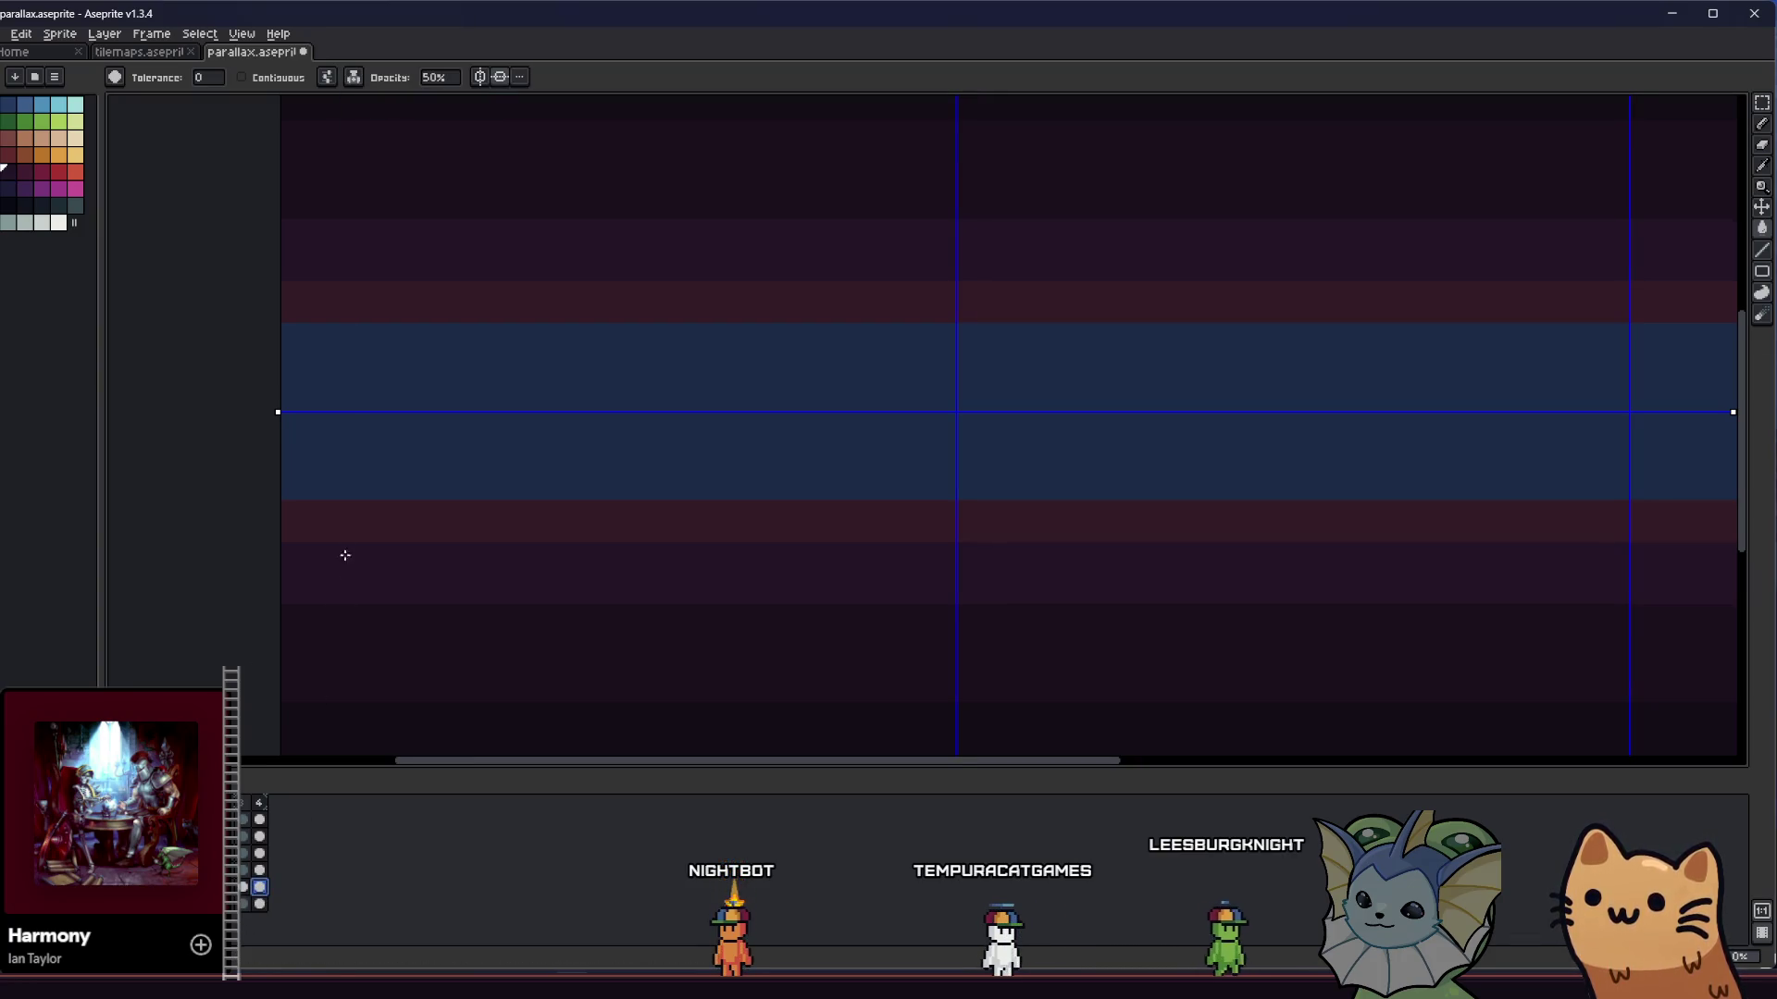
scroll(349, 523, down, 3)
key(ctrl+s)
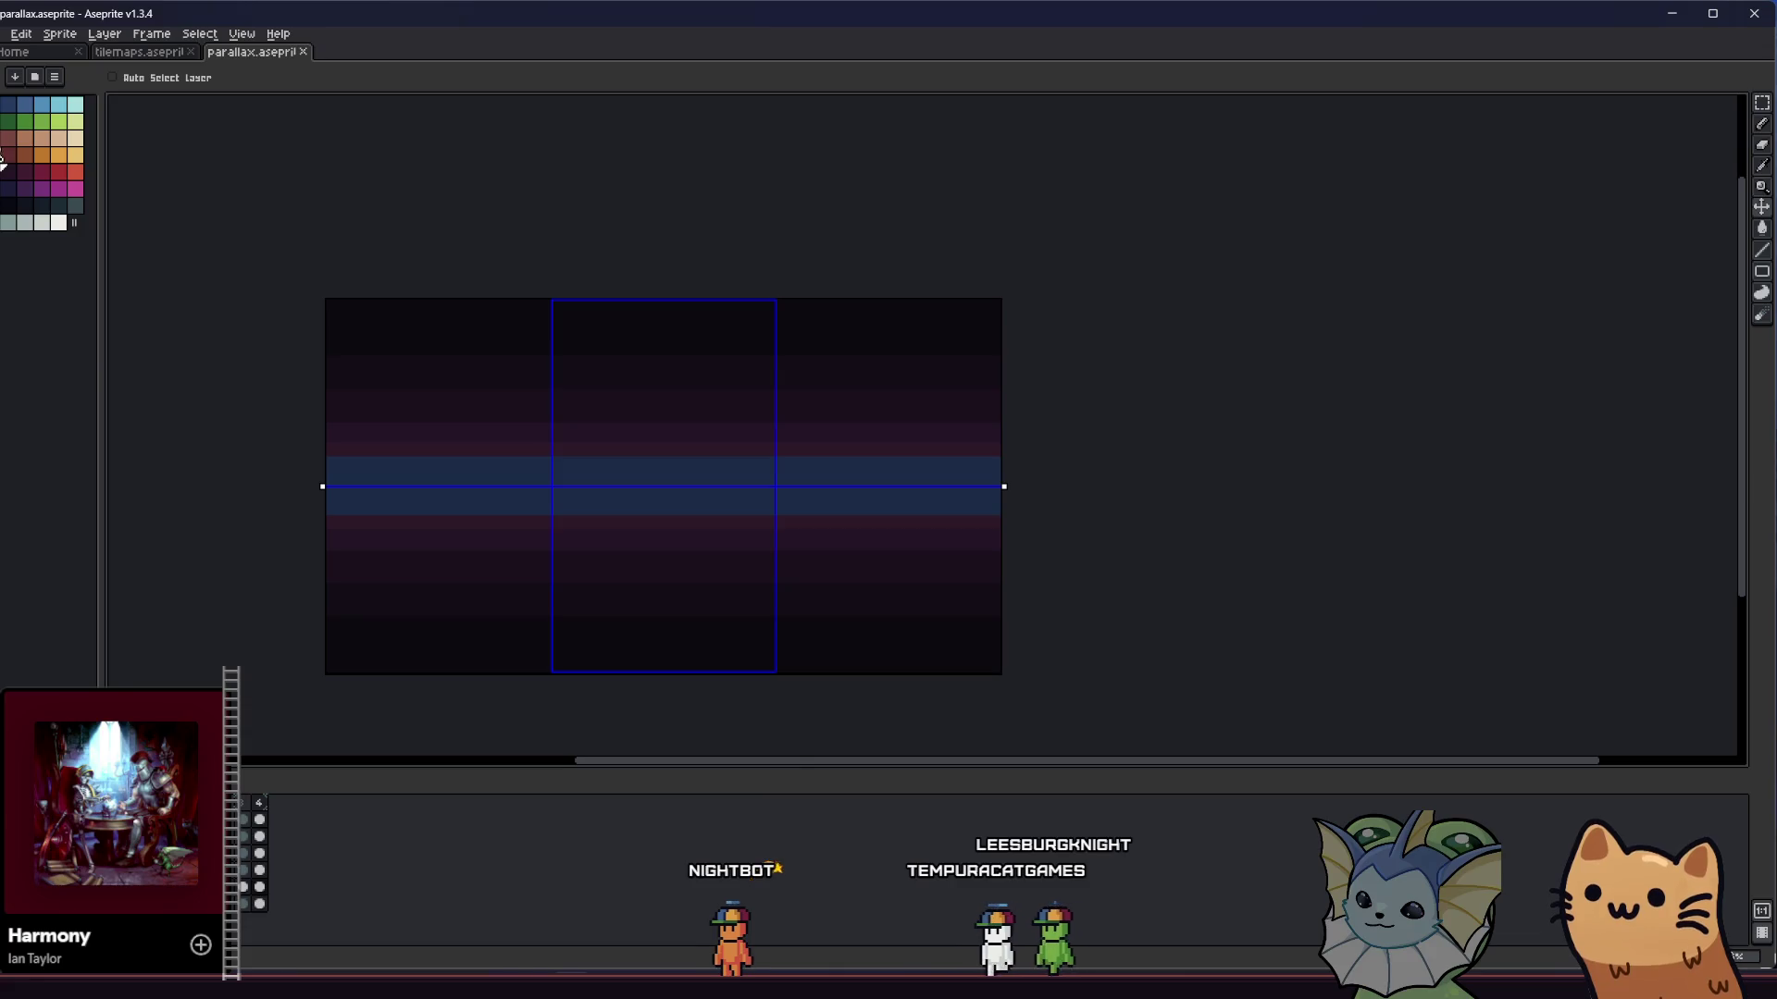
key(g)
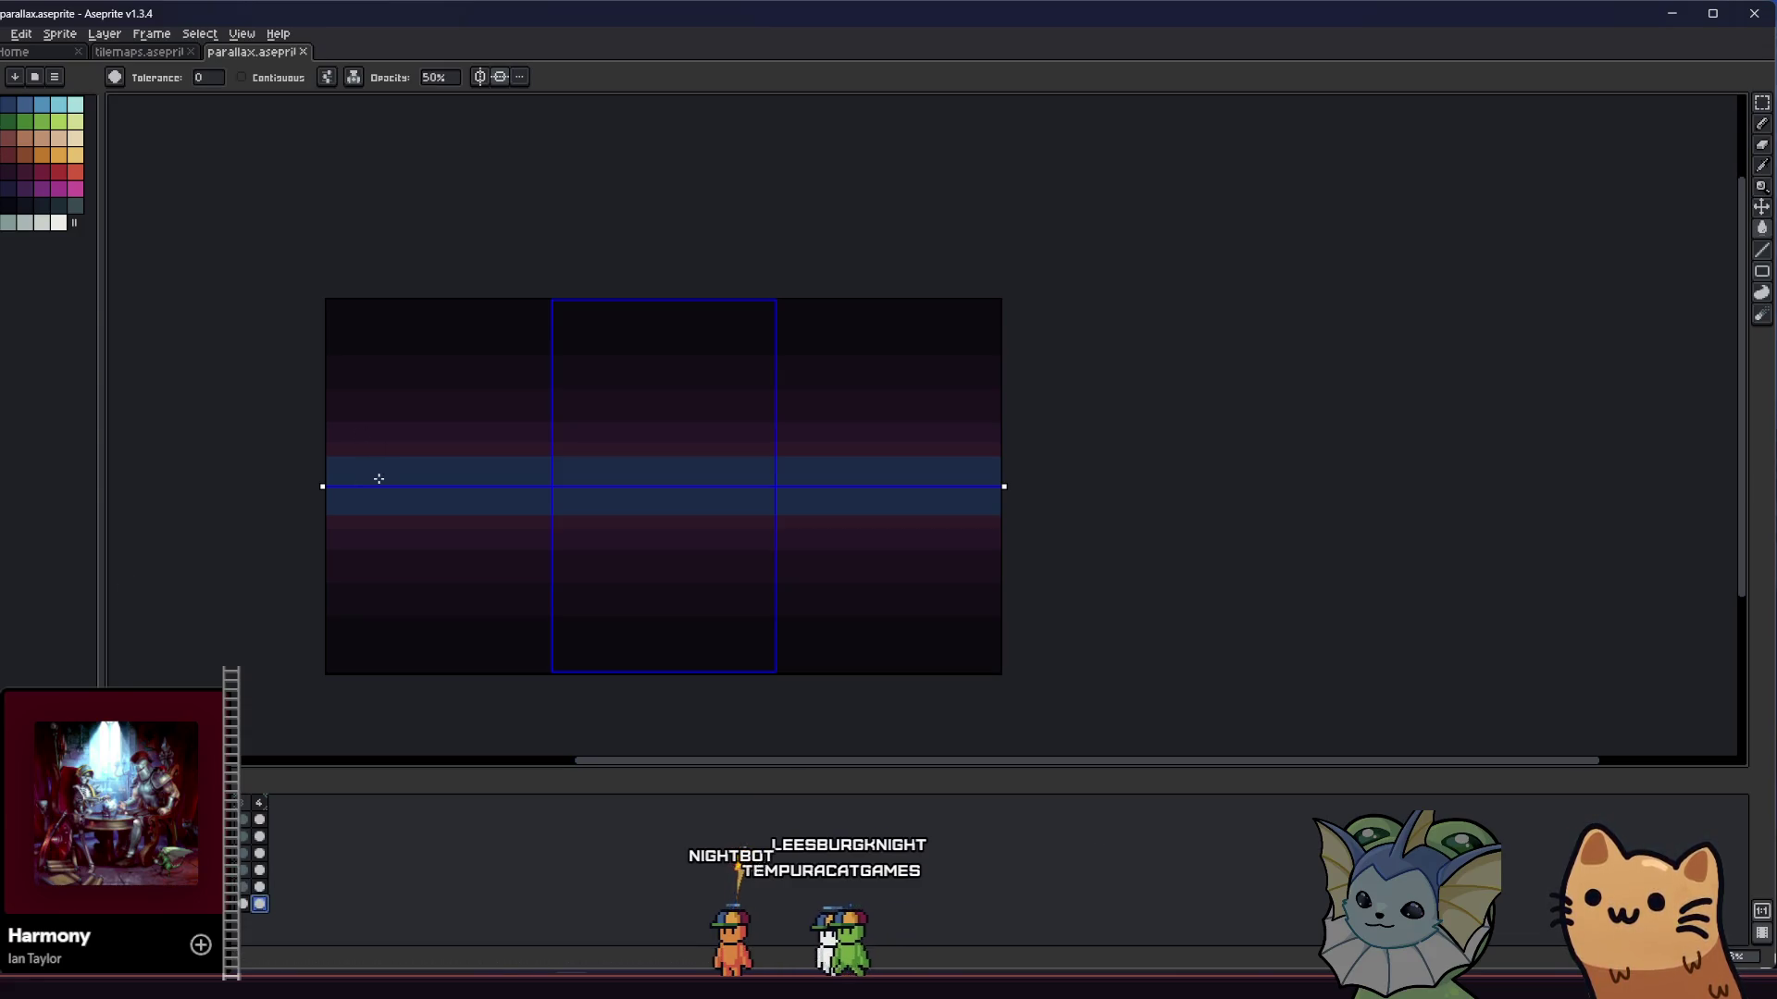
- Fill the blue middle band purple and save the sprite
click(354, 77)
click(370, 95)
click(369, 488)
key(v)
key(ctrl+s)
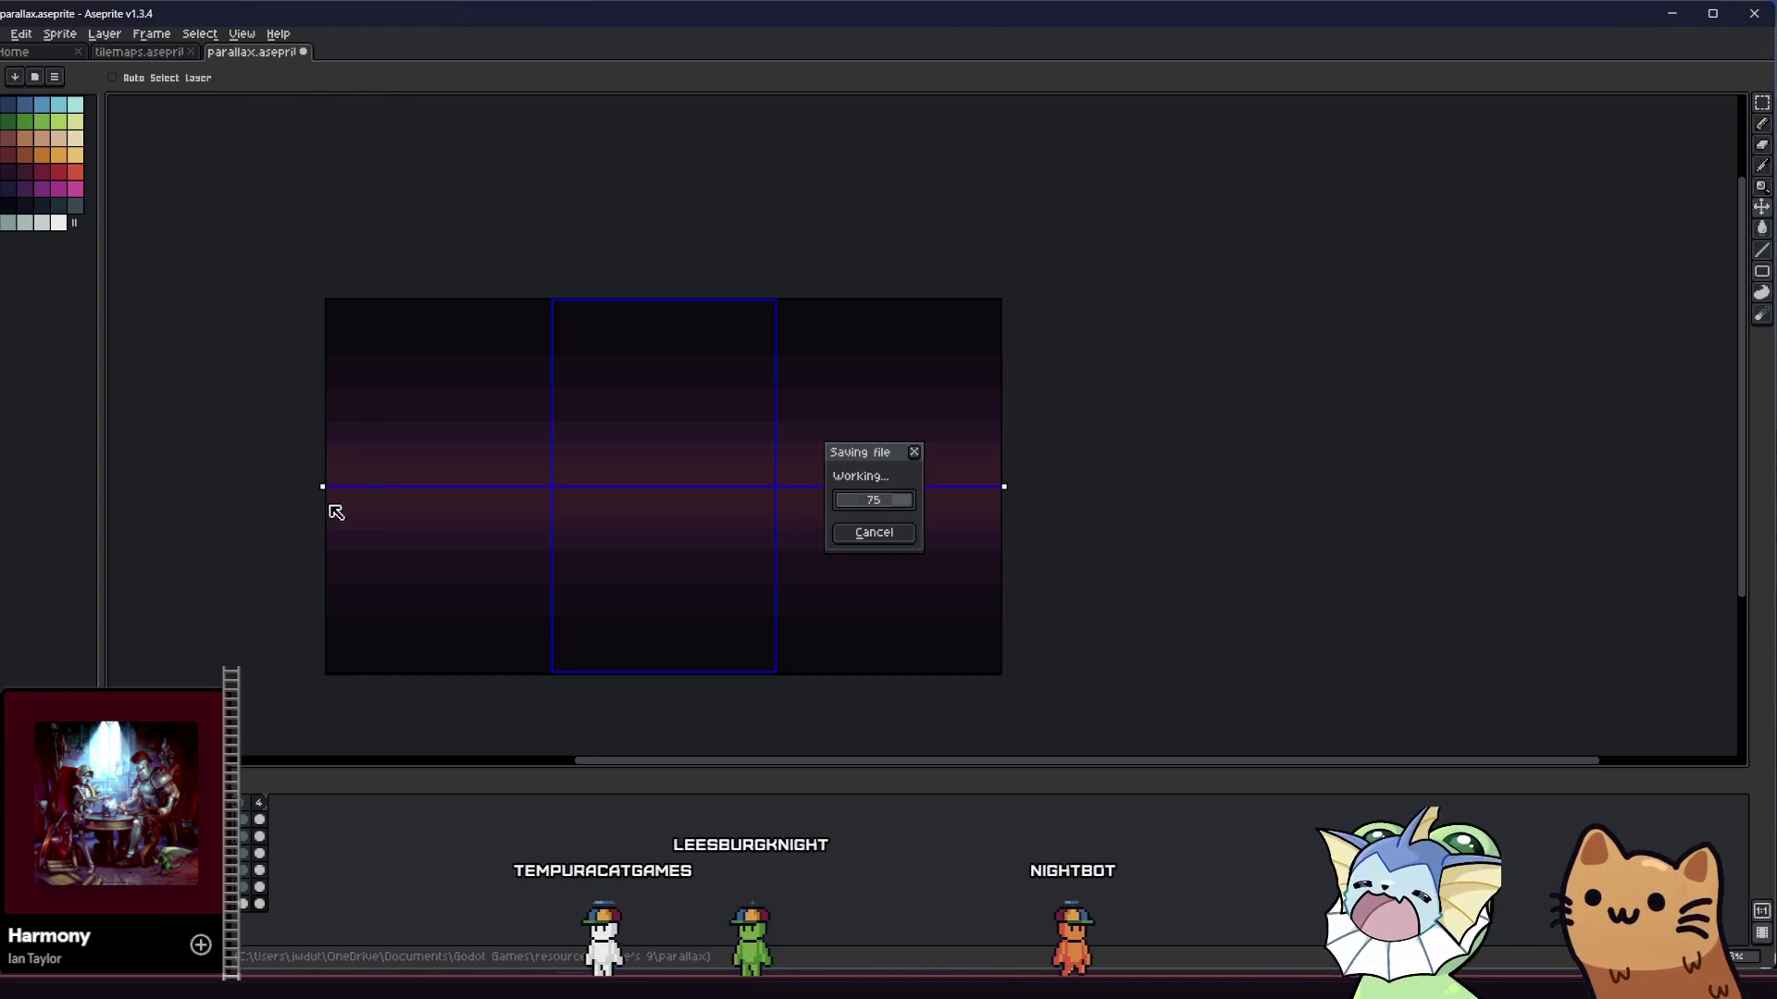
scroll(331, 502, down, 1)
- Switch between the marquee and eyedropper tools and save the sprite again
key(m)
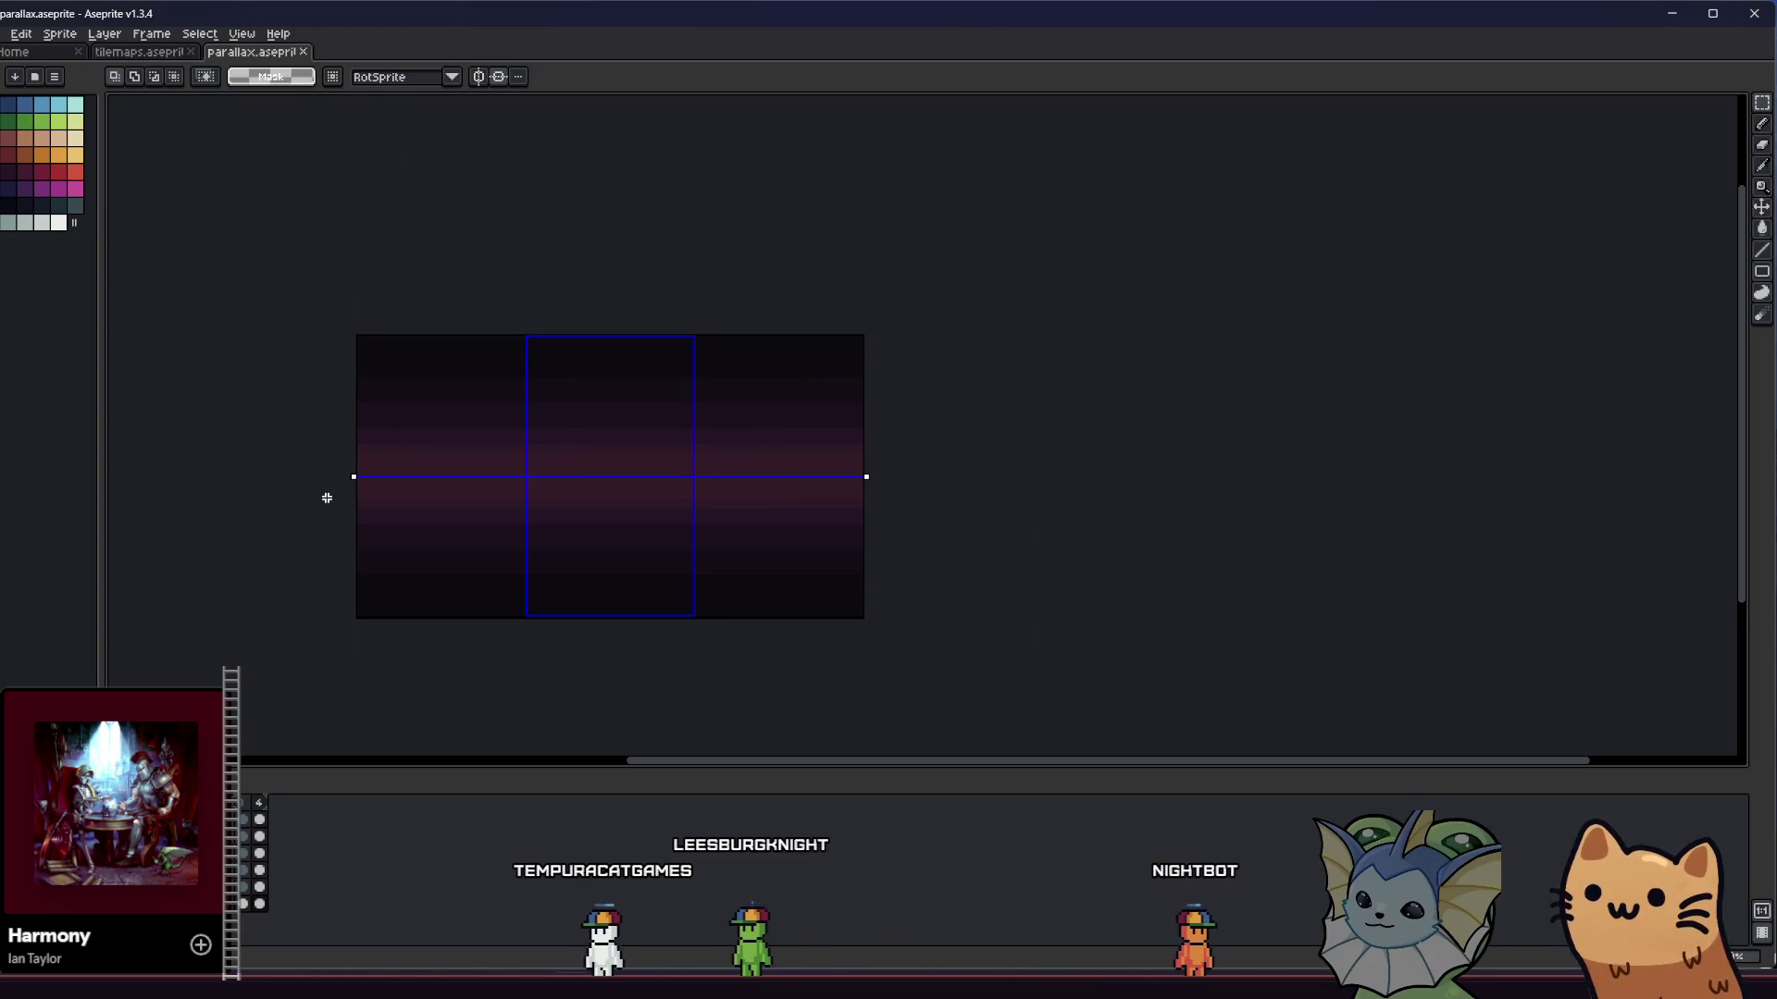
scroll(300, 485, up, 3)
scroll(361, 468, down, 2)
key(ctrl+s)
scroll(329, 459, up, 3)
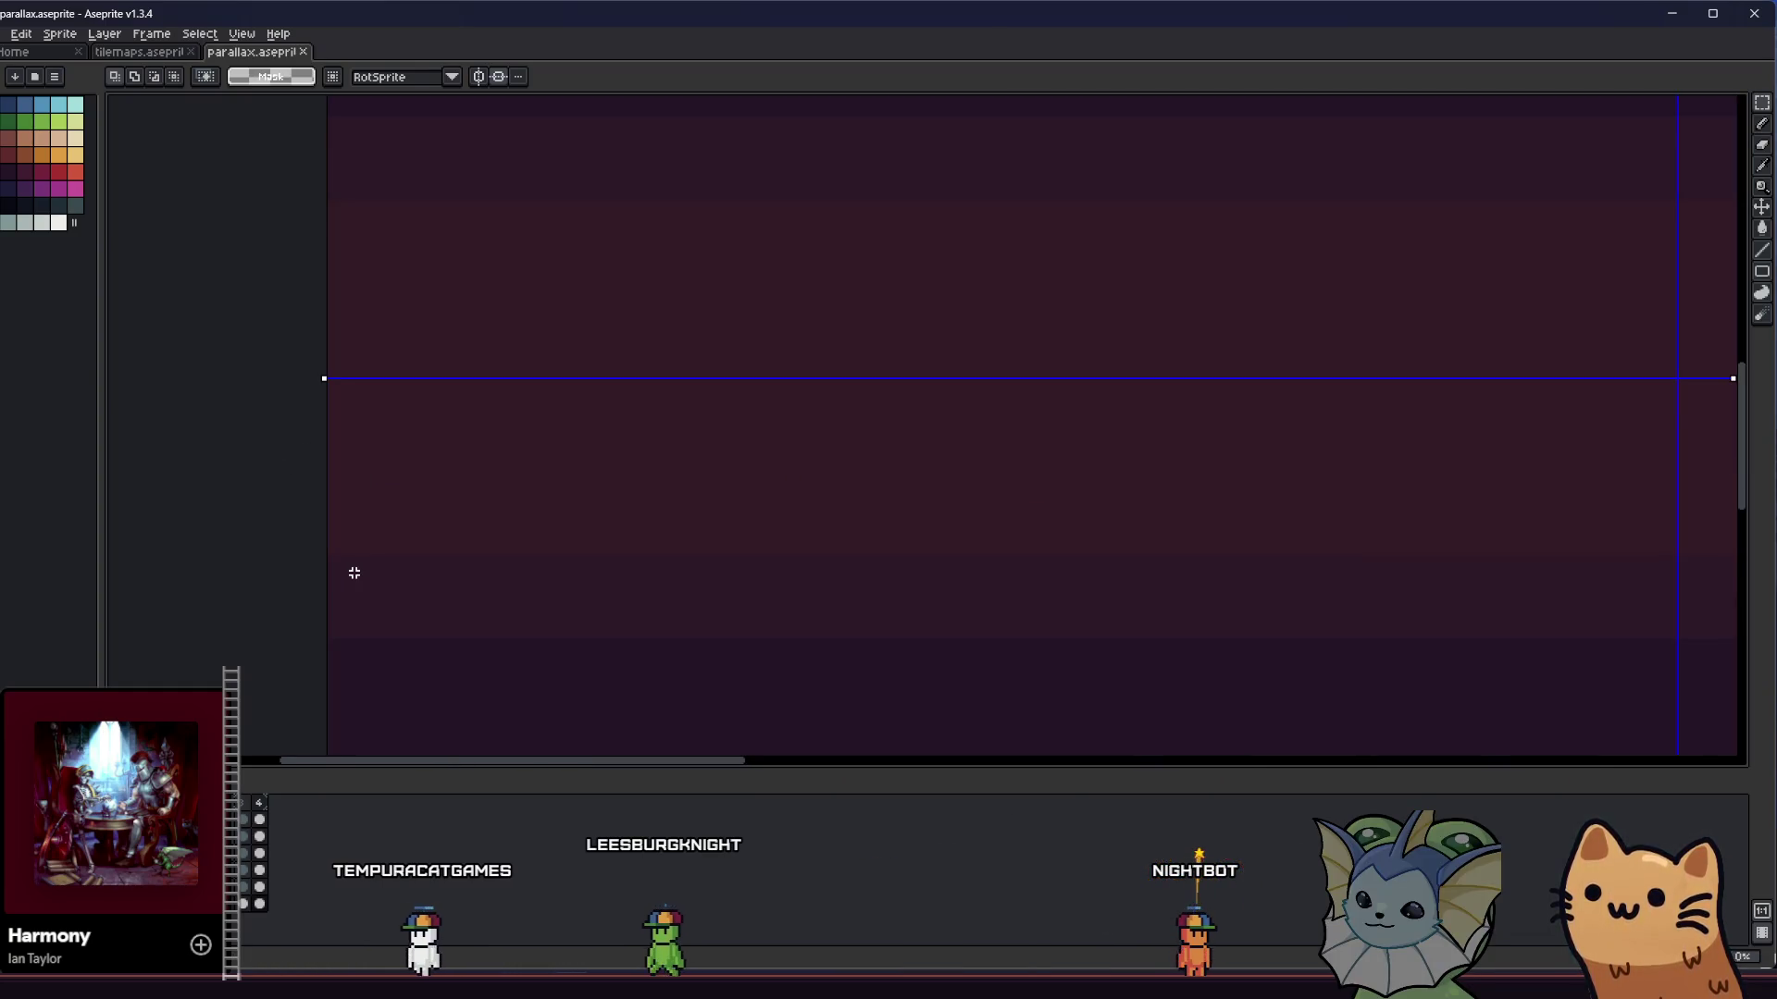
scroll(306, 555, down, 3)
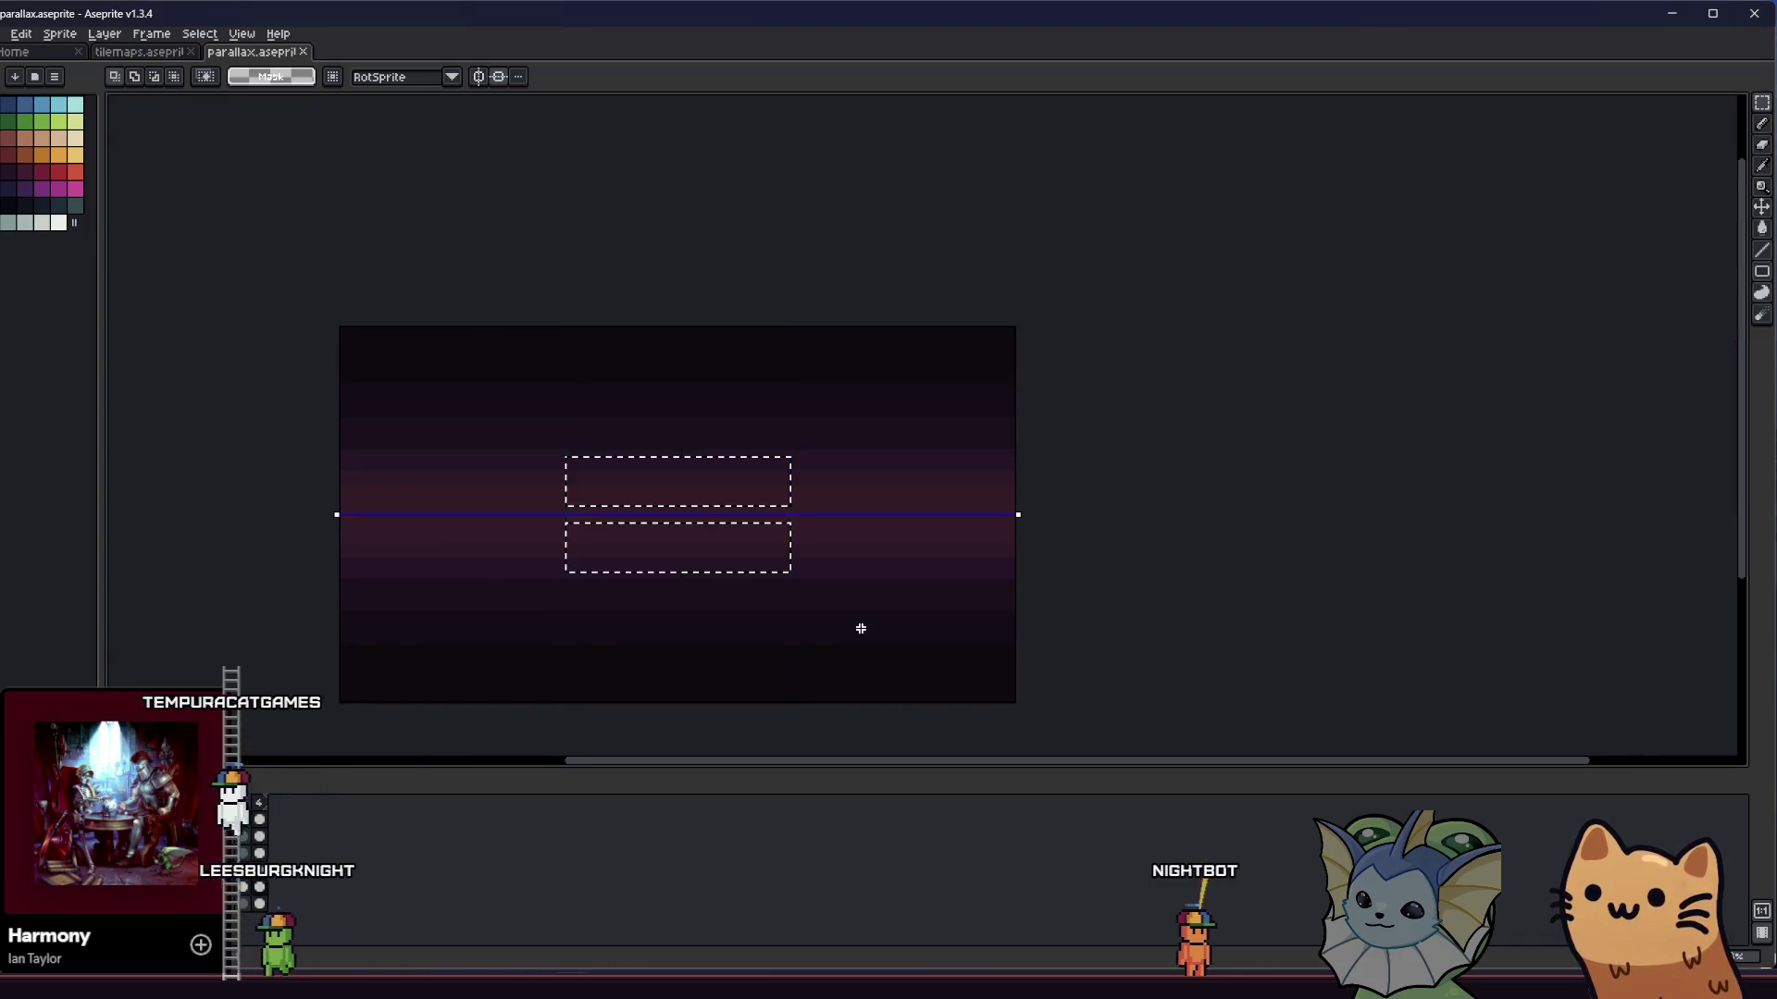
scroll(618, 618, up, 3)
key(i)
scroll(440, 449, down, 2)
scroll(441, 457, up, 2)
scroll(323, 437, down, 3)
- Marquee-select strips in the centre column, undo the last change, and save parallax.aseprite
key(m)
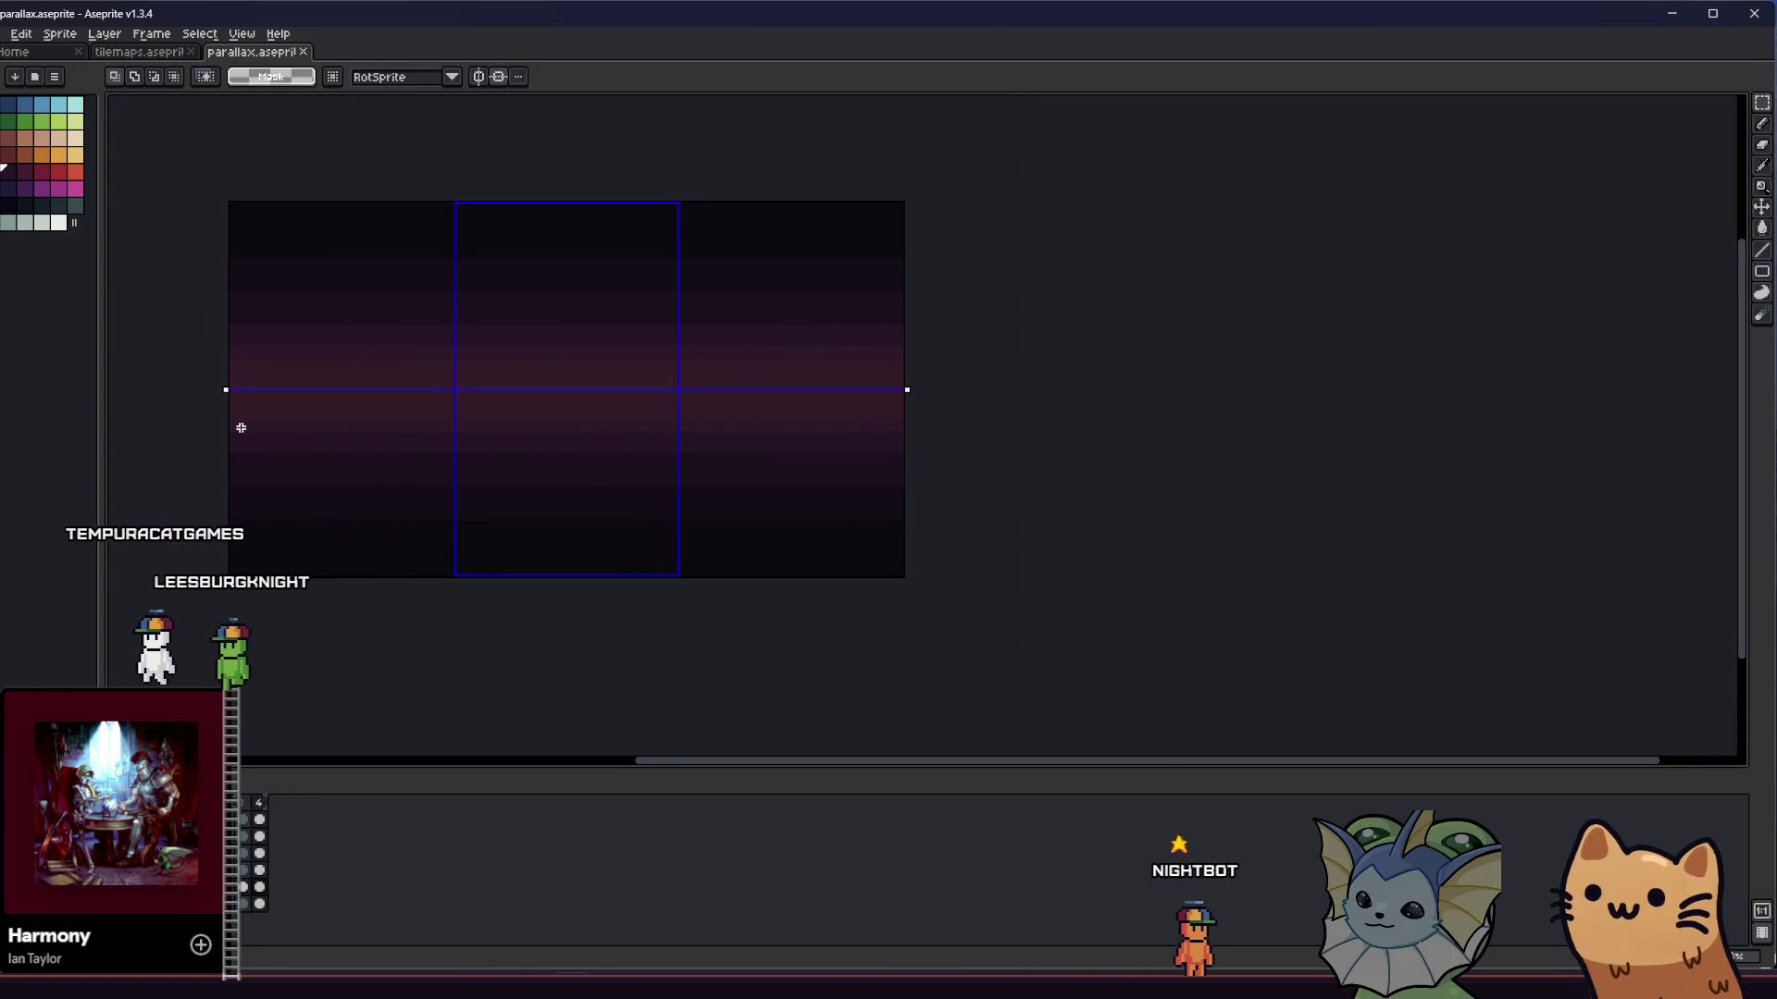
mouse_move(221, 412)
mouse_down()
mouse_move(793, 452)
mouse_move(924, 440)
mouse_up()
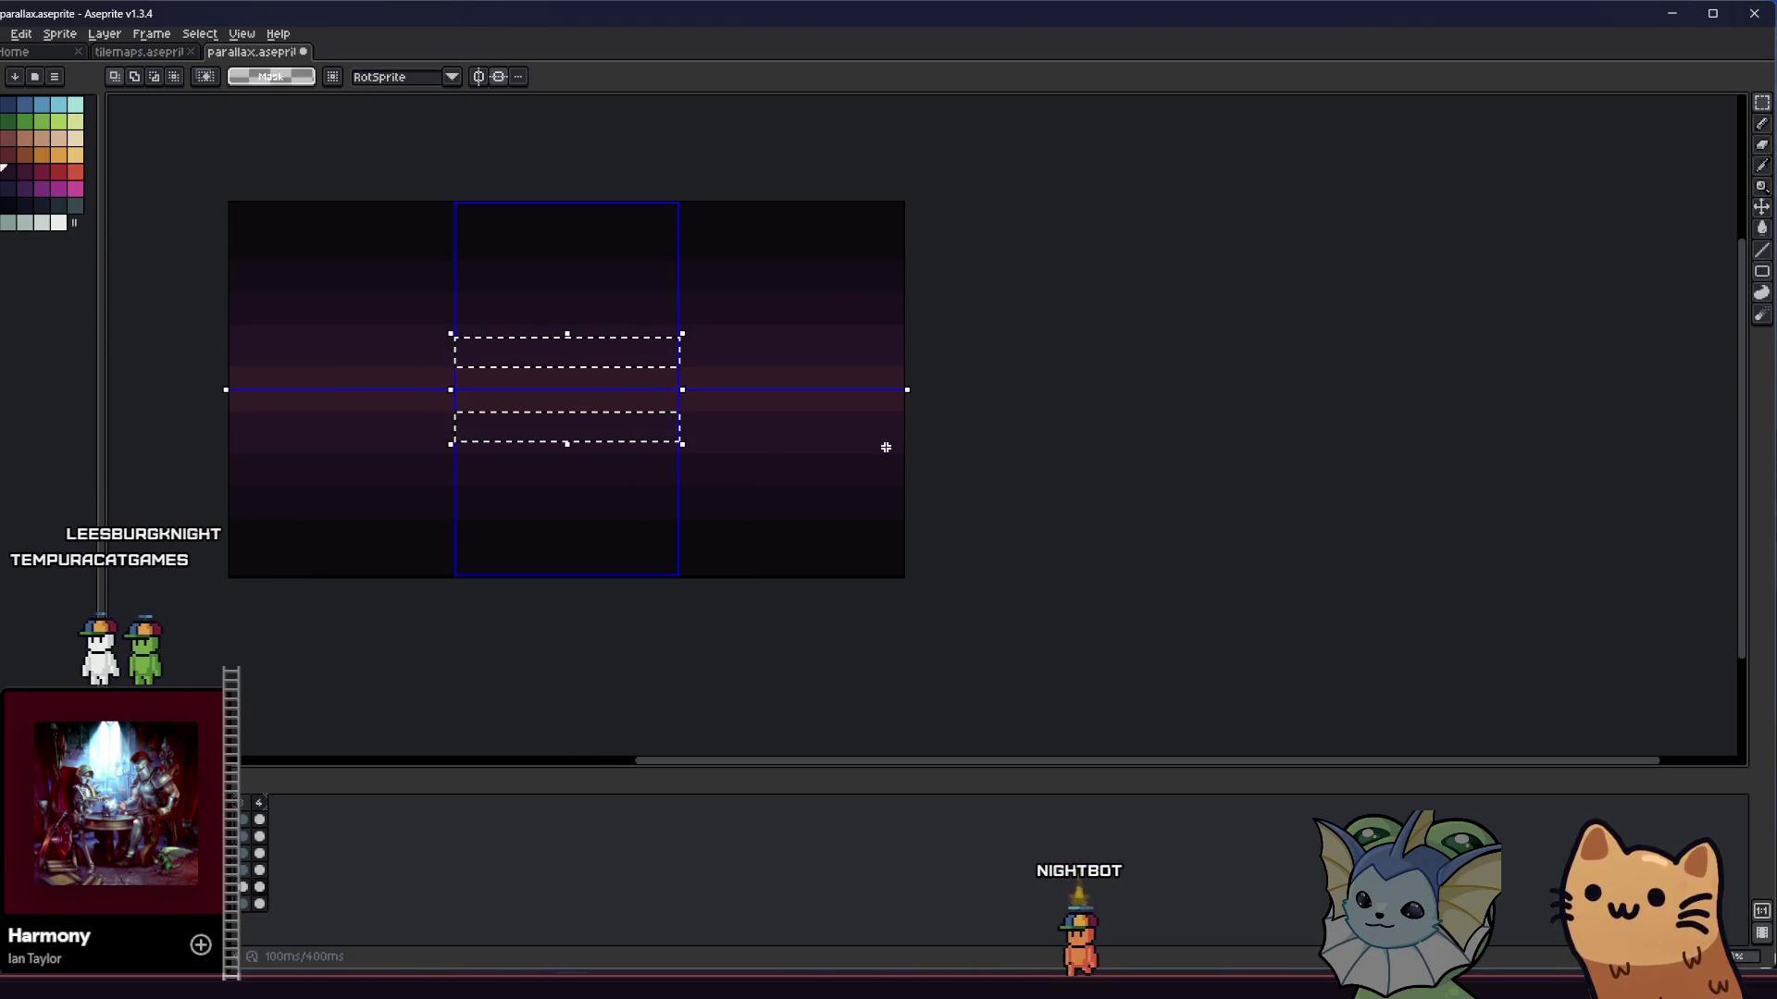
key(ctrl+z)
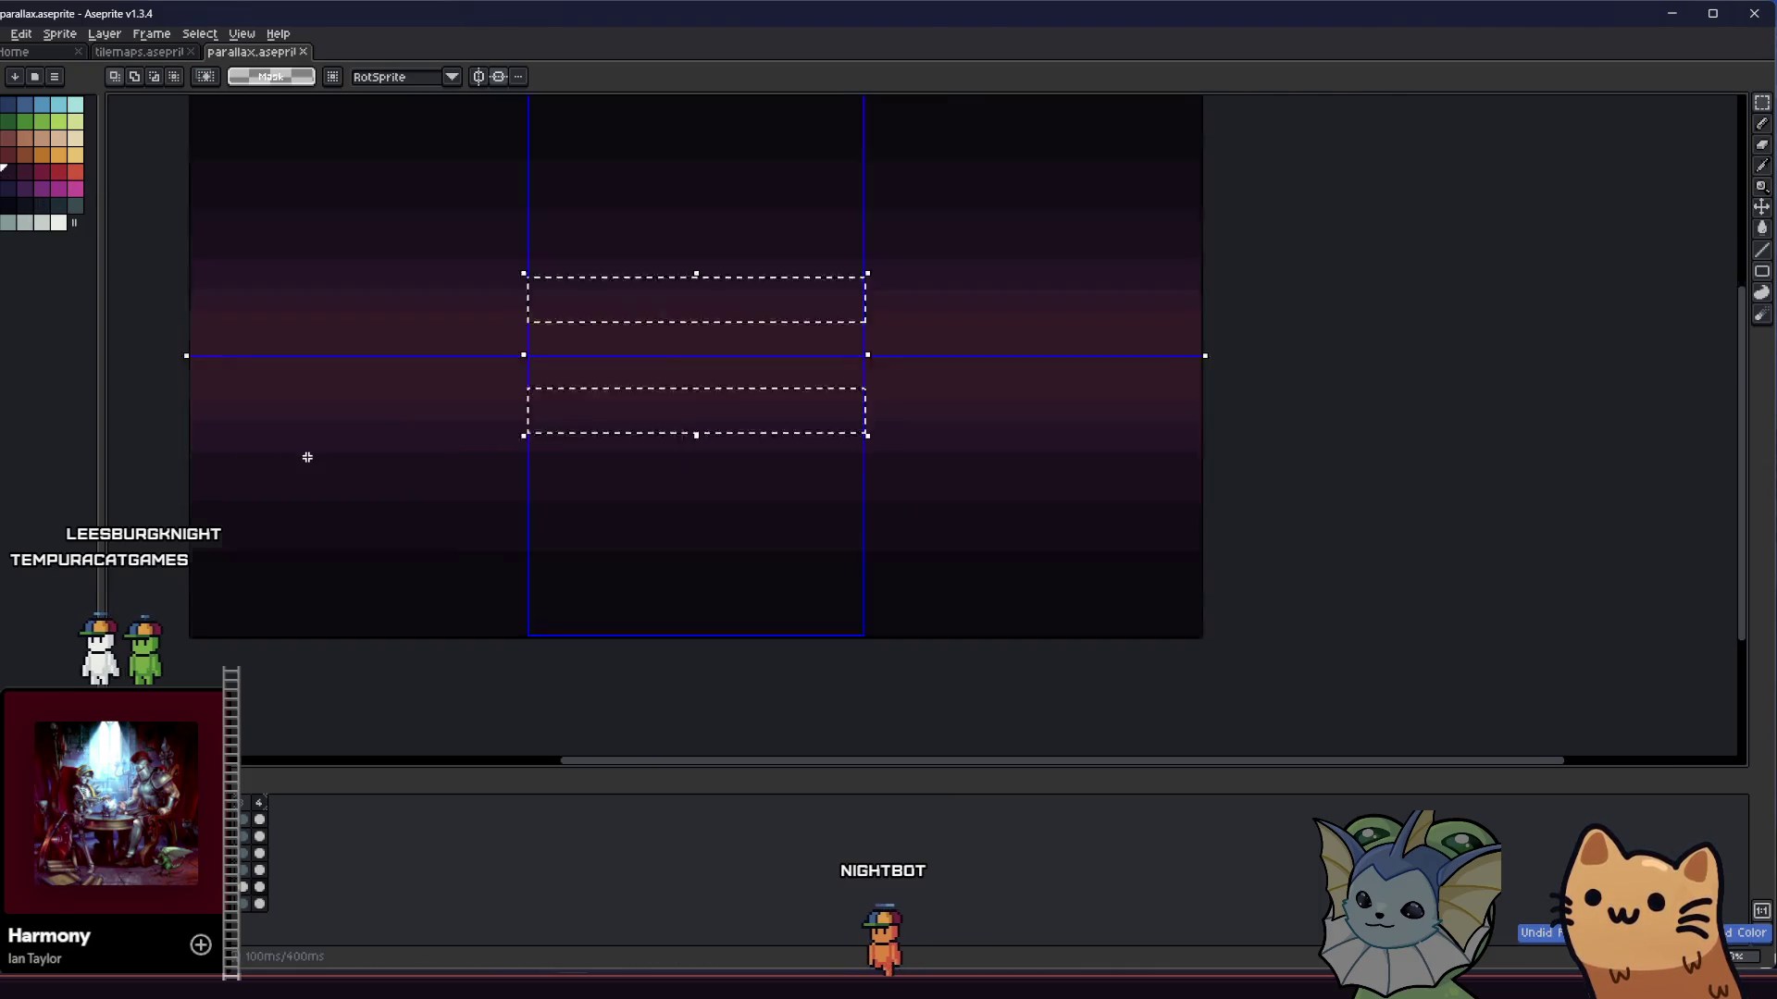
scroll(307, 457, up, 3)
key(g)
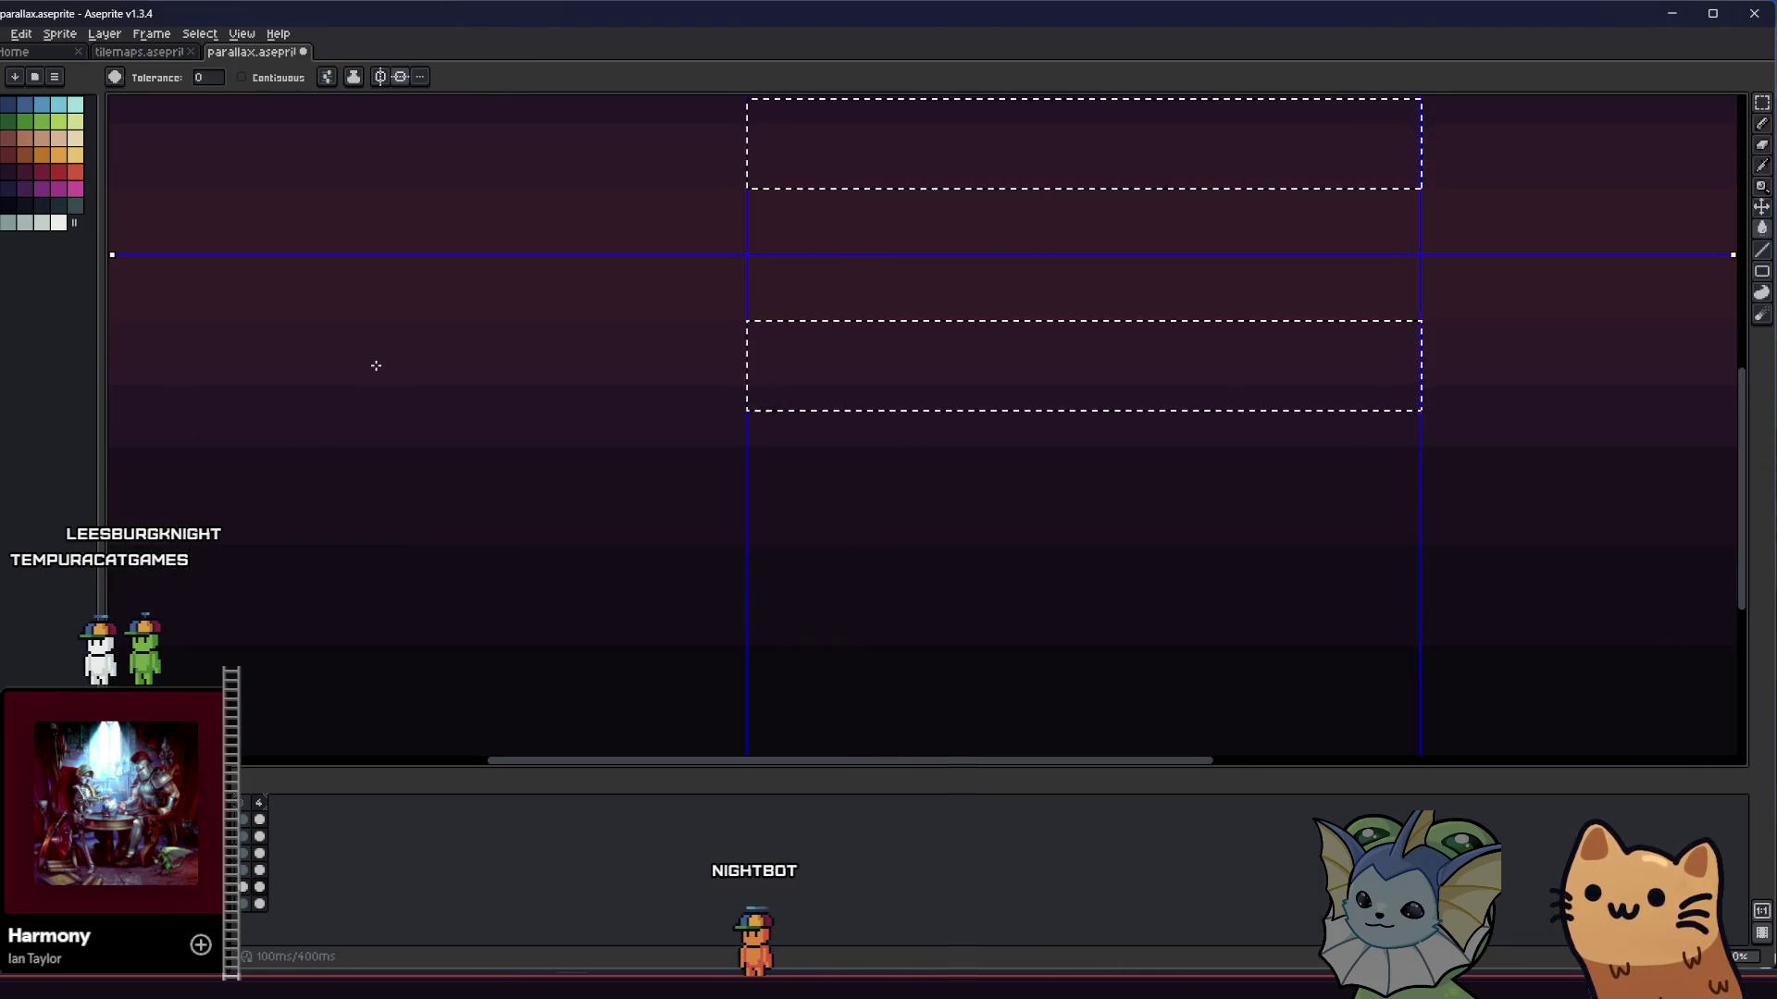
scroll(372, 505, down, 3)
key(v)
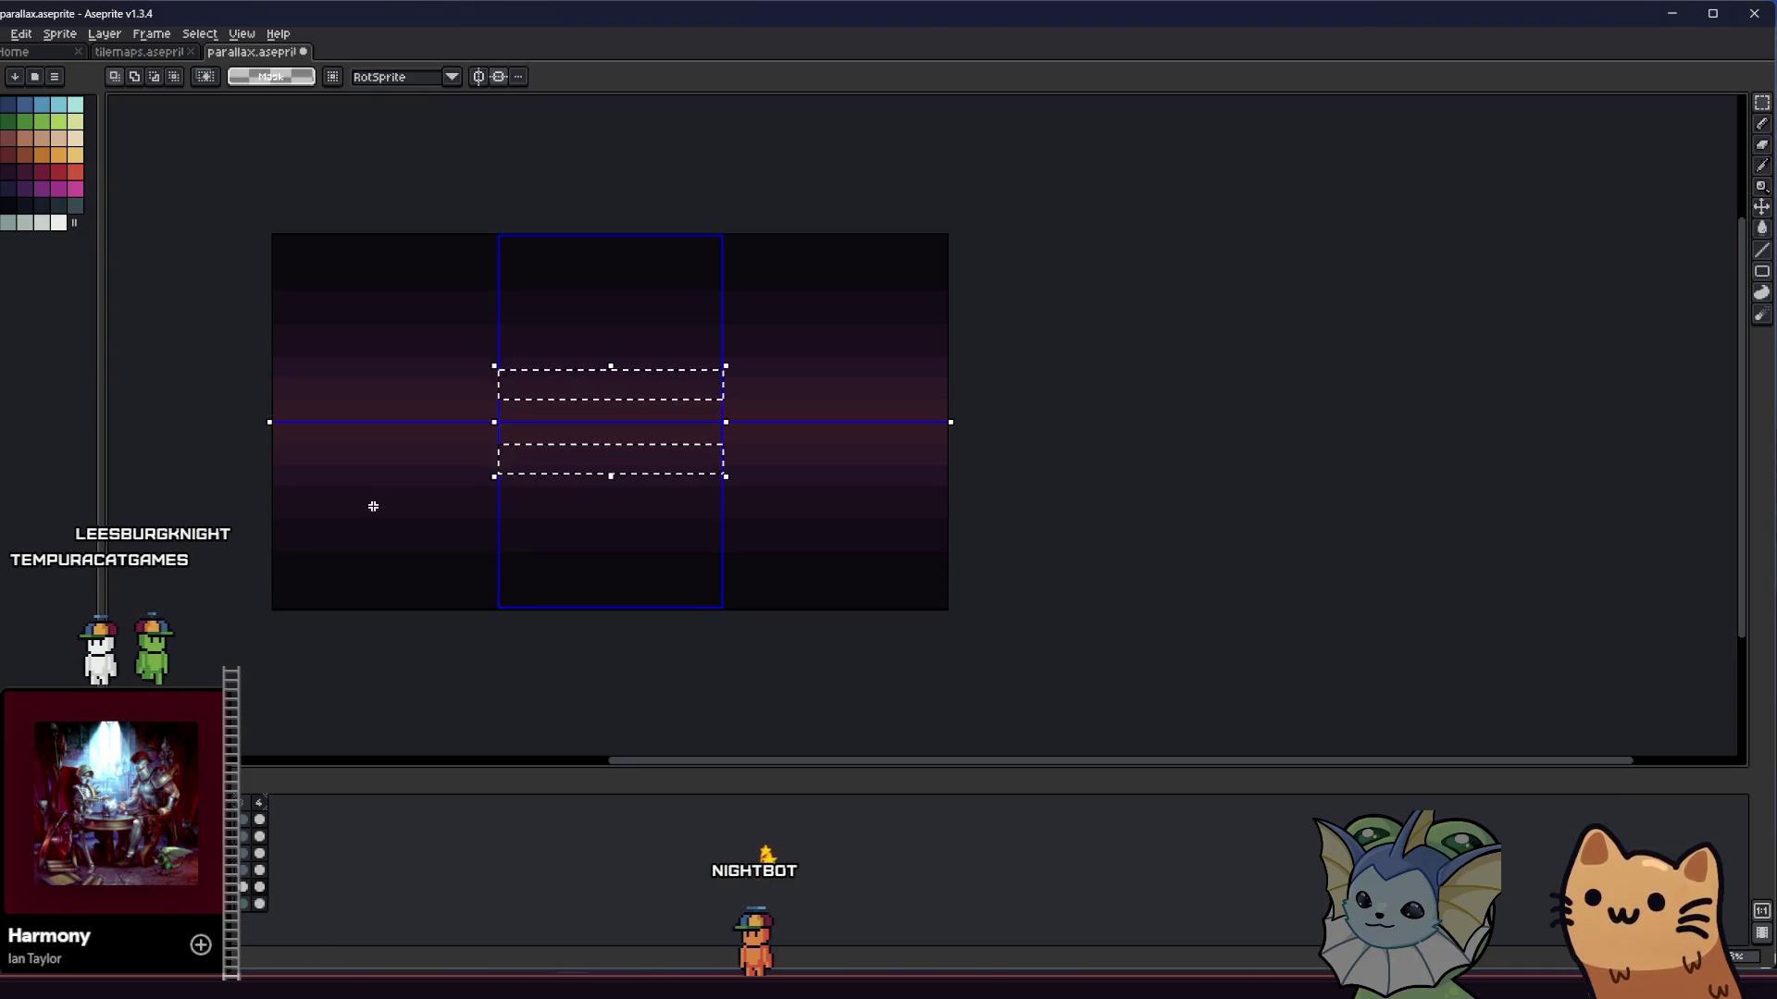
scroll(211, 489, up, 1)
key(ctrl+s)
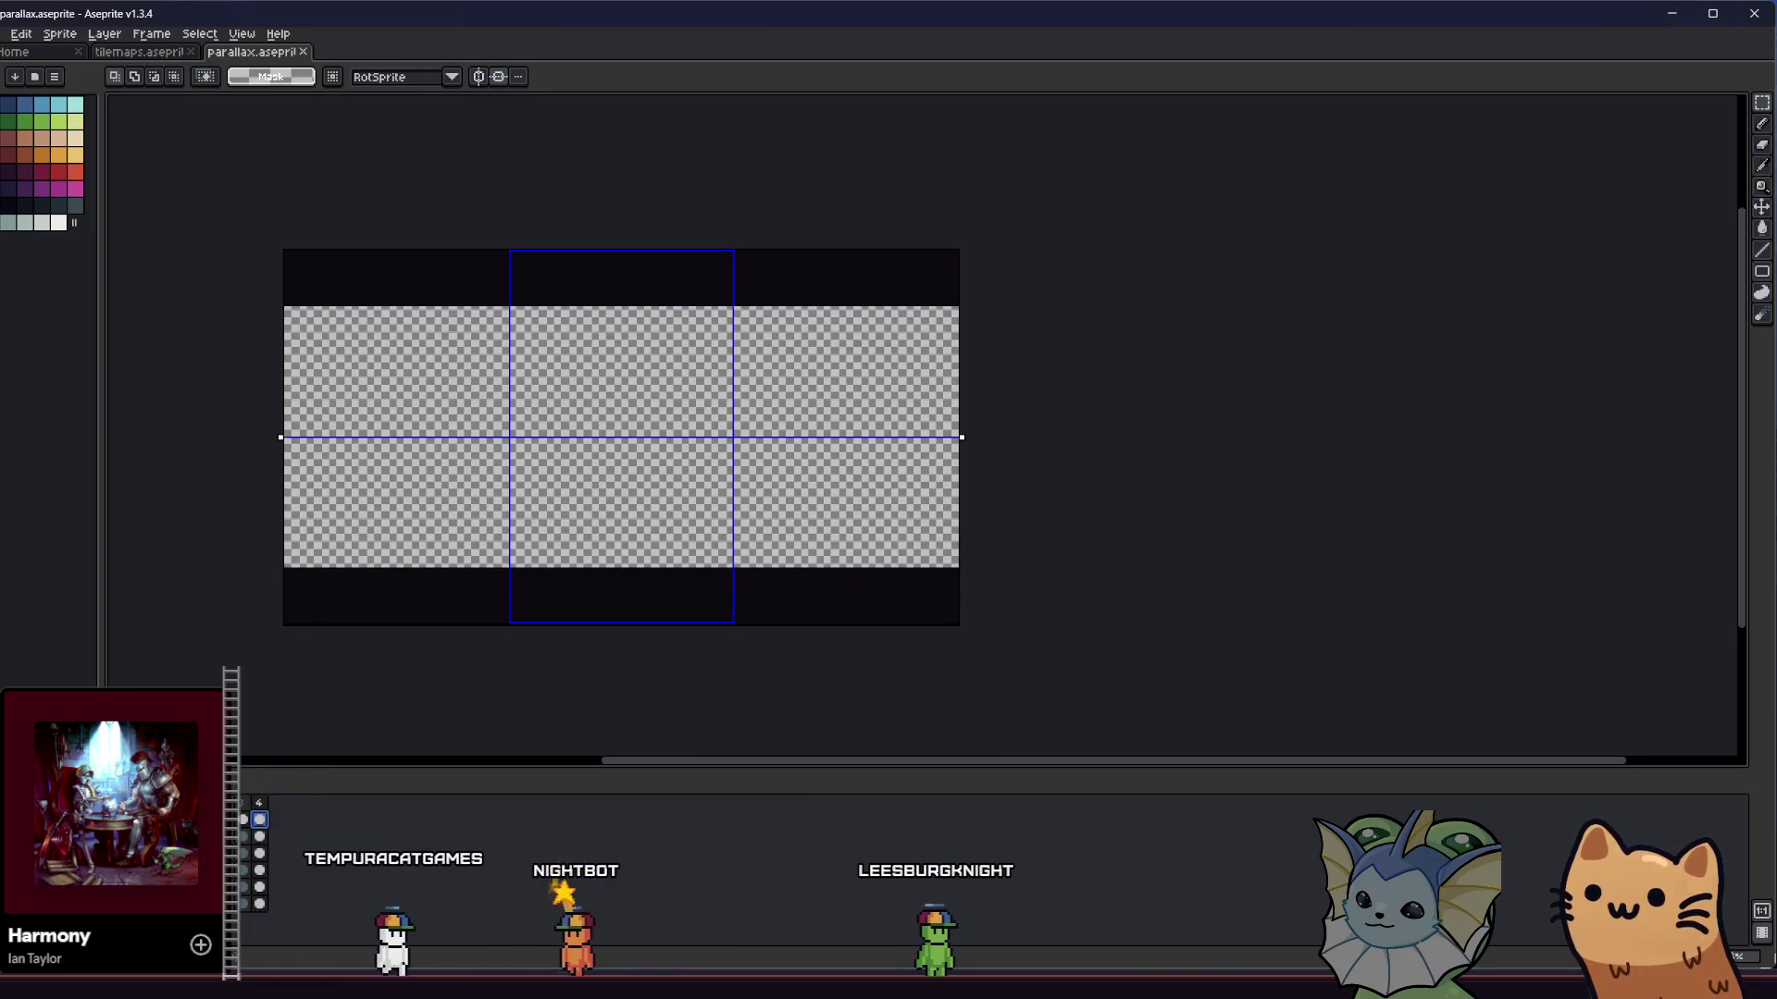
- Leave the parallax sprite and bring Godot's hub_room scene back to the front
scroll(408, 642, up, 1)
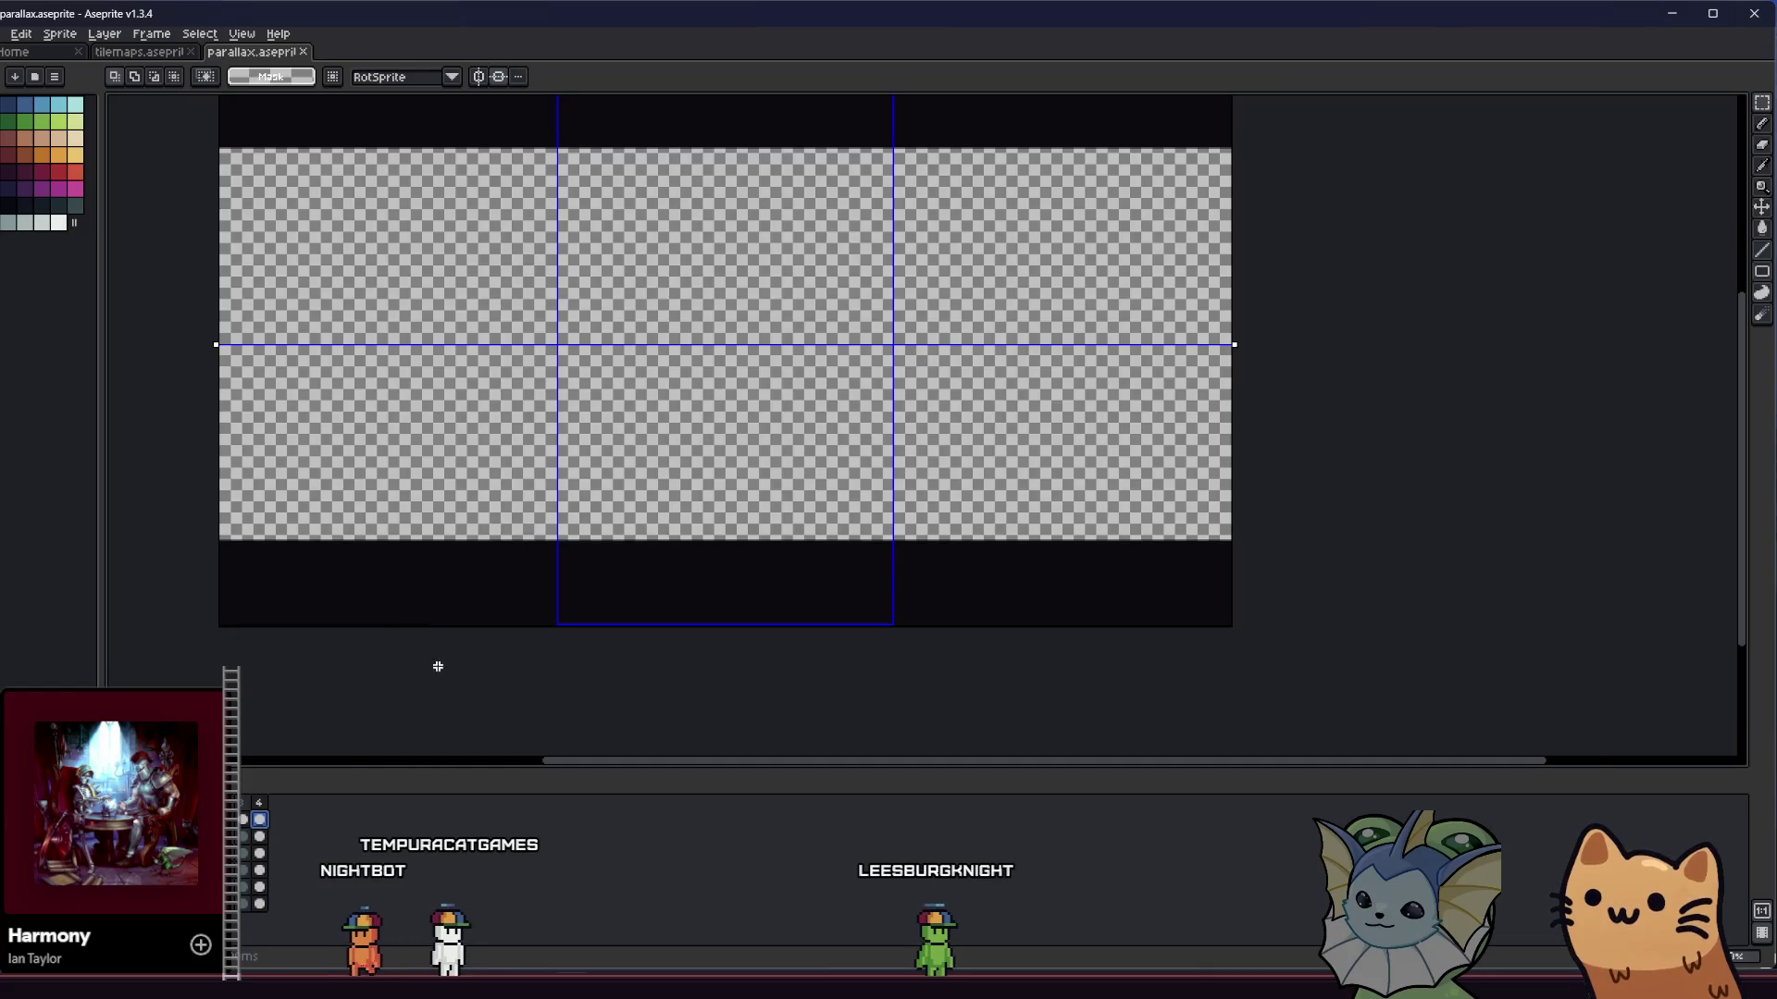
key(alt+Tab)
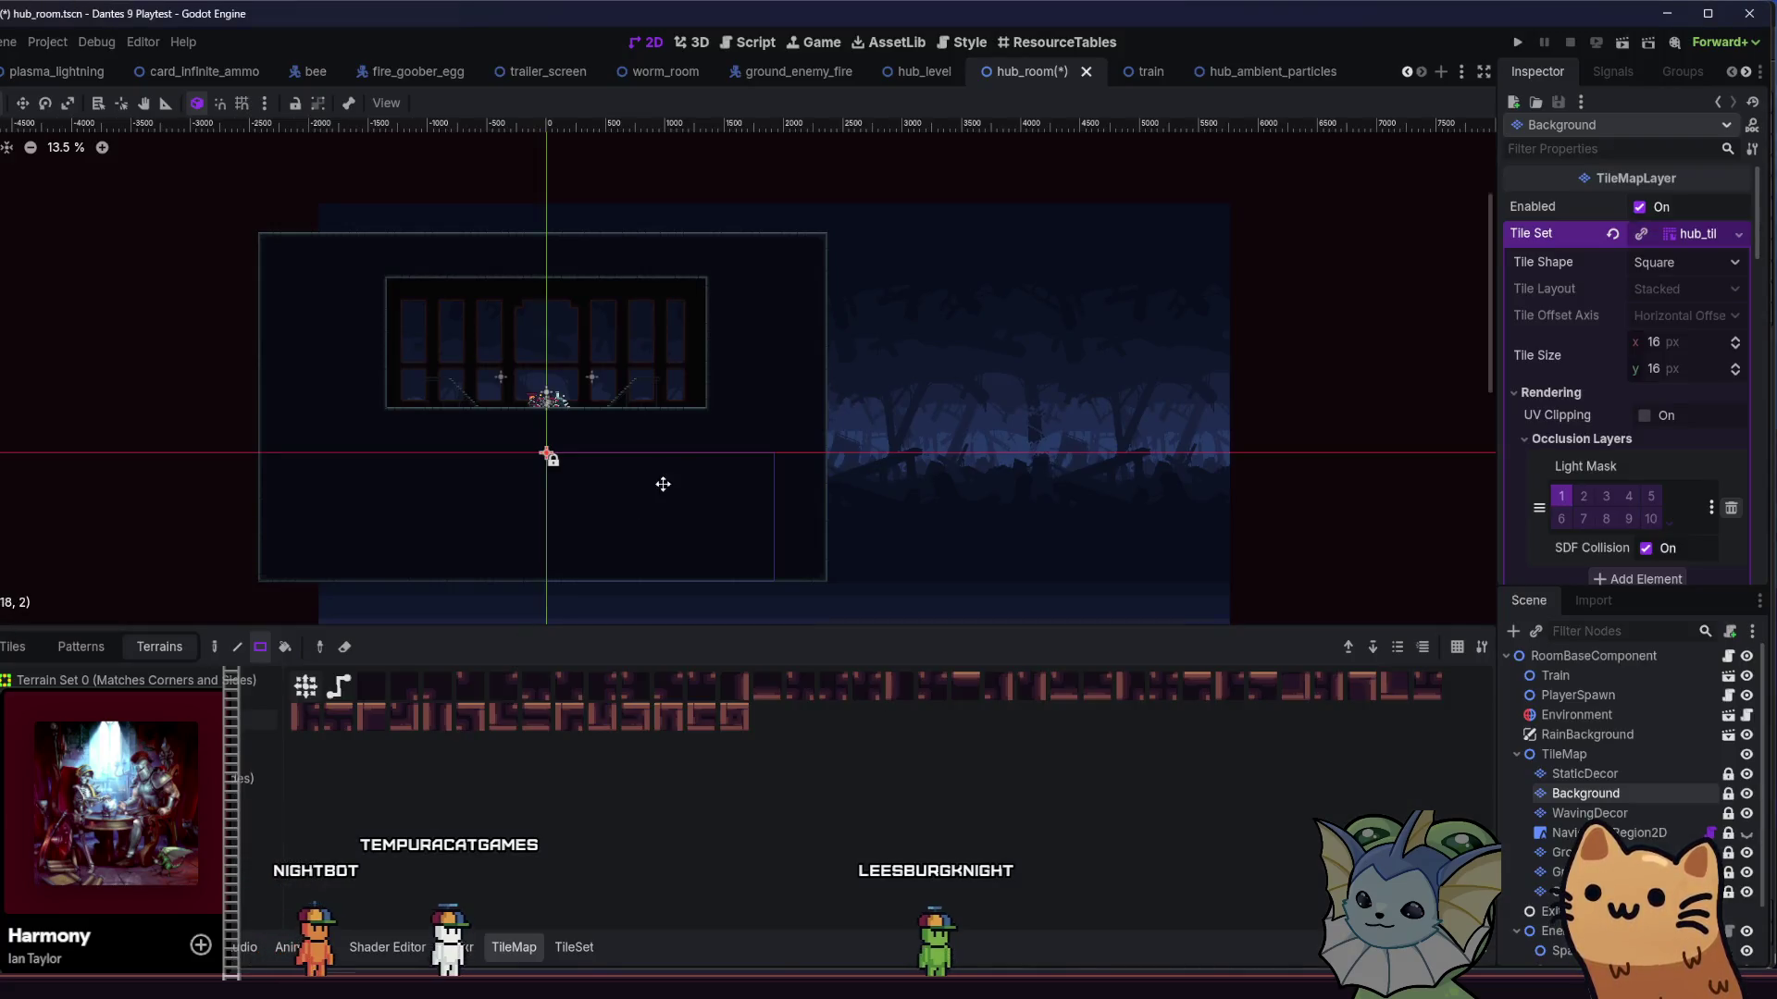
- Run the project, start a game to look around the hub room, then close the game window
scroll(842, 462, up, 1)
scroll(737, 404, up, 5)
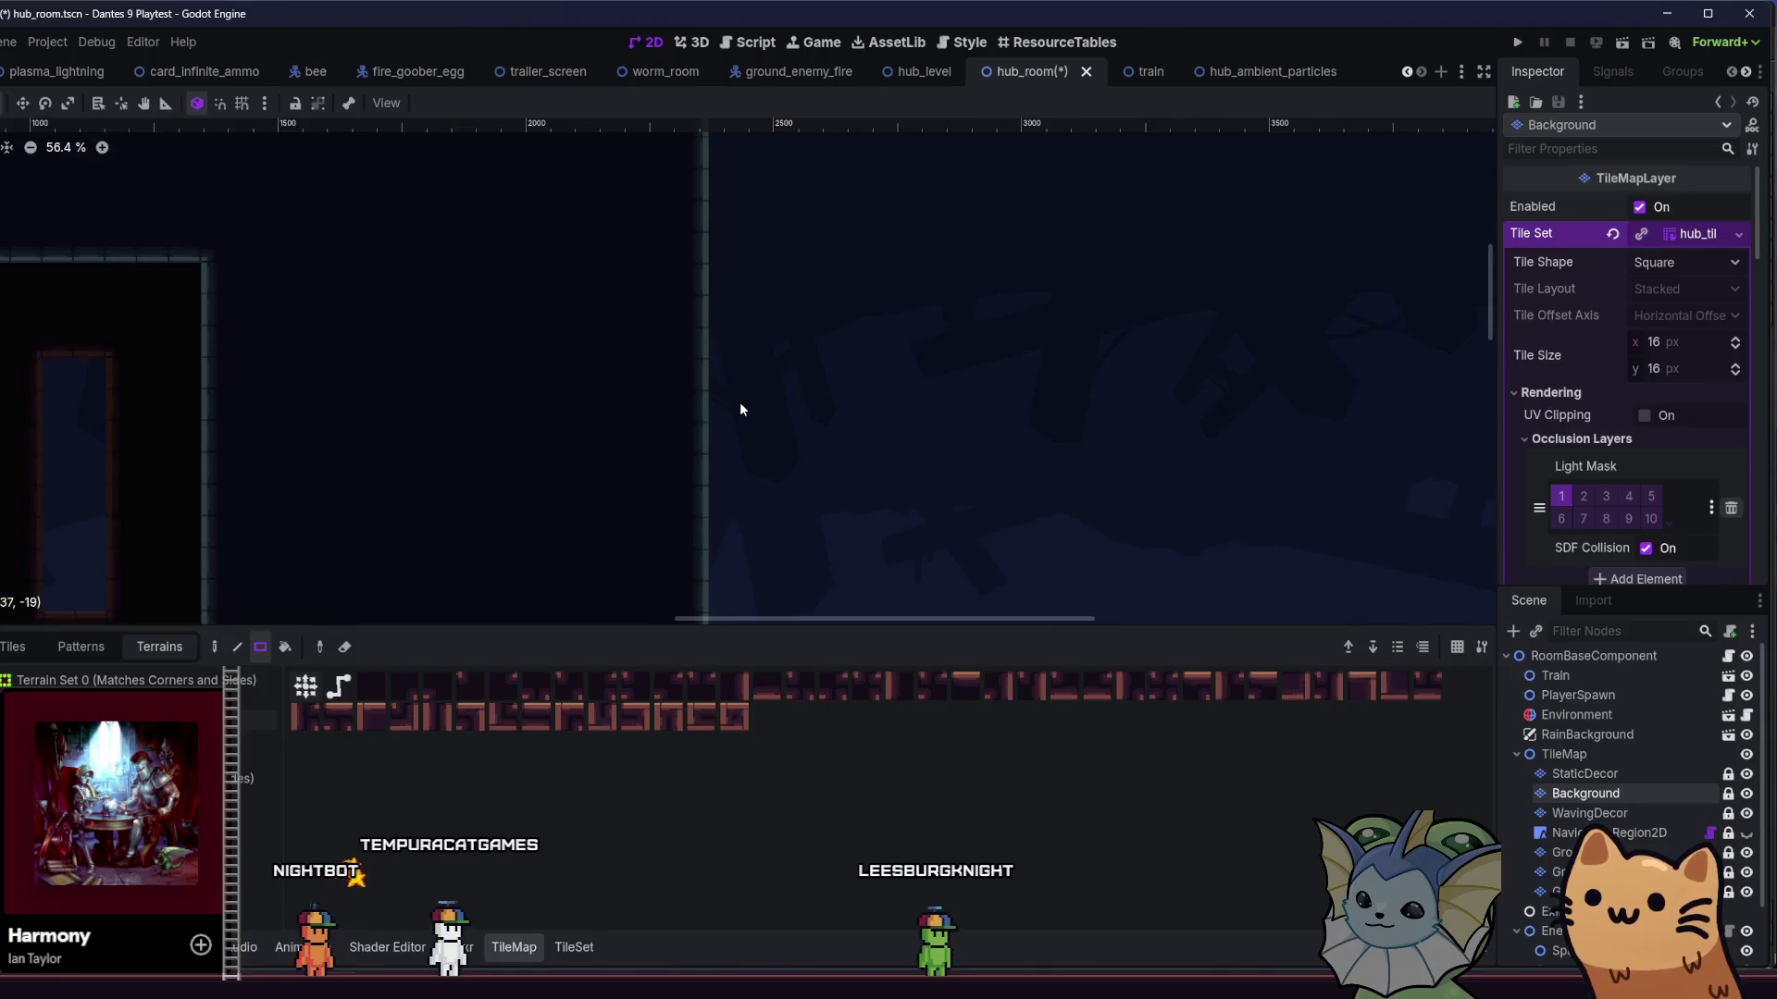
click(1522, 45)
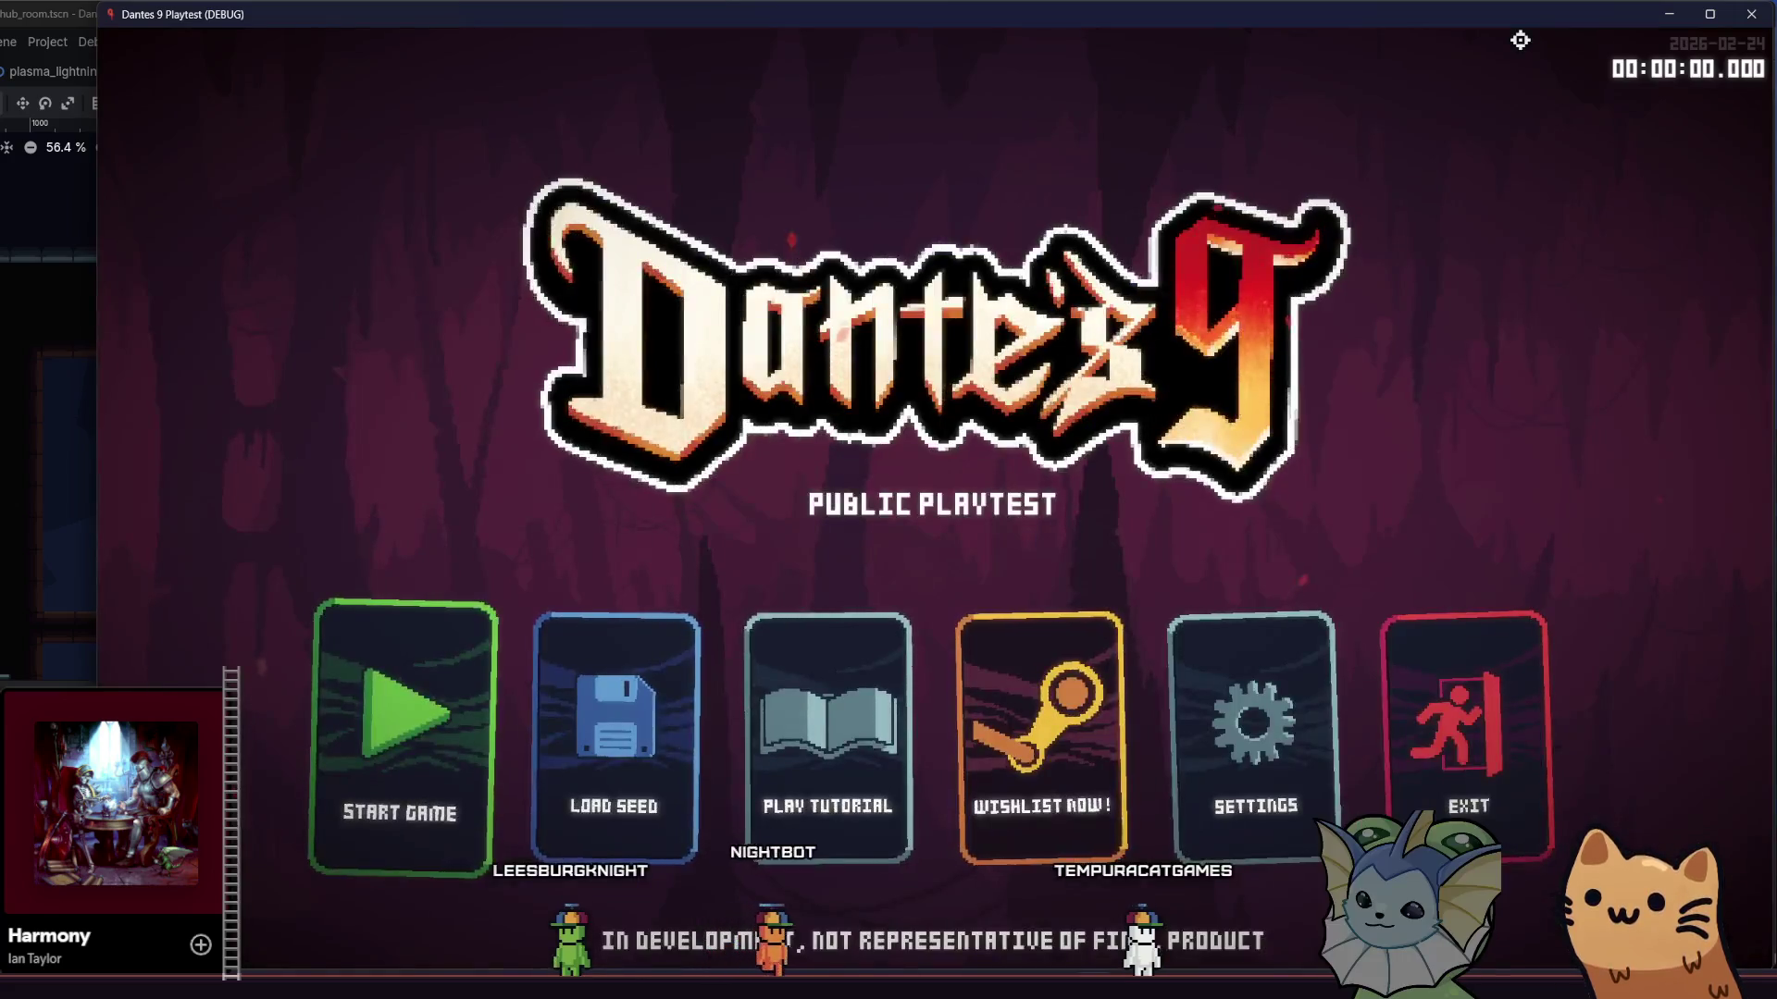
click(399, 693)
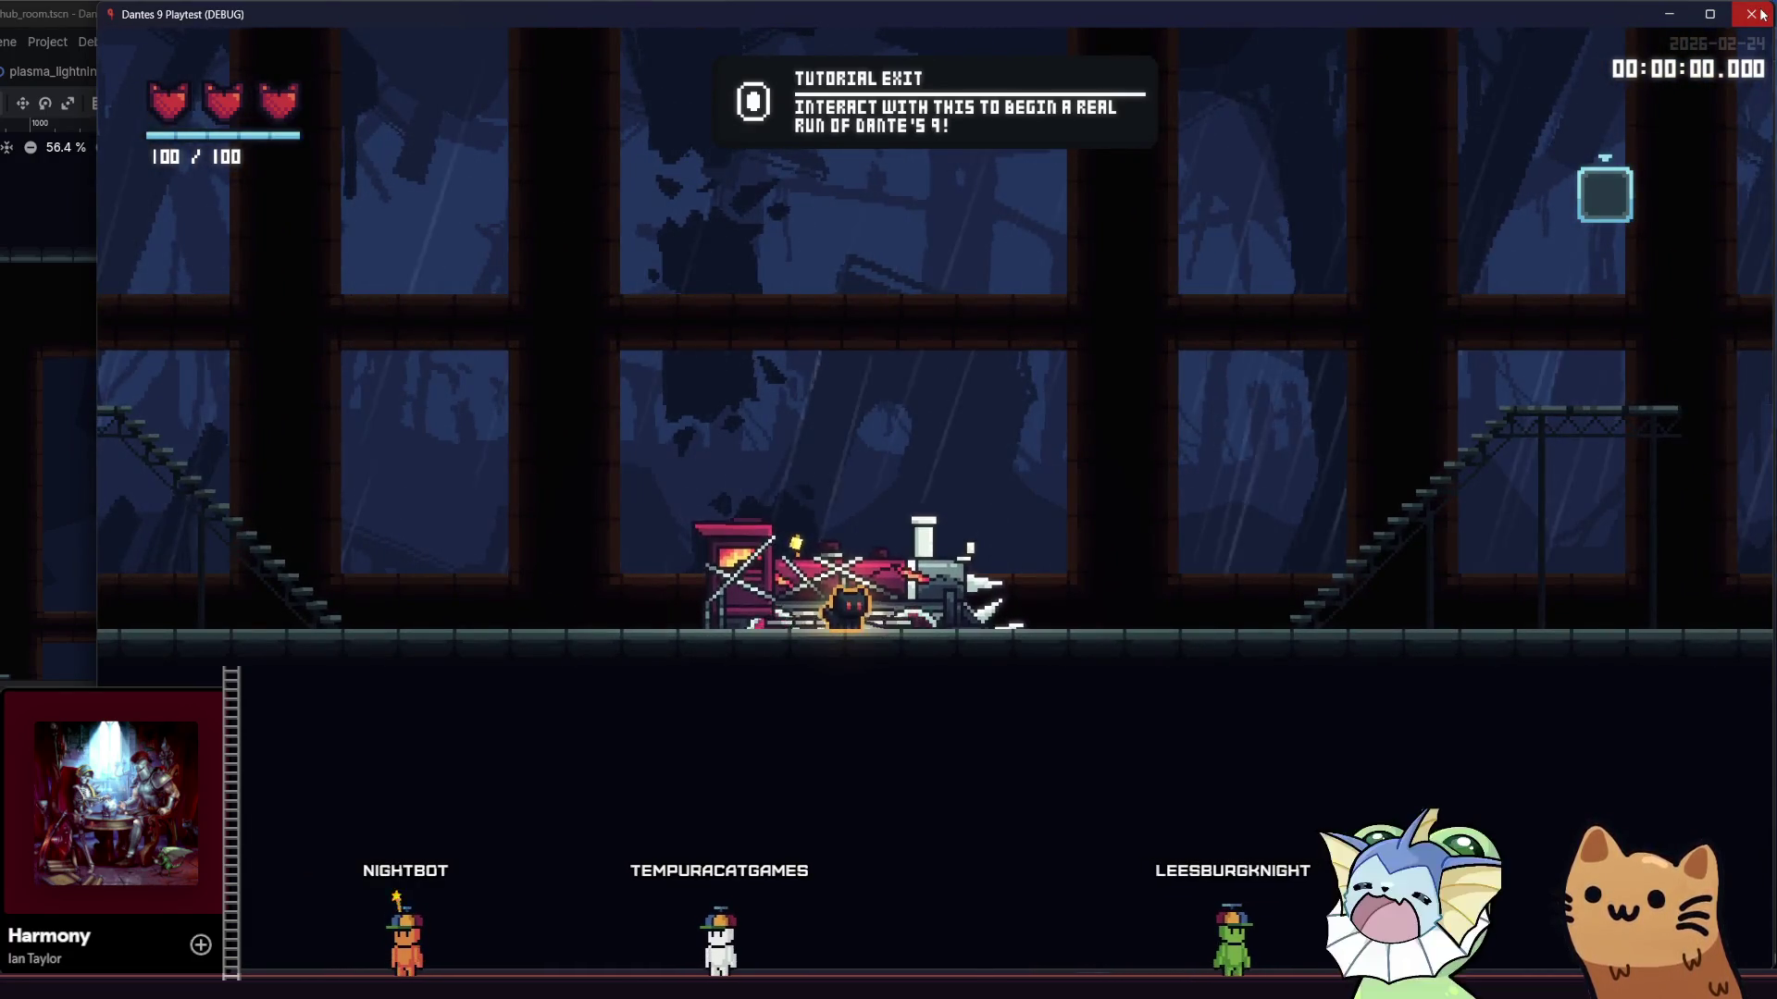
click(1760, 13)
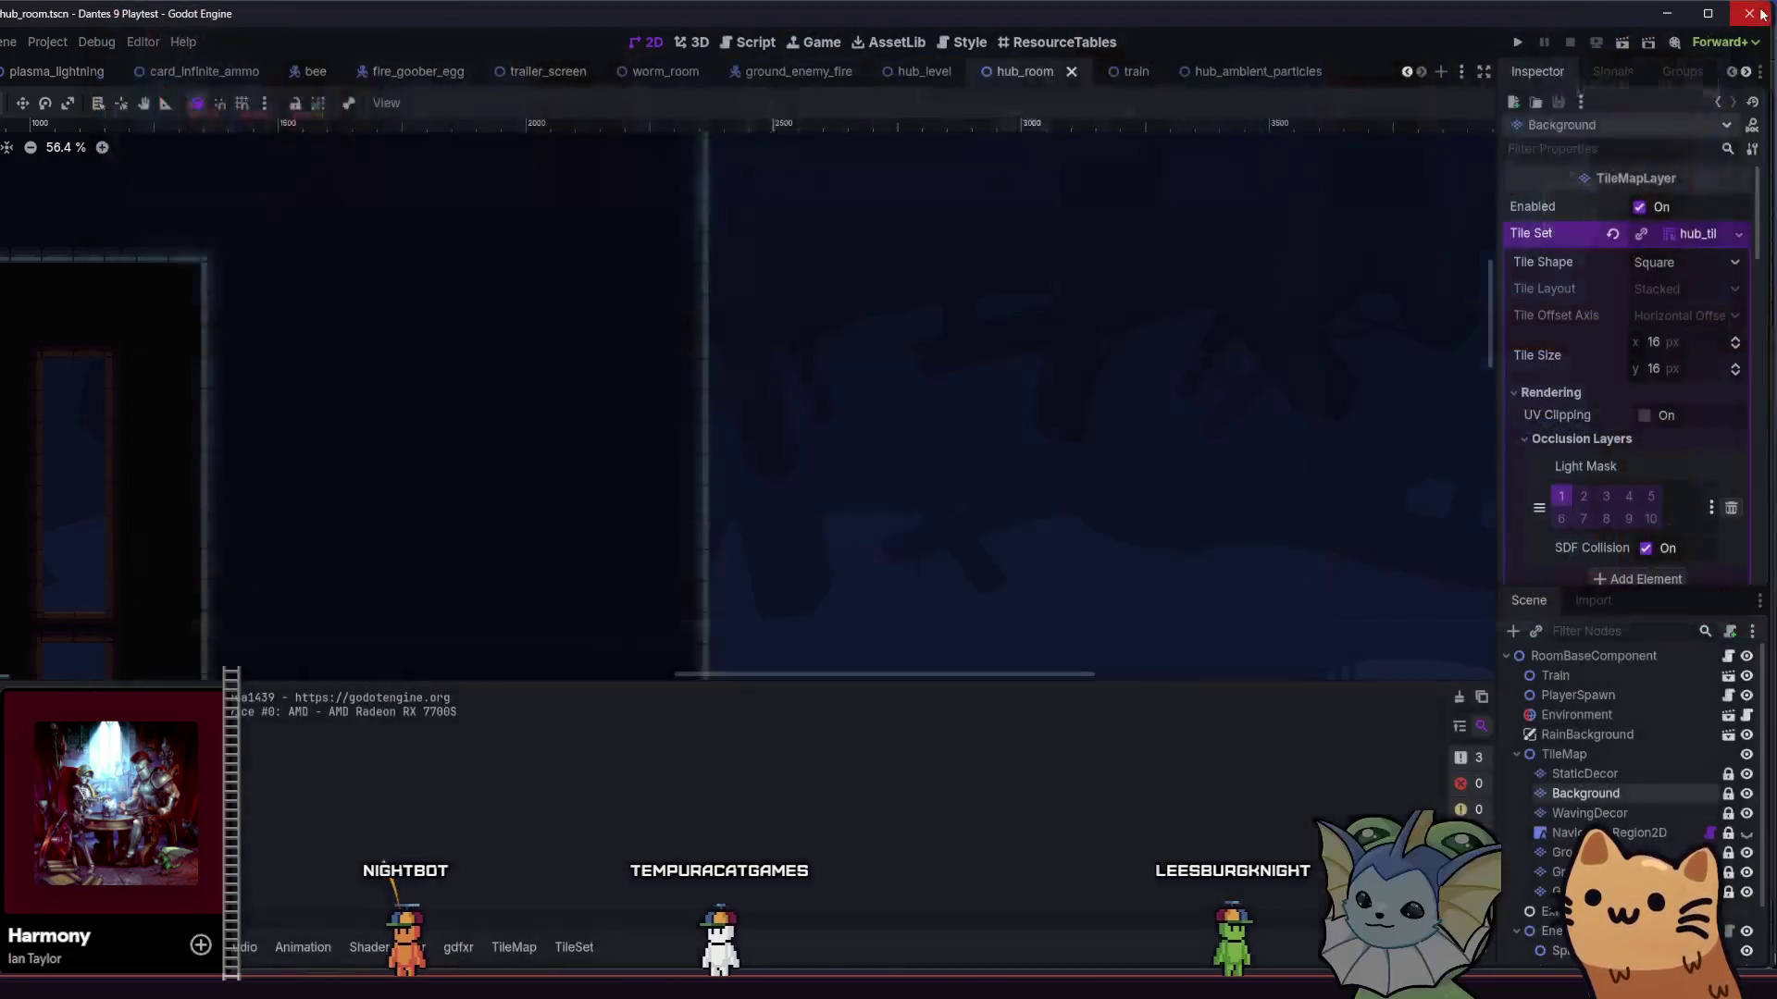
- Measure the hub room's height from its top edge with the ruler (1083 px), then switch to Aseprite
scroll(824, 309, down, 9)
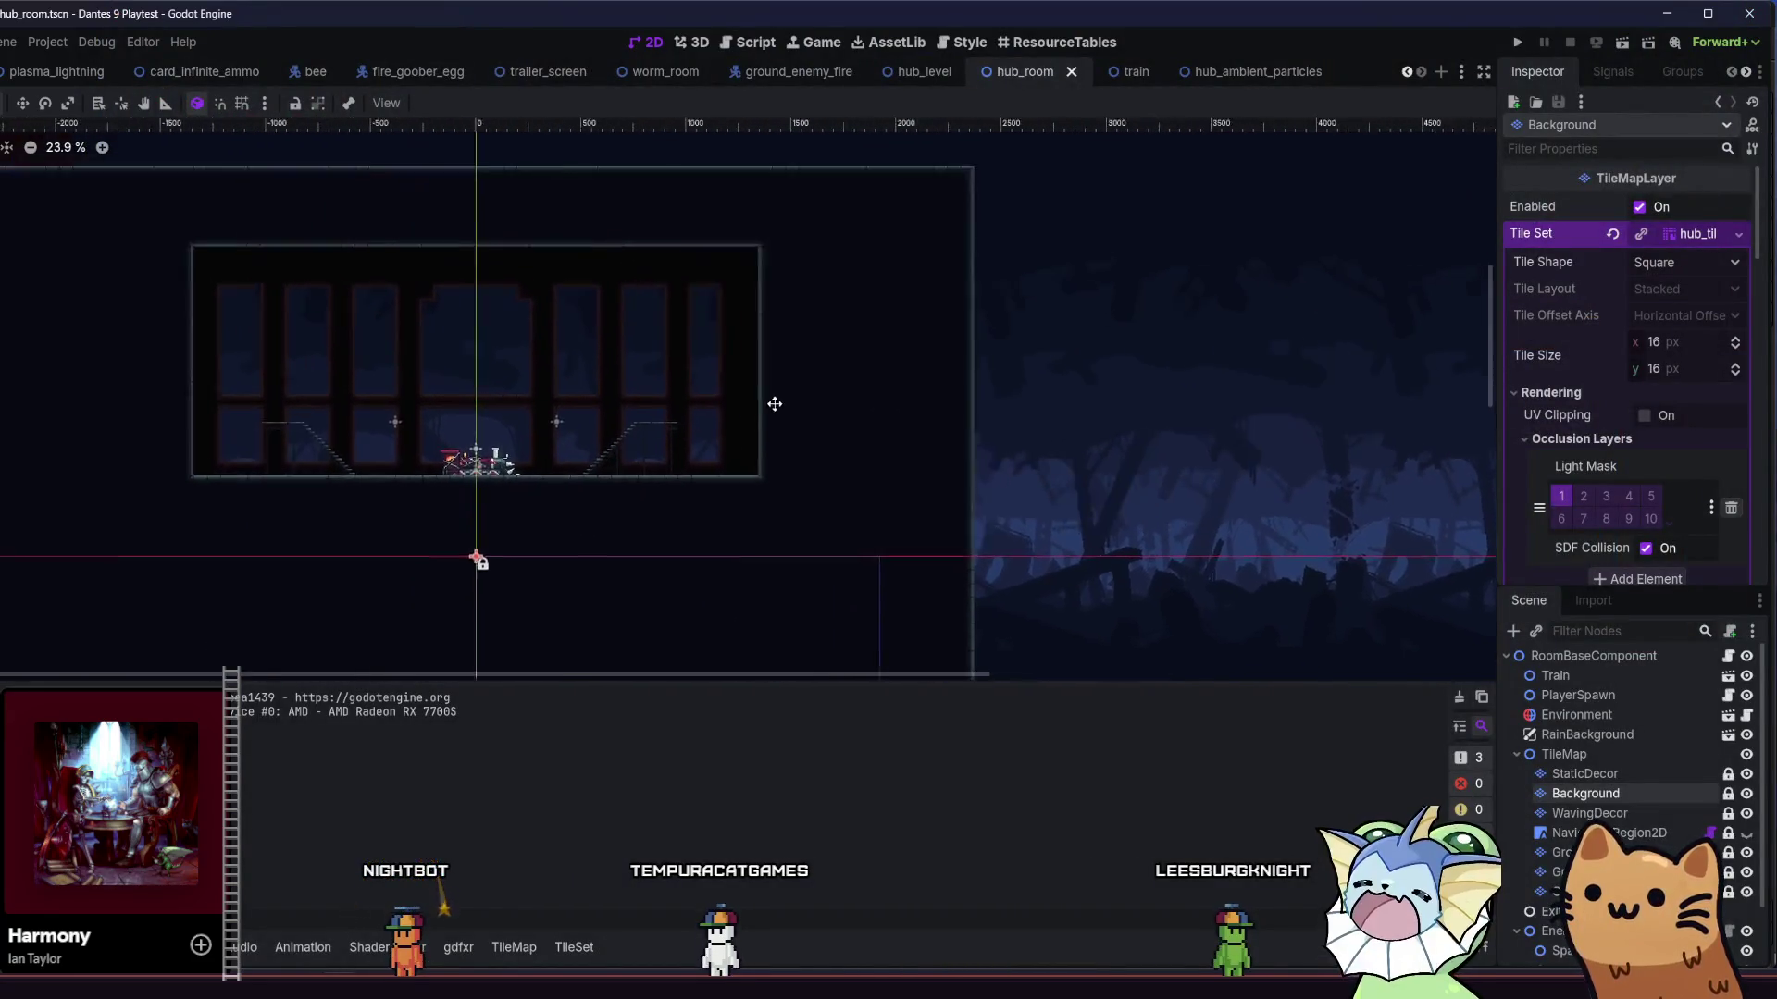
drag(762, 407, 888, 392)
key(r)
scroll(407, 333, up, 2)
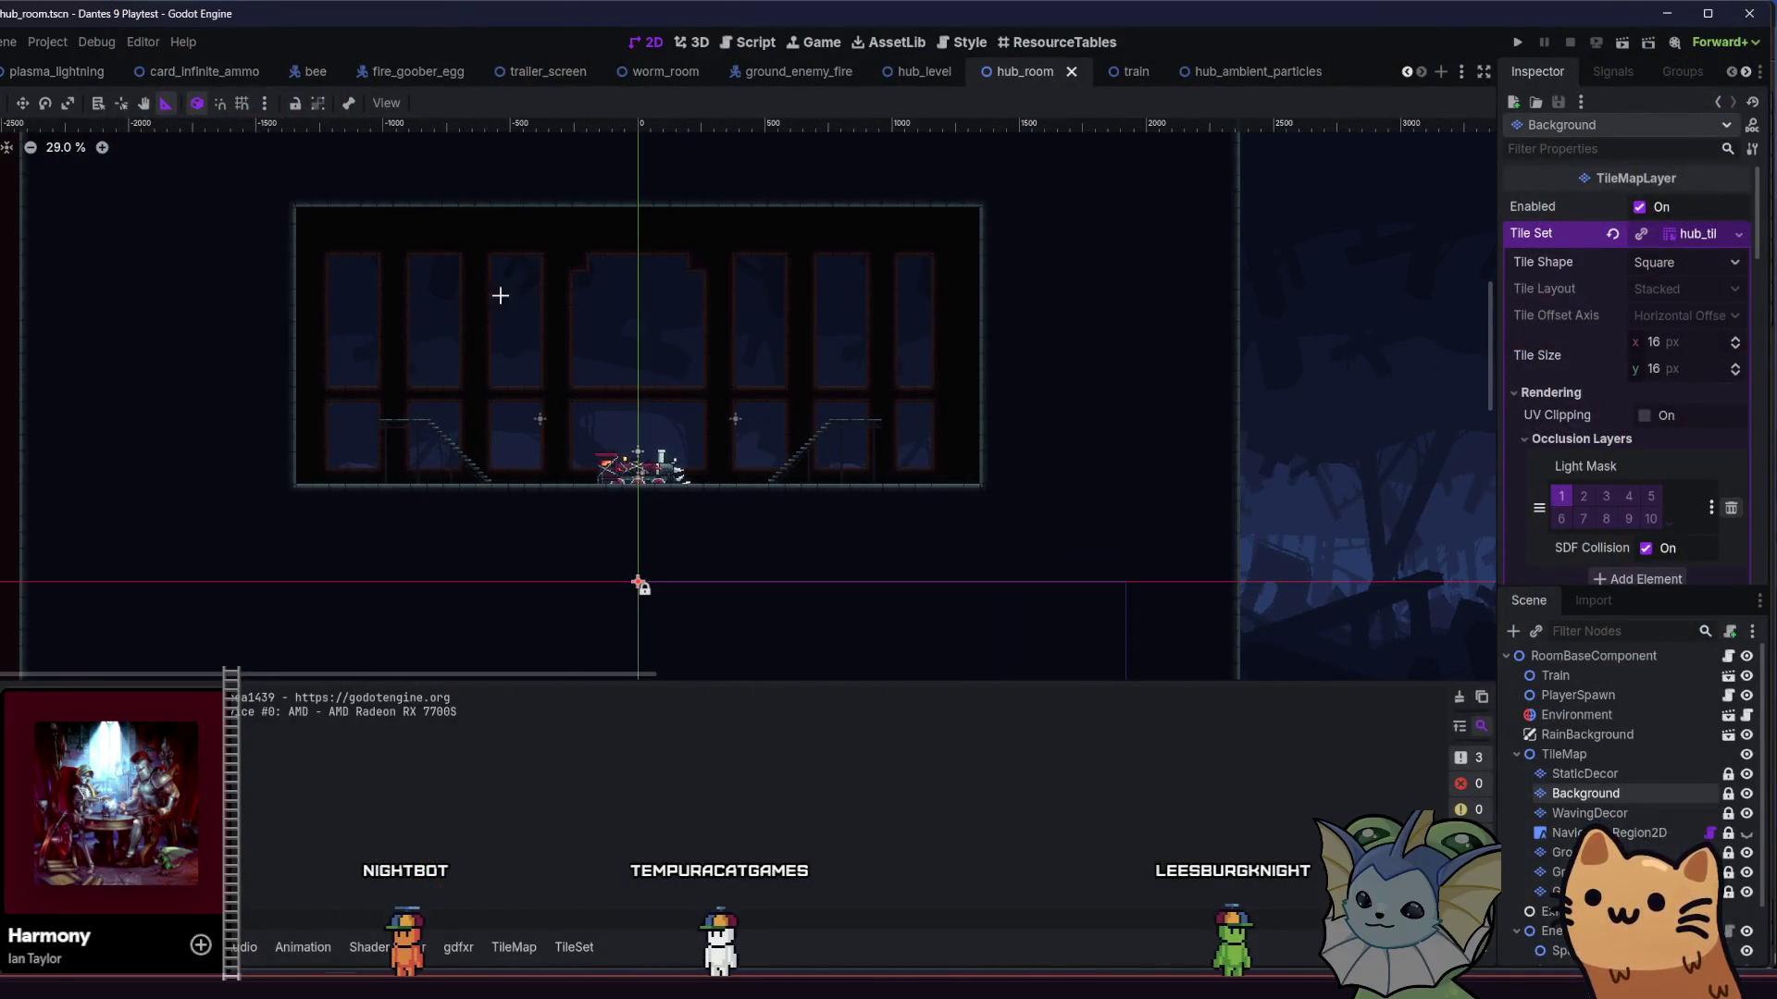
drag(424, 384, 488, 468)
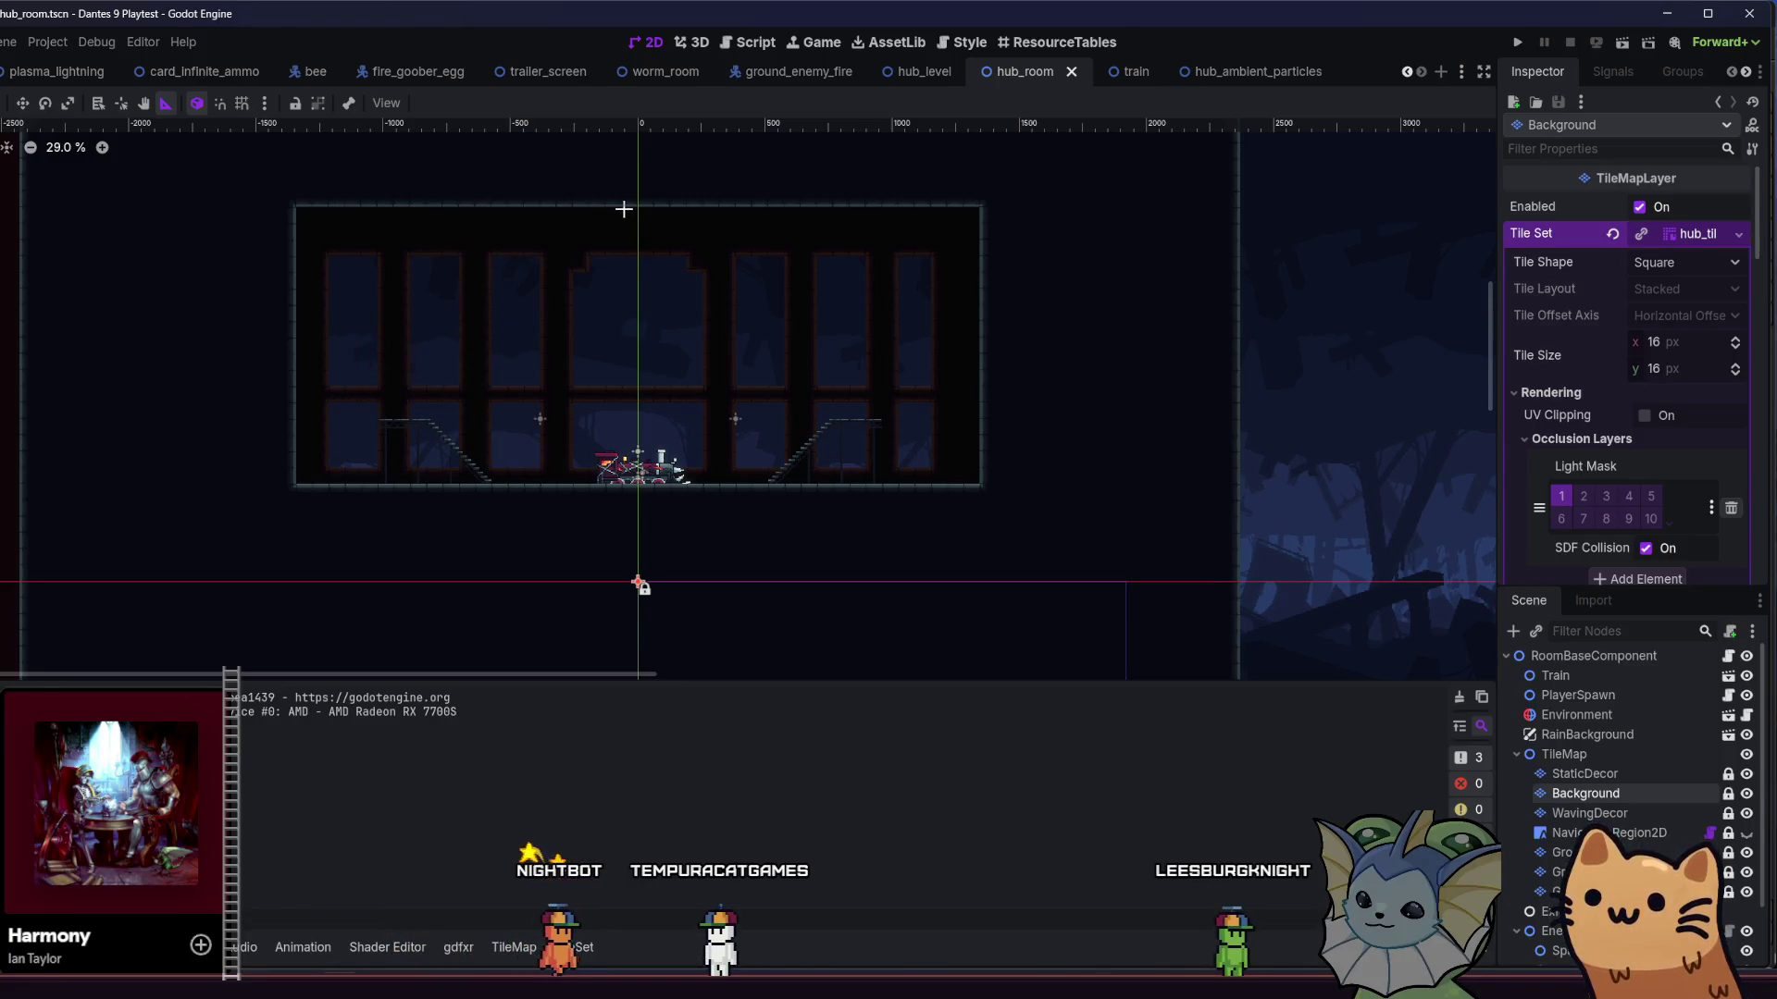
drag(639, 464, 637, 499)
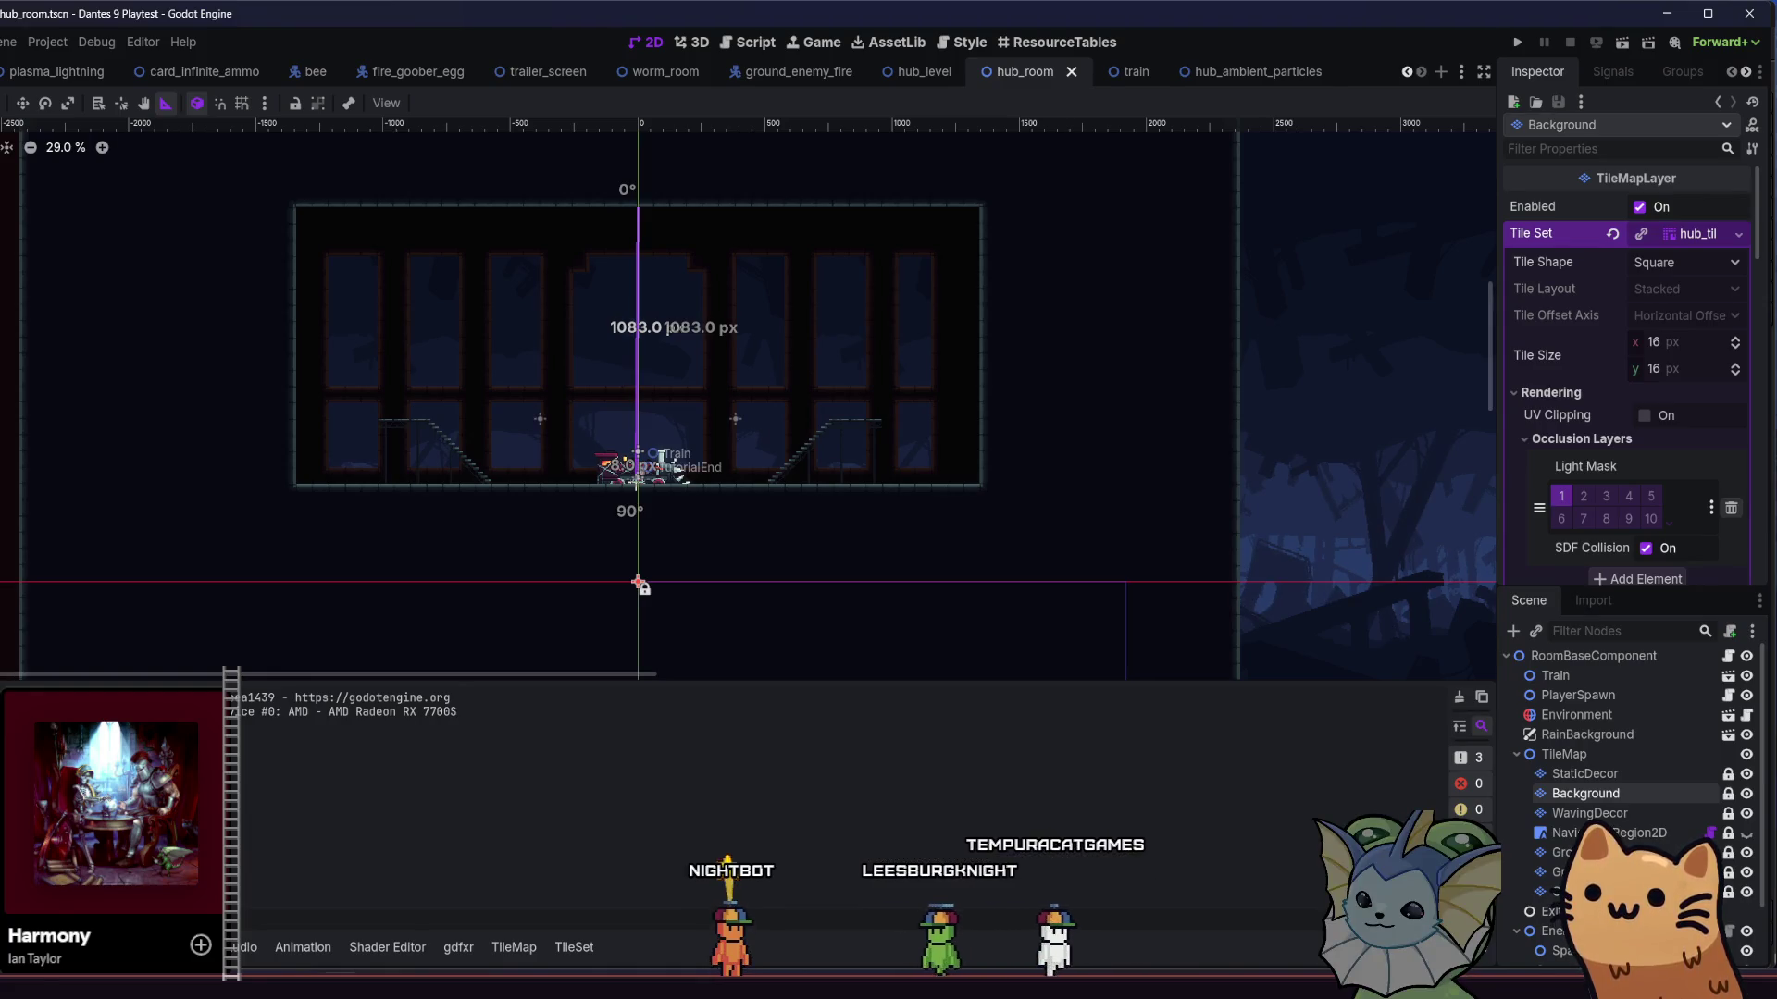
drag(638, 585, 639, 585)
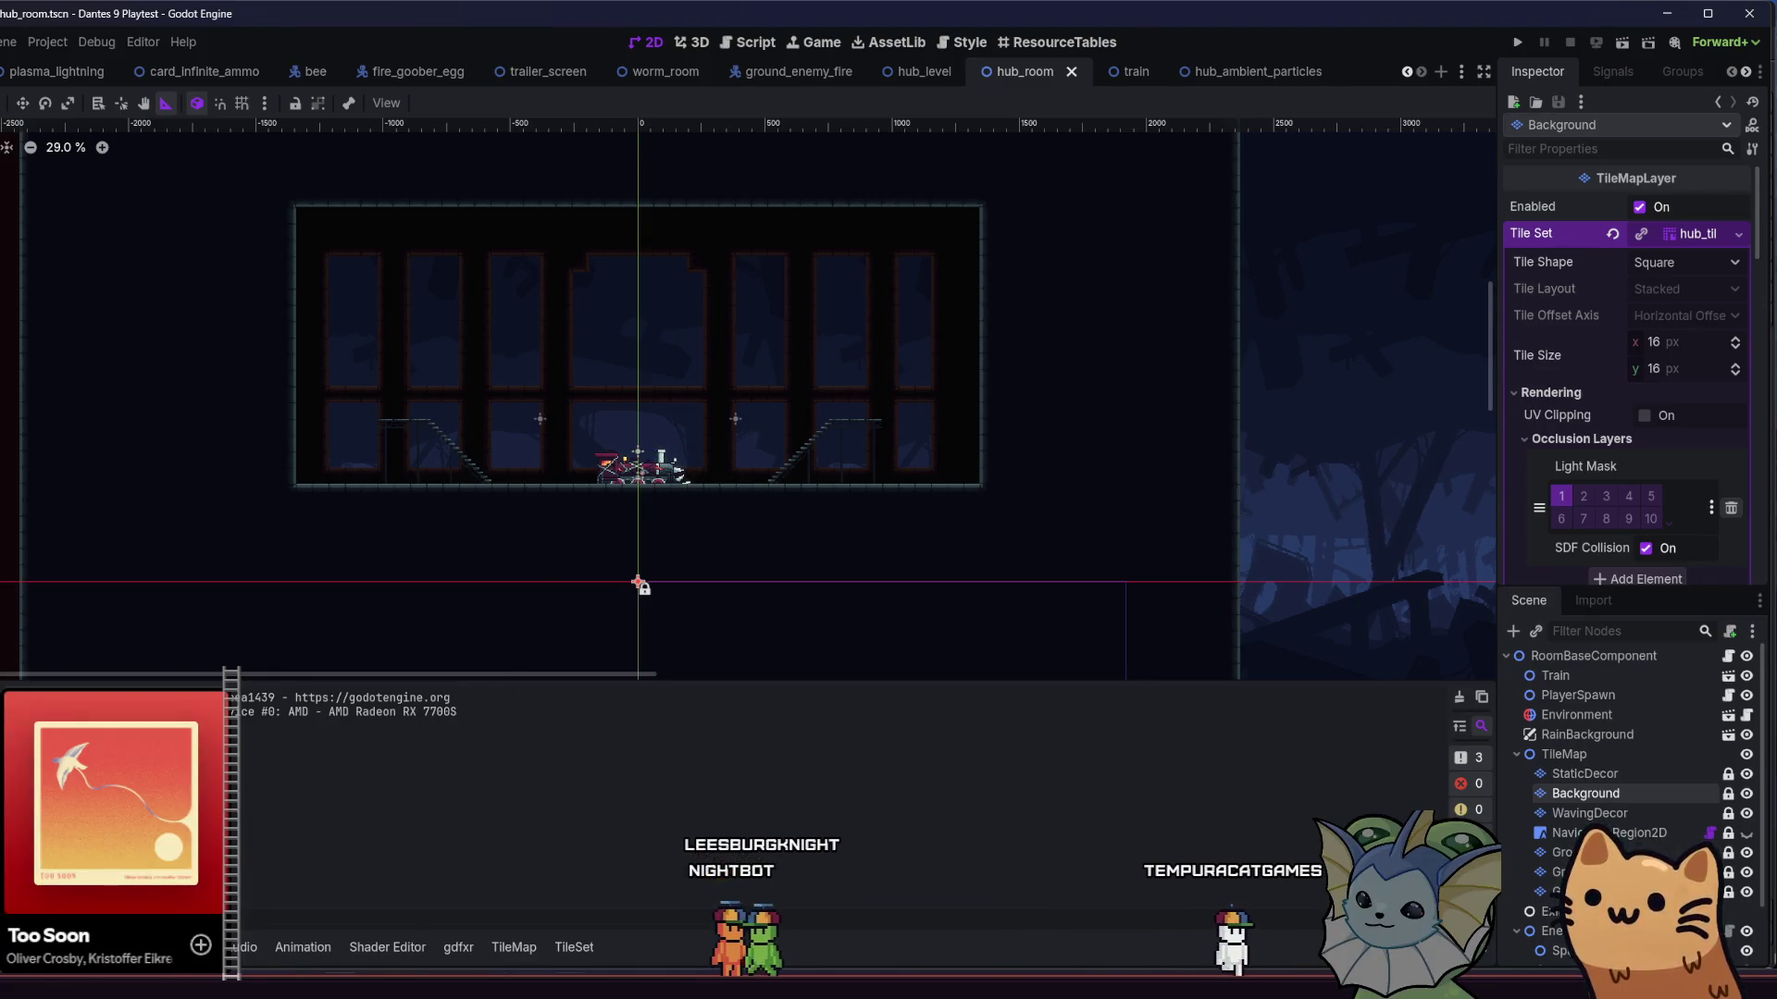
key(alt+Tab)
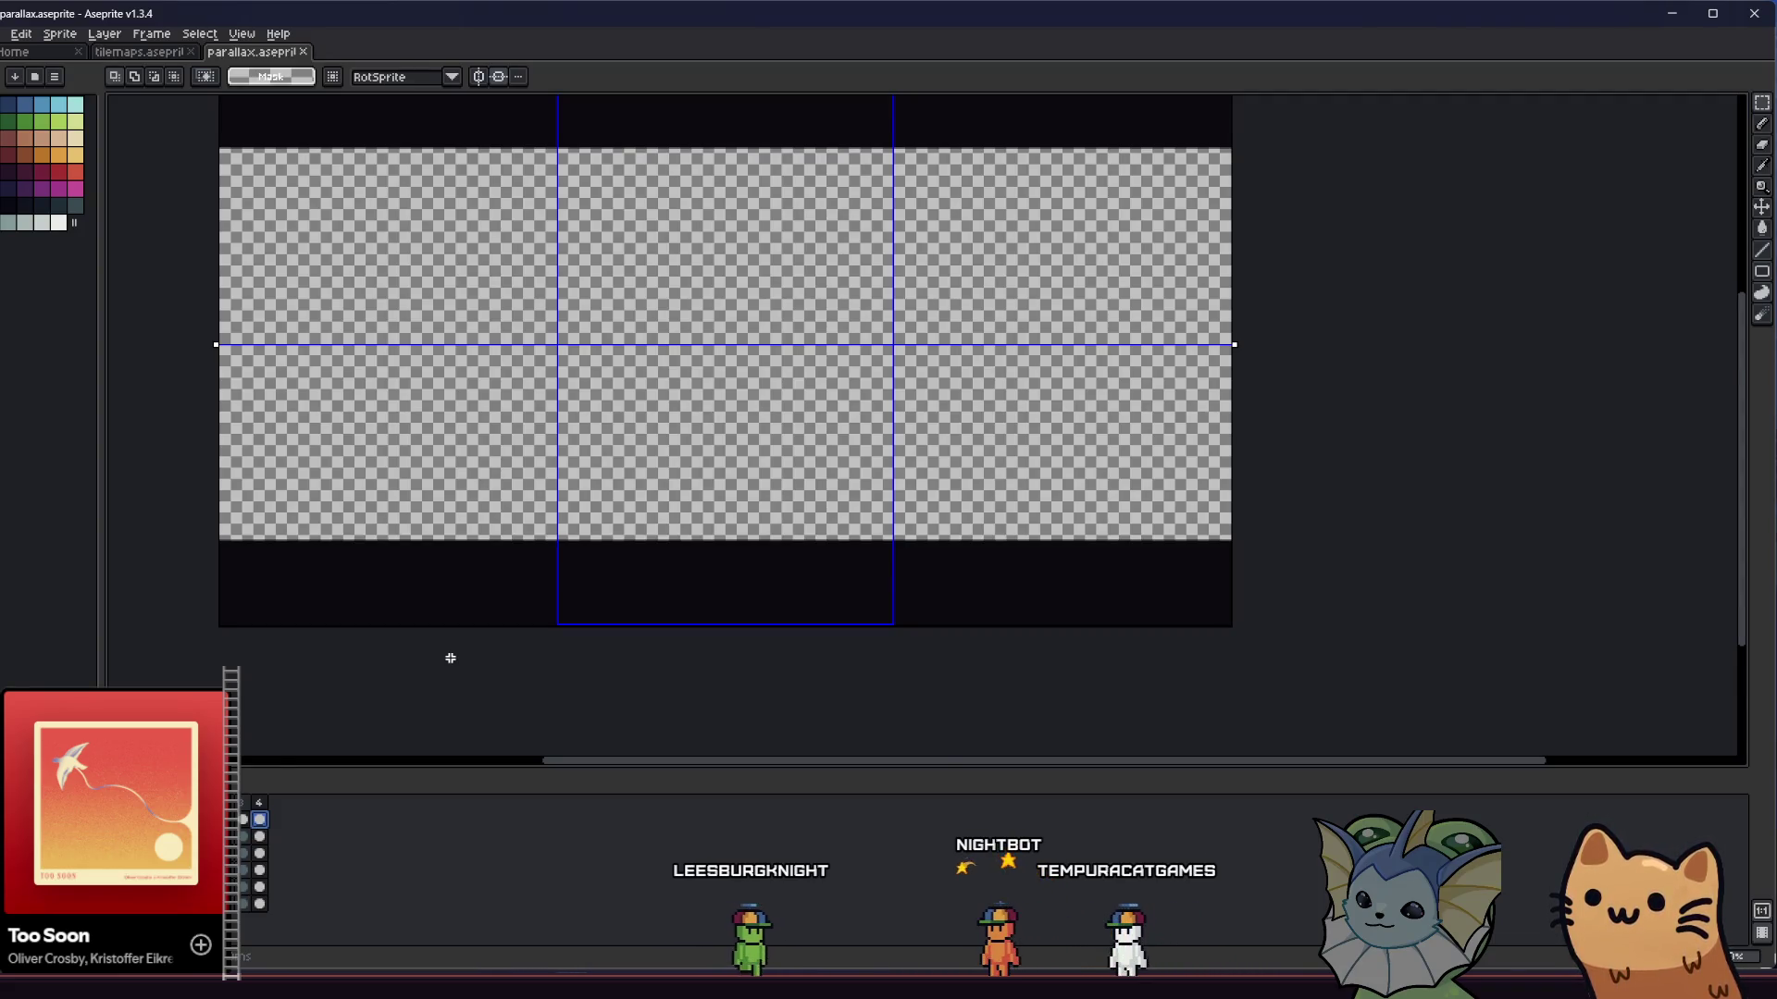
- Undo the three vertical bars and marquee-select the parallax canvas's middle band with mirrored rectangles
scroll(451, 641, up, 2)
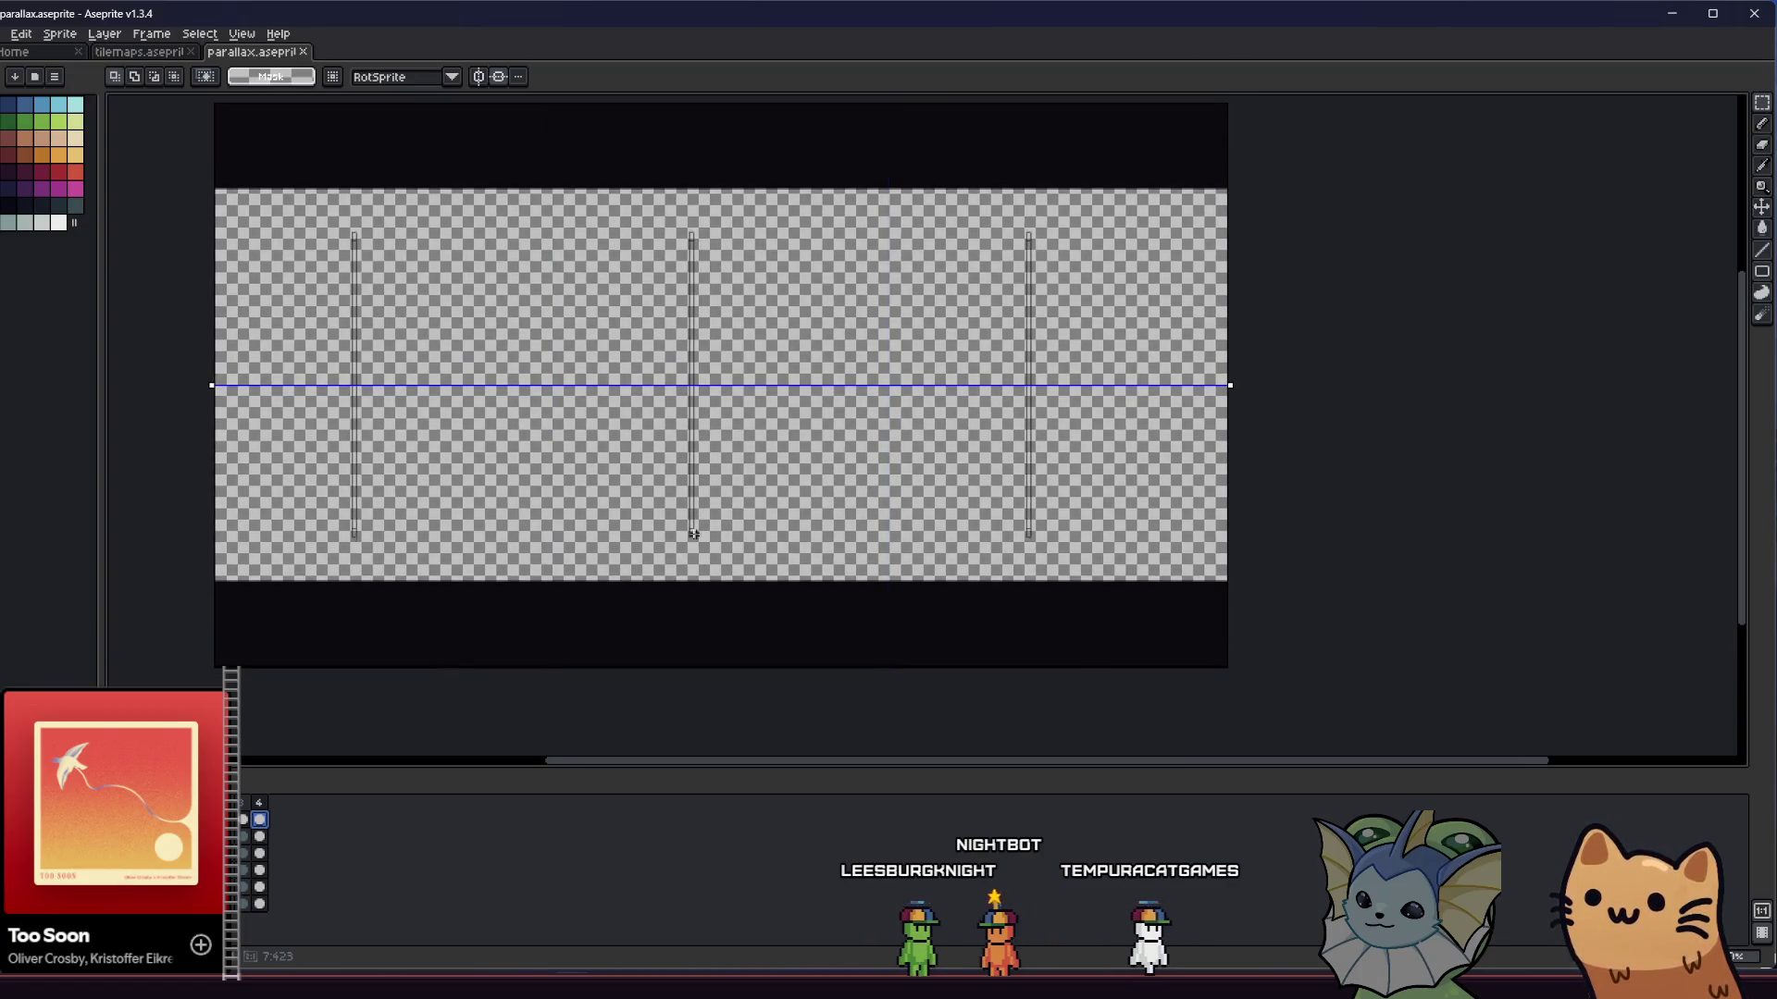
key(ctrl+z)
mouse_move(680, 343)
mouse_down()
mouse_move(774, 429)
mouse_move(708, 384)
mouse_up()
drag(820, 410, 826, 415)
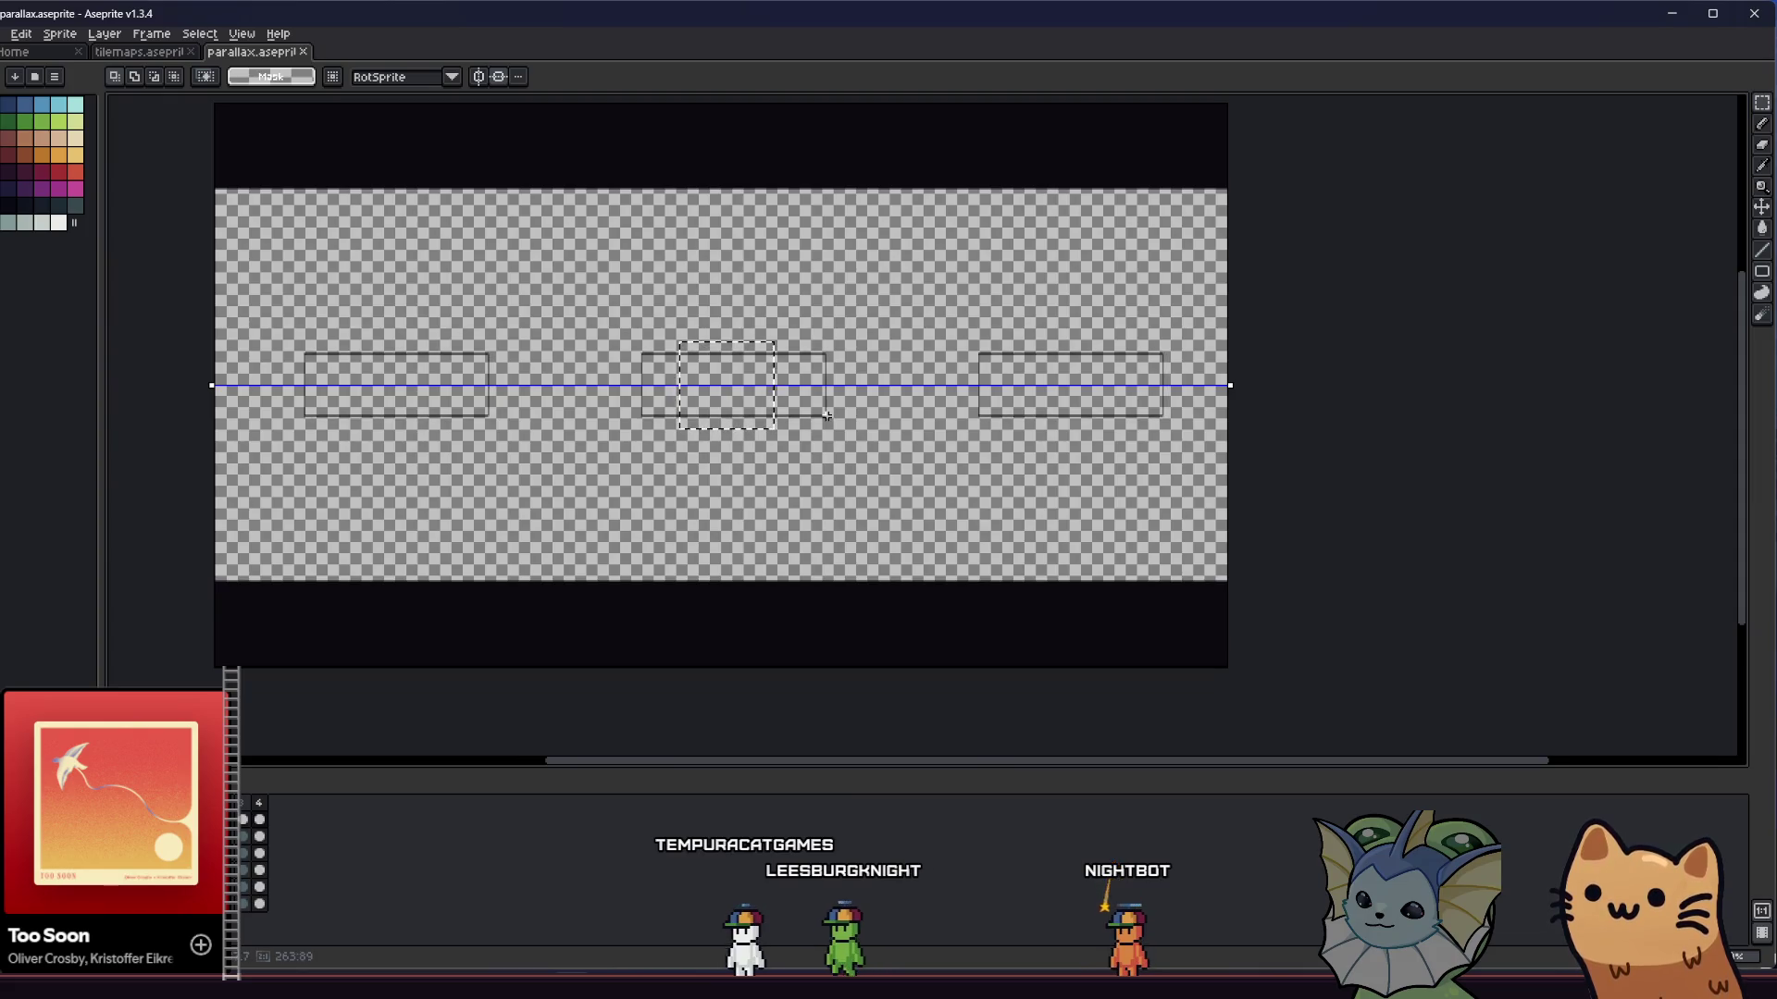
drag(827, 415, 828, 419)
mouse_move(621, 356)
mouse_down()
mouse_move(580, 330)
mouse_move(857, 443)
mouse_move(801, 431)
mouse_up()
click(575, 317)
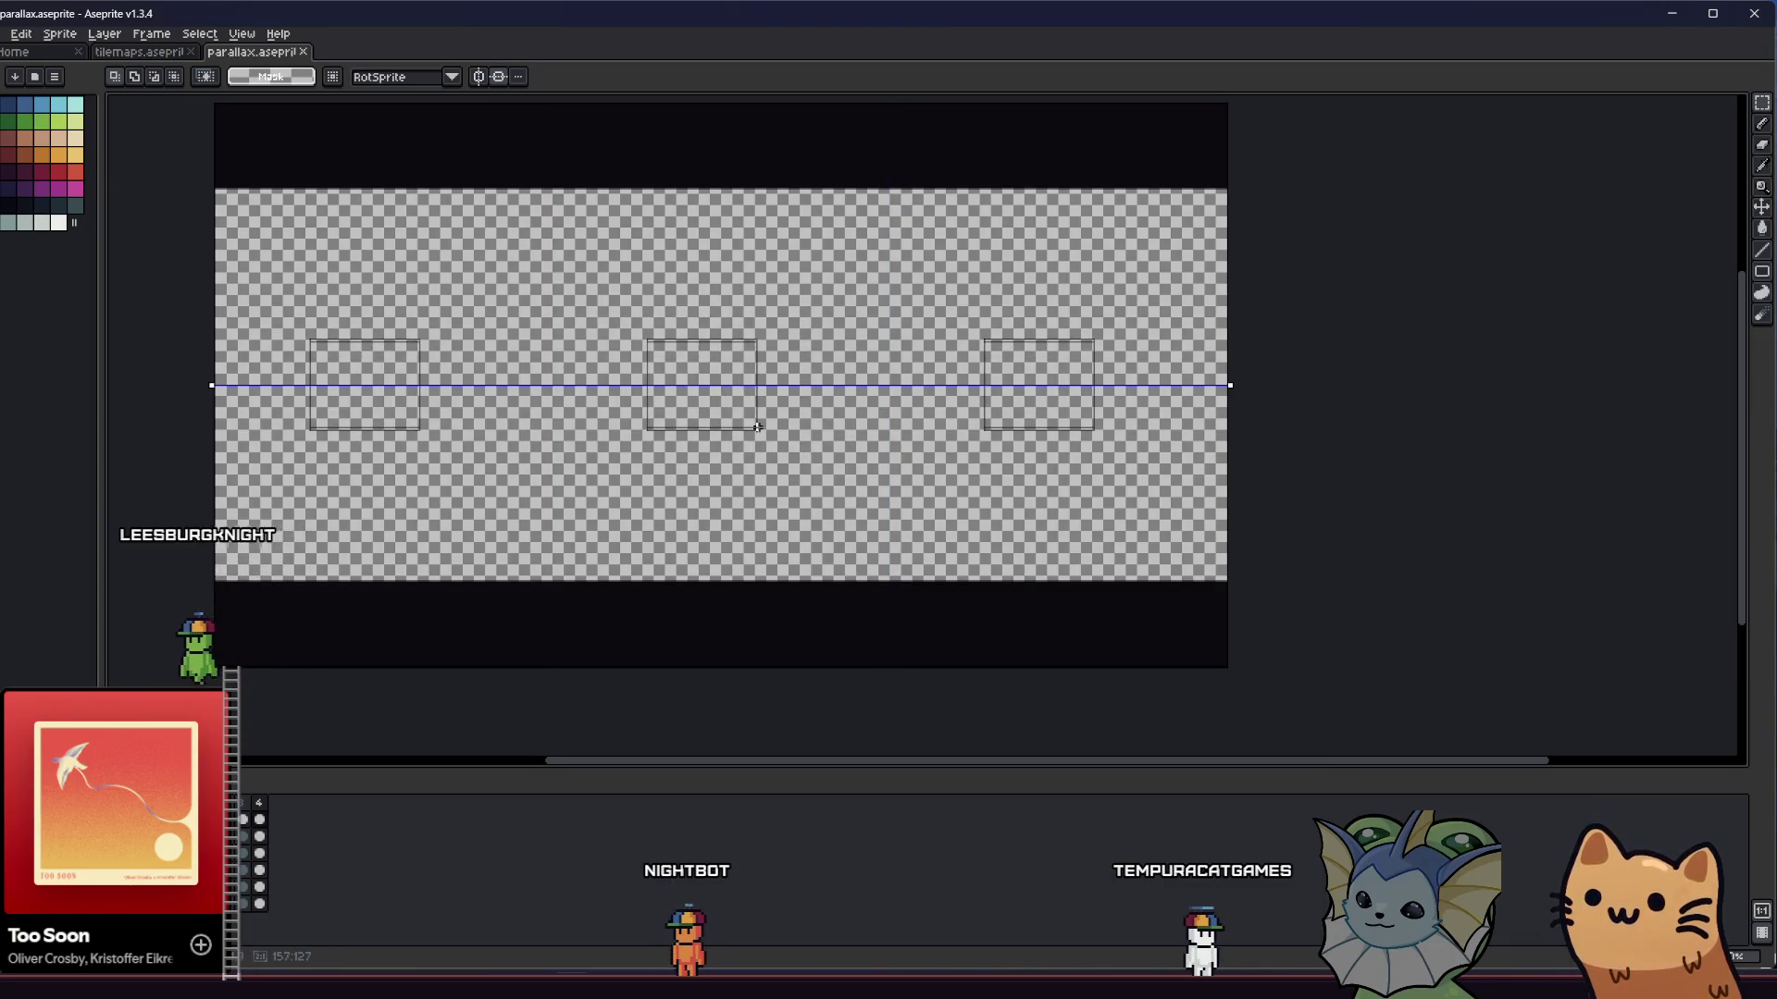
mouse_move(759, 428)
mouse_down()
mouse_move(794, 449)
mouse_move(1001, 461)
mouse_move(983, 399)
mouse_move(1010, 529)
mouse_up()
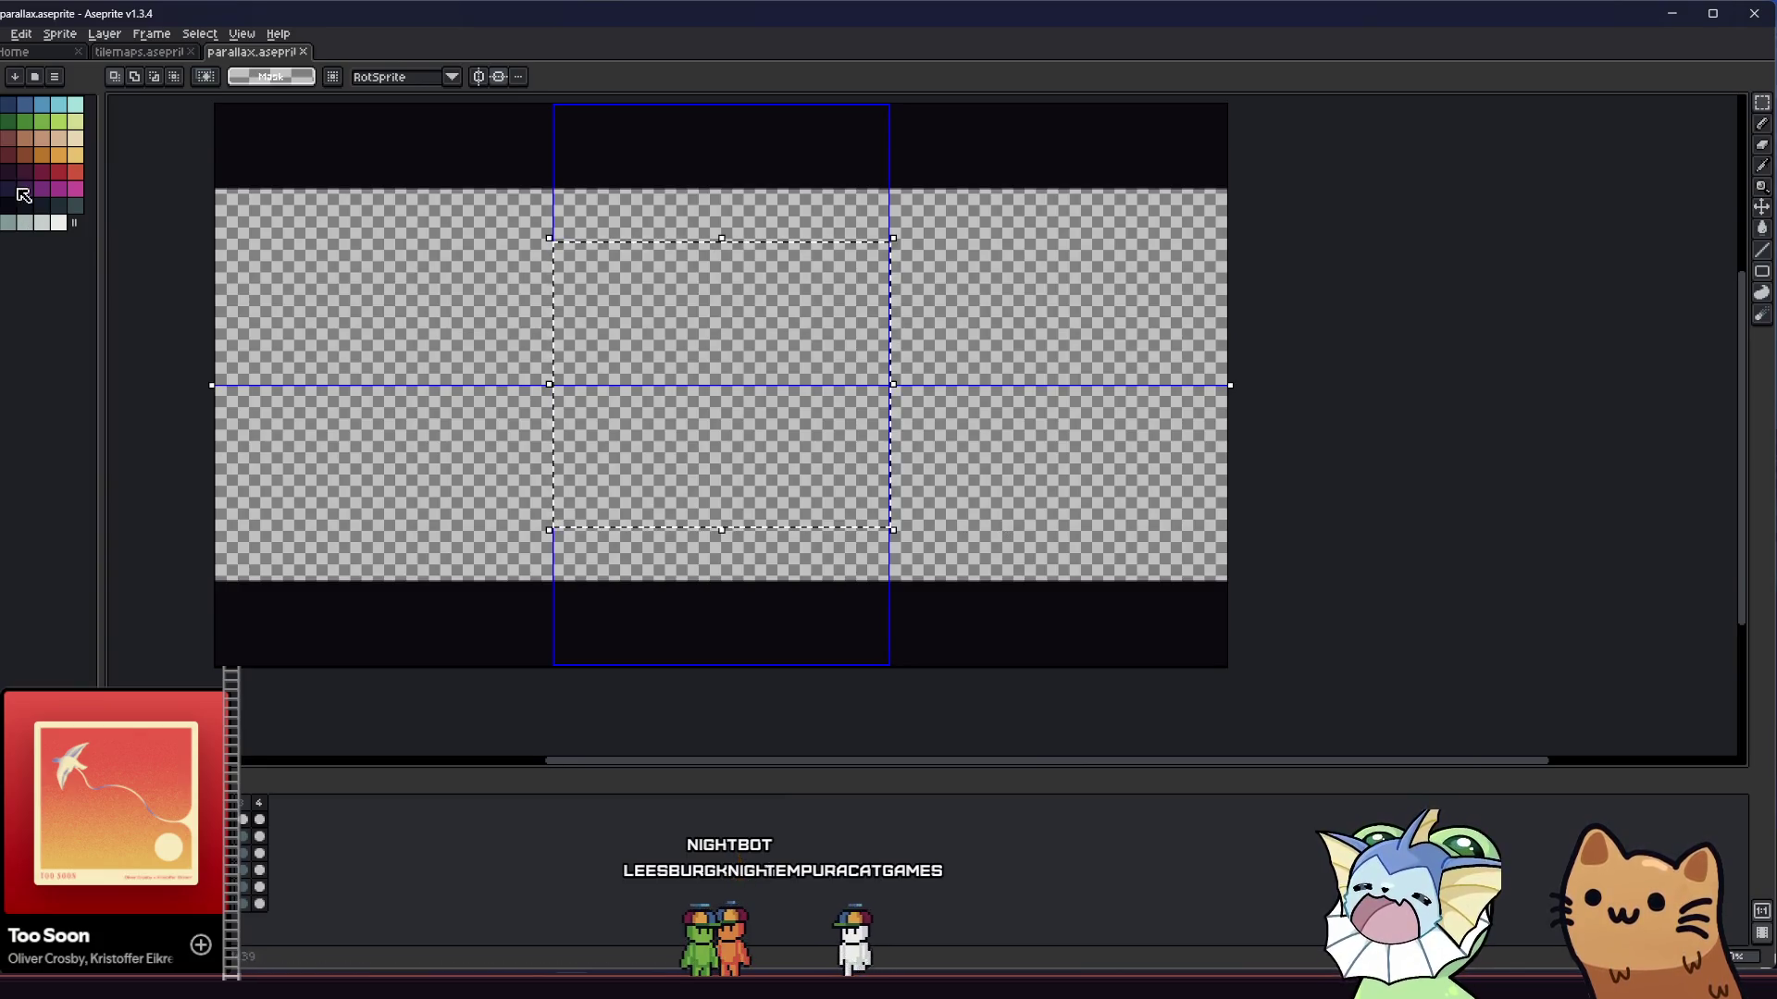
- Bucket-fill the top and bottom strips of the parallax canvas with the dark colour
key(g)
click(703, 395)
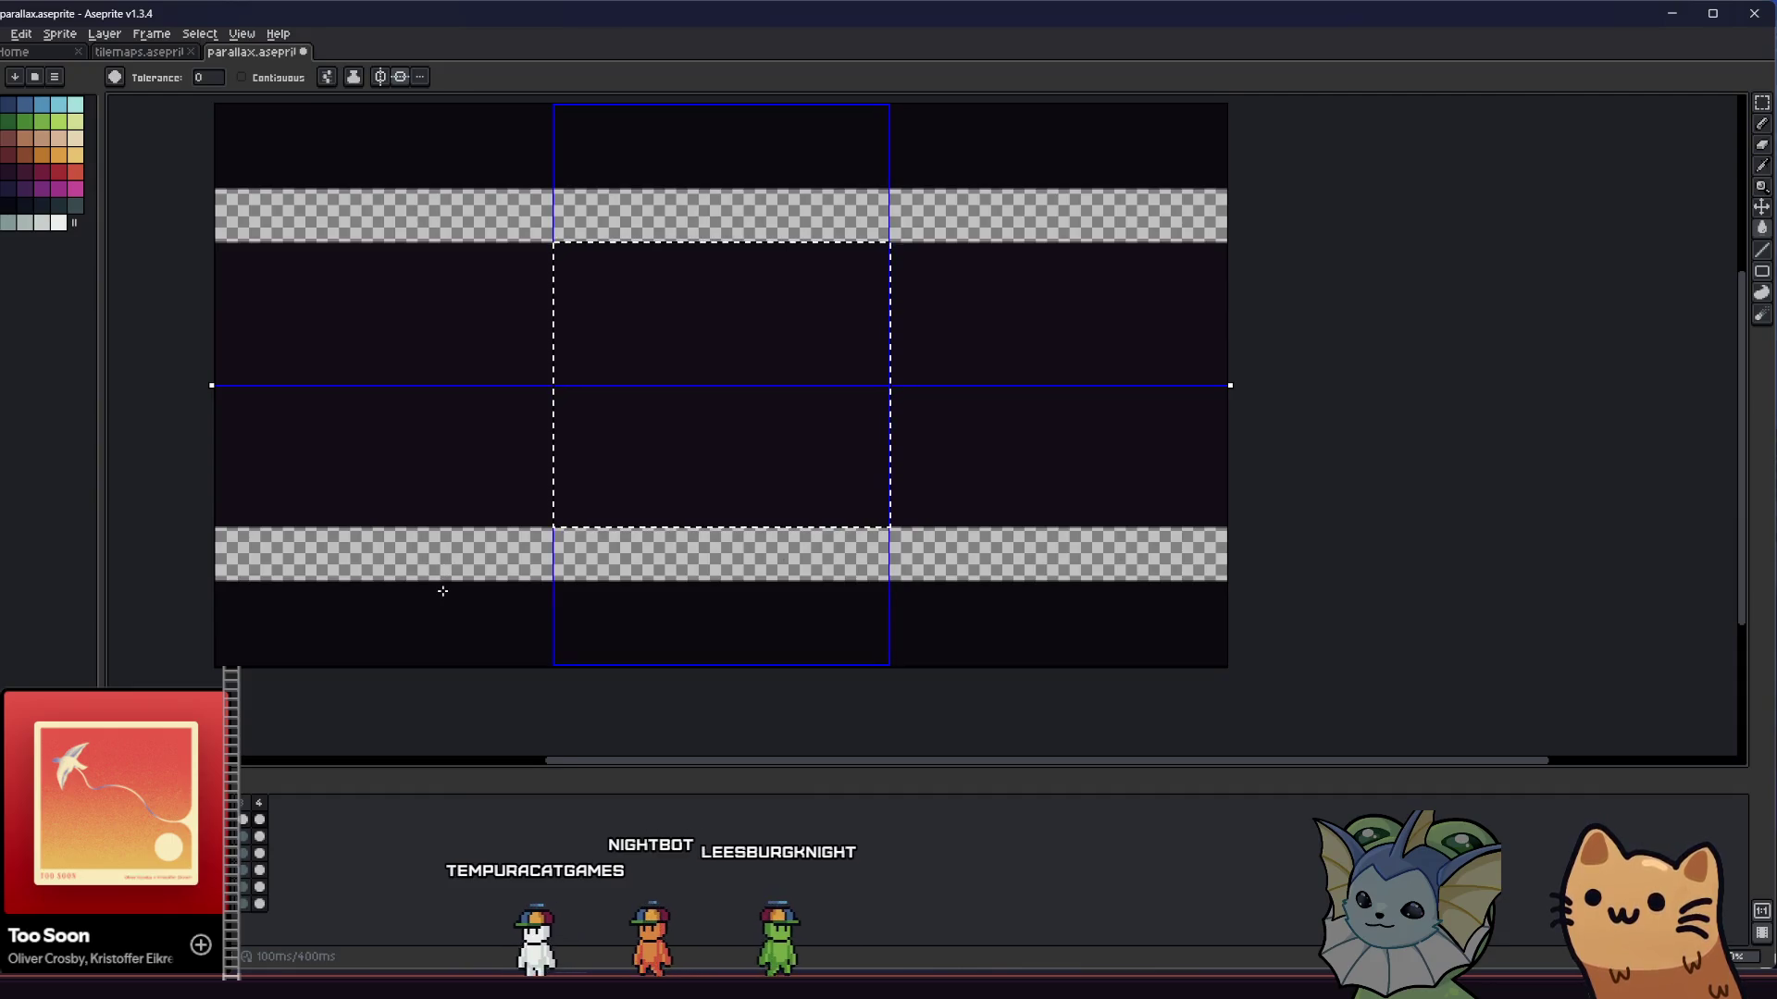
key(m)
key(ctrl+d)
key(g)
click(448, 318)
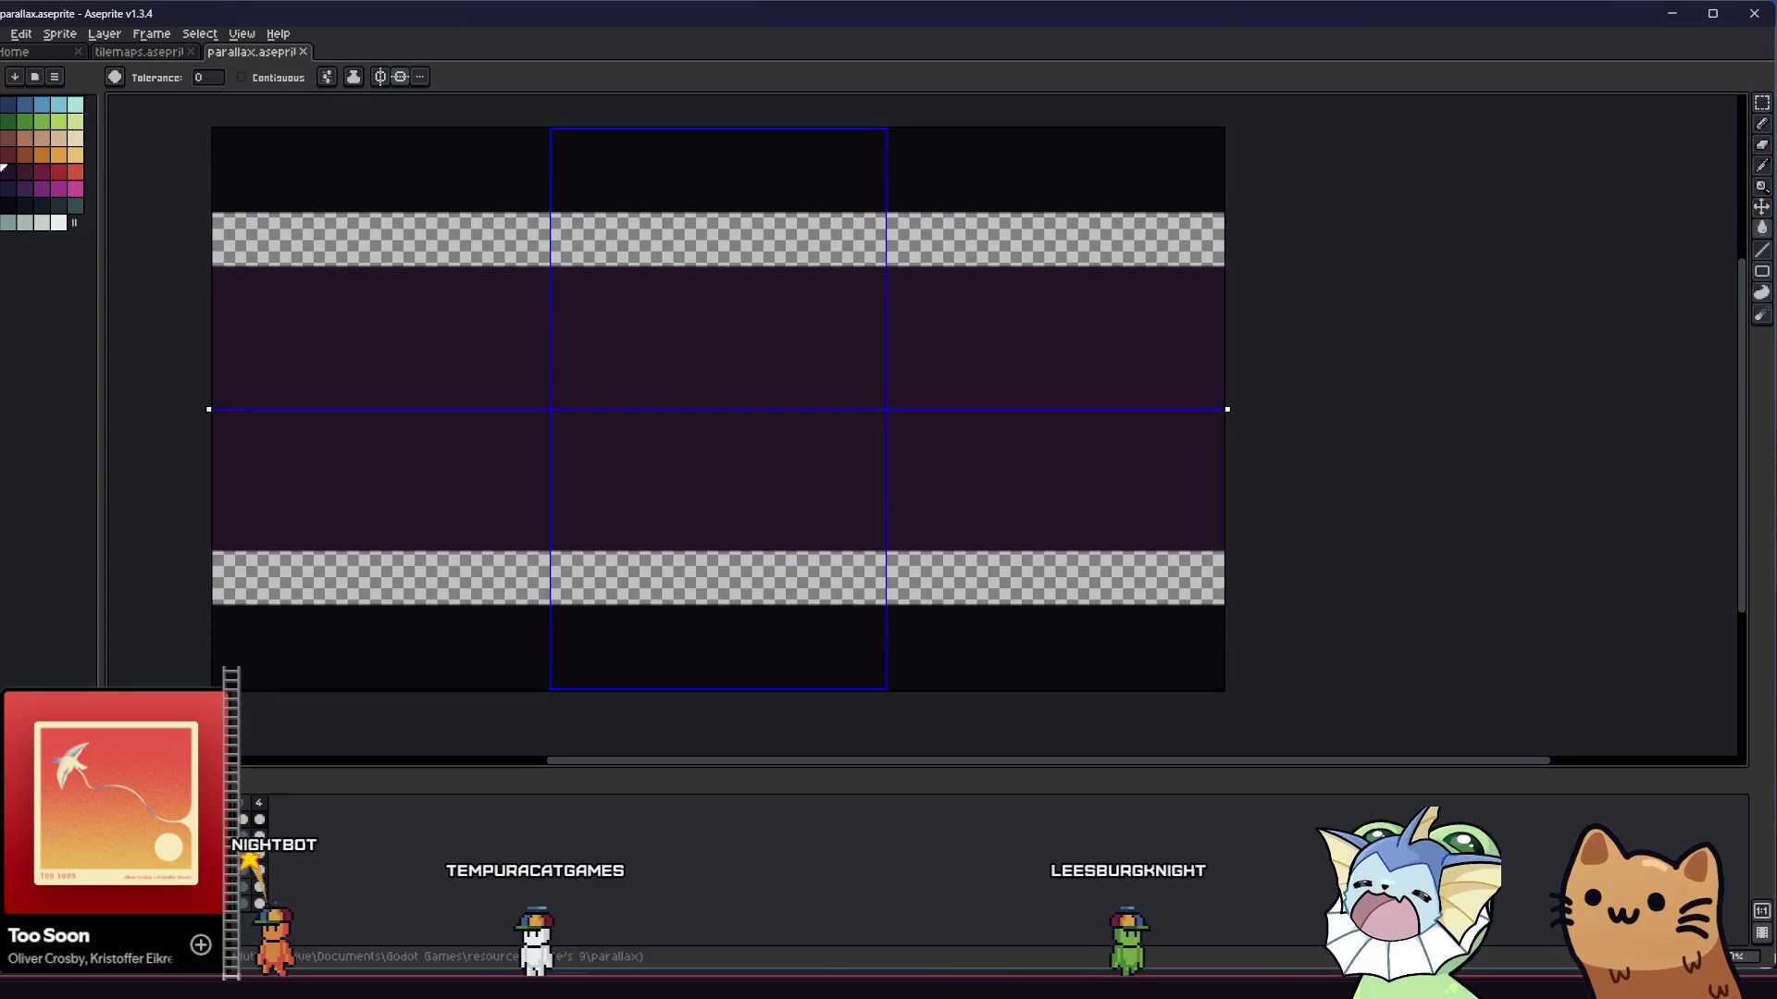
click(391, 254)
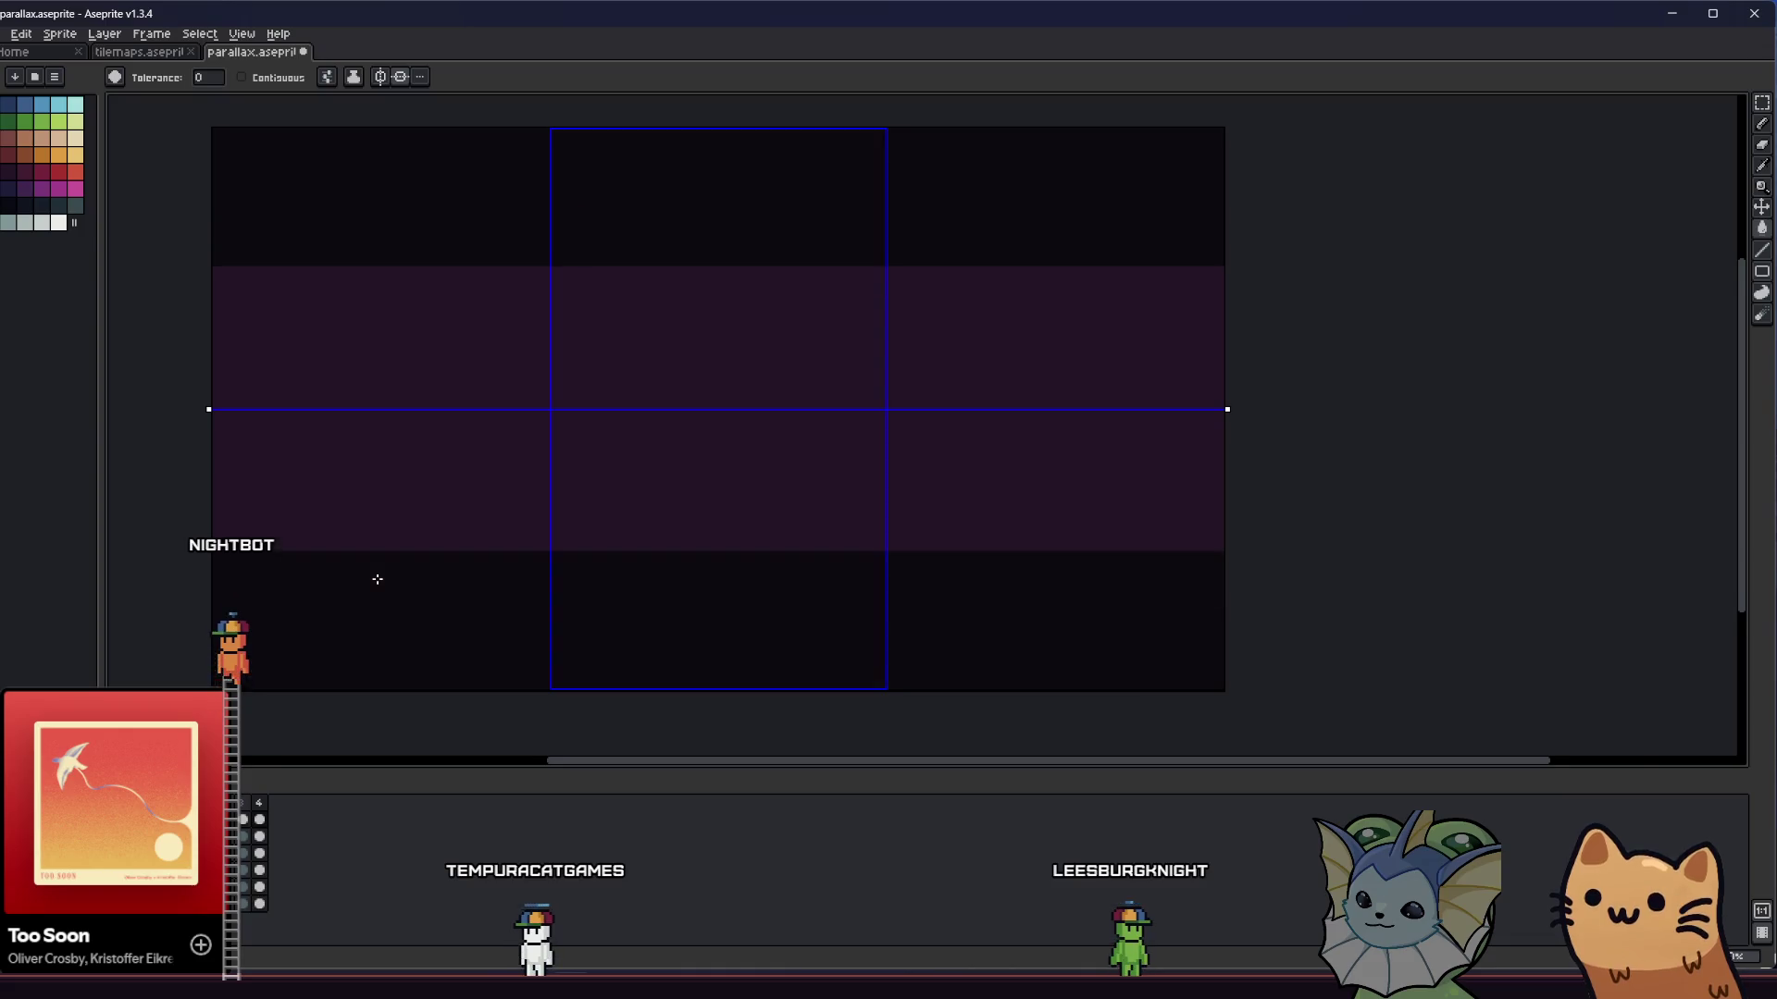
- Magic-wand the purple middle band, delete it to transparency, and save parallax.aseprite
key(w)
key(ctrl+shift+d)
click(445, 497)
key(Delete)
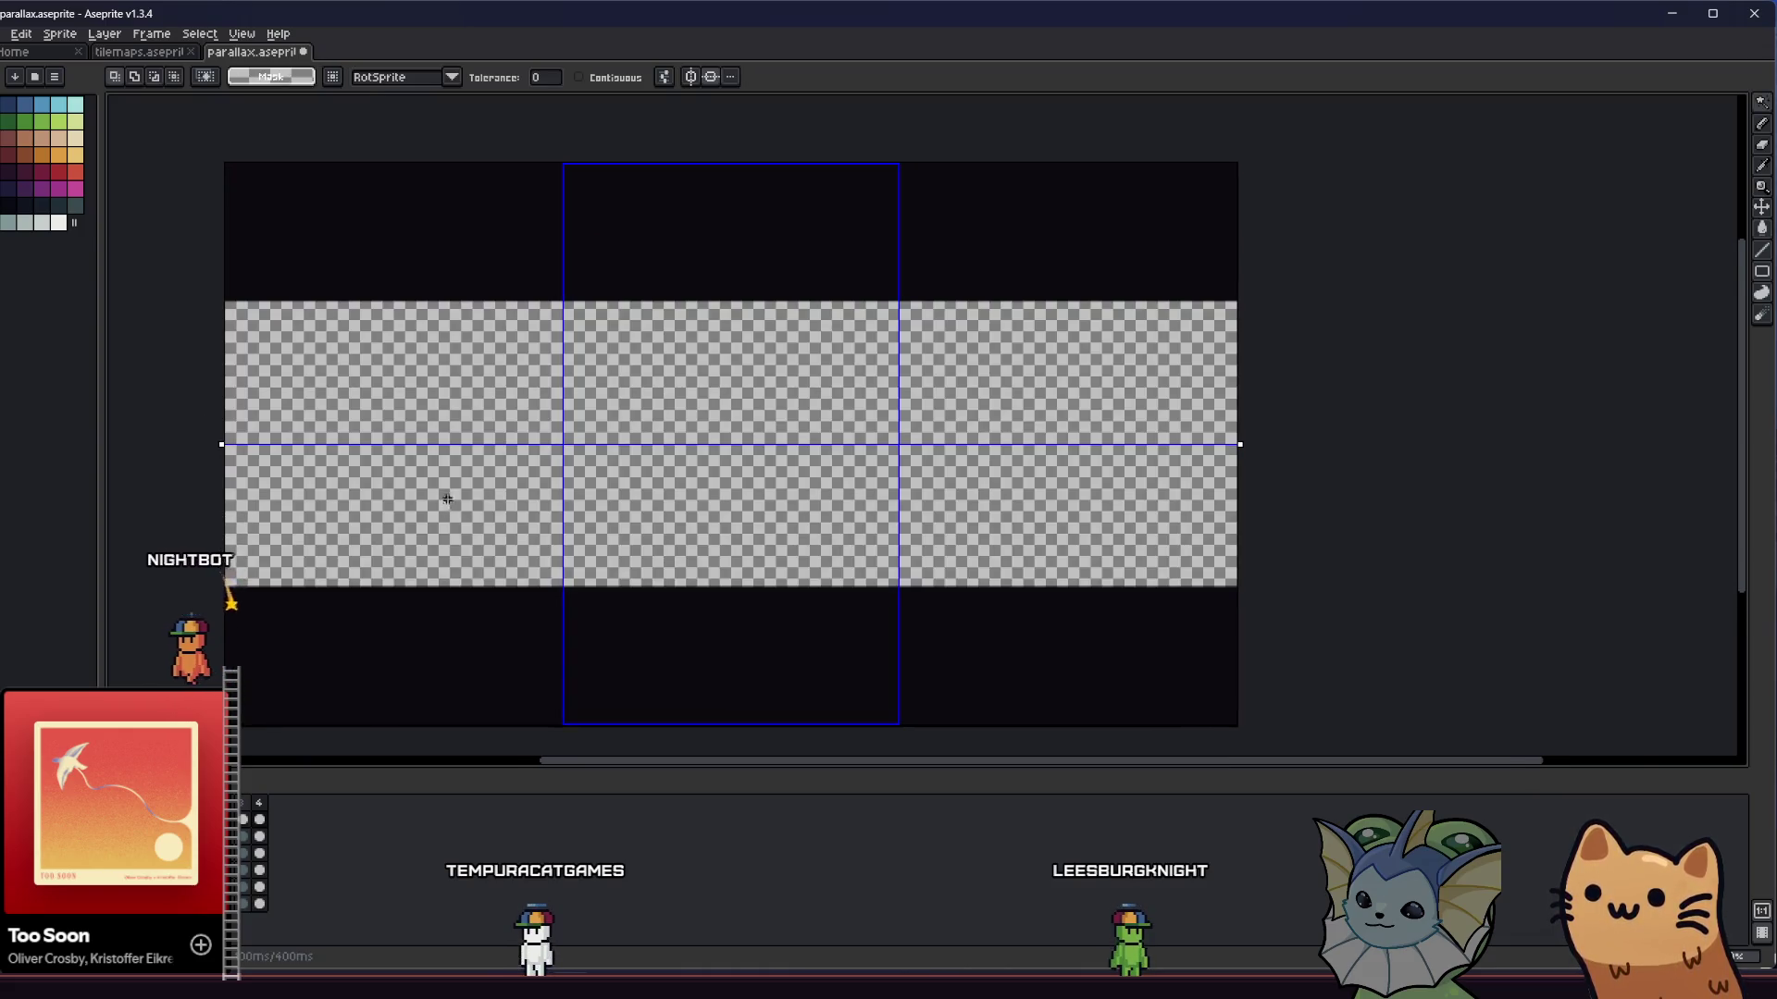
mouse_move(481, 464)
mouse_down()
mouse_move(460, 455)
mouse_move(624, 440)
mouse_up()
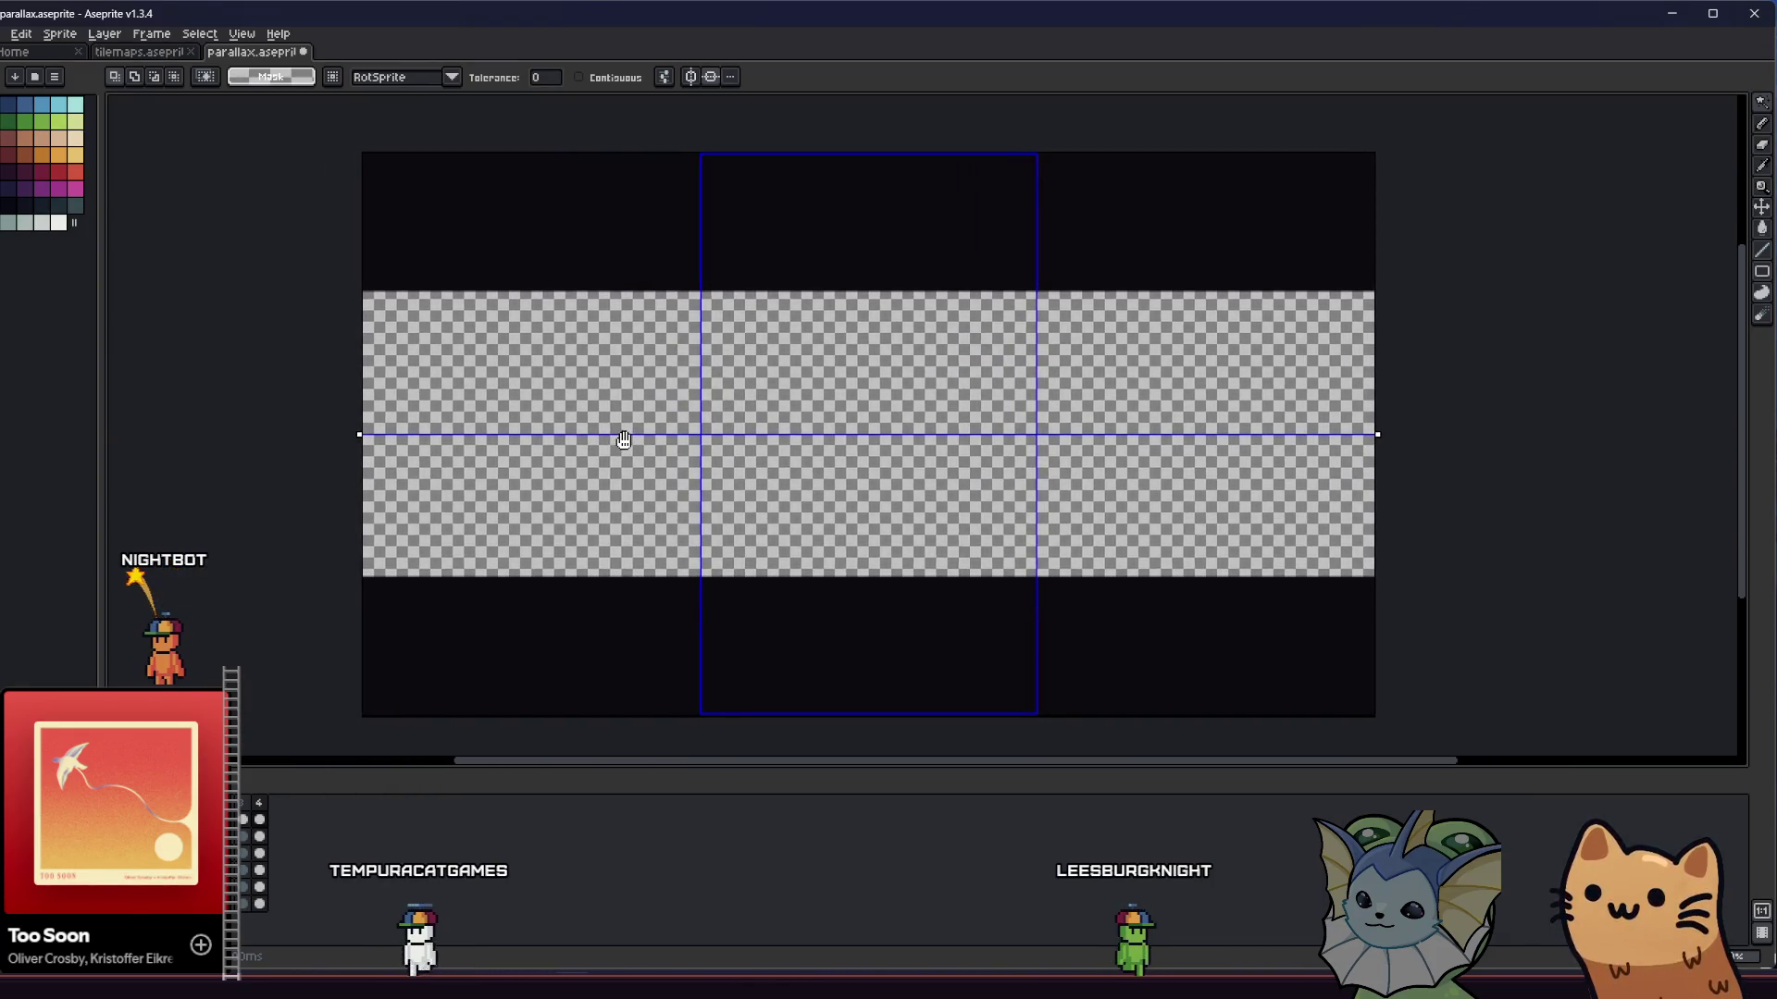
key(ctrl+s)
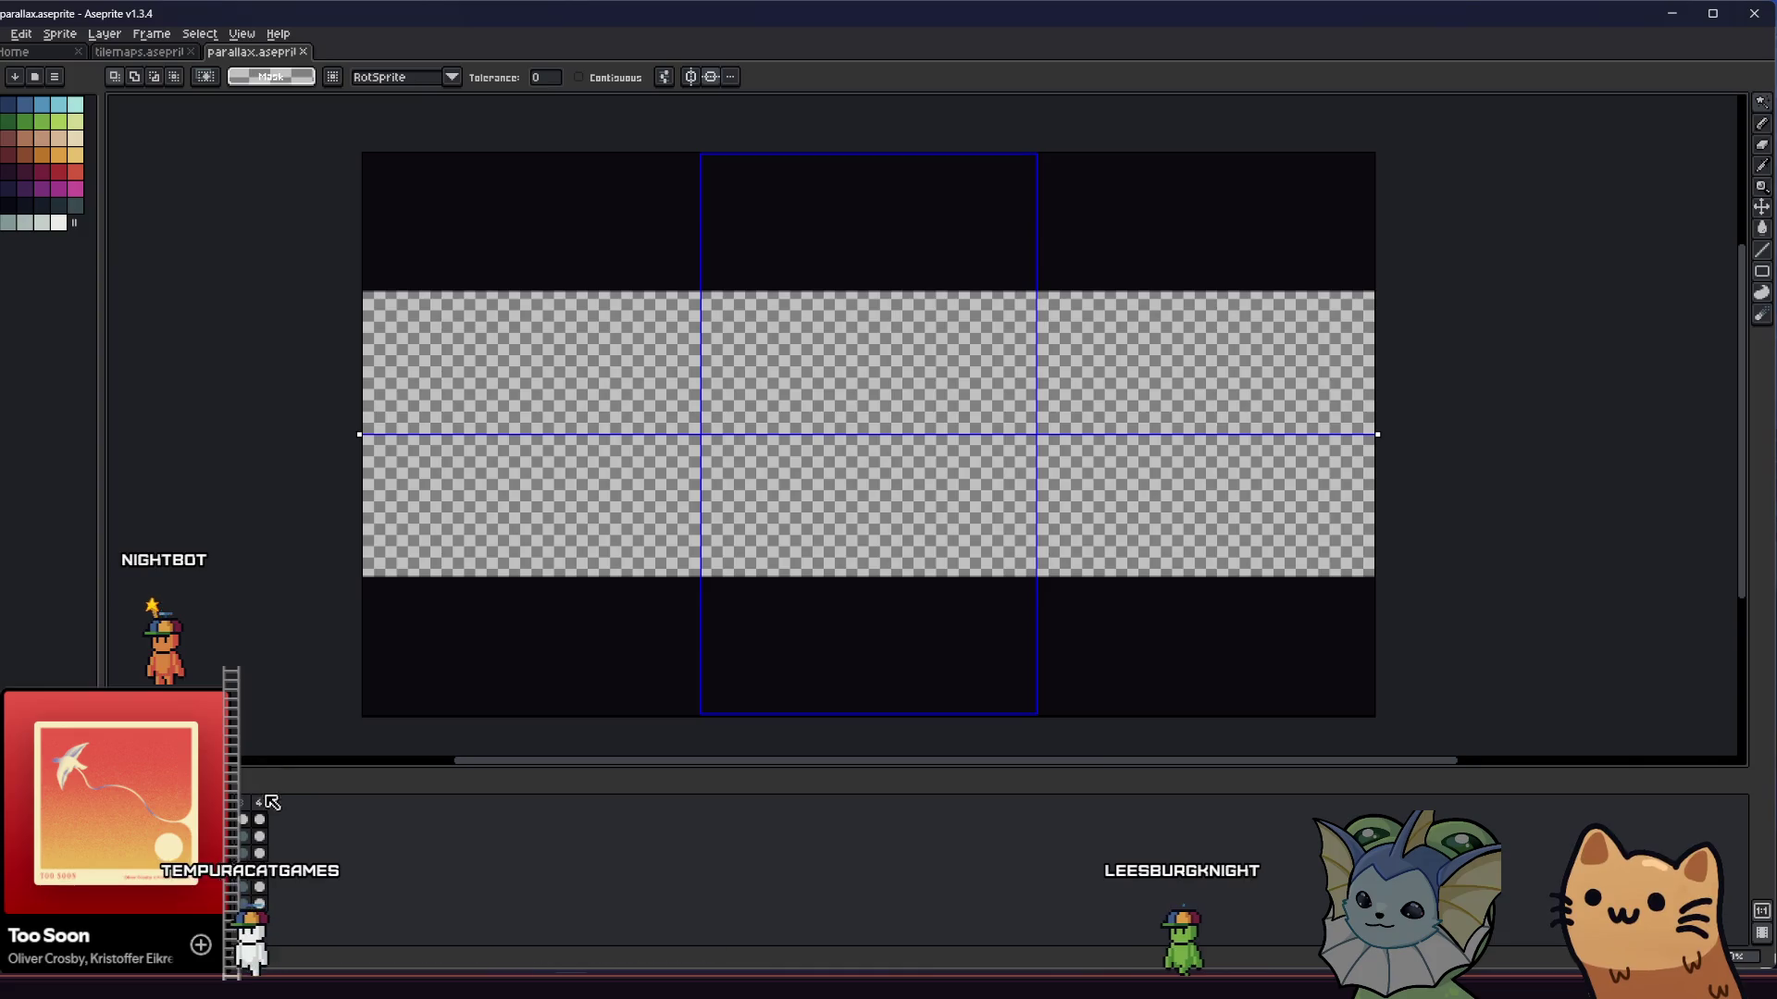
- Open the Export dialog and create a new 'hub' folder inside the parallax folder
click(3, 33)
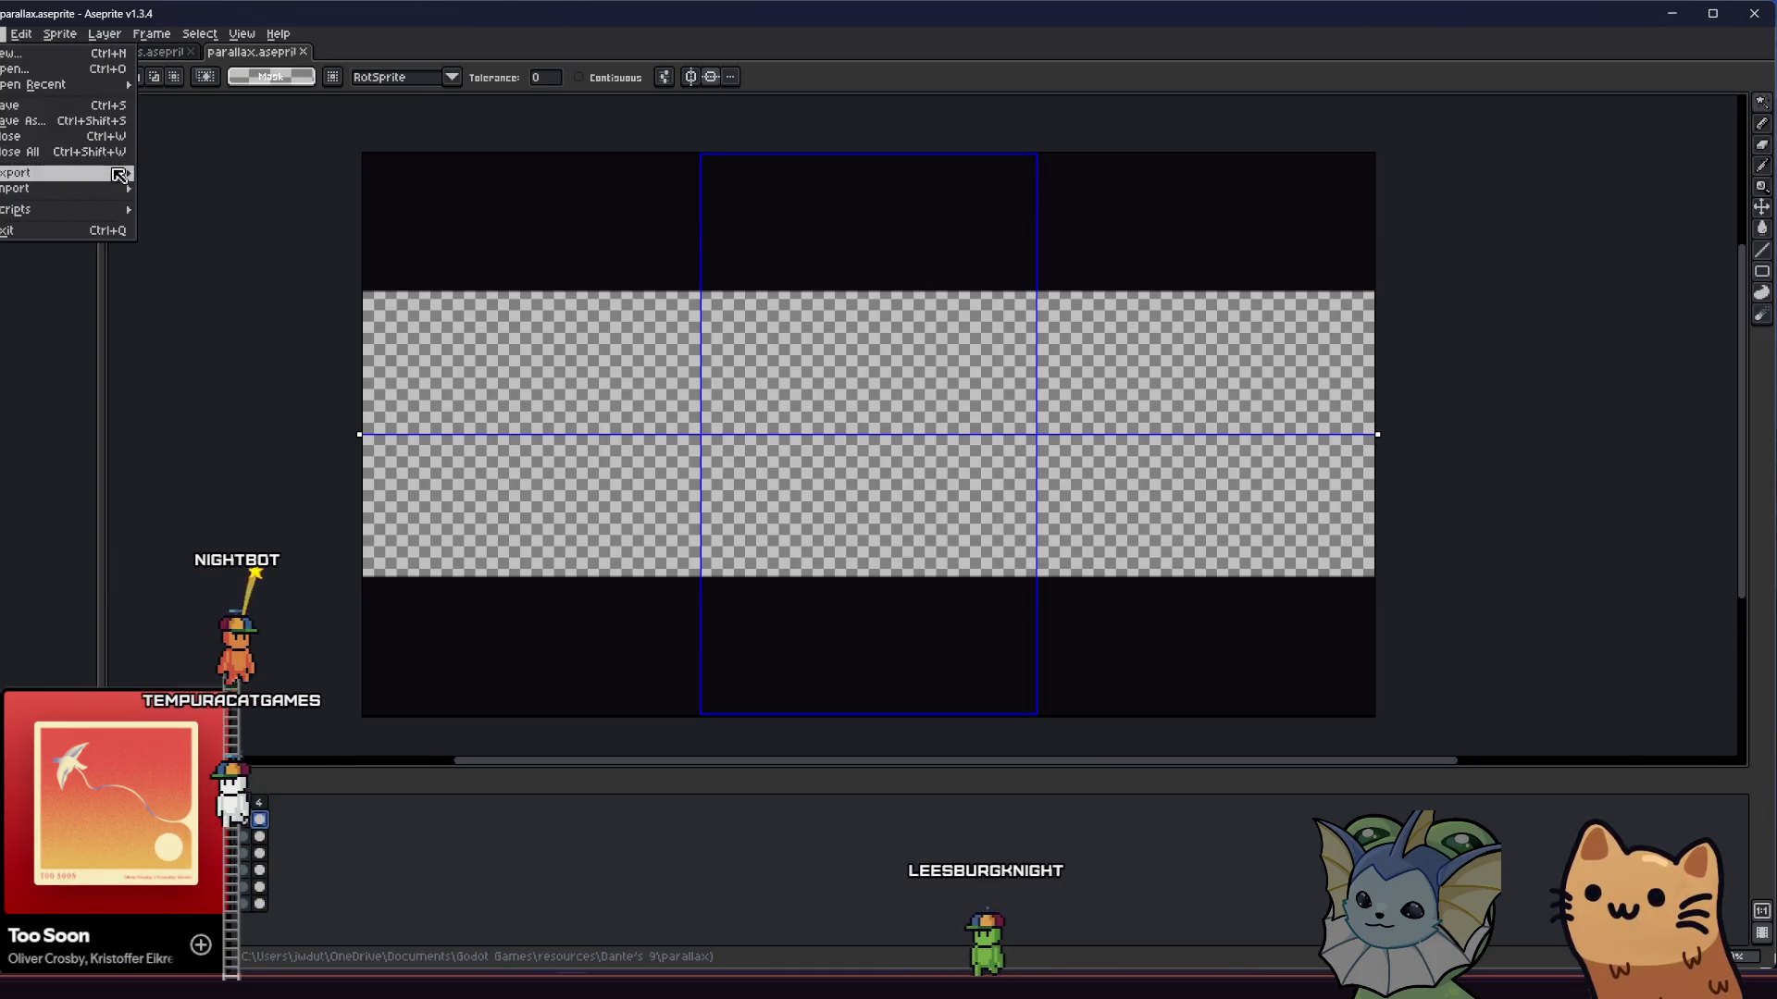
mouse_move(119, 173)
click(185, 174)
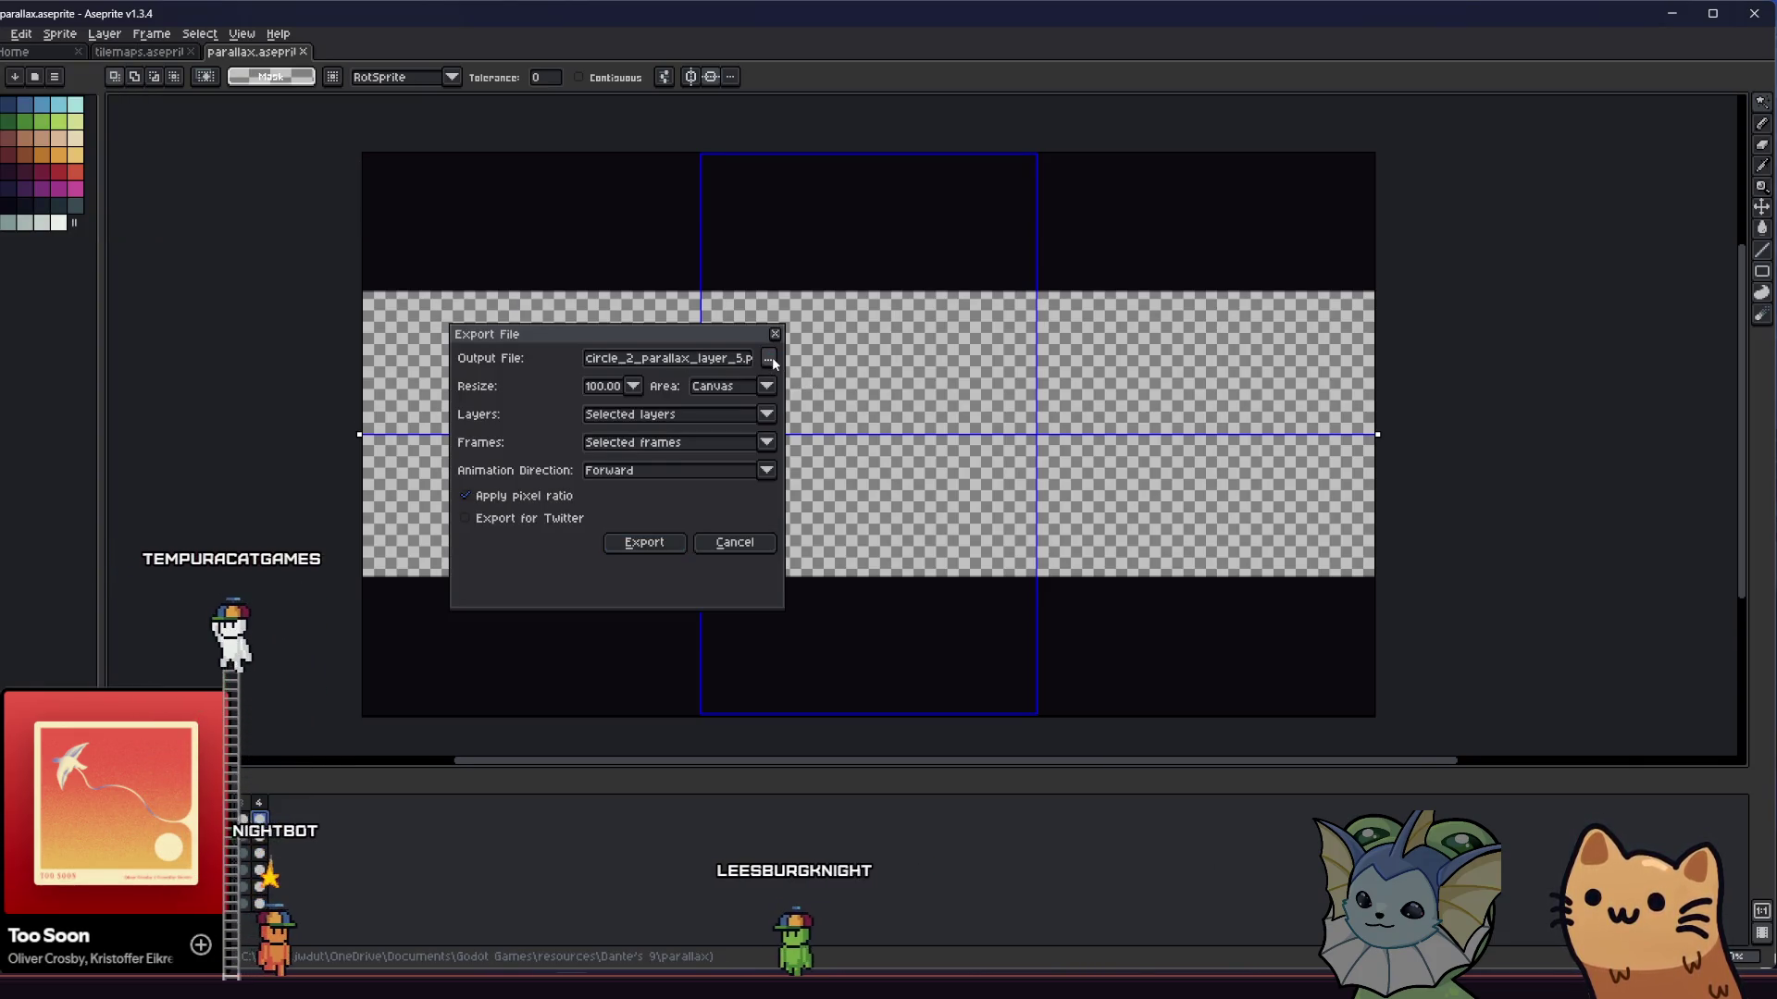
click(769, 359)
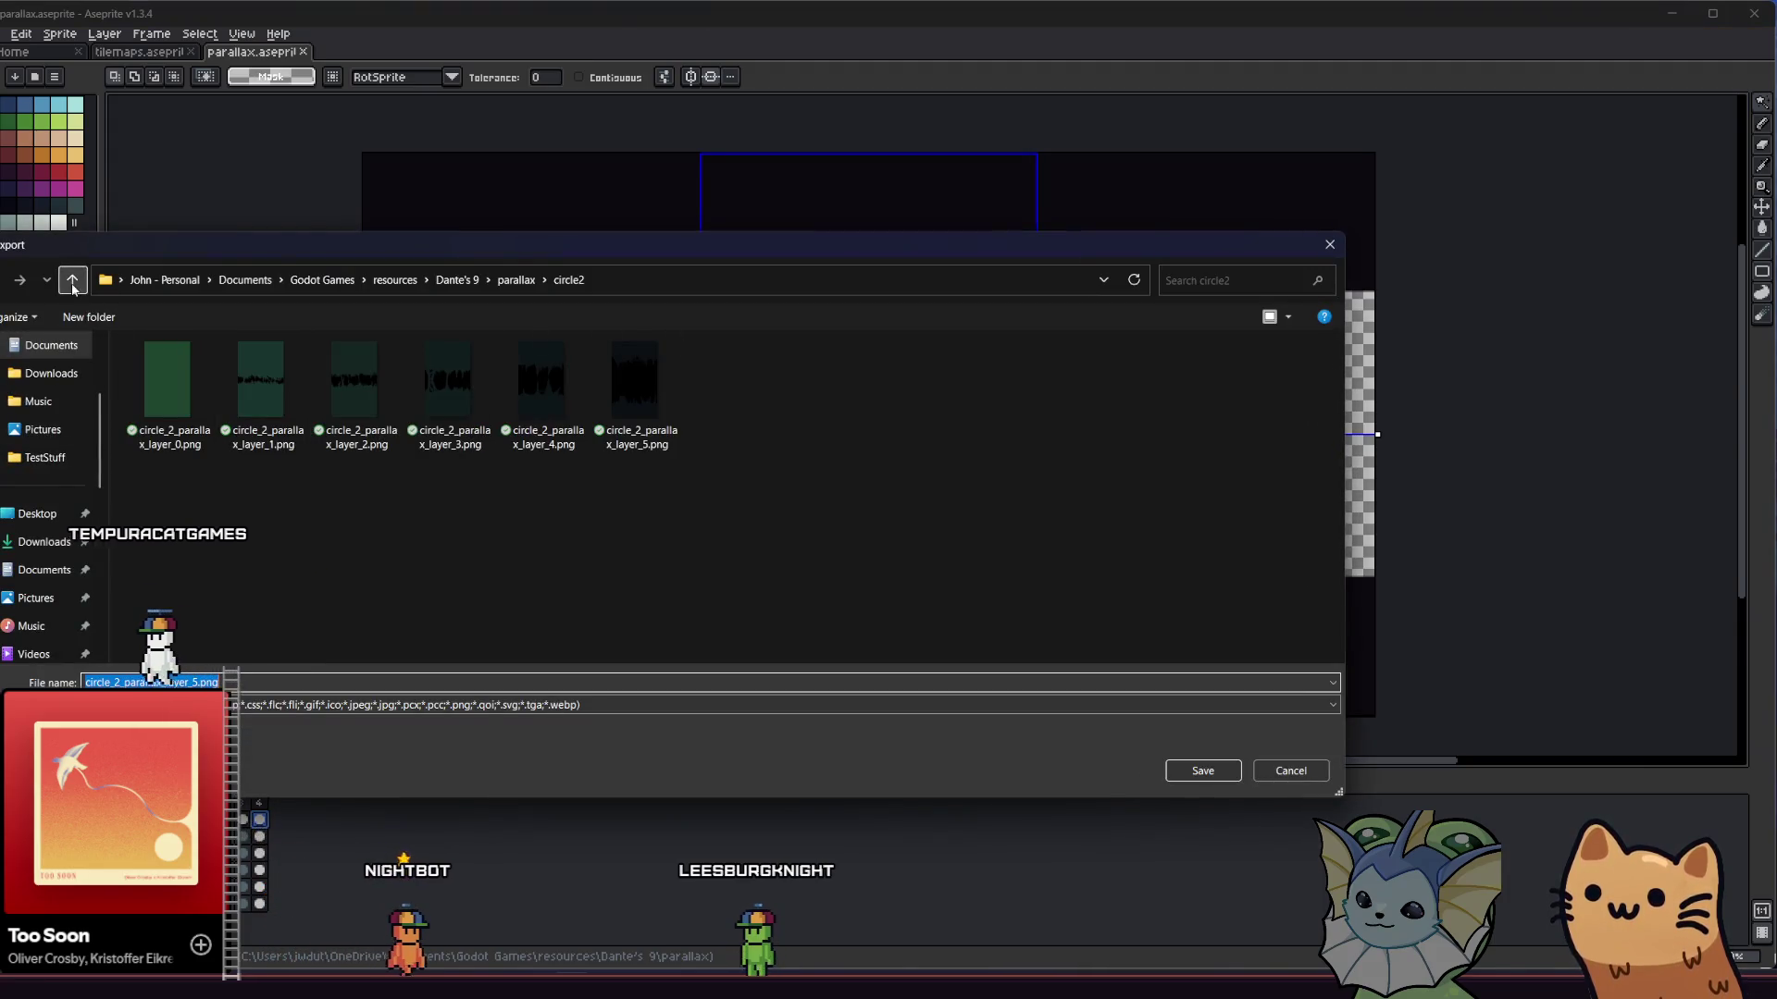
click(73, 282)
right_click(337, 541)
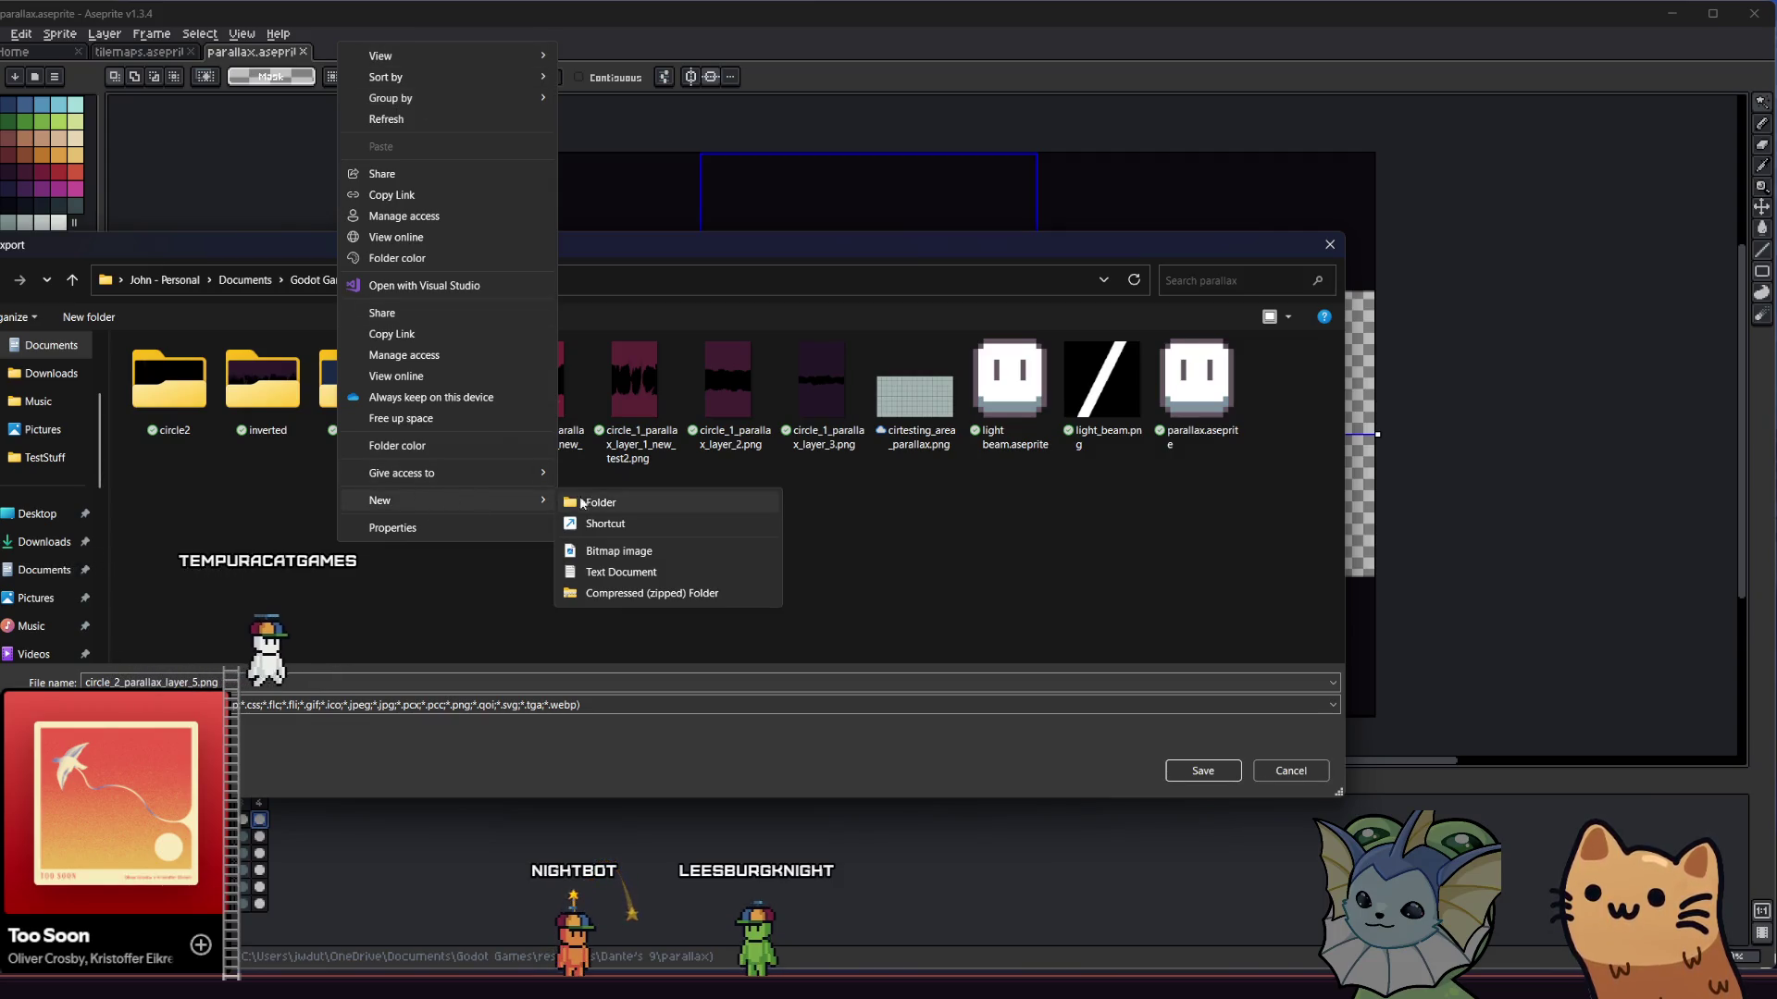
click(590, 502)
text(hub)
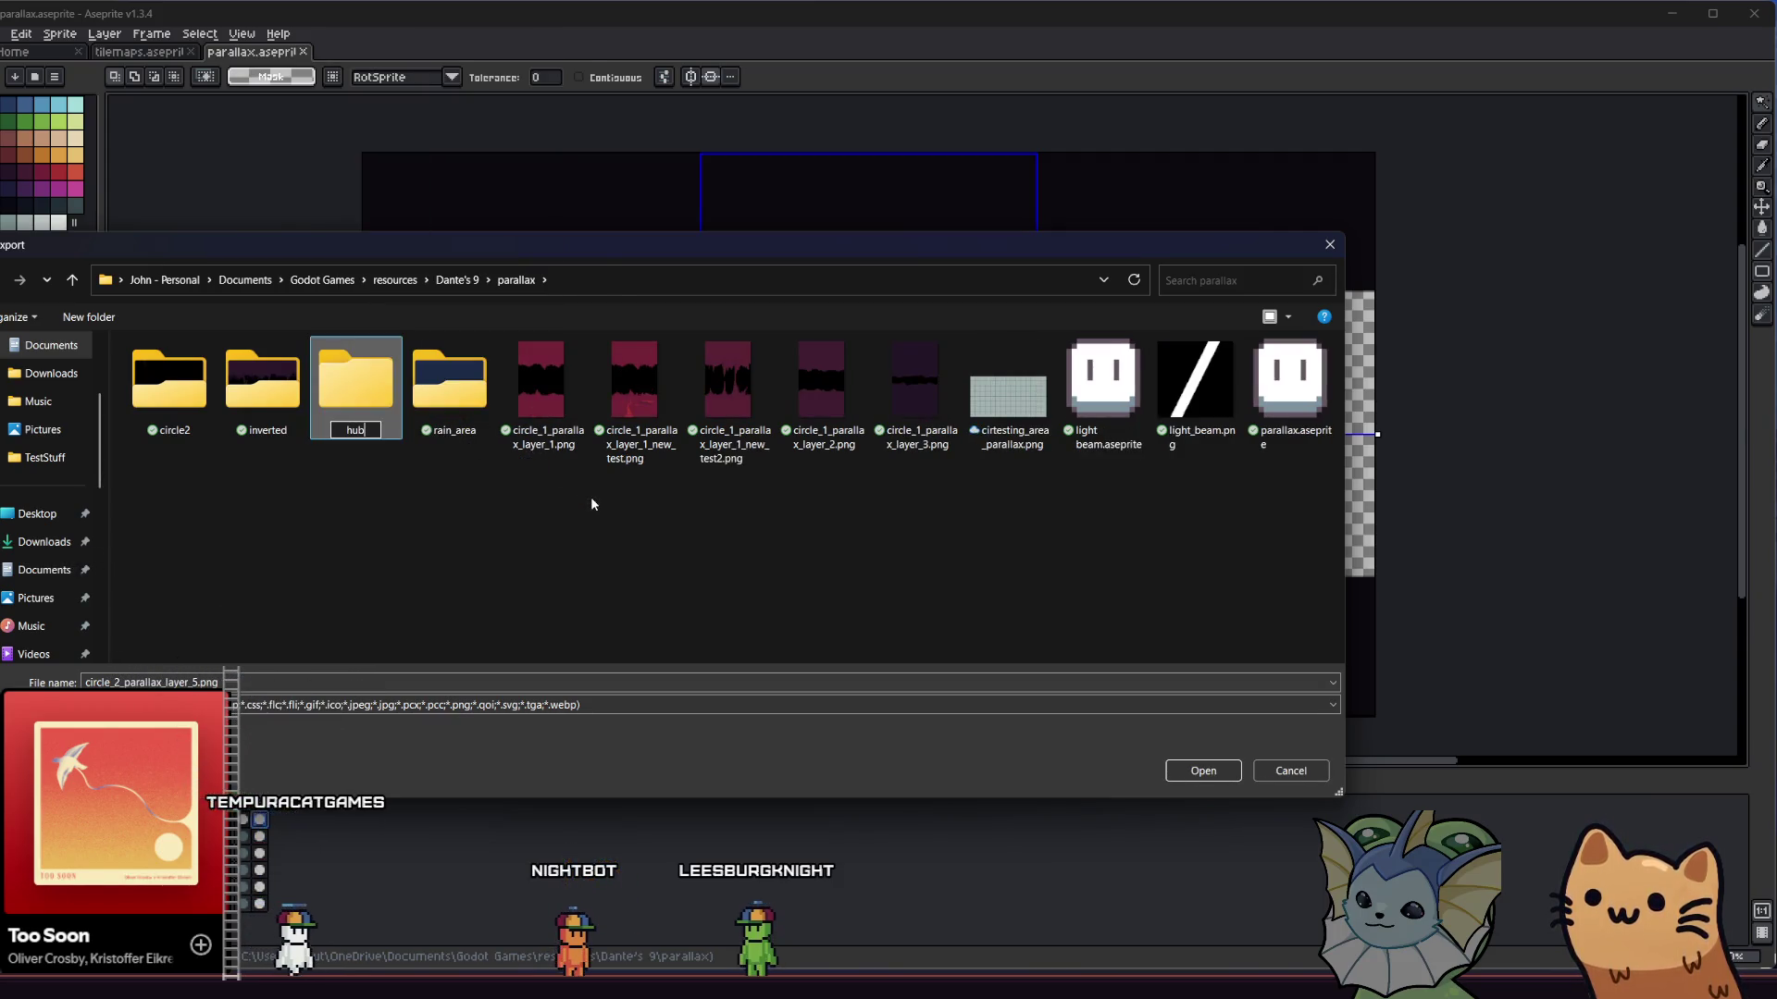
key(Return)
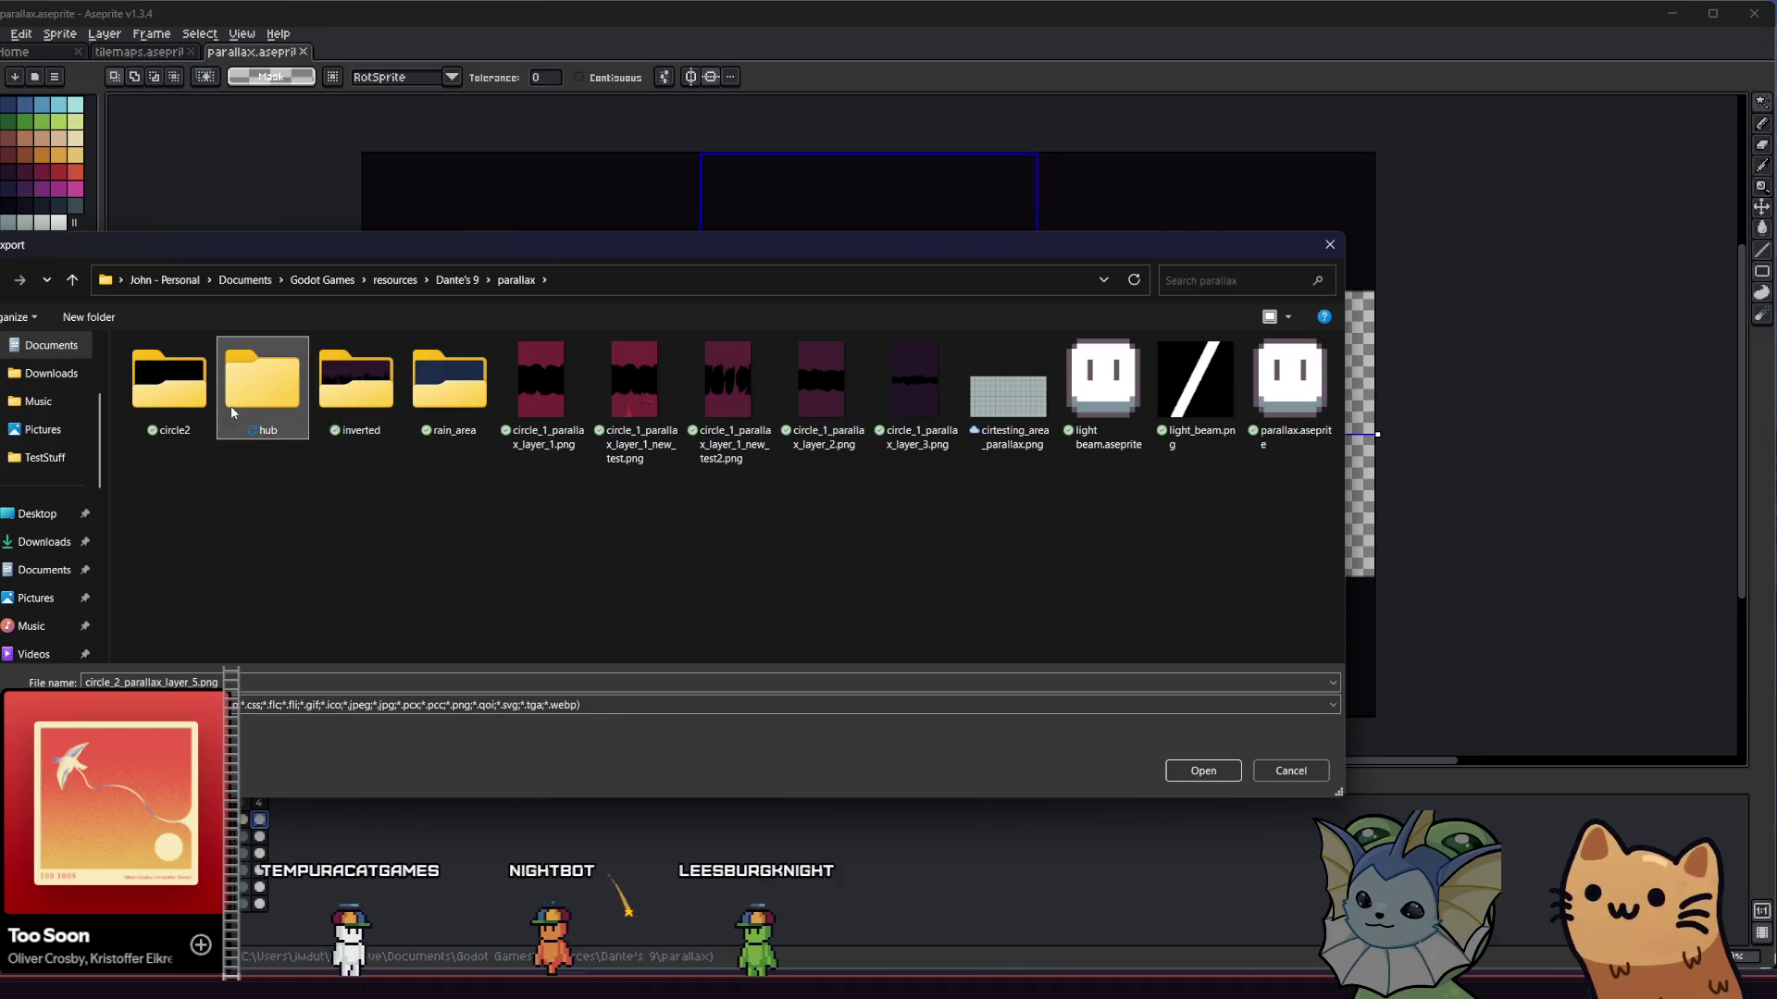
double_click(209, 408)
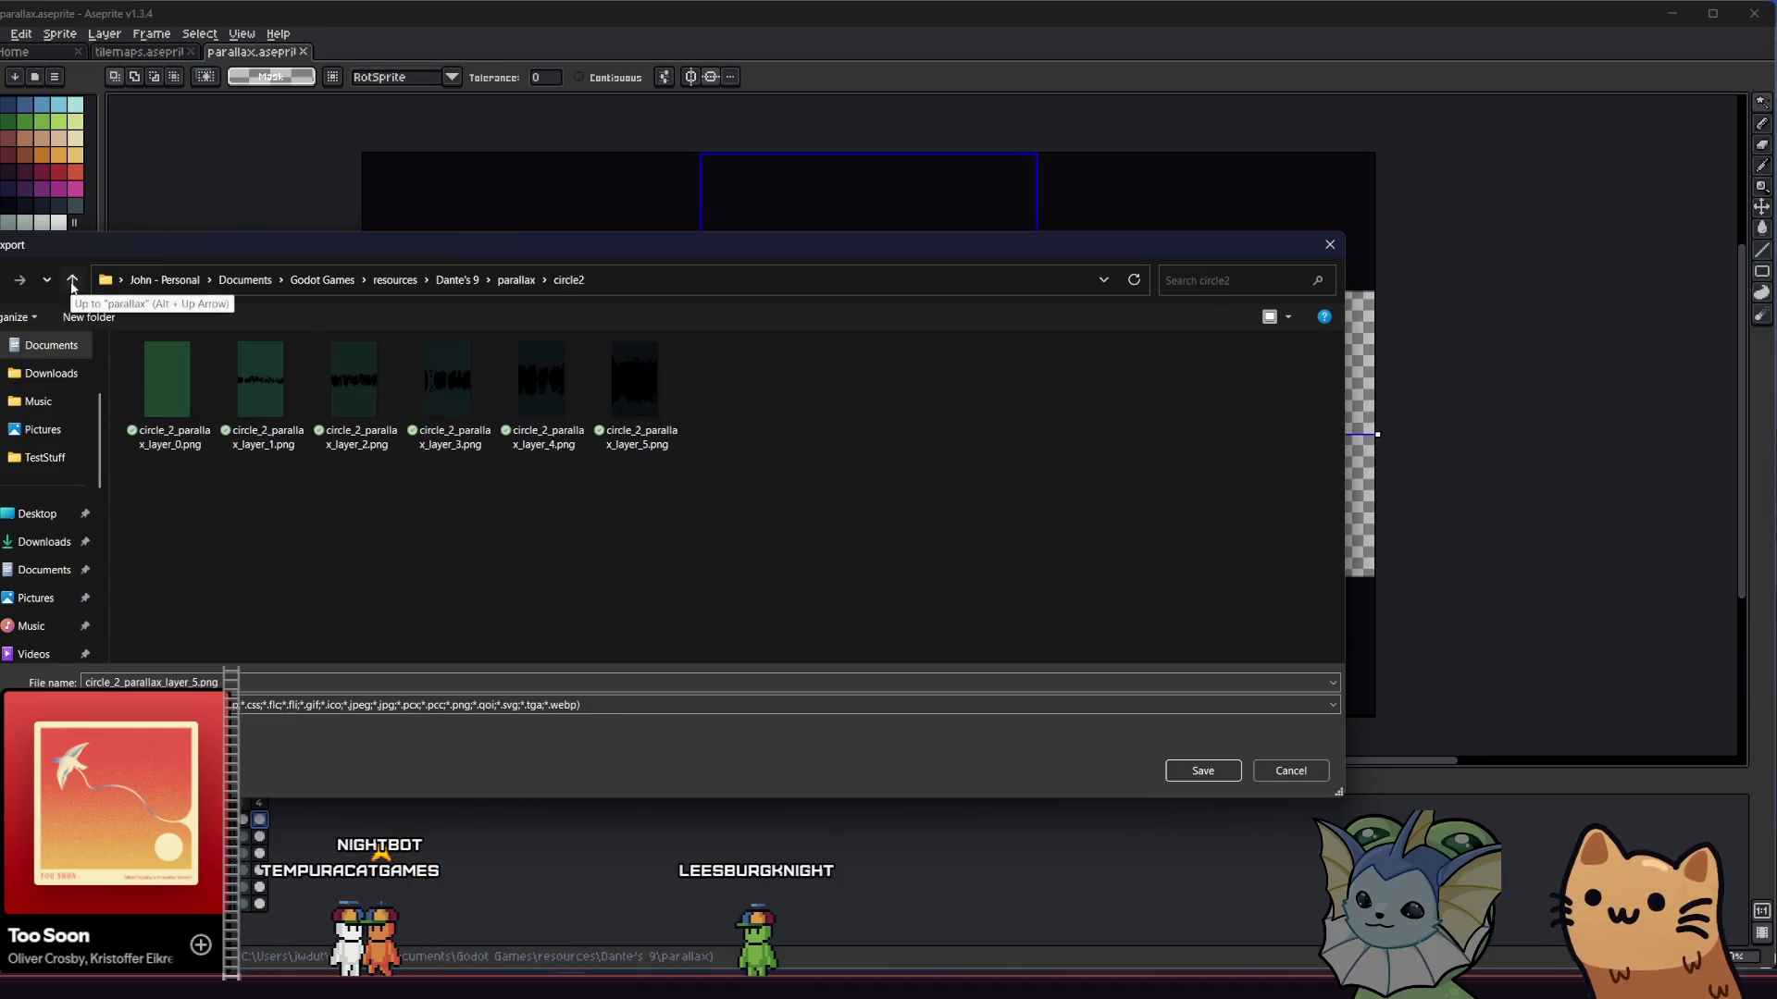
- Export the sprite as circle_2_parallax_layer_5.png into the parallax hub folder
click(72, 280)
double_click(259, 403)
click(181, 676)
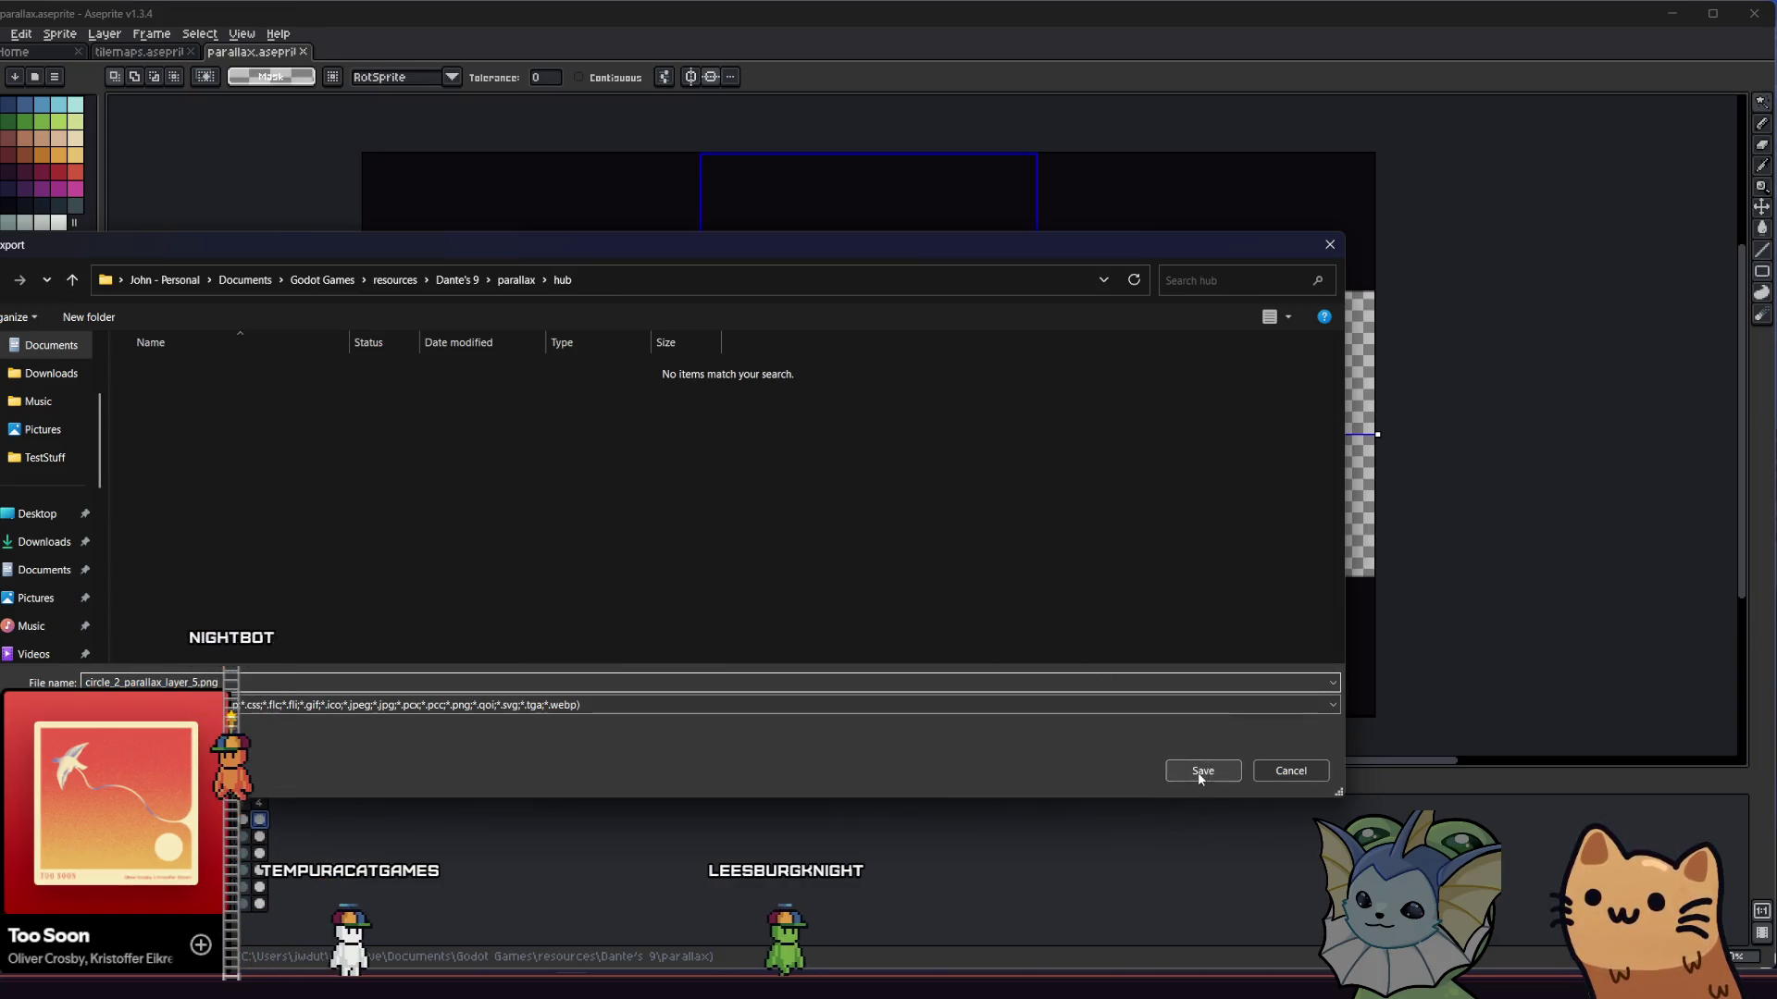
click(1200, 773)
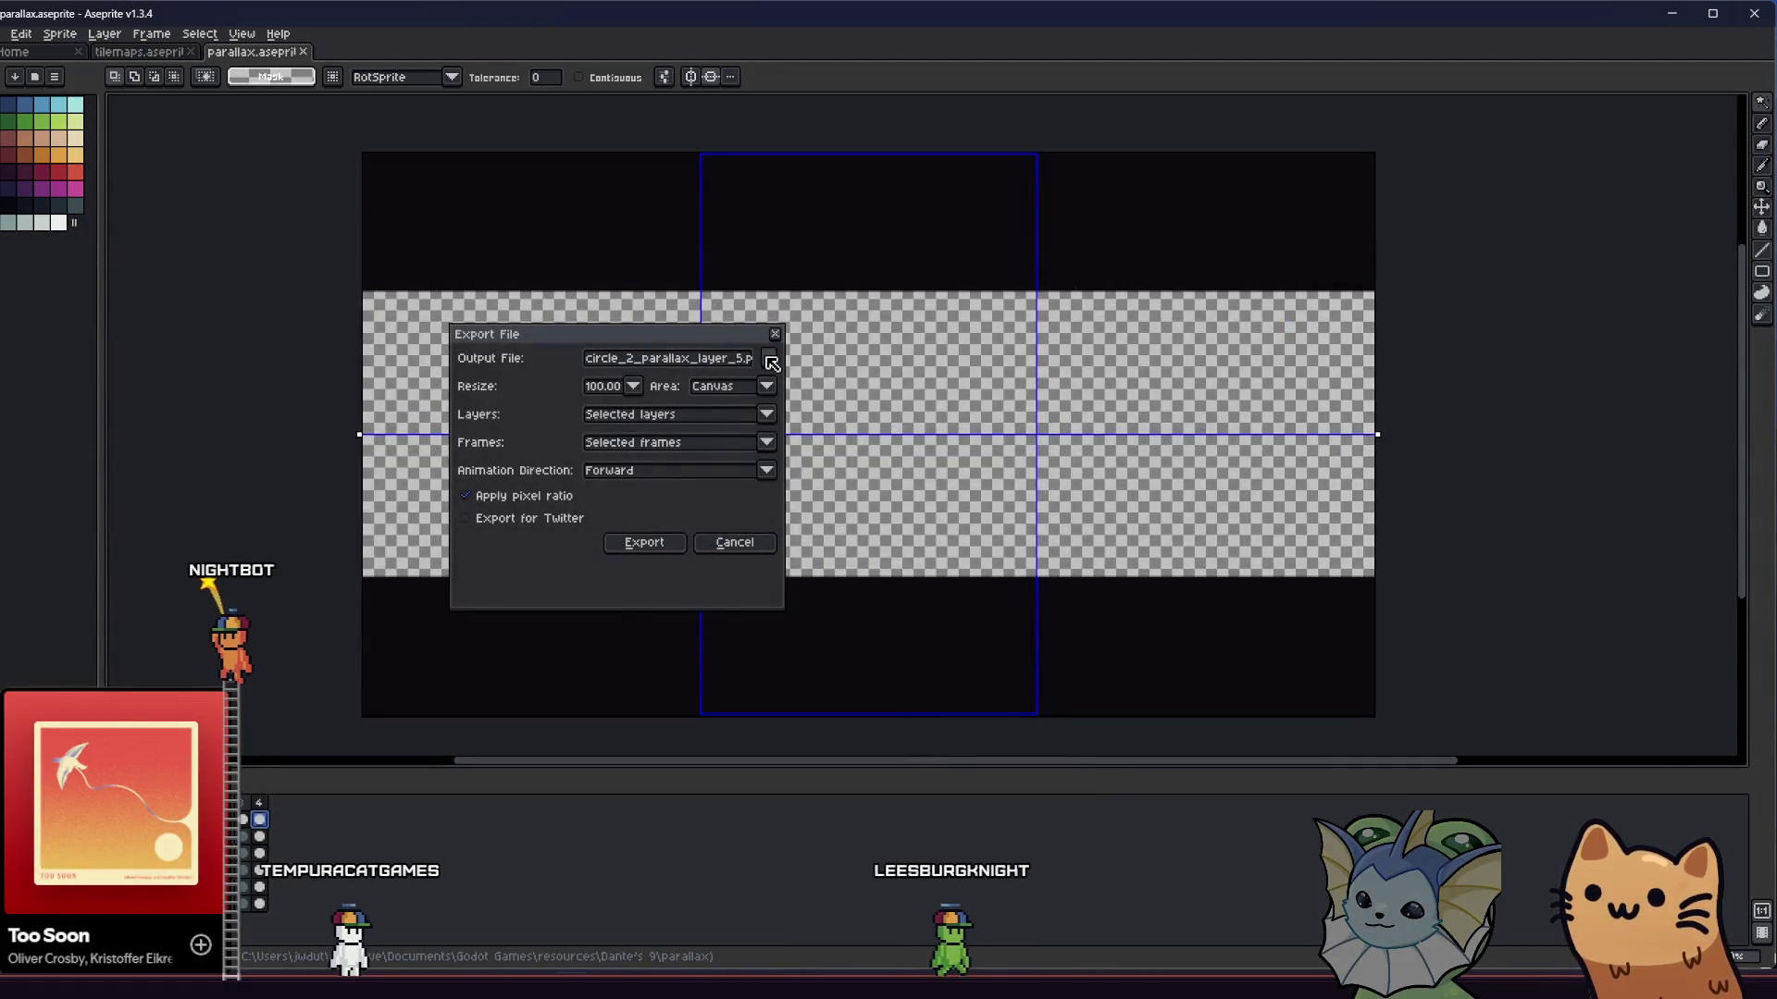
click(644, 542)
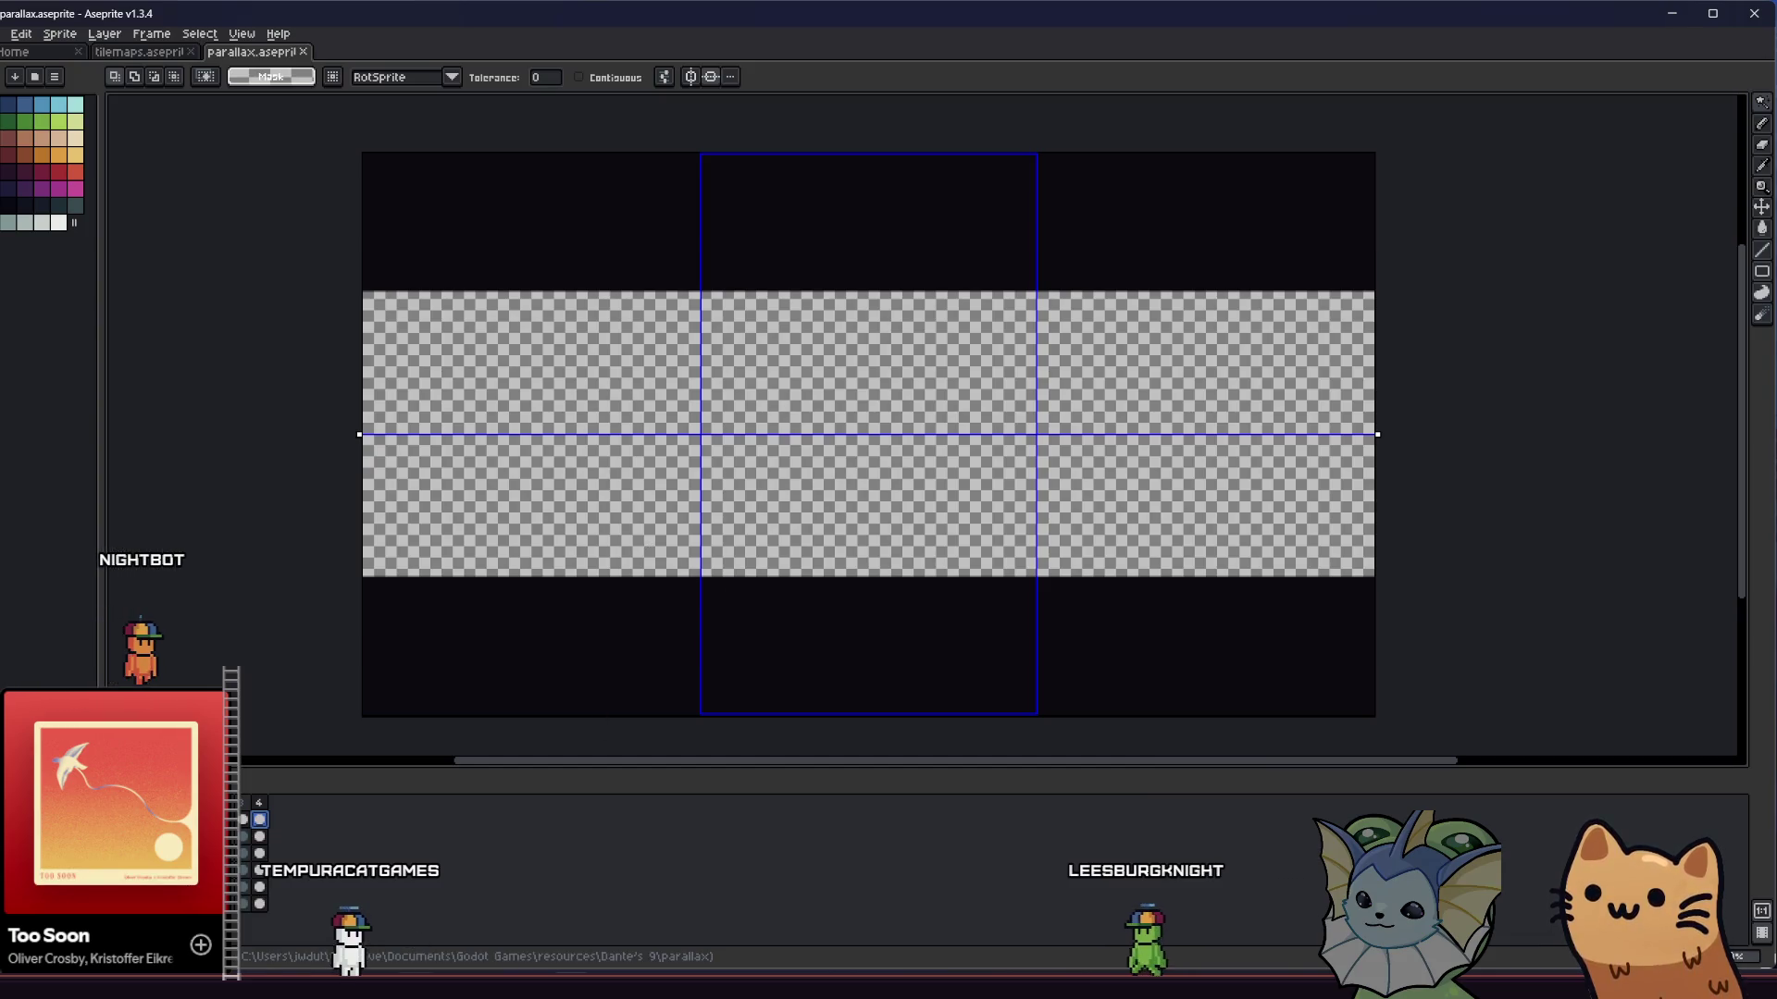
key(alt+Tab)
key(alt+Tab)
click(157, 544)
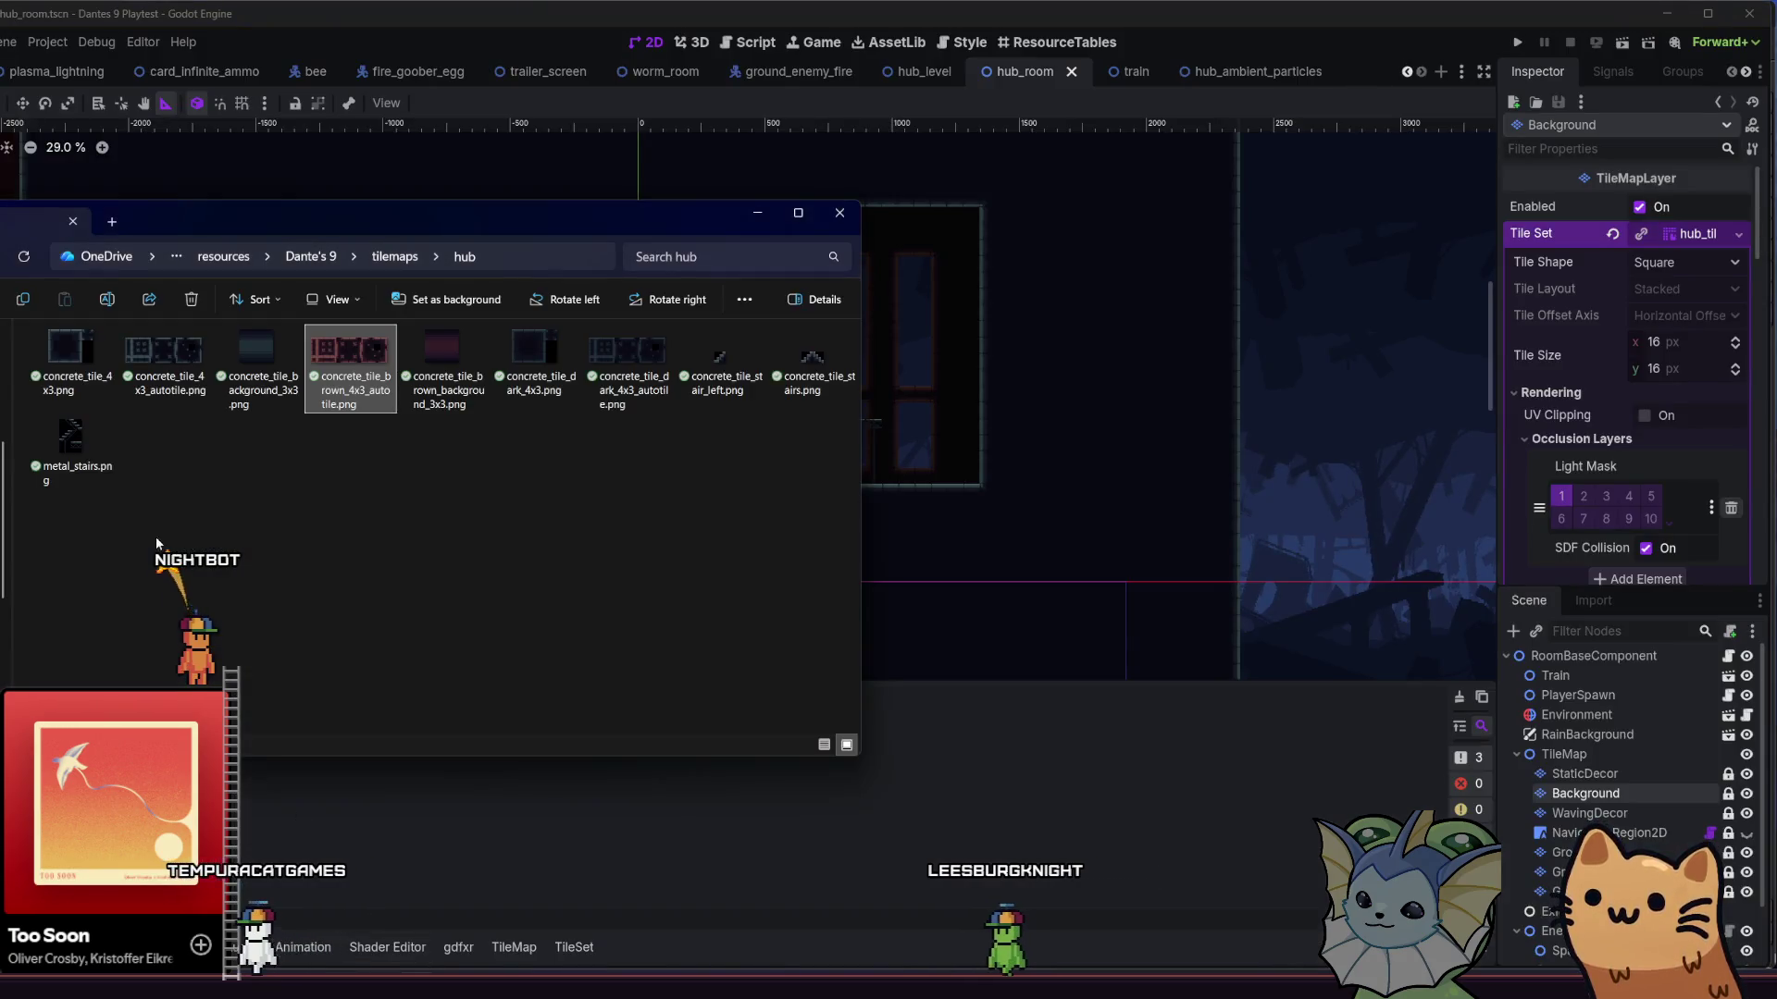
- Go back to the Dante's 9 folder in File Explorer and open parallax to see the new hub folder
key(alt+Left)
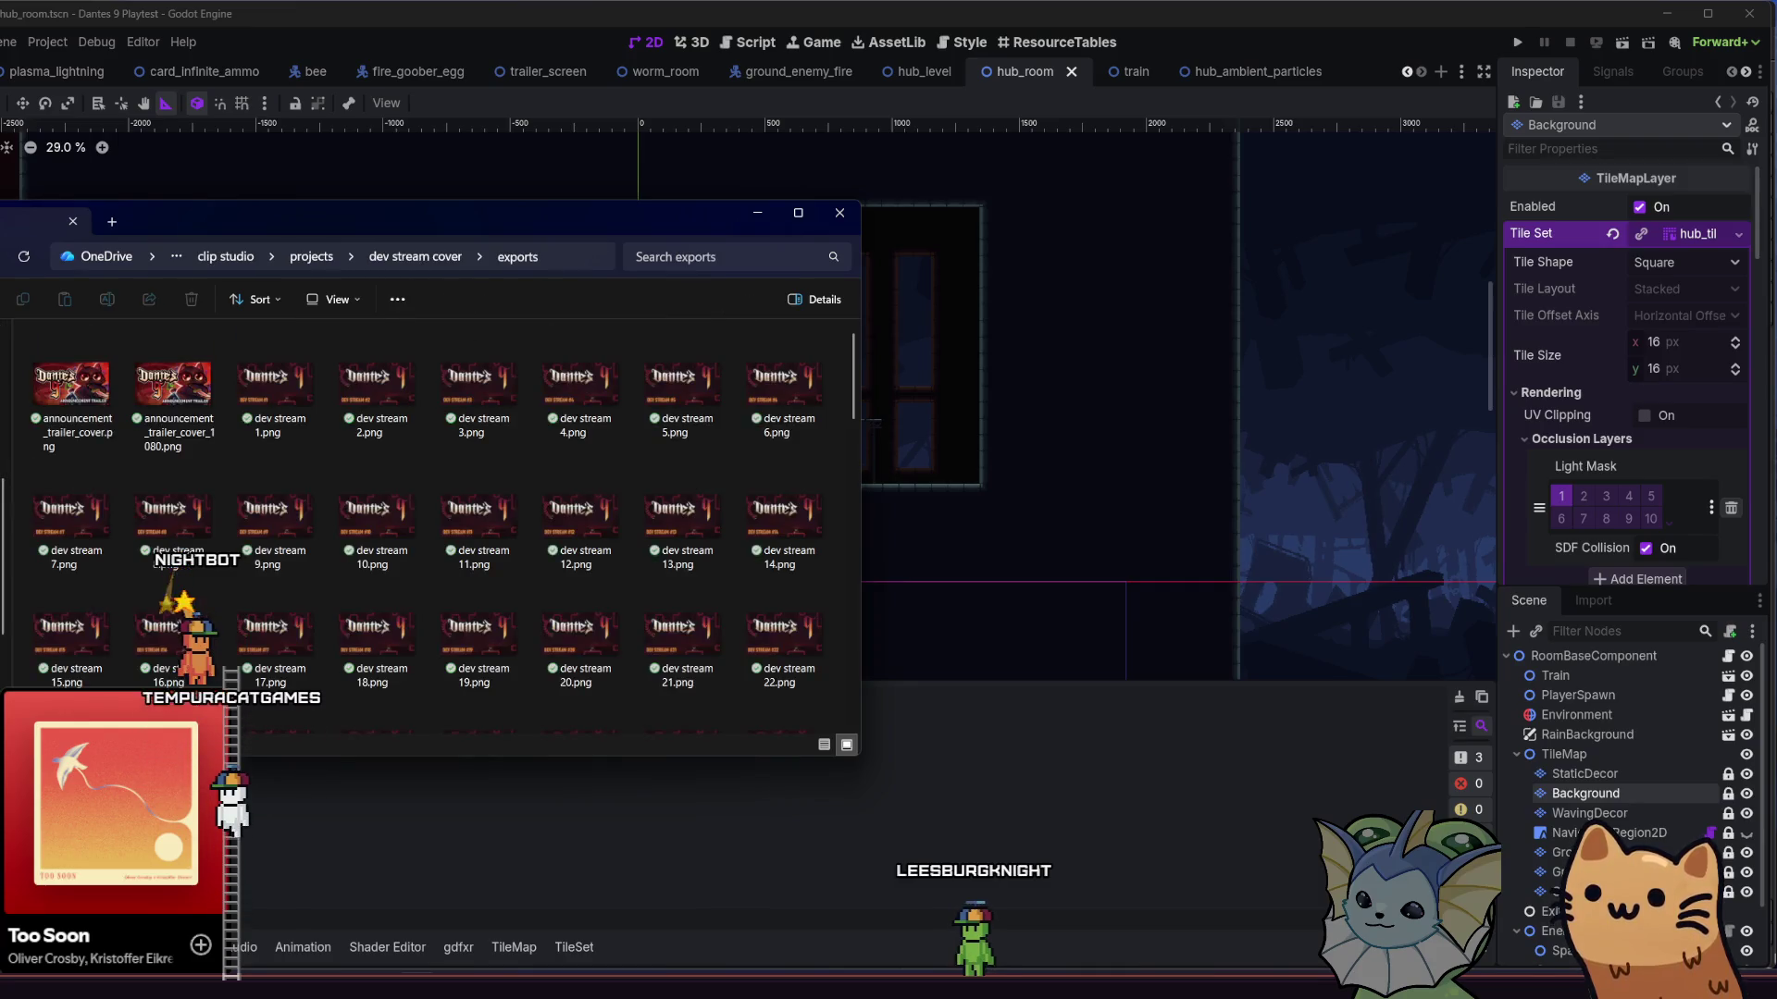
key(alt+Left)
key(alt+Left)
key(alt+Left)
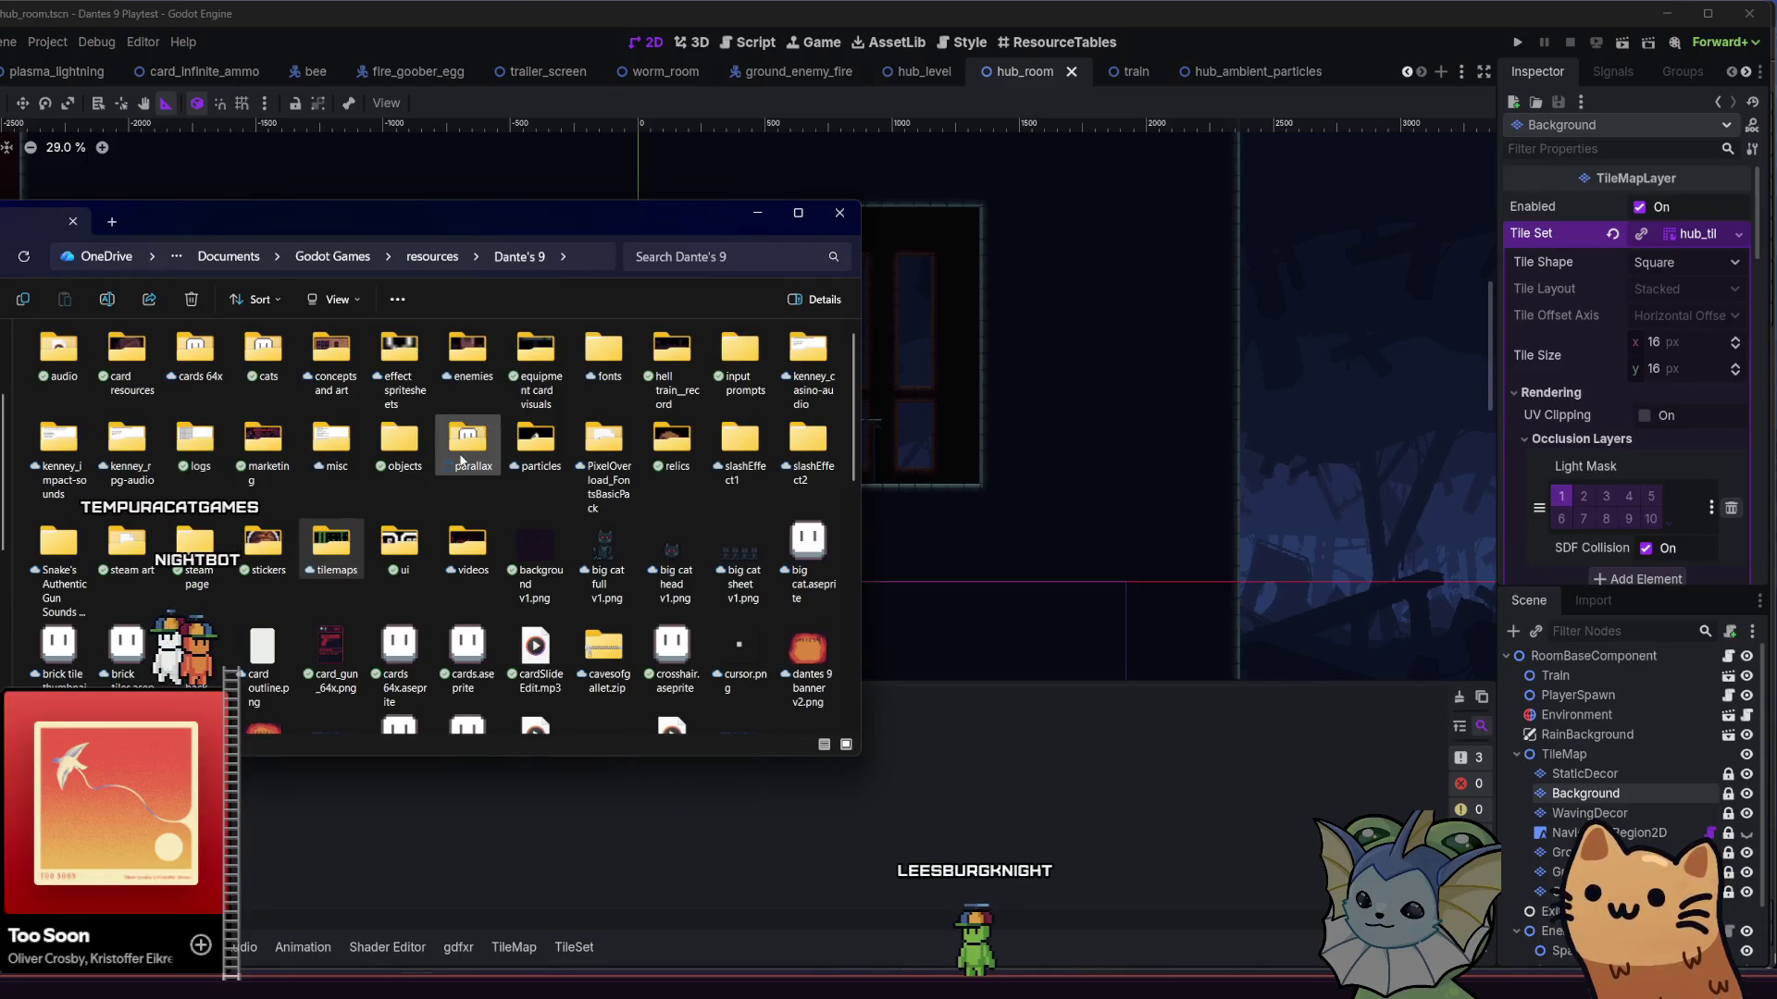
double_click(461, 460)
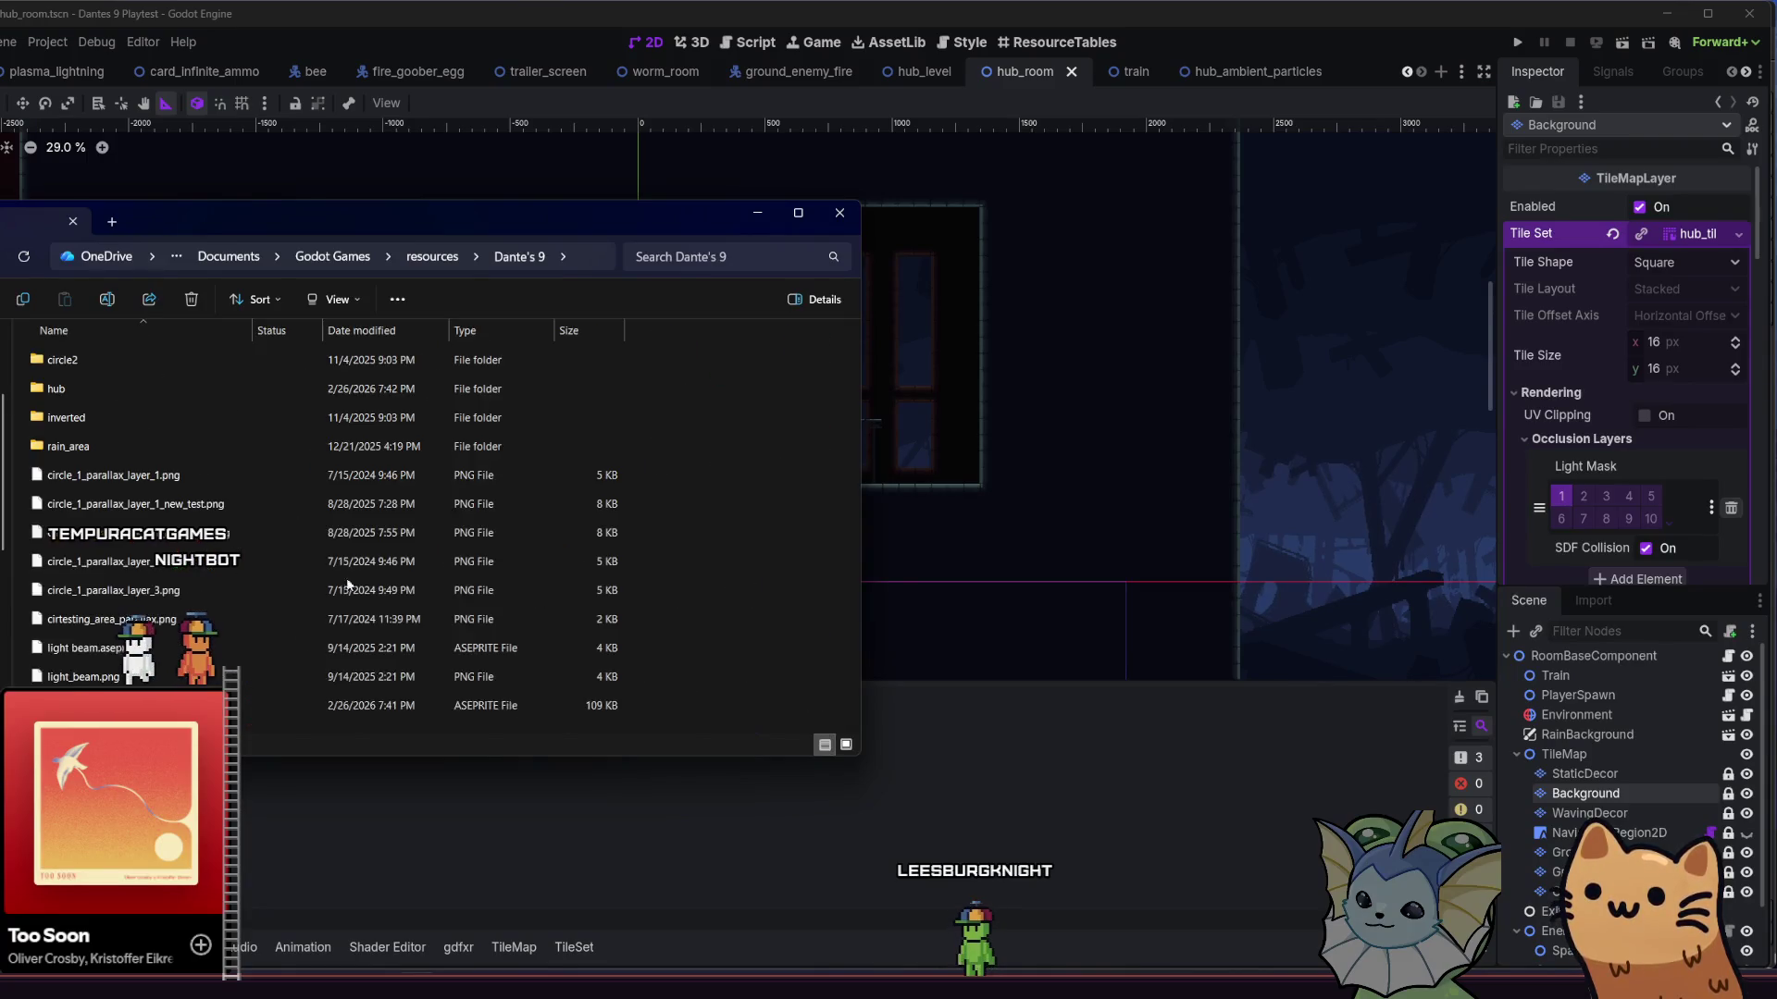
click(1647, 738)
right_click(1643, 736)
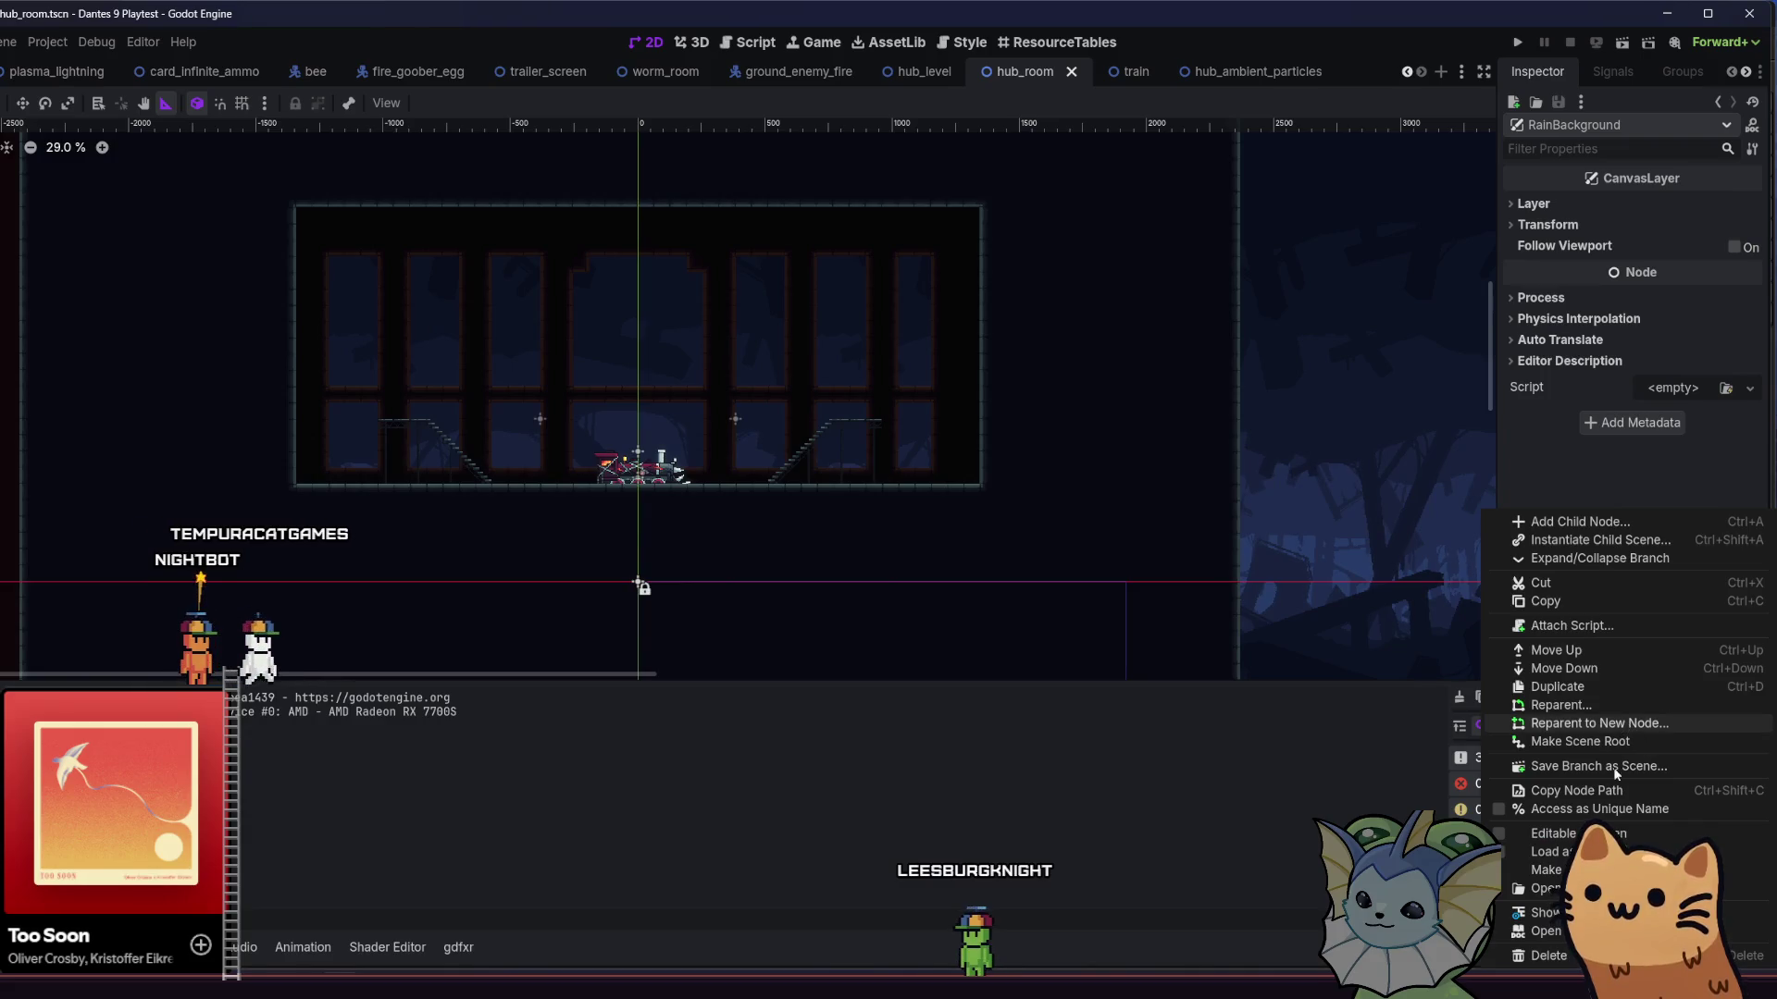
- Duplicate rain_background.tscn in the FileSystem dock under the name hub_background.tscn
click(1544, 913)
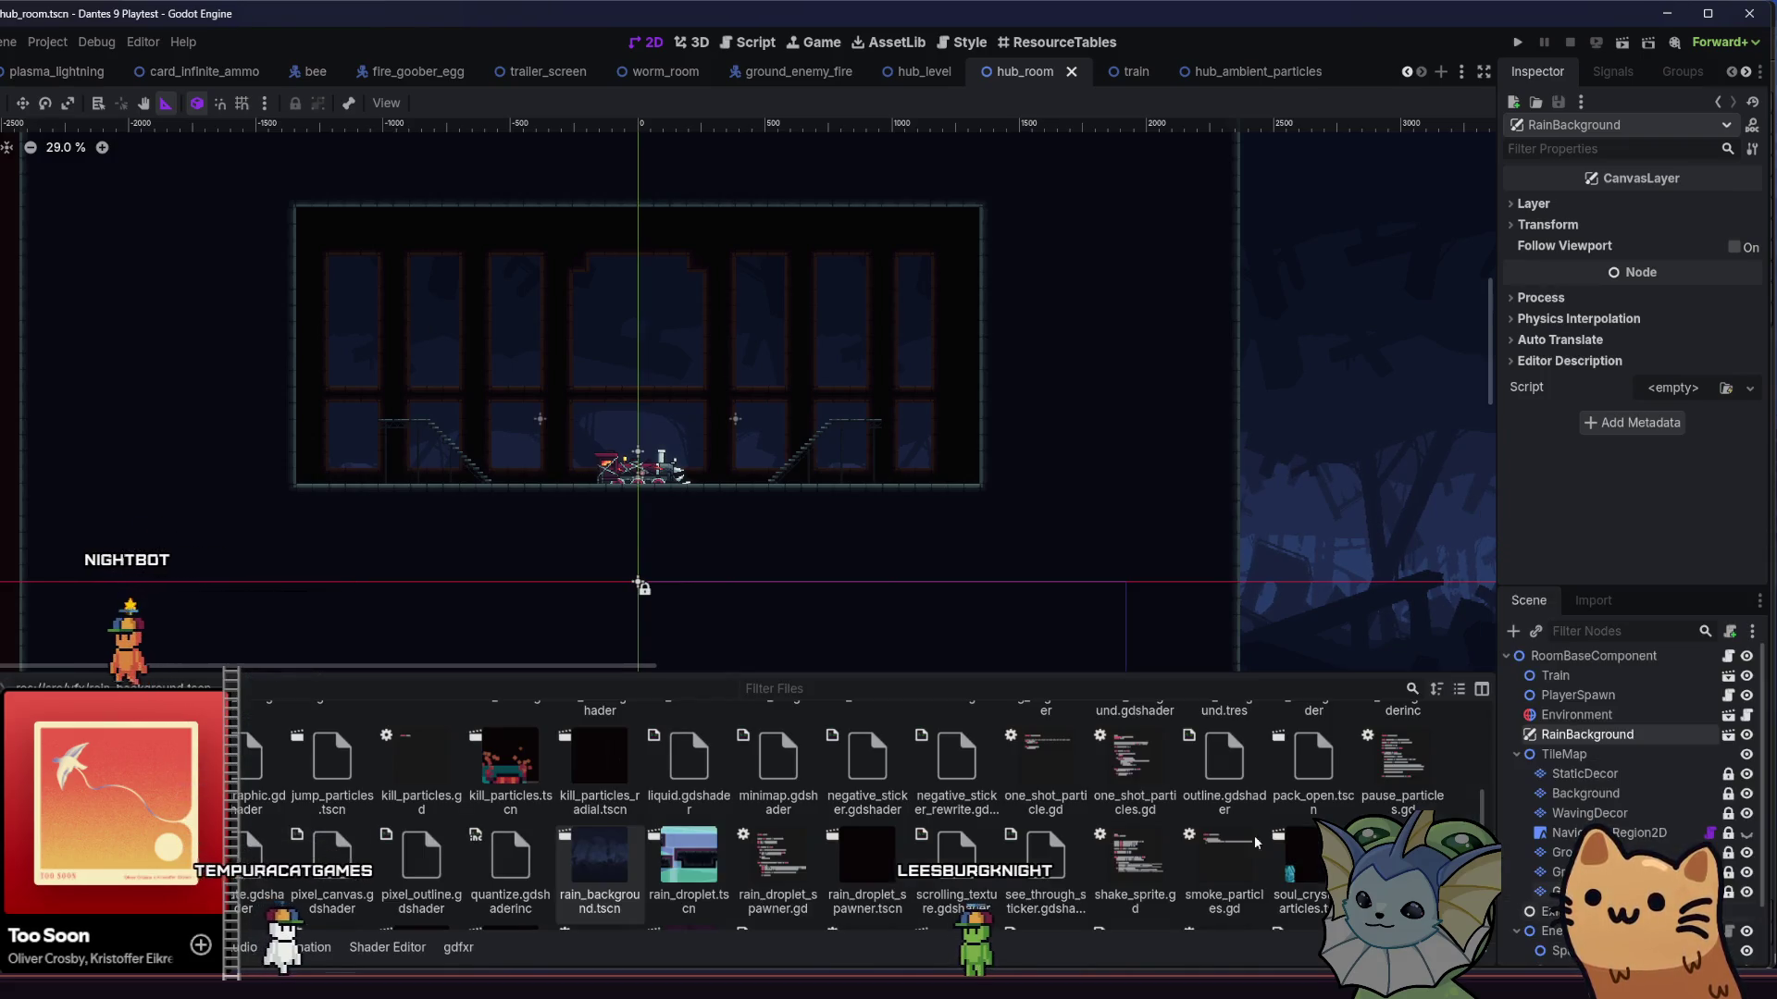
right_click(626, 879)
click(685, 833)
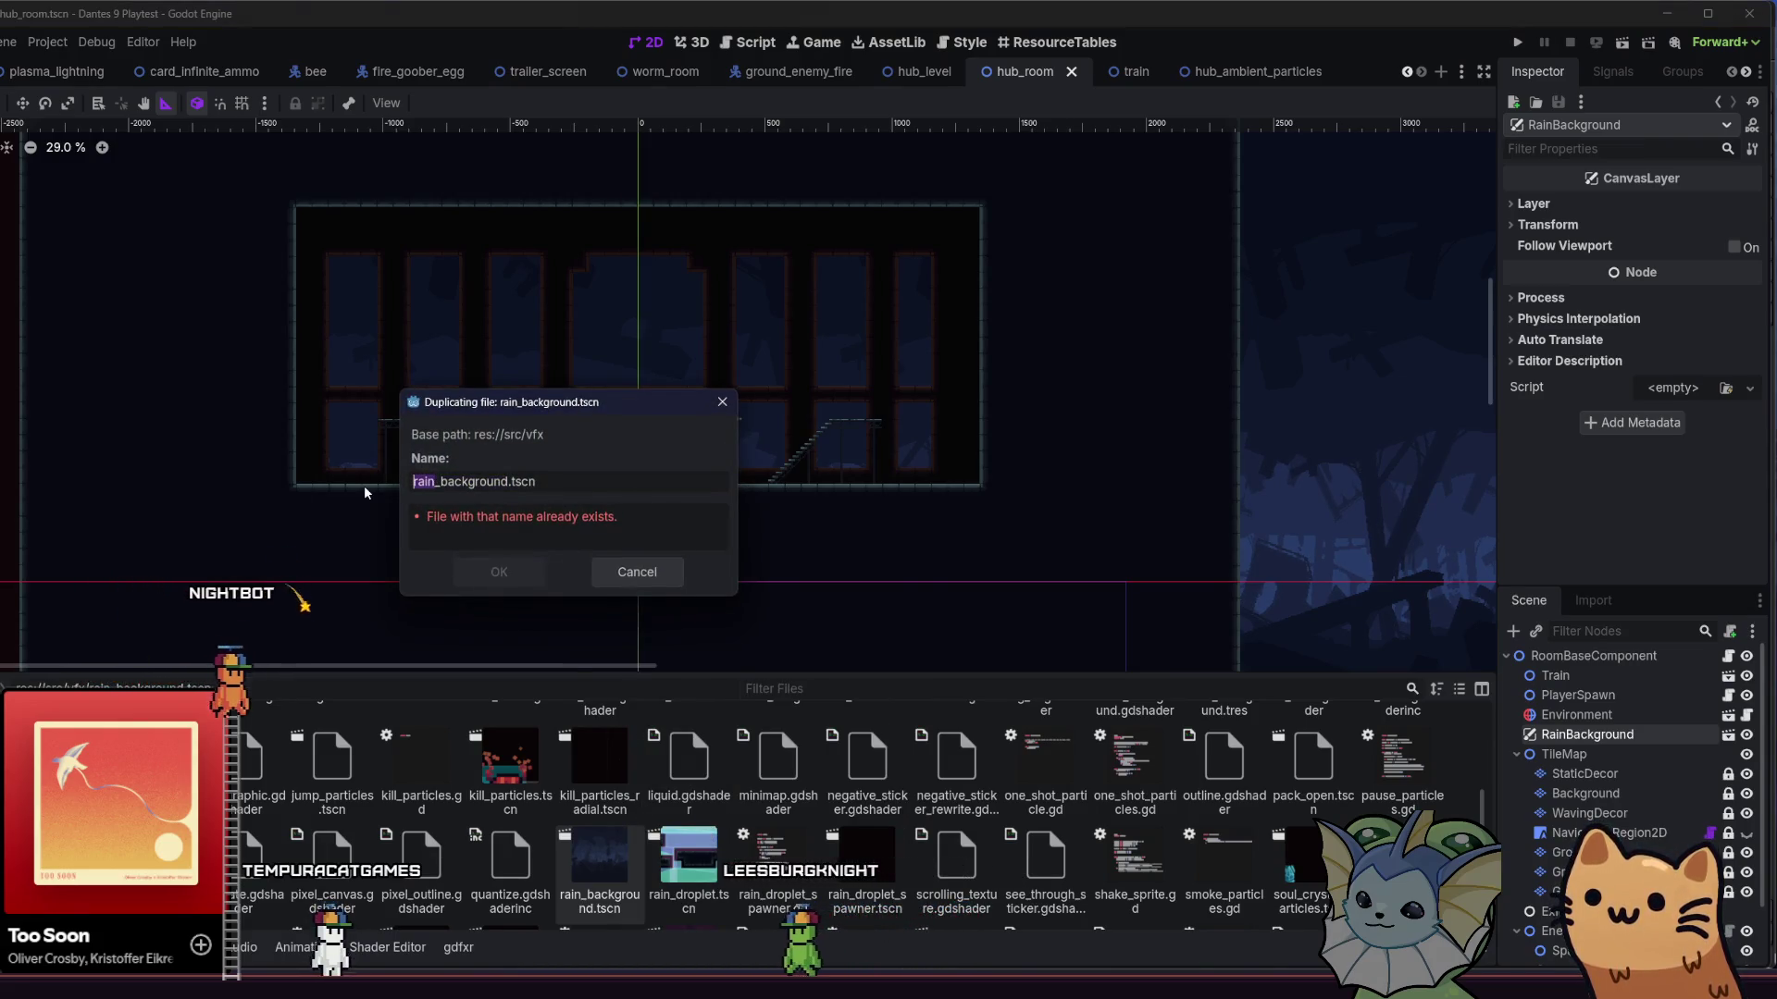
text(hub)
key(Return)
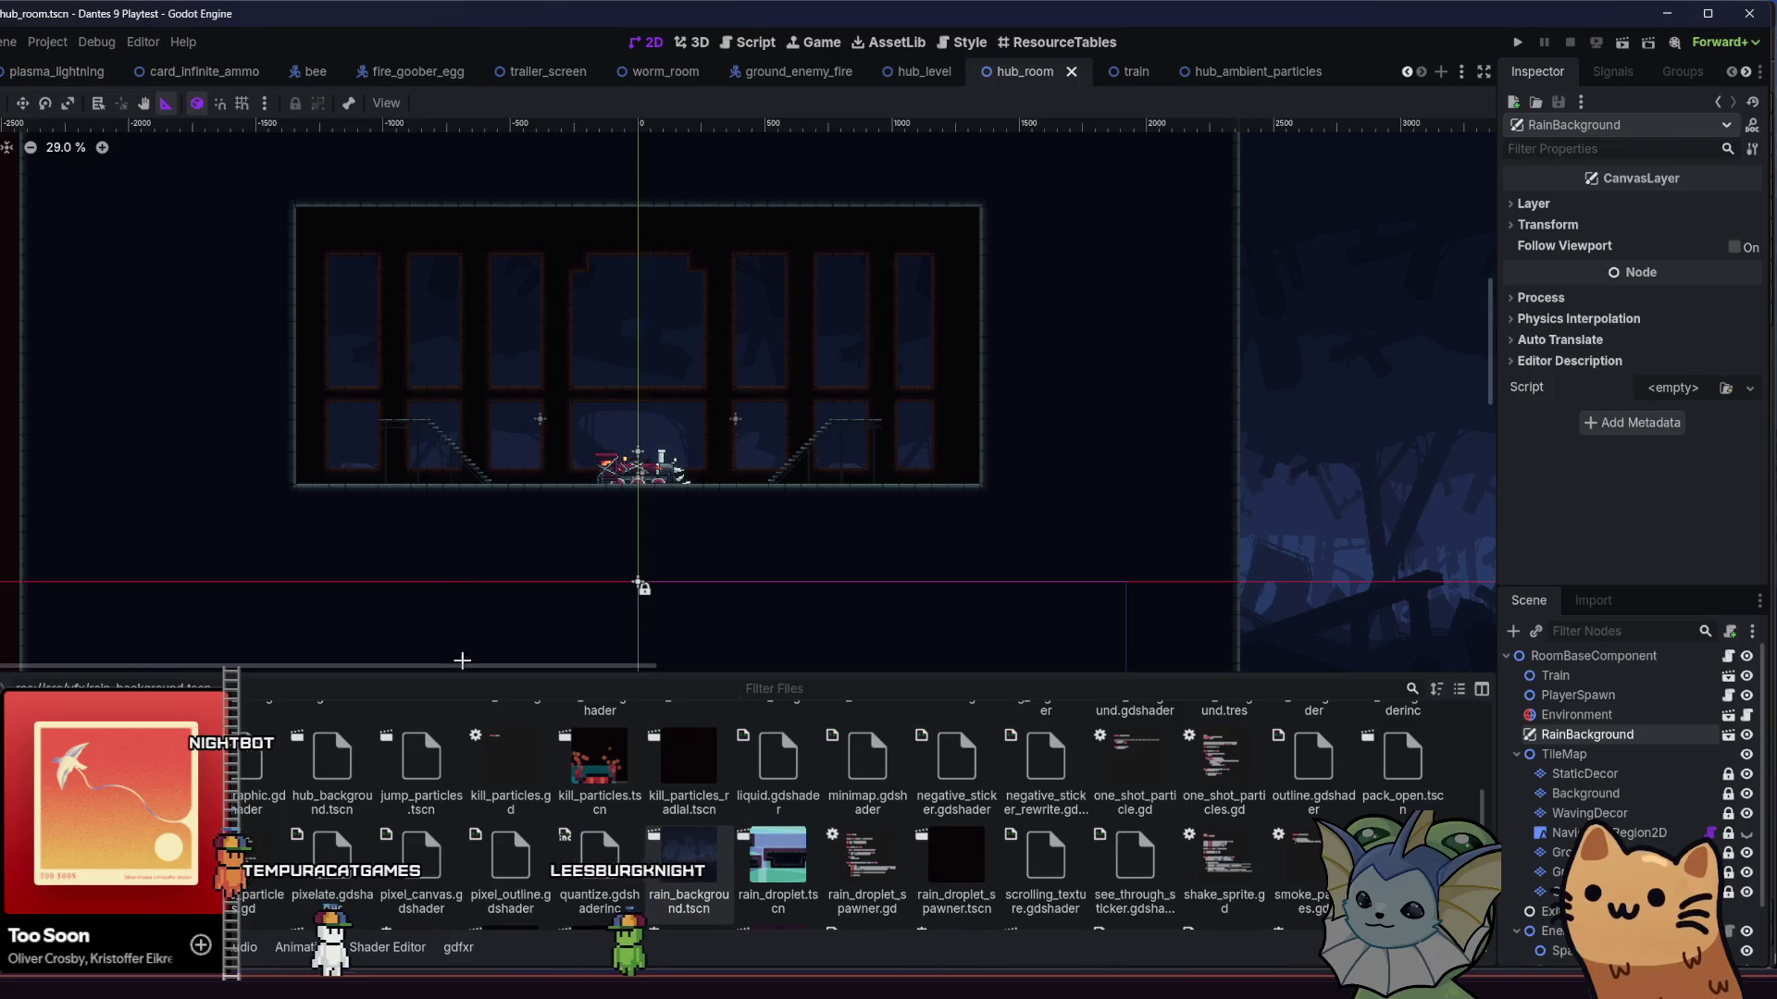
scroll(589, 790, up, 2)
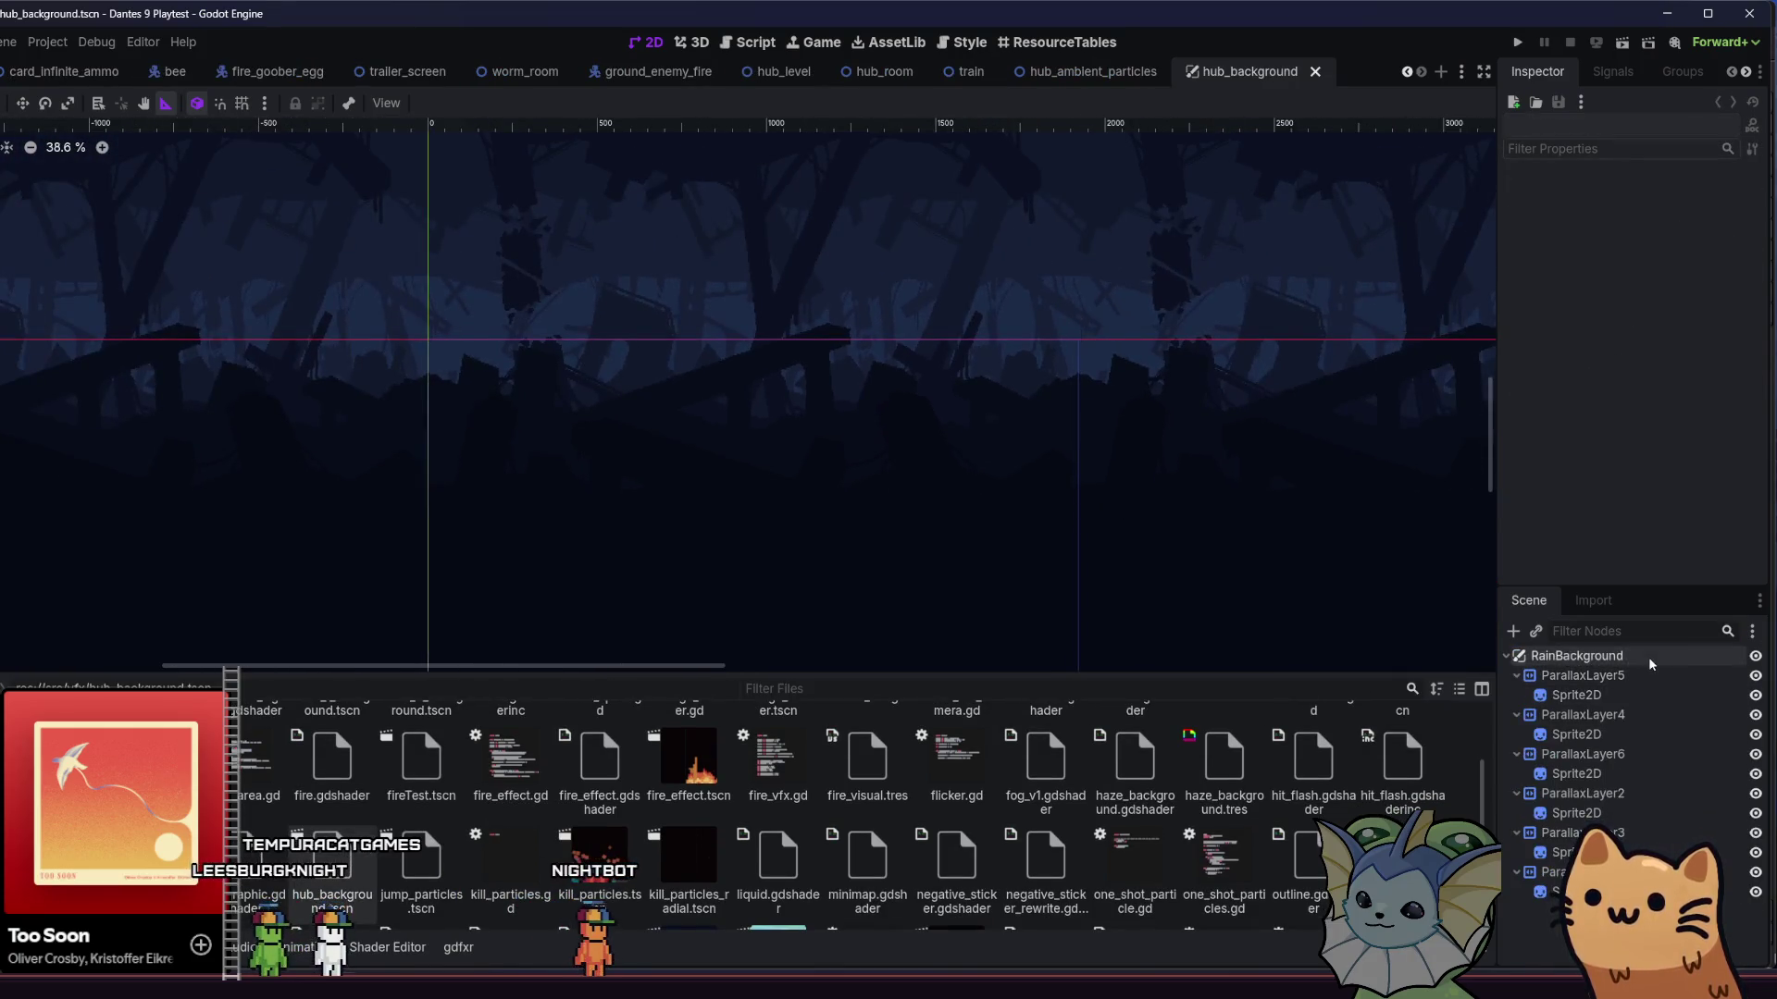
- Select ParallaxLayer5's Sprite2D and browse the FileSystem dock to the parallax assets folder
double_click(1650, 658)
click(1585, 697)
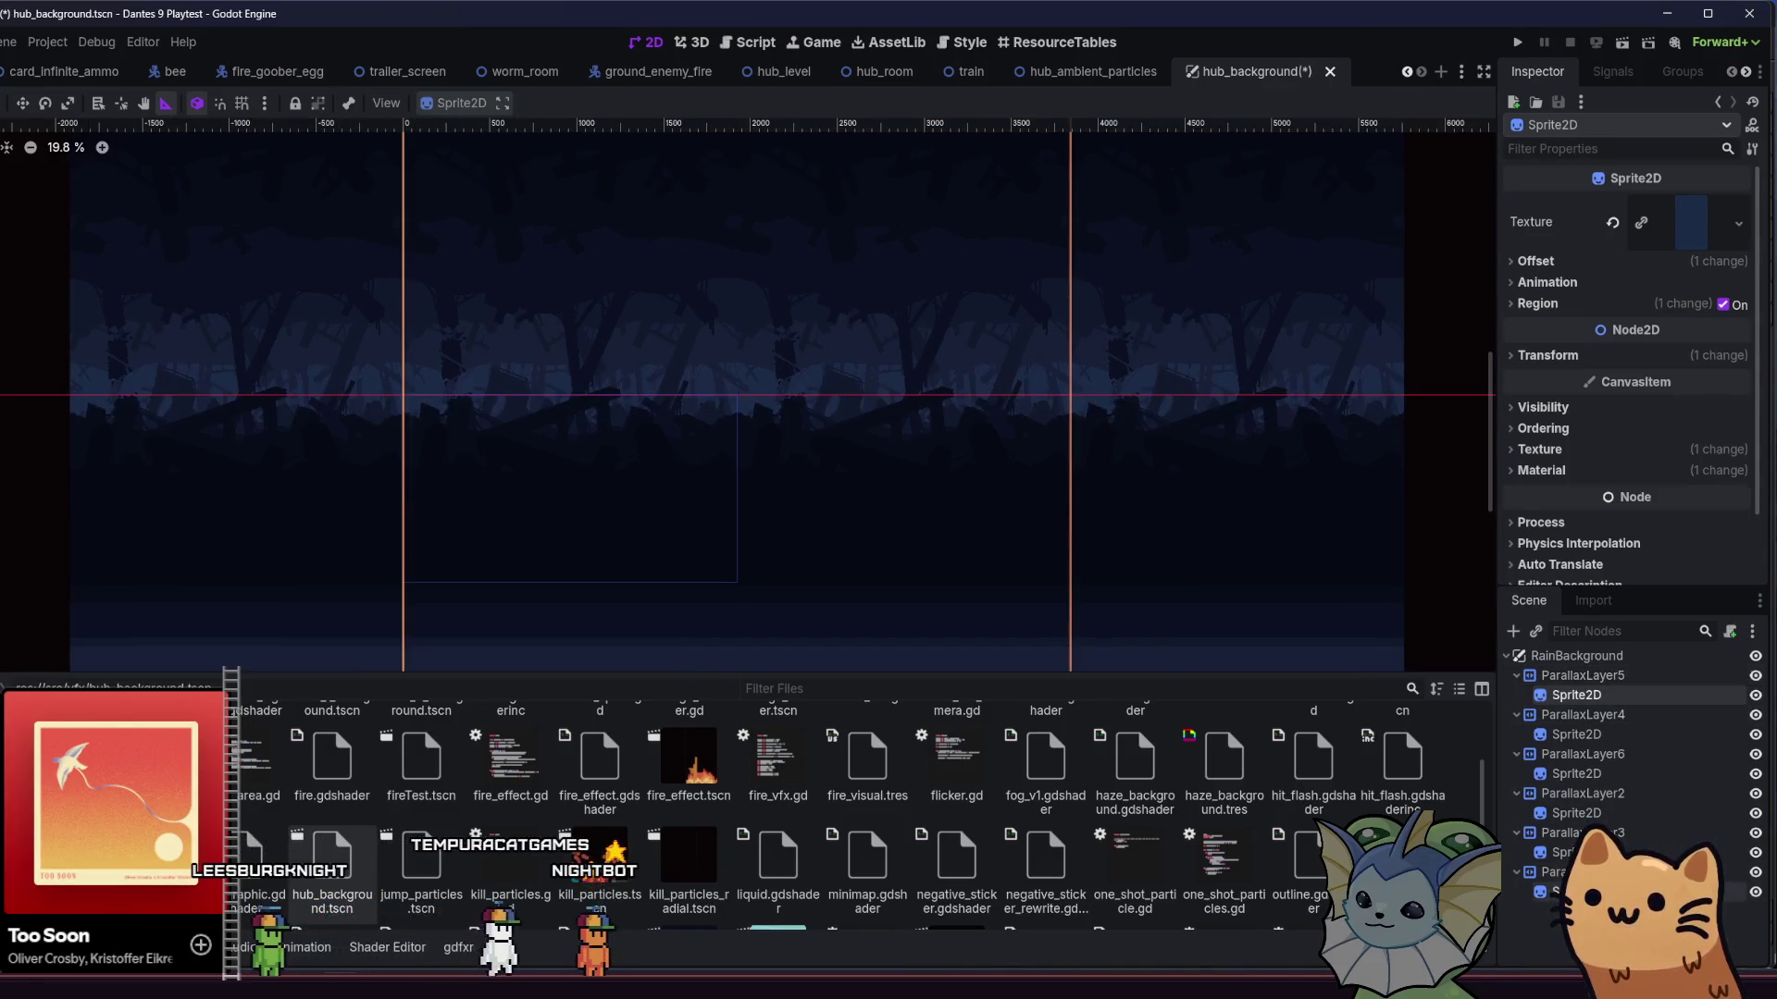
key(ctrl+j)
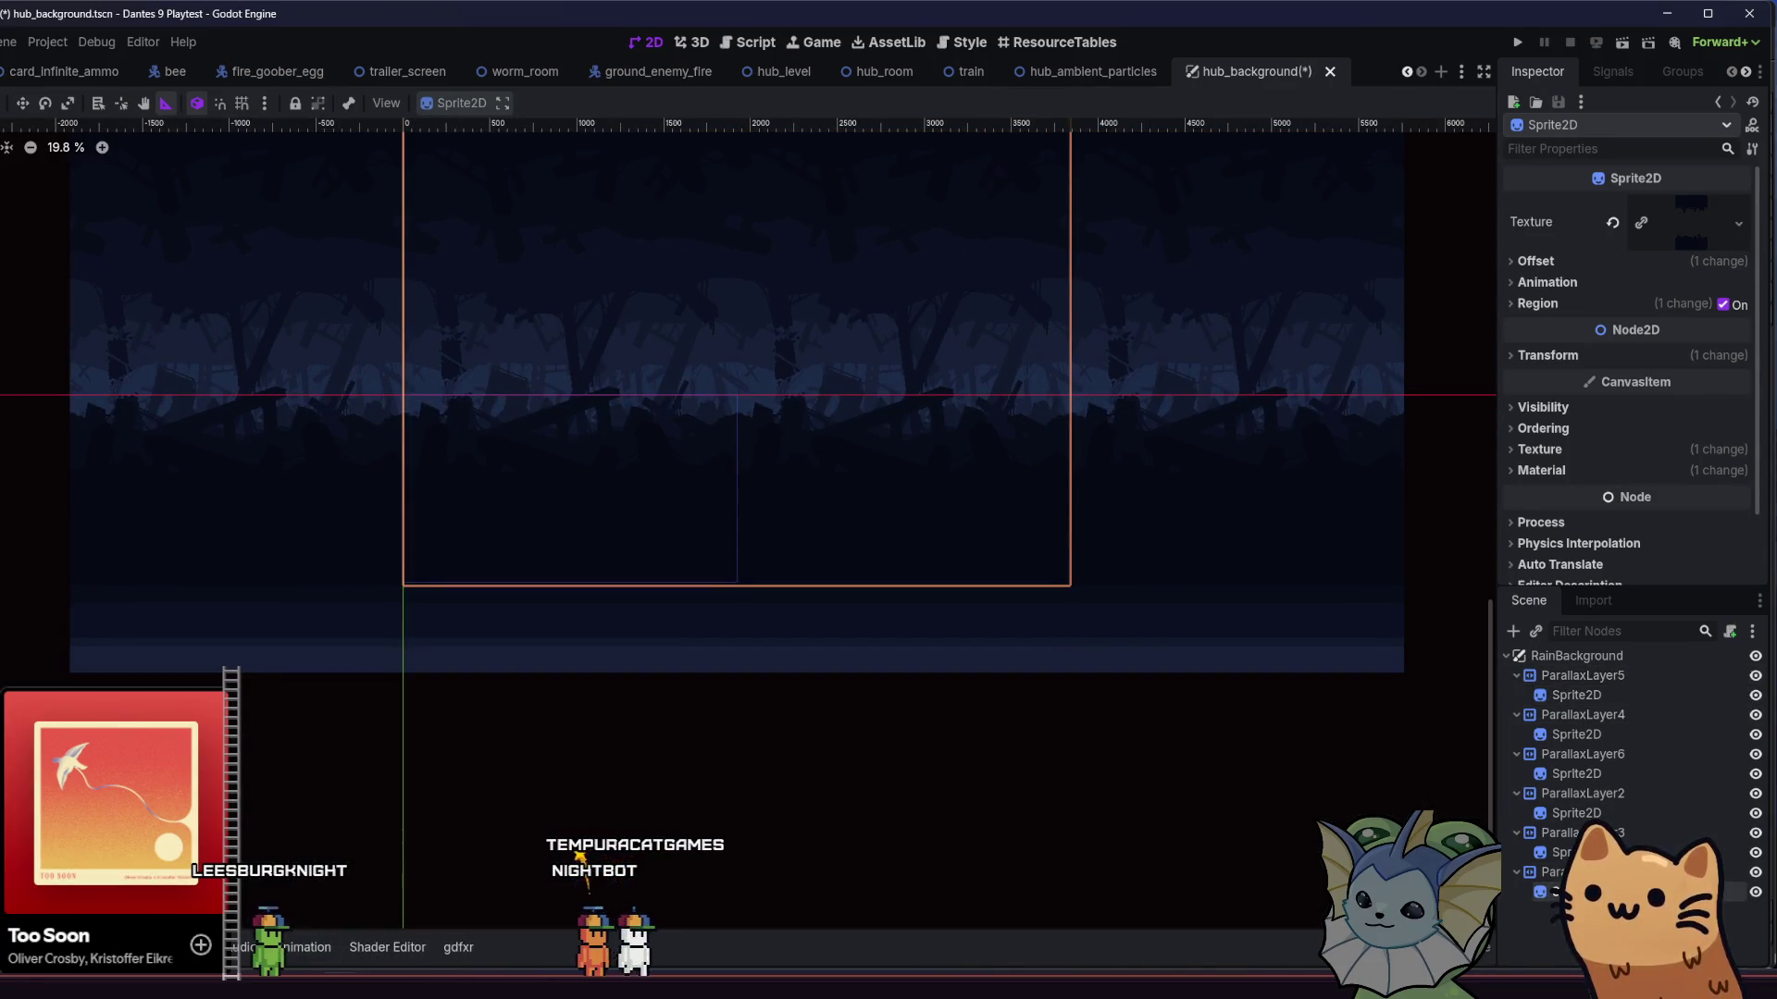
key(ctrl+j)
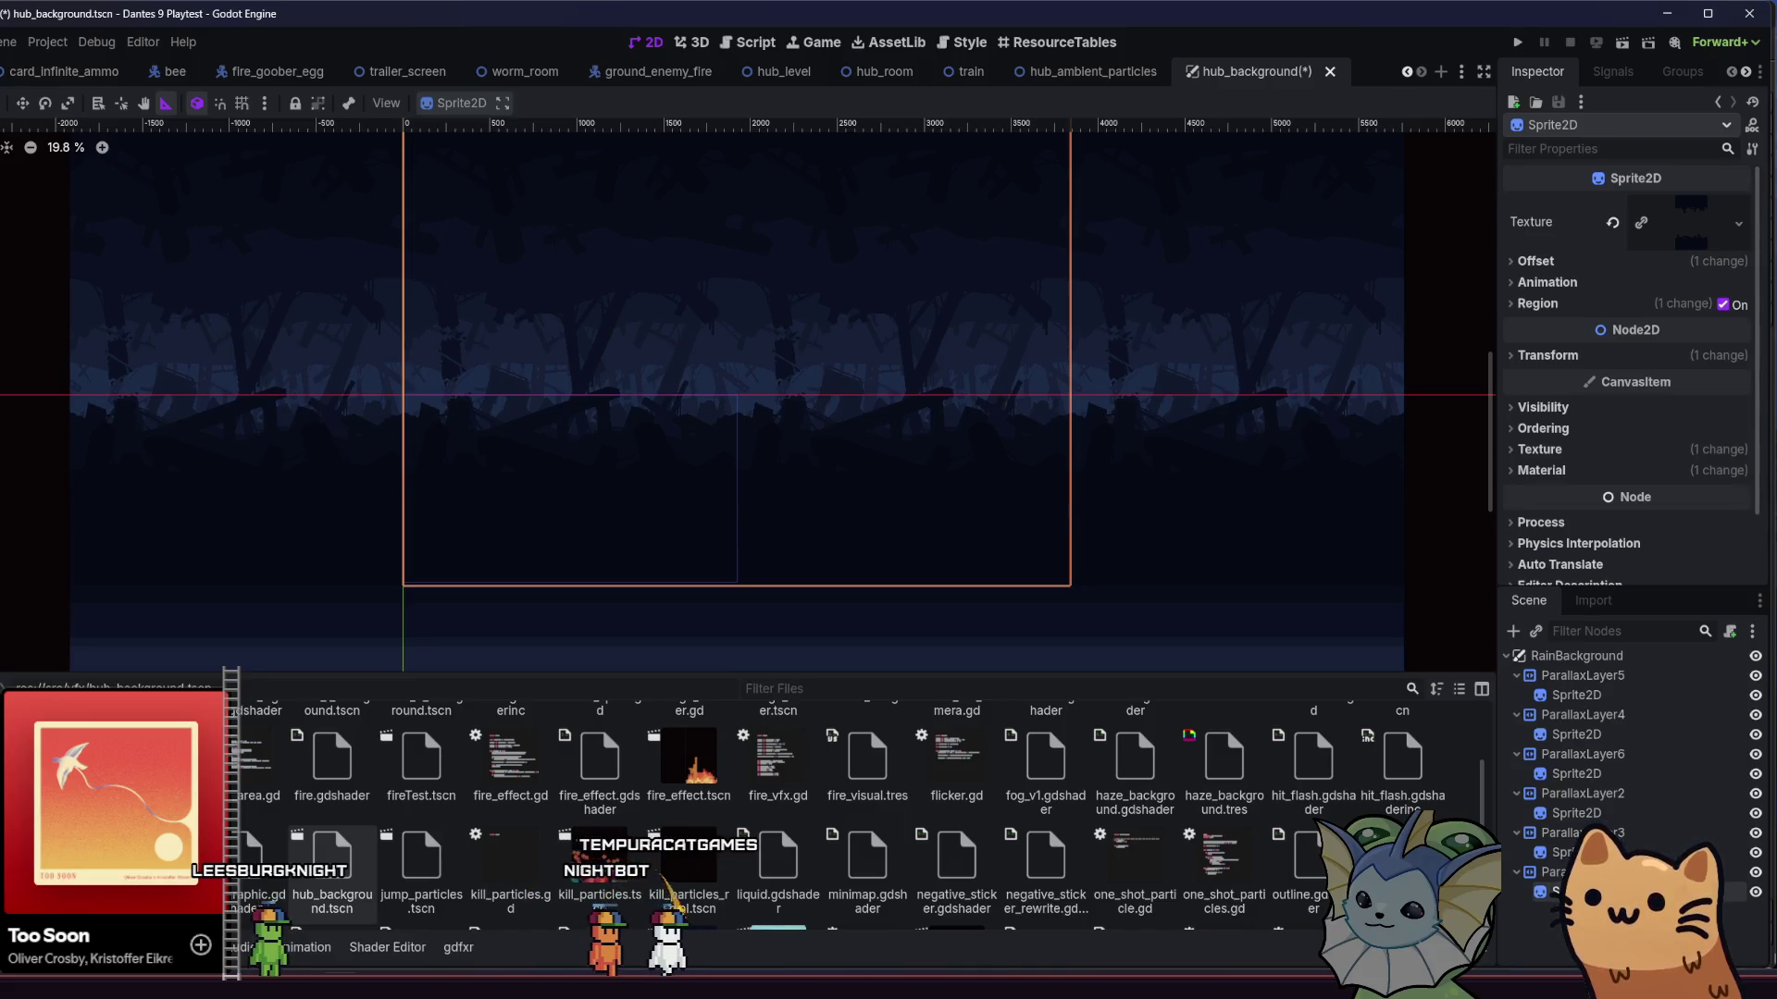
click(111, 722)
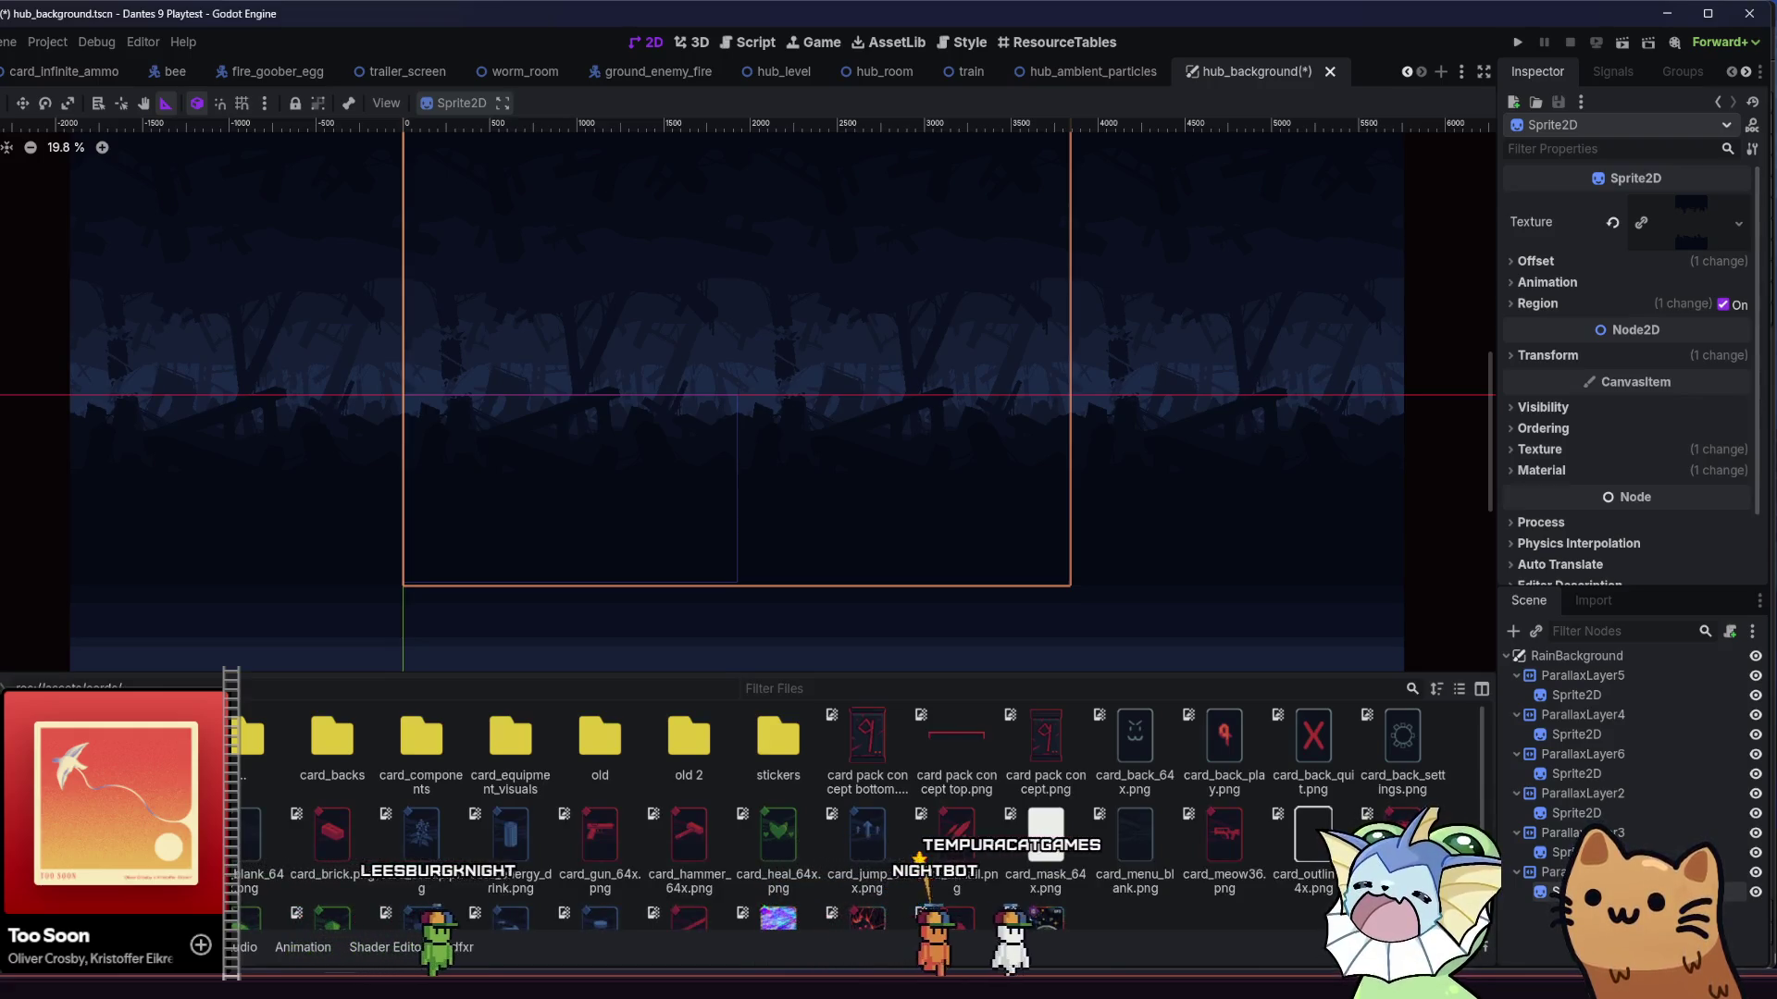
click(111, 722)
click(111, 722)
click(111, 740)
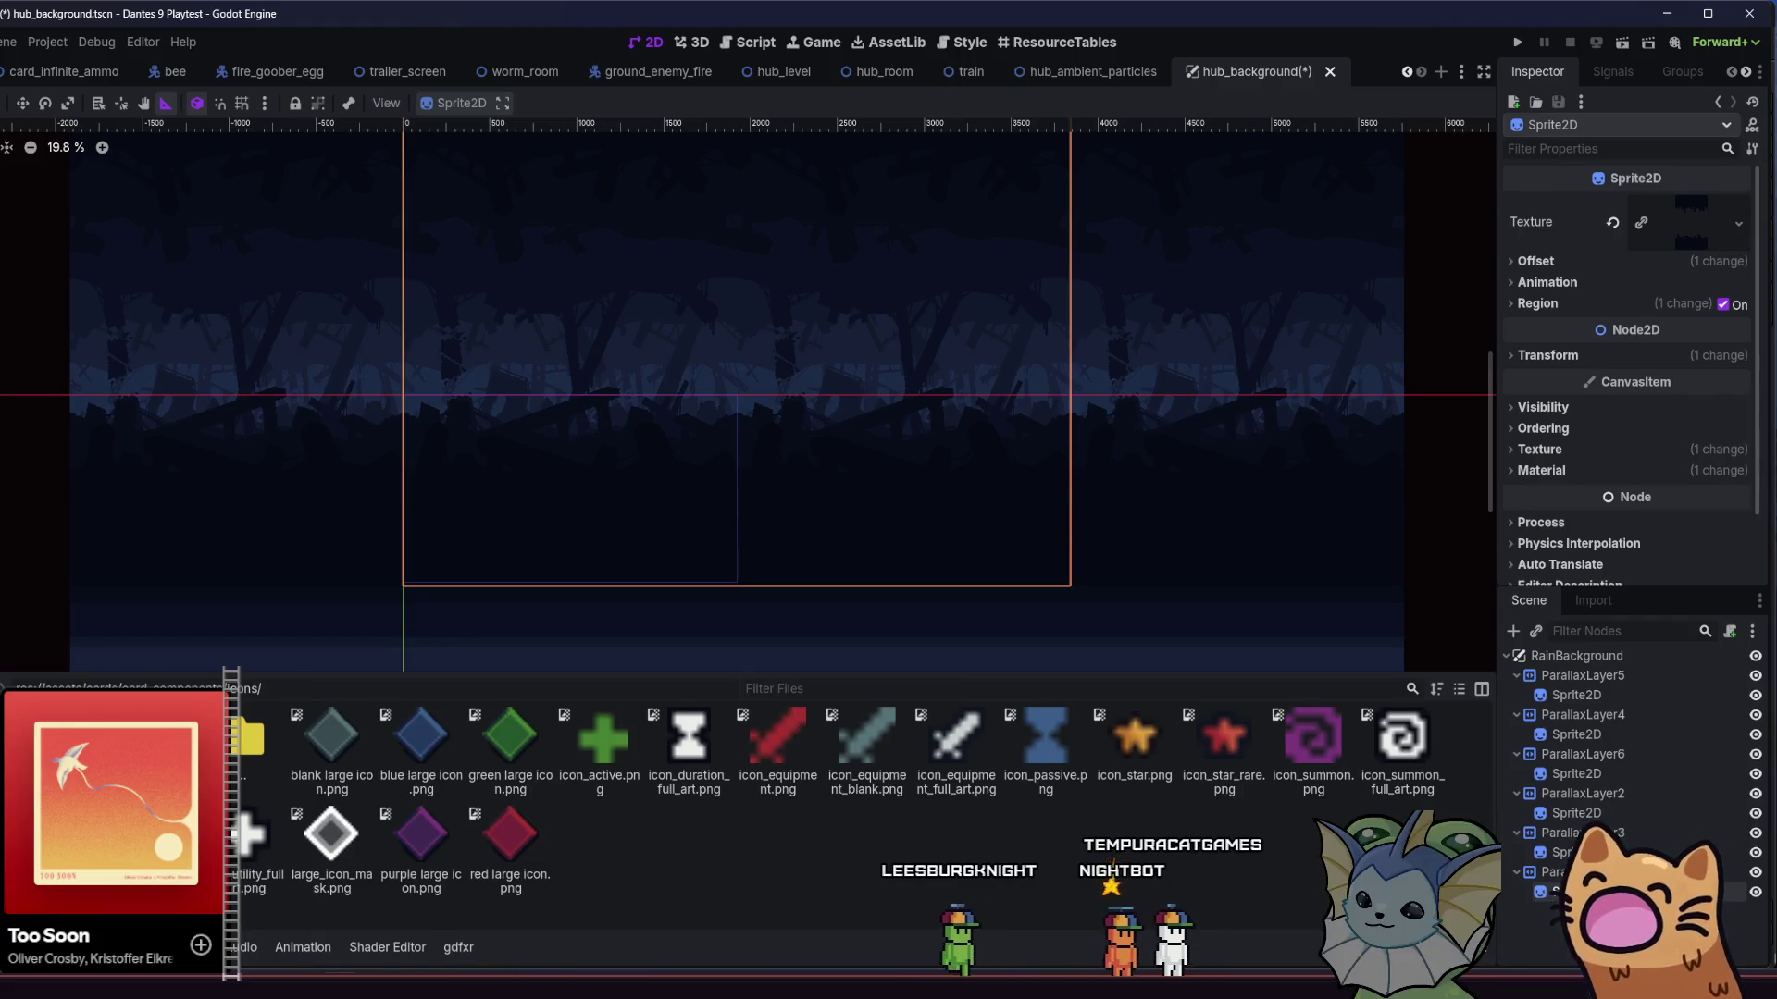
click(111, 722)
- Create a 'hub' folder under parallax and place circle_2_parallax_layer_5.png in it via File Explorer
right_click(386, 836)
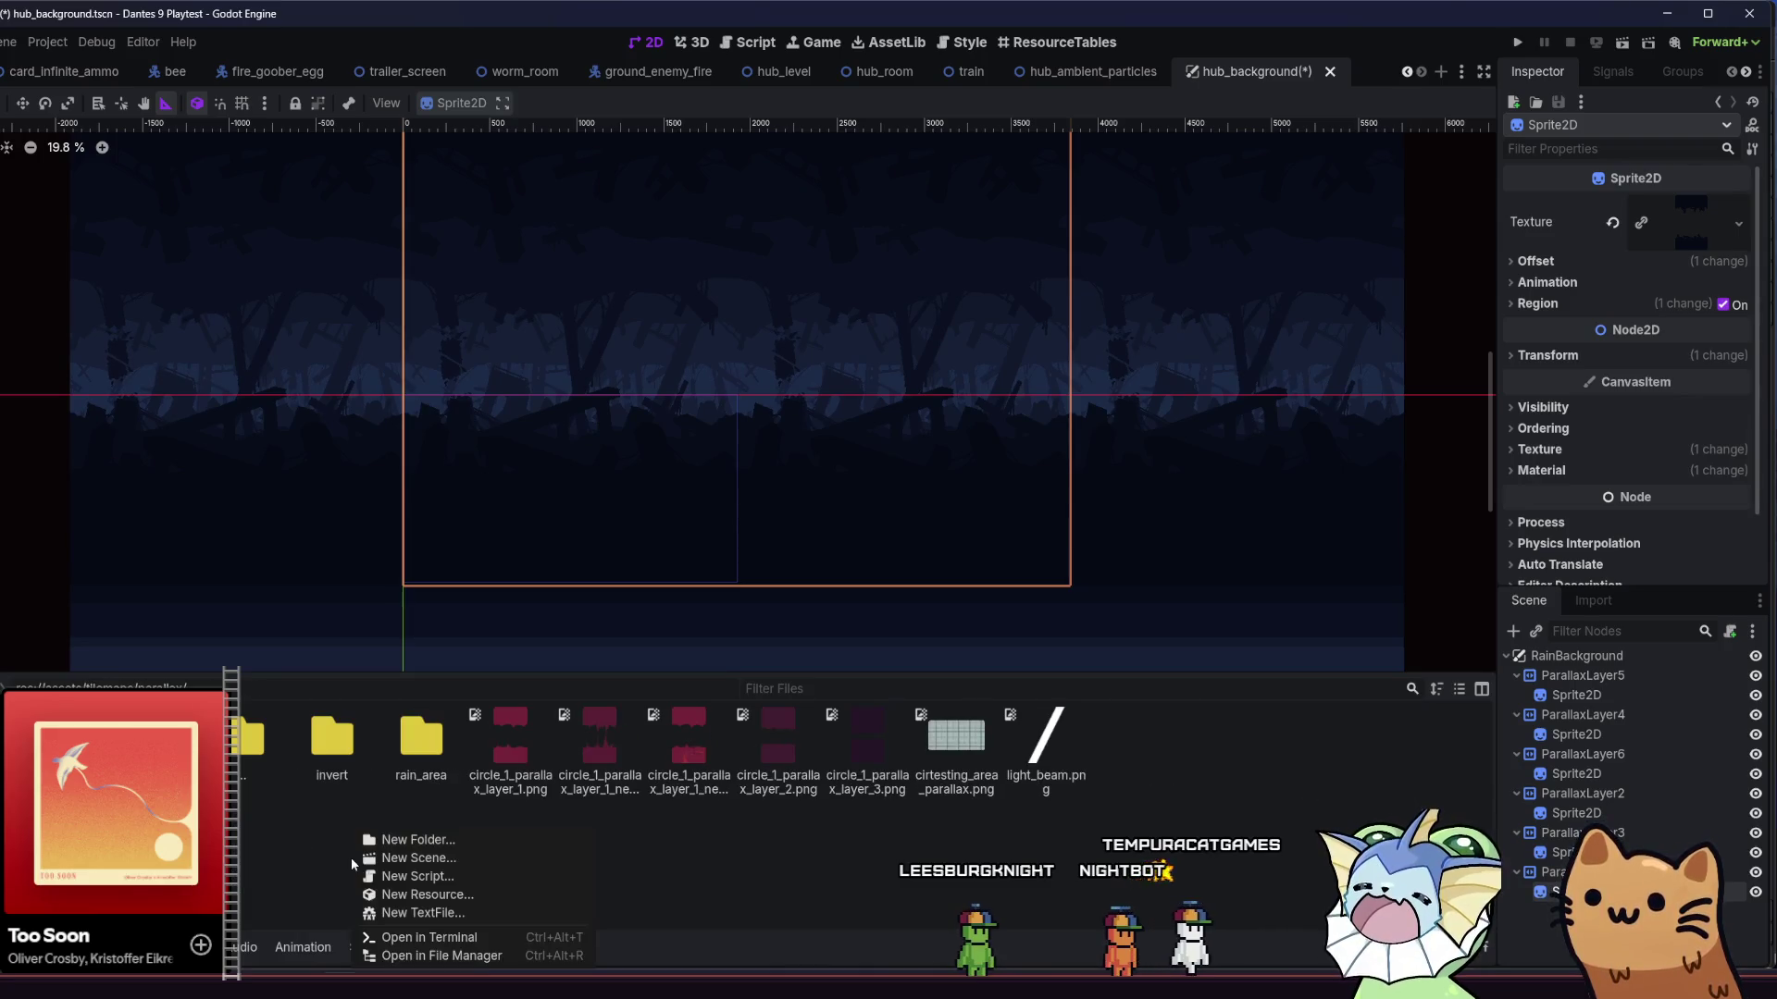
key(Escape)
text(hub)
key(Return)
right_click(313, 768)
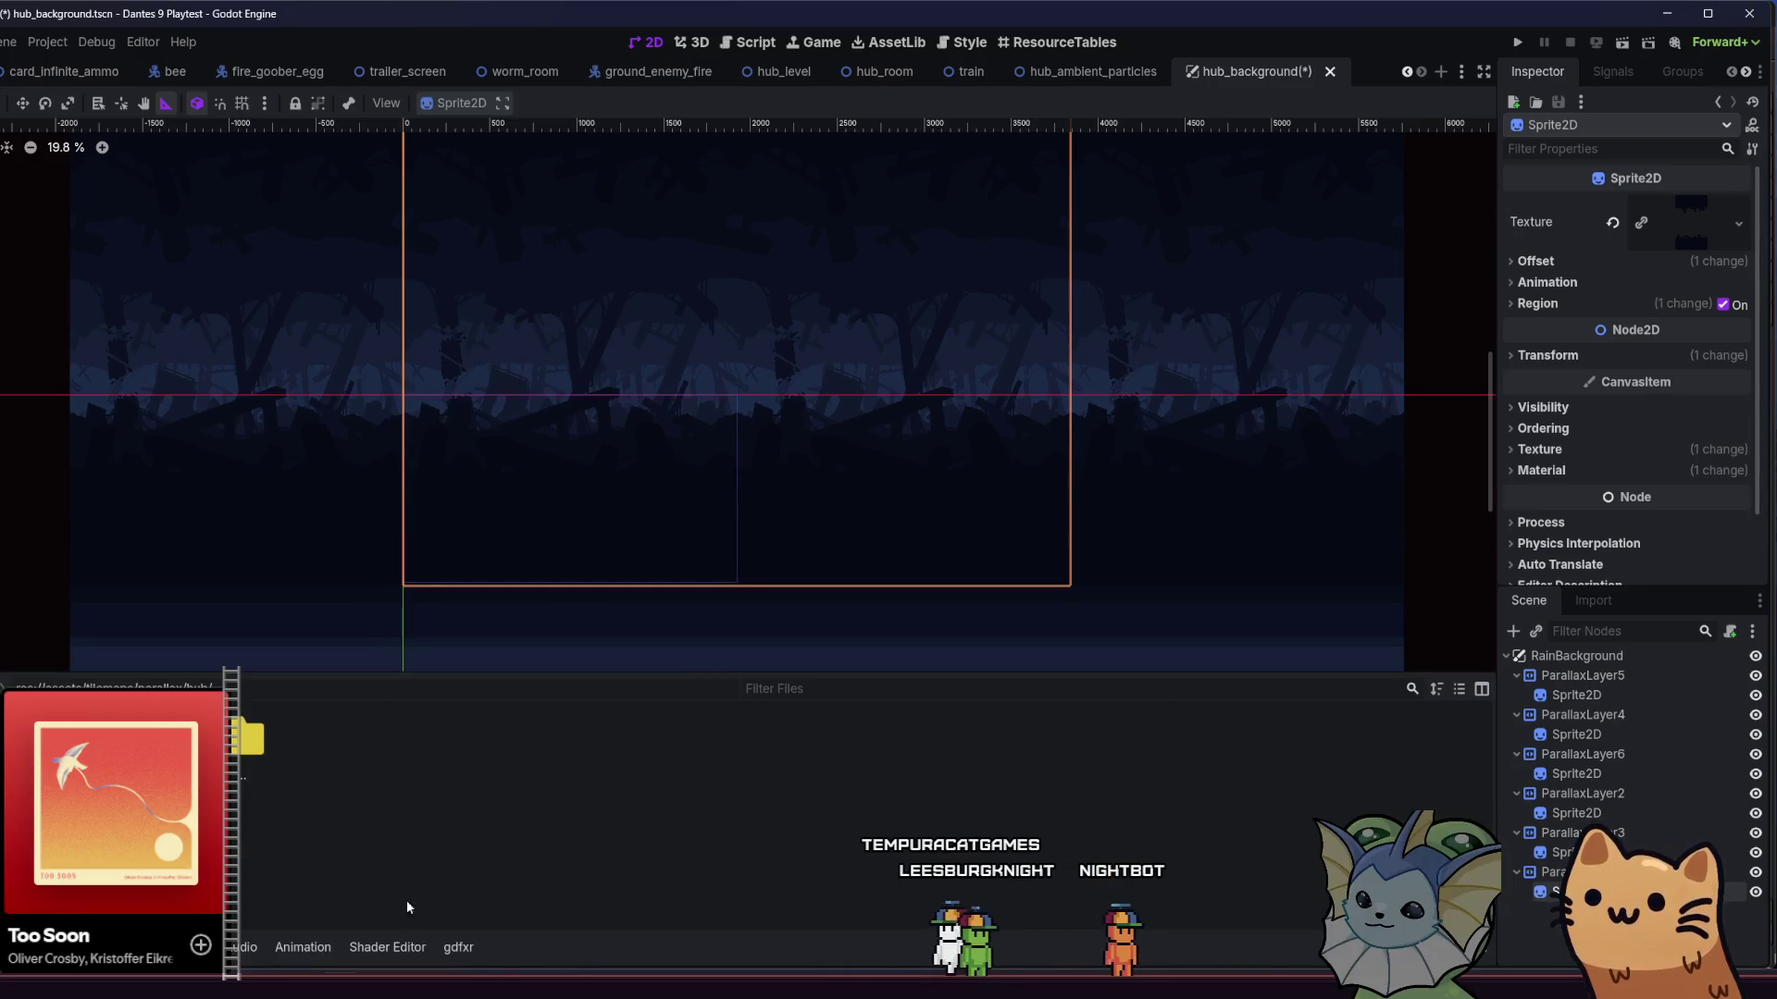
click(401, 870)
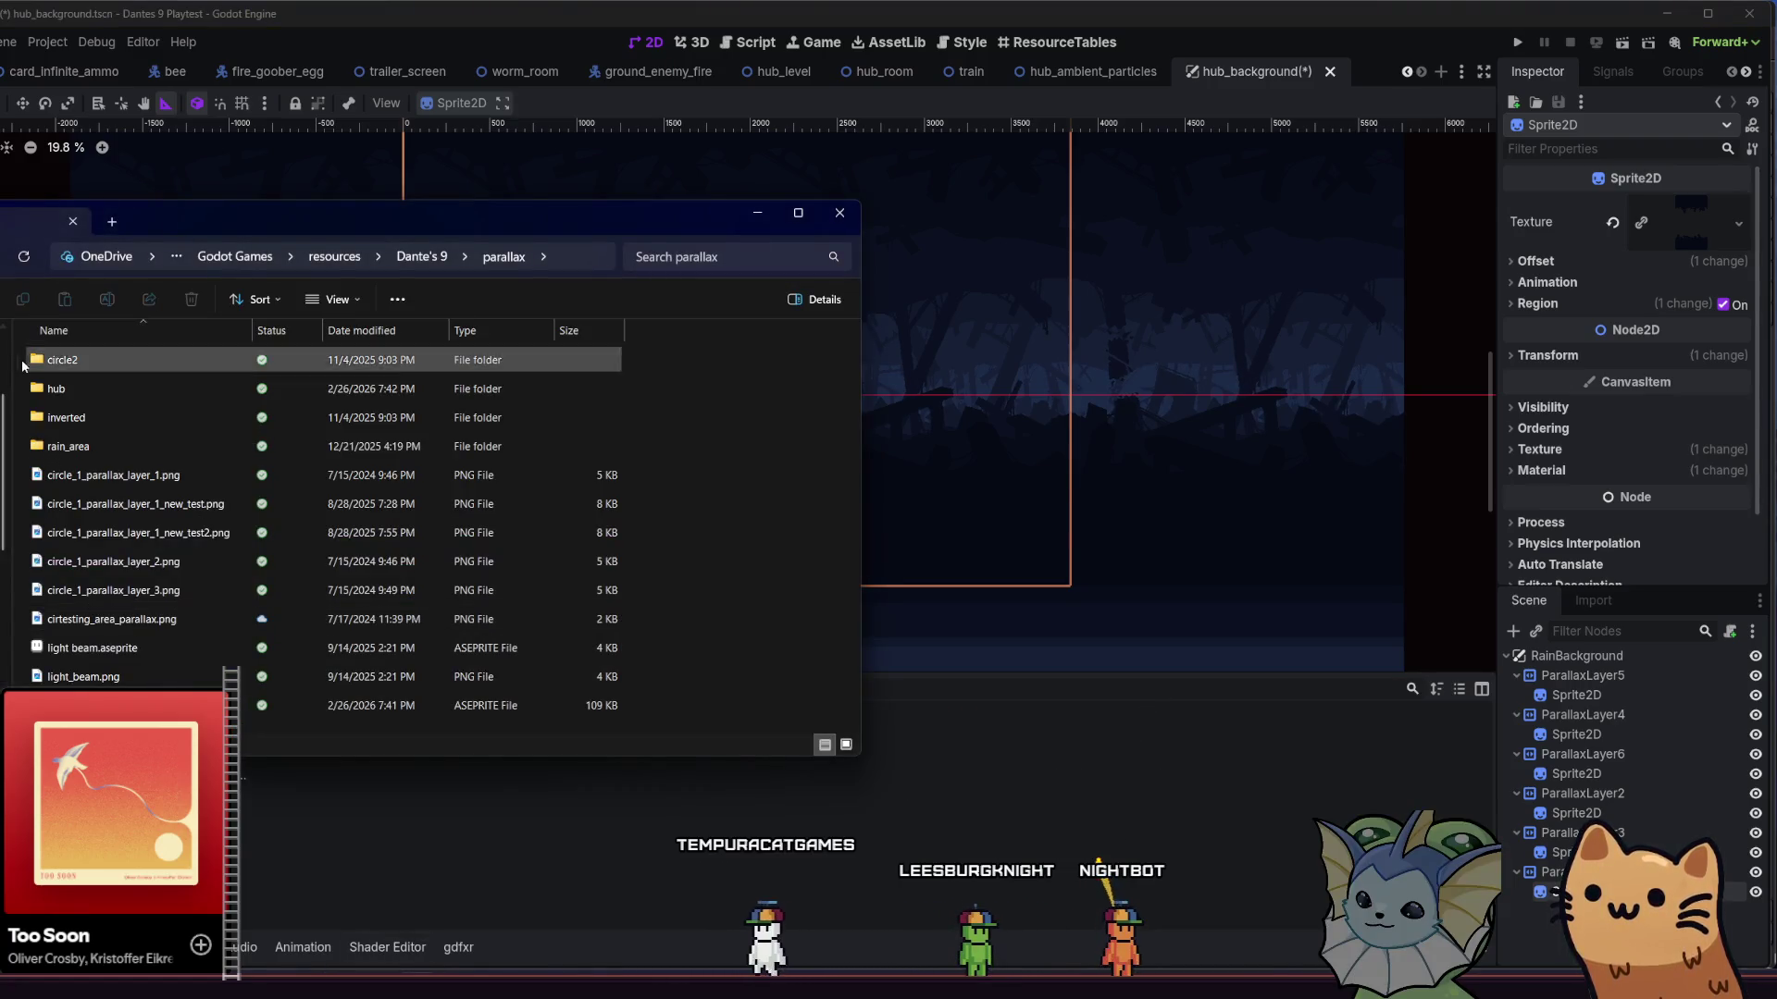
double_click(103, 391)
click(79, 435)
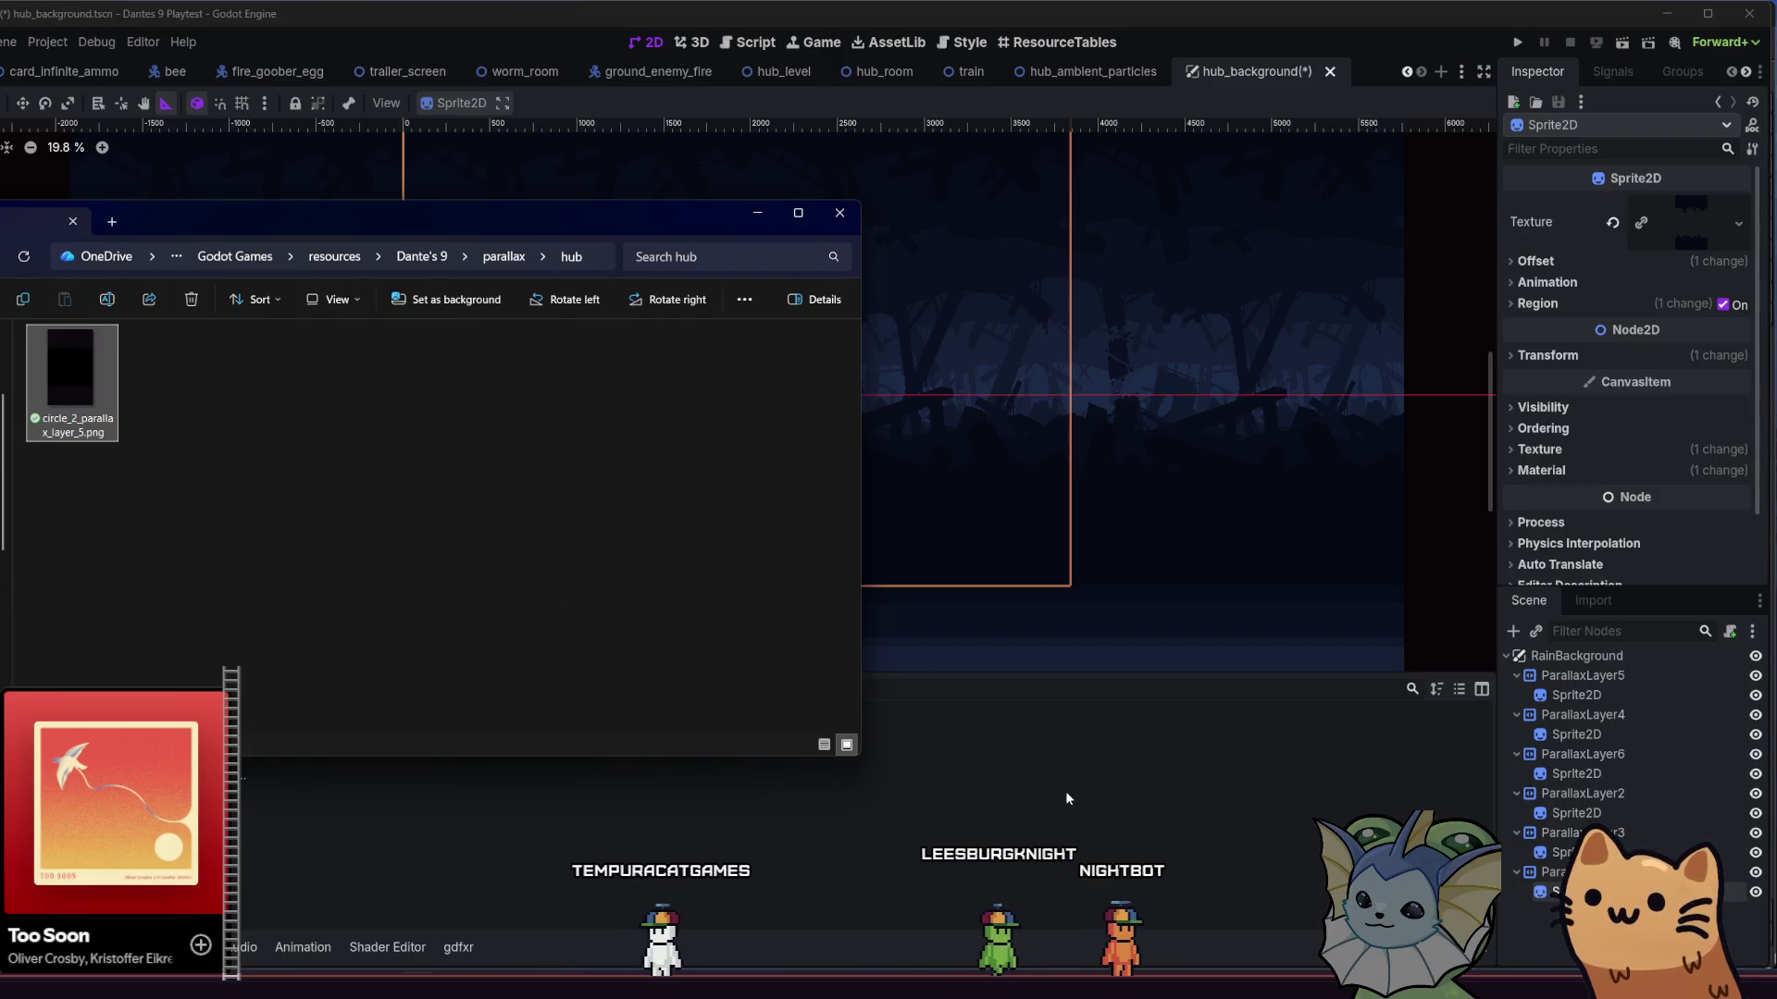
- Back in Godot, let the new PNG import and save hub_background.tscn
click(1064, 796)
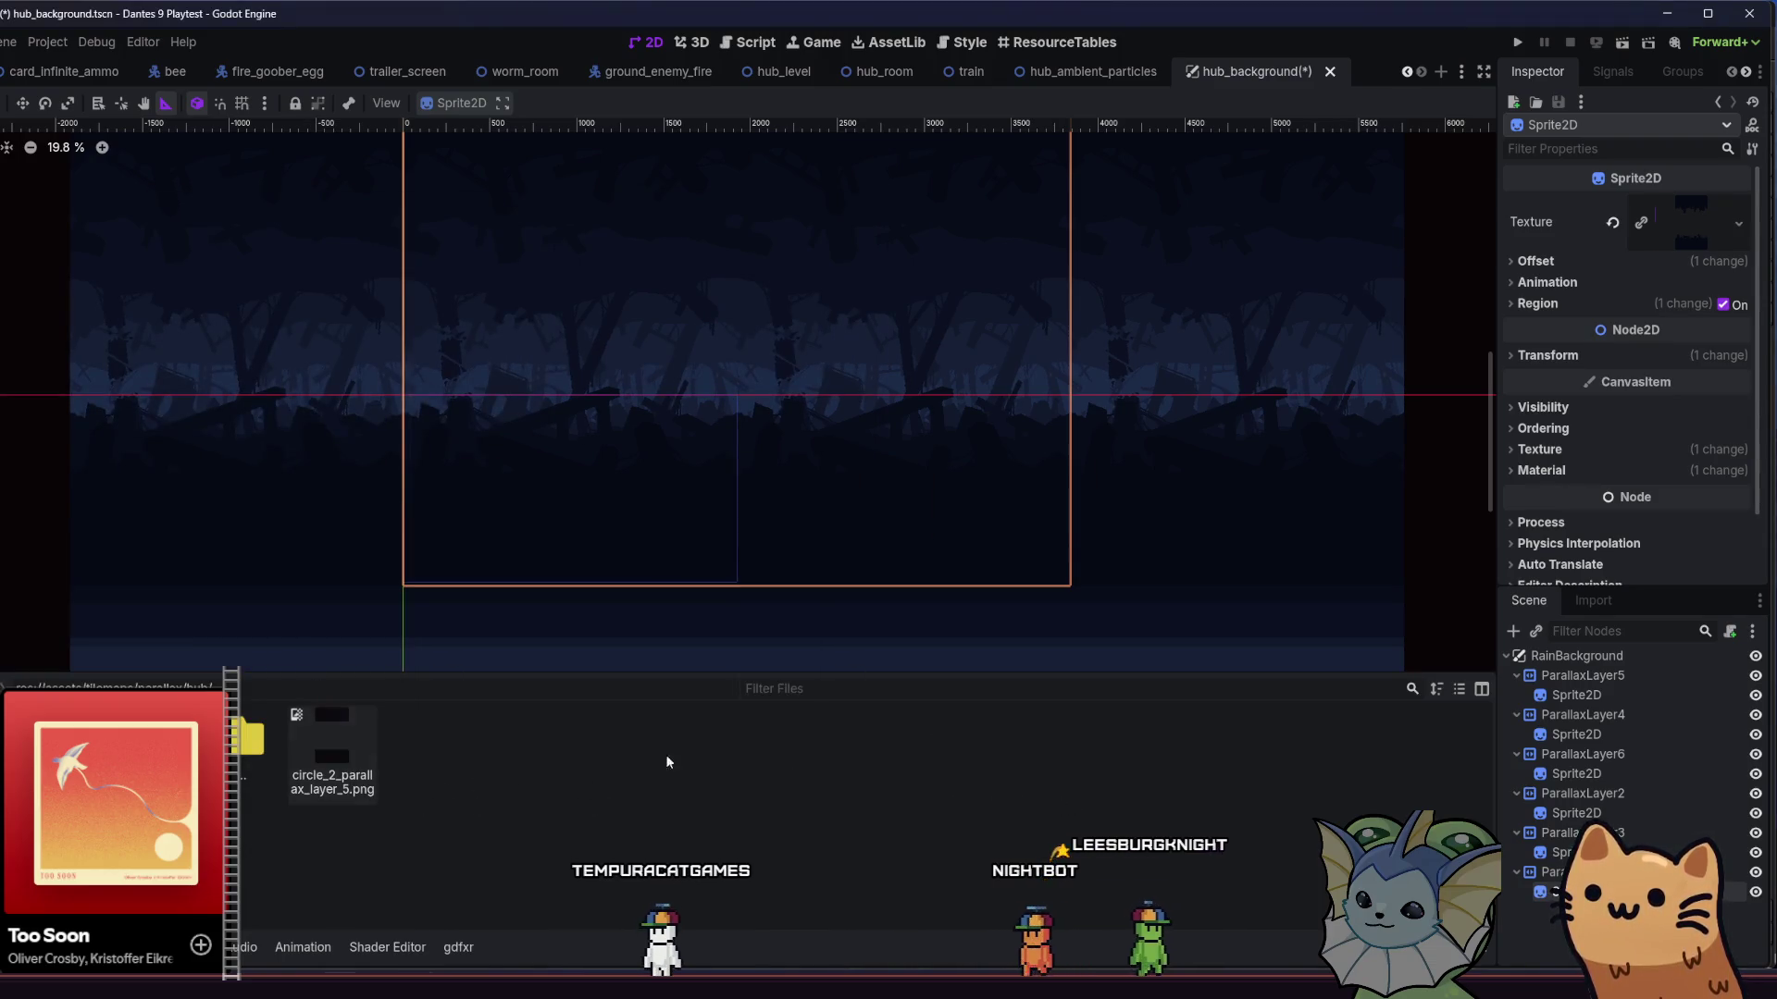
key(ctrl+s)
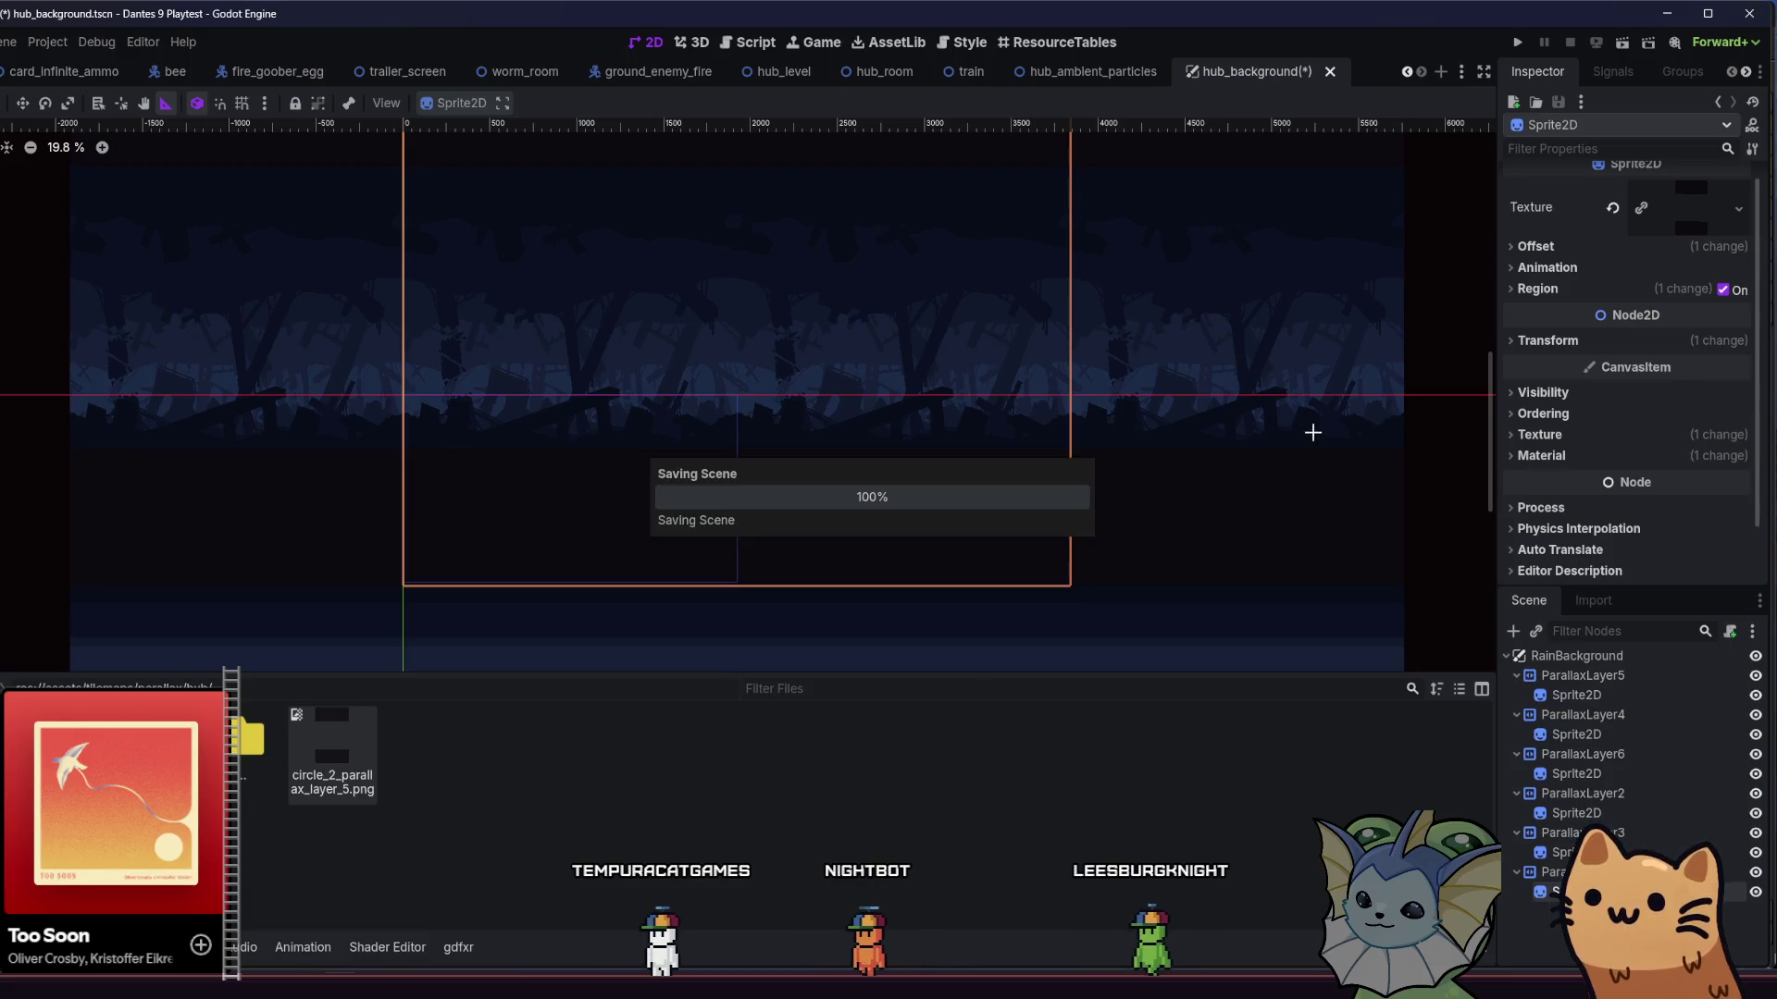
click(1516, 43)
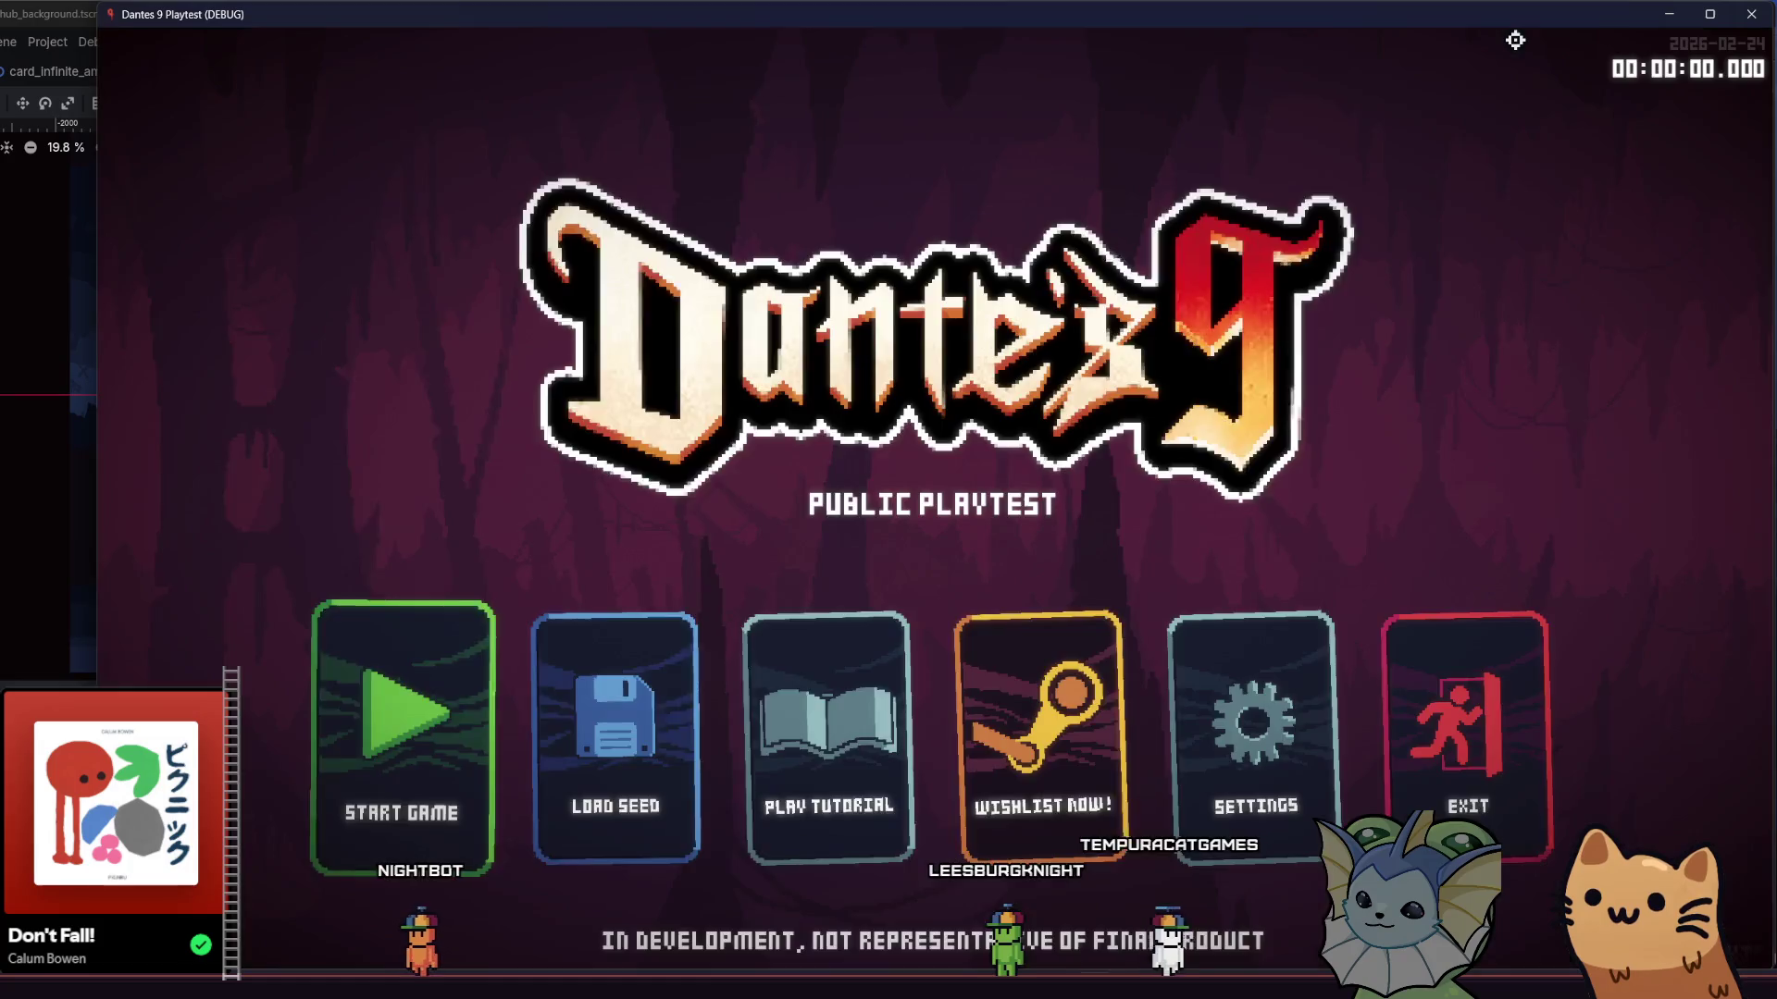
- Start a new game, run the cat up the stairs and jump through the dark shaft, then close the window
click(486, 634)
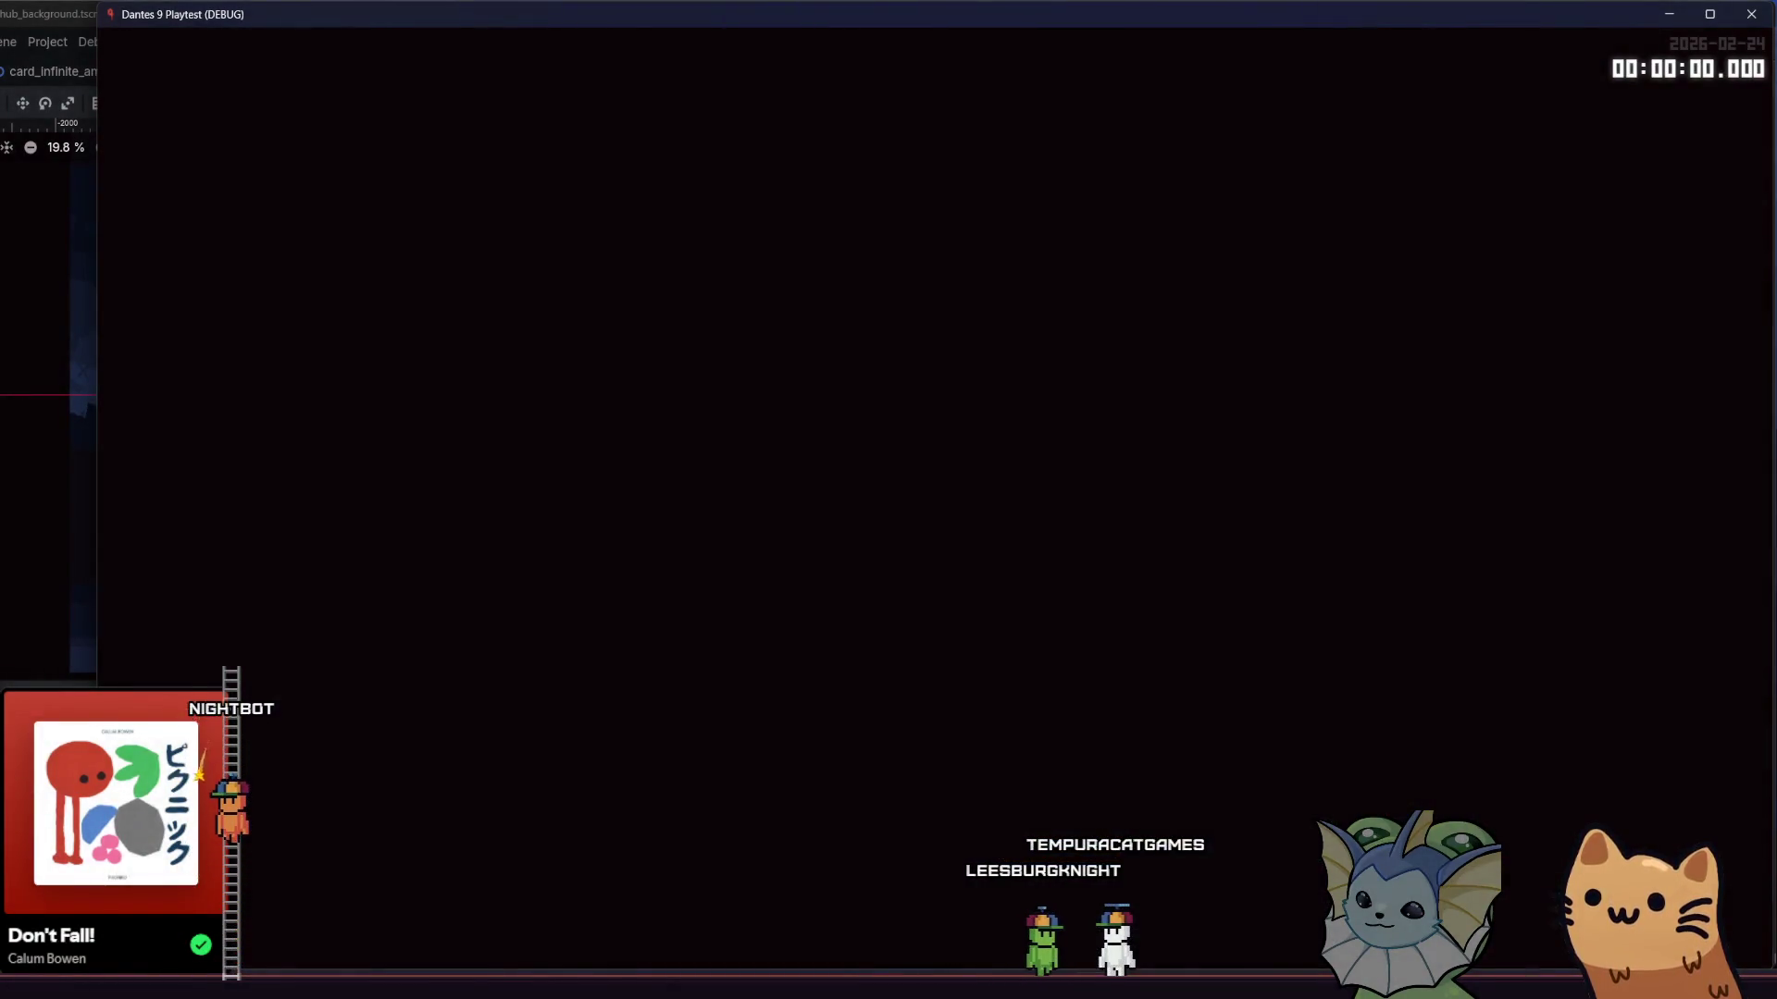
key(d)
key(space)
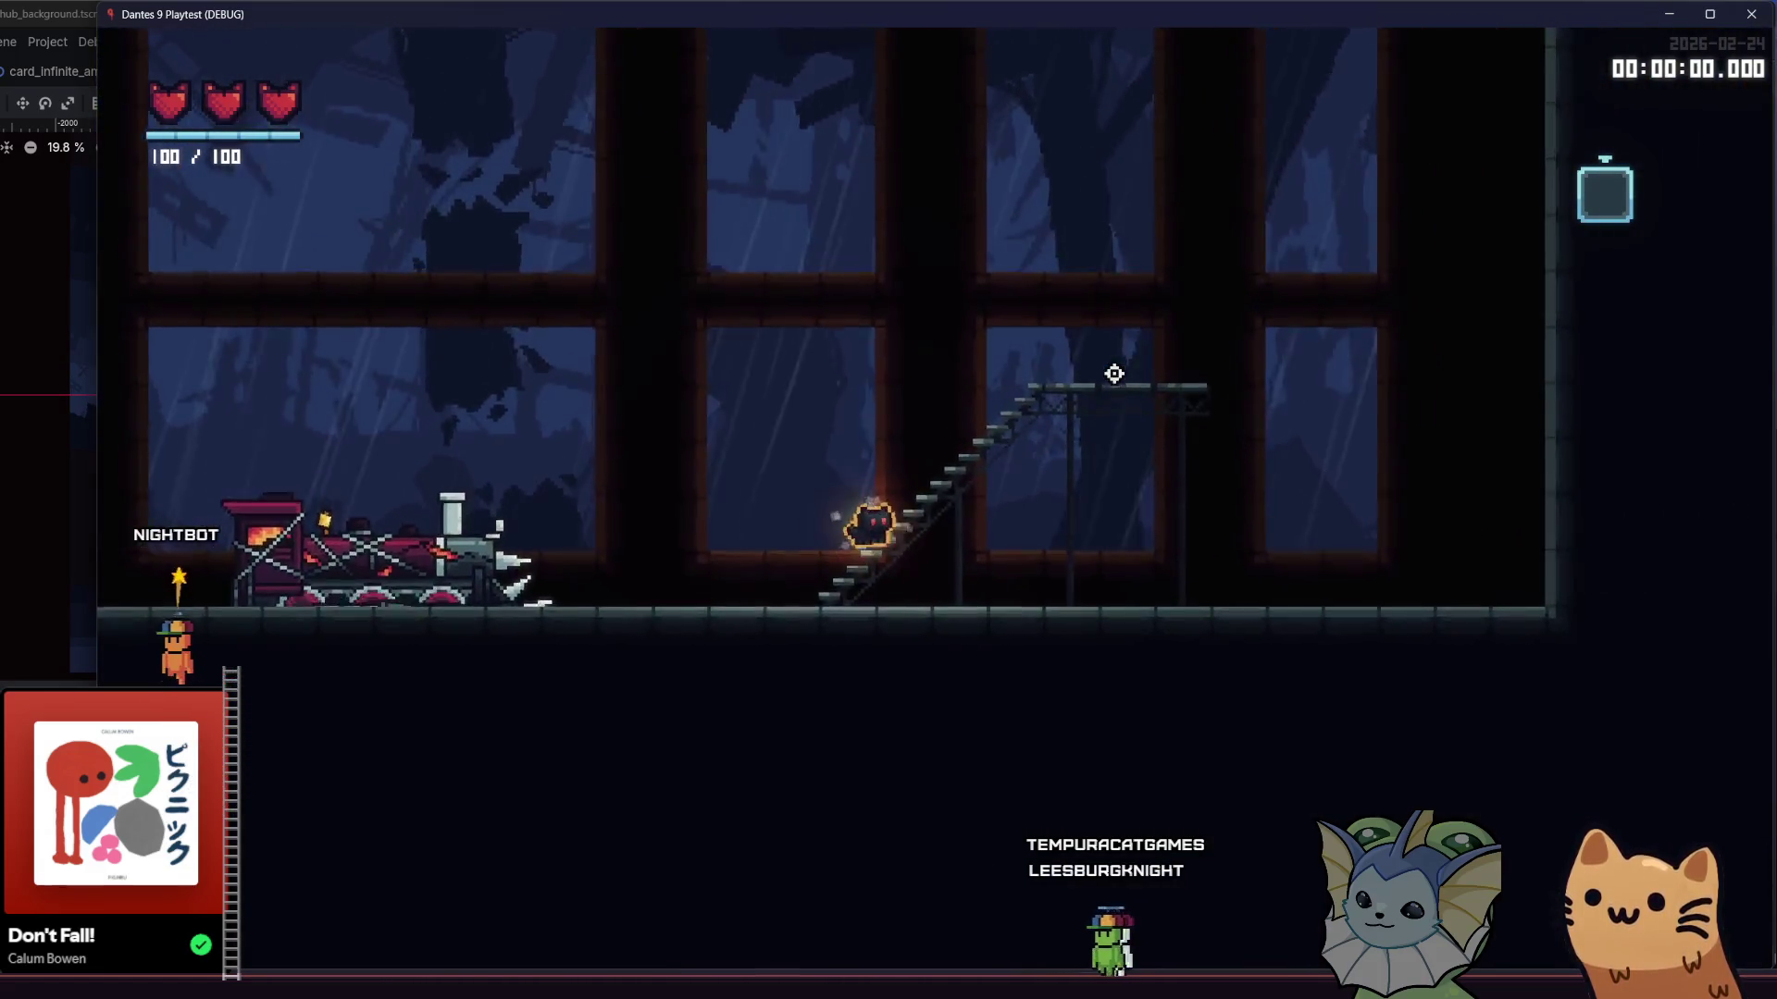
key(space)
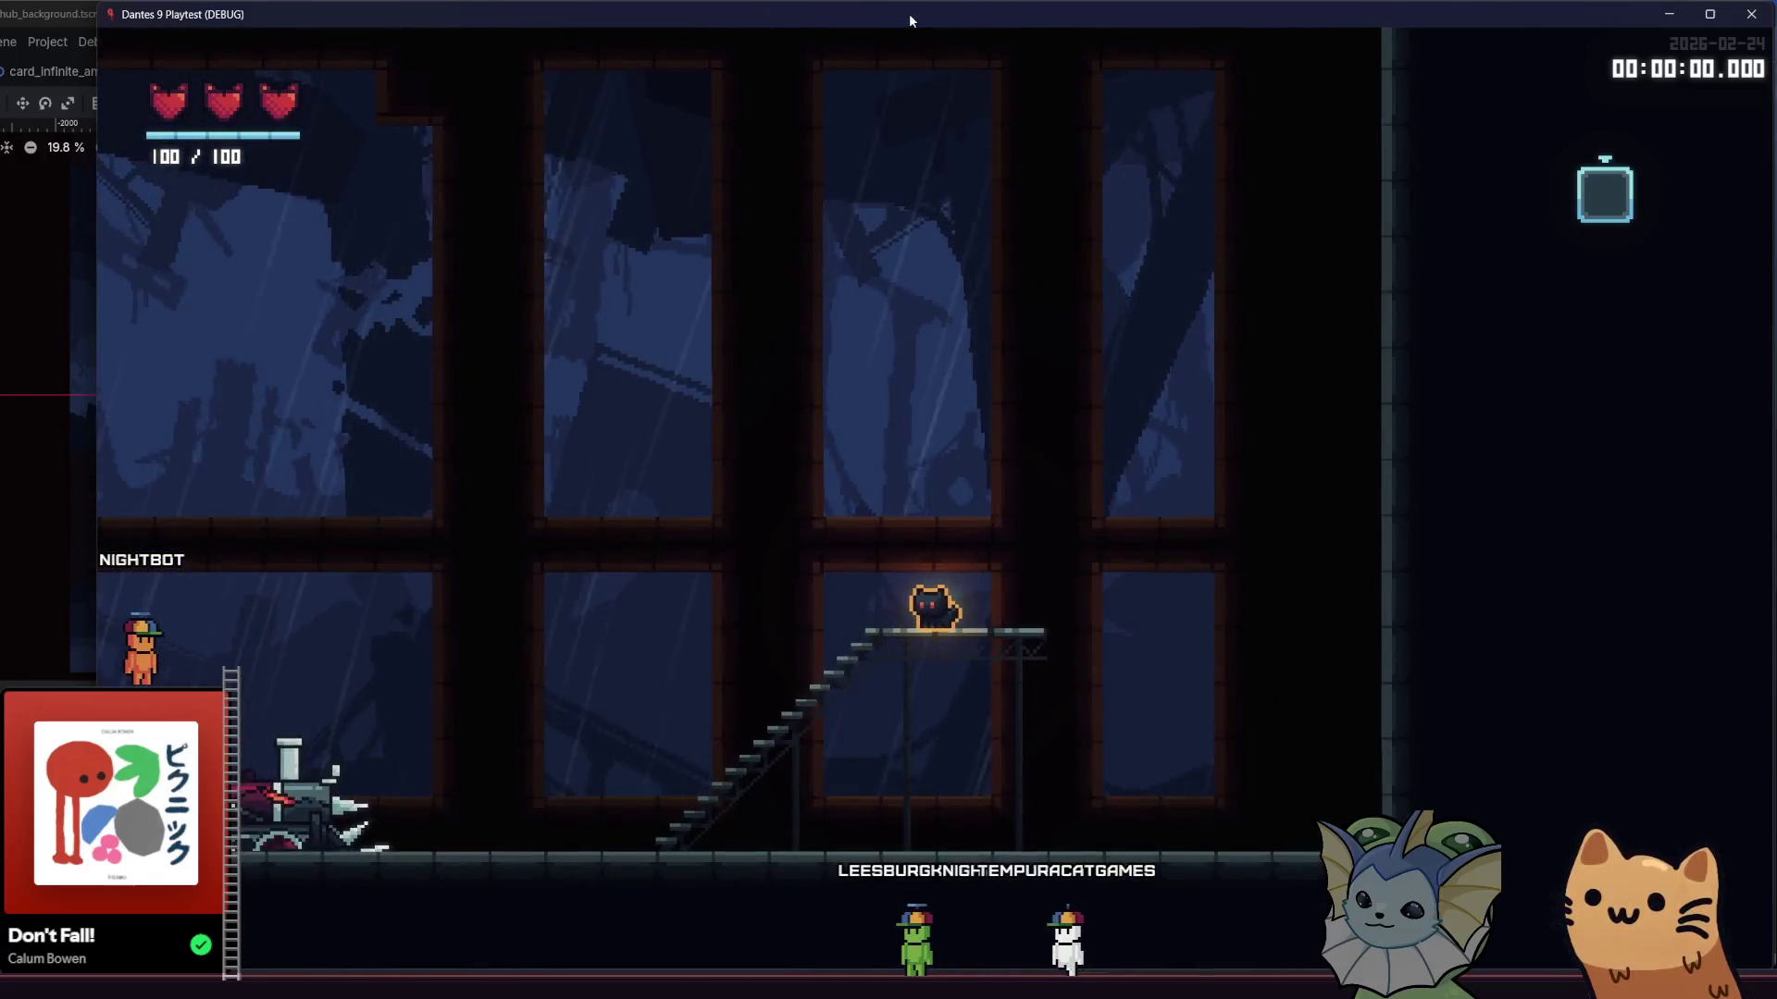
key(space)
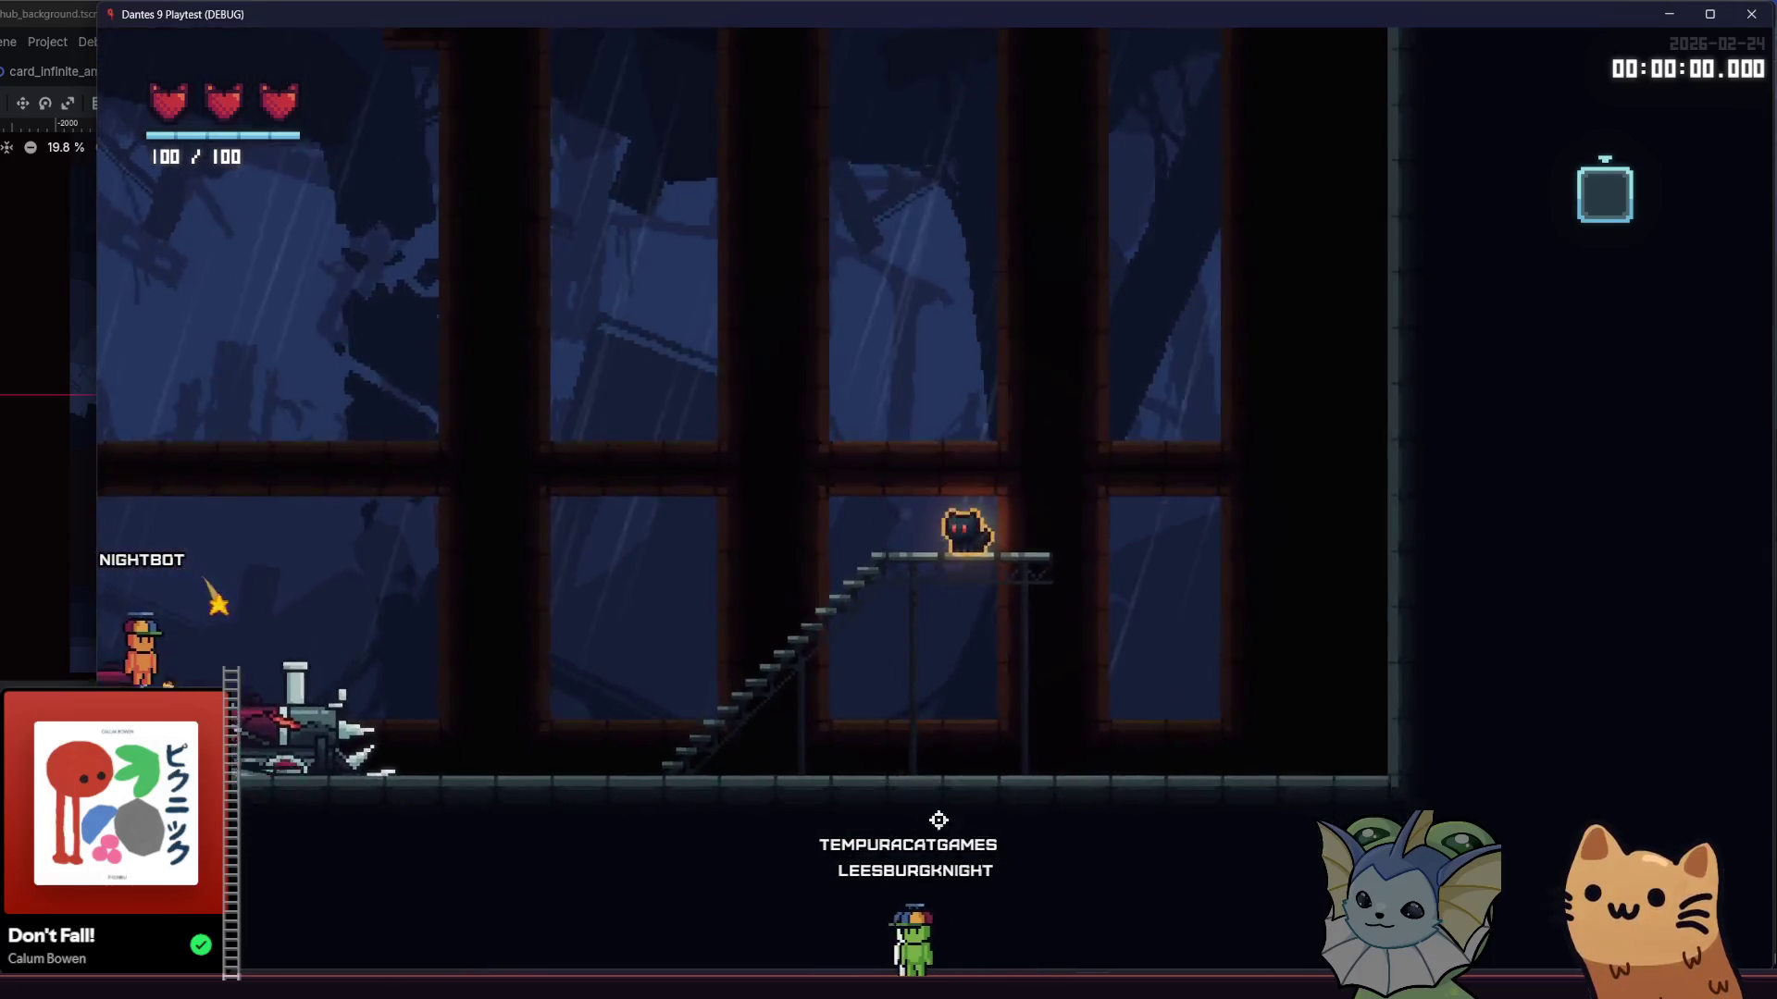
key(Right)
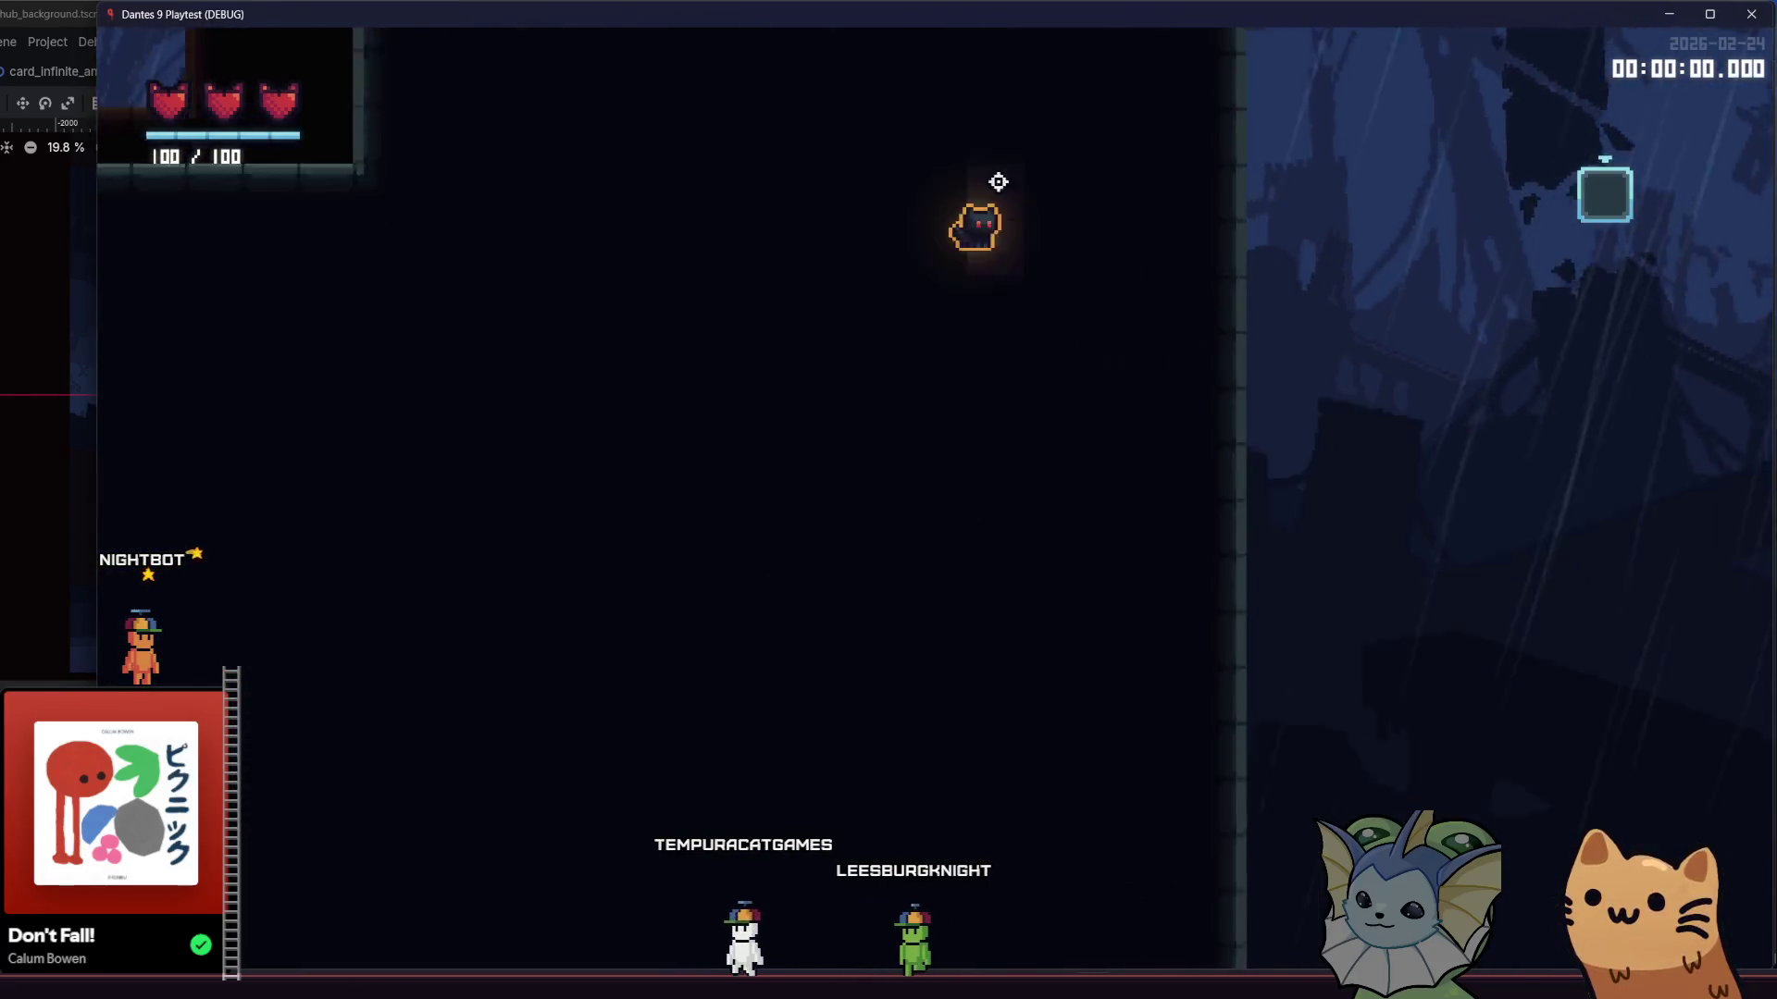
key(space)
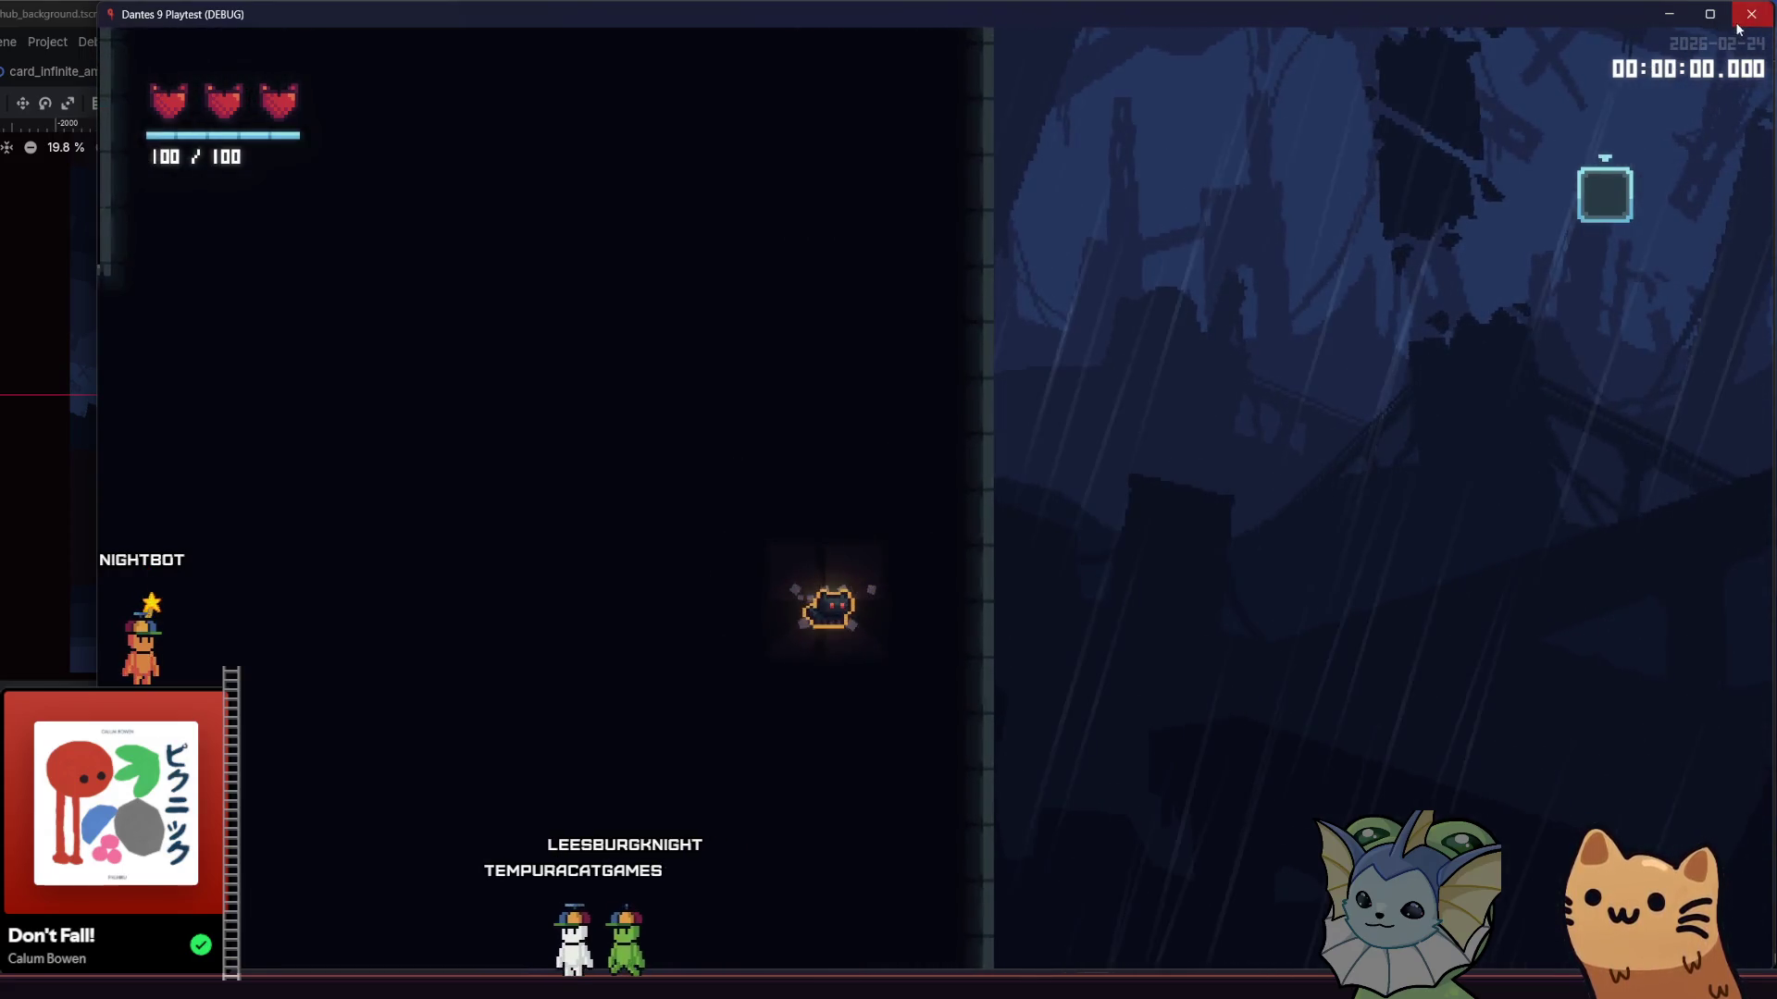
click(1751, 14)
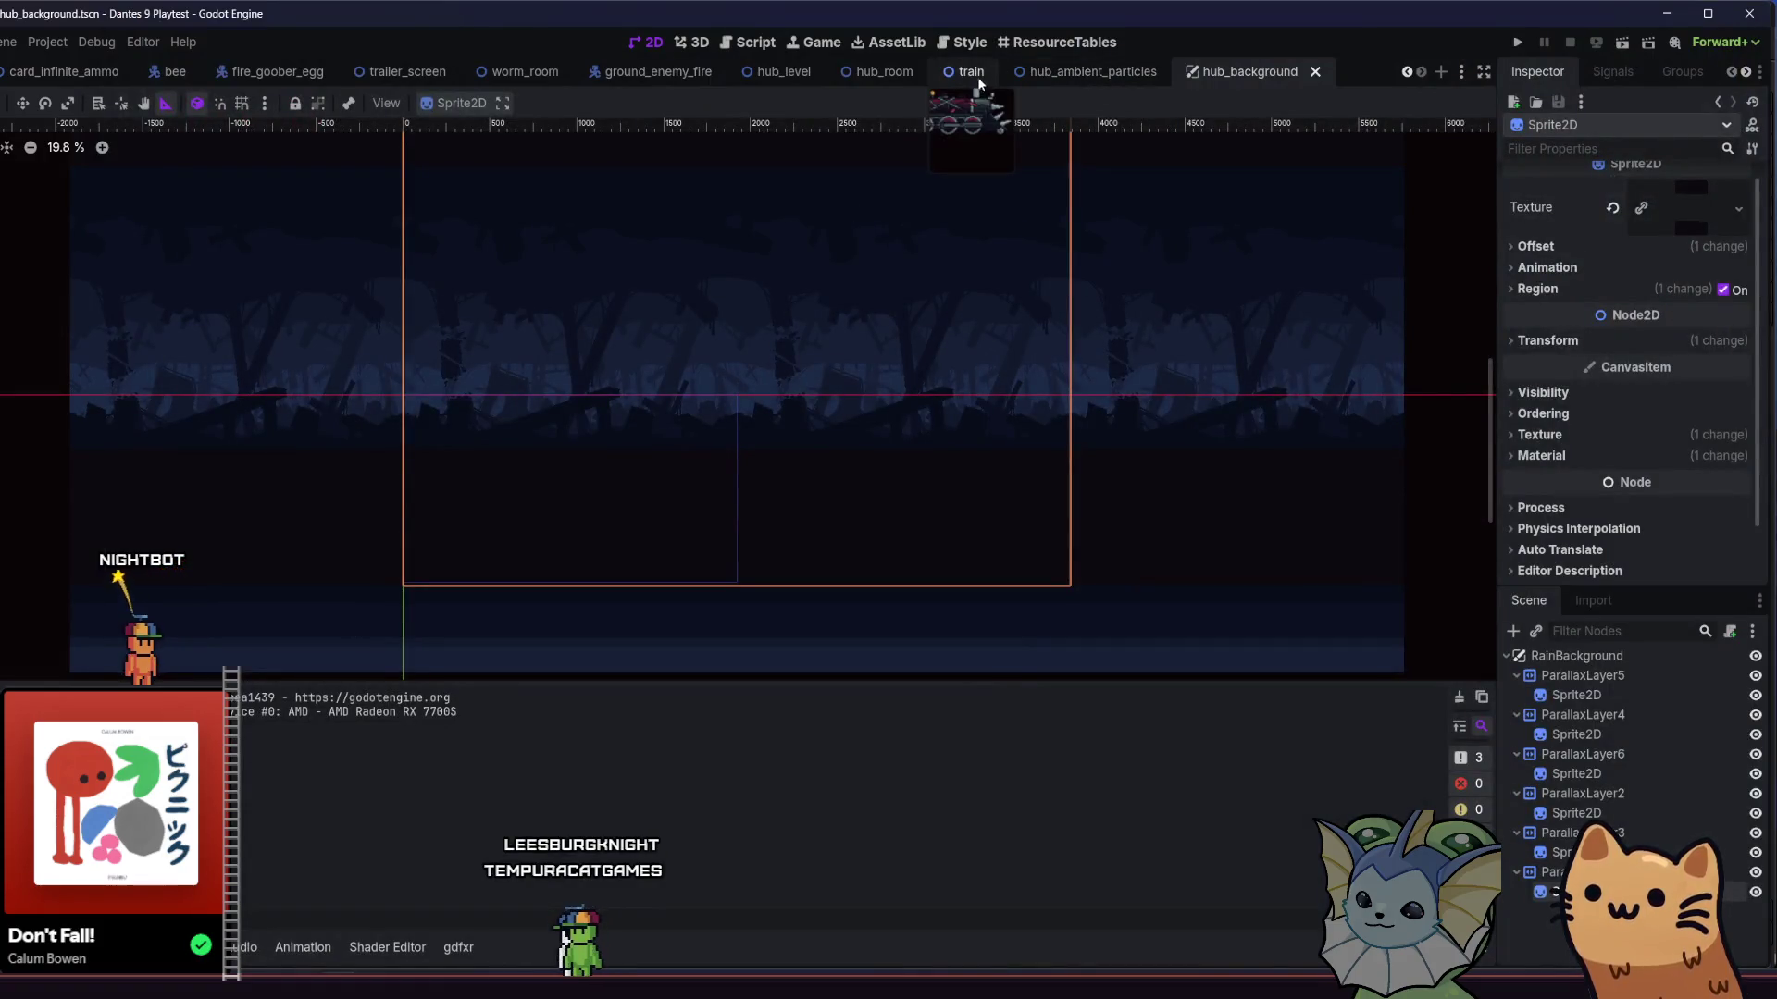
- Rename the hub_background scene's root node from RainBackground to HubBackground and save it
click(977, 74)
click(869, 74)
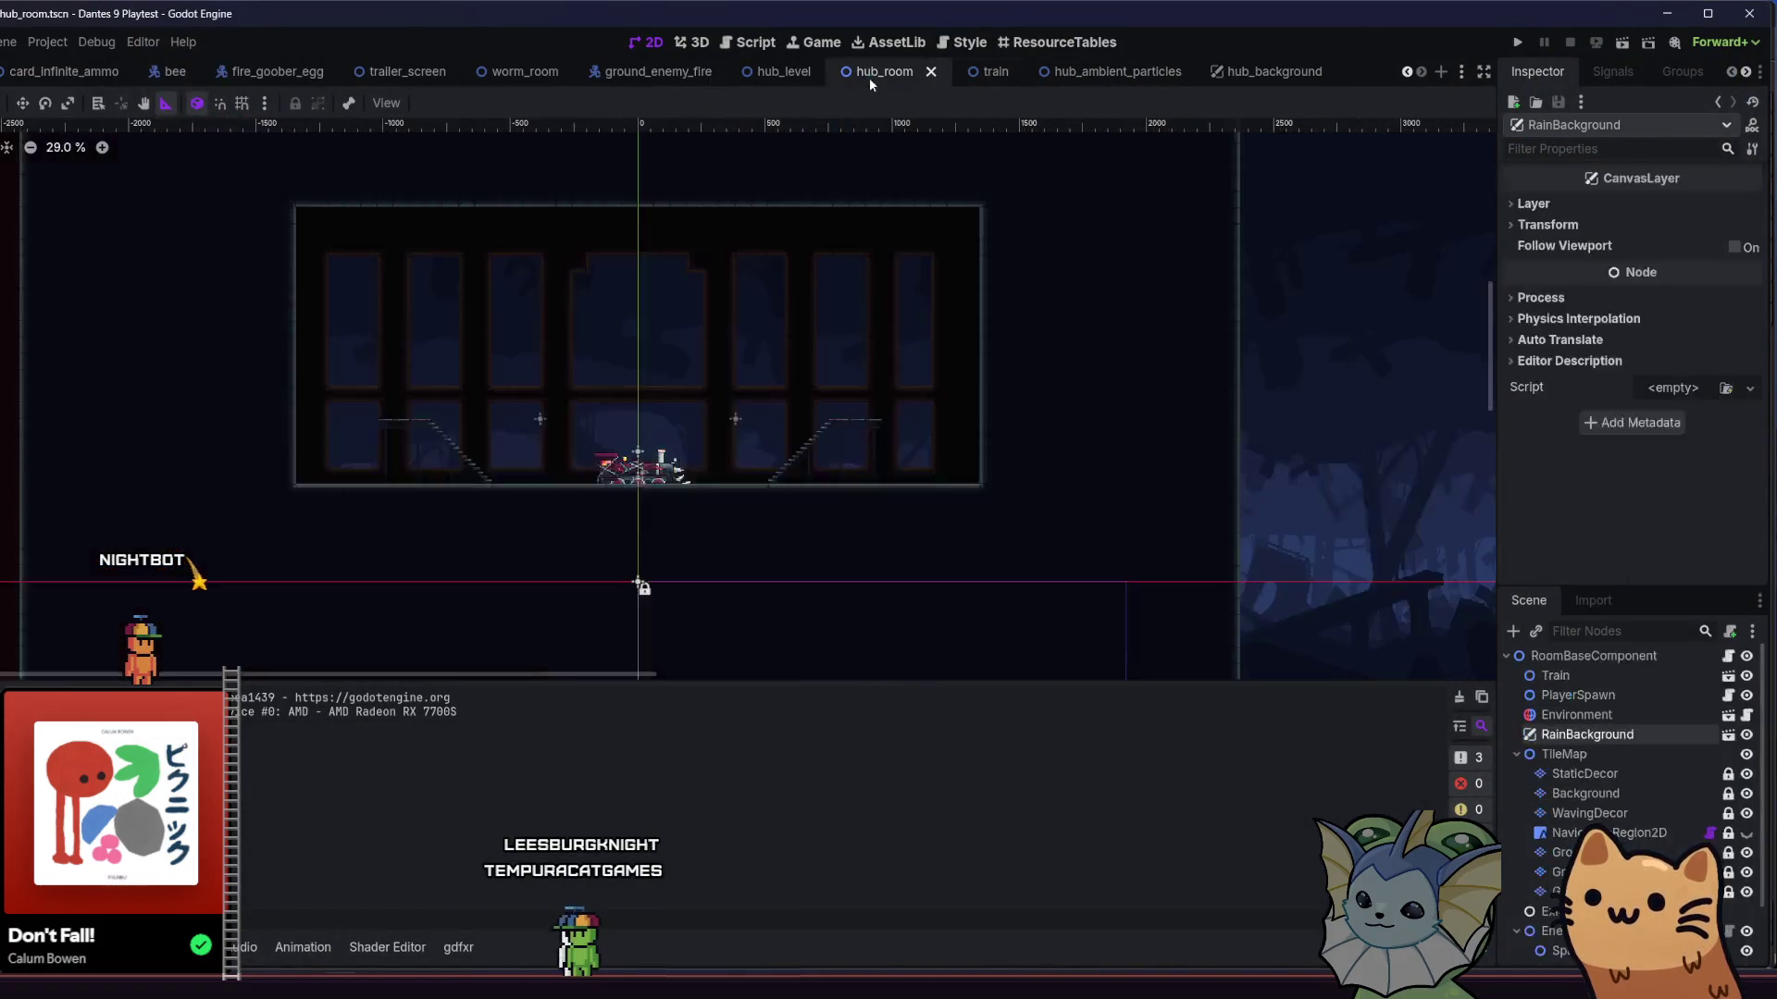
click(1514, 632)
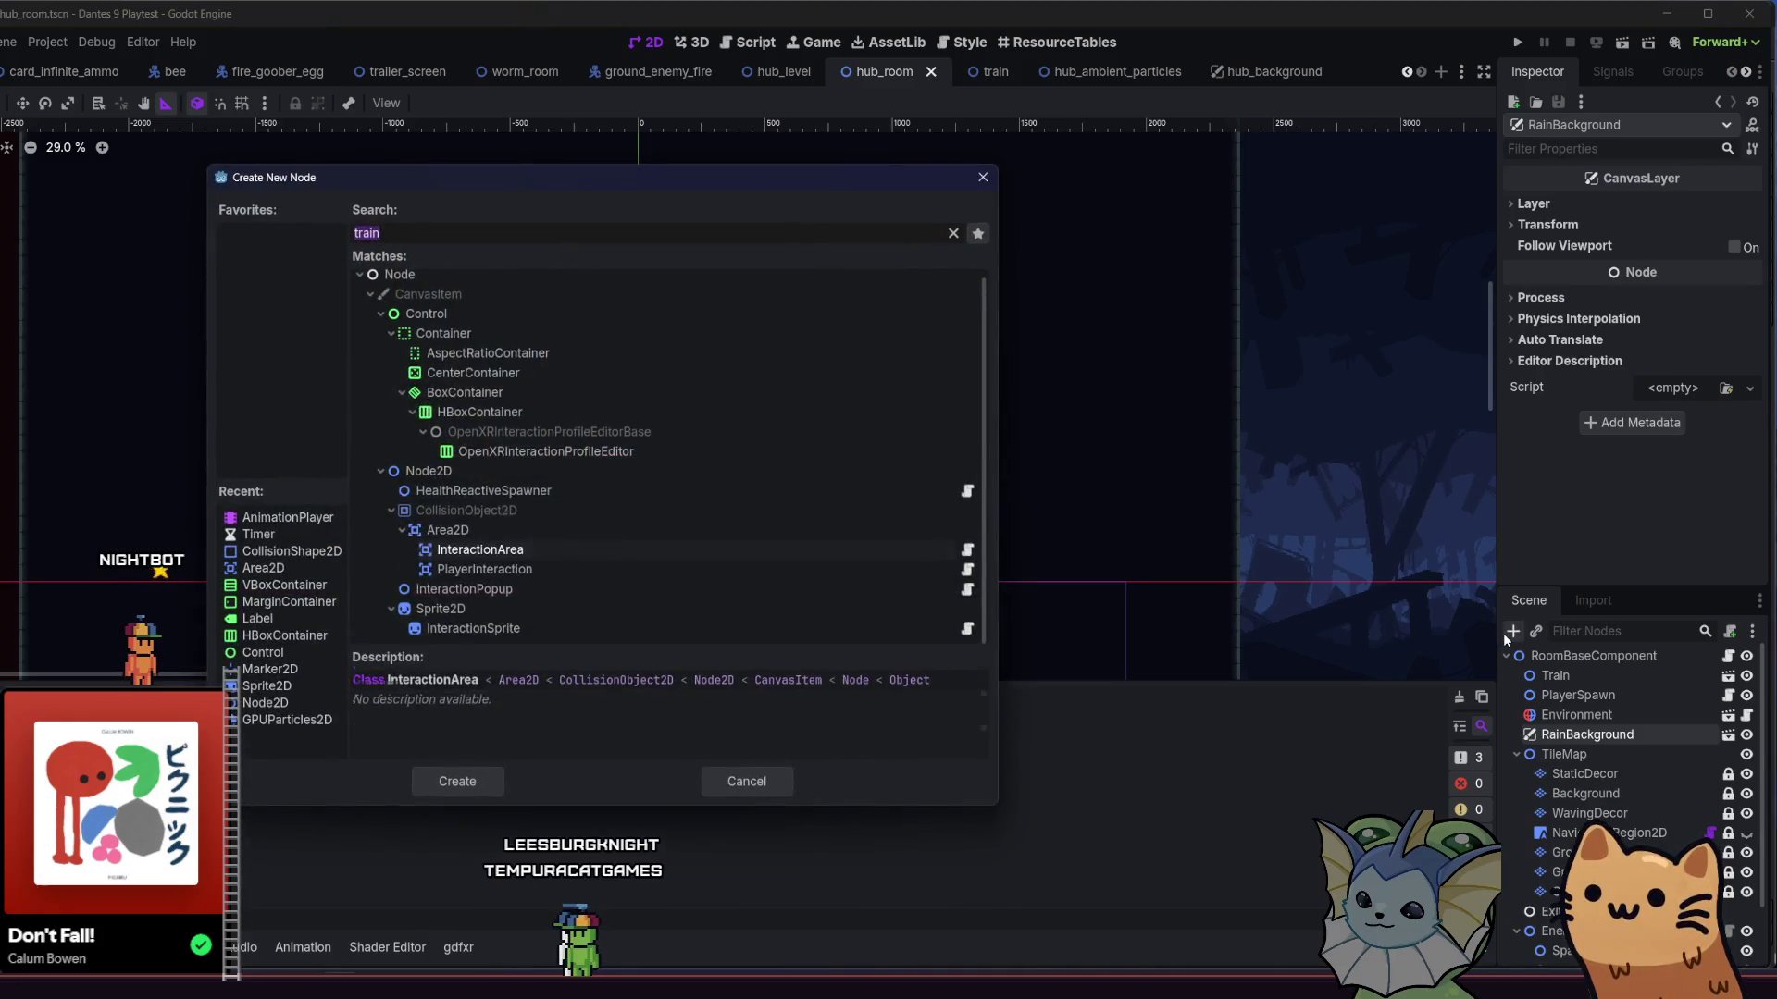
key(BackSpace)
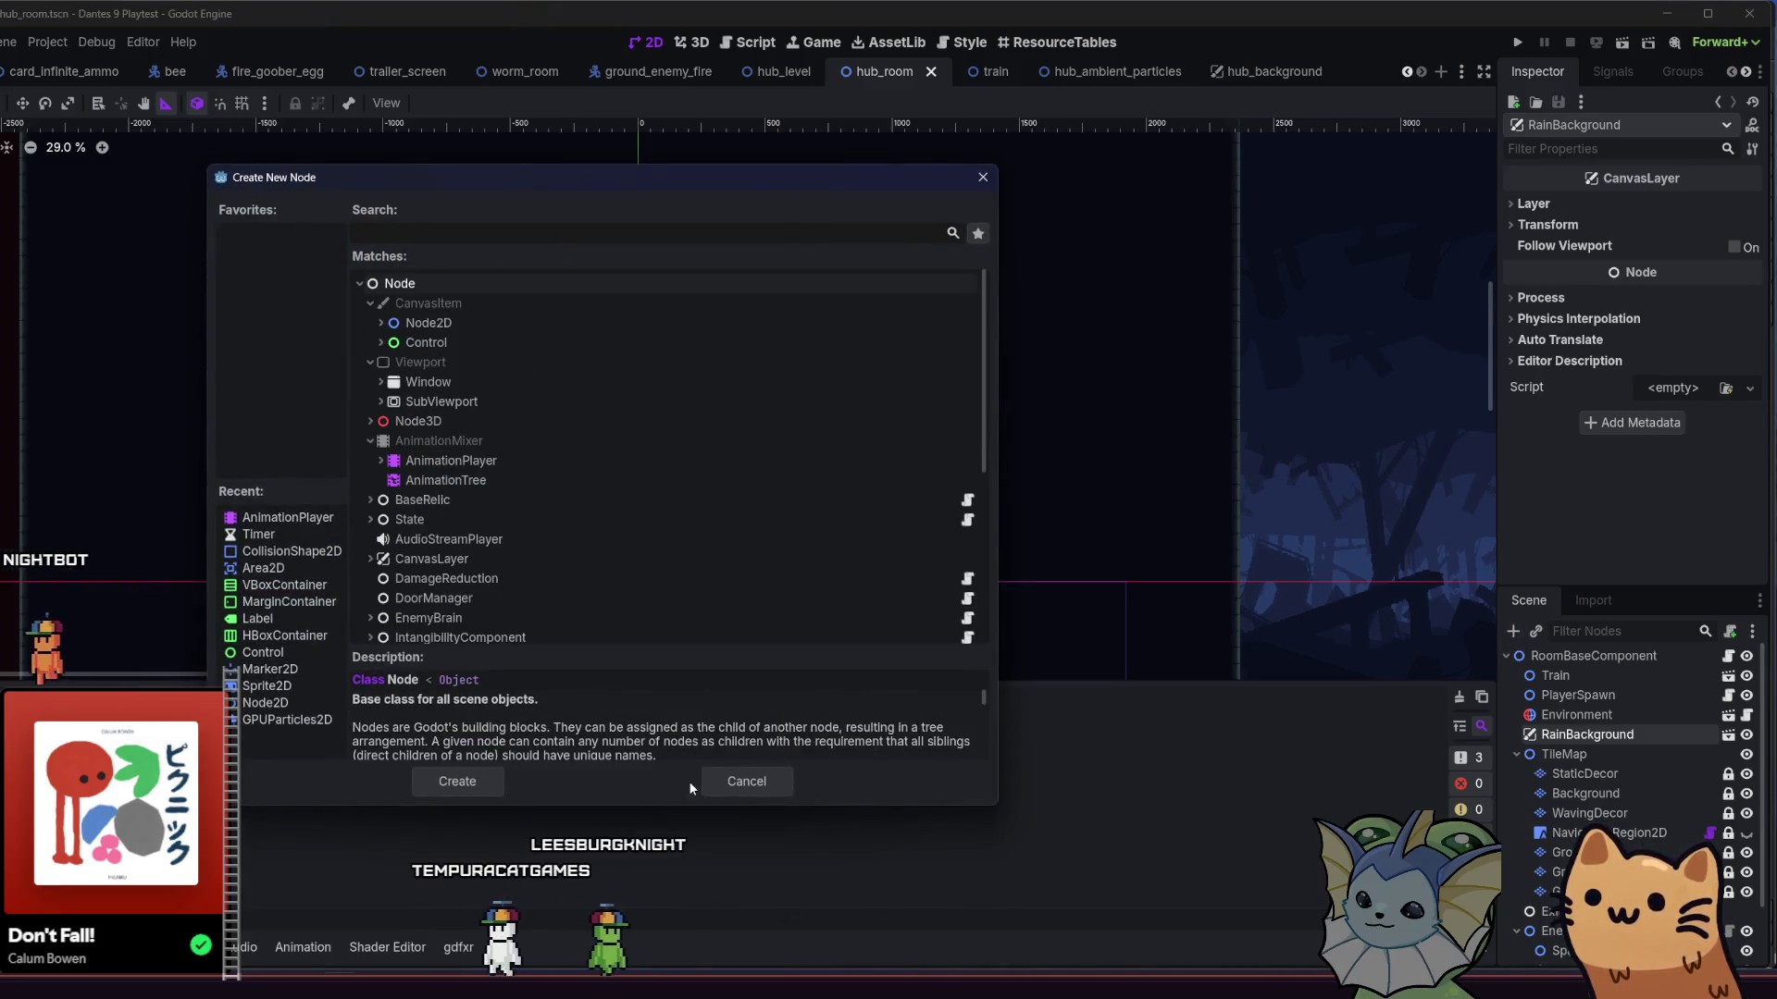
key(Escape)
click(1286, 74)
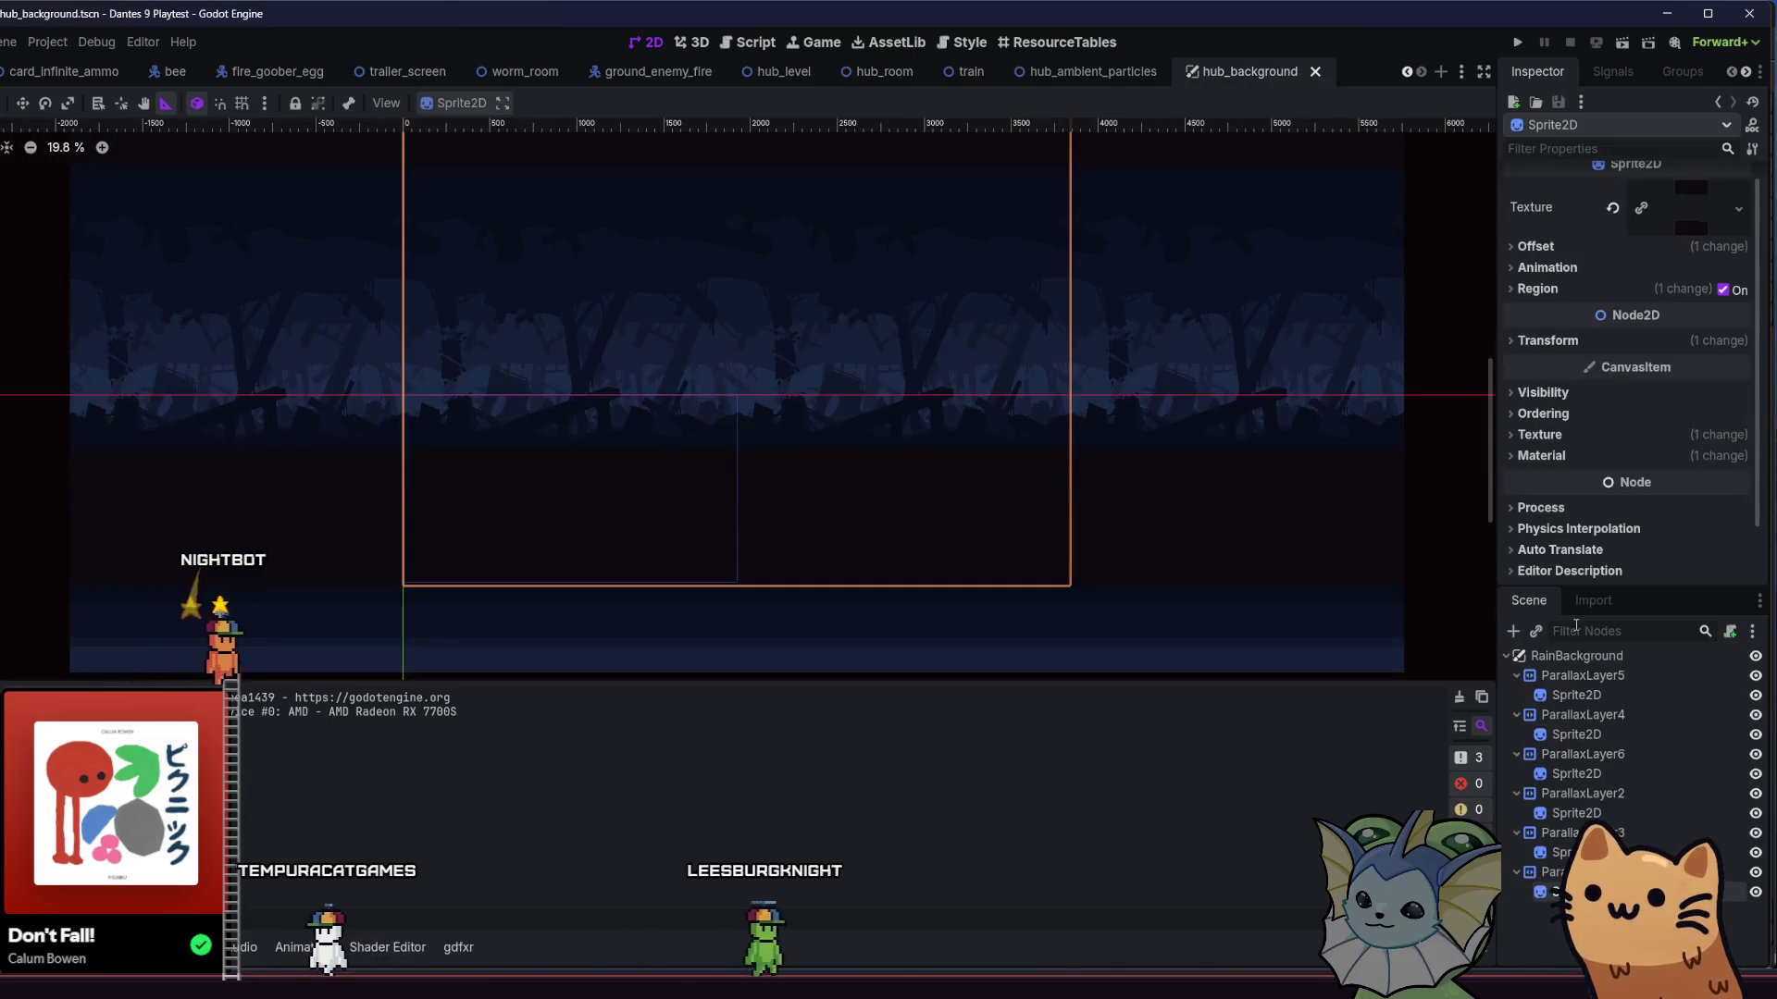
click(1573, 655)
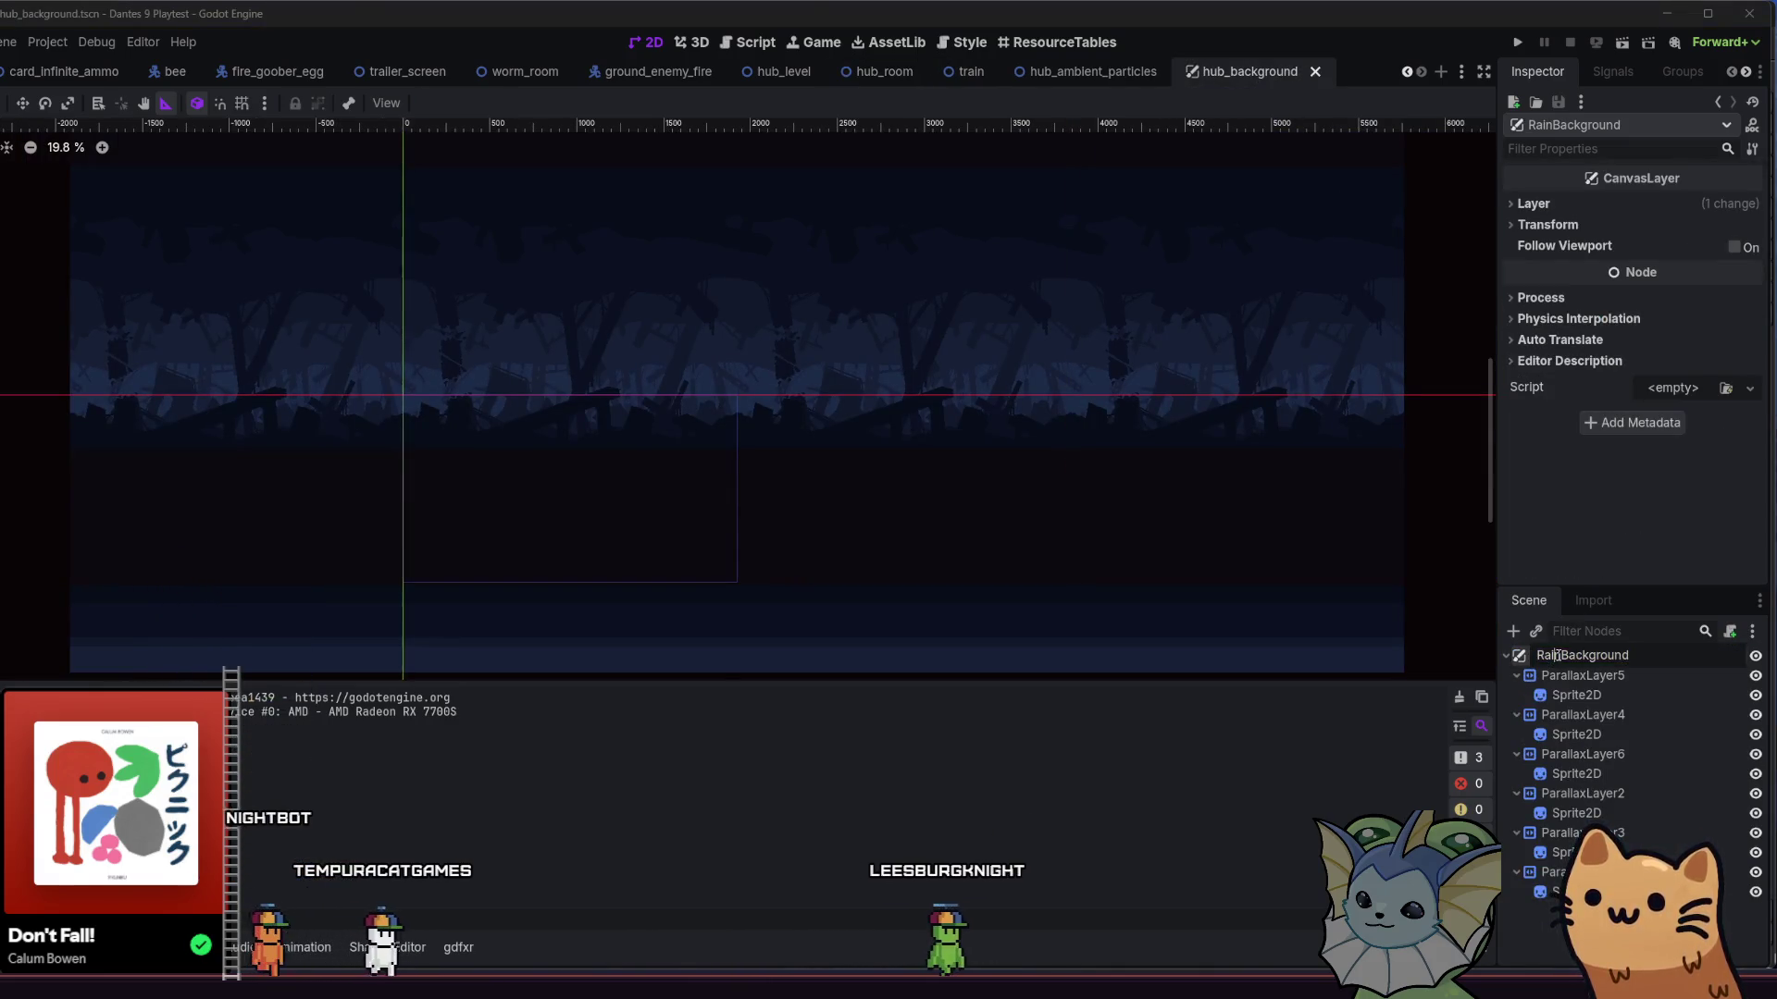
key(BackSpace)
key(BackSpace)
key(BackSpace)
key(BackSpace)
text(Hub)
key(Return)
key(ctrl+s)
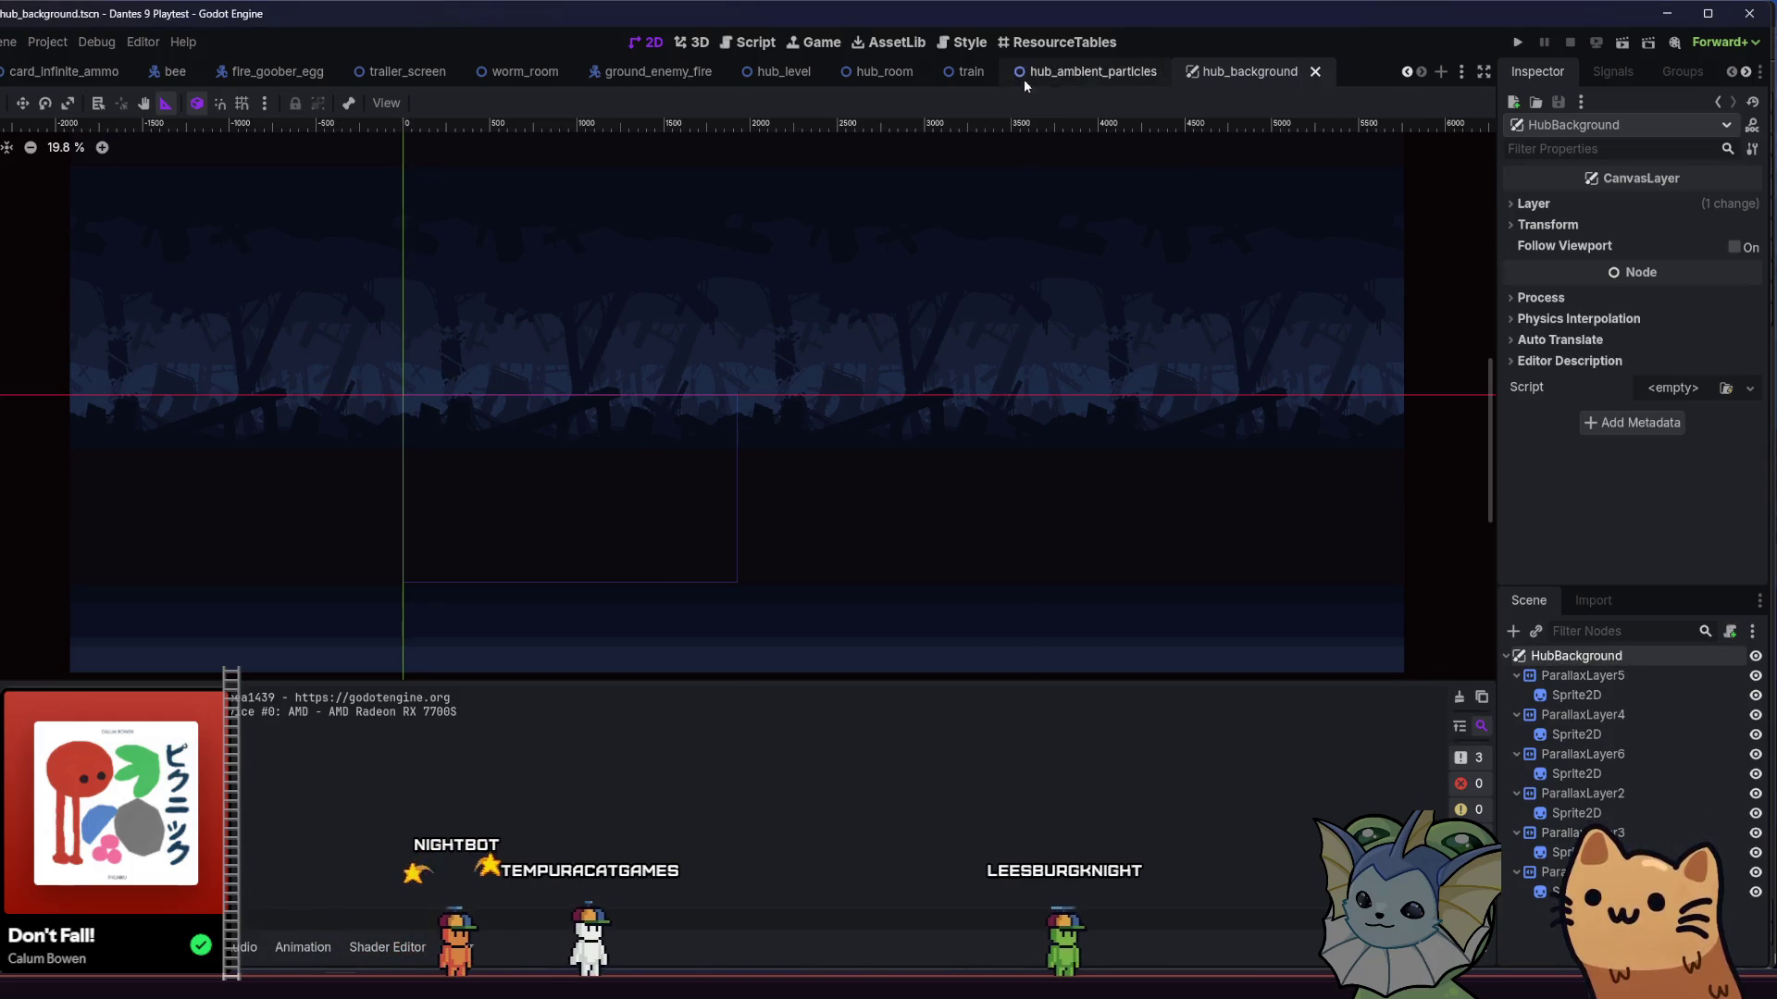
- Instance hub_background.tscn into hub_room as a top-level node and delete the old RainBackground node
click(881, 72)
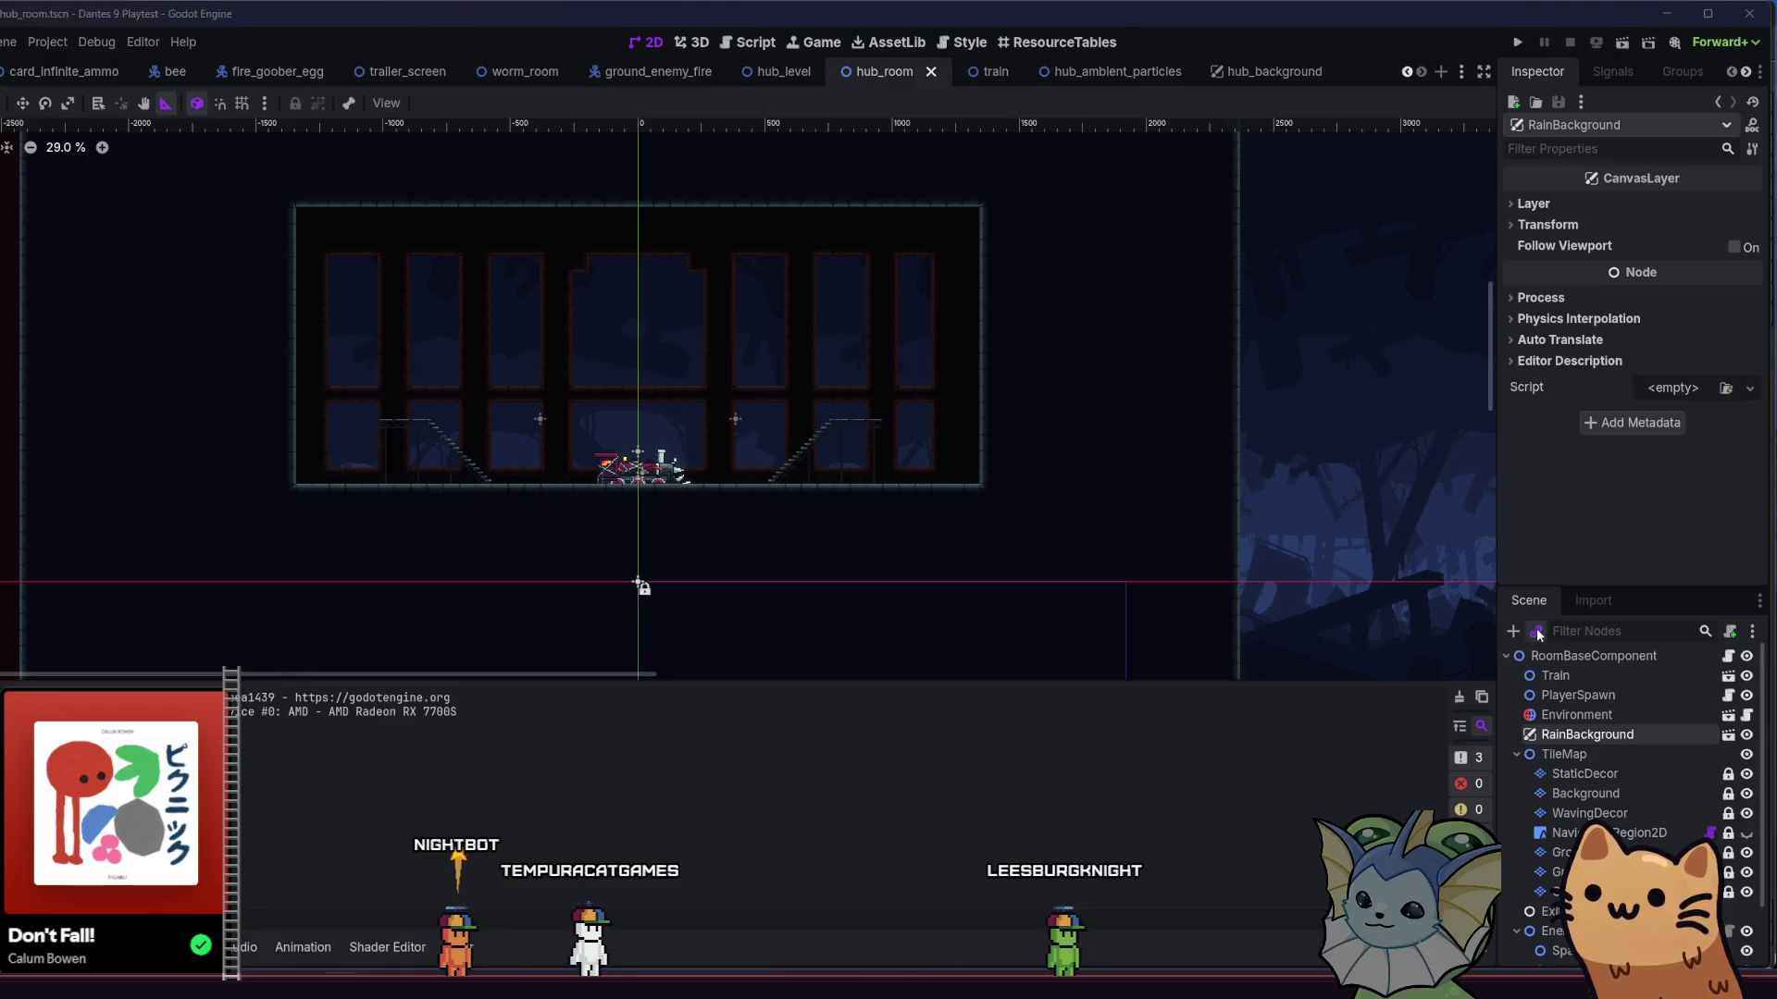
click(1536, 632)
text(hub)
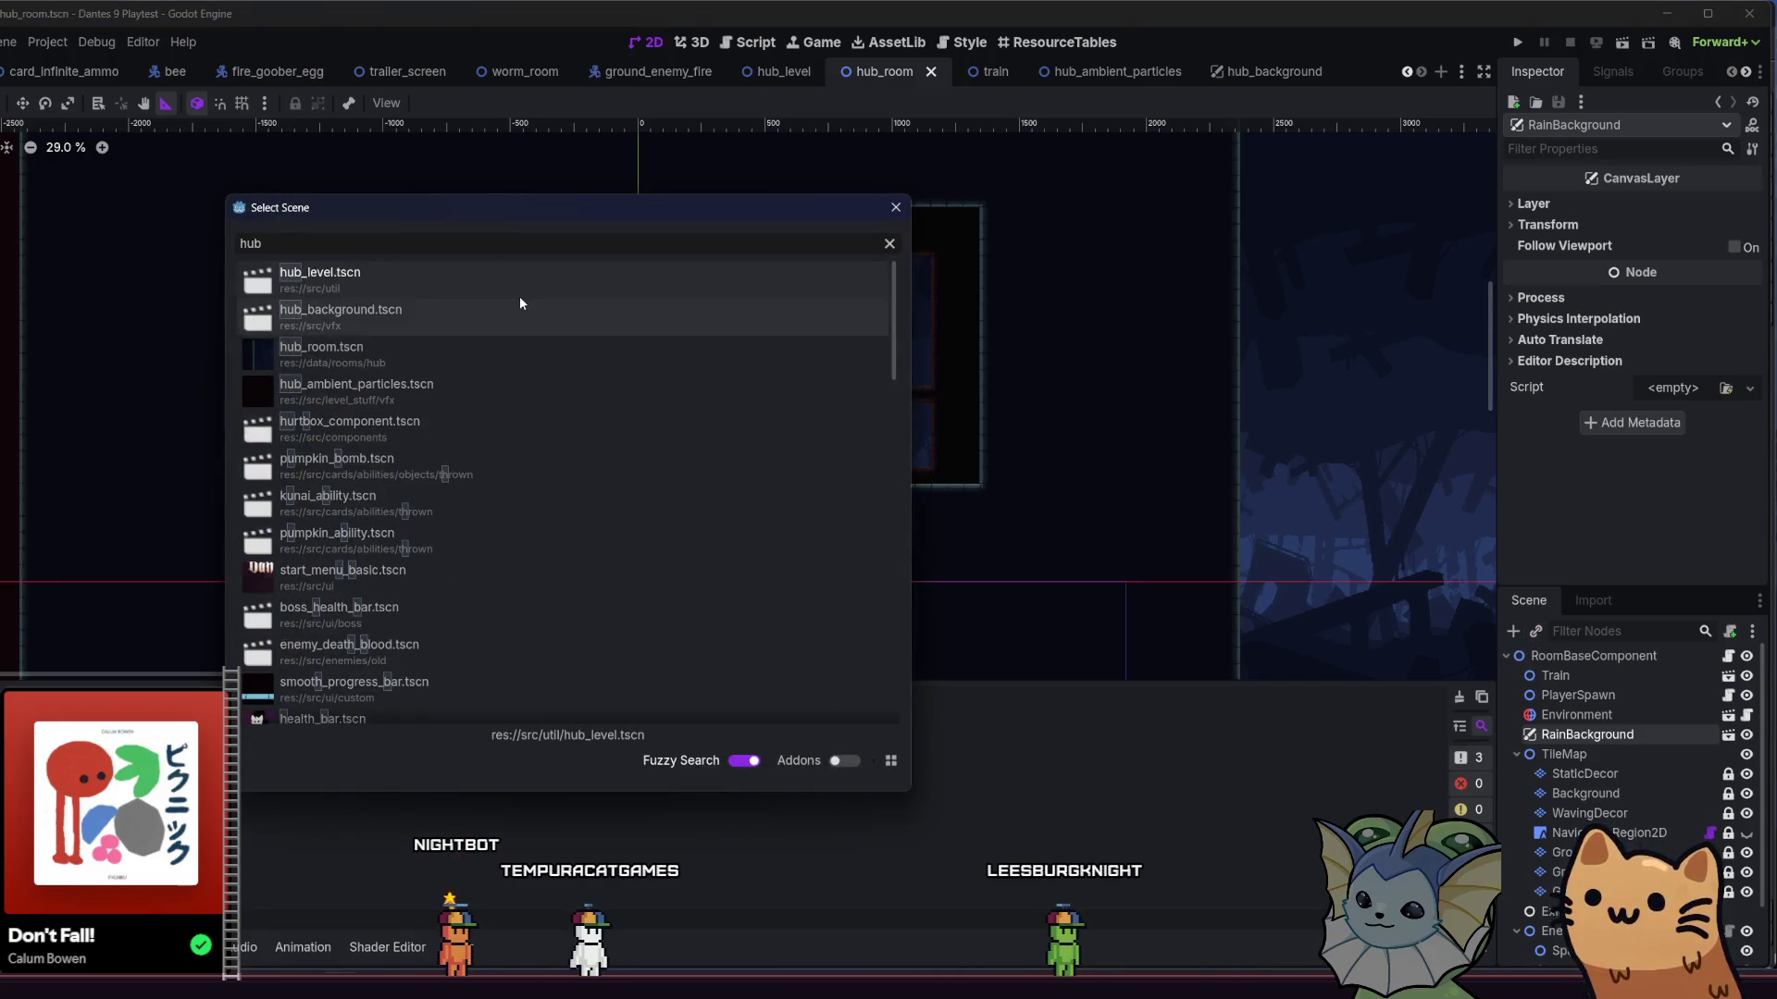
double_click(495, 317)
mouse_move(1595, 754)
mouse_down()
mouse_move(1612, 736)
mouse_move(1604, 759)
mouse_up()
double_click(1604, 755)
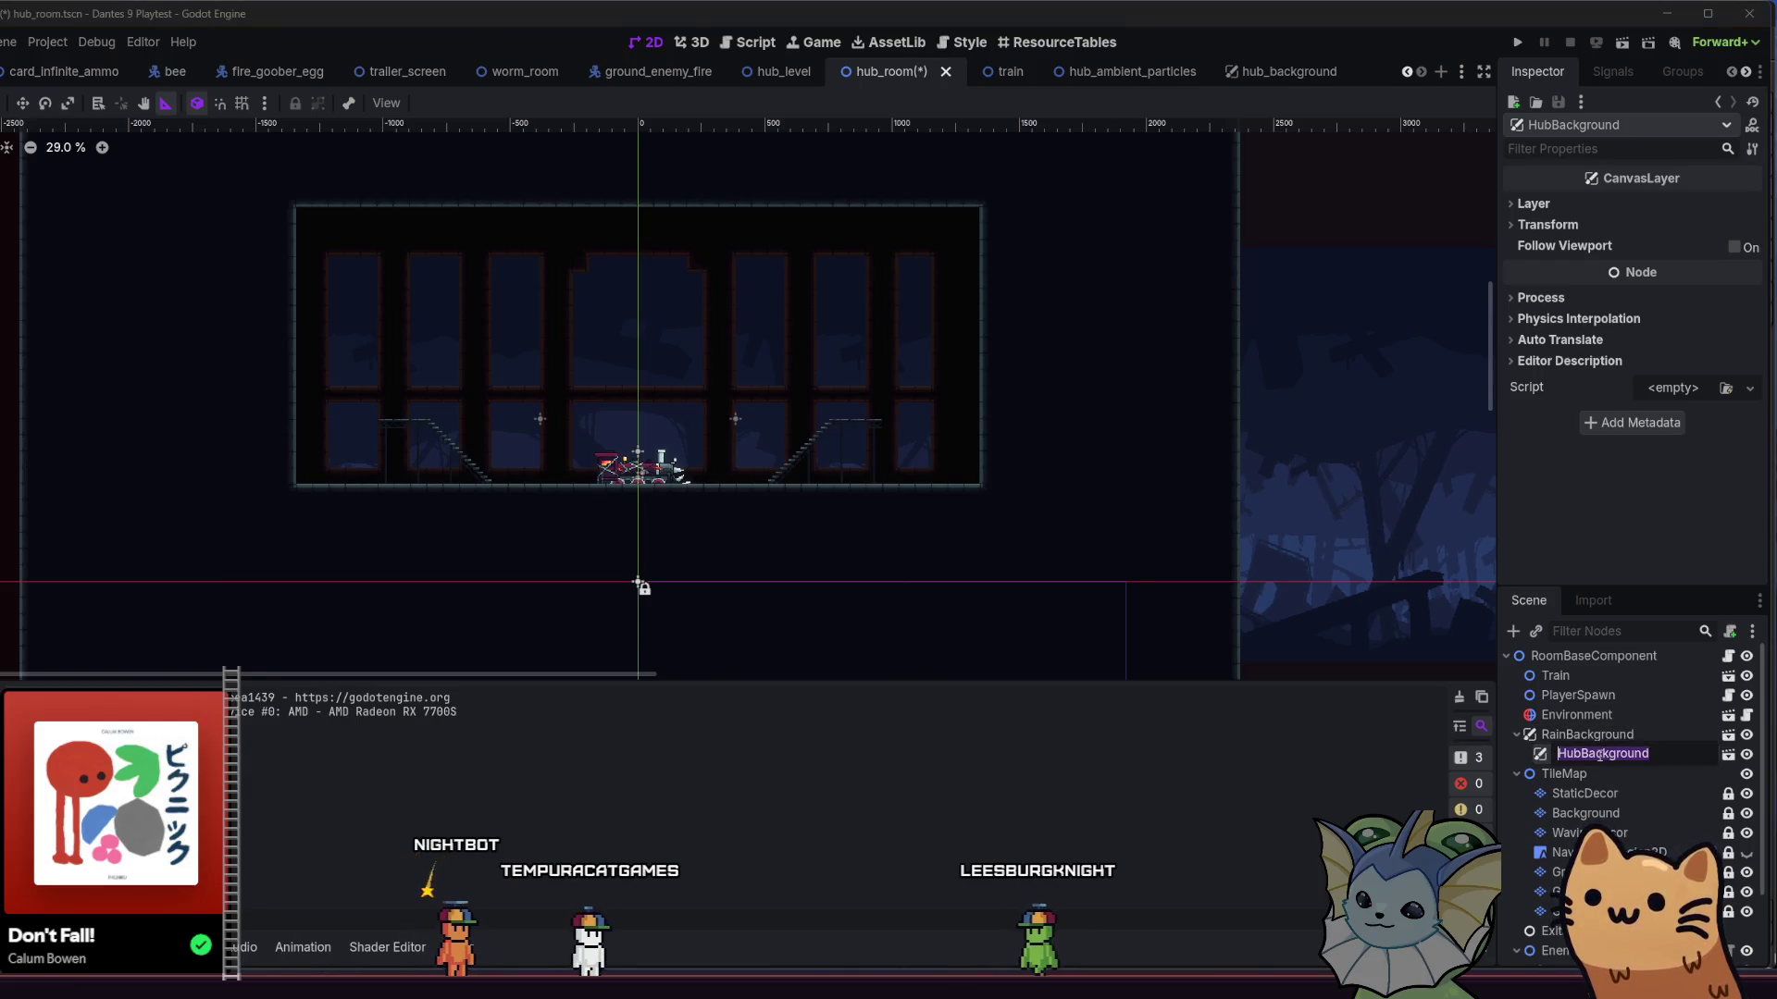
drag(1668, 730, 1640, 746)
click(1640, 746)
key(Delete)
key(Return)
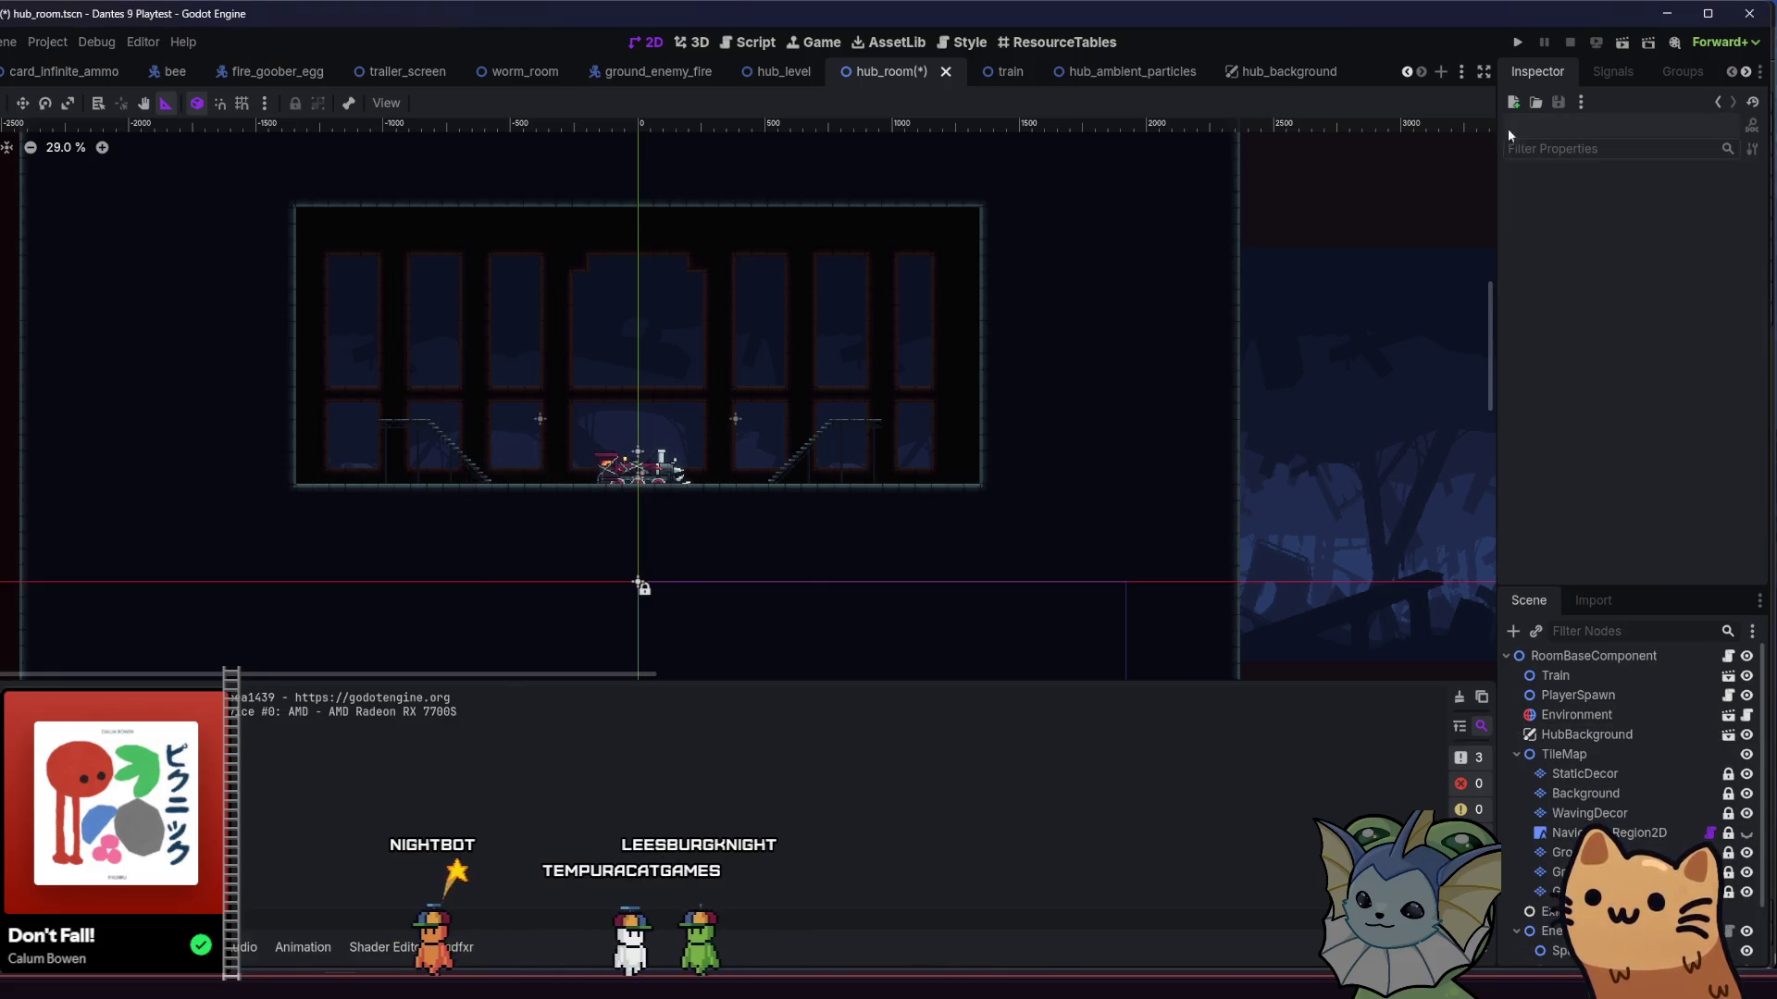
click(1518, 43)
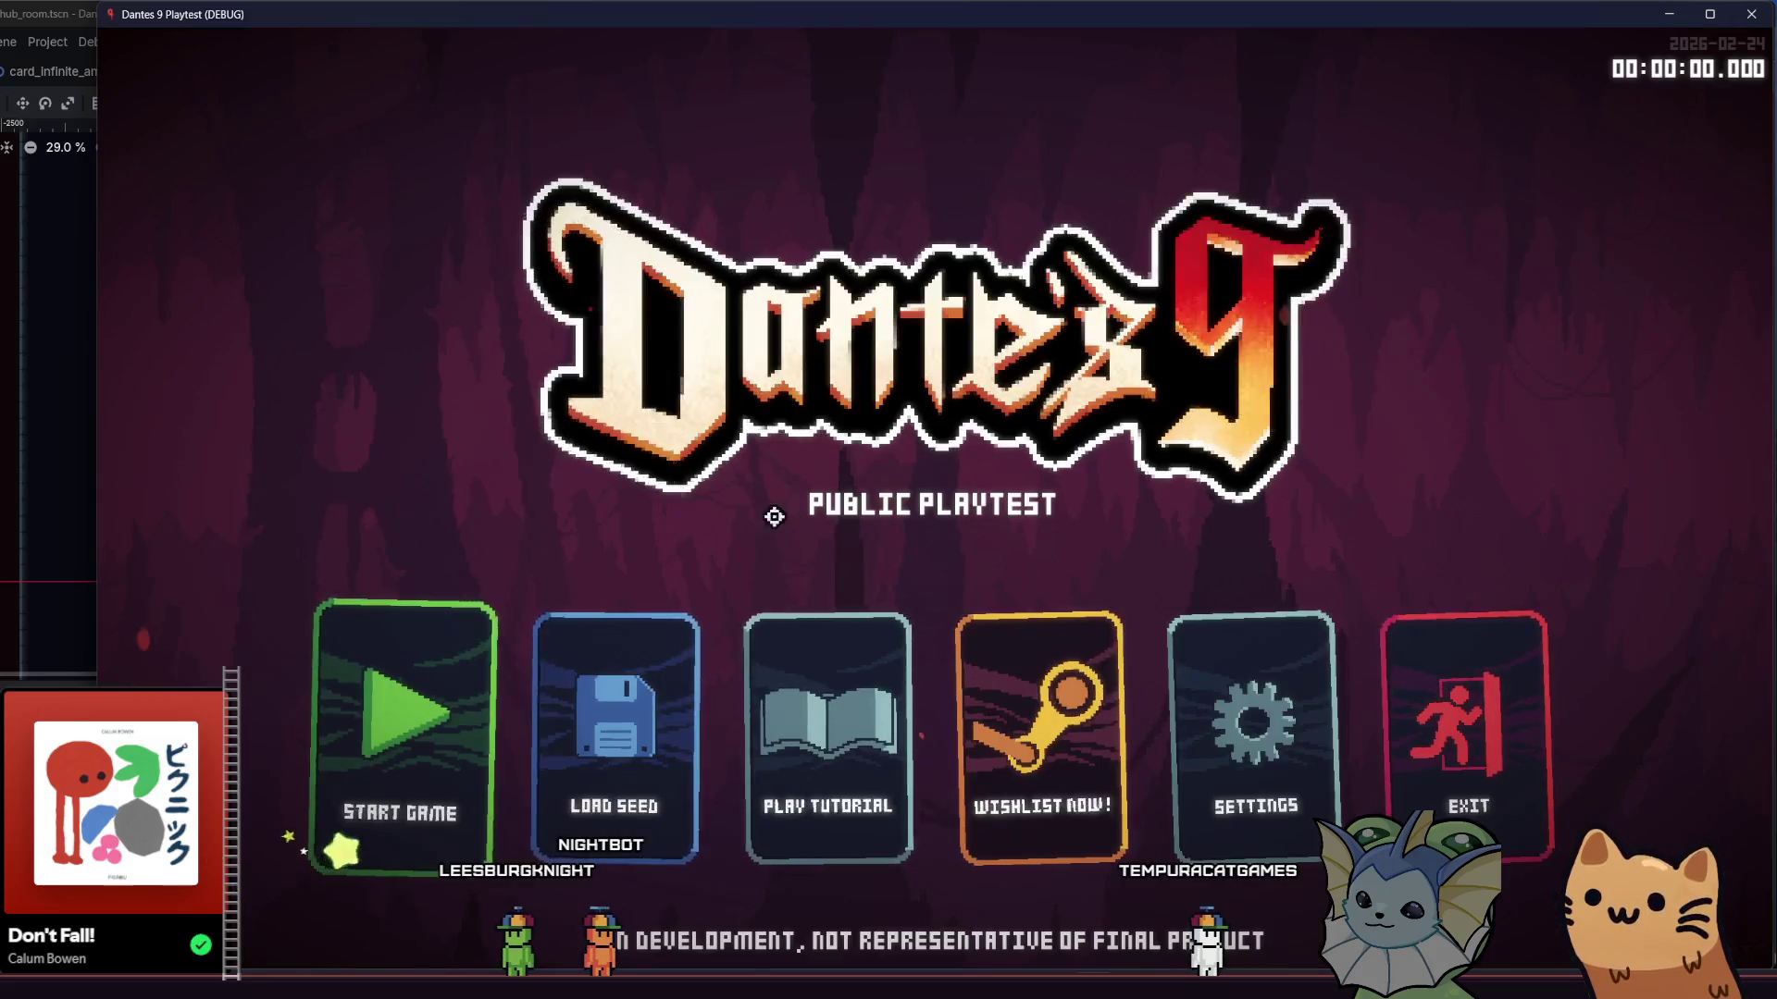
- Start a game and run the character up the staircase and out into the rainy exterior
click(370, 758)
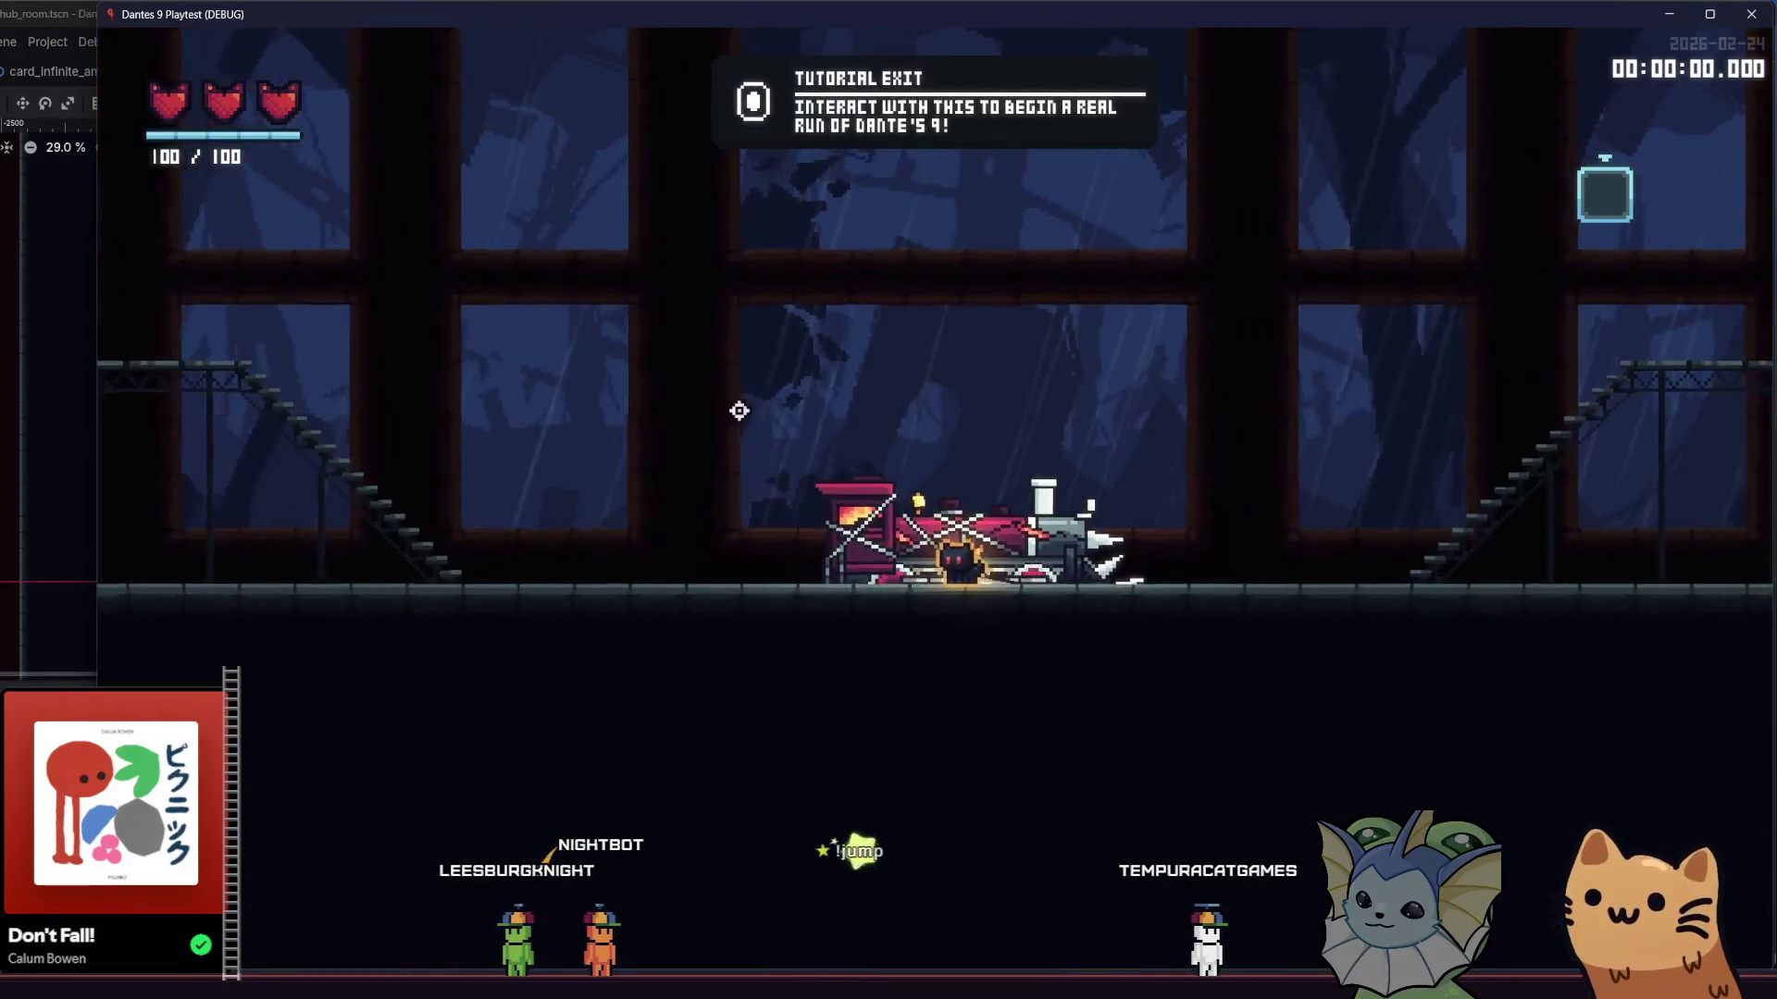
key(d)
key(space)
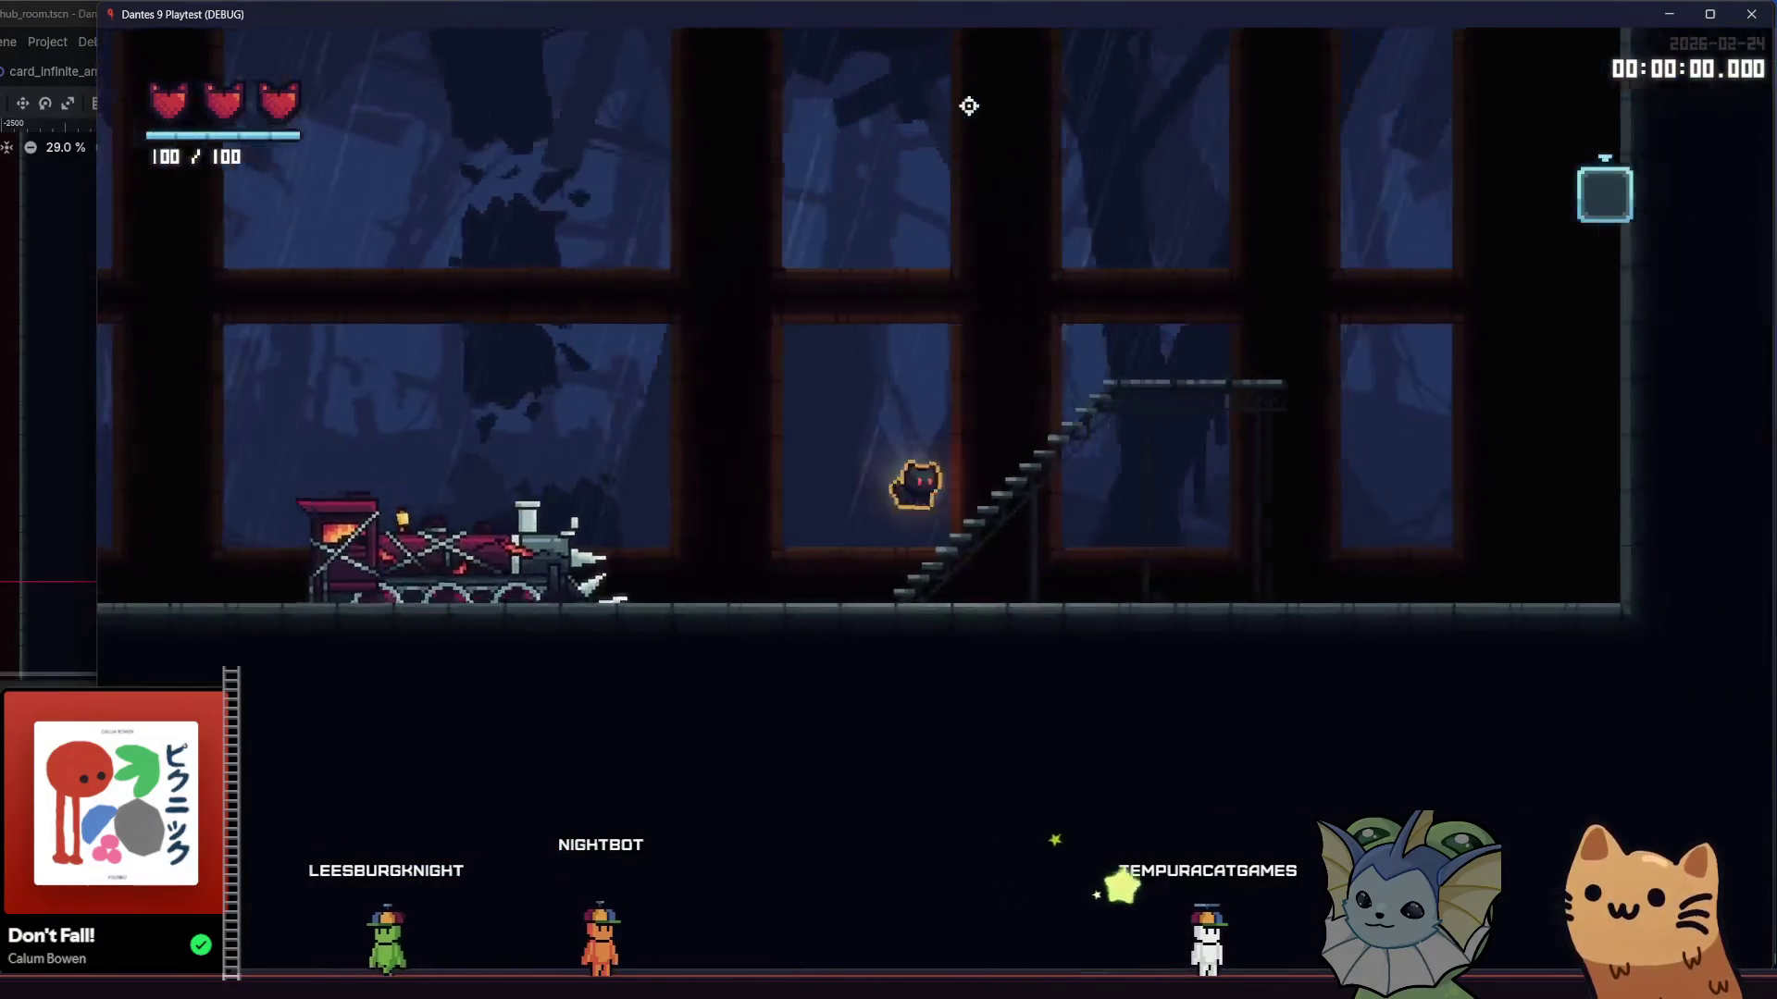
key(space)
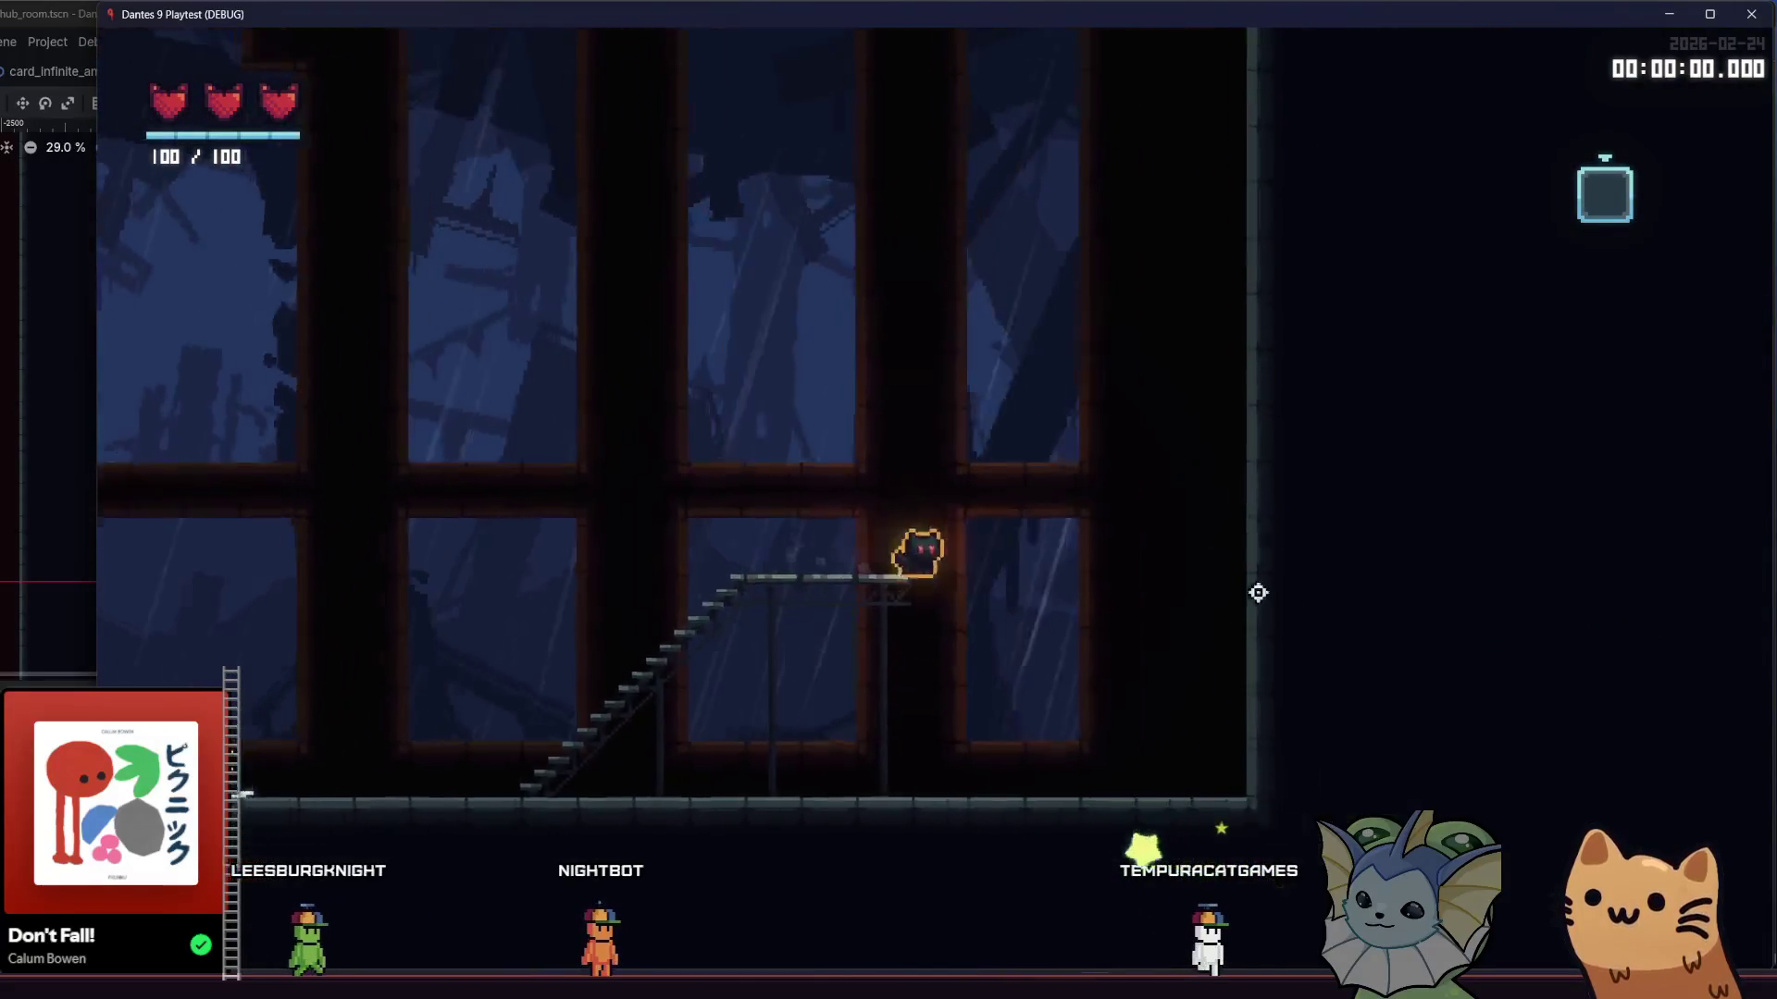
key(d)
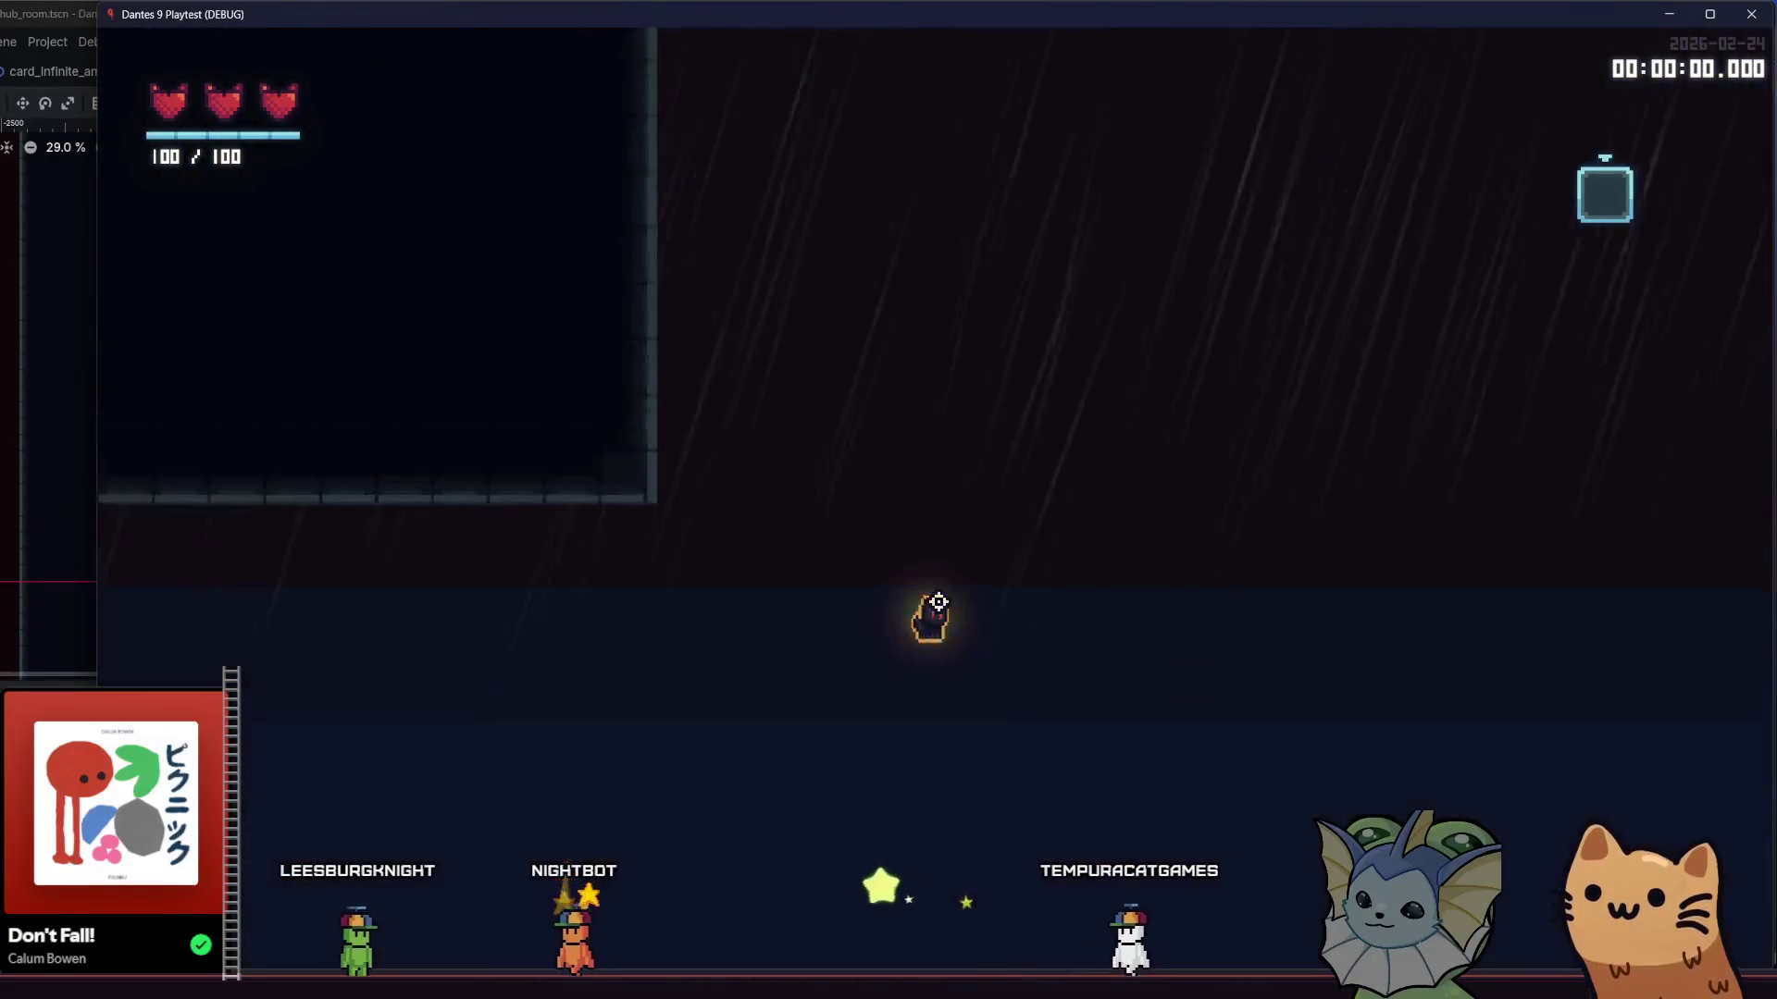
key(a)
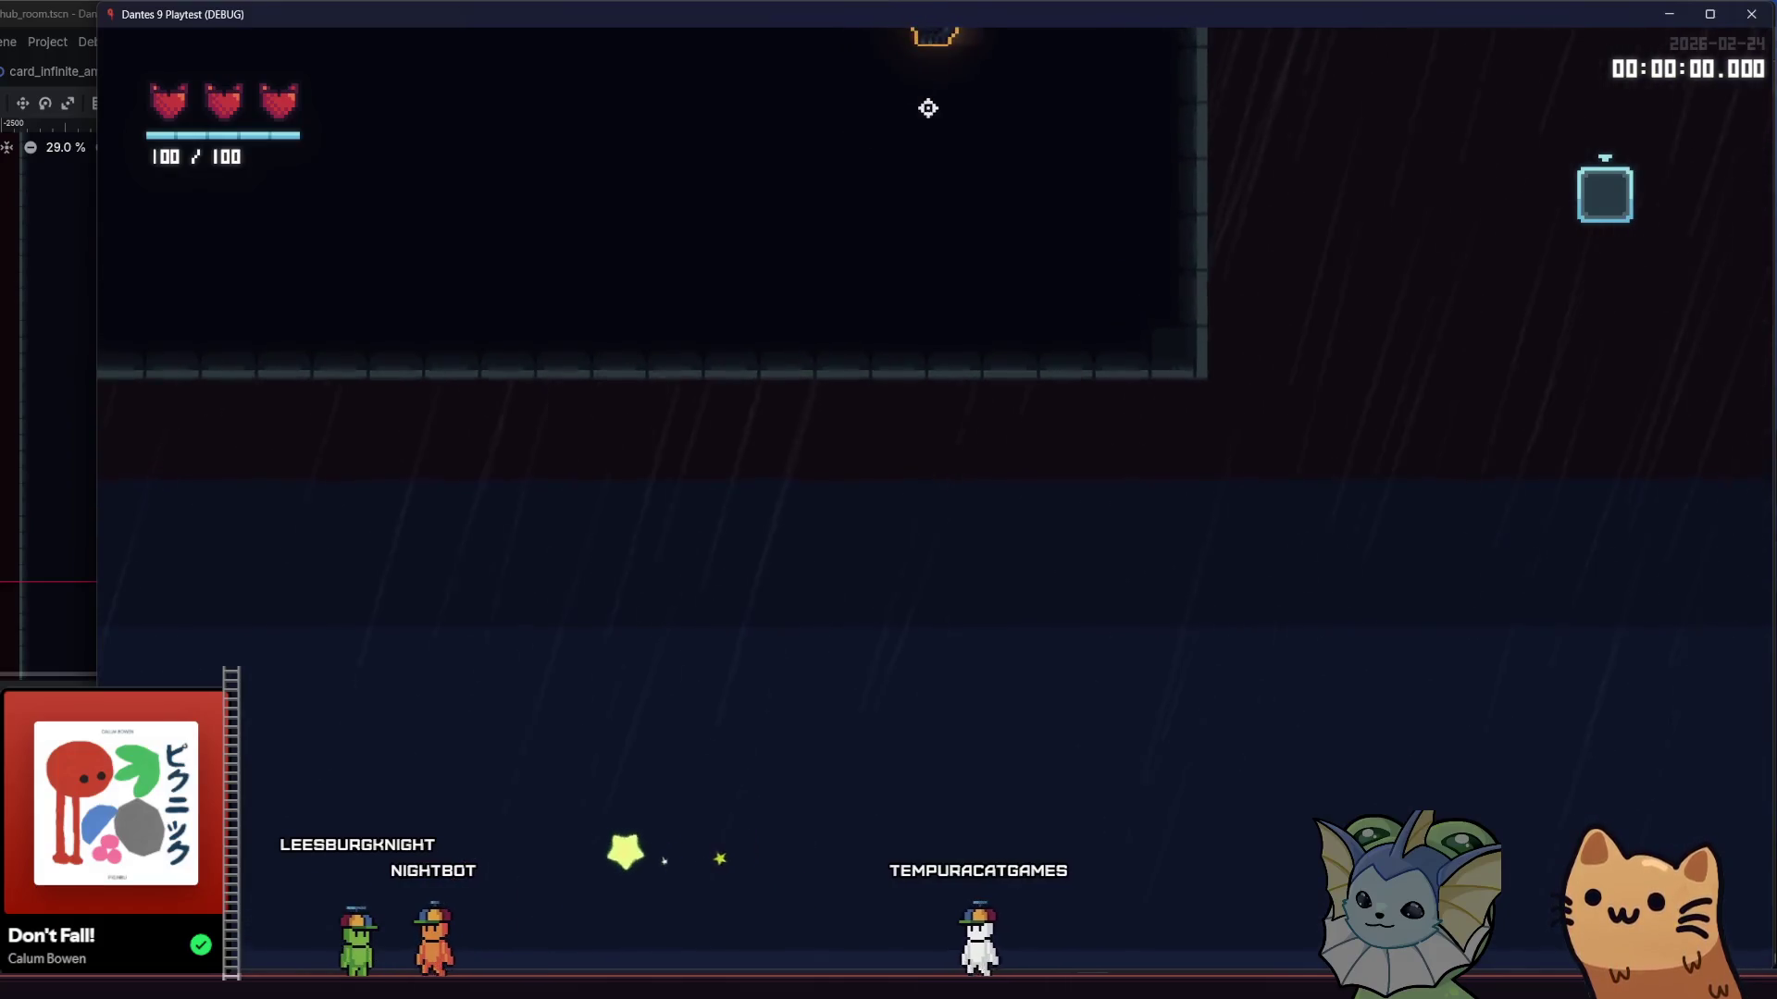
key(space)
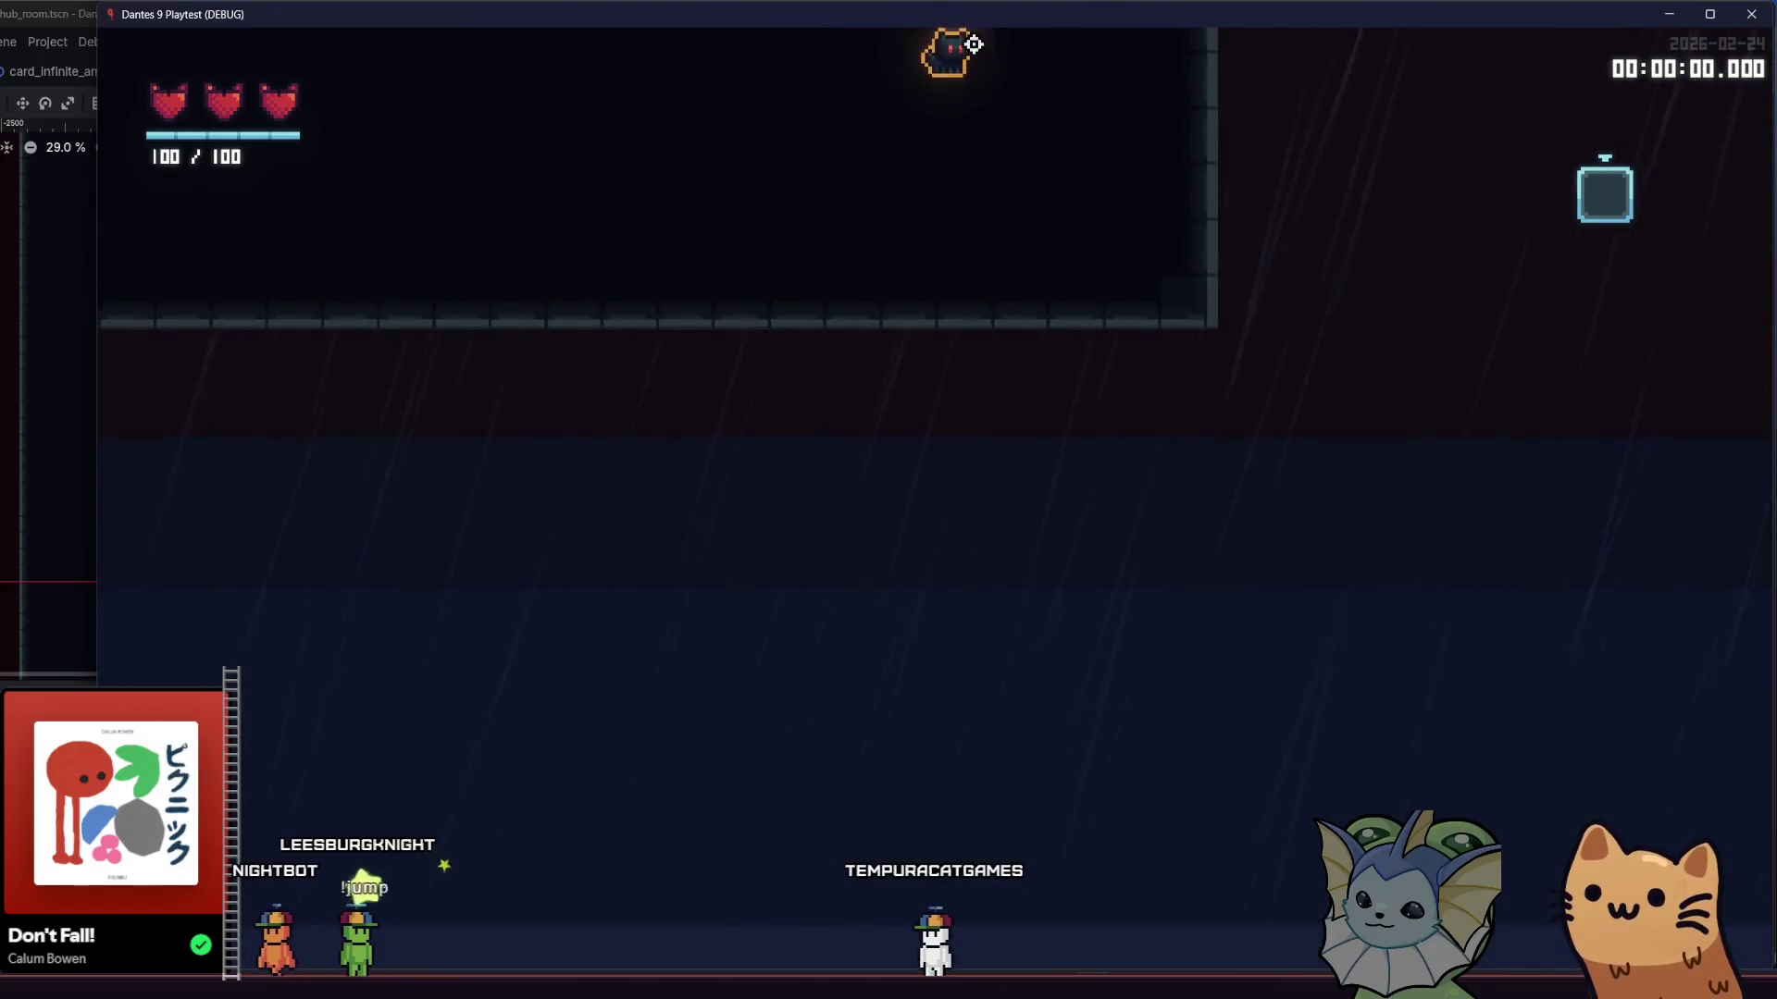
key(space)
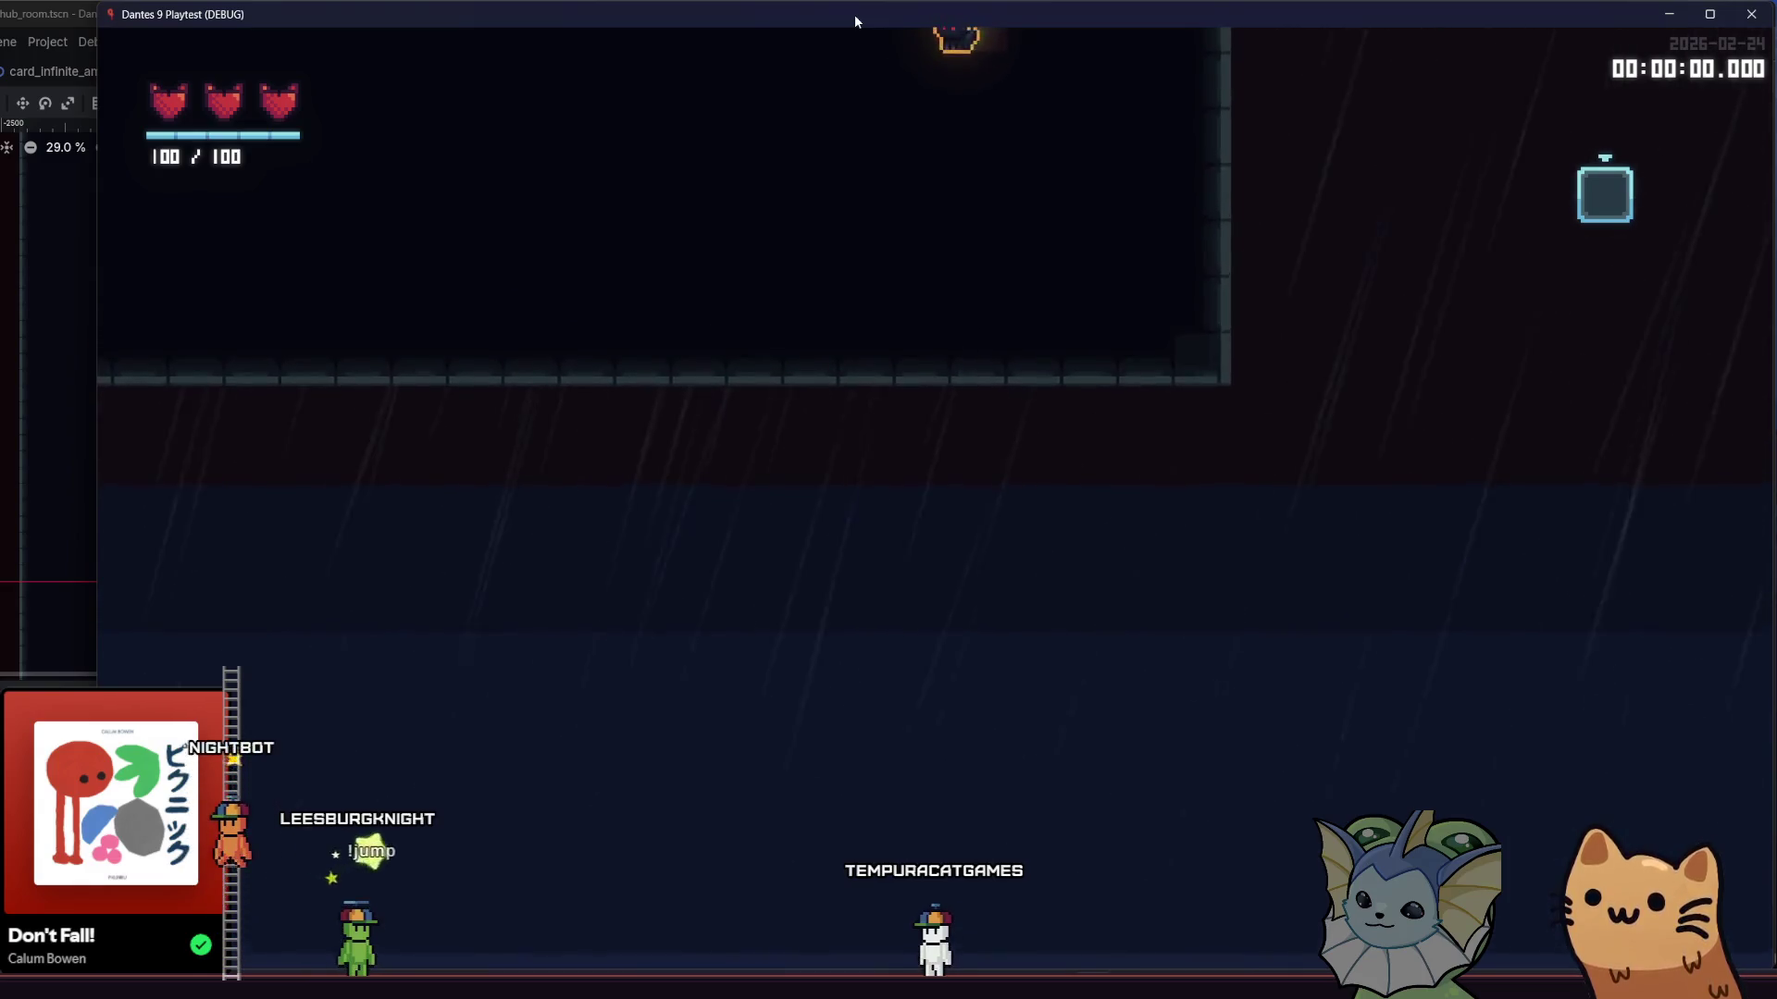
- From the pause menu, return to the main menu, run through the hub again, and close the game
key(Escape)
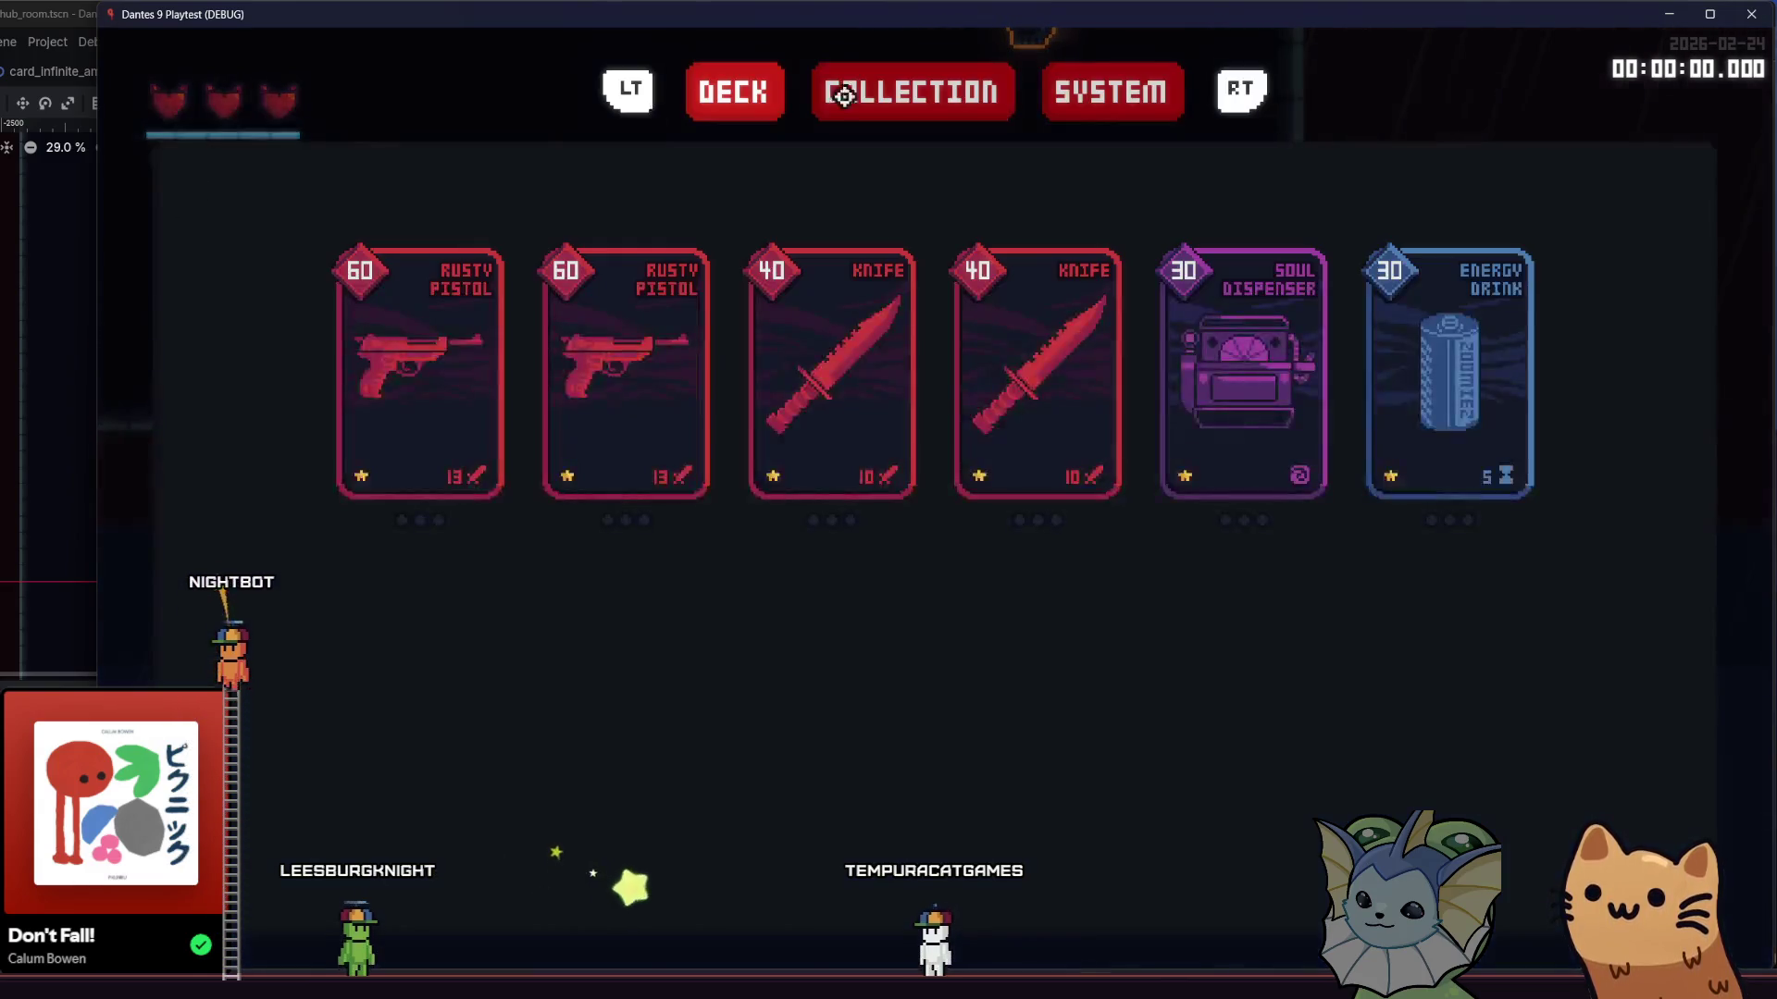
click(1076, 93)
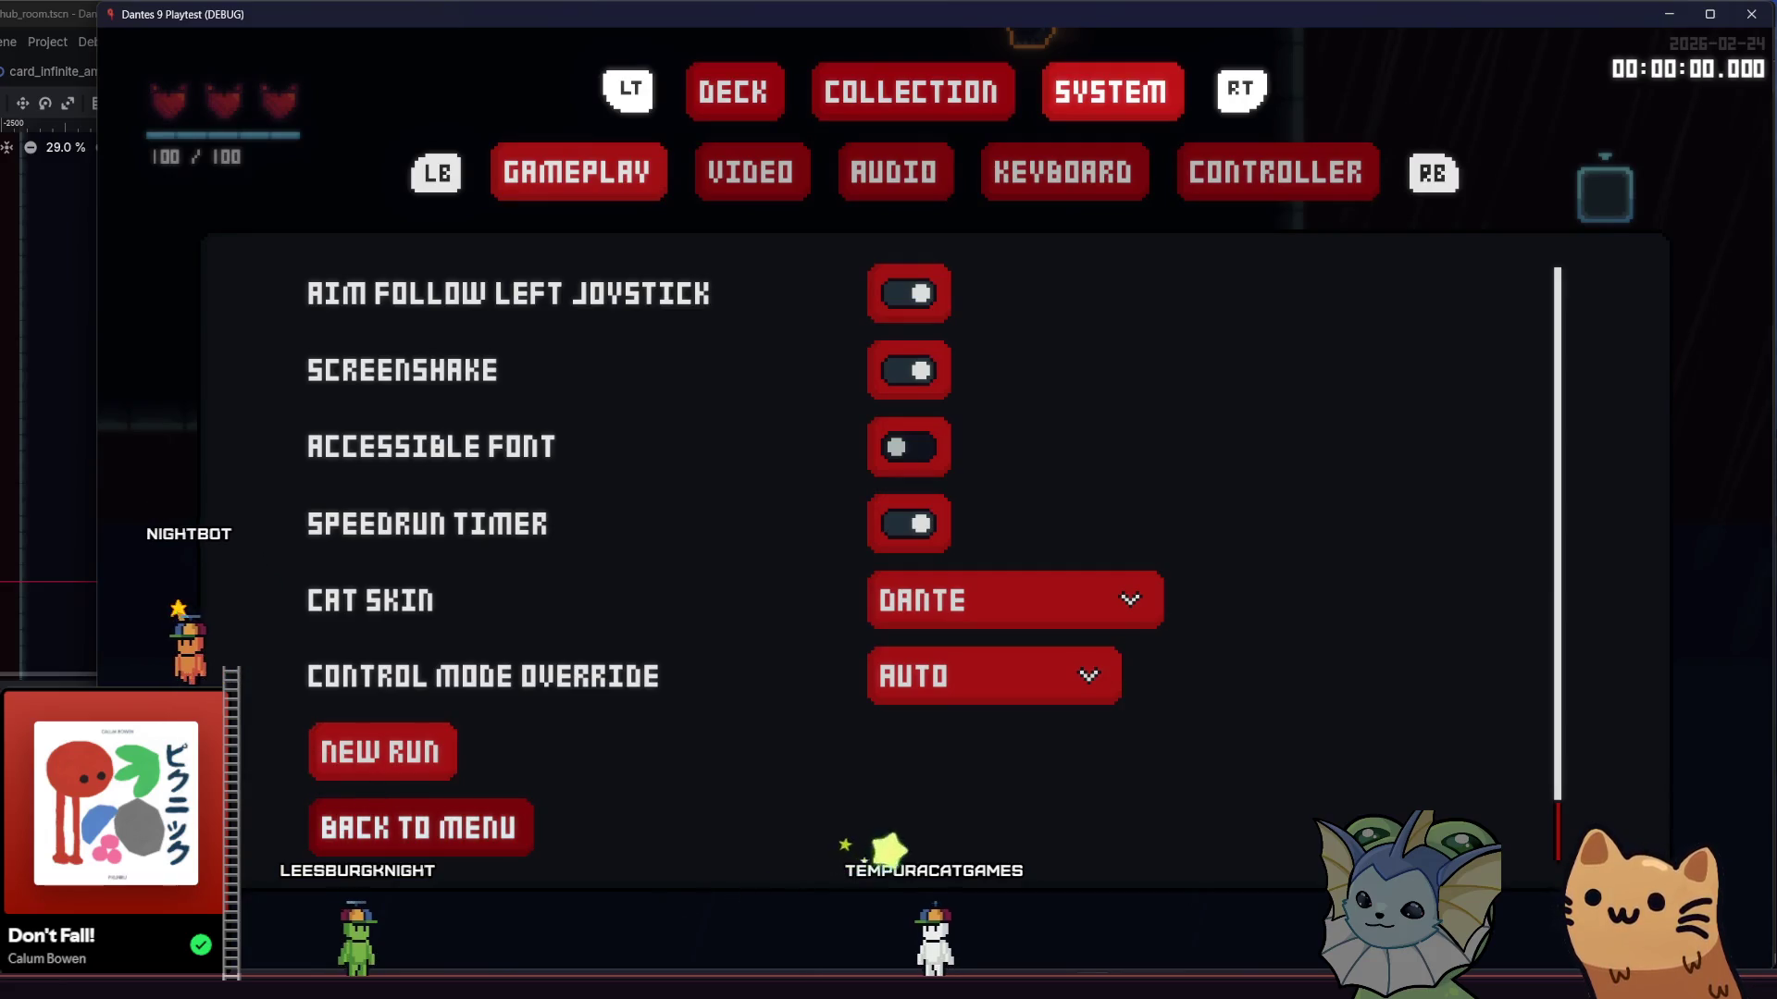
click(421, 827)
click(405, 692)
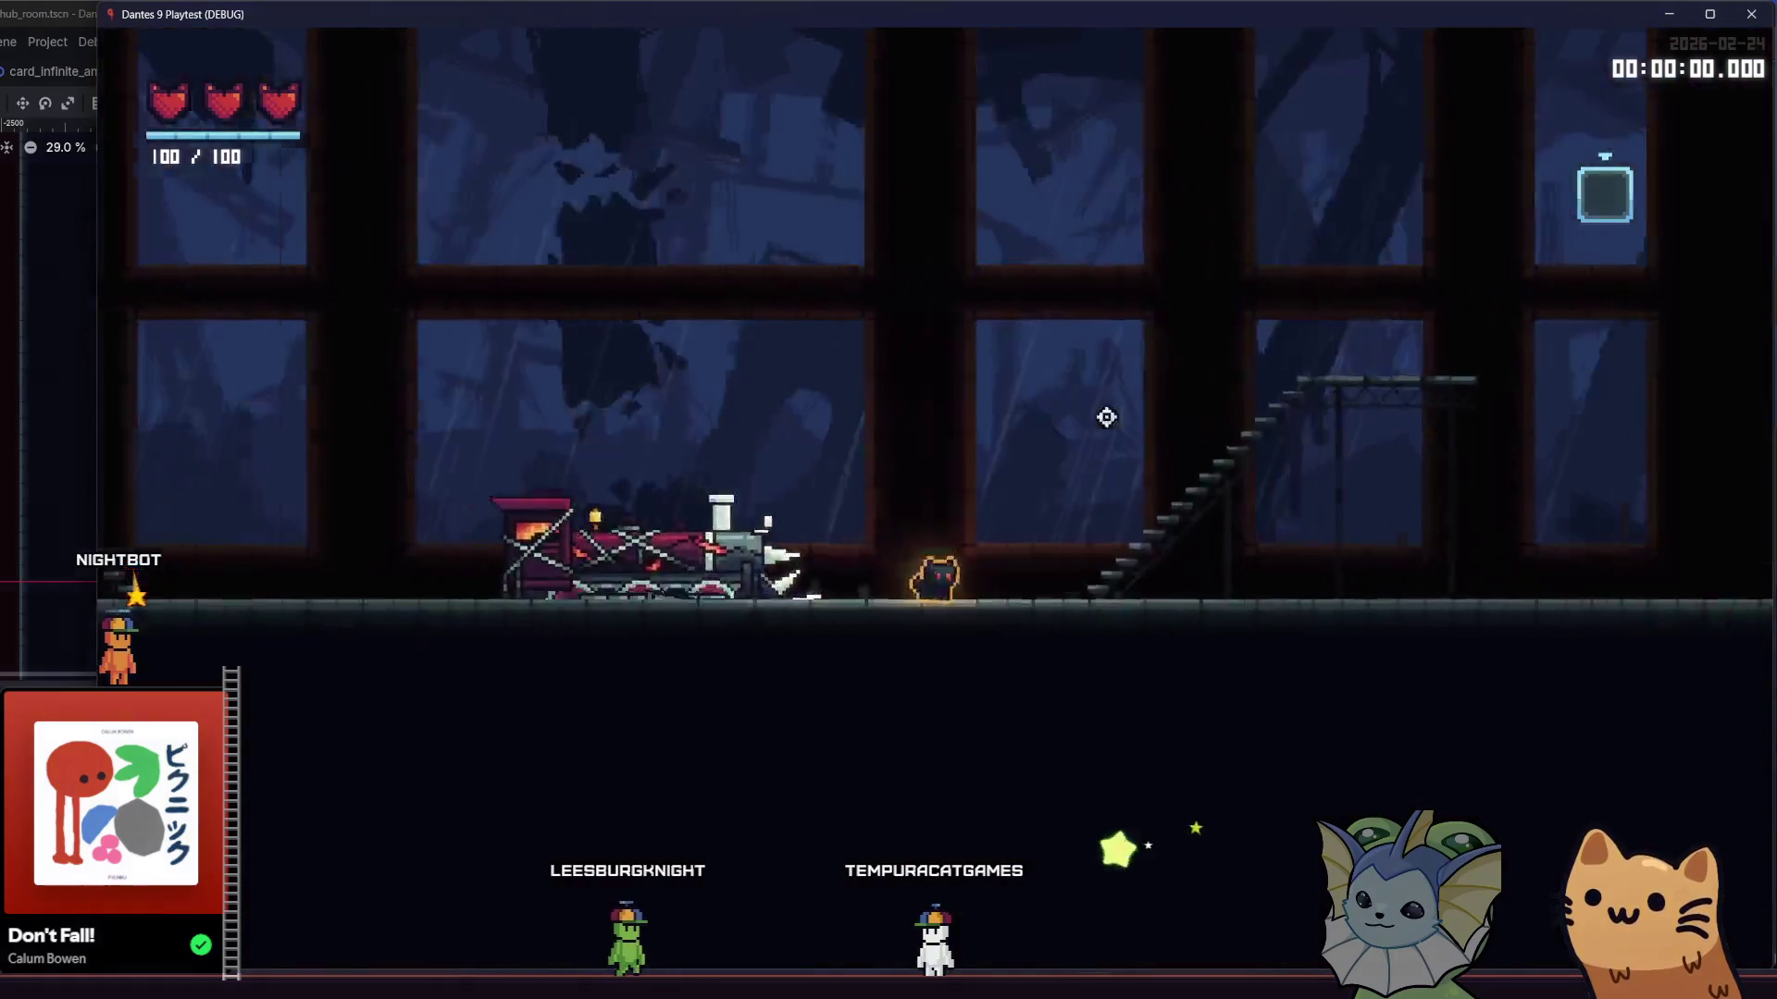
key(d)
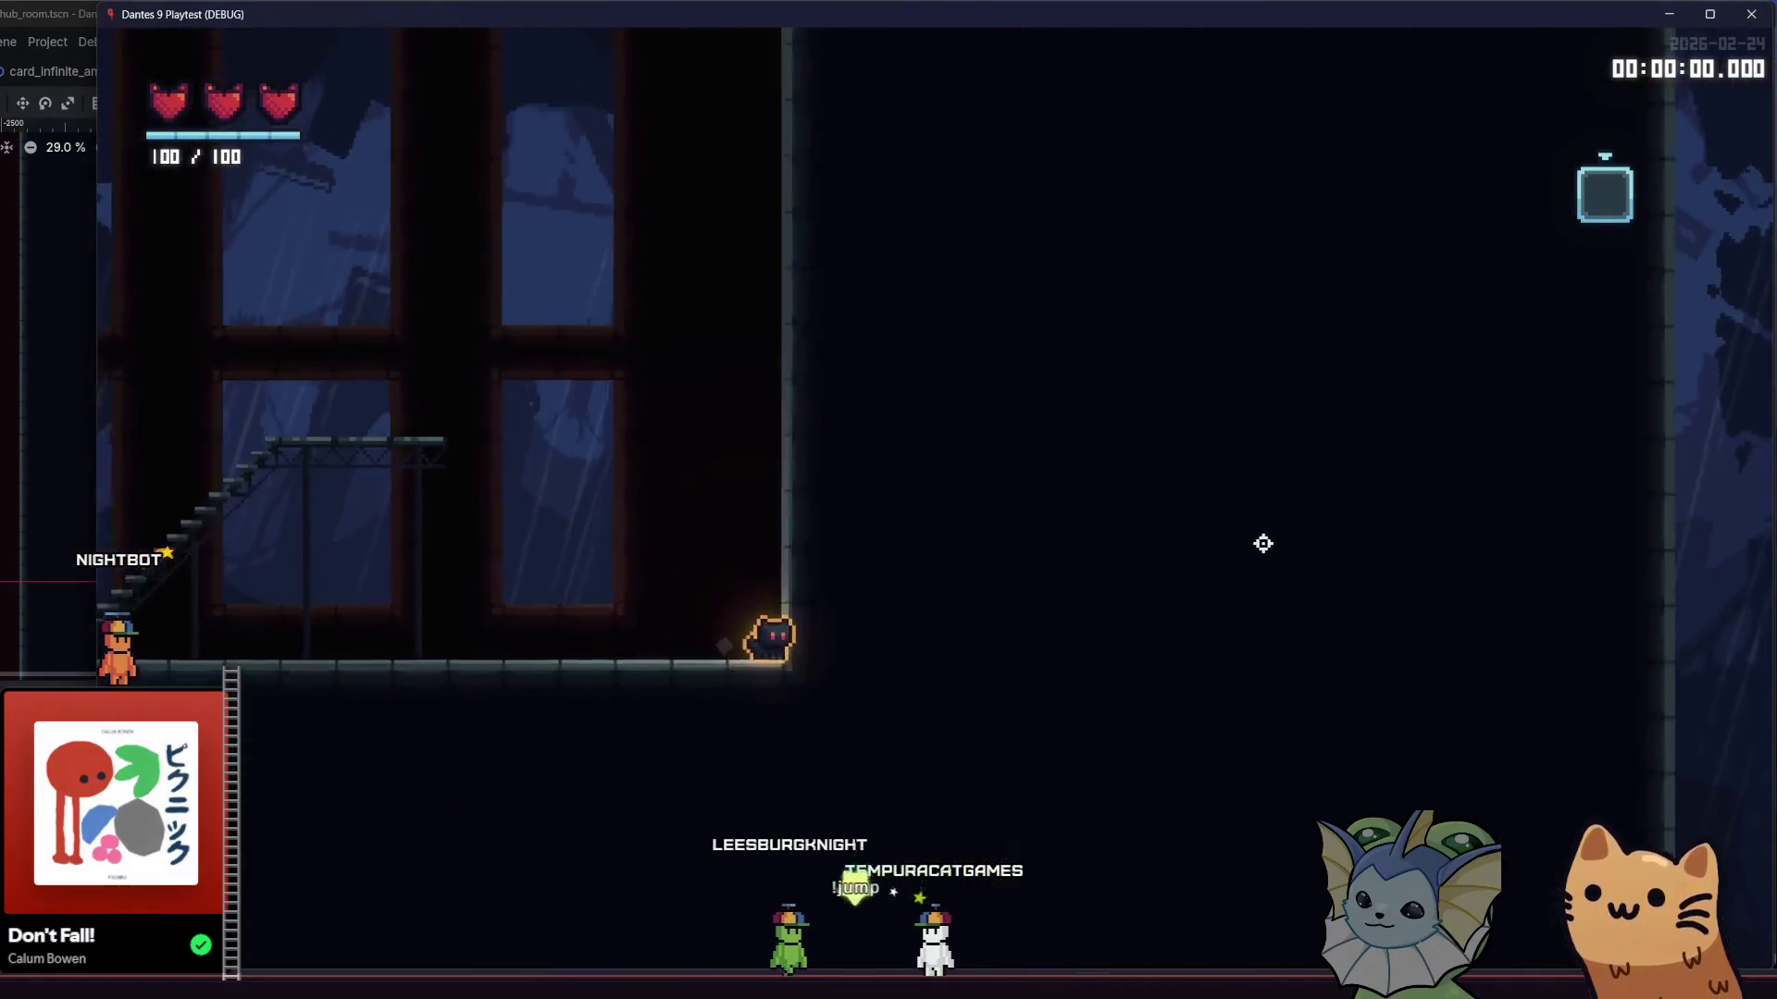
key(d)
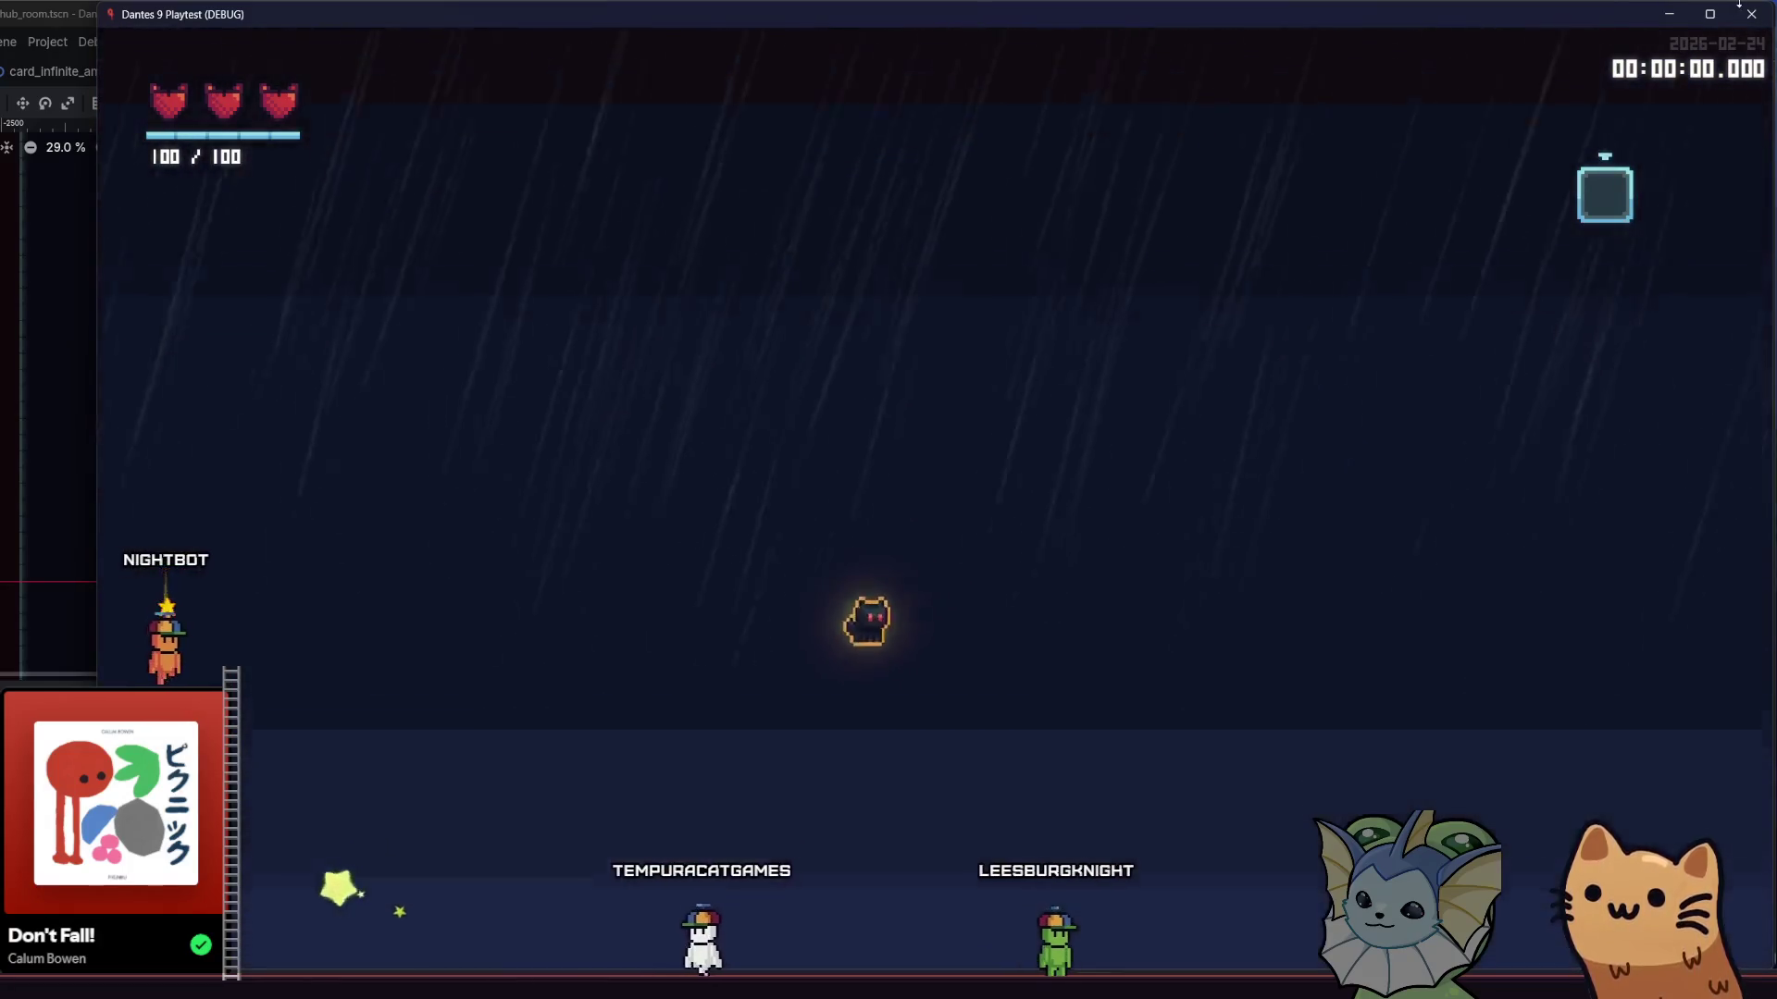
click(1752, 15)
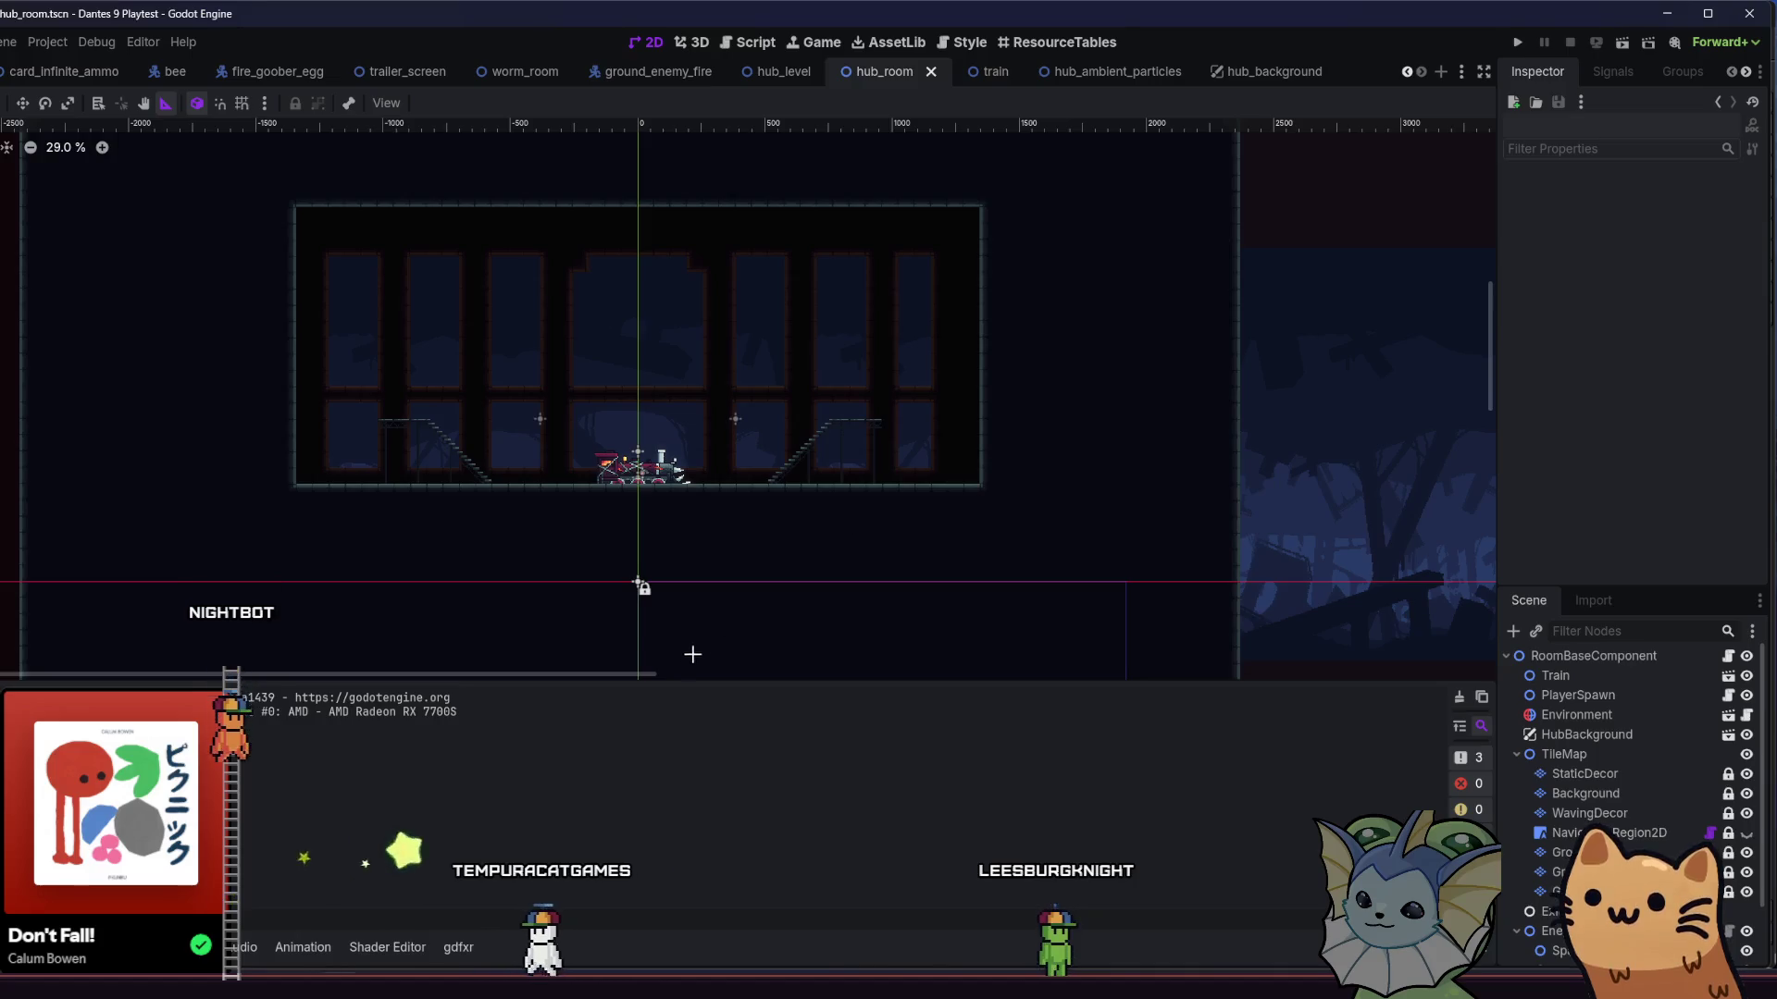
- Select the Ground tile layer and switch to individual-tile selection mode
scroll(957, 445, down, 1)
drag(957, 445, 863, 398)
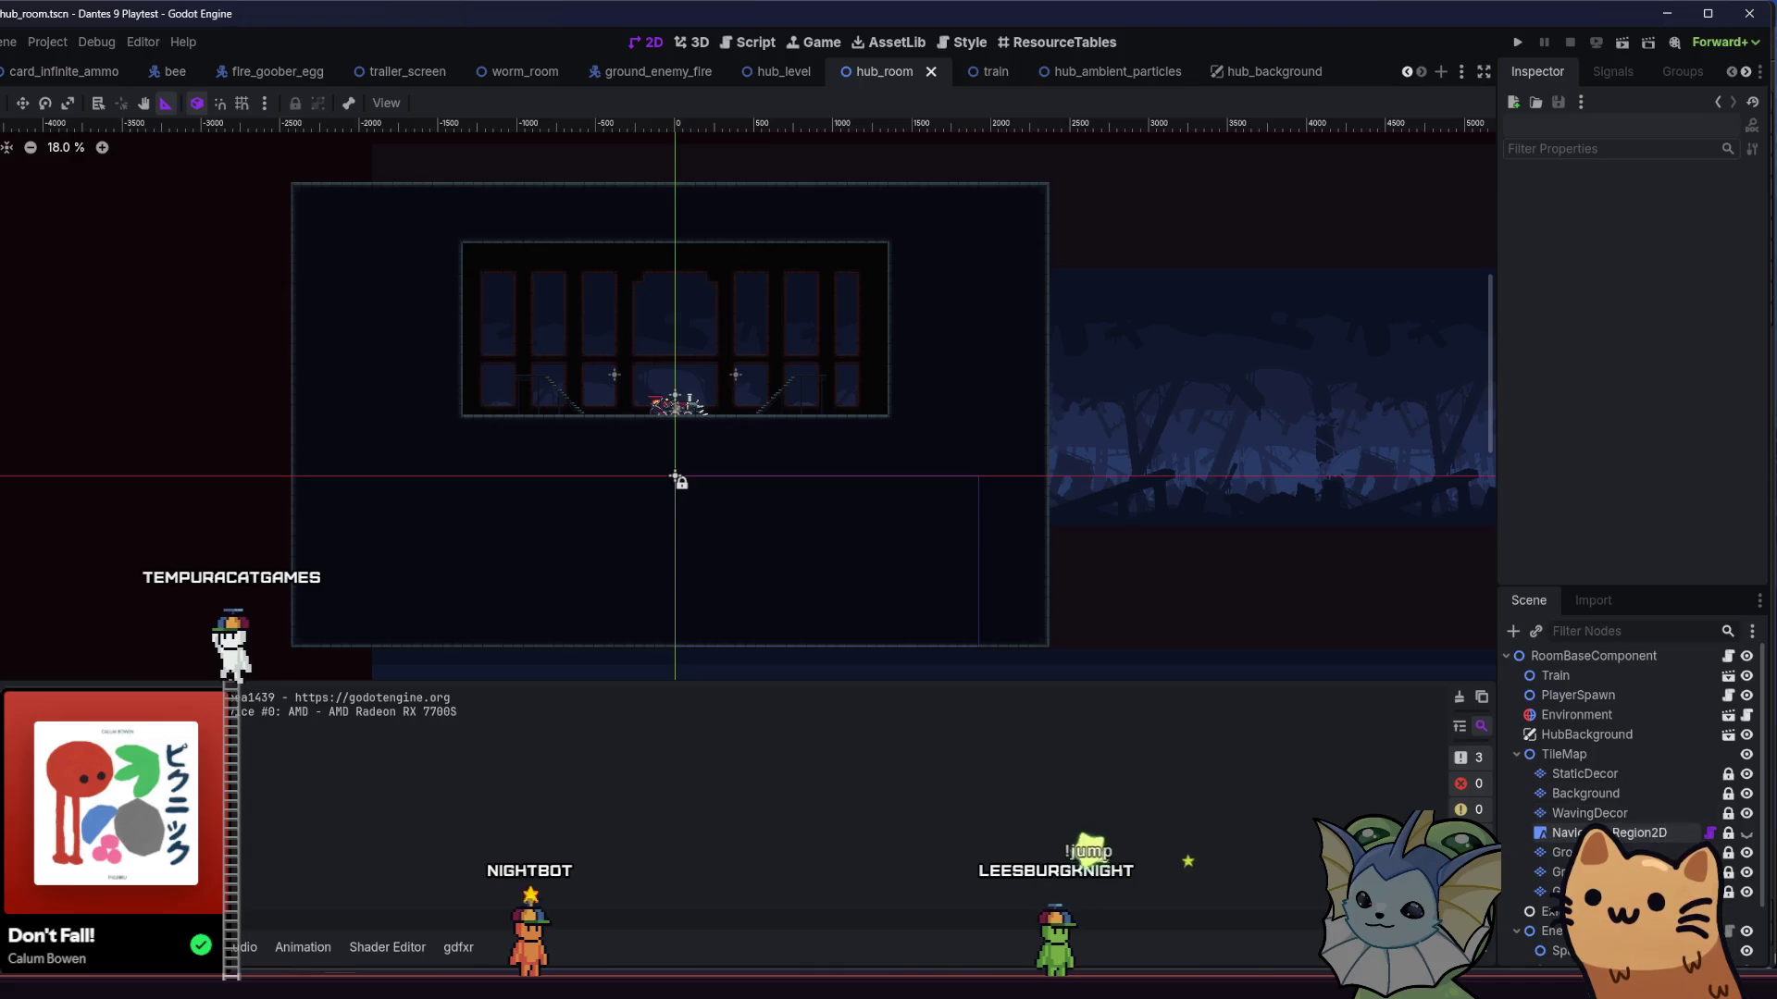
click(1545, 848)
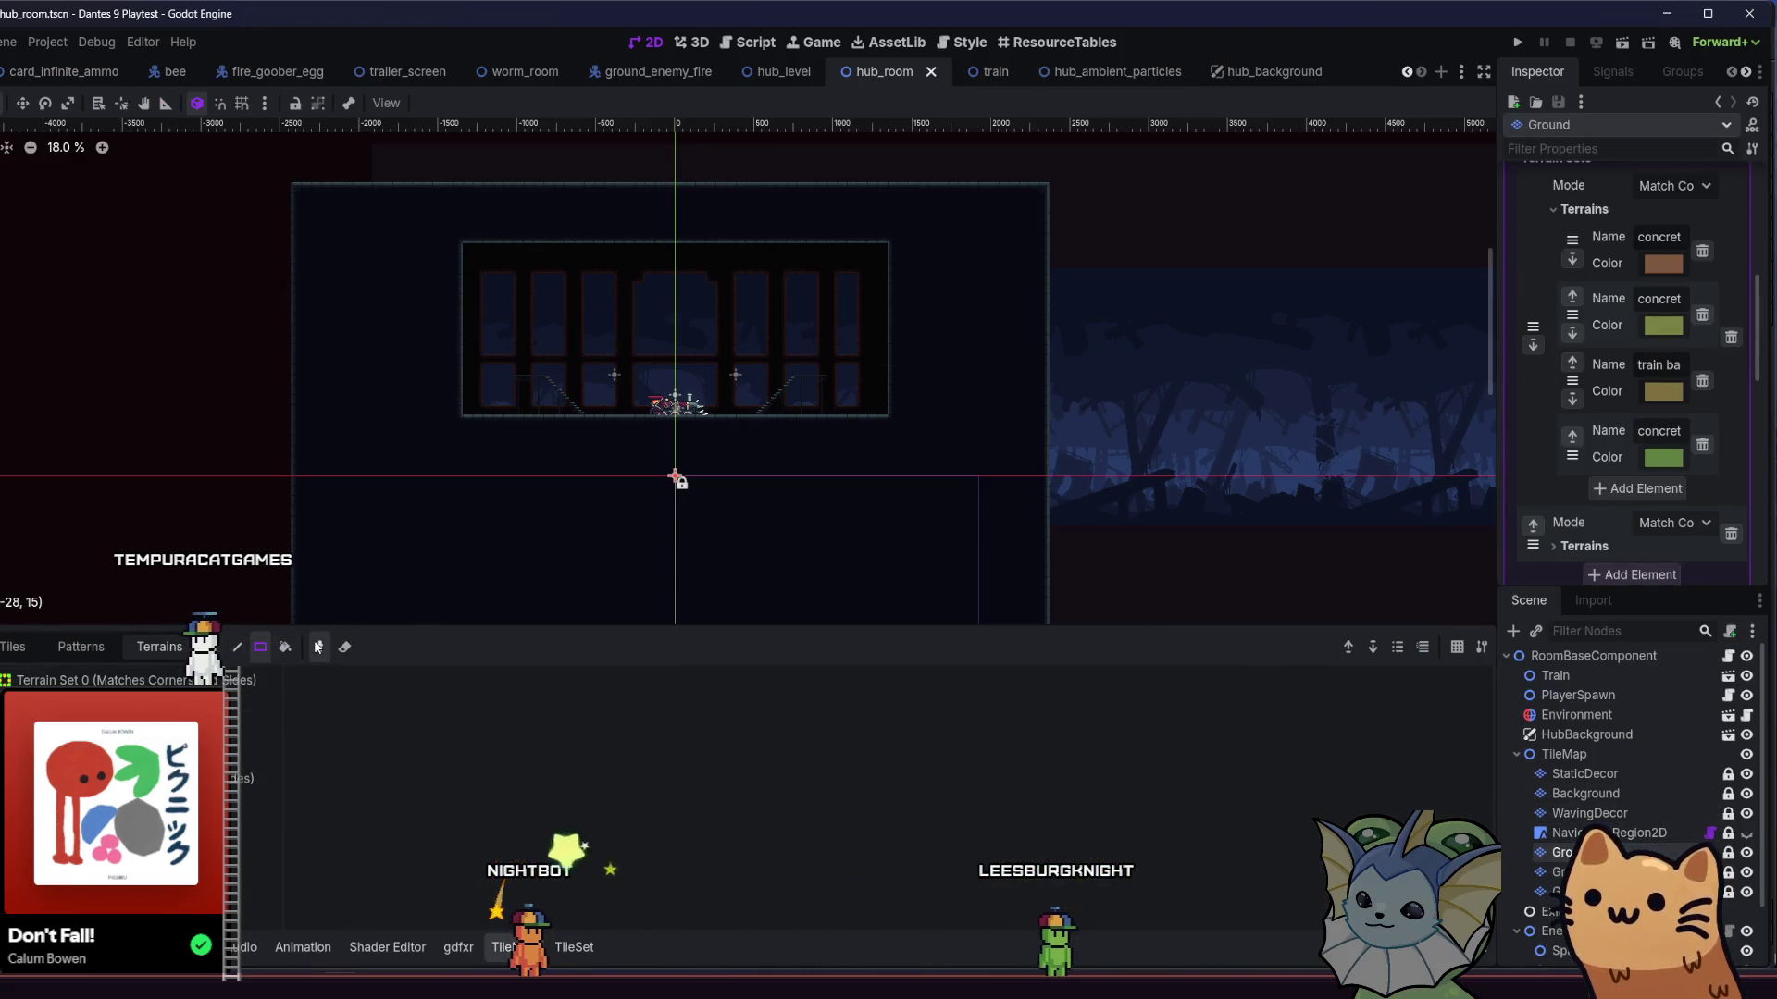
click(254, 701)
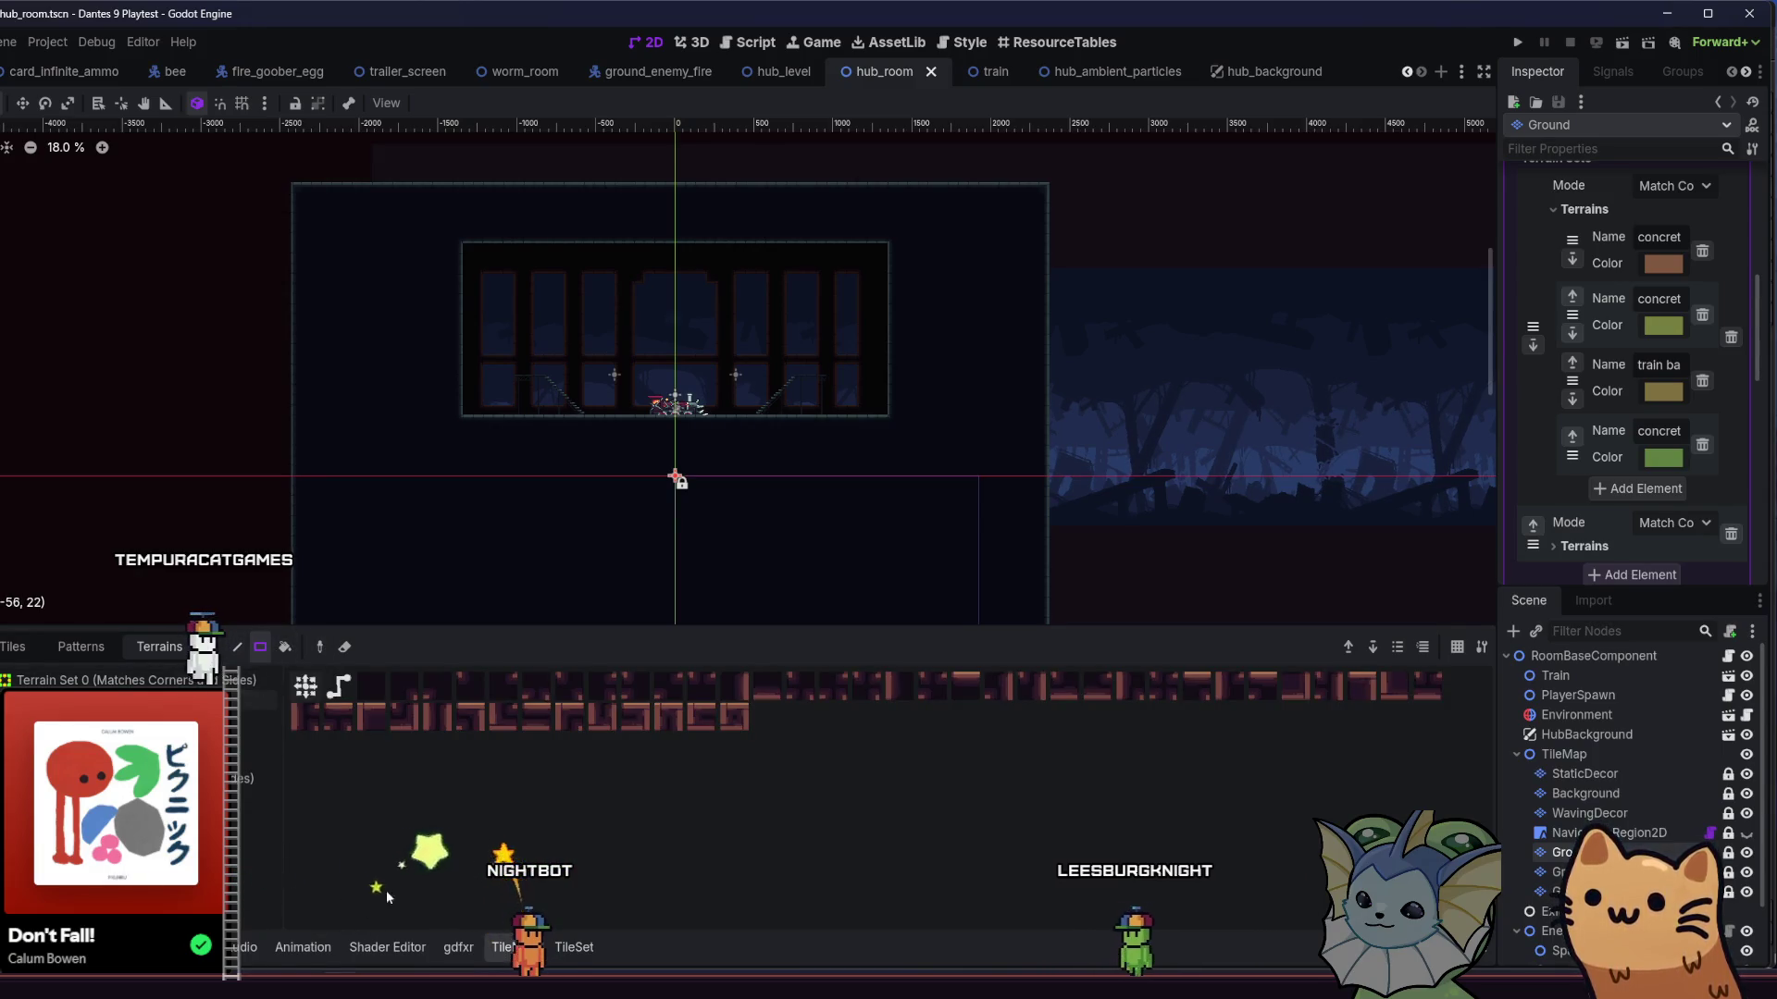
click(13, 646)
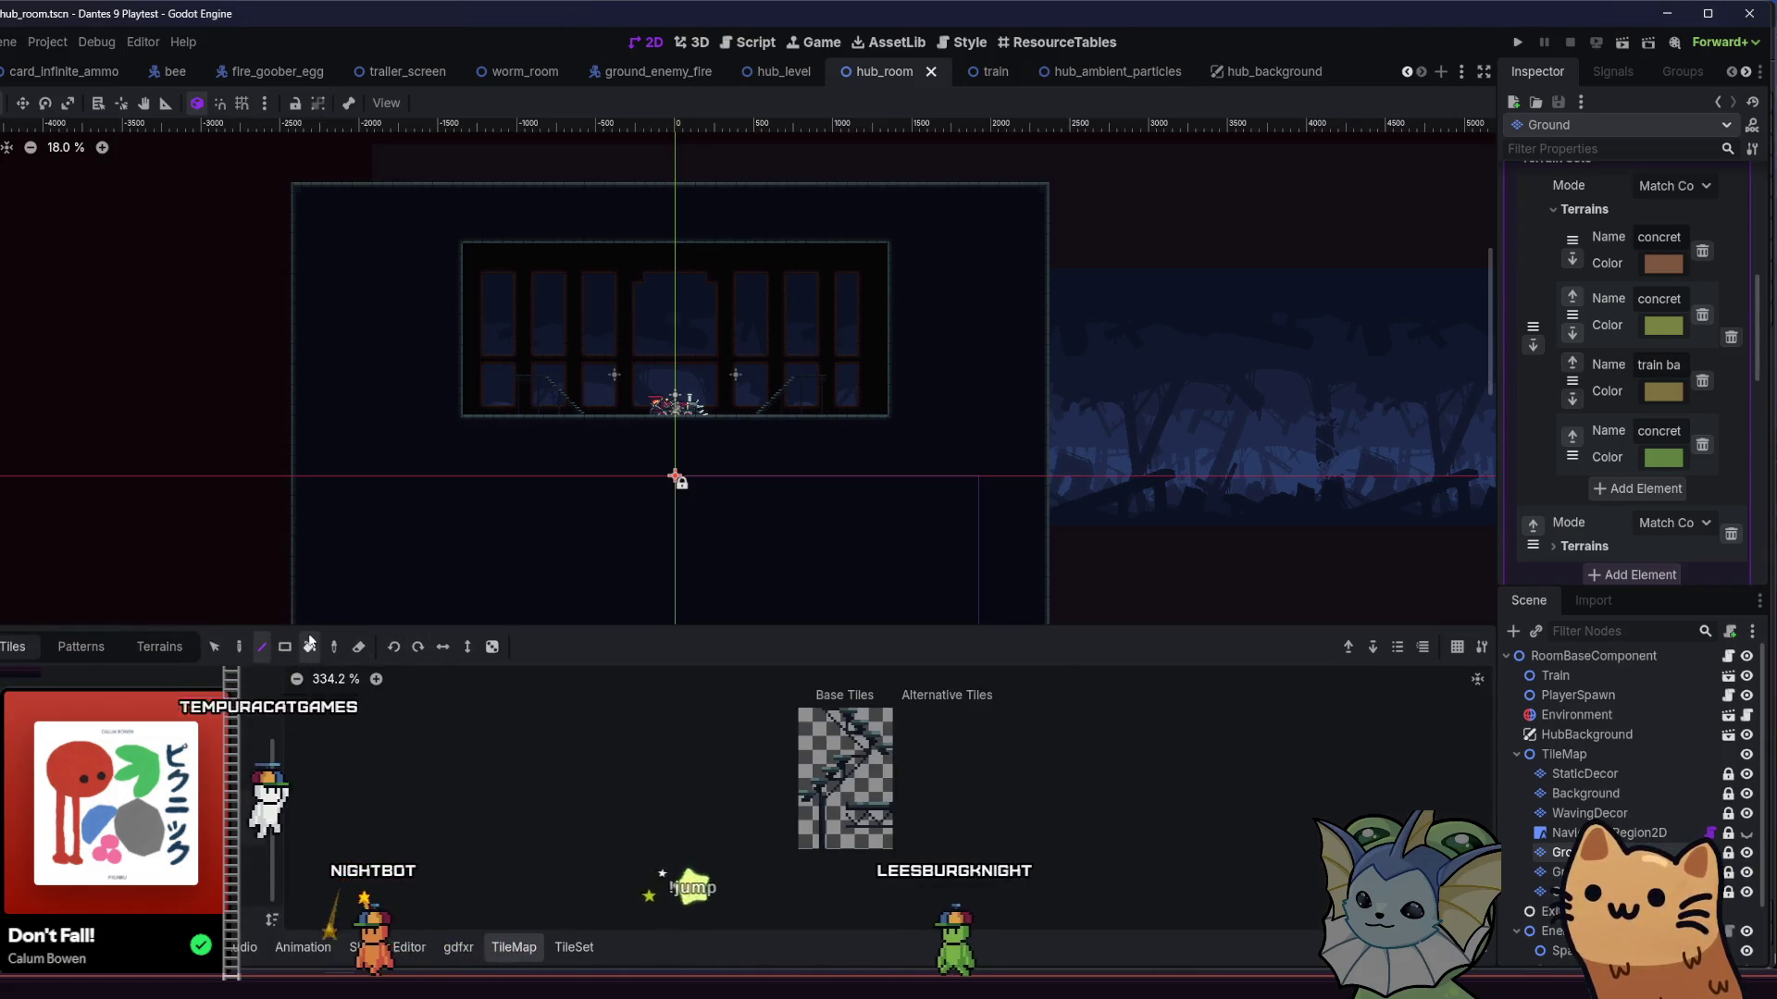
key(s)
- Box-select the room's ground tiles, cut them, and place them lower in the room
scroll(337, 412, down, 1)
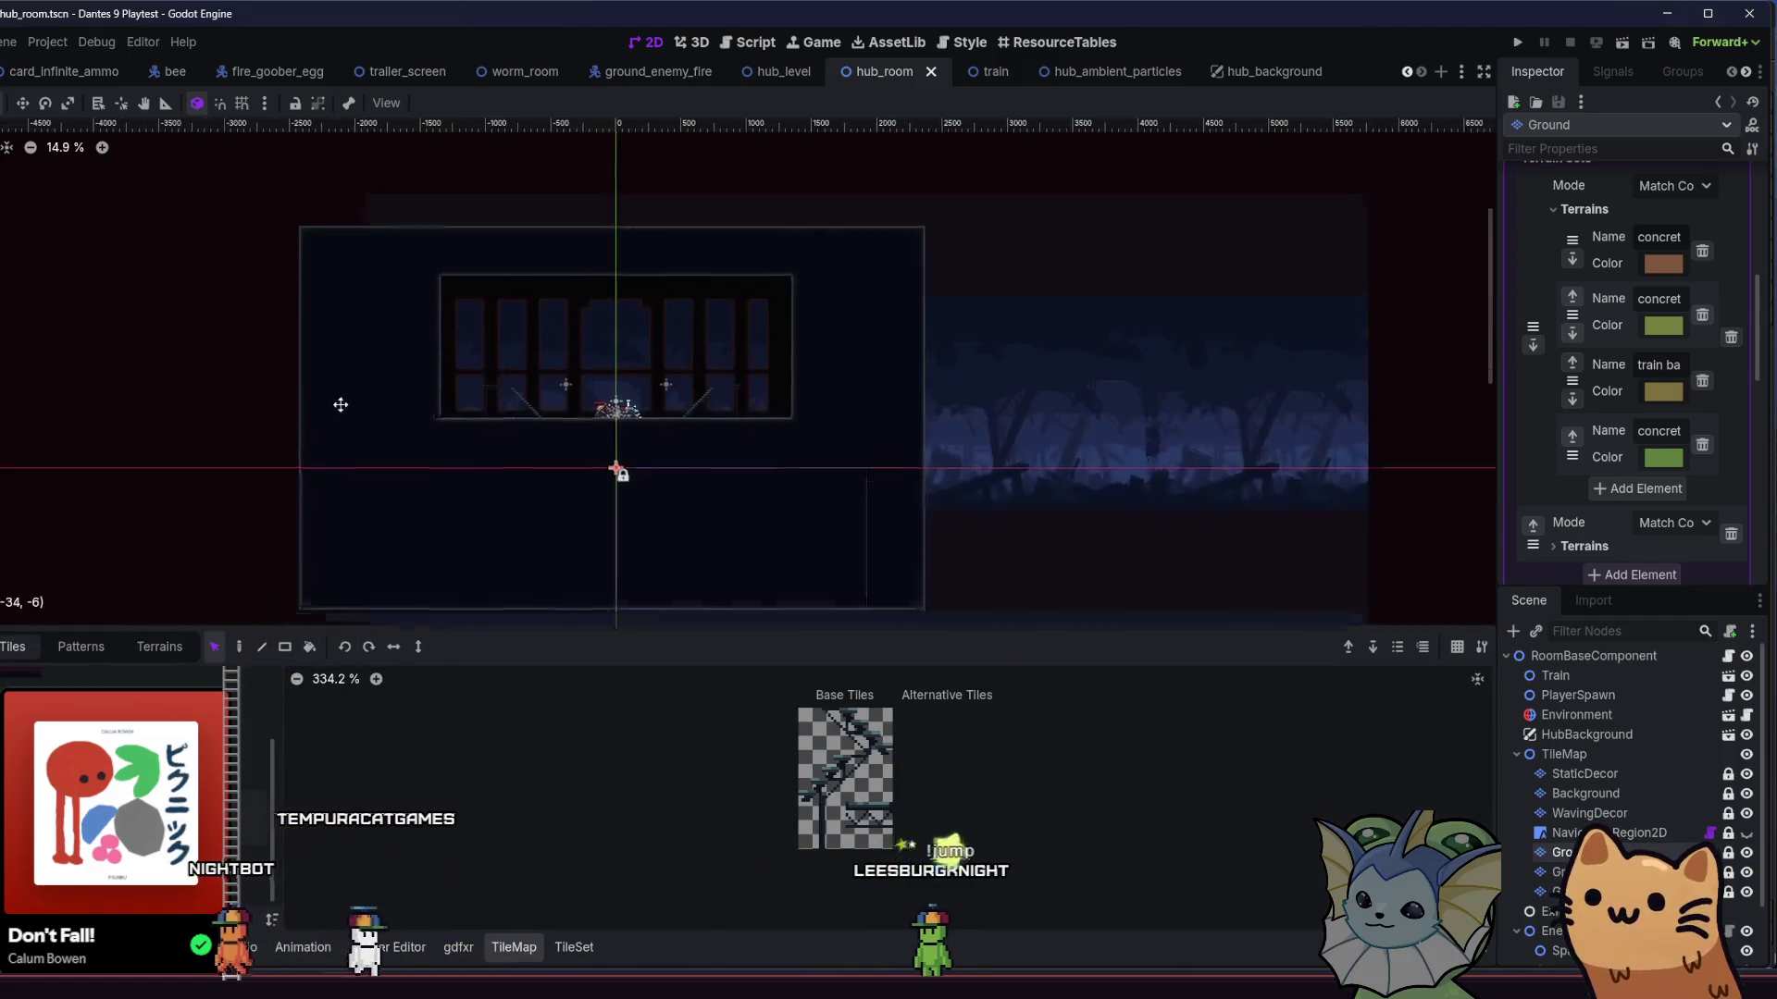
scroll(275, 301, down, 1)
drag(263, 229, 810, 597)
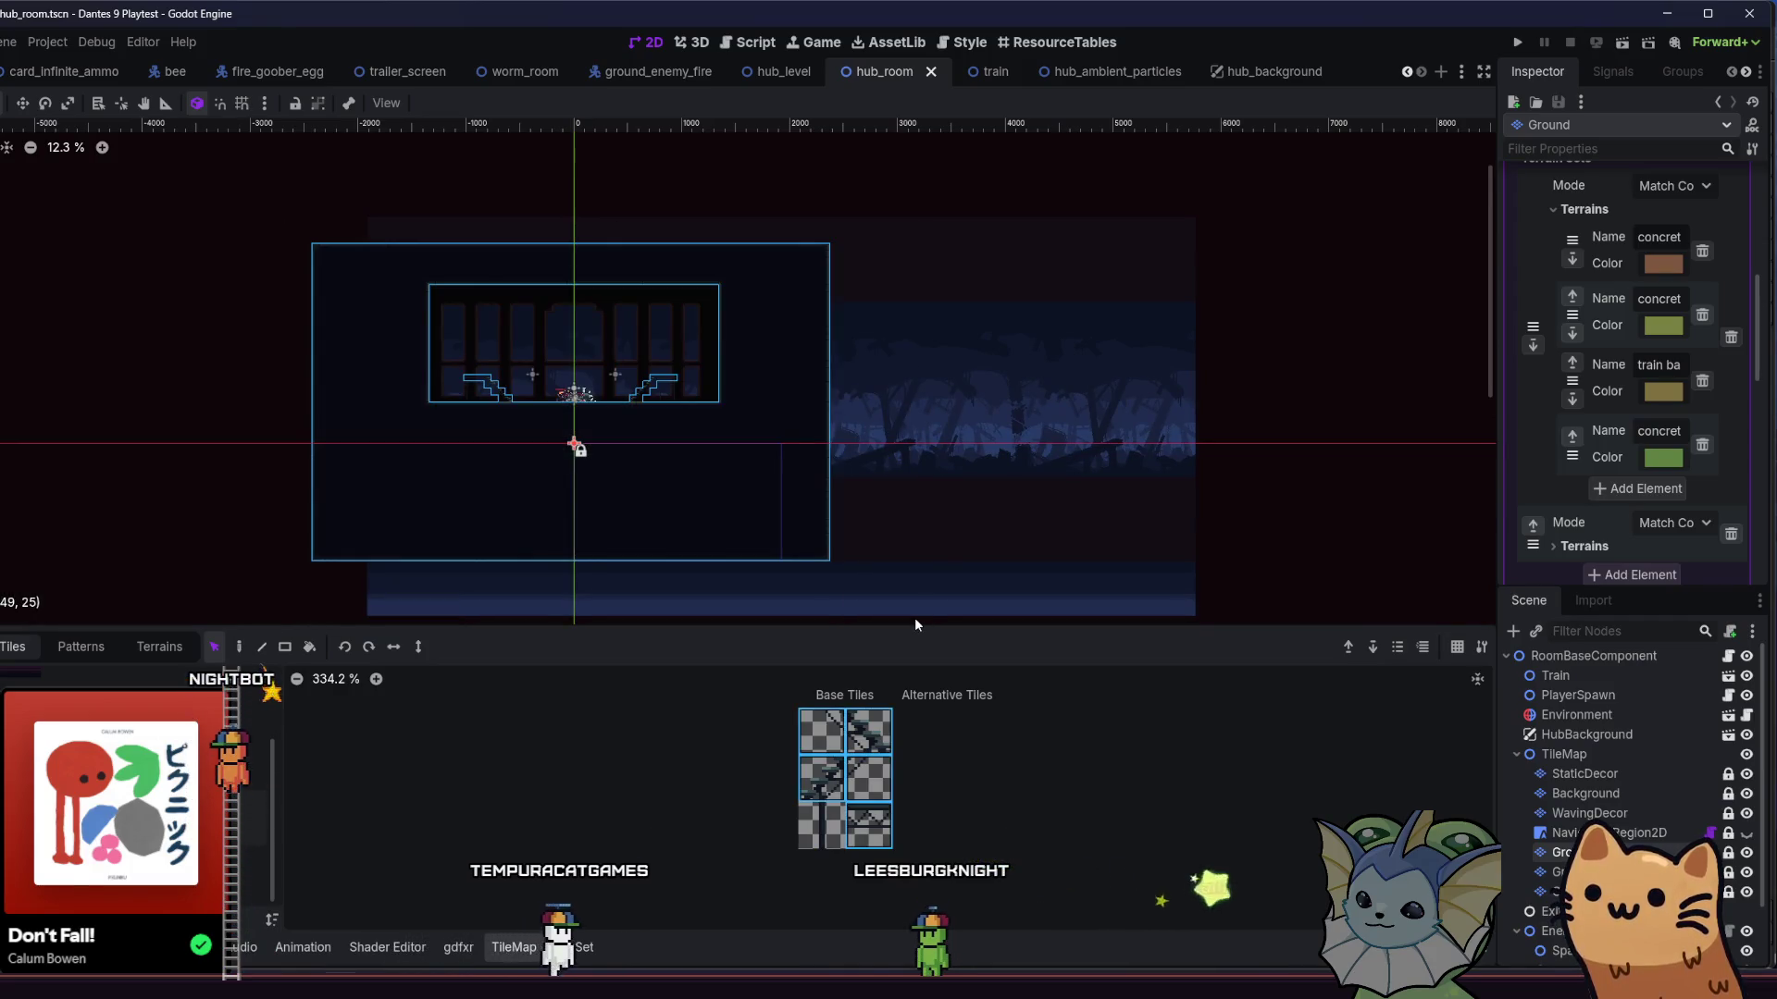
key(Delete)
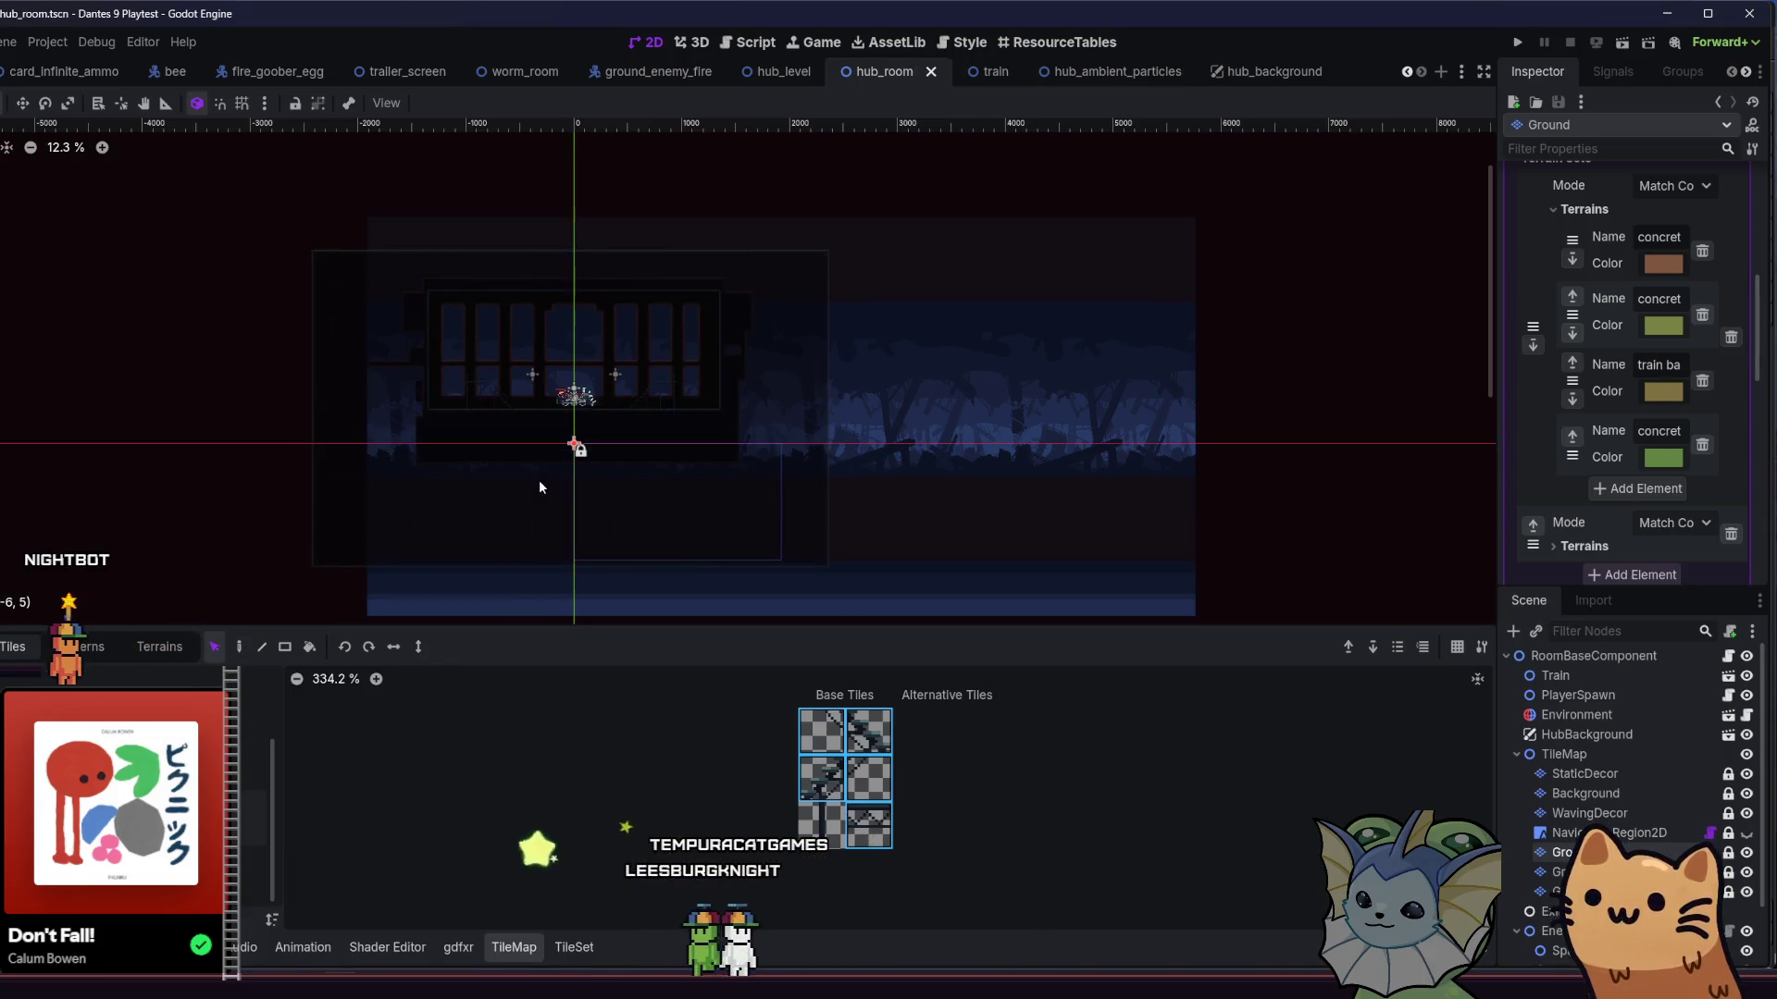
click(540, 486)
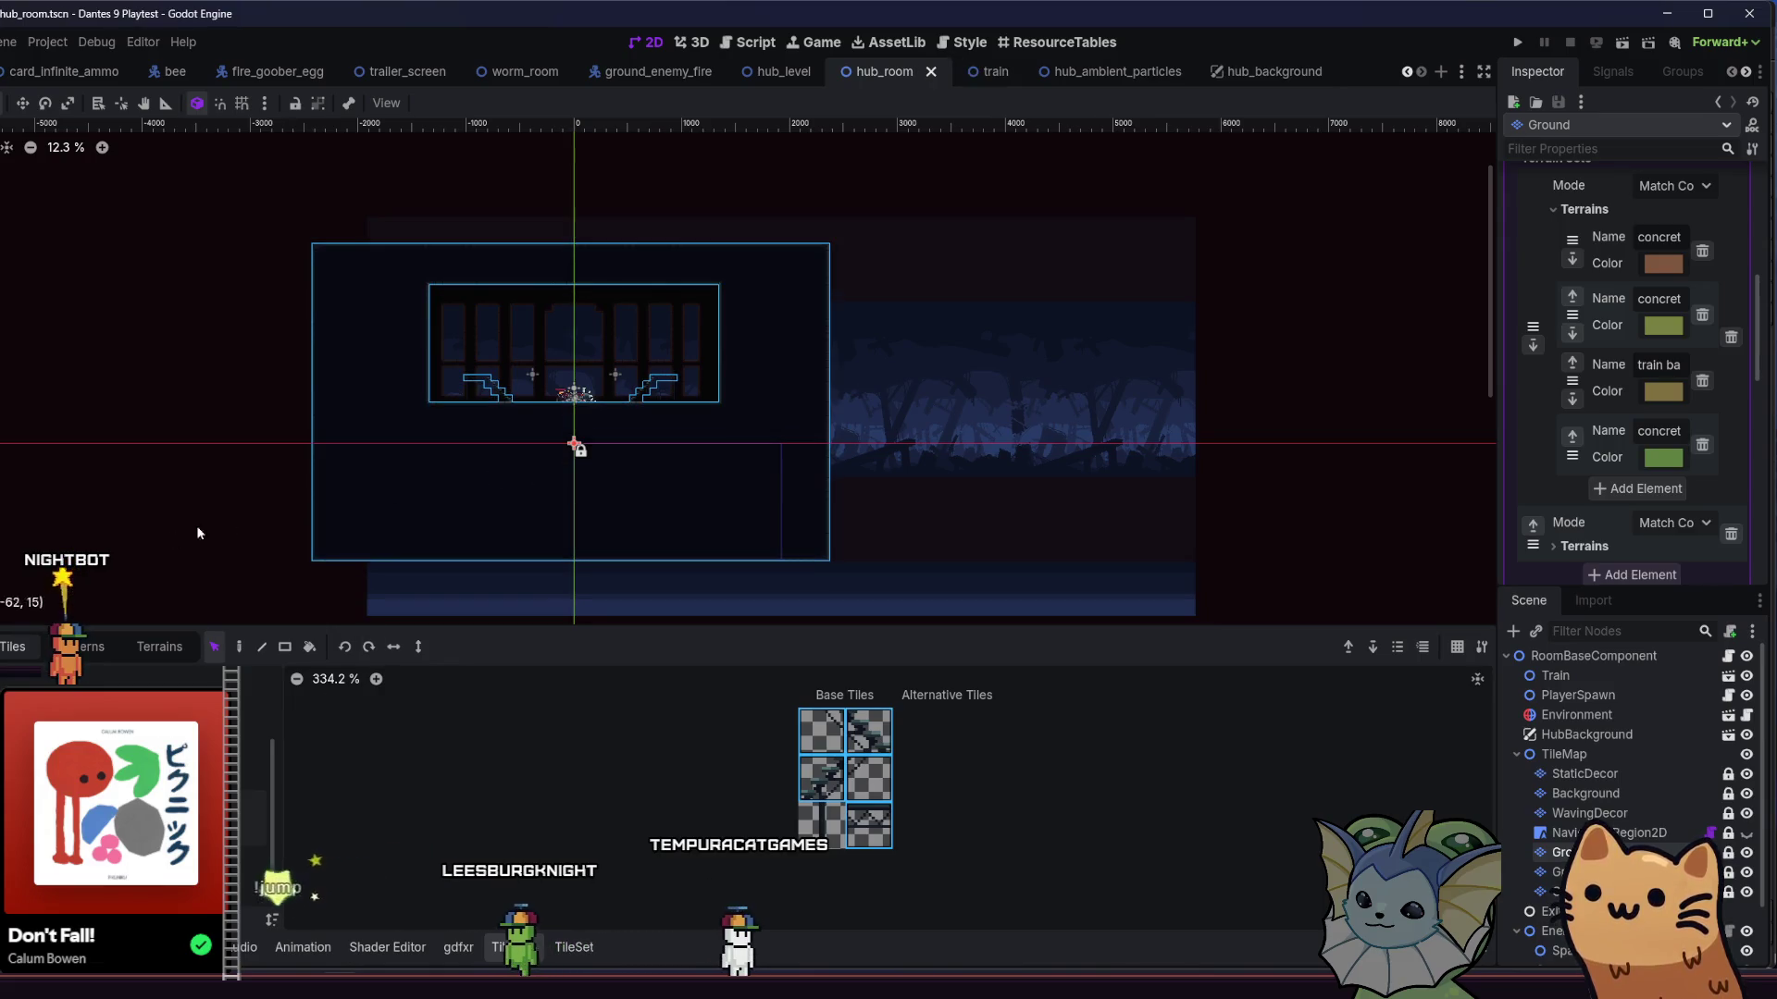
click(419, 505)
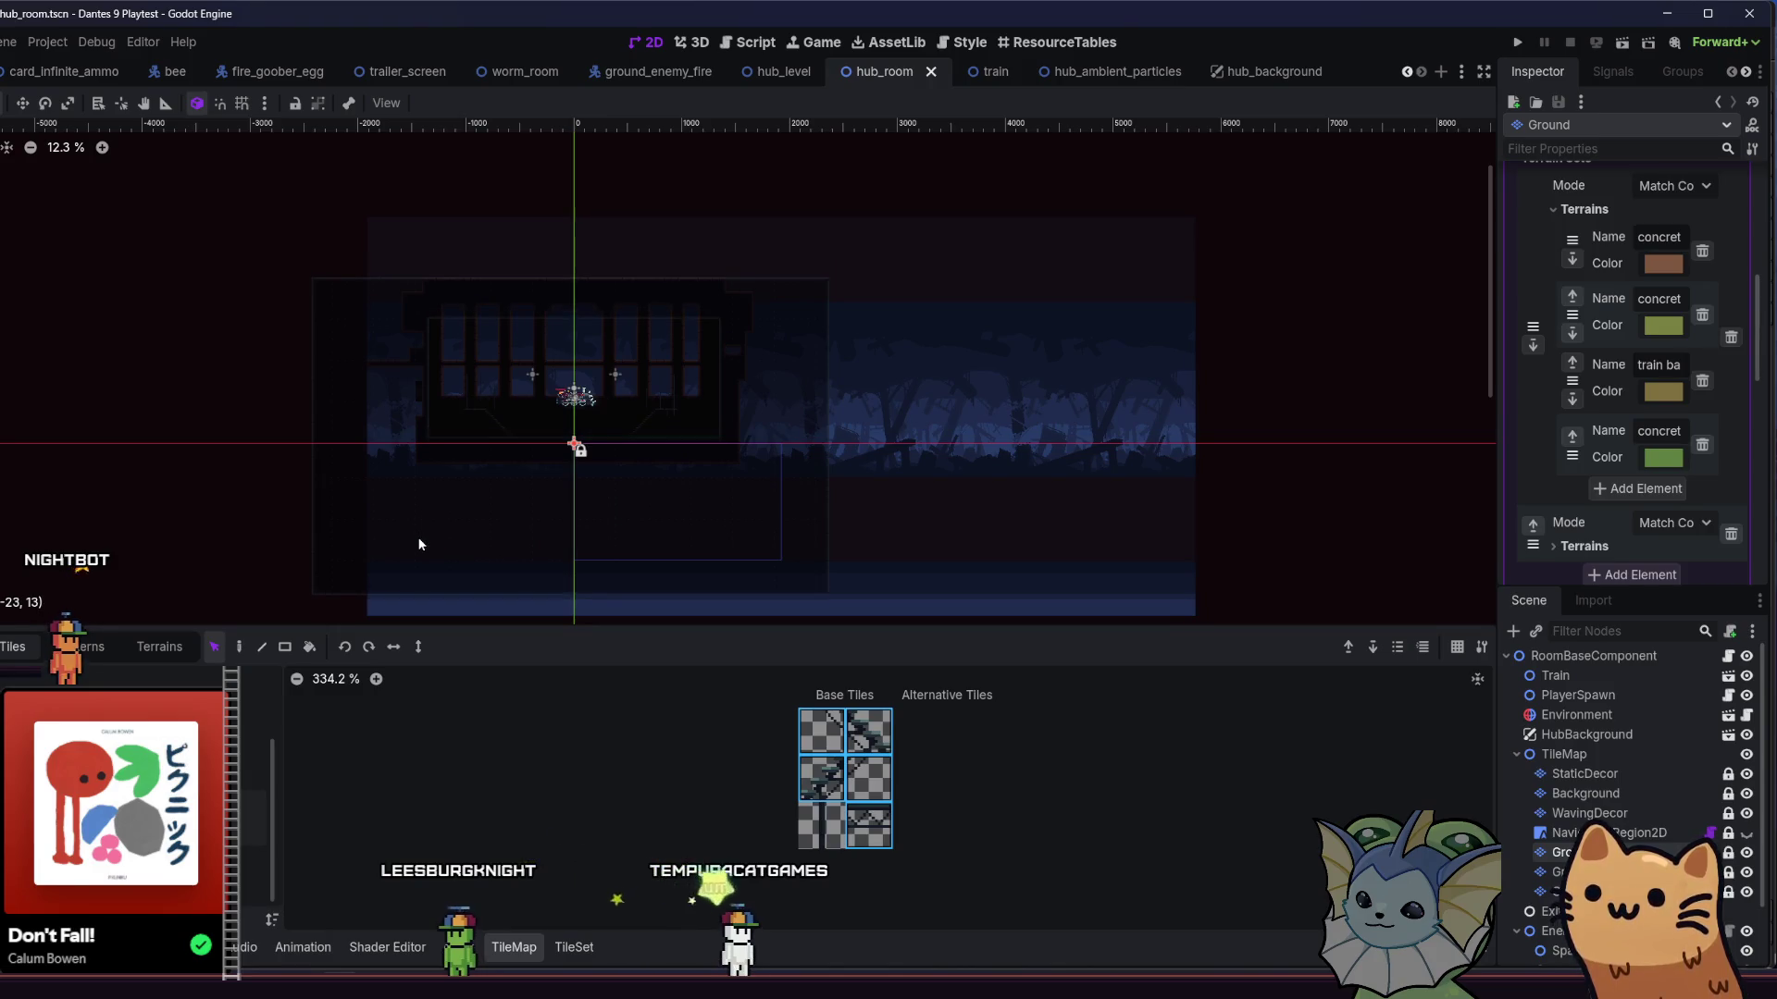
click(418, 592)
- Review the WavingDecor and Background layers, box-selecting the Background tiles in the room
key(Escape)
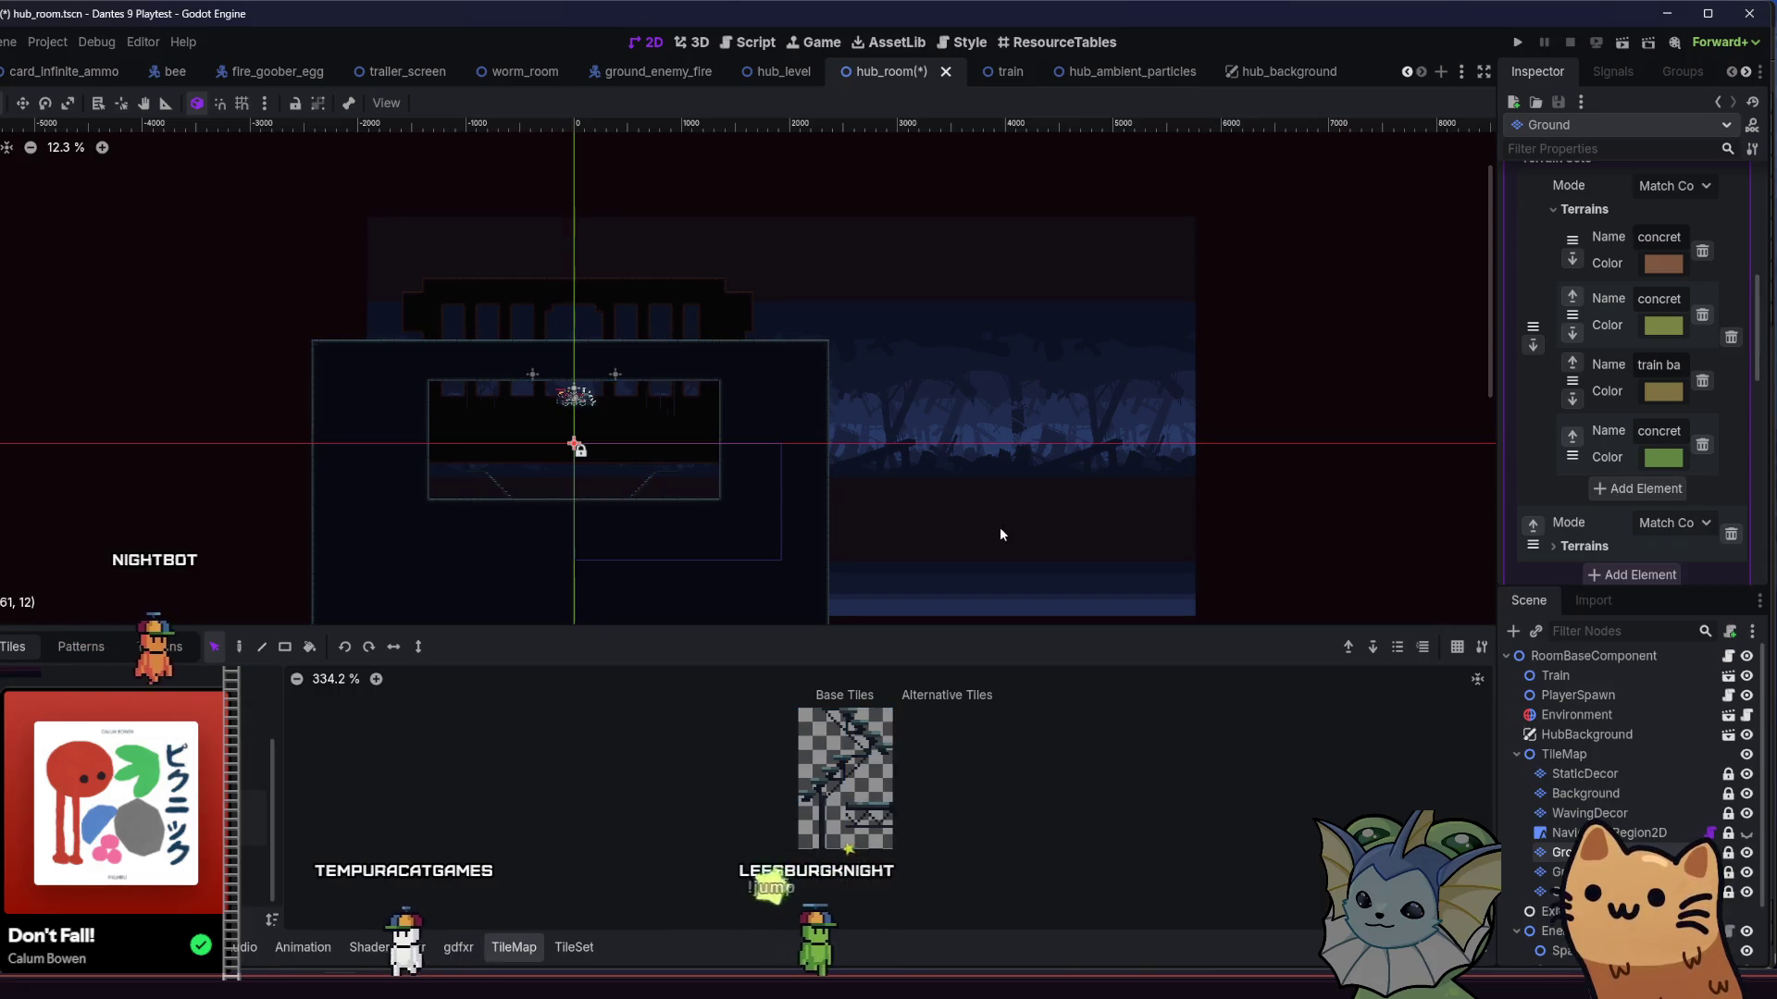
click(1588, 813)
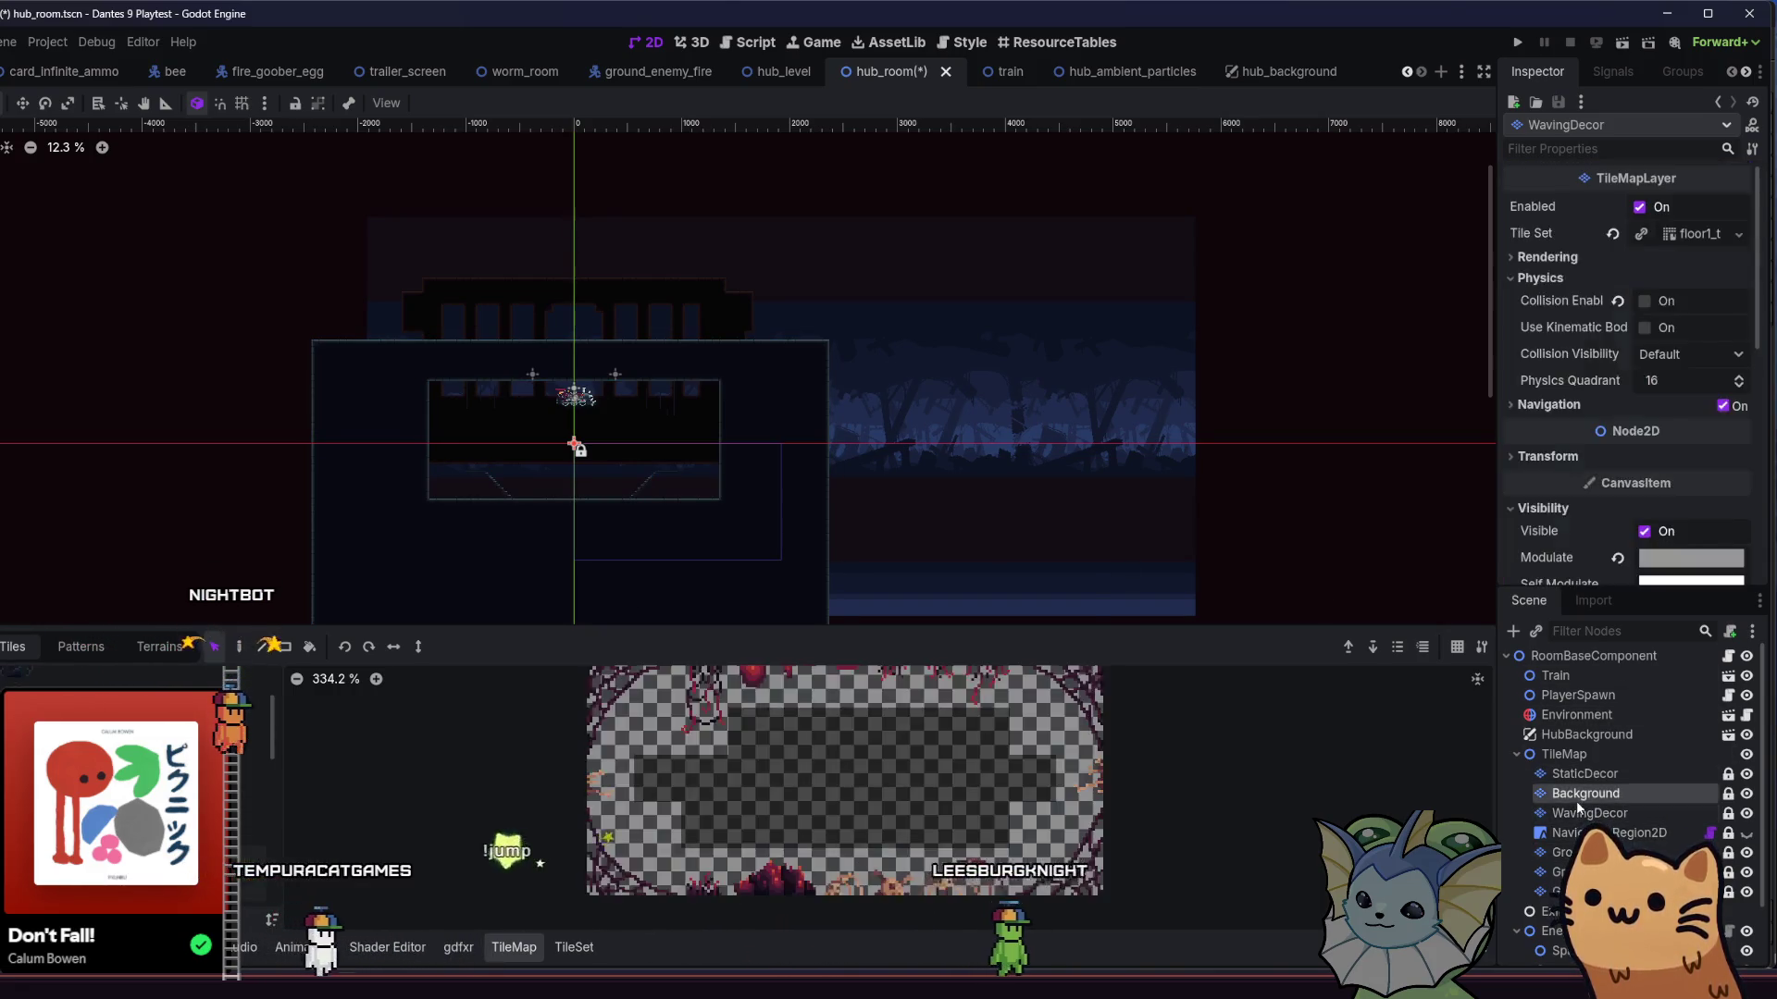
click(1585, 793)
drag(644, 489, 669, 439)
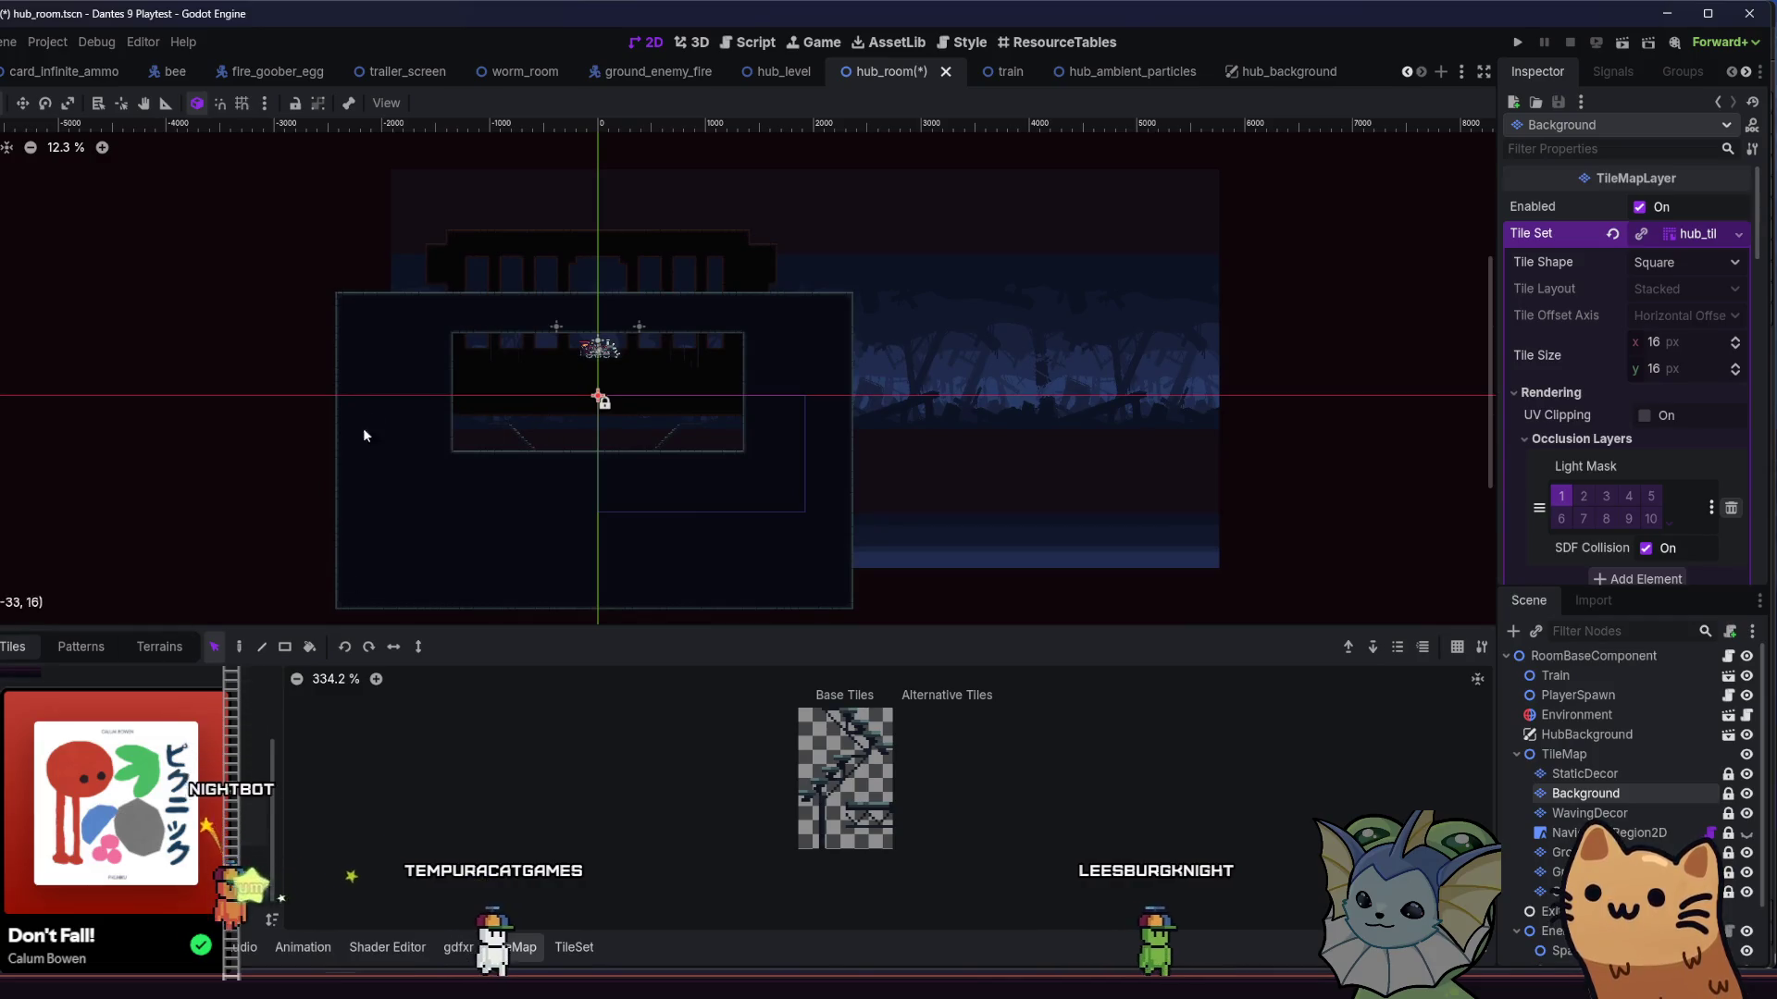
drag(260, 210, 987, 561)
click(481, 390)
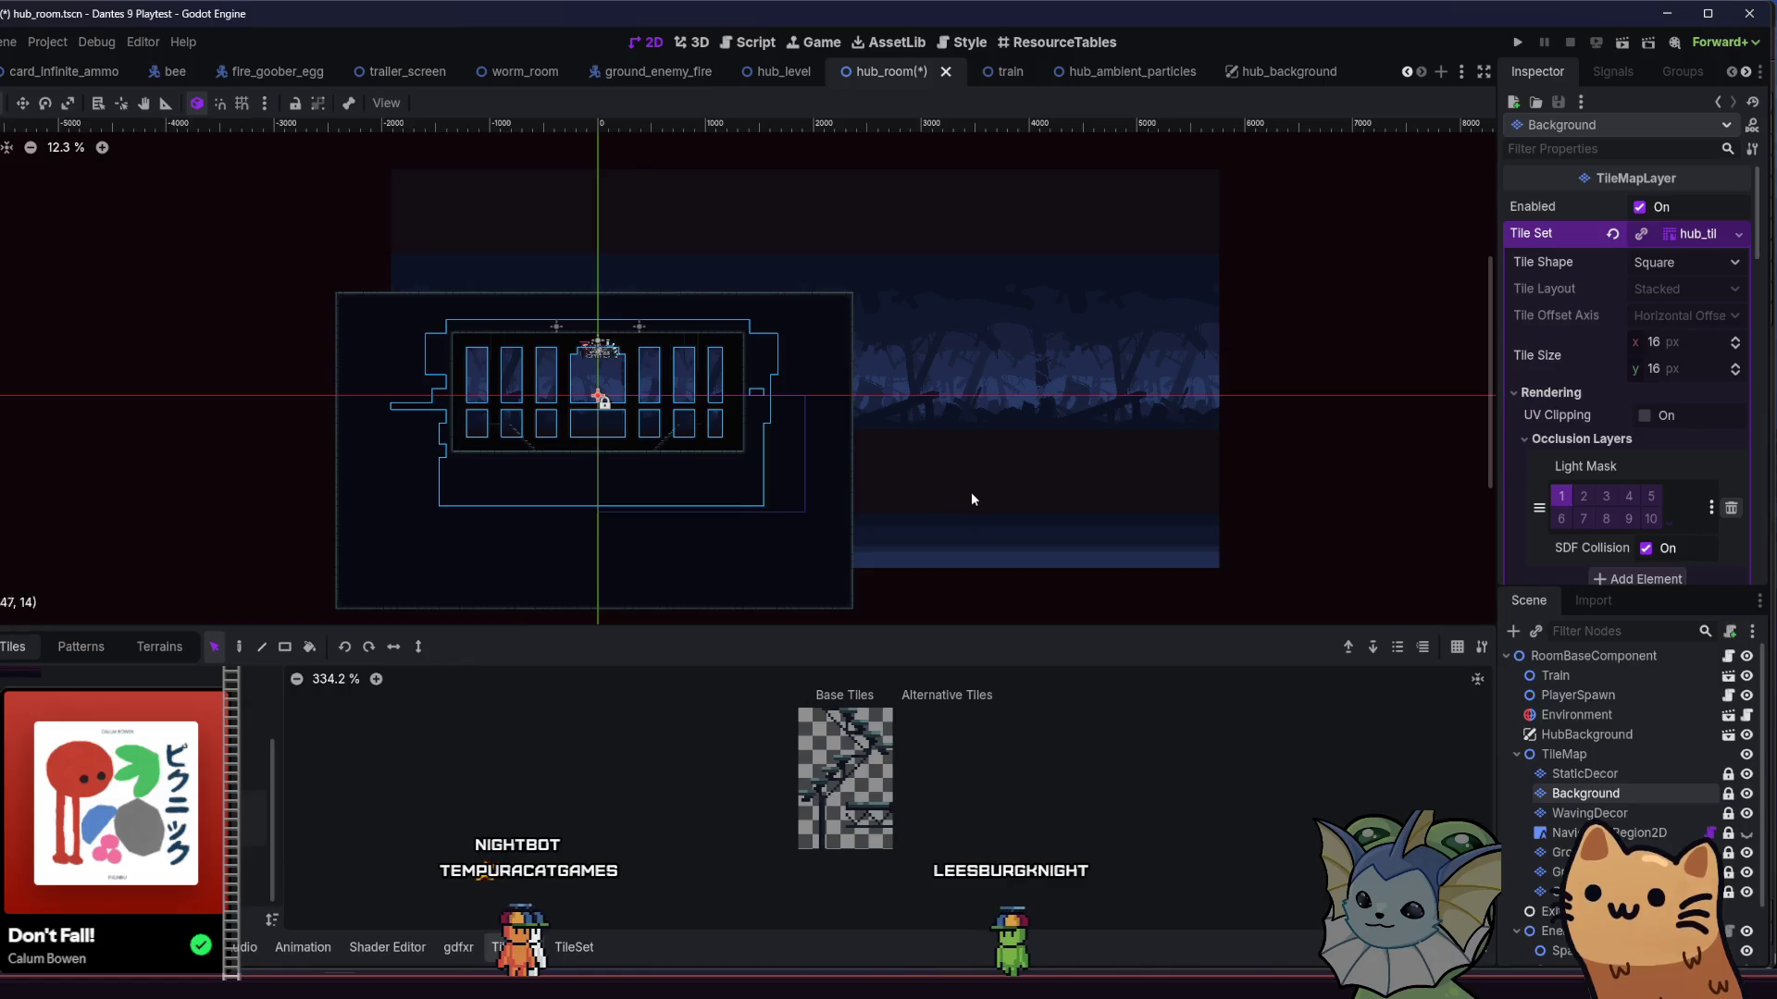
- Check the StaticDecor and GroundSecondary layers, then select the TutorialEnd node
click(1614, 773)
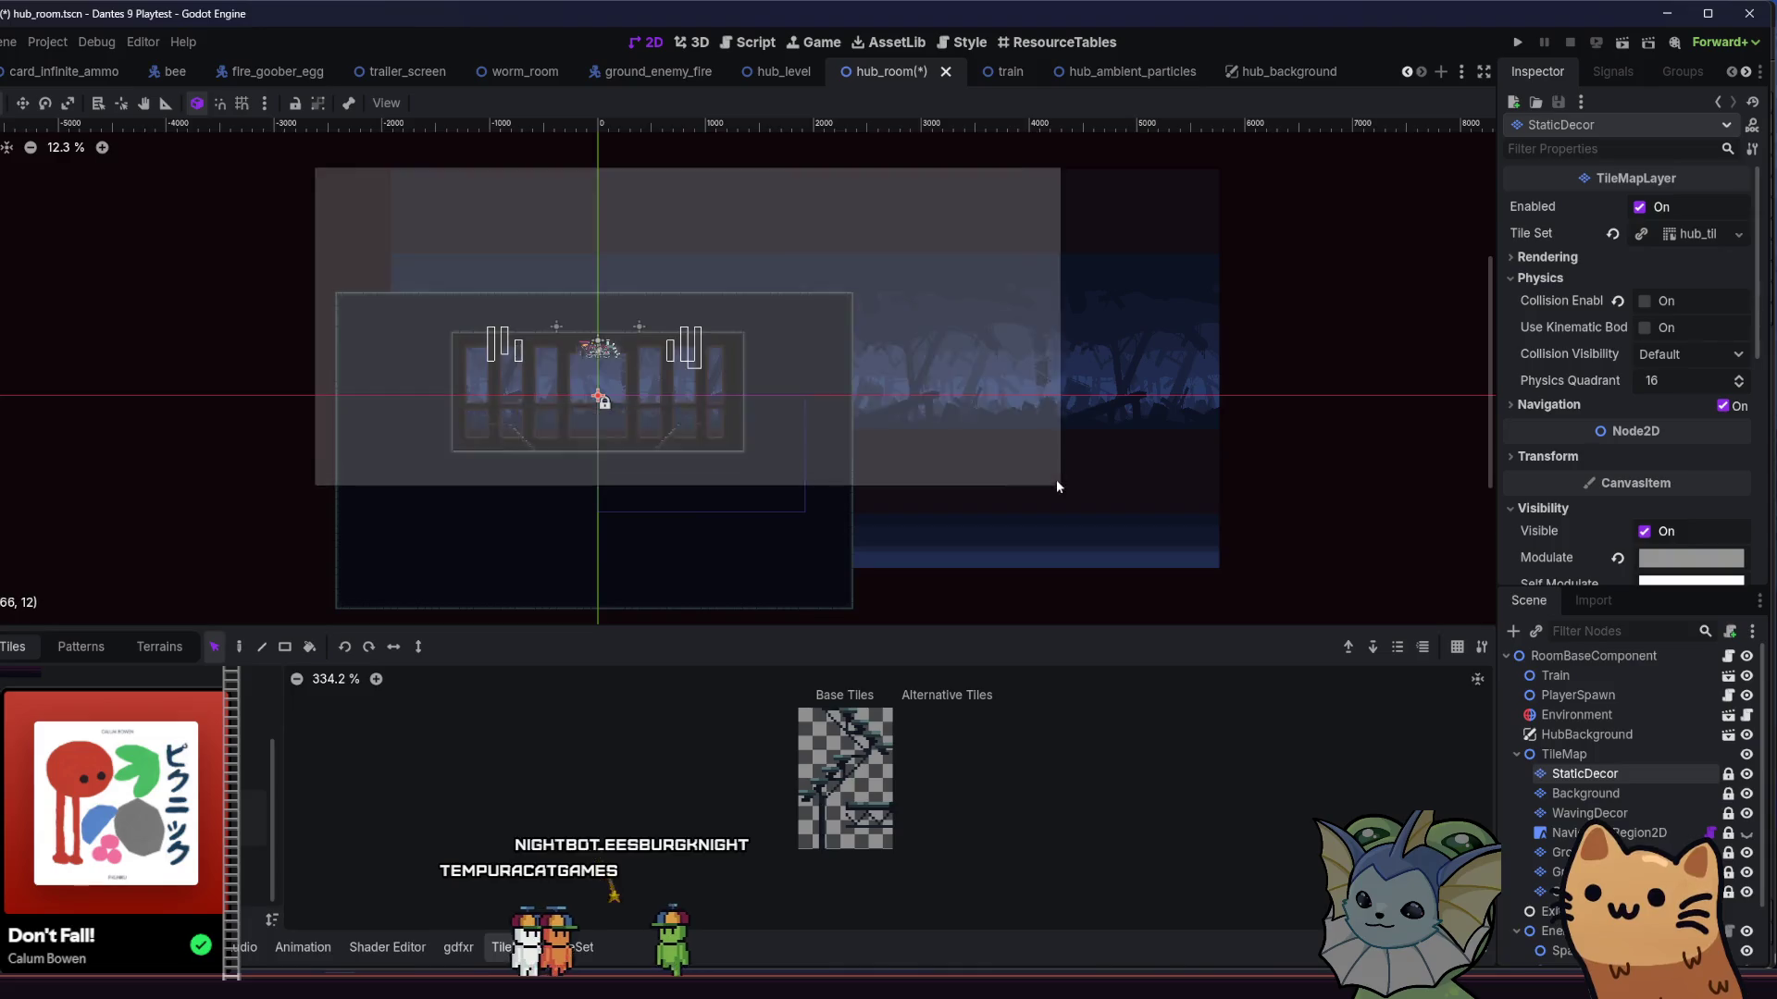
scroll(556, 366, up, 2)
scroll(676, 397, down, 1)
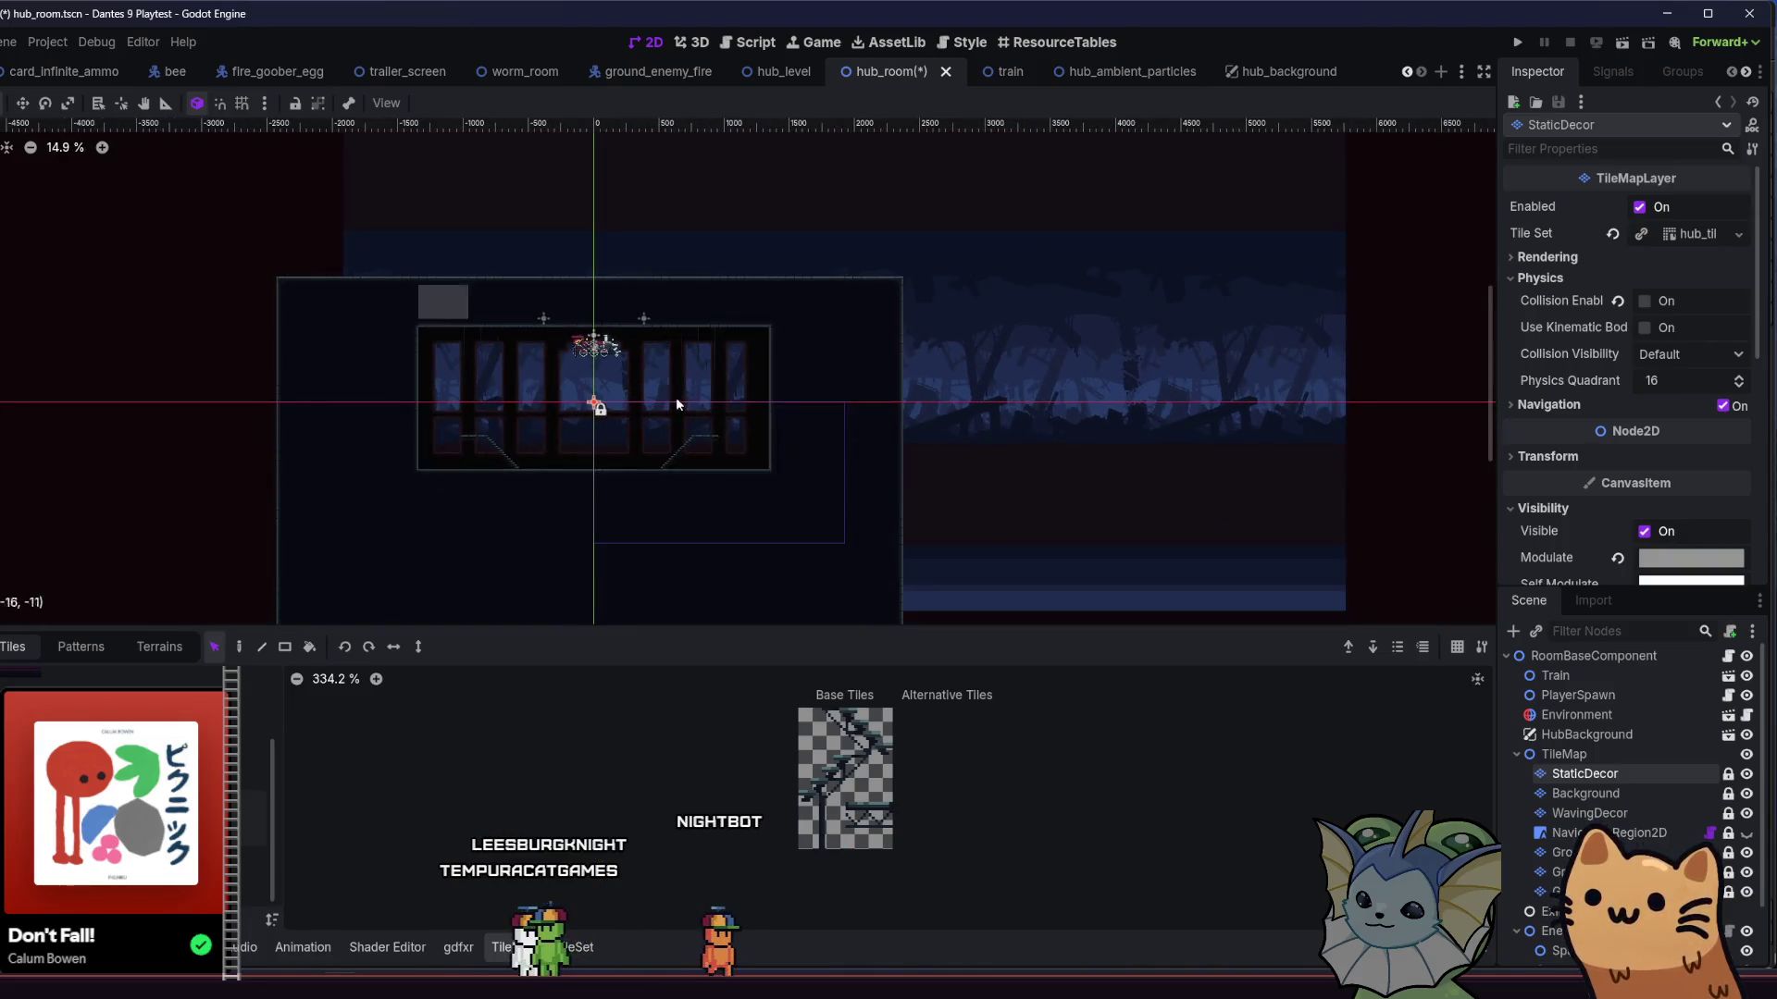
scroll(485, 370, up, 3)
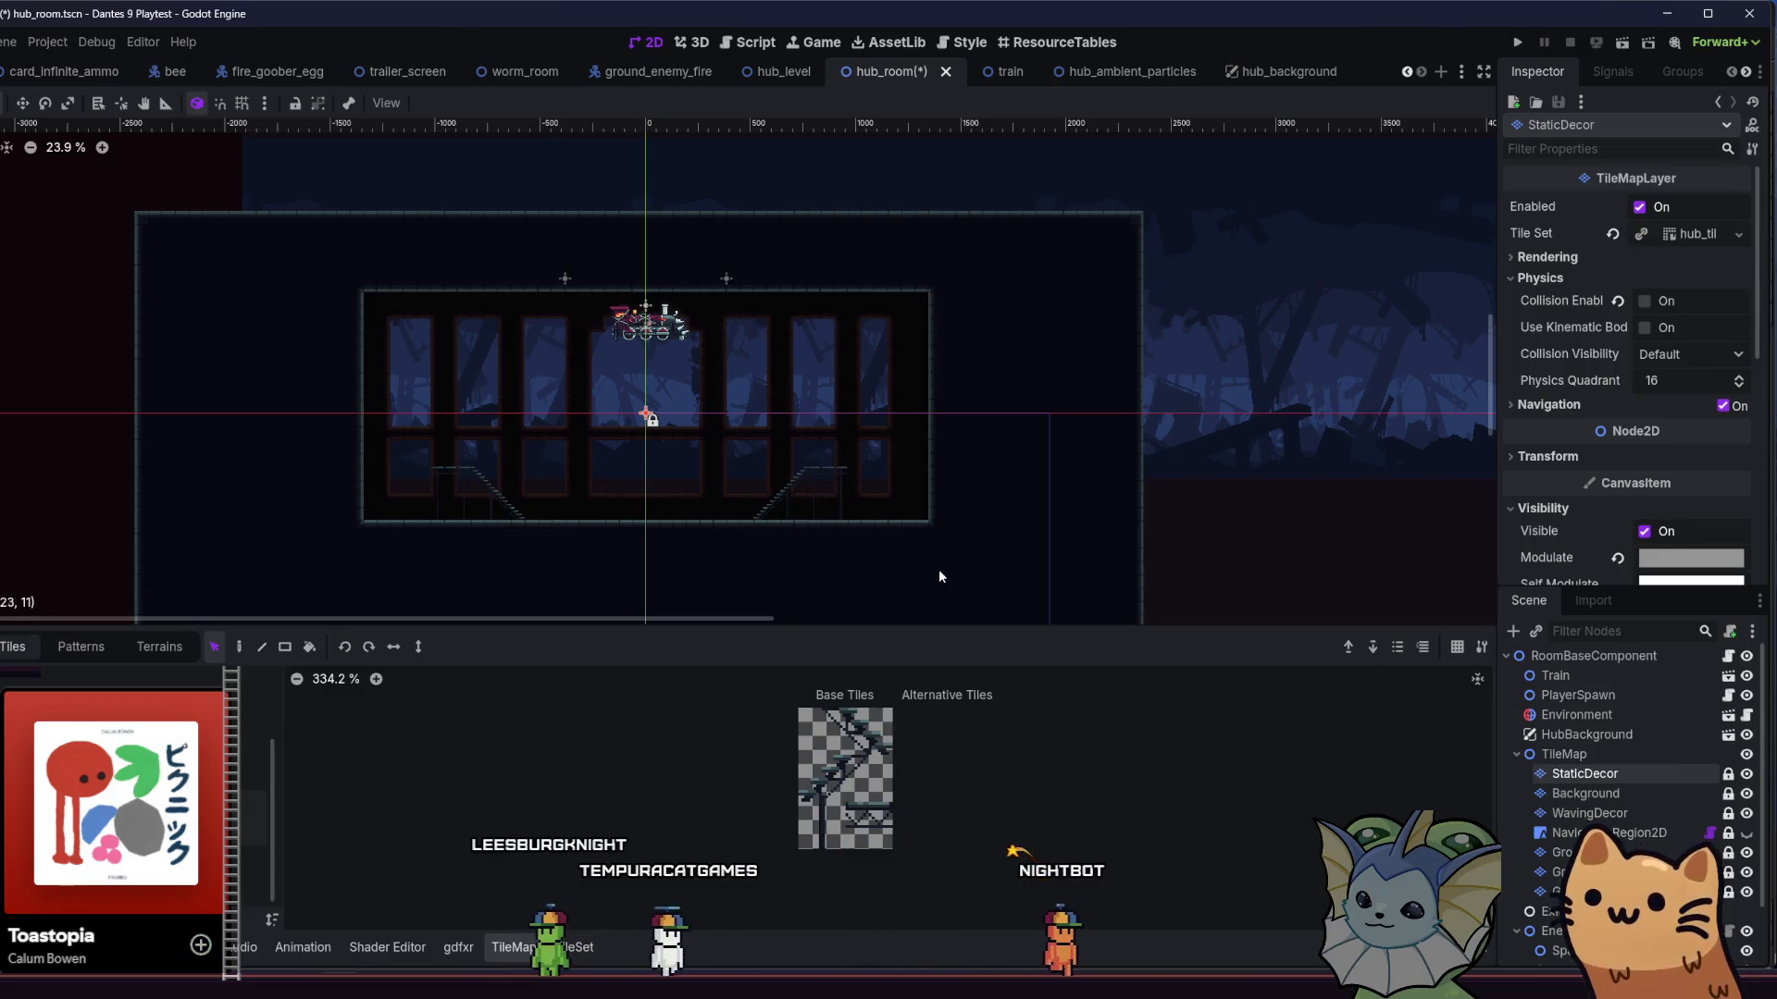
drag(944, 570, 998, 521)
click(1563, 872)
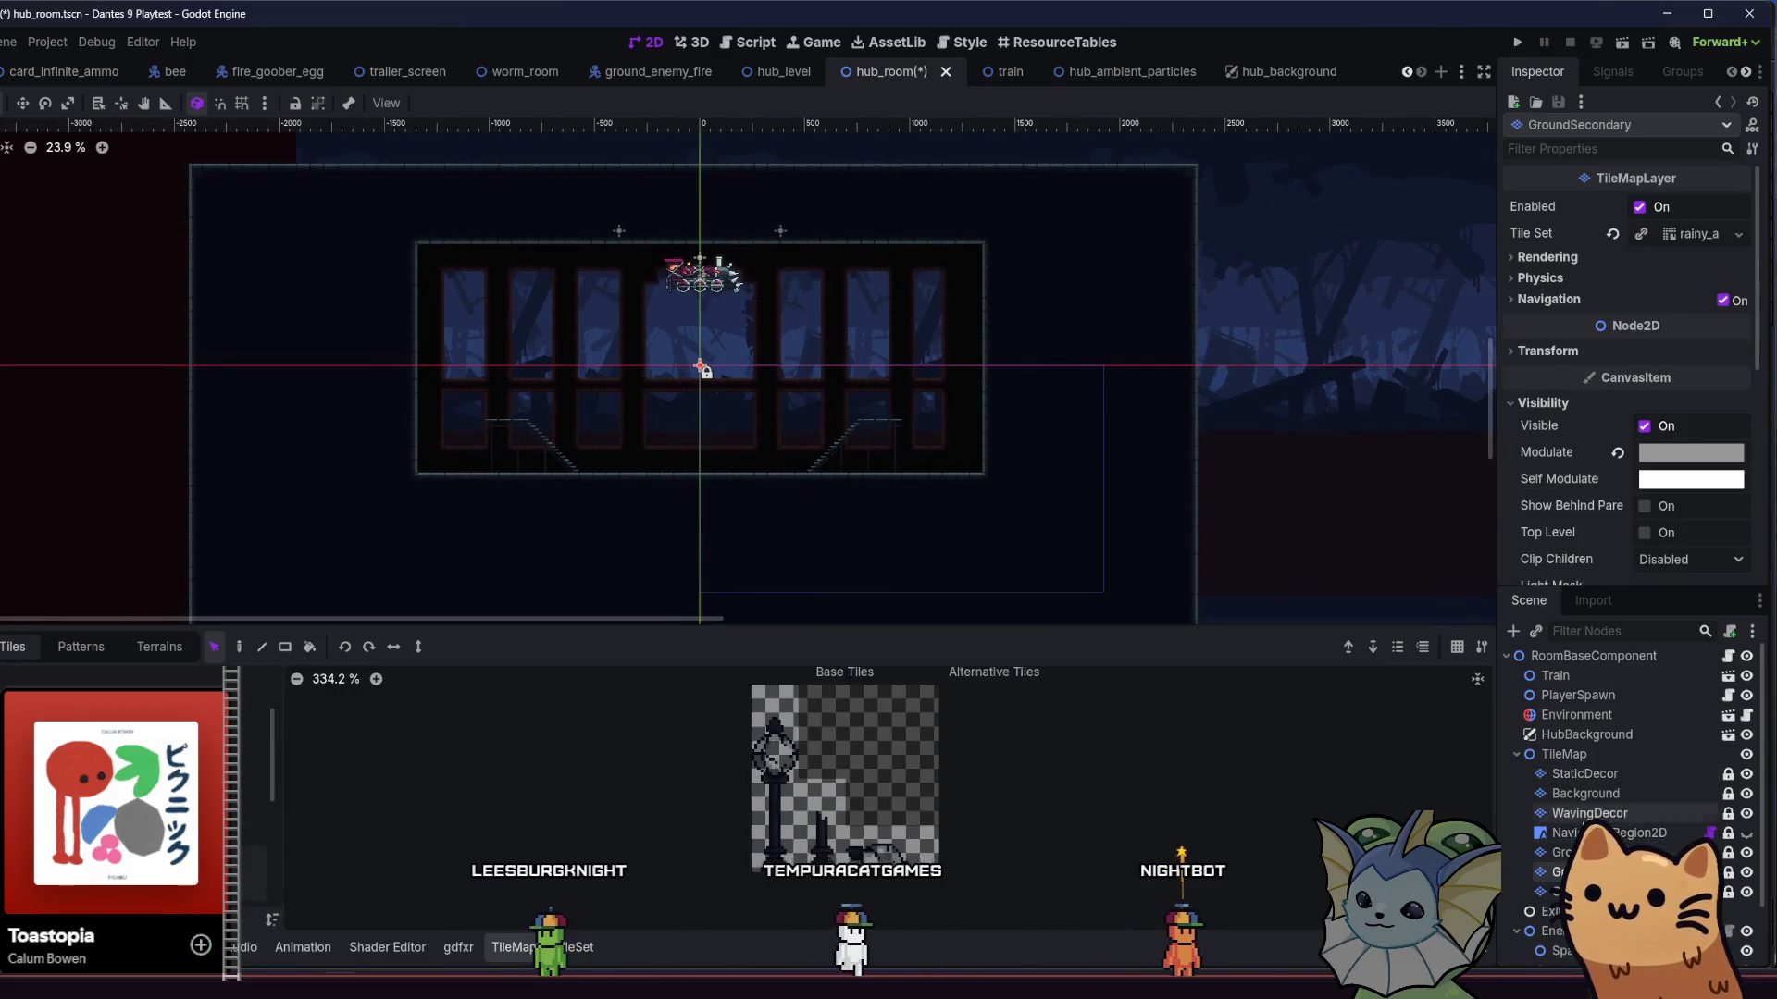
scroll(1573, 880, down, 2)
click(1556, 955)
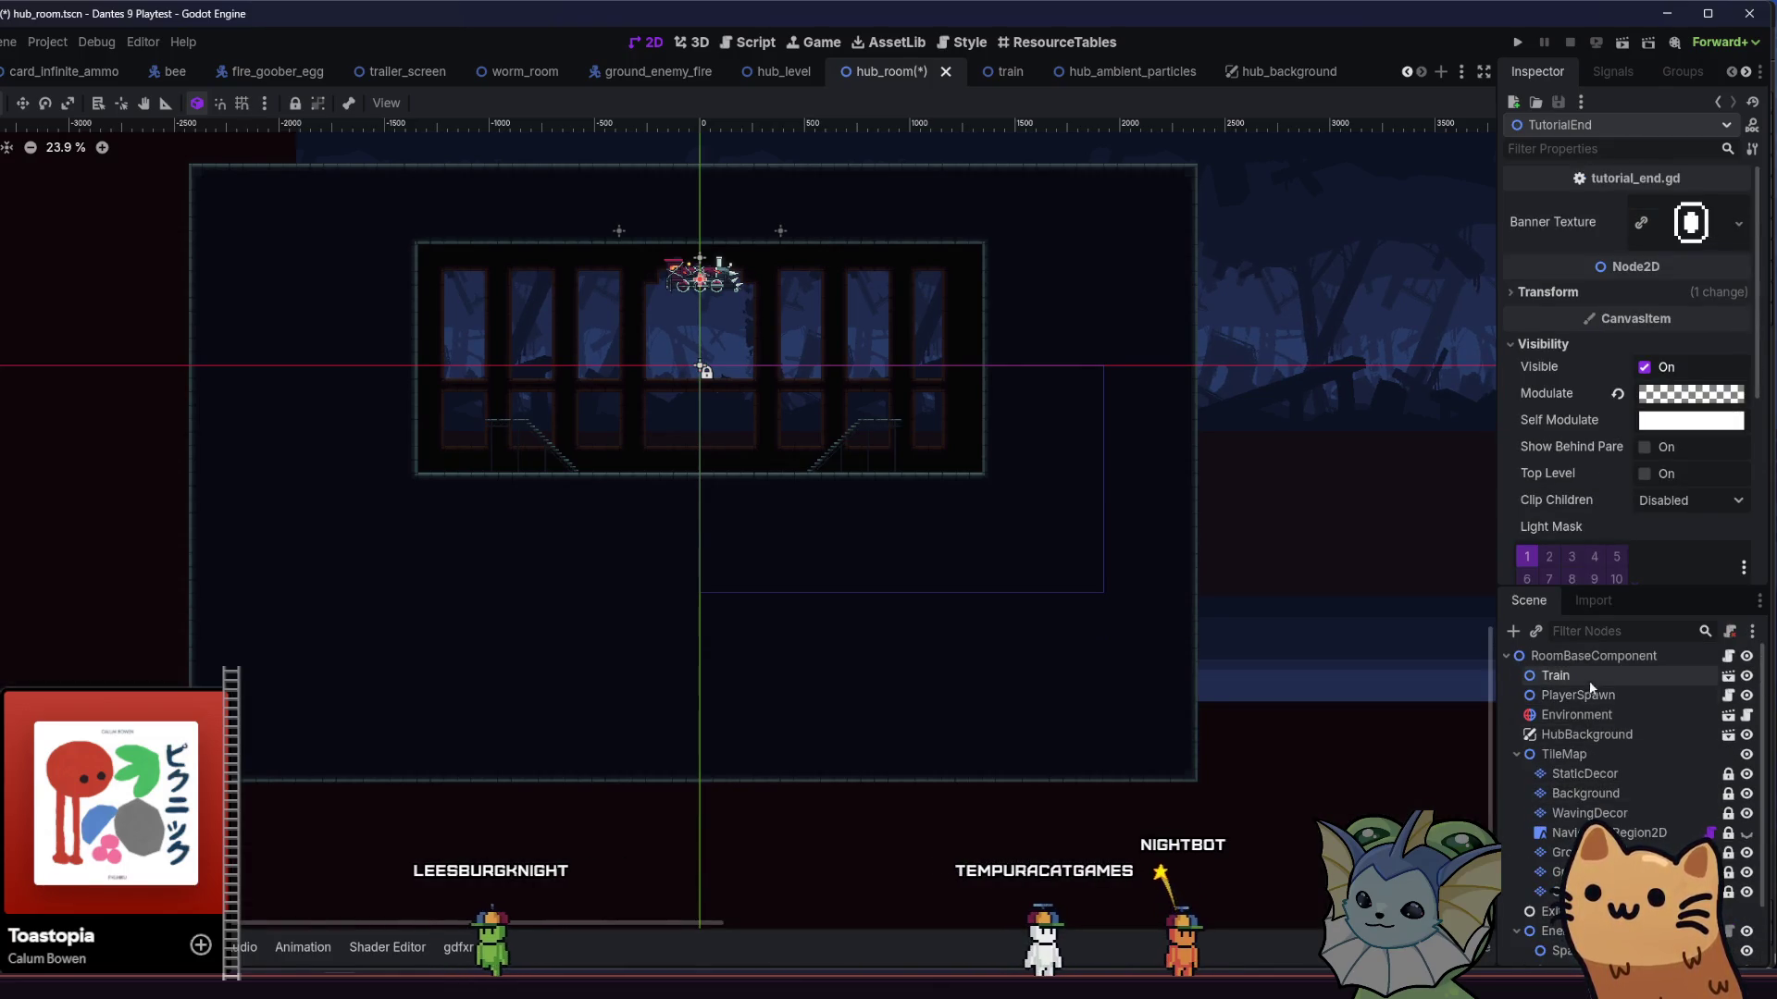
- Select the Train and PlayerSpawn nodes and zoom in on the train and back out
ctrl+click(1589, 694)
scroll(1079, 596, up, 3)
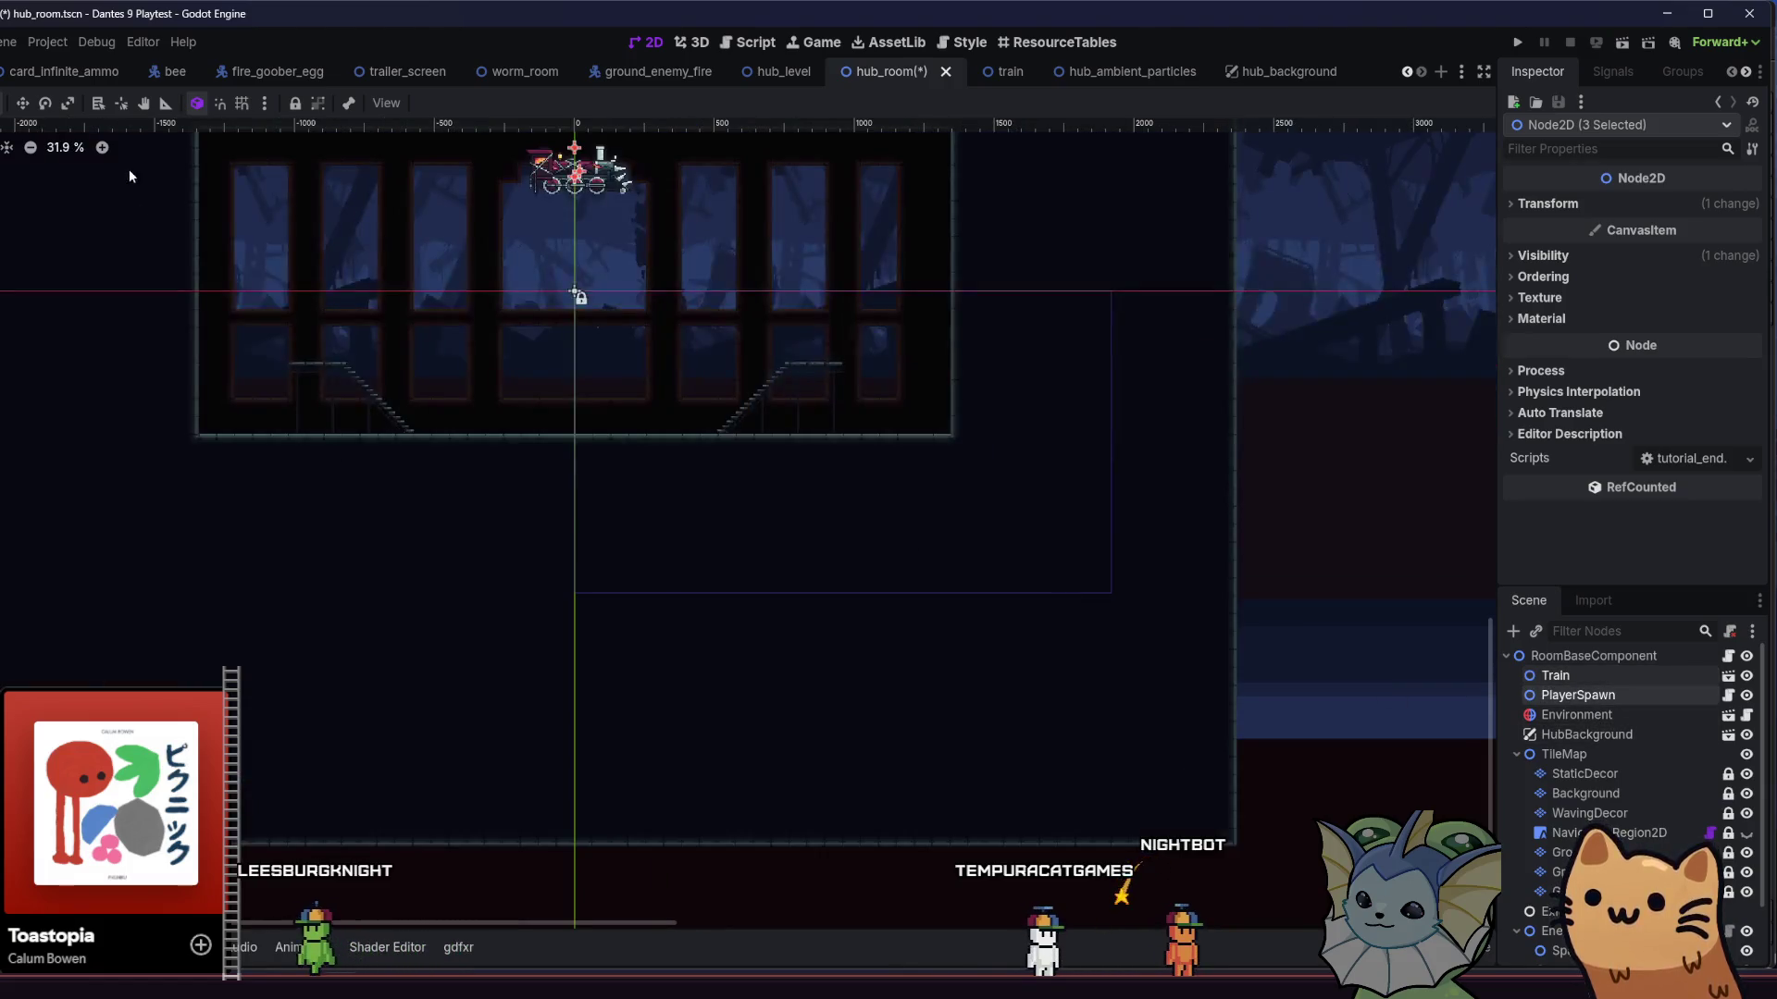
scroll(569, 296, up, 3)
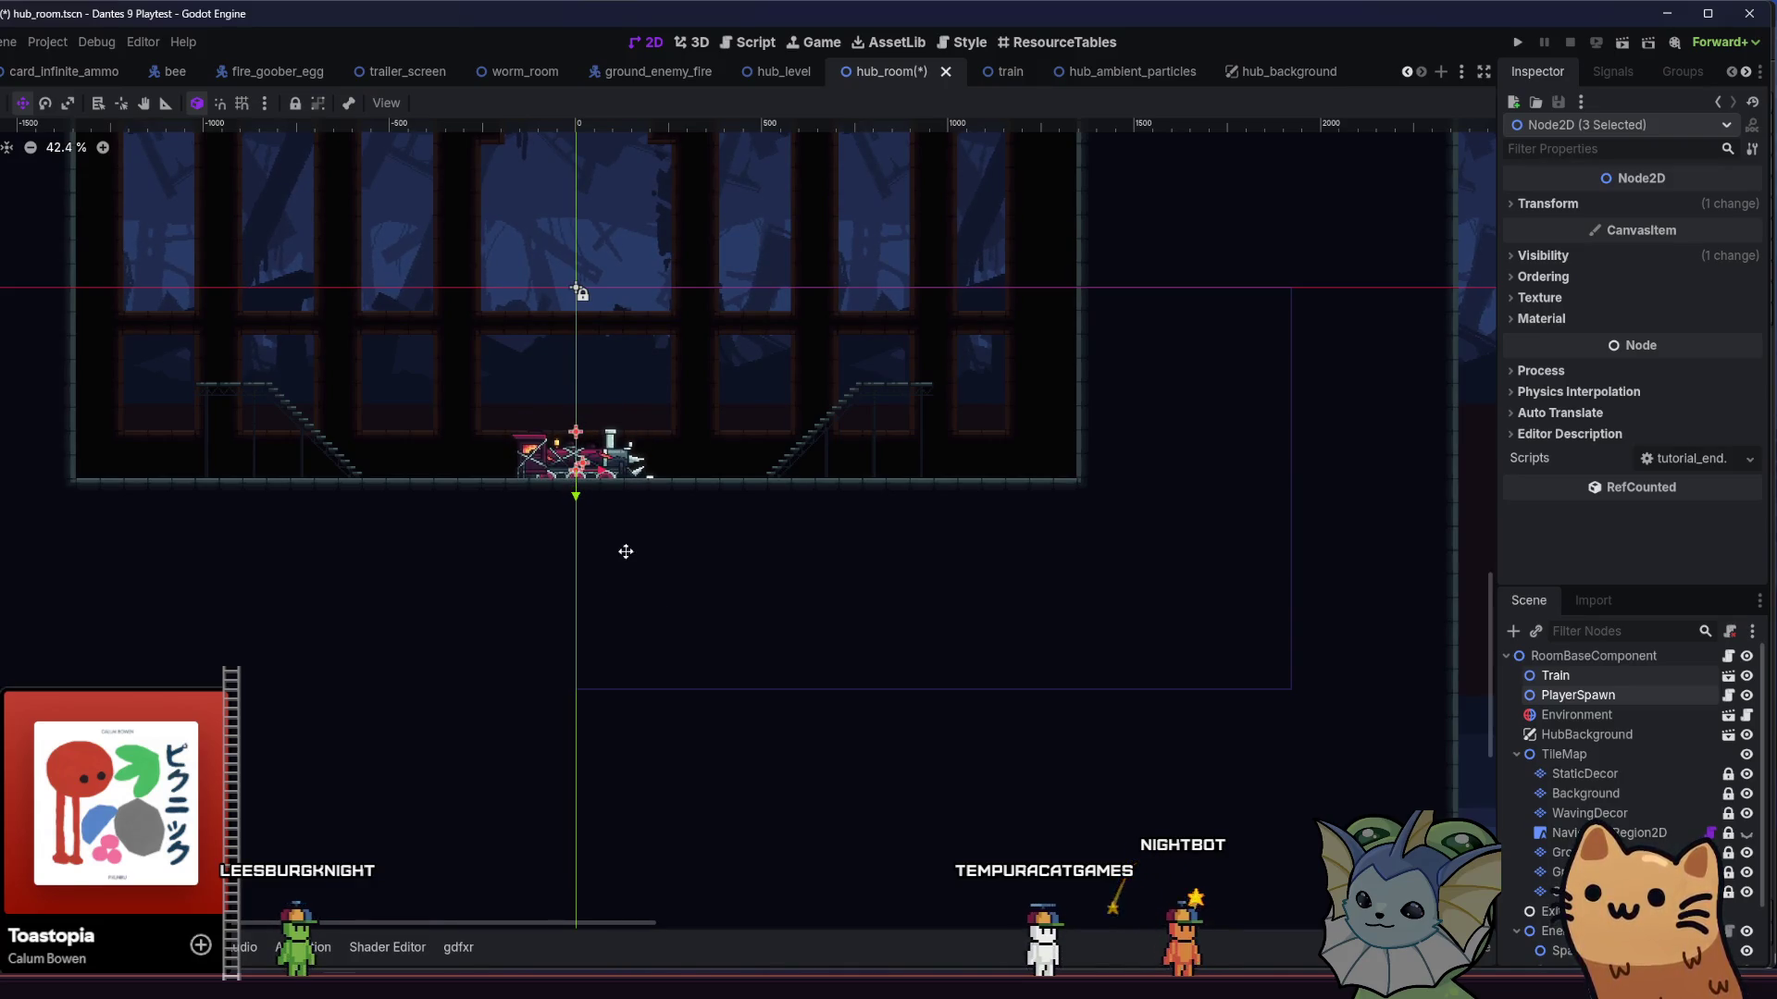
scroll(556, 470, up, 9)
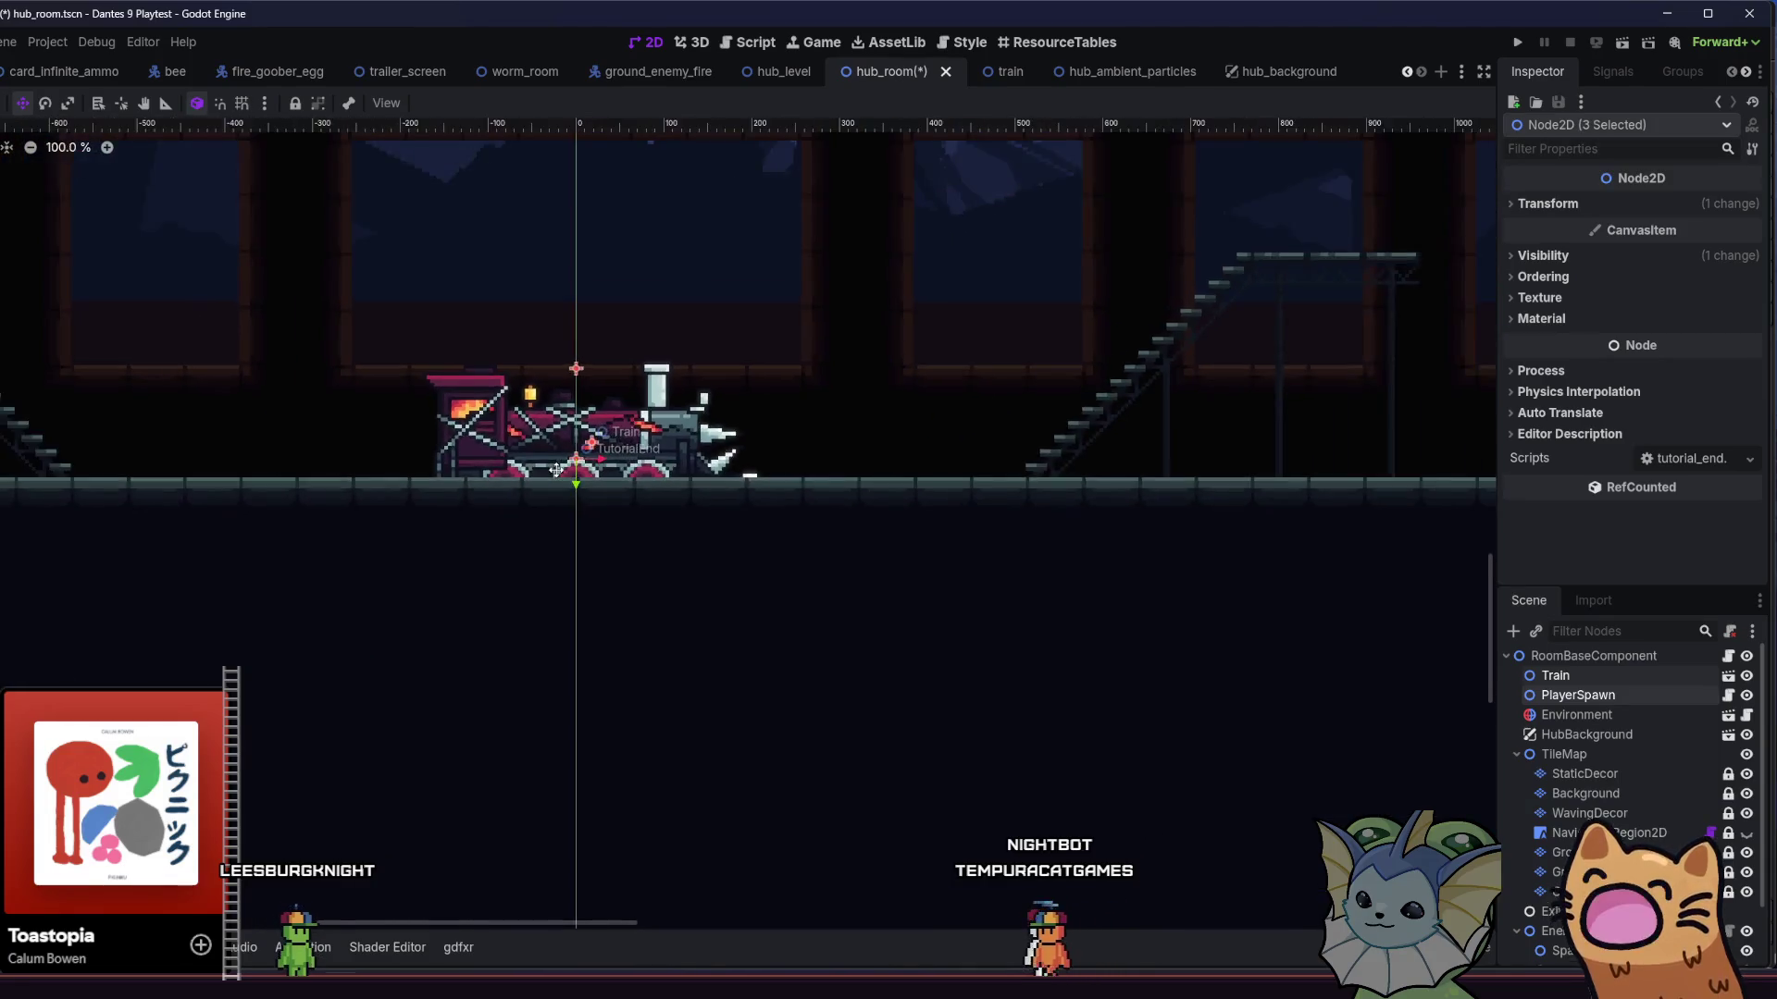
scroll(555, 470, up, 9)
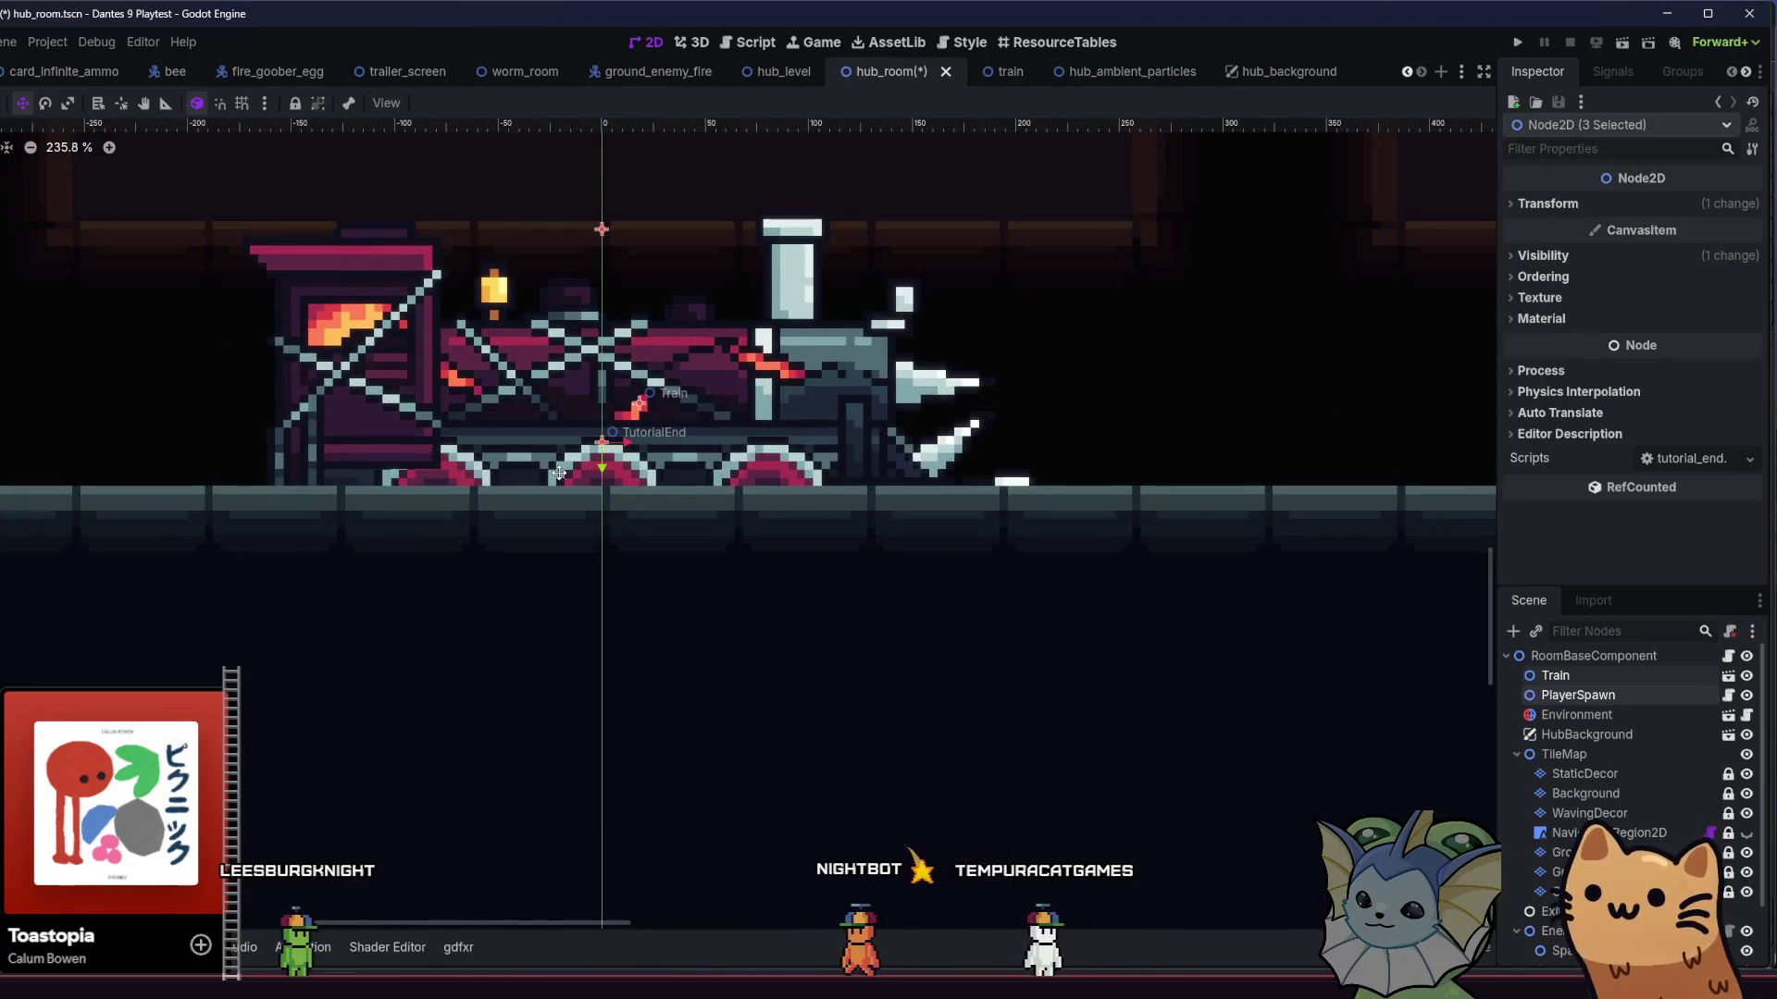
scroll(559, 472, down, 12)
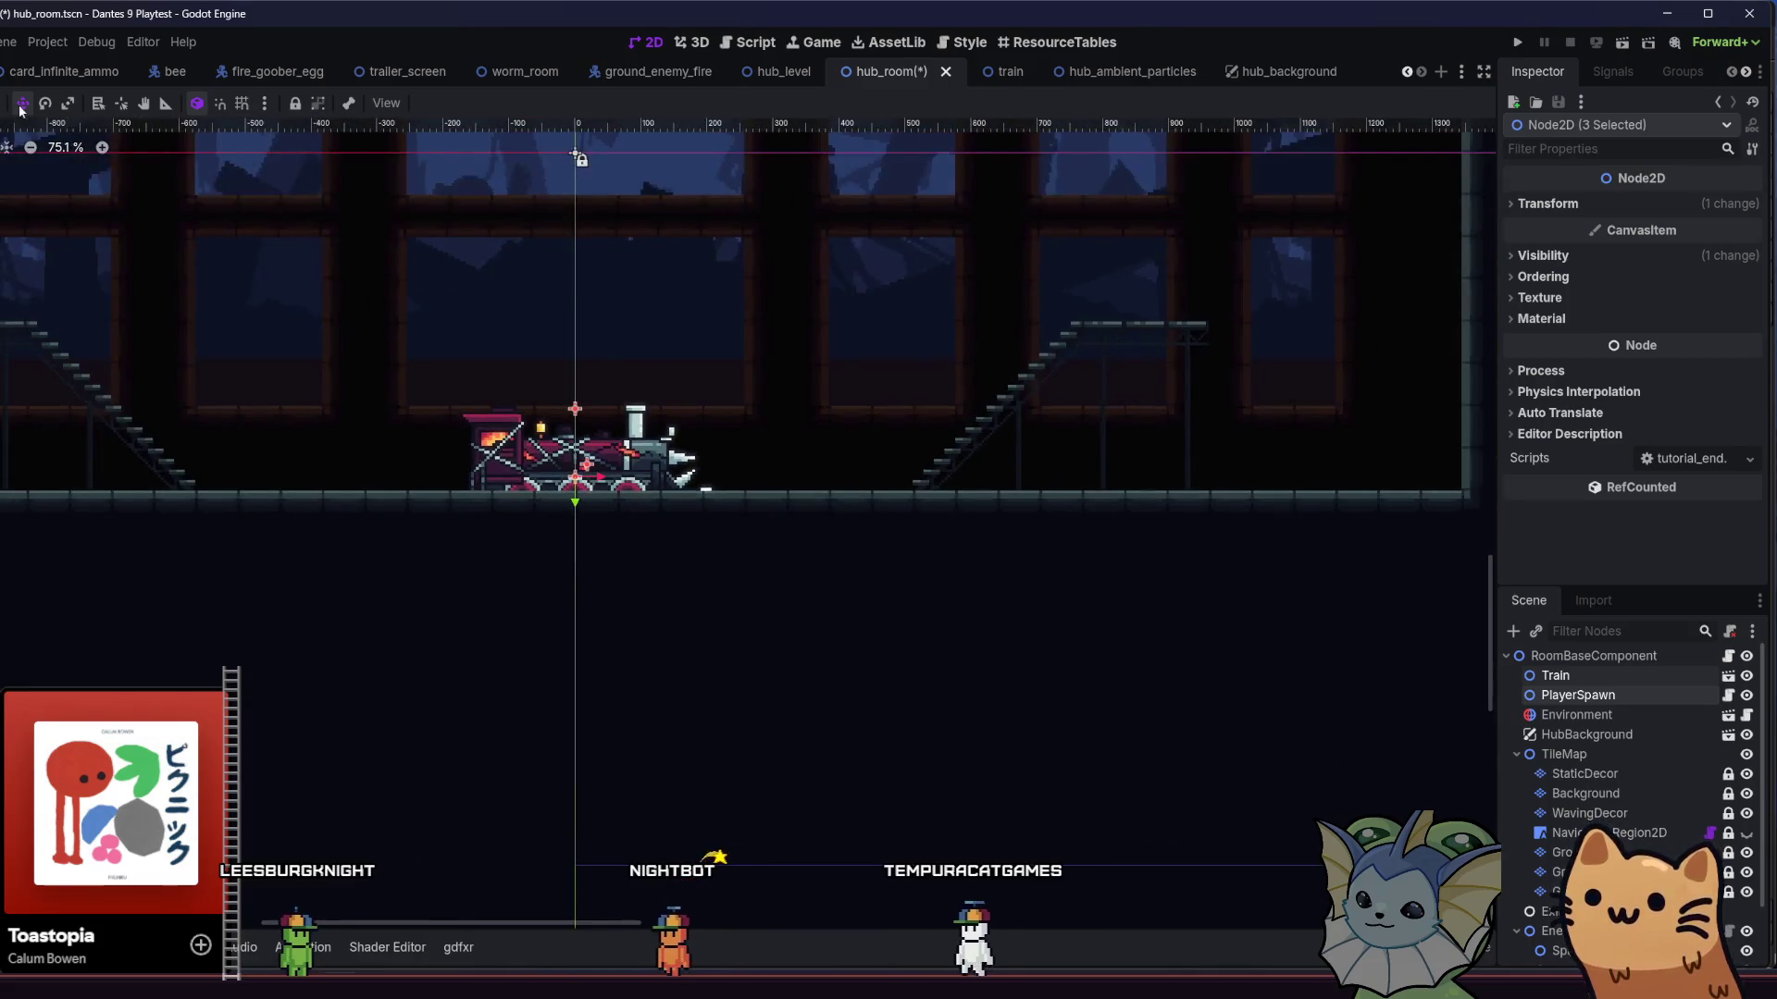
scroll(584, 618, down, 7)
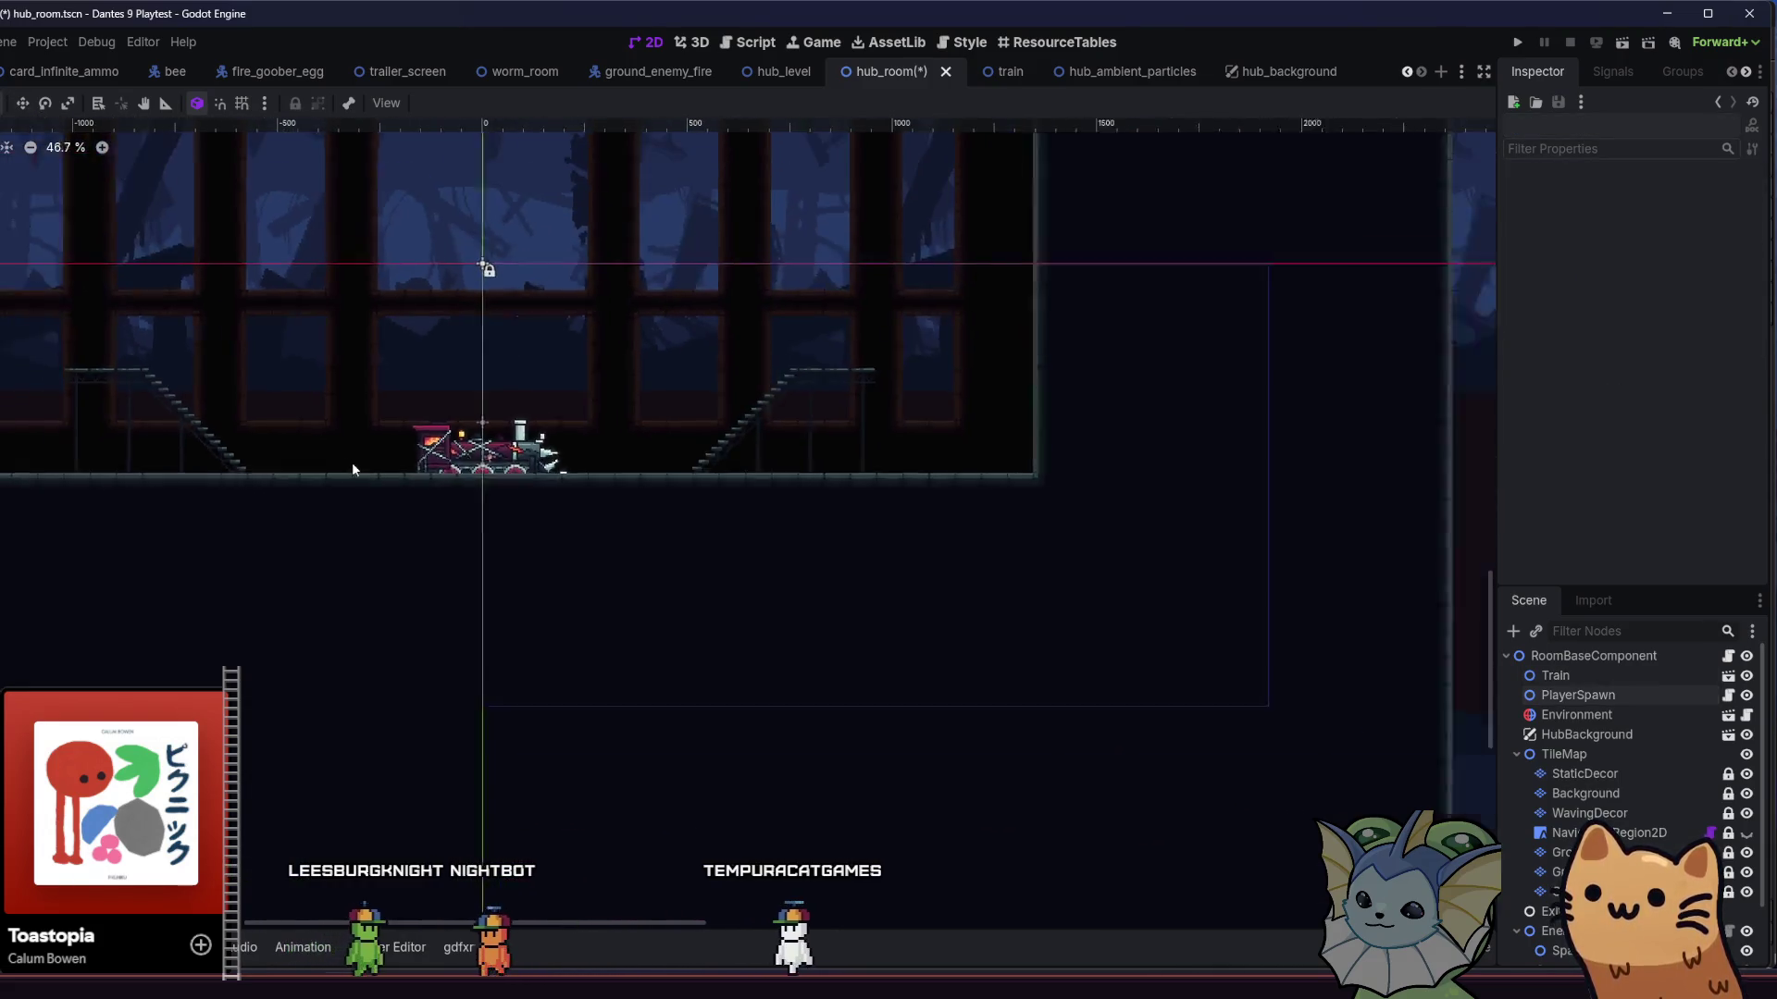
- Save the hub_room scene and run the project for a playtest
key(ctrl+s)
scroll(574, 613, down, 1)
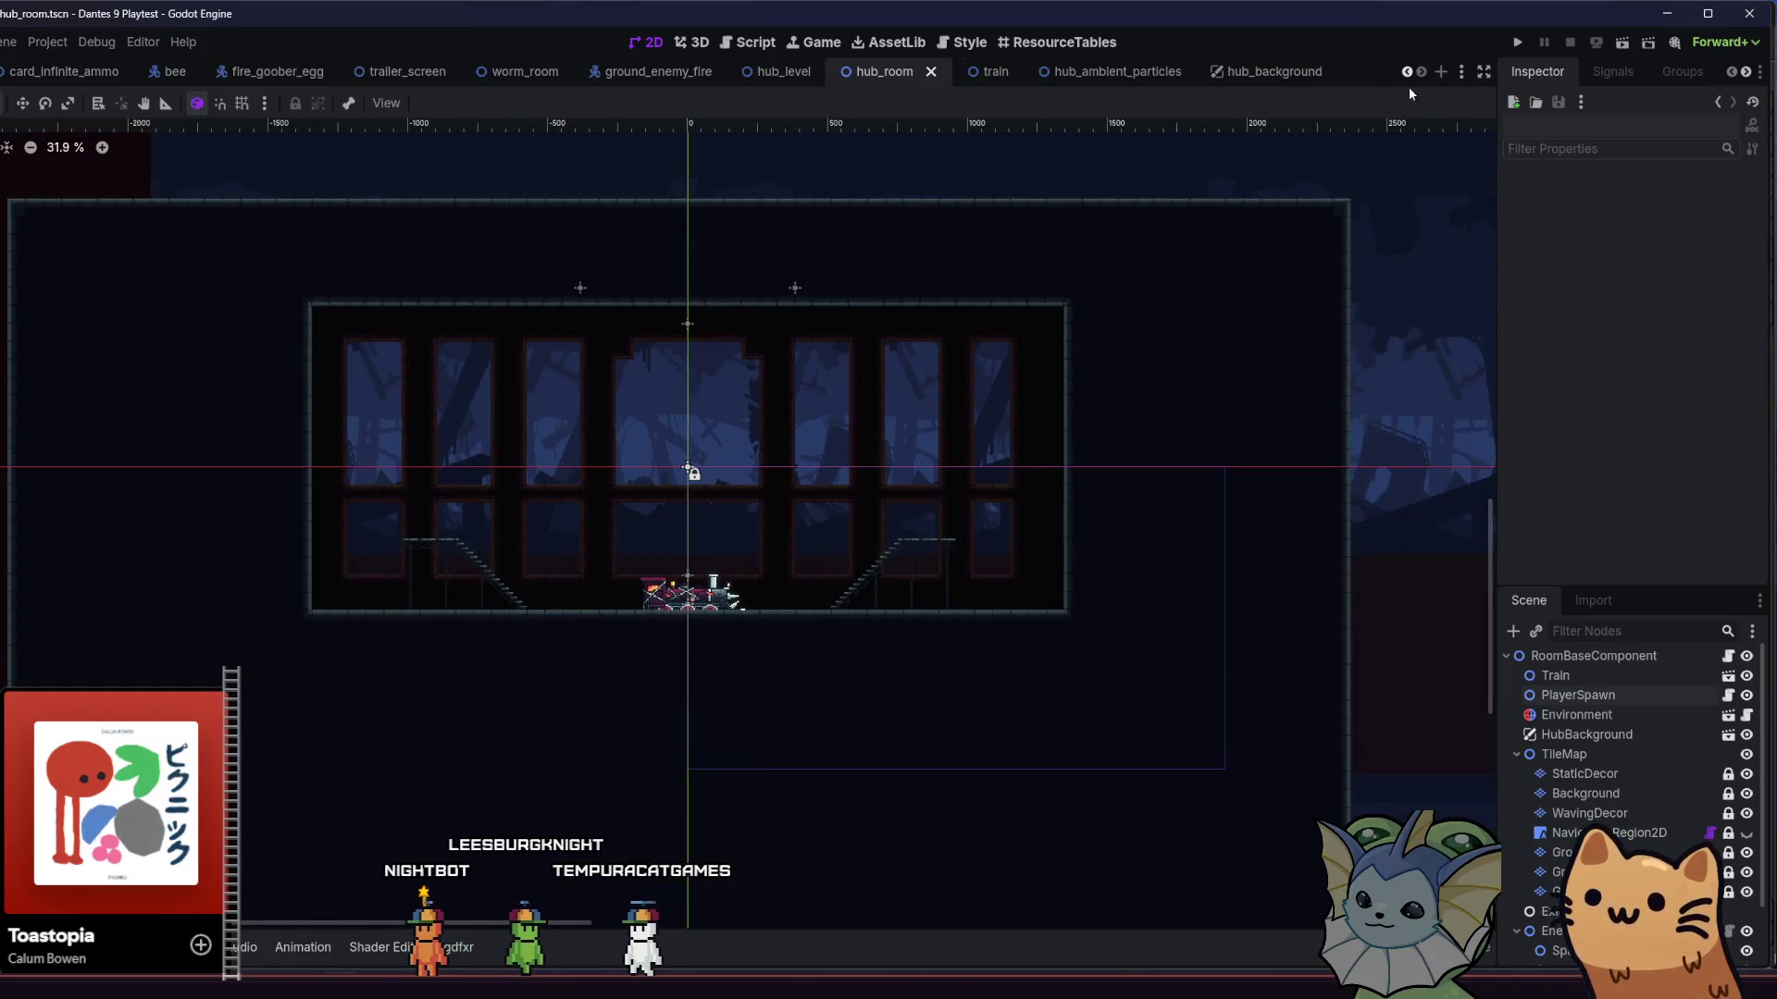
click(1525, 39)
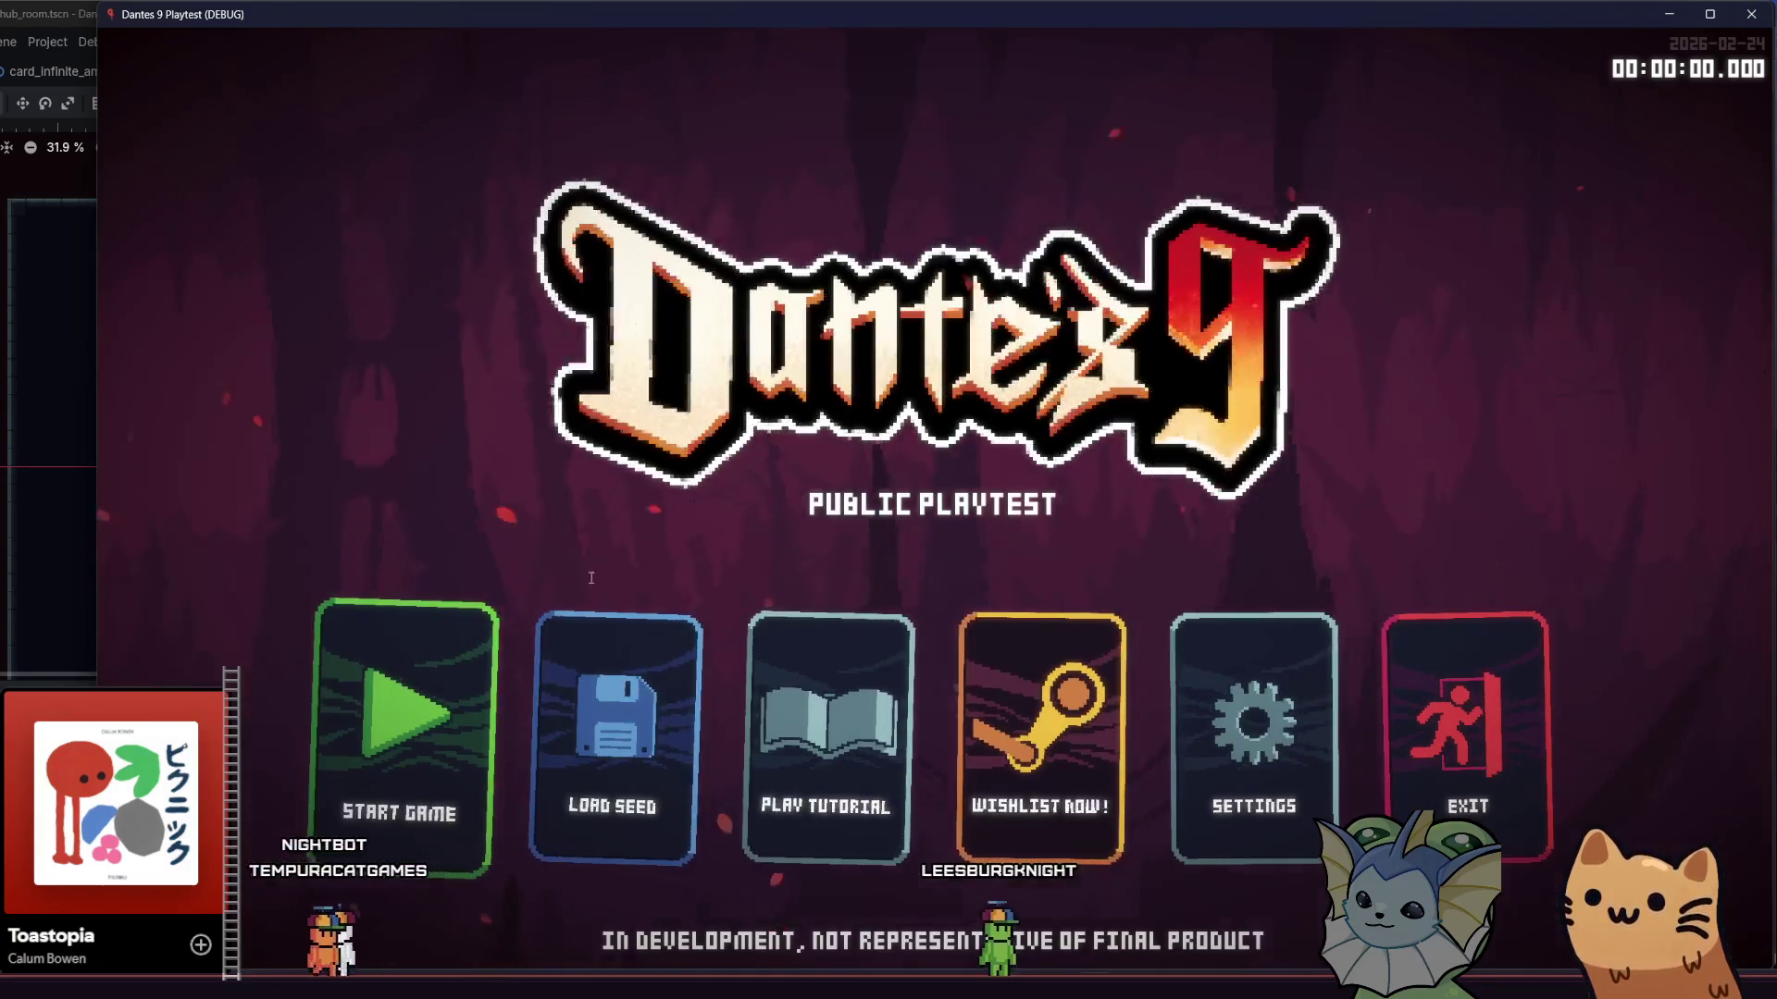
- Start a game, climb the stairs, wall-jump into the upper room, and rise up the tall shaft
click(447, 713)
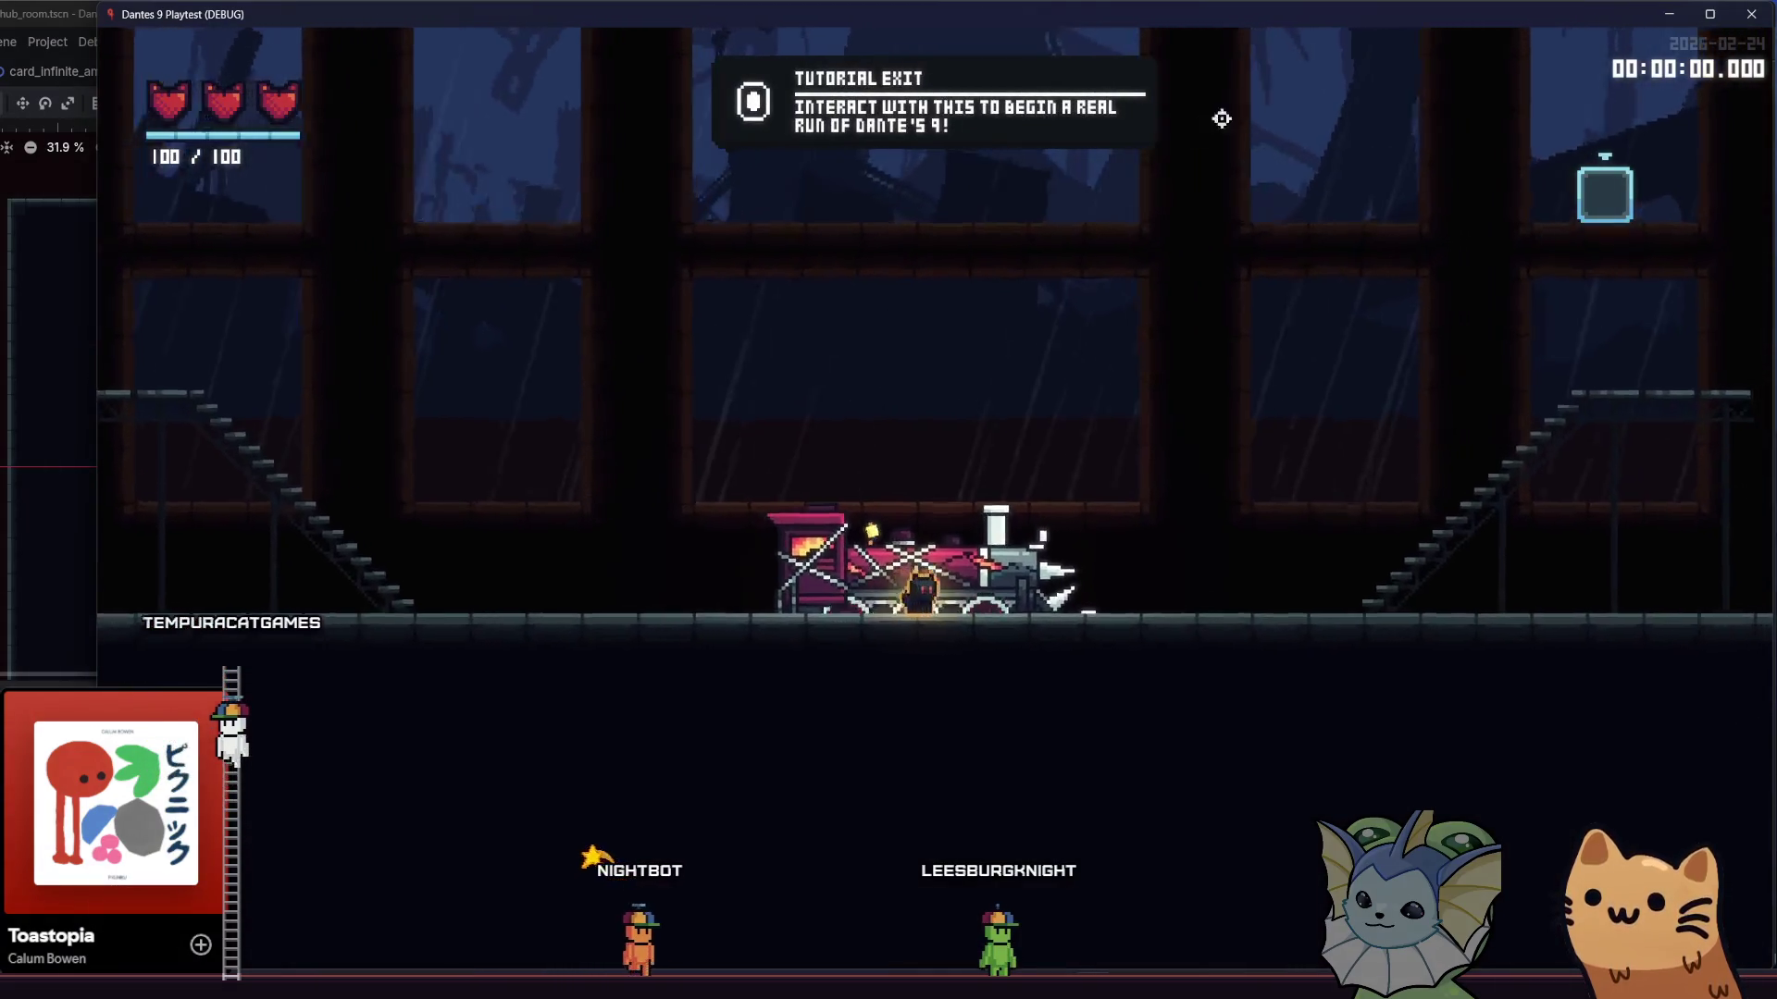
key(d)
key(space)
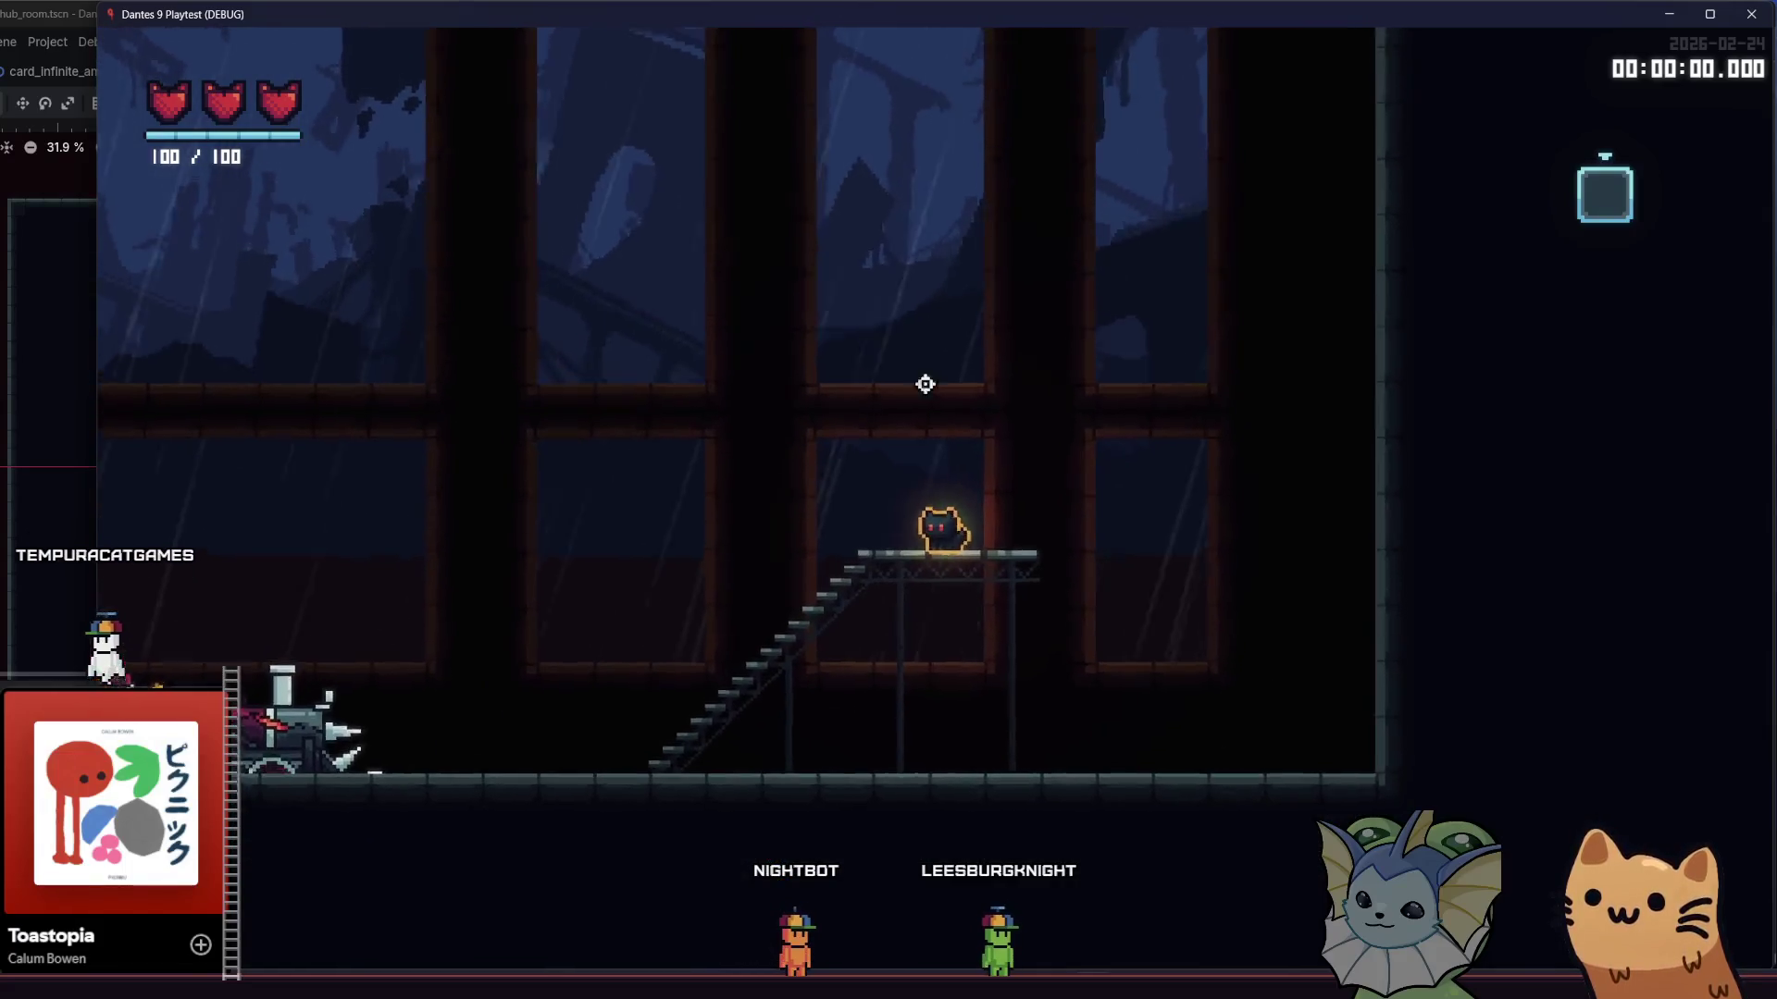
key(d)
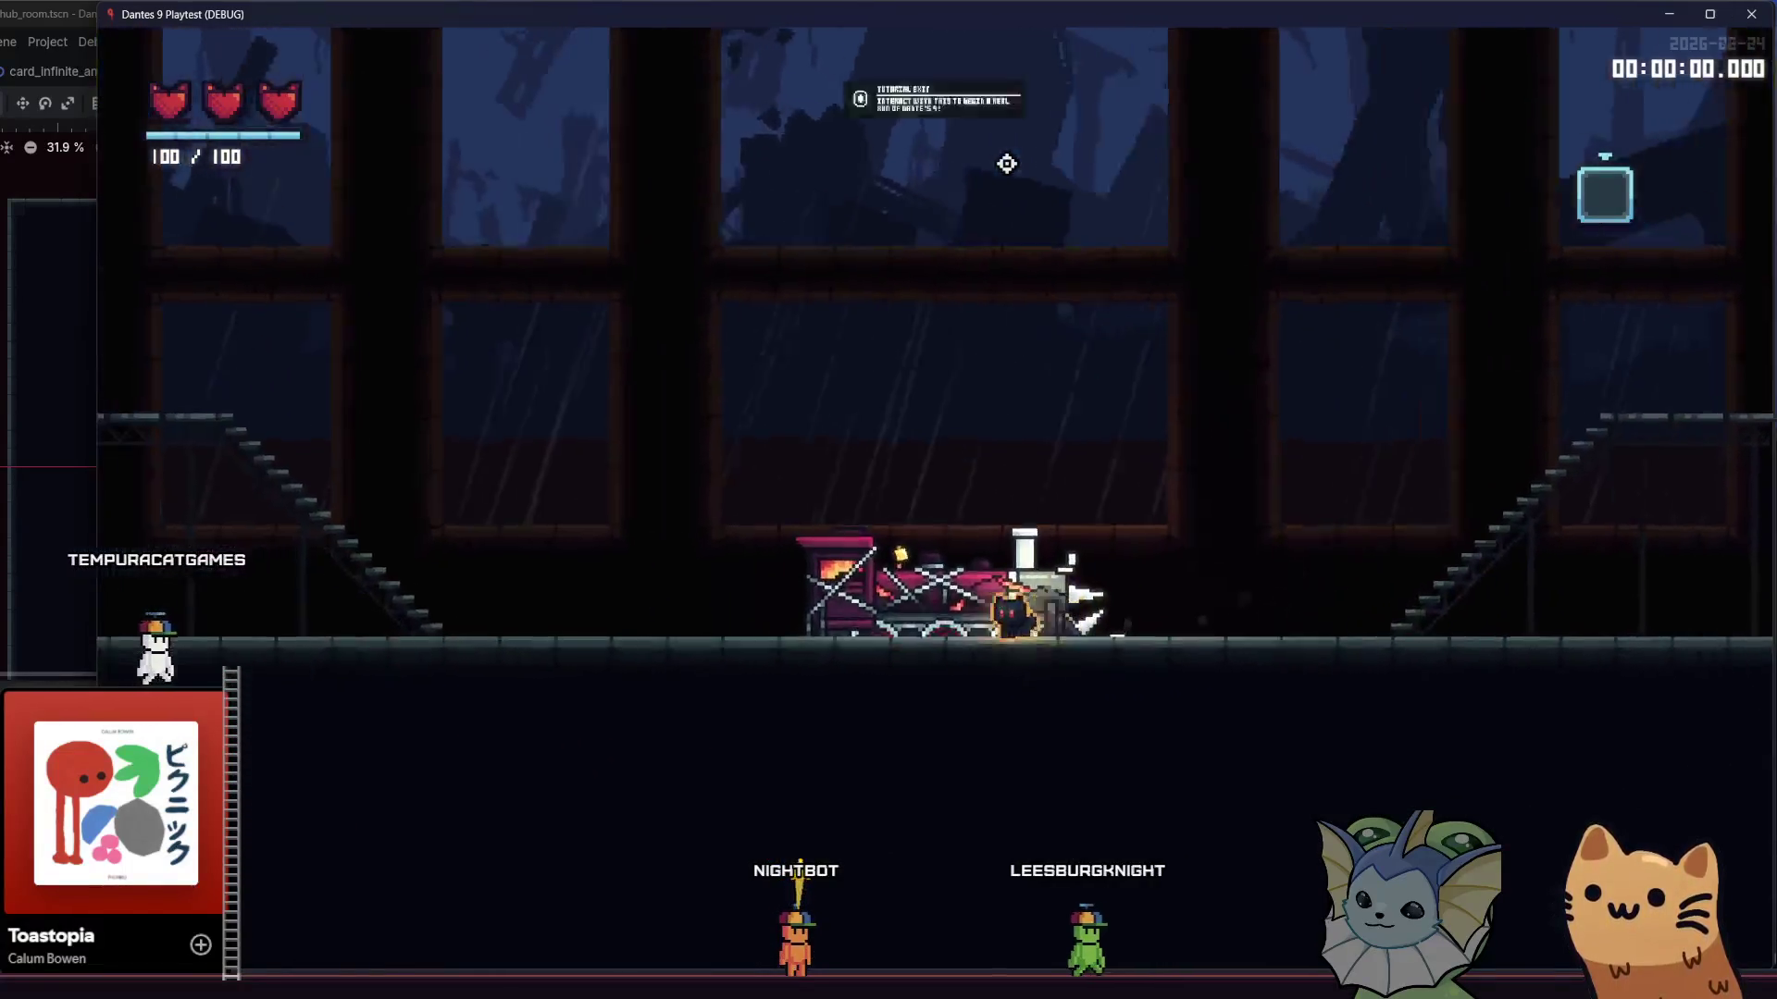
key(a)
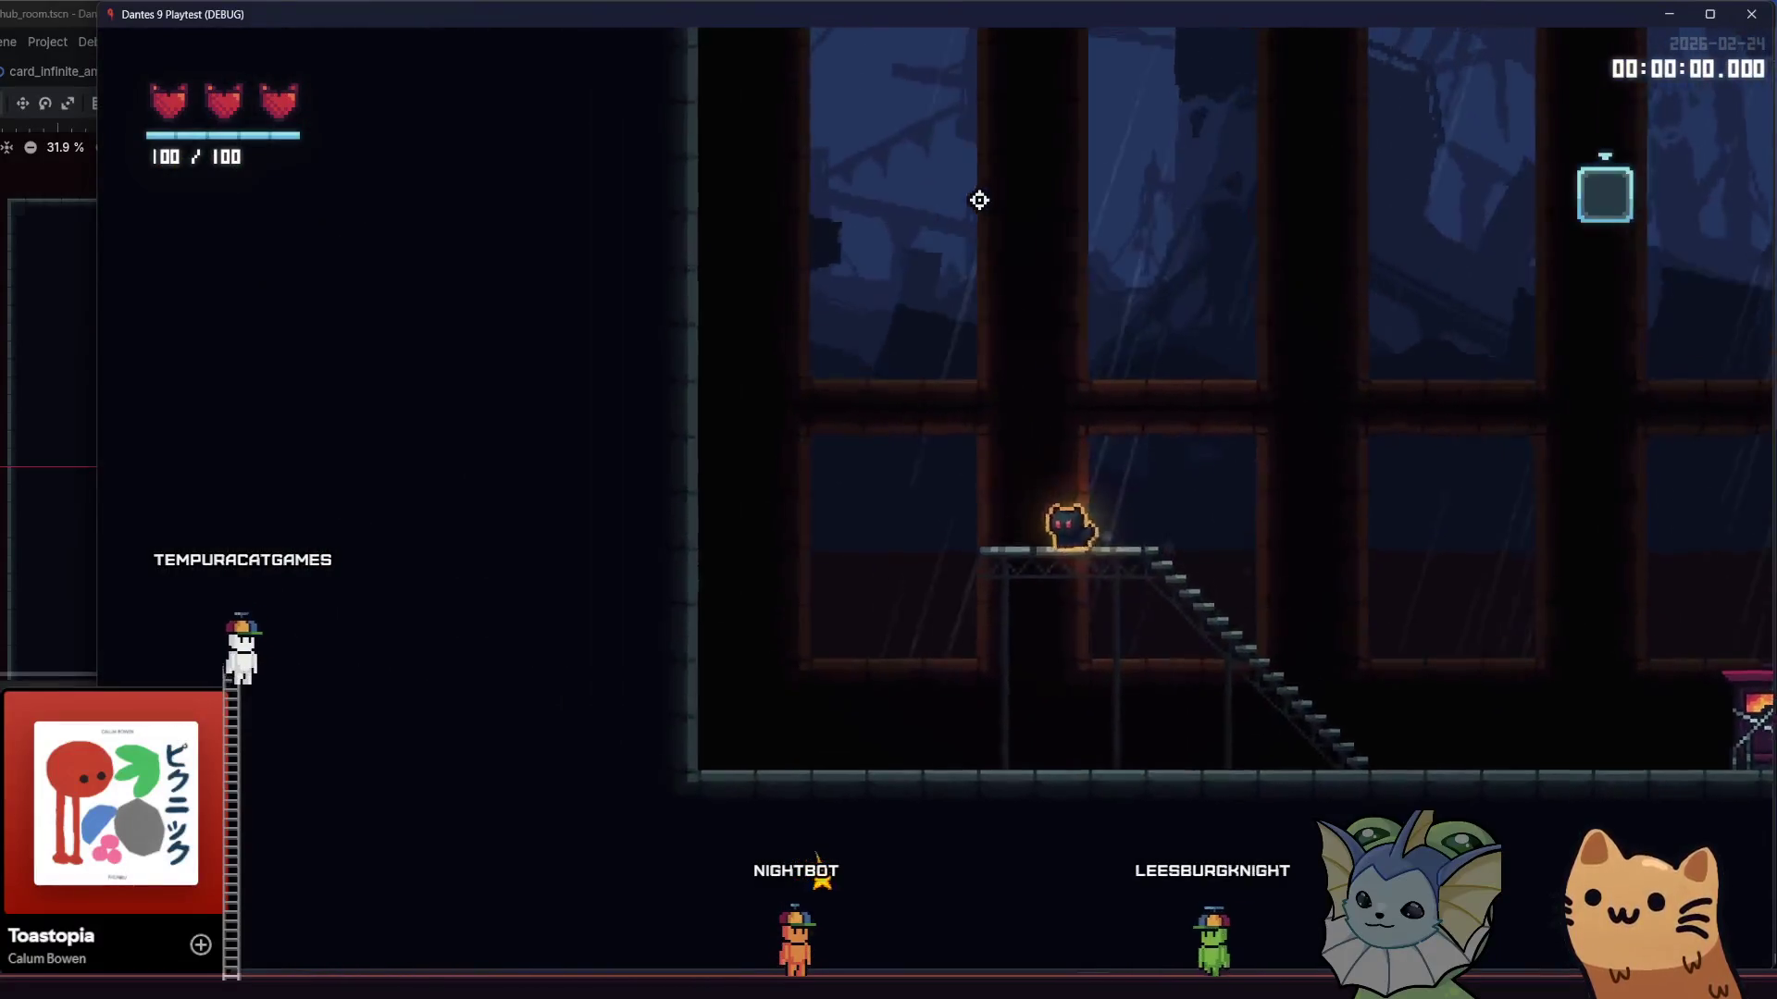
key(space)
key(a)
key(space)
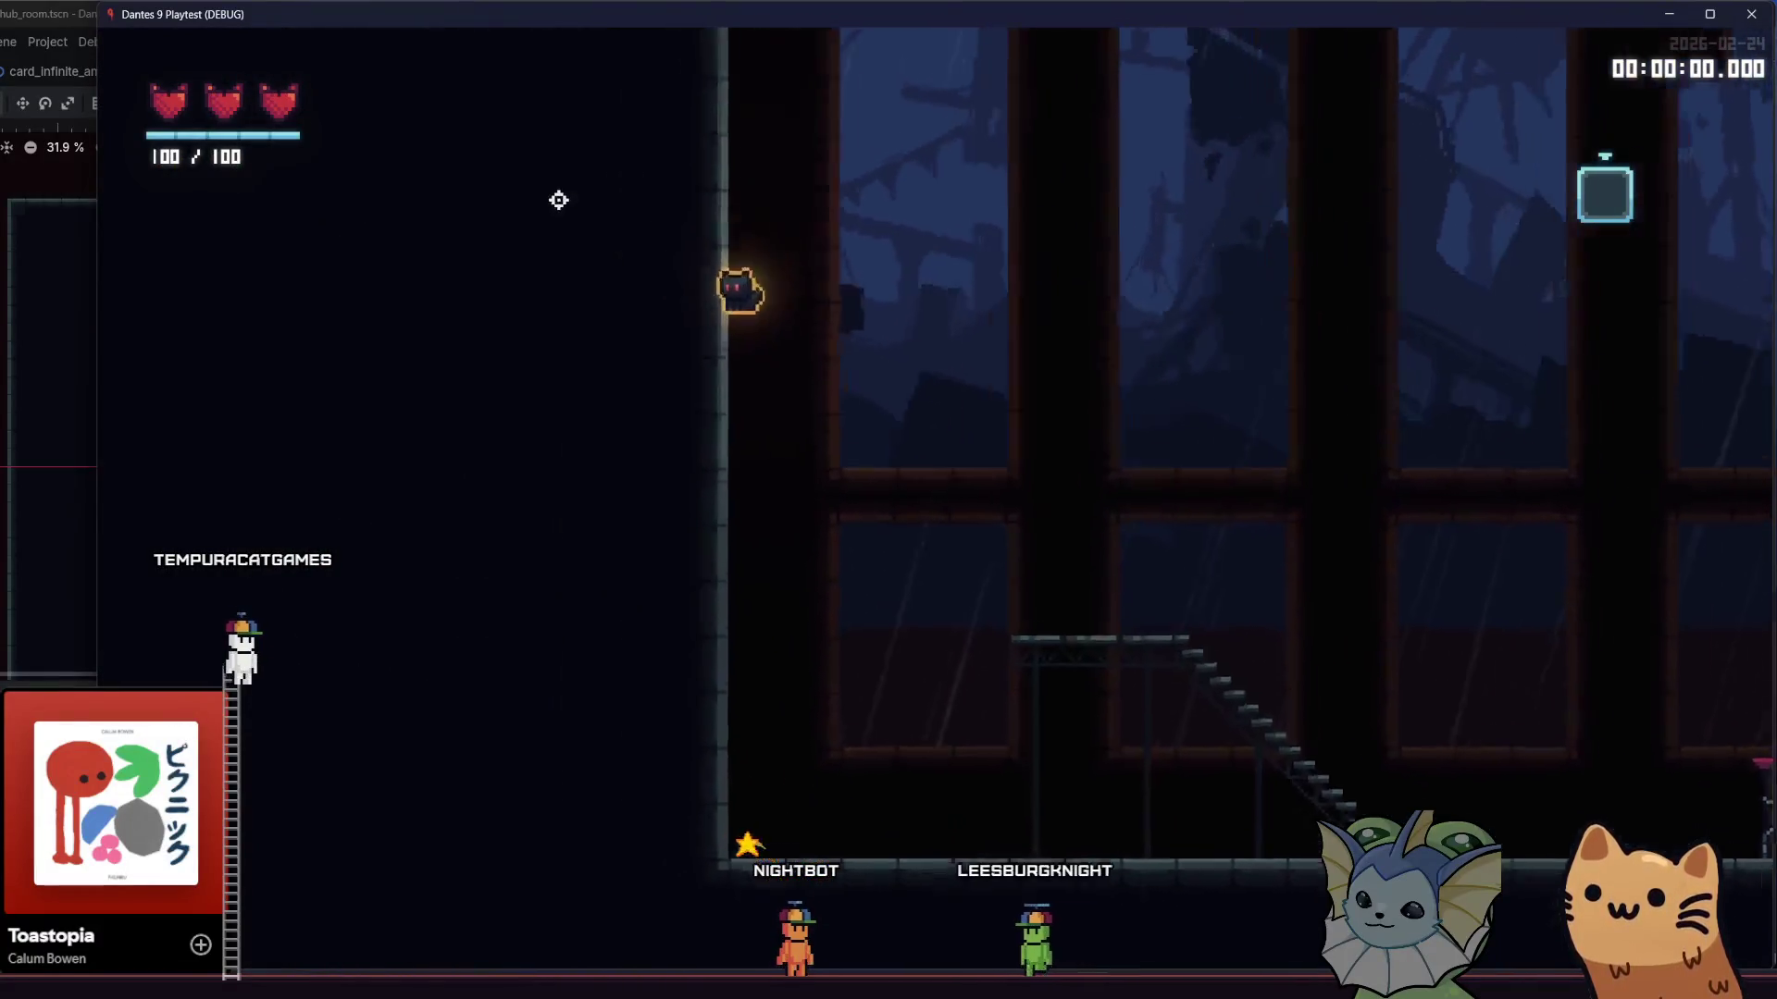
key(space)
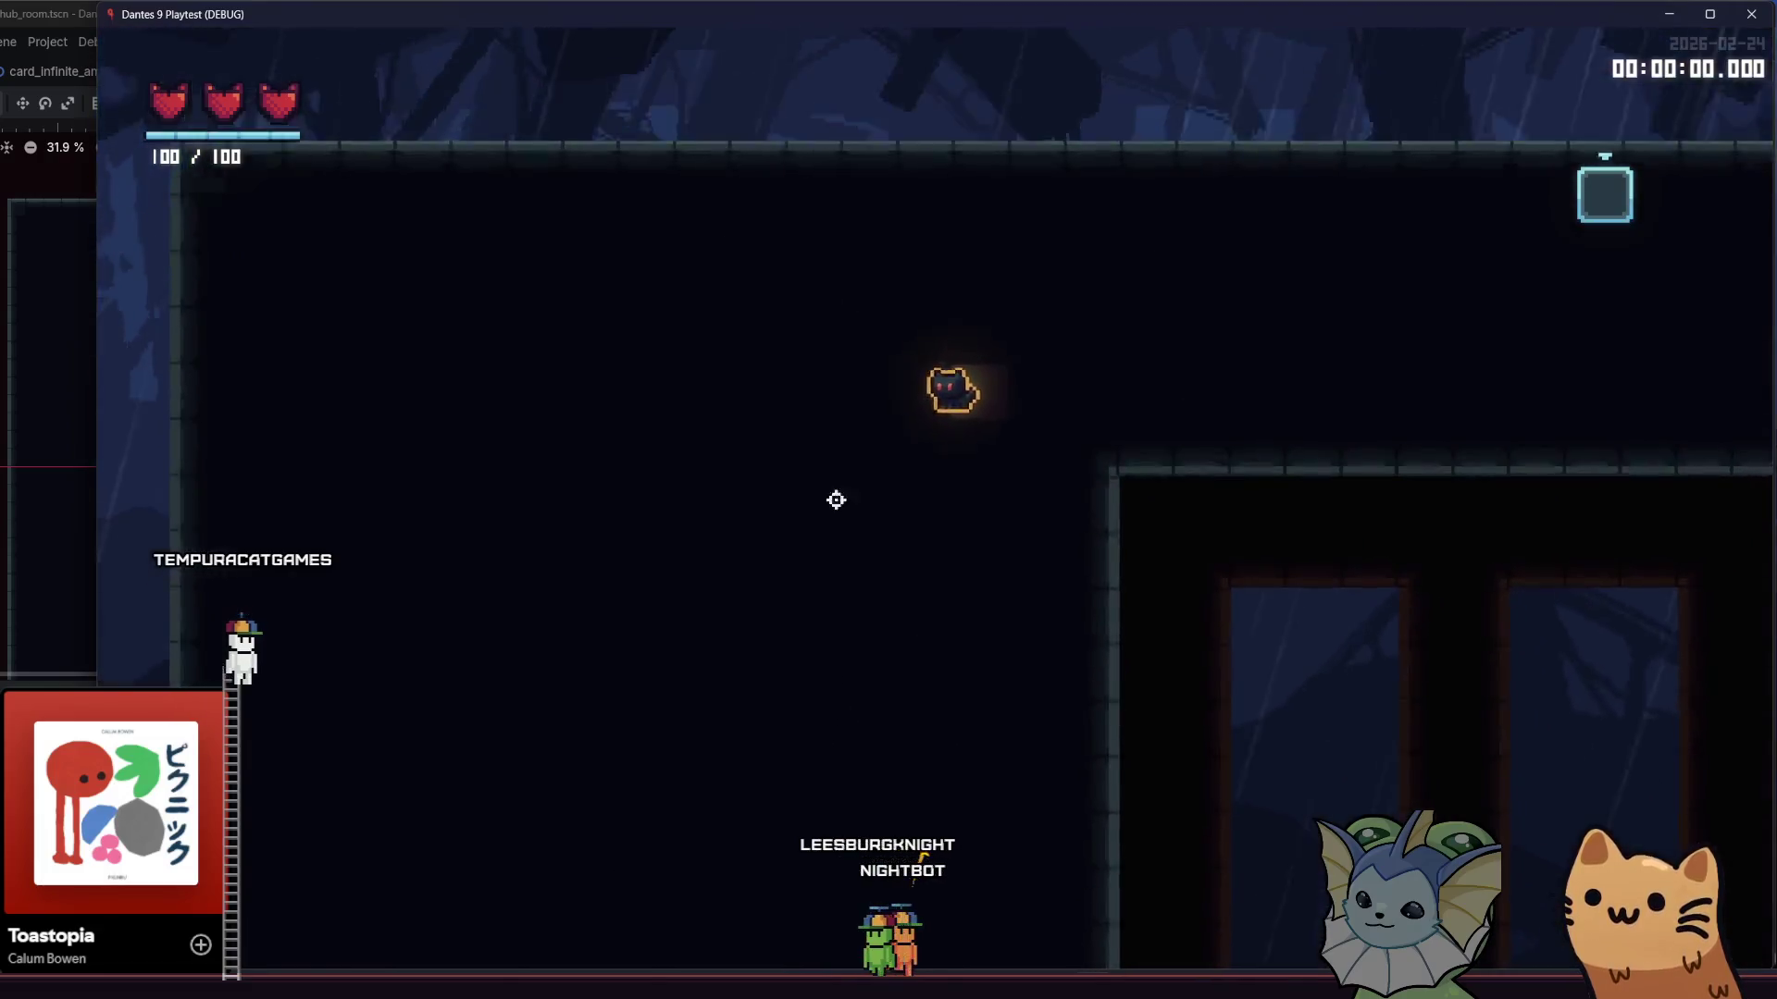
key(a)
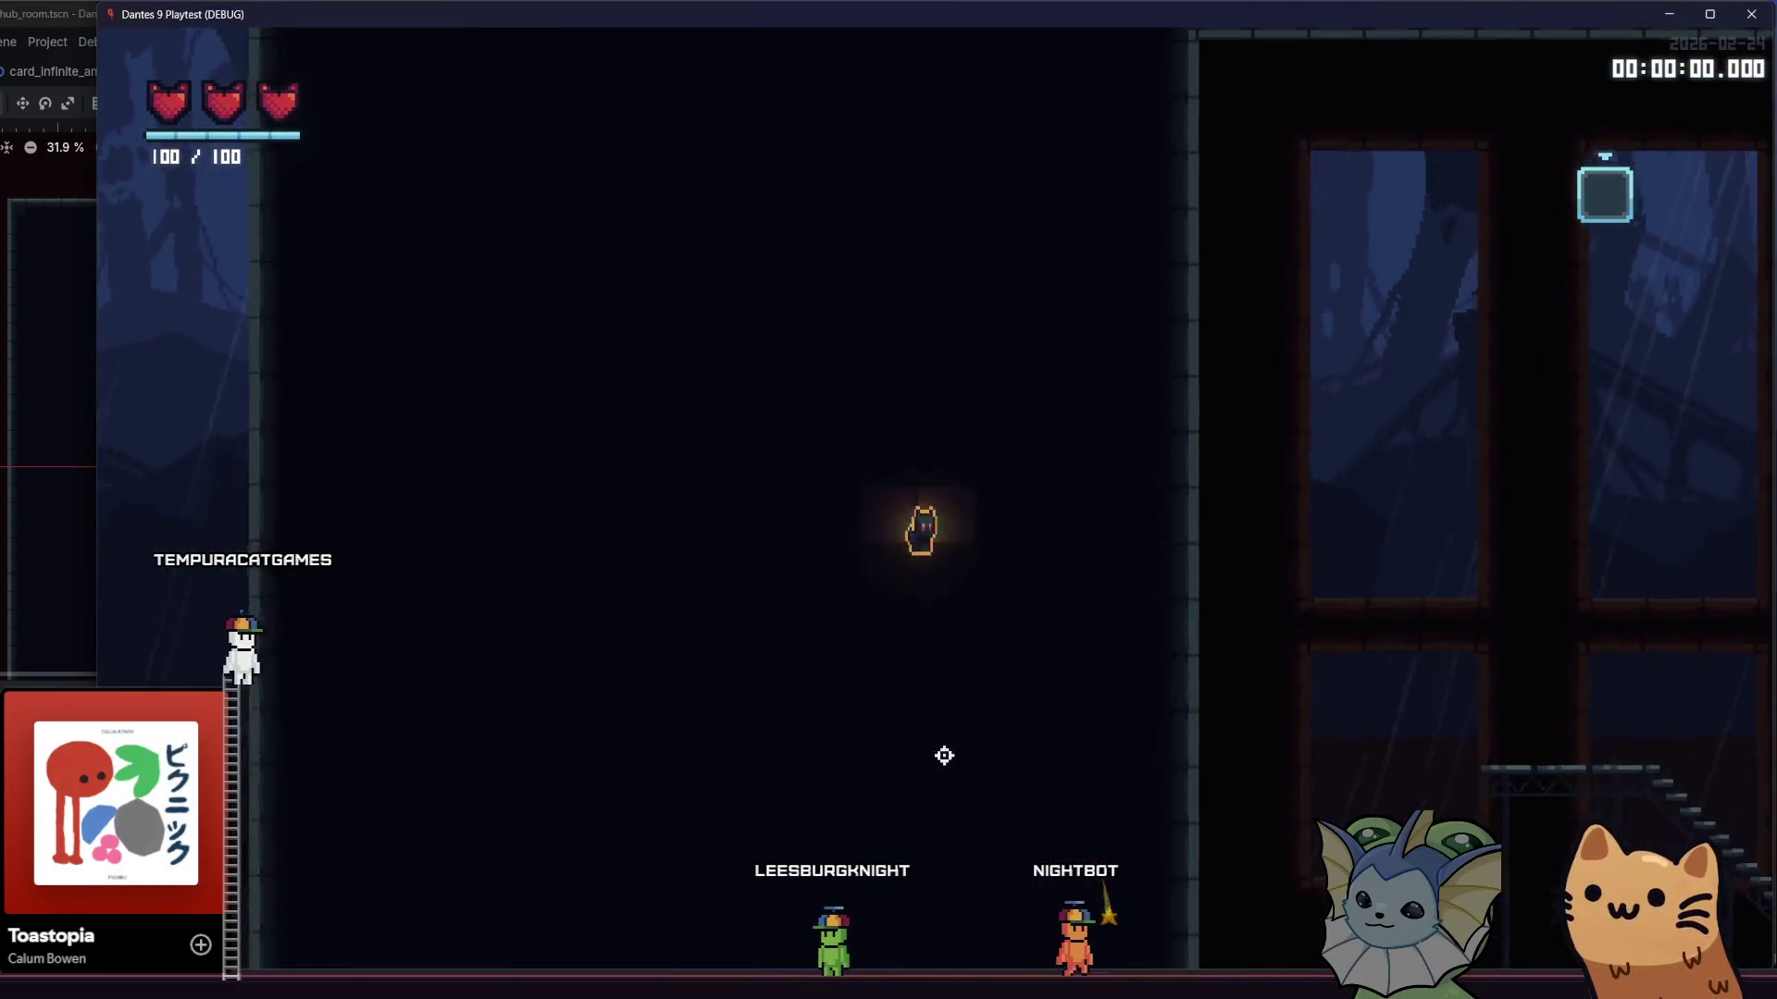
key(space)
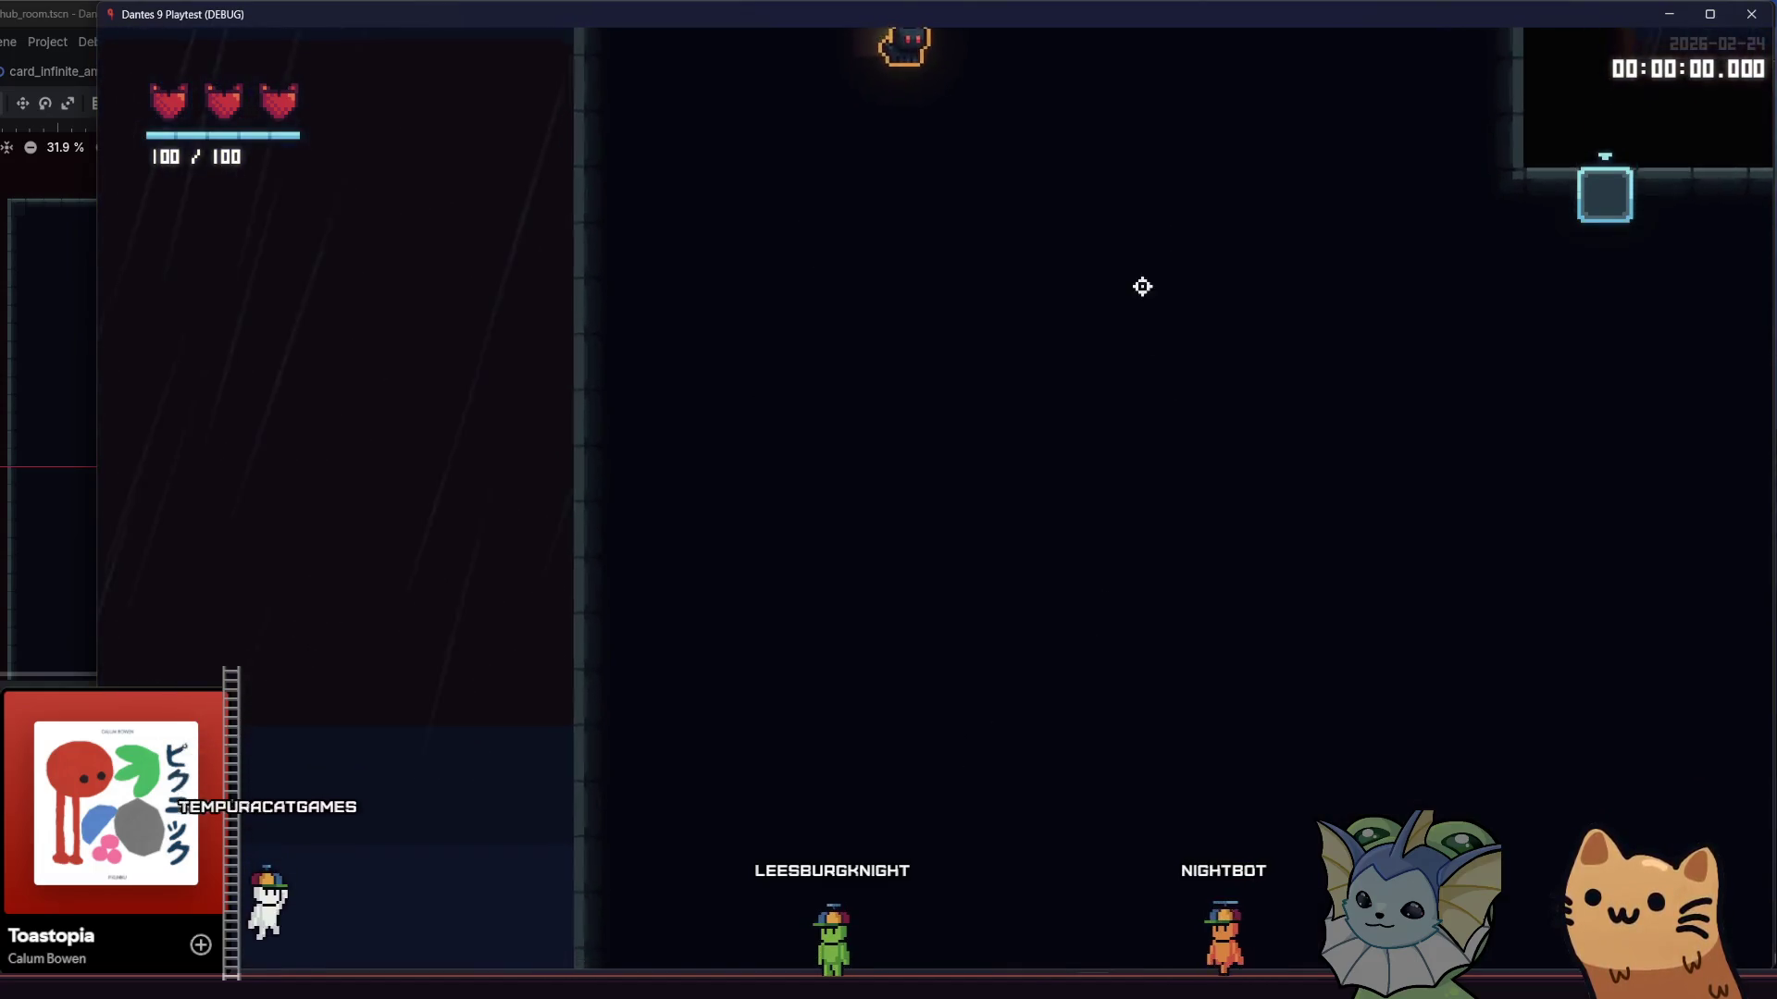
- Run right to the stair-top platform, wall-jump to the upper ledge, then close the game
key(d)
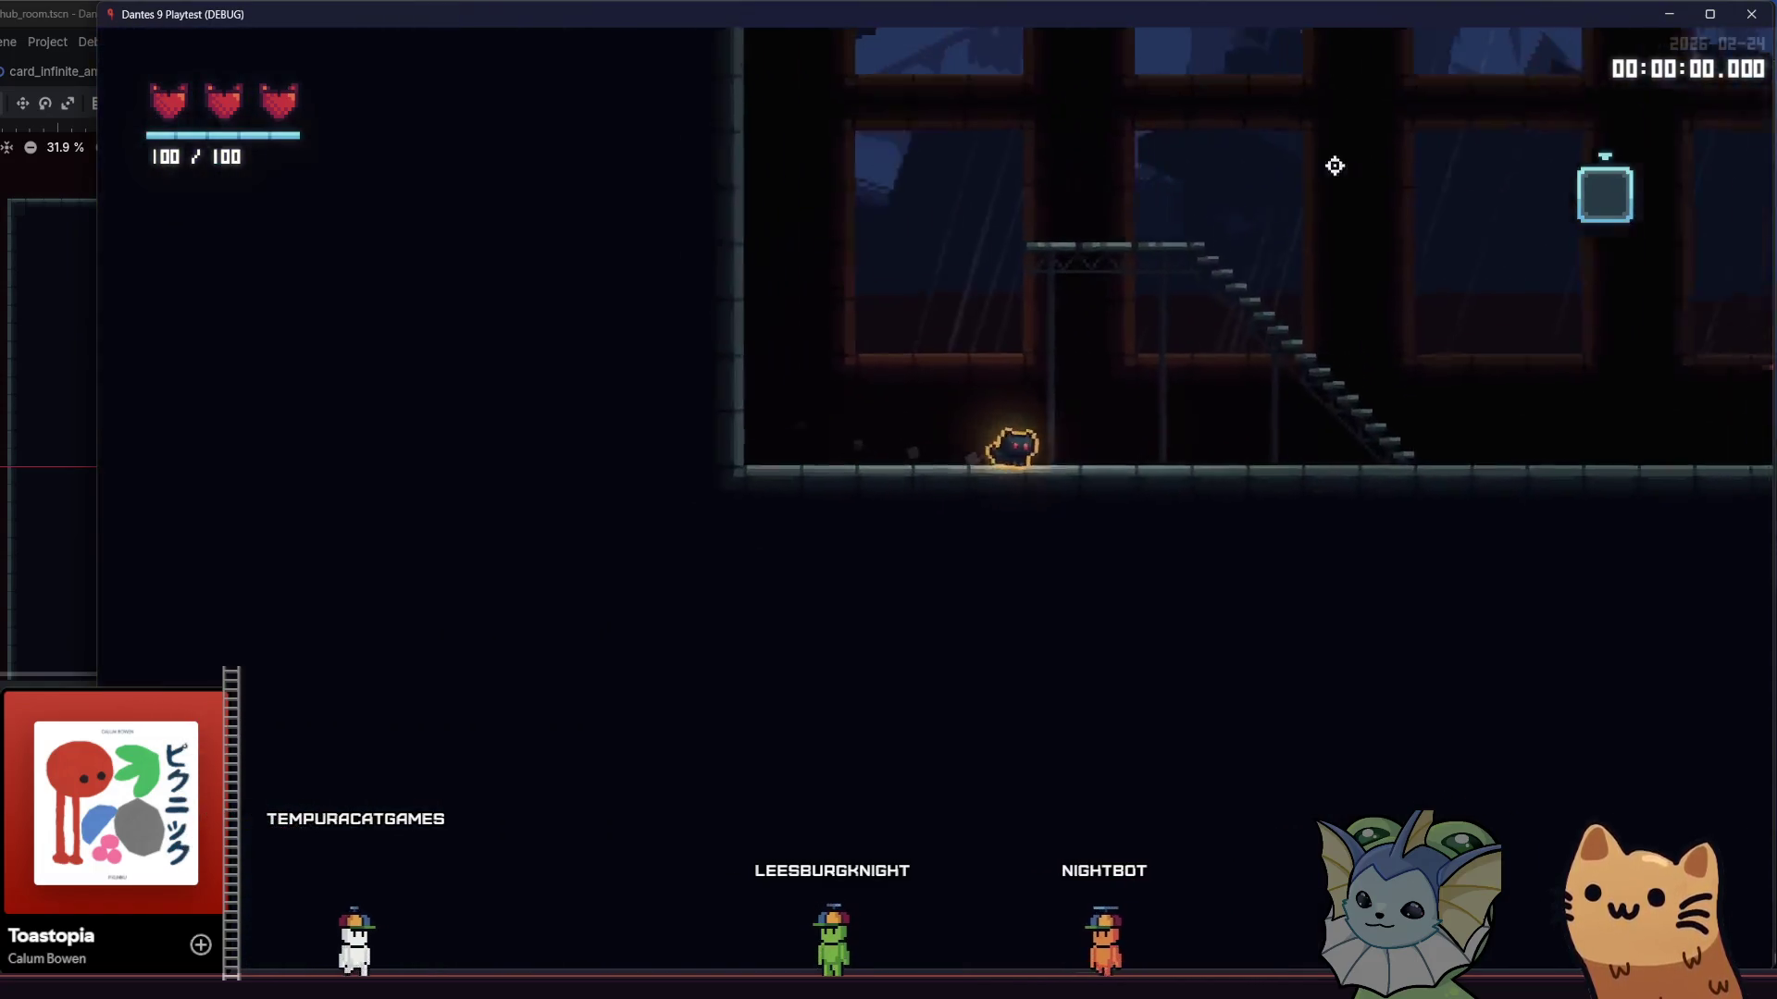
key(d)
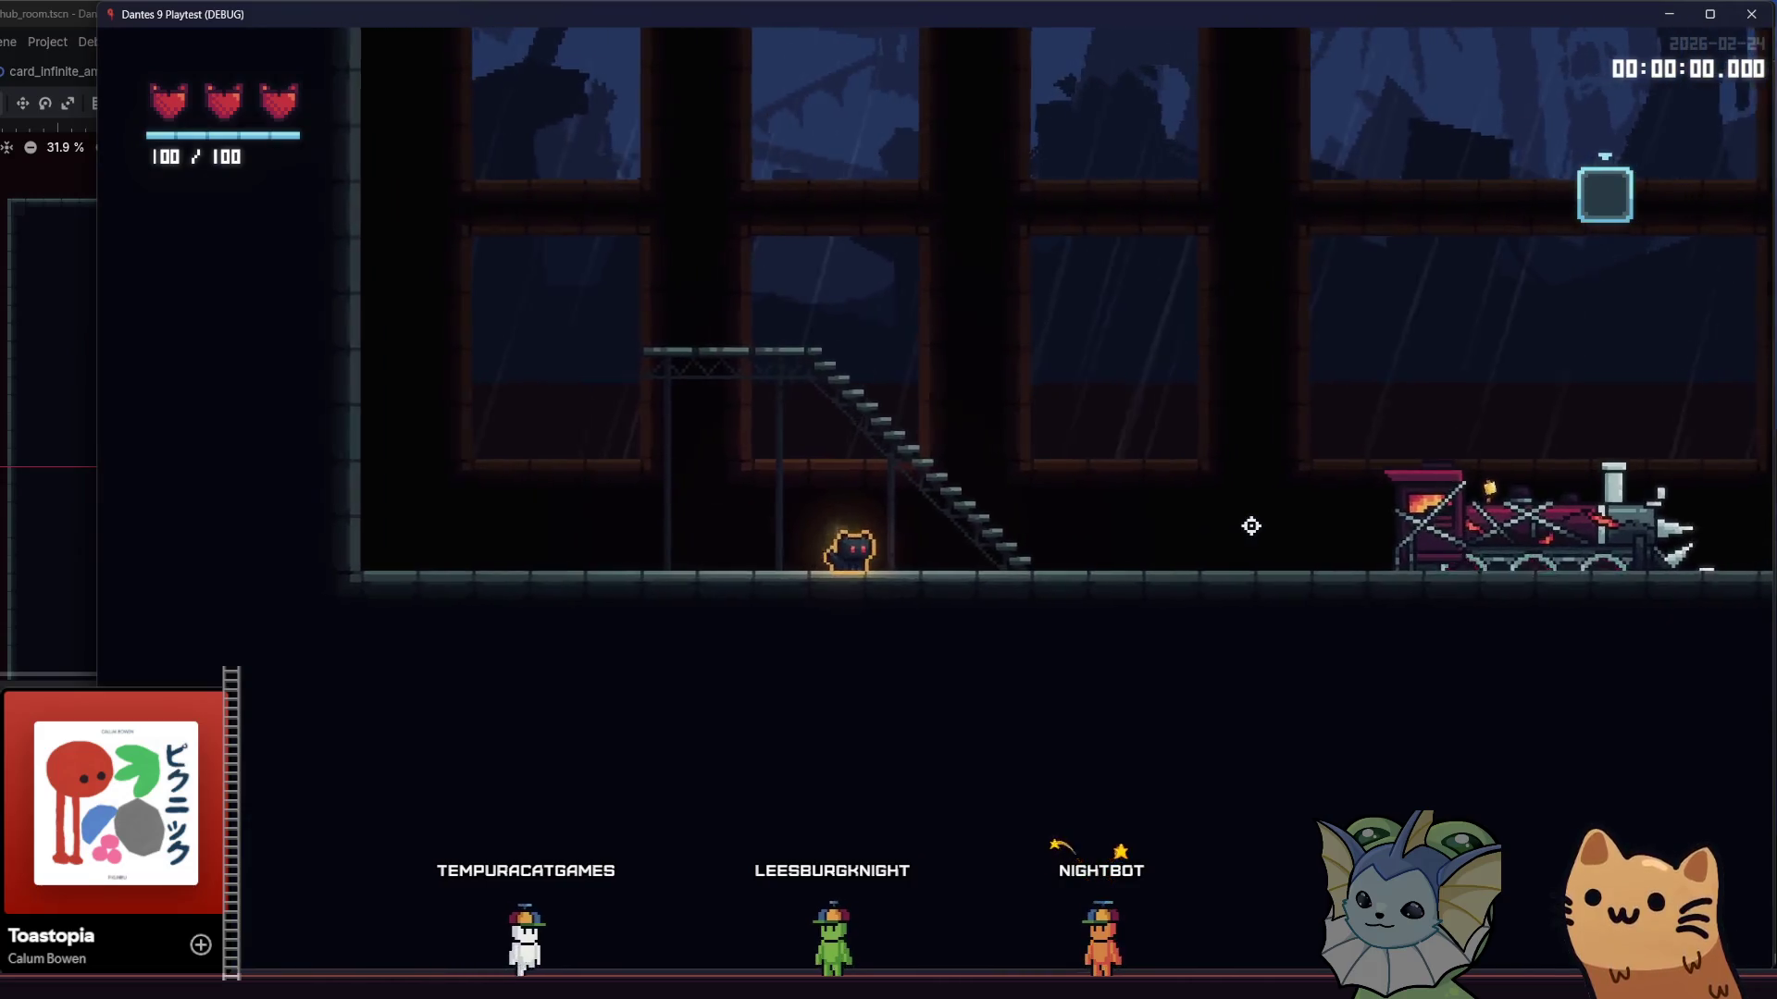
key(space)
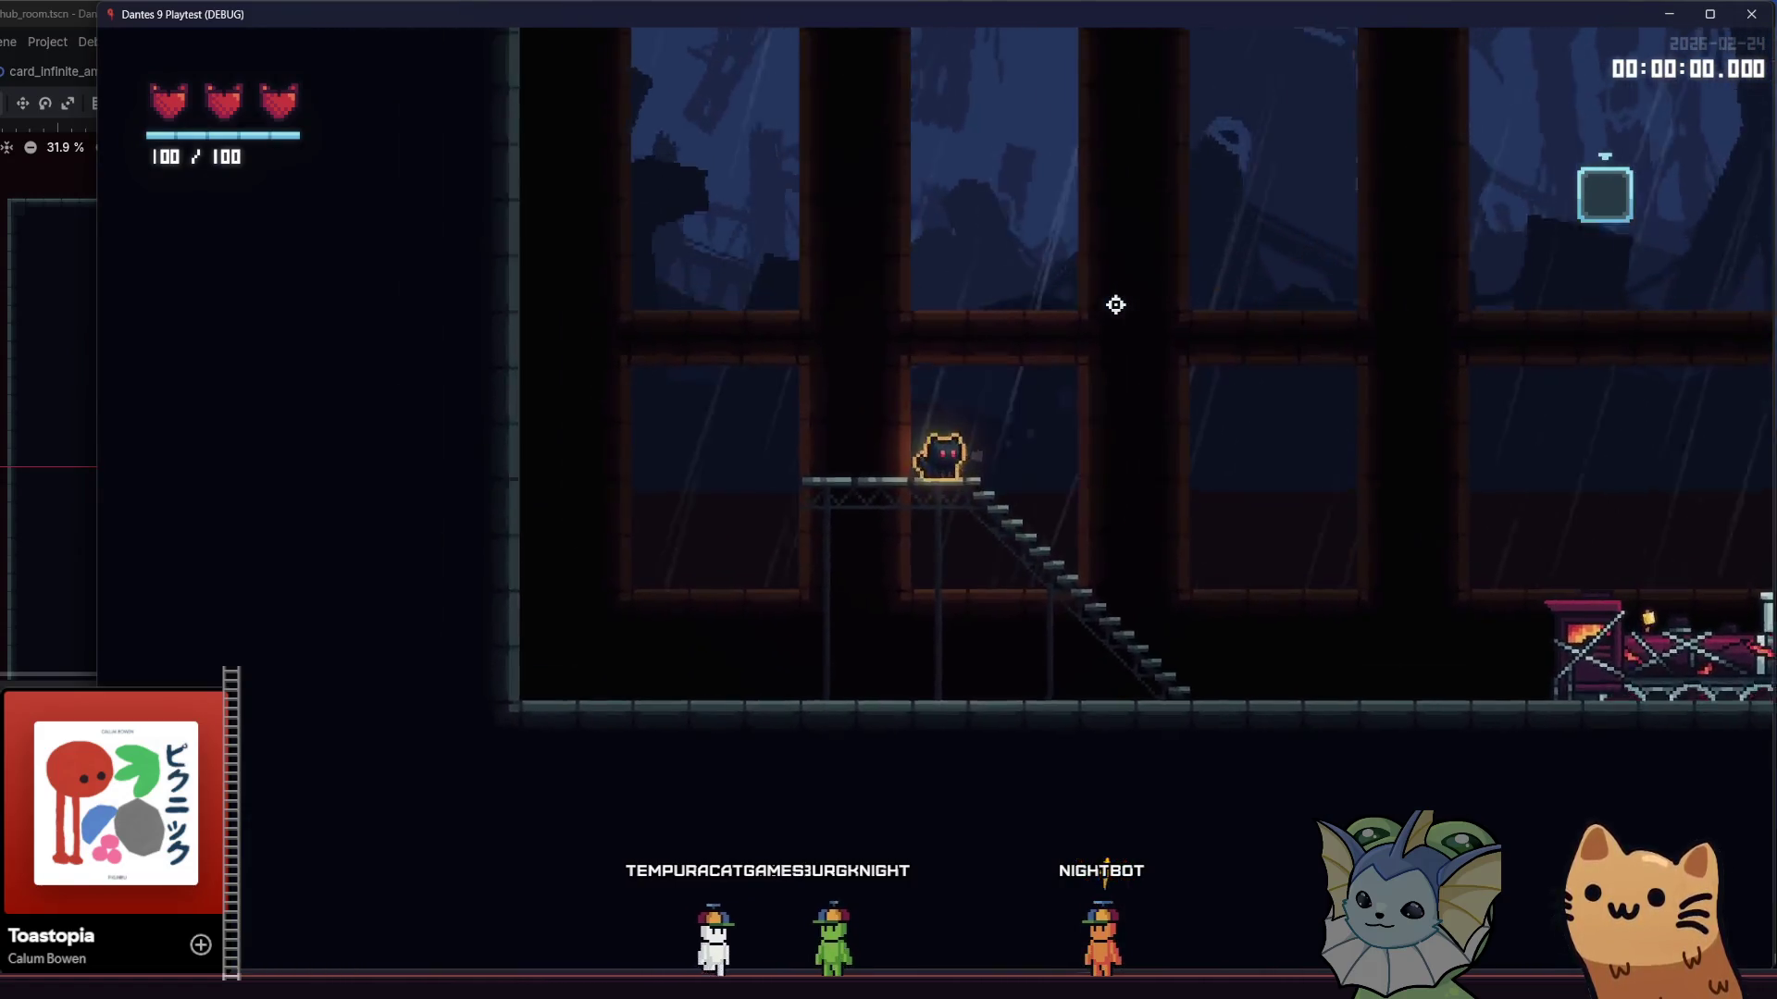
key(space)
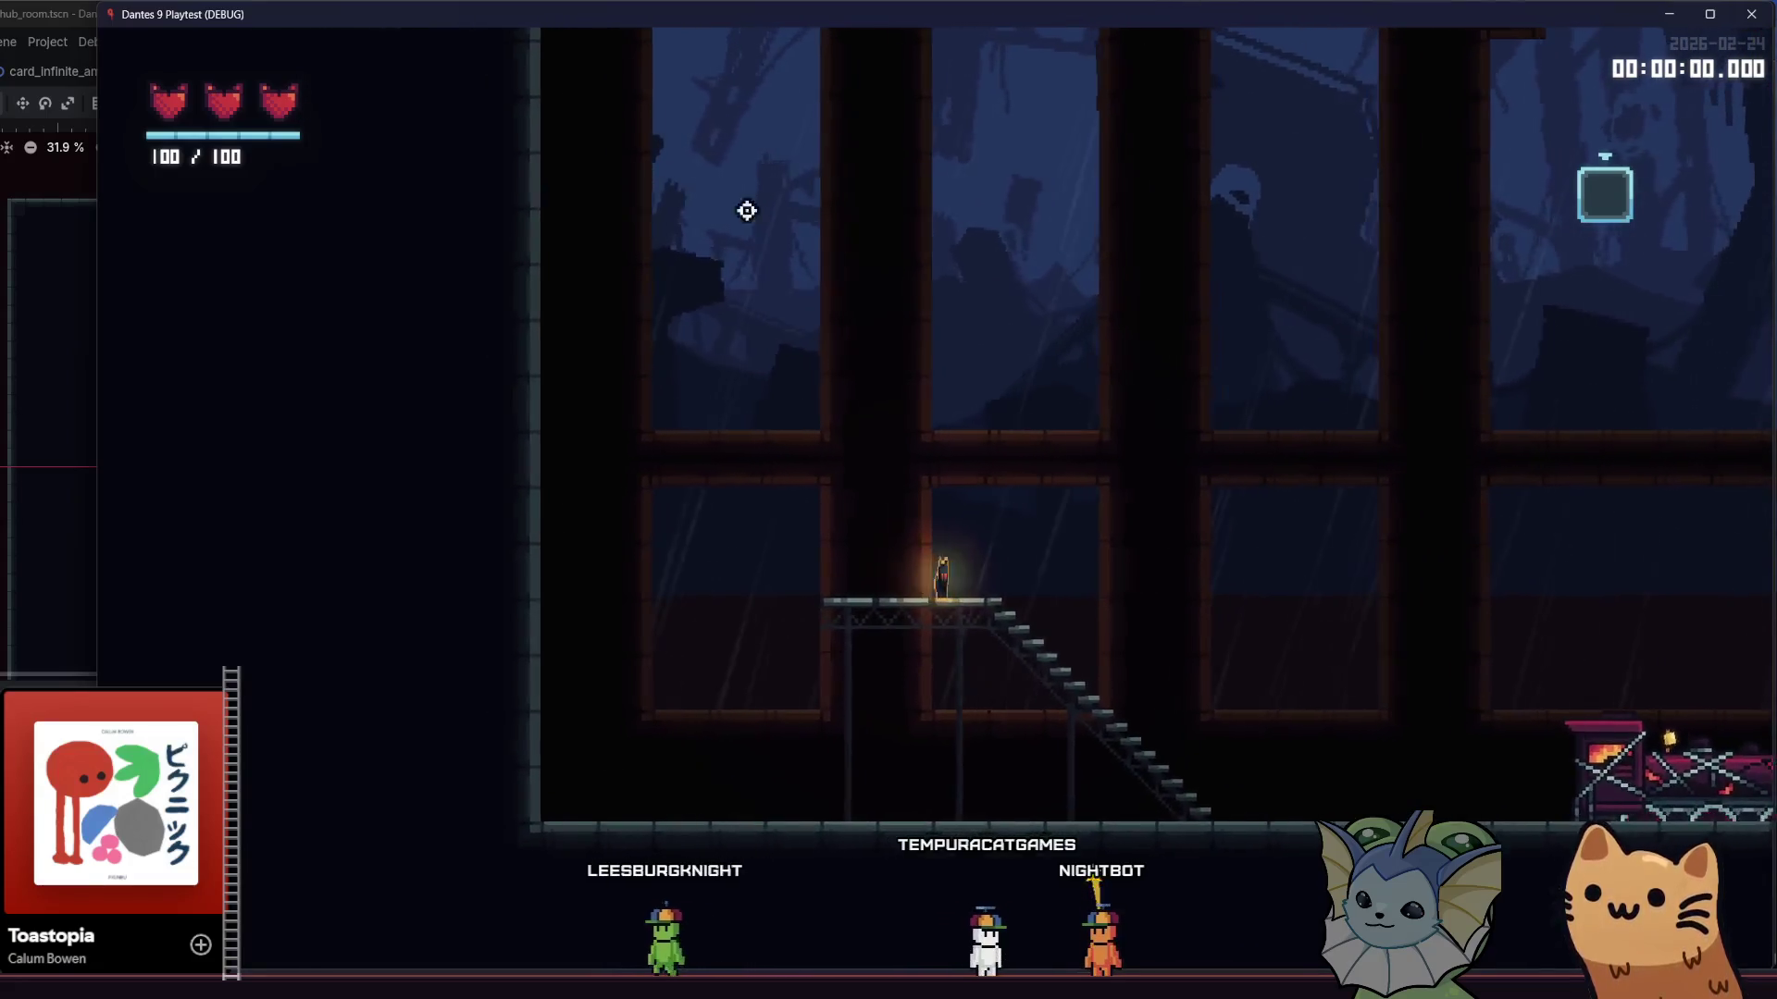
key(a)
key(space)
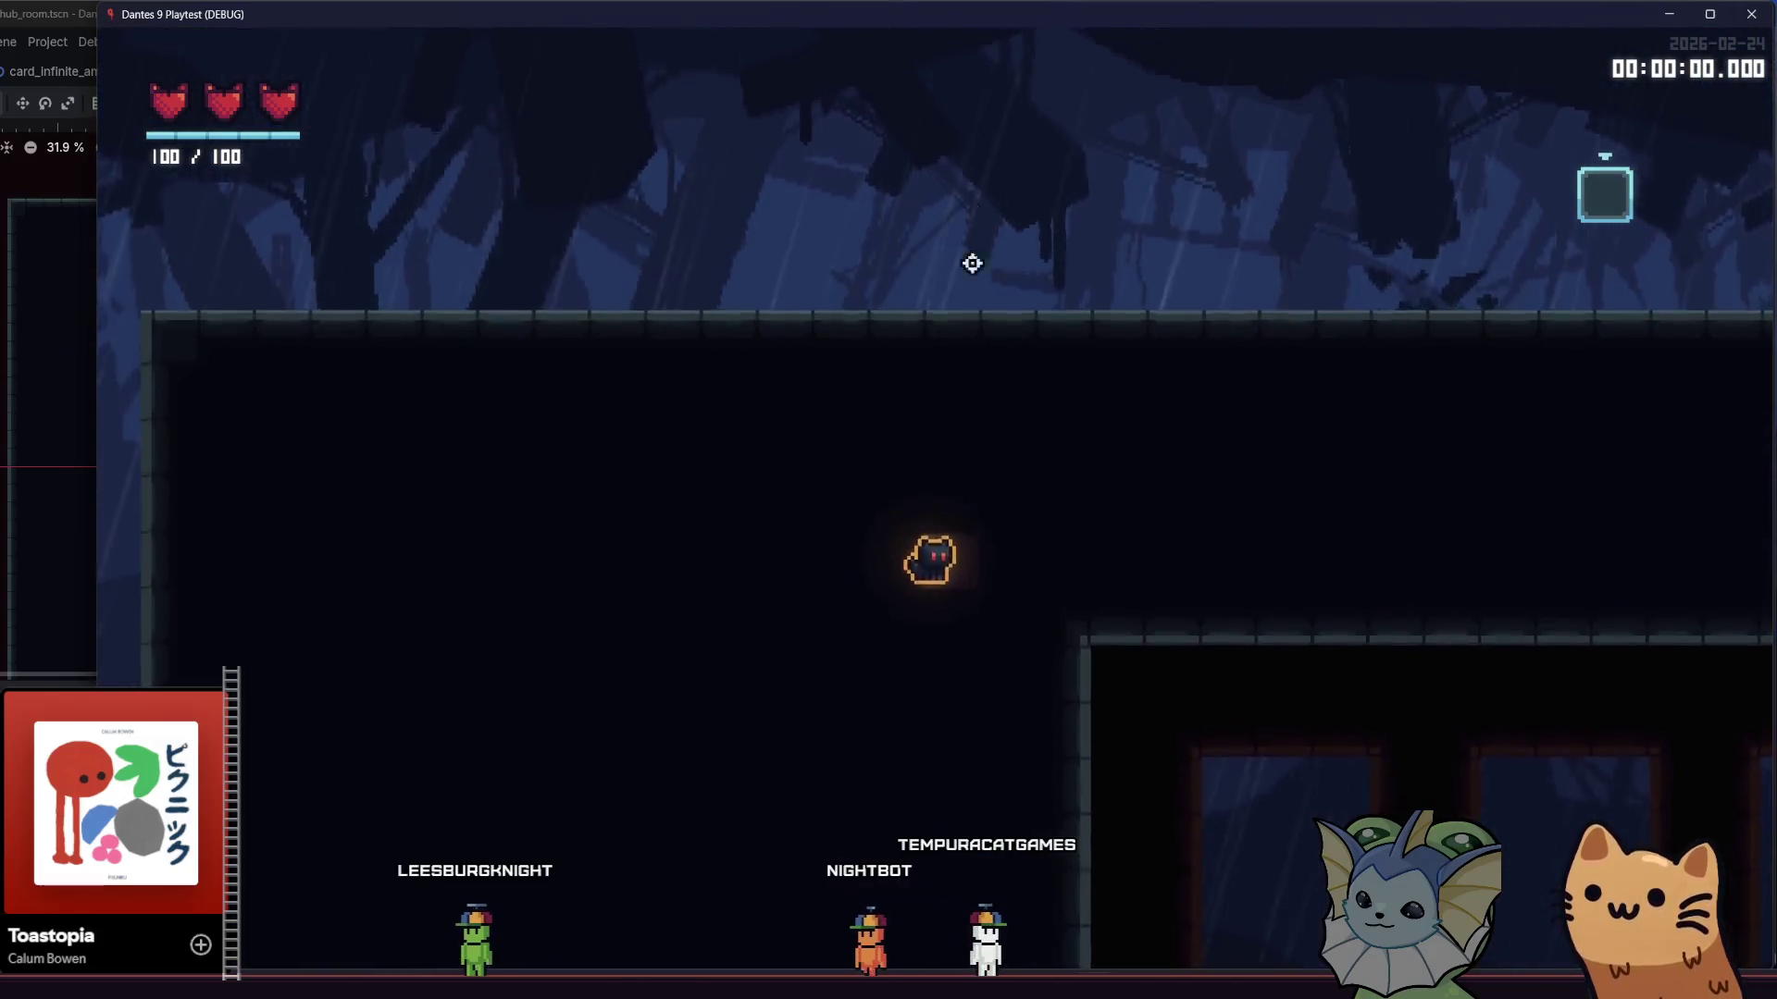
key(space)
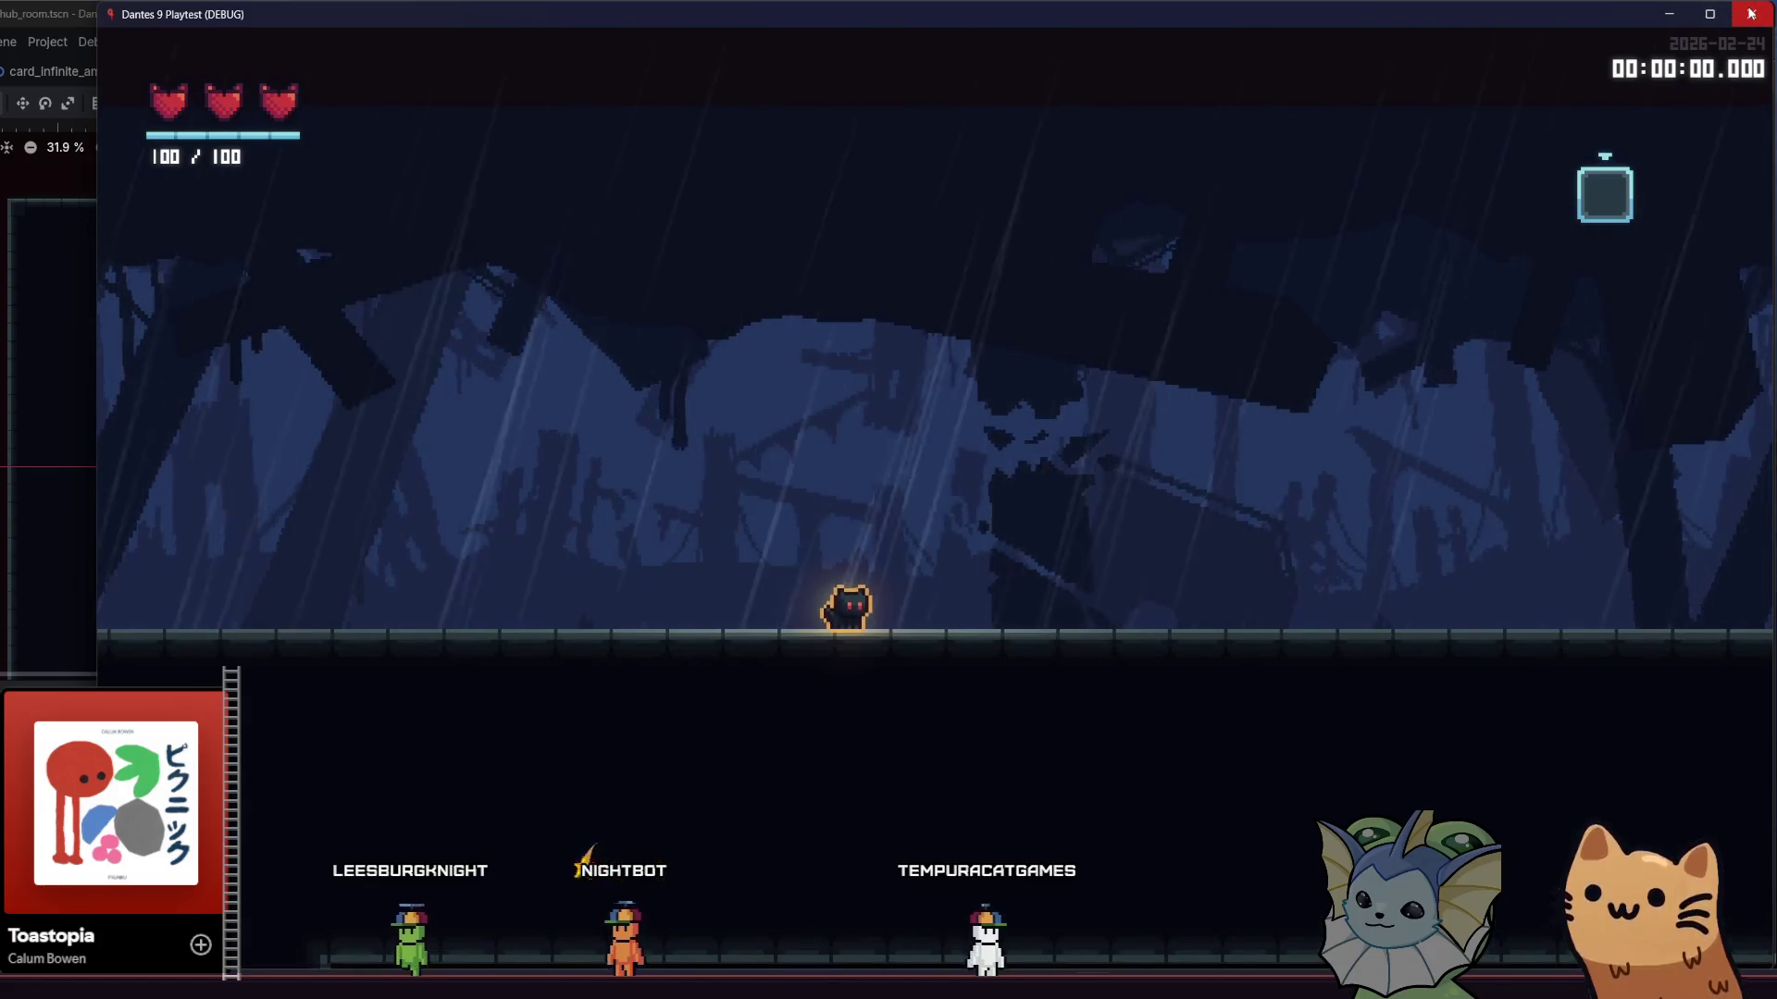
click(1750, 13)
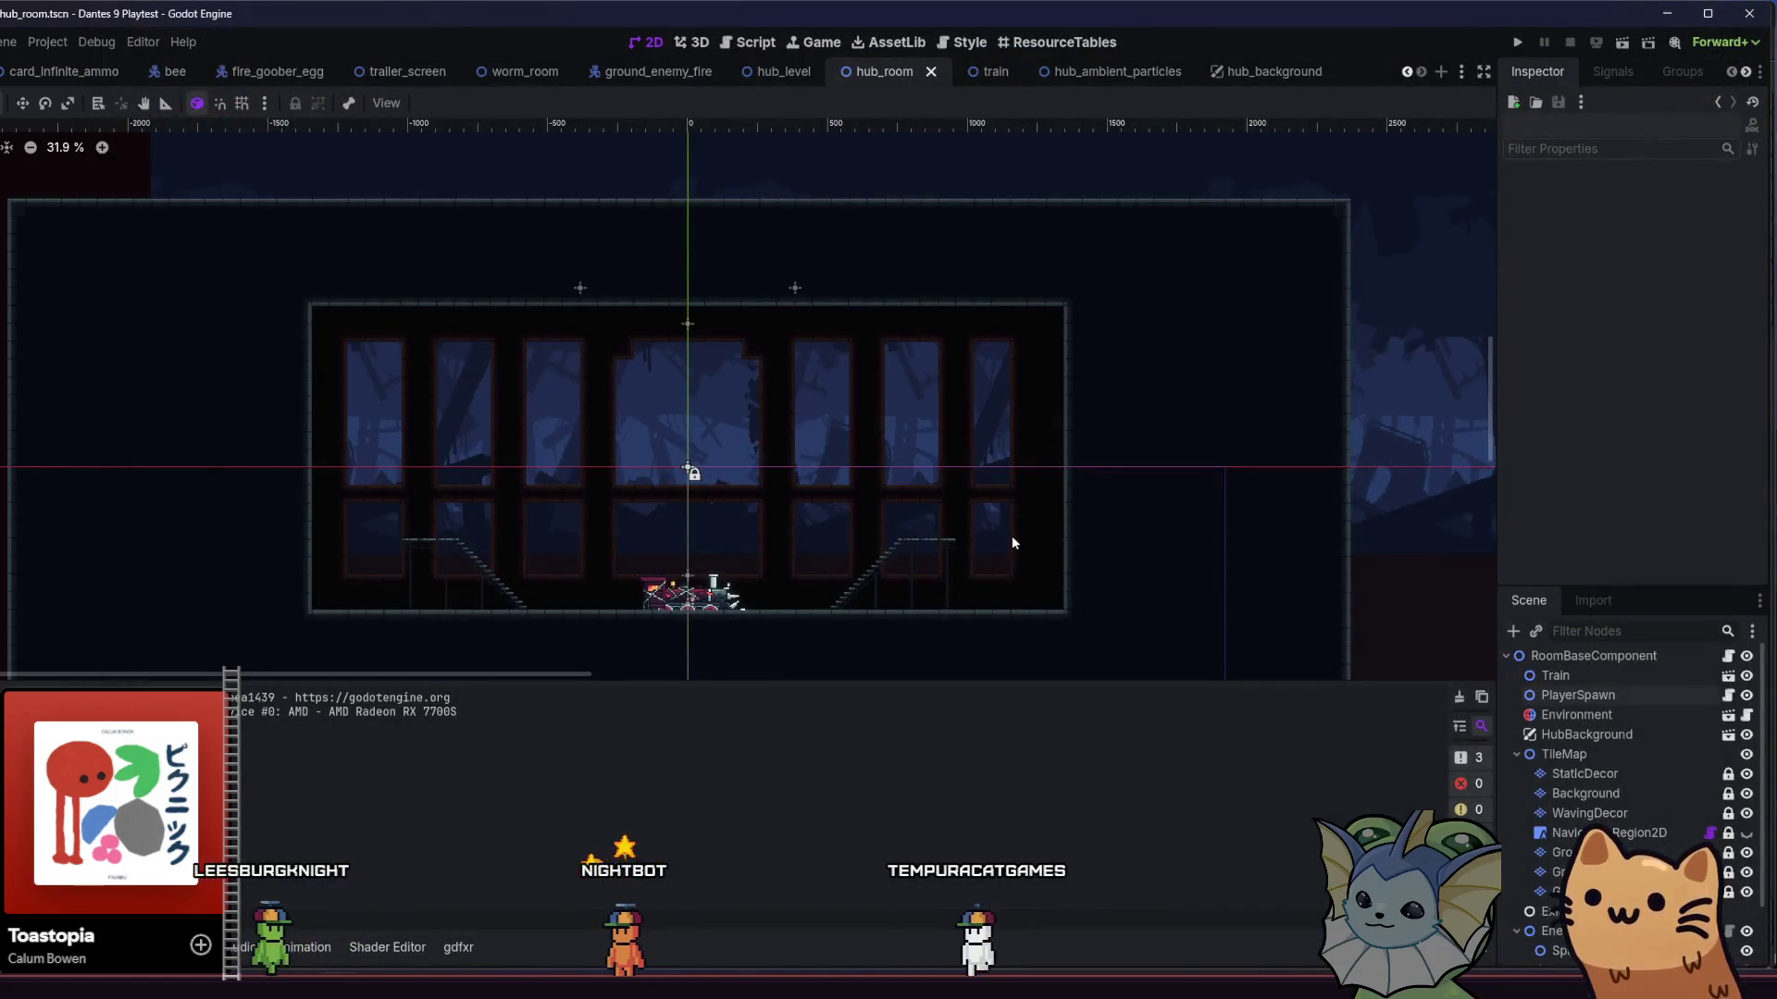
- Paint the chosen tile pattern into the room on the Ground layer
scroll(1014, 526, down, 3)
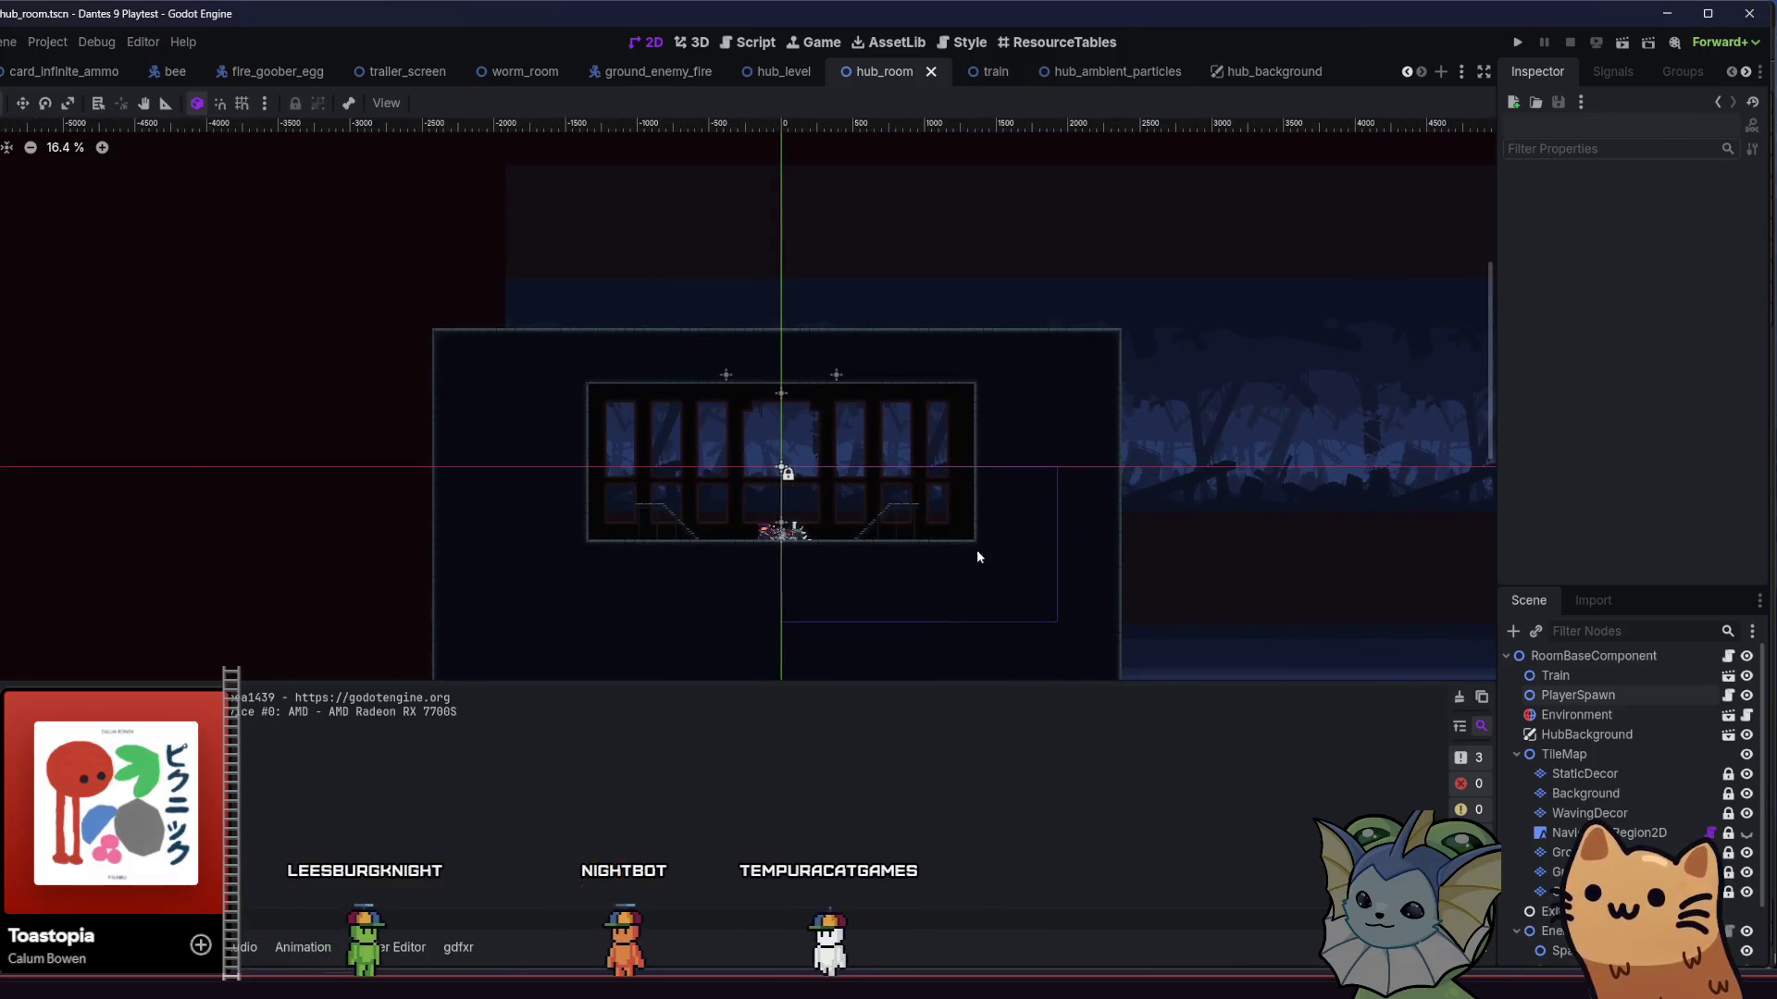
scroll(951, 518, down, 2)
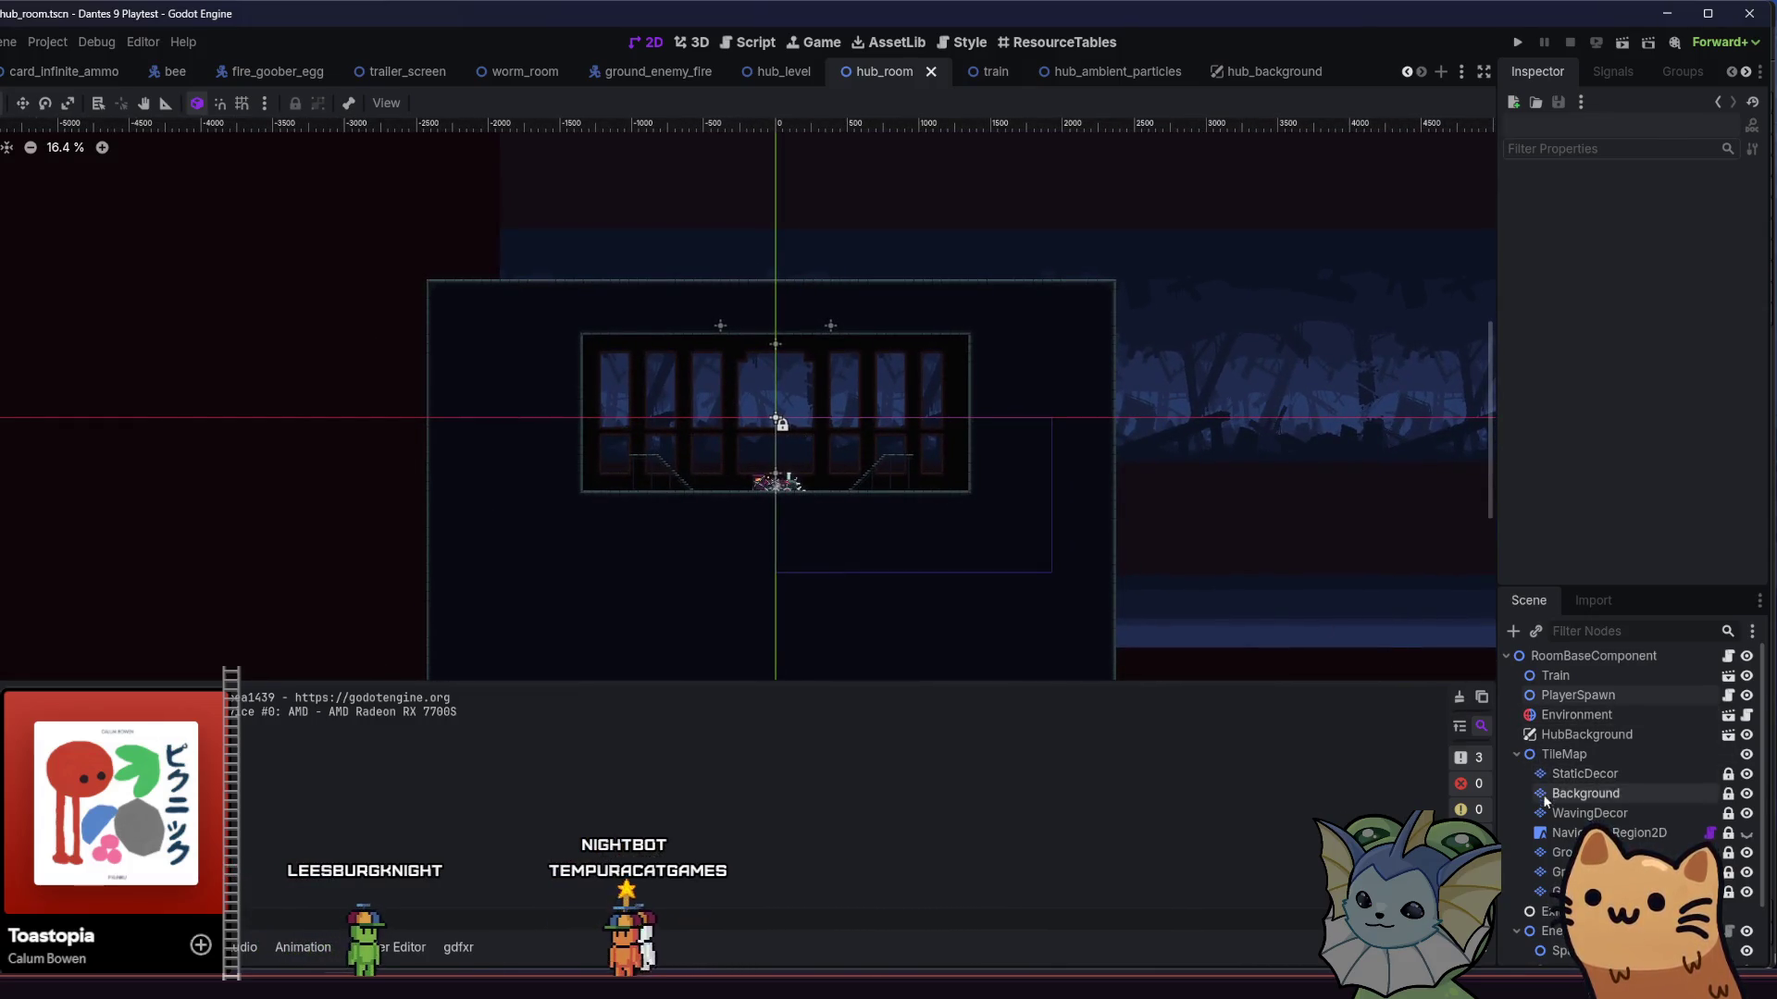
click(1547, 856)
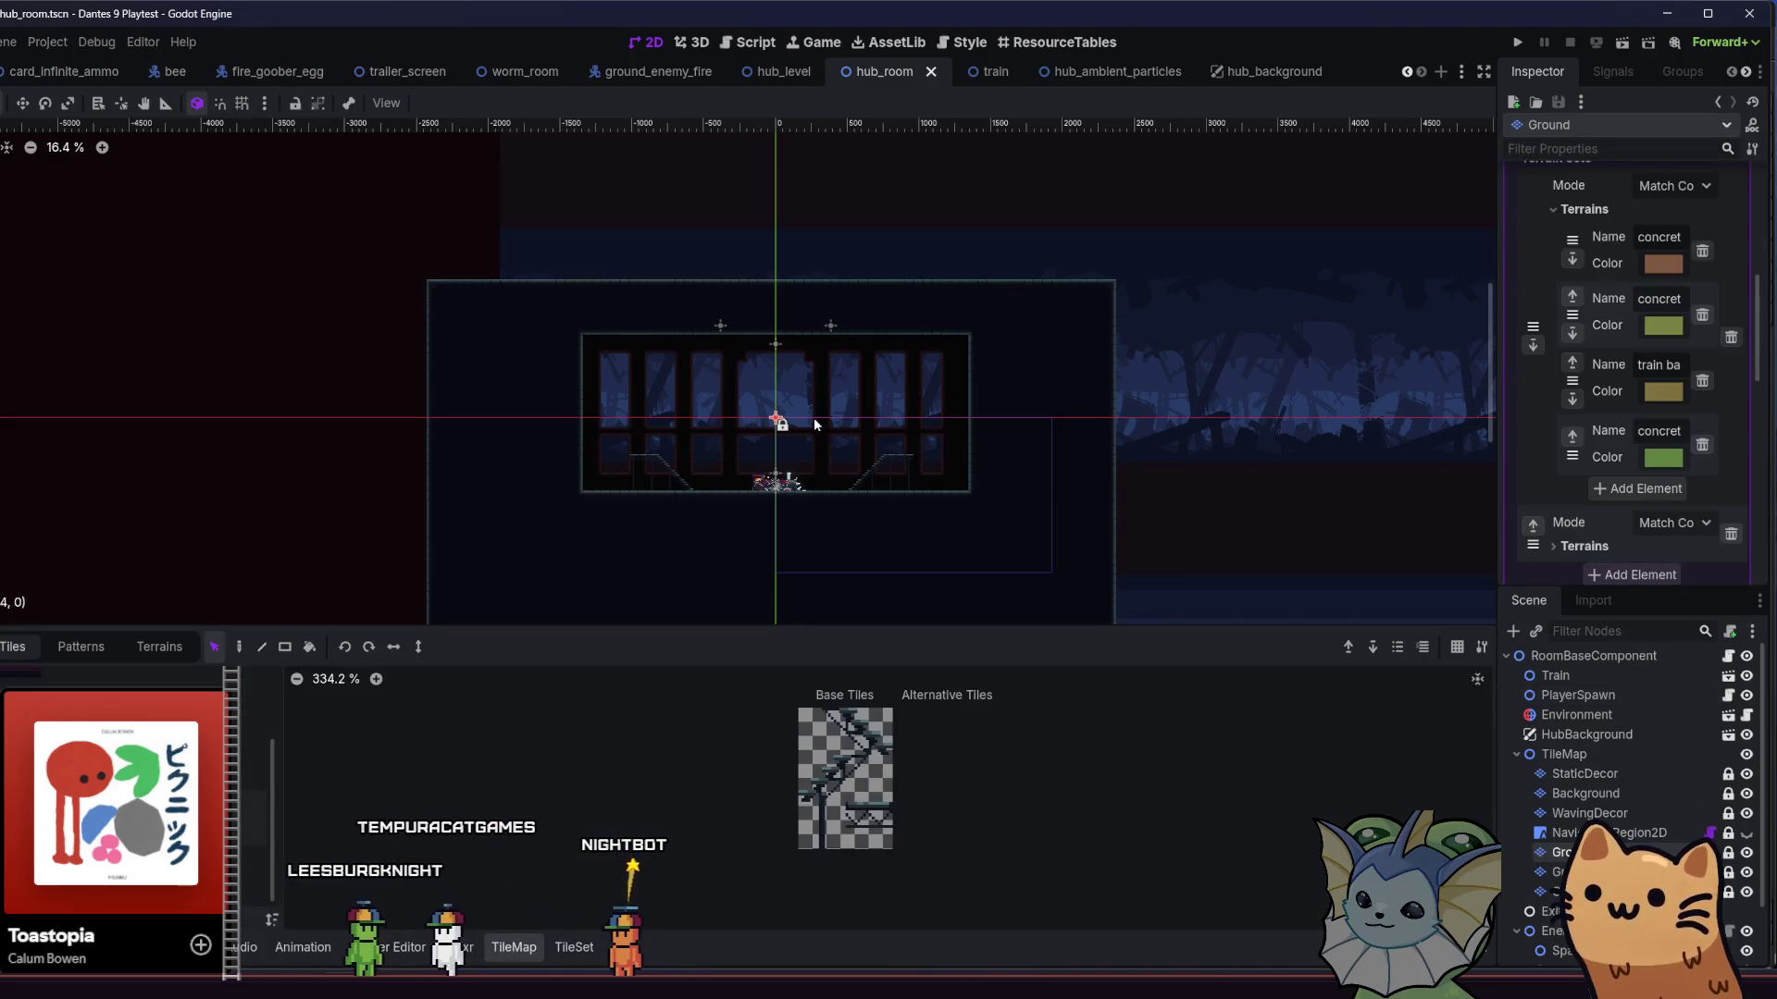
scroll(813, 418, down, 1)
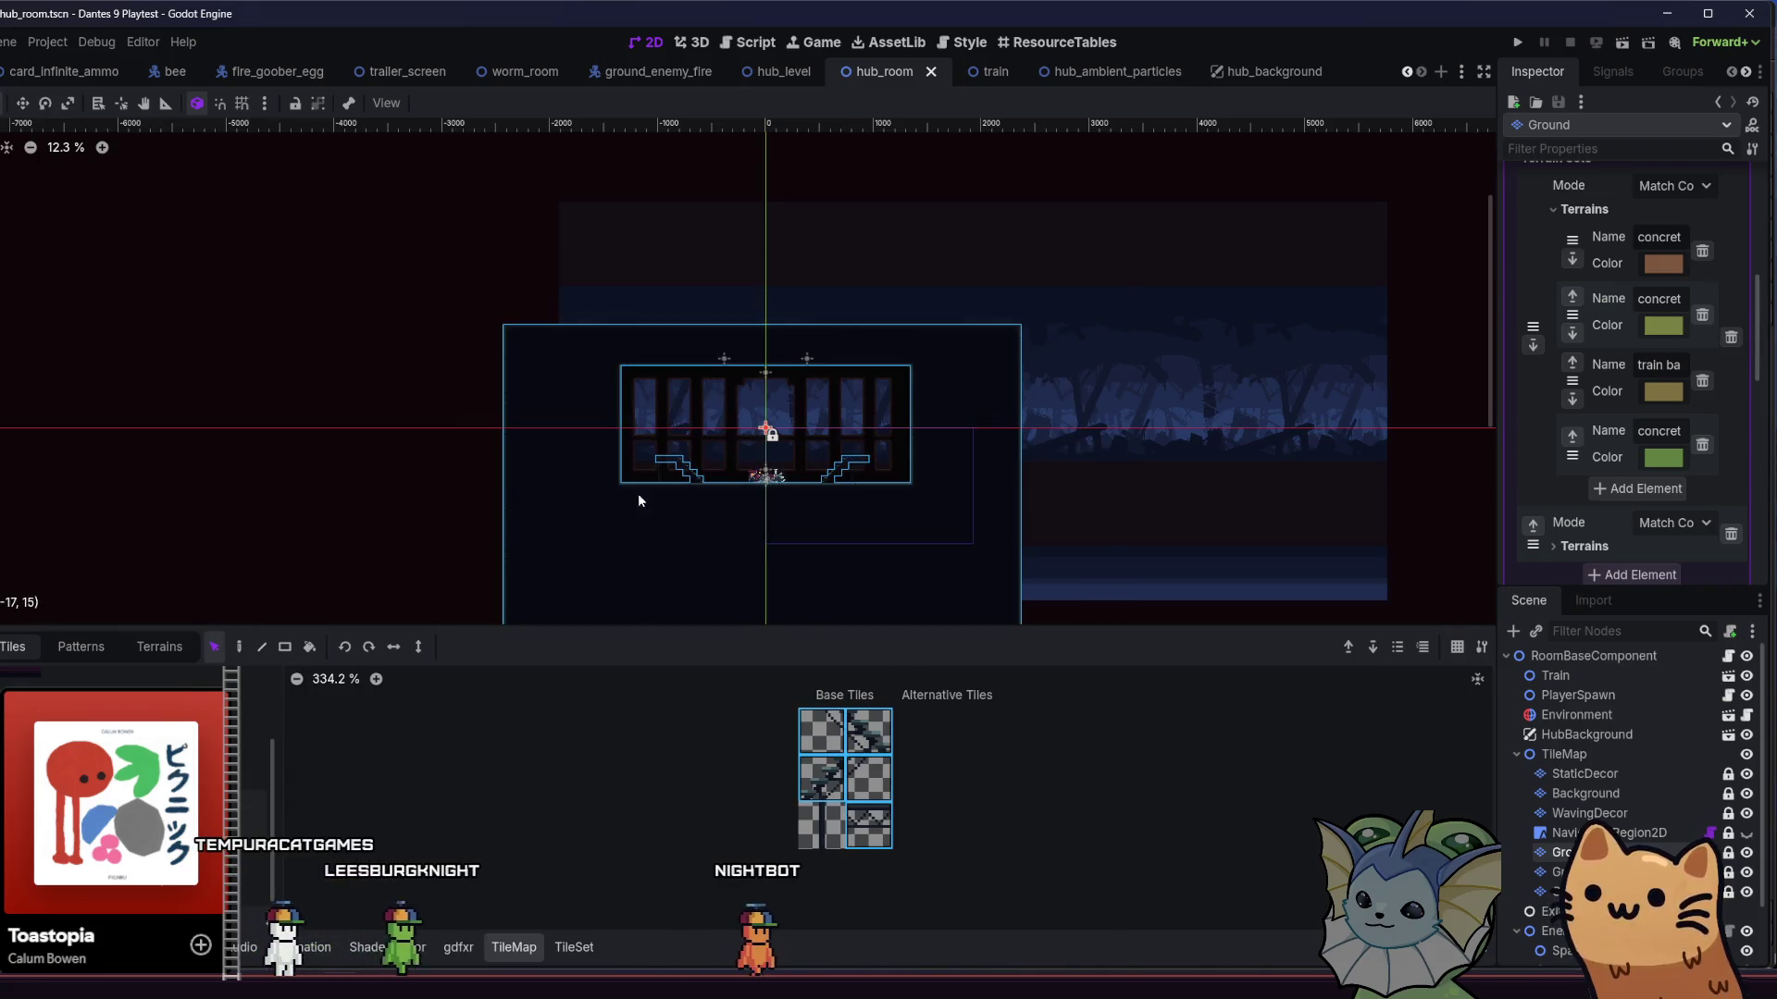
scroll(639, 501, down, 2)
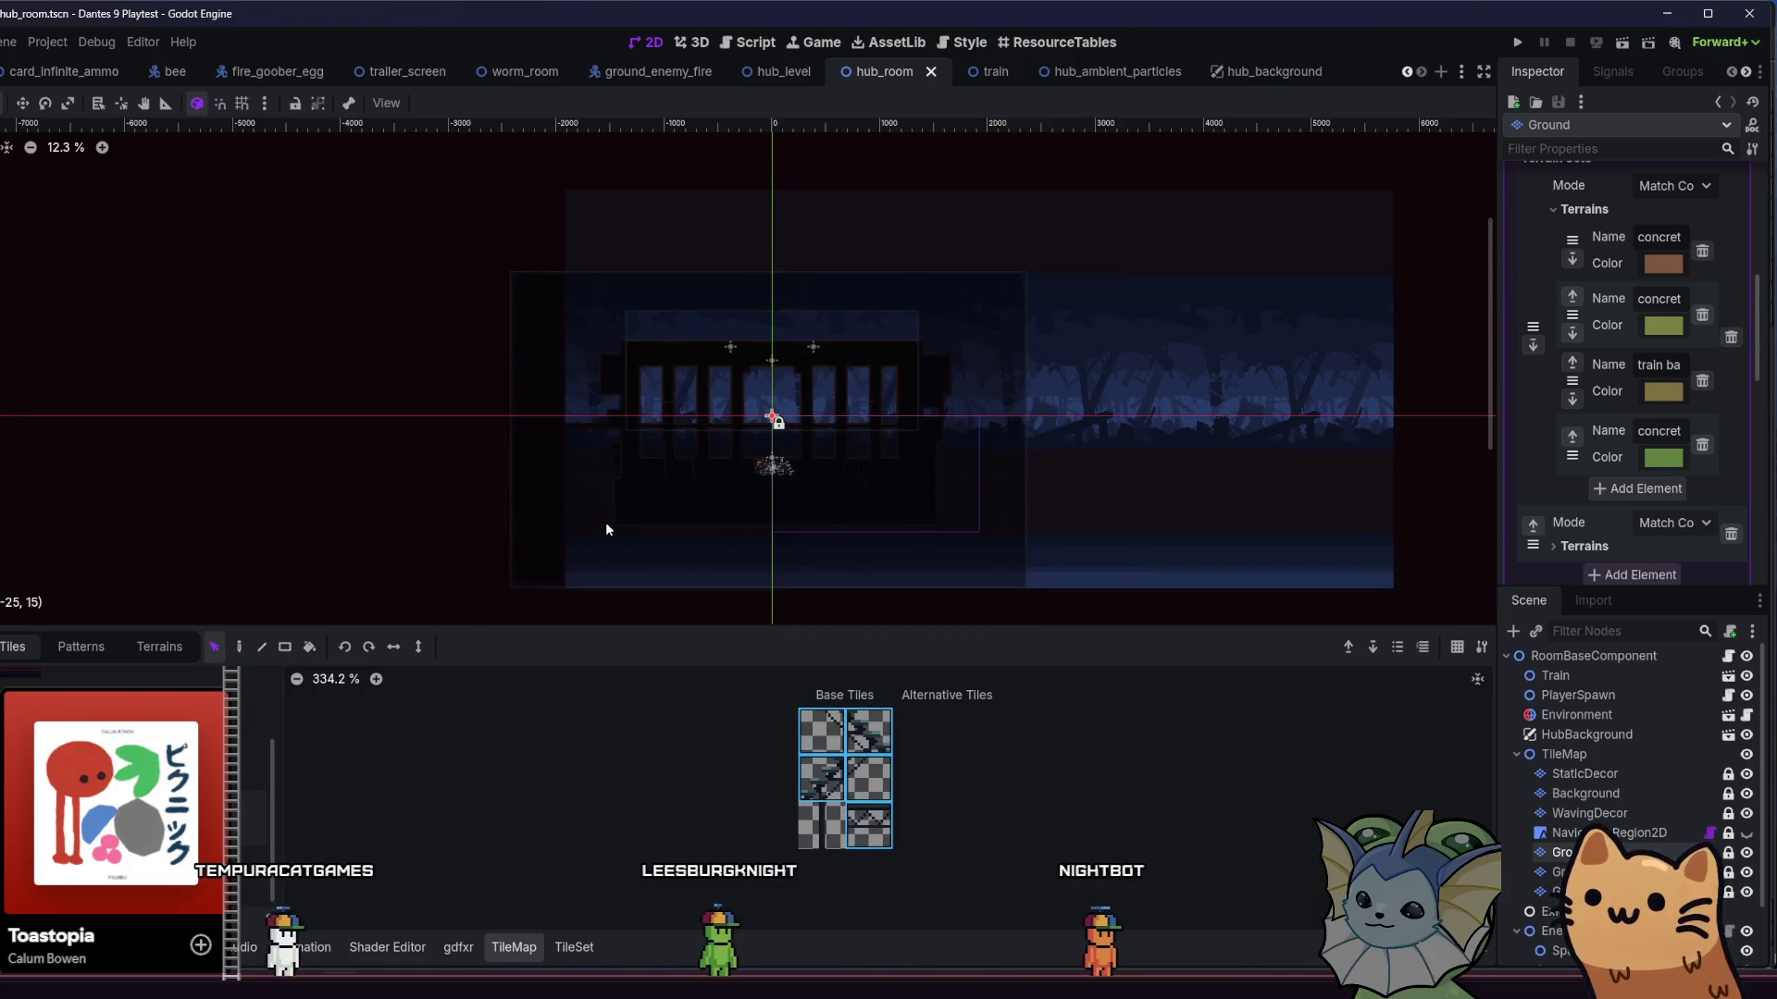
click(606, 524)
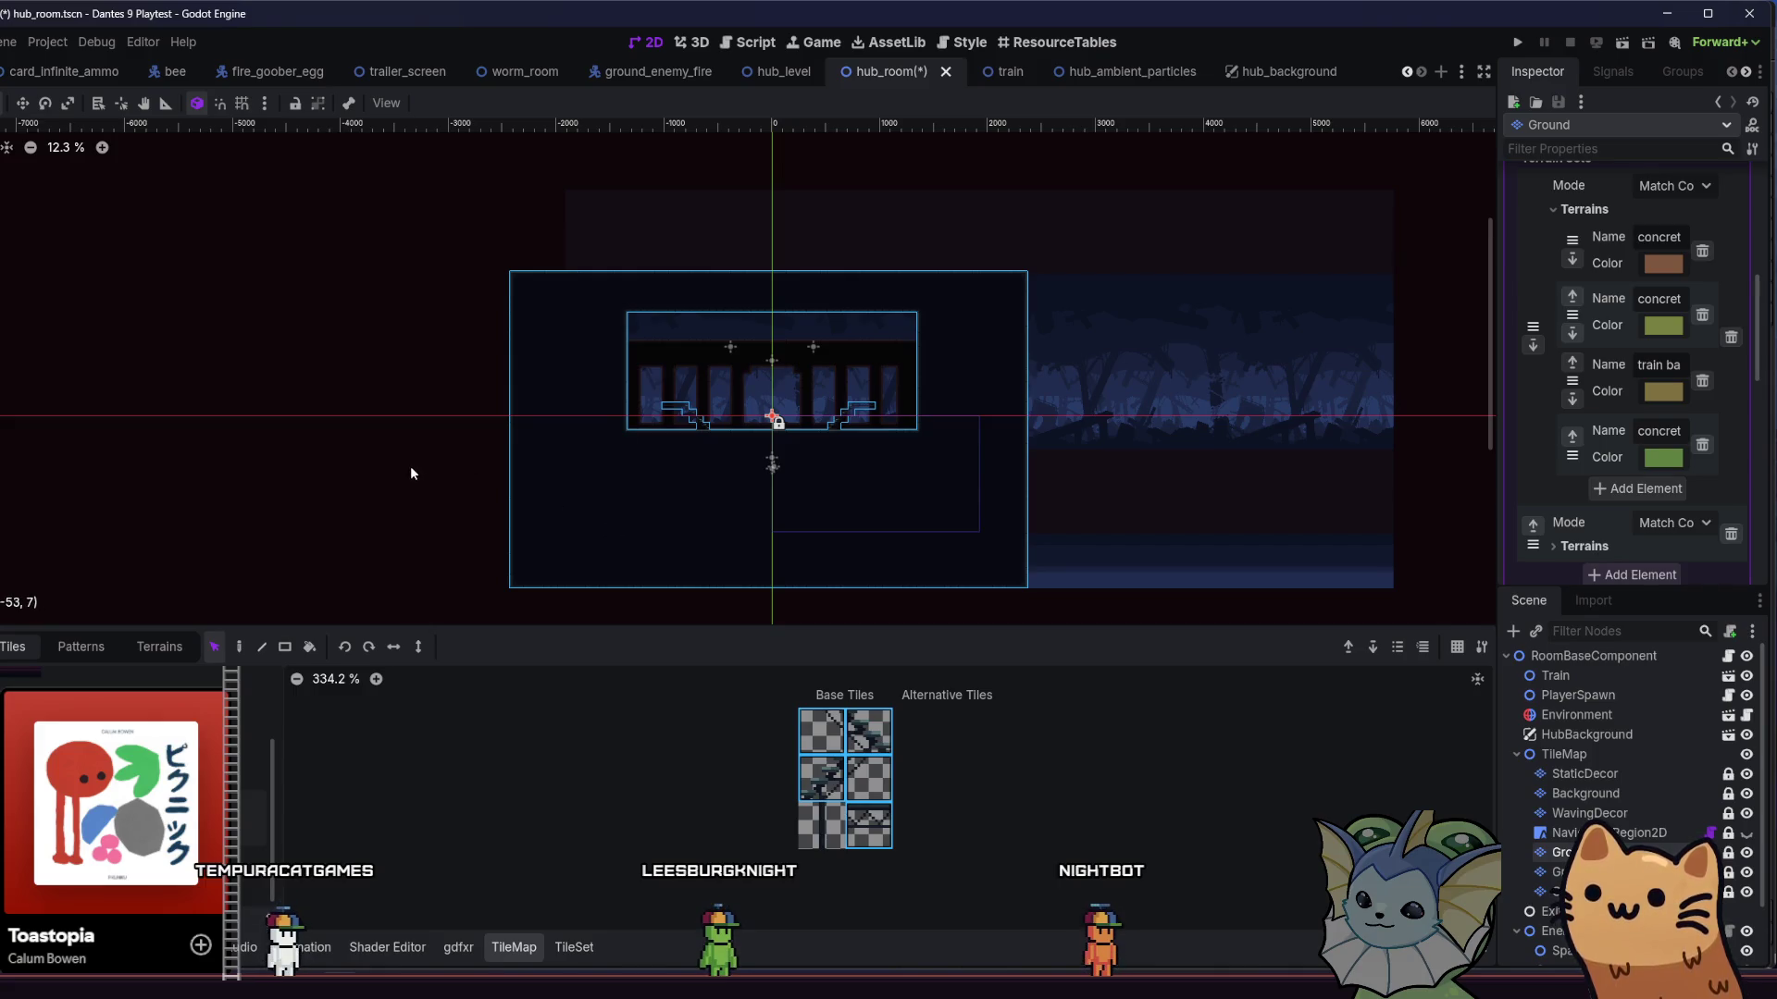
- Select the stair tiles on the StaticDecor layer and launch the game to playtest
click(1596, 779)
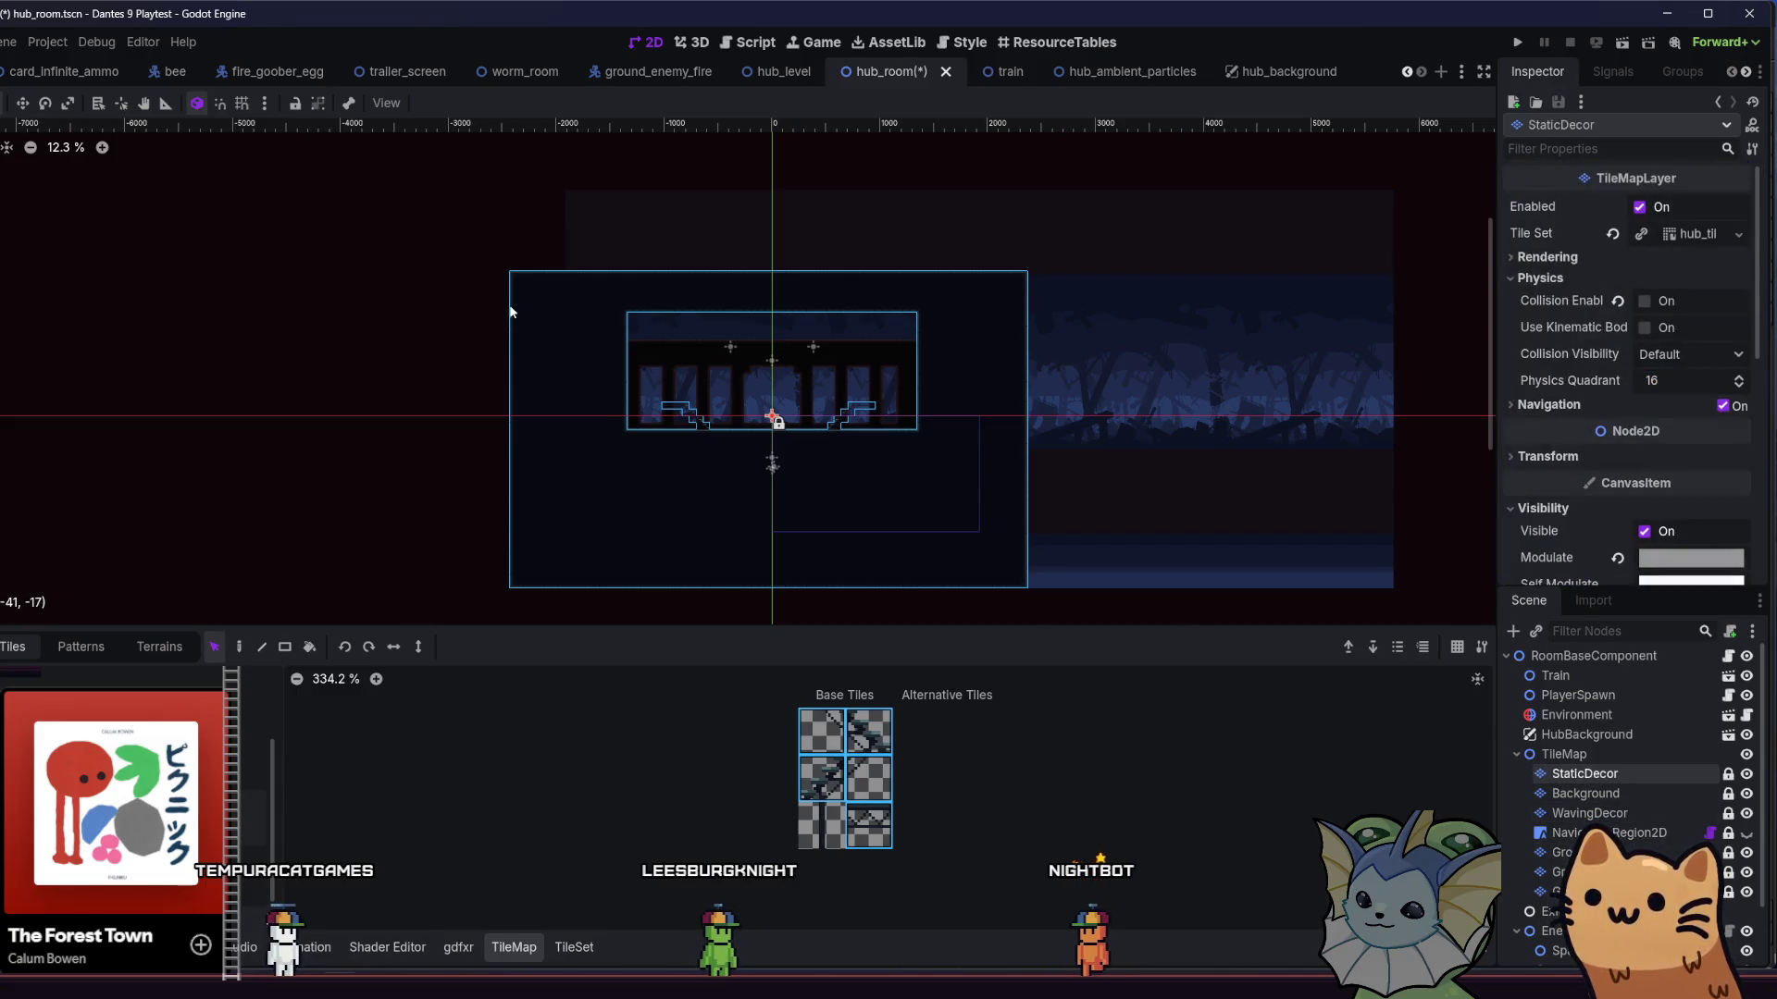
scroll(757, 437, up, 4)
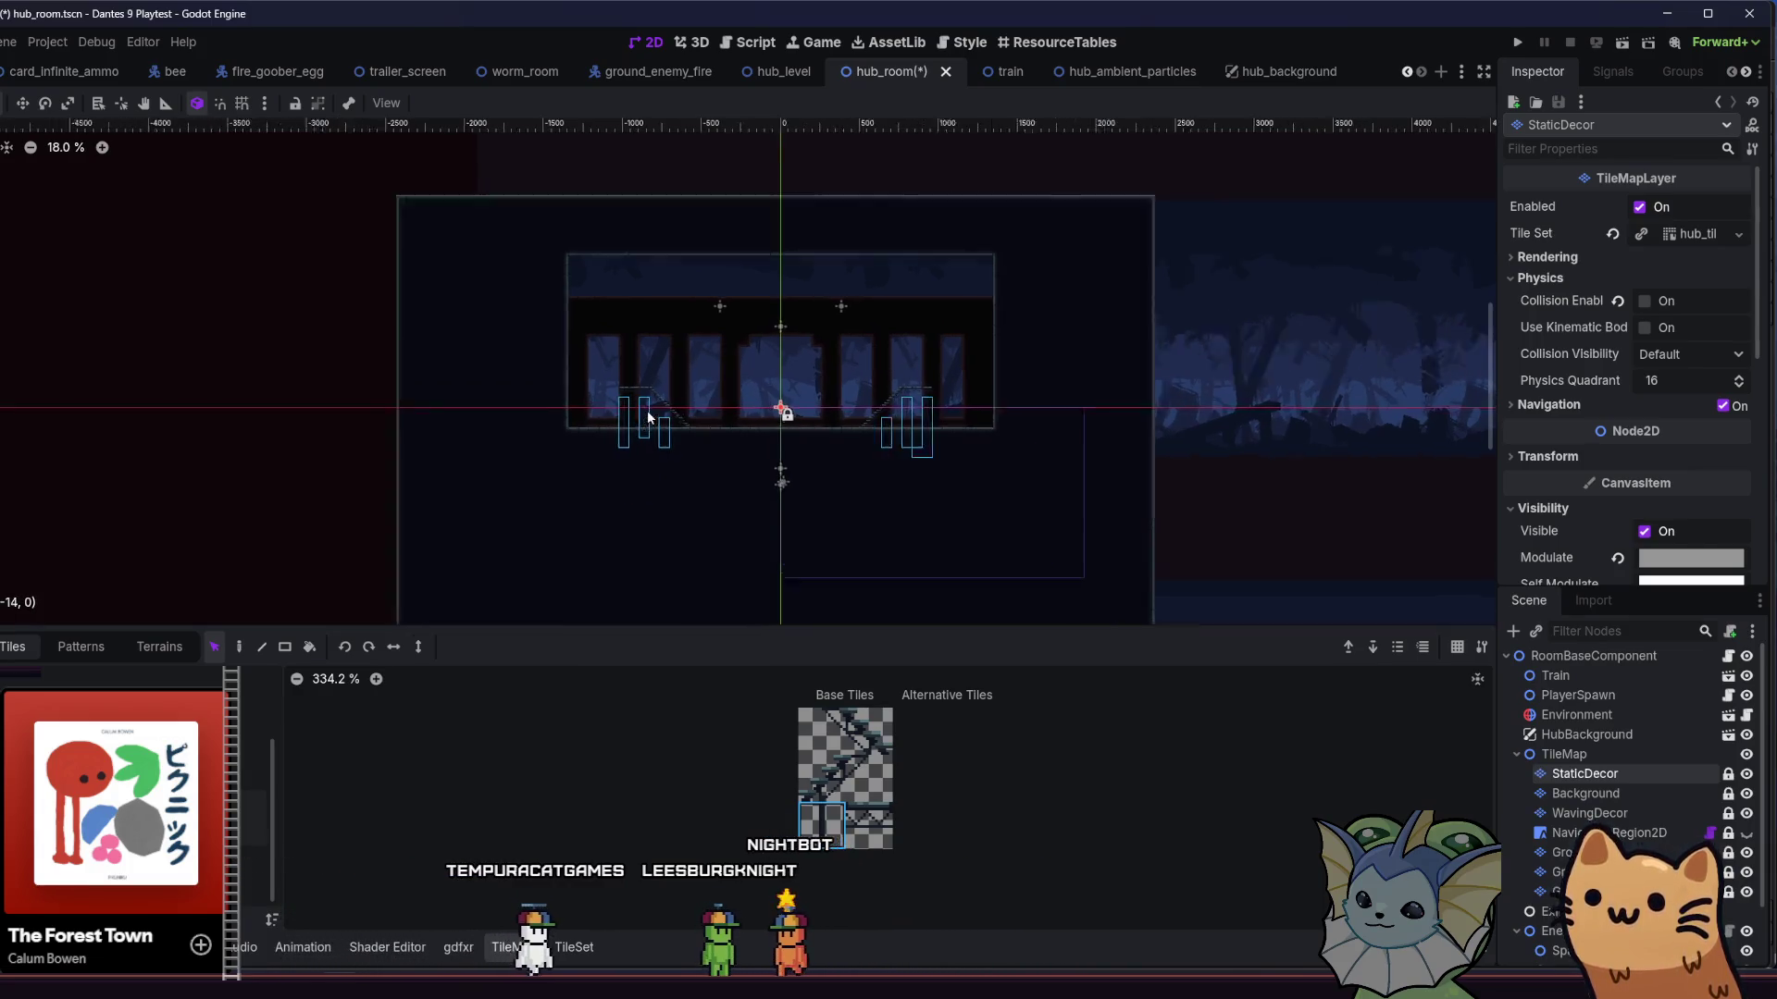
scroll(647, 409, up, 3)
click(619, 400)
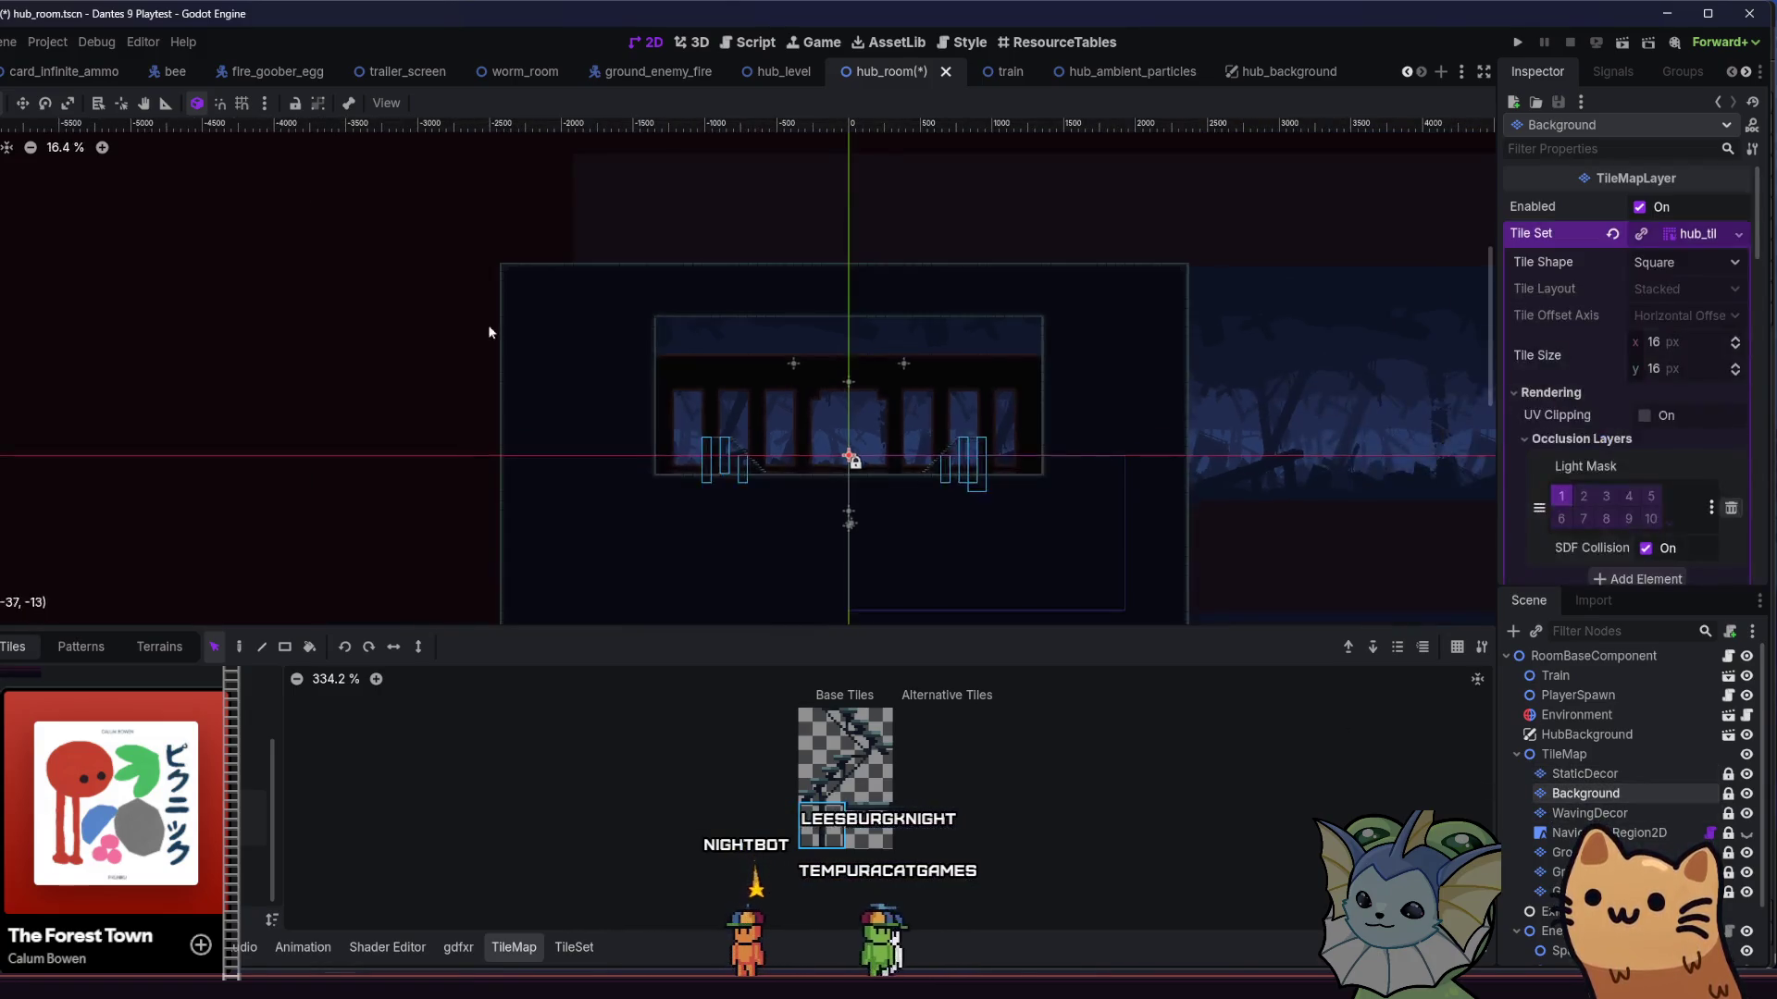
scroll(644, 409, down, 1)
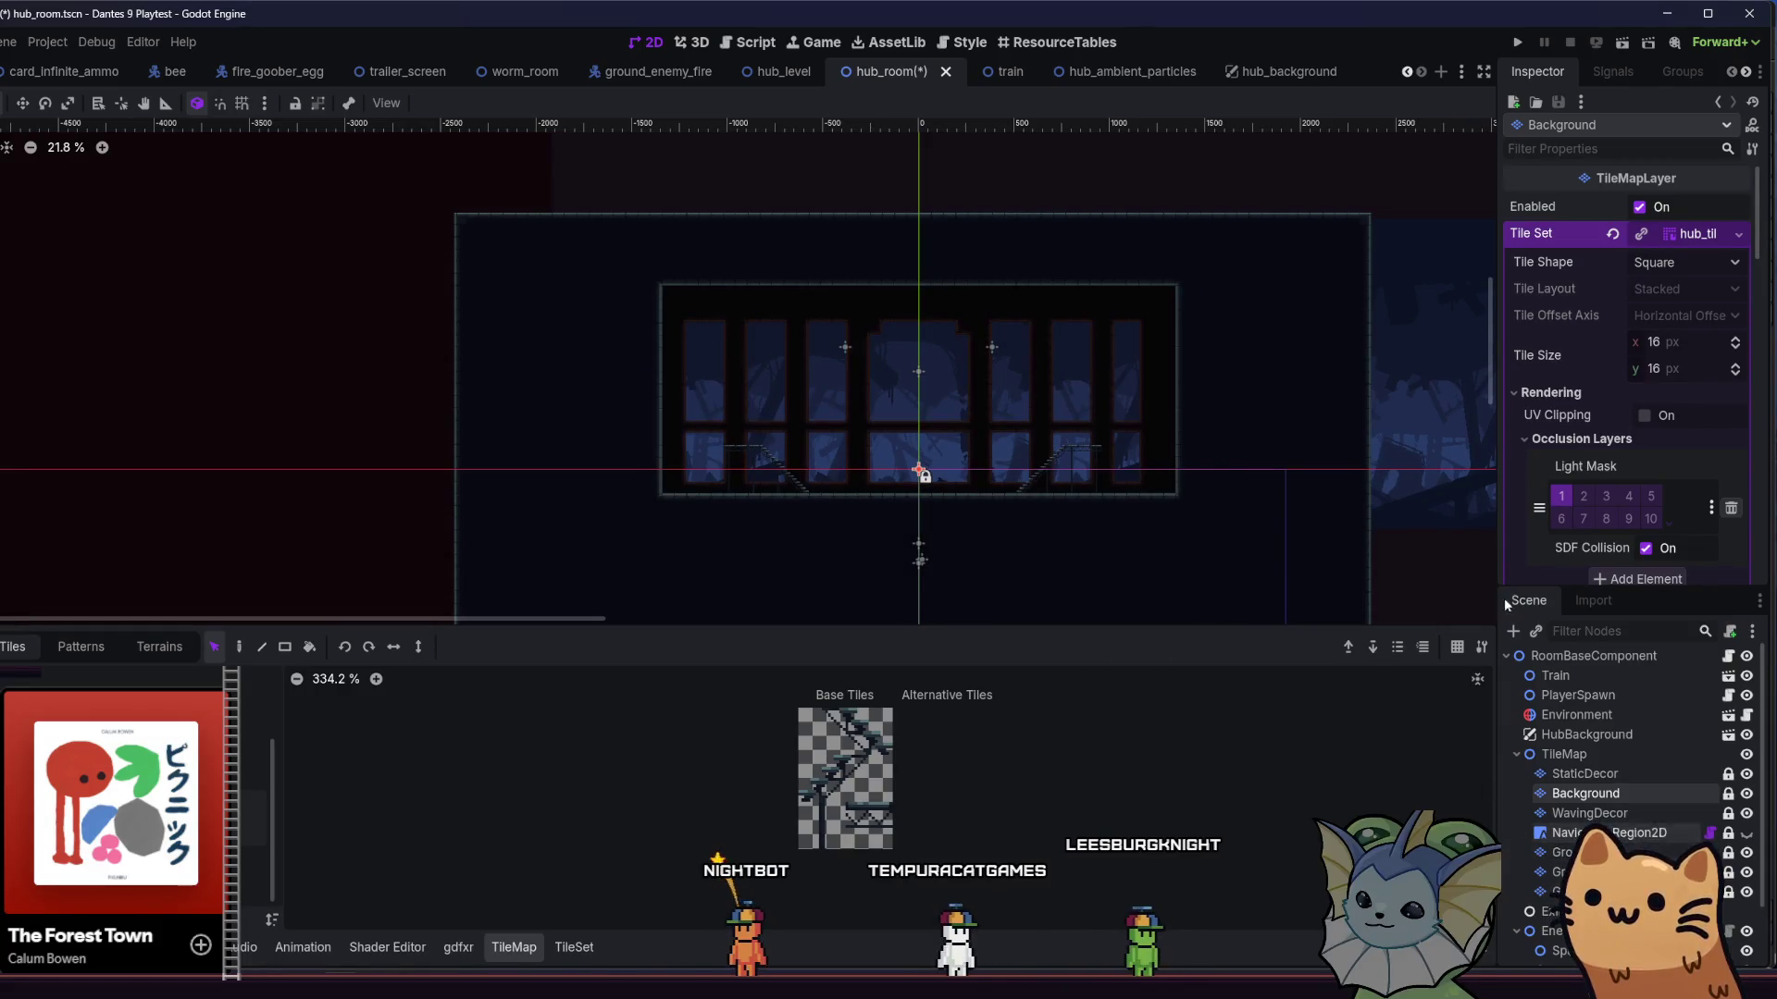
click(1508, 43)
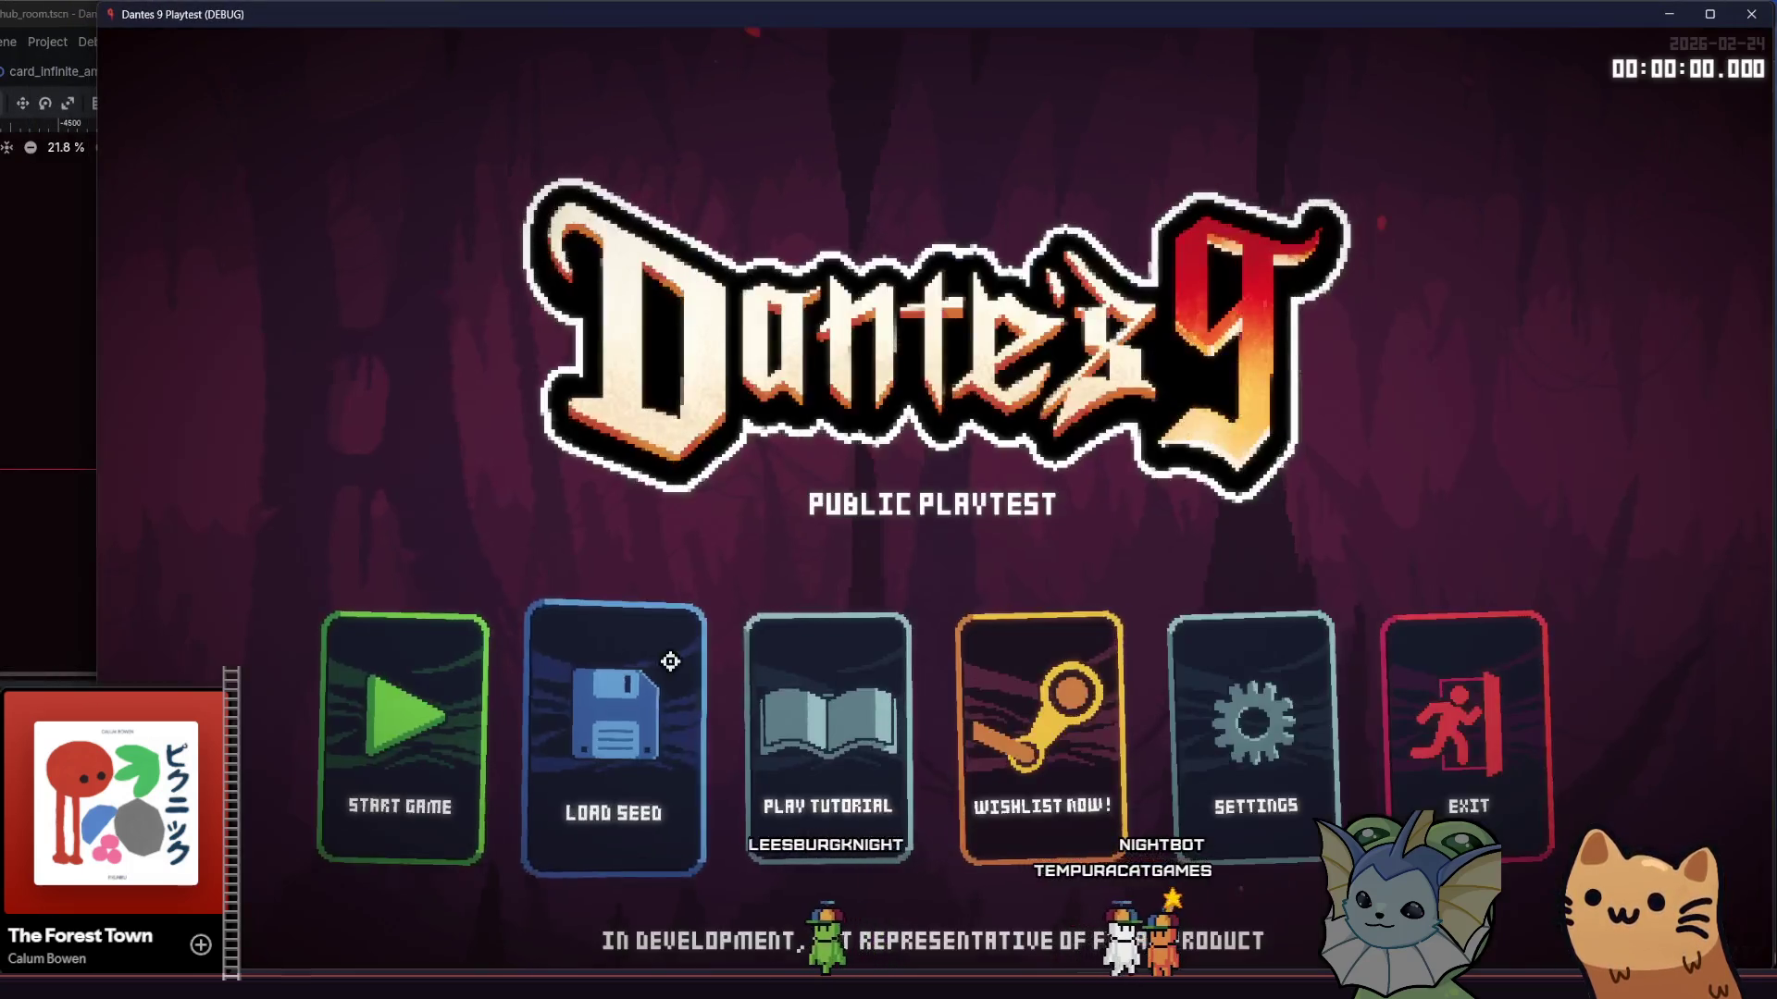
- Start a game and walk the cat right to the wall and back up the stairs
click(425, 750)
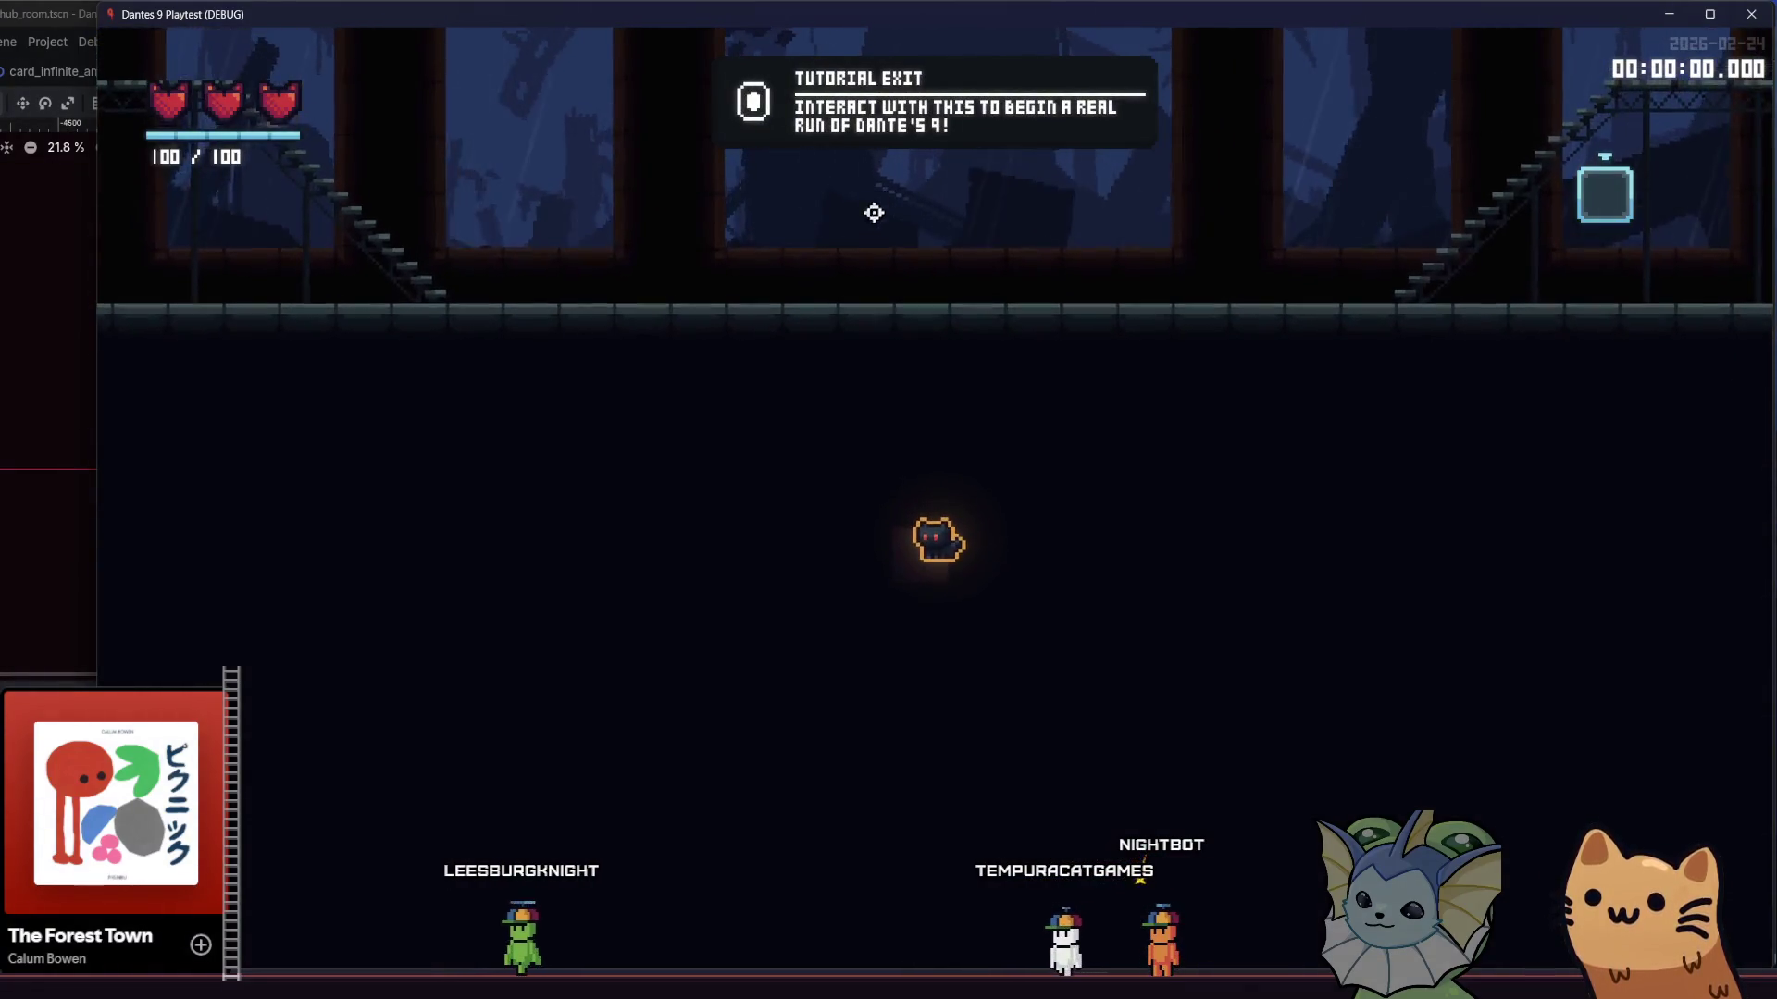
key(d)
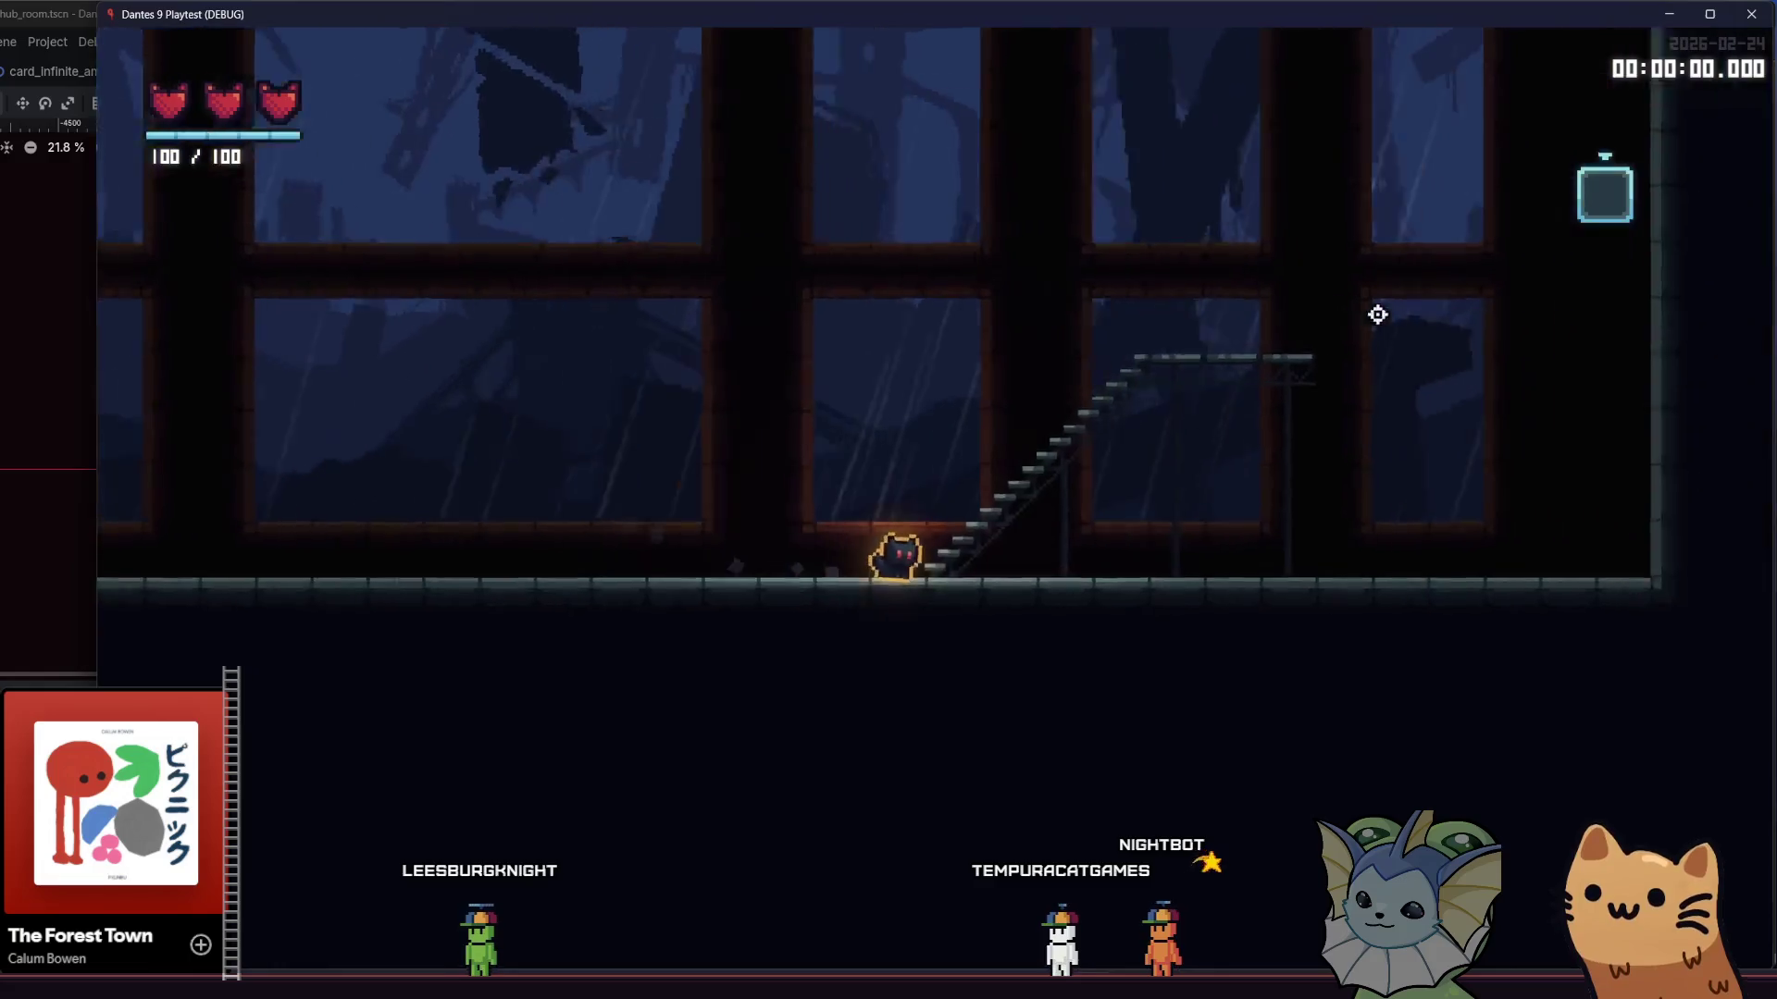
key(d)
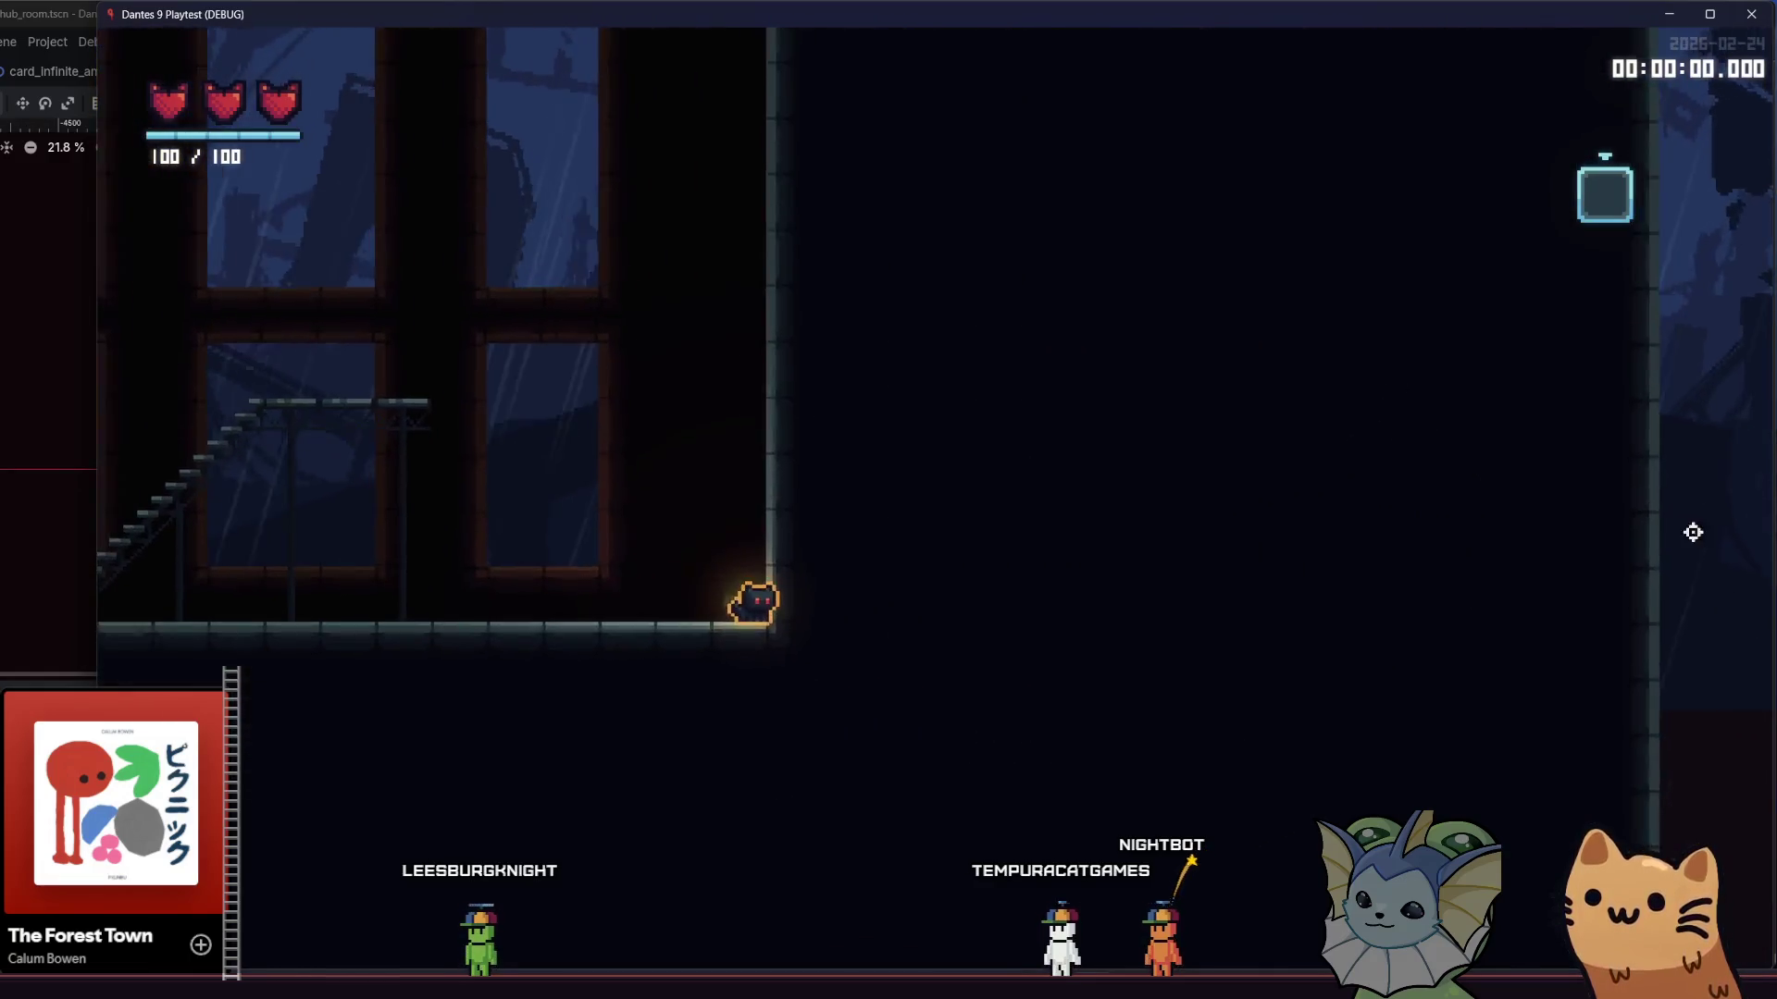
key(a)
key(space)
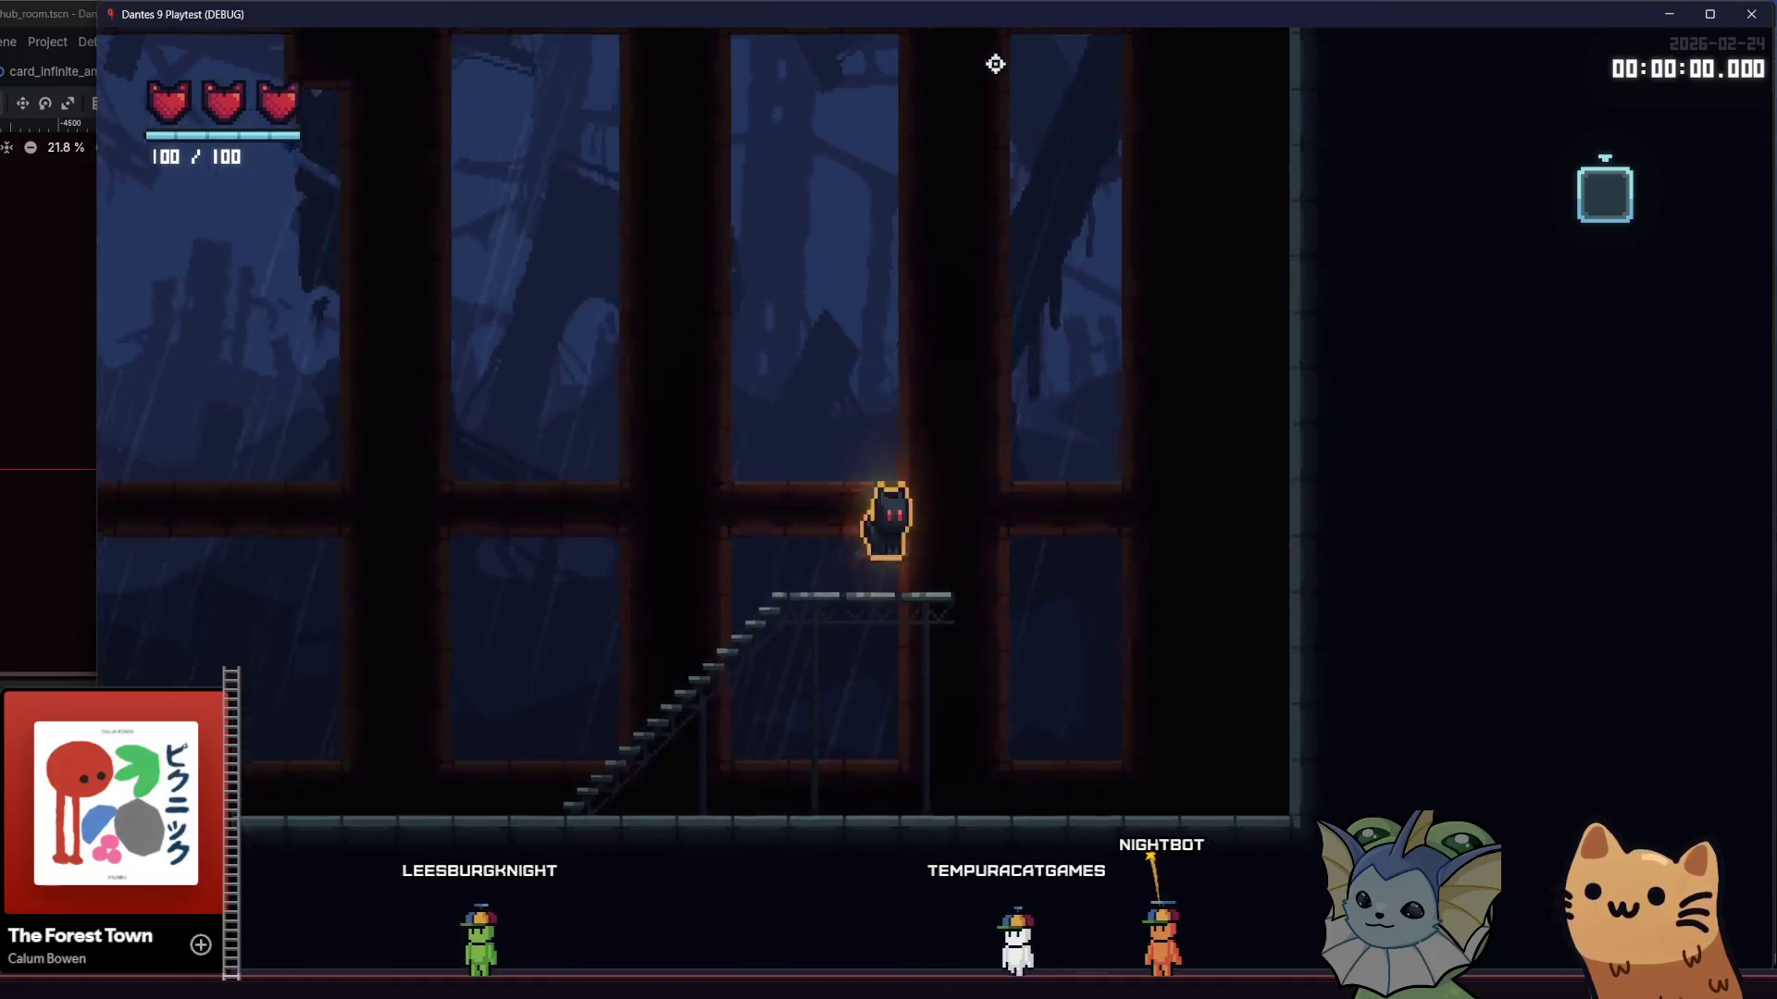
- Jump the cat up the tall shaft, close the game, and bring parallax.aseprite forward in Aseprite
key(d)
key(space)
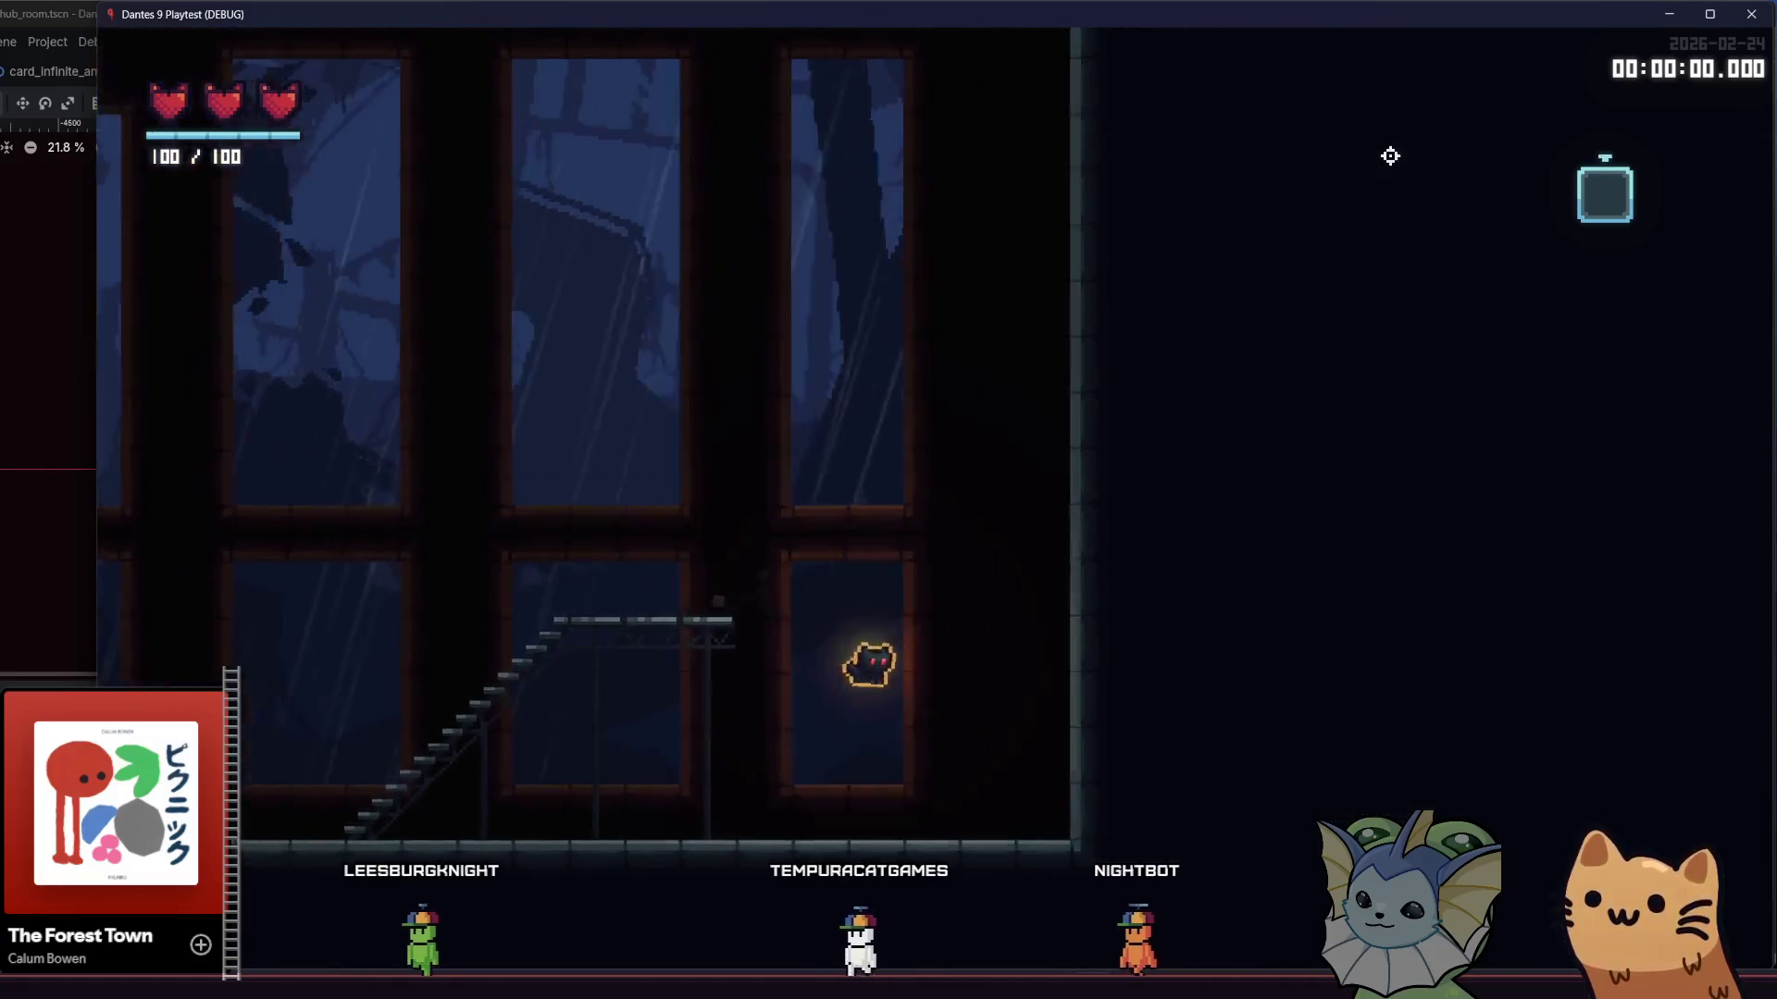
key(space)
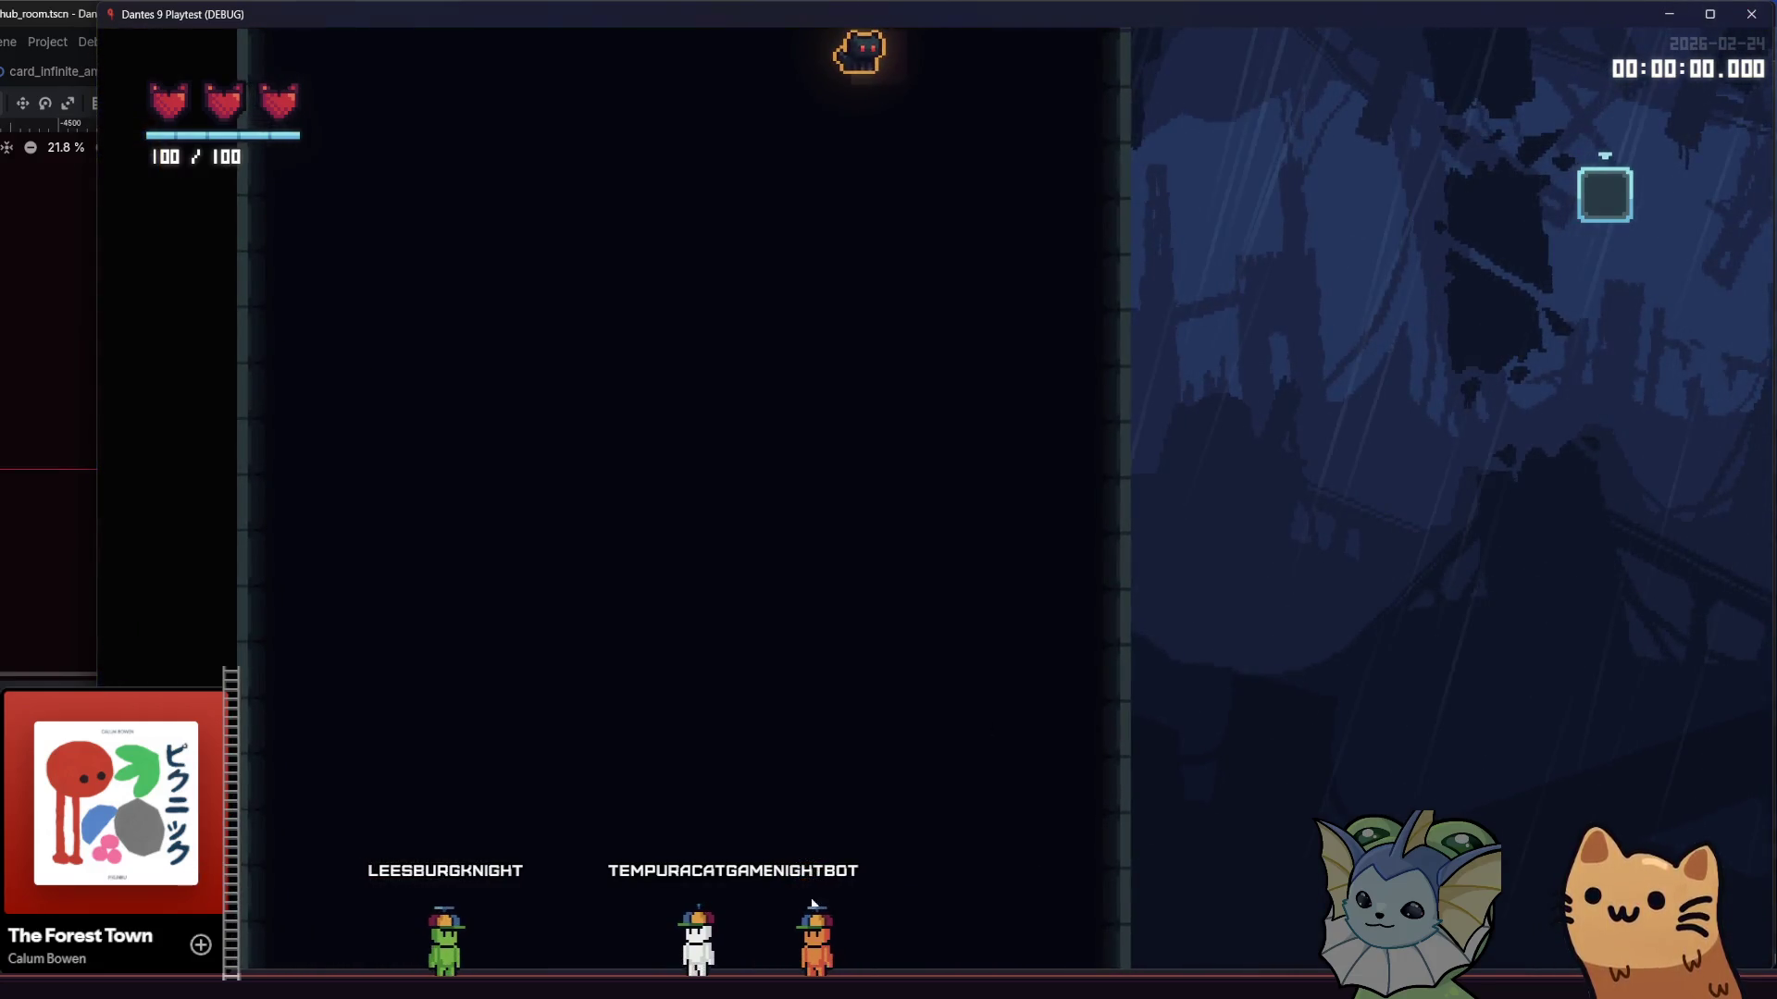
key(alt+F4)
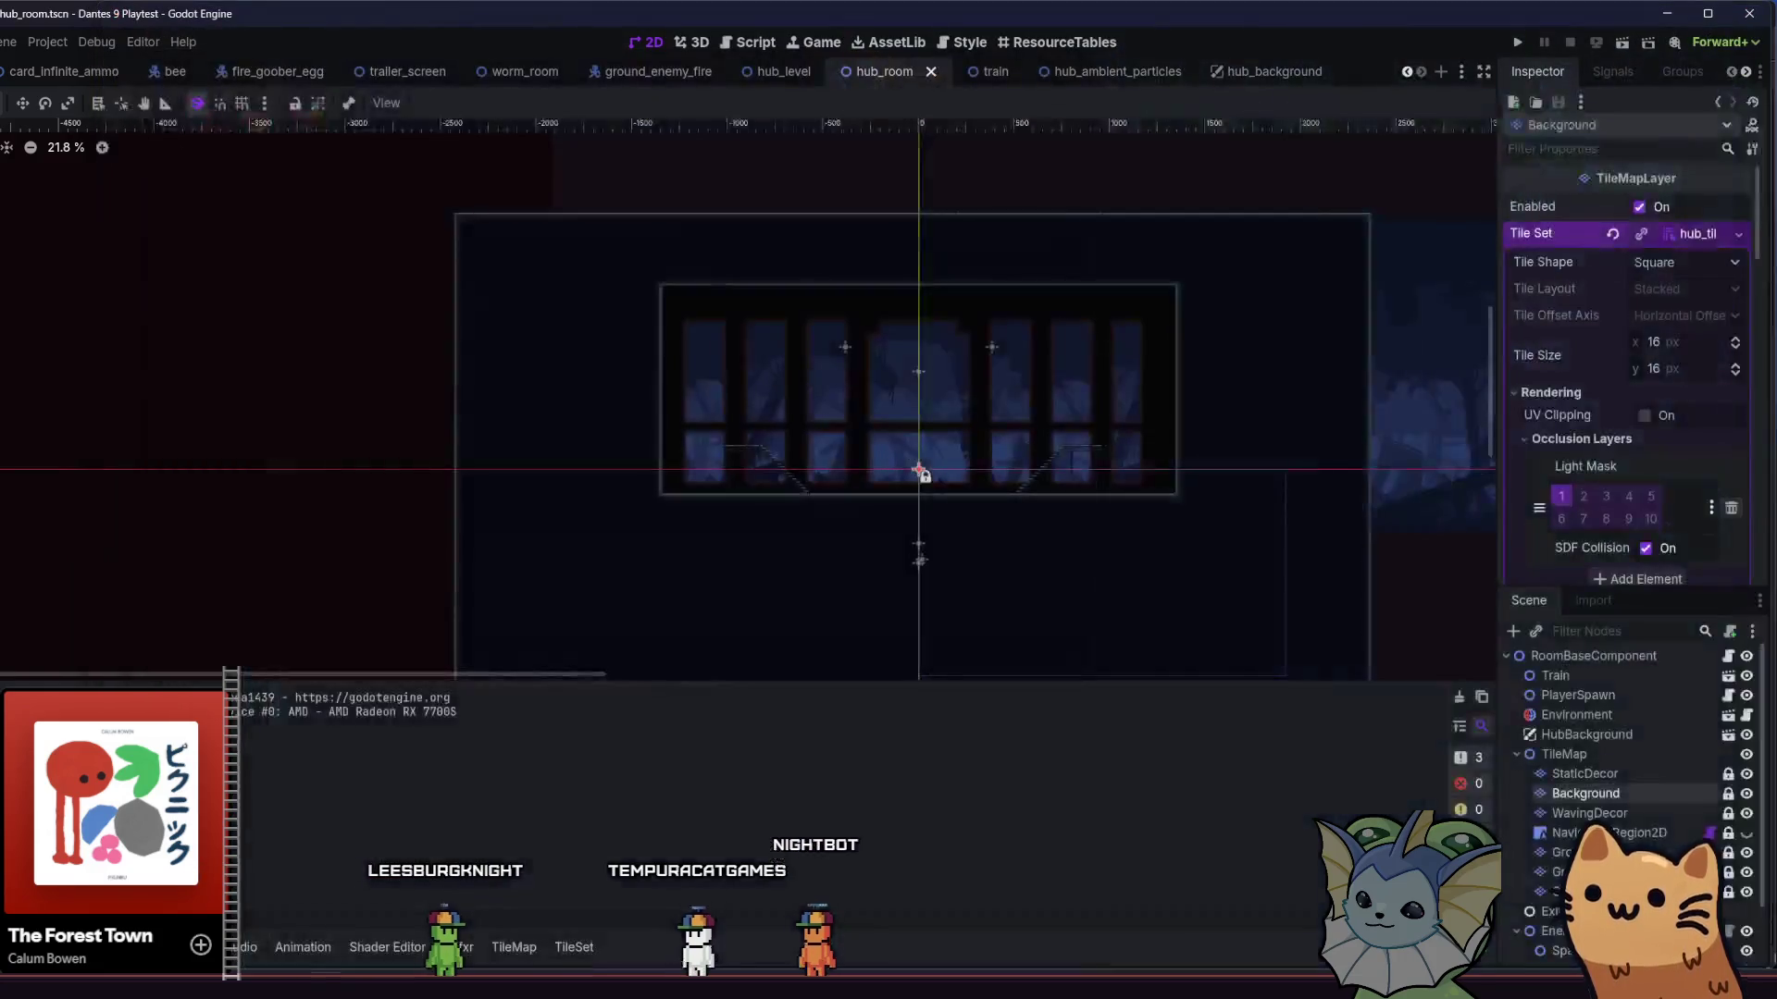
mouse_move(571, 988)
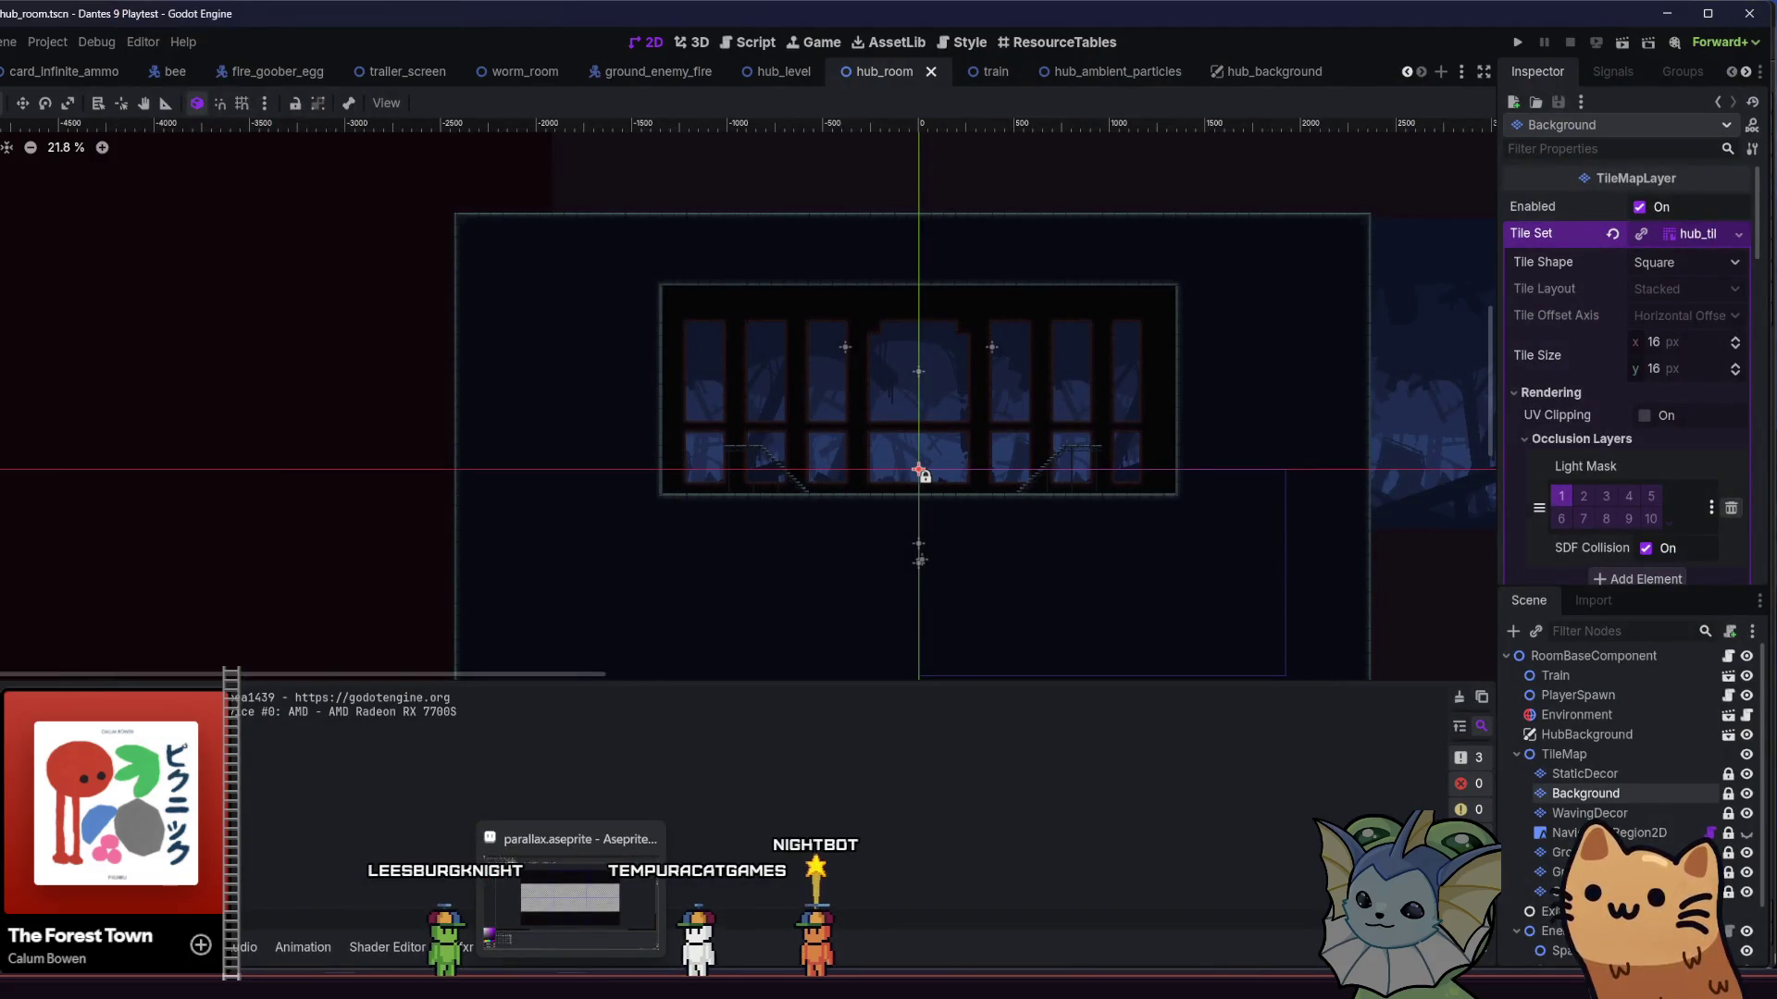
click(571, 988)
- Bring the whole parallax sprite into view with the fill tool and step through its frames
scroll(678, 585, up, 3)
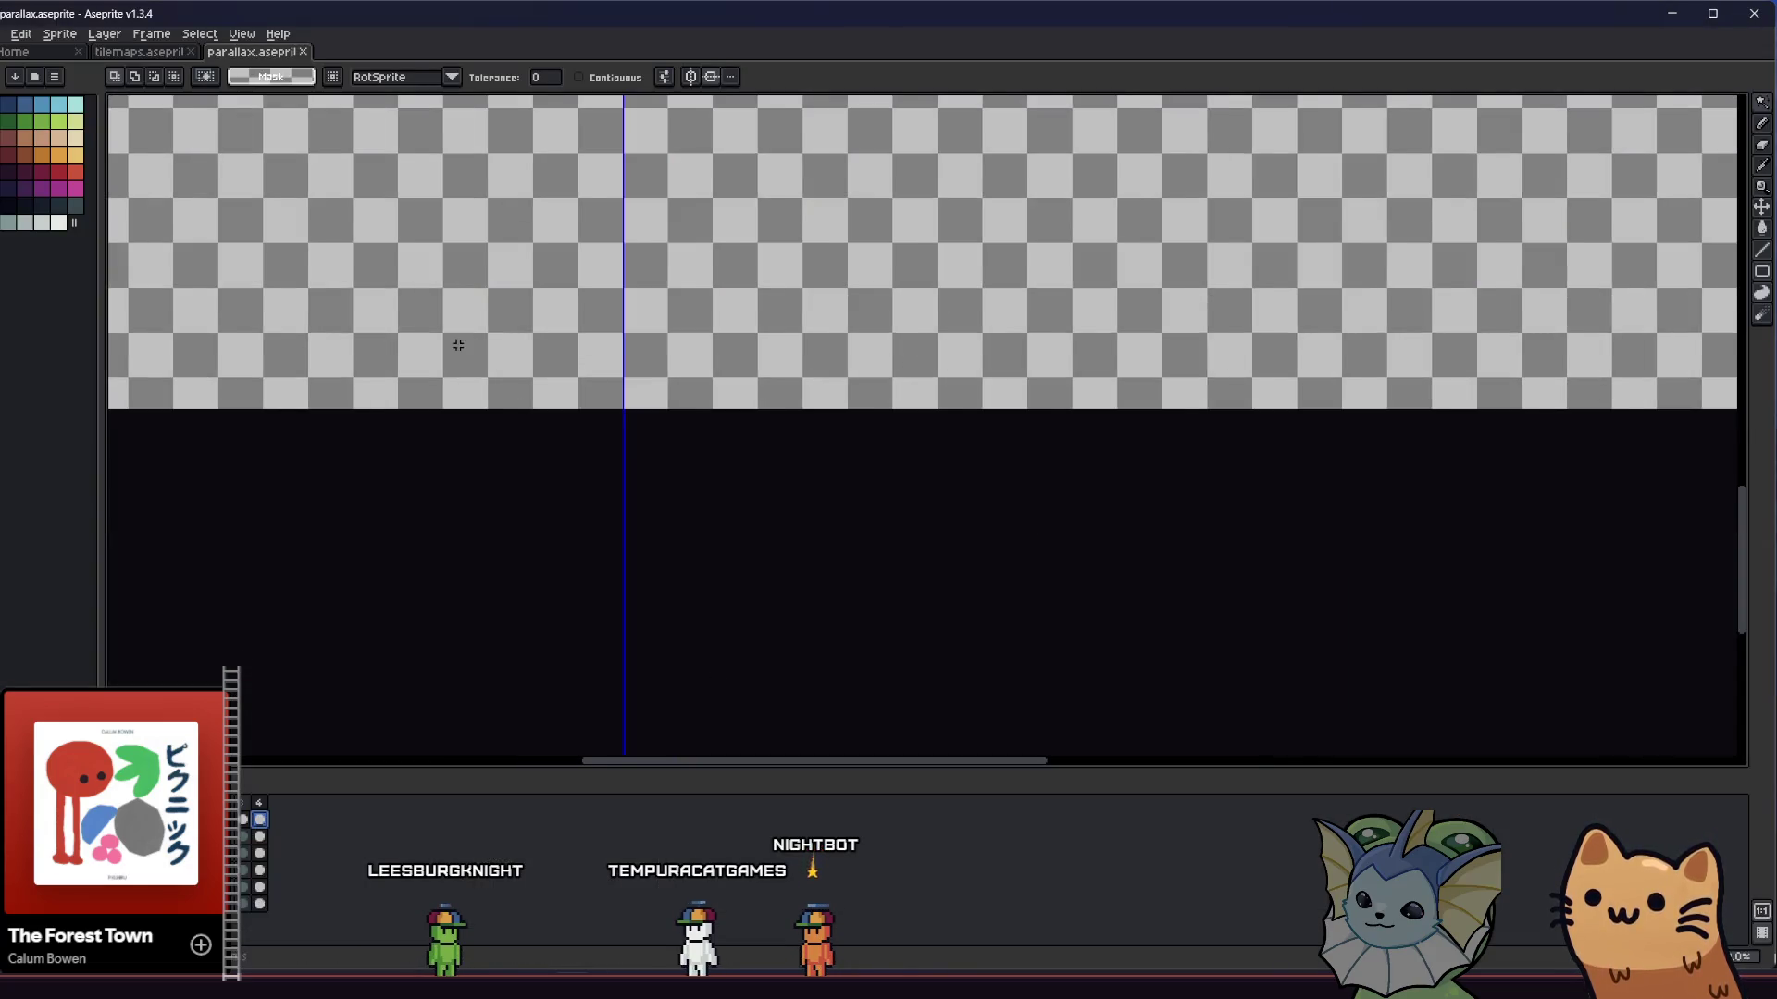
mouse_move(319, 454)
mouse_down()
mouse_move(401, 603)
mouse_move(479, 578)
mouse_up()
scroll(405, 586, down, 2)
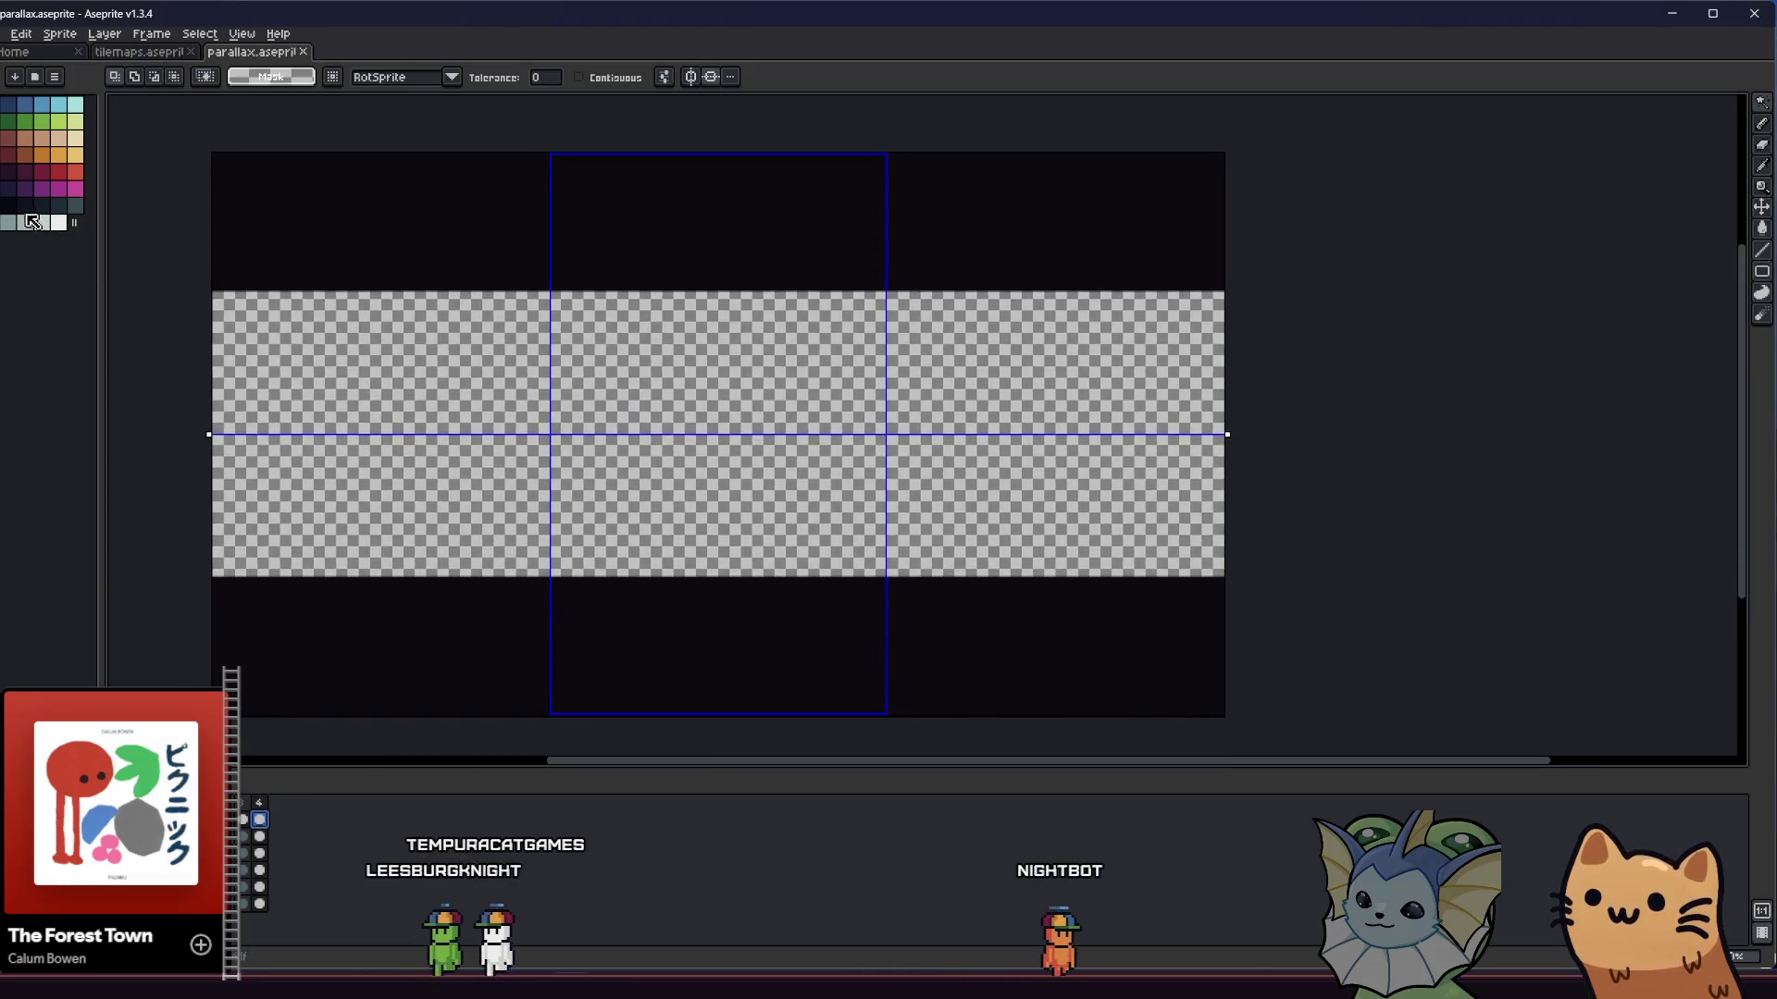
key(g)
drag(352, 639, 373, 635)
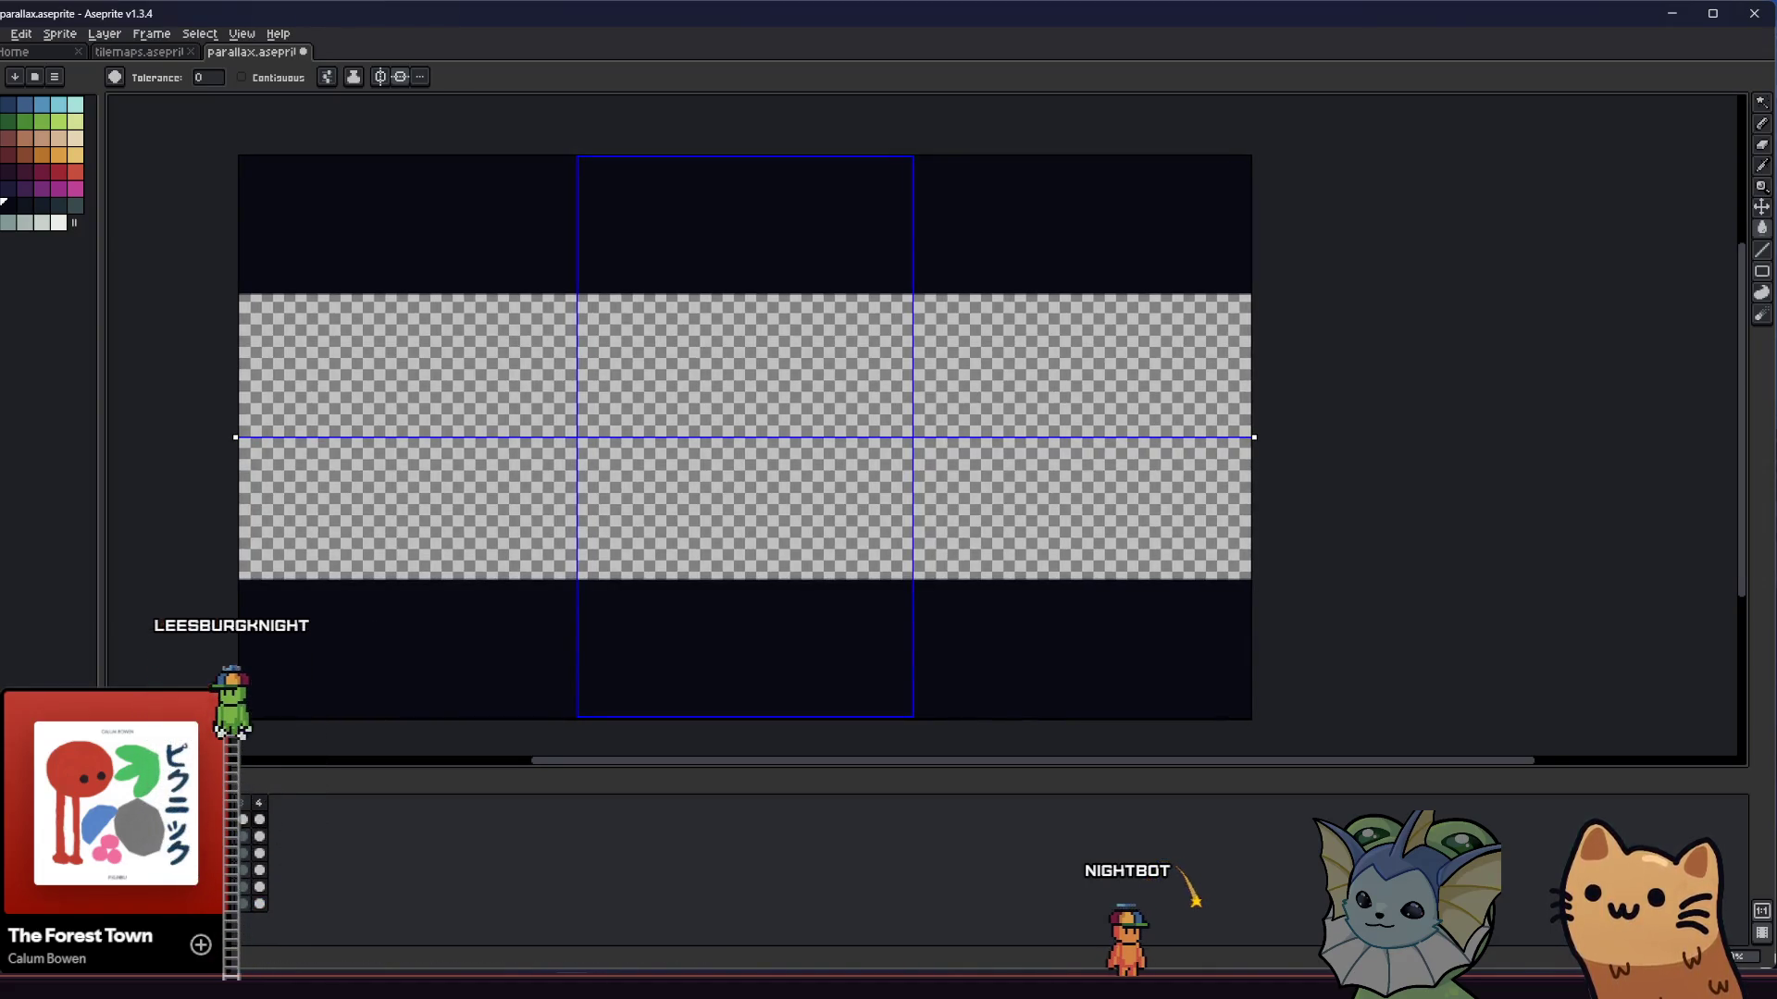
key(period)
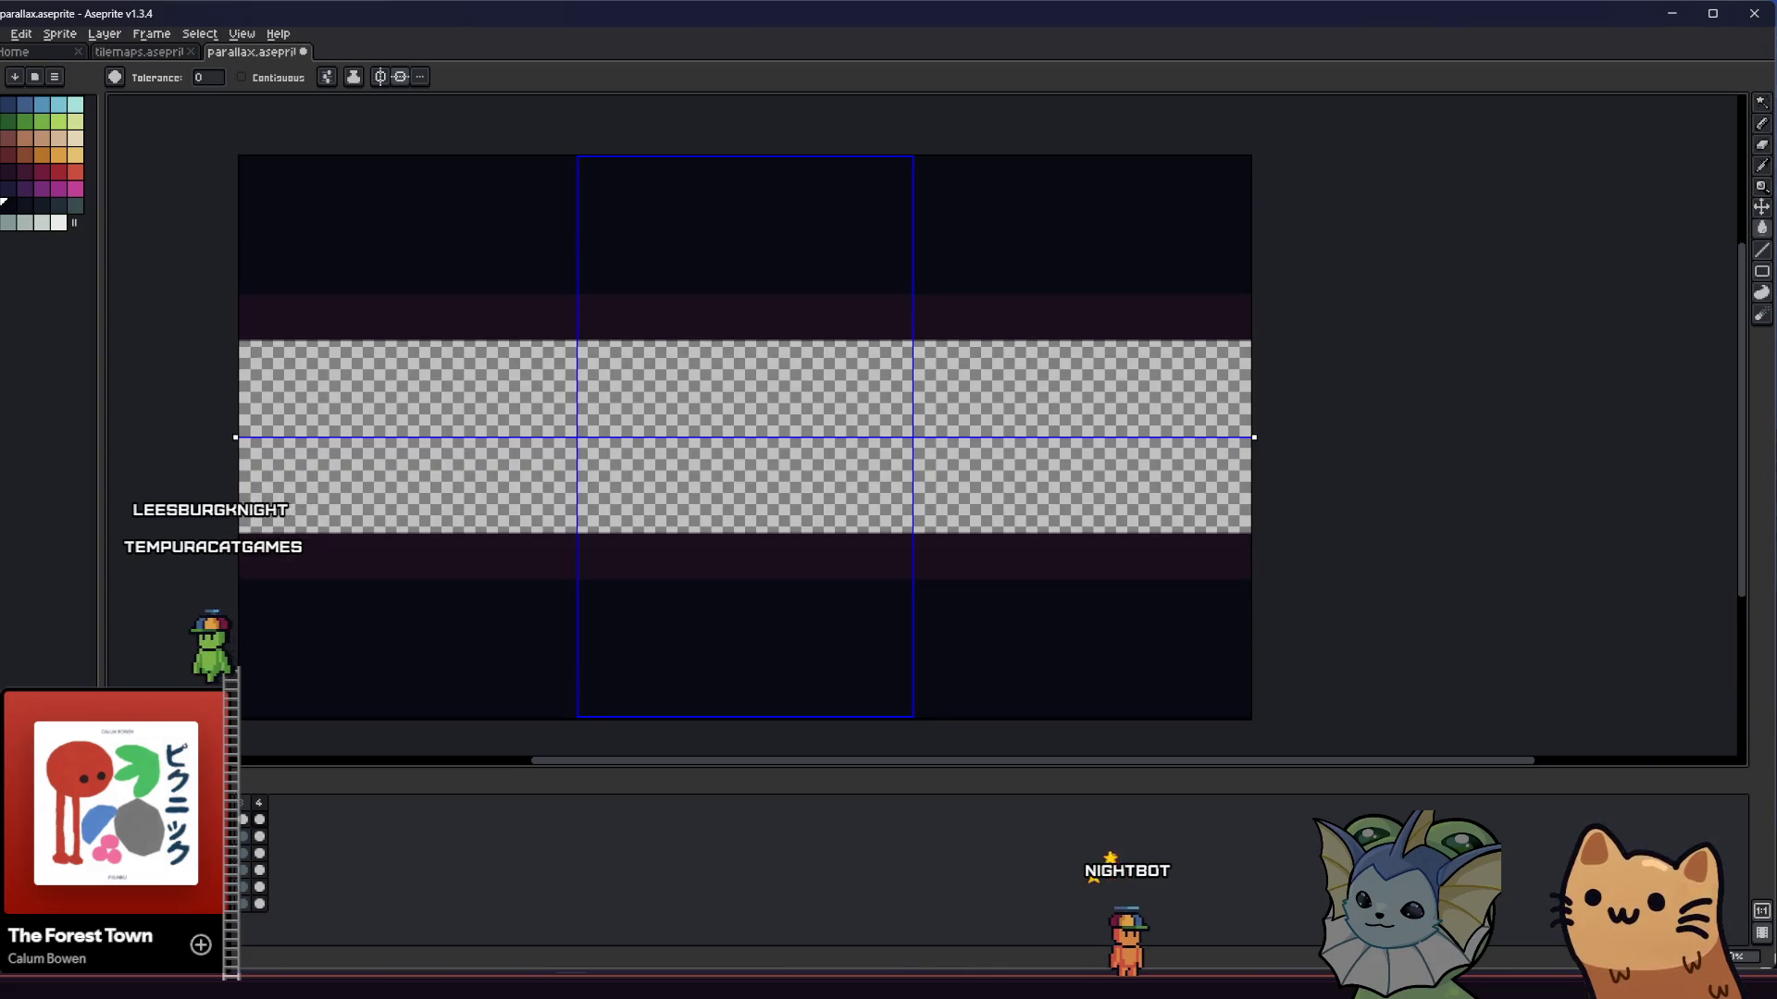
key(comma)
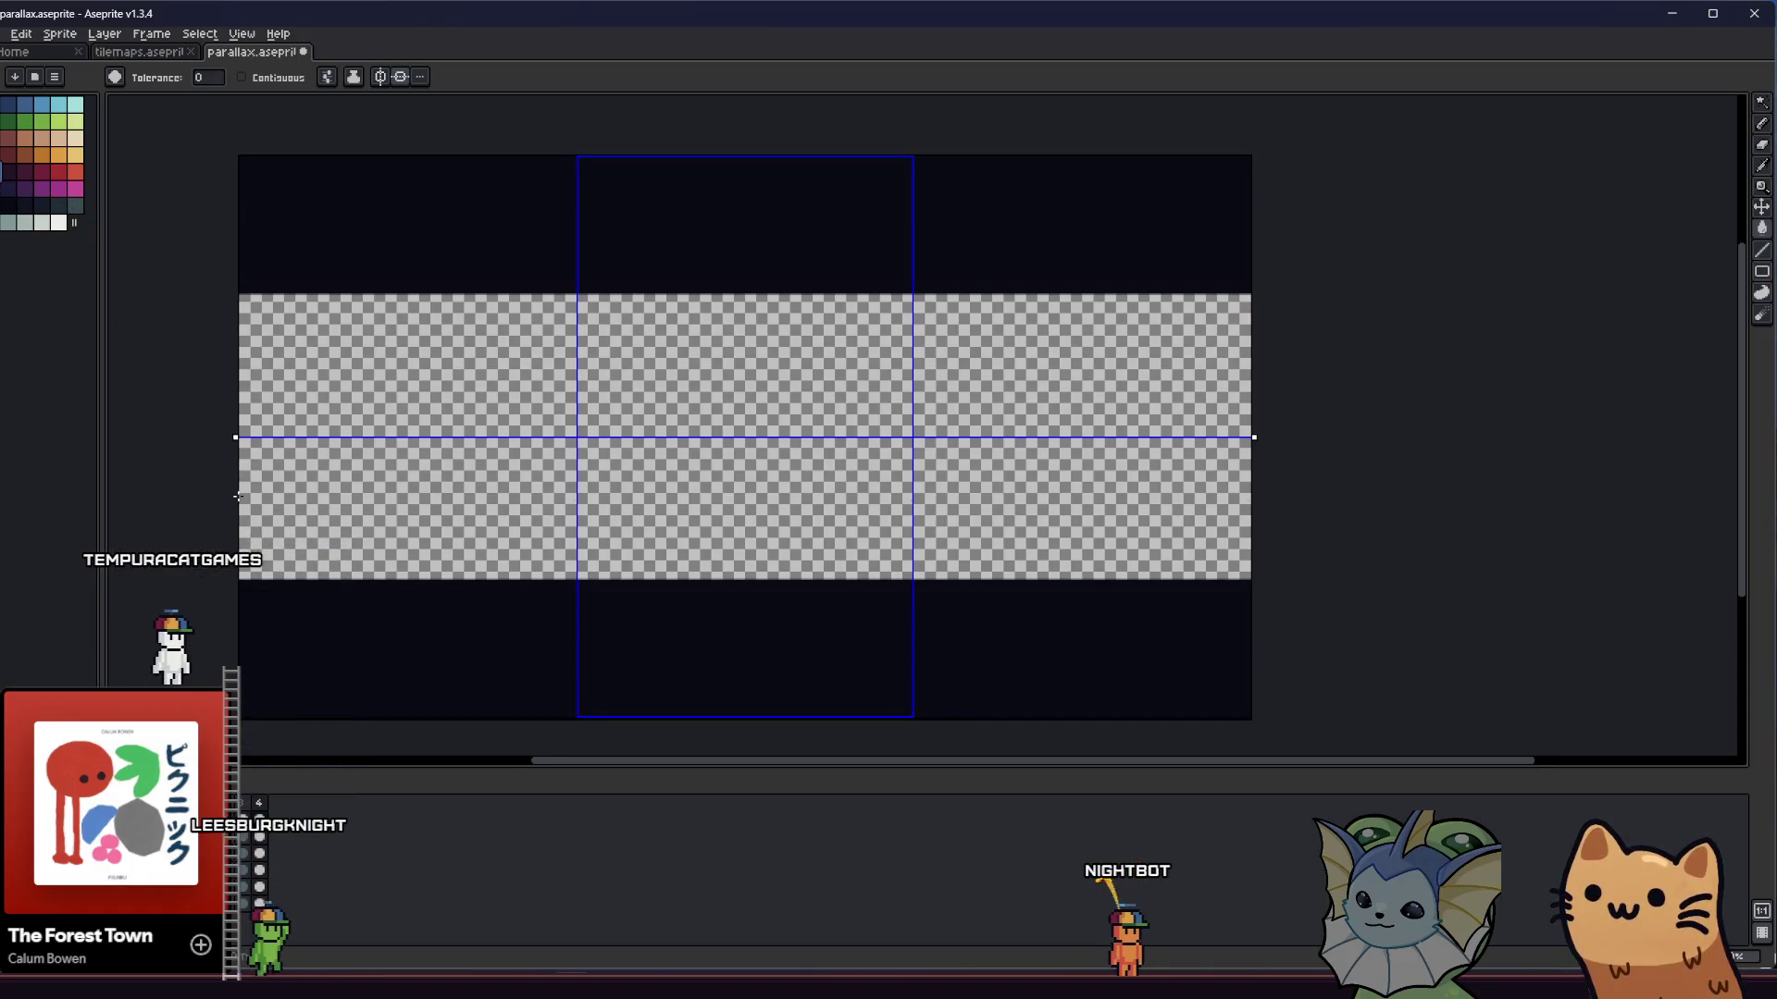
- Reselect the middle column with the marquee, clear that selection, and return to the fill tool
drag(239, 488, 246, 546)
key(m)
key(ctrl+shift+d)
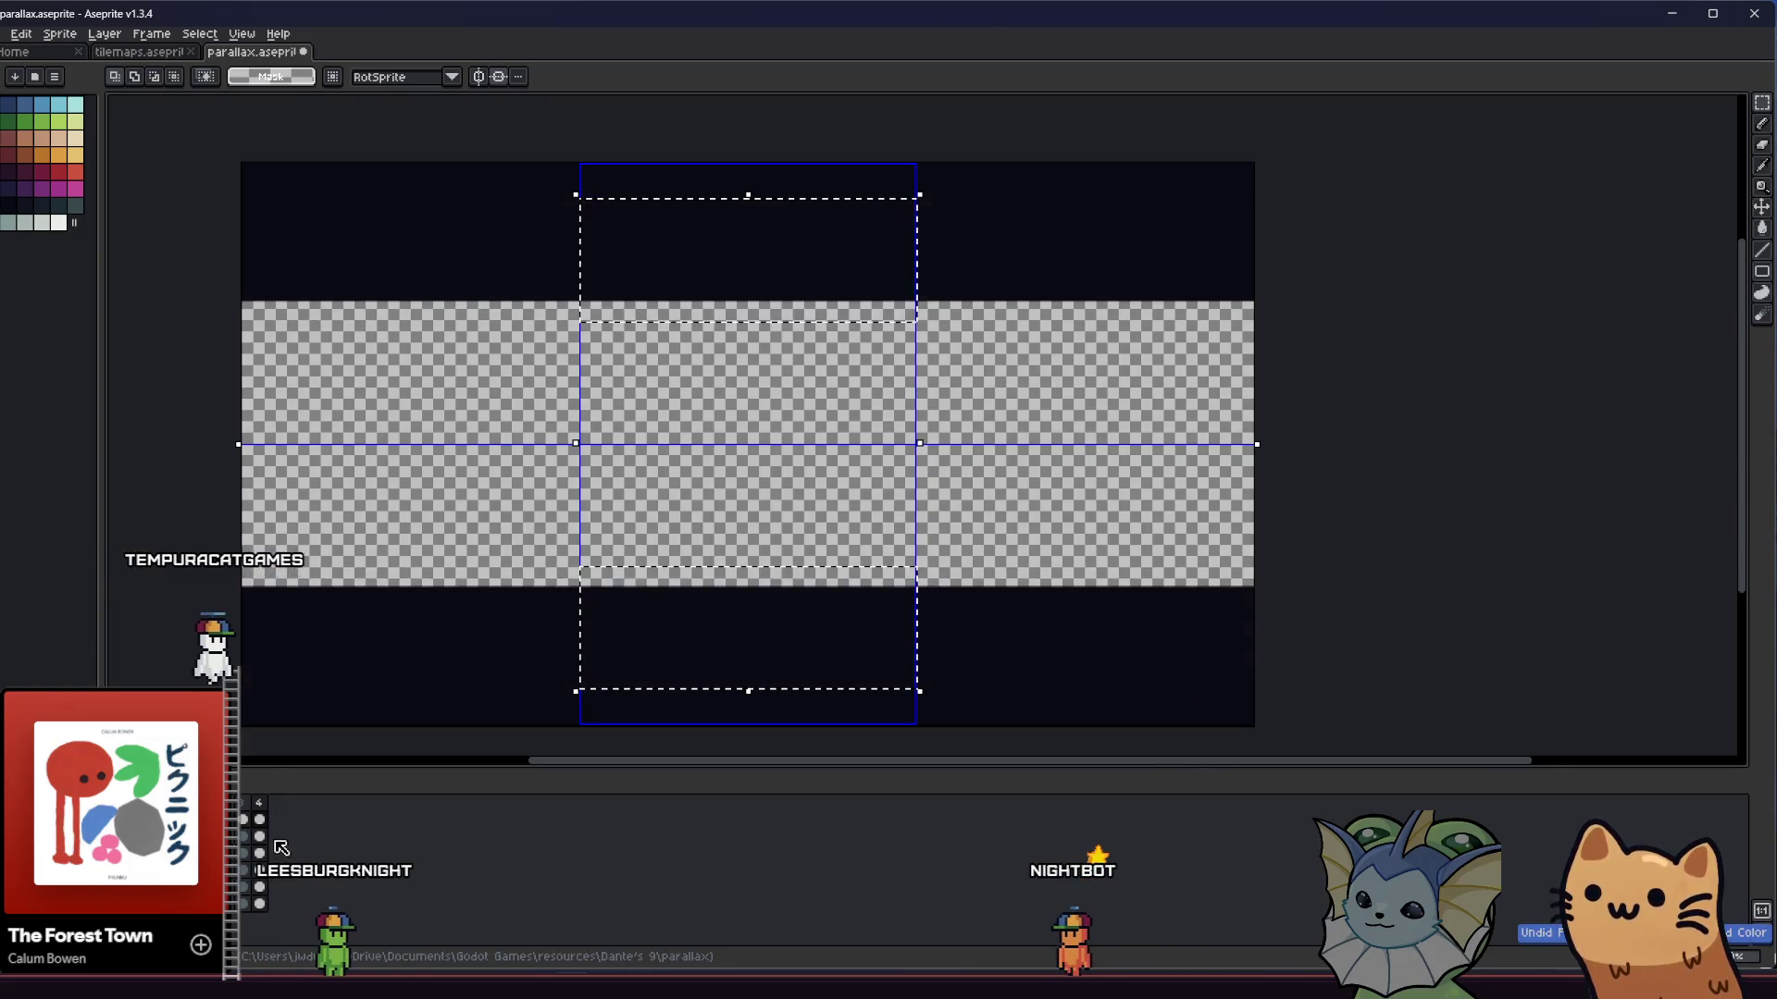
click(232, 640)
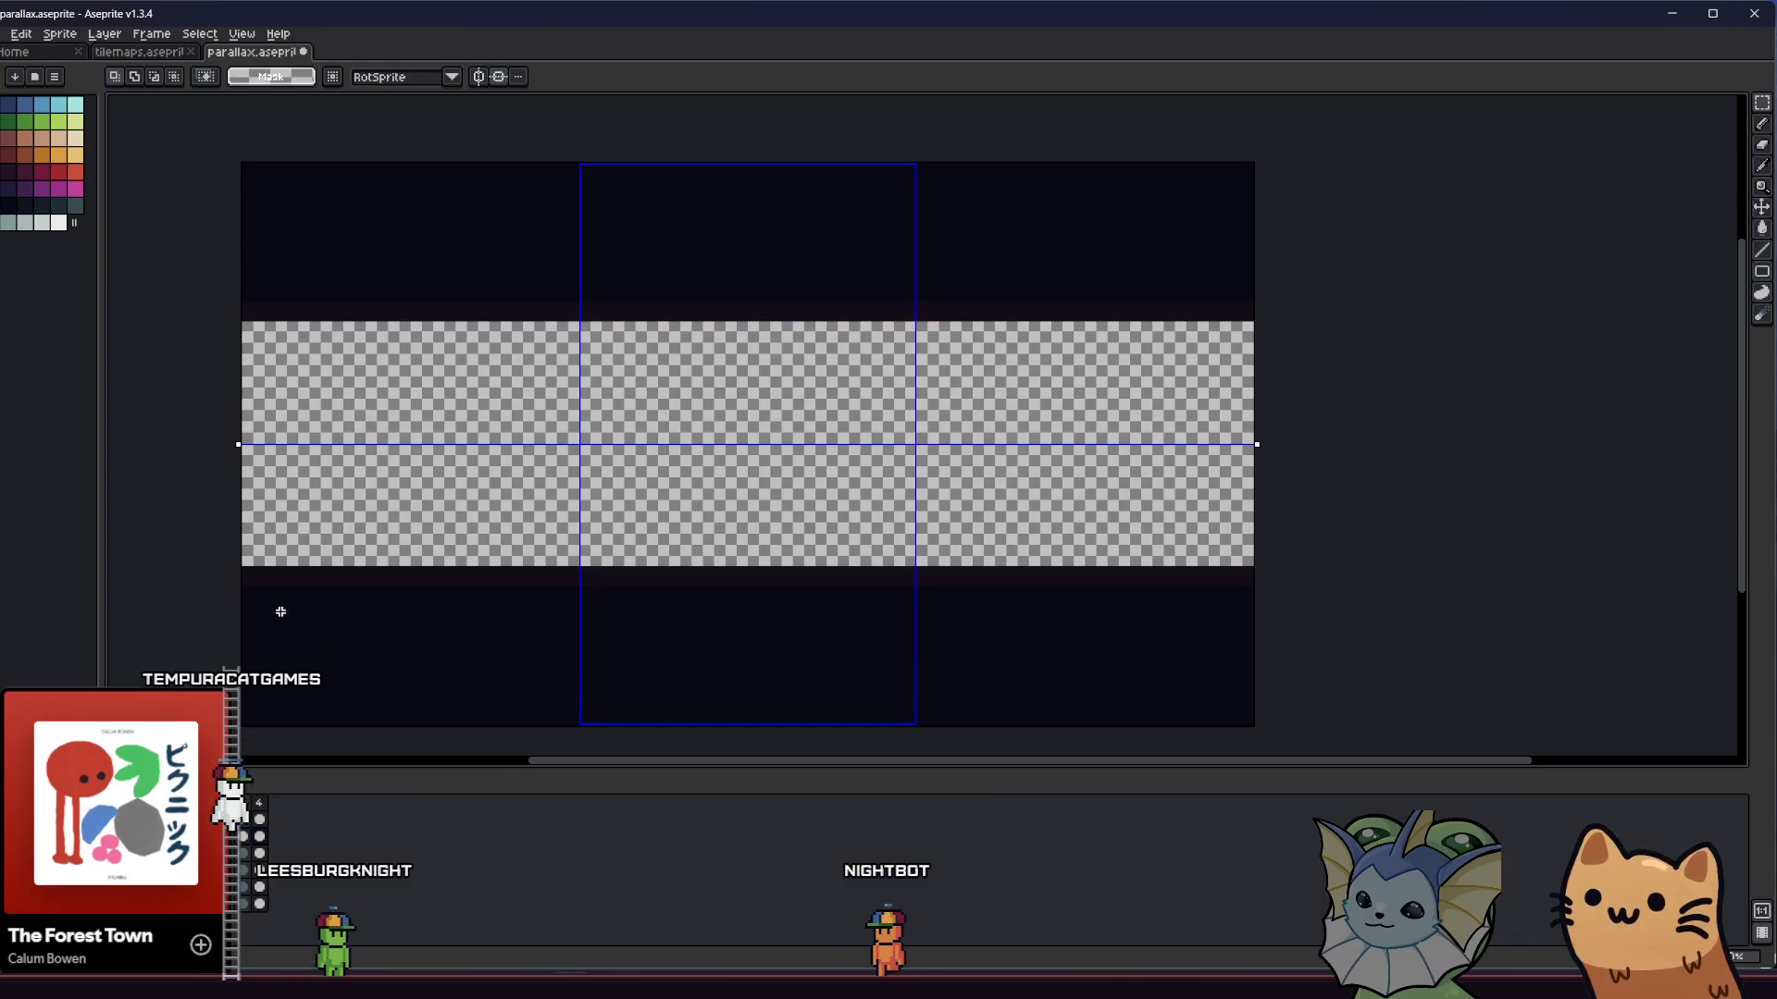
scroll(494, 566, up, 2)
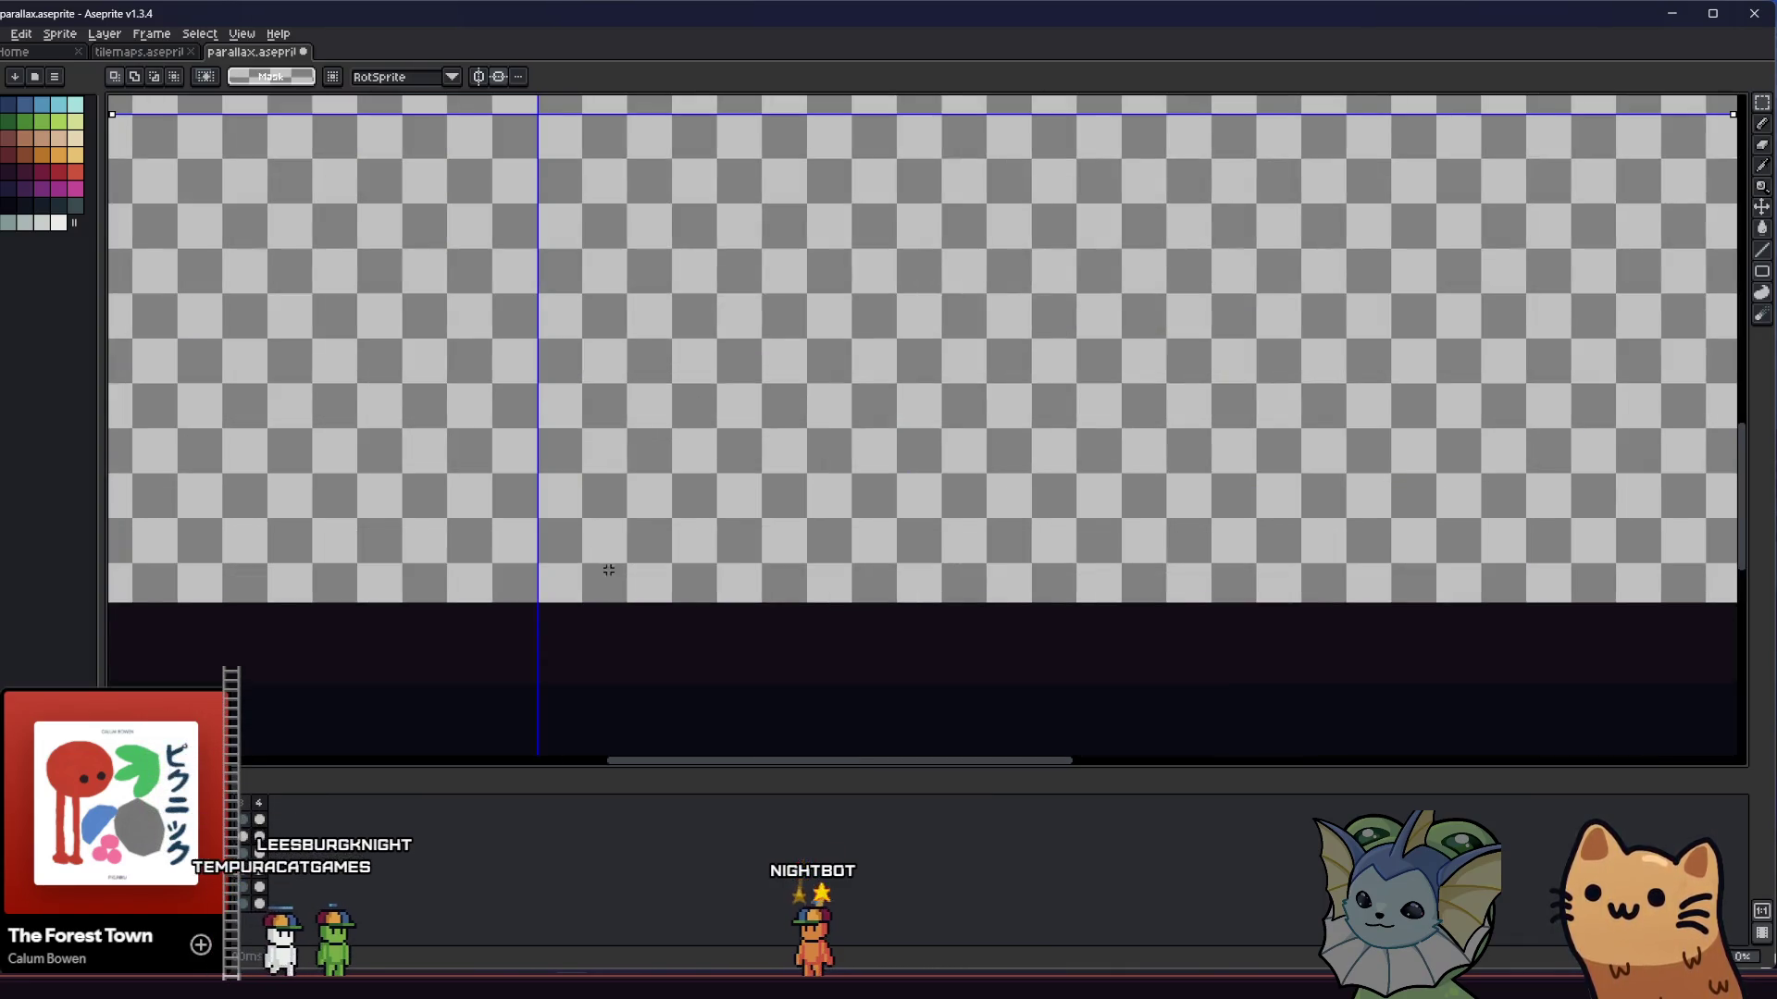
scroll(611, 575, down, 2)
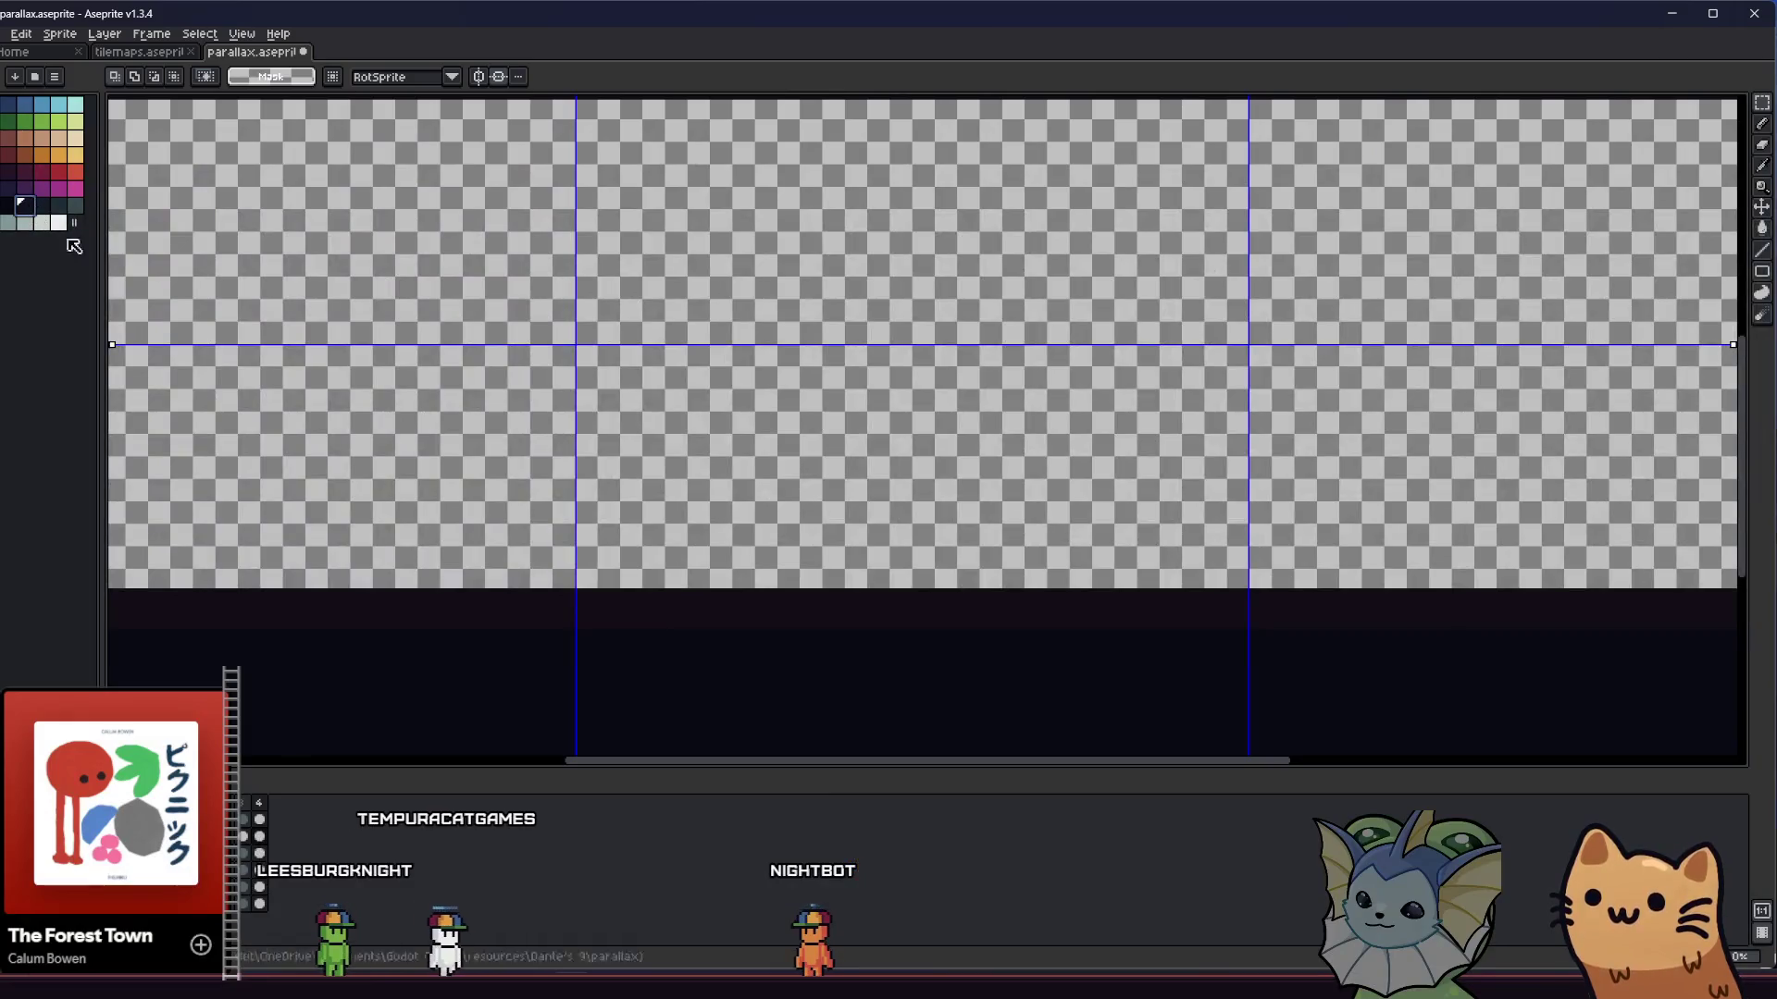
key(g)
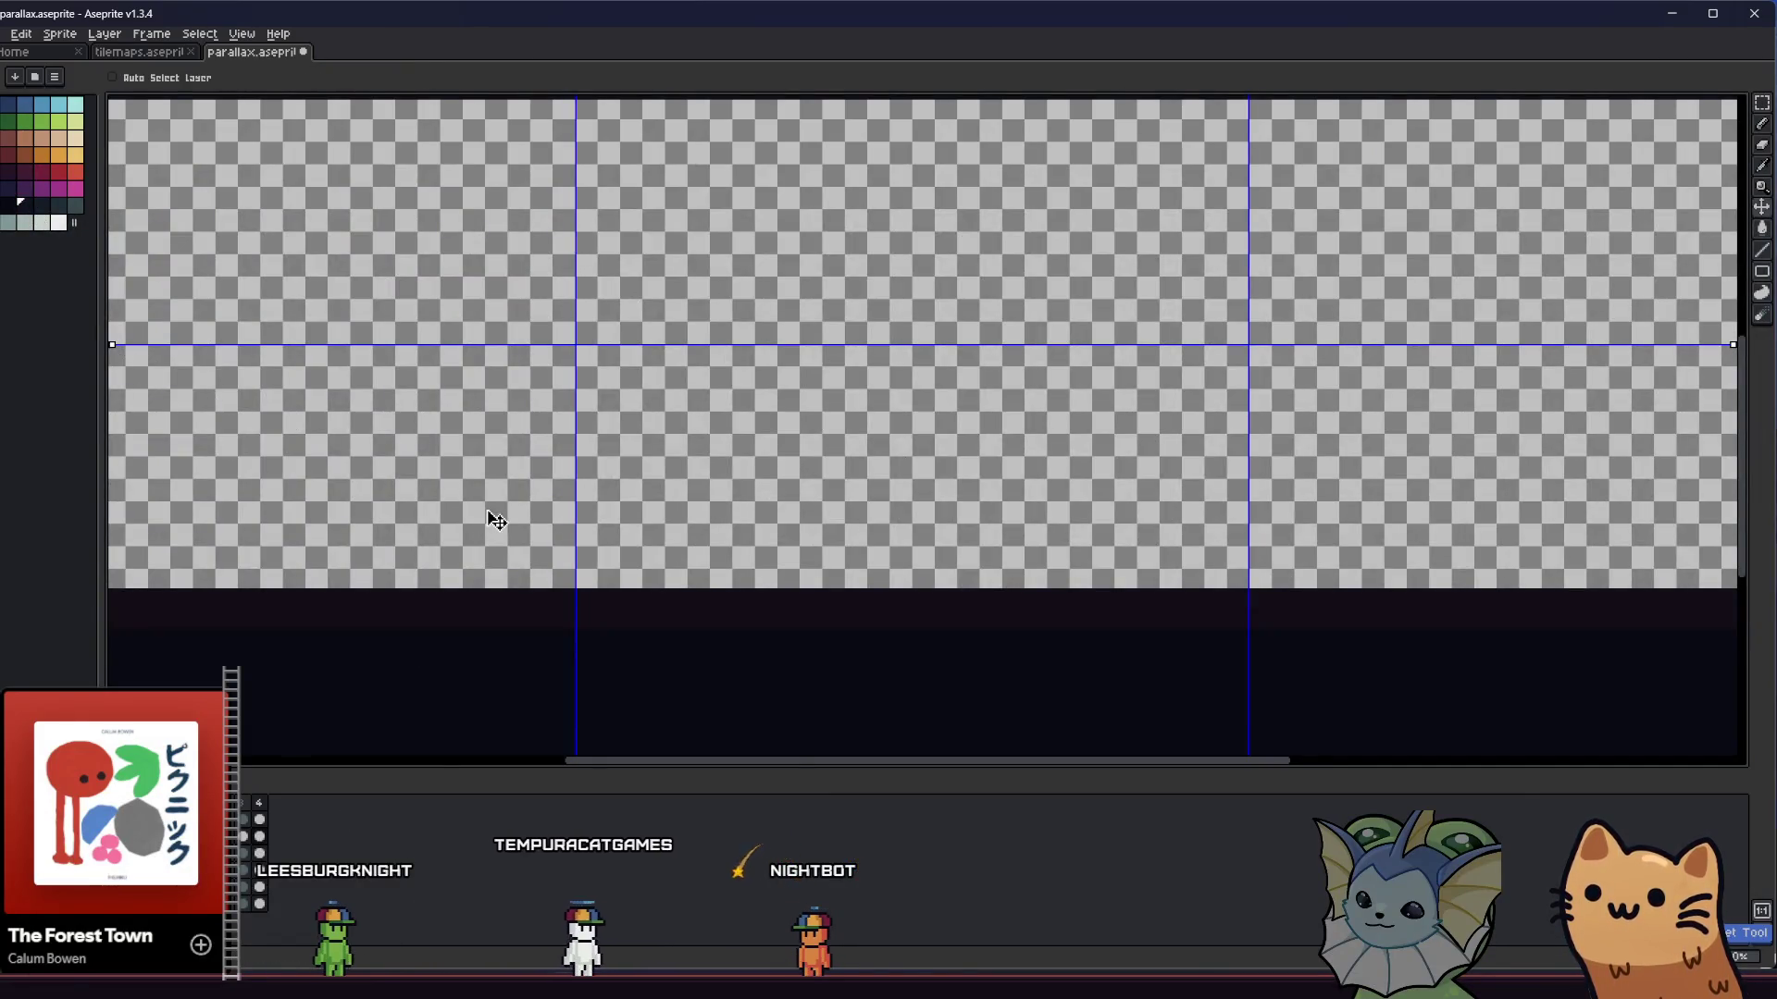
scroll(496, 521, down, 2)
- Reselect and clear the middle-column selection, then pan to see the whole sprite
key(g)
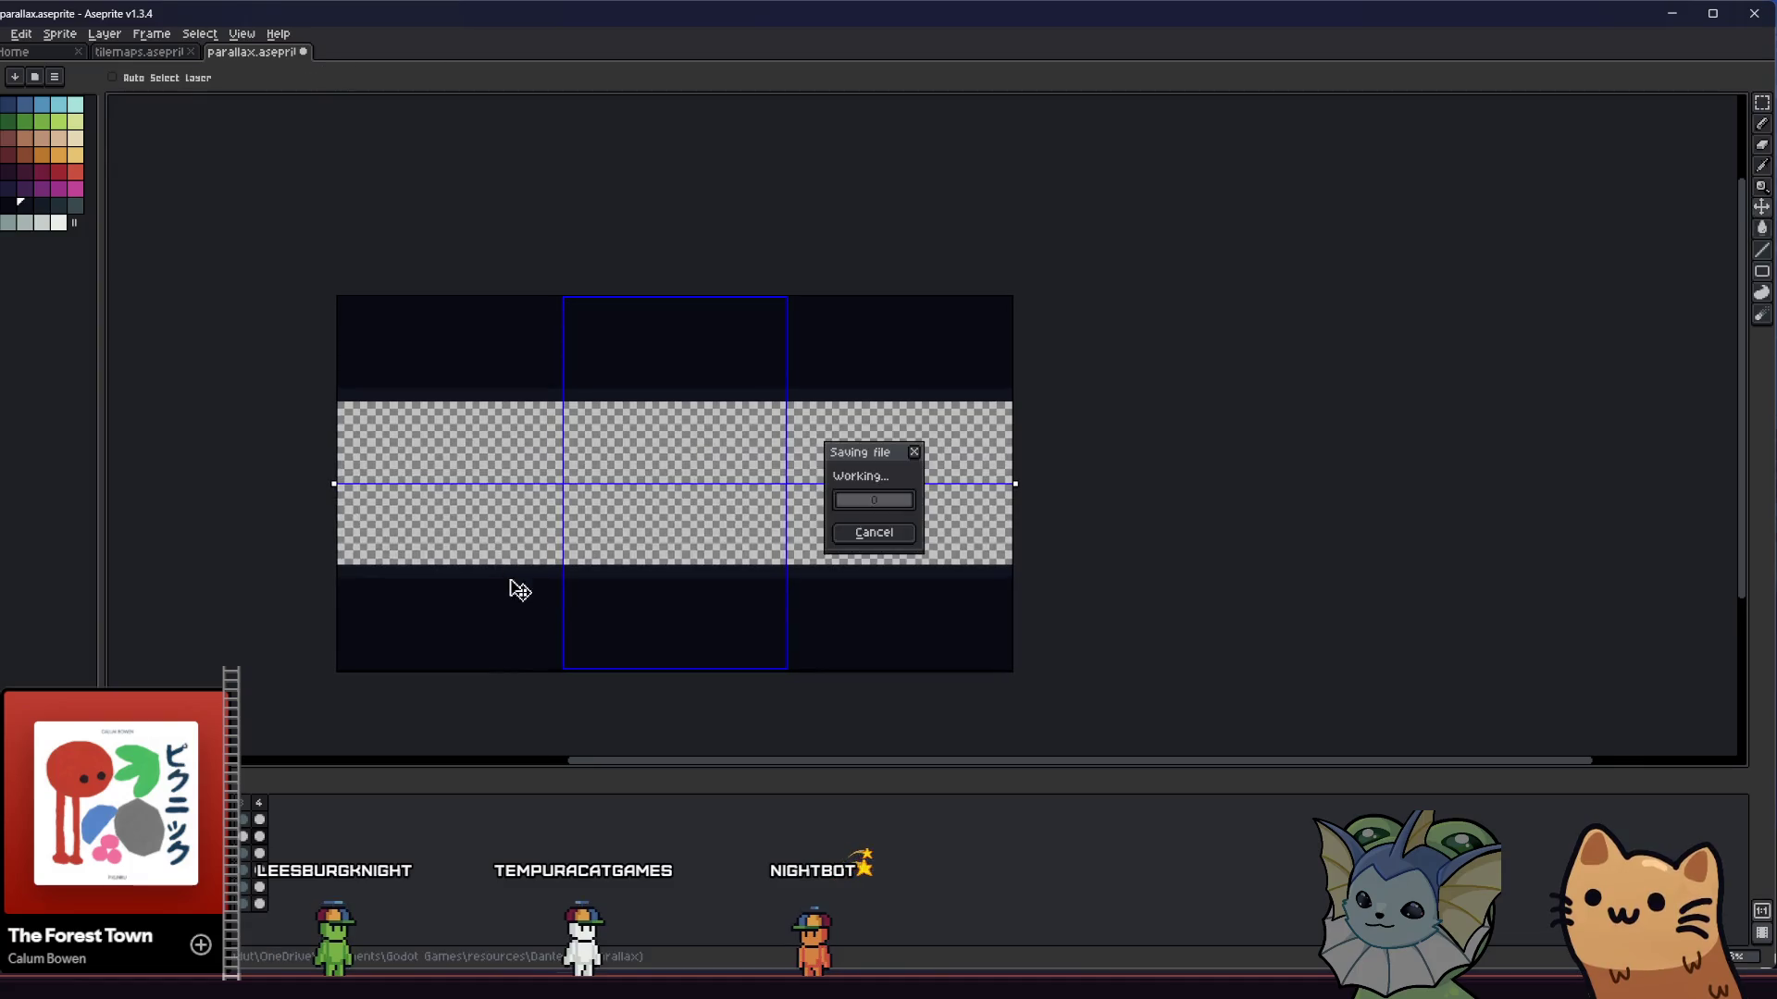
scroll(536, 611, up, 3)
scroll(558, 576, down, 2)
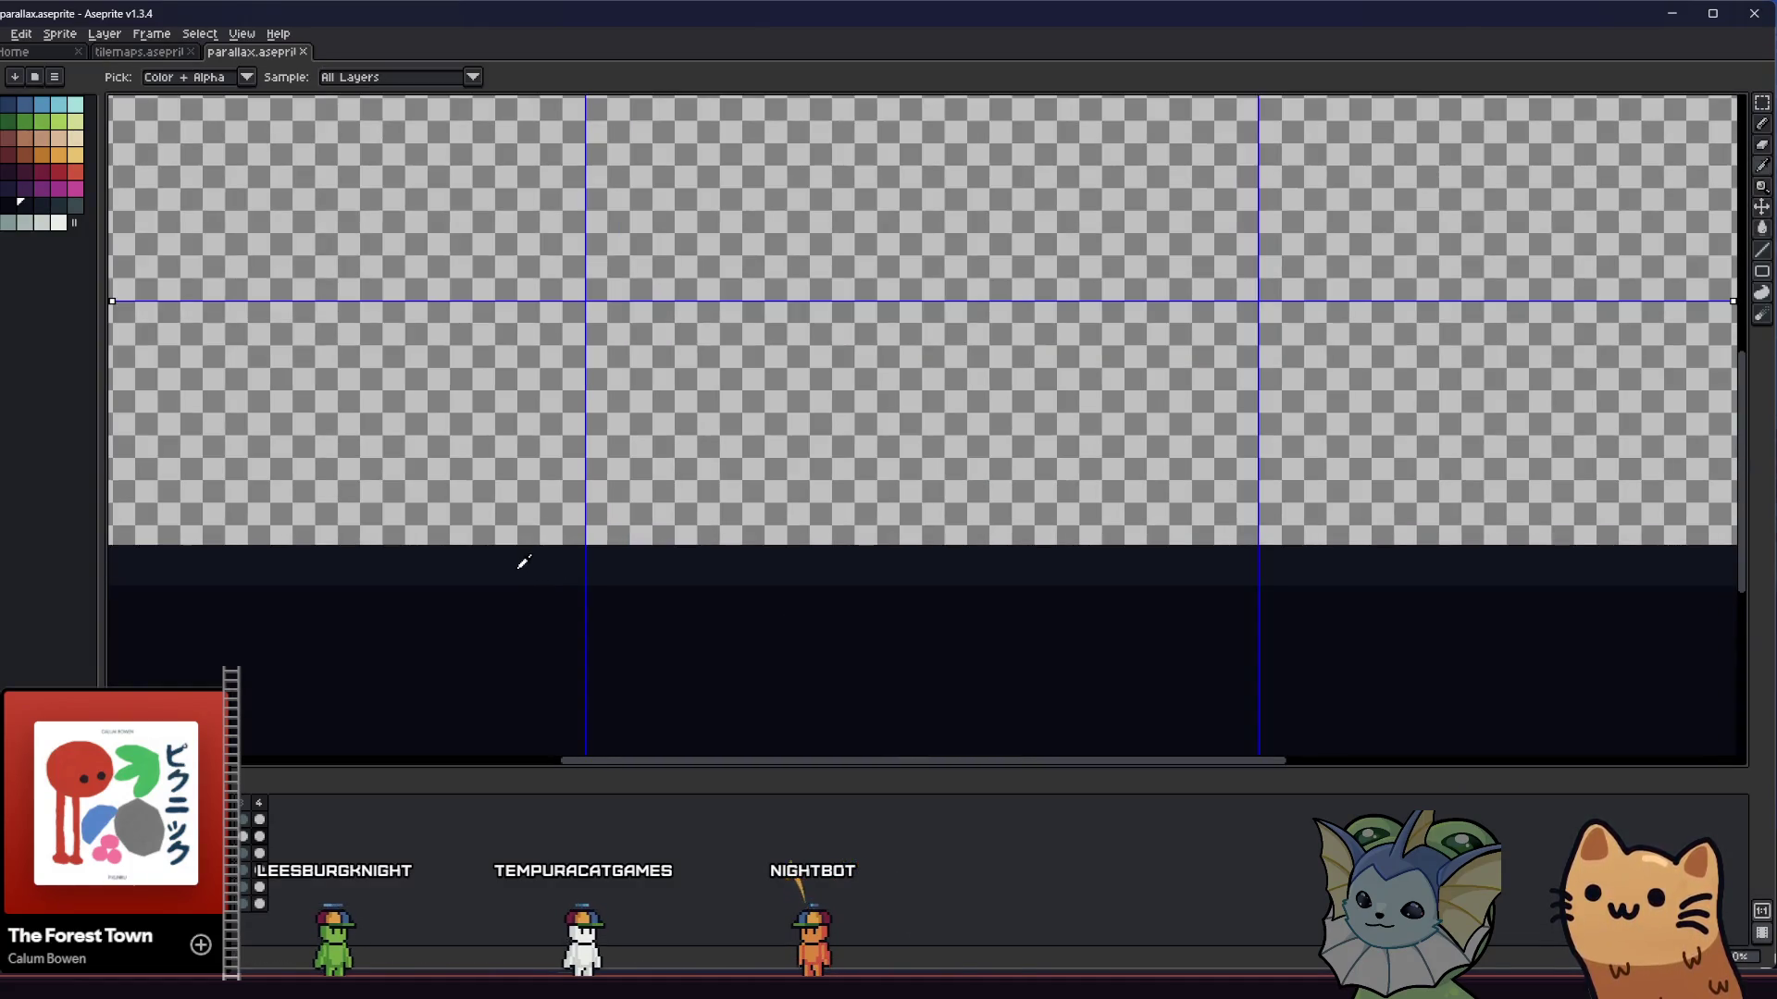
scroll(523, 561, down, 2)
key(m)
key(ctrl+shift+d)
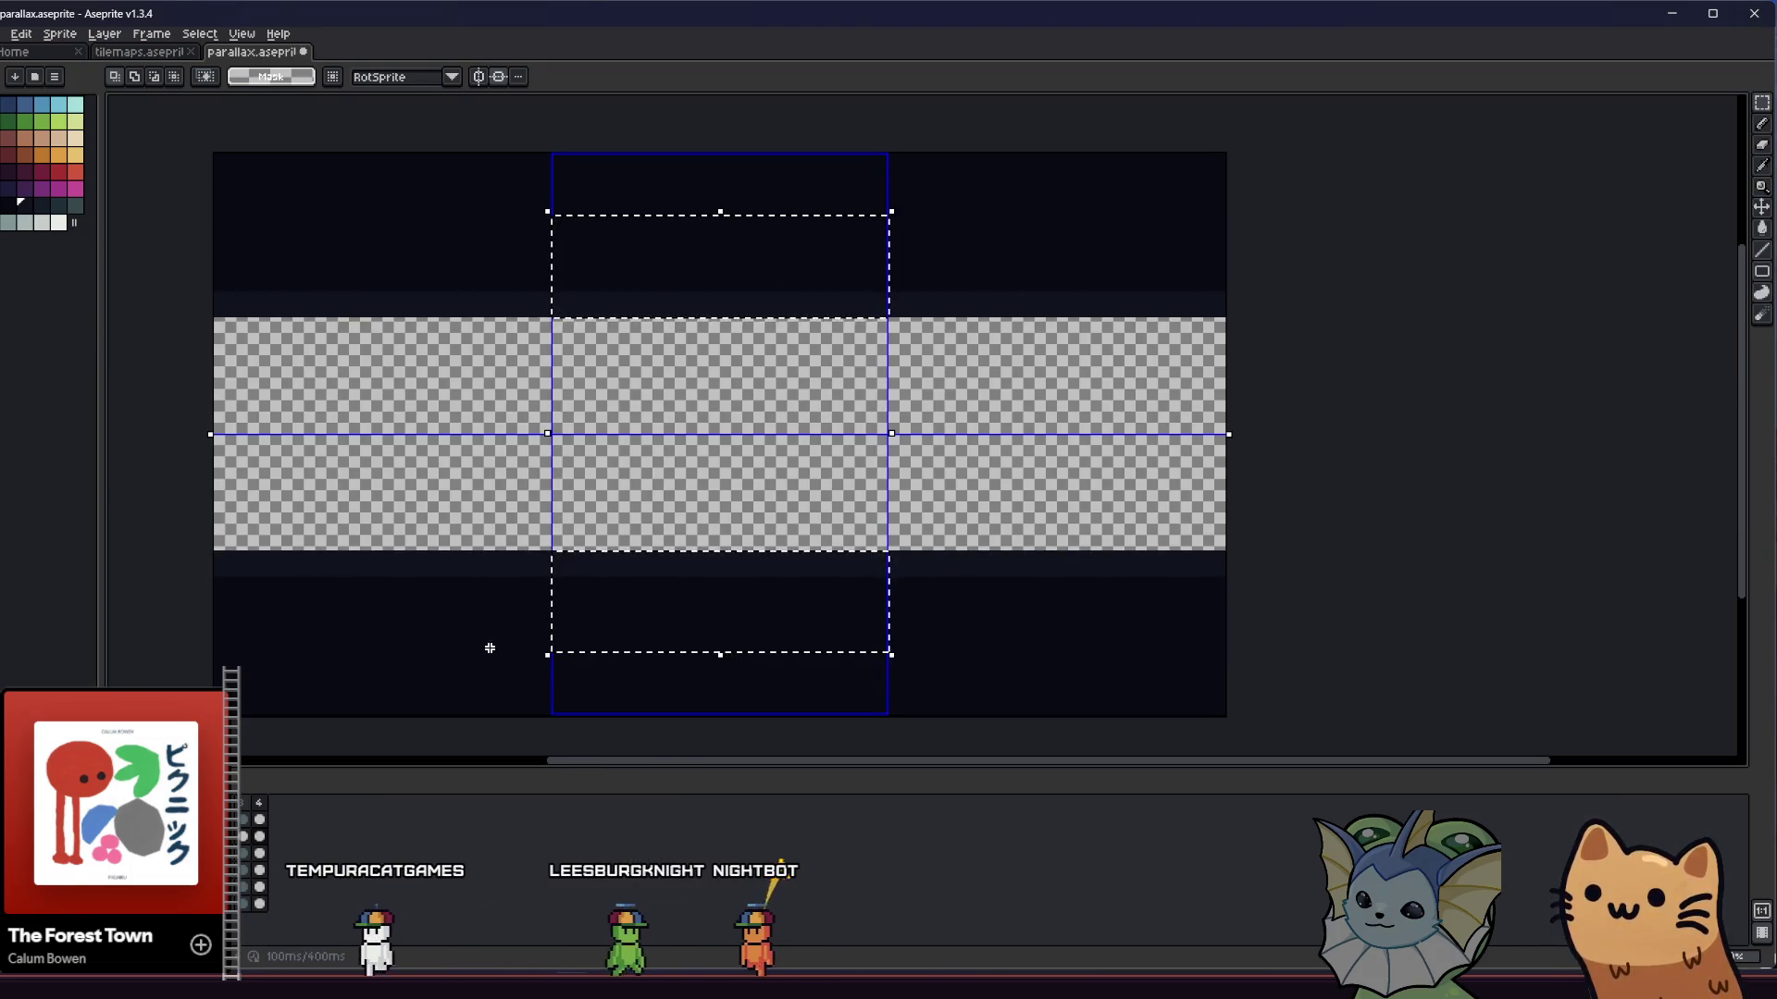
click(207, 579)
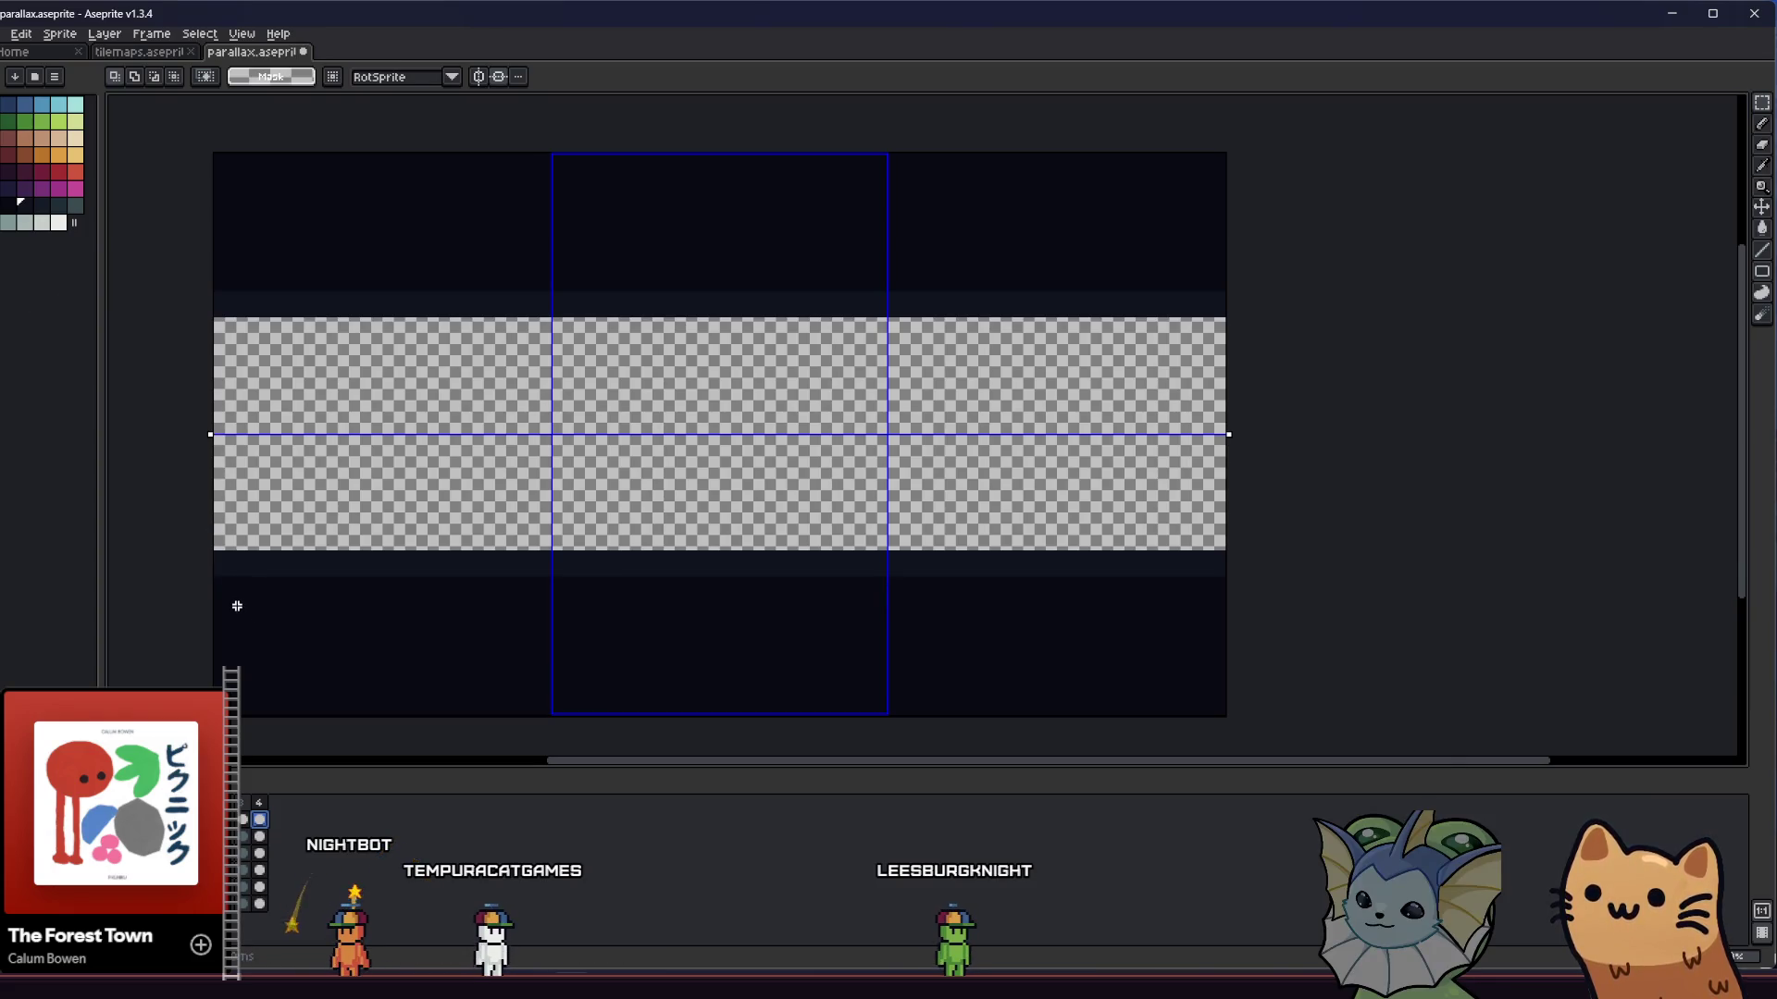
scroll(1301, 751, down, 3)
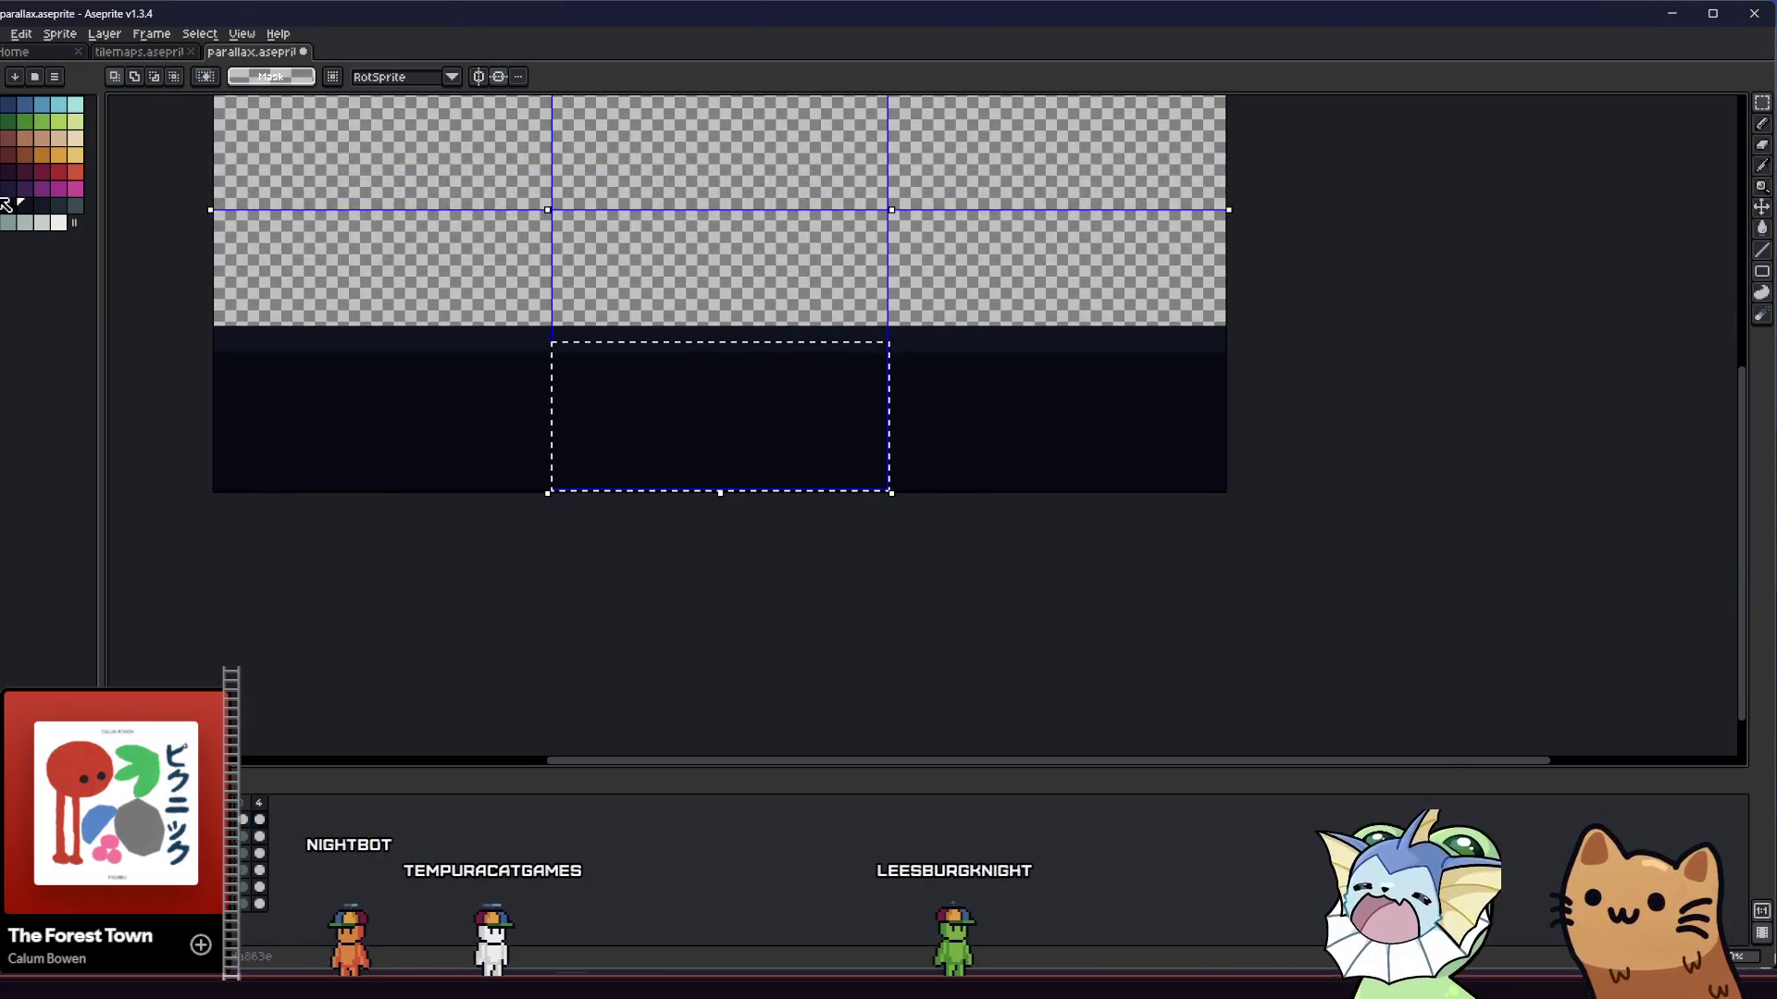
drag(288, 378, 329, 497)
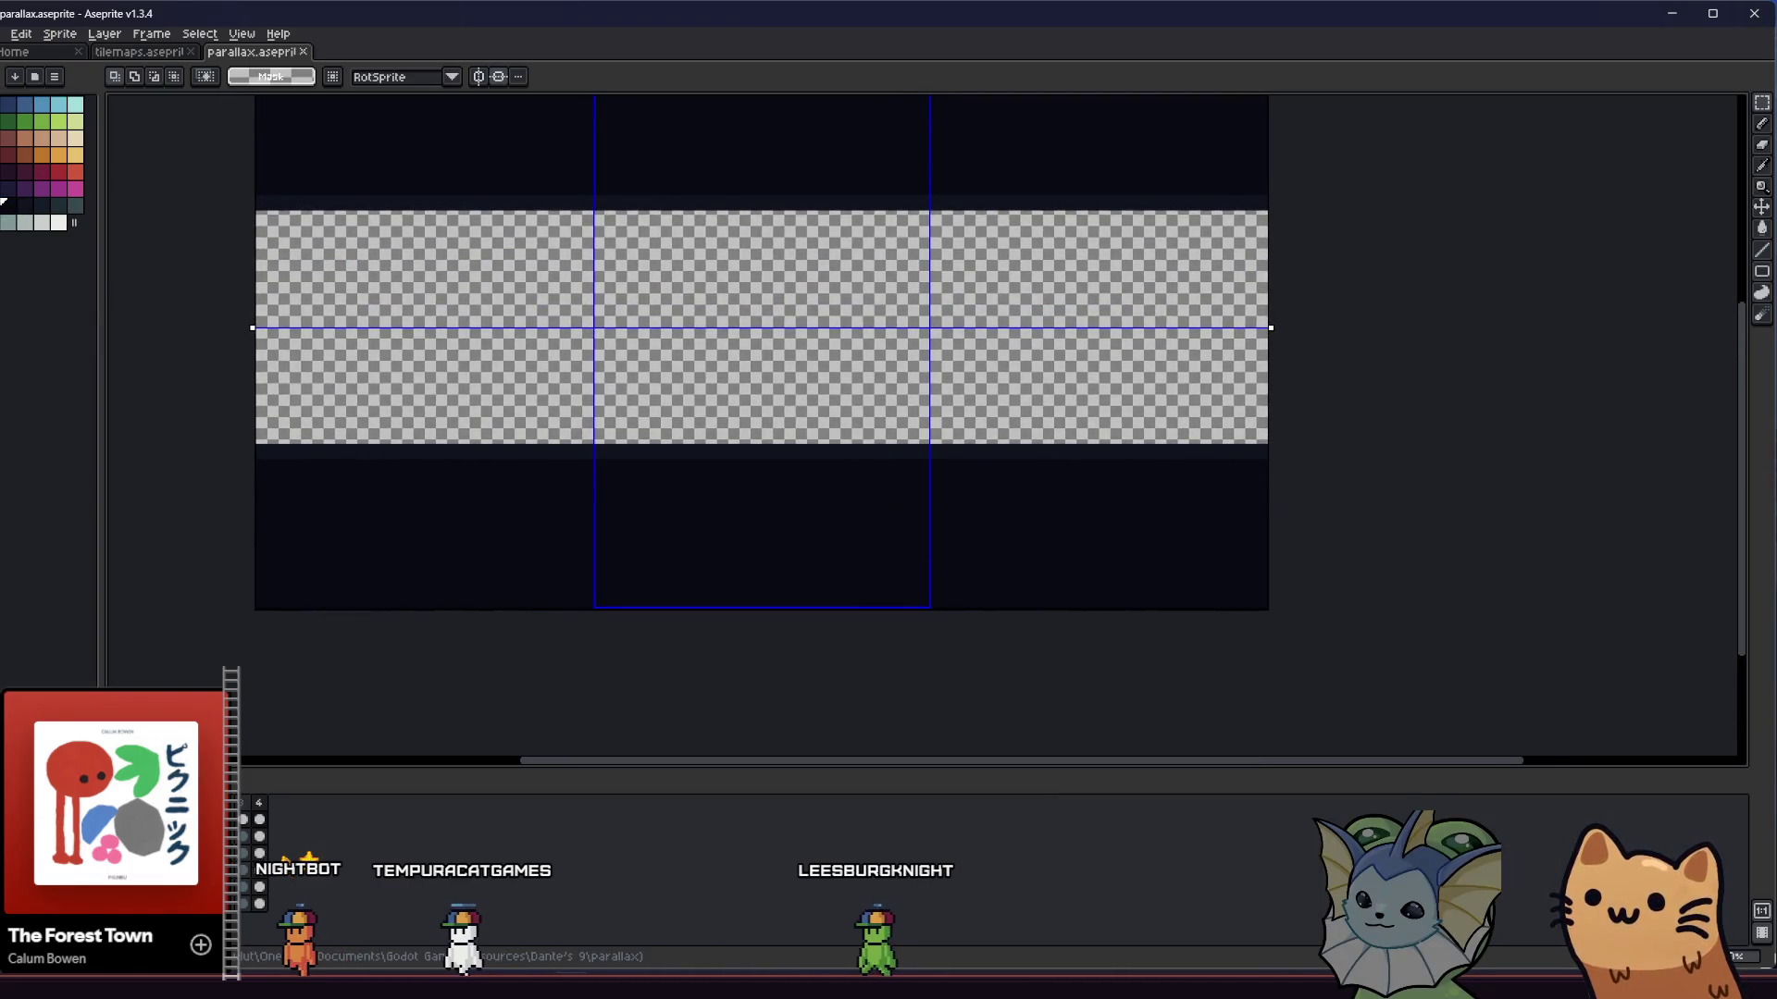
- Export the sprite over circle_2_parallax_layer_5.png in the parallax hub folder, confirming the overwrite
click(3, 35)
click(176, 173)
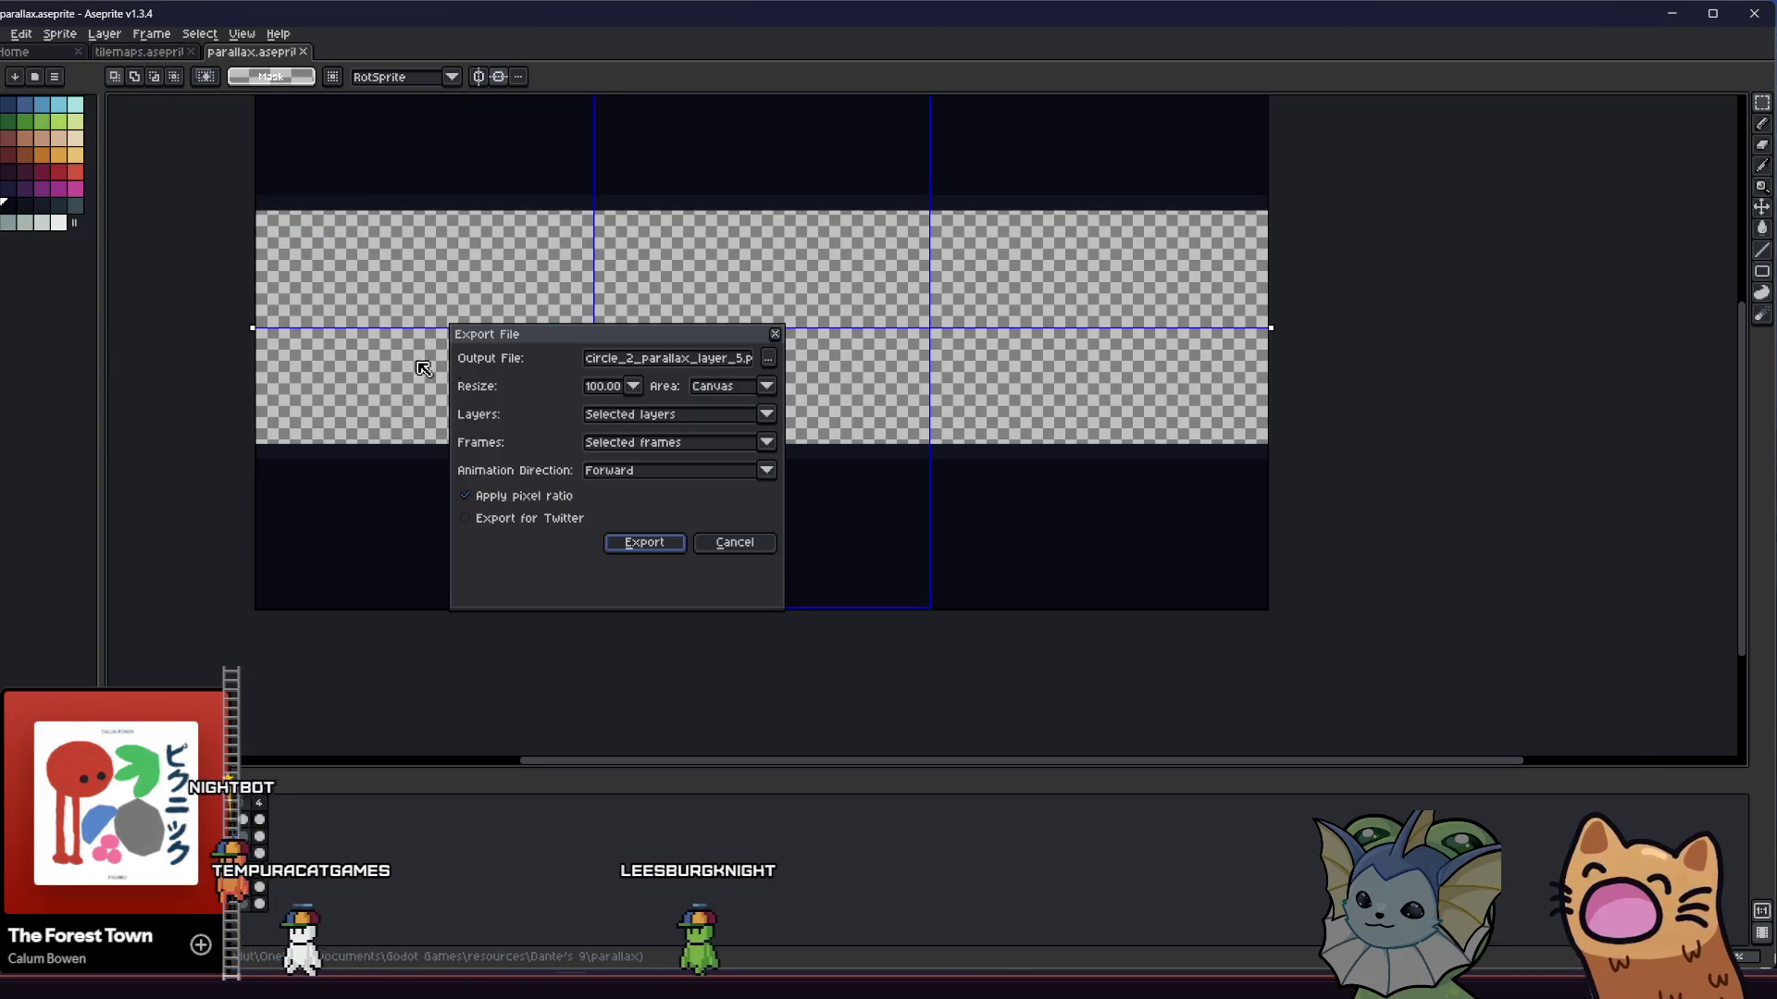
click(768, 358)
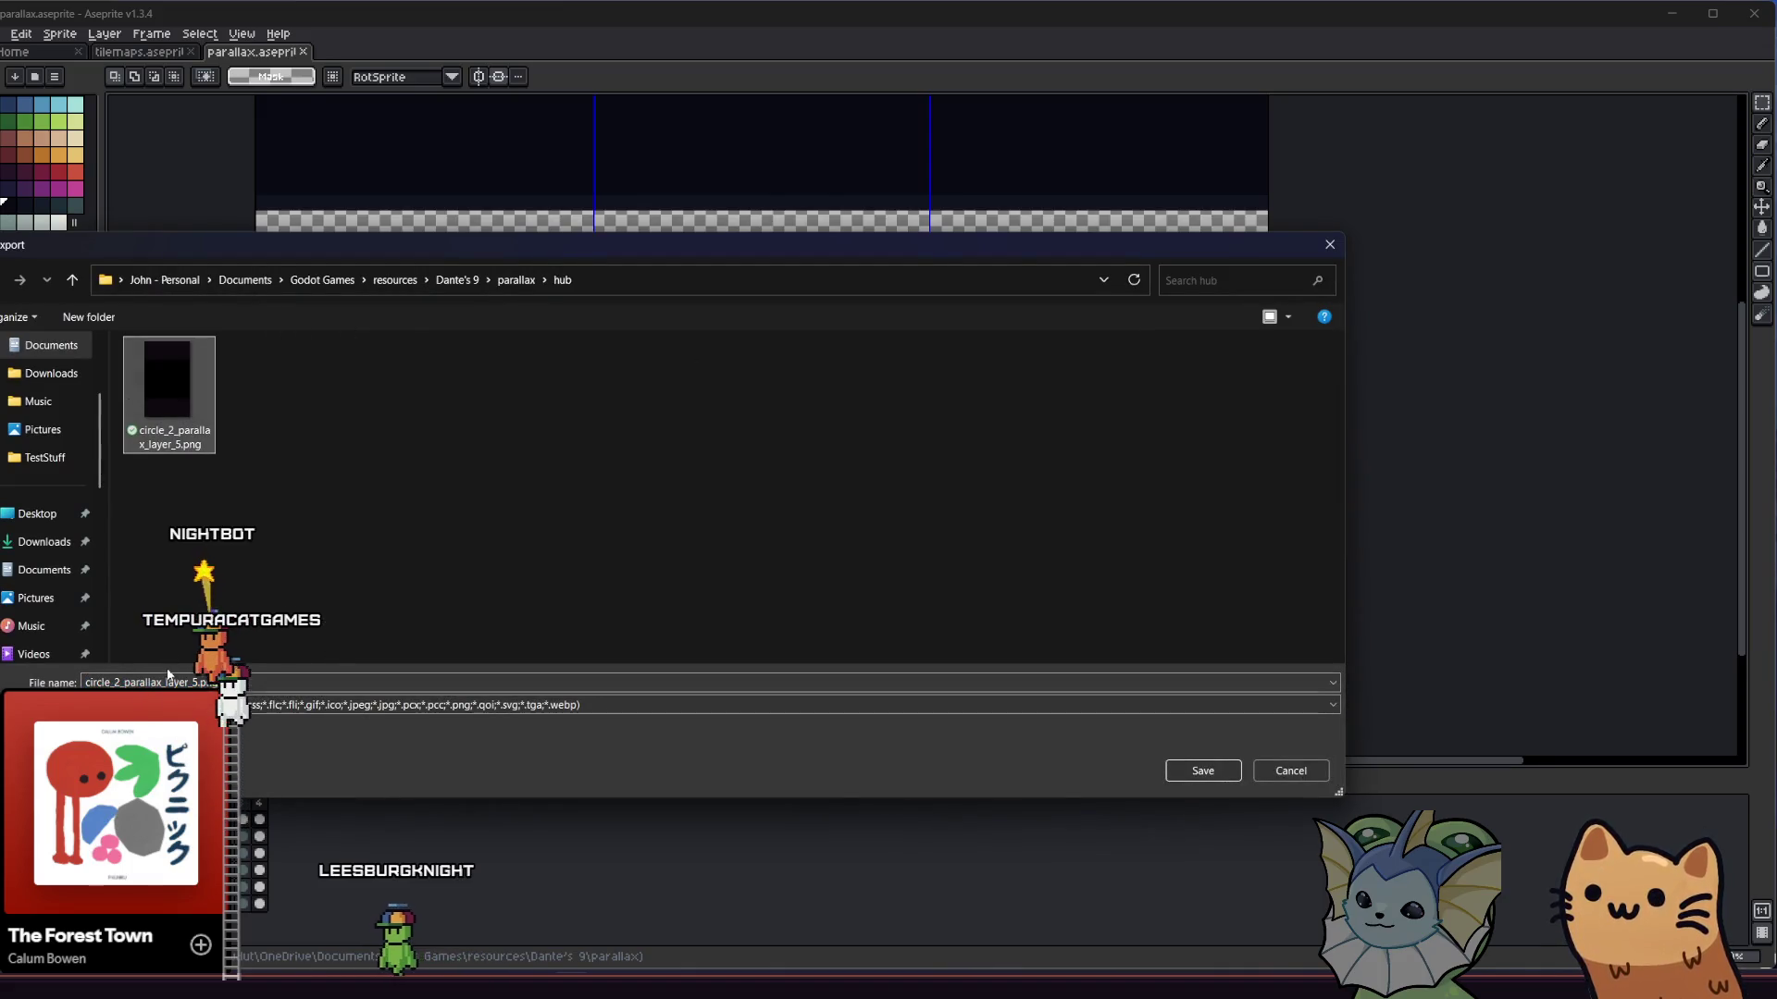
click(1187, 772)
key(Return)
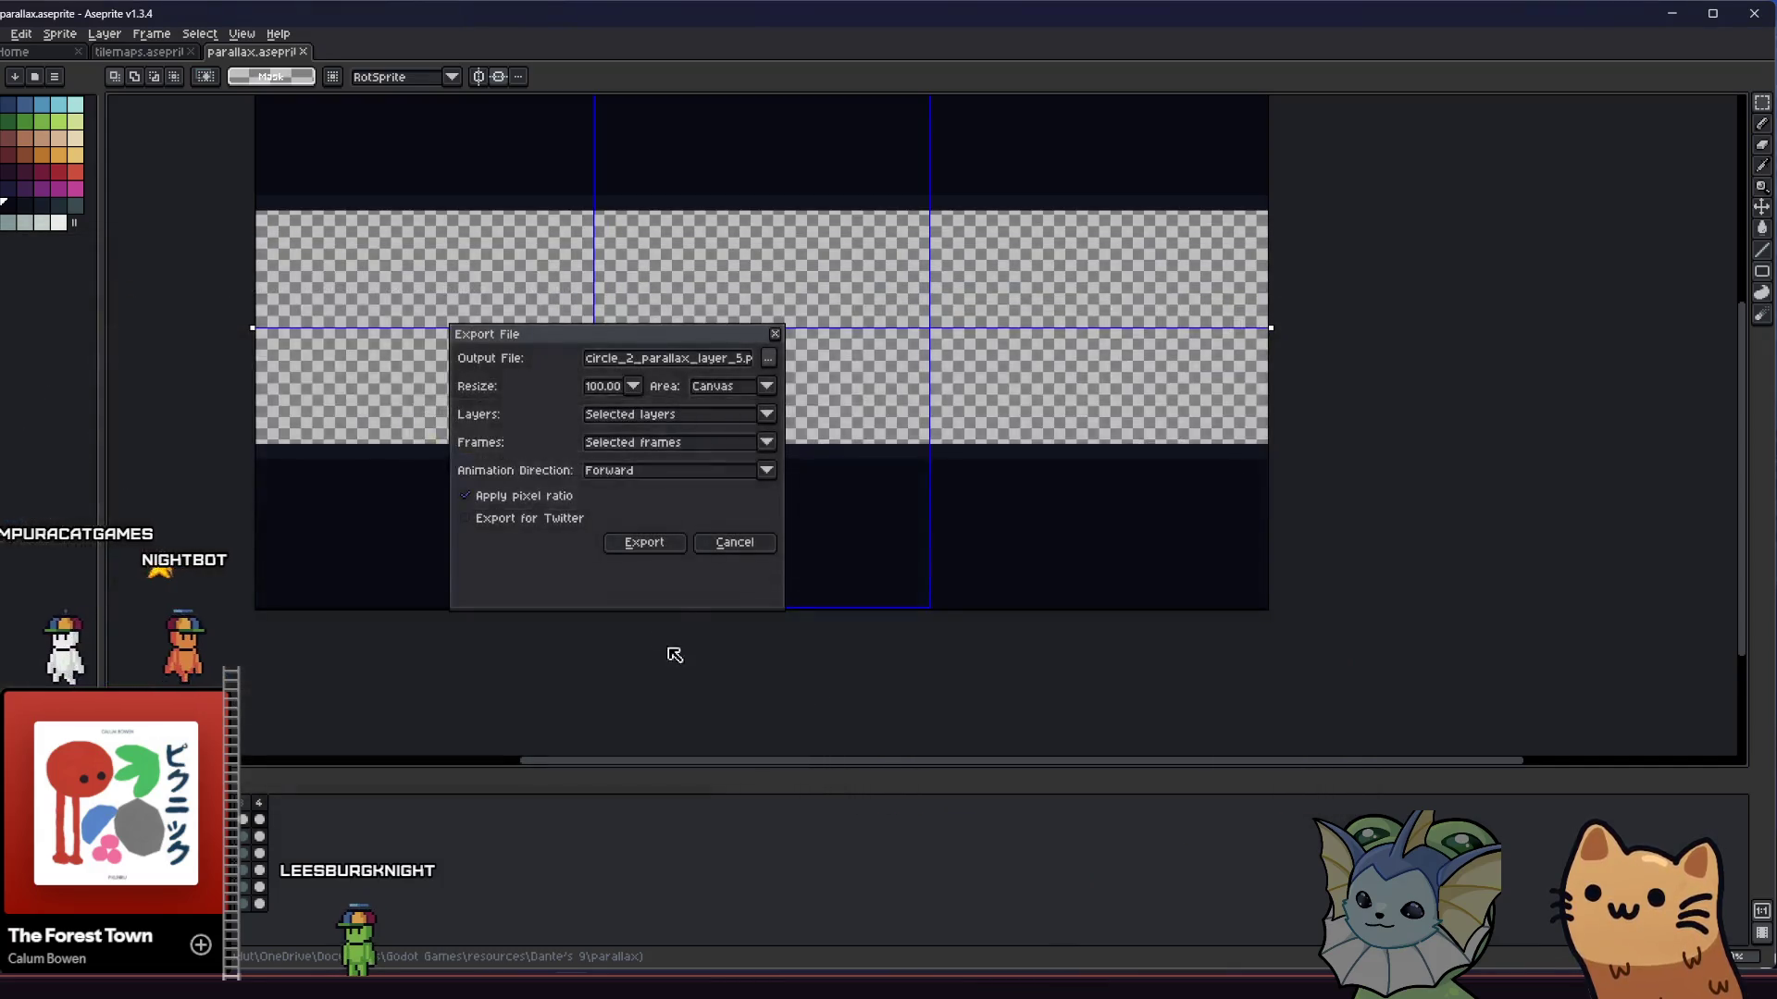
click(655, 544)
key(alt+Tab)
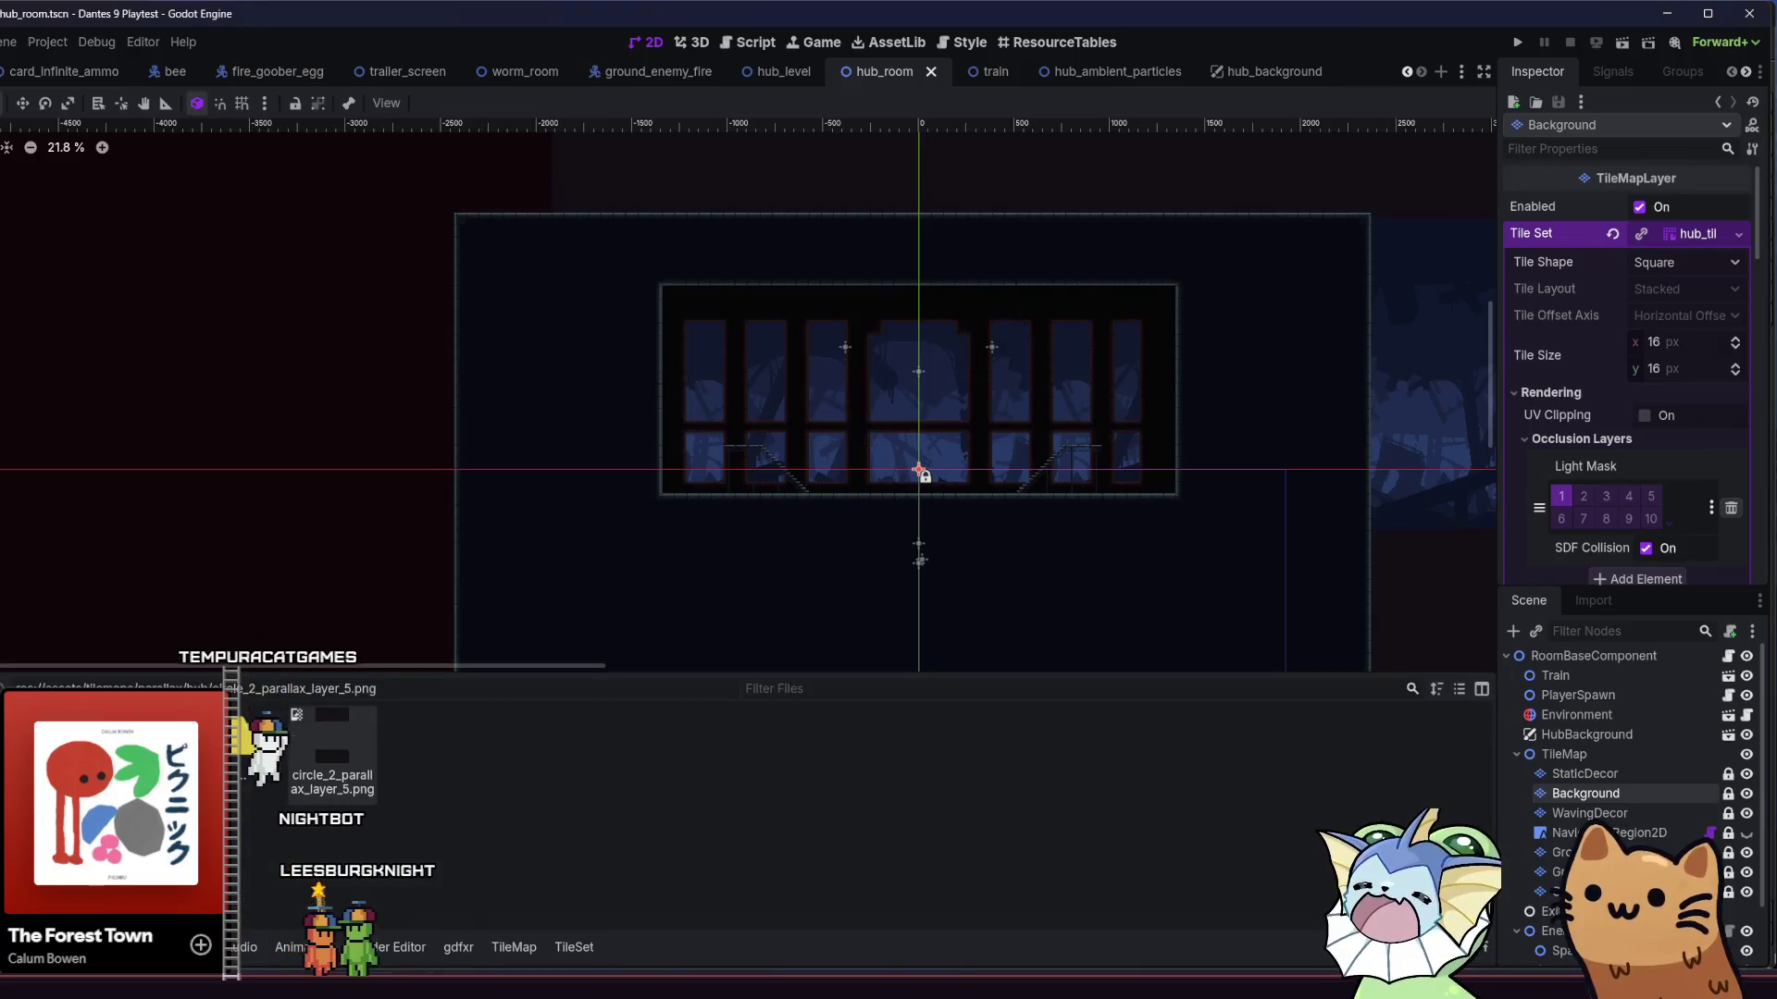
- Rename circle_2_parallax_layer_5.png to hub_parallax_layer_5.png in Explorer and return to Godot
key(alt+Tab)
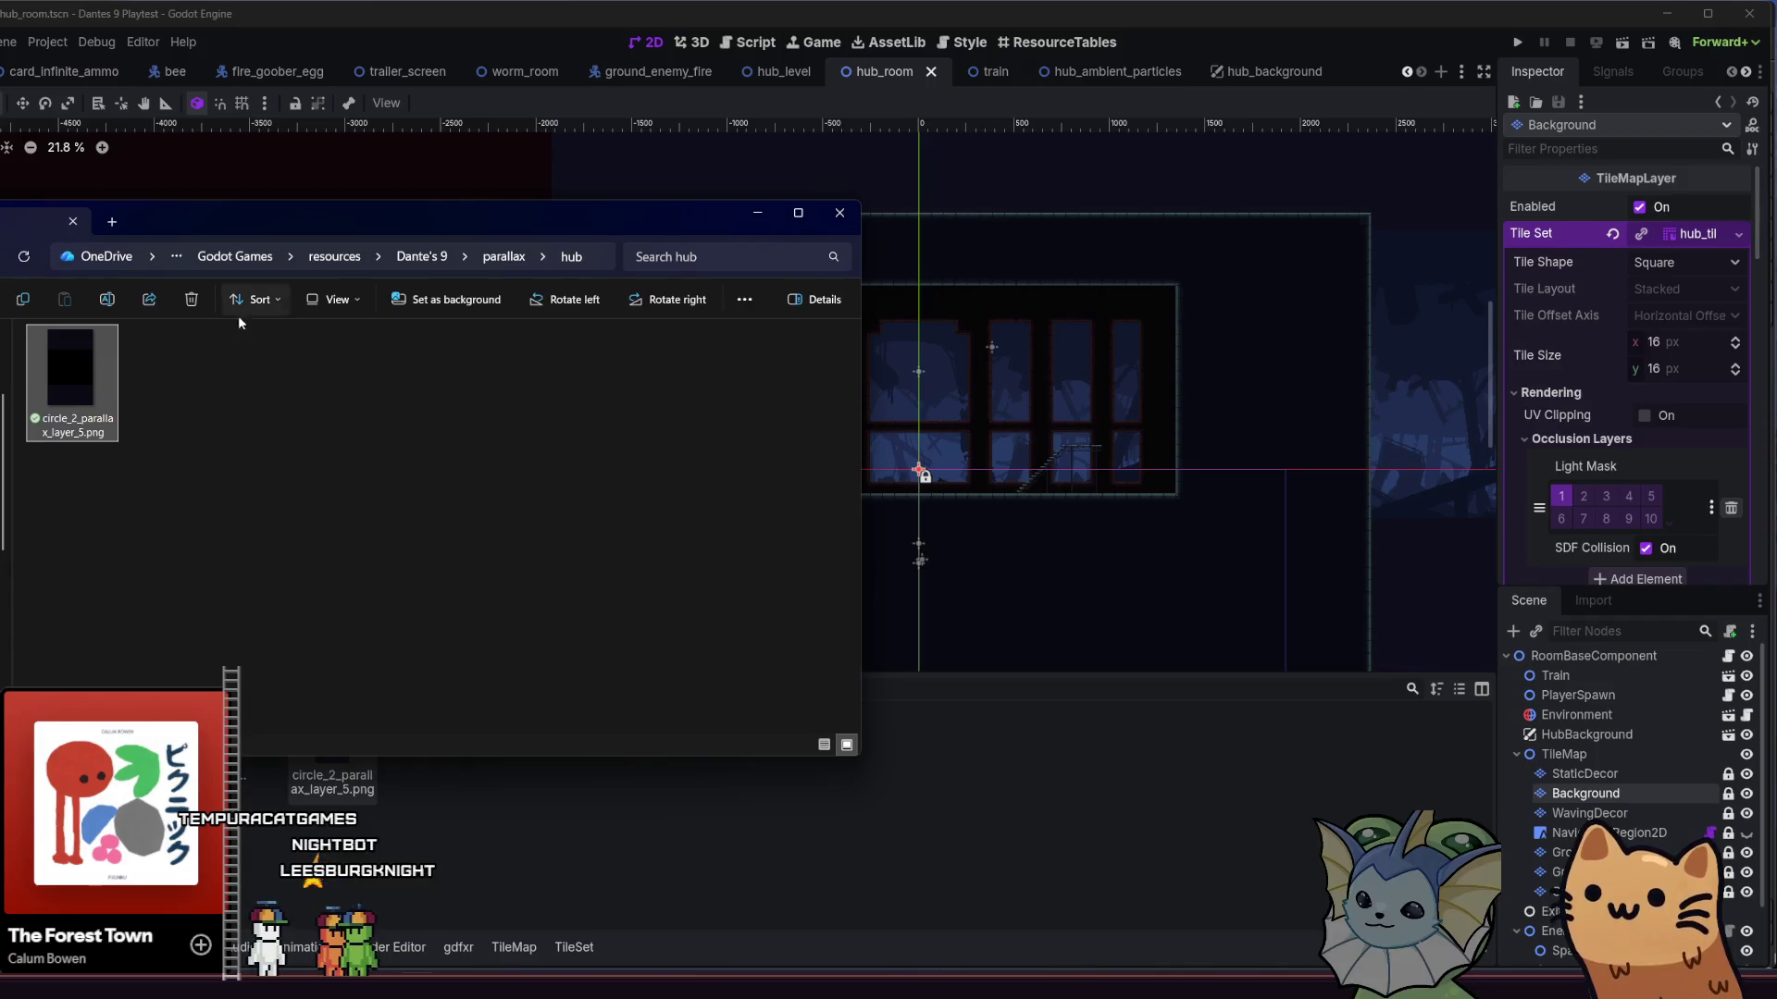
click(105, 303)
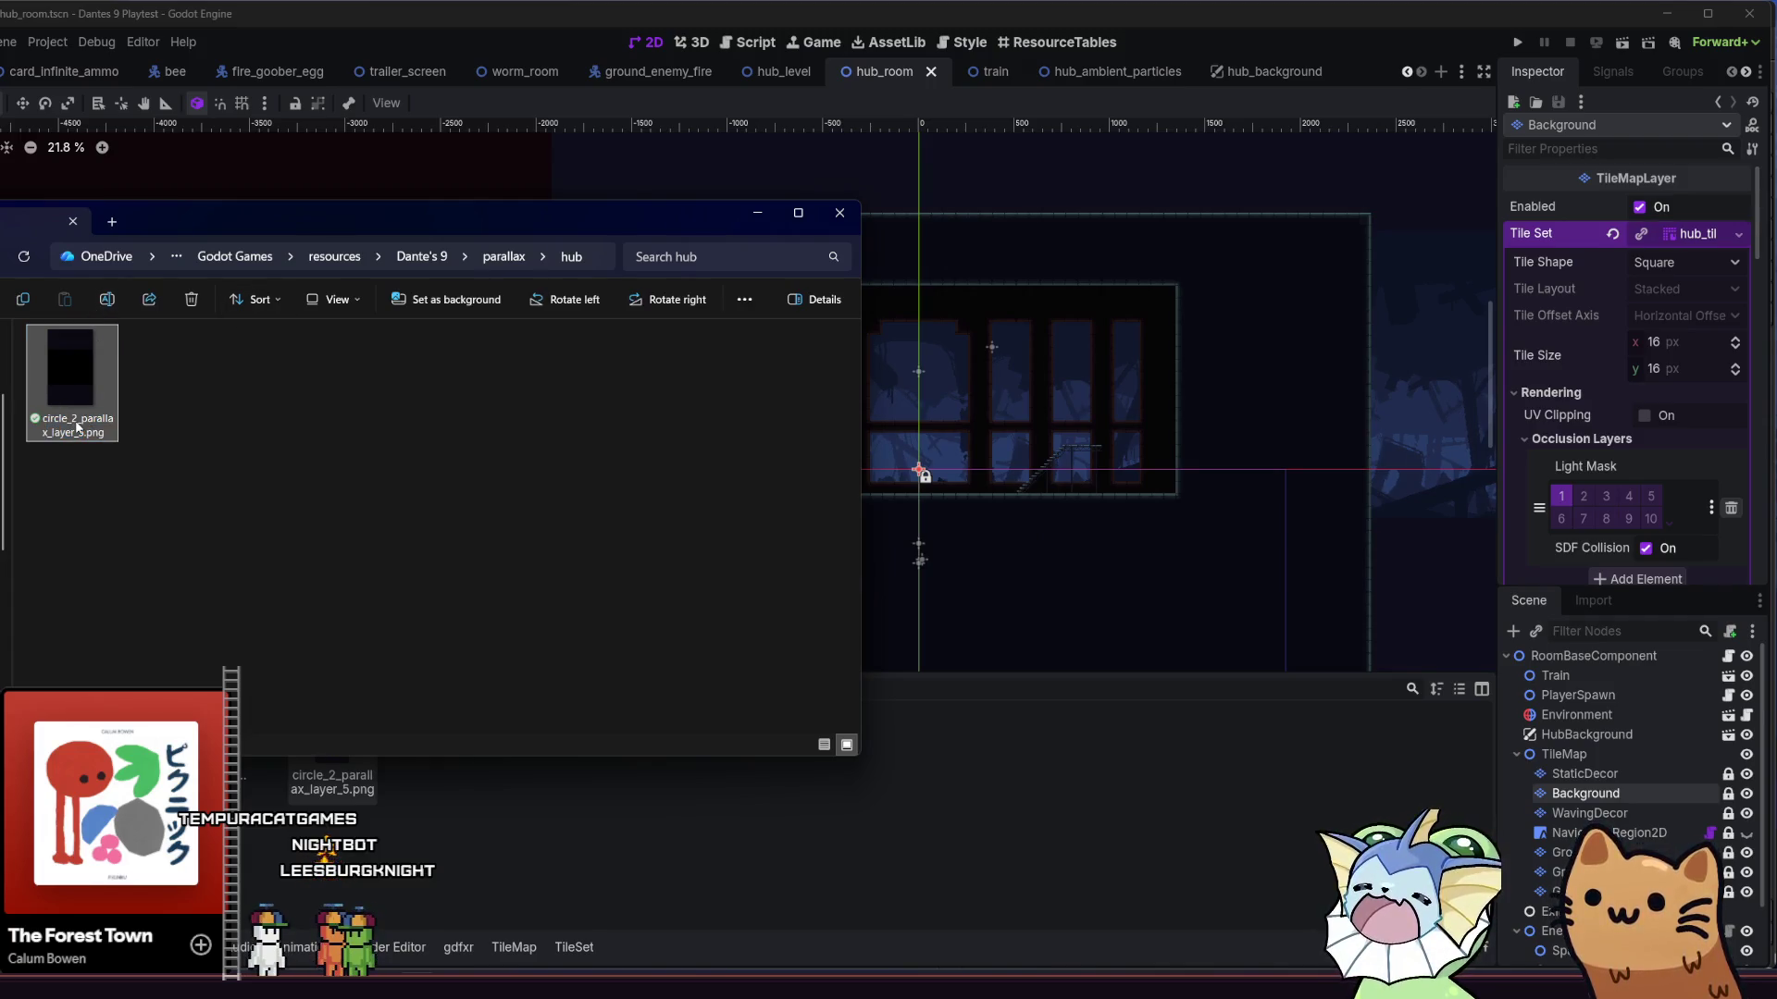
click(79, 426)
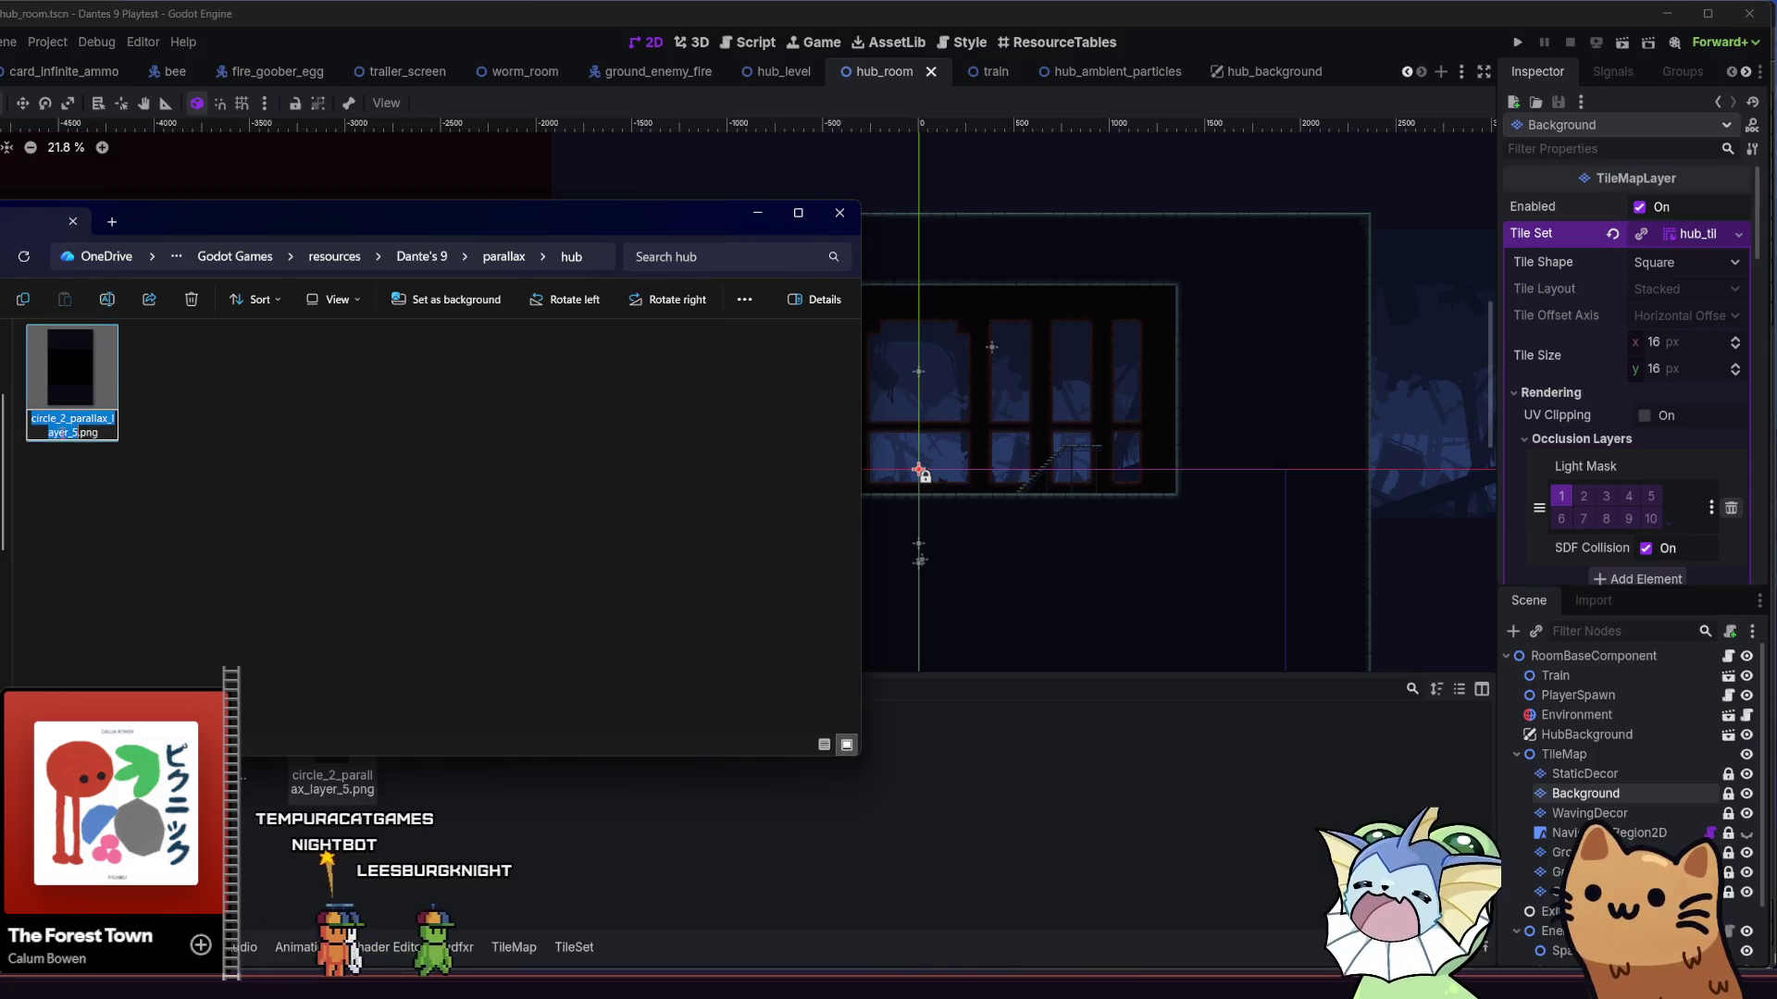
click(67, 418)
drag(67, 418, 114, 418)
key(shift+Home)
key(BackSpace)
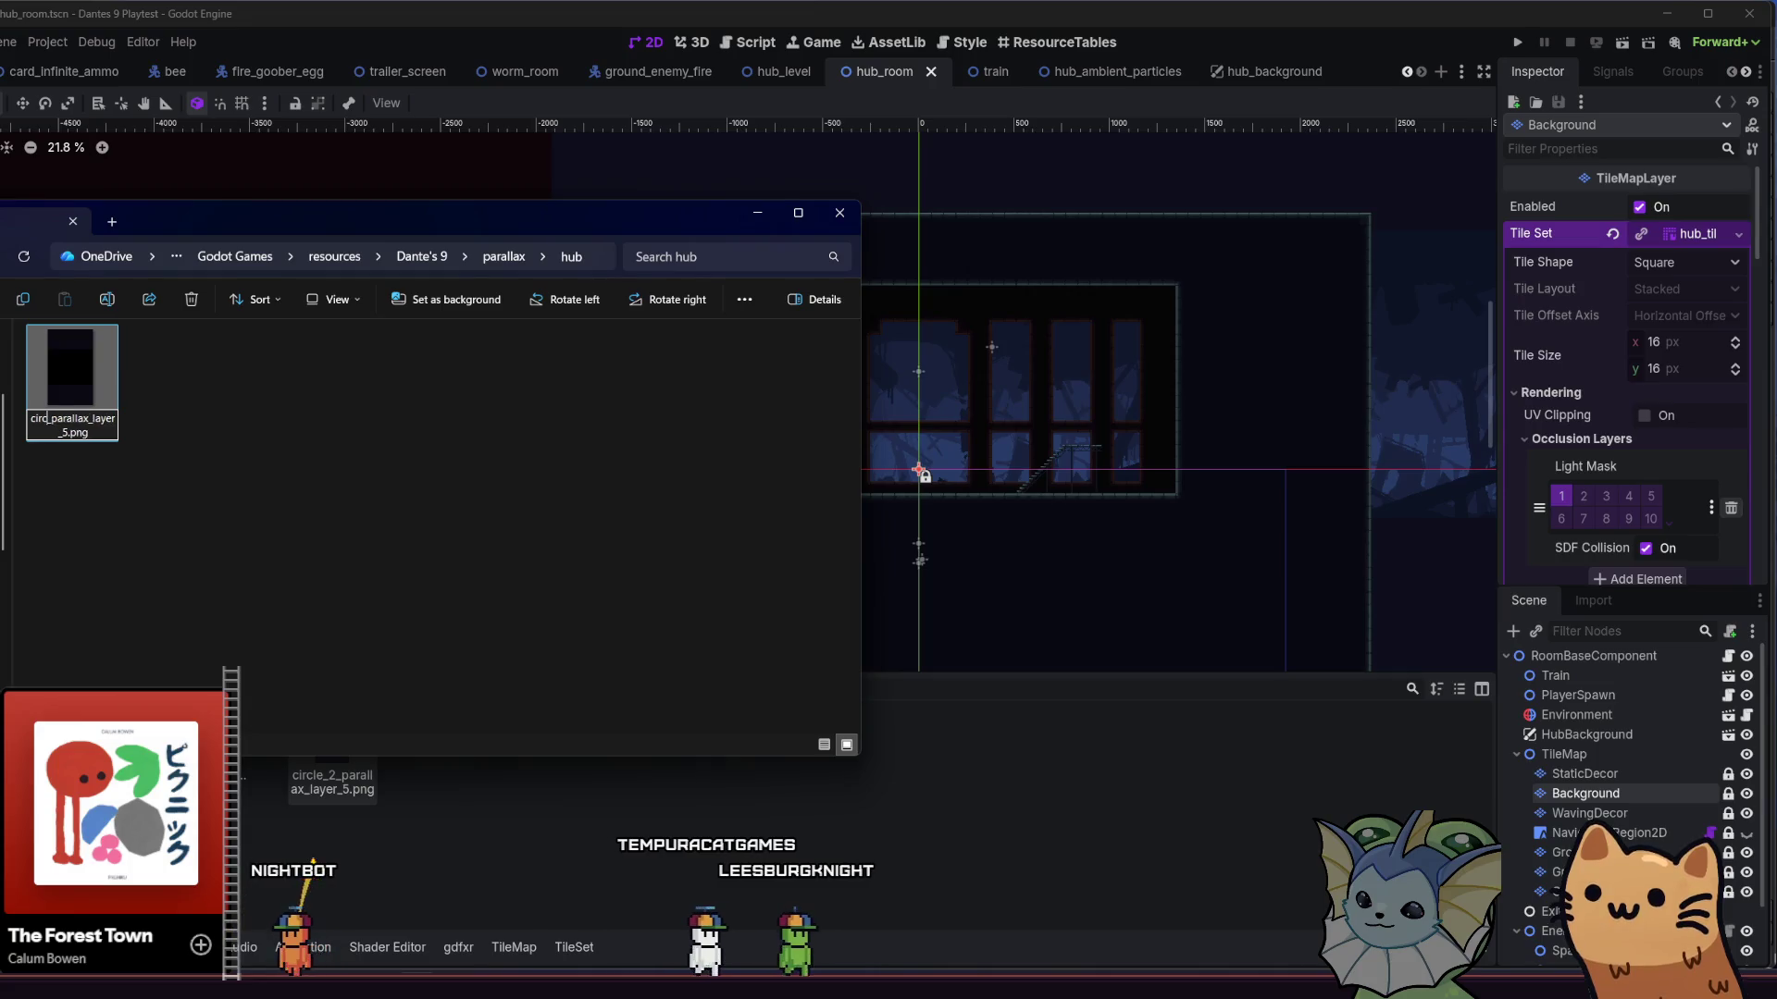
text(hub)
key(Return)
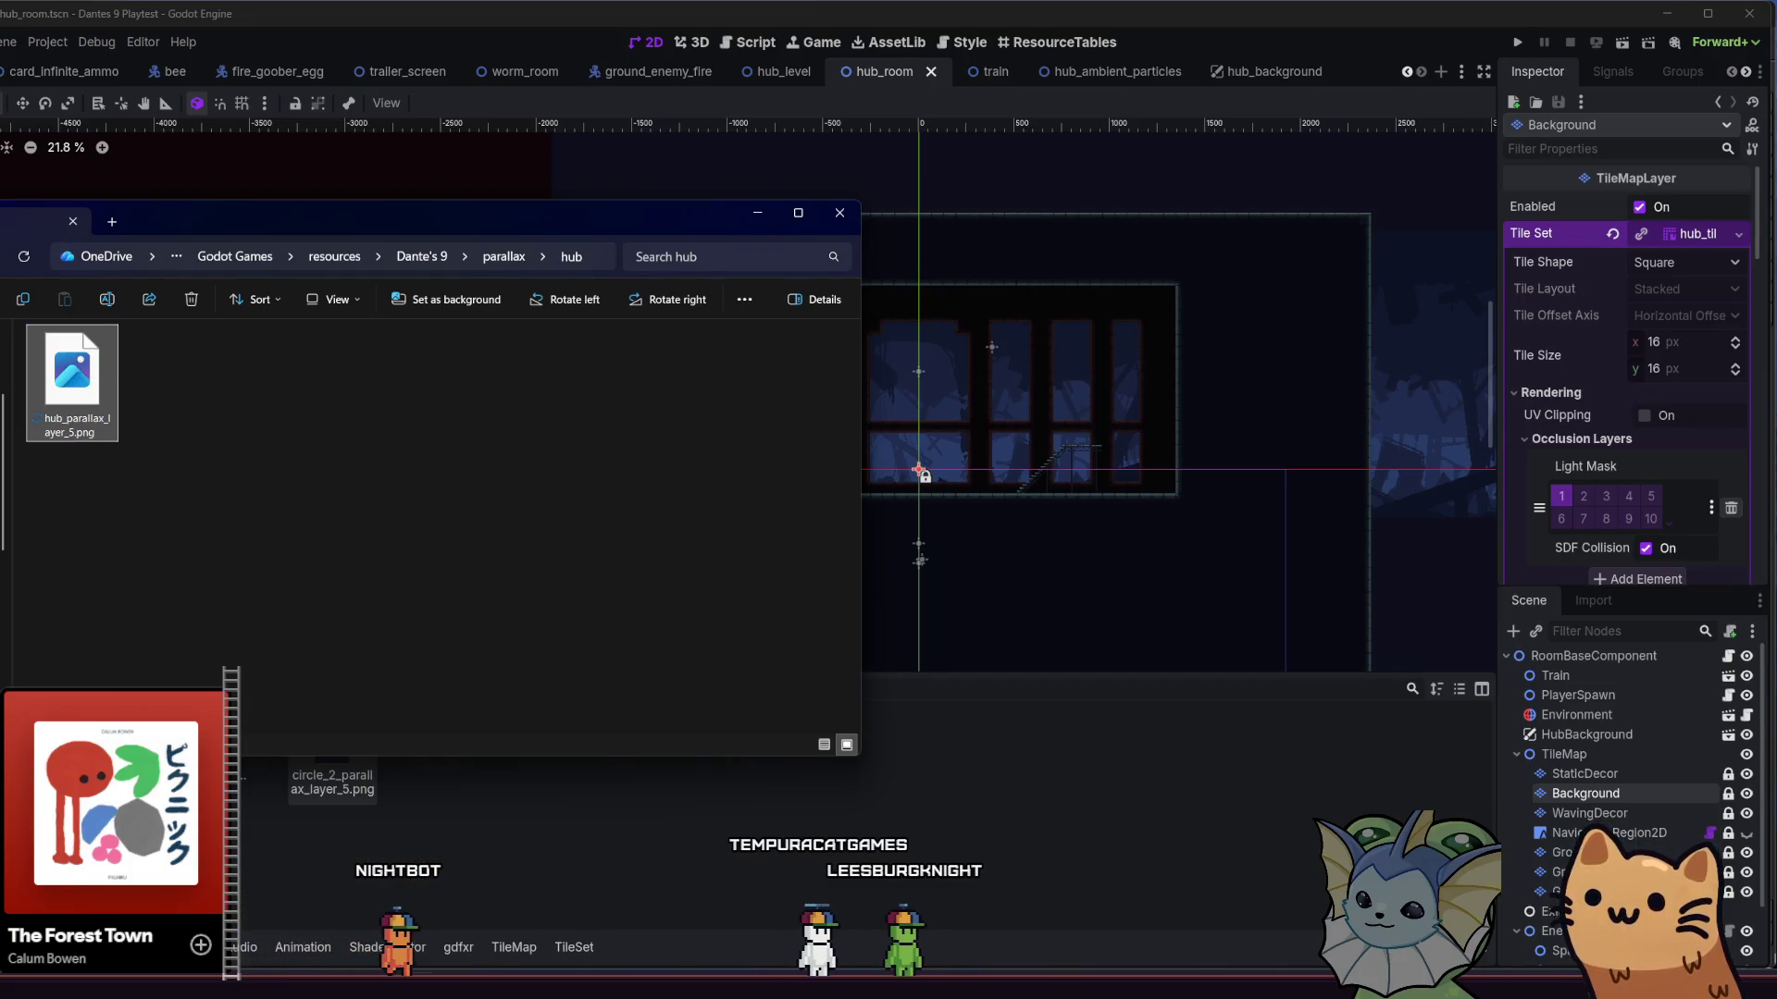
click(388, 806)
right_click(355, 757)
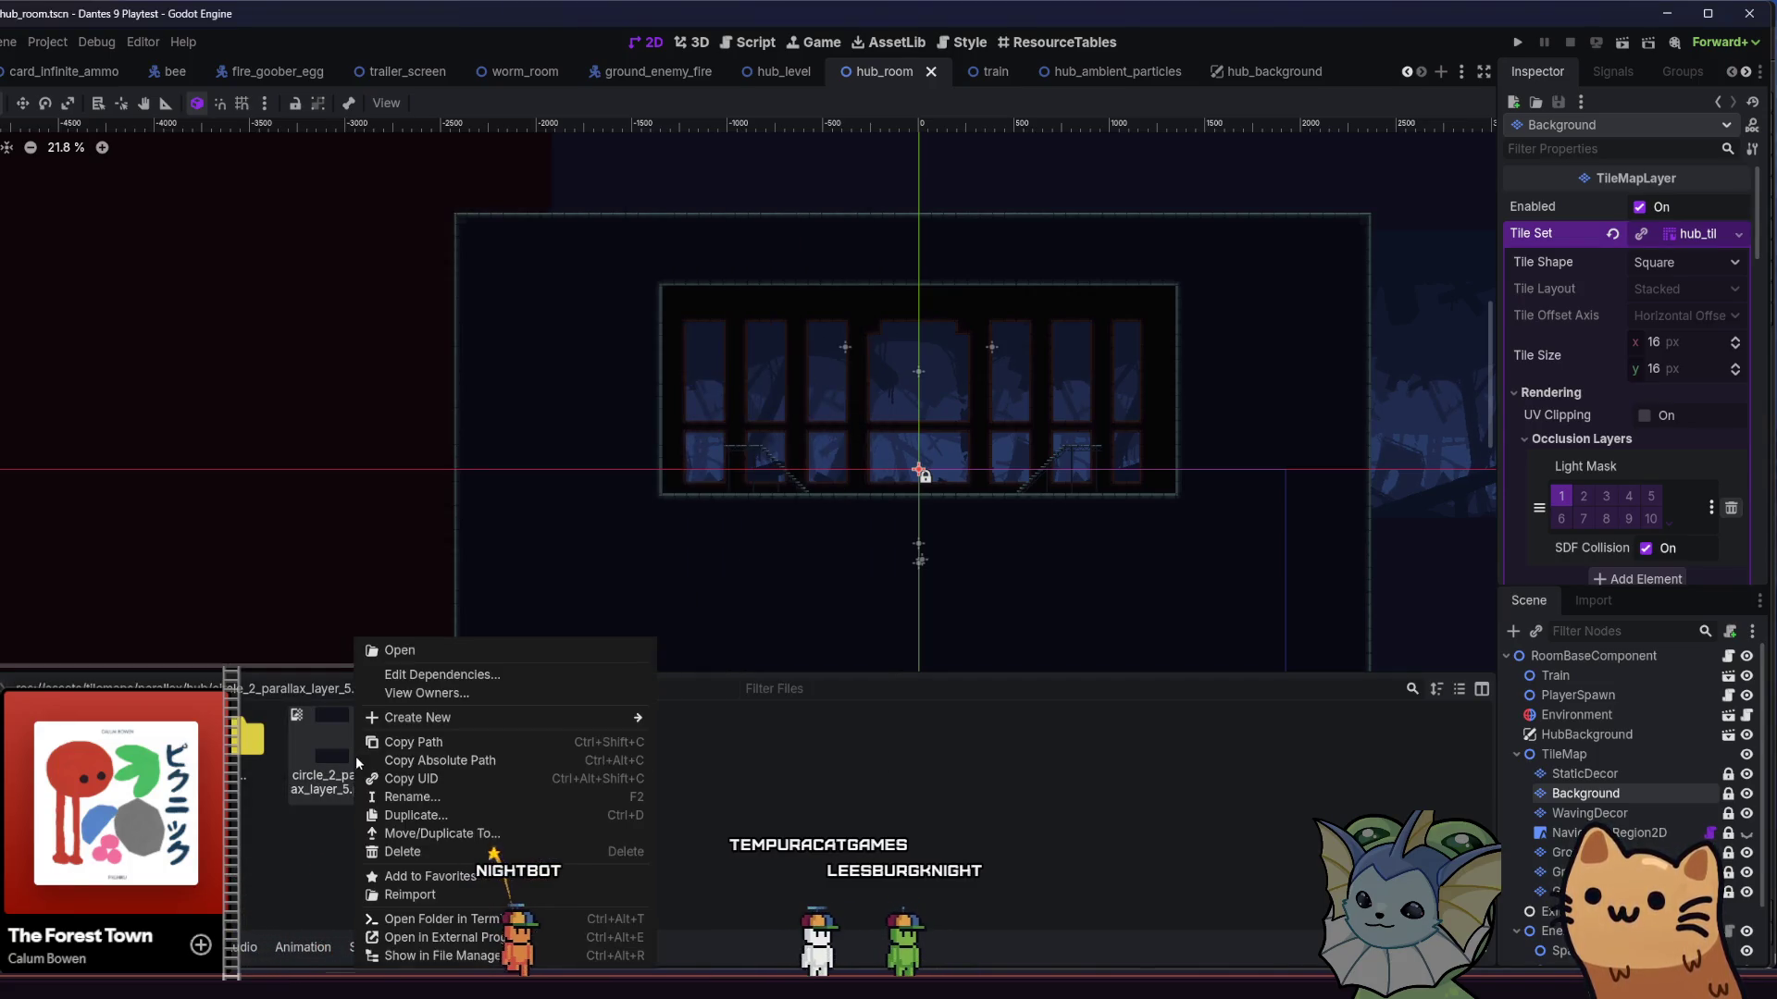
- Start renaming the circle_2_ PNG in FileSystem, then cancel and keep its original name
click(408, 800)
key(Home)
key(Delete)
key(Delete)
key(Delete)
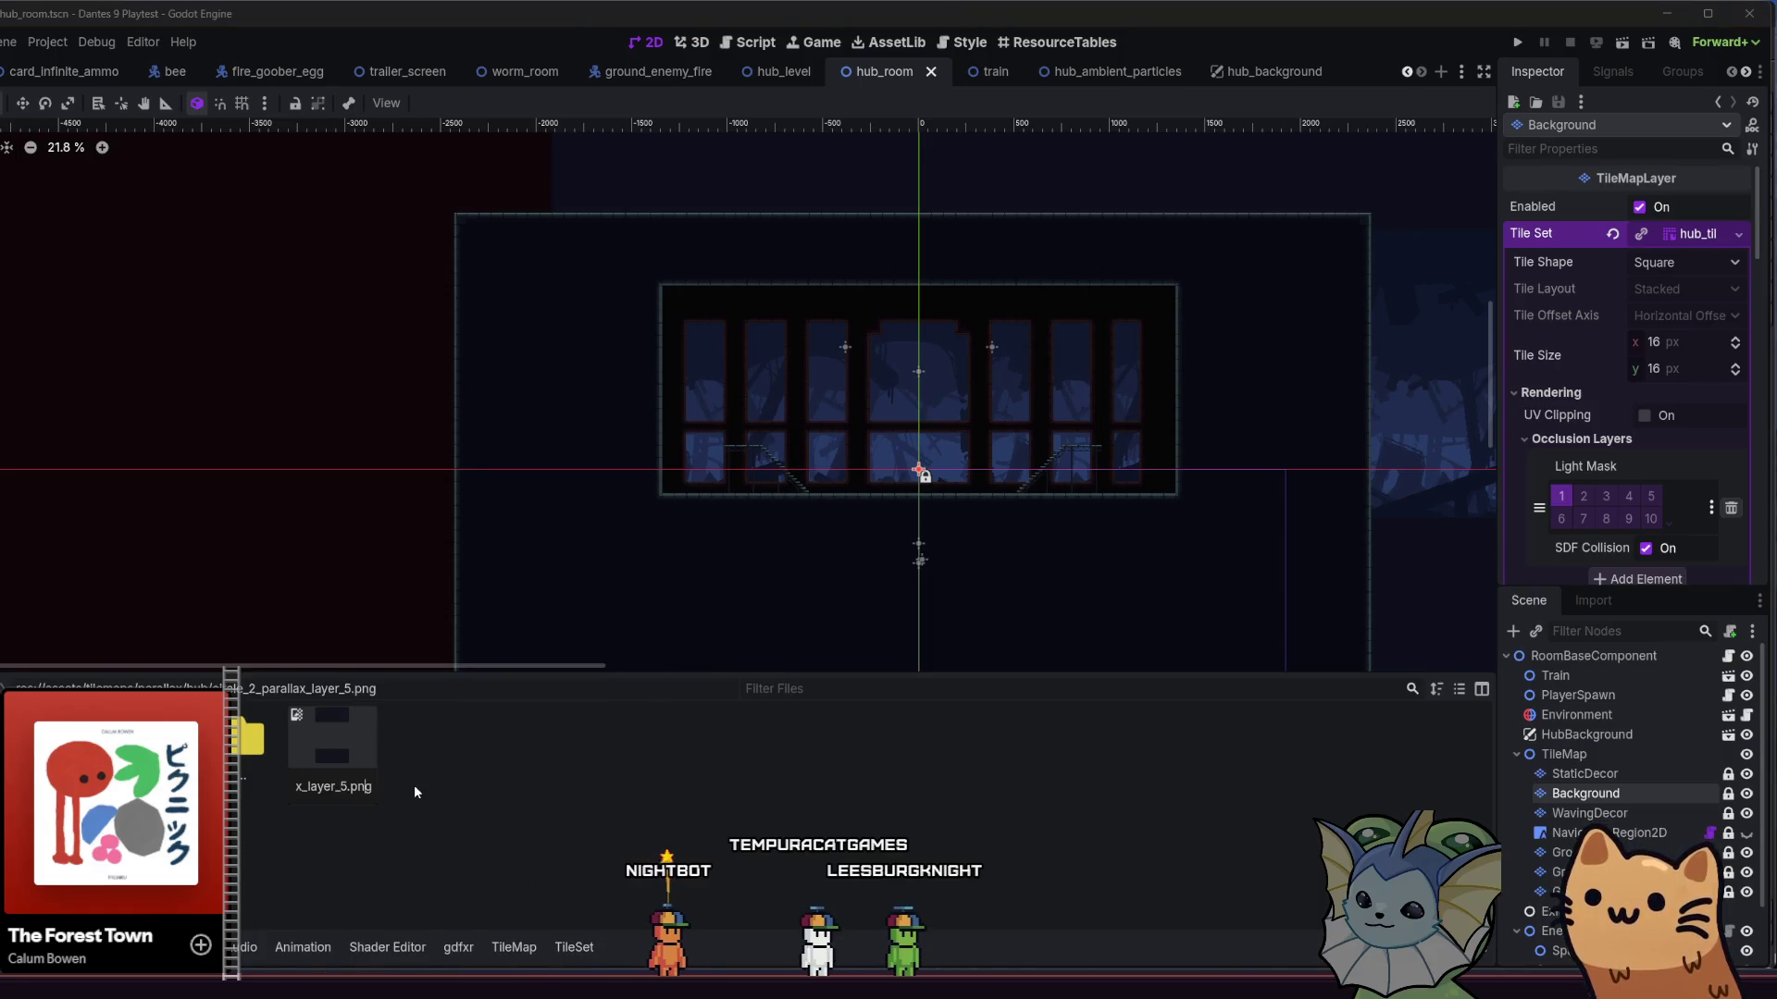
key(ctrl+z)
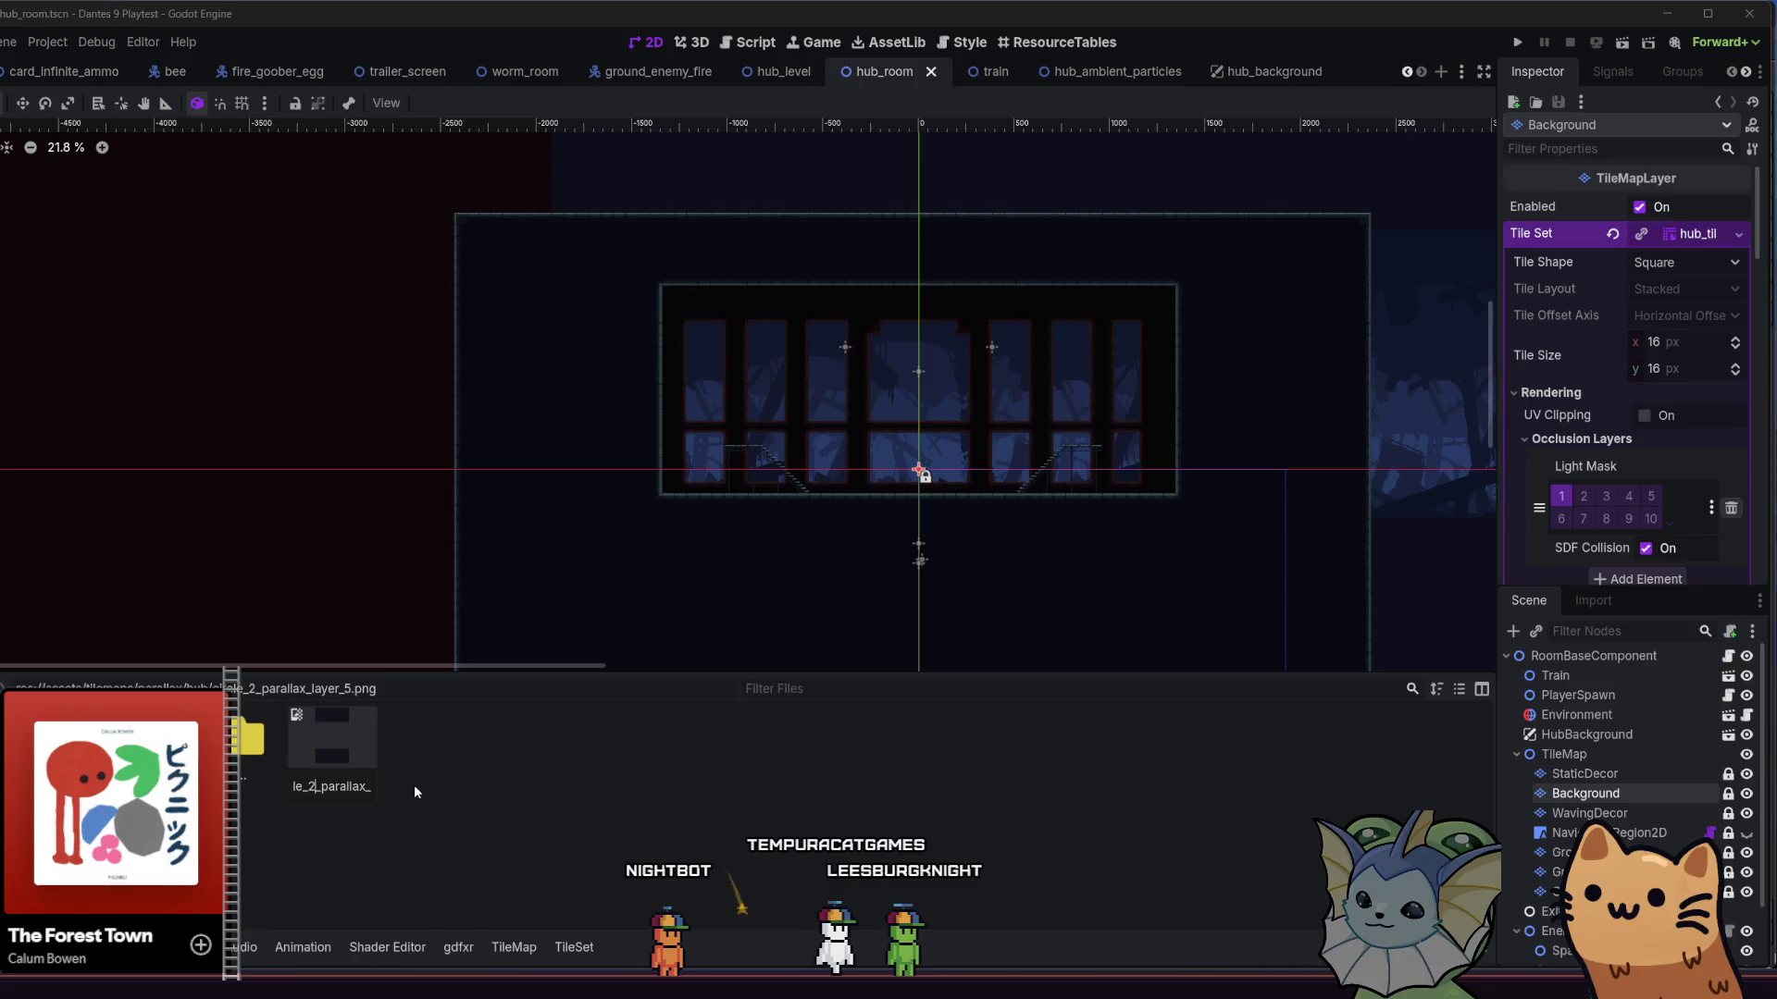
key(Escape)
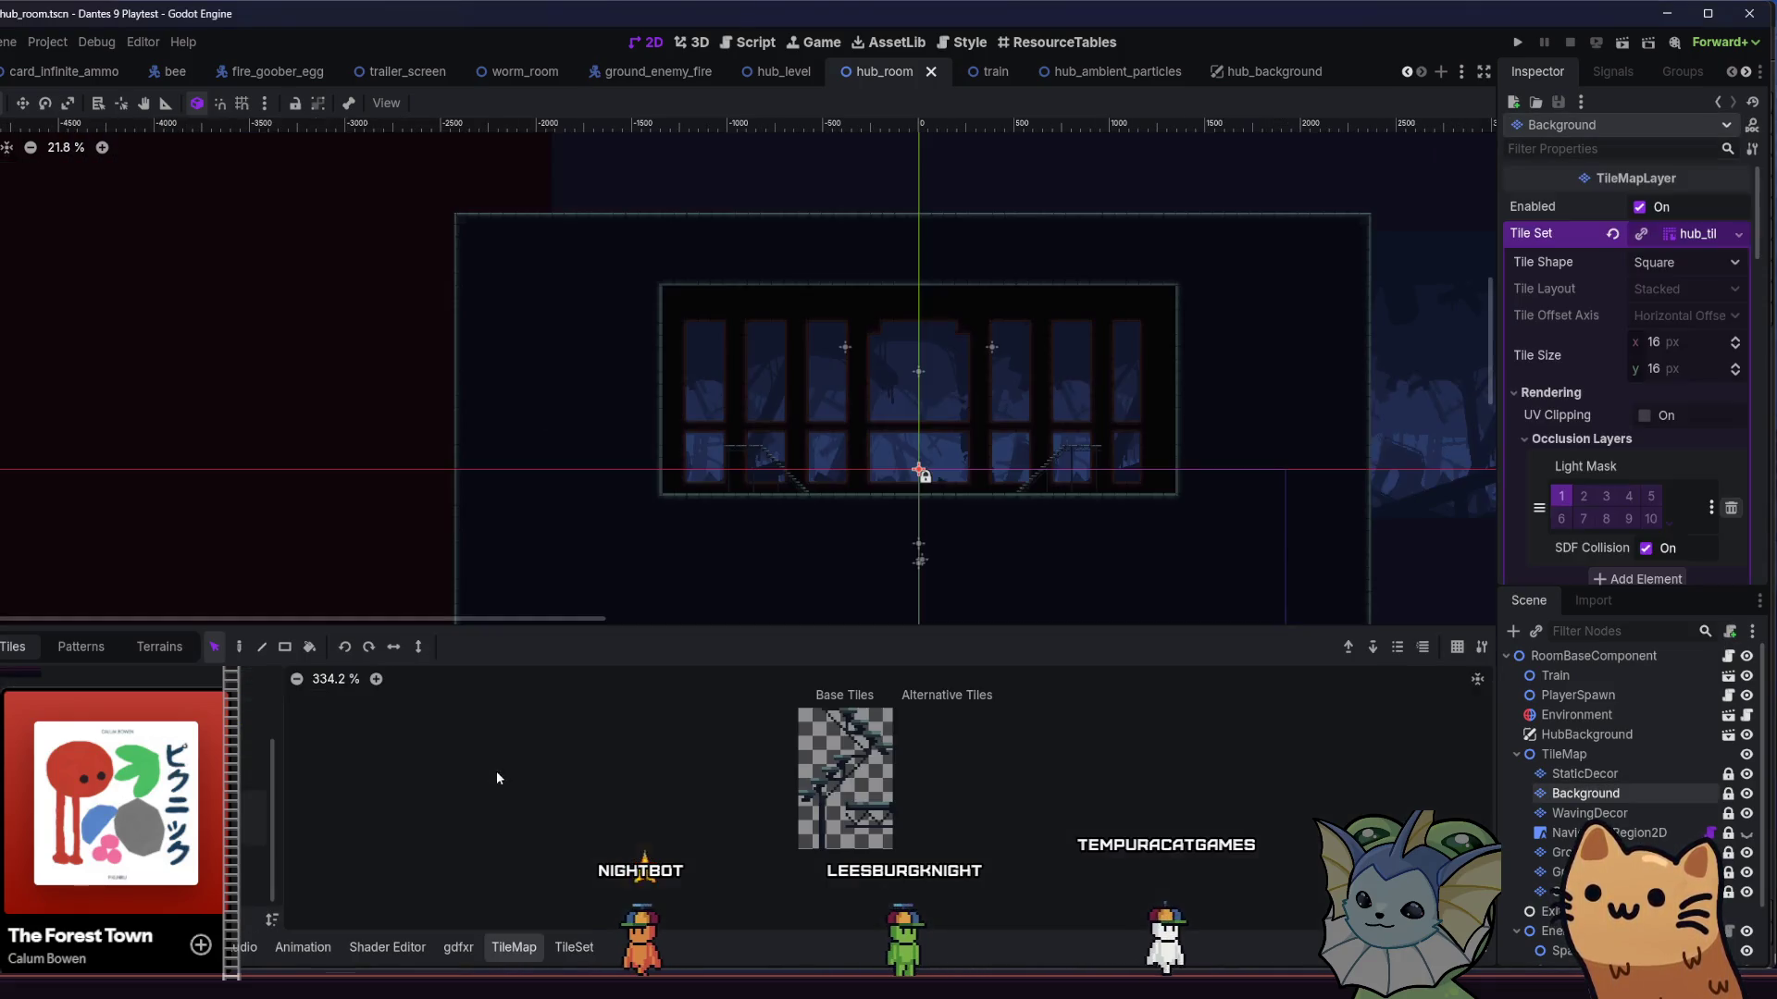
- Look over the hub_background scene's parallax layers, then return to Aseprite
scroll(937, 474, right, 2)
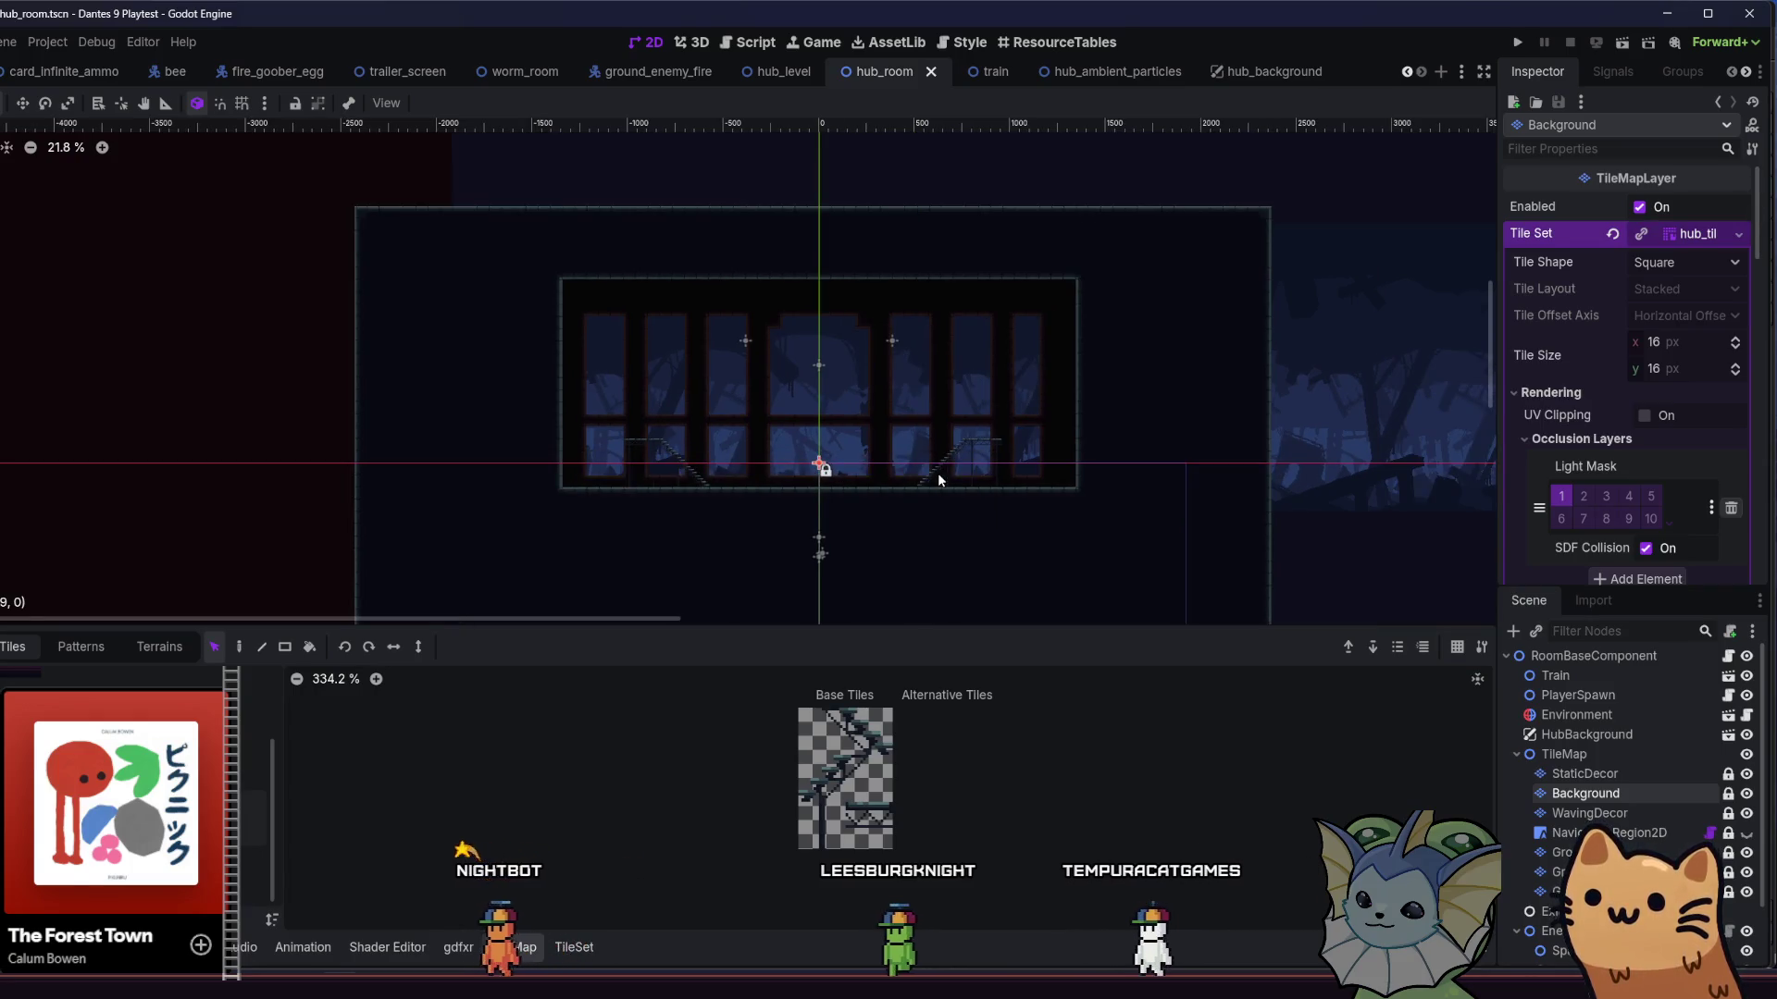
scroll(941, 469, down, 1)
drag(941, 469, 767, 469)
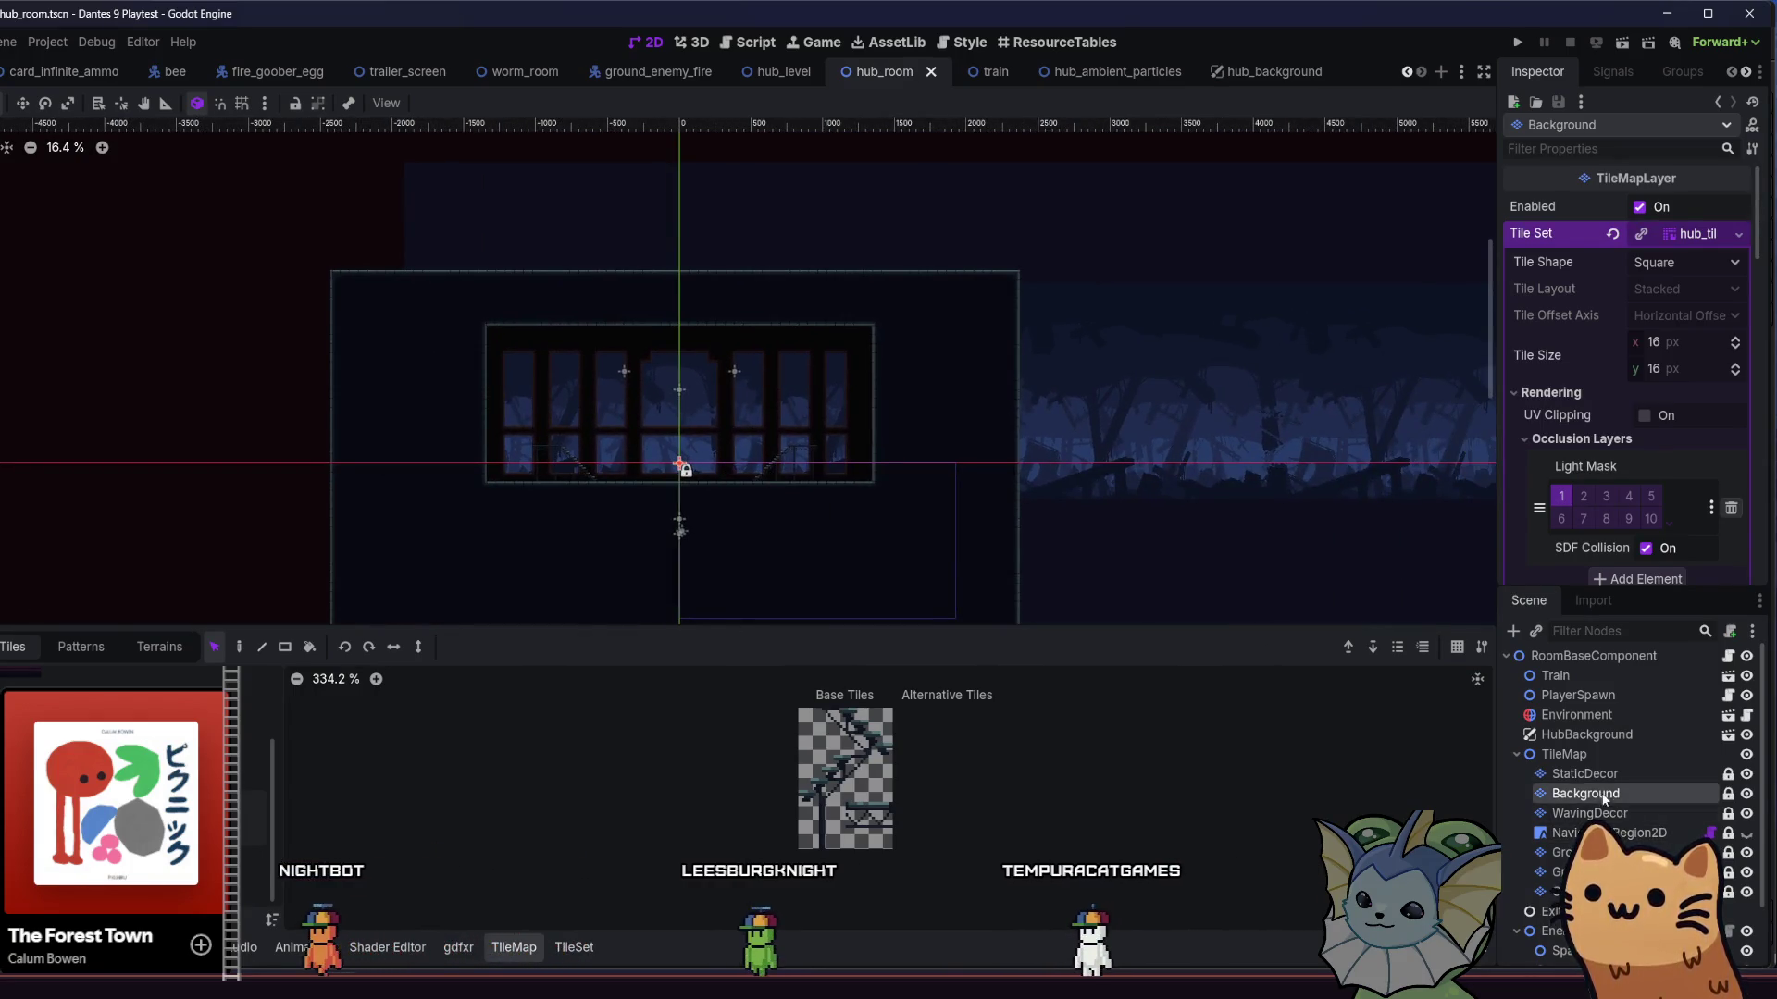
click(1252, 74)
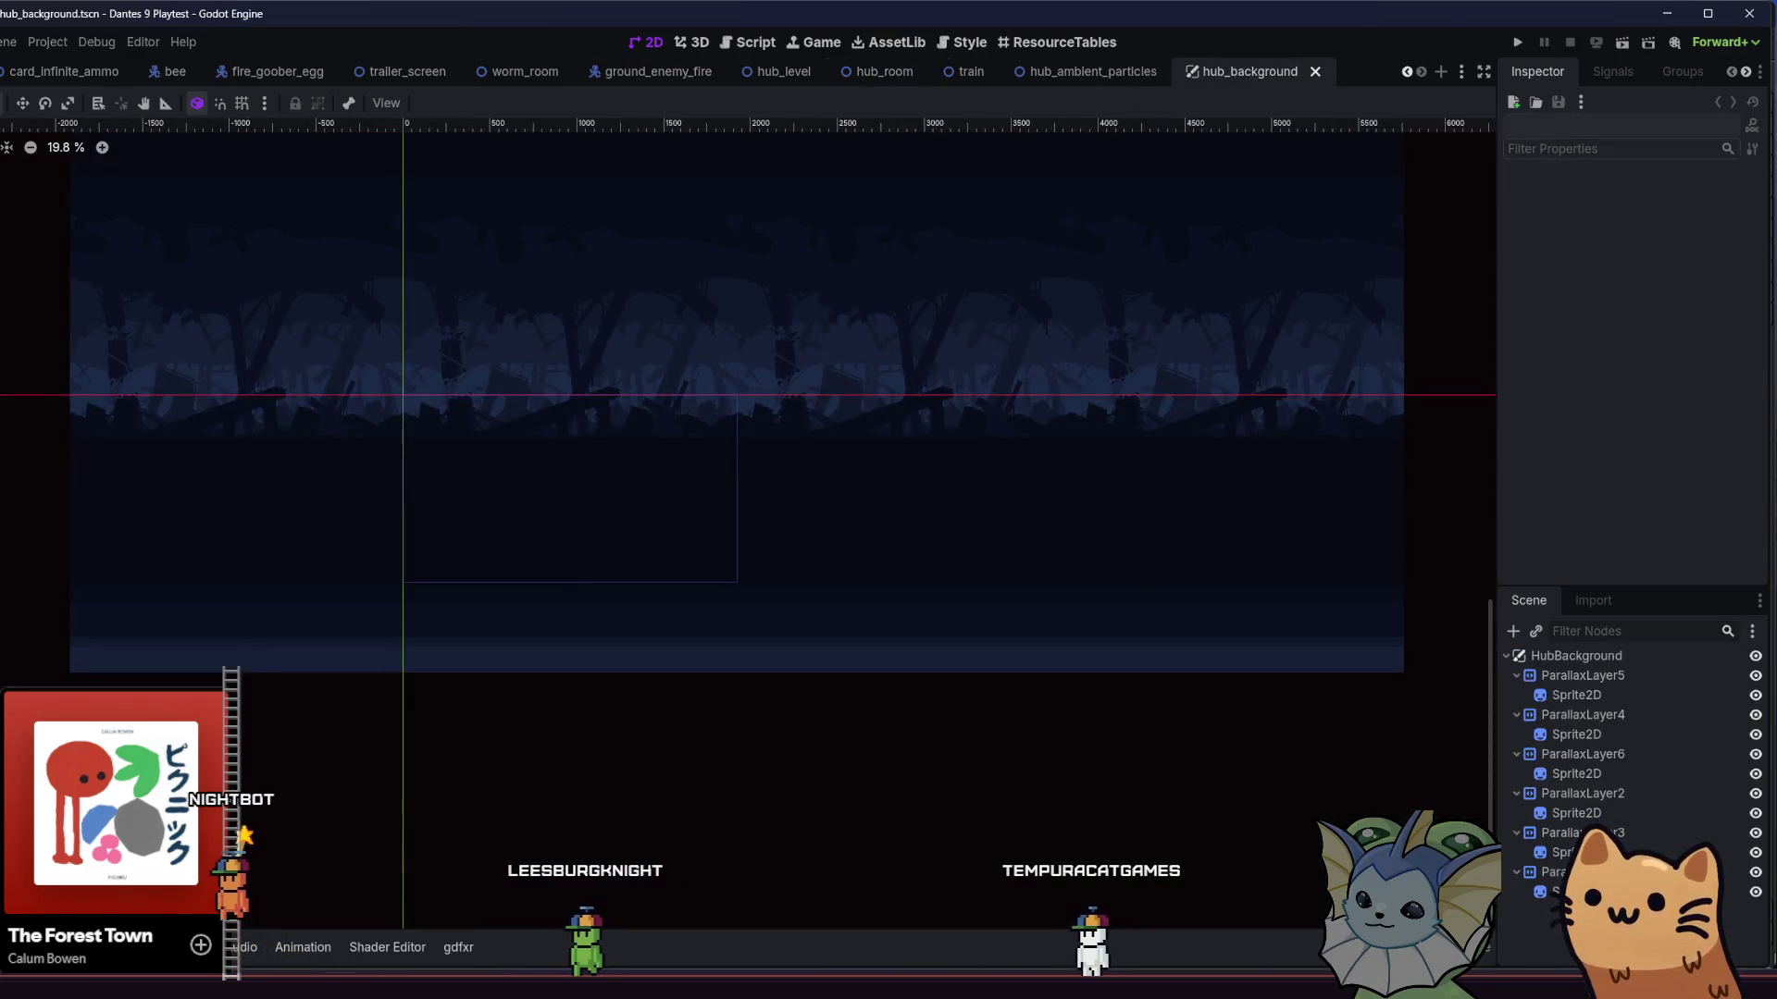
key(alt+Tab)
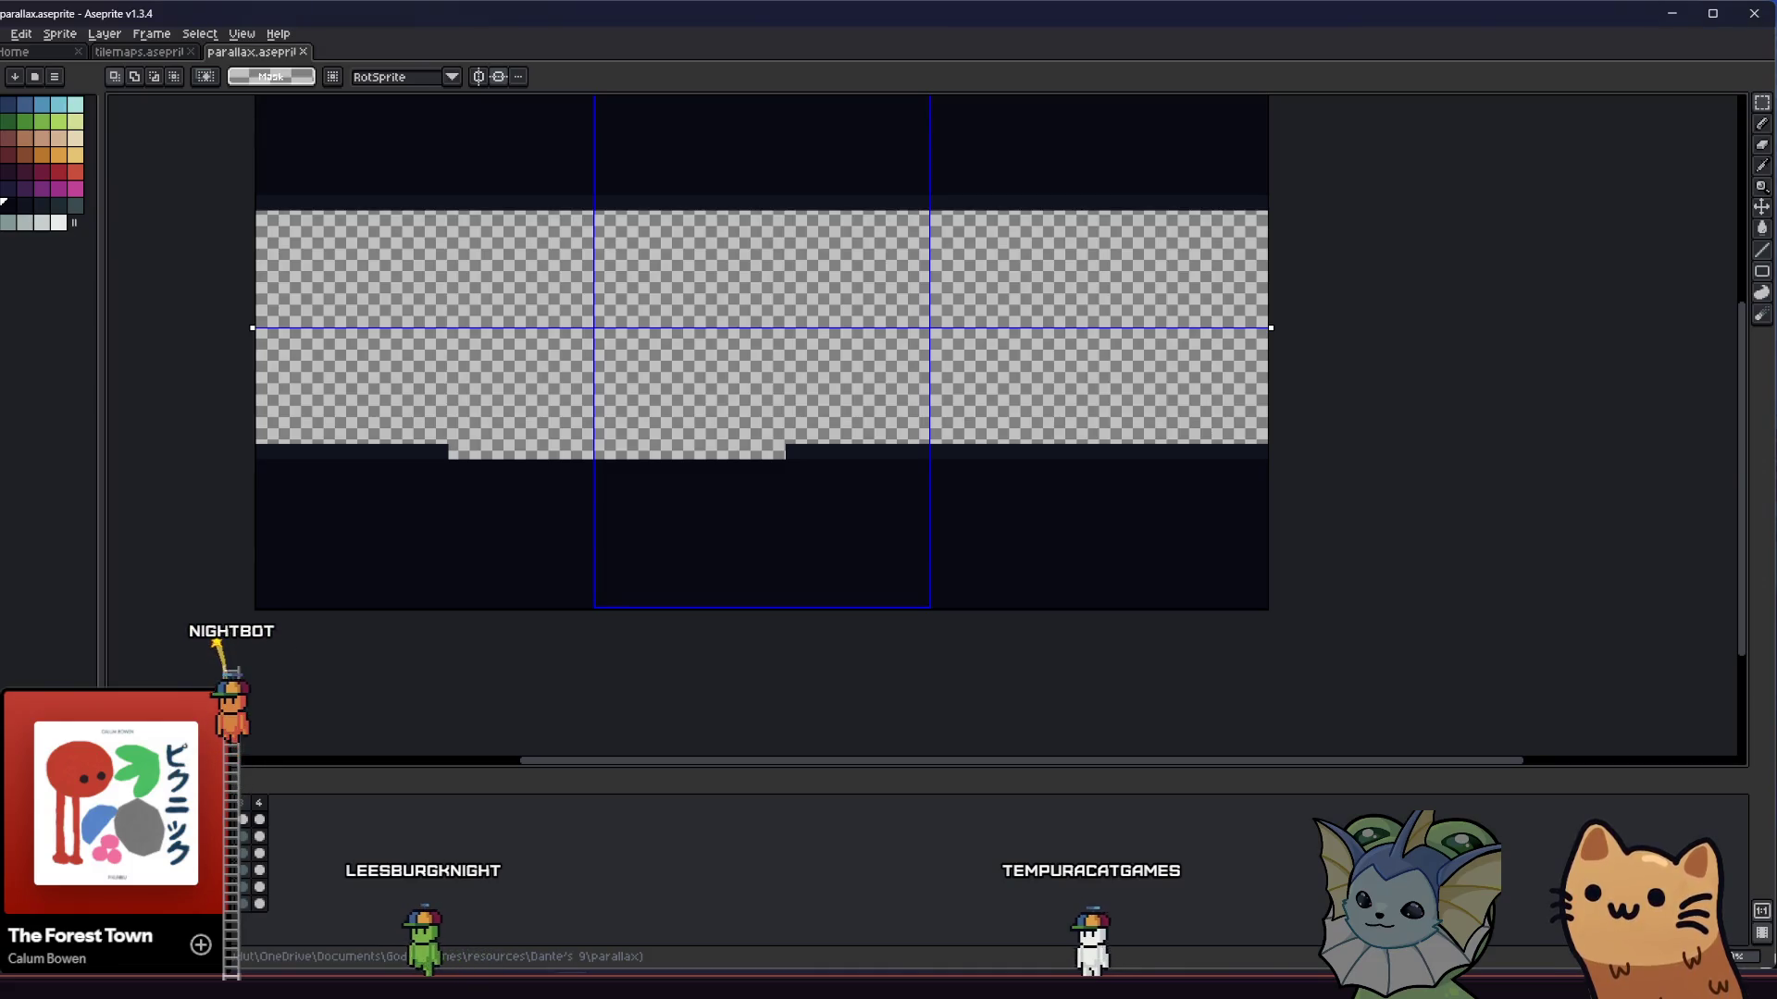
- Export the parallax sprite as hub_parallax_layer_5.png into the parallax hub folder
click(3, 35)
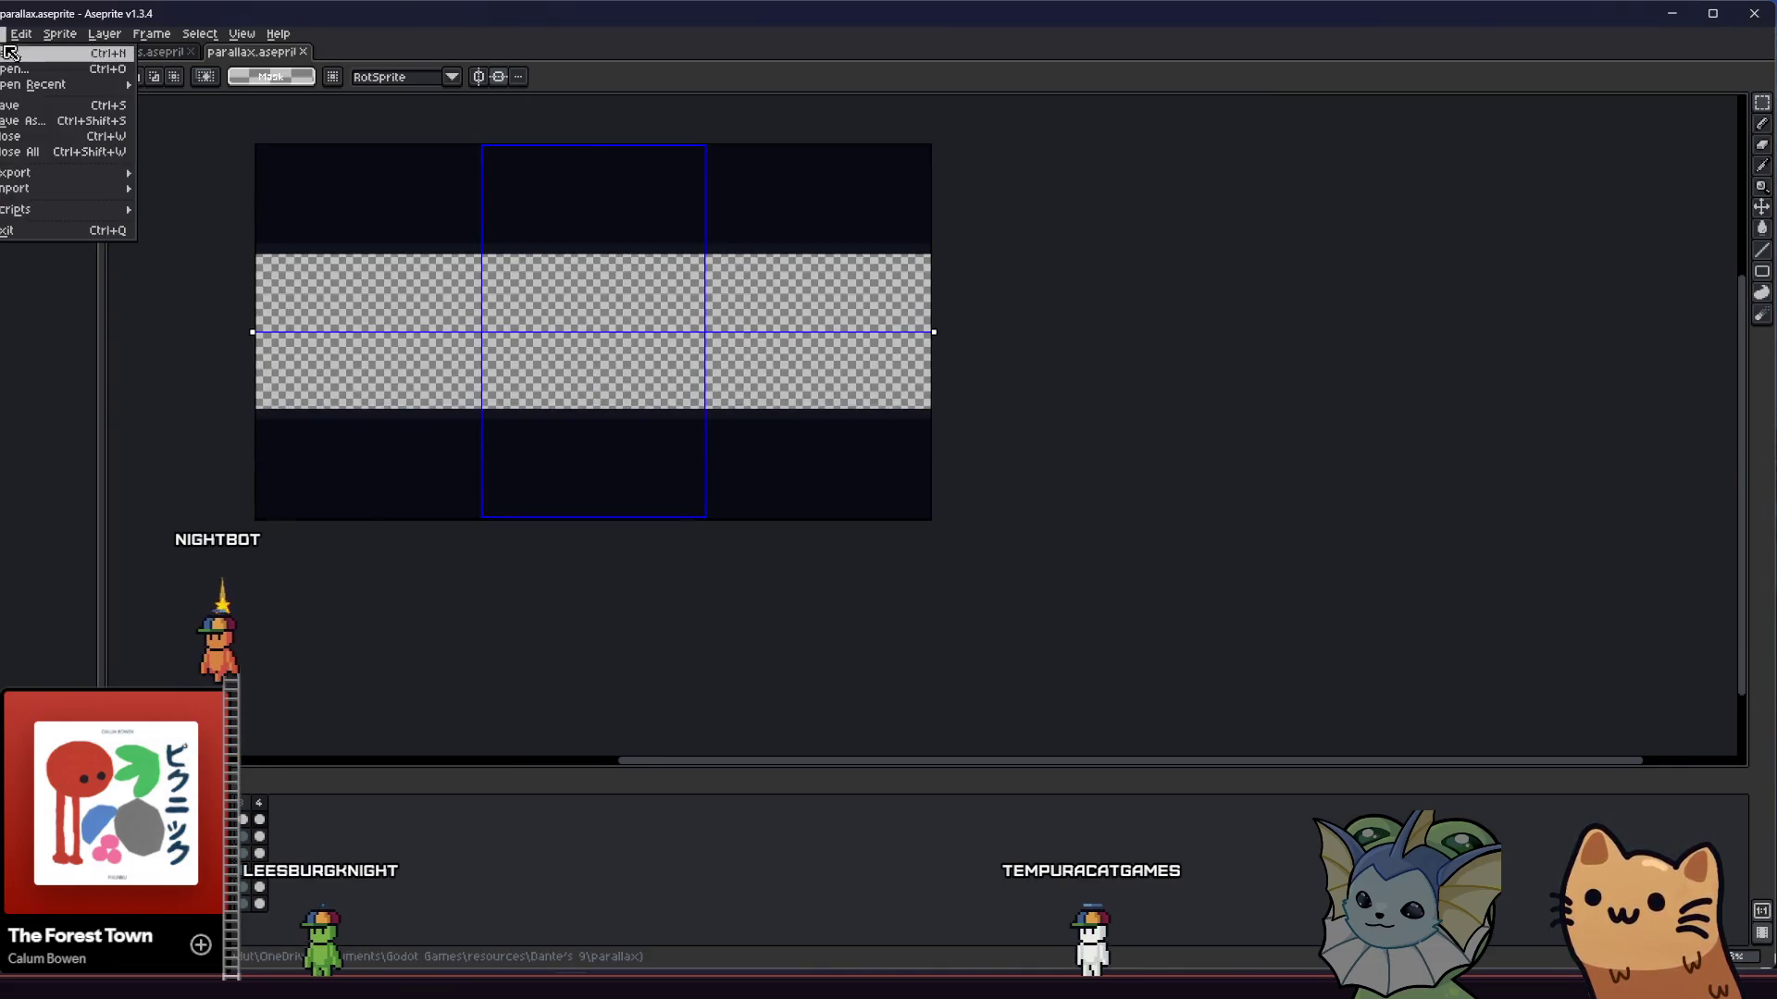
click(270, 835)
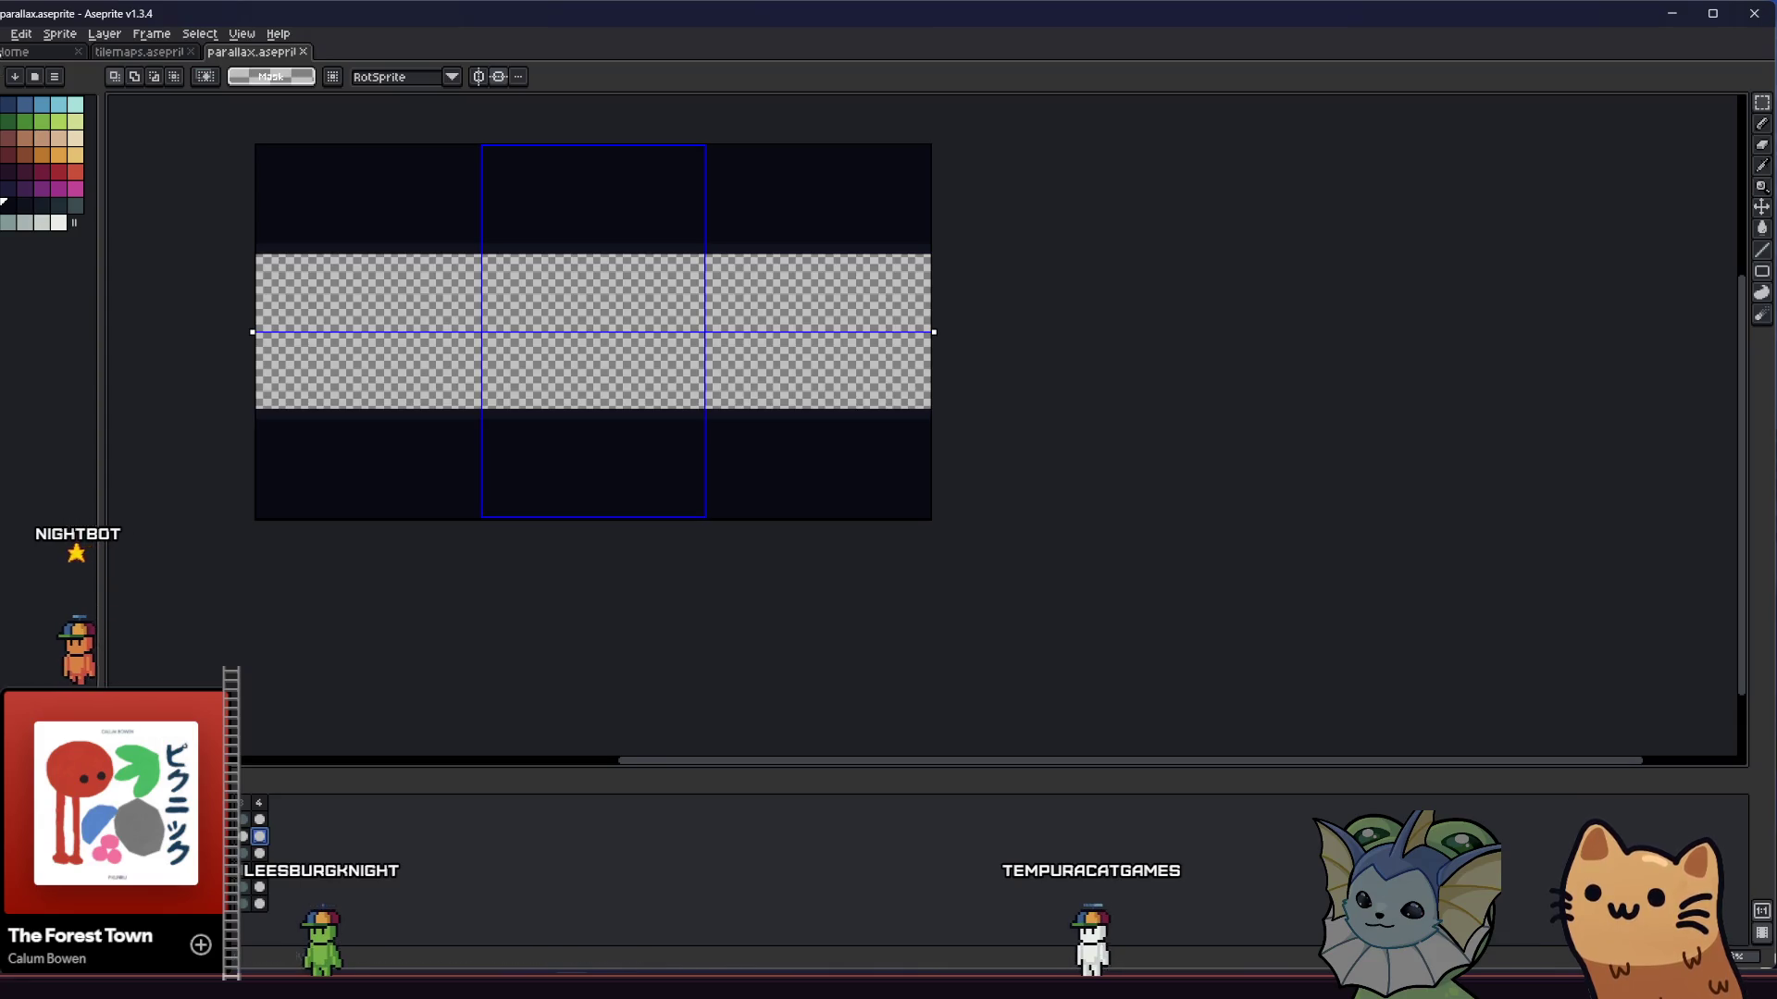
click(2, 33)
mouse_move(55, 169)
click(205, 220)
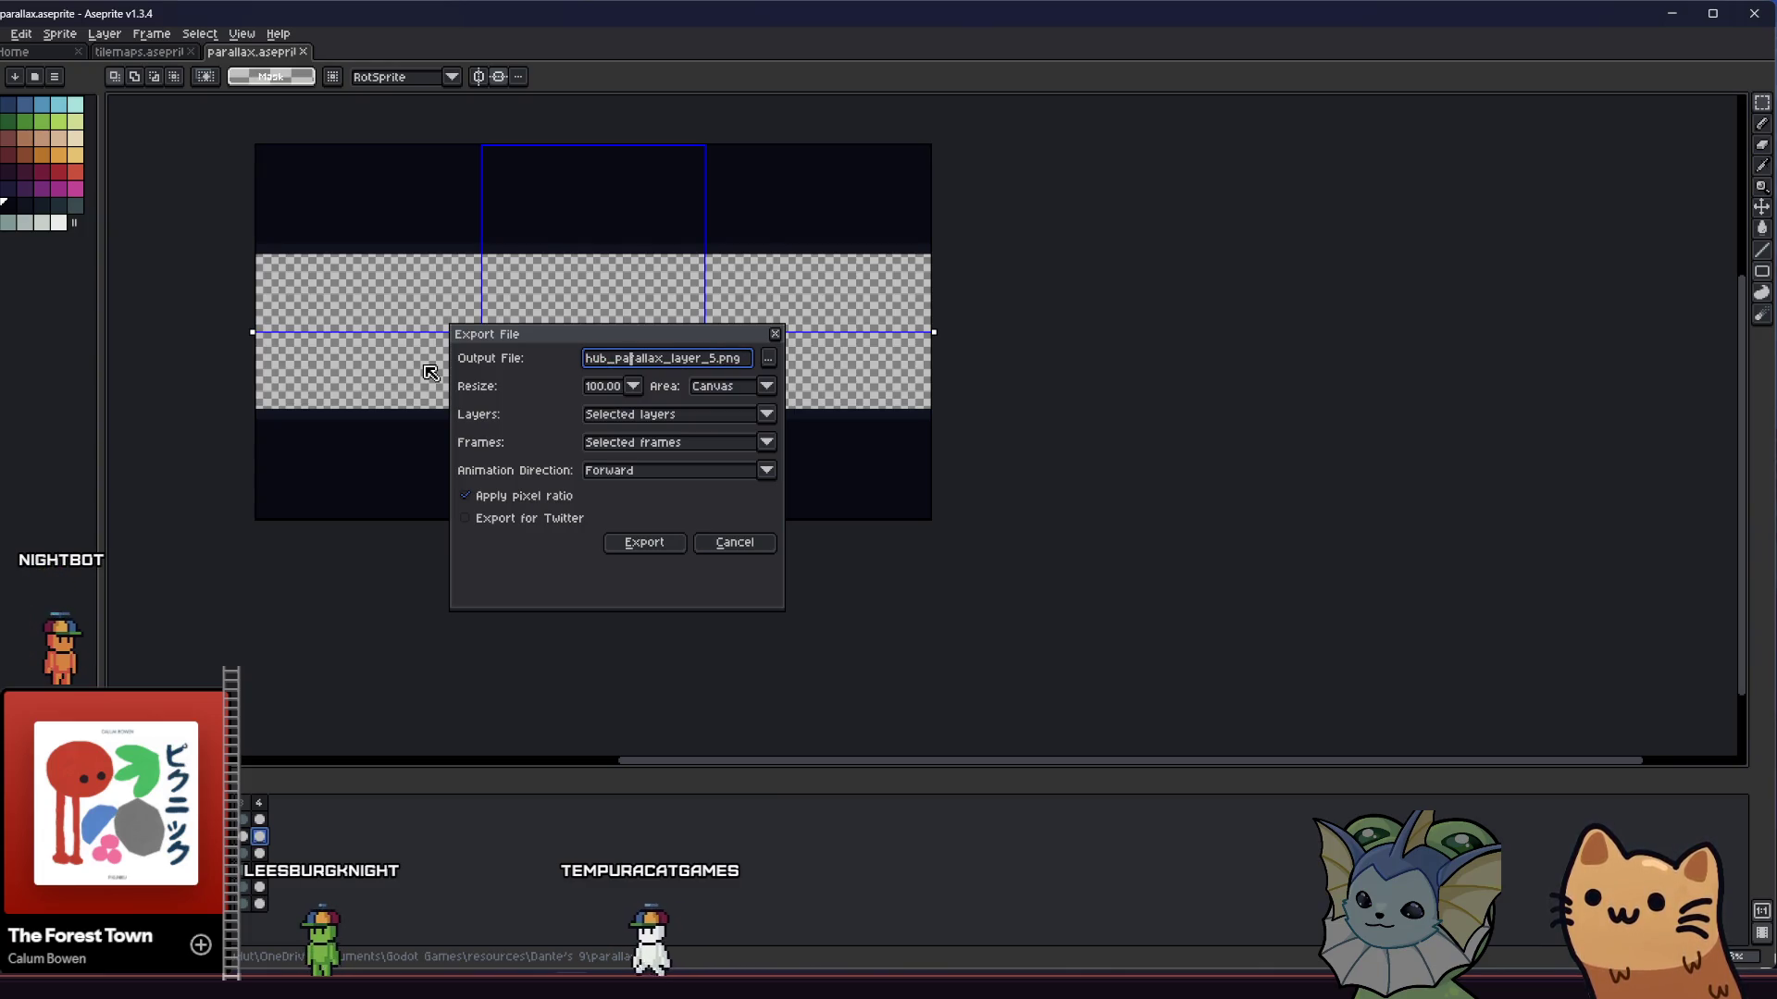
key(Return)
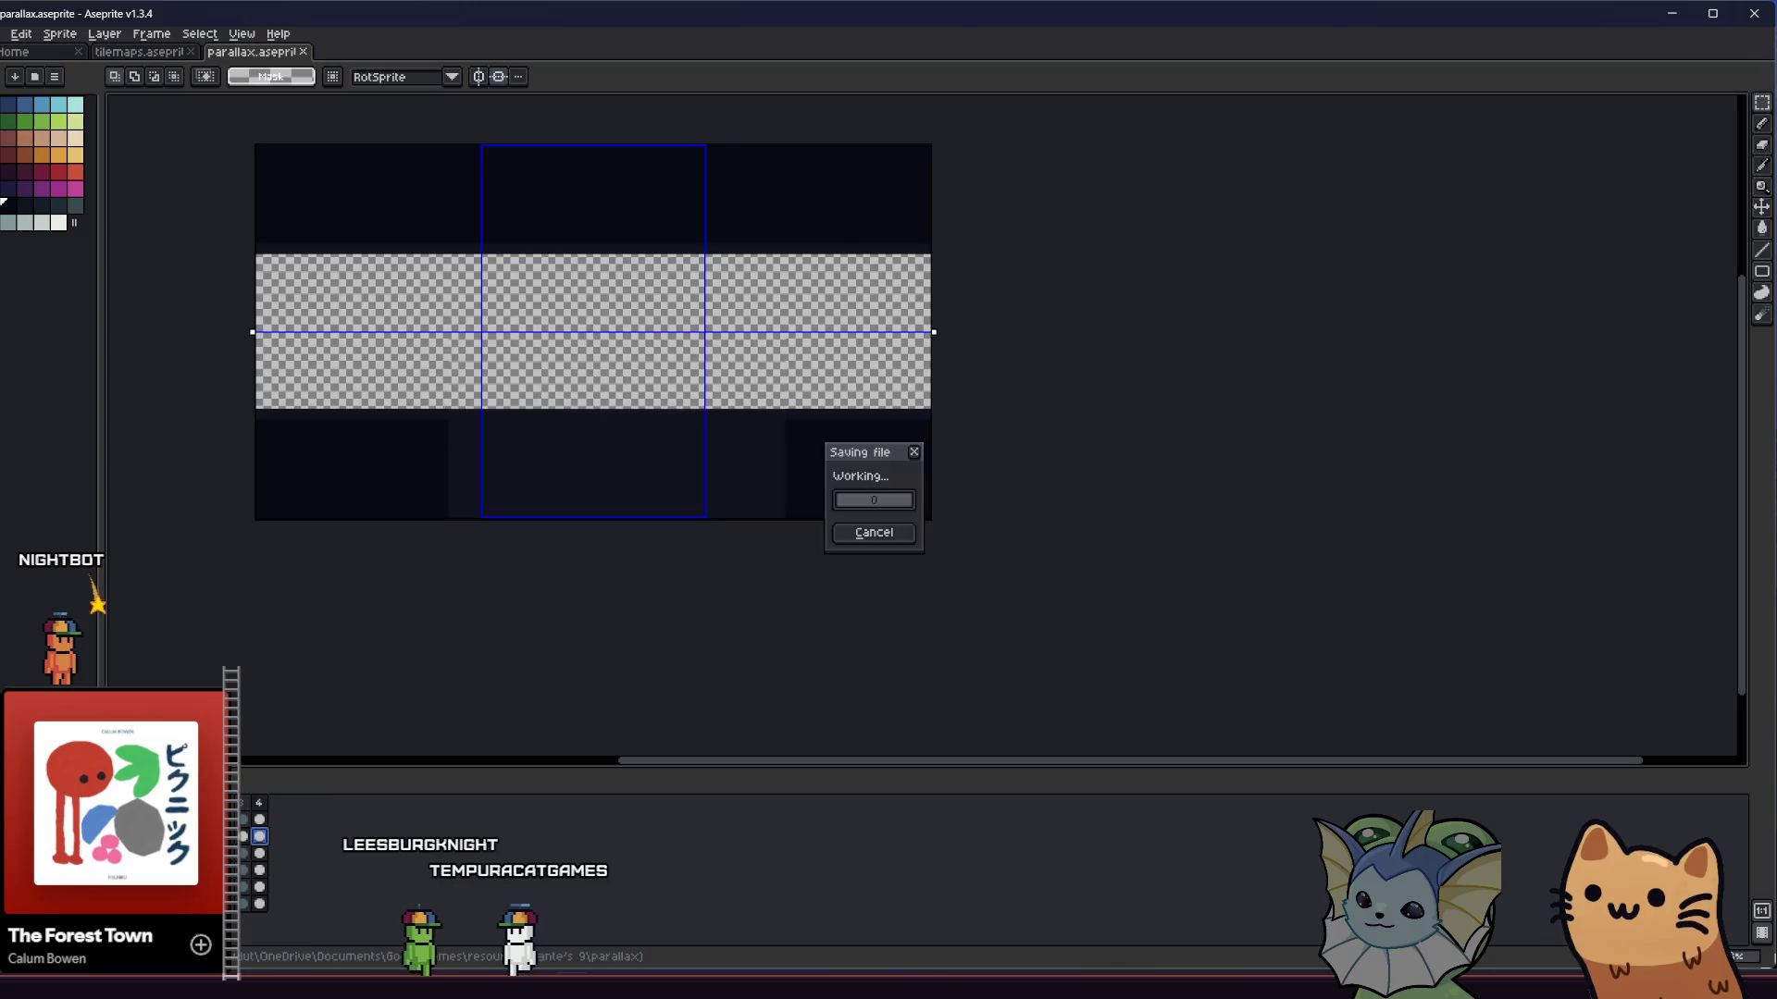
key(alt+Tab)
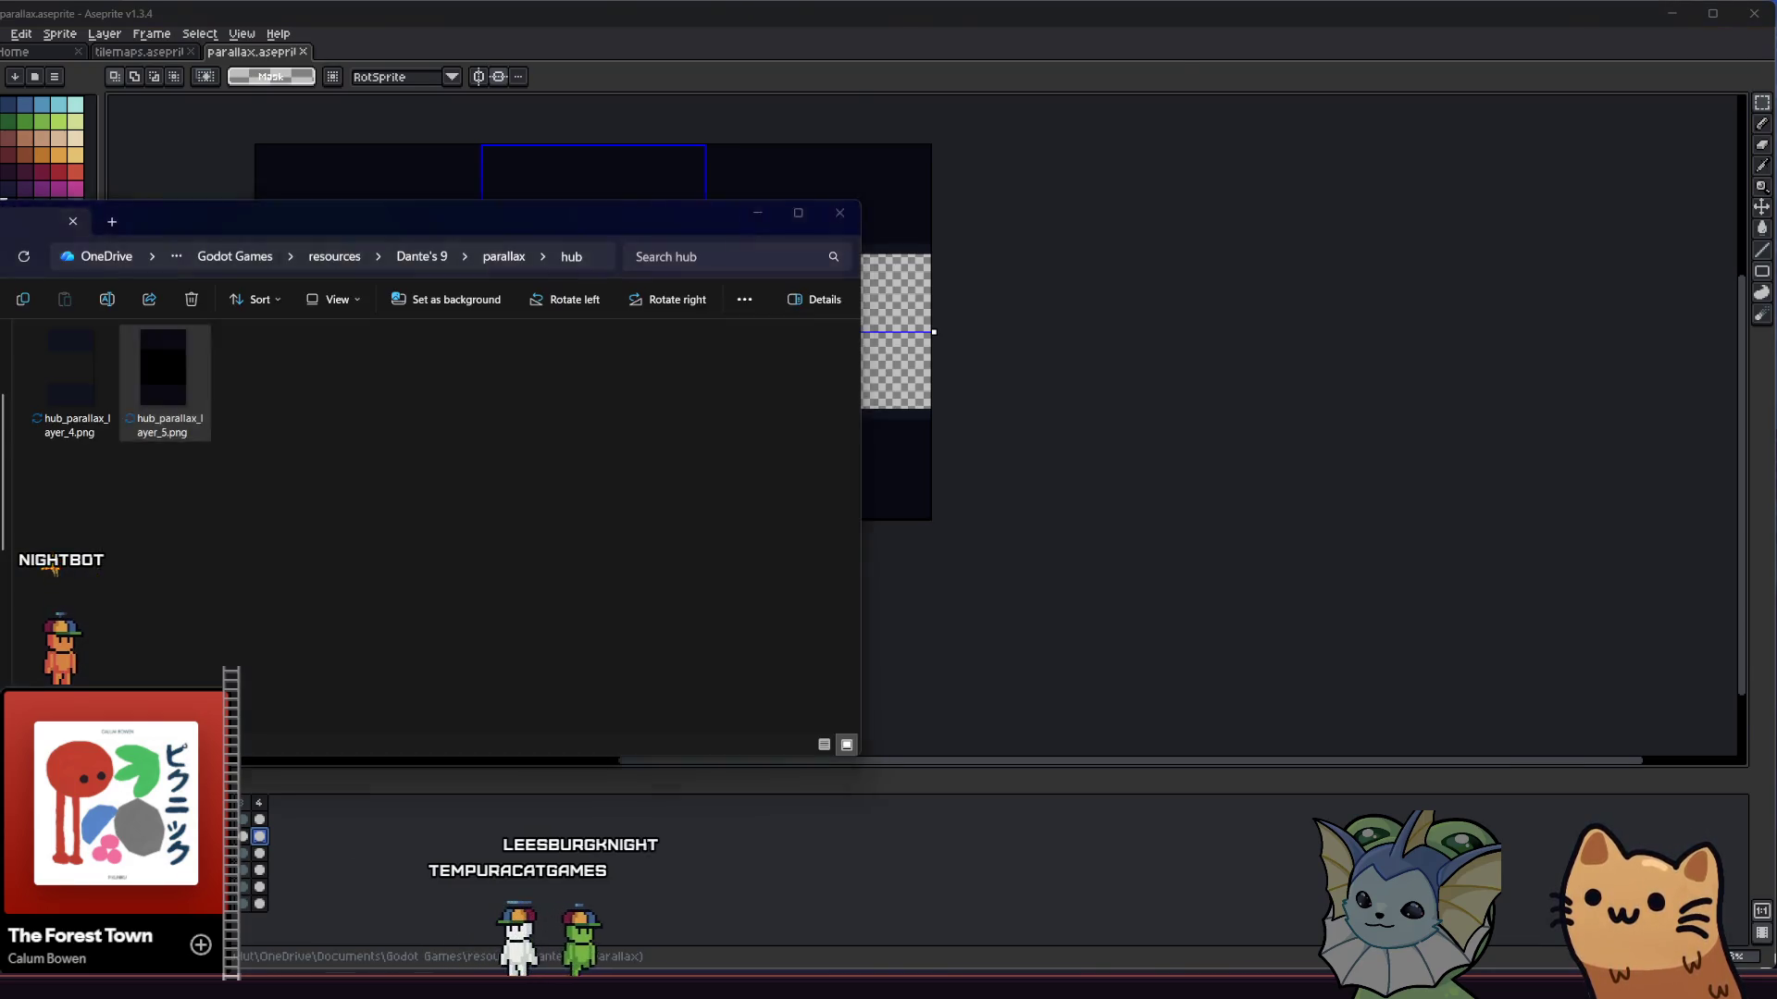
key(alt+Tab)
- Assign hub_parallax_layer_5.png as the texture of ParallaxLayer3's sprite and save the scene
drag(85, 439, 979, 887)
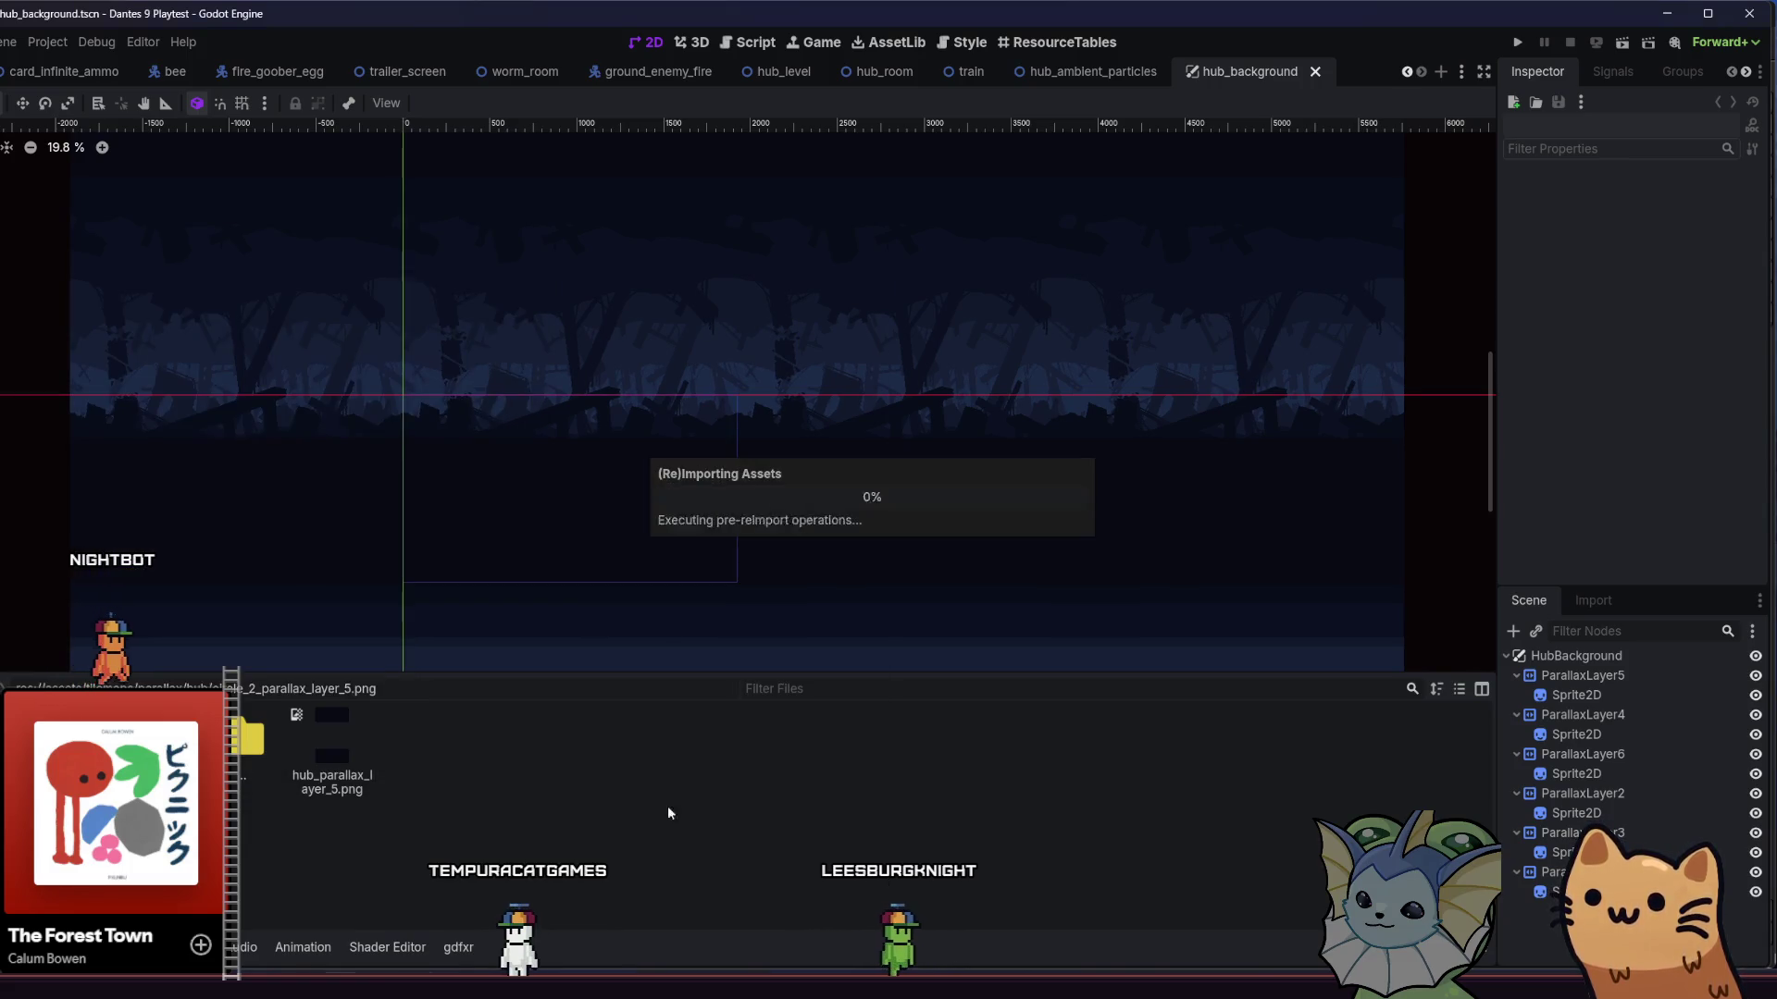
click(1561, 855)
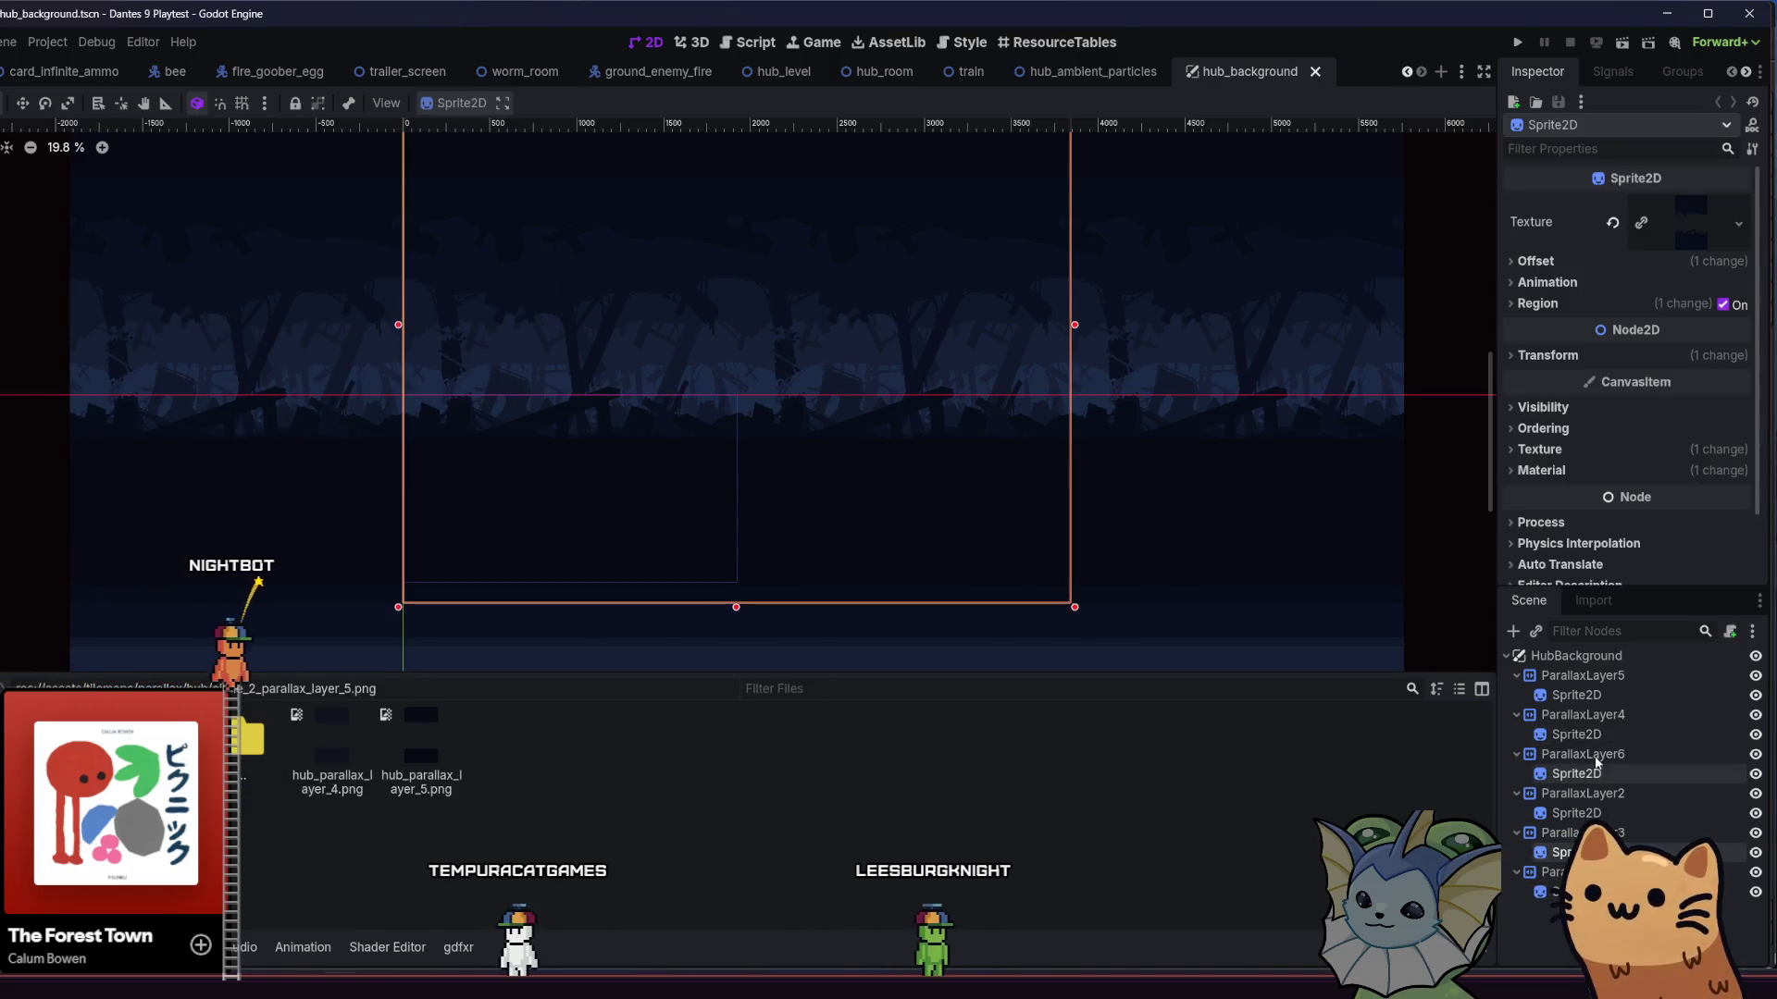
drag(427, 768, 1675, 222)
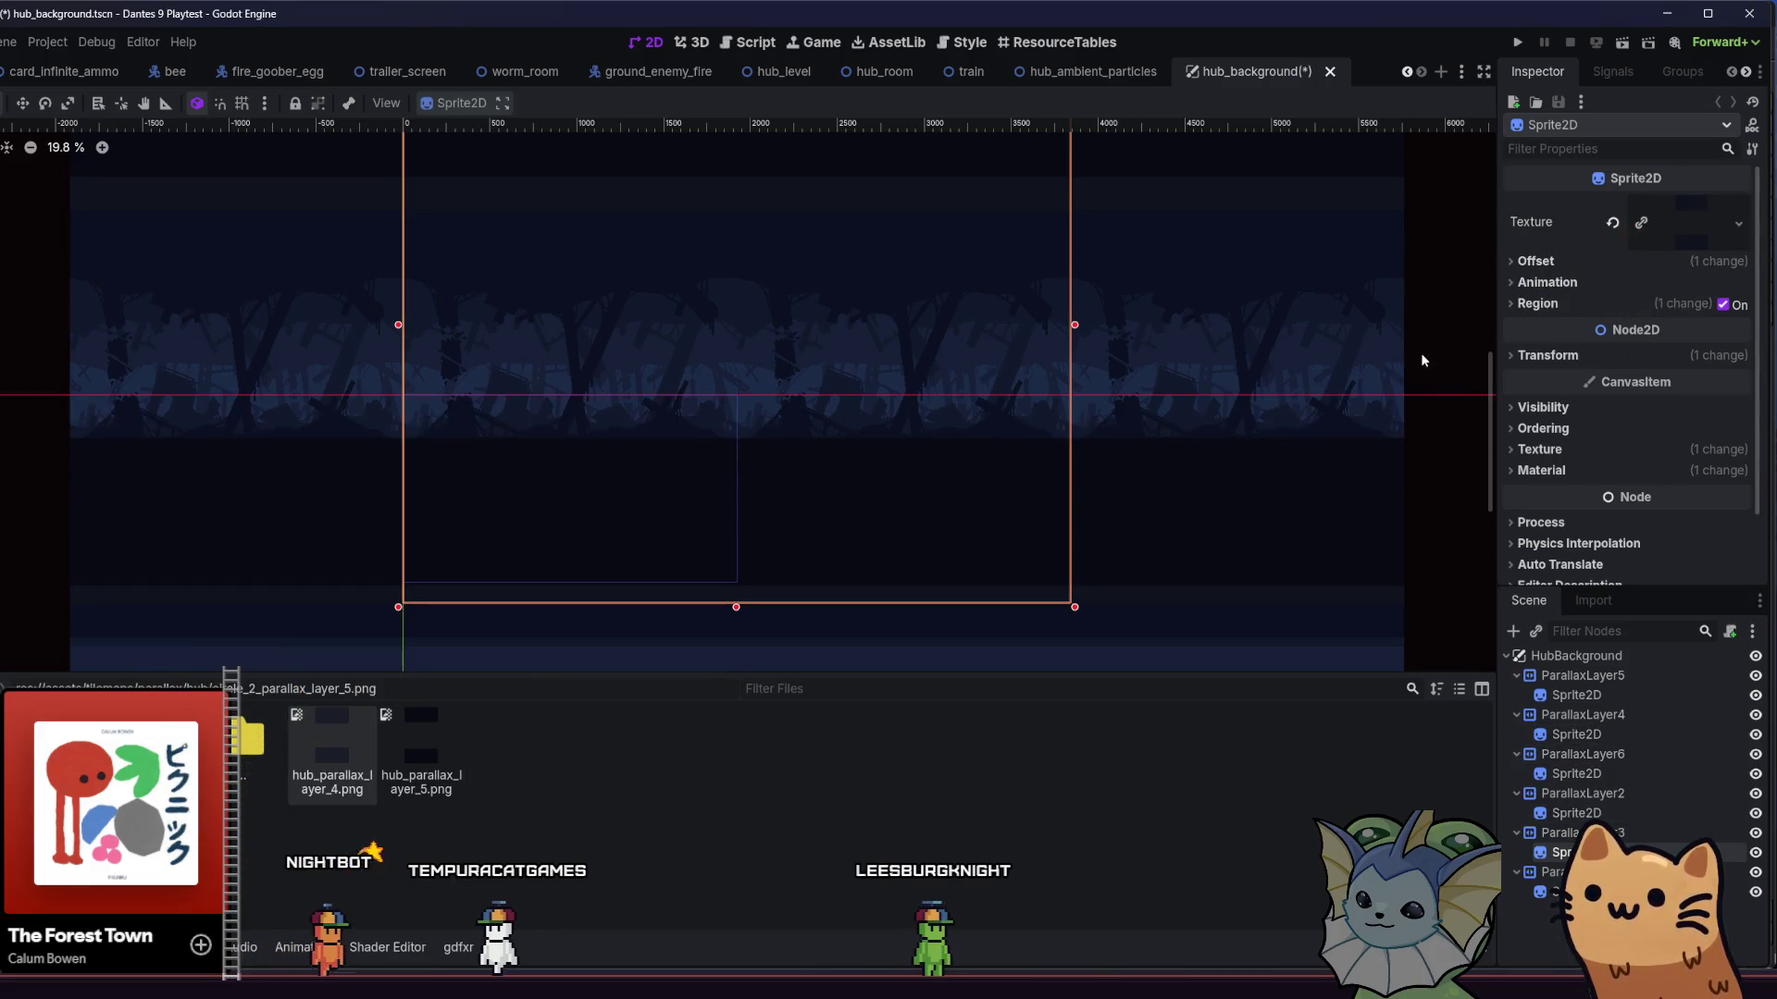
key(ctrl+s)
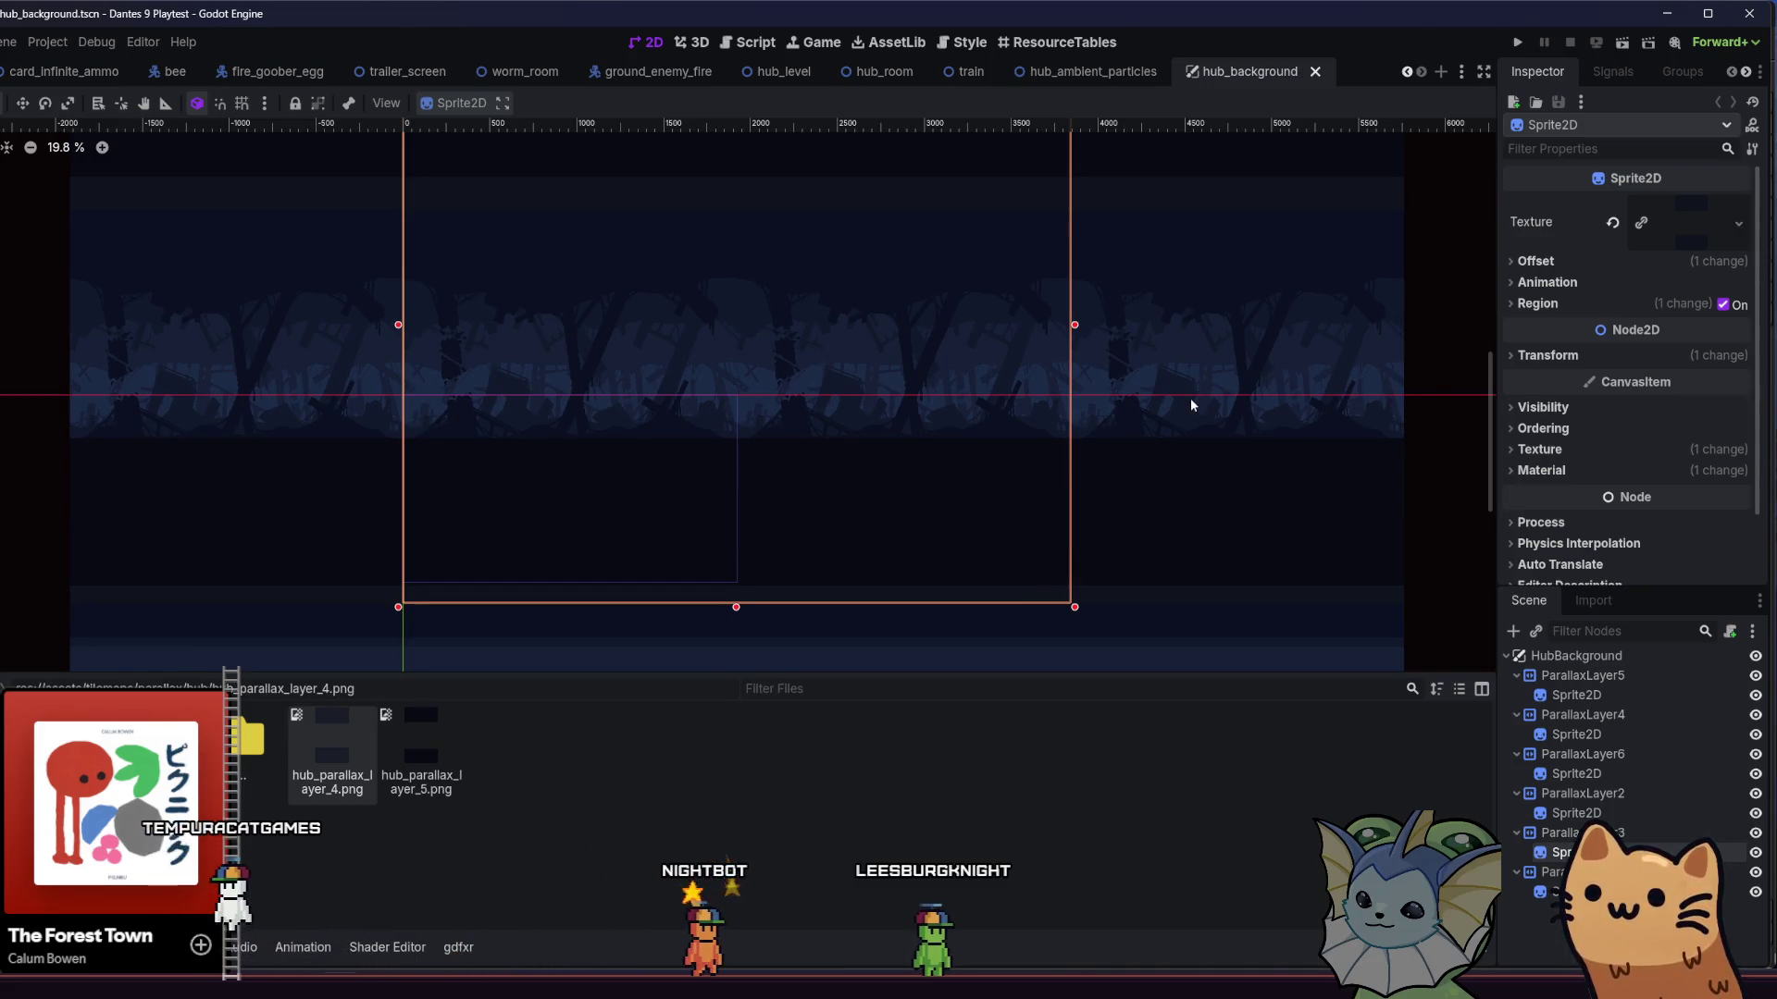
- Review the sprite's Offset, Transform and Region settings, then ParallaxLayer1's parallax settings
scroll(1190, 404, down, 2)
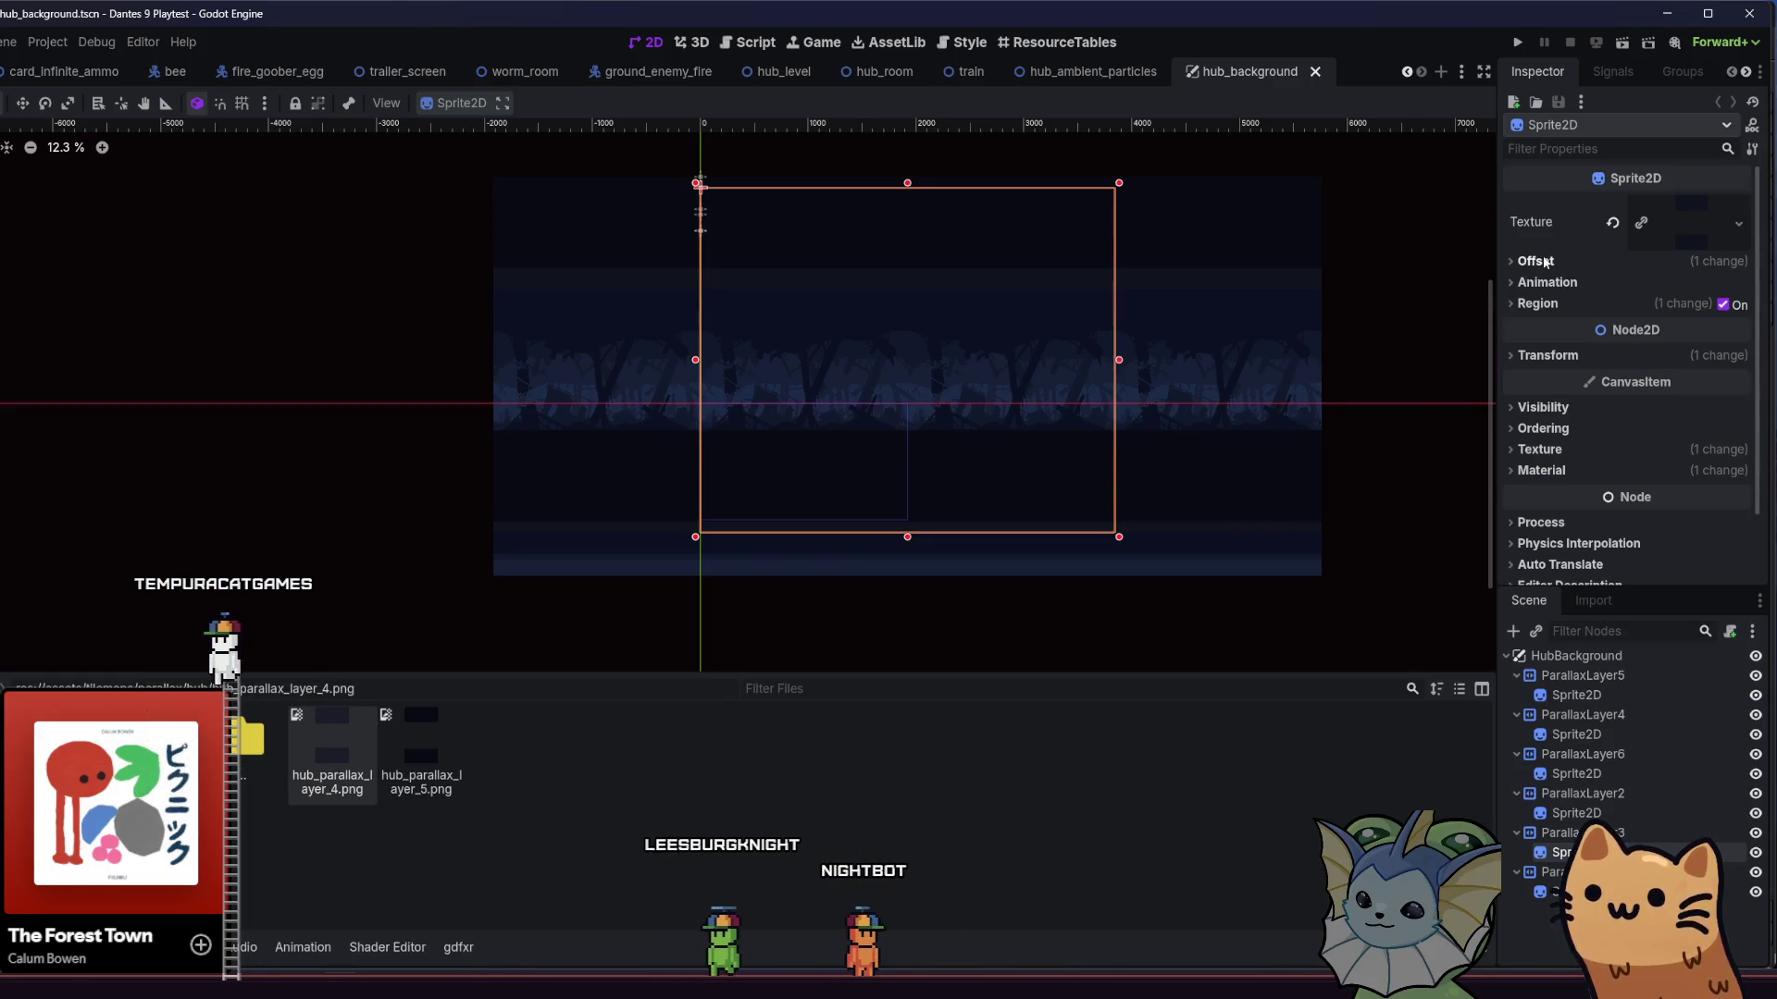
click(1544, 262)
click(1538, 262)
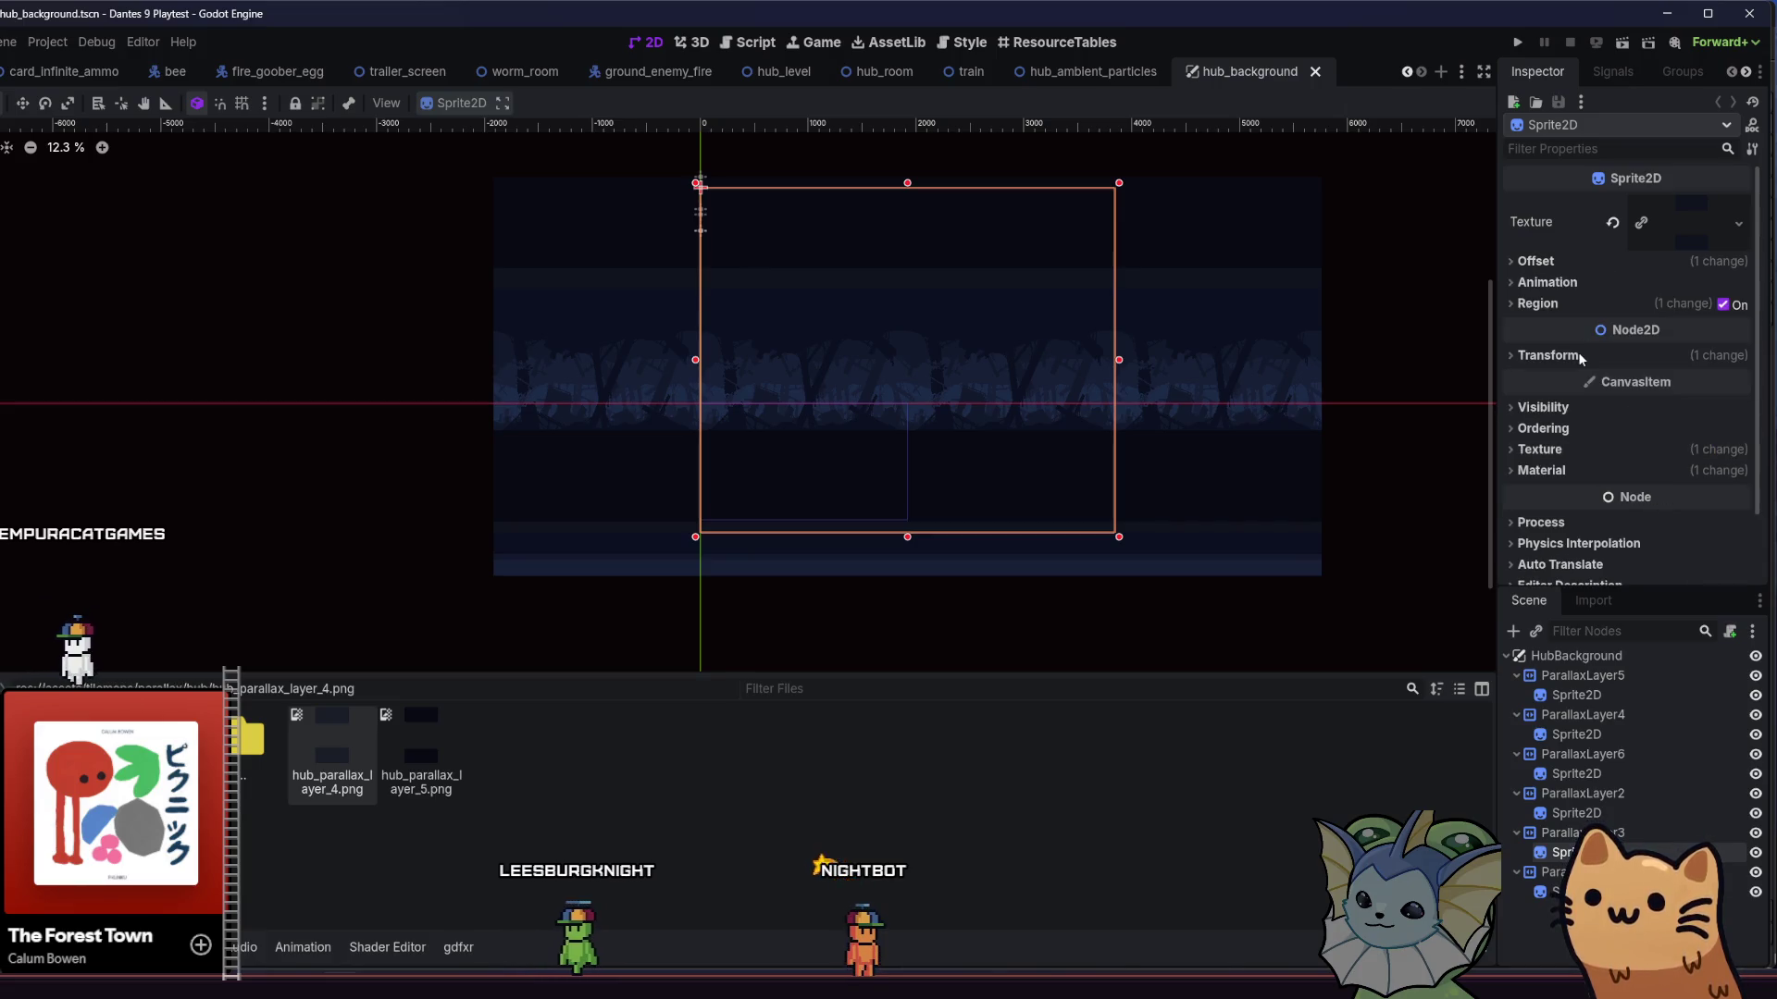
click(1578, 356)
click(1555, 315)
click(1554, 313)
click(1547, 355)
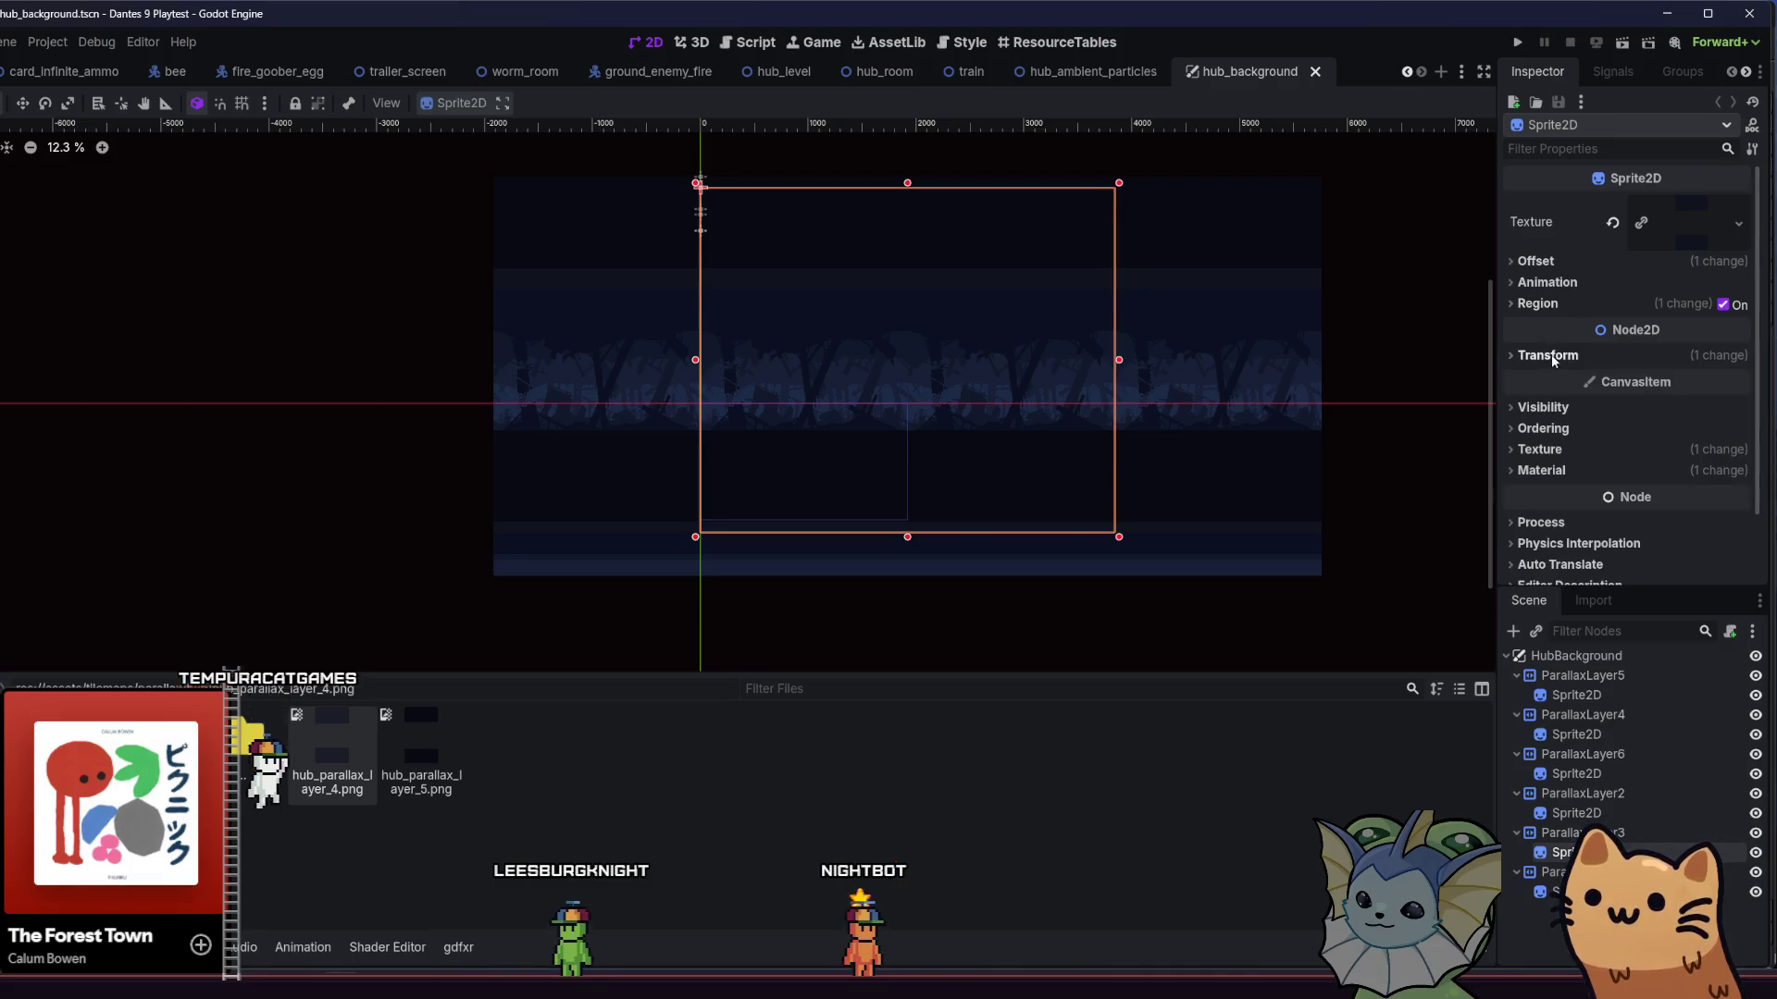
click(1583, 871)
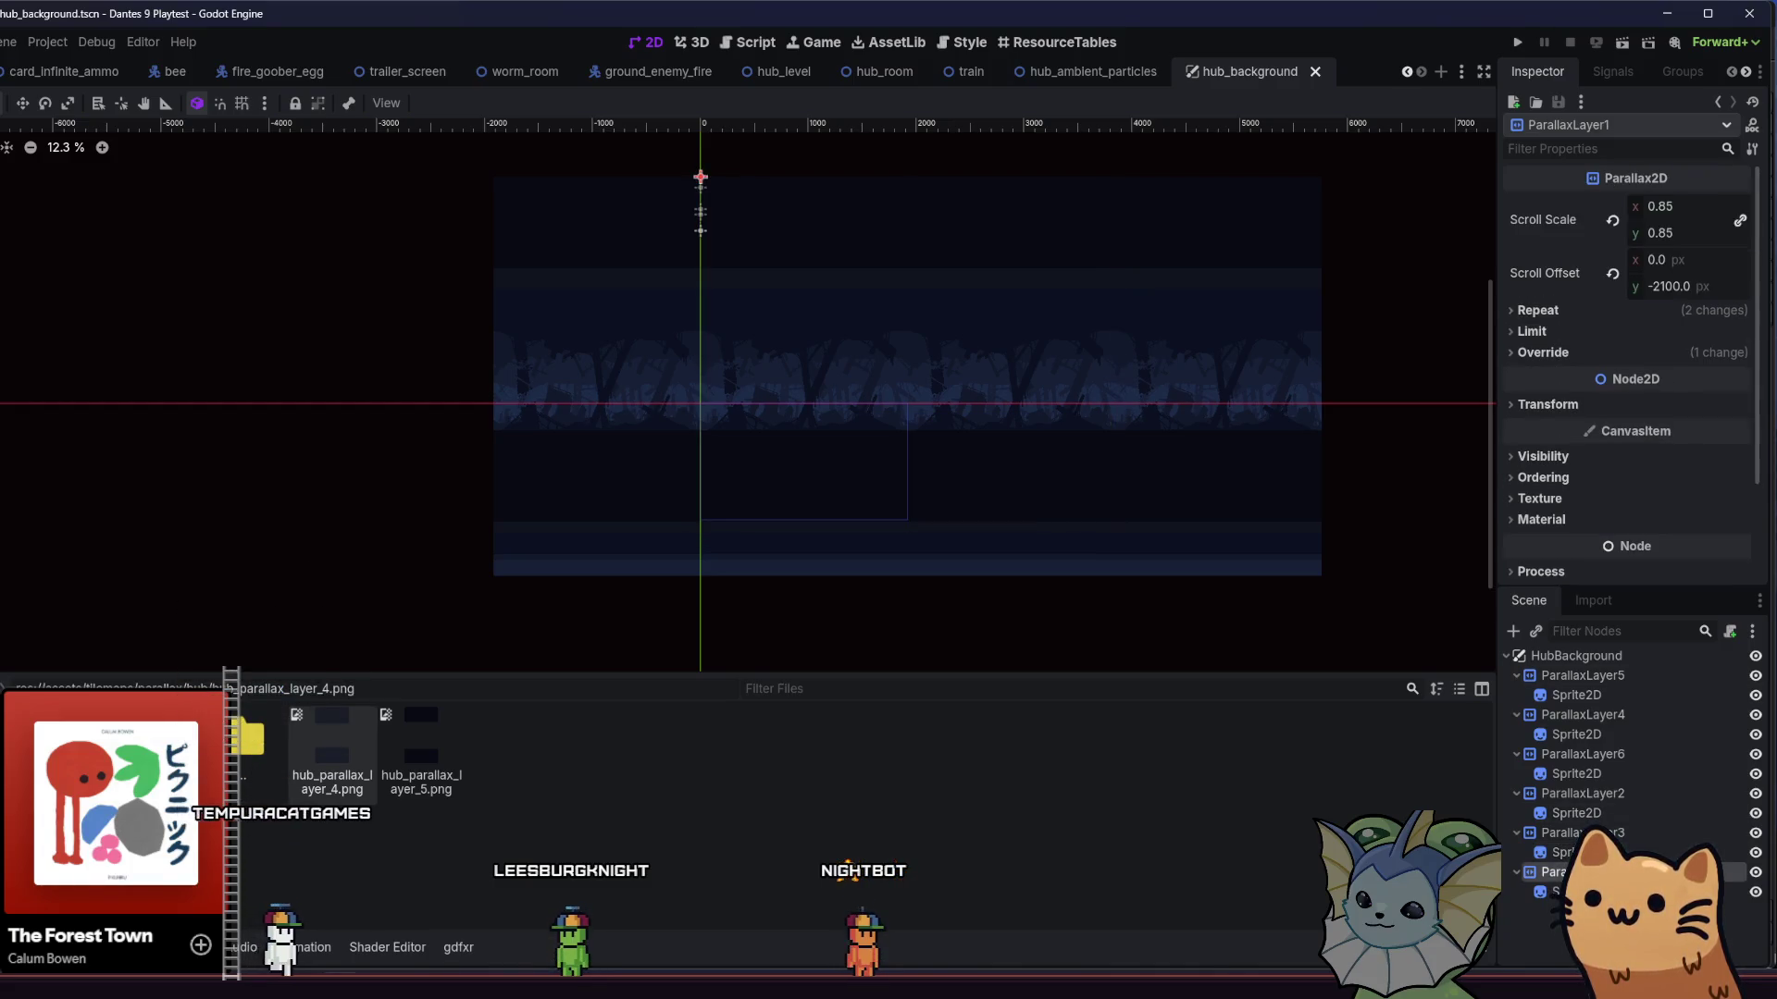
- Inspect ParallaxLayer1's repeat and visibility settings
click(1579, 352)
click(1578, 353)
click(1581, 310)
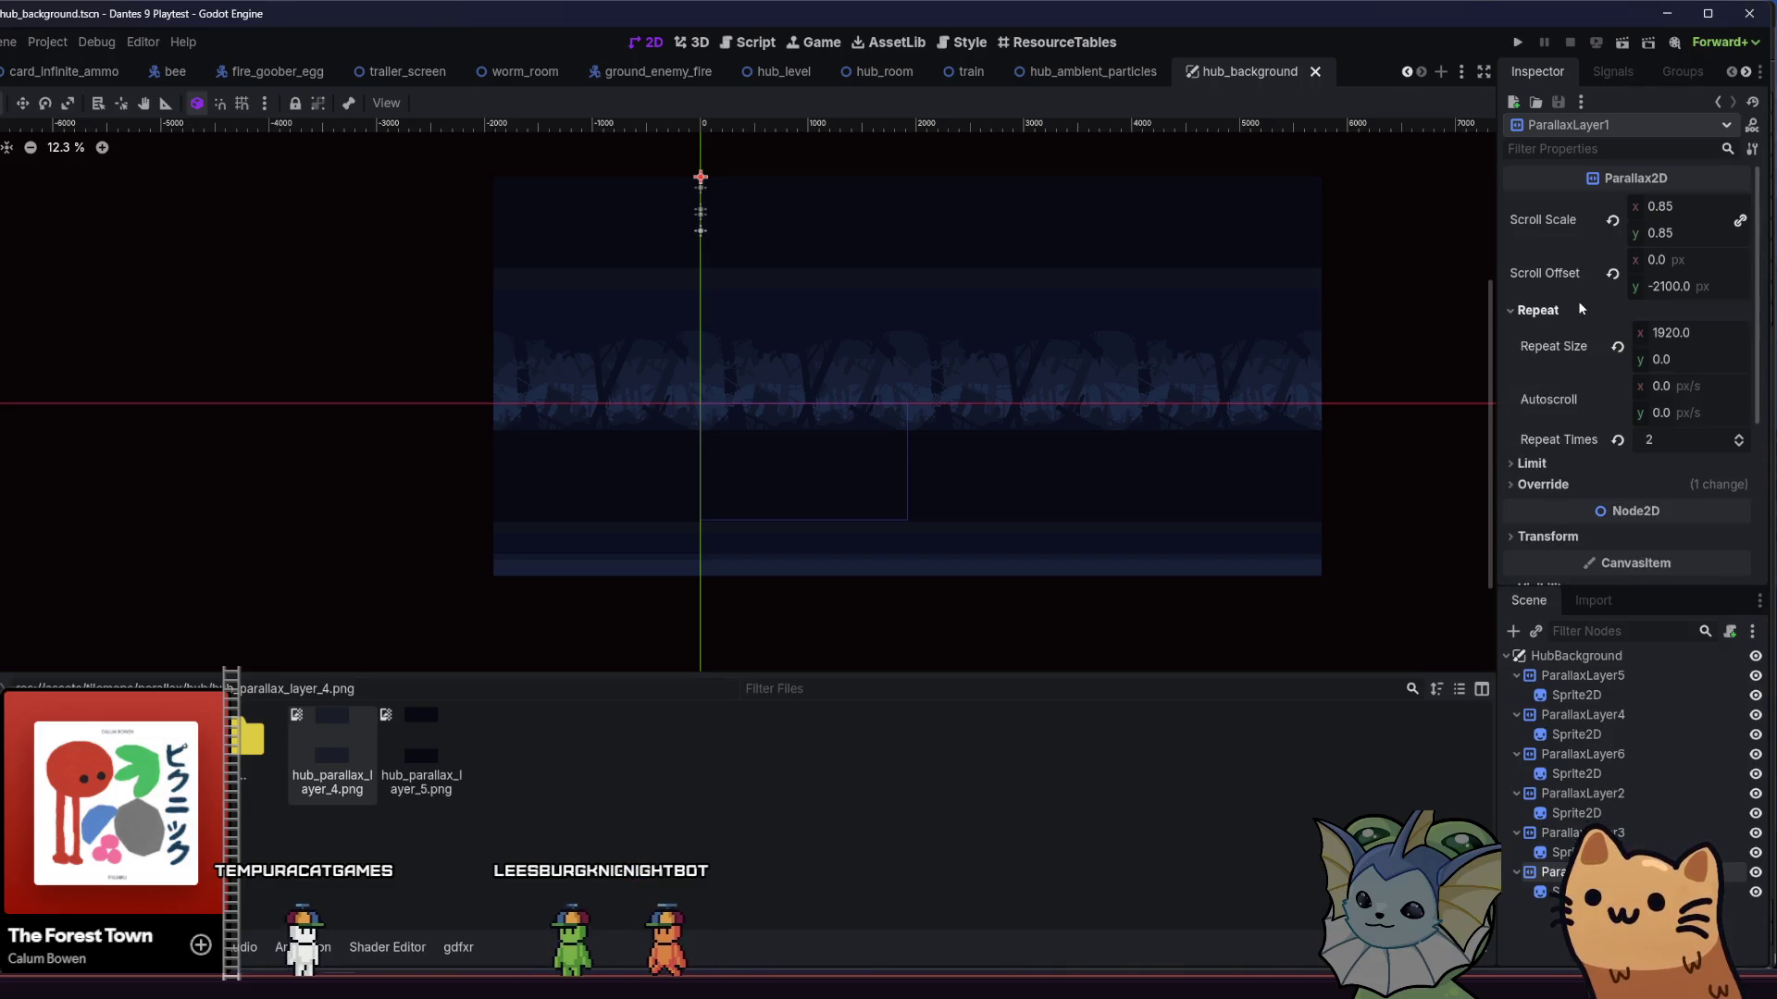
click(1578, 306)
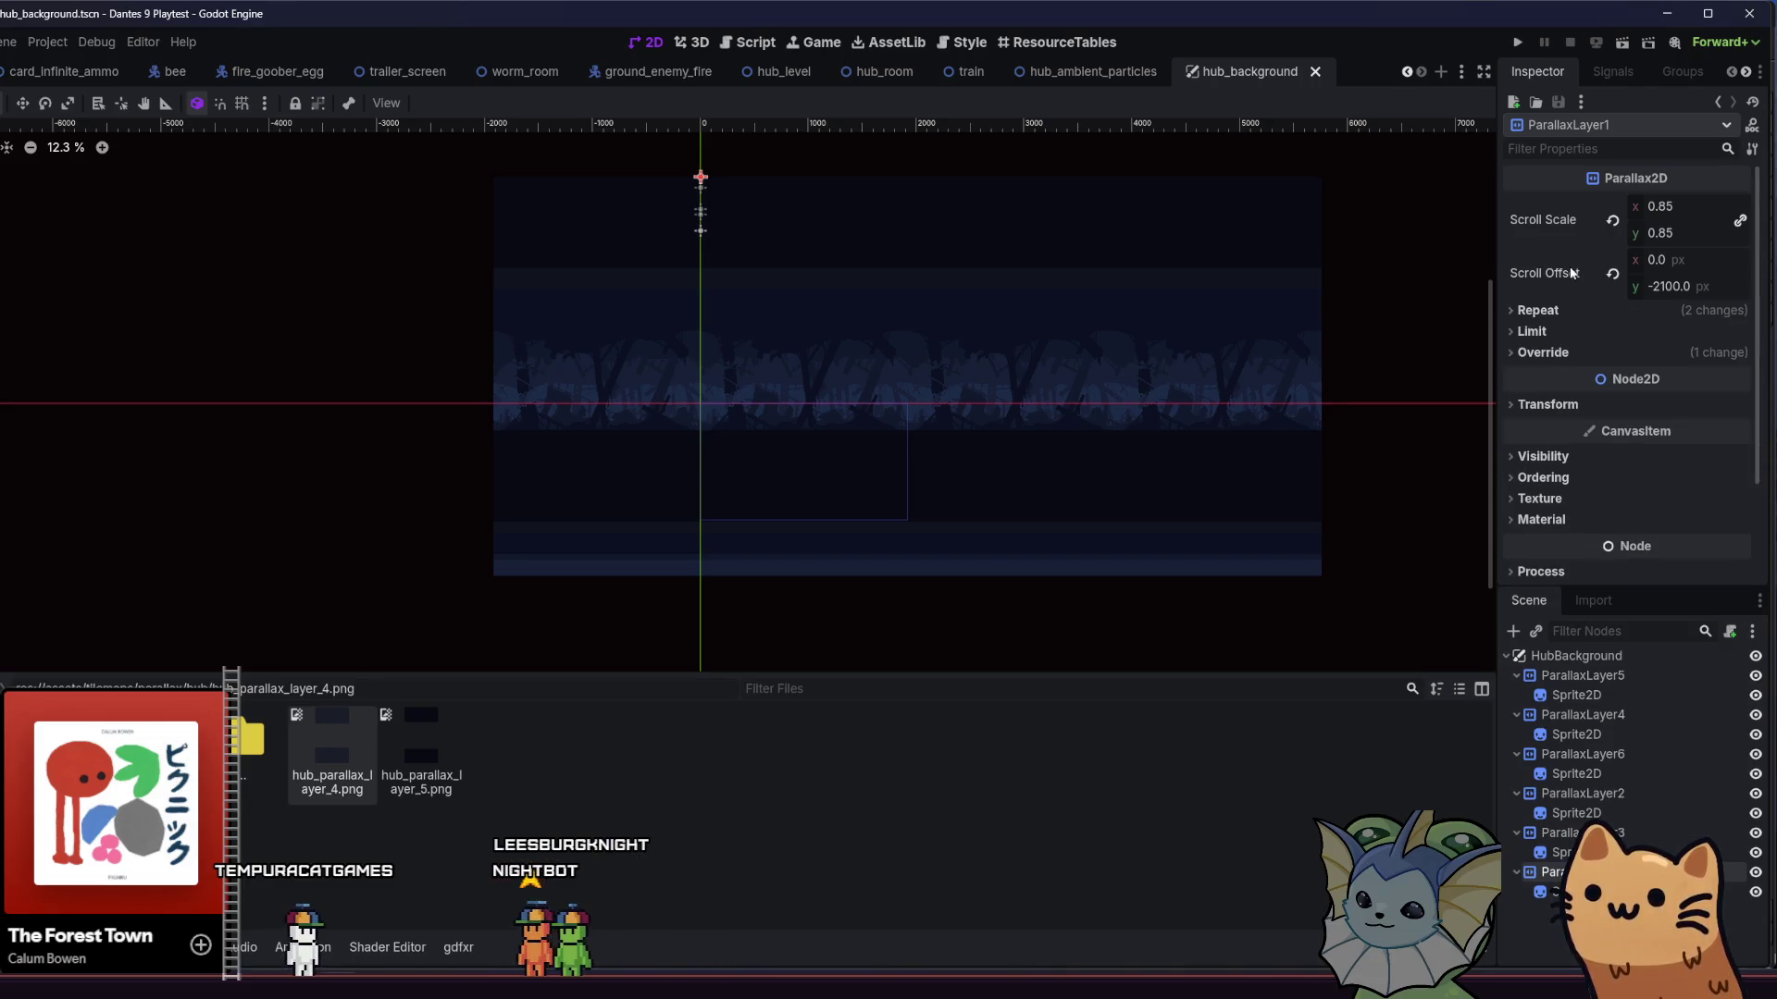
click(1552, 463)
click(1553, 463)
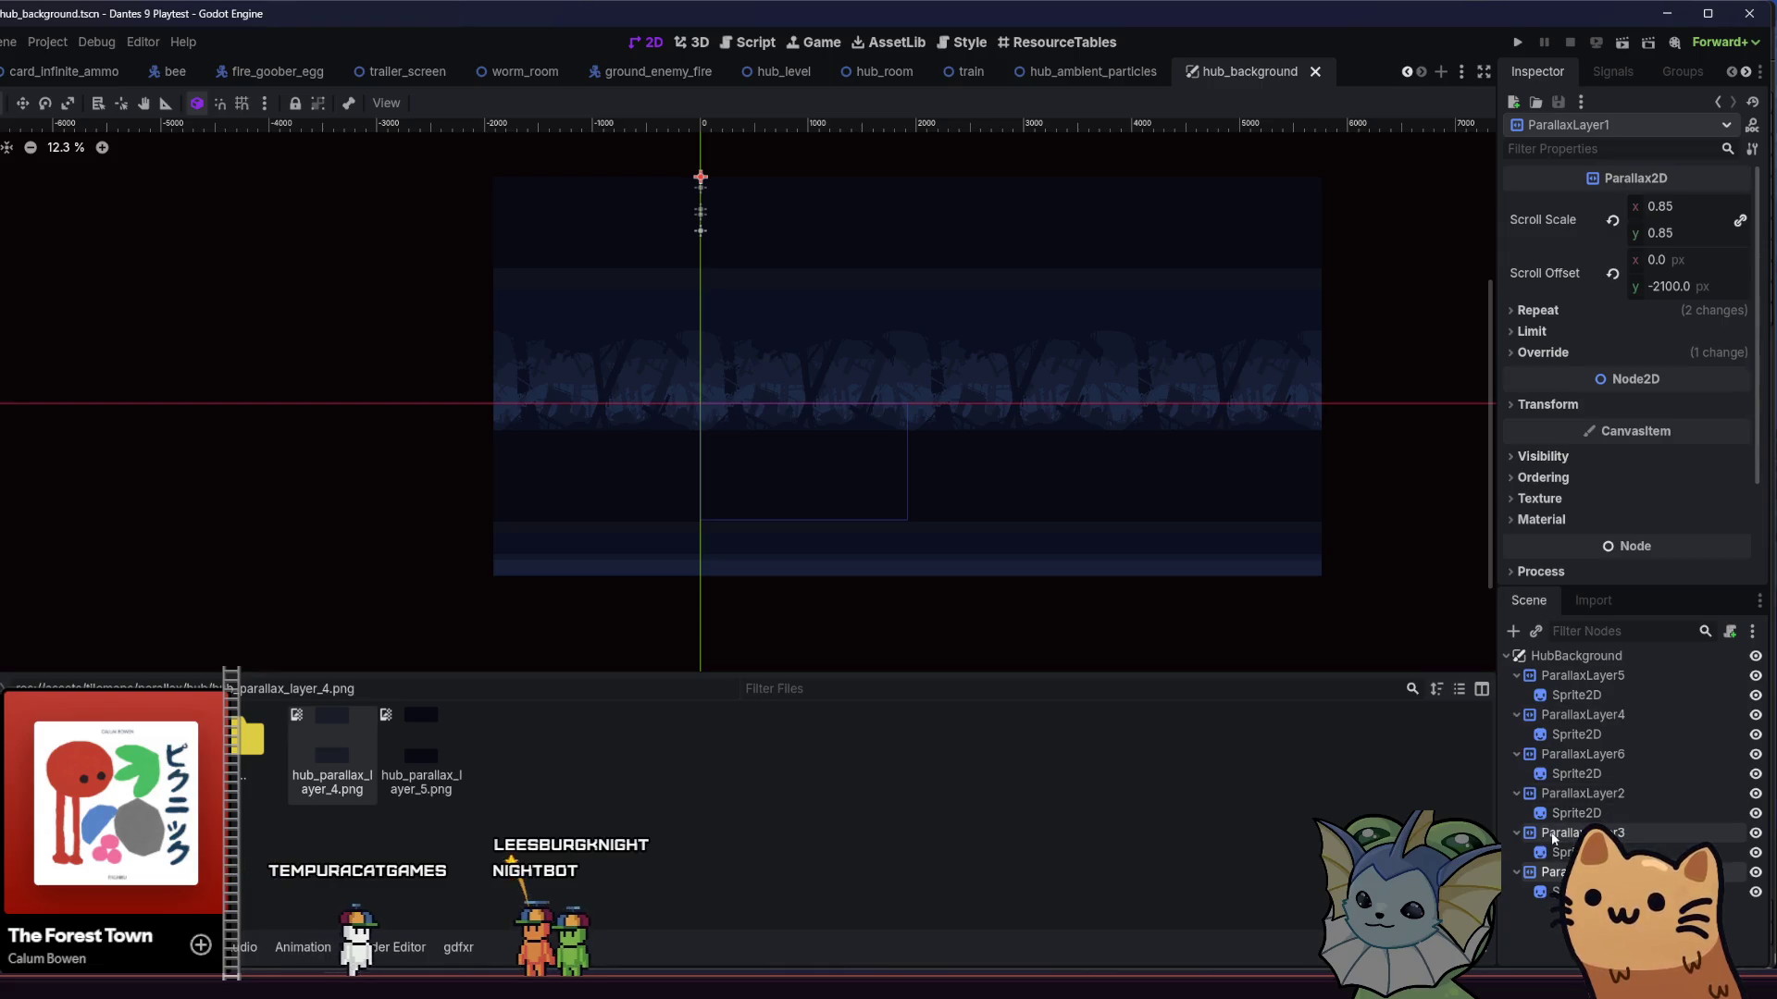
- Inspect the Offset, Region and Transform sections of ParallaxLayer3's sprite
click(1563, 853)
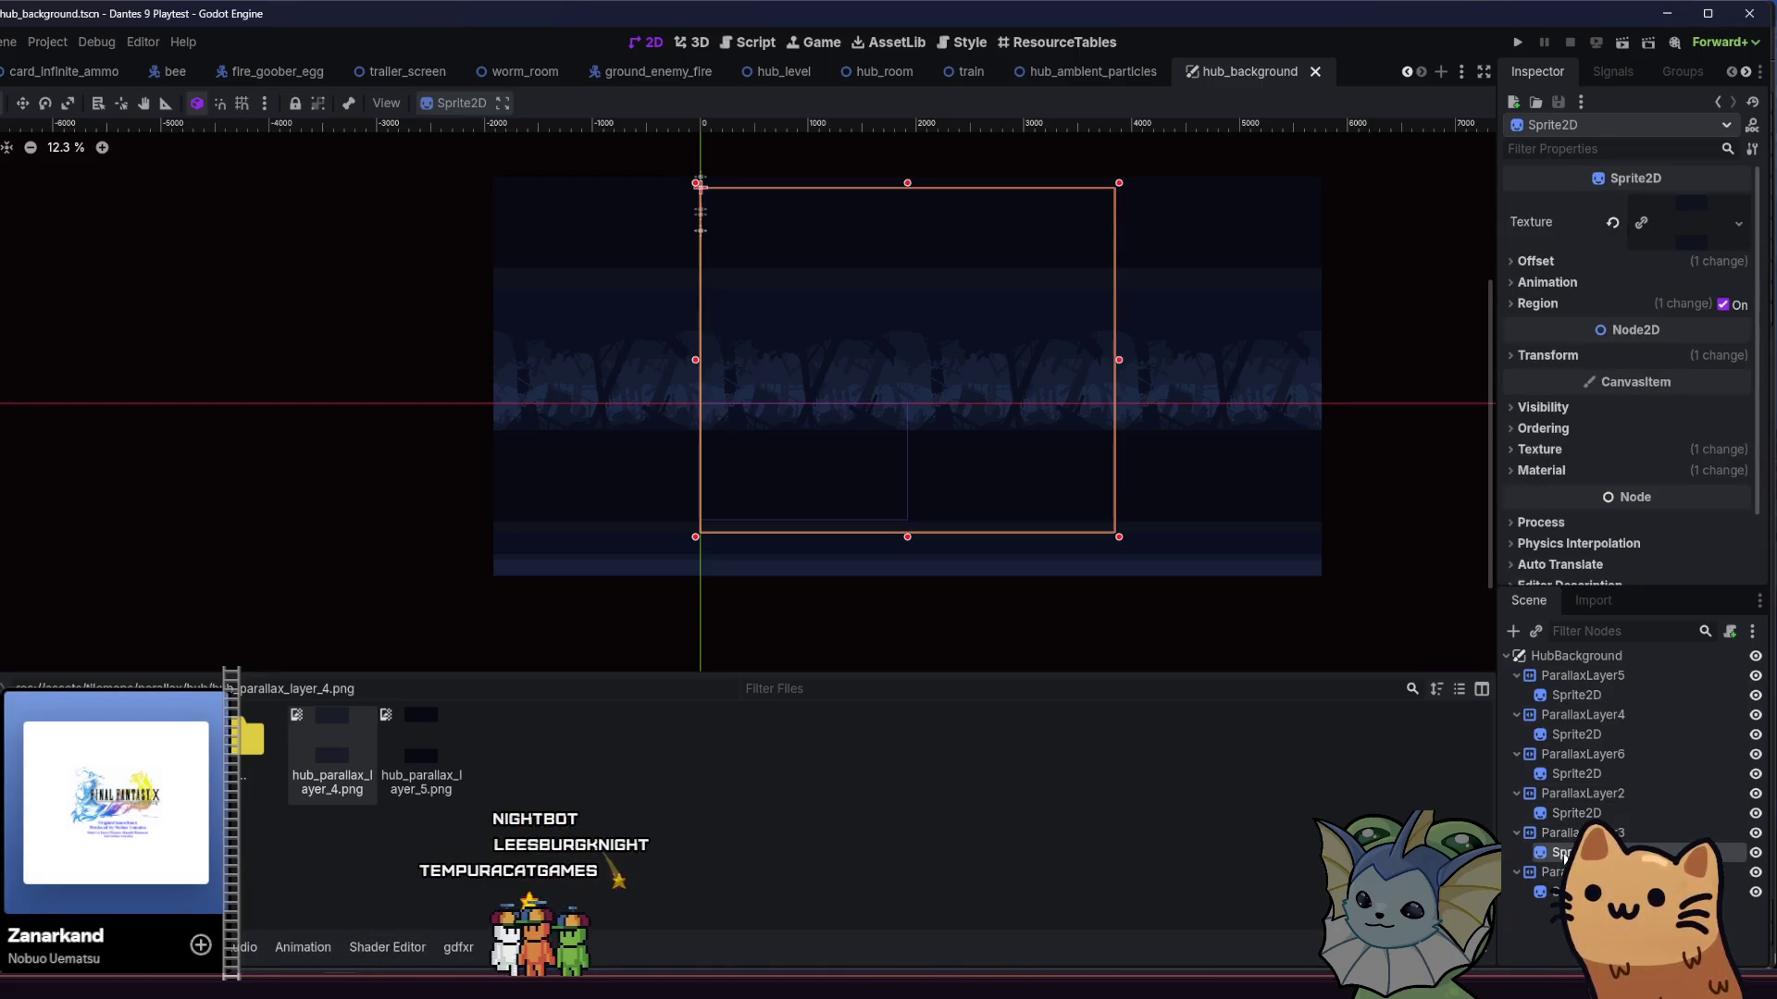
click(1543, 262)
click(1542, 261)
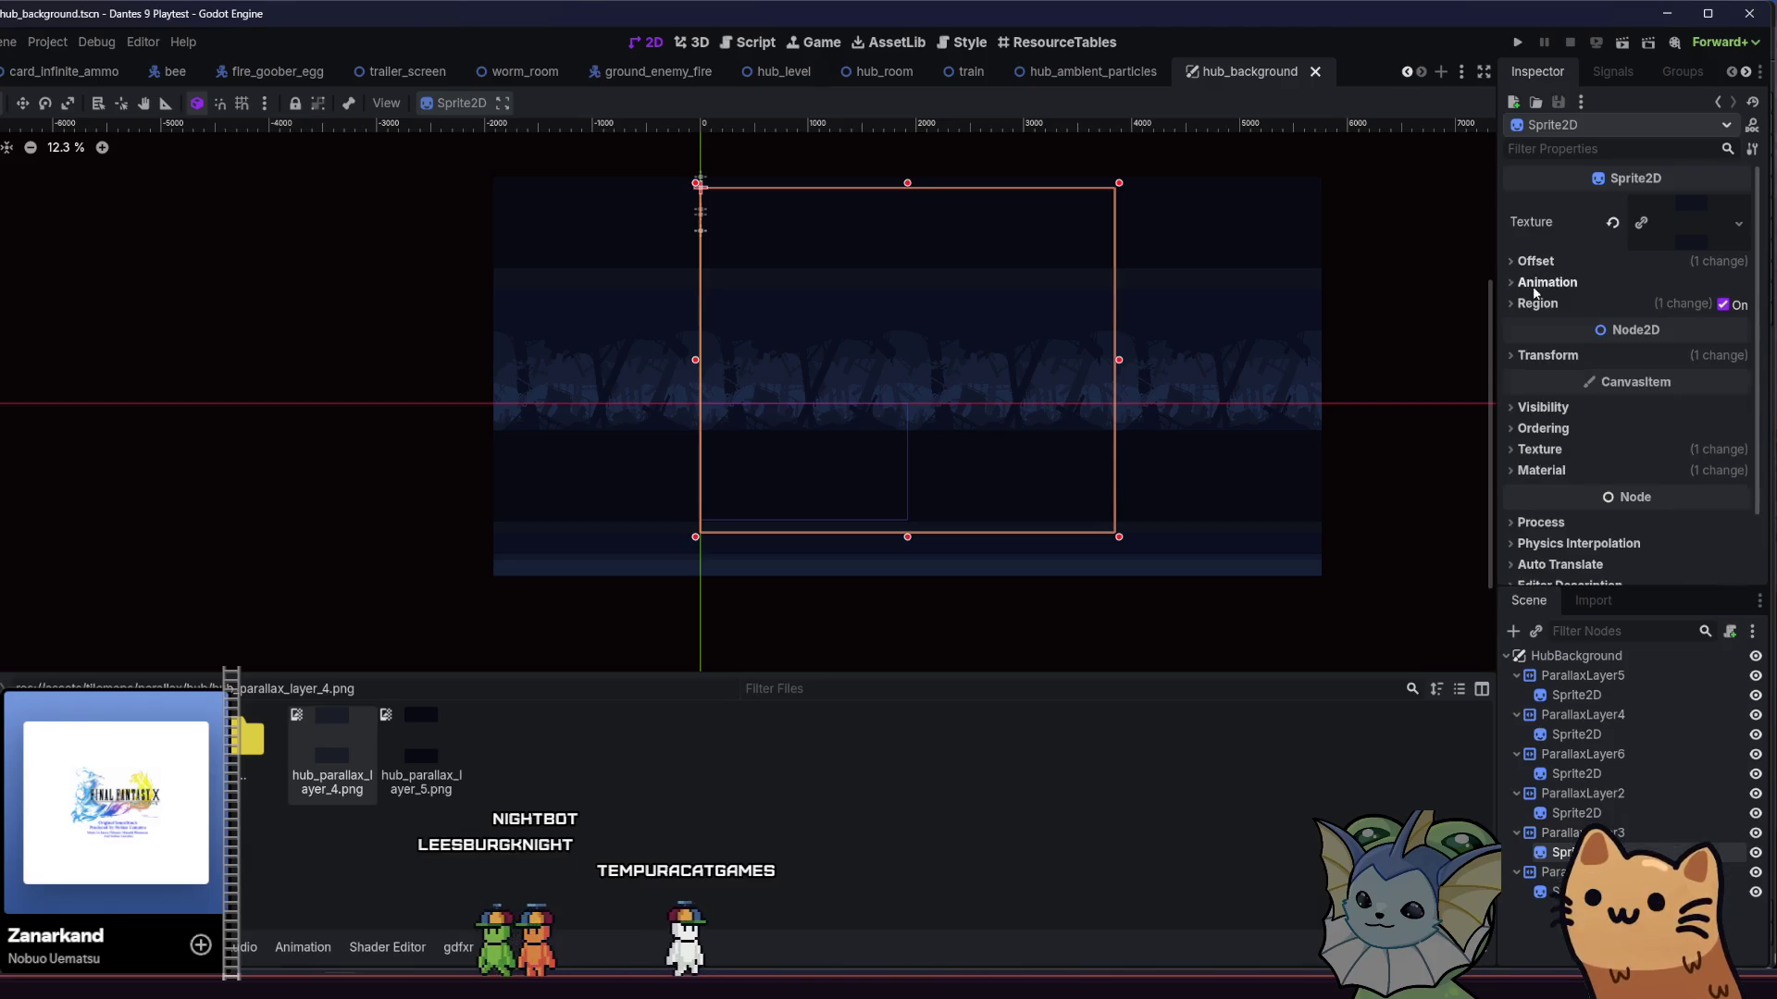
click(1541, 282)
click(1541, 282)
click(1528, 305)
click(1528, 304)
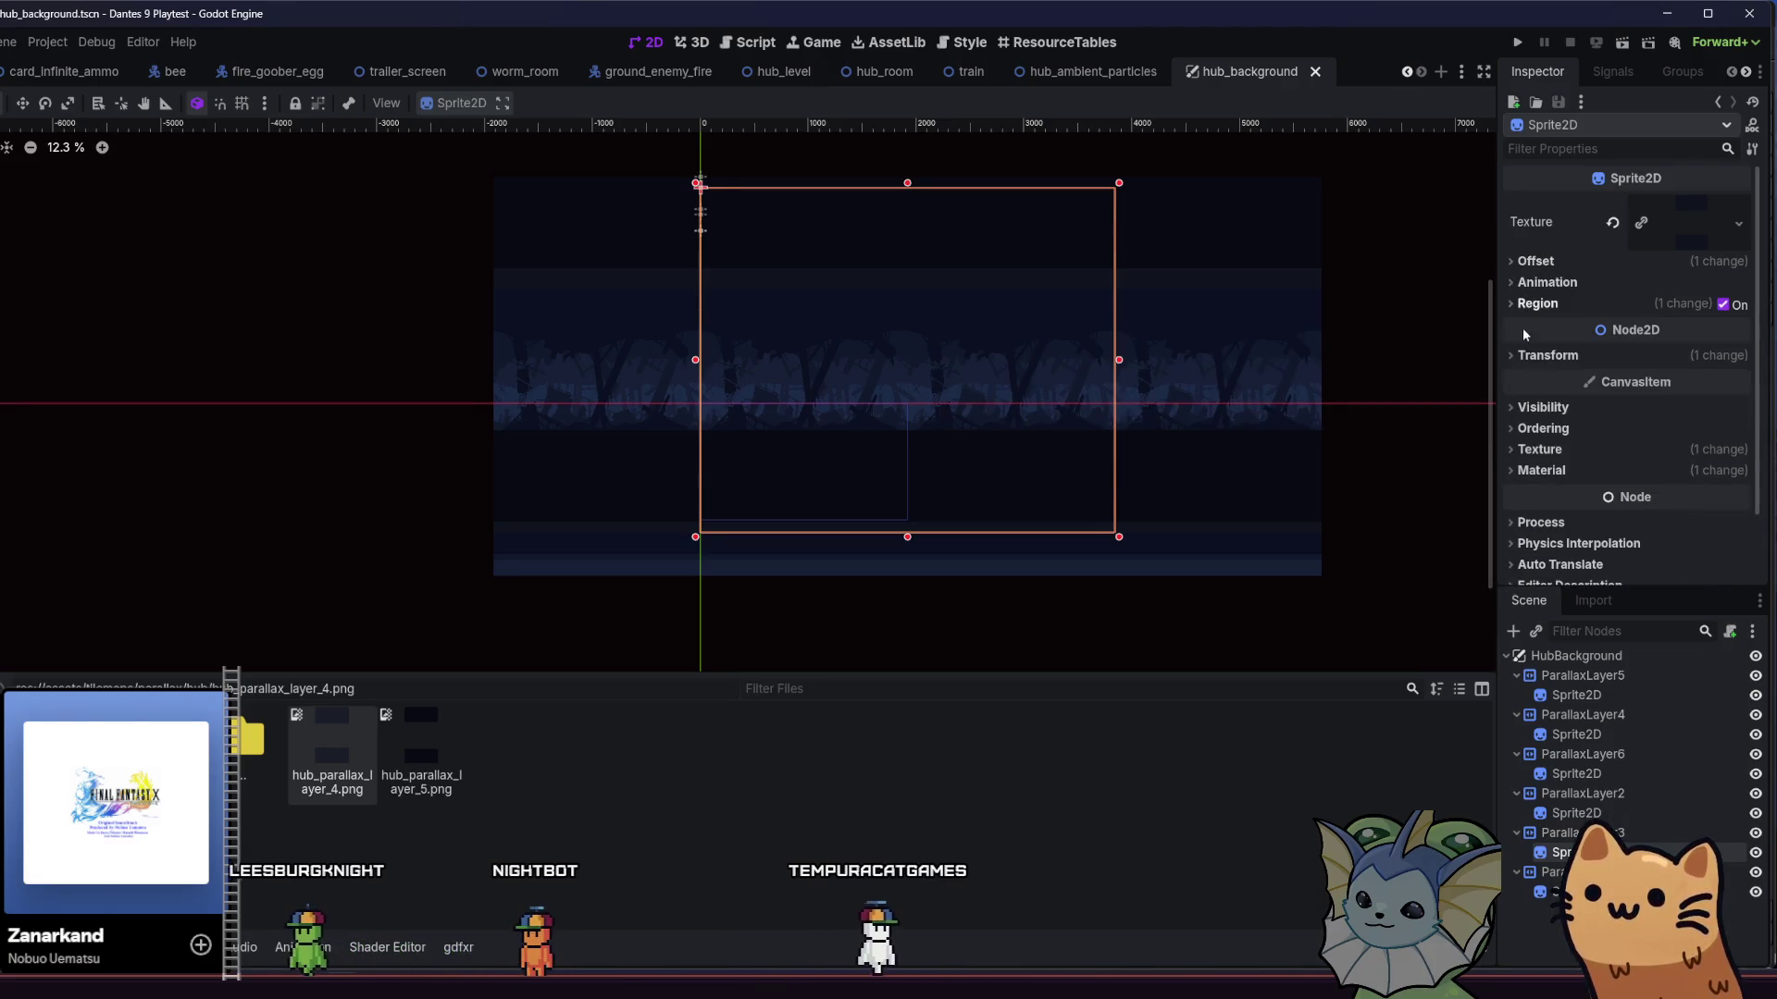
click(1547, 355)
click(1547, 355)
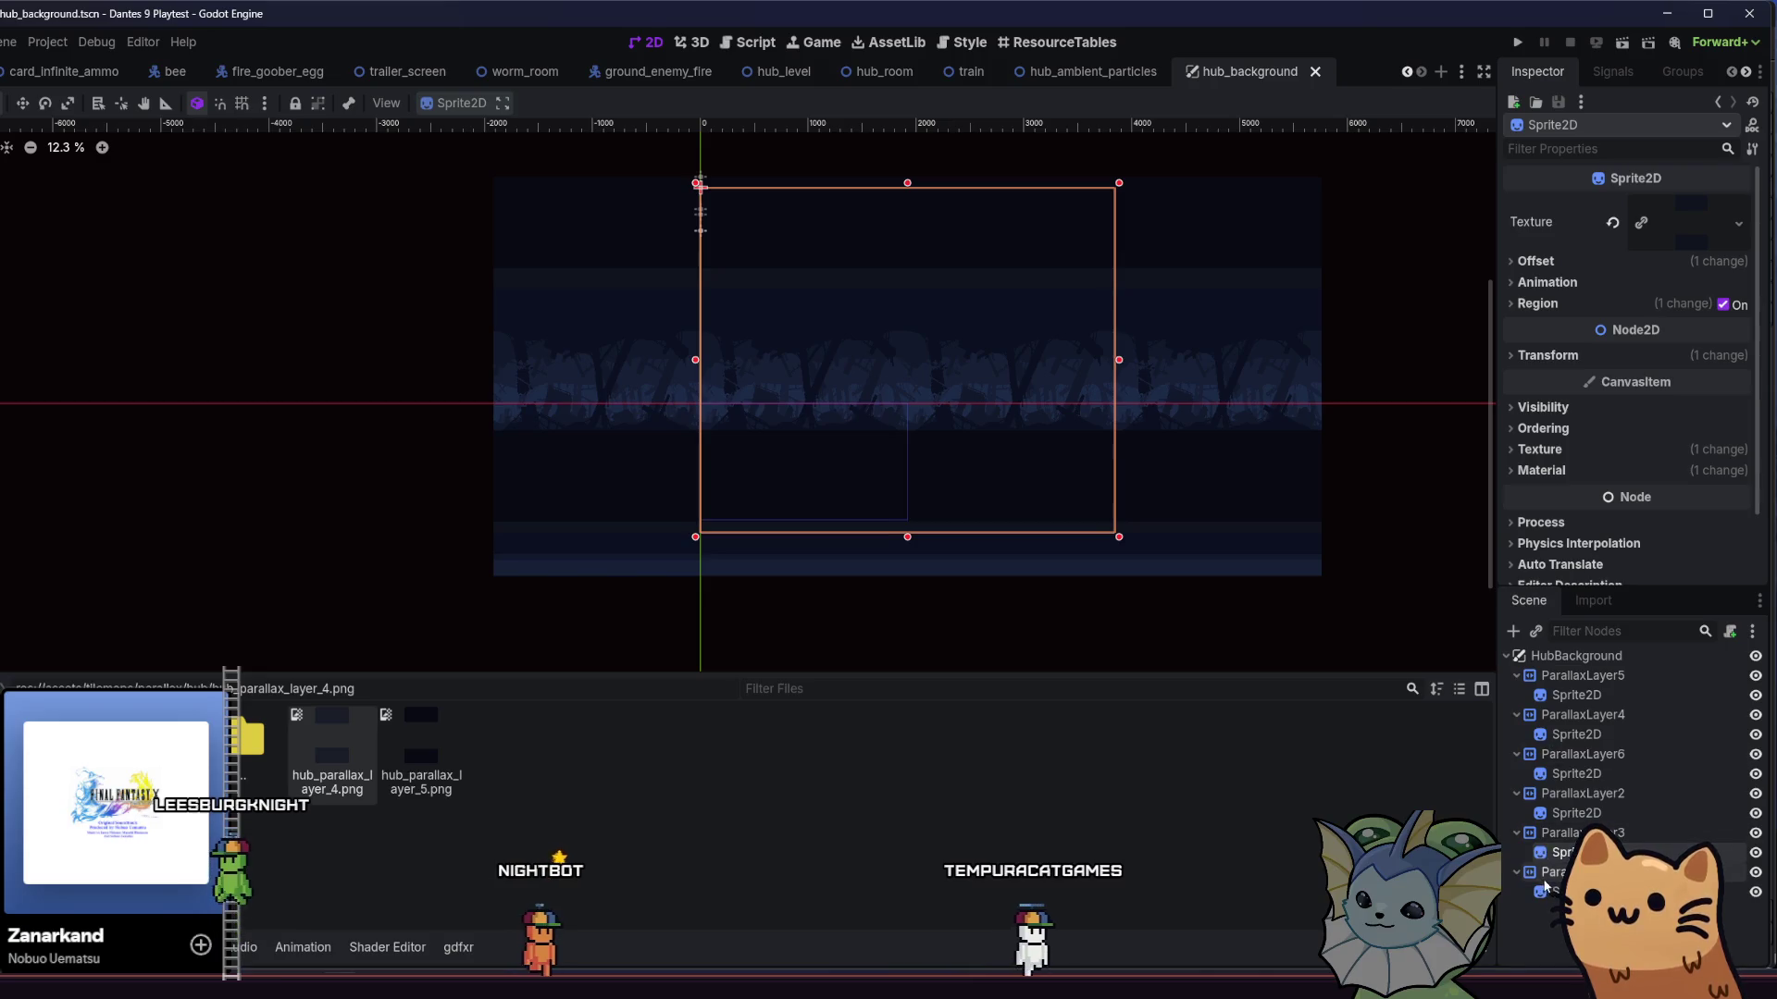
- Reselect the background sprite and recheck its region, offset and transform values
key(Escape)
click(1573, 891)
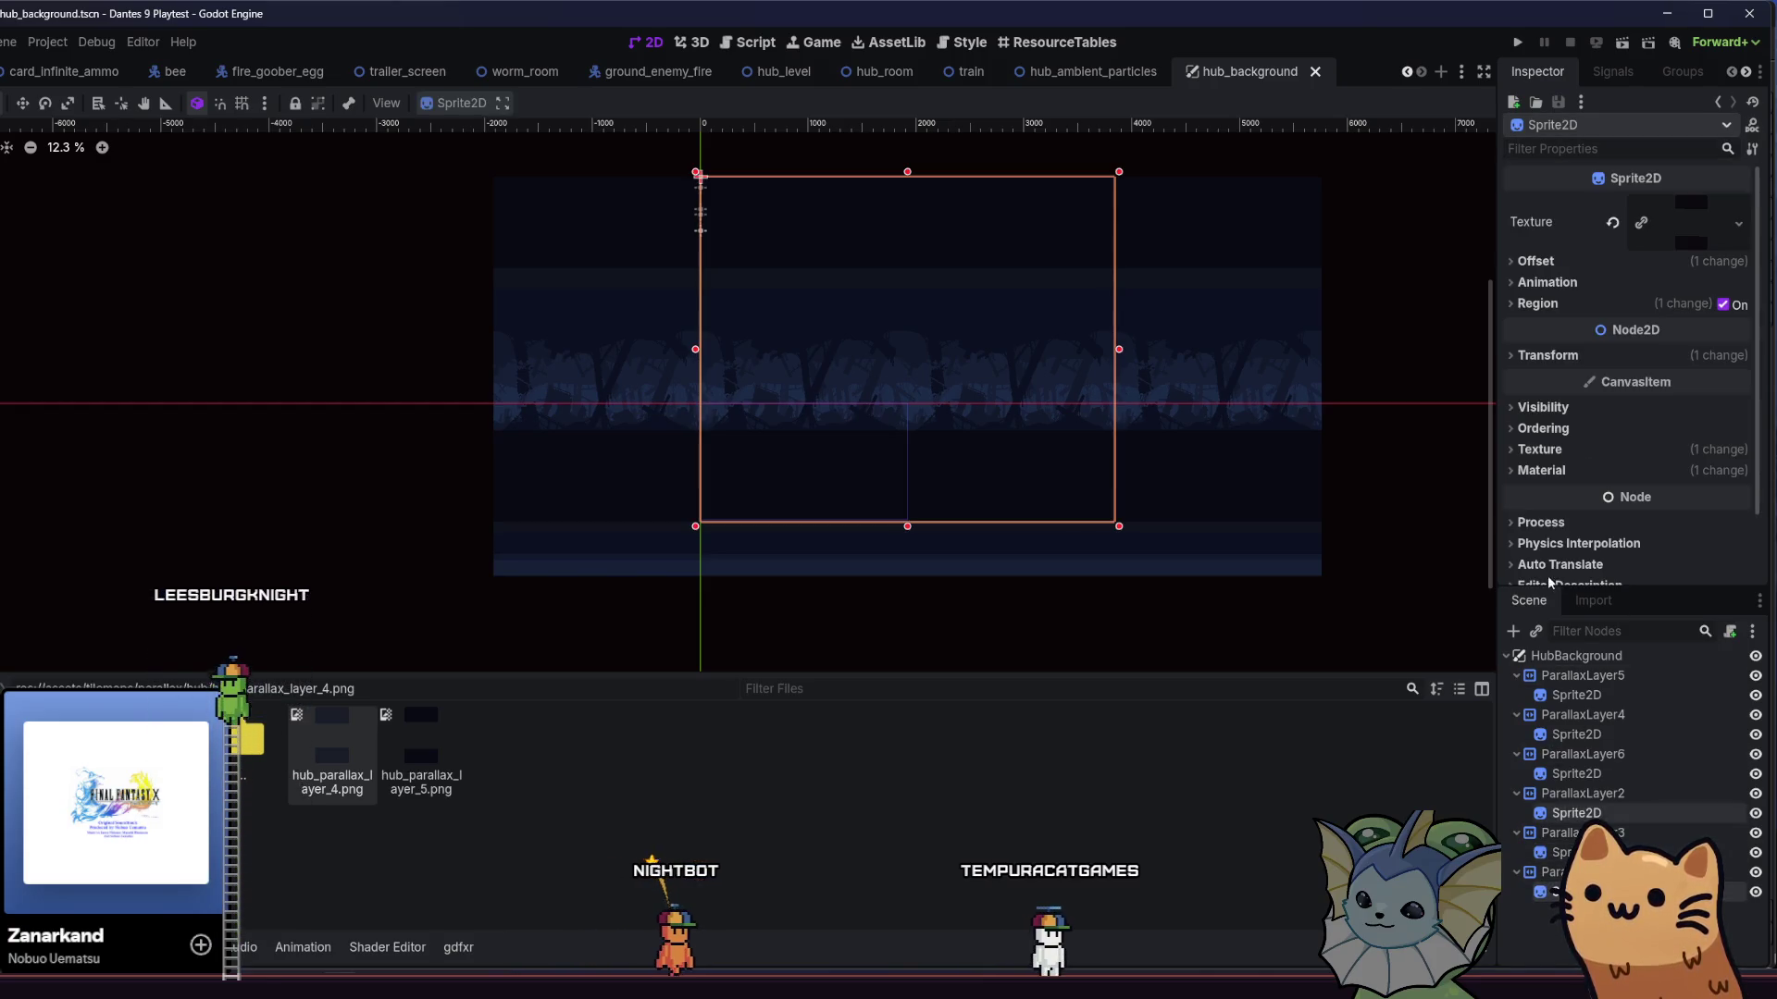
click(1539, 304)
click(1540, 302)
click(1543, 262)
click(1546, 263)
click(1547, 356)
click(1547, 355)
scroll(830, 384, up, 1)
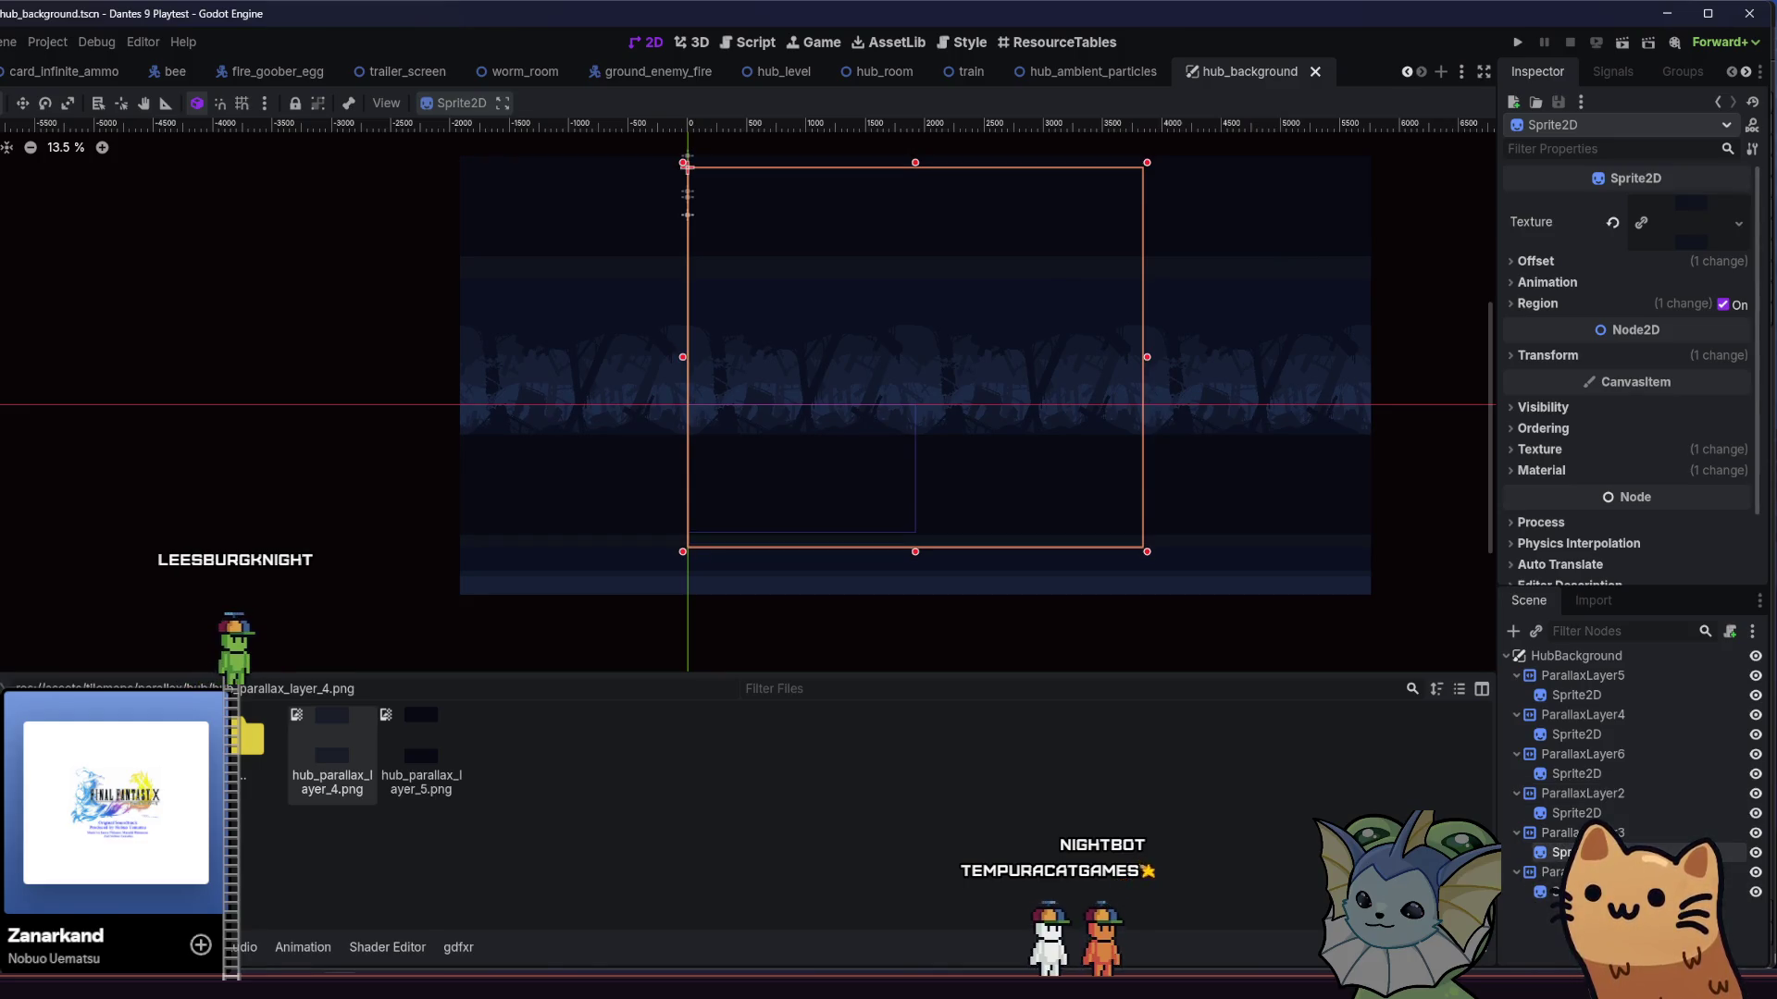
key(Escape)
click(914, 344)
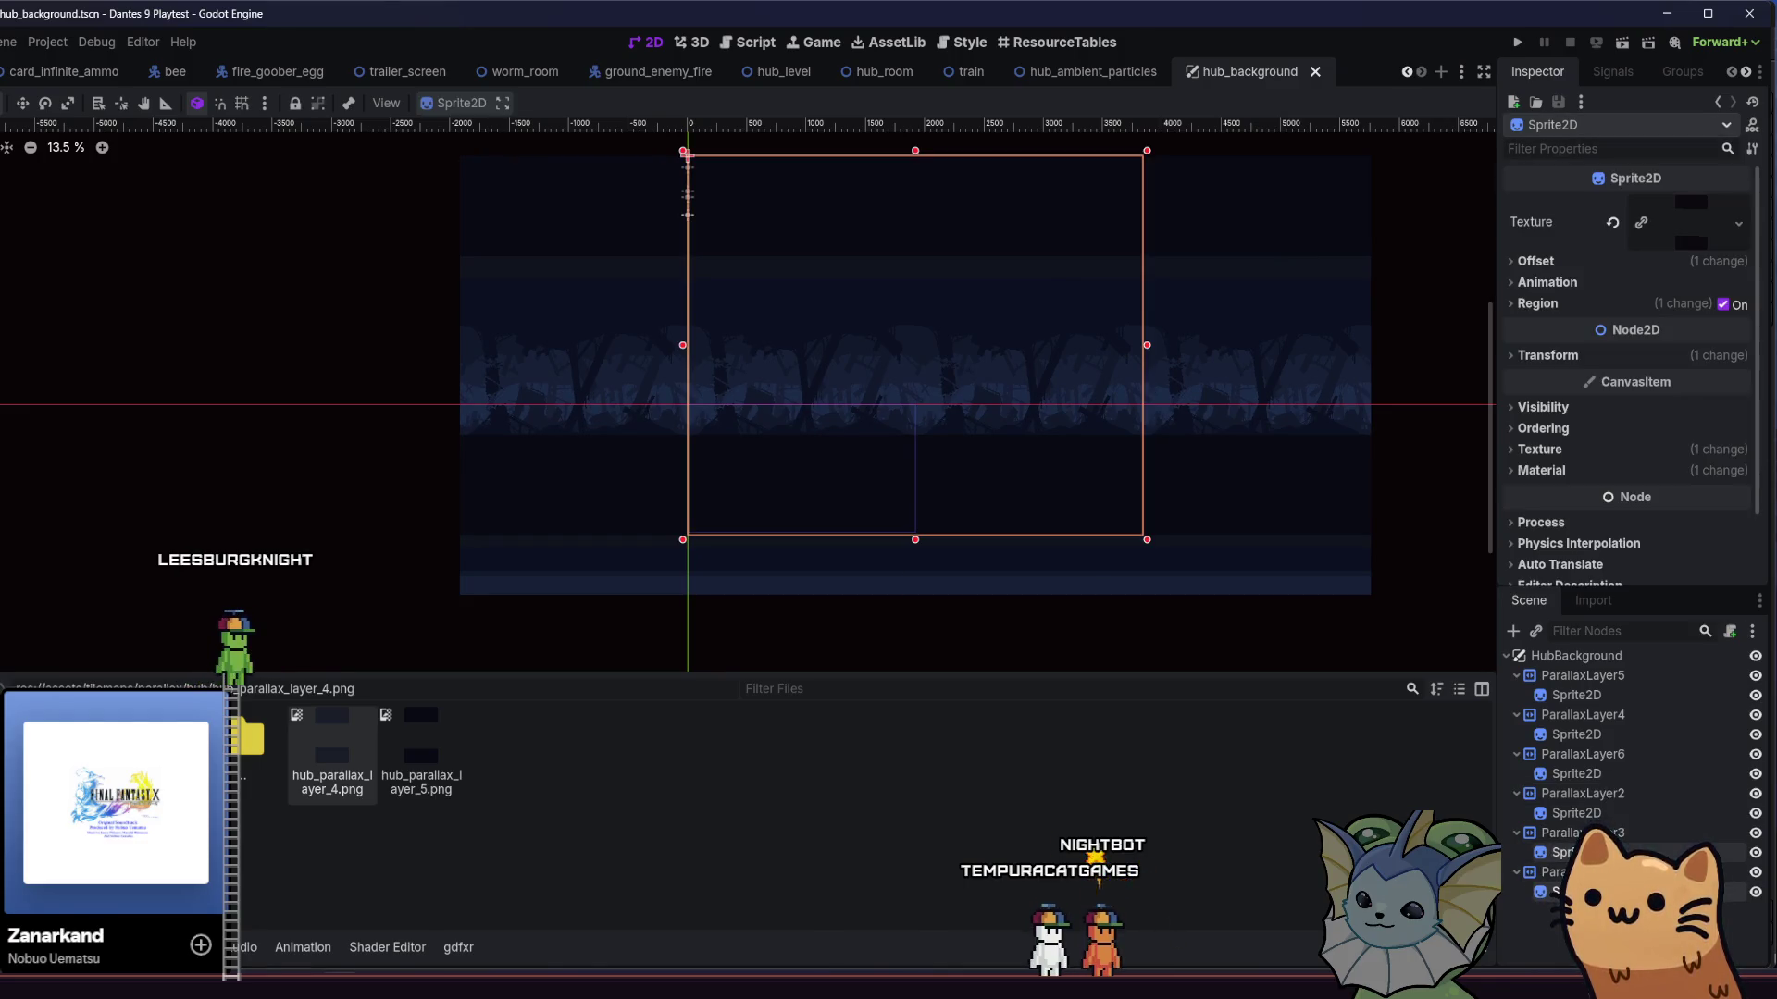
- Inspect ParallaxLayer3's parallax settings and transform values
click(1573, 833)
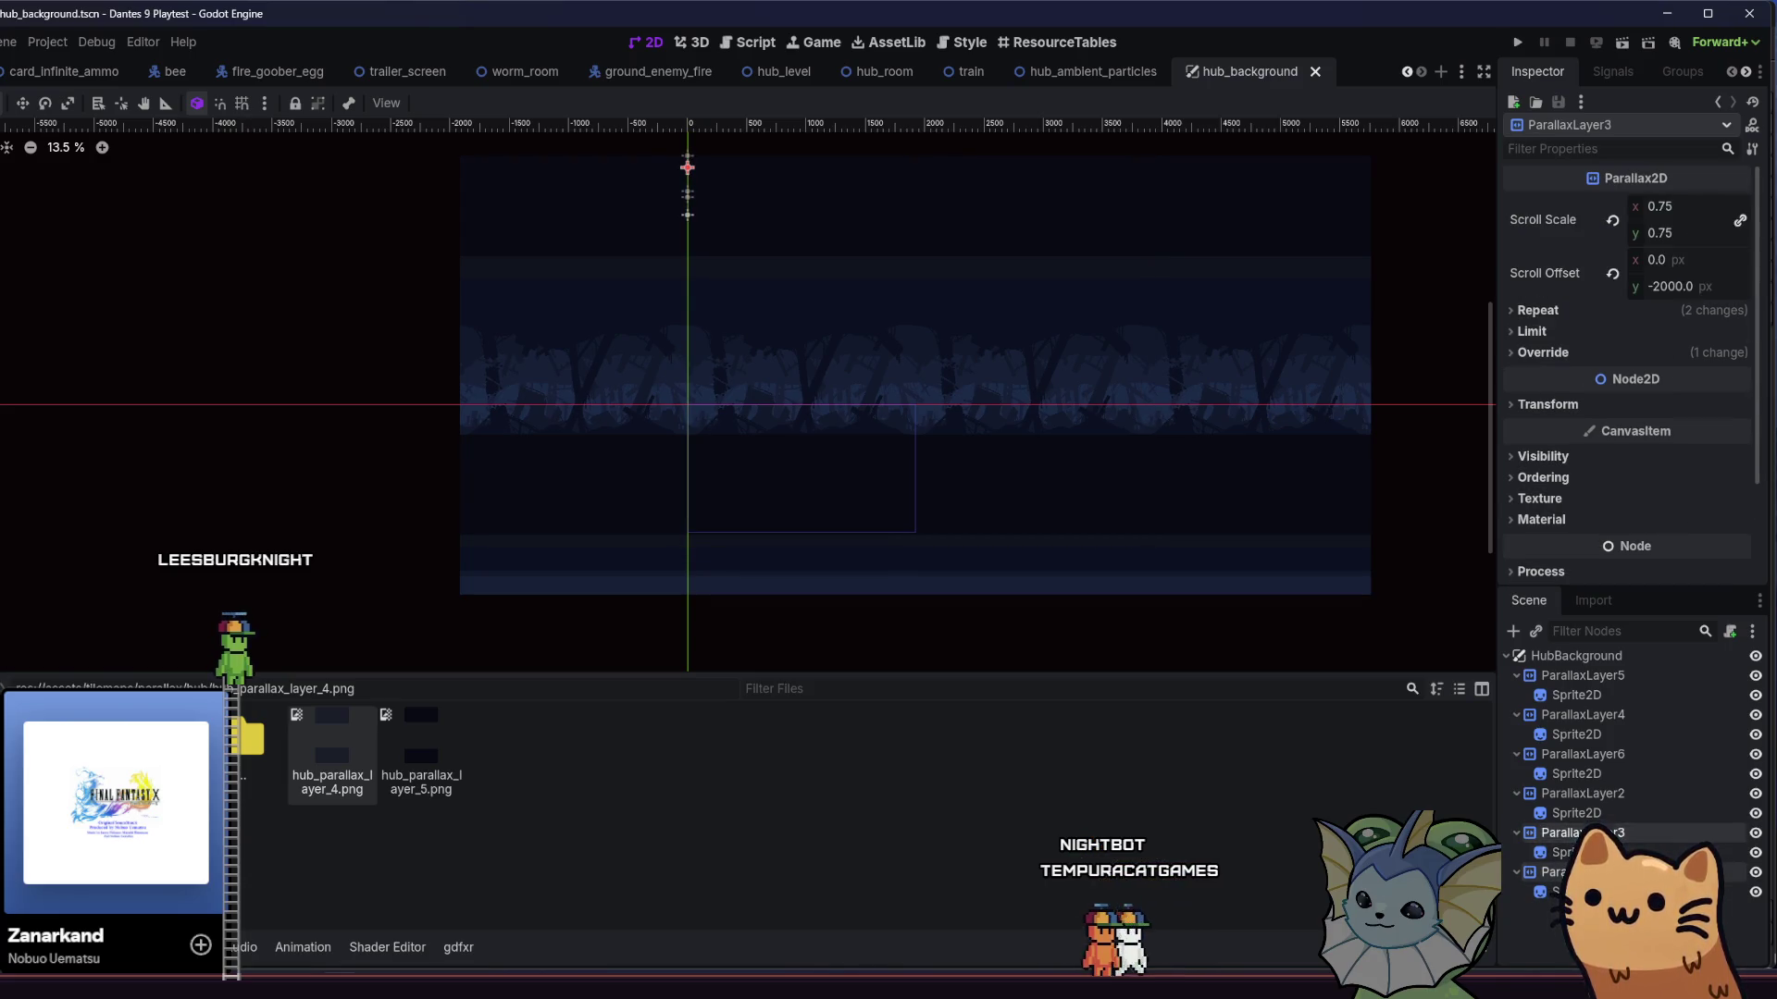
click(1552, 405)
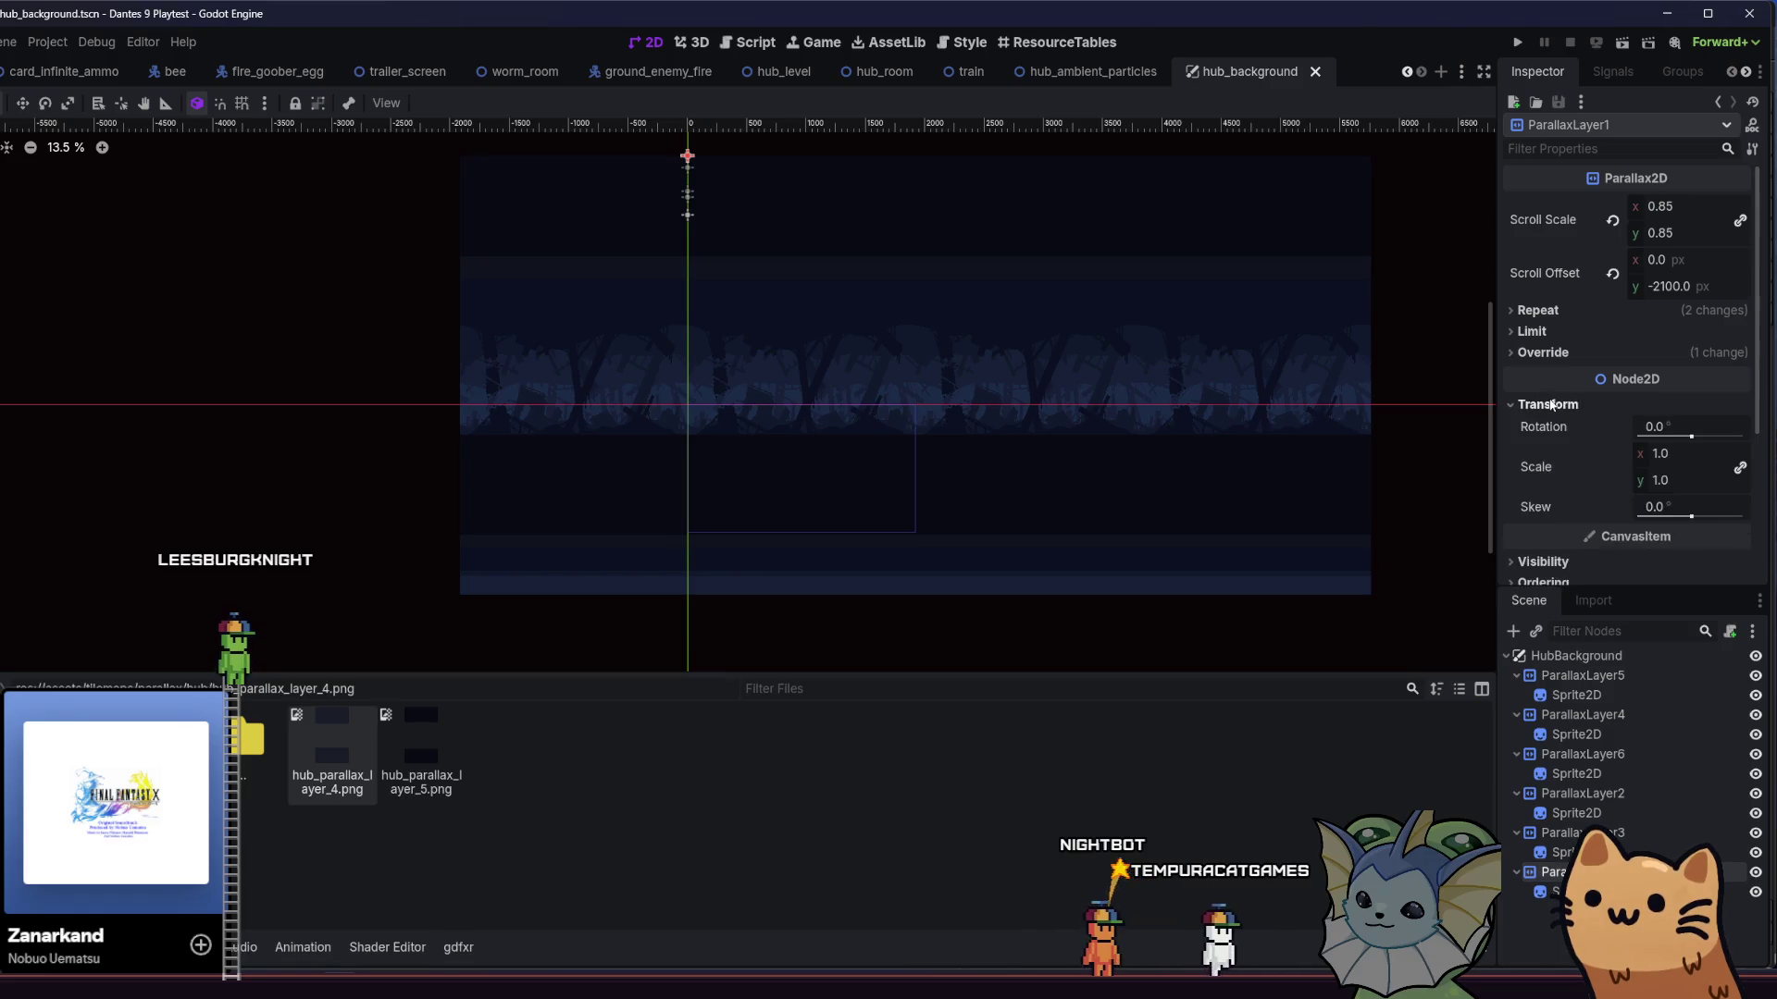
click(1543, 834)
click(1563, 405)
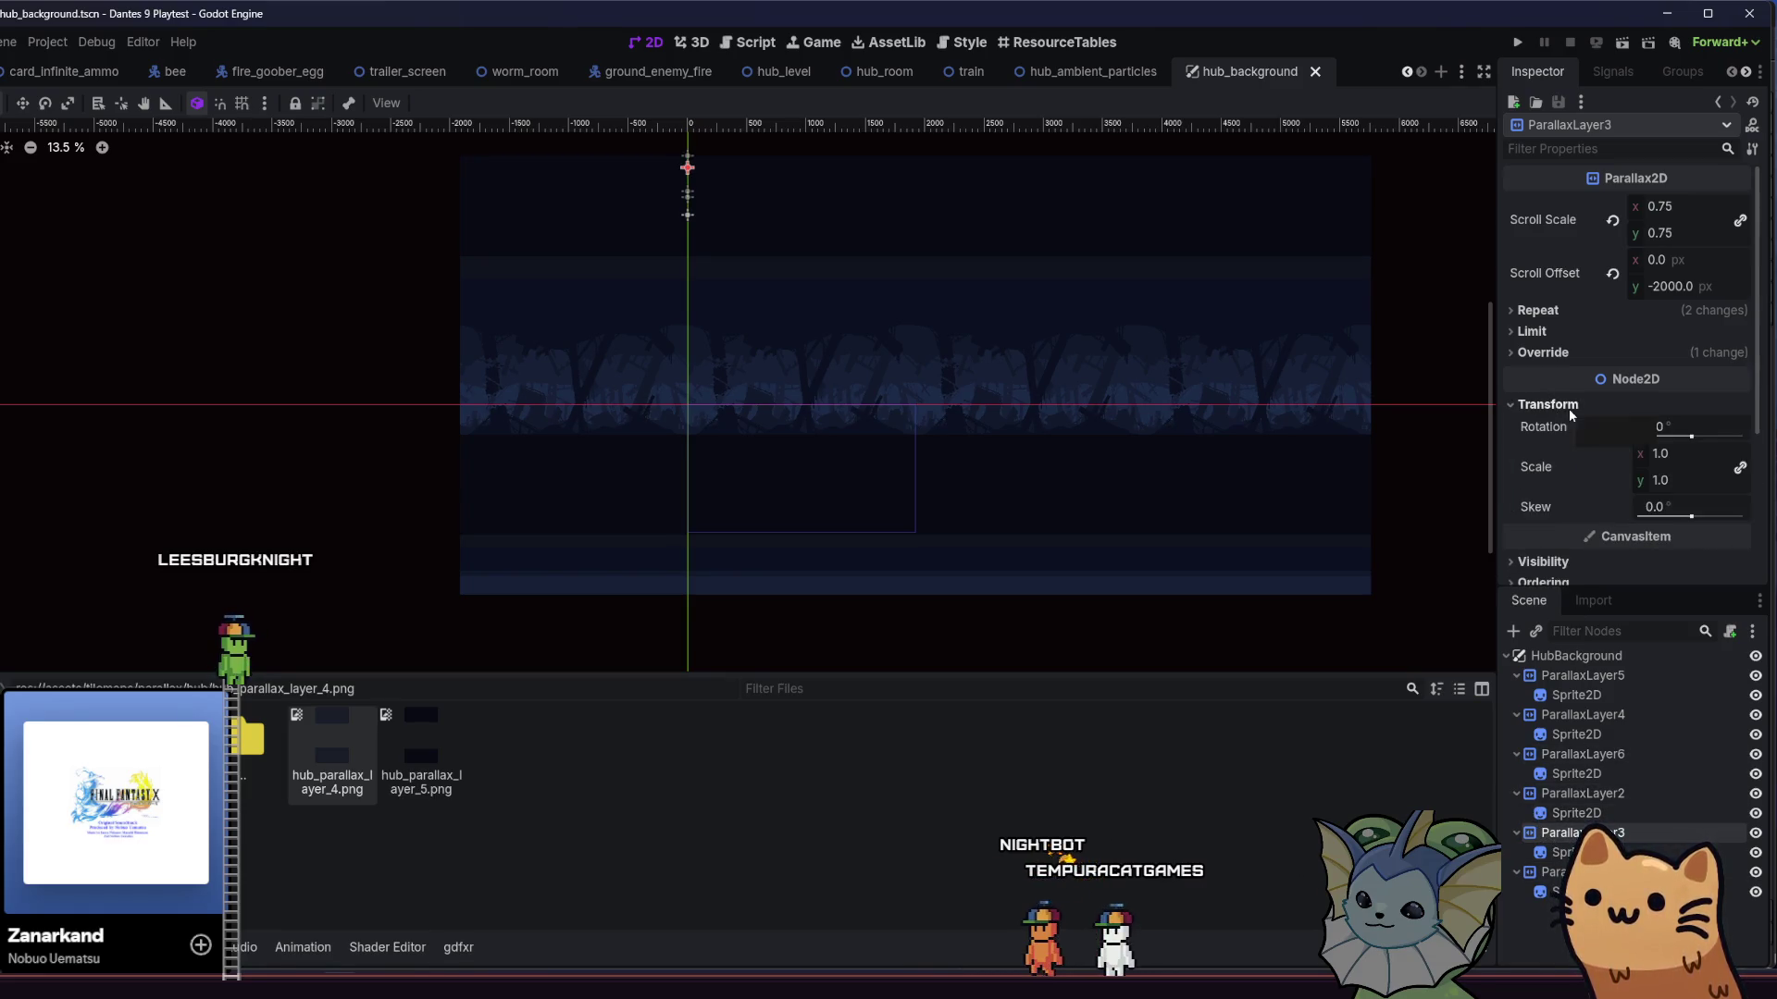
click(1571, 407)
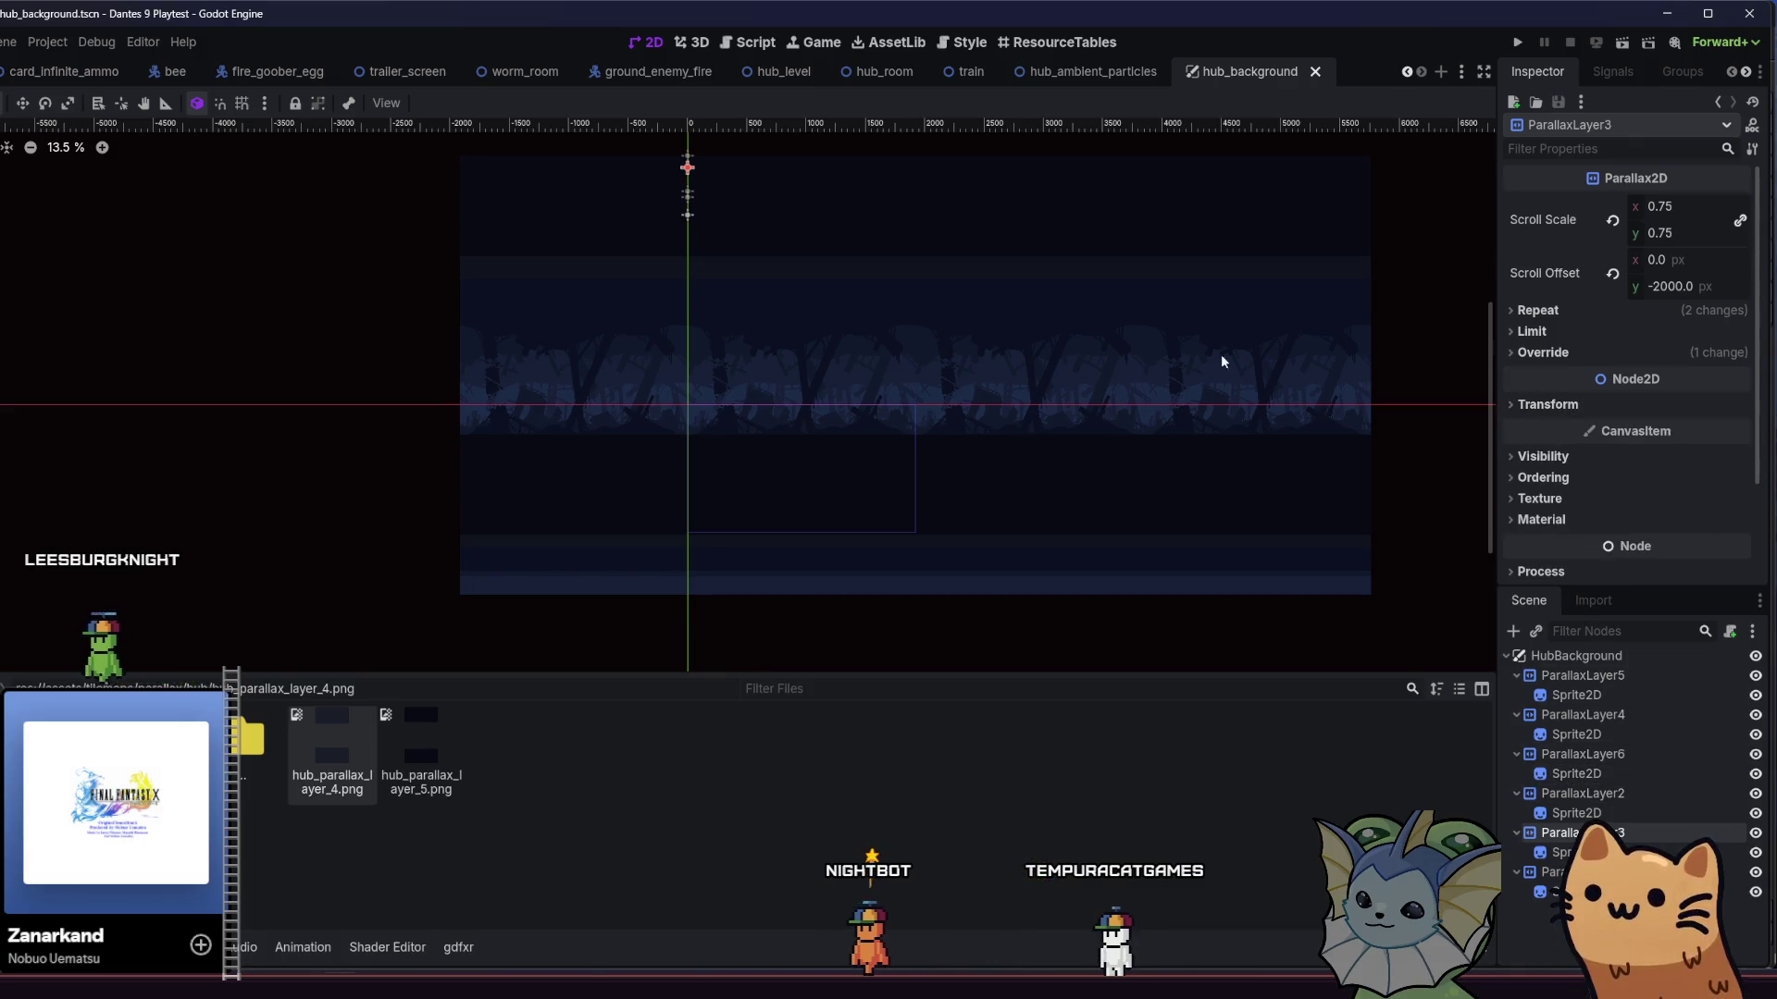
scroll(1170, 441, up, 2)
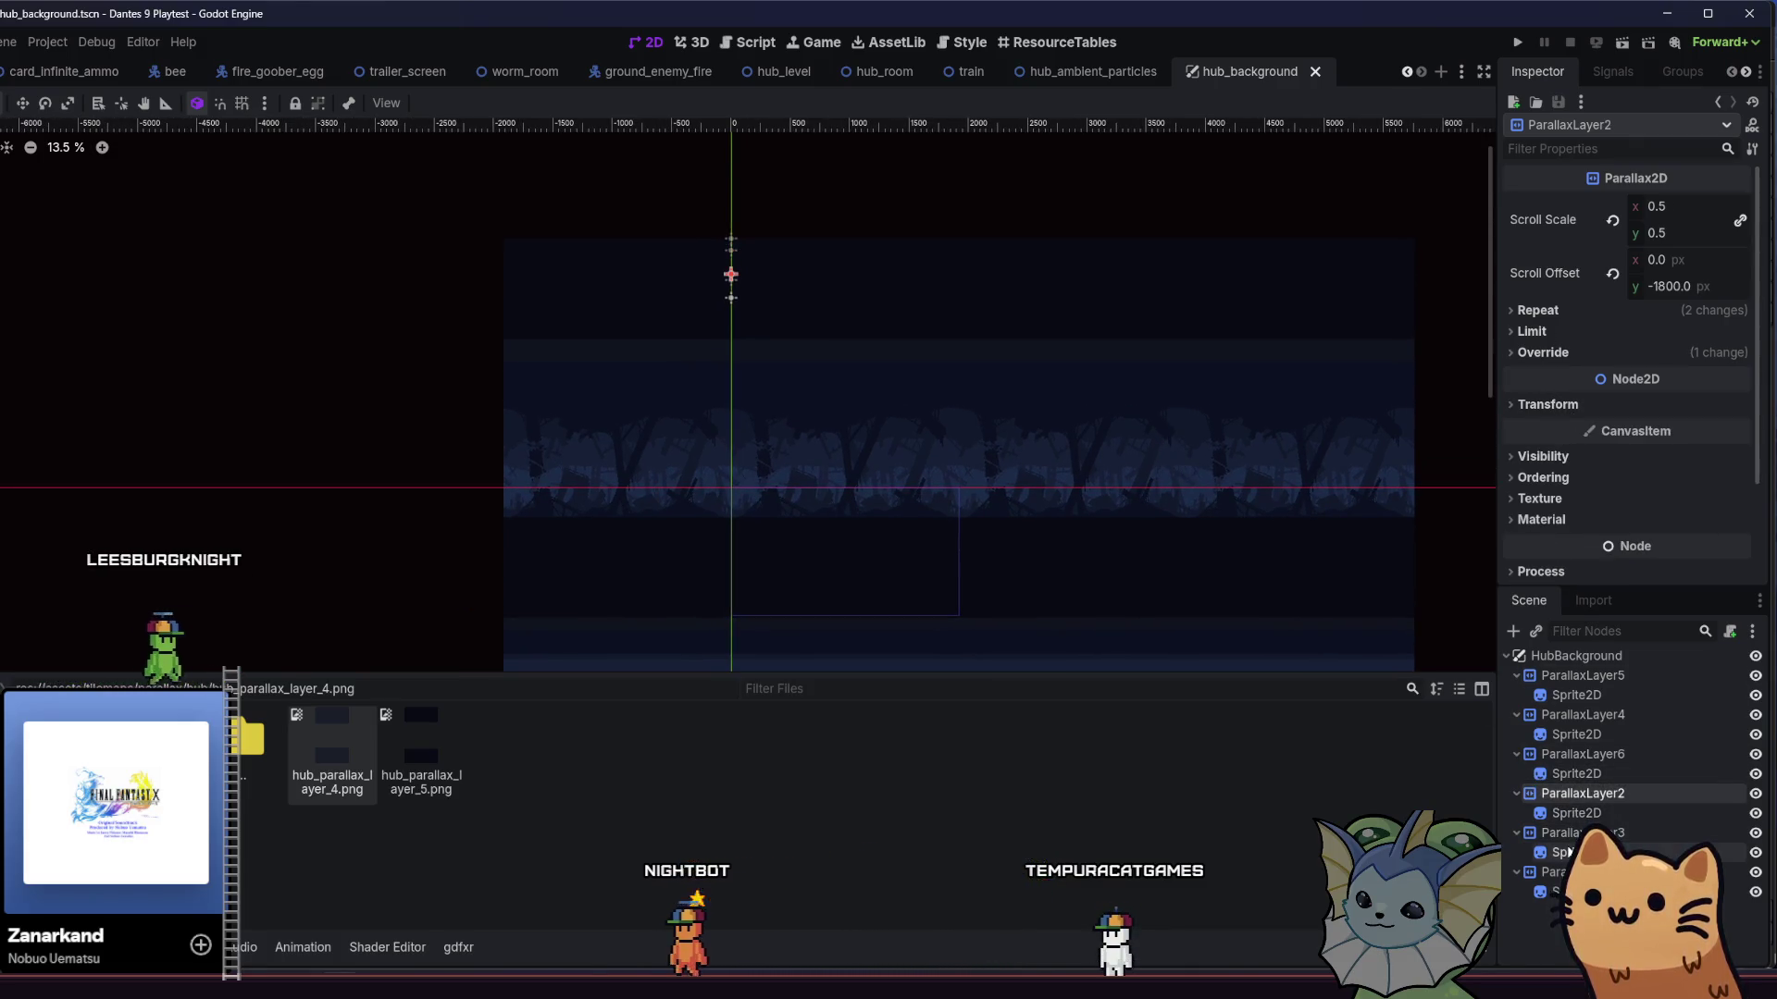
- Compare scroll scale and offset on ParallaxLayer2, 4 and 6, then run the project
click(1573, 793)
click(1578, 717)
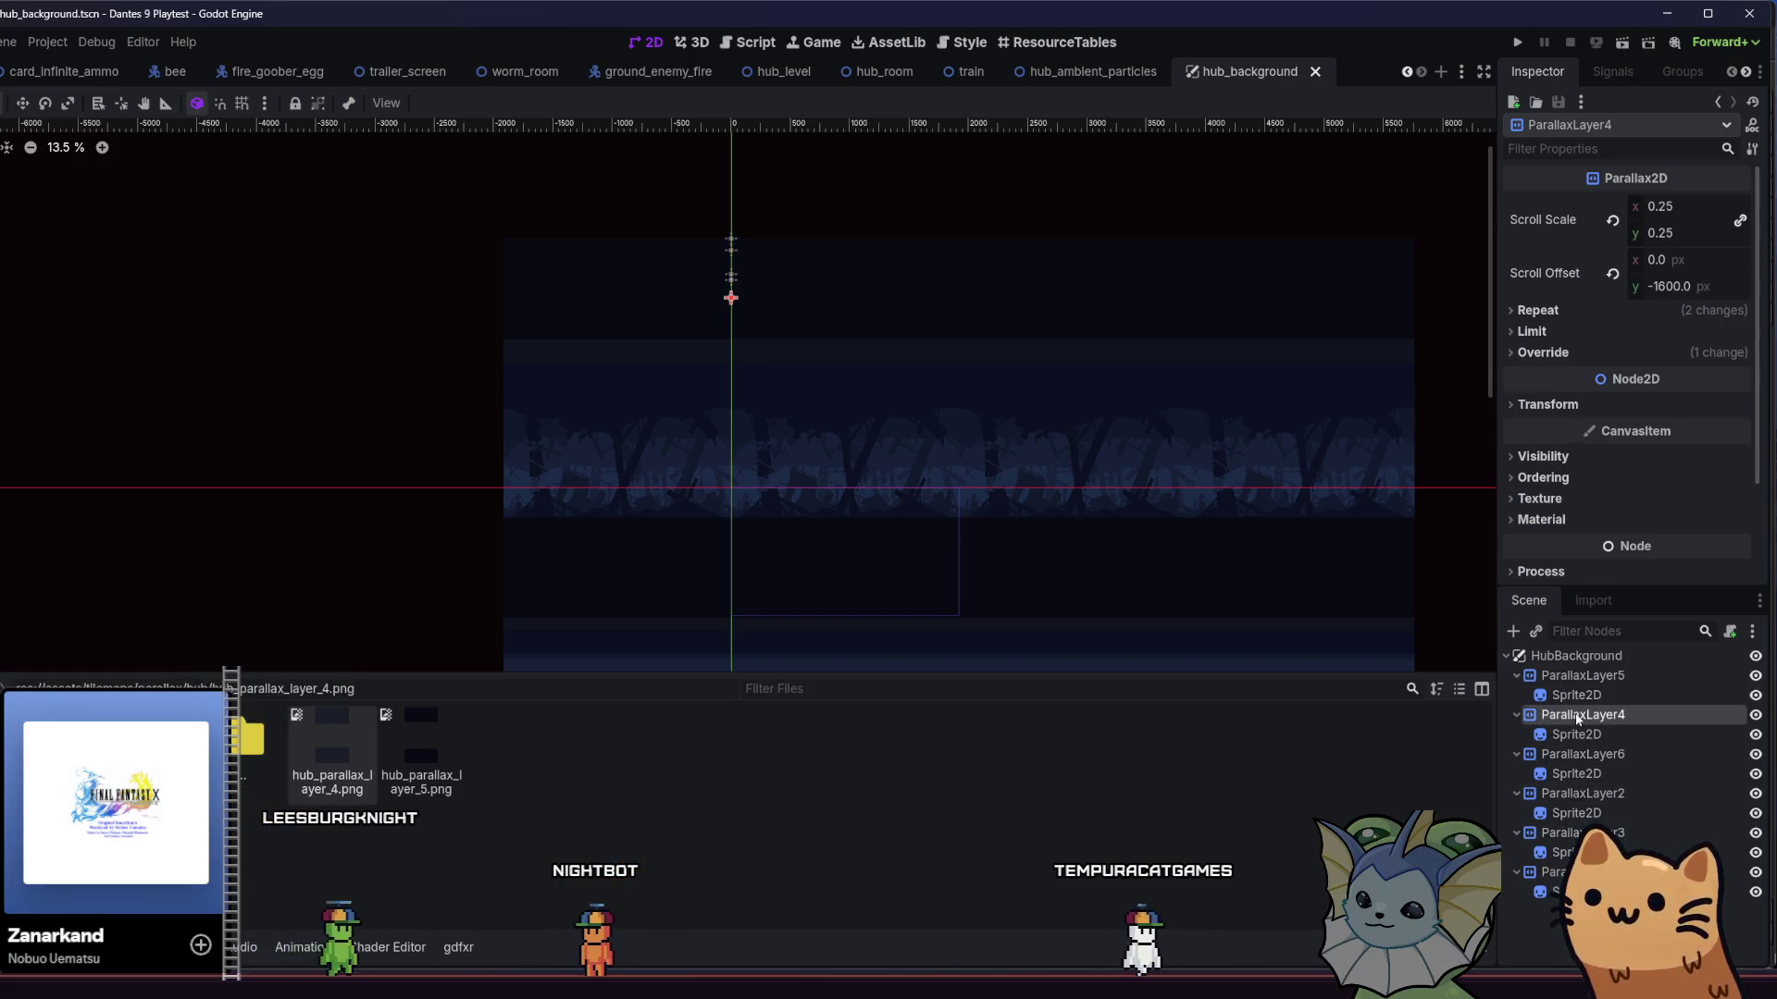
click(1581, 755)
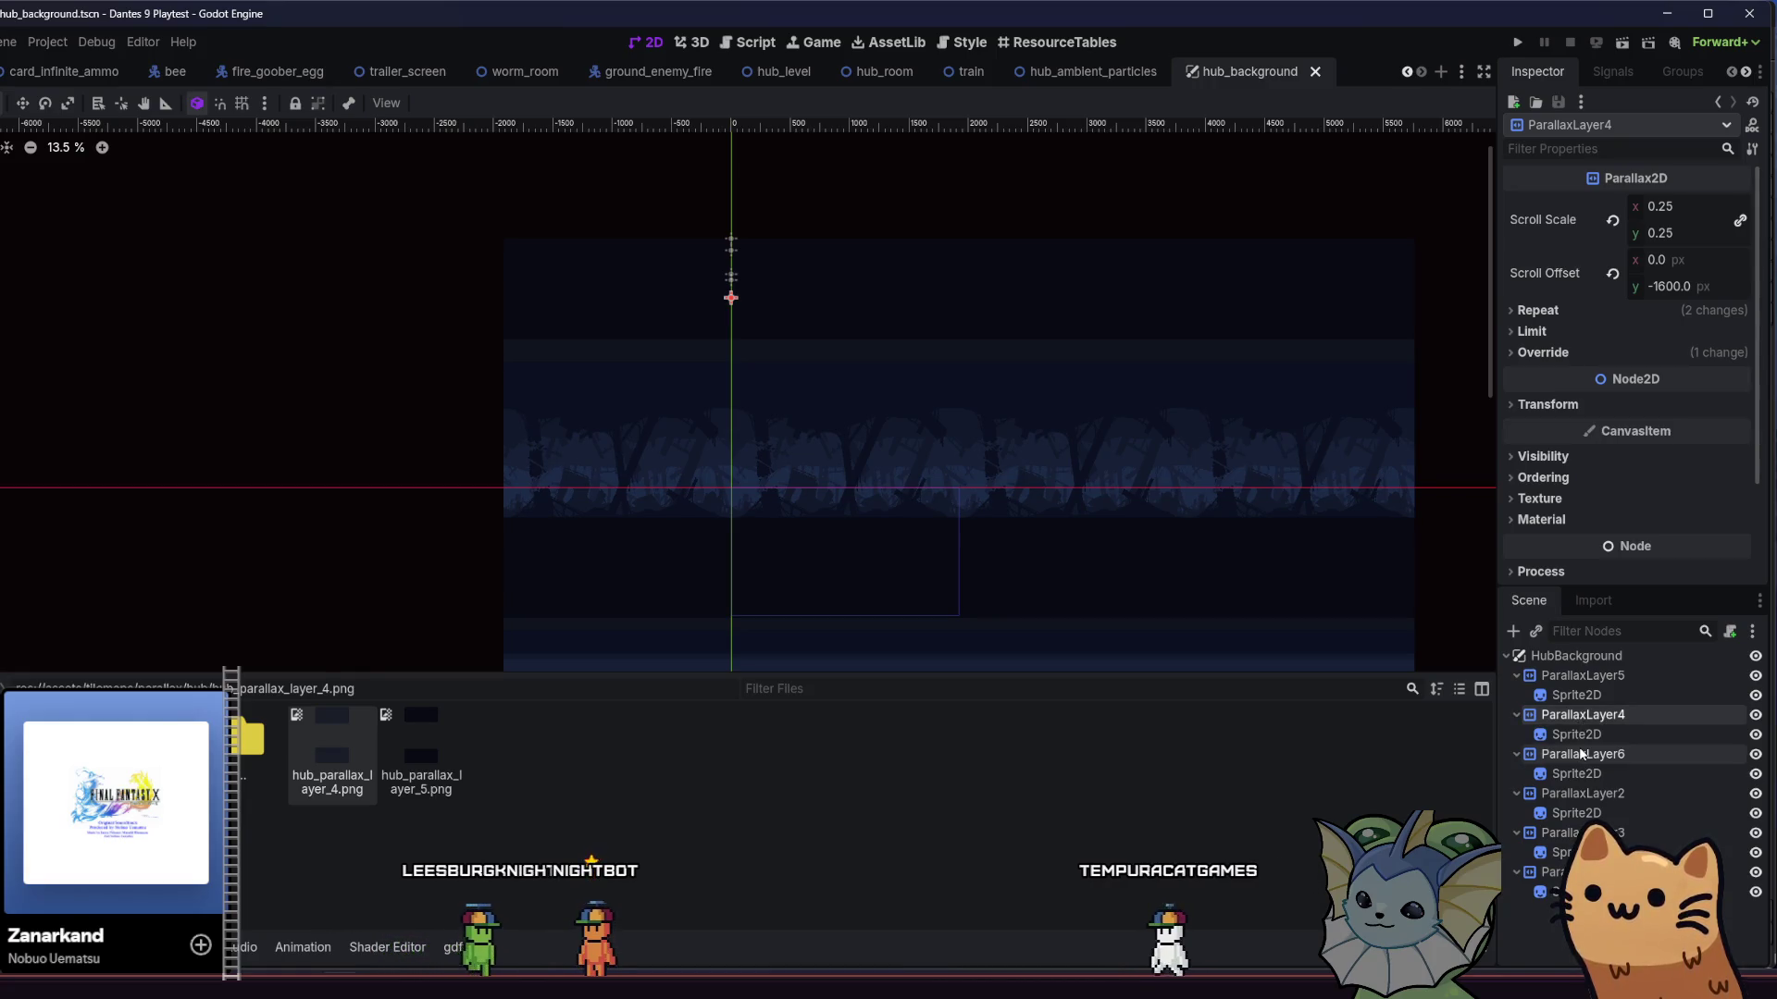
click(1518, 47)
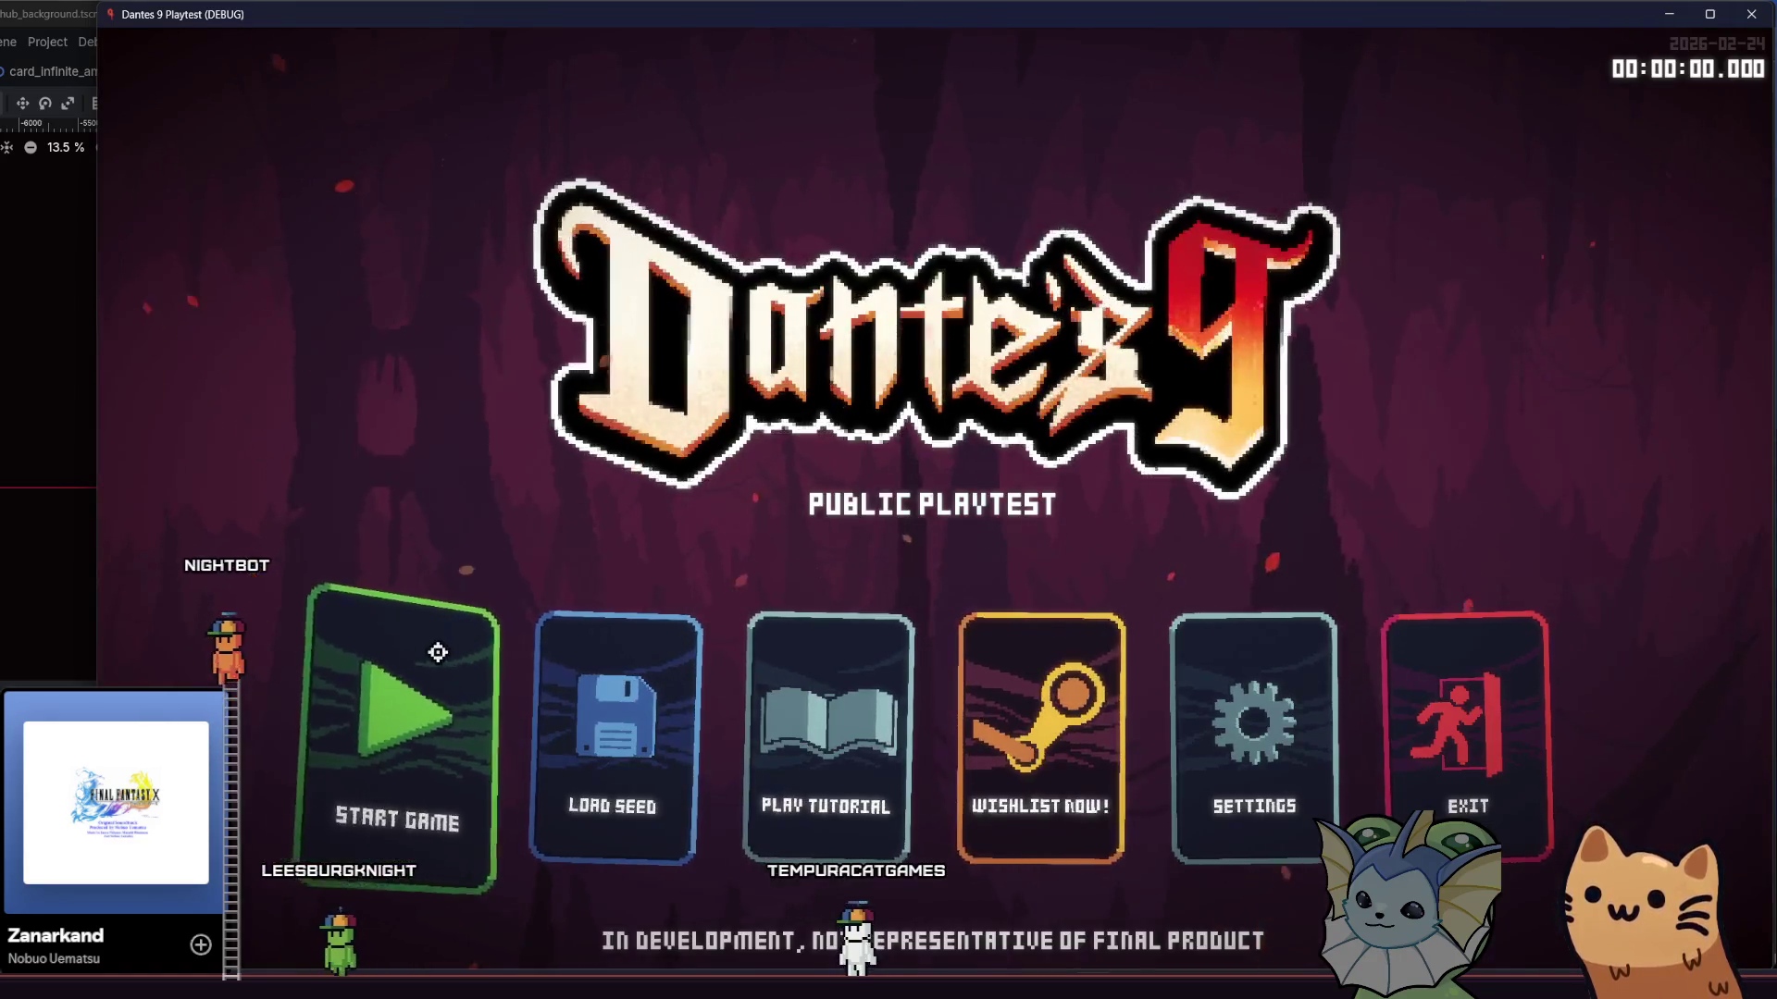
- Start a new game, walk and jump the cat right past the wall, then stop with F8
click(436, 652)
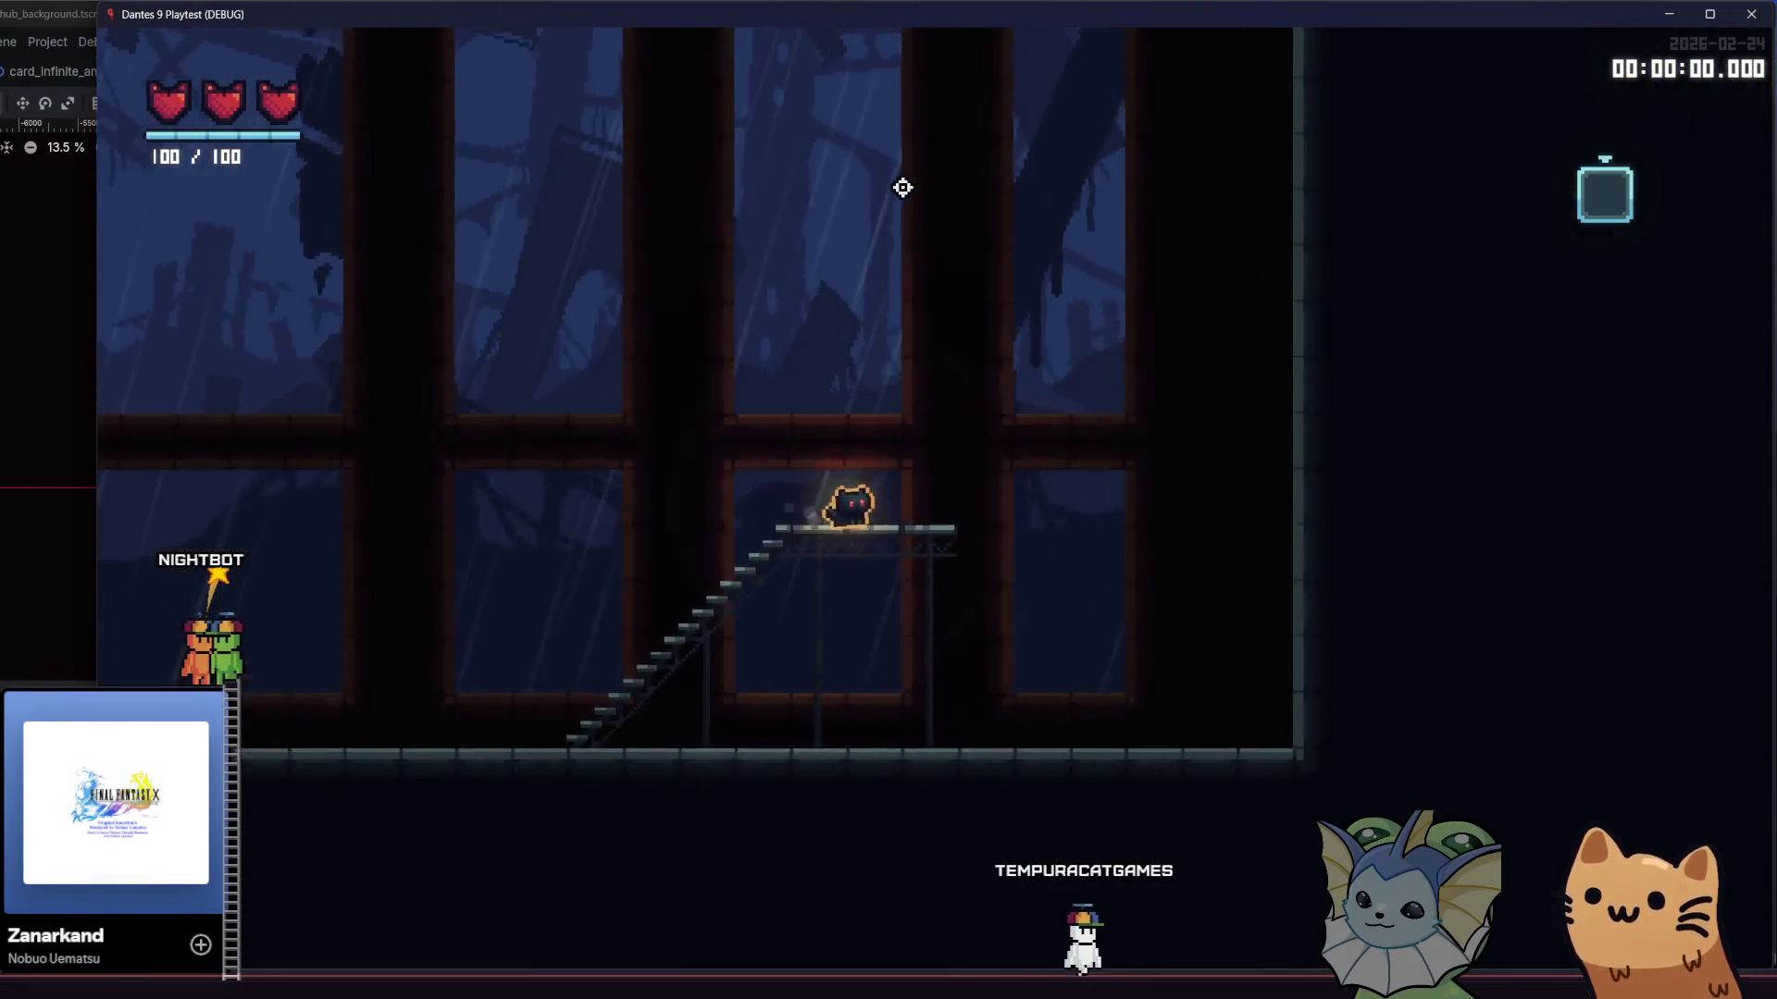
key(d)
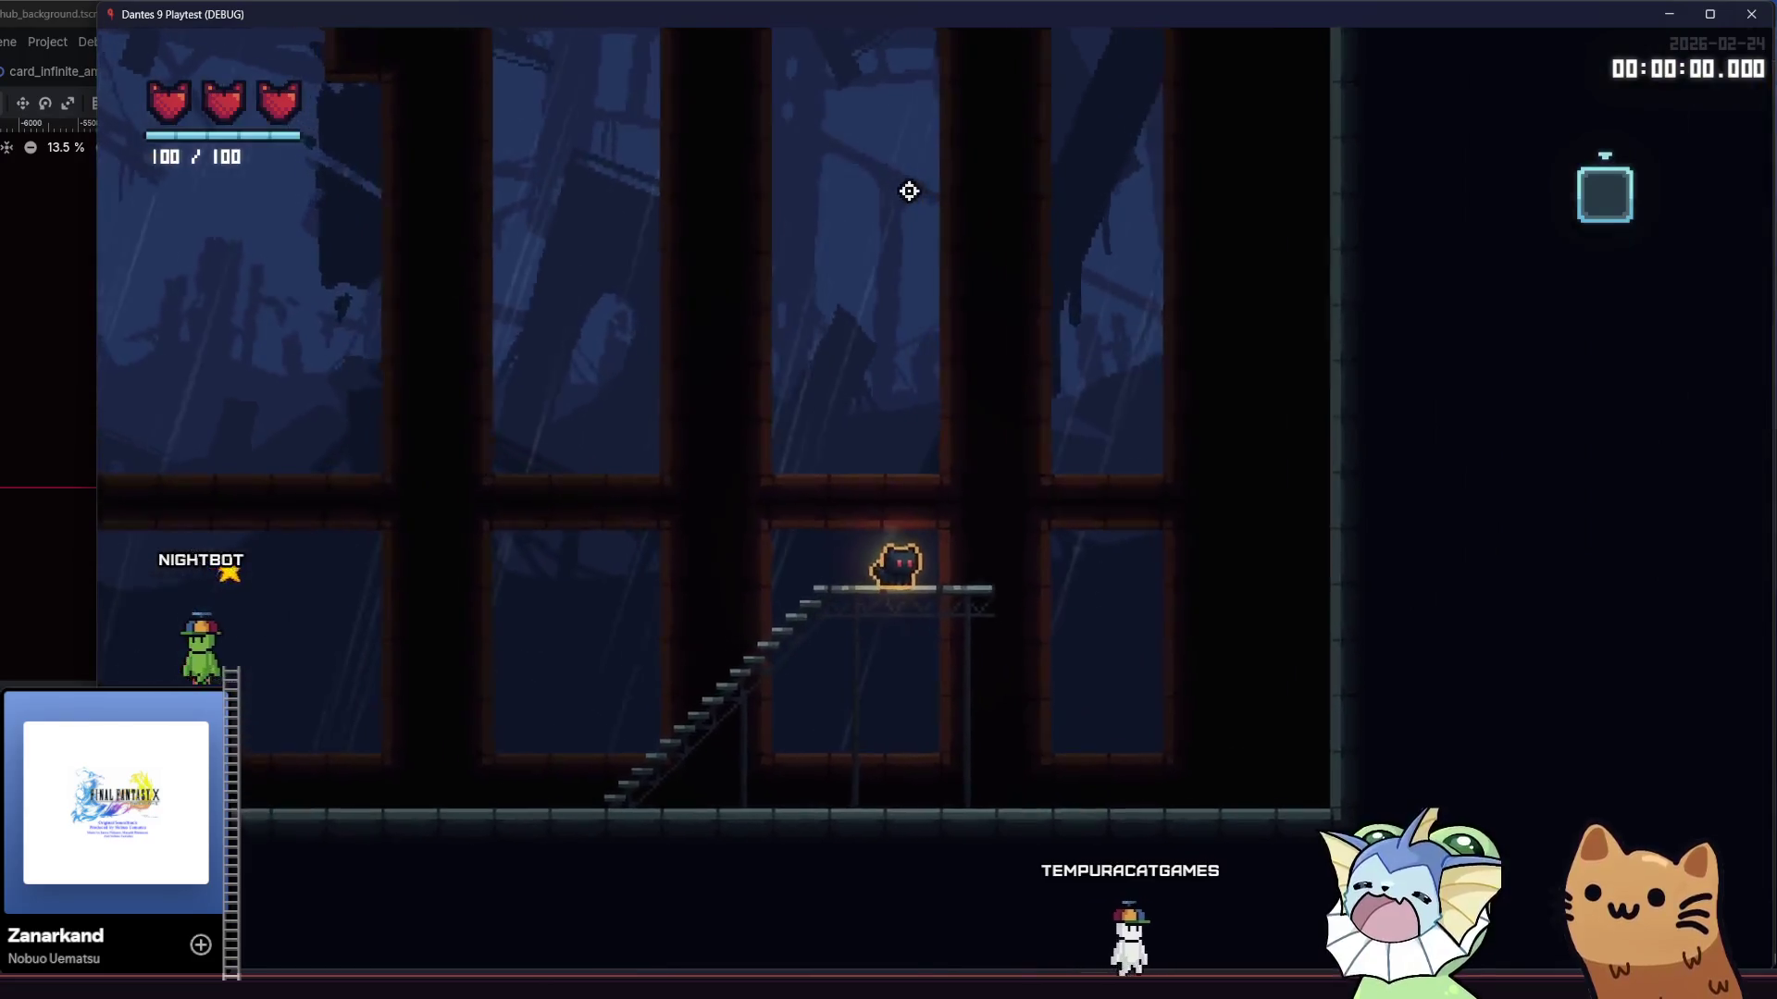
key(space)
key(d)
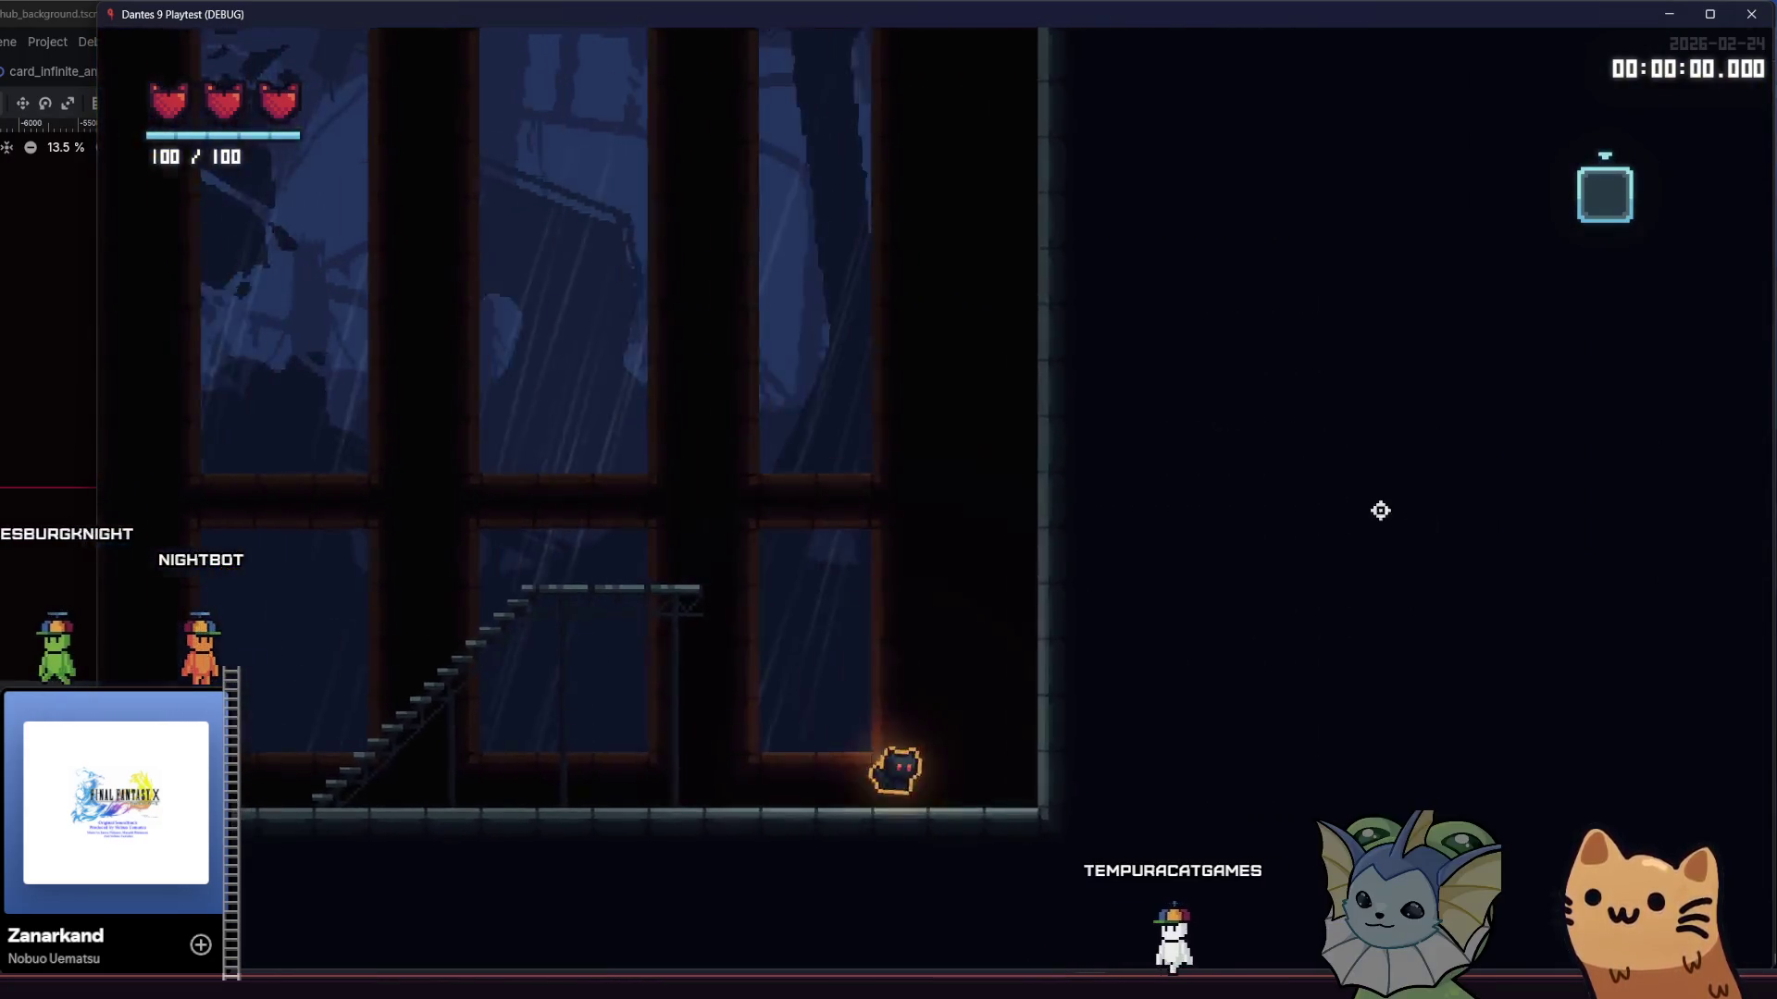
key(space)
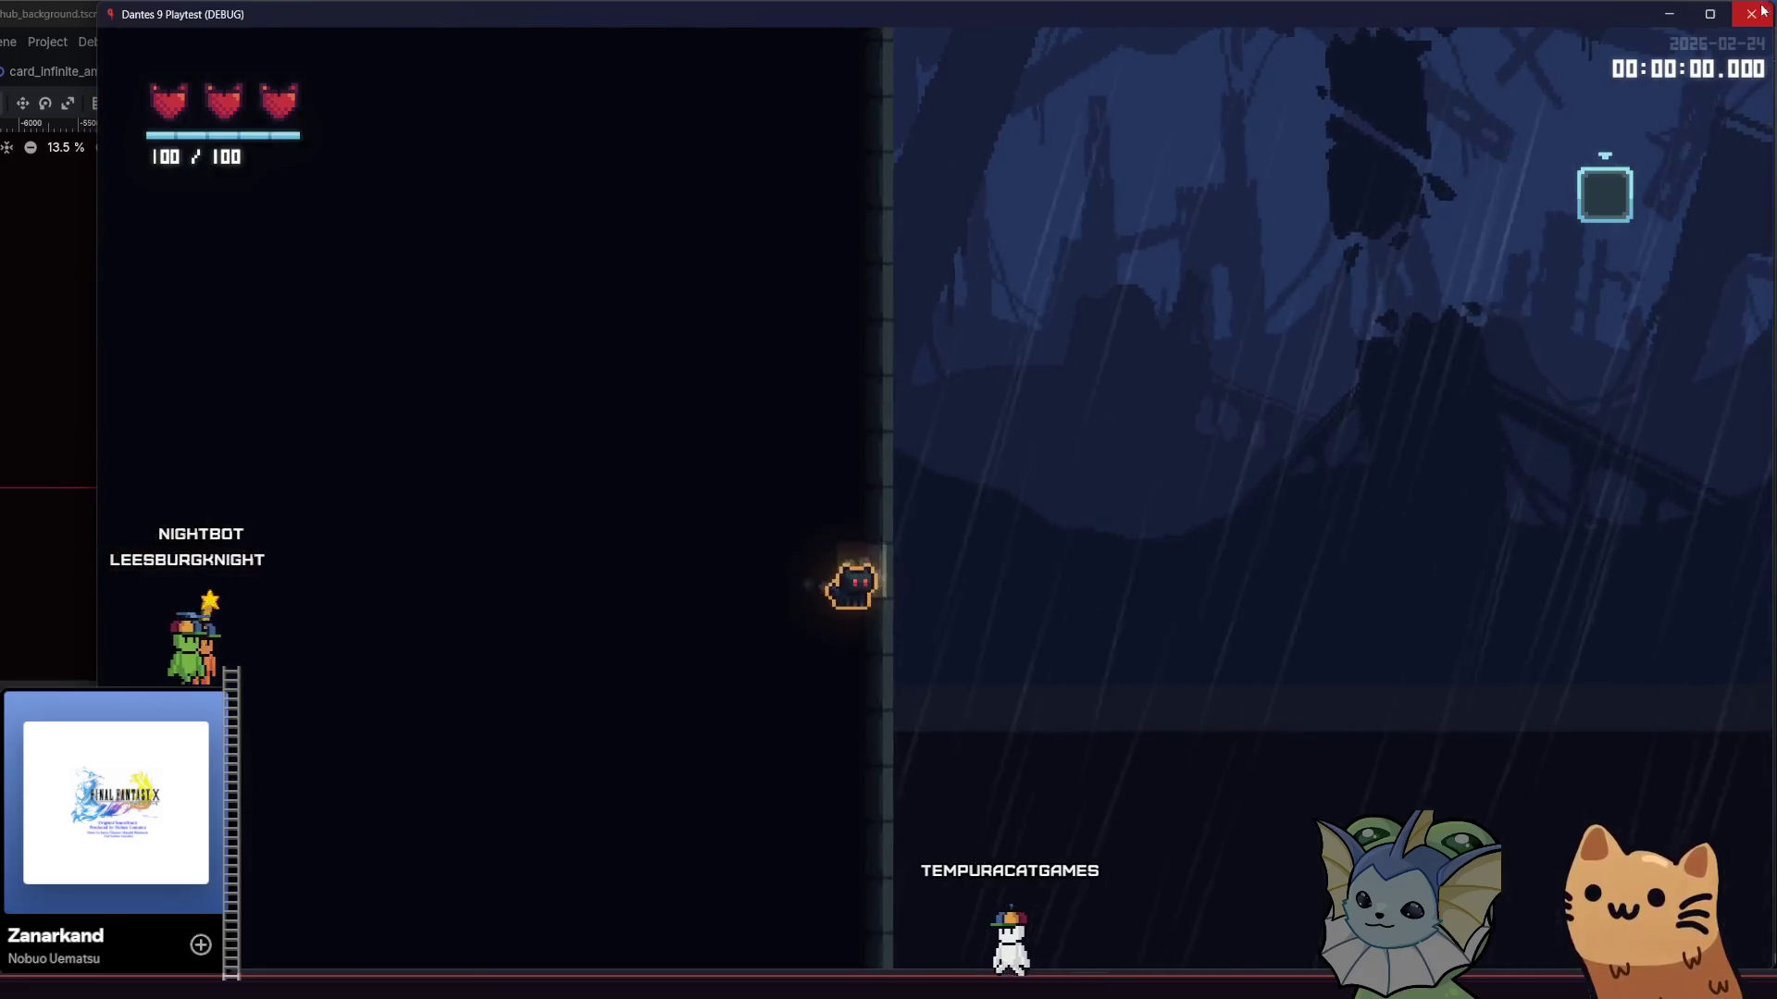
key(F8)
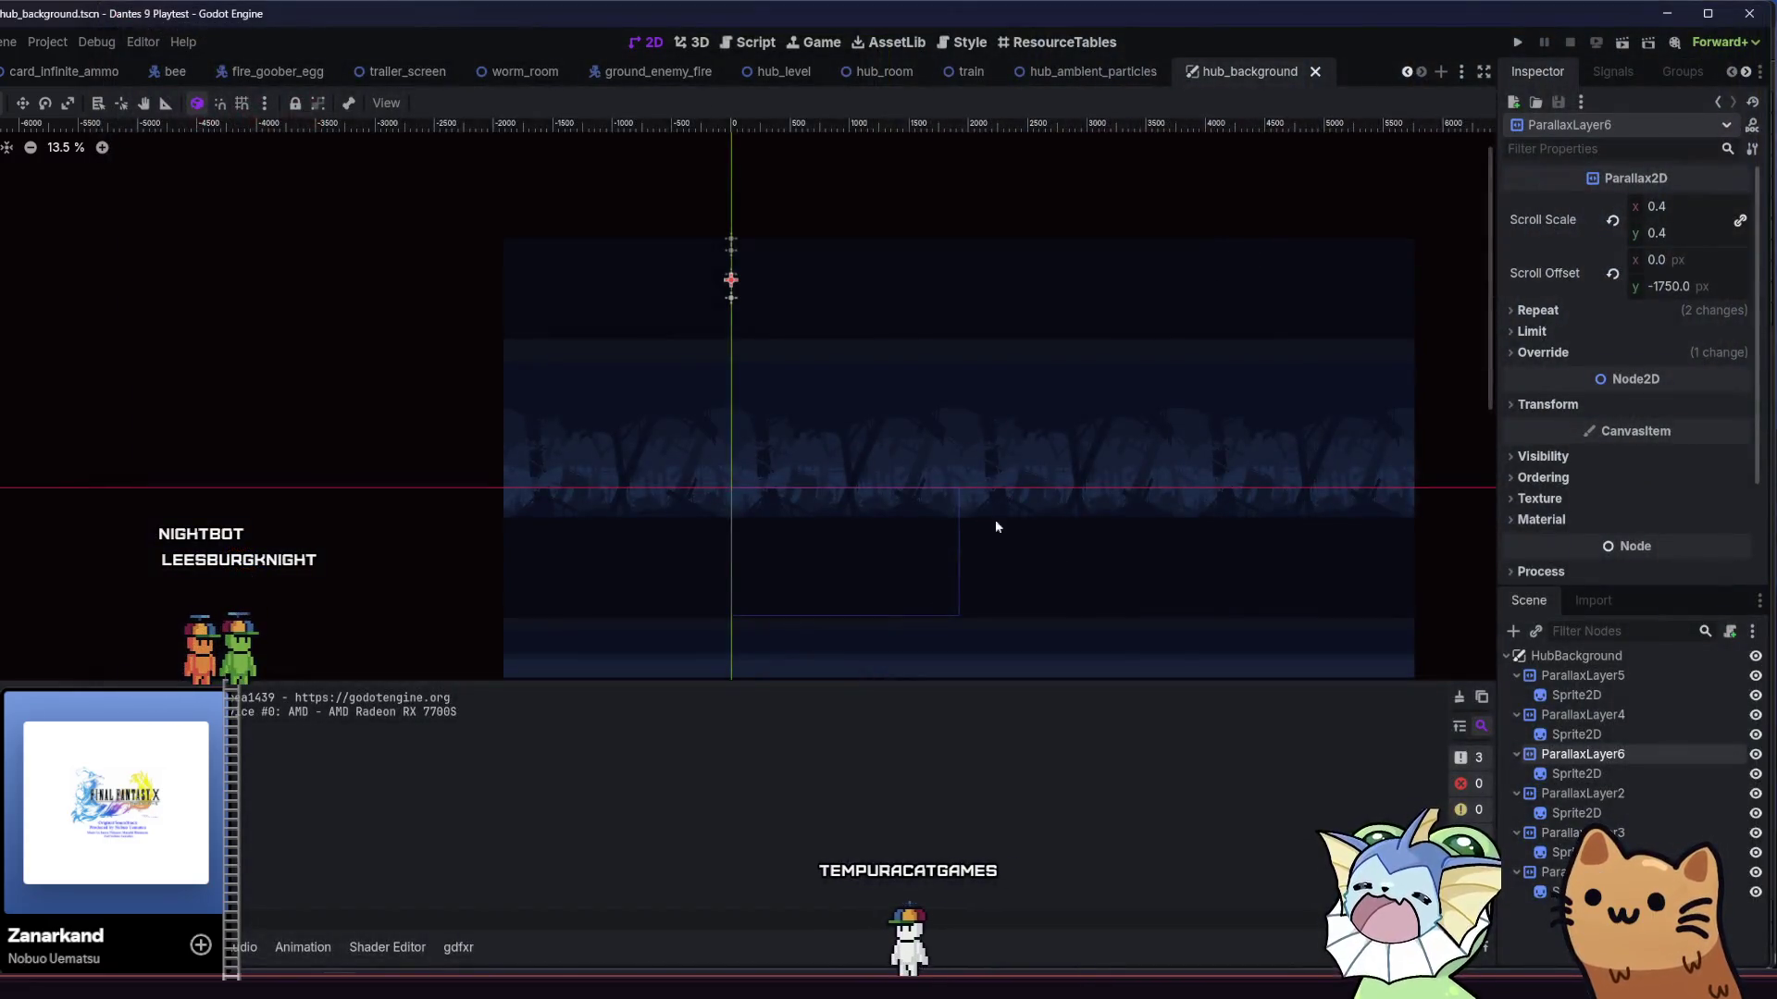
- In hub_room, hide the Background TileMapLayer and relaunch the game
click(1039, 77)
click(939, 78)
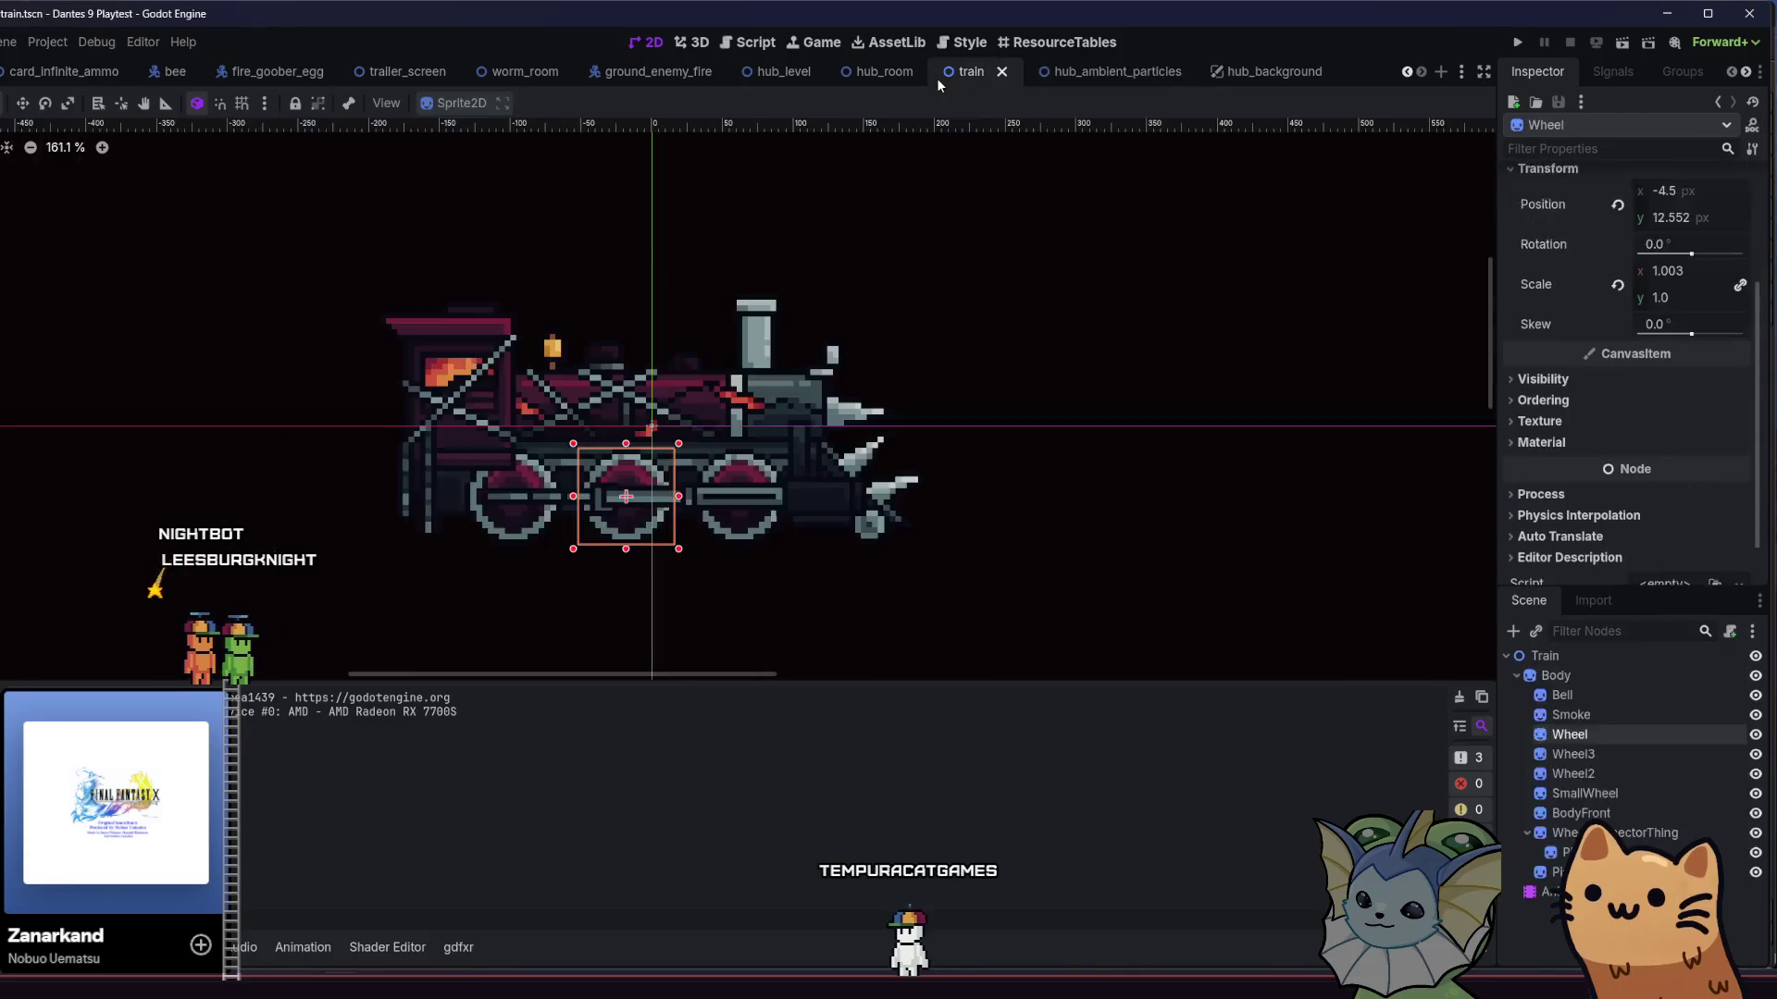
click(874, 80)
click(1619, 794)
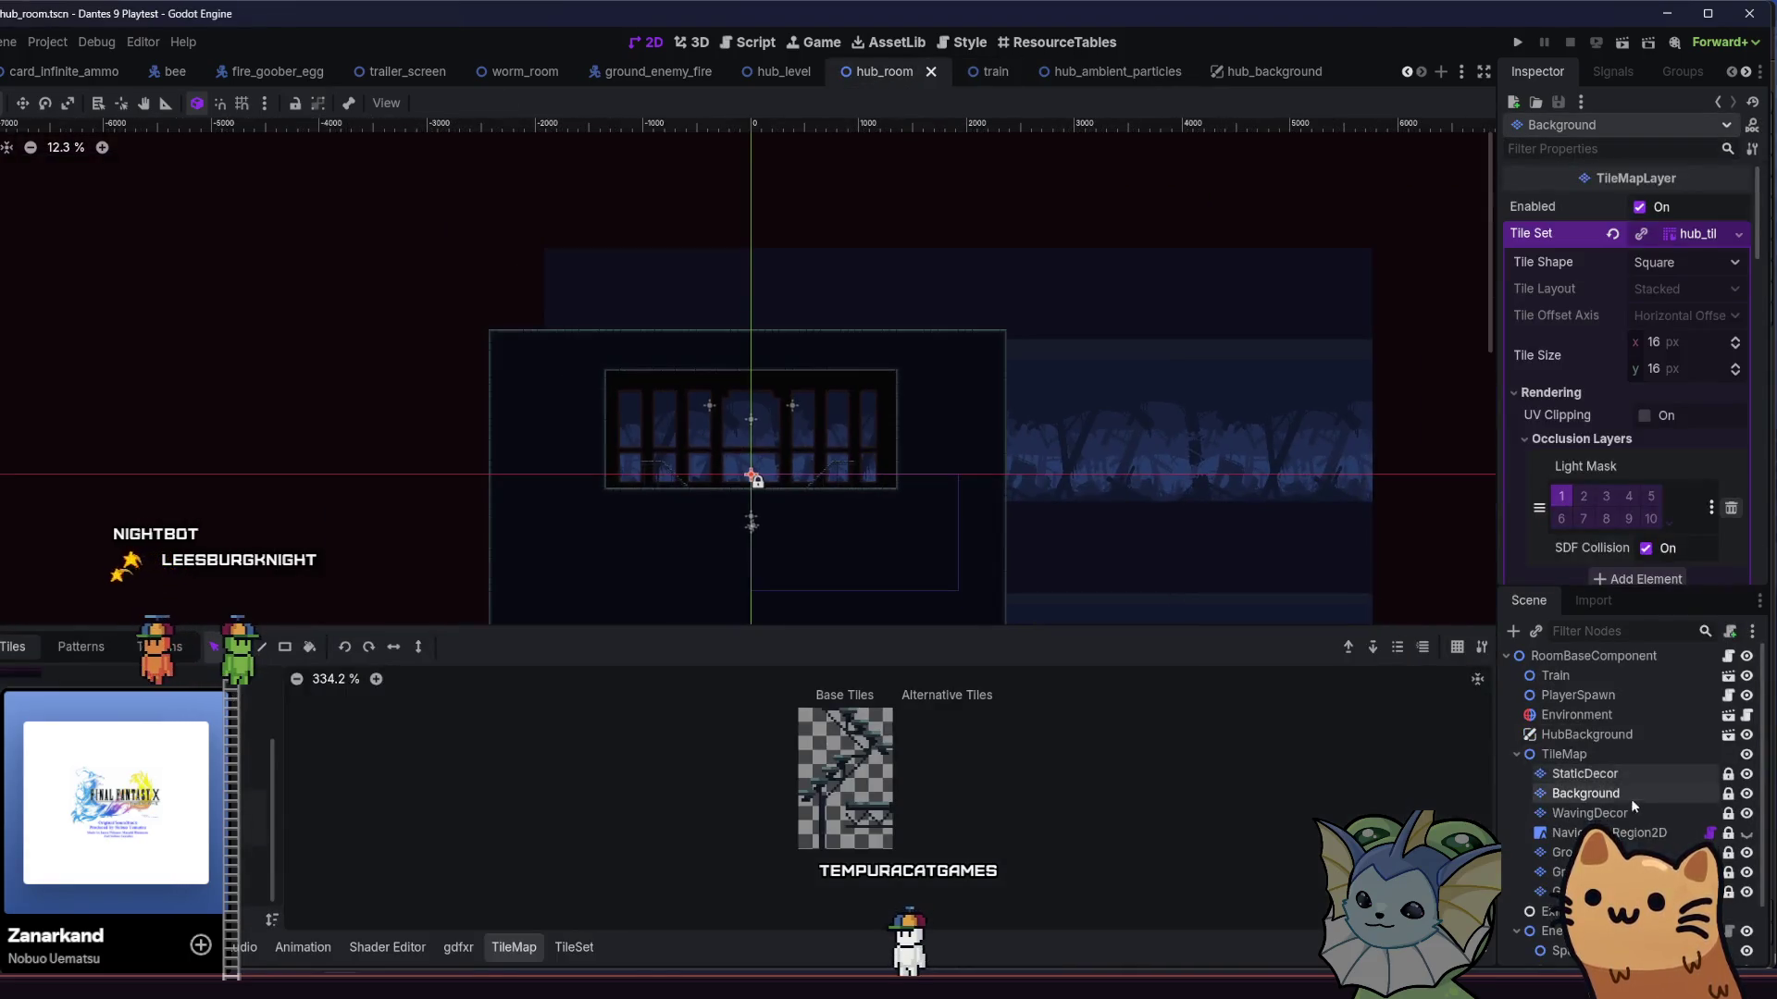
click(1747, 793)
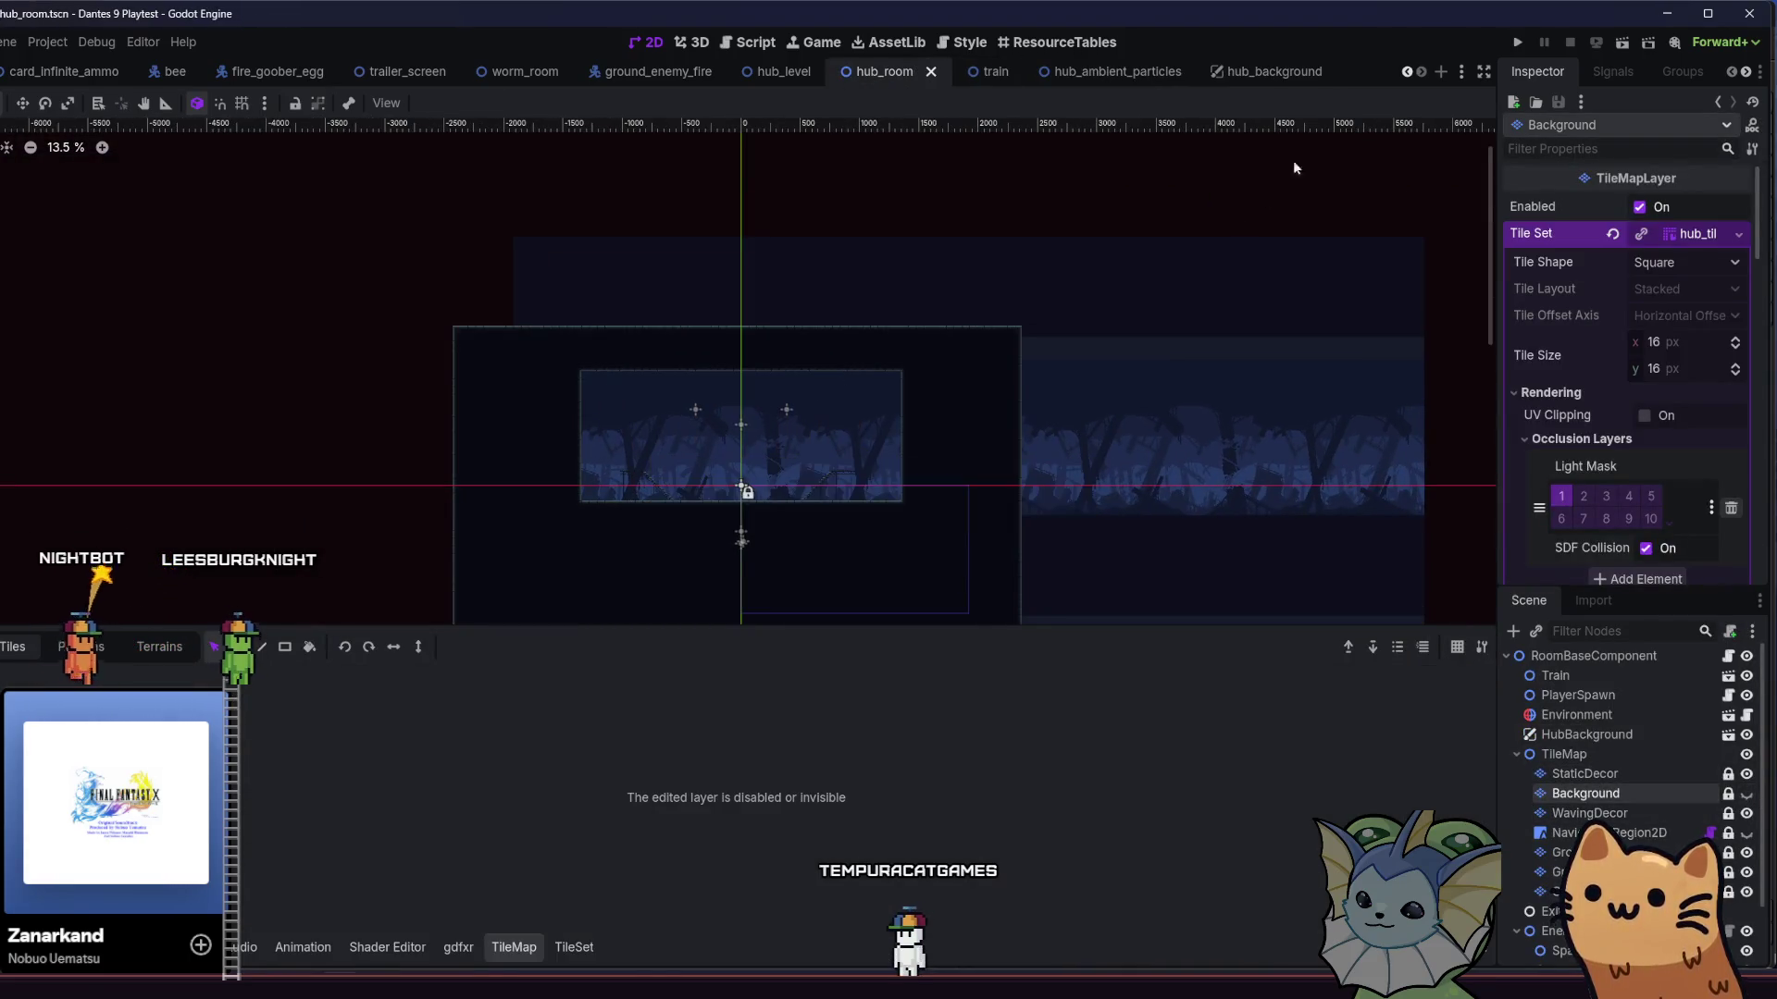
click(1518, 40)
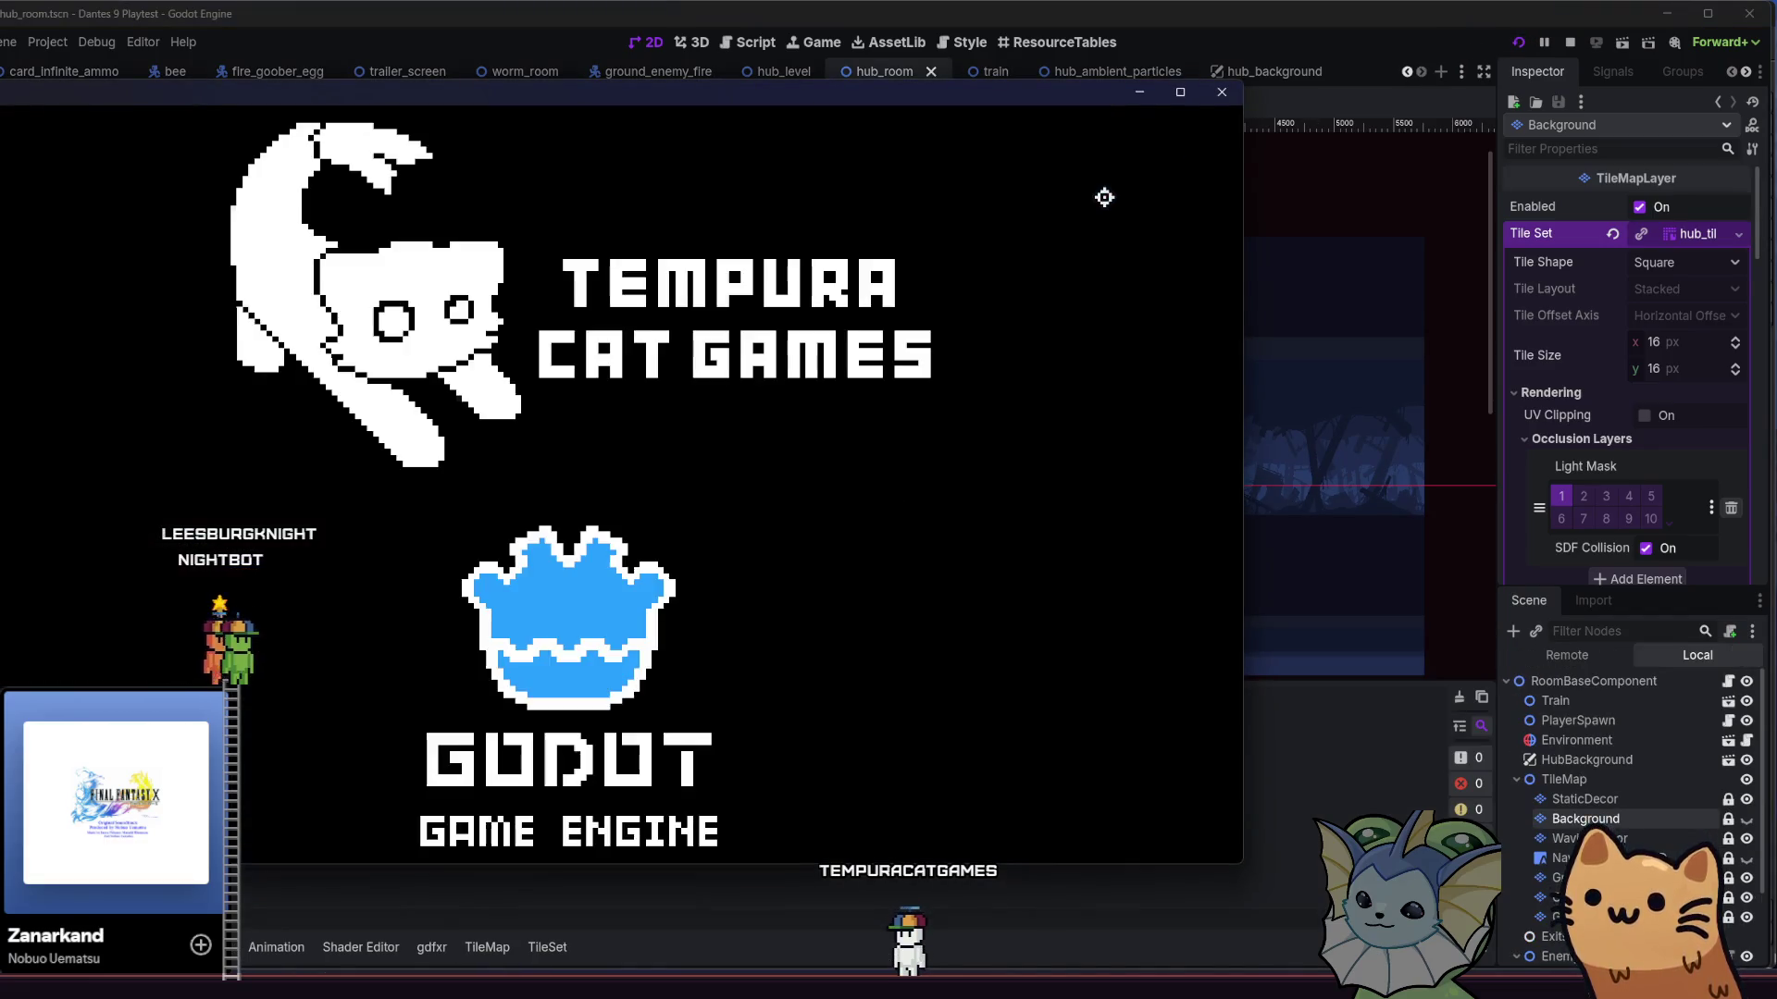
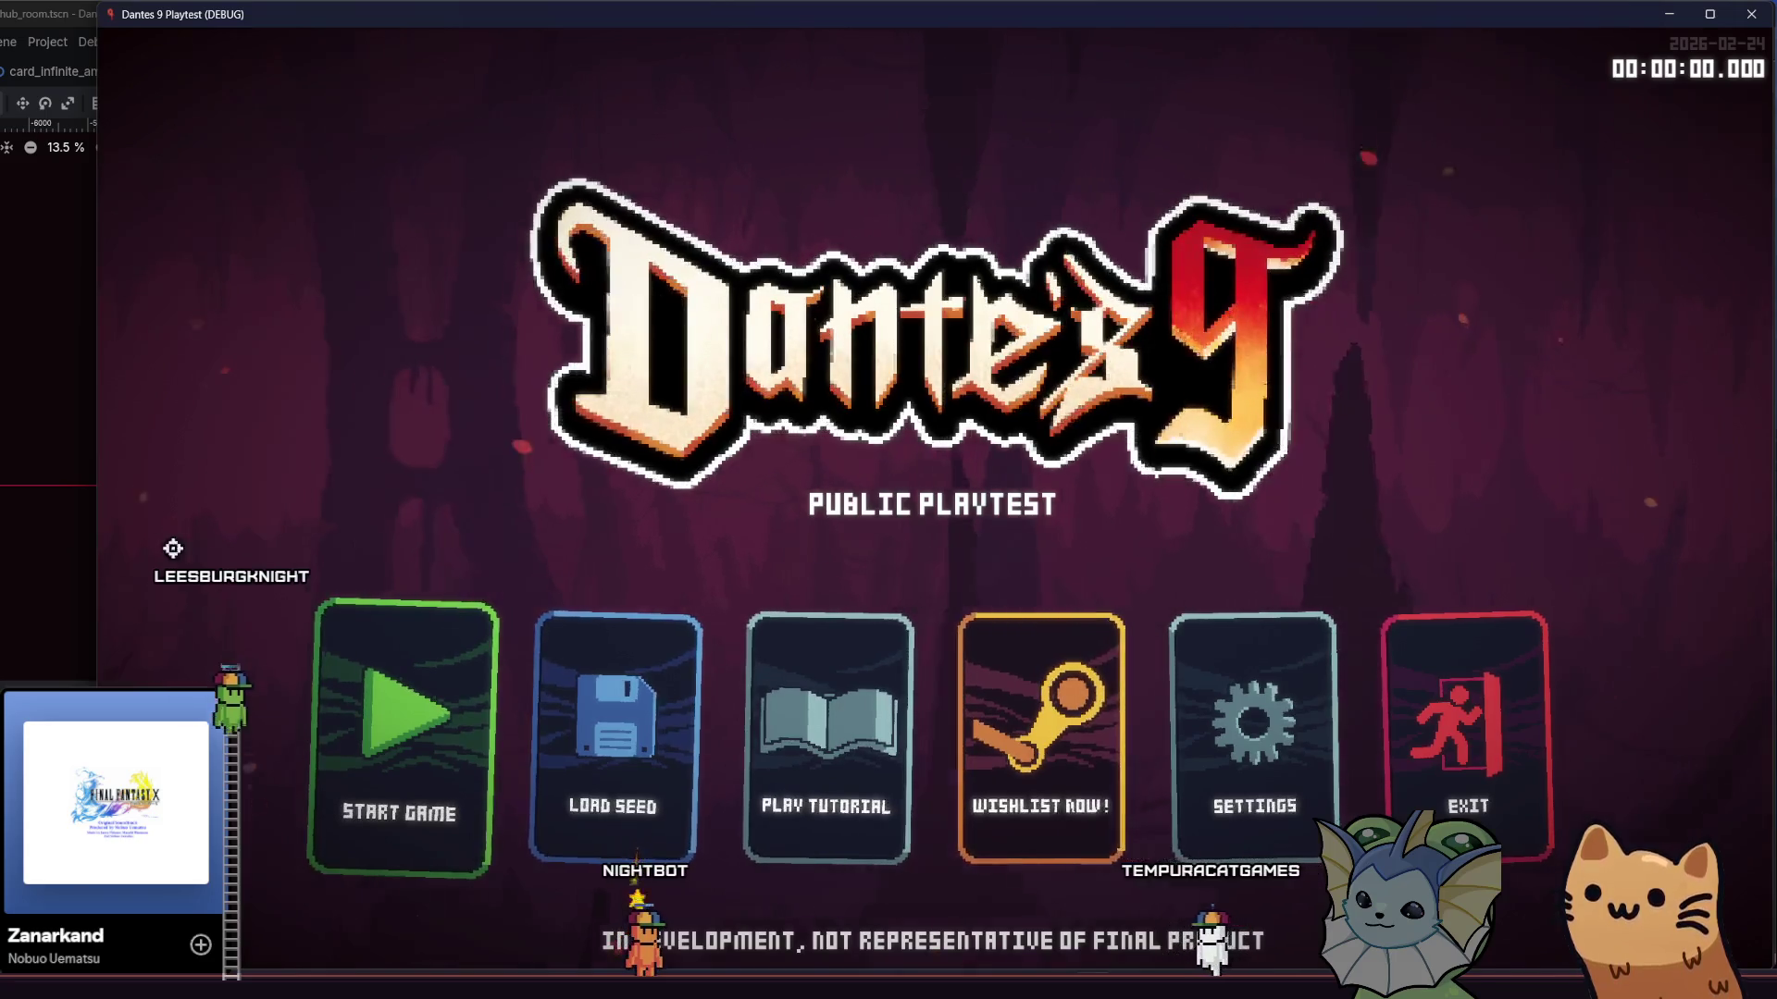
- Playtest the Dantes 9 hub level by moving and jumping, then return to parallax.aseprite
click(399, 694)
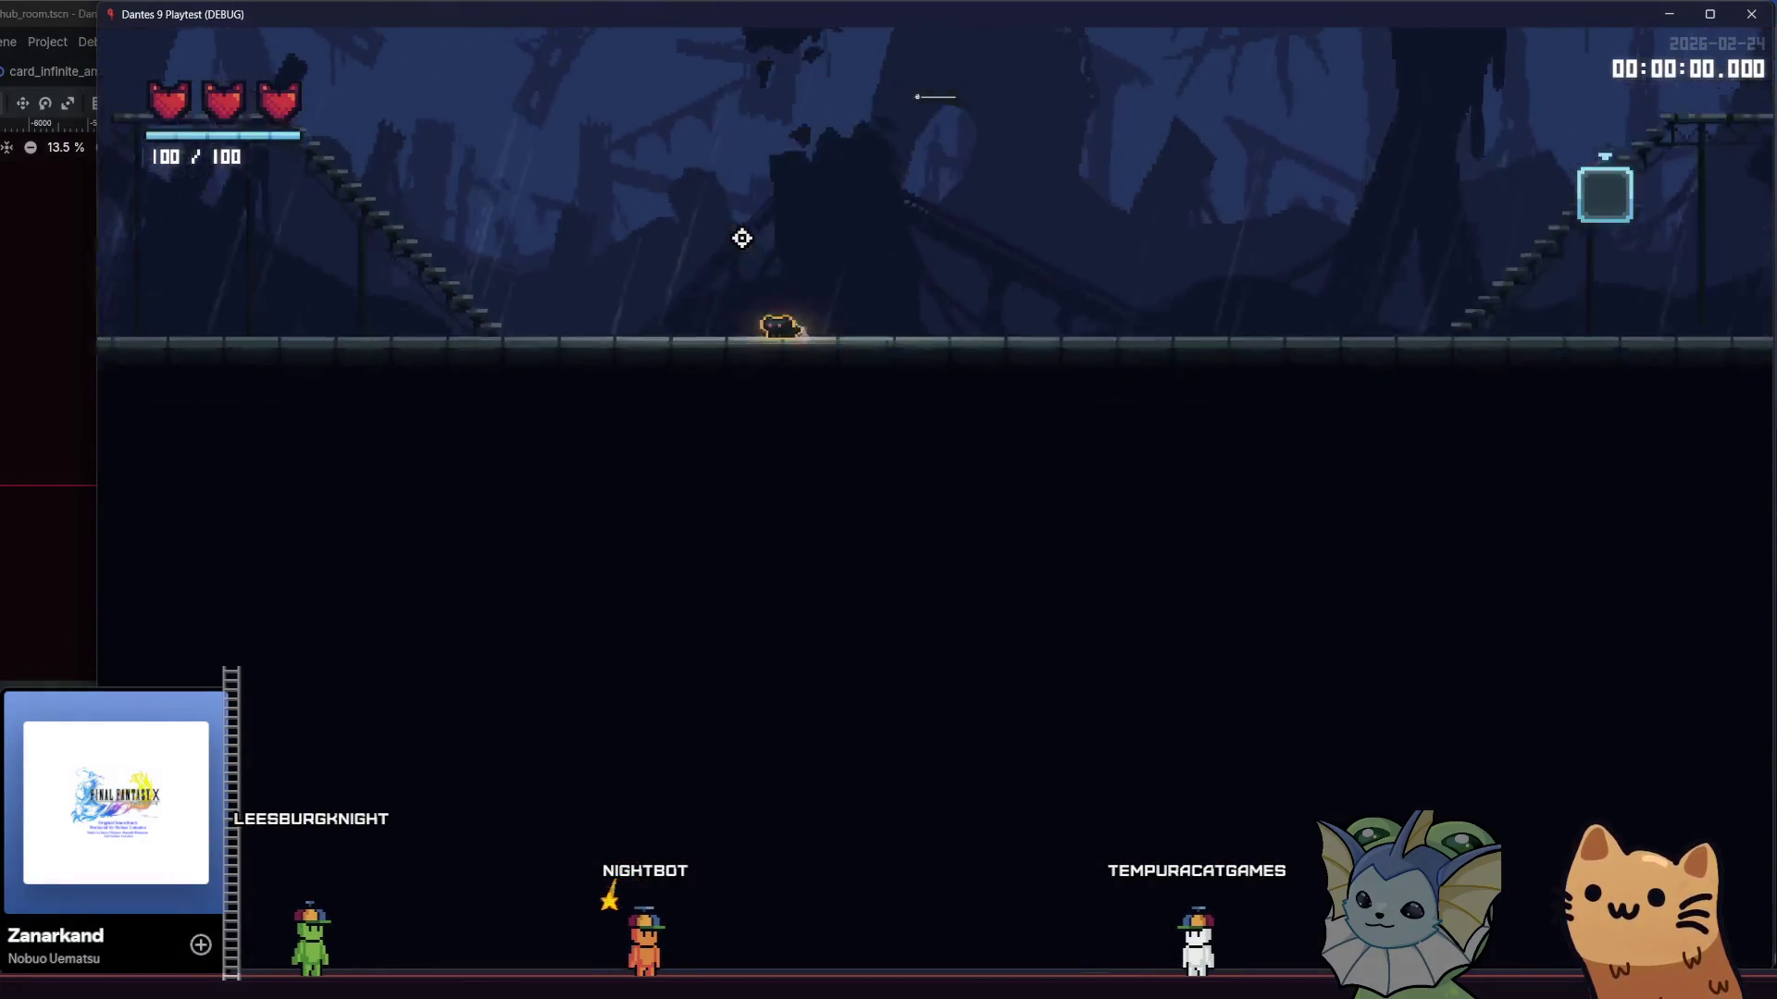
key(space)
key(a)
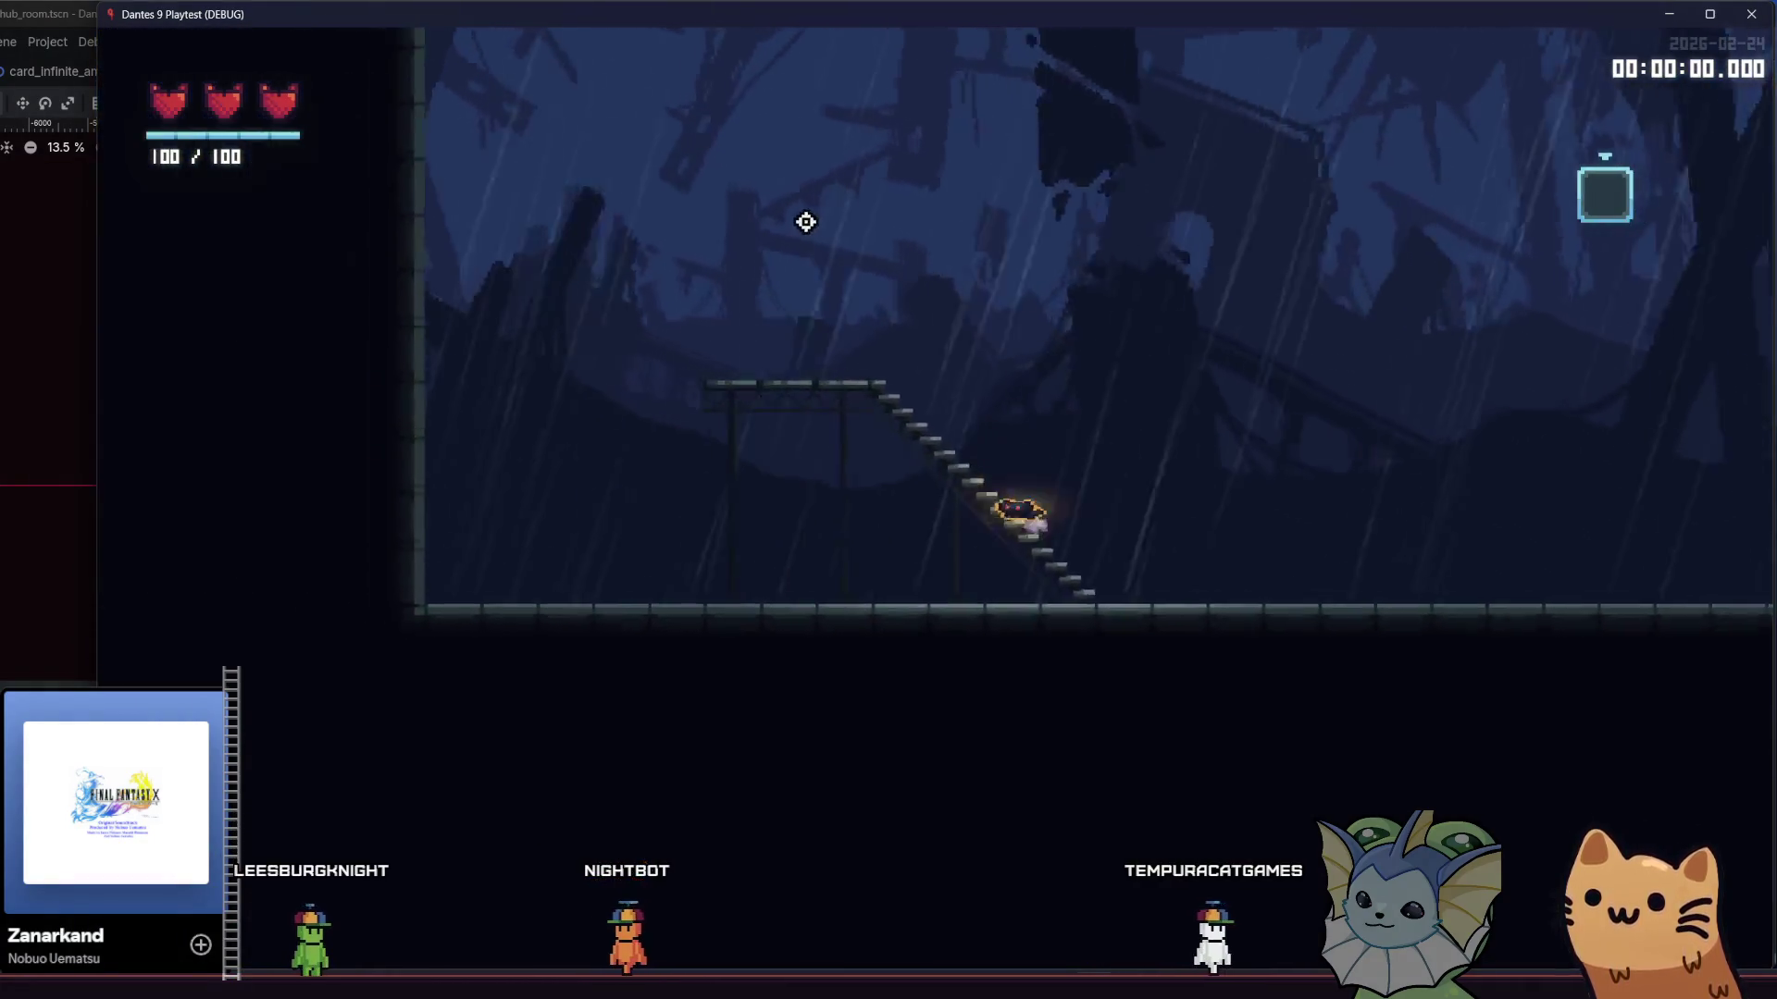
key(space)
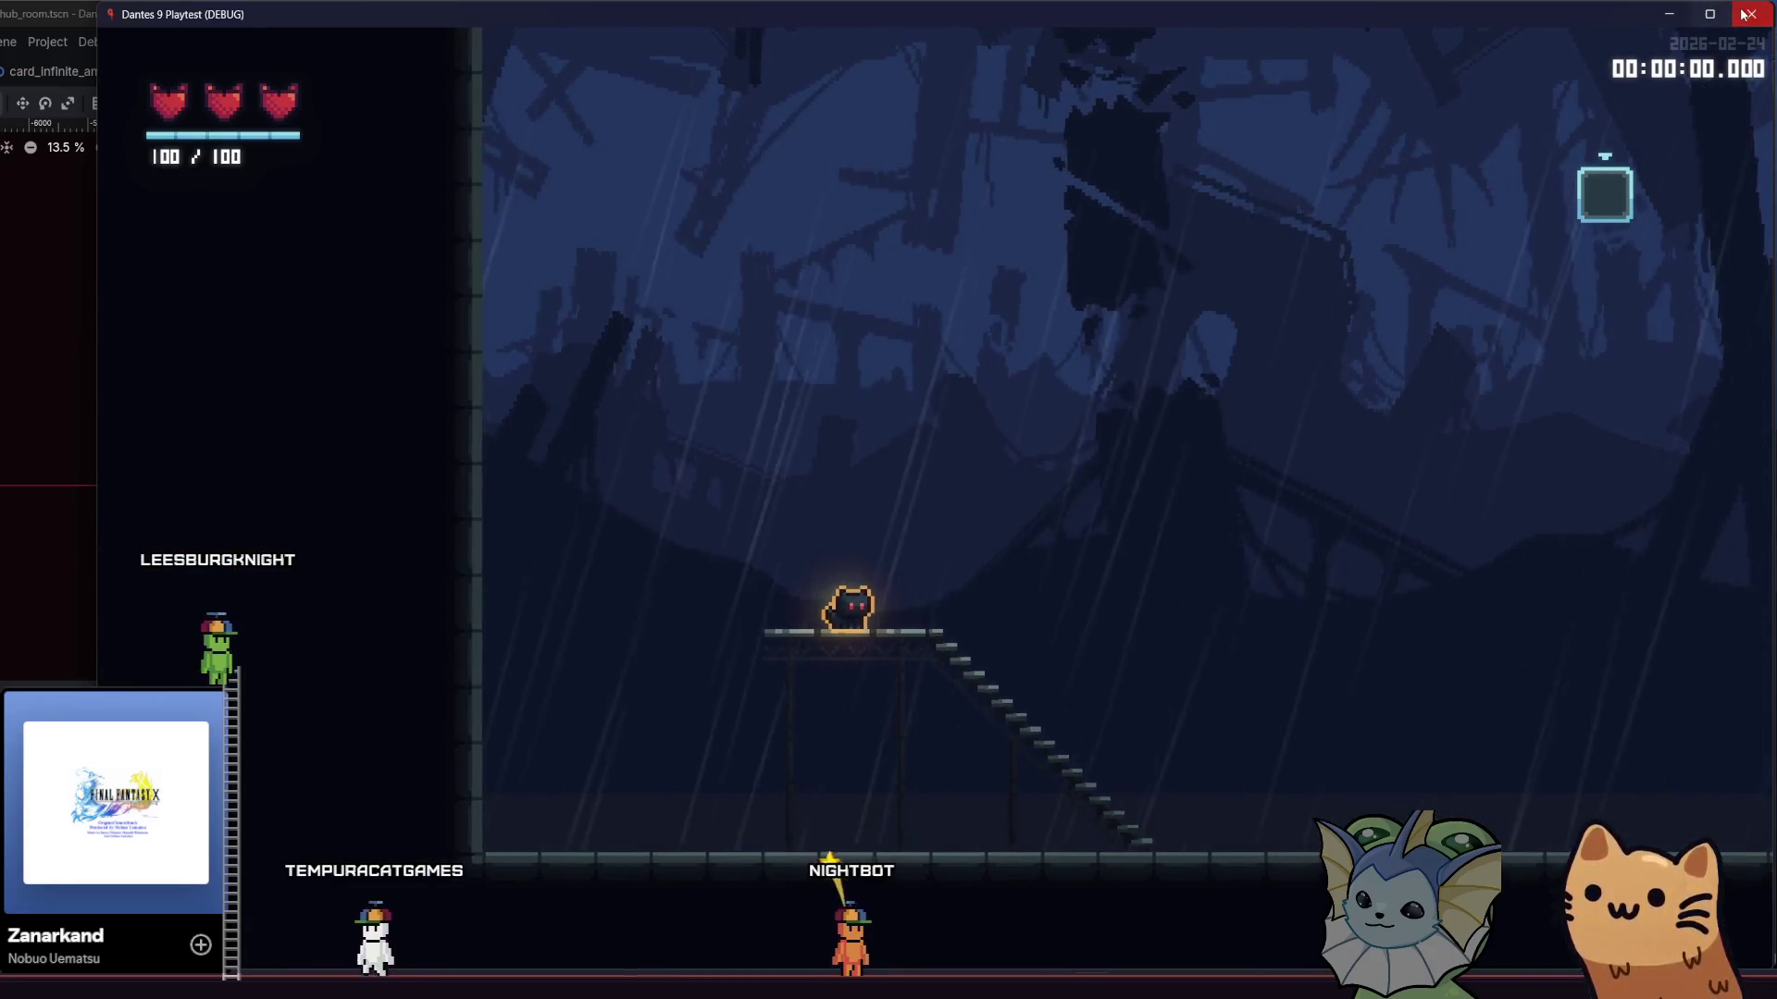
key(F8)
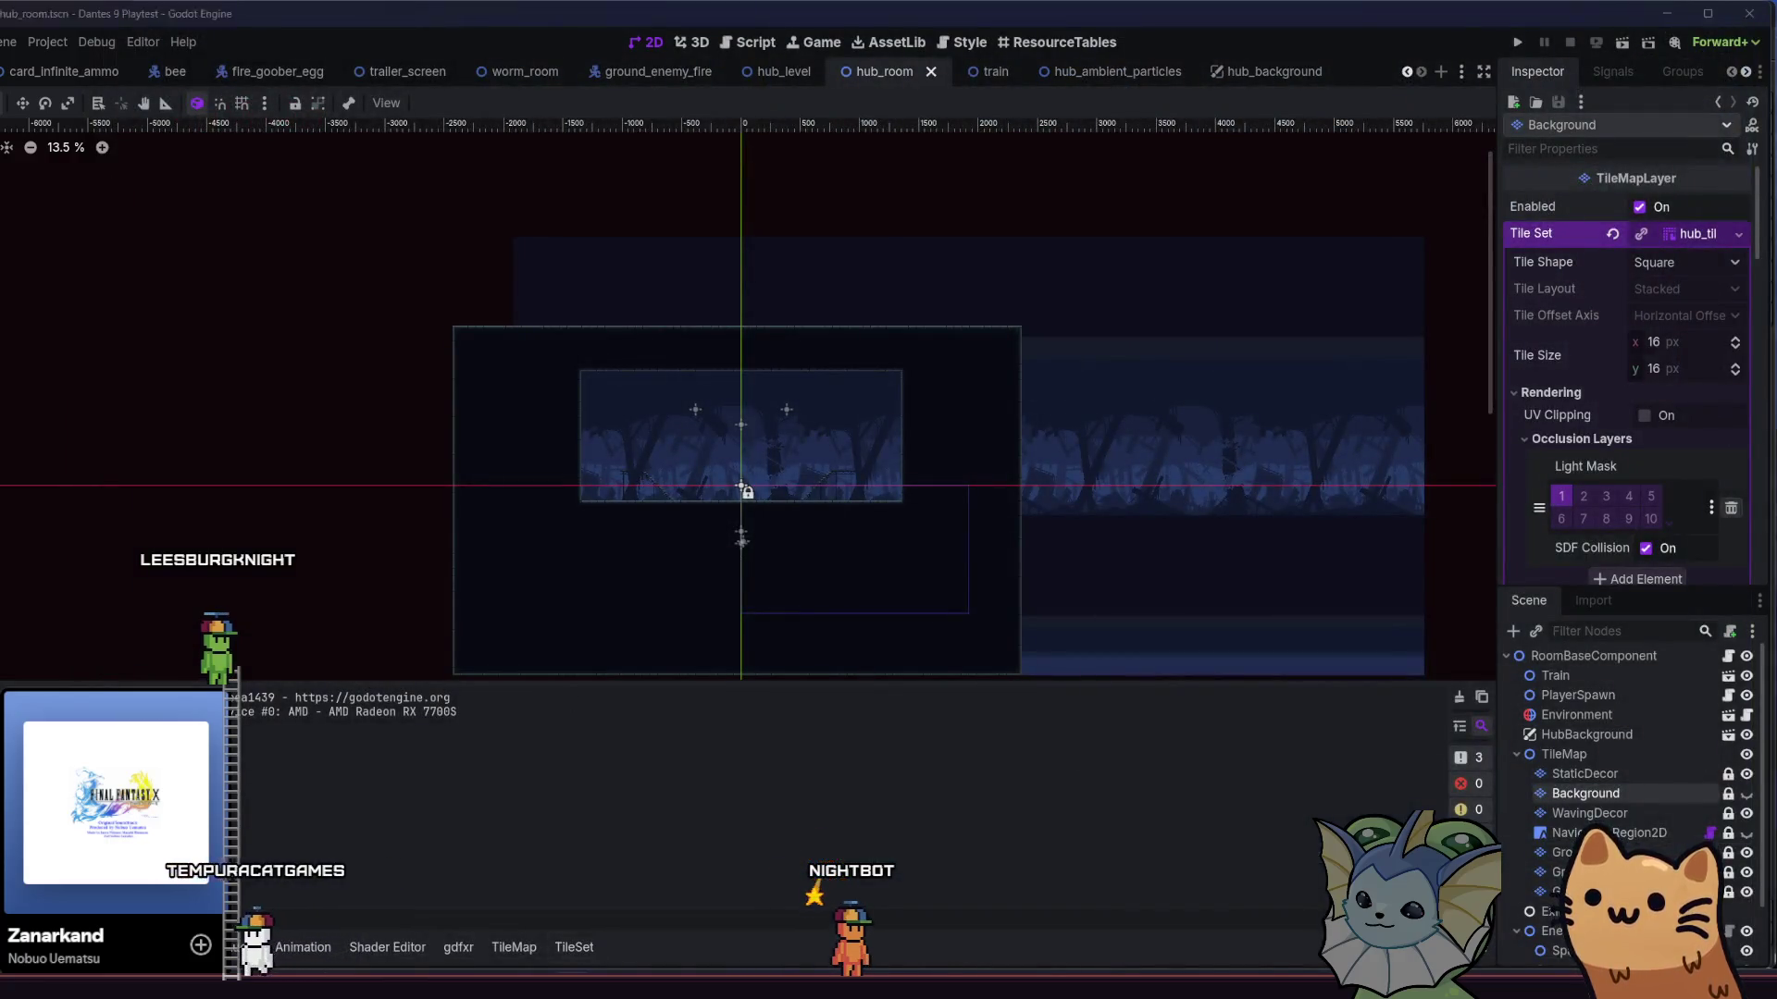
key(alt+Tab)
scroll(446, 453, up, 2)
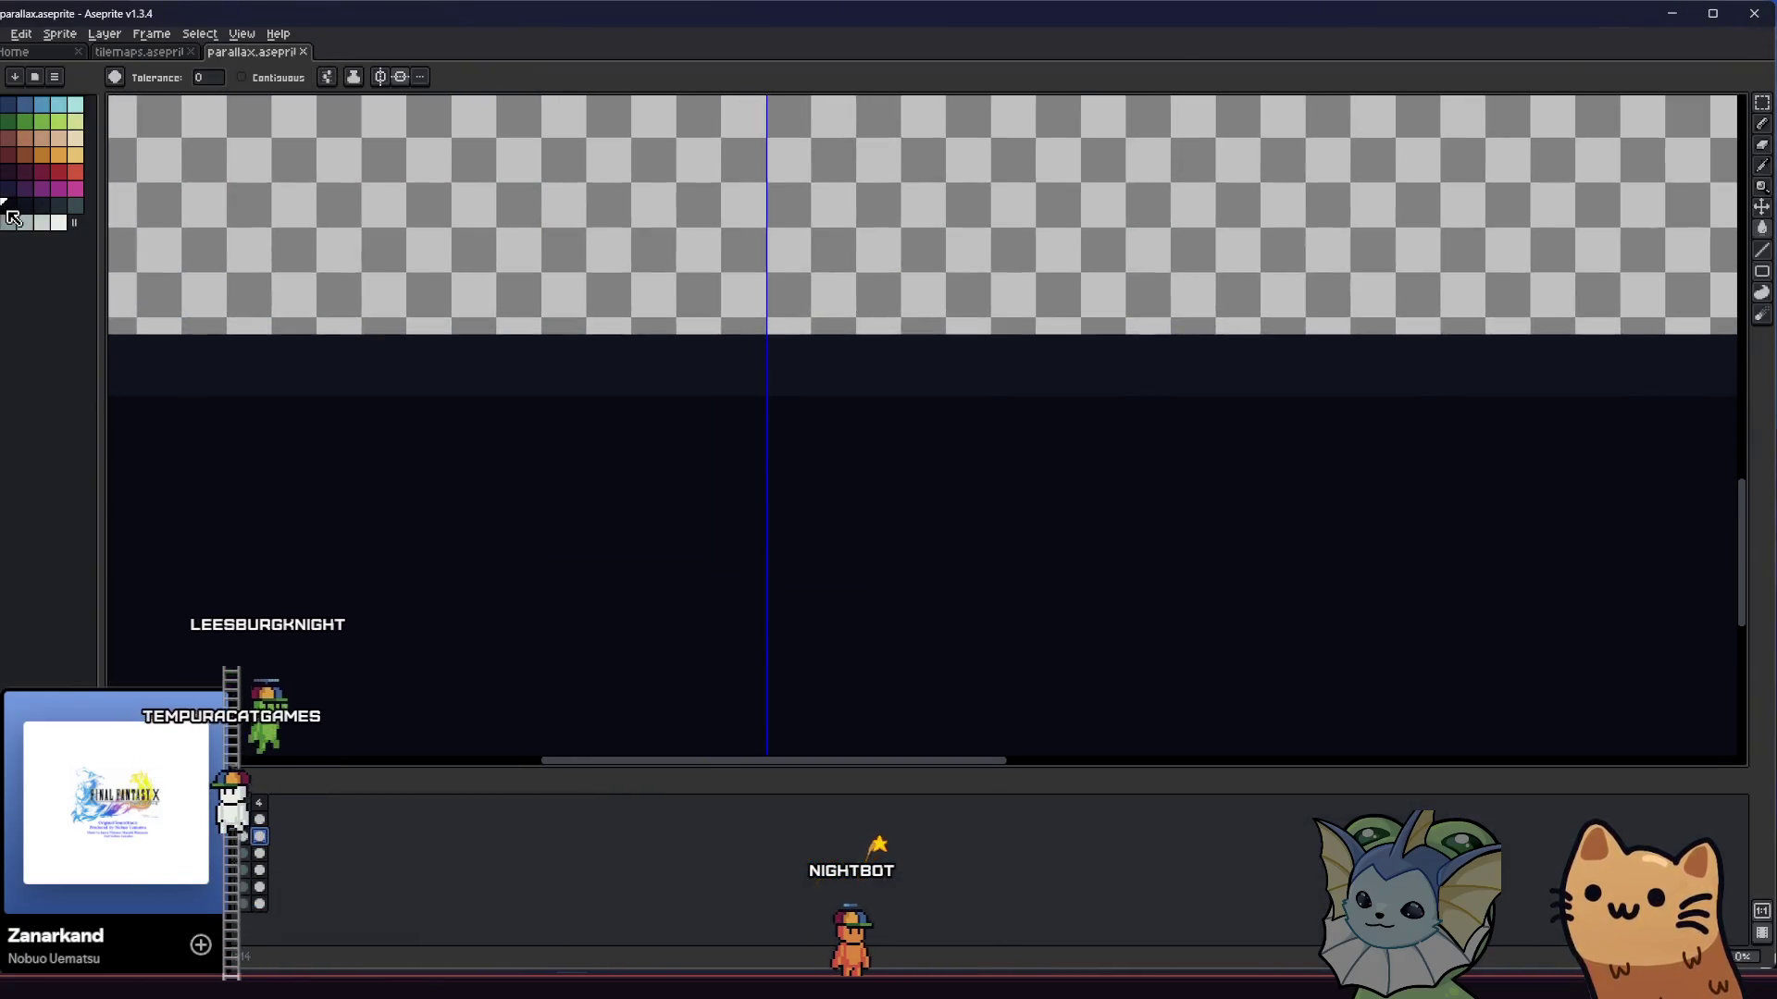
- Set the ink mode to Copy Alpha + Color
click(354, 77)
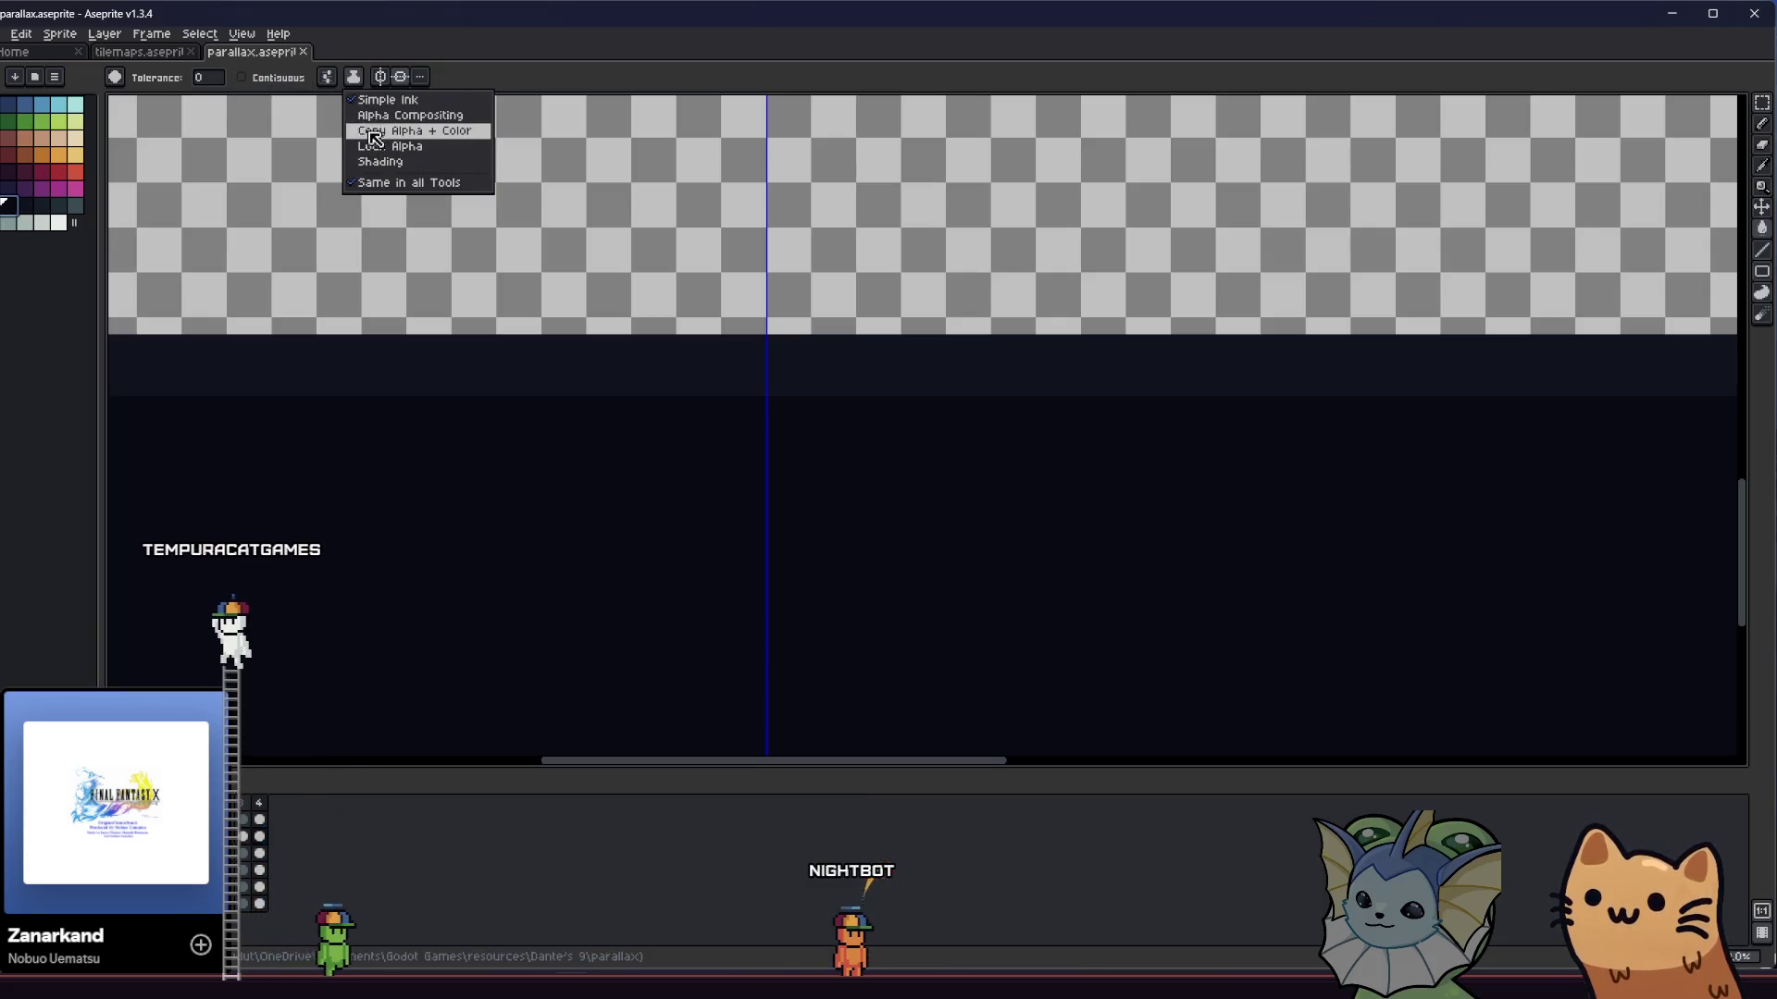
click(374, 131)
drag(352, 370, 418, 453)
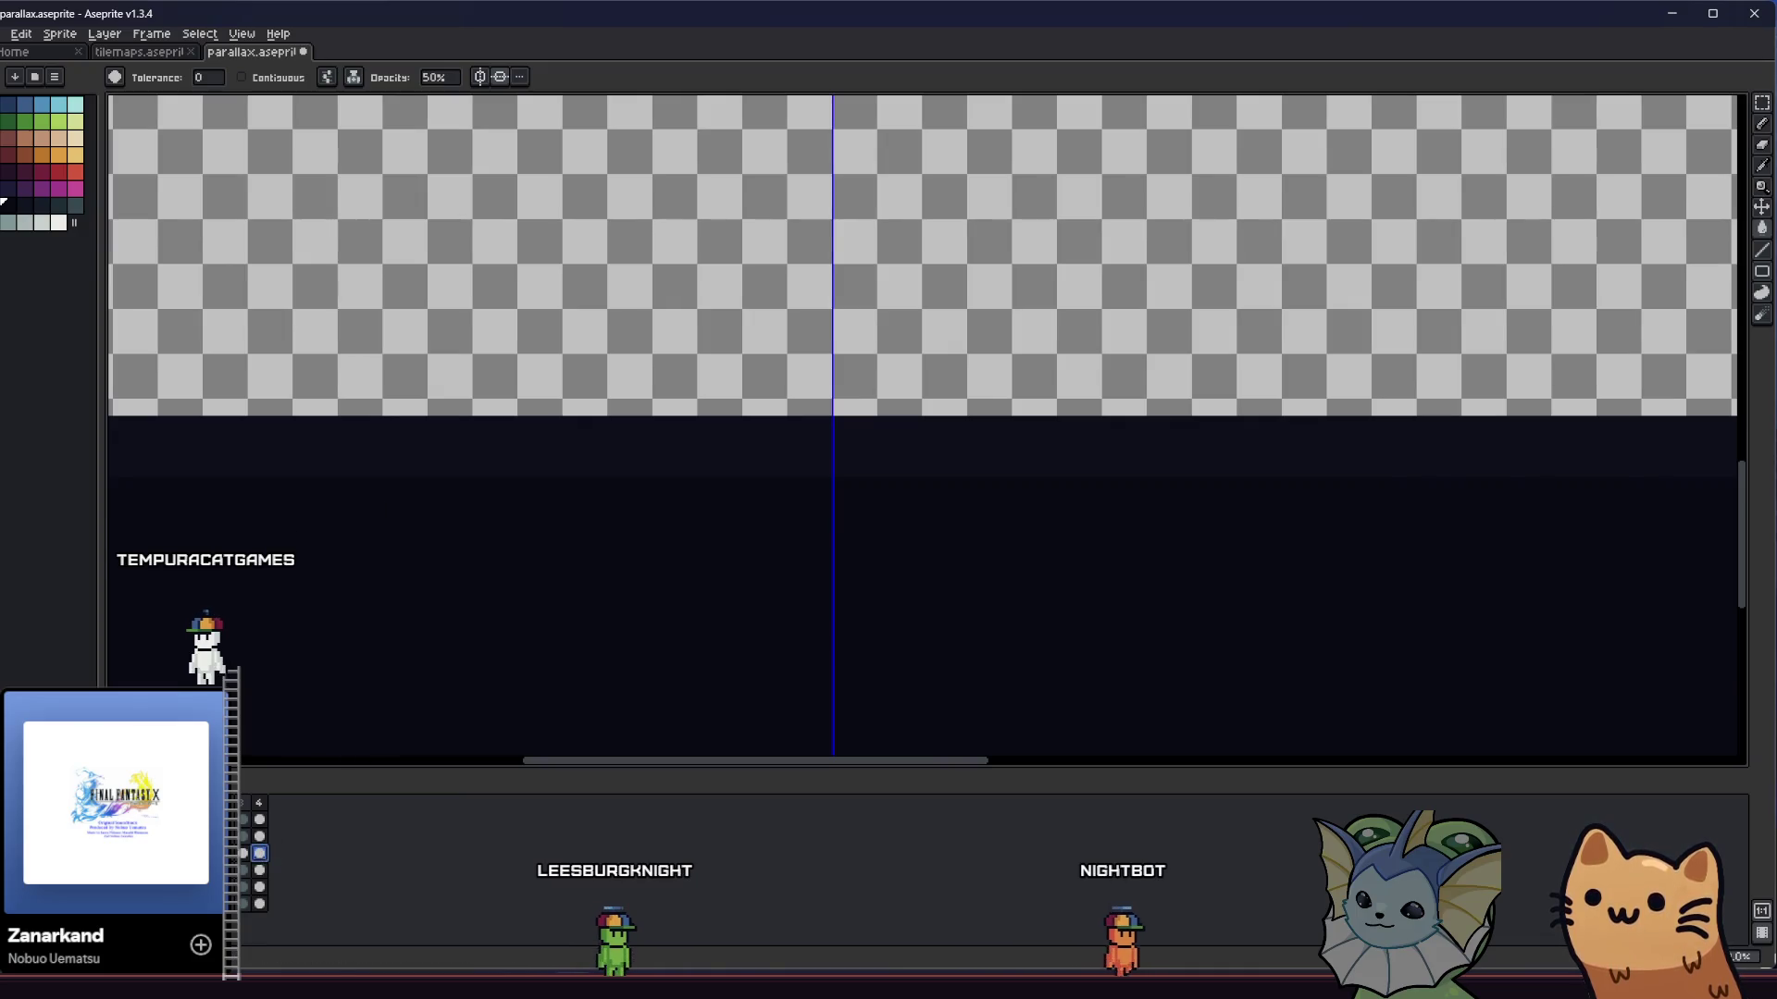
scroll(436, 460, down, 3)
scroll(436, 416, up, 3)
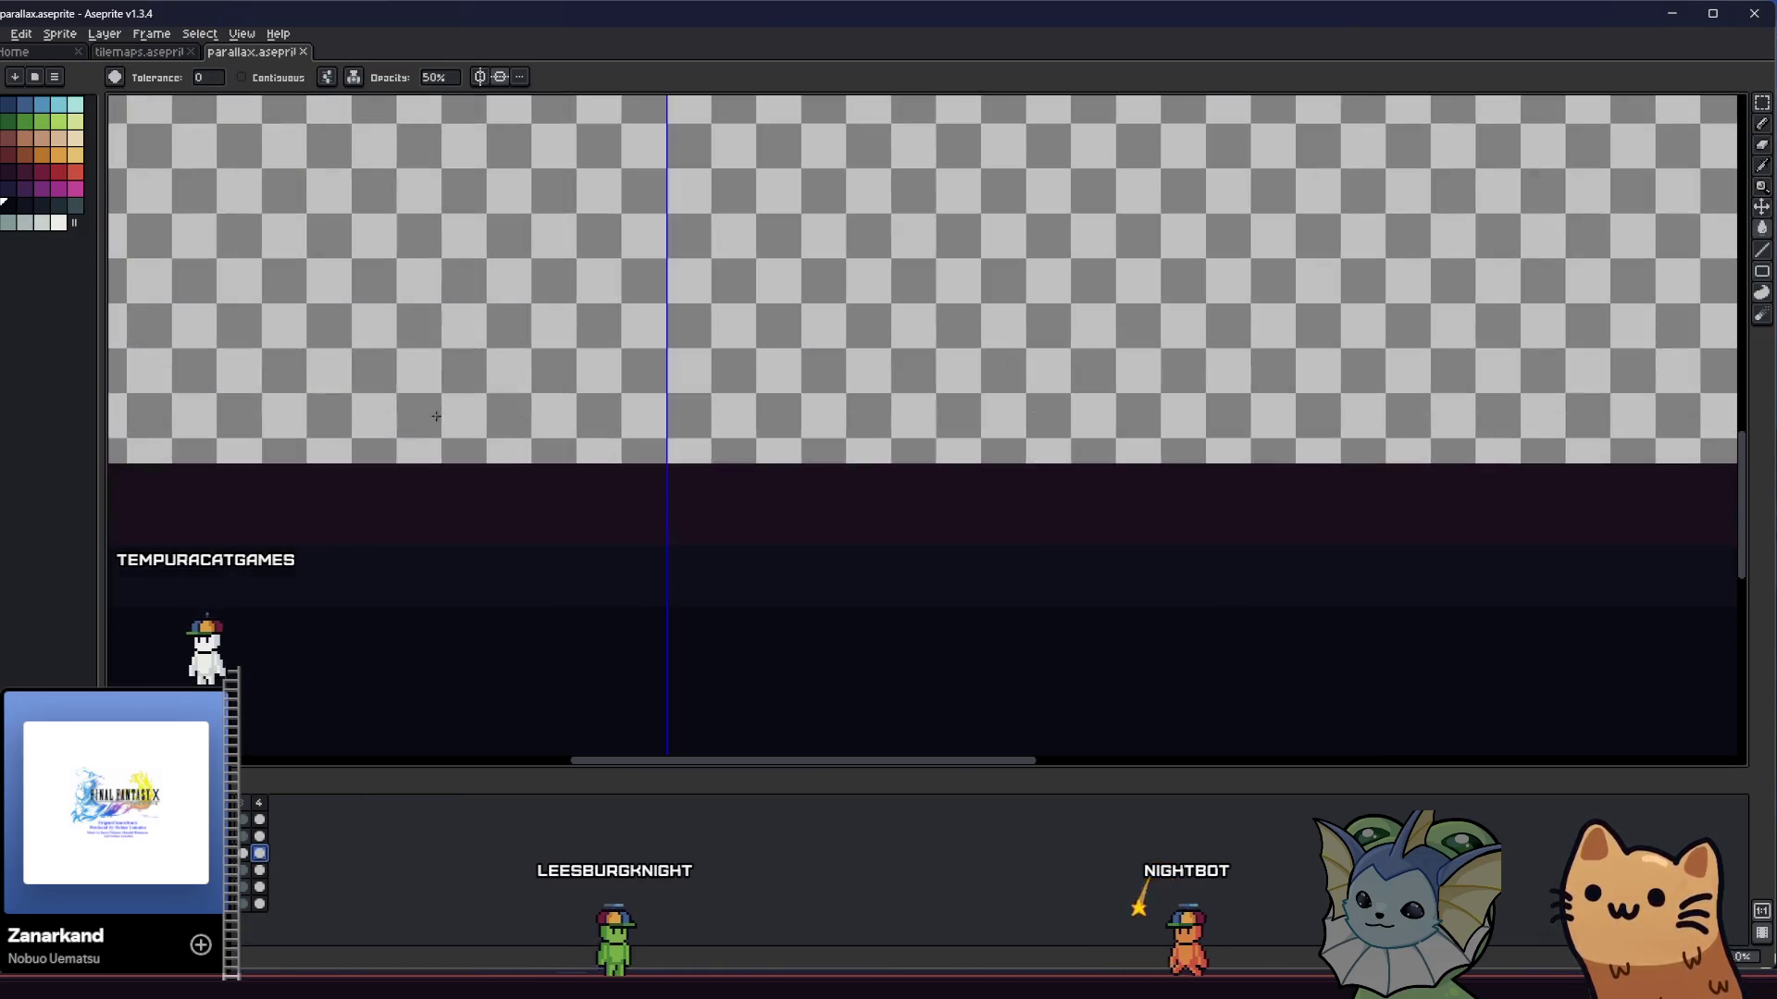
scroll(481, 463, down, 4)
- Clear the marquee-selected middle band to transparency and save parallax.aseprite
key(m)
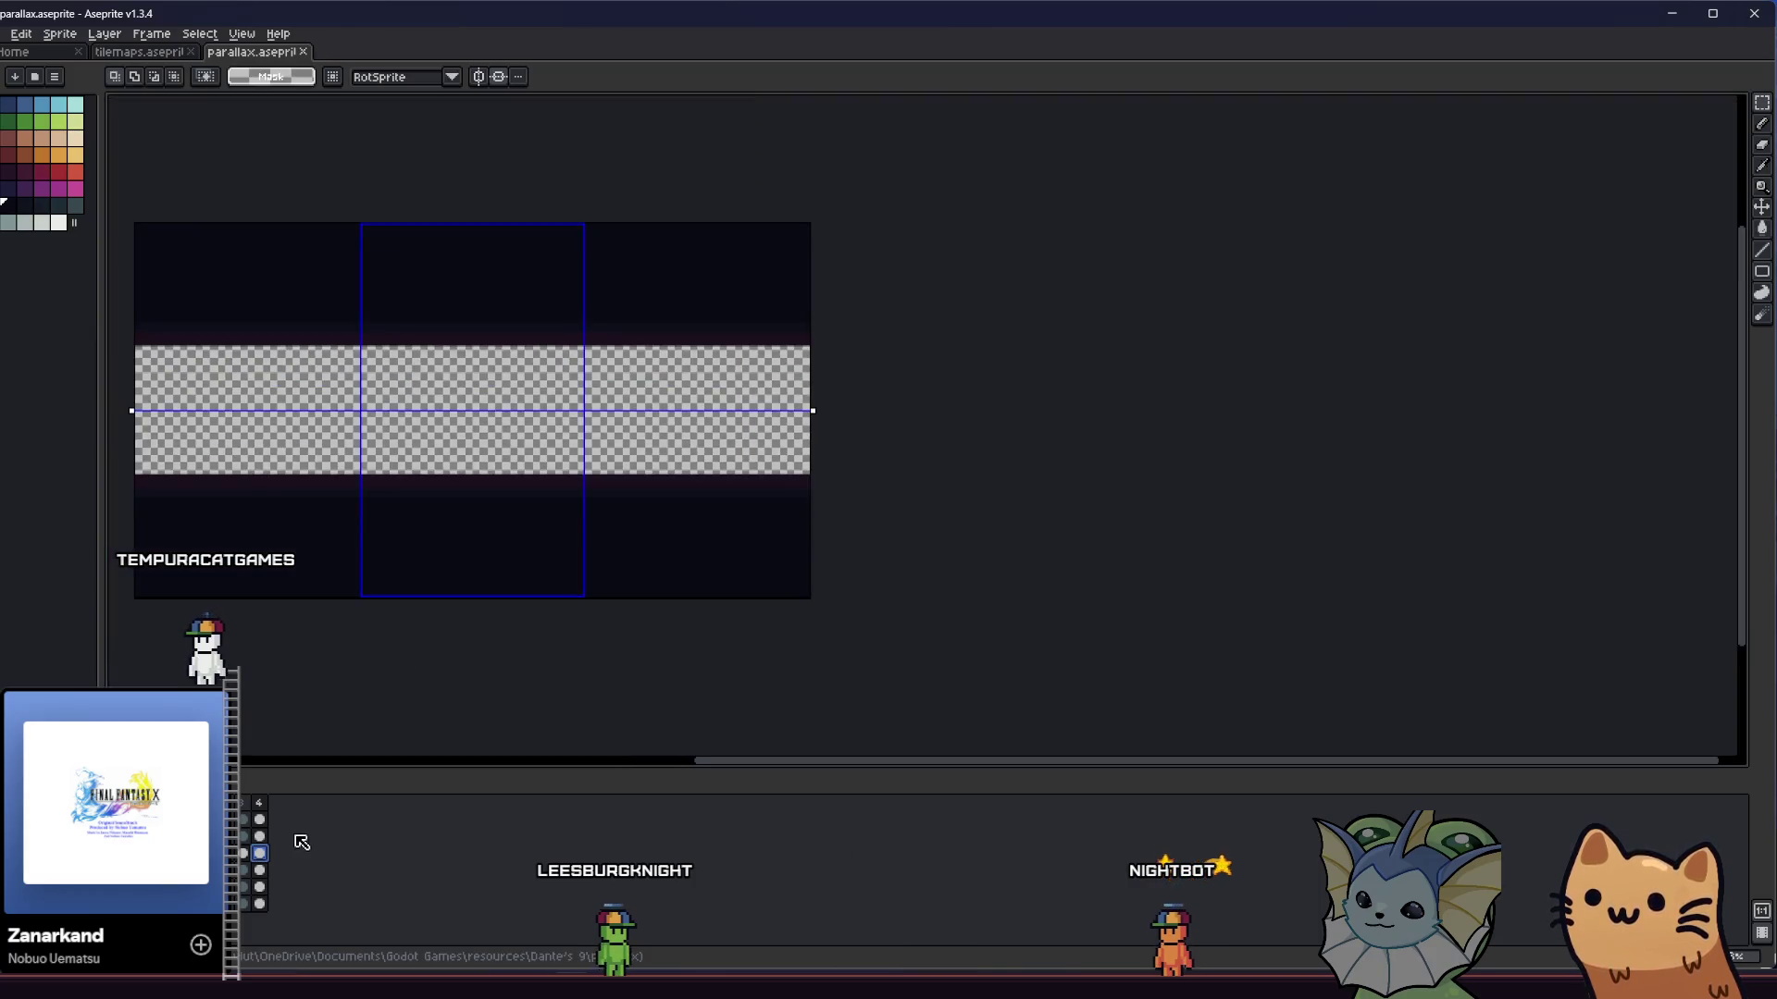
scroll(178, 519, up, 1)
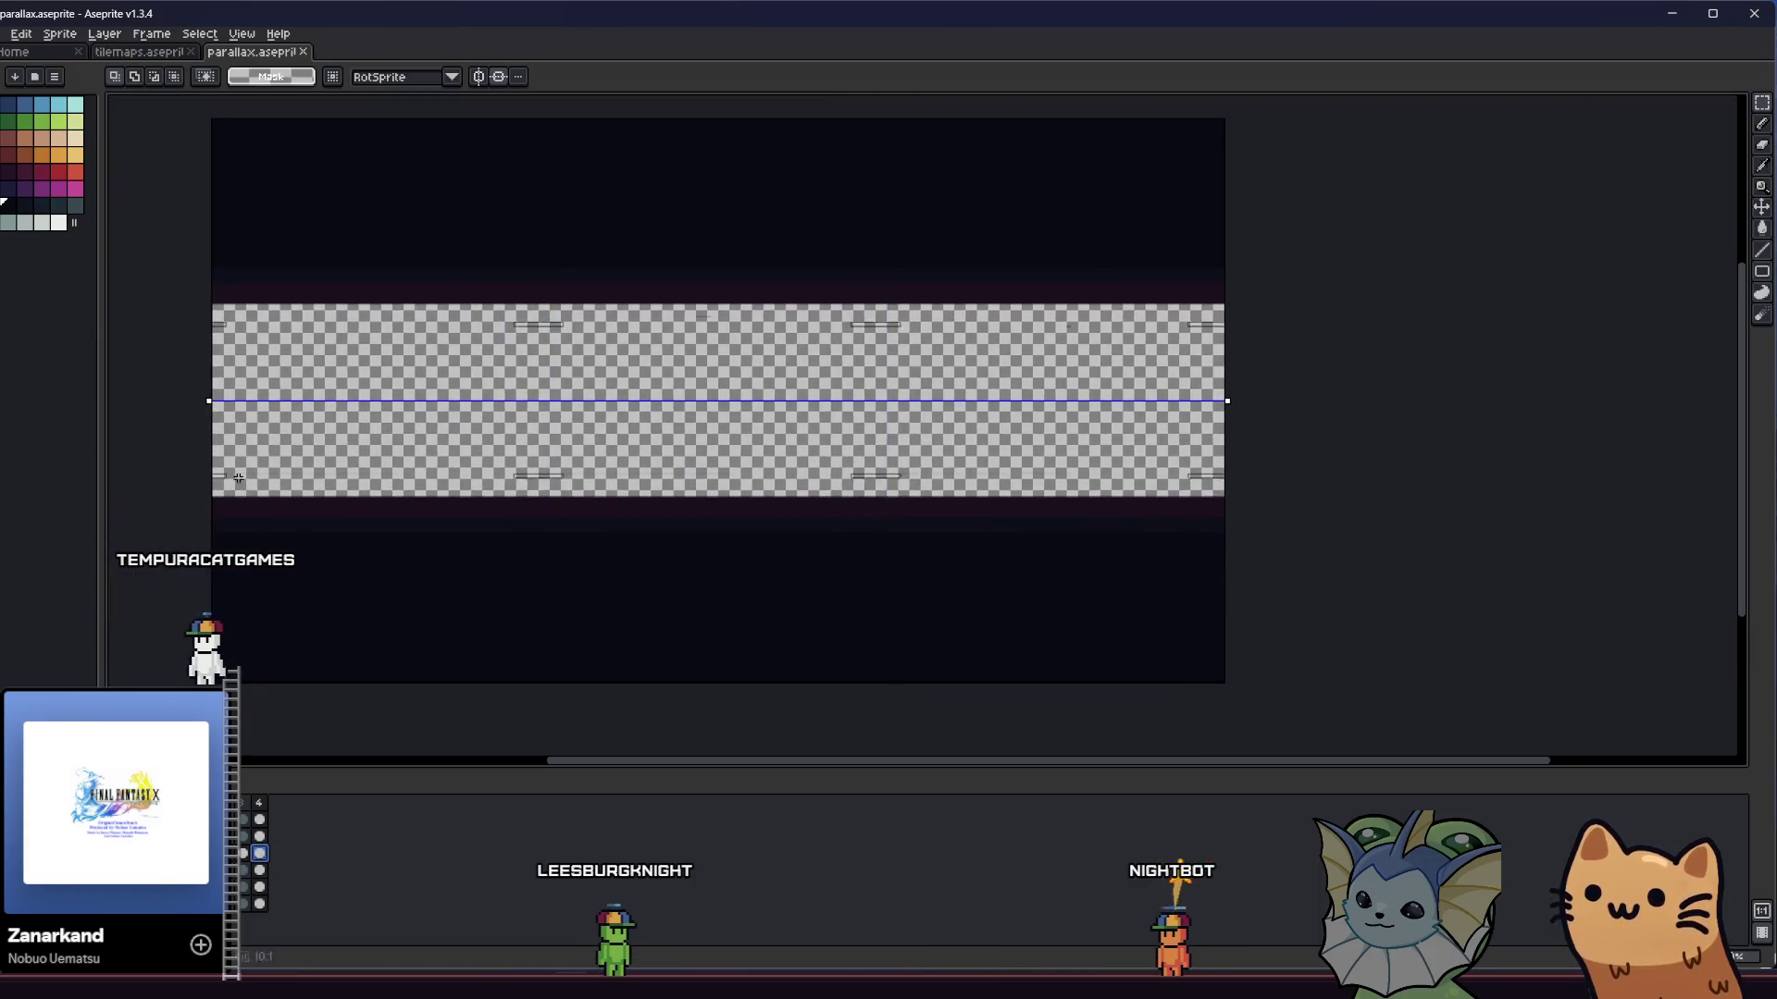
key(ctrl+d)
scroll(532, 505, up, 1)
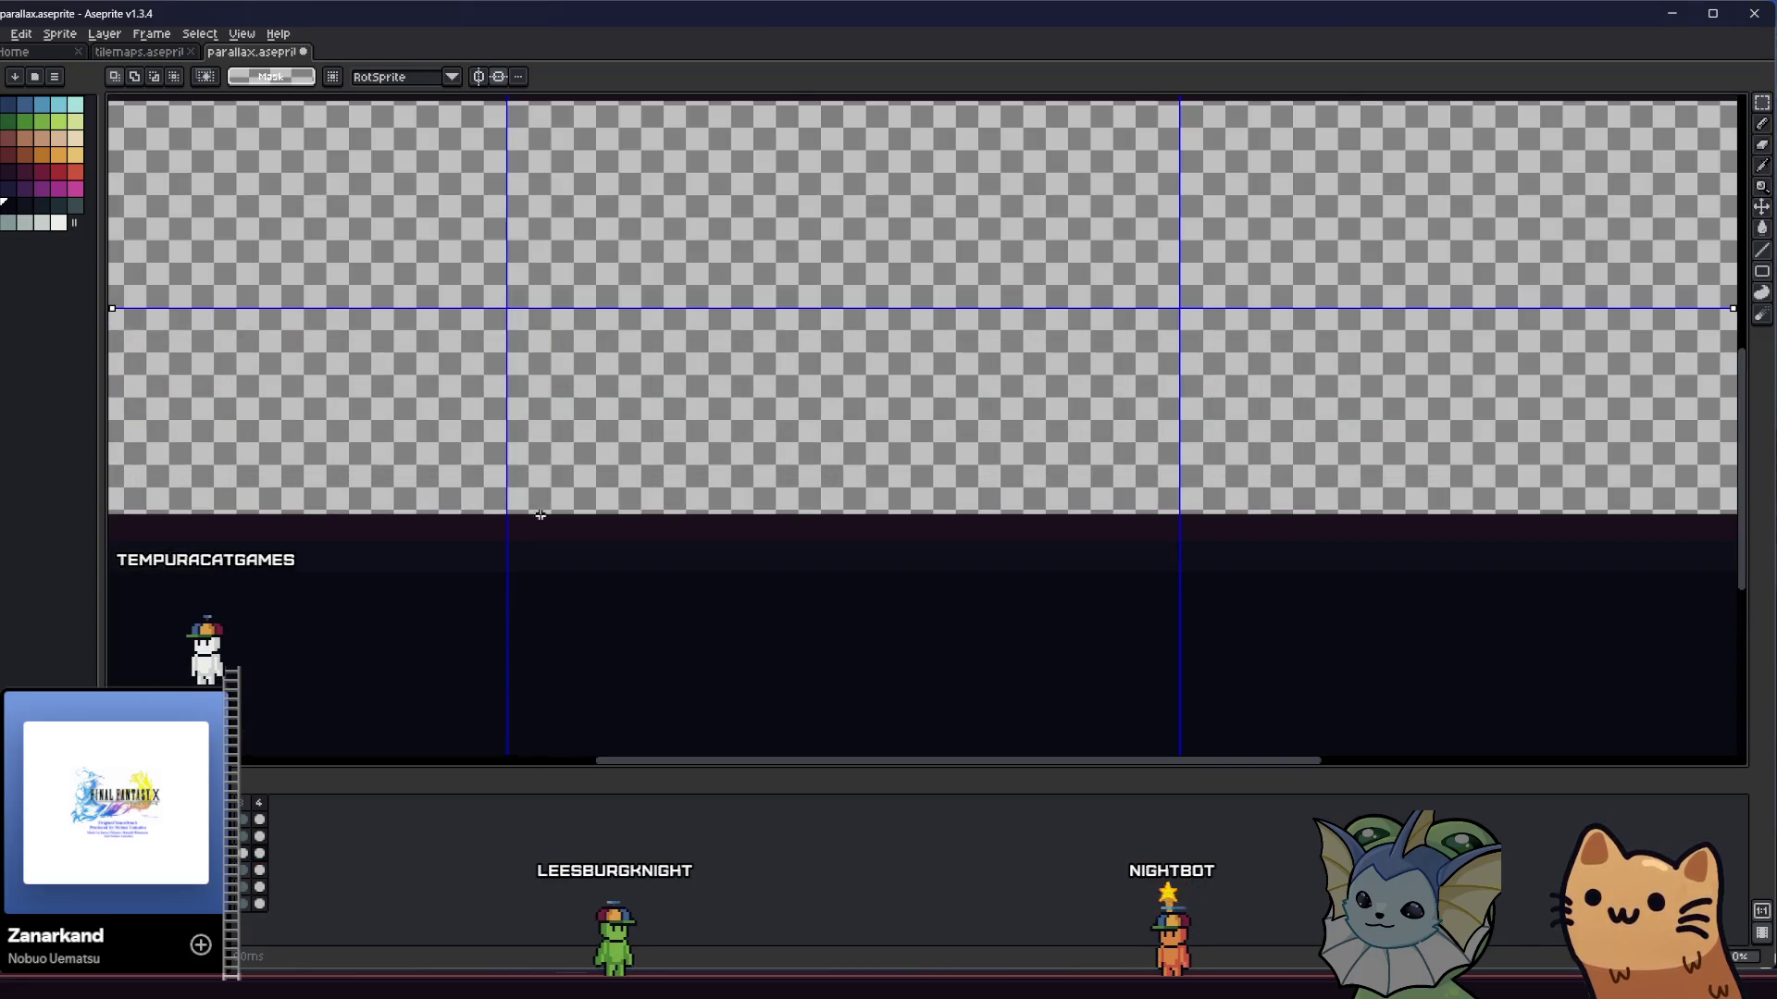
drag(605, 487, 603, 491)
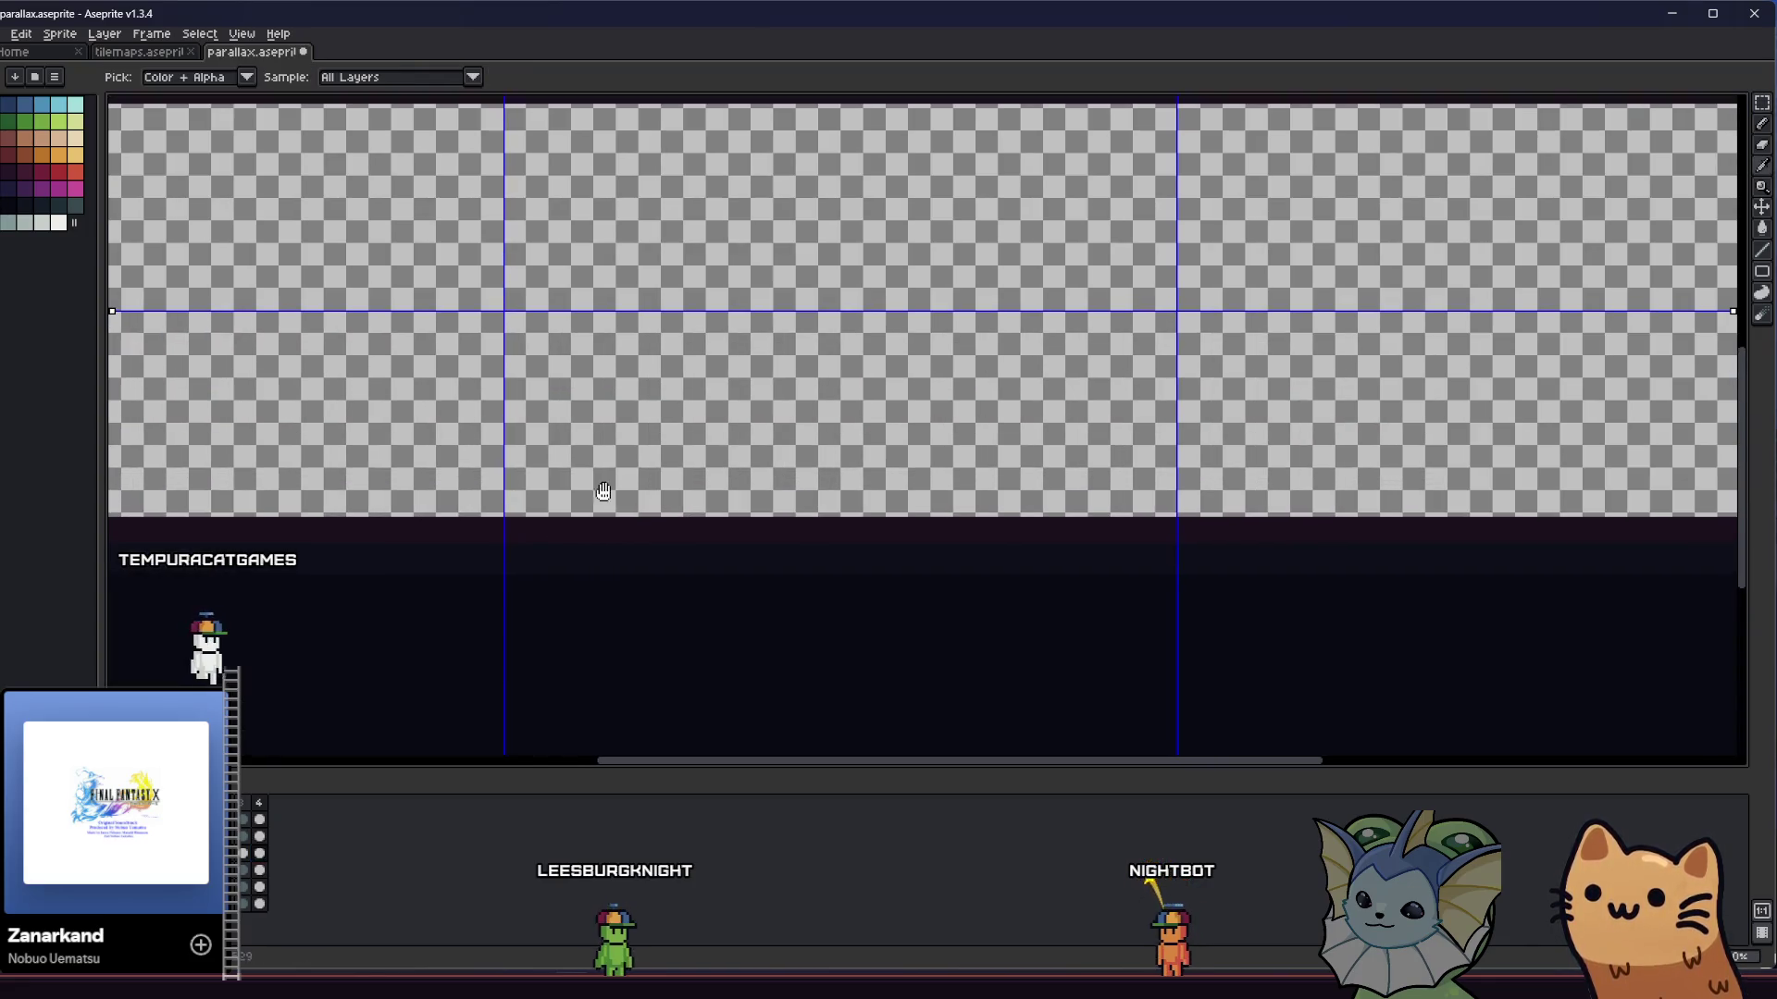
key(ctrl+s)
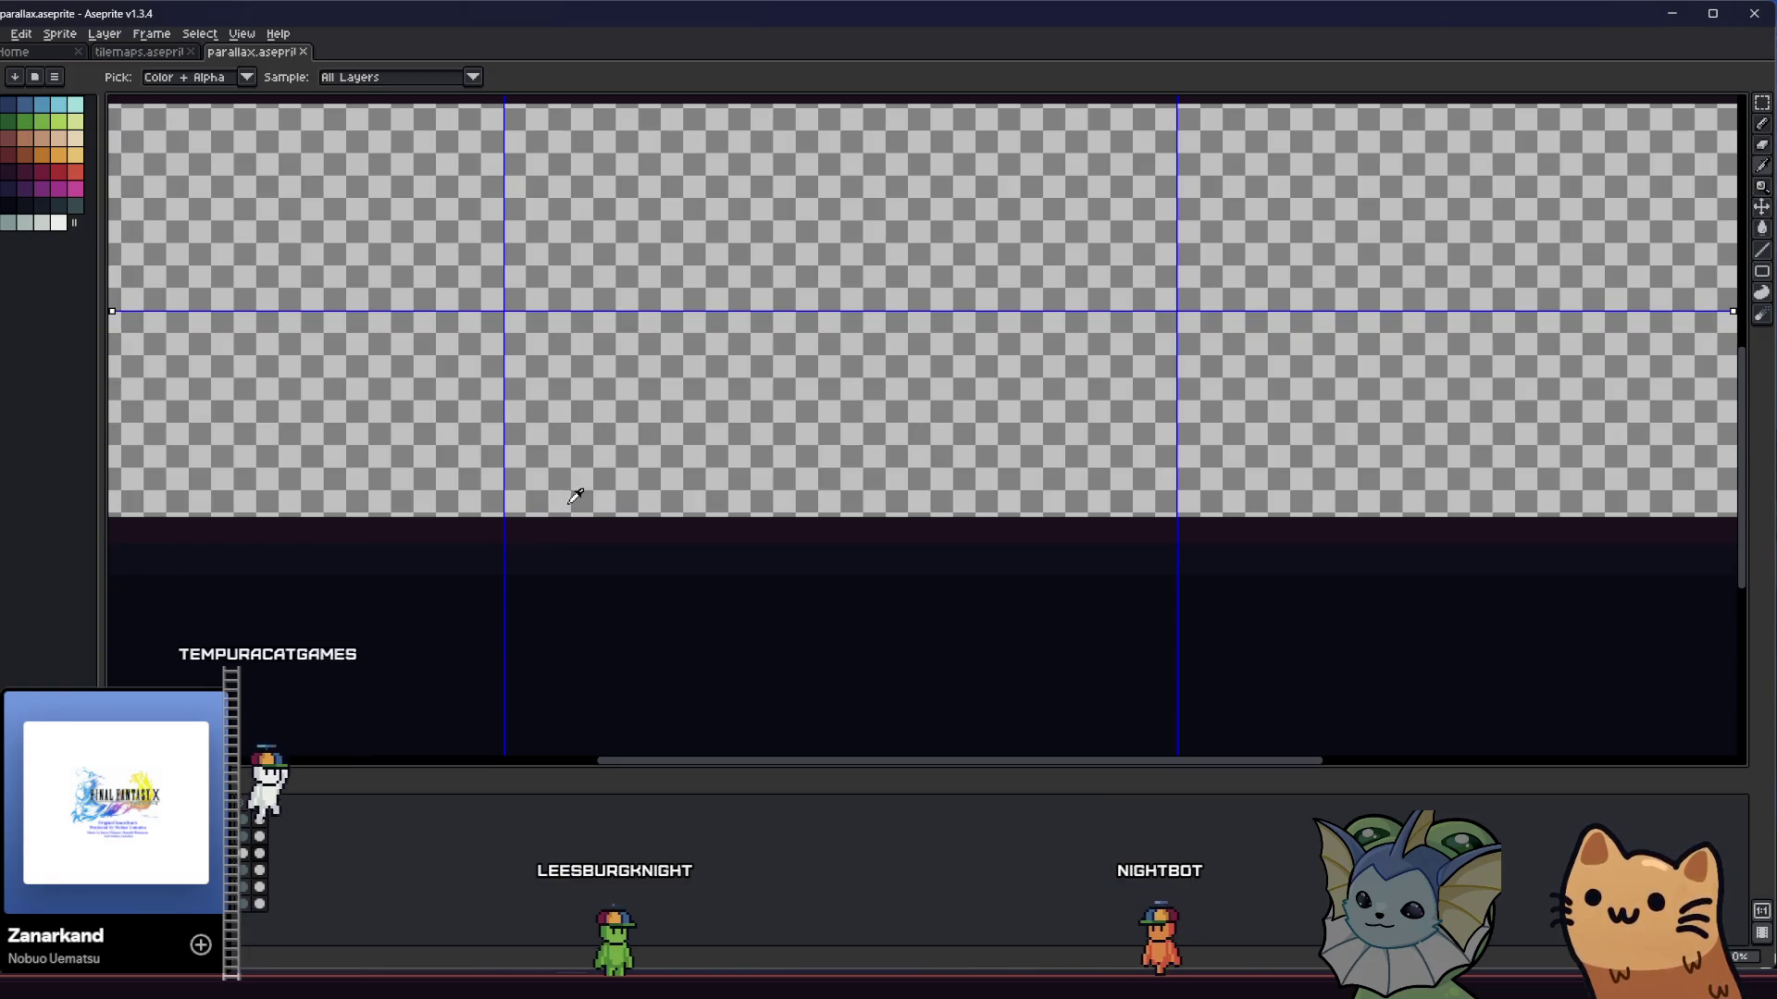
mouse_move(583, 479)
mouse_down()
mouse_move(549, 541)
mouse_move(520, 552)
mouse_up()
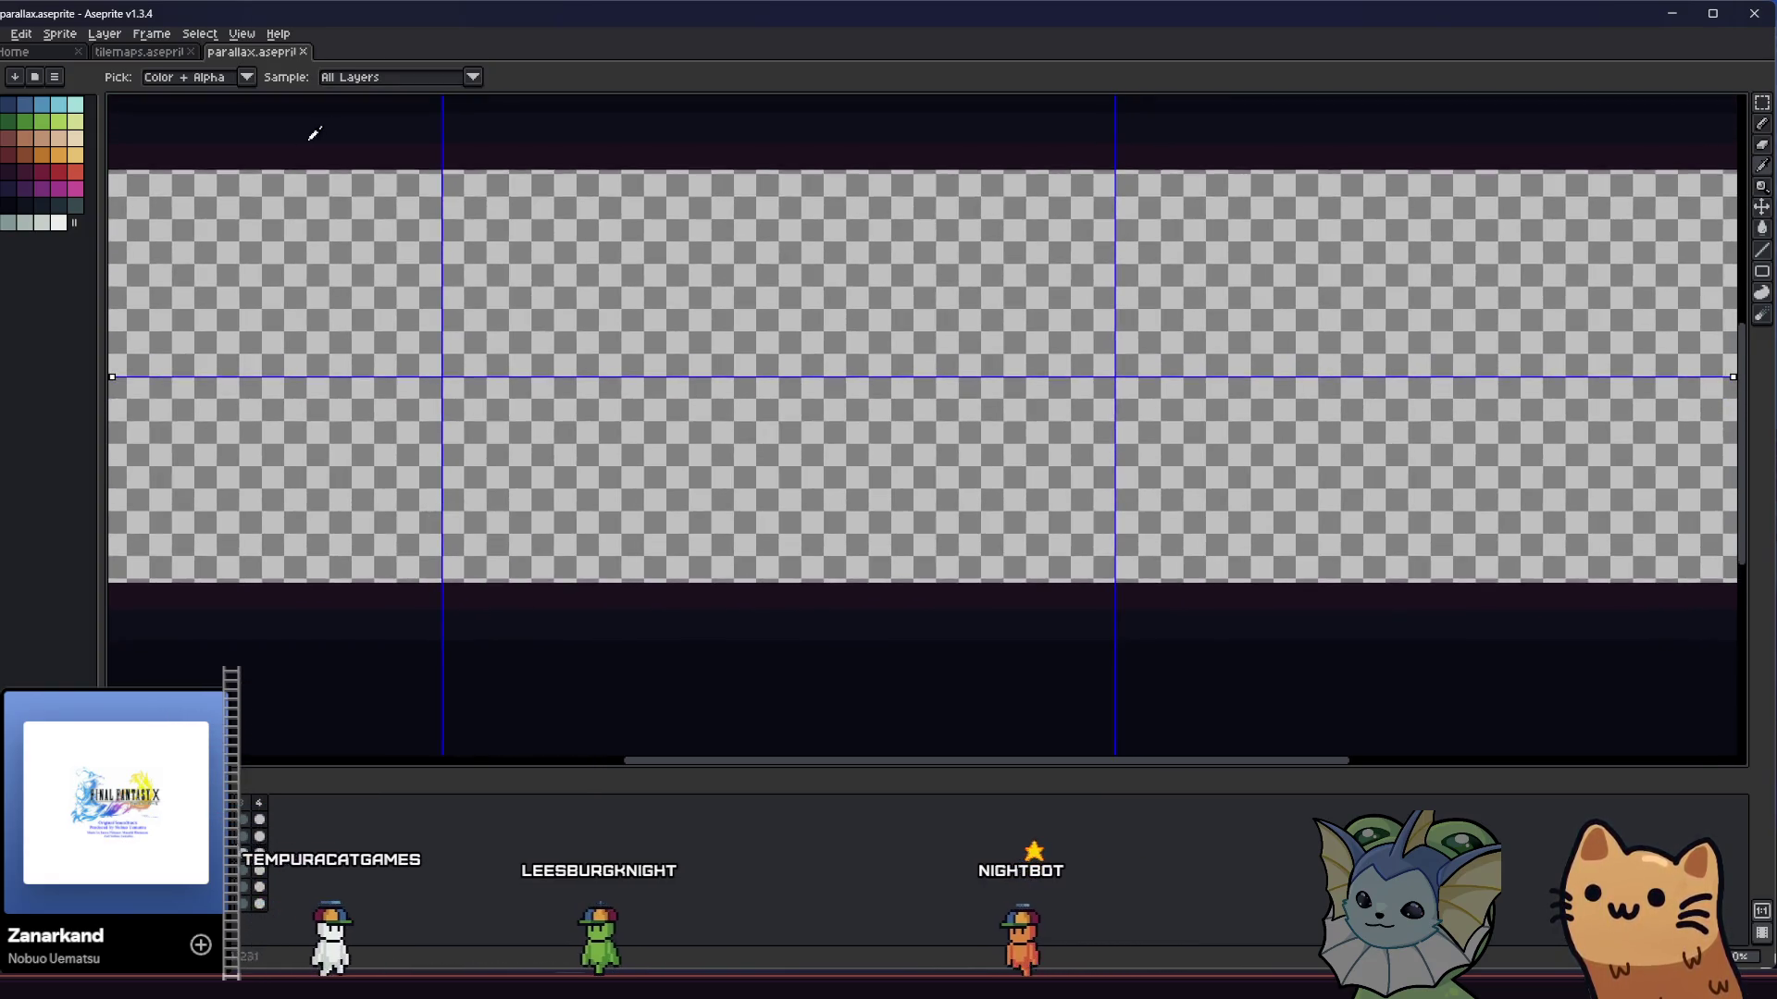
- Select the Pencil and turn off the horizontal symmetry guide
key(b)
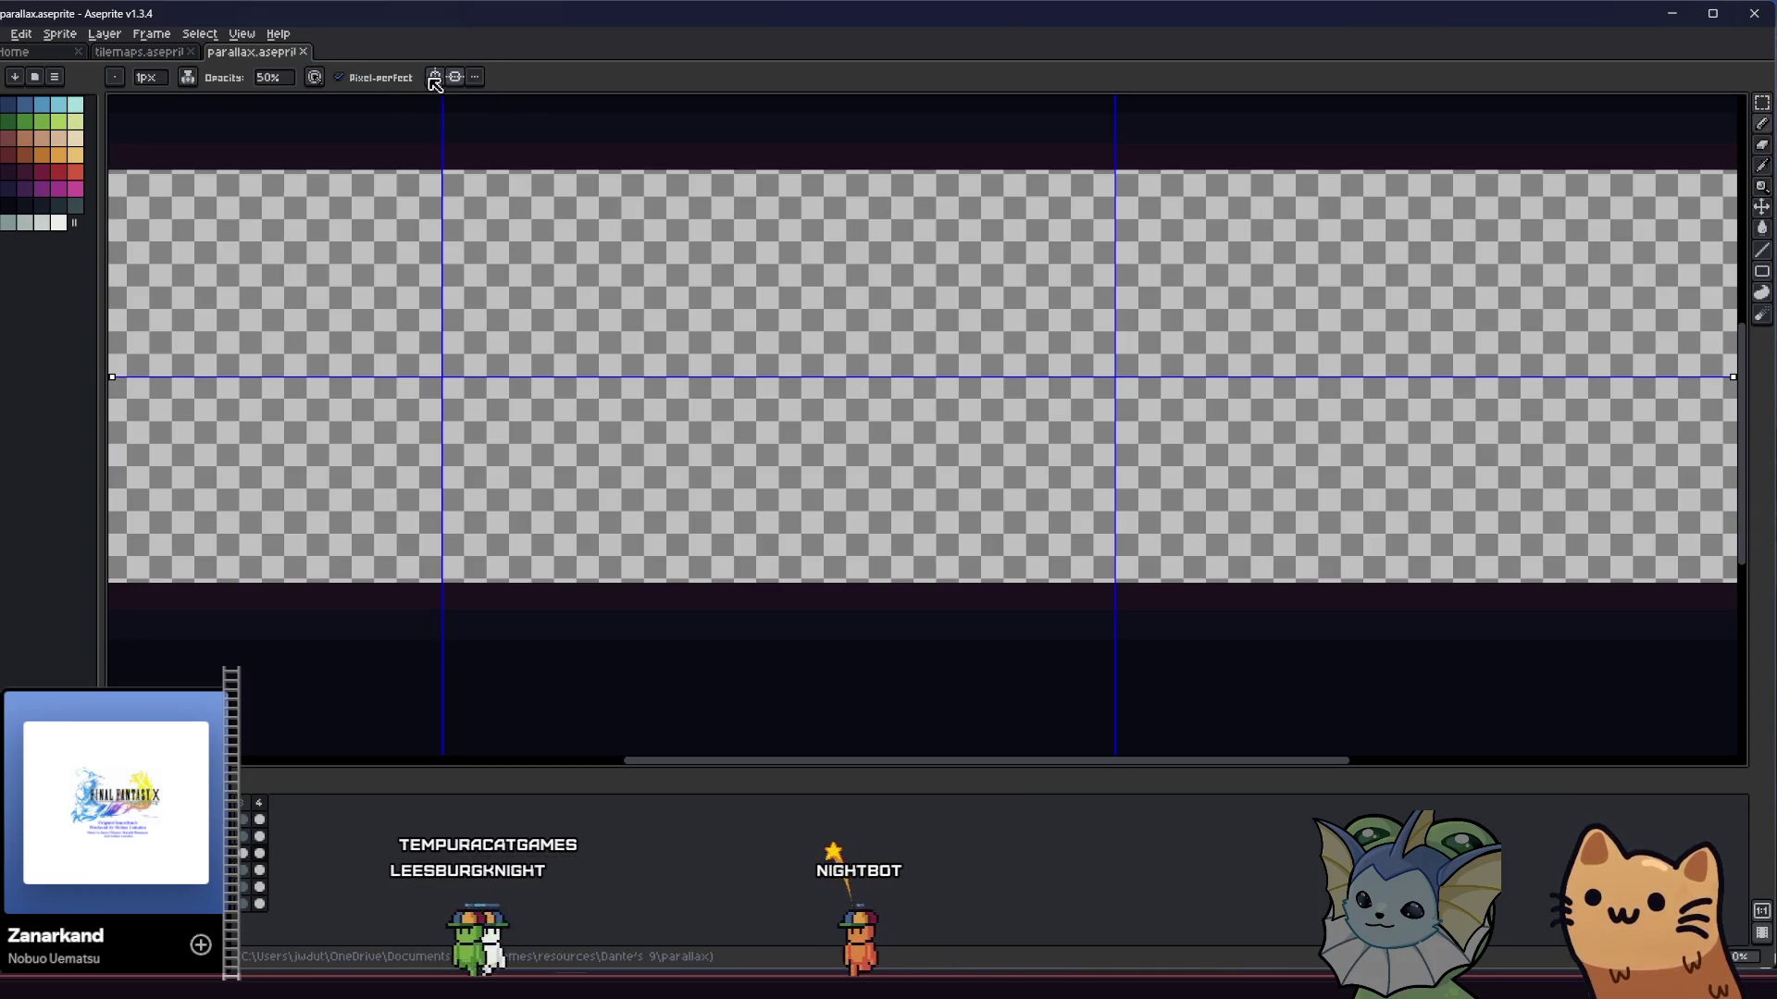
click(455, 76)
drag(435, 157, 449, 165)
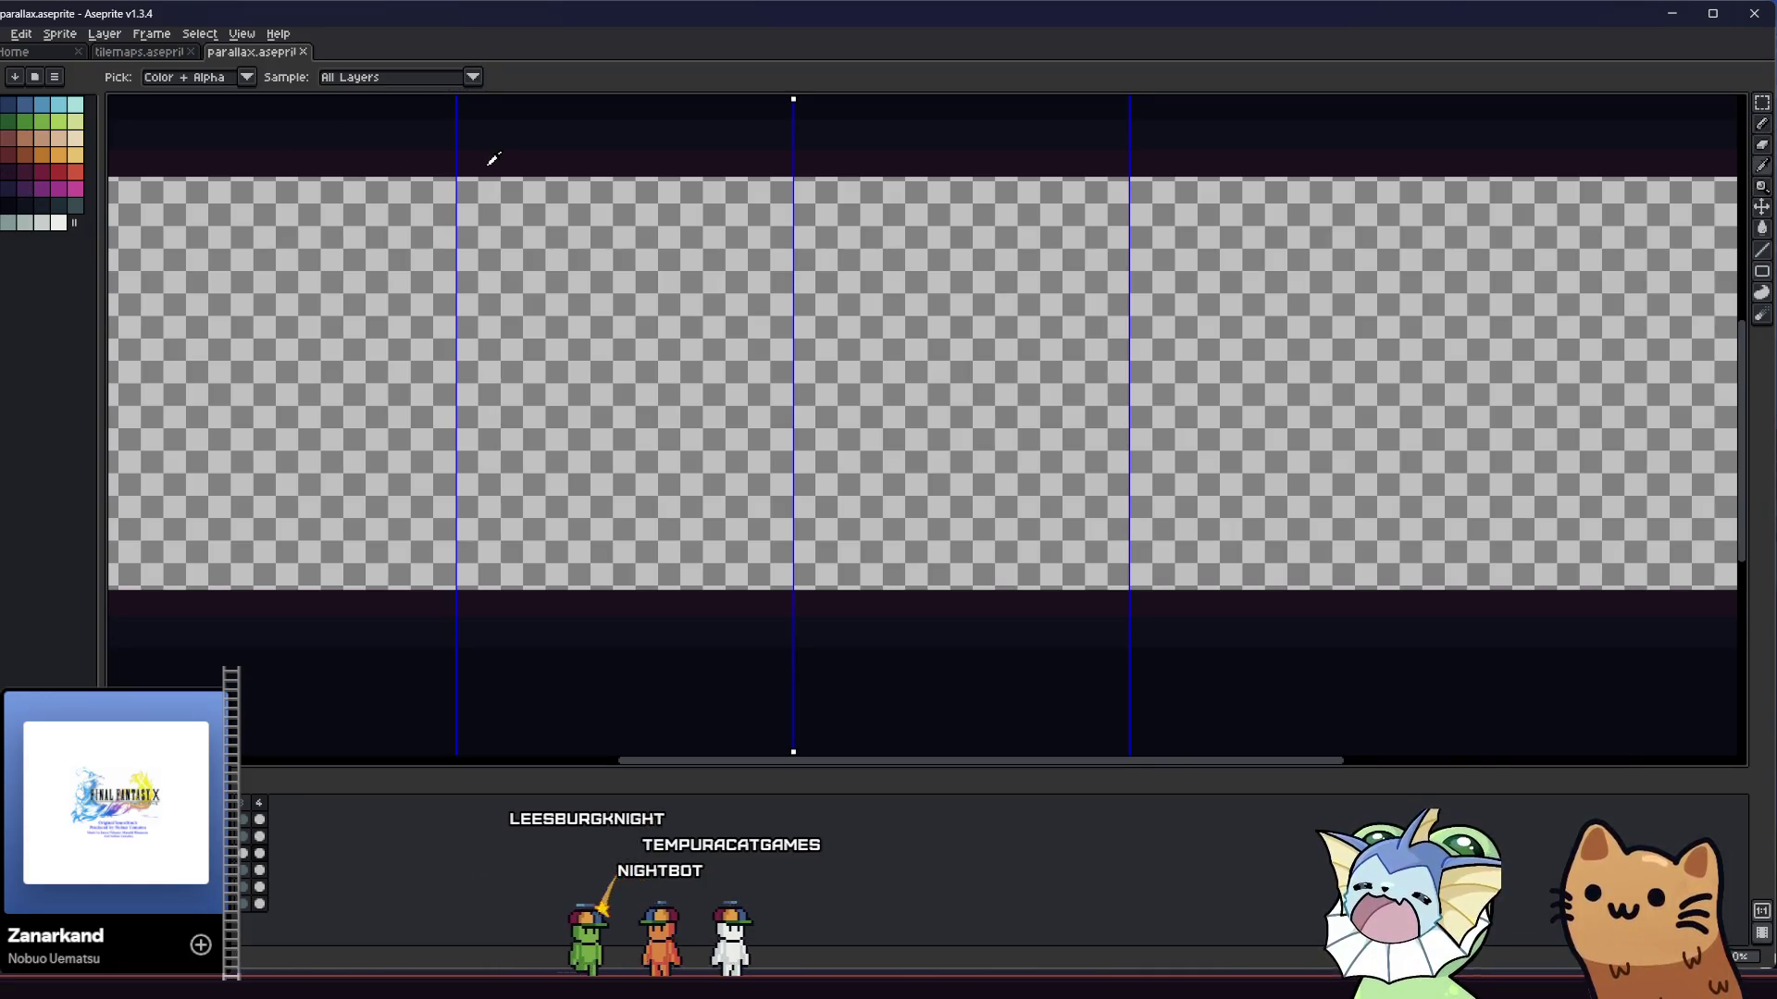
- Switch to the Line tool, draw a mirrored vertical line, and set the brush to 5px
key(l)
mouse_move(604, 178)
mouse_down()
mouse_move(624, 423)
mouse_move(610, 597)
mouse_up()
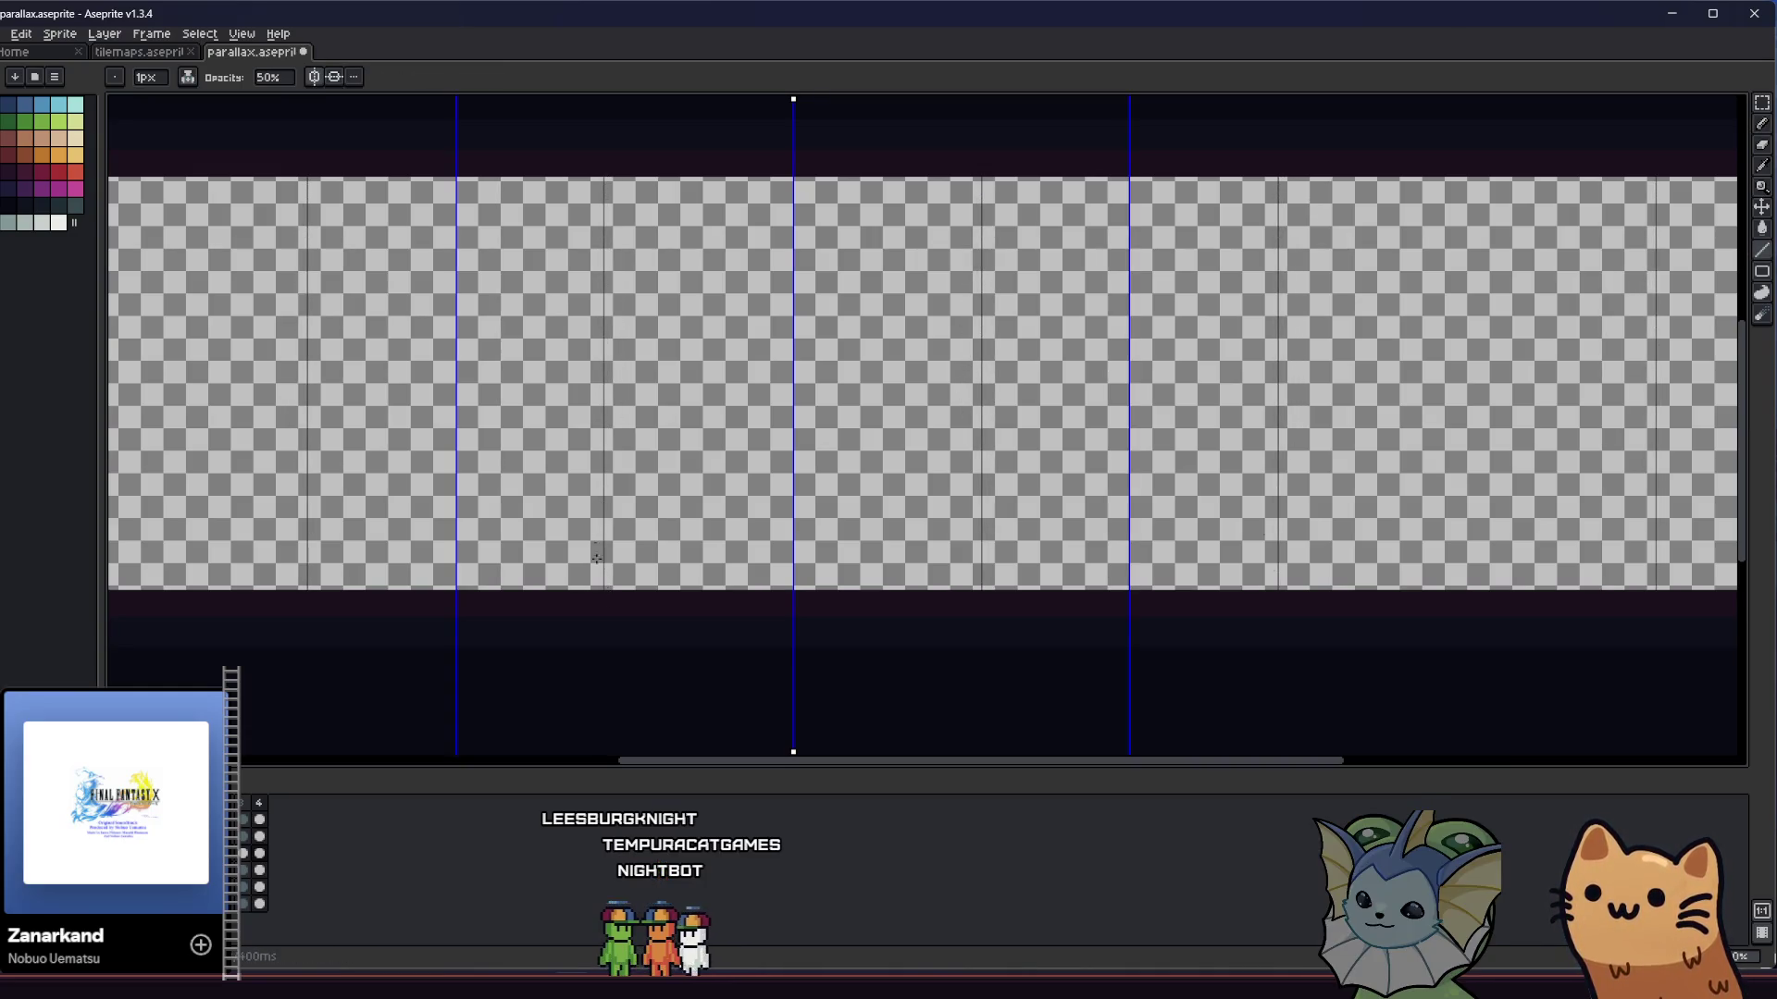
scroll(599, 575, up, 1)
scroll(573, 202, down, 3)
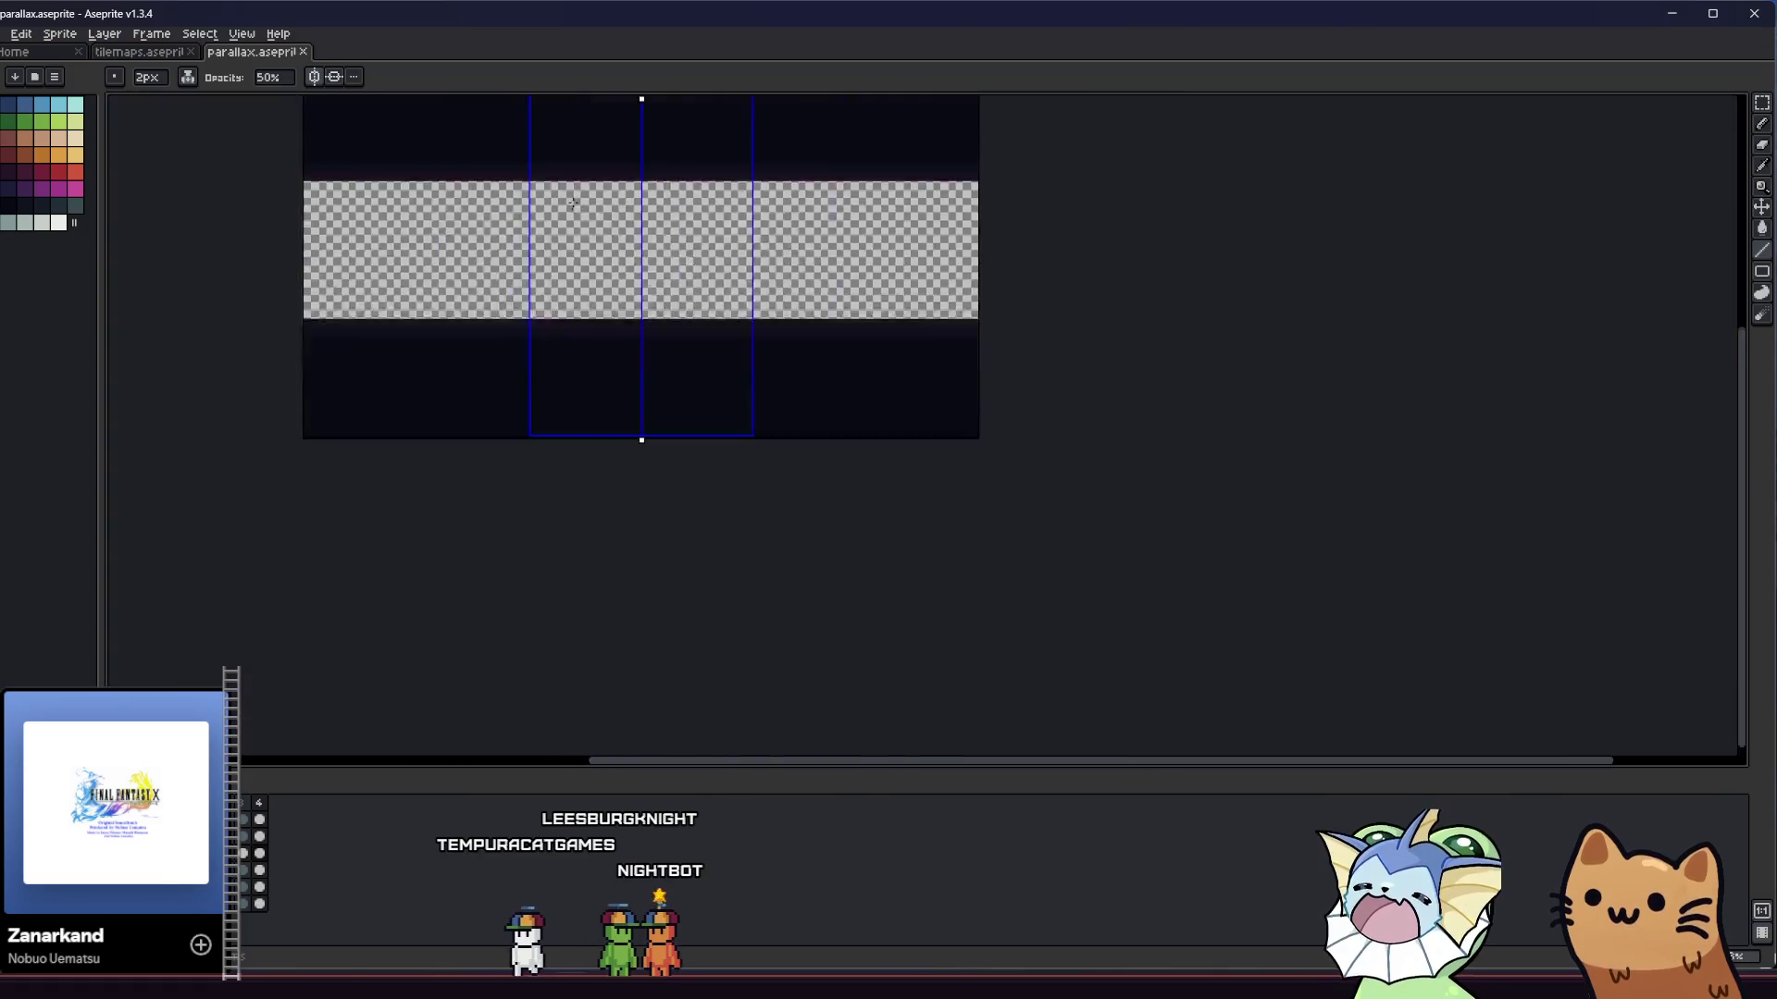
scroll(615, 296, up, 3)
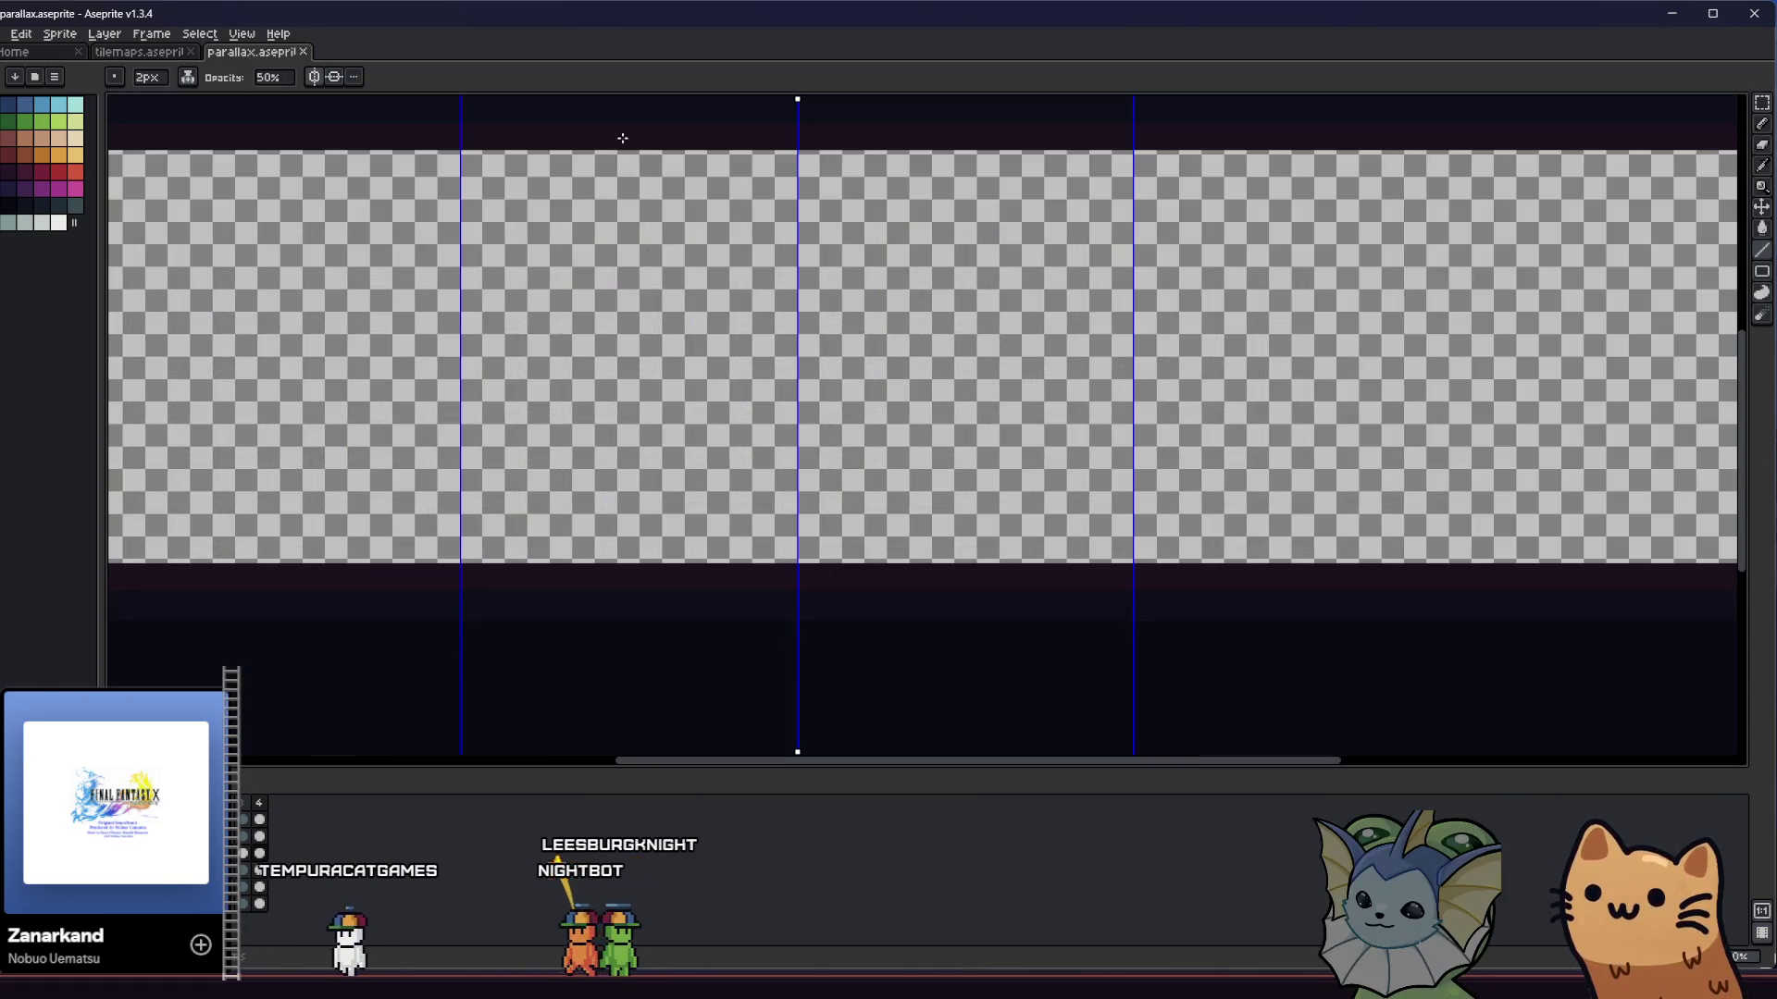
scroll(620, 164, up, 2)
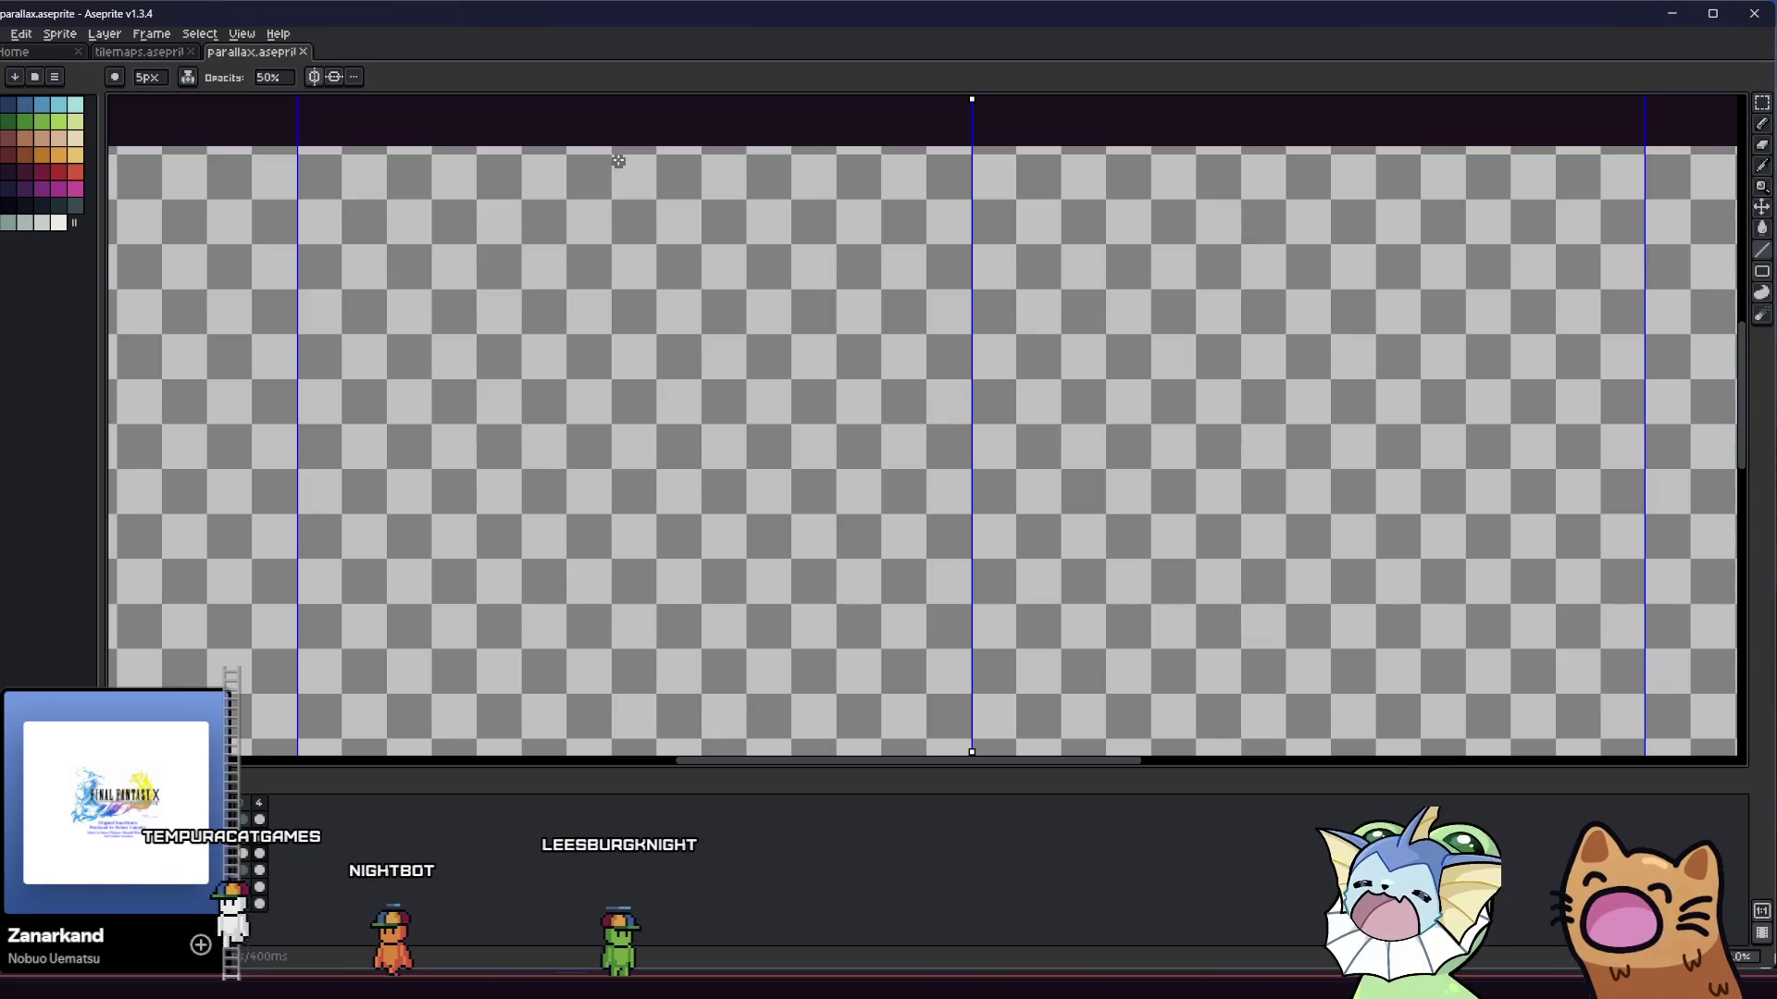
- Switch to Simple Ink and paint a first dark vertical pillar stroke in the band
click(288, 75)
click(187, 75)
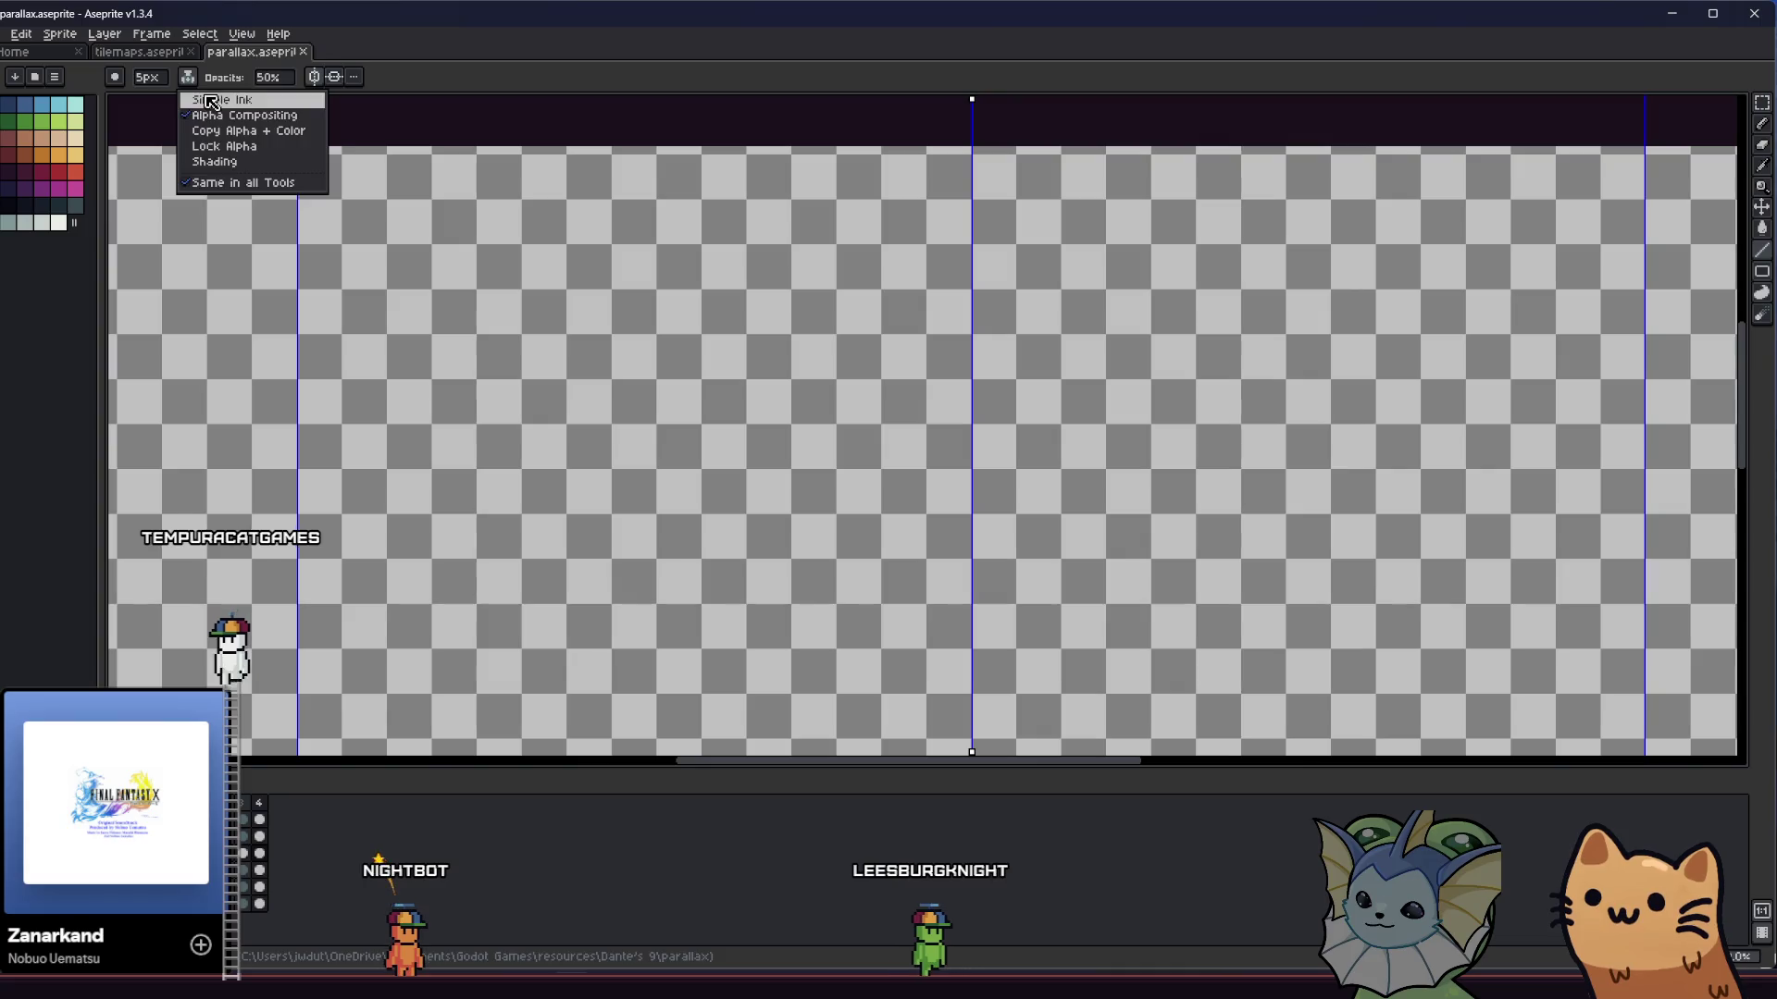
click(231, 130)
drag(607, 146, 607, 367)
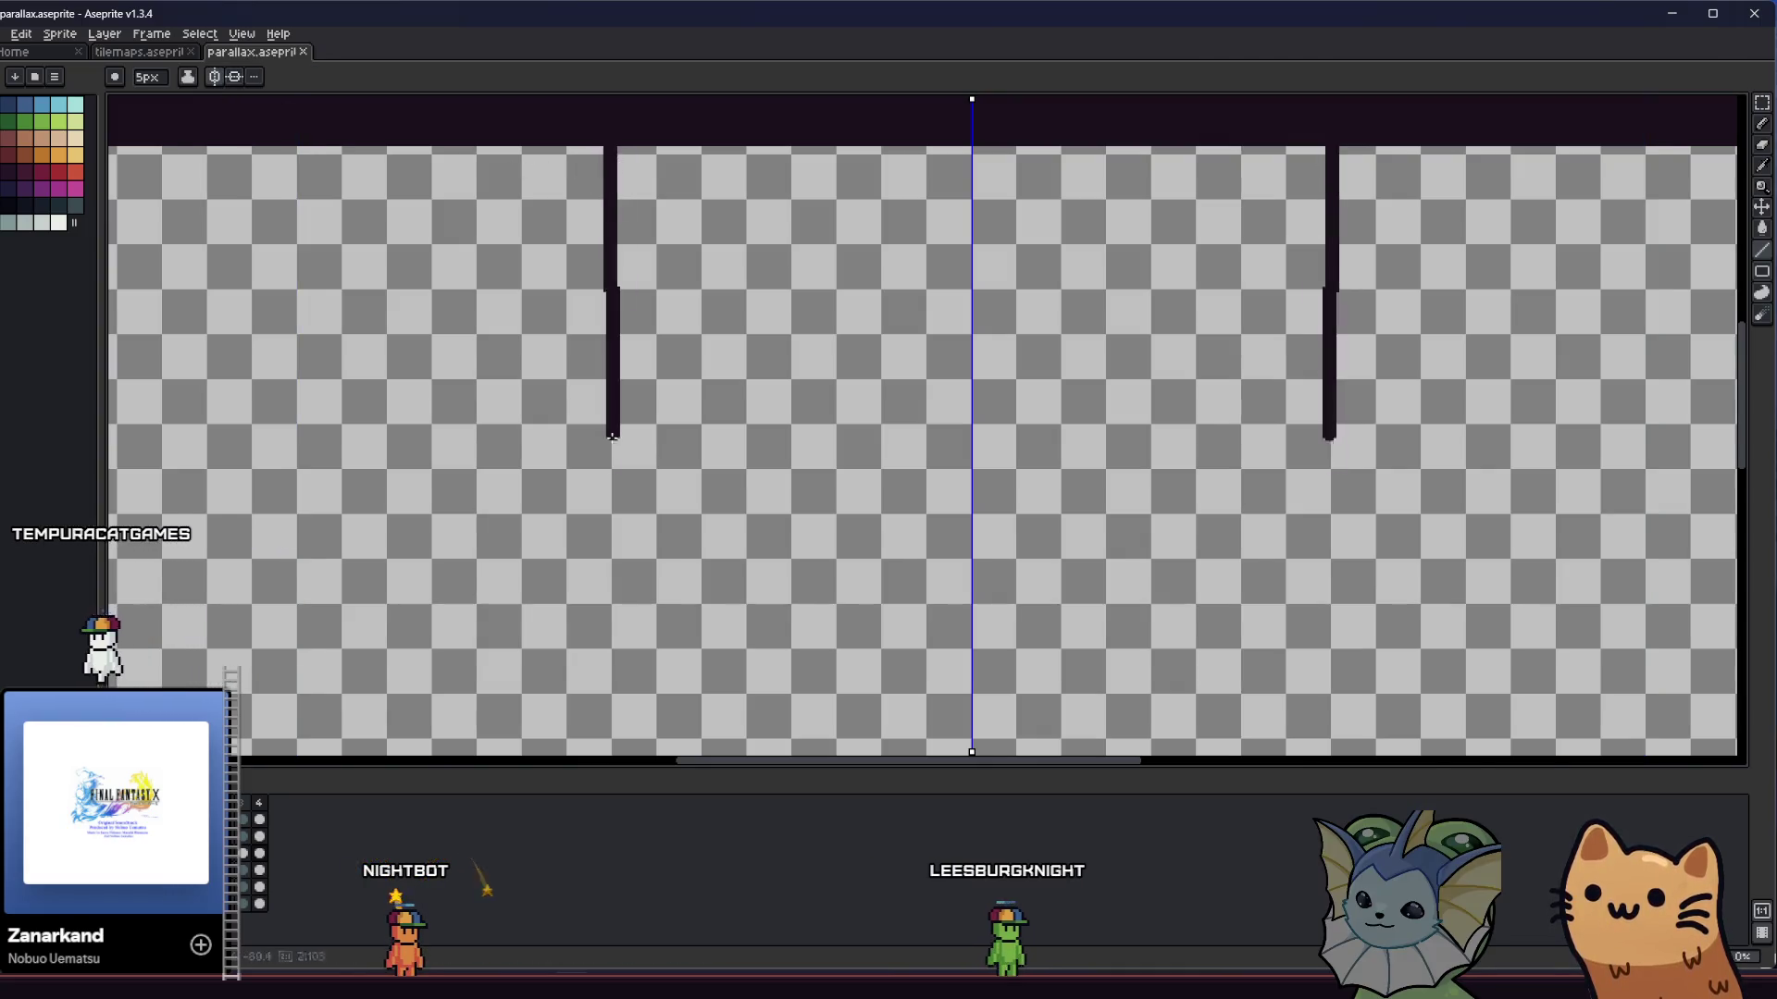
scroll(607, 366, down, 3)
- Try pillar strokes on the band's right side, then undo them
drag(619, 612, 767, 607)
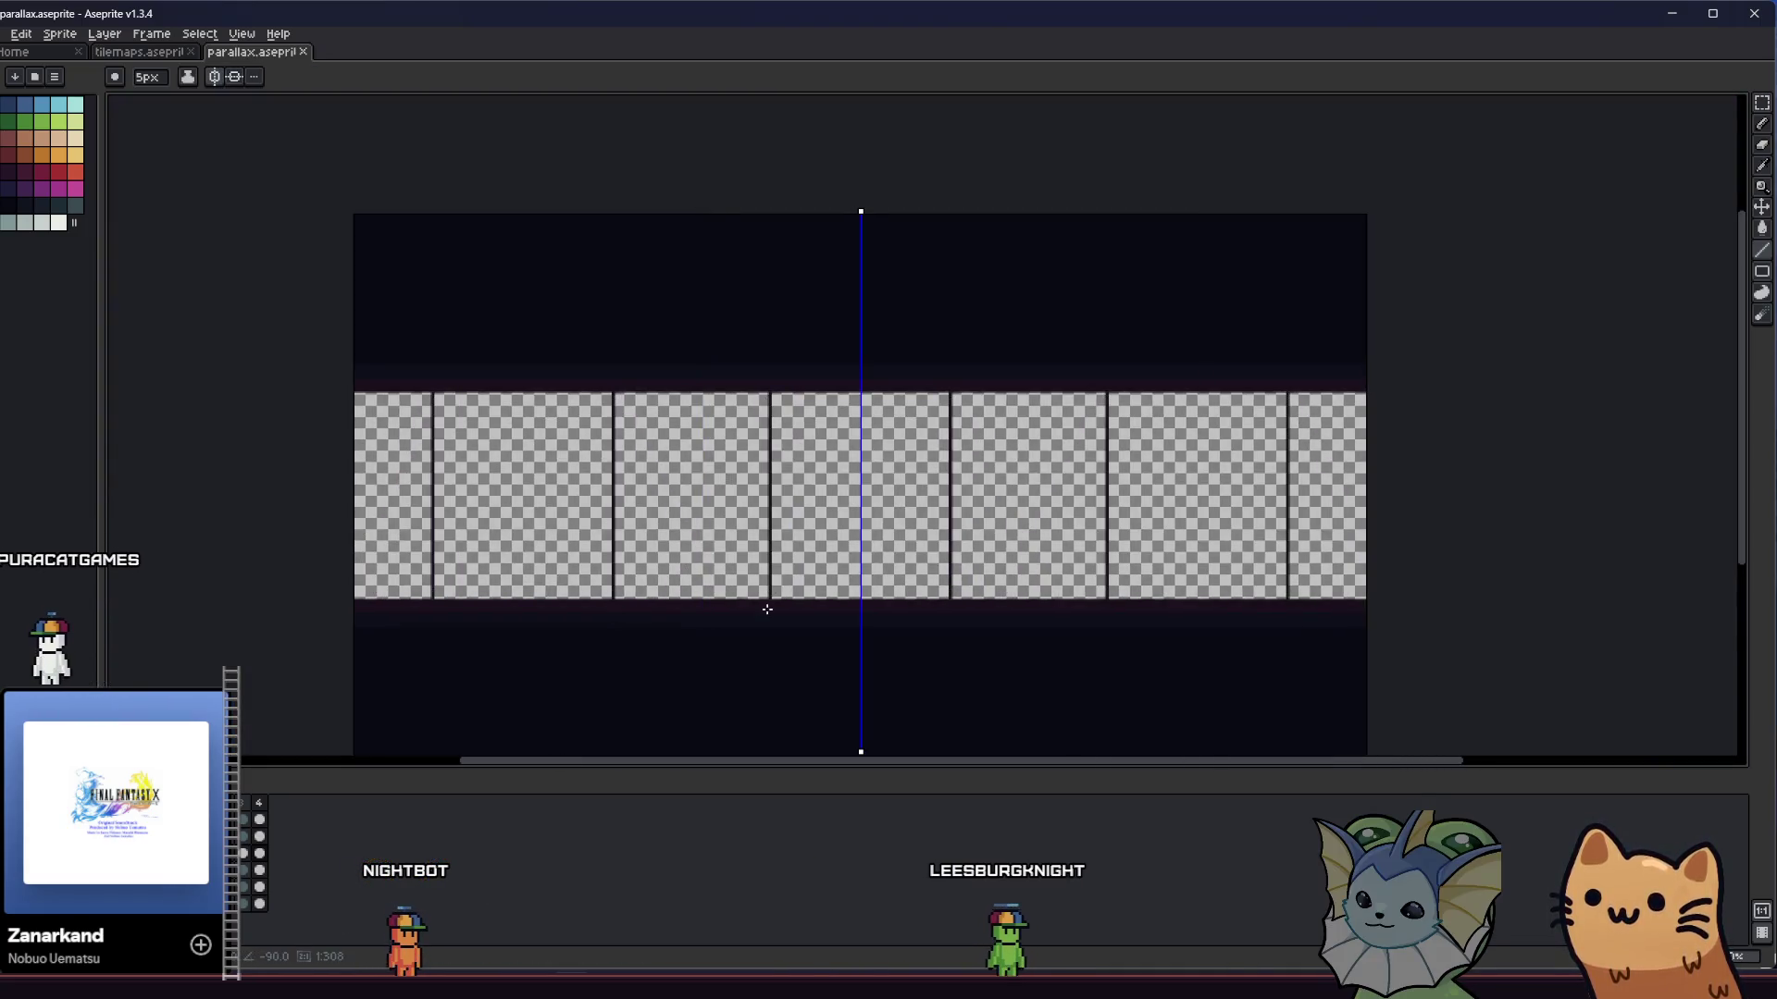
scroll(852, 448, up, 2)
drag(814, 408, 786, 334)
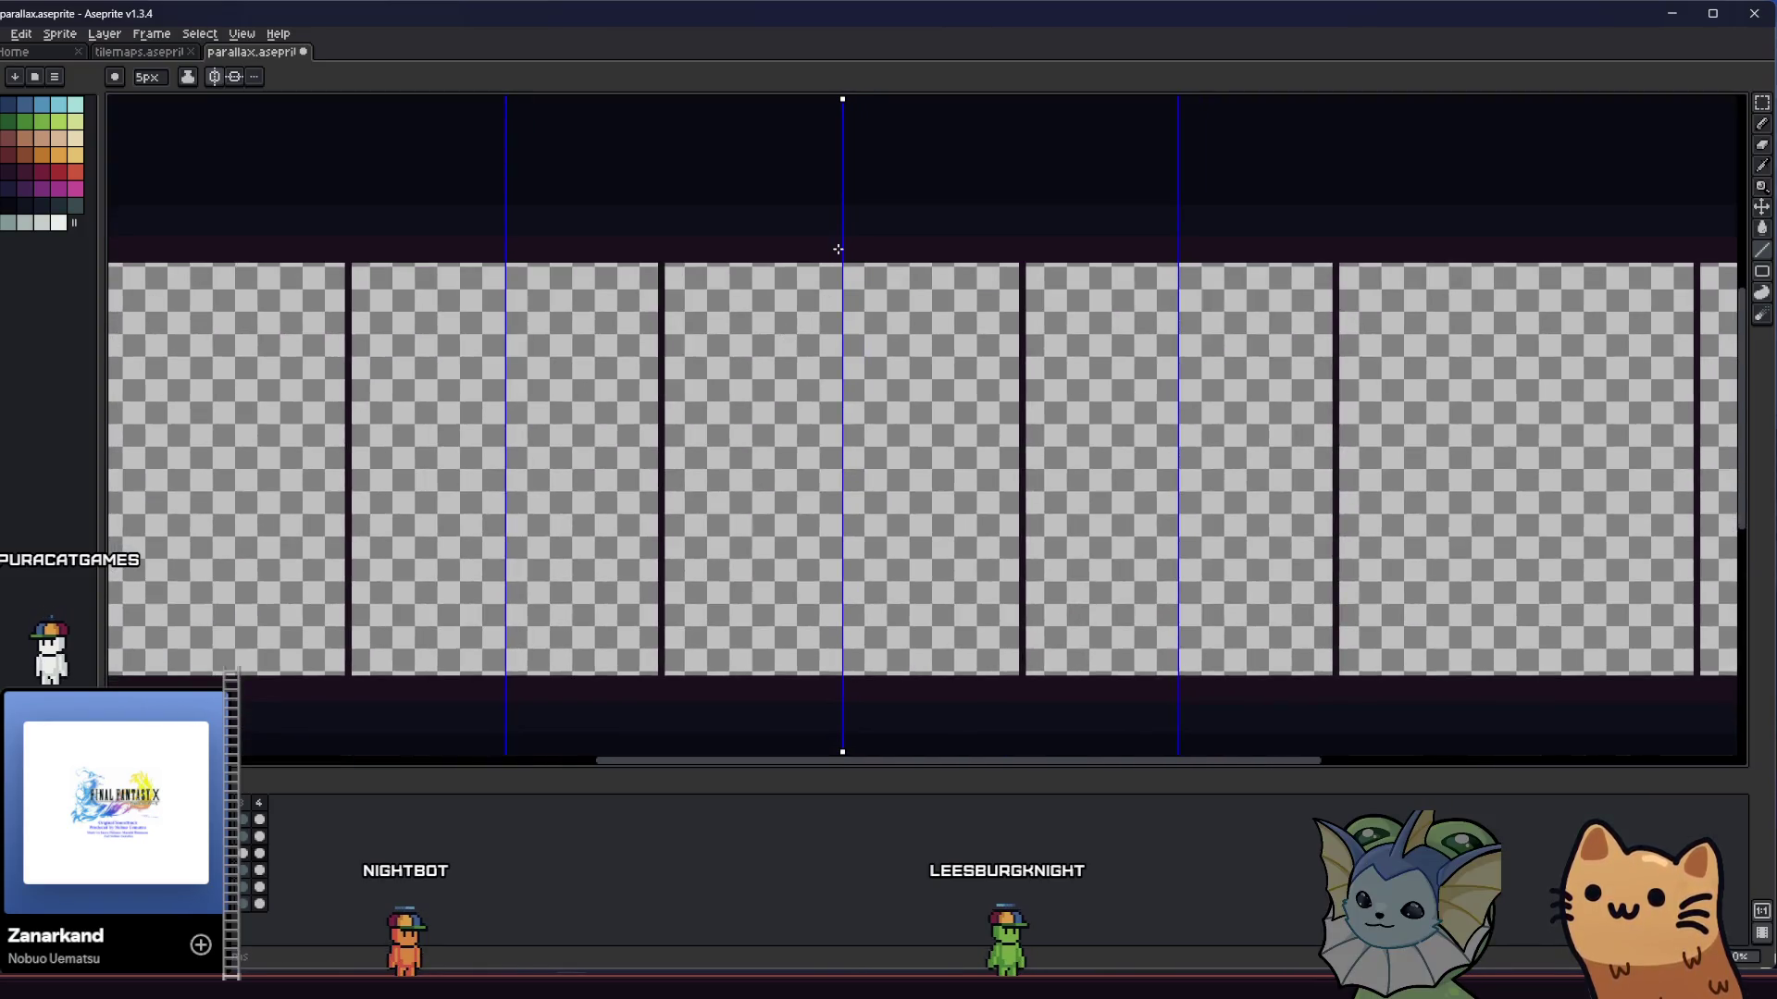
drag(857, 384, 873, 609)
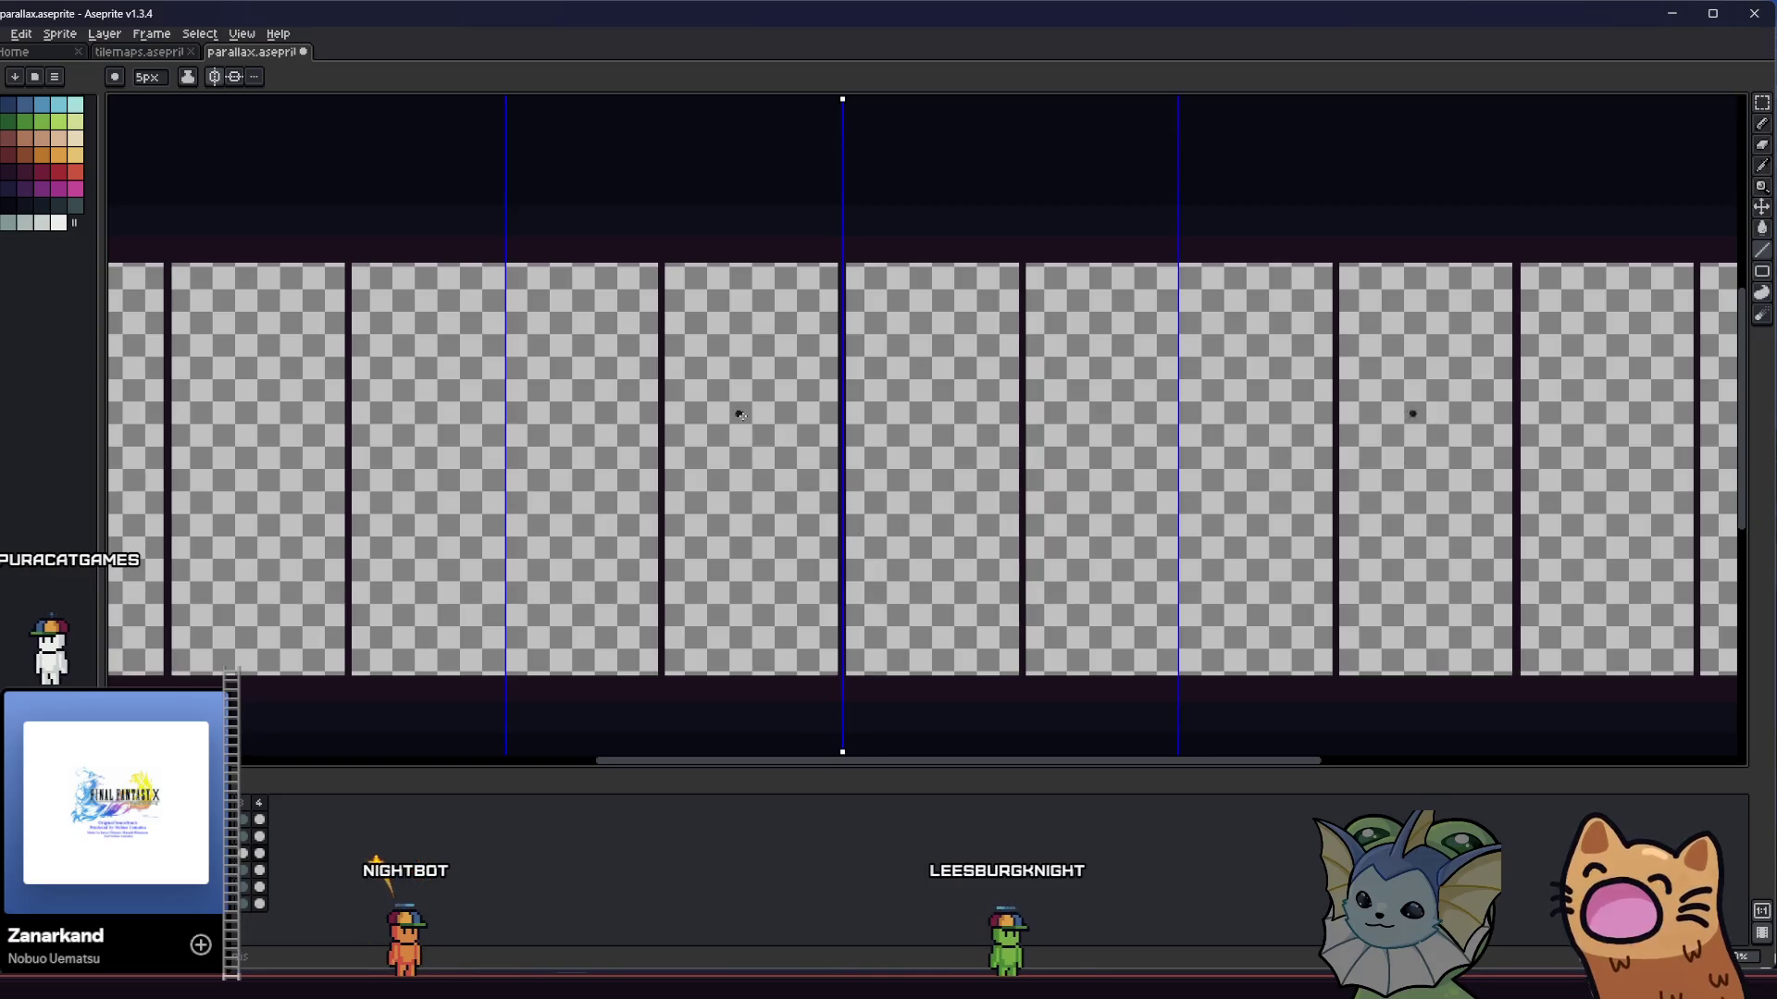
key(ctrl+z)
key(ctrl+z)
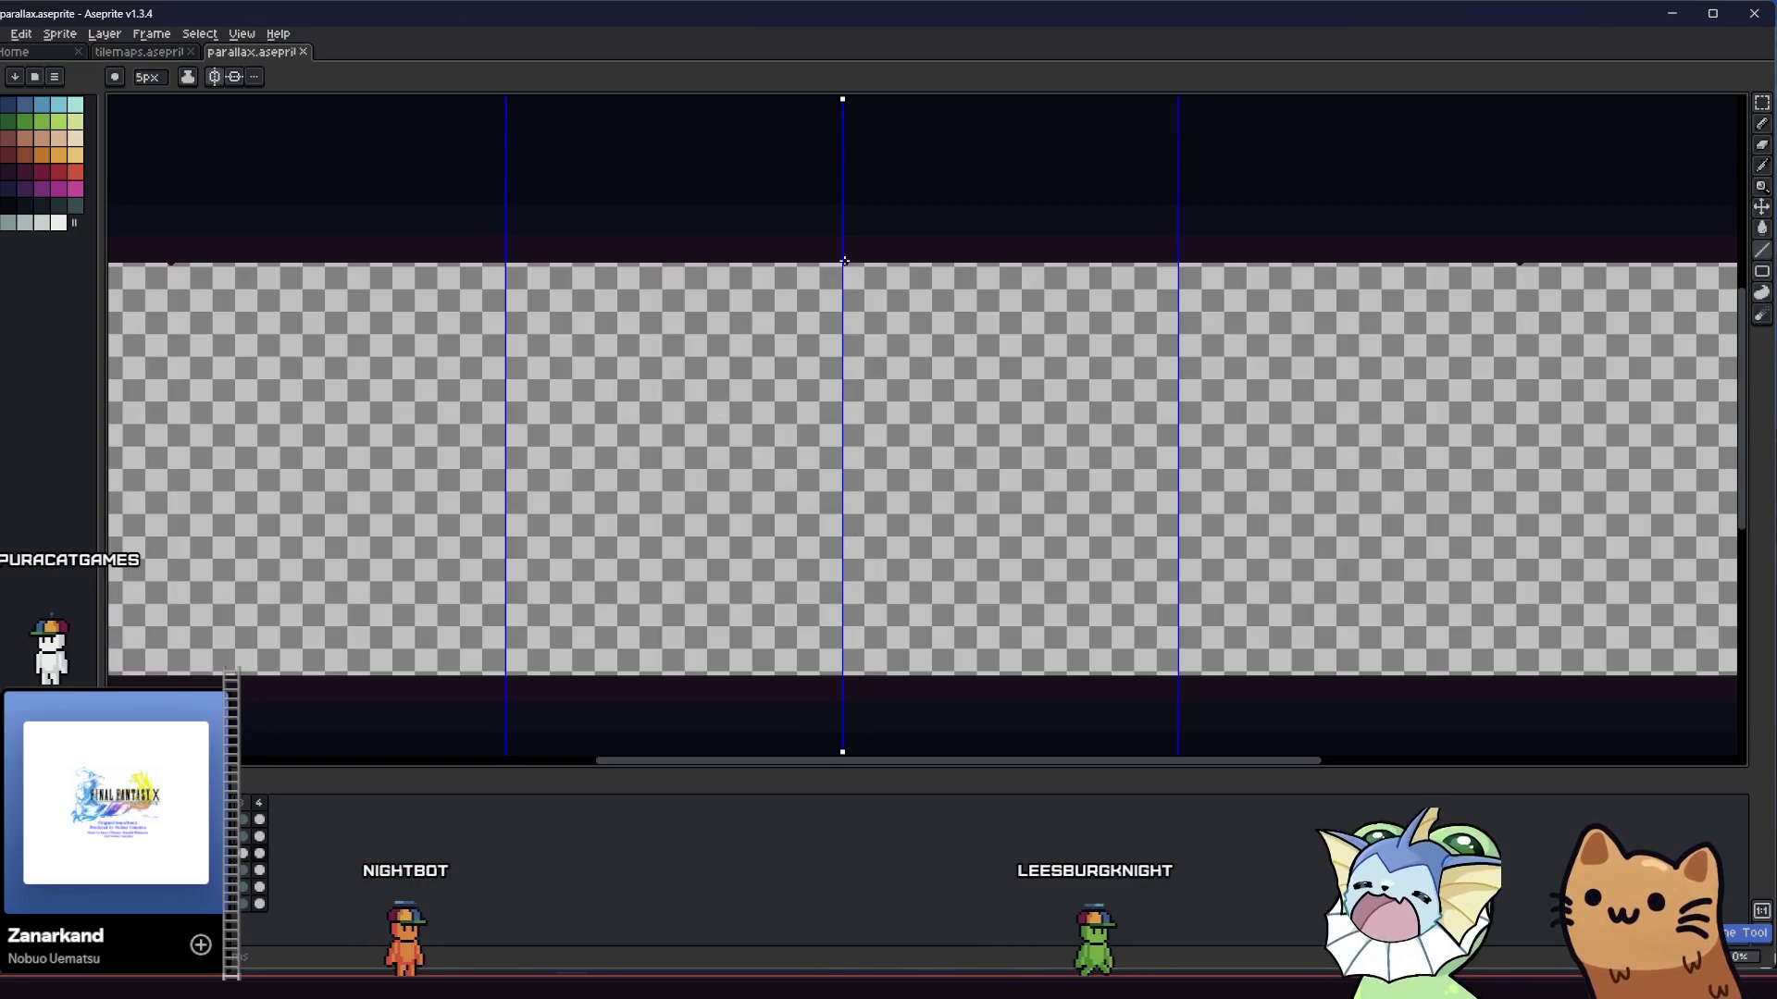
drag(842, 269, 842, 652)
key(ctrl+z)
- Draw a dark vertical pillar down the transparent band
scroll(842, 283, up, 3)
drag(848, 99, 849, 285)
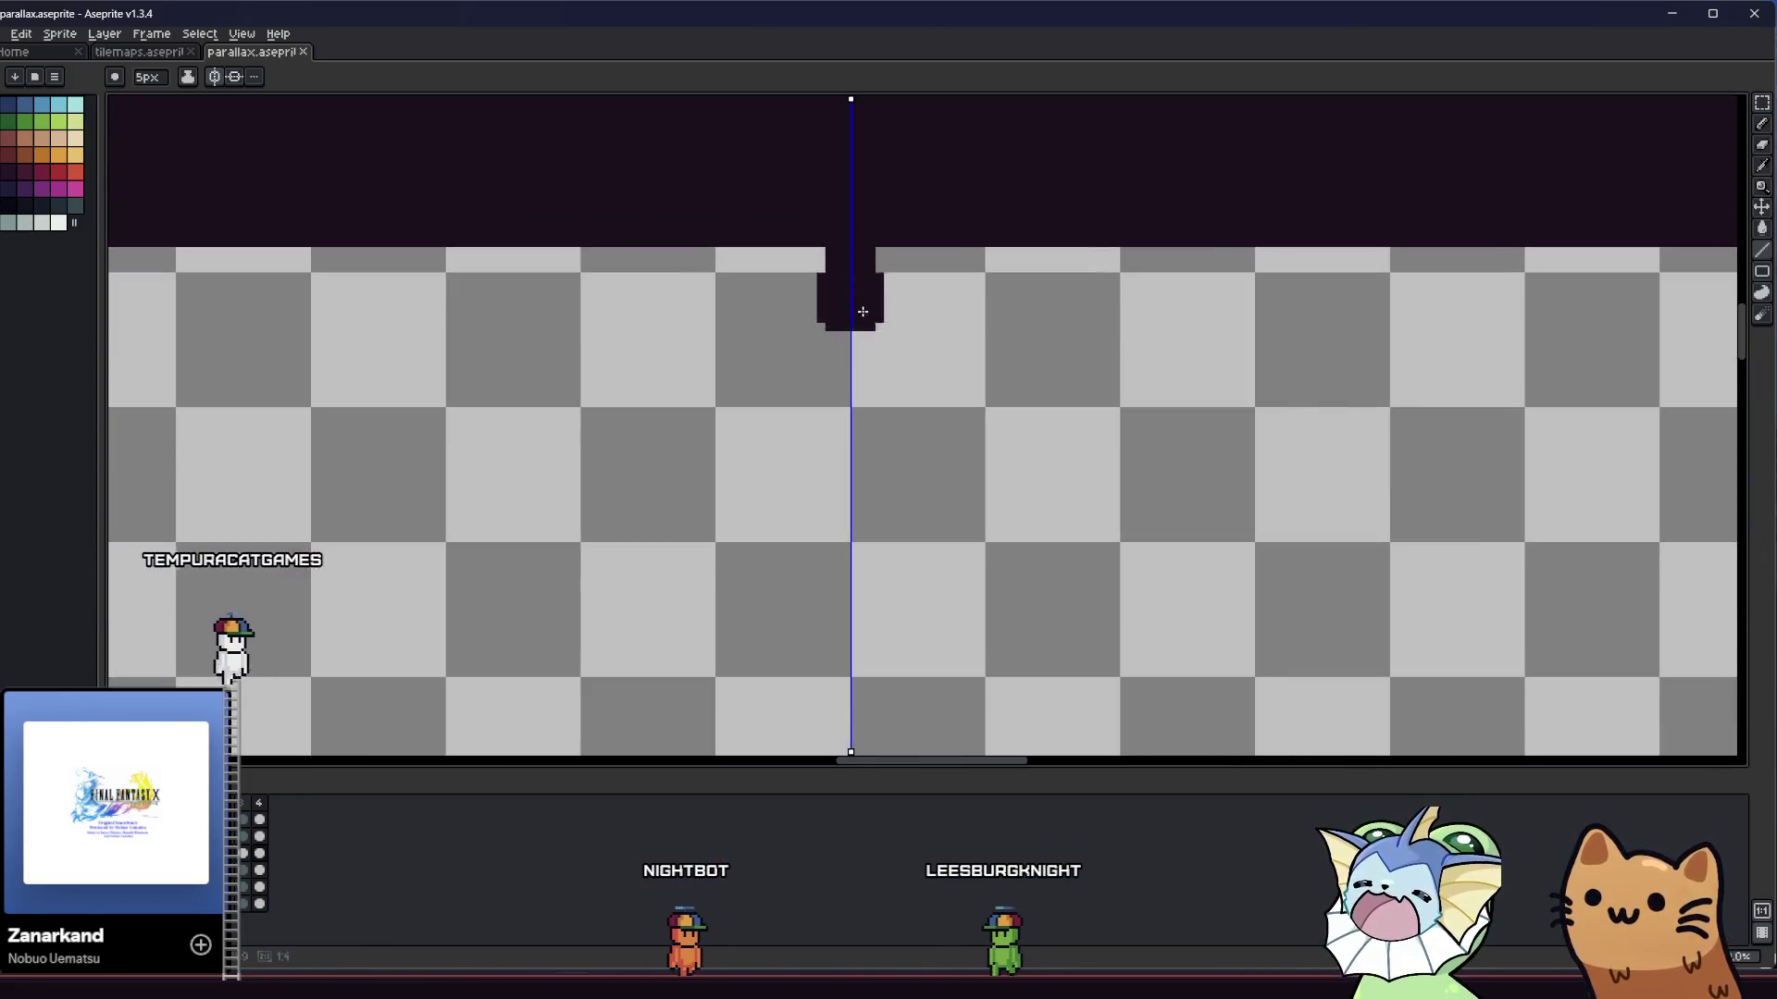
scroll(848, 286, down, 3)
mouse_move(876, 606)
mouse_down()
mouse_move(1428, 590)
mouse_move(955, 572)
mouse_up()
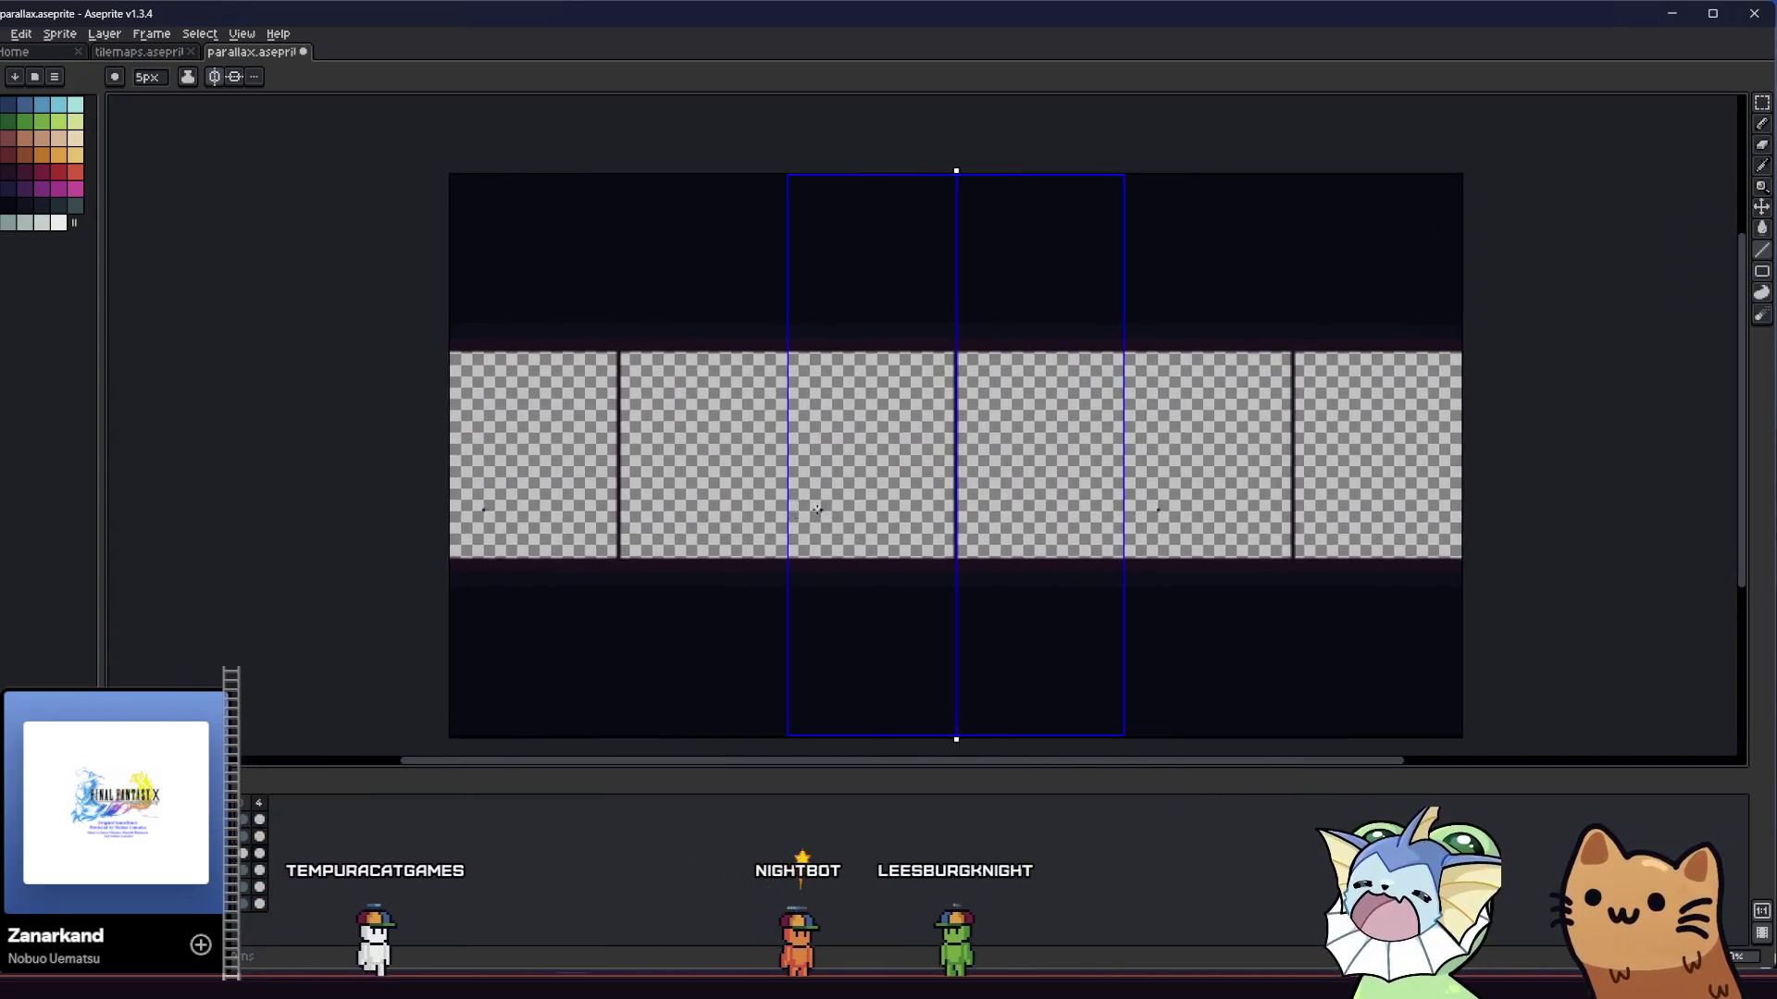
scroll(861, 514, up, 2)
drag(819, 425, 868, 425)
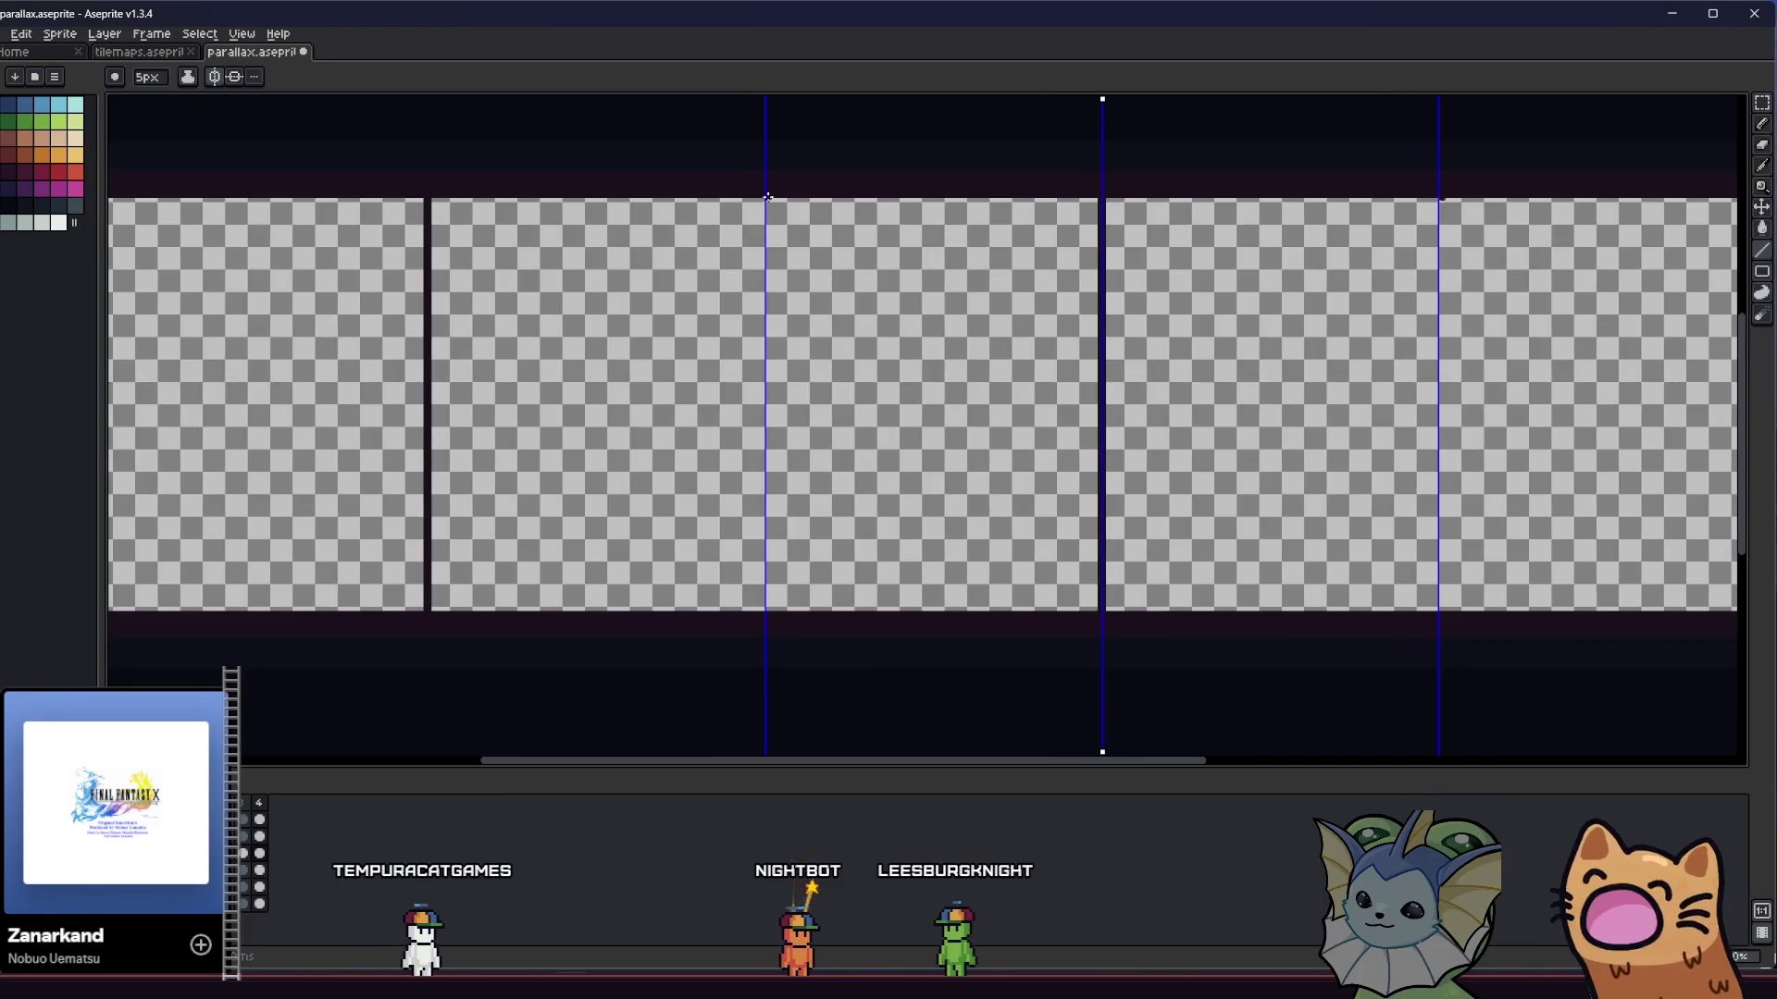
scroll(769, 197, up, 5)
- With the Line tool, draw mirrored dark pillars spanning the band's full height, redoing once
key(l)
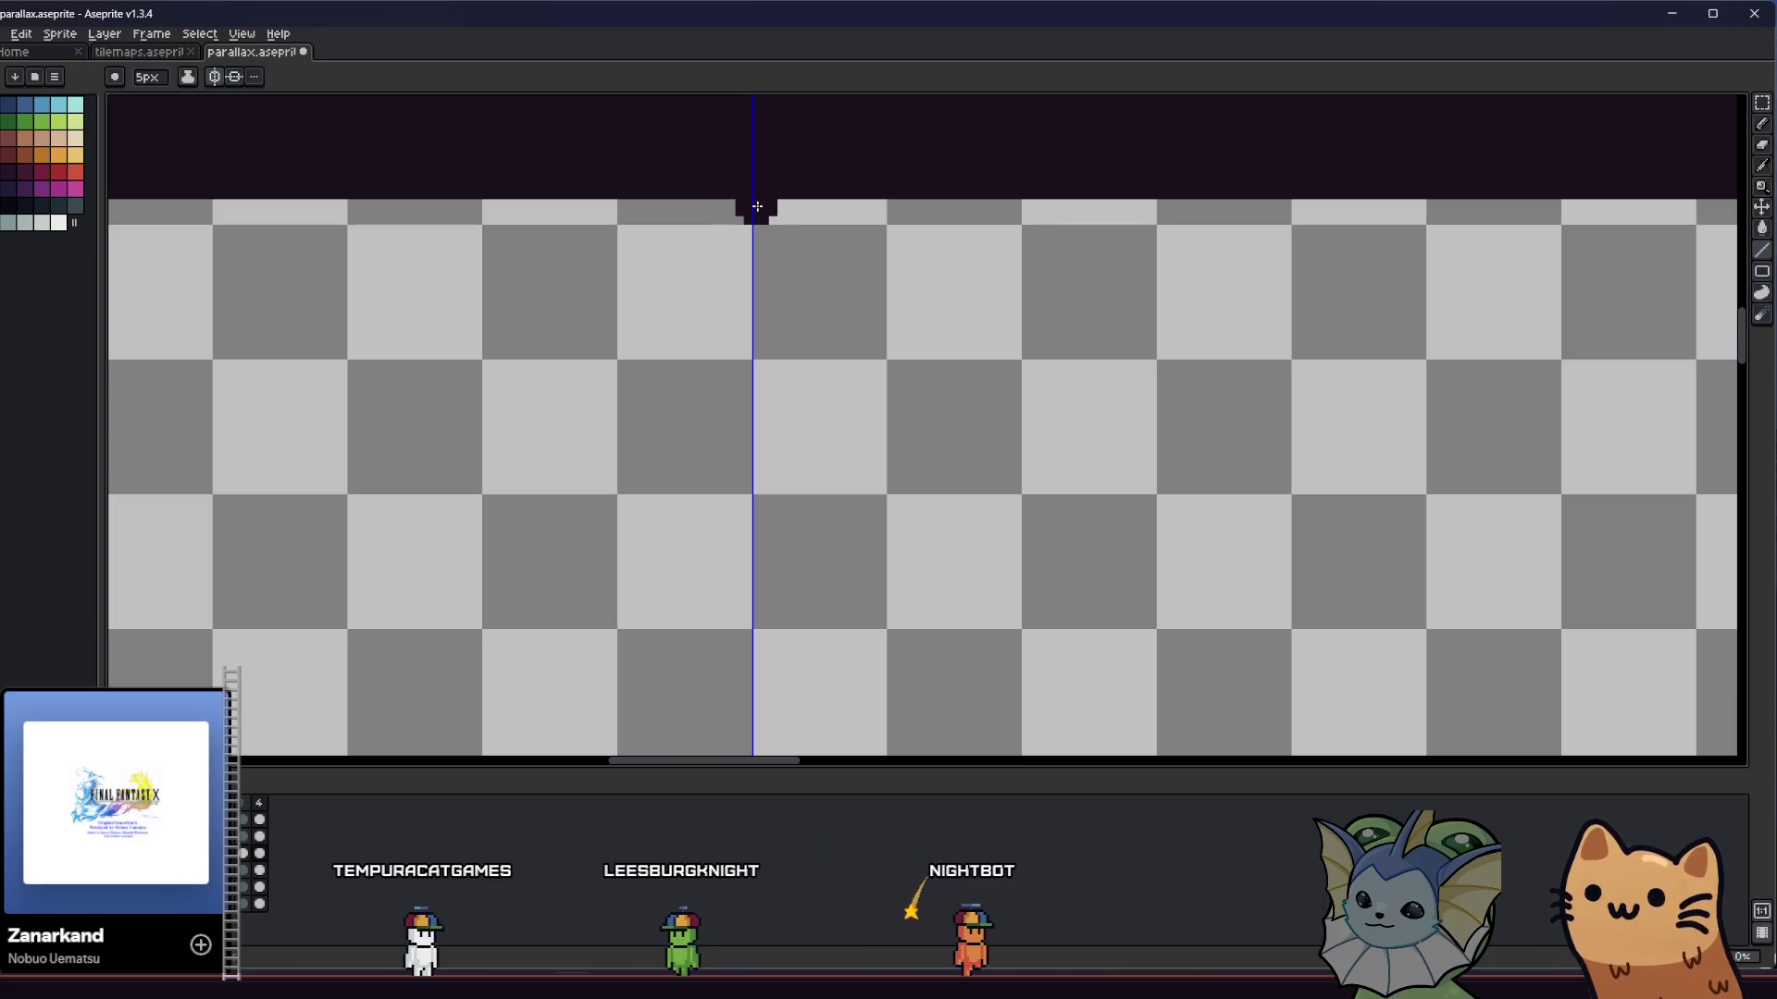
scroll(771, 205, down, 3)
drag(962, 277, 904, 277)
scroll(904, 278, down, 3)
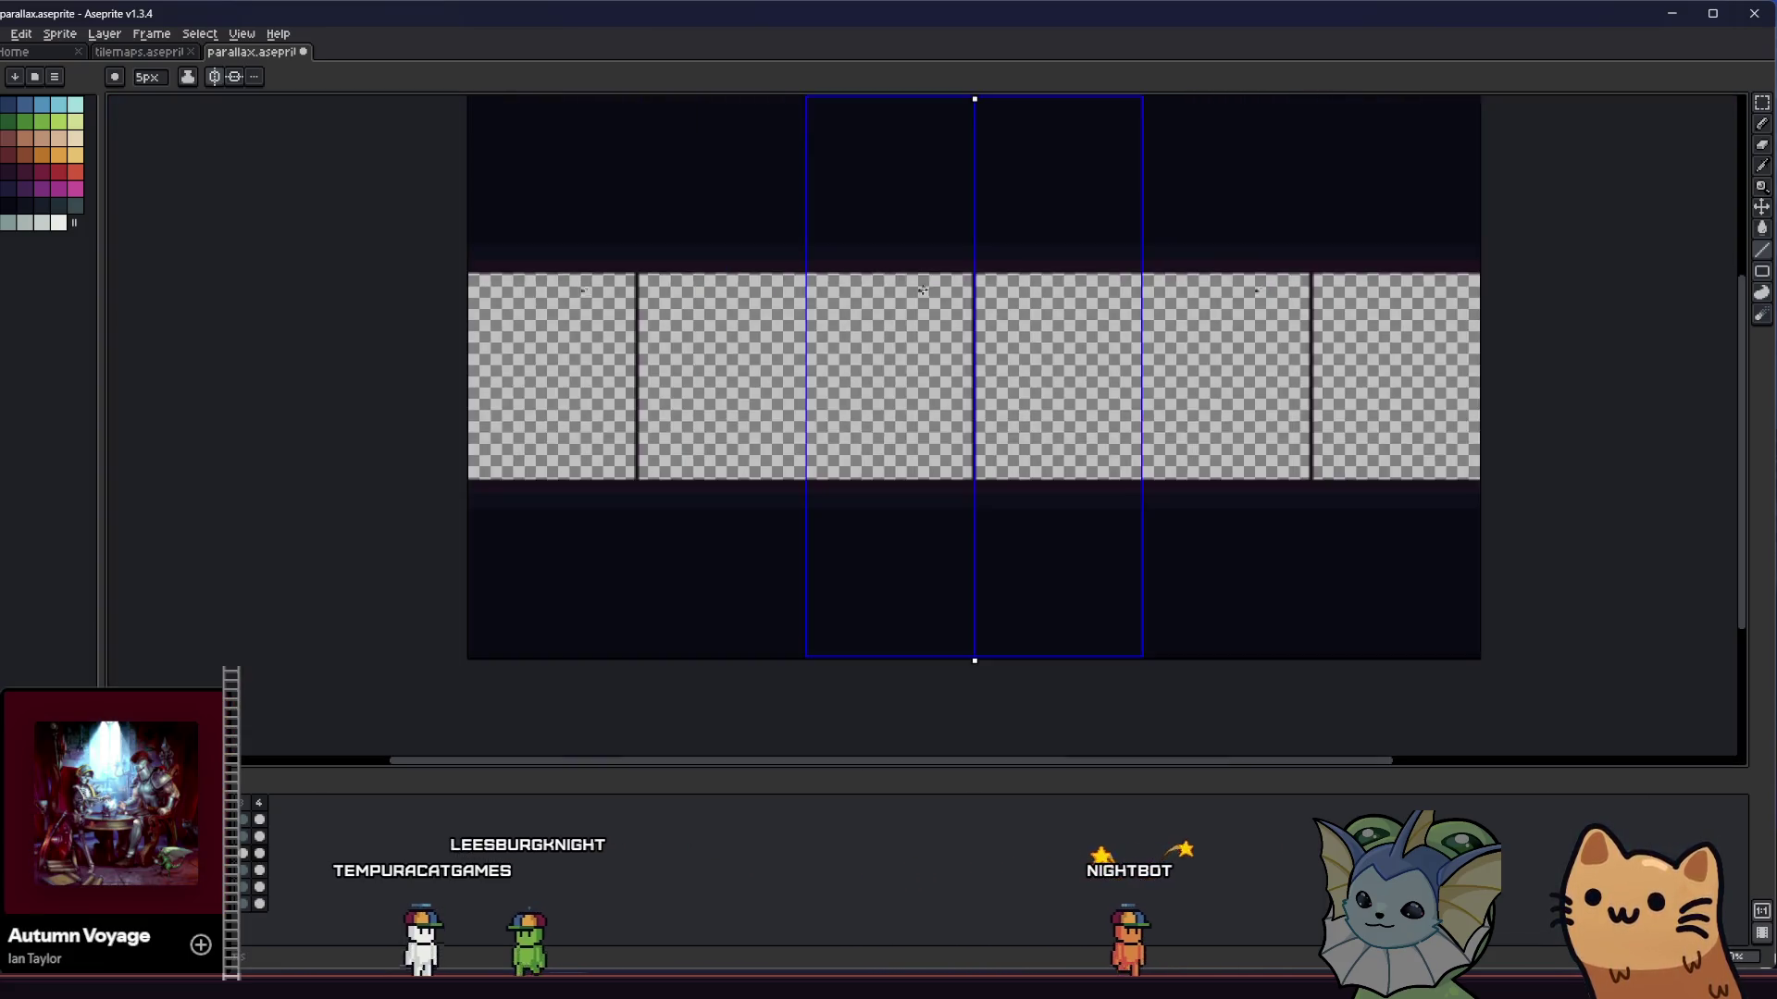
scroll(797, 329, up, 3)
scroll(797, 329, down, 2)
drag(786, 309, 723, 270)
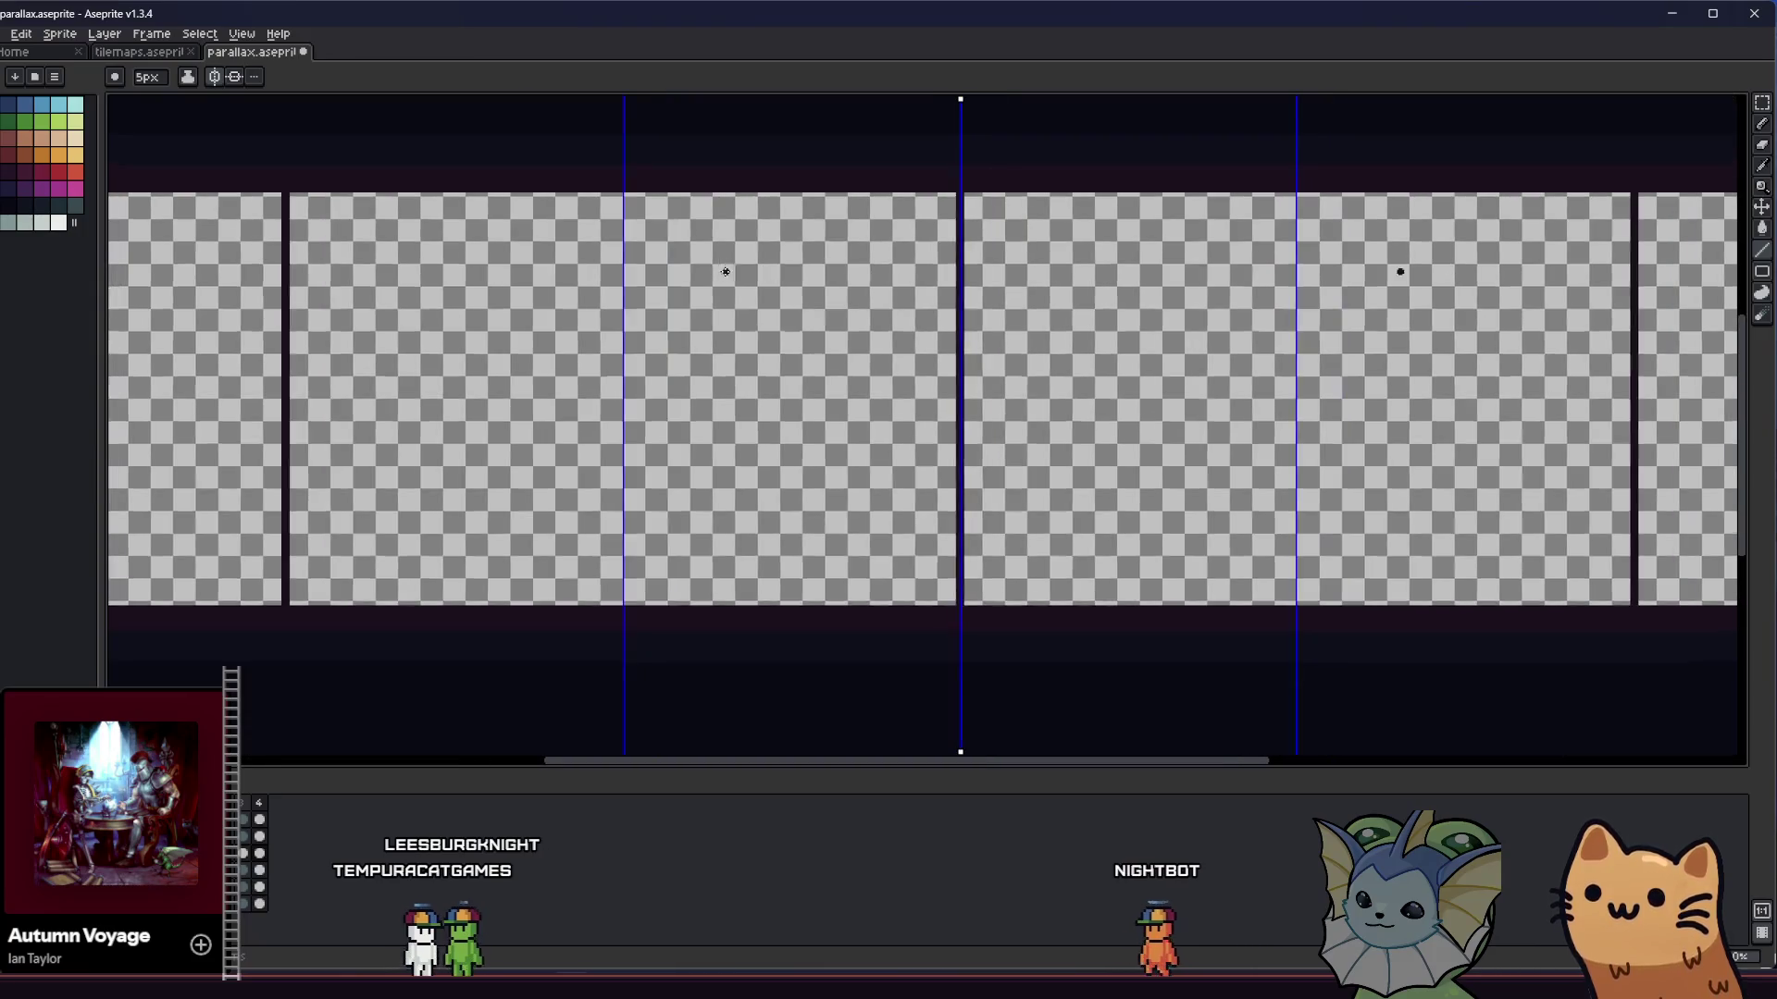
drag(739, 182, 739, 599)
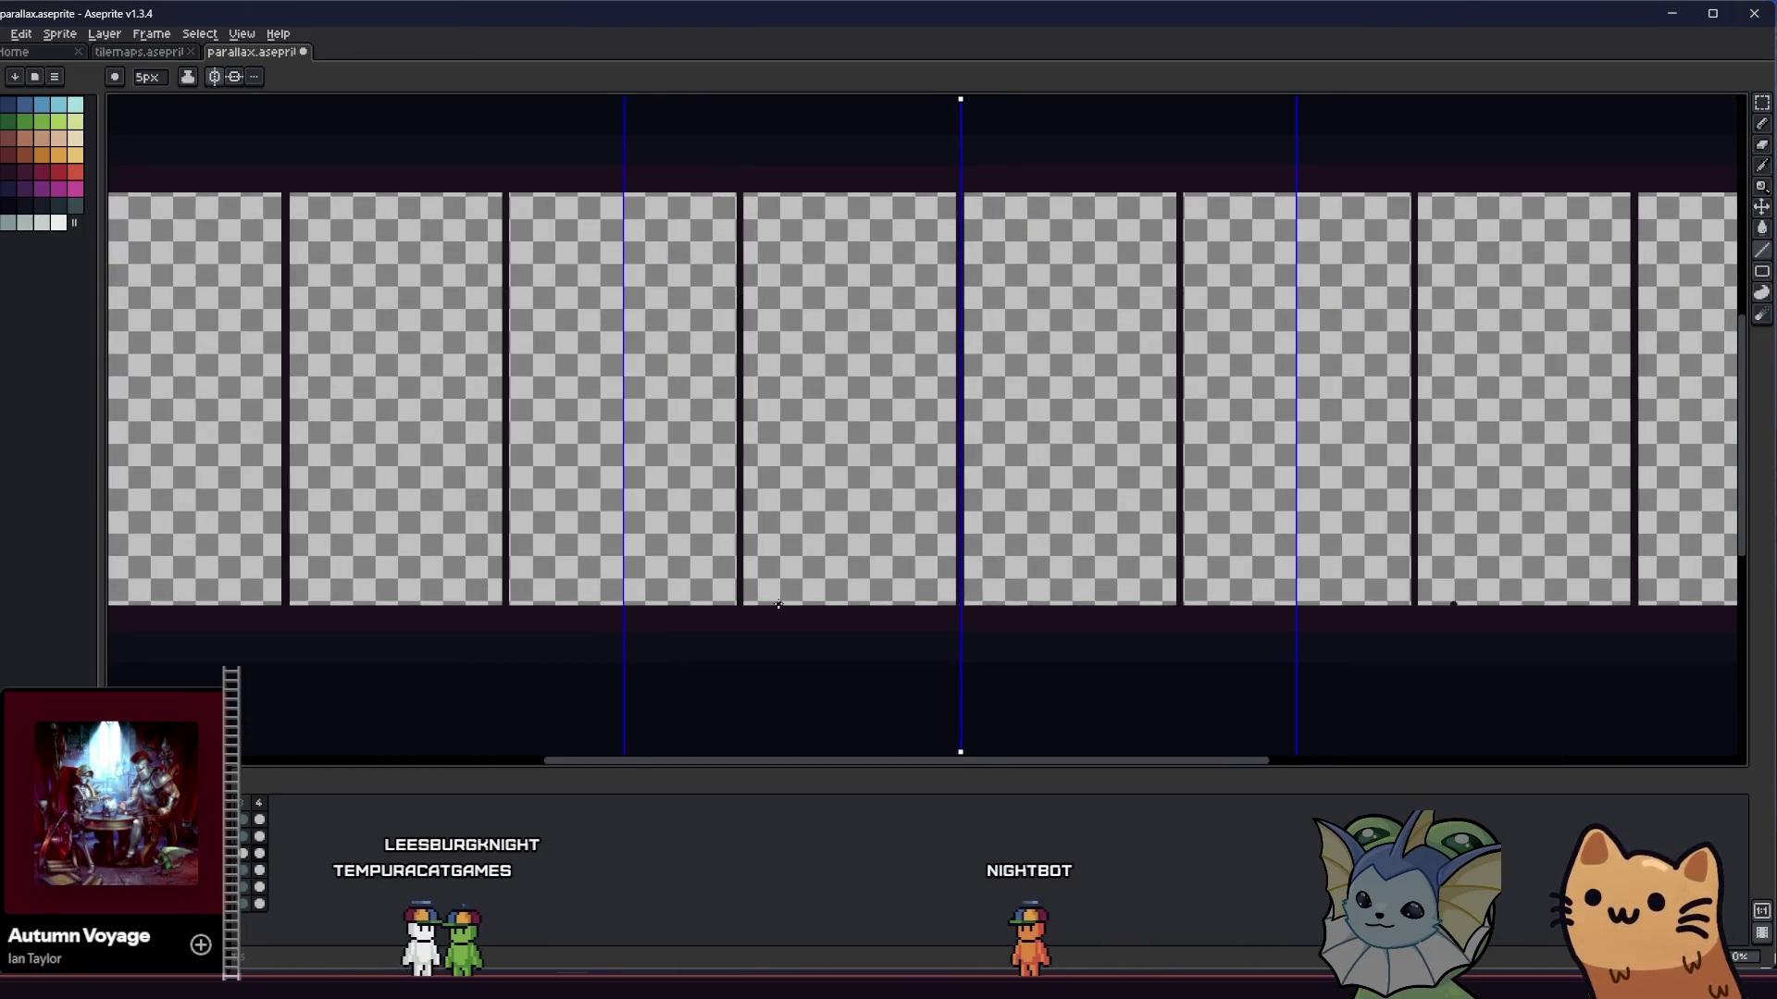
key(ctrl+z)
scroll(781, 604, up, 2)
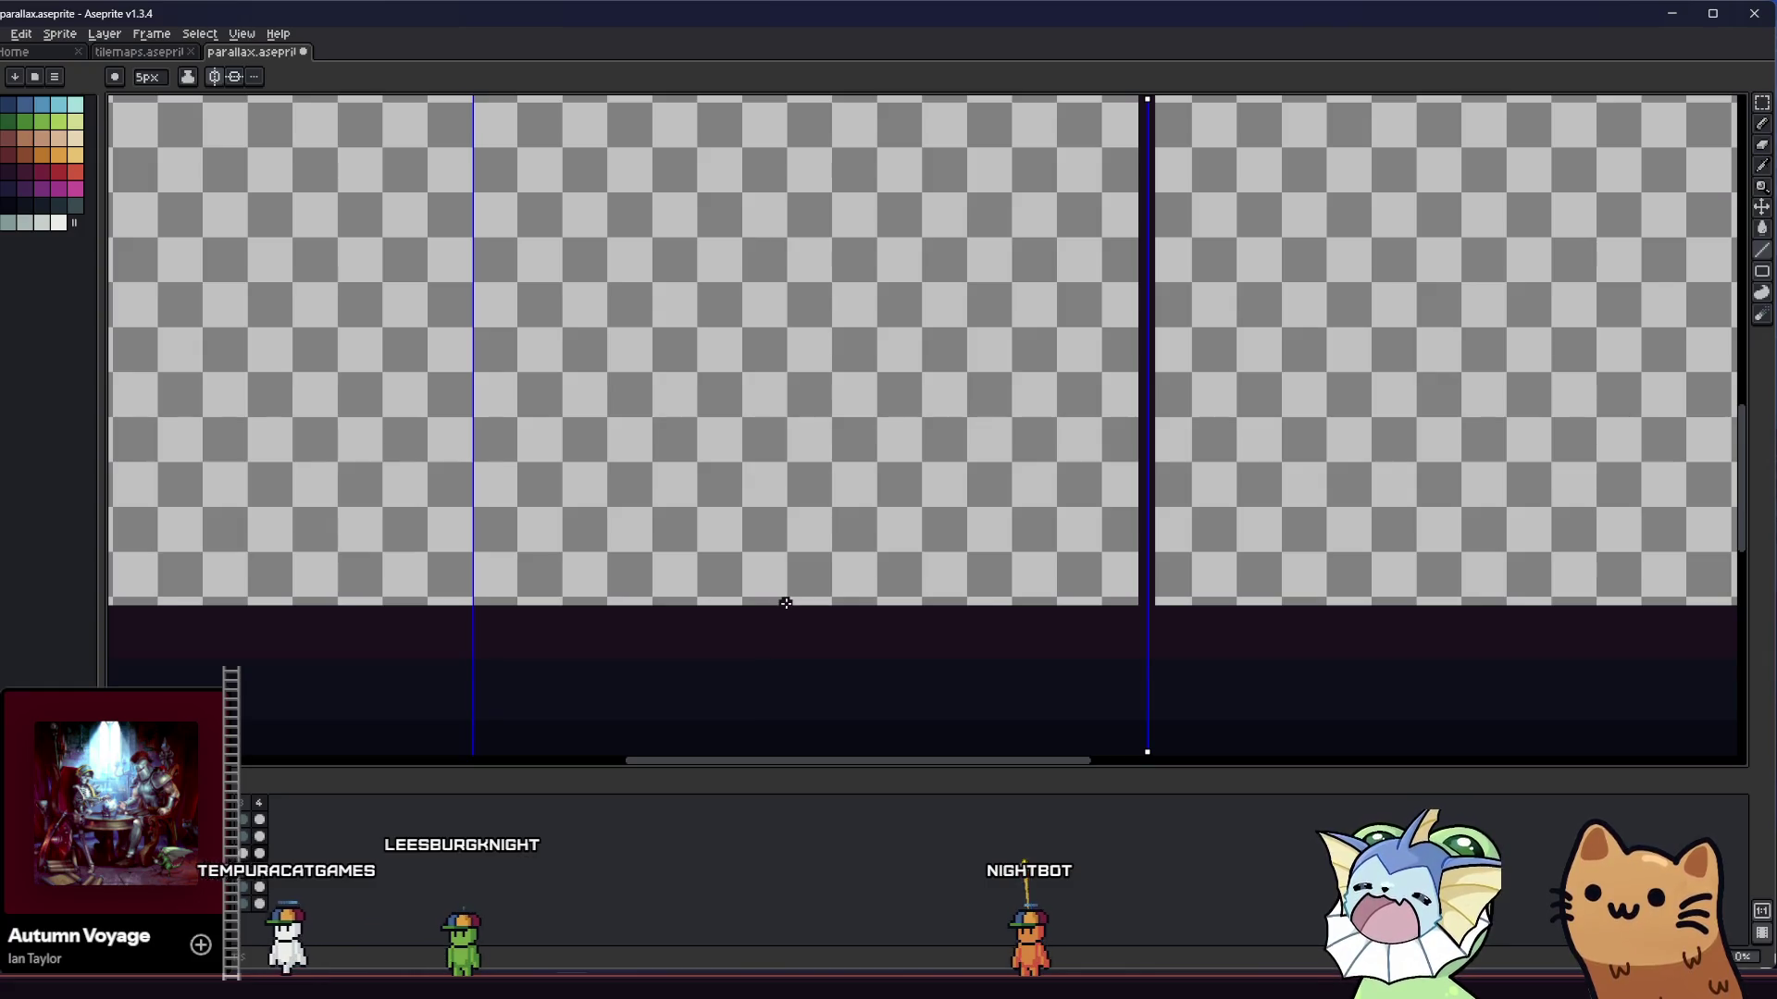
scroll(786, 603, down, 2)
drag(789, 586, 782, 155)
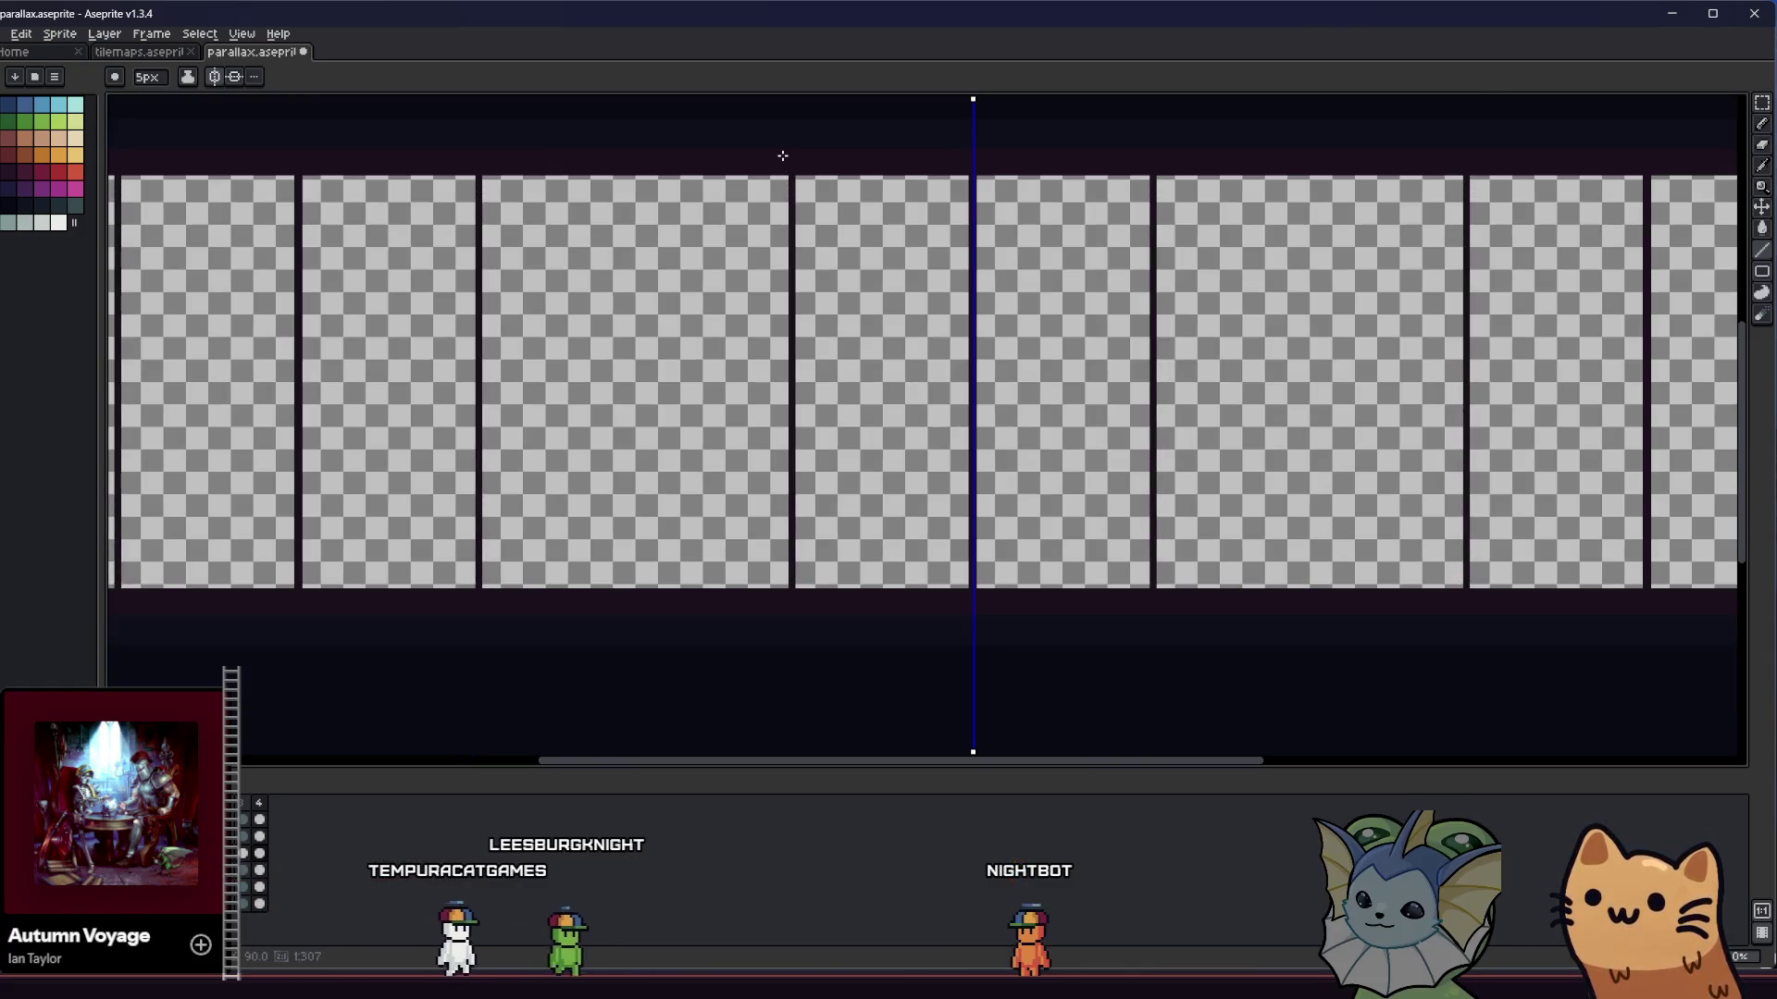
- Undo the last mirrored strokes and check pillar spacing with a long rectangular selection
key(v)
key(ctrl+z)
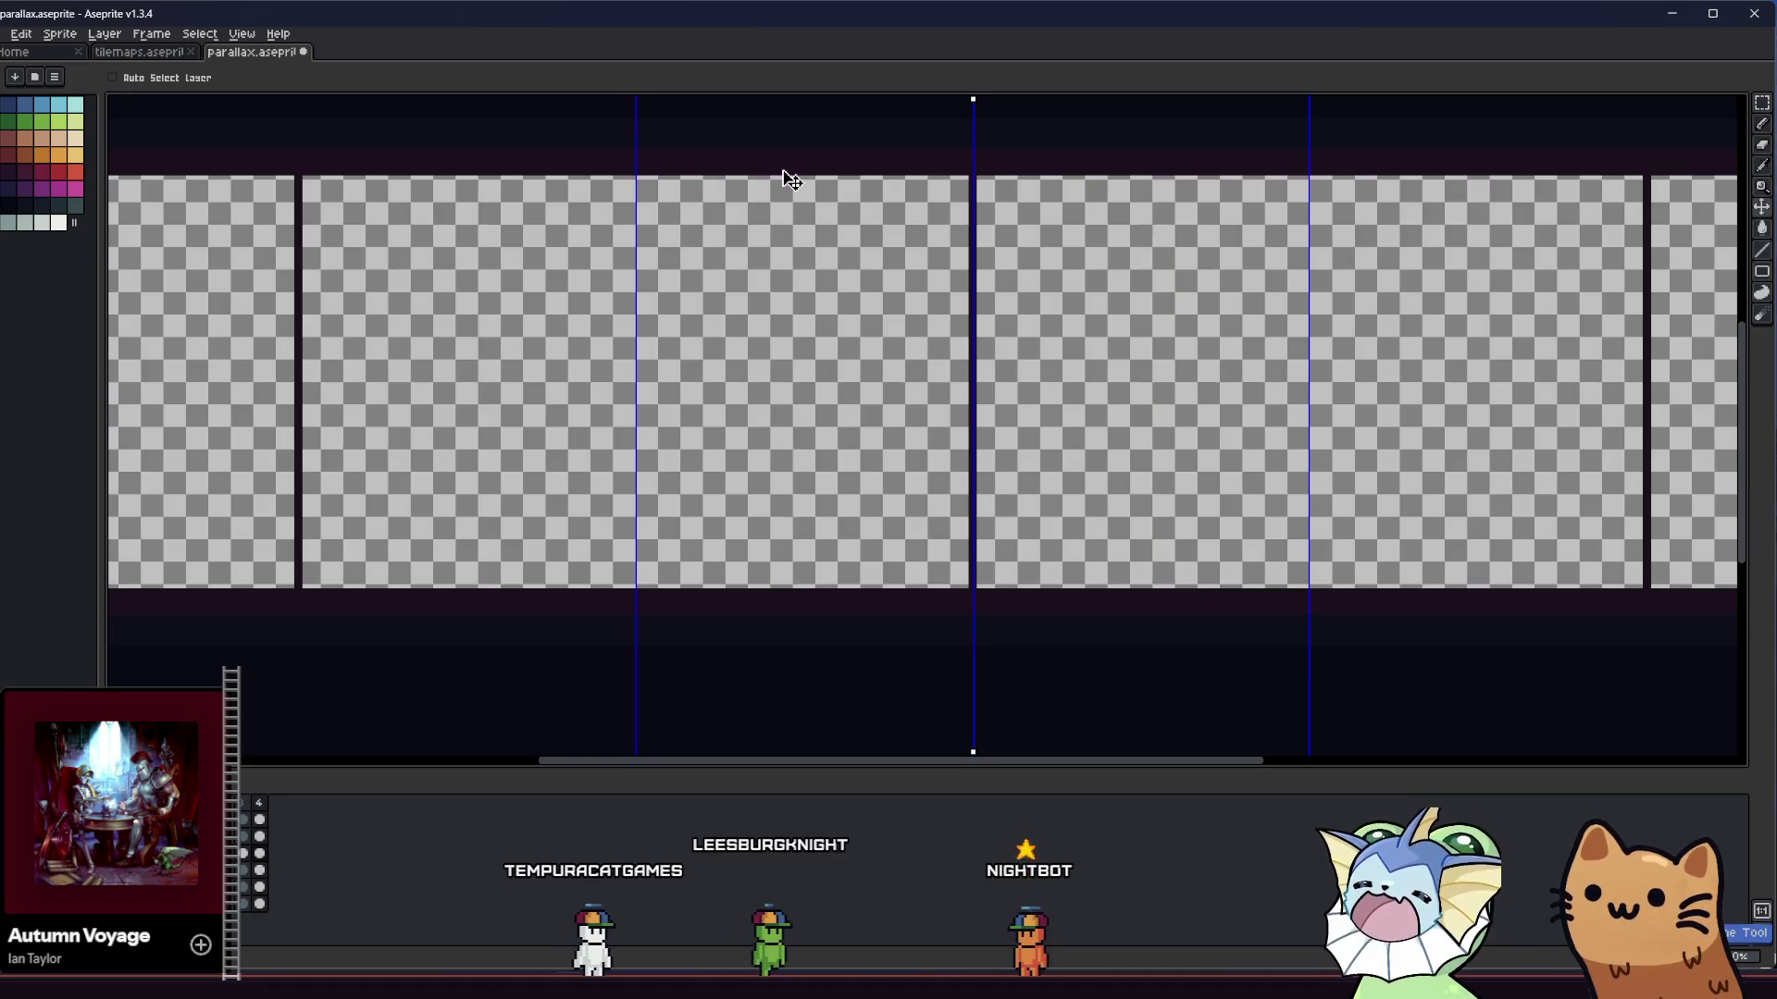
key(m)
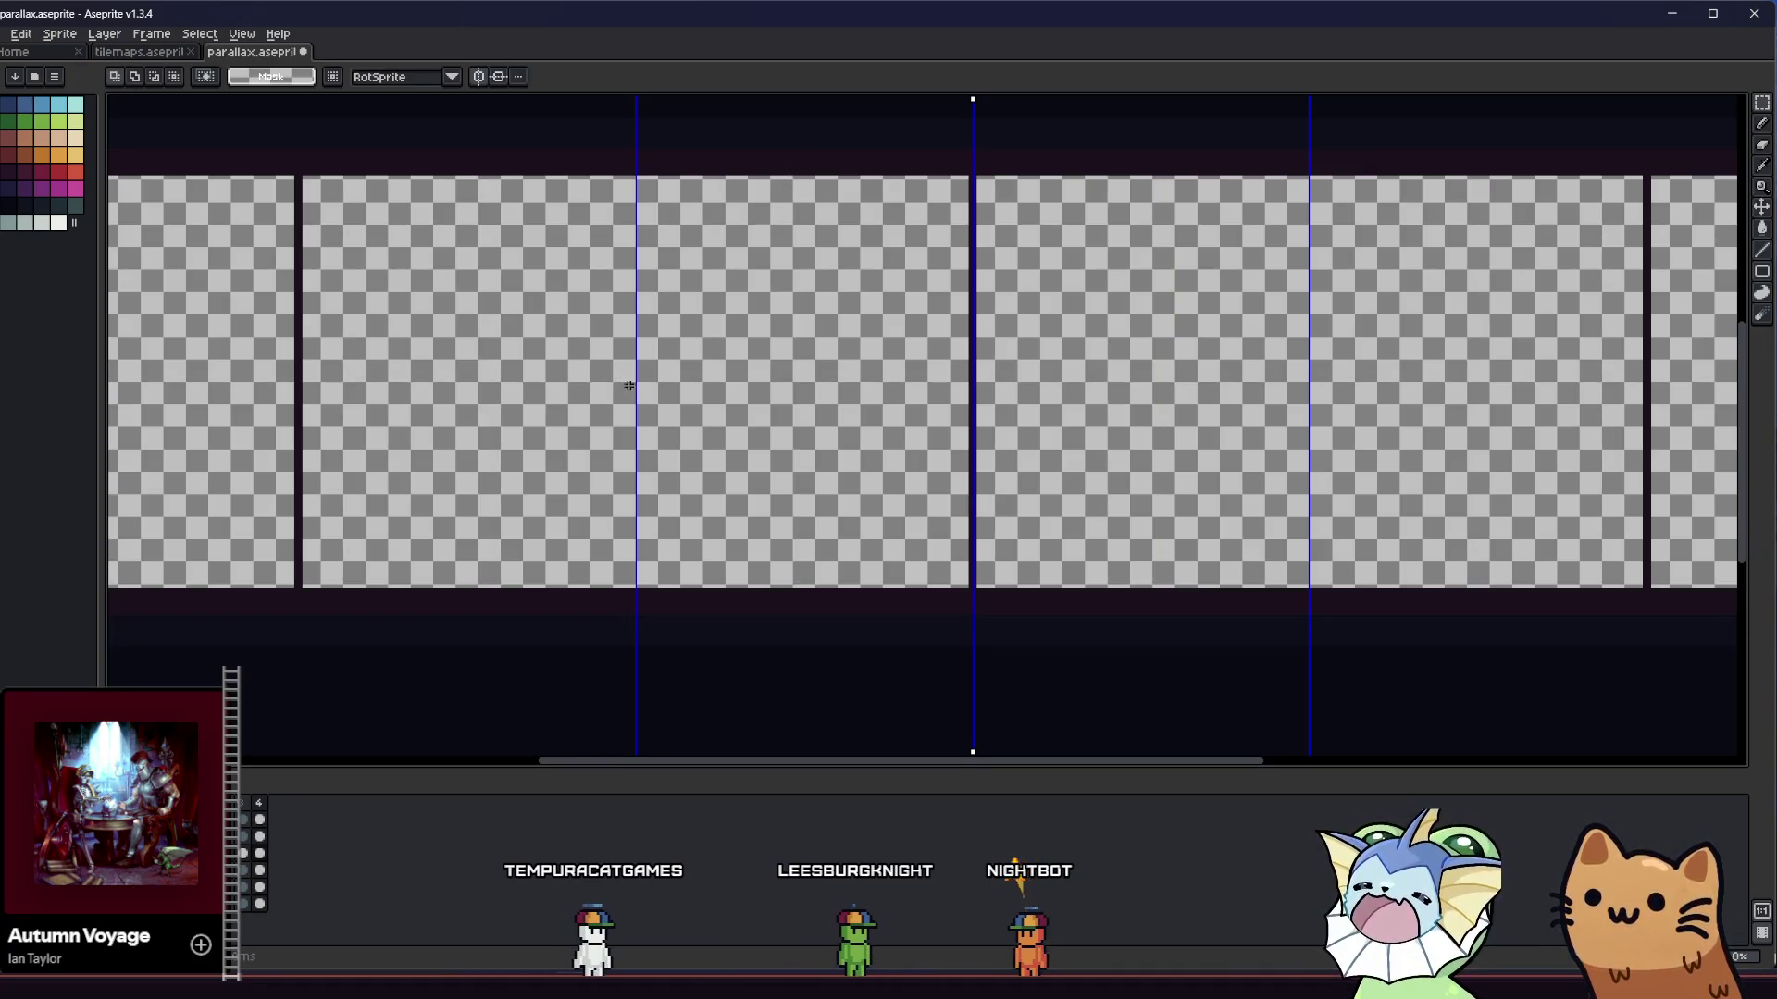
scroll(943, 348, up, 2)
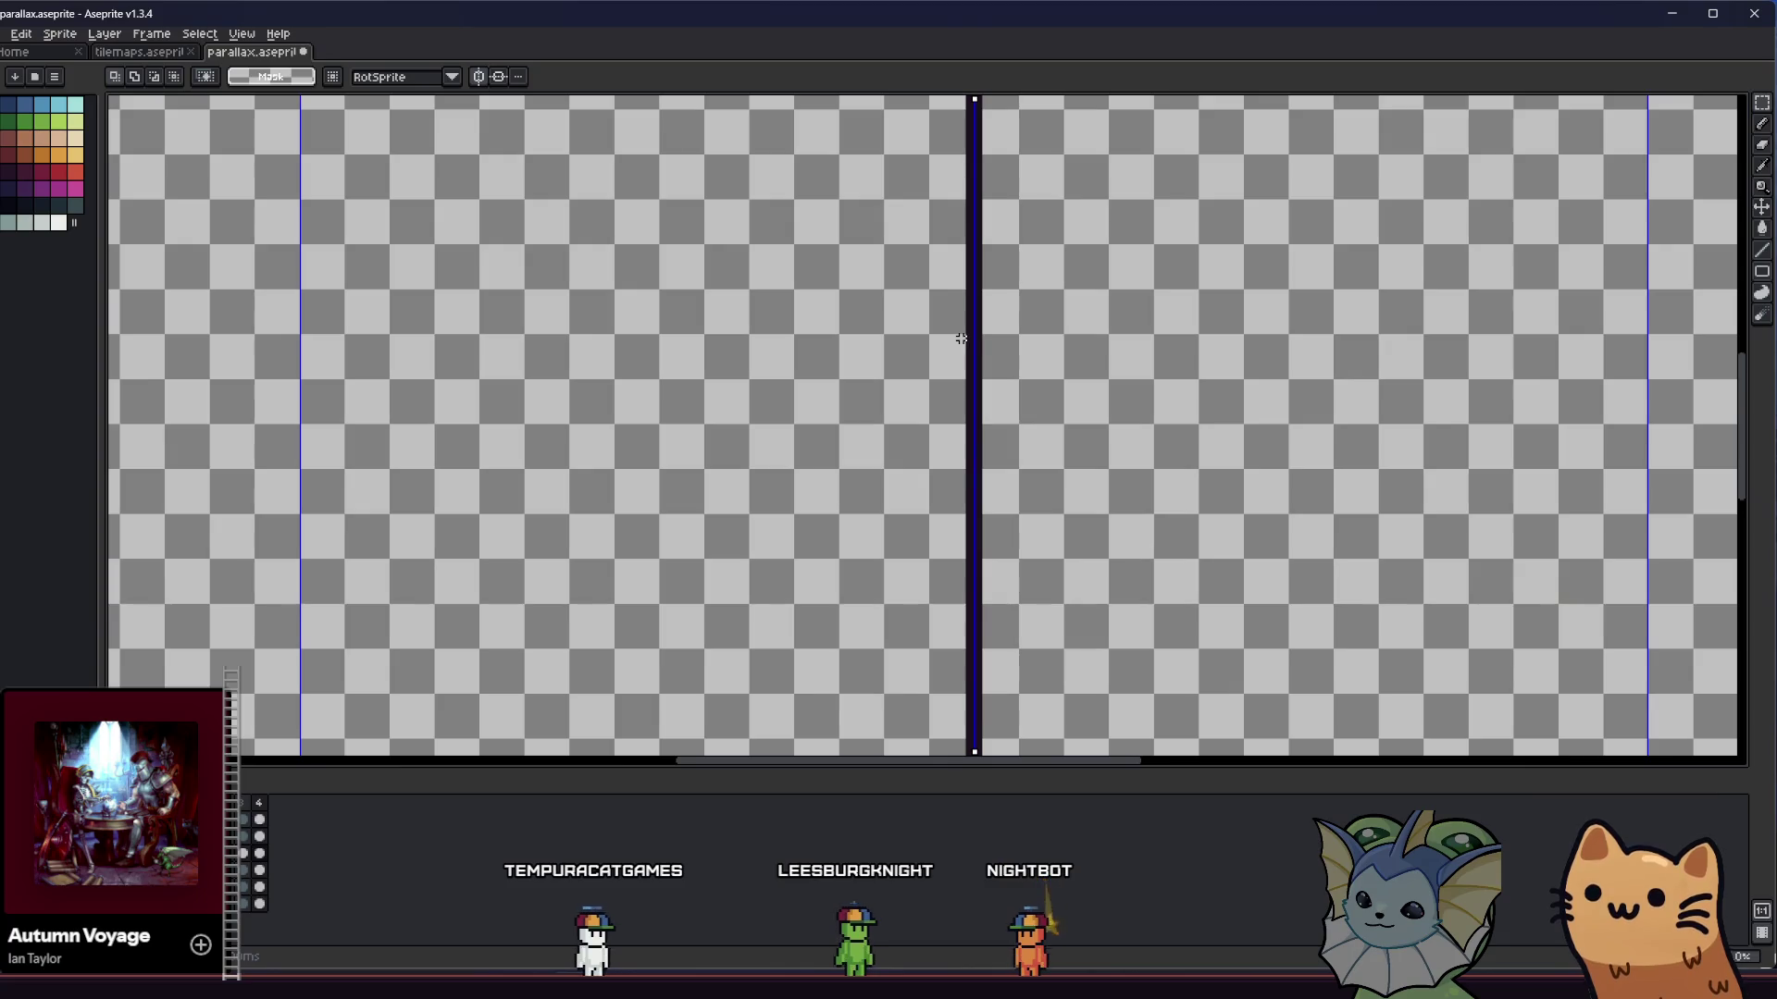
scroll(899, 419, down, 3)
scroll(384, 389, up, 4)
mouse_move(384, 389)
mouse_down()
mouse_move(1166, 396)
mouse_move(1189, 467)
mouse_move(1376, 468)
mouse_move(1253, 334)
mouse_move(1329, 380)
mouse_move(900, 379)
mouse_up()
scroll(1328, 381, down, 5)
scroll(1294, 380, up, 5)
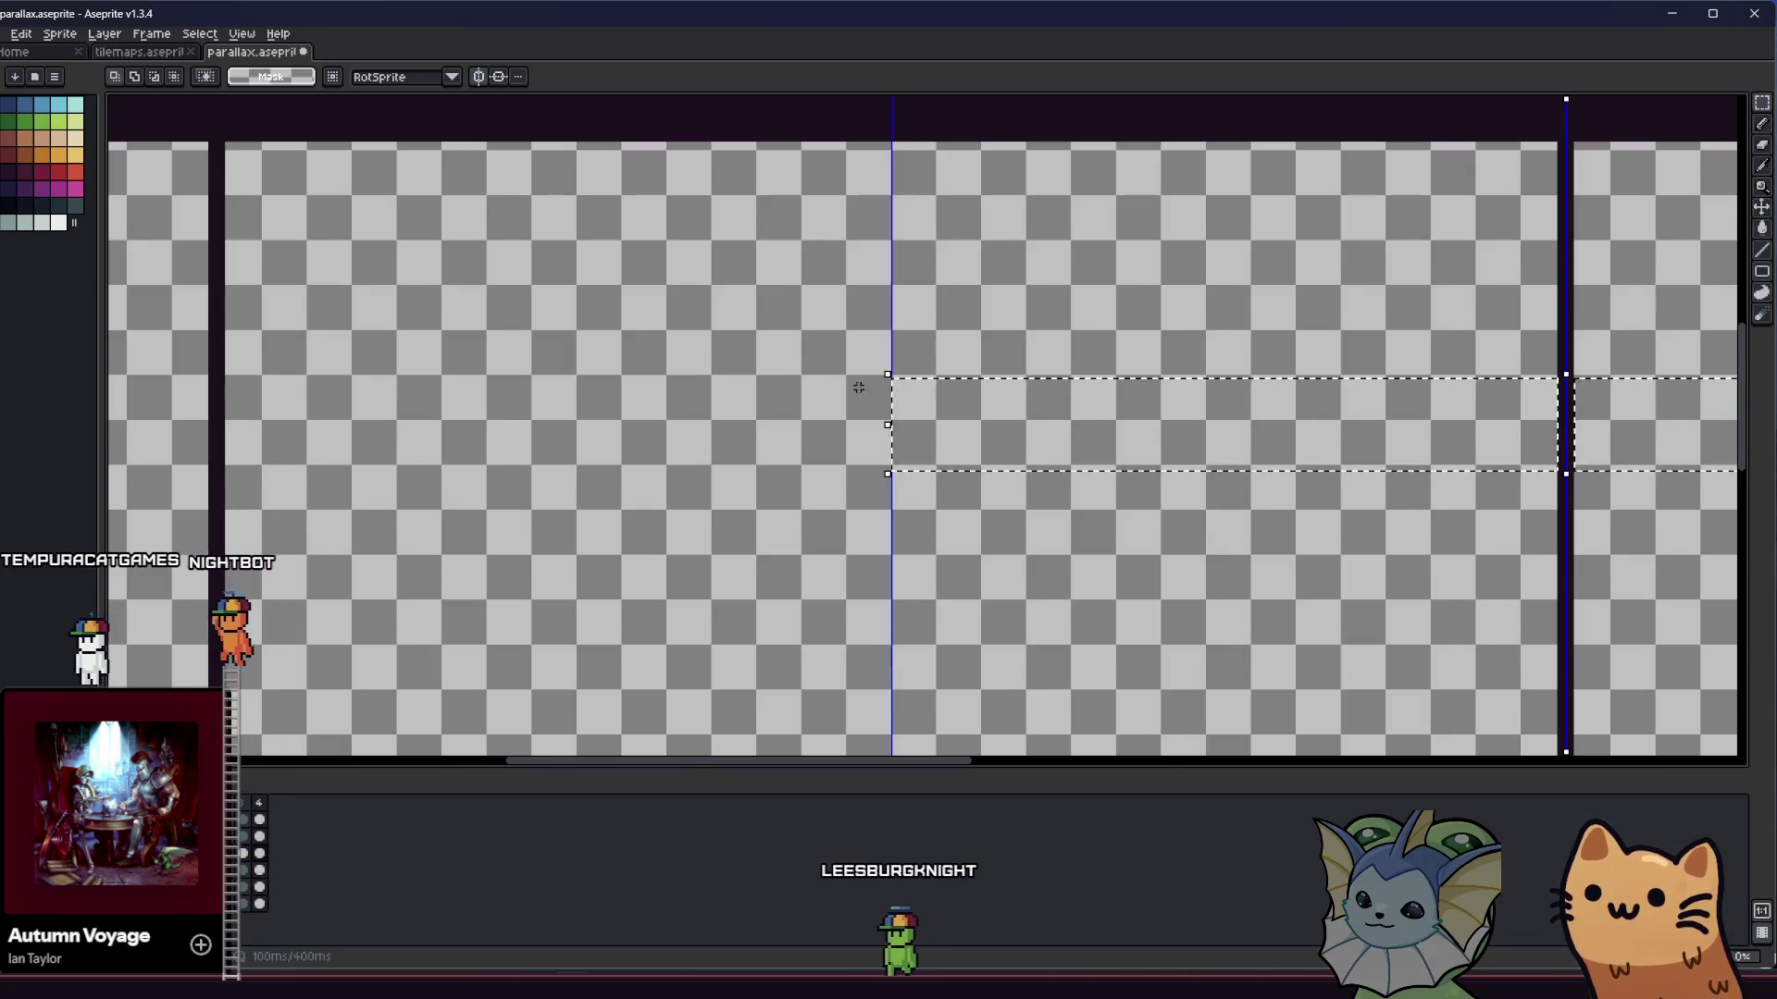
scroll(865, 384, down, 5)
scroll(851, 394, up, 2)
- Draw another dark vertical pillar through the band
drag(905, 385, 789, 384)
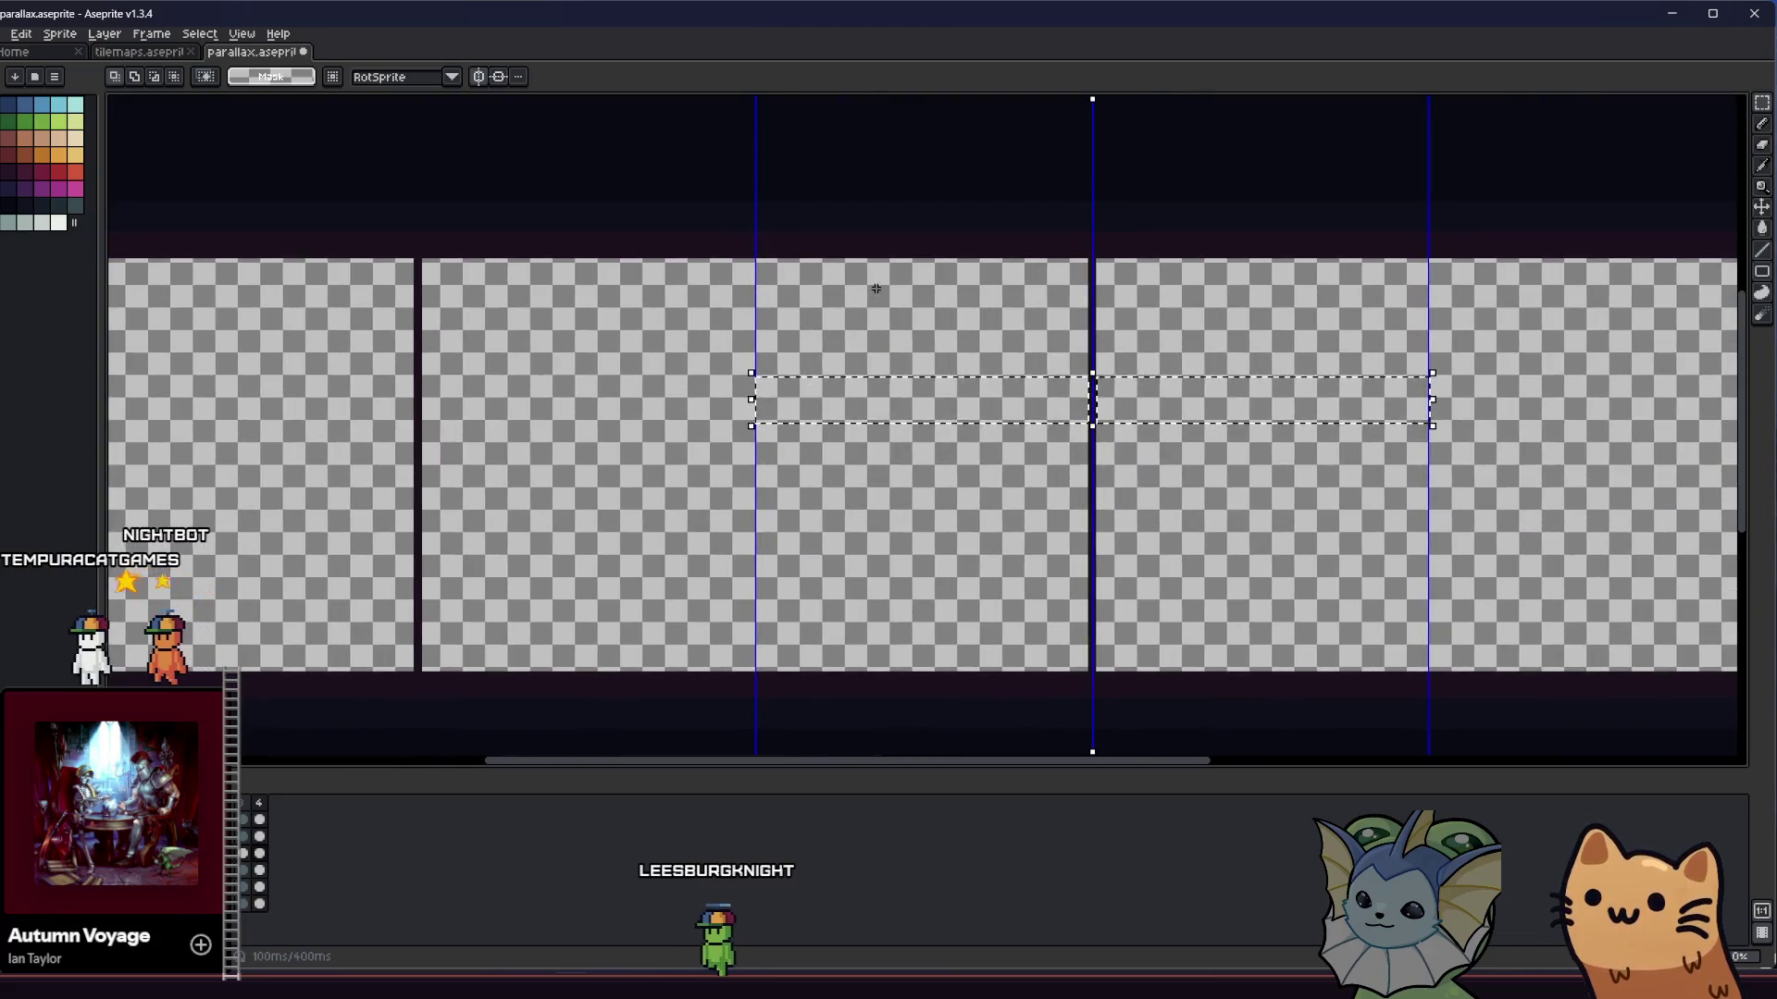
scroll(928, 275, up, 2)
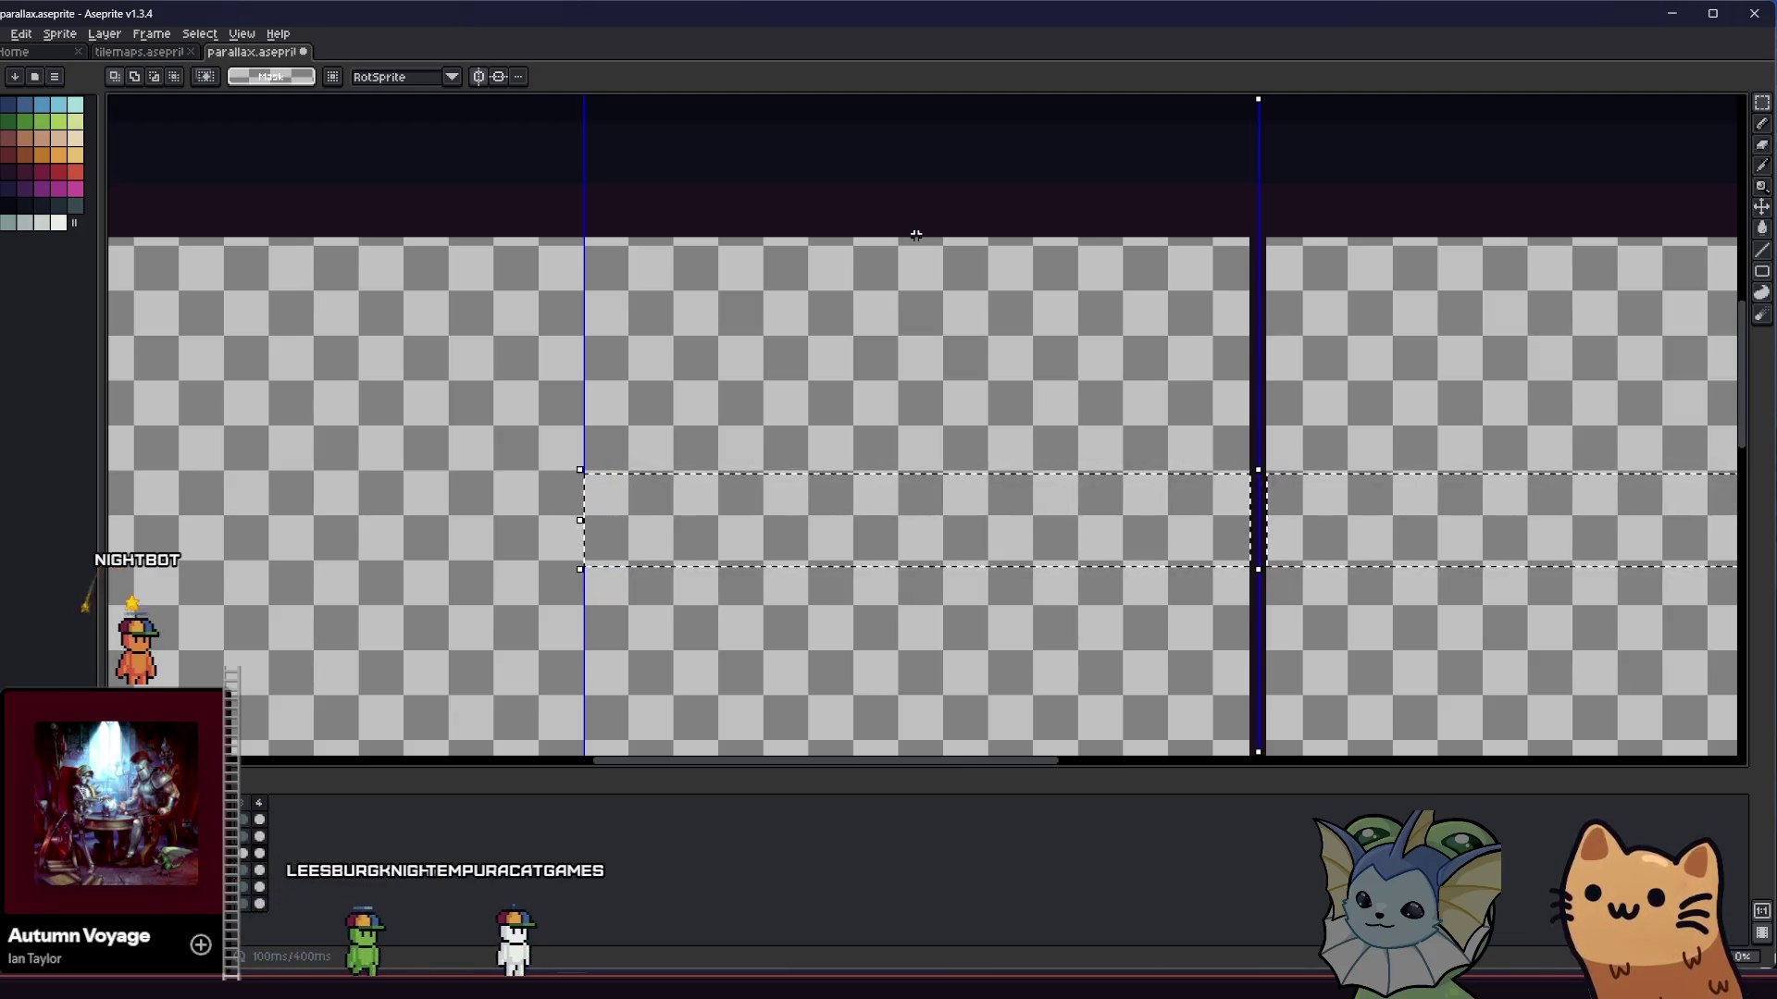
drag(915, 237, 938, 500)
scroll(925, 385, down, 2)
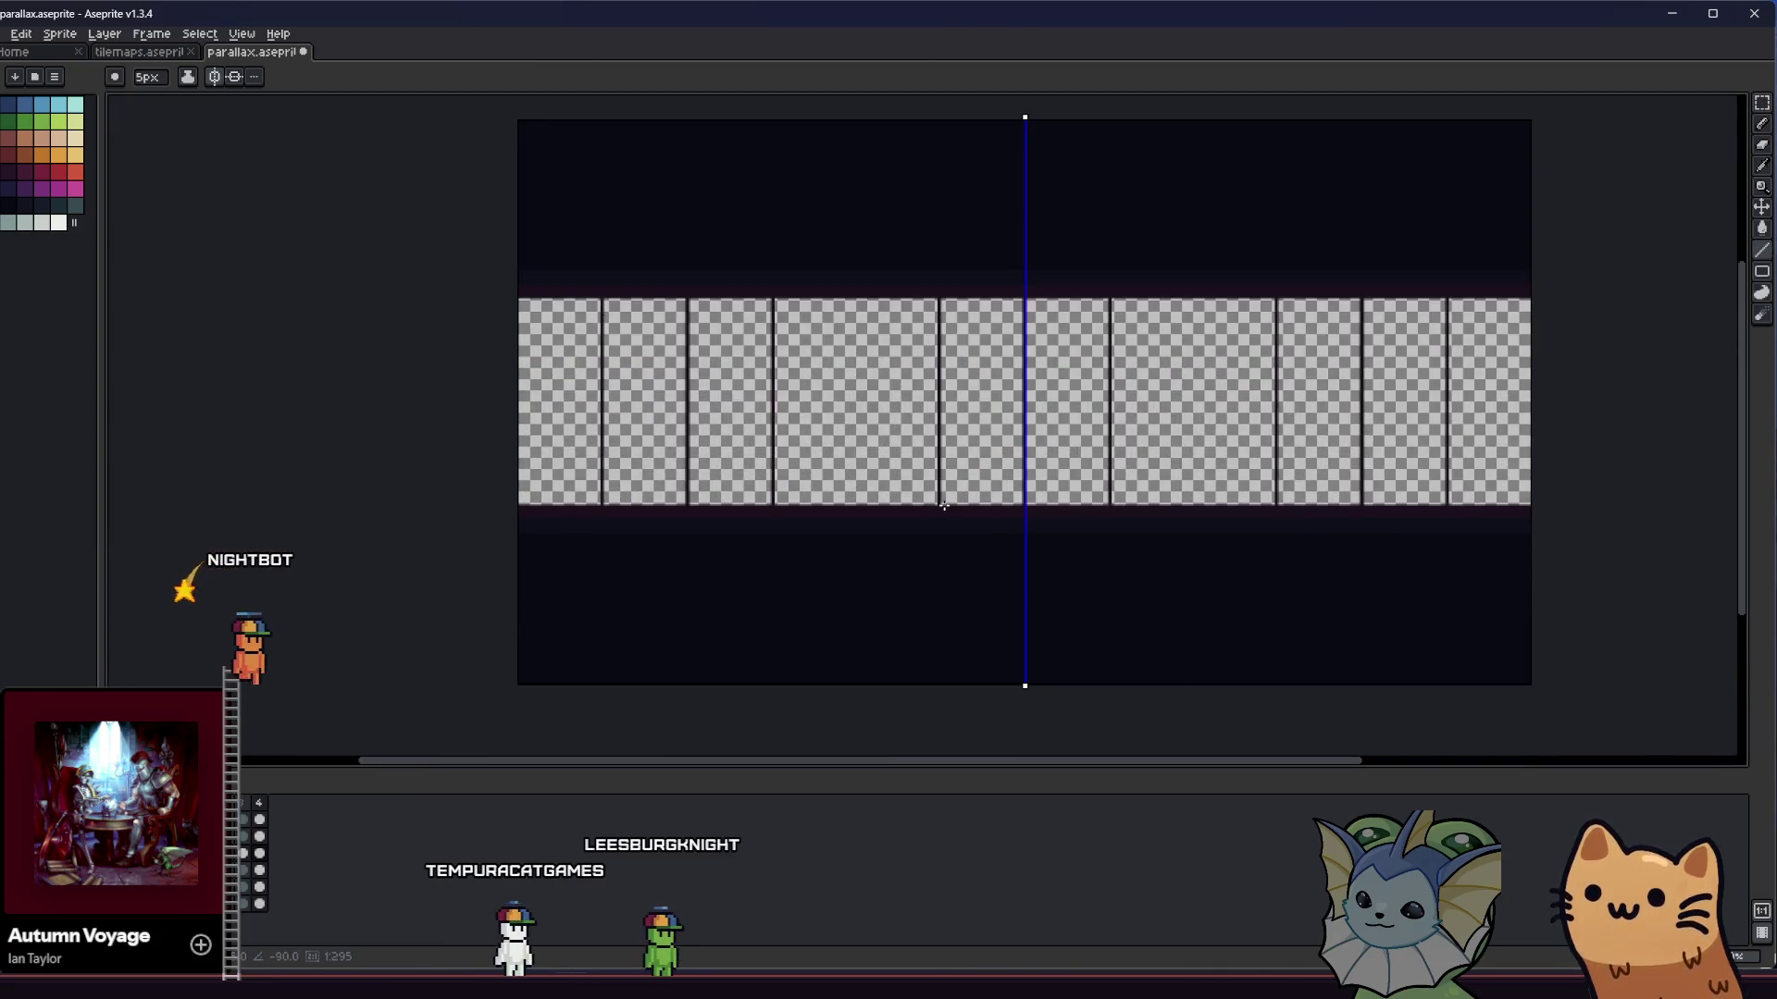
- Zoom in on a gap between pillars and draw a mirrored line from the band's top
scroll(943, 505, up, 3)
scroll(797, 429, up, 1)
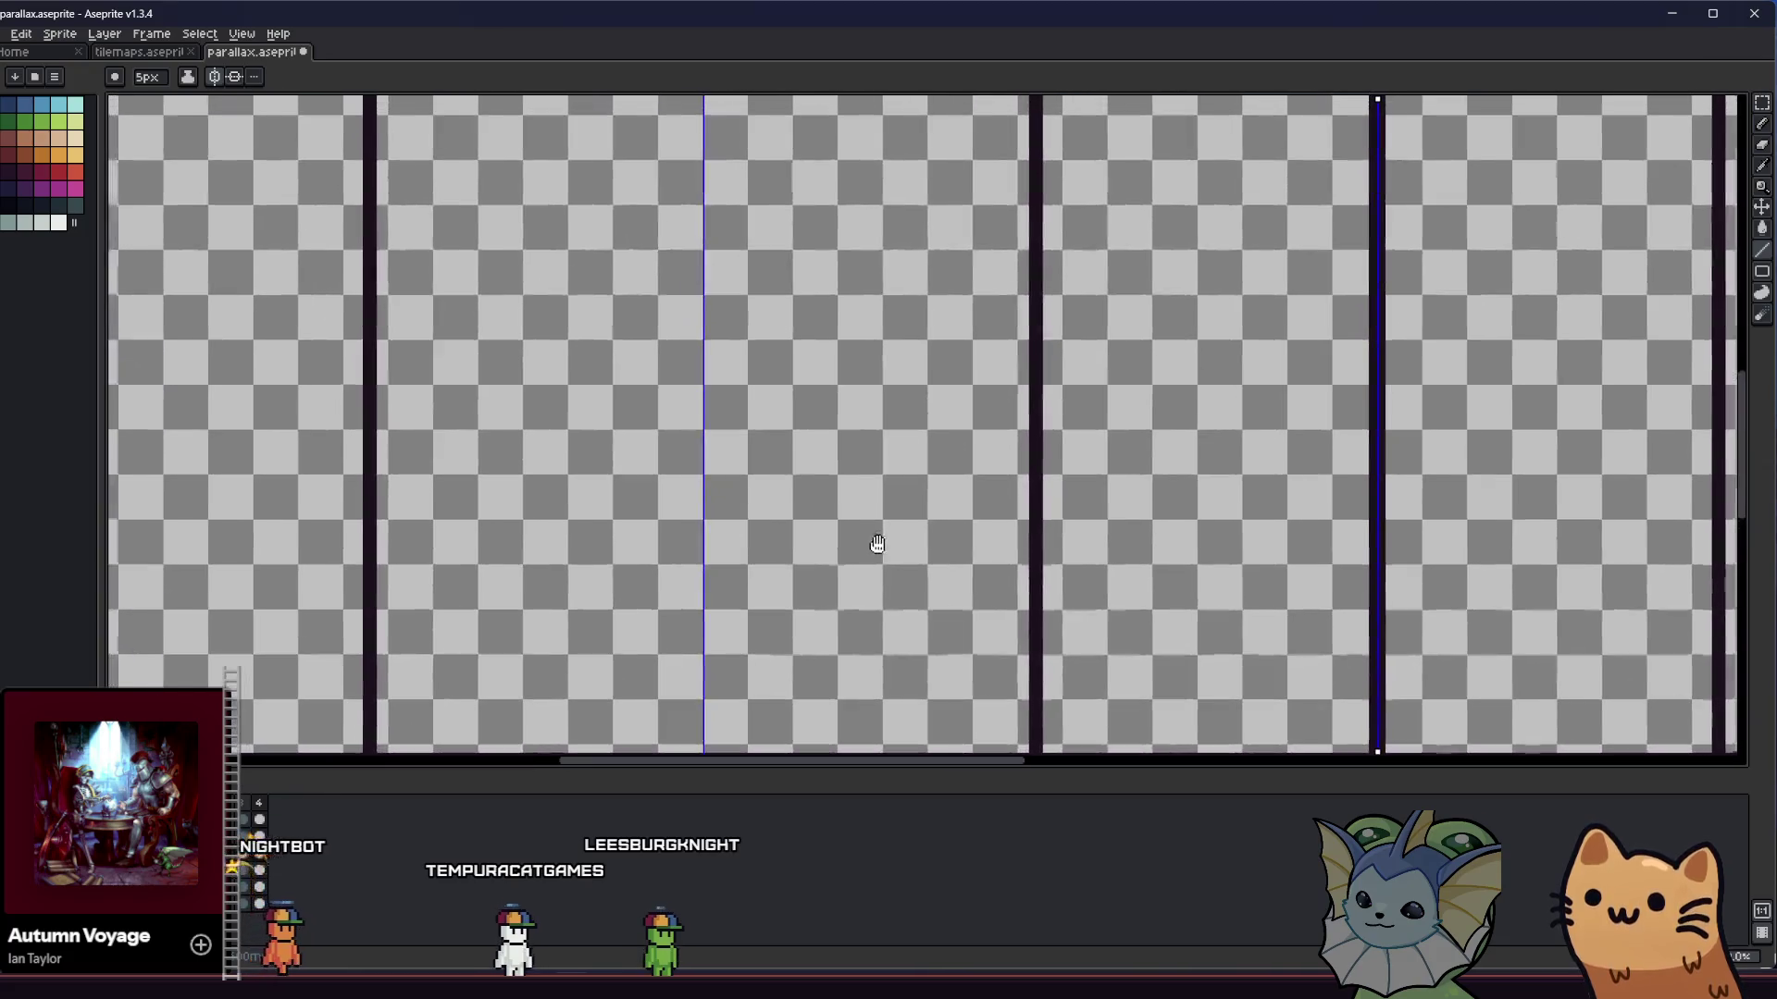
scroll(889, 515, down, 2)
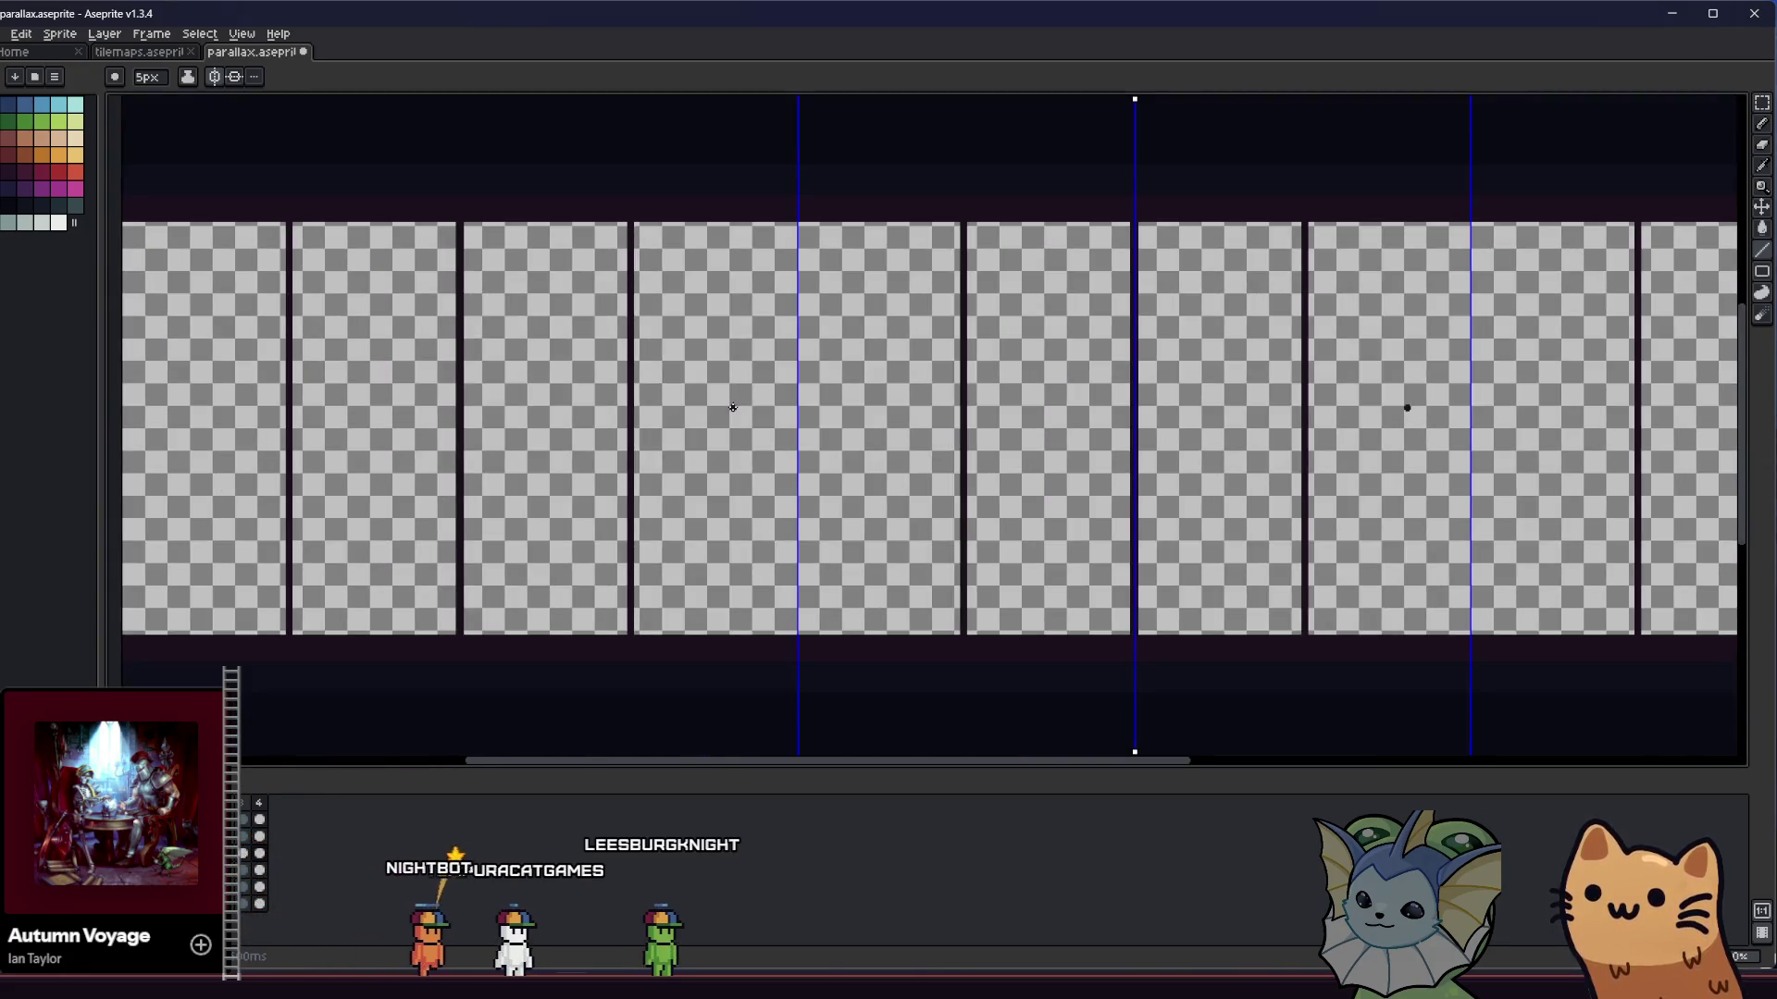
scroll(1079, 411, up, 3)
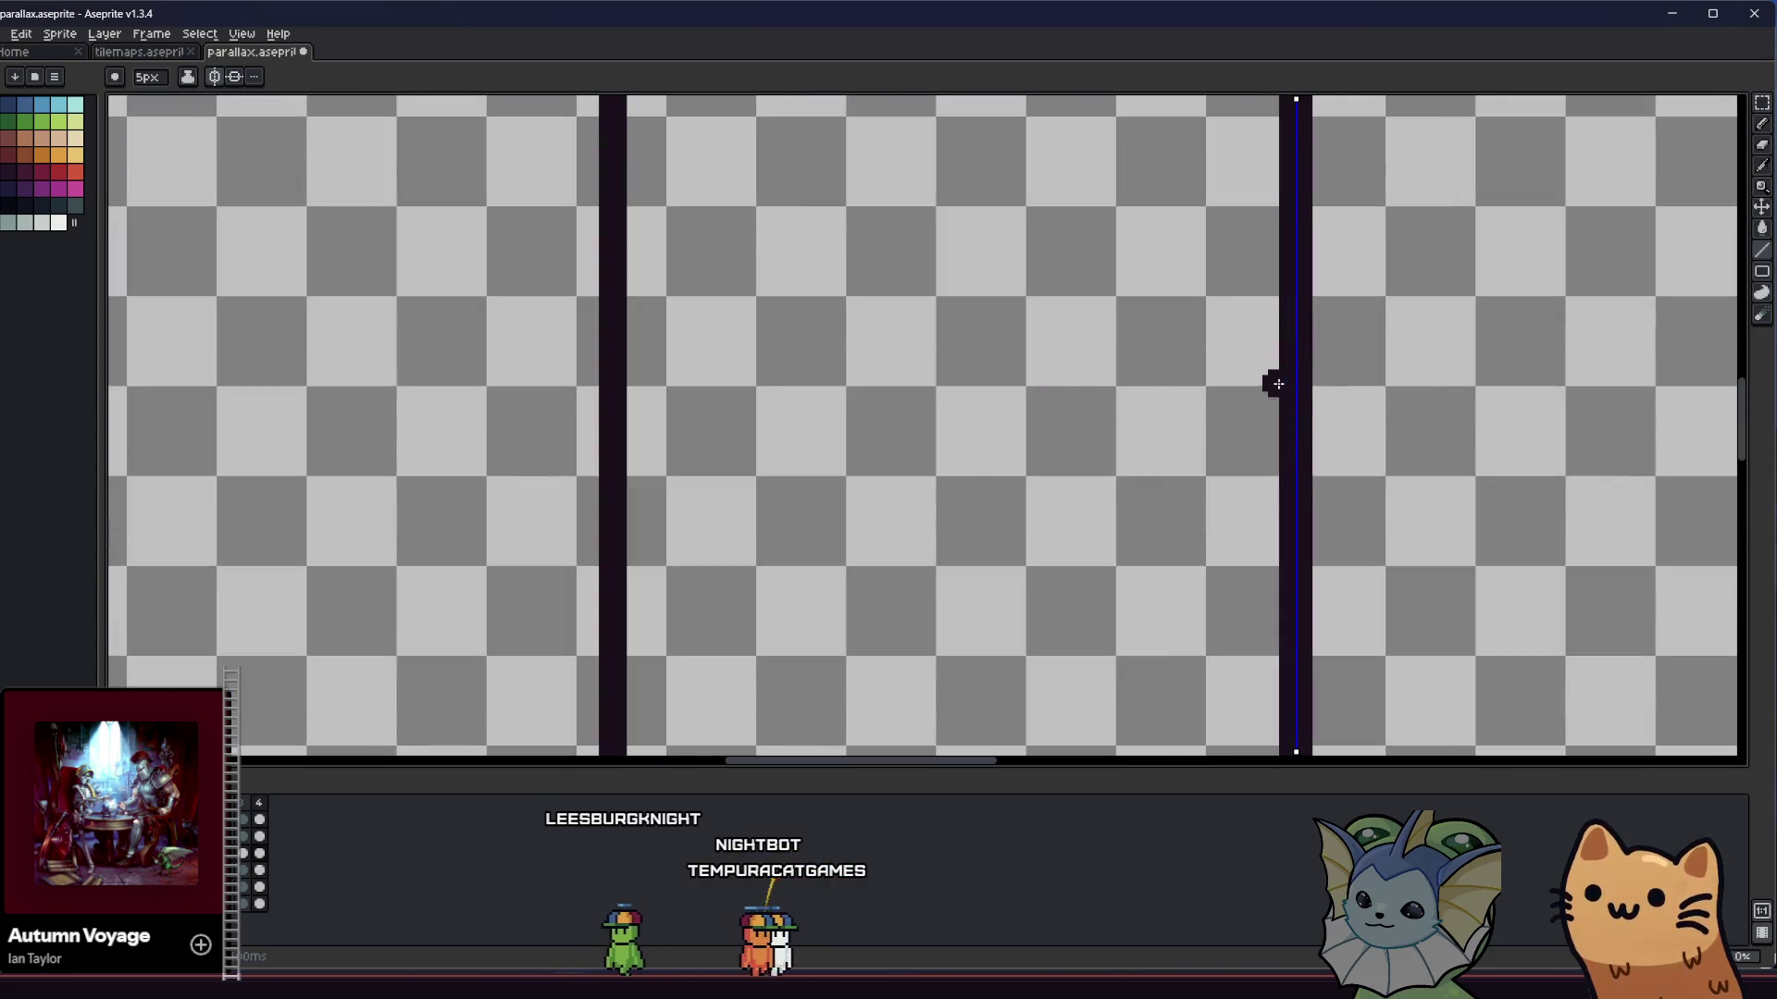
scroll(1145, 388, down, 3)
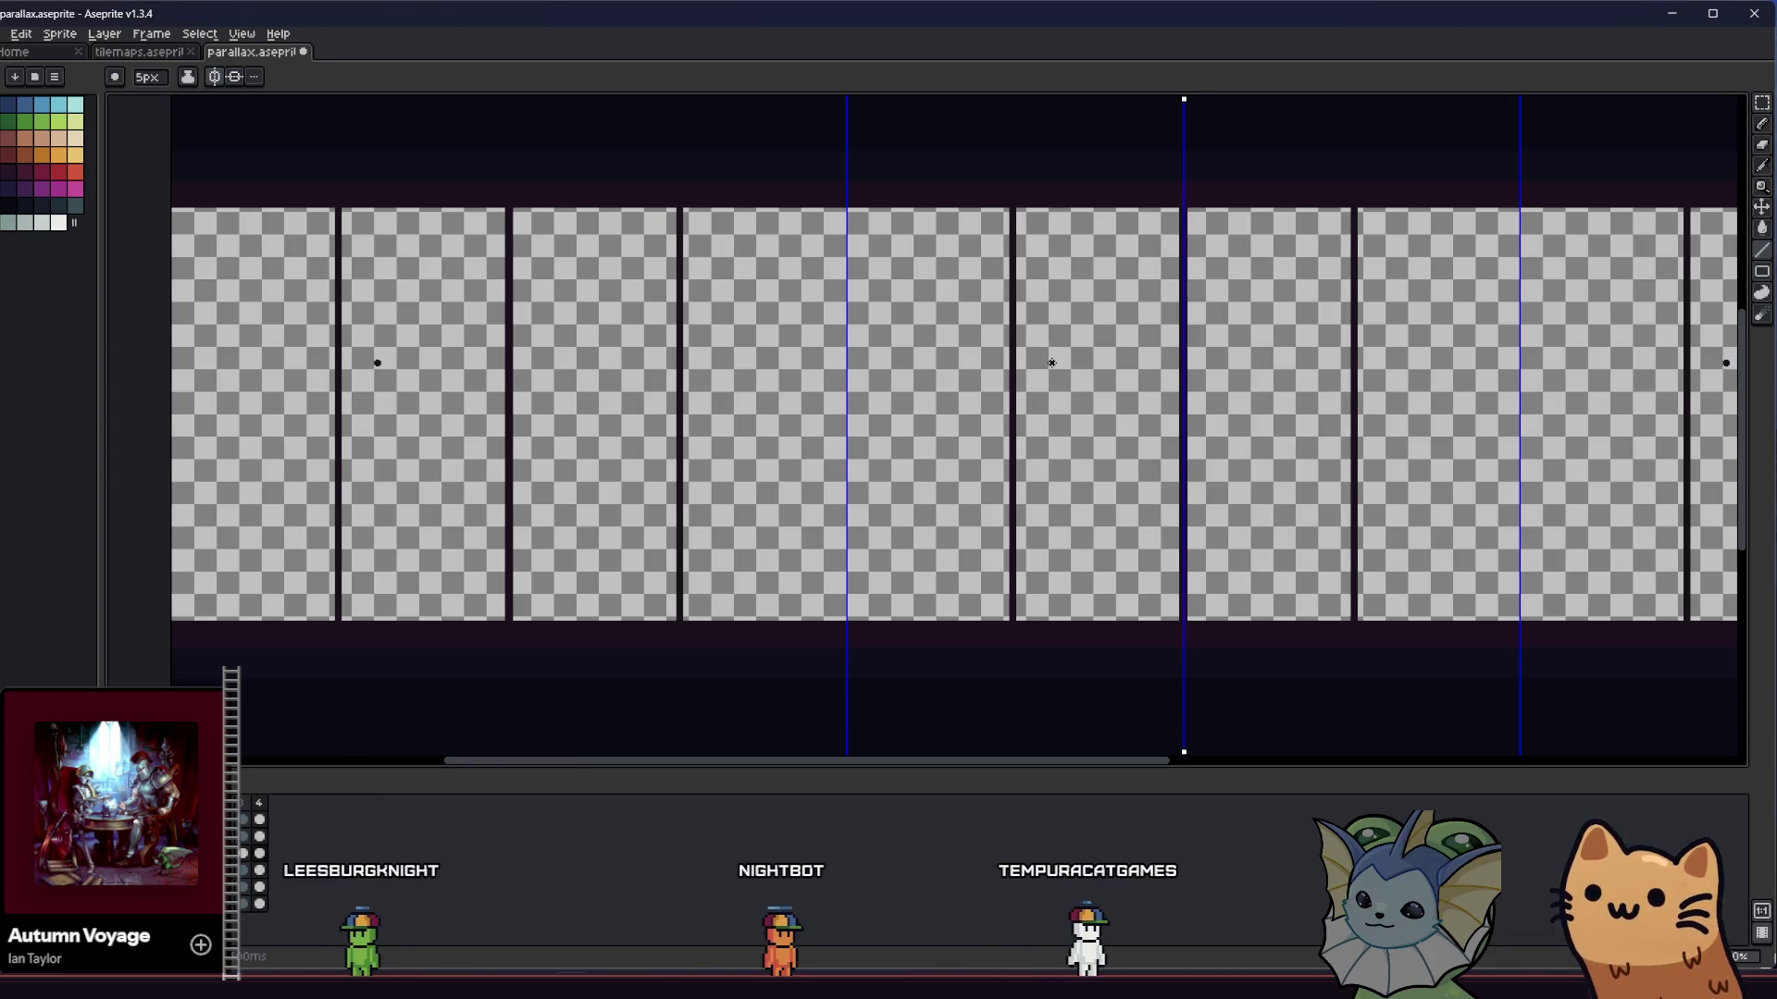
scroll(849, 216, up, 5)
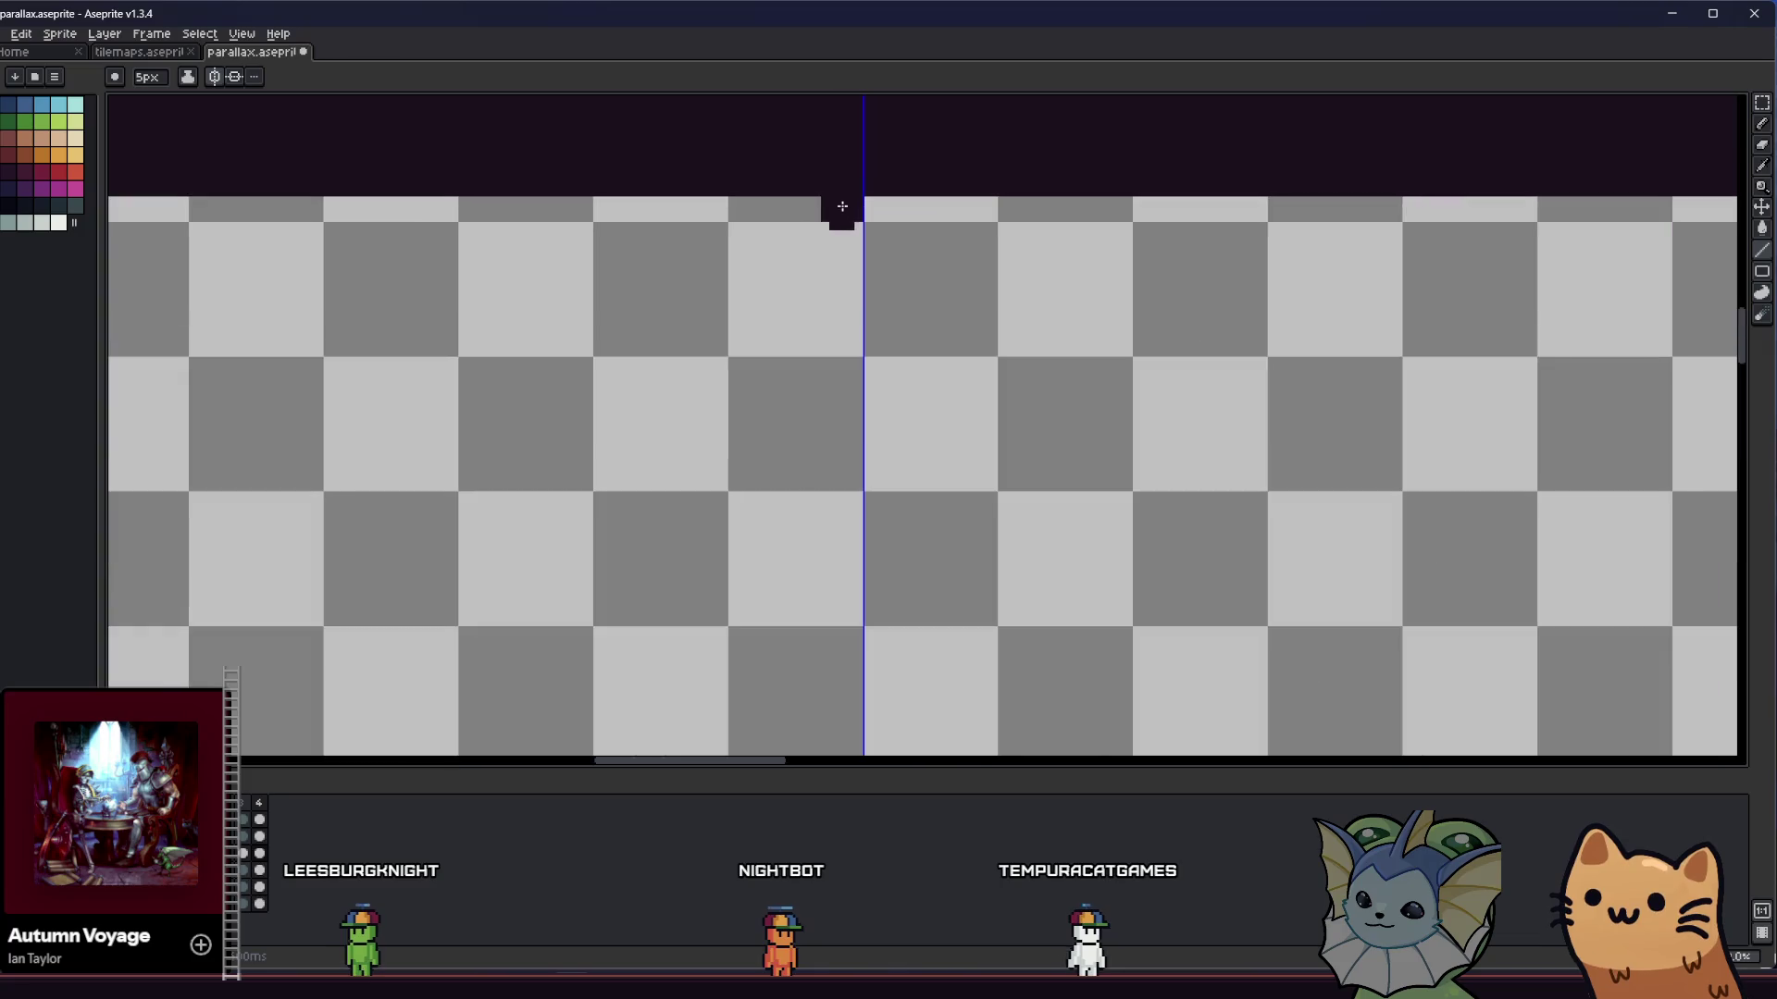
scroll(862, 201, down, 5)
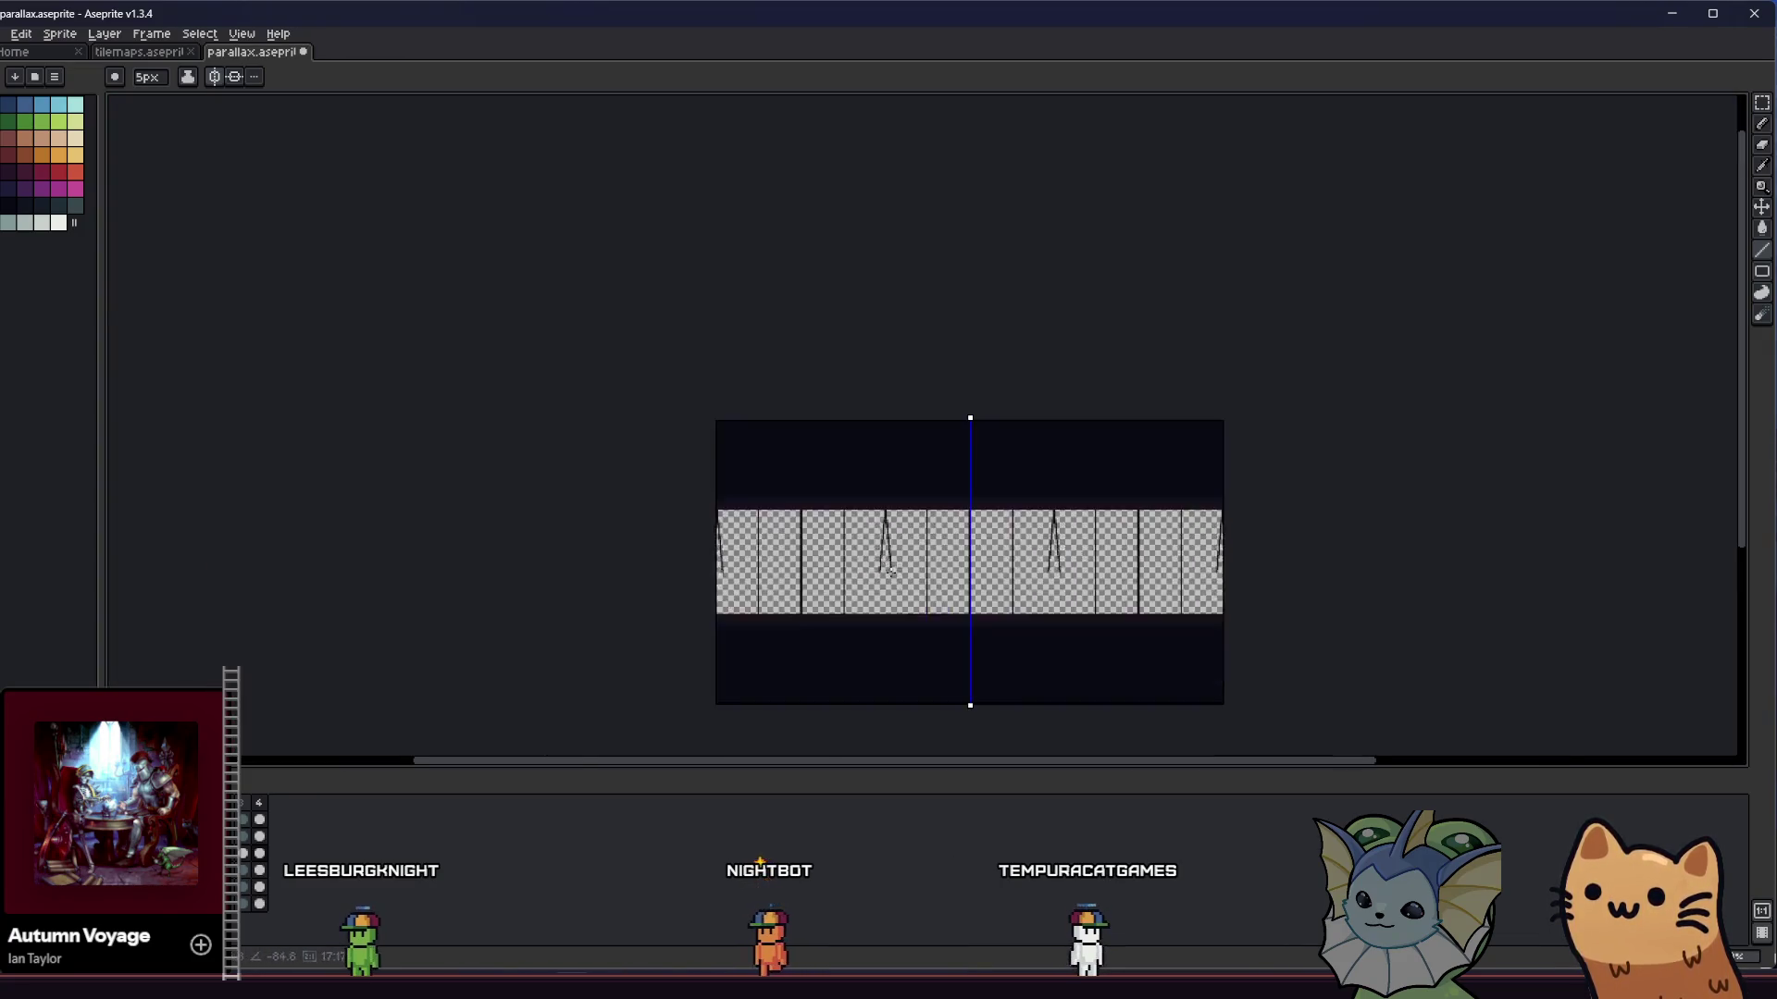
scroll(891, 617, up, 4)
drag(891, 616, 809, 572)
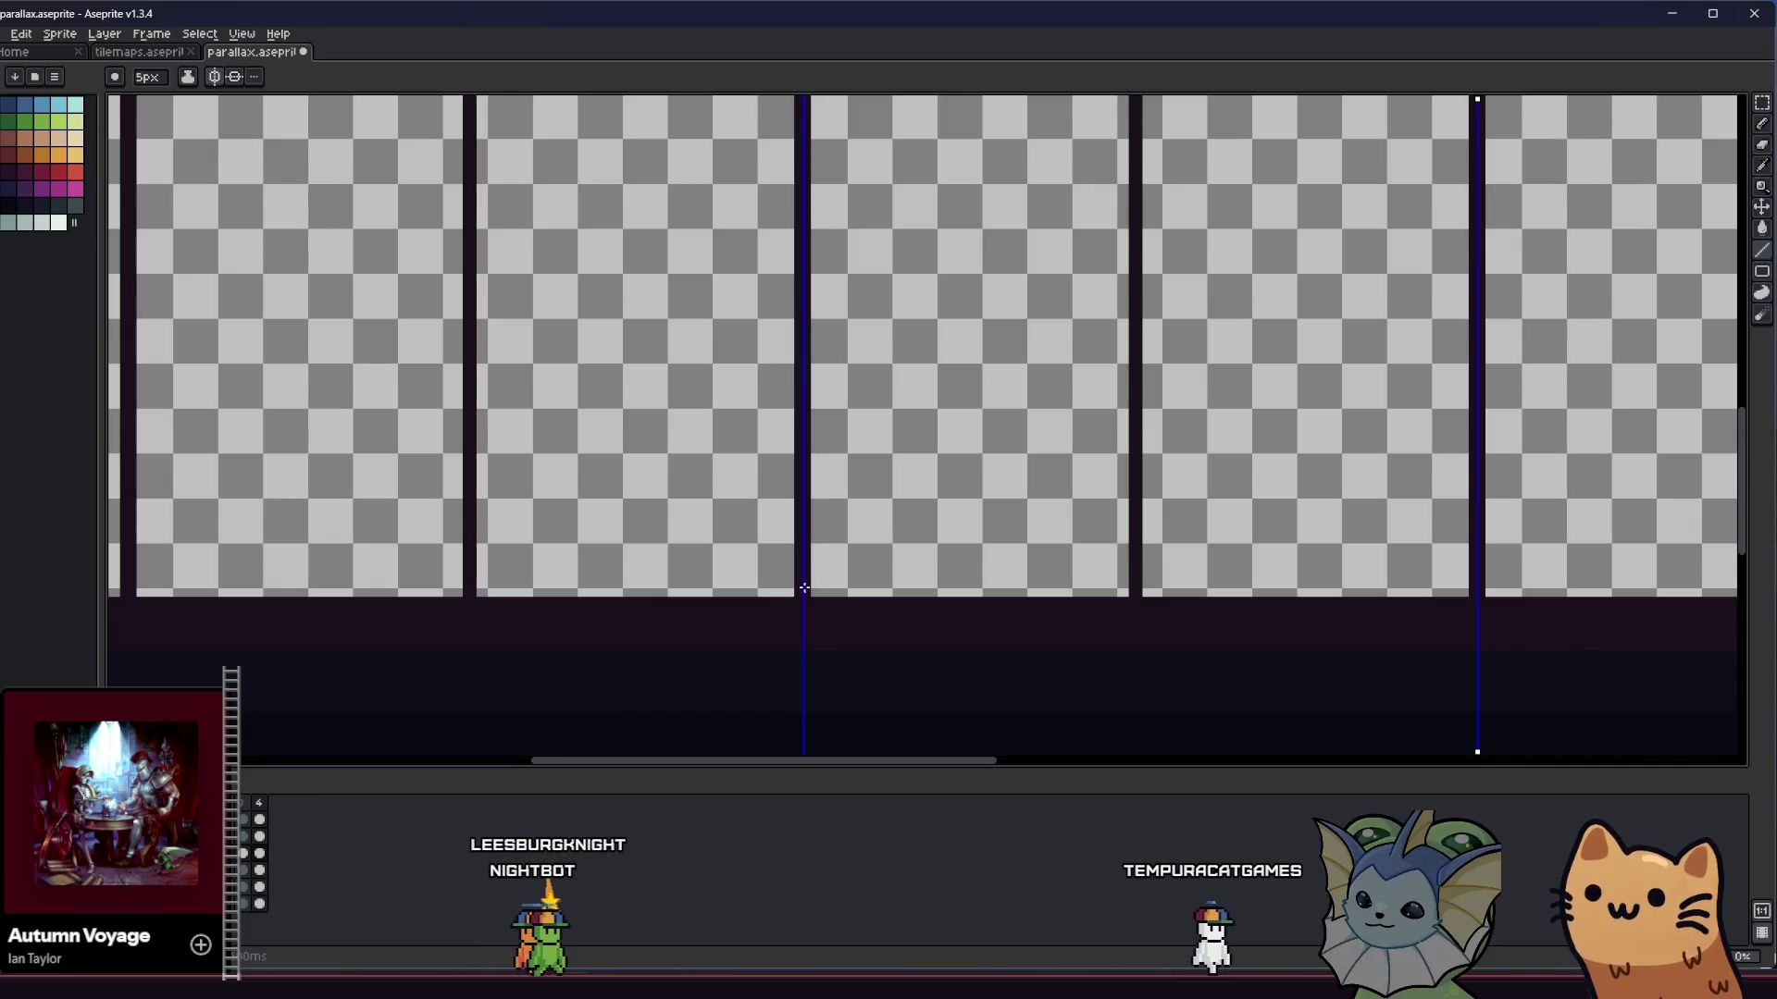
- Draw a dark diagonal brace from the band's top edge into a pillar
scroll(810, 572, down, 3)
scroll(808, 556, up, 2)
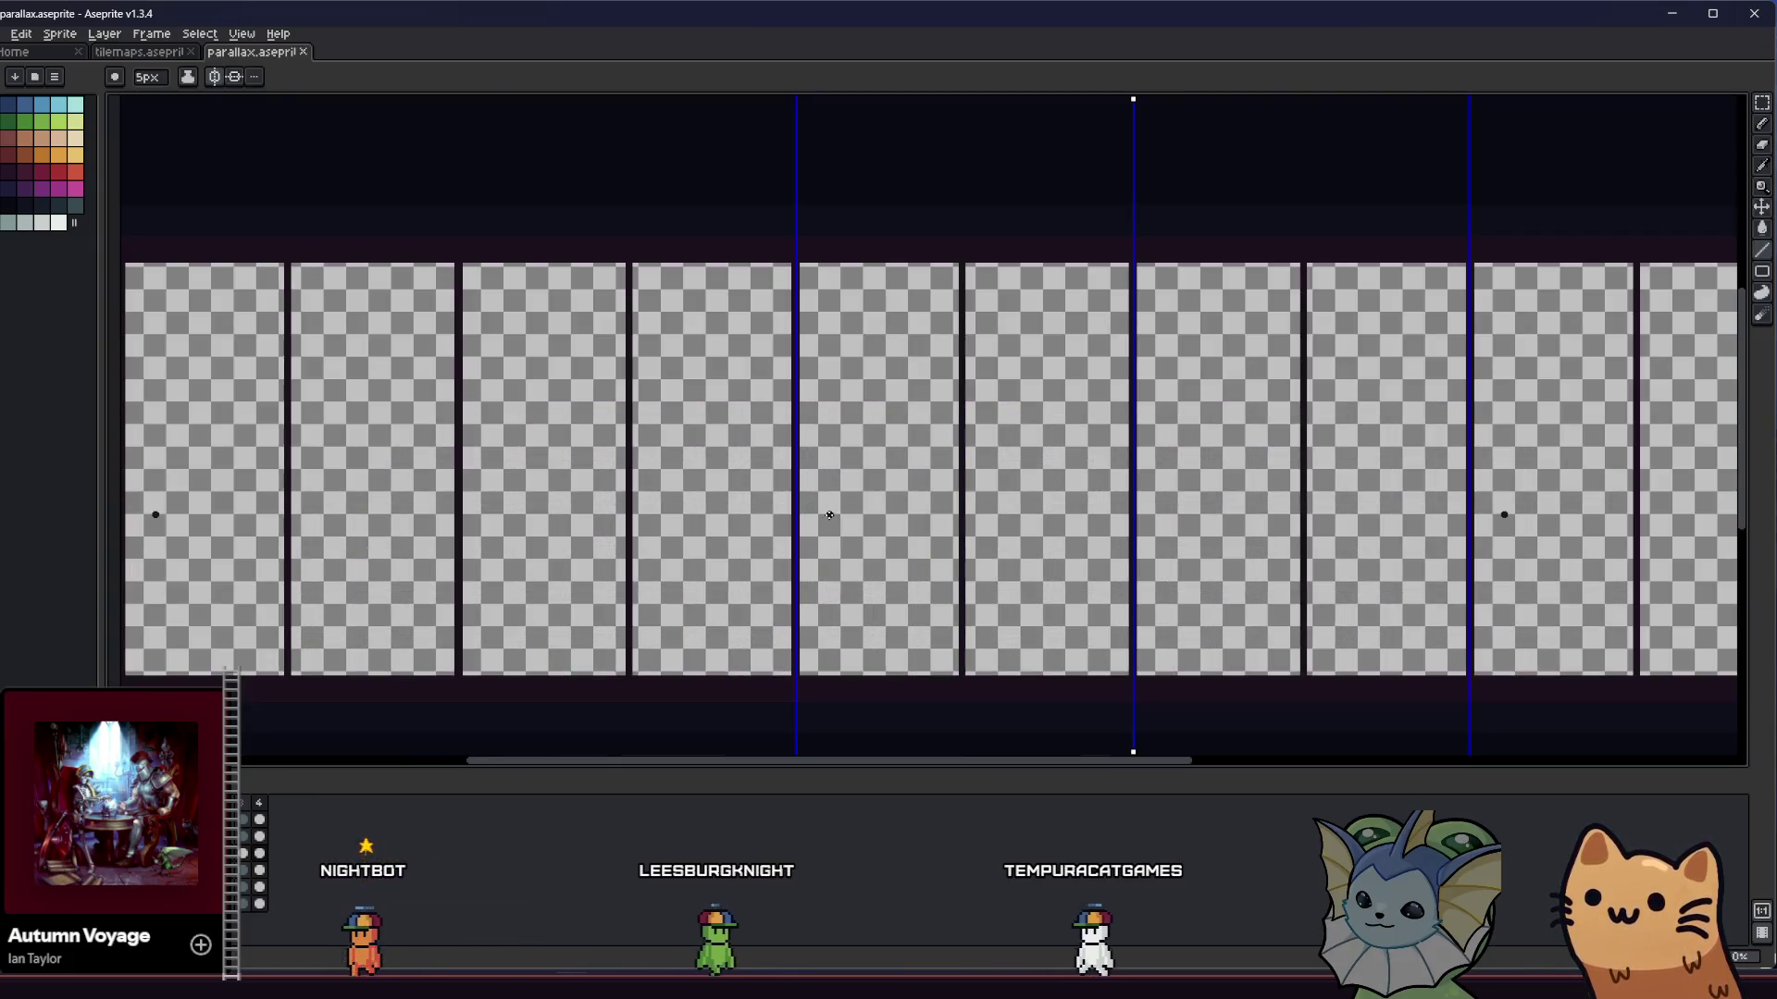
scroll(789, 434, down, 1)
scroll(790, 434, up, 1)
scroll(789, 434, up, 2)
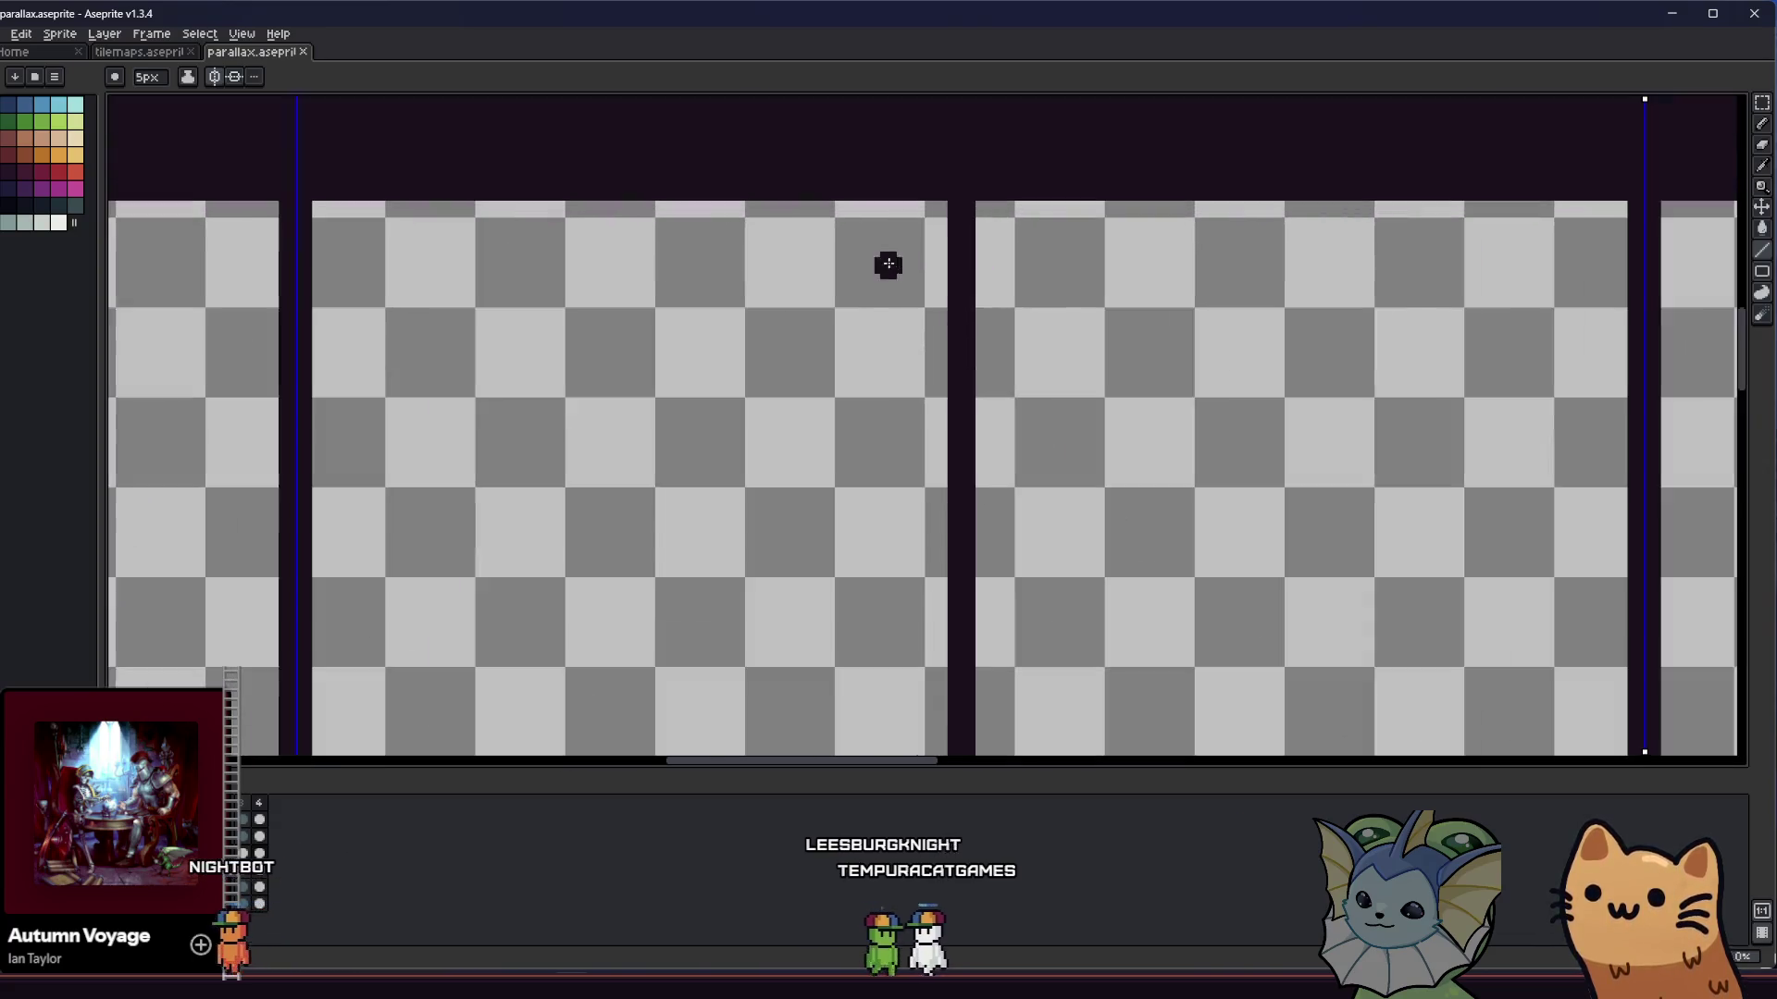
drag(944, 274, 866, 201)
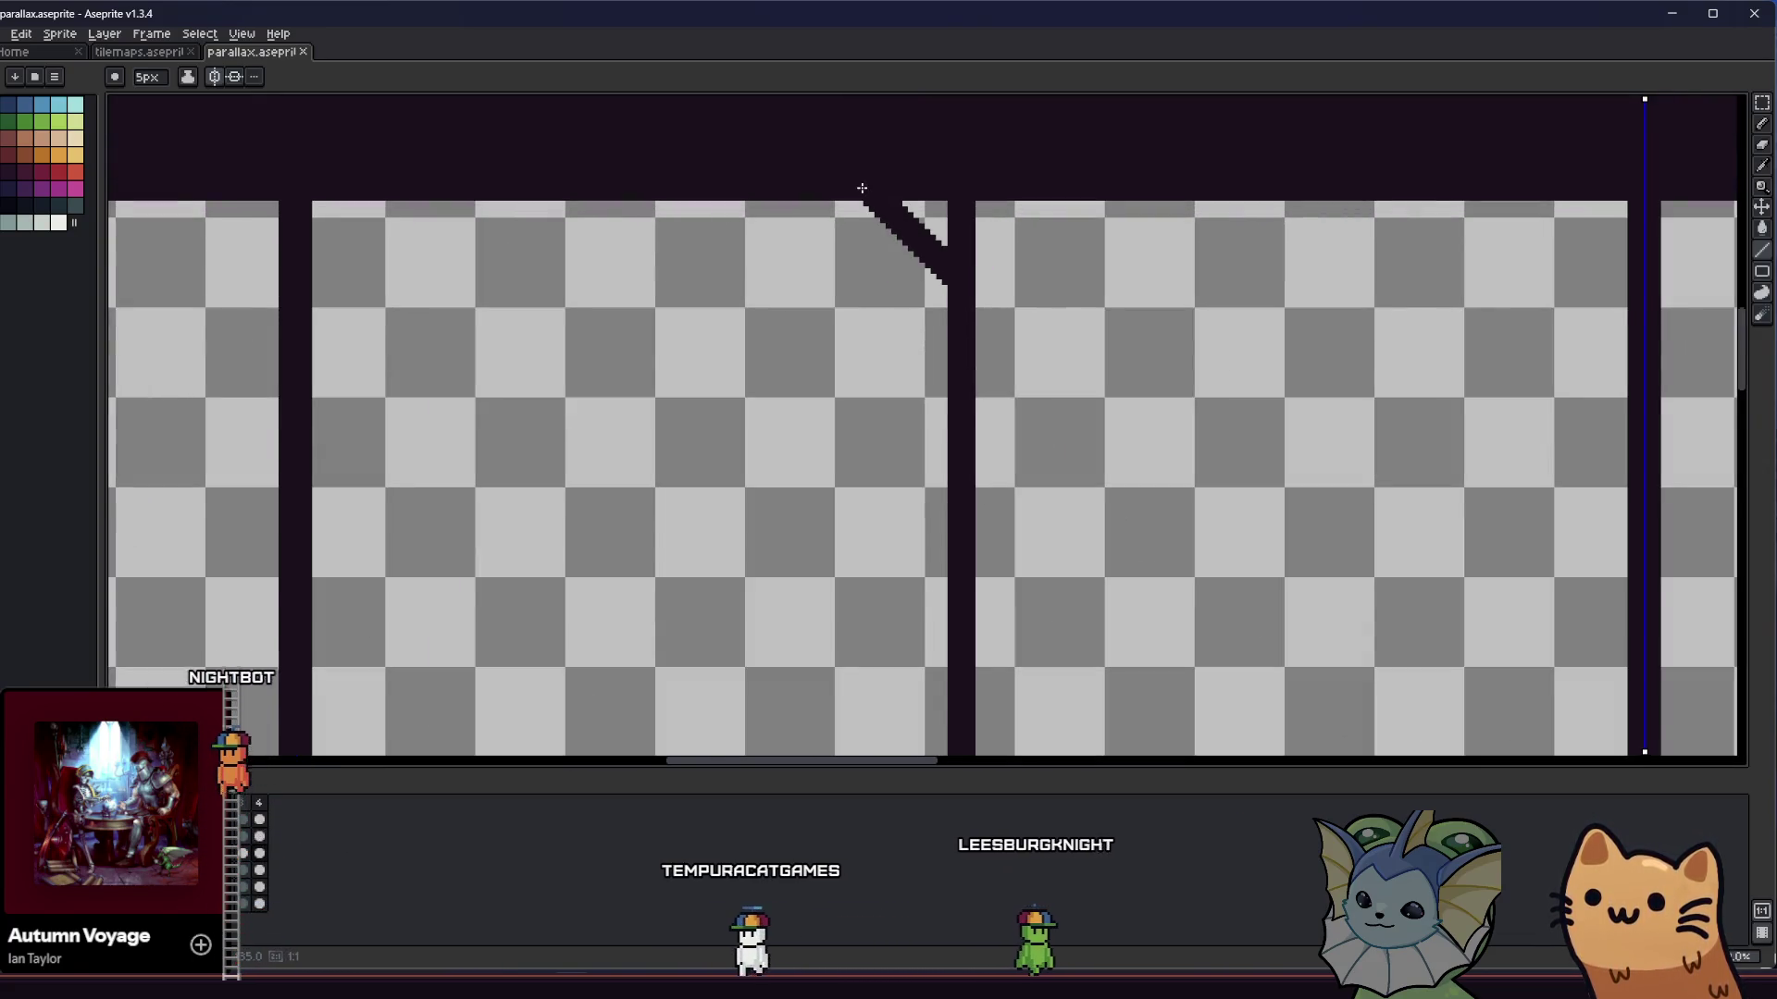